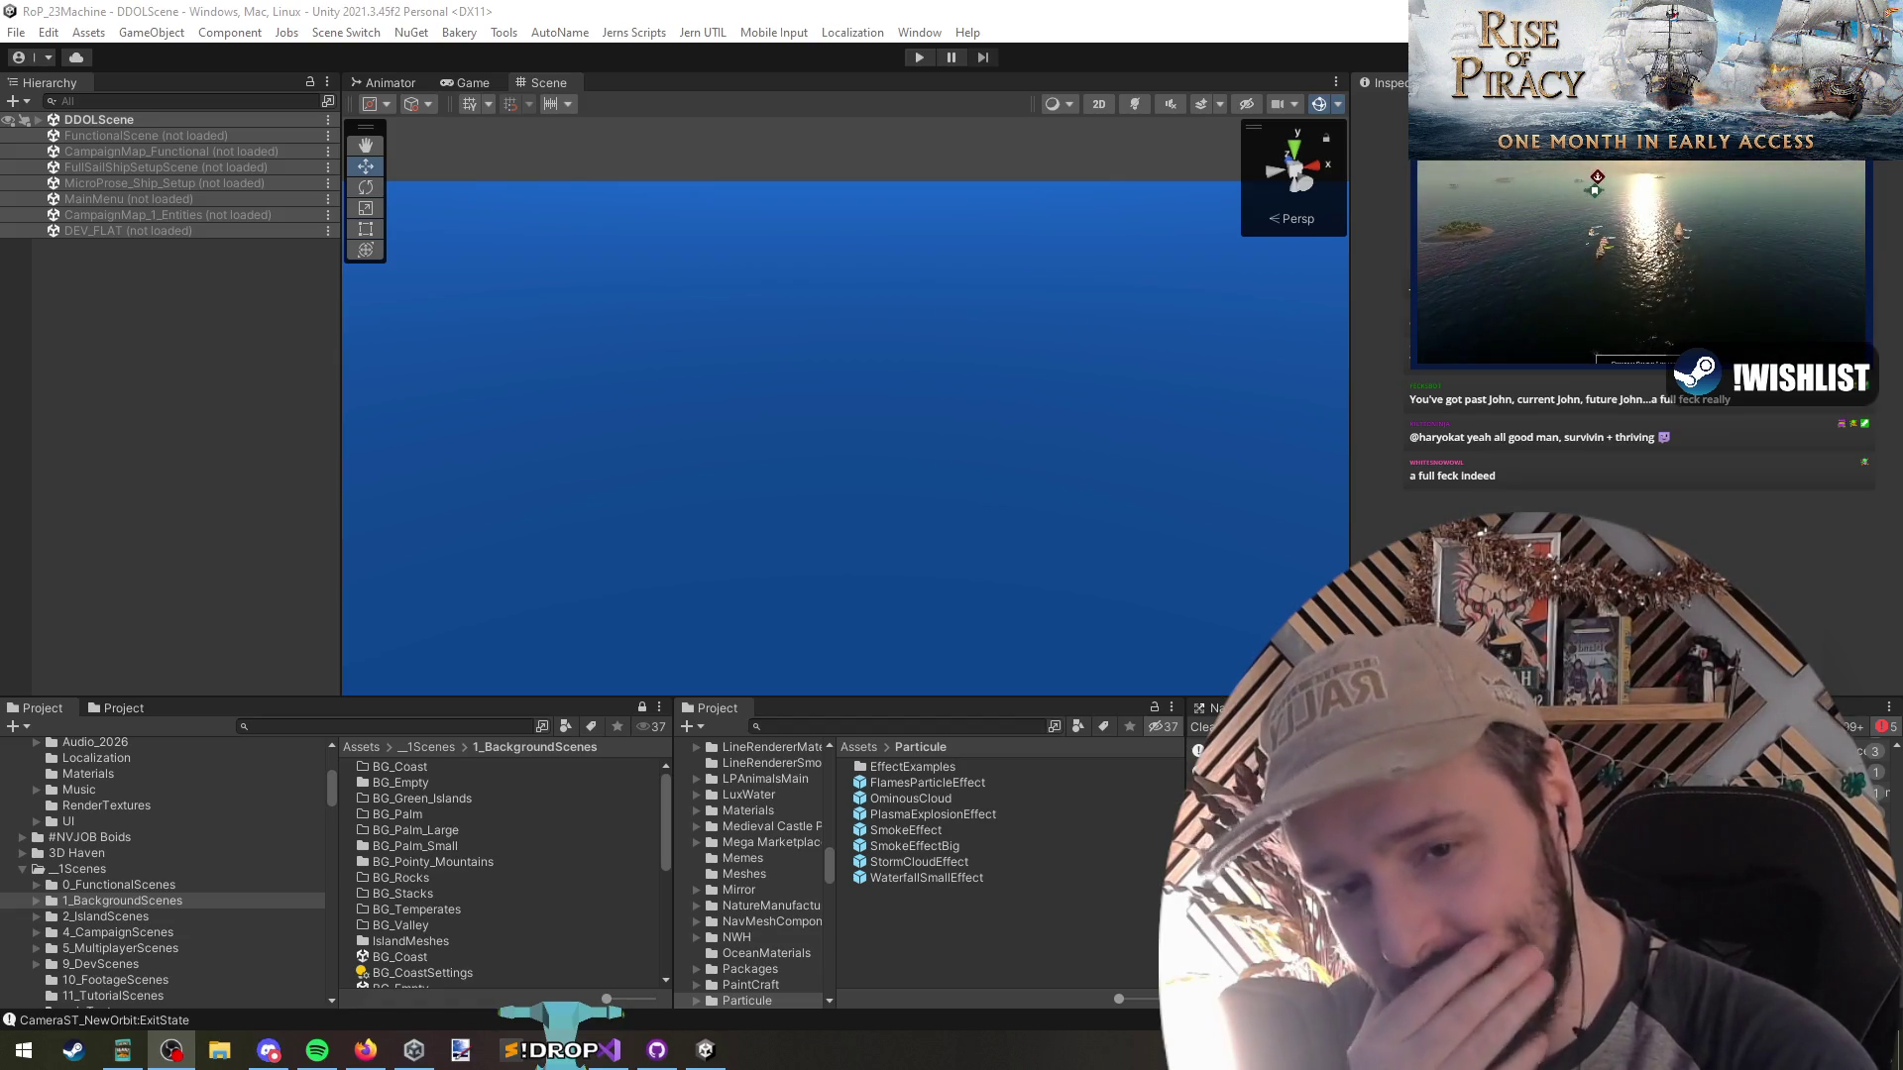
Bring Unity to the front, tilt the Scene view slightly downward, then switch to BuildingSmokeFXController.cs
{"action": "left_click", "coordinate": [1605, 404]}
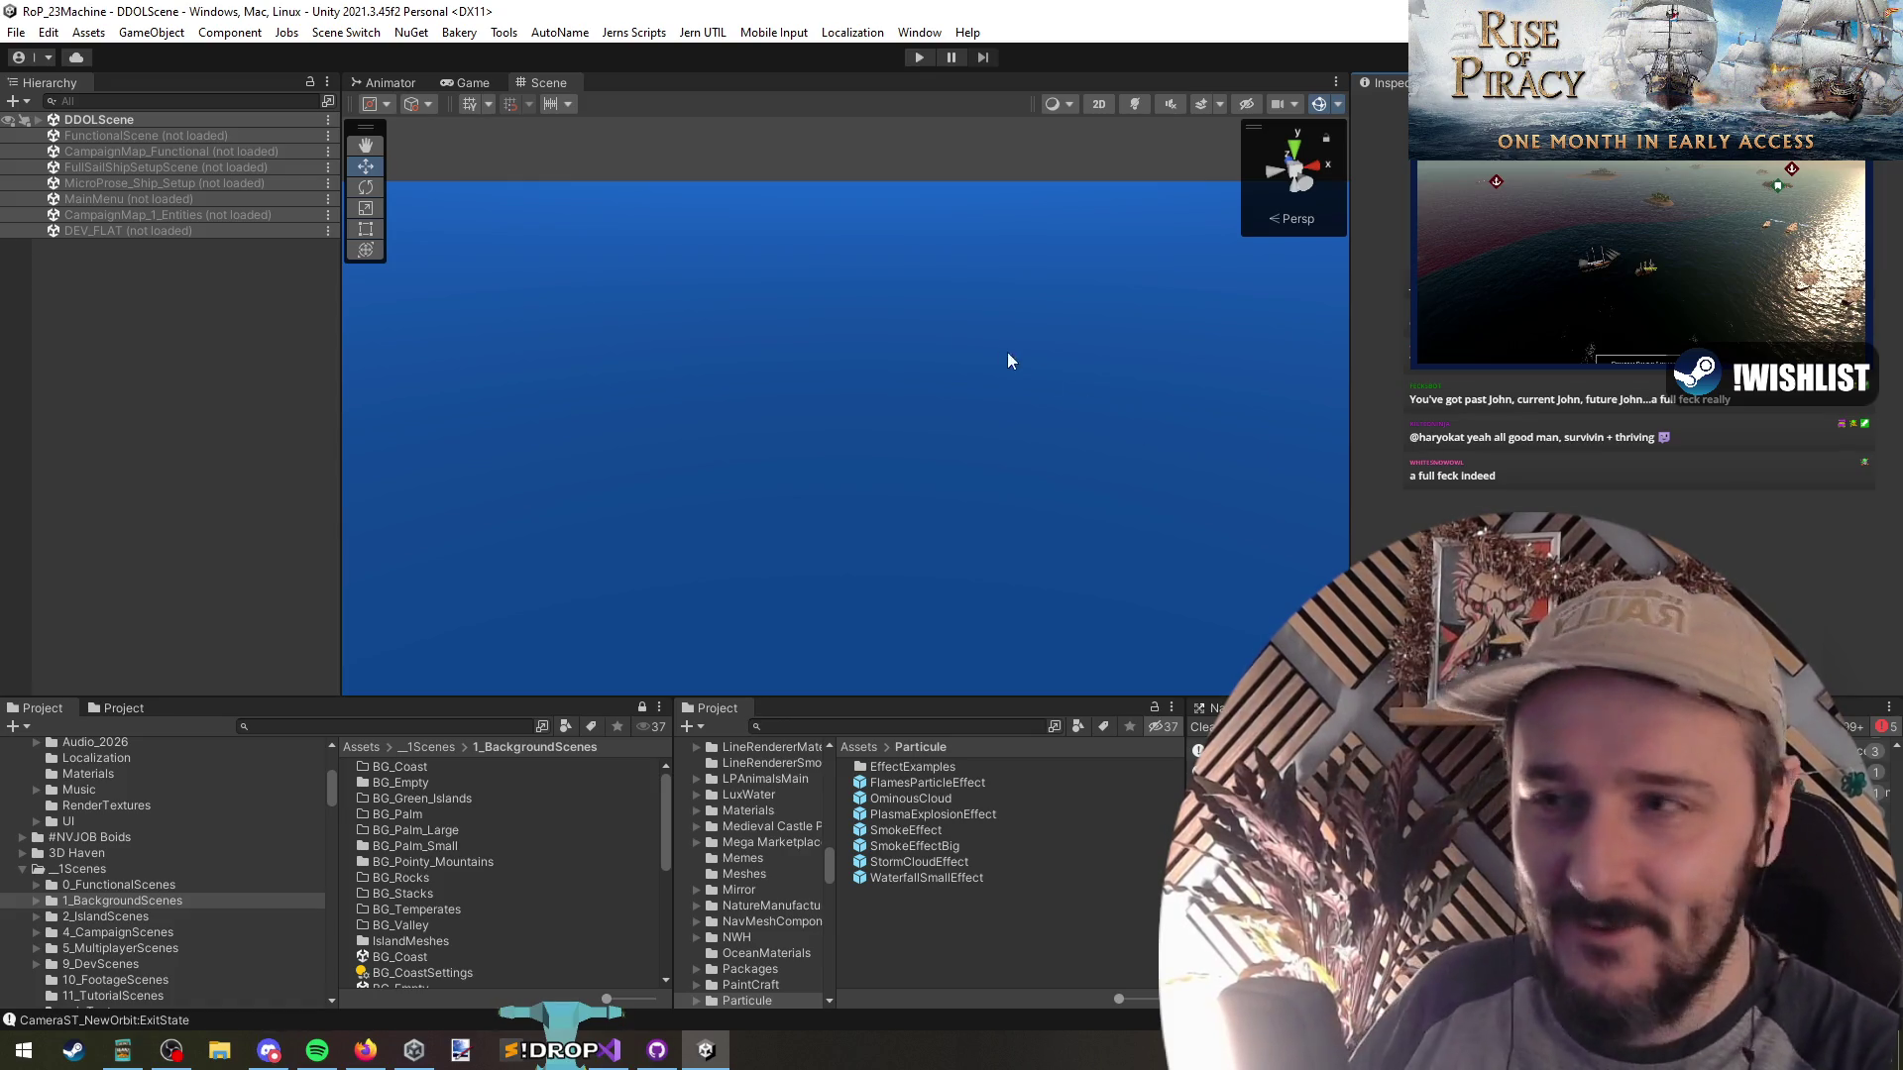
{"action": "left_click_drag", "start_coordinate": [914, 145], "coordinate": [866, 298]}
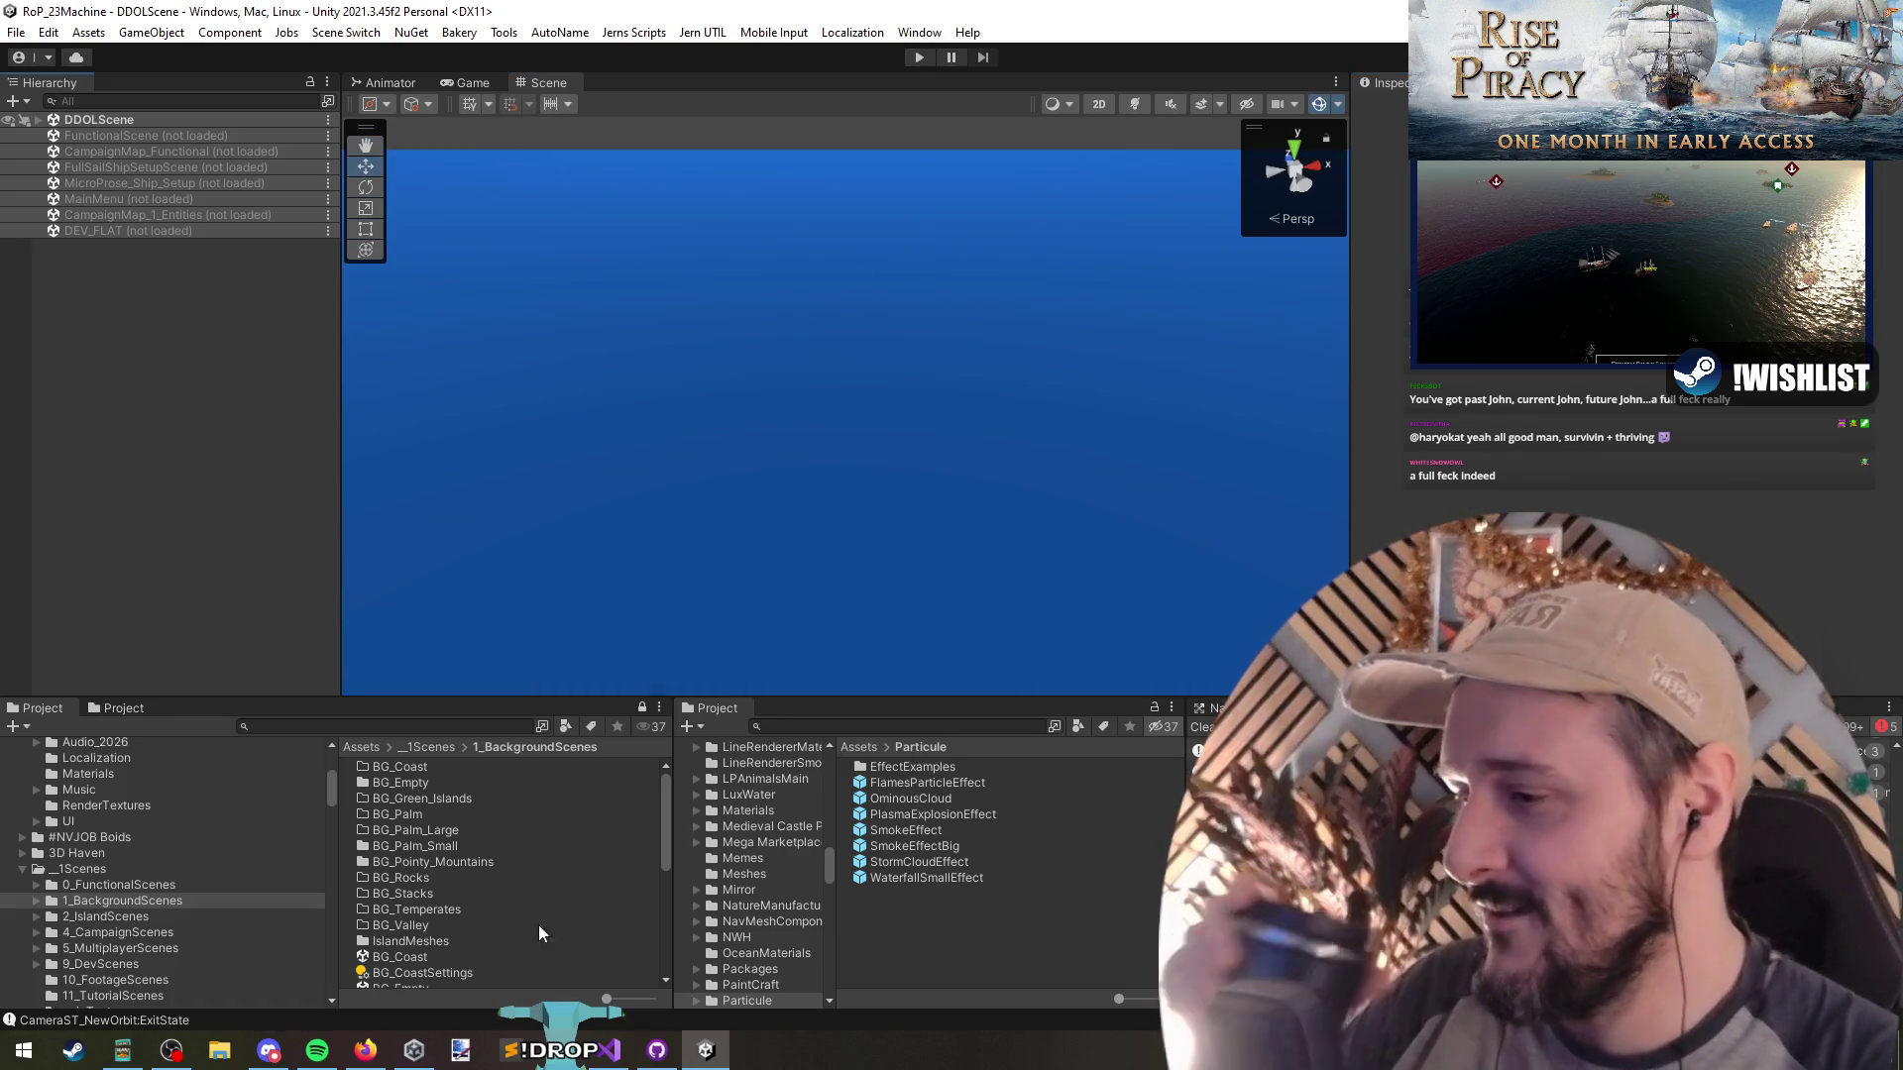
{"action": "key", "text": "alt+Tab"}
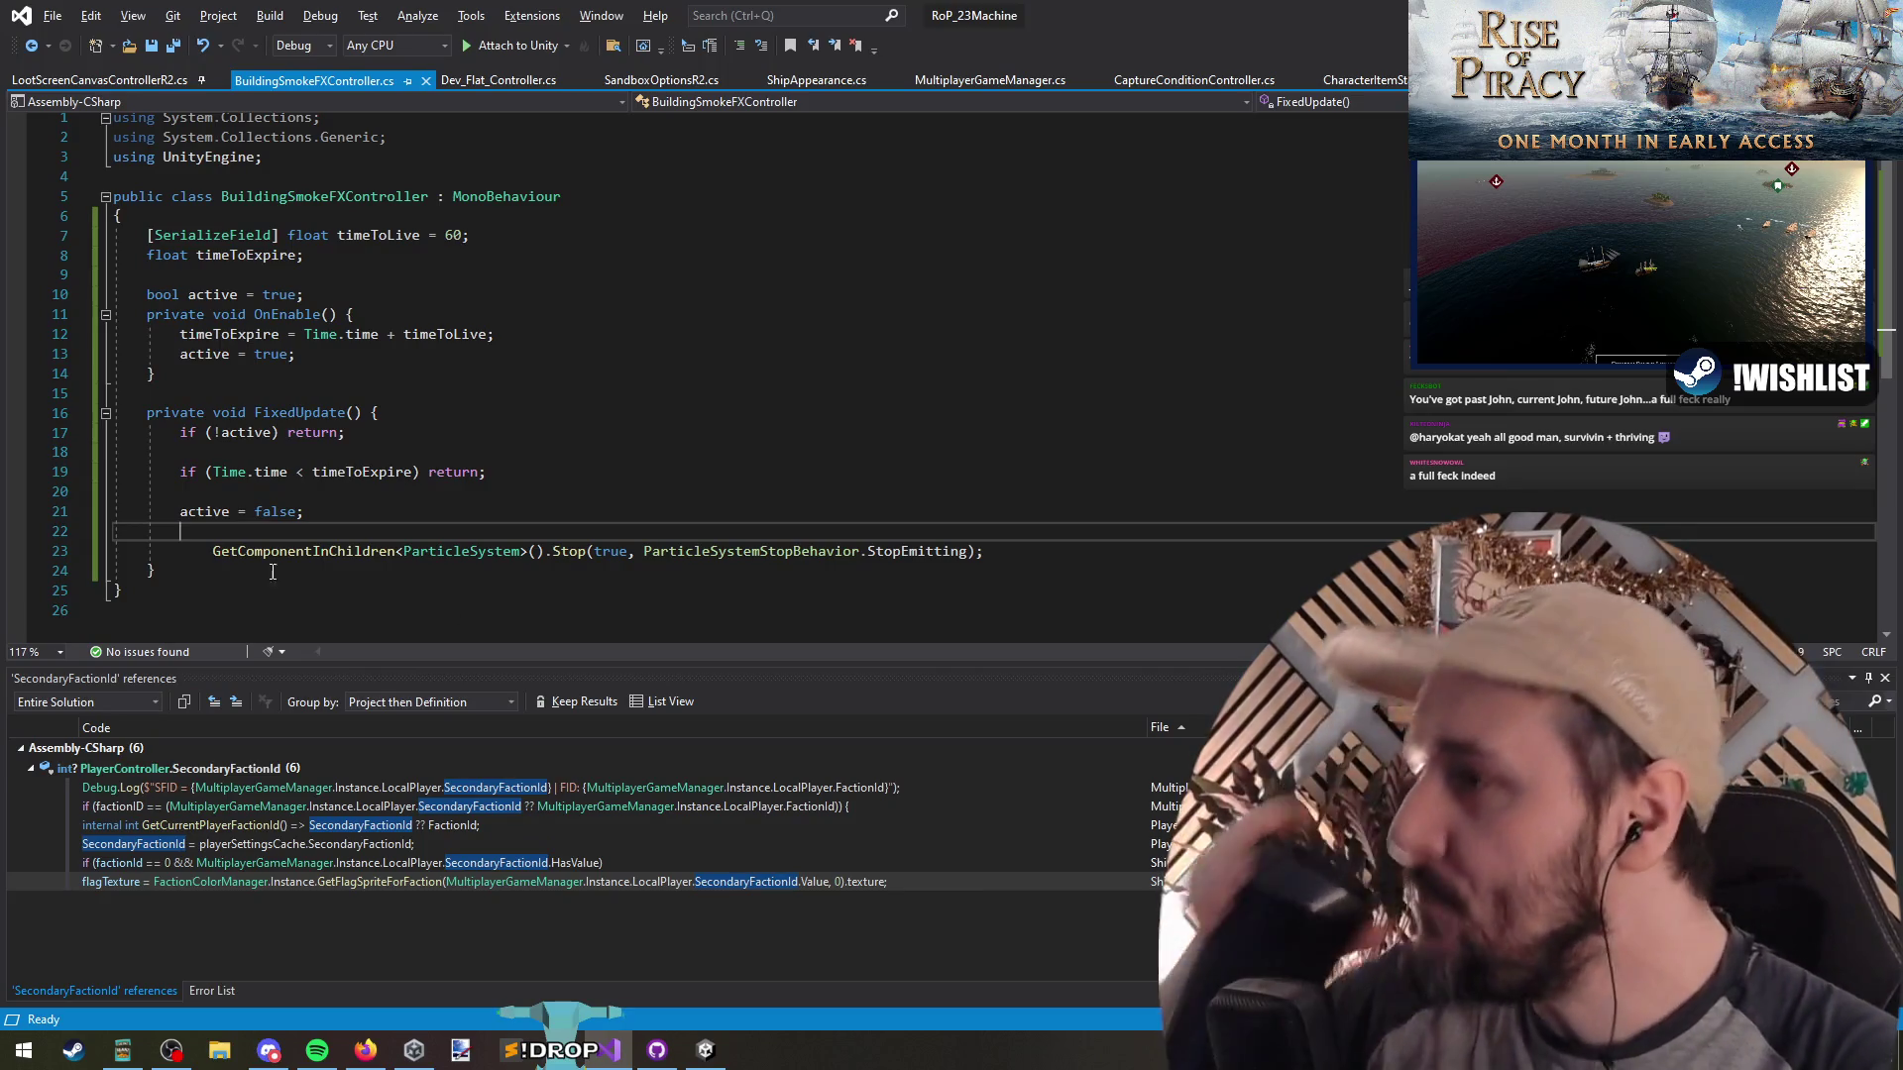
Outdent the Stop line and copy the ParticleSystem name from its GetComponentInChildren call
{"action": "left_click", "coordinate": [213, 551]}
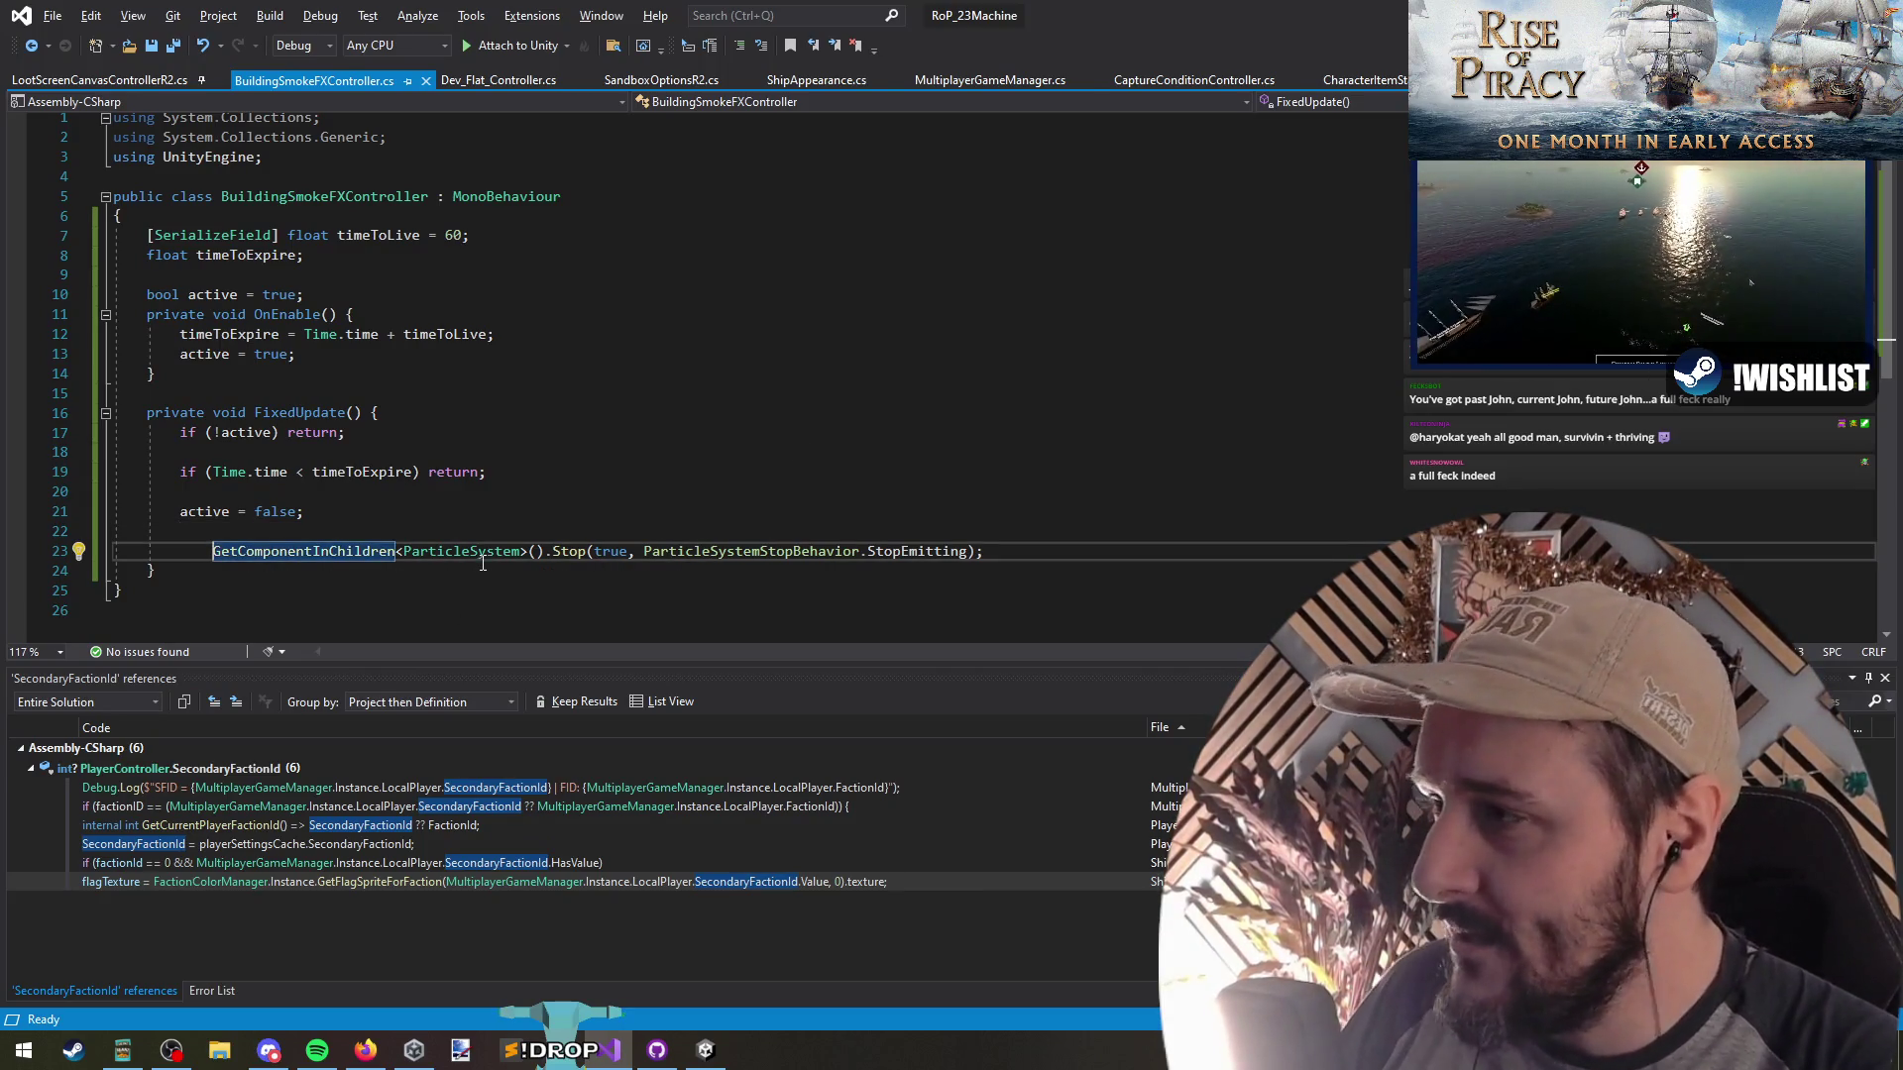
{"action": "key", "text": "BackSpace"}
{"action": "key", "text": "ctrl+shift+Right"}
{"action": "key", "text": "ctrl+shift+Right"}
{"action": "key", "text": "ctrl+shift+Right"}
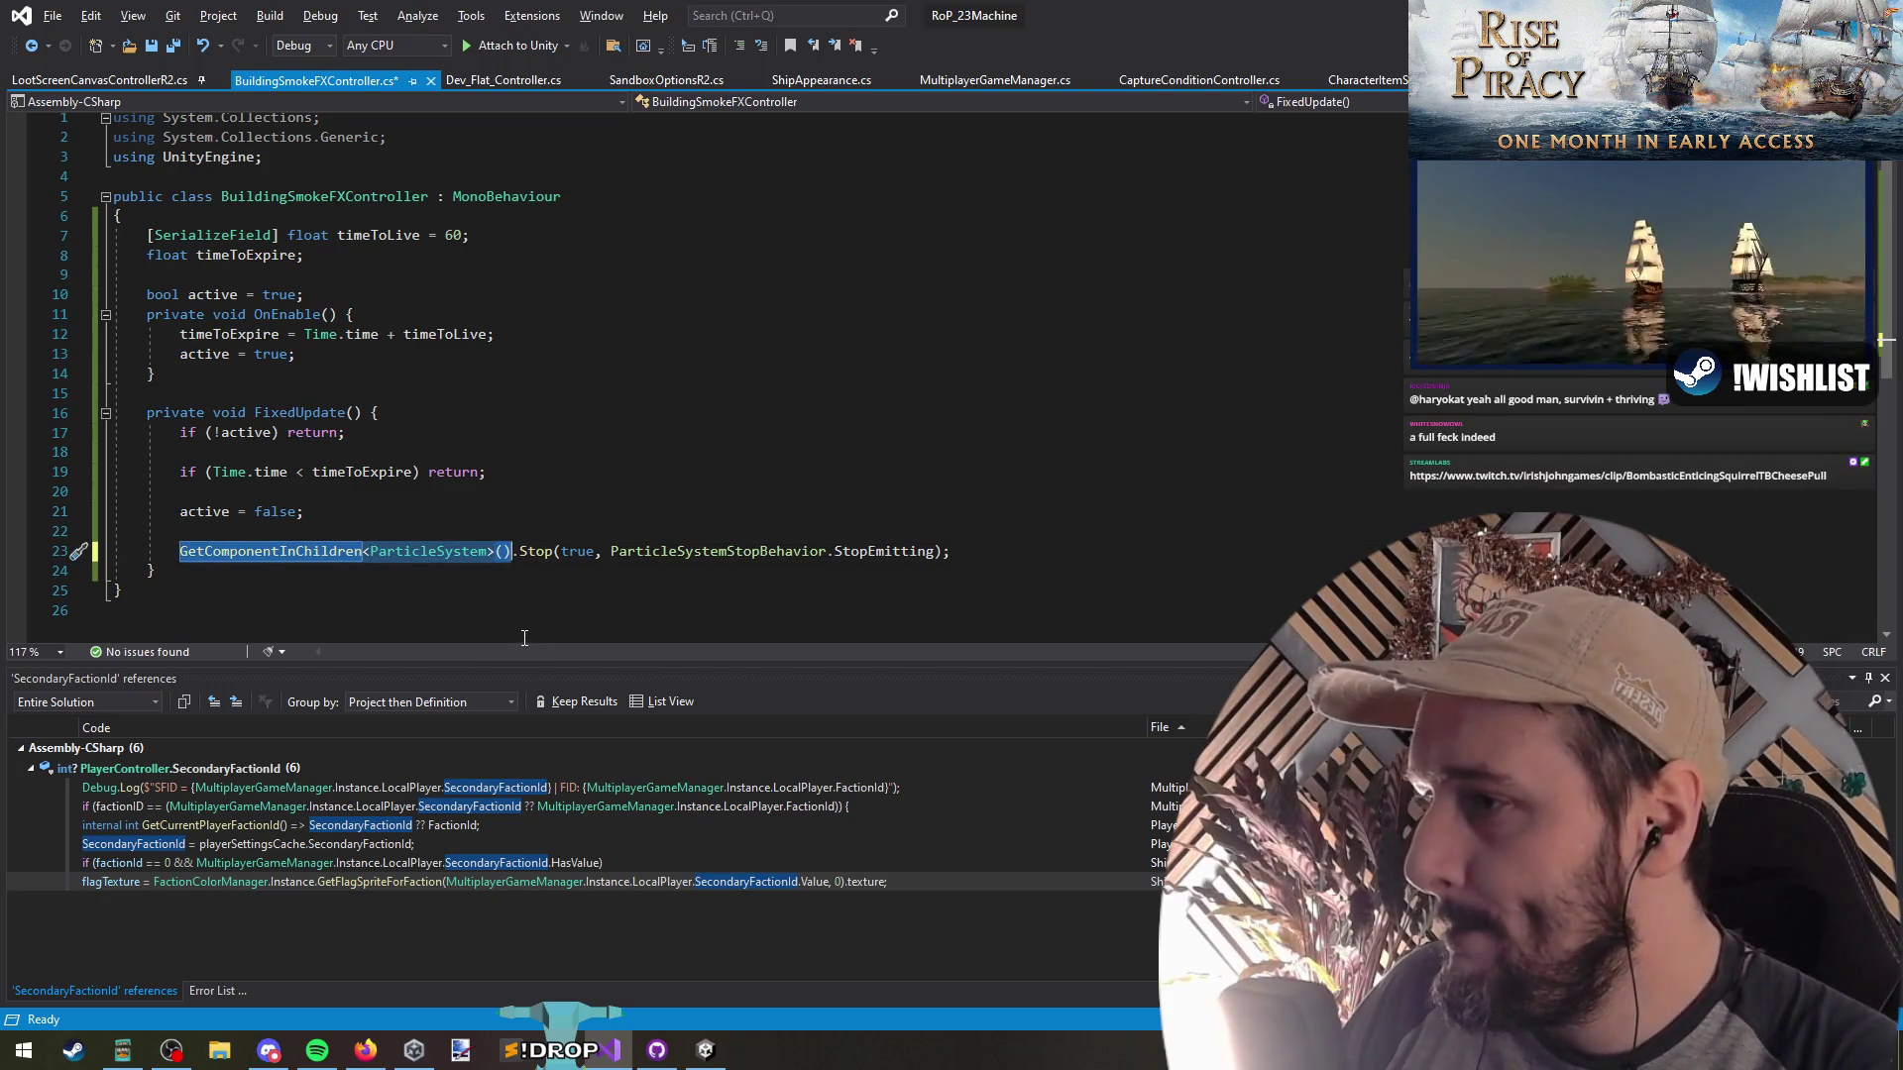
{"action": "double_click", "coordinate": [401, 553]}
{"action": "key", "text": "ctrl+c"}
Open blank lines at the top of the class and paste ParticleSystem there
{"action": "left_click", "coordinate": [303, 280]}
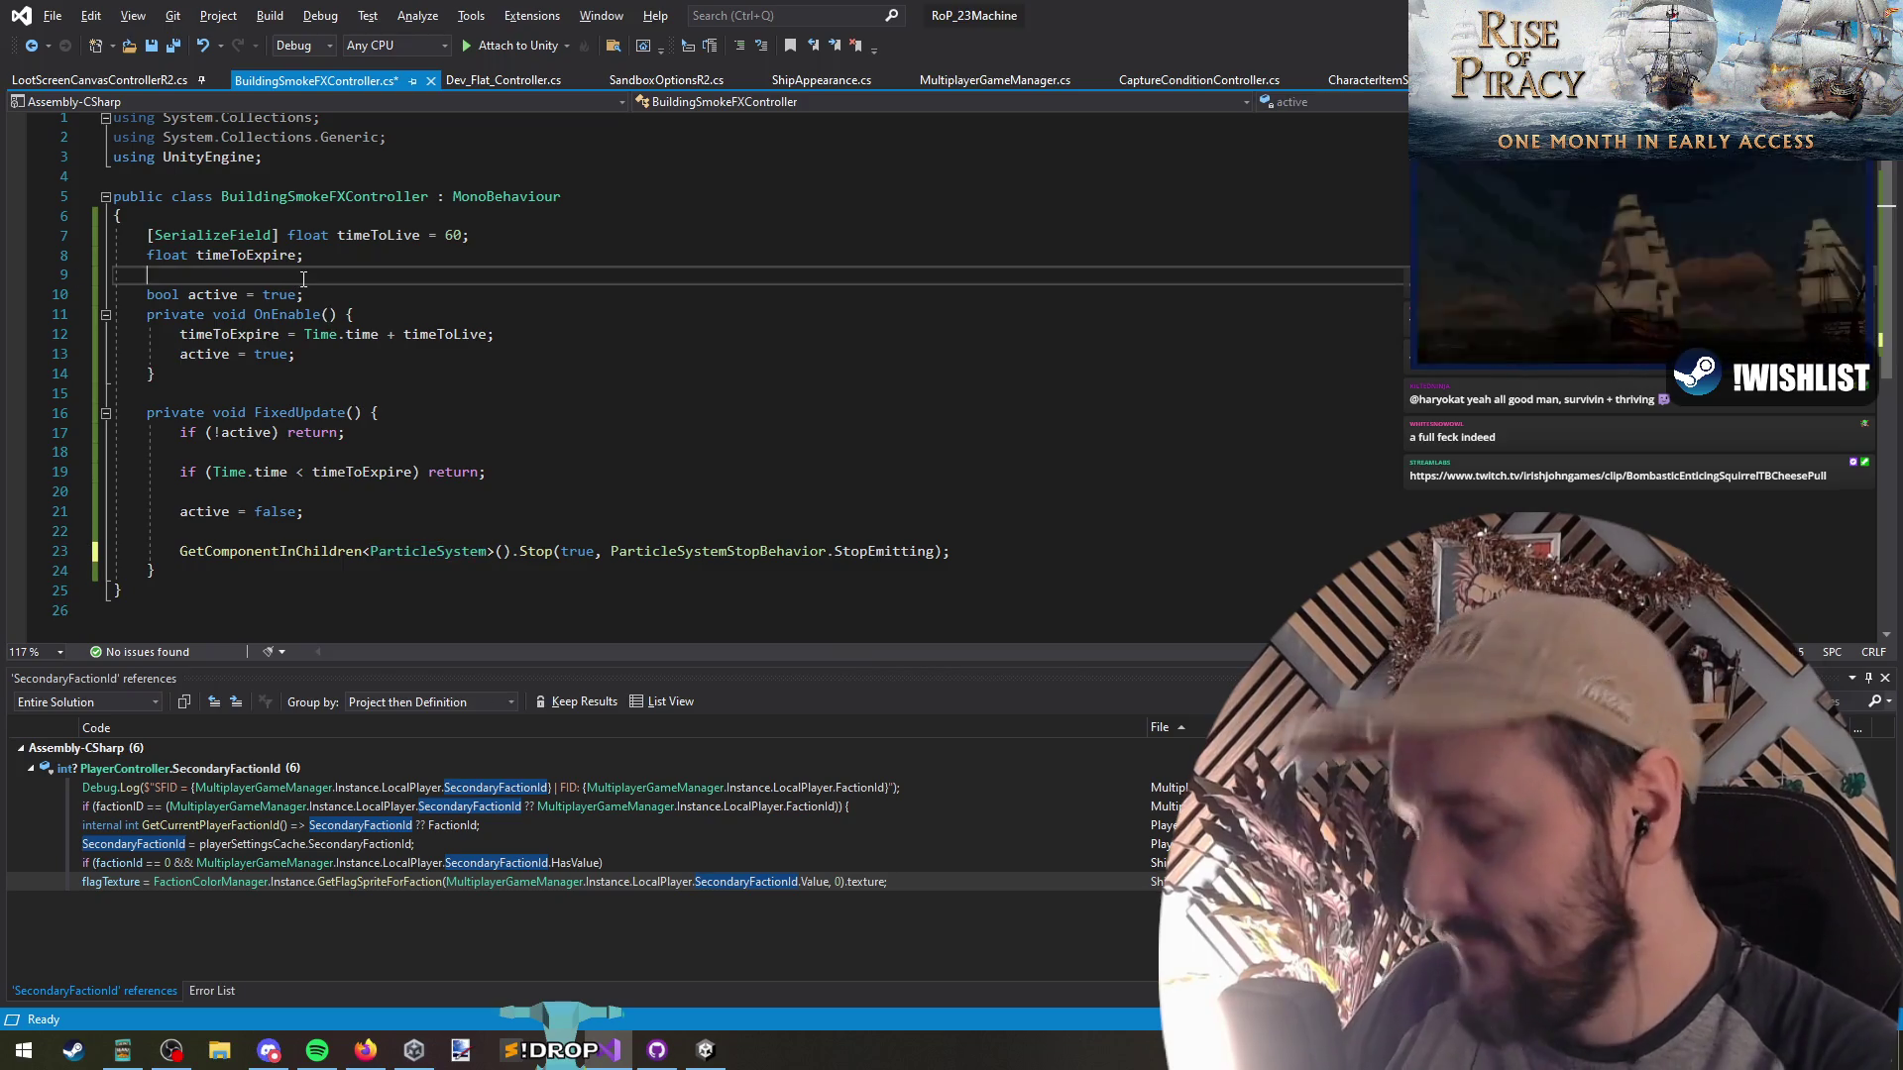
{"action": "key", "text": "Up"}
{"action": "key", "text": "Up"}
{"action": "key", "text": "ctrl+Return"}
{"action": "key", "text": "ctrl+Return"}
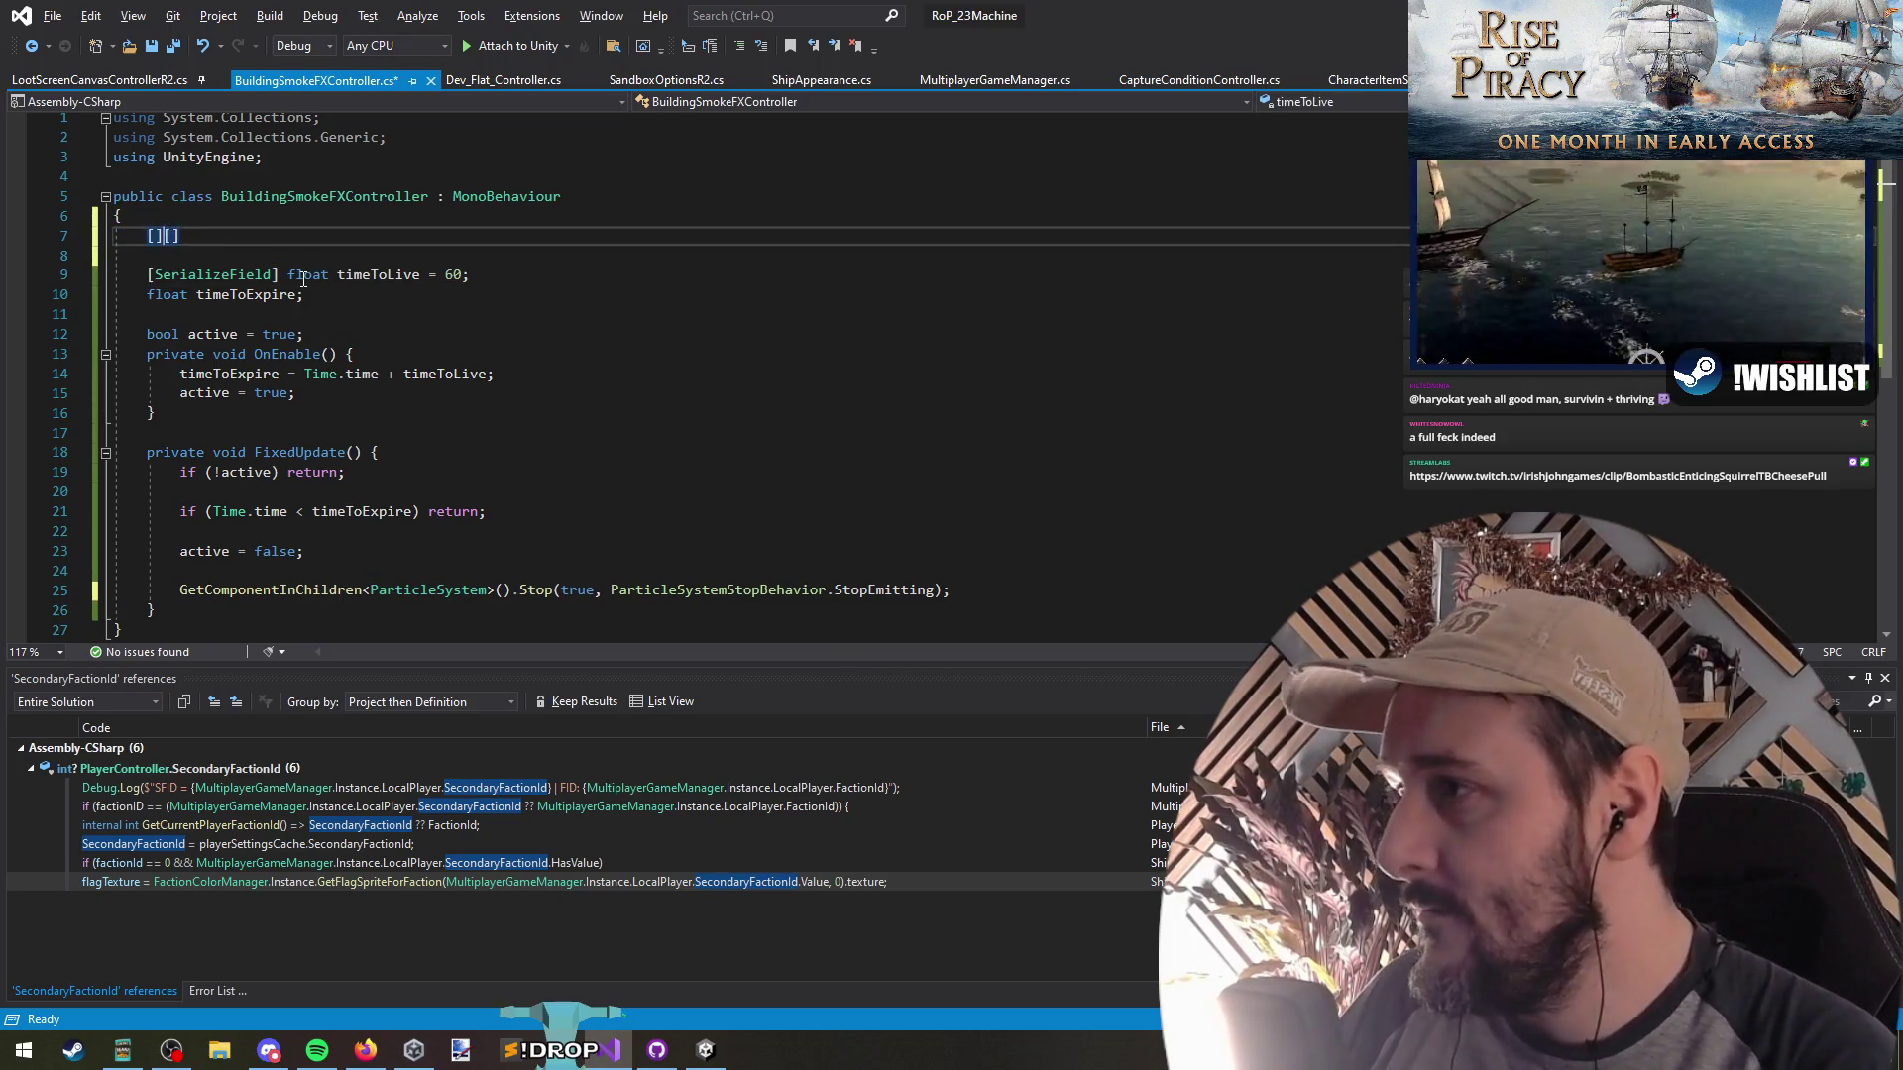
{"action": "key", "text": "Down"}
{"action": "key", "text": "ctrl+v"}
Complete the new field as '[SerializeField] ParticleSystem ps;' using autocomplete
{"action": "key", "text": "Up"}
{"action": "key", "text": "End"}
{"action": "key", "text": "Left"}
{"action": "key", "text": "ctrl+v"}
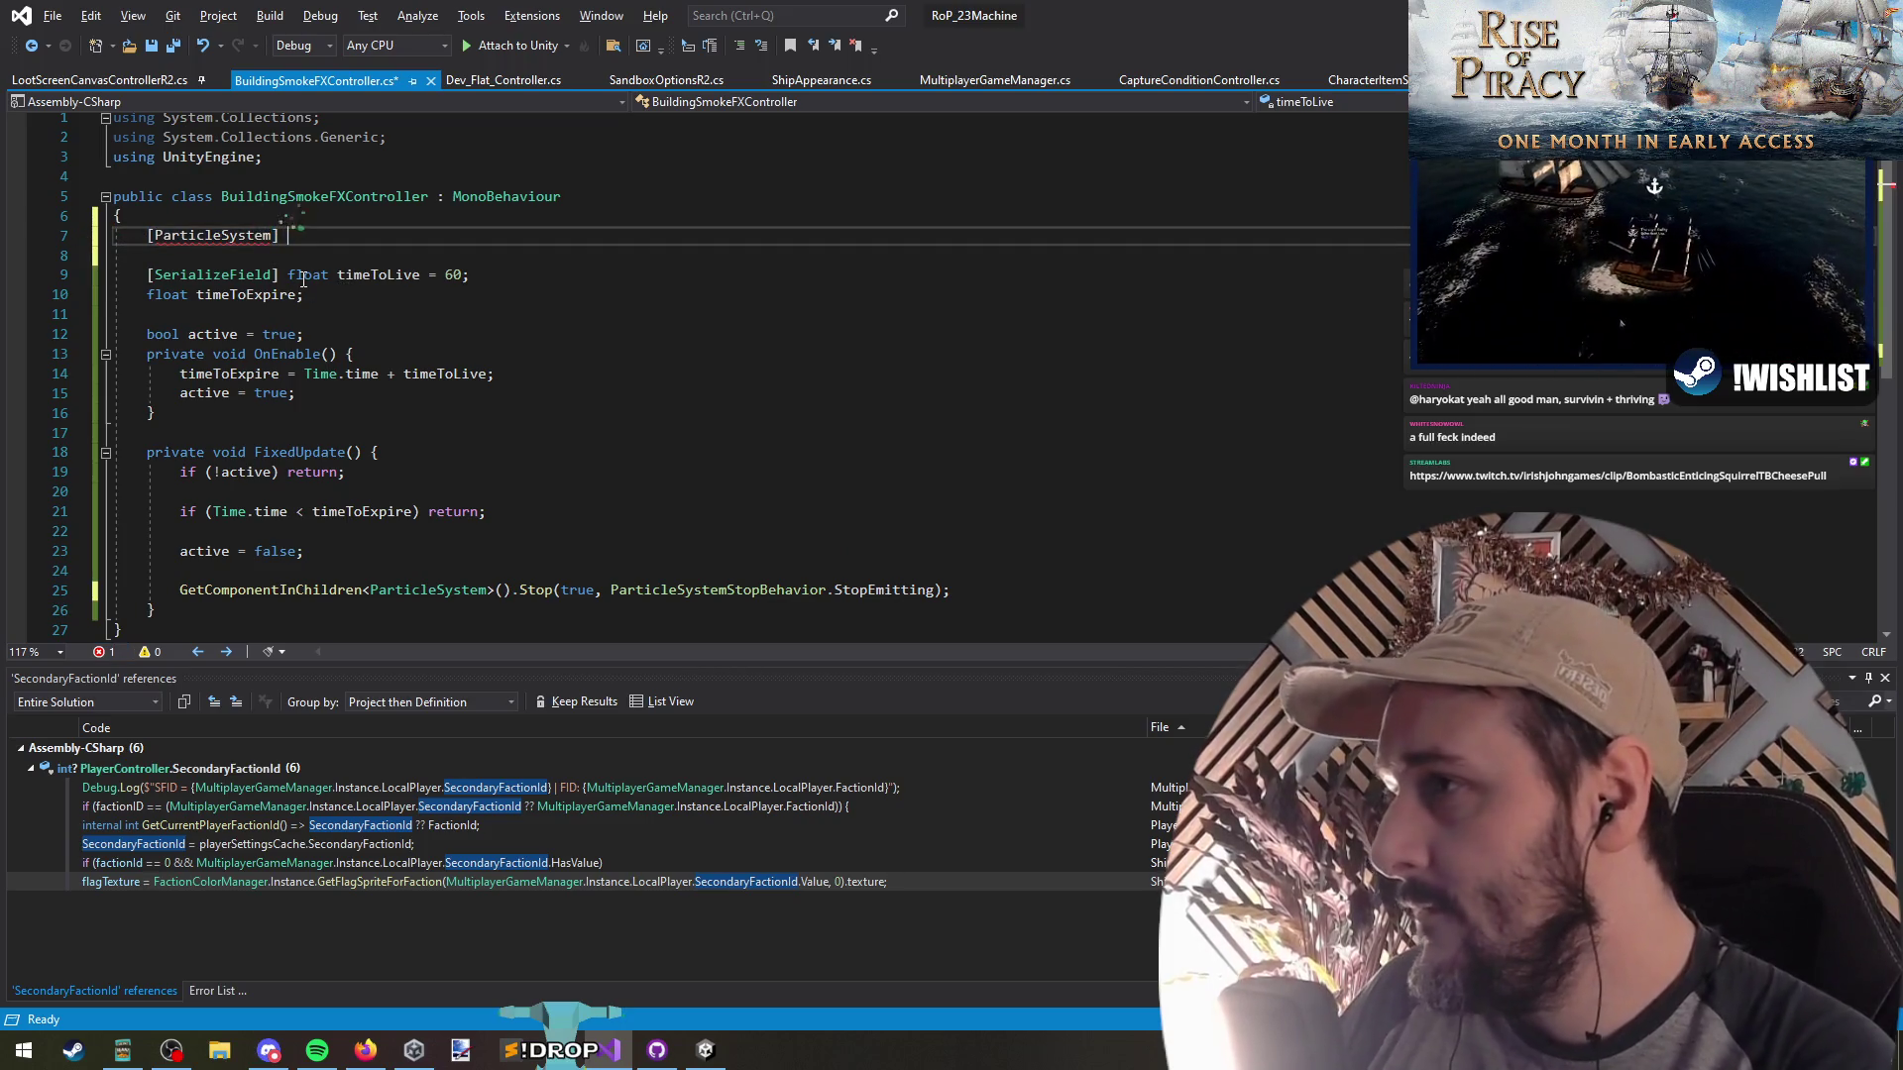
{"action": "key", "text": "End"}
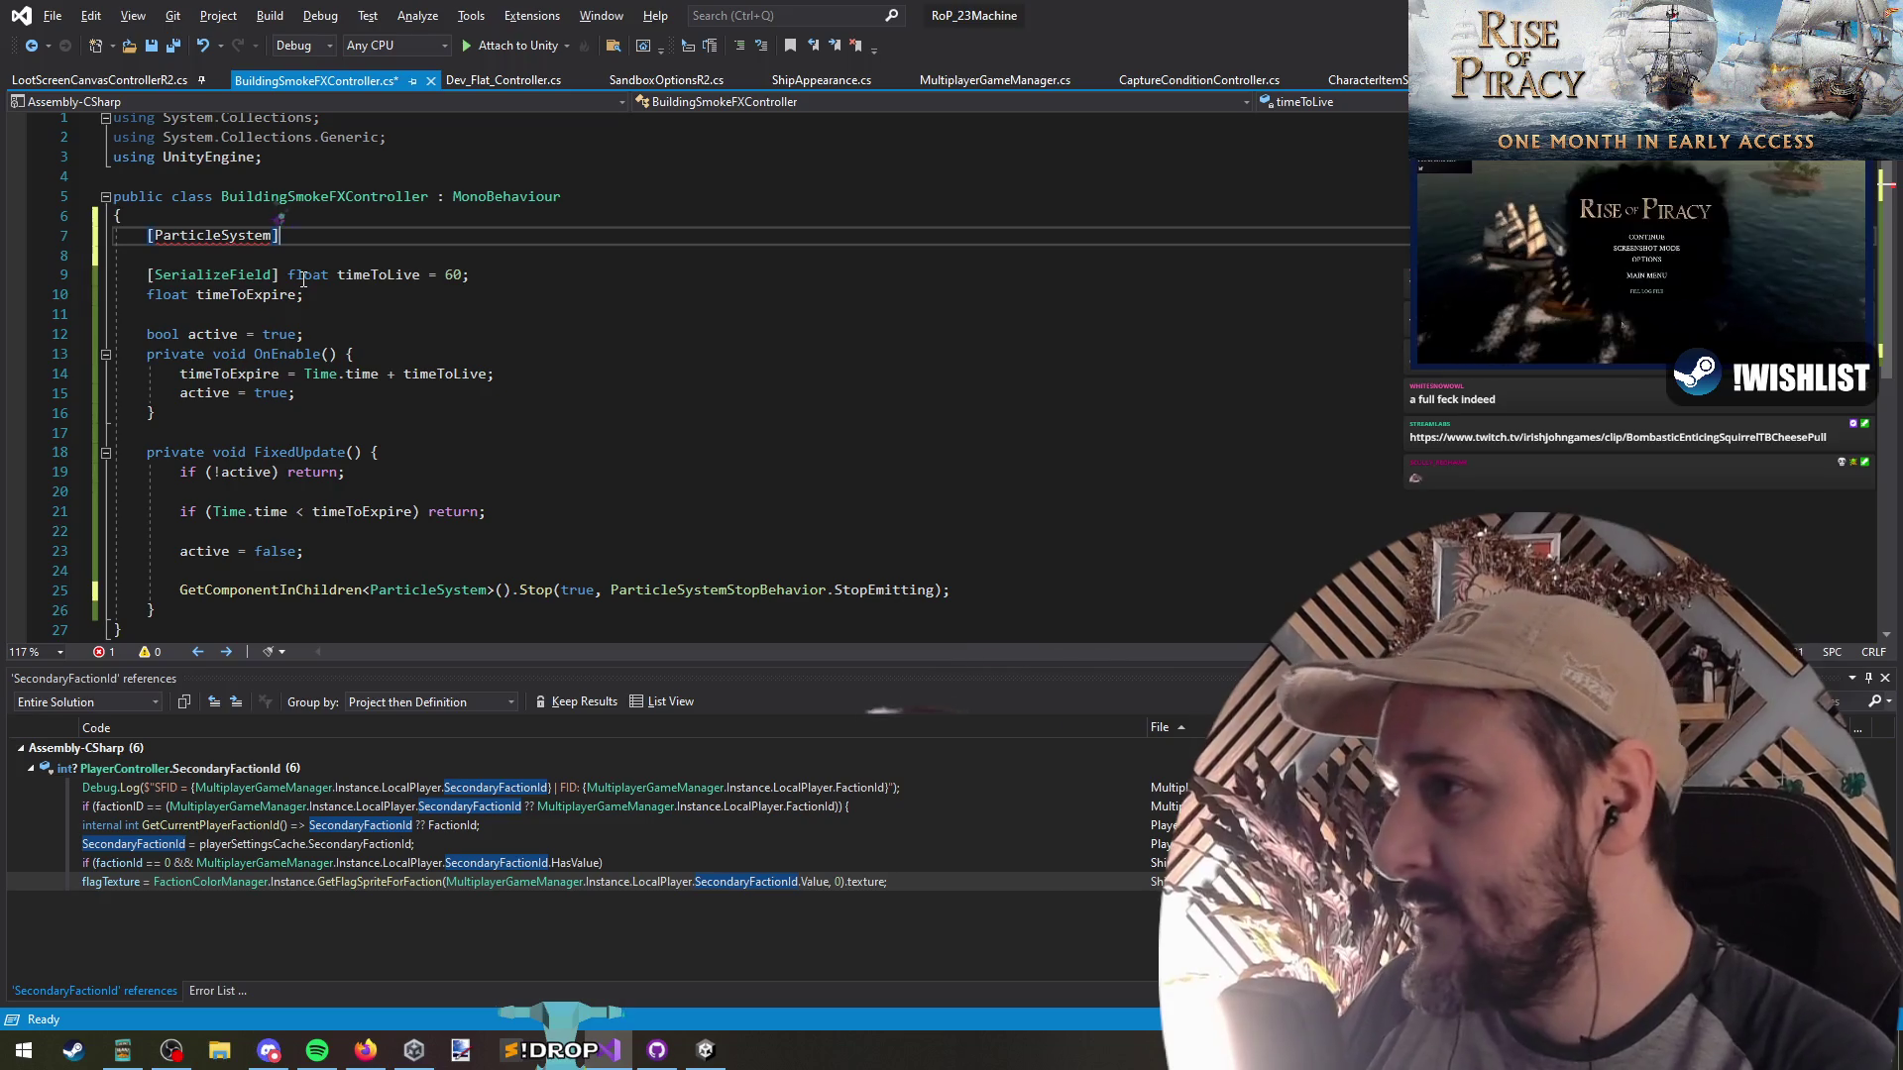
{"action": "key", "text": "ctrl+Left"}
{"action": "key", "text": "ctrl+Left"}
{"action": "key", "text": "Delete"}
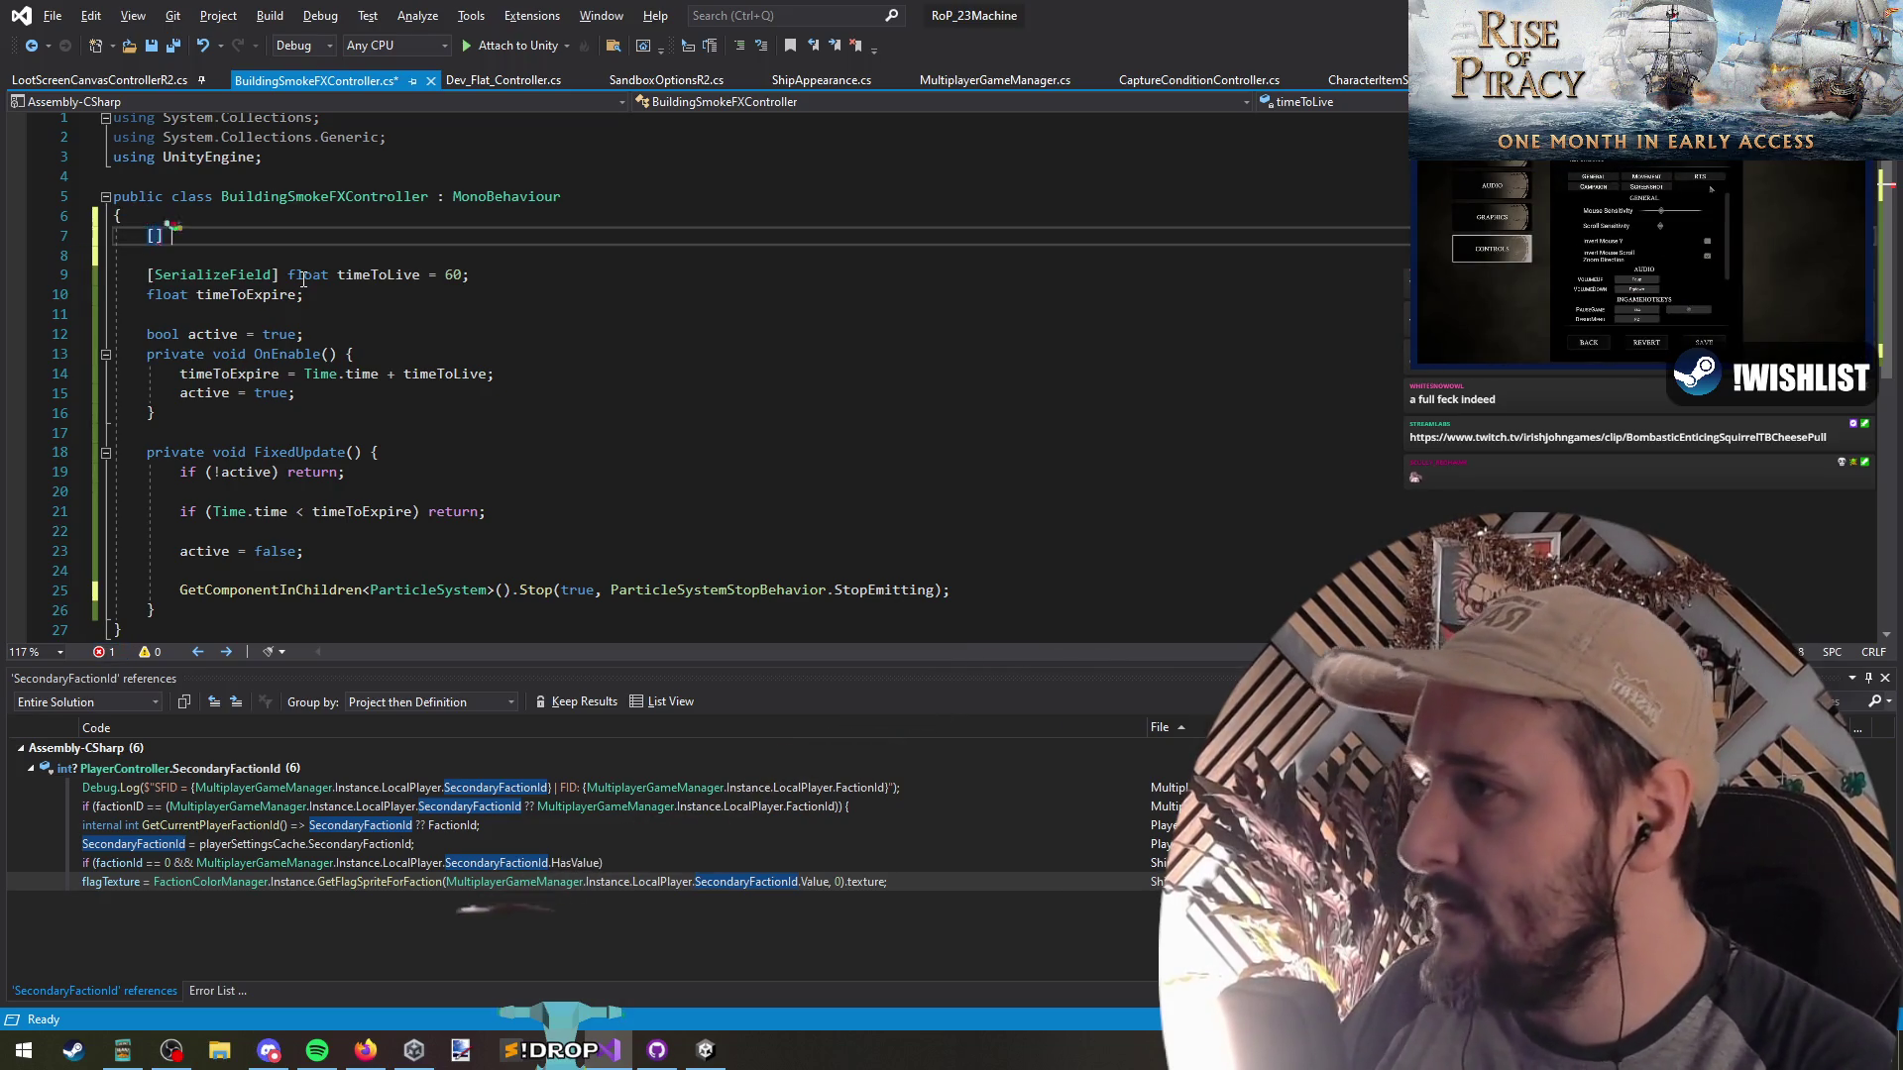
{"action": "type", "text": "ParticleSystem"}
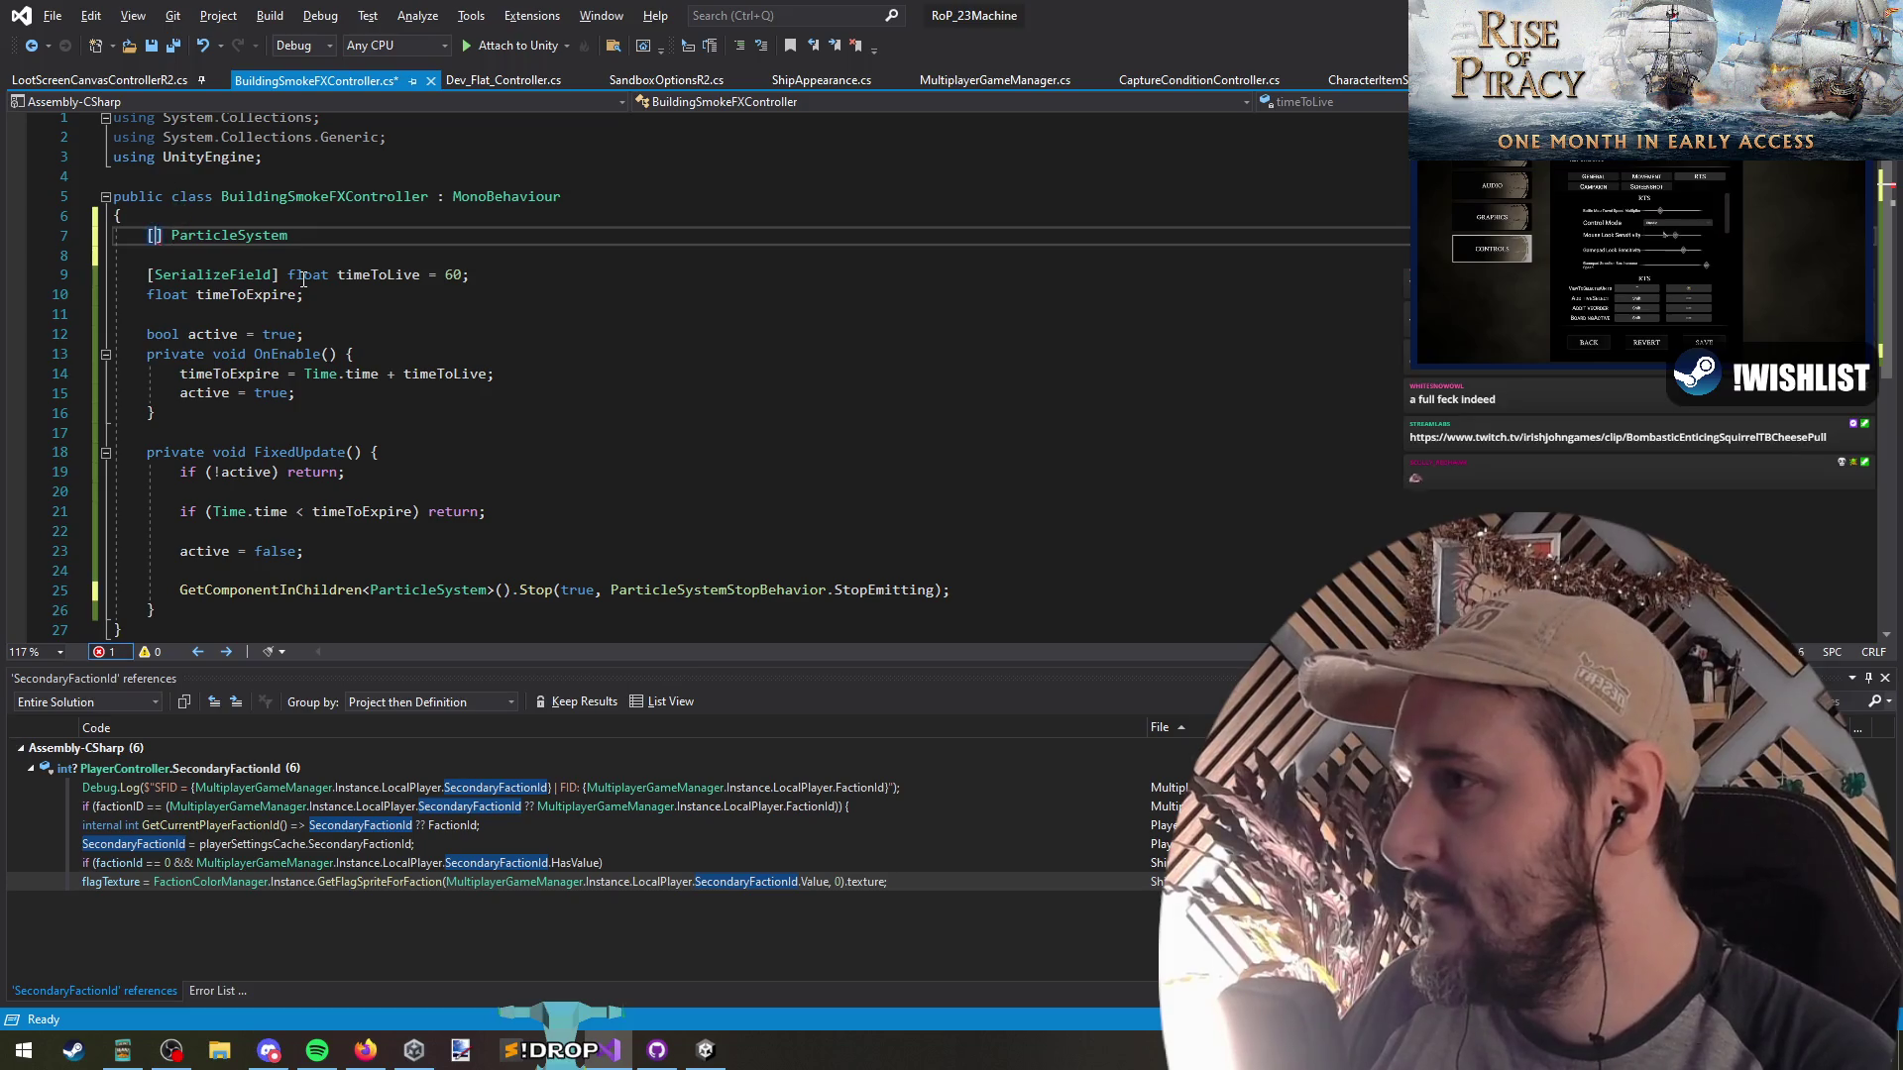
{"action": "type", "text": "SerializeField"}
{"action": "key", "text": "End"}
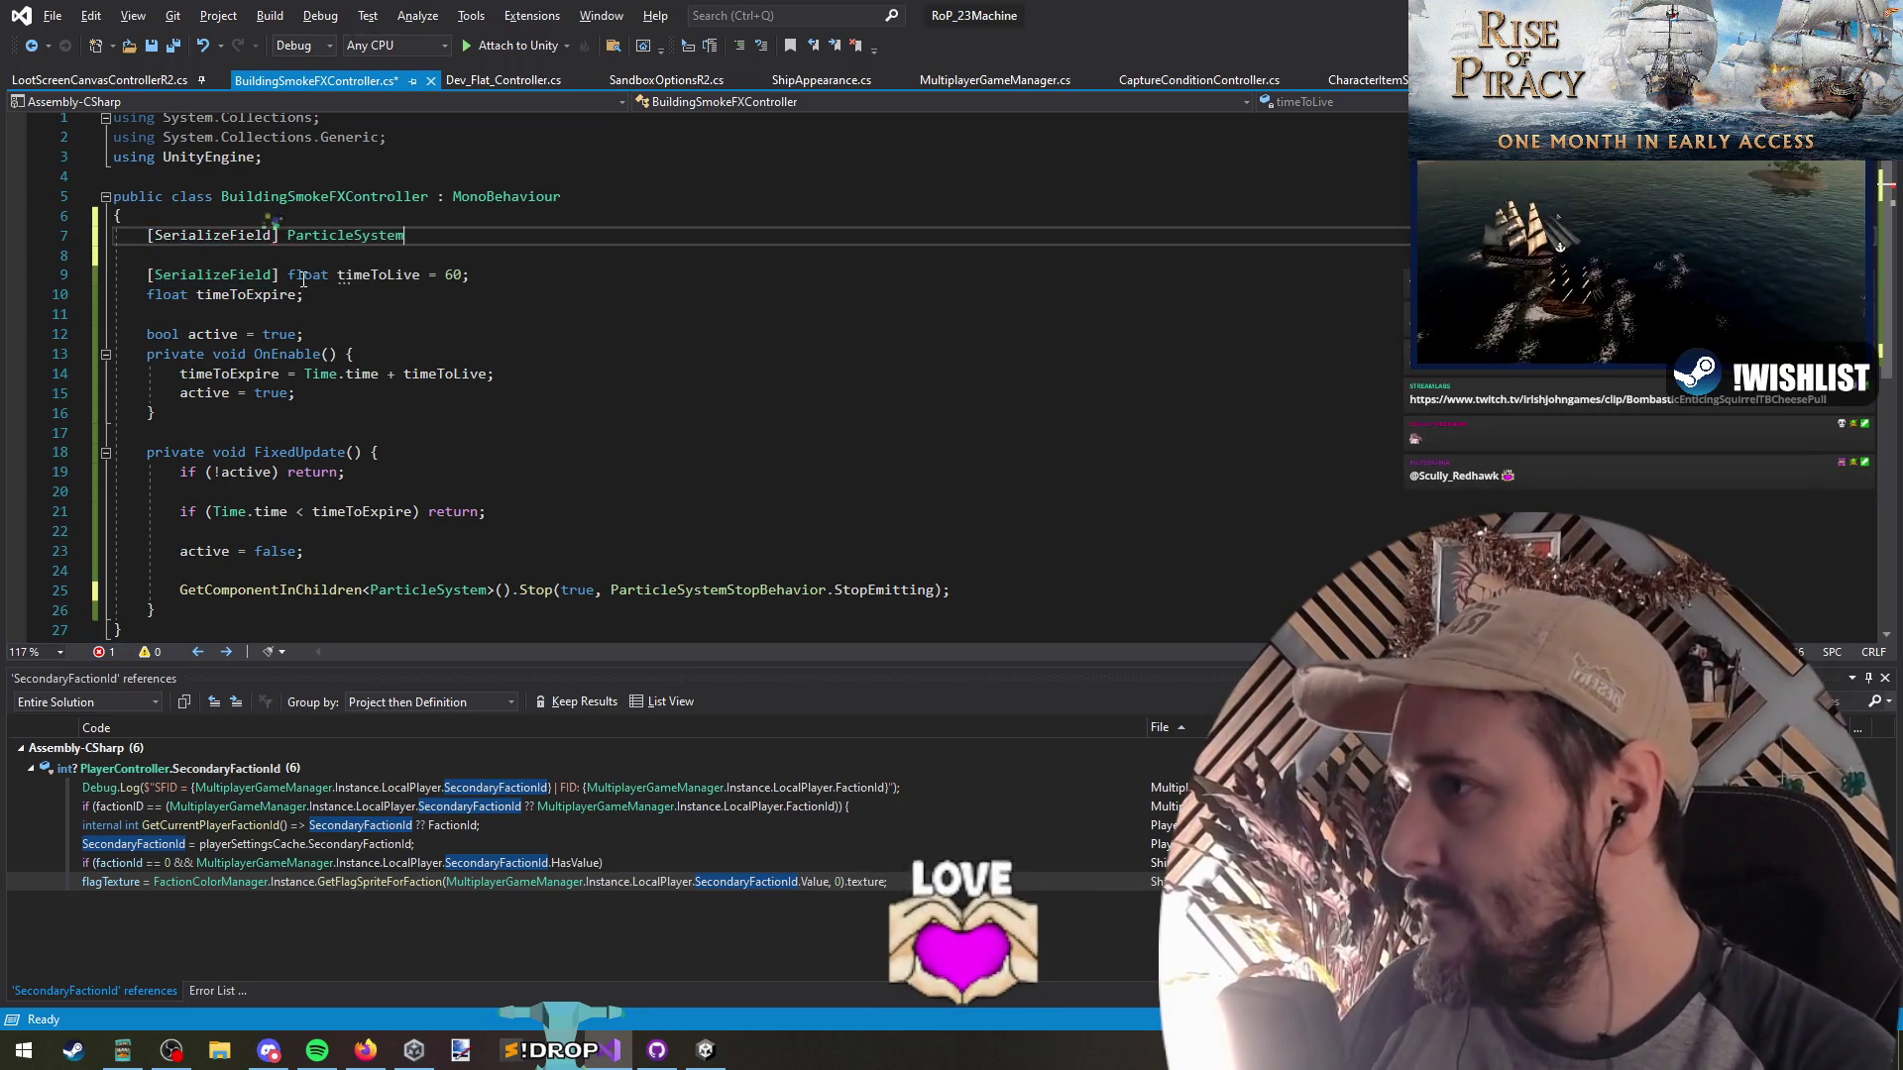
{"action": "type", "text": "ps;"}
Remove extra blank lines so the field declarations sit grouped together
{"action": "key", "text": "Down"}
{"action": "key", "text": "Delete"}
{"action": "key", "text": "Return"}
{"action": "key", "text": "Down"}
{"action": "key", "text": "Down"}
{"action": "key", "text": "Delete"}
{"action": "key", "text": "End"}
{"action": "key", "text": "Return"}
{"action": "left_click", "coordinate": [409, 241]}
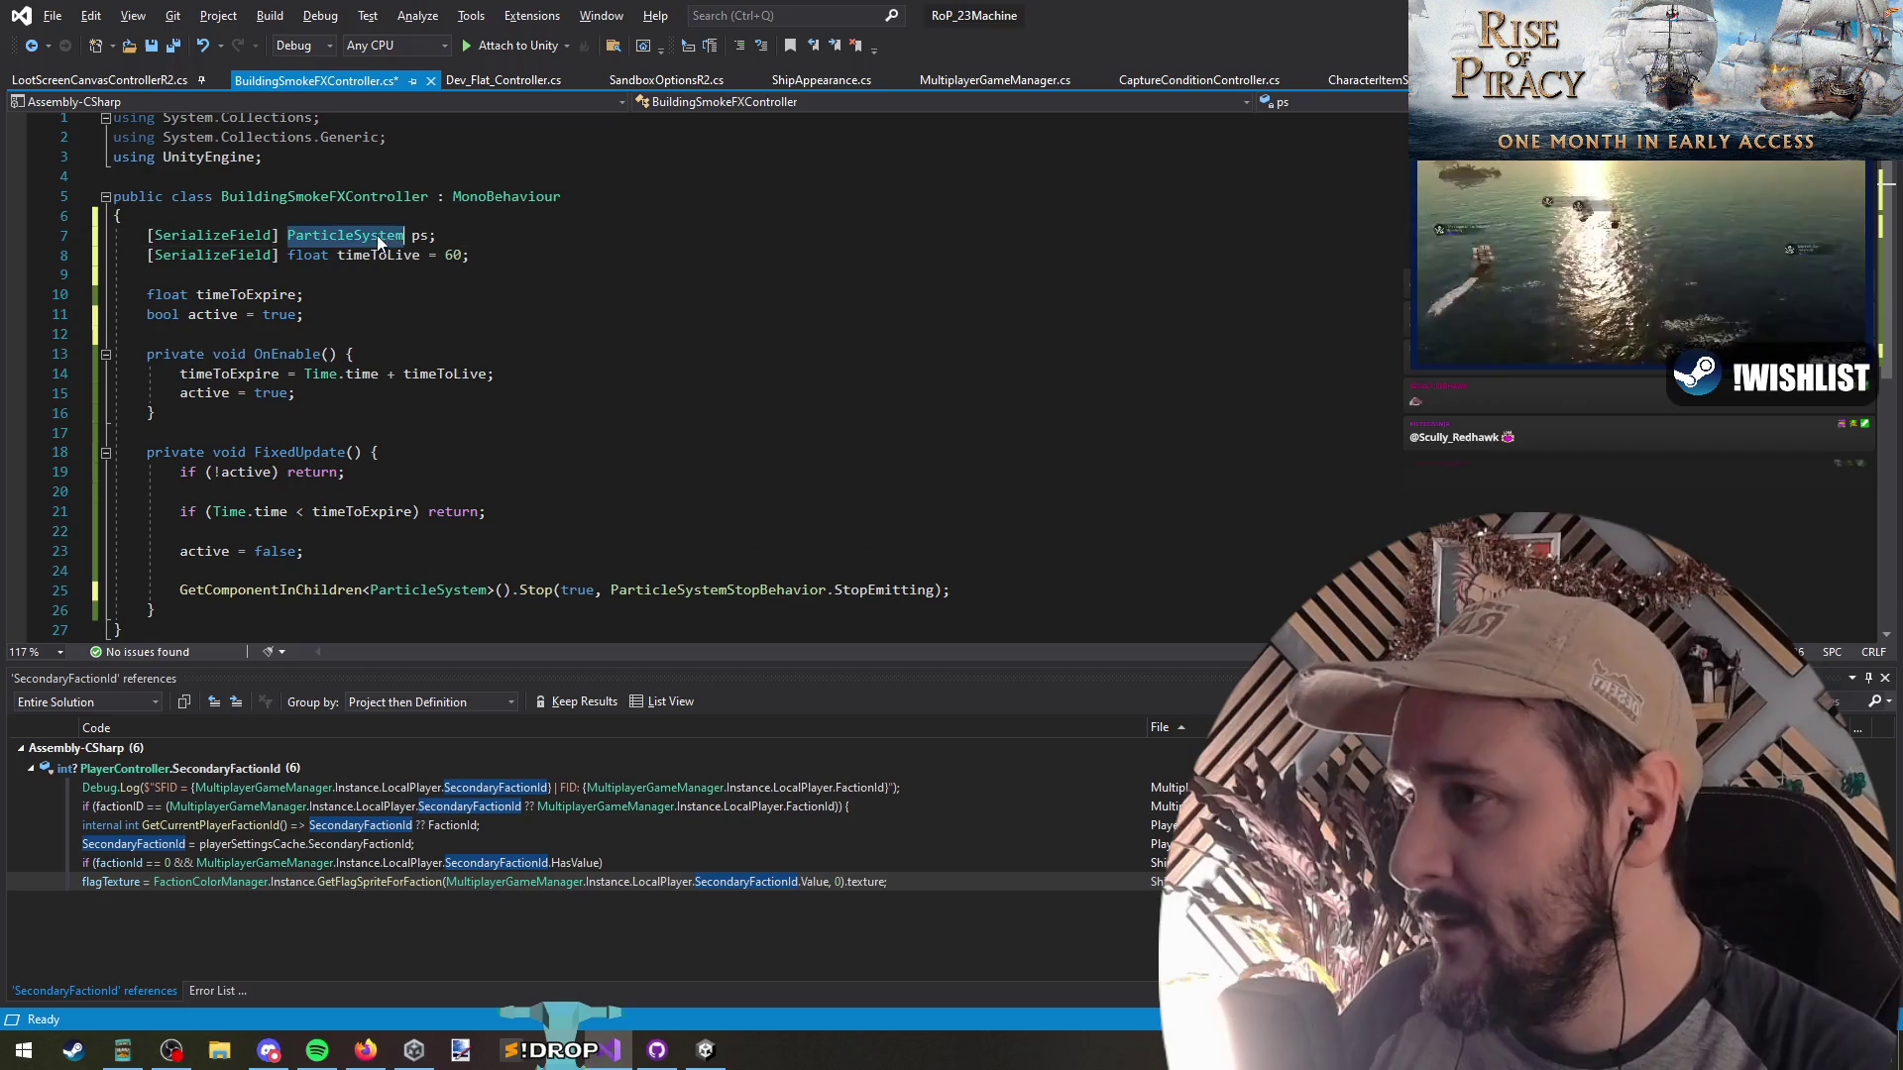
Replace GetComponentInChildren<ParticleSystem>() on the Stop line with ps and save
{"action": "left_click", "coordinate": [182, 596]}
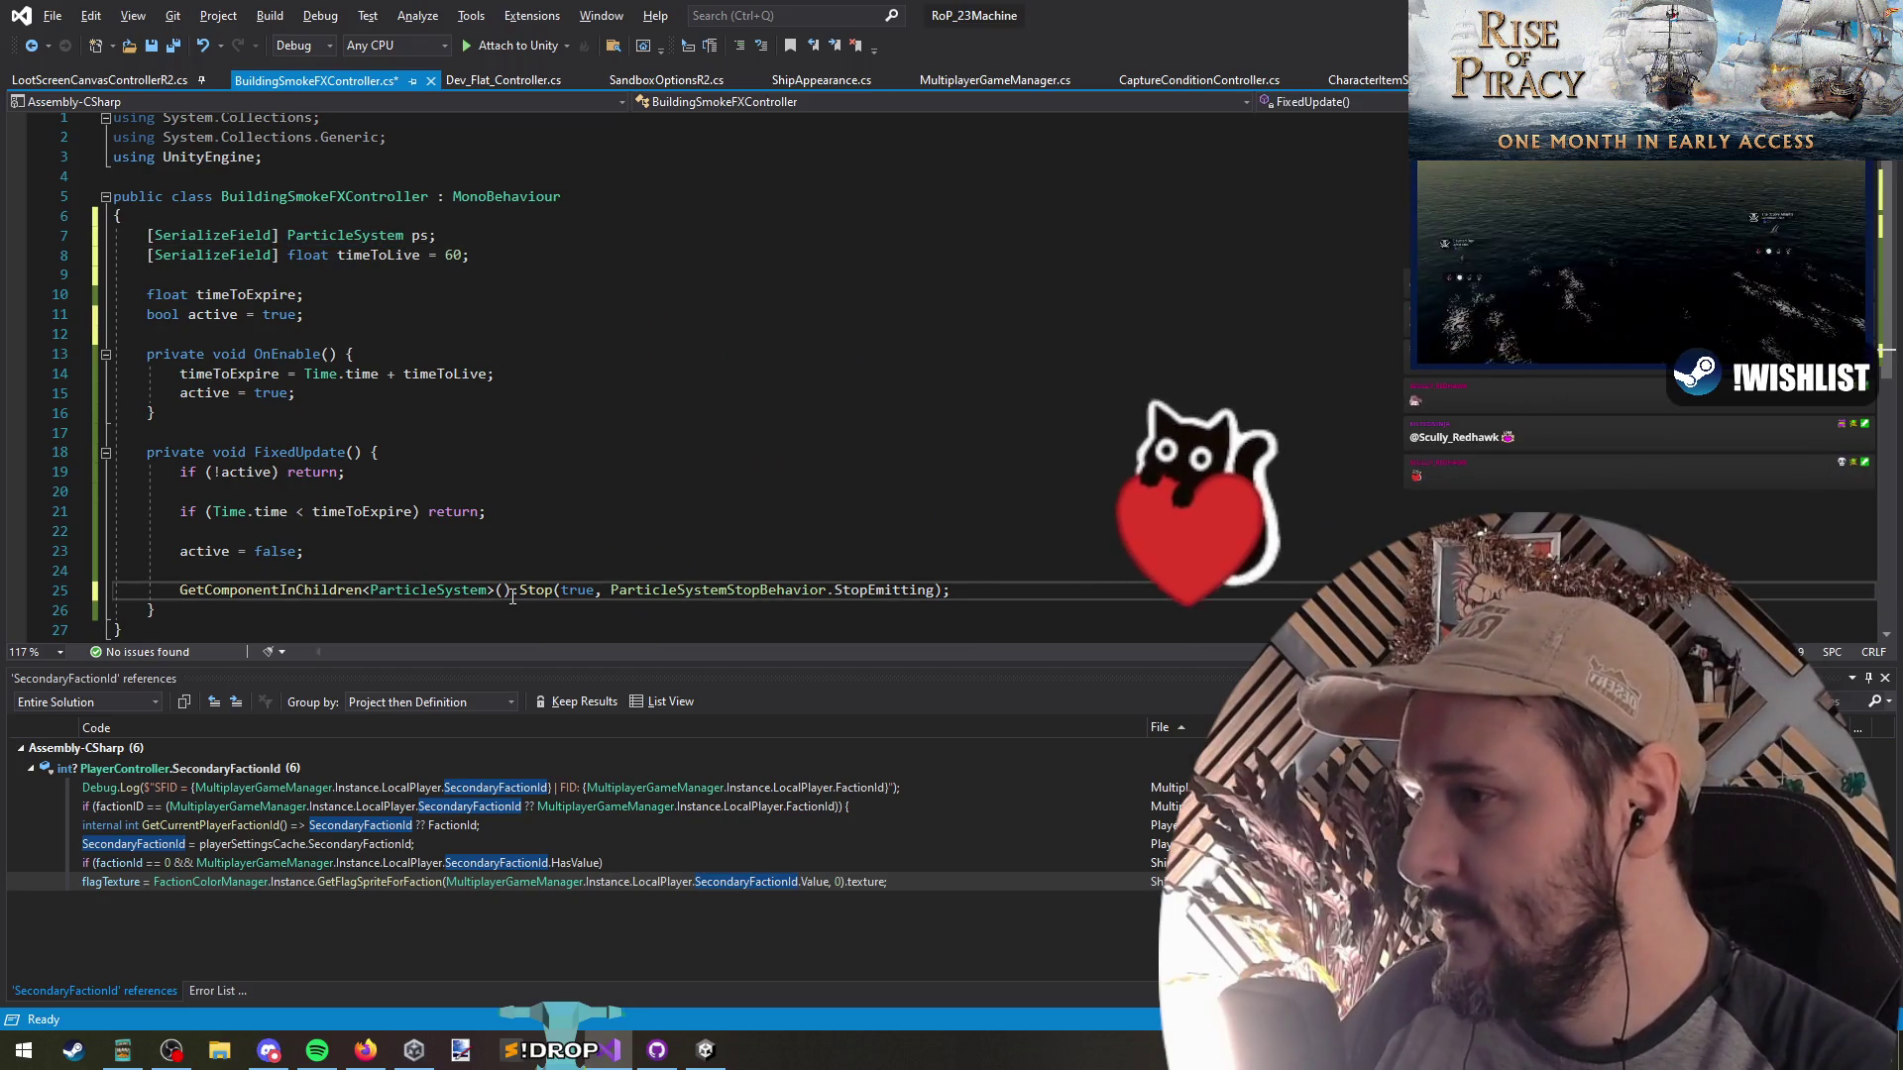
{"action": "left_click_drag", "start_coordinate": [181, 596], "coordinate": [512, 594]}
{"action": "type", "text": "ps"}
{"action": "key", "text": "End"}
{"action": "key", "text": "Down"}
{"action": "key", "text": "Down"}
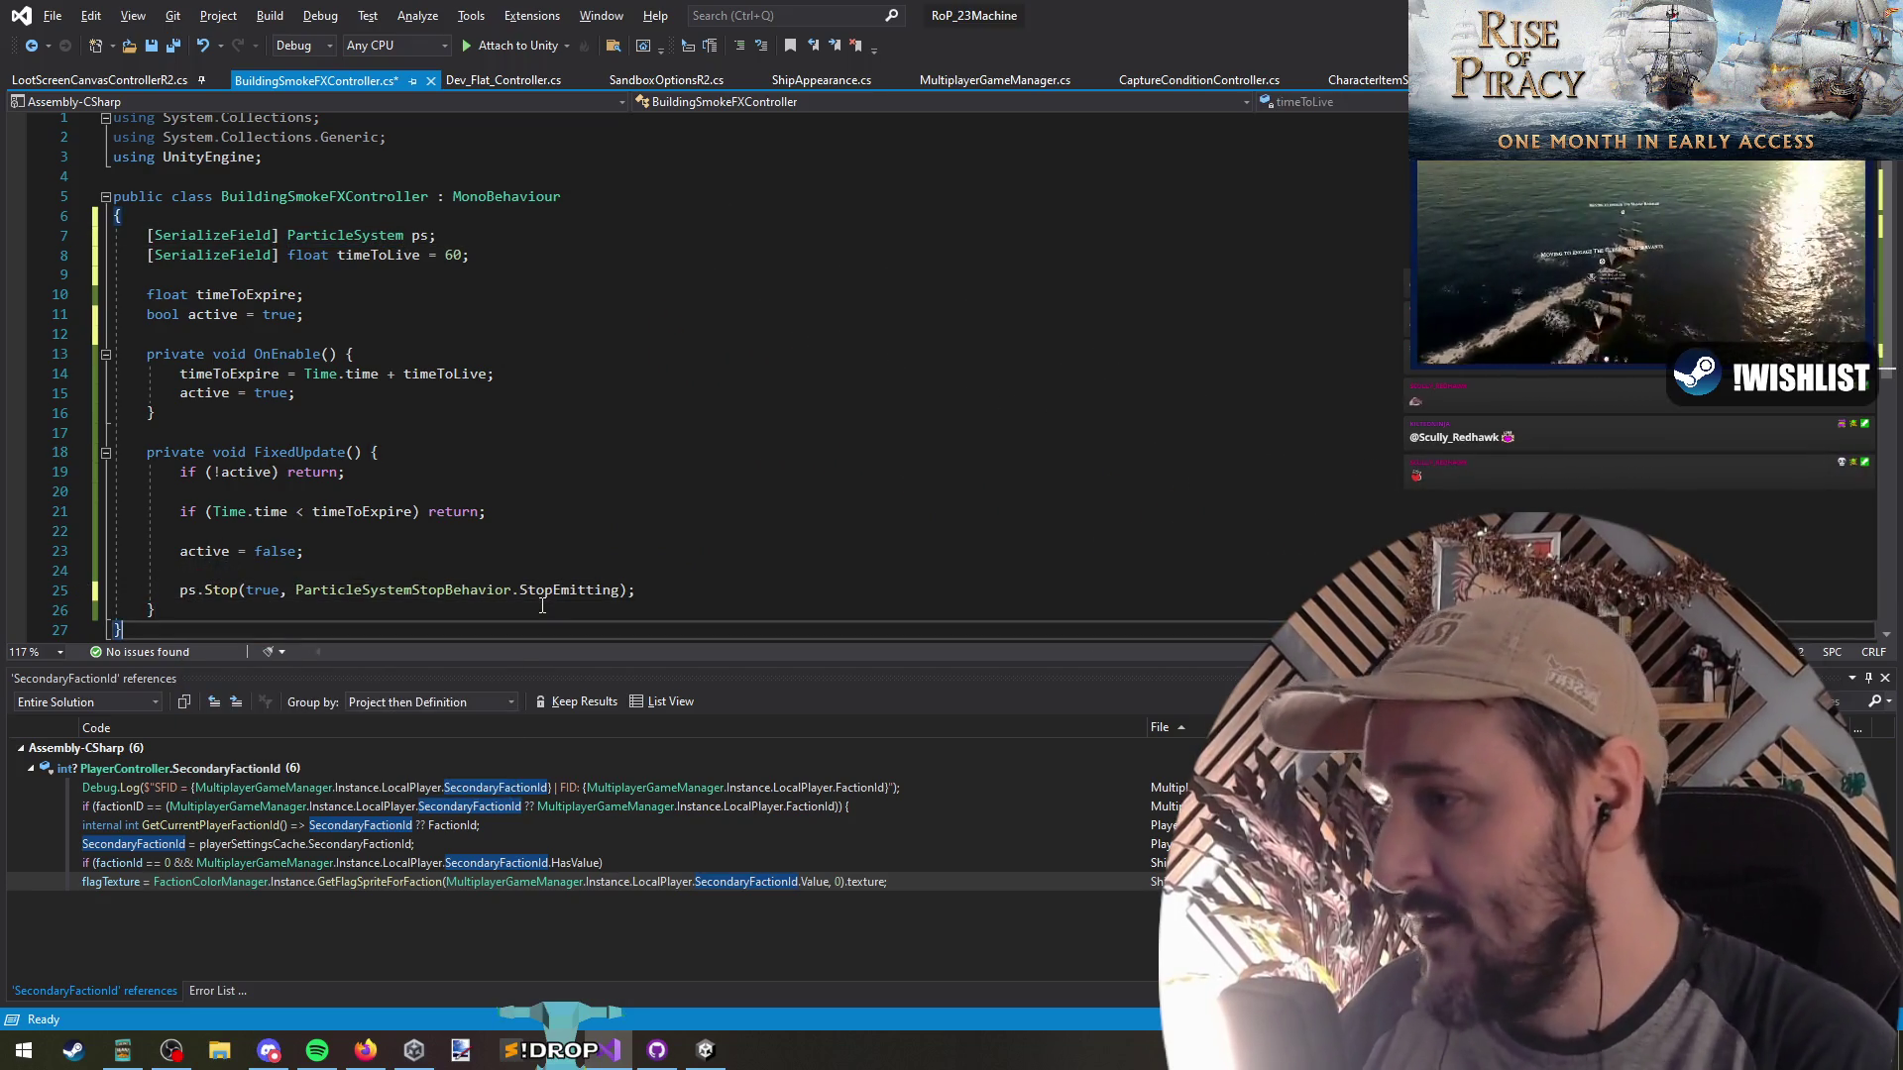
{"action": "key", "text": "Up"}
{"action": "key", "text": "Up"}
{"action": "key", "text": "Up"}
{"action": "scroll", "coordinate": [556, 502], "scroll_direction": "down", "scroll_amount": 1}
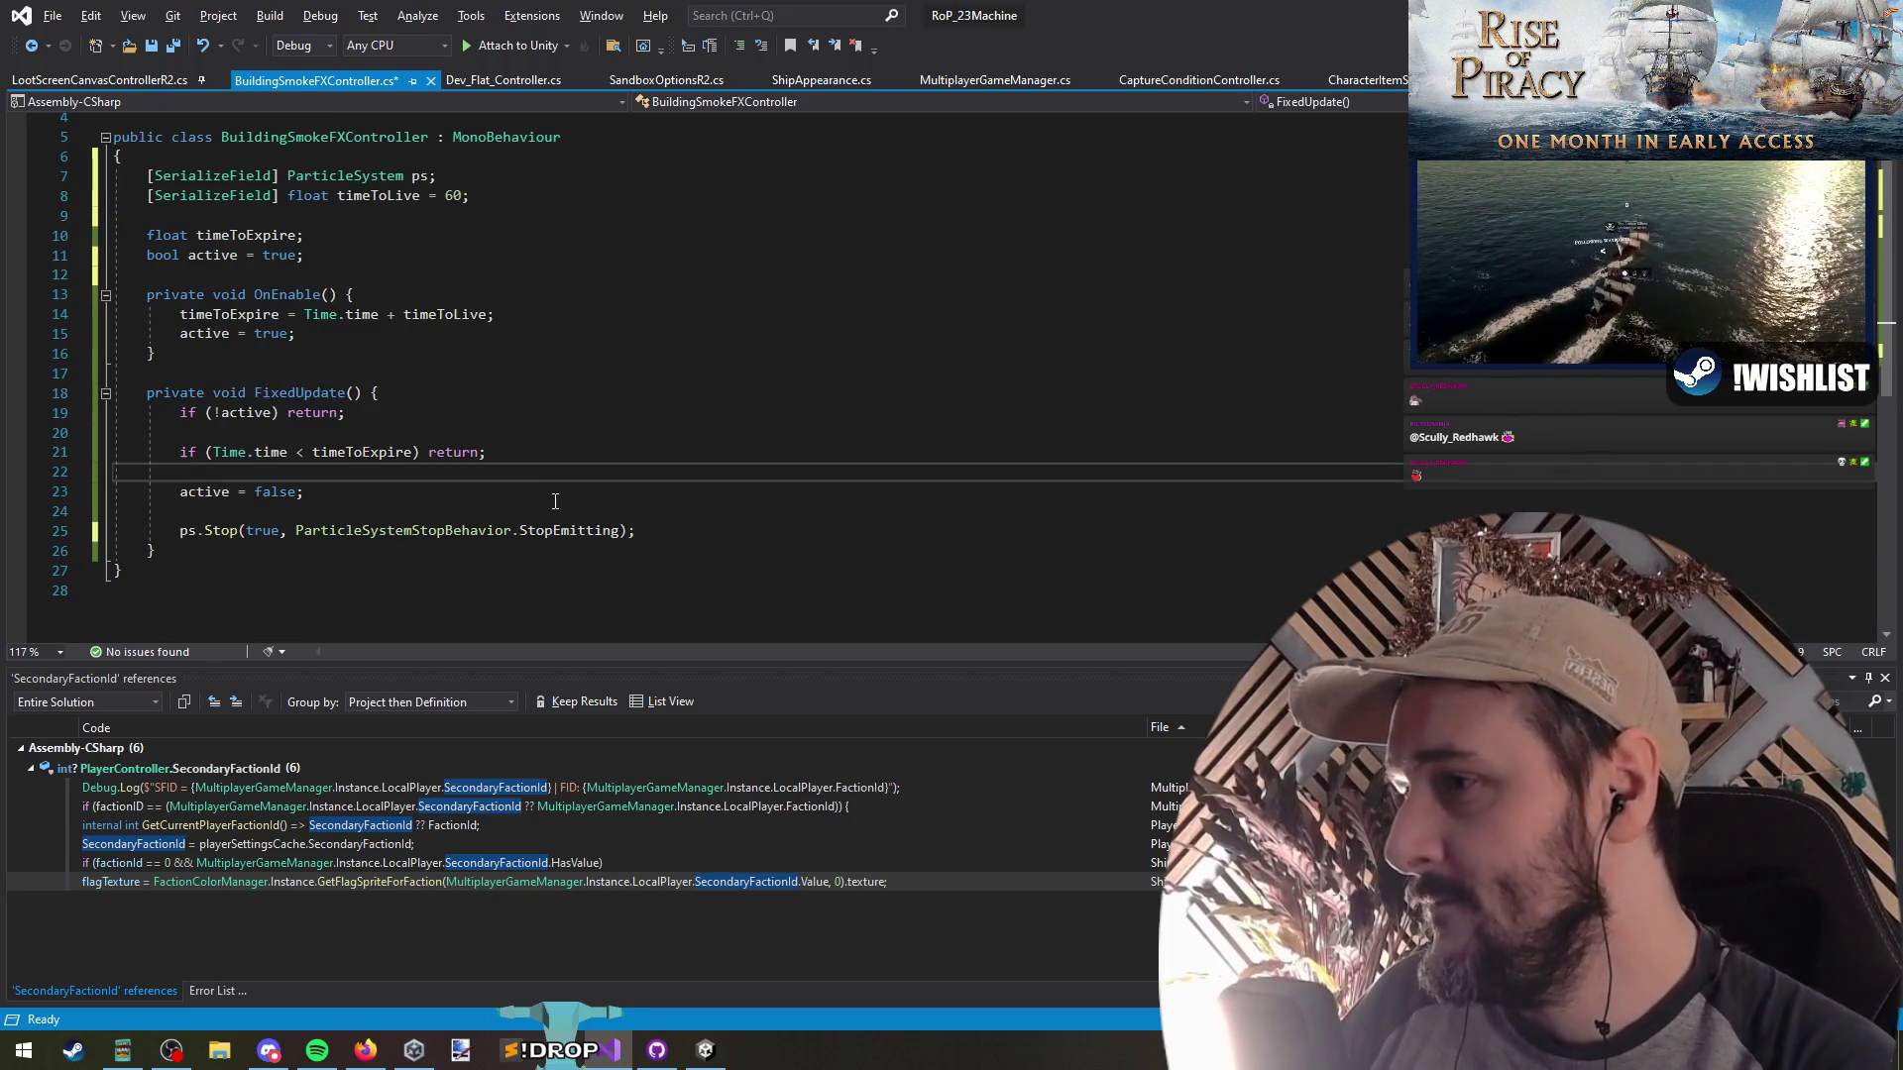
{"action": "key", "text": "ctrl+s"}
Adjust the blank lines below the class's opening brace, then return to Unity to recompile
{"action": "left_click", "coordinate": [214, 514]}
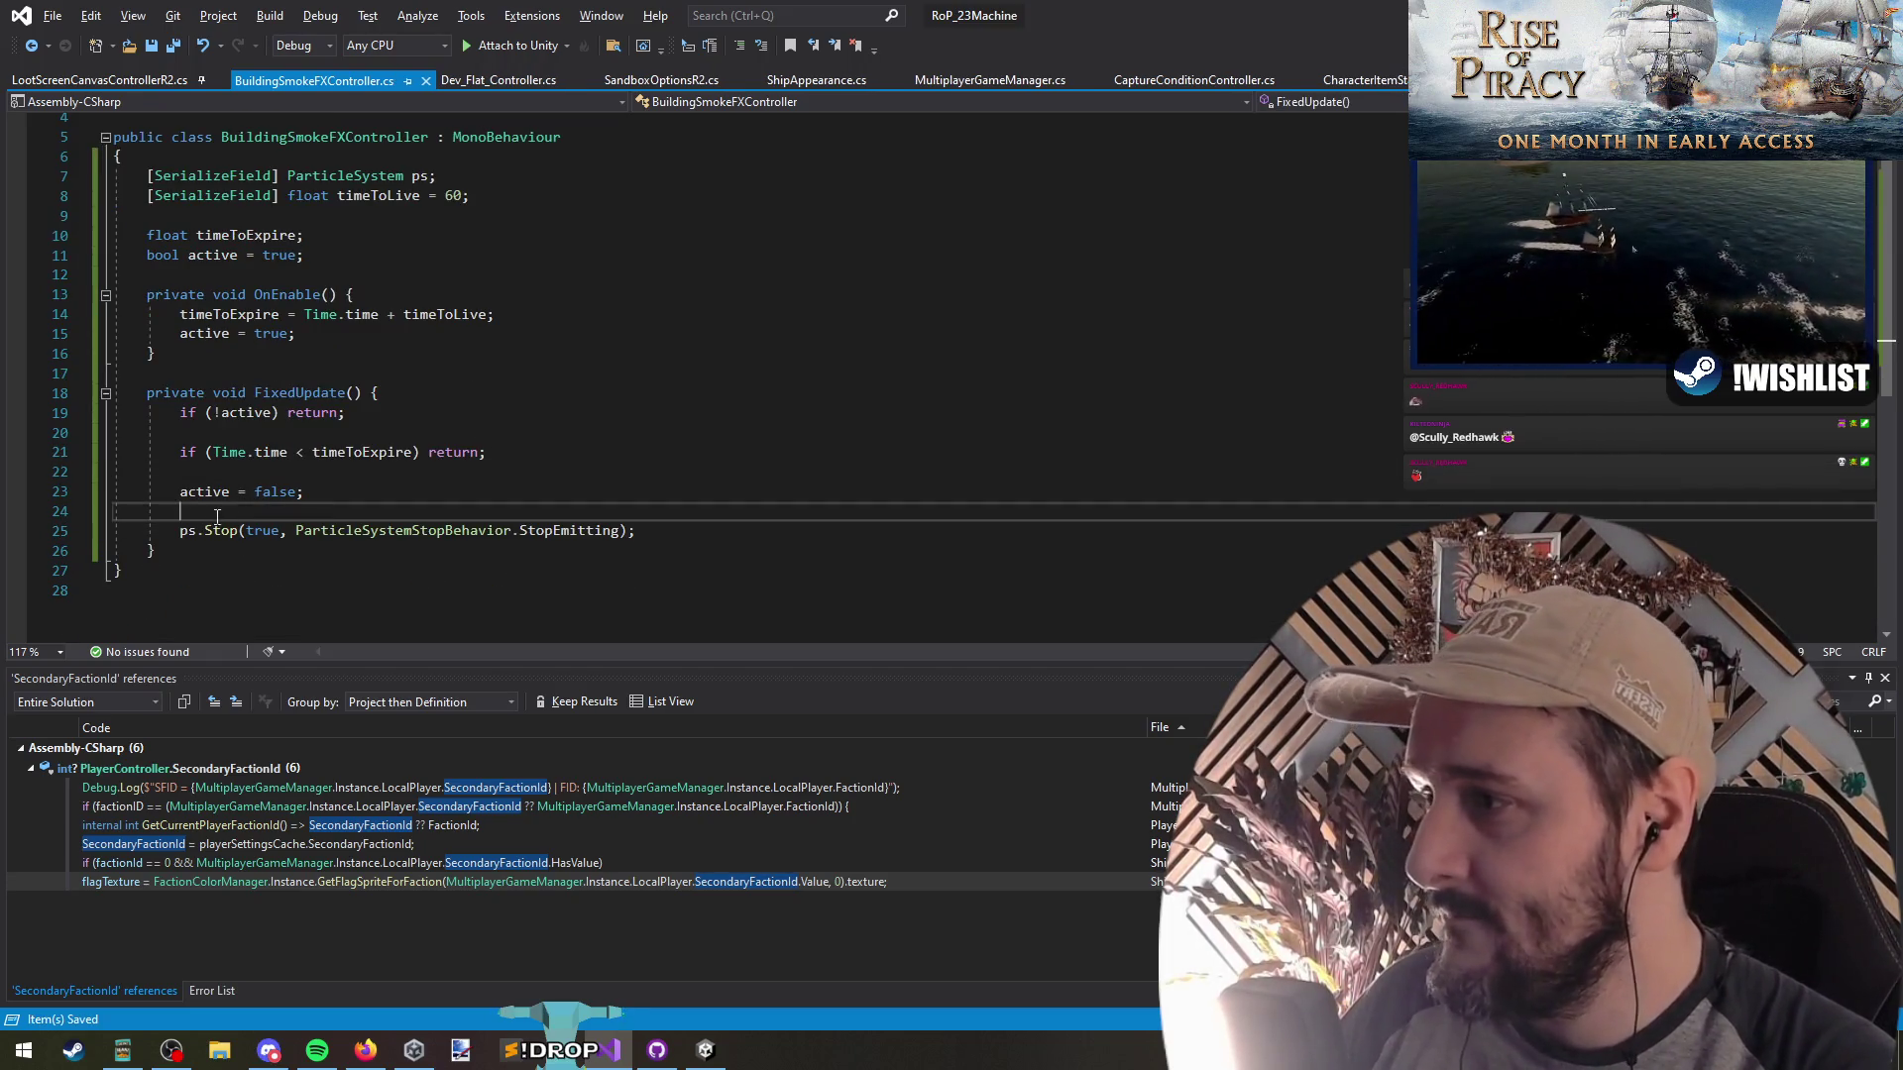
{"action": "left_click", "coordinate": [223, 472]}
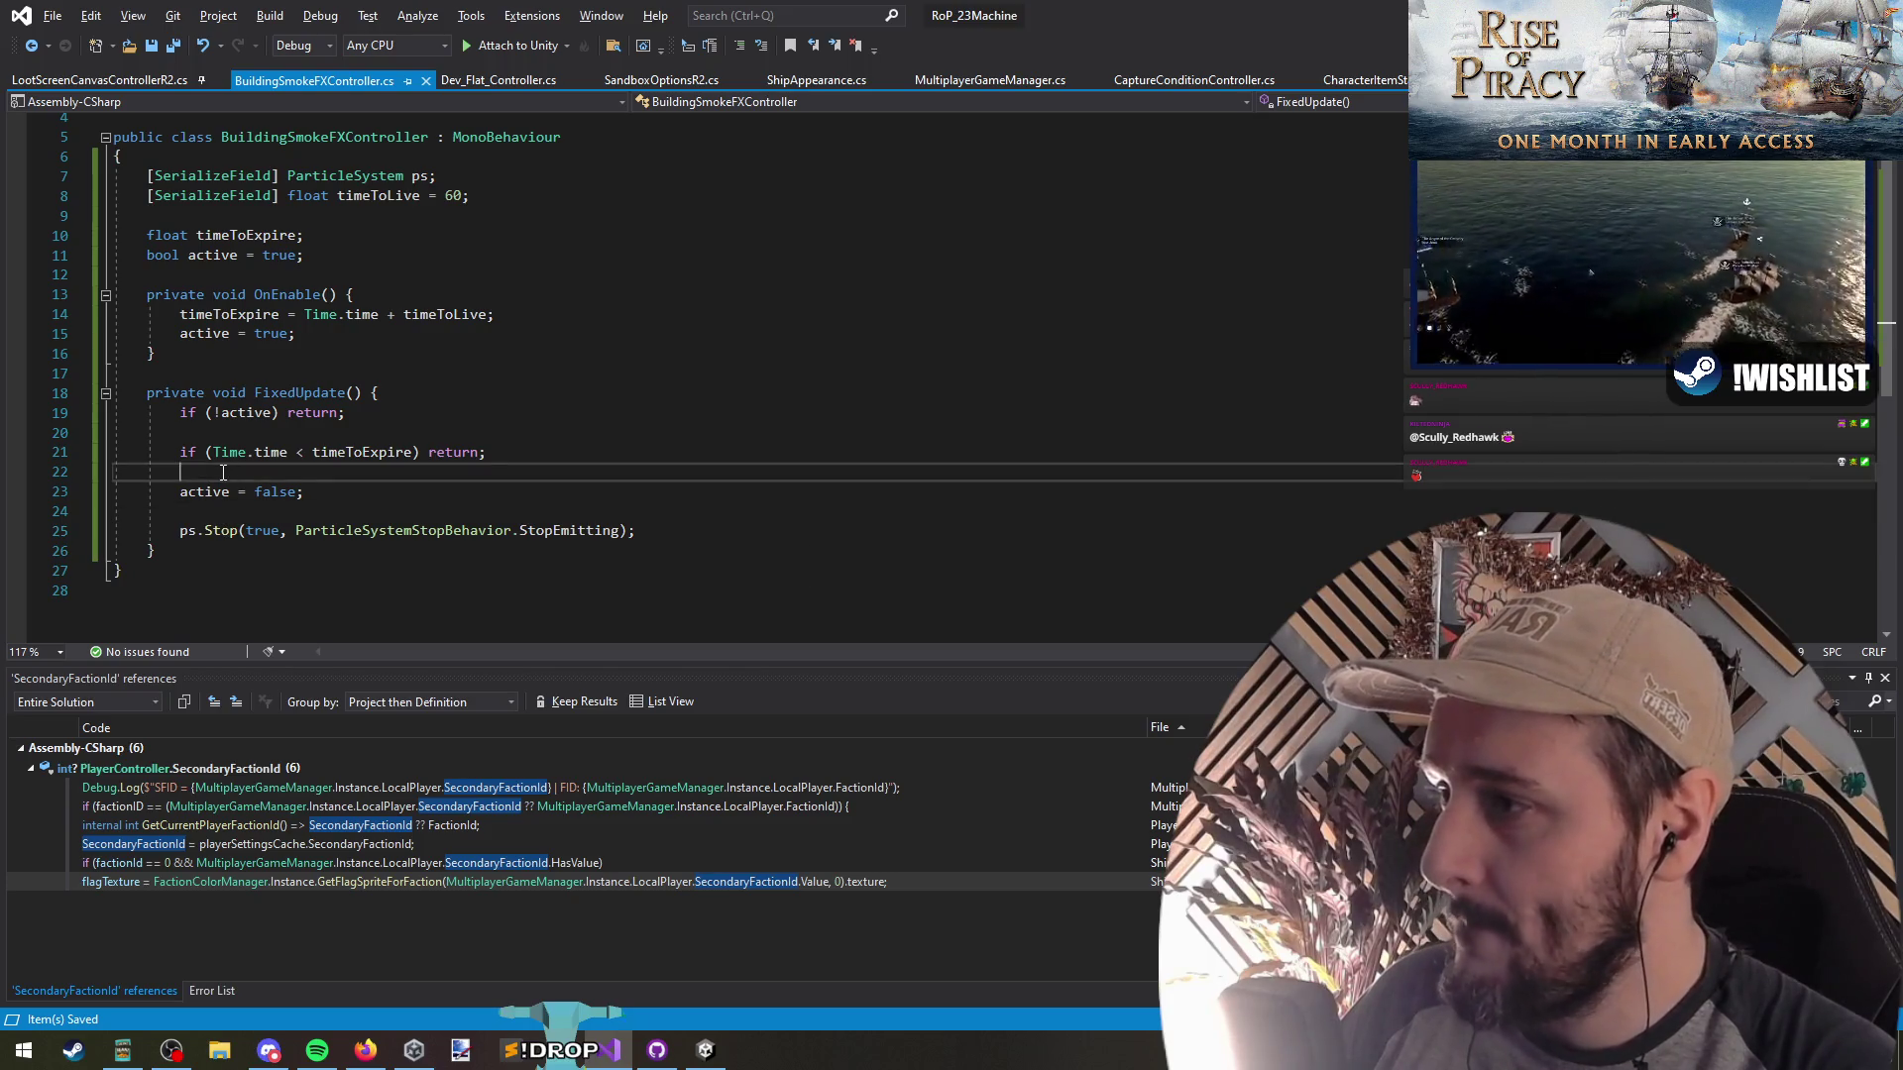
{"action": "key", "text": "ctrl+Page_Up"}
{"action": "scroll", "coordinate": [361, 303], "scroll_direction": "up", "scroll_amount": 1}
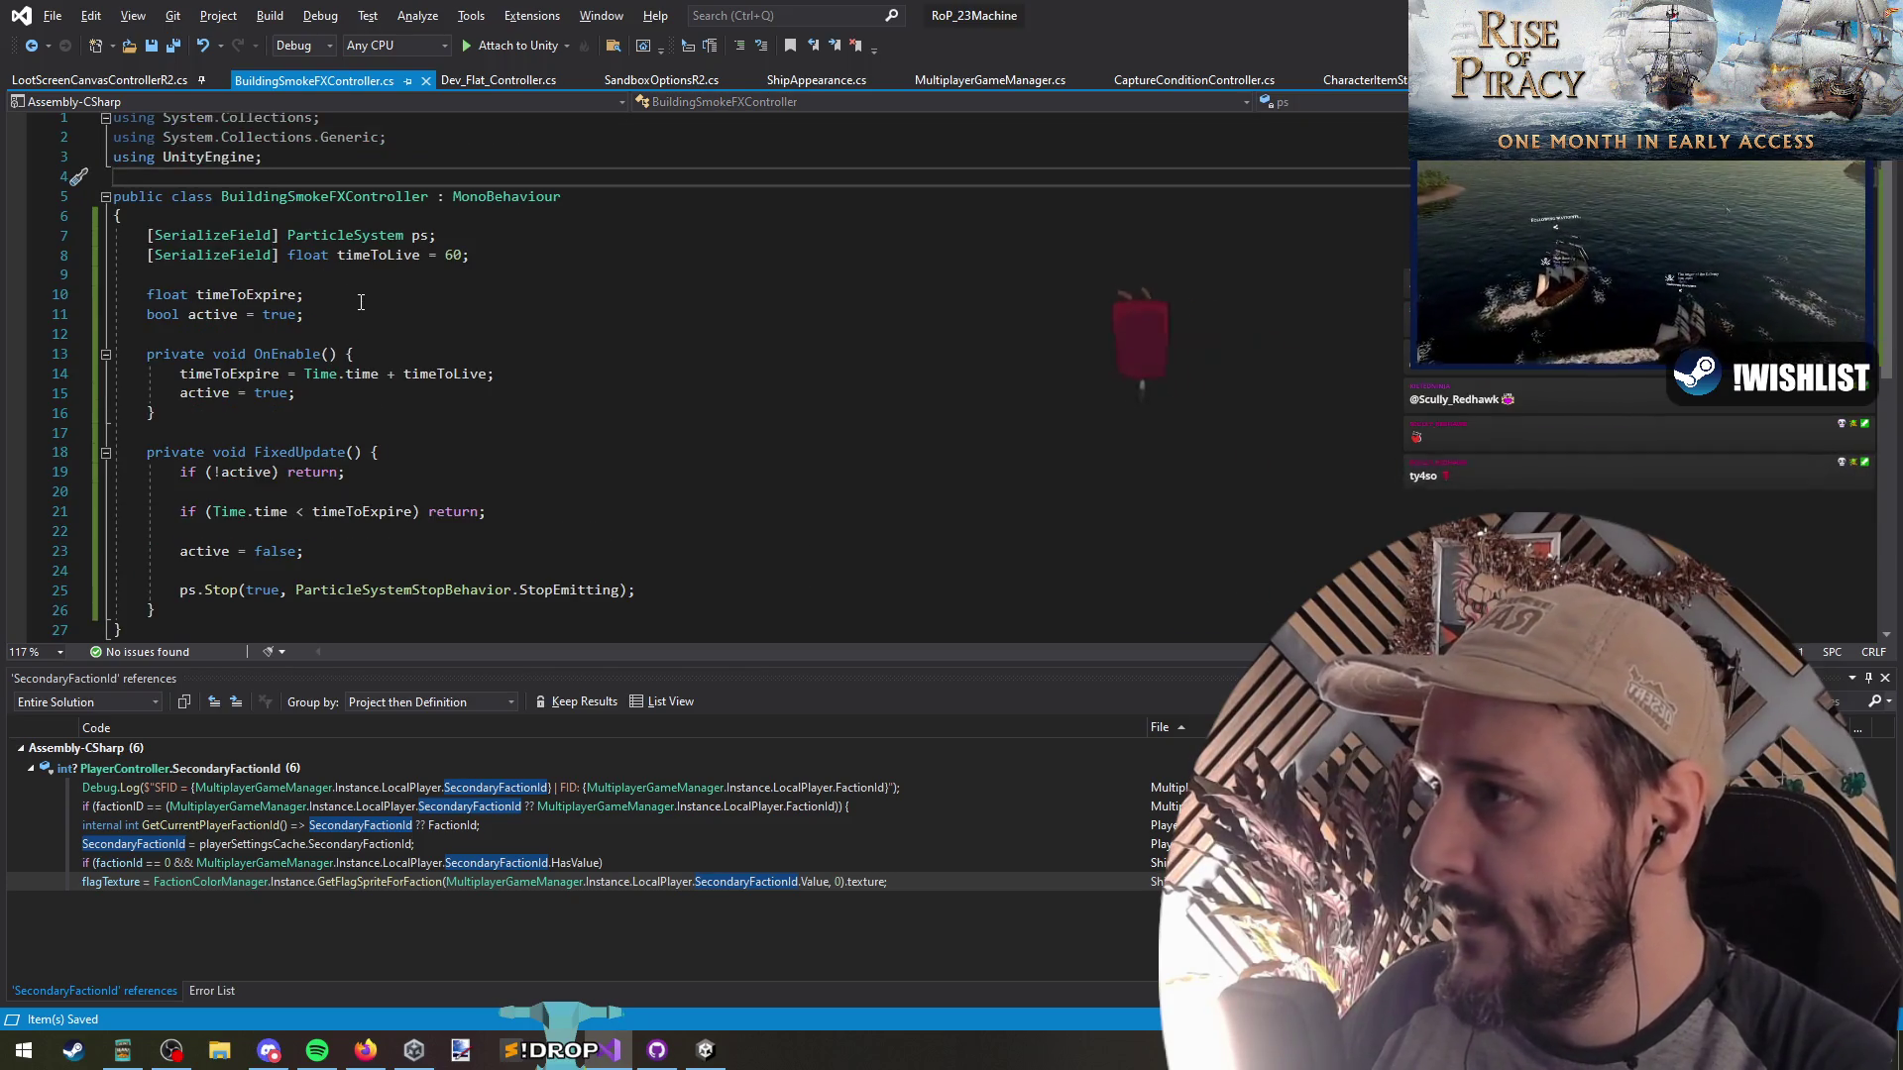
{"action": "key", "text": "Down"}
{"action": "key", "text": "End"}
{"action": "key", "text": "Return"}
{"action": "key", "text": "Return"}
{"action": "key", "text": "Up"}
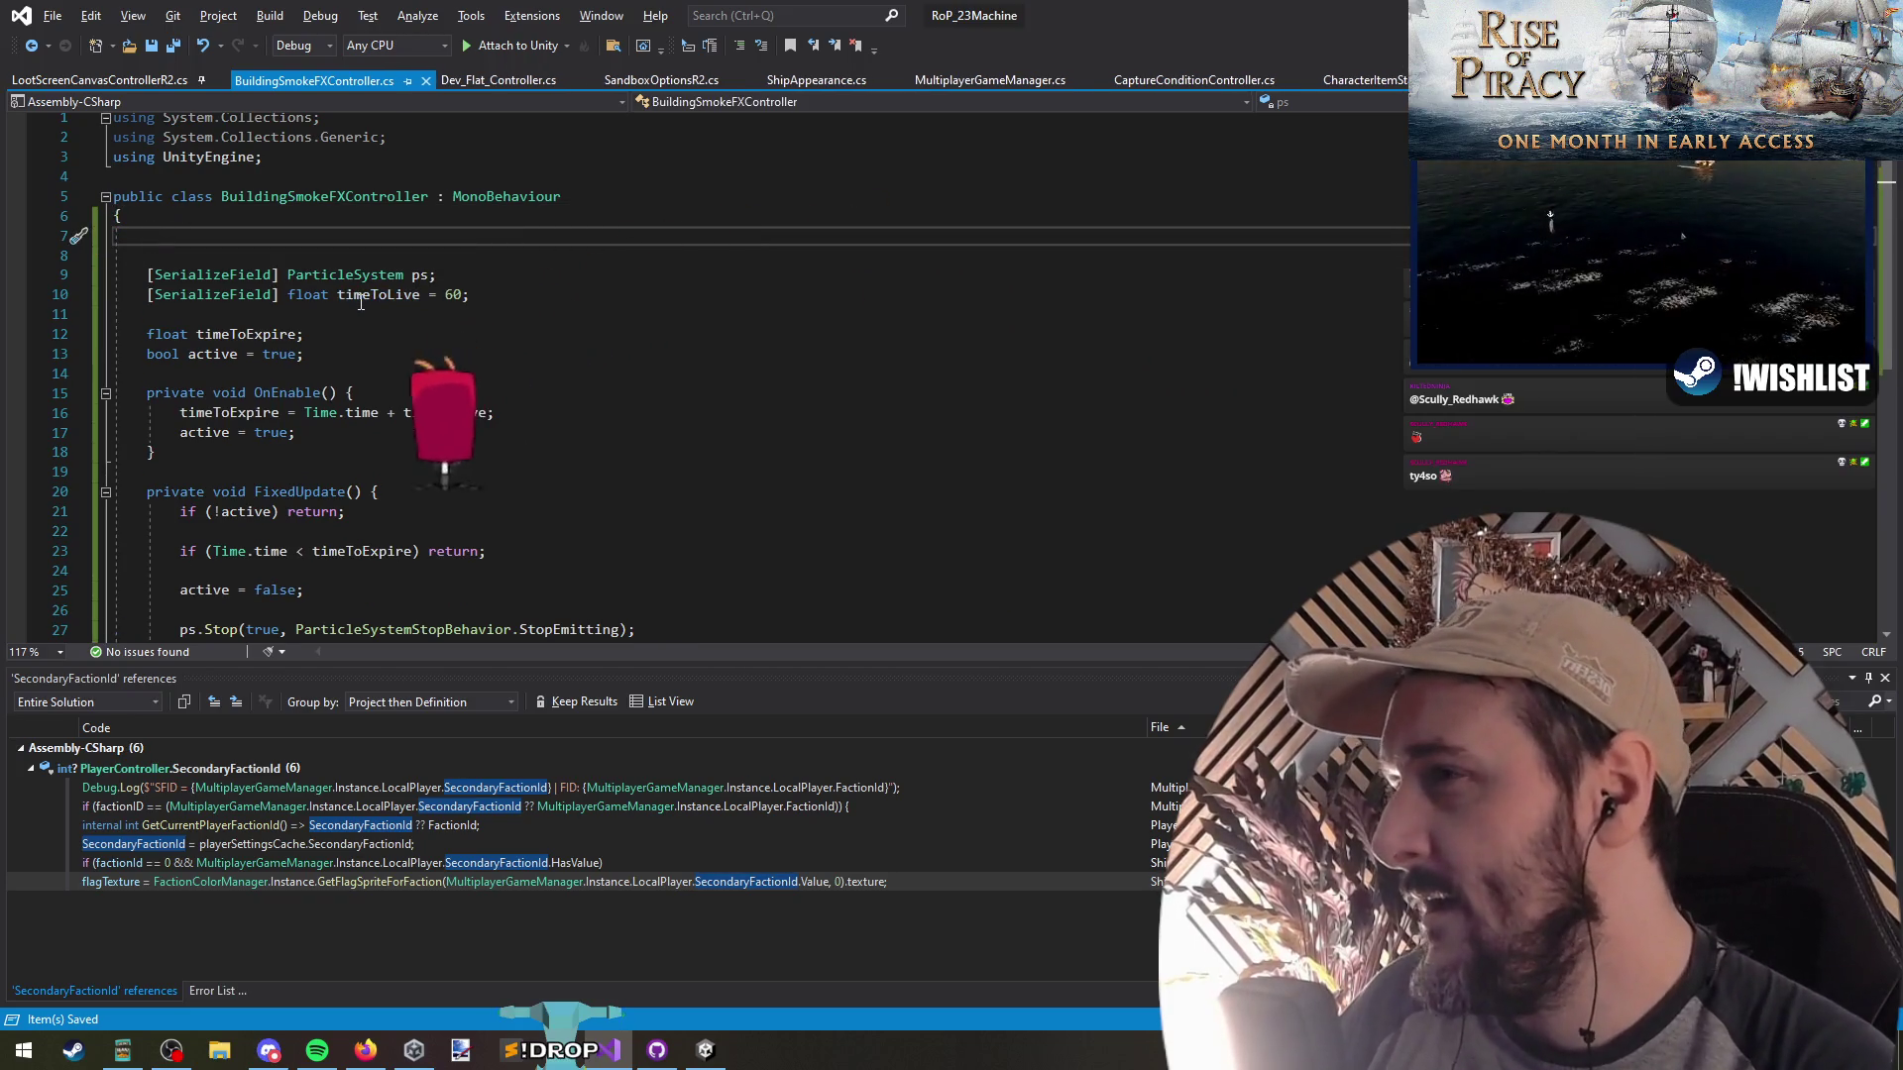
{"action": "key", "text": "Delete"}
{"action": "key", "text": "Delete"}
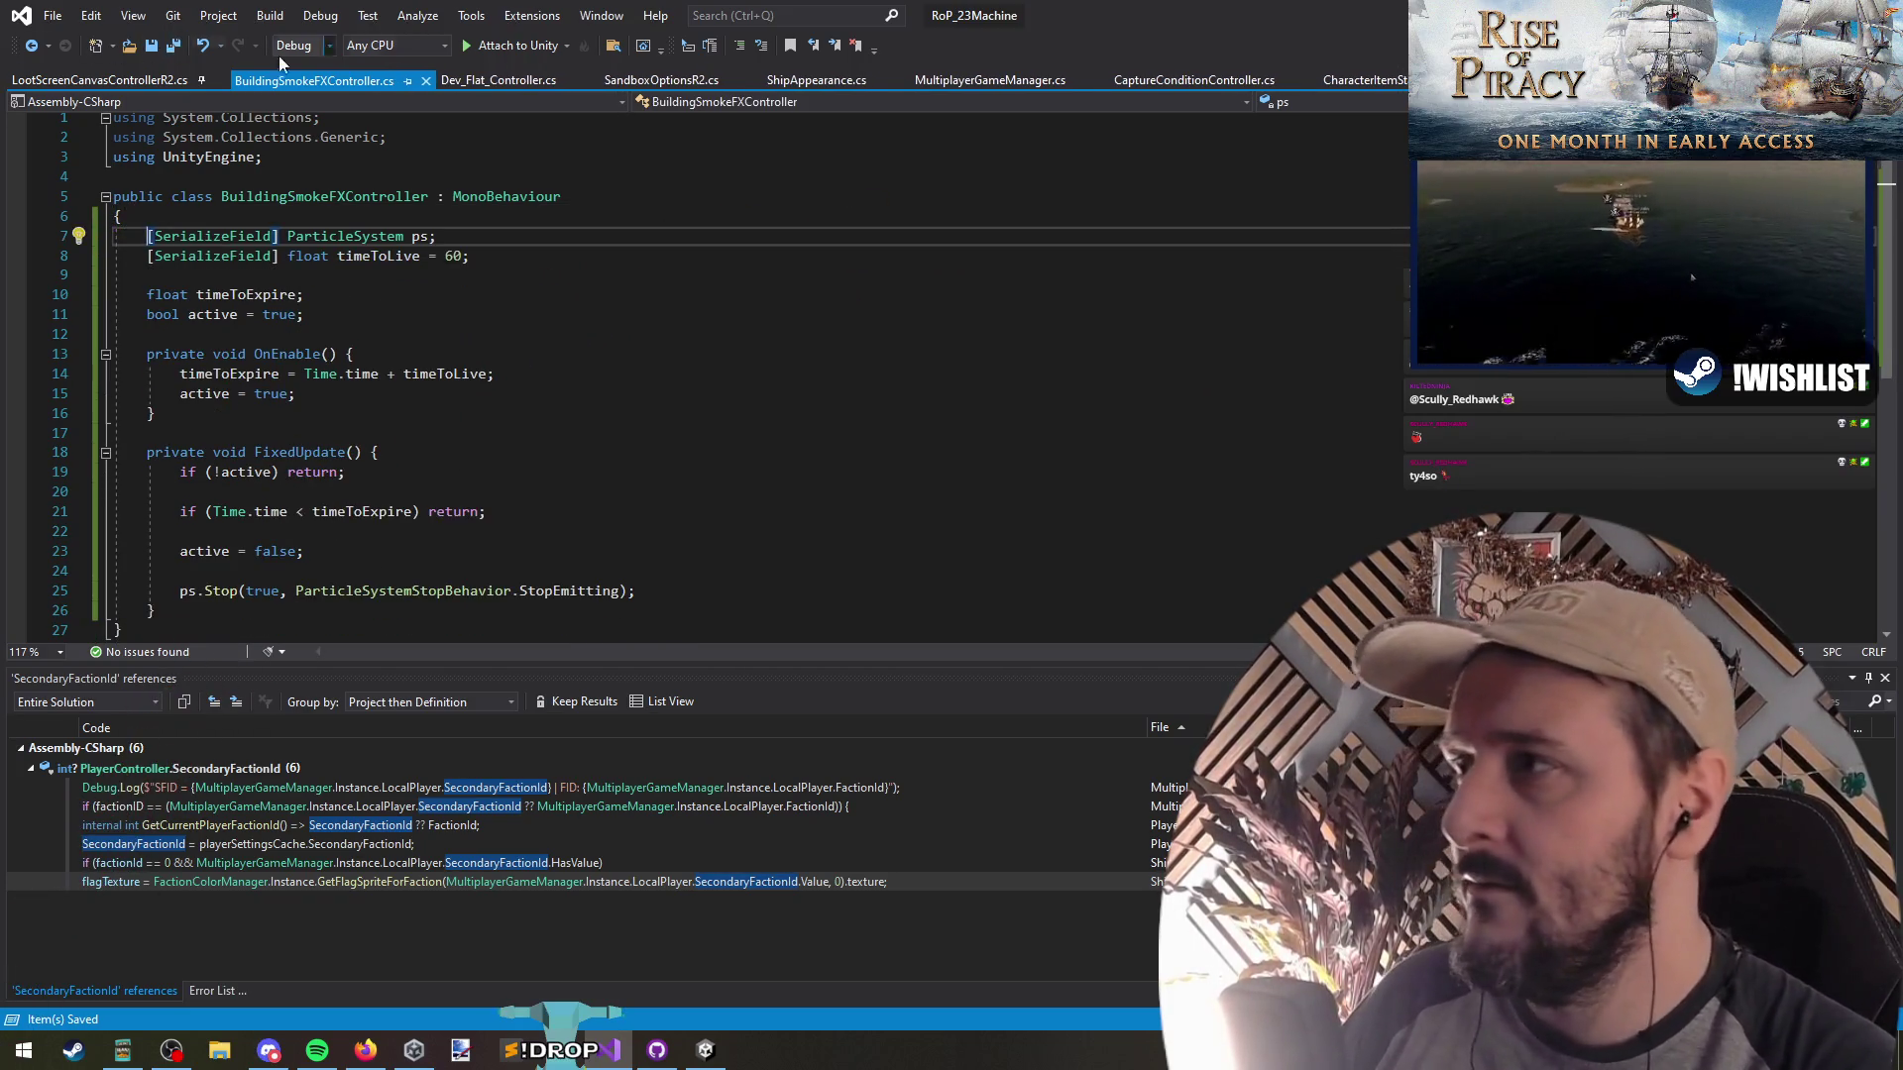
{"action": "key", "text": "alt+Tab"}
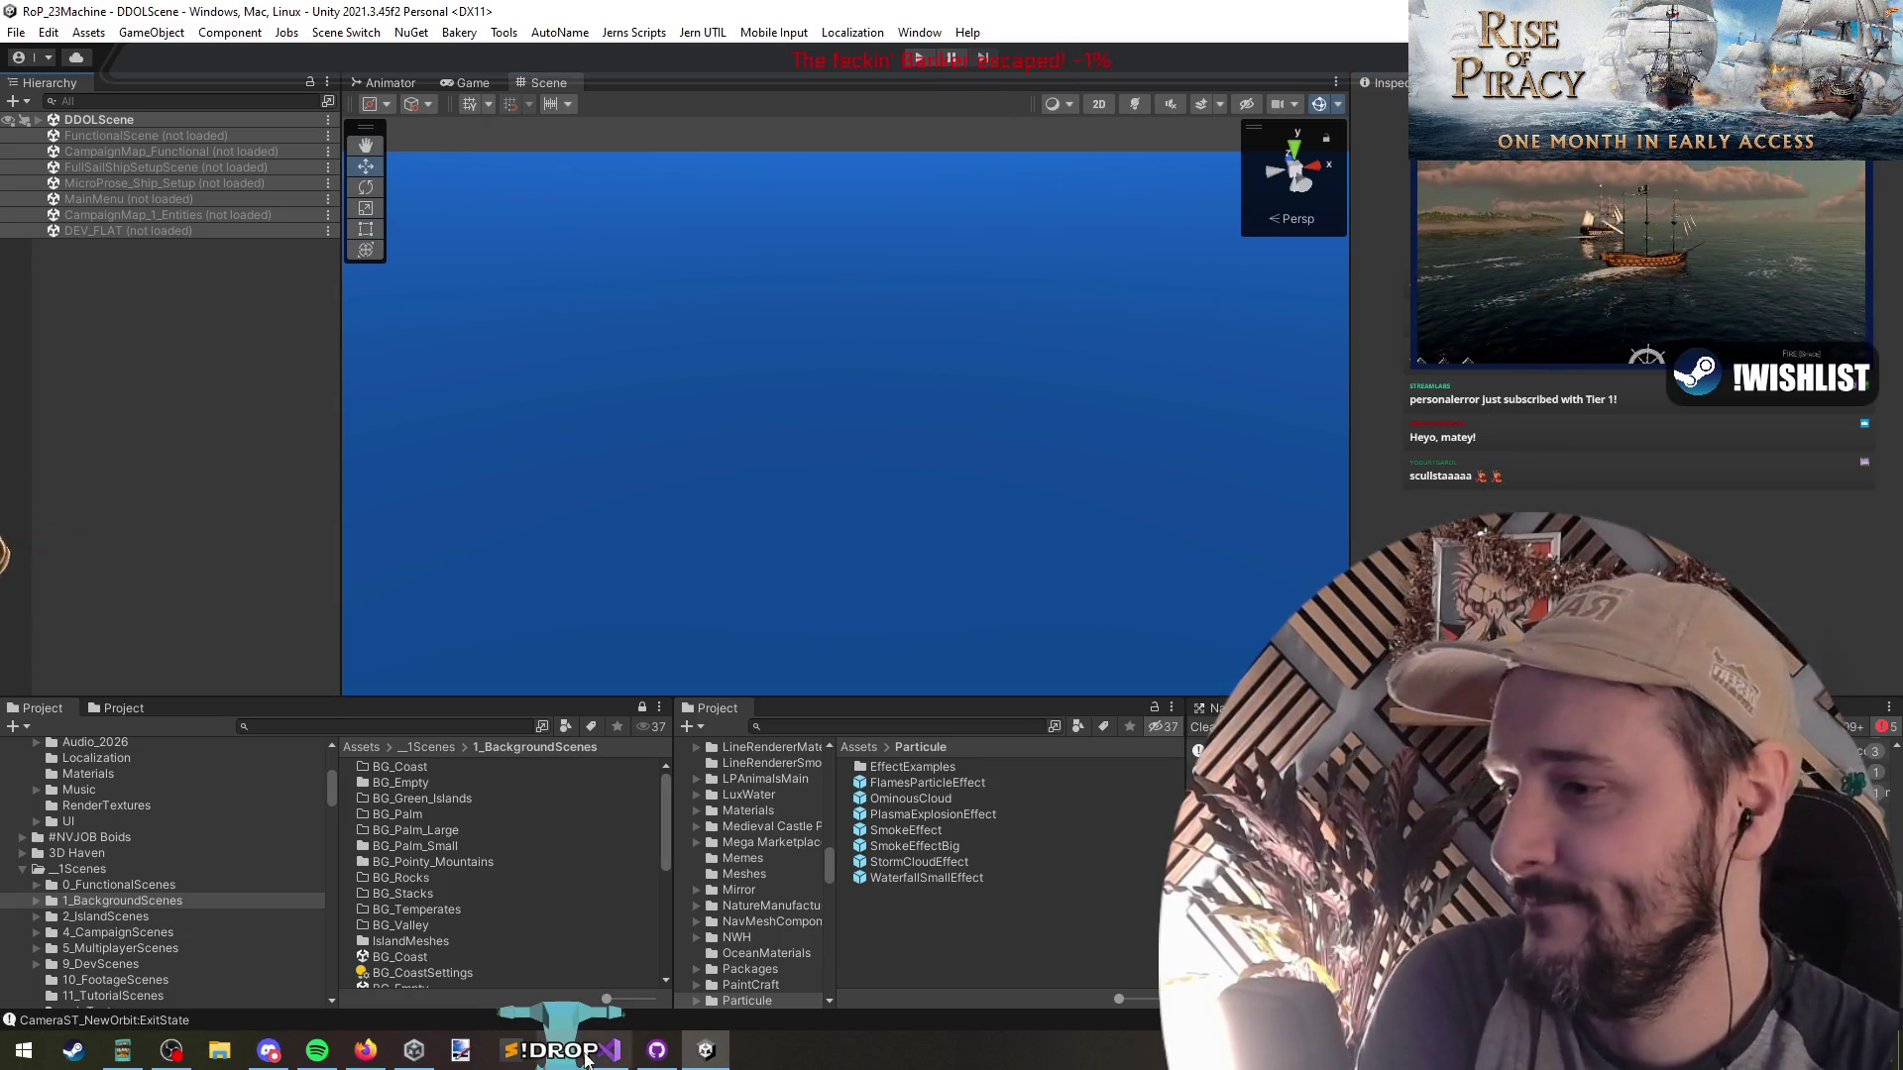
{"action": "key", "text": "alt+Tab"}
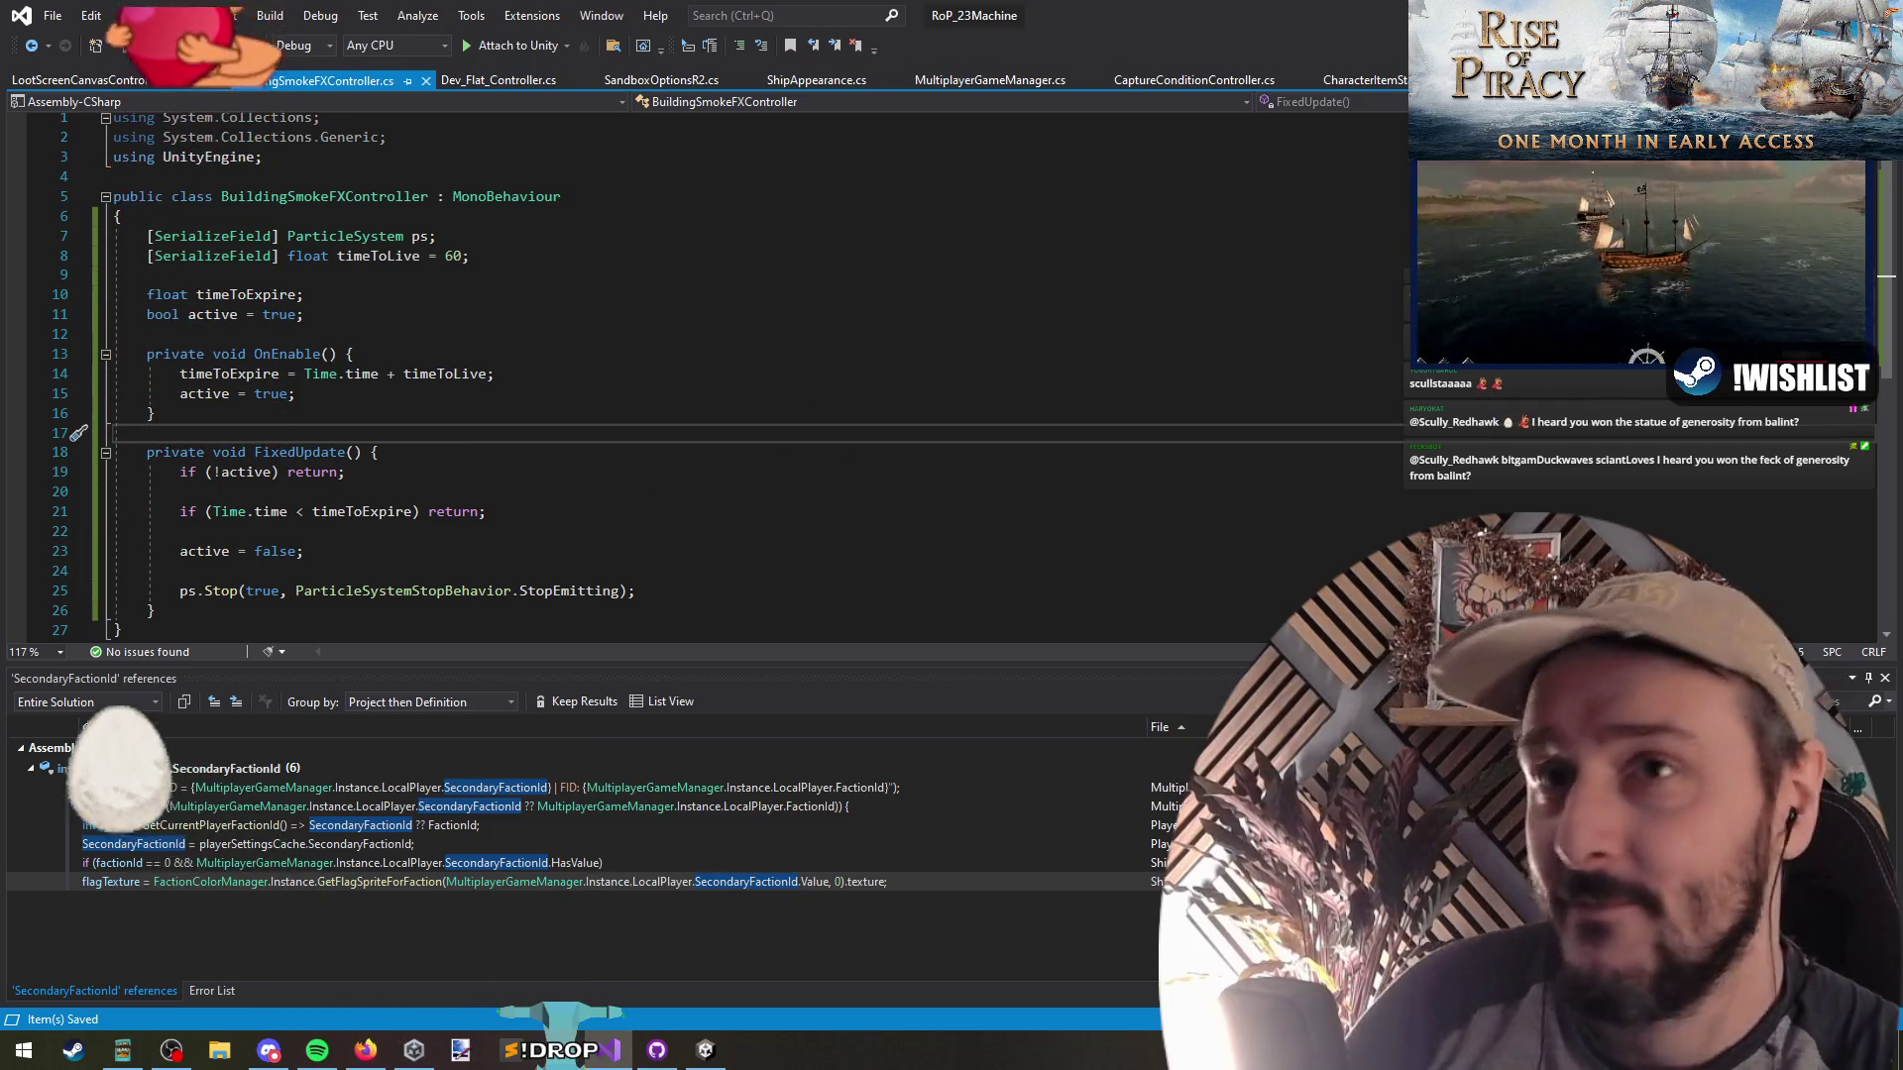
{"action": "left_click", "coordinate": [705, 1049]}
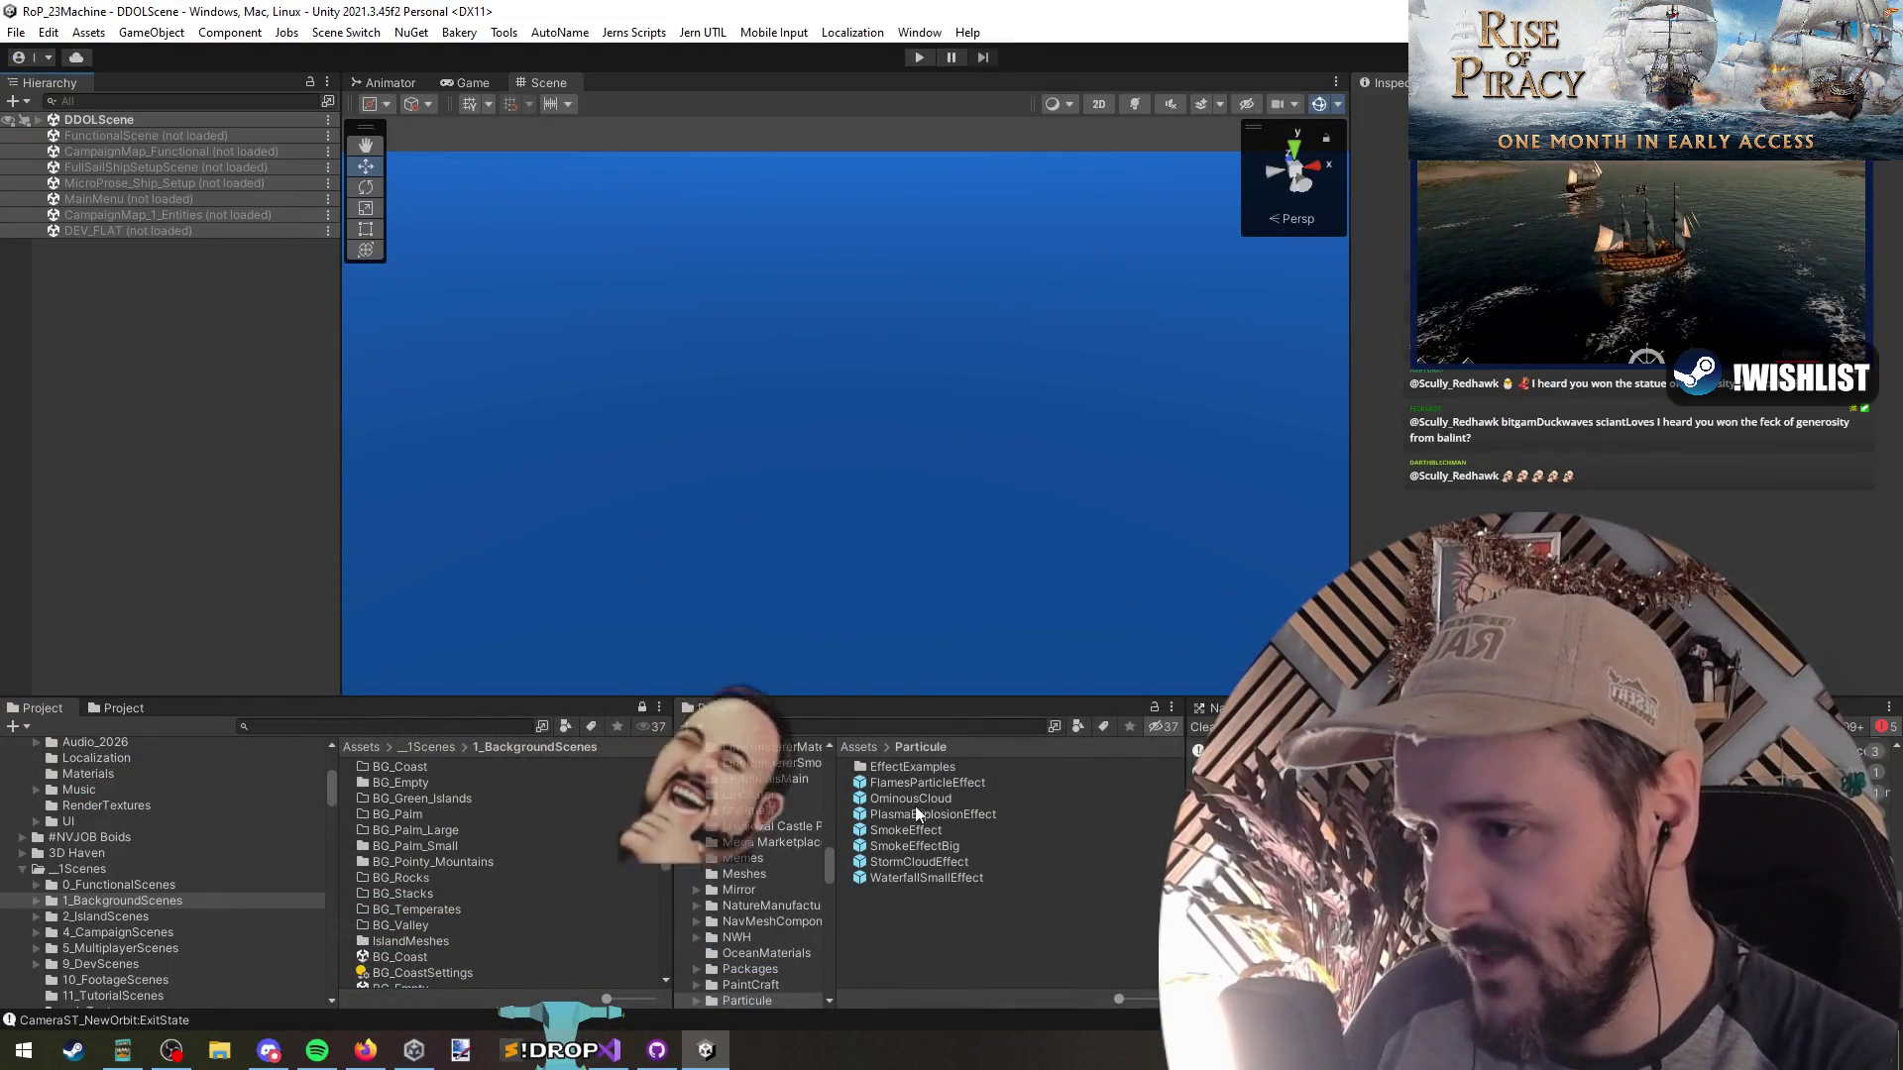
{"action": "left_click", "coordinate": [947, 848]}
{"action": "double_click", "coordinate": [948, 849]}
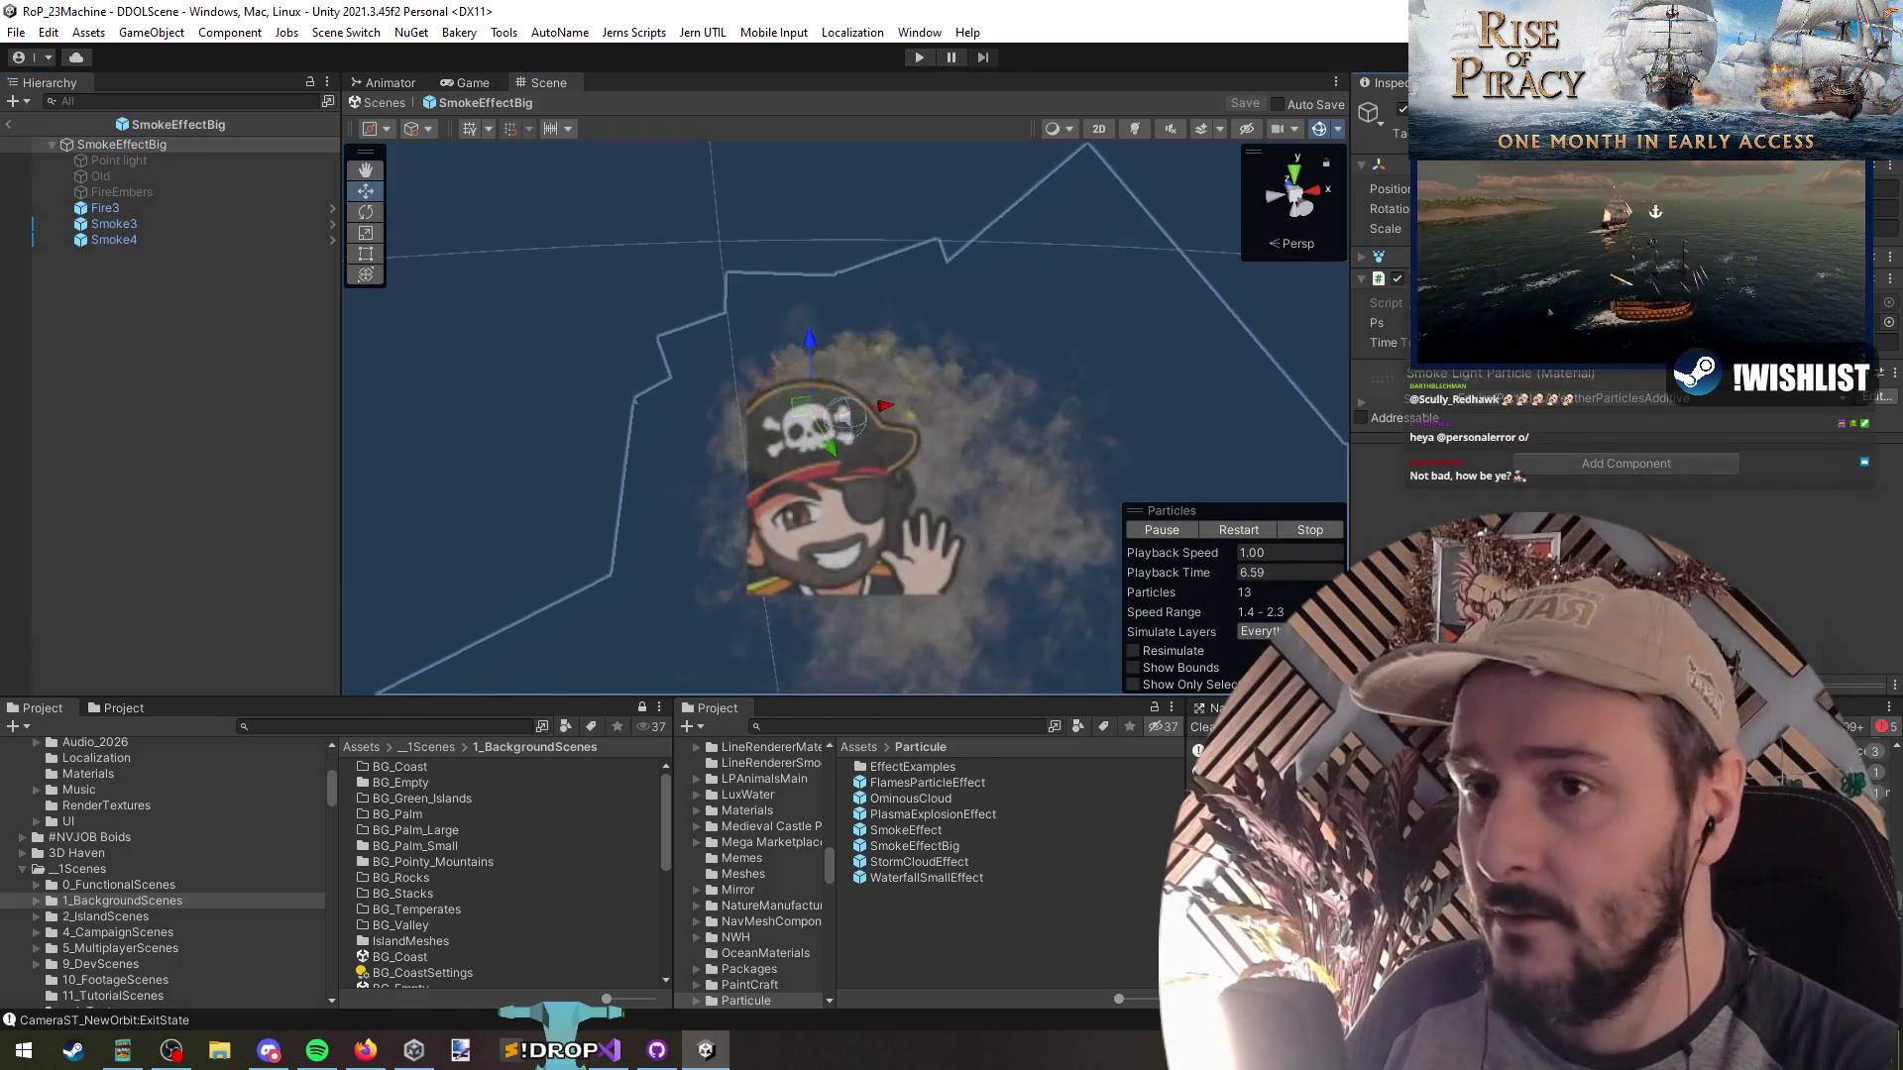
{"action": "left_click", "coordinate": [8, 123]}
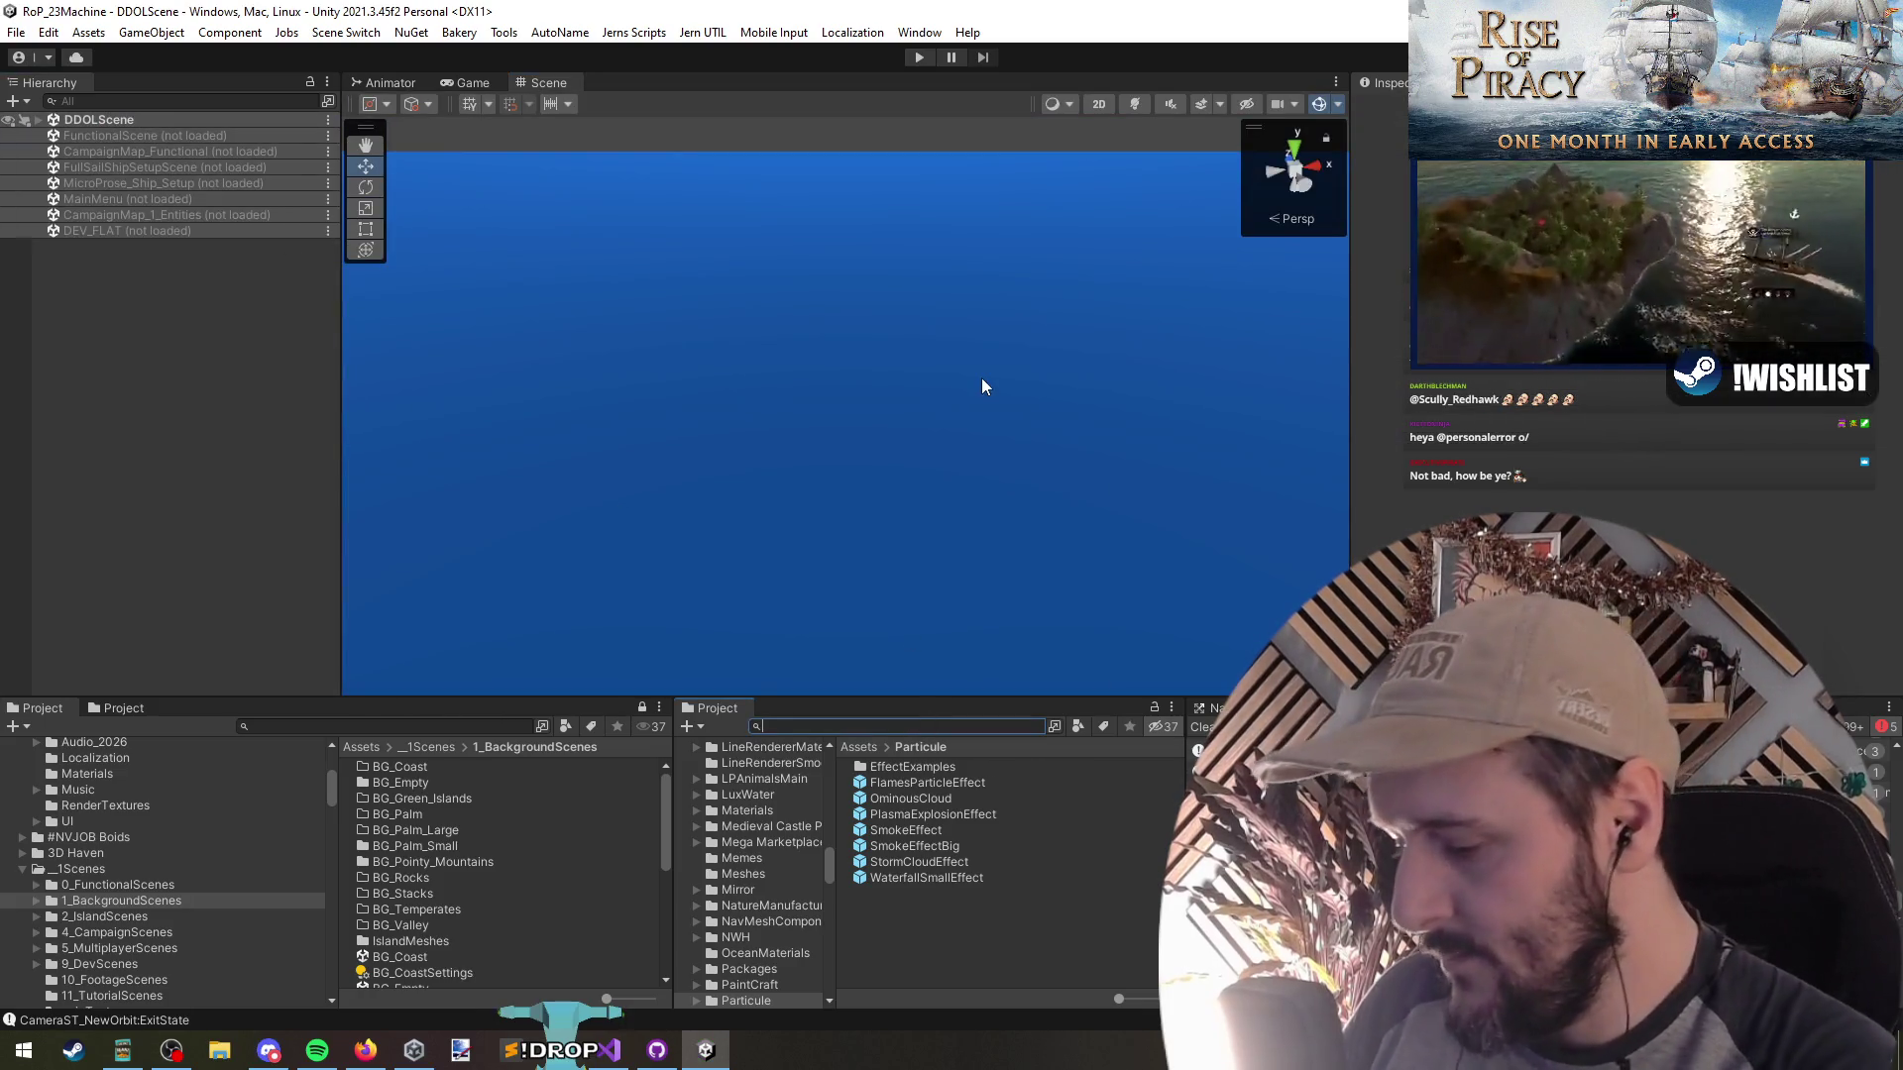
{"action": "right_click", "coordinate": [177, 231]}
Load DEV_FLAT, find the castle's BuildingSmokeFX child, and open its prefab in Prefab Mode
{"action": "left_click", "coordinate": [145, 266]}
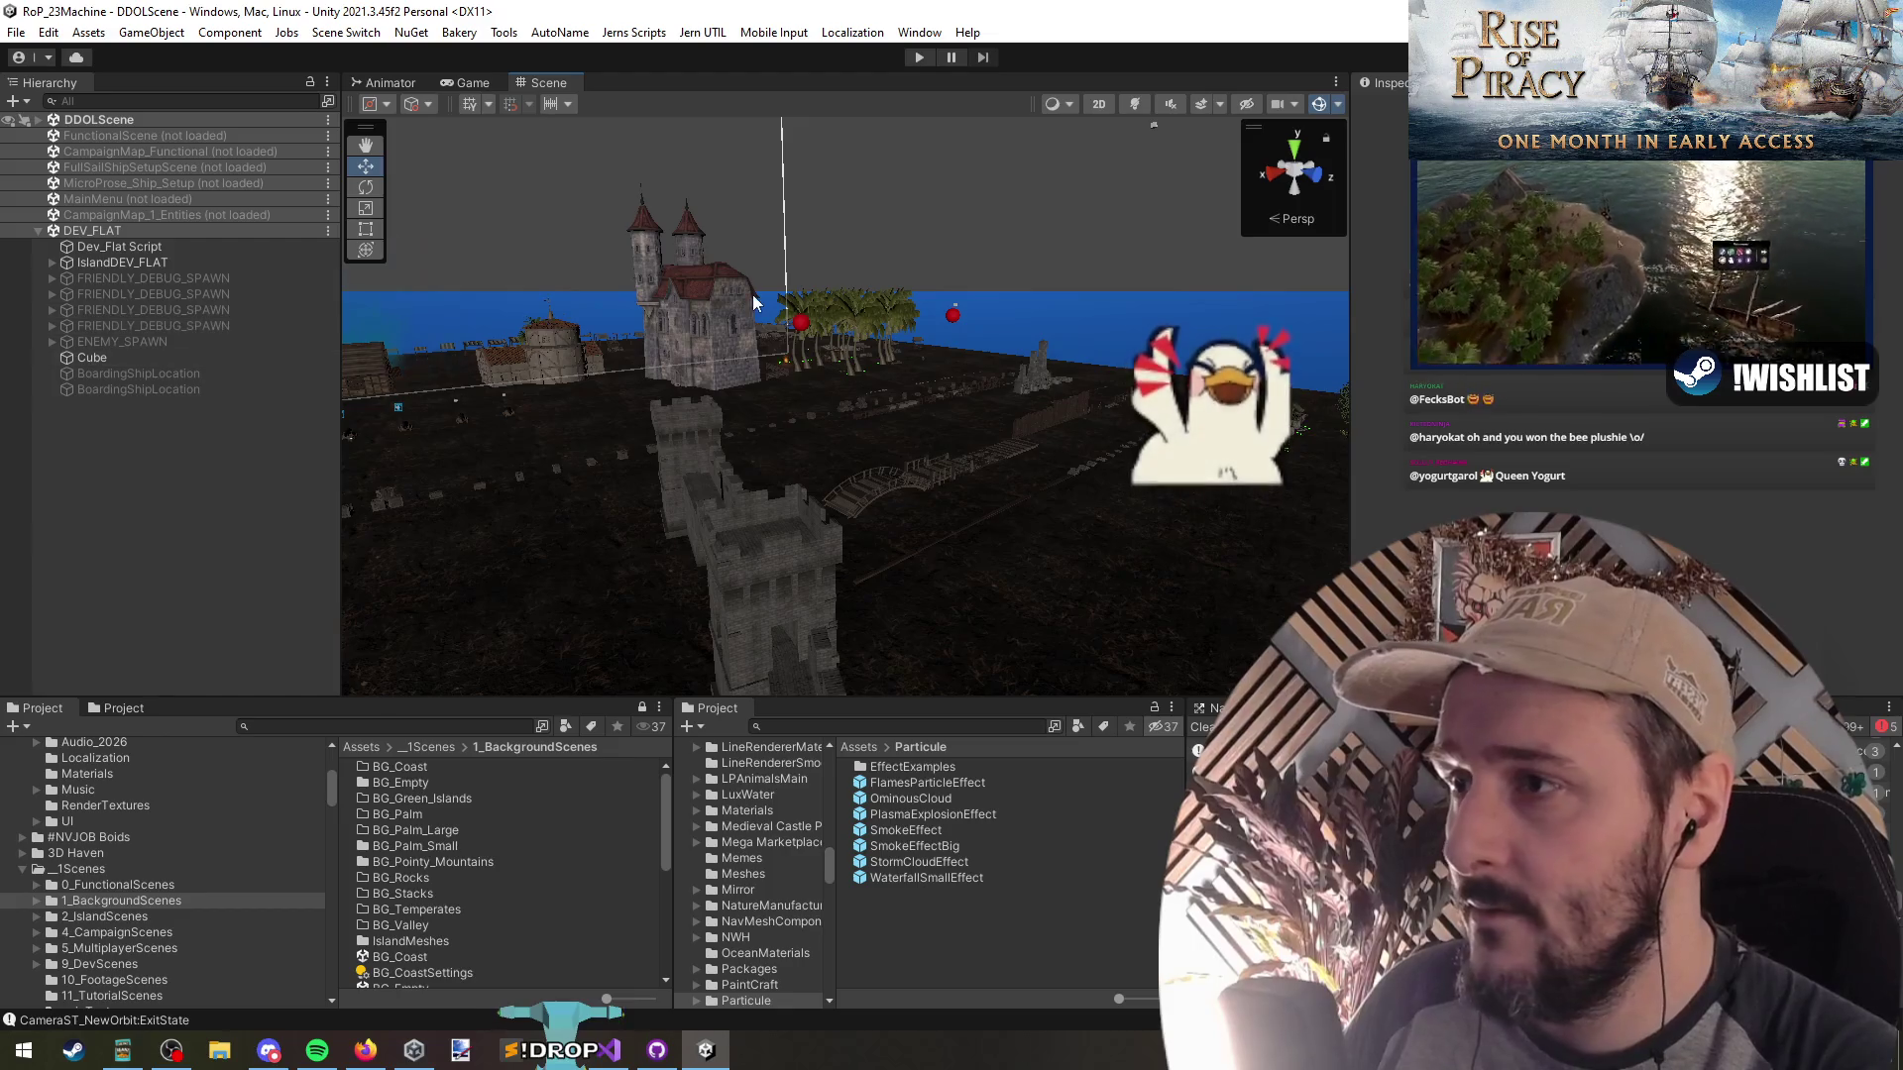
{"action": "left_click", "coordinate": [752, 295]}
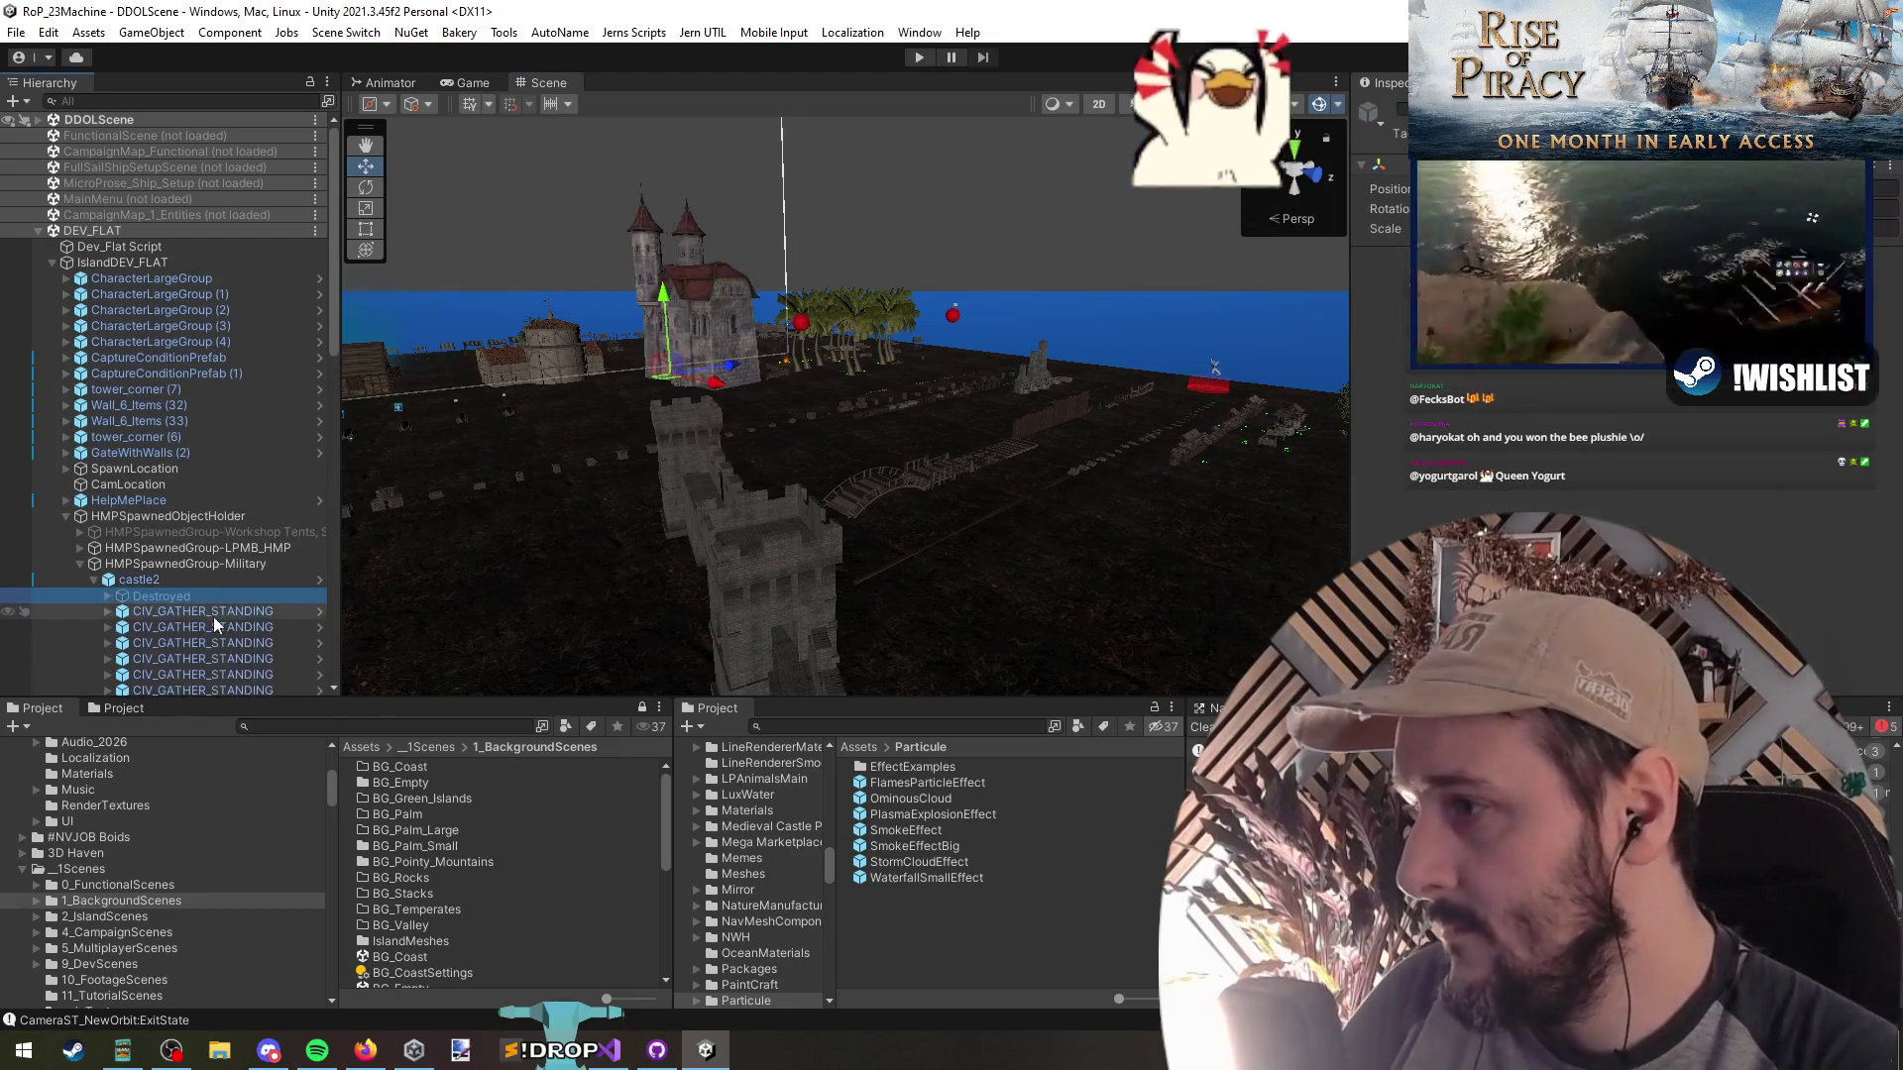
{"action": "left_click", "coordinate": [234, 635]}
{"action": "left_click", "coordinate": [234, 631]}
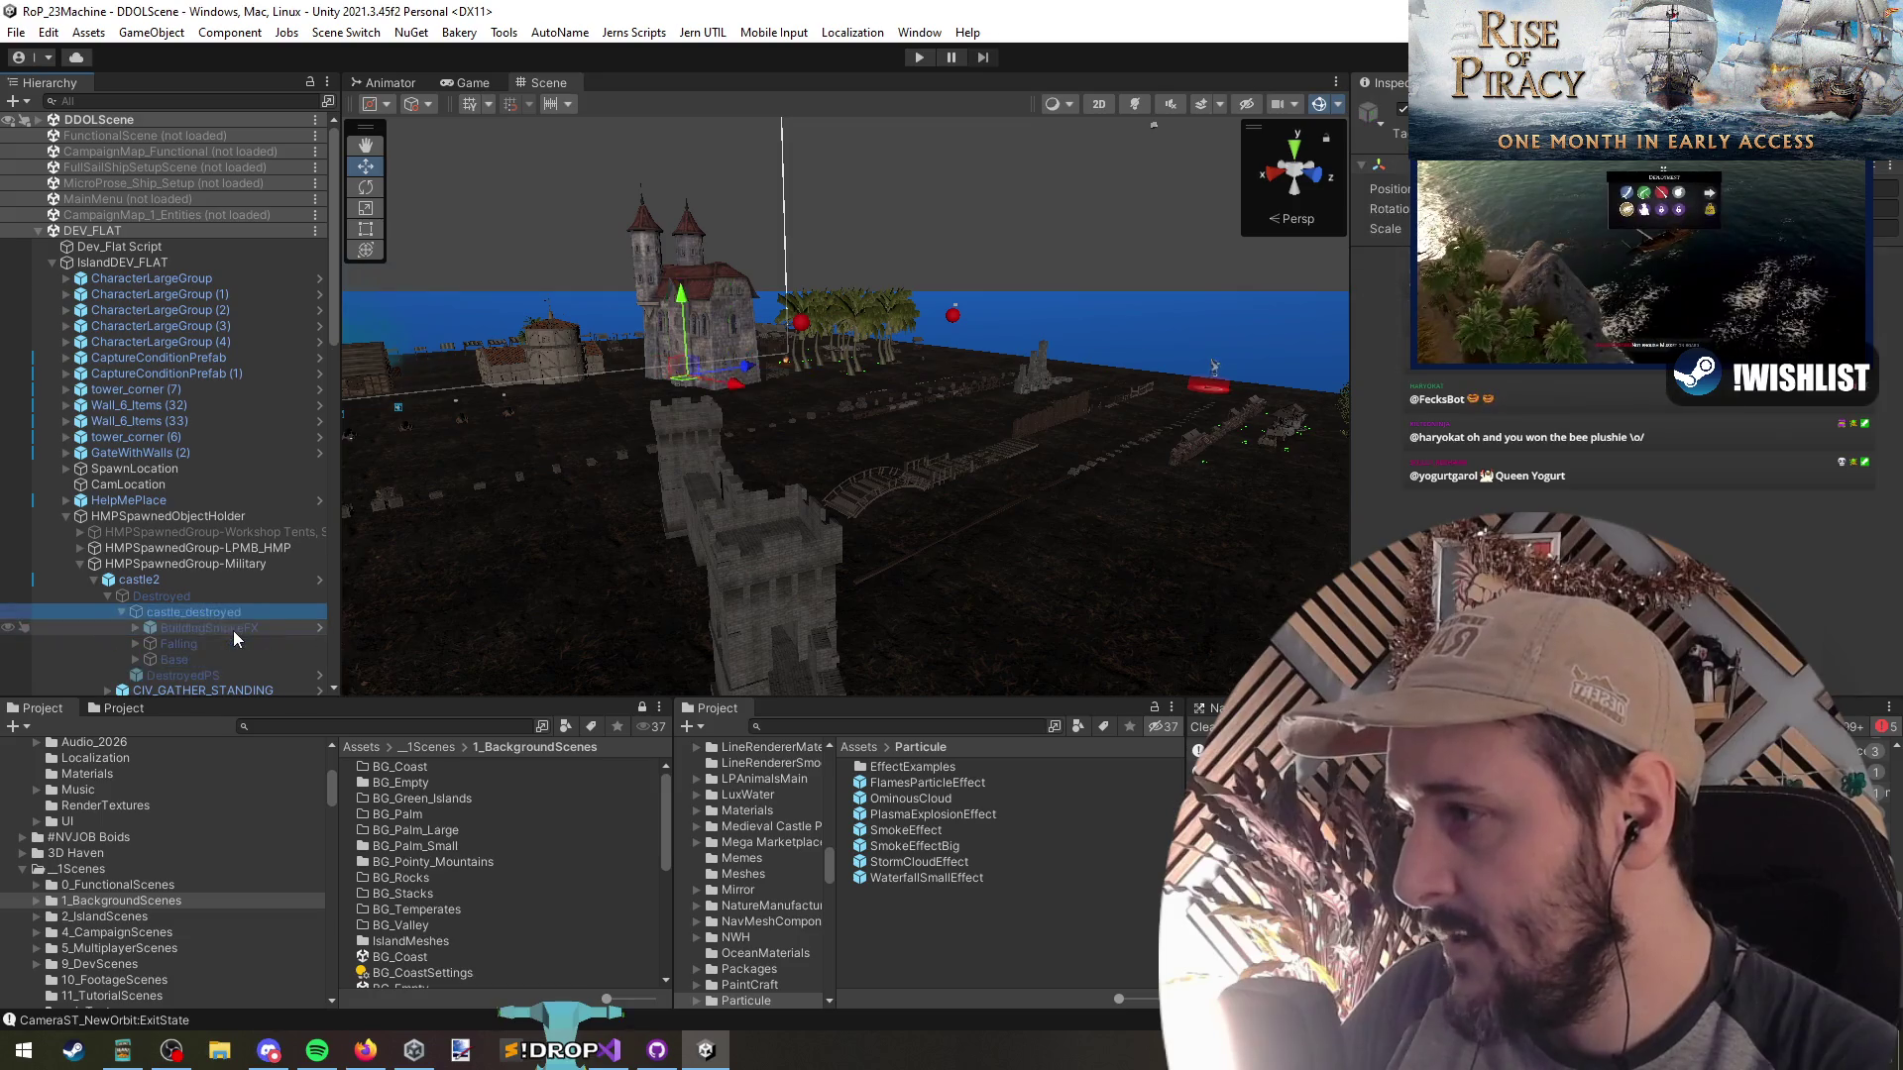
{"action": "left_click", "coordinate": [234, 630]}
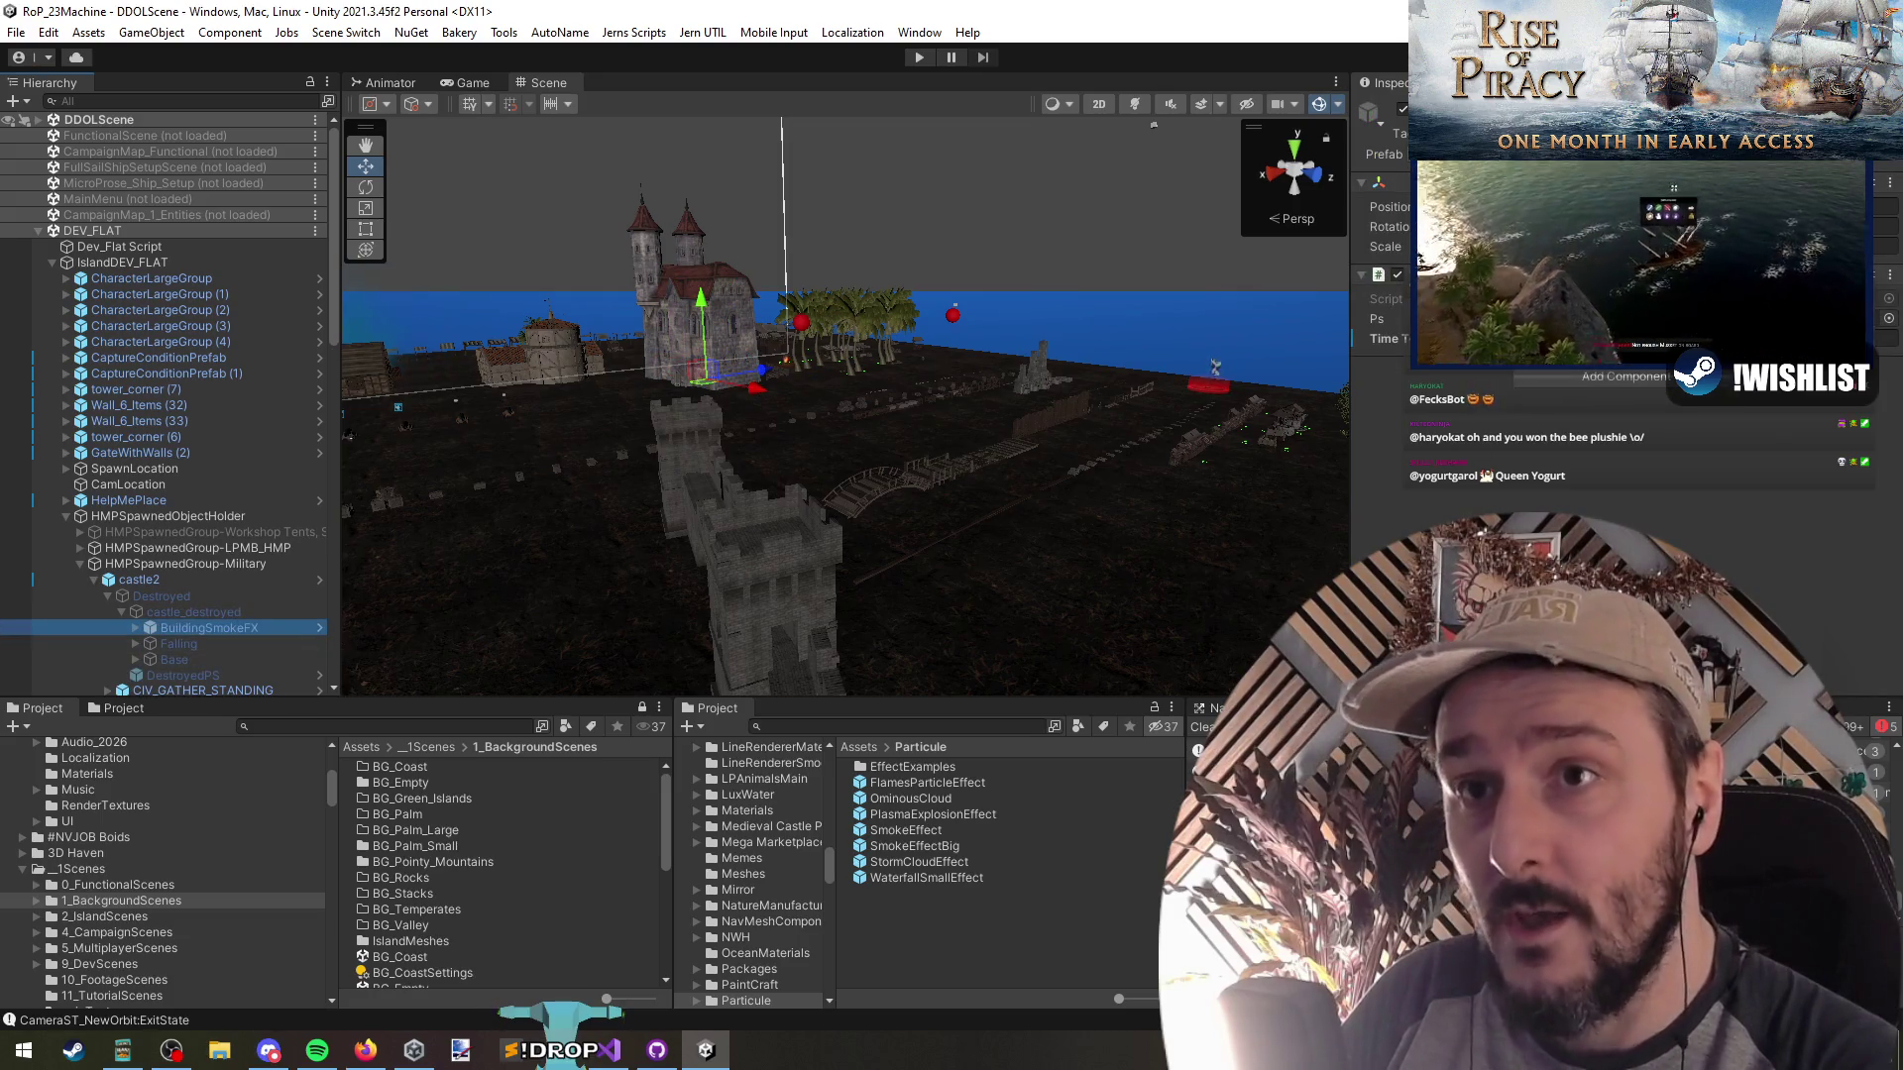
{"action": "left_click", "coordinate": [1474, 153]}
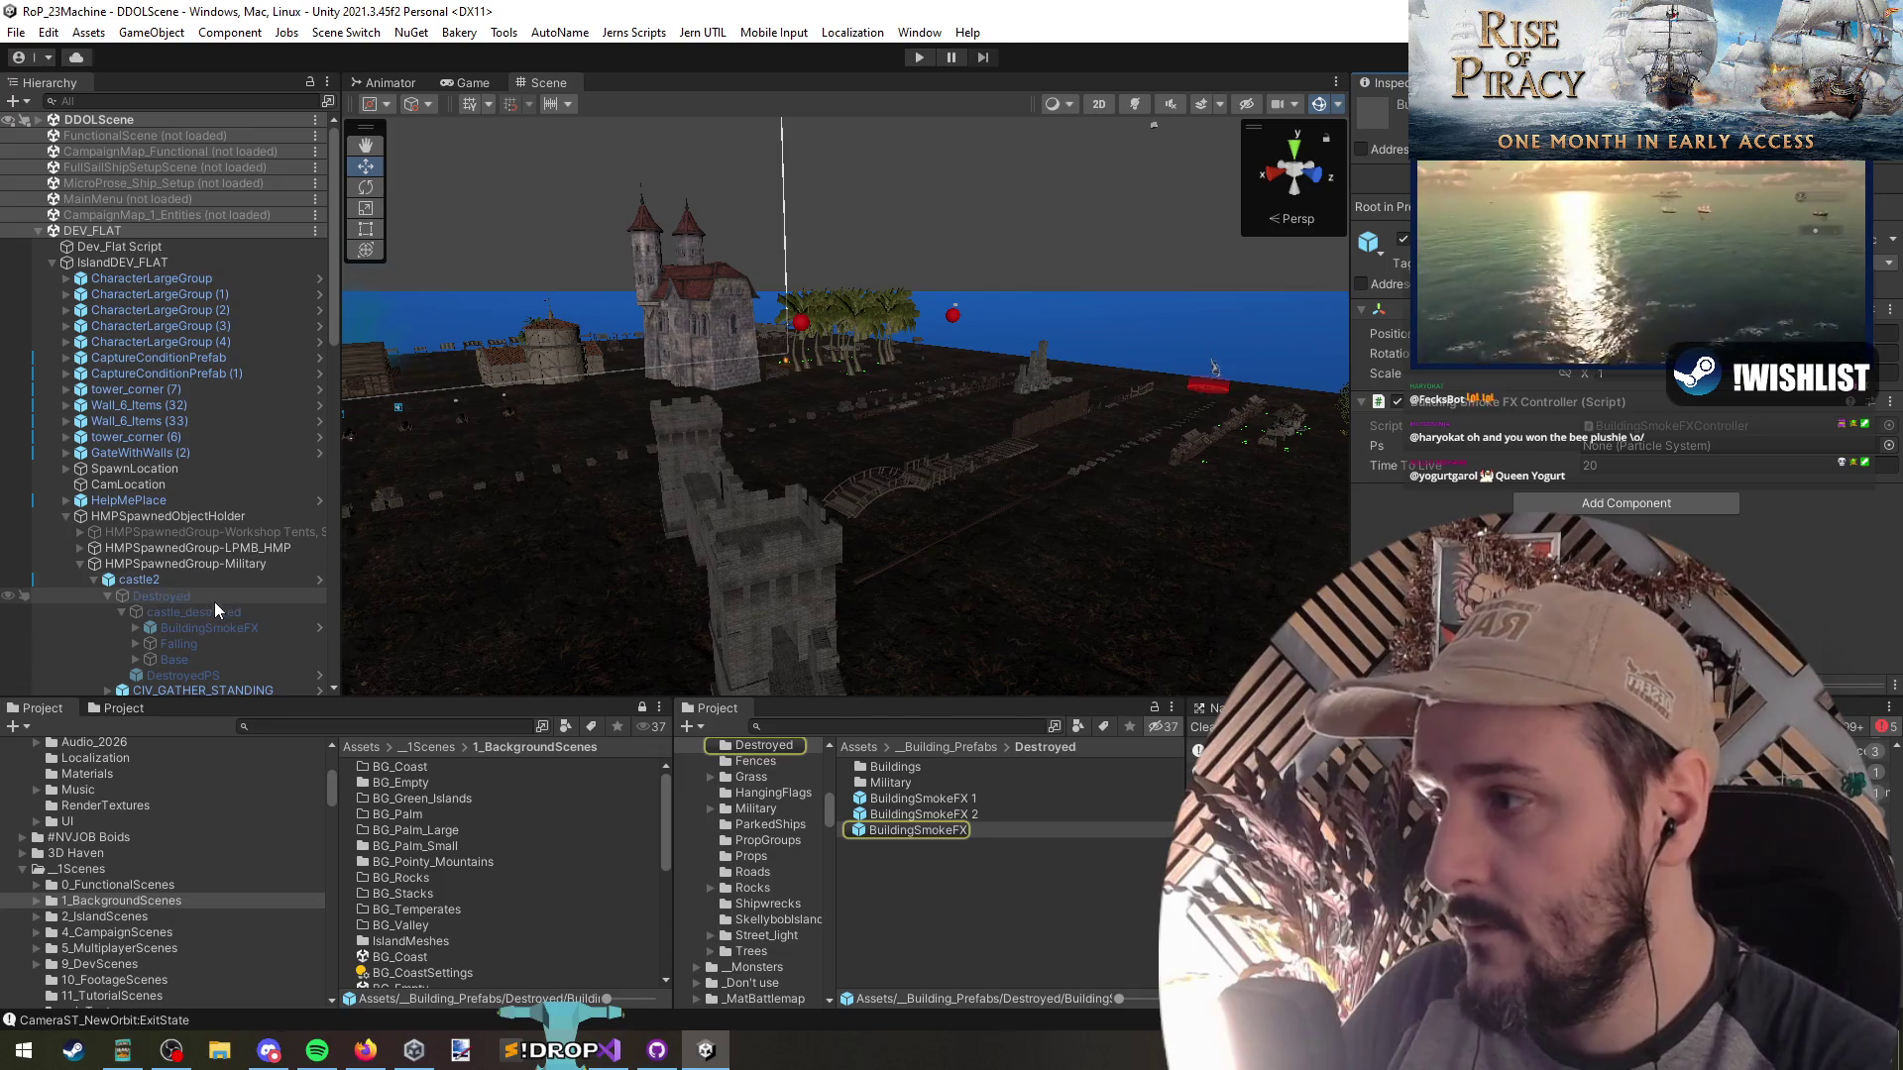
{"action": "left_click", "coordinate": [321, 628]}
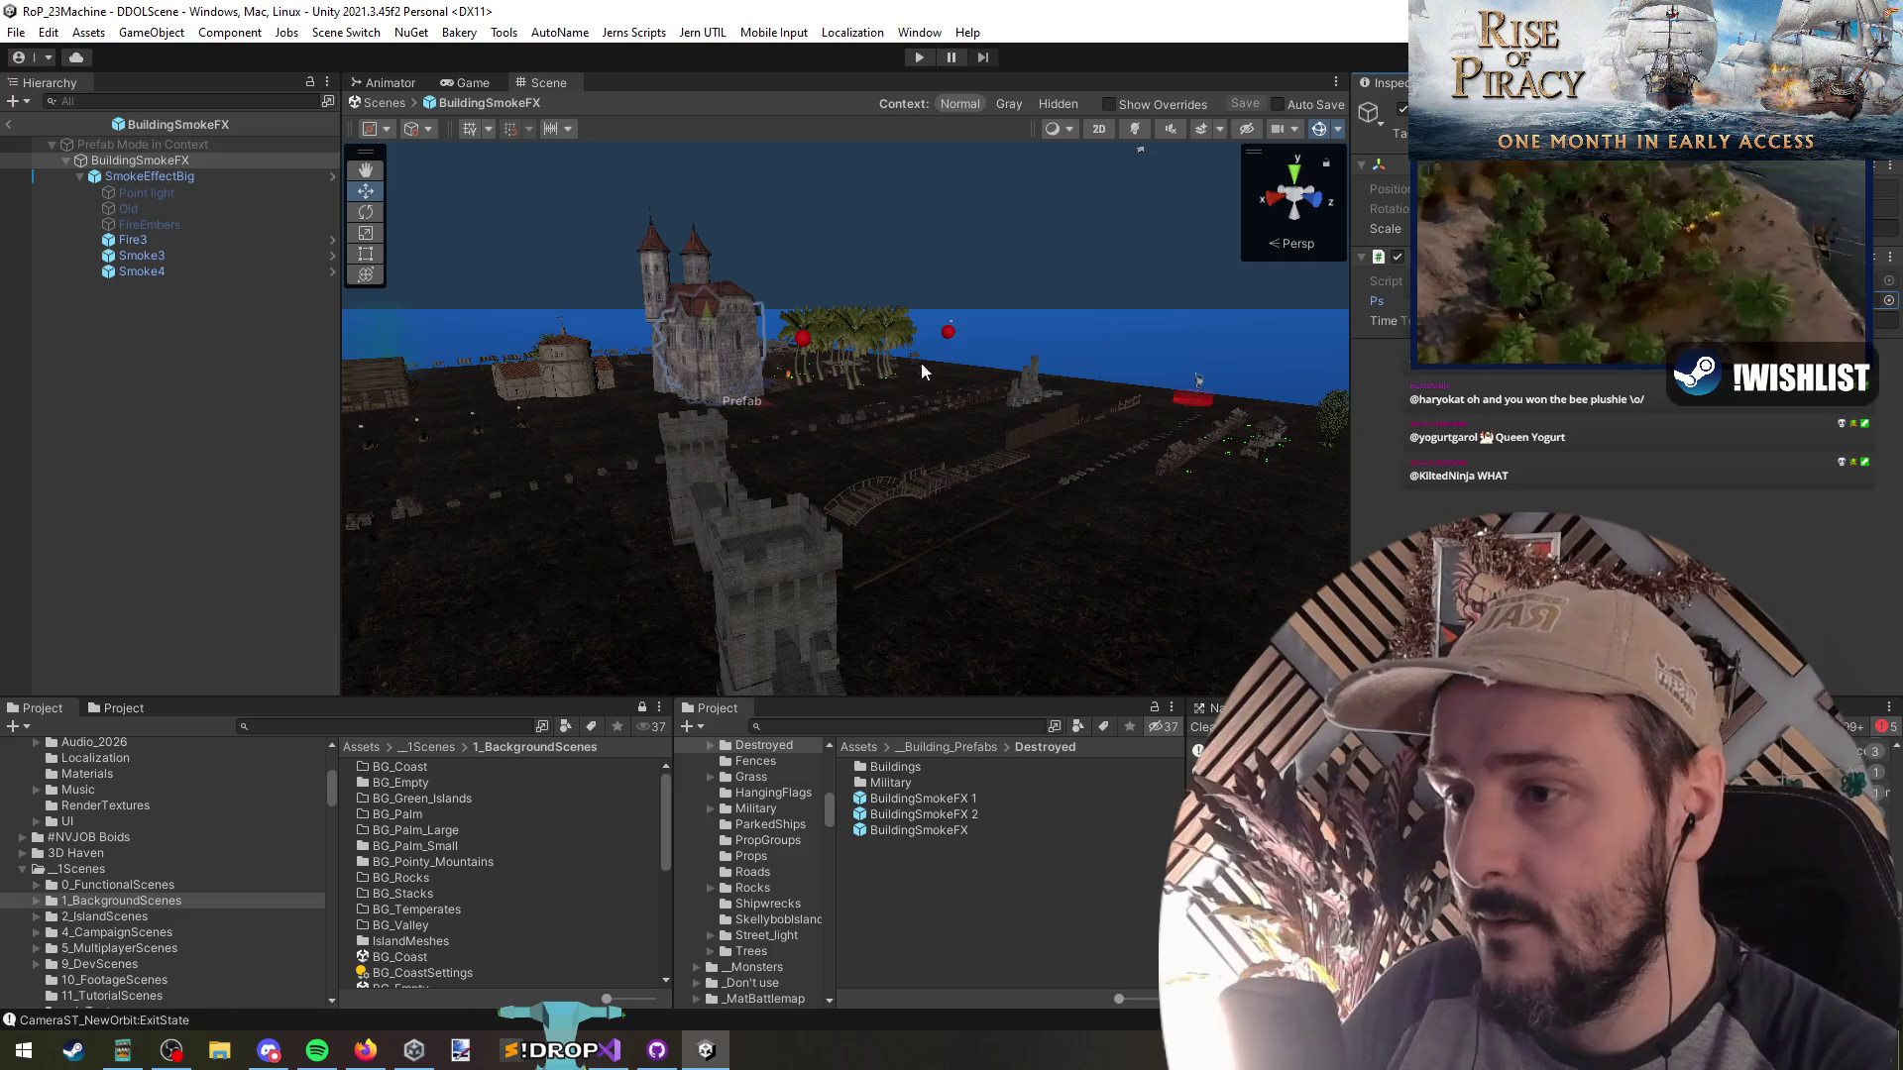
Inspect the SmokeEffectBig child, exit Prefab Mode, and orbit the view around the island
{"action": "left_click", "coordinate": [810, 360]}
{"action": "left_click", "coordinate": [146, 177]}
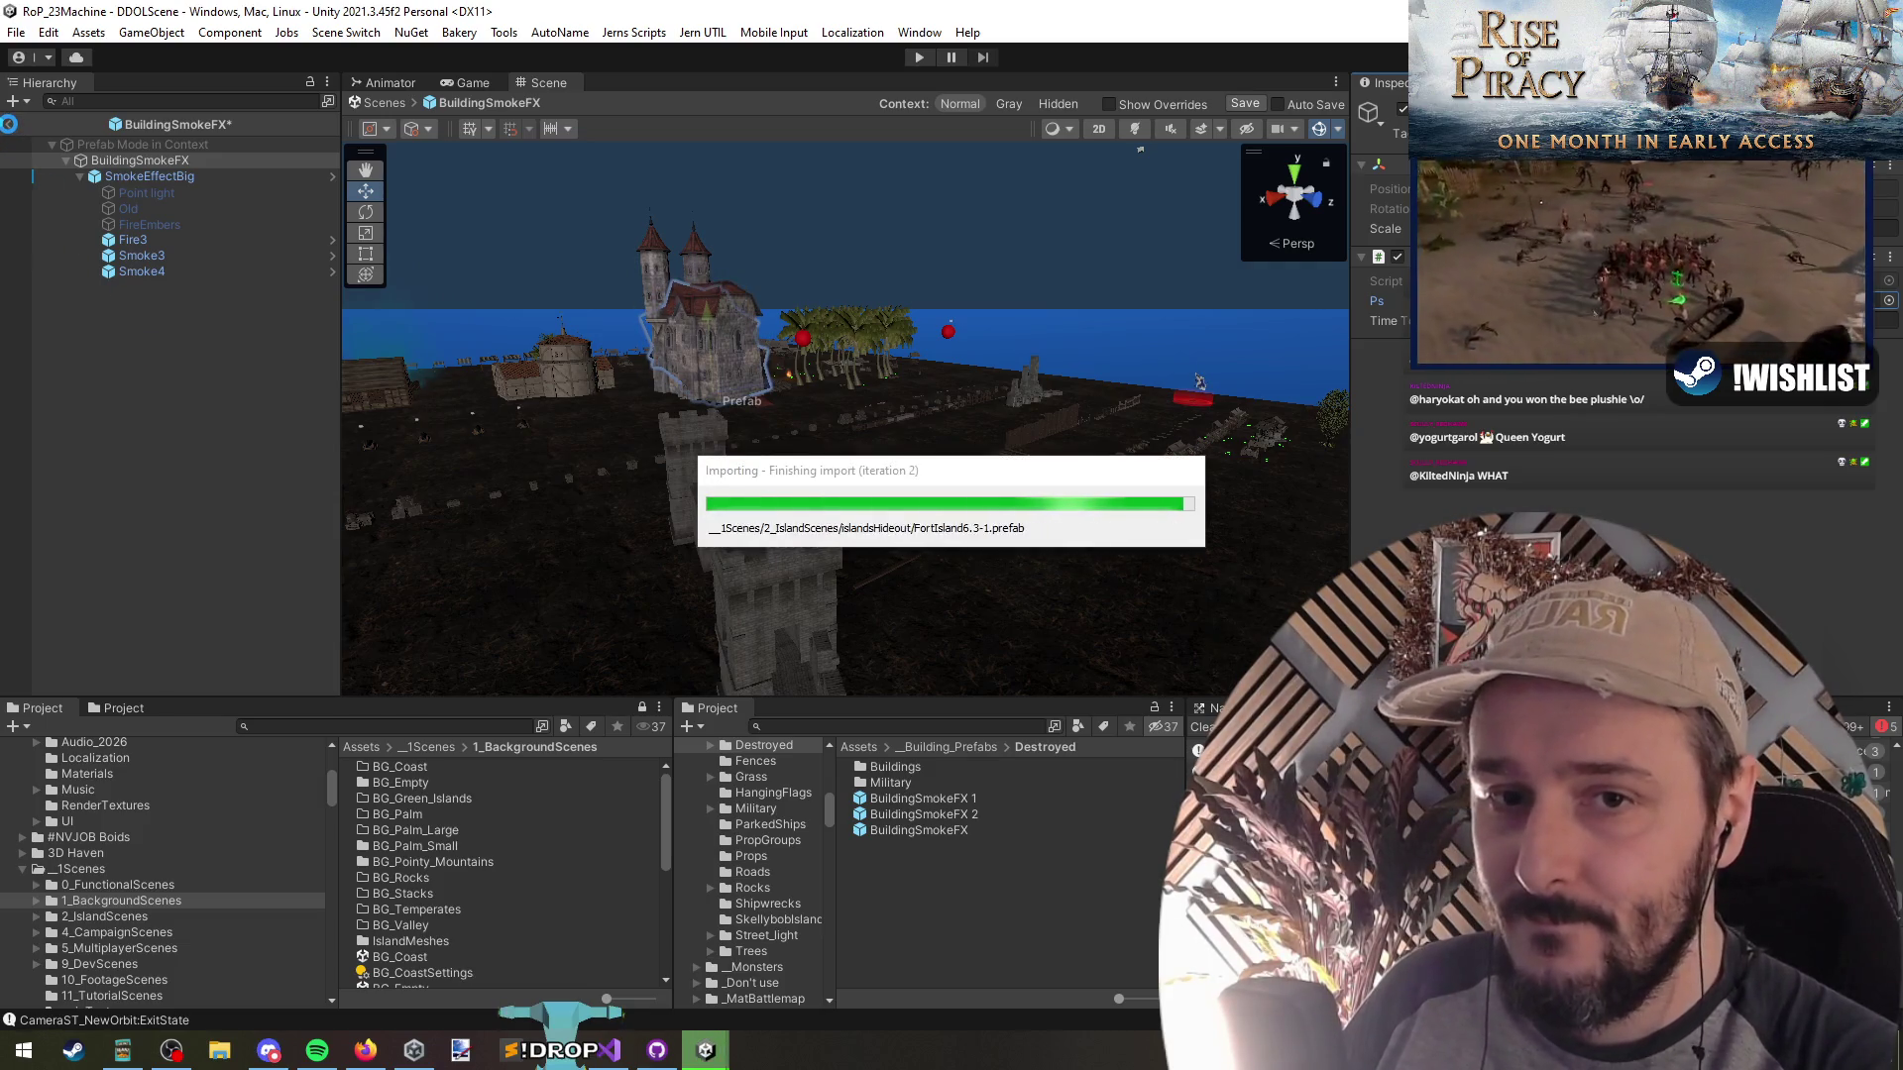
{"action": "left_click", "coordinate": [10, 126]}
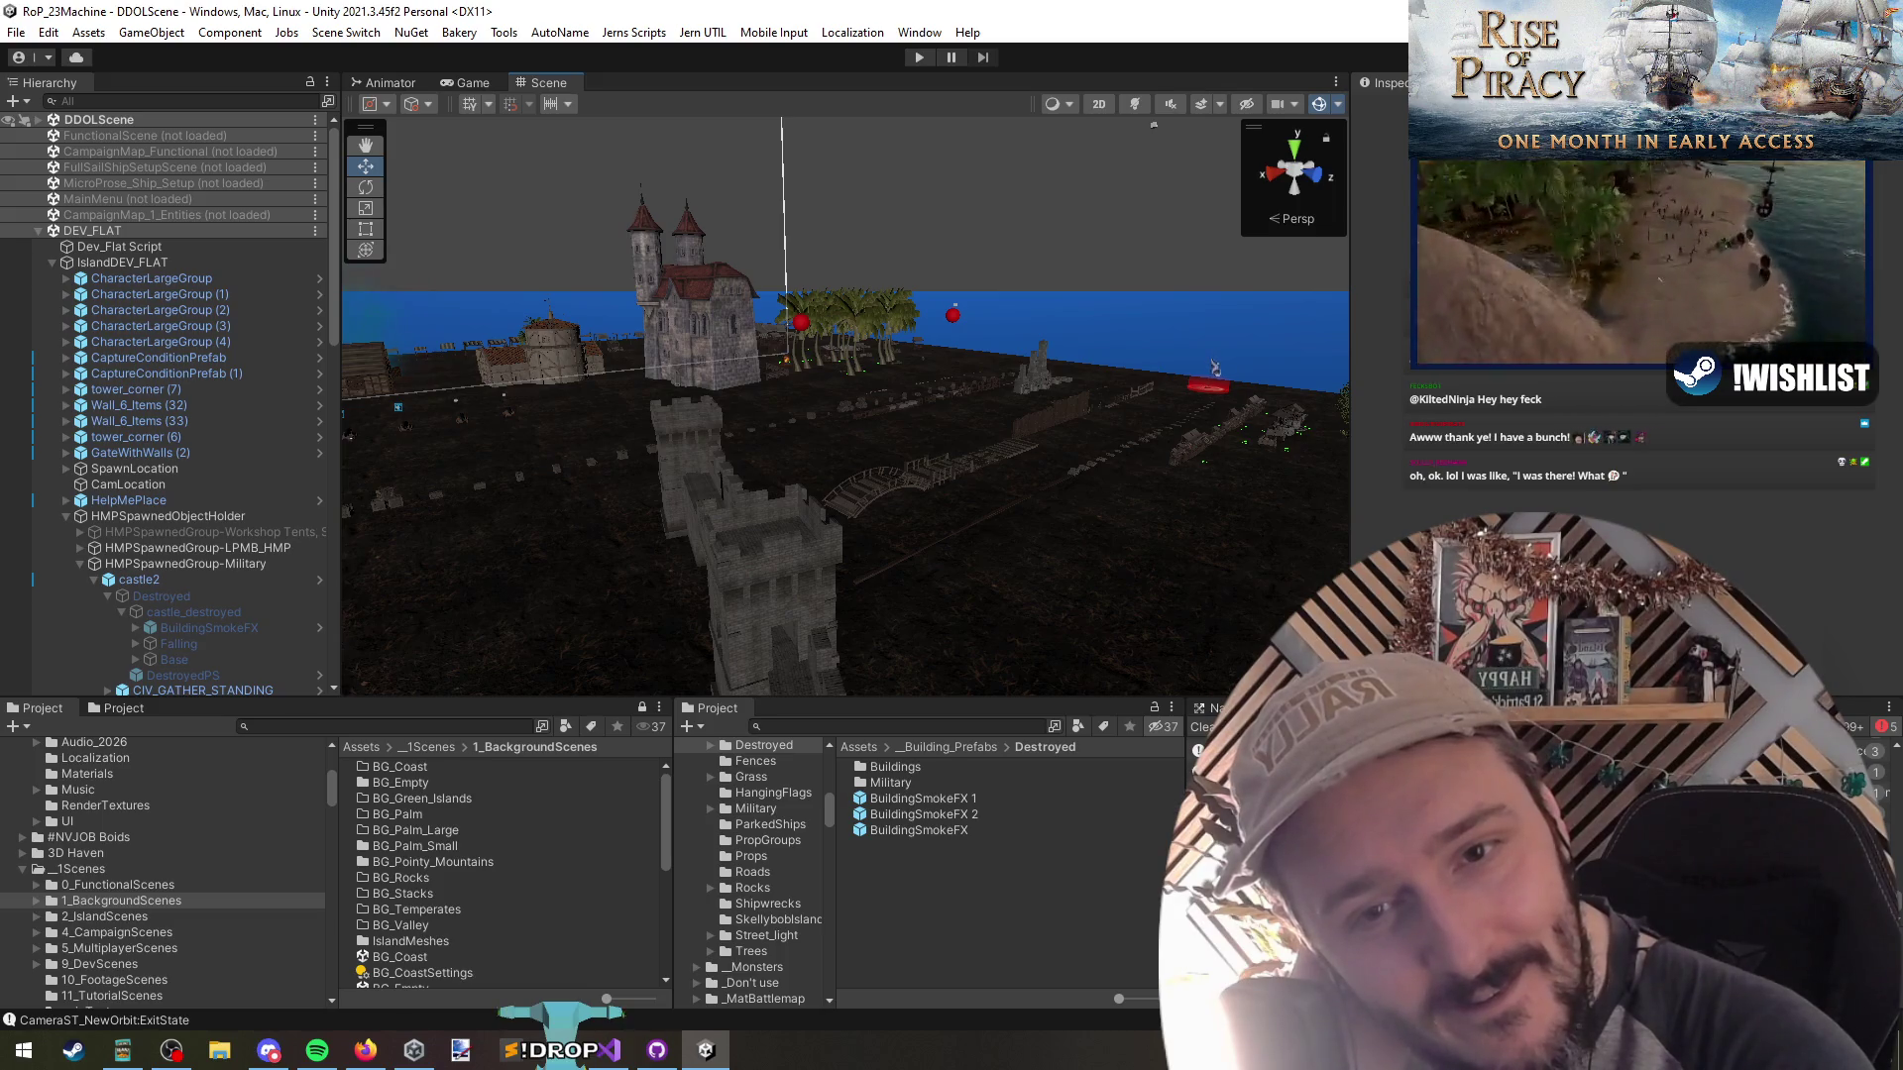
{"action": "mouse_move", "coordinate": [1215, 369]}
{"action": "left_mouse_down"}
{"action": "mouse_move", "coordinate": [806, 371]}
{"action": "mouse_move", "coordinate": [496, 465]}
{"action": "left_mouse_up"}
Unload the DEV_FLAT scene from its Hierarchy context menu
{"action": "left_click", "coordinate": [248, 548]}
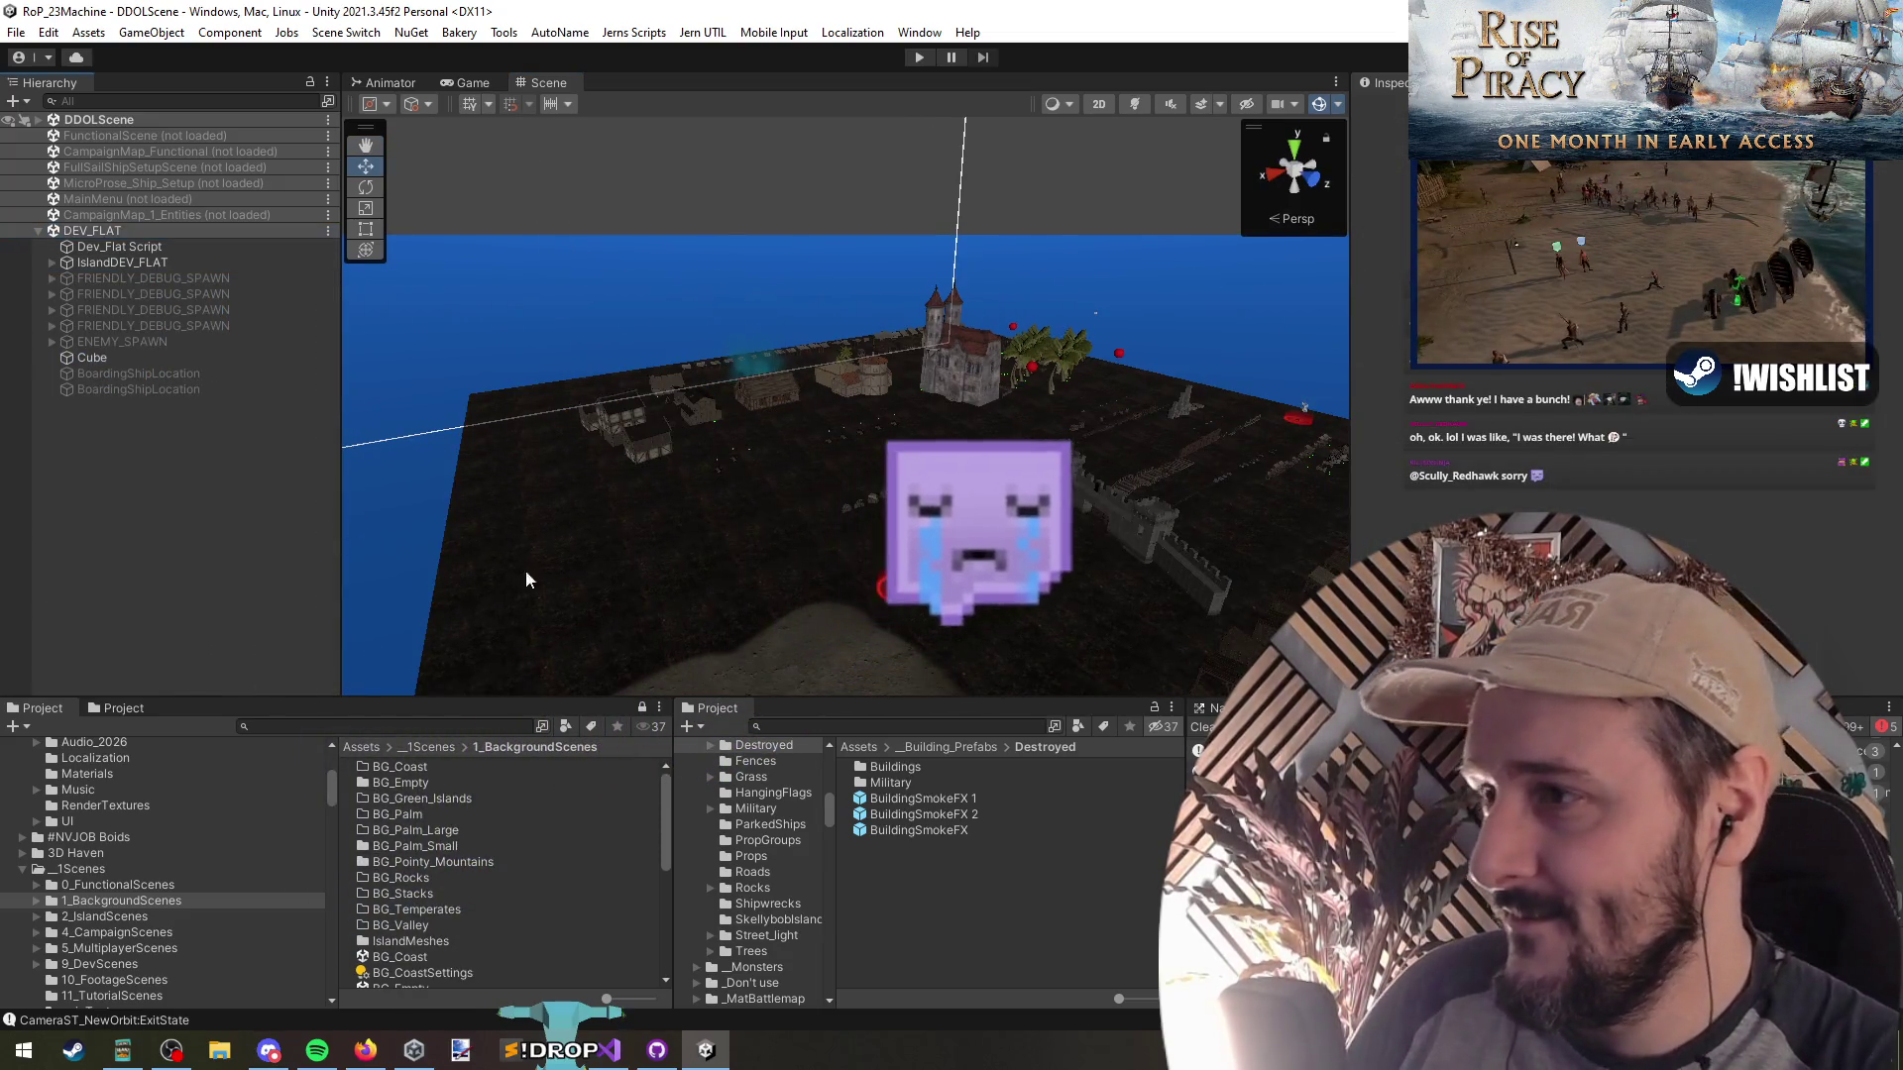
{"action": "right_click", "coordinate": [109, 230]}
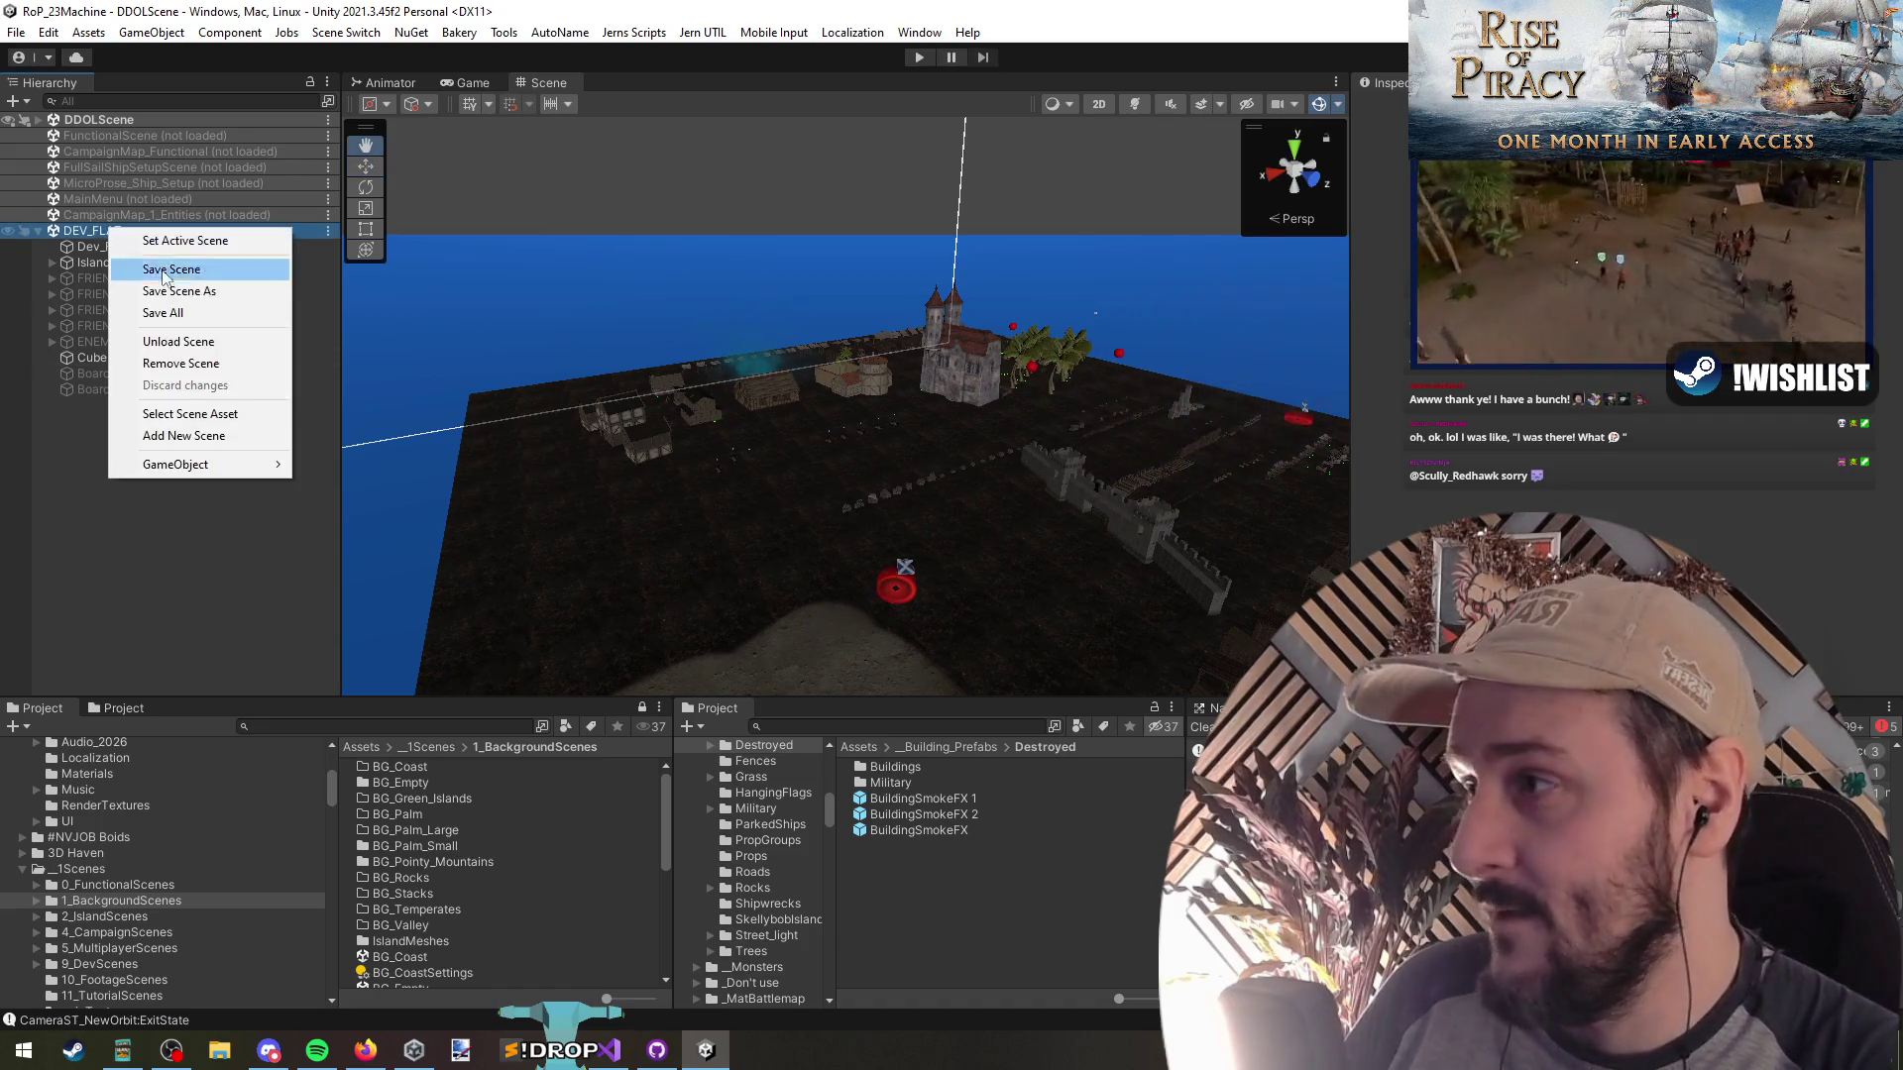
{"action": "left_click", "coordinate": [179, 341]}
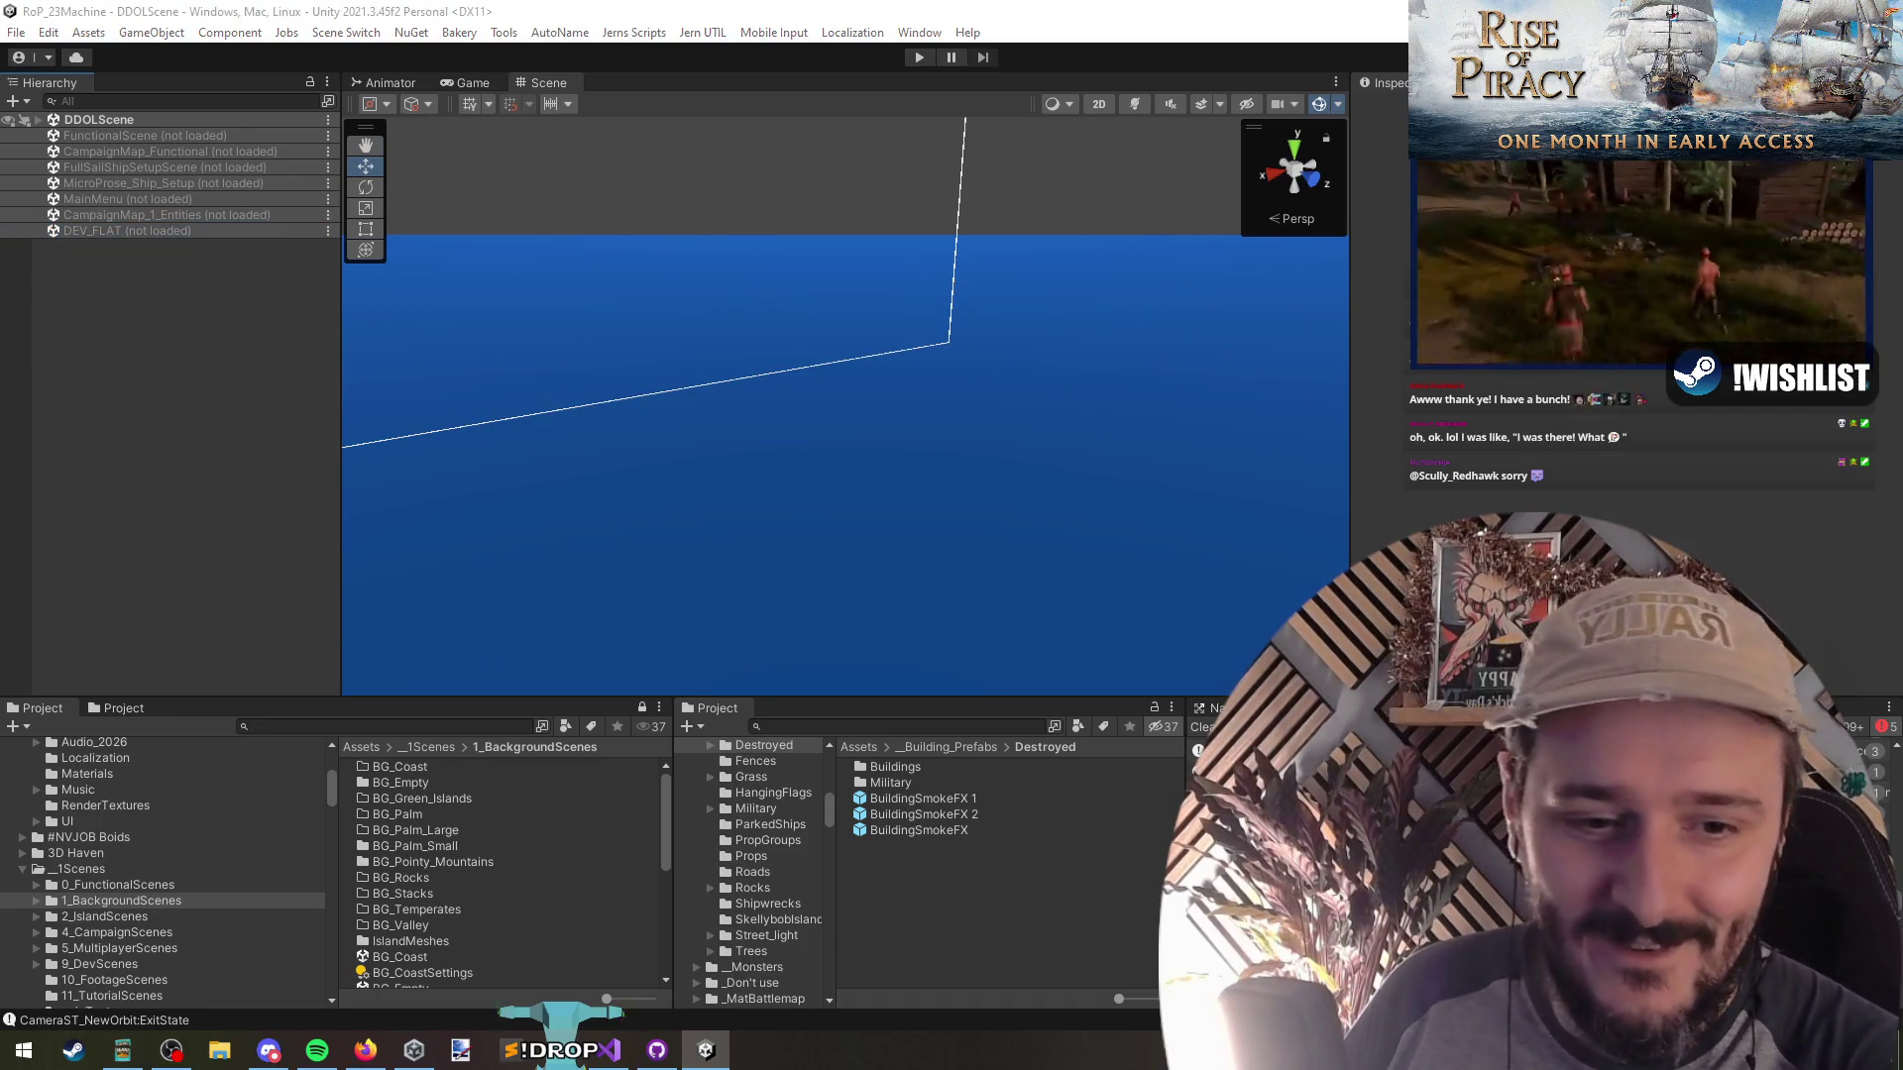
Return to BuildingSmokeFXController.cs in Visual Studio with the caret on empty line 17
{"action": "key", "text": "alt+Tab"}
{"action": "left_click", "coordinate": [667, 451]}
{"action": "left_click", "coordinate": [676, 434]}
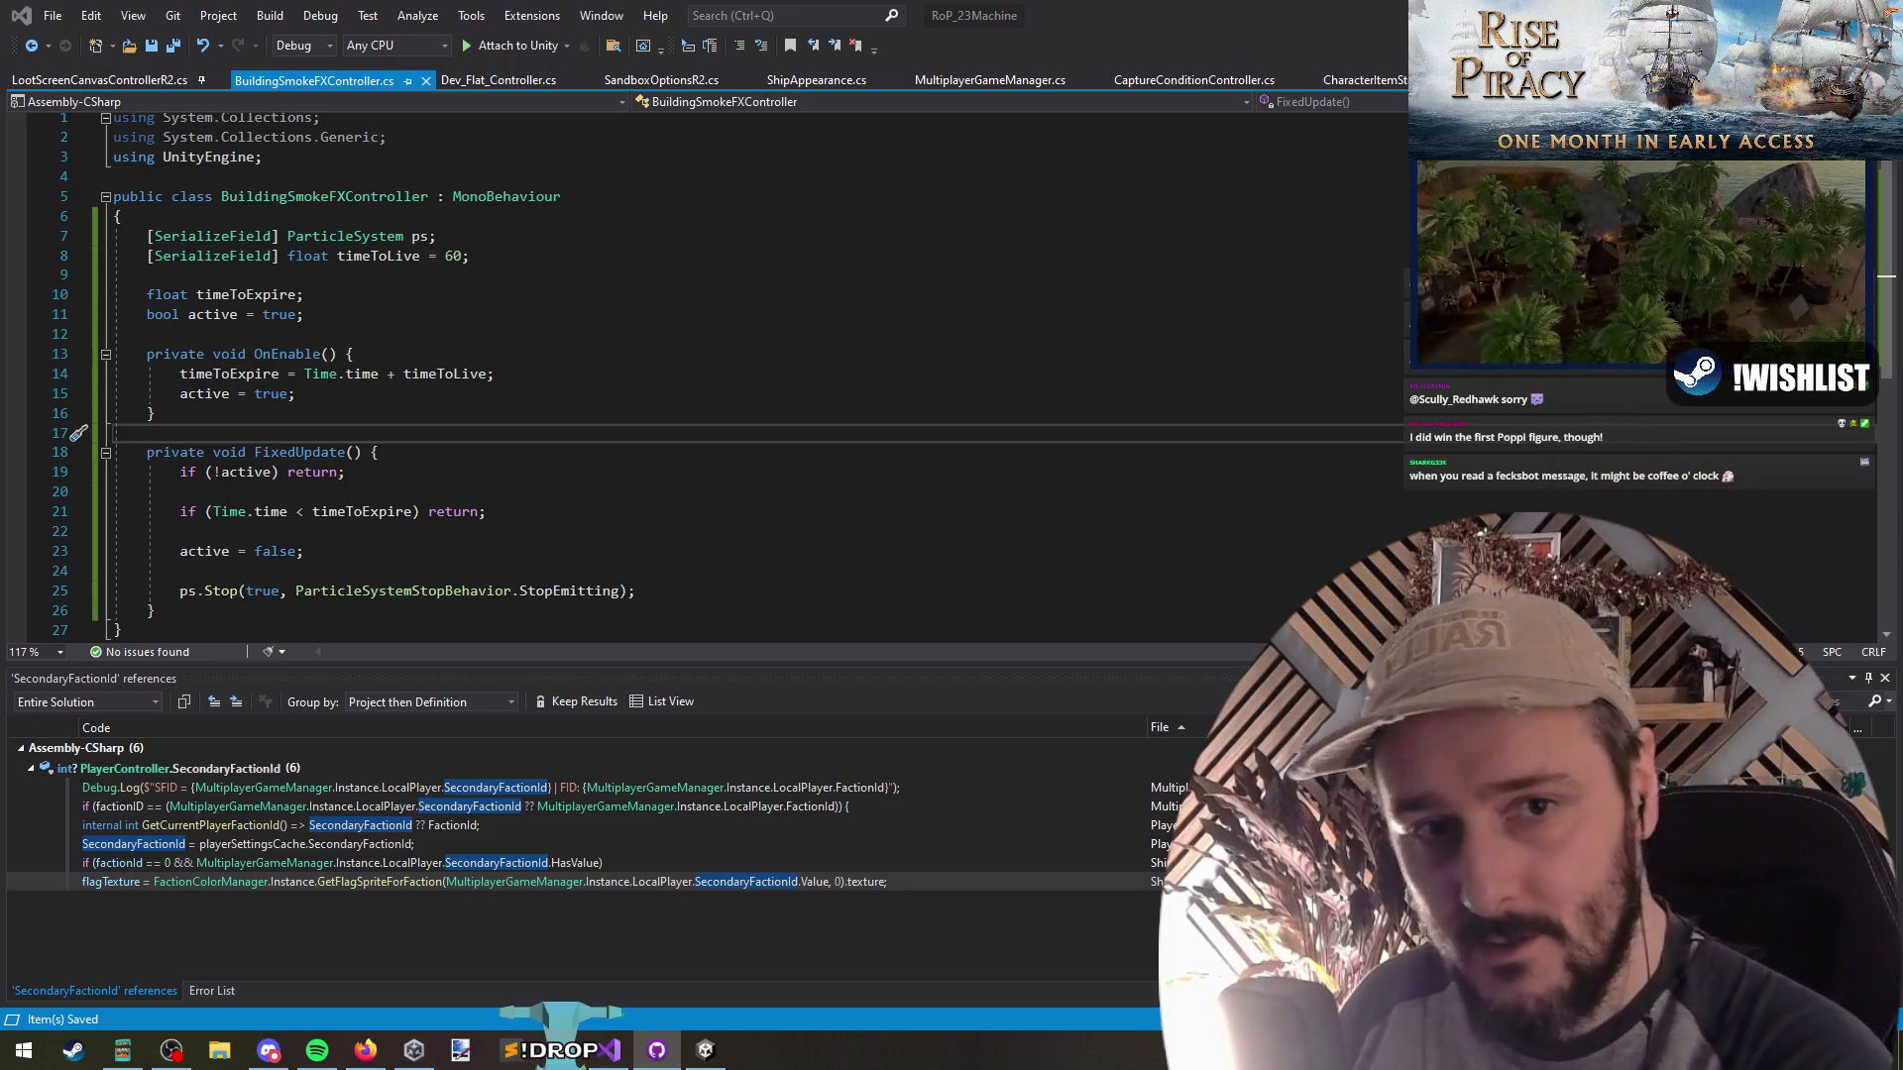
Check Unity briefly, then navigate back to ChangeDisplayToFilledLandingBoat and bring up its context menu
{"action": "key", "text": "alt+Tab"}
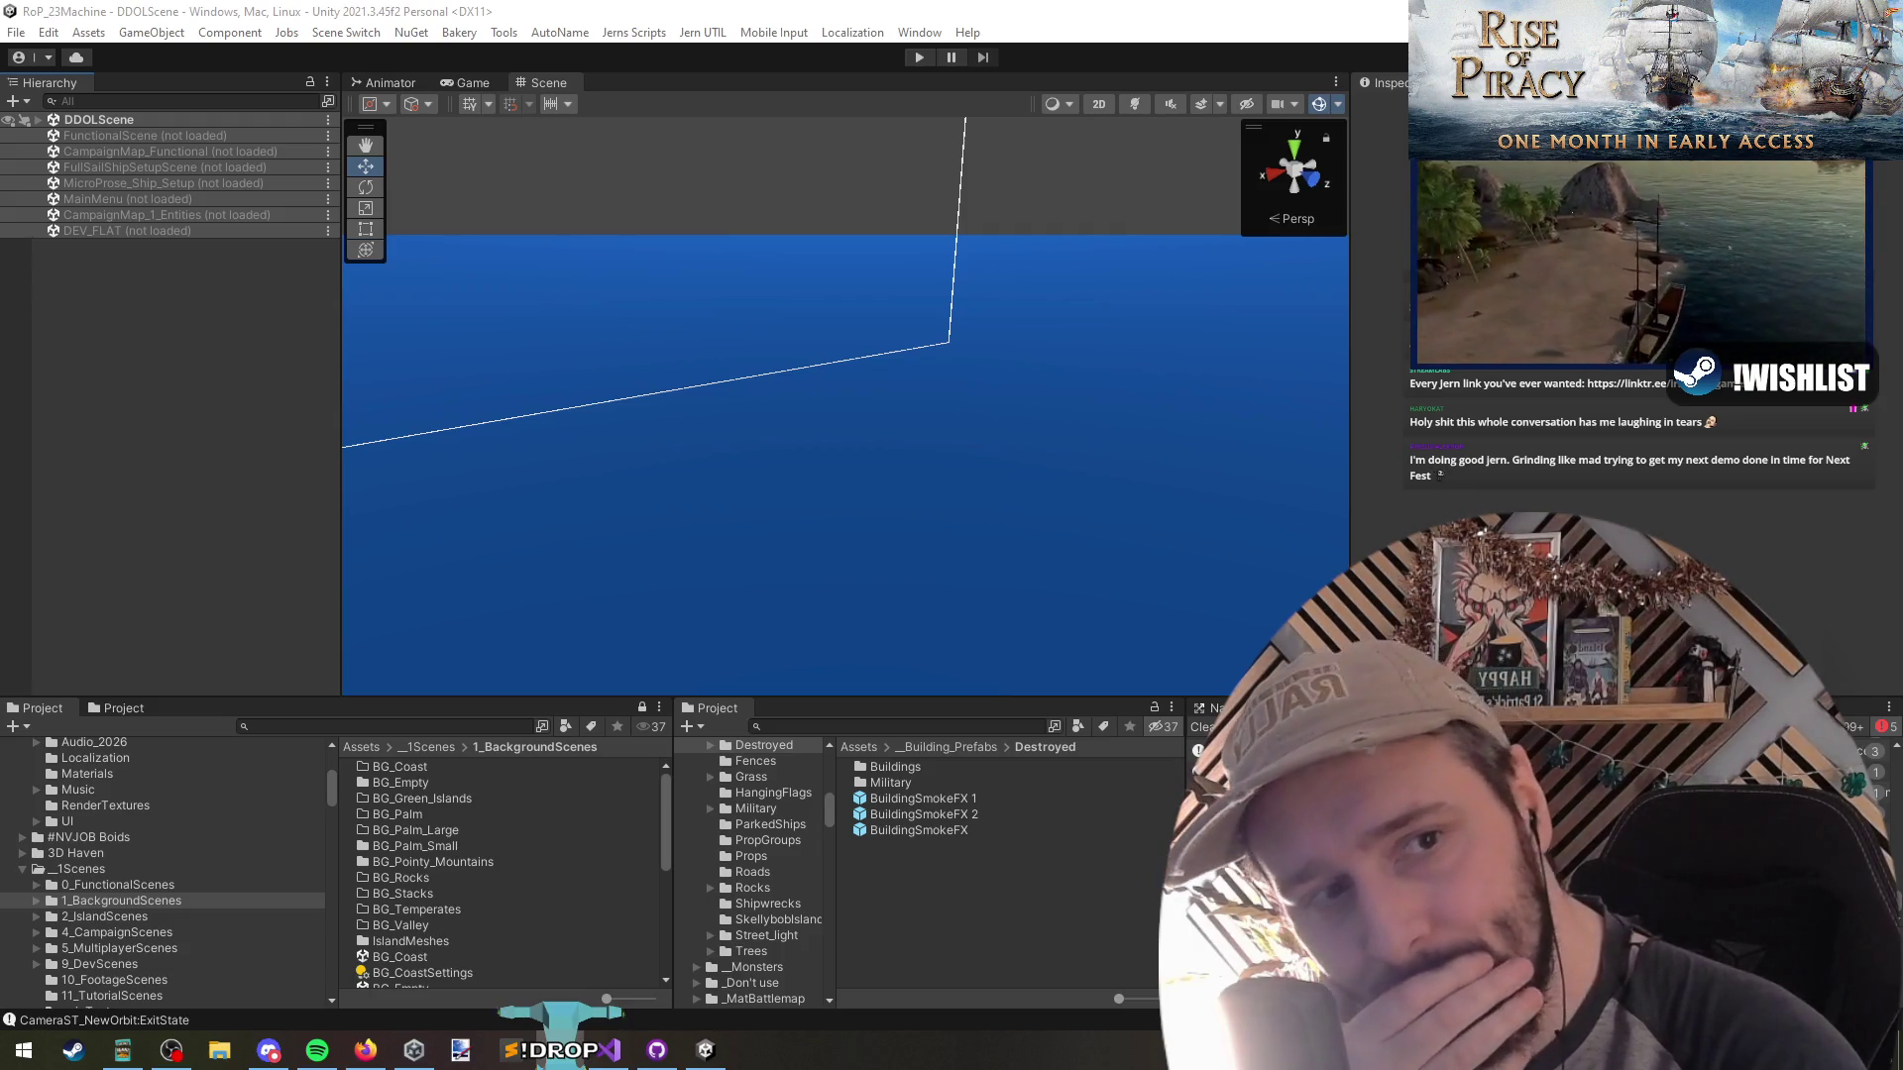
{"action": "key", "text": "alt+Tab"}
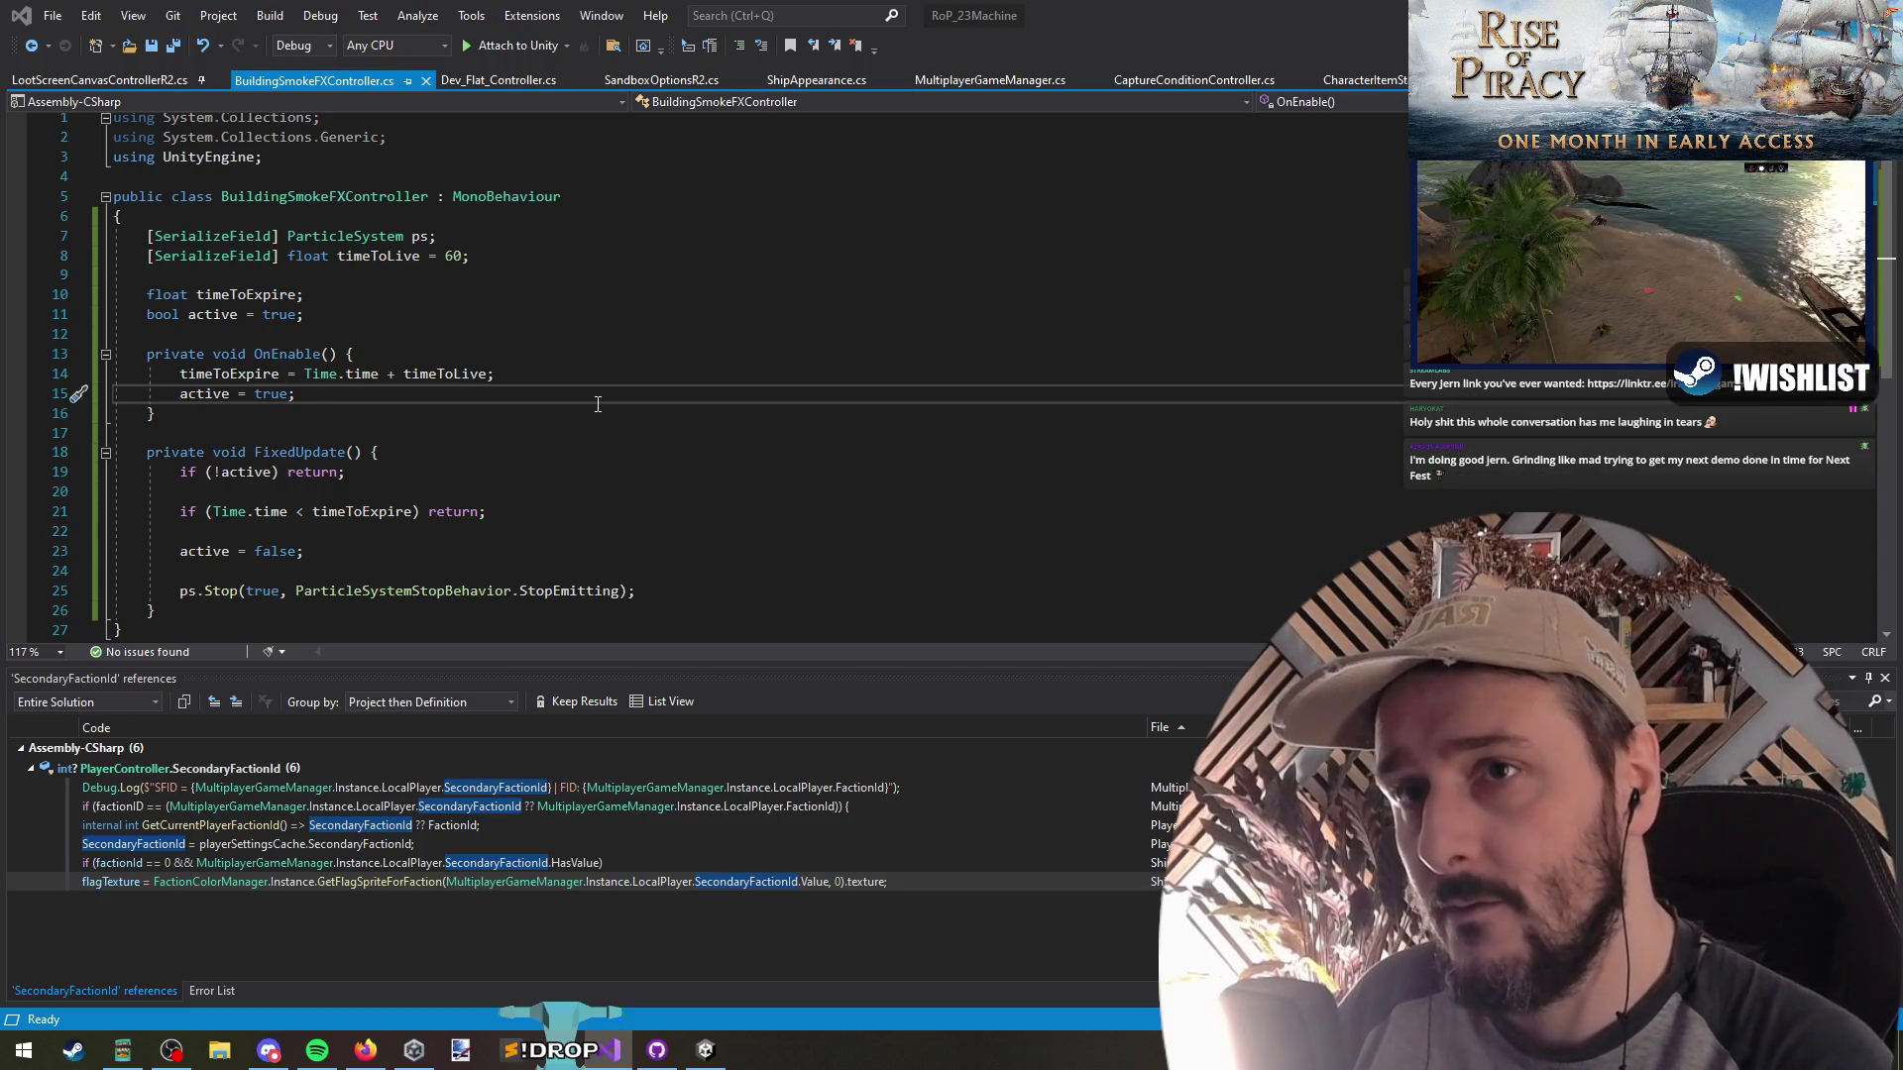
{"action": "key", "text": "ctrl+minus"}
{"action": "right_click", "coordinate": [395, 388]}
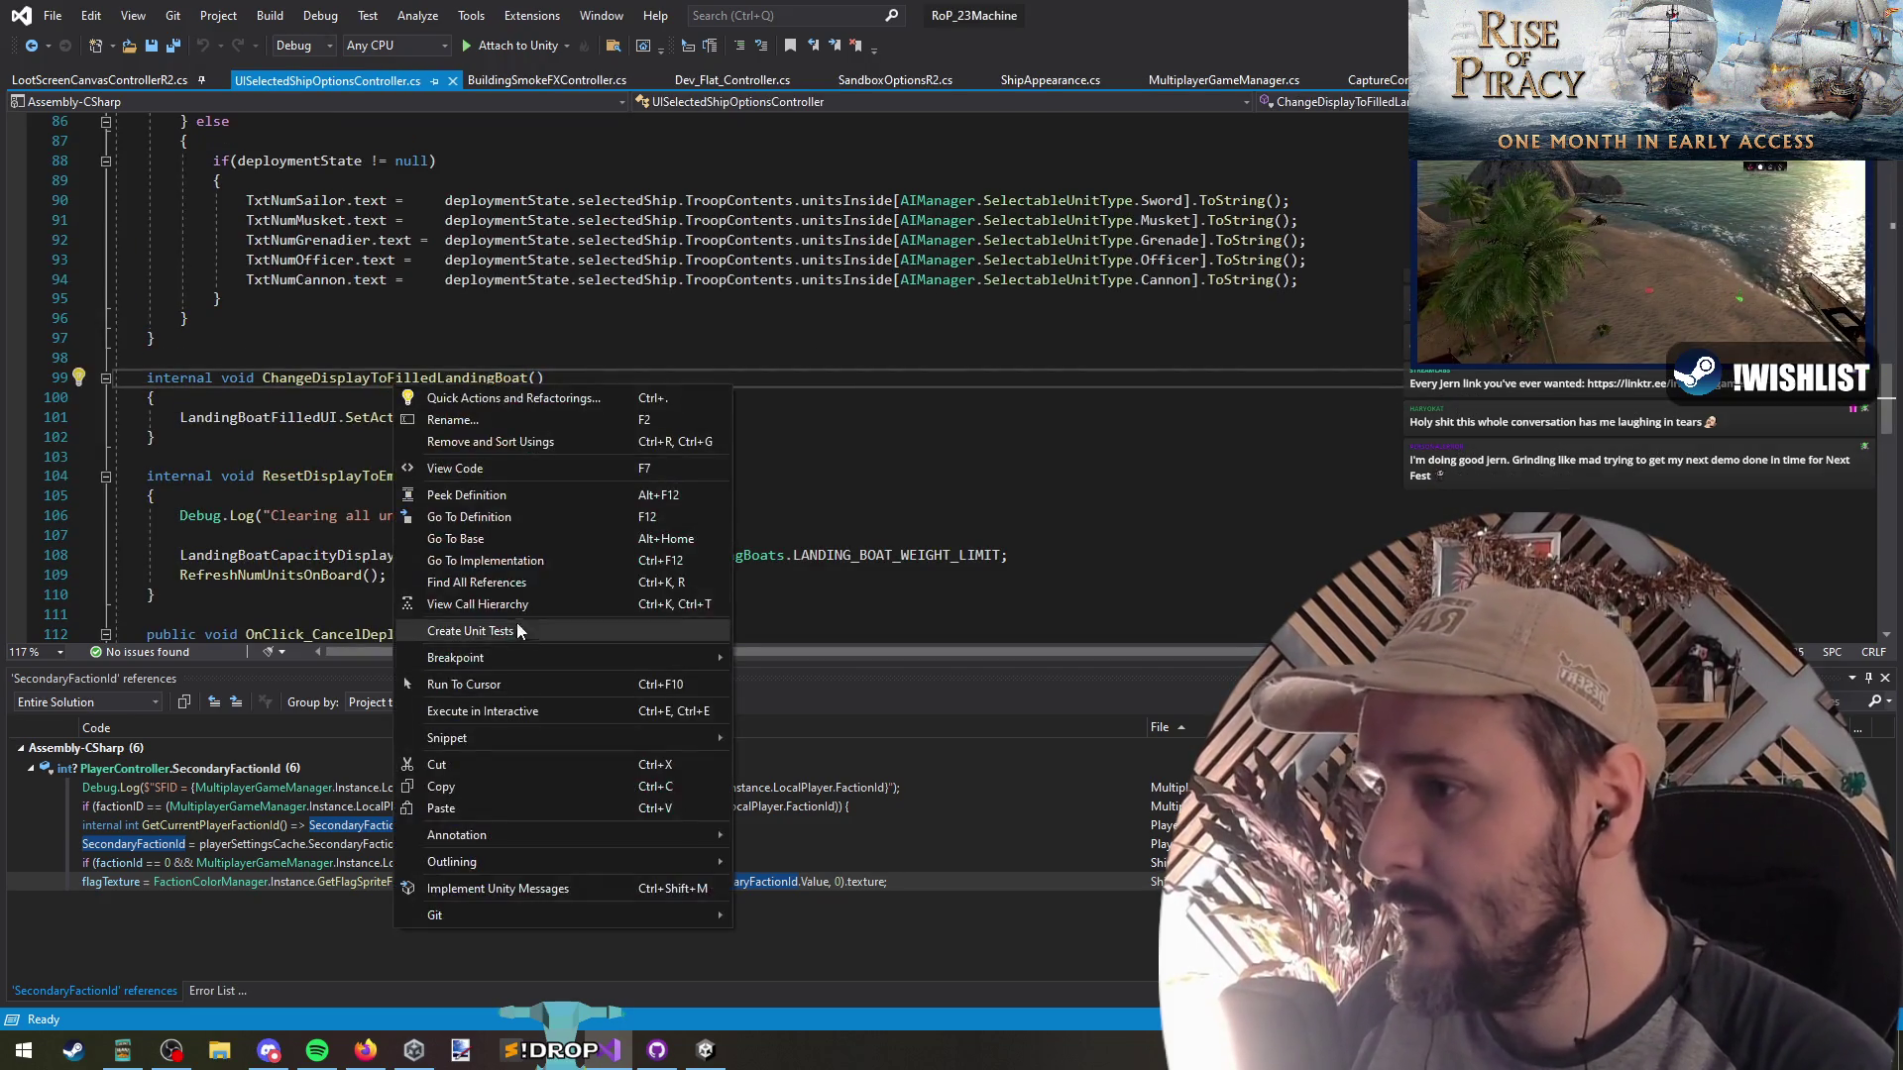
List references to ChangeDisplayToFilledLandingBoat and step through its matches in the file
{"action": "left_click", "coordinate": [475, 582]}
{"action": "double_click", "coordinate": [178, 787]}
{"action": "left_click", "coordinate": [491, 416]}
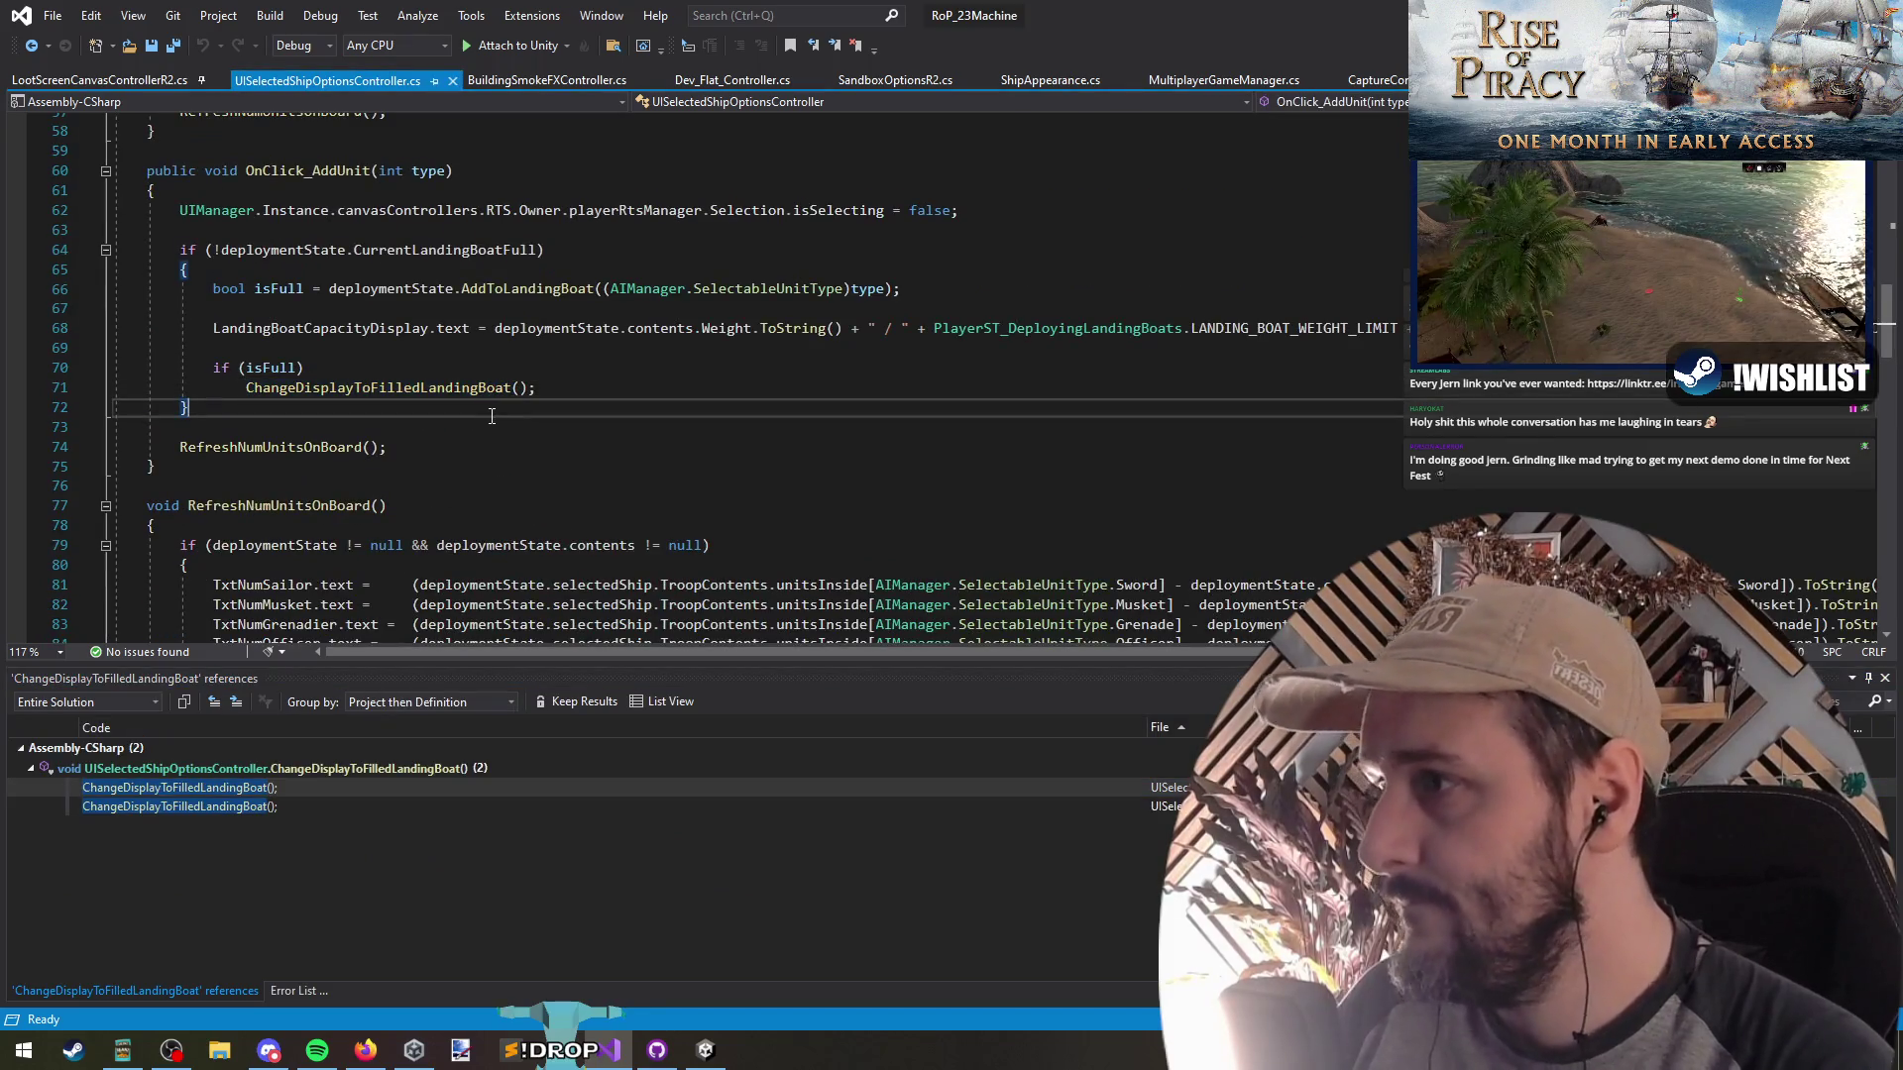
{"action": "key", "text": "Down"}
{"action": "key", "text": "Down"}
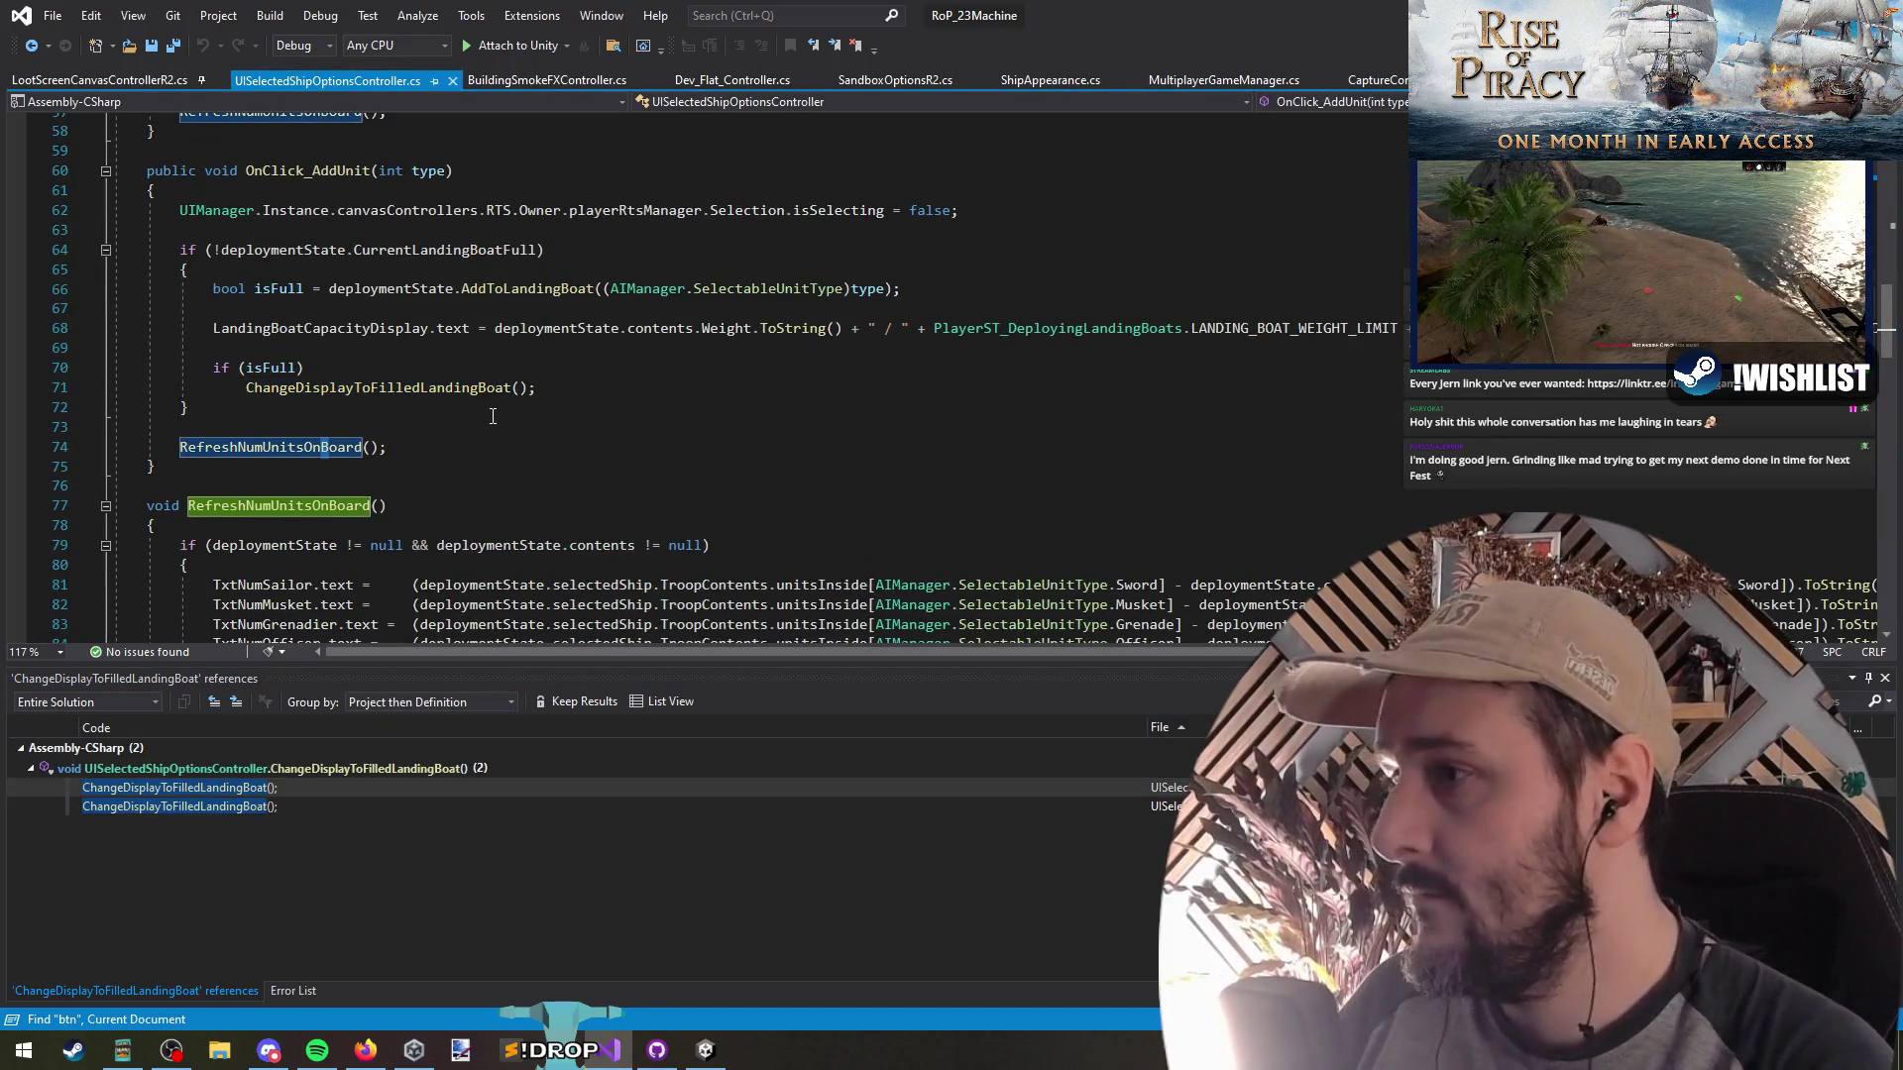
{"action": "key", "text": "ctrl+F3"}
{"action": "key", "text": "Down"}
{"action": "key", "text": "Down"}
{"action": "key", "text": "Down"}
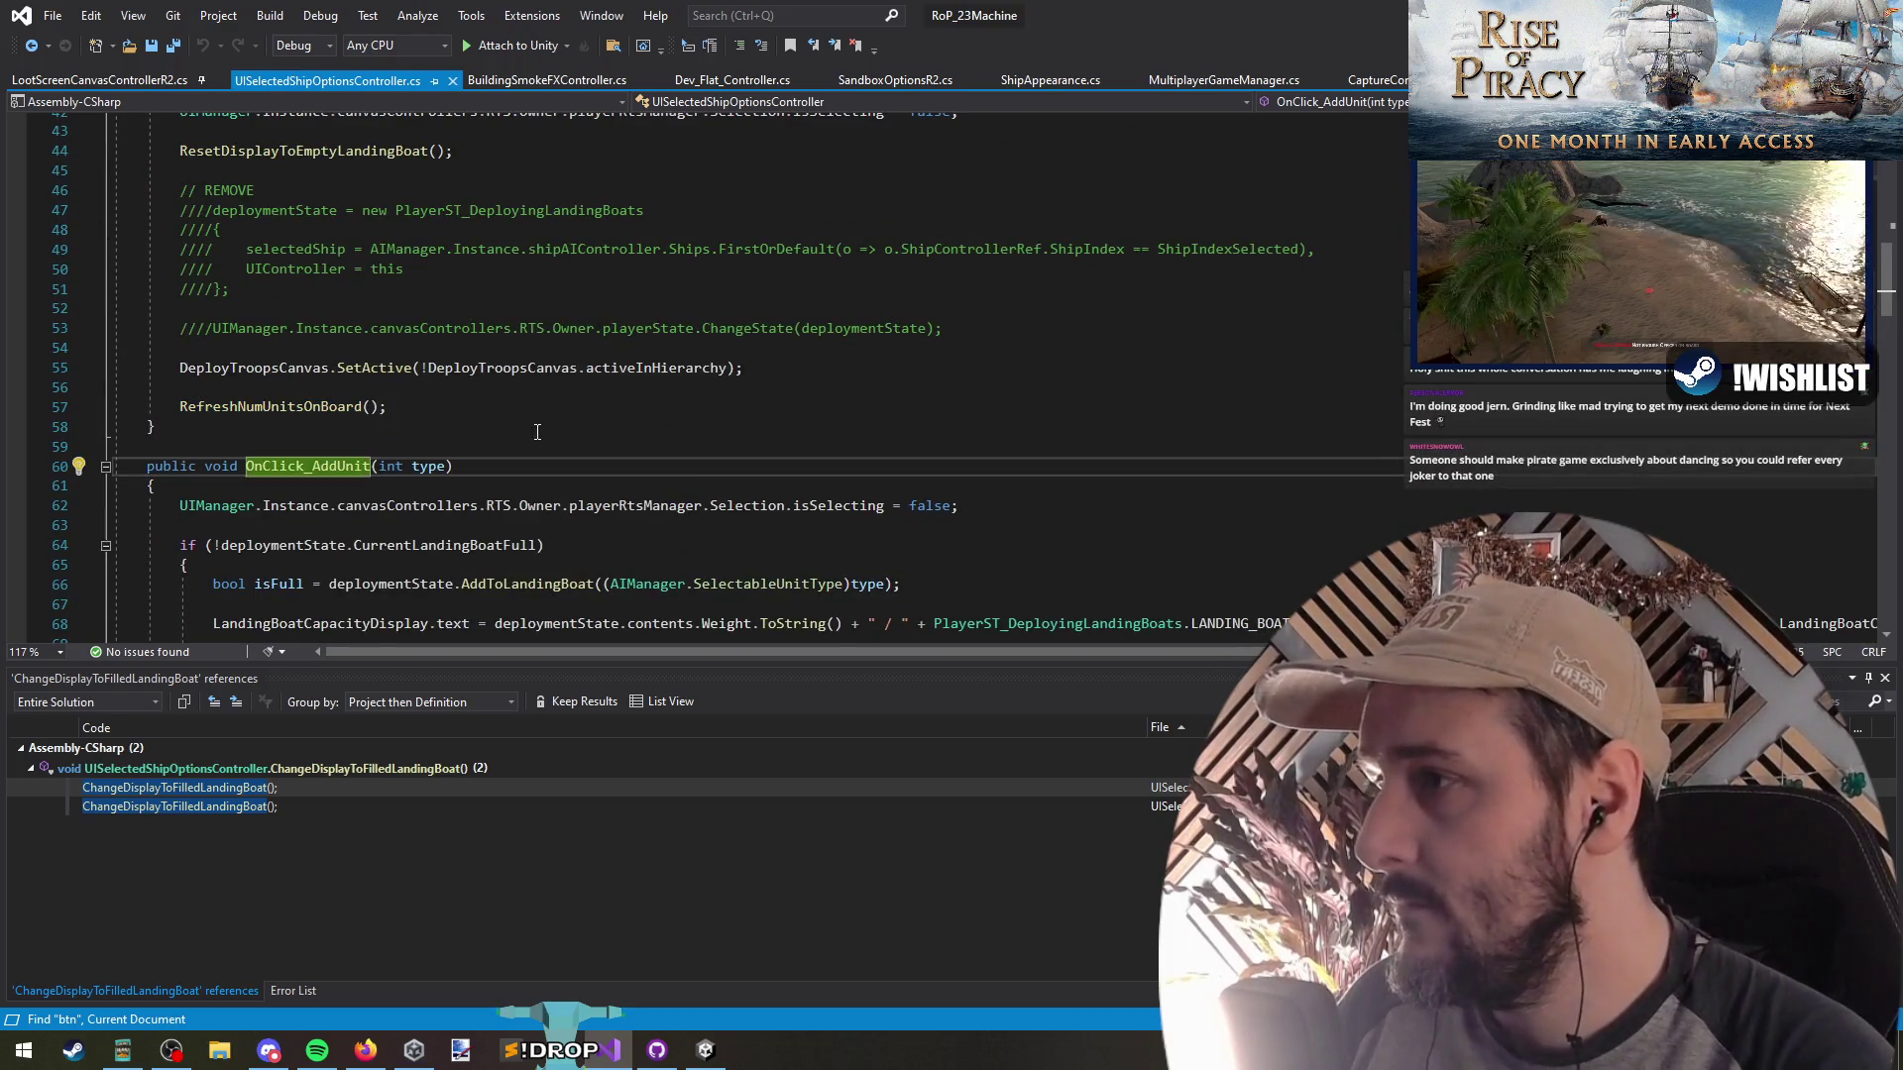
Find all references to OnClick_AddUnit and to the UISelectedShipOptionsController class
{"action": "right_click", "coordinate": [329, 470]}
{"action": "left_click", "coordinate": [367, 669]}
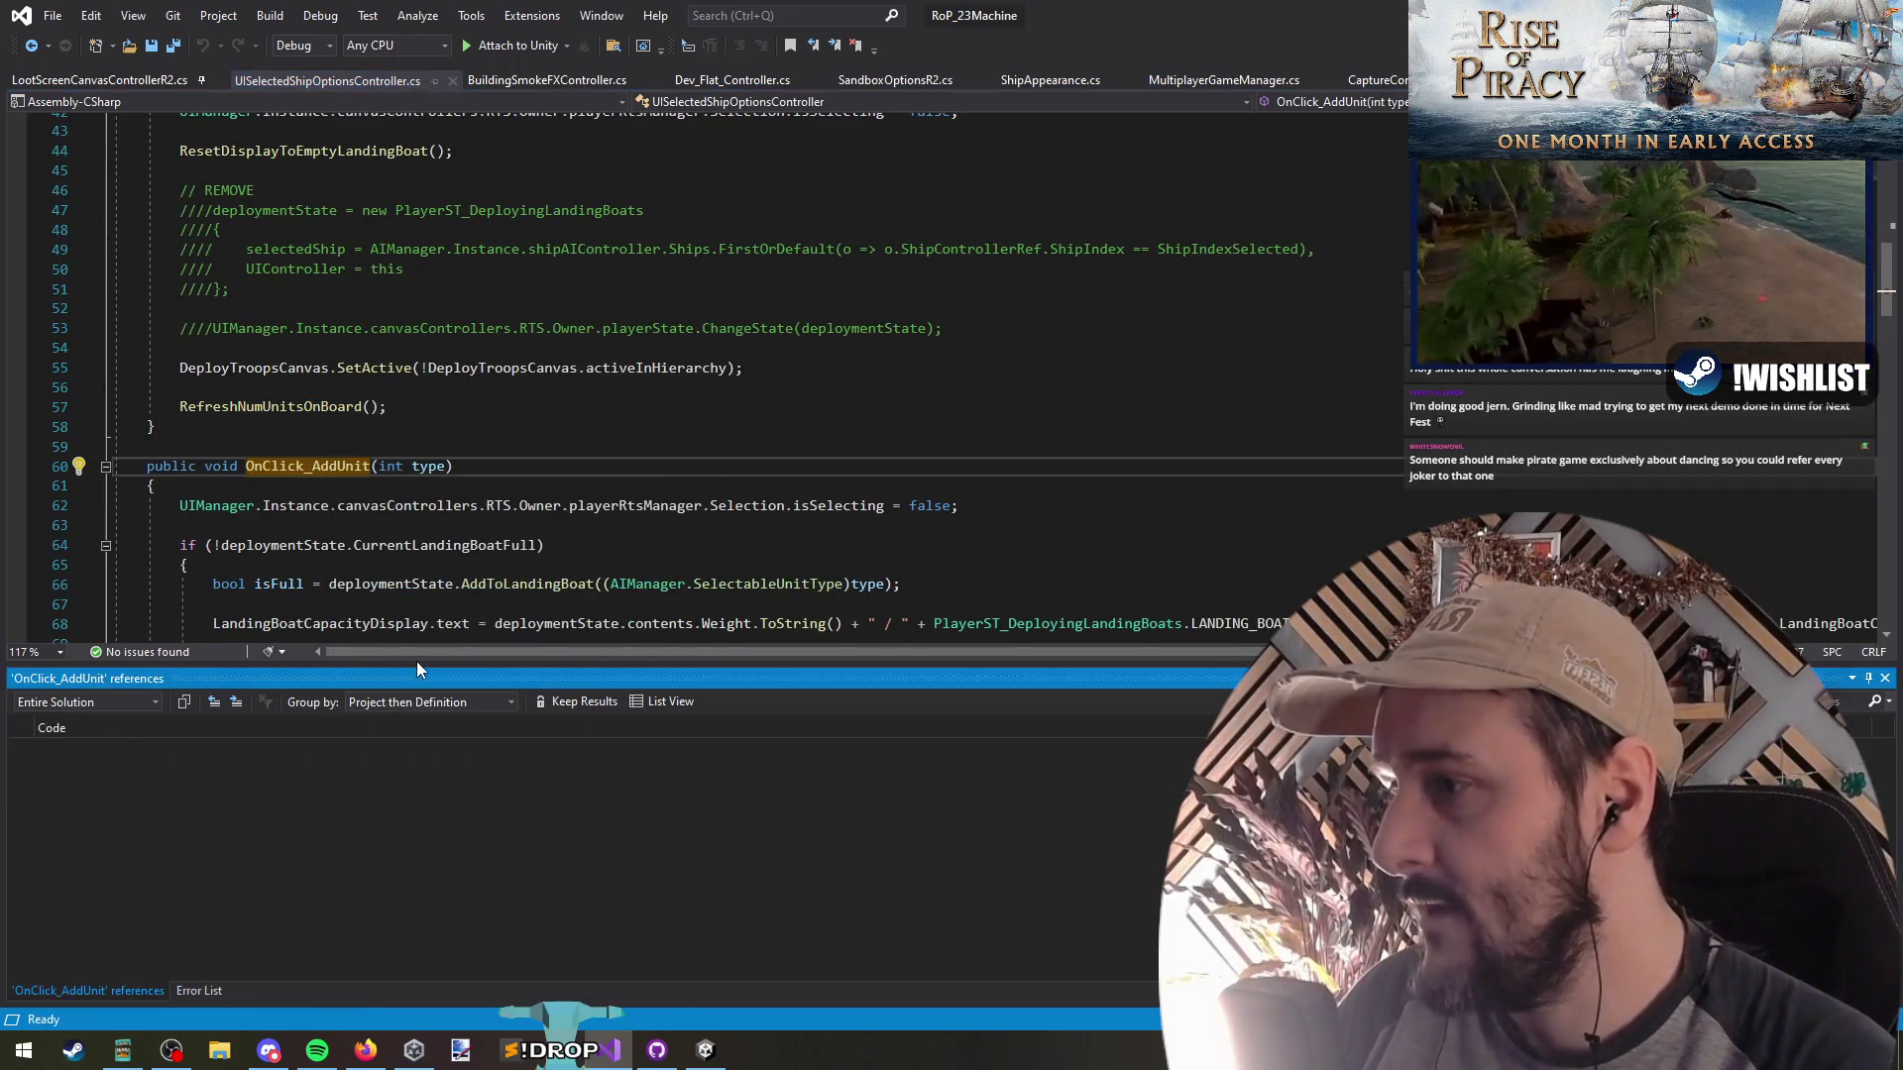
{"action": "left_click", "coordinate": [284, 488]}
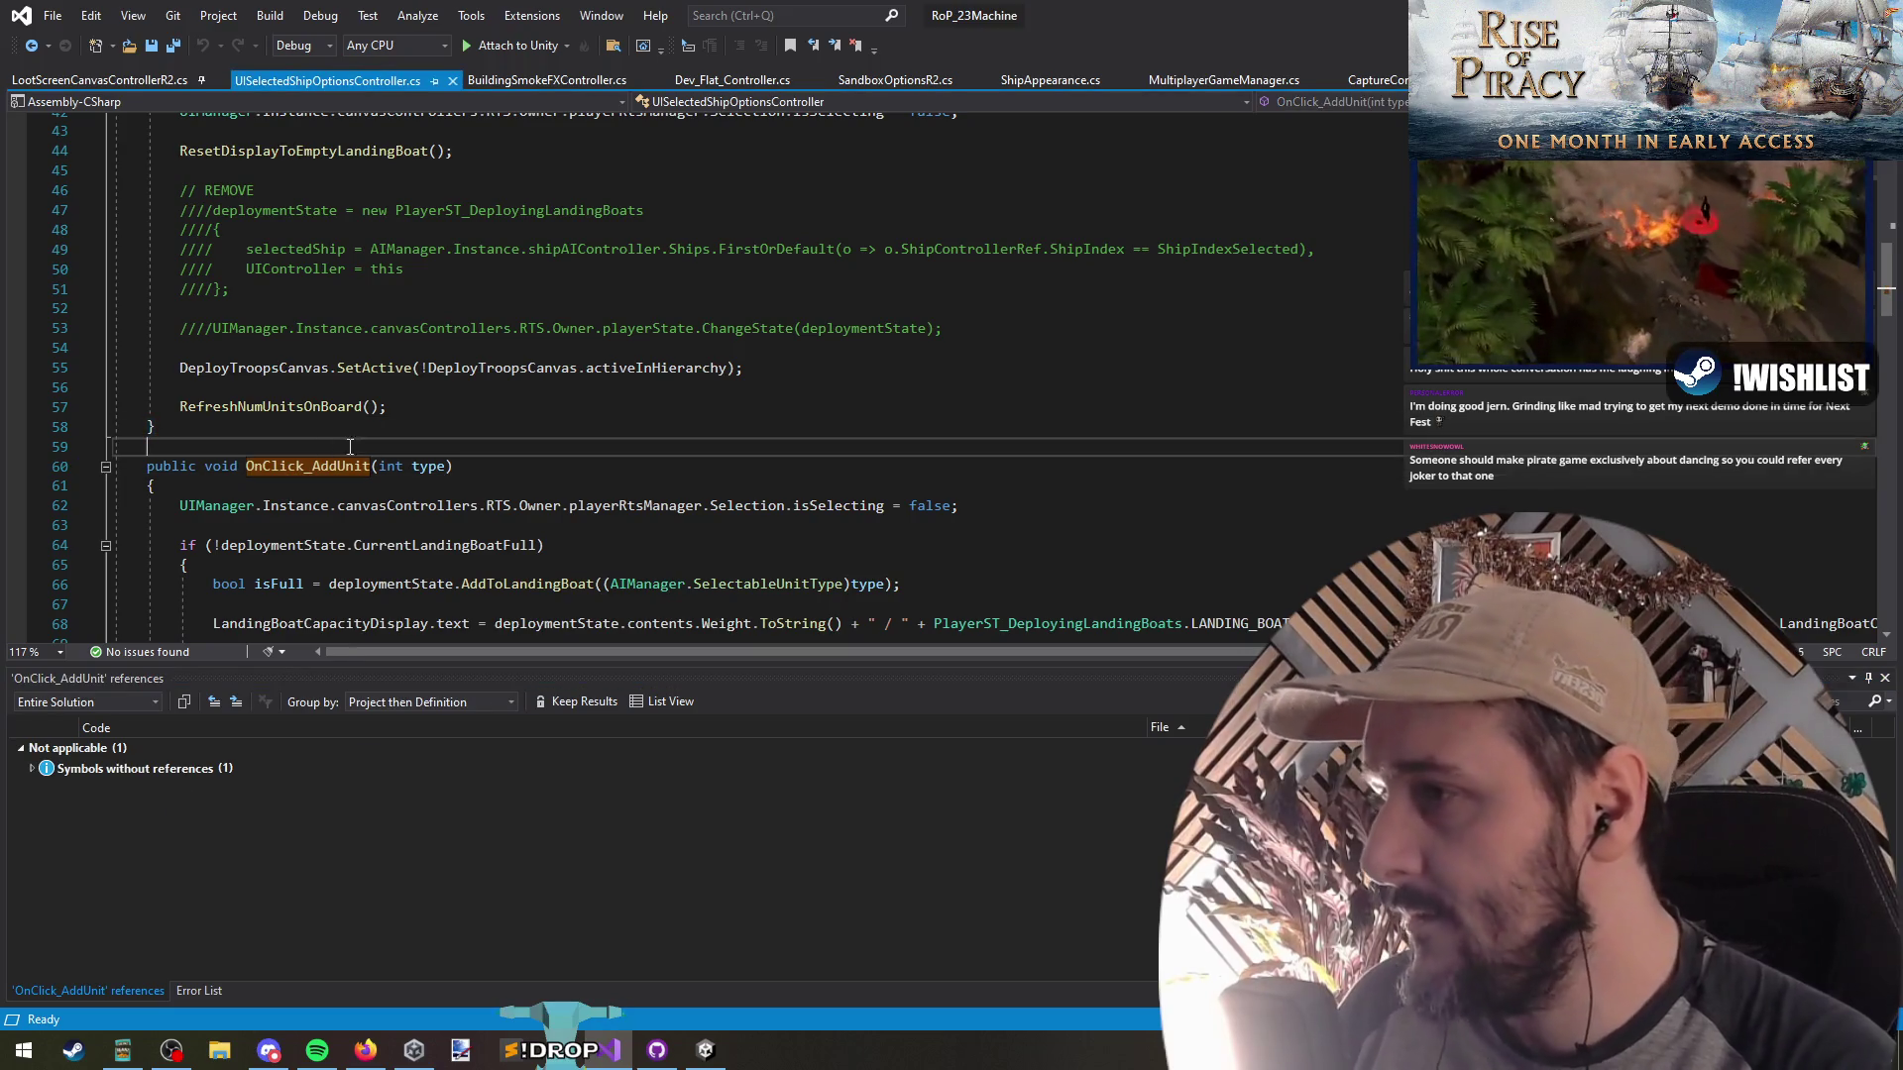
{"action": "scroll", "coordinate": [566, 474], "scroll_direction": "up", "scroll_amount": 8}
{"action": "scroll", "coordinate": [566, 475], "scroll_direction": "up", "scroll_amount": 6}
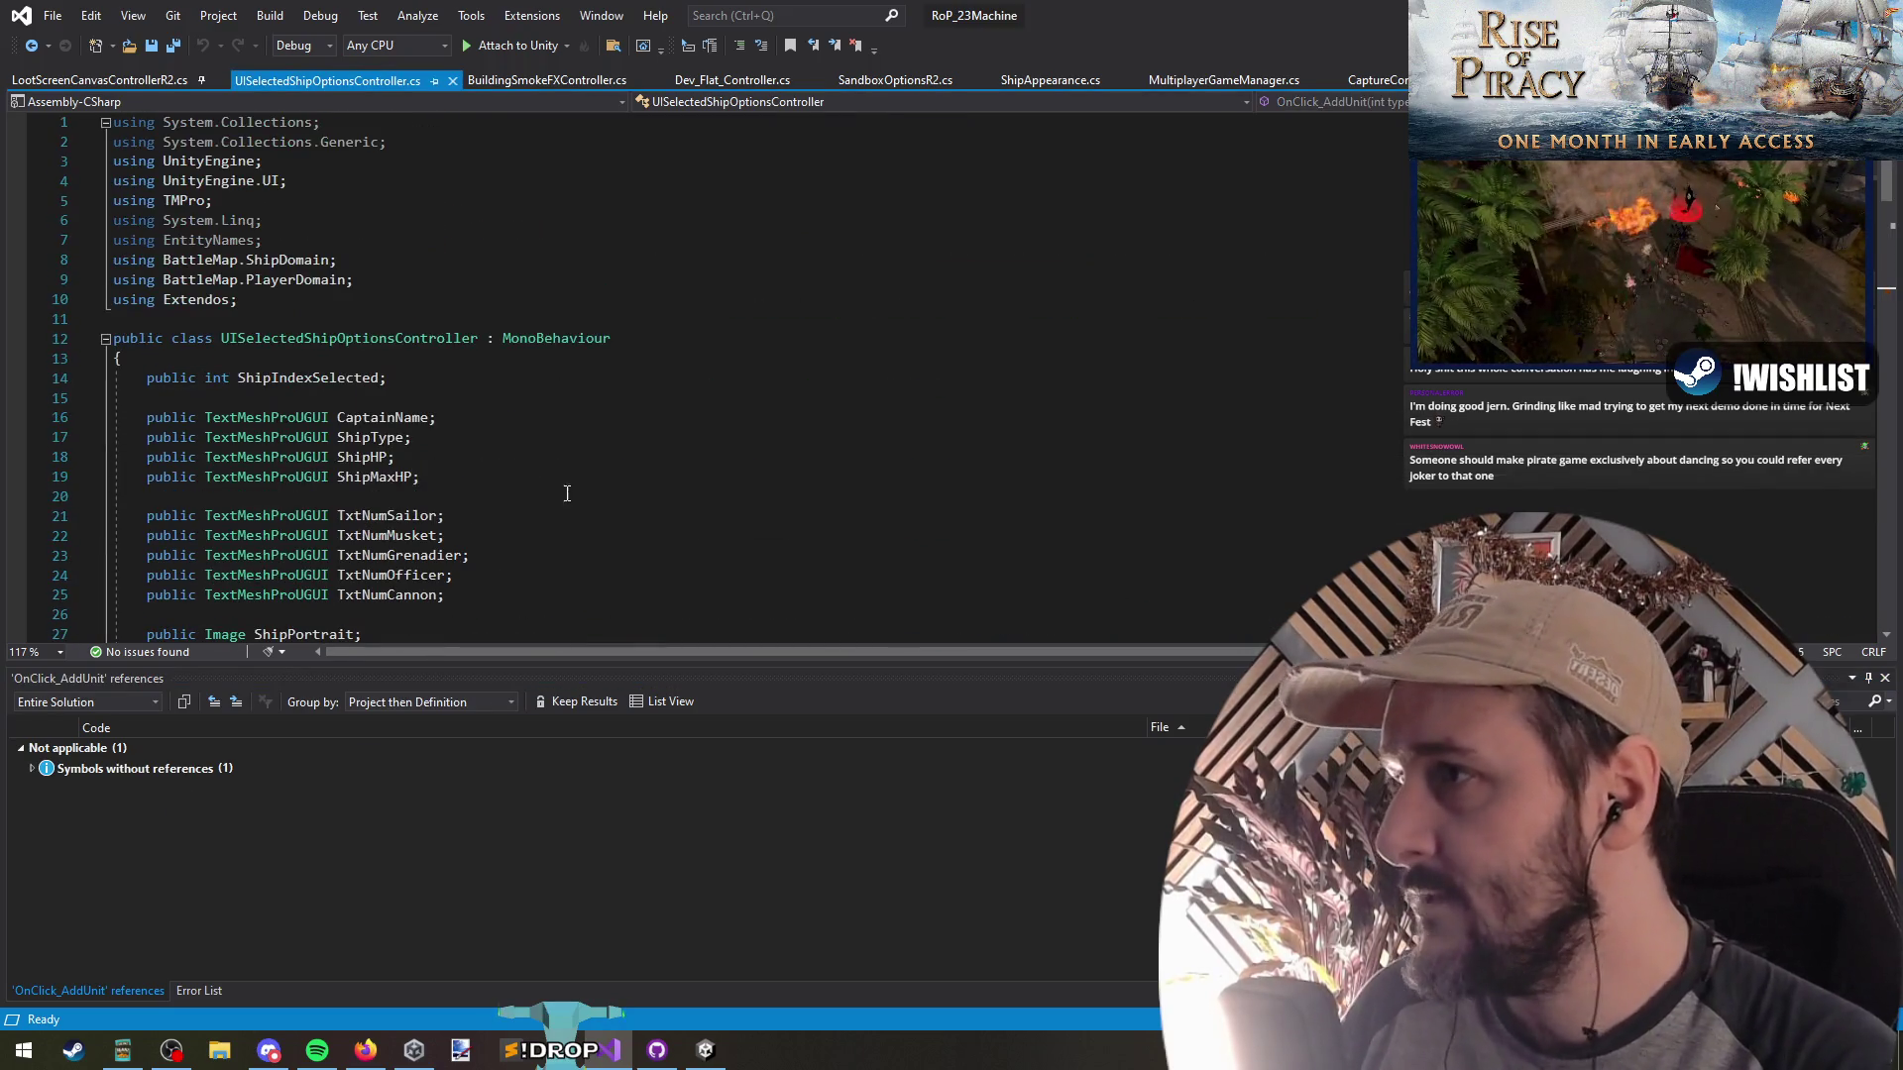
{"action": "right_click", "coordinate": [354, 336]}
{"action": "left_click", "coordinate": [483, 531]}
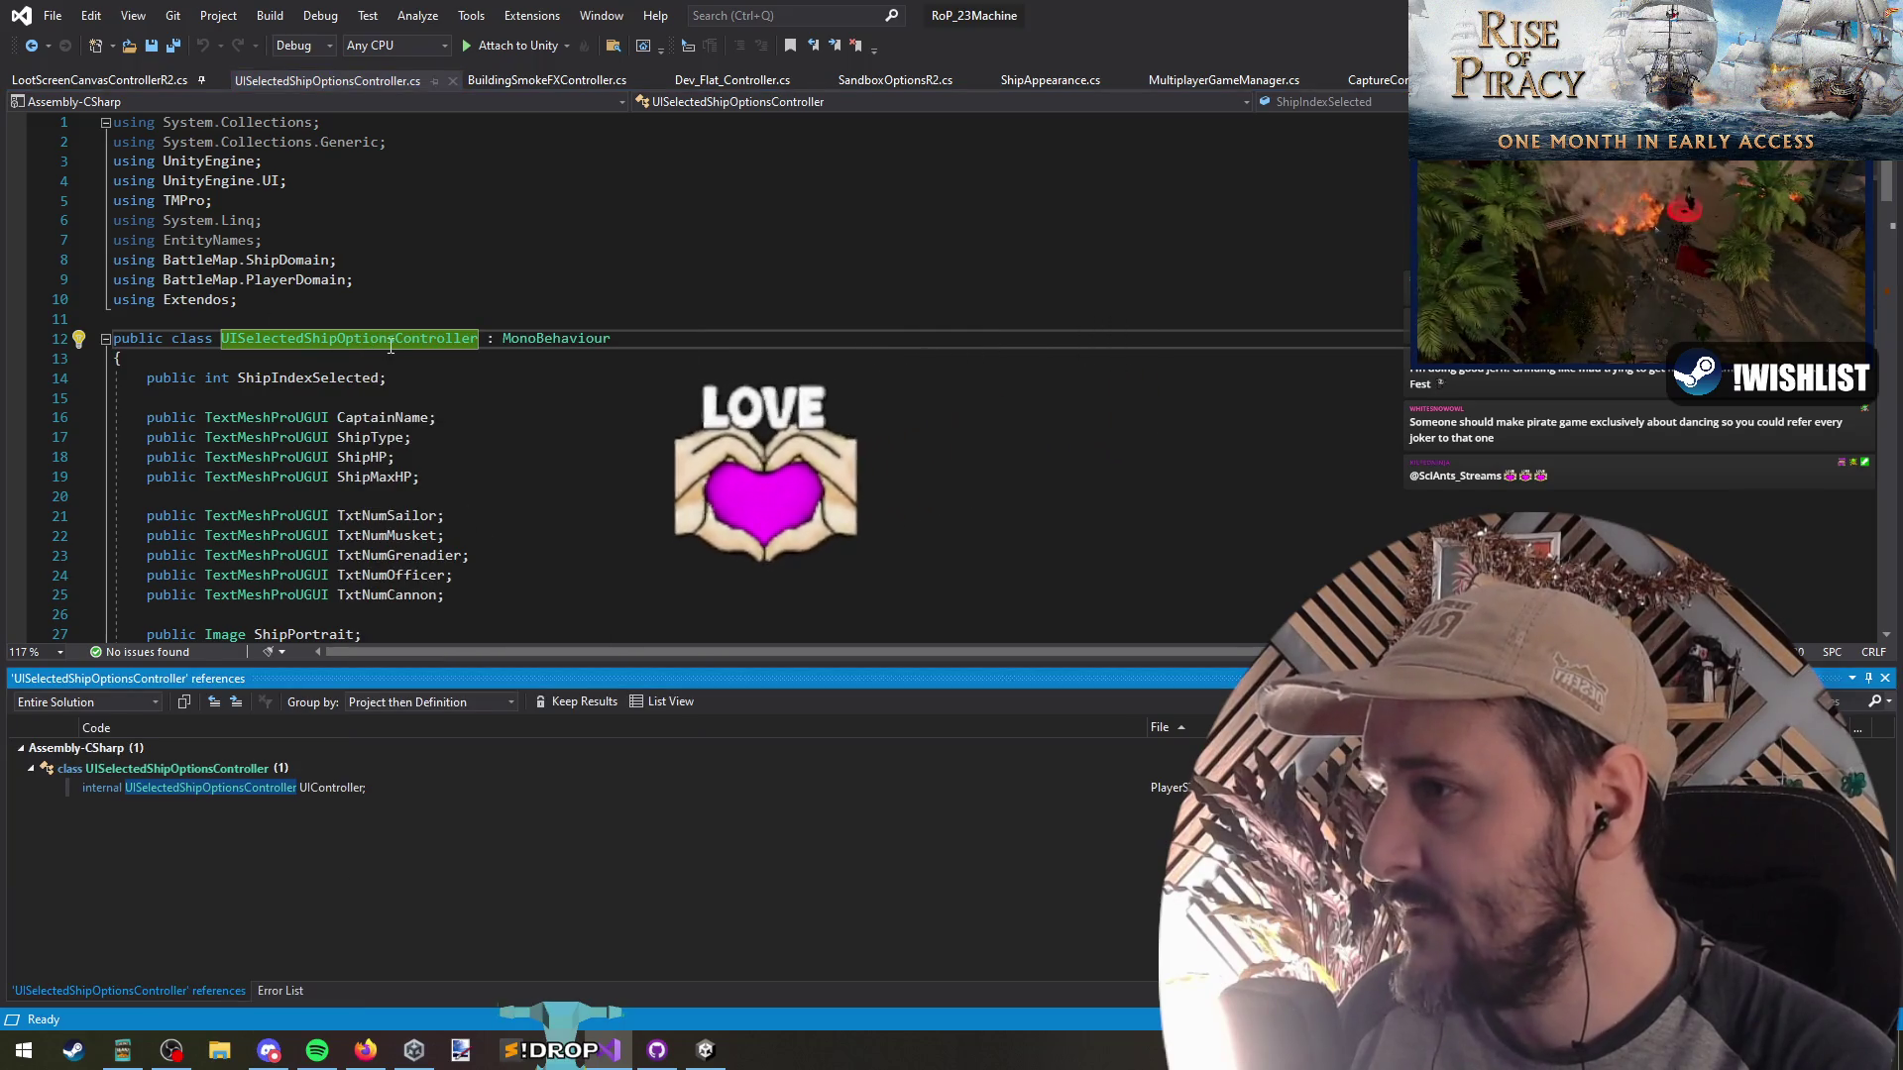
Search symbols across the solution and open ShipIdentityUI.cs
{"action": "left_click", "coordinate": [599, 377]}
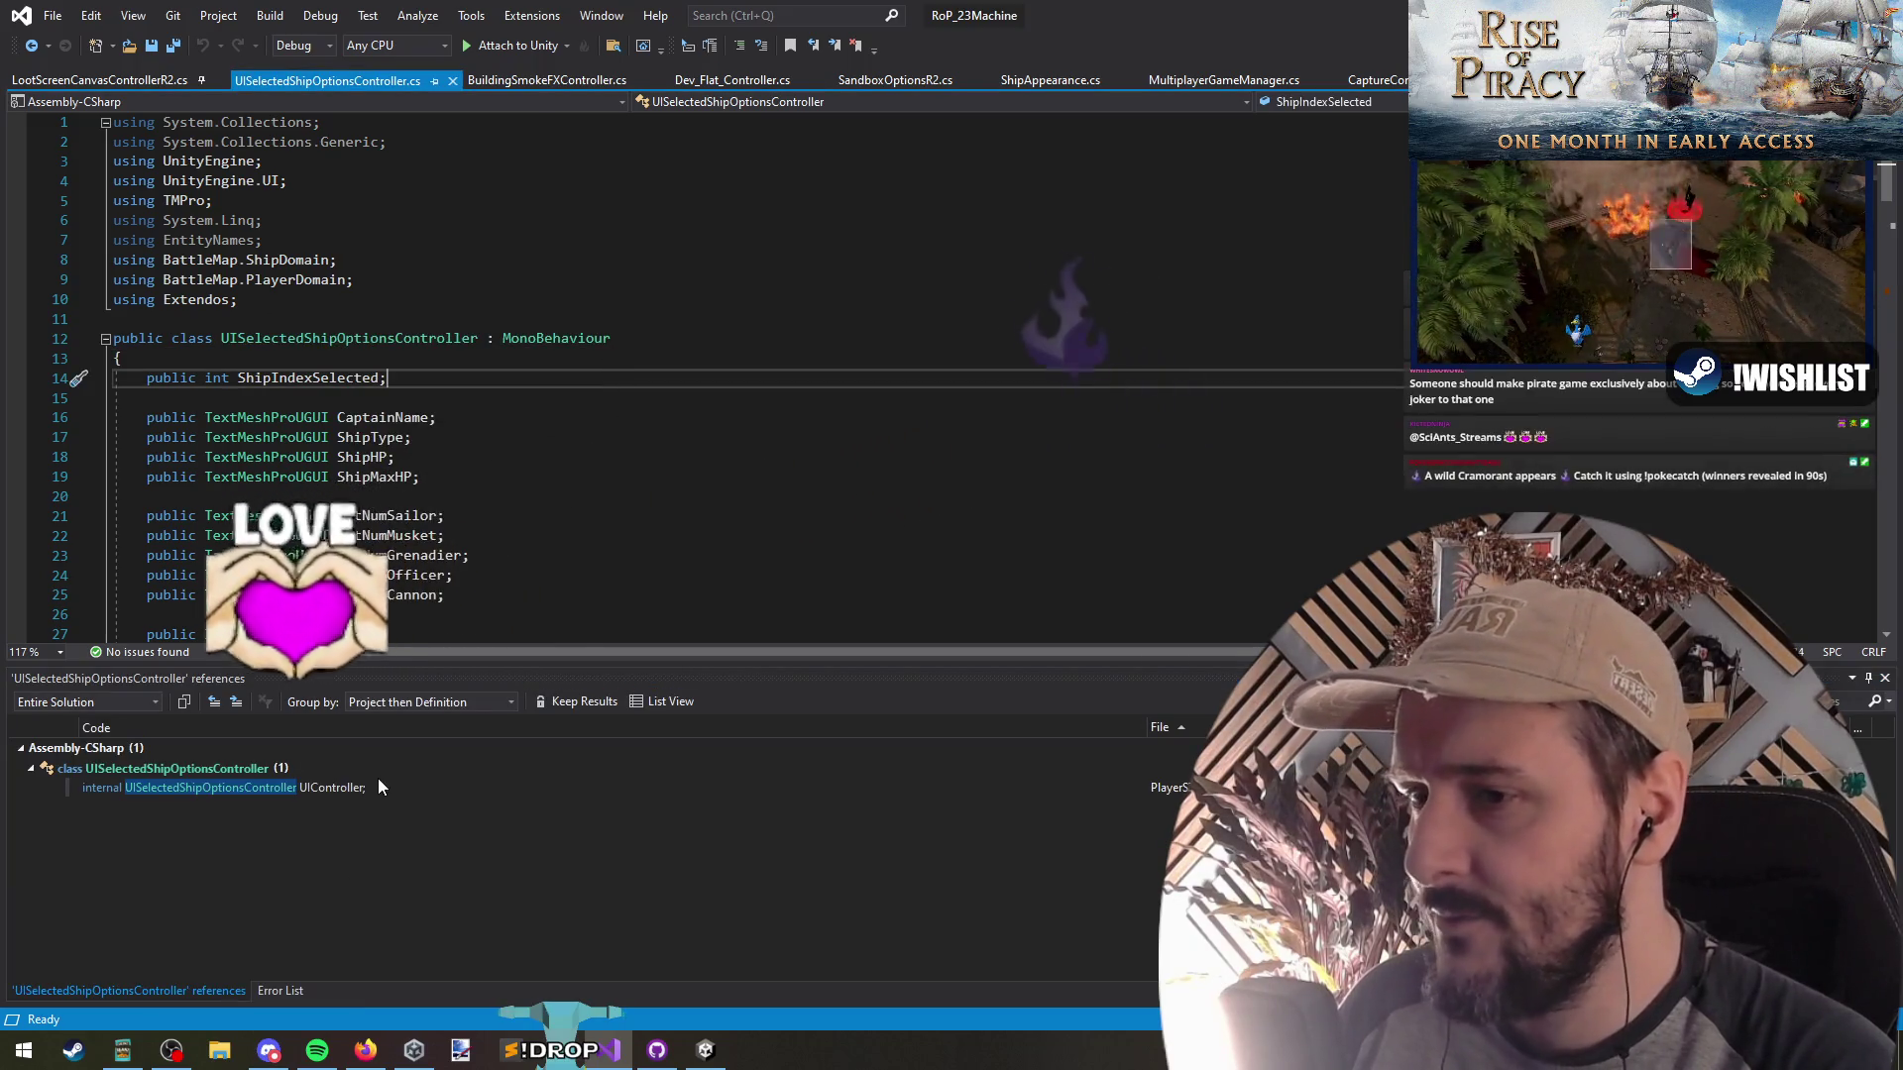
{"action": "left_click", "coordinate": [535, 417]}
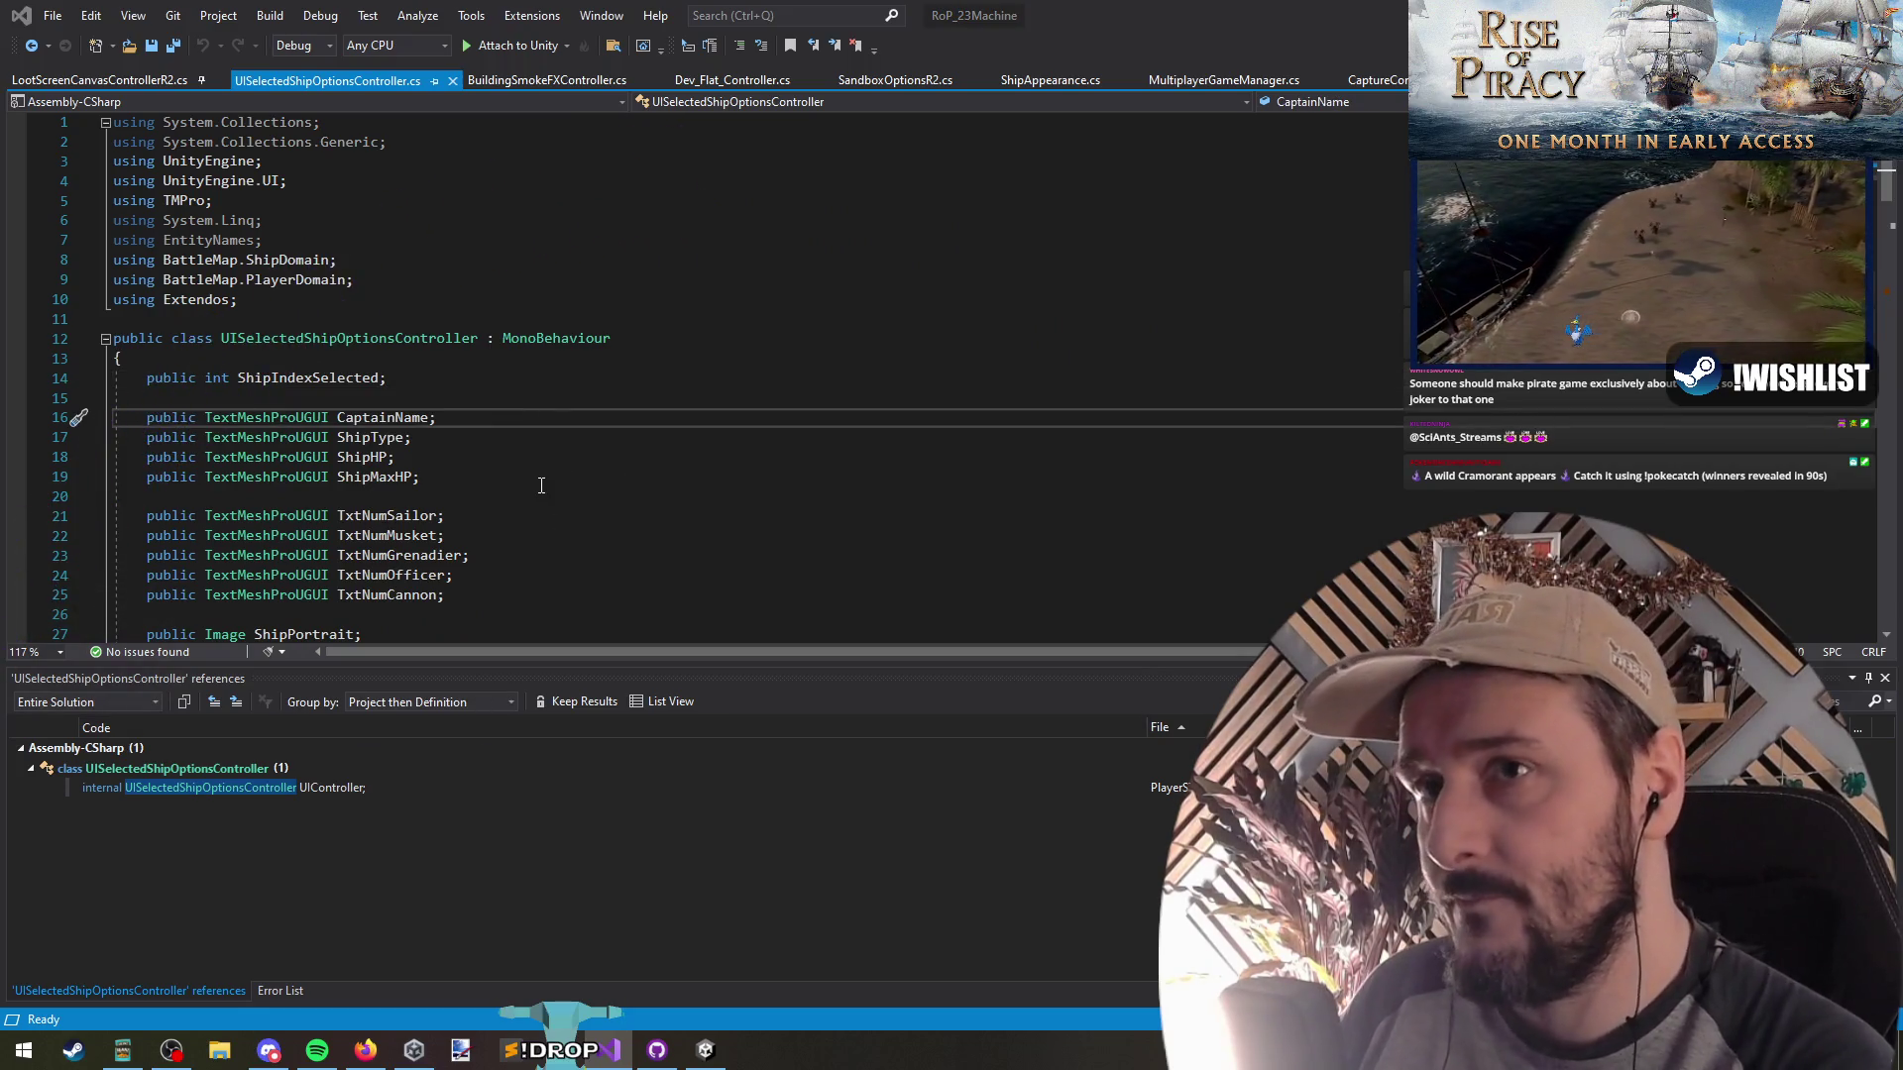
{"action": "key", "text": "ctrl+t"}
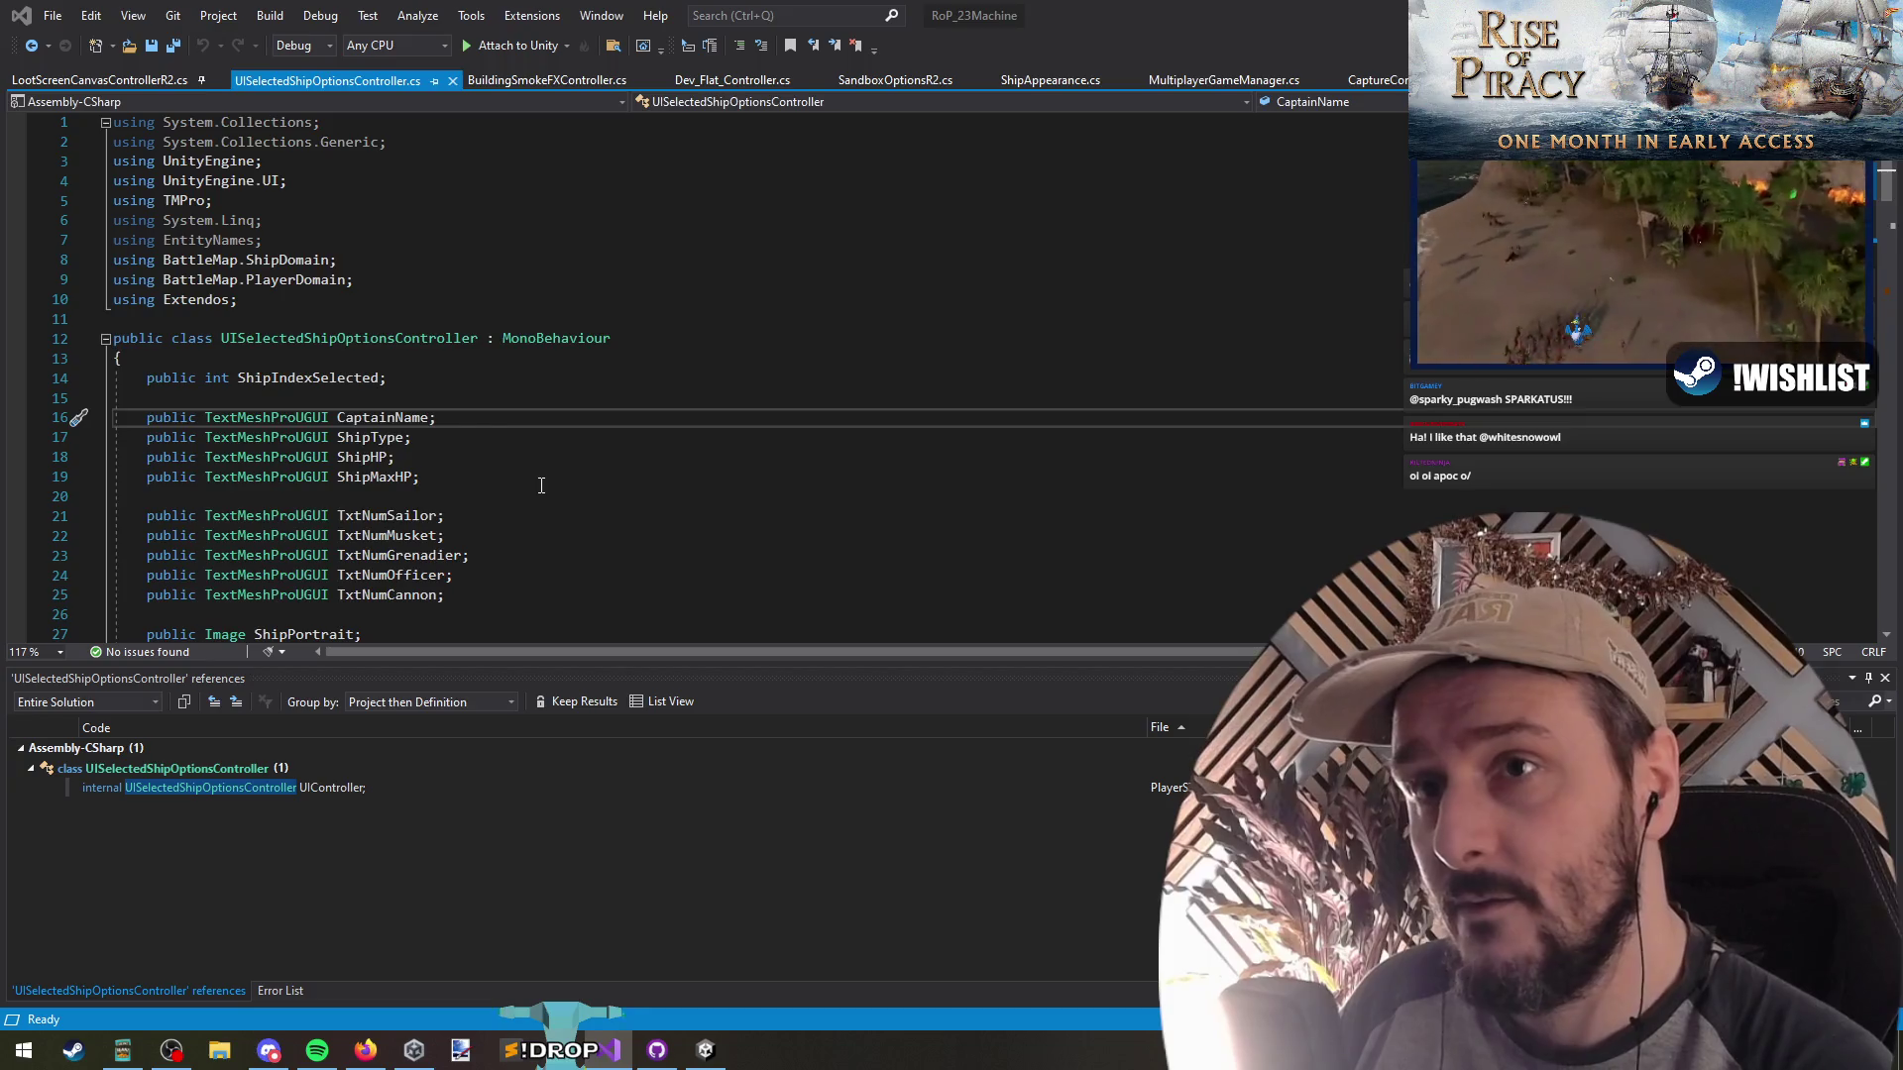
{"action": "key", "text": "ctrl+Tab"}
{"action": "scroll", "coordinate": [1025, 403], "scroll_direction": "down", "scroll_amount": 3}
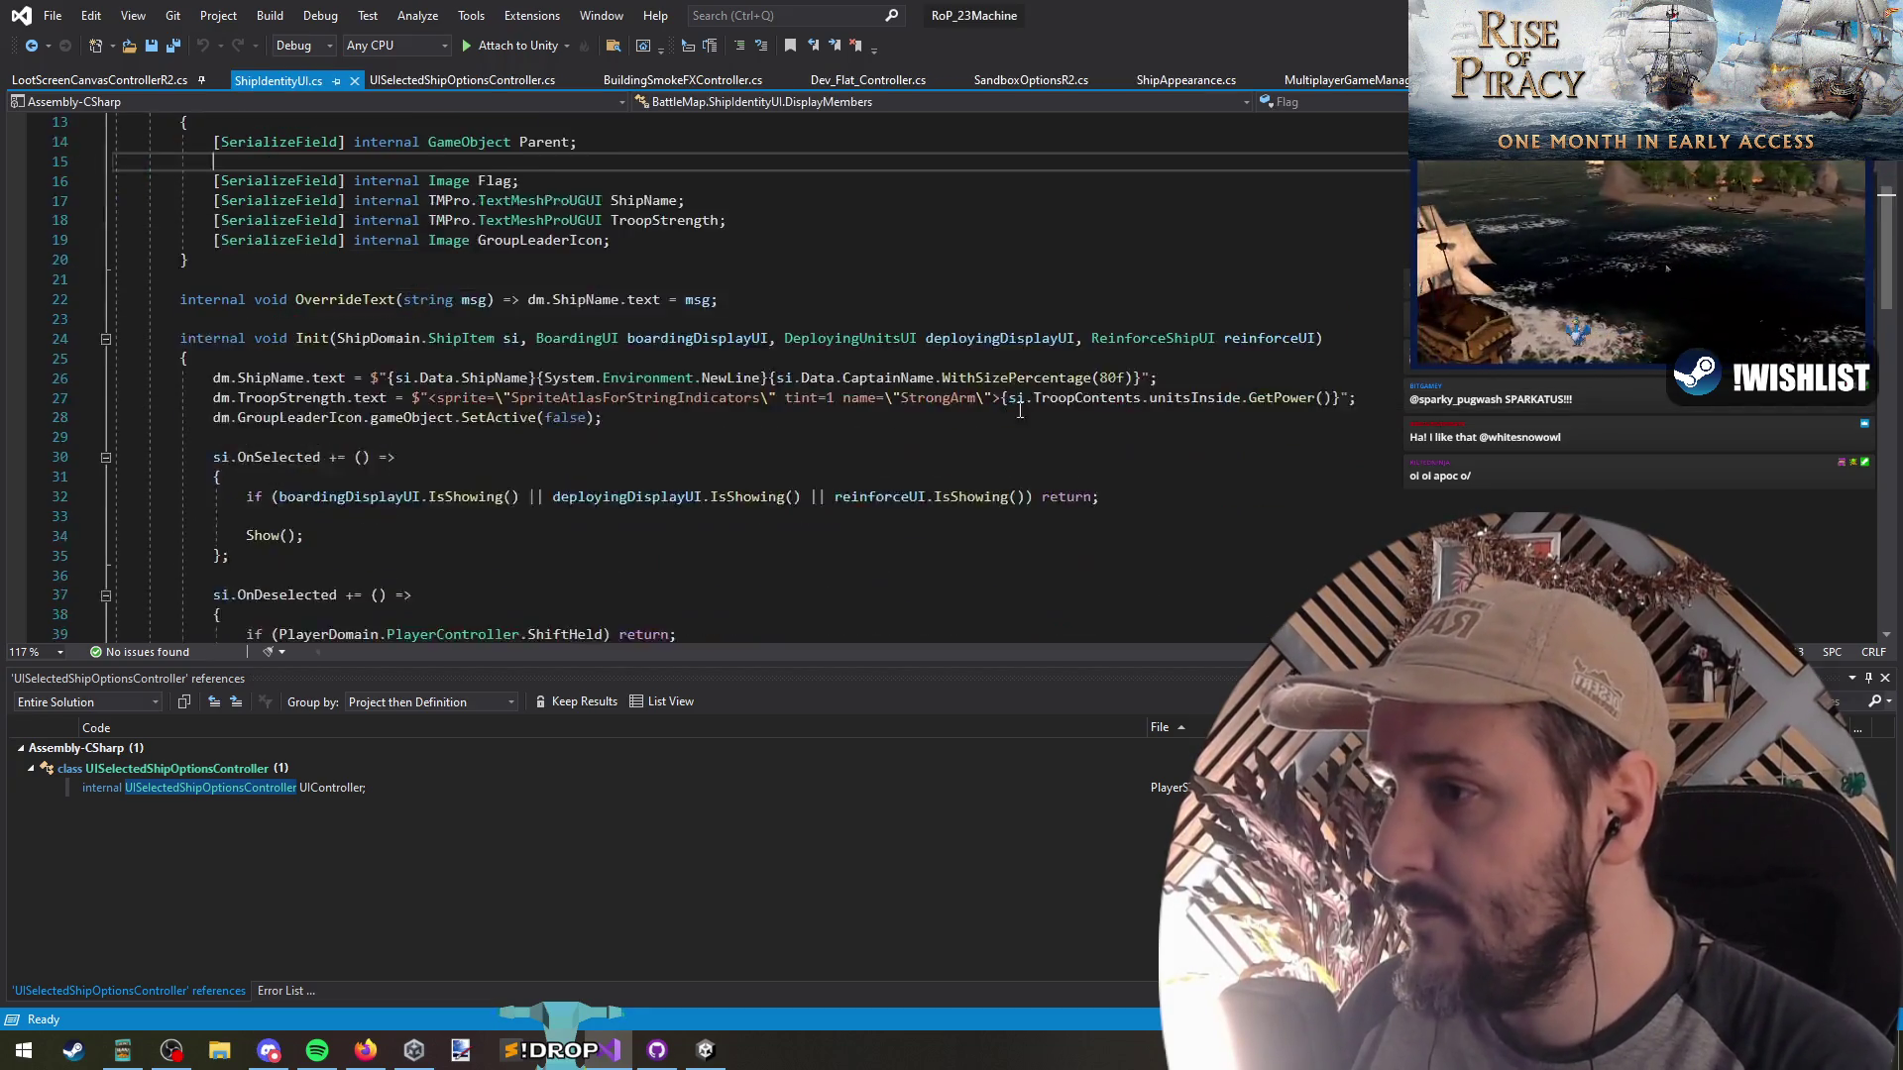
{"action": "scroll", "coordinate": [1025, 403], "scroll_direction": "down", "scroll_amount": 1}
{"action": "left_click", "coordinate": [918, 280]}
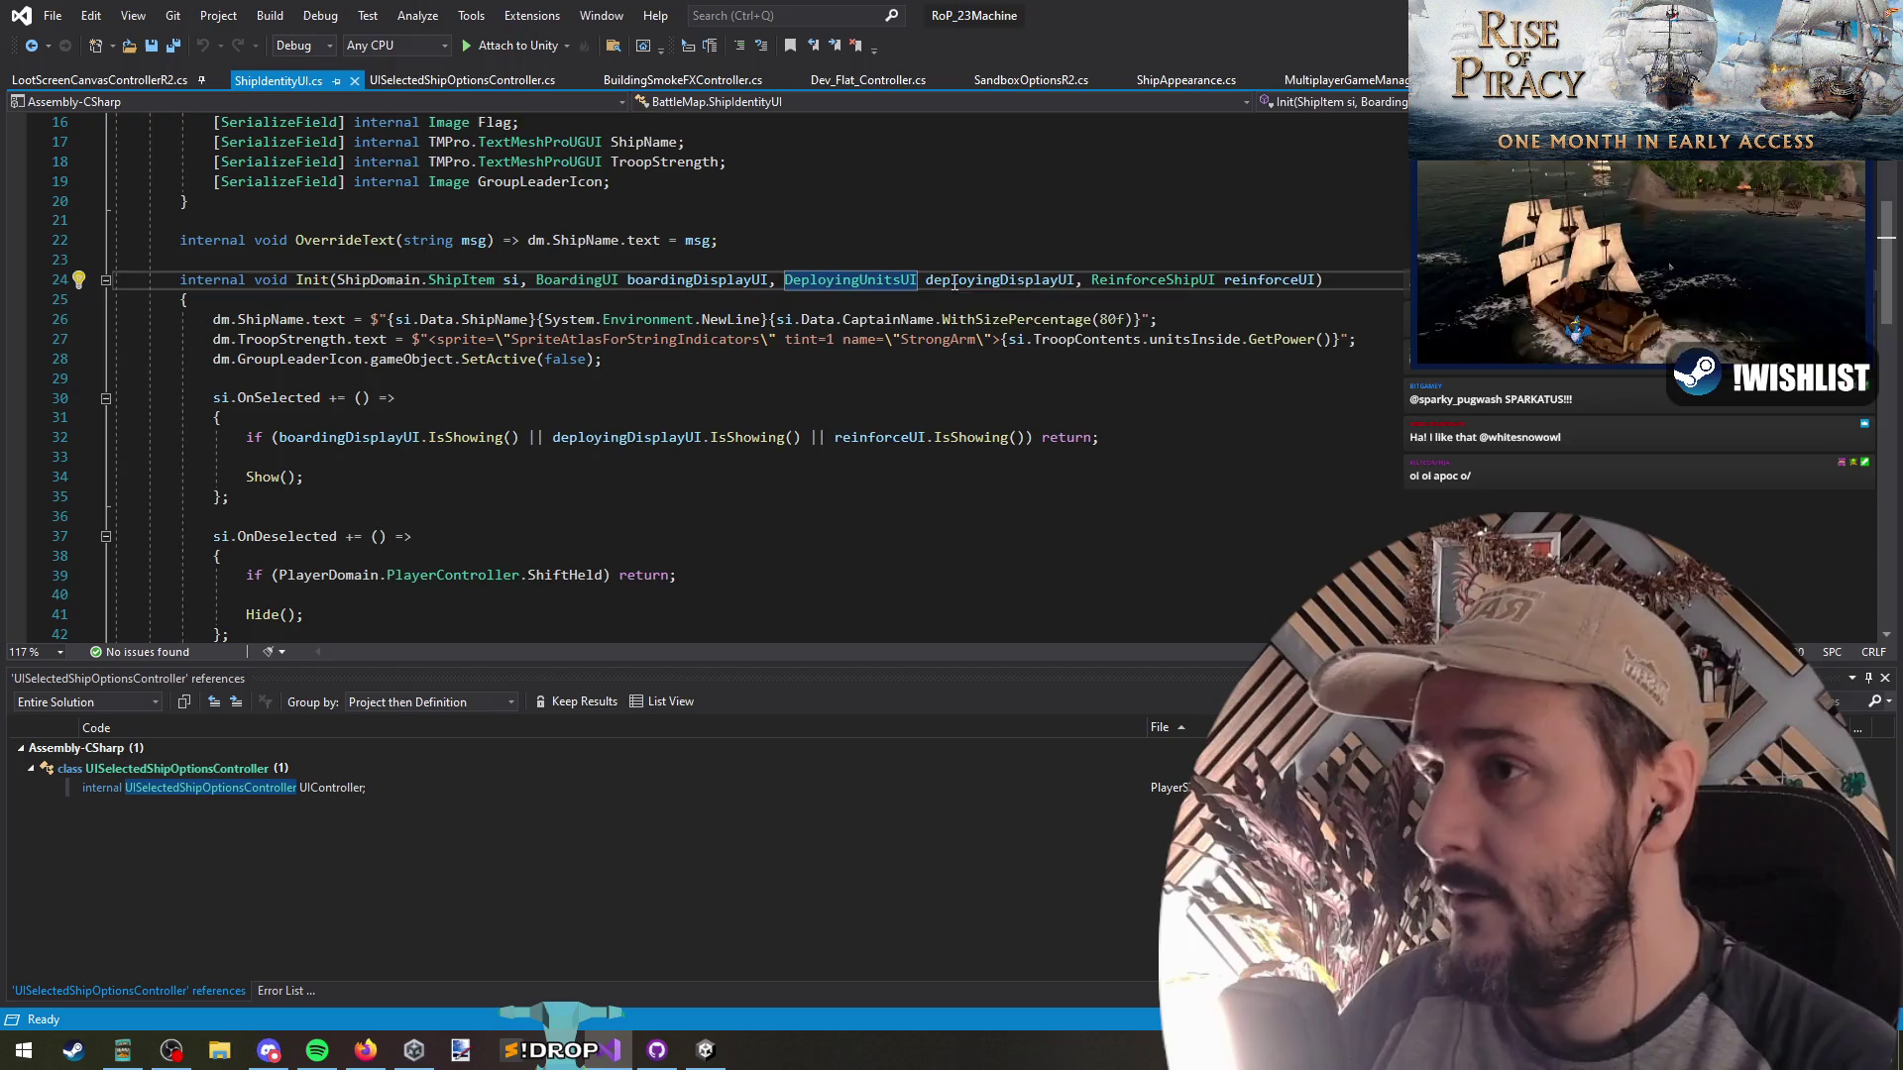
{"action": "key", "text": "F12"}
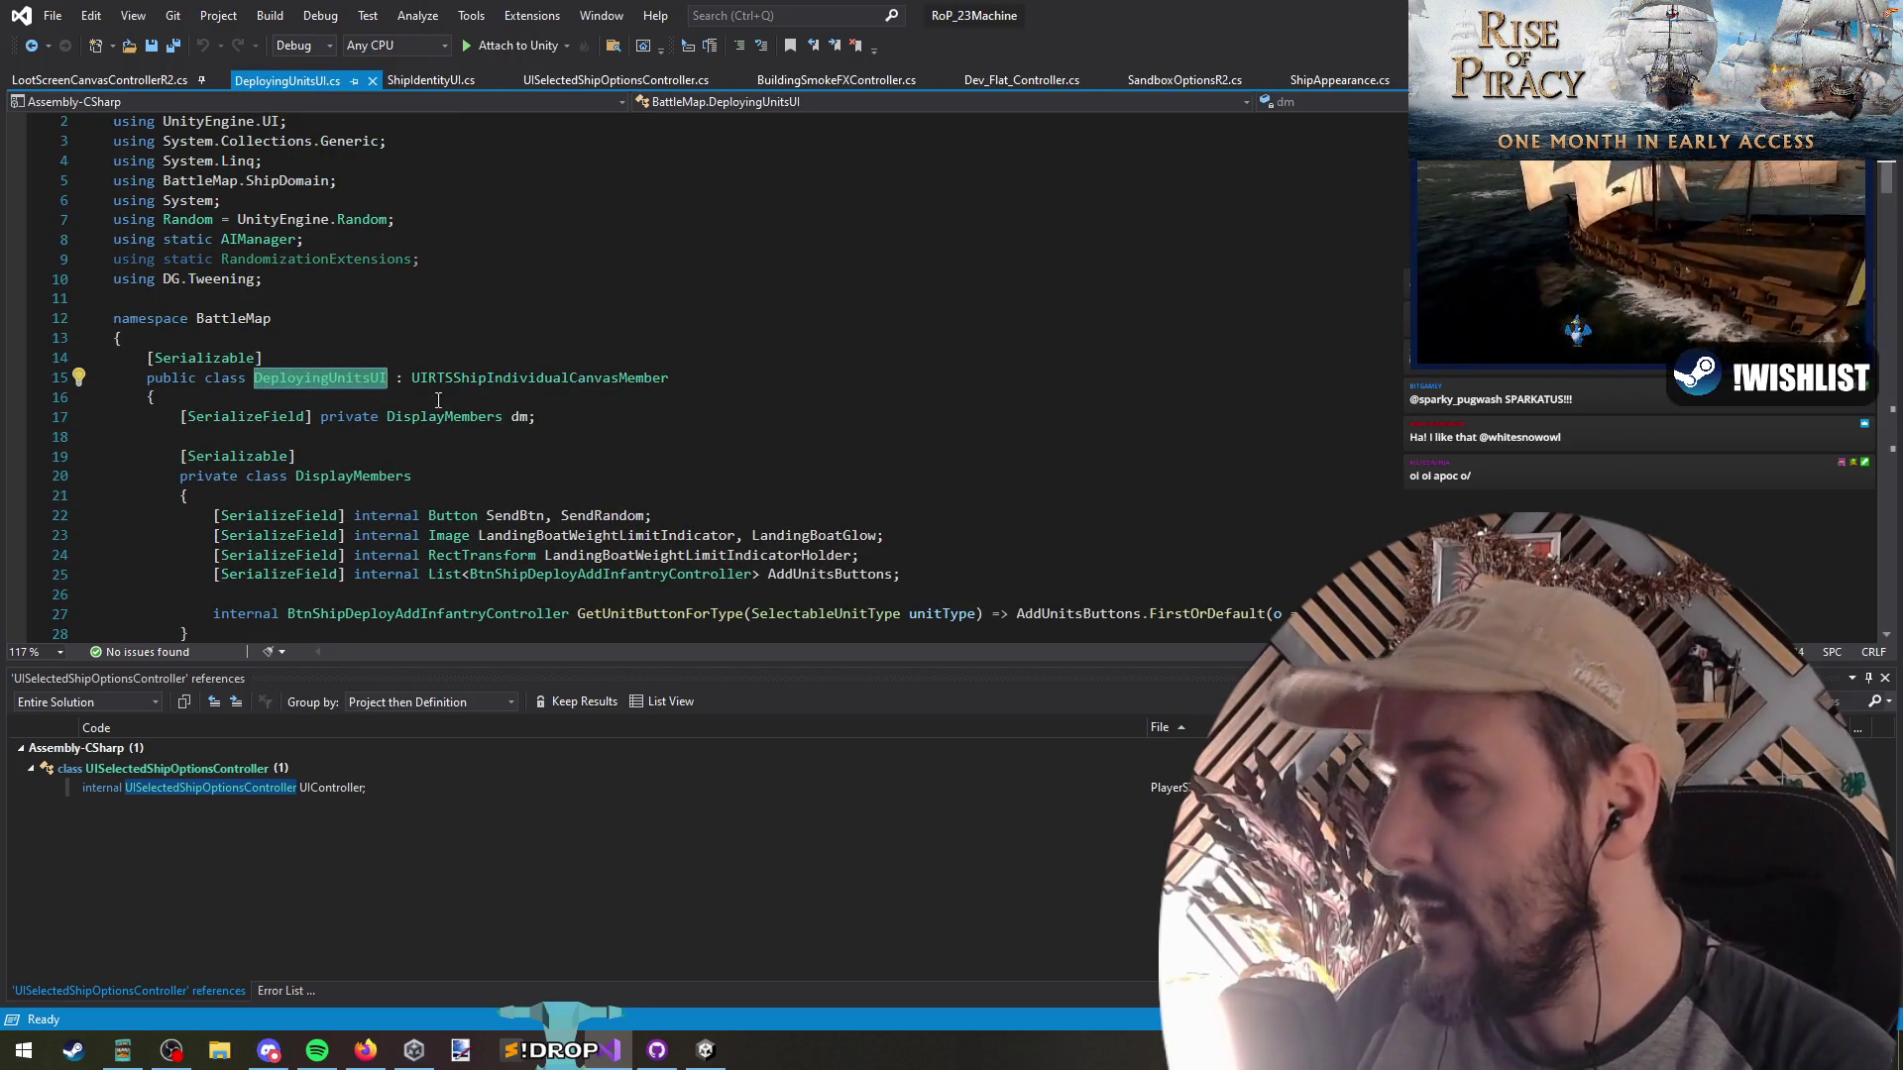
{"action": "left_click", "coordinate": [516, 378]}
{"action": "scroll", "coordinate": [515, 338], "scroll_direction": "down", "scroll_amount": 3}
{"action": "left_click", "coordinate": [601, 338]}
{"action": "right_click", "coordinate": [601, 338]}
{"action": "left_click", "coordinate": [872, 535]}
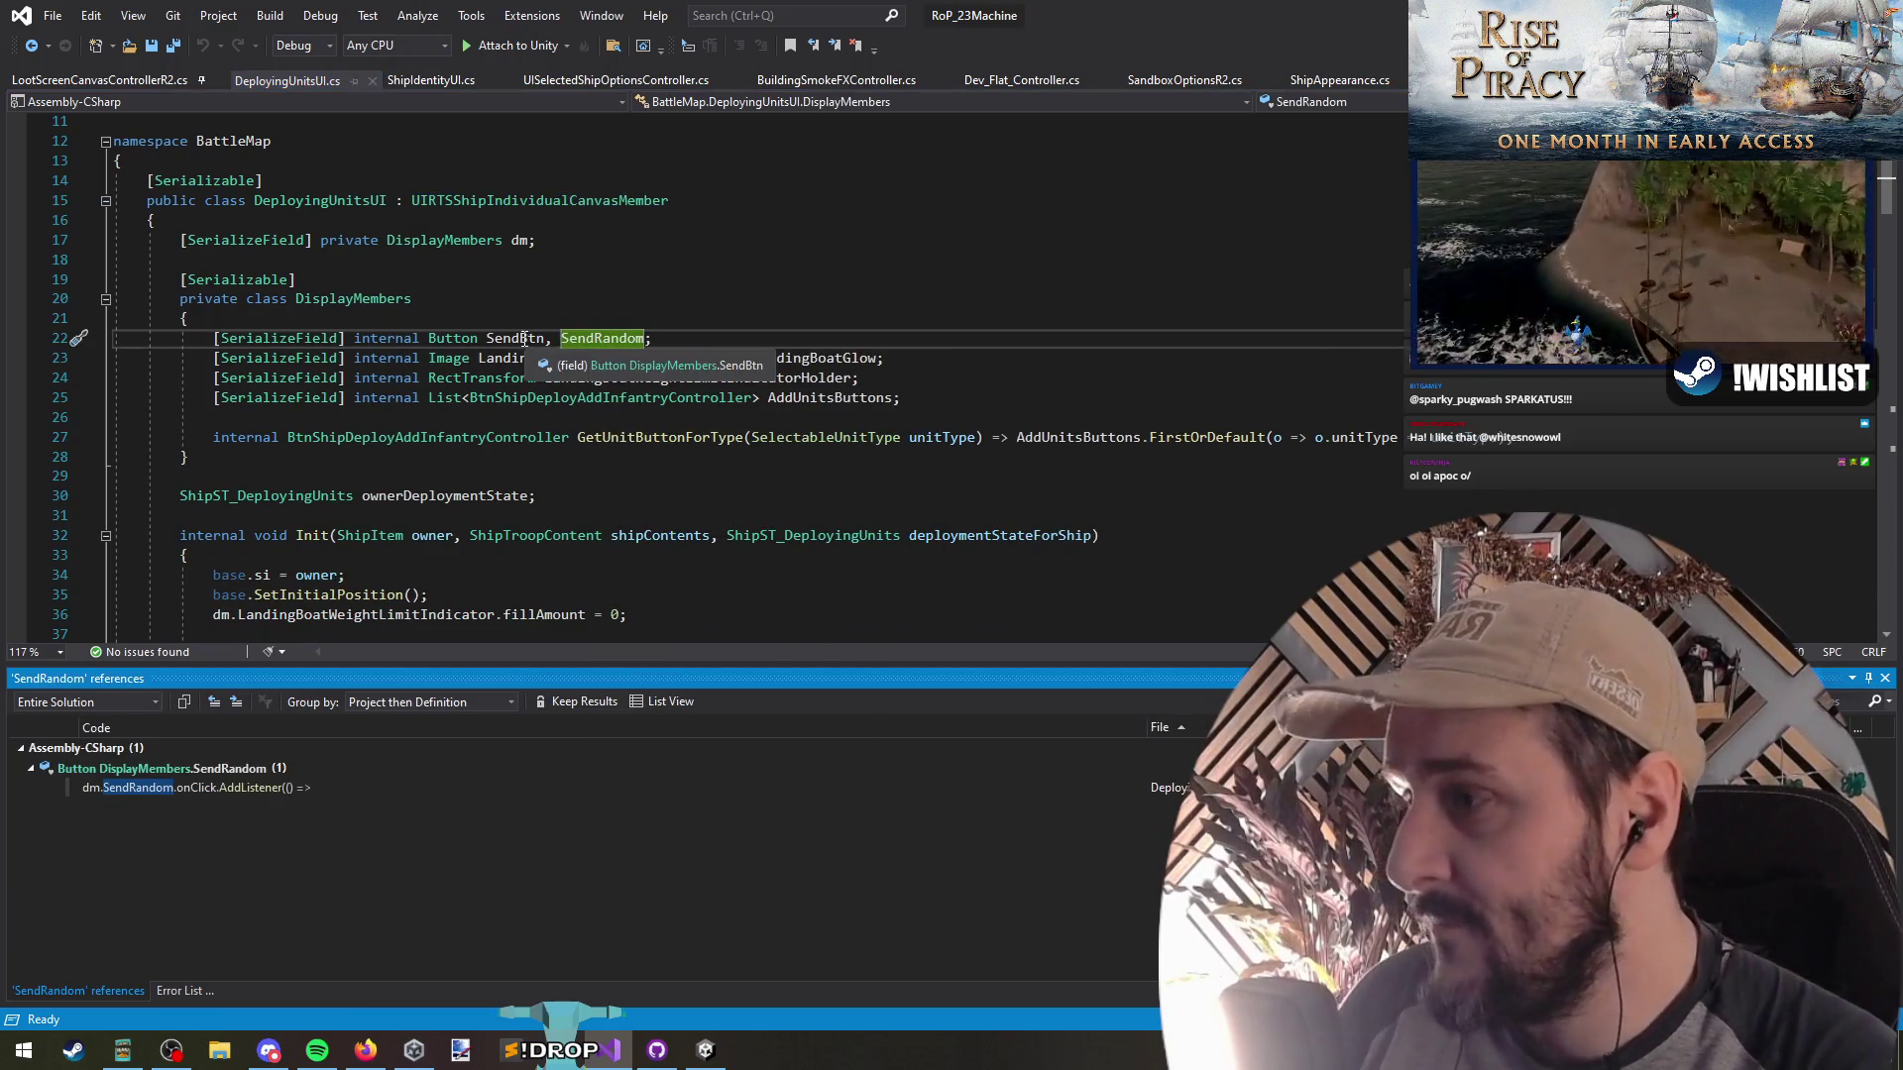
{"action": "double_click", "coordinate": [248, 787]}
{"action": "left_click", "coordinate": [317, 401]}
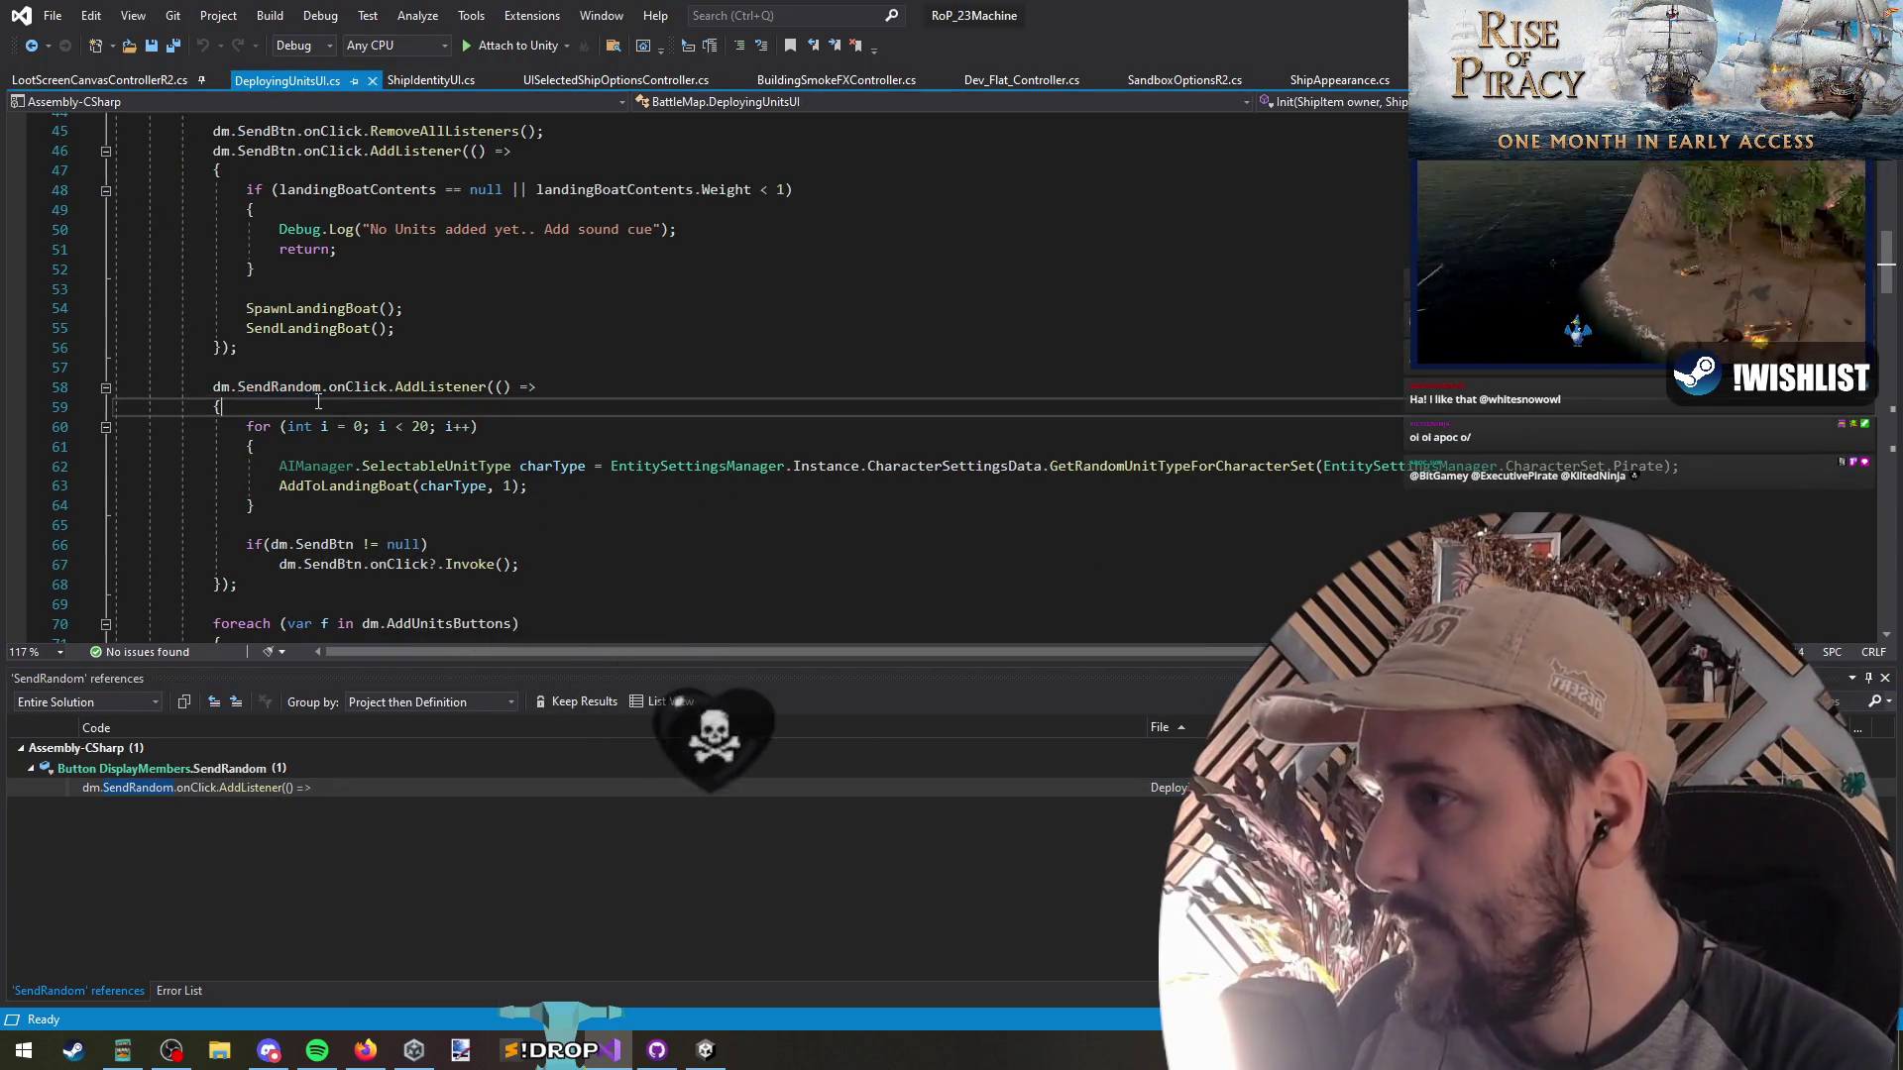
{"action": "left_click_drag", "start_coordinate": [77, 392], "coordinate": [77, 614]}
{"action": "left_click", "coordinate": [238, 585]}
{"action": "left_click", "coordinate": [366, 523]}
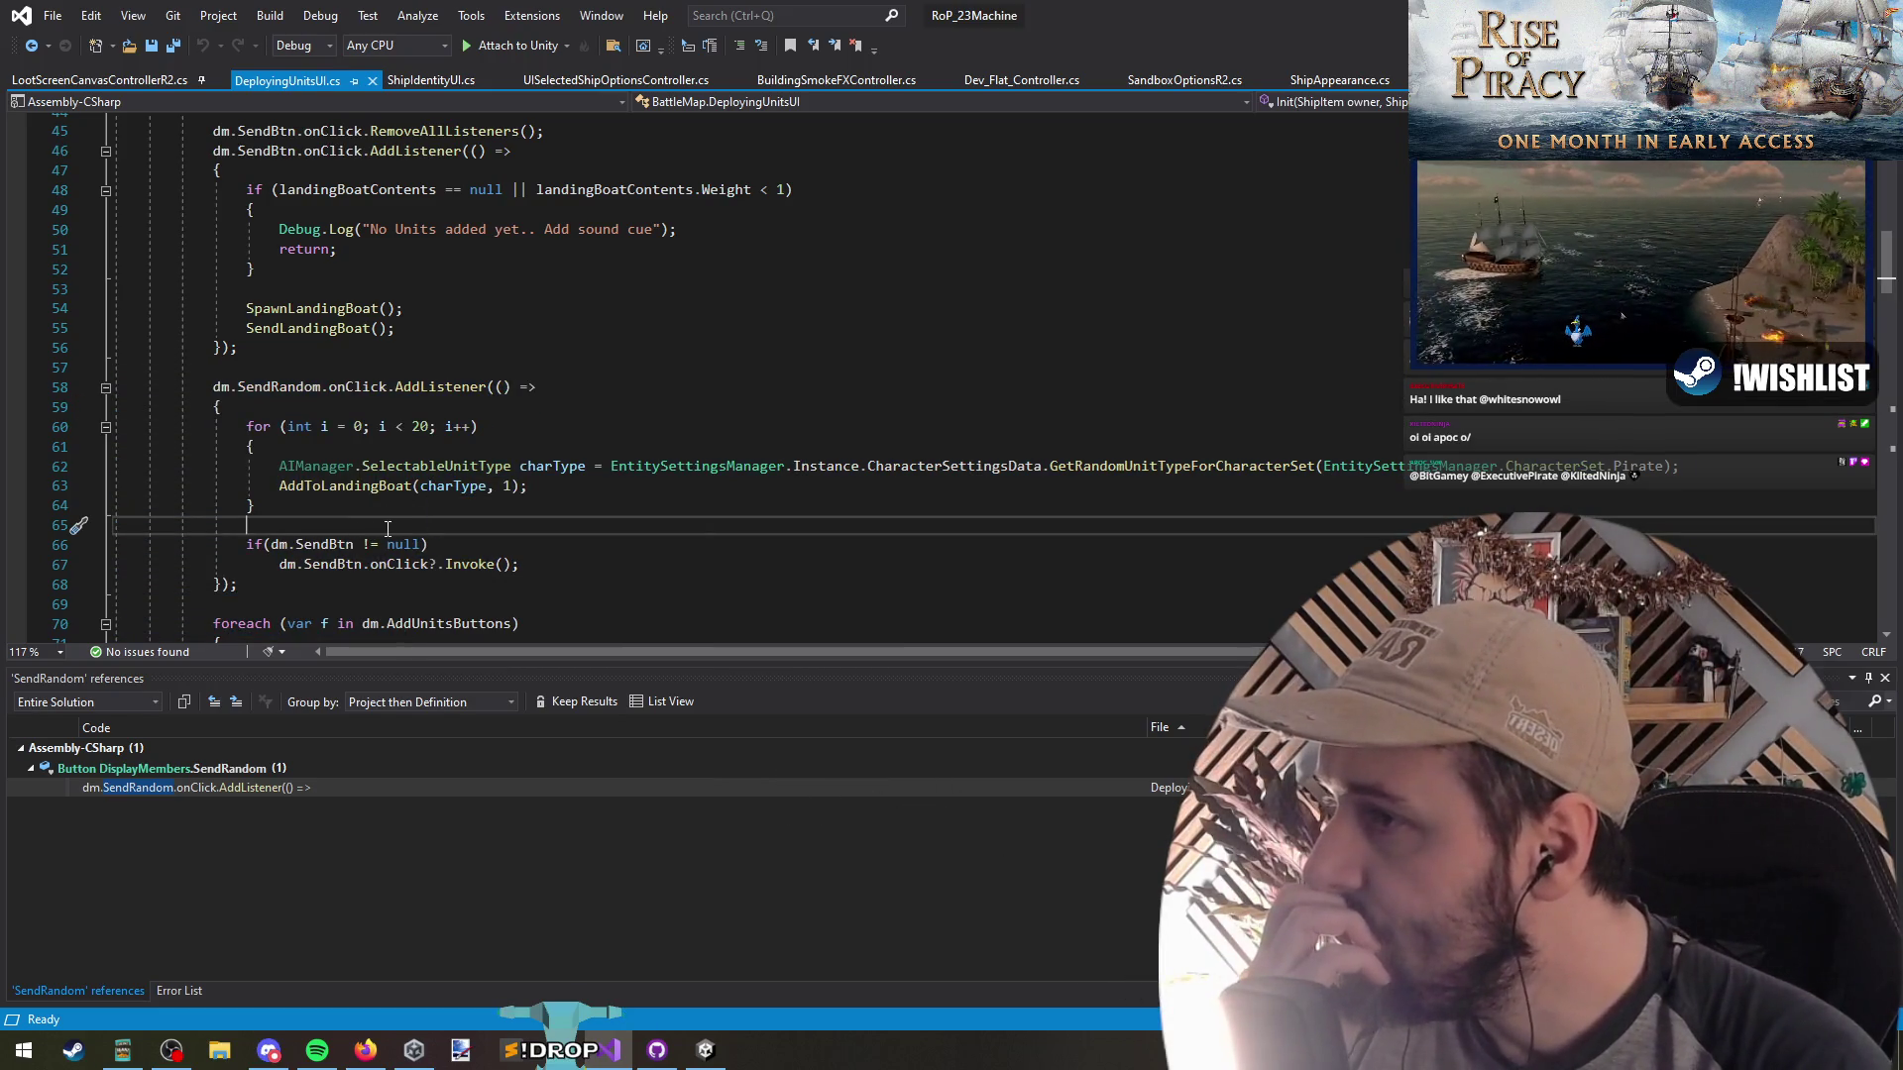
{"action": "left_click", "coordinate": [426, 467]}
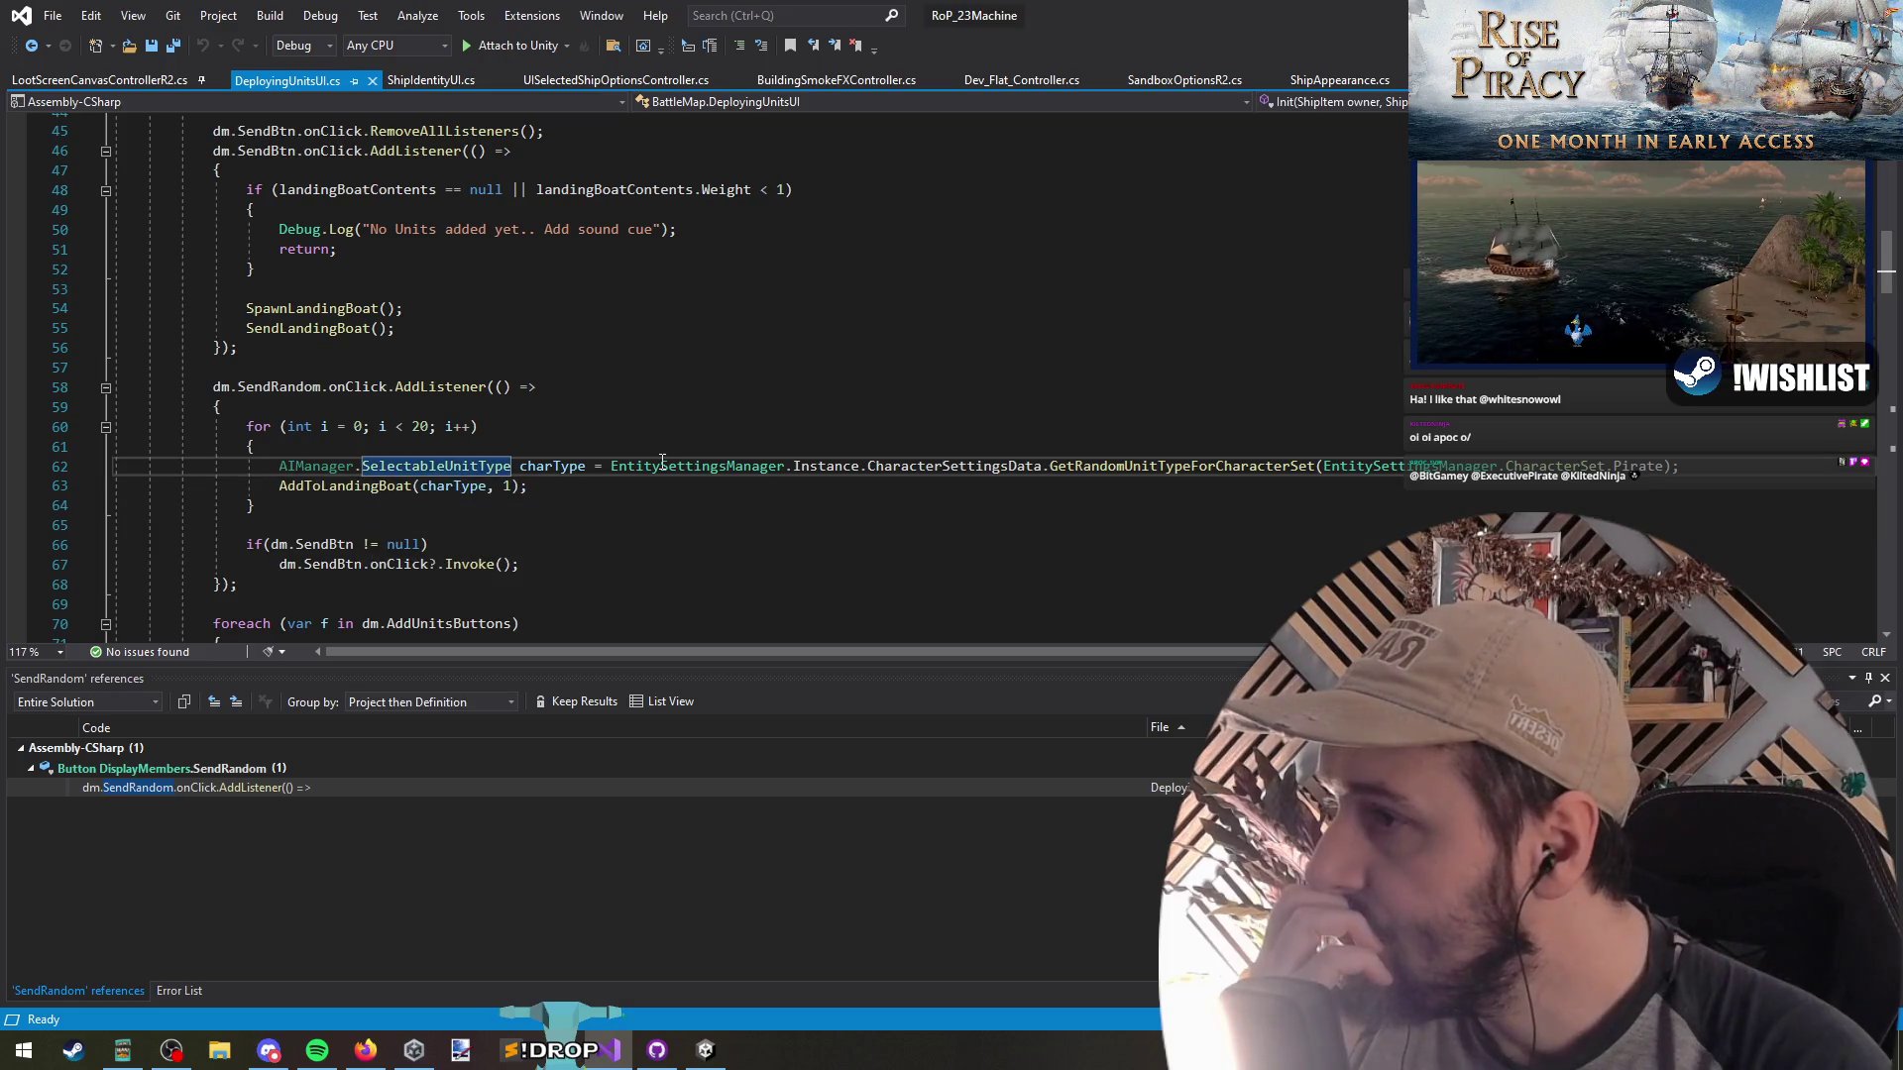
{"action": "left_click", "coordinate": [1108, 467]}
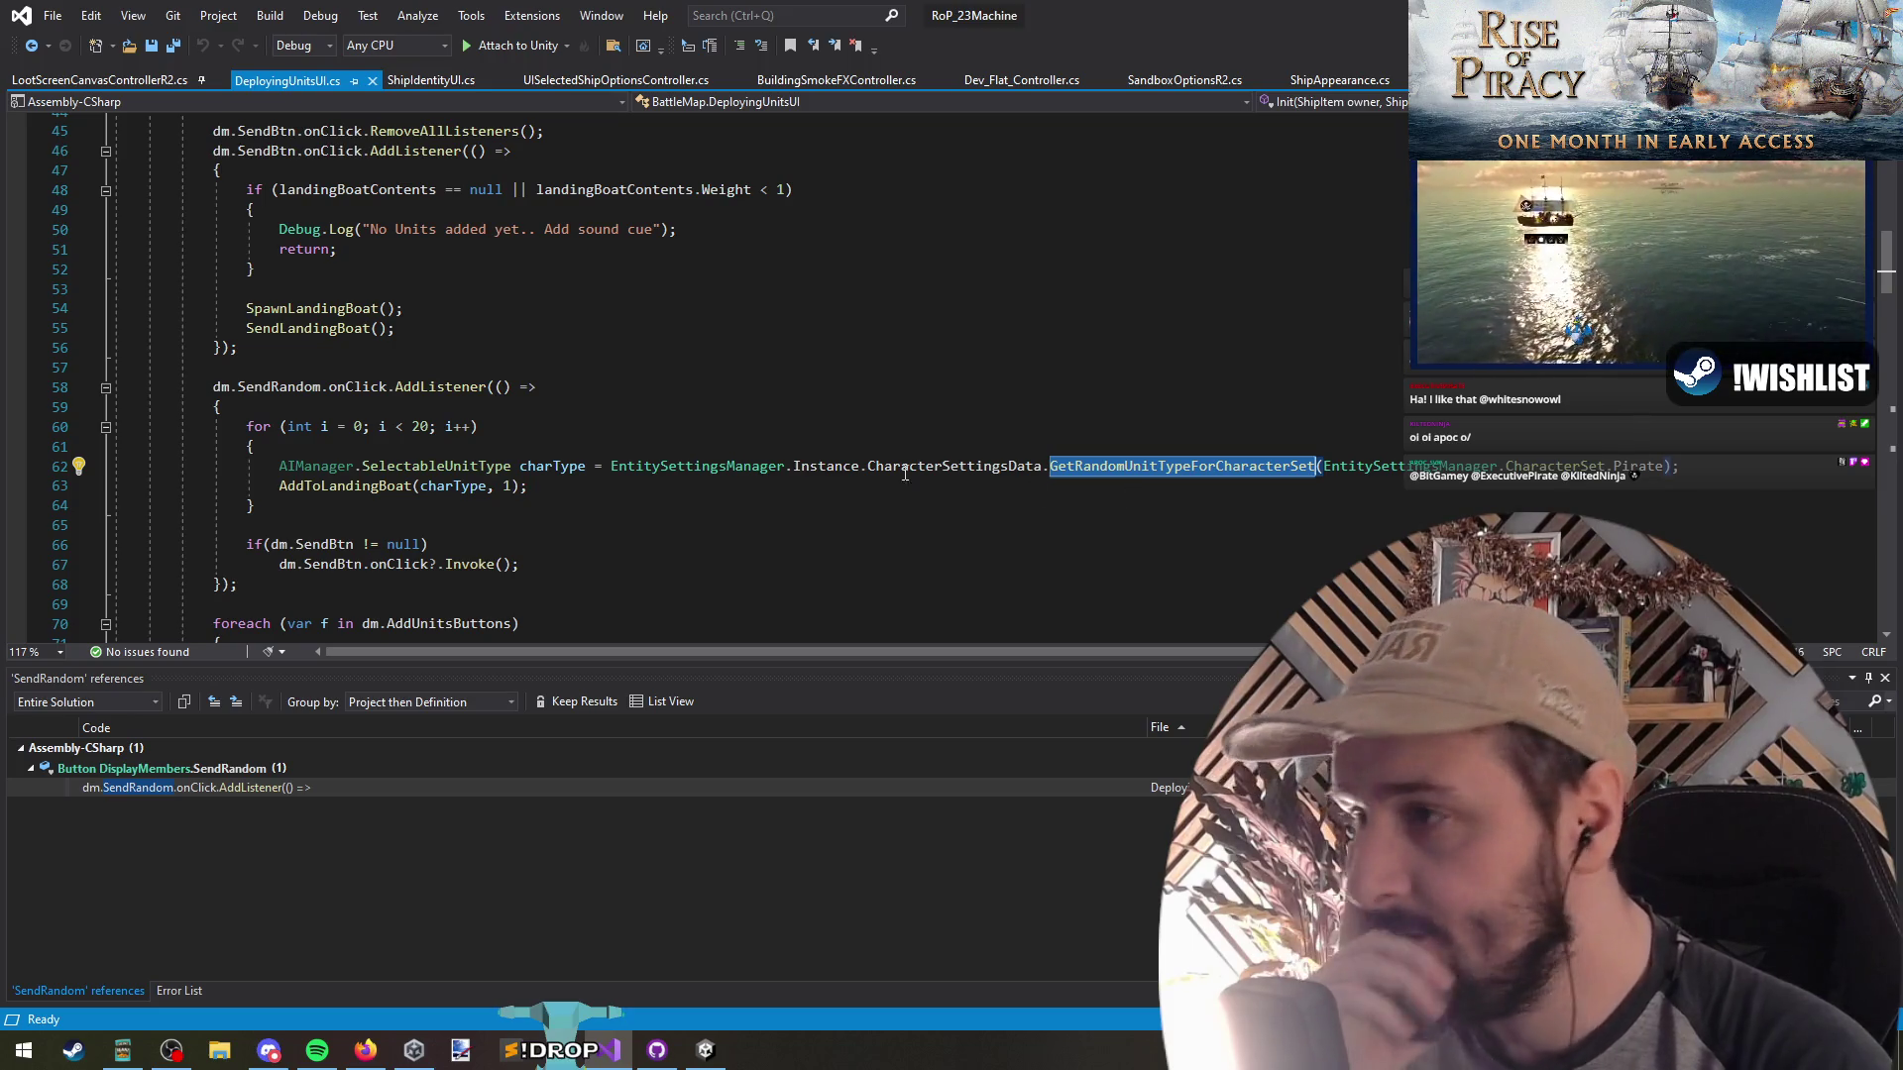
{"action": "left_click_drag", "start_coordinate": [420, 407], "coordinate": [415, 485]}
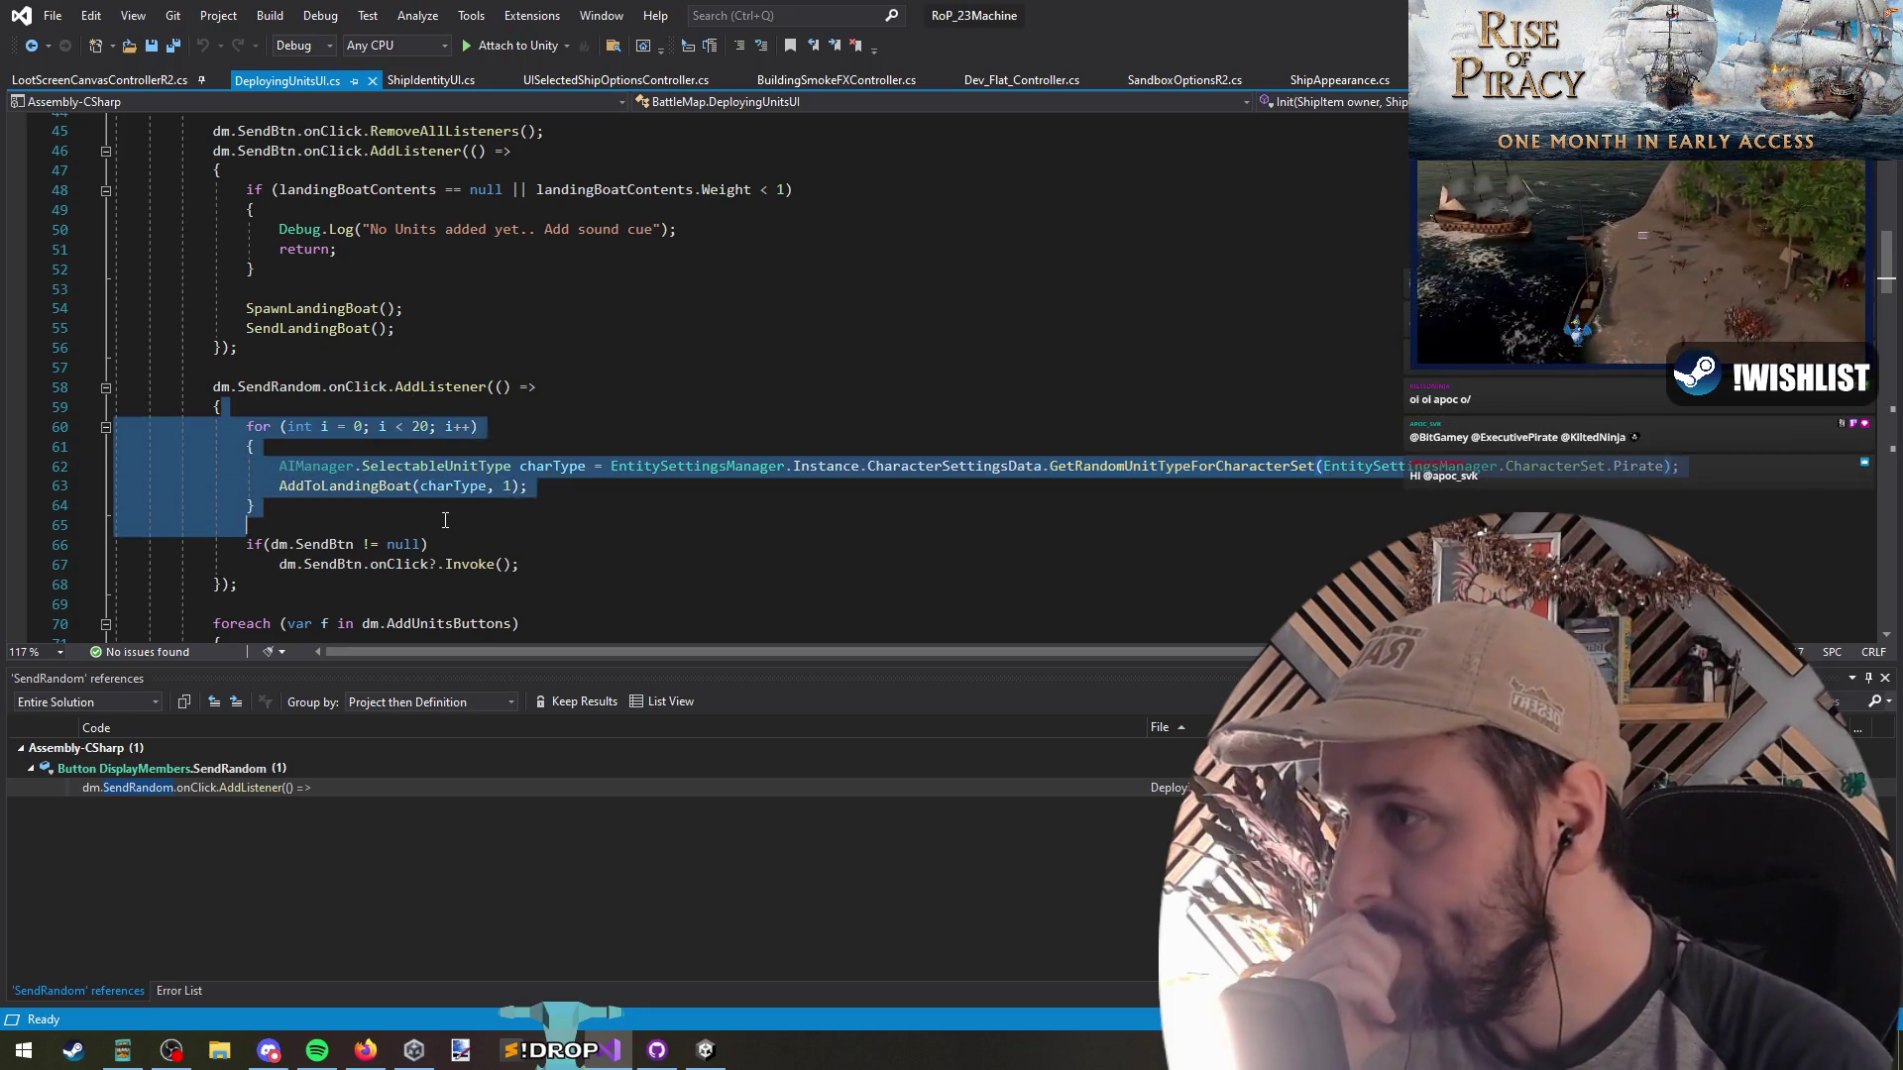
{"action": "left_click", "coordinate": [417, 506]}
{"action": "left_click_drag", "start_coordinate": [420, 406], "coordinate": [425, 522]}
{"action": "left_click", "coordinate": [424, 521]}
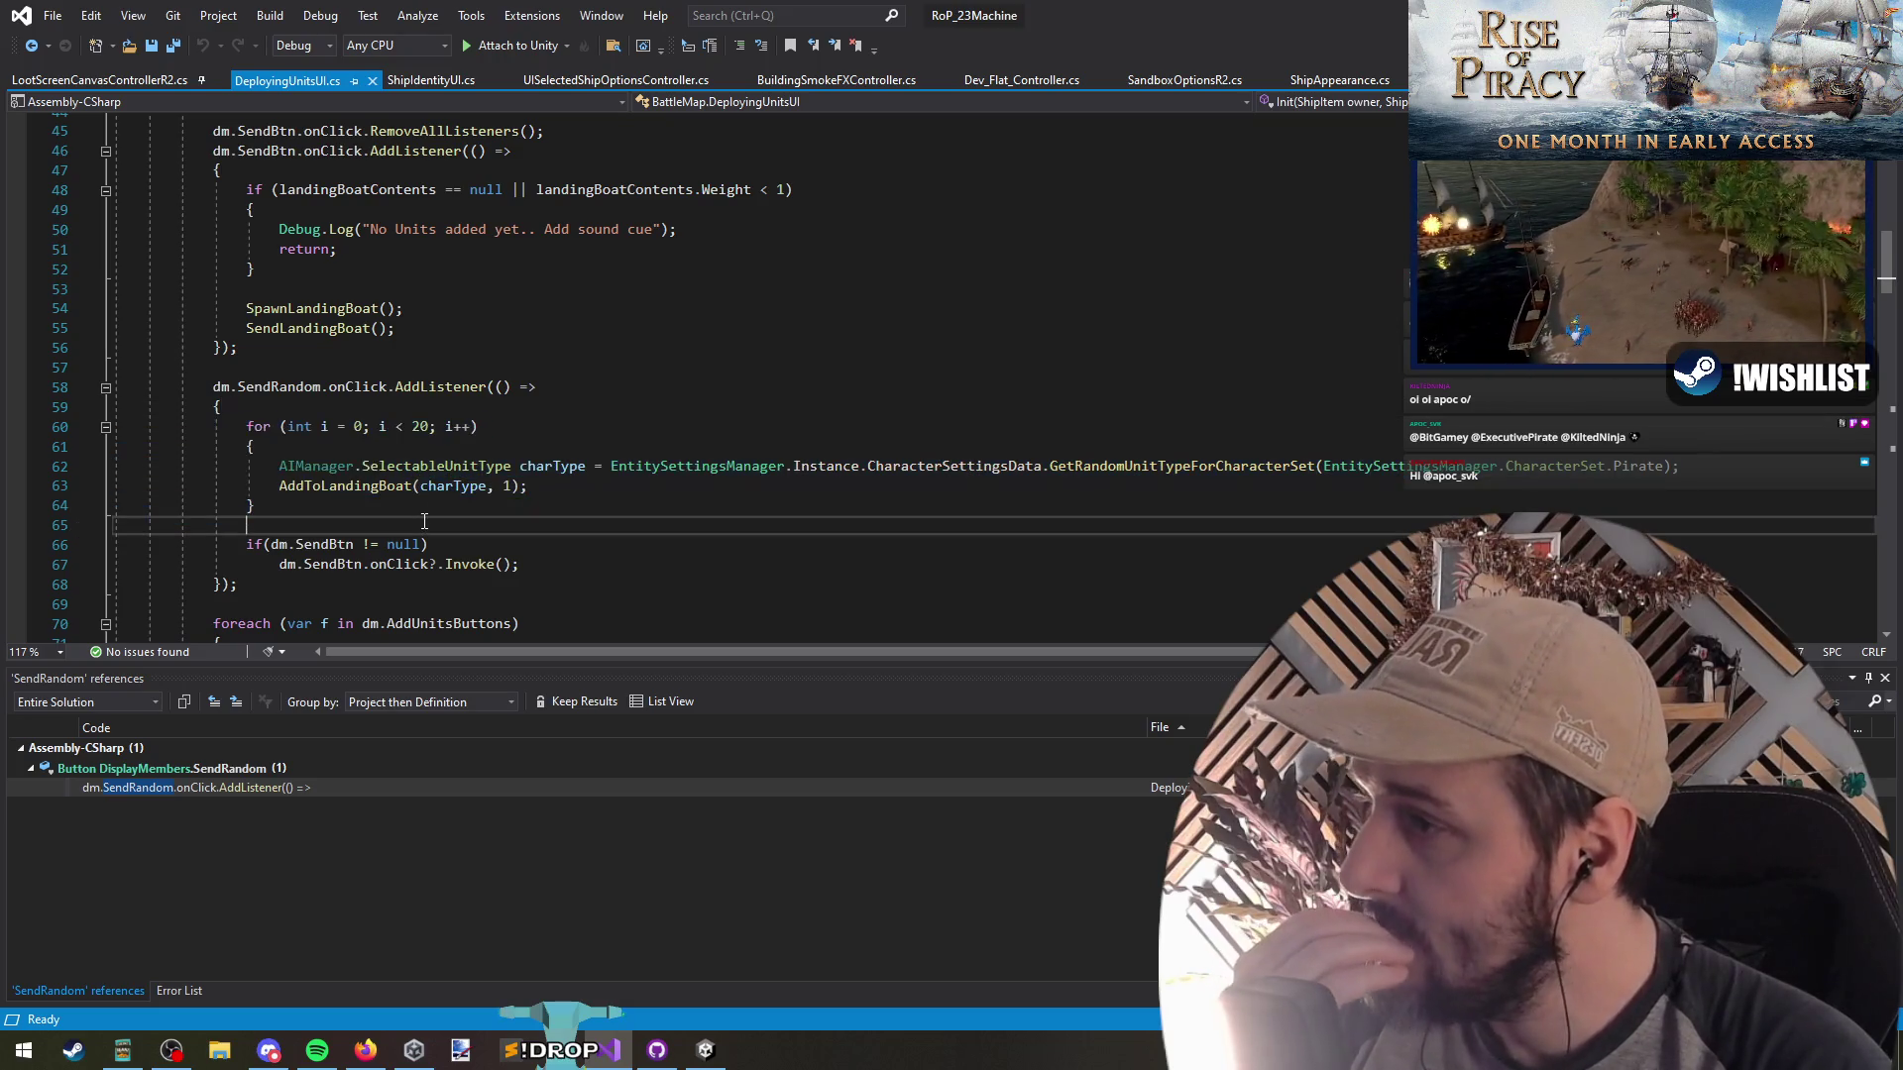
{"action": "left_click_drag", "start_coordinate": [420, 406], "coordinate": [416, 505]}
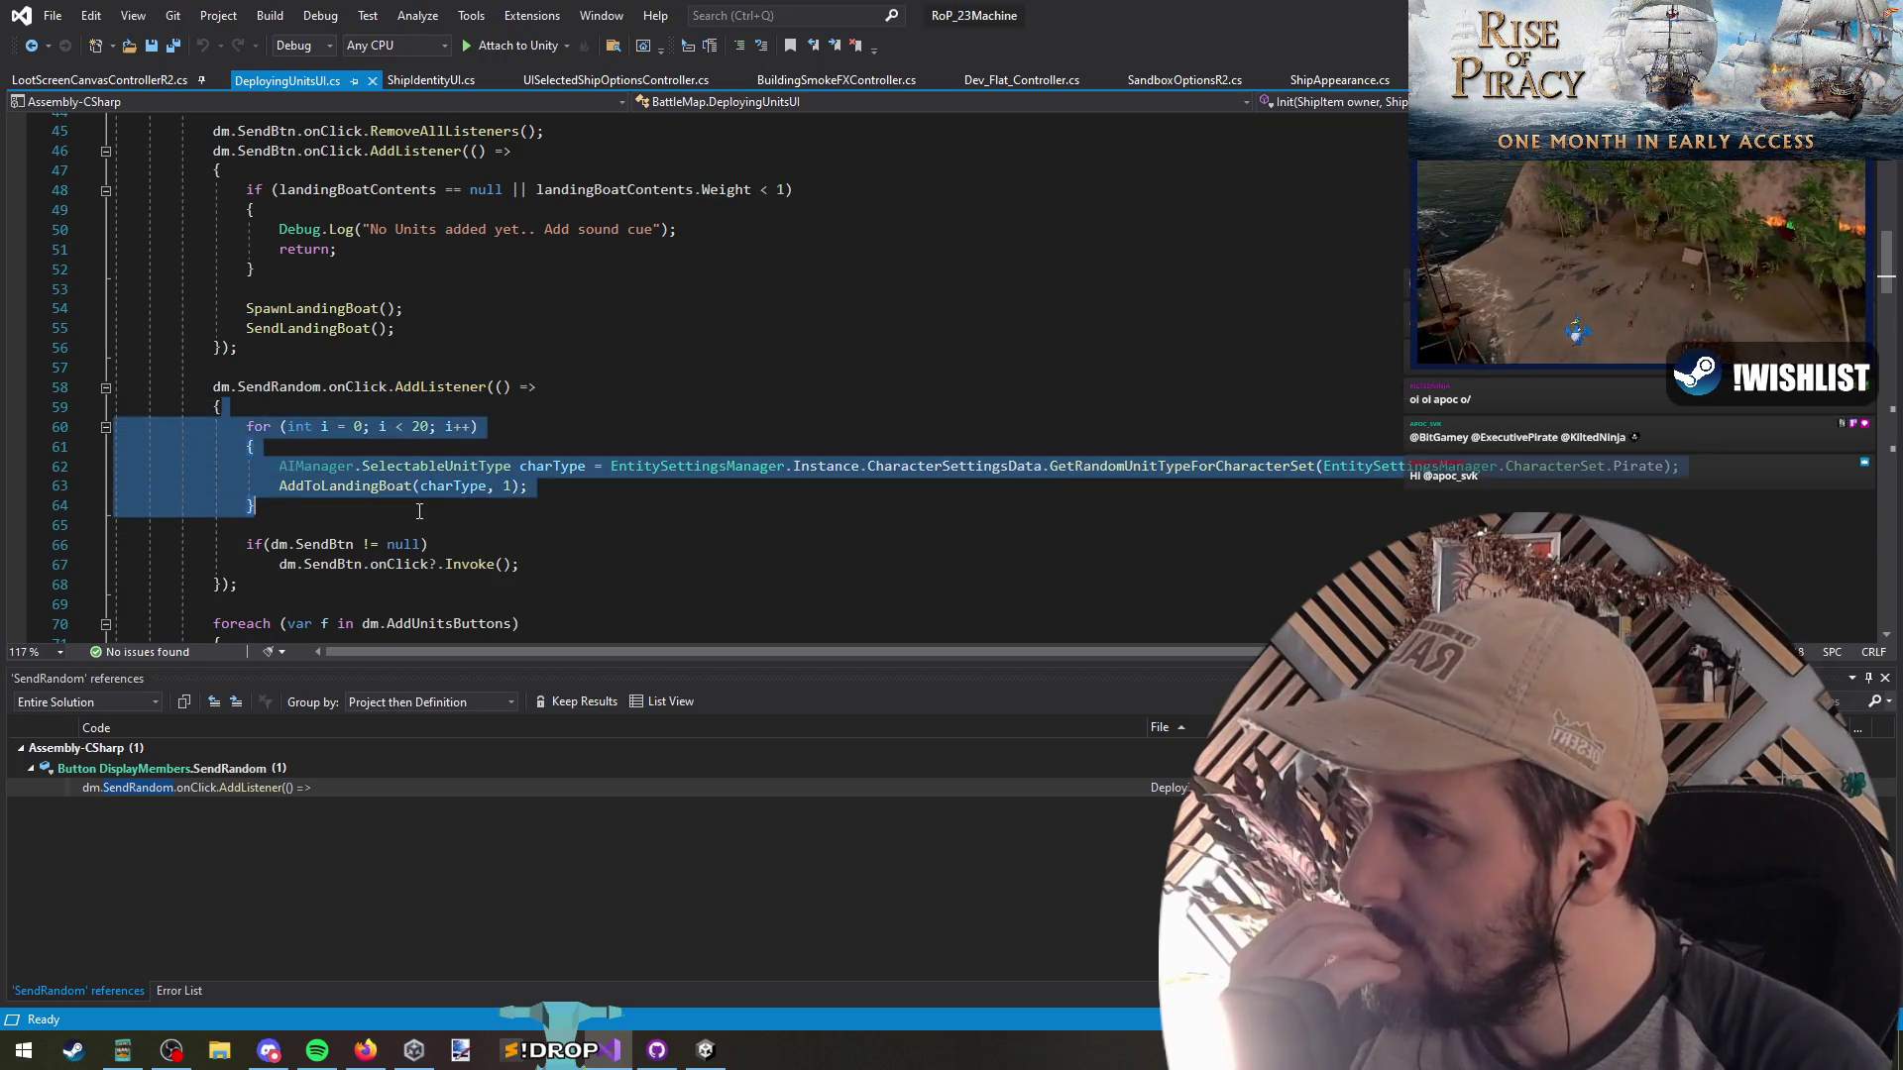
{"action": "left_click", "coordinate": [416, 505]}
{"action": "left_click", "coordinate": [320, 486]}
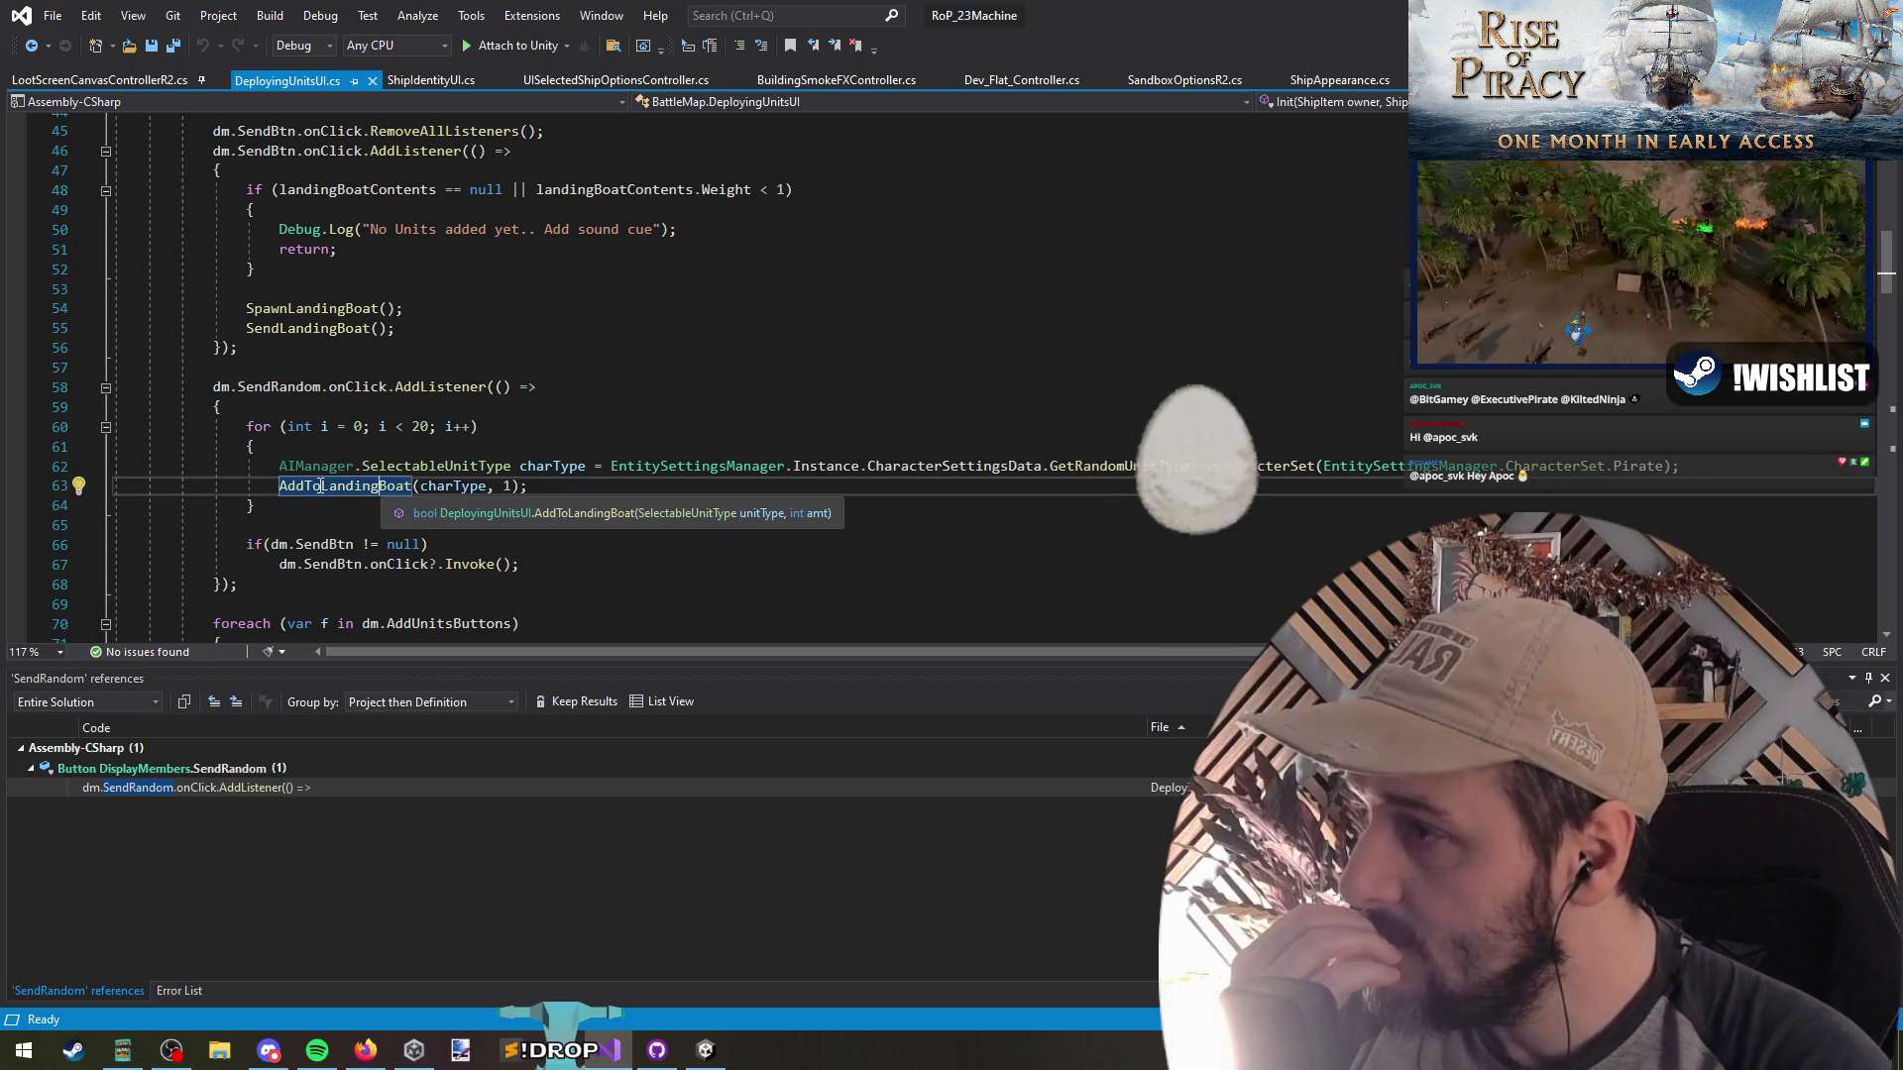
Jump to AddToLandingBoat's definition and scroll through its troop and minimum-crew limit checks
{"action": "key", "text": "F12"}
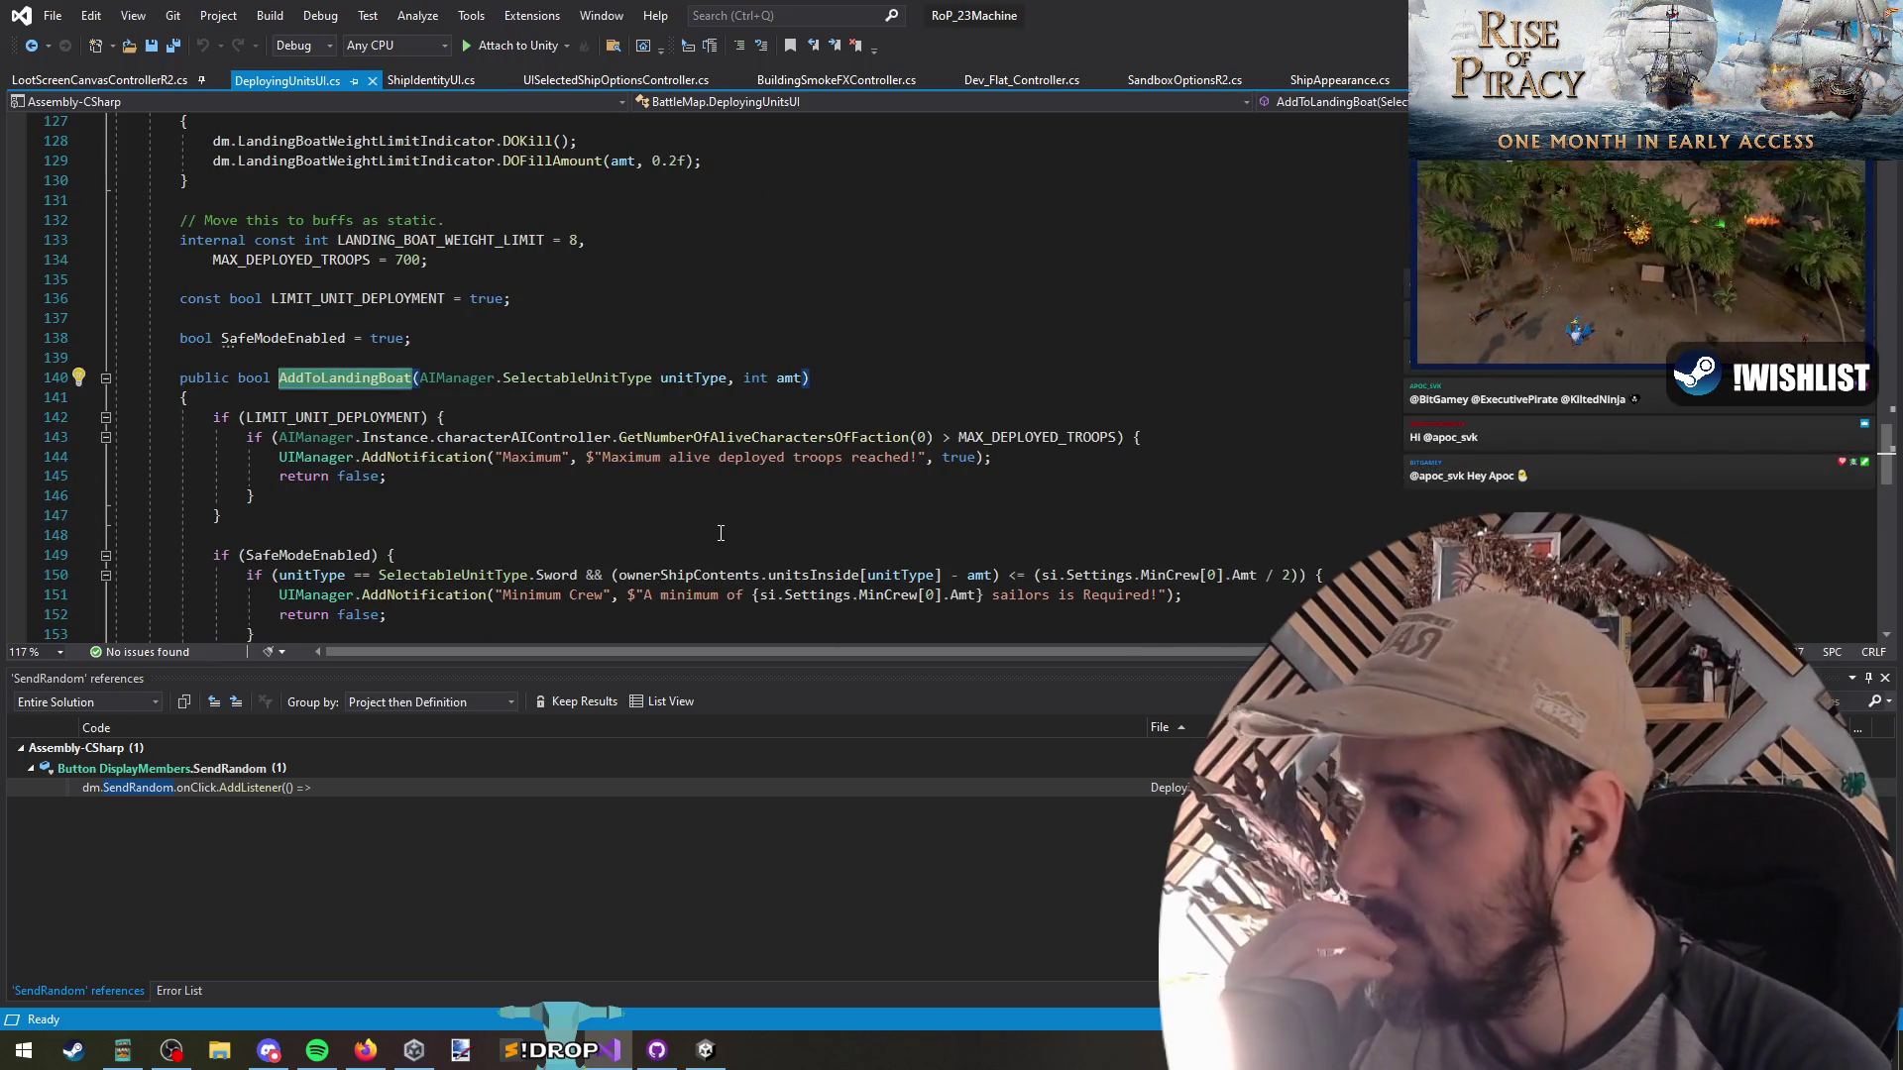
{"action": "scroll", "coordinate": [721, 512], "scroll_direction": "down", "scroll_amount": 4}
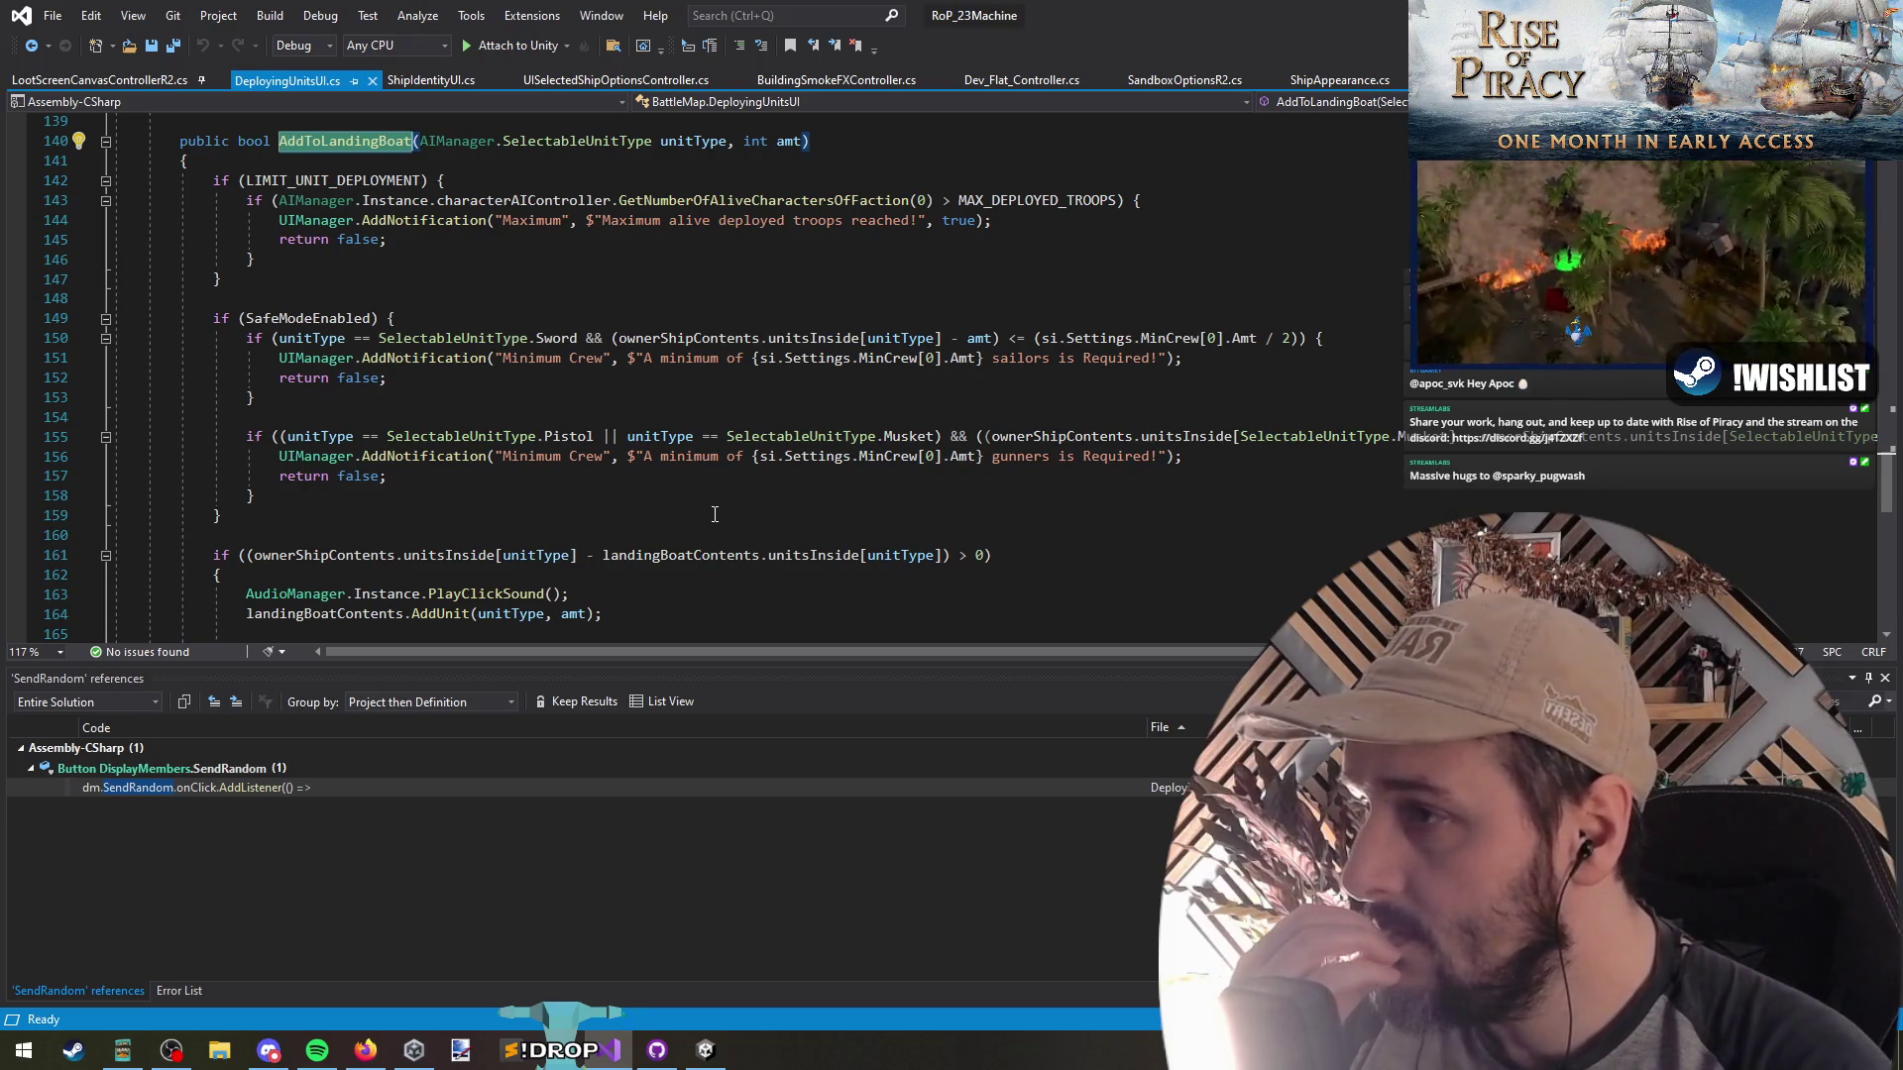
{"action": "scroll", "coordinate": [715, 514], "scroll_direction": "down", "scroll_amount": 3}
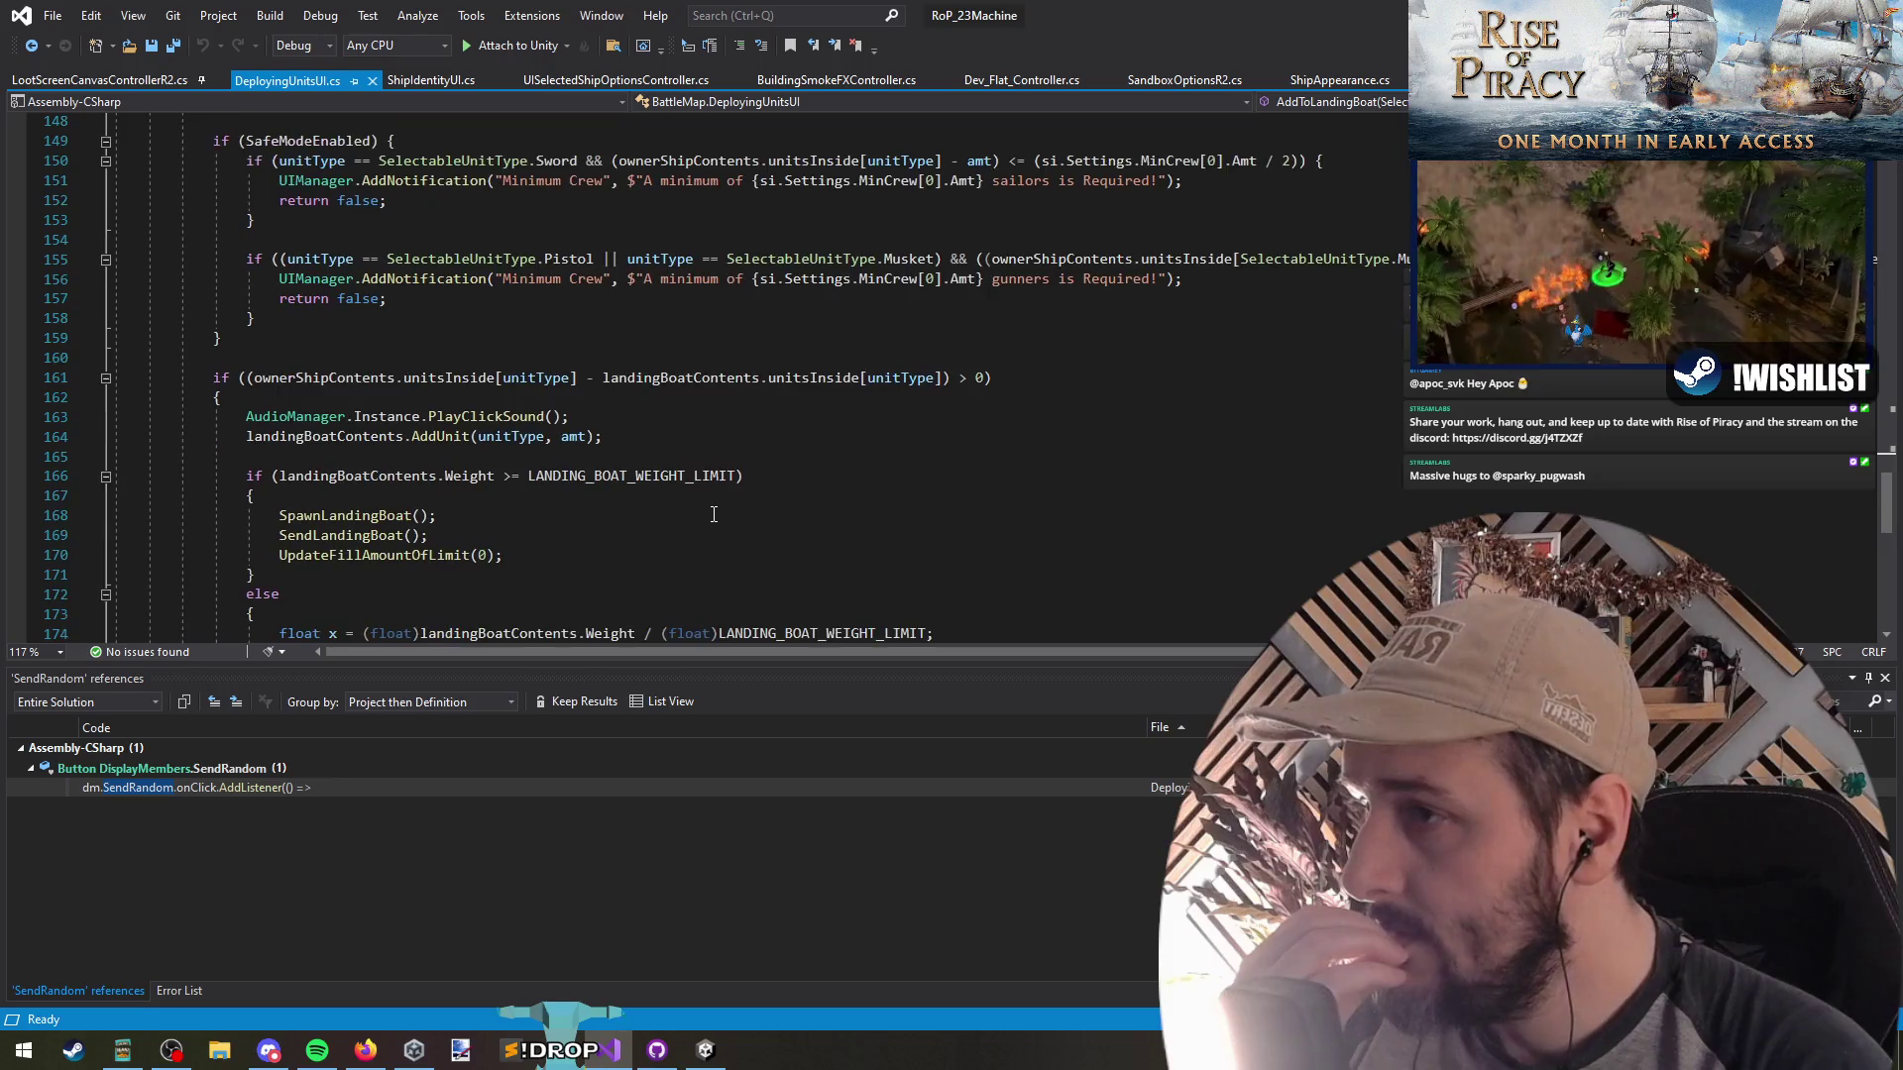
{"action": "scroll", "coordinate": [714, 514], "scroll_direction": "down", "scroll_amount": 1}
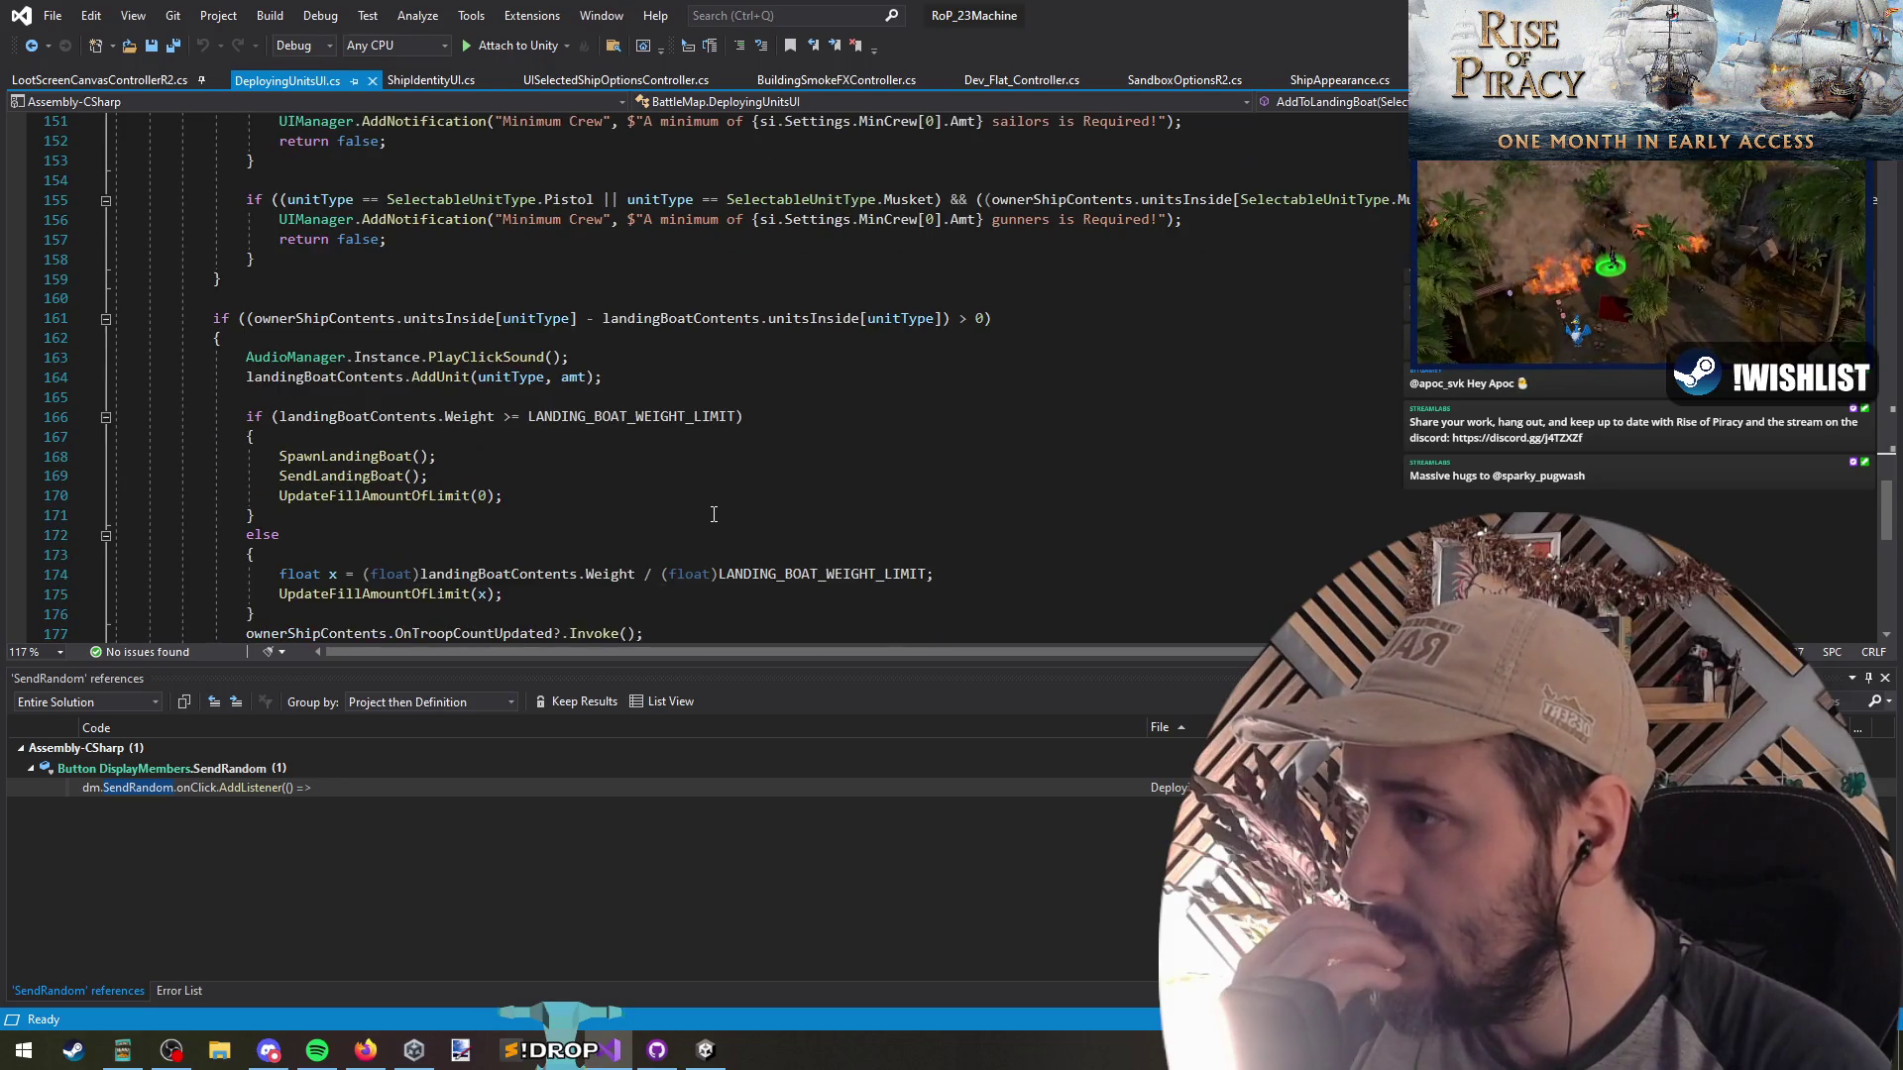
{"action": "scroll", "coordinate": [714, 514], "scroll_direction": "down", "scroll_amount": 1}
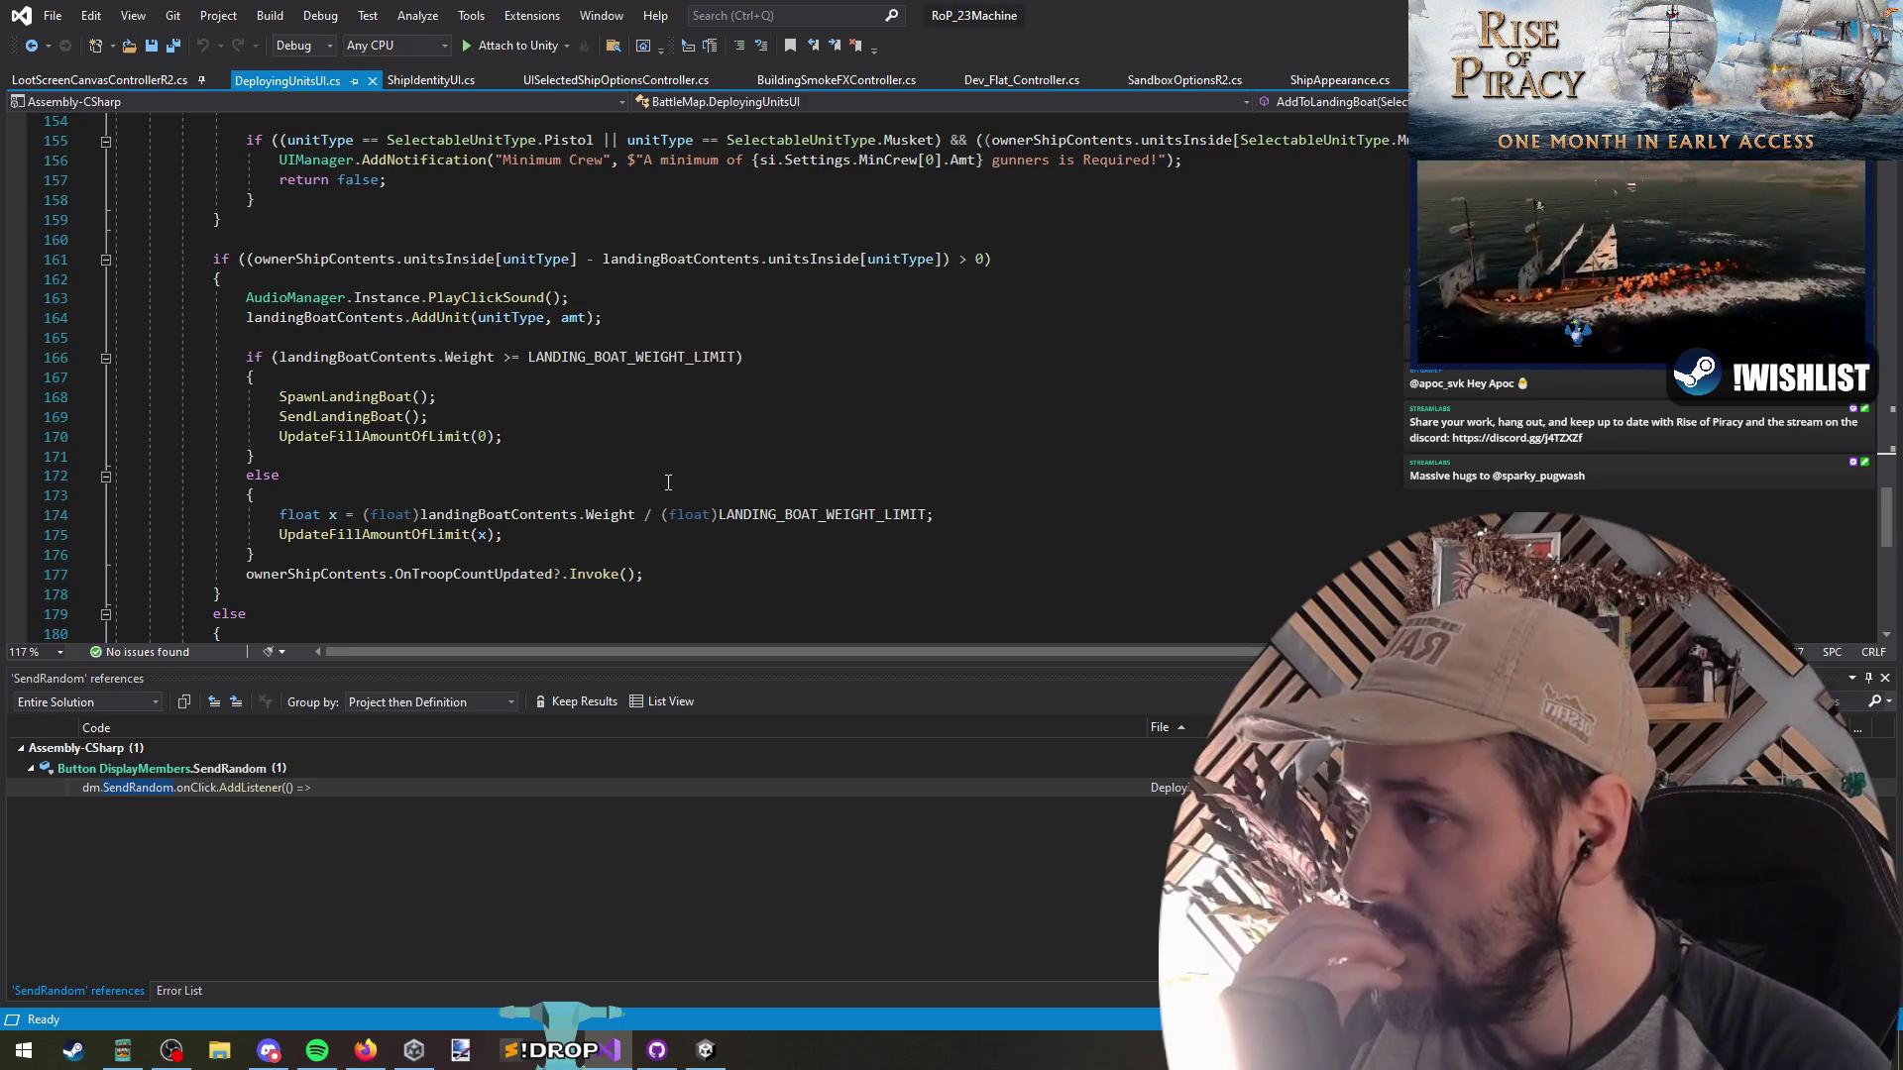
{"action": "scroll", "coordinate": [668, 483], "scroll_direction": "up", "scroll_amount": 5}
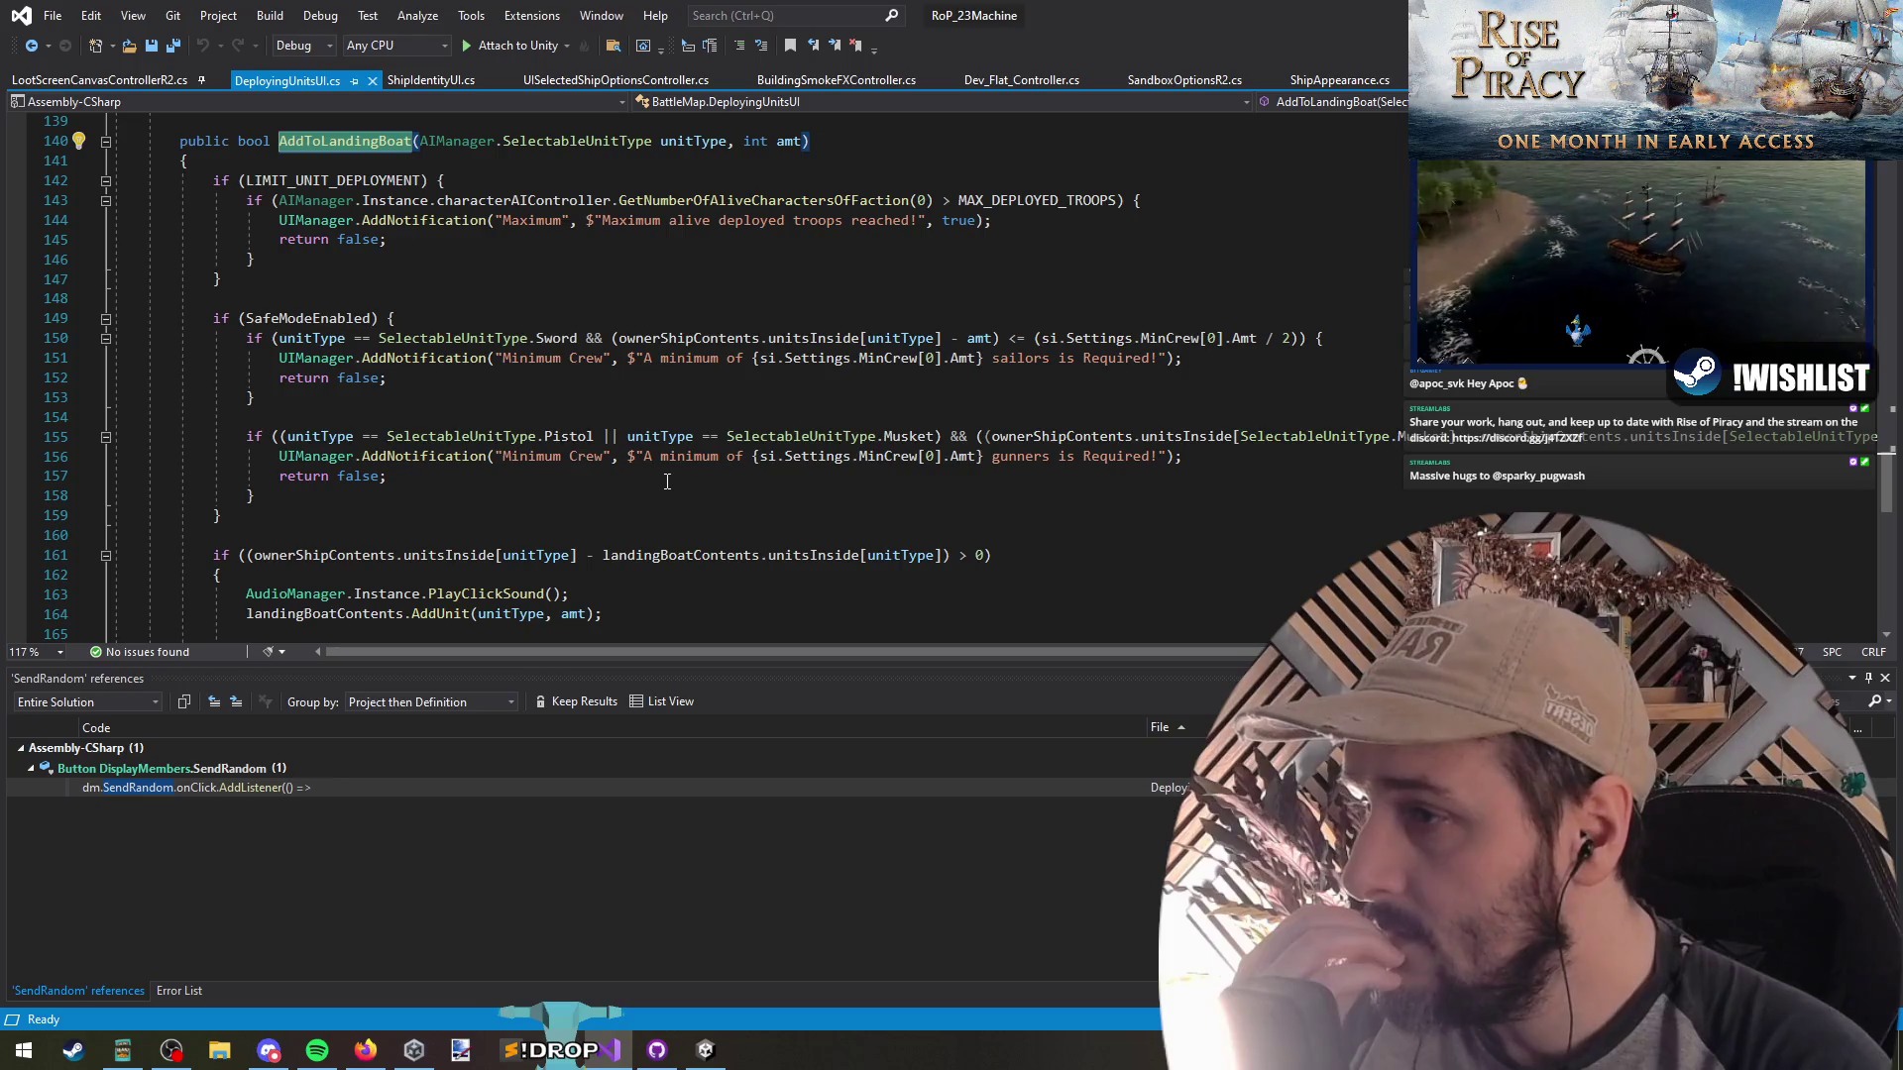
{"action": "scroll", "coordinate": [666, 480], "scroll_direction": "up", "scroll_amount": 3}
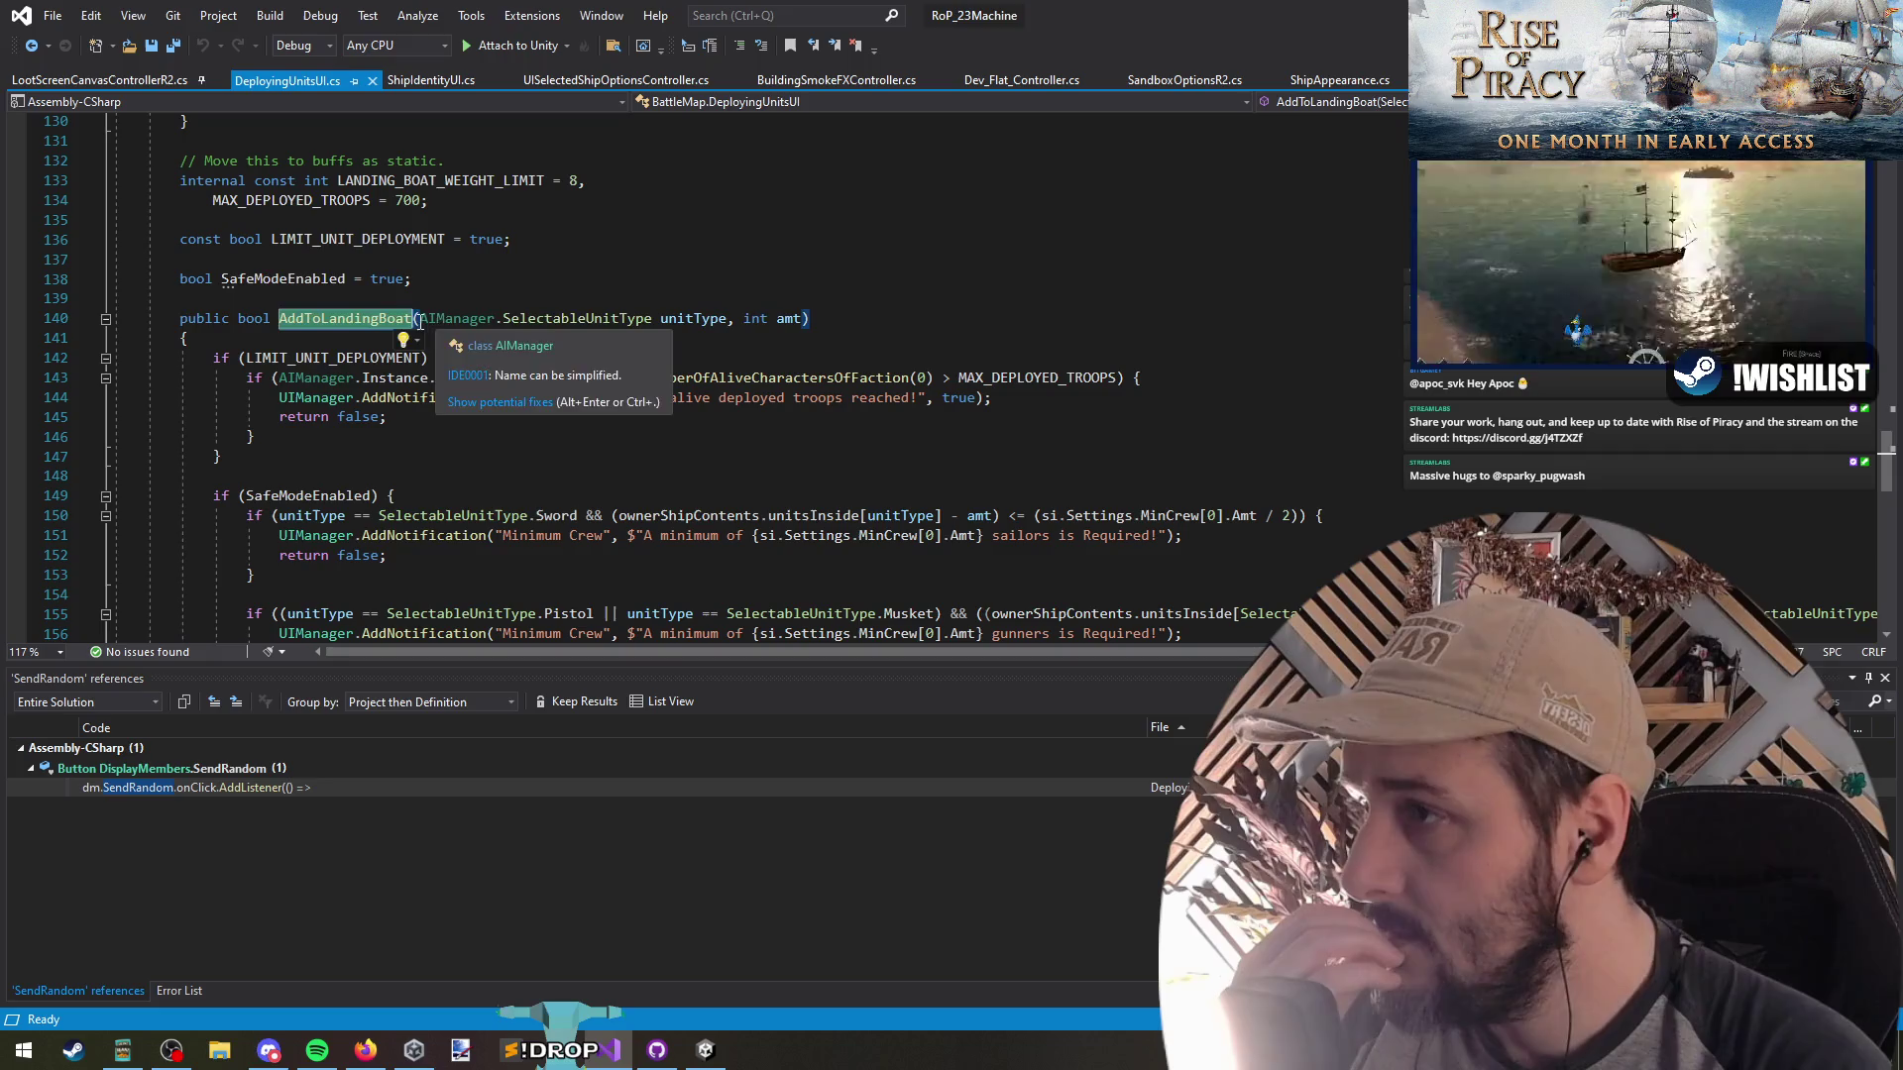
Shorten the parameter type from AIManager.SelectableUnitType to SelectableUnitType, keeping line 143 unchanged
{"action": "double_click", "coordinate": [436, 319]}
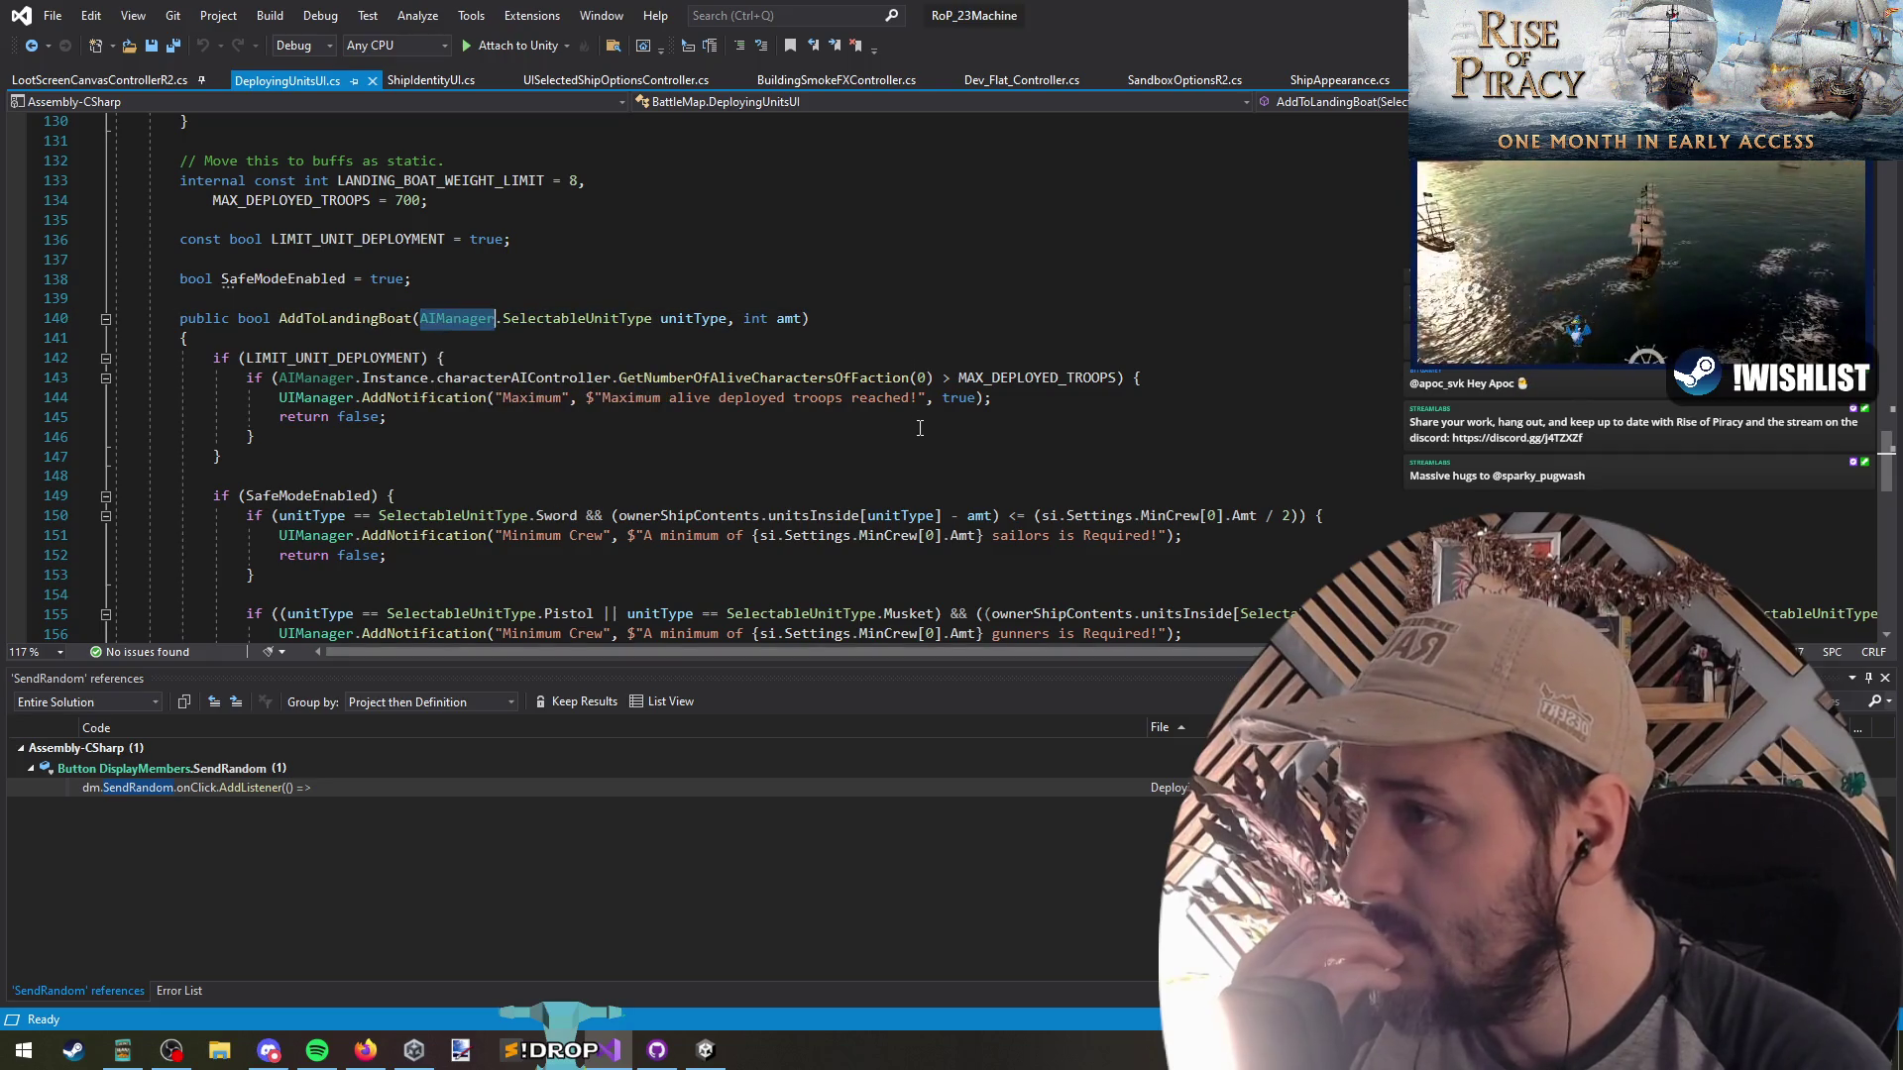
{"action": "key", "text": "shift+Right"}
{"action": "key", "text": "Delete"}
{"action": "left_click", "coordinate": [357, 378]}
{"action": "key", "text": "shift+Right"}
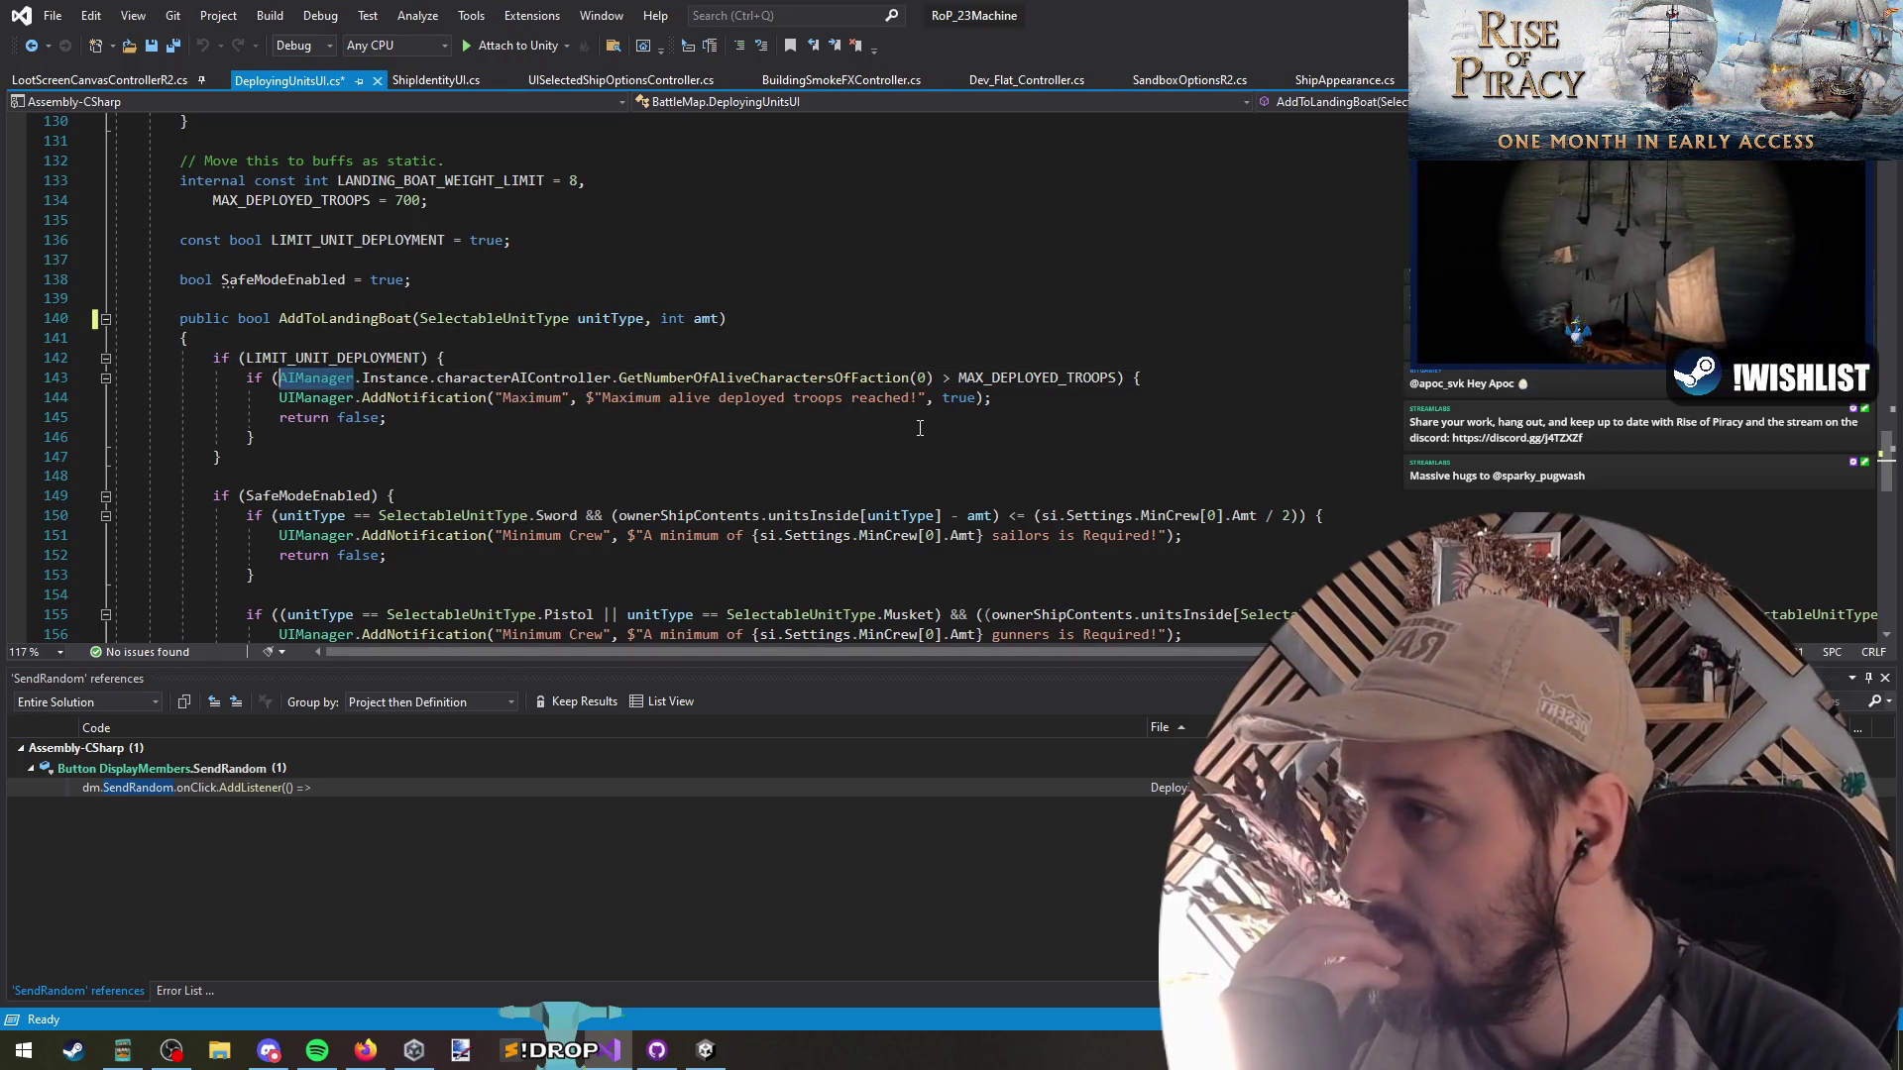
{"action": "key", "text": "Delete"}
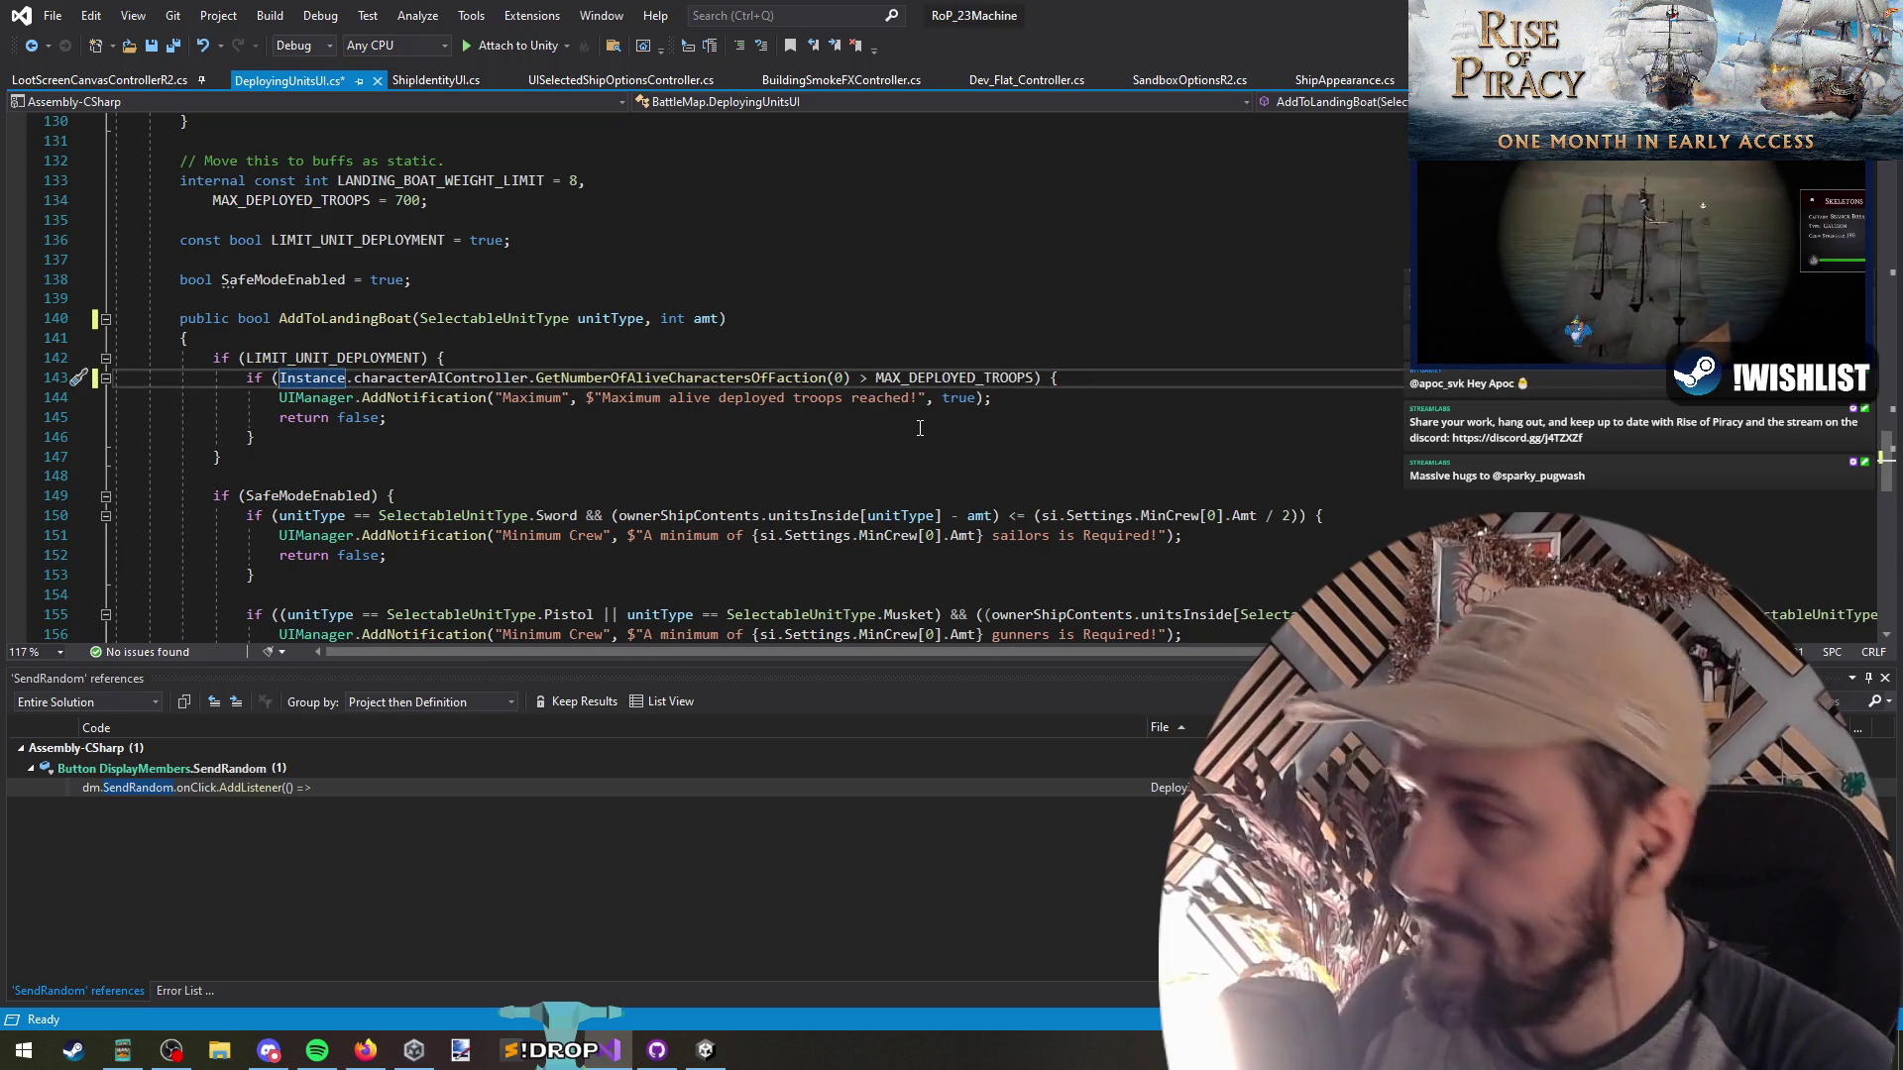
{"action": "key", "text": "ctrl+z"}
{"action": "key", "text": "ctrl+z"}
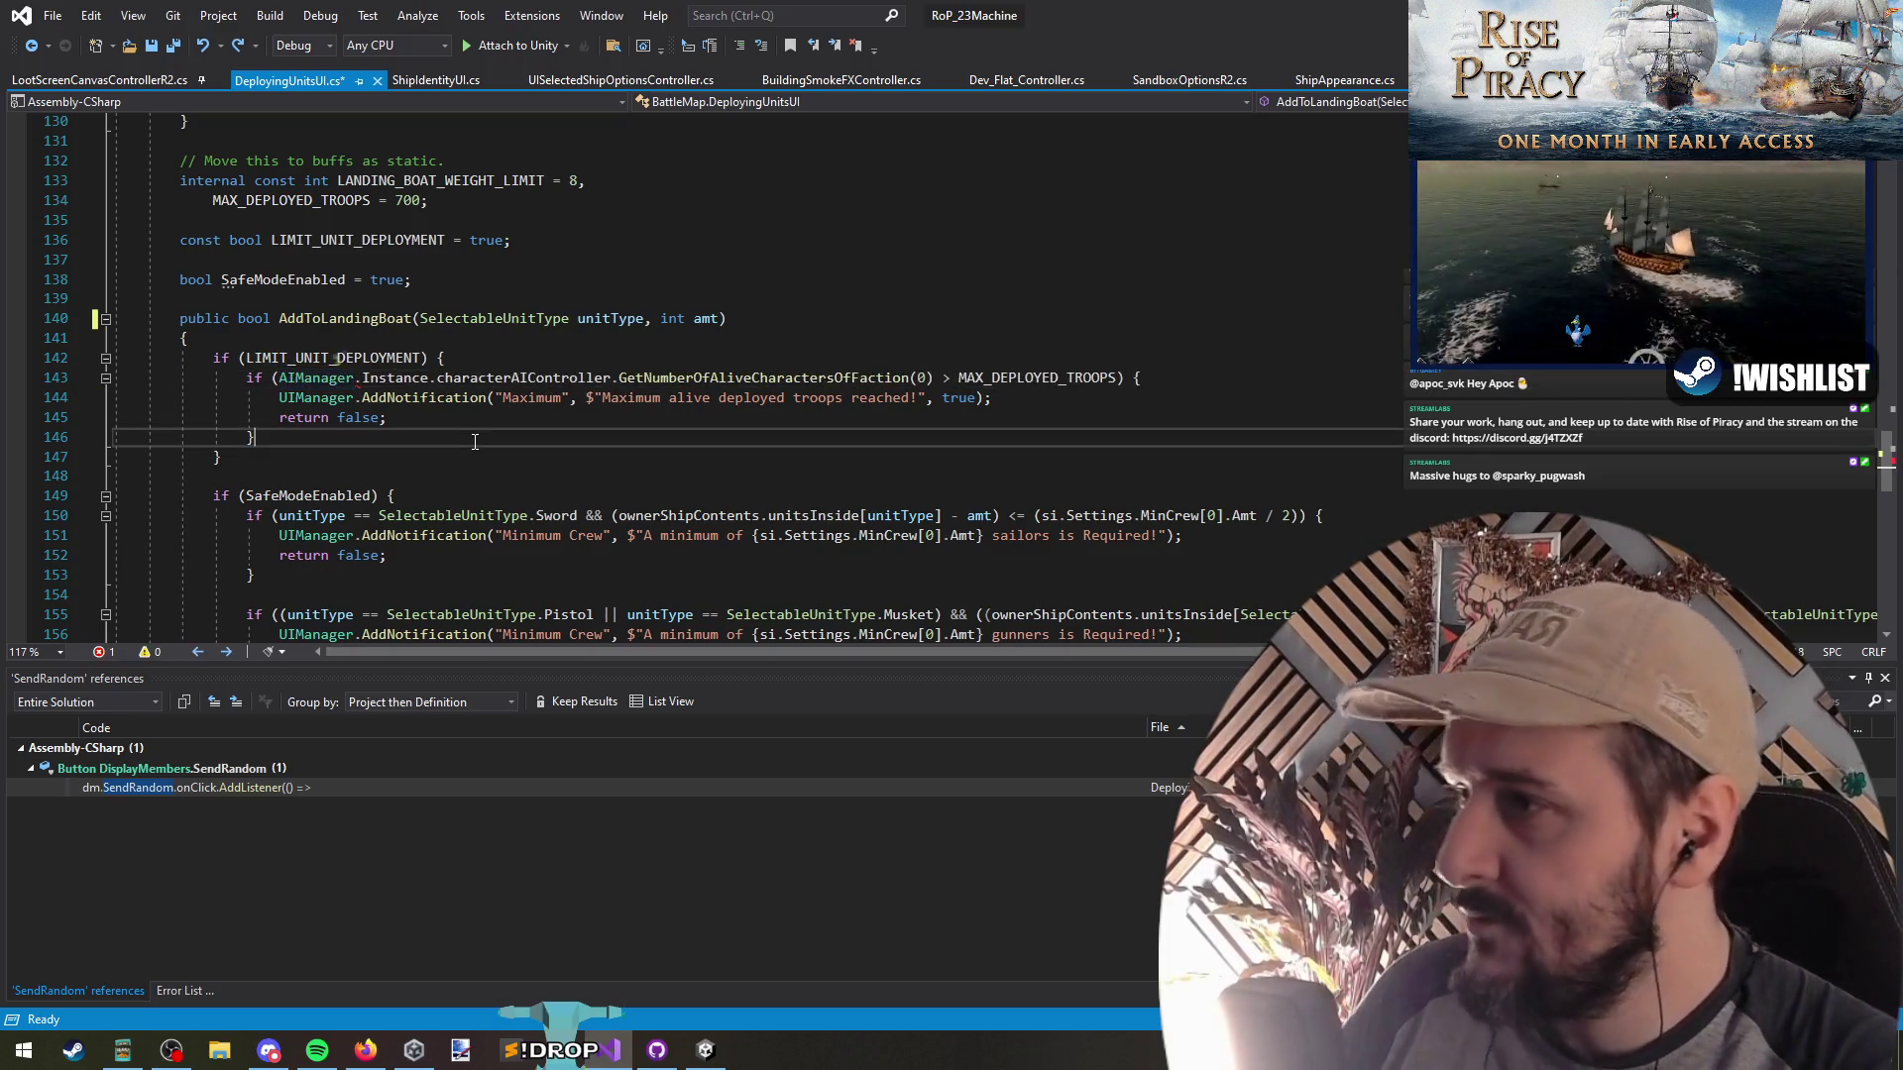
Remove the first (float) cast from the fill-amount calculation on line 174
{"action": "scroll", "coordinate": [634, 344], "scroll_direction": "down", "scroll_amount": 3}
{"action": "scroll", "coordinate": [634, 344], "scroll_direction": "down", "scroll_amount": 7}
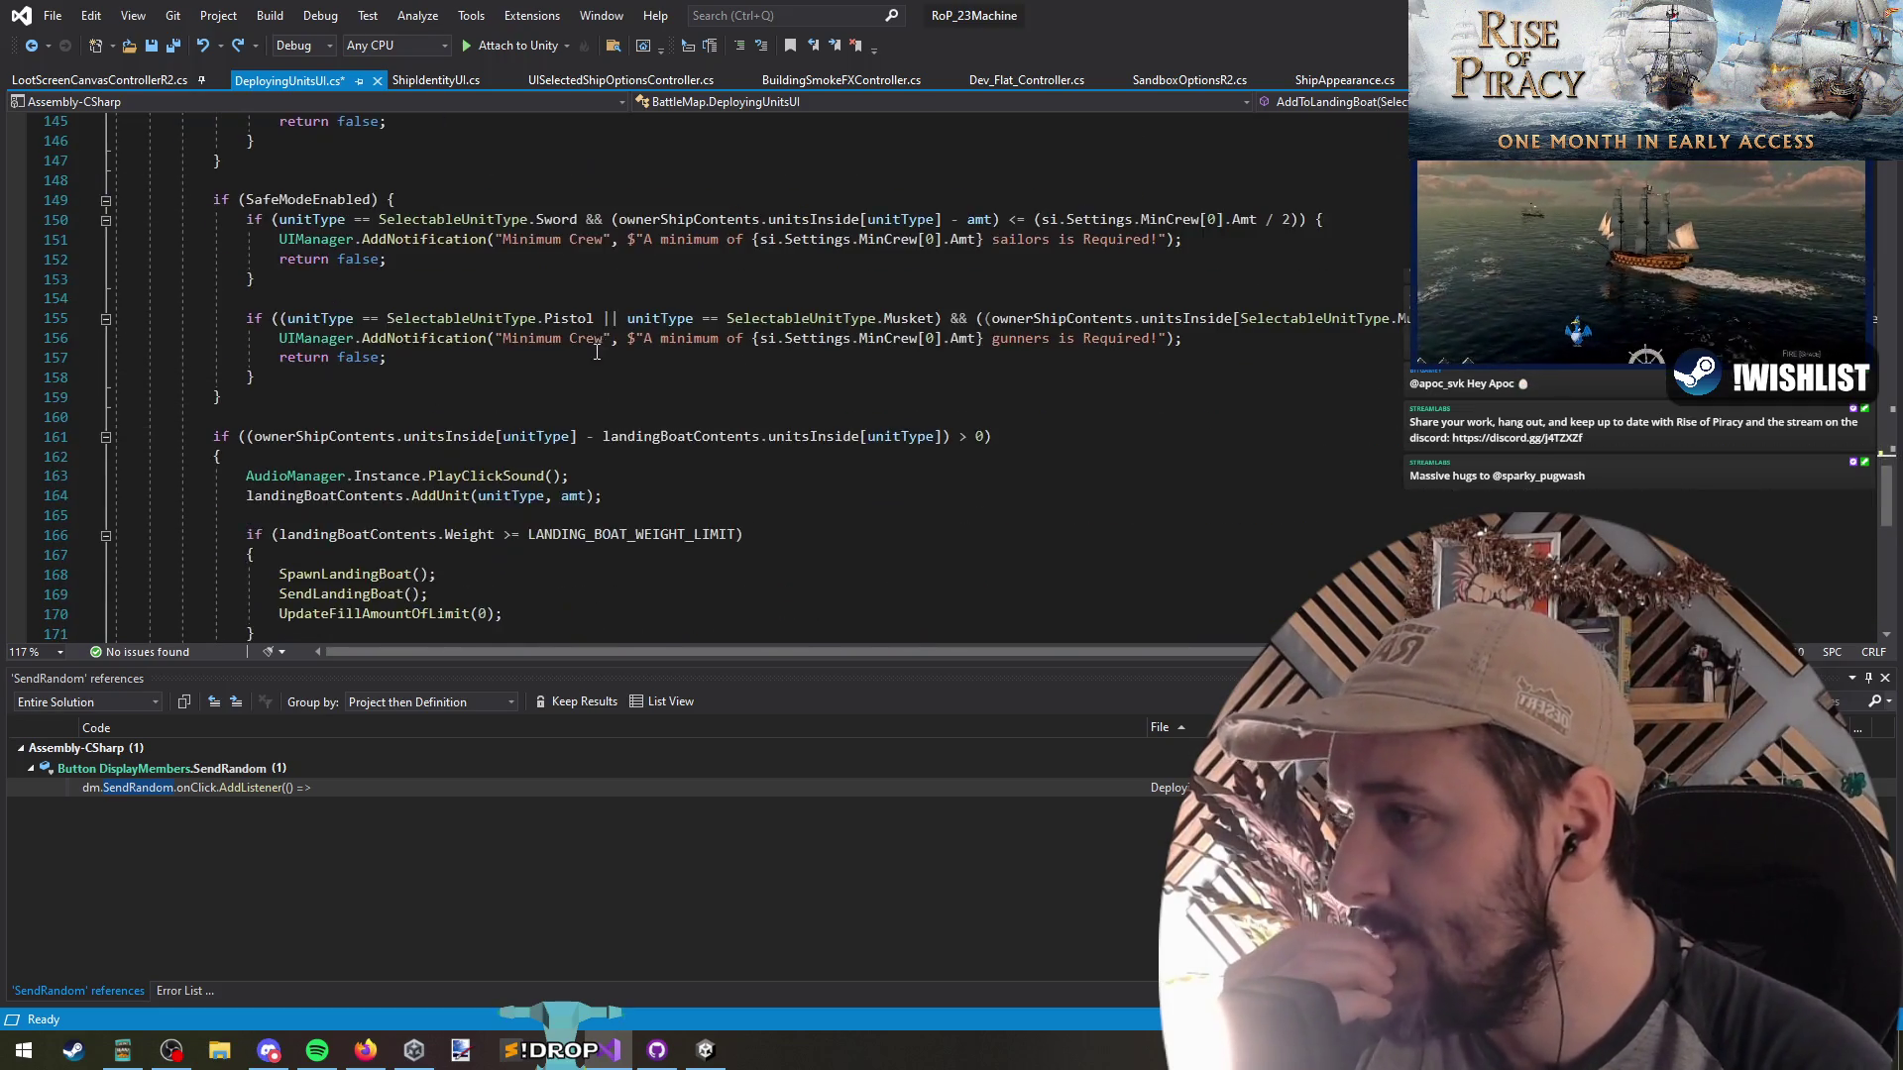
{"action": "left_click_drag", "start_coordinate": [256, 436], "coordinate": [379, 453]}
{"action": "left_click", "coordinate": [437, 456]}
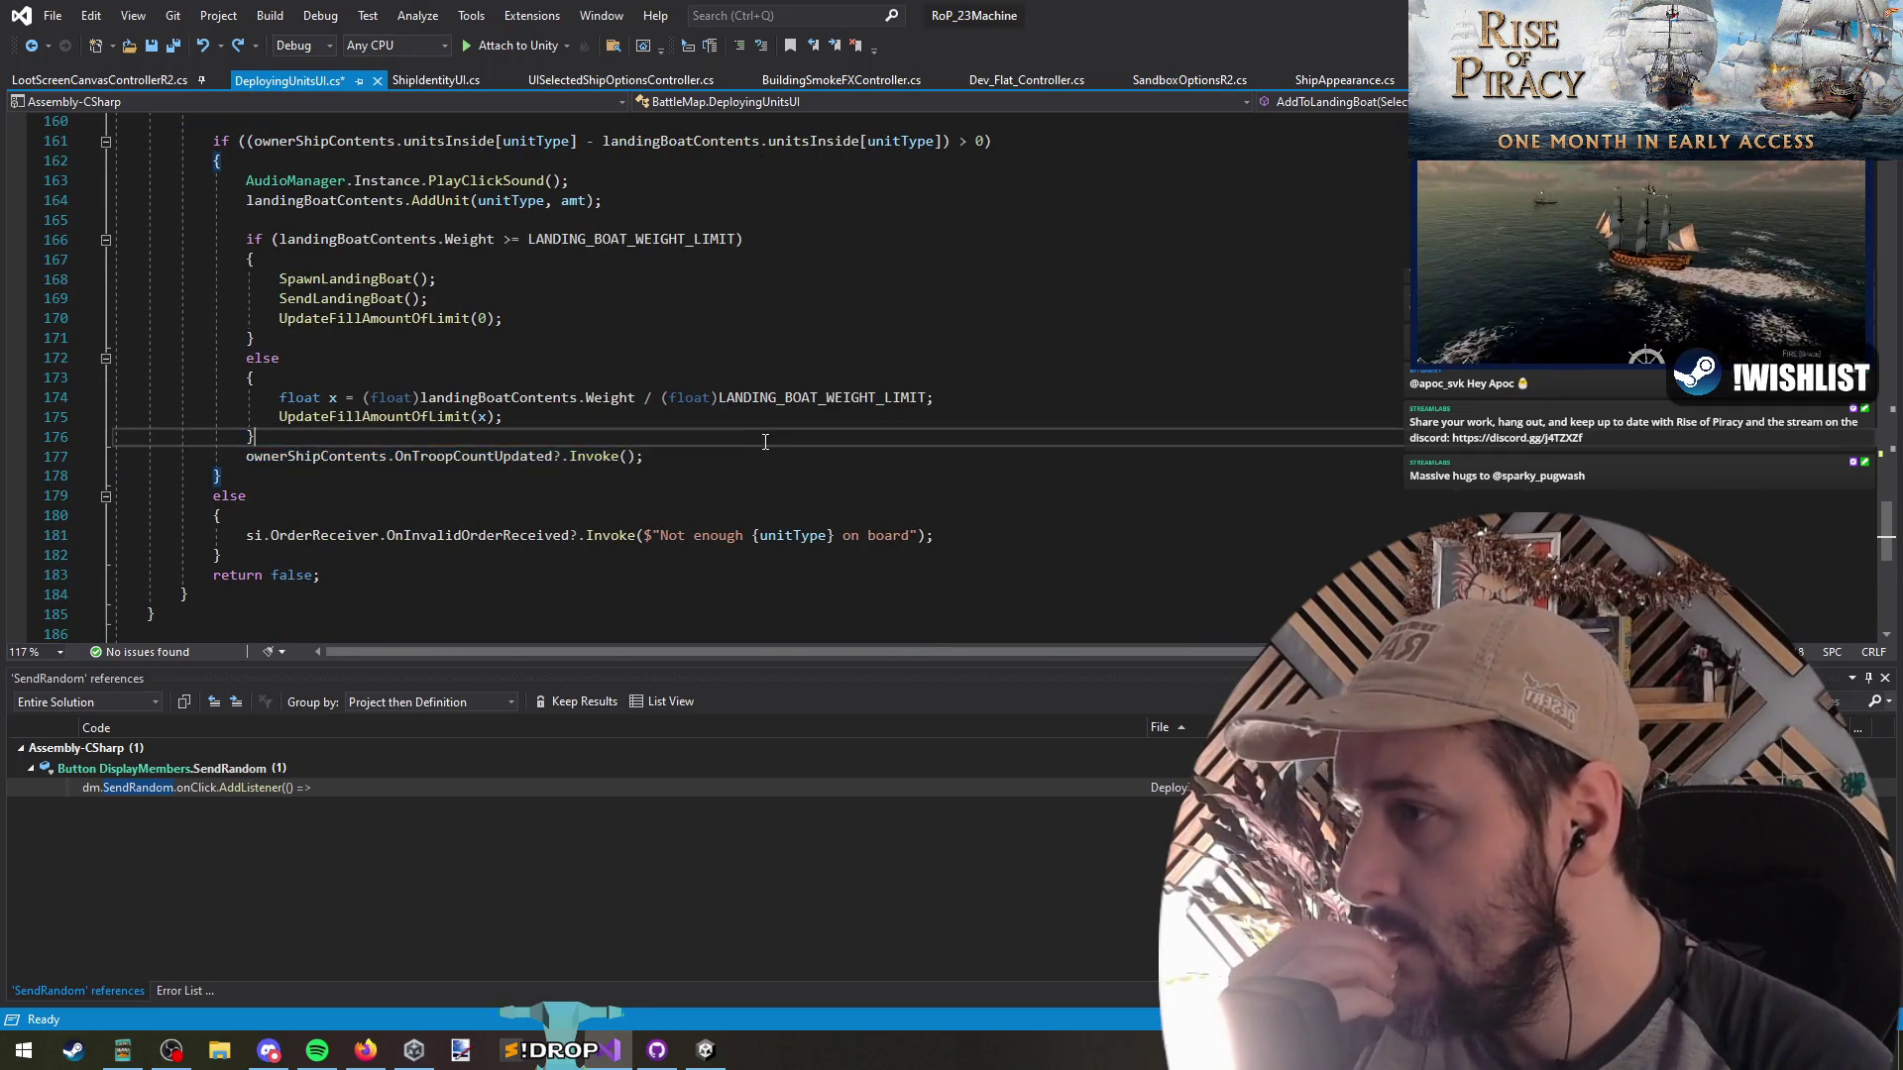
{"action": "key", "text": "Up"}
{"action": "key", "text": "Up"}
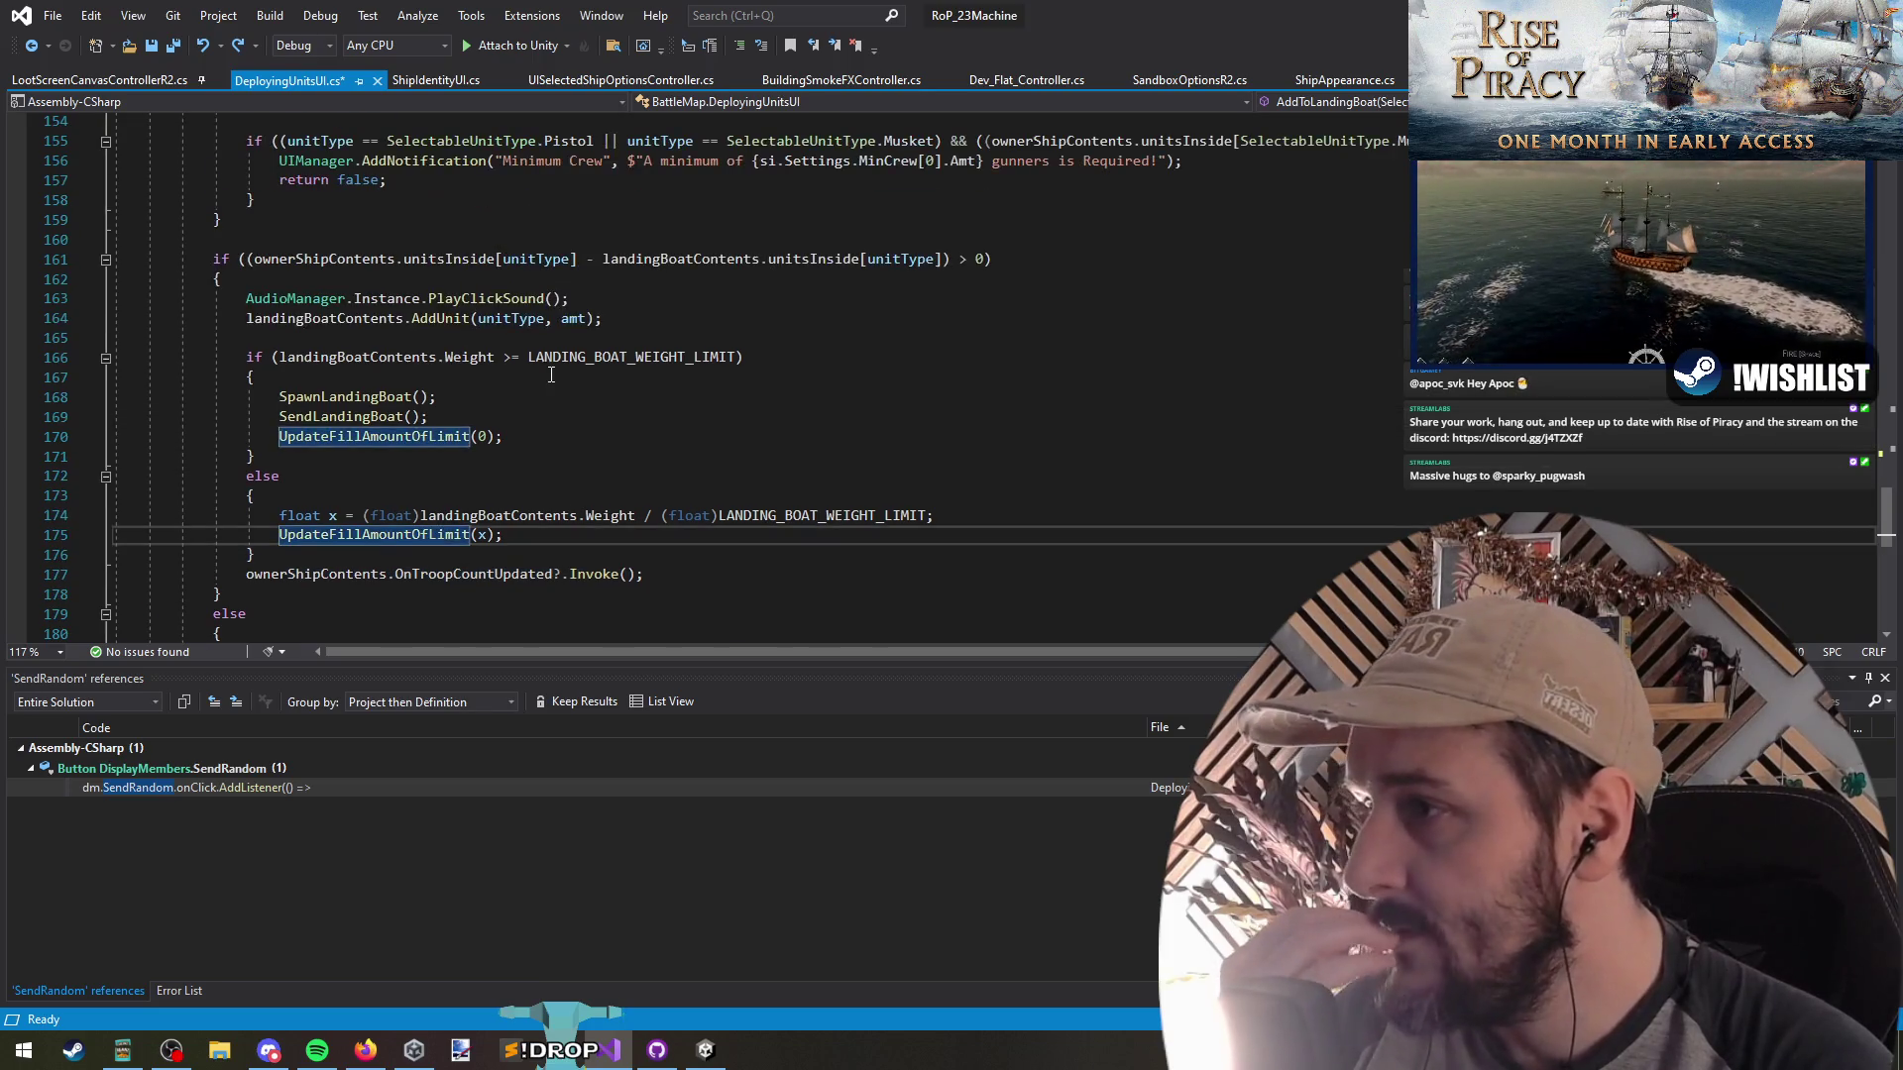
{"action": "scroll", "coordinate": [581, 376], "scroll_direction": "up", "scroll_amount": 2}
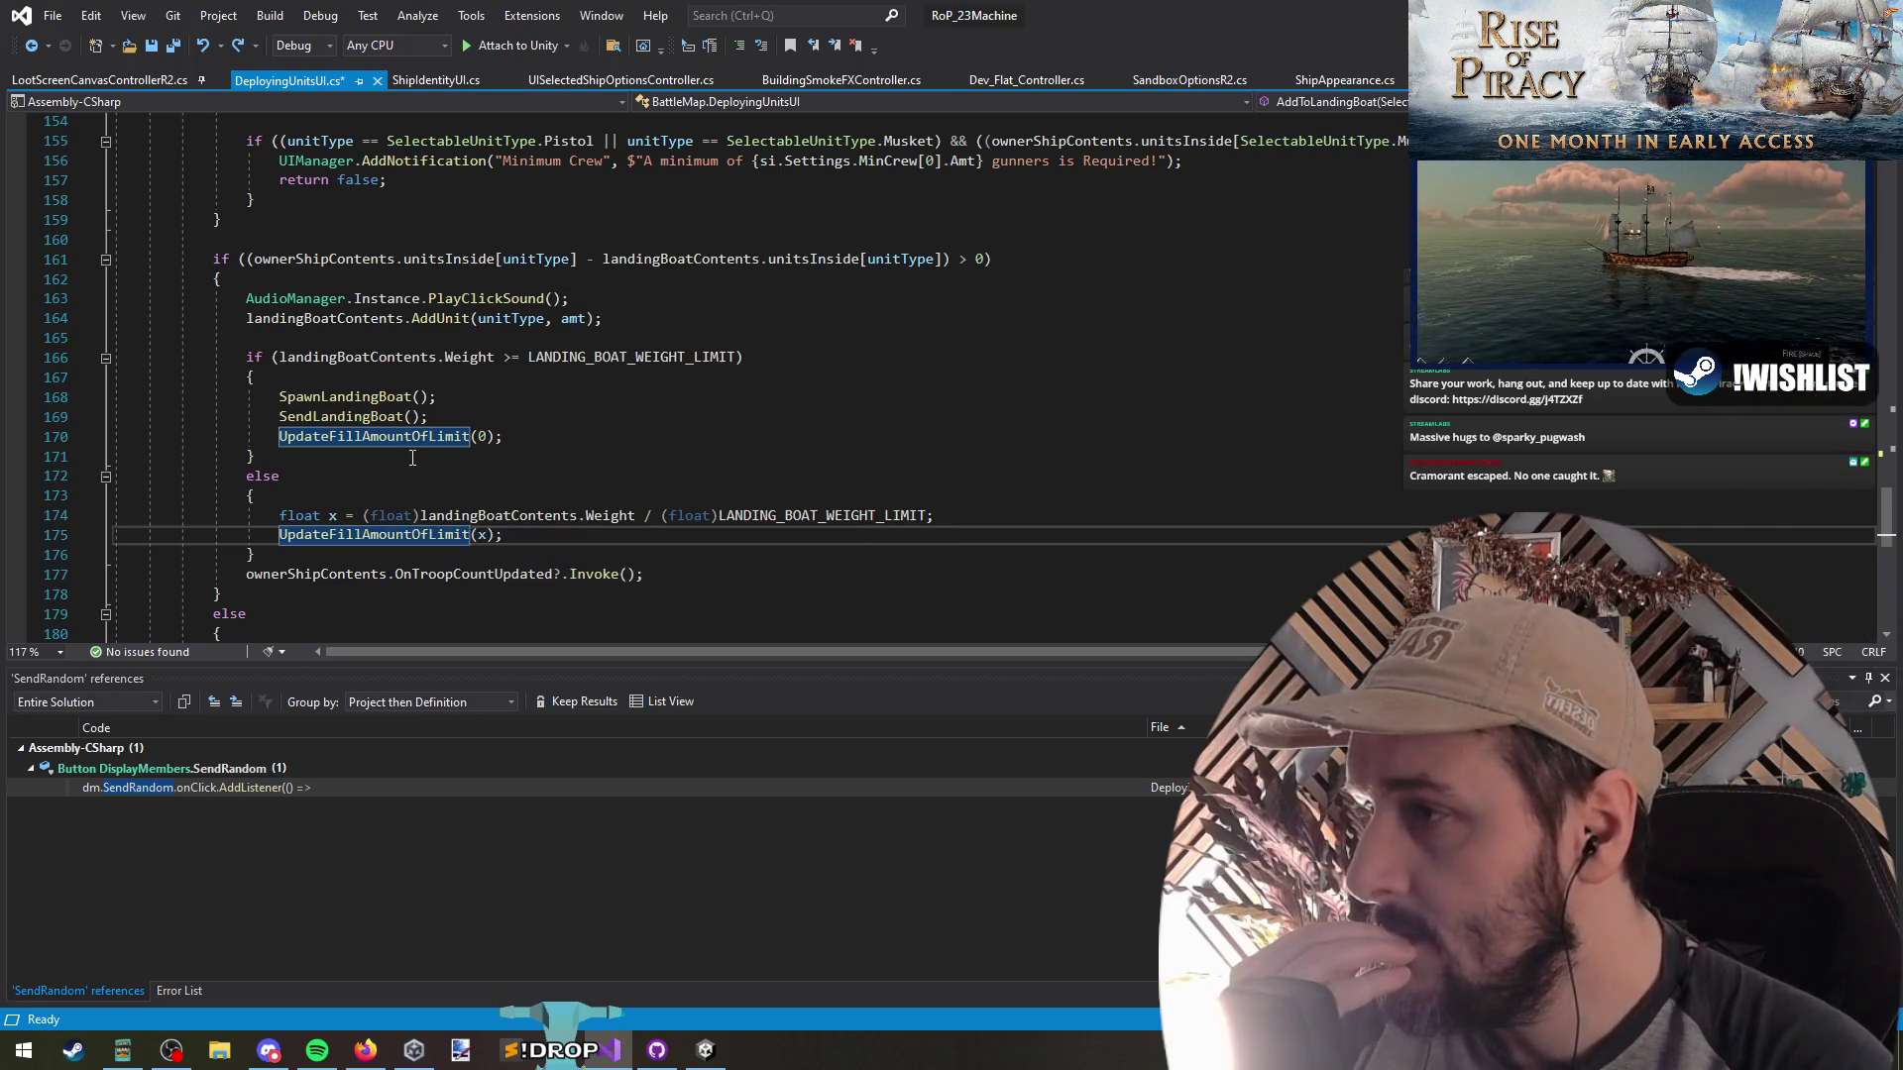
{"action": "key", "text": "Up"}
{"action": "key", "text": "Up"}
{"action": "key", "text": "Up"}
{"action": "key", "text": "Down"}
{"action": "key", "text": "Down"}
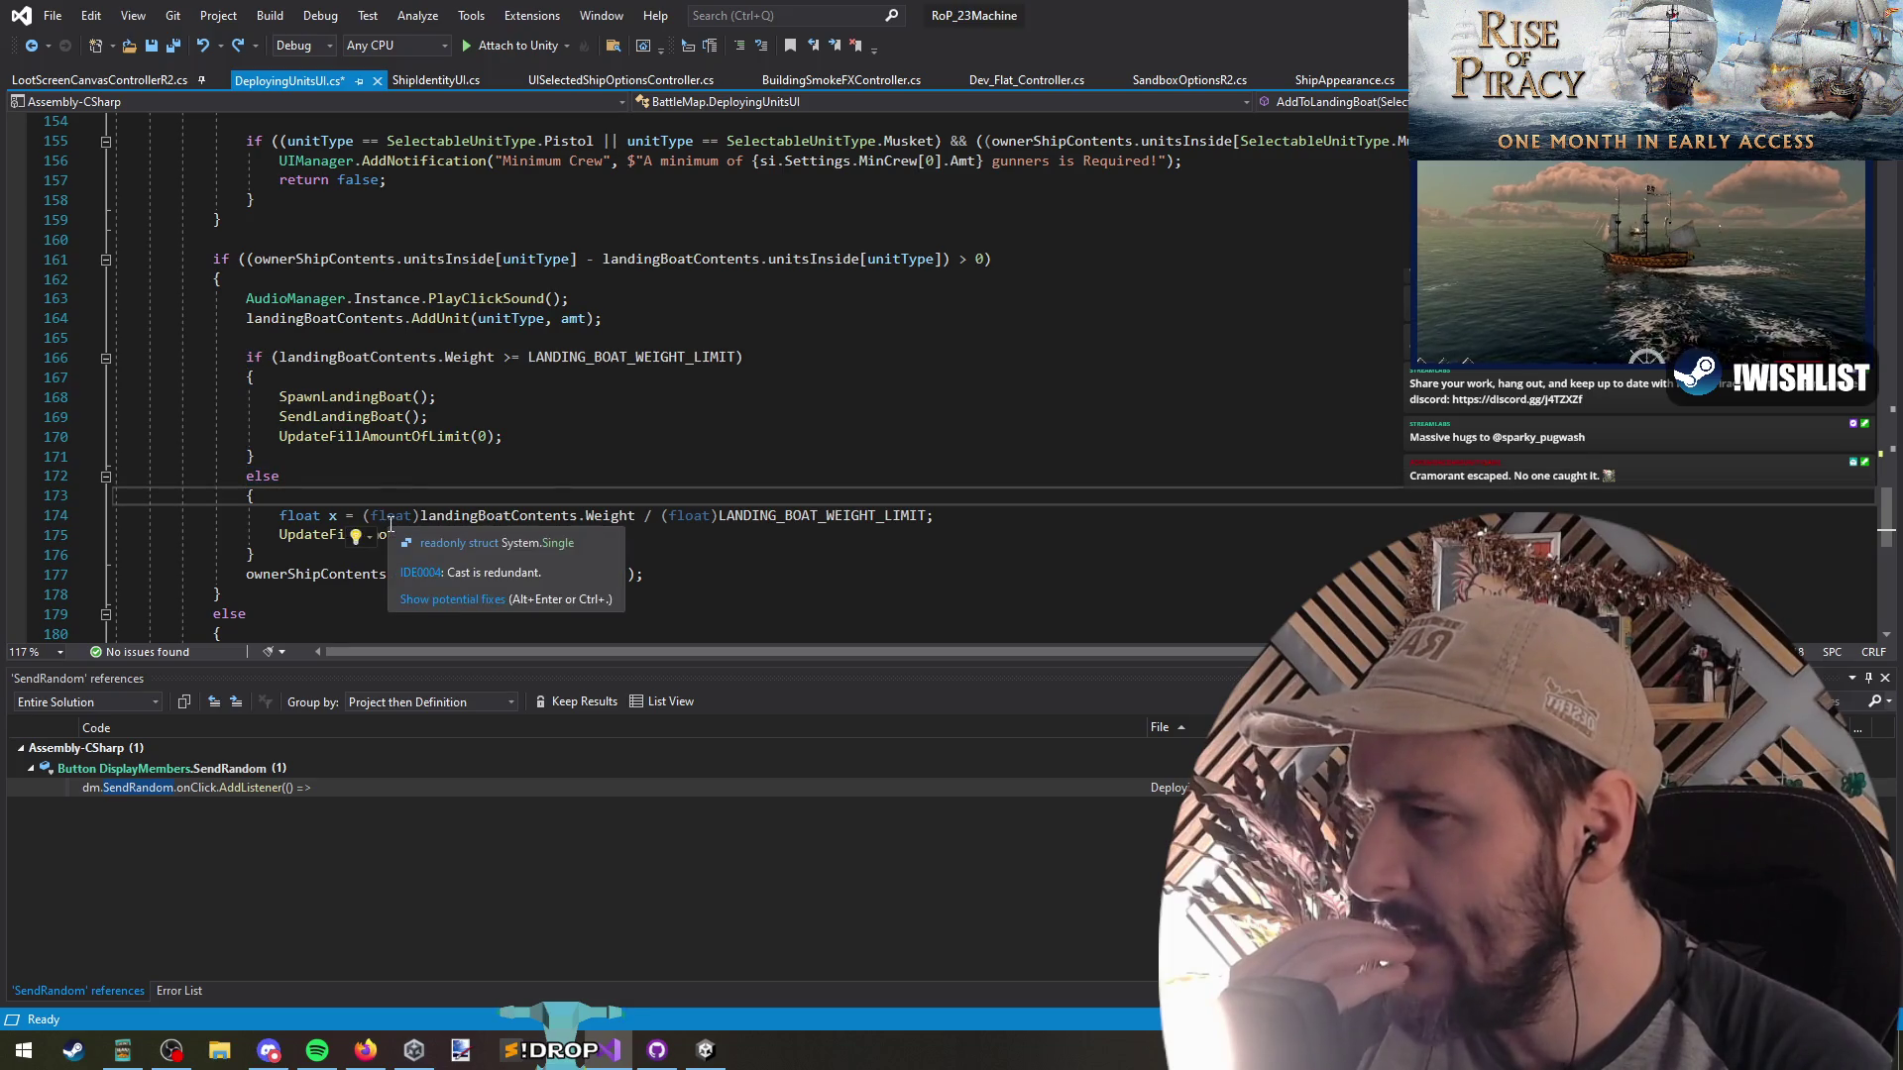
{"action": "left_click", "coordinate": [382, 515]}
{"action": "double_click", "coordinate": [382, 516]}
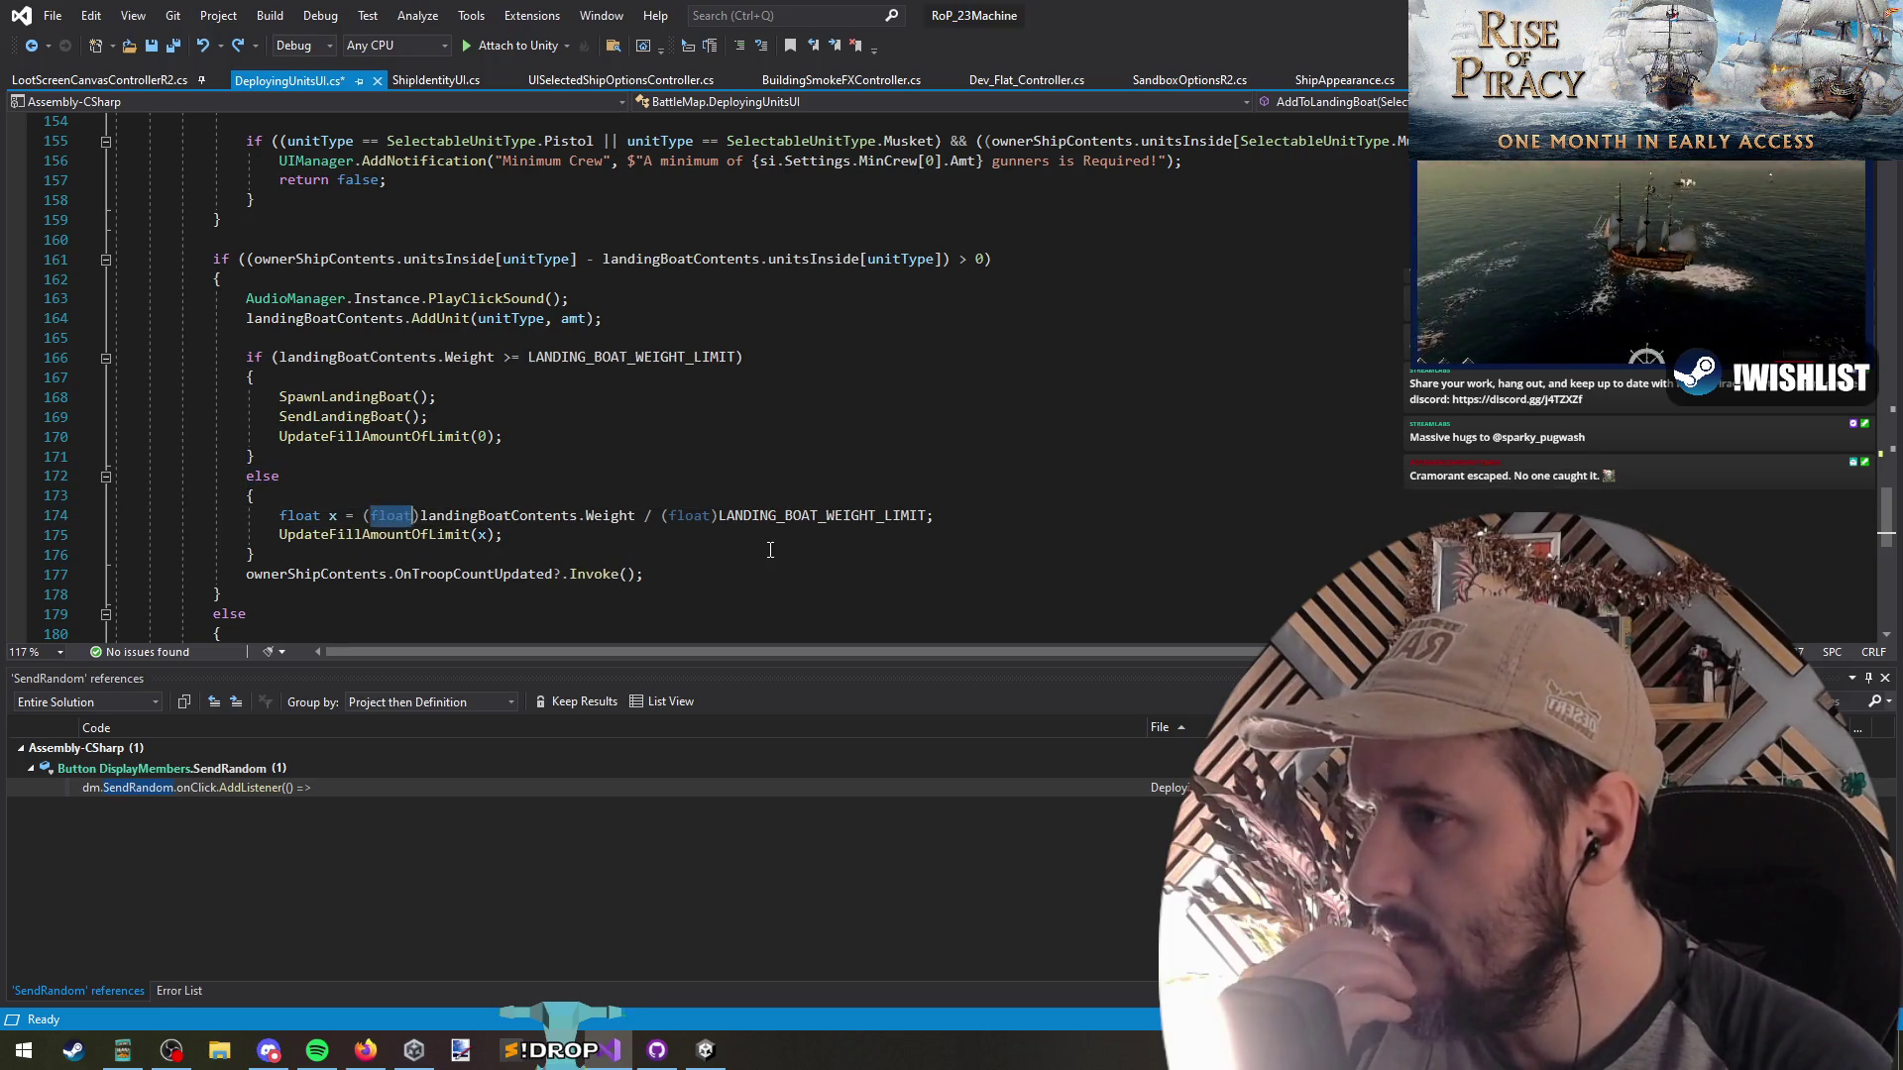
{"action": "key", "text": "Delete"}
{"action": "key", "text": "BackSpace"}
{"action": "key", "text": "Delete"}
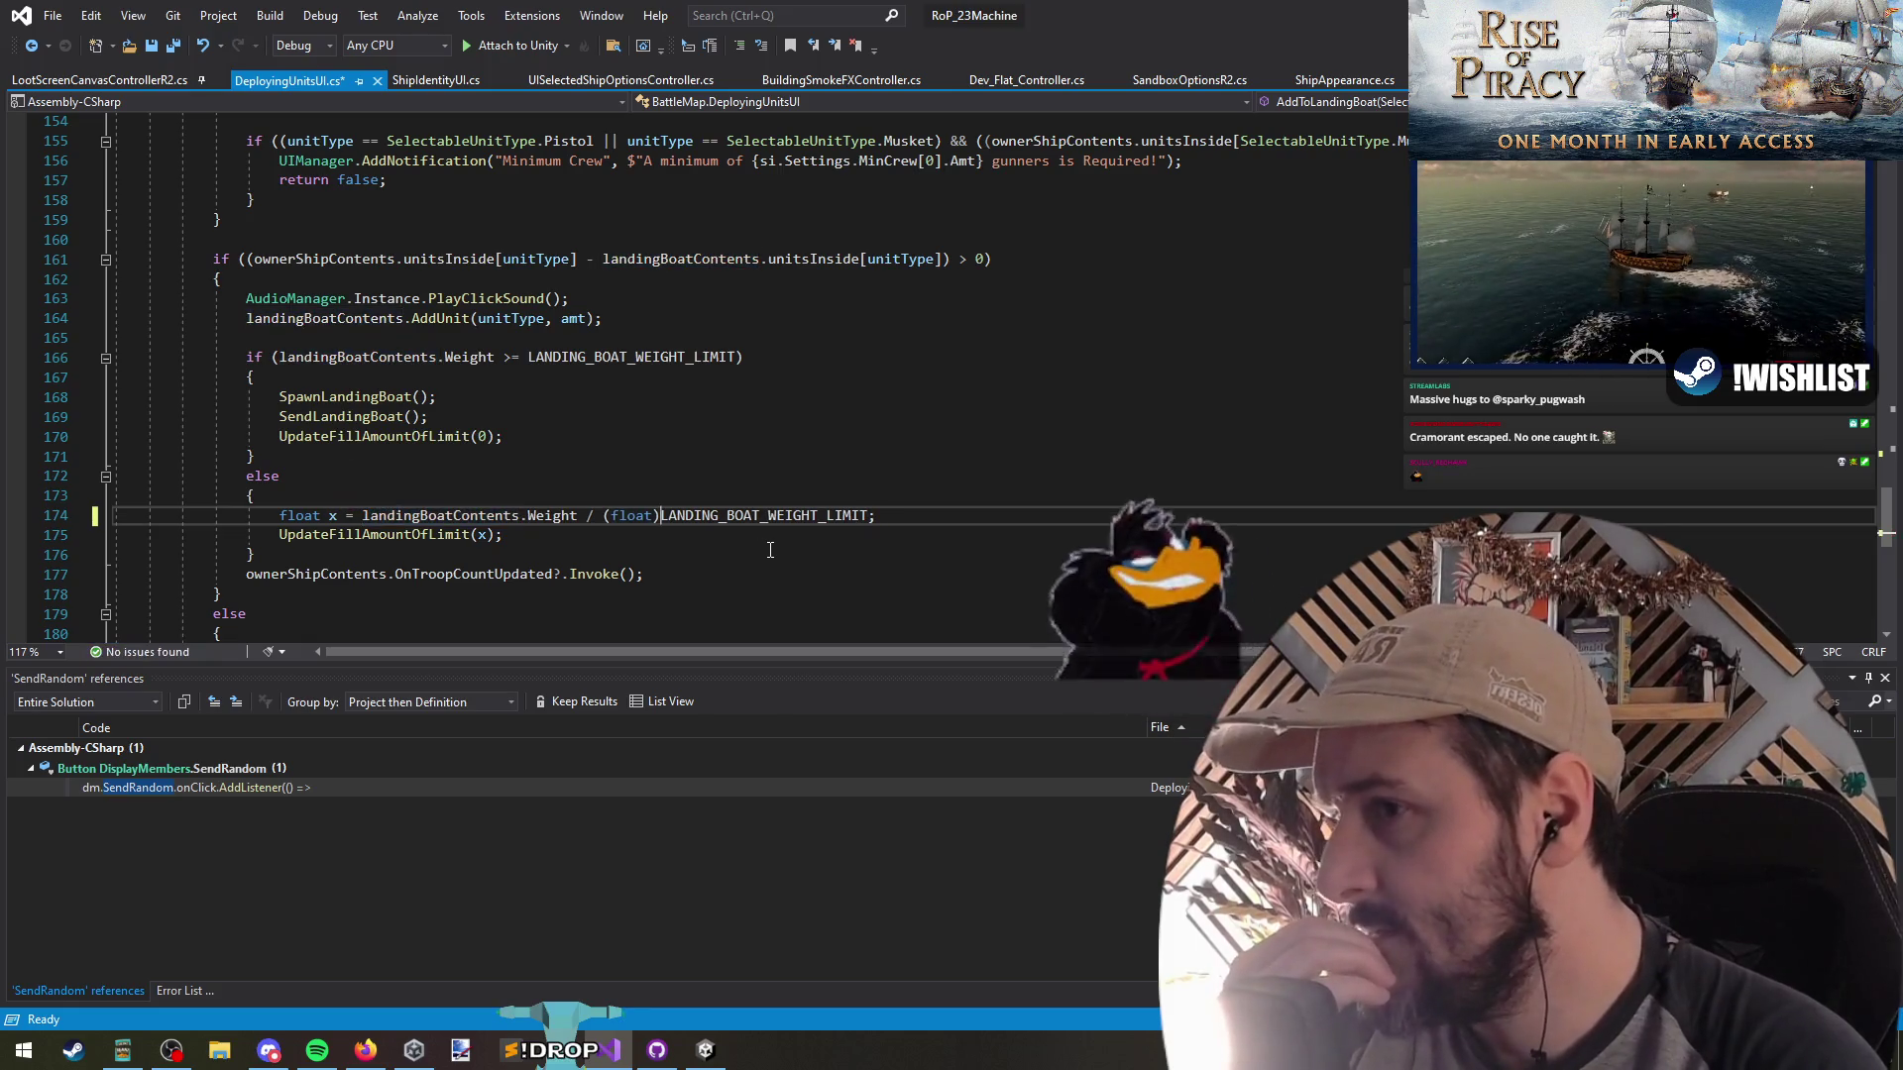
Remove the second (float) cast on line 174 and check the resulting division
{"action": "key", "text": "ctrl+Right"}
{"action": "key", "text": "ctrl+Right"}
{"action": "key", "text": "ctrl+Right"}
{"action": "key", "text": "Delete"}
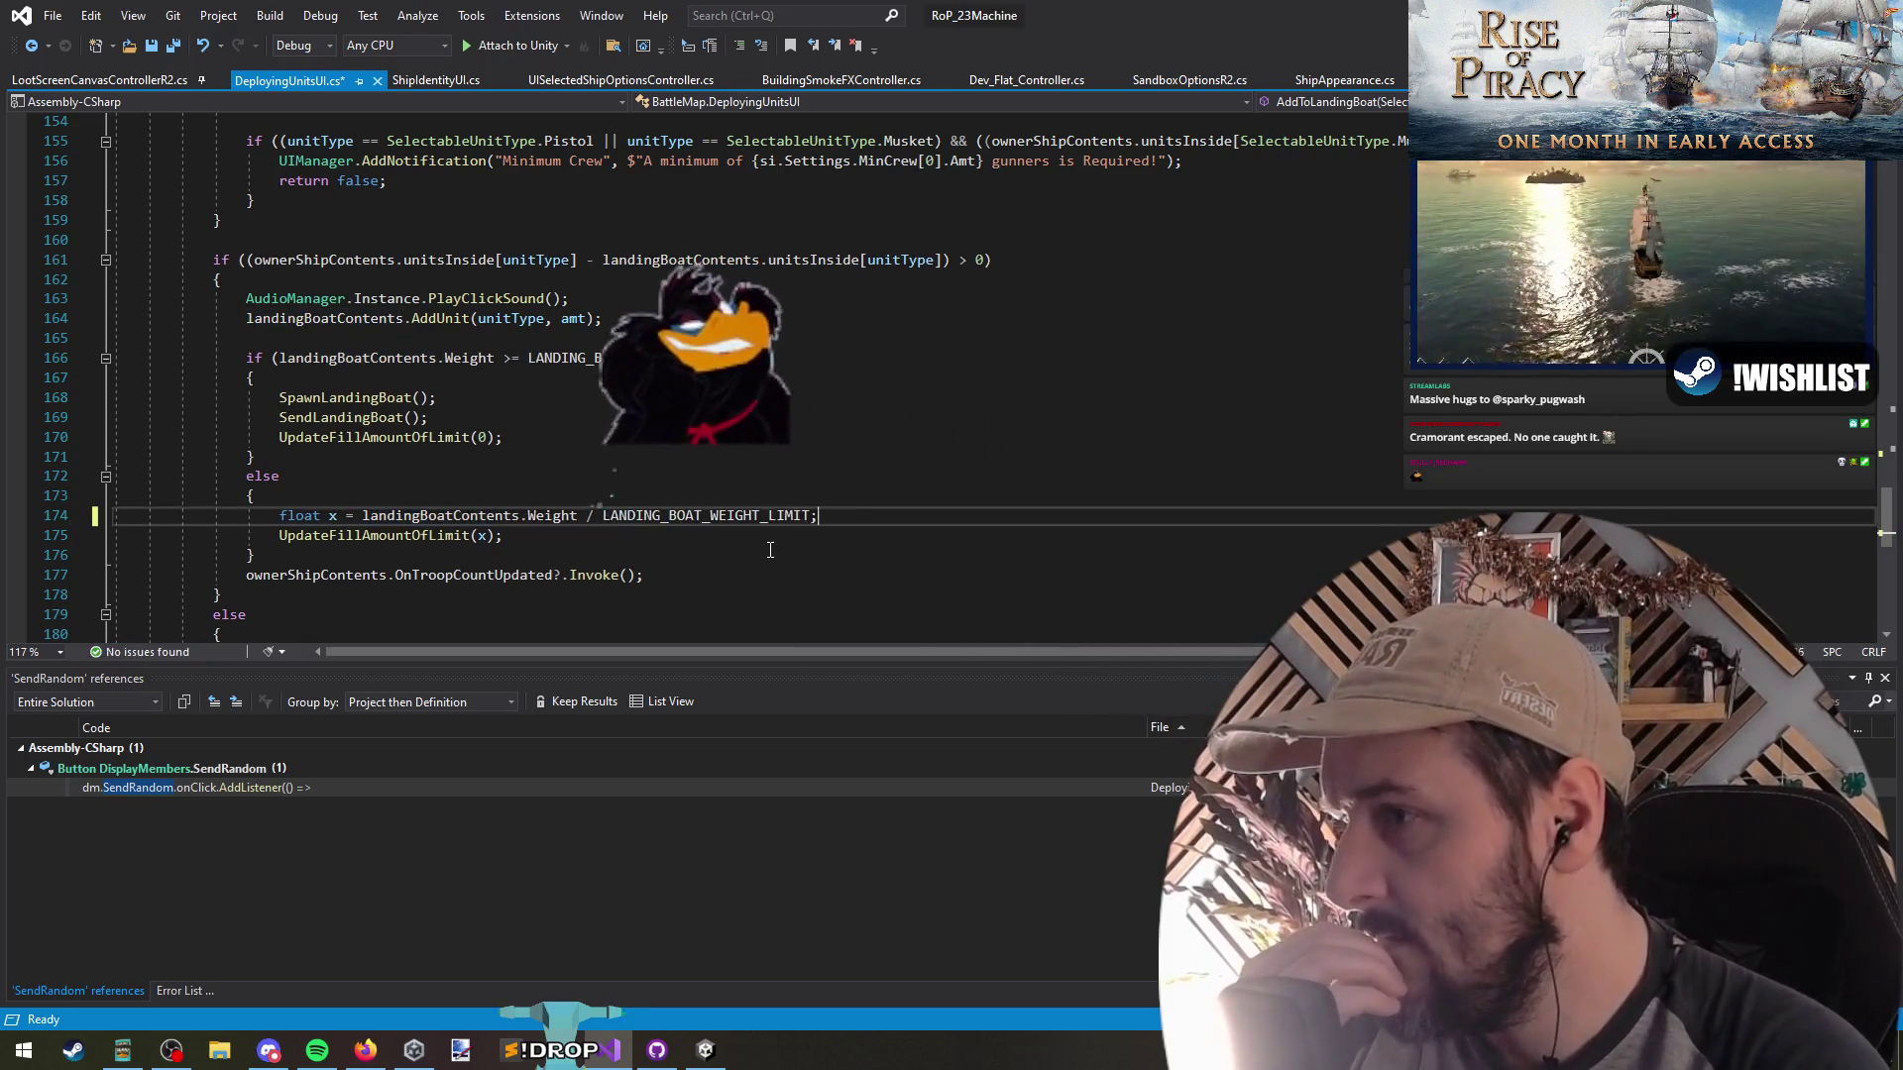
{"action": "mouse_move", "coordinate": [591, 516]}
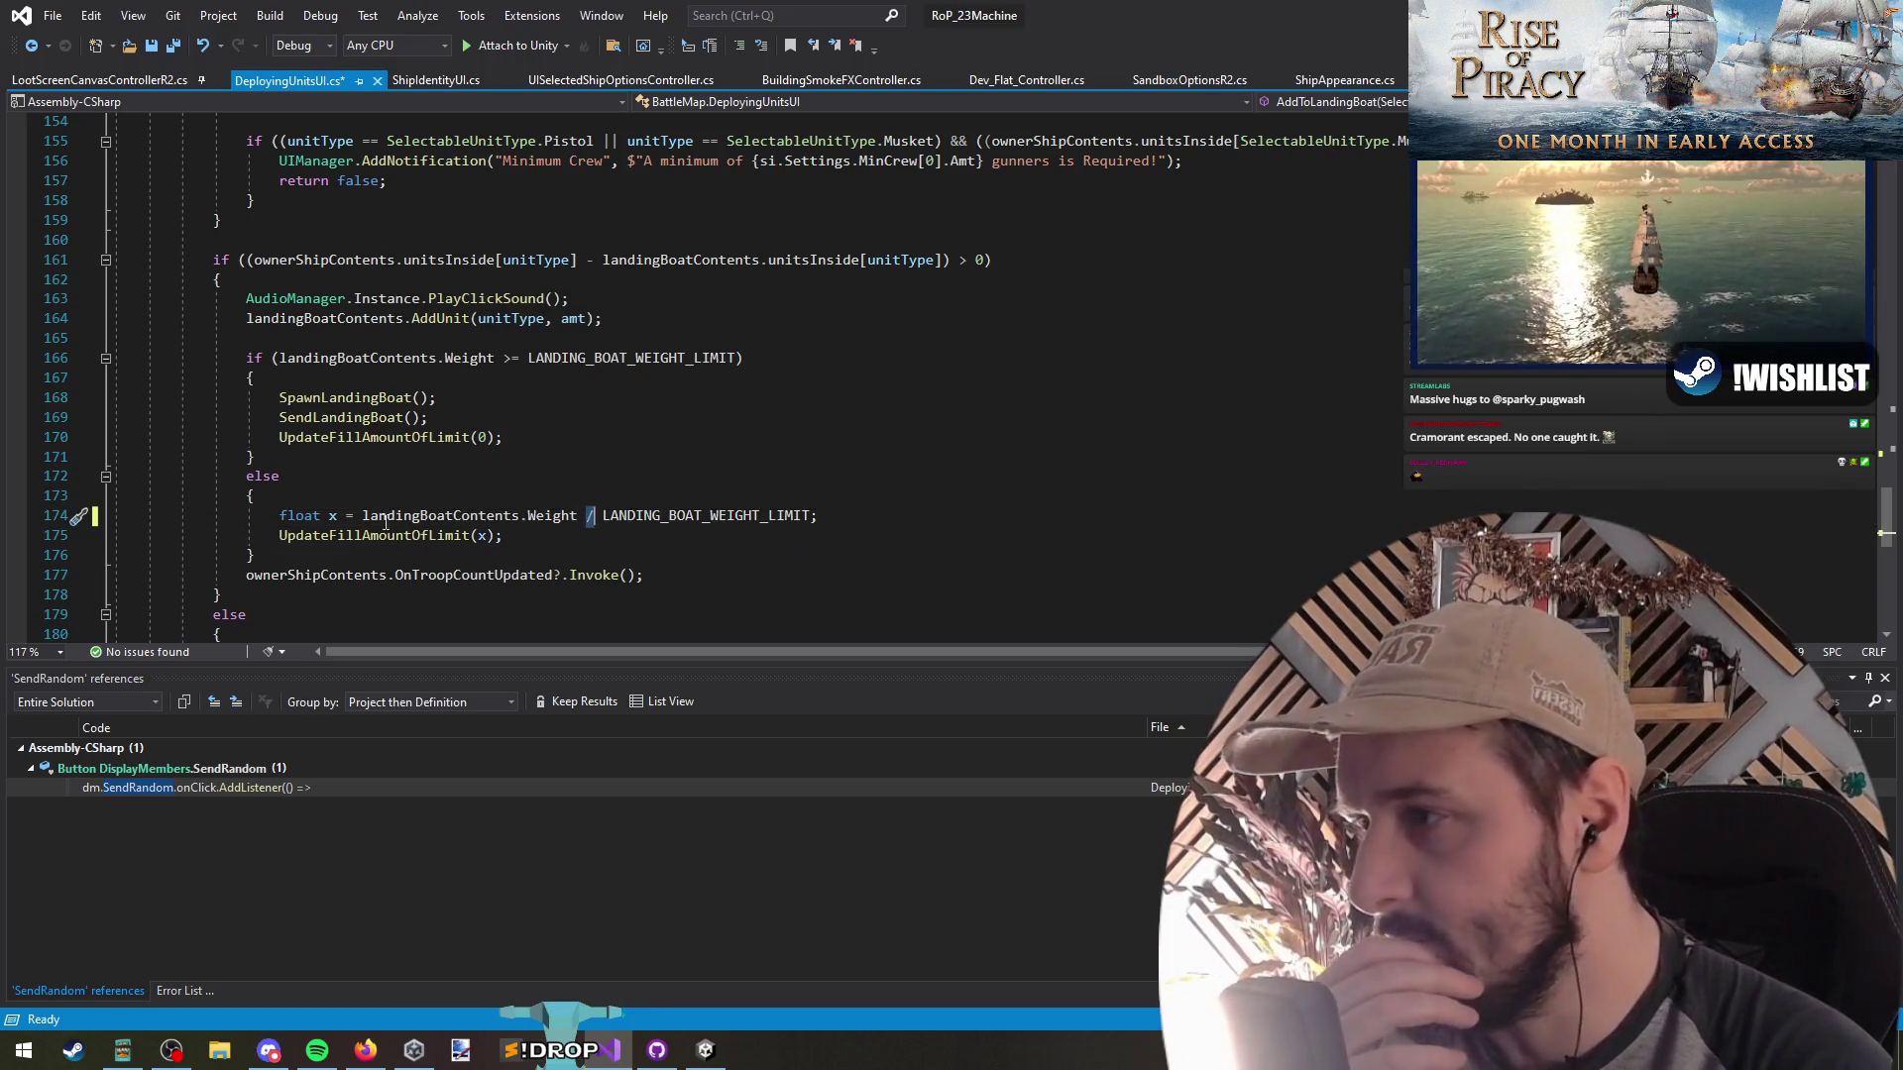
{"action": "left_click", "coordinate": [400, 496]}
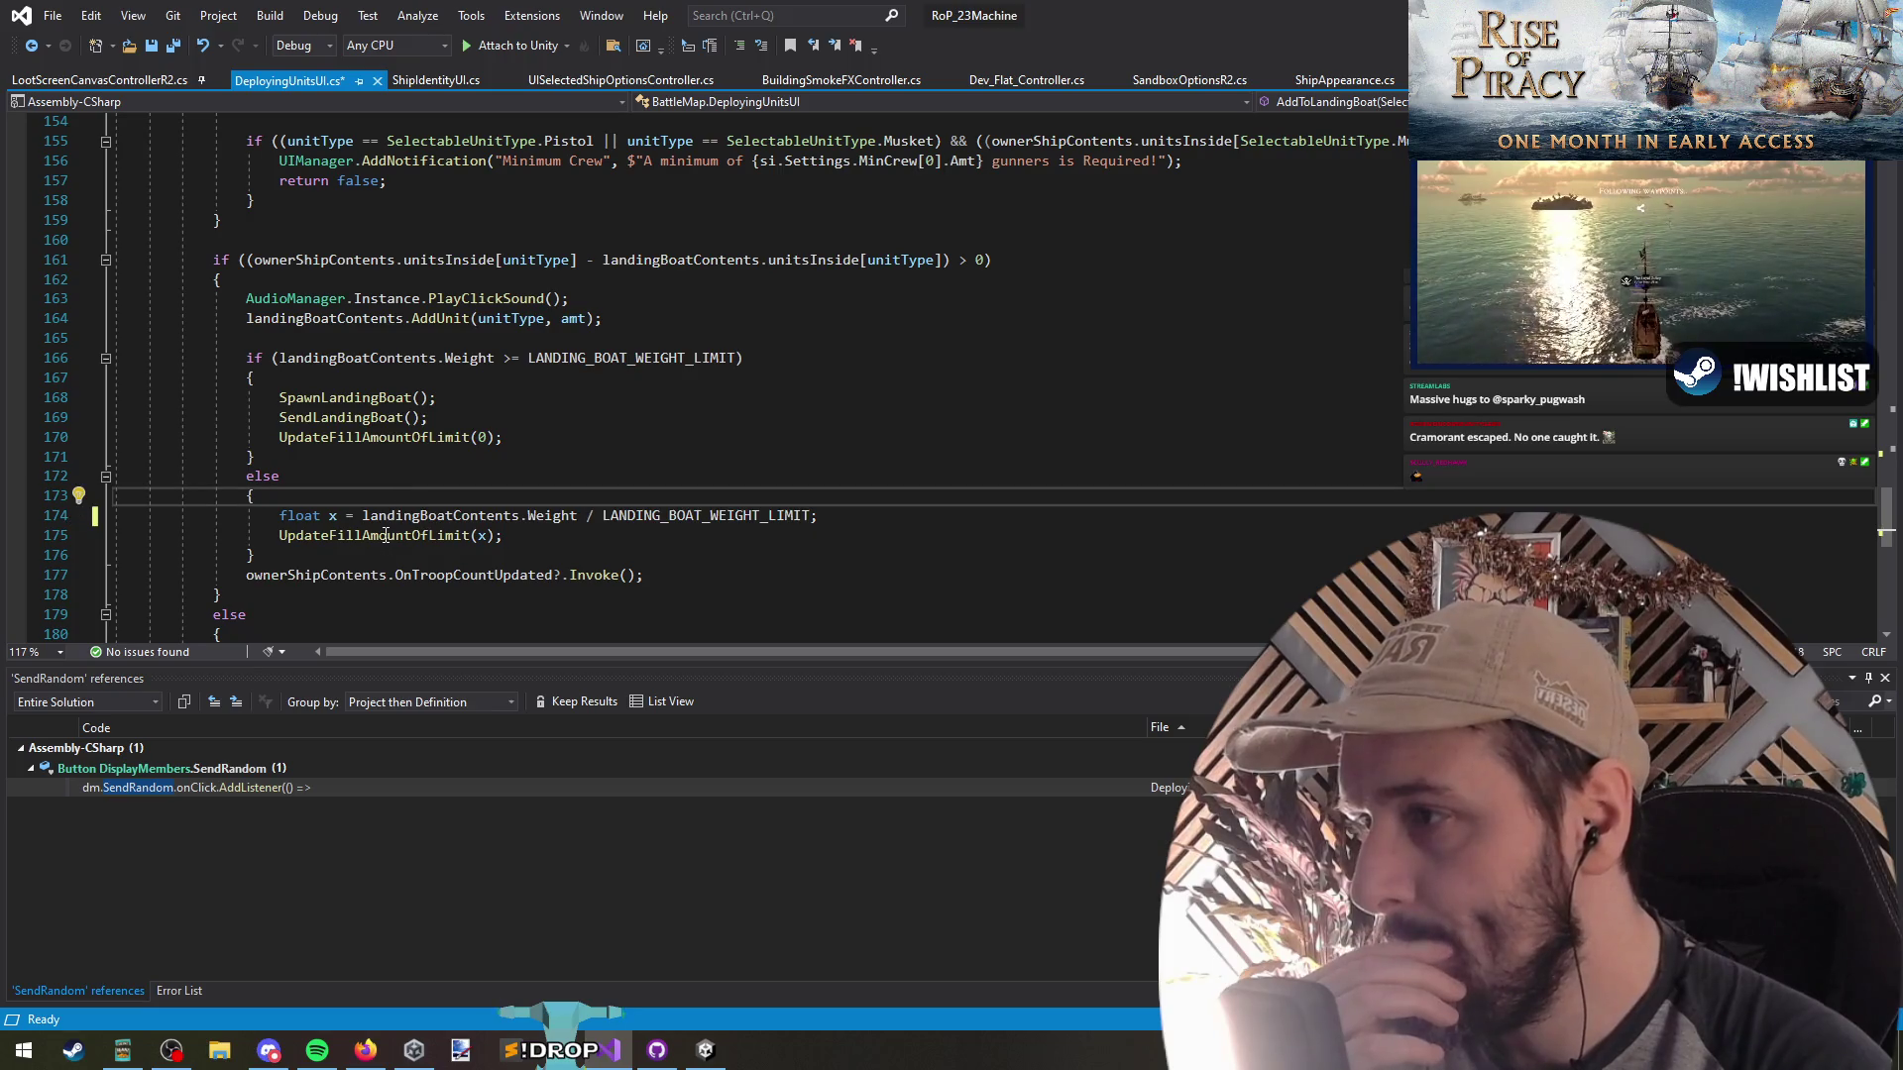
{"action": "mouse_move", "coordinate": [385, 536]}
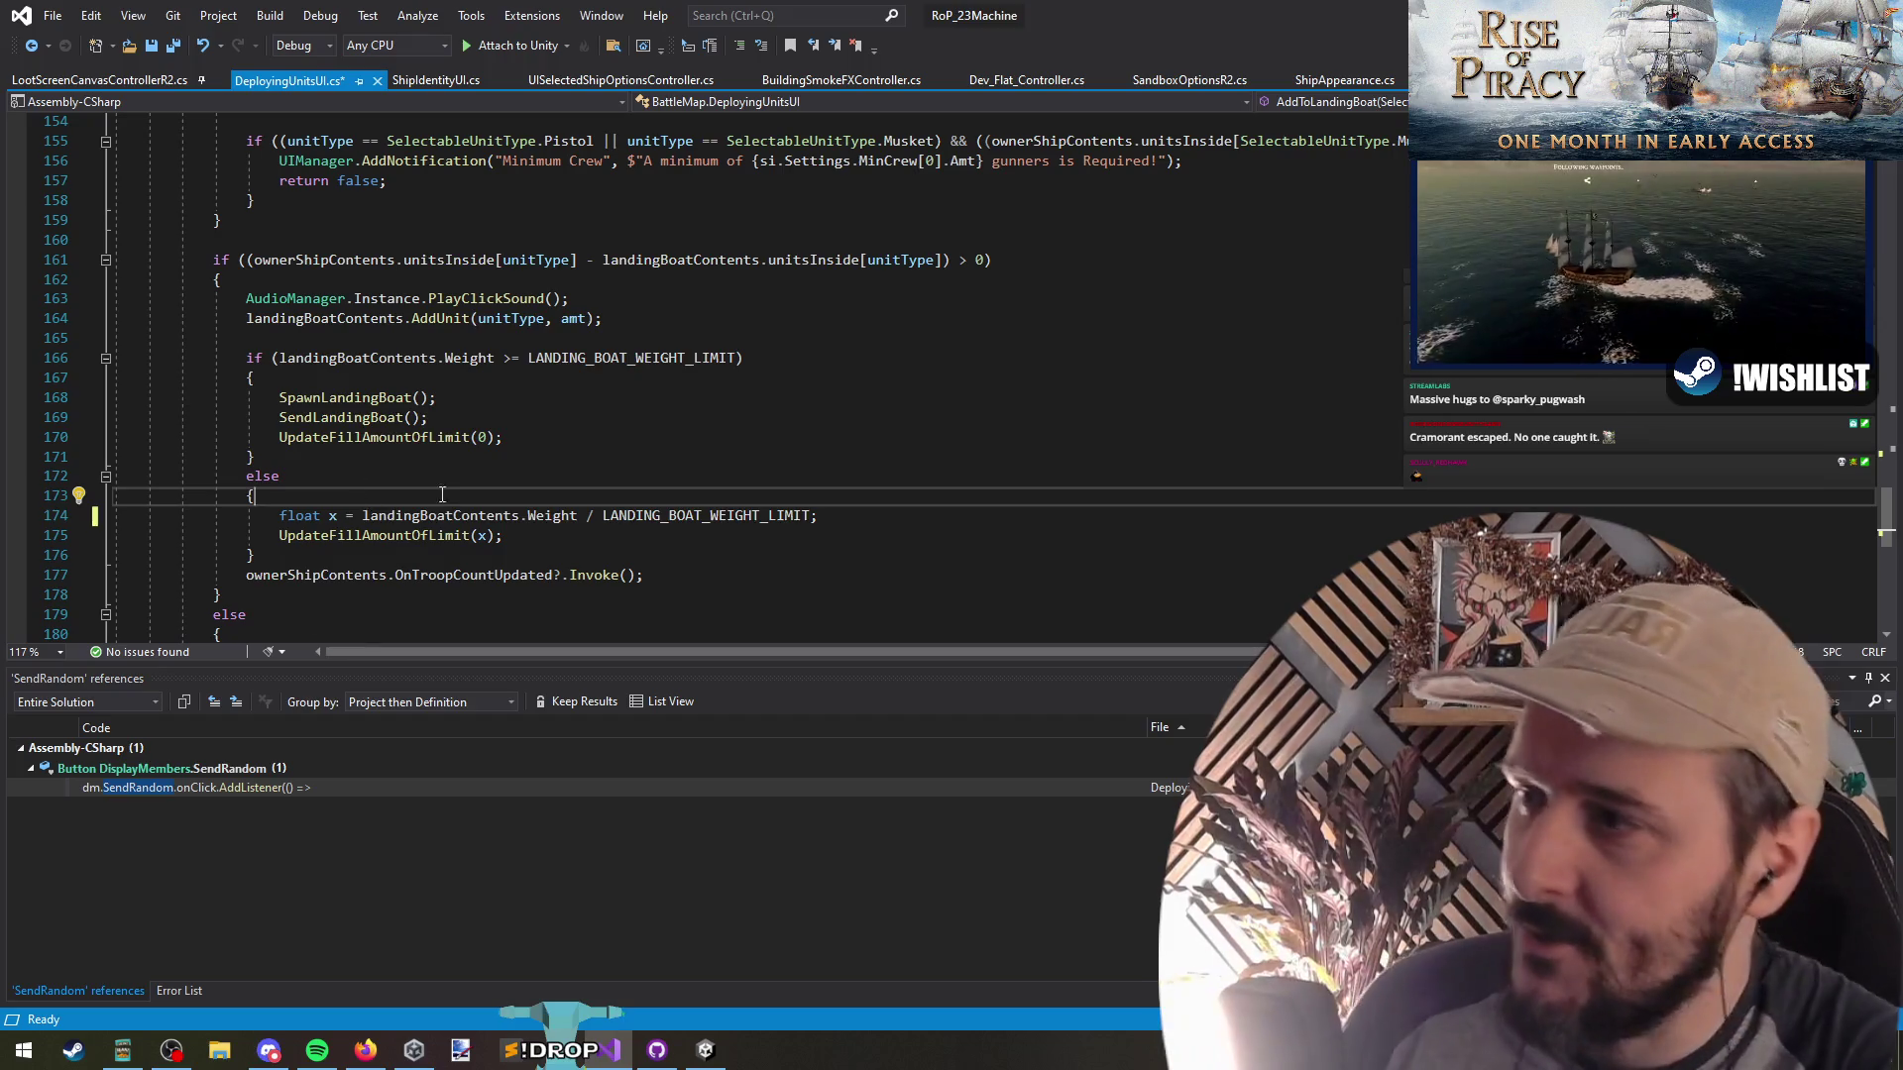
{"action": "scroll", "coordinate": [849, 457], "scroll_direction": "up", "scroll_amount": 2}
{"action": "scroll", "coordinate": [849, 457], "scroll_direction": "up", "scroll_amount": 9}
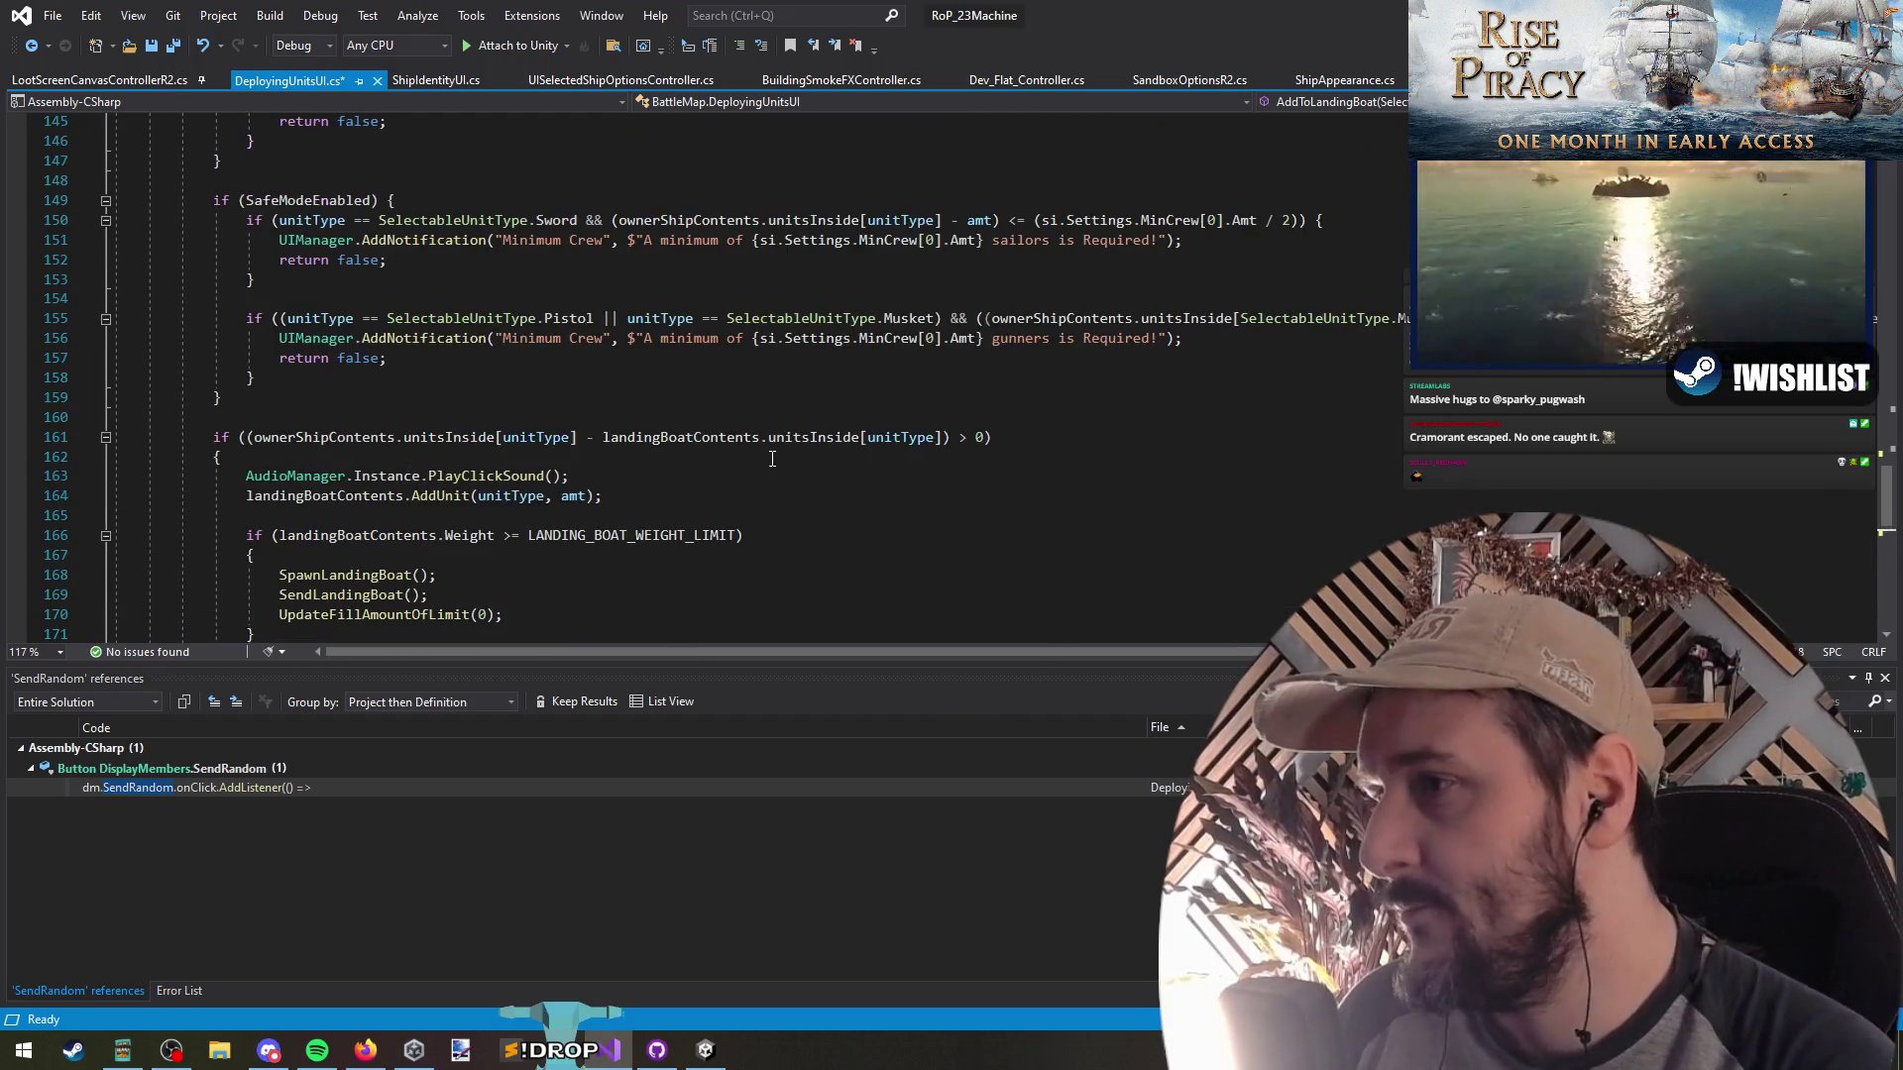
{"action": "scroll", "coordinate": [768, 477], "scroll_direction": "down", "scroll_amount": 7}
Go to the SafeModeEnabled declaration and list all its references
{"action": "left_click", "coordinate": [462, 243]}
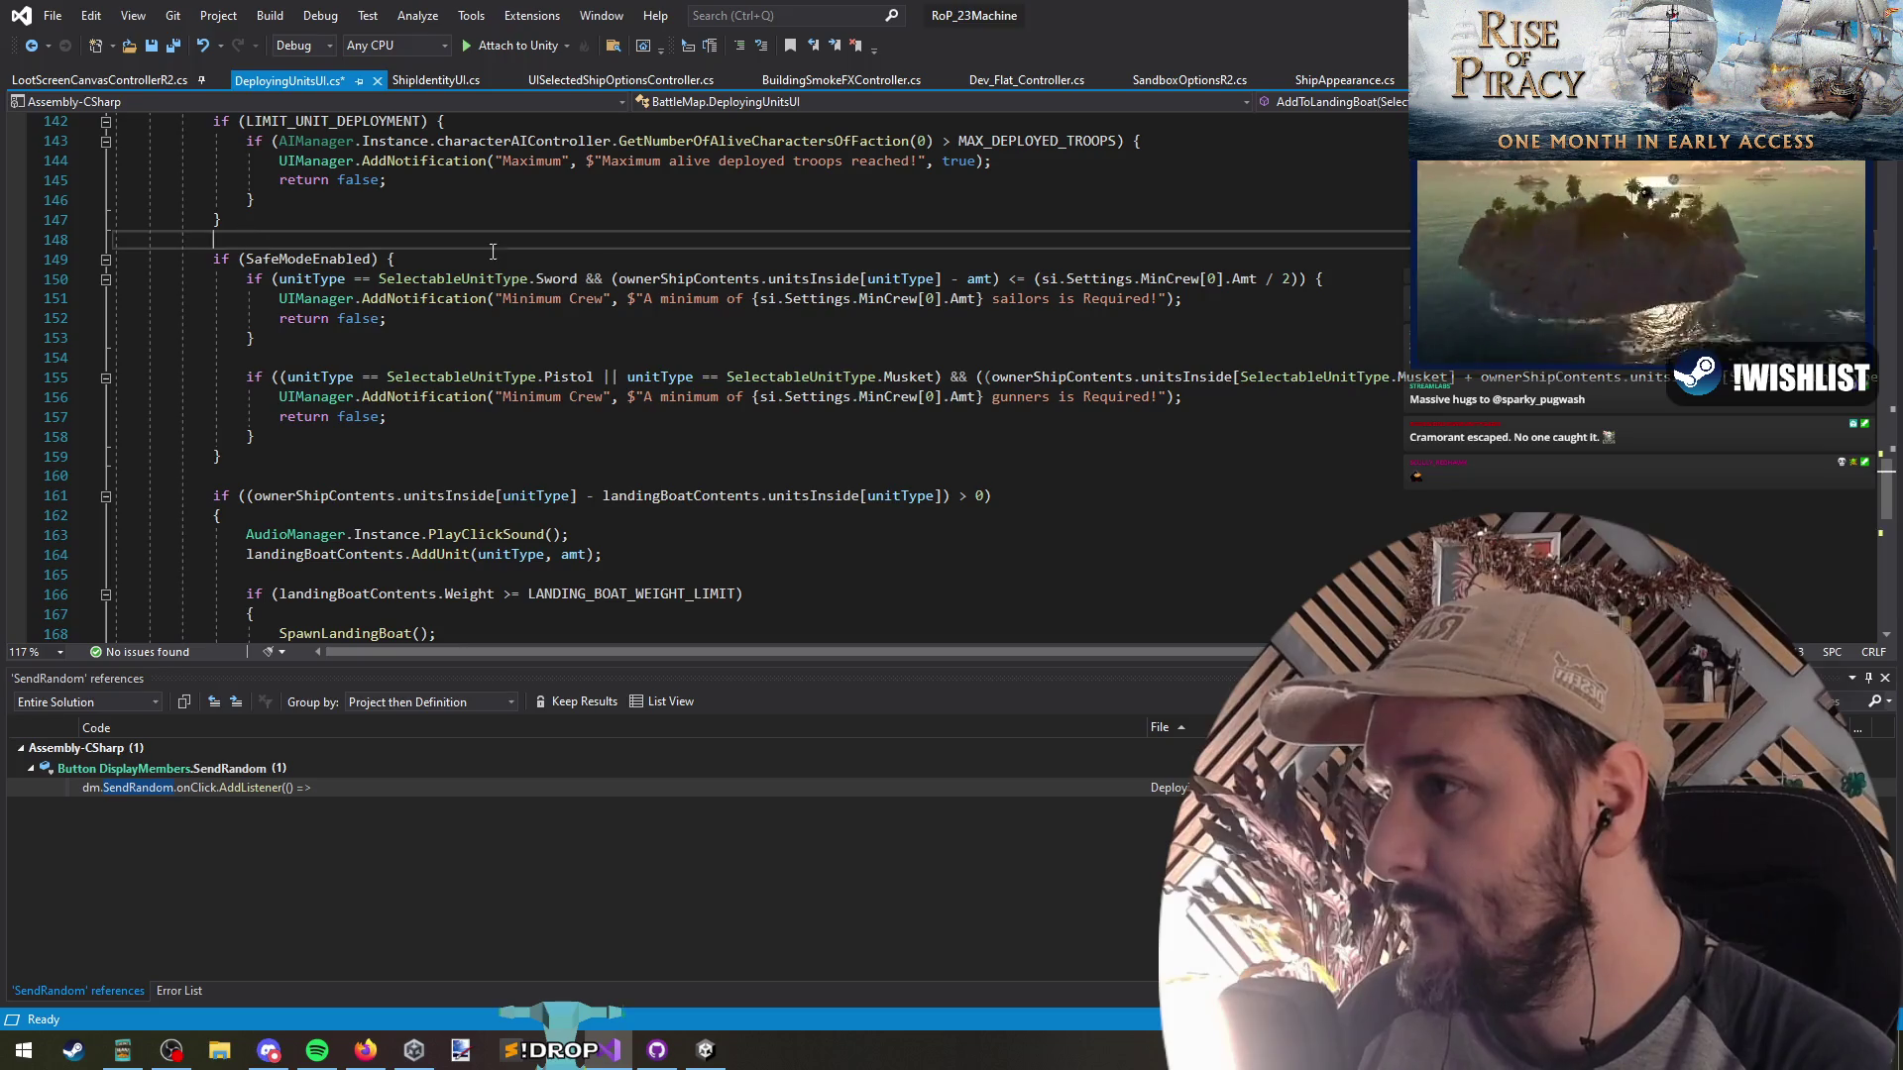
{"action": "left_click", "coordinate": [281, 258]}
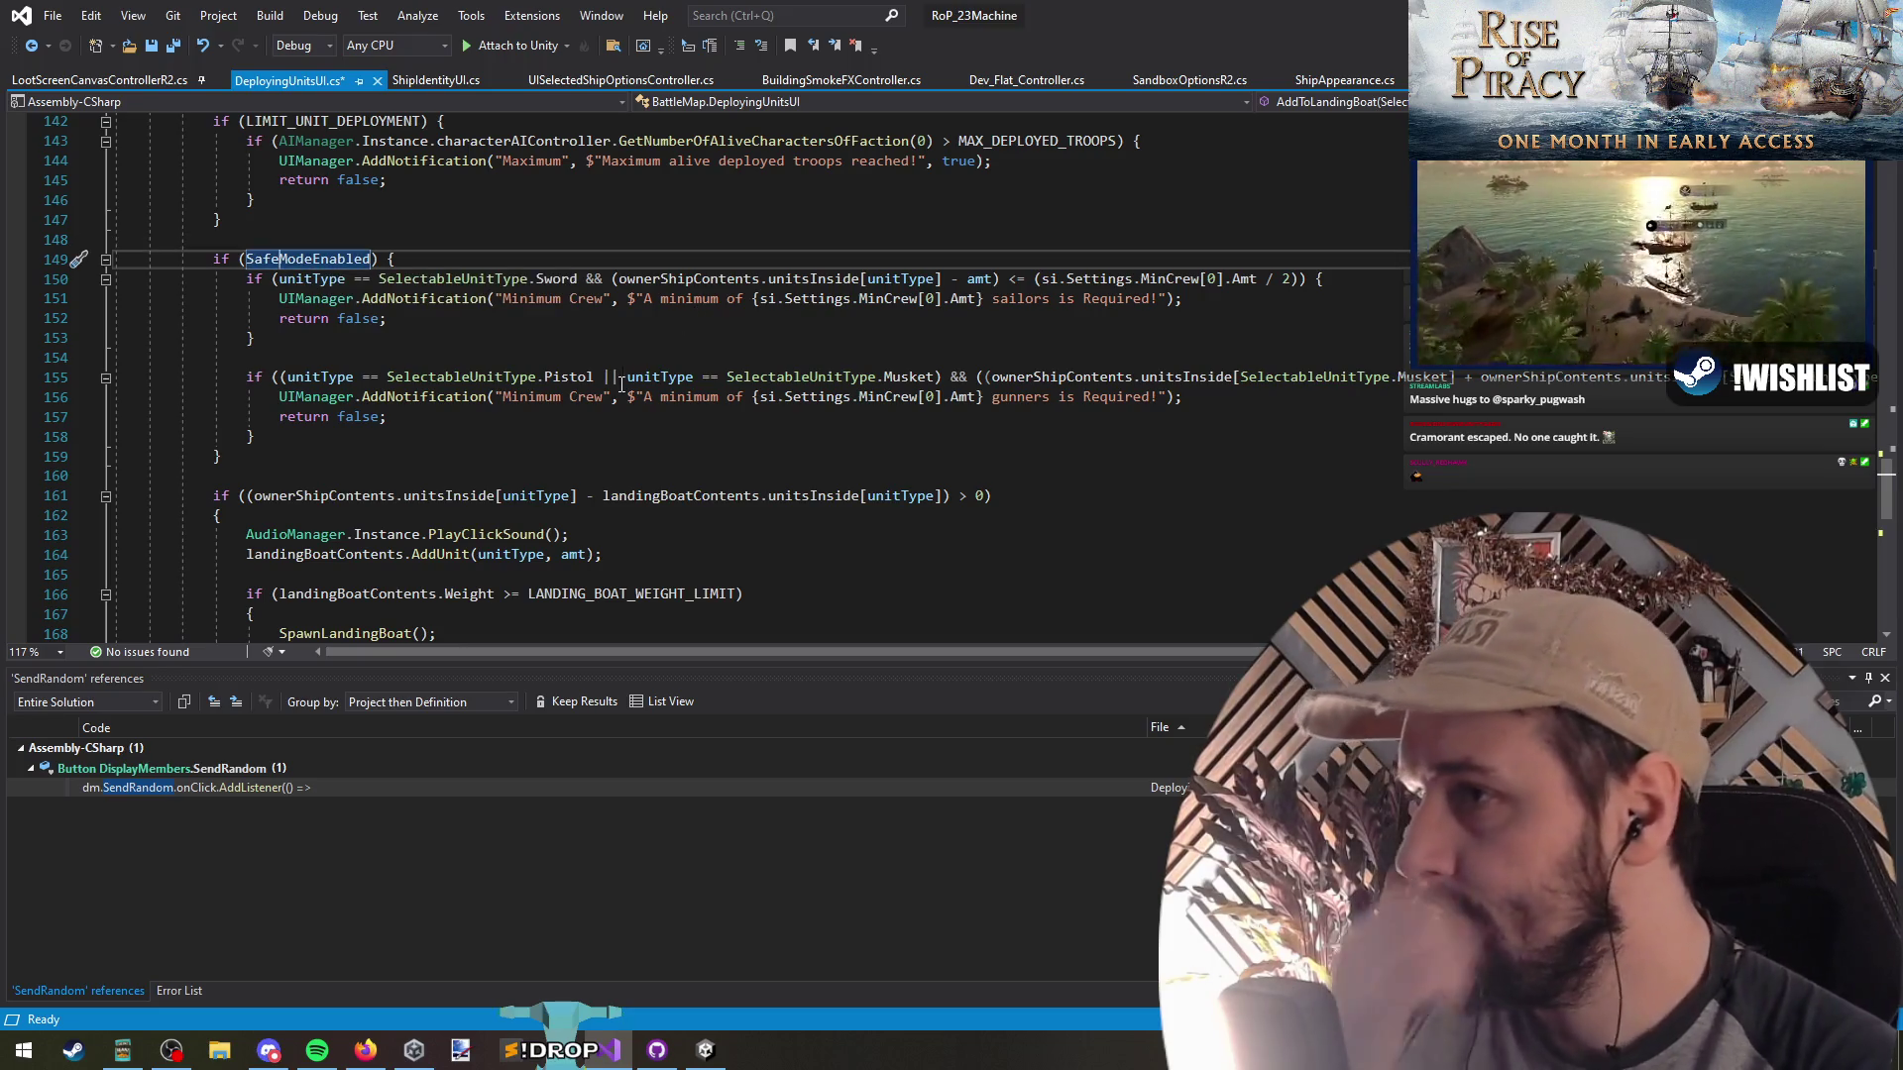
{"action": "left_click", "coordinate": [330, 258]}
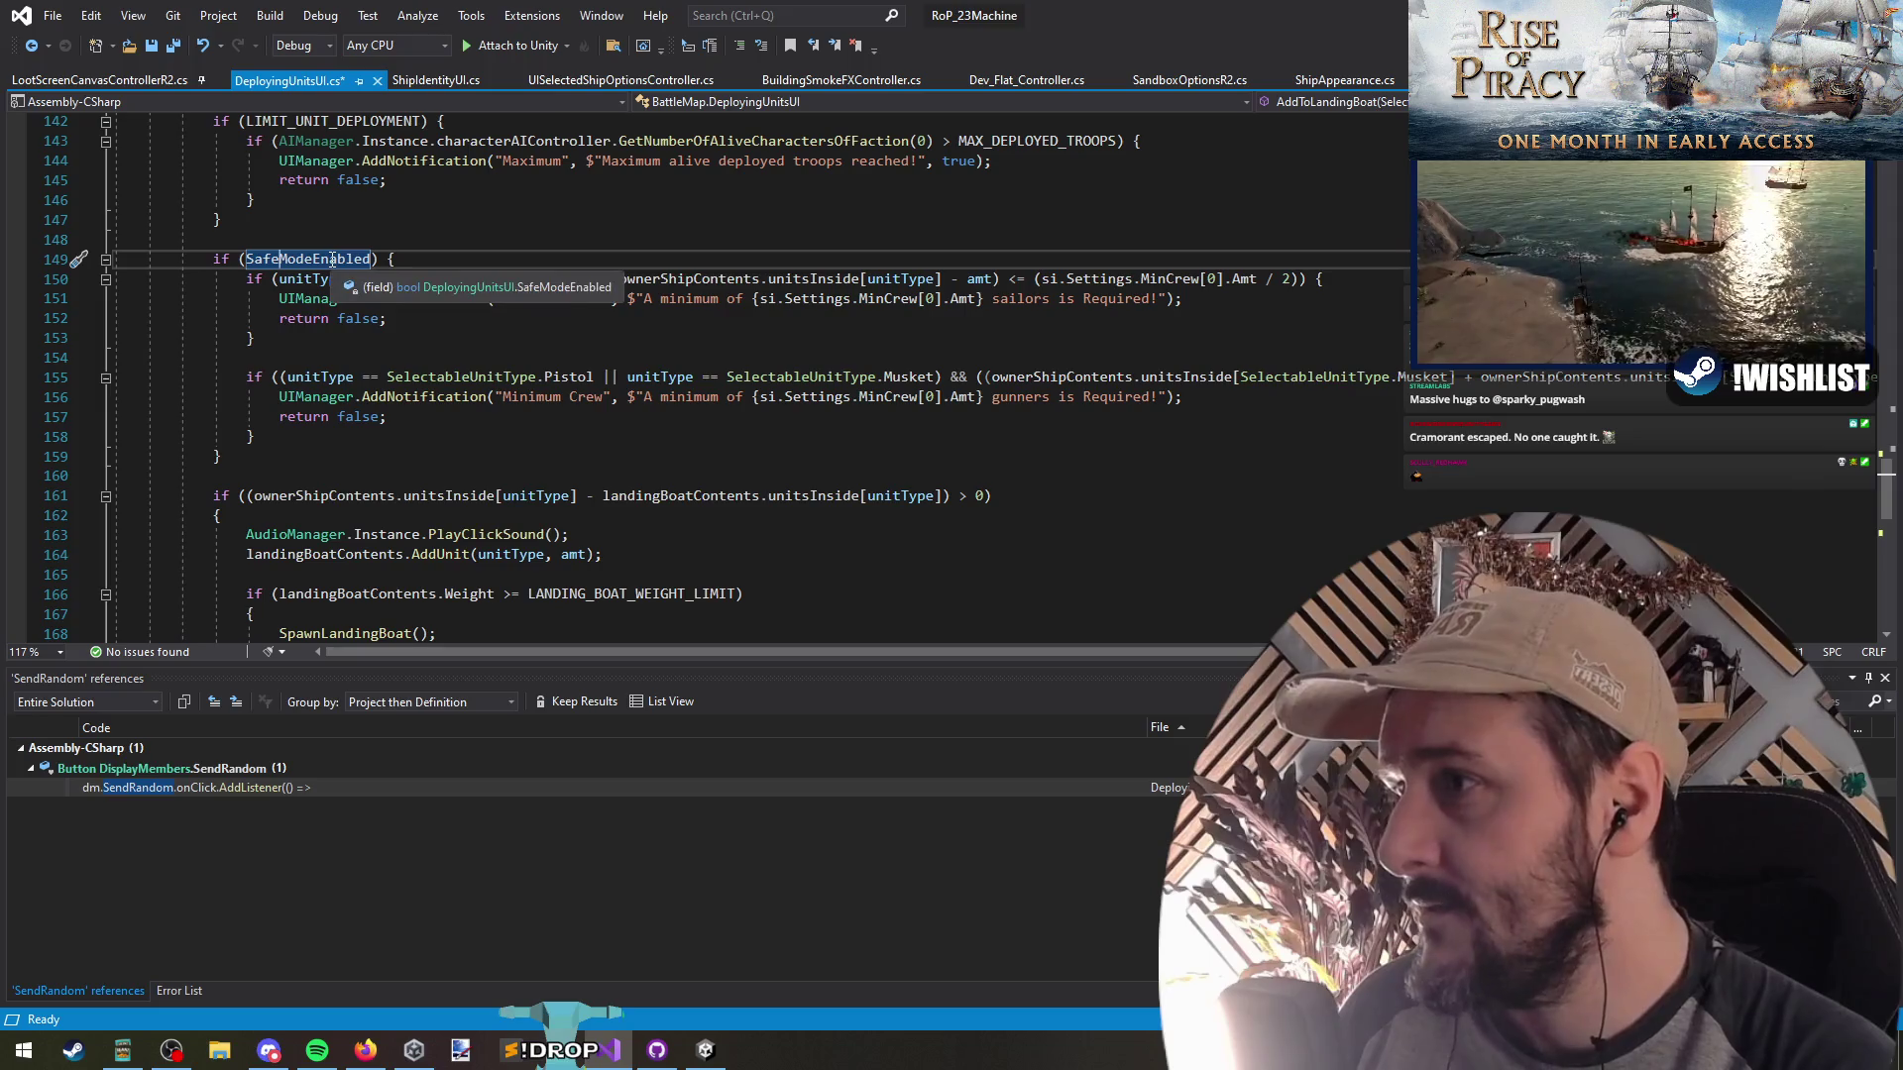
{"action": "key", "text": "F12"}
{"action": "scroll", "coordinate": [466, 387], "scroll_direction": "down", "scroll_amount": 5}
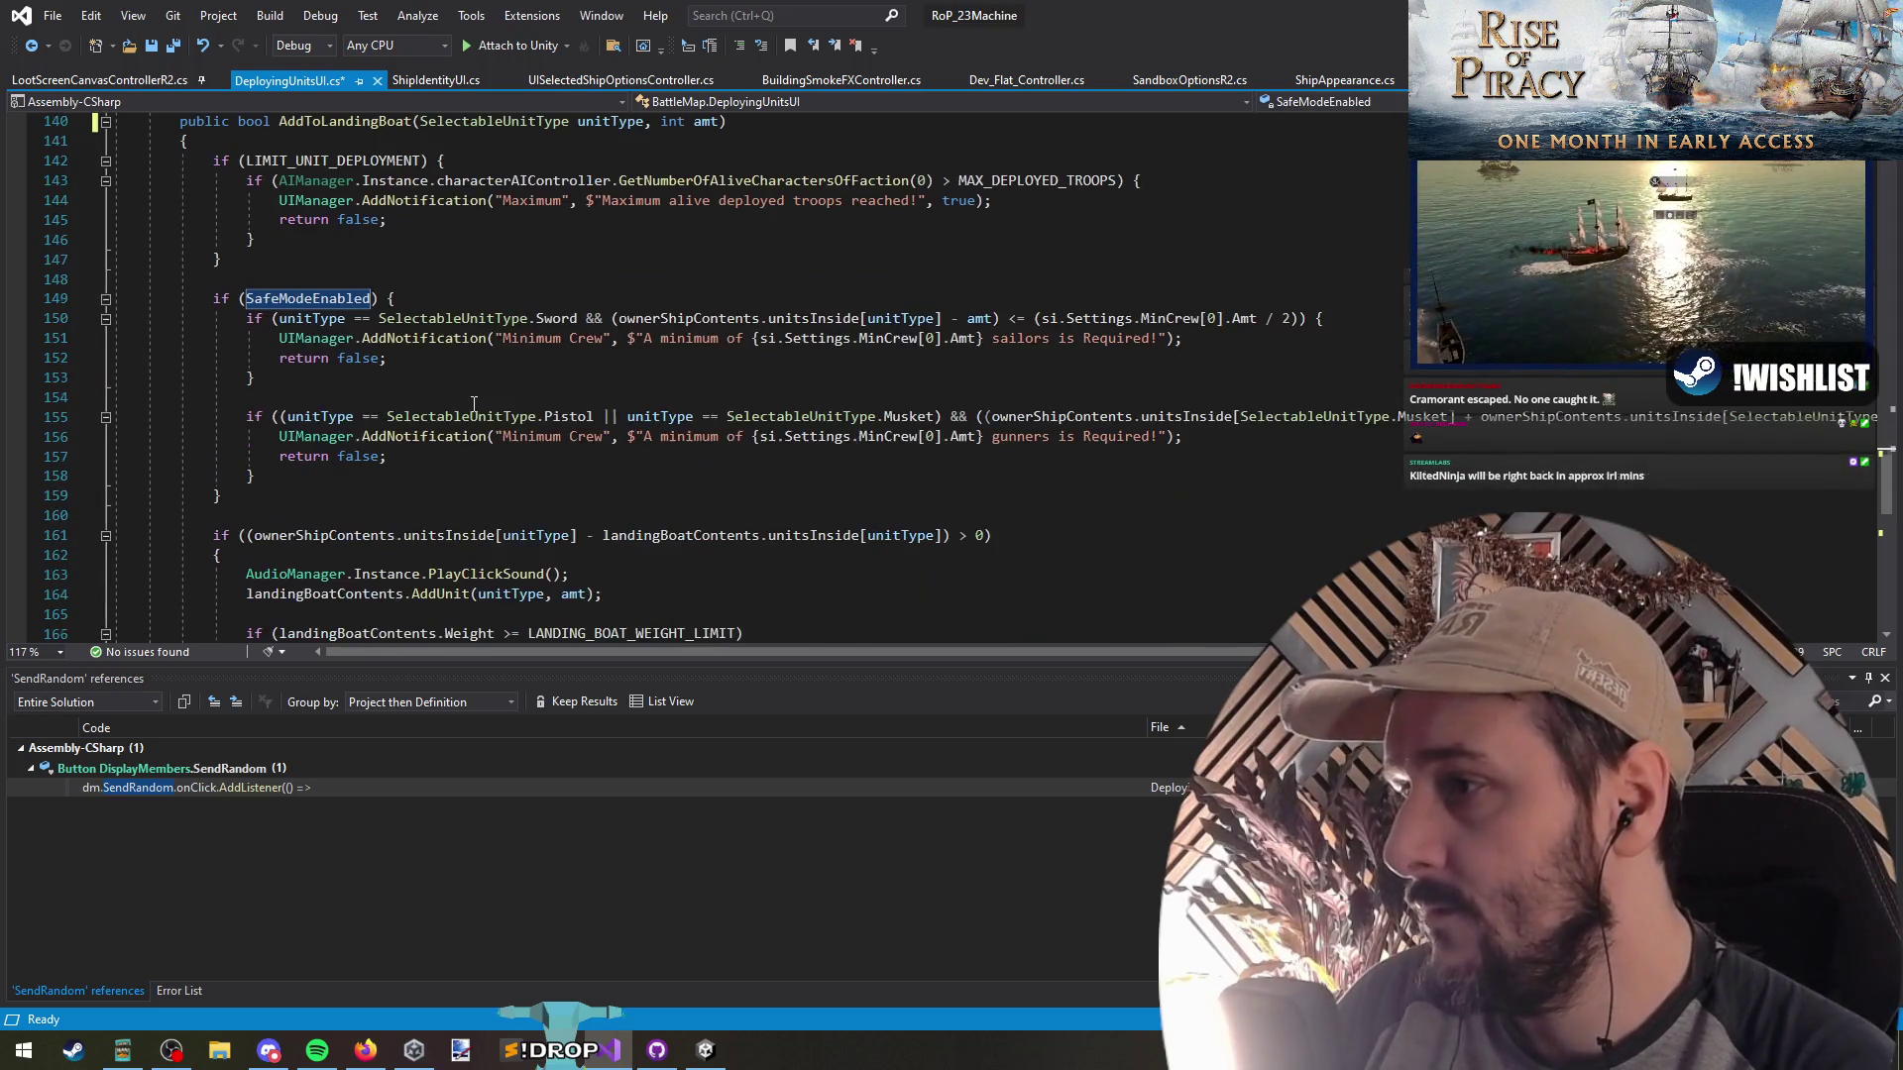
{"action": "right_click", "coordinate": [381, 299]}
{"action": "left_click", "coordinate": [402, 487]}
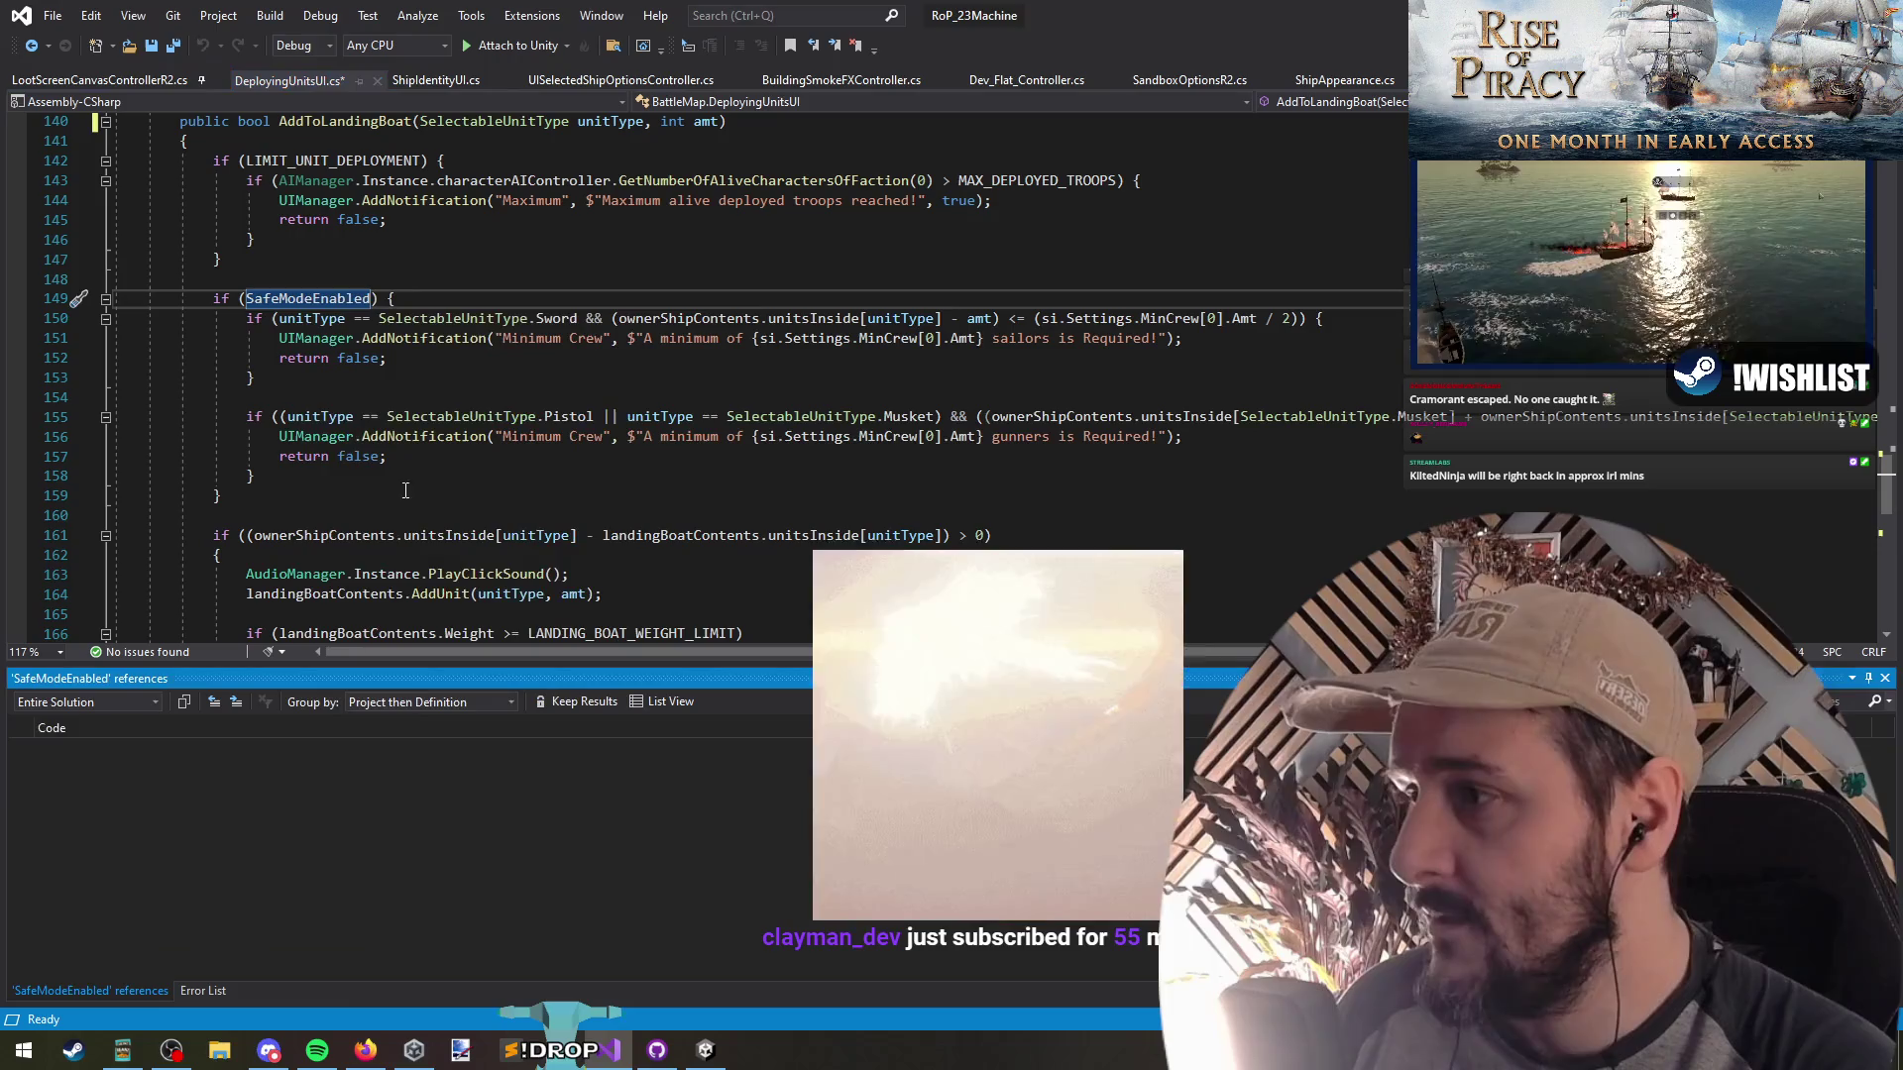
{"action": "left_click", "coordinate": [222, 495]}
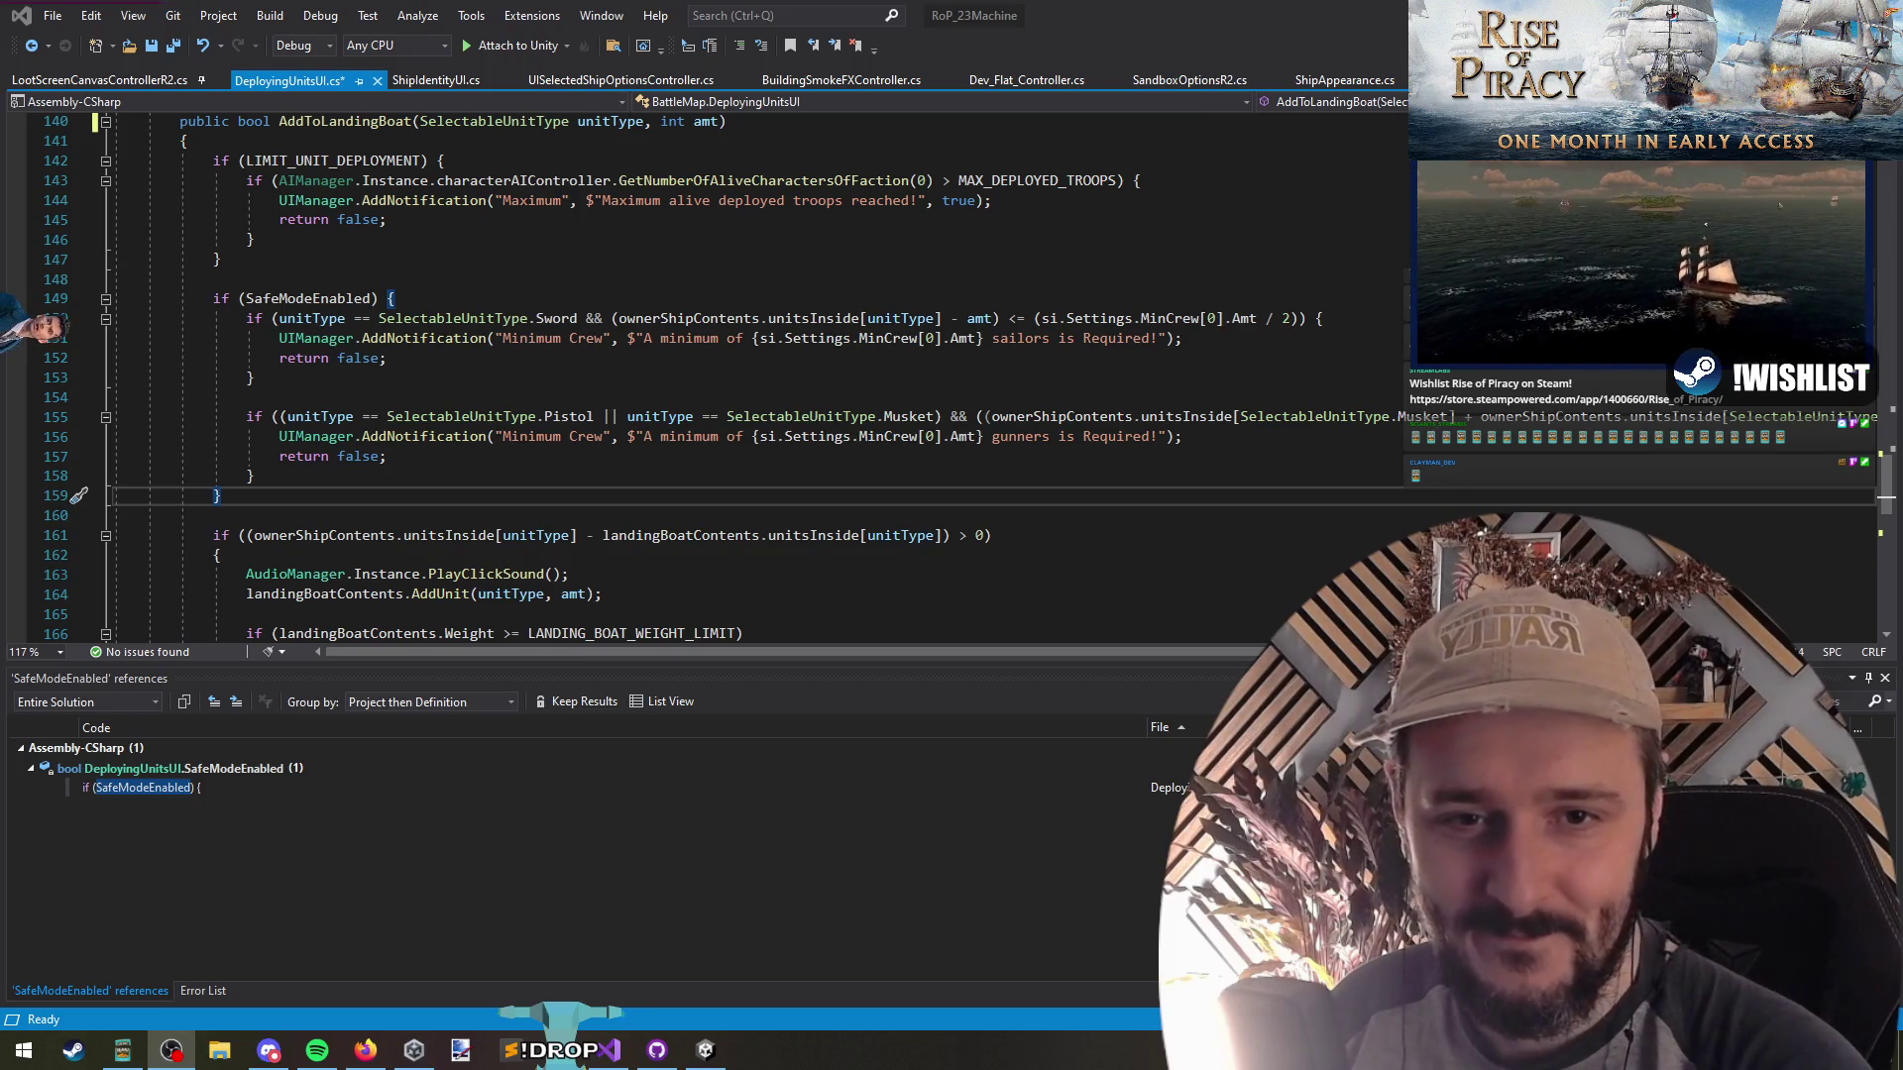
Save all modified files, including DeployingUnitsUI.cs
{"action": "left_click", "coordinate": [1040, 338]}
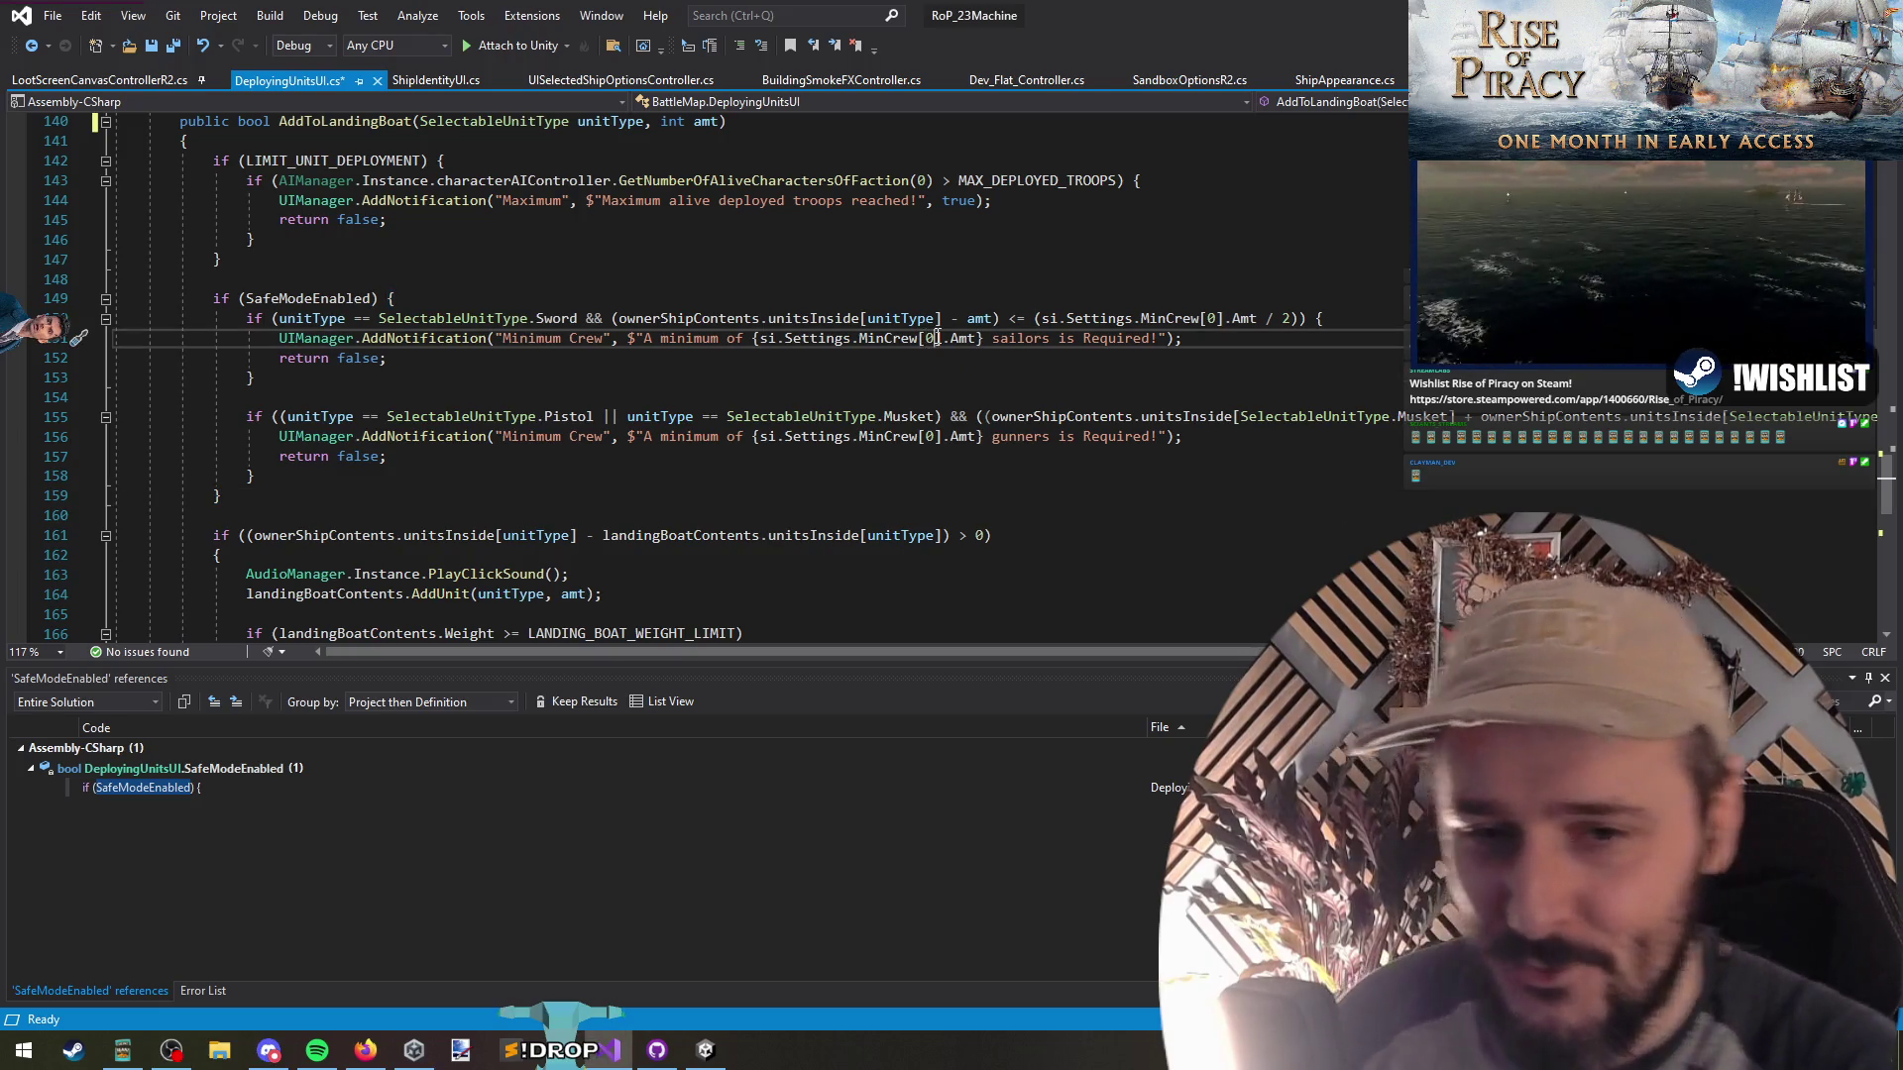
{"action": "left_click", "coordinate": [699, 283]}
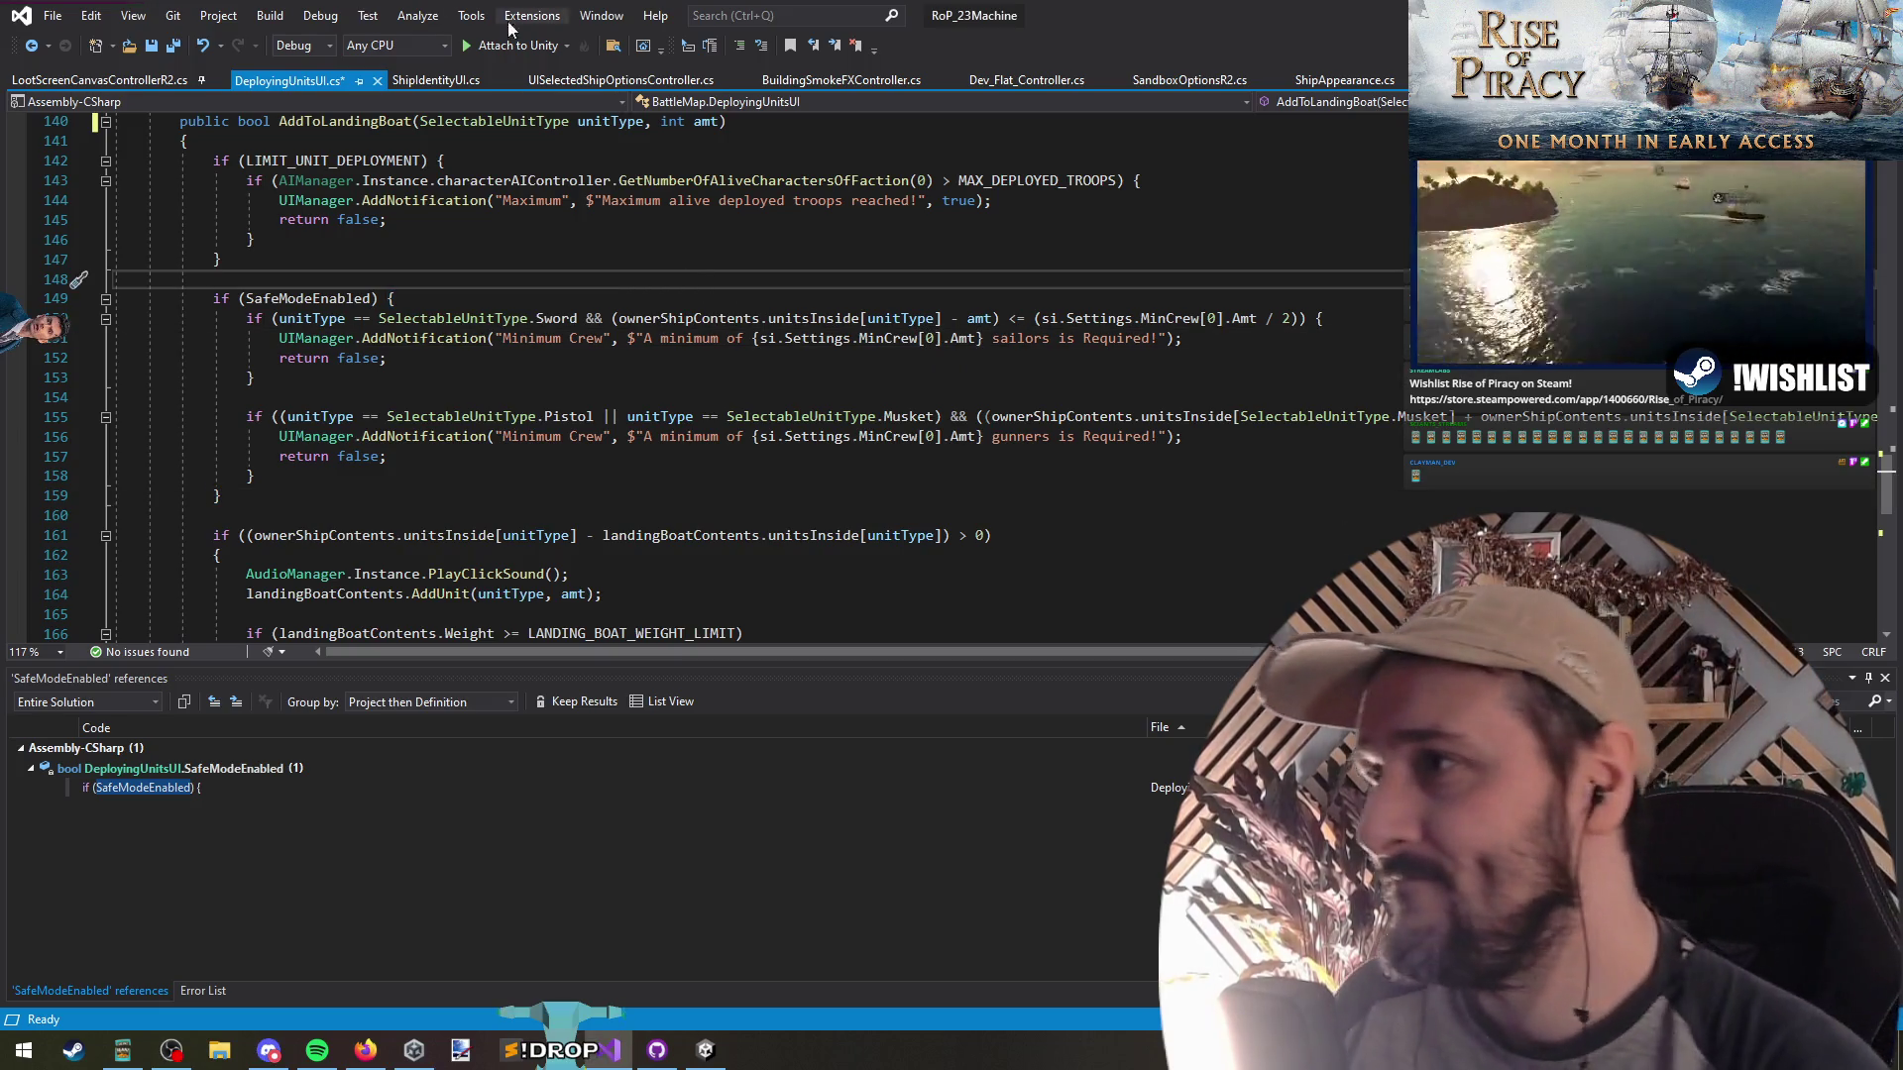
{"action": "left_click", "coordinate": [173, 45]}
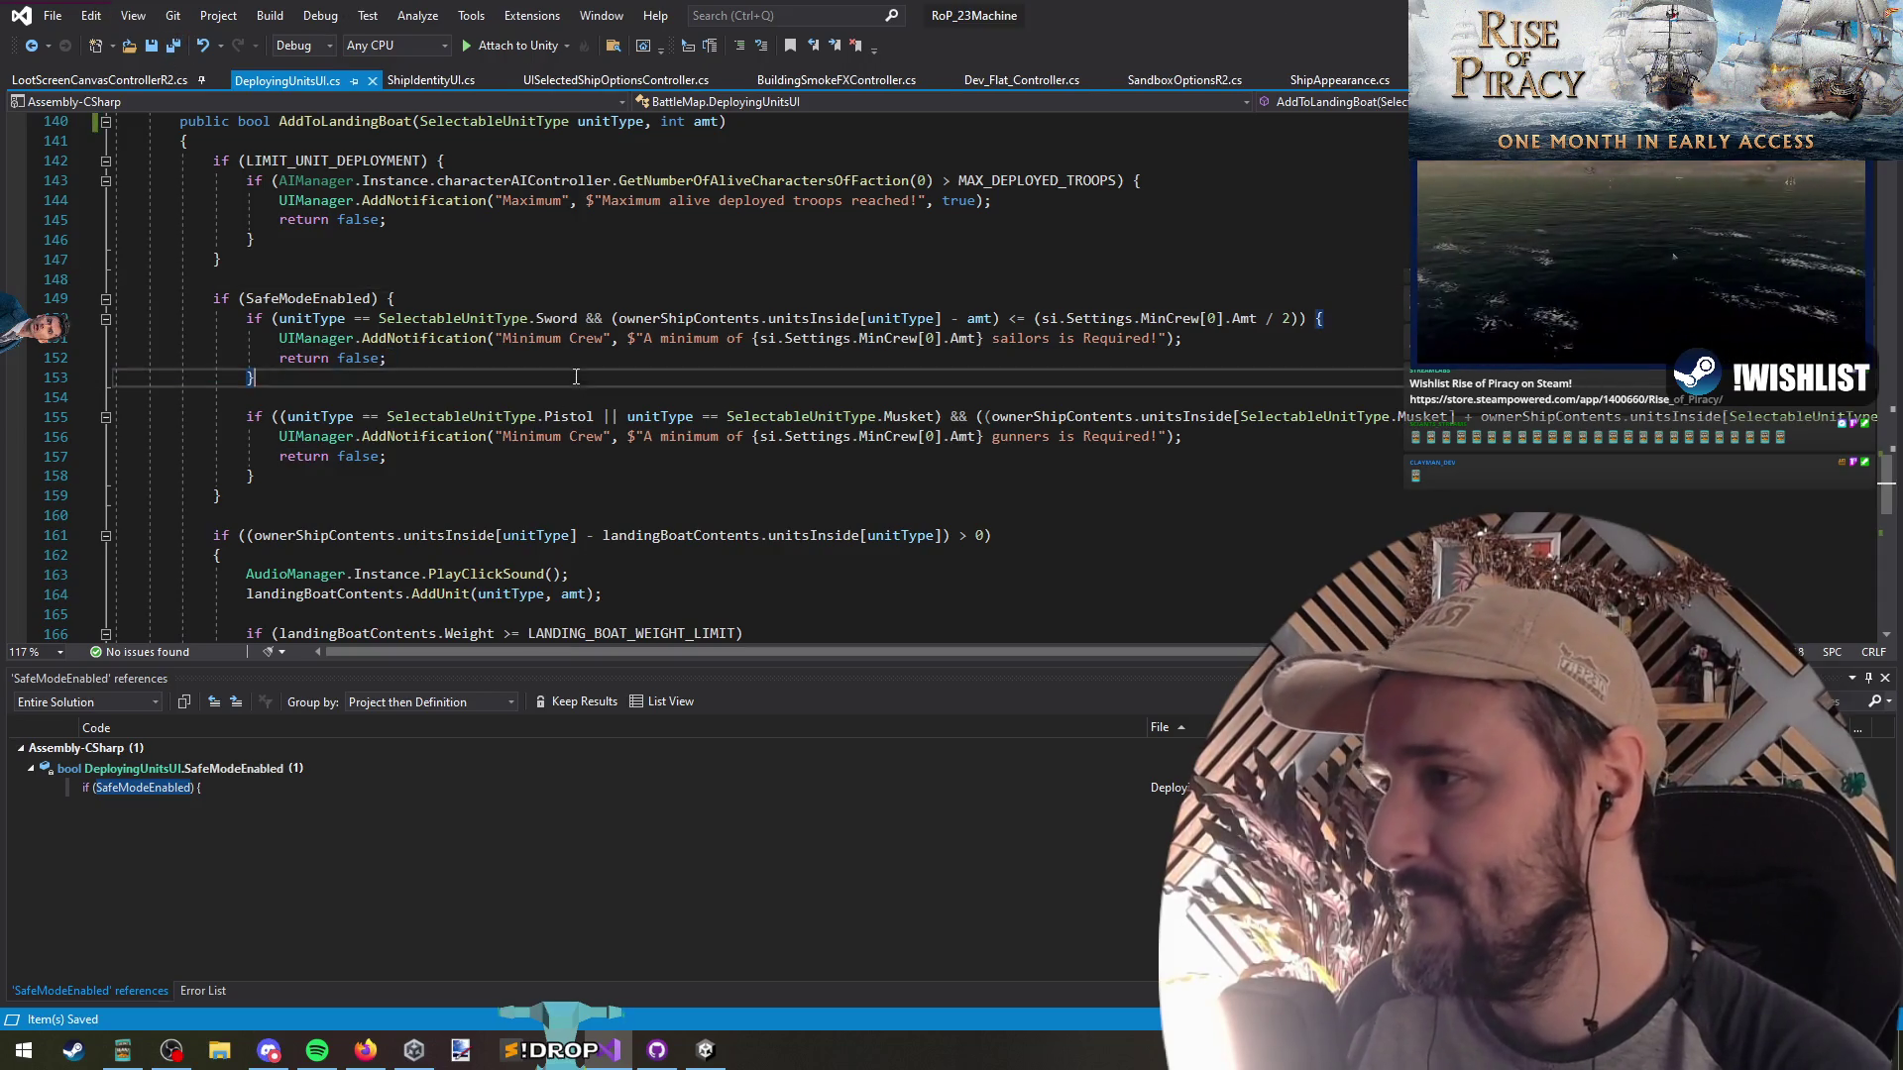
List all AddToLandingBoat references: the (charType, 1) and (unitType, amt) calls
{"action": "scroll", "coordinate": [447, 307], "scroll_direction": "up", "scroll_amount": 1}
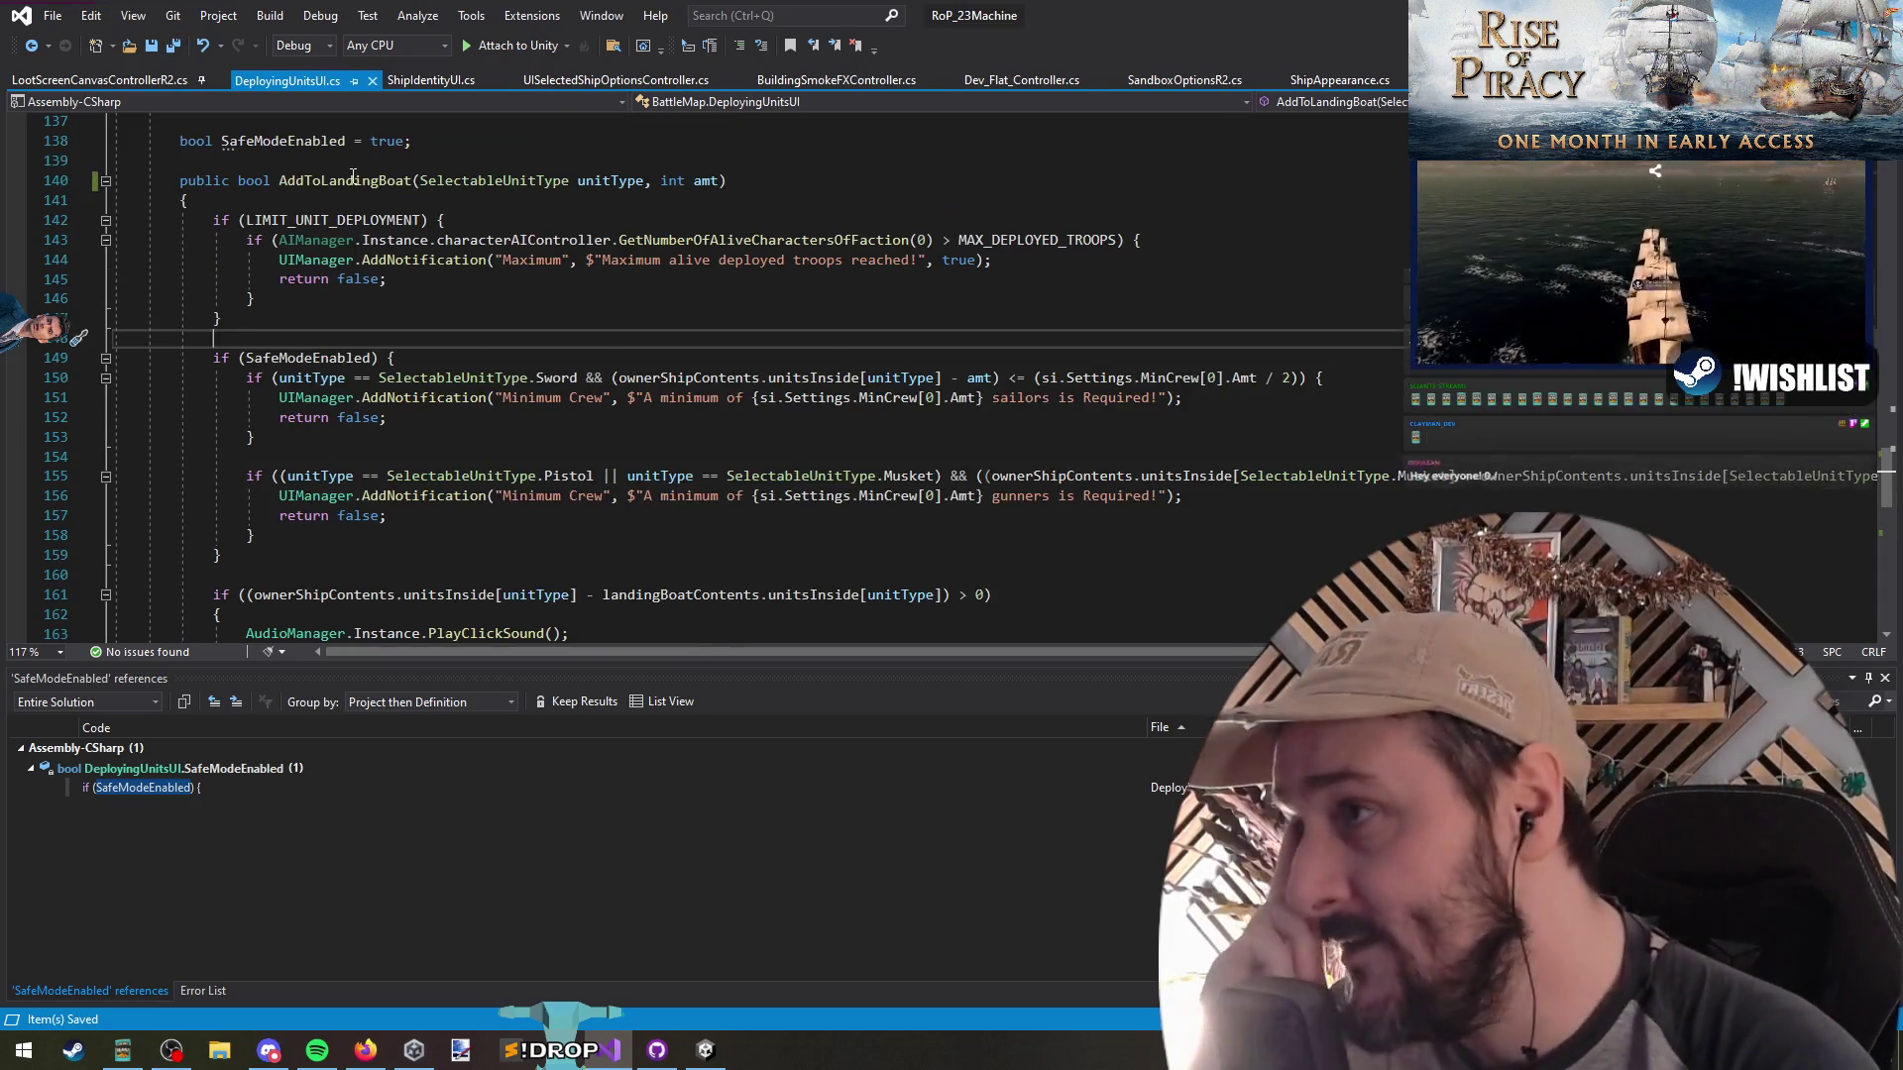
{"action": "right_click", "coordinate": [374, 180]}
{"action": "left_click", "coordinate": [465, 370]}
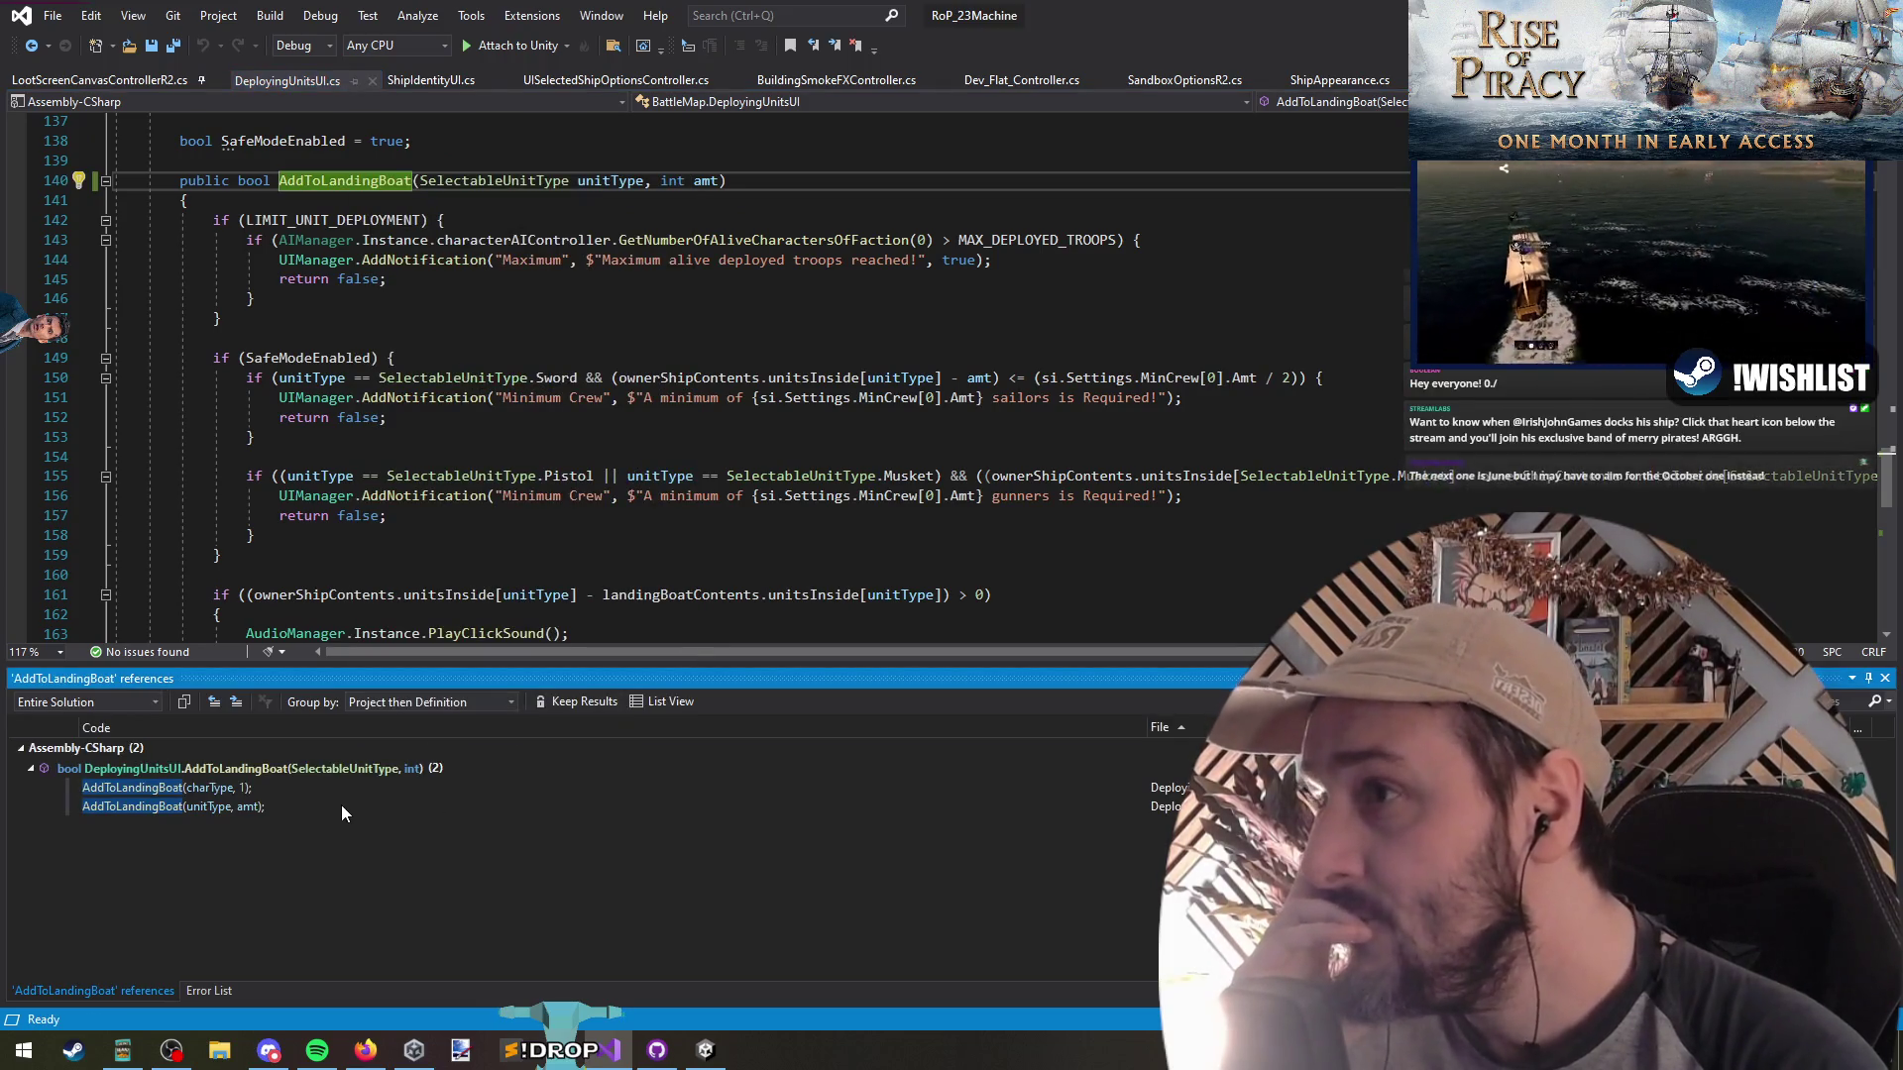
{"action": "left_click", "coordinate": [933, 260]}
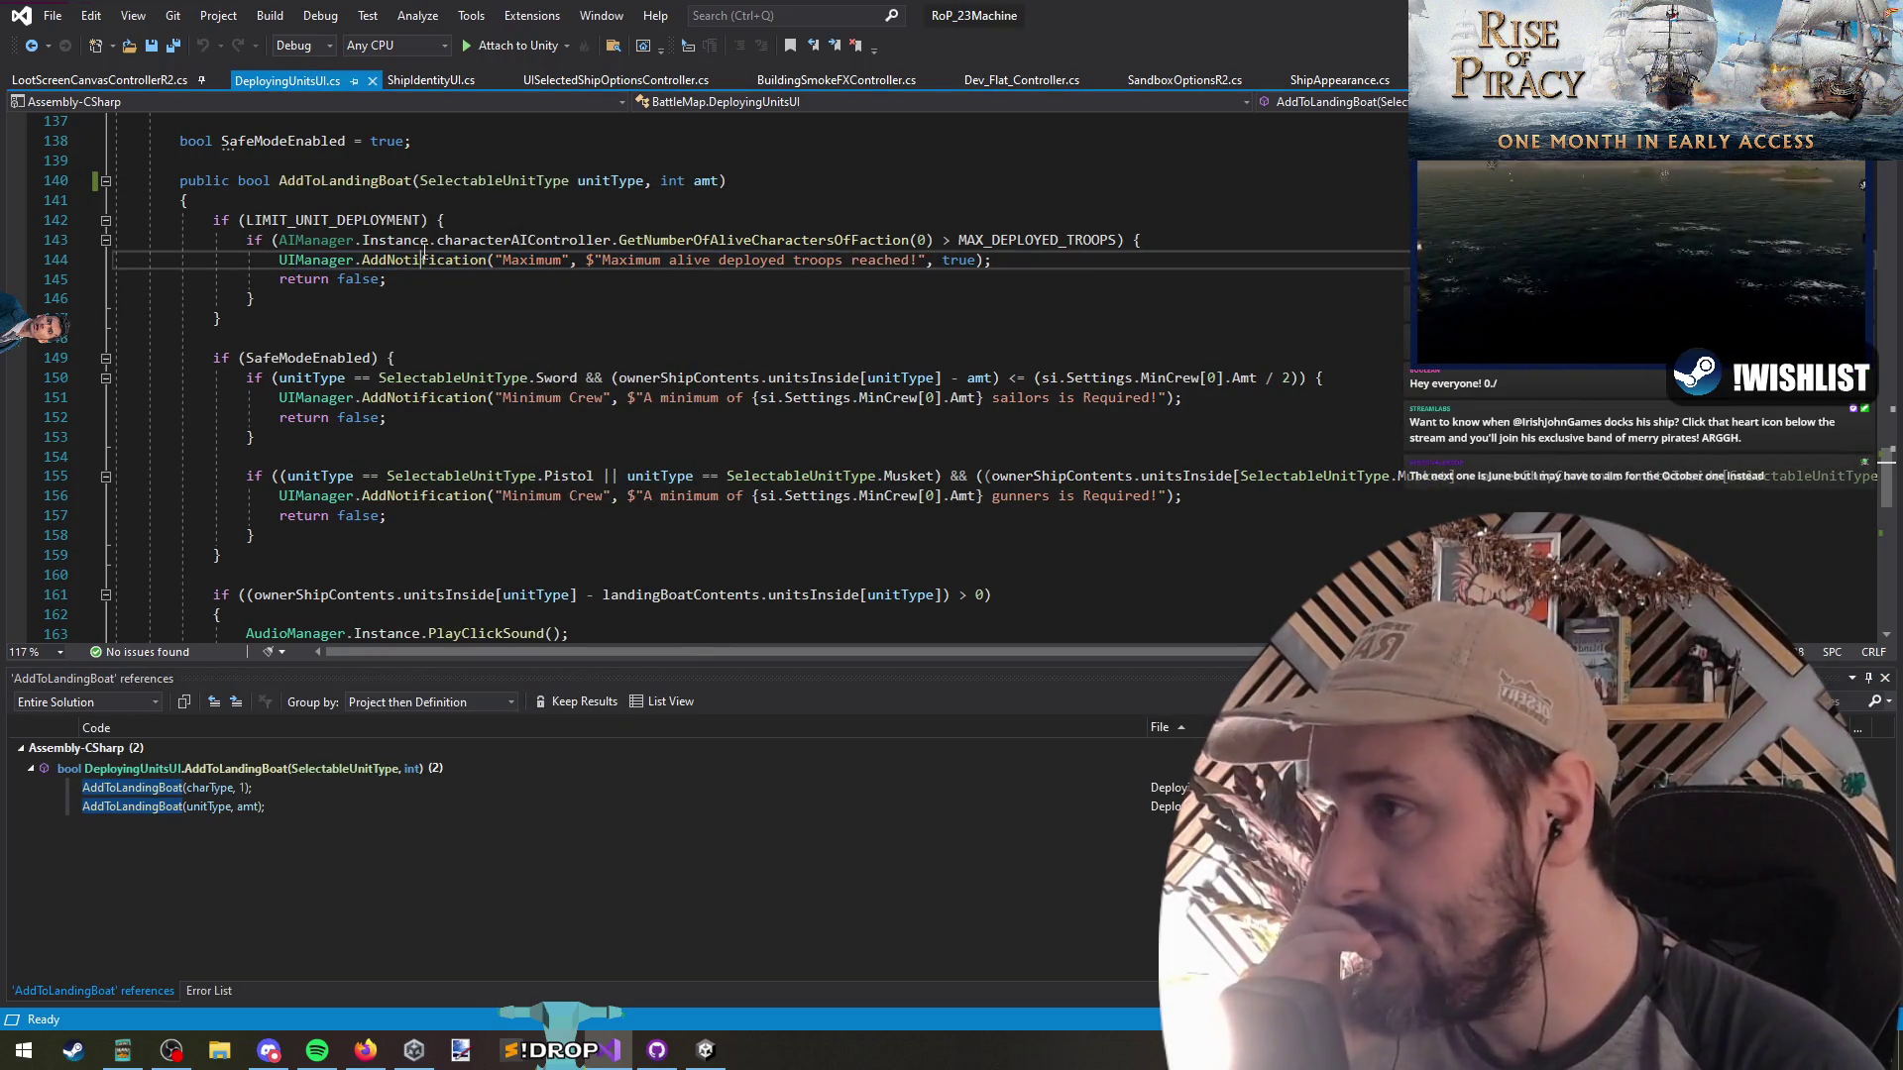
Check UIManager's AddNotification definition, then return to AddToLandingBoat's parameters after amt
{"action": "left_click", "coordinate": [424, 260]}
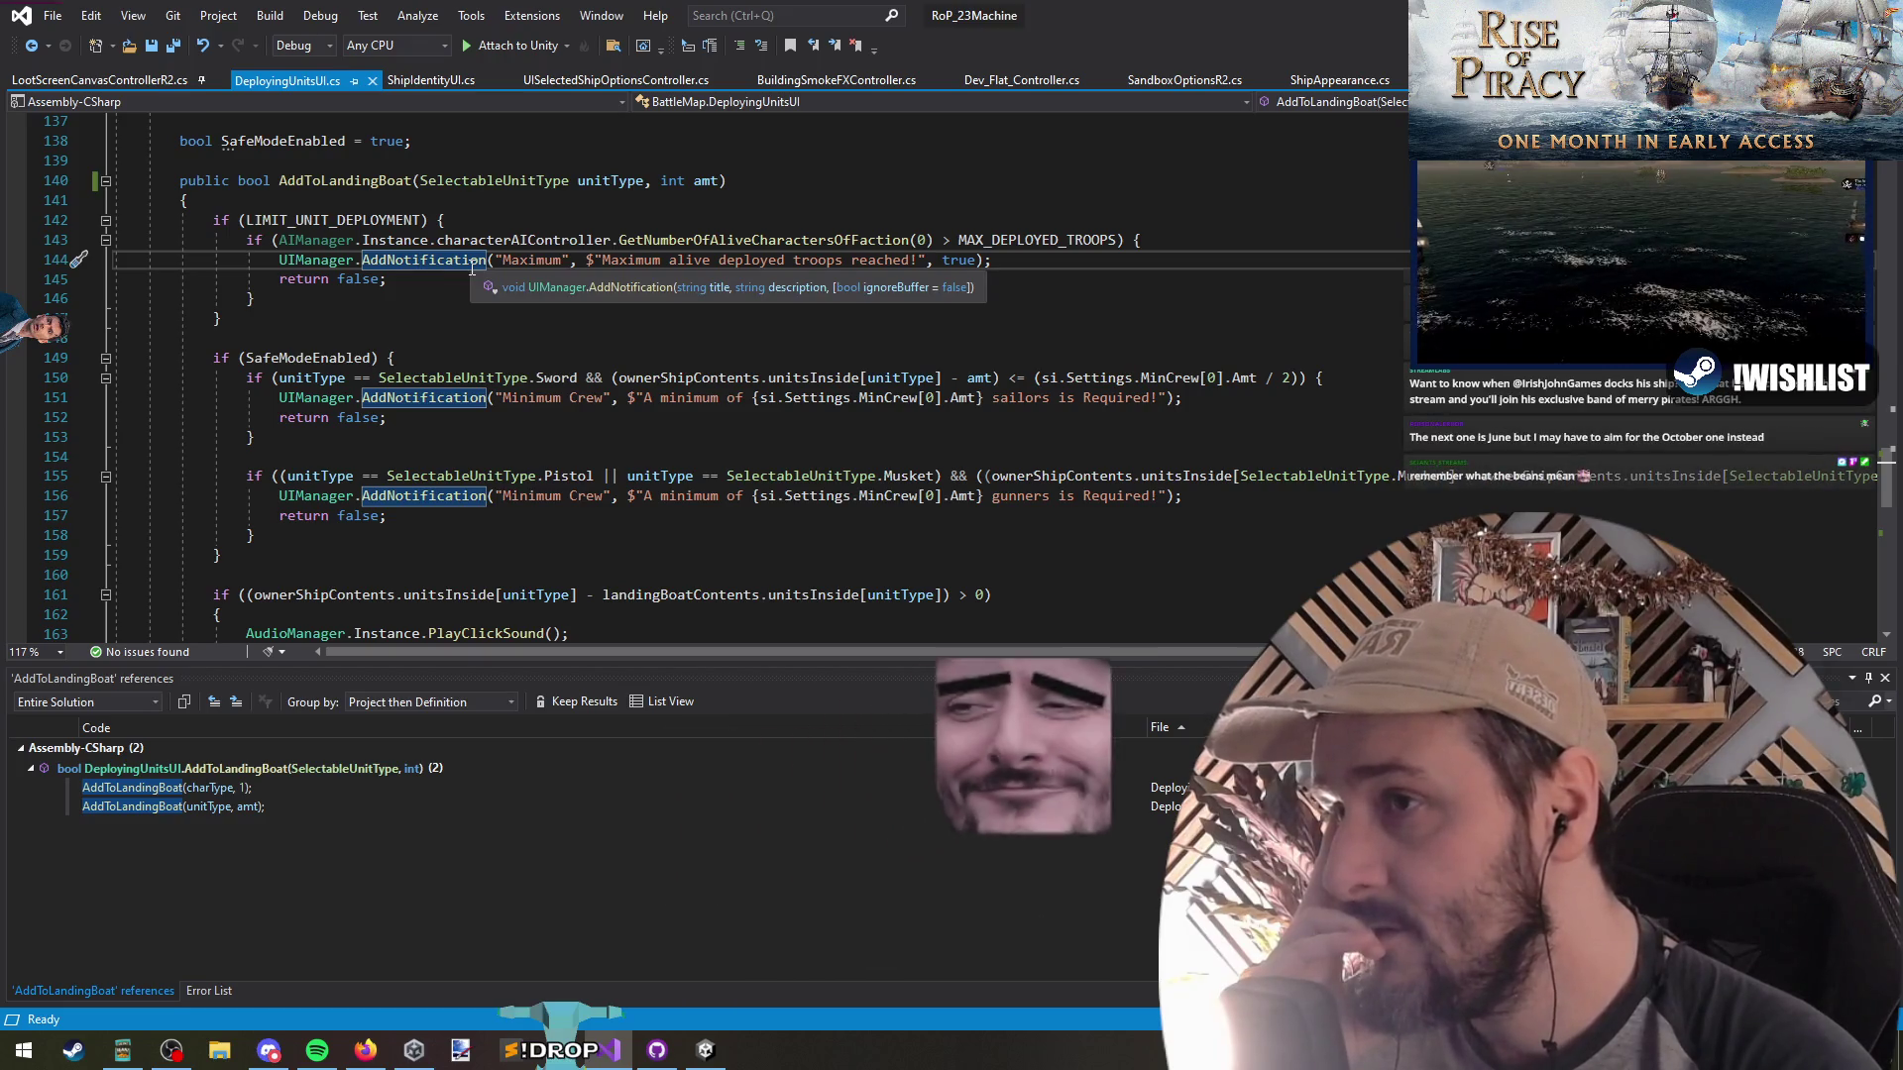
{"action": "key", "text": "F12"}
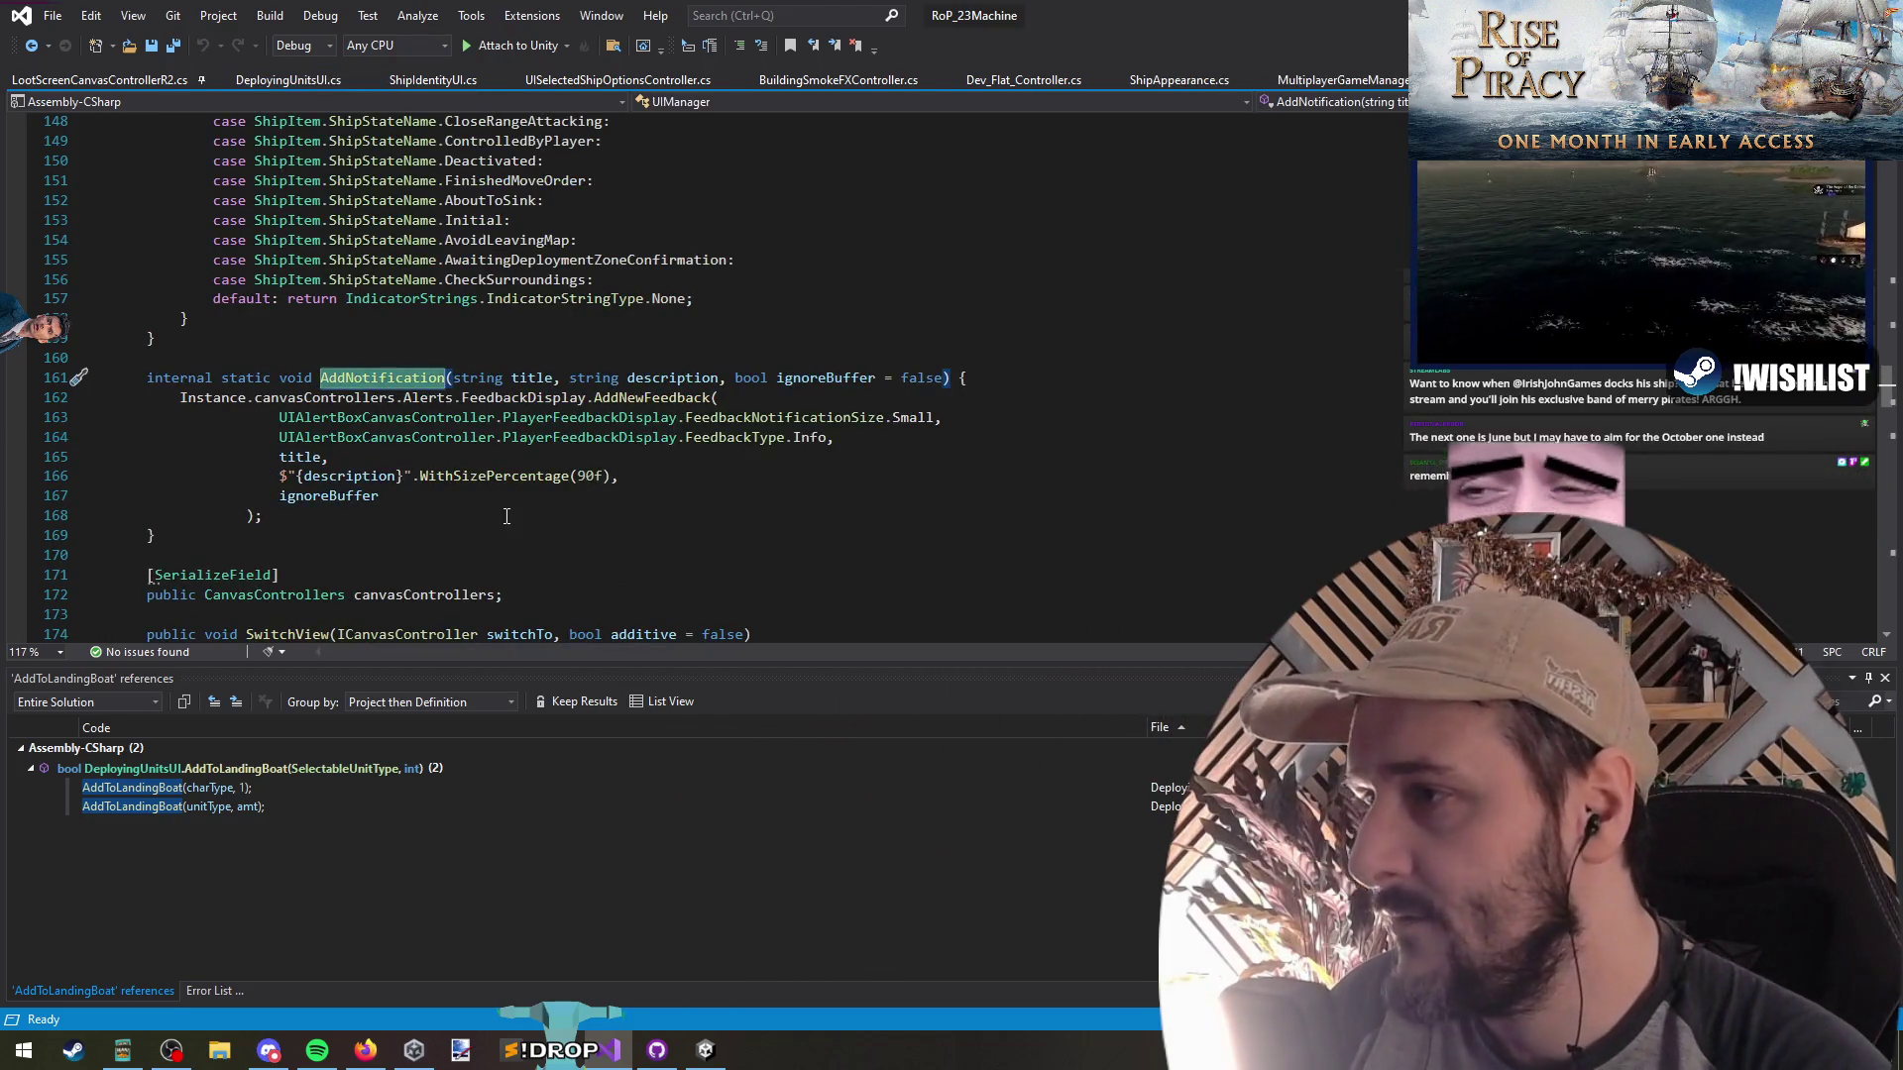
{"action": "left_click", "coordinate": [32, 47]}
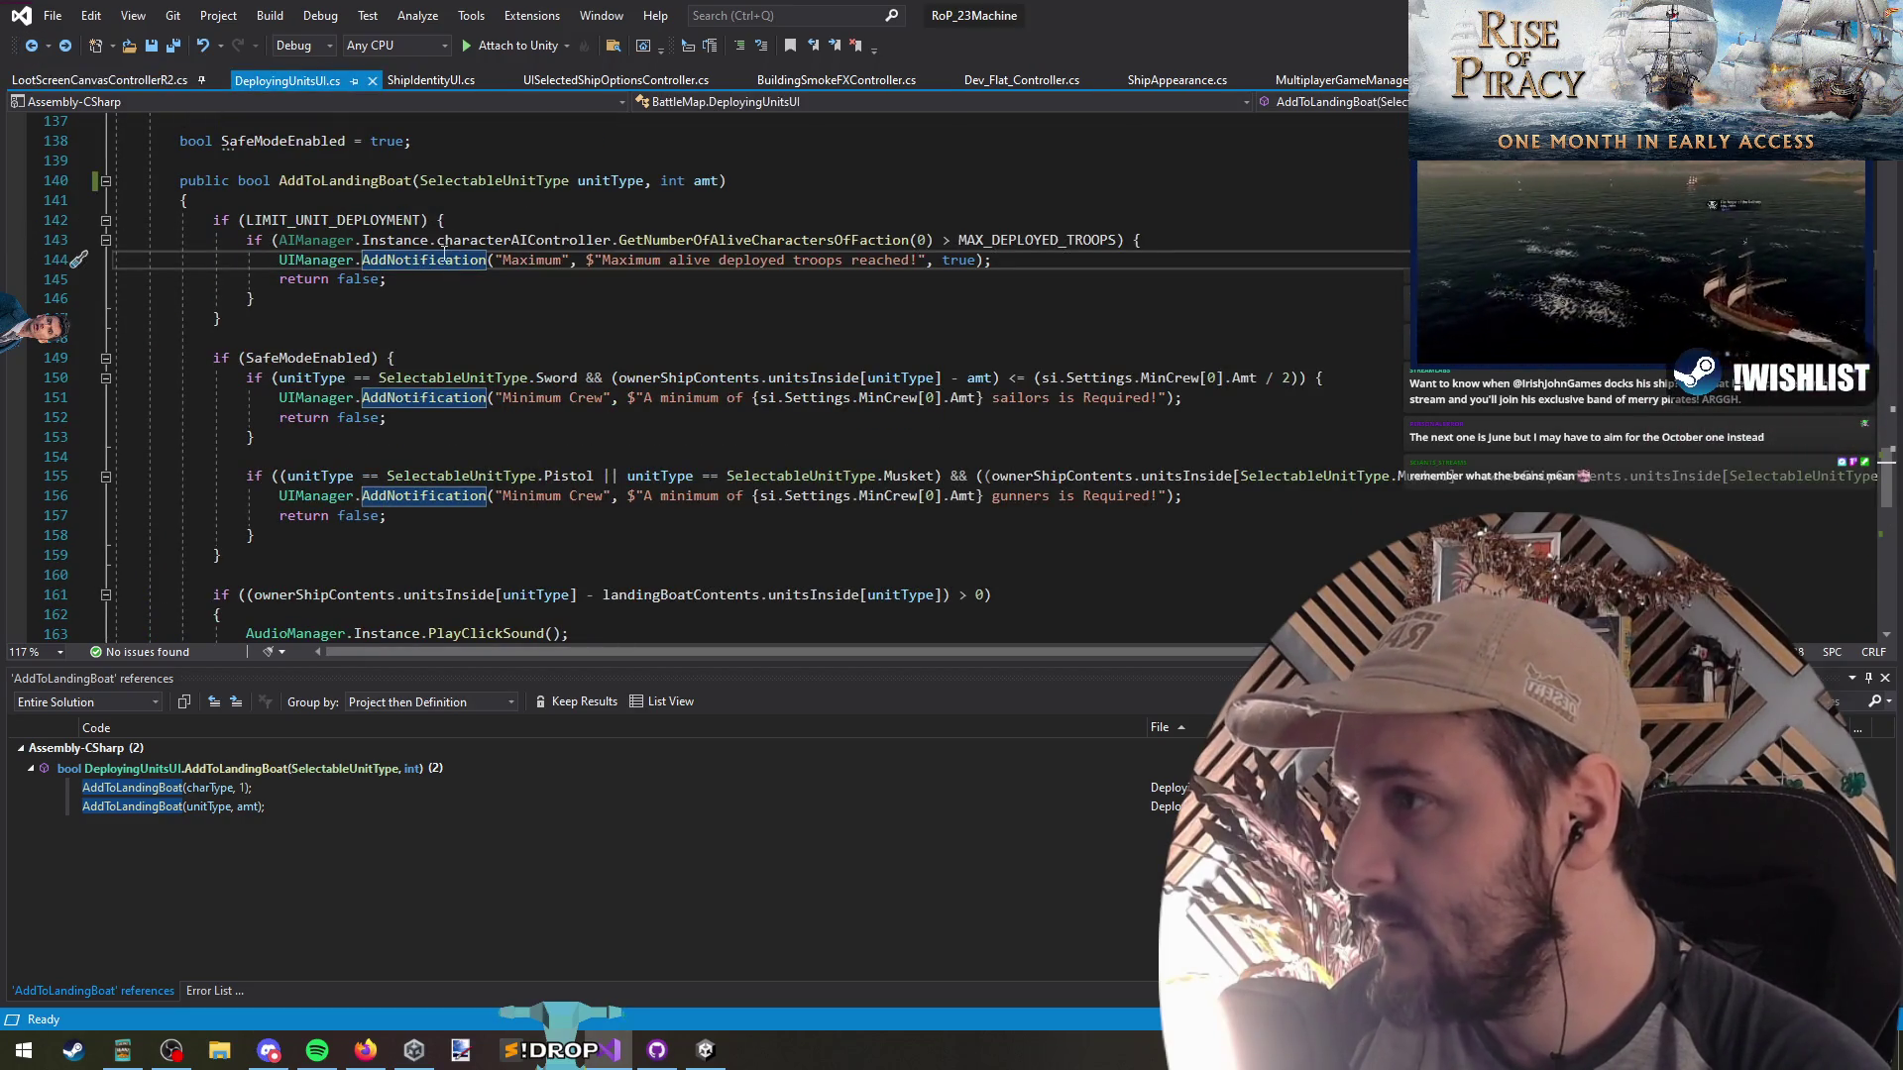
{"action": "scroll", "coordinate": [438, 301], "scroll_direction": "down", "scroll_amount": 4}
{"action": "left_click", "coordinate": [635, 400]}
{"action": "scroll", "coordinate": [640, 411], "scroll_direction": "up", "scroll_amount": 5}
{"action": "left_click", "coordinate": [706, 238]}
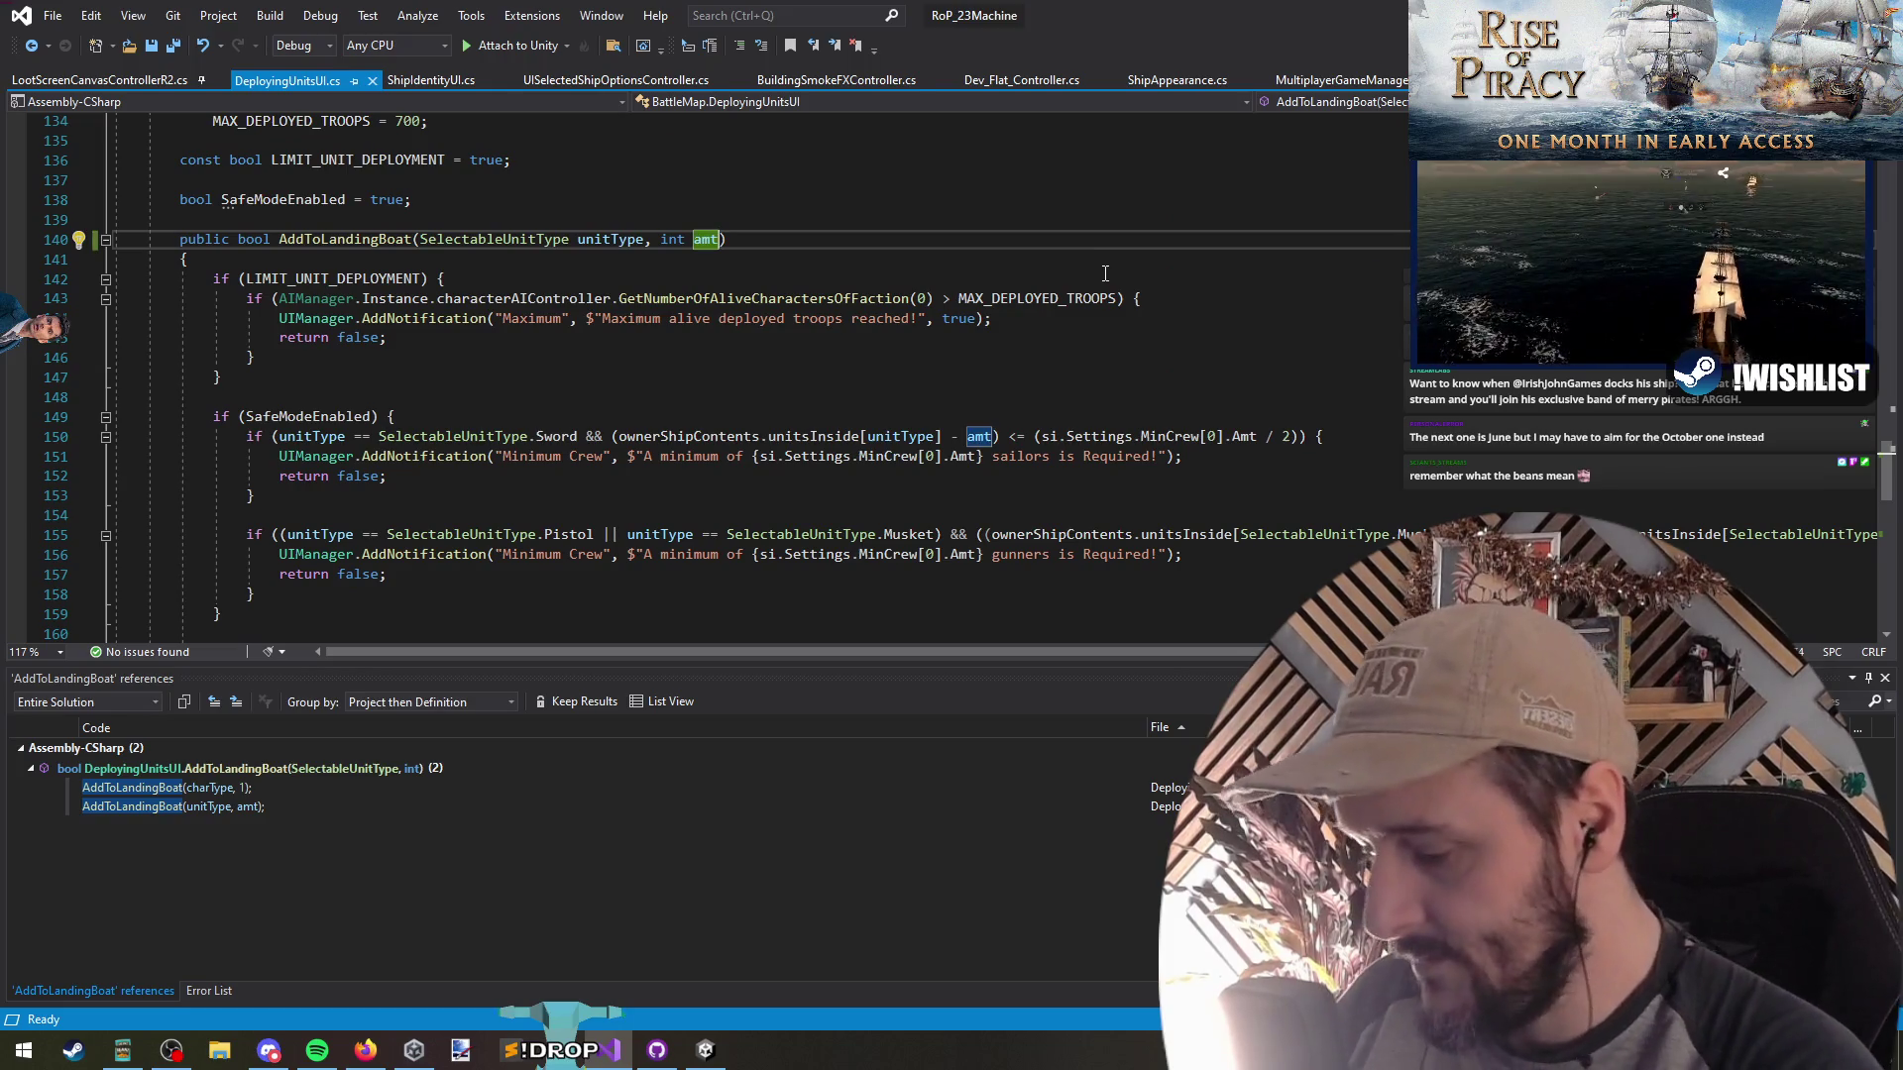
Append ', bool showNotifications = true, bool playSound = true' to AddToLandingBoat's parameters
{"action": "type", "text": ", bool show"}
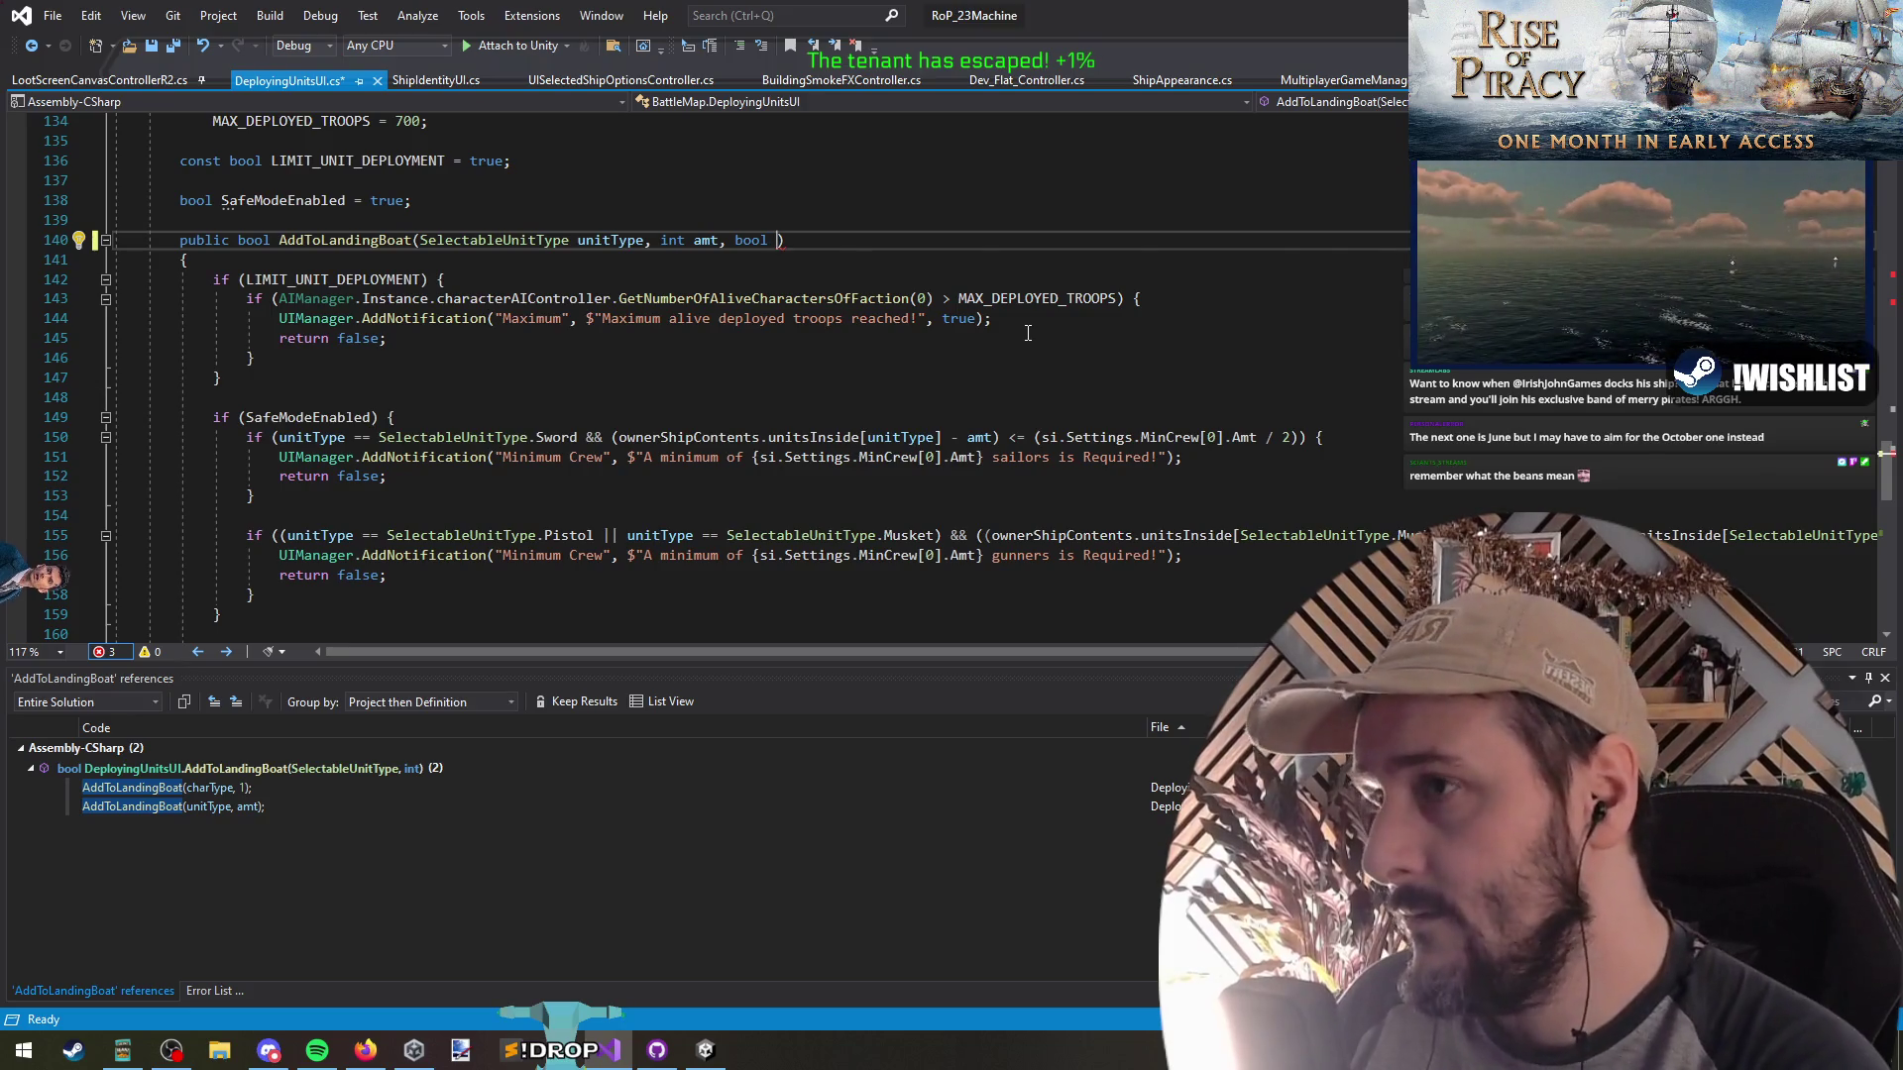
{"action": "type", "text": "Noficiat"}
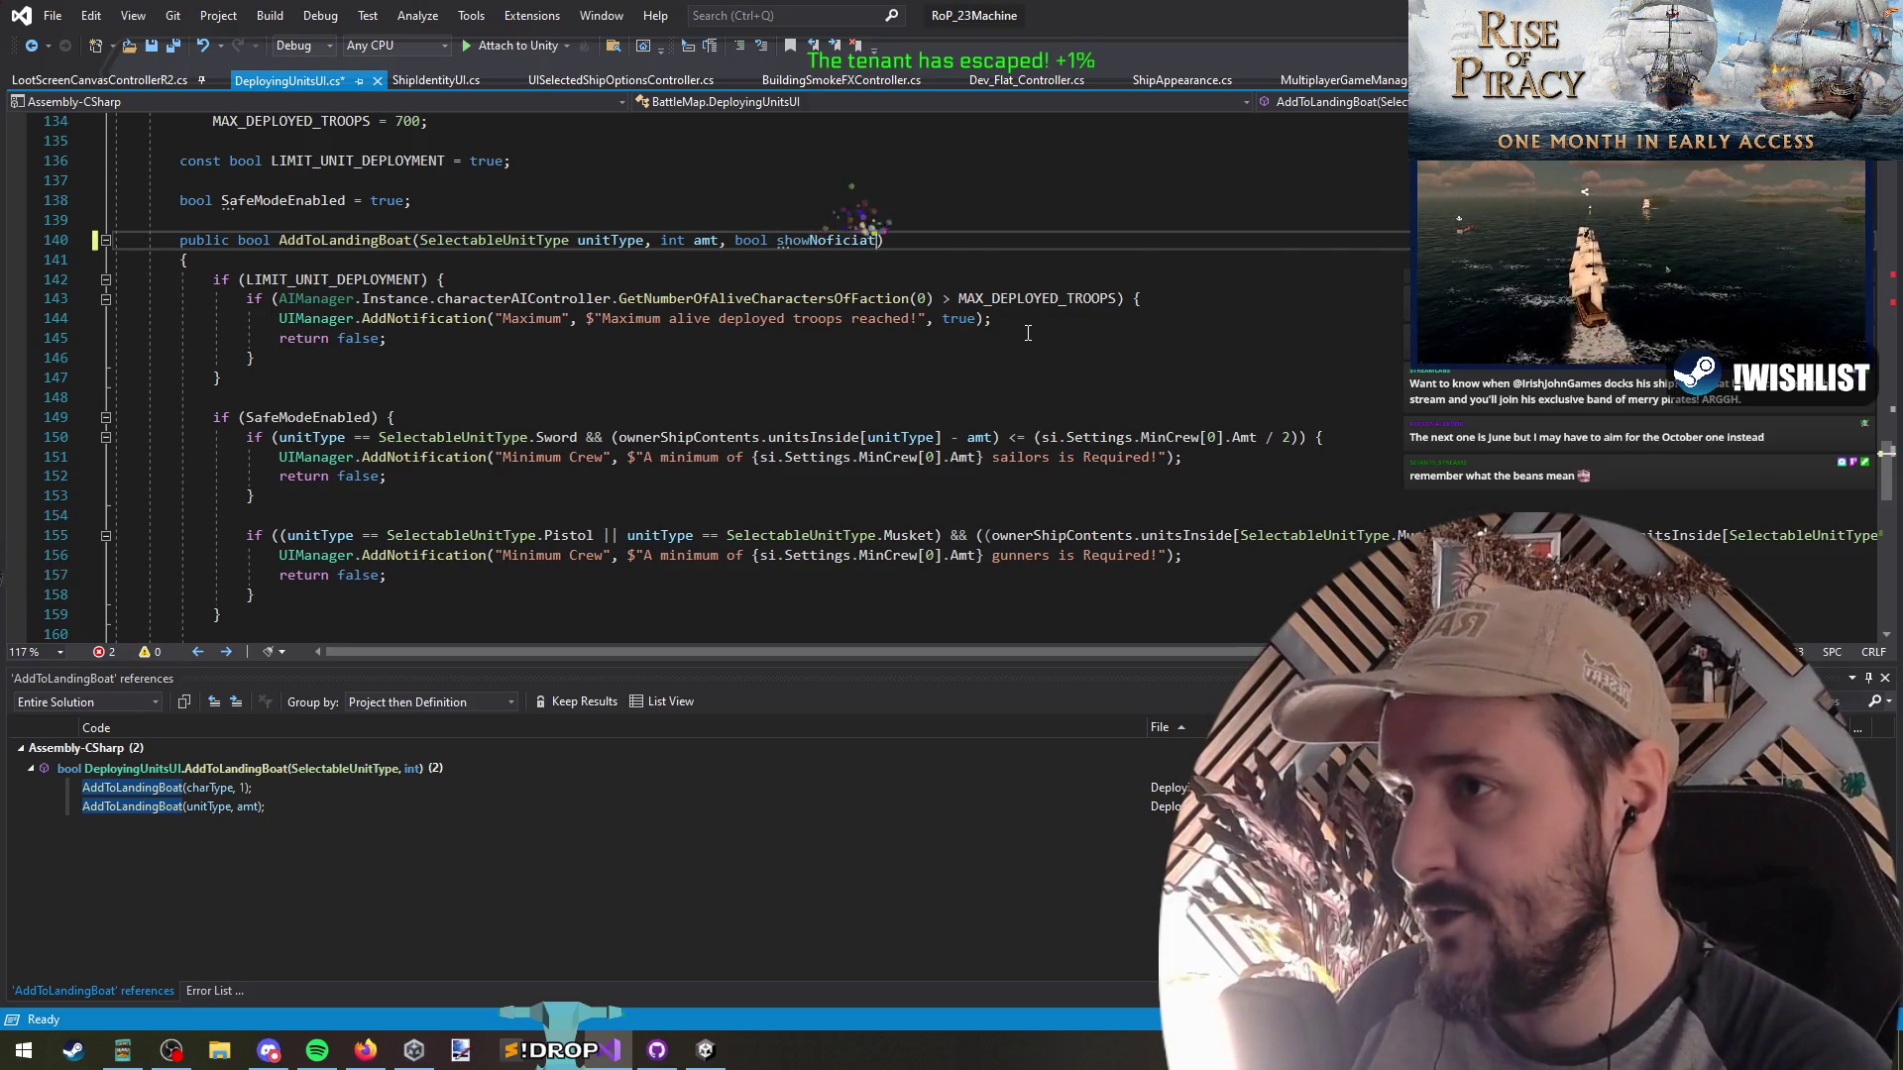
{"action": "key", "text": "BackSpace"}
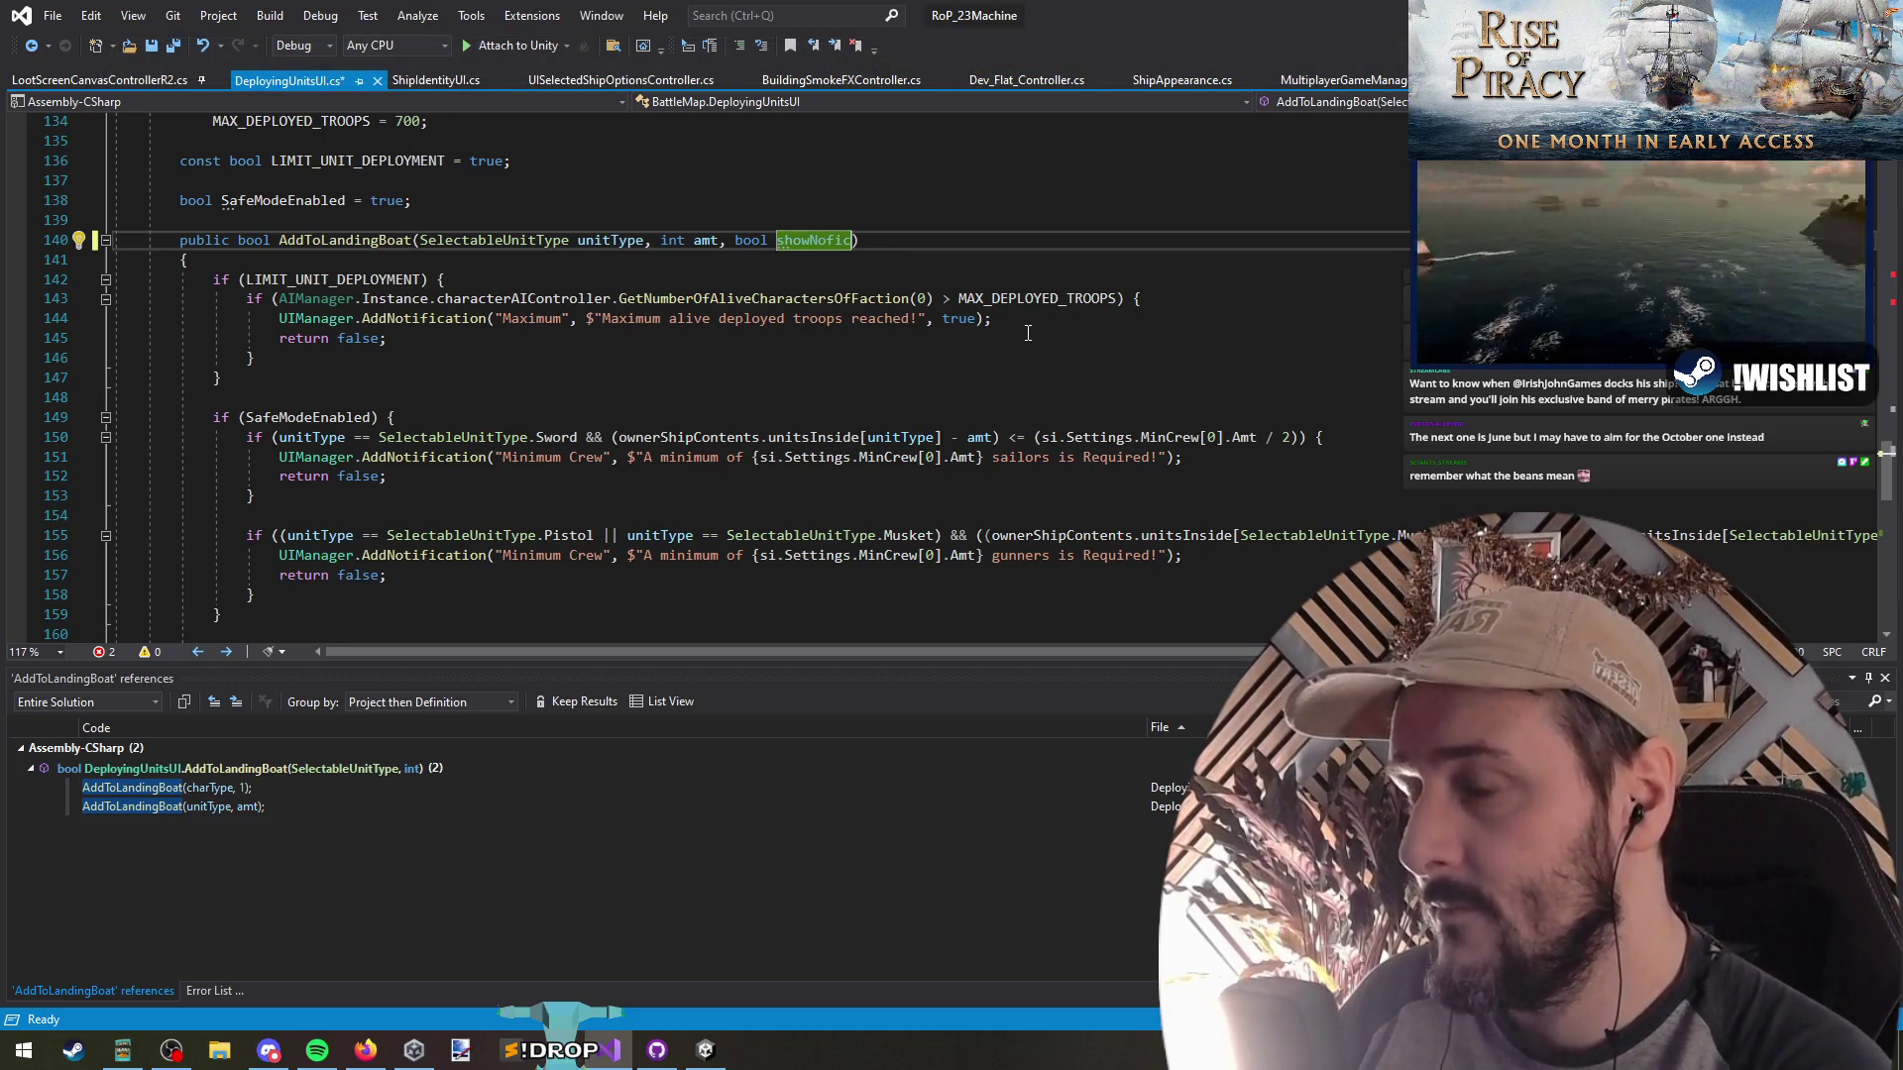
{"action": "key", "text": "BackSpace"}
{"action": "key", "text": "BackSpace"}
{"action": "key", "text": "BackSpace"}
{"action": "type", "text": "tification"}
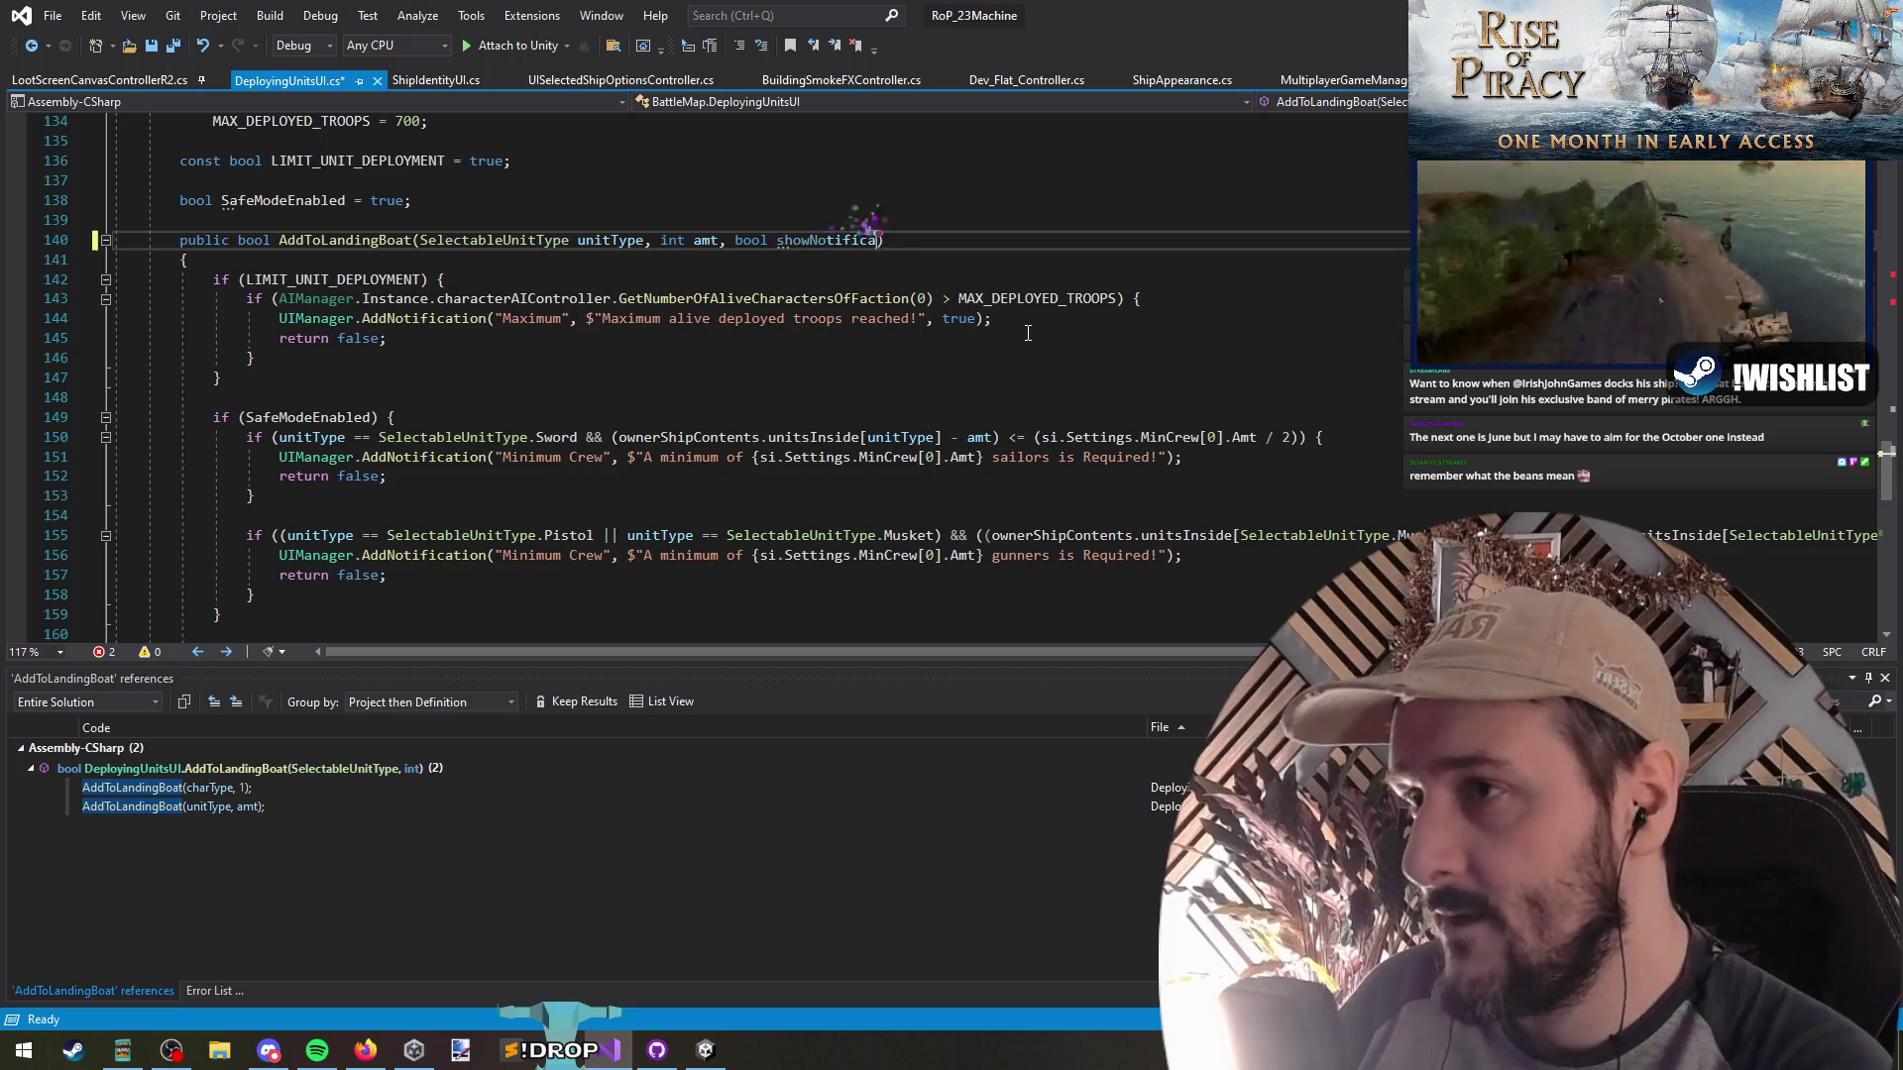
{"action": "type", "text": "s = "}
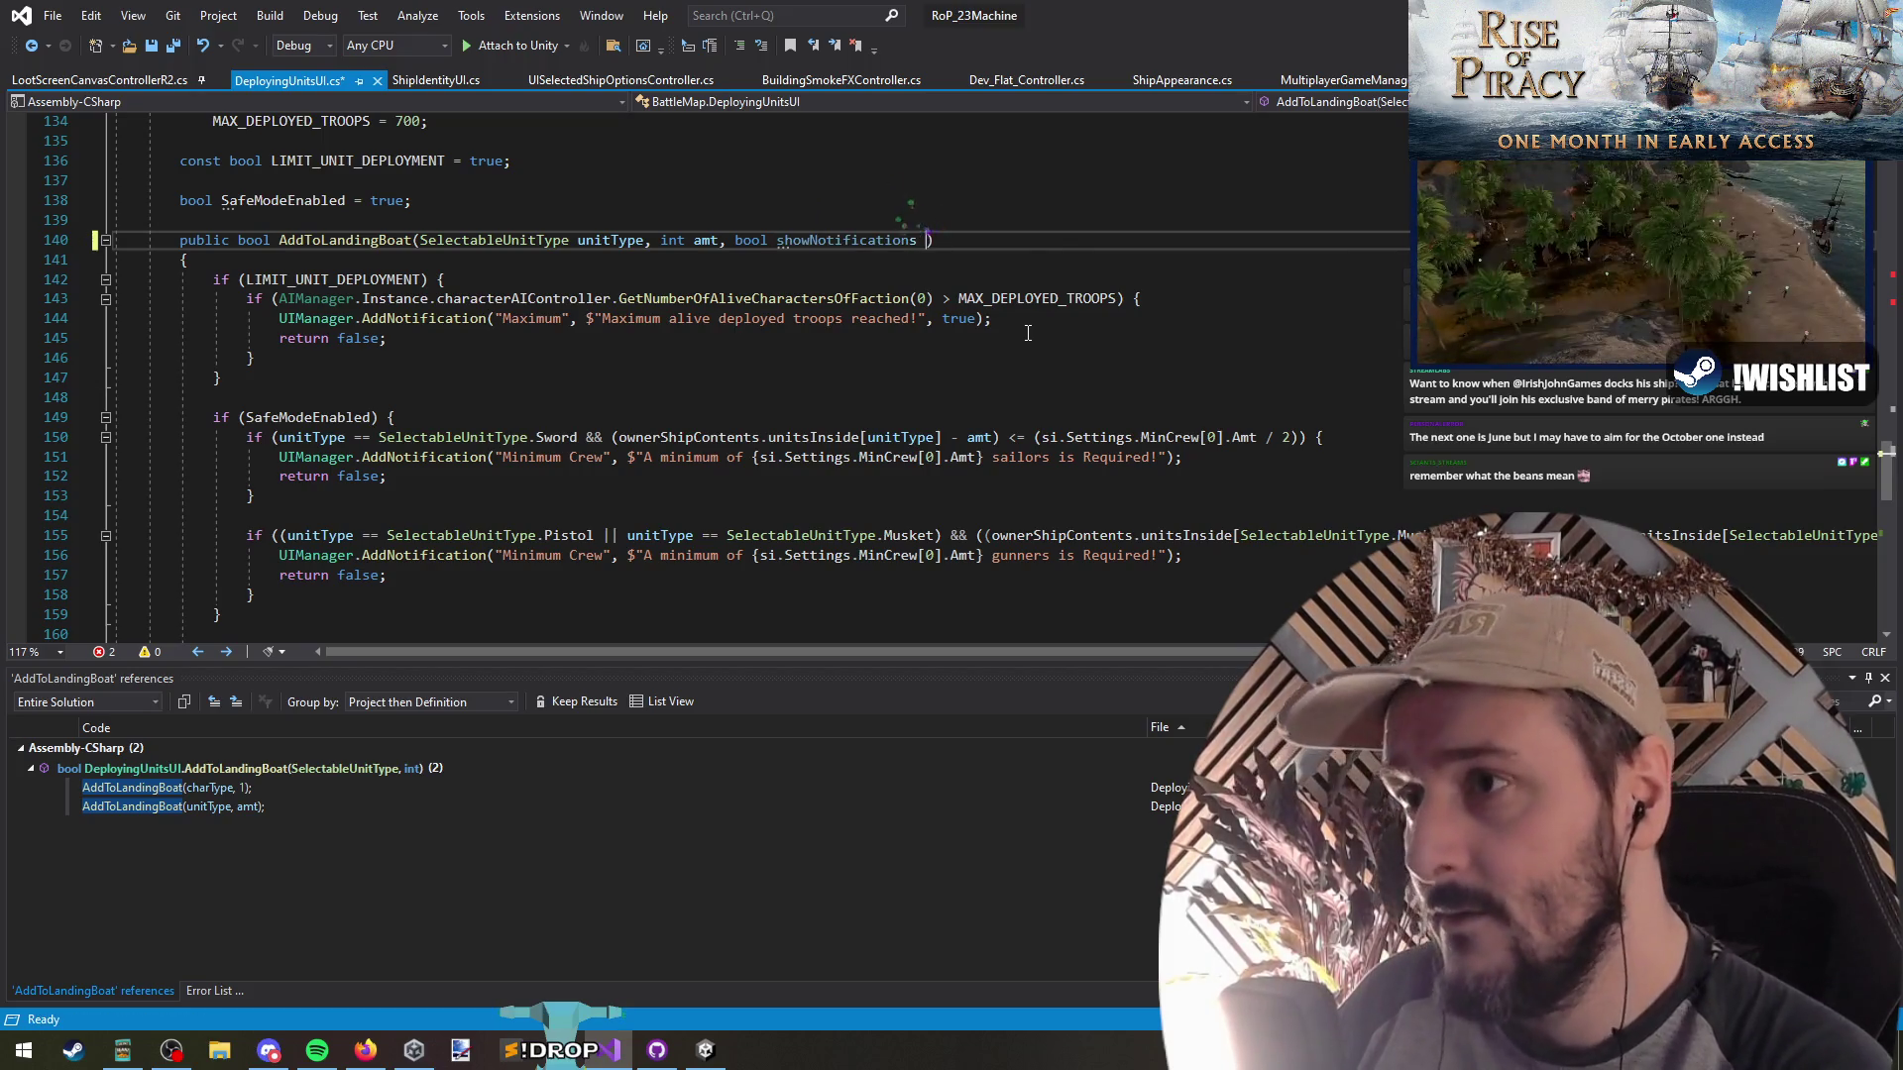
{"action": "type", "text": "true"}
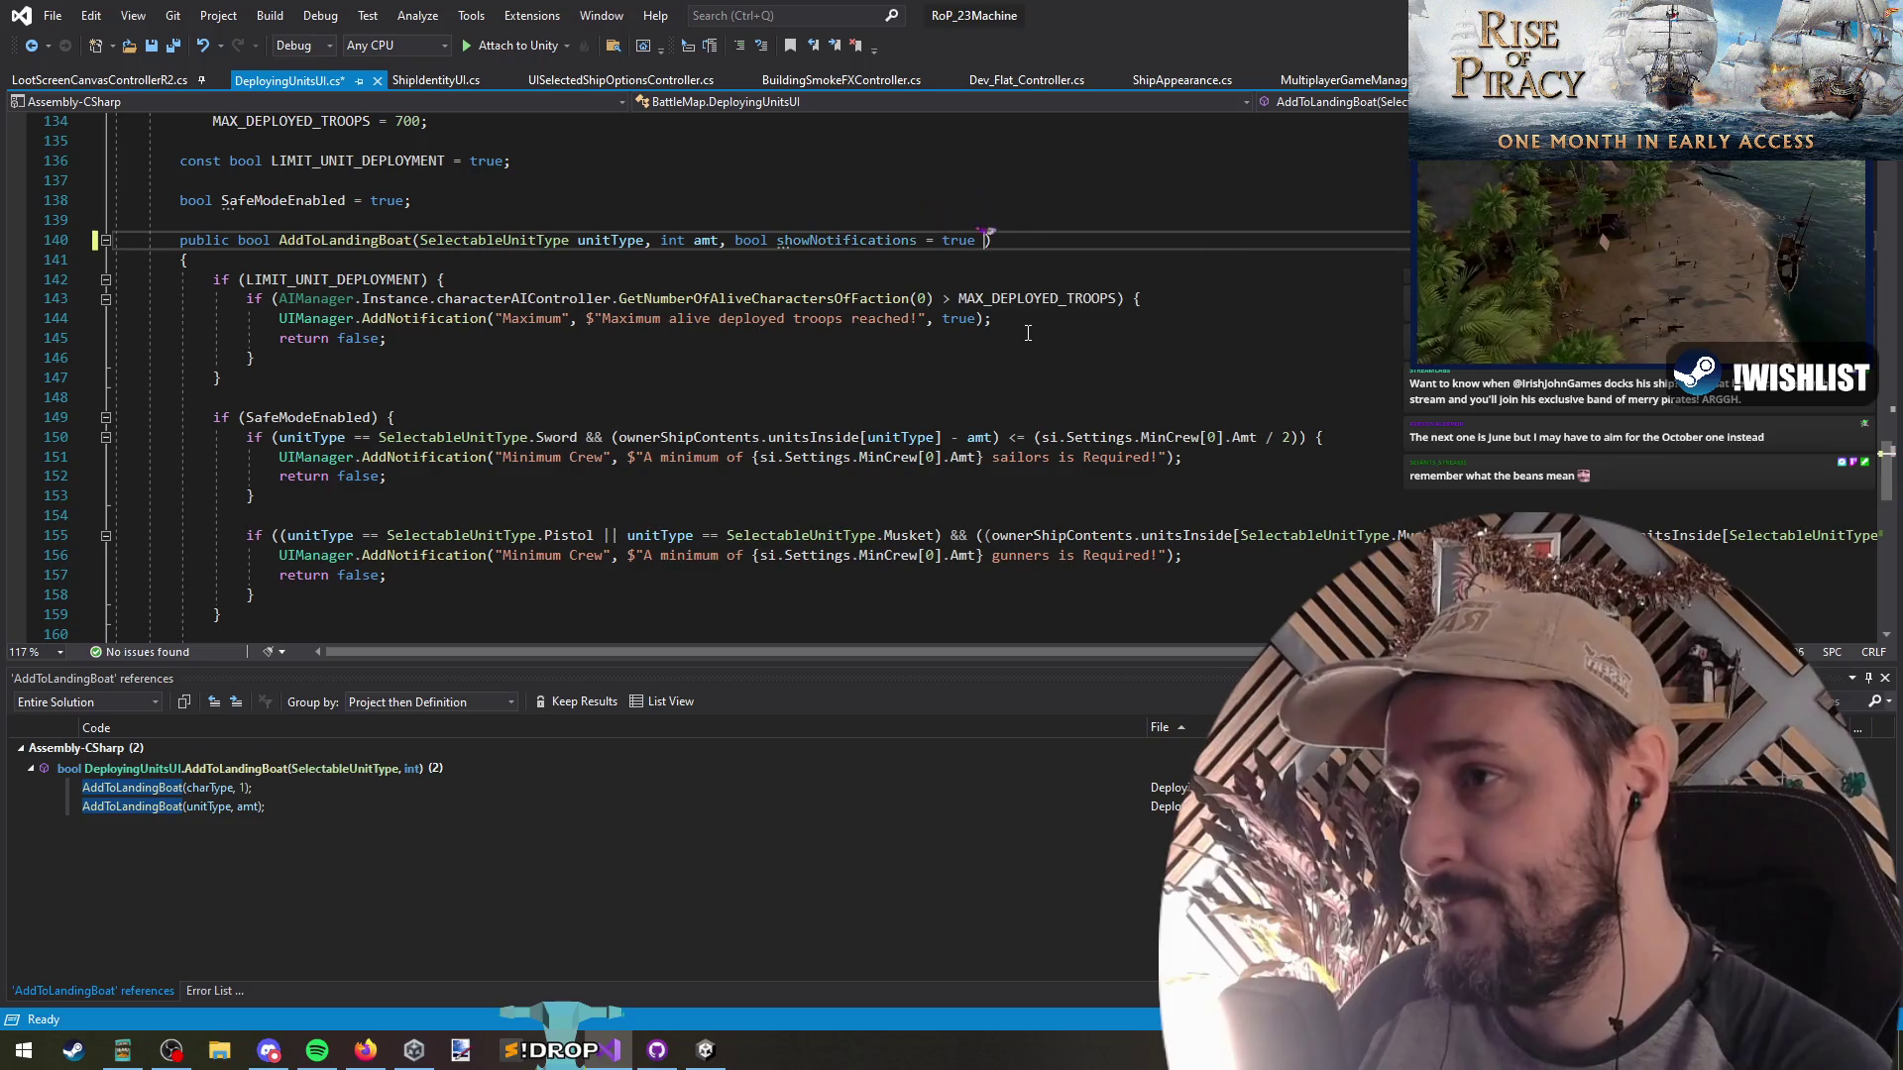
{"action": "key", "text": "BackSpace"}
{"action": "type", "text": ", "}
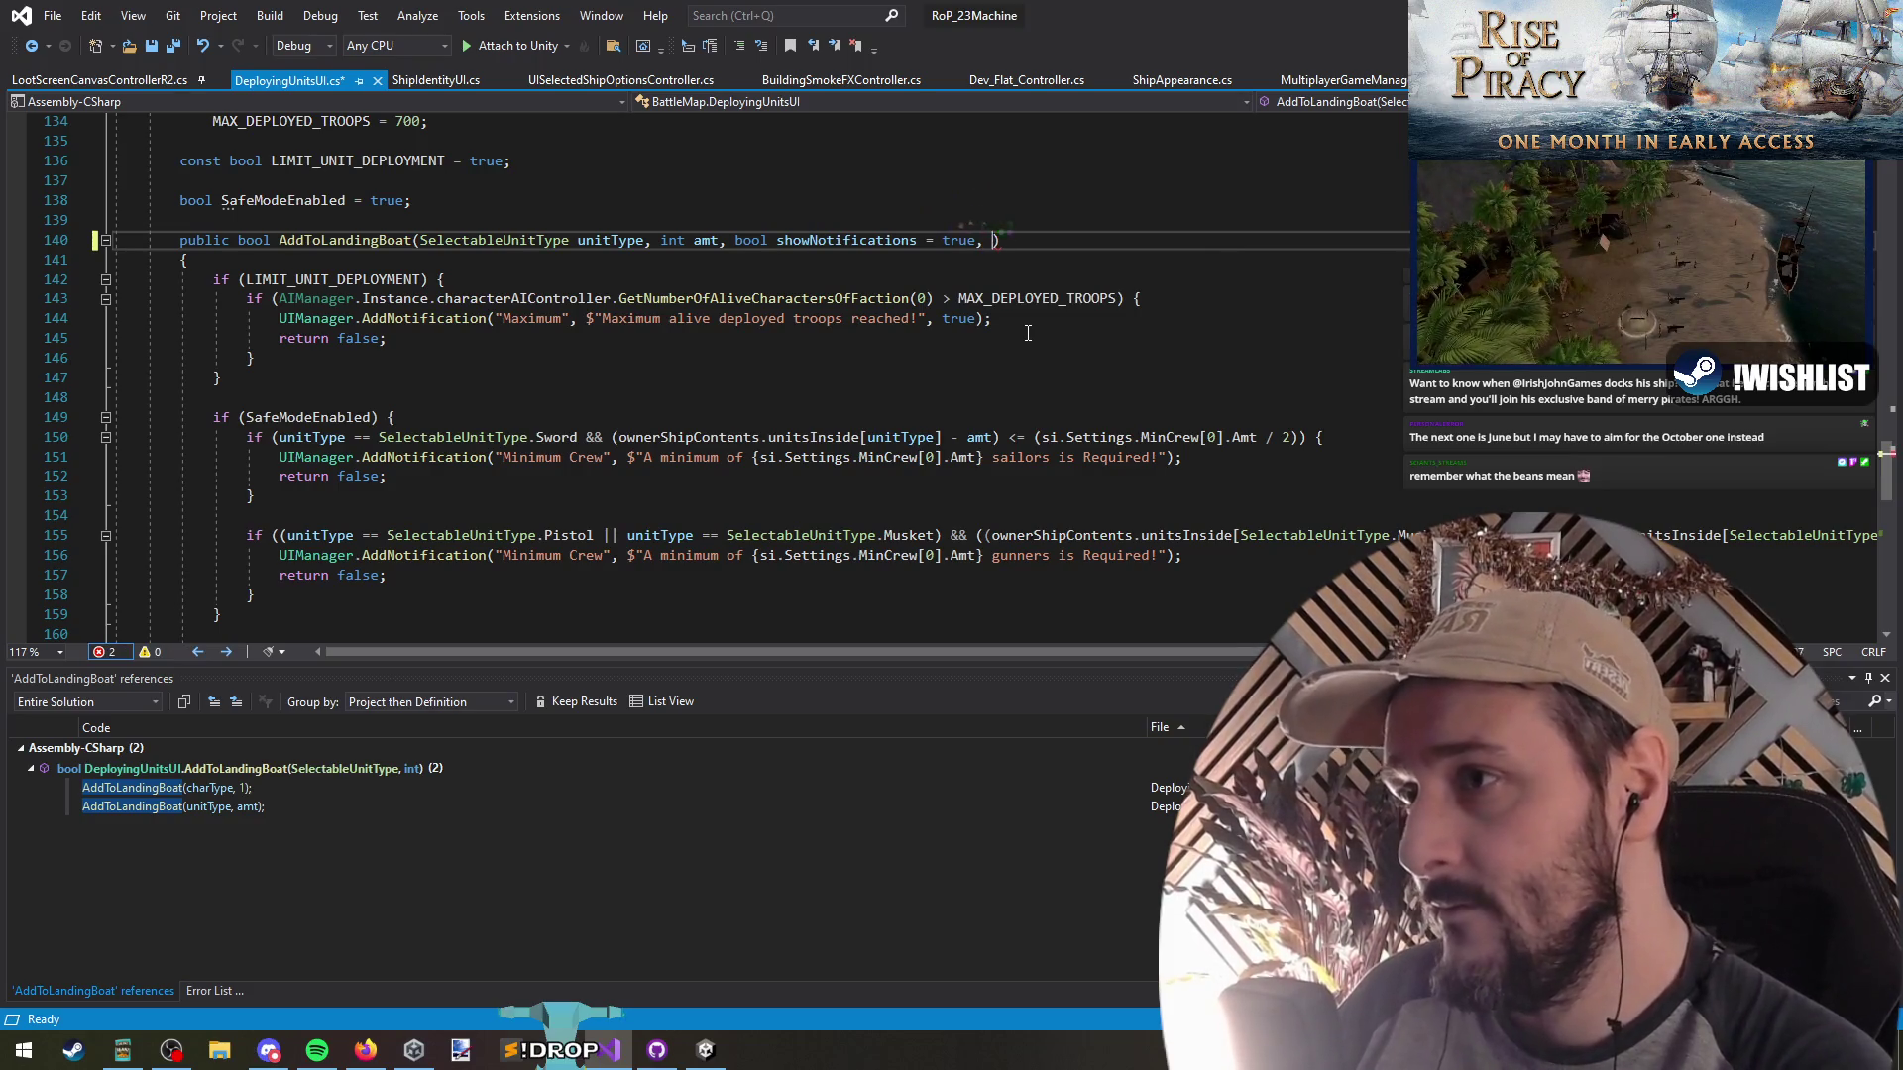
{"action": "type", "text": "bool sho"}
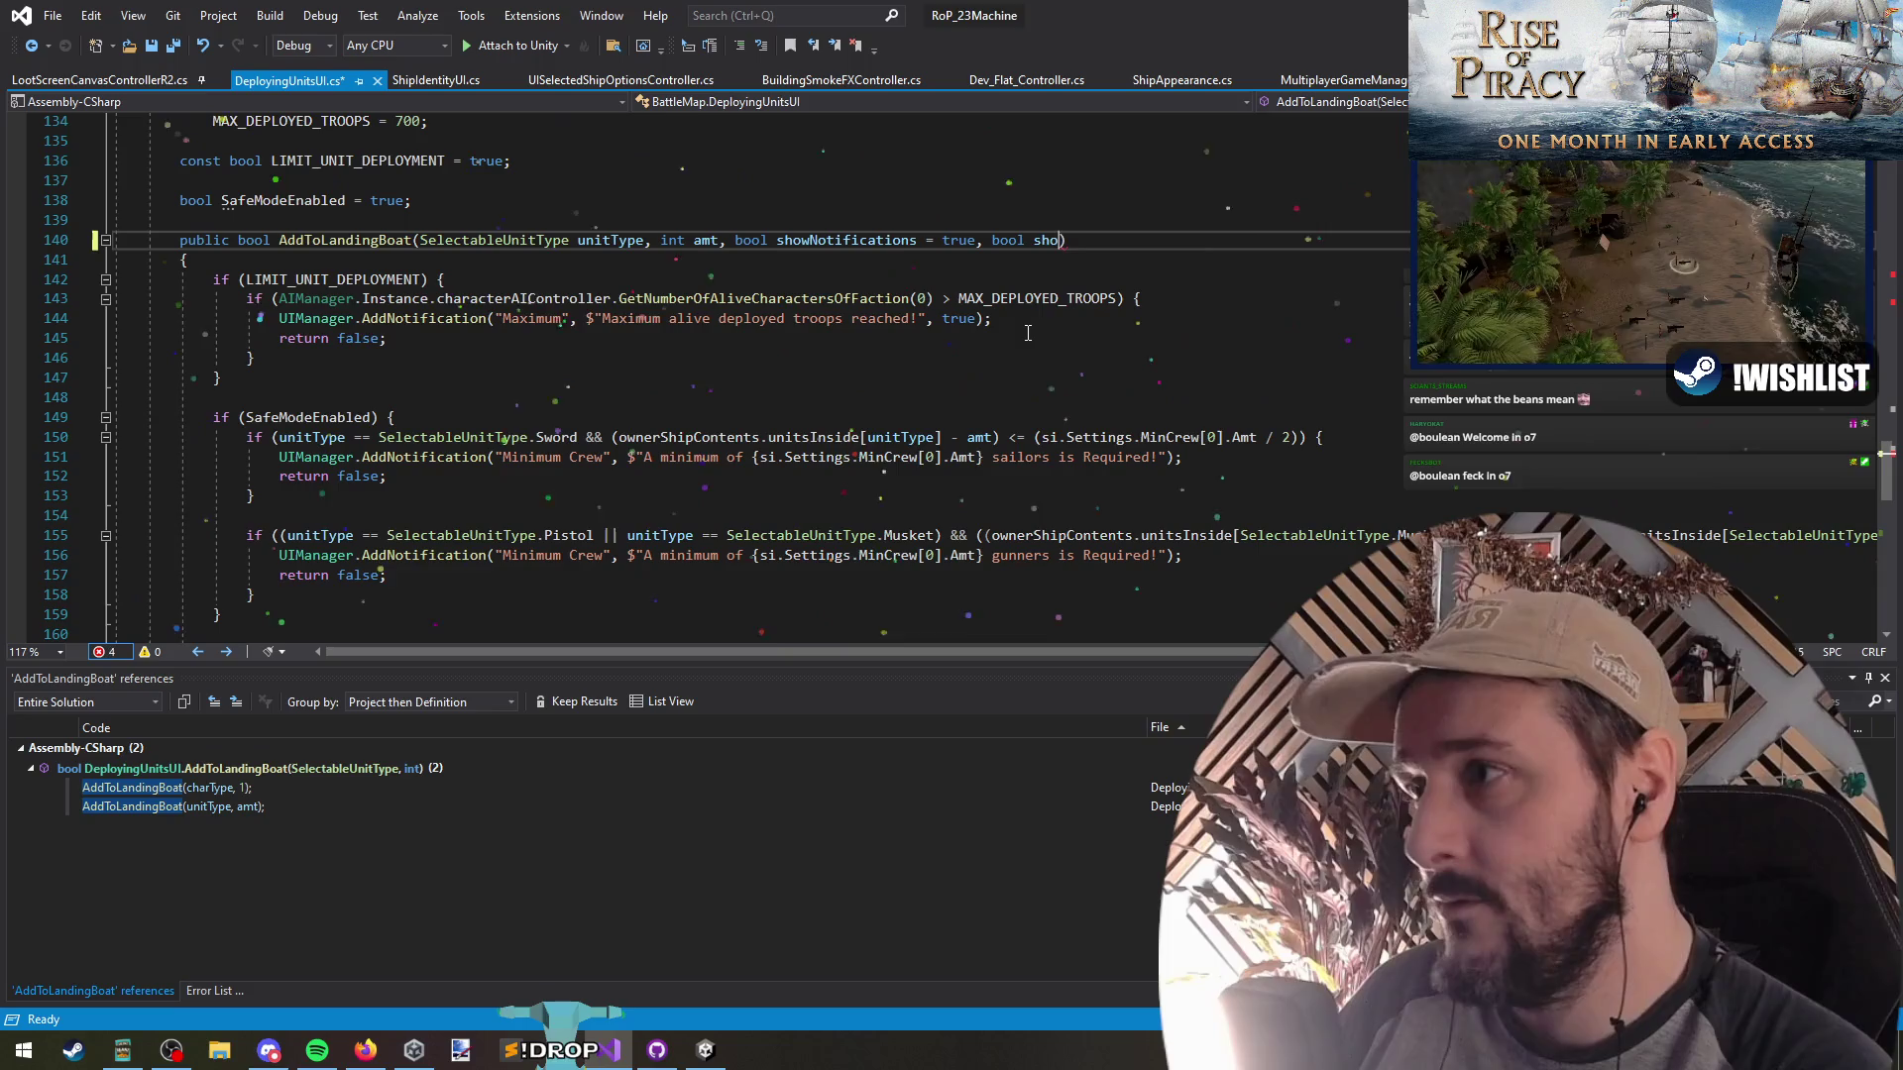
{"action": "key", "text": "BackSpace"}
{"action": "key", "text": "BackSpace"}
{"action": "key", "text": "BackSpace"}
{"action": "type", "text": "playS"}
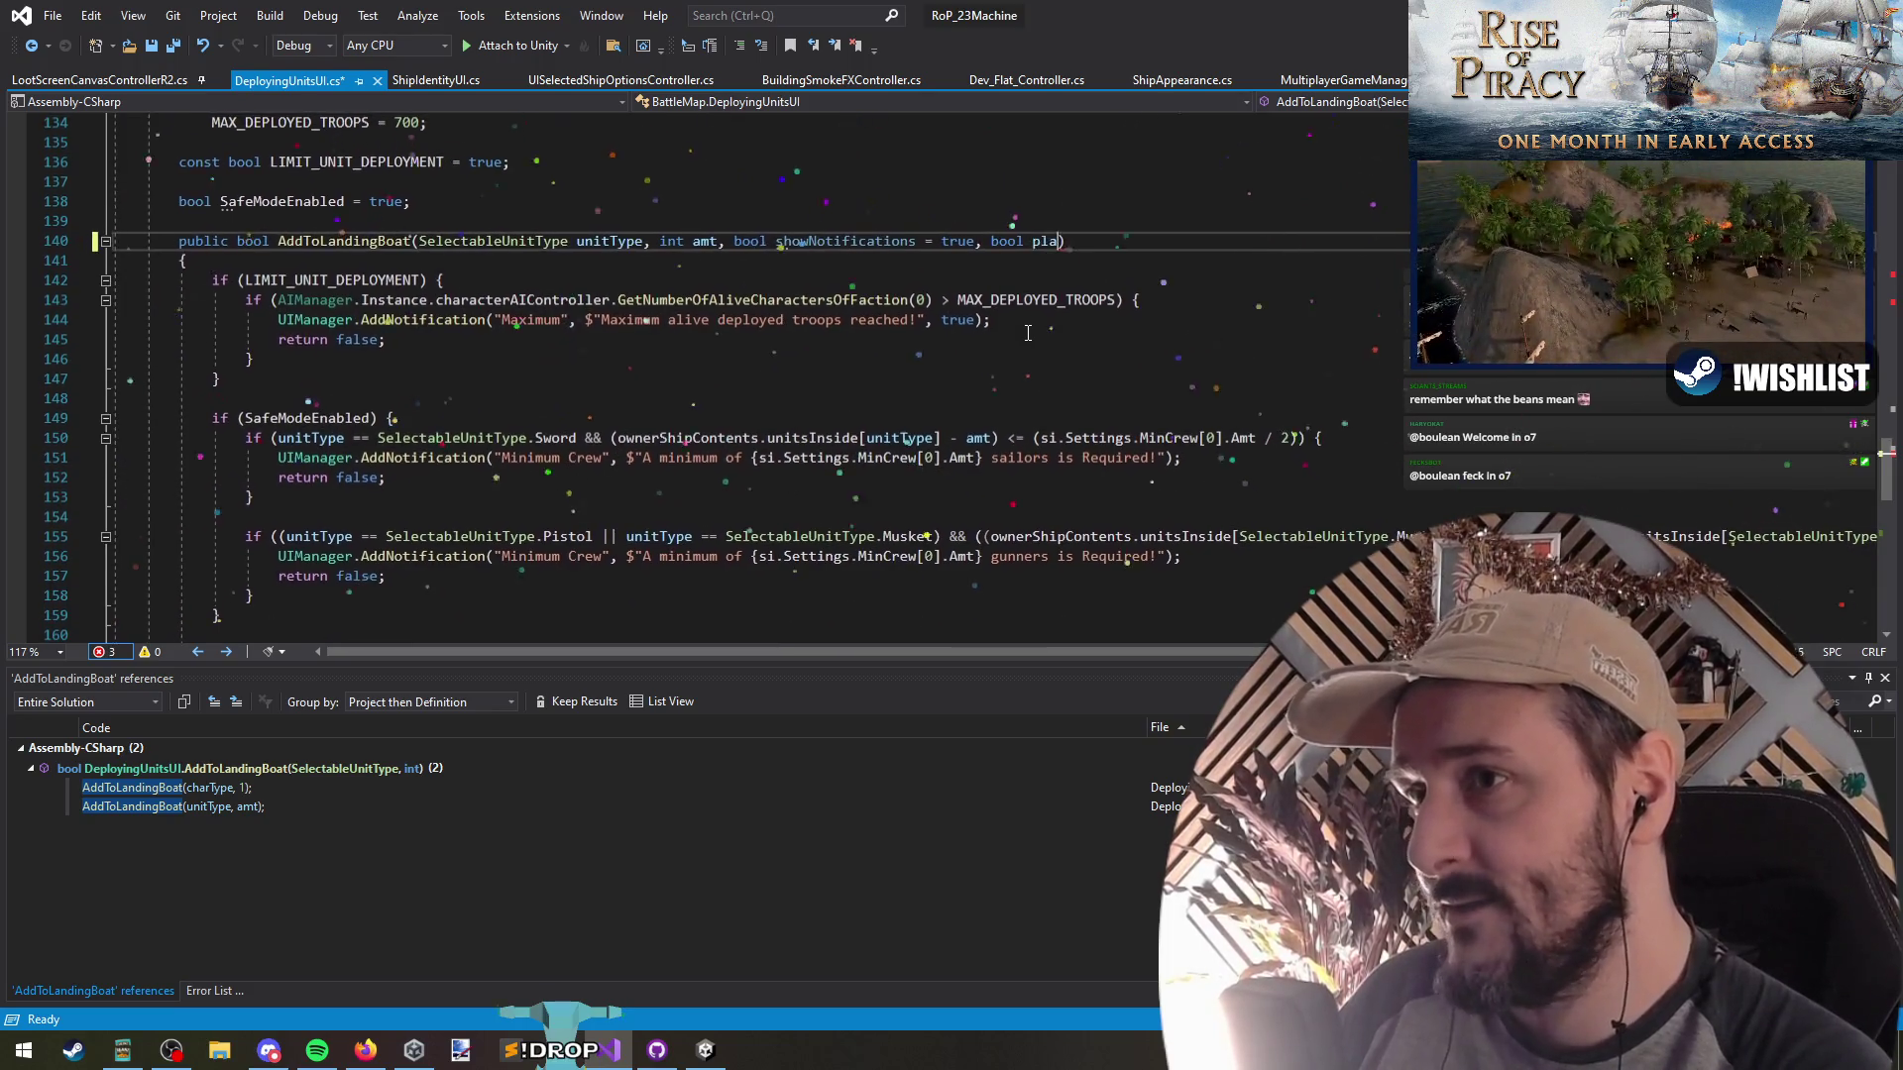
{"action": "type", "text": "ound = true"}
{"action": "key", "text": "Down"}
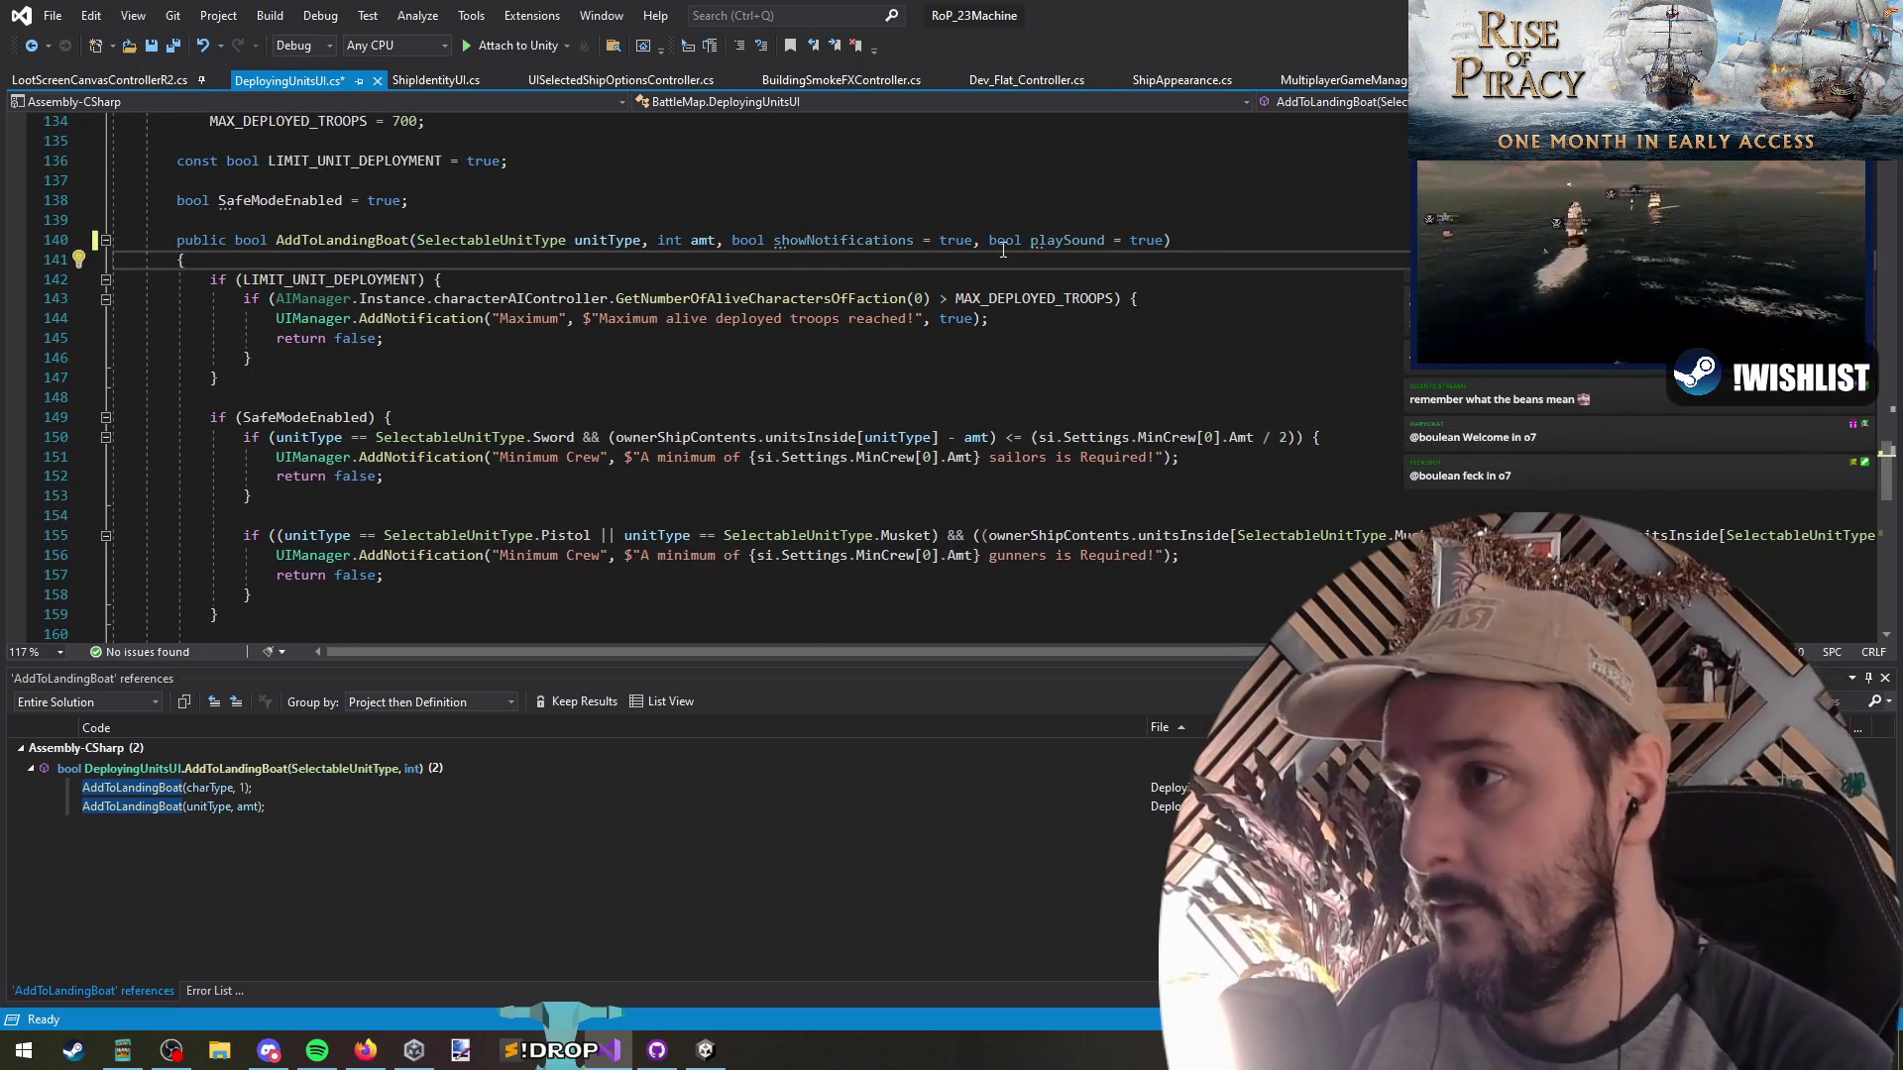
Try adding && showNotifications to the unit-limit condition on line 143, then undo it
{"action": "left_click", "coordinate": [842, 240]}
{"action": "left_click", "coordinate": [991, 299]}
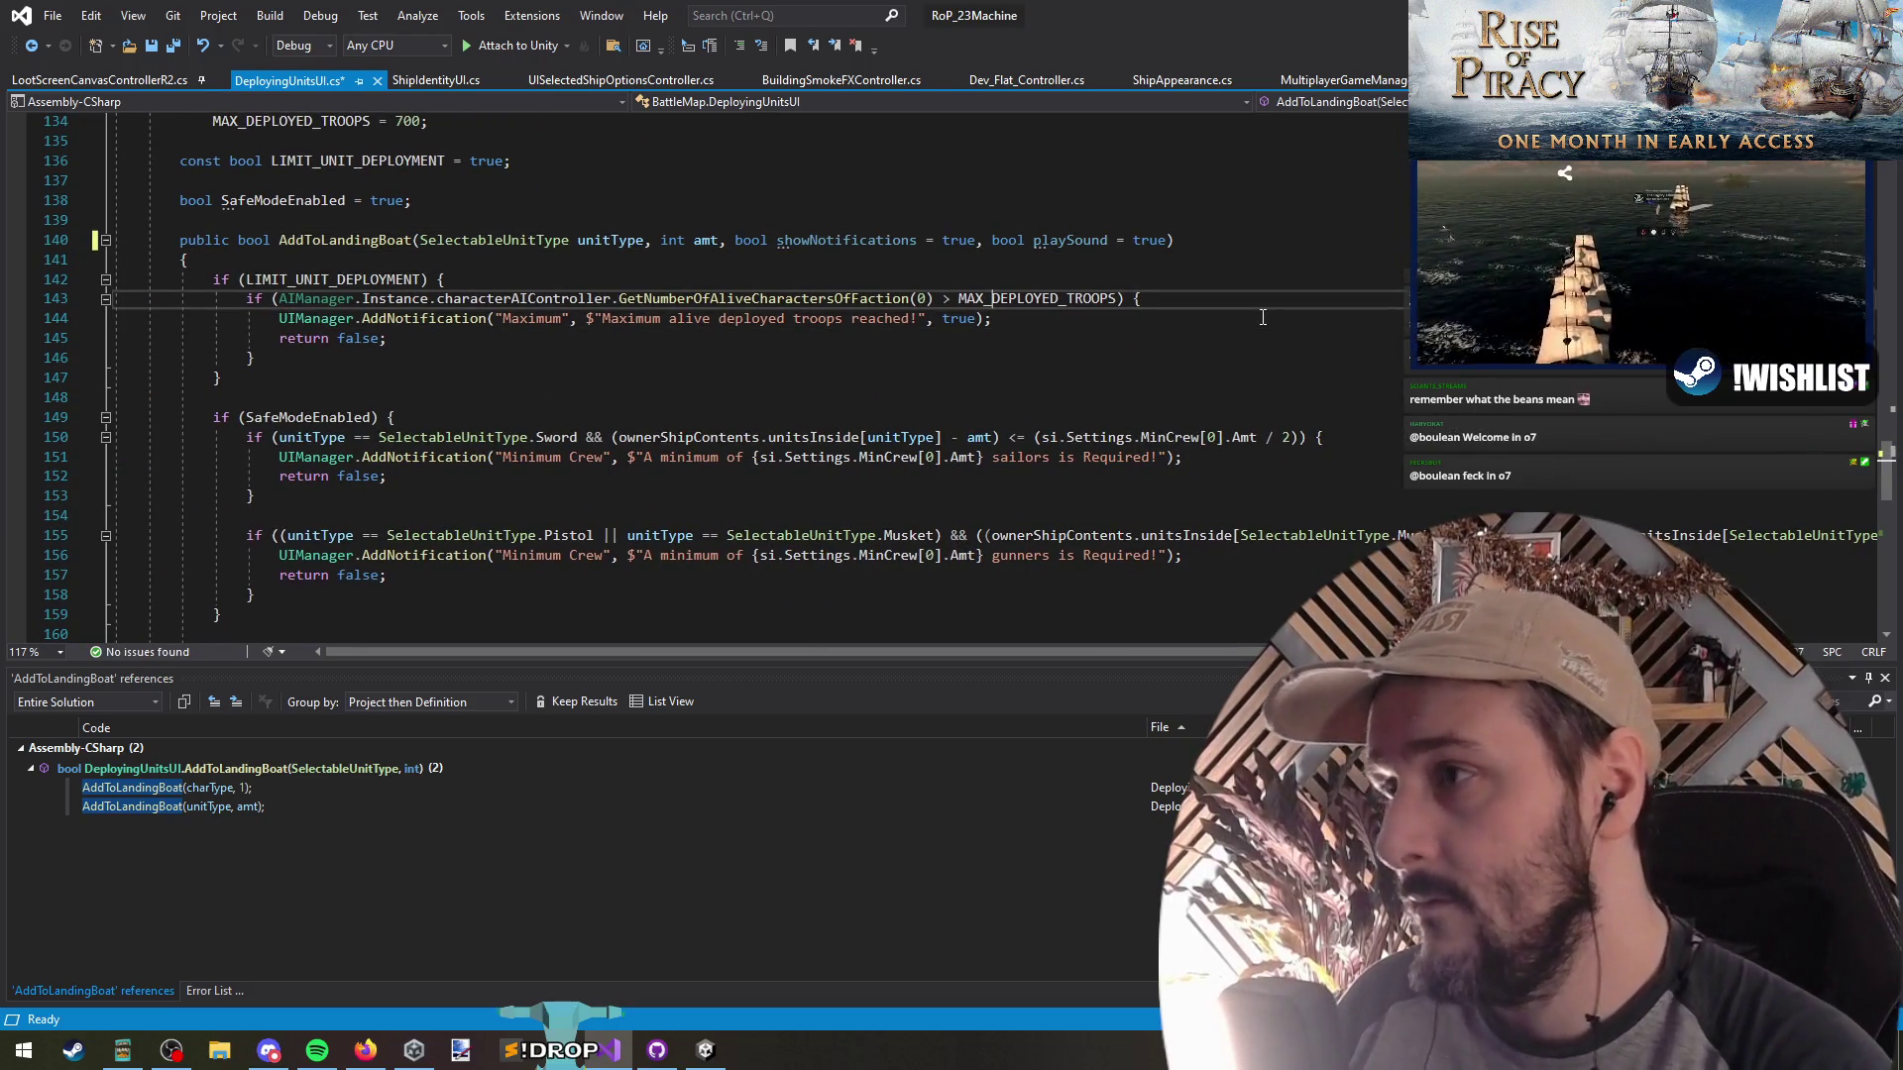
{"action": "key", "text": "End"}
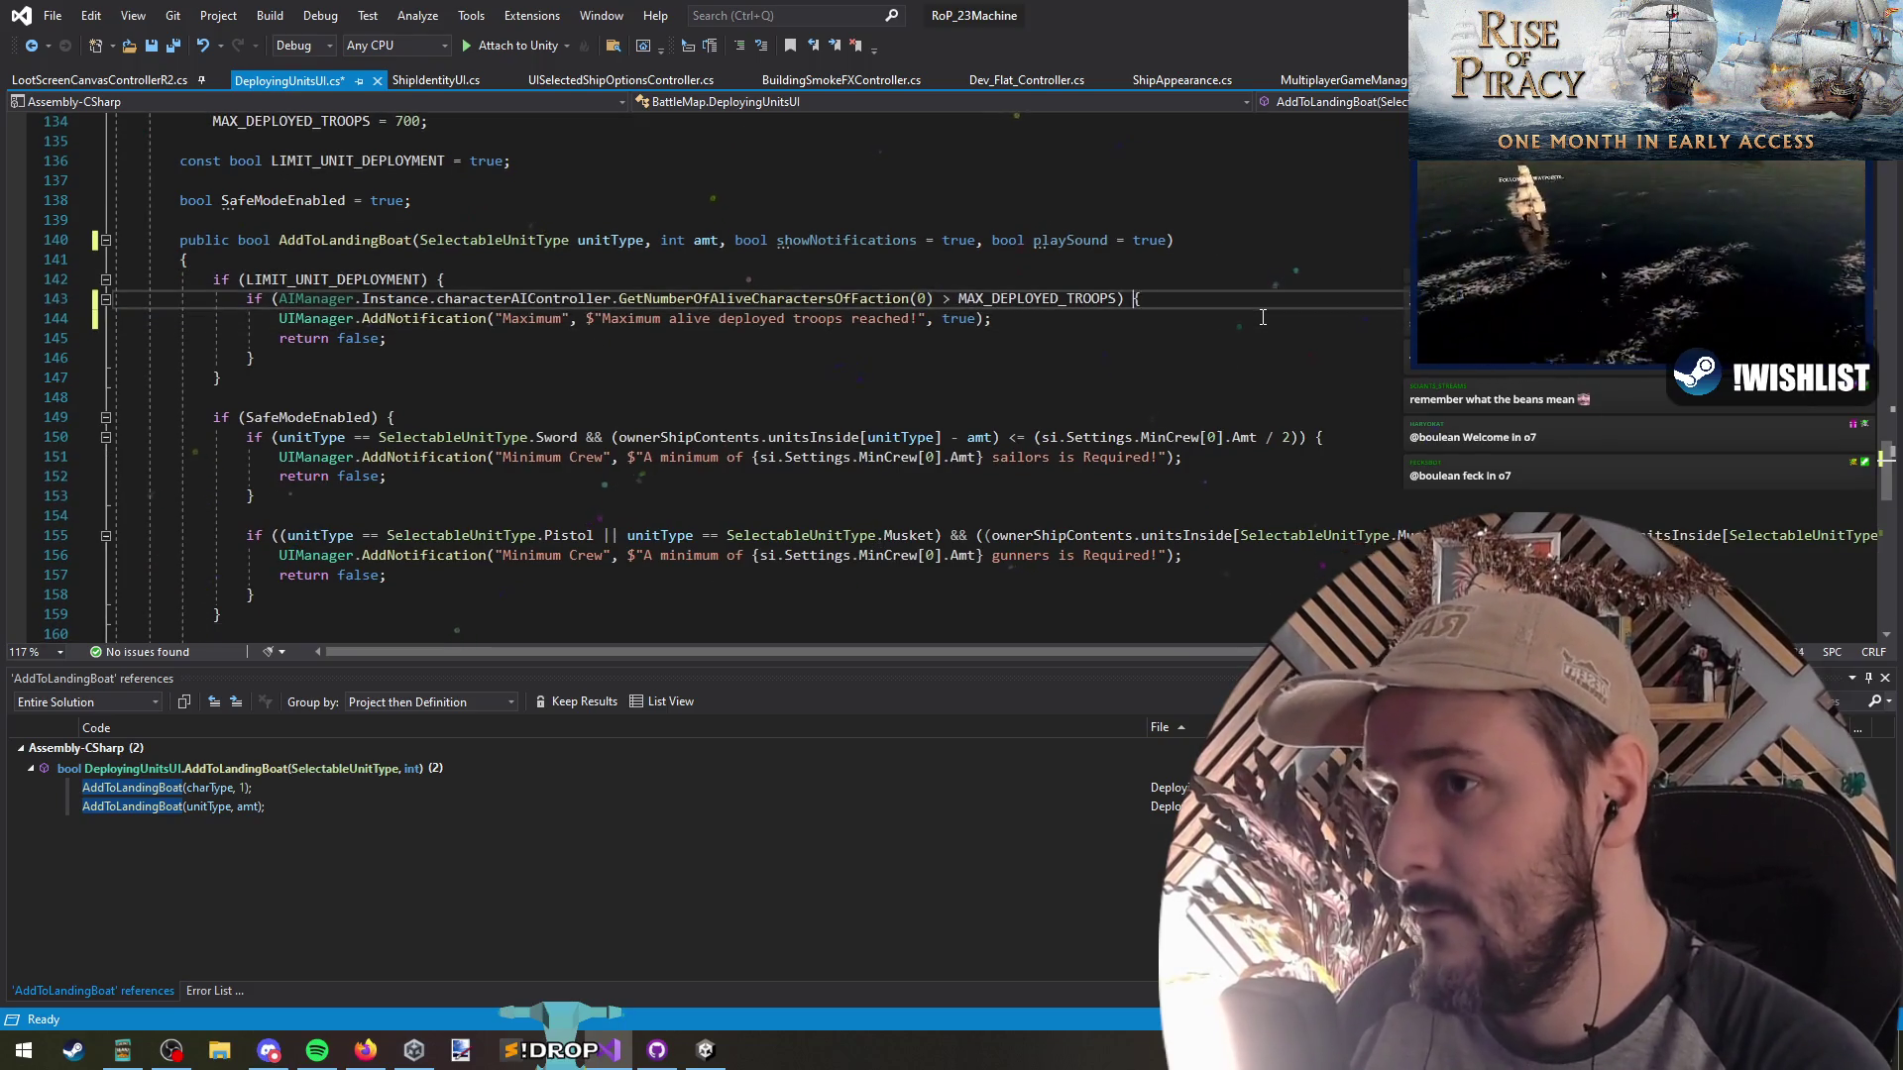
{"action": "key", "text": "Left"}
{"action": "key", "text": "Left"}
{"action": "key", "text": "Left"}
{"action": "type", "text": "&& showNotifications"}
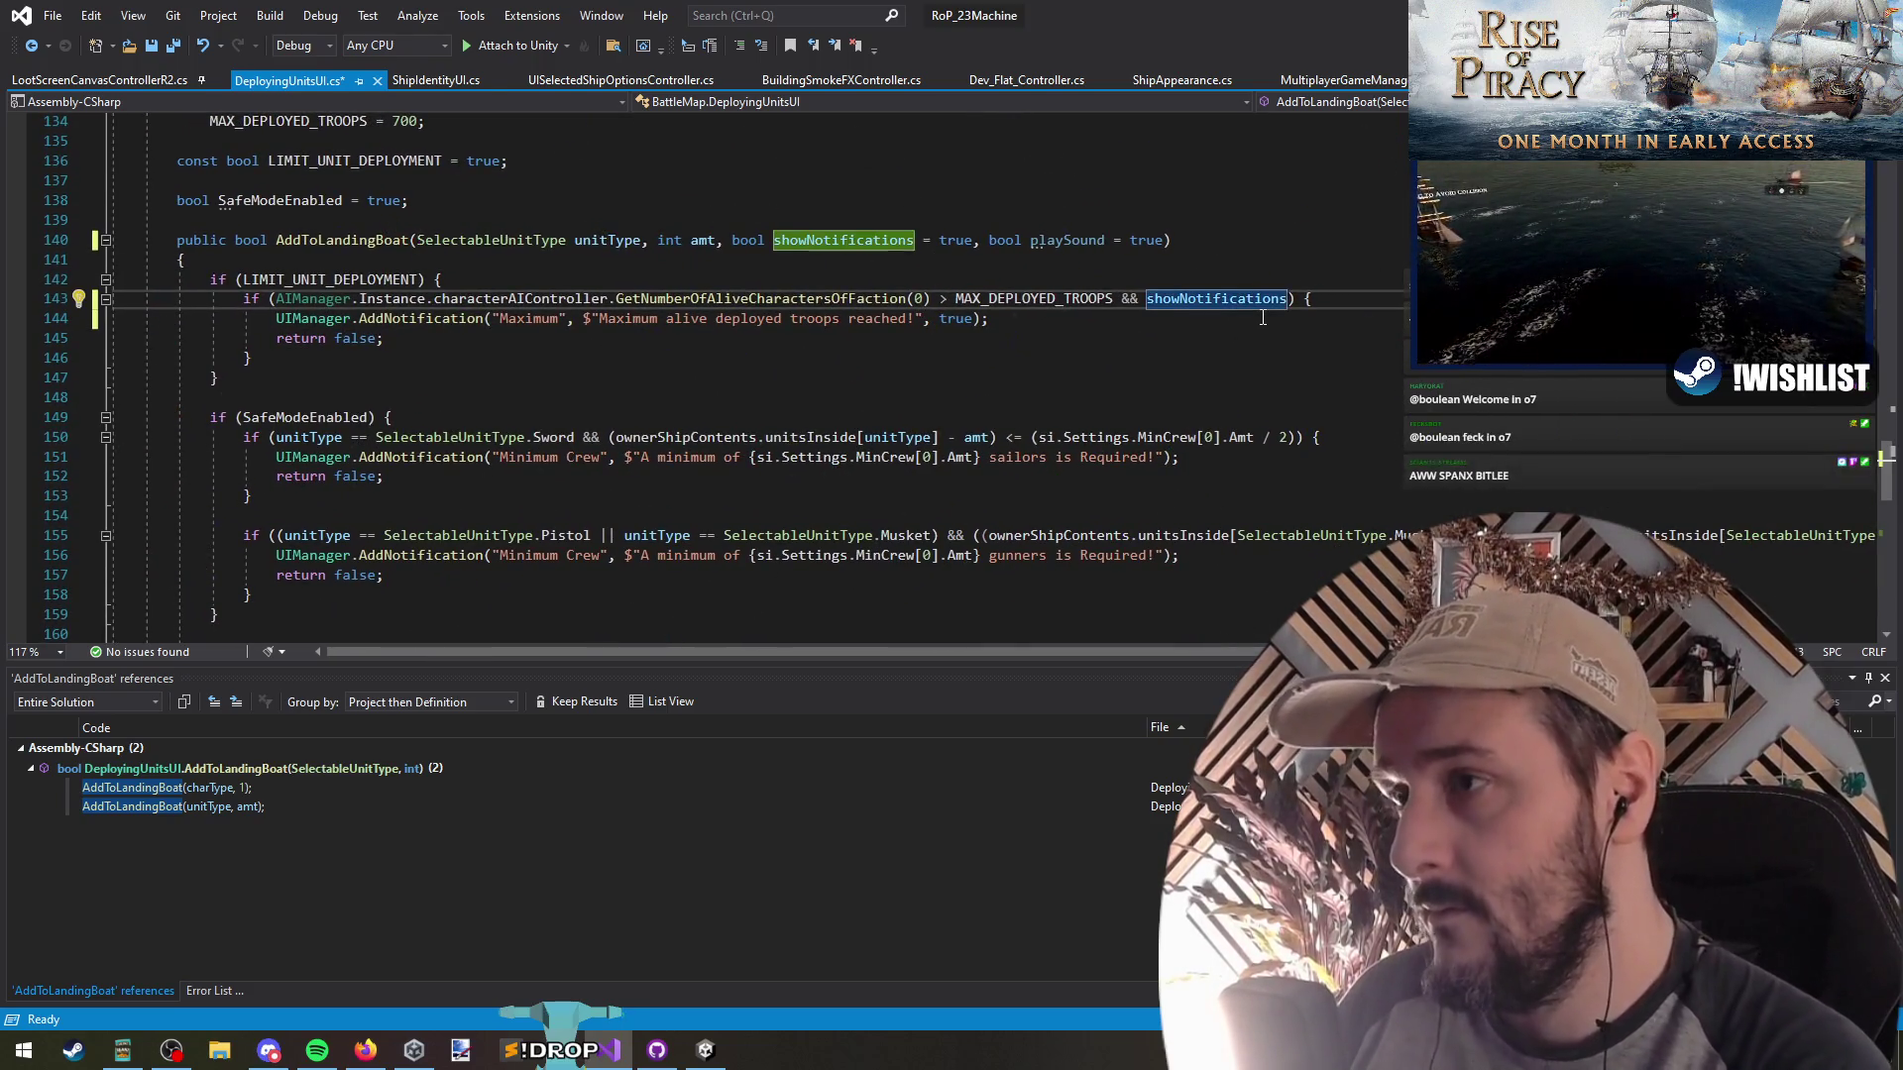
{"action": "key", "text": "ctrl+z"}
{"action": "key", "text": "ctrl+z"}
{"action": "key", "text": "Down"}
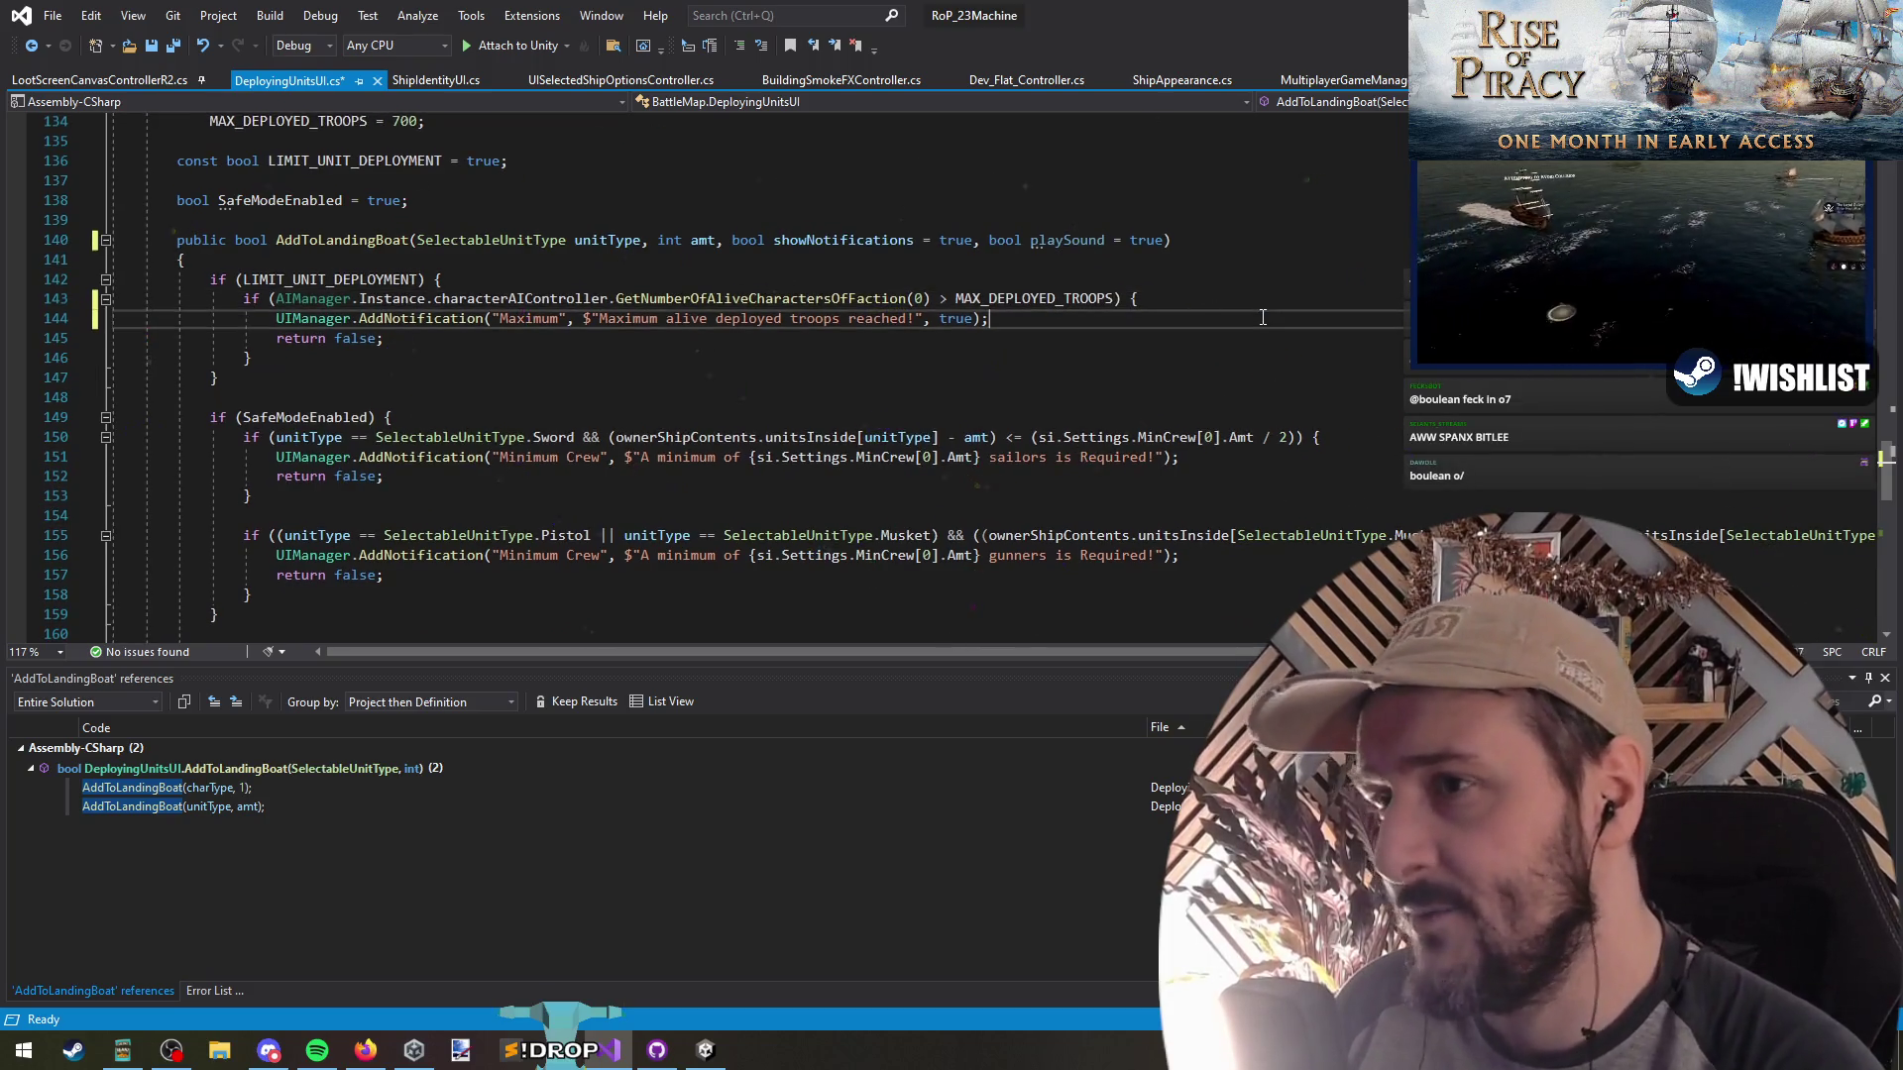
{"action": "key", "text": "Down"}
{"action": "key", "text": "Down"}
{"action": "key", "text": "Up"}
{"action": "key", "text": "Up"}
{"action": "key", "text": "Up"}
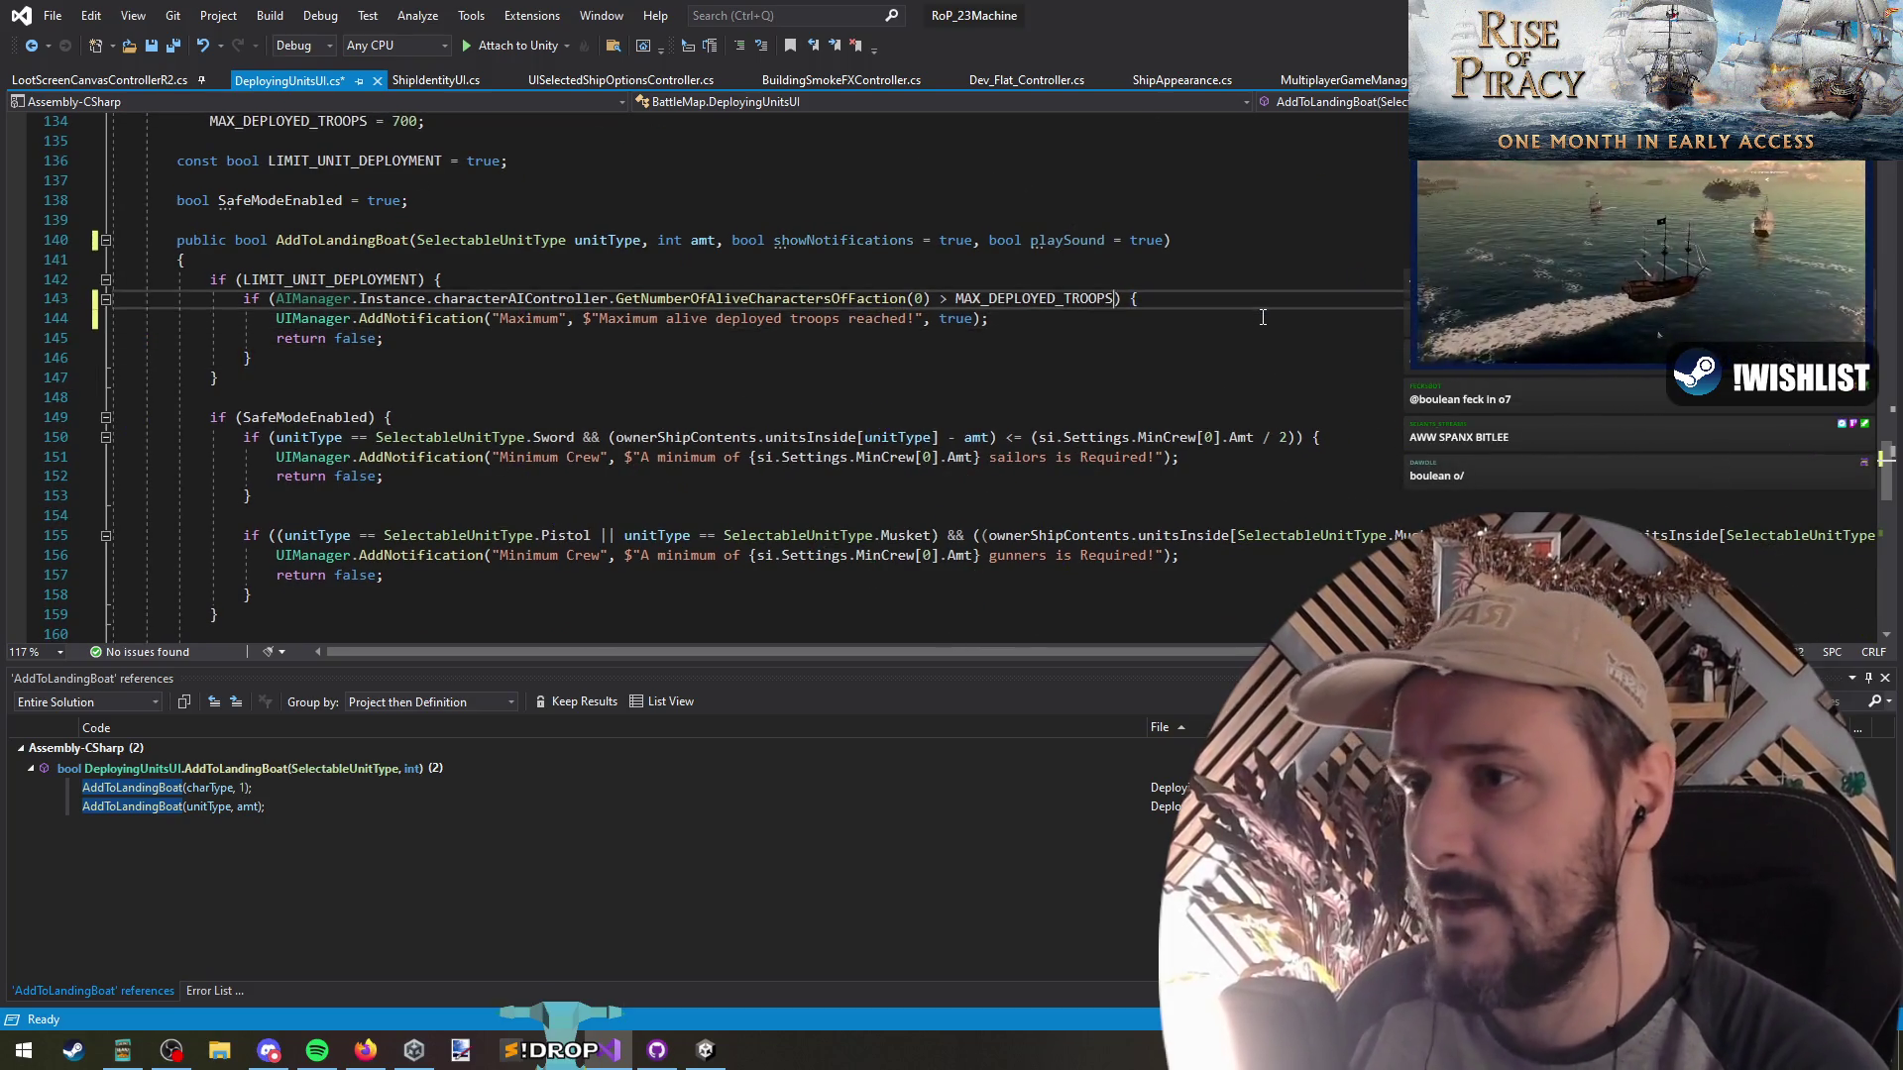
{"action": "key", "text": "ctrl+Right"}
{"action": "key", "text": "ctrl+Right"}
{"action": "key", "text": "ctrl+Right"}
Inspect the SafeModeEnabled check and AddNotification call around lines 149-151, leaving them unchanged
{"action": "scroll", "coordinate": [1058, 431], "scroll_direction": "down", "scroll_amount": 1}
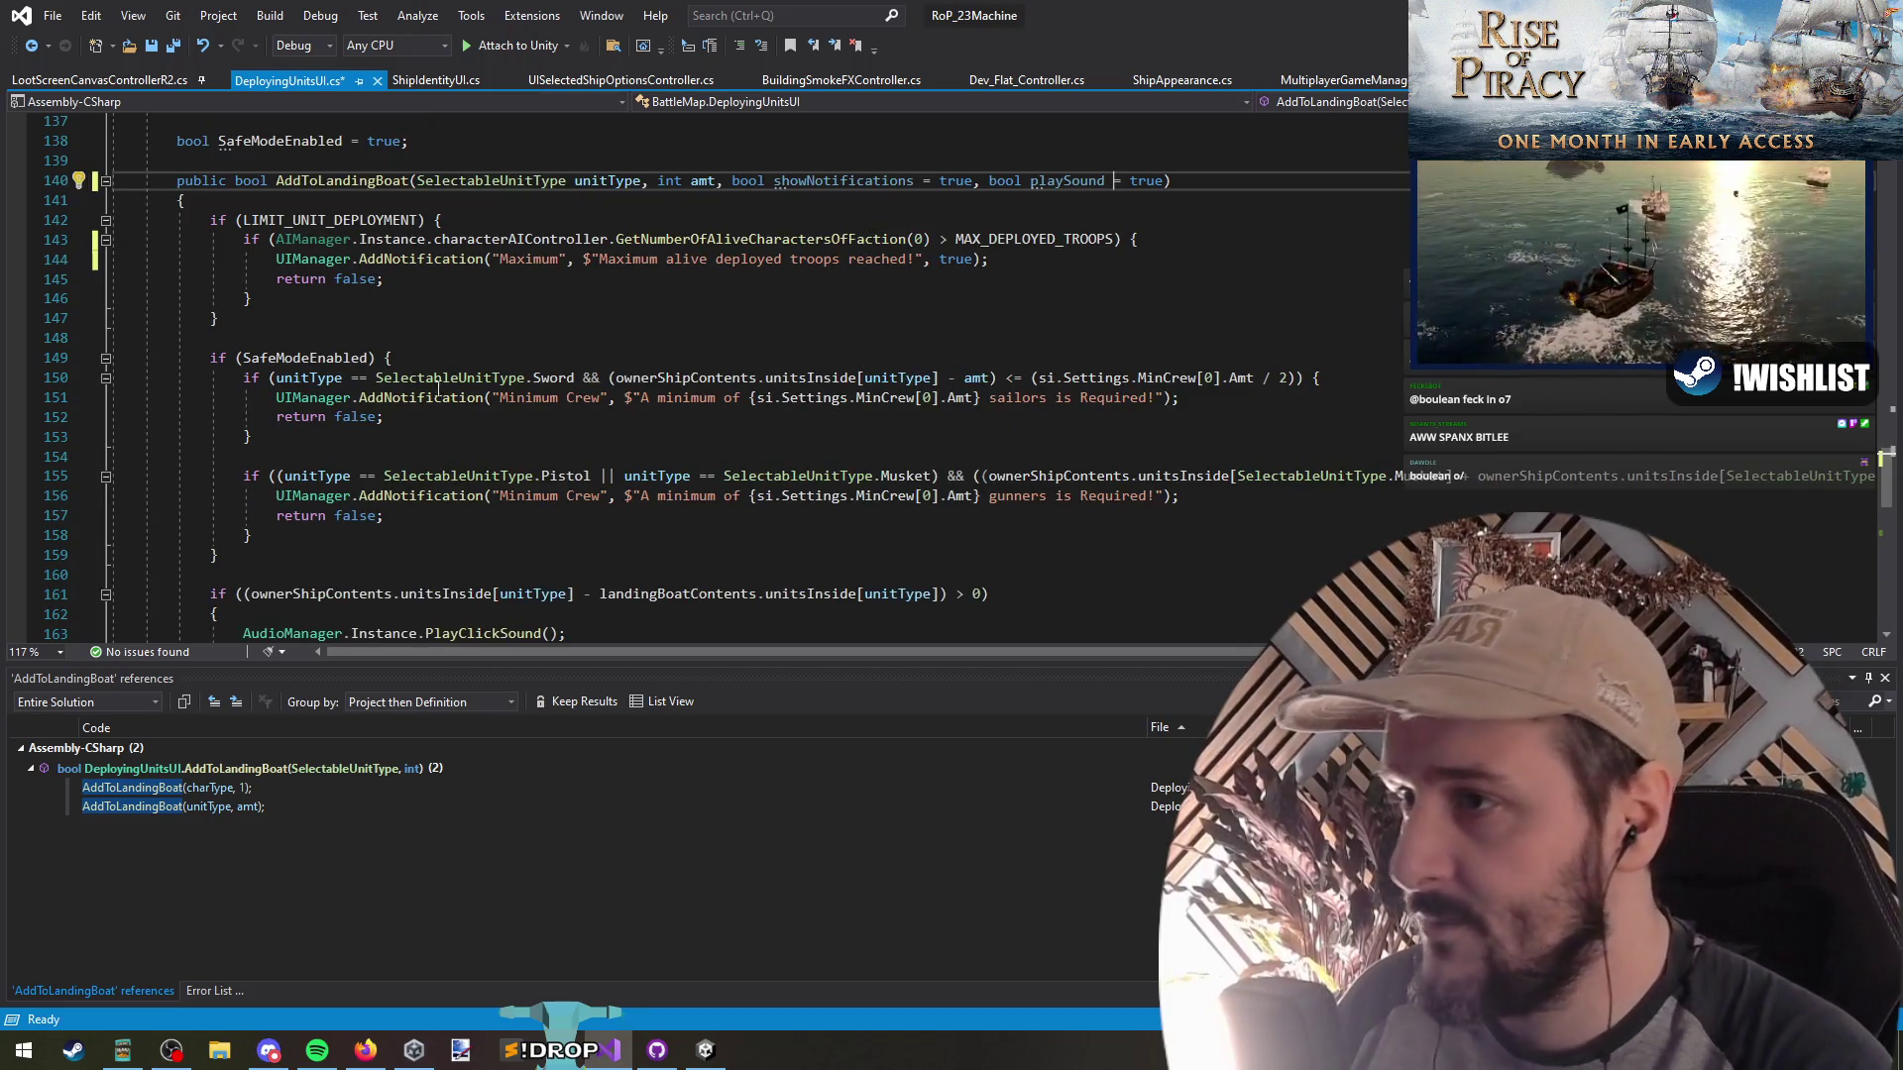
{"action": "left_click", "coordinate": [315, 357]}
{"action": "scroll", "coordinate": [403, 461], "scroll_direction": "down", "scroll_amount": 1}
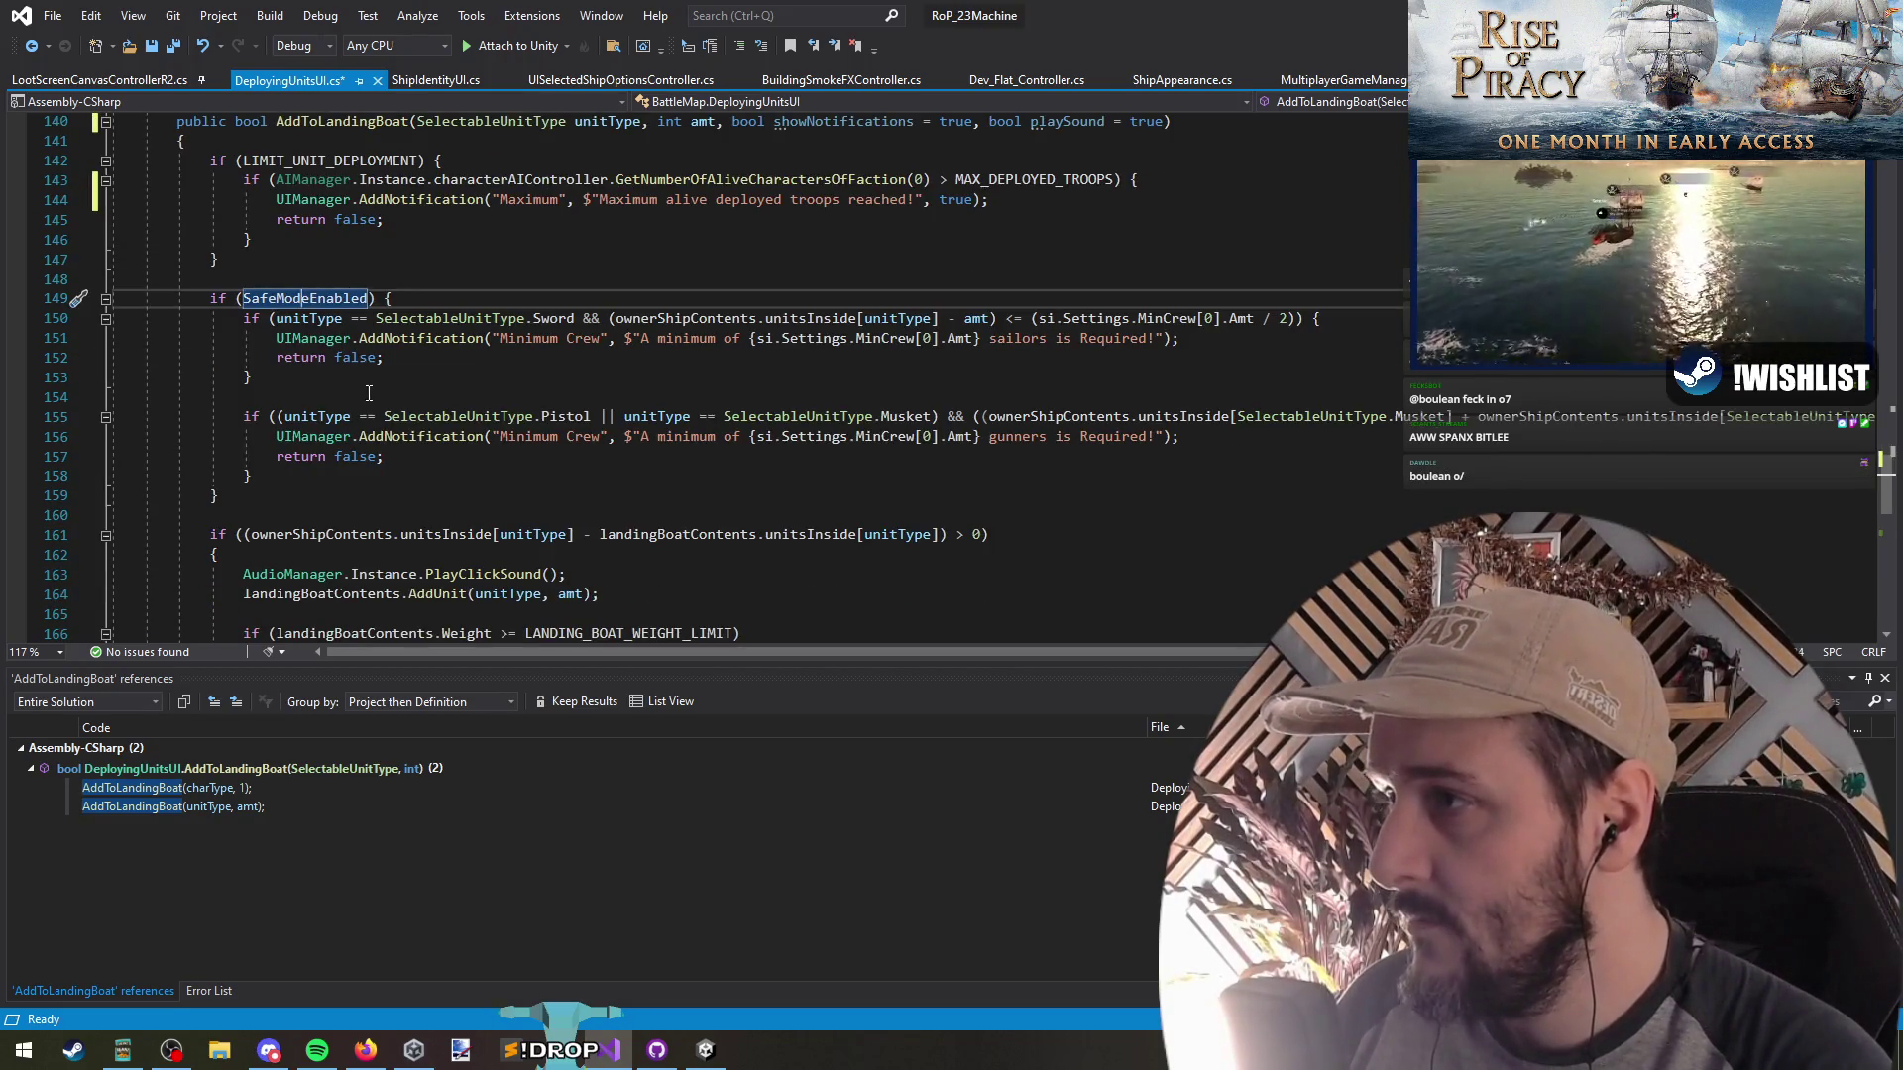
{"action": "scroll", "coordinate": [369, 392], "scroll_direction": "up", "scroll_amount": 1}
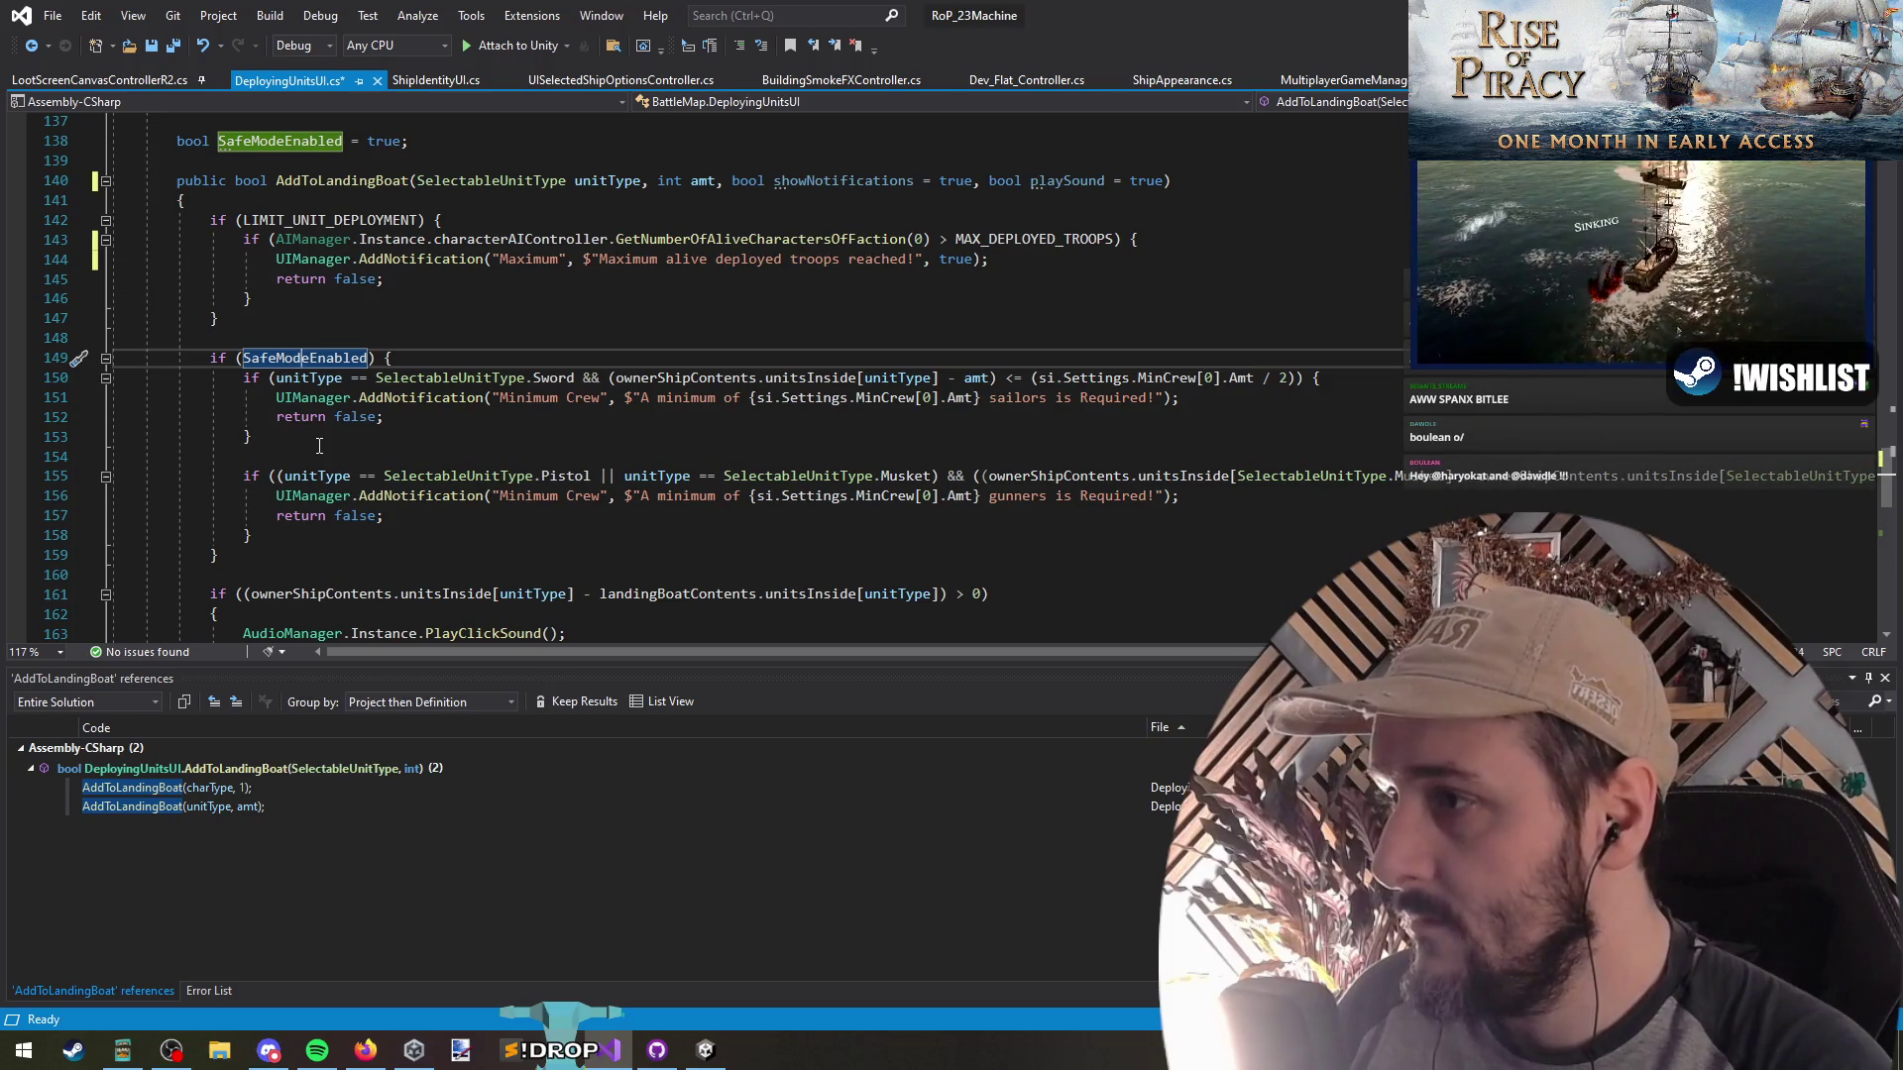
{"action": "left_click", "coordinate": [417, 398]}
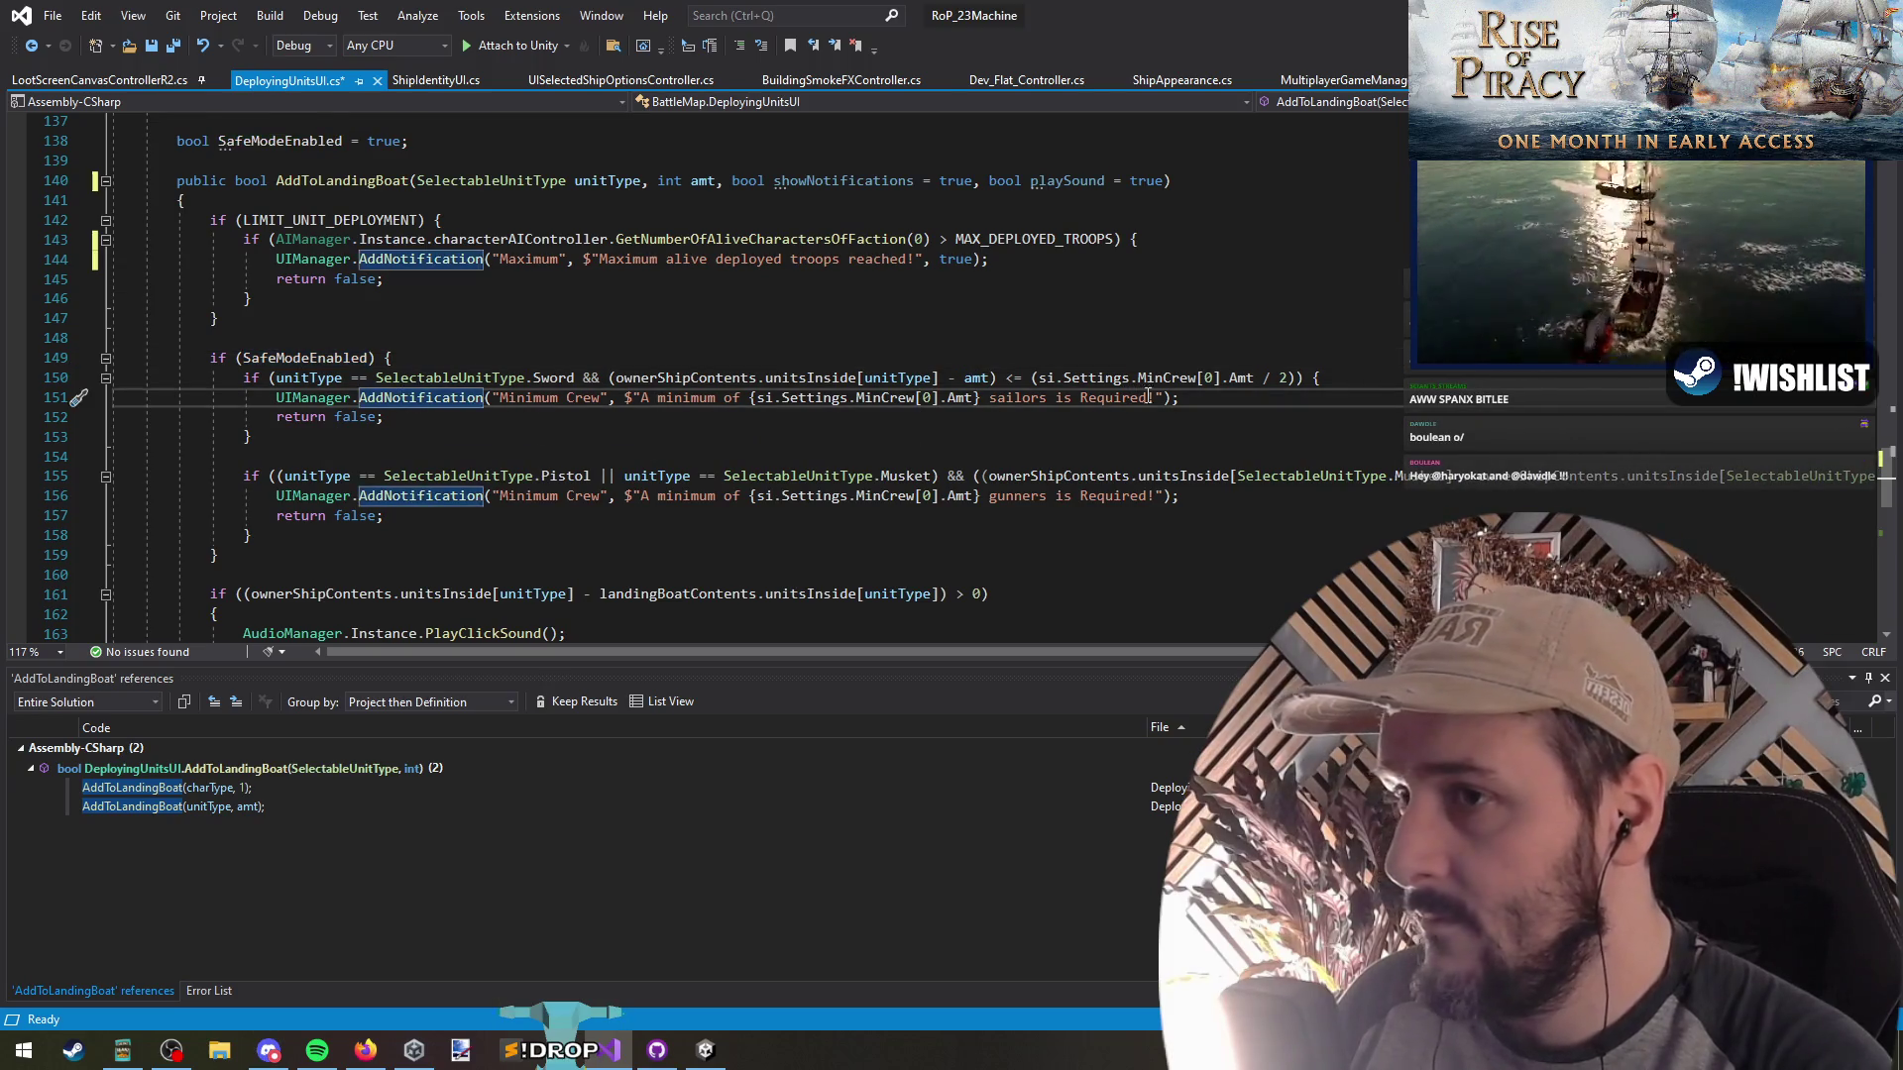
{"action": "left_click", "coordinate": [1431, 377]}
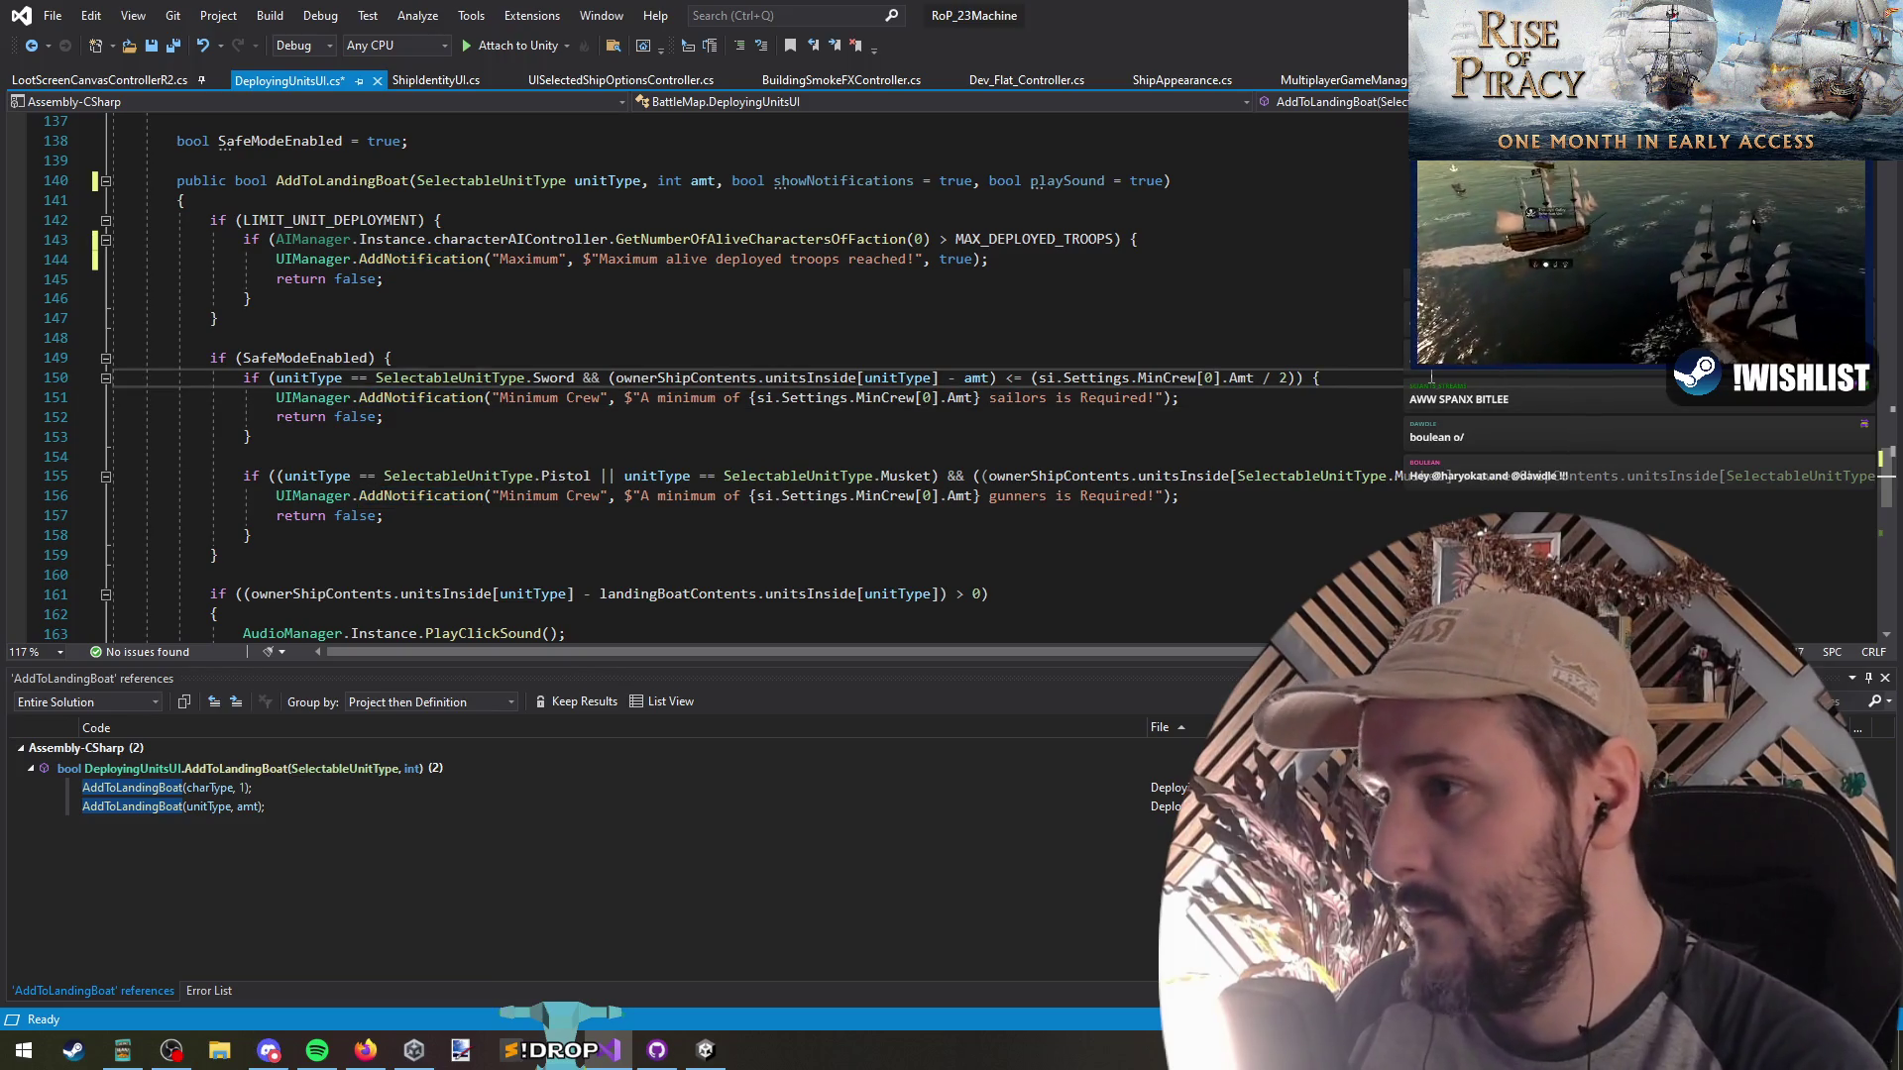
{"action": "key", "text": "Return"}
{"action": "key", "text": "ctrl+z"}
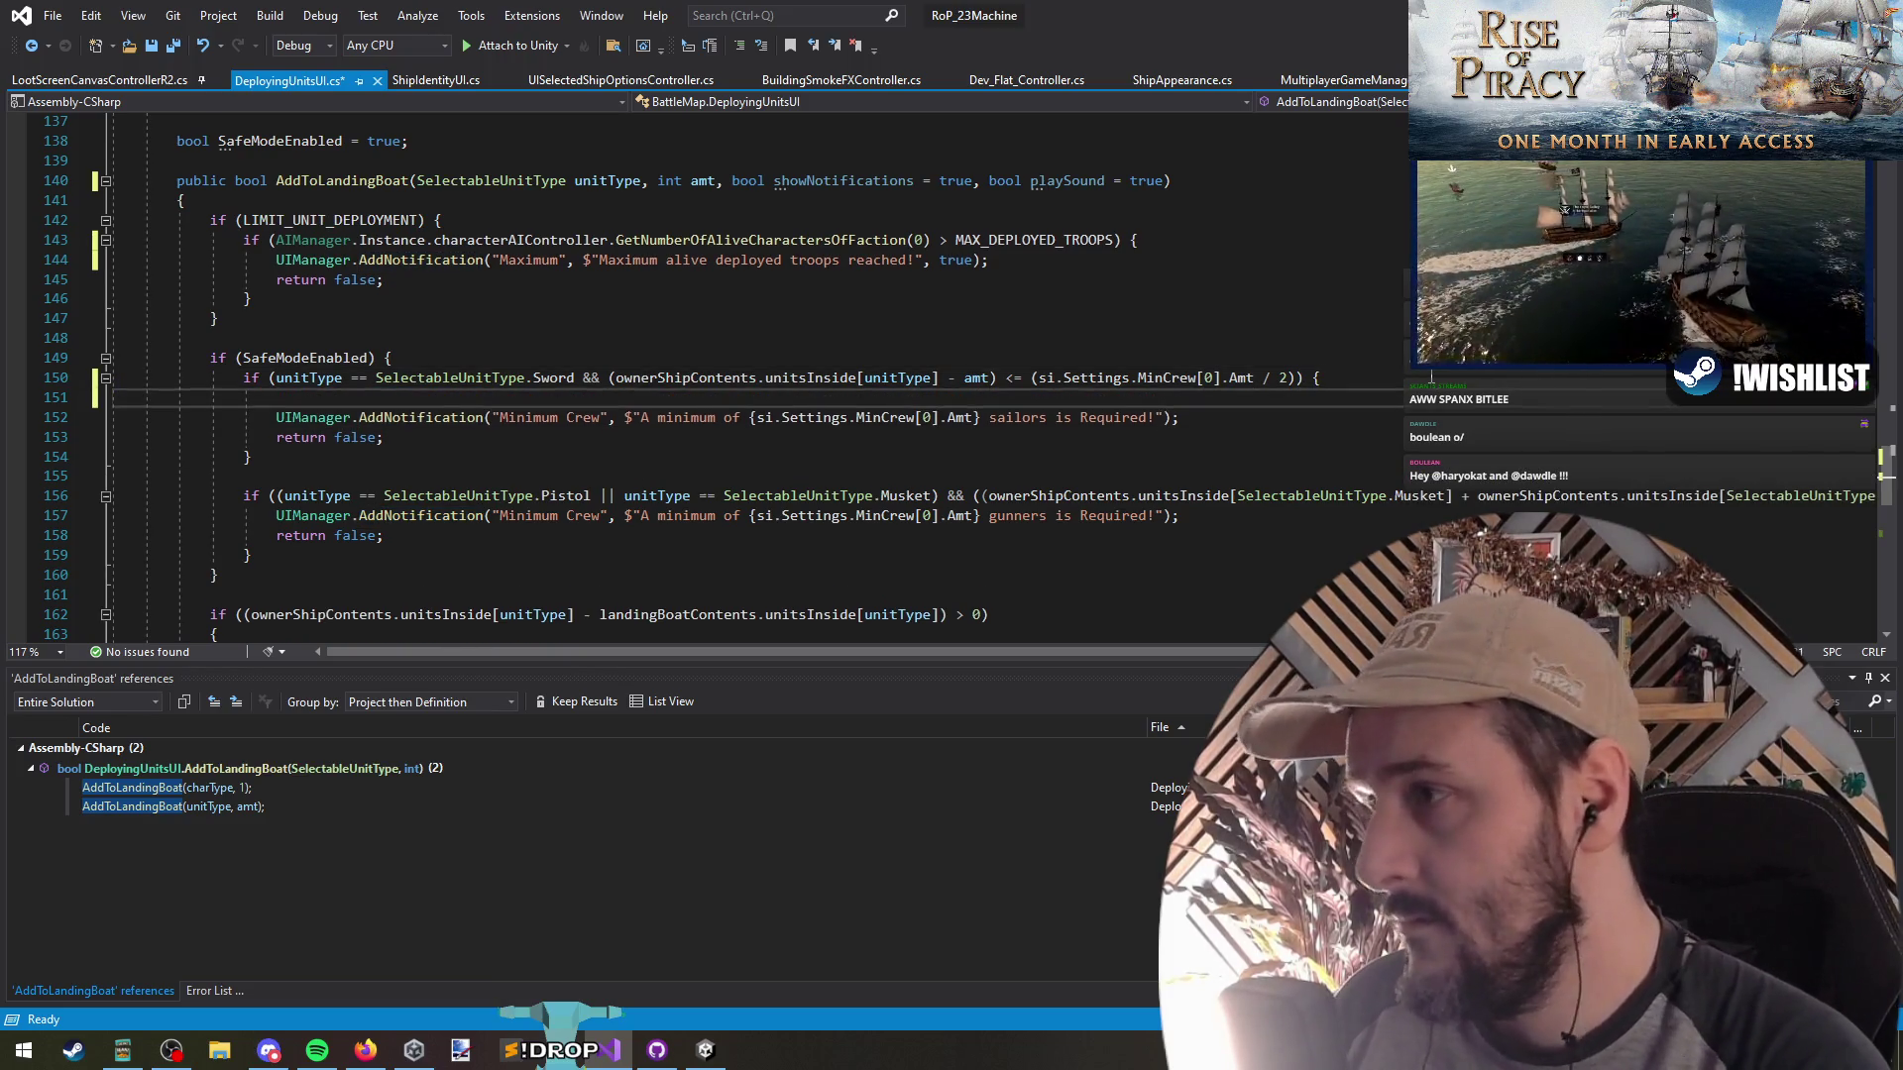
{"action": "key", "text": "Down"}
{"action": "key", "text": "Down"}
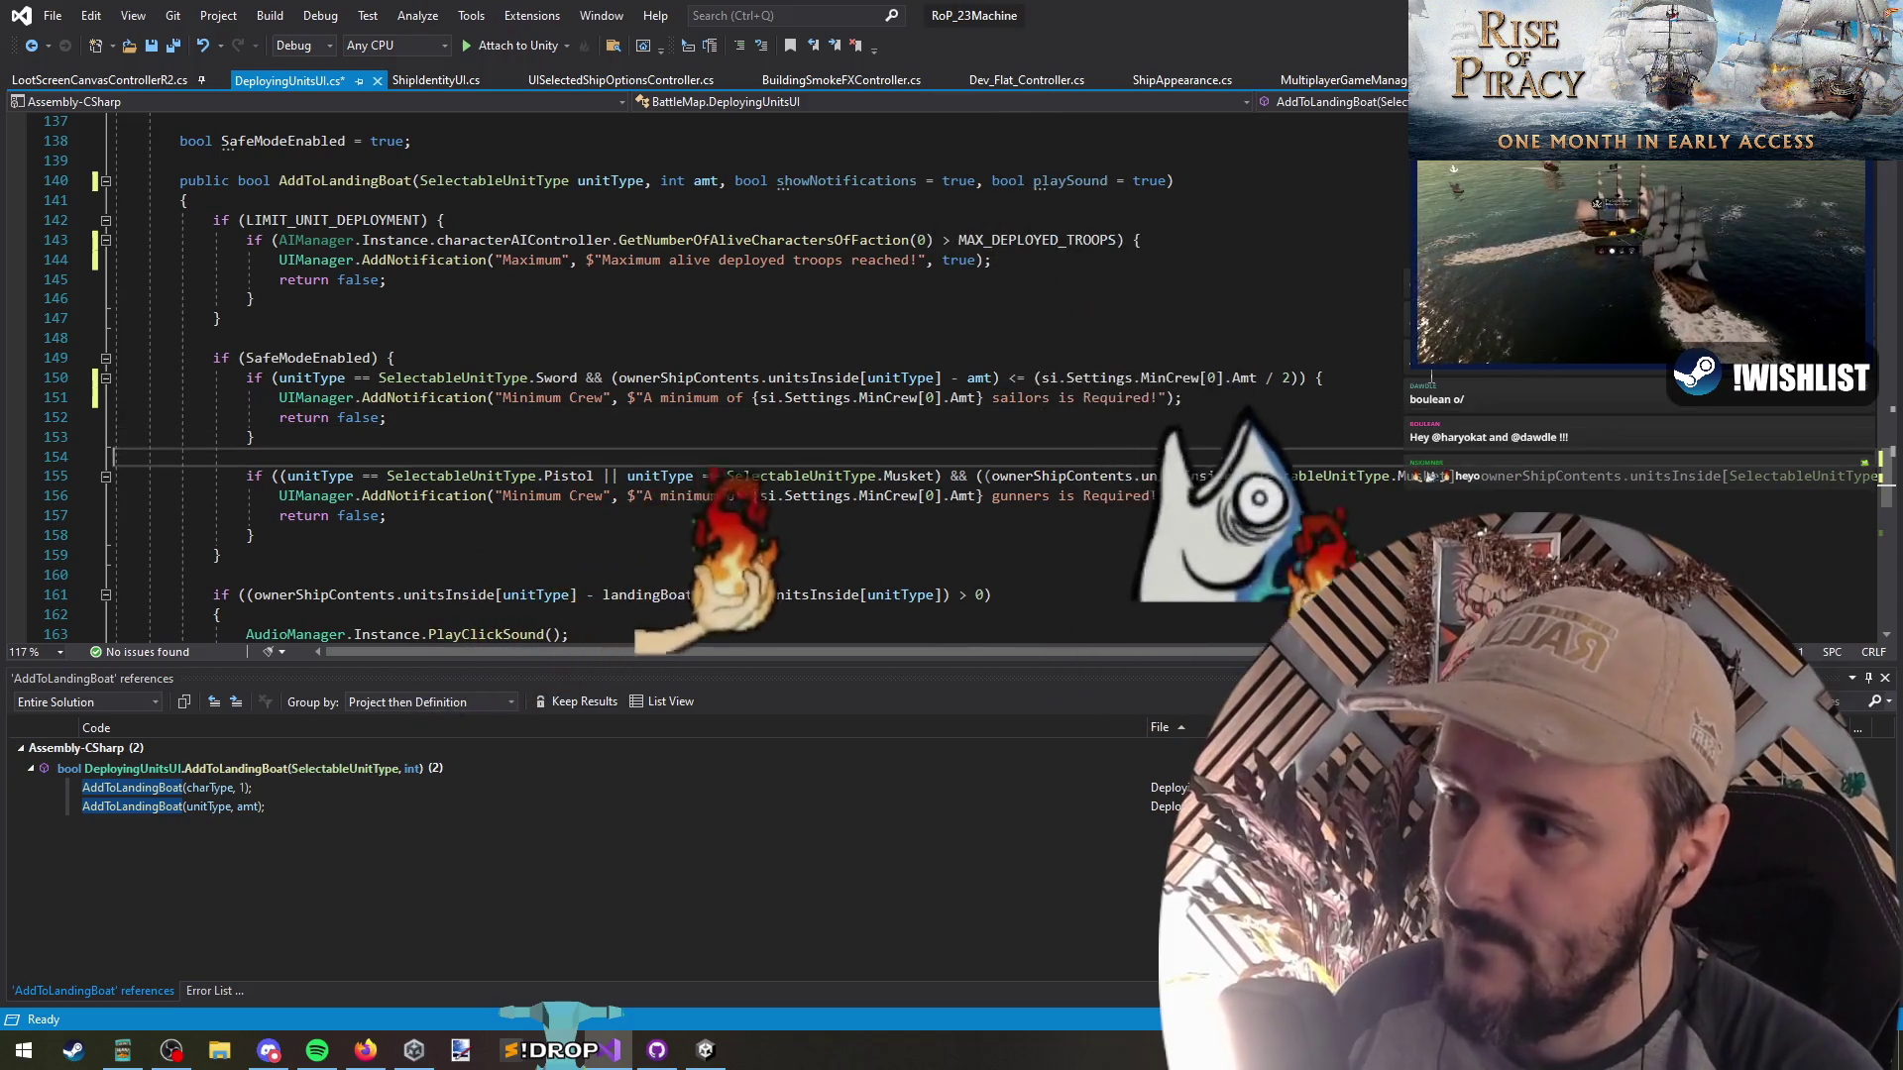
Add an if(playSound) line above PlayClickSound() and indent the call beneath it
{"action": "double_click", "coordinate": [1067, 180]}
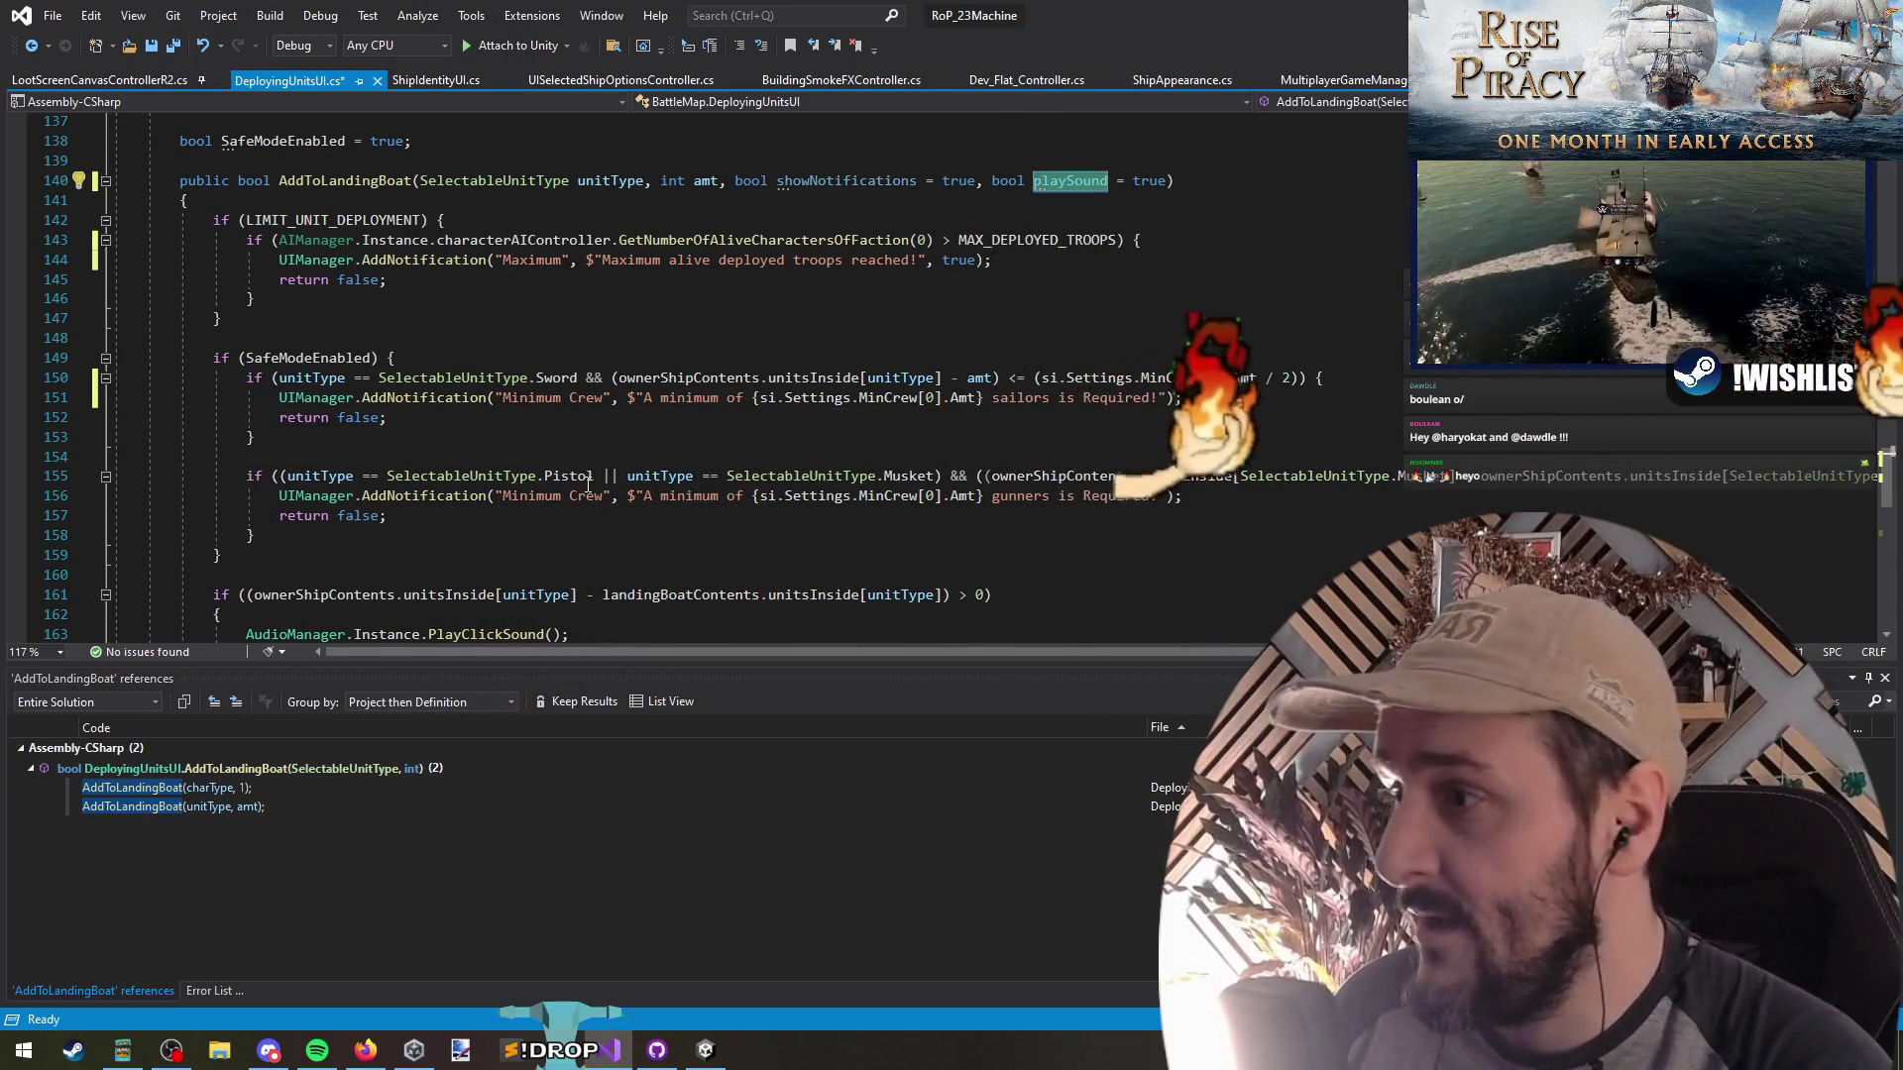
{"action": "scroll", "coordinate": [484, 340], "scroll_direction": "down", "scroll_amount": 5}
{"action": "double_click", "coordinate": [485, 340]}
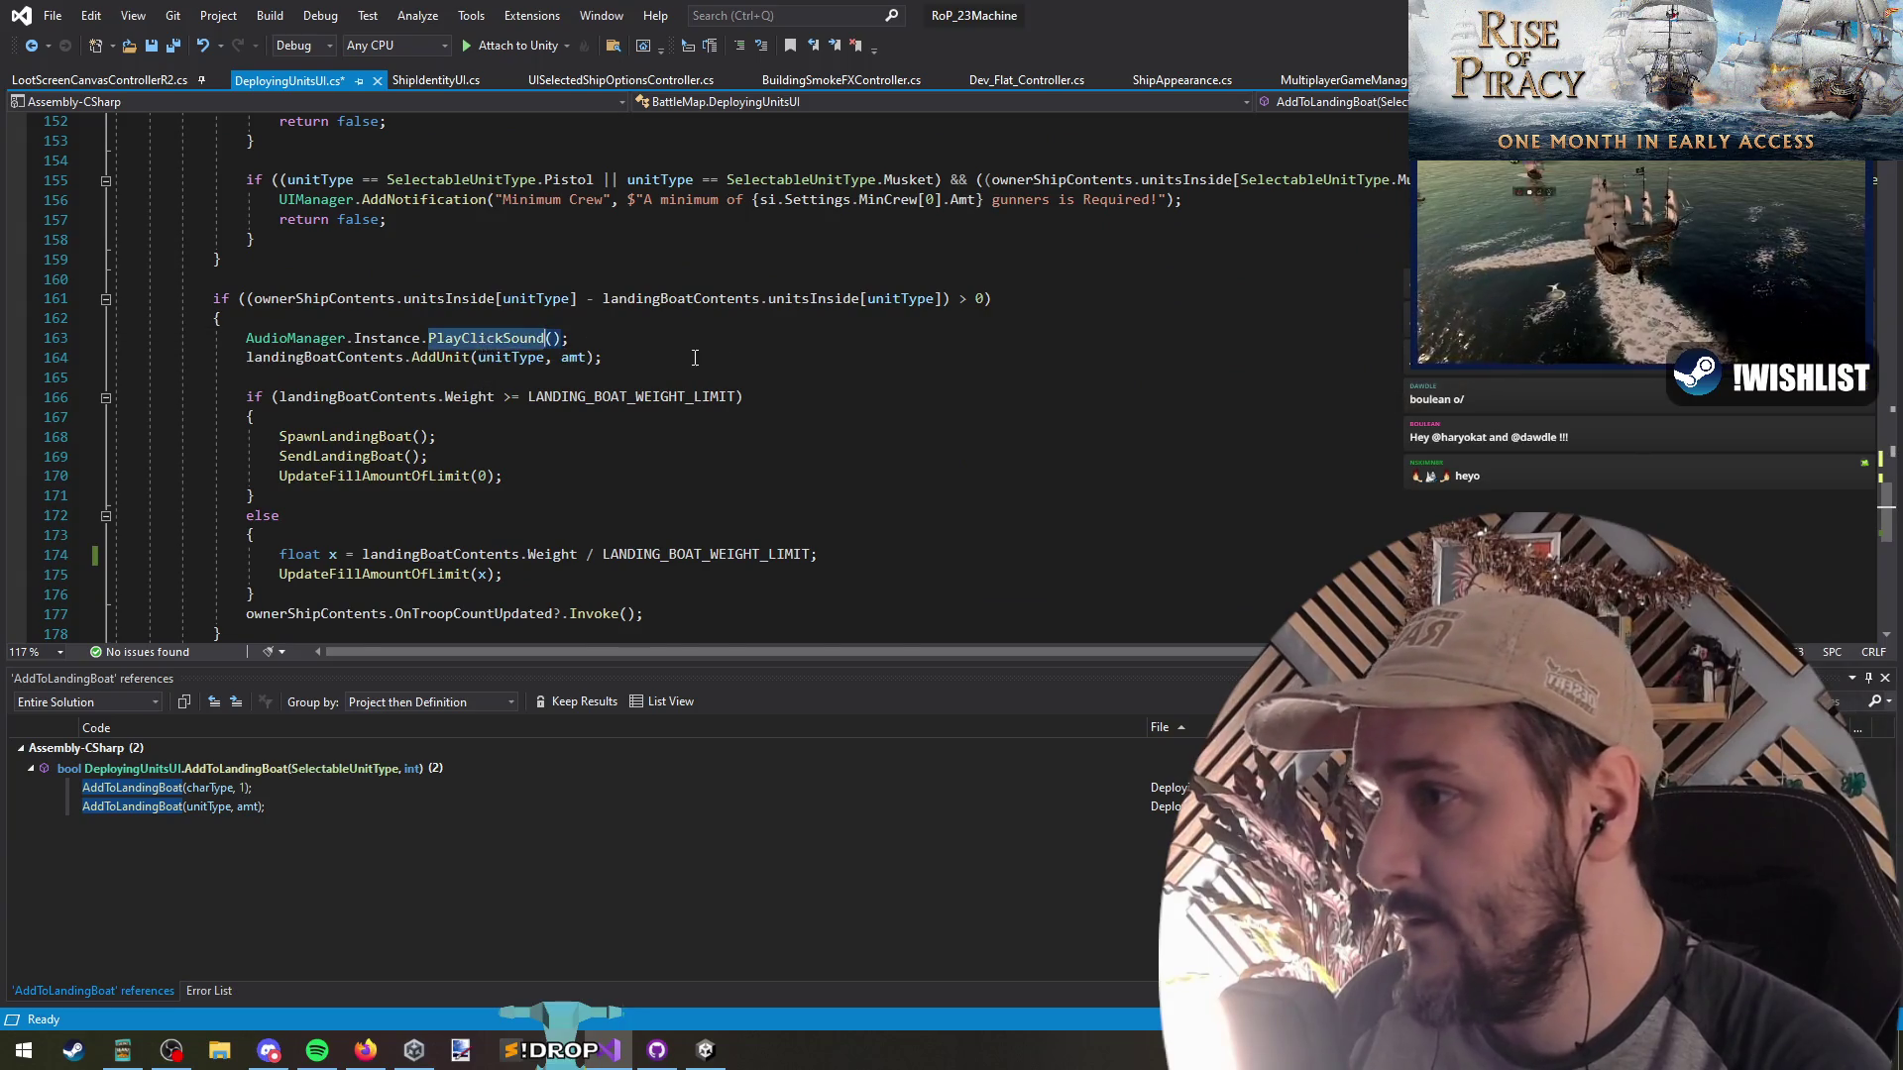
{"action": "scroll", "coordinate": [484, 339], "scroll_direction": "down", "scroll_amount": 5}
{"action": "scroll", "coordinate": [410, 277], "scroll_direction": "up", "scroll_amount": 5}
{"action": "key", "text": "Up"}
{"action": "key", "text": "Return"}
{"action": "type", "text": "if(playSound)"}
{"action": "key", "text": "Down"}
{"action": "key", "text": "Tab"}
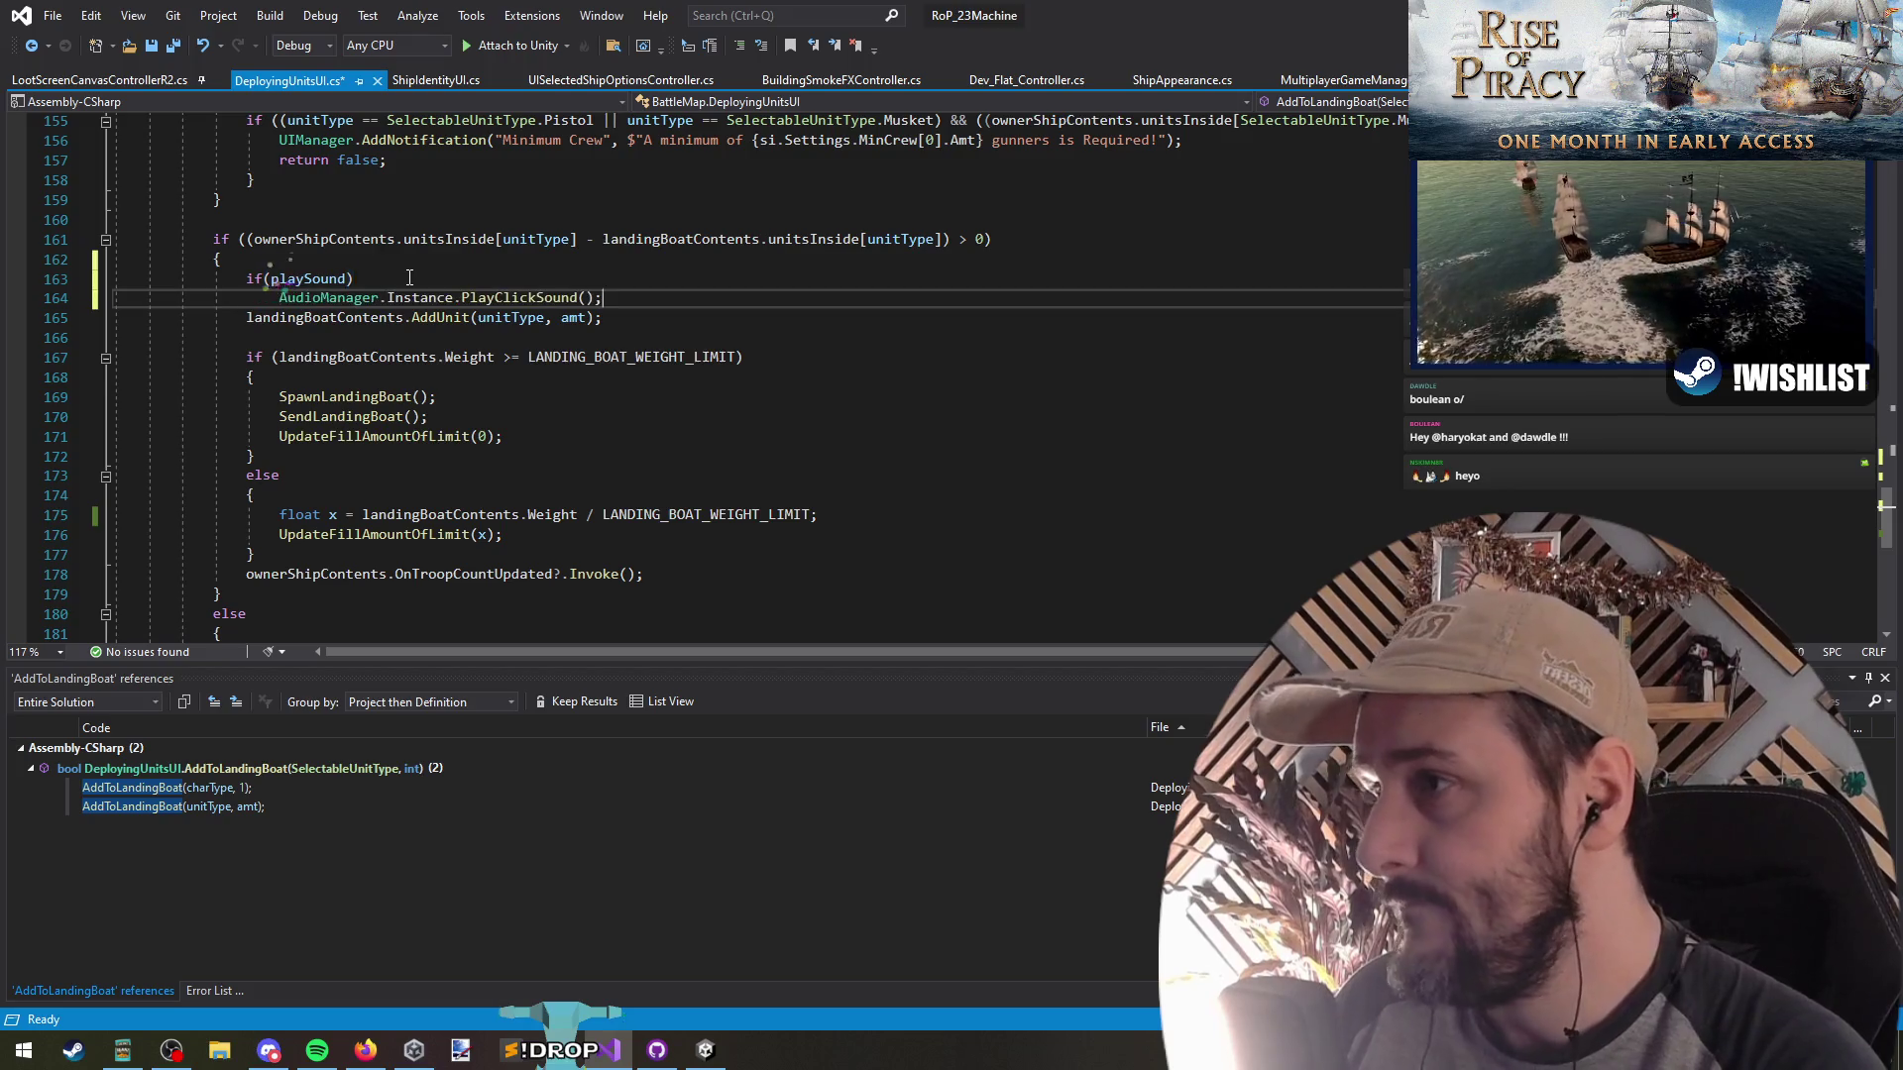
Save the script and open UIManager's AddNotification definition
{"action": "key", "text": "ctrl+s"}
{"action": "scroll", "coordinate": [532, 376], "scroll_direction": "up", "scroll_amount": 8}
{"action": "left_click", "coordinate": [416, 377], "text": "ctrl"}
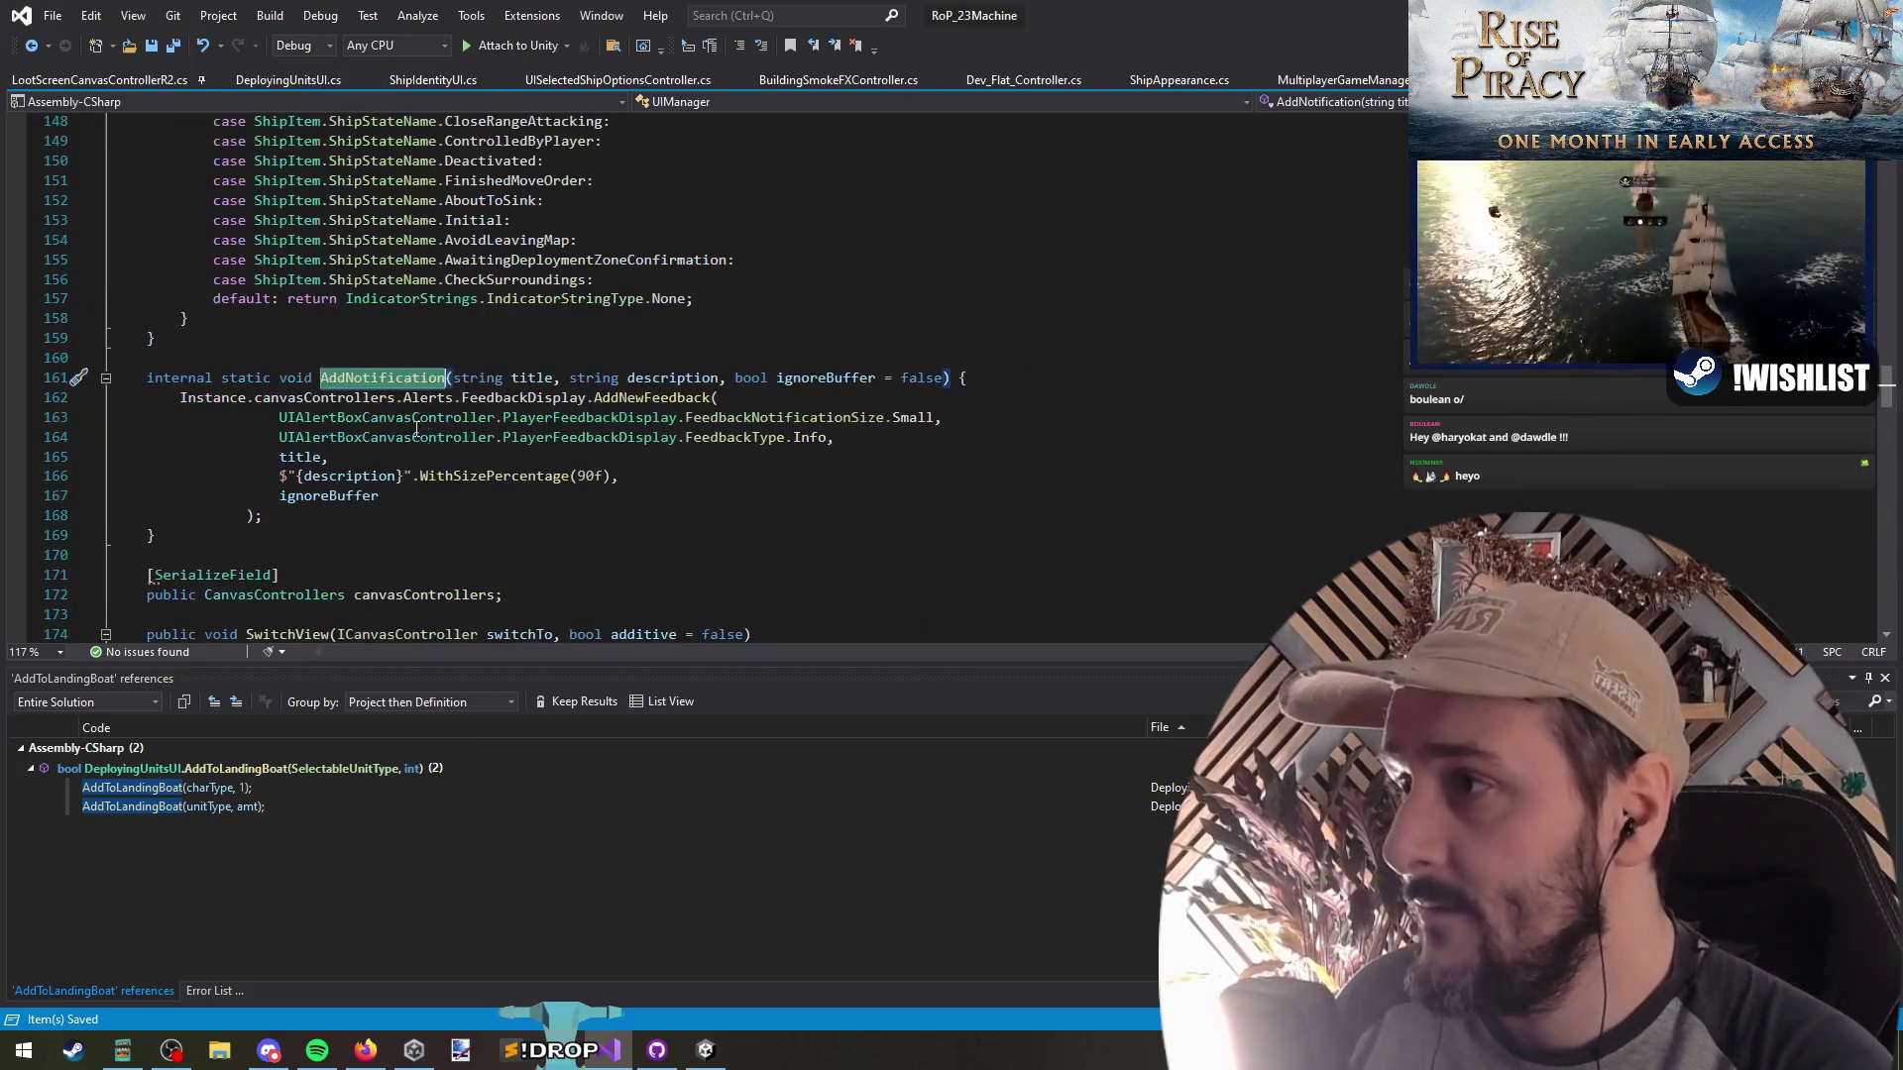
Return to DeployingUnitsUI.cs at the SendRandom loop's AddToLandingBoat(charType, 1) call
{"action": "key", "text": "ctrl+Tab"}
{"action": "key", "text": "ctrl+Tab"}
{"action": "key", "text": "ctrl+Tab"}
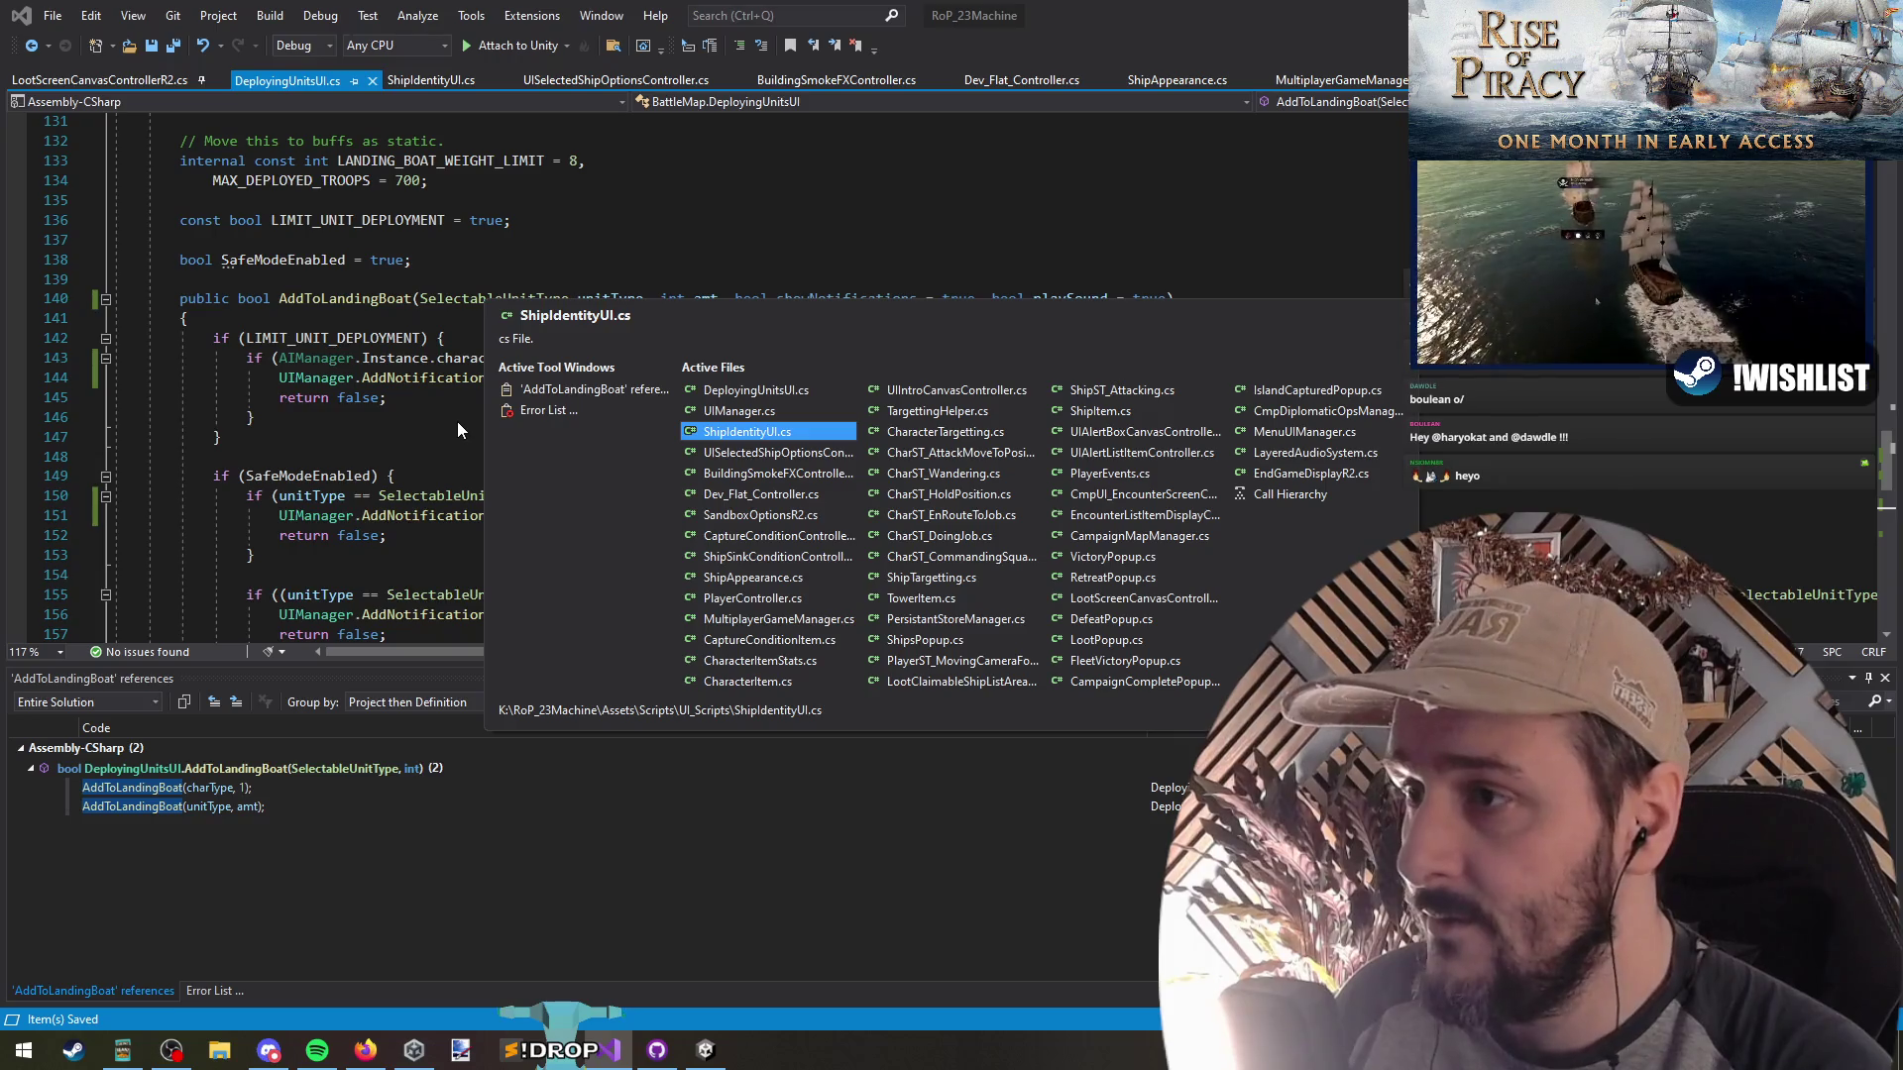
{"action": "key", "text": "ctrl+shift+Tab"}
{"action": "key", "text": "ctrl+shift+Tab"}
{"action": "right_click", "coordinate": [360, 519]}
{"action": "double_click", "coordinate": [270, 782]}
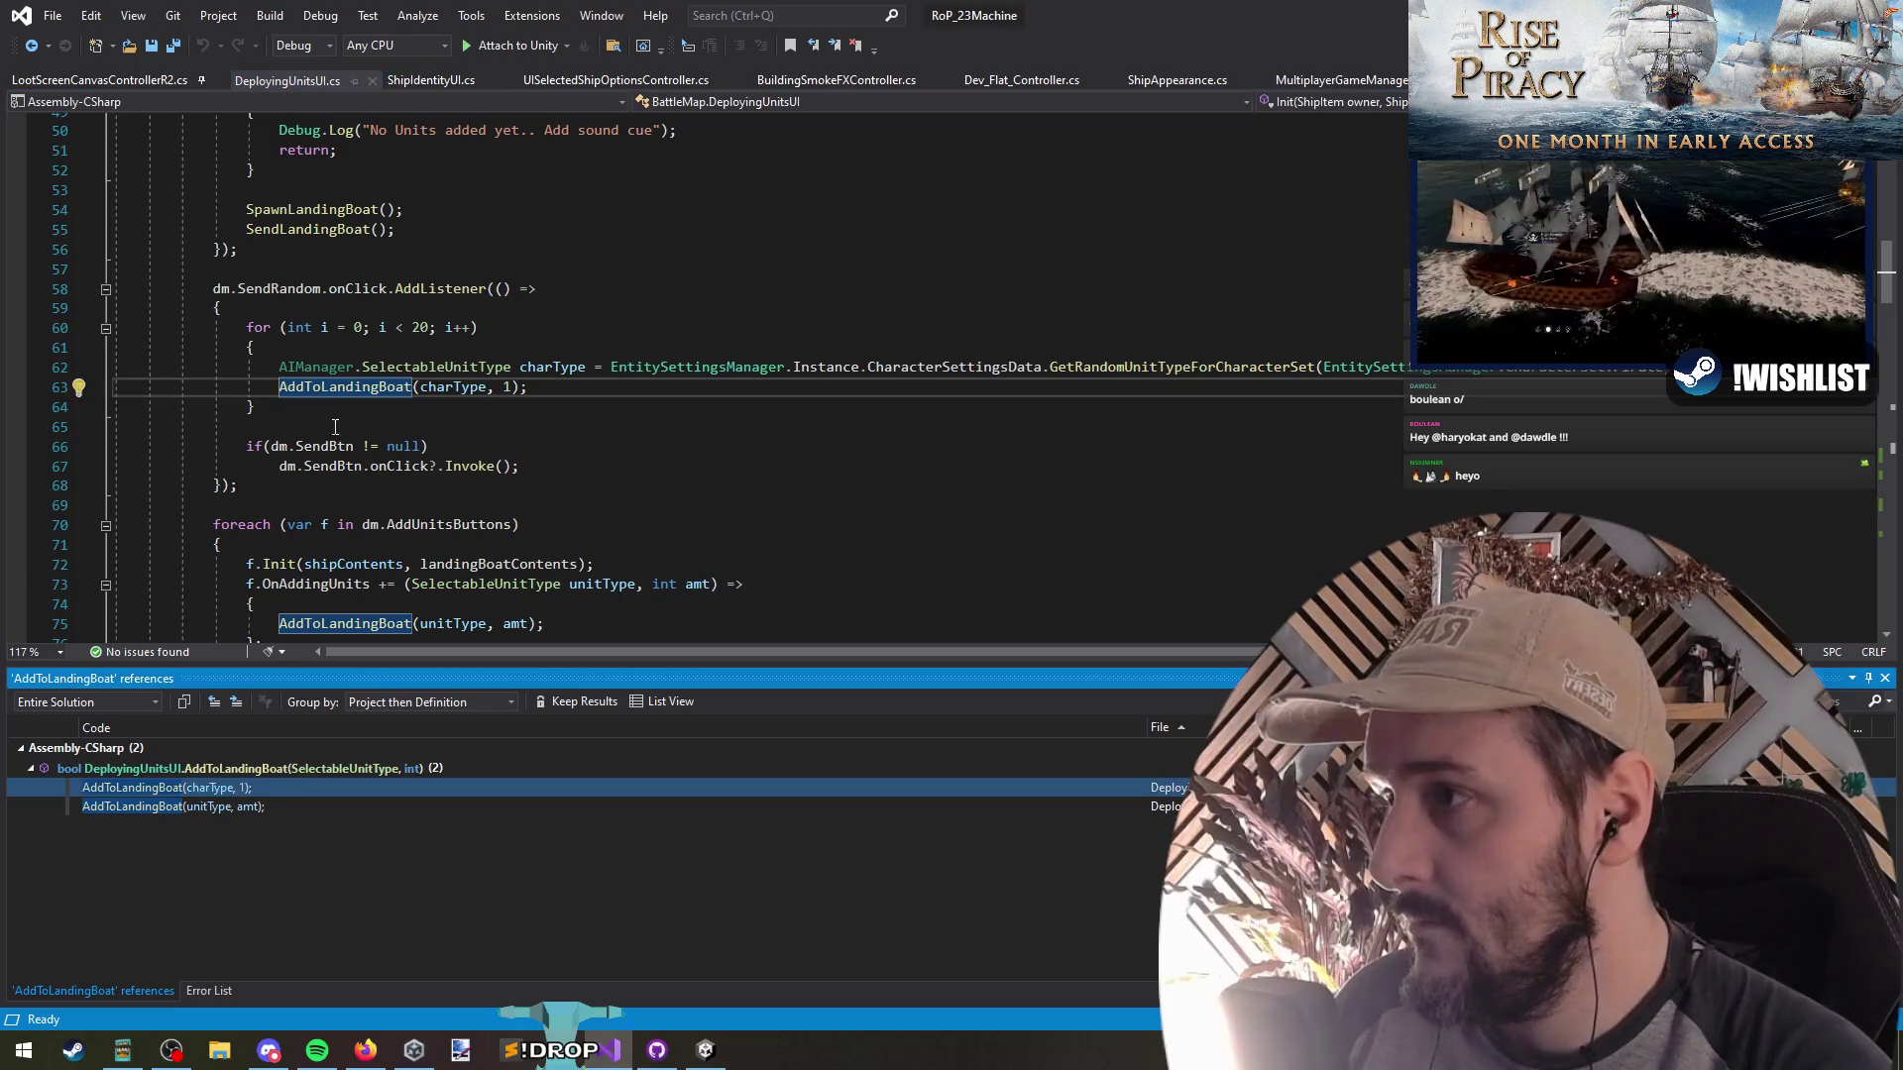
{"action": "left_click", "coordinate": [430, 295]}
{"action": "left_click", "coordinate": [476, 347]}
{"action": "left_click", "coordinate": [519, 386]}
Add playSound: false to that AddToLandingBoat call and save the file
{"action": "type", "text": ", playso"}
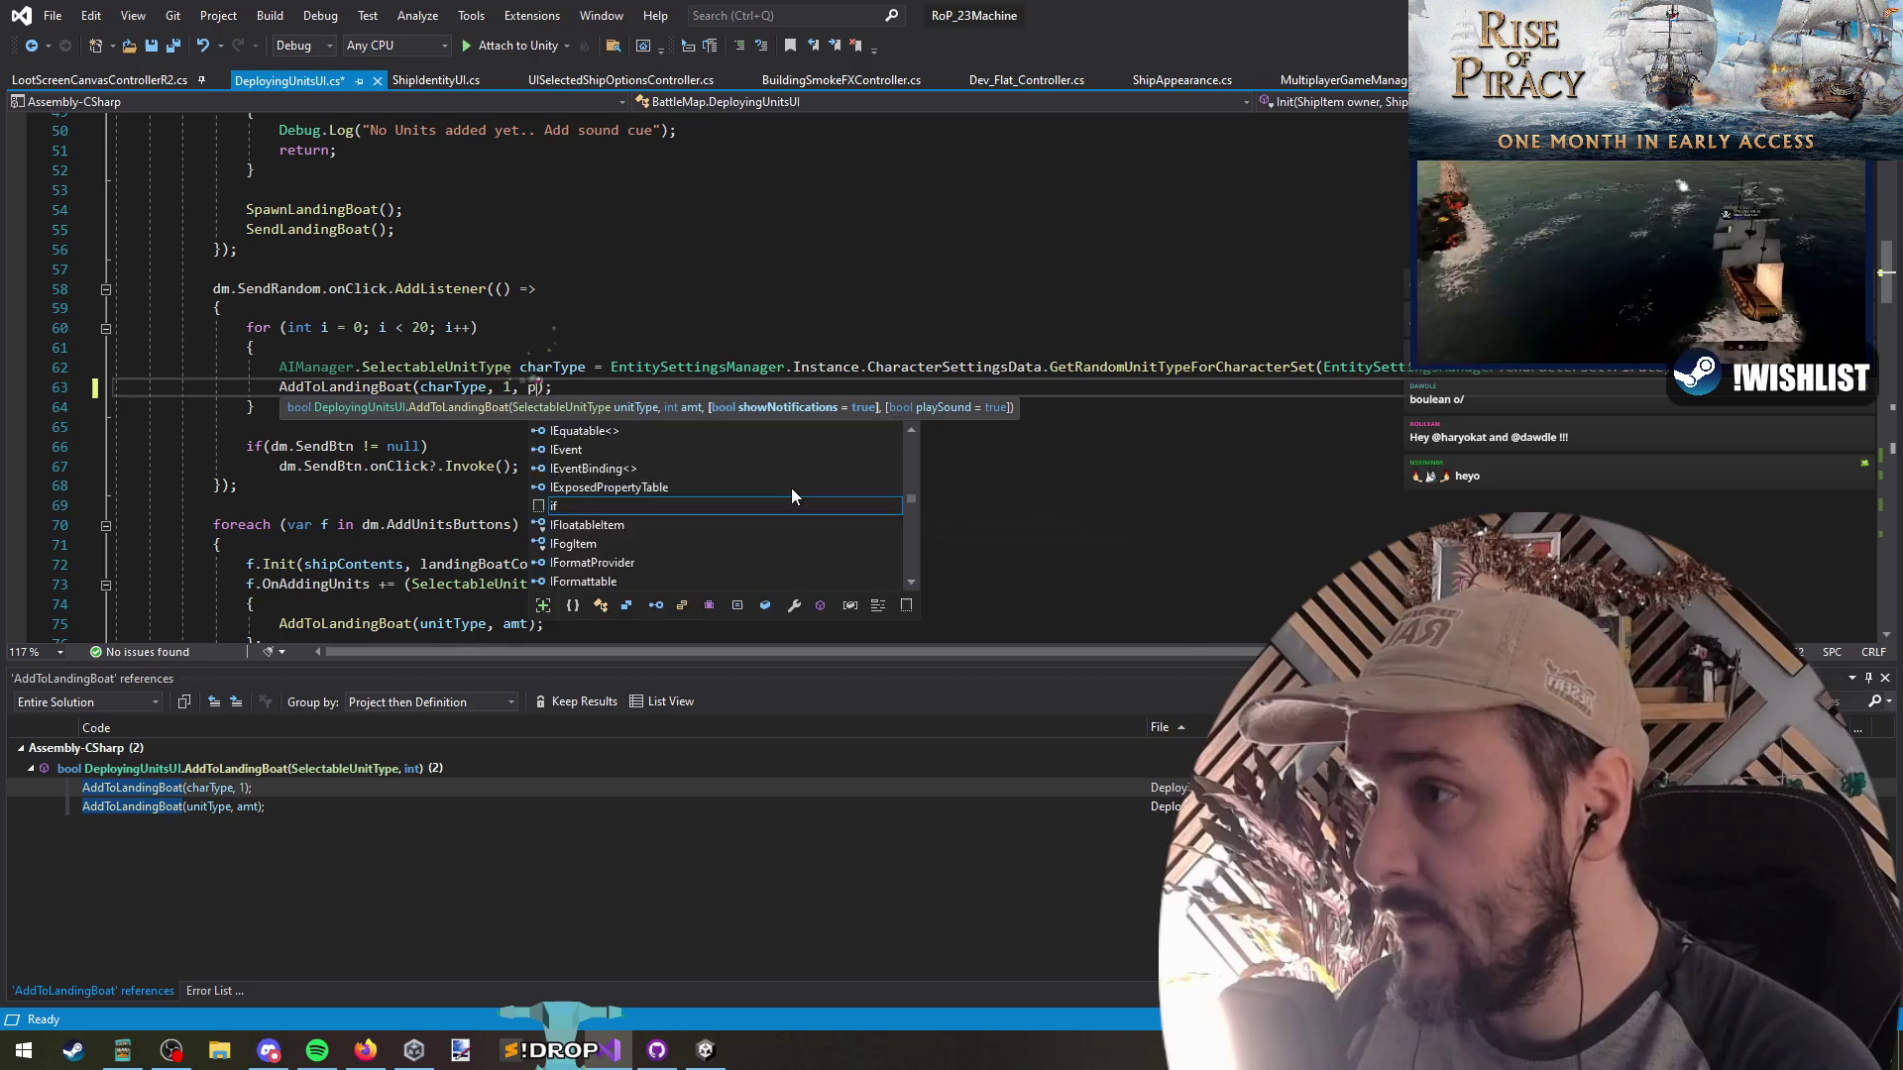
{"action": "key", "text": "Tab"}
{"action": "type", "text": "false"}
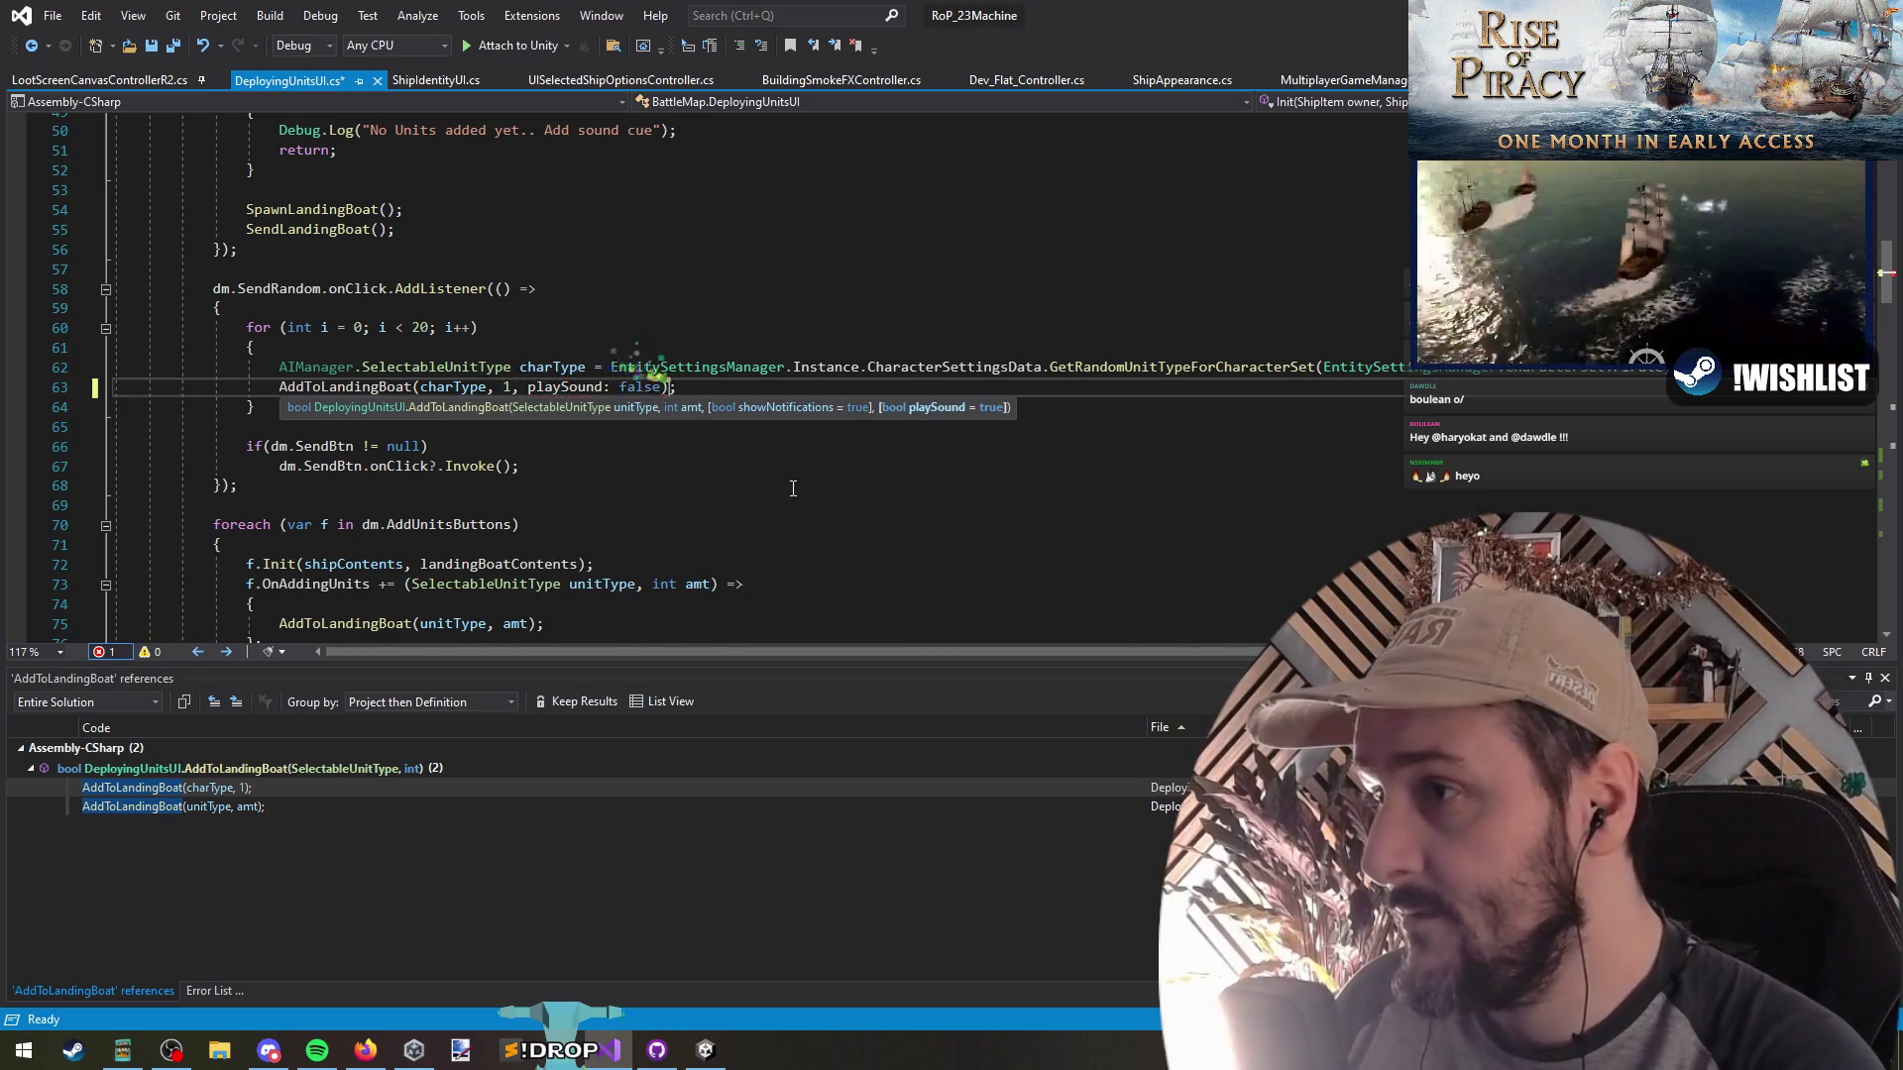
{"action": "key", "text": "Down"}
{"action": "key", "text": "ctrl+s"}
Navigate back and jump to AddToLandingBoat's definition at its showNotifications parameter
{"action": "key", "text": "ctrl+minus"}
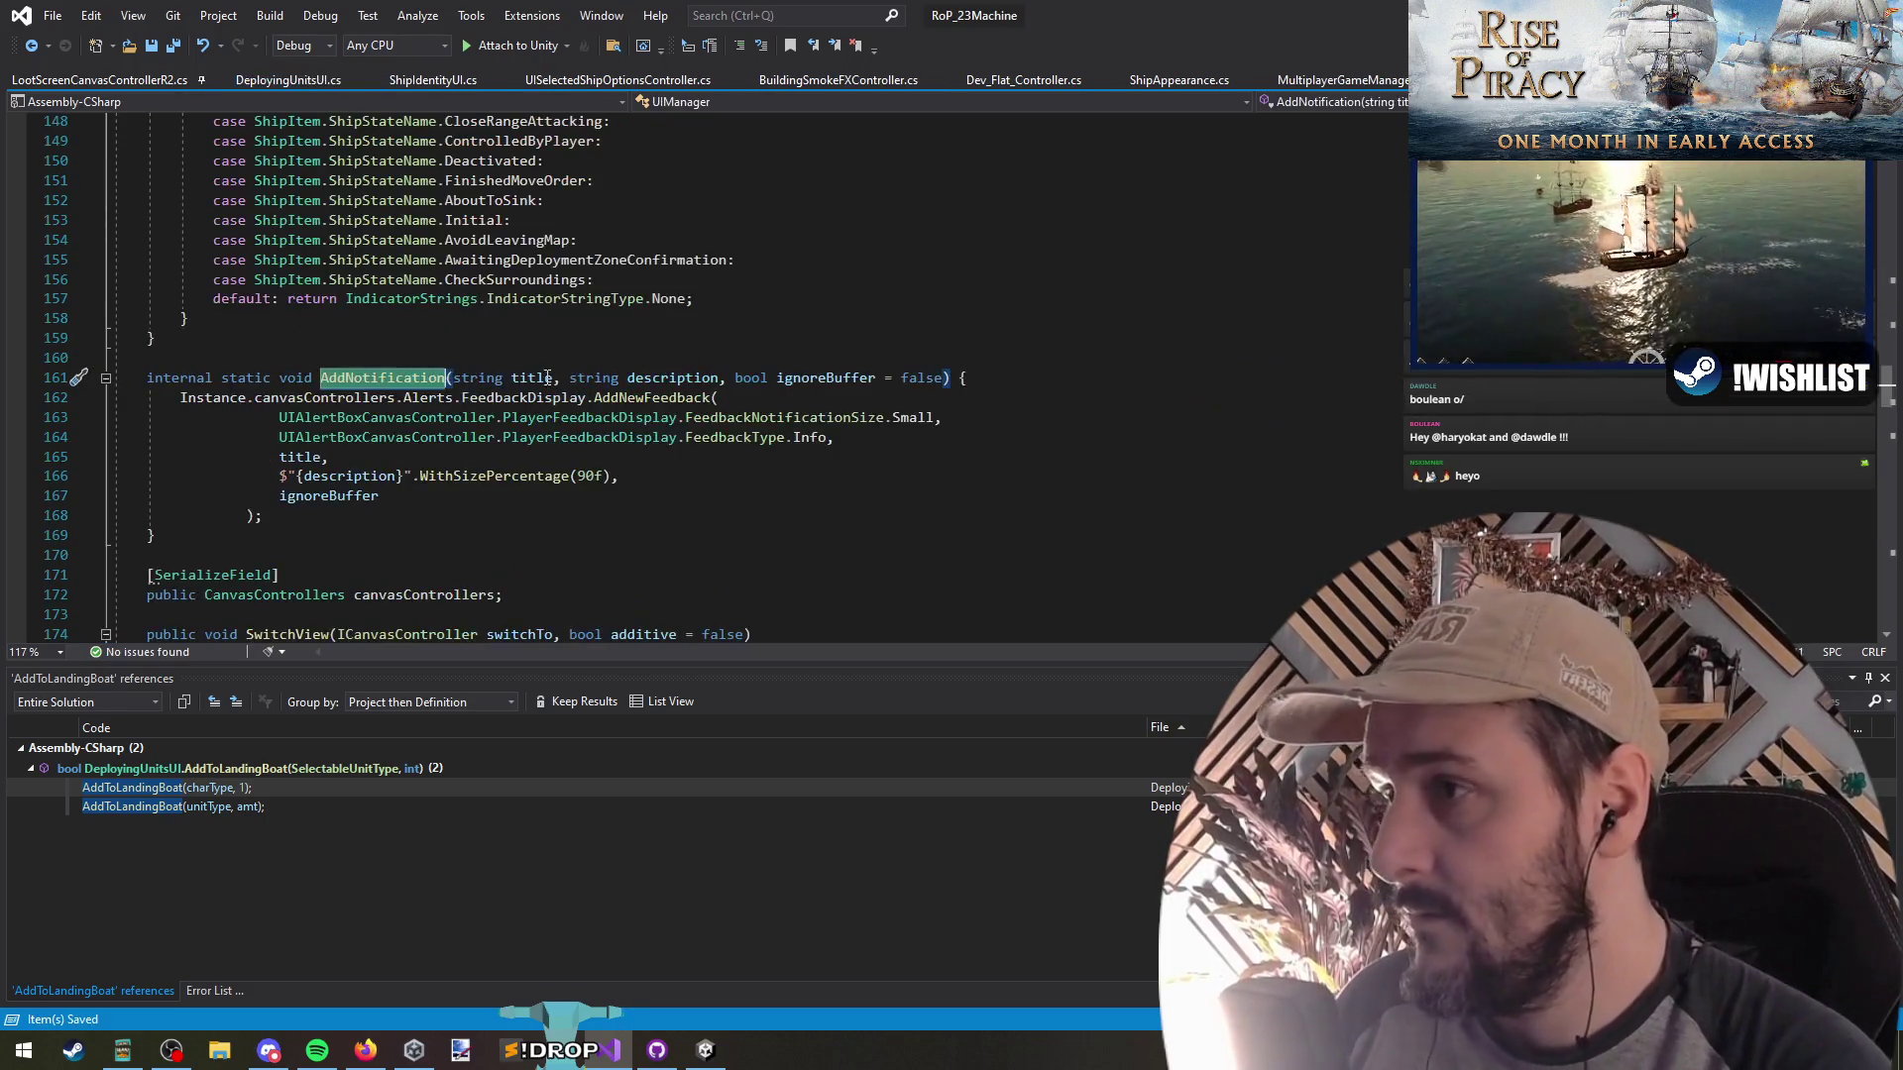
{"action": "key", "text": "ctrl+minus"}
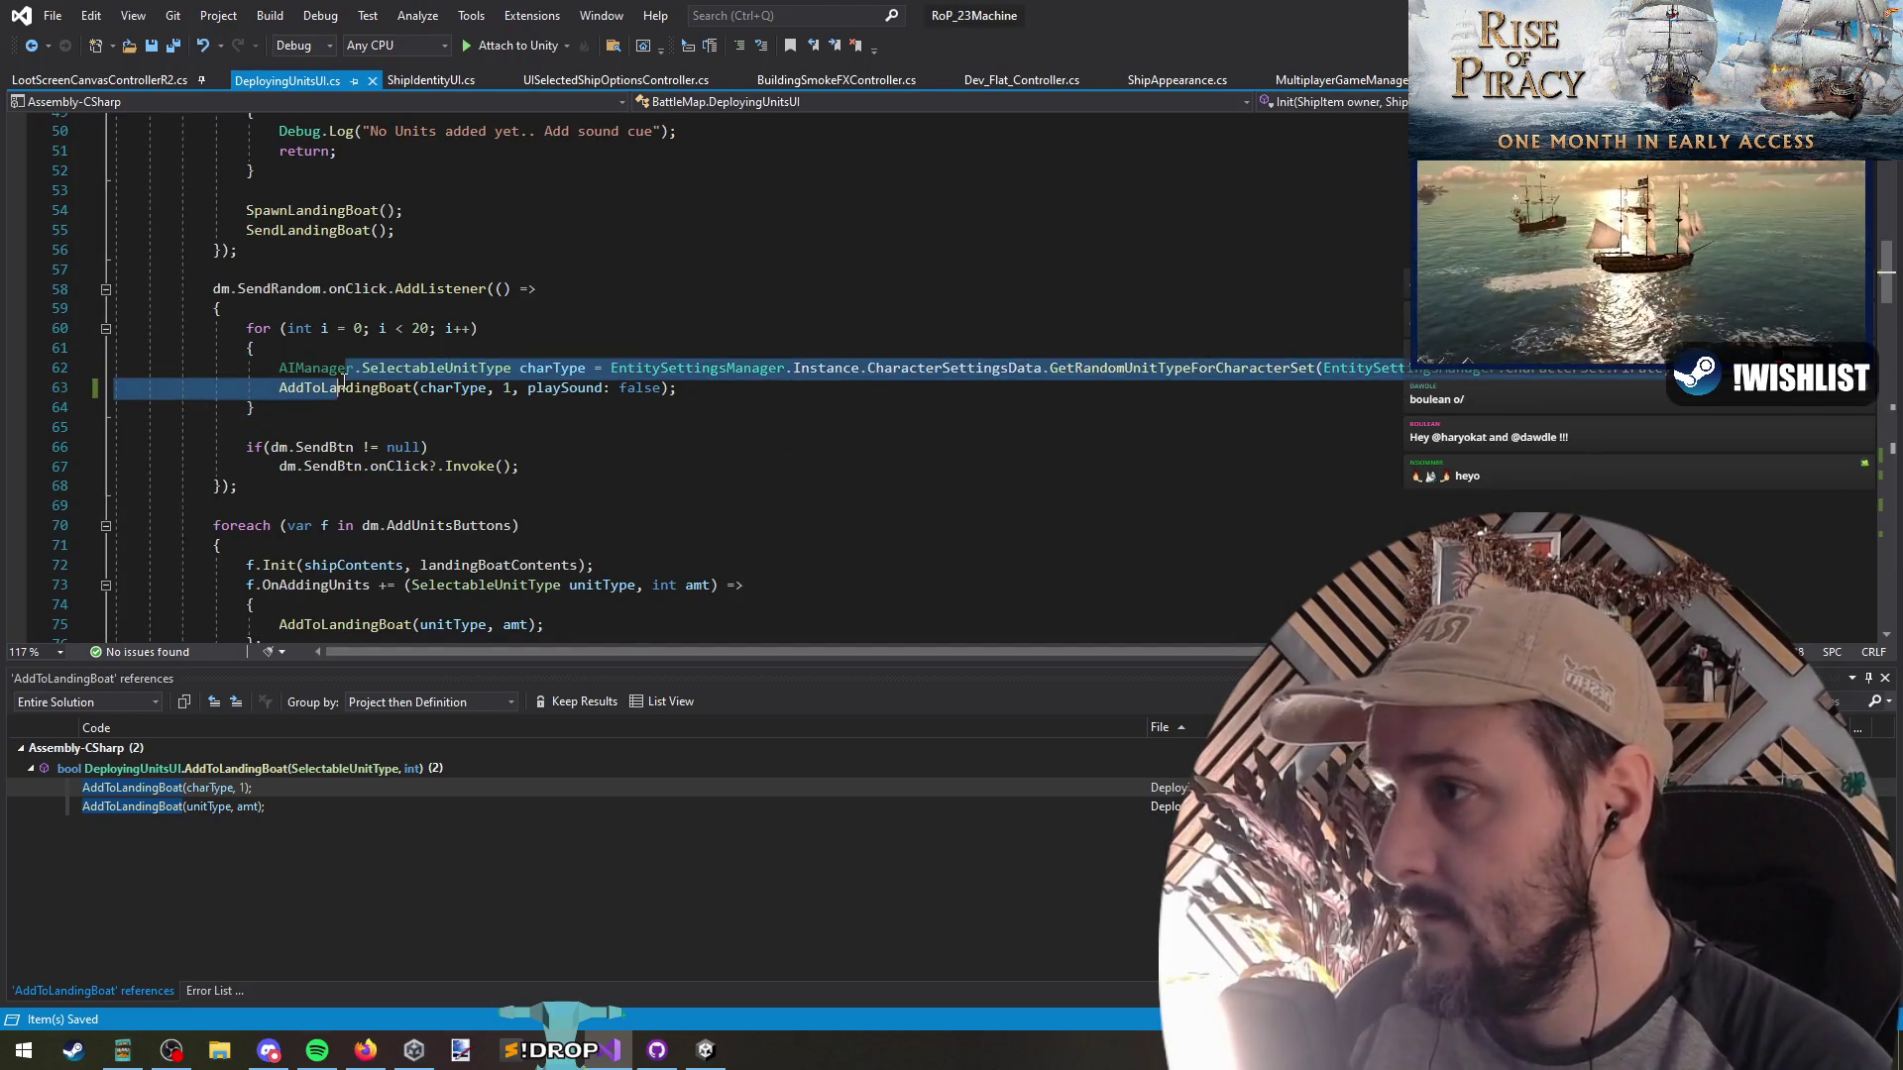
{"action": "key", "text": "F12"}
{"action": "left_click", "coordinate": [820, 378]}
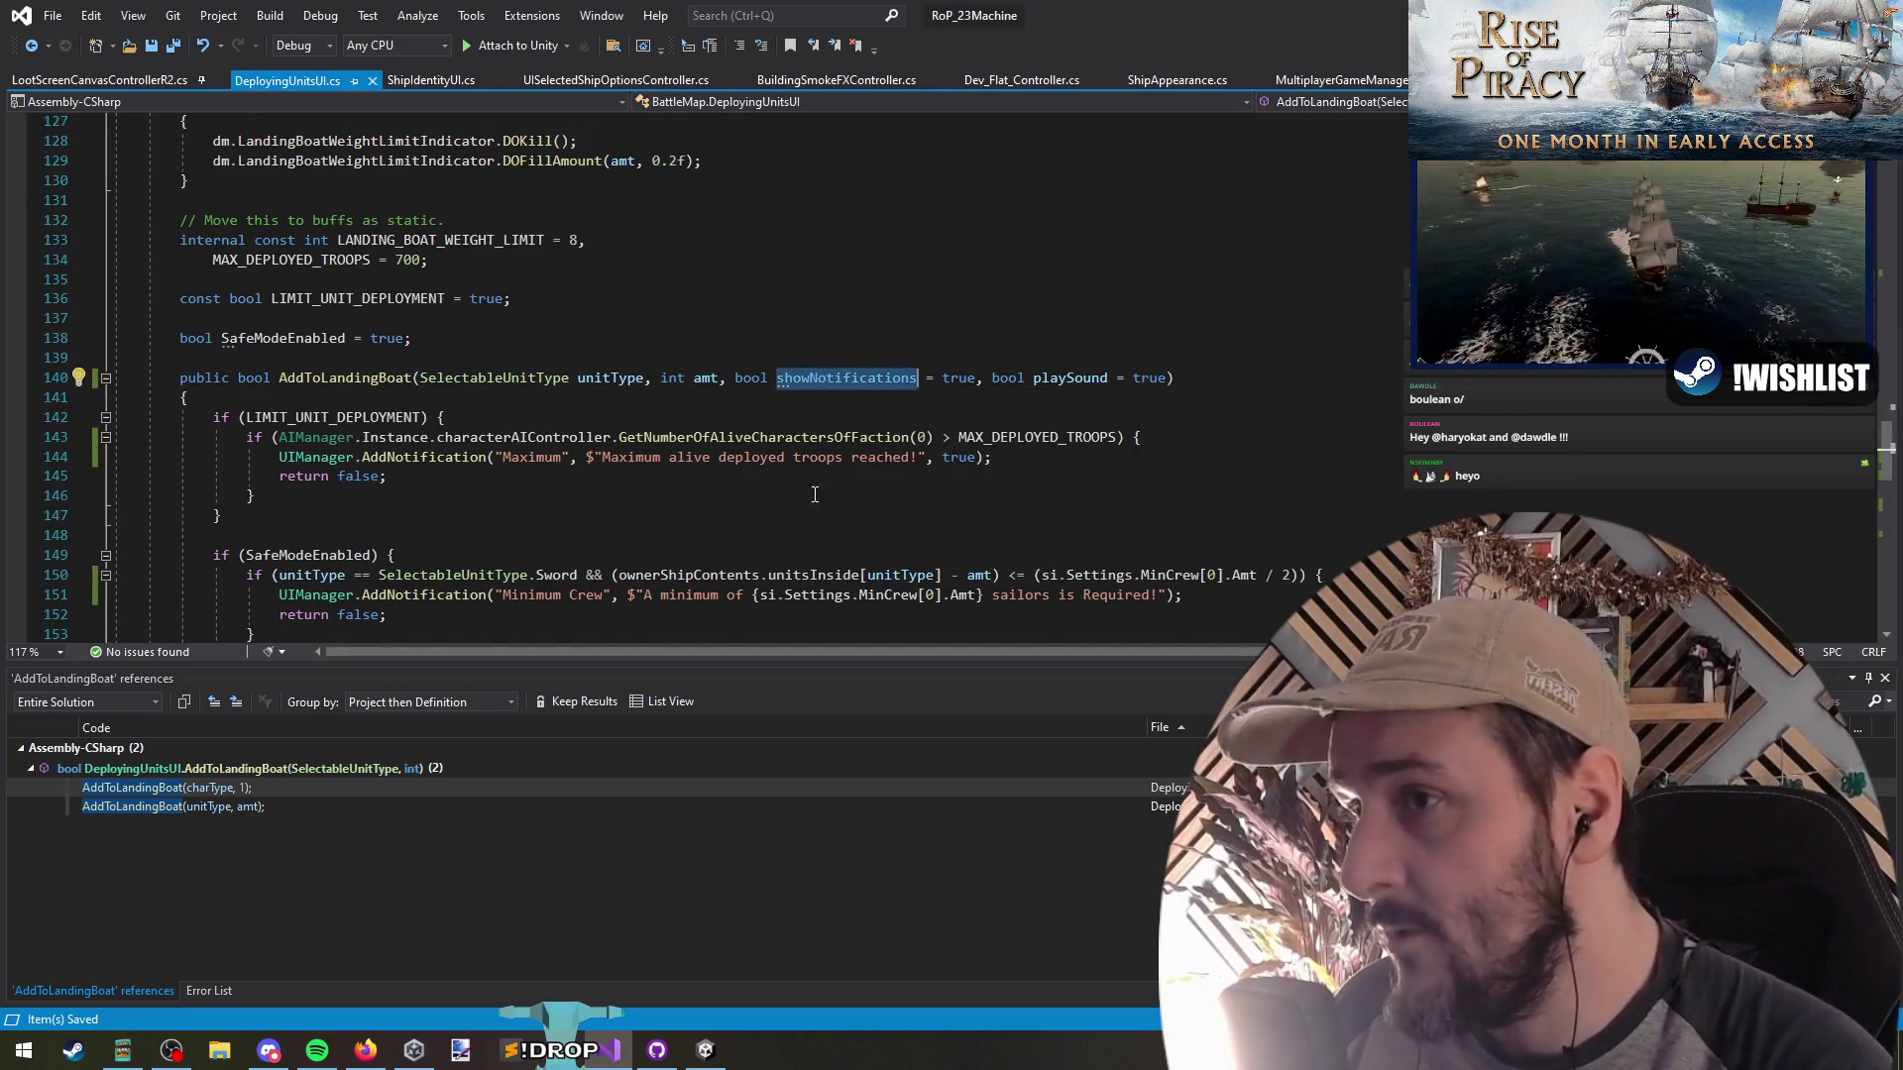
Review the LIMIT_UNIT_DEPLOYMENT block and list every AddNotification usage
{"action": "scroll", "coordinate": [732, 521], "scroll_direction": "down", "scroll_amount": 2}
{"action": "mouse_move", "coordinate": [194, 281]}
{"action": "left_mouse_down"}
{"action": "mouse_move", "coordinate": [445, 298]}
{"action": "mouse_move", "coordinate": [255, 378]}
{"action": "left_mouse_up"}
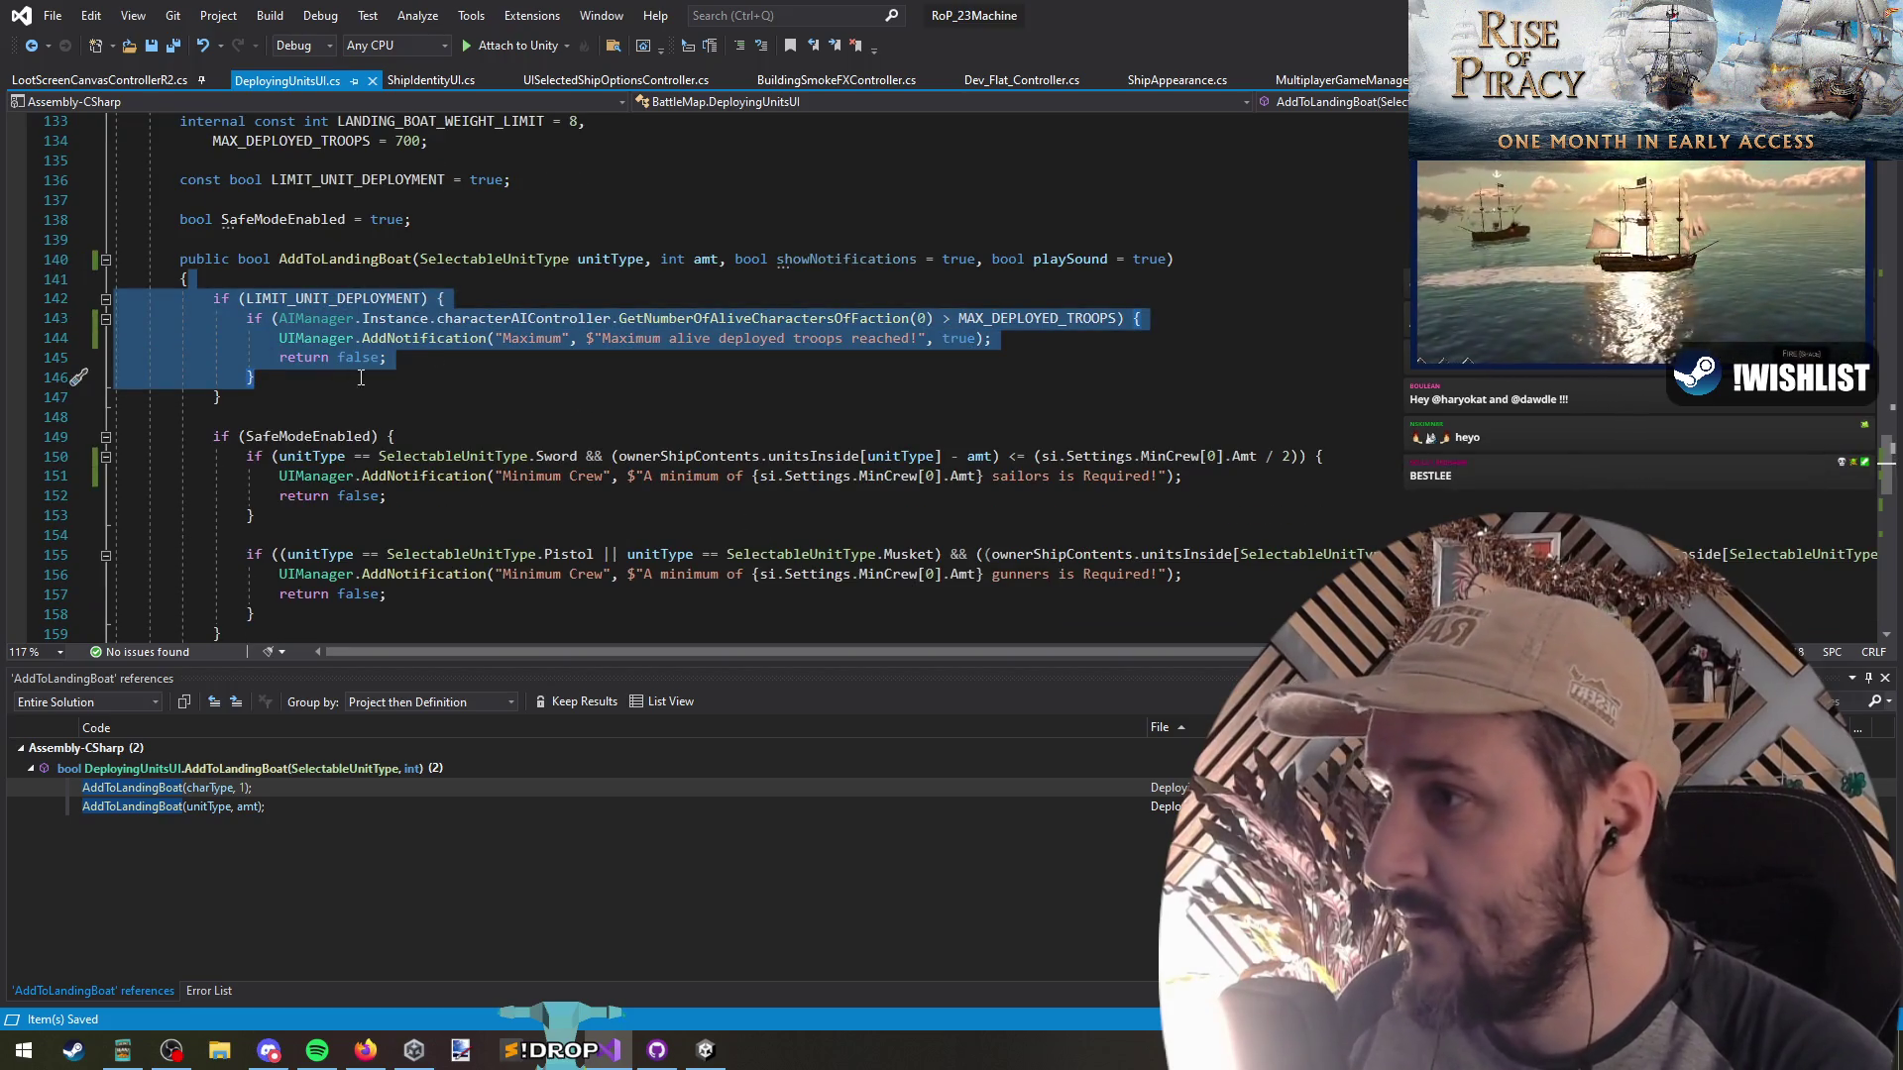
{"action": "mouse_move", "coordinate": [390, 337]}
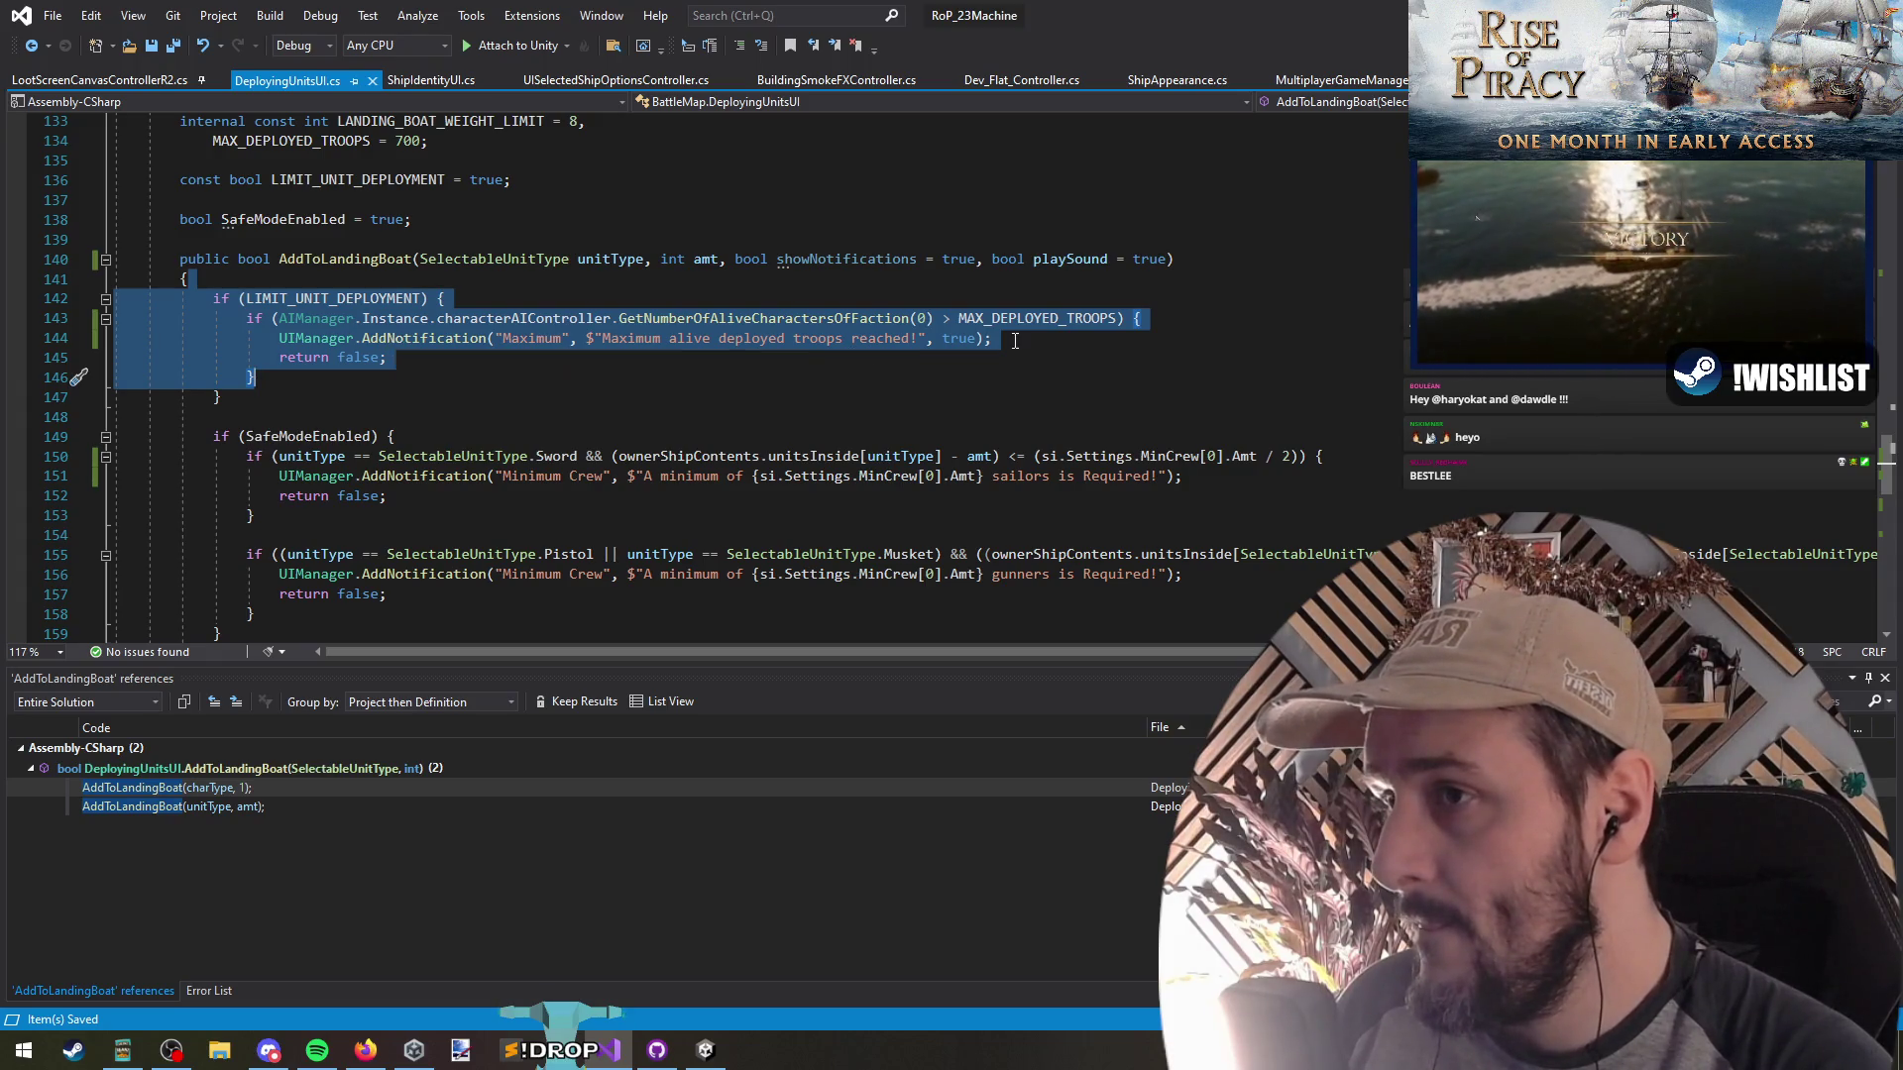
{"action": "left_click", "coordinate": [960, 338]}
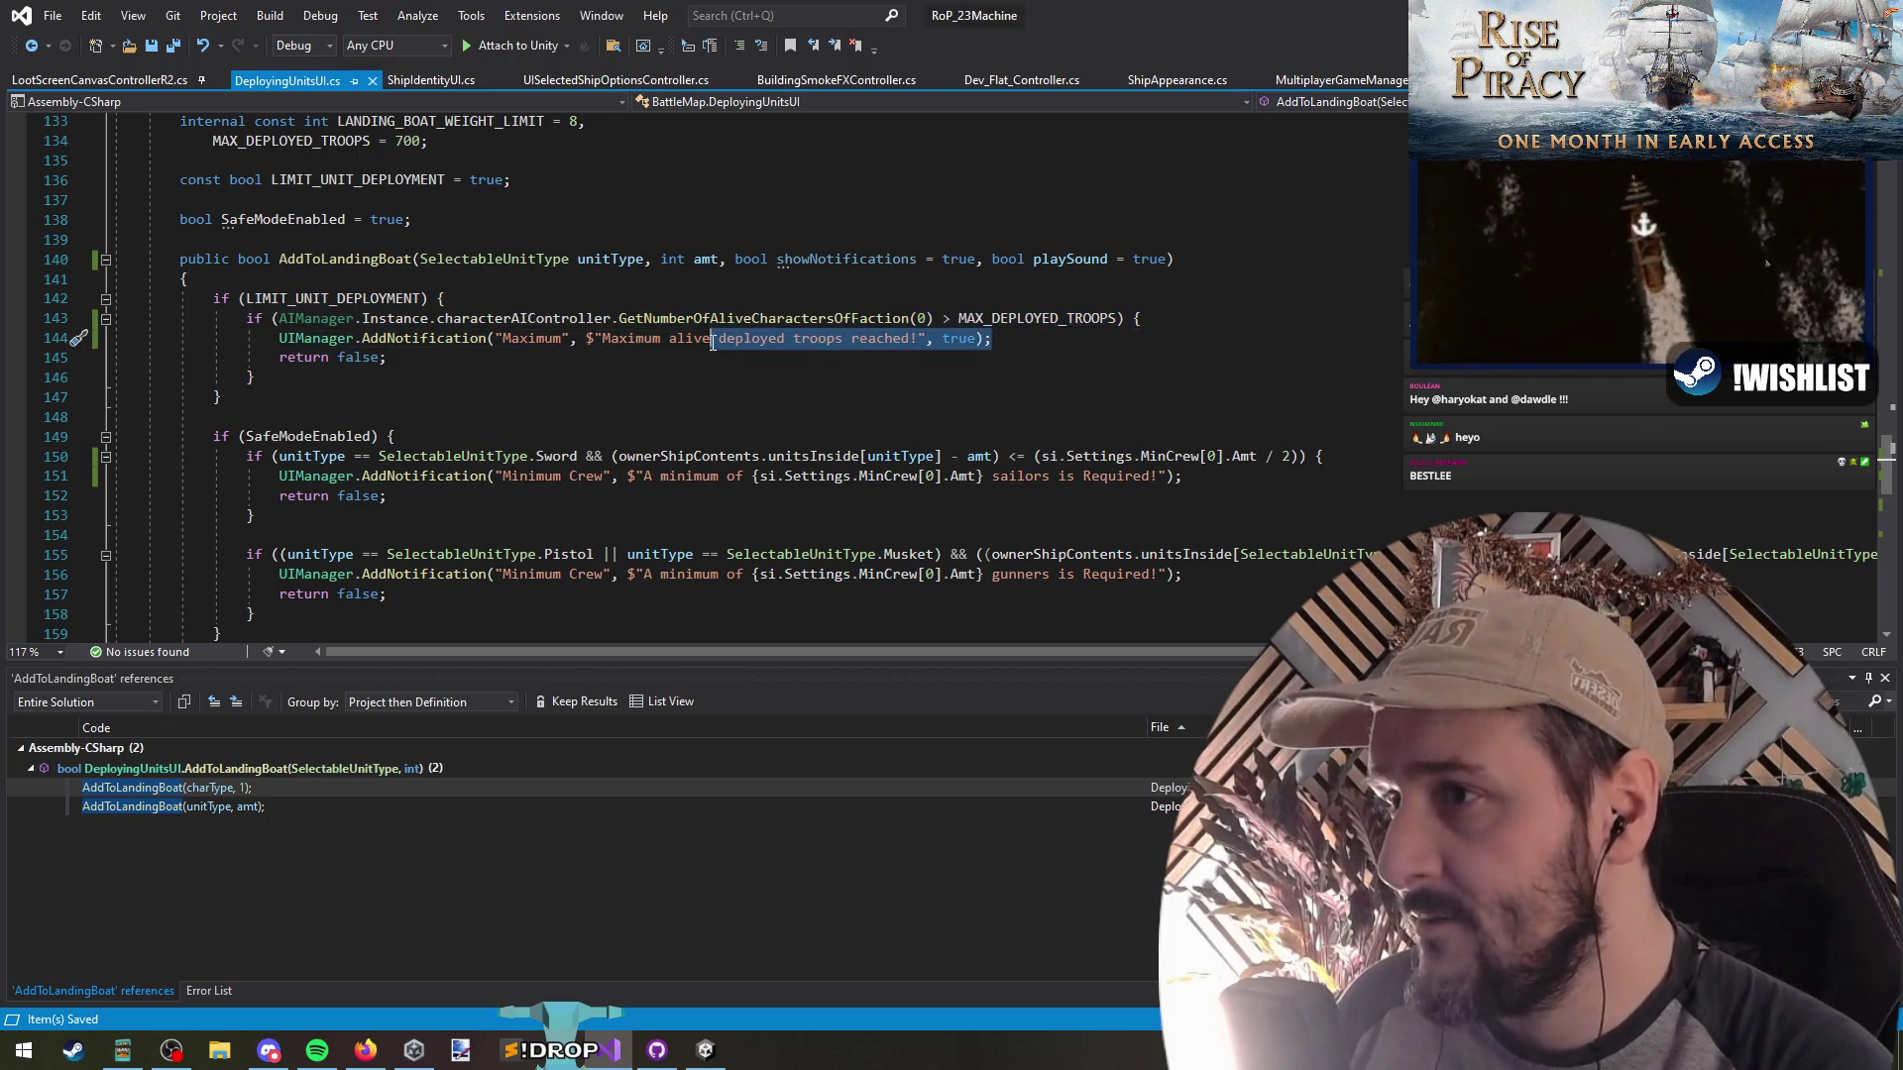
{"action": "left_click", "coordinate": [411, 338]}
{"action": "scroll", "coordinate": [406, 379], "scroll_direction": "down", "scroll_amount": 3}
Wrap the sailors Minimum Crew notification in an if(showNotifications) check
{"action": "left_click", "coordinate": [464, 298]}
{"action": "key", "text": "ctrl+Return"}
{"action": "type", "text": "if(showNotifications)"}
{"action": "key", "text": "Down"}
{"action": "key", "text": "Home"}
{"action": "key", "text": "Tab"}
{"action": "key", "text": "Up"}
{"action": "key", "text": "shift+End"}
{"action": "key", "text": "ctrl+k"}
{"action": "key", "text": "ctrl+f"}
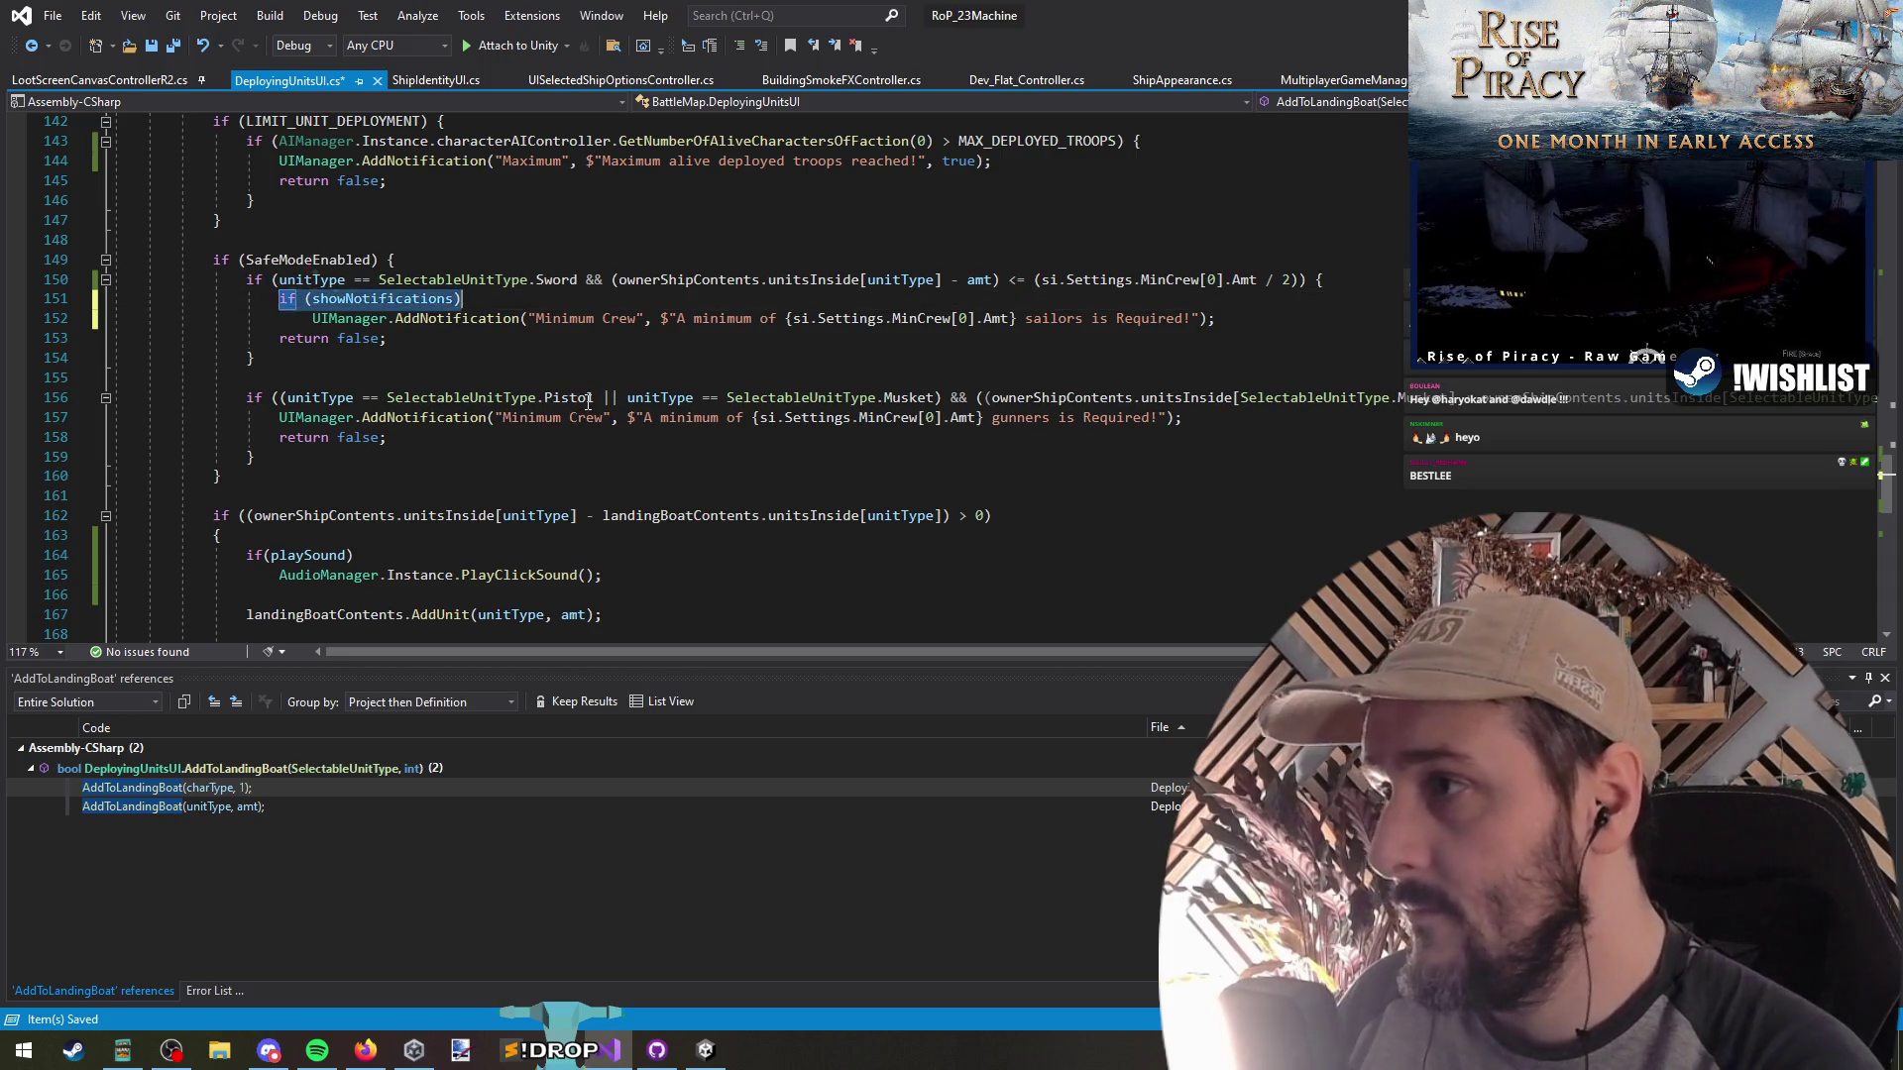
Paste the same if(showNotifications) check above the gunners Minimum Crew notification
{"action": "key", "text": "ctrl+c"}
{"action": "key", "text": "Down"}
{"action": "key", "text": "Down"}
{"action": "key", "text": "Down"}
{"action": "key", "text": "End"}
{"action": "key", "text": "Return"}
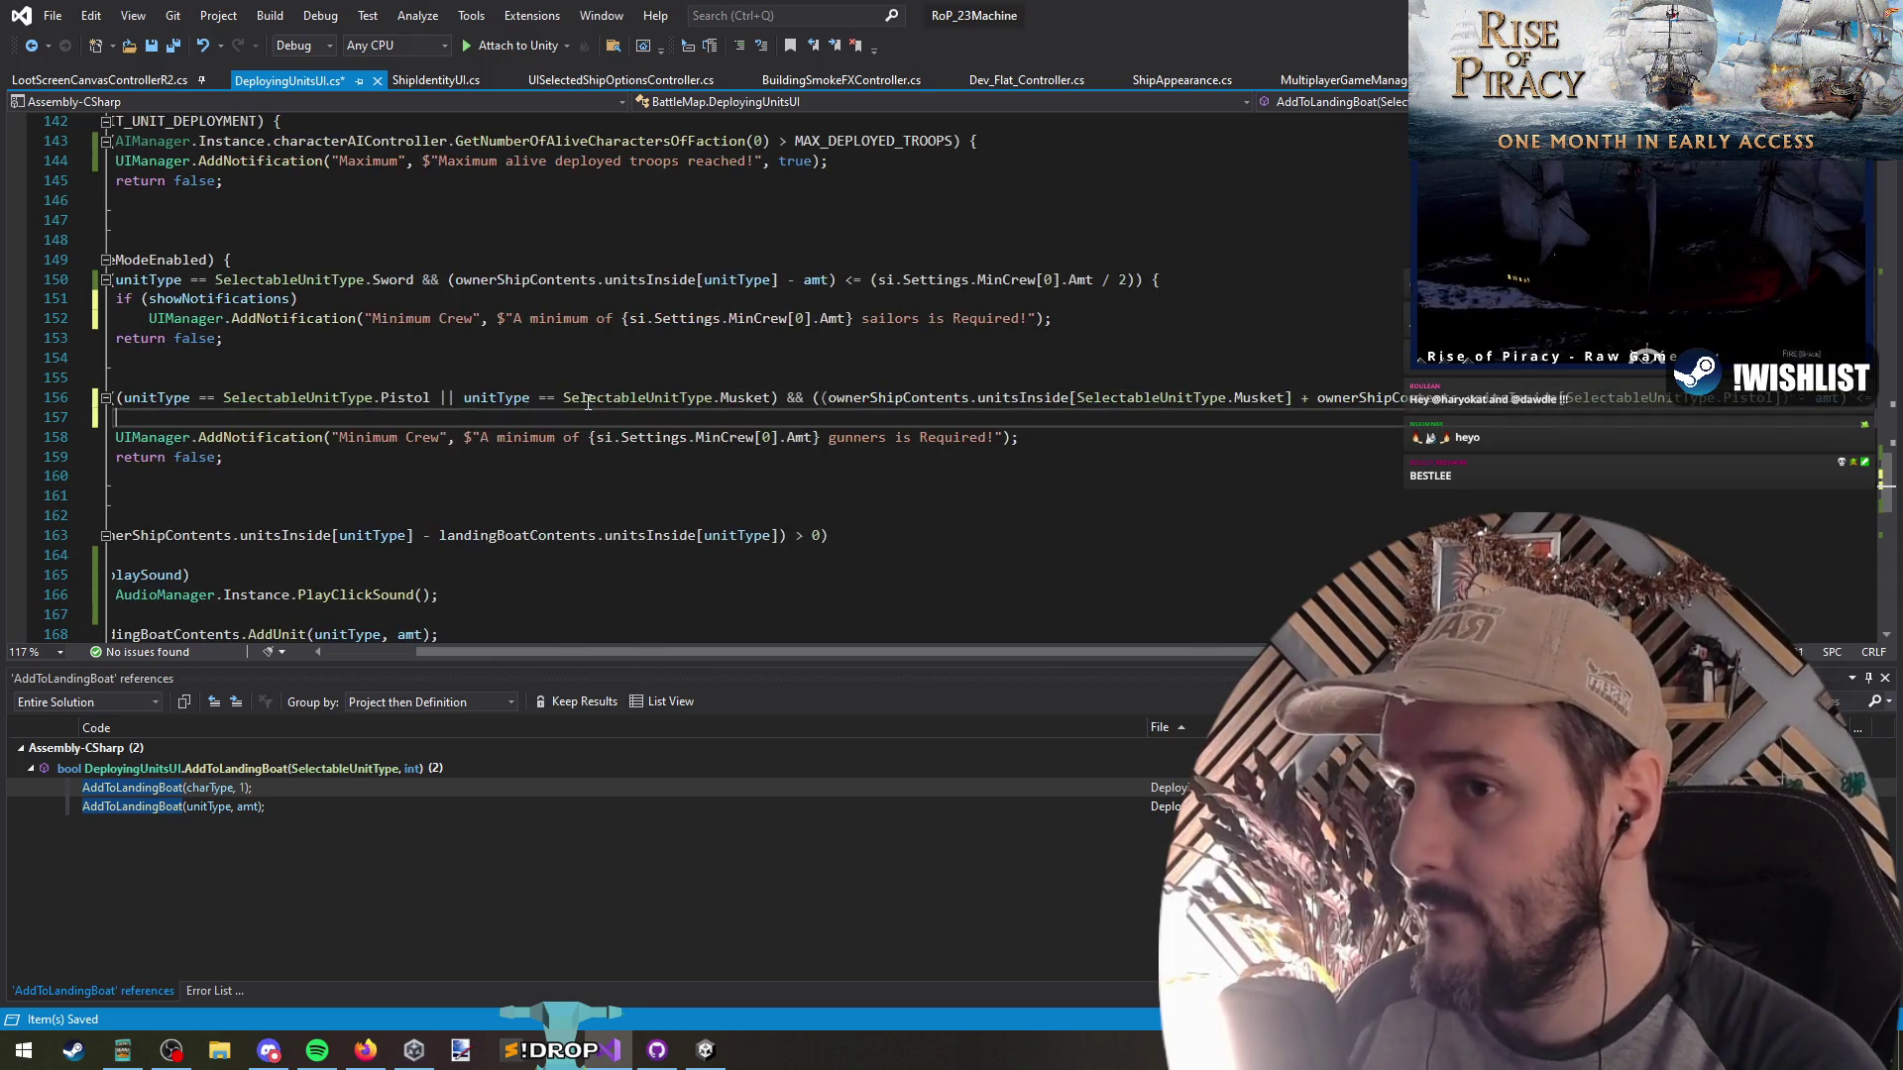
{"action": "key", "text": "ctrl+v"}
{"action": "key", "text": "Down"}
{"action": "key", "text": "Down"}
{"action": "key", "text": "Down"}
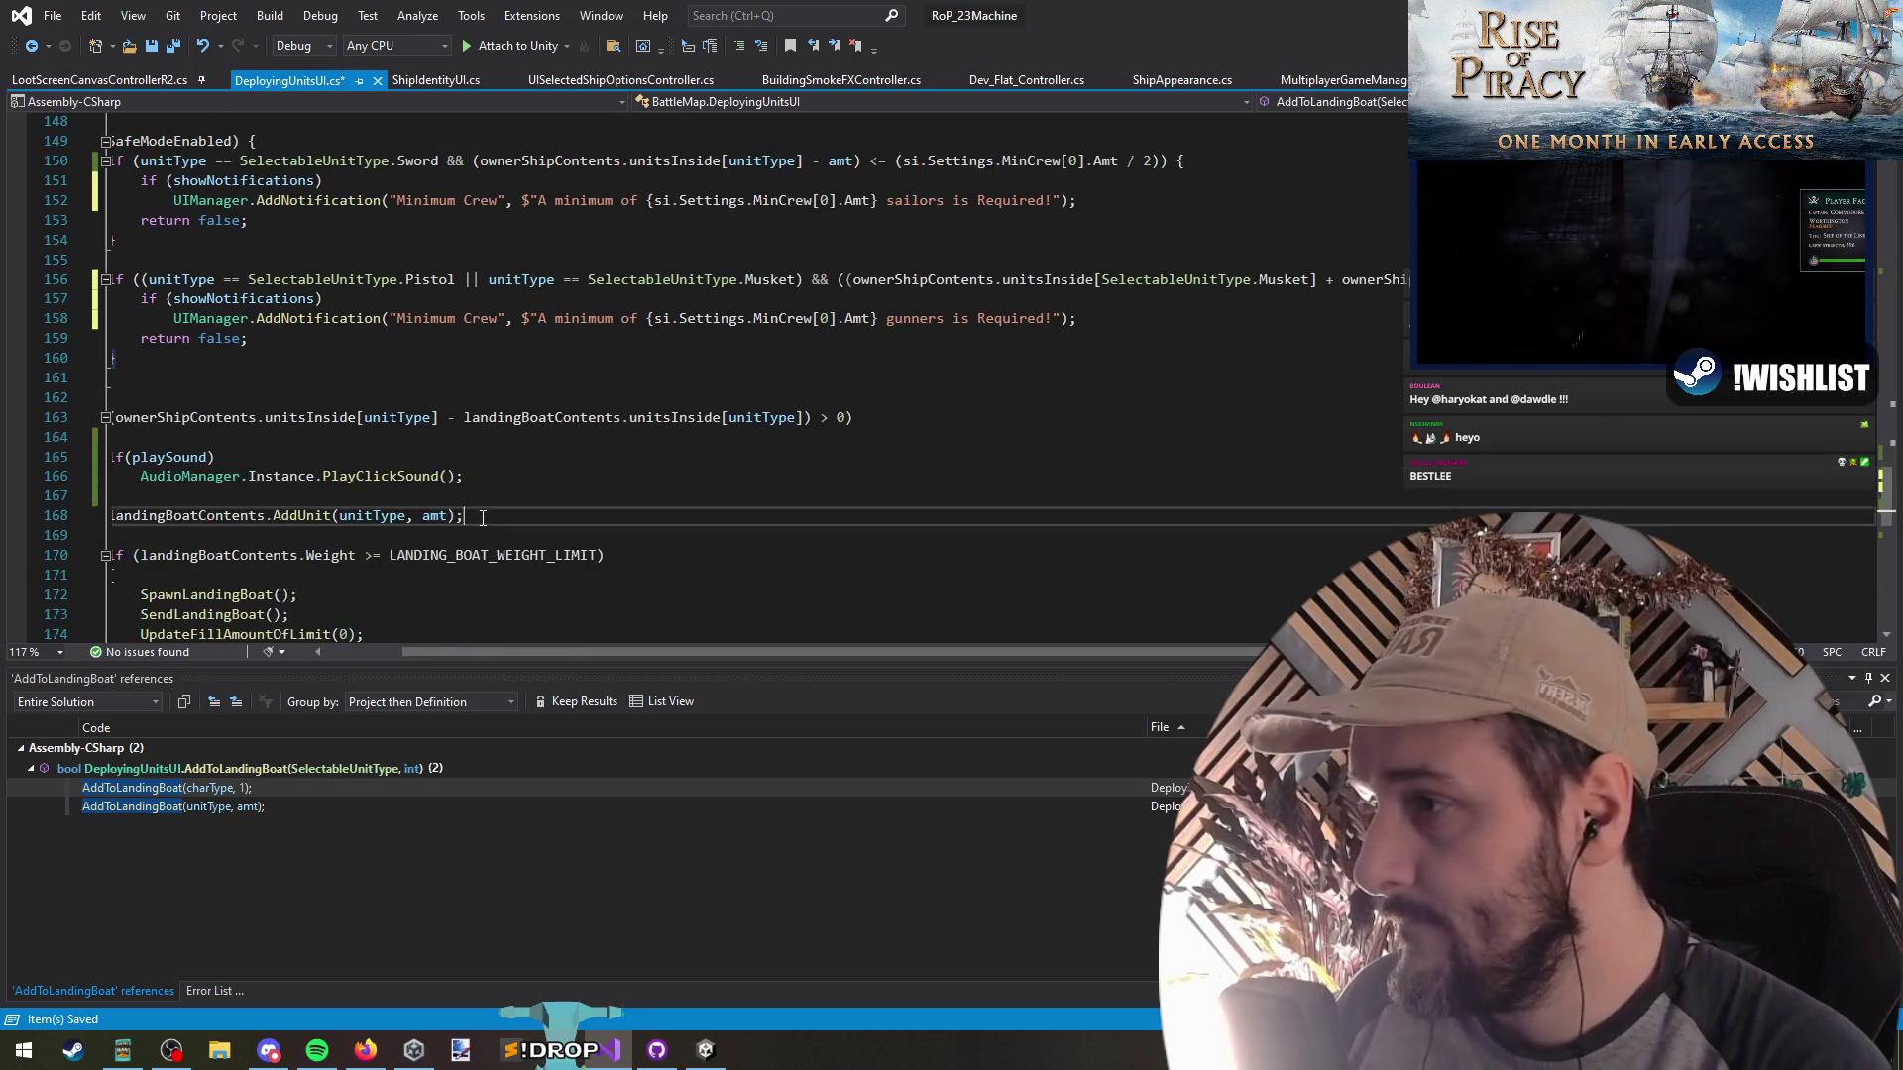
Guard the 'Not enough … on board' message with if(showNotifications) and indent it
{"action": "scroll", "coordinate": [665, 496], "scroll_direction": "down", "scroll_amount": 6}
{"action": "left_click", "coordinate": [406, 475]}
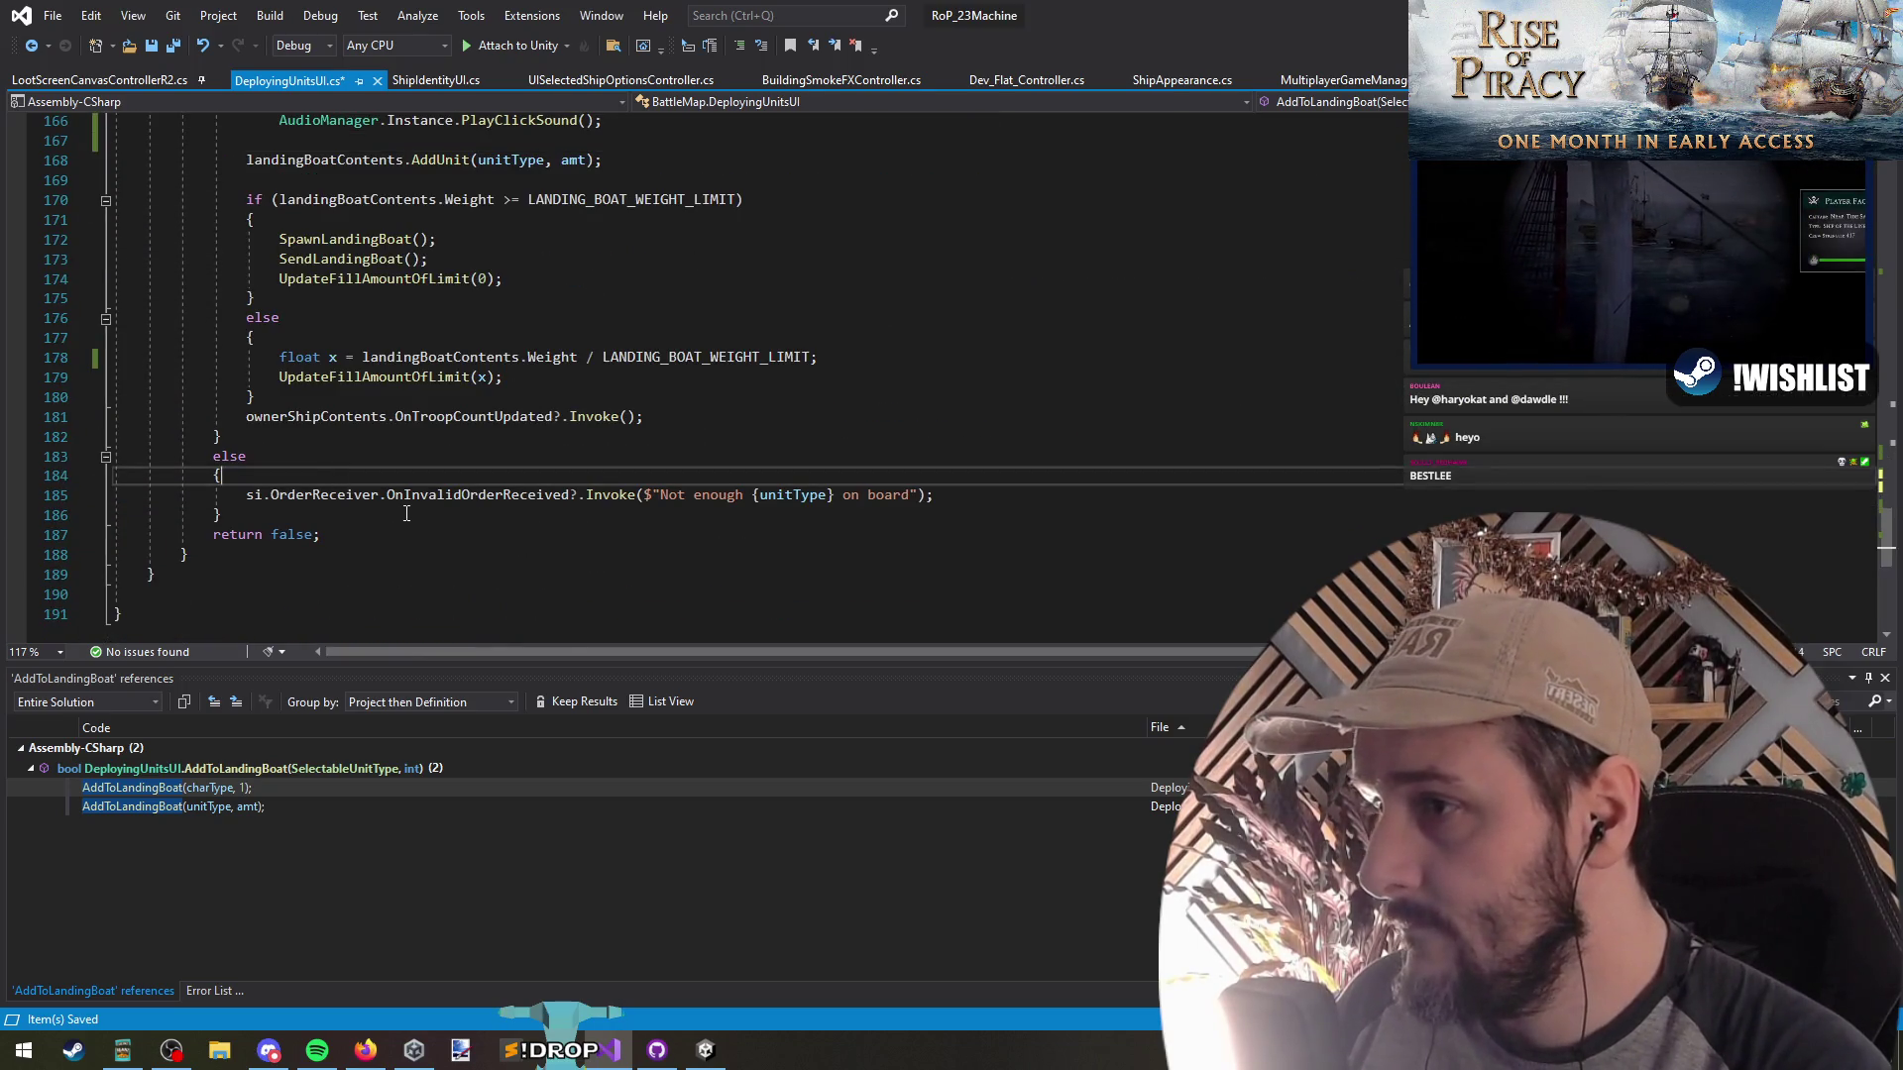
{"action": "key", "text": "Return"}
{"action": "key", "text": "ctrl+v"}
{"action": "key", "text": "Down"}
{"action": "key", "text": "Tab"}
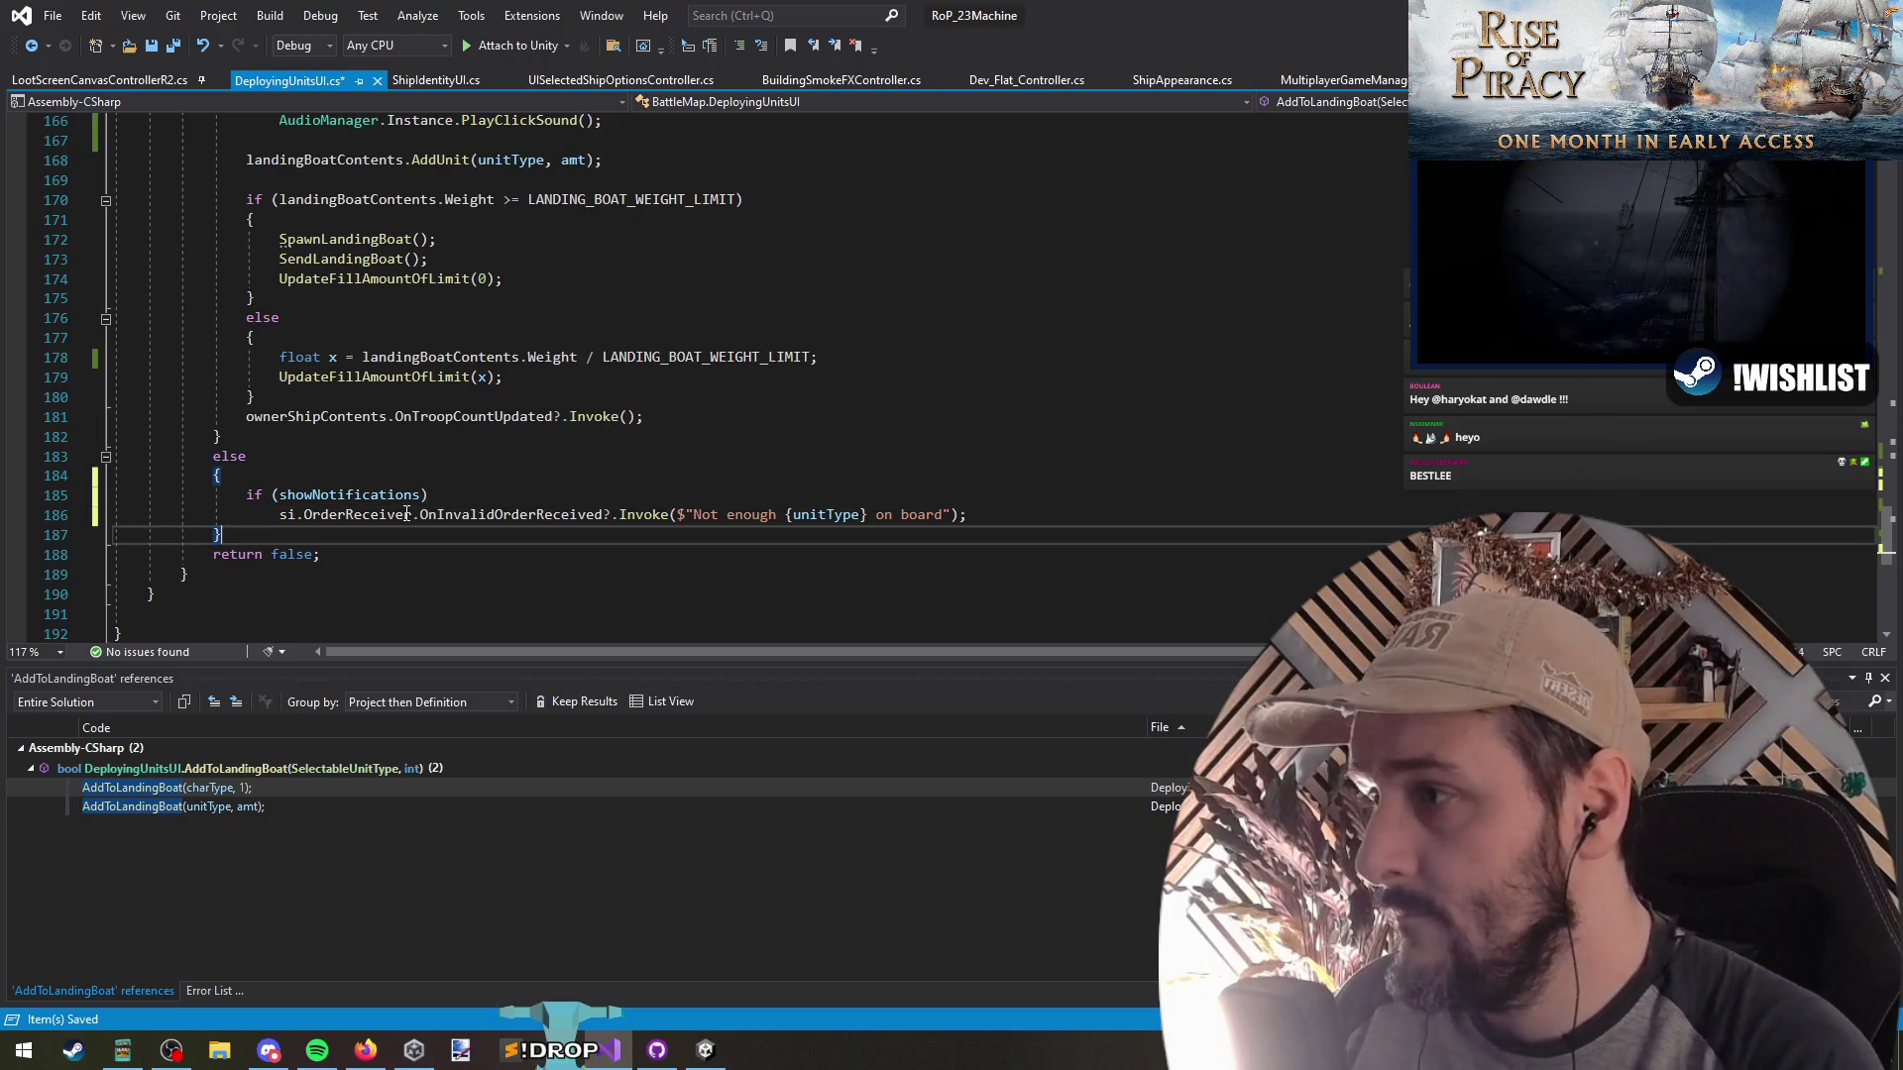
{"action": "key", "text": "Down"}
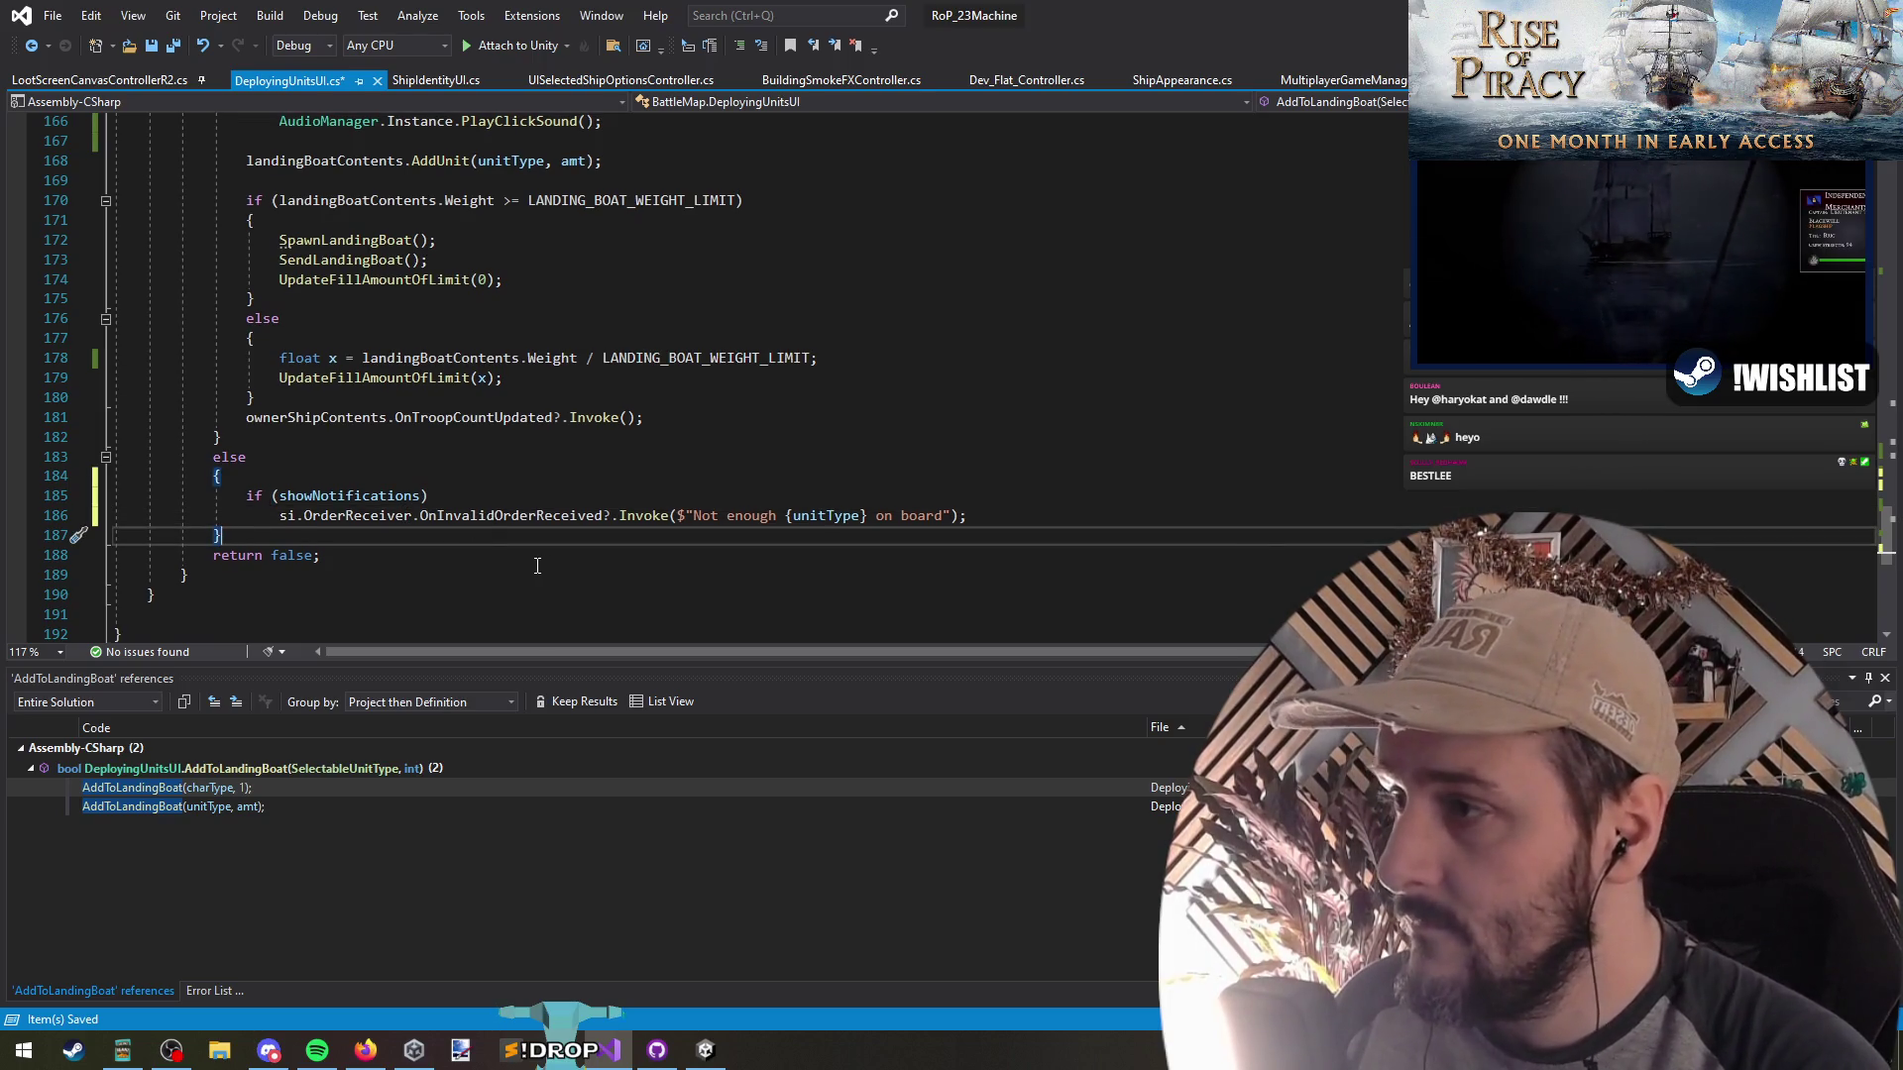
Scroll through AddToLandingBoat to review its final return false
{"action": "scroll", "coordinate": [535, 579], "scroll_direction": "up", "scroll_amount": 3}
{"action": "scroll", "coordinate": [535, 579], "scroll_direction": "down", "scroll_amount": 2}
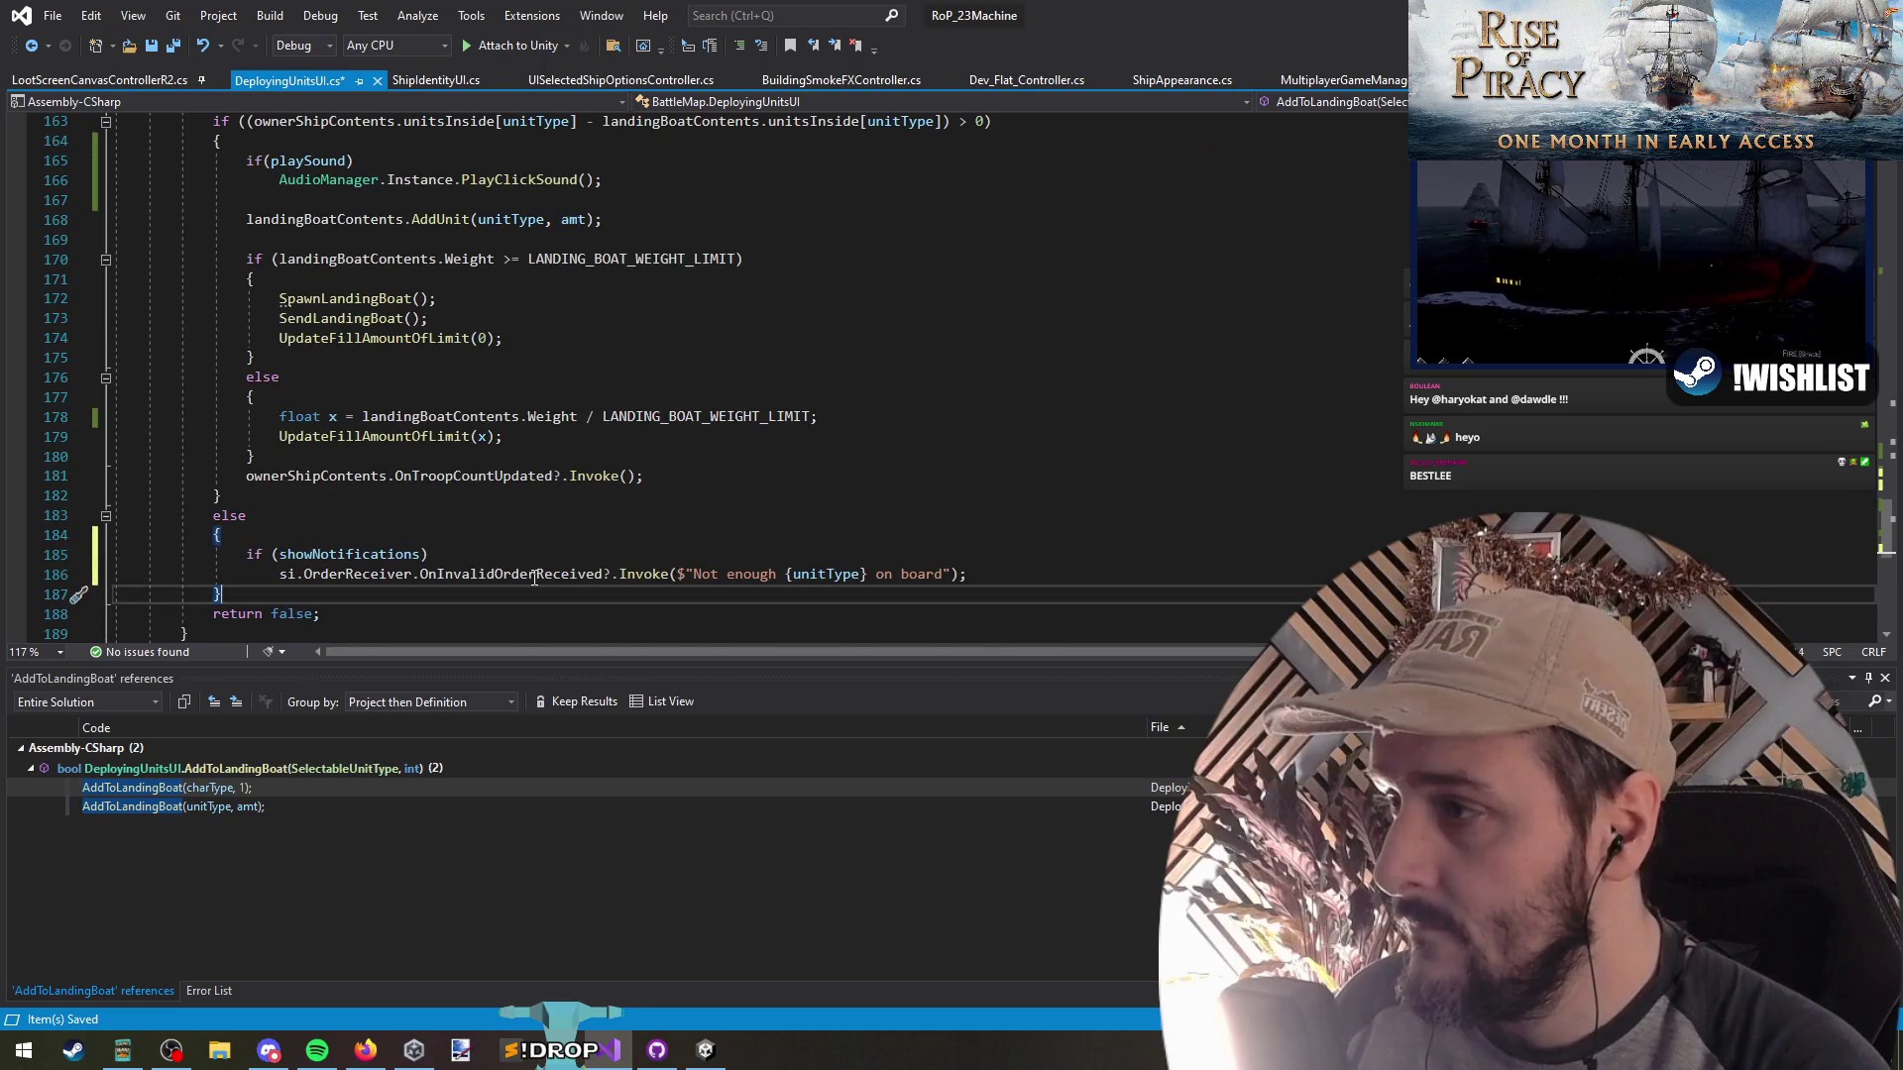
{"action": "scroll", "coordinate": [514, 551], "scroll_direction": "up", "scroll_amount": 7}
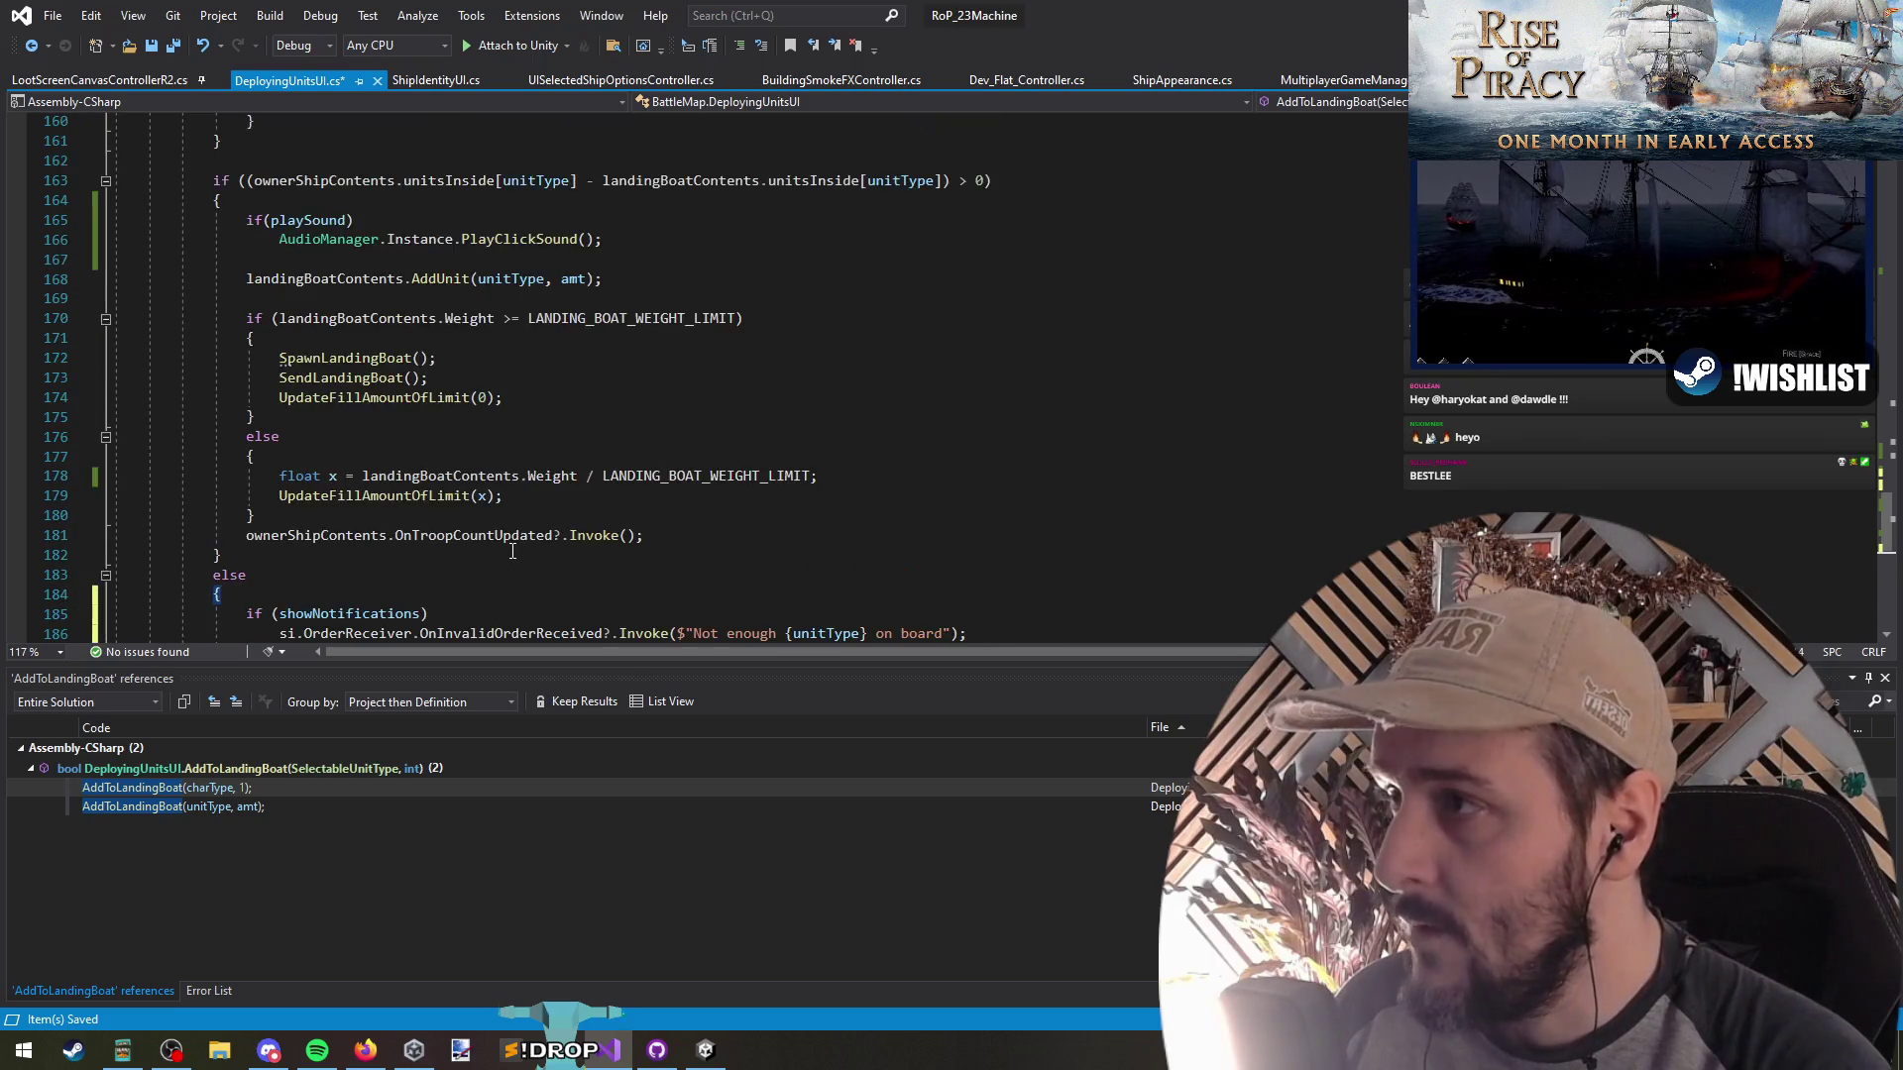
{"action": "scroll", "coordinate": [608, 477], "scroll_direction": "up", "scroll_amount": 4}
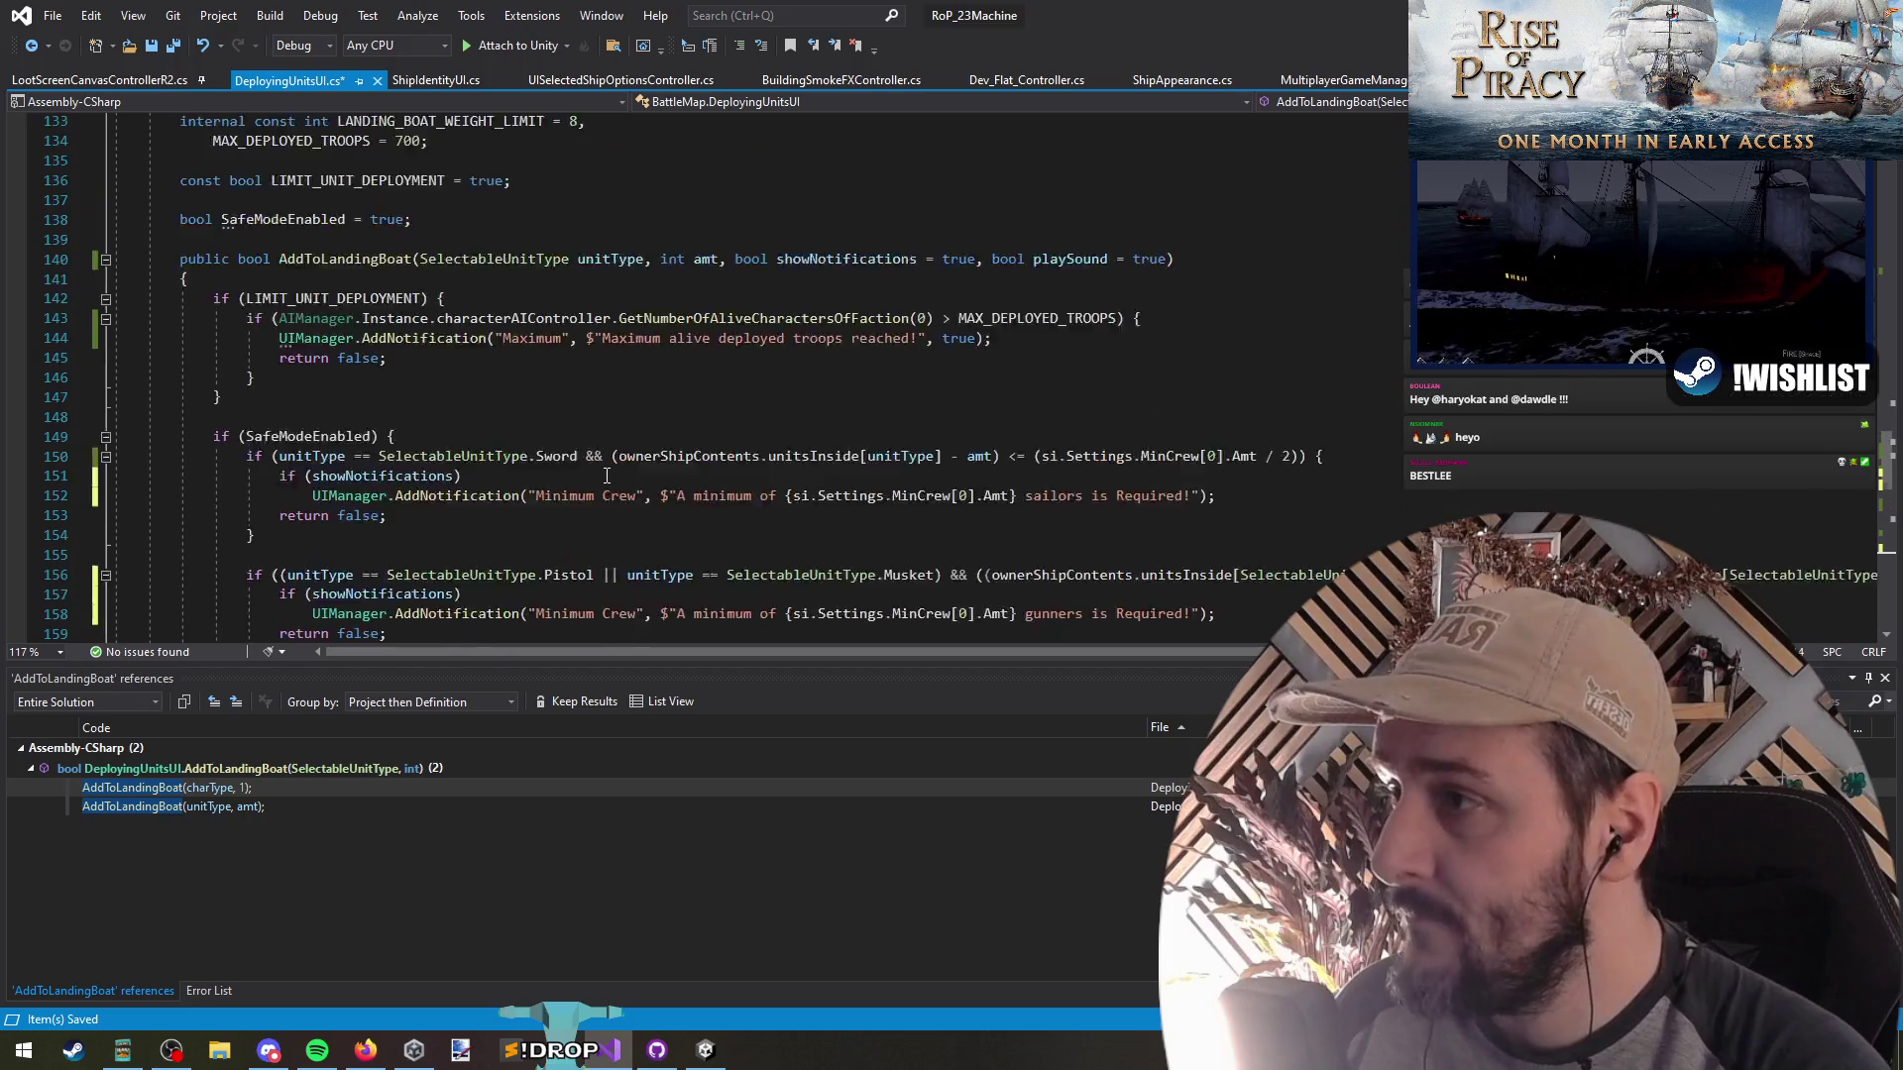
{"action": "scroll", "coordinate": [297, 516], "scroll_direction": "down", "scroll_amount": 13}
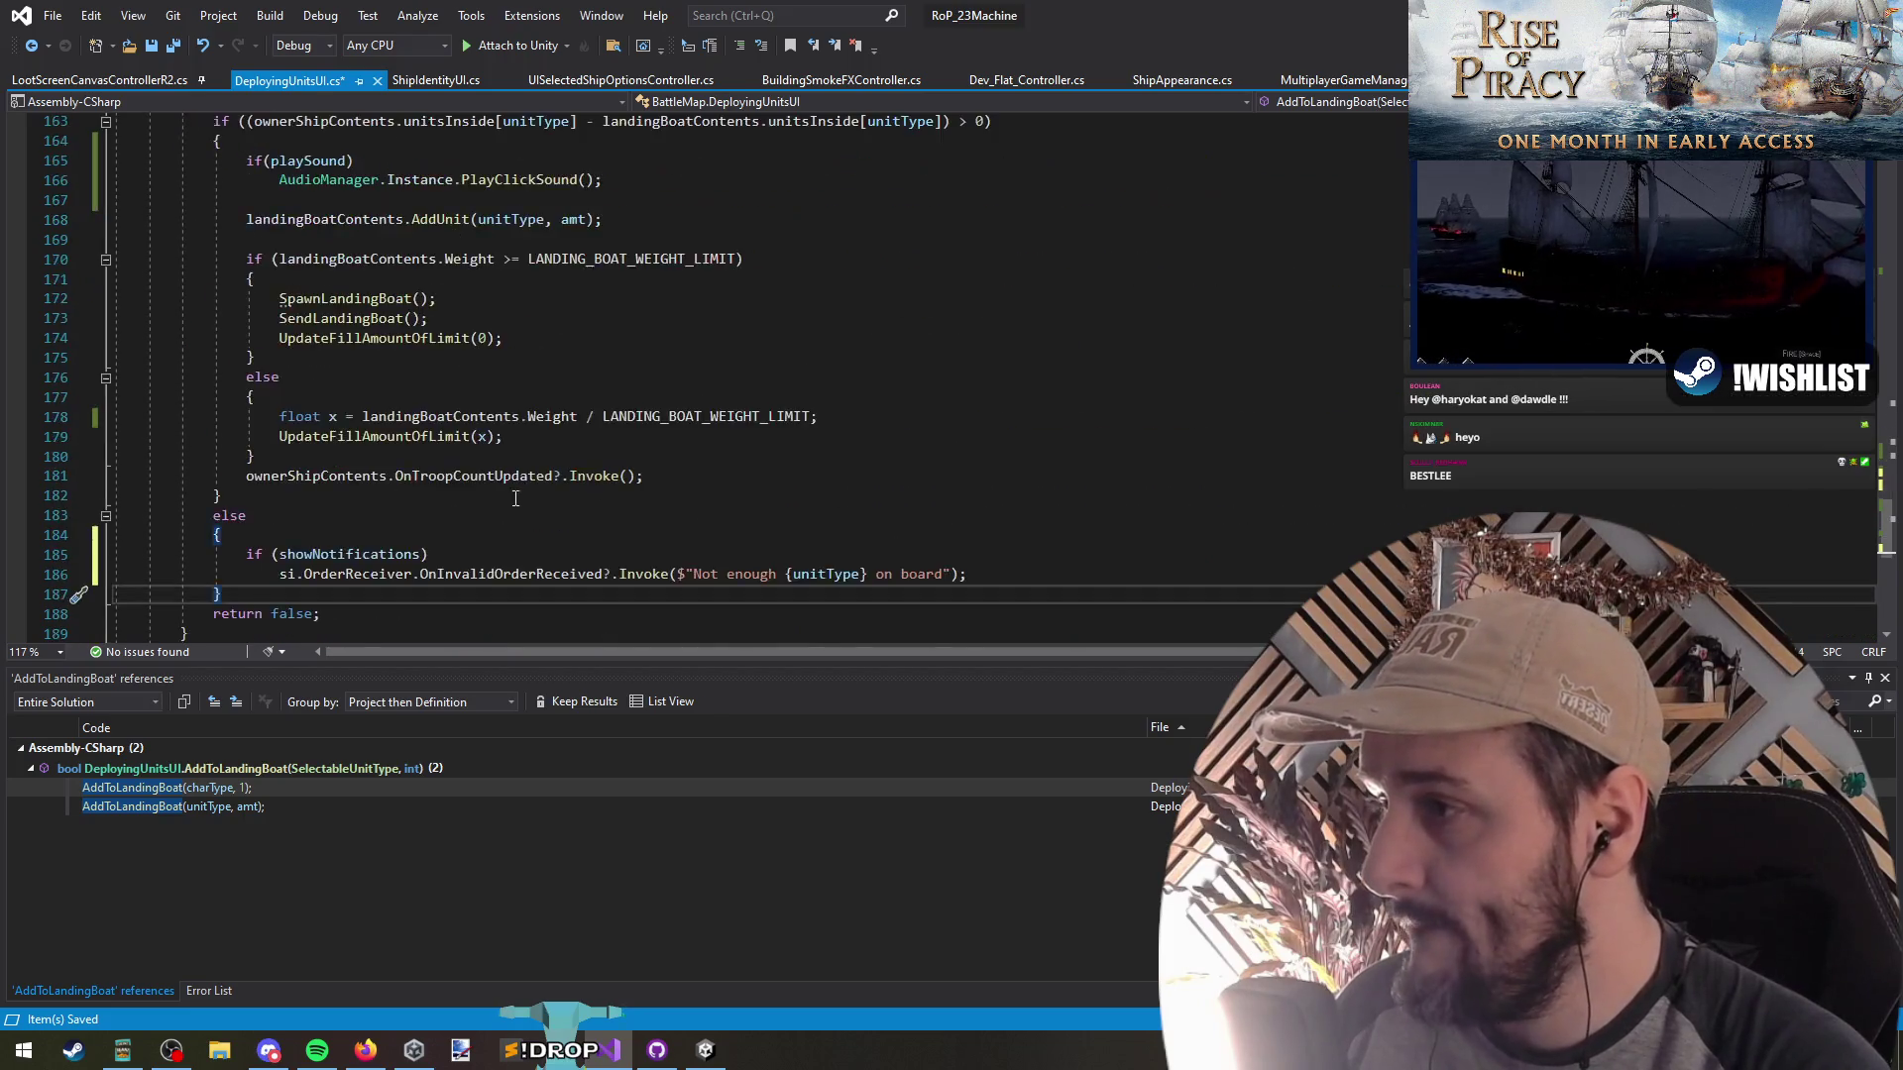
{"action": "left_click", "coordinate": [289, 505]}
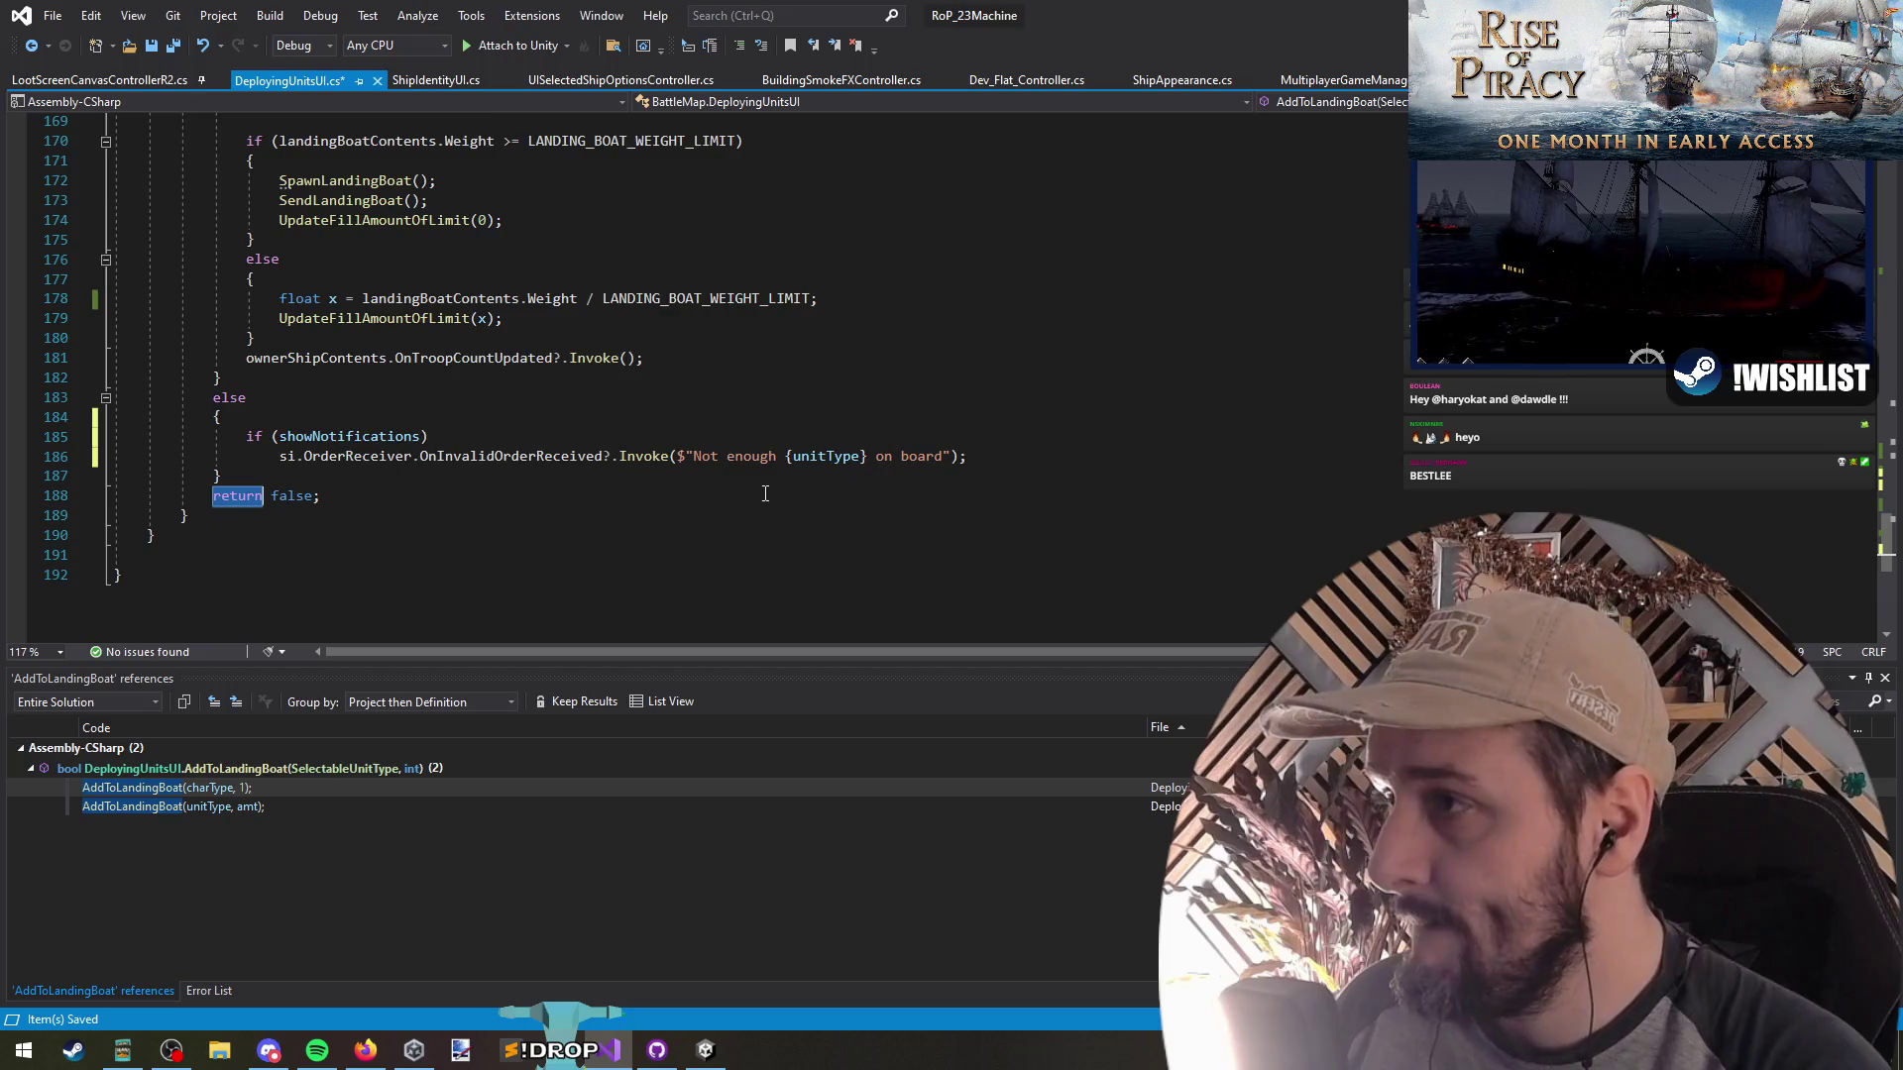
Add and undo a stray return true; after the troop count update, then jump to the SendRandom call
{"action": "scroll", "coordinate": [703, 525], "scroll_direction": "up", "scroll_amount": 3}
{"action": "left_click", "coordinate": [708, 533]}
{"action": "scroll", "coordinate": [717, 539], "scroll_direction": "down", "scroll_amount": 3}
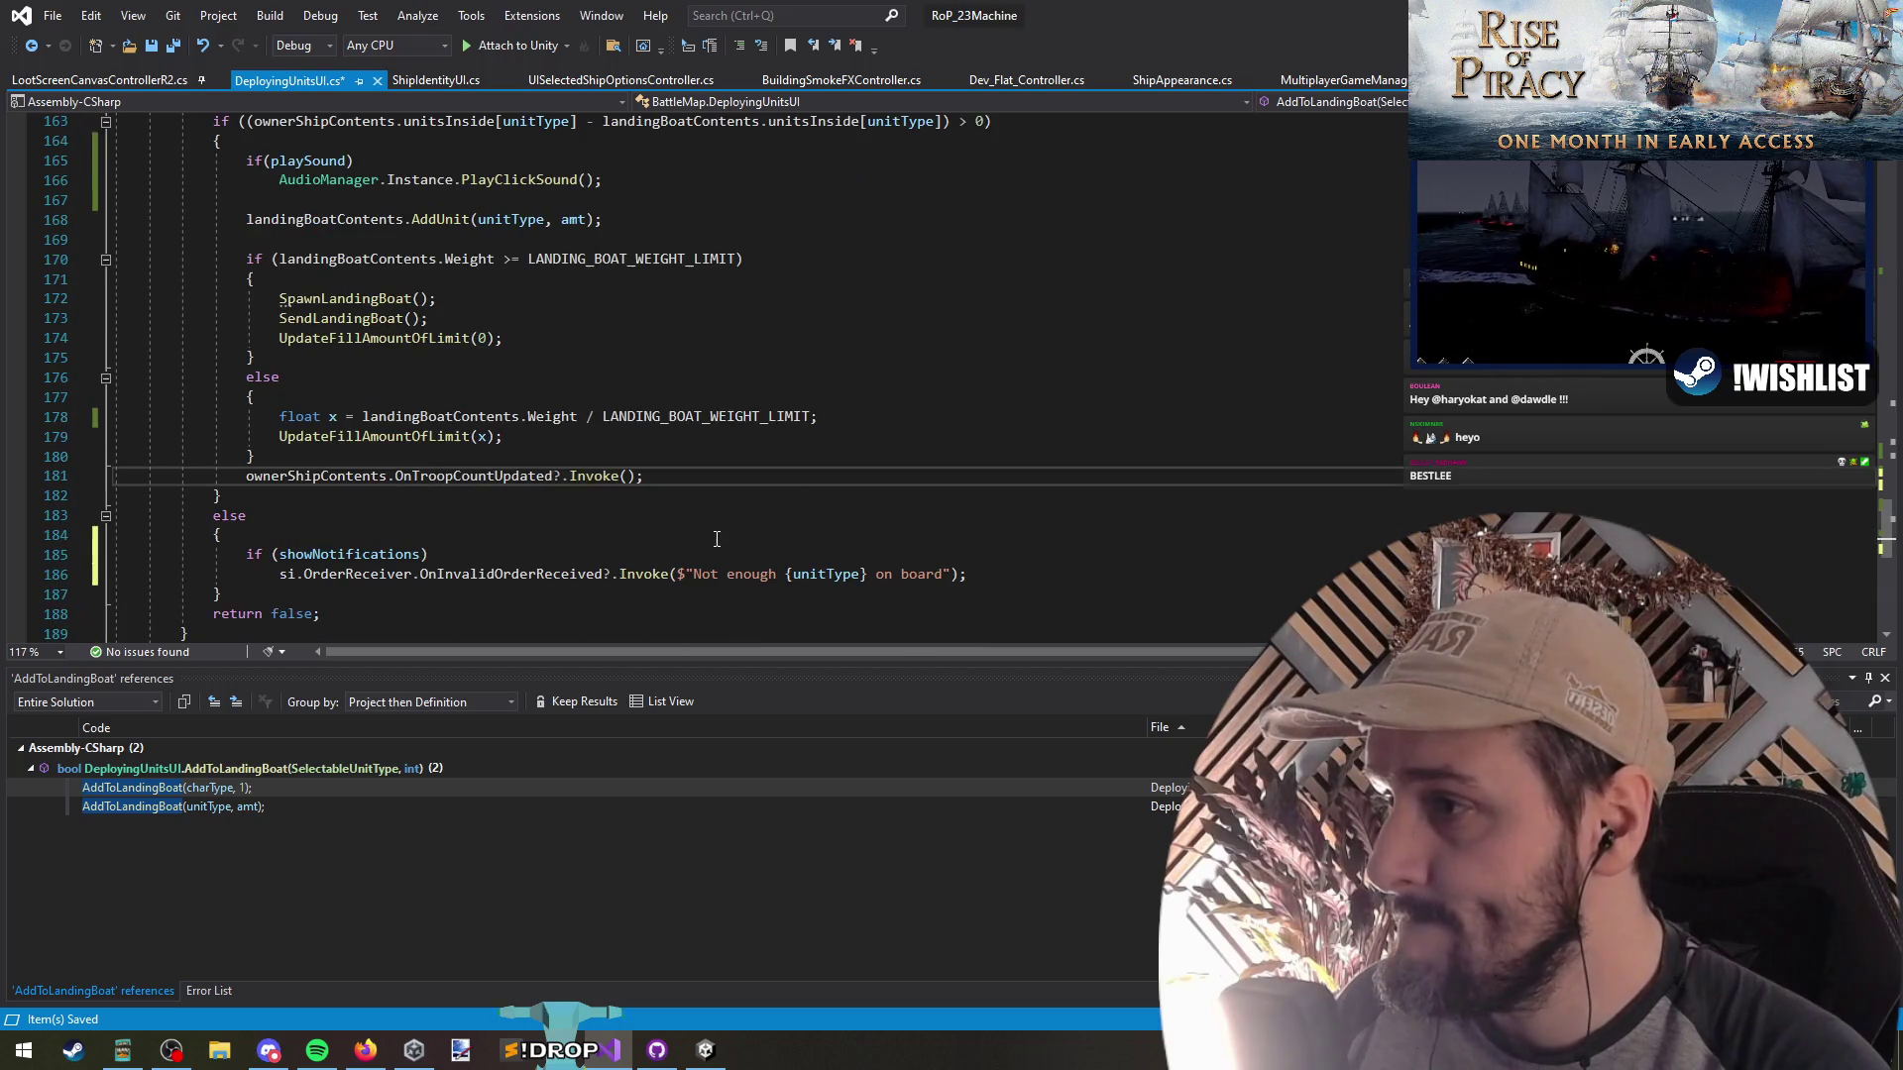
{"action": "key", "text": "Return"}
{"action": "type", "text": "return true;"}
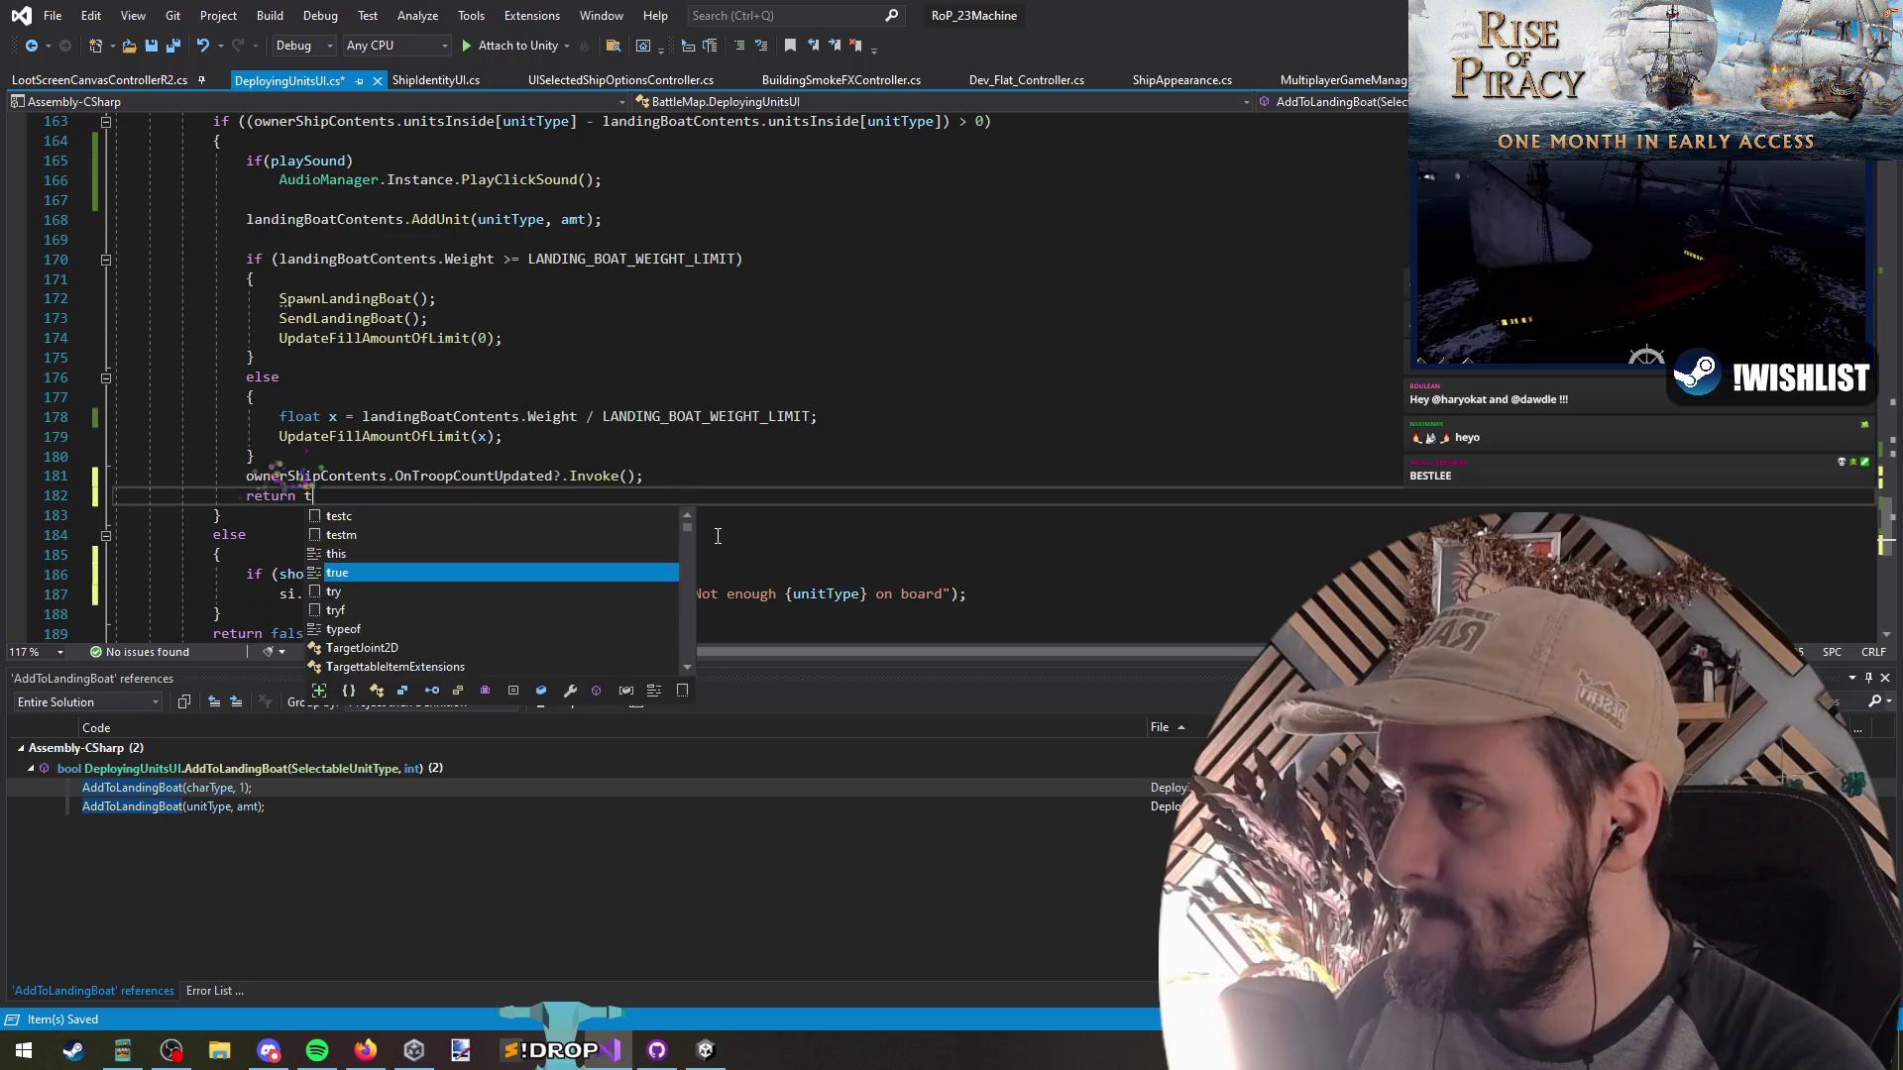
{"action": "key", "text": "ctrl+z"}
{"action": "key", "text": "Delete"}
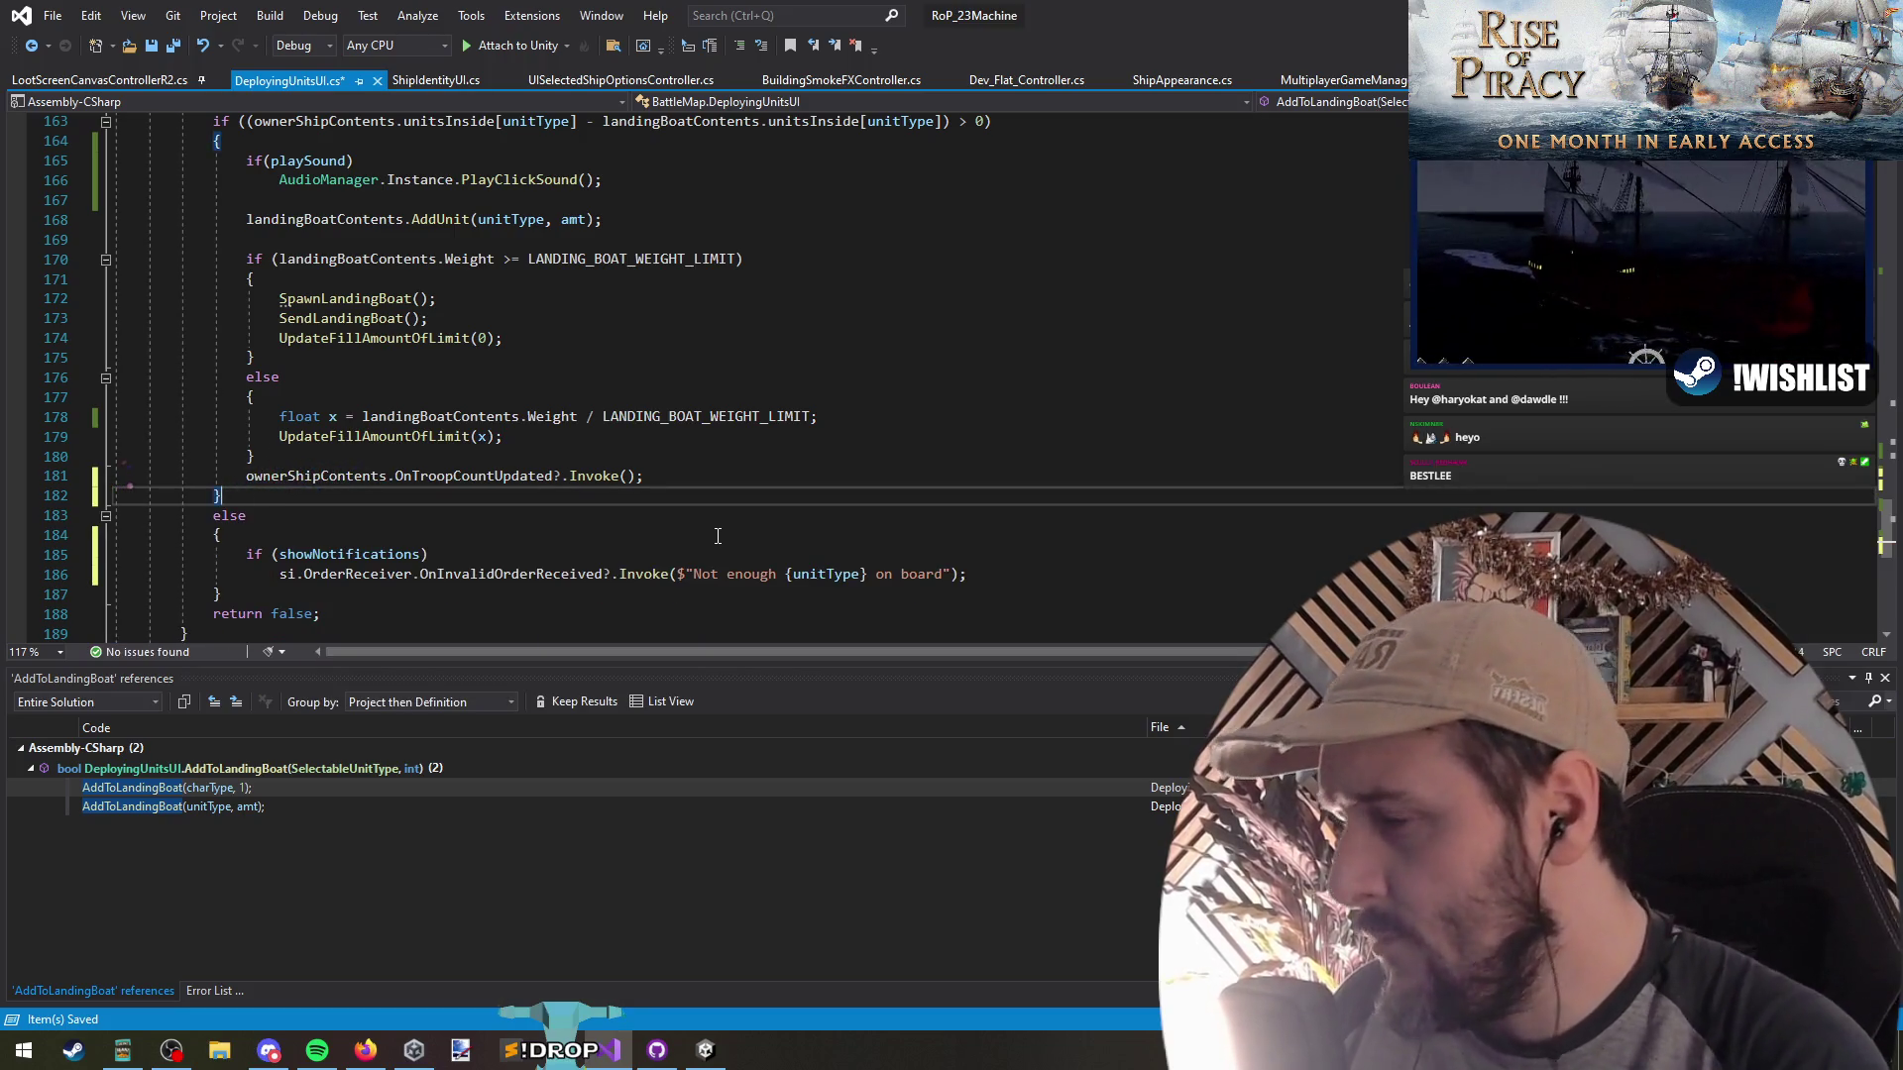
{"action": "left_click", "coordinate": [181, 791]}
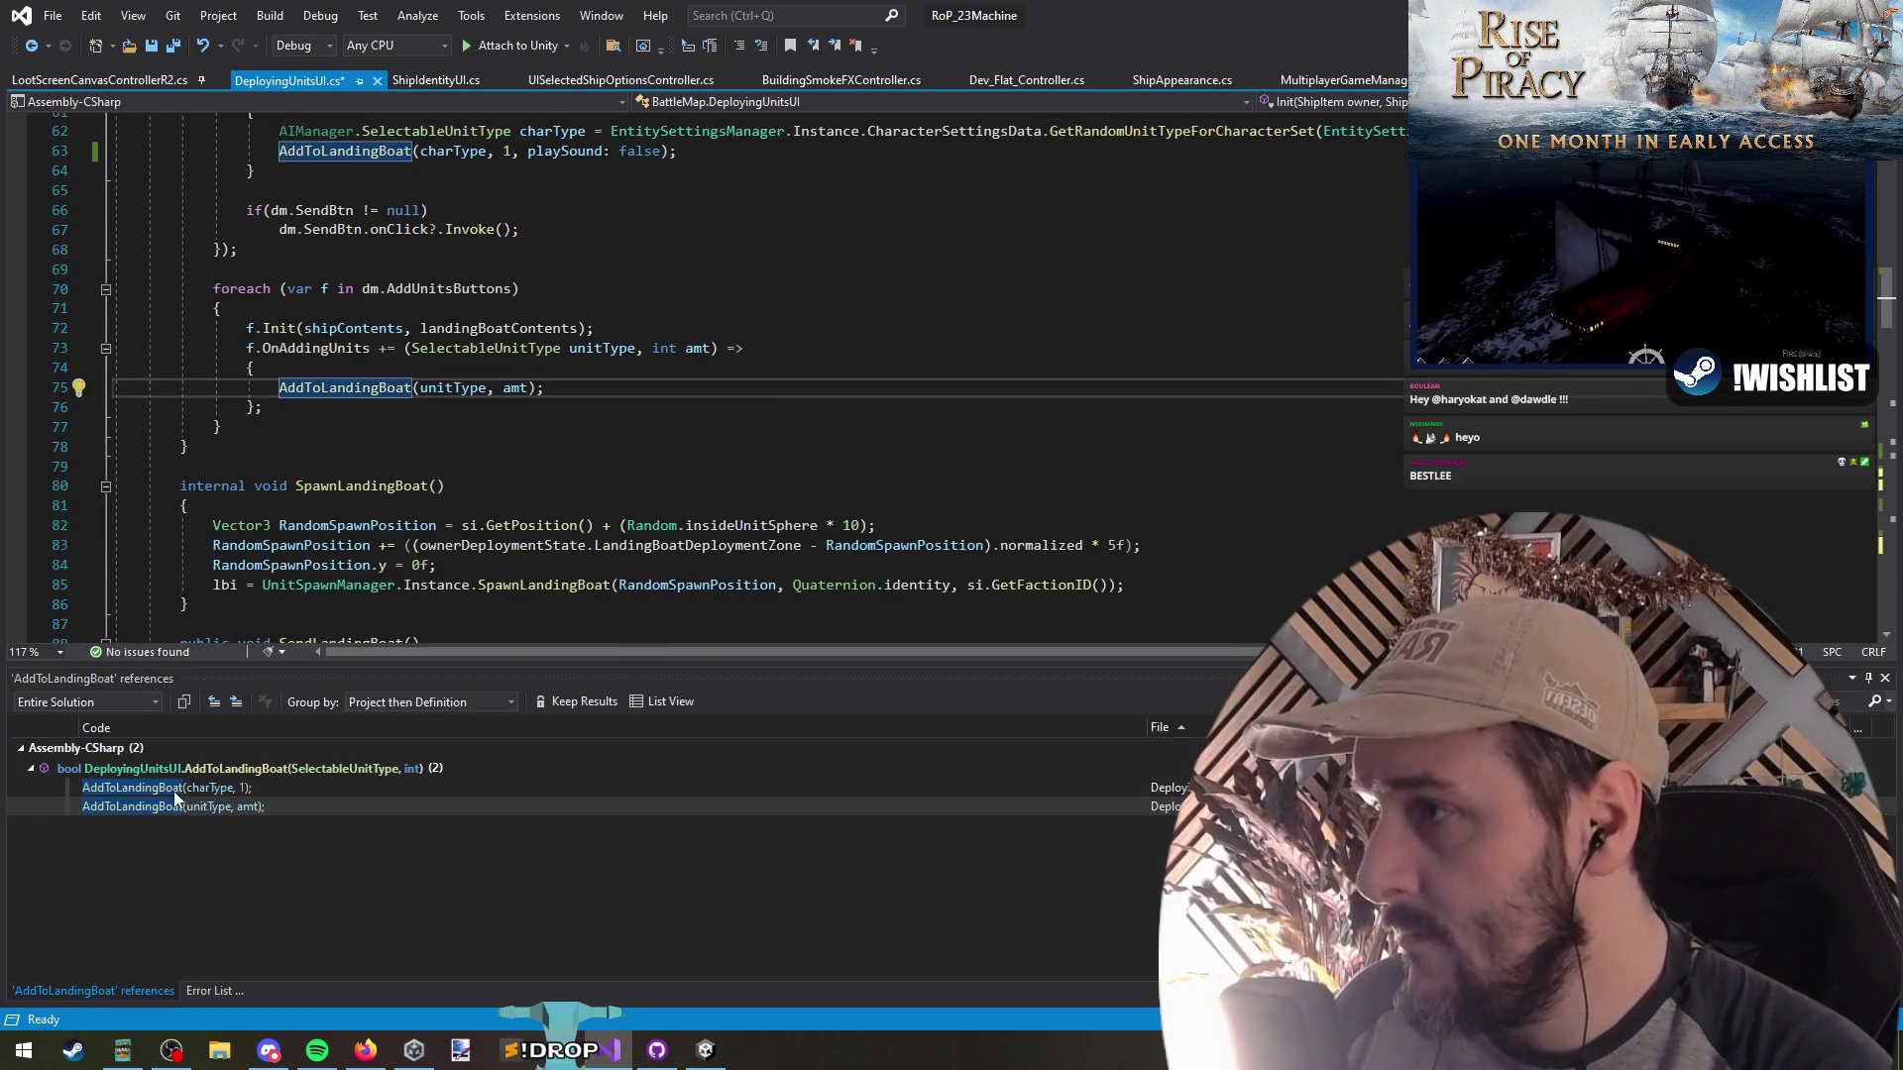
{"action": "mouse_move", "coordinate": [374, 388]}
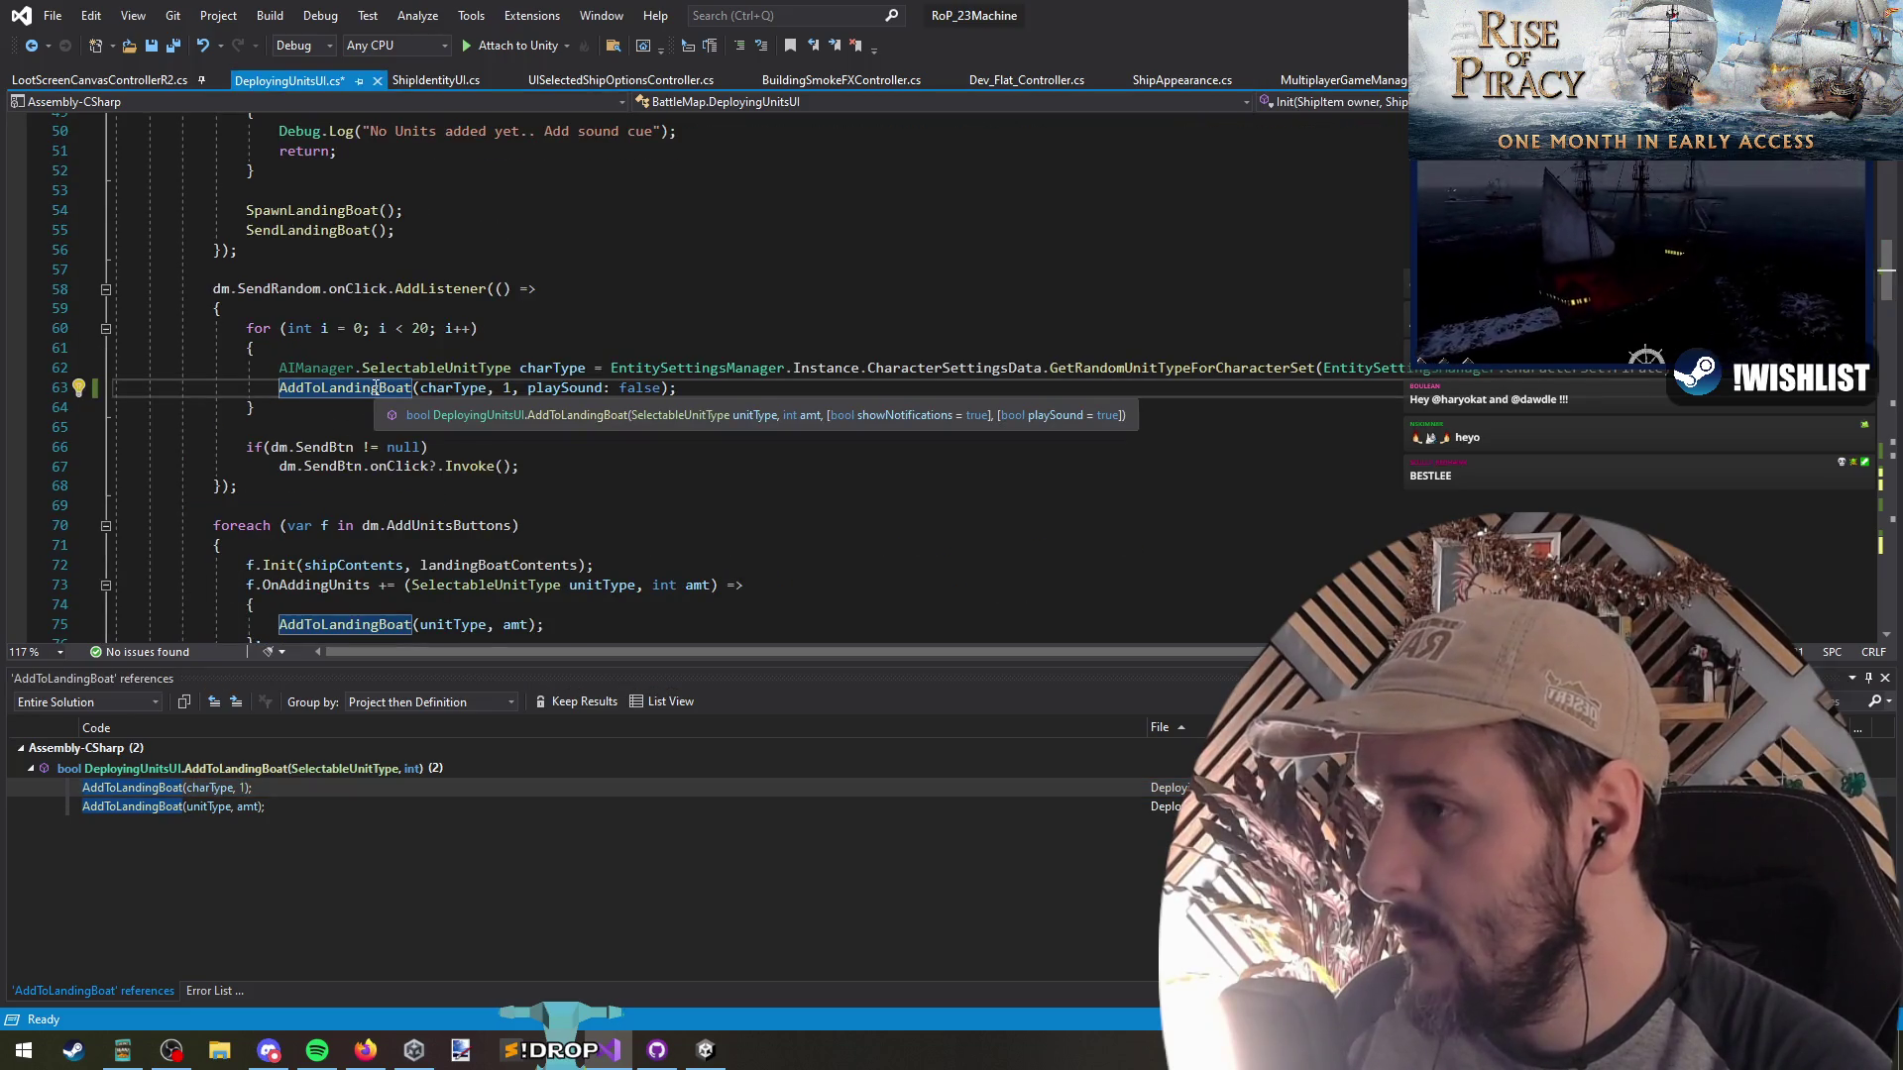
{"action": "left_click", "coordinate": [734, 387]}
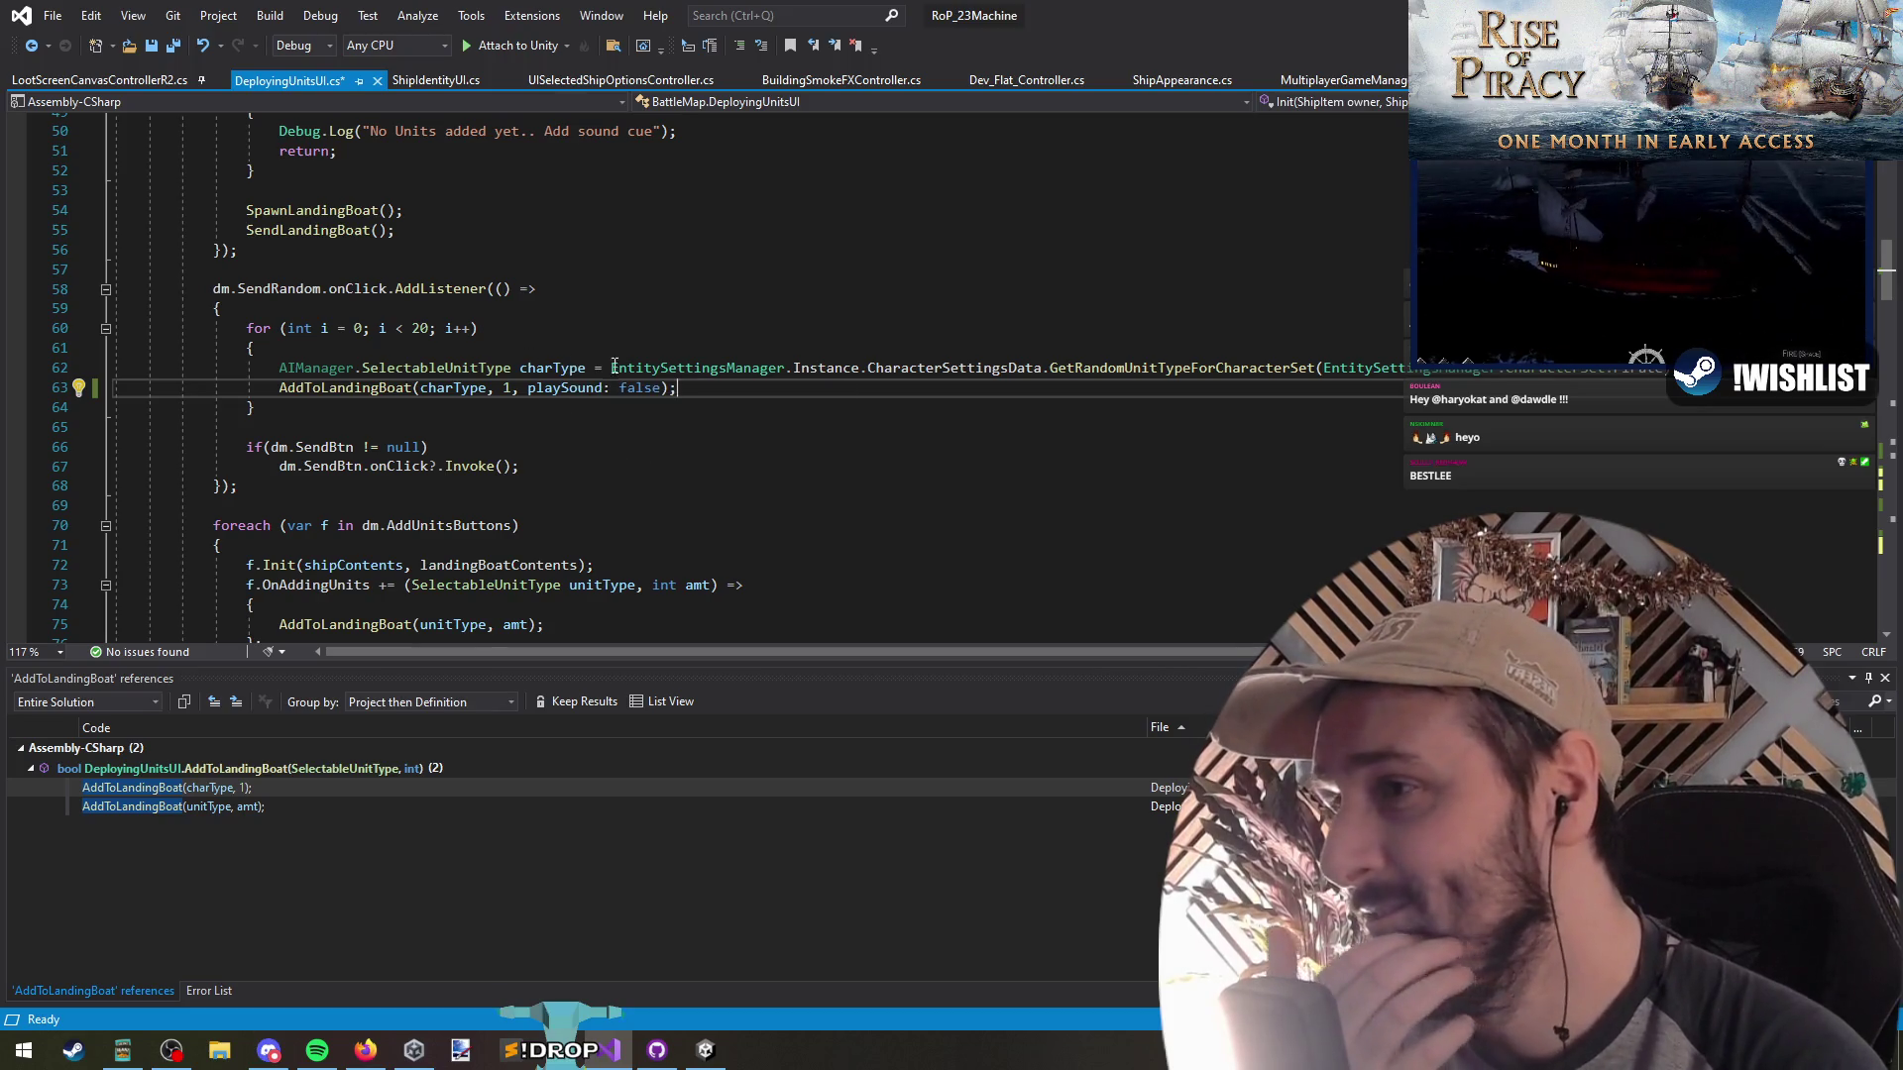
{"action": "double_click", "coordinate": [551, 367]}
{"action": "double_click", "coordinate": [1138, 371]}
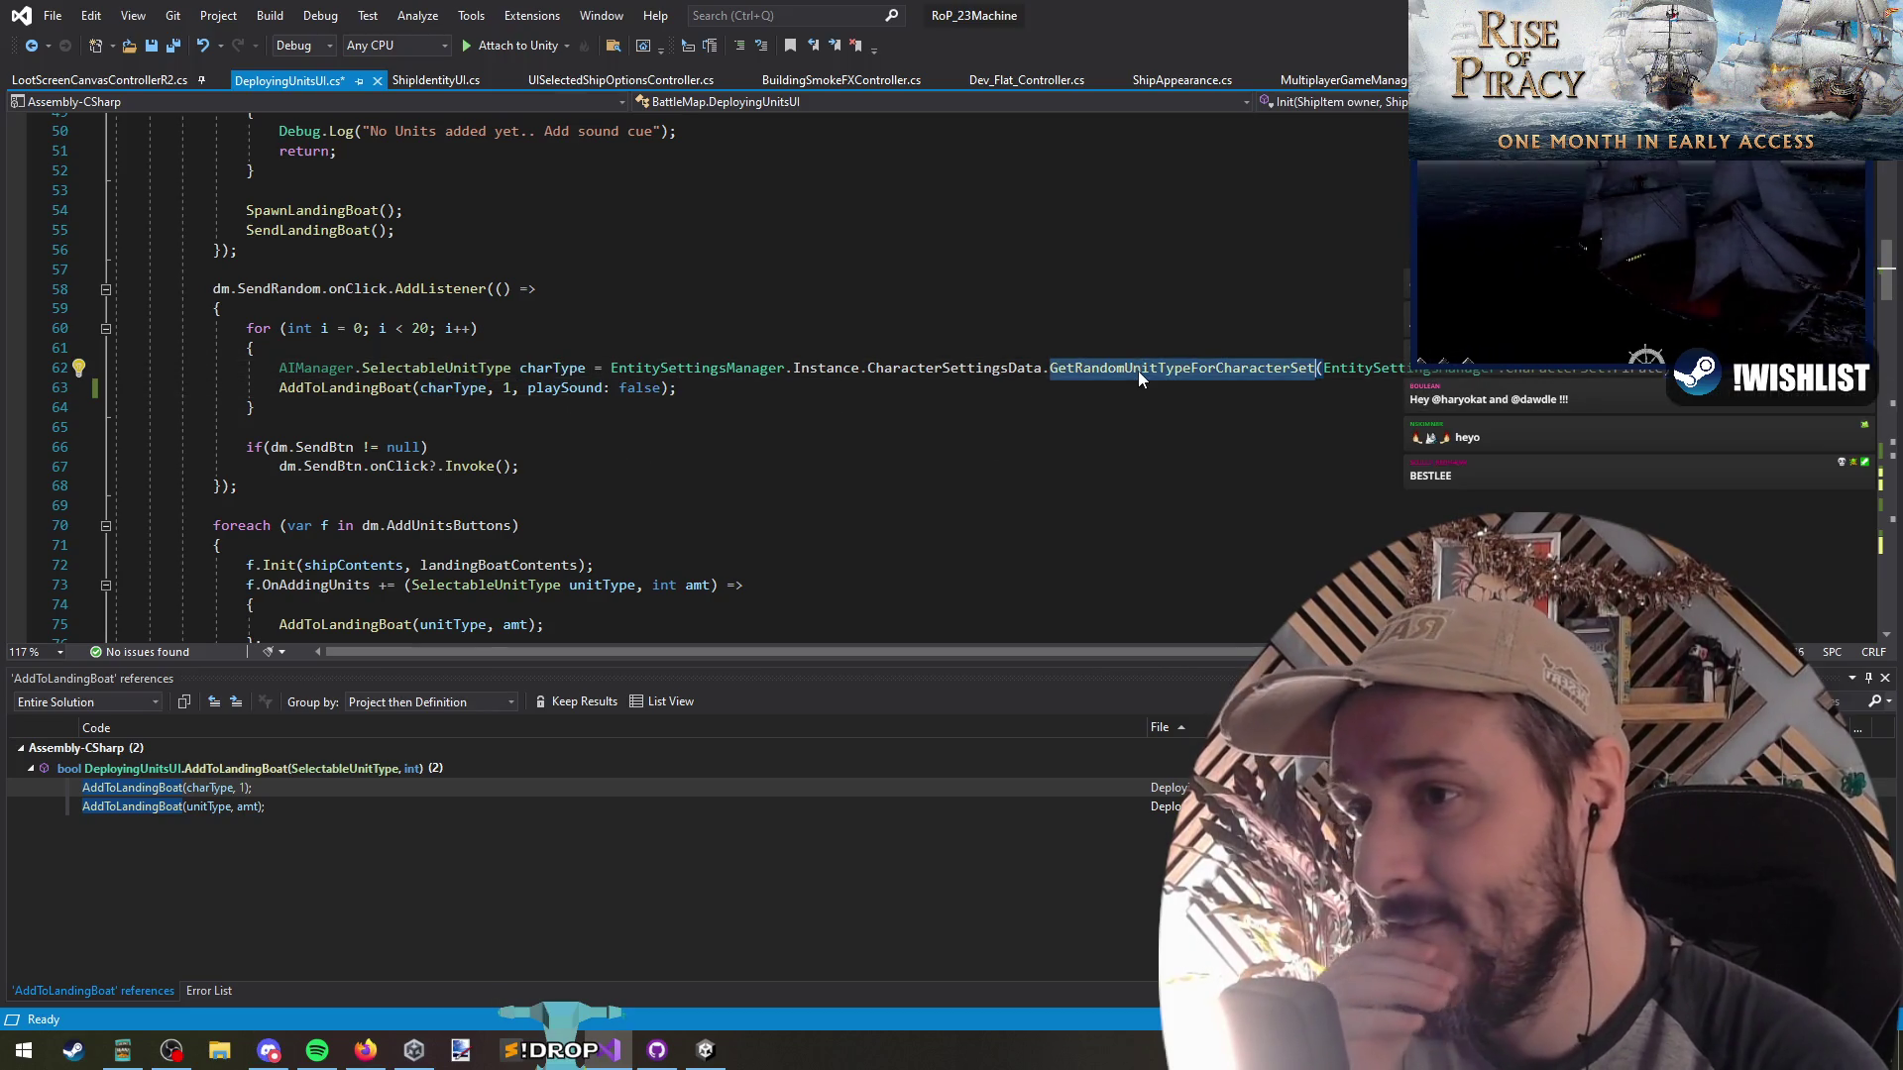
{"action": "double_click", "coordinate": [551, 368]}
{"action": "left_click", "coordinate": [426, 328]}
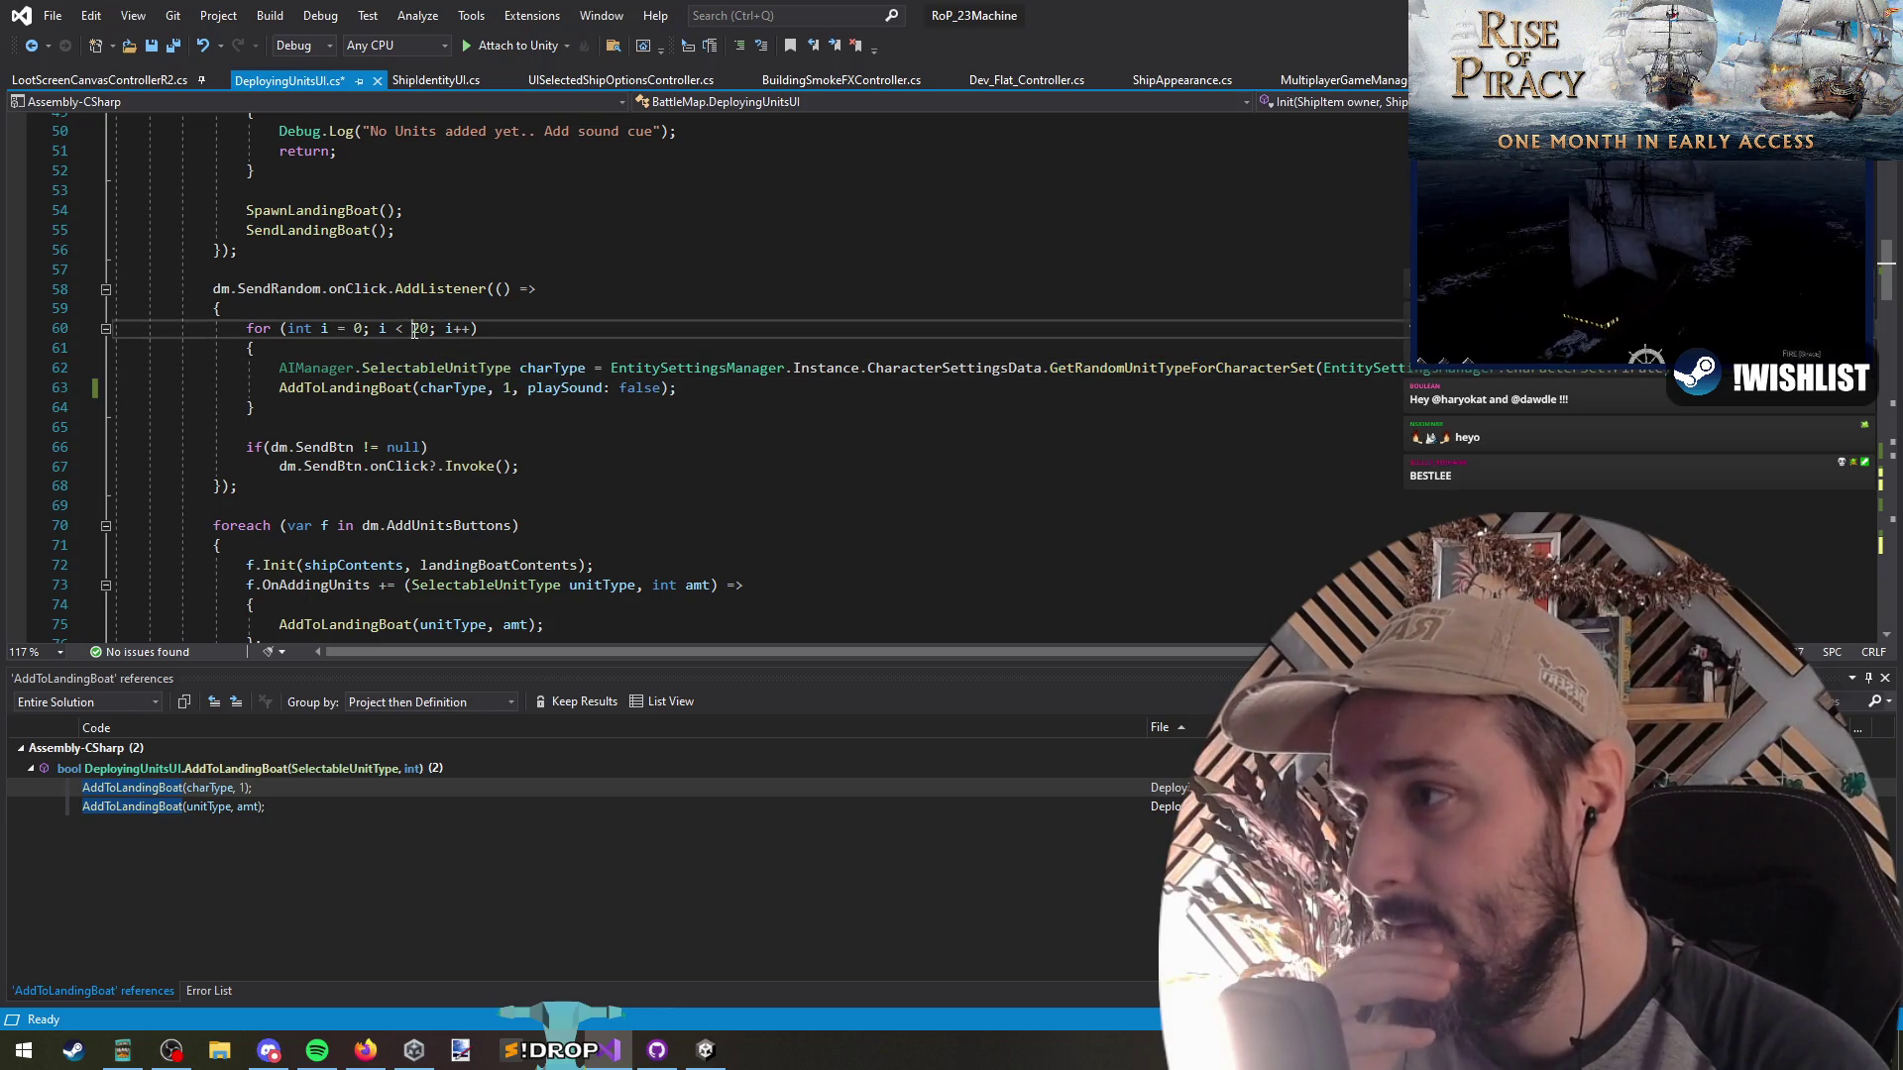
{"action": "left_click", "coordinate": [693, 368]}
{"action": "left_click", "coordinate": [1139, 369]}
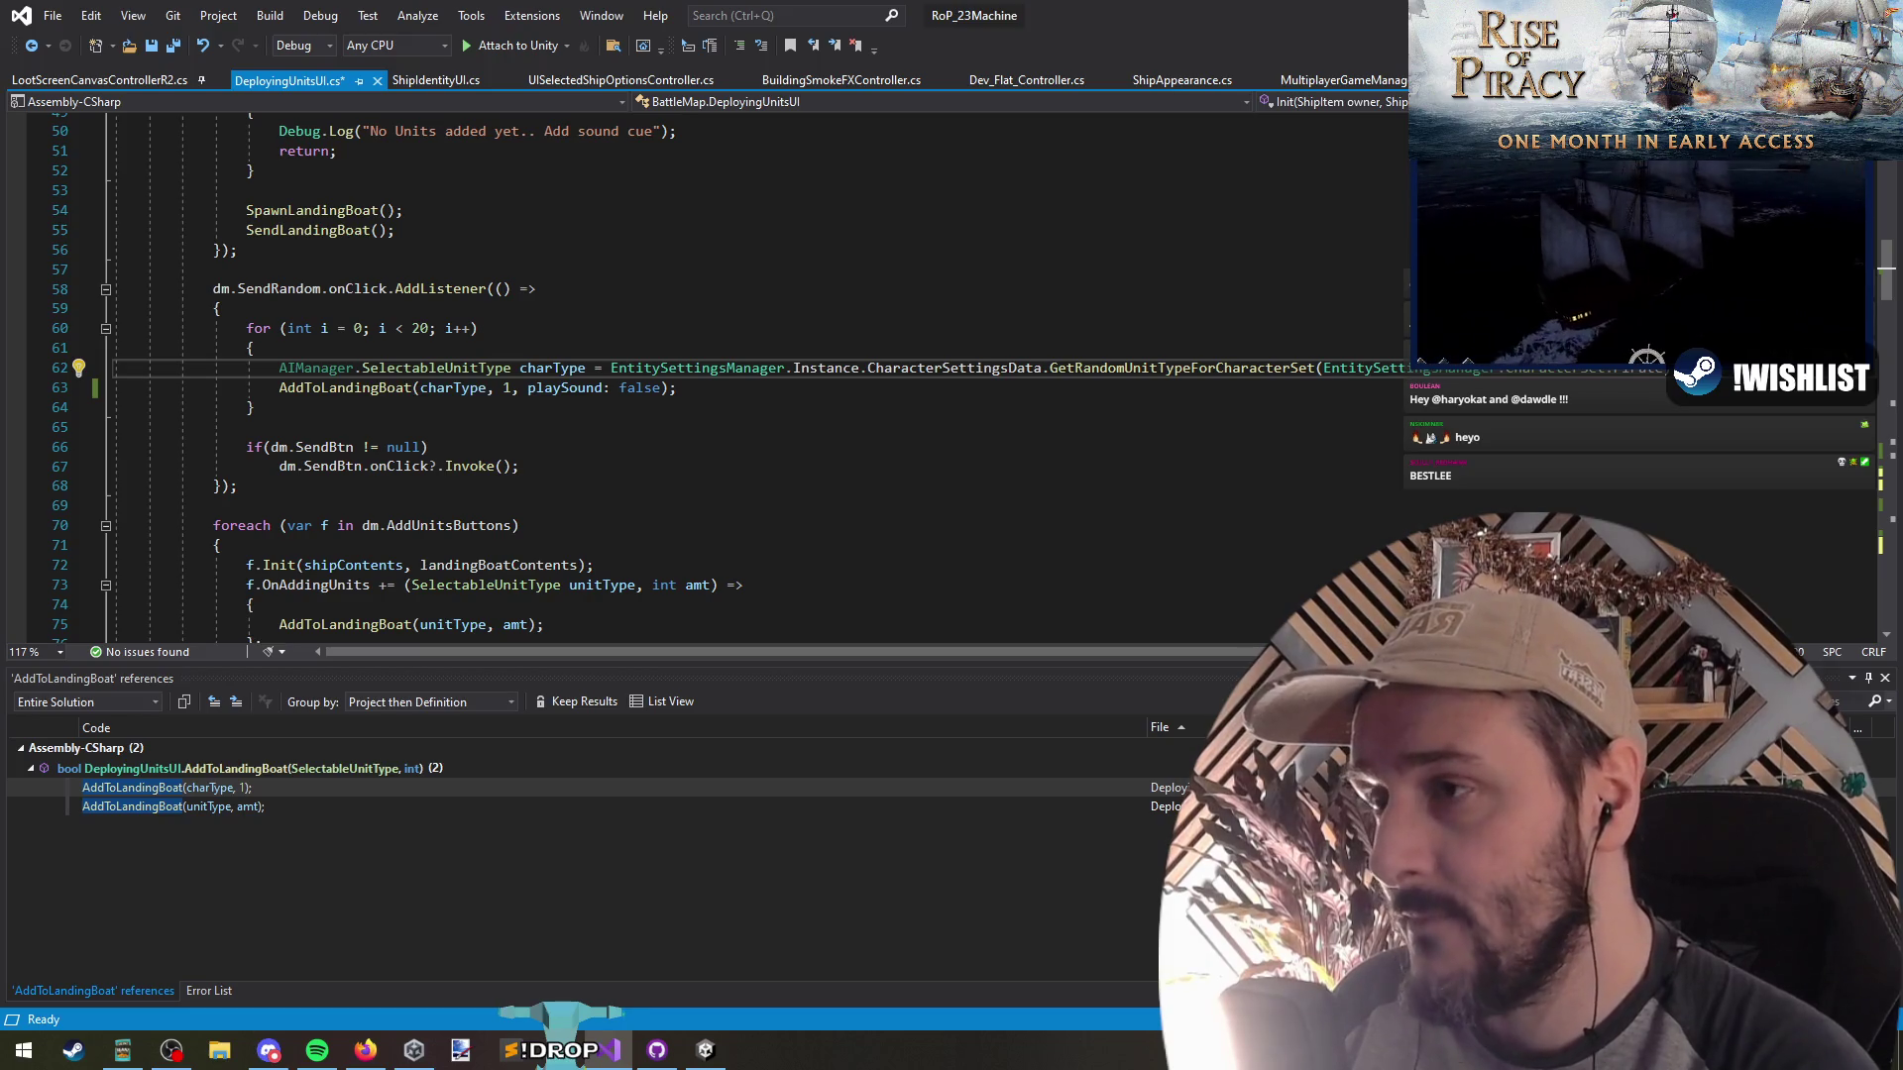
{"action": "key", "text": "Return"}
Add an if (HasBasicUnitAvailable()) condition above the charType assignment in the SendRandom loop
{"action": "key", "text": "Up"}
{"action": "key", "text": "ctrl+Return"}
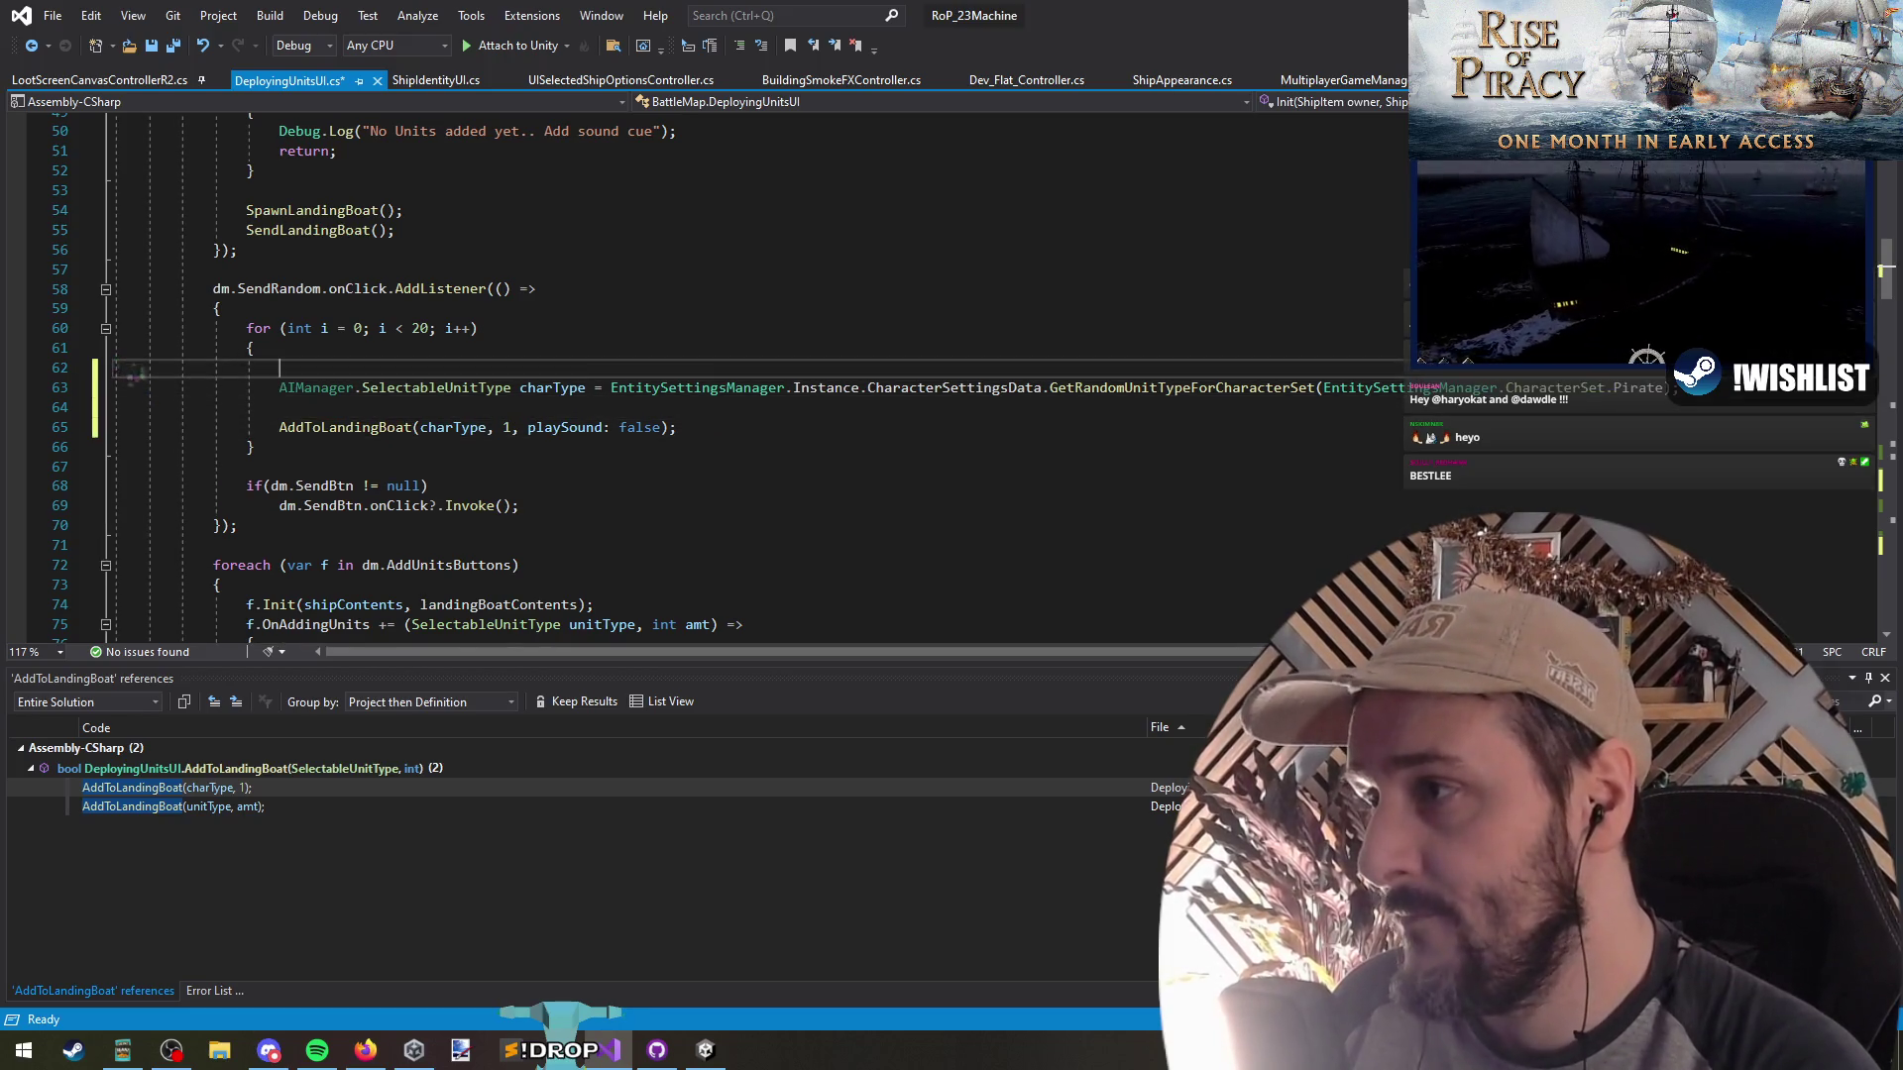
{"action": "type", "text": "if("}
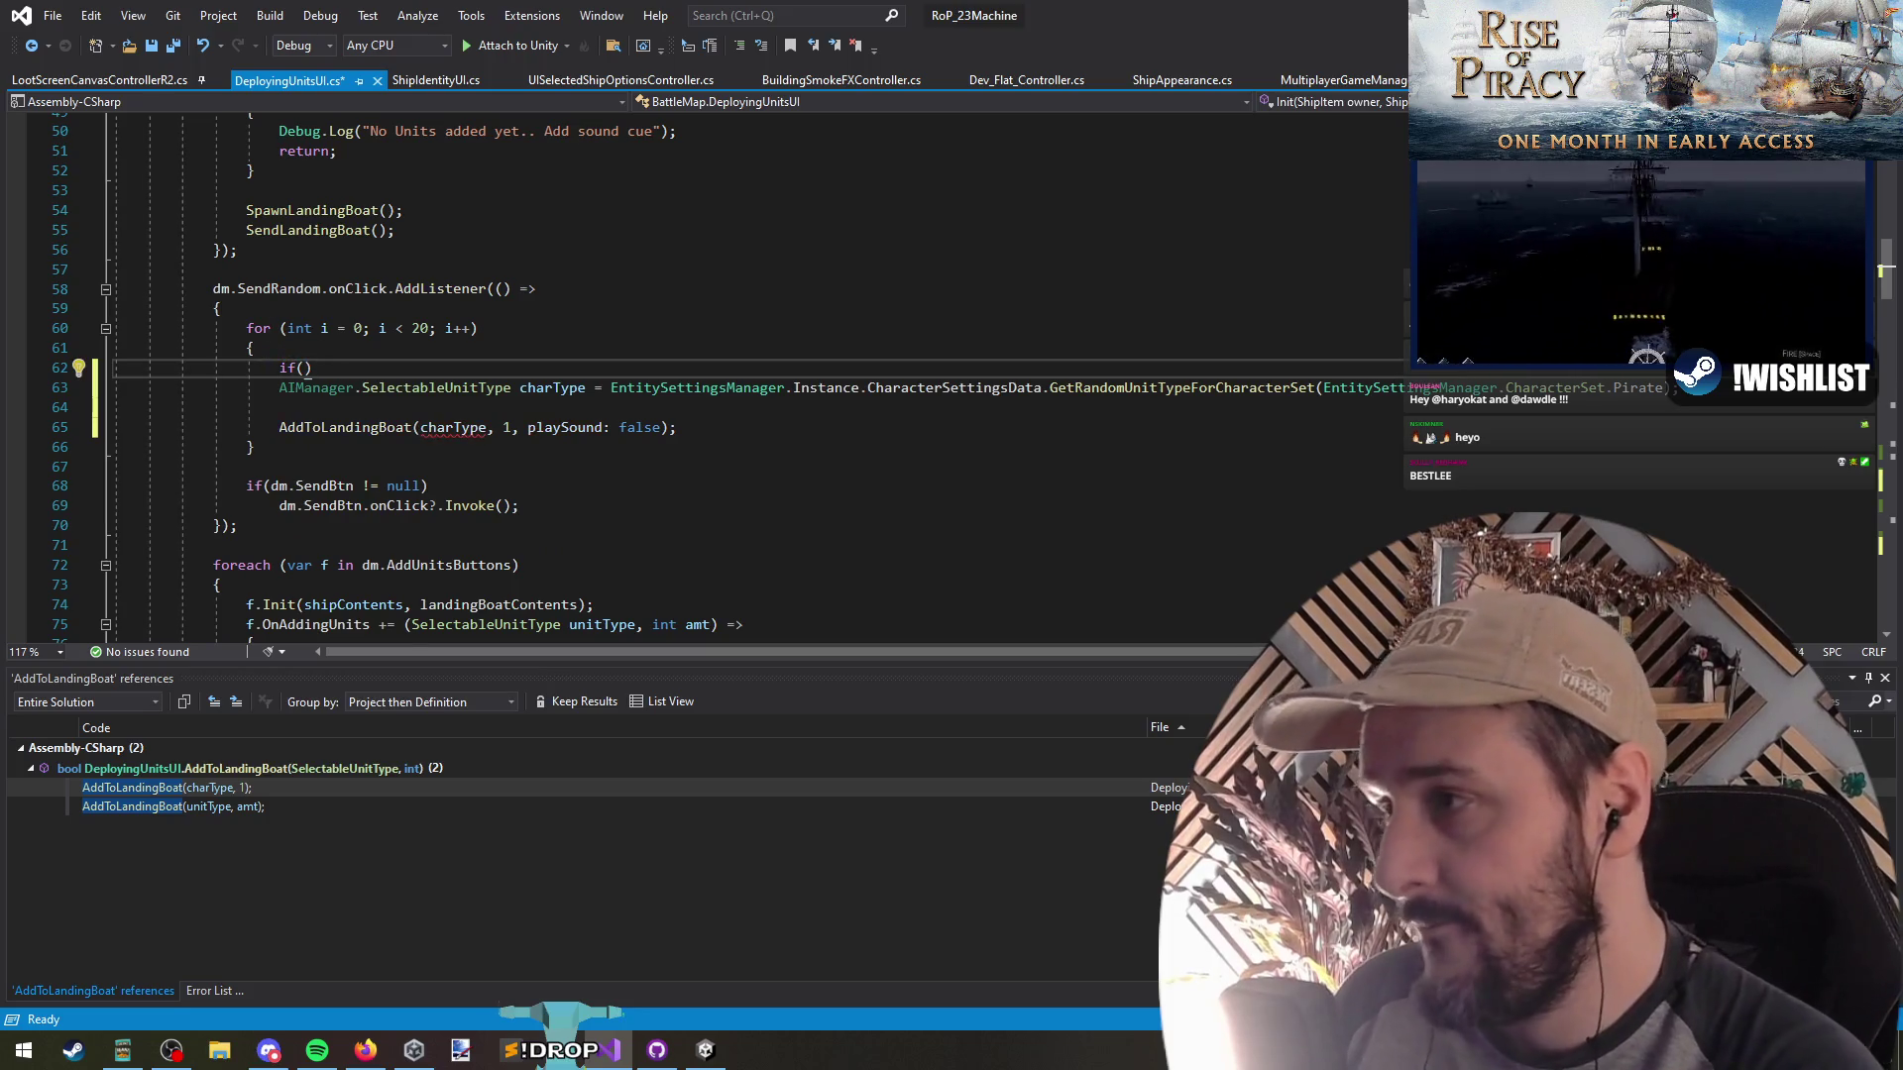
{"action": "key", "text": "Delete"}
{"action": "key", "text": "Left"}
{"action": "type", "text": "as"}
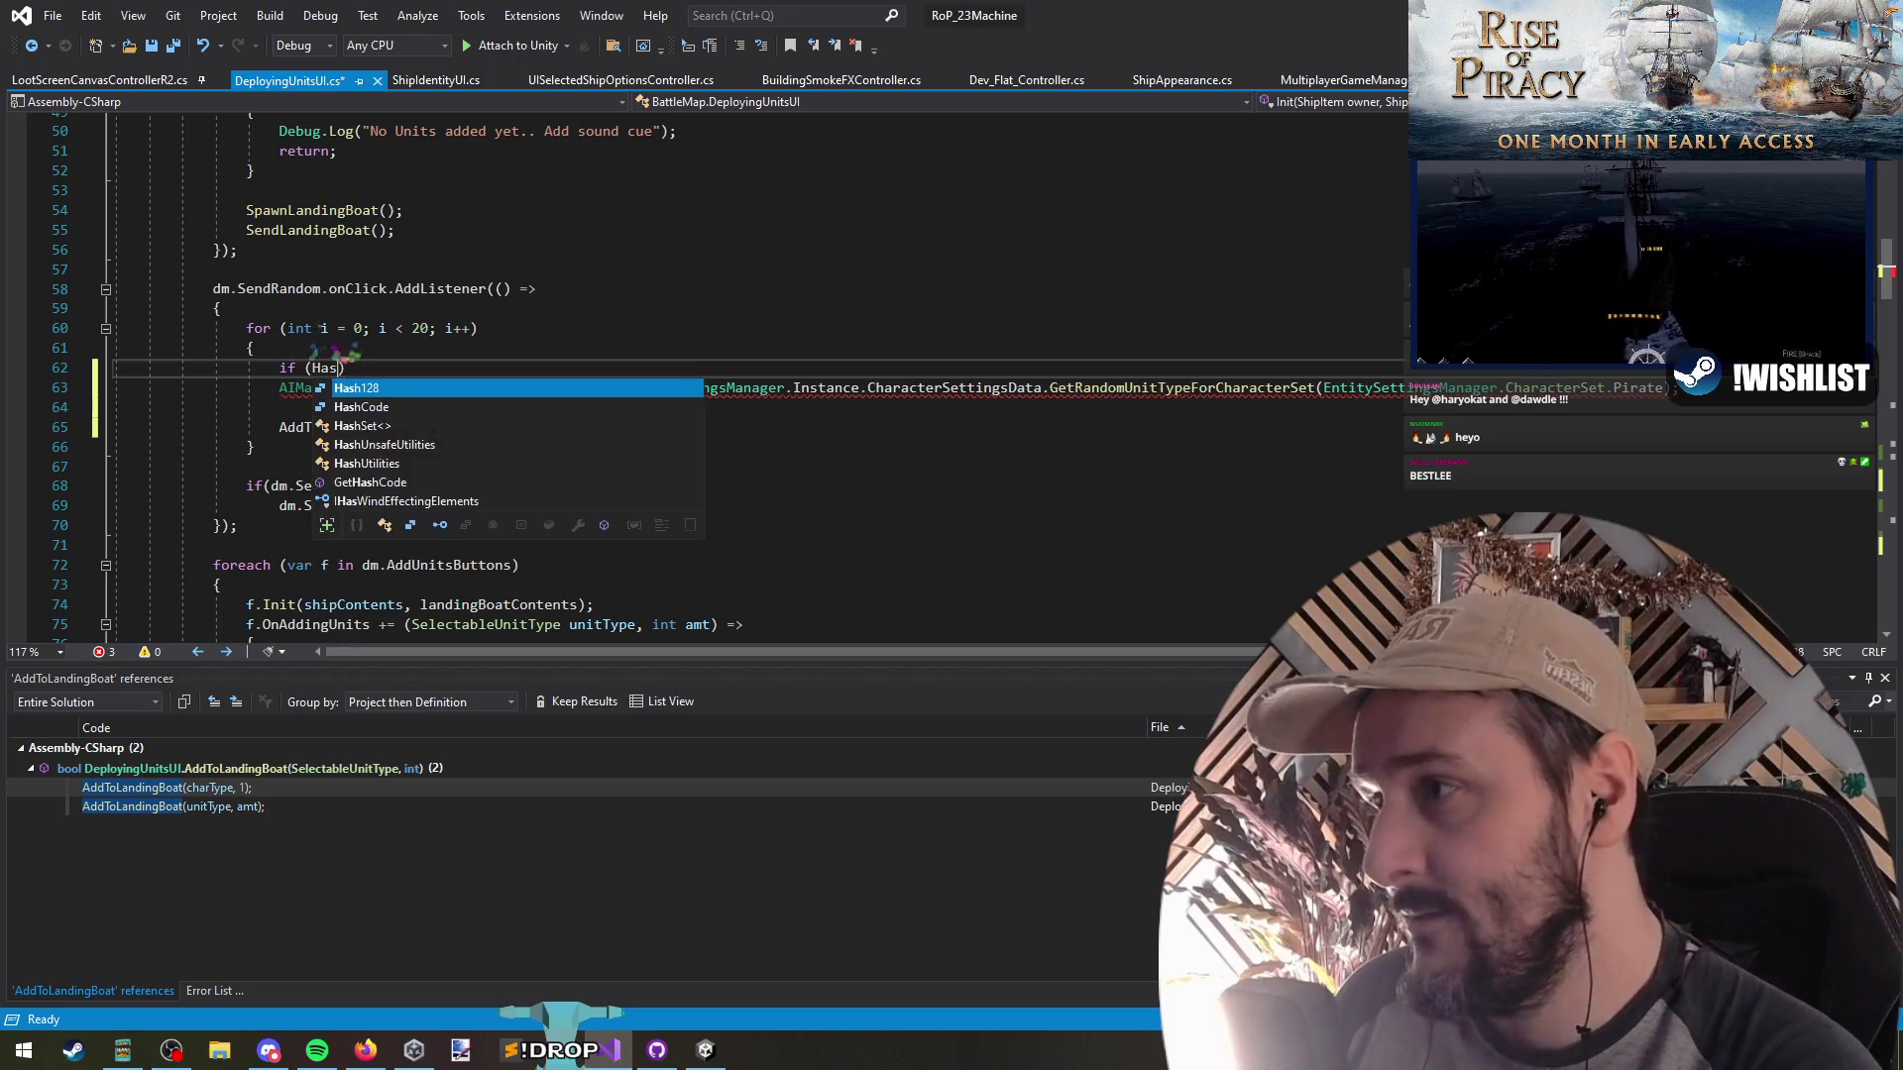
{"action": "key", "text": "Escape"}
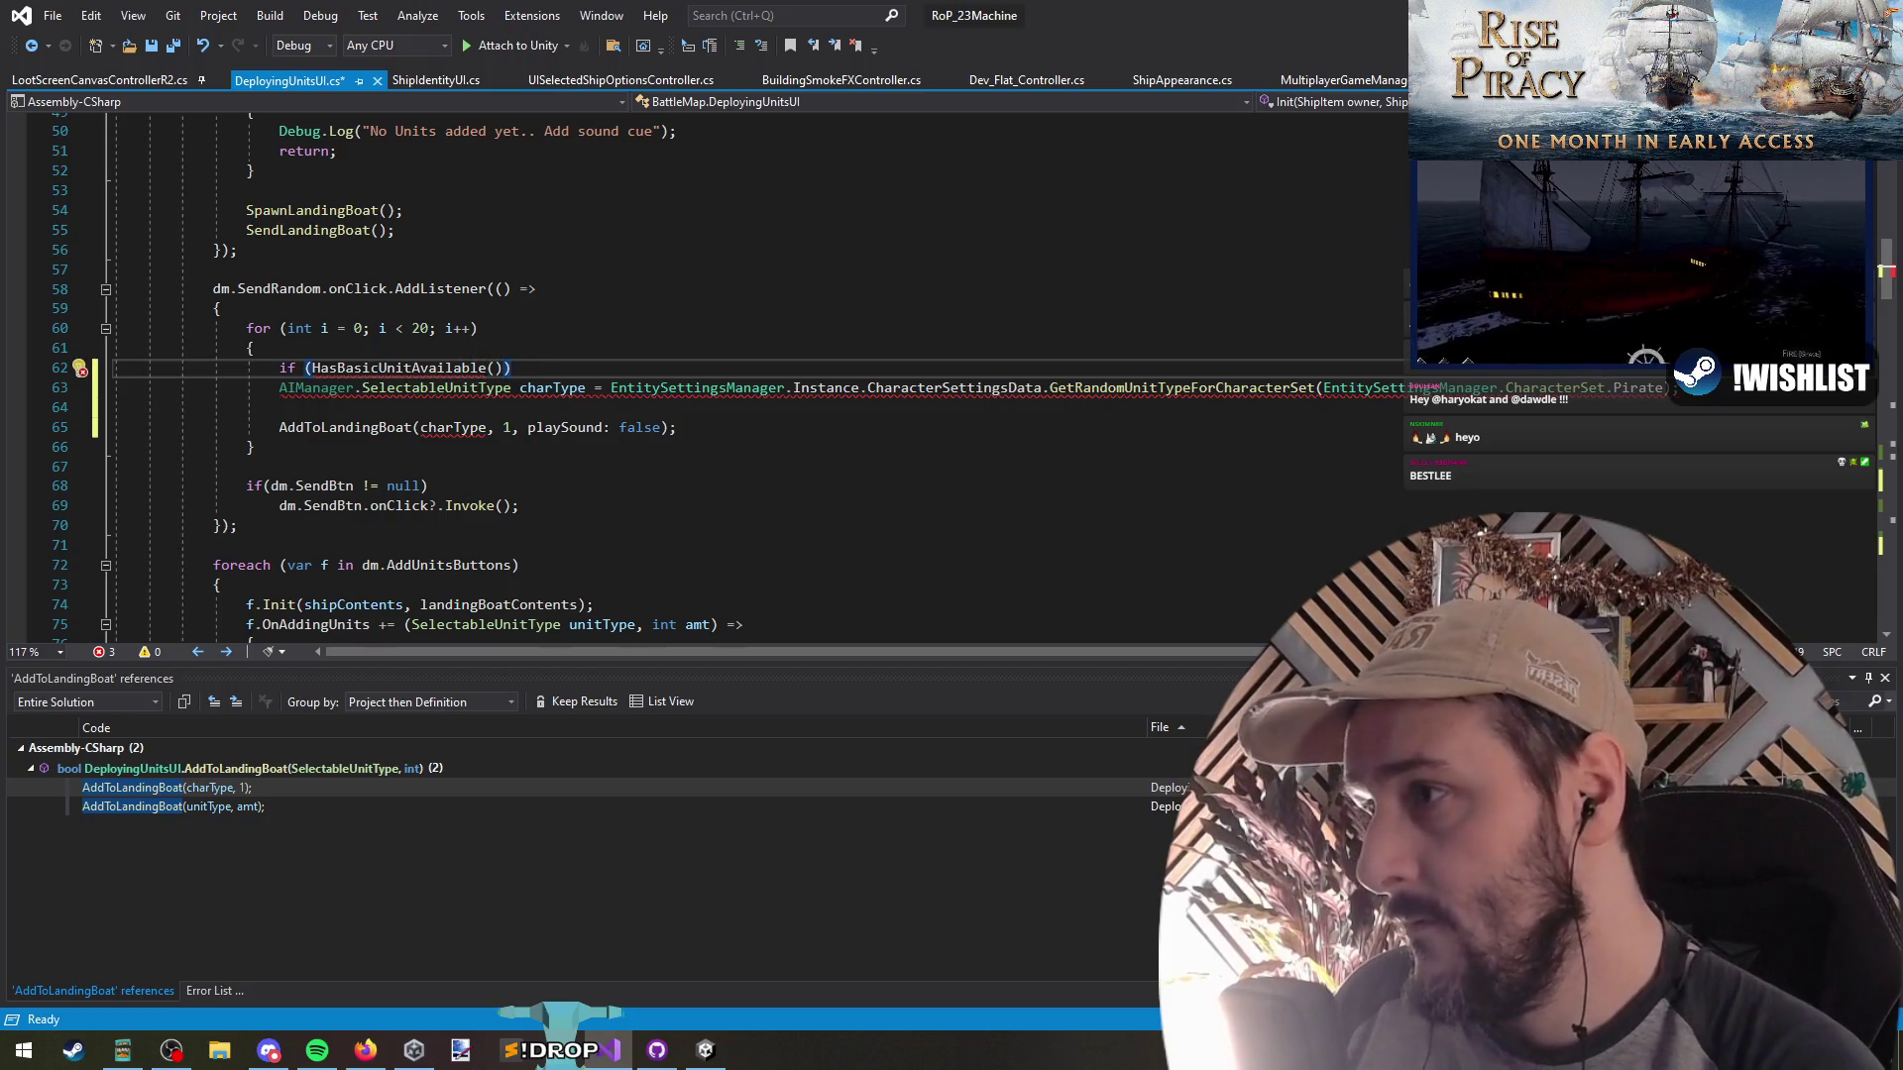
{"action": "key", "text": "Return"}
Move the AIManager charType declaration onto its own line above the if
{"action": "left_click", "coordinate": [312, 407]}
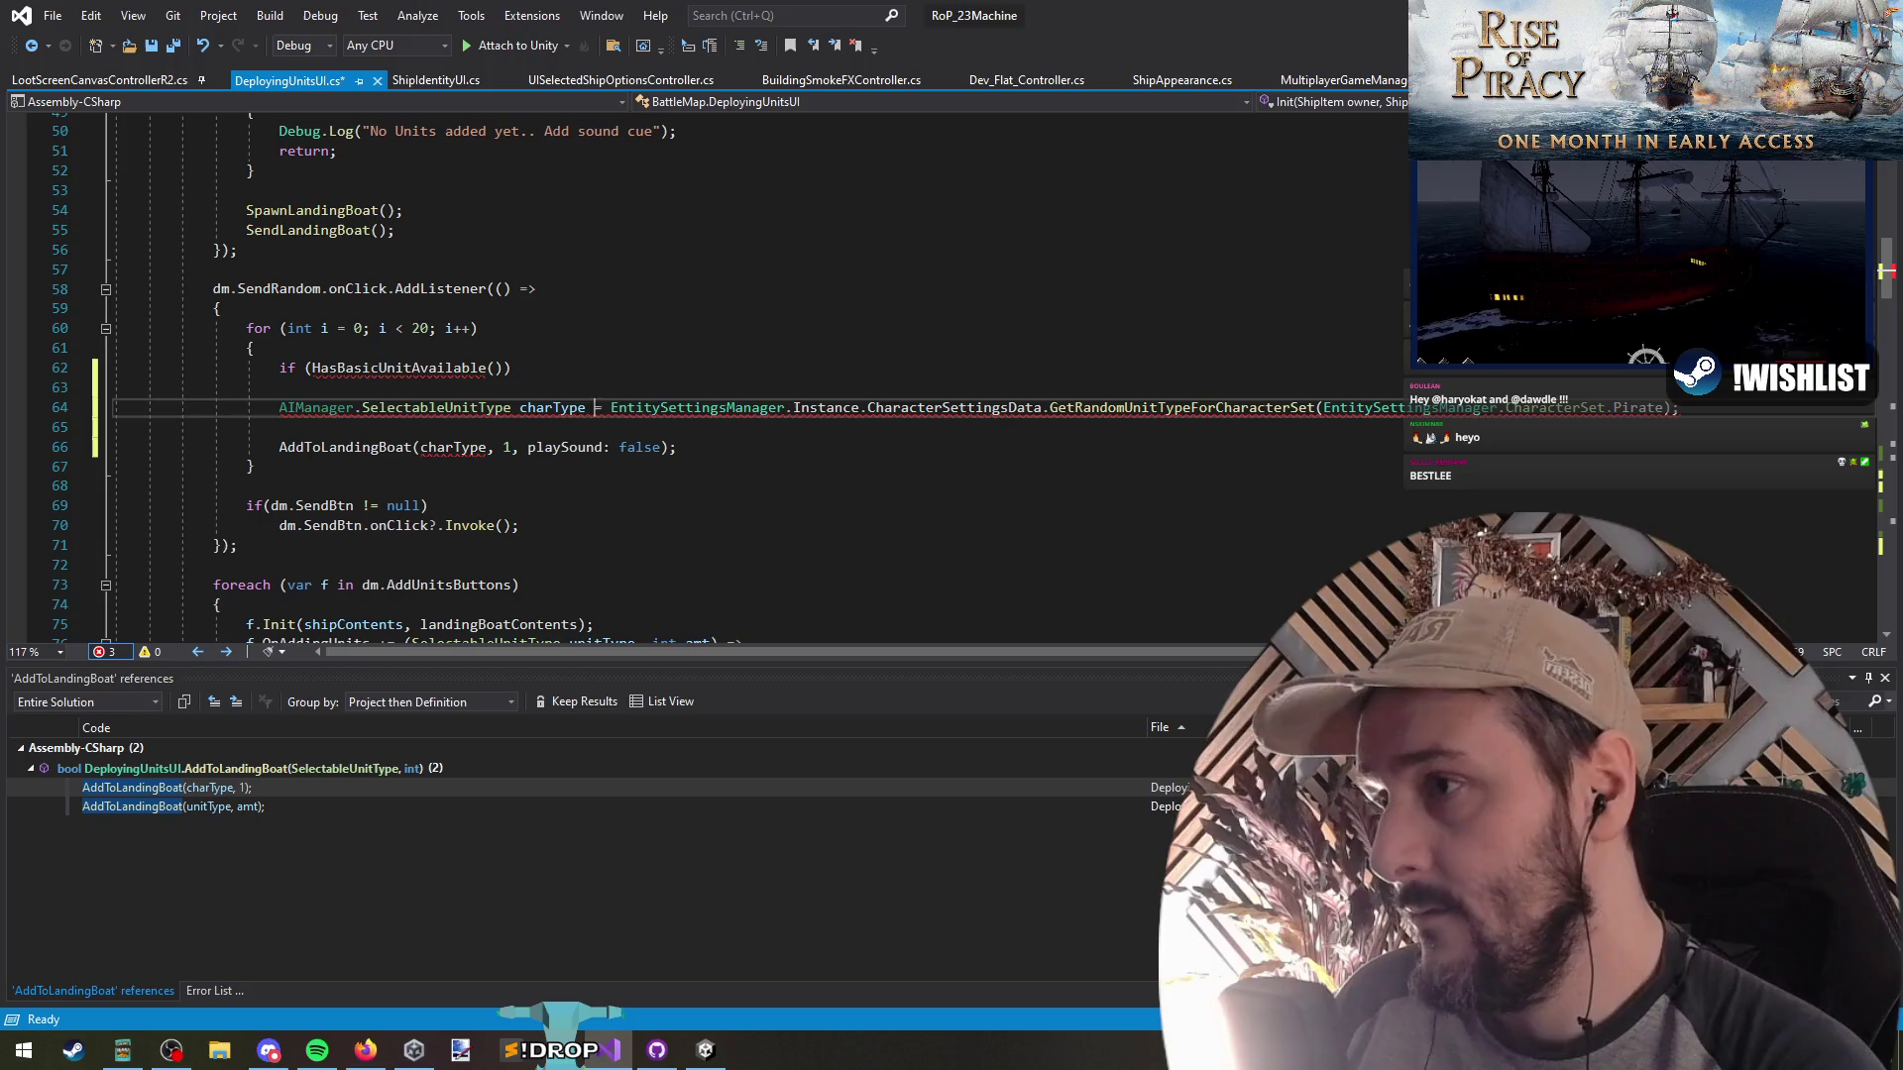
{"action": "double_click", "coordinate": [315, 408]}
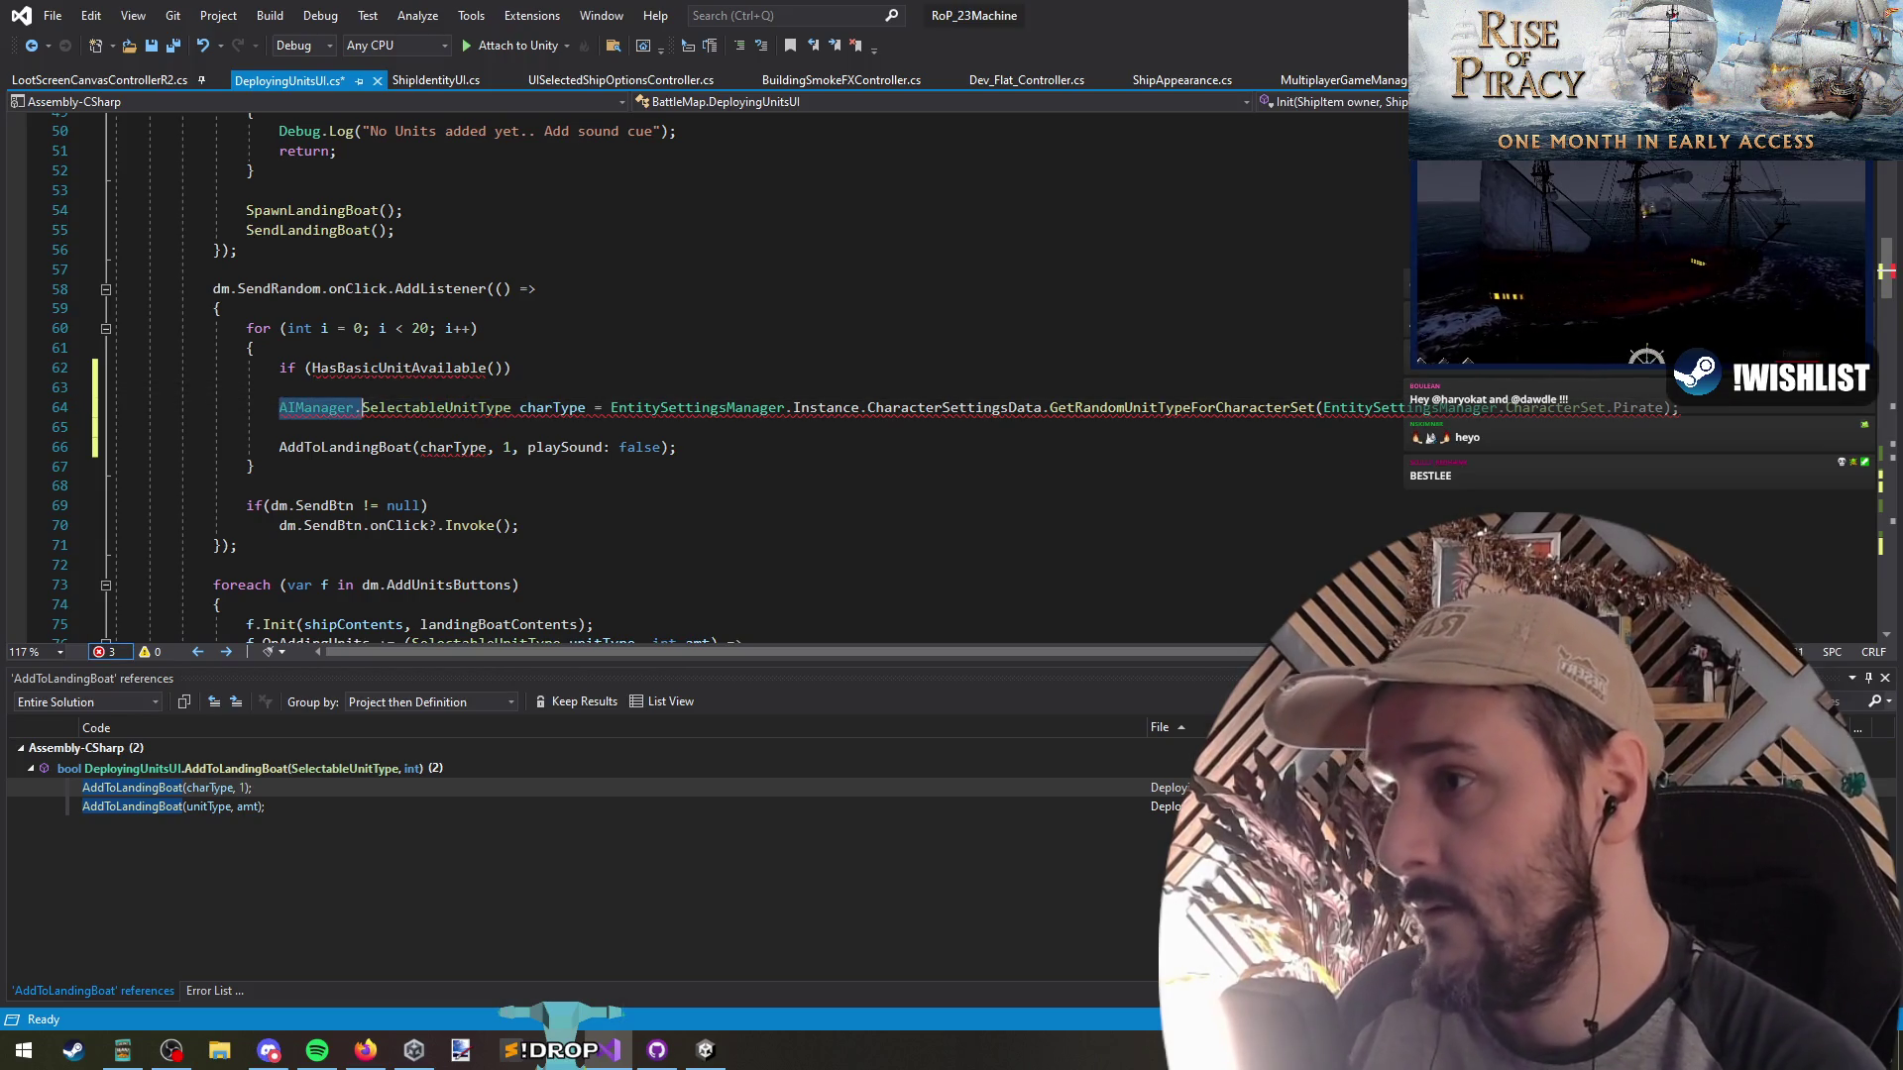
{"action": "key", "text": "ctrl+shift+Right"}
{"action": "key", "text": "ctrl+shift+Right"}
{"action": "key", "text": "ctrl+x"}
{"action": "key", "text": "Up"}
{"action": "key", "text": "Up"}
{"action": "key", "text": "ctrl+Return"}
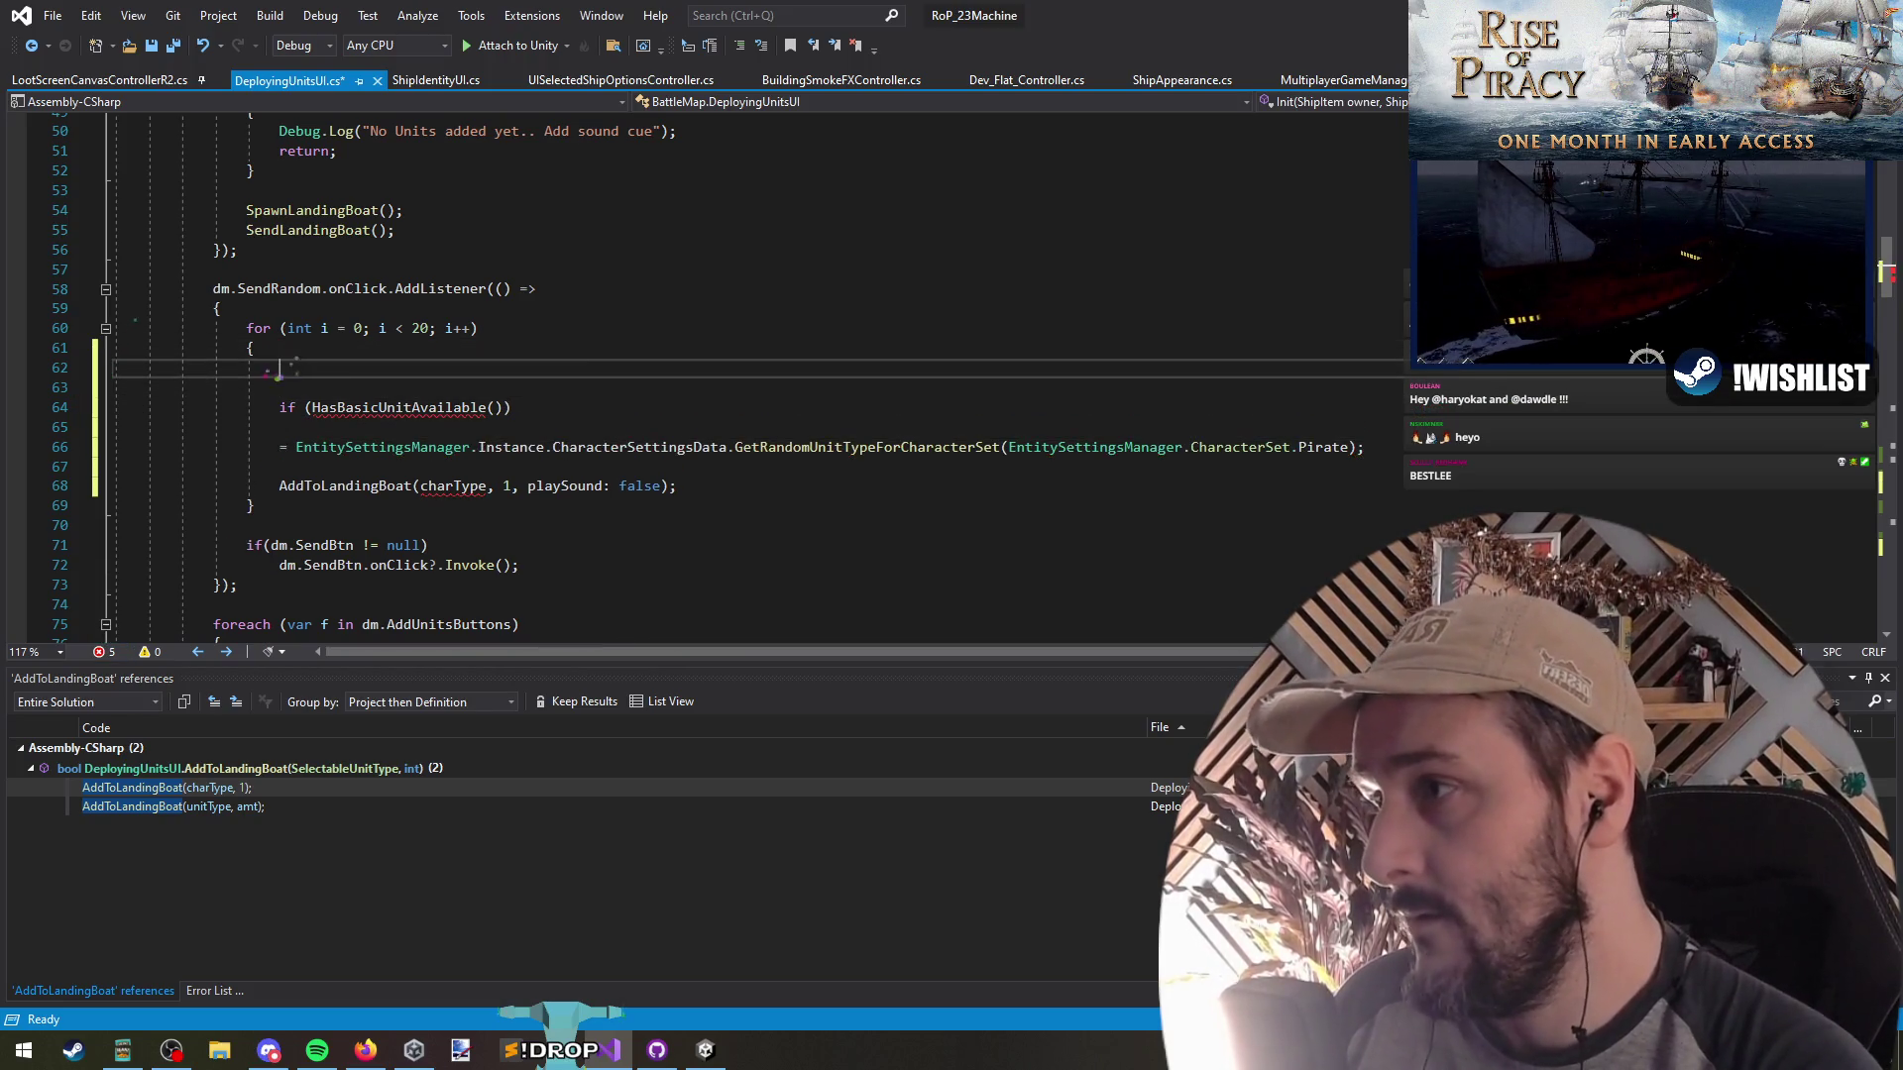
{"action": "key", "text": "ctrl+v"}
{"action": "type", "text": ";"}
{"action": "key", "text": "Return"}
{"action": "key", "text": "ctrl+shift+l"}
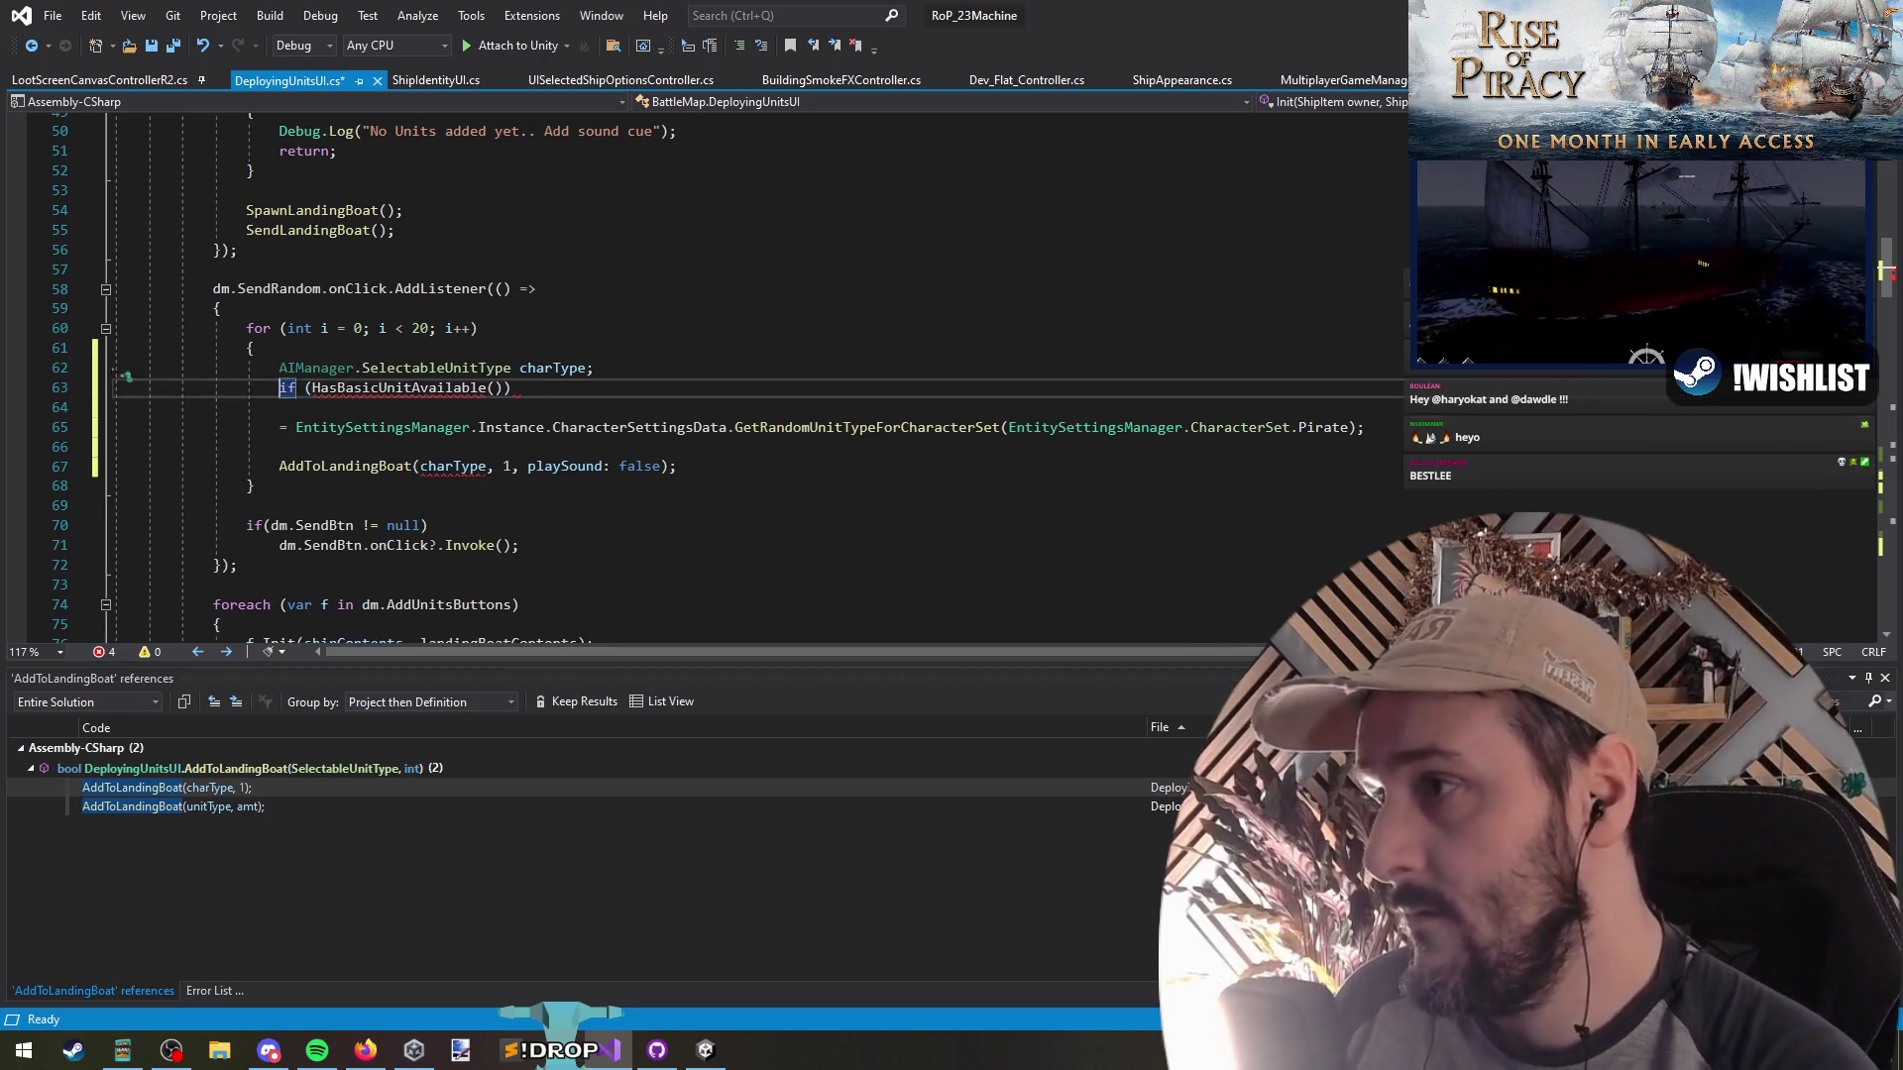
{"action": "key", "text": "Down"}
Under the if, assign charType = GetBasicUnitTypeForCharacterSet(...)
{"action": "type", "text": "charType ="}
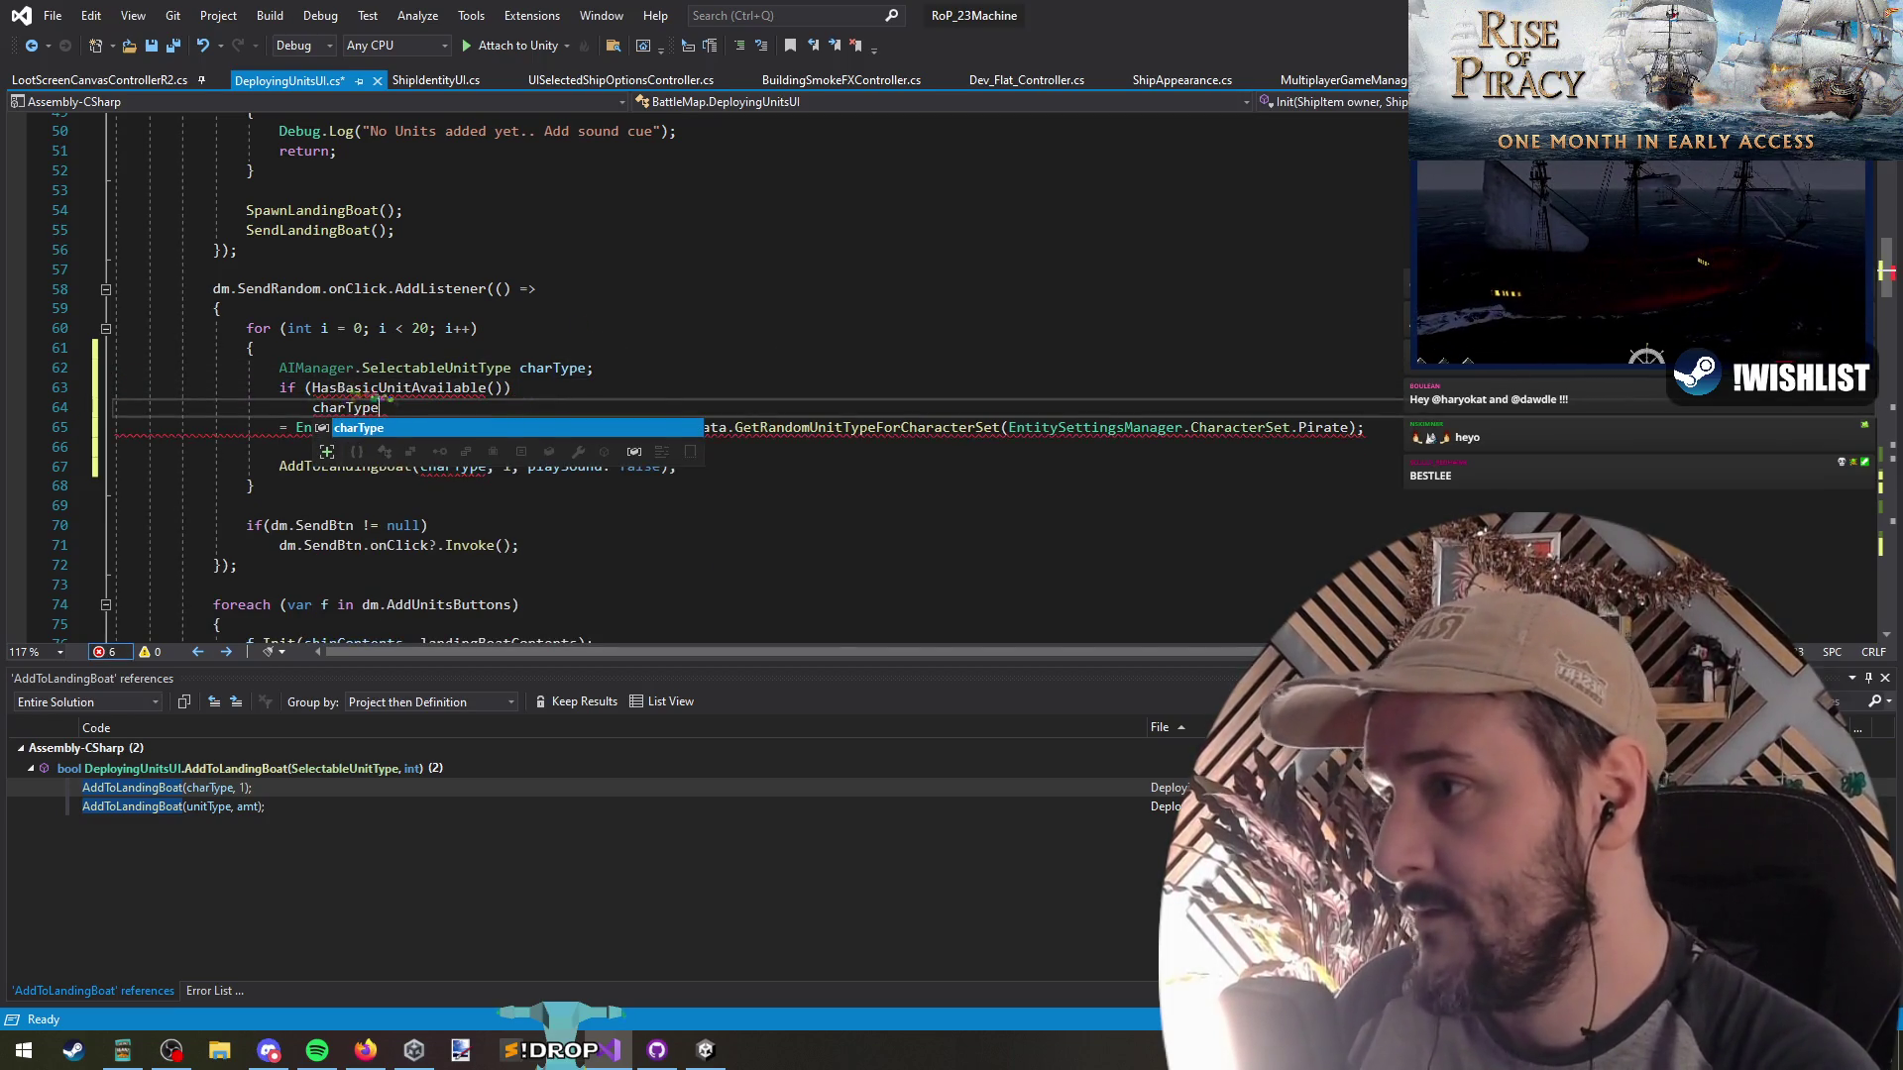
{"action": "key", "text": "shift+End"}
{"action": "key", "text": "ctrl+x"}
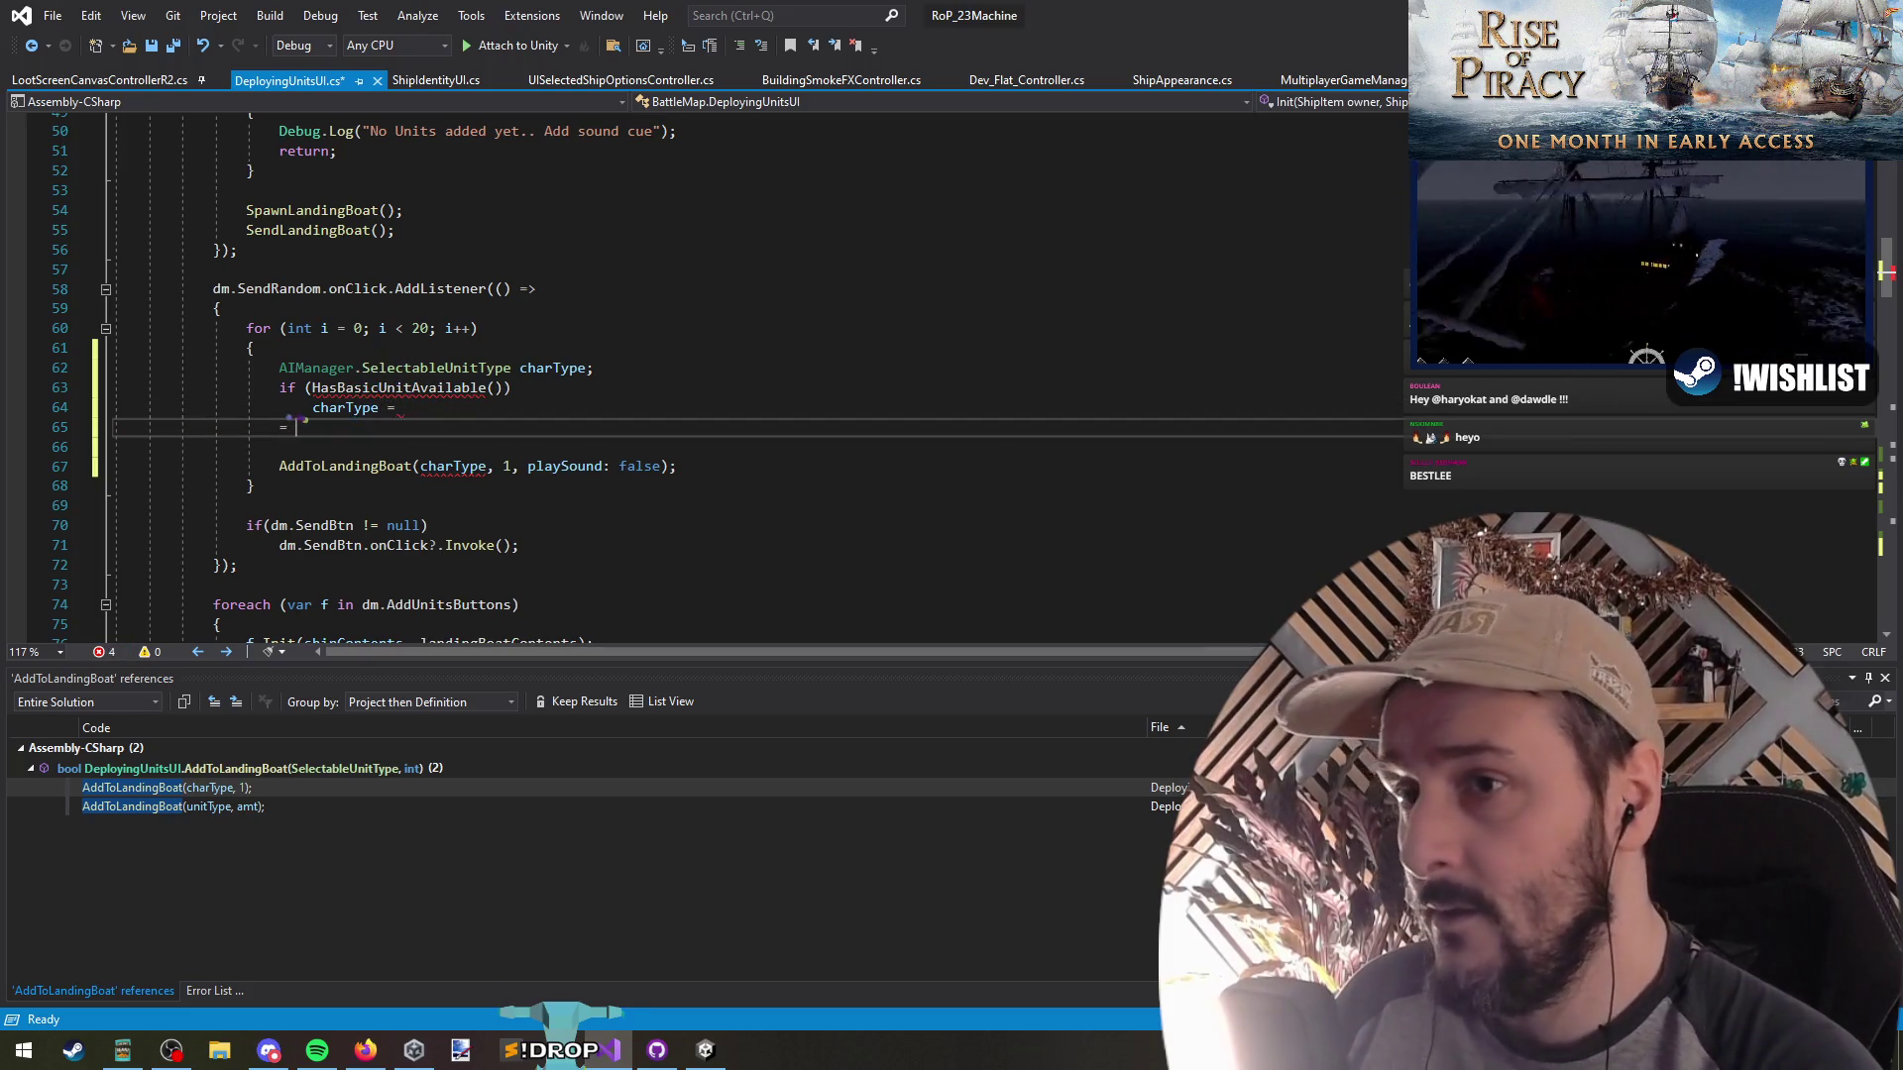
{"action": "key", "text": "ctrl+v"}
{"action": "key", "text": "Up"}
{"action": "key", "text": "End"}
{"action": "key", "text": "ctrl+v"}
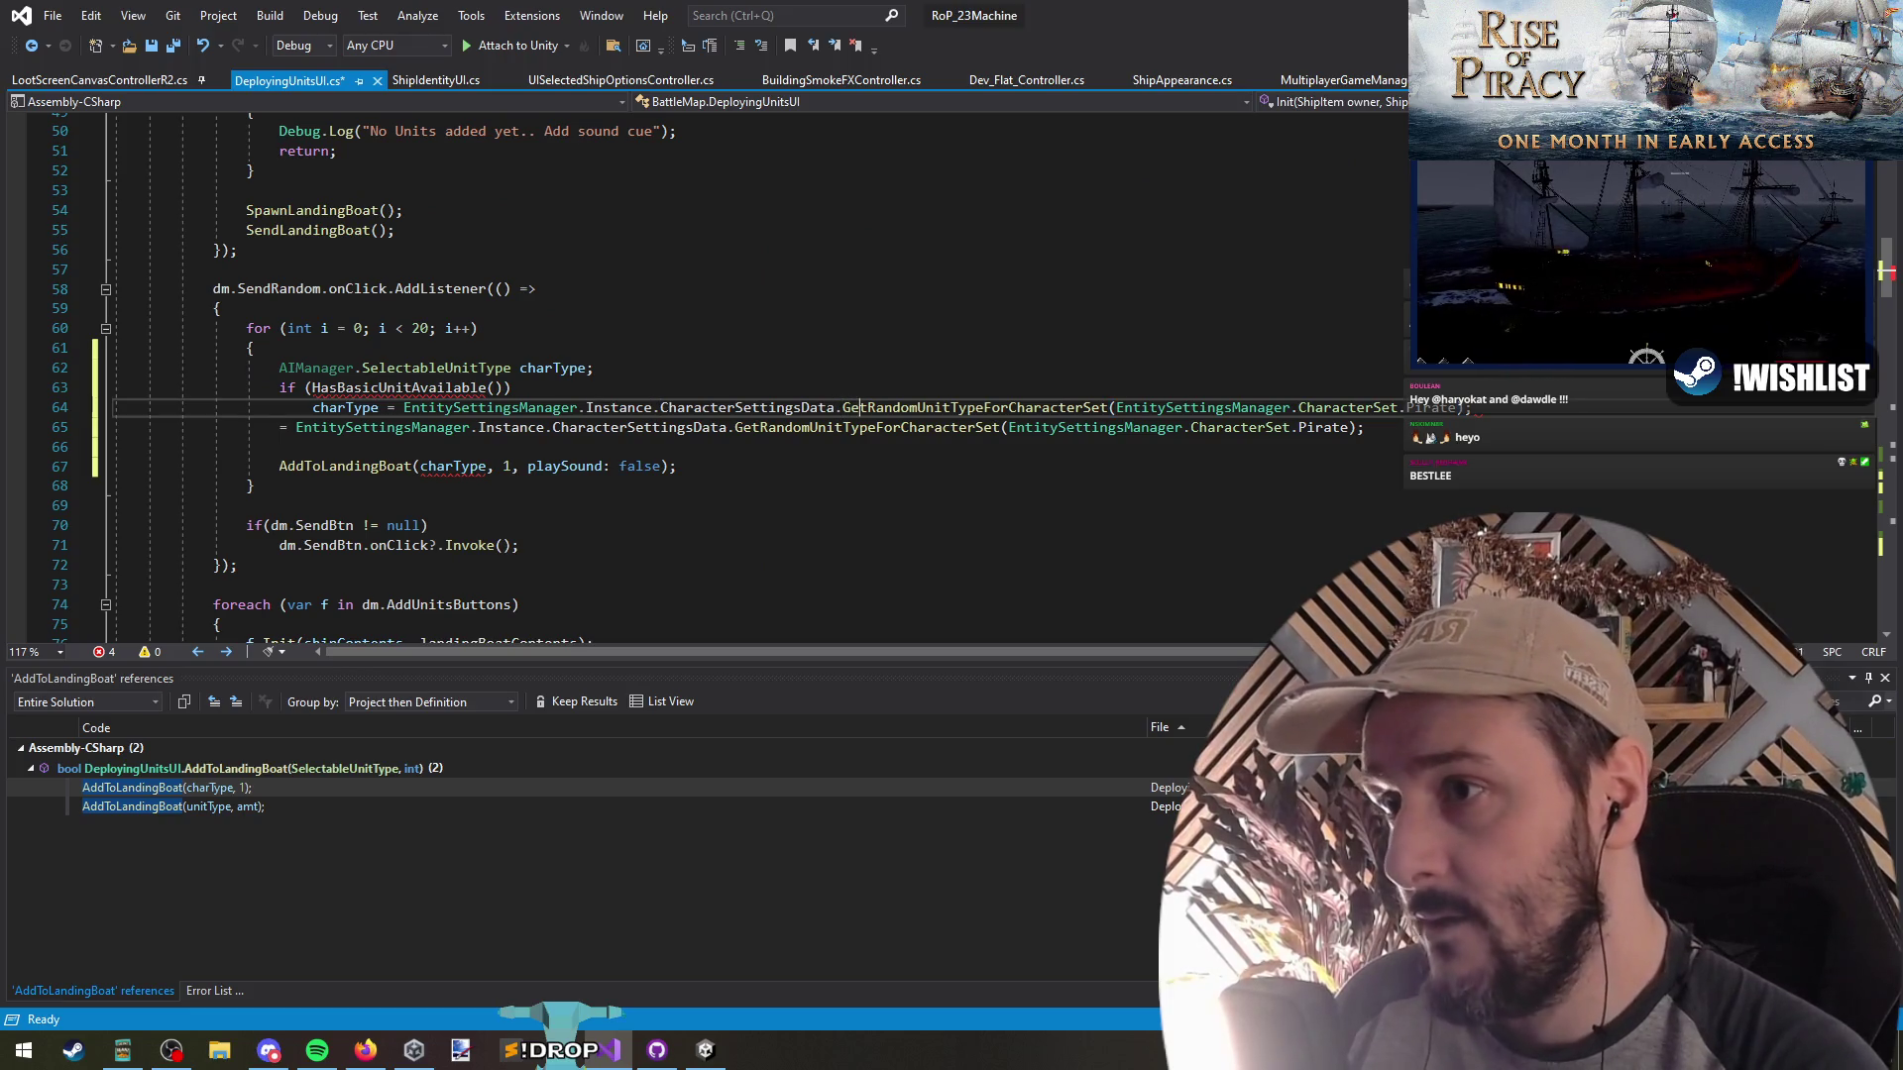
{"action": "key", "text": "Delete"}
{"action": "key", "text": "Delete"}
{"action": "key", "text": "Delete"}
{"action": "type", "text": "Basic"}
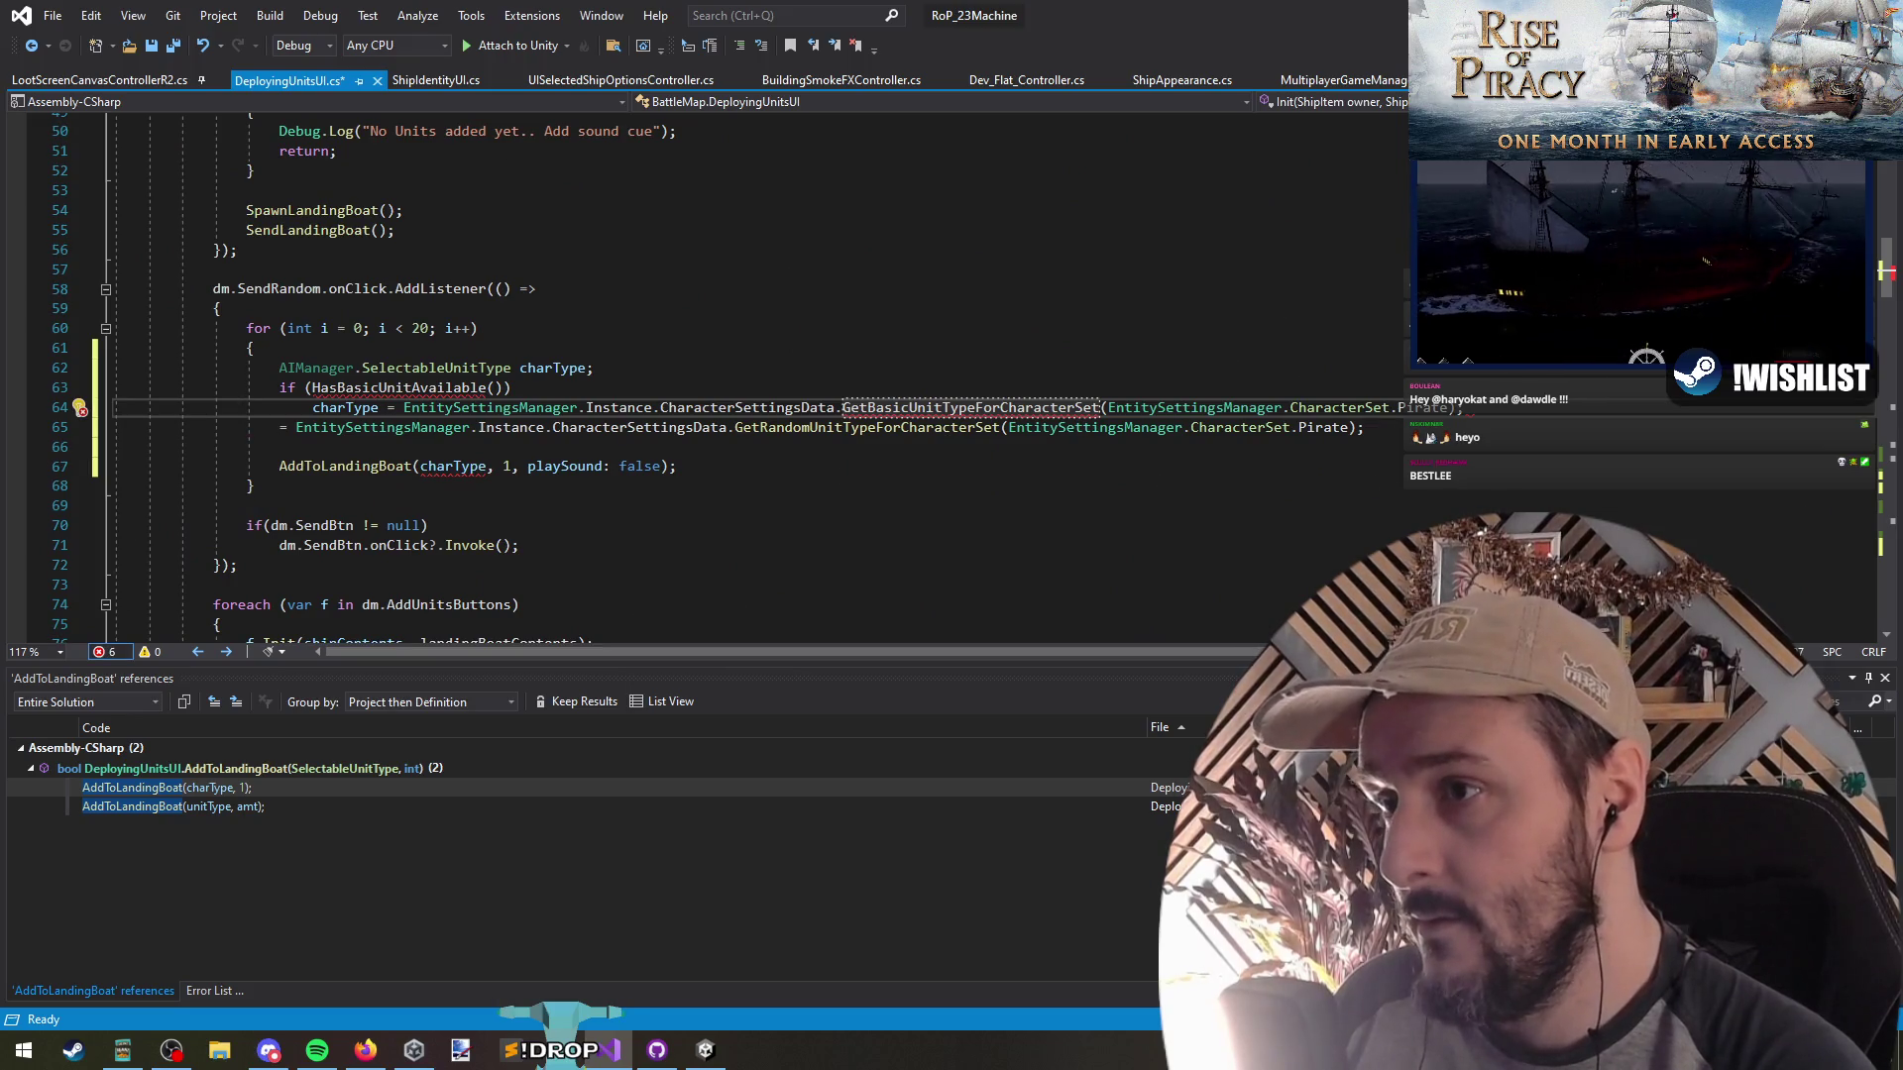
Add an else branch assigning charType from GetRandomUnitTypeForCharacterSet
{"action": "left_click", "coordinate": [1366, 427]}
{"action": "key", "text": "Return"}
{"action": "key", "text": "Up"}
{"action": "type", "text": "else"}
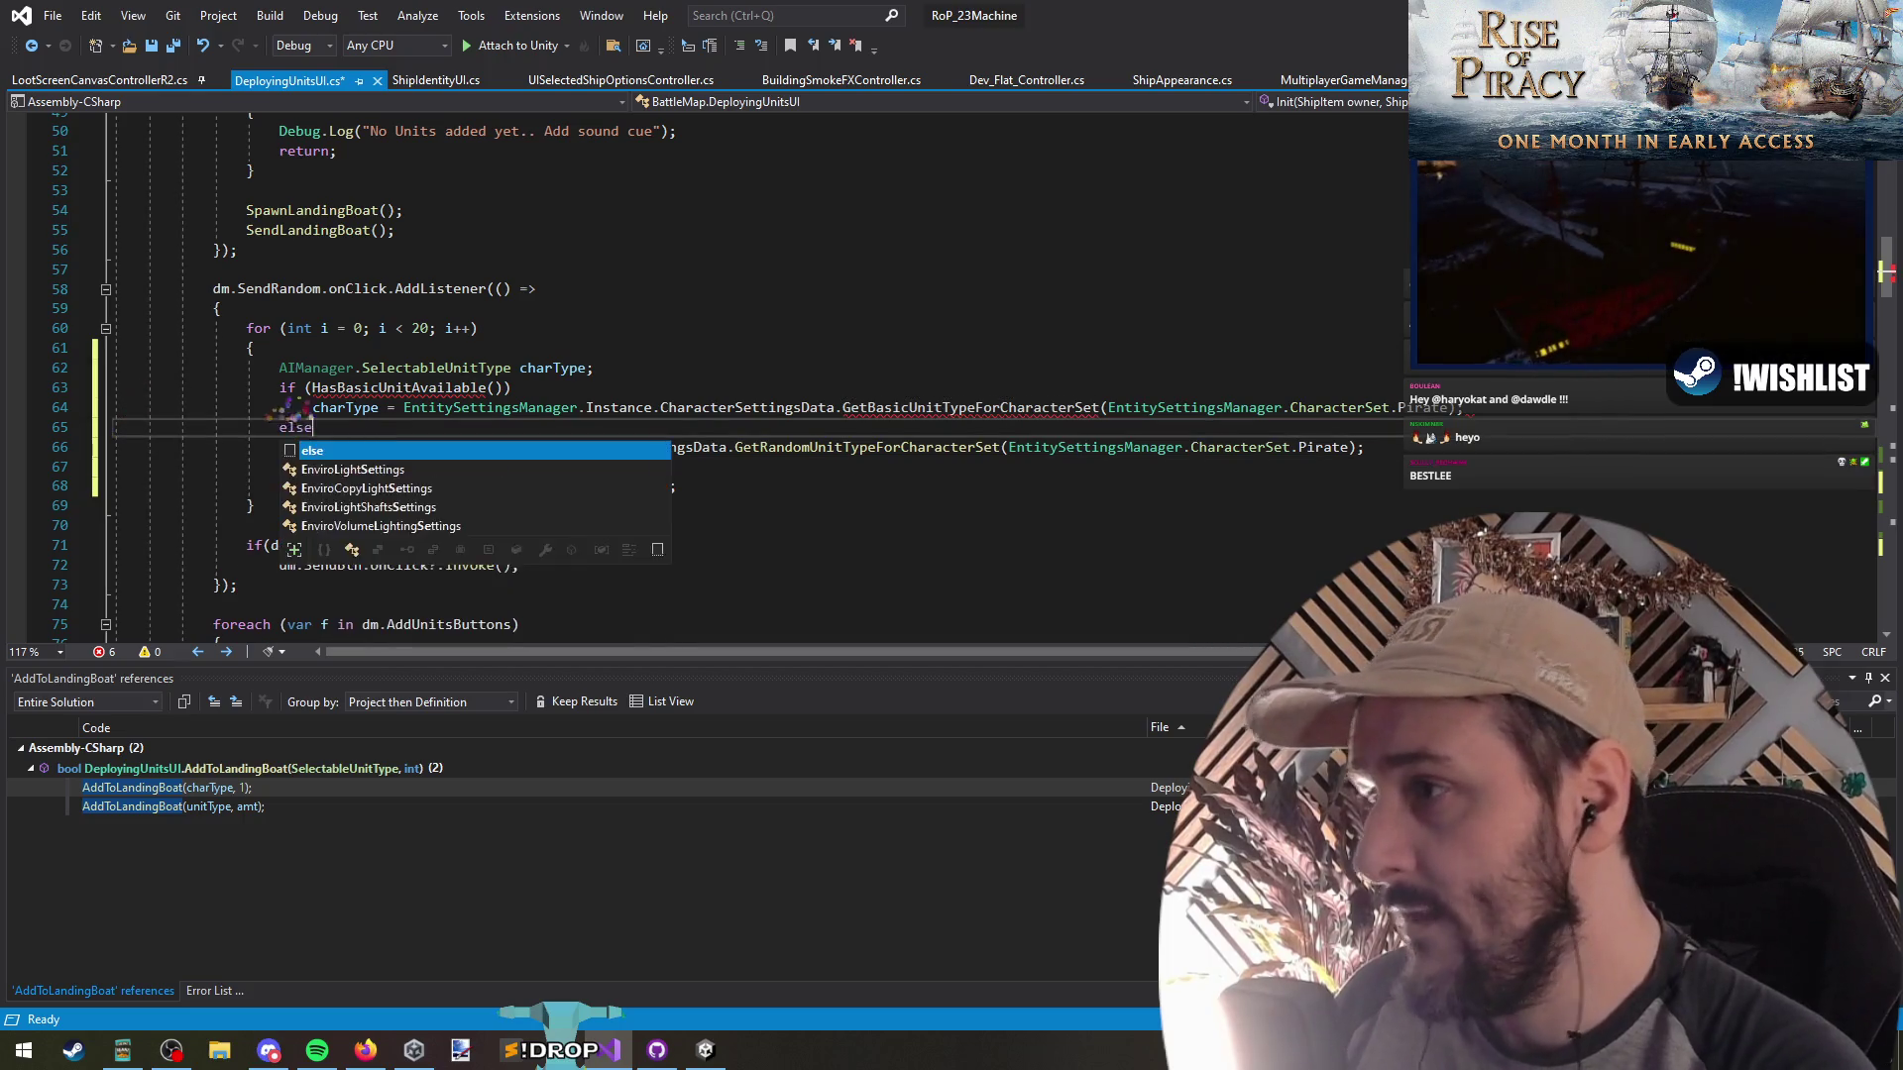
{"action": "key", "text": "Escape"}
{"action": "key", "text": "Down"}
{"action": "type", "text": "charType"}
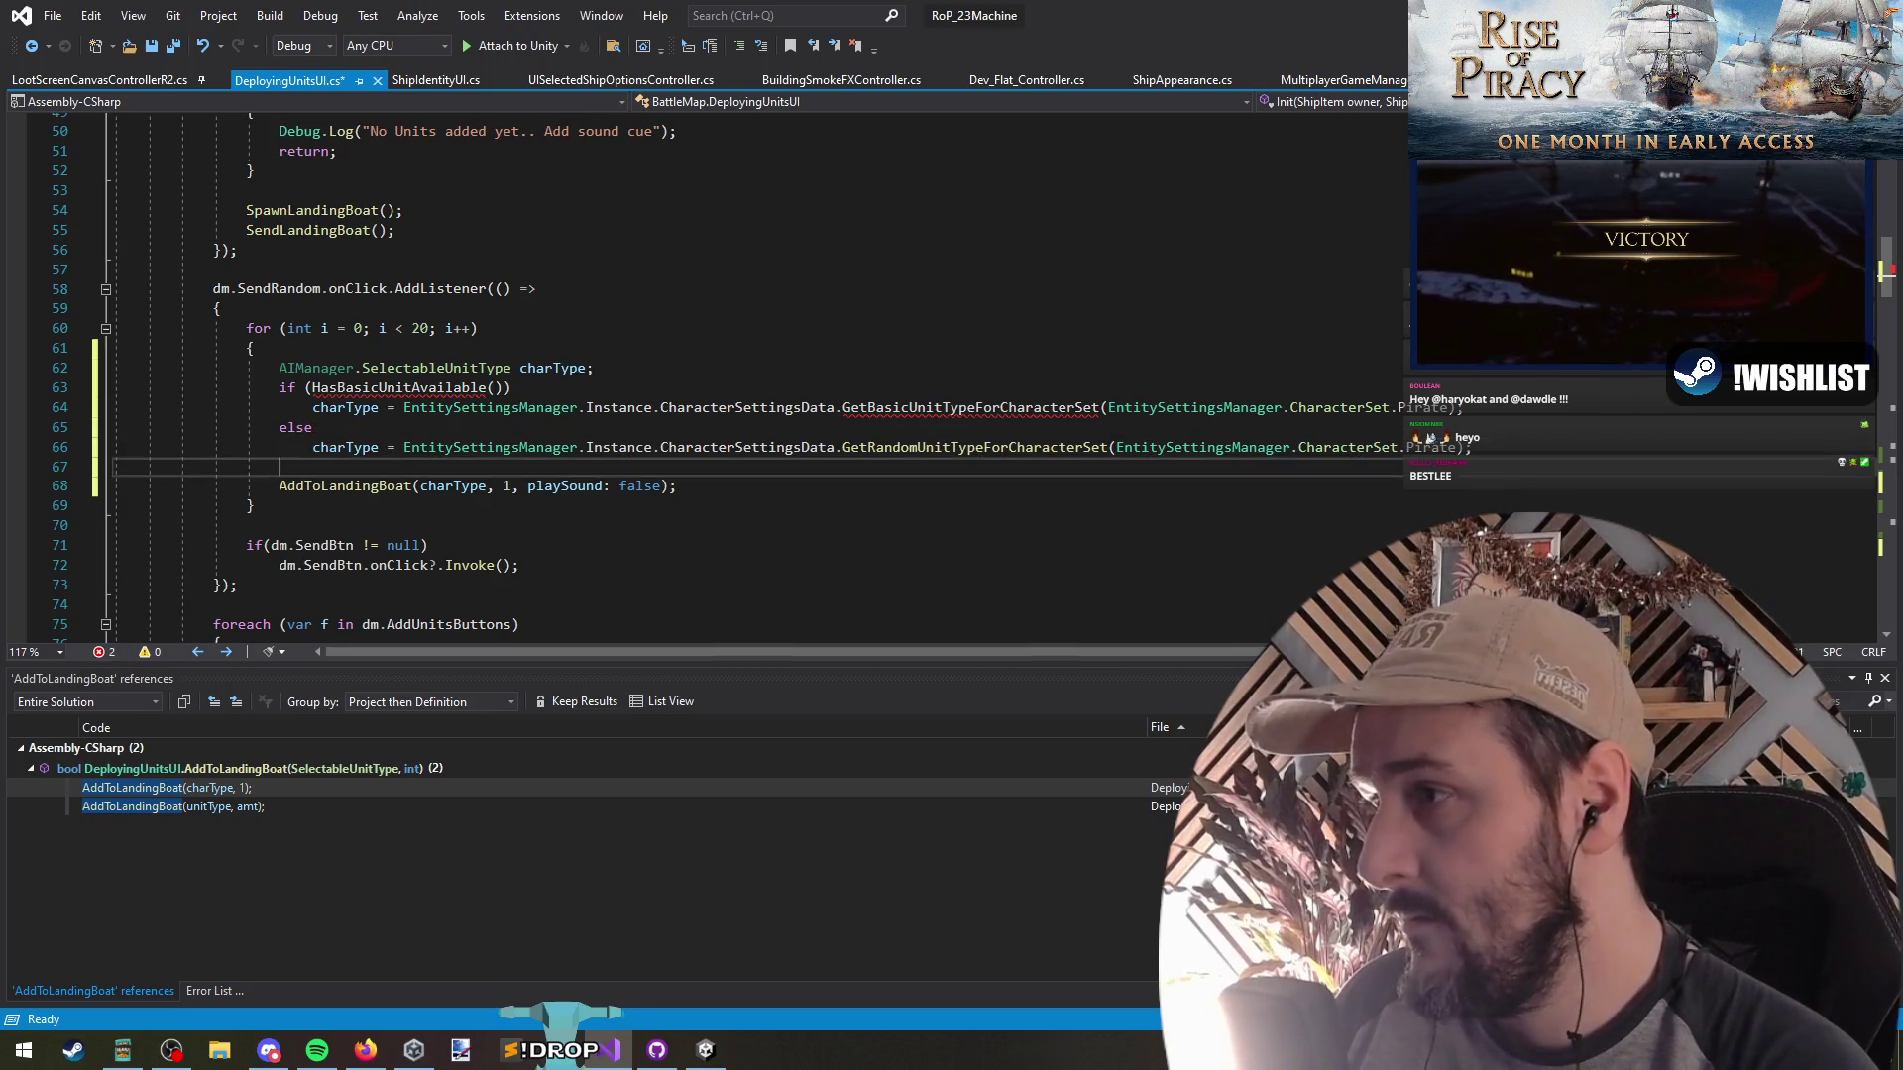
{"action": "left_click", "coordinate": [312, 485]}
Tidy the lines around the charType declaration and save the file
{"action": "key", "text": "Up"}
{"action": "key", "text": "Up"}
{"action": "key", "text": "Up"}
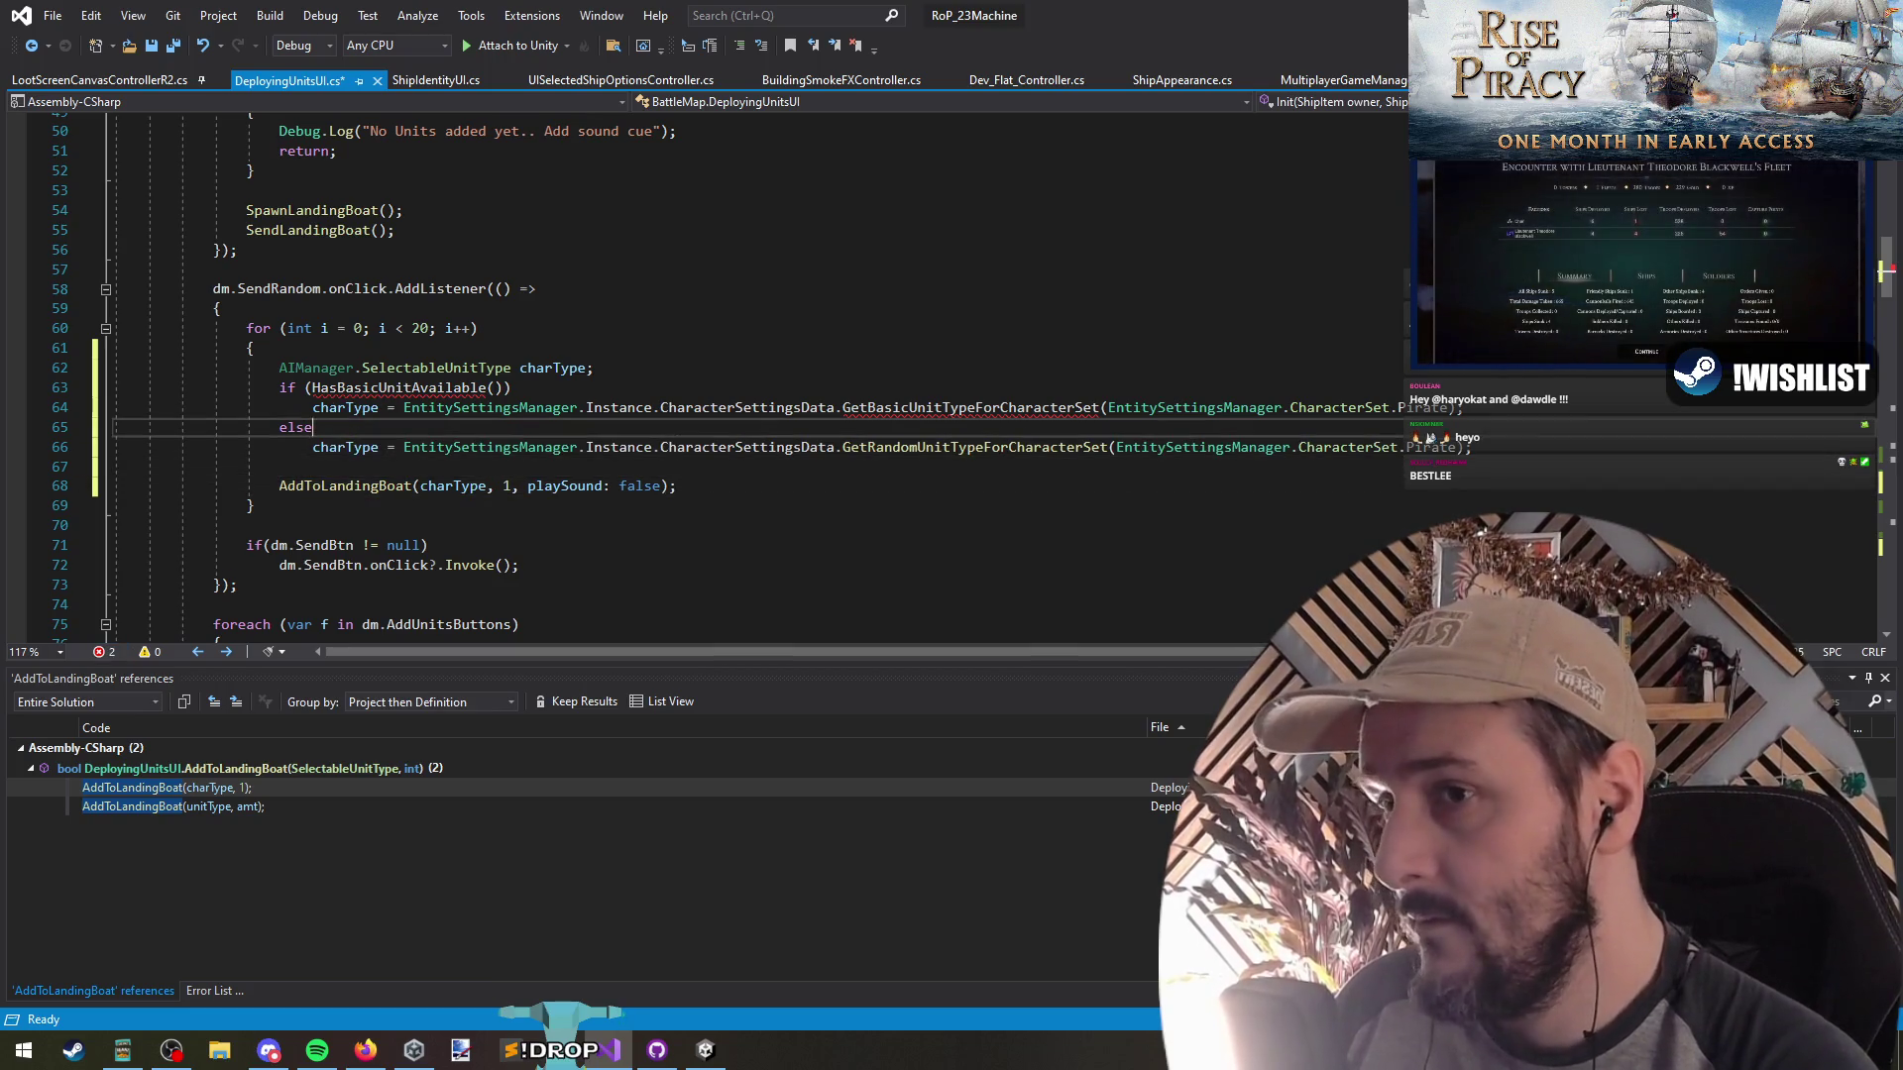
{"action": "key", "text": "End"}
{"action": "key", "text": "Return"}
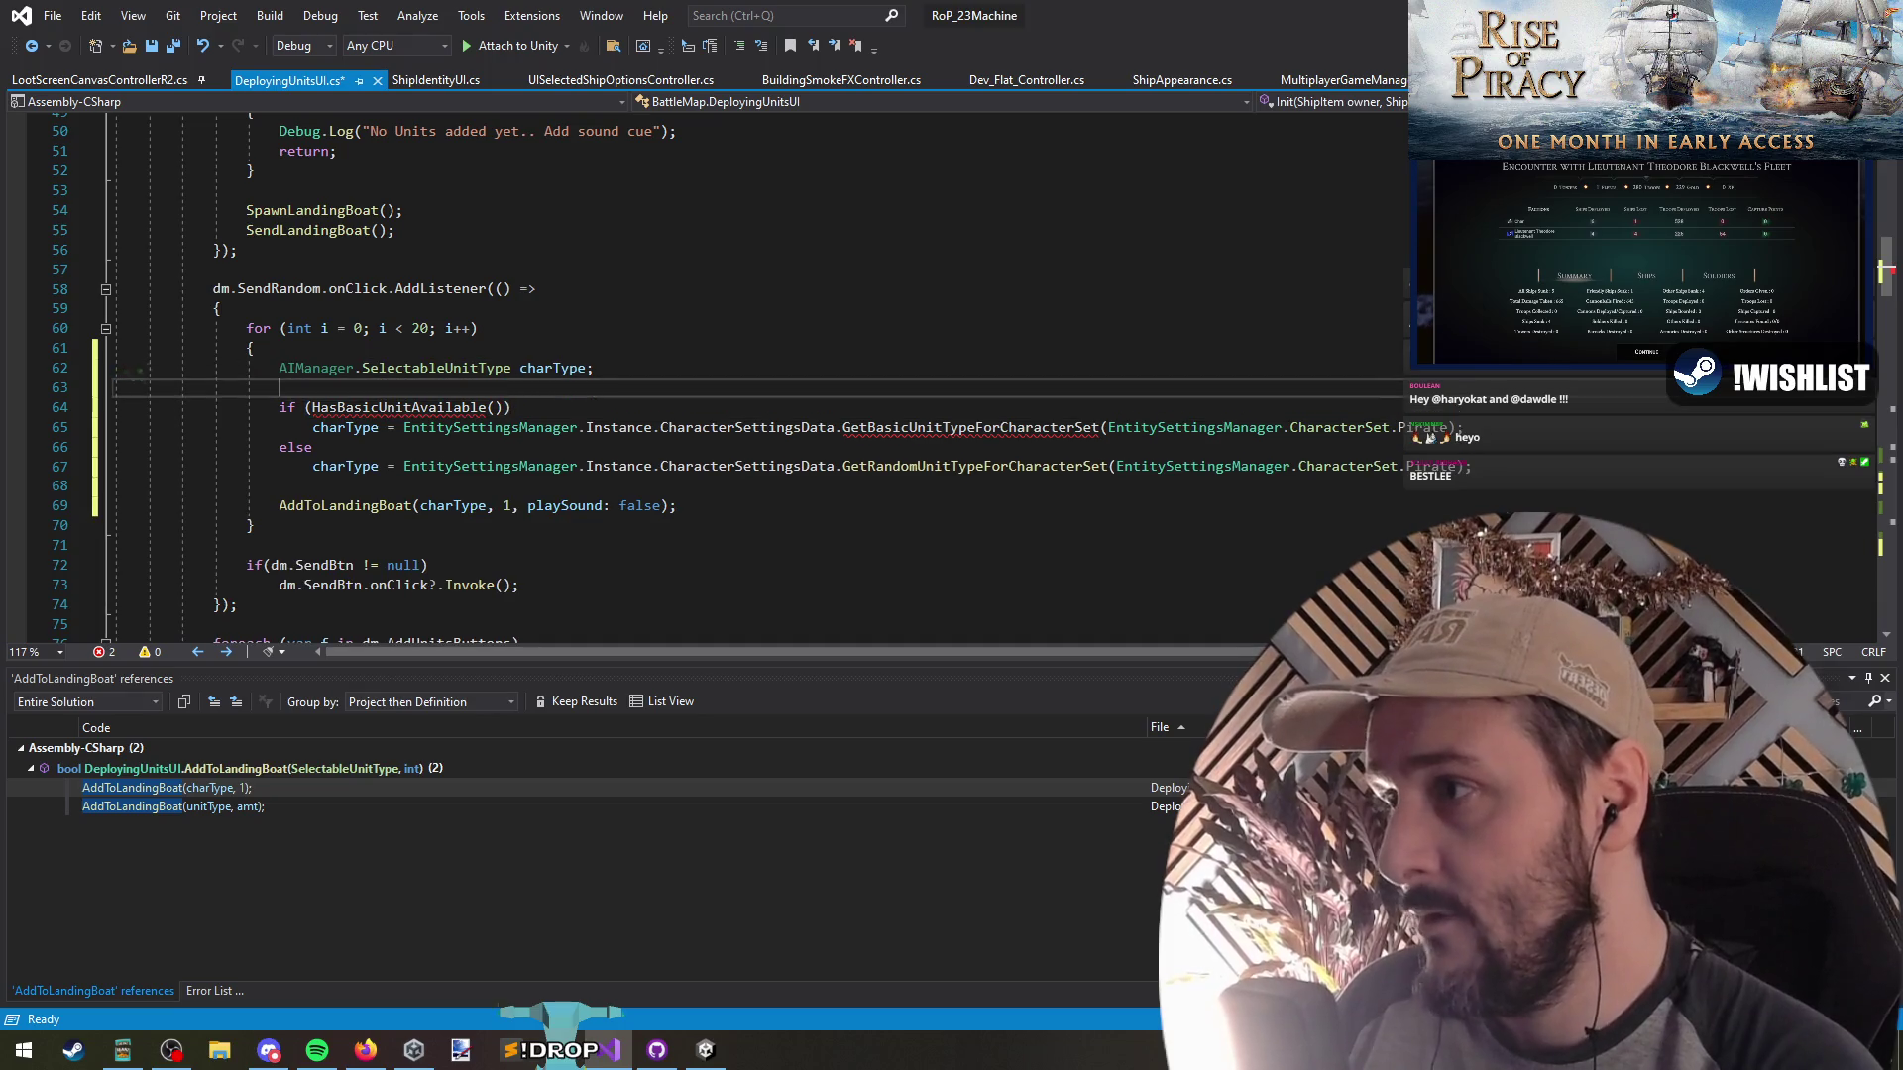
{"action": "key", "text": "ctrl+z"}
{"action": "key", "text": "Up"}
{"action": "left_click", "coordinate": [313, 388]}
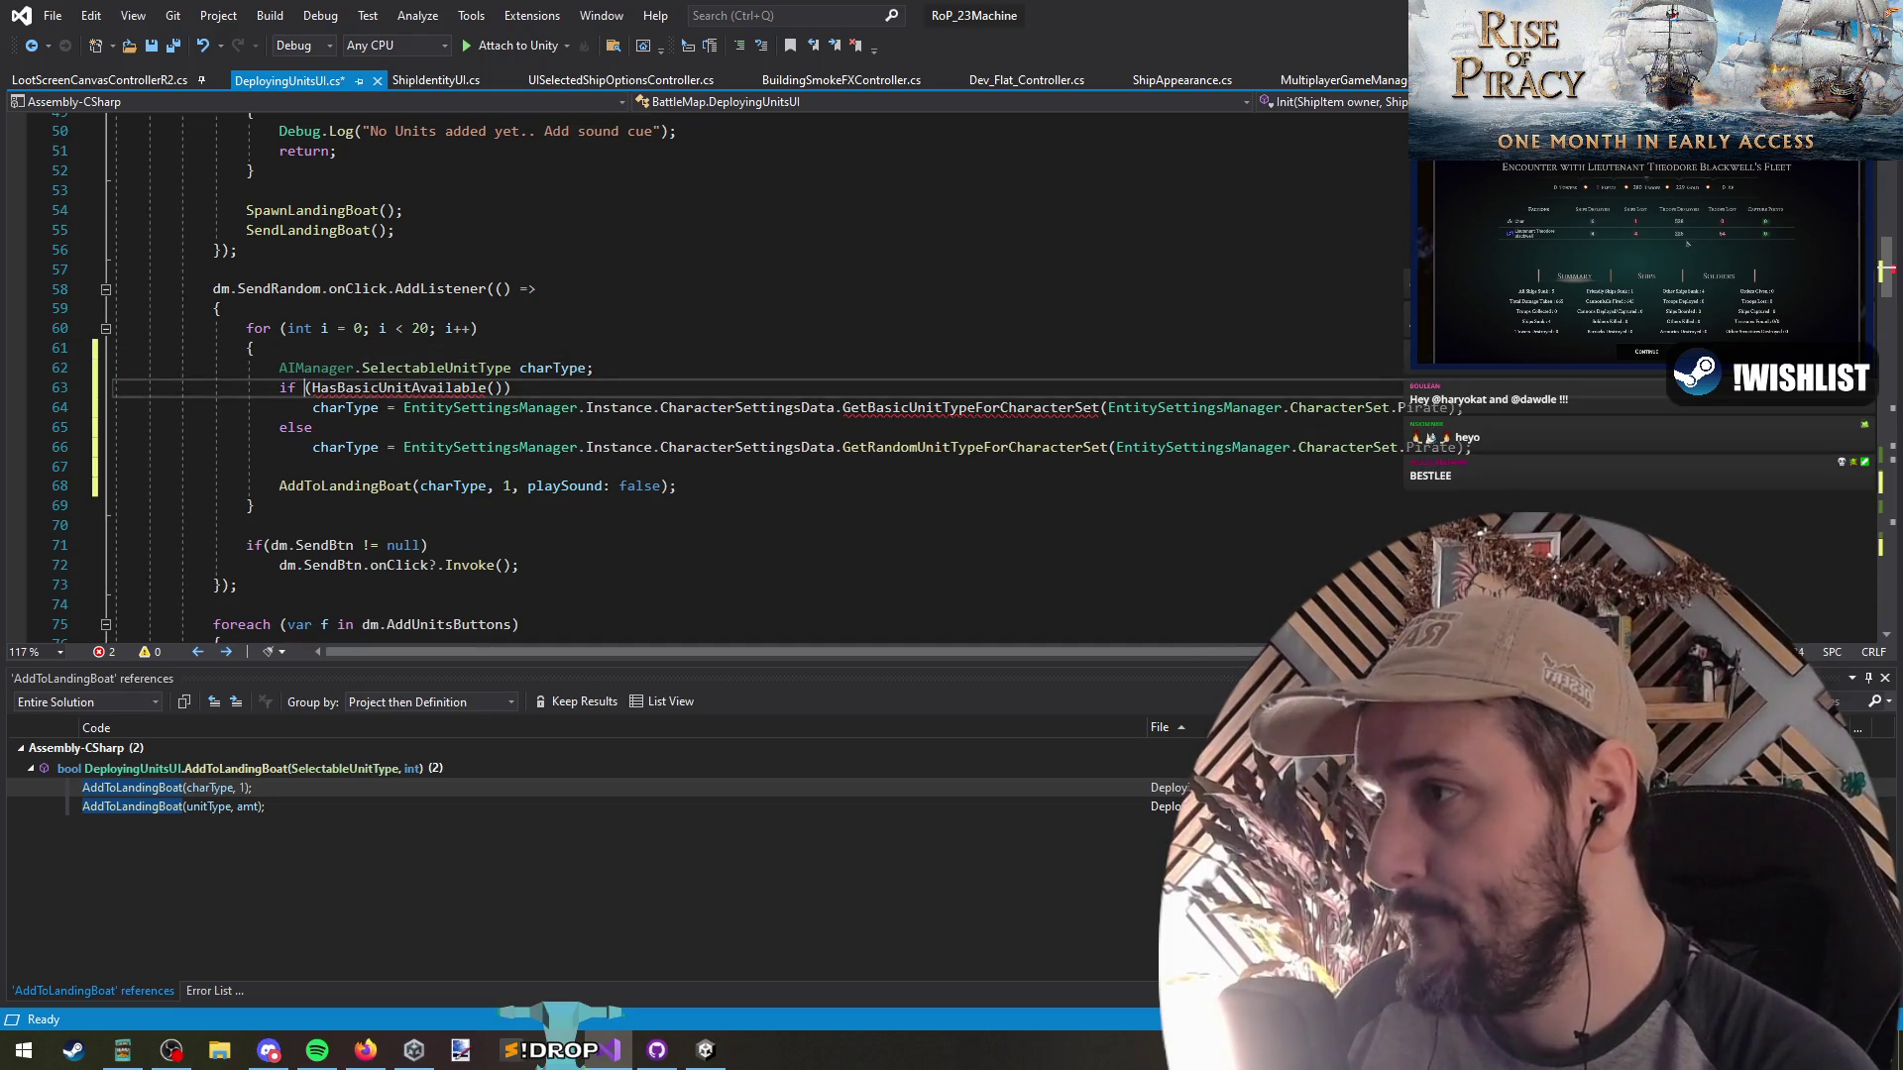
{"action": "key", "text": "ctrl+s"}
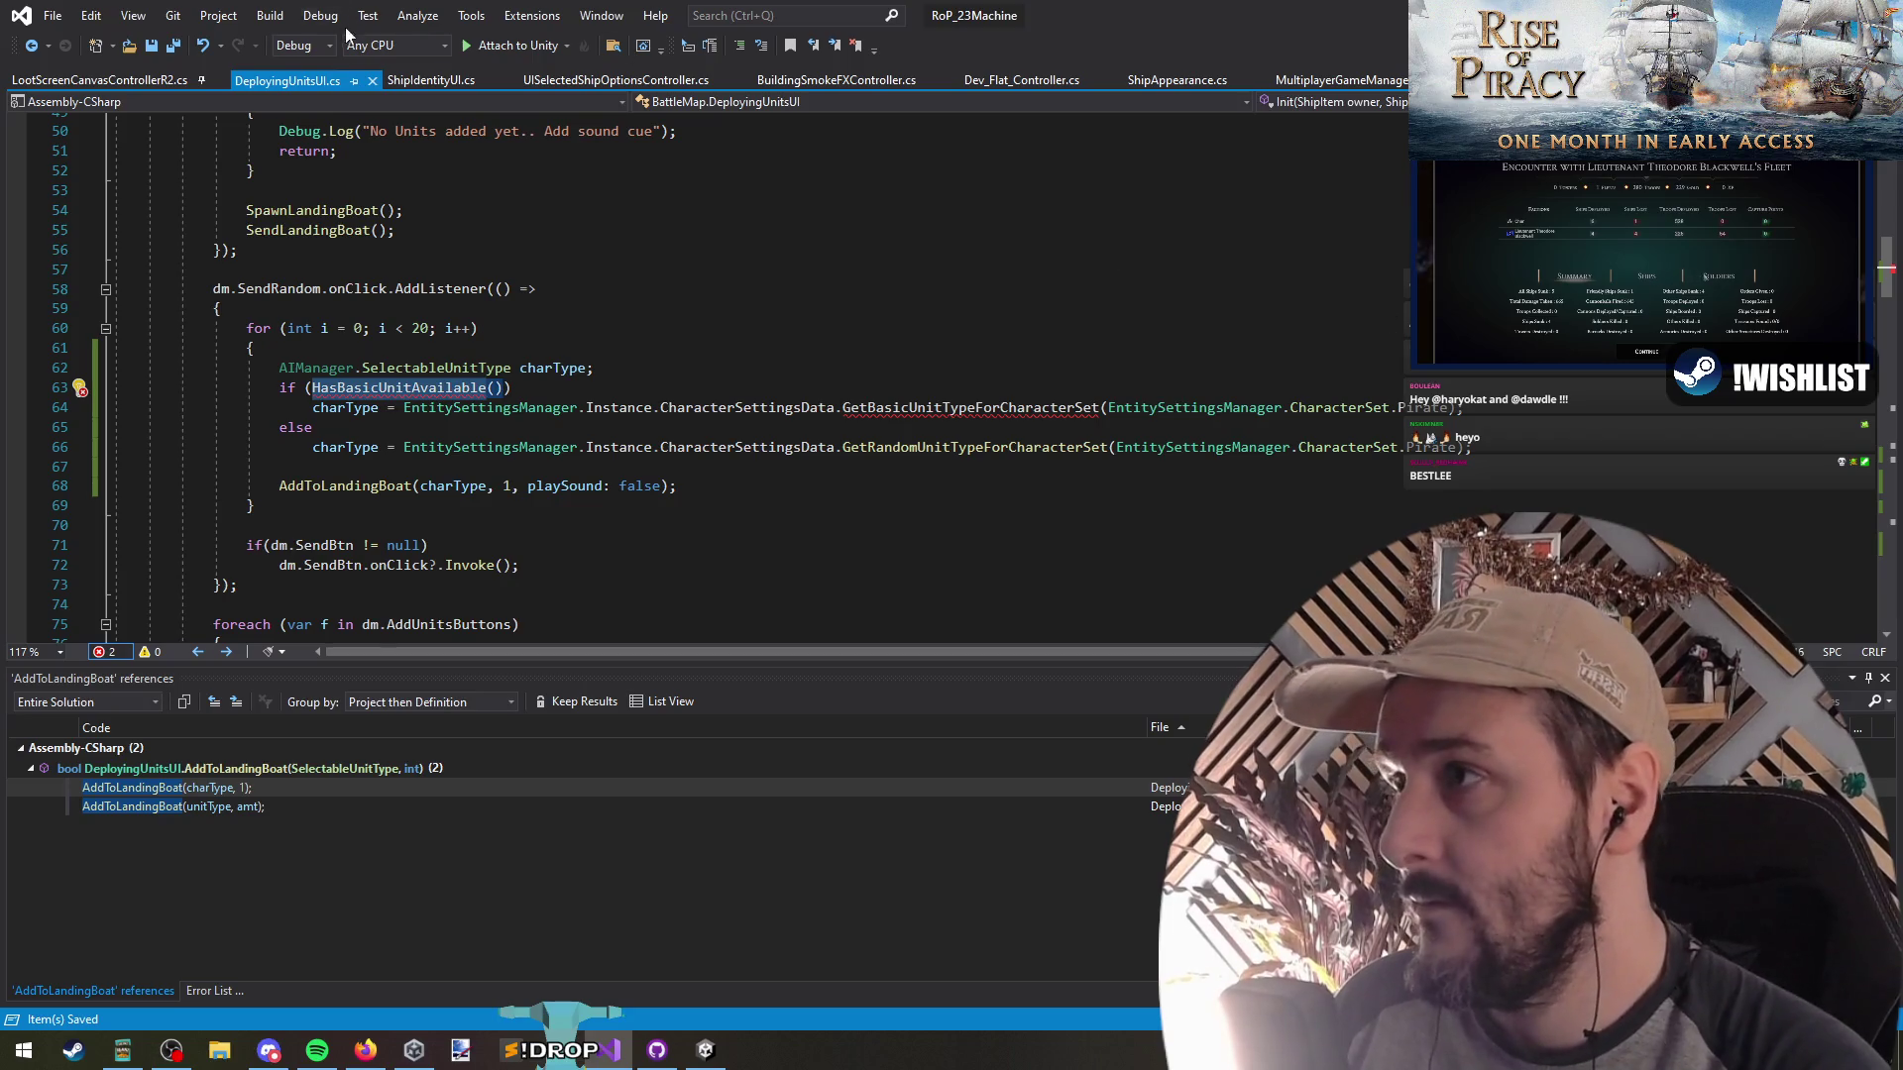
Open a blank line at the start of the Init body for a new helper method
{"action": "scroll", "coordinate": [422, 216], "scroll_direction": "down", "scroll_amount": 3}
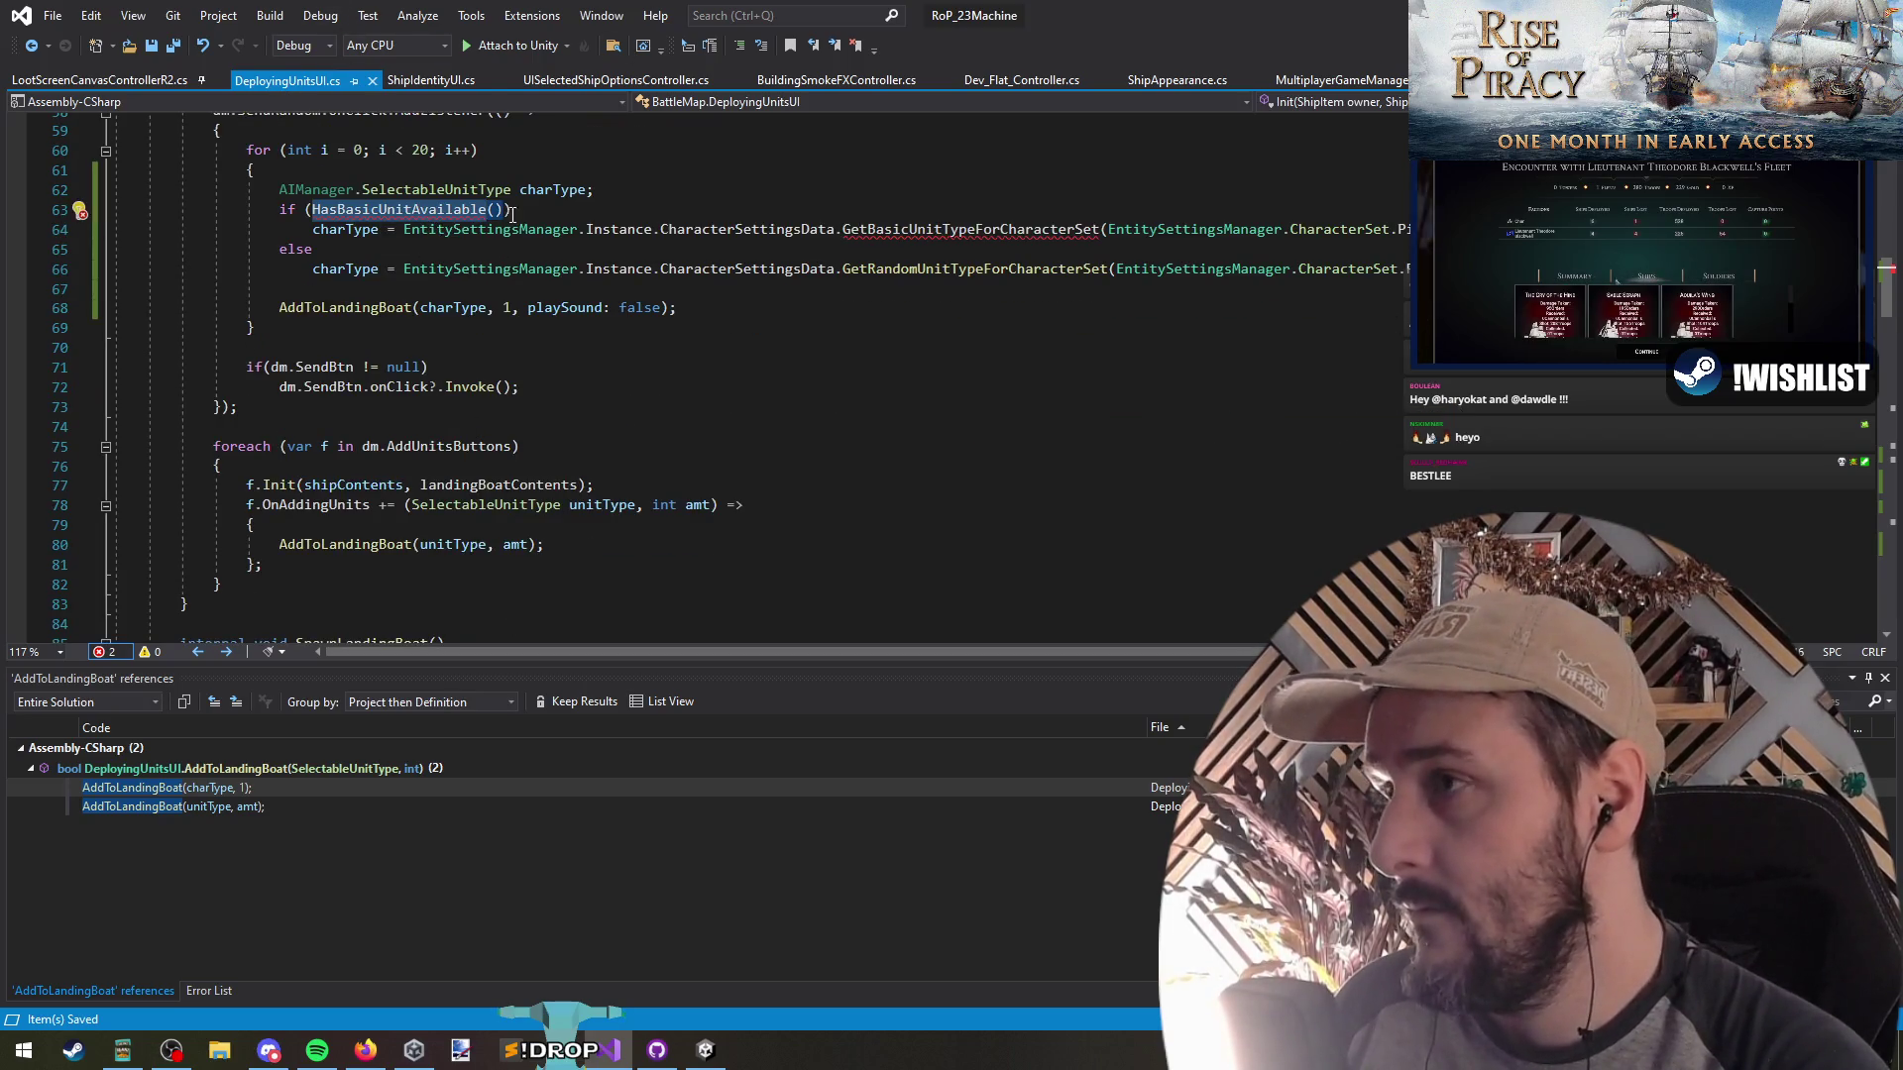
{"action": "scroll", "coordinate": [511, 216], "scroll_direction": "up", "scroll_amount": 2}
{"action": "scroll", "coordinate": [390, 350], "scroll_direction": "up", "scroll_amount": 2}
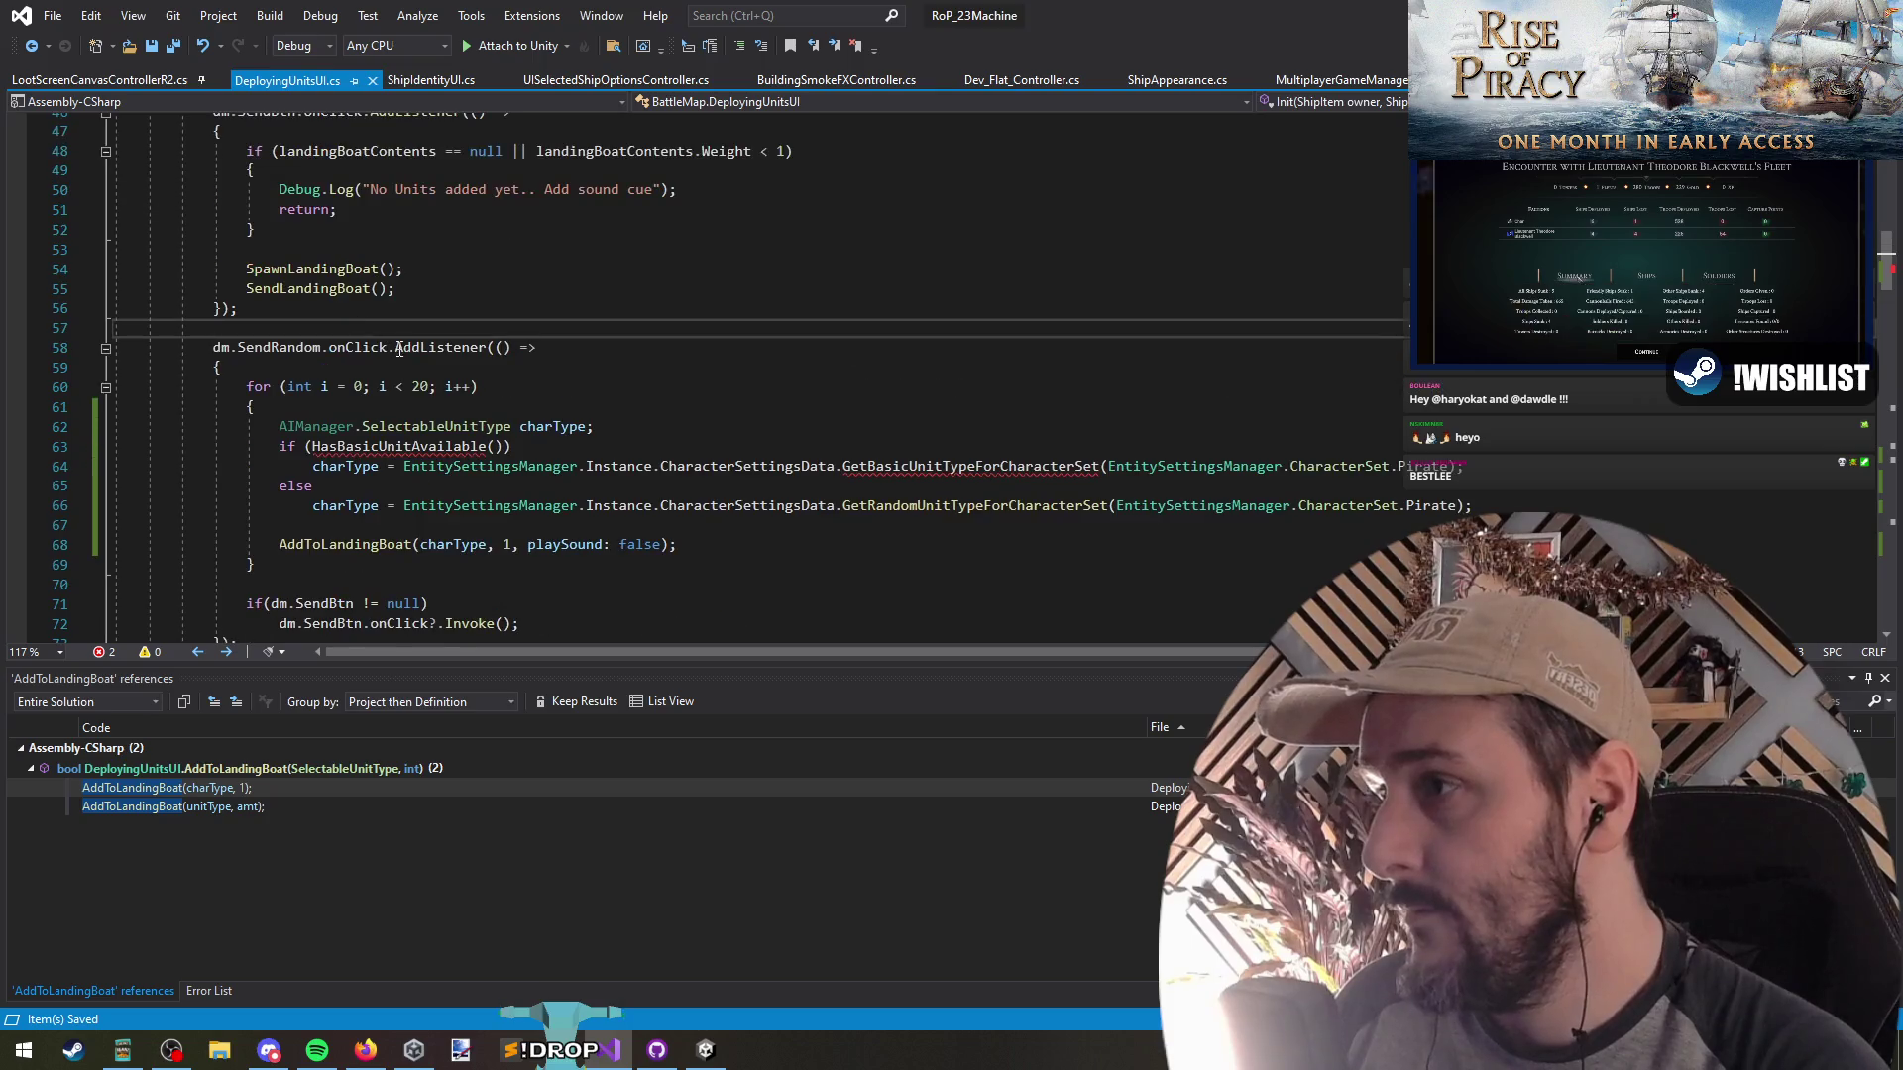
{"action": "scroll", "coordinate": [389, 349], "scroll_direction": "up", "scroll_amount": 5}
{"action": "left_click", "coordinate": [312, 161]}
{"action": "key", "text": "Return"}
{"action": "key", "text": "Return"}
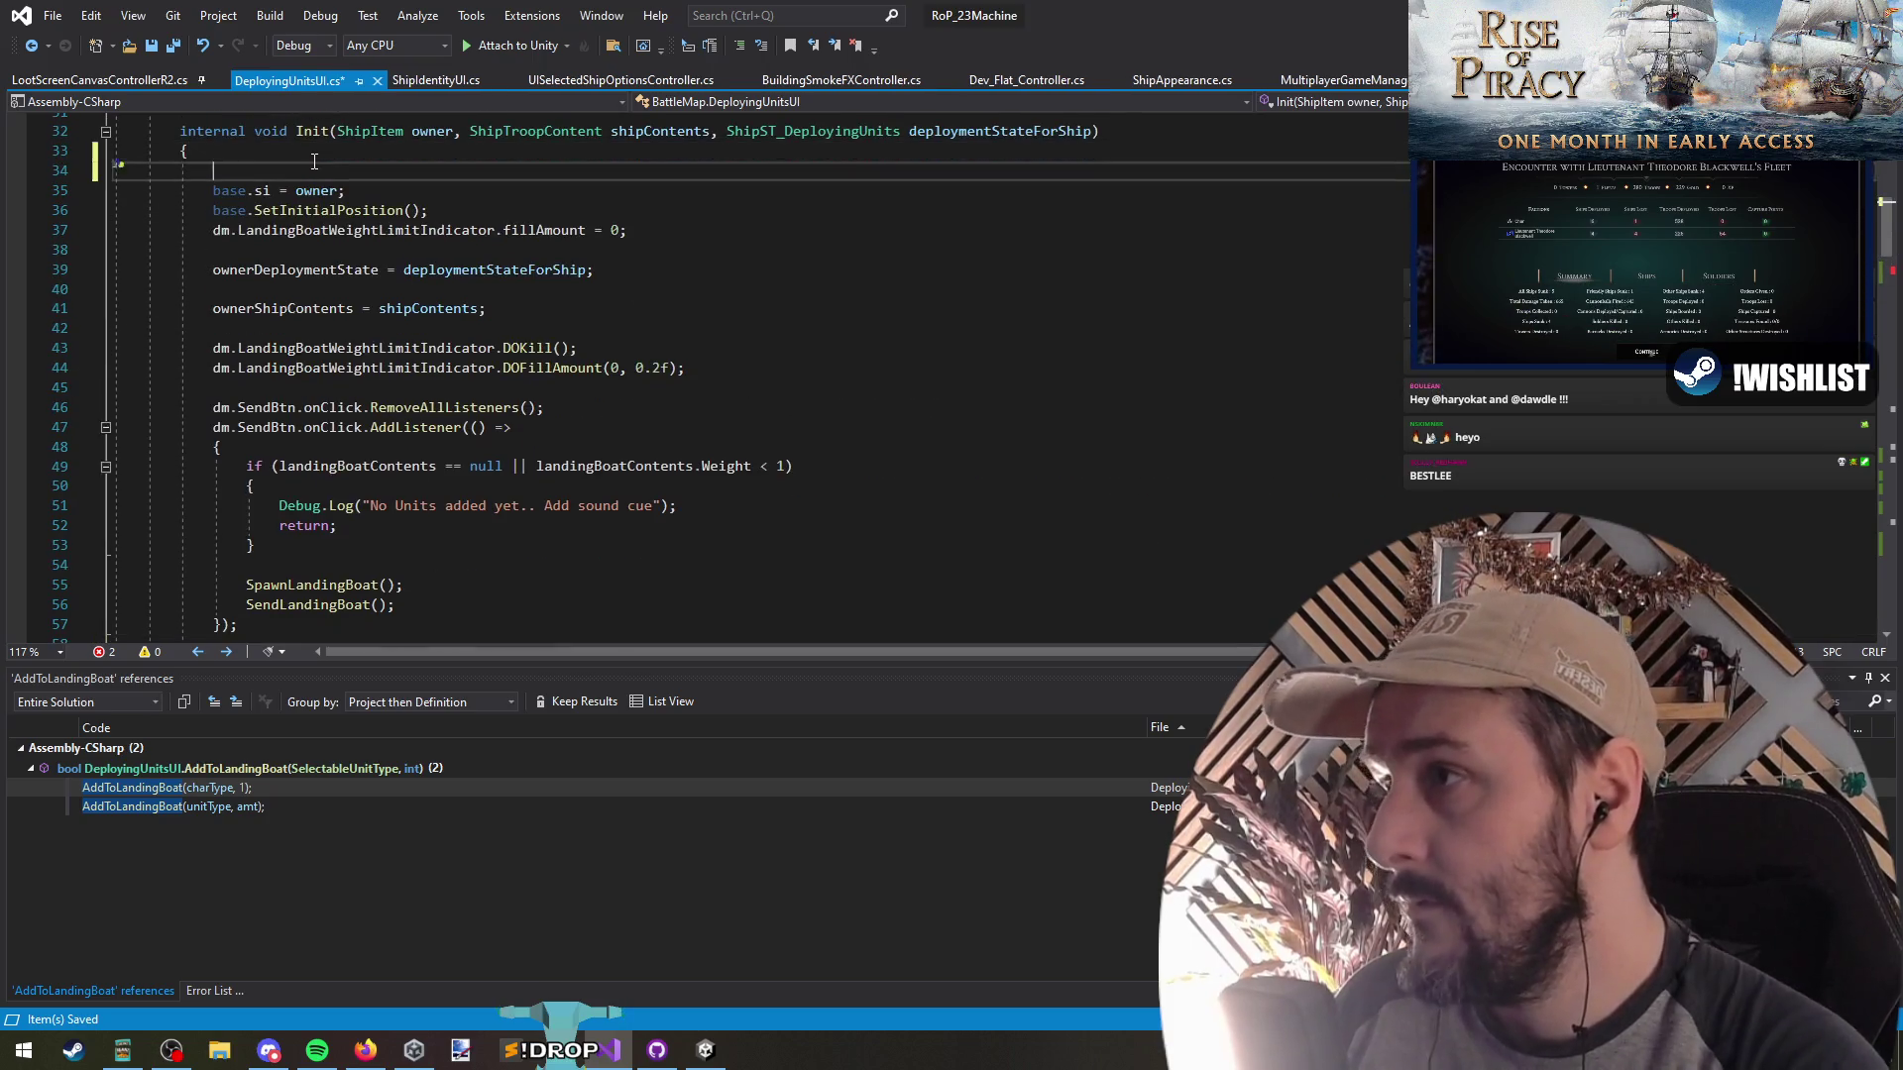
Add a void HasBasicUnitAvailable() method filtering owner.TroopContents.unitsInside with Where(o => o.)
{"action": "key", "text": "Up"}
{"action": "type", "text": "void HasBasicUnitAvailable() {"}
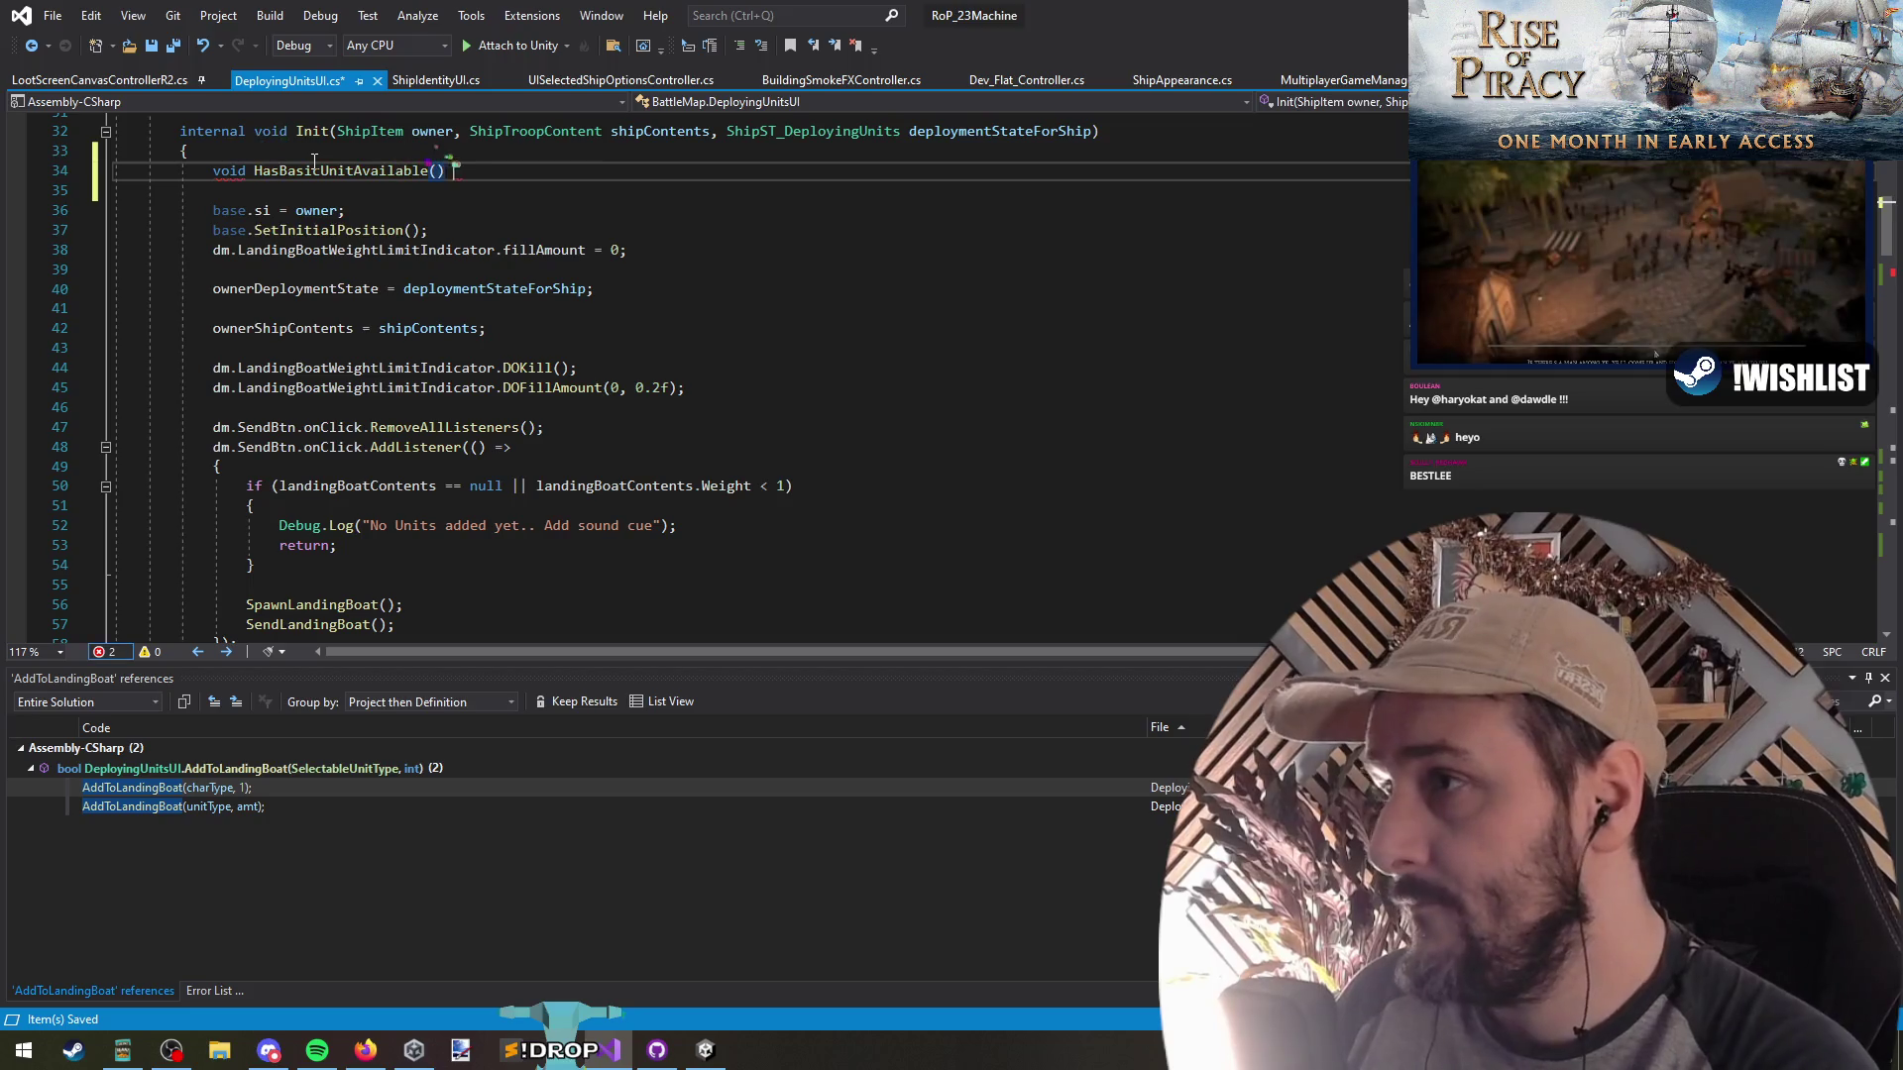
{"action": "key", "text": "Return"}
{"action": "type", "text": "wner.units"}
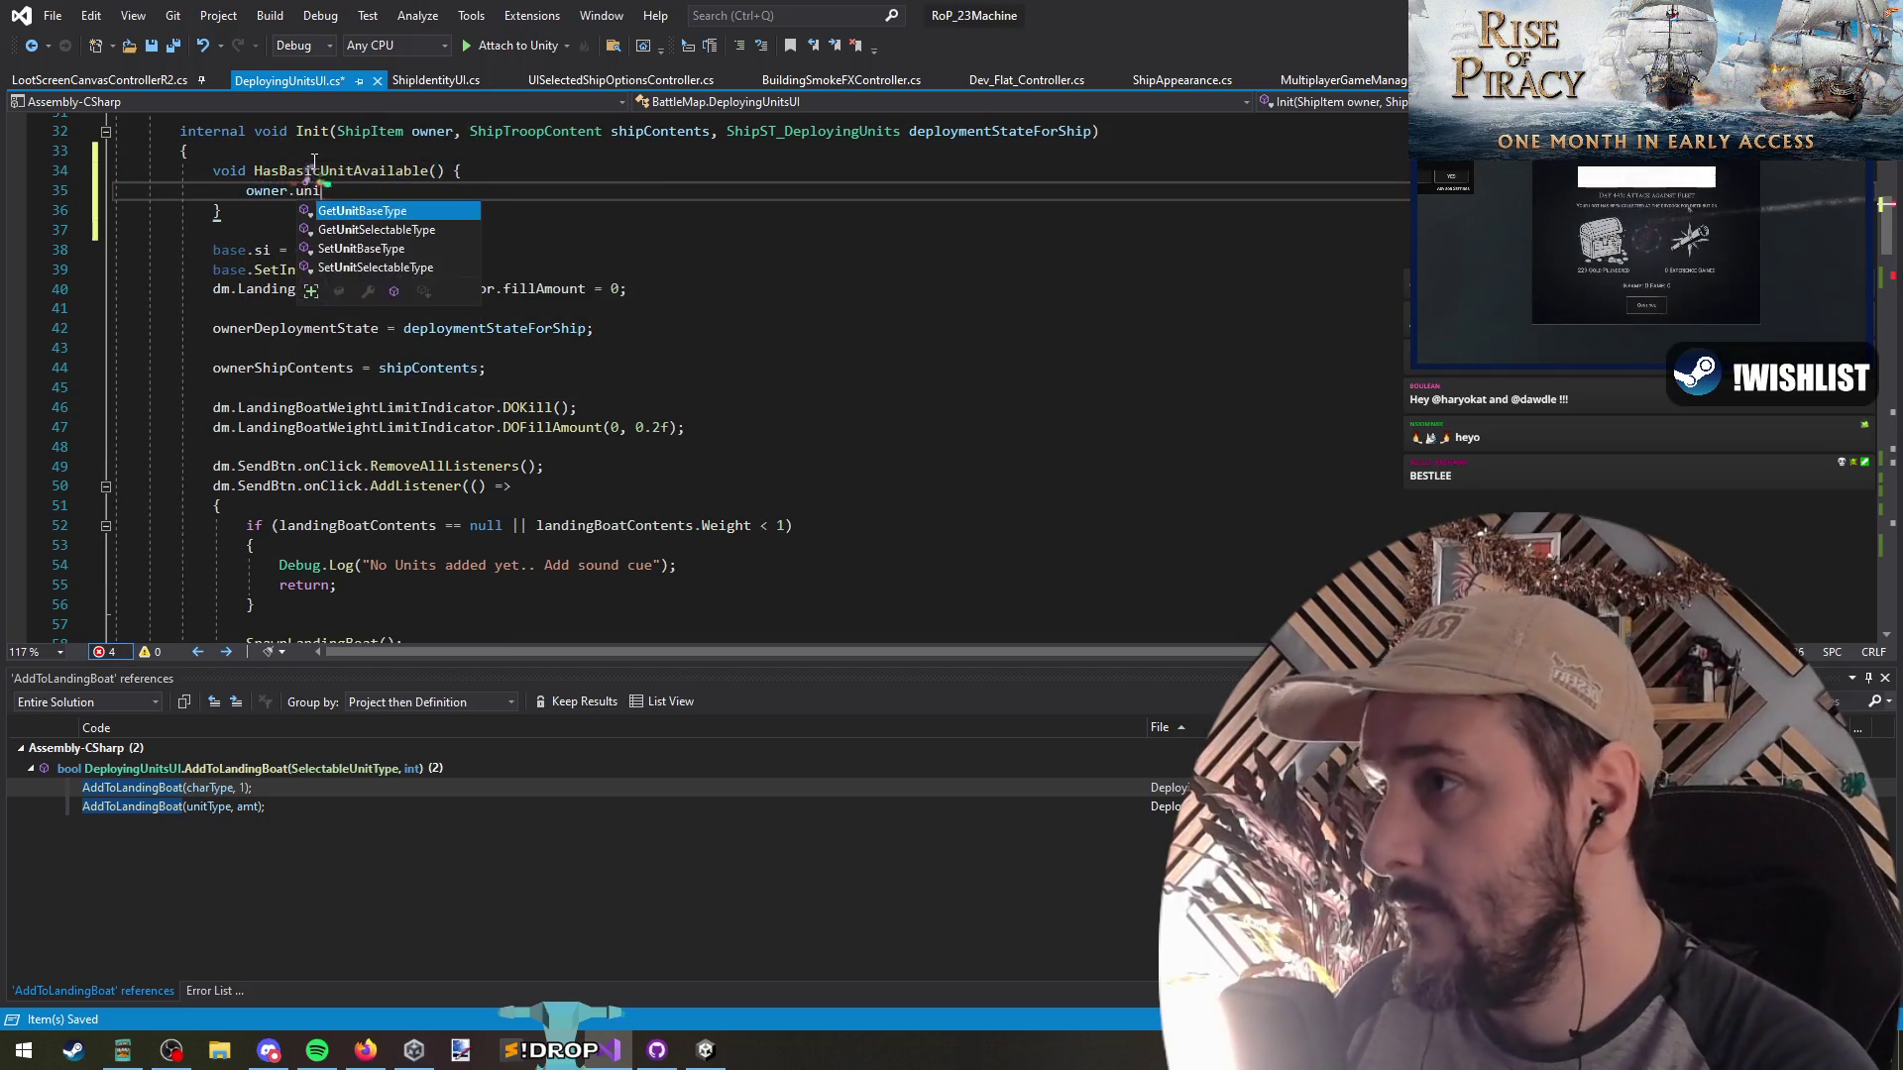
{"action": "key", "text": "BackSpace"}
{"action": "key", "text": "BackSpace"}
{"action": "key", "text": "BackSpace"}
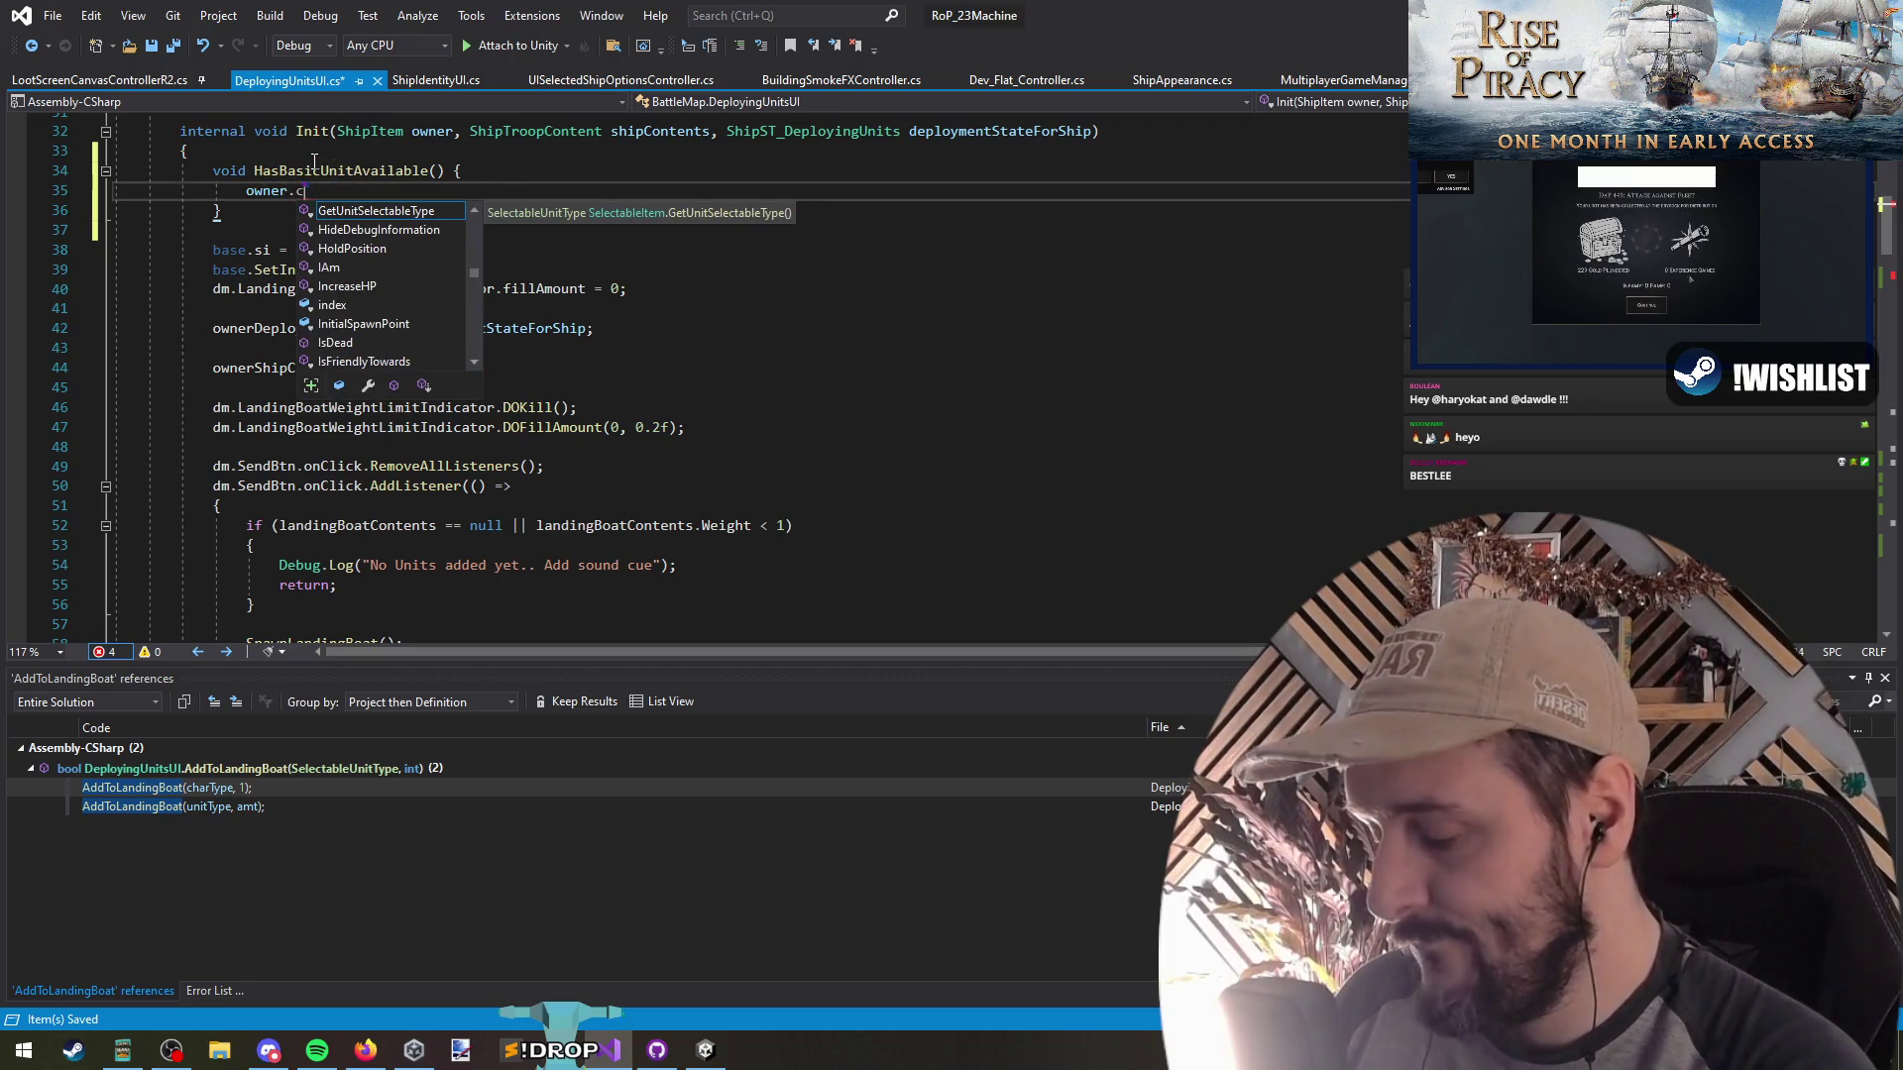
{"action": "type", "text": "onb"}
{"action": "key", "text": "BackSpace"}
{"action": "key", "text": "BackSpace"}
{"action": "key", "text": "BackSpace"}
{"action": "type", "text": "troop"}
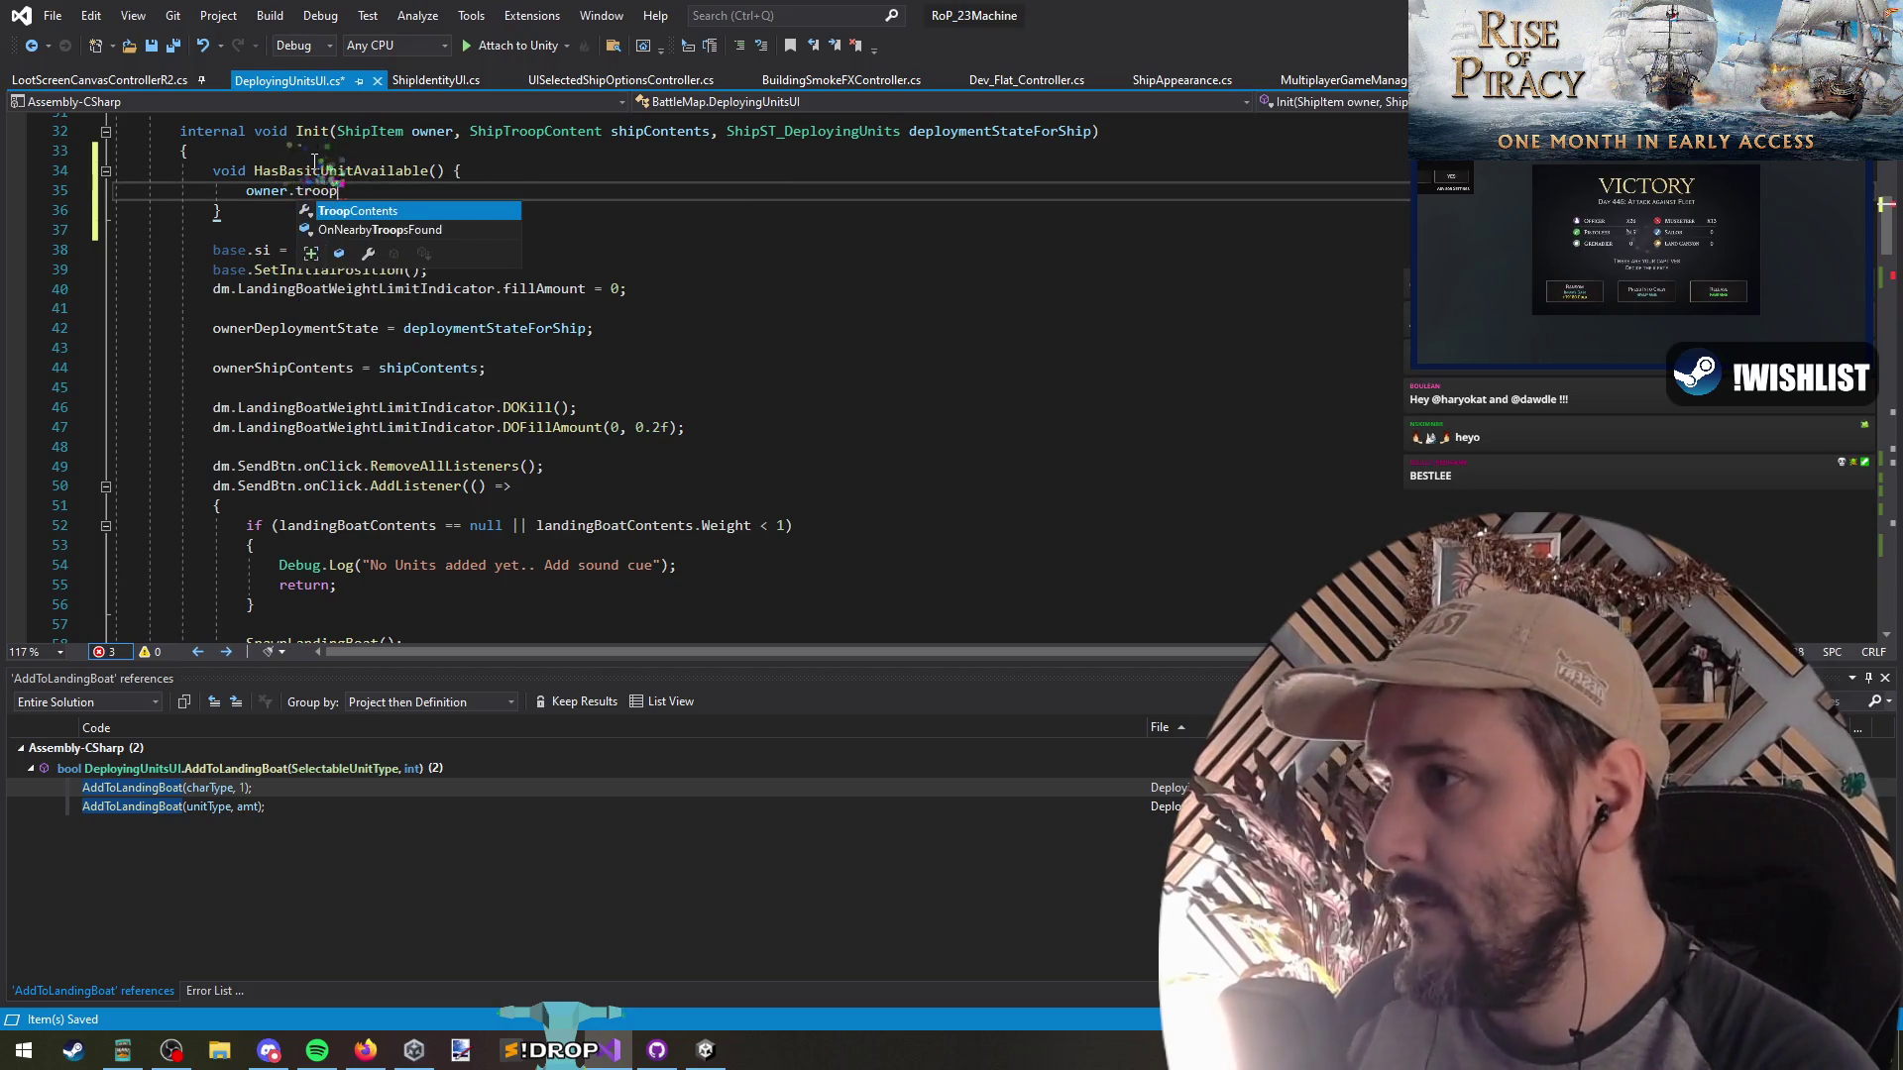
{"action": "type", "text": ".unit"}
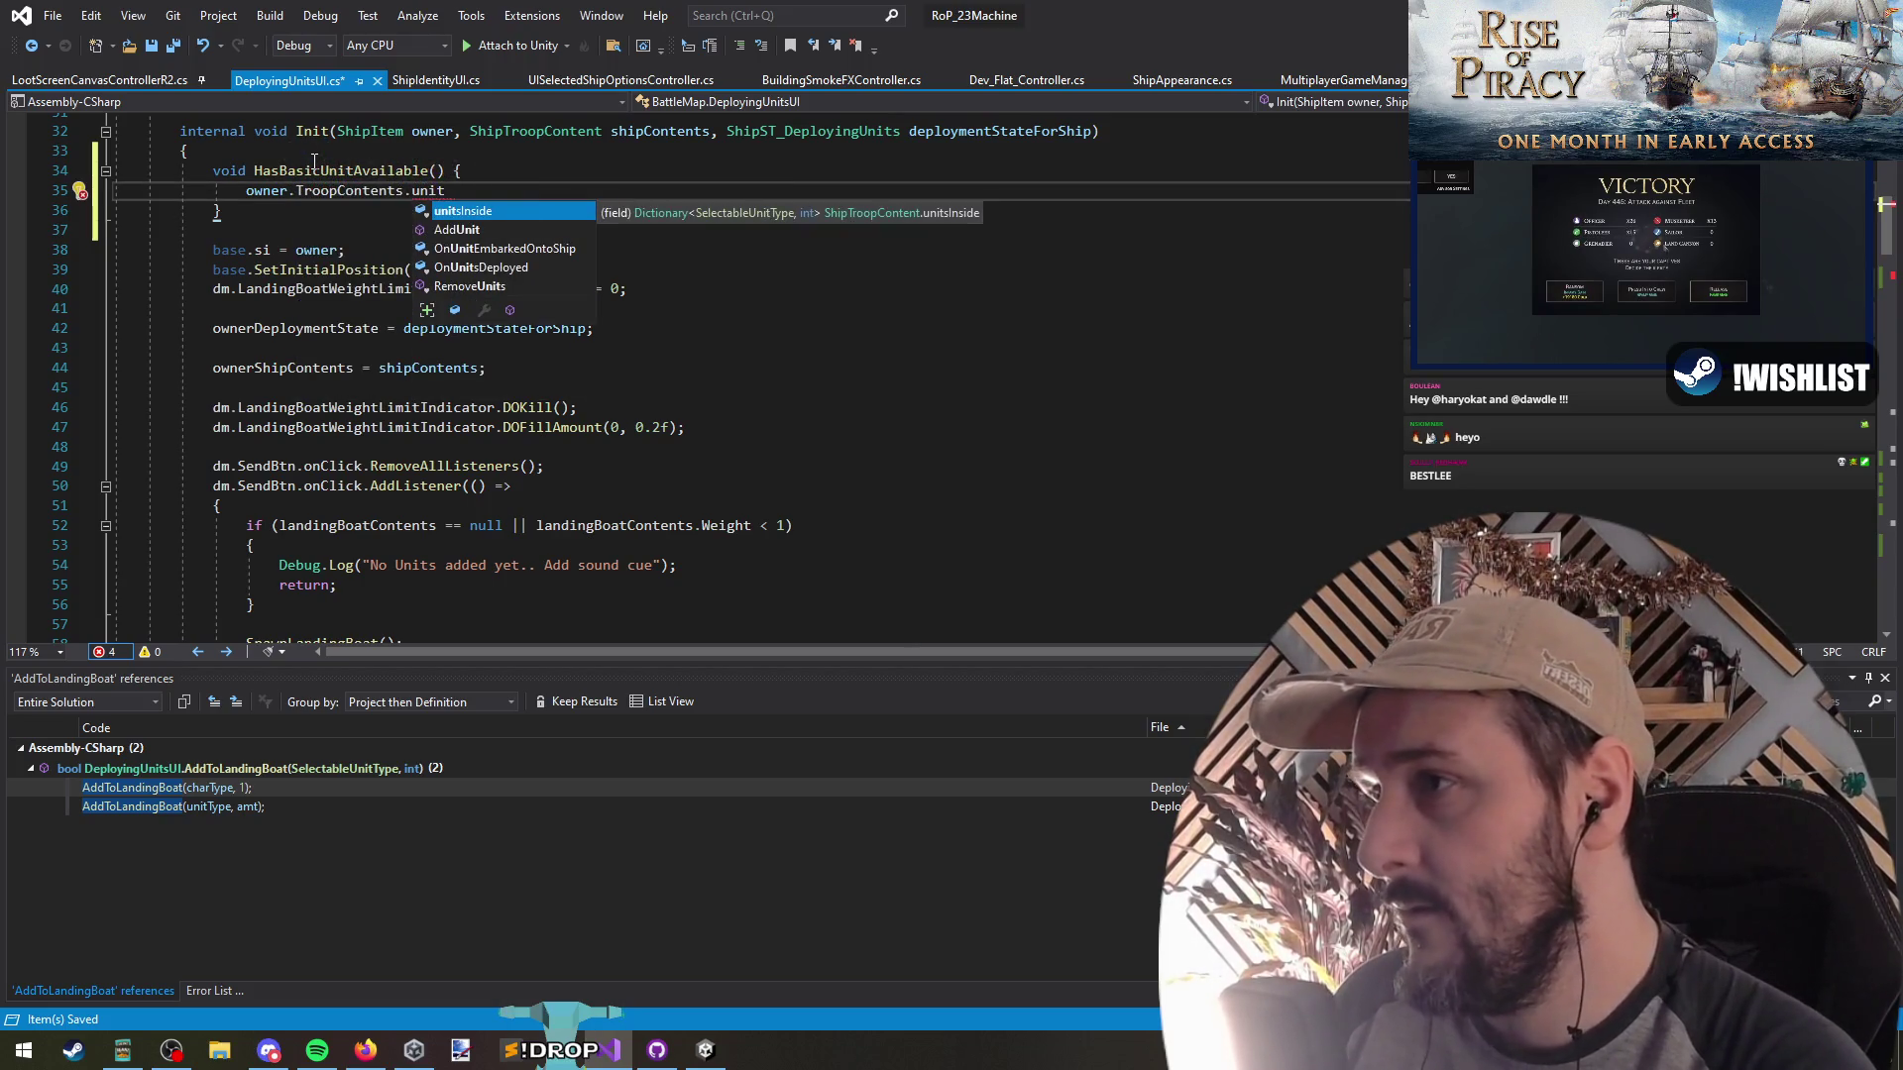
{"action": "type", "text": "sInside."}
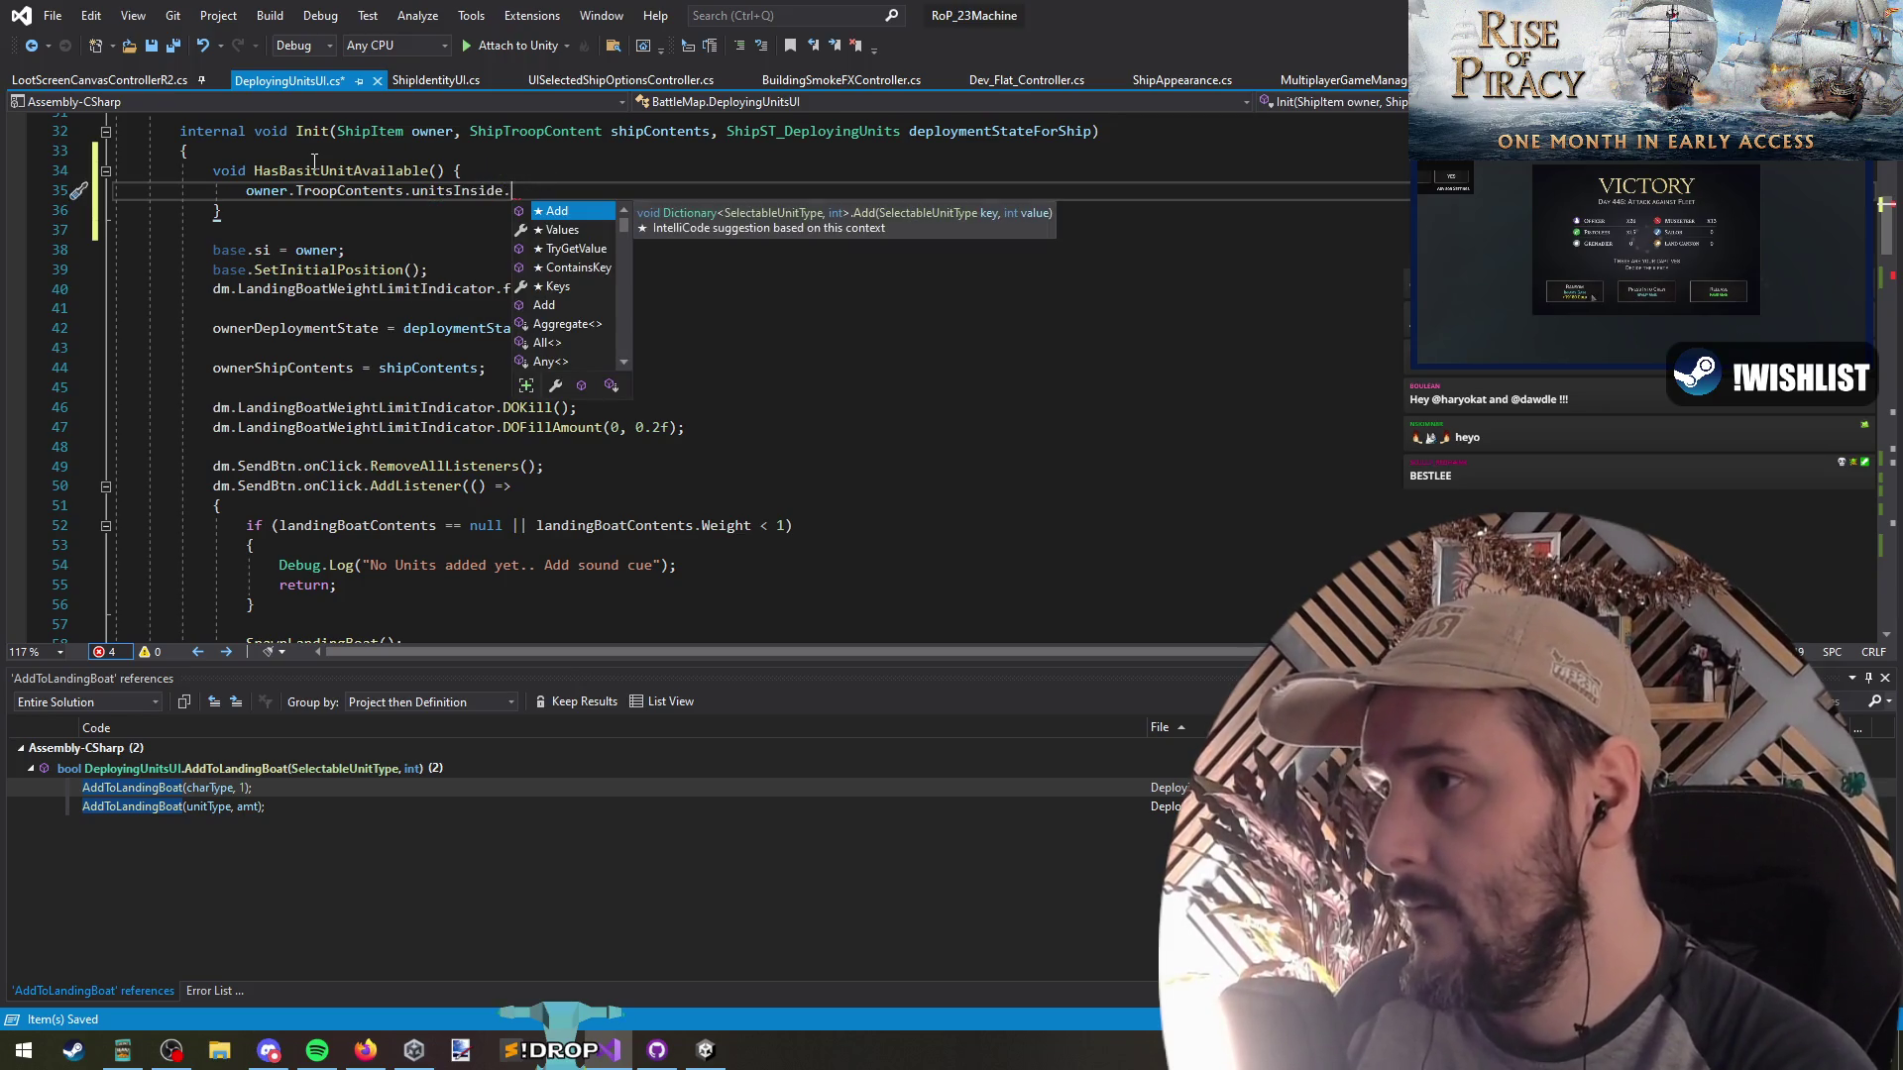
{"action": "type", "text": "Where"}
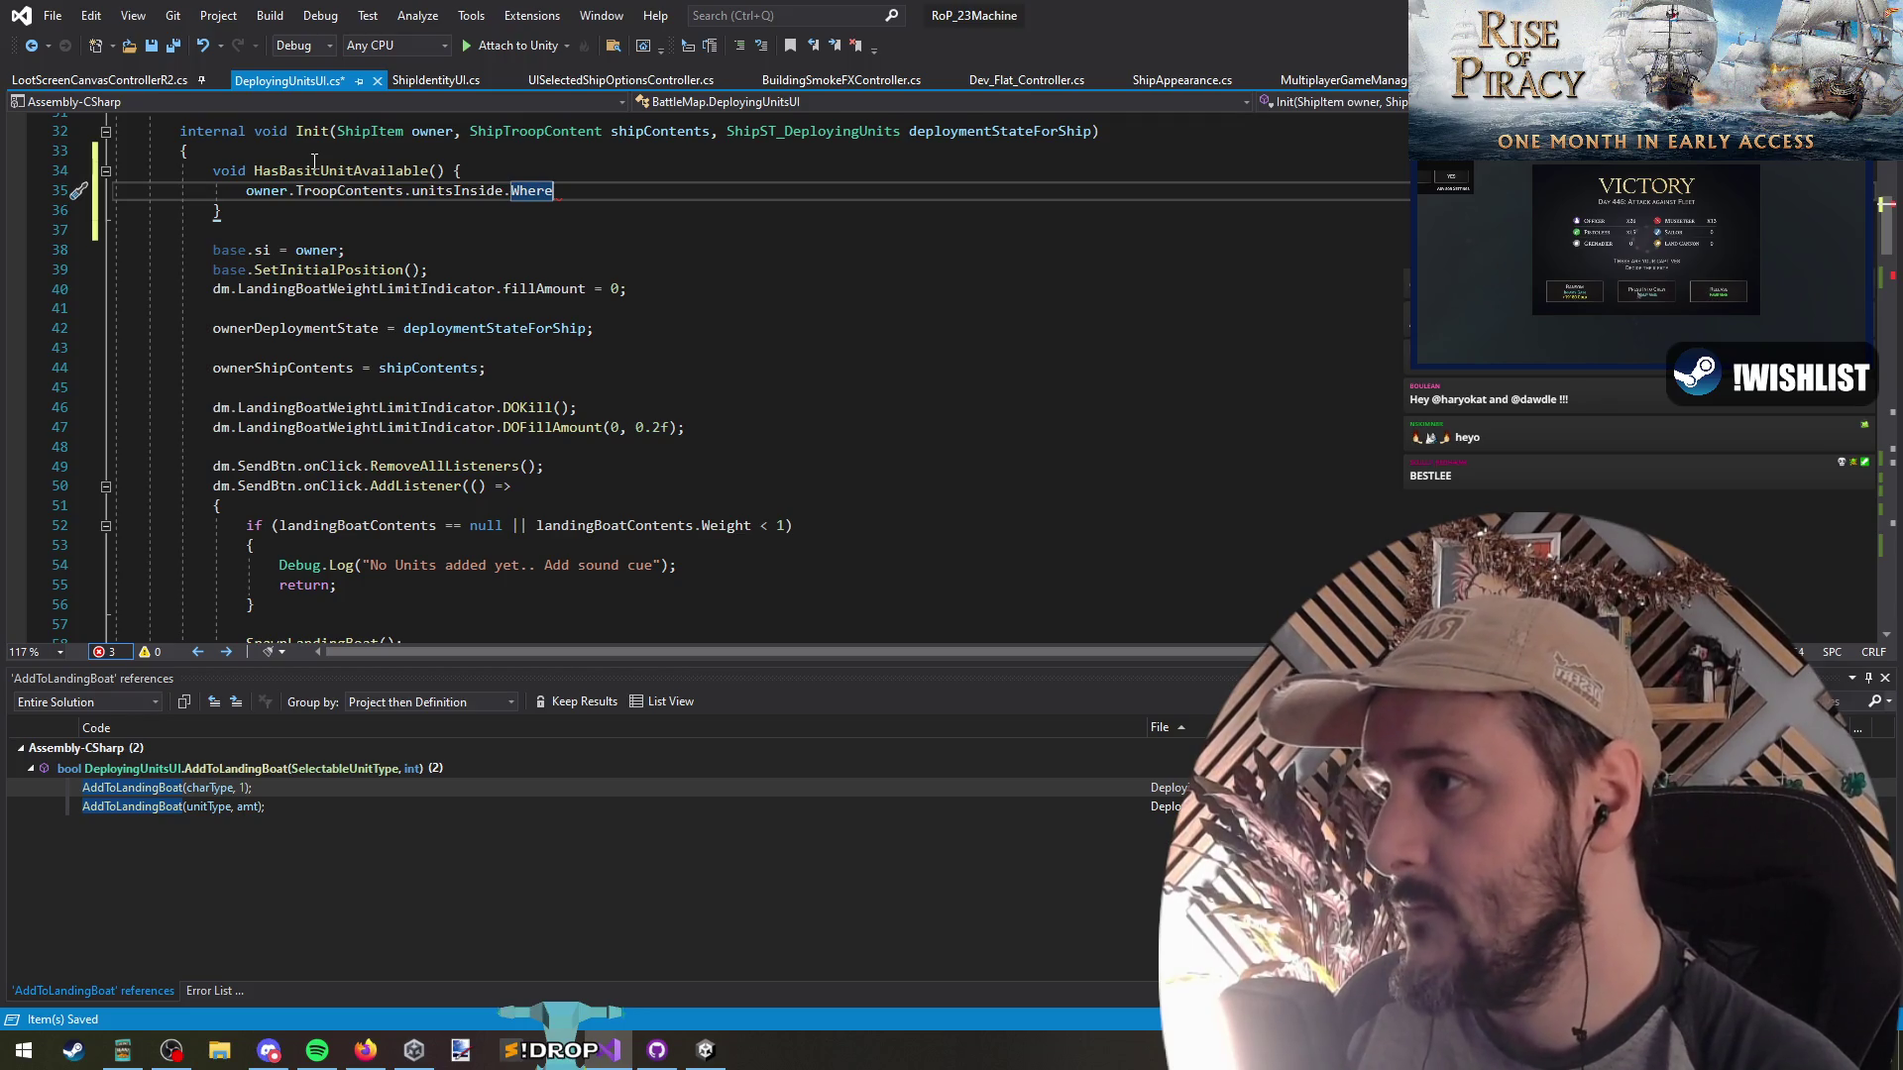
{"action": "type", "text": "( o=> o."}
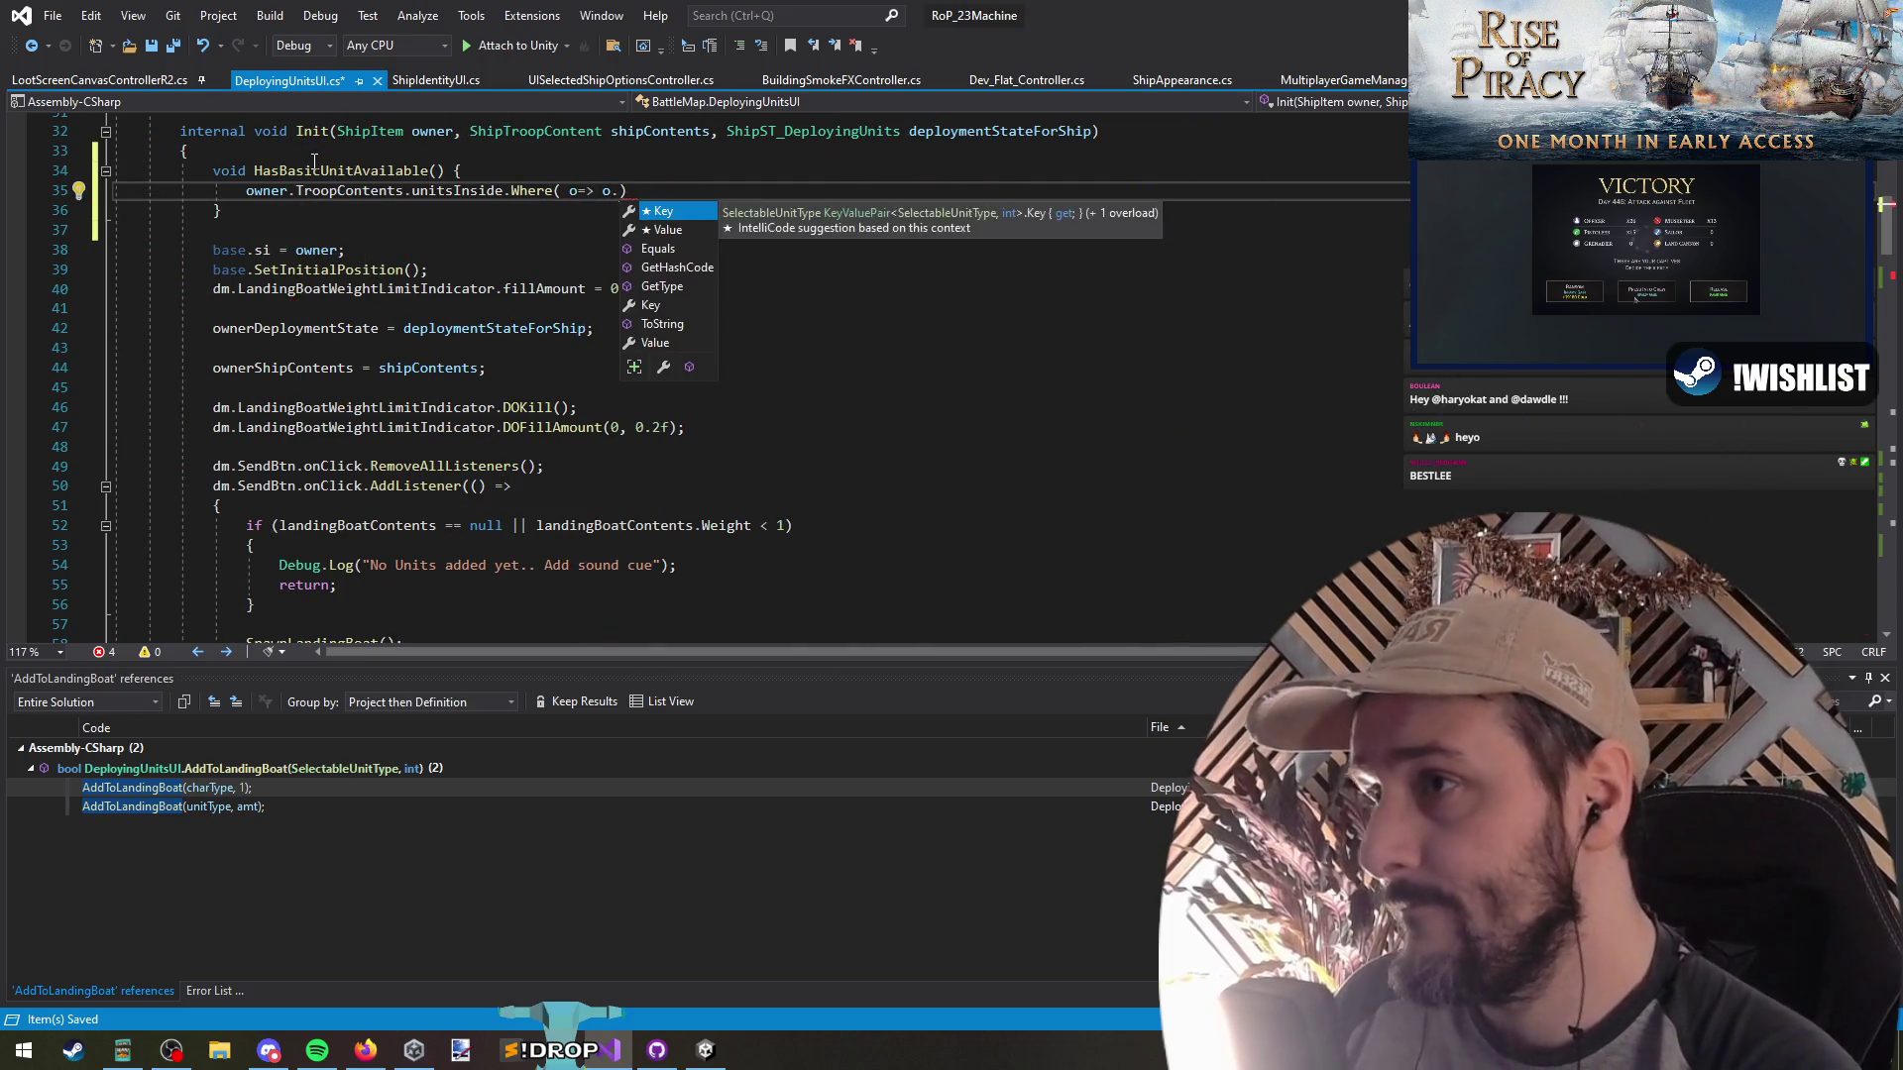
Replace the Where call with Sum(o => o.Value)
{"action": "key", "text": "Down"}
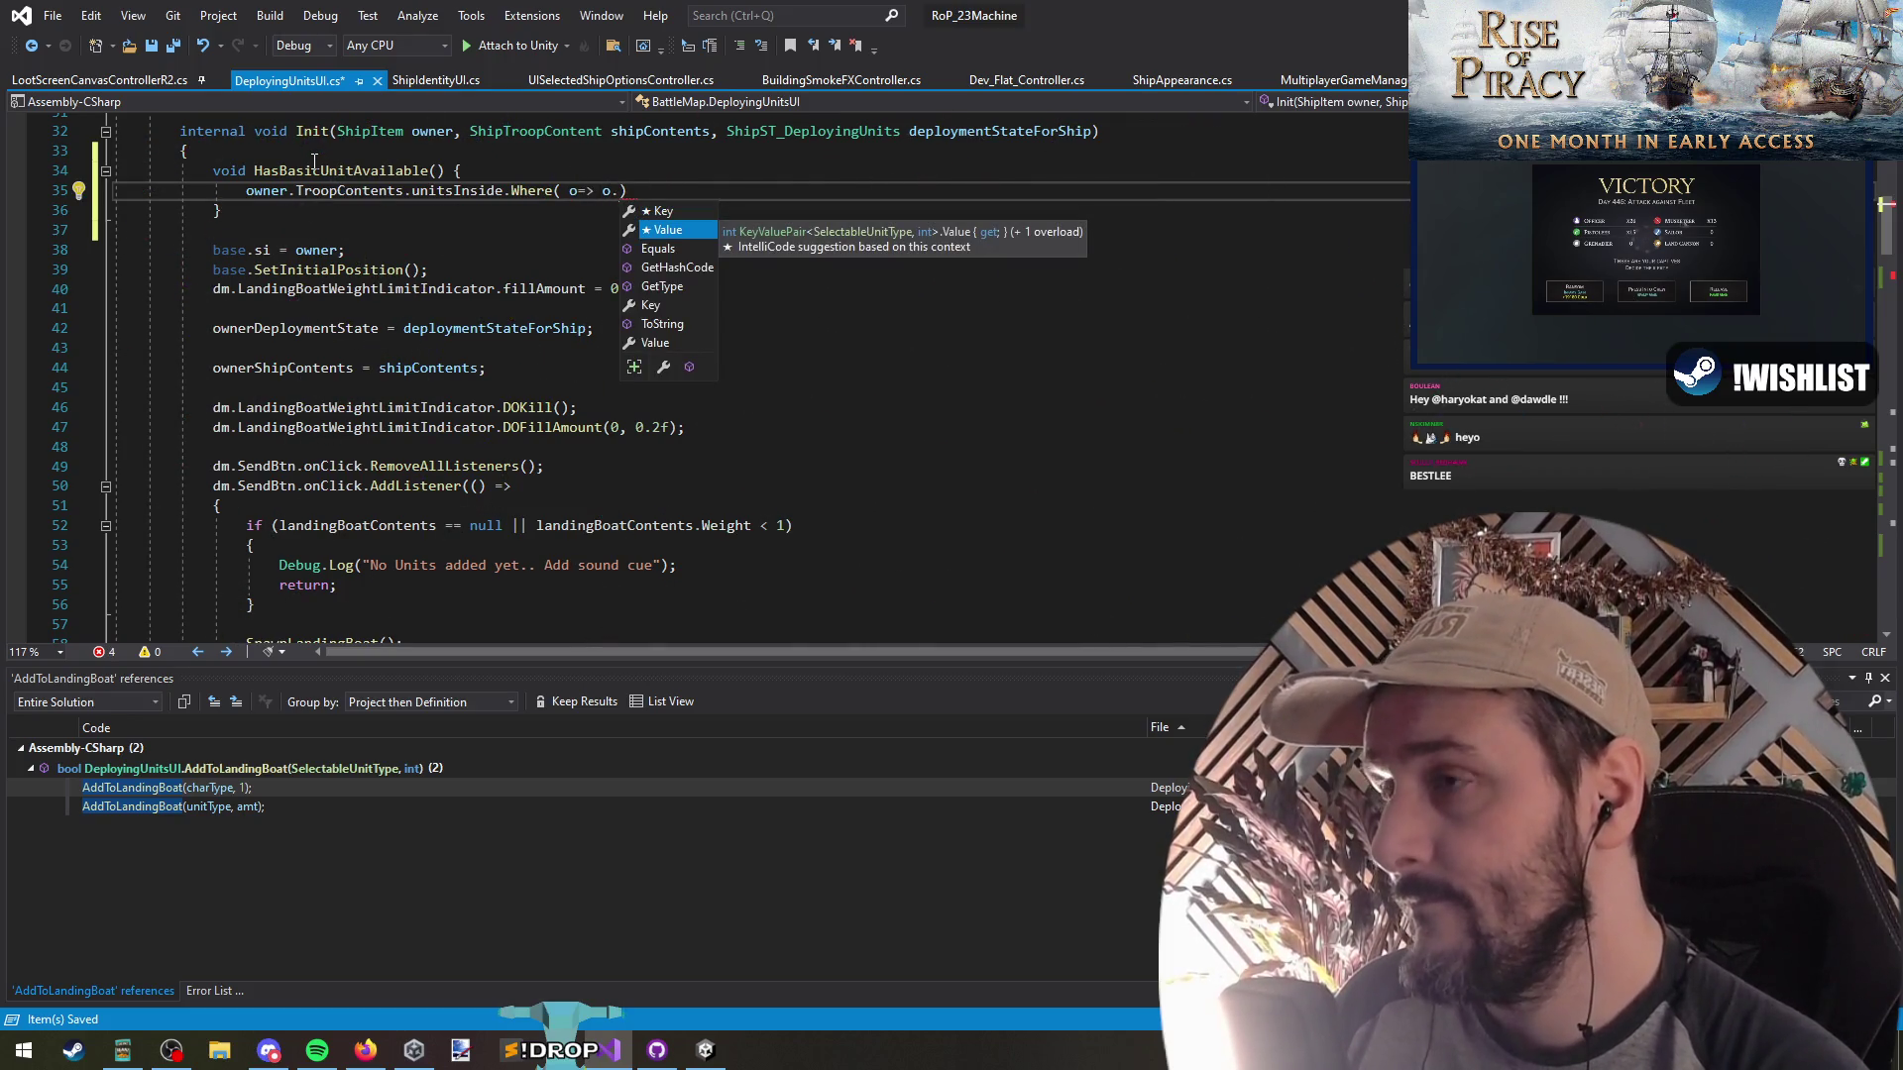
{"action": "key", "text": "Left"}
{"action": "key", "text": "Left"}
{"action": "key", "text": "Left"}
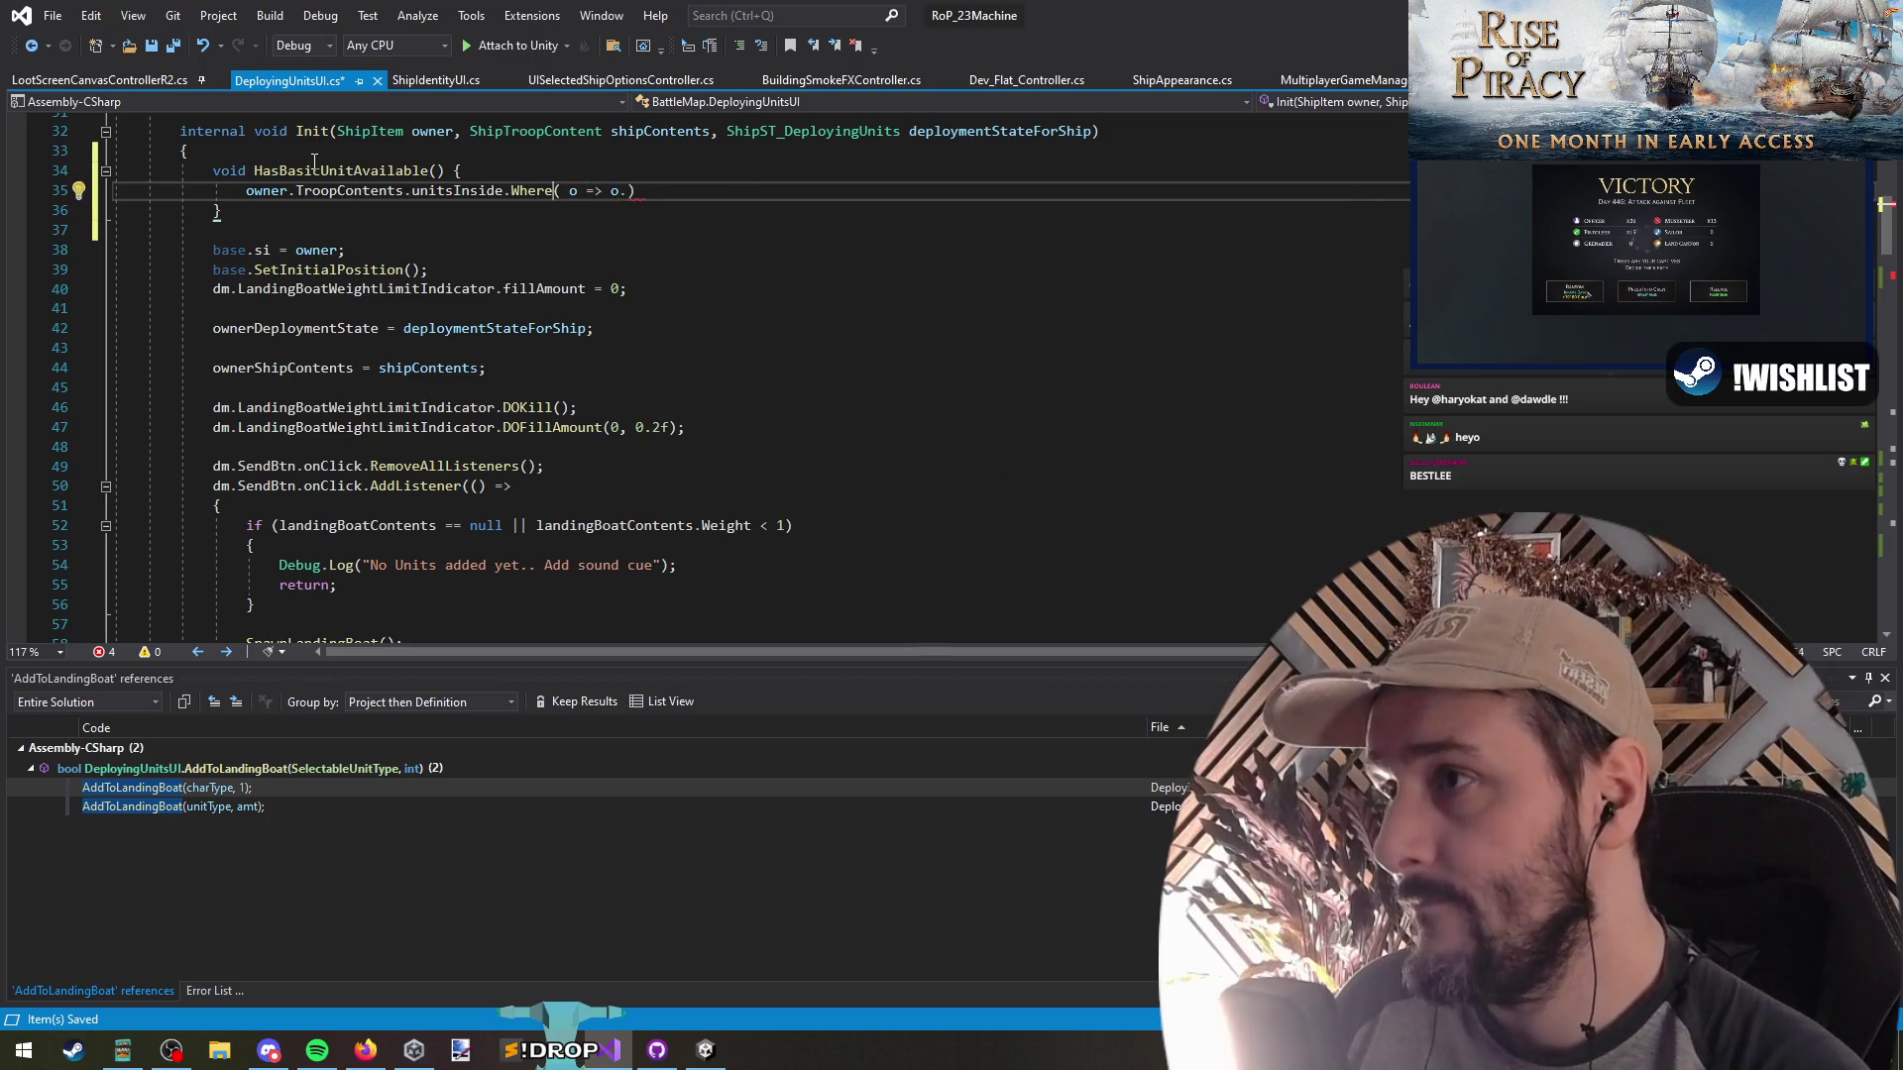
{"action": "key", "text": "ctrl+shift+Right"}
{"action": "type", "text": "Sum"}
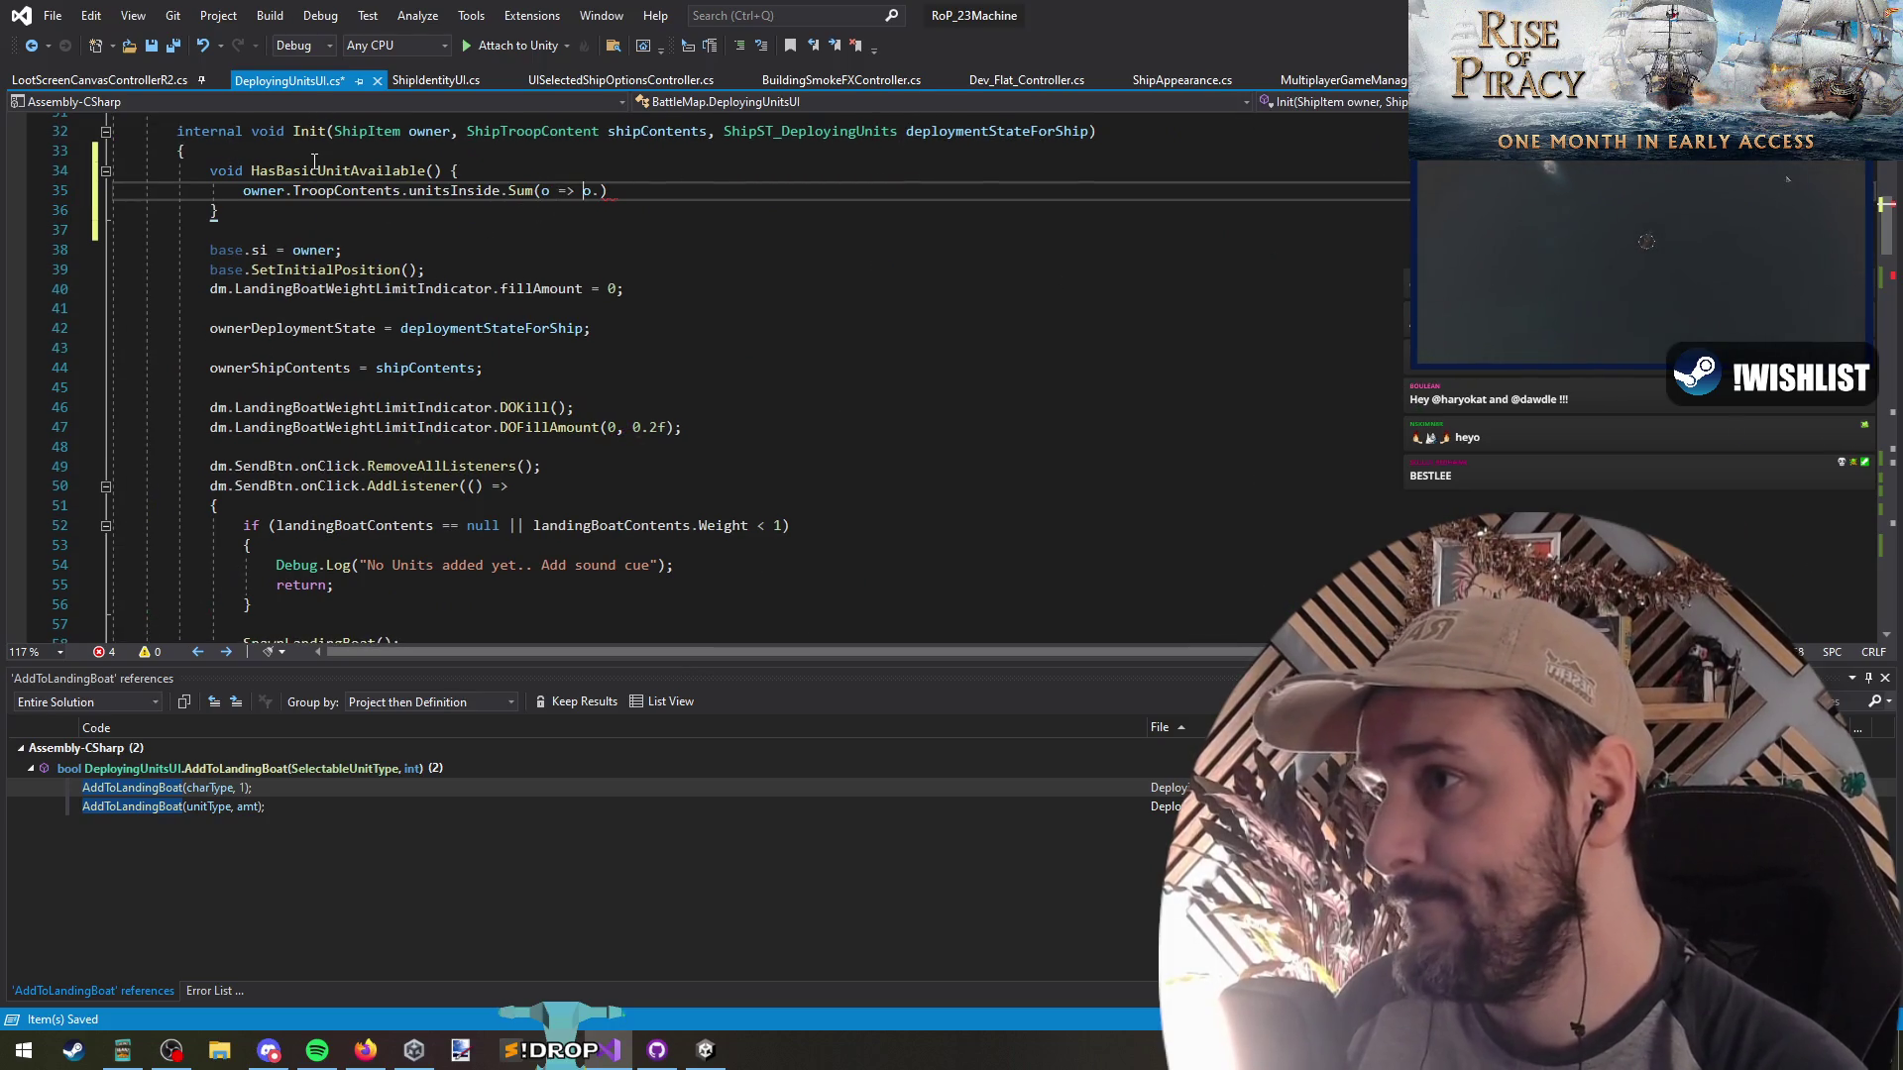
{"action": "type", "text": "amo"}
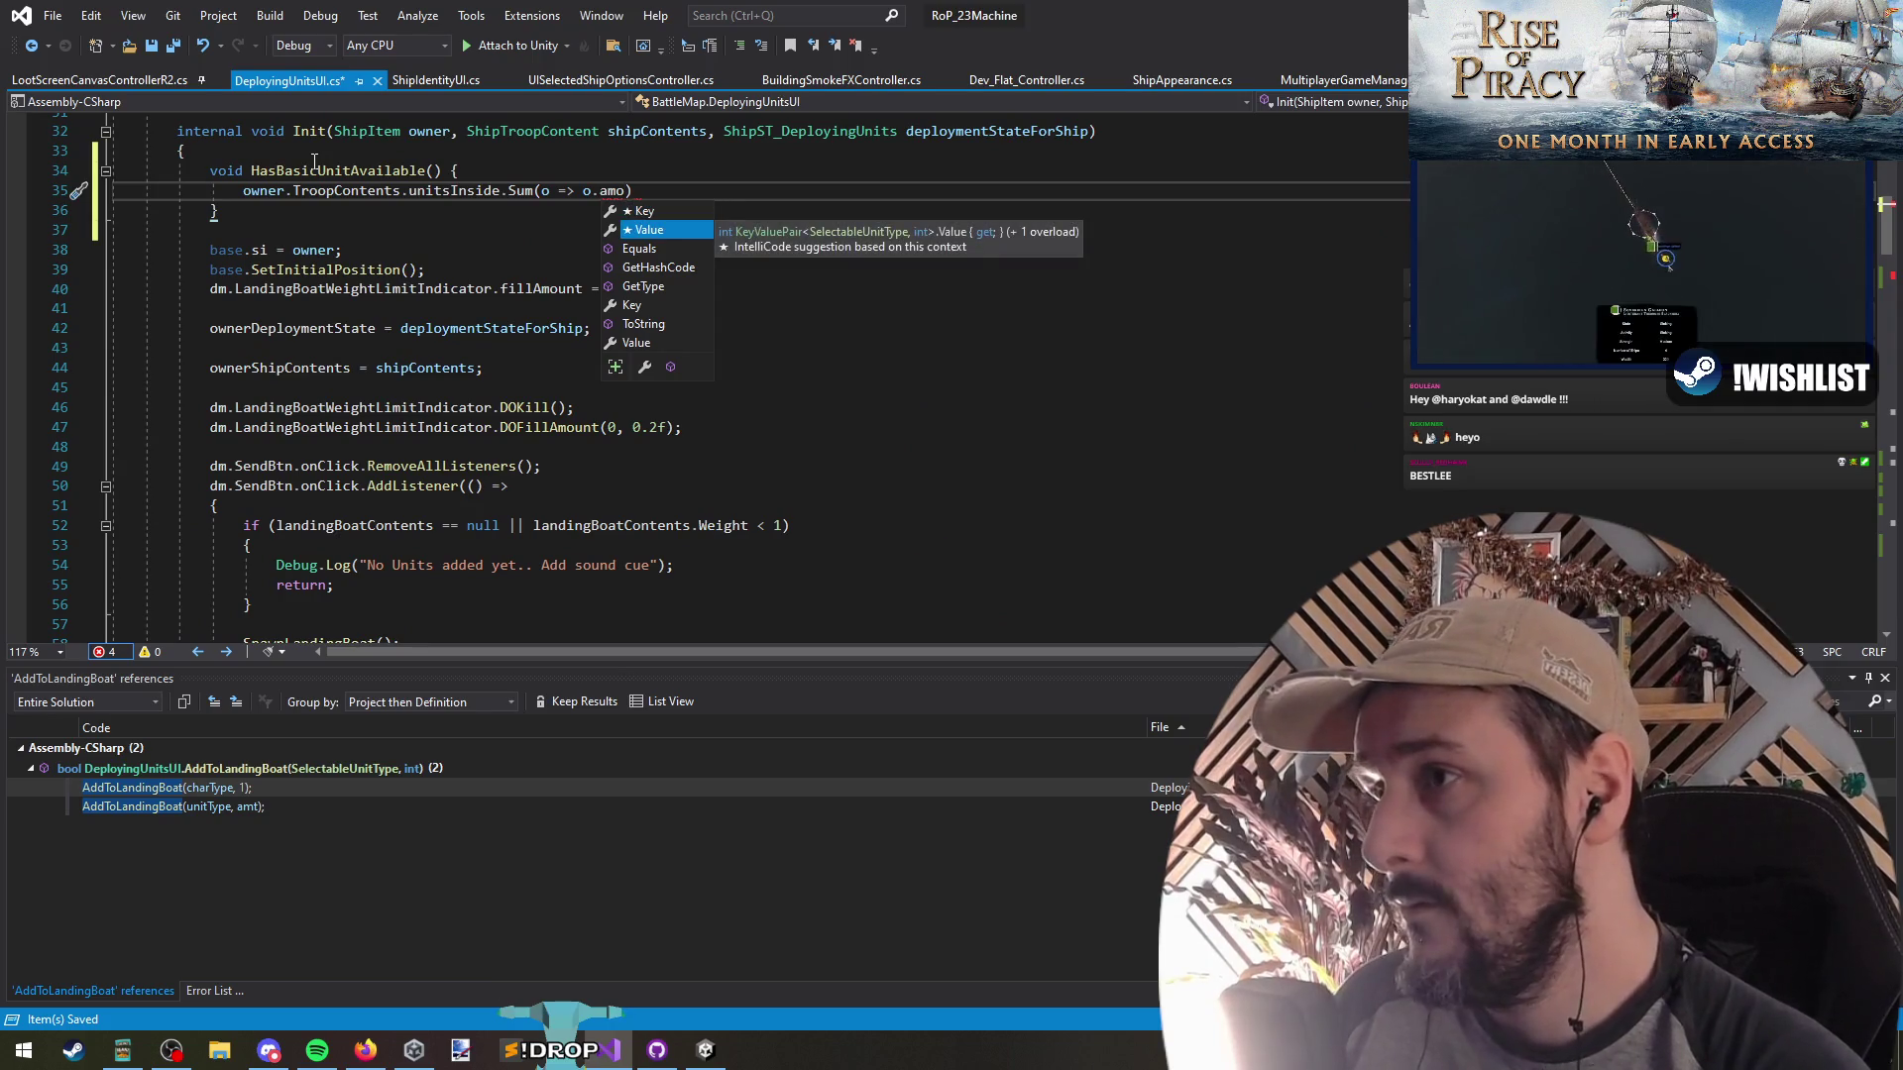
{"action": "key", "text": "Tab"}
{"action": "type", "text": "."}
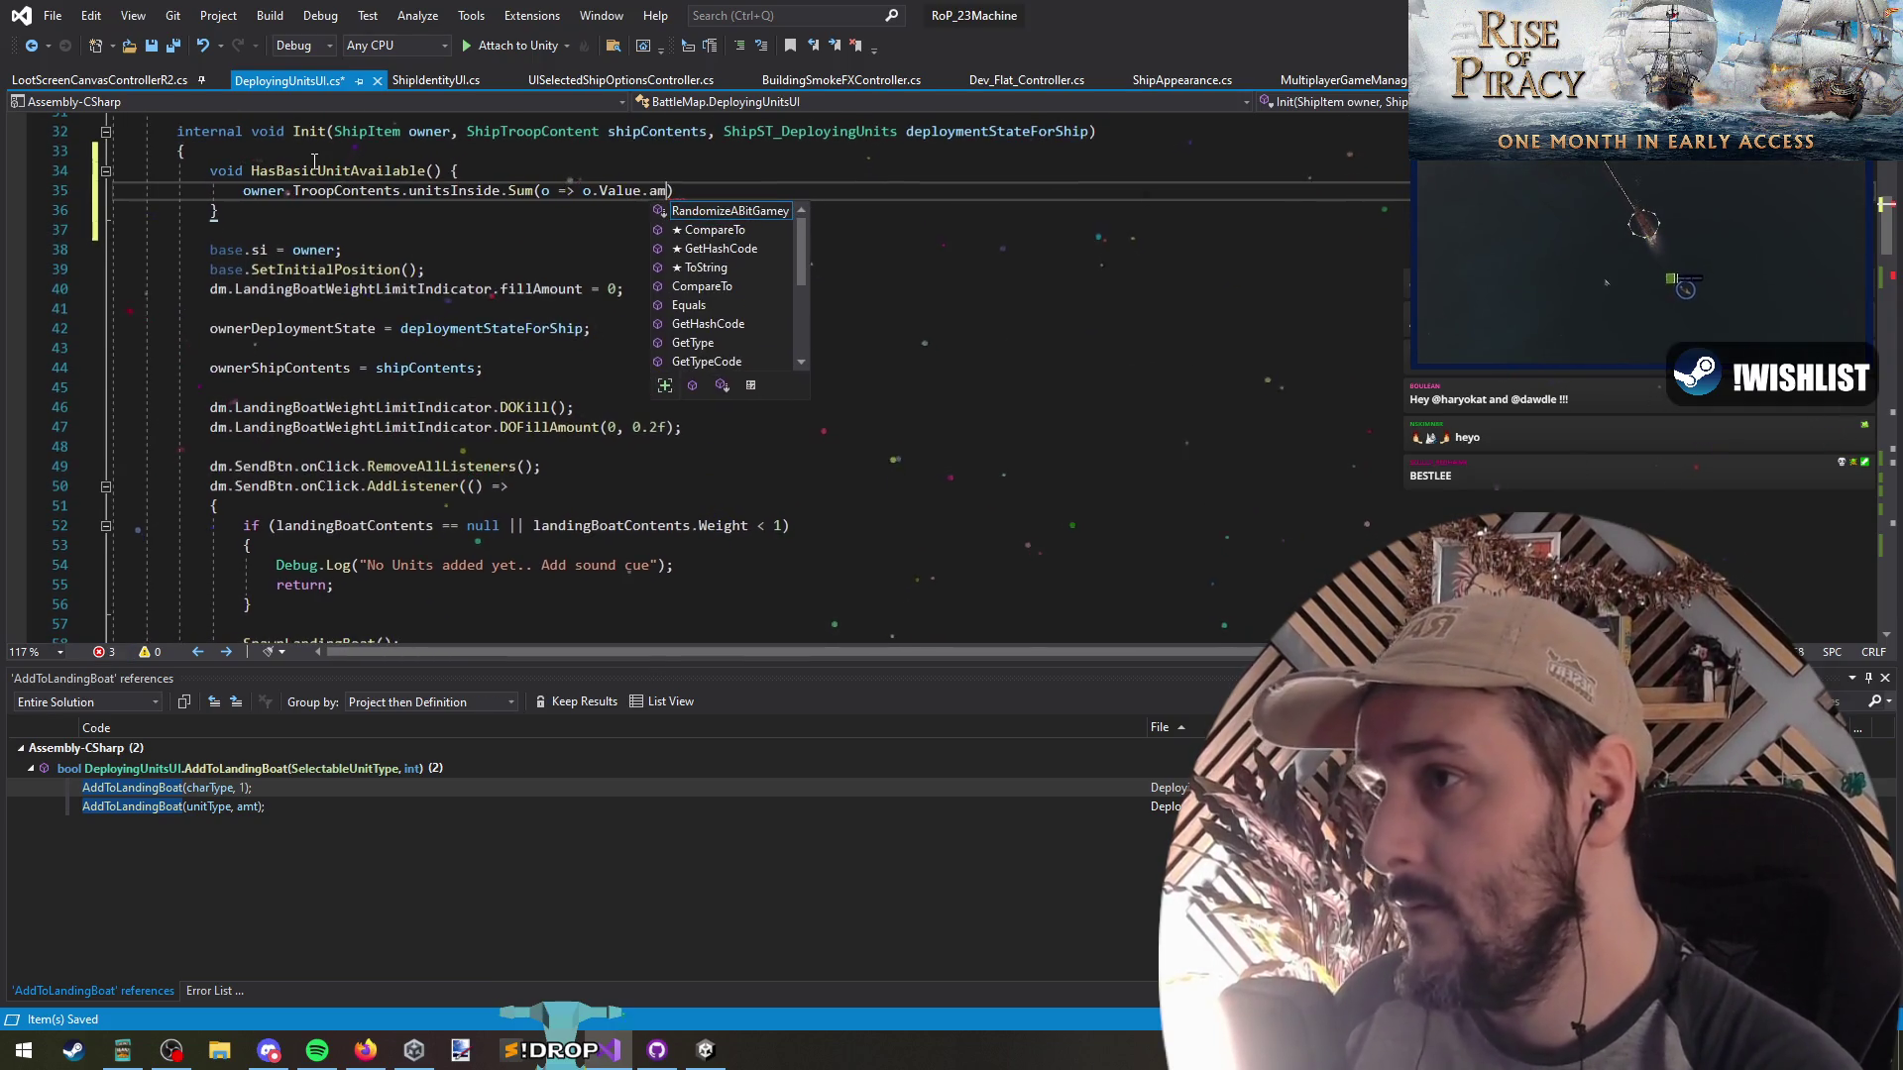
{"action": "key", "text": "BackSpace"}
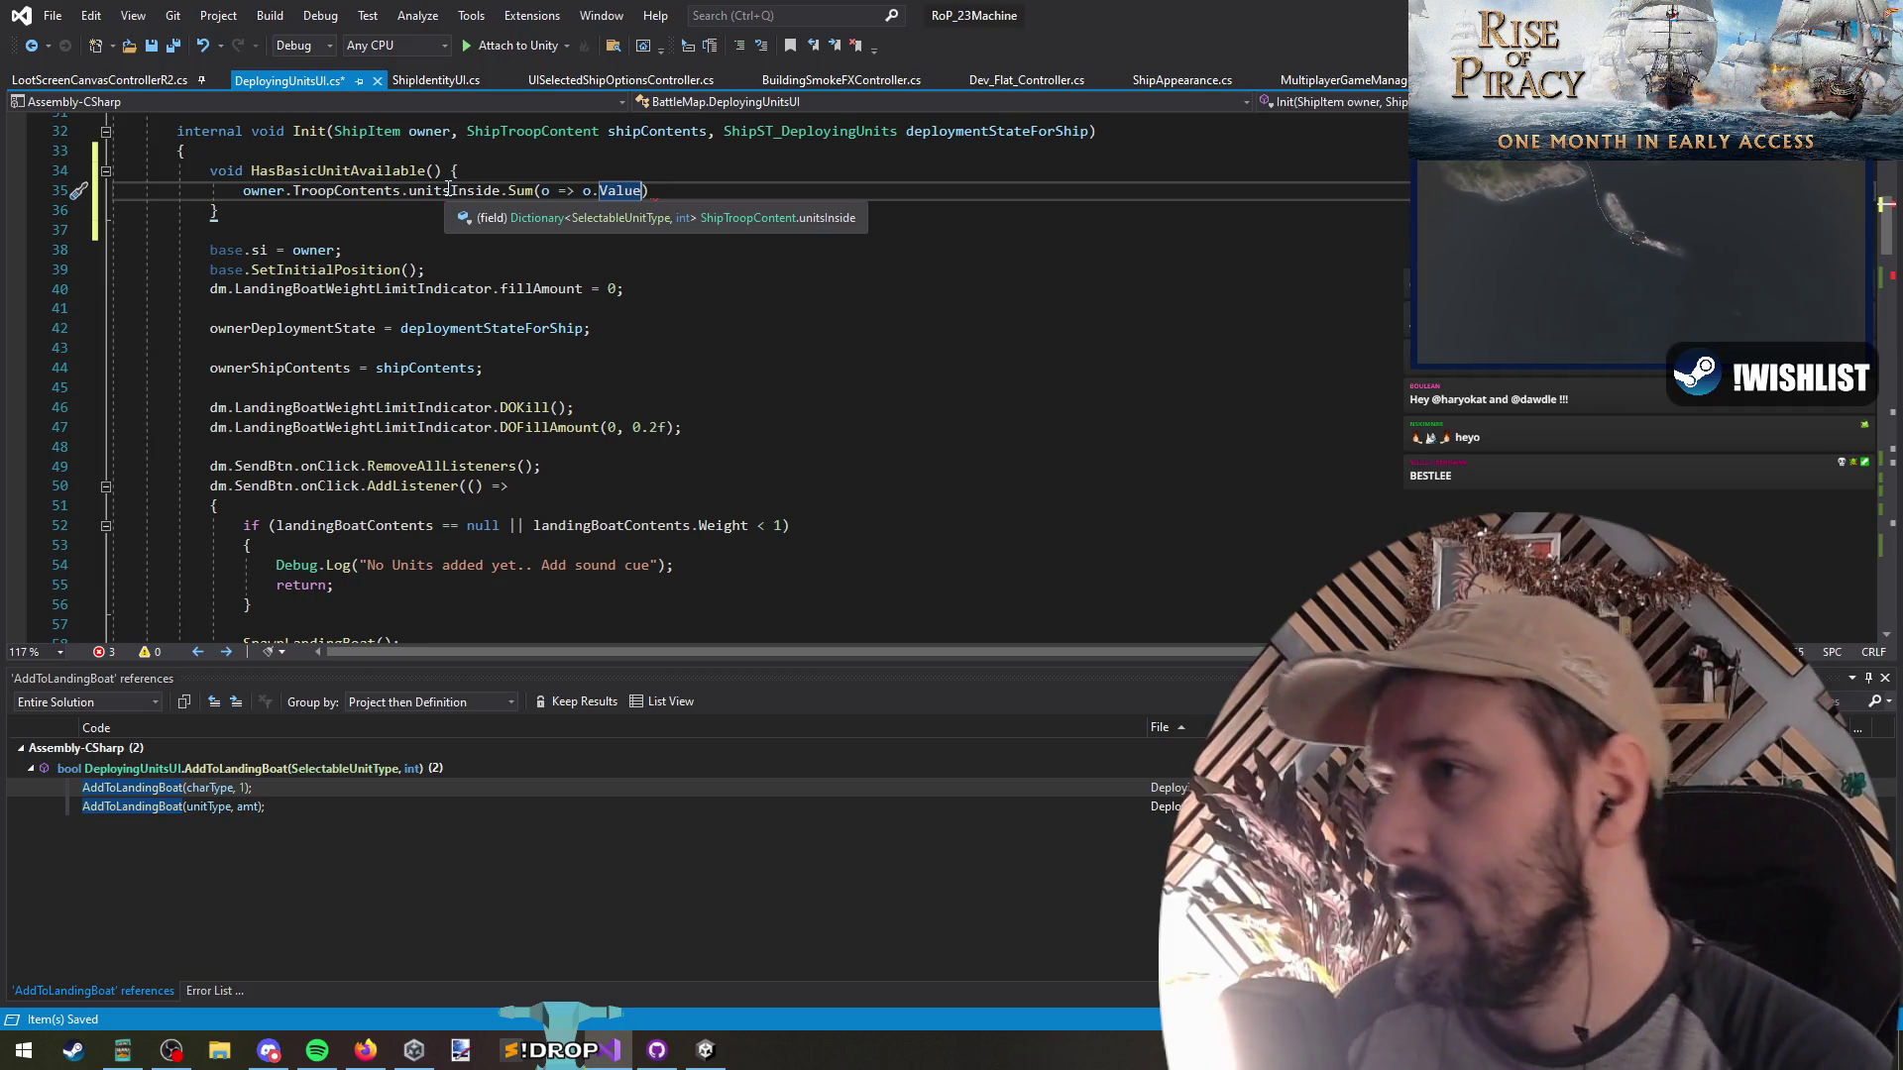
Insert a .Where(o => o.Key) filter after unitsInside, before the Sum
{"action": "left_click", "coordinate": [451, 191]}
{"action": "type", "text": ".Where(o=>"}
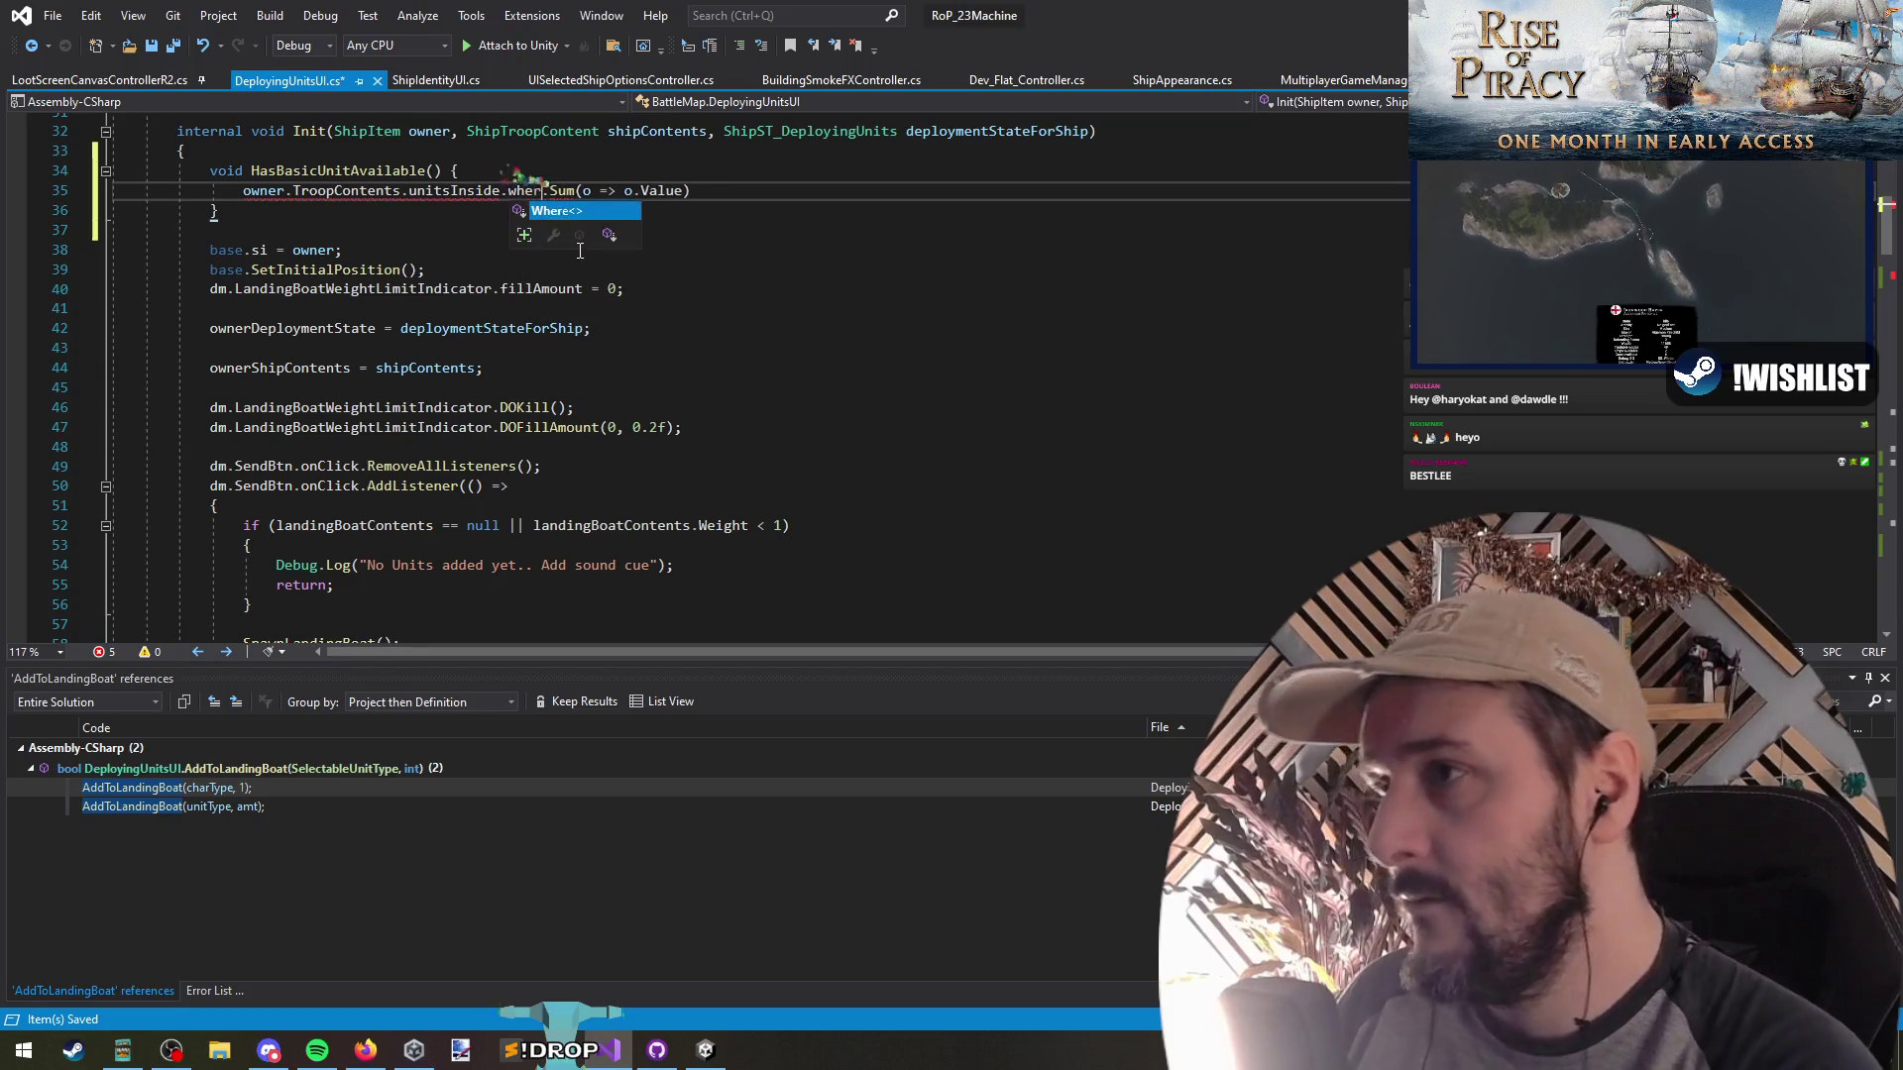
{"action": "type", "text": "o.unit"}
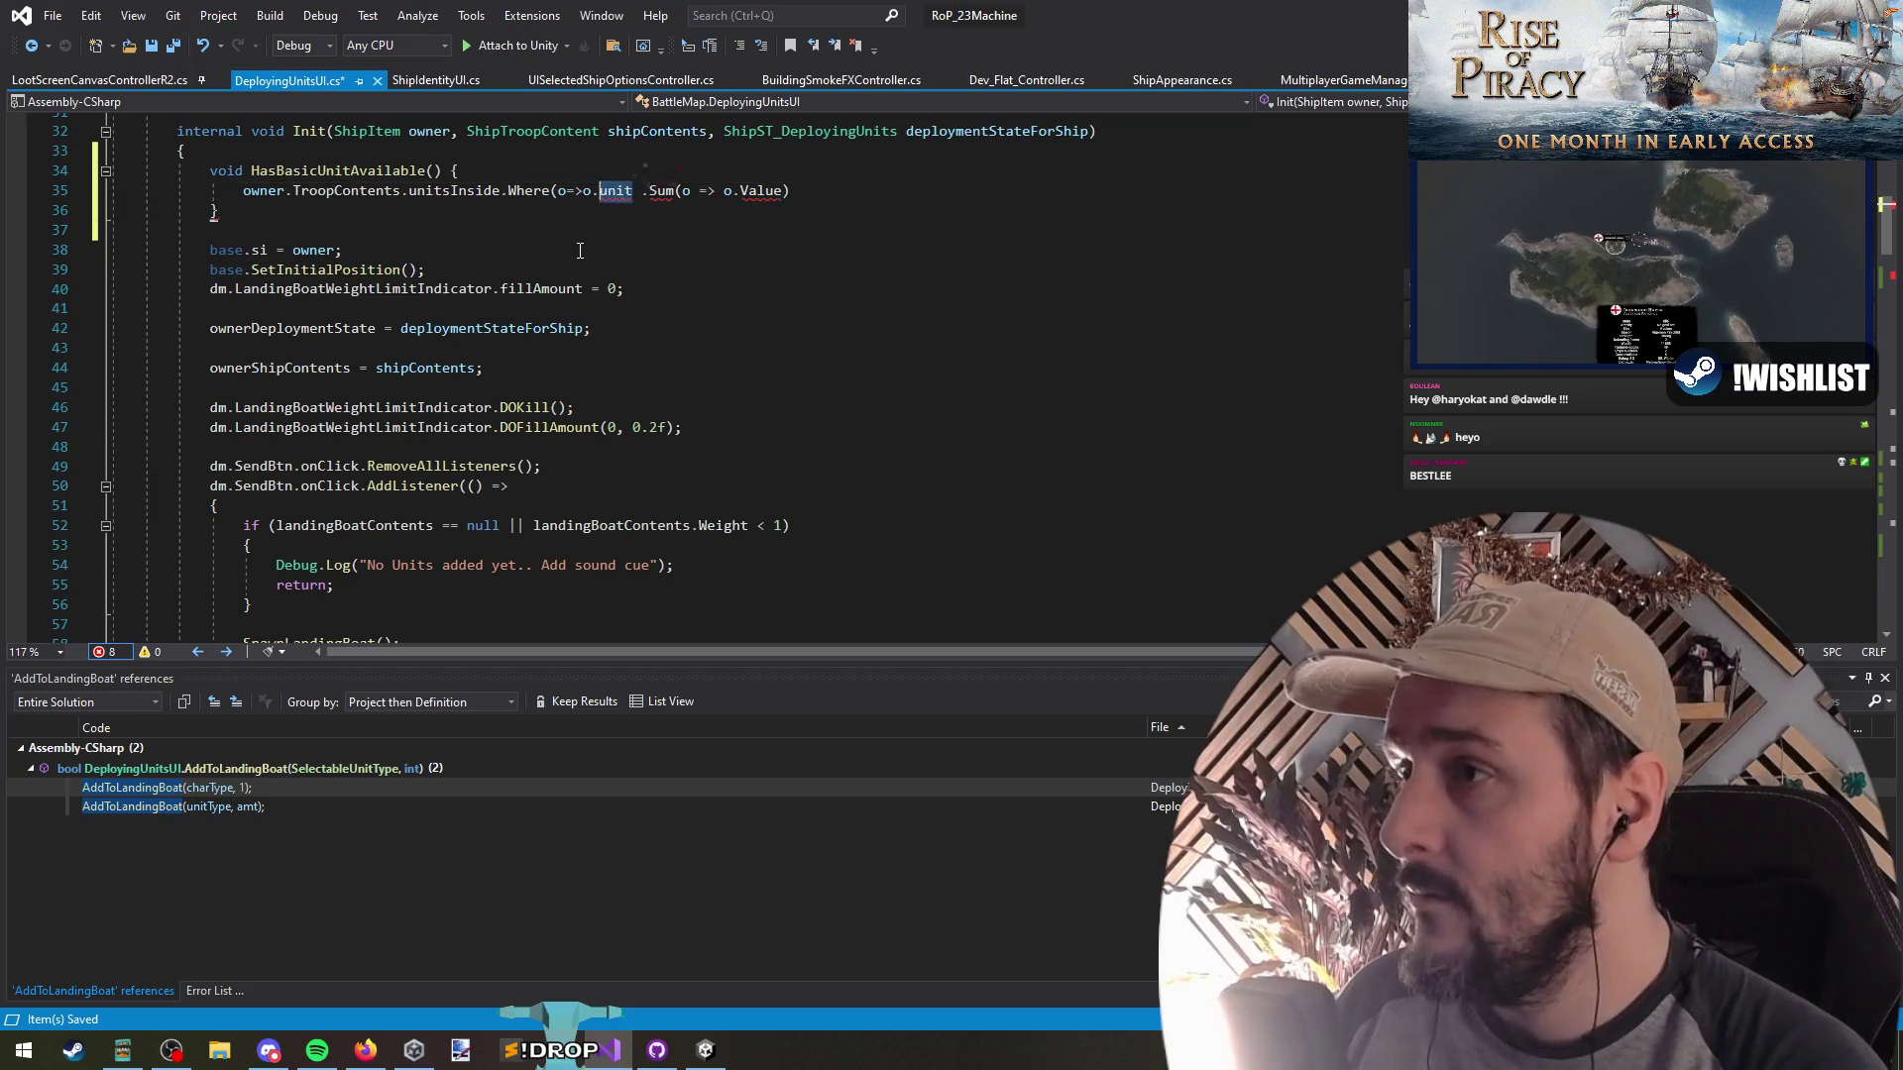
{"action": "key", "text": "BackSpace"}
{"action": "key", "text": "BackSpace"}
{"action": "key", "text": "BackSpace"}
{"action": "key", "text": "Left"}
{"action": "key", "text": "Left"}
{"action": "type", "text": "o."}
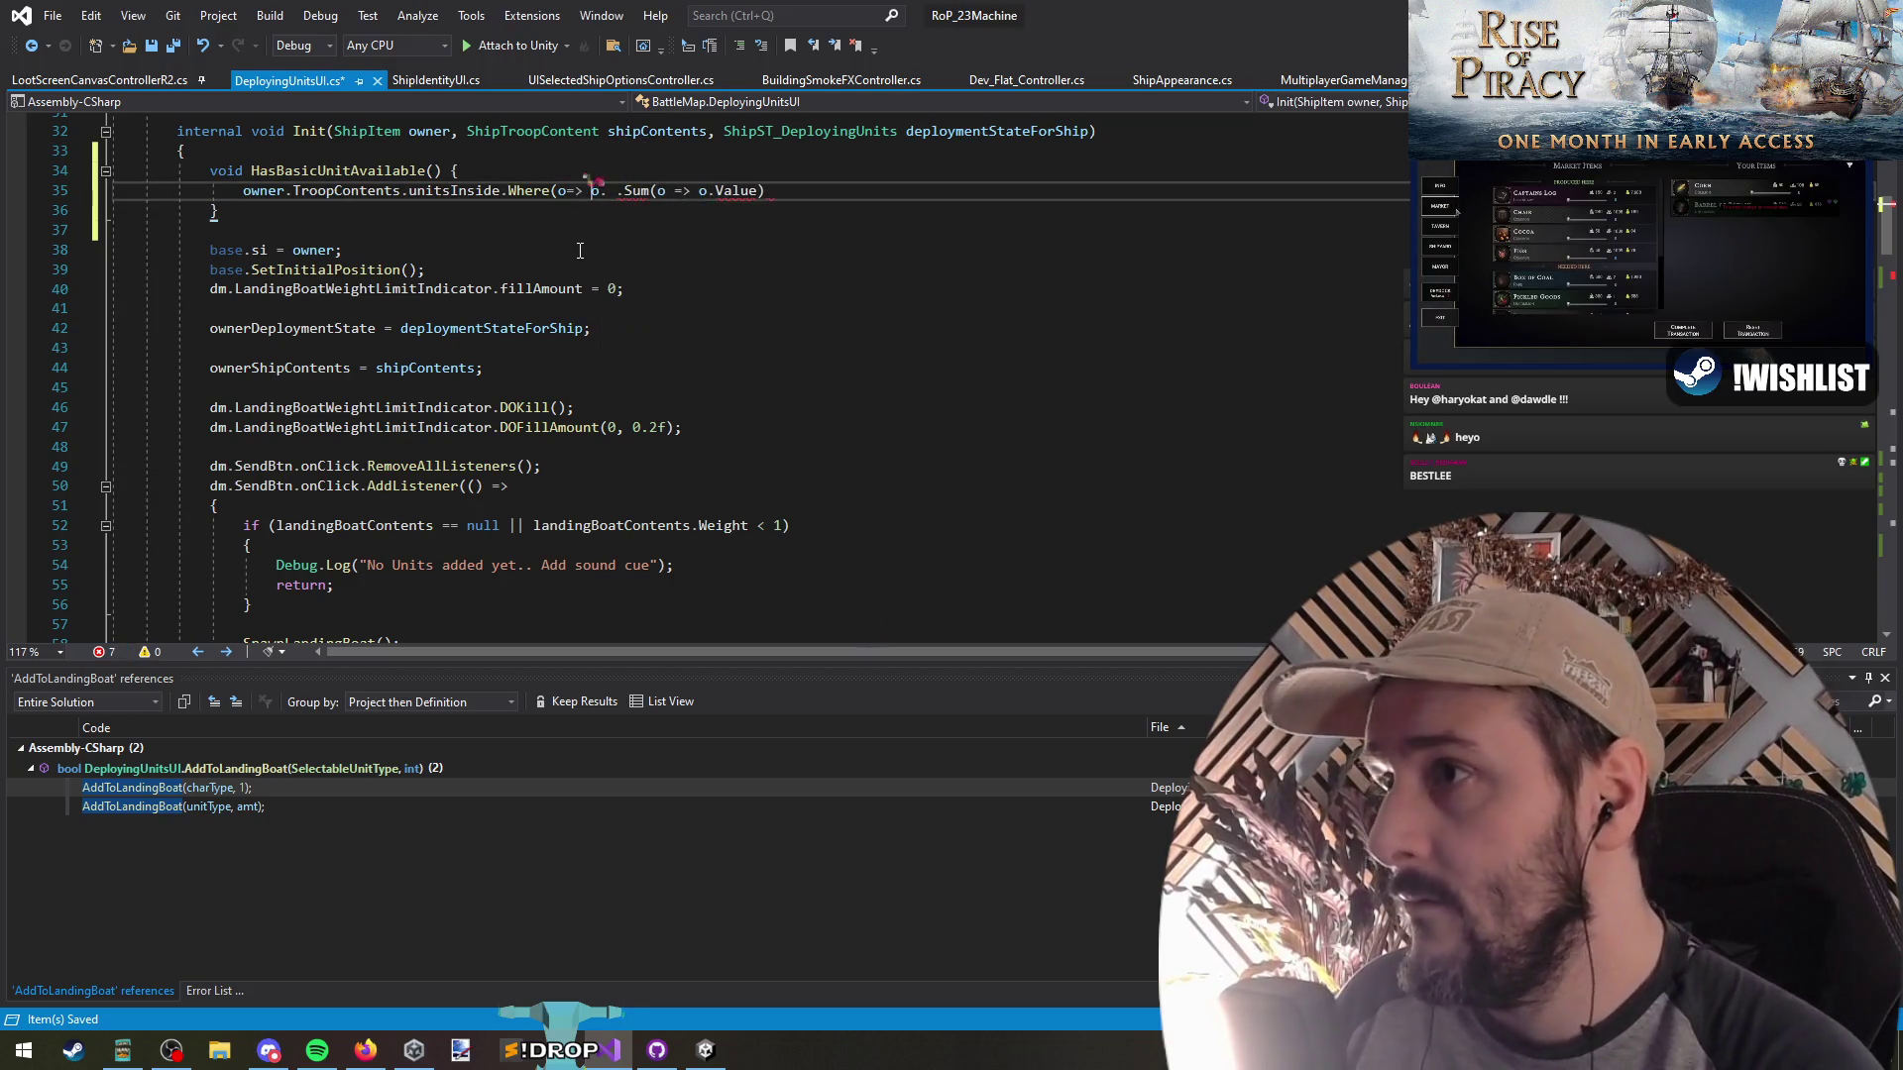
{"action": "type", "text": "Key"}
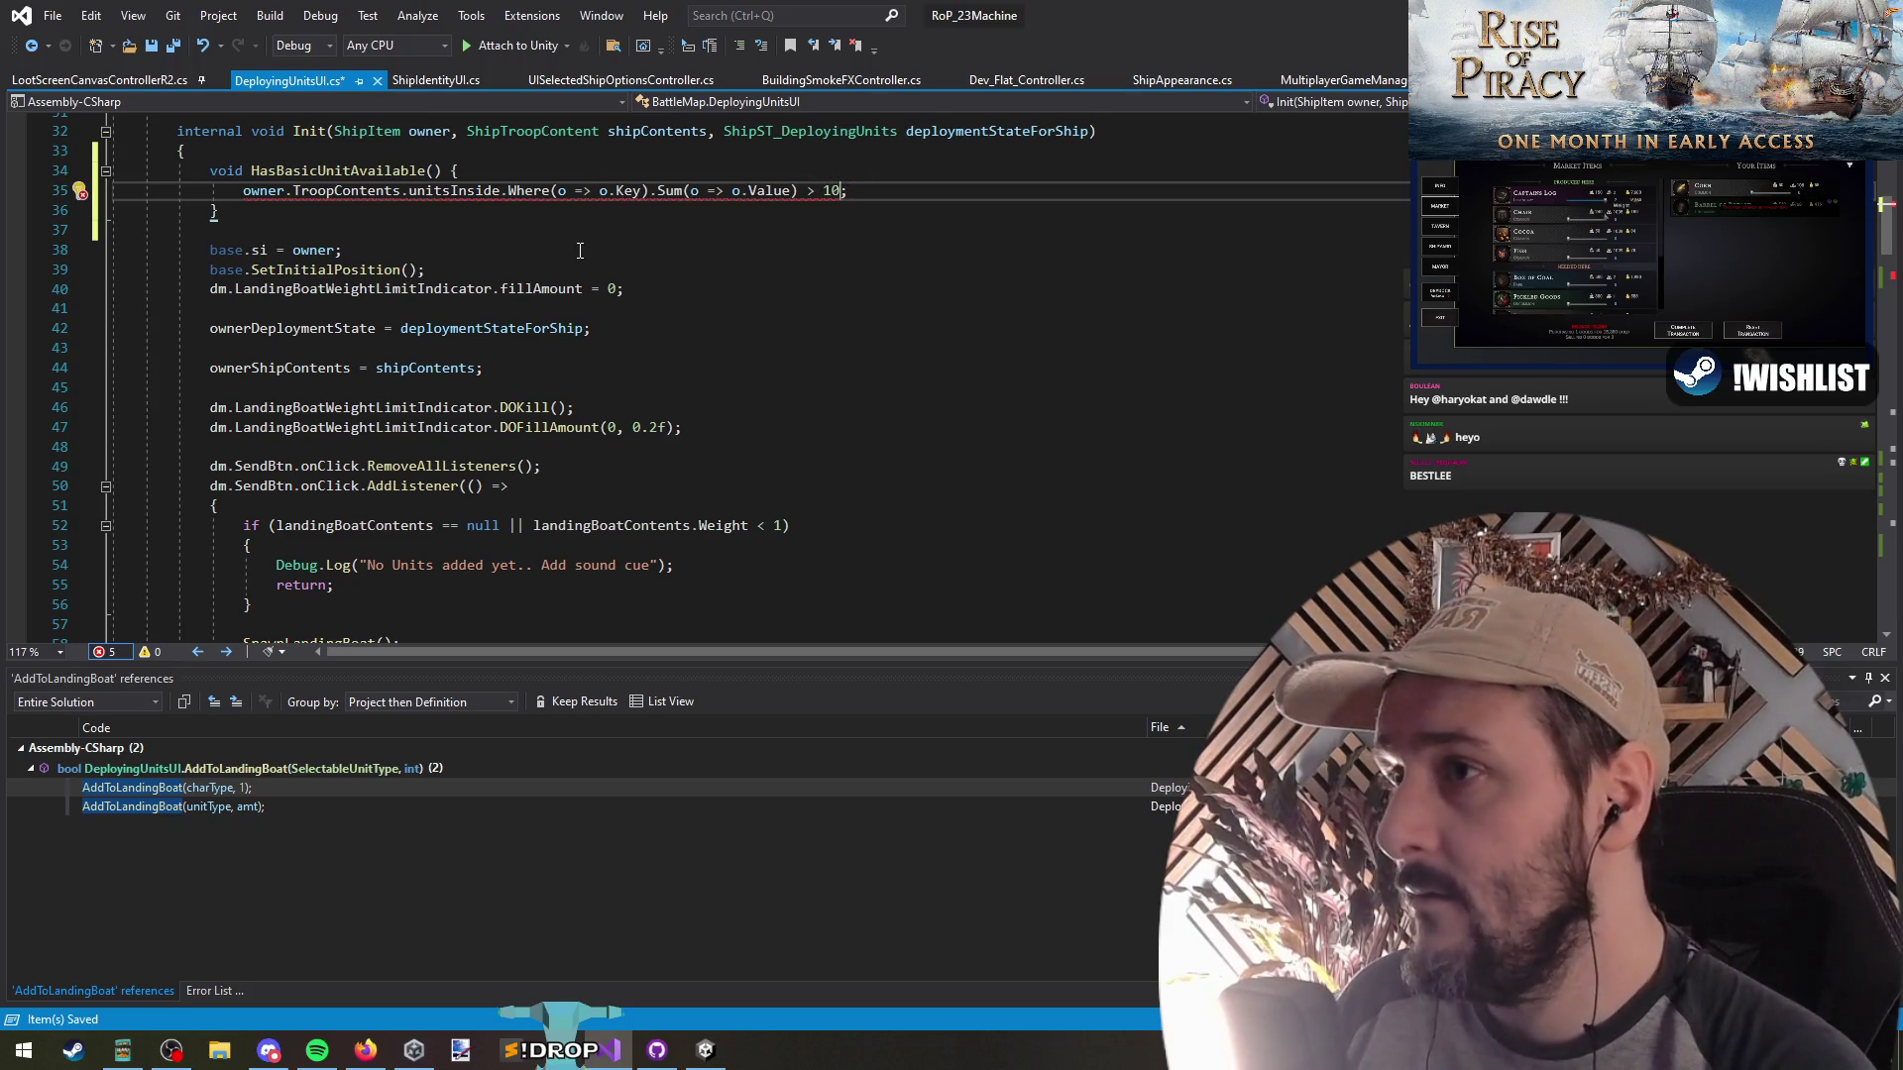
{"action": "type", "text": "=>"}
Change the return type to bool and turn HasBasicUnitAvailable into a one-line => expression
{"action": "key", "text": "Up"}
{"action": "key", "text": "Home"}
{"action": "key", "text": "ctrl+shift+Right"}
{"action": "type", "text": "bool"}
{"action": "key", "text": "End"}
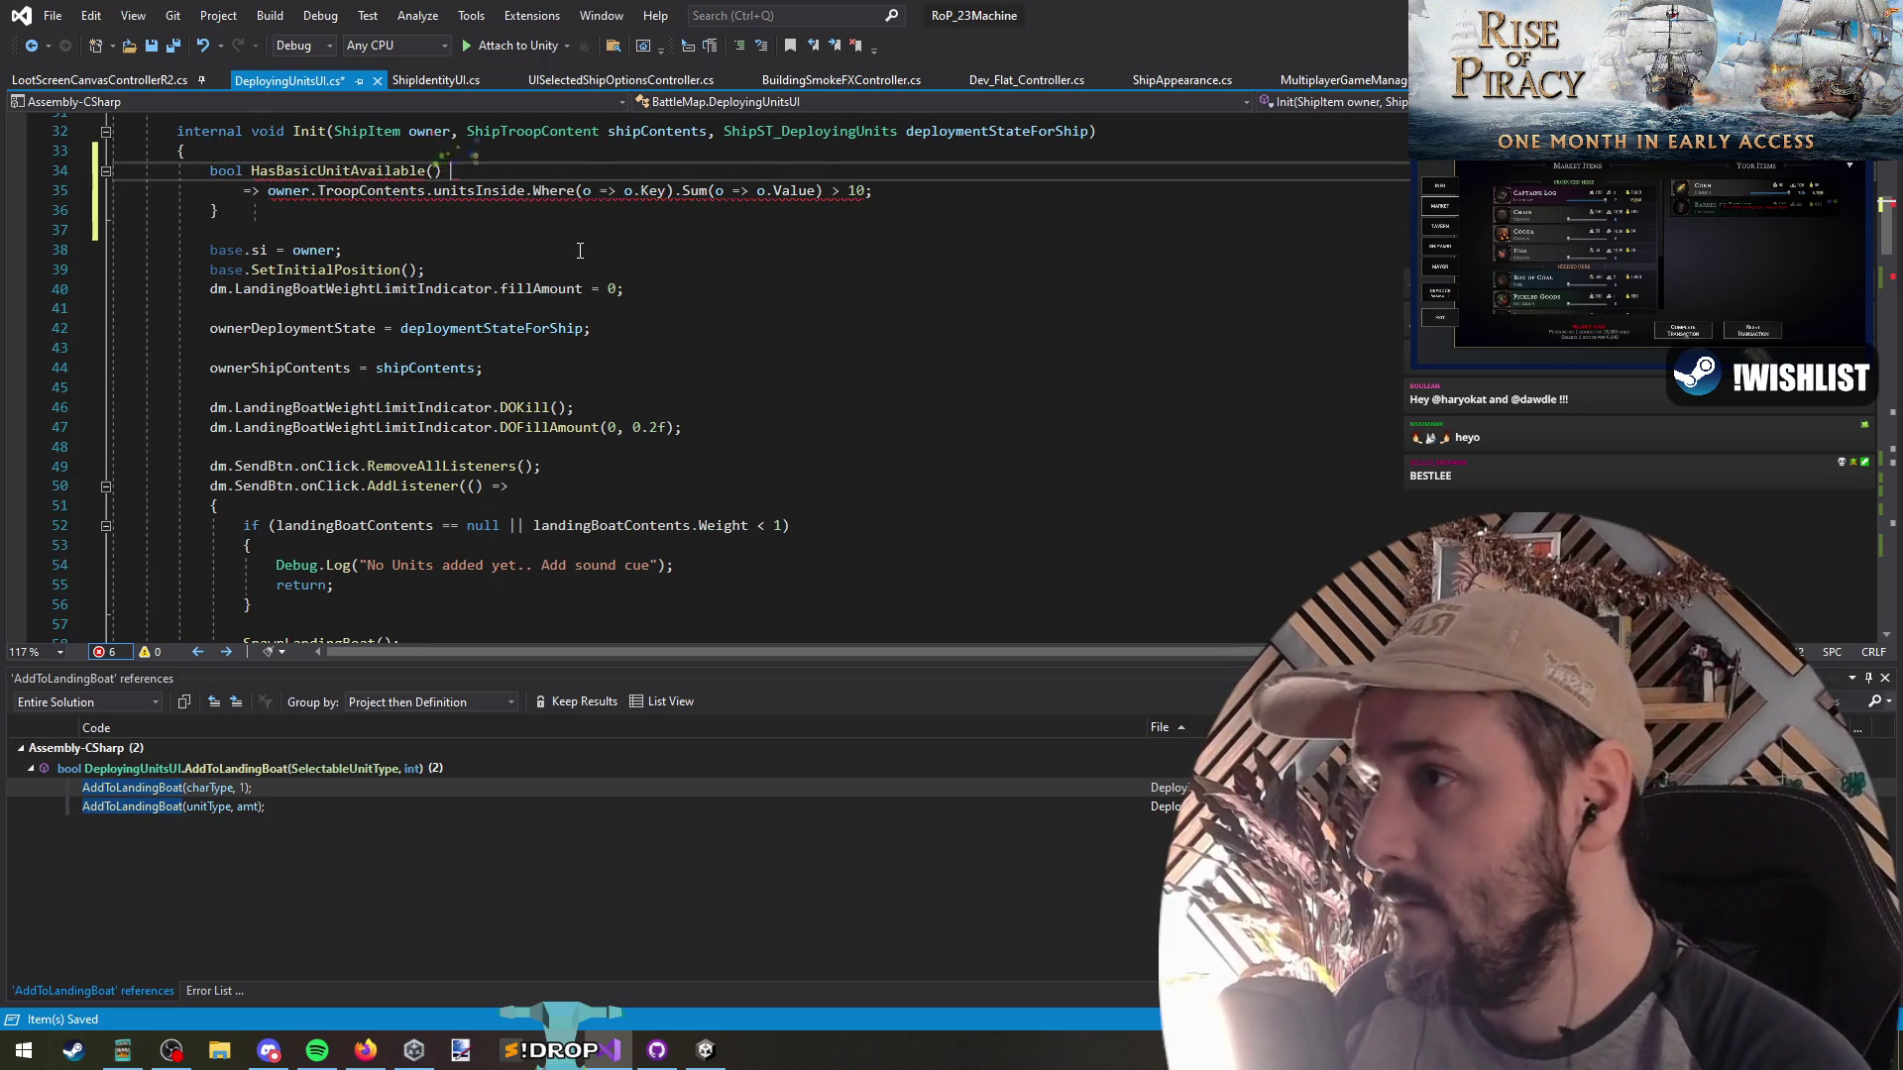
{"action": "key", "text": "Down"}
{"action": "key", "text": "Down"}
{"action": "key", "text": "ctrl+x"}
{"action": "key", "text": "Up"}
{"action": "key", "text": "Up"}
{"action": "key", "text": "End"}
{"action": "key", "text": "Delete"}
{"action": "key", "text": "Down"}
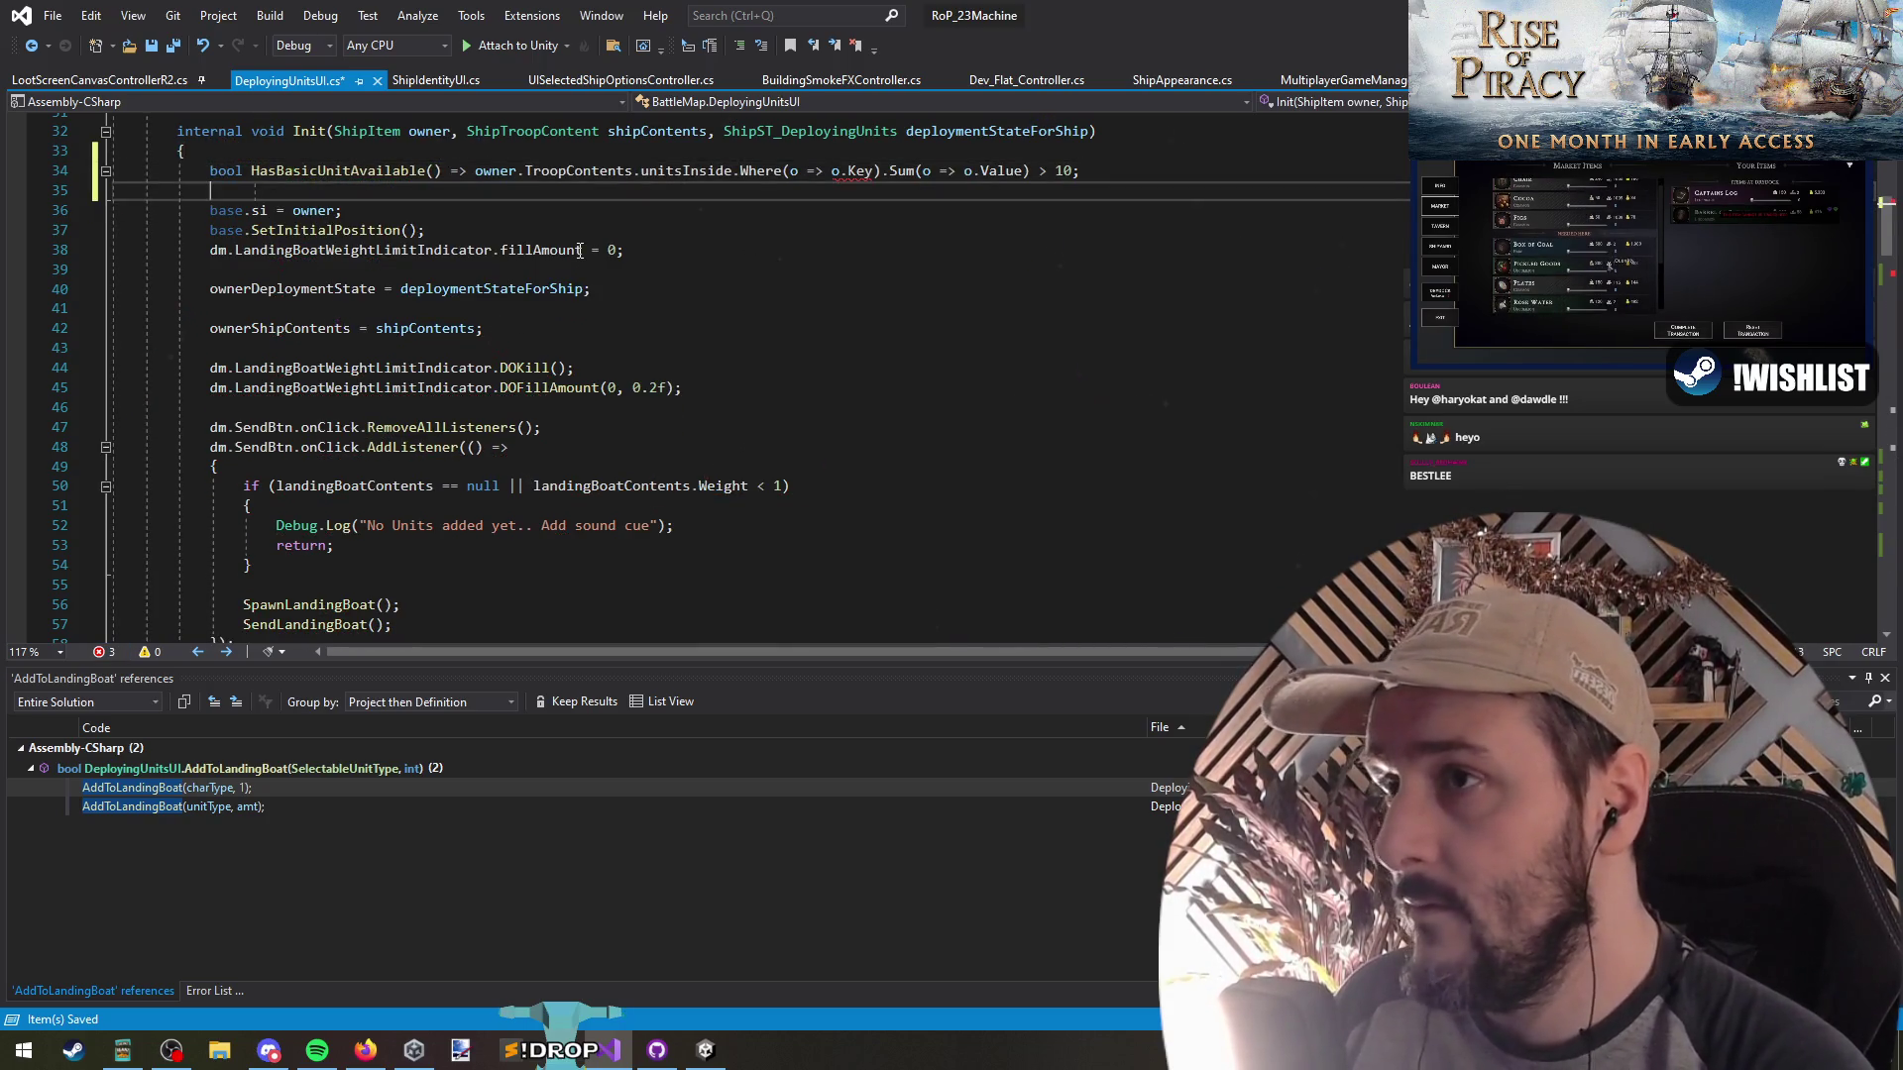
Make the filter condition BasicUnitTypes.Contains(o.Key)
{"action": "left_click", "coordinate": [874, 170]}
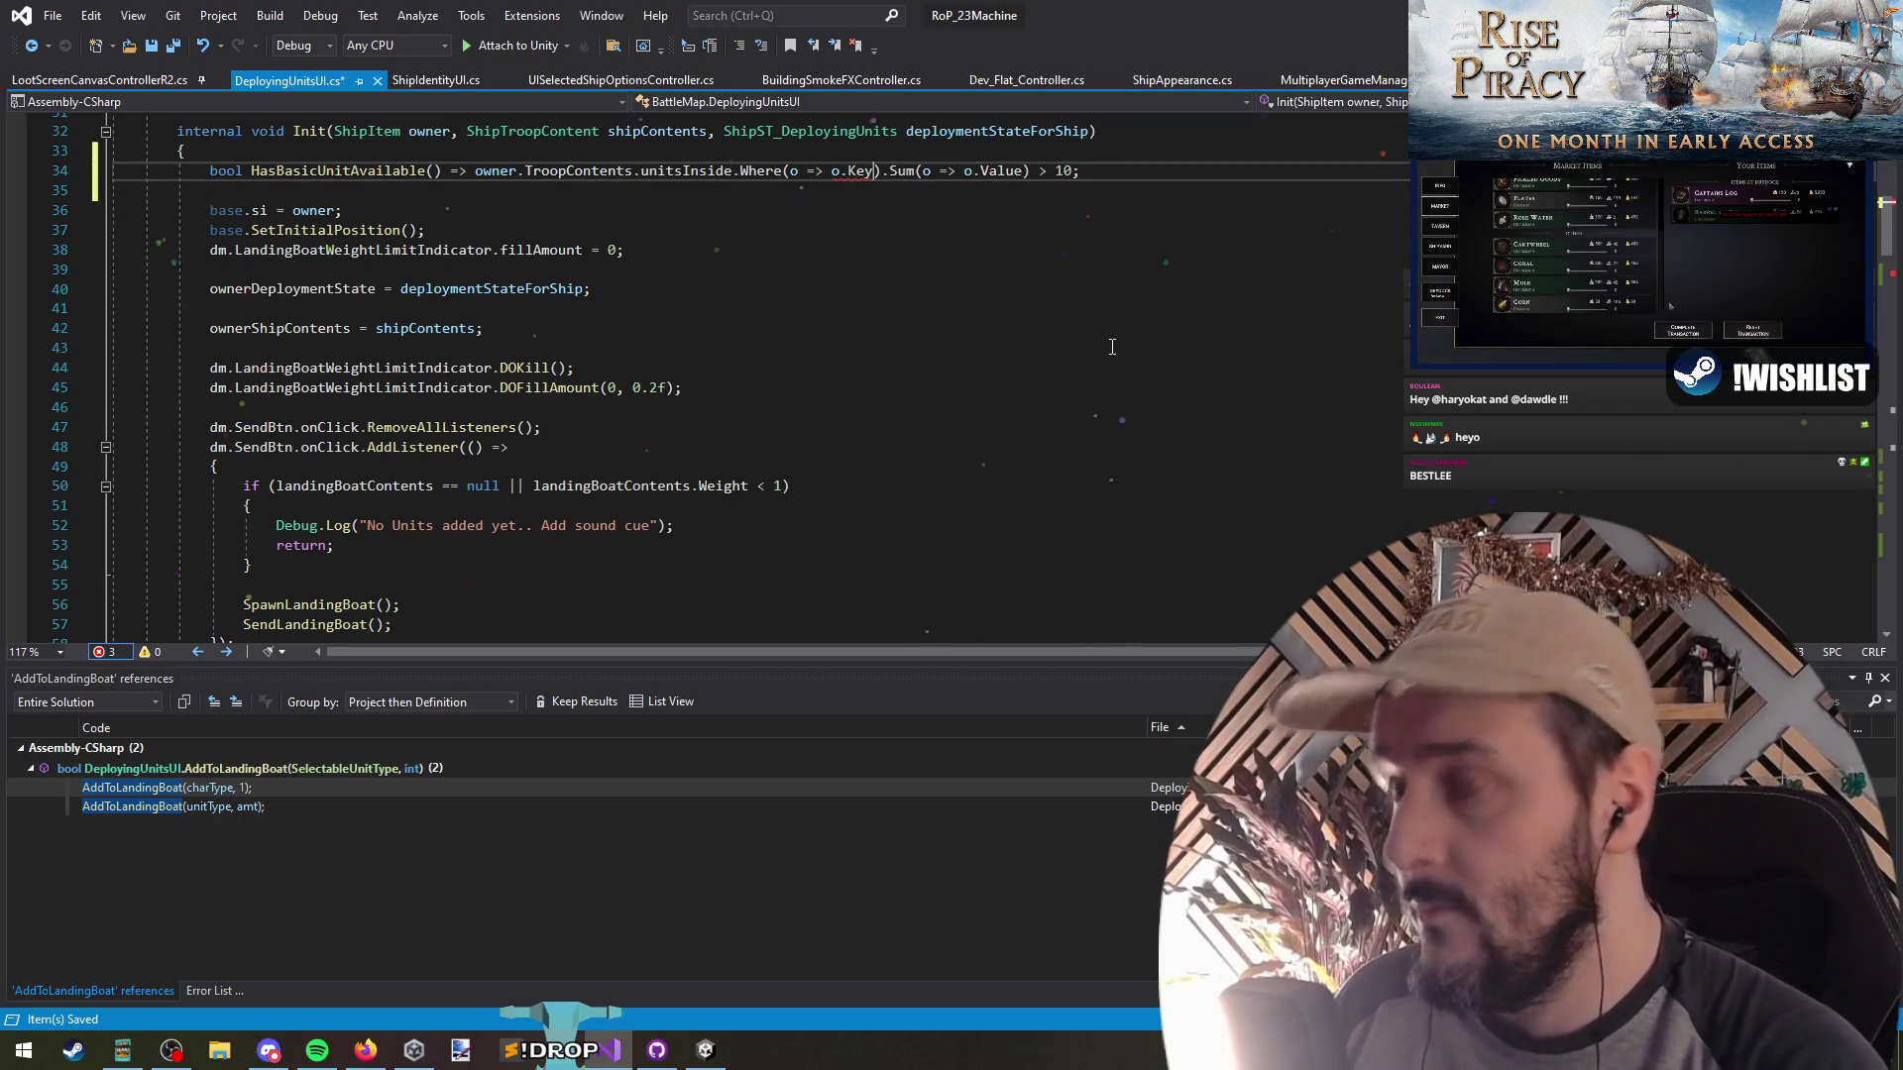
{"action": "key", "text": "BackSpace"}
{"action": "key", "text": "ctrl+Left"}
{"action": "key", "text": "ctrl+Left"}
{"action": "key", "text": "ctrl+Left"}
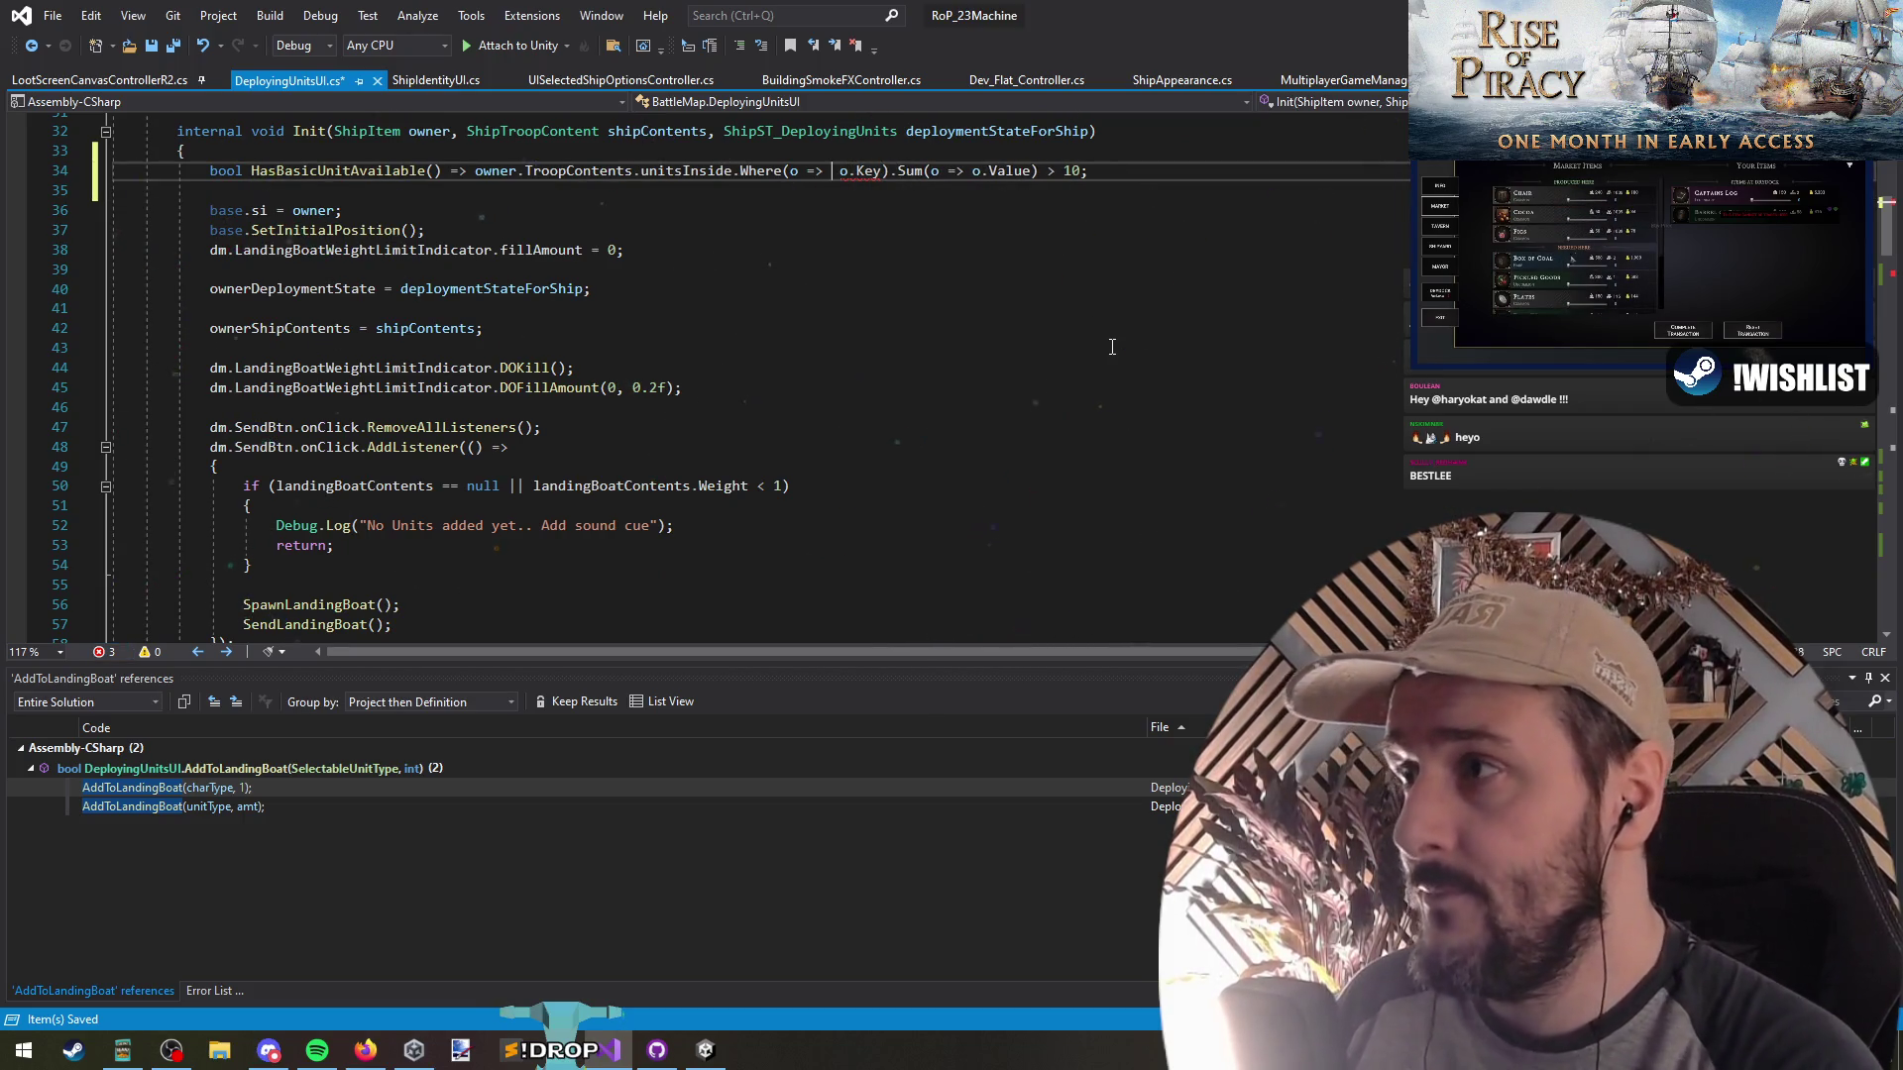
{"action": "type", "text": "Ent"}
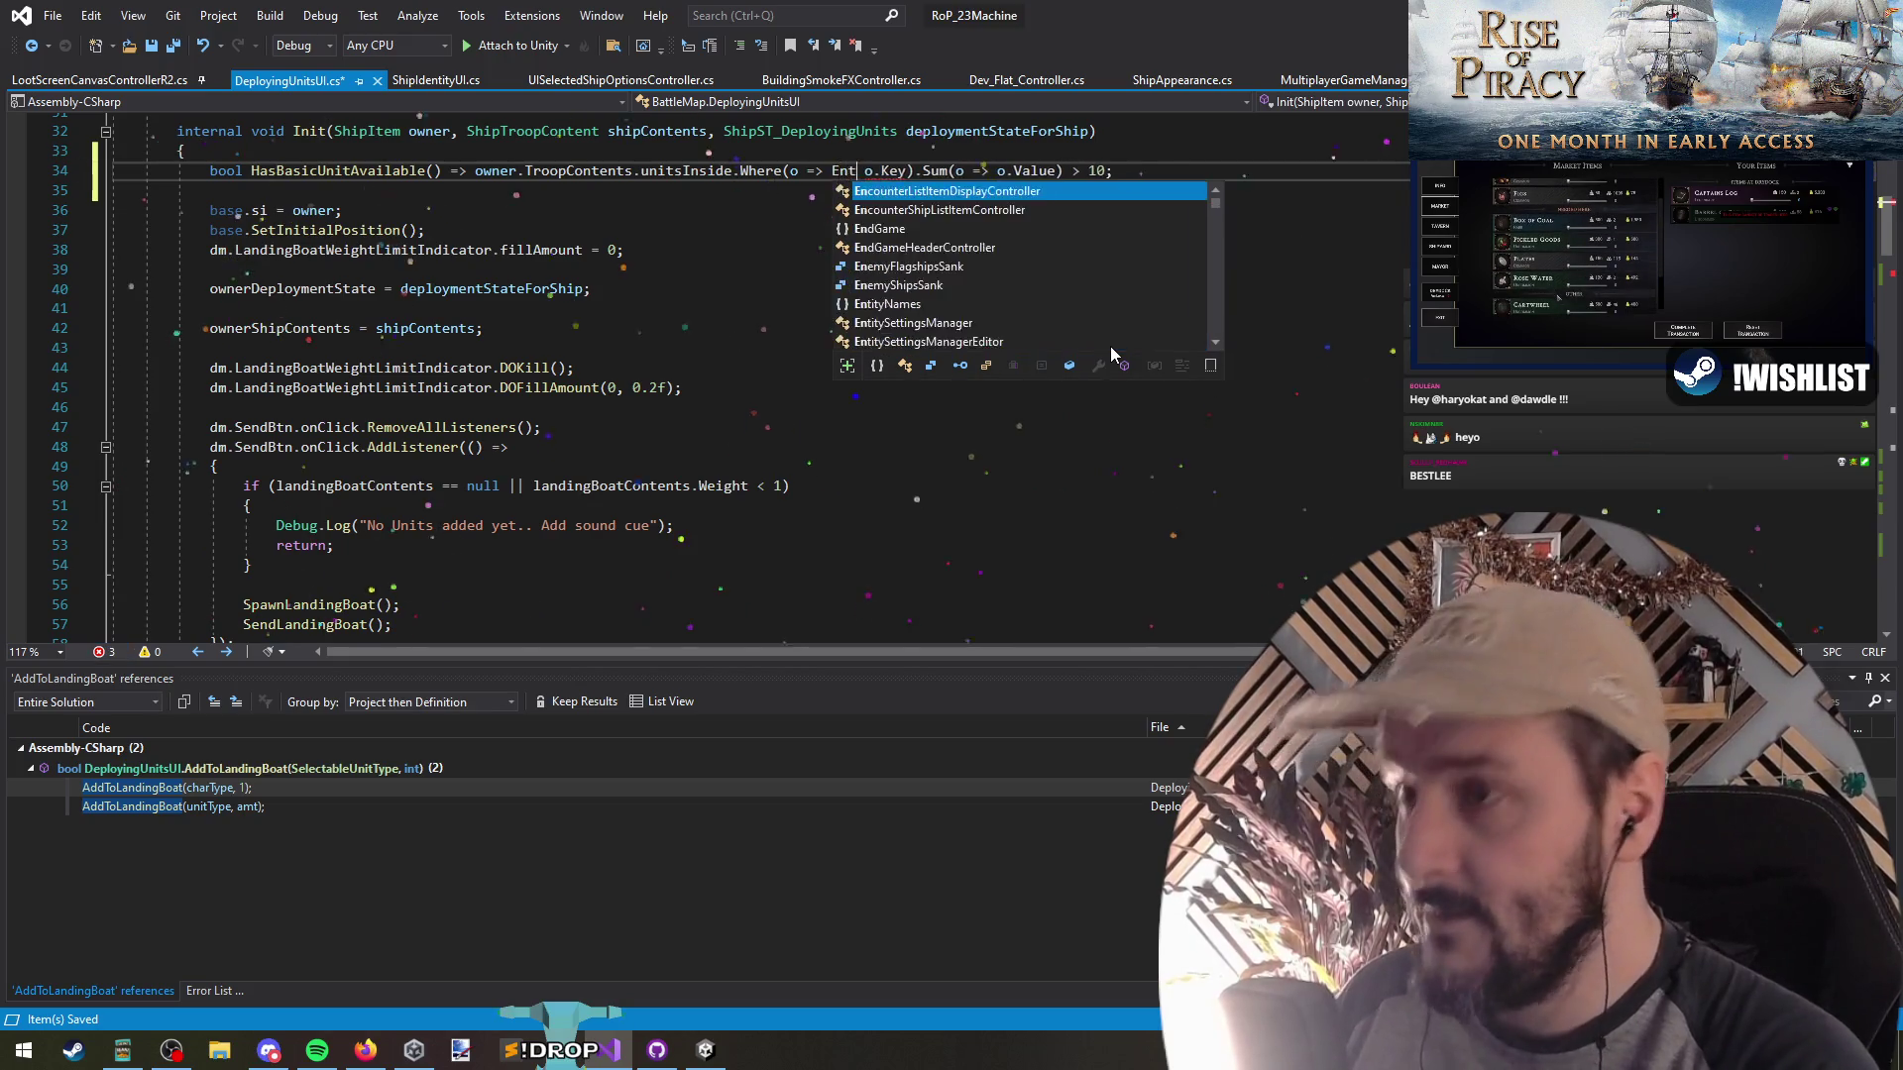
{"action": "type", "text": "itySettingsManager"}
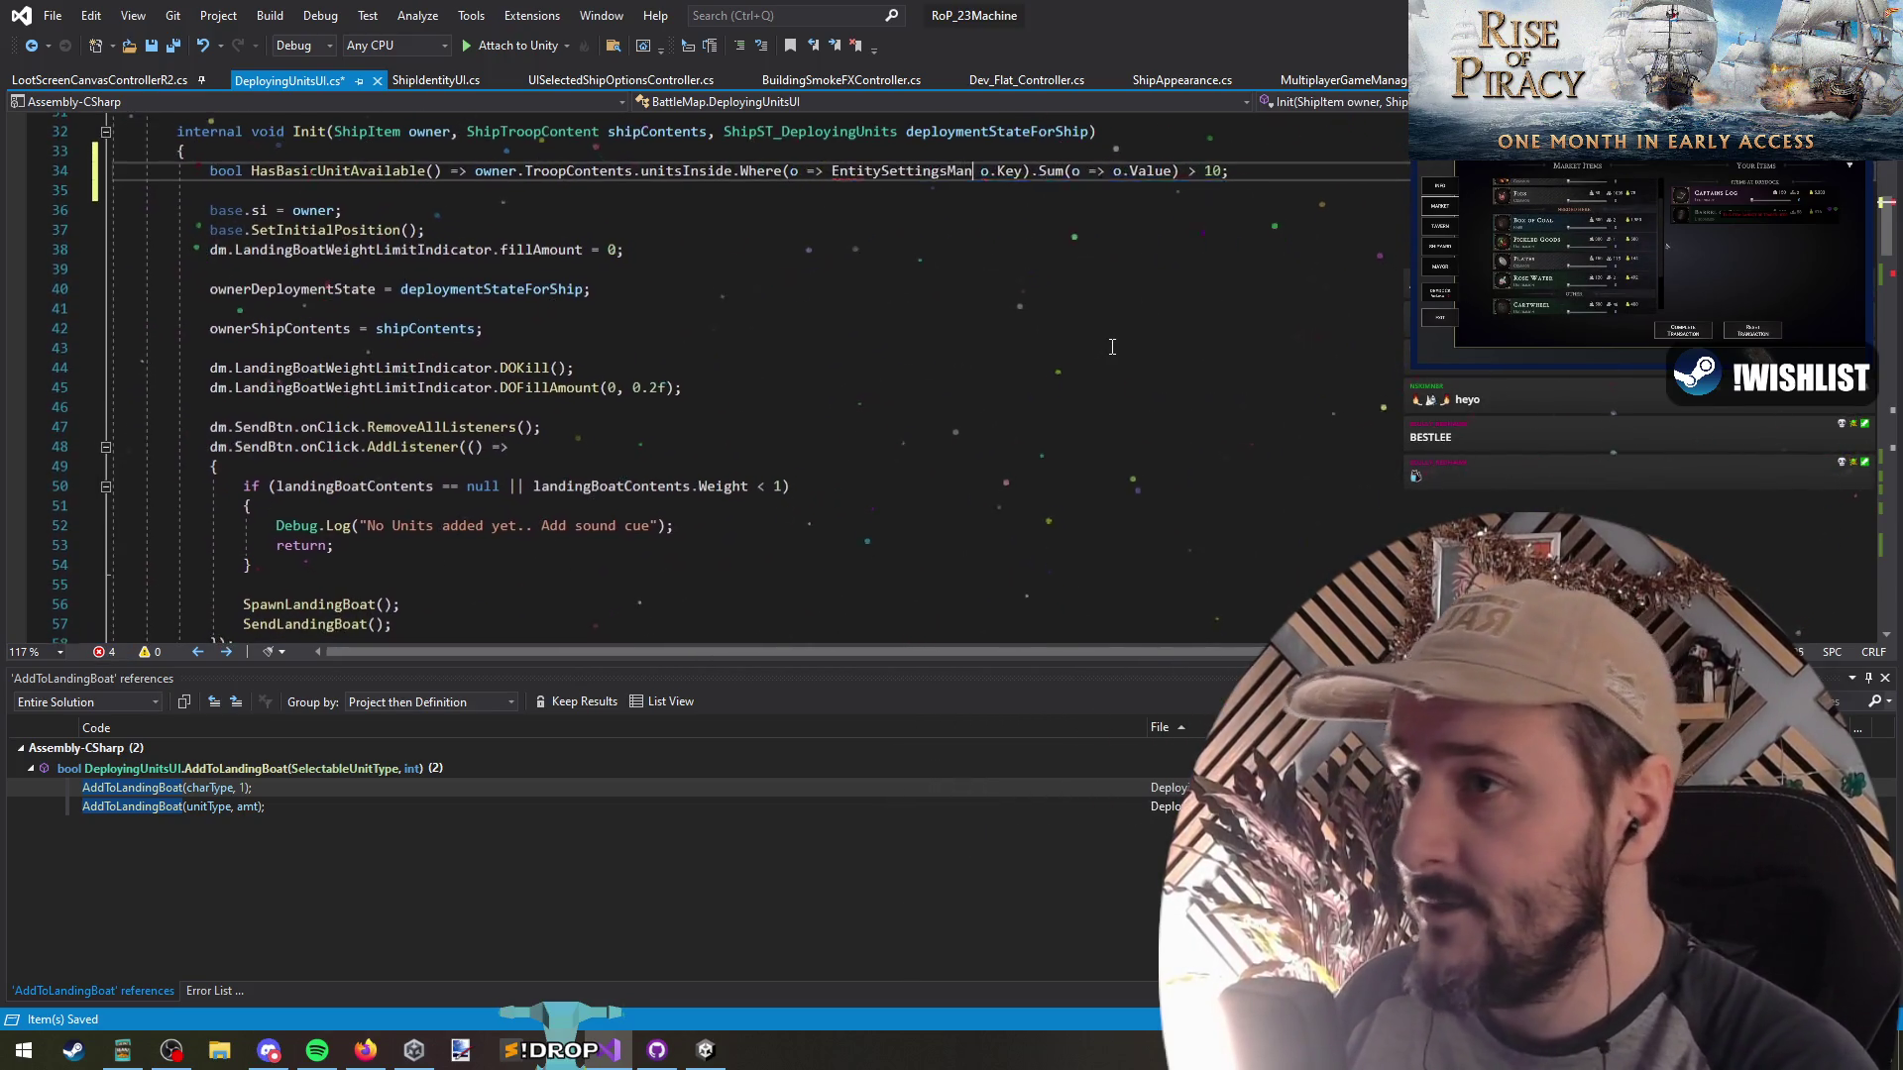
{"action": "type", "text": ".Charac"}
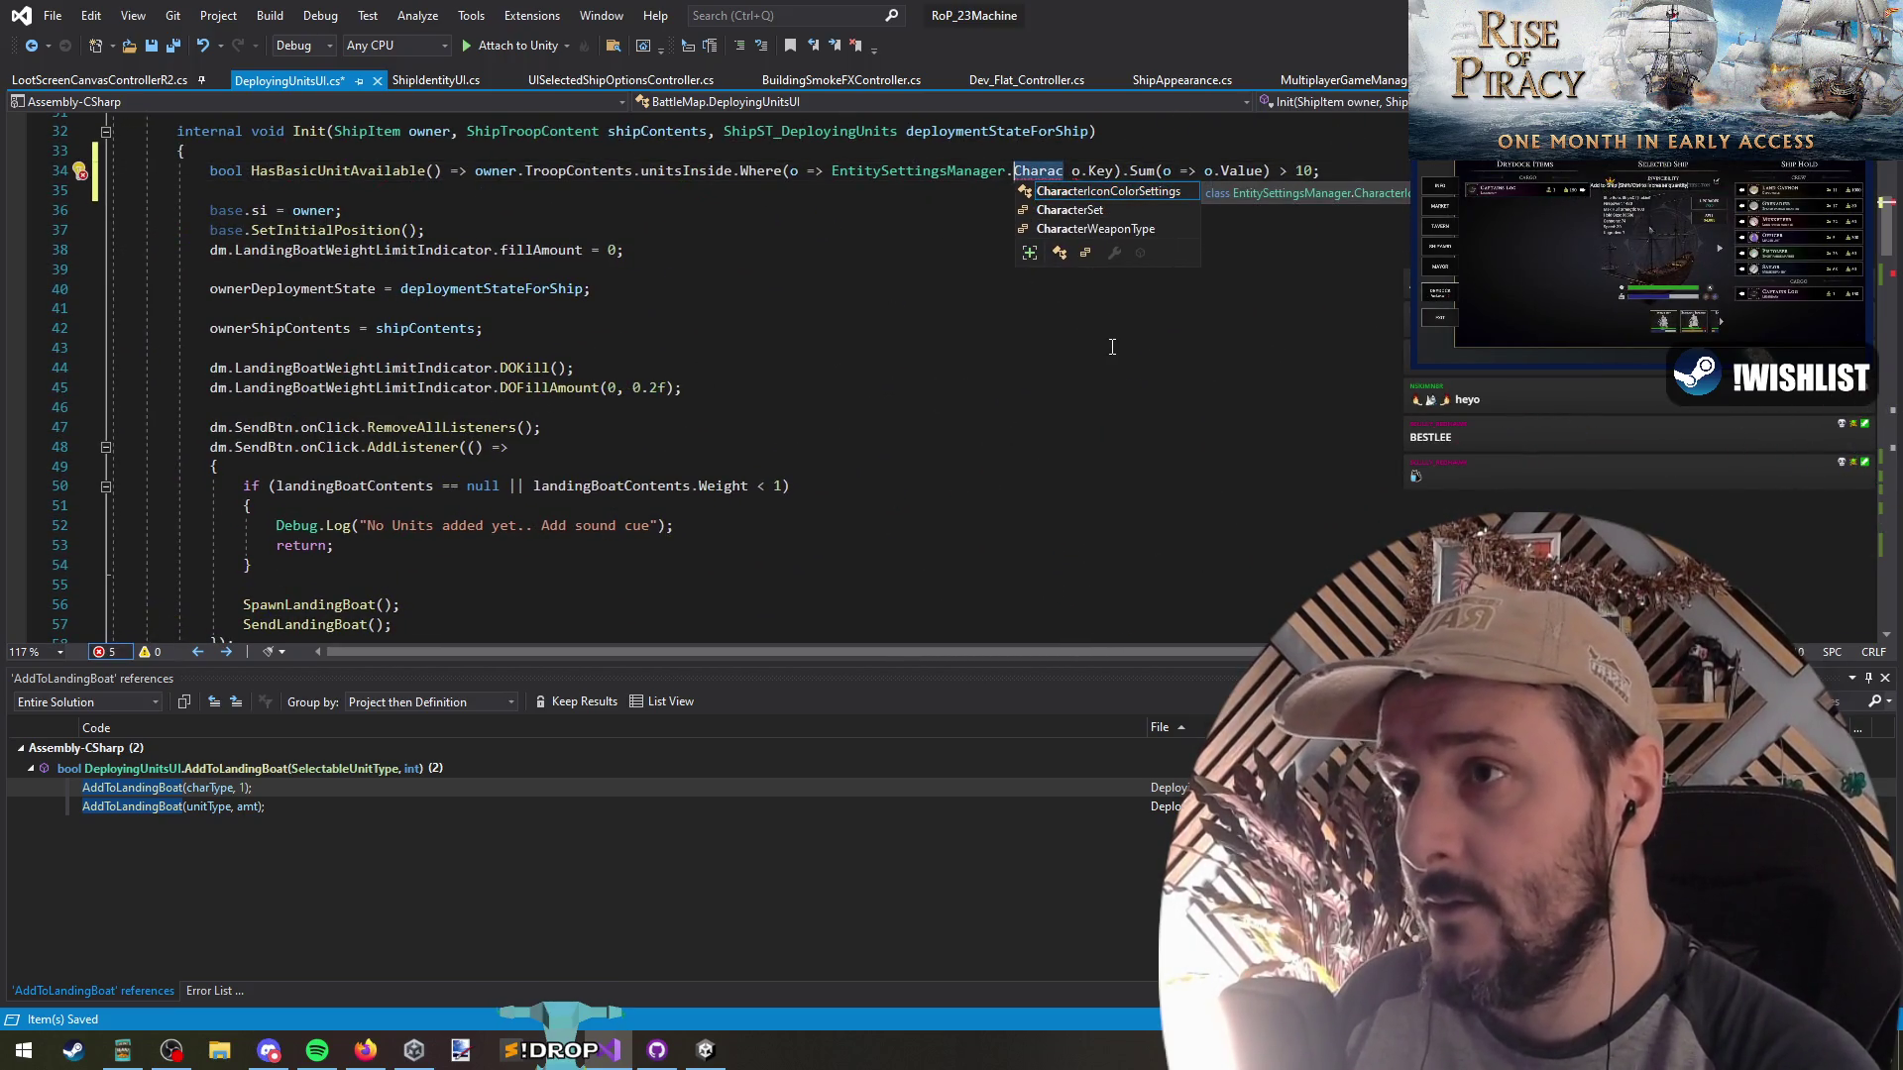
{"action": "key", "text": "ctrl+BackSpace"}
{"action": "type", "text": "Basi"}
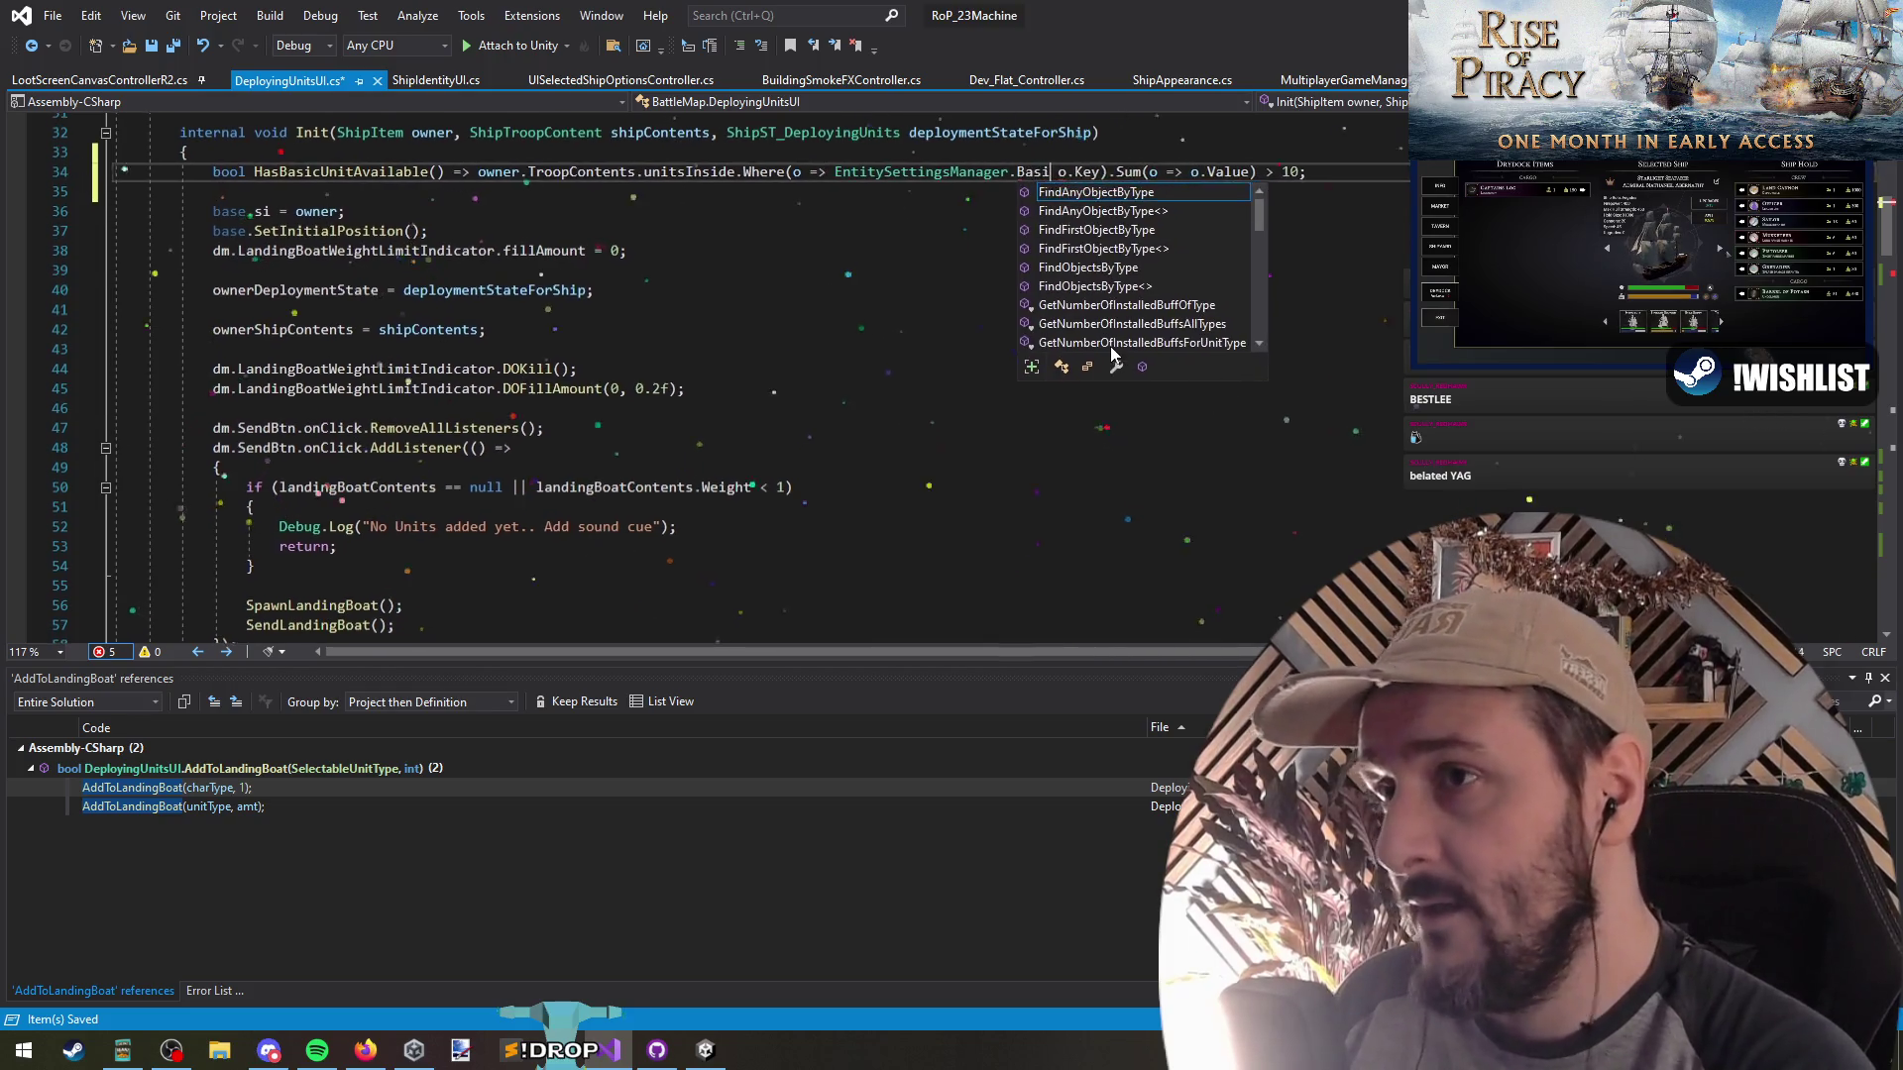
{"action": "type", "text": "cUnitTypes"}
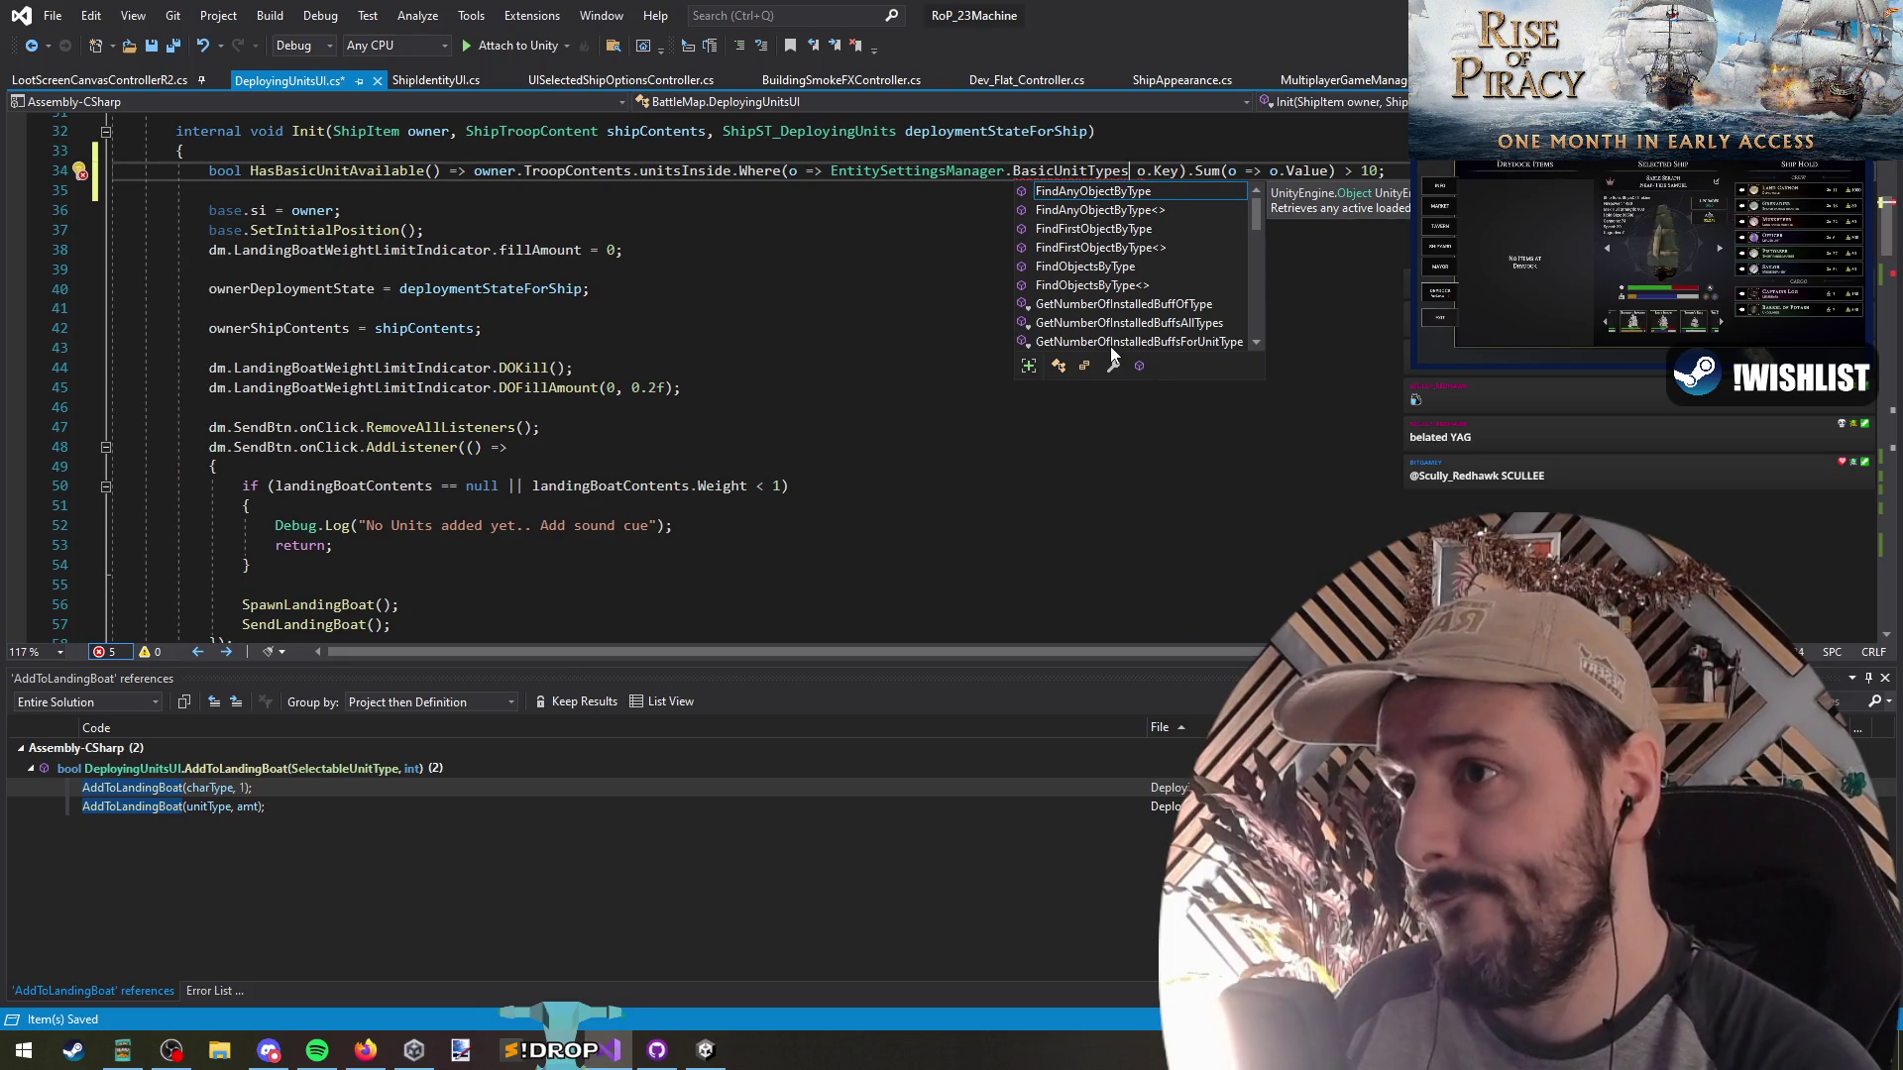
{"action": "key", "text": "Left"}
{"action": "key", "text": "Left"}
{"action": "key", "text": "Left"}
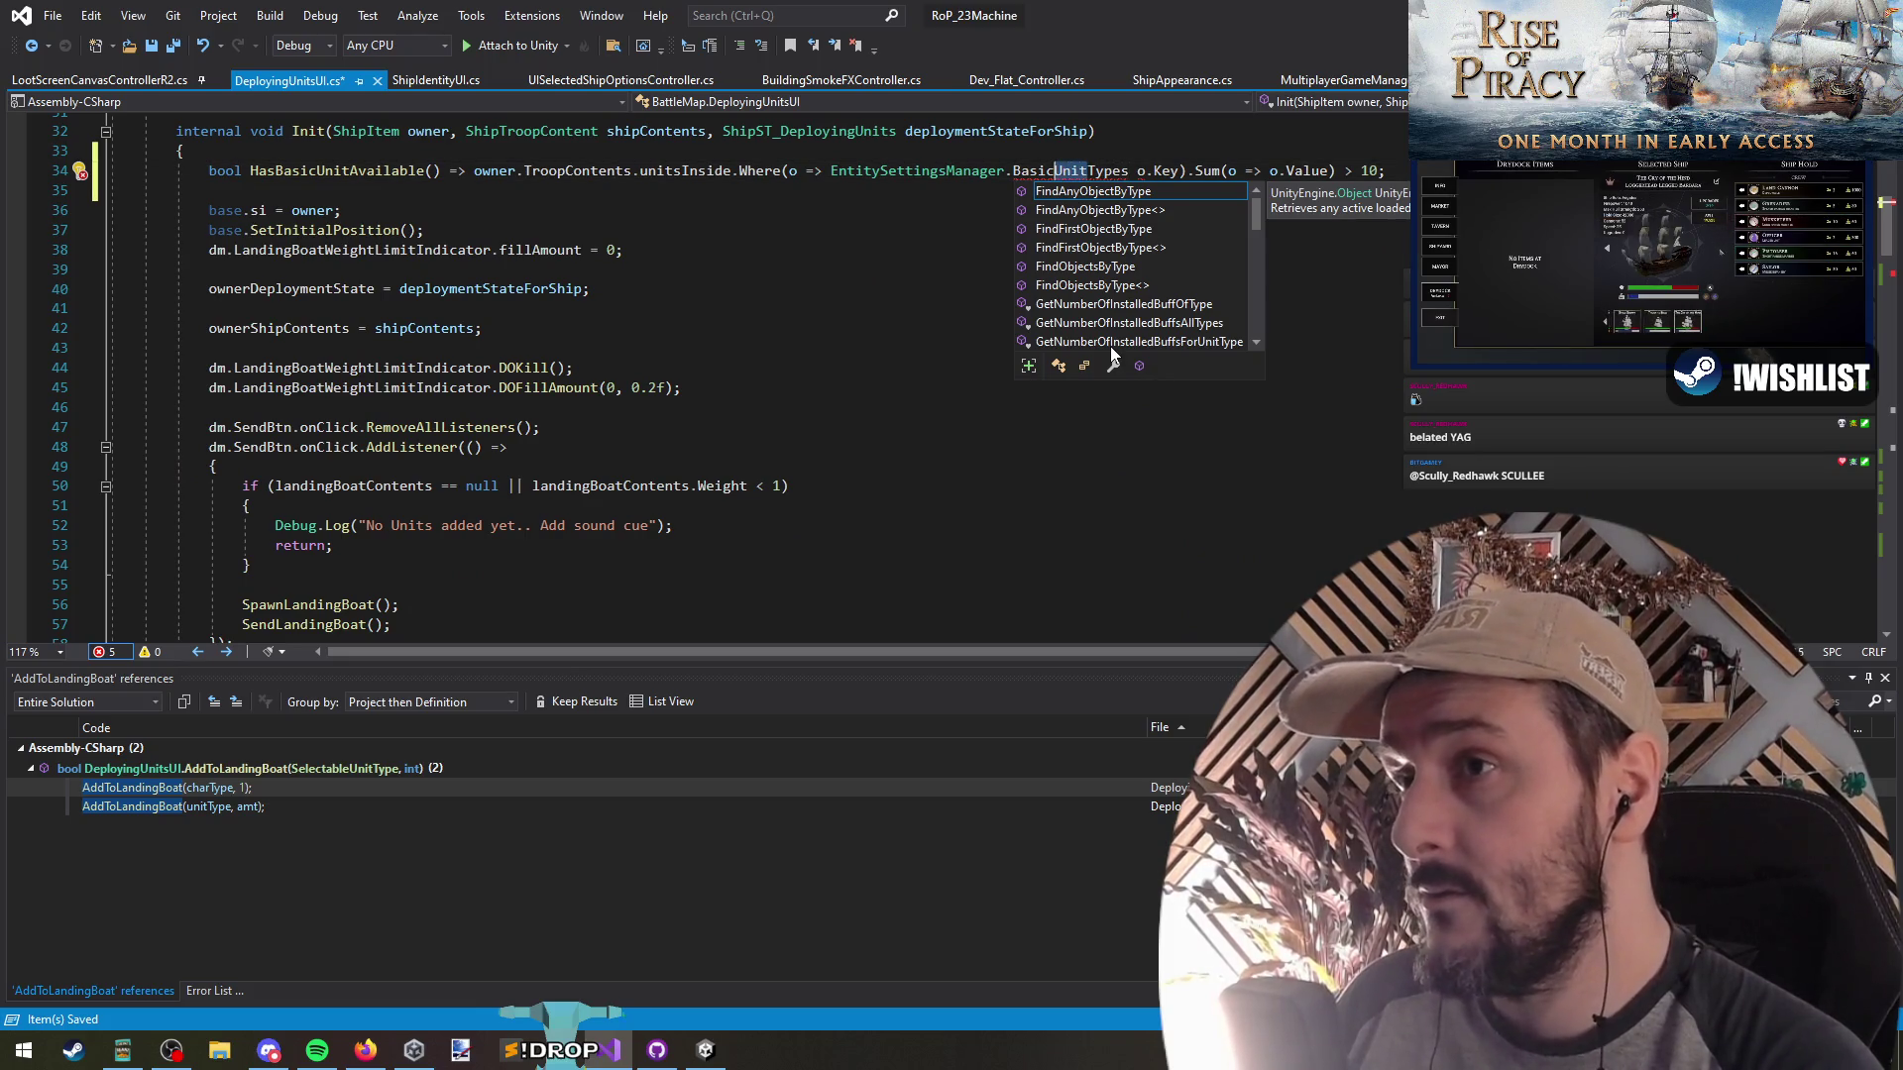
{"action": "type", "text": "Crew"}
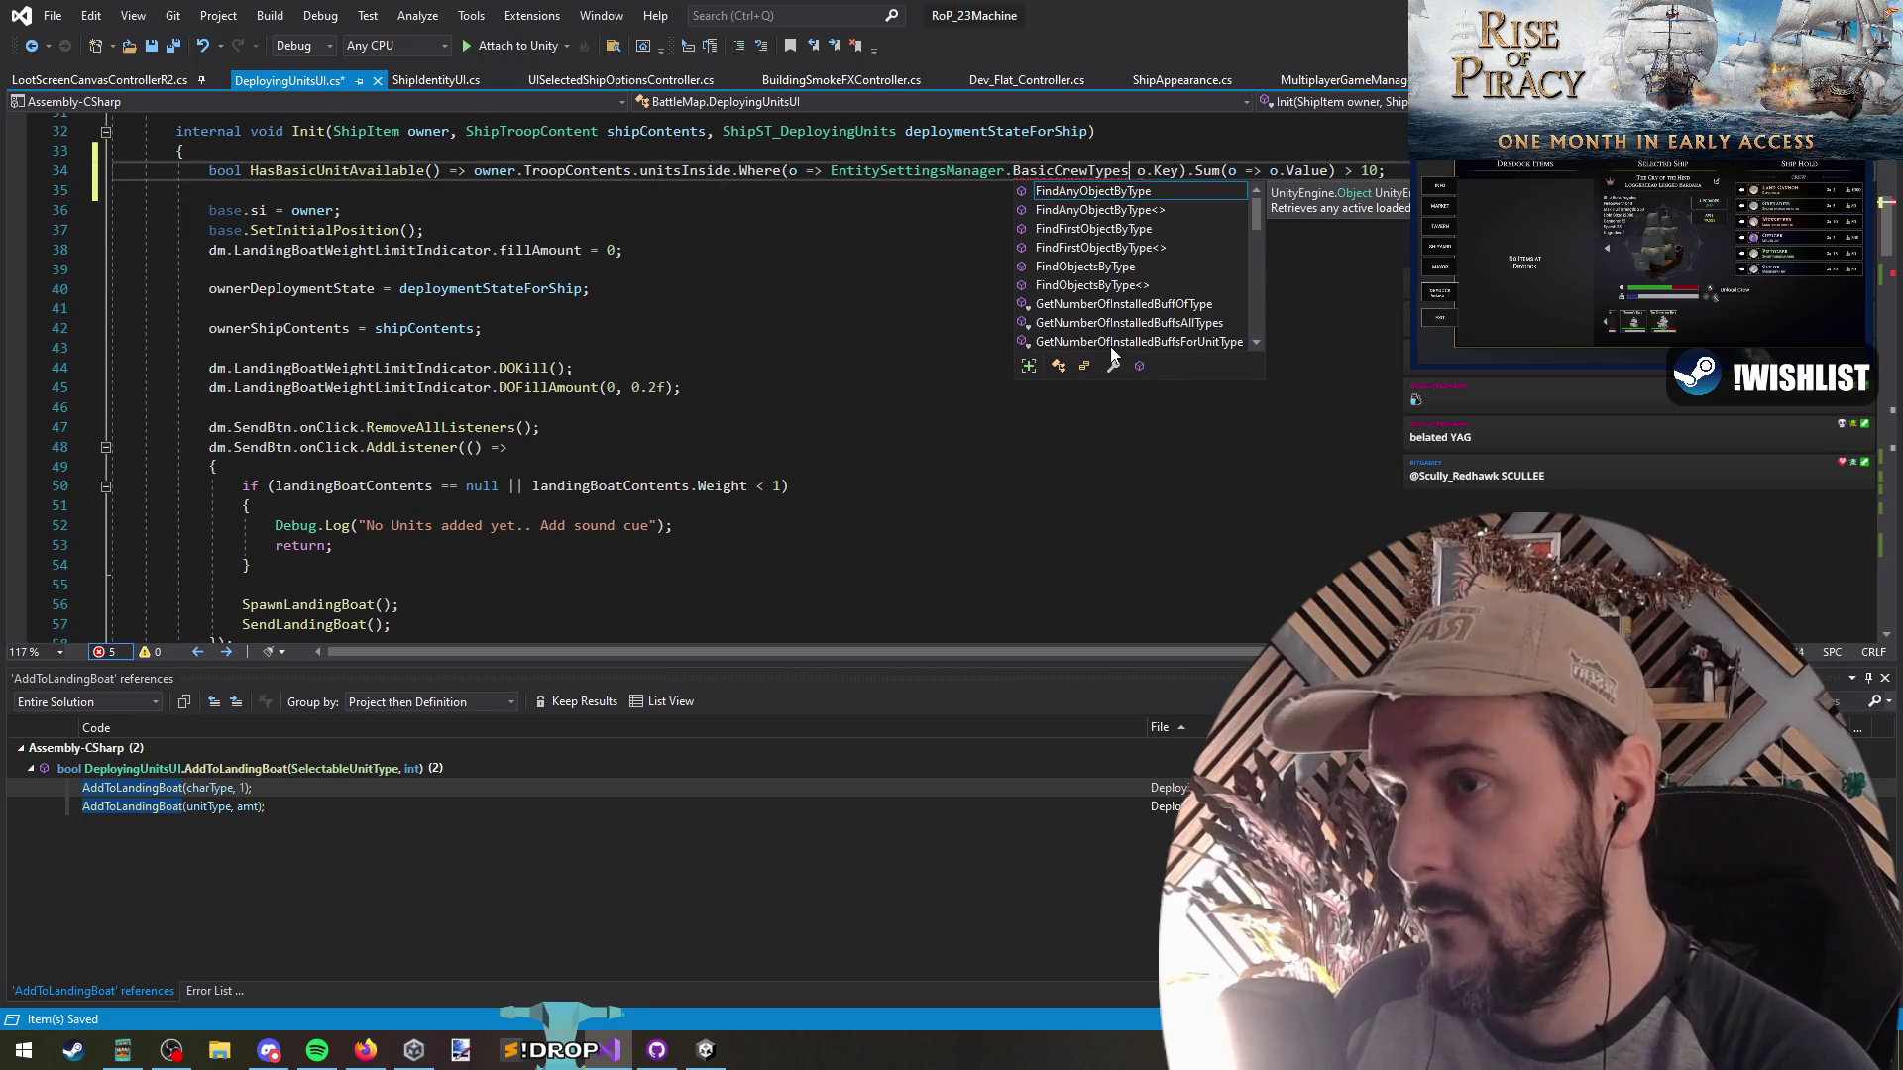
{"action": "key", "text": "ctrl+z"}
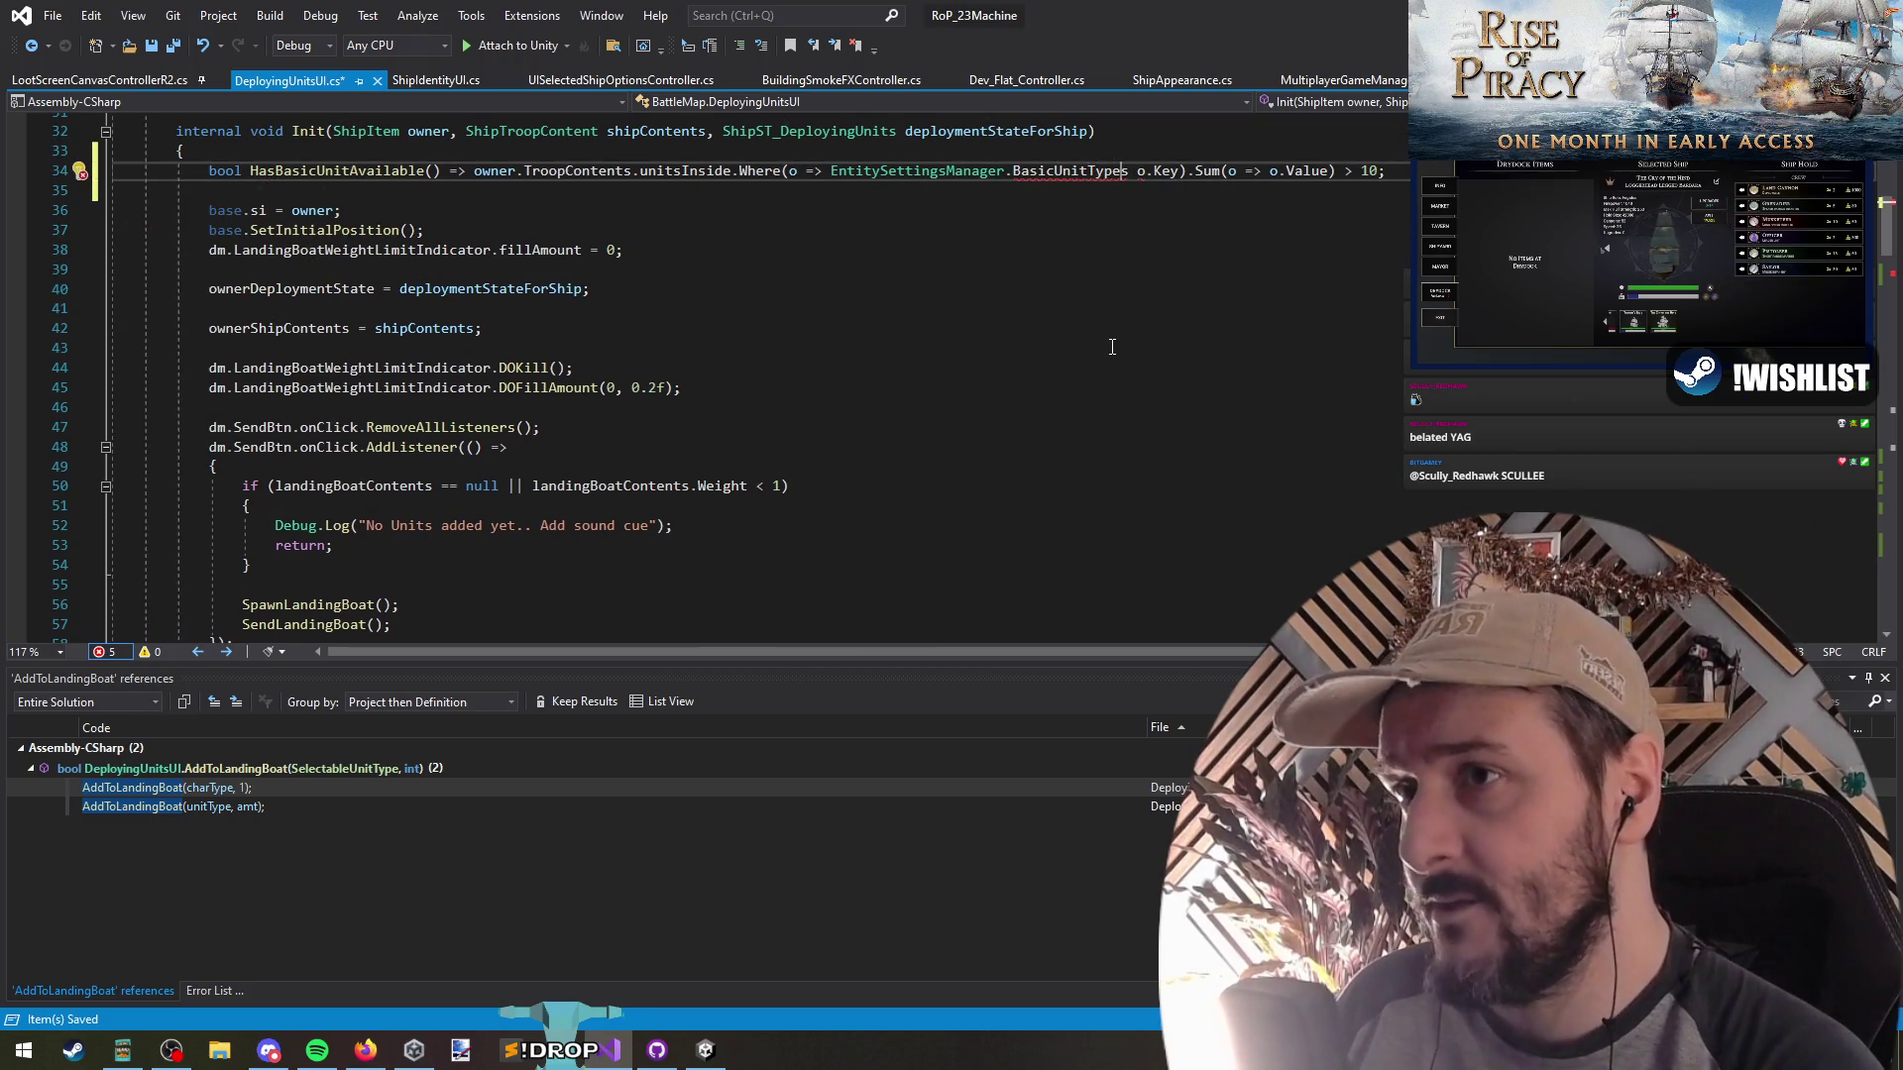
{"action": "type", "text": "("}
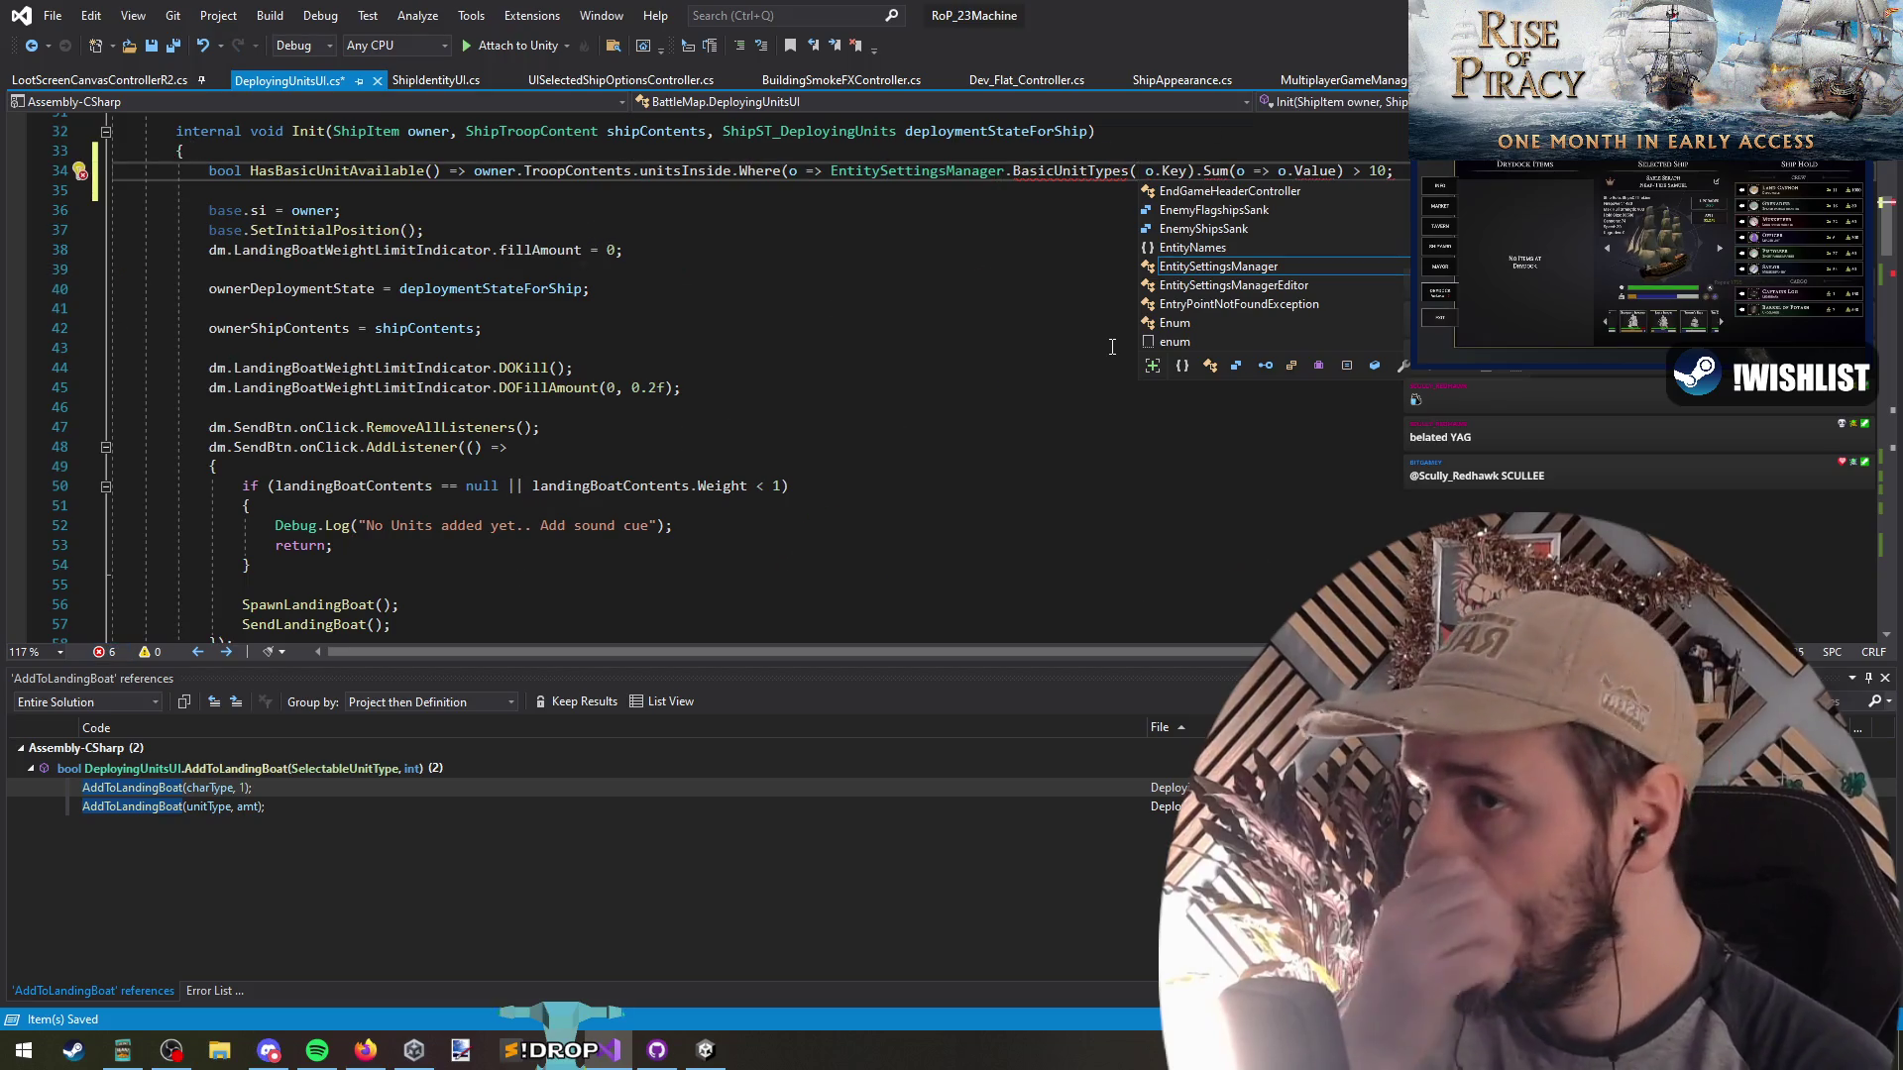
{"action": "key", "text": "BackSpace"}
{"action": "type", "text": ".Contains("}
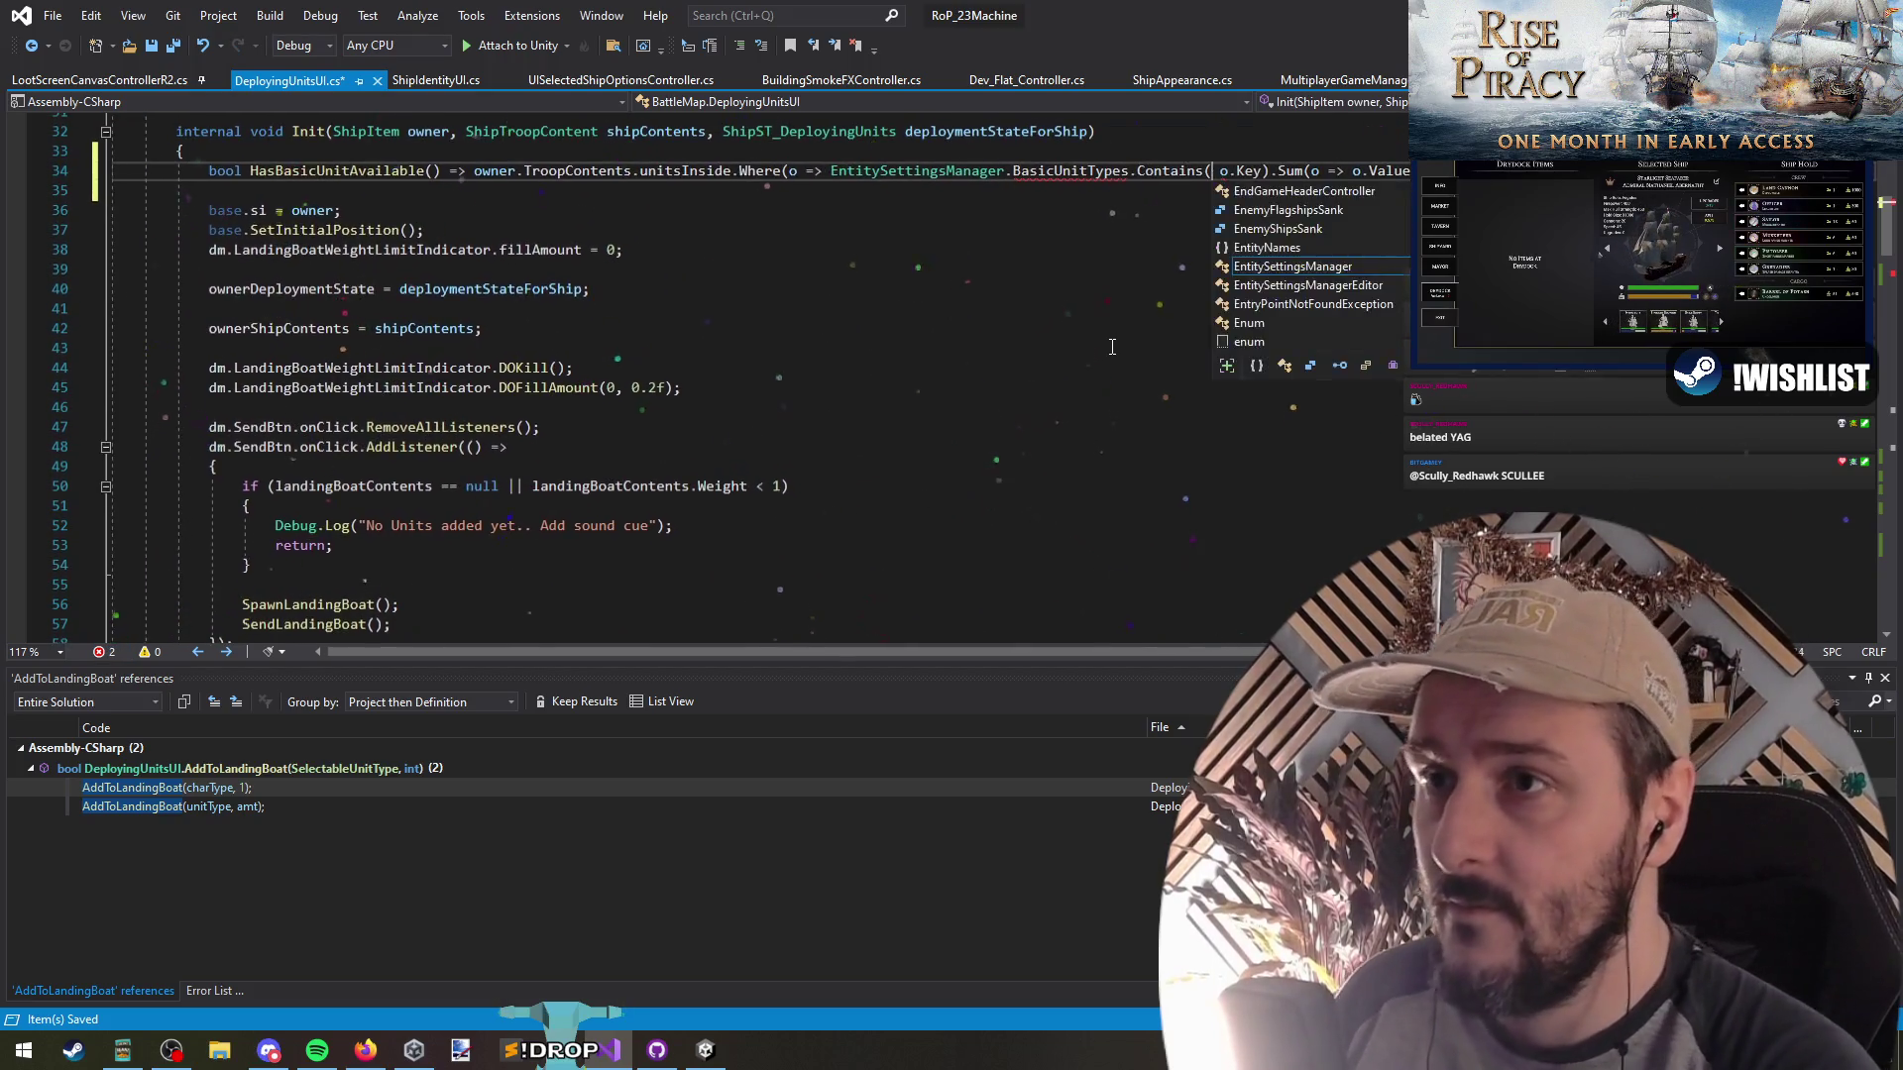
{"action": "key", "text": "Delete"}
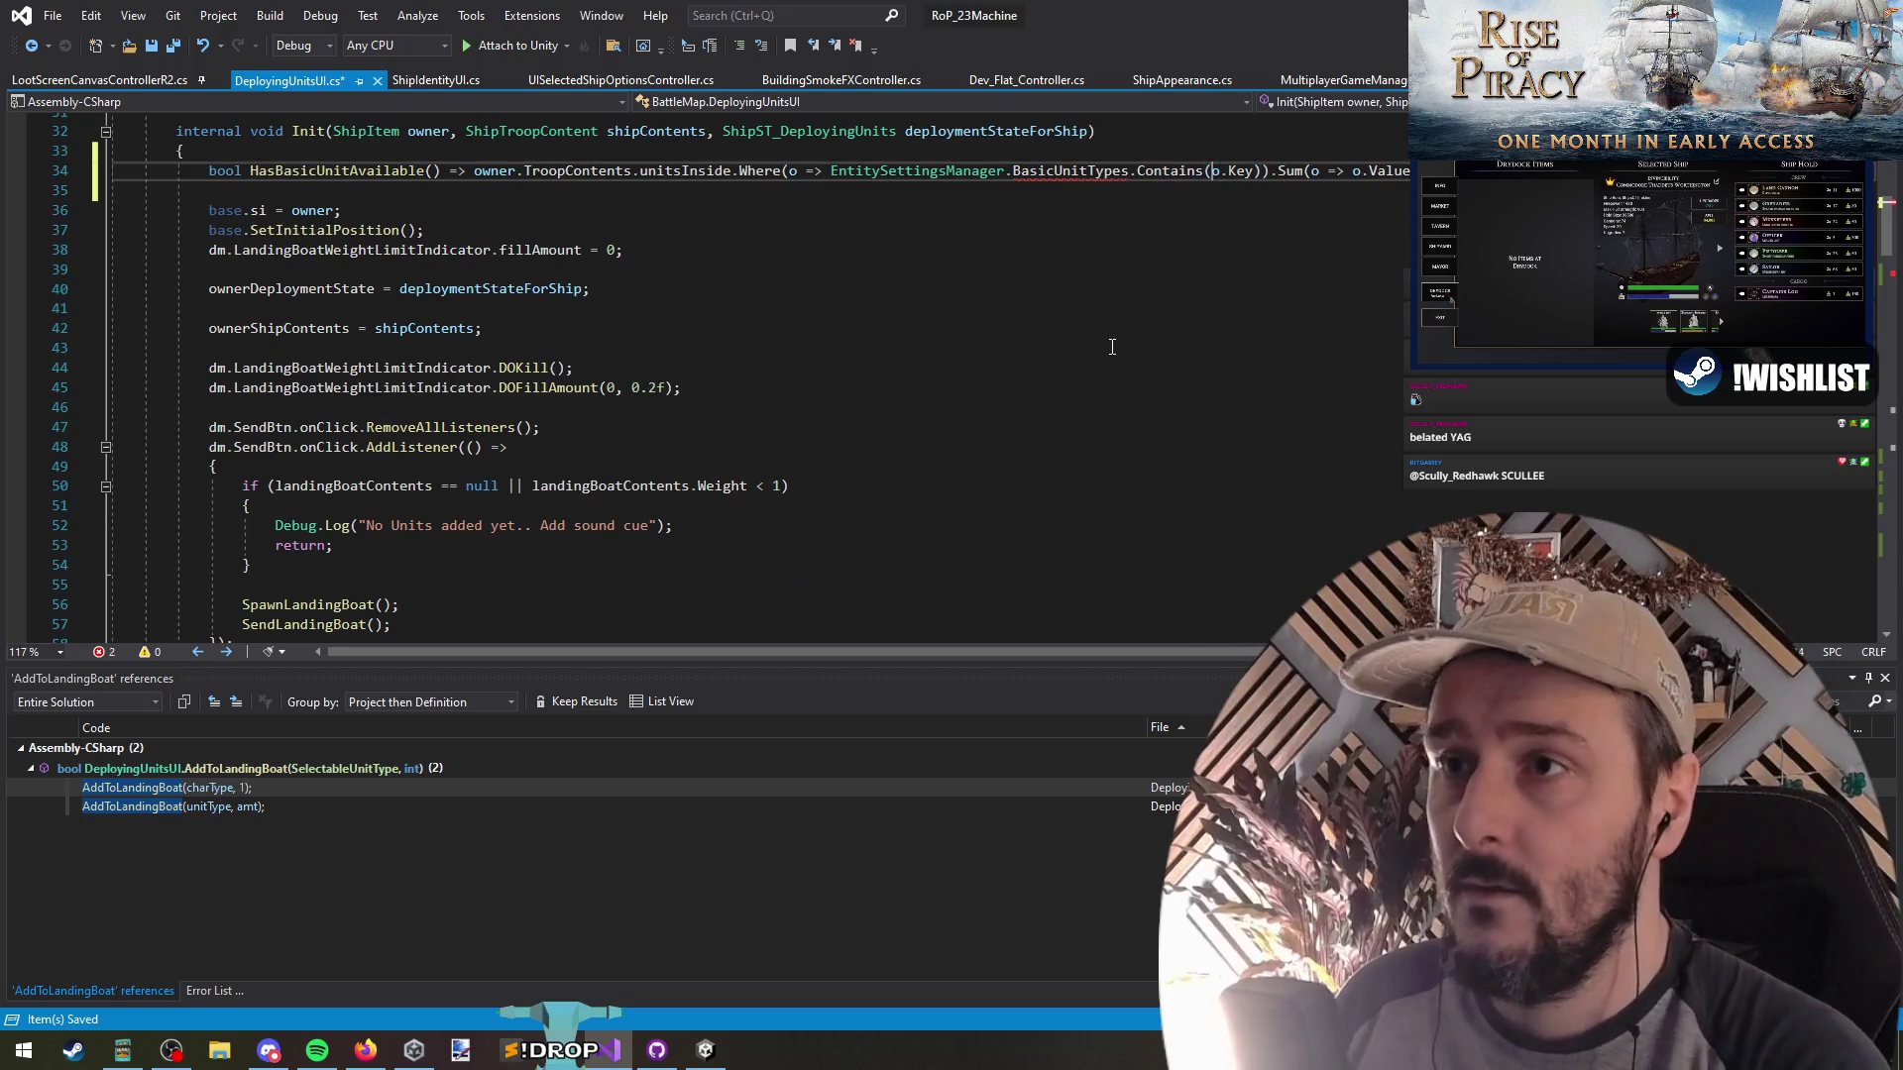
{"action": "type", "text": ")"}
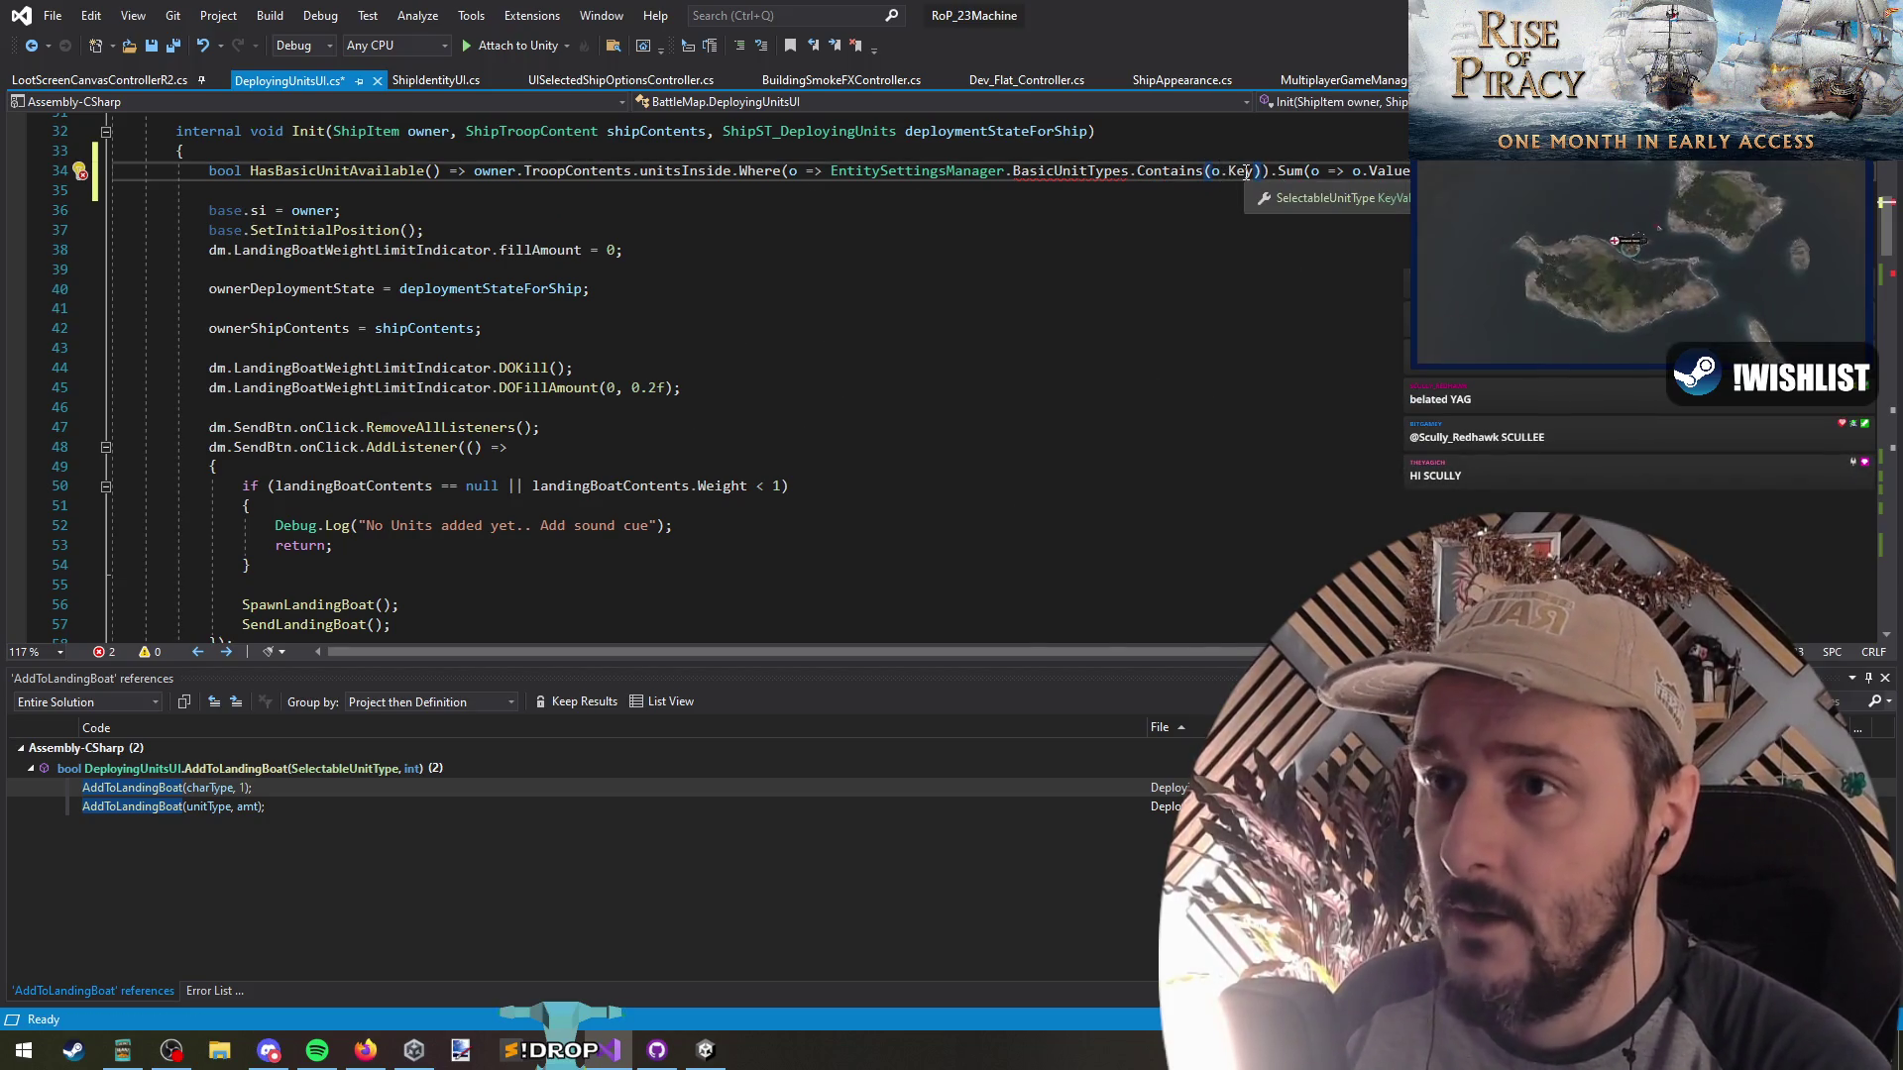
Remove the EntitySettingsManager prefix from BasicUnitTypes in the filter
{"action": "double_click", "coordinate": [1070, 171]}
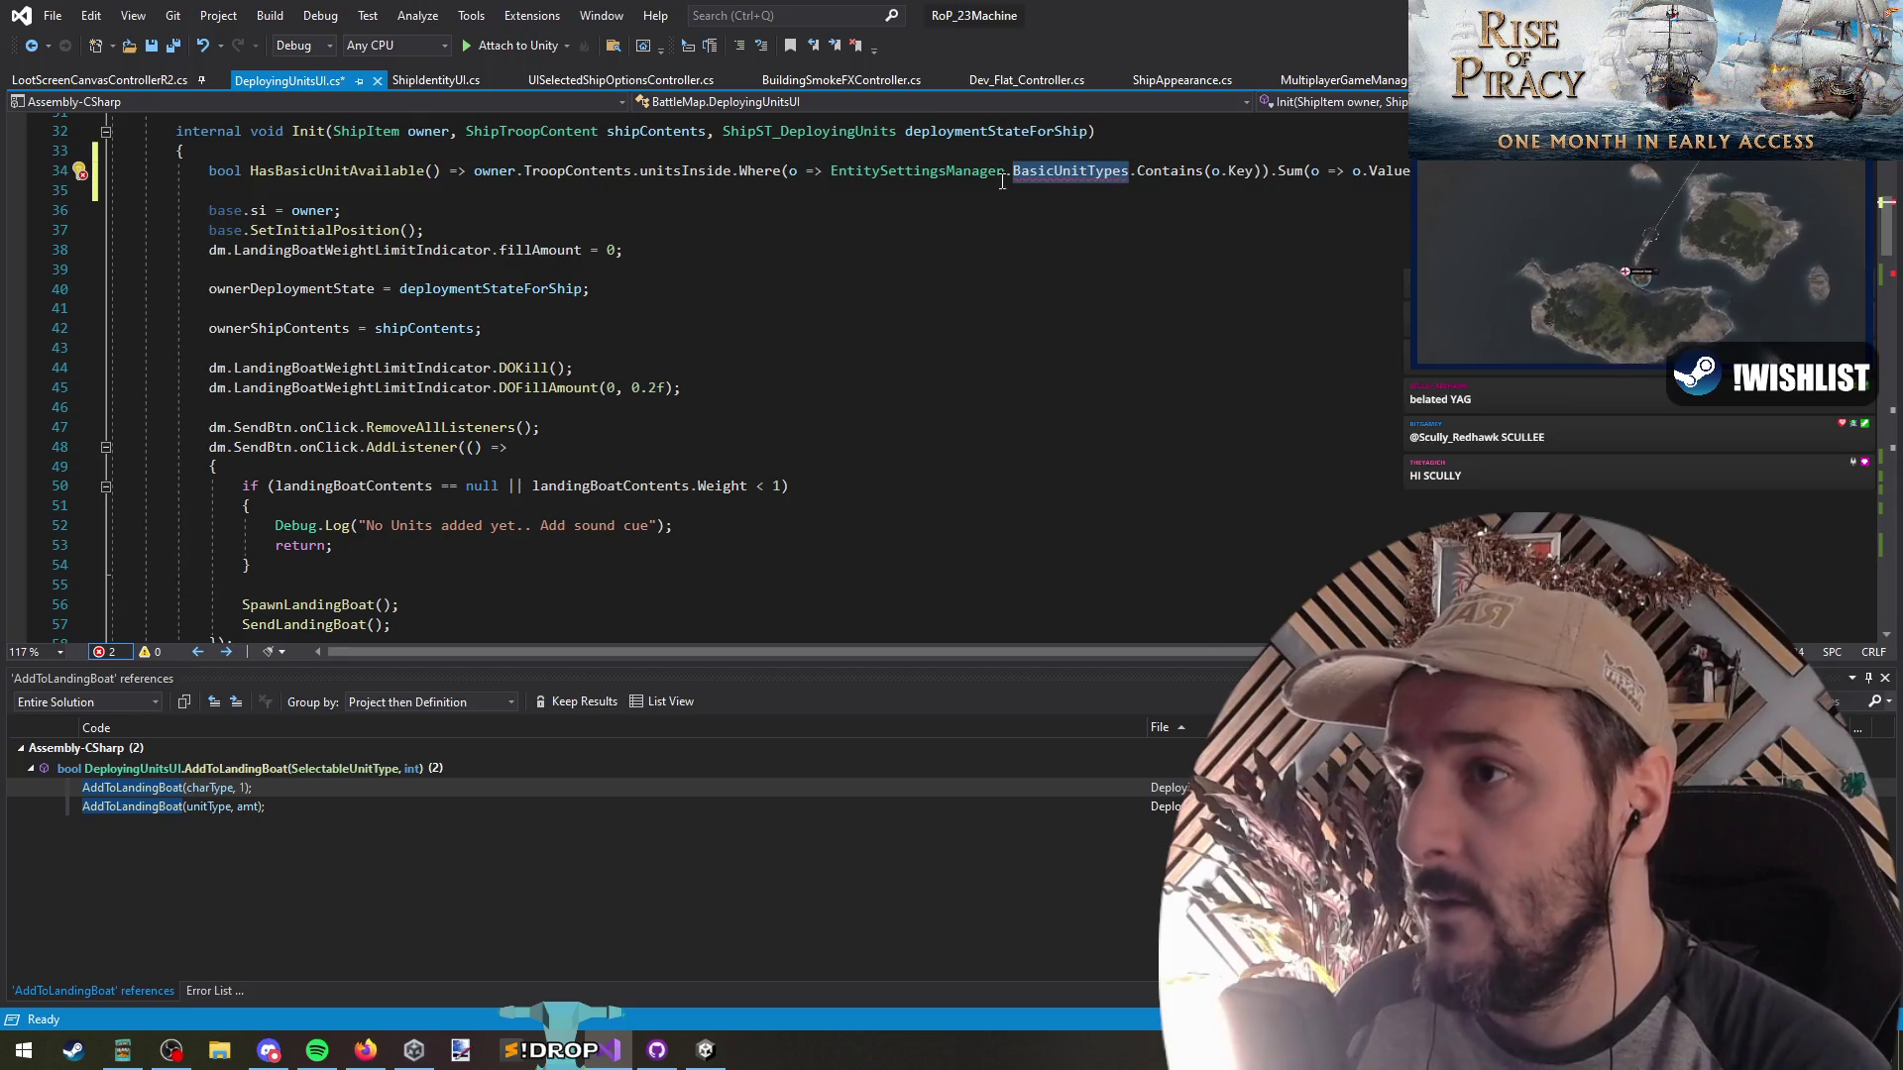
{"action": "key", "text": "ctrl+Left"}
{"action": "key", "text": "ctrl+Left"}
{"action": "key", "text": "ctrl+Left"}
{"action": "key", "text": "Delete"}
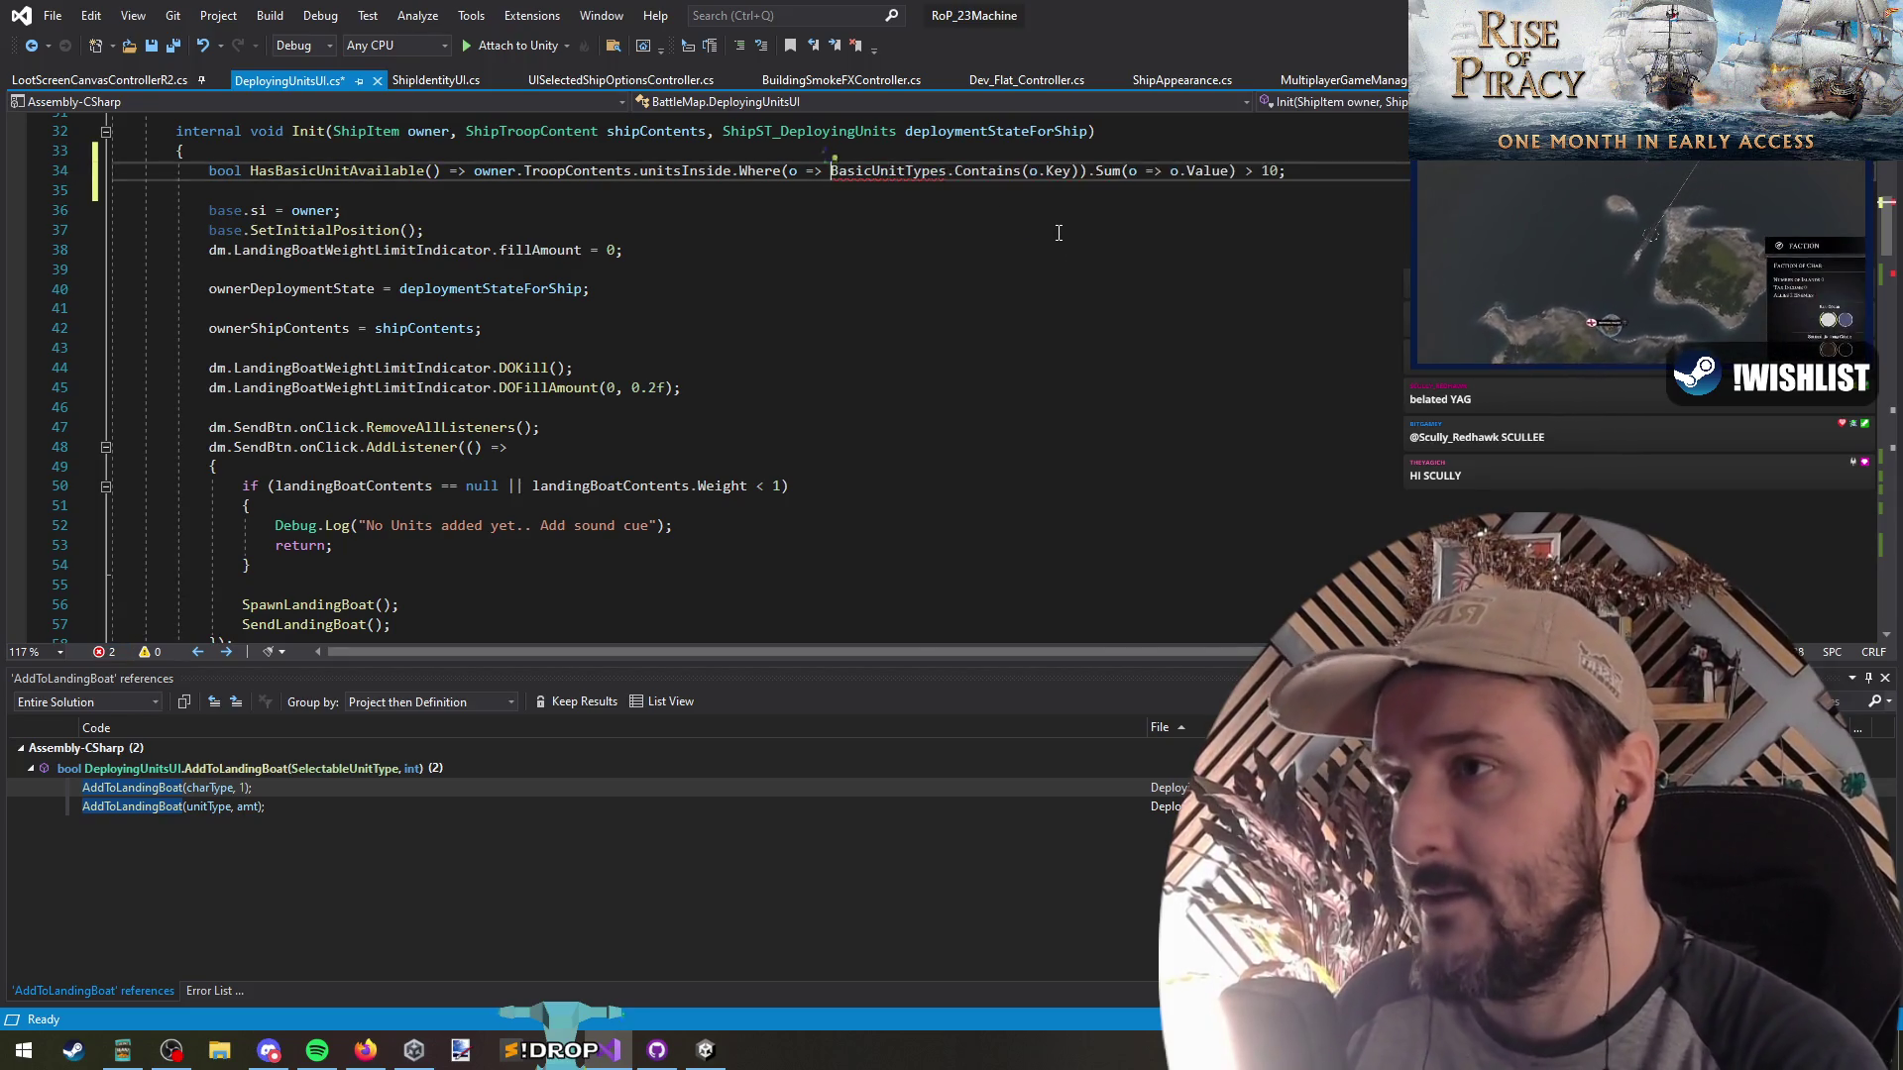
{"action": "scroll", "coordinate": [989, 266], "scroll_direction": "up", "scroll_amount": 4}
{"action": "left_click", "coordinate": [692, 347]}
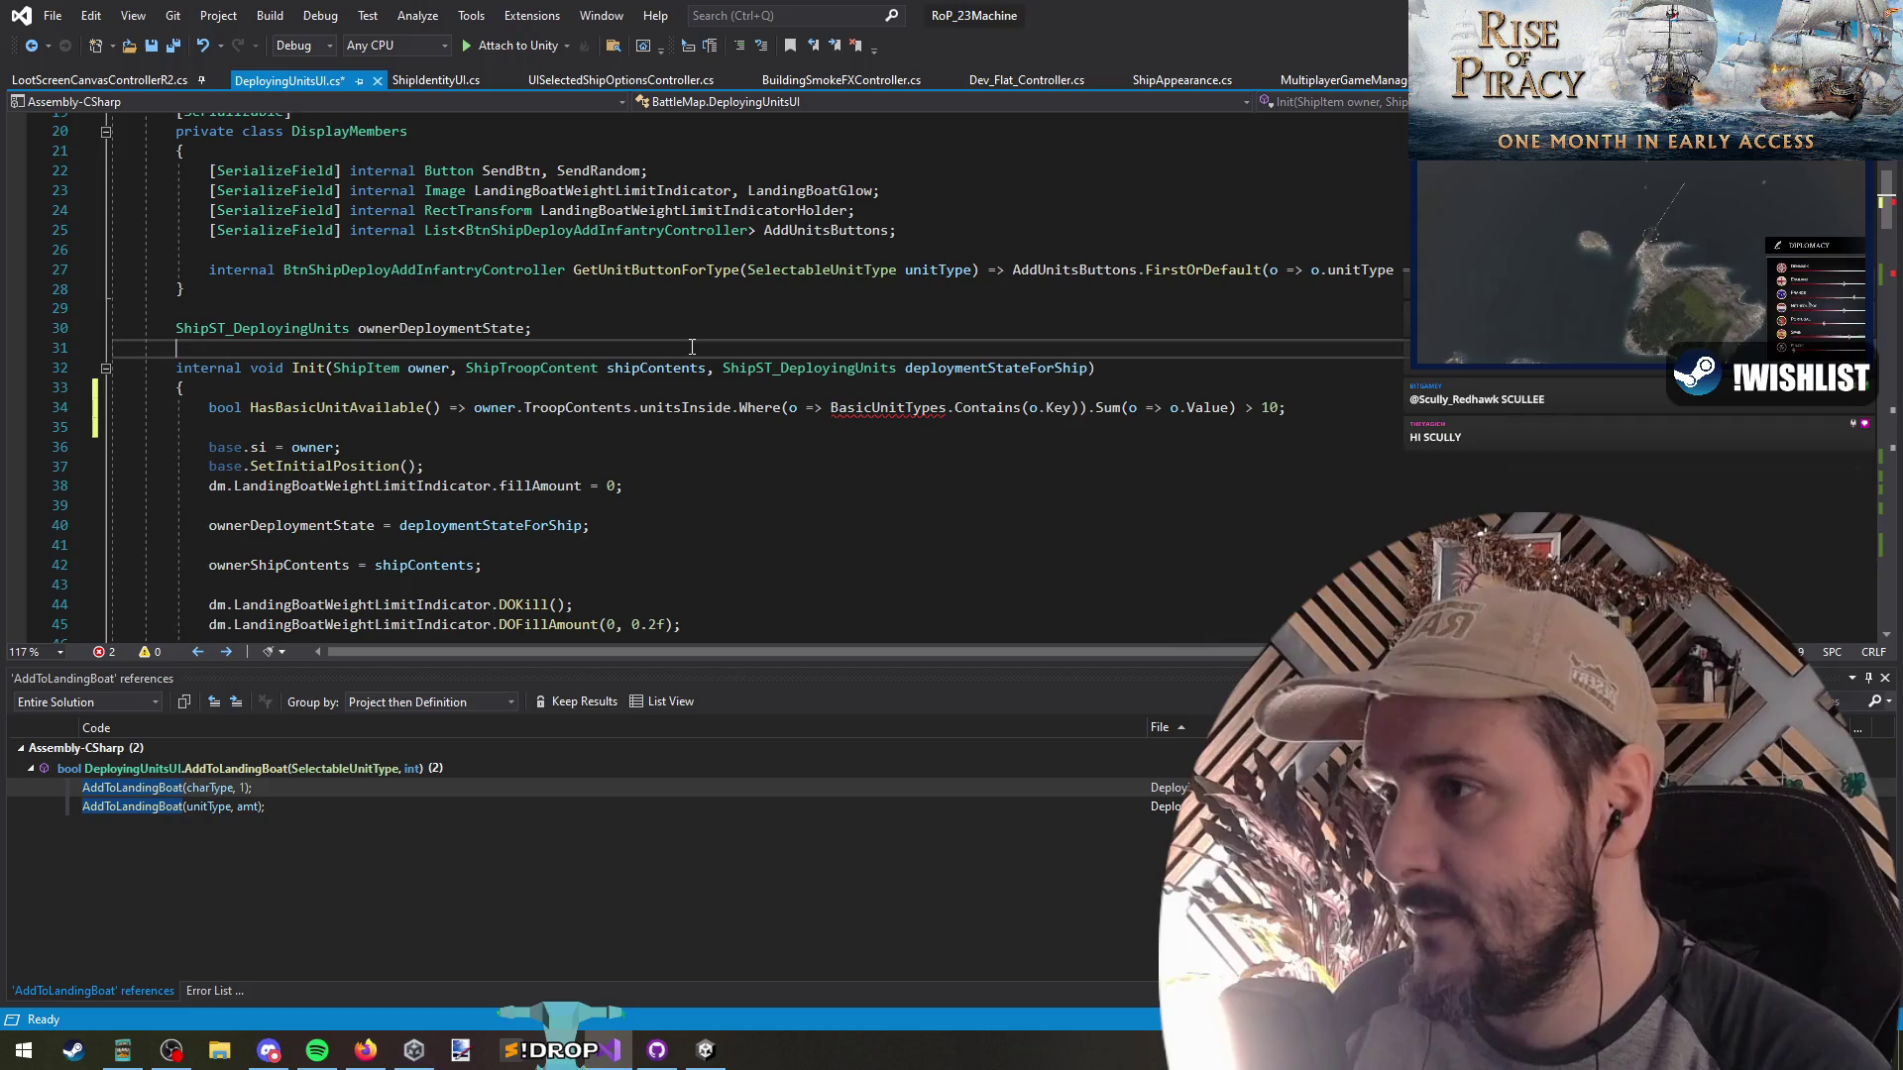
Declare SelectableUnitType[] BasicUnitTypes holding Sword, Pistol and Musket above Init, and save
{"action": "key", "text": "Return"}
{"action": "key", "text": "Return"}
{"action": "key", "text": "Up"}
{"action": "type", "text": "conbst"}
{"action": "key", "text": "BackSpace"}
{"action": "key", "text": "BackSpace"}
{"action": "key", "text": "BackSpace"}
{"action": "type", "text": "st "}
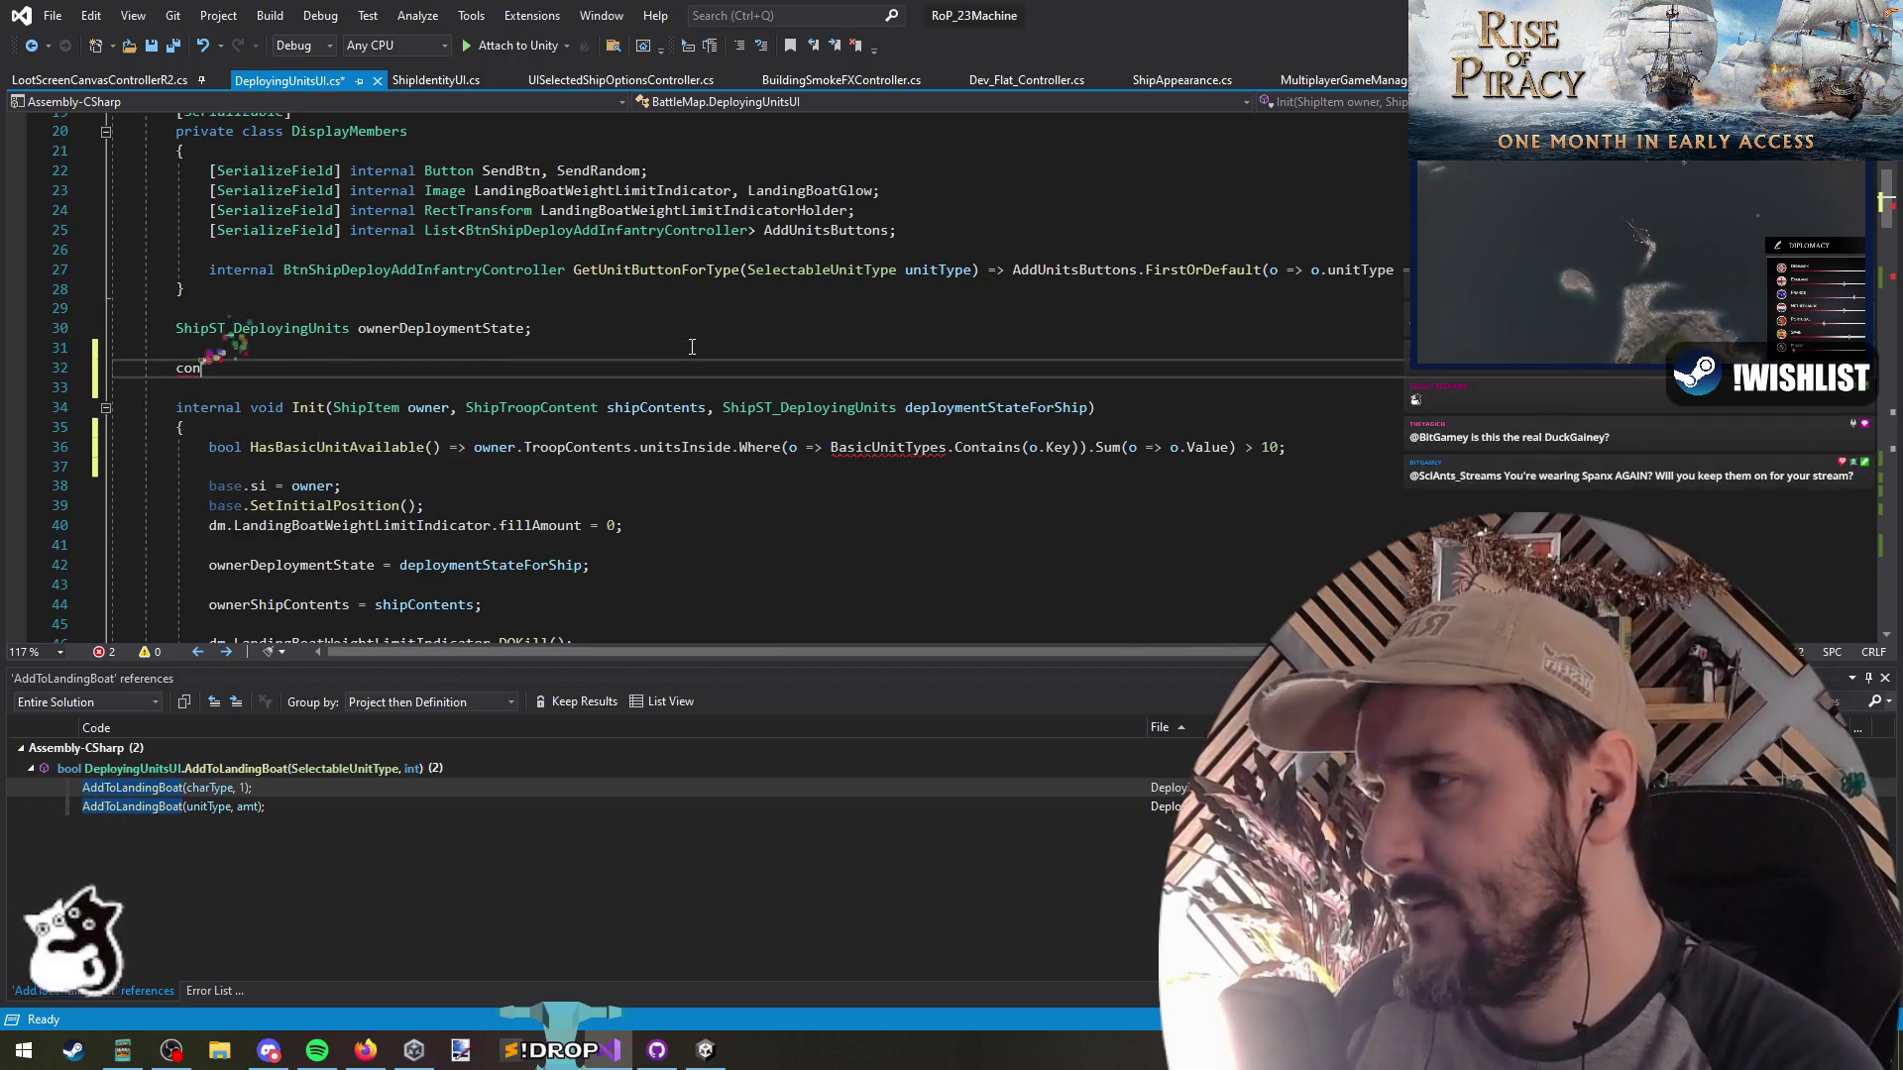
{"action": "type", "text": "BasicUnitTypes"}
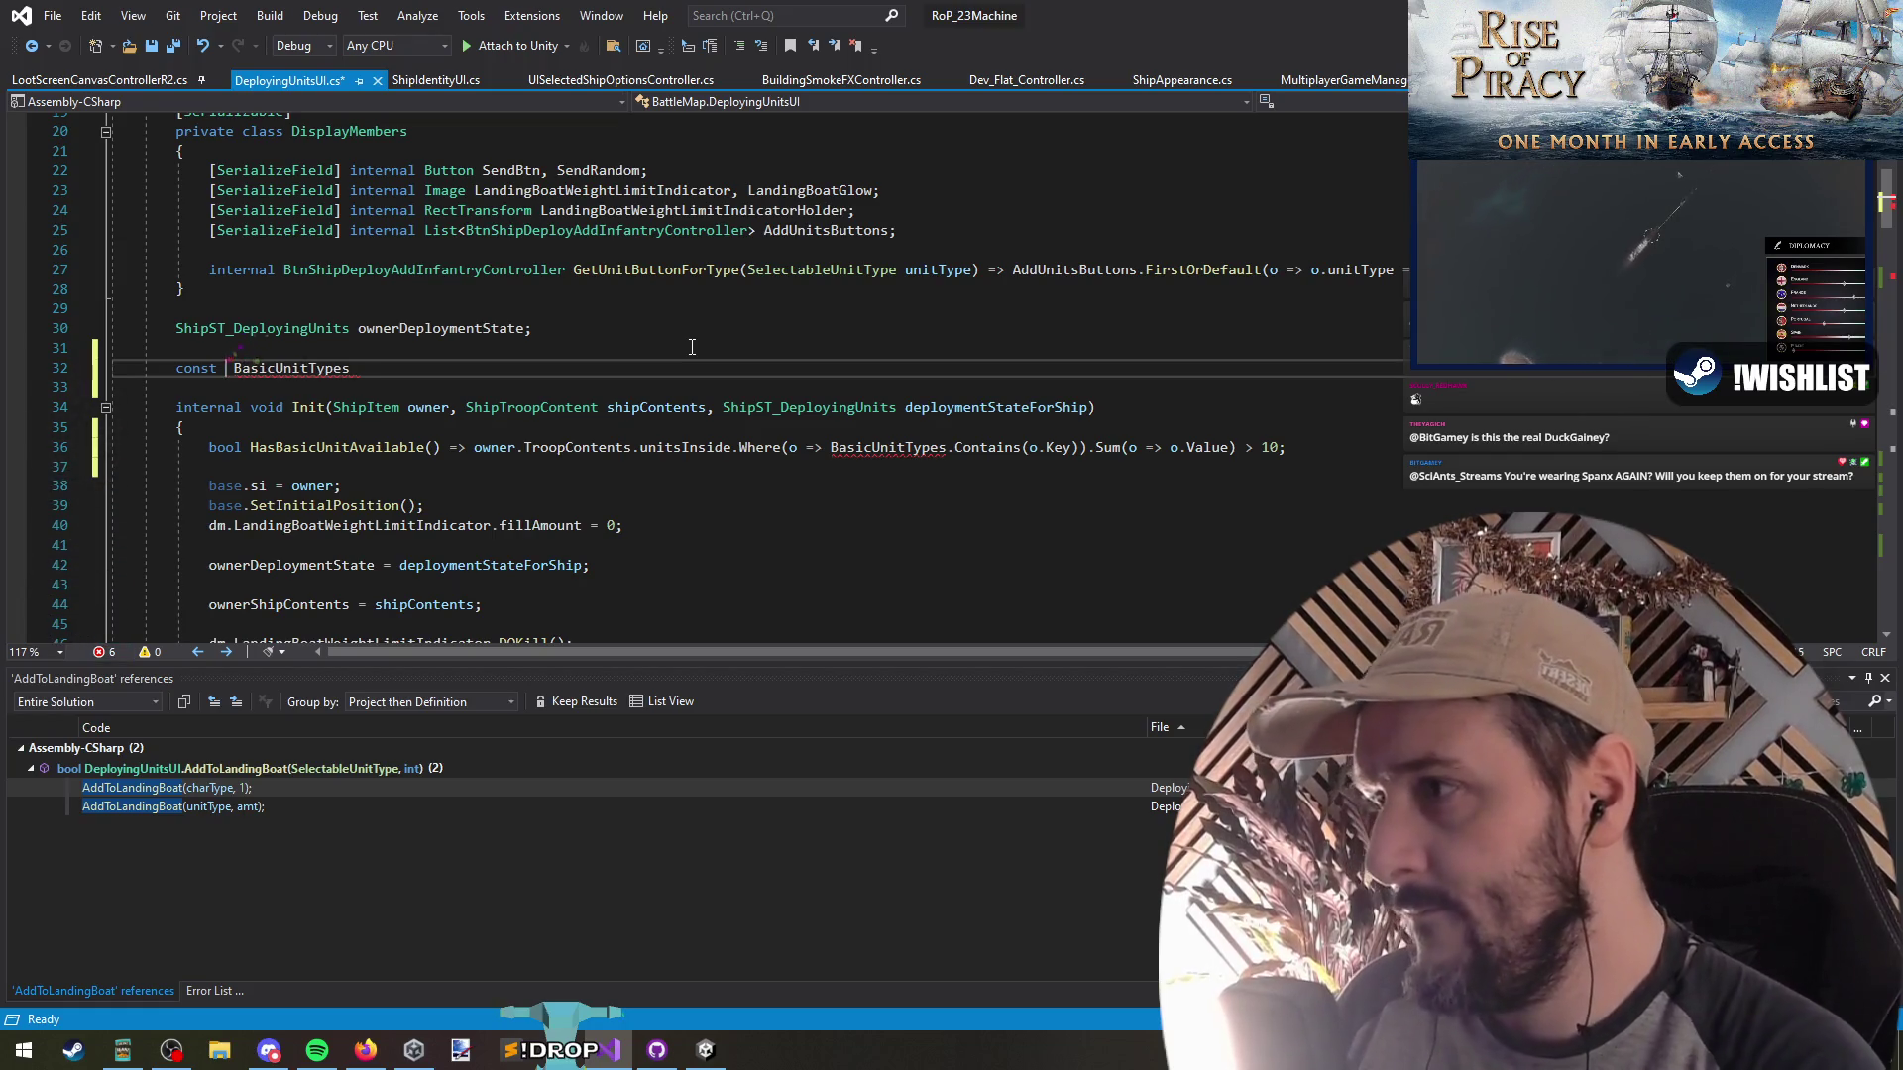
{"action": "type", "text": "SelectableUnitType "}
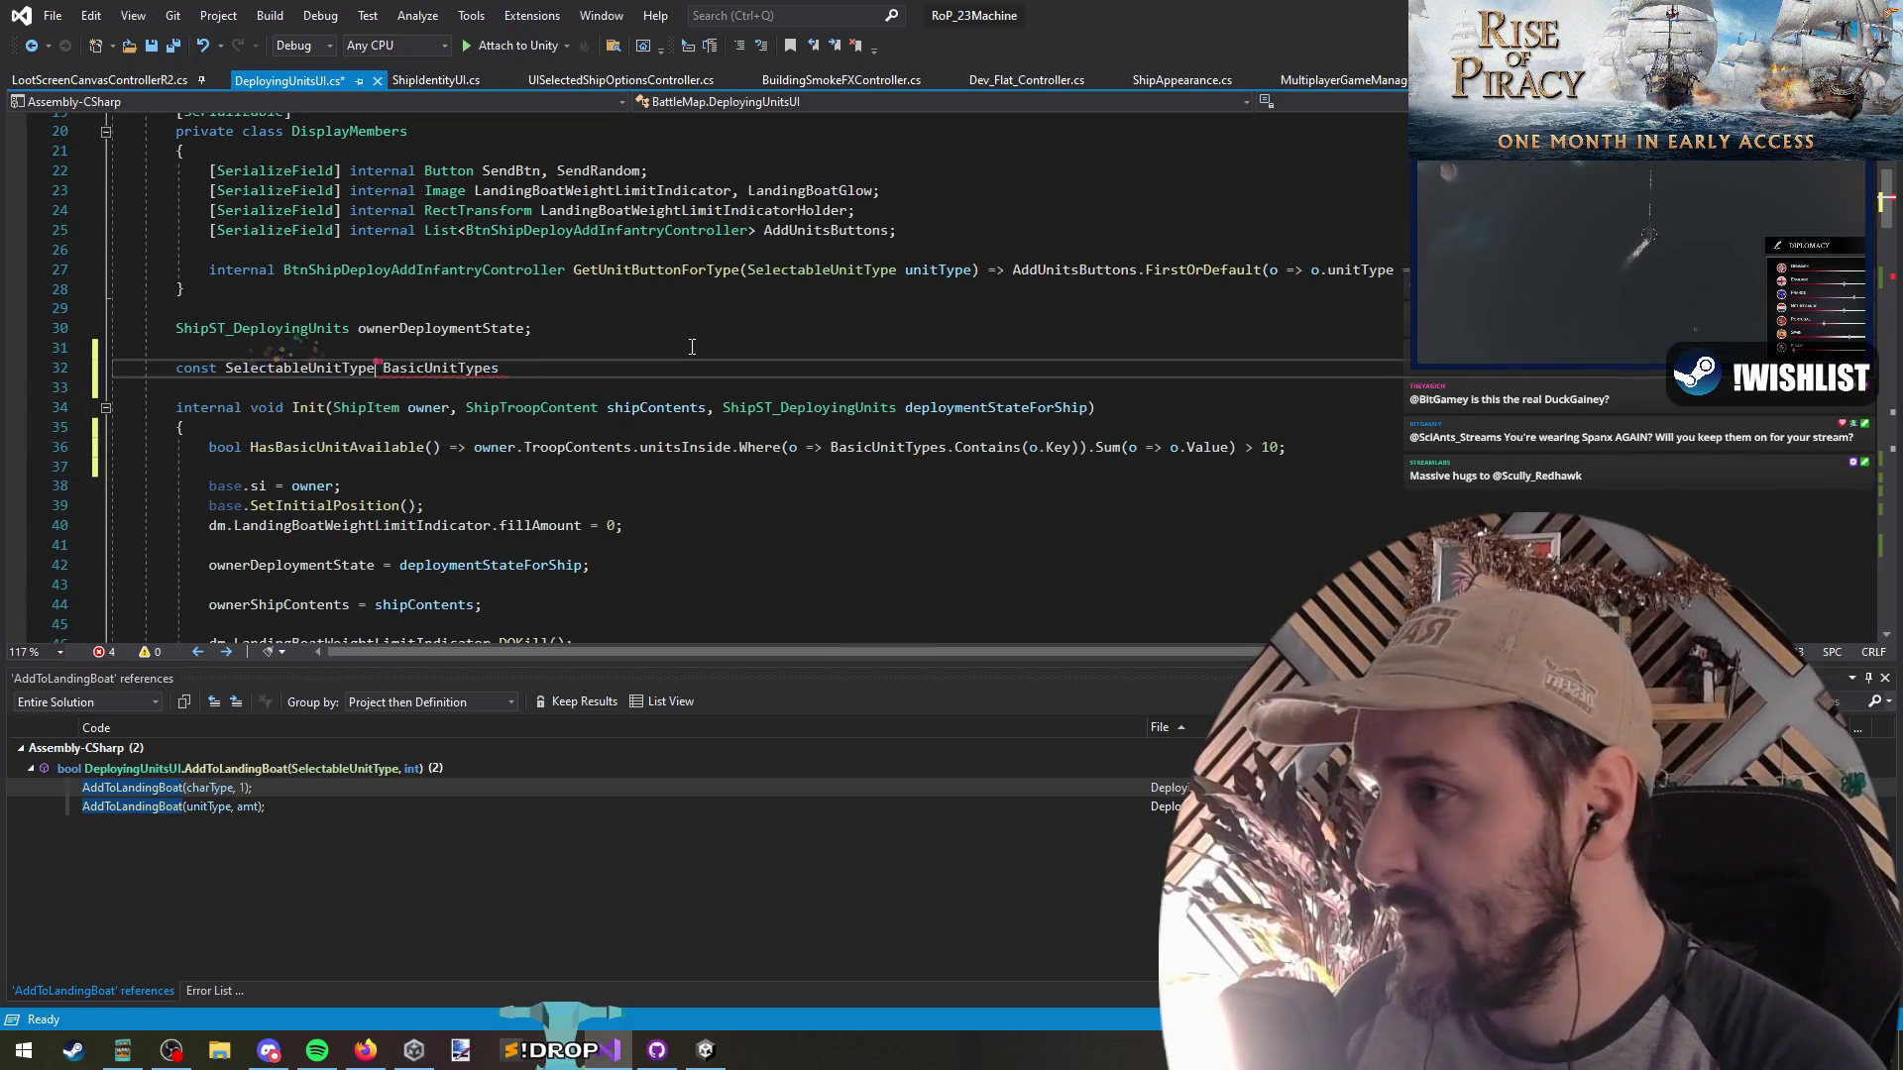
{"action": "type", "text": "[]"}
{"action": "key", "text": "ctrl+z"}
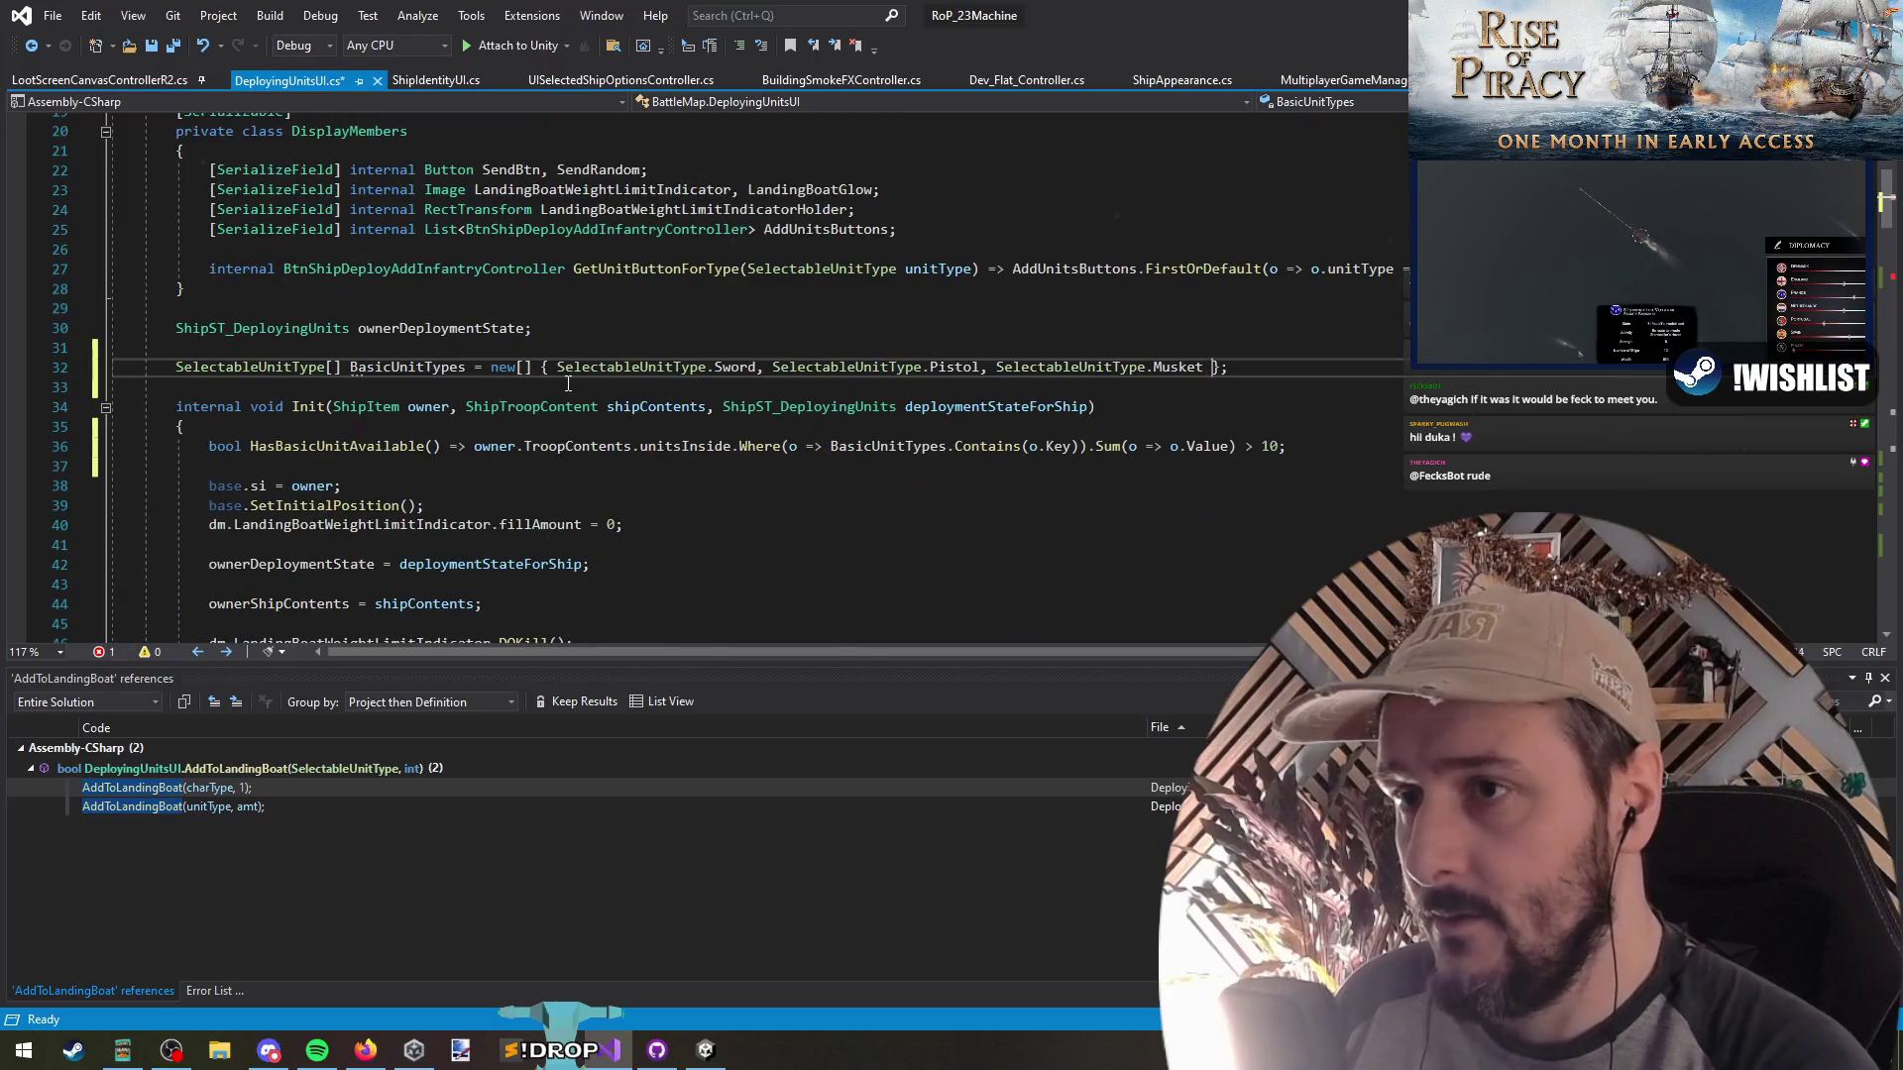
{"action": "key", "text": "Home"}
{"action": "key", "text": "ctrl+shift+Right"}
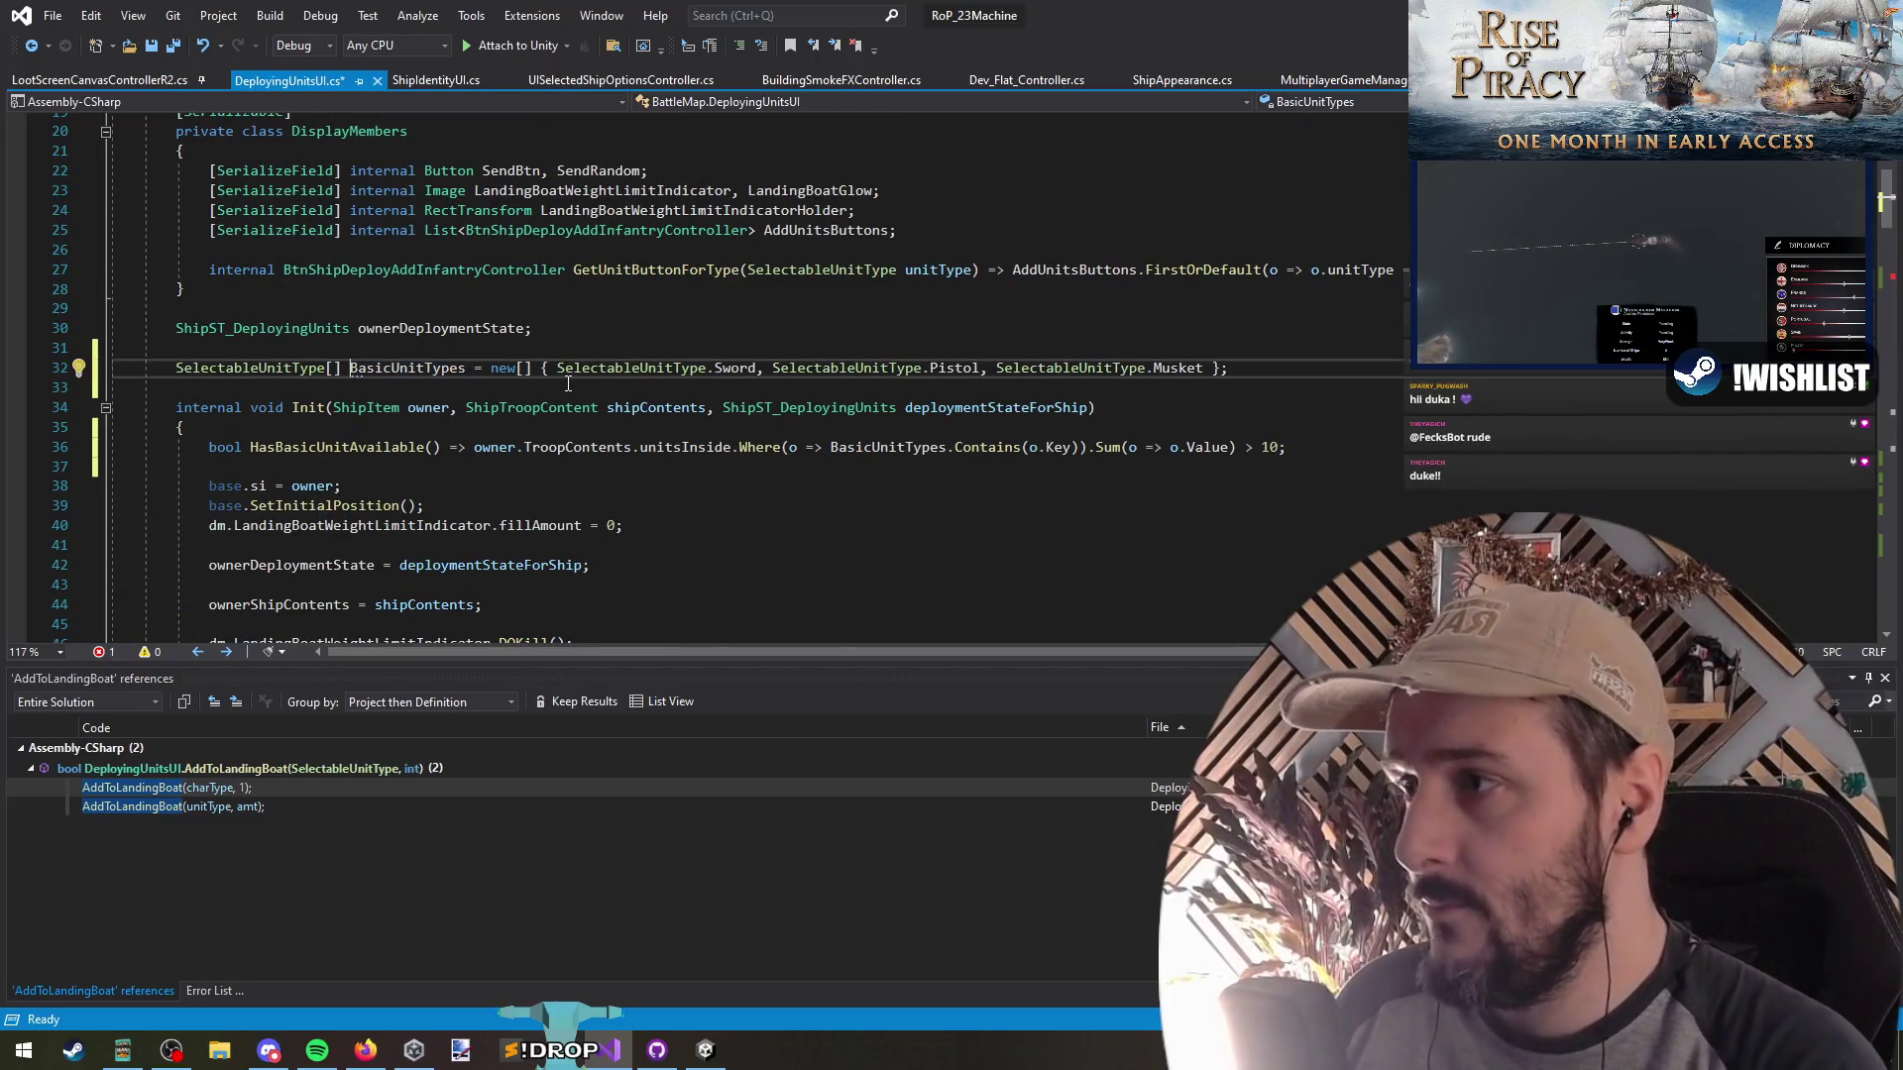
{"action": "key", "text": "ctrl+s"}
Jump to where HasBasicUnitAvailable is used in the SendRandom loop
{"action": "left_click", "coordinate": [1021, 469]}
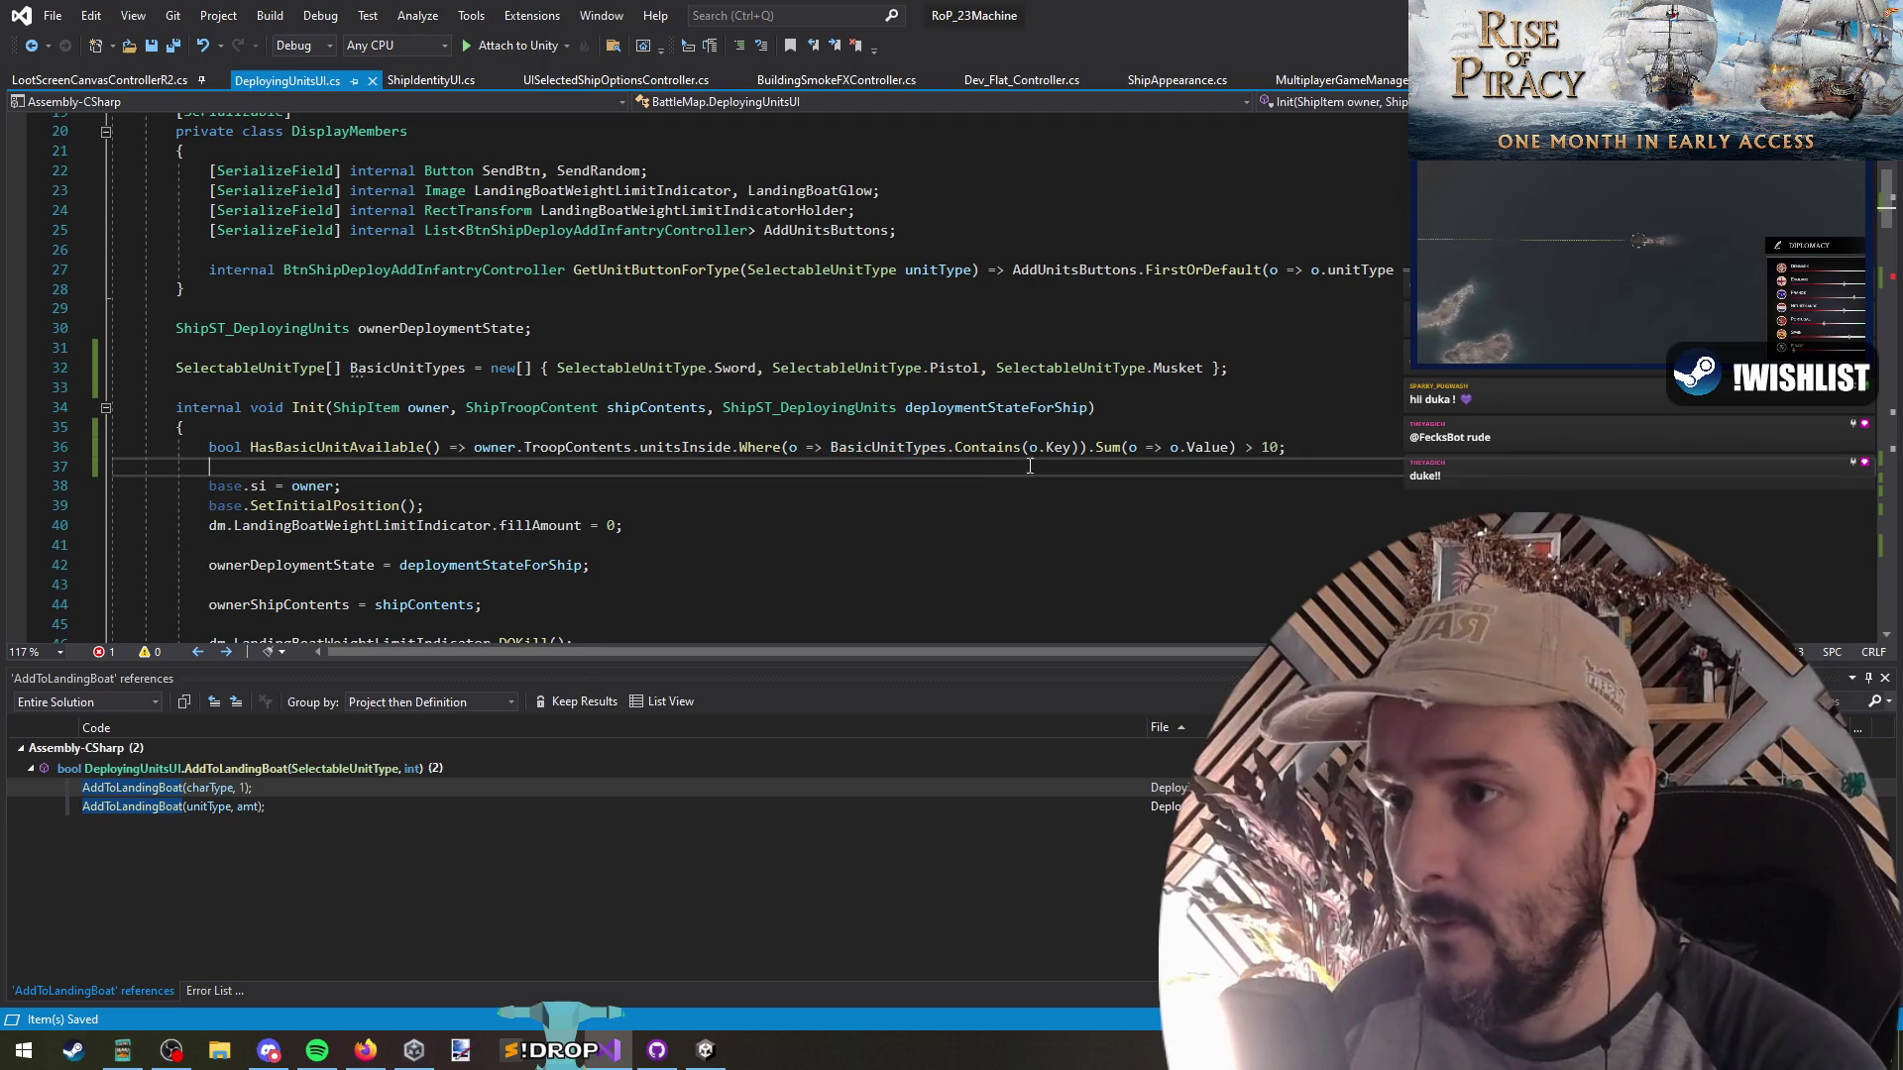
{"action": "left_click_drag", "start_coordinate": [1286, 447], "coordinate": [808, 454]}
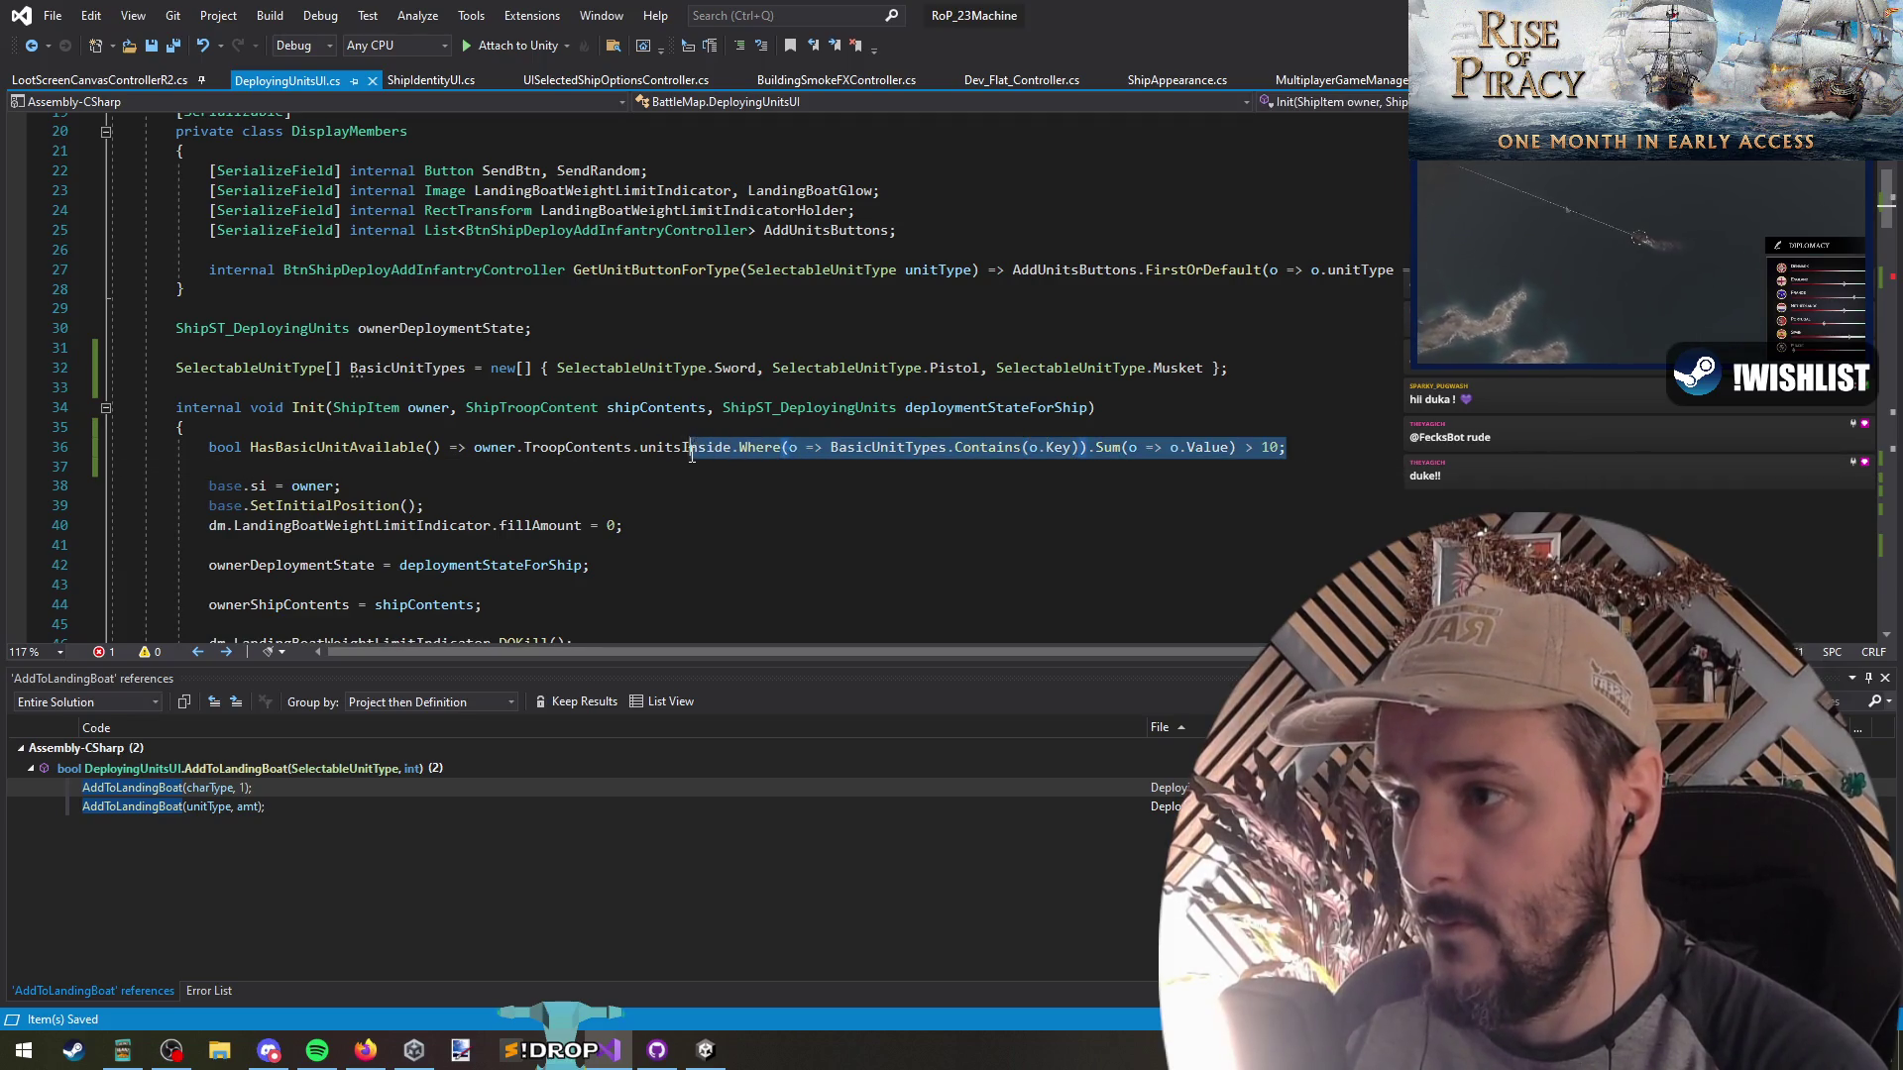
{"action": "left_click", "coordinate": [465, 453]}
{"action": "scroll", "coordinate": [465, 453], "scroll_direction": "down", "scroll_amount": 1}
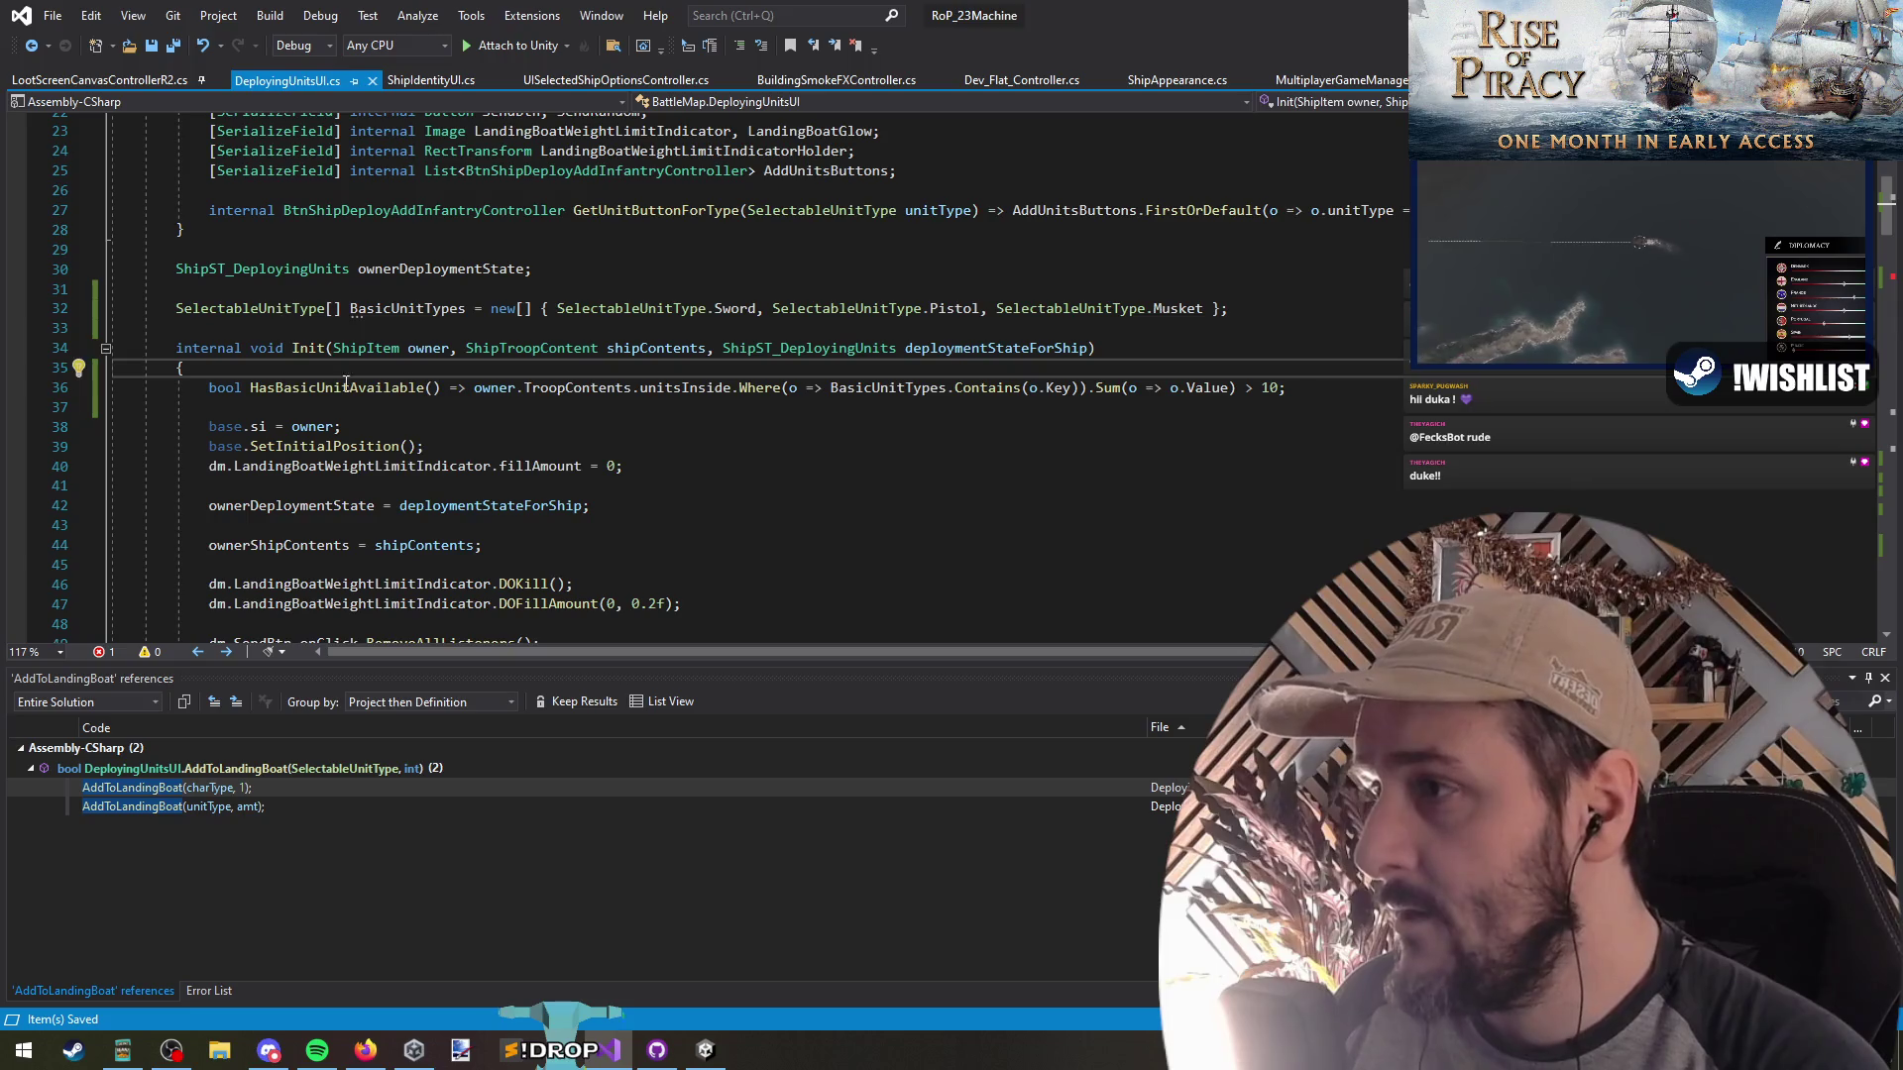
{"action": "left_click", "coordinate": [320, 388]}
{"action": "key", "text": "ctrl+shift+Down"}
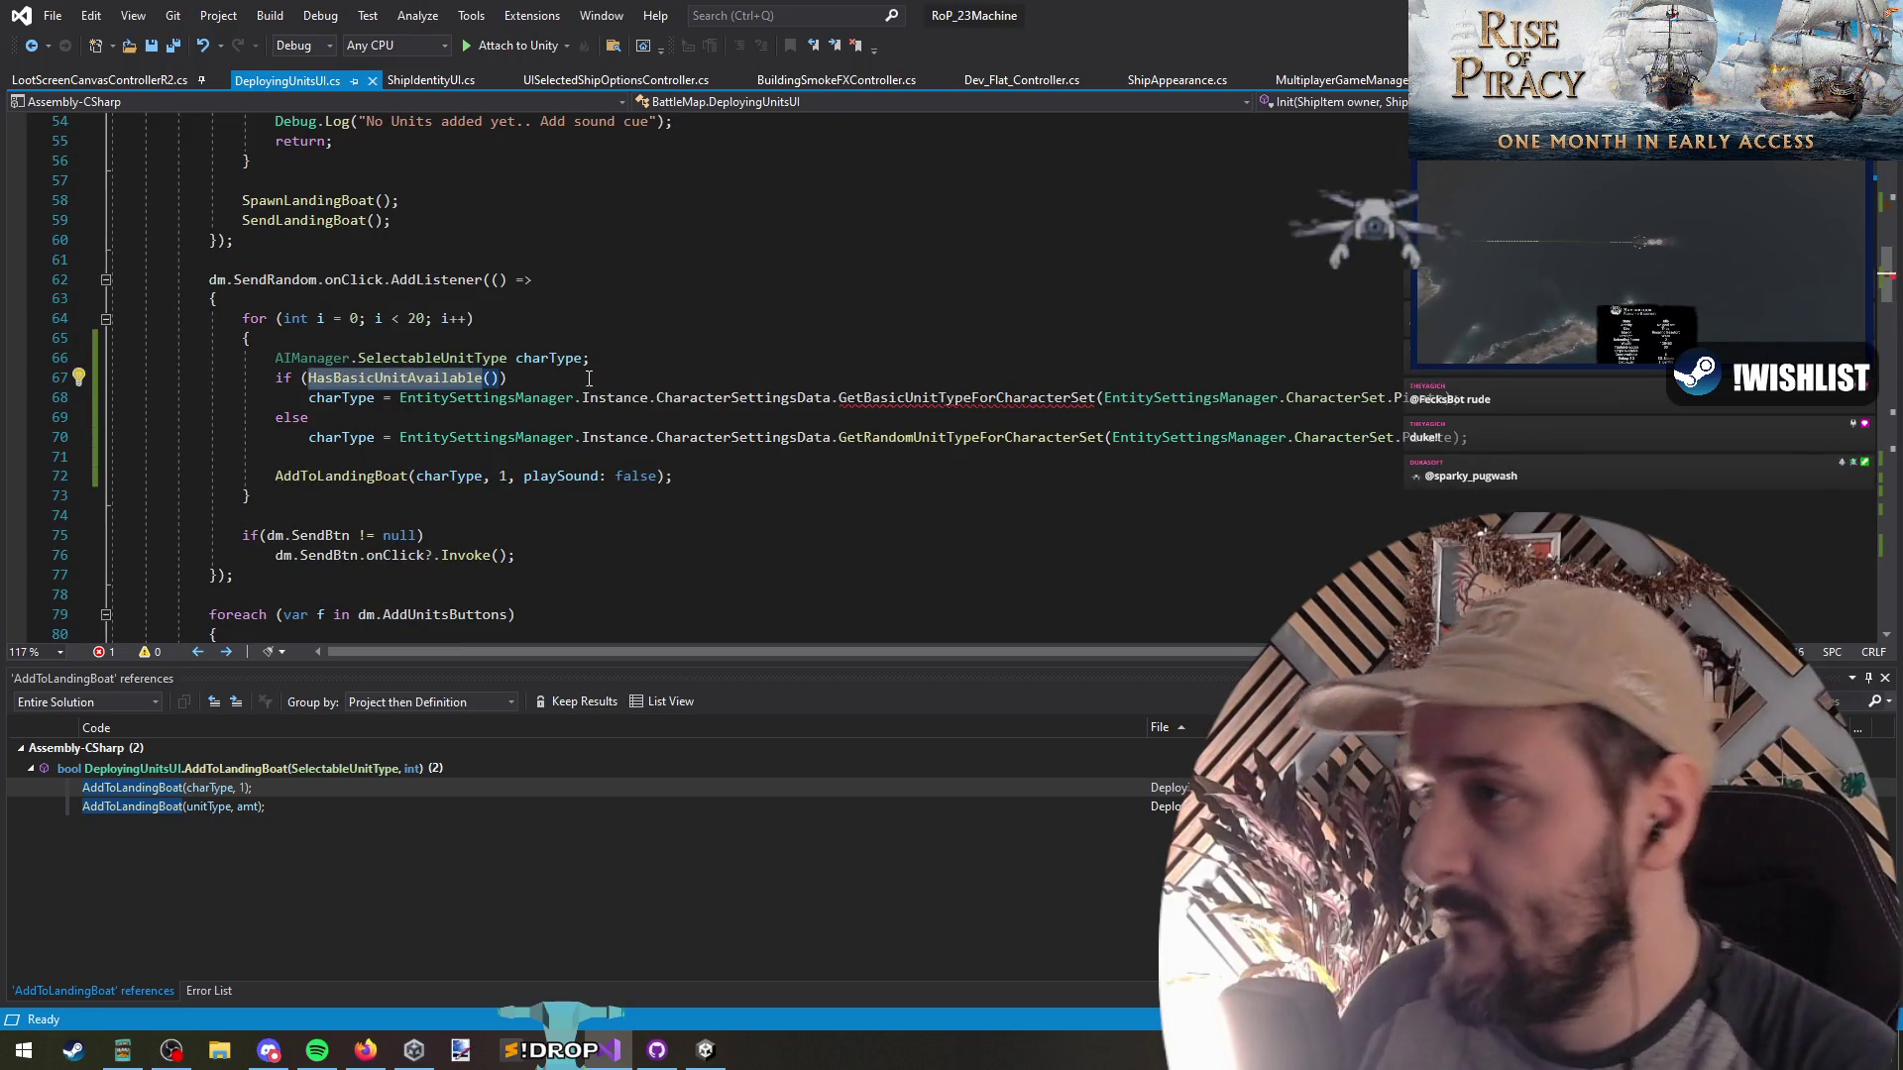
Replace the GetBasicUnitTypeForCharacterSet call on line 68 with BasicUnitTypes.Ran…
{"action": "double_click", "coordinate": [966, 397]}
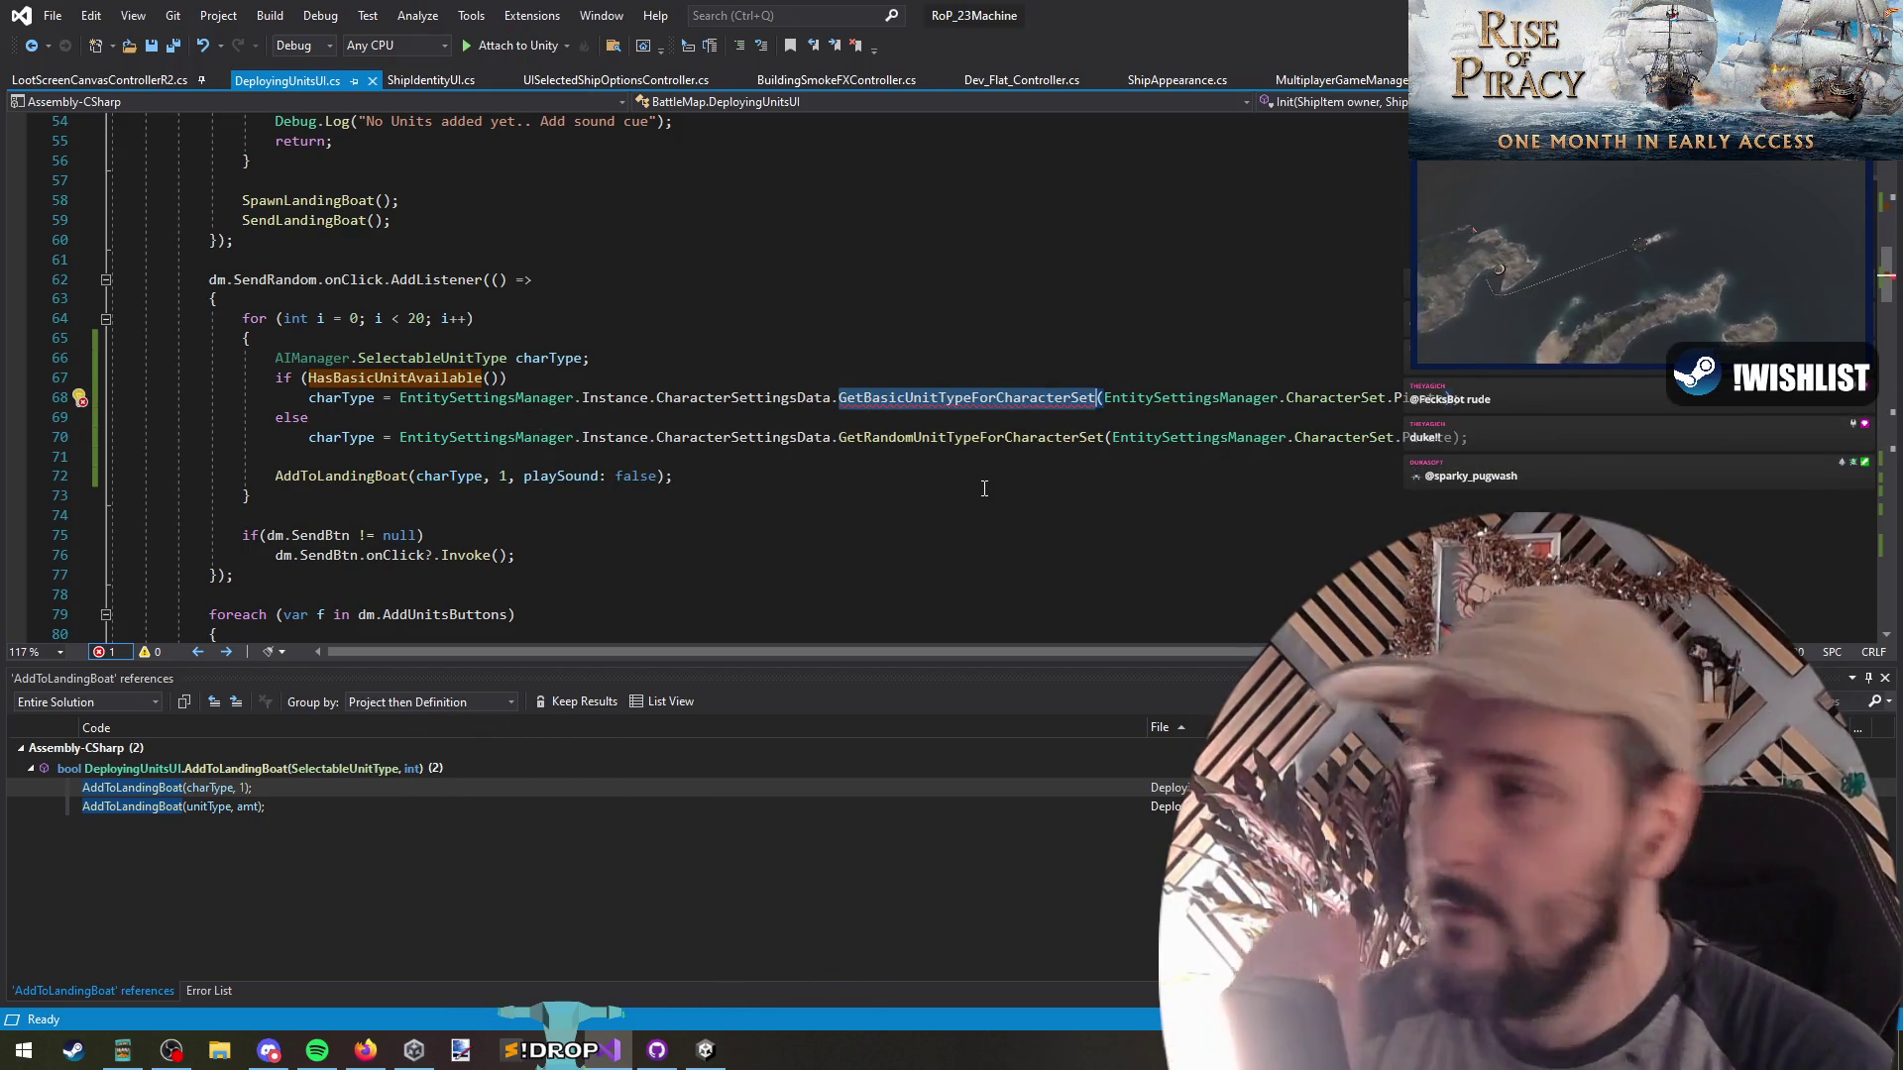
{"action": "scroll", "coordinate": [713, 442], "scroll_direction": "up", "scroll_amount": 8}
{"action": "scroll", "coordinate": [713, 442], "scroll_direction": "up", "scroll_amount": 3}
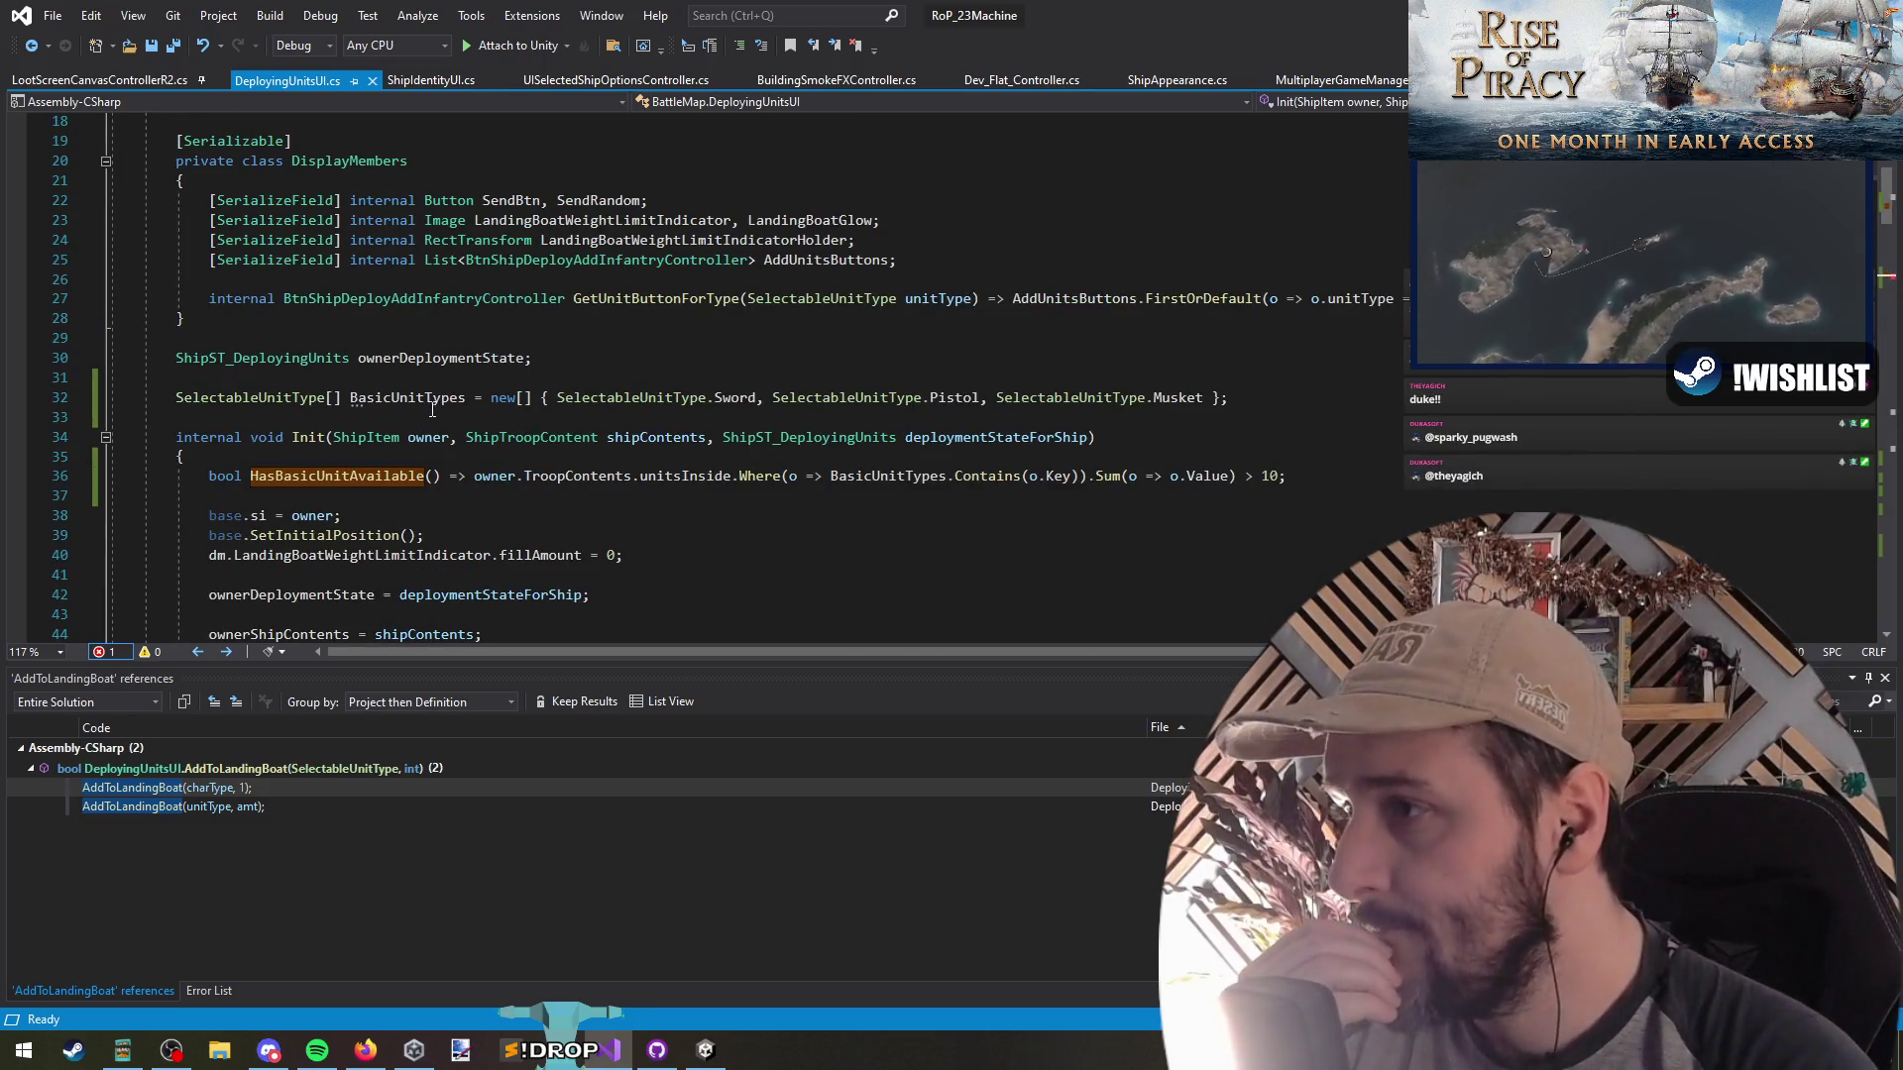
{"action": "left_click", "coordinate": [887, 417], "text": "ctrl"}
{"action": "scroll", "coordinate": [411, 460], "scroll_direction": "down", "scroll_amount": 10}
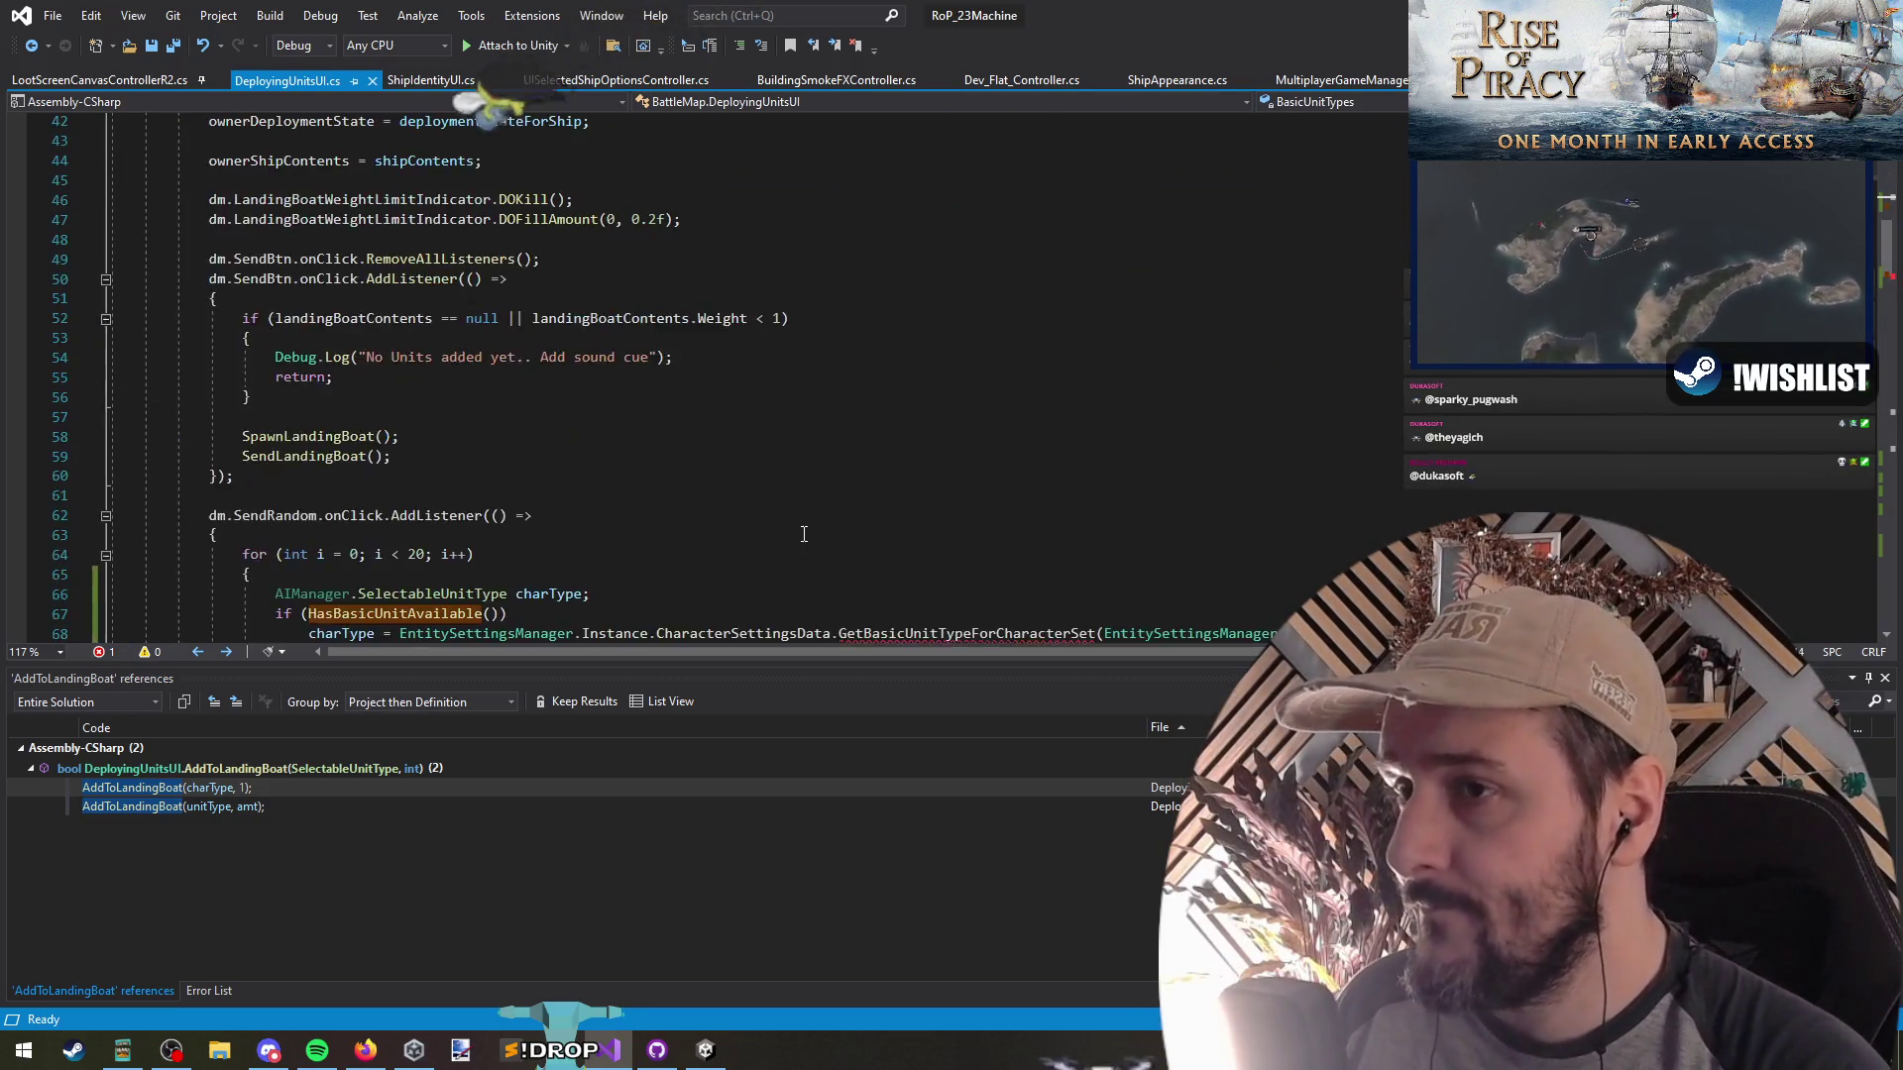
{"action": "left_click", "coordinate": [411, 460]}
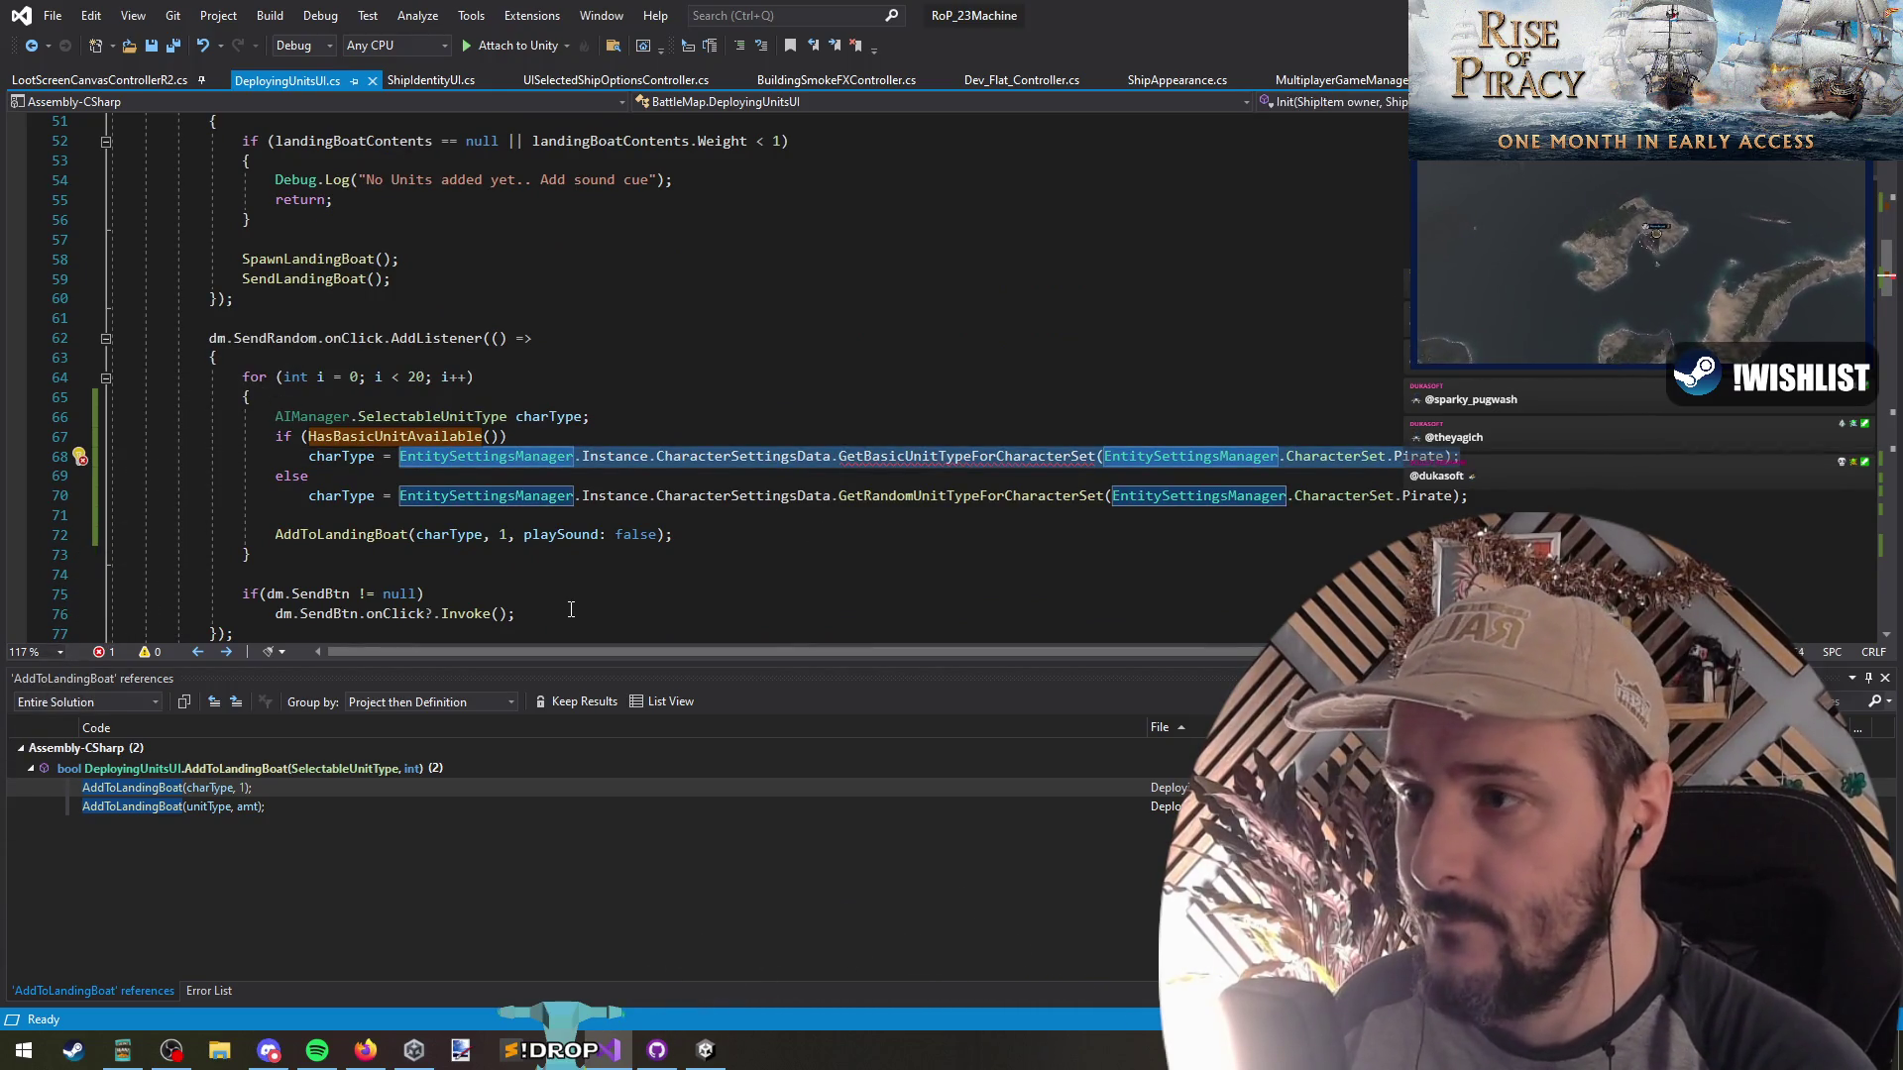
{"action": "type", "text": "BasicUnitTypes."}
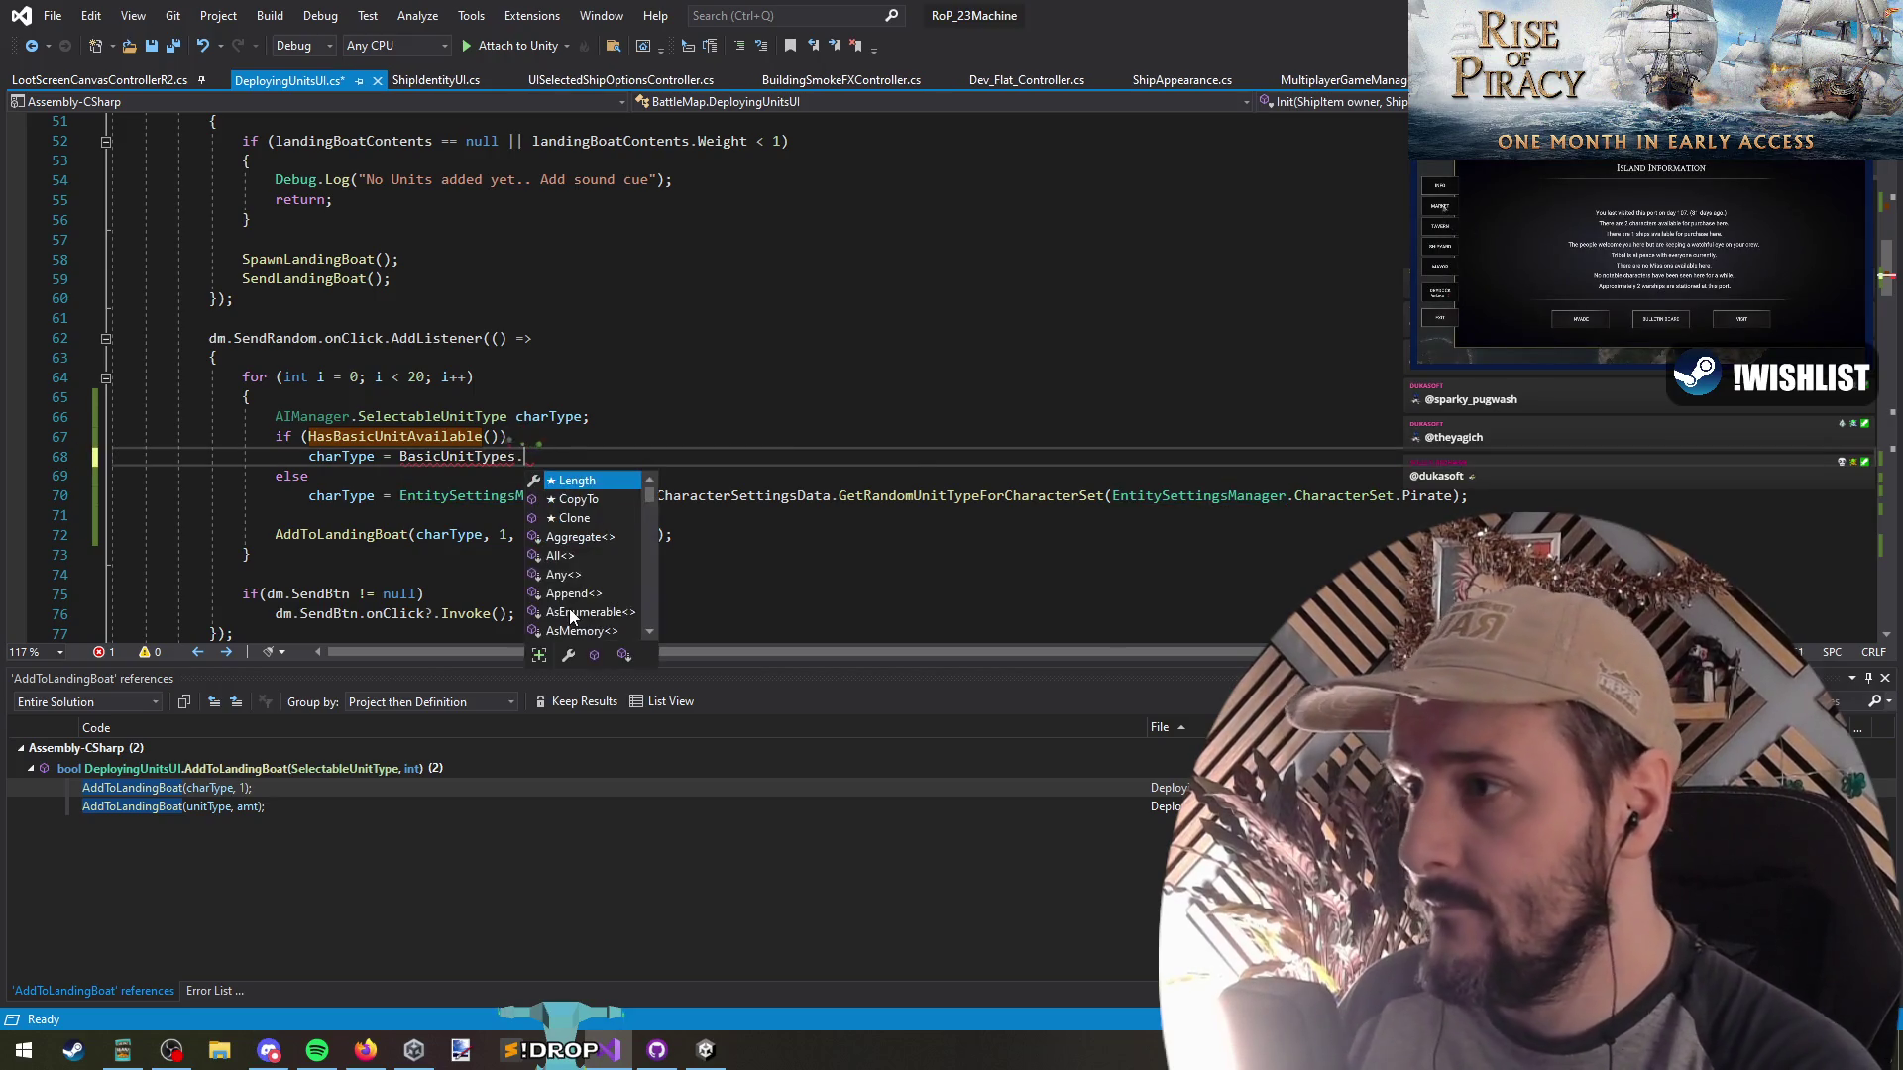
{"action": "type", "text": "random"}
{"action": "key", "text": "BackSpace"}
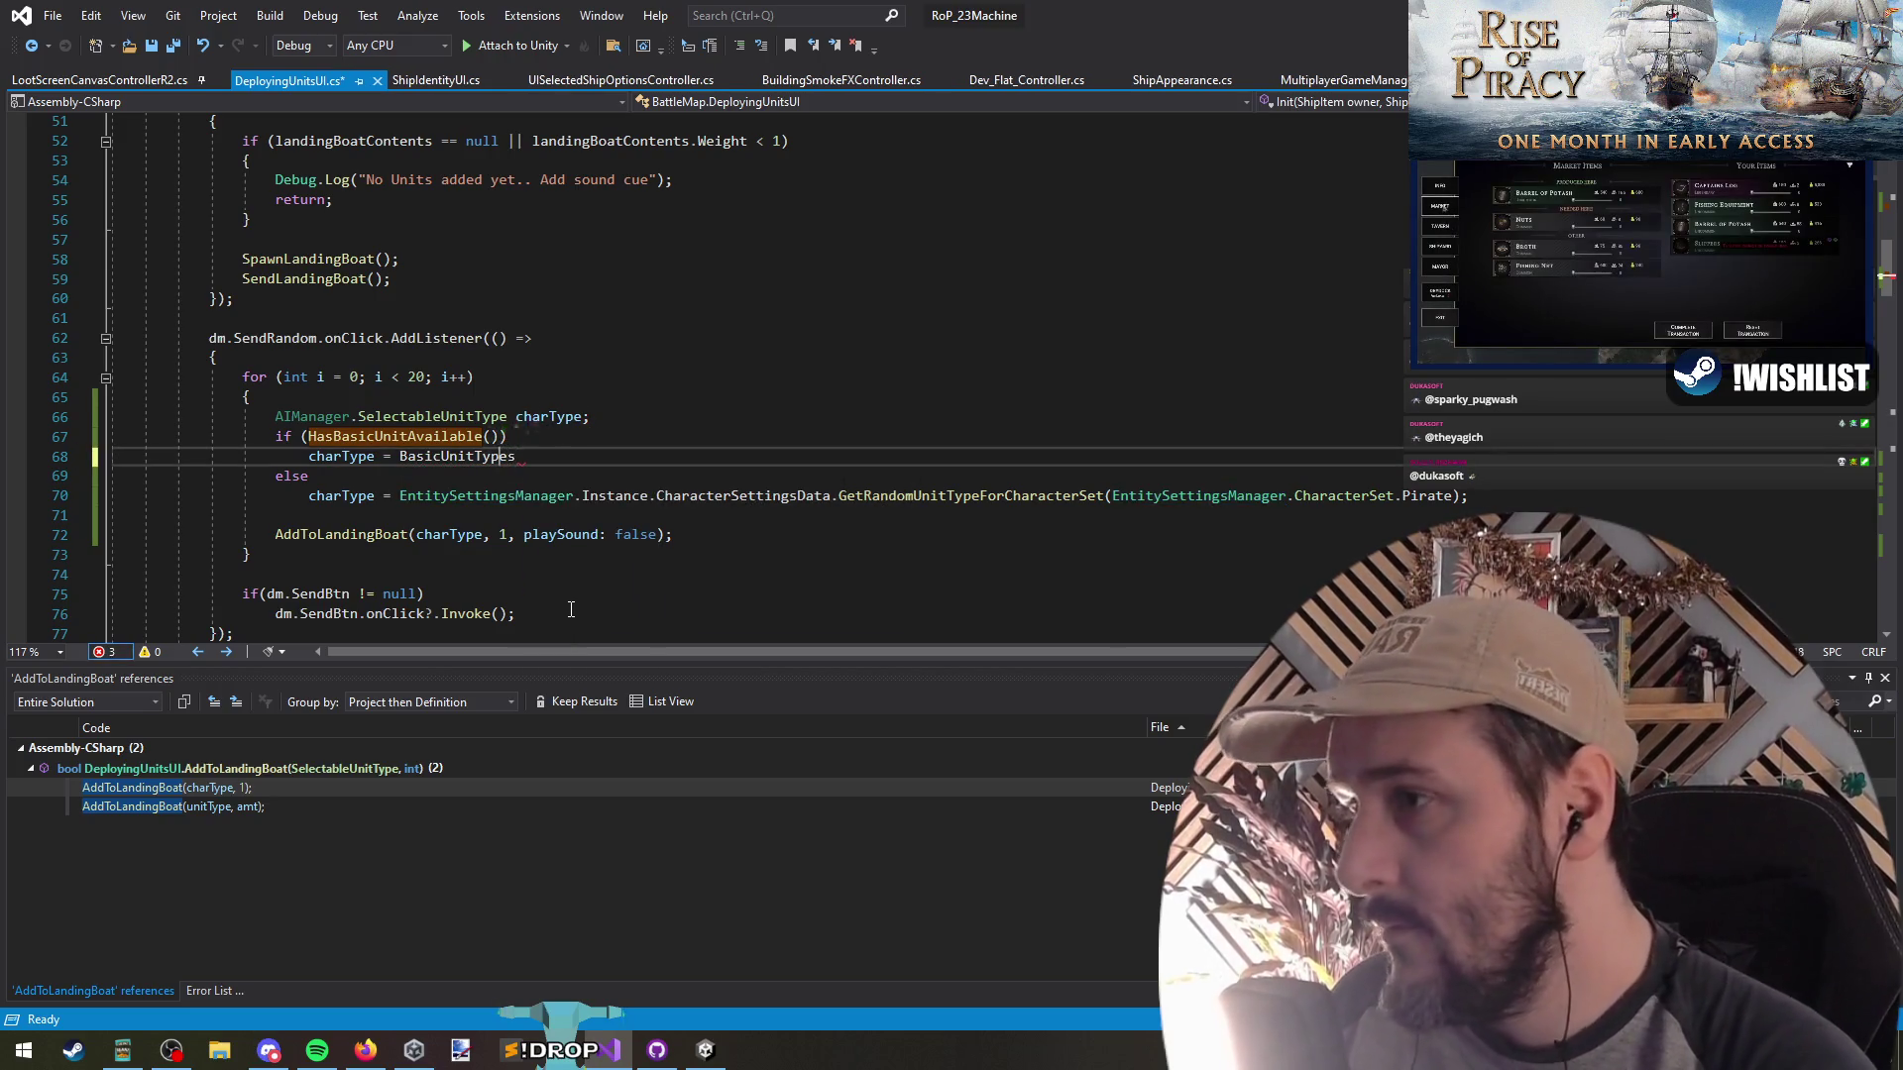
{"action": "type", "text": ".RandomF"}
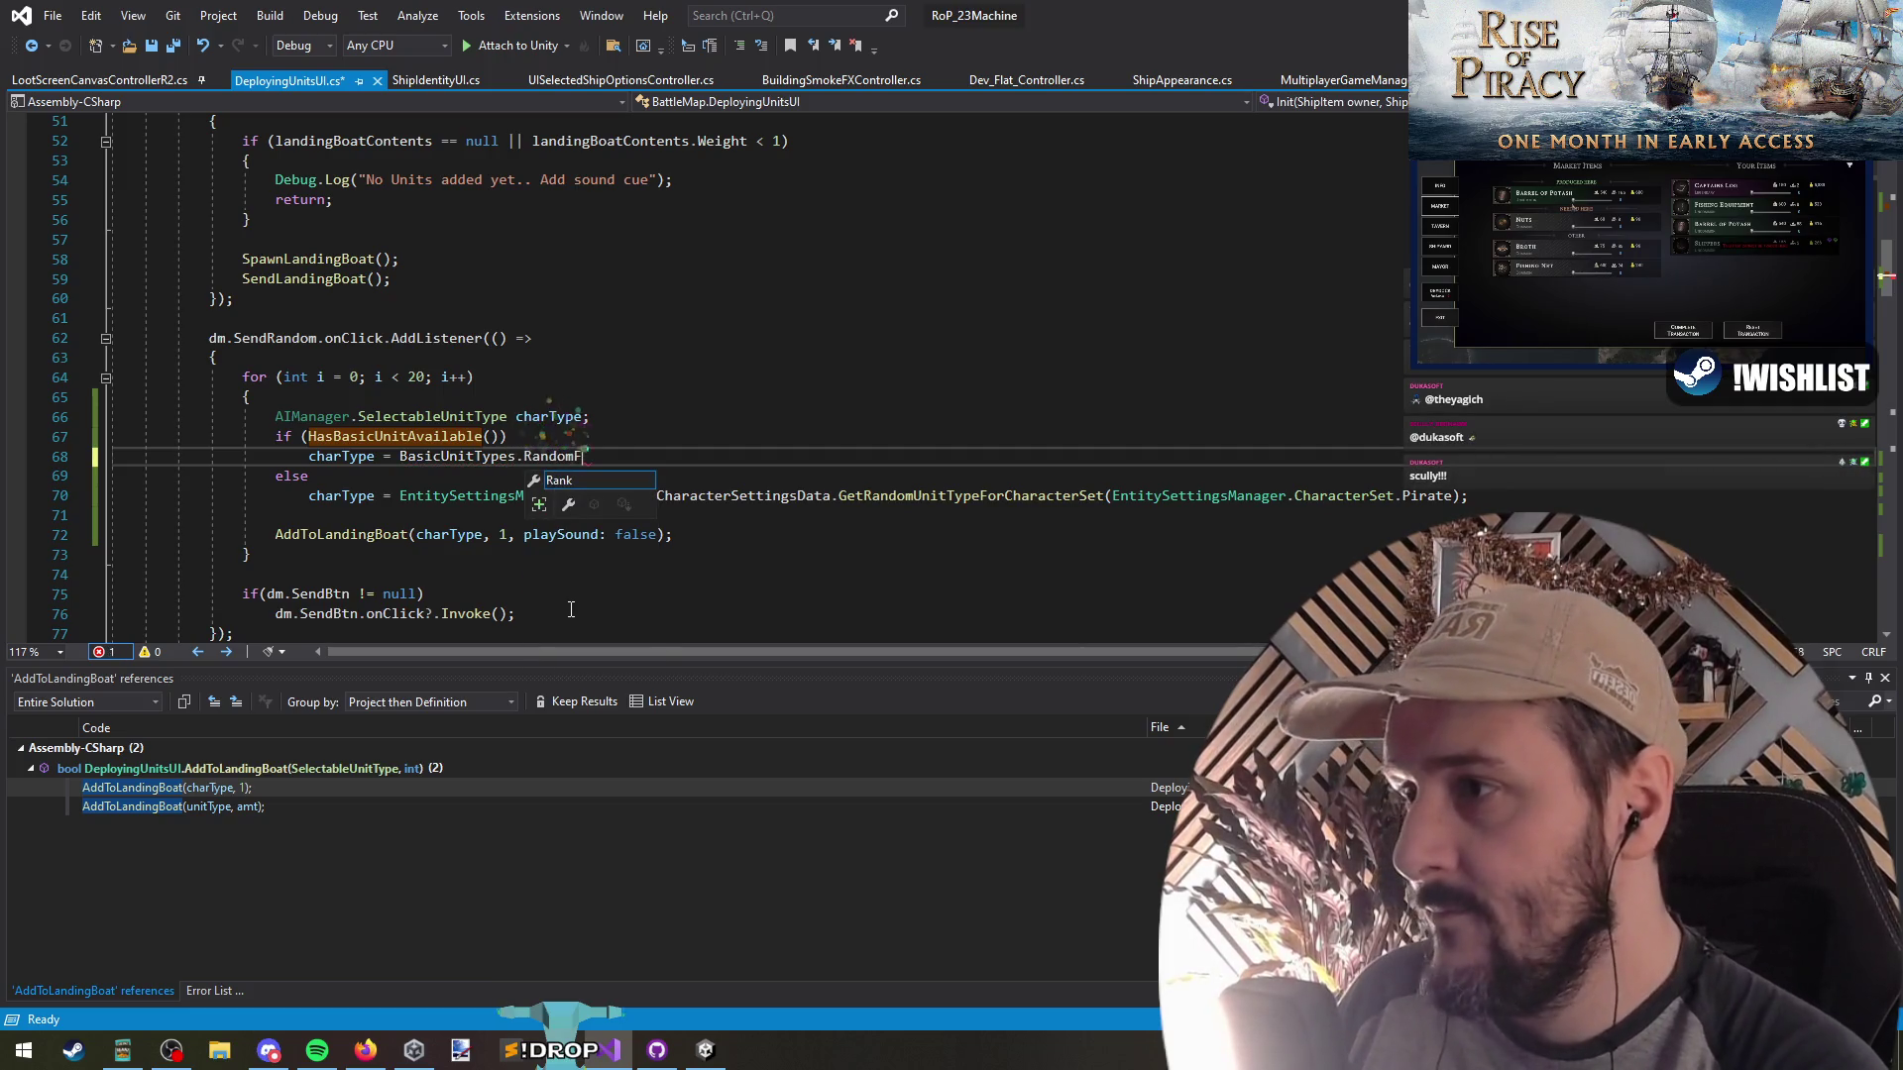
Go to the end of the using directives at the top of the file
{"action": "key", "text": "Escape"}
{"action": "key", "text": "ctrl+Home"}
{"action": "key", "text": "Down"}
{"action": "key", "text": "Down"}
{"action": "key", "text": "Down"}
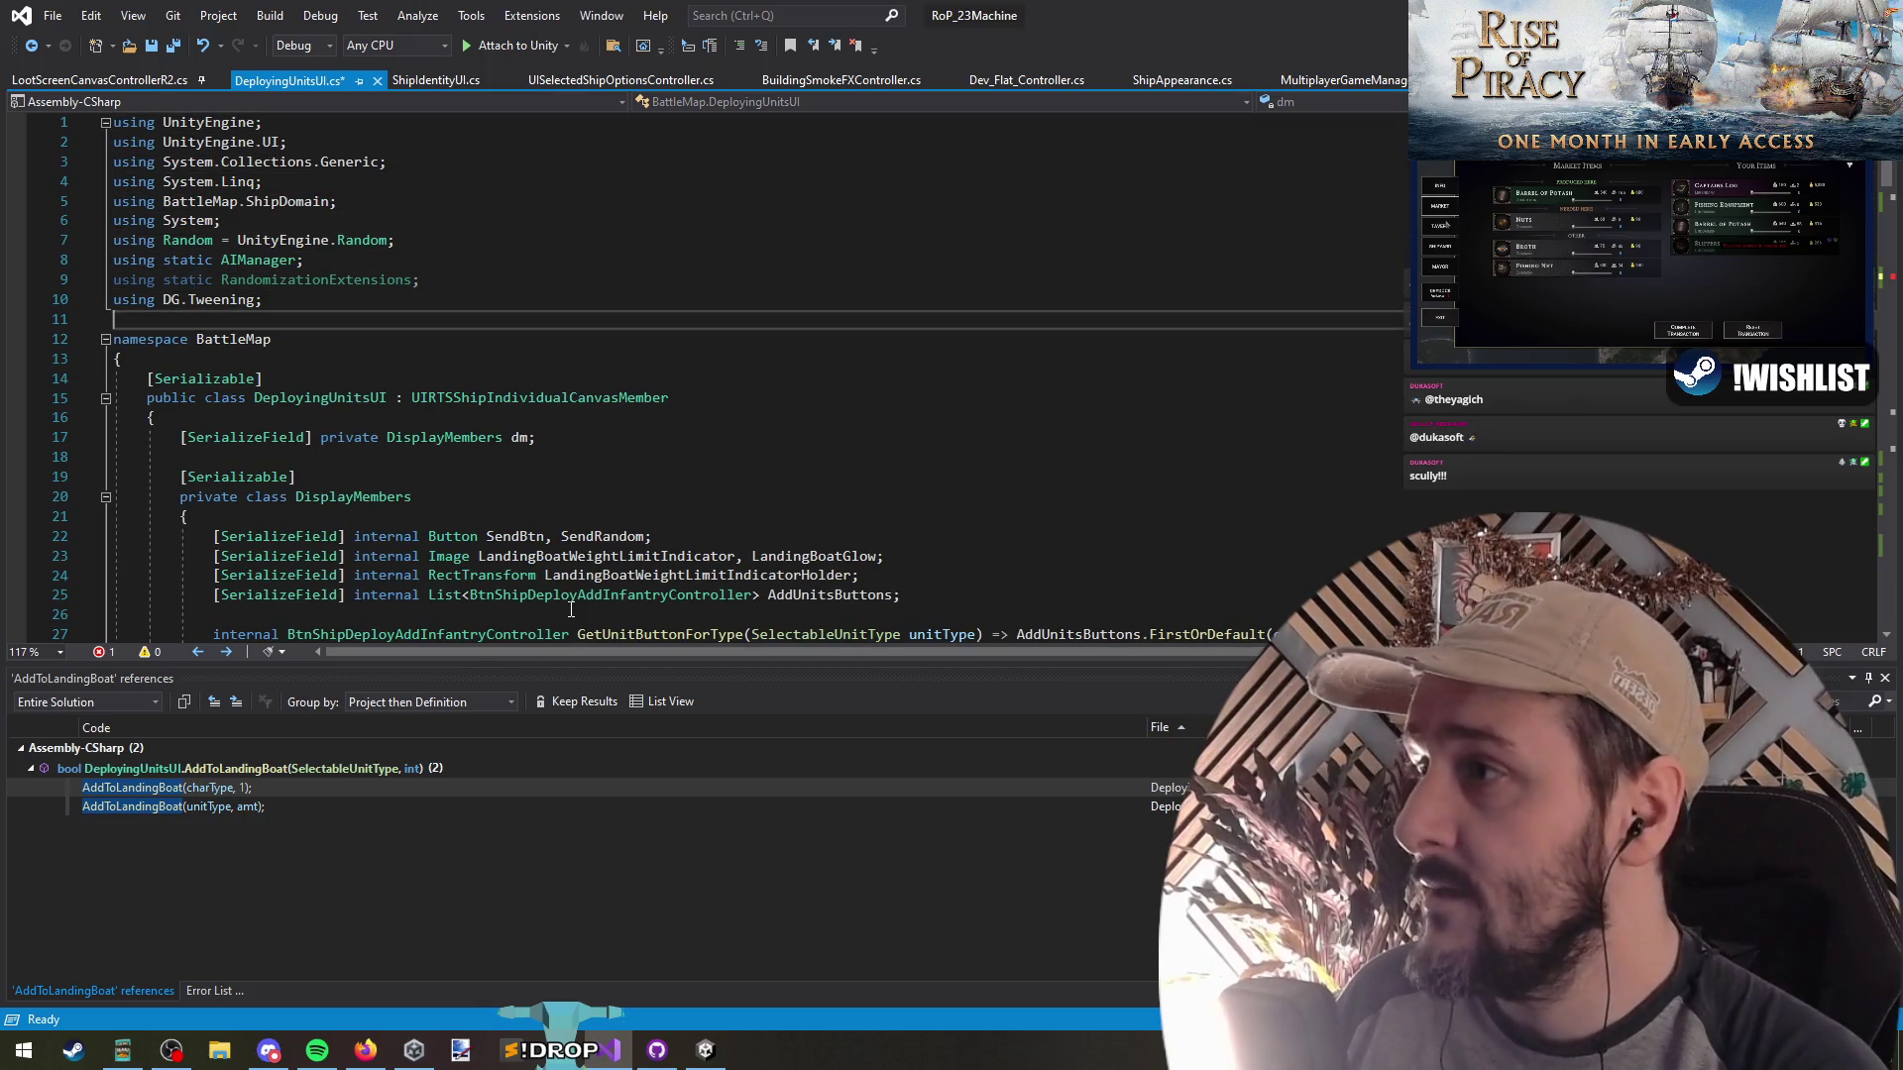
Add 'using Extendos;' and save the file
{"action": "type", "text": "sing Ext;"}
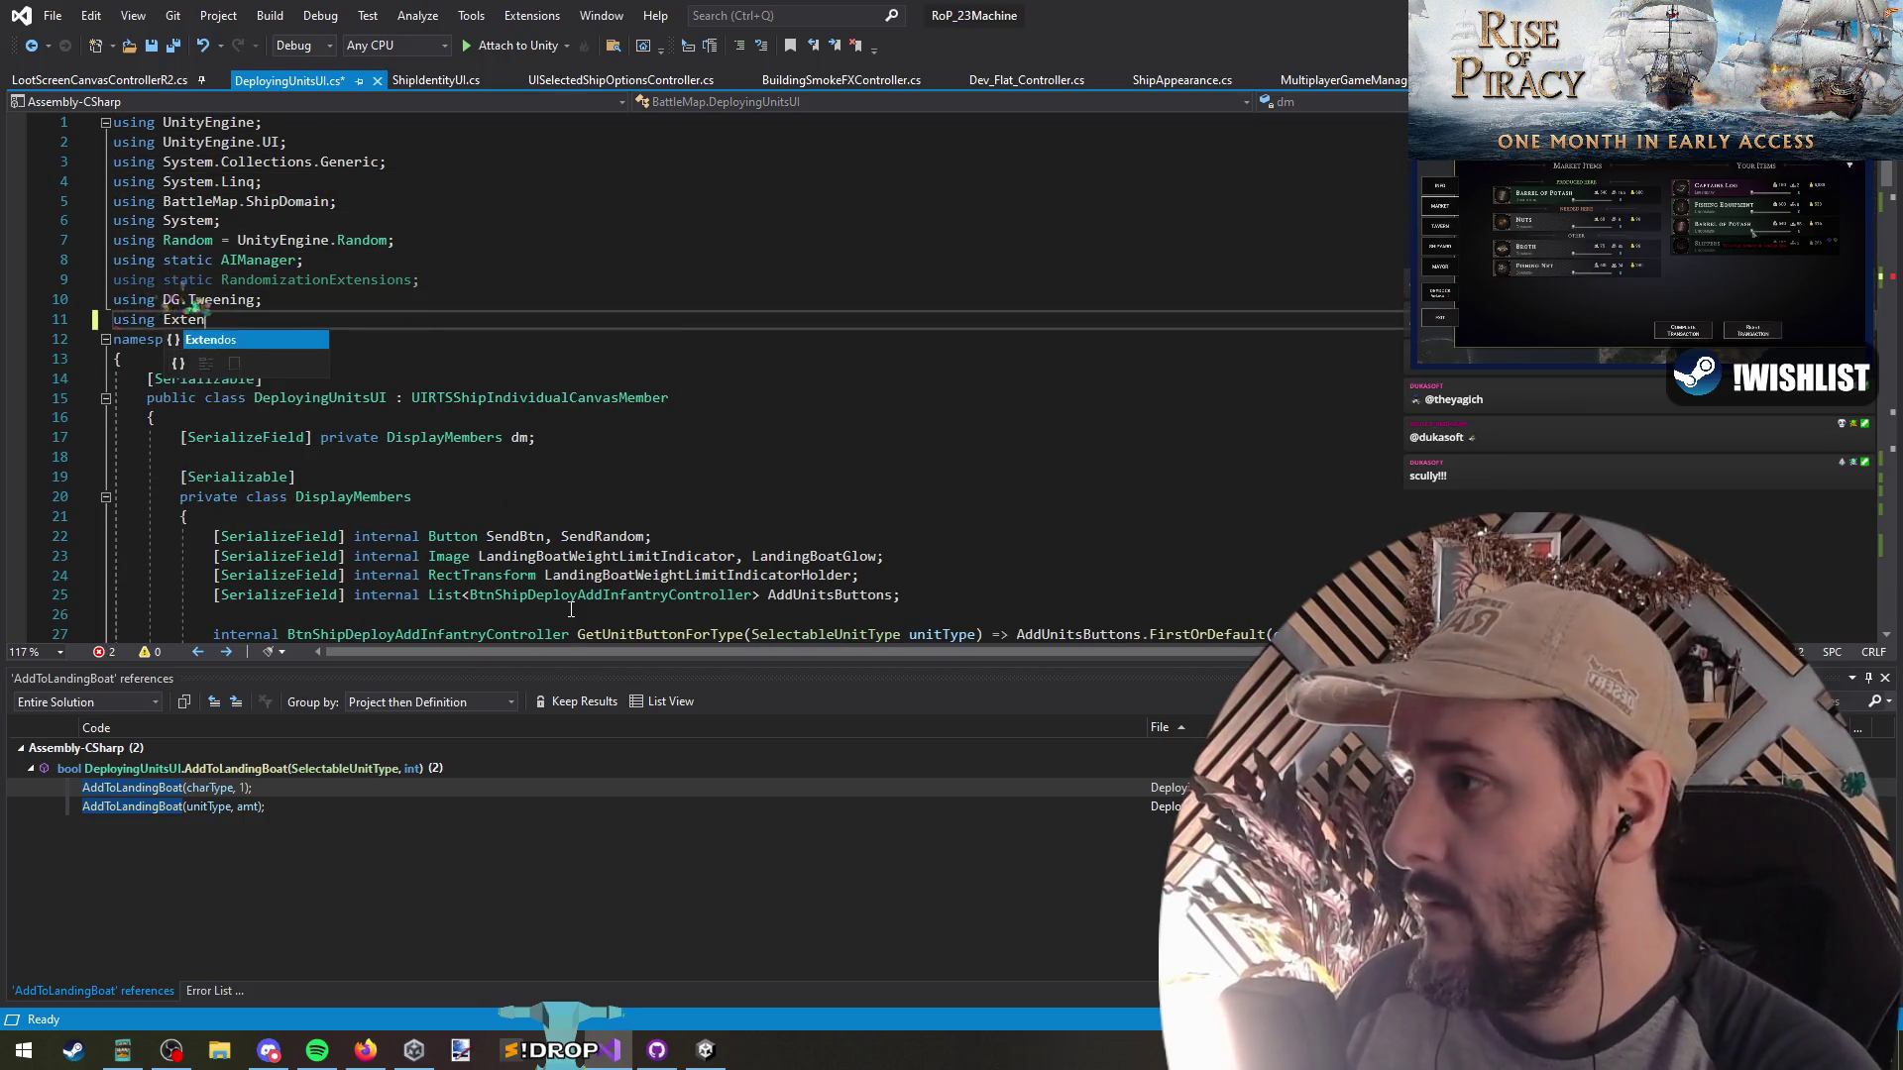
{"action": "key", "text": "Return"}
{"action": "key", "text": "ctrl+s"}
Remove the AIManager prefix from the charType declaration on line 67, then return to Unity
{"action": "left_click", "coordinate": [34, 48]}
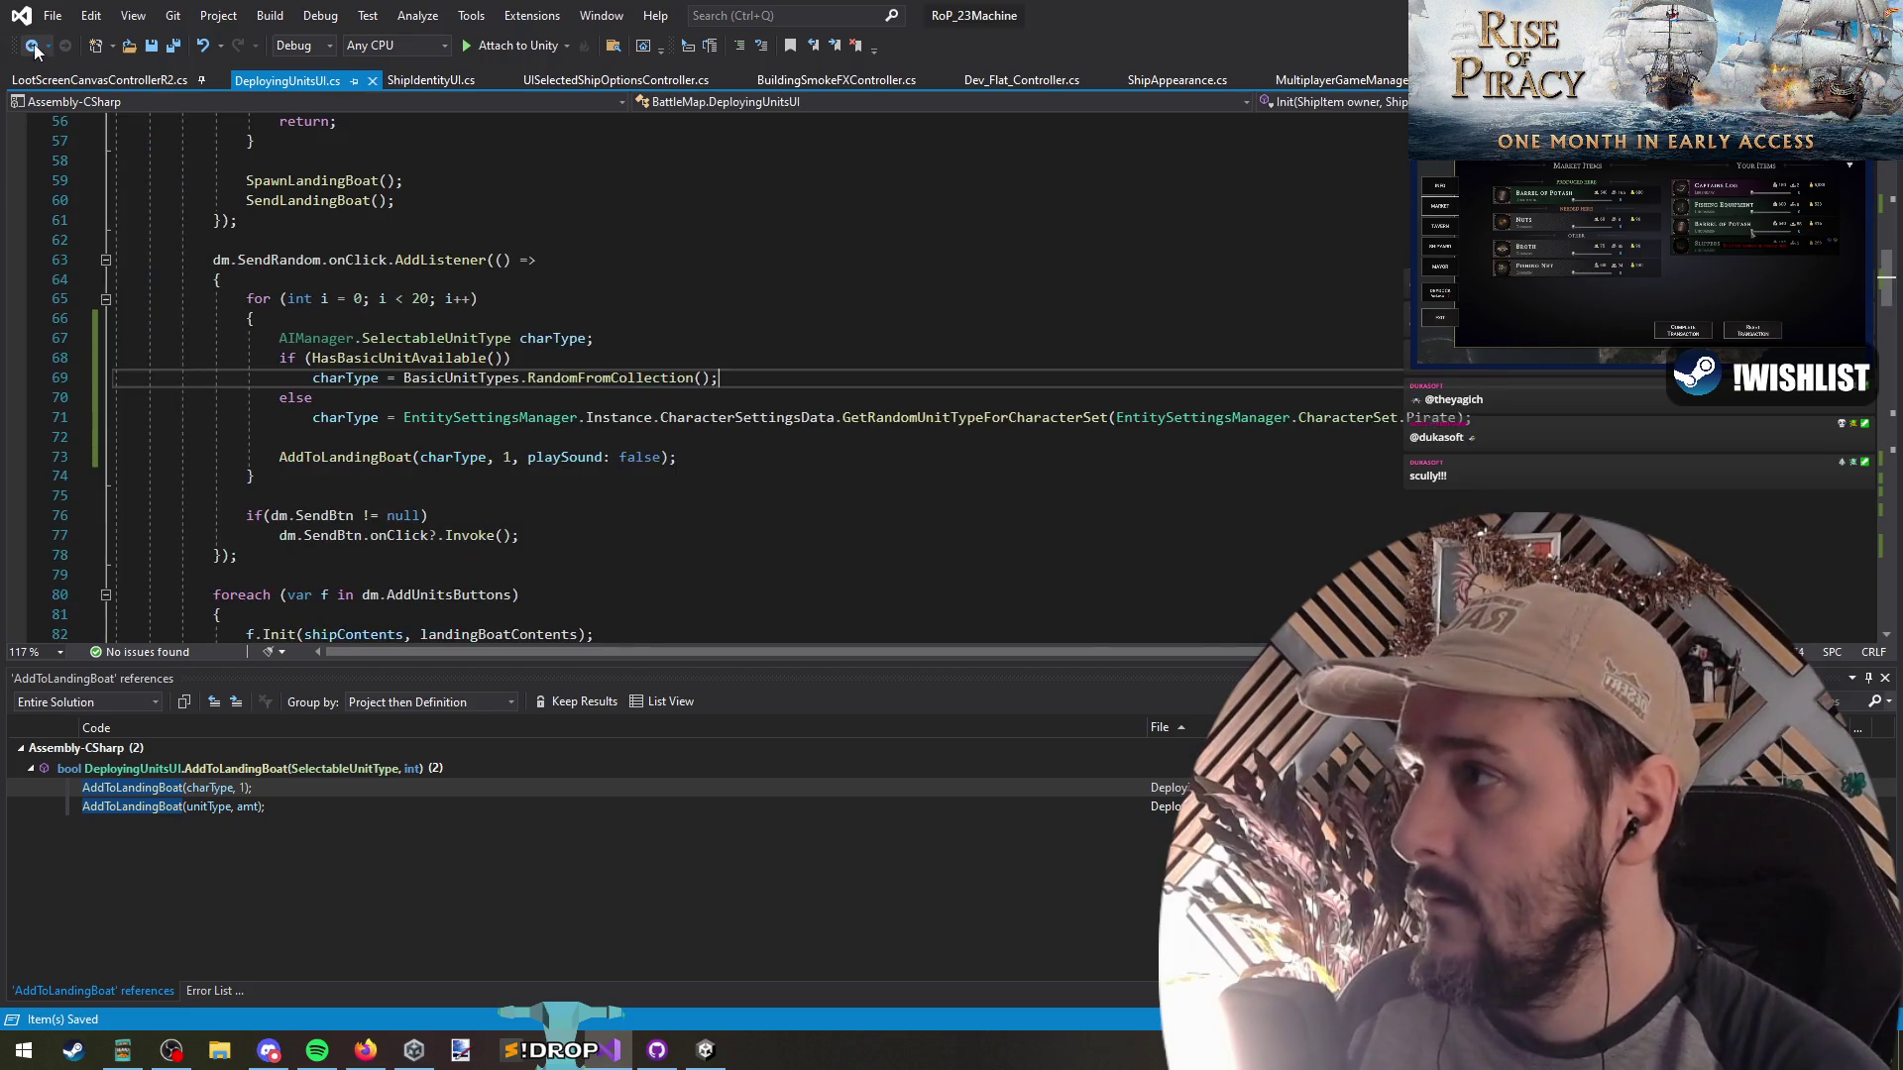
{"action": "key", "text": "Up"}
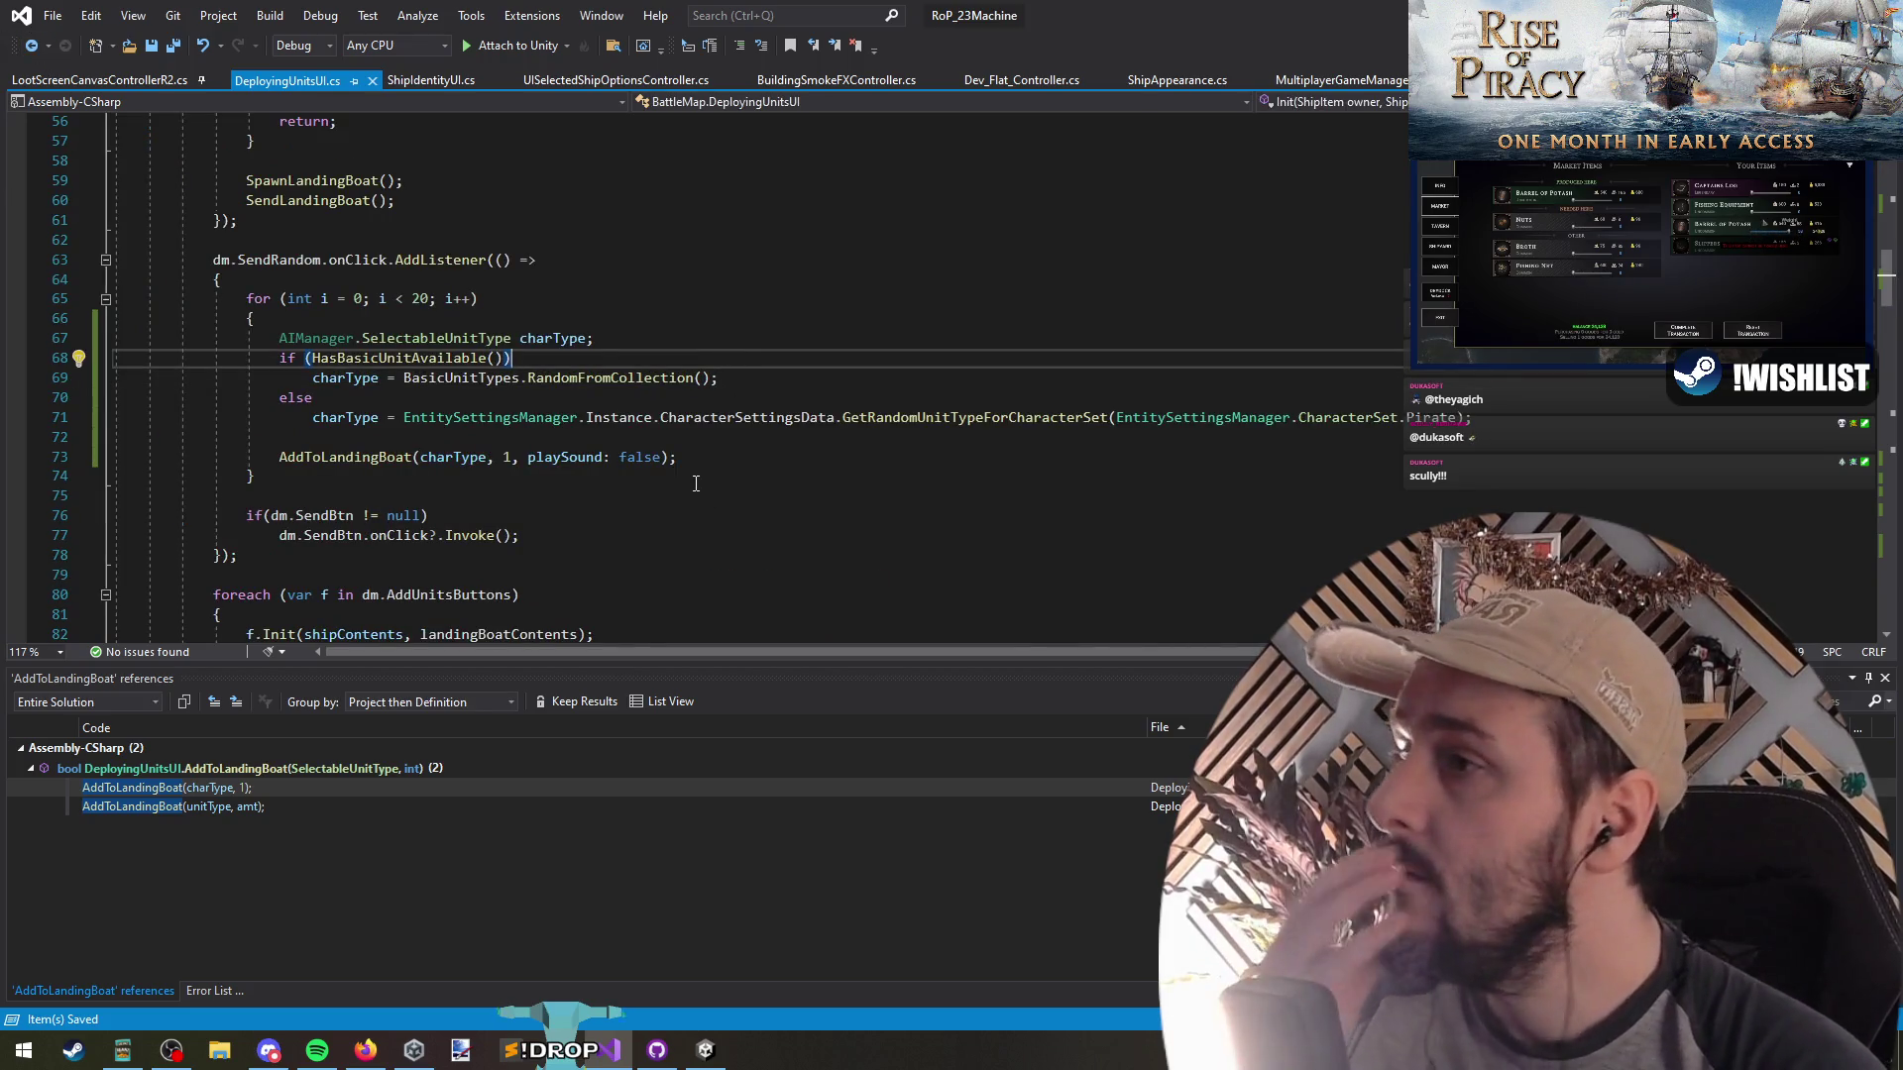
{"action": "left_click", "coordinate": [642, 430]}
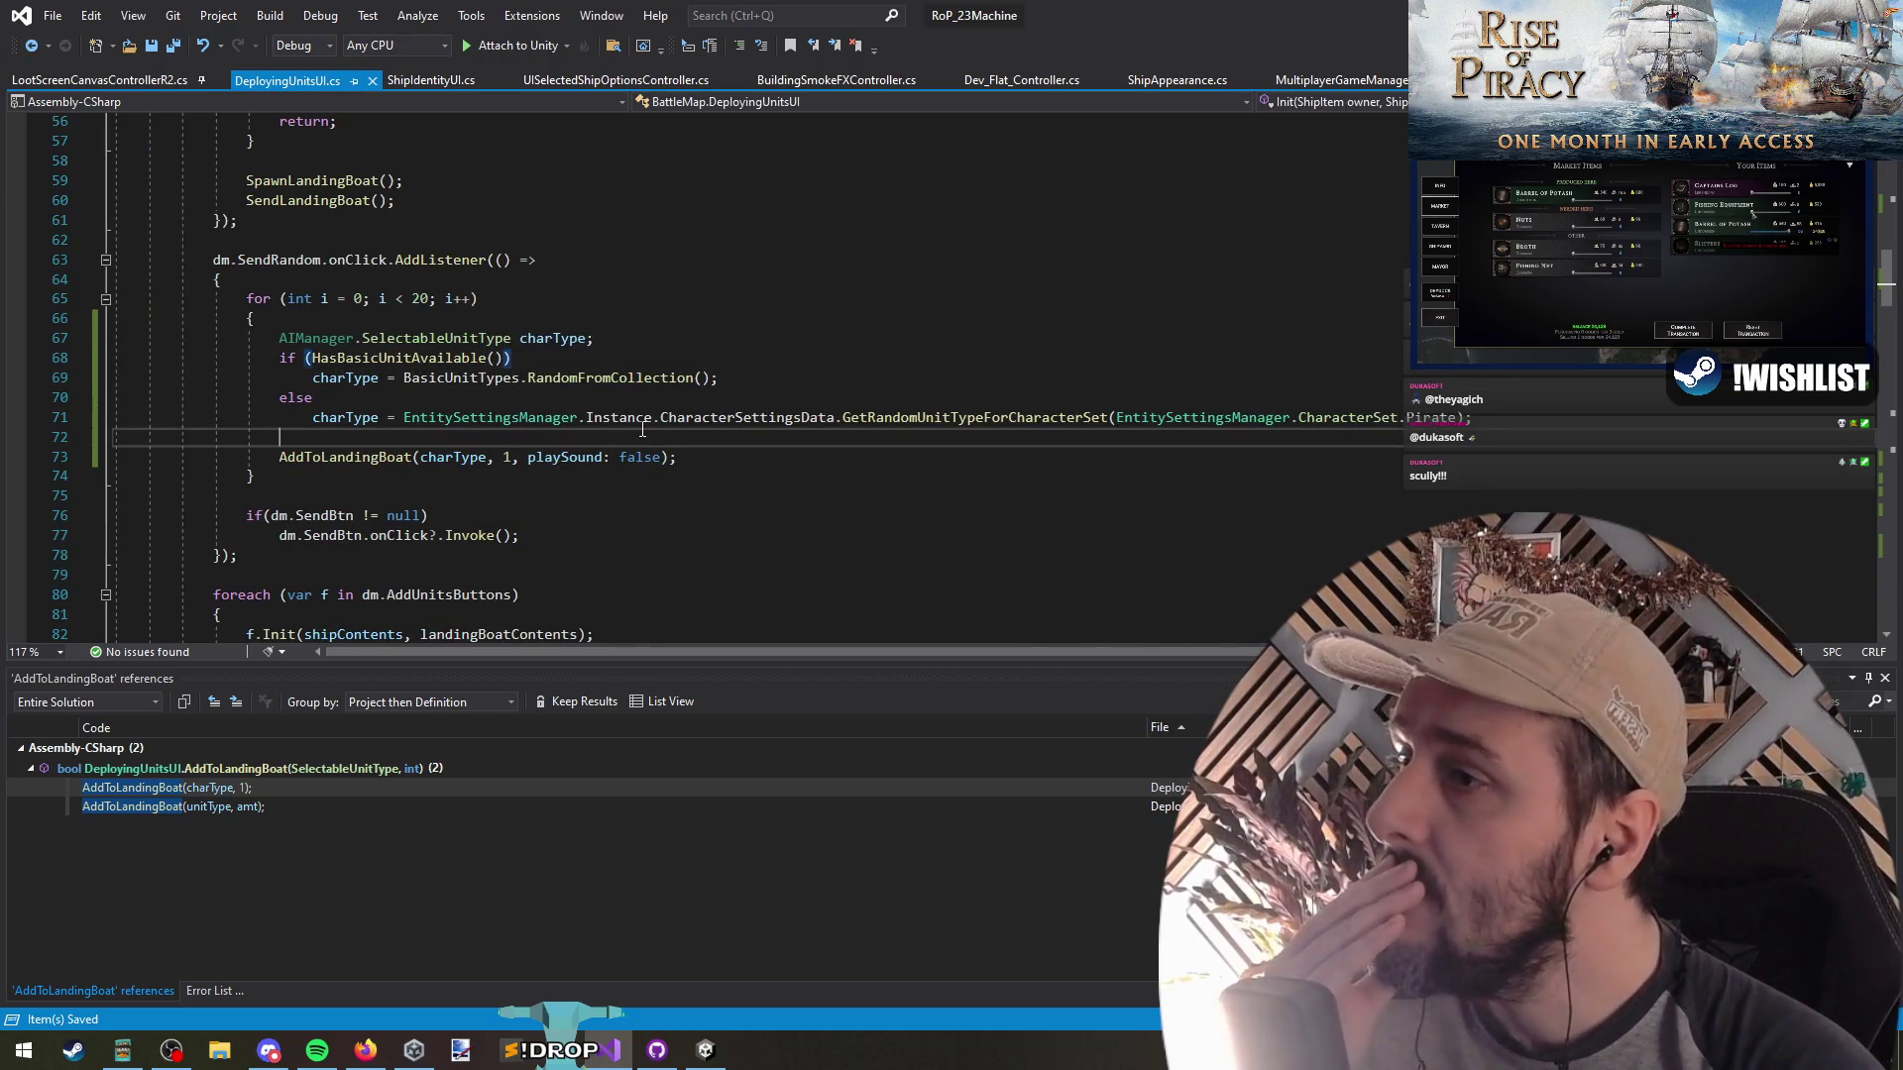
{"action": "left_click", "coordinate": [652, 493]}
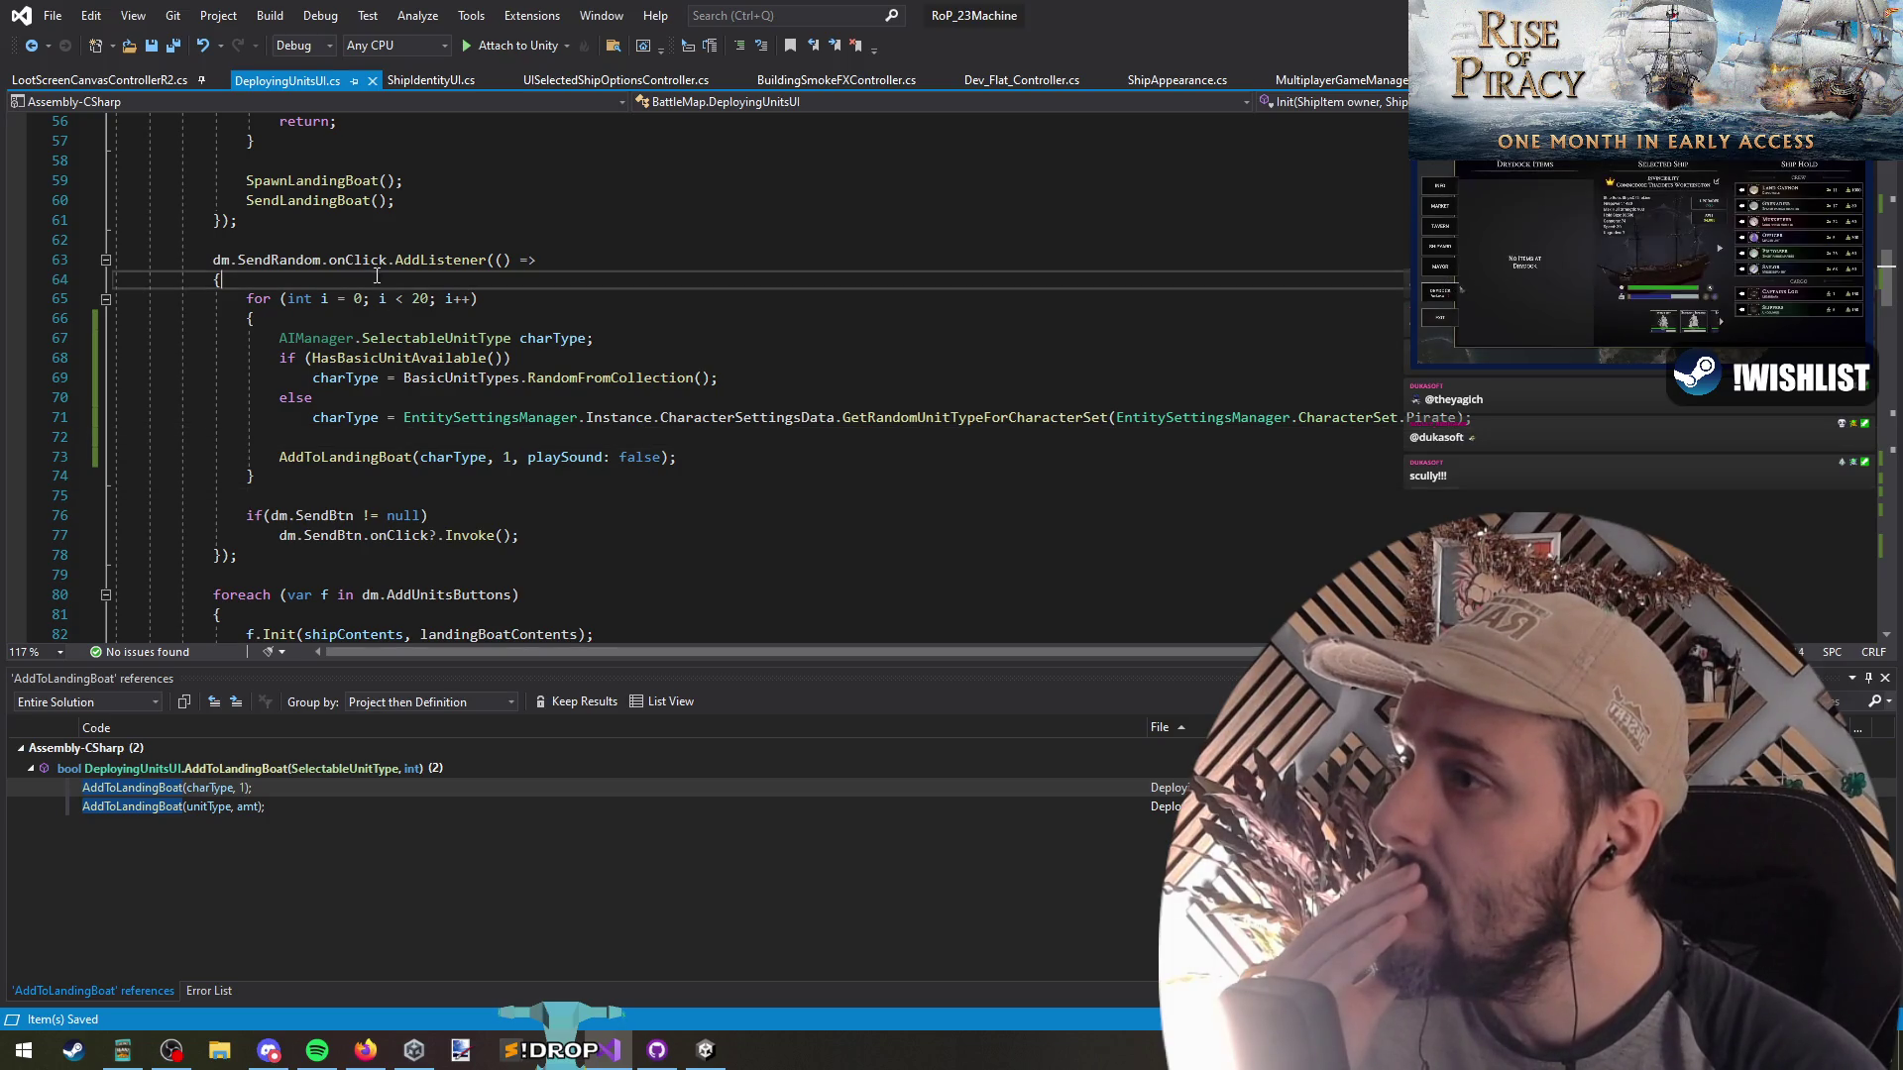
{"action": "left_click", "coordinate": [344, 319]}
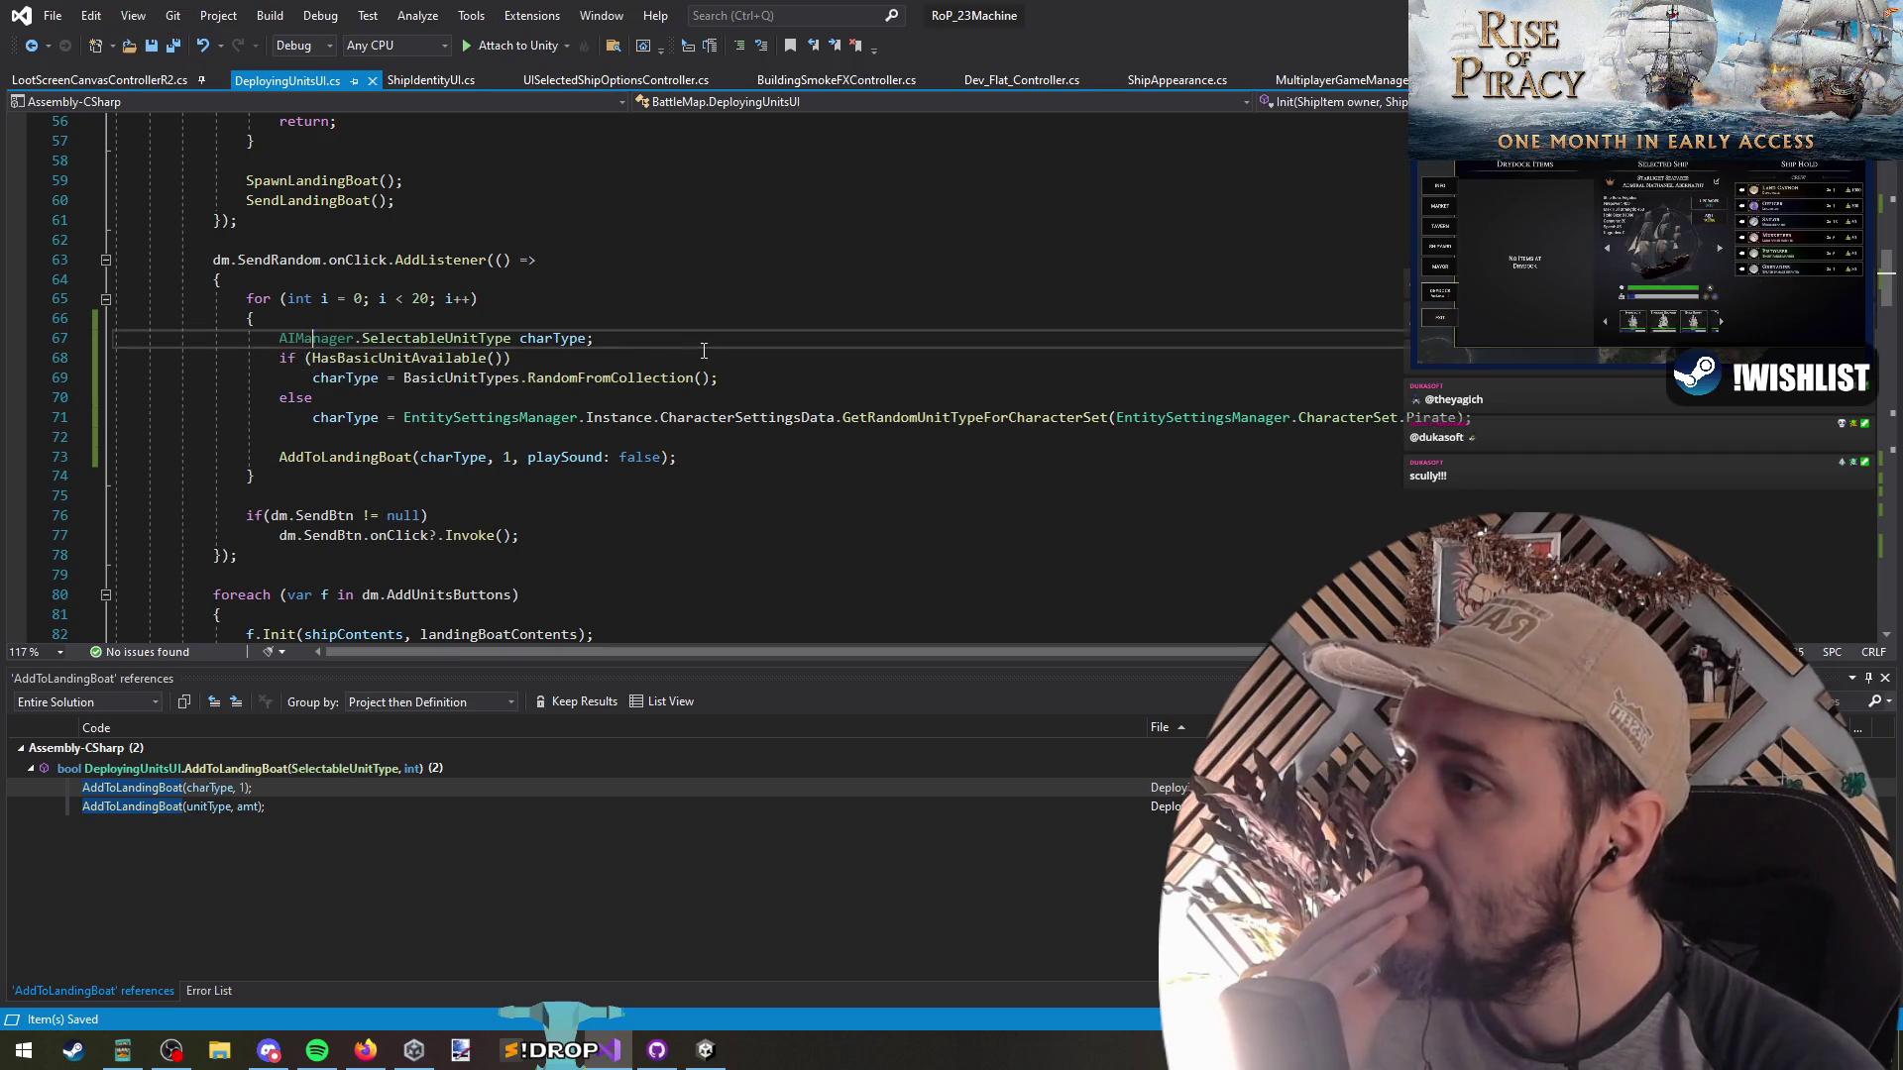
{"action": "double_click", "coordinate": [315, 338]}
{"action": "key", "text": "Delete"}
{"action": "key", "text": "Delete"}
{"action": "left_click", "coordinate": [703, 357]}
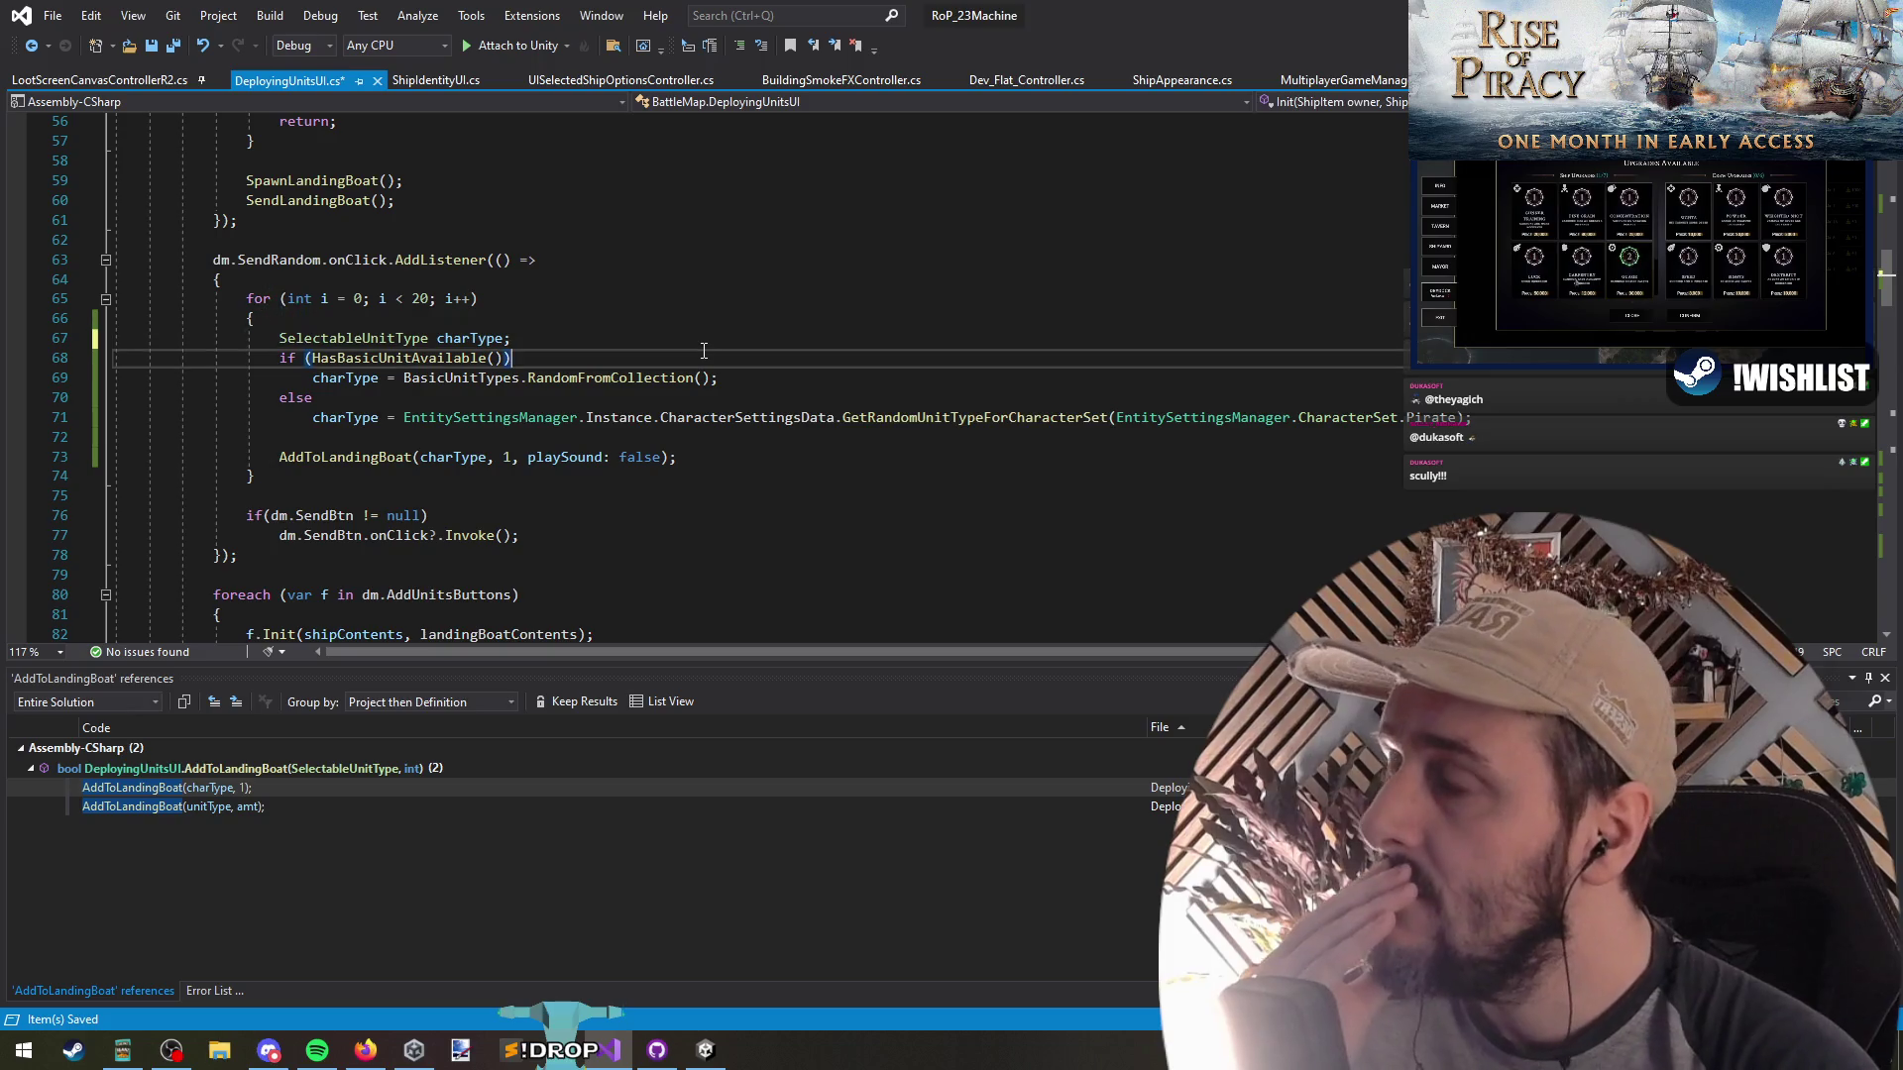
{"action": "key", "text": "alt+Tab"}
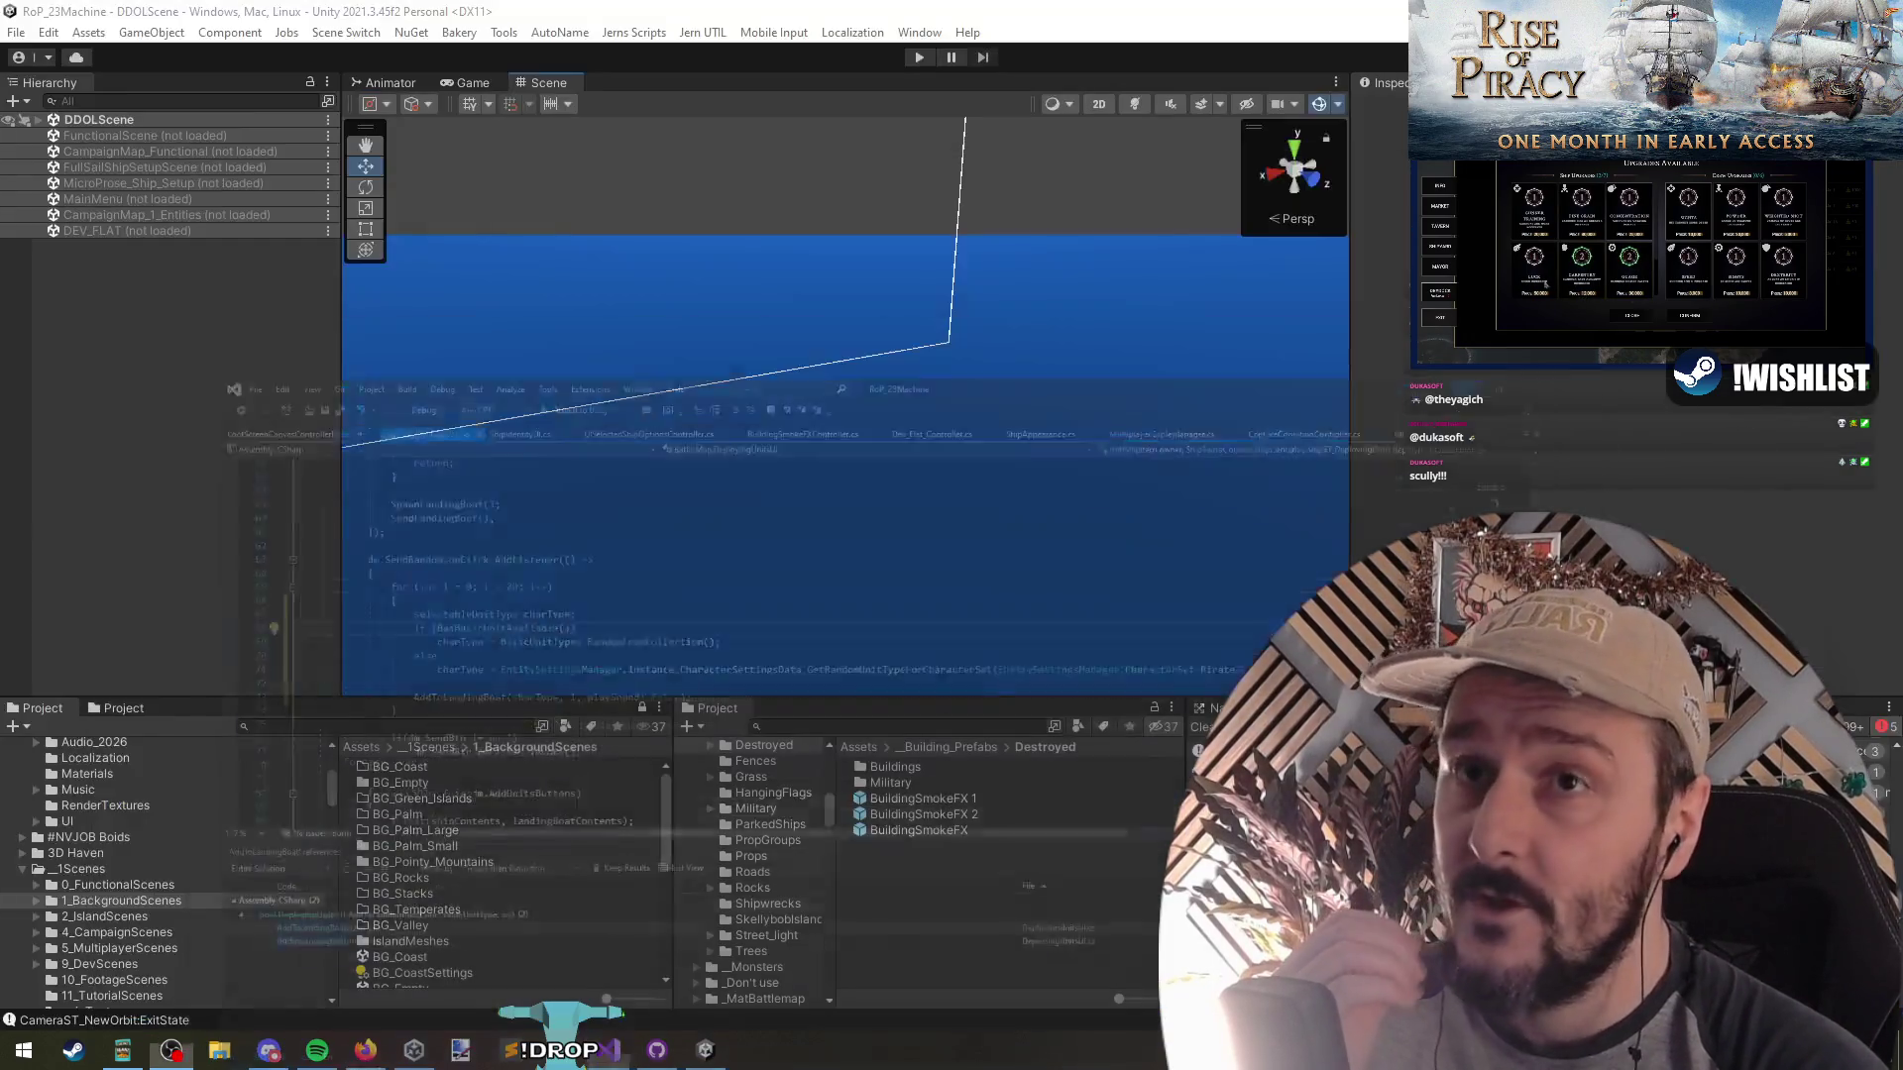
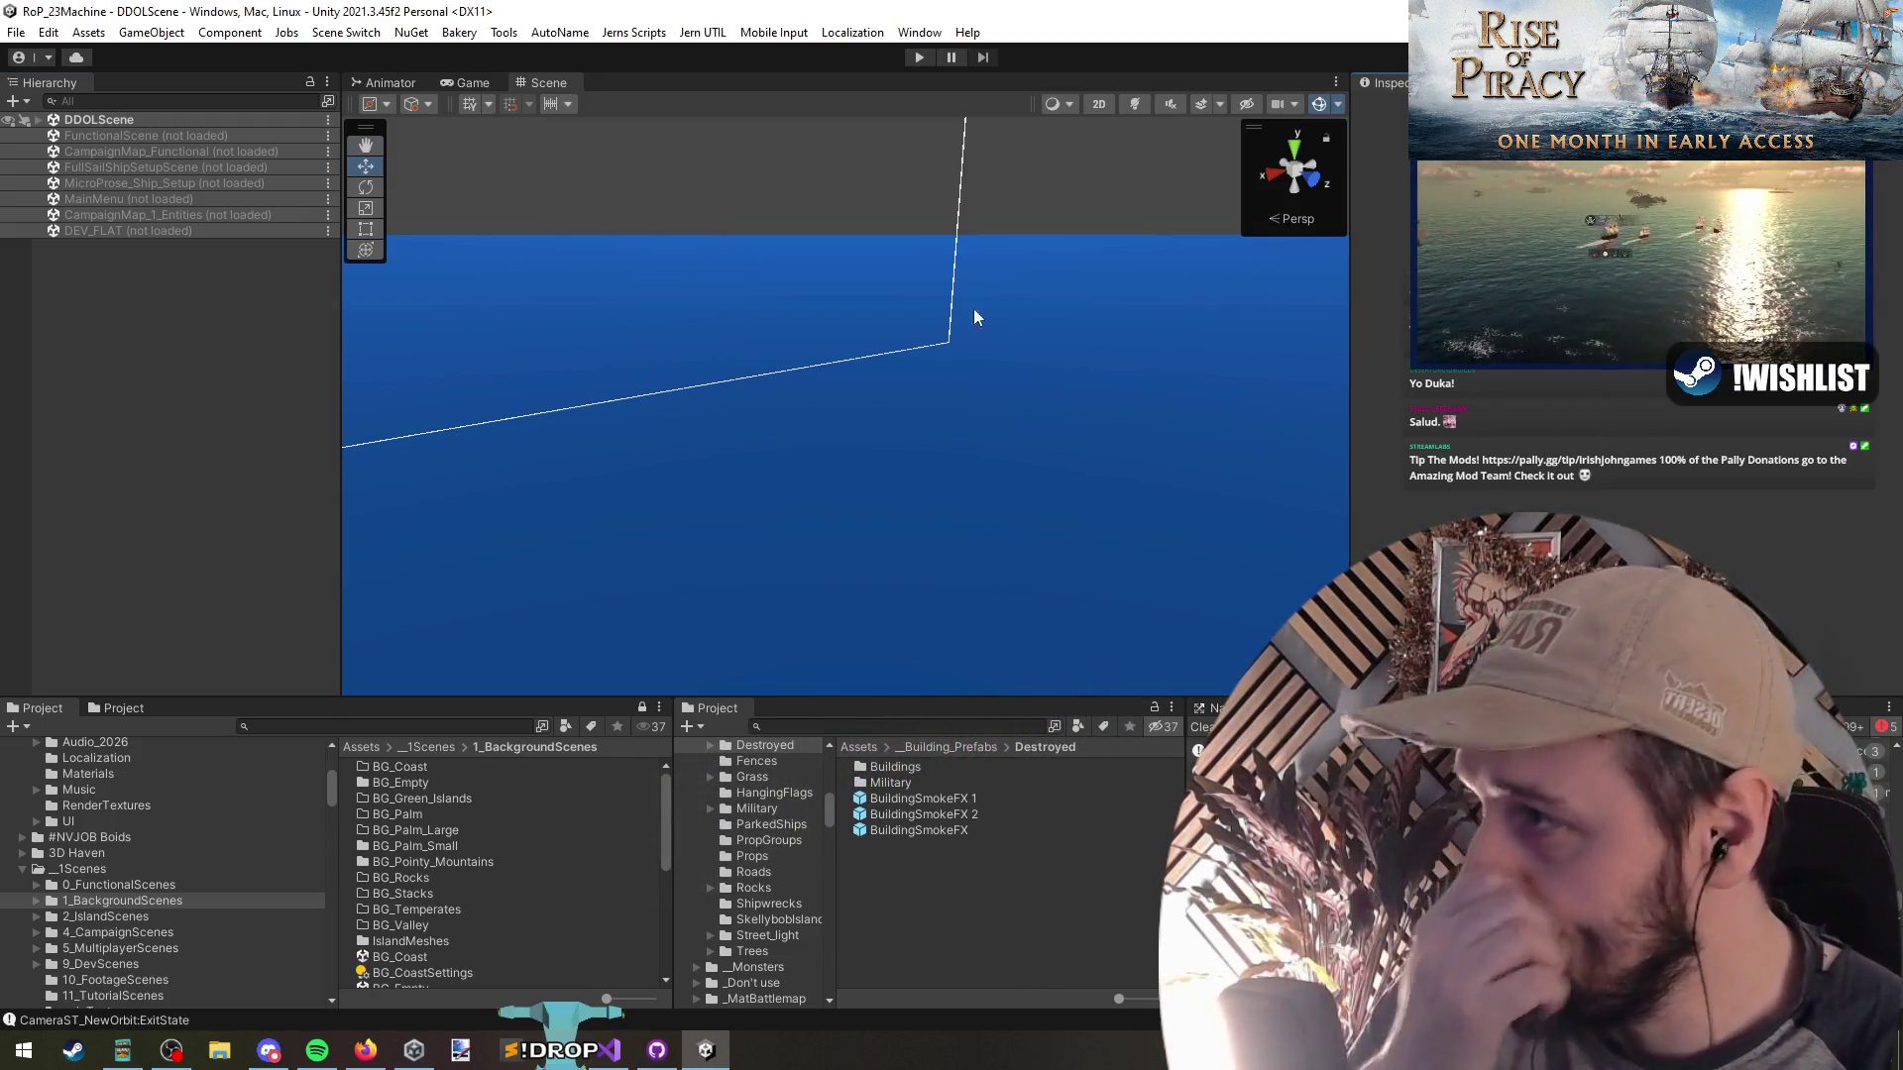
Run Unity Play mode and try the ship's radial deployment, which warns 45 gunners are required
{"action": "left_click", "coordinate": [609, 1050]}
{"action": "left_click", "coordinate": [793, 417]}
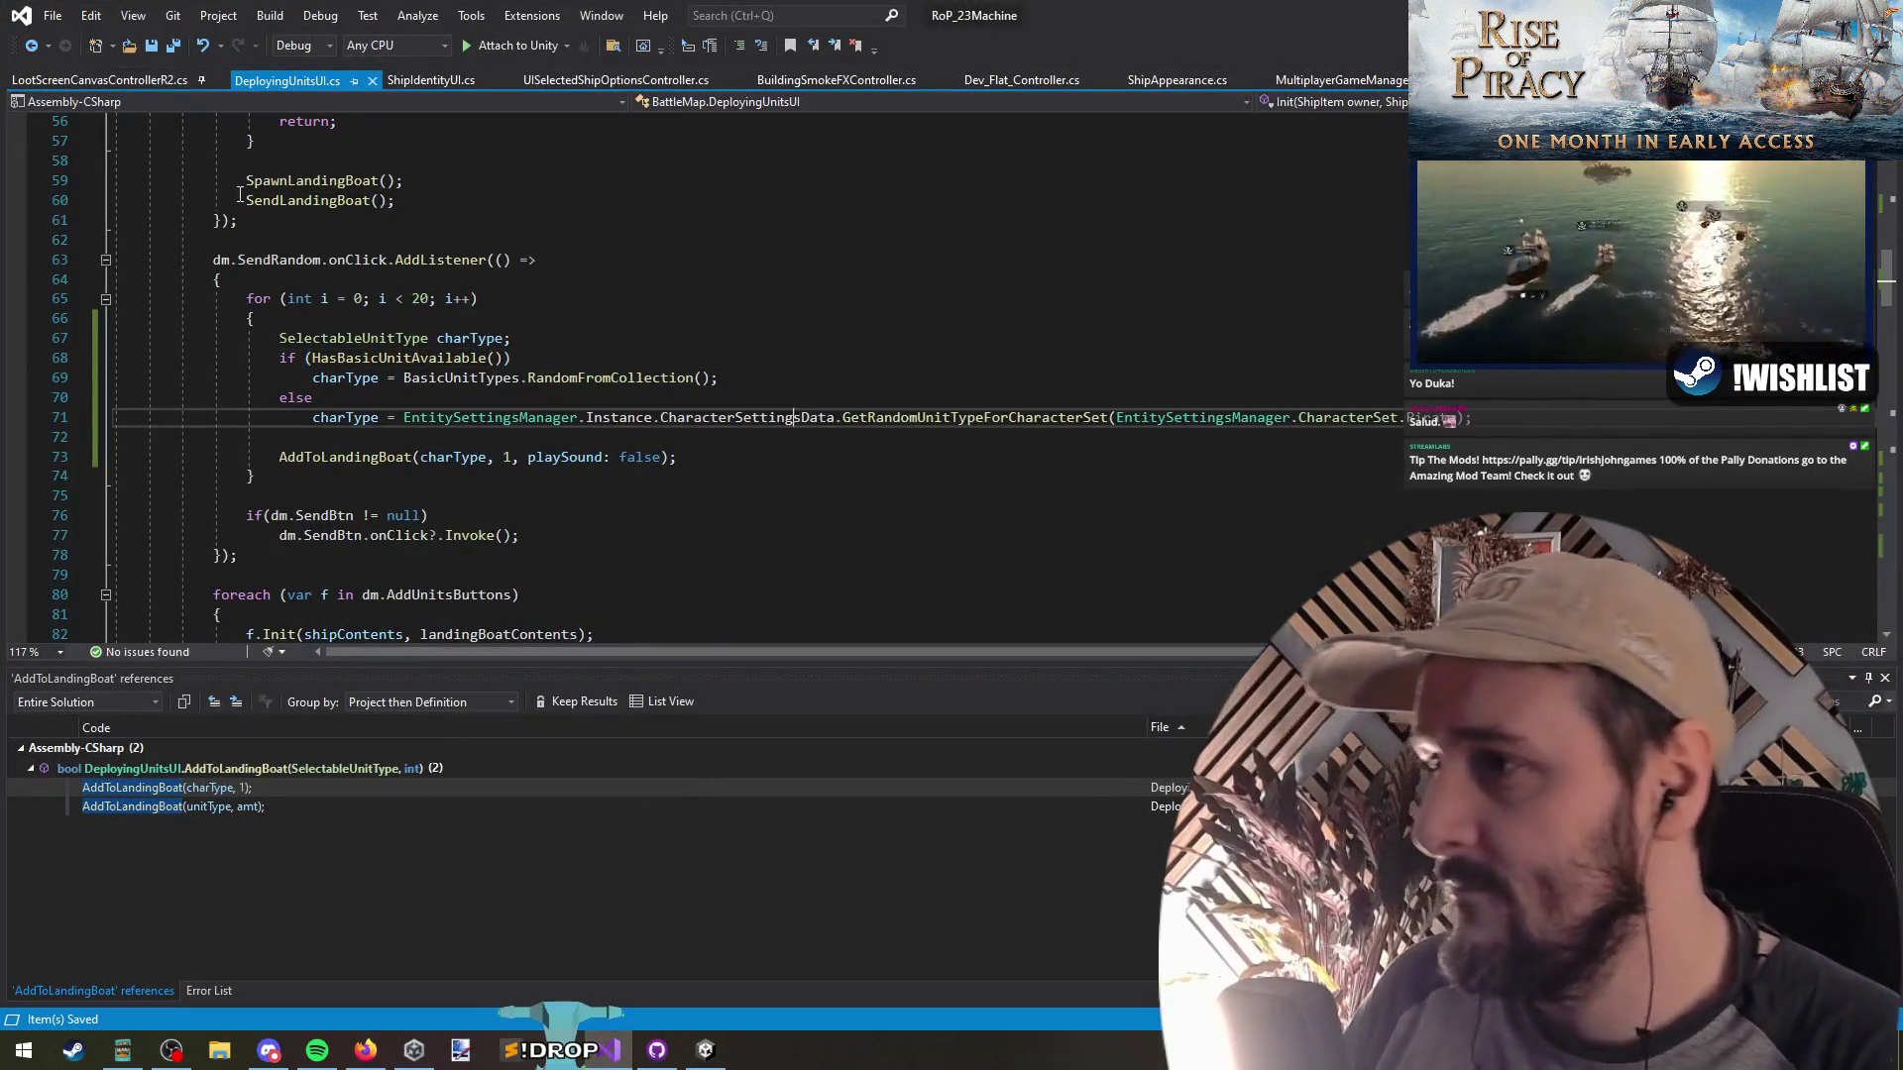
{"action": "key", "text": "alt+Tab"}
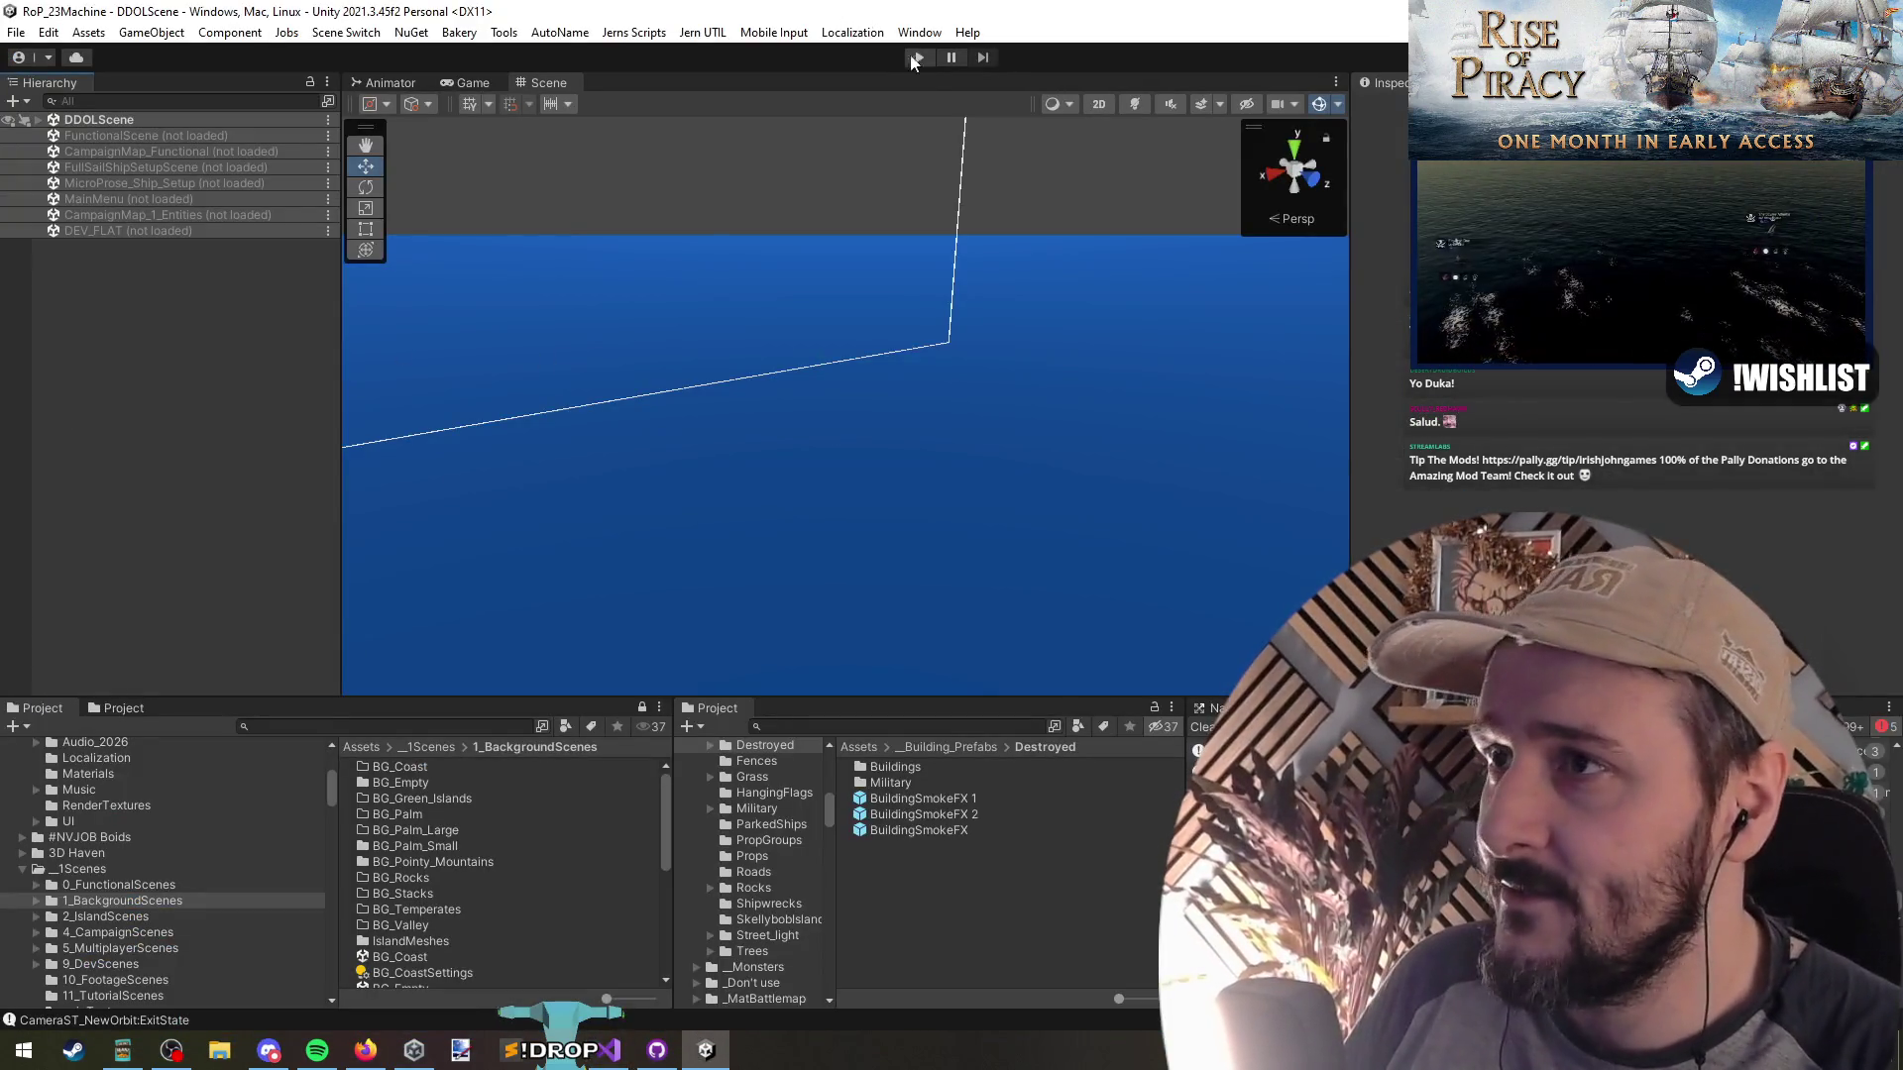
{"action": "key", "text": "ctrl+p"}
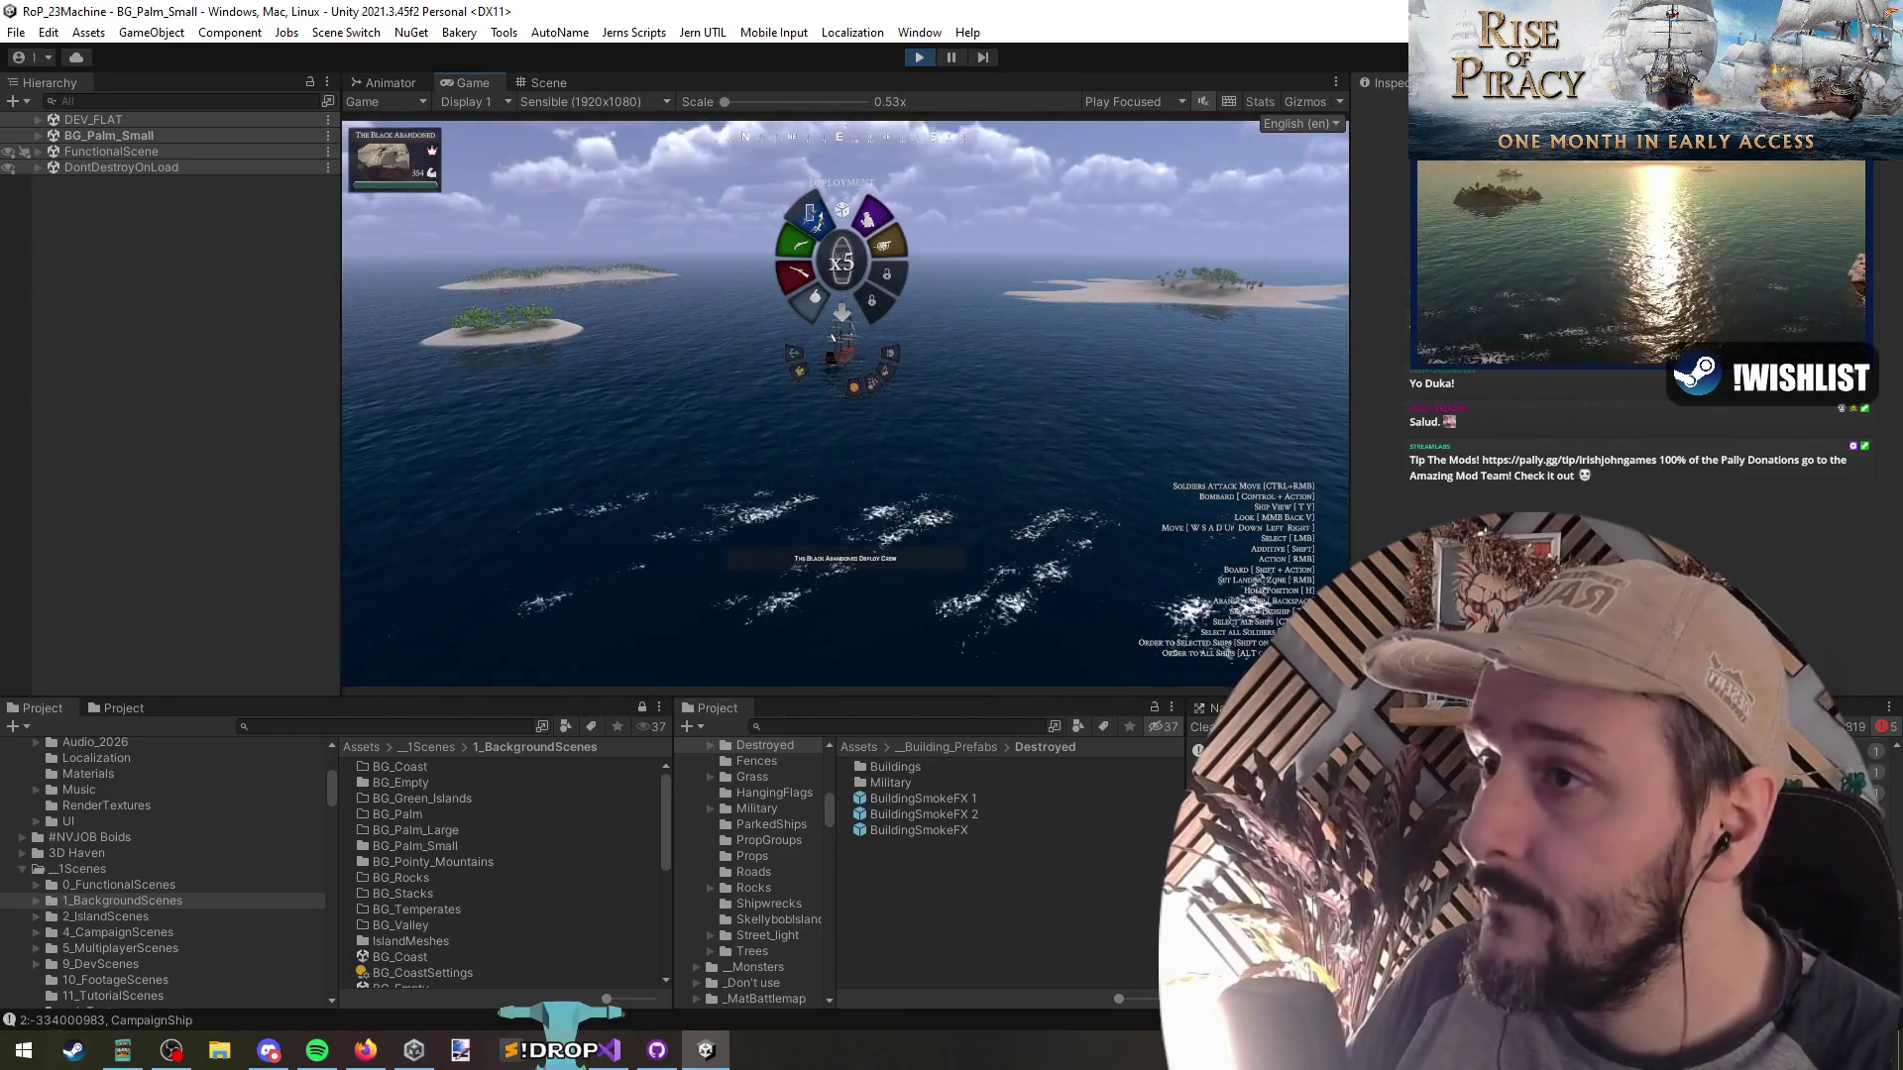
{"action": "left_click", "coordinate": [863, 230]}
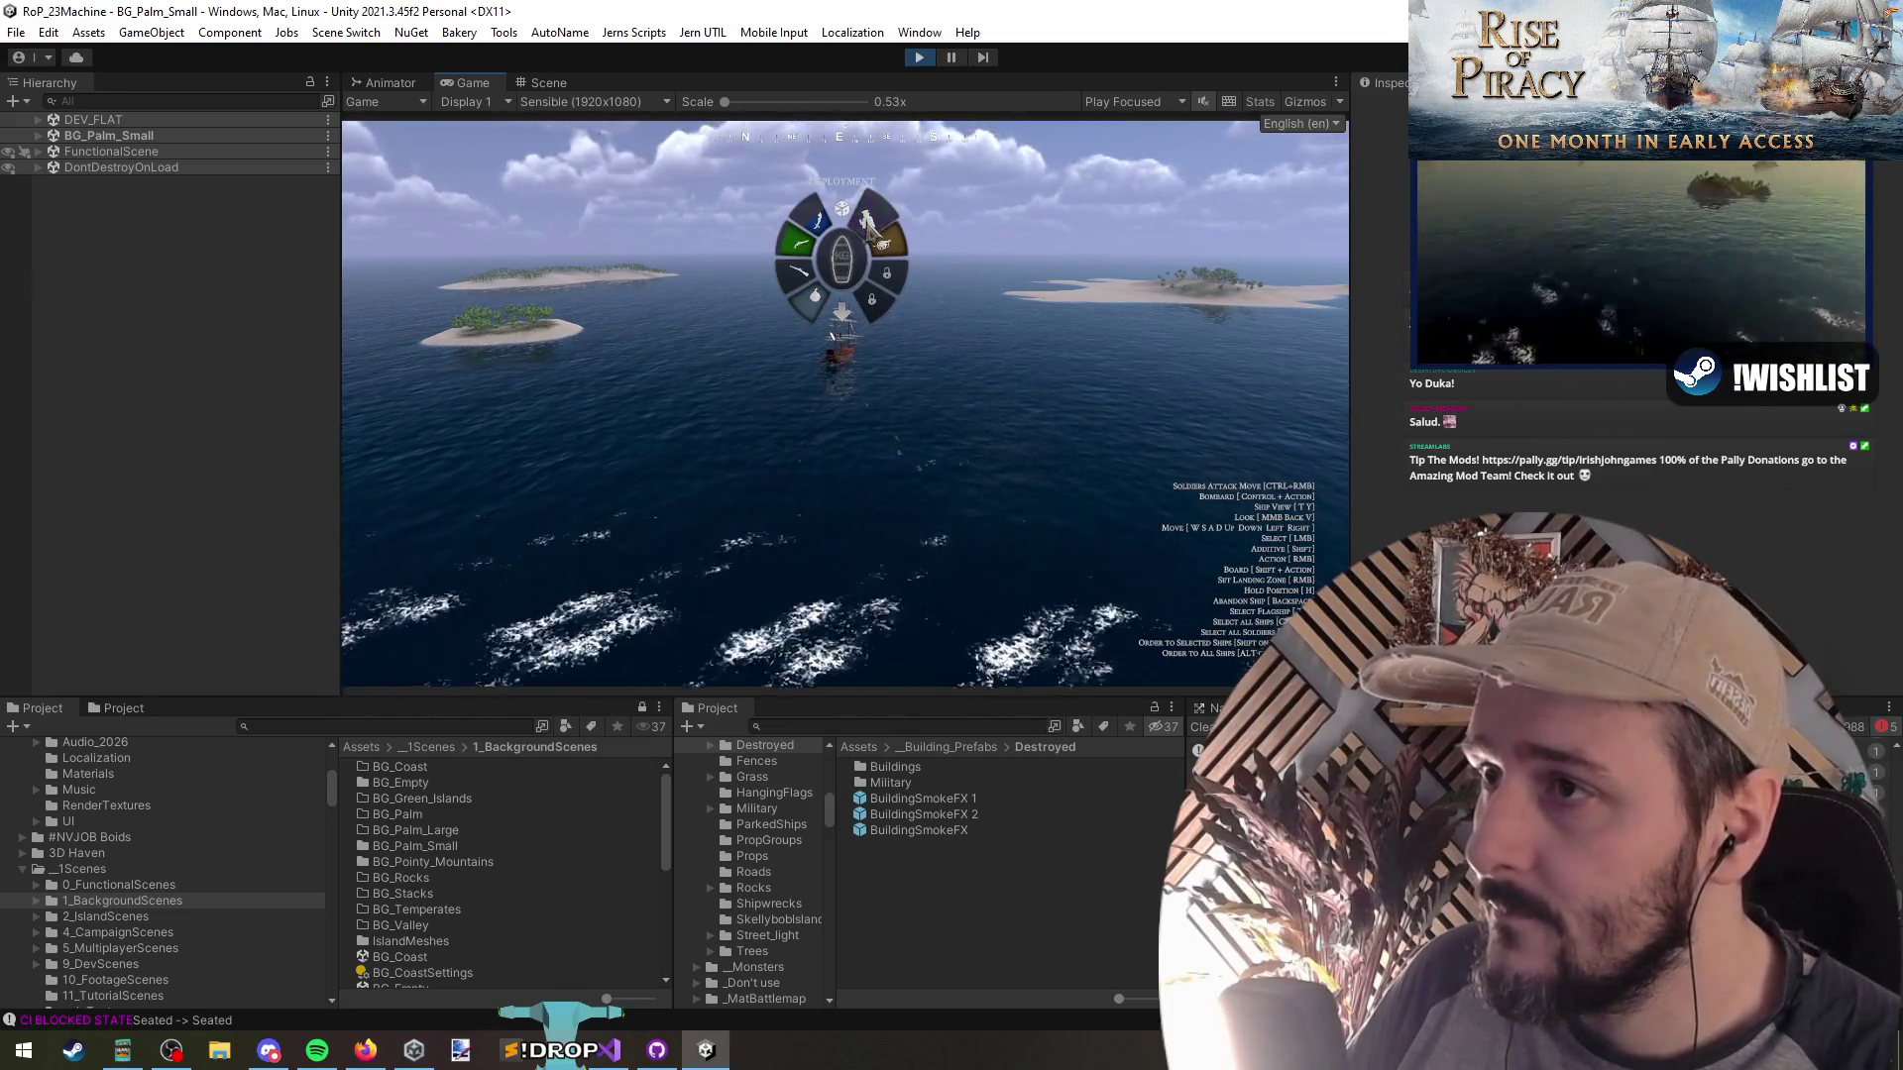
{"action": "left_click", "coordinate": [935, 459]}
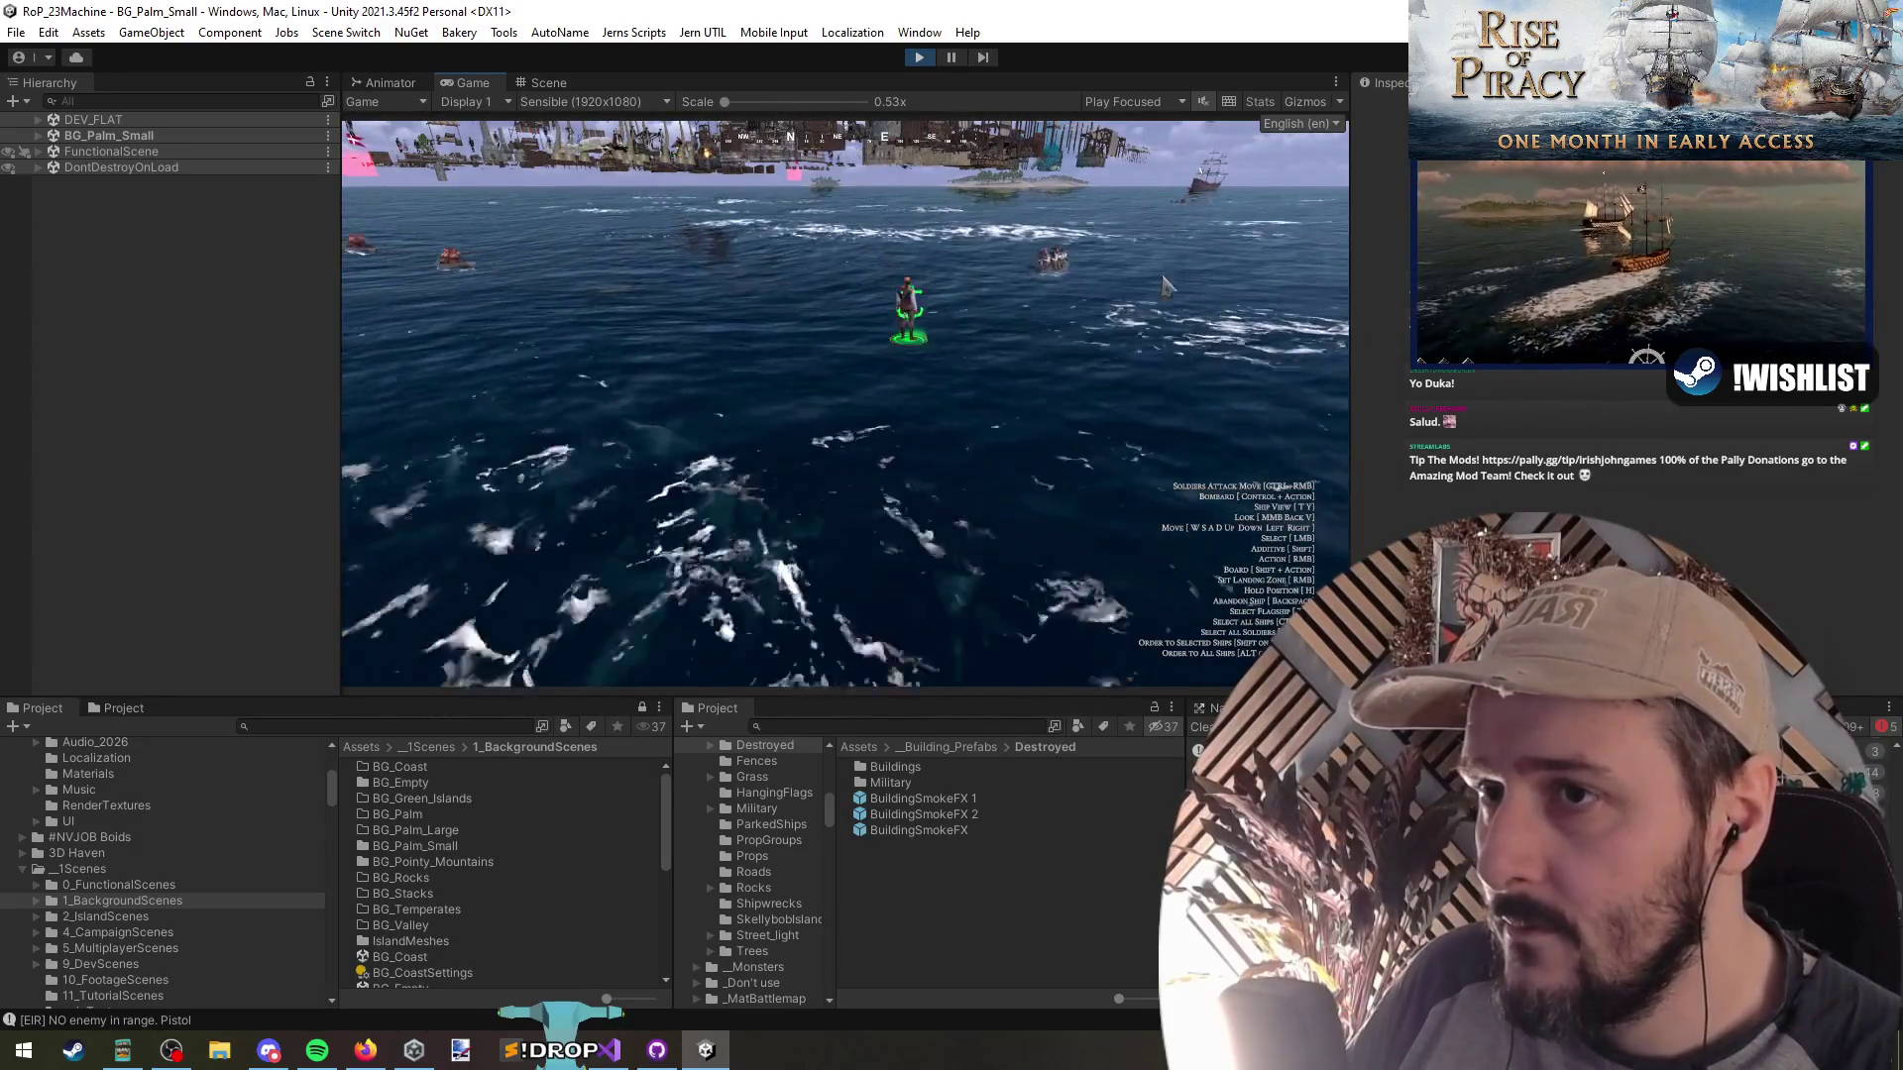
Box-select the lone soldier in the water and order a move, getting 'Destination unreachable!'
{"action": "right_click", "coordinate": [1064, 379]}
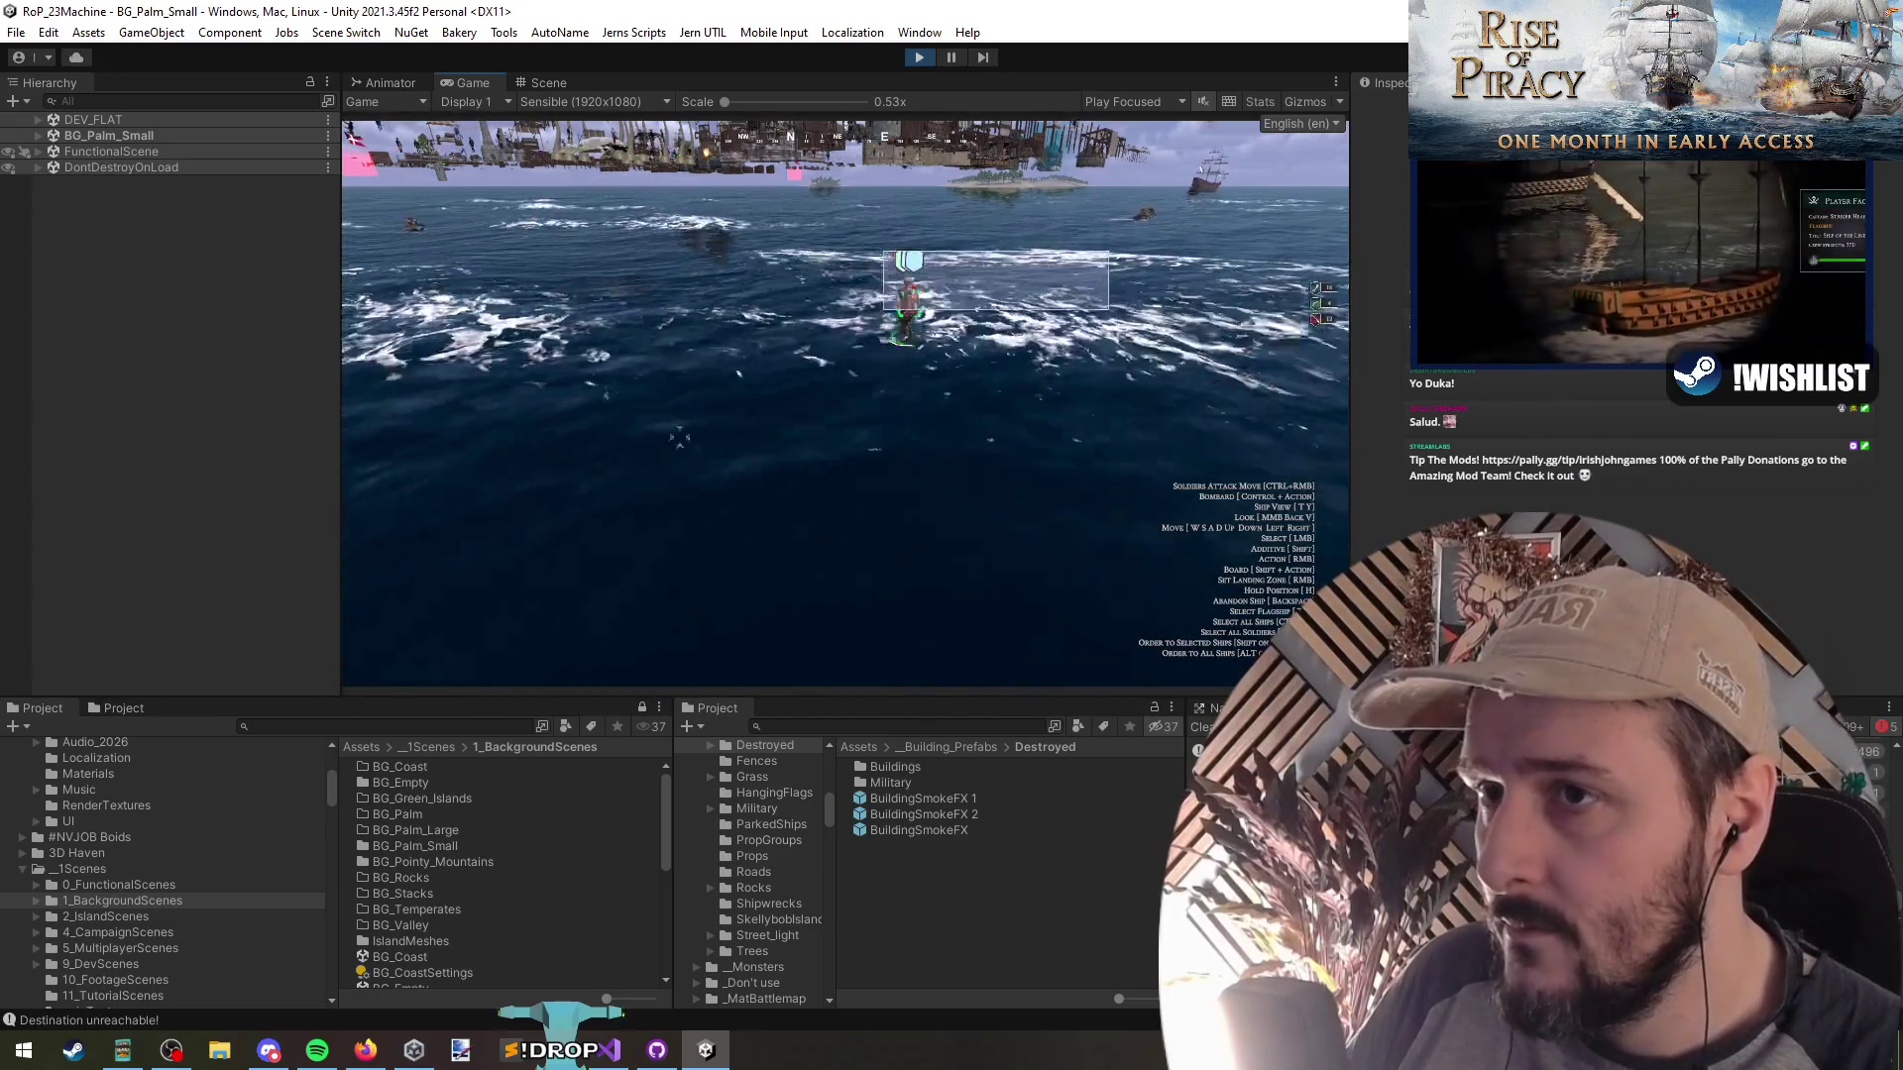
{"action": "left_click_drag", "start_coordinate": [857, 377], "coordinate": [768, 361]}
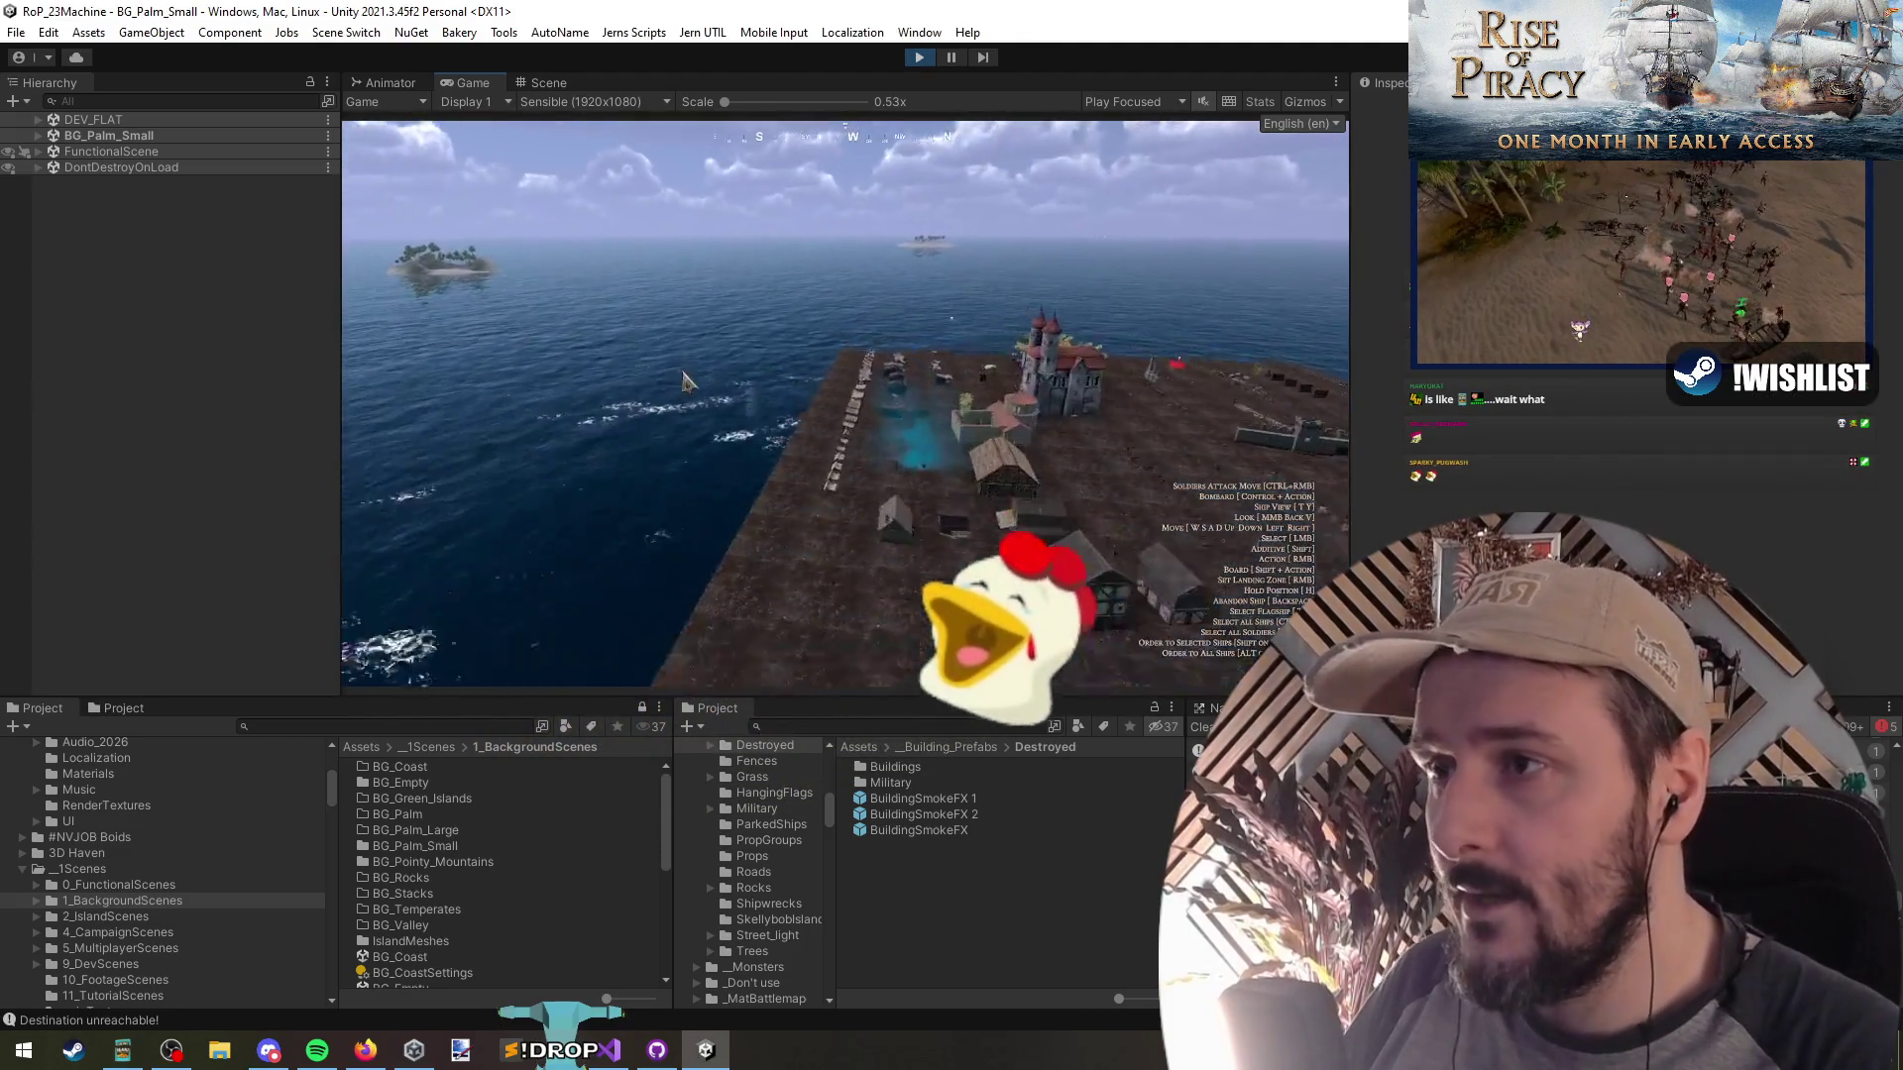
Spawn a single ship on the water from the debug menu with count set to 1
{"action": "key", "text": "grave"}
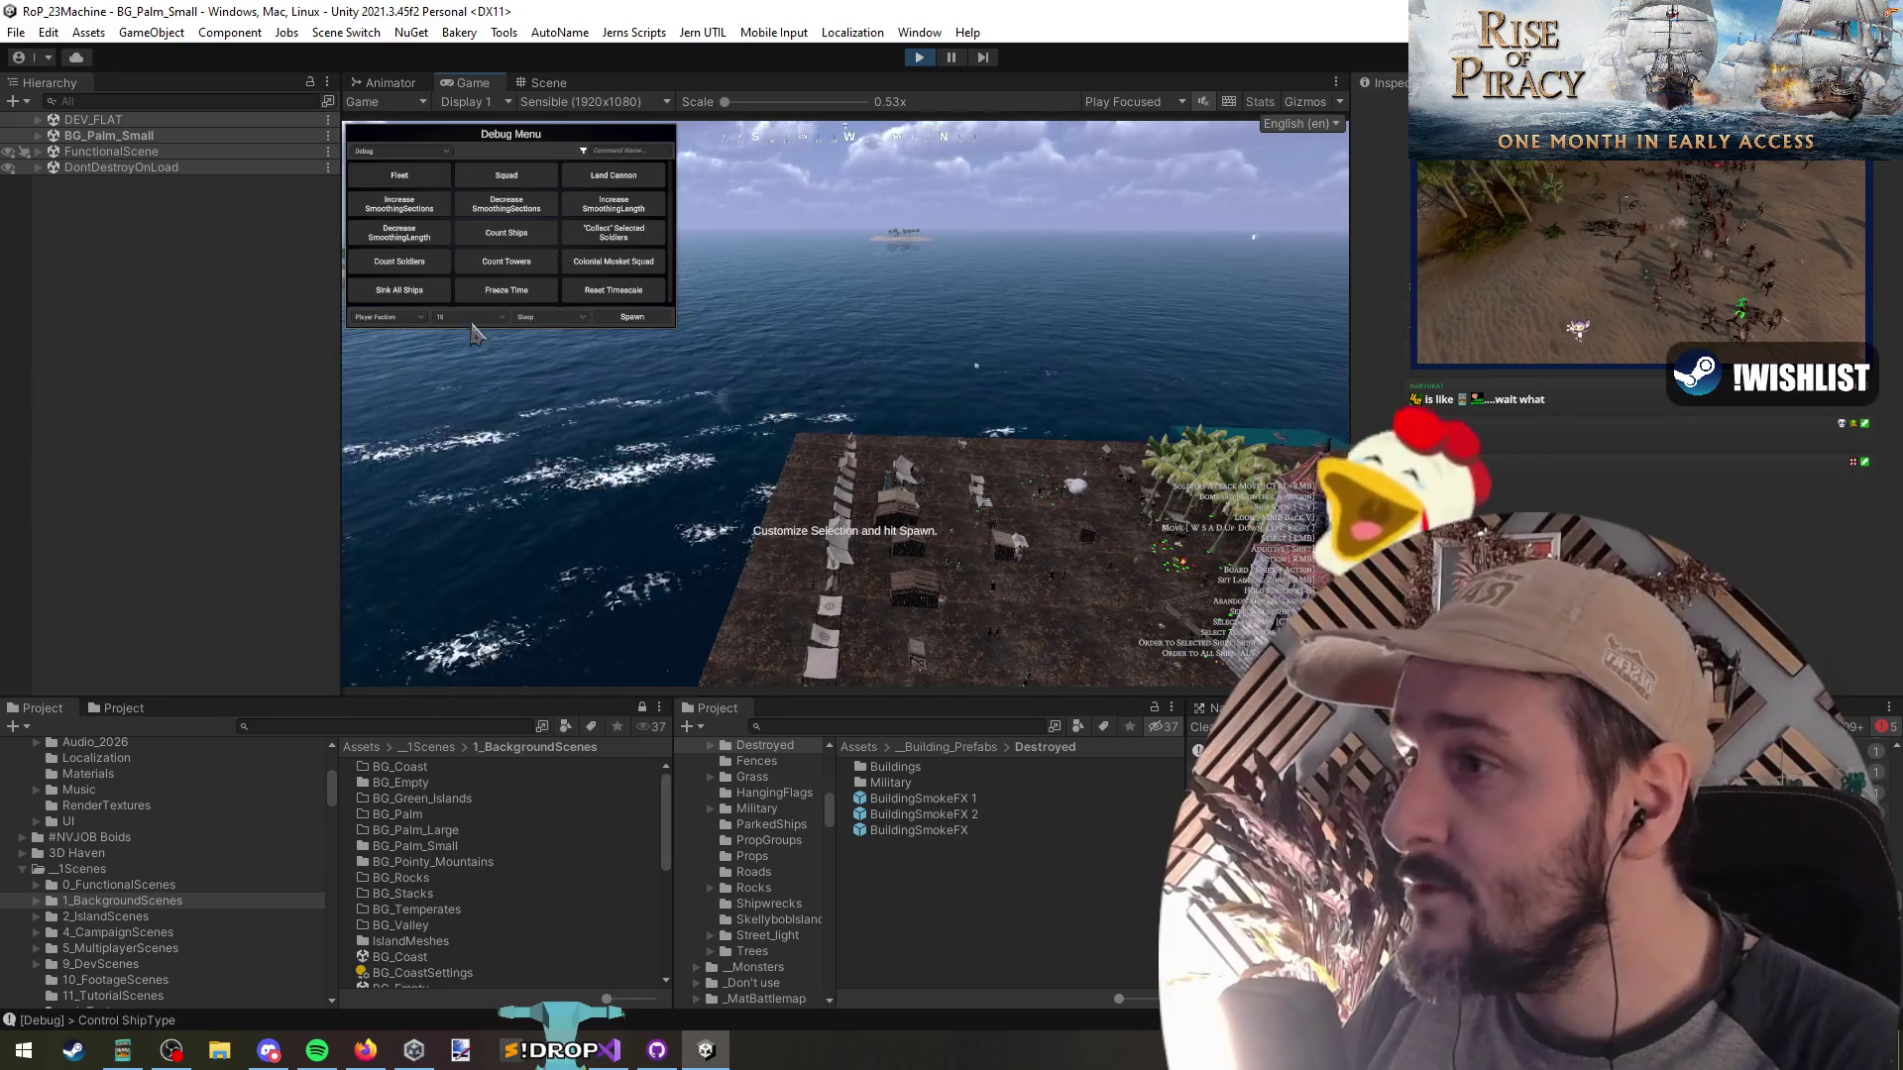
{"action": "key", "text": "BackSpace"}
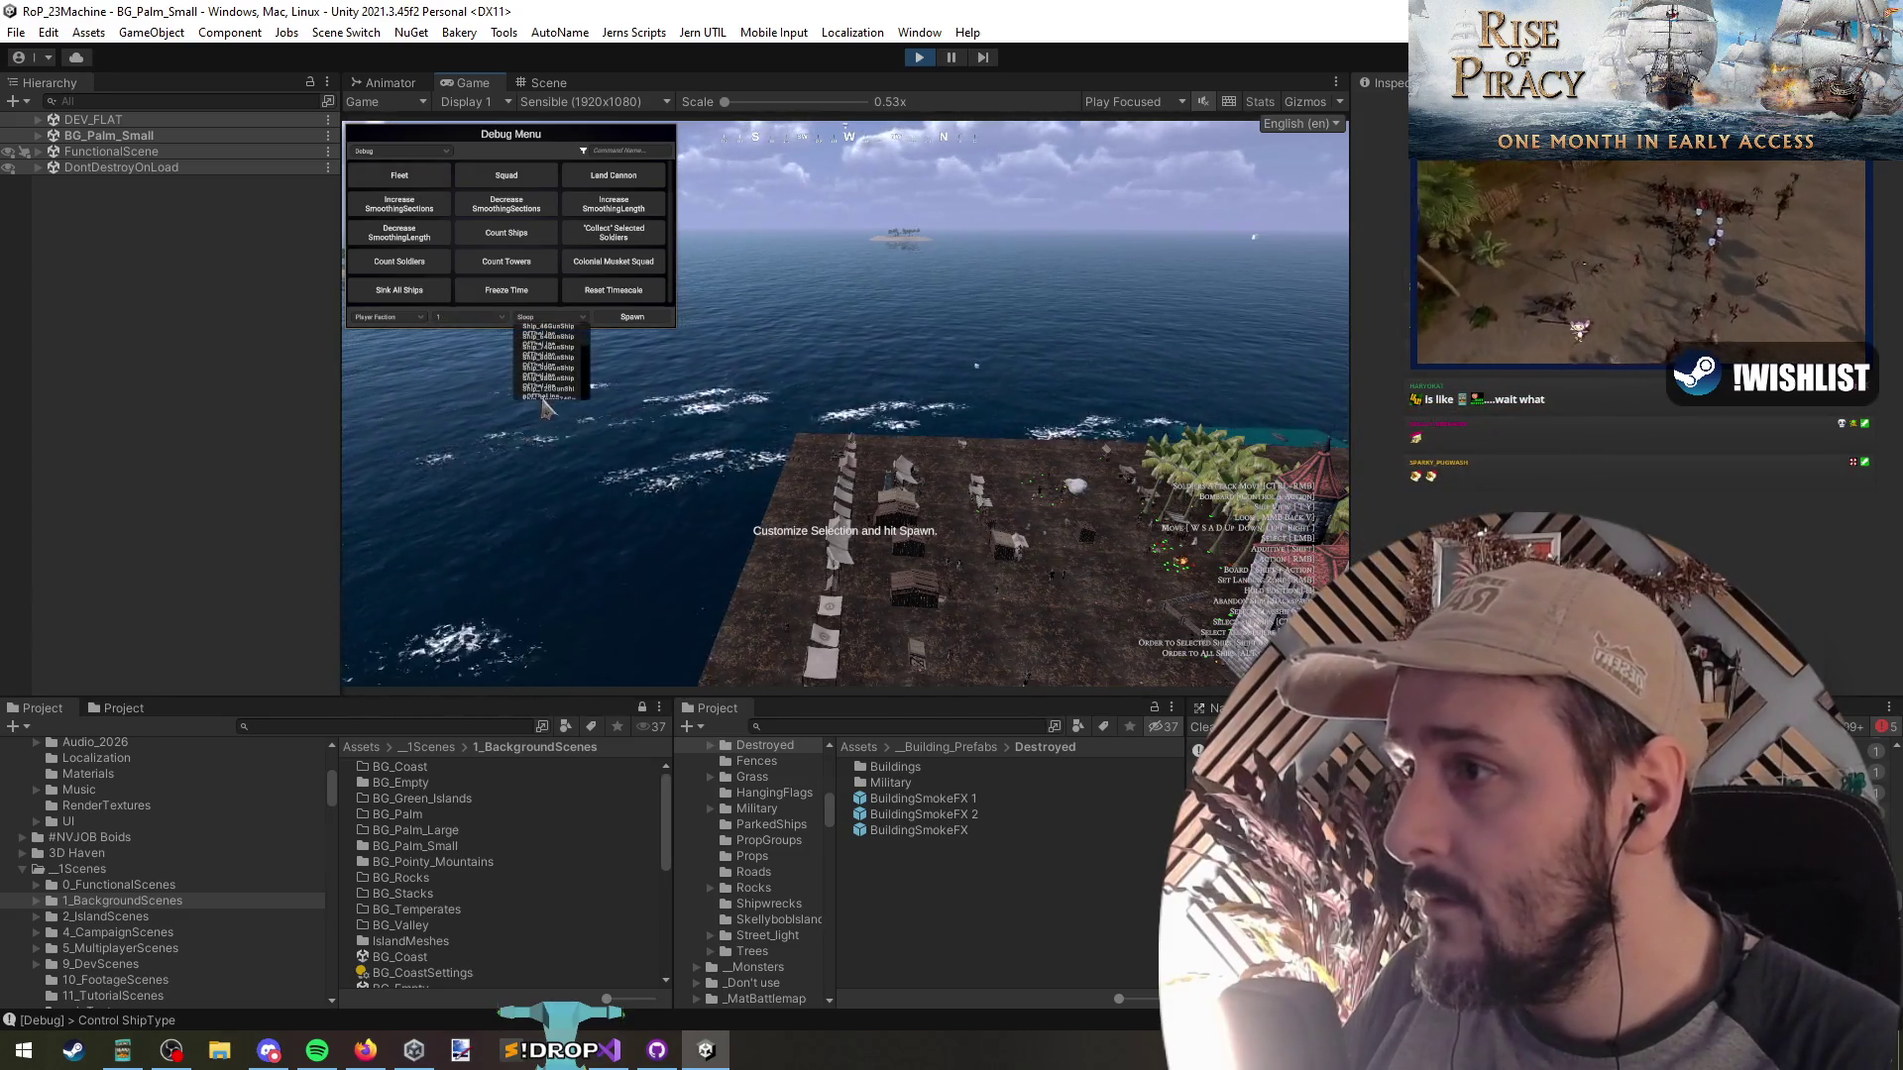
{"action": "left_click", "coordinate": [897, 315]}
{"action": "key", "text": "grave"}
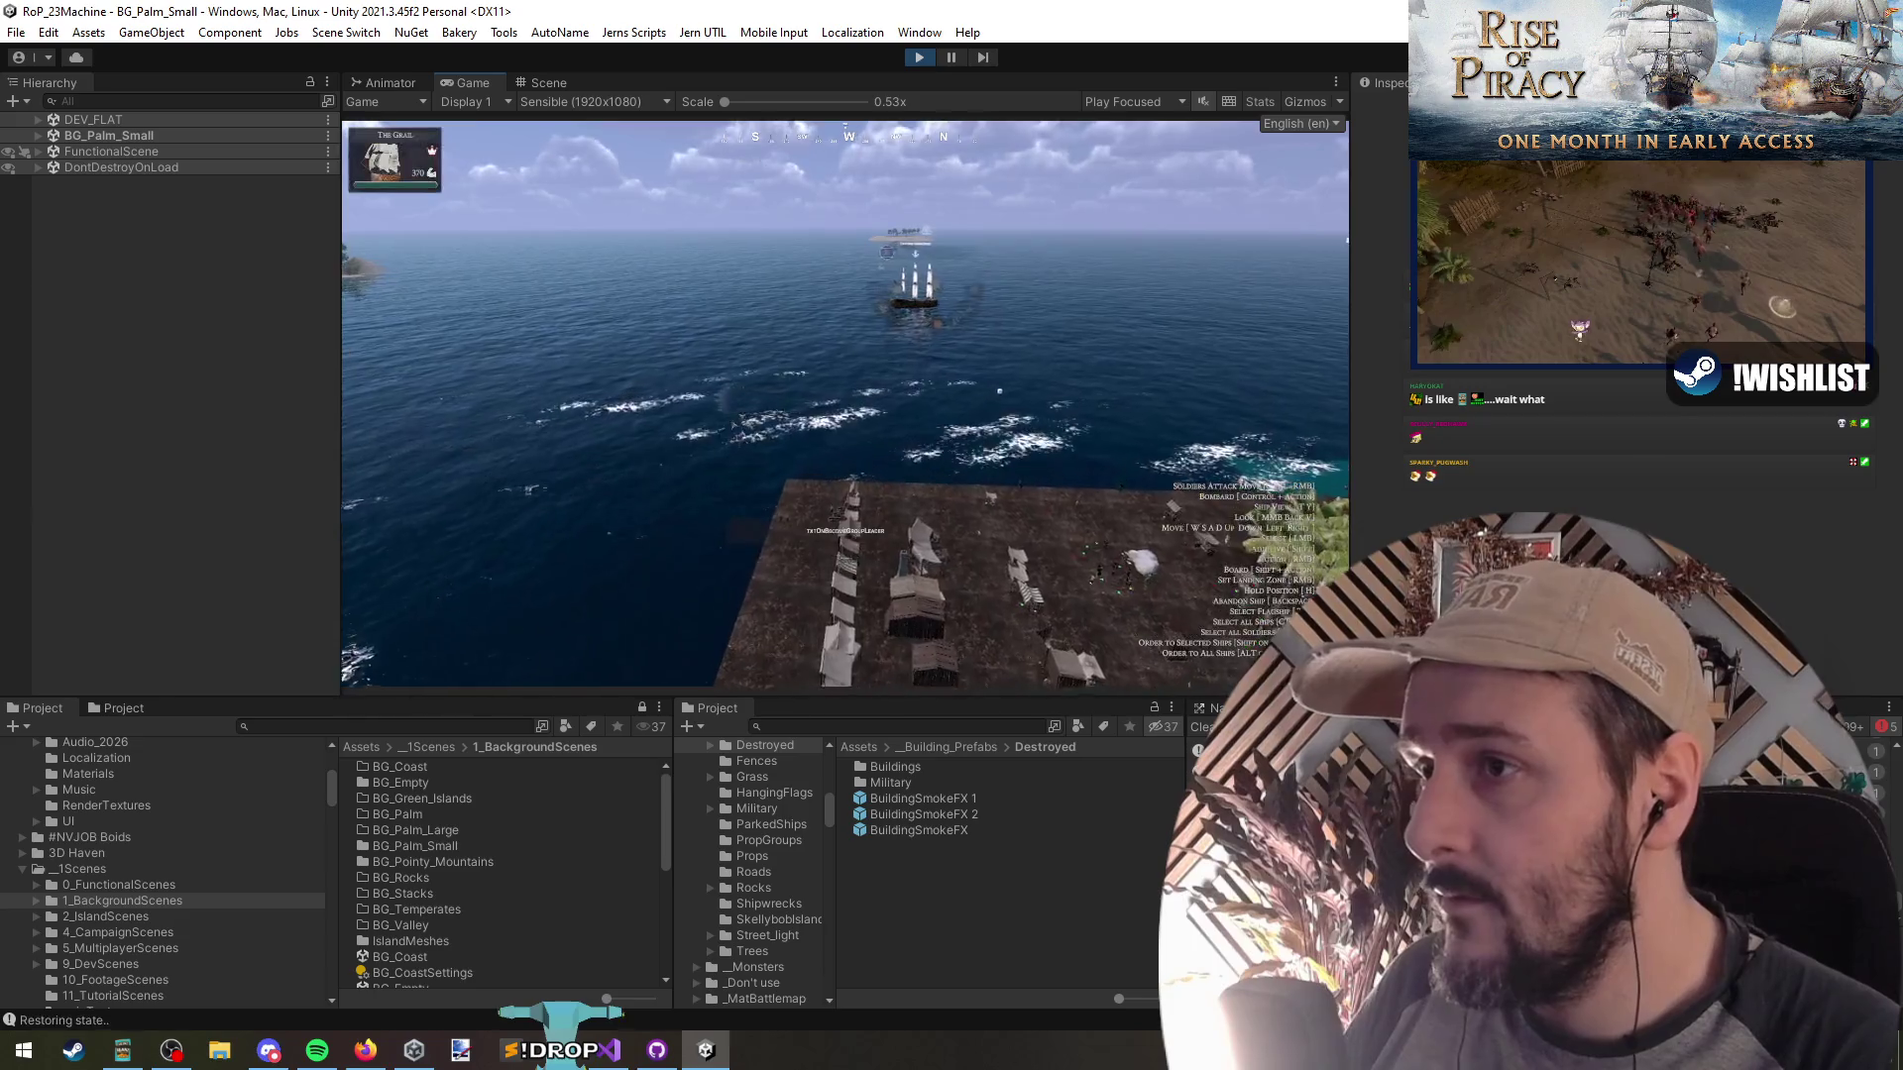
Try deploying crew from the new ship, triggering minimum-crew and not-enough-grenades warnings
{"action": "left_click", "coordinate": [931, 327]}
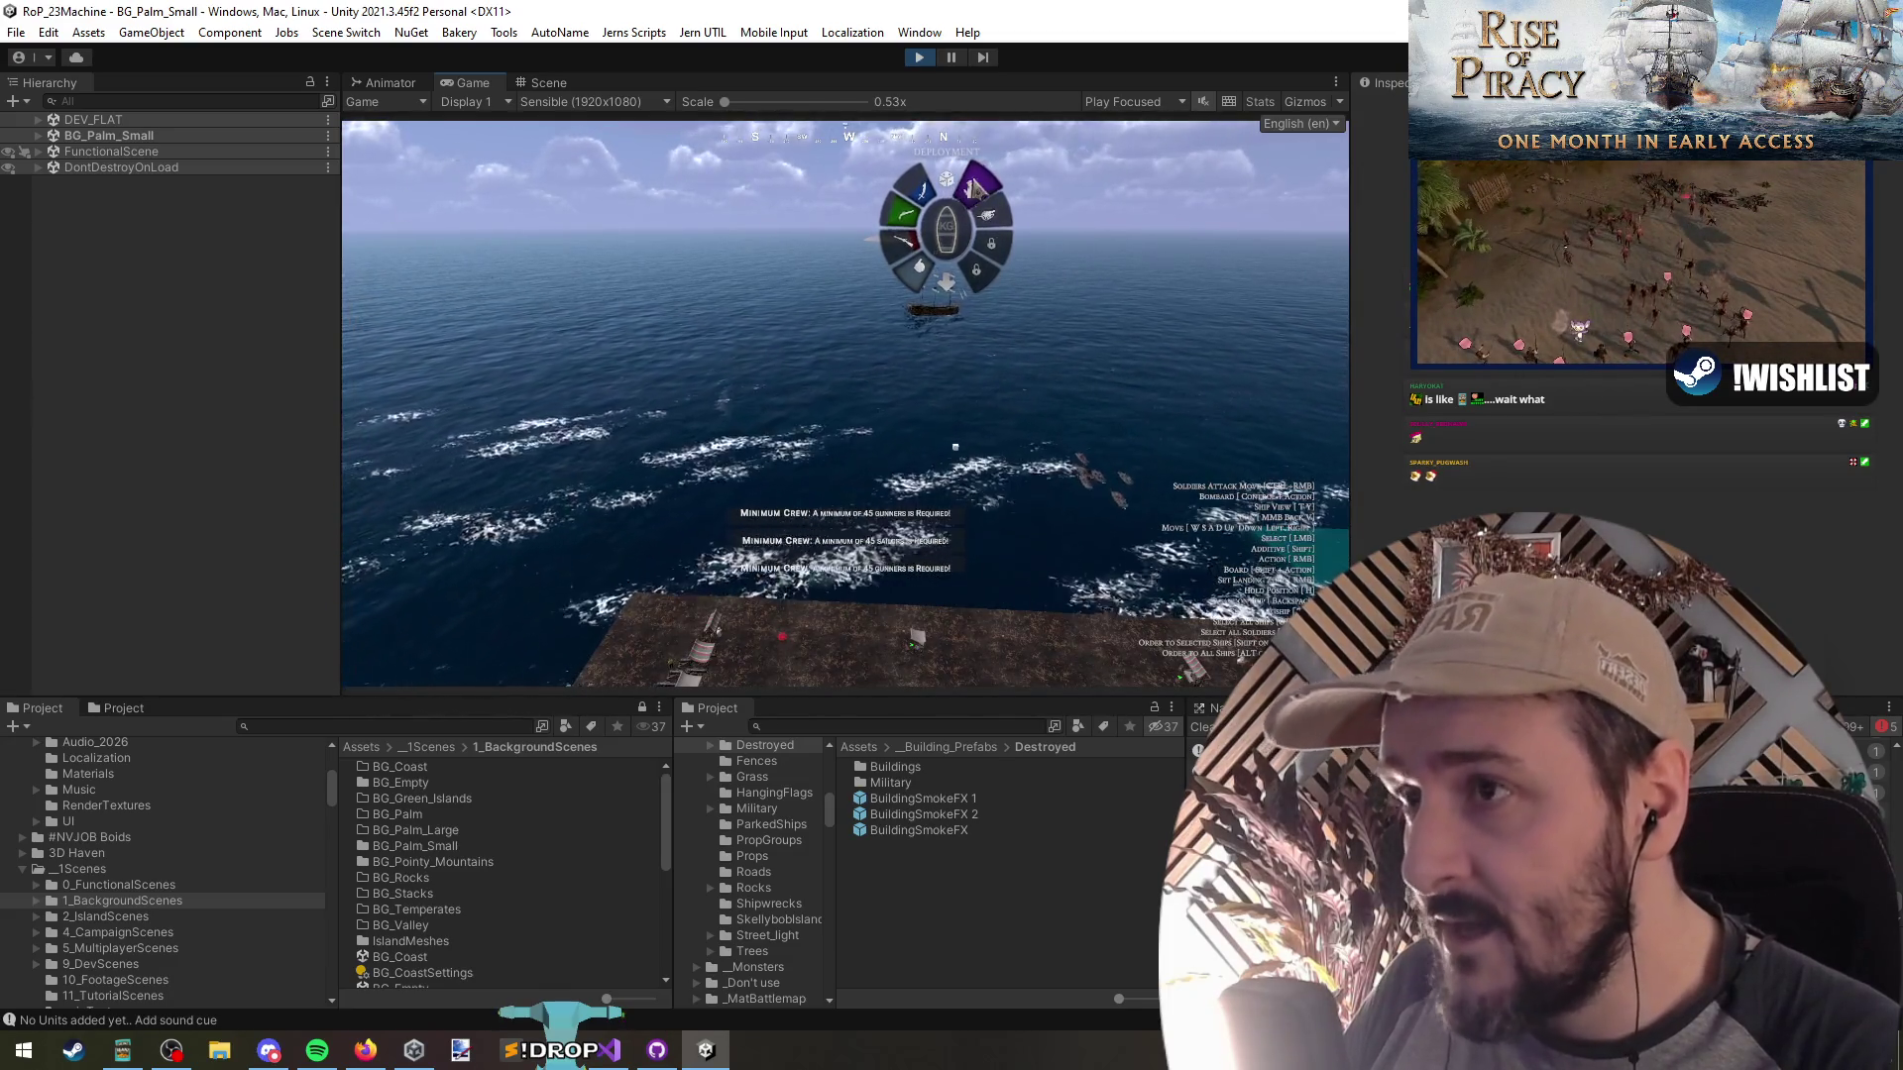
{"action": "left_click", "coordinate": [975, 187]}
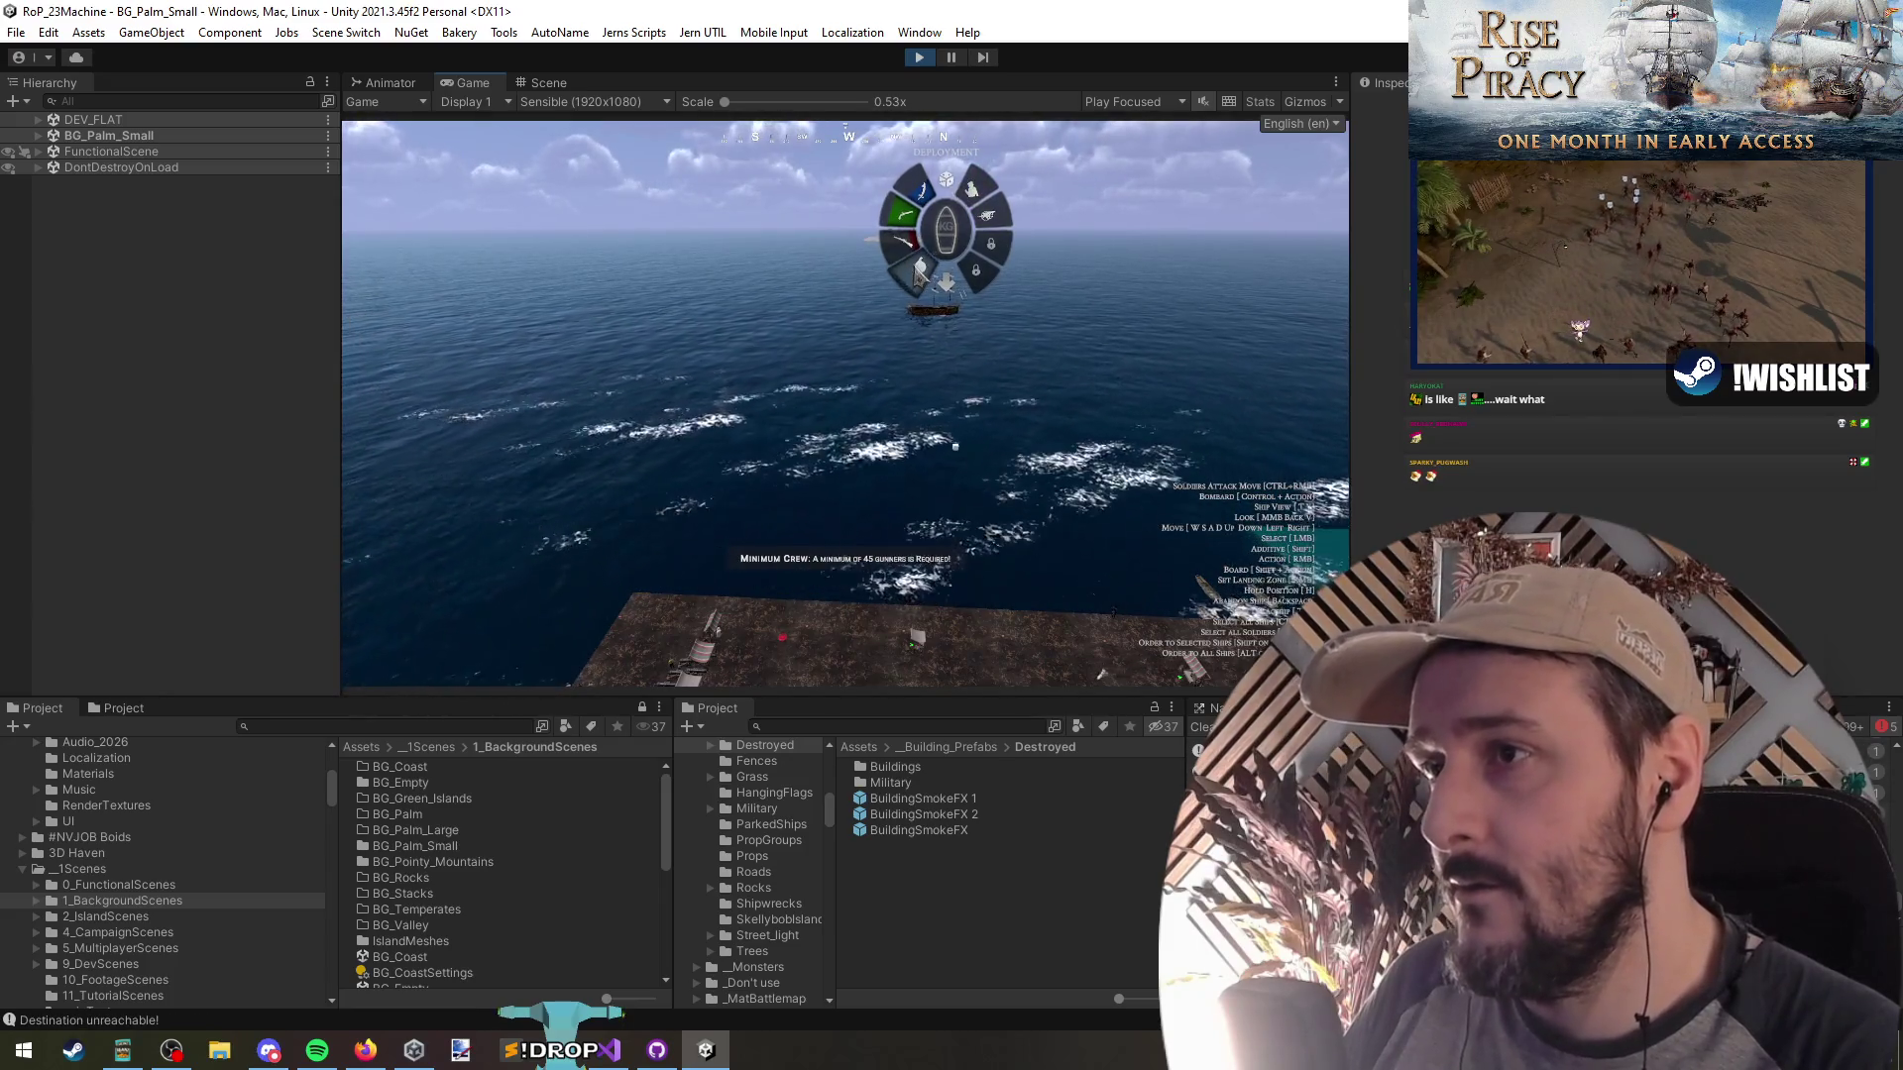
{"action": "left_click", "coordinate": [947, 176]}
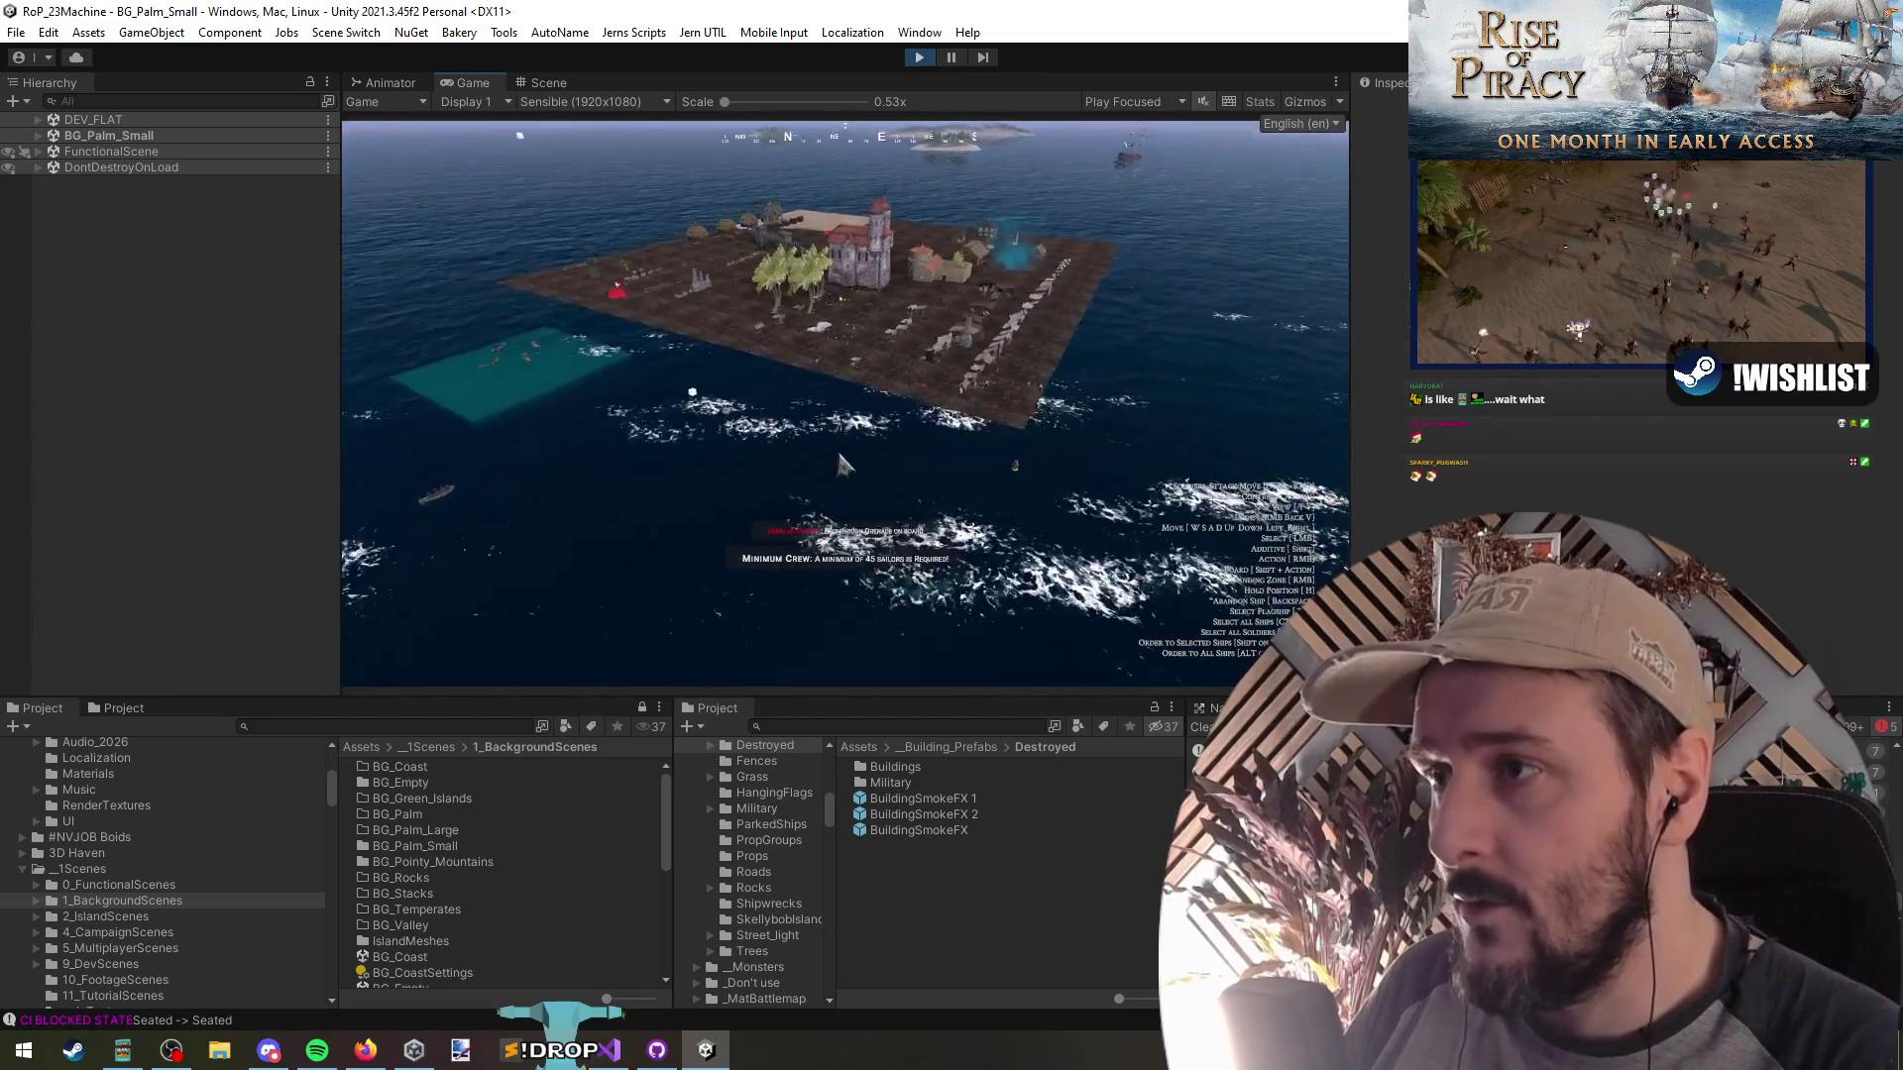
{"action": "scroll", "coordinate": [844, 463], "scroll_direction": "up", "scroll_amount": 3}
{"action": "right_click", "coordinate": [783, 541]}
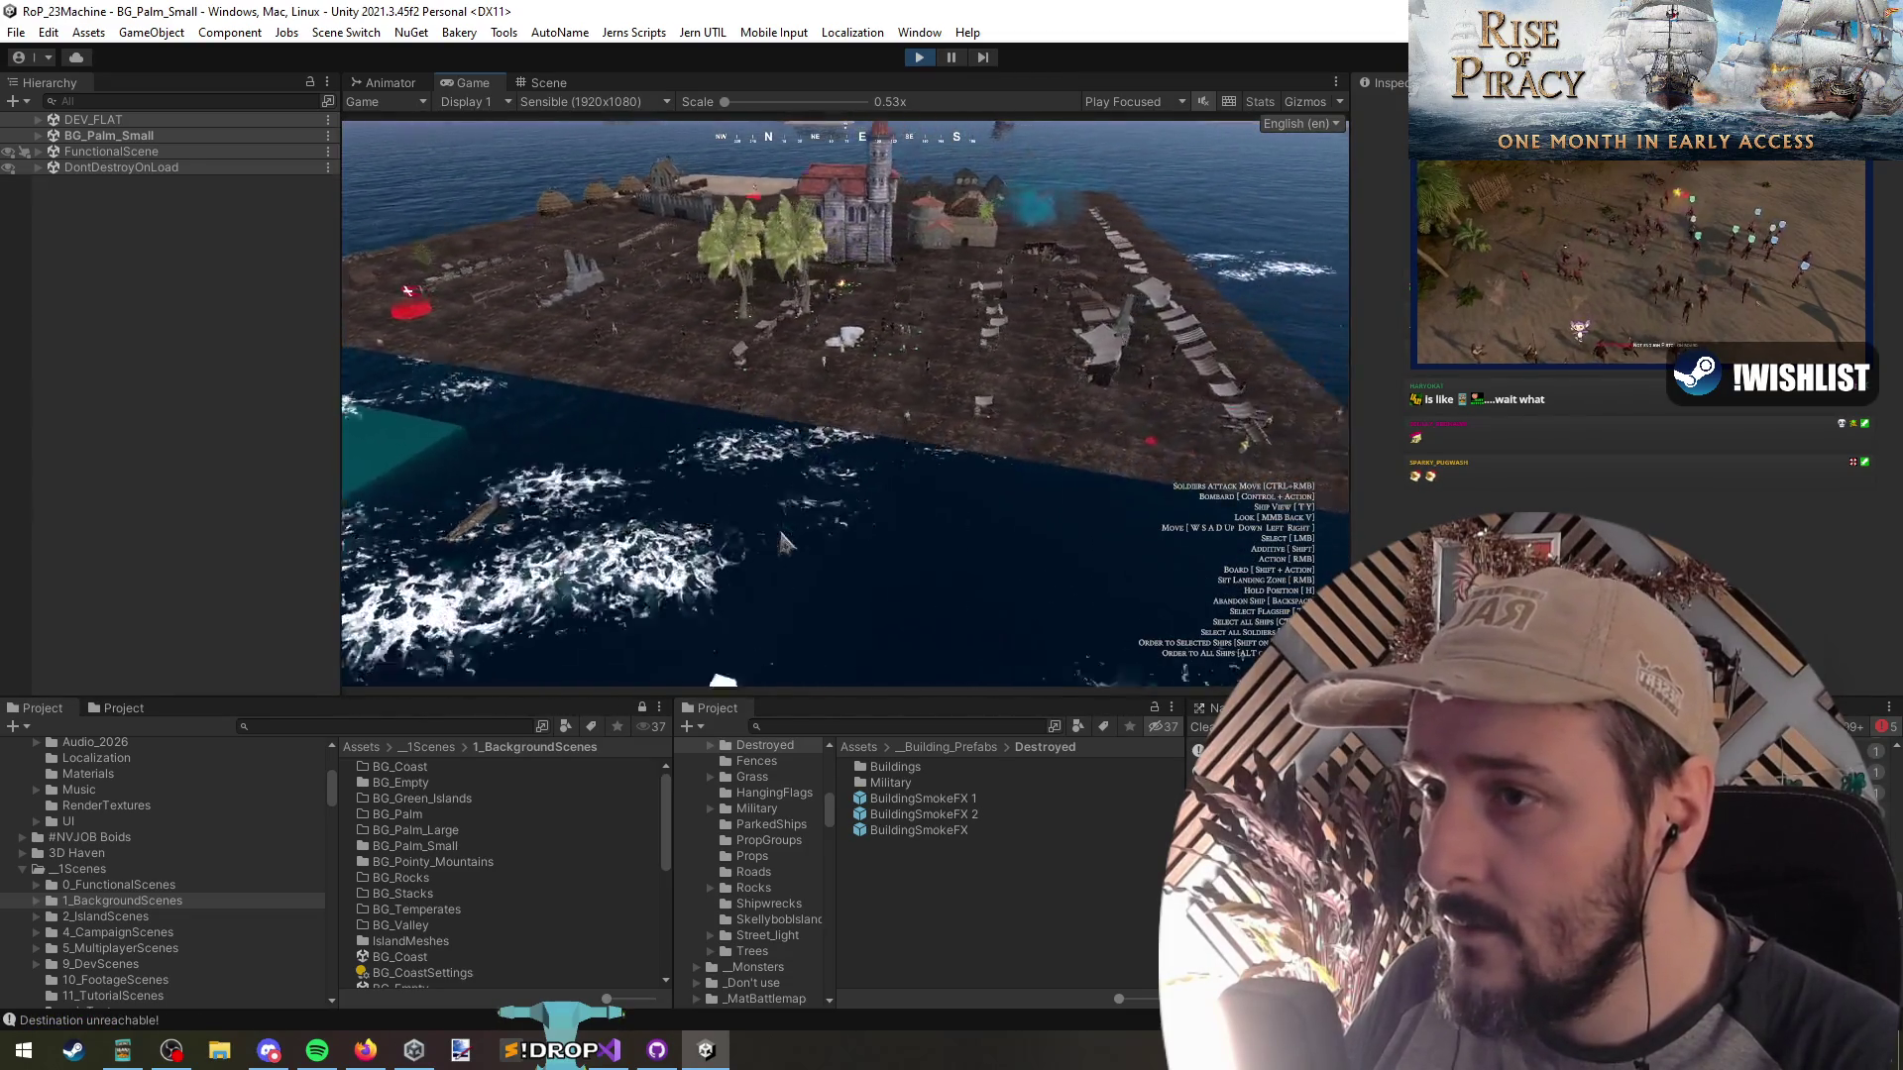
{"action": "left_click_drag", "start_coordinate": [783, 542], "coordinate": [1229, 341]}
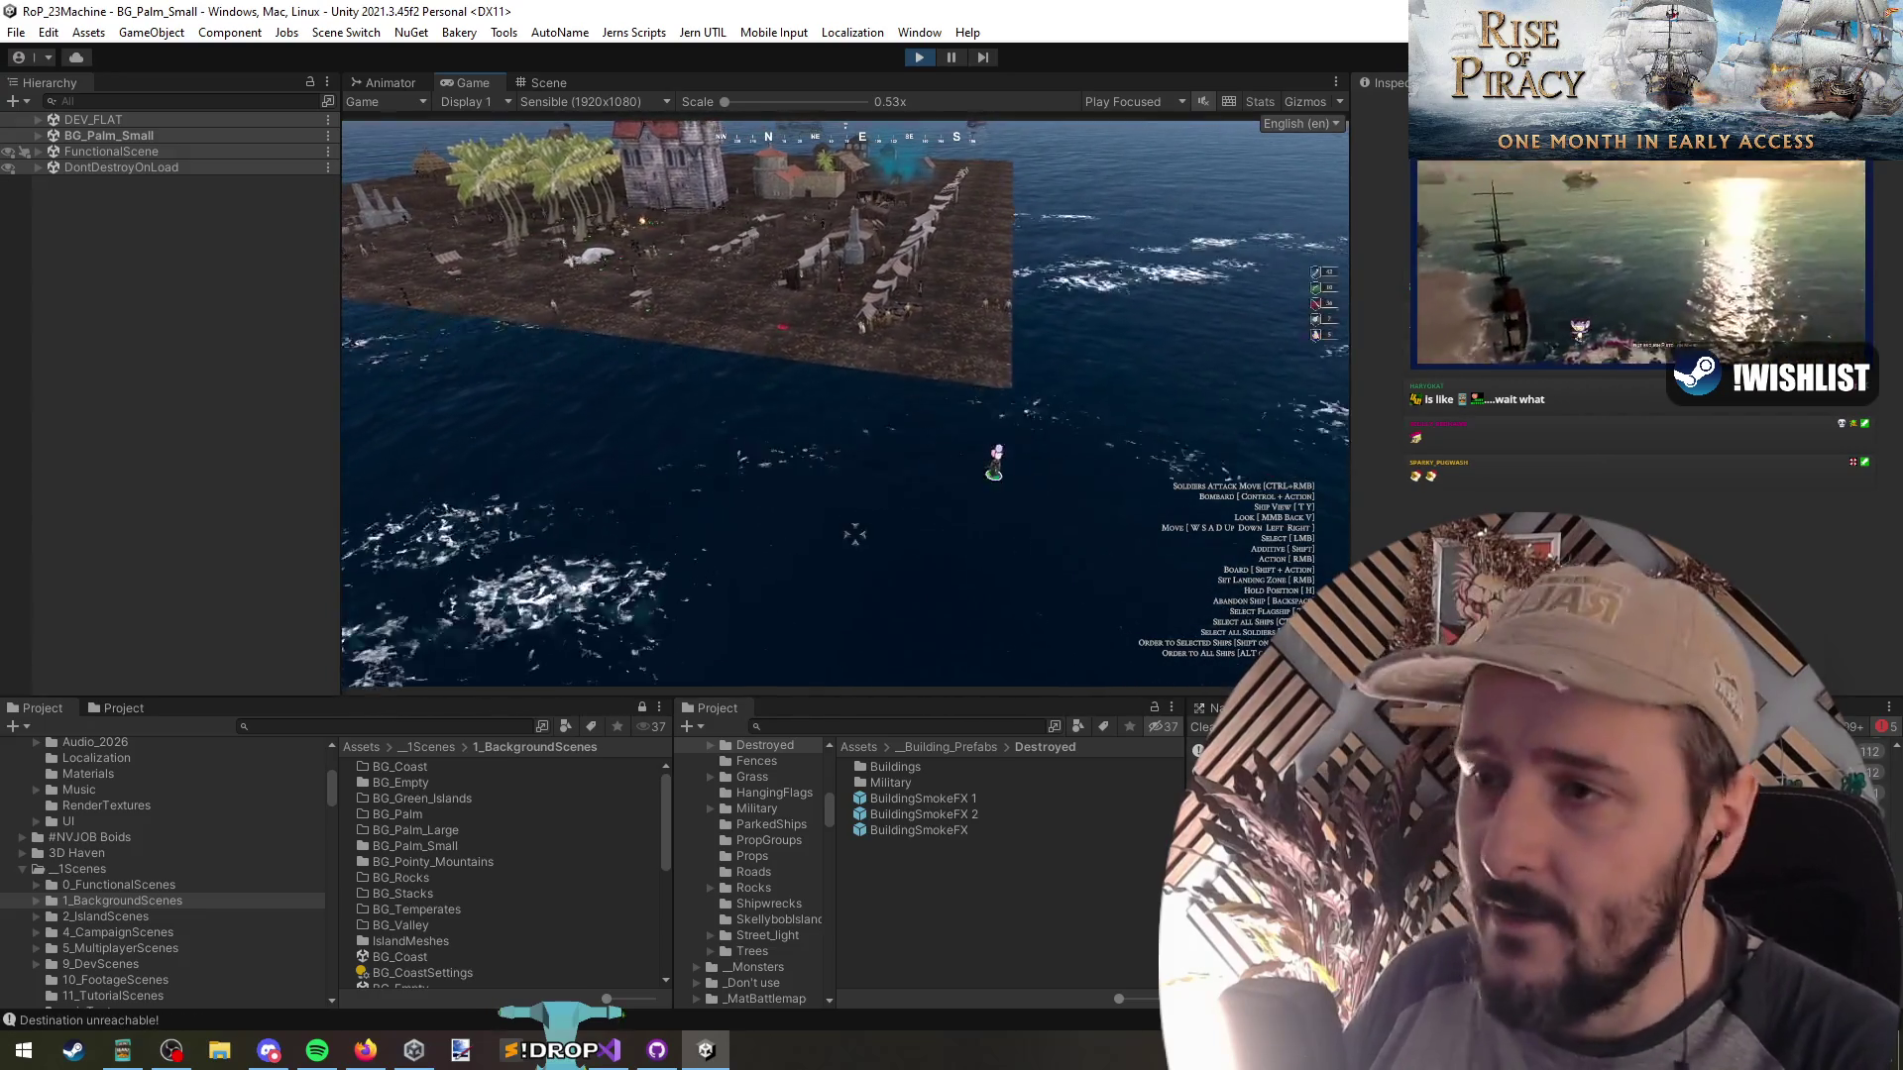
{"action": "key", "text": "alt+Tab"}
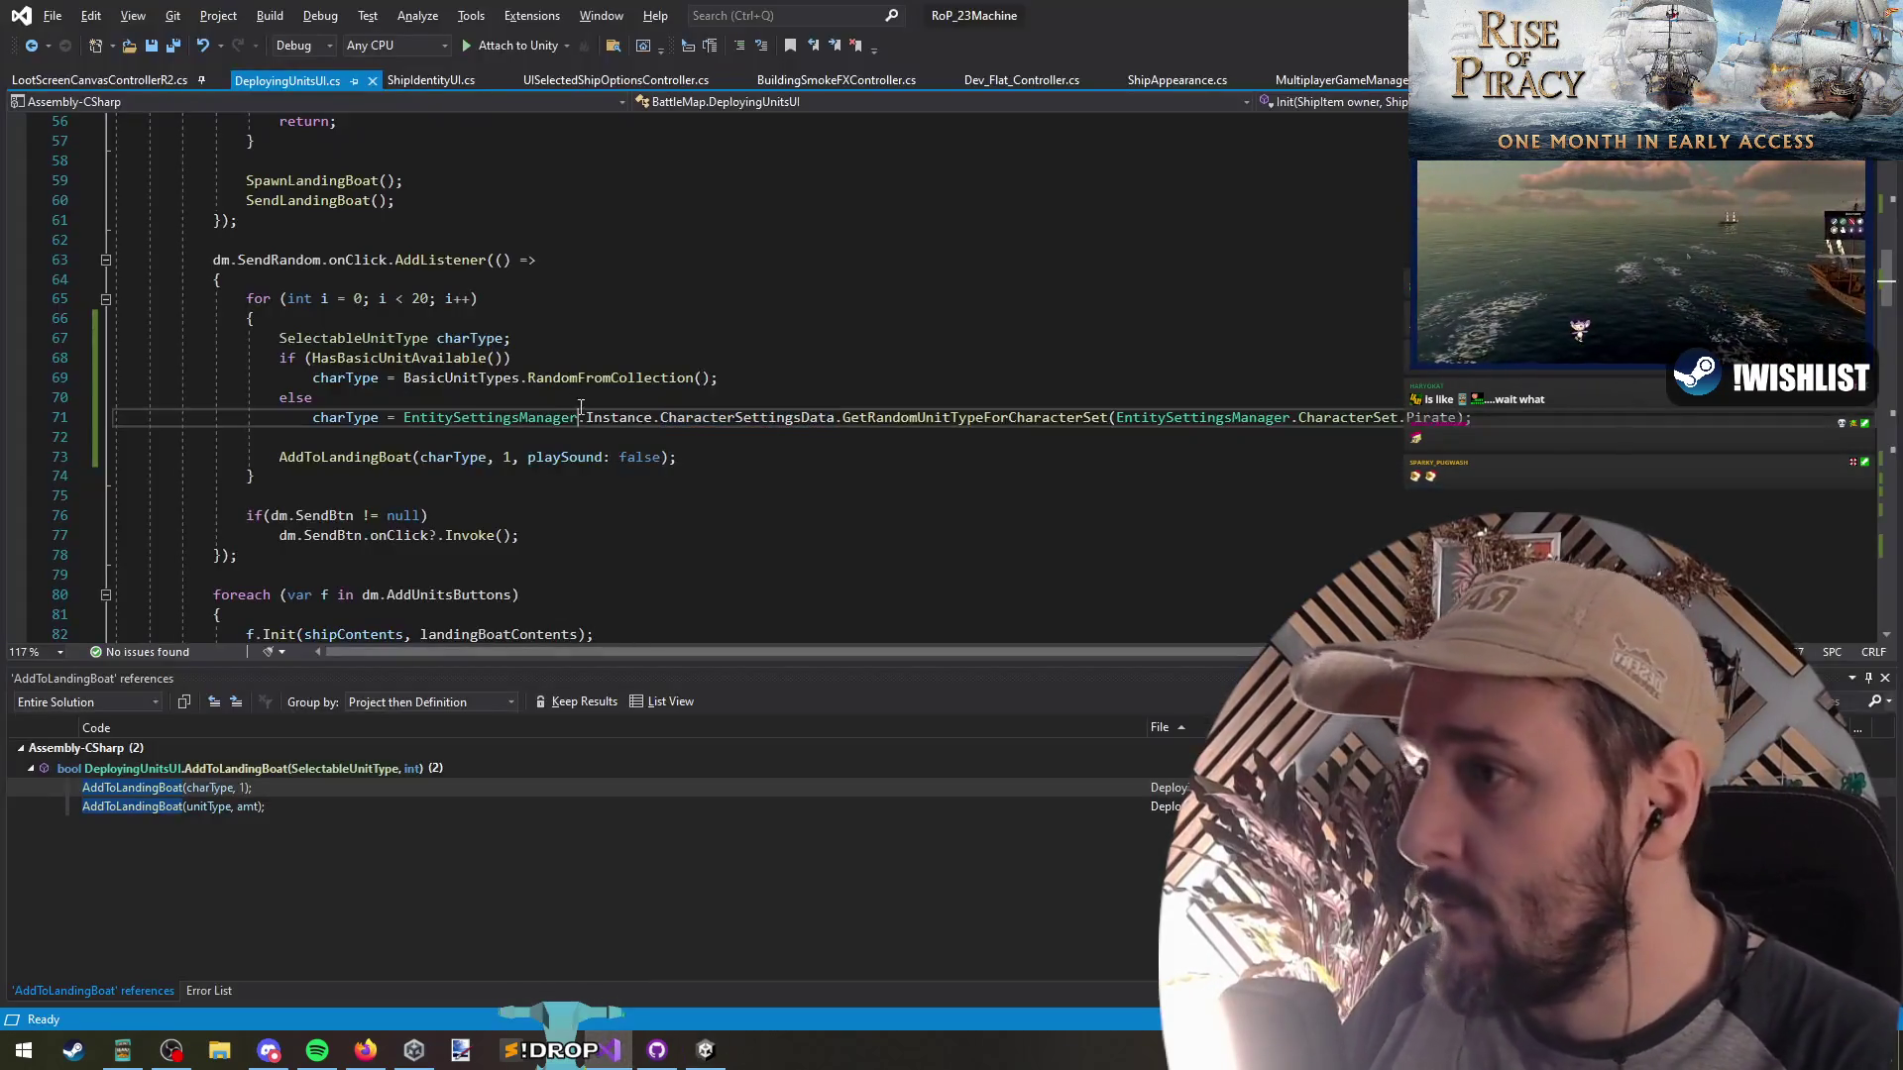
Jump to HasBasicUnitAvailable's definition and inspect its threshold of 10
{"action": "left_click_drag", "start_coordinate": [313, 377], "coordinate": [702, 364]}
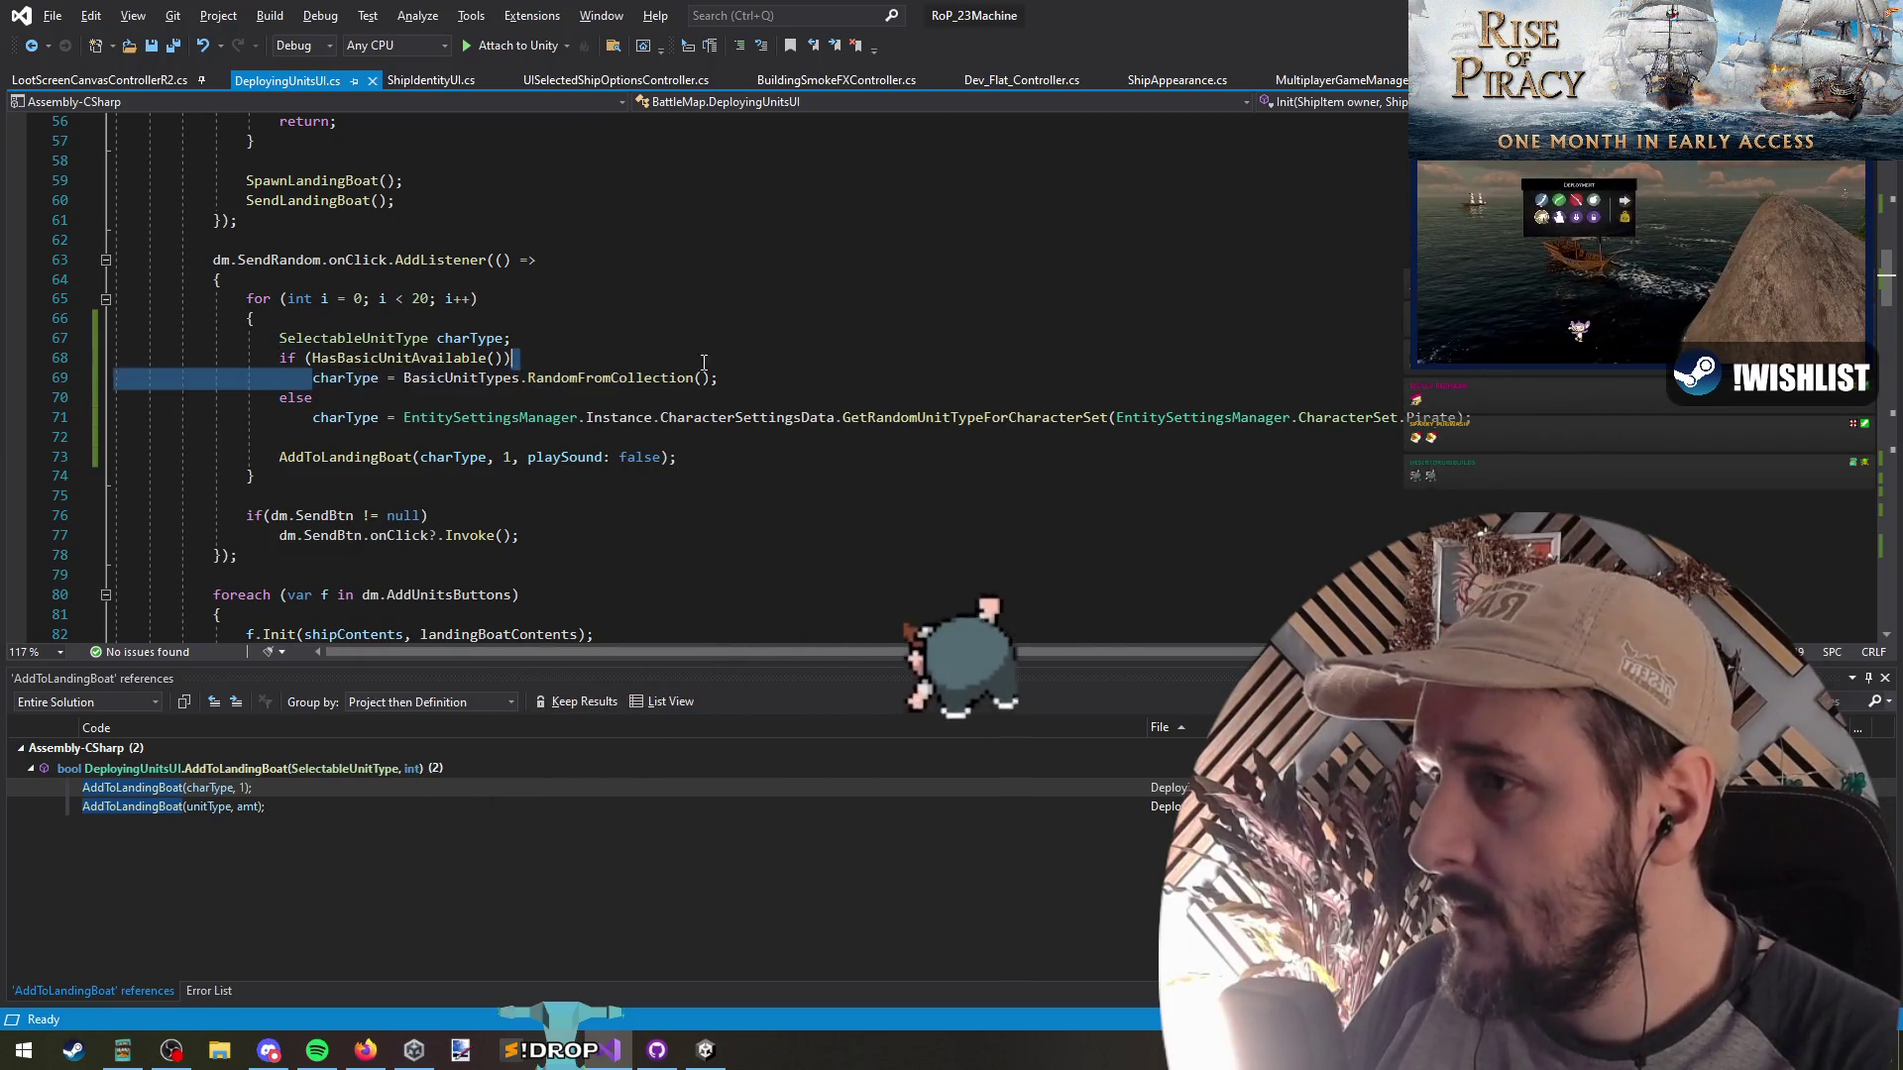
{"action": "left_click", "coordinate": [417, 358]}
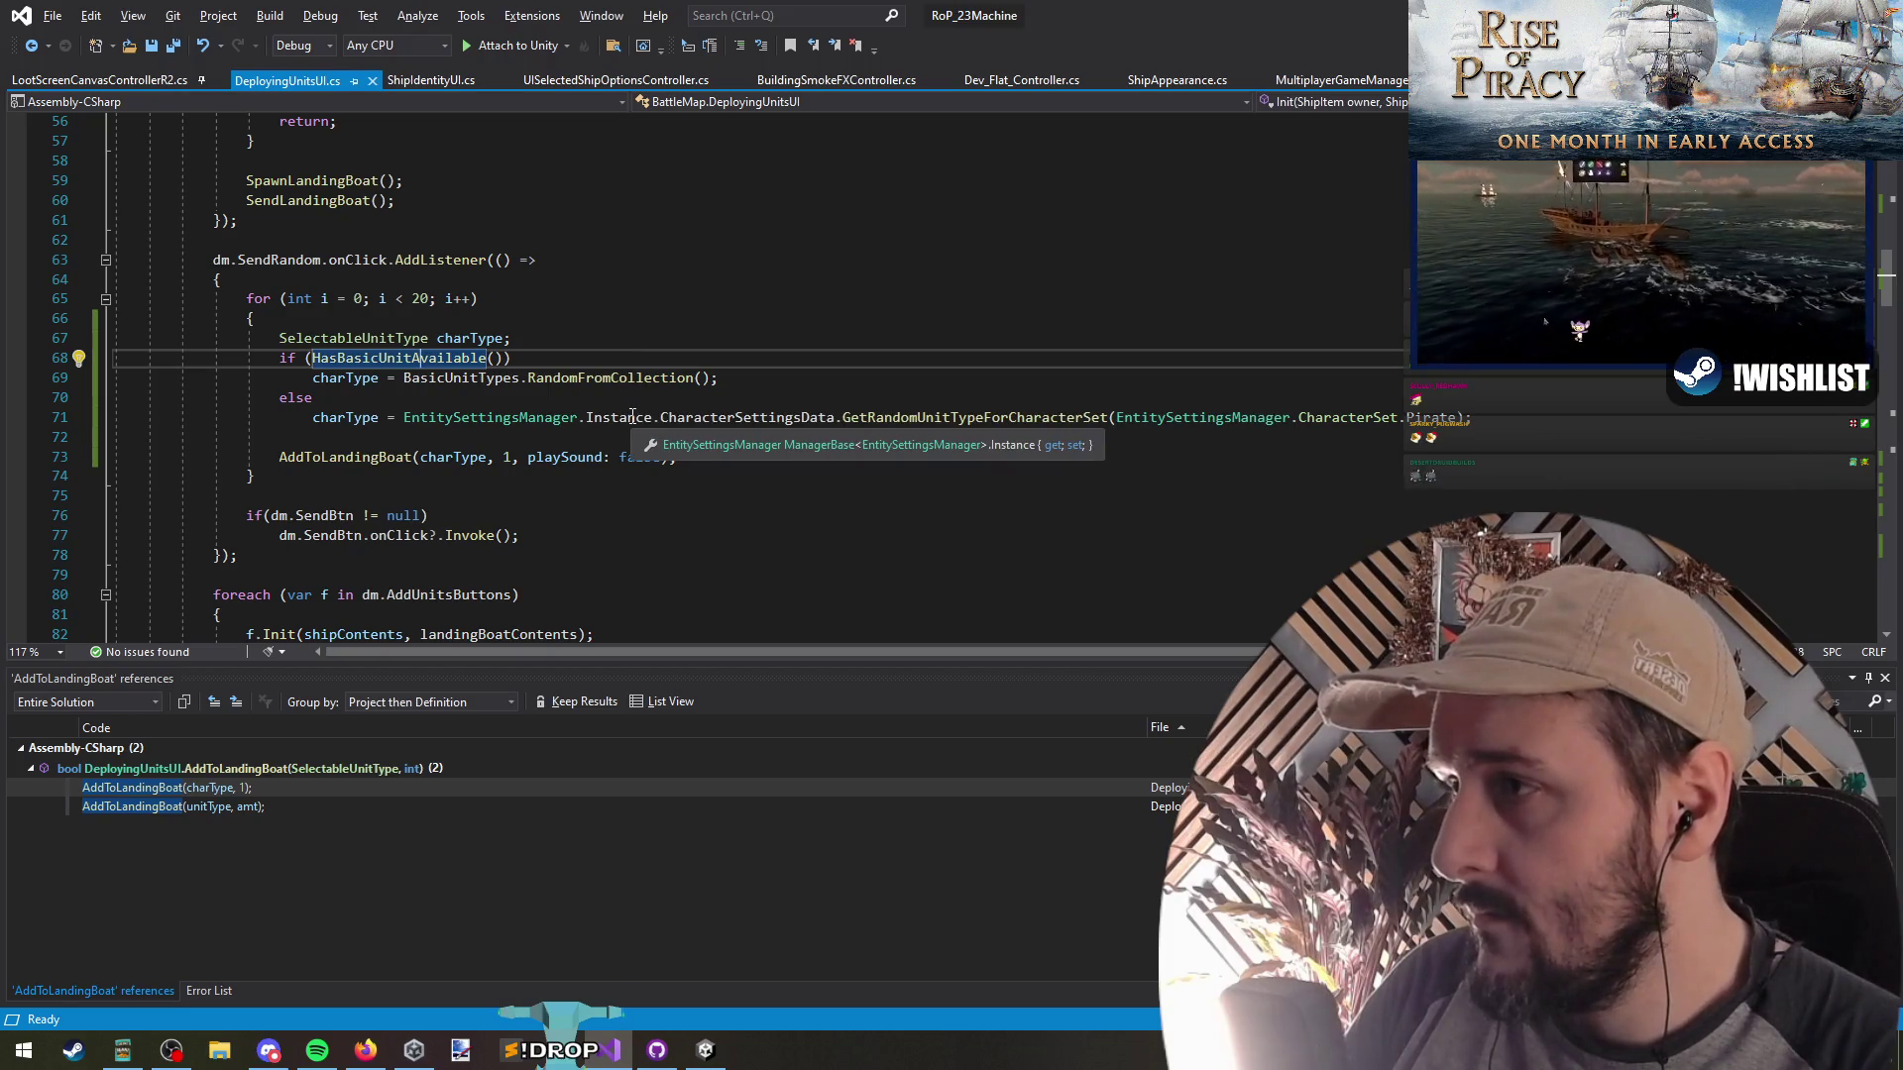
{"action": "key", "text": "F12"}
{"action": "mouse_move", "coordinate": [1296, 378]}
{"action": "left_mouse_down"}
{"action": "mouse_move", "coordinate": [879, 356]}
{"action": "mouse_move", "coordinate": [791, 380]}
{"action": "mouse_move", "coordinate": [477, 385]}
{"action": "left_mouse_up"}
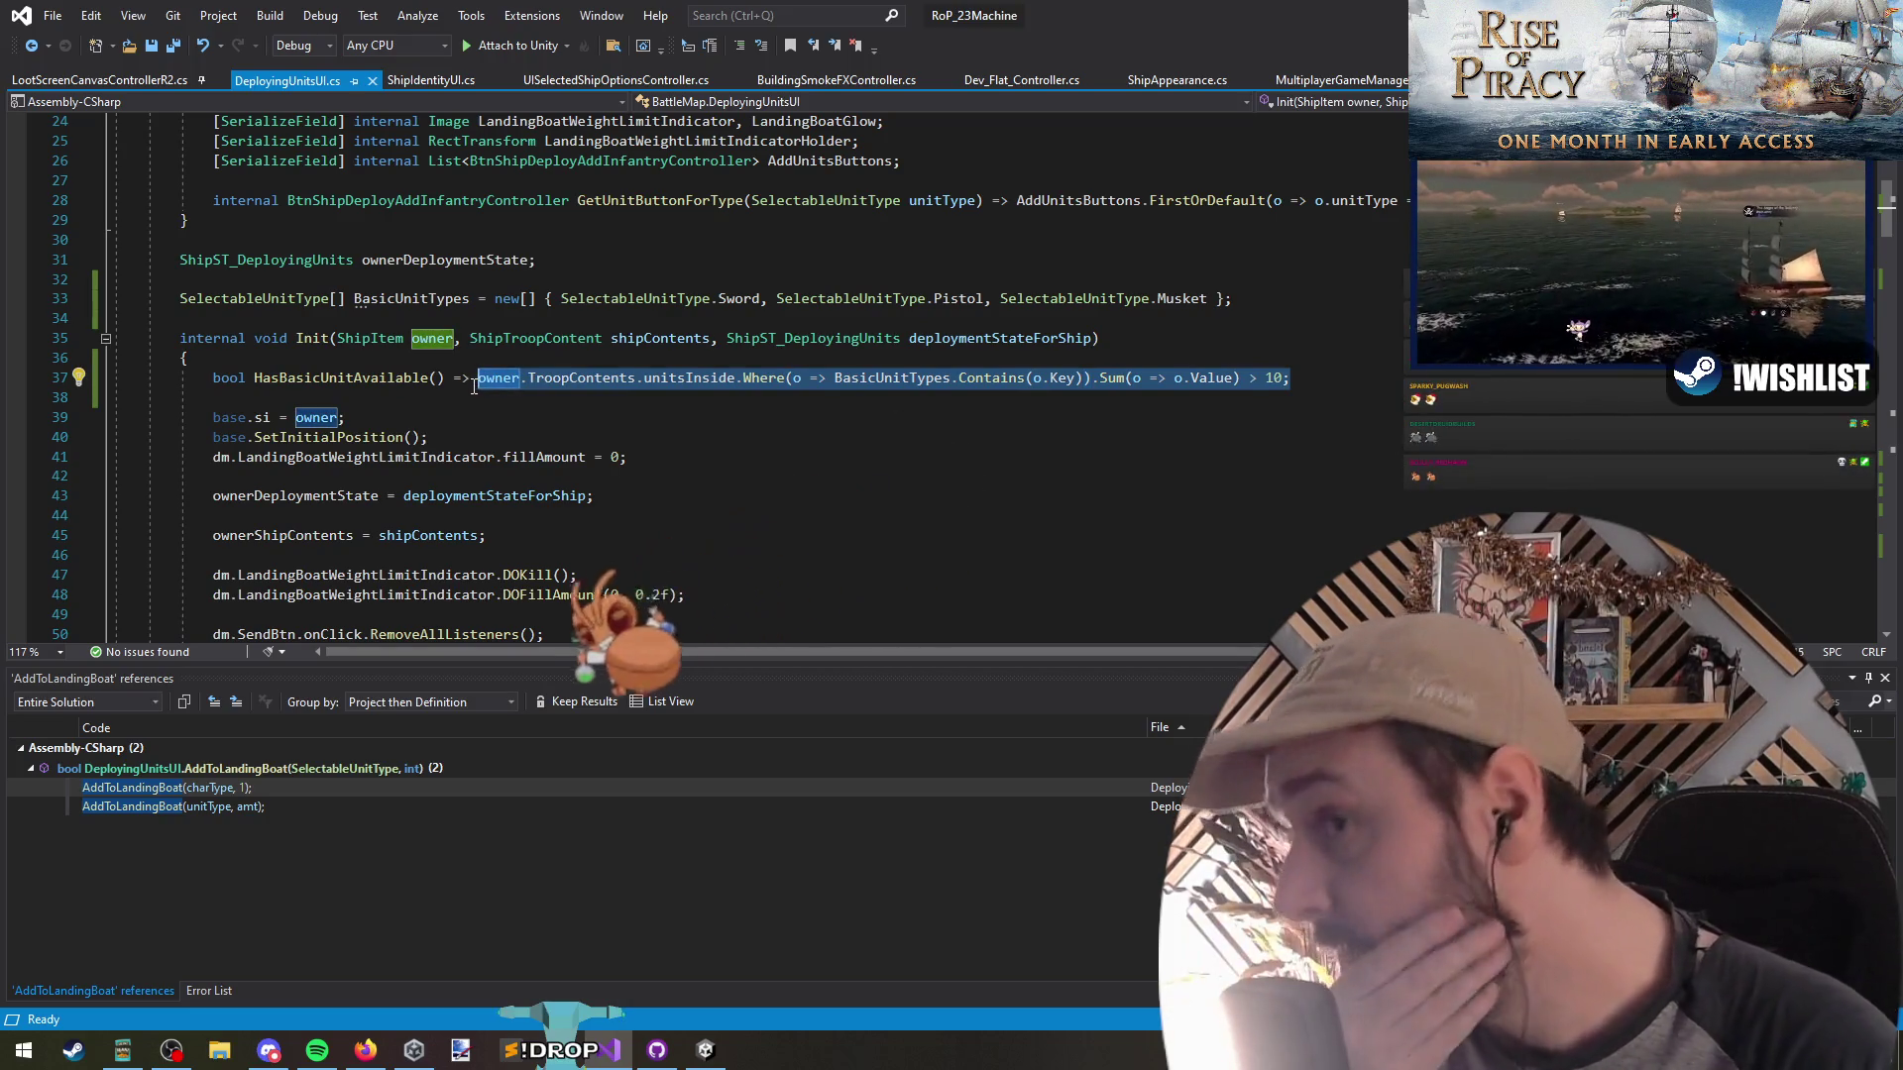
{"action": "left_click", "coordinate": [1321, 384]}
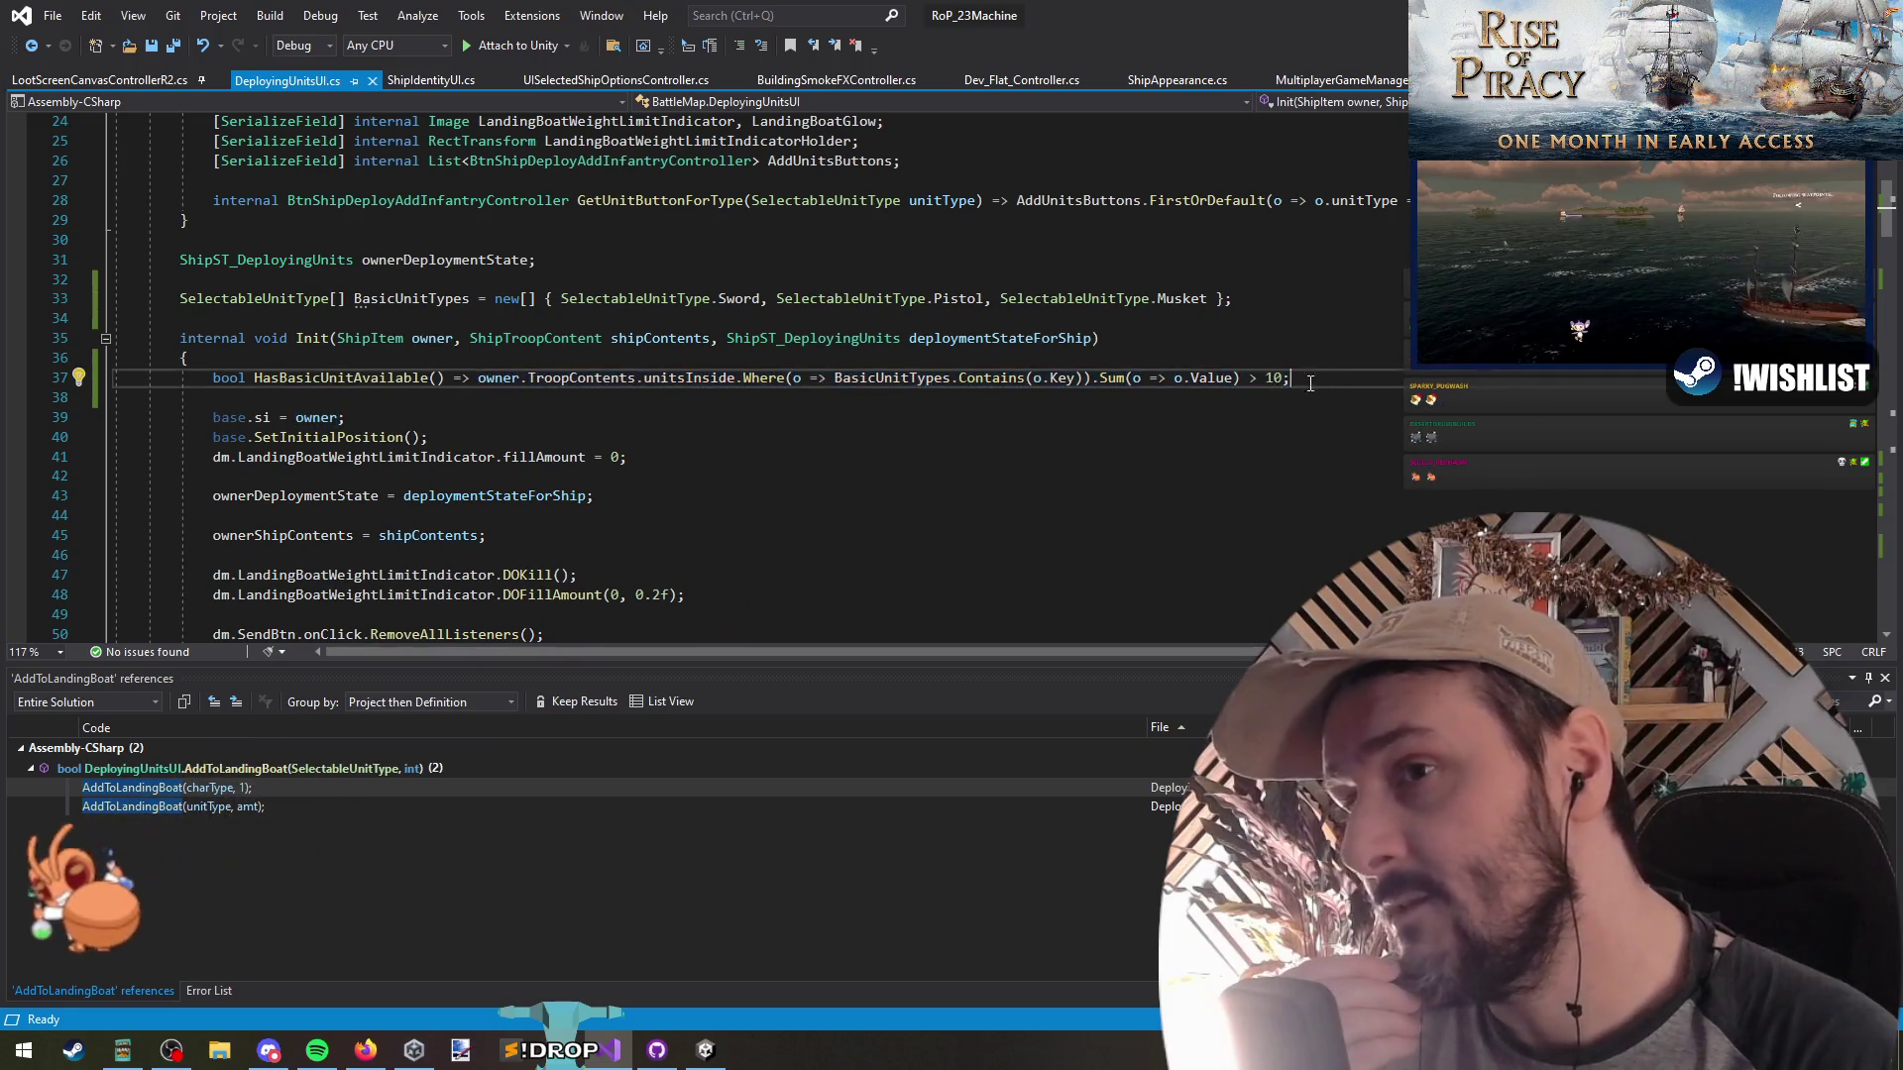
{"action": "double_click", "coordinate": [1274, 380]}
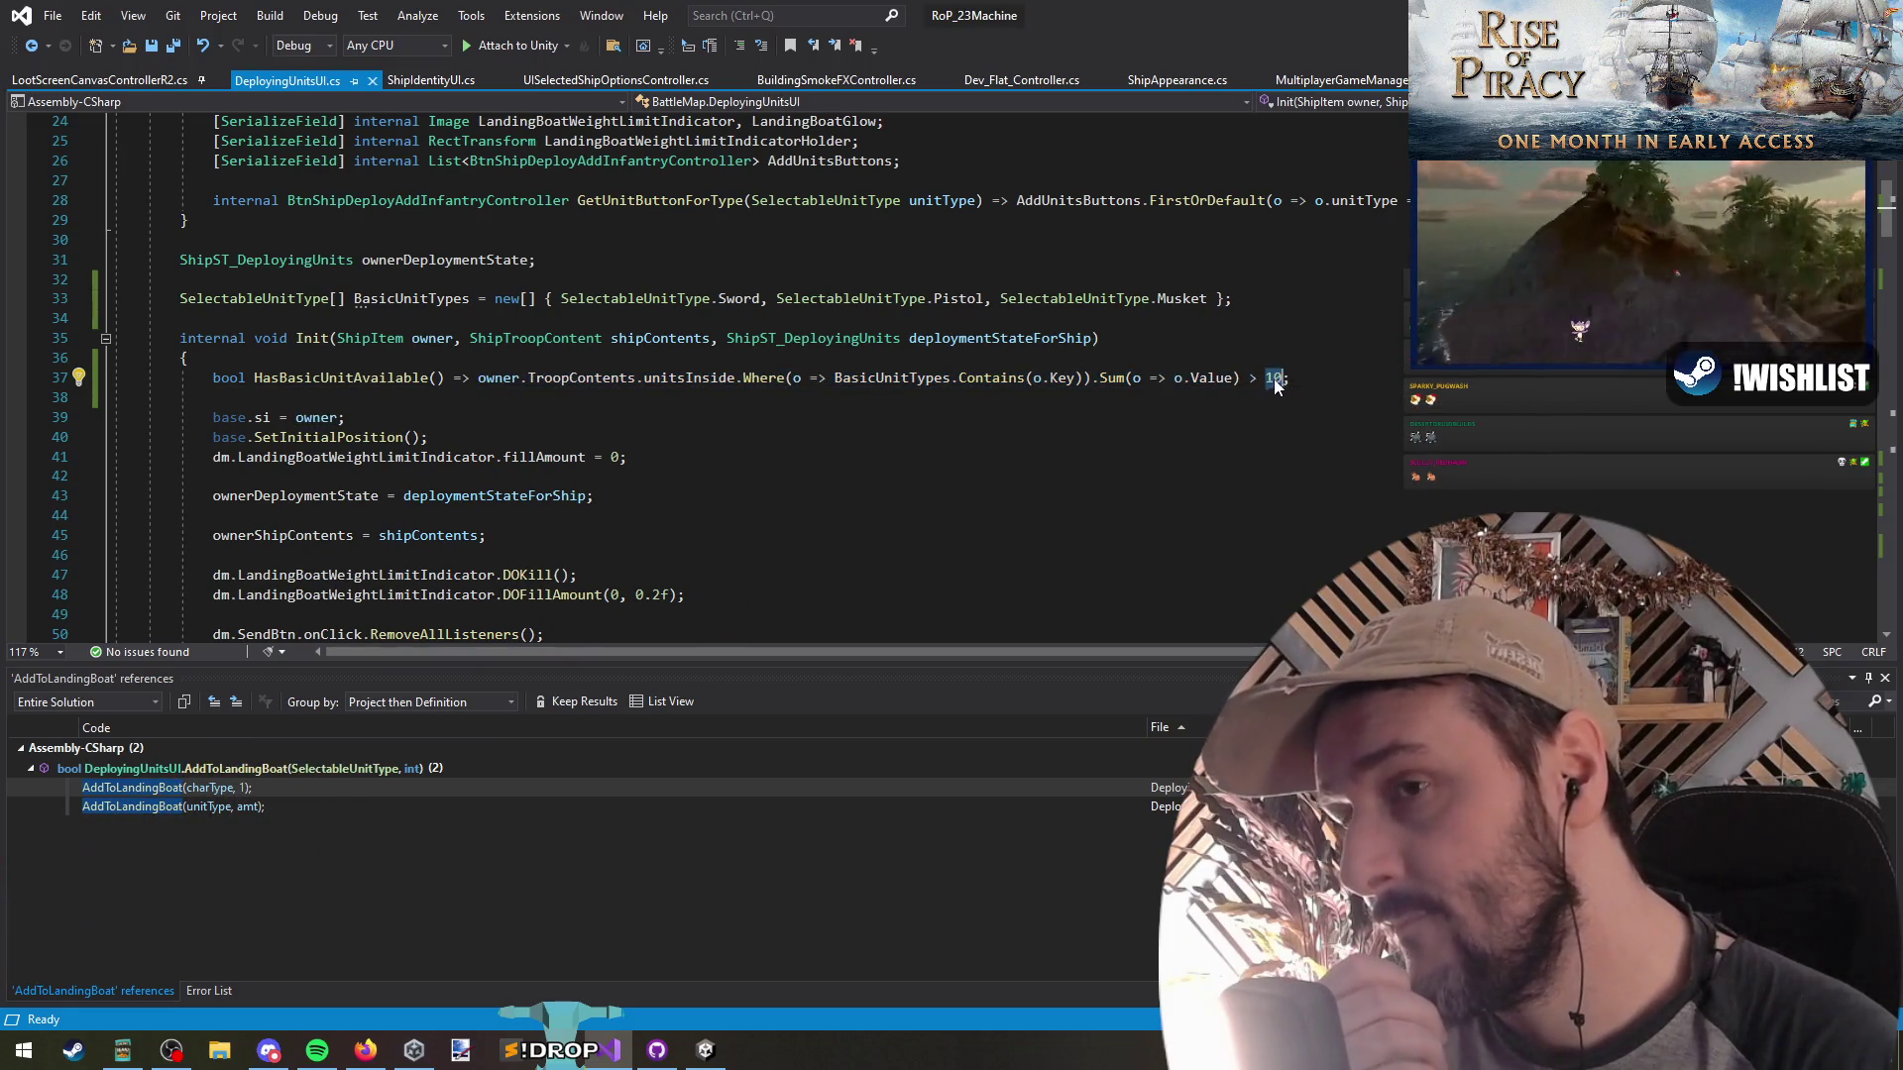
{"action": "left_click", "coordinate": [319, 378]}
{"action": "left_click", "coordinate": [31, 46]}
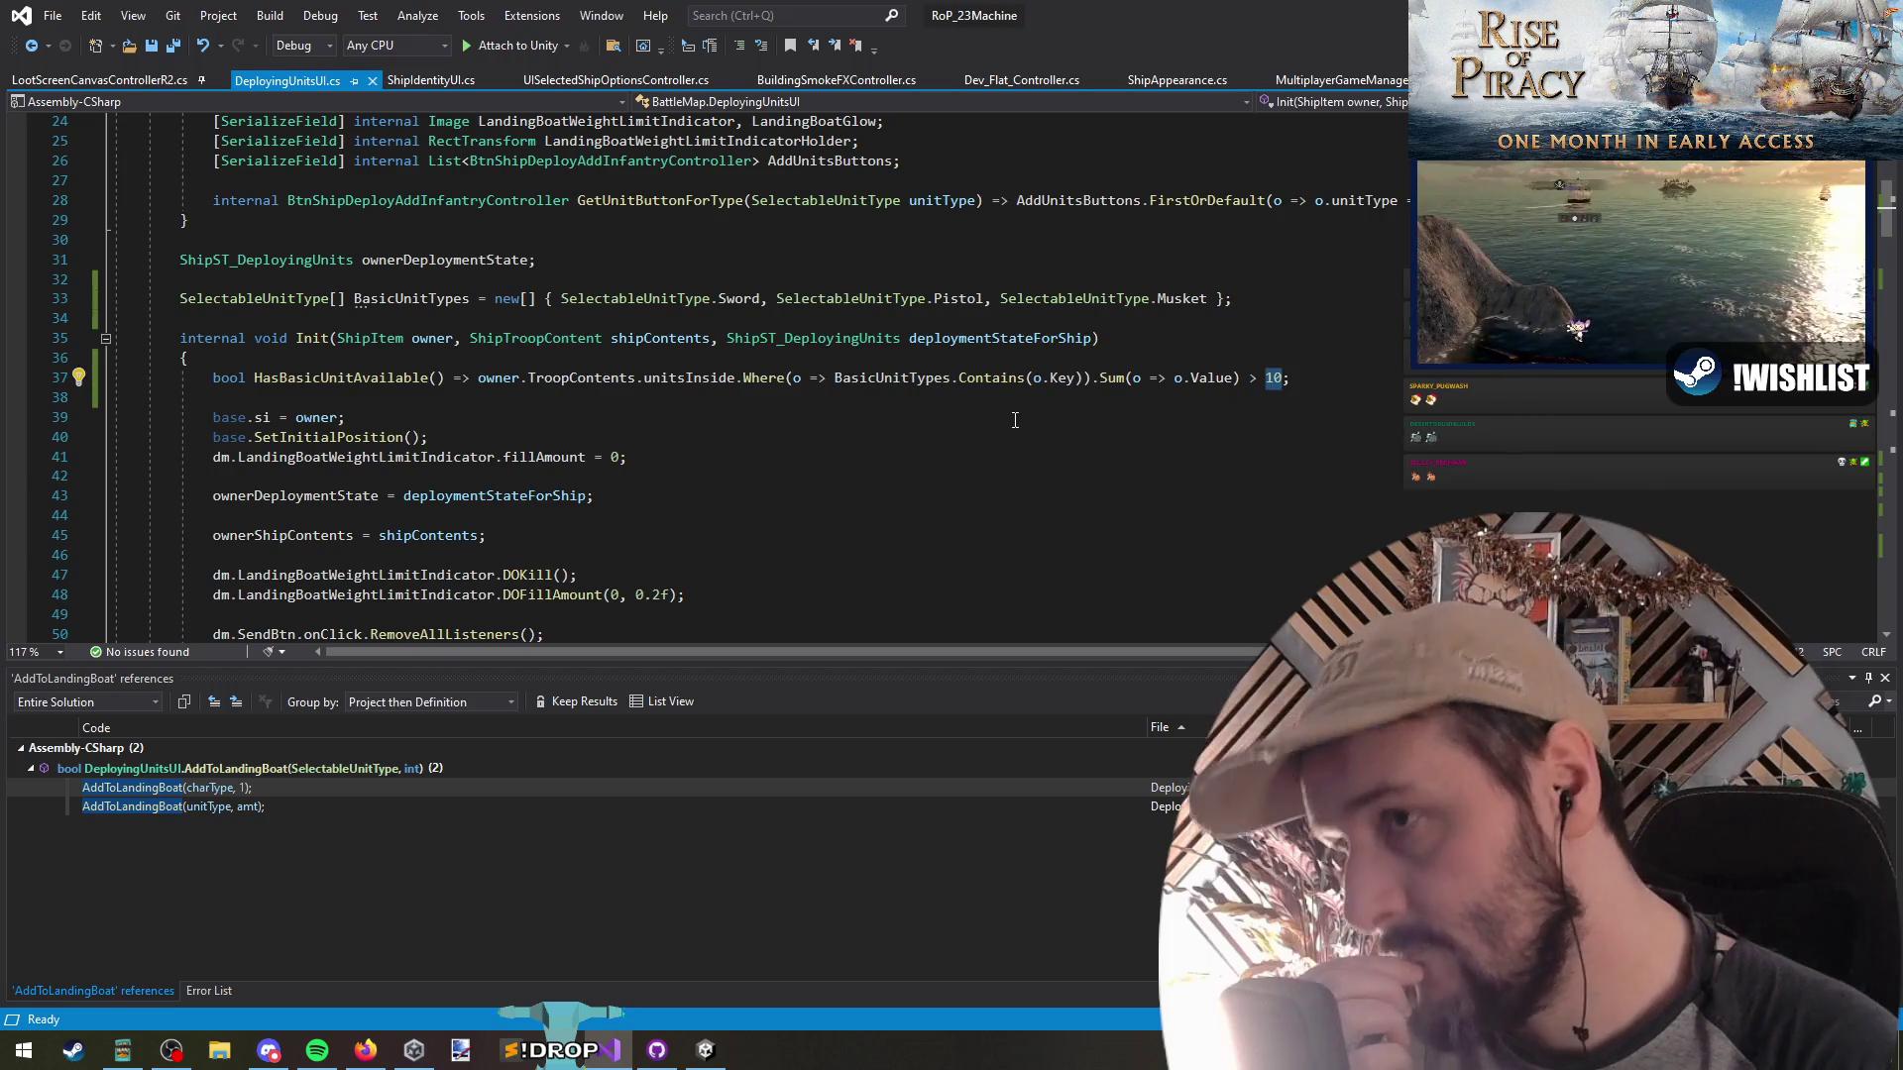
Return to the random deployment loop and open the GetRandomUnitTypeForCharacterSet definition
{"action": "left_click", "coordinate": [912, 385]}
{"action": "left_click", "coordinate": [764, 392]}
{"action": "left_click", "coordinate": [30, 47]}
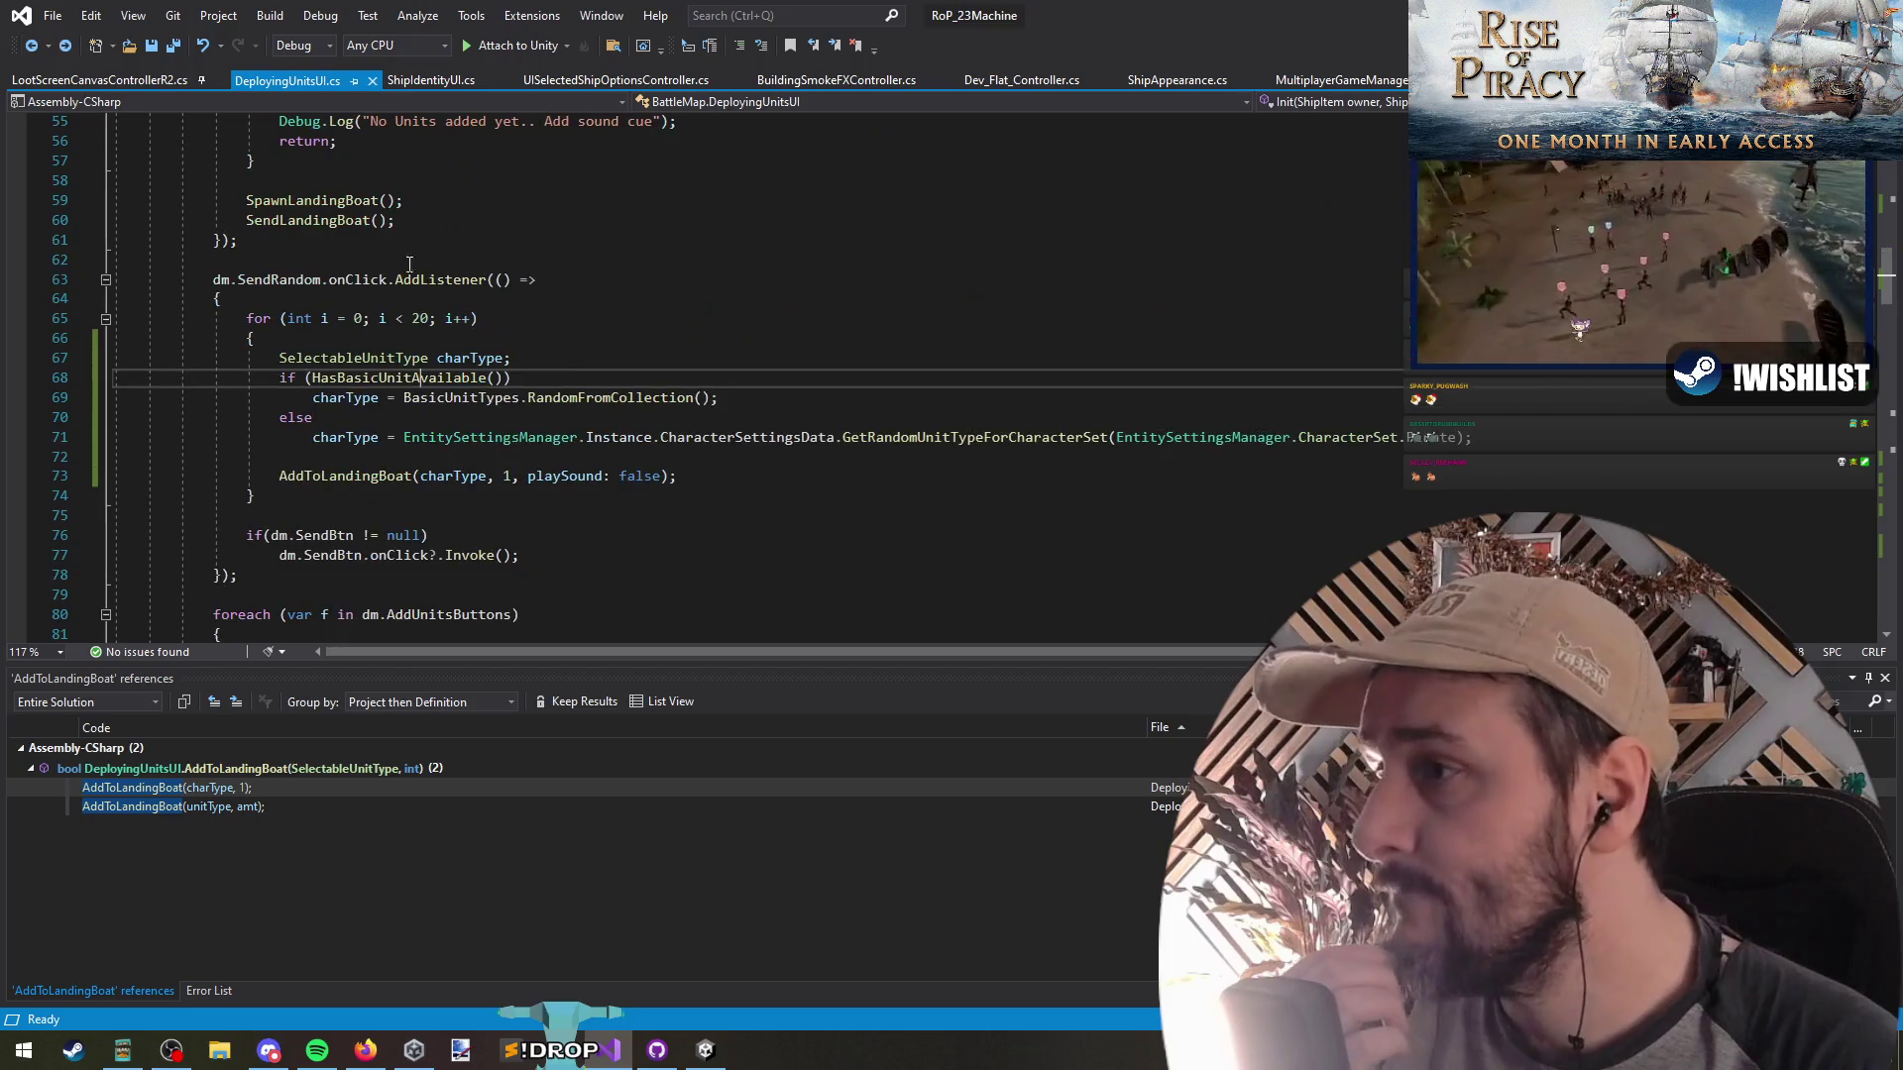
{"action": "left_click", "coordinate": [607, 397]}
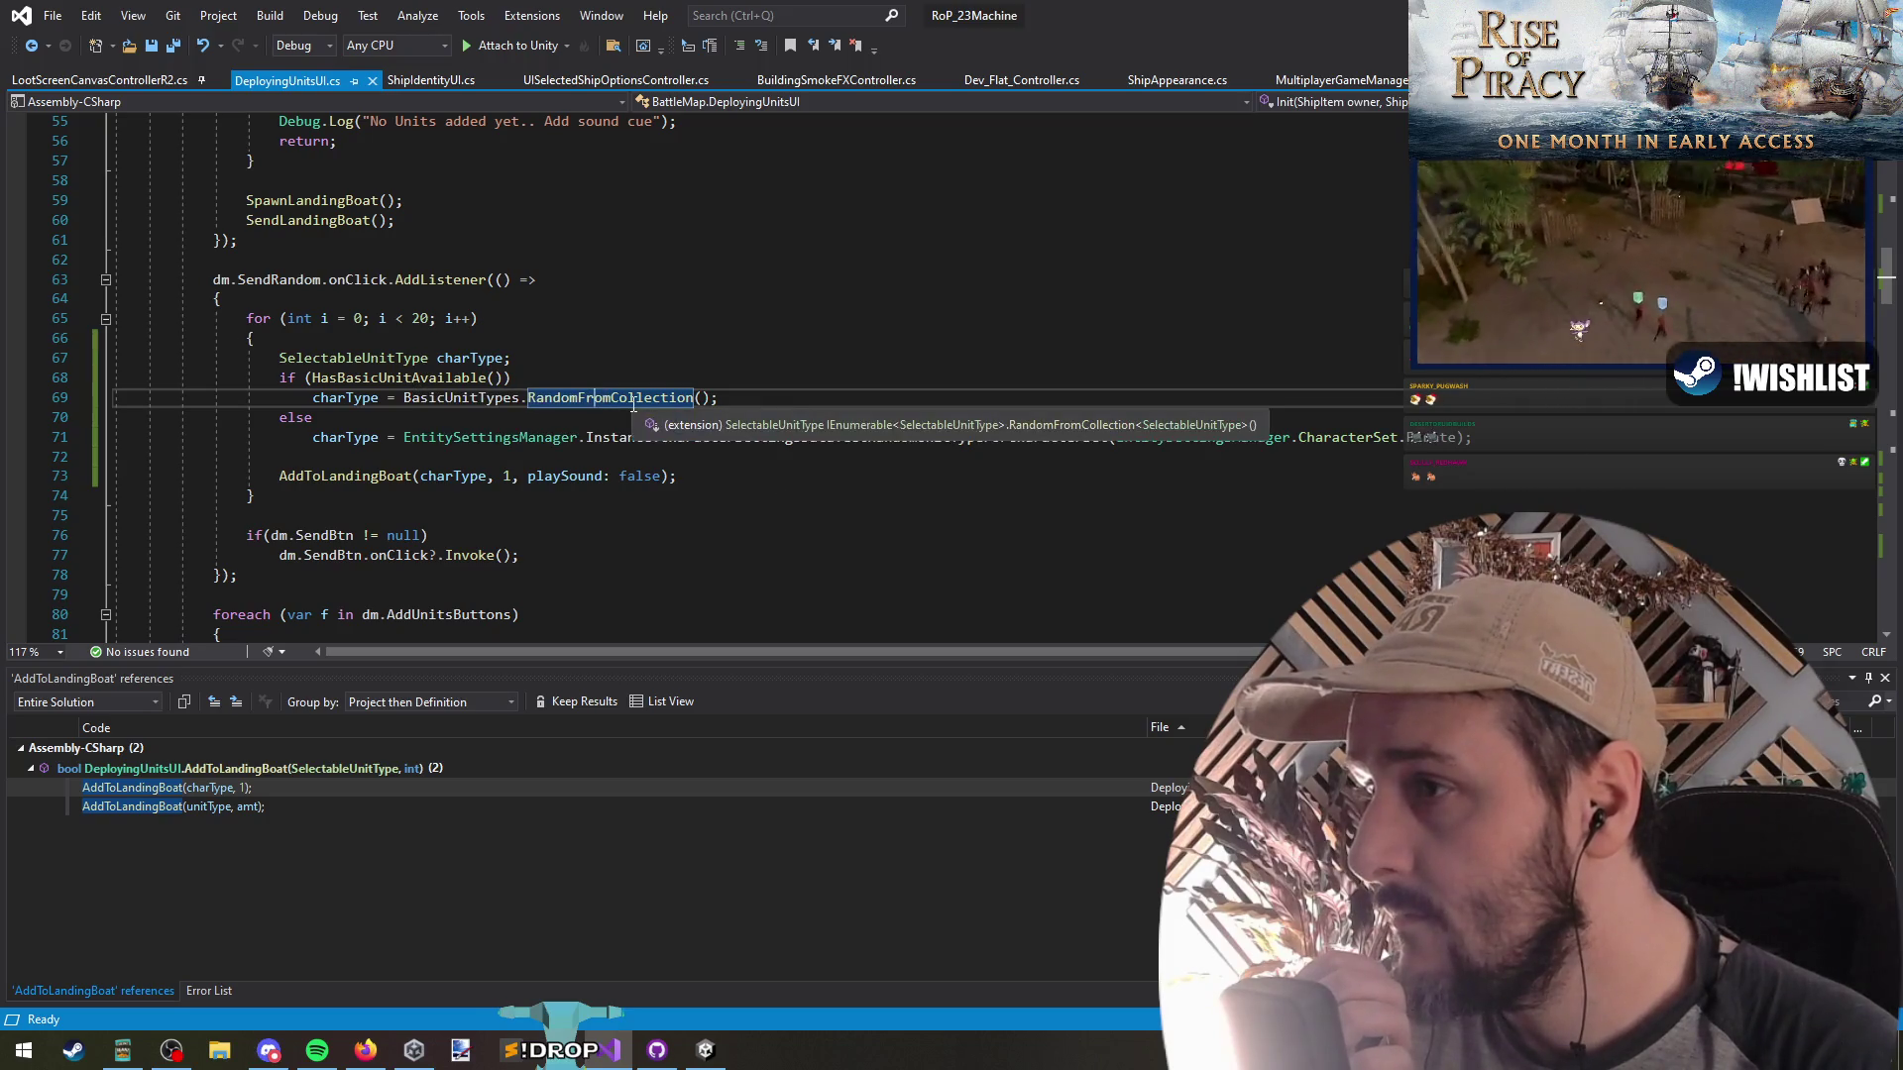
{"action": "key", "text": "ctrl+minus"}
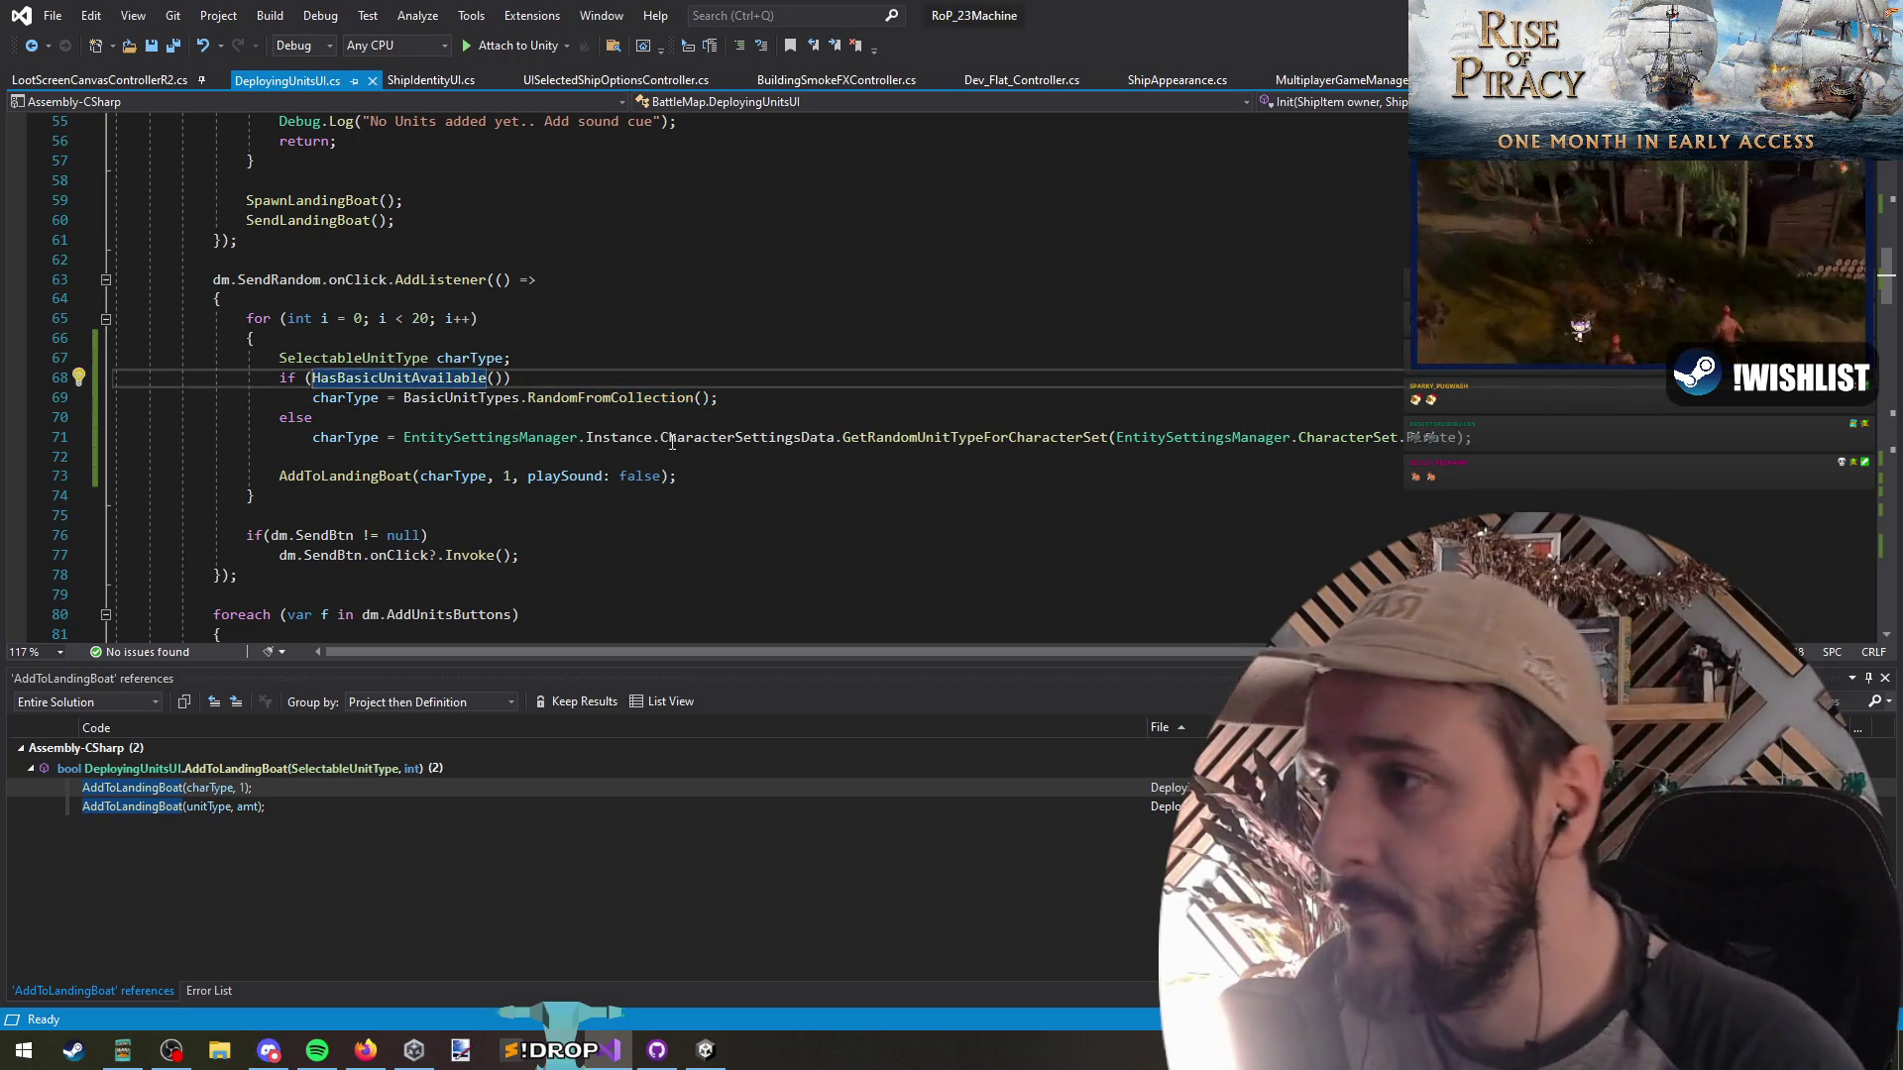
{"action": "left_click", "coordinate": [910, 437], "text": "ctrl"}
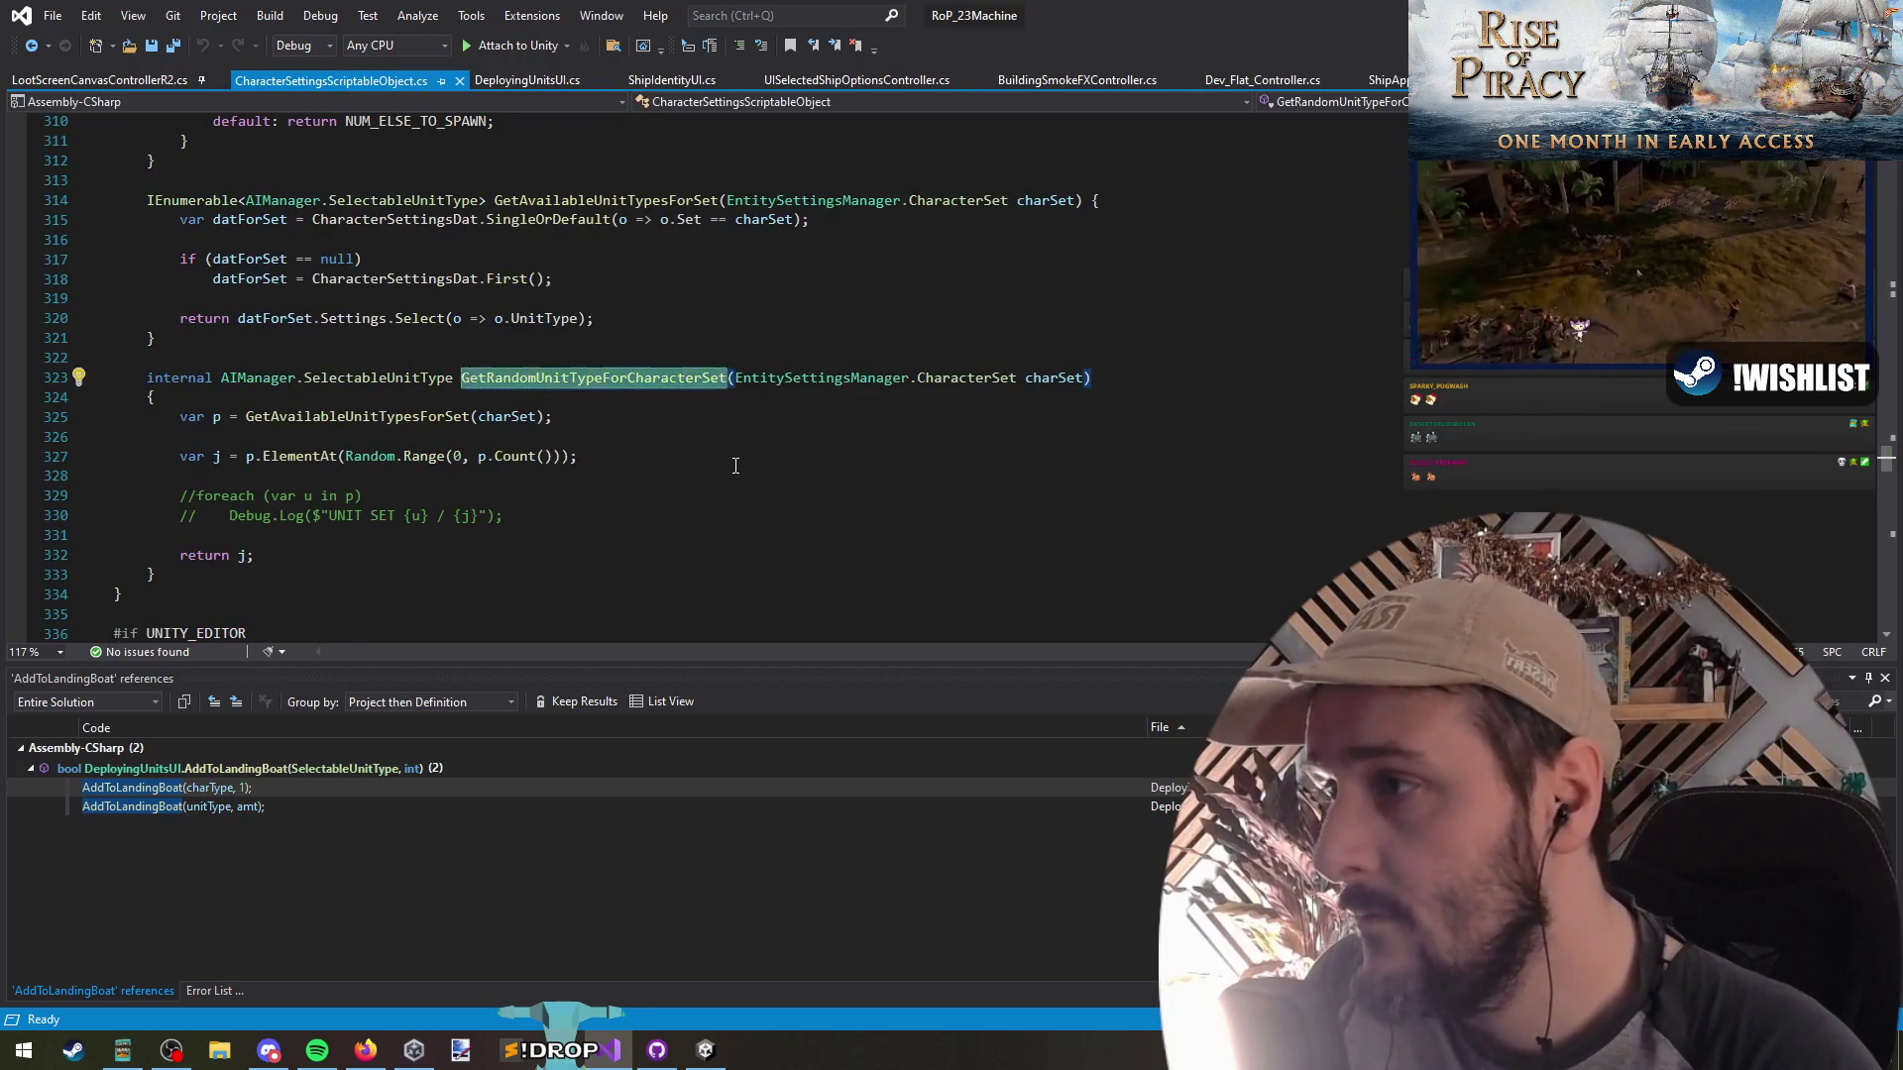
Review AddToLandingBoat's minimum-crew checks, selecting the sword crew condition on line 160
{"action": "key", "text": "ctrl+minus"}
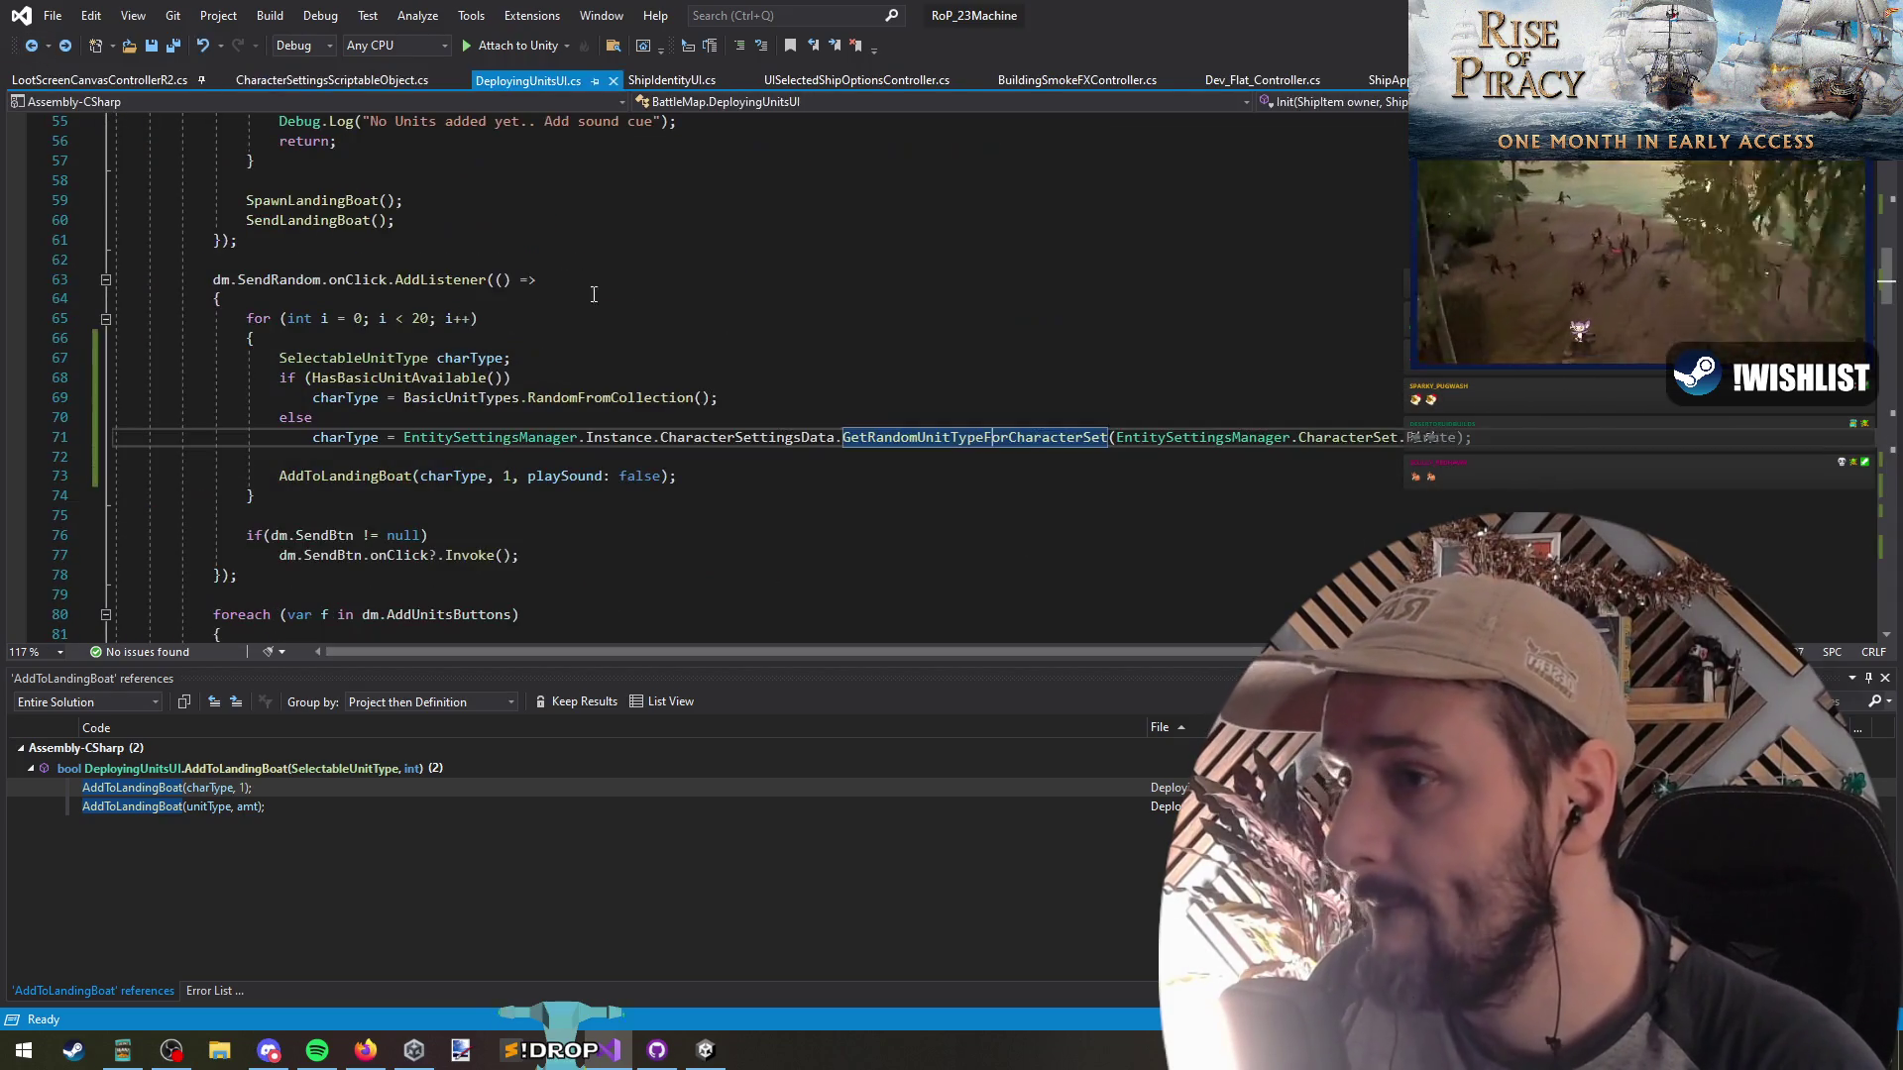
{"action": "left_click", "coordinate": [345, 476], "text": "ctrl"}
{"action": "scroll", "coordinate": [535, 396], "scroll_direction": "down", "scroll_amount": 4}
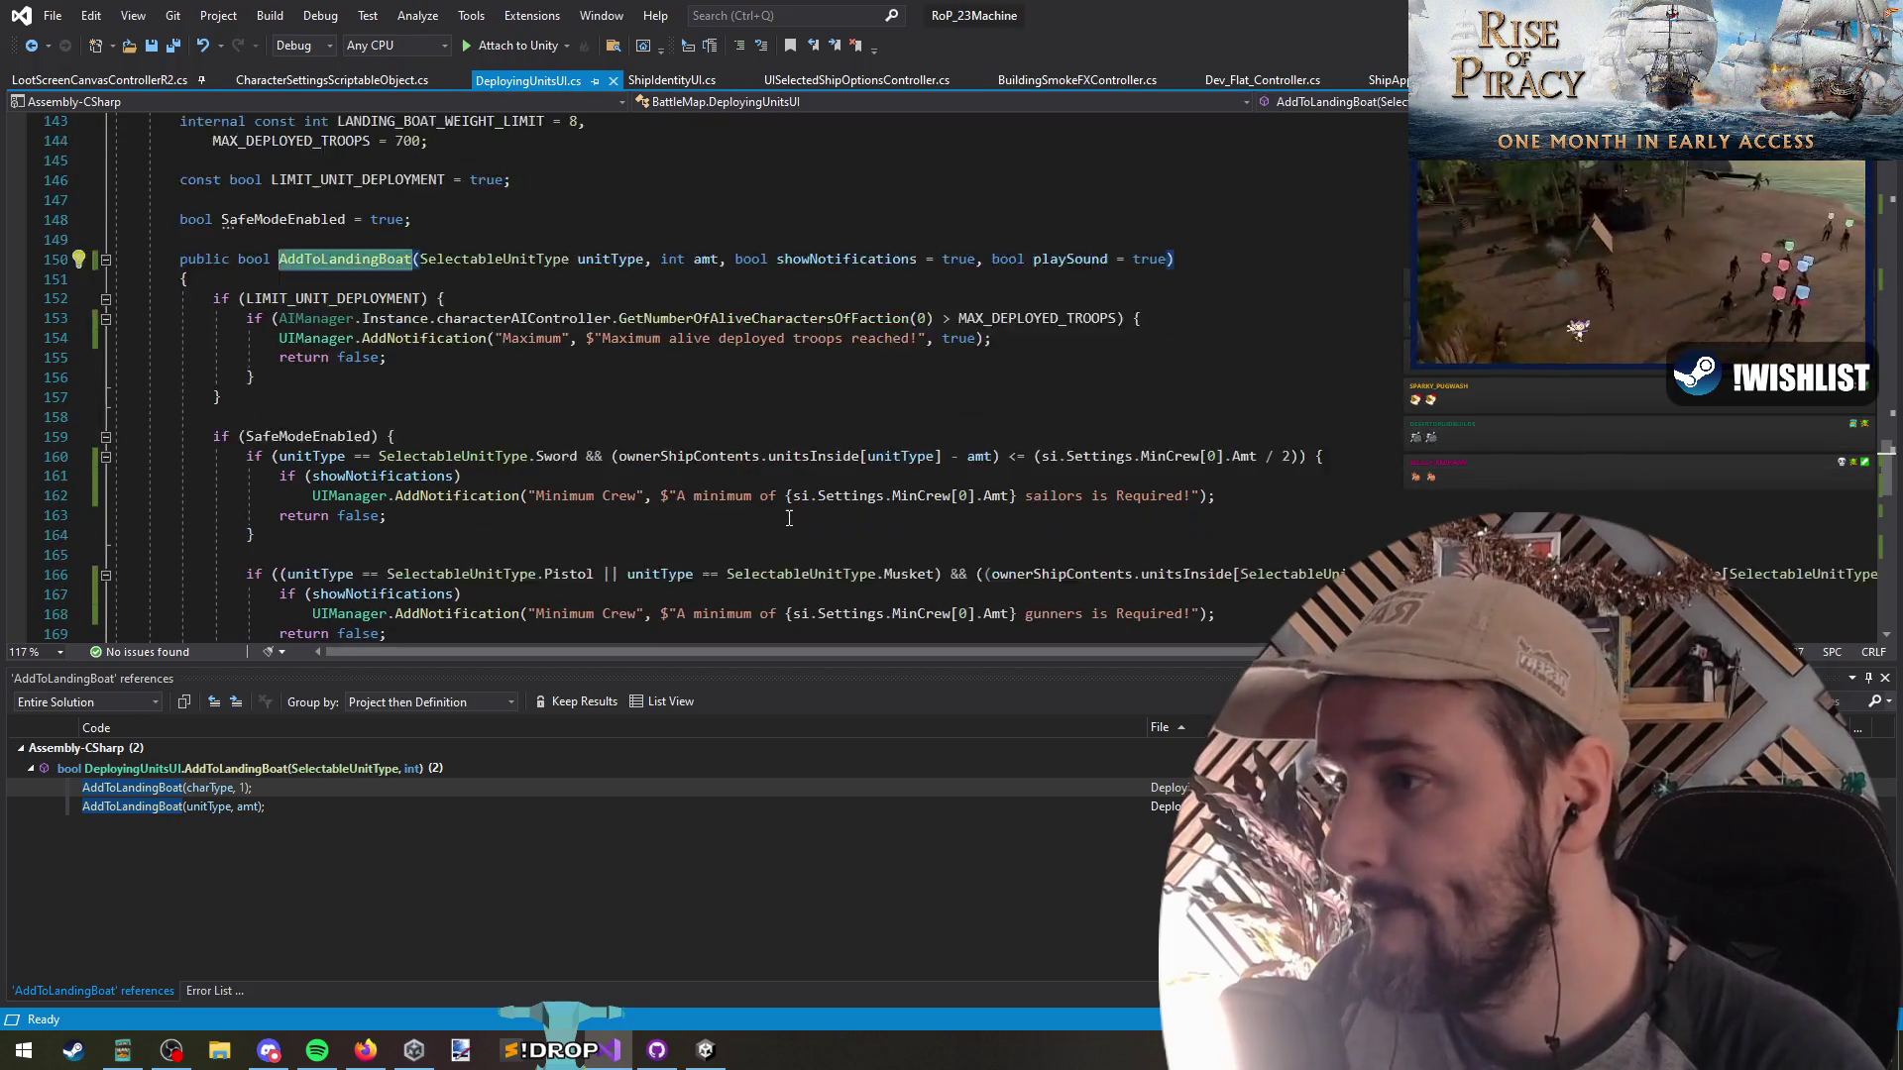
{"action": "left_click_drag", "start_coordinate": [226, 278], "coordinate": [673, 456]}
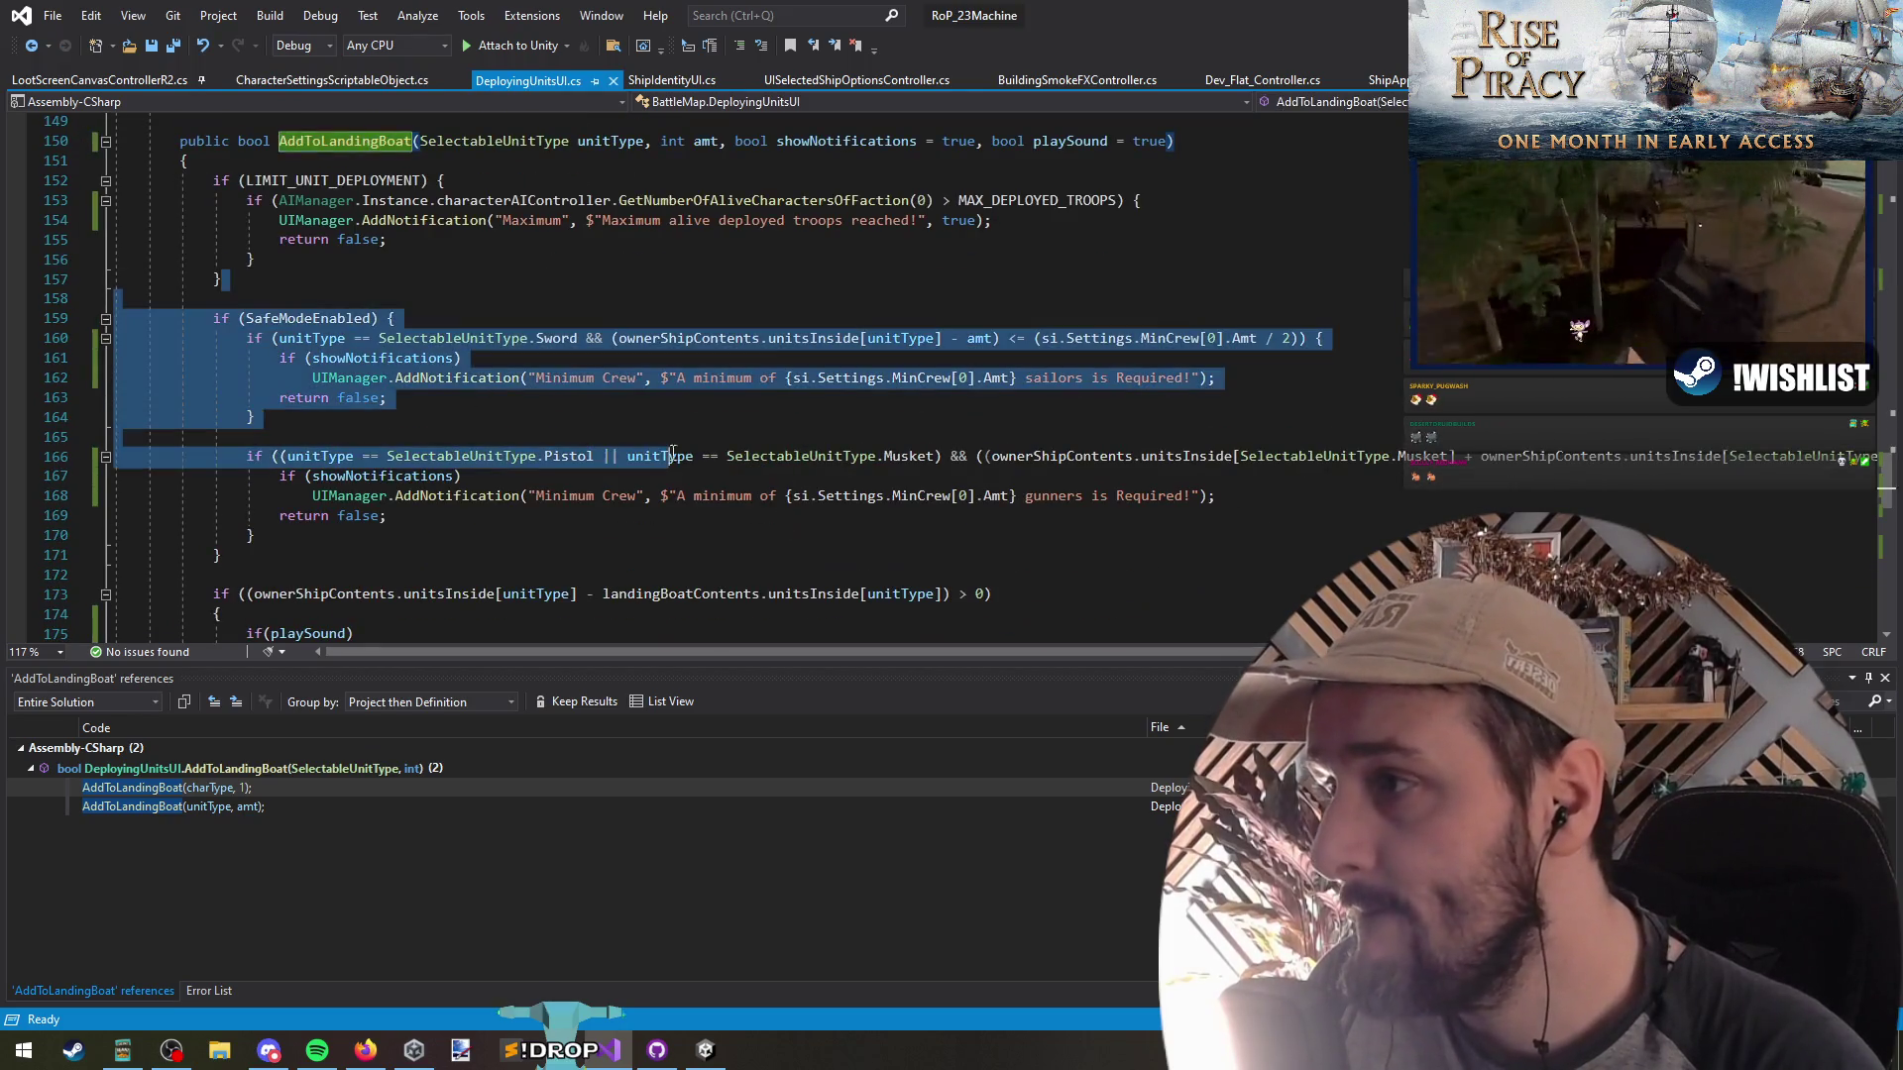
{"action": "left_click", "coordinate": [835, 342]}
{"action": "left_click_drag", "start_coordinate": [1294, 338], "coordinate": [611, 340]}
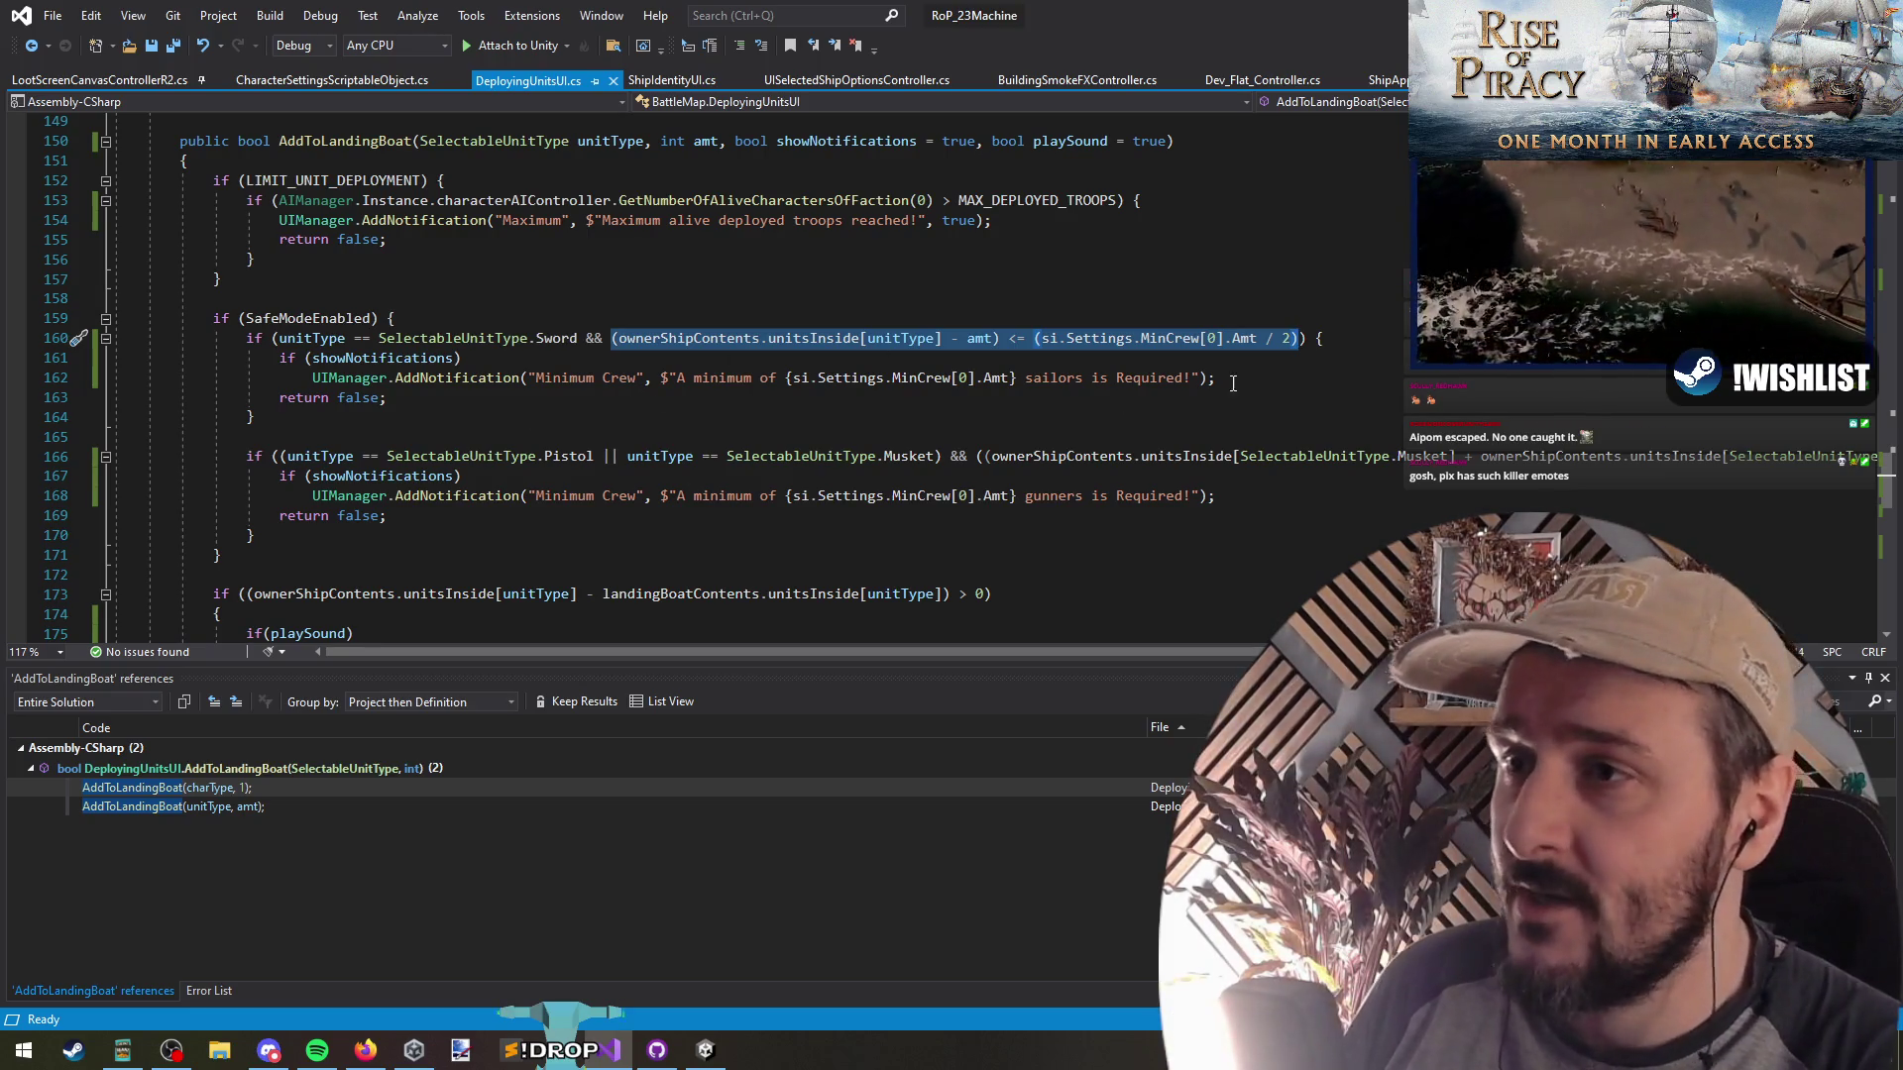
{"action": "key", "text": "shift+Right"}
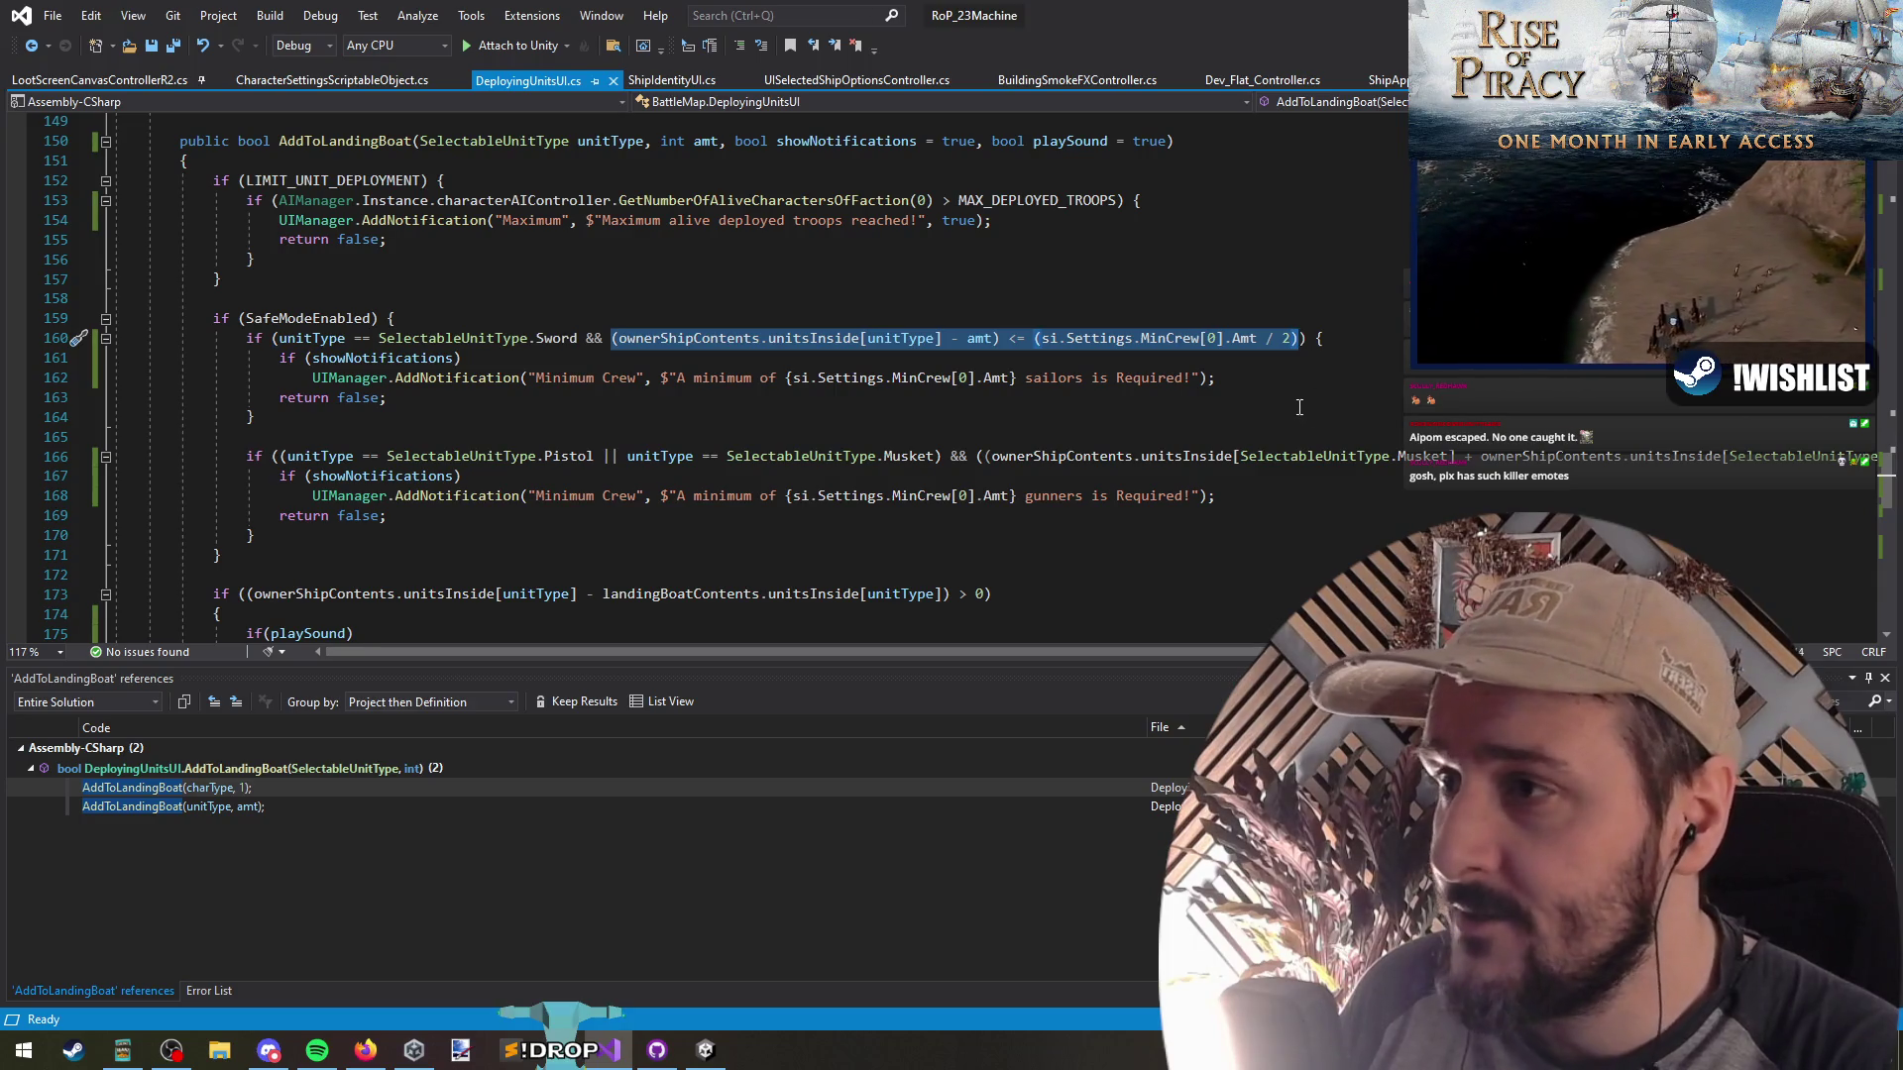
{"action": "key", "text": "shift+Left"}
Go from the SendRandom handler to the HasBasicUnitAvailable definition with F12
{"action": "key", "text": "ctrl+Tab"}
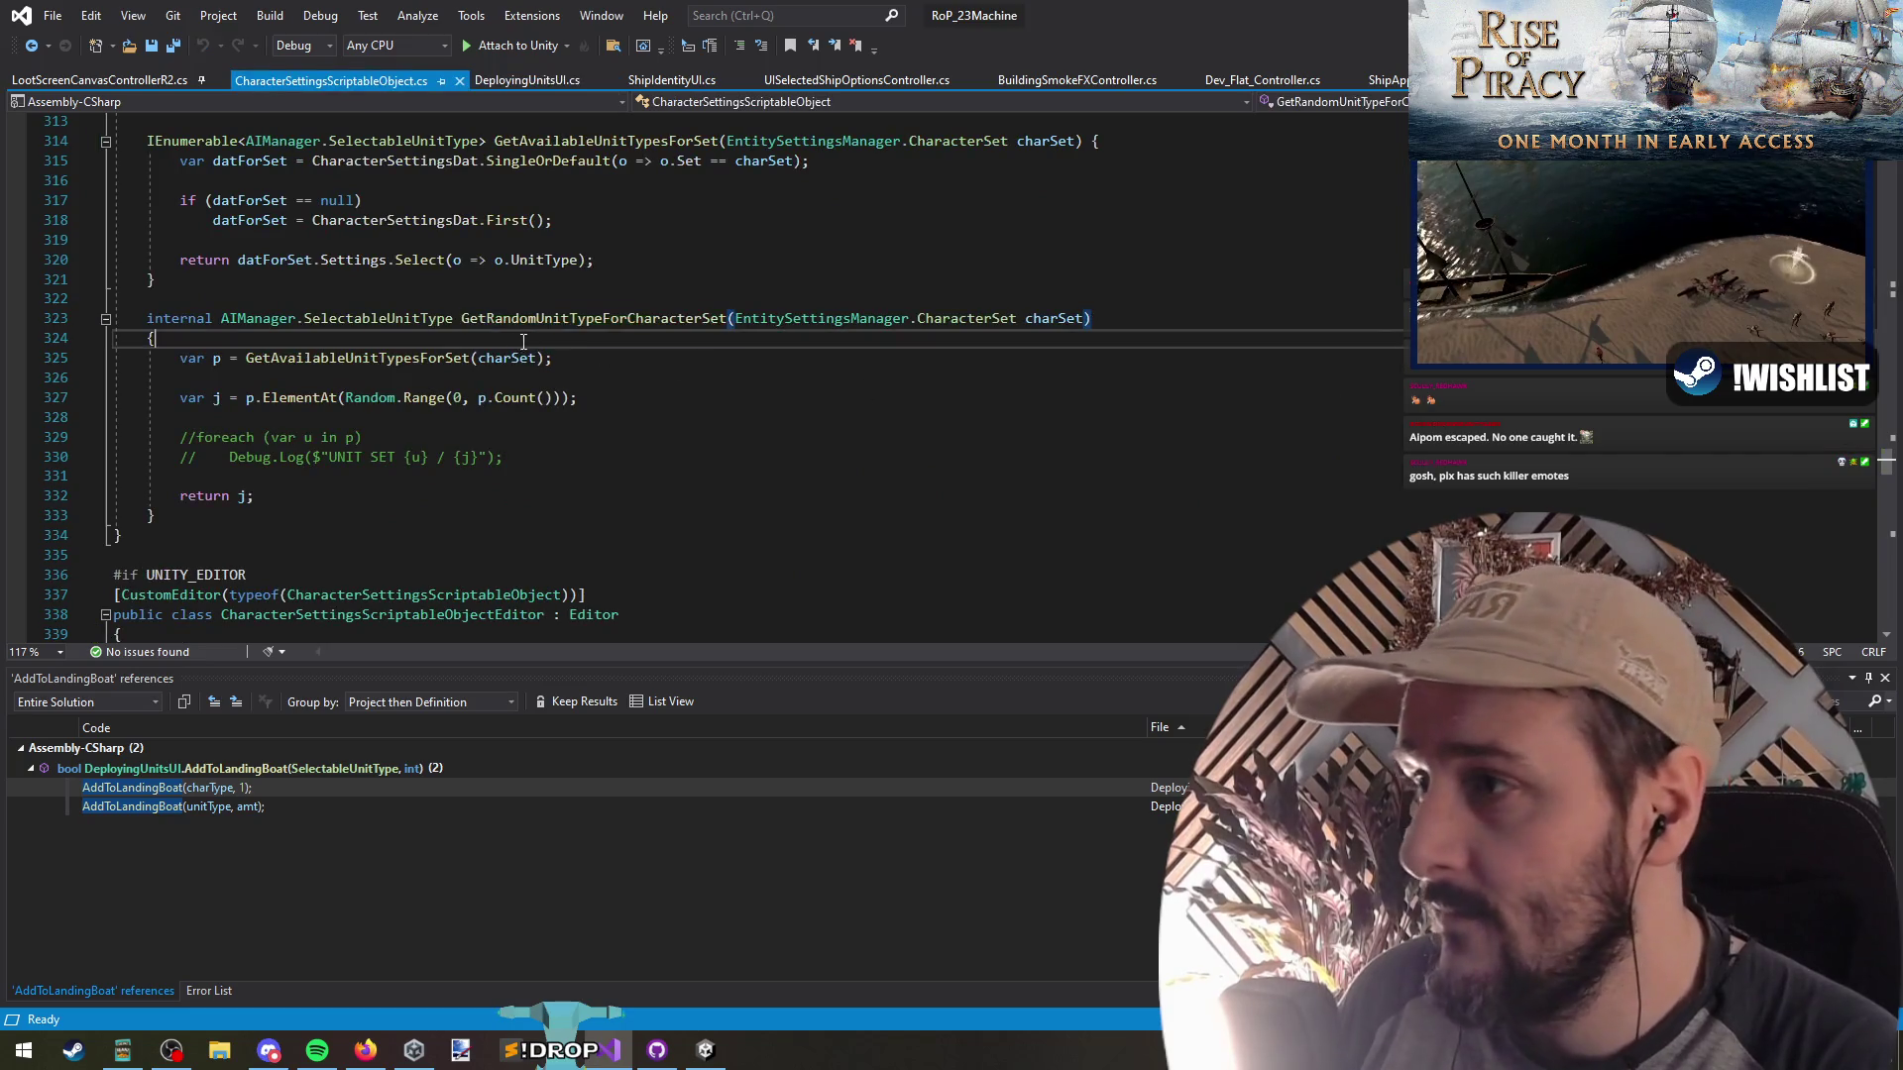
{"action": "left_click", "coordinate": [544, 318]}
{"action": "key", "text": "ctrl+Tab"}
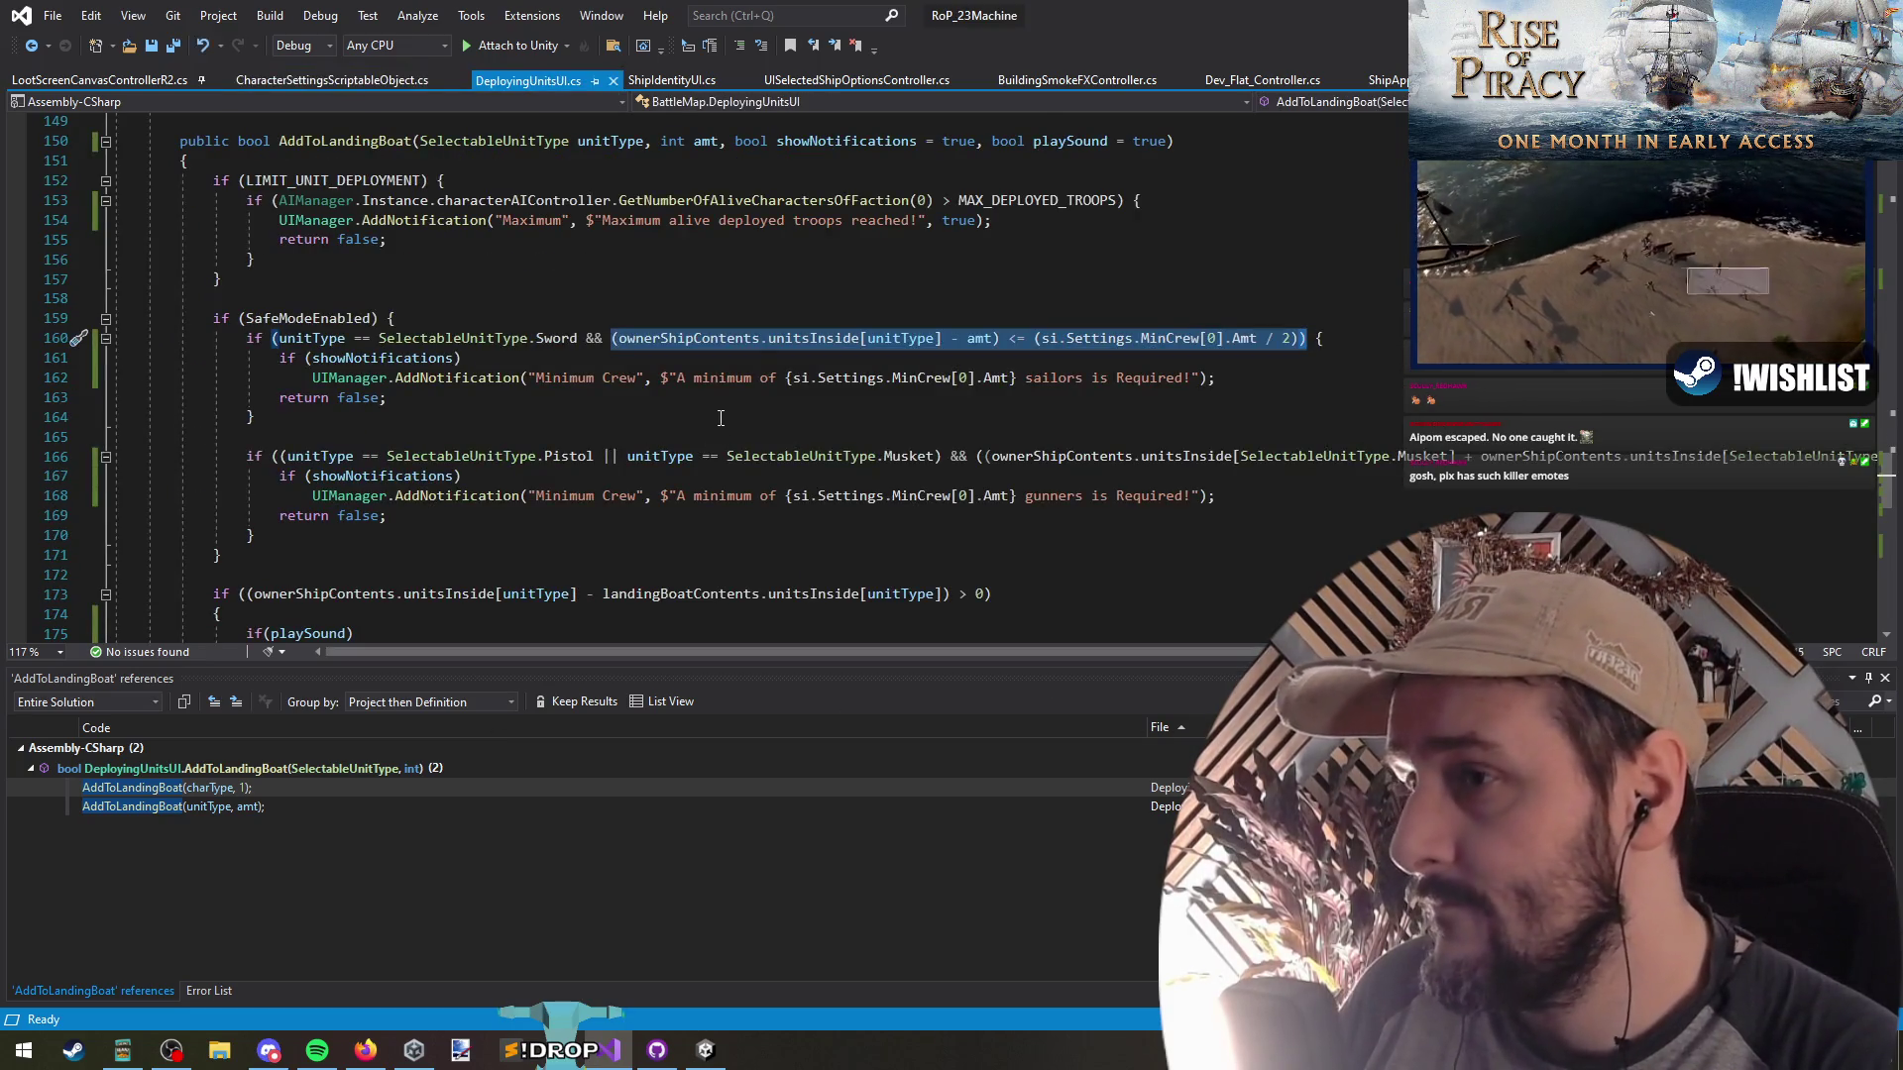
{"action": "double_click", "coordinate": [282, 797]}
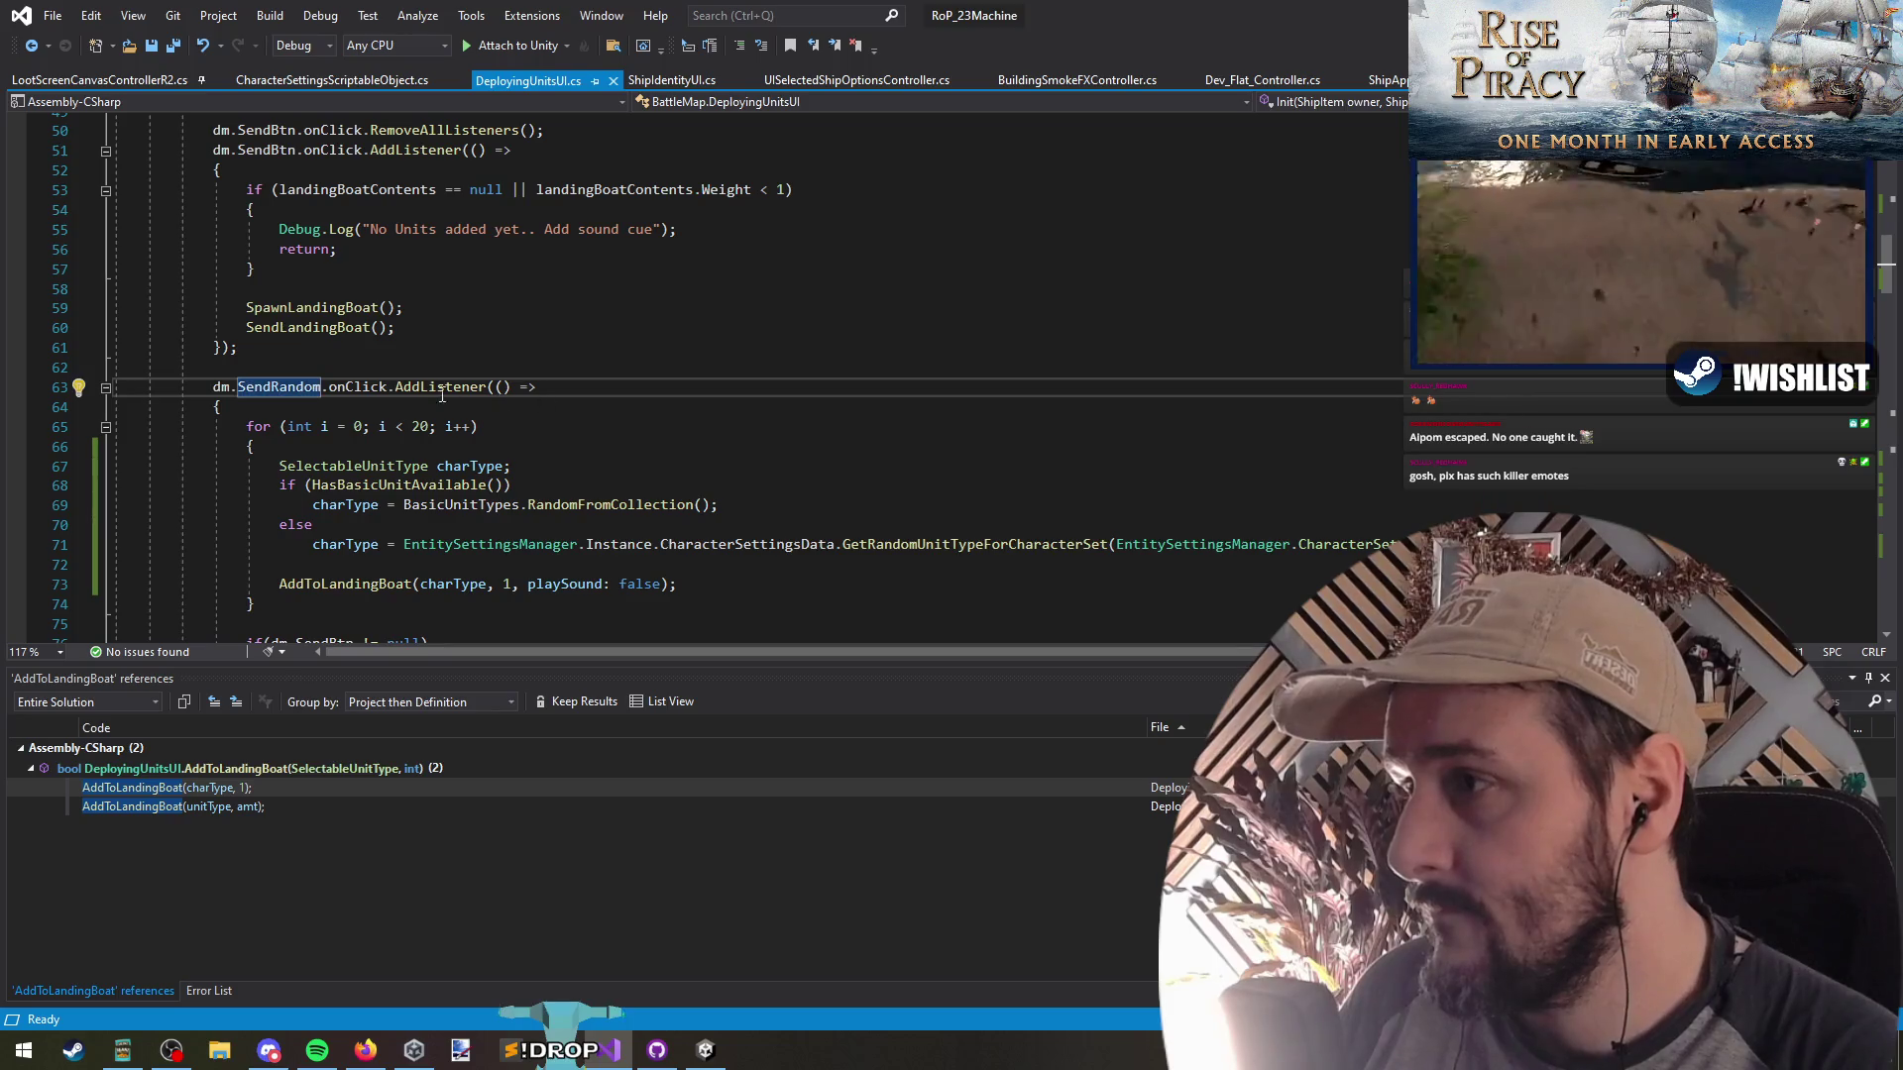
{"action": "scroll", "coordinate": [389, 389], "scroll_direction": "down", "scroll_amount": 2}
{"action": "left_click", "coordinate": [439, 426]}
{"action": "key", "text": "Up"}
{"action": "key", "text": "Up"}
{"action": "key", "text": "Up"}
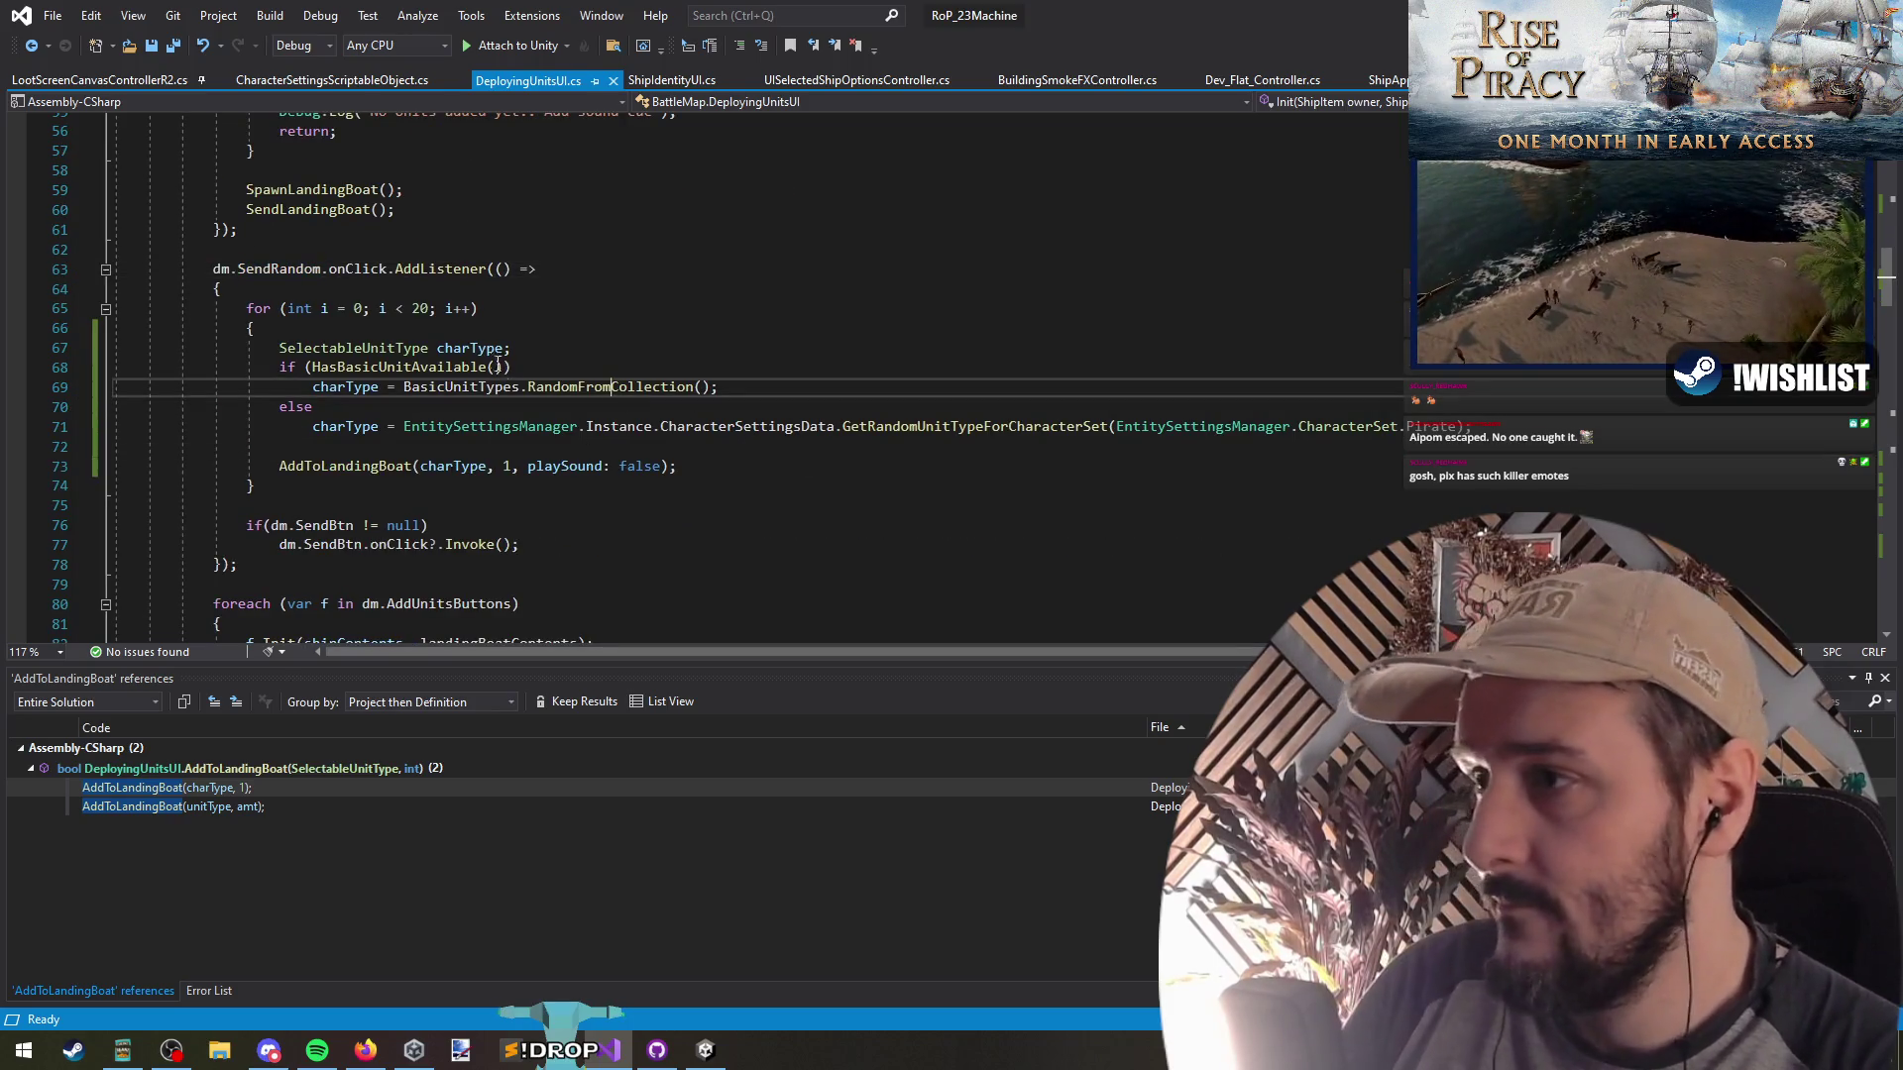
{"action": "key", "text": "F12"}
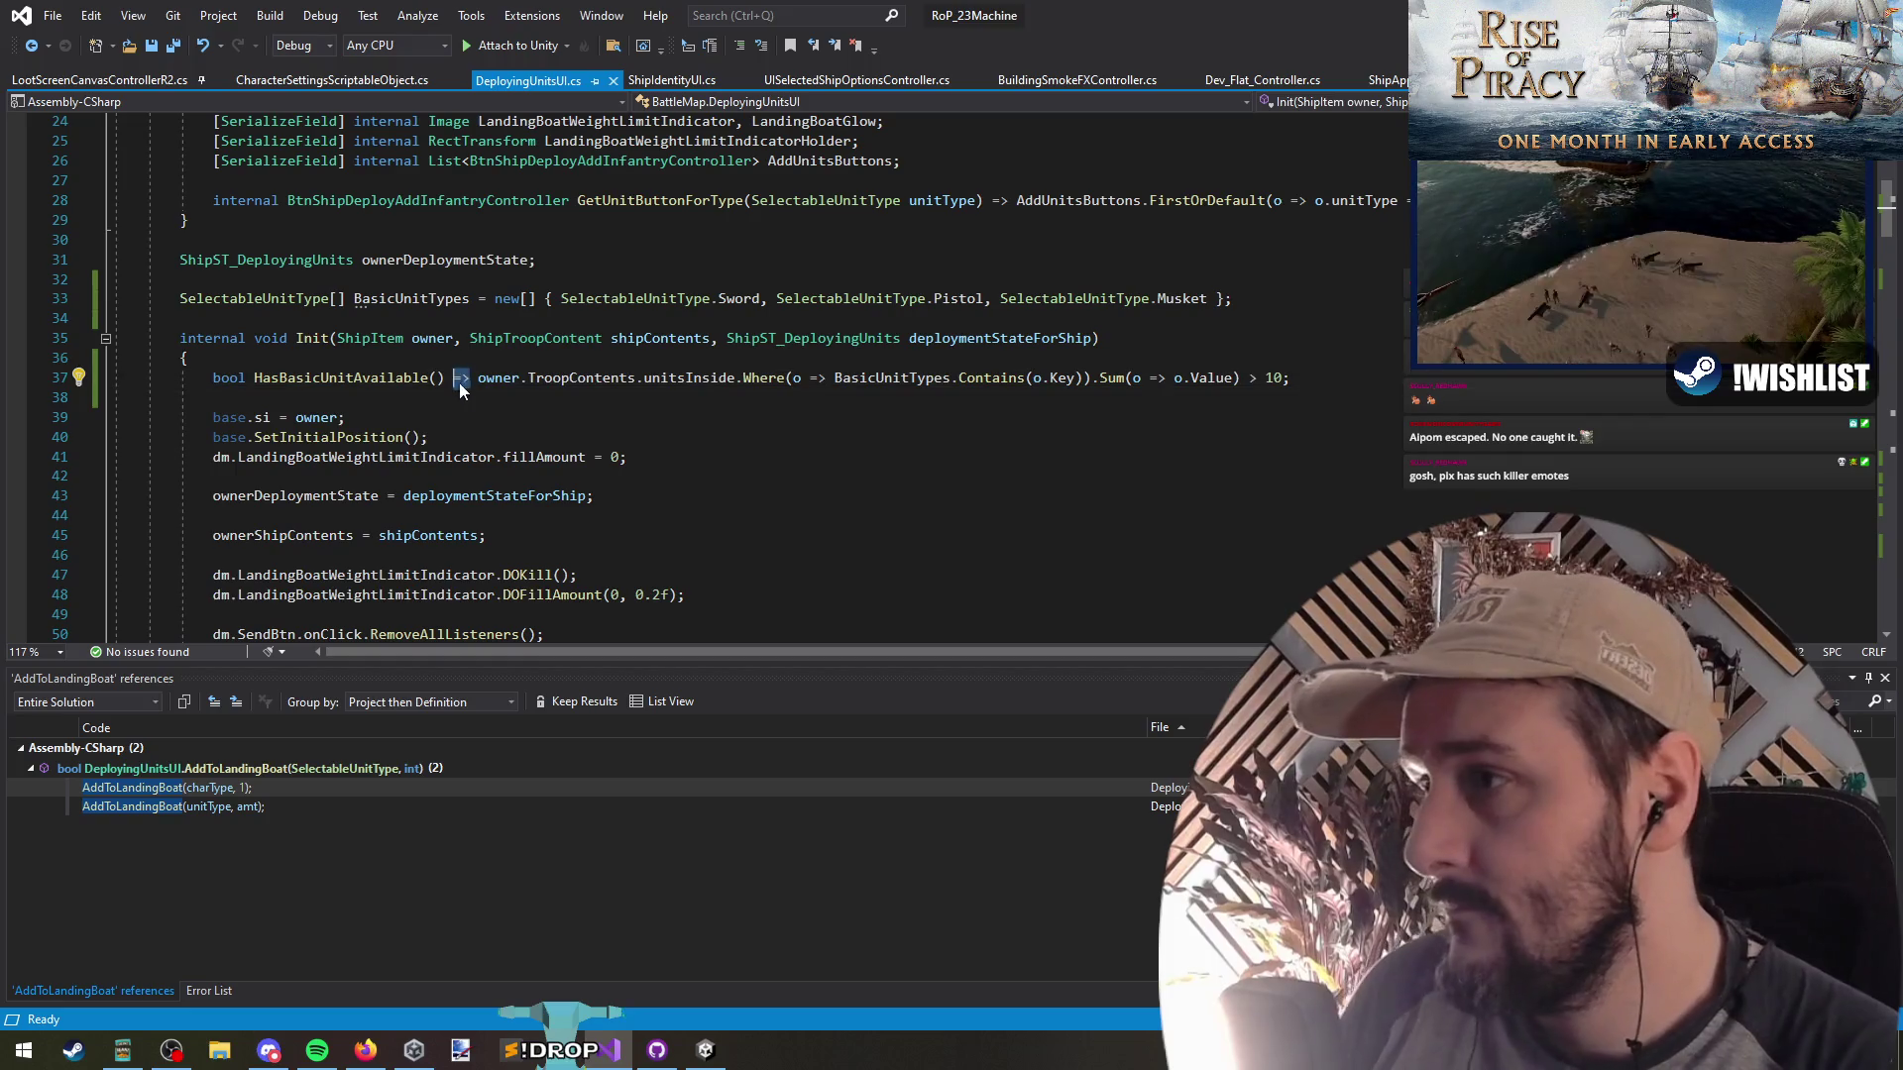
Convert HasBasicUnitAvailable's expression body into a { } block body
{"action": "type", "text": "{"}
{"action": "key", "text": "Return"}
{"action": "key", "text": "End"}
{"action": "key", "text": "Return"}
{"action": "type", "text": "}"}
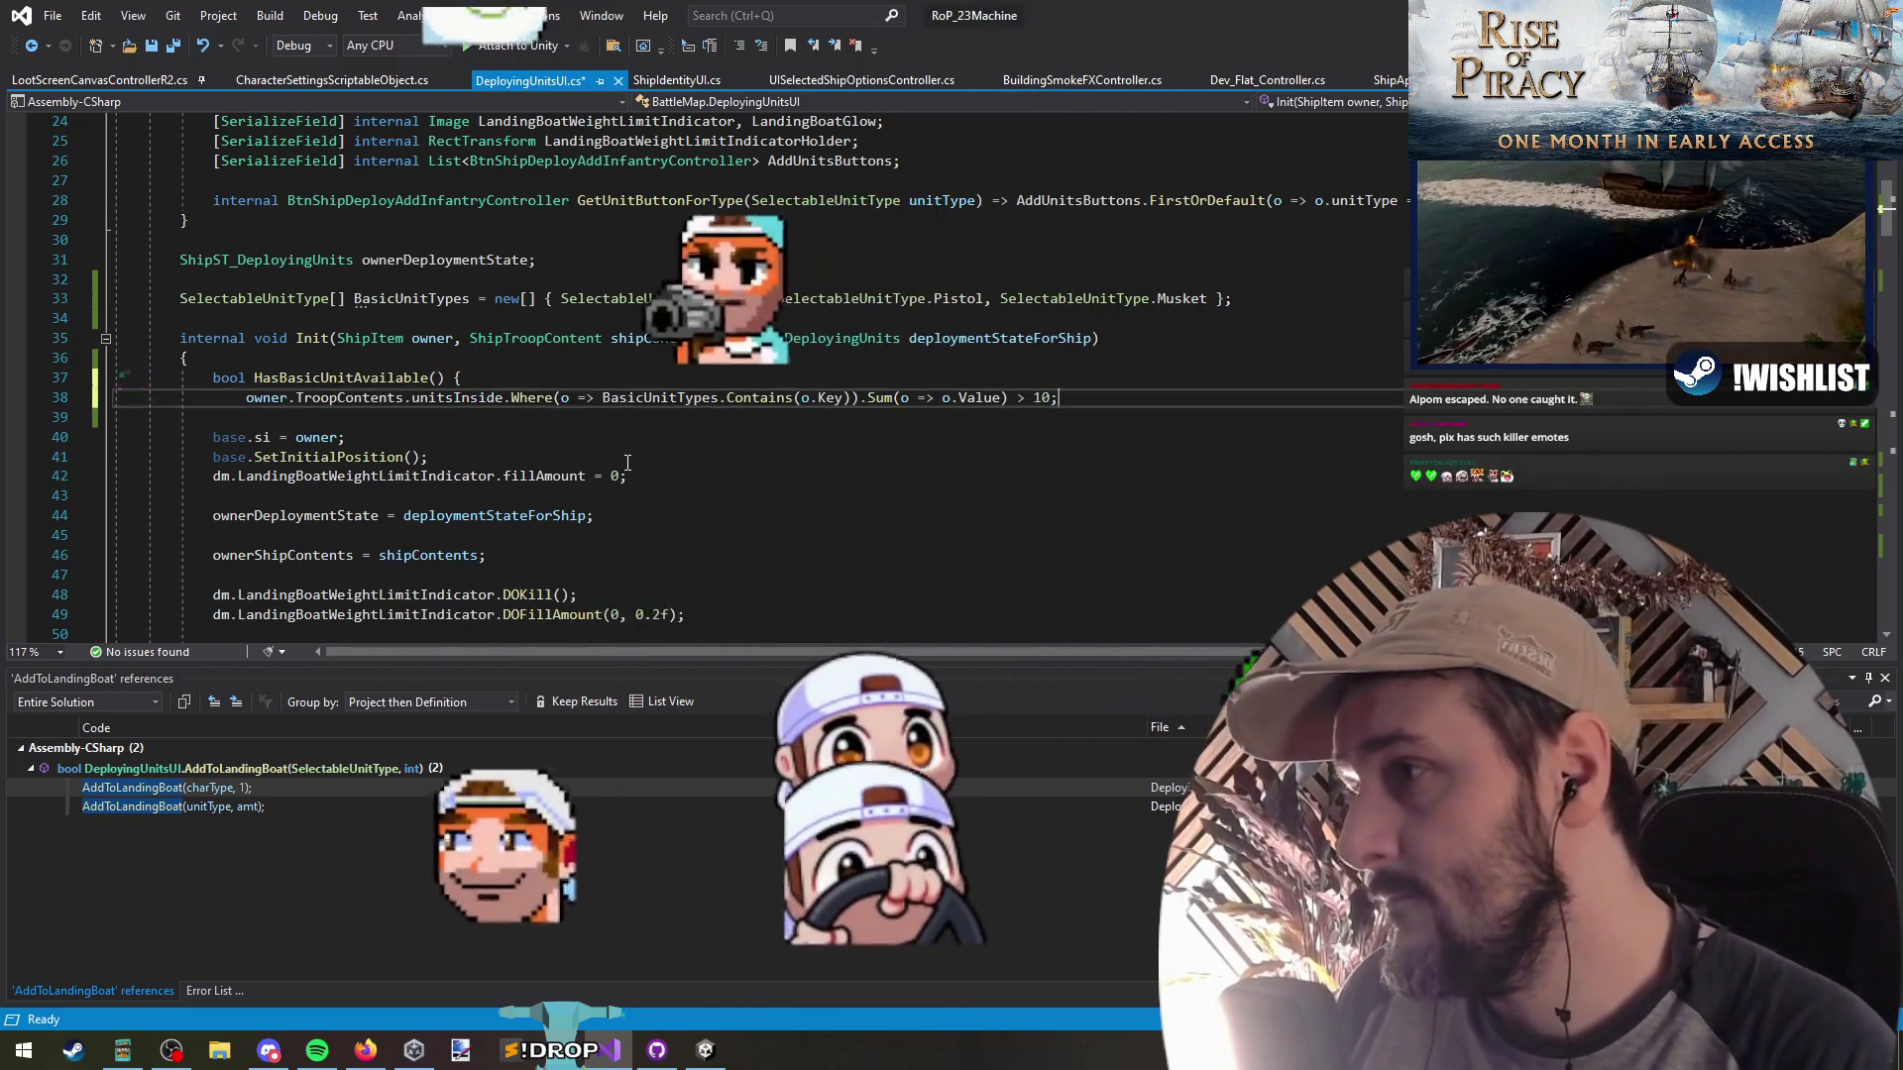
Copy the gunners minimum-crew check line from AddToLandingBoat
{"action": "key", "text": "ctrl+Tab"}
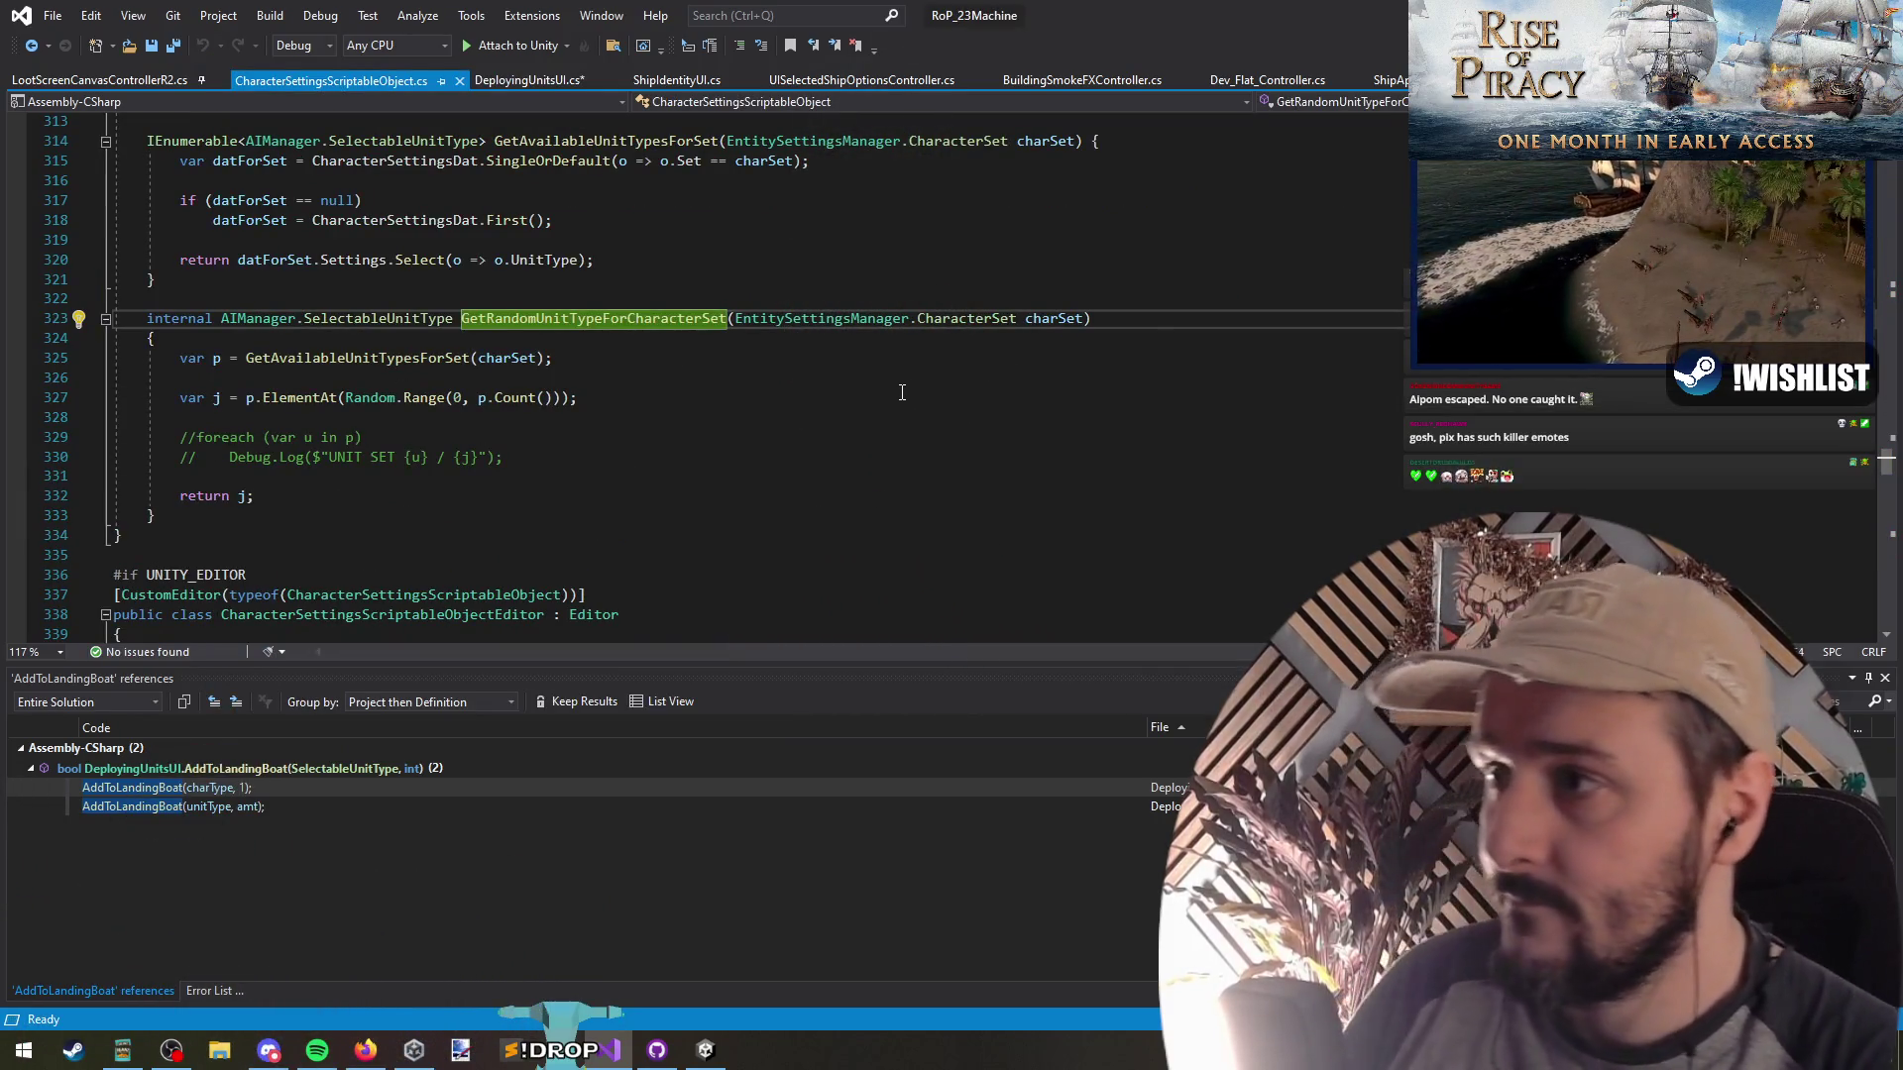
{"action": "left_click", "coordinate": [32, 45]}
{"action": "left_click", "coordinate": [32, 44]}
{"action": "left_click", "coordinate": [31, 45]}
{"action": "left_click", "coordinate": [32, 45]}
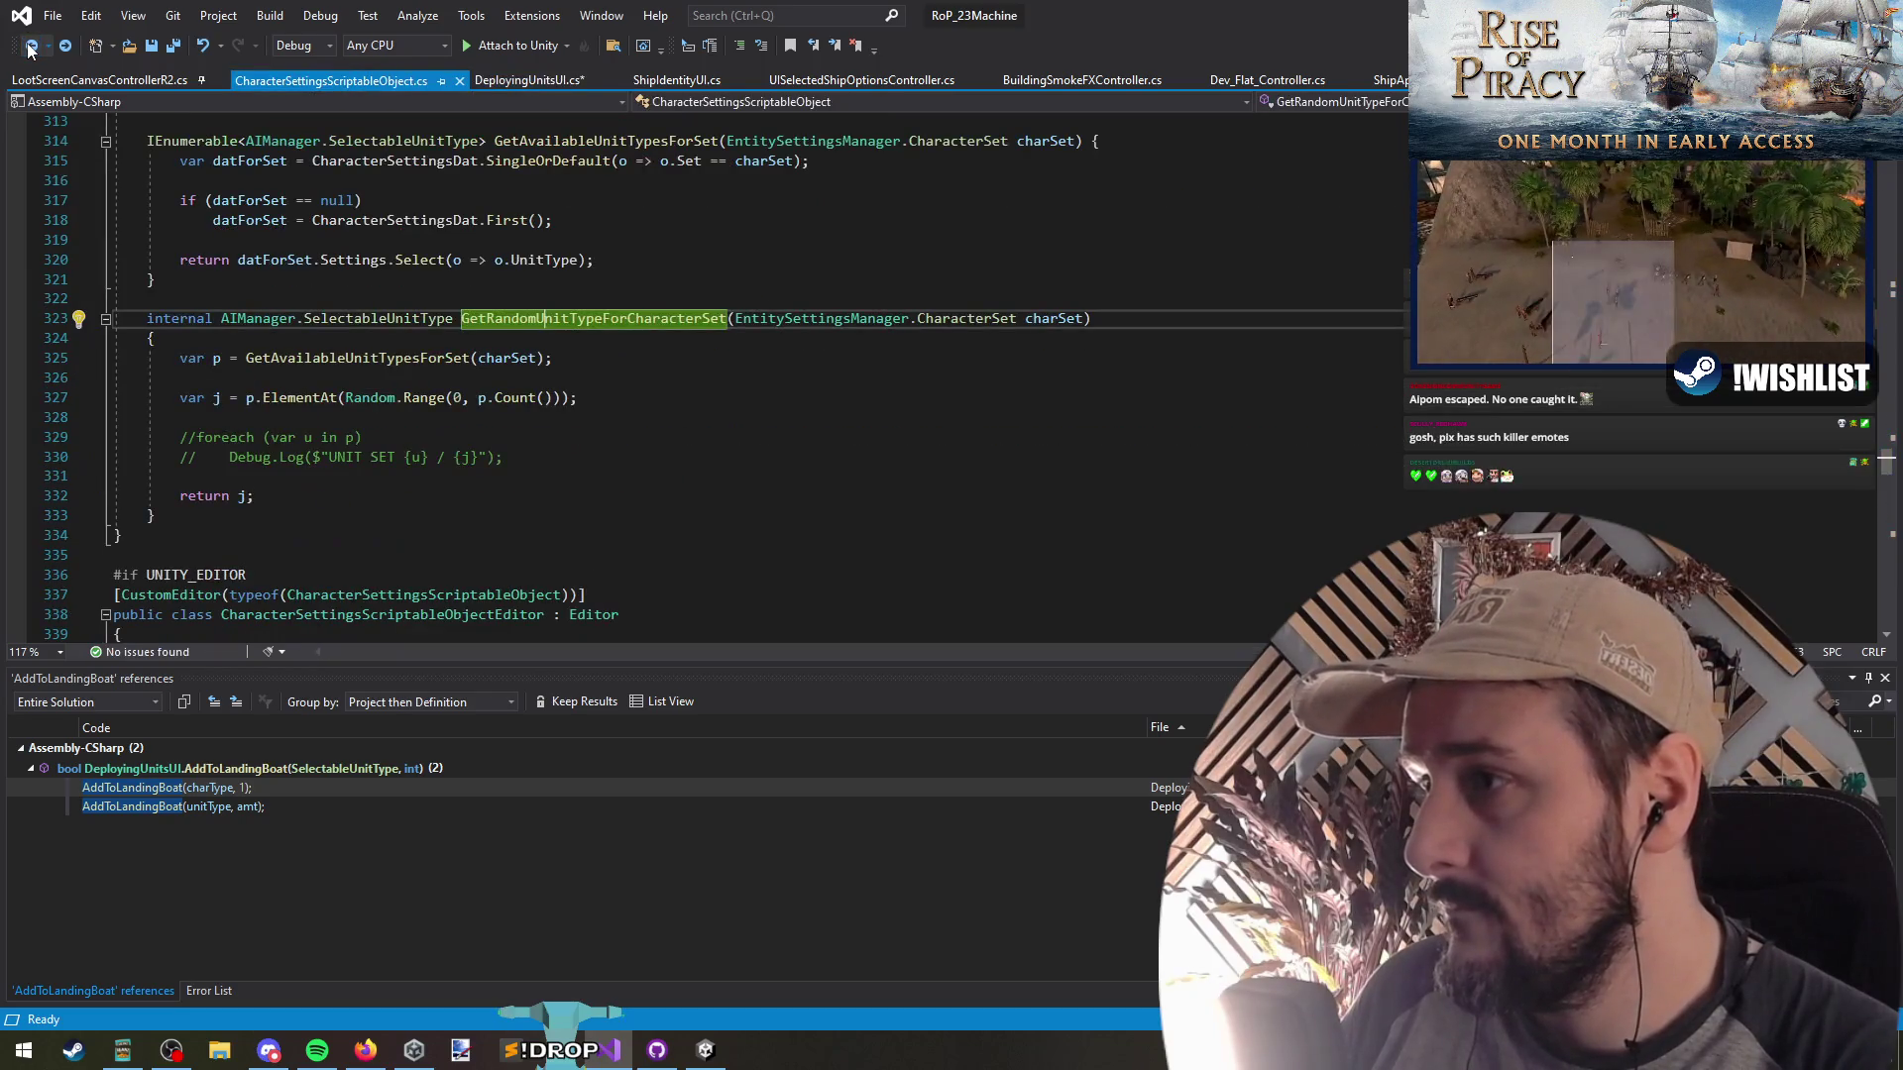
{"action": "left_click", "coordinate": [32, 45]}
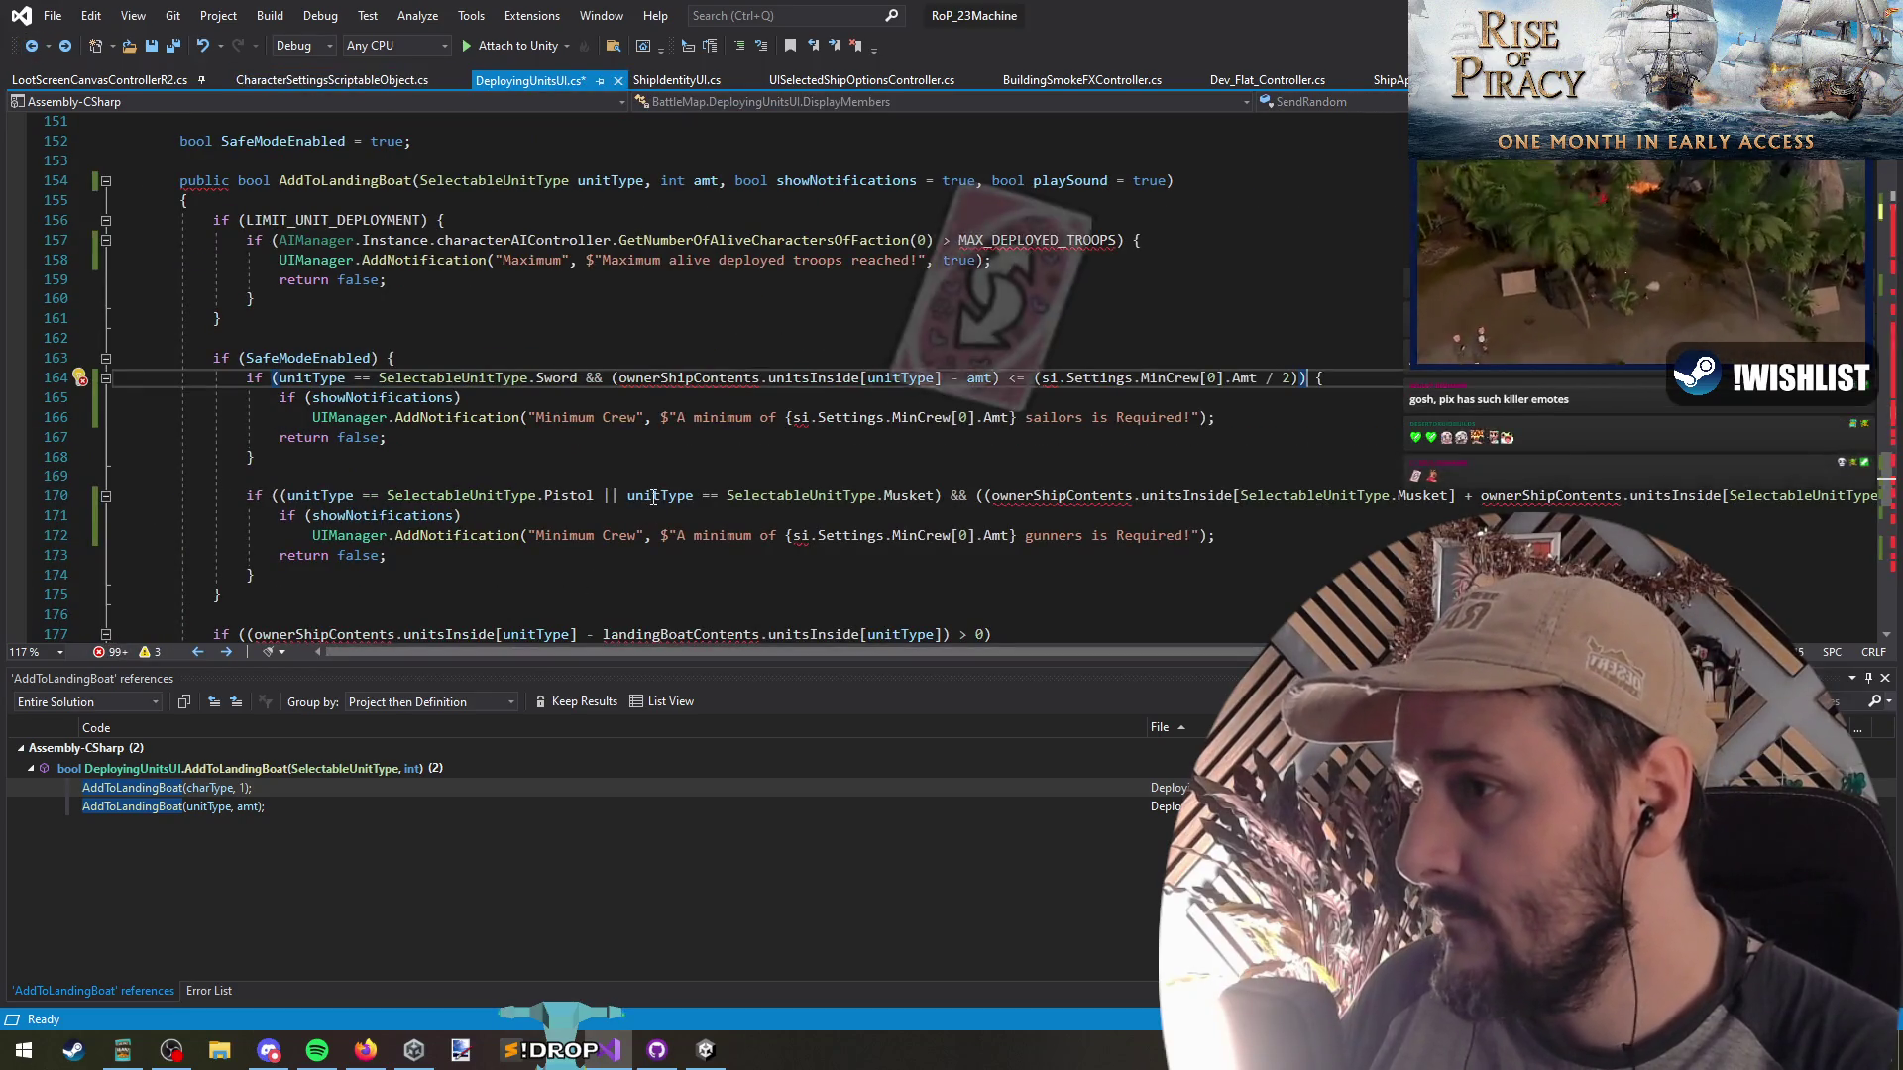
{"action": "triple_click", "coordinate": [652, 500]}
{"action": "key", "text": "ctrl+minus"}
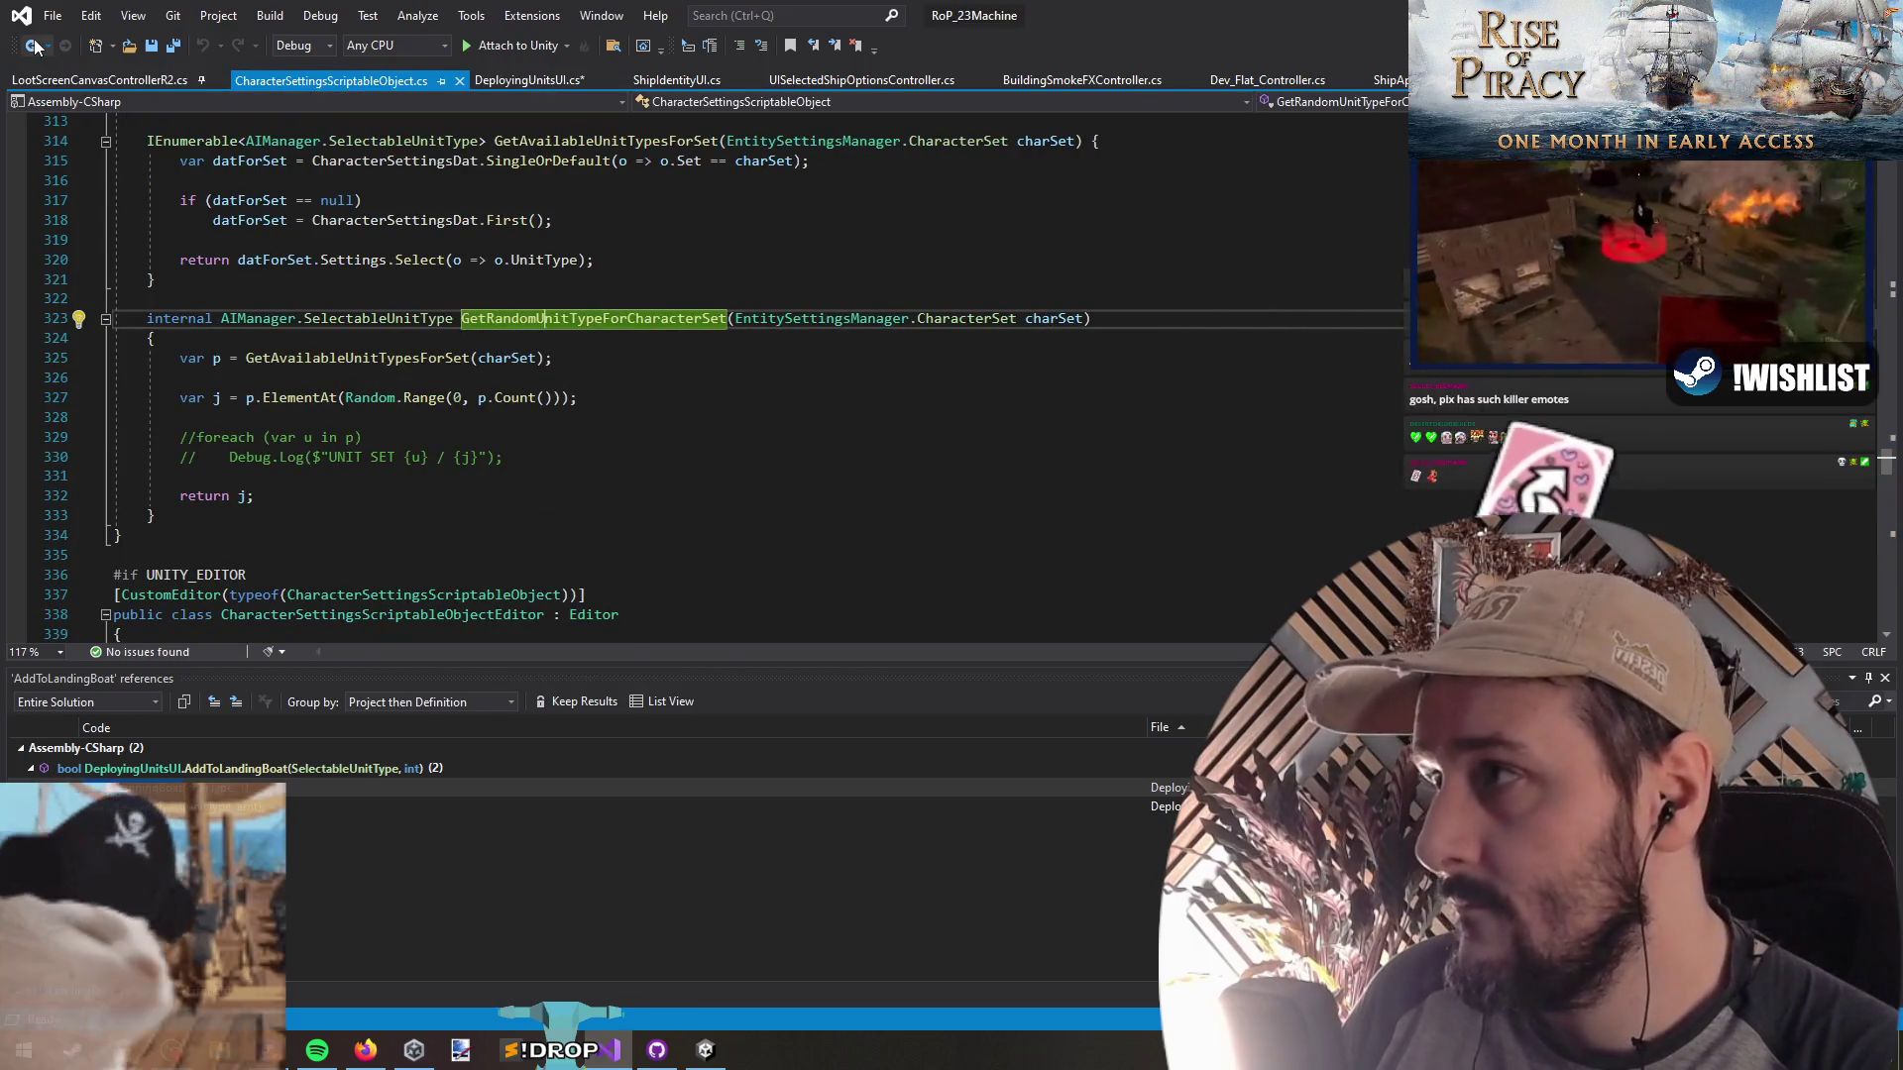
Paste the gunners minimum-crew condition into the HasBasicUnitAvailable body
{"action": "left_click", "coordinate": [32, 46]}
{"action": "left_click", "coordinate": [33, 45]}
{"action": "left_click", "coordinate": [33, 46]}
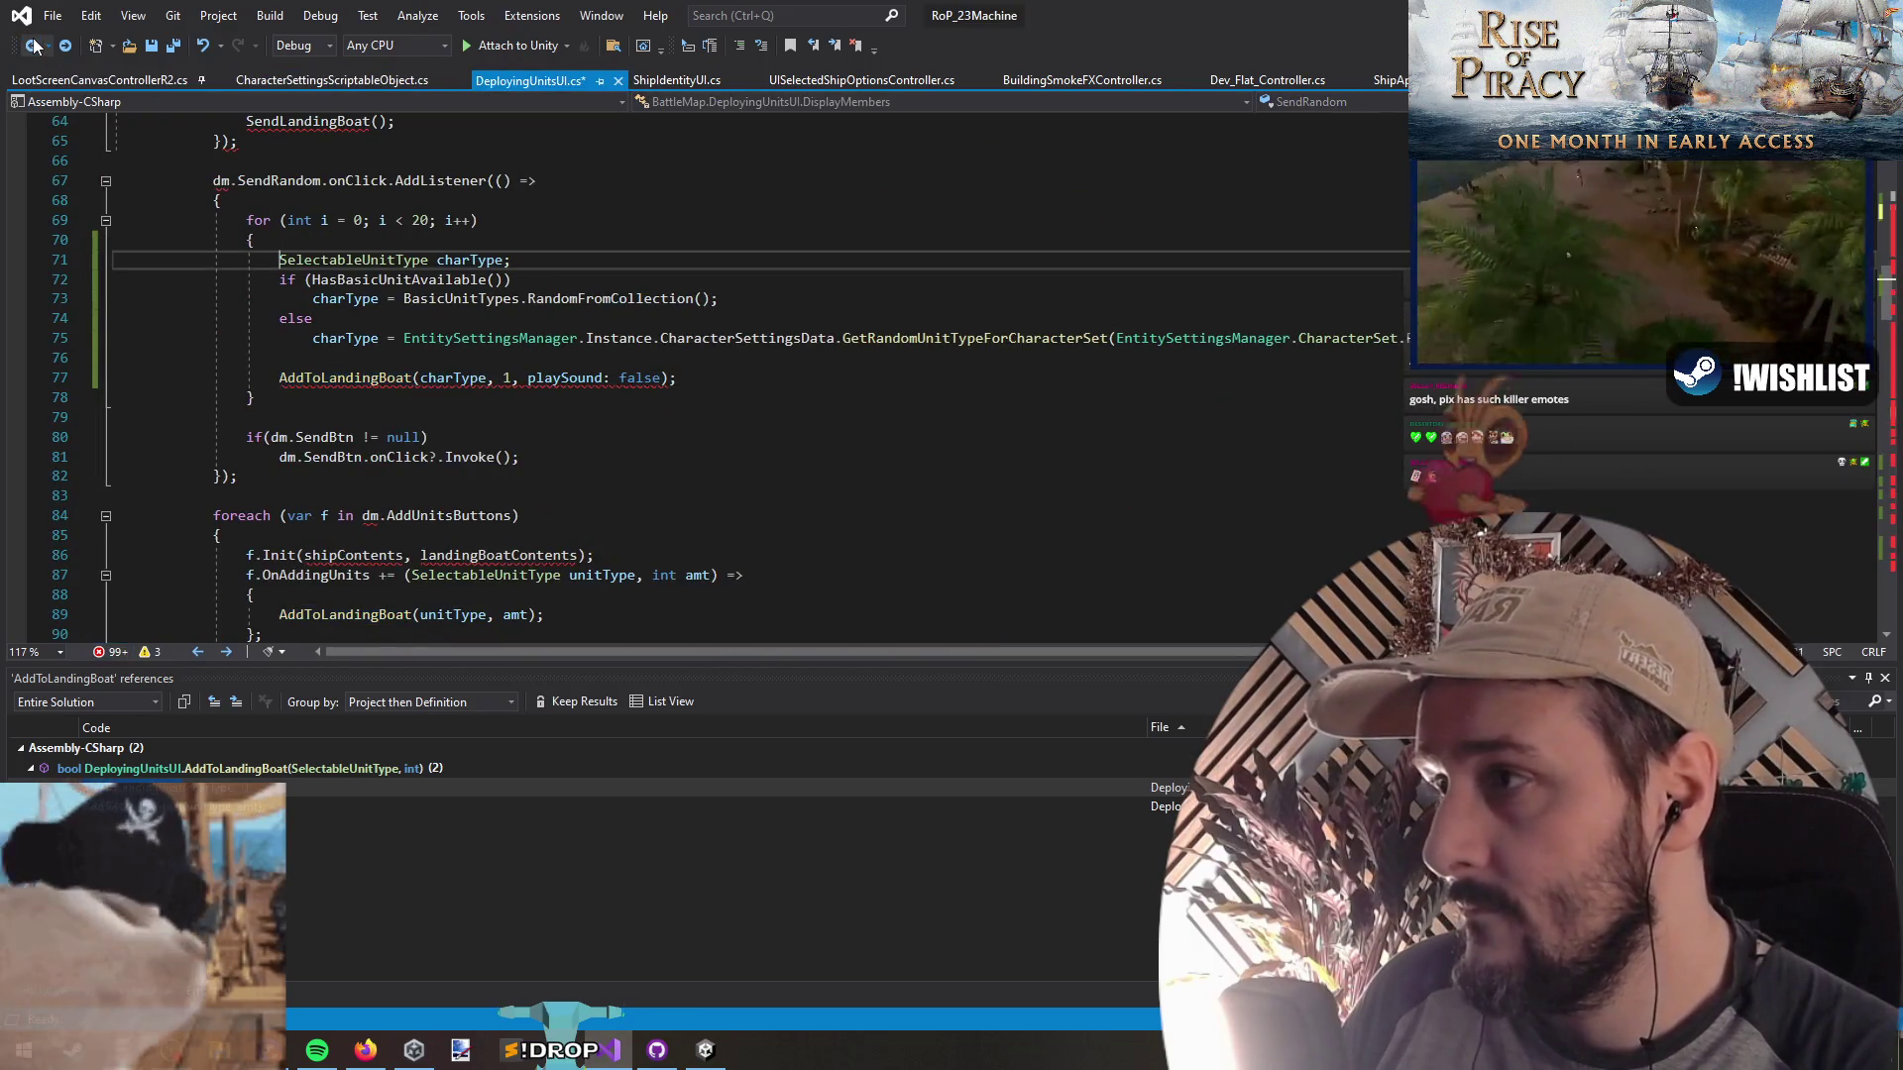
{"action": "left_click", "coordinate": [33, 46]}
{"action": "left_click", "coordinate": [33, 45]}
{"action": "left_click", "coordinate": [33, 45]}
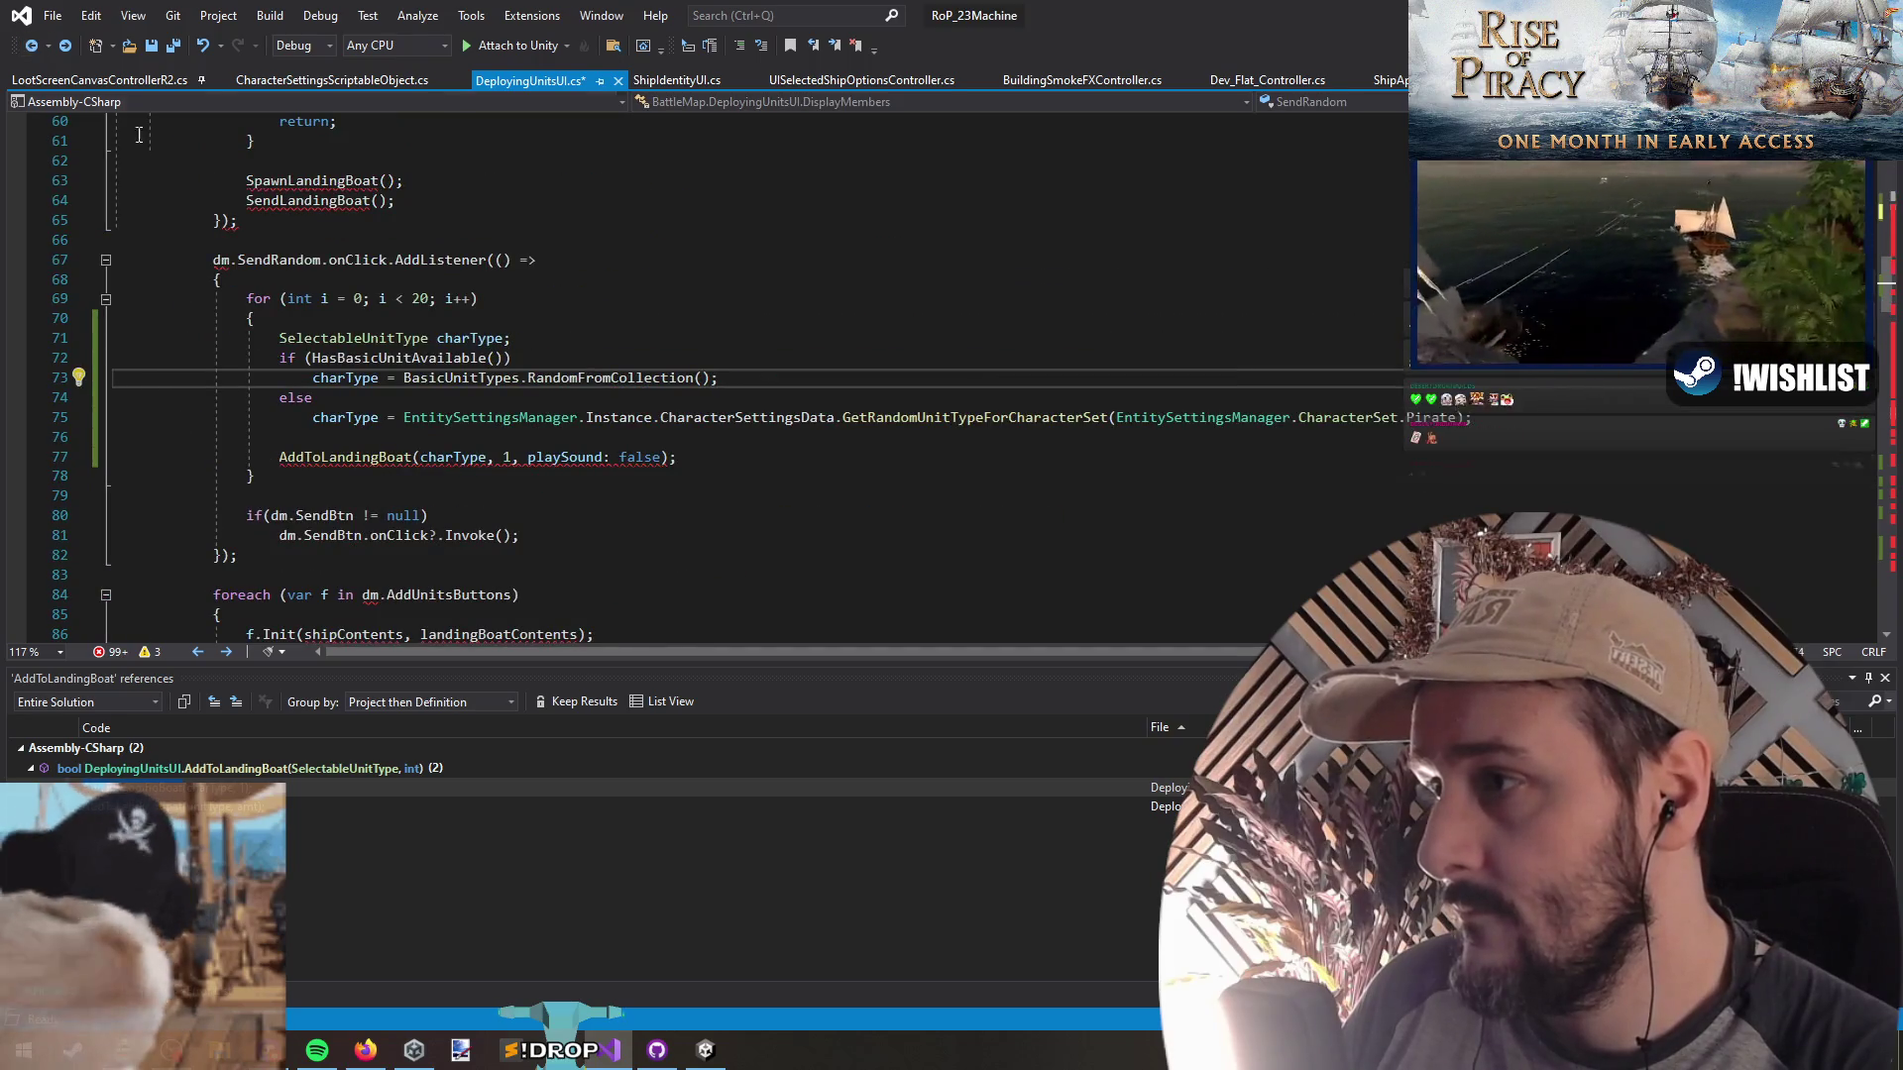
{"action": "left_click", "coordinate": [63, 46]}
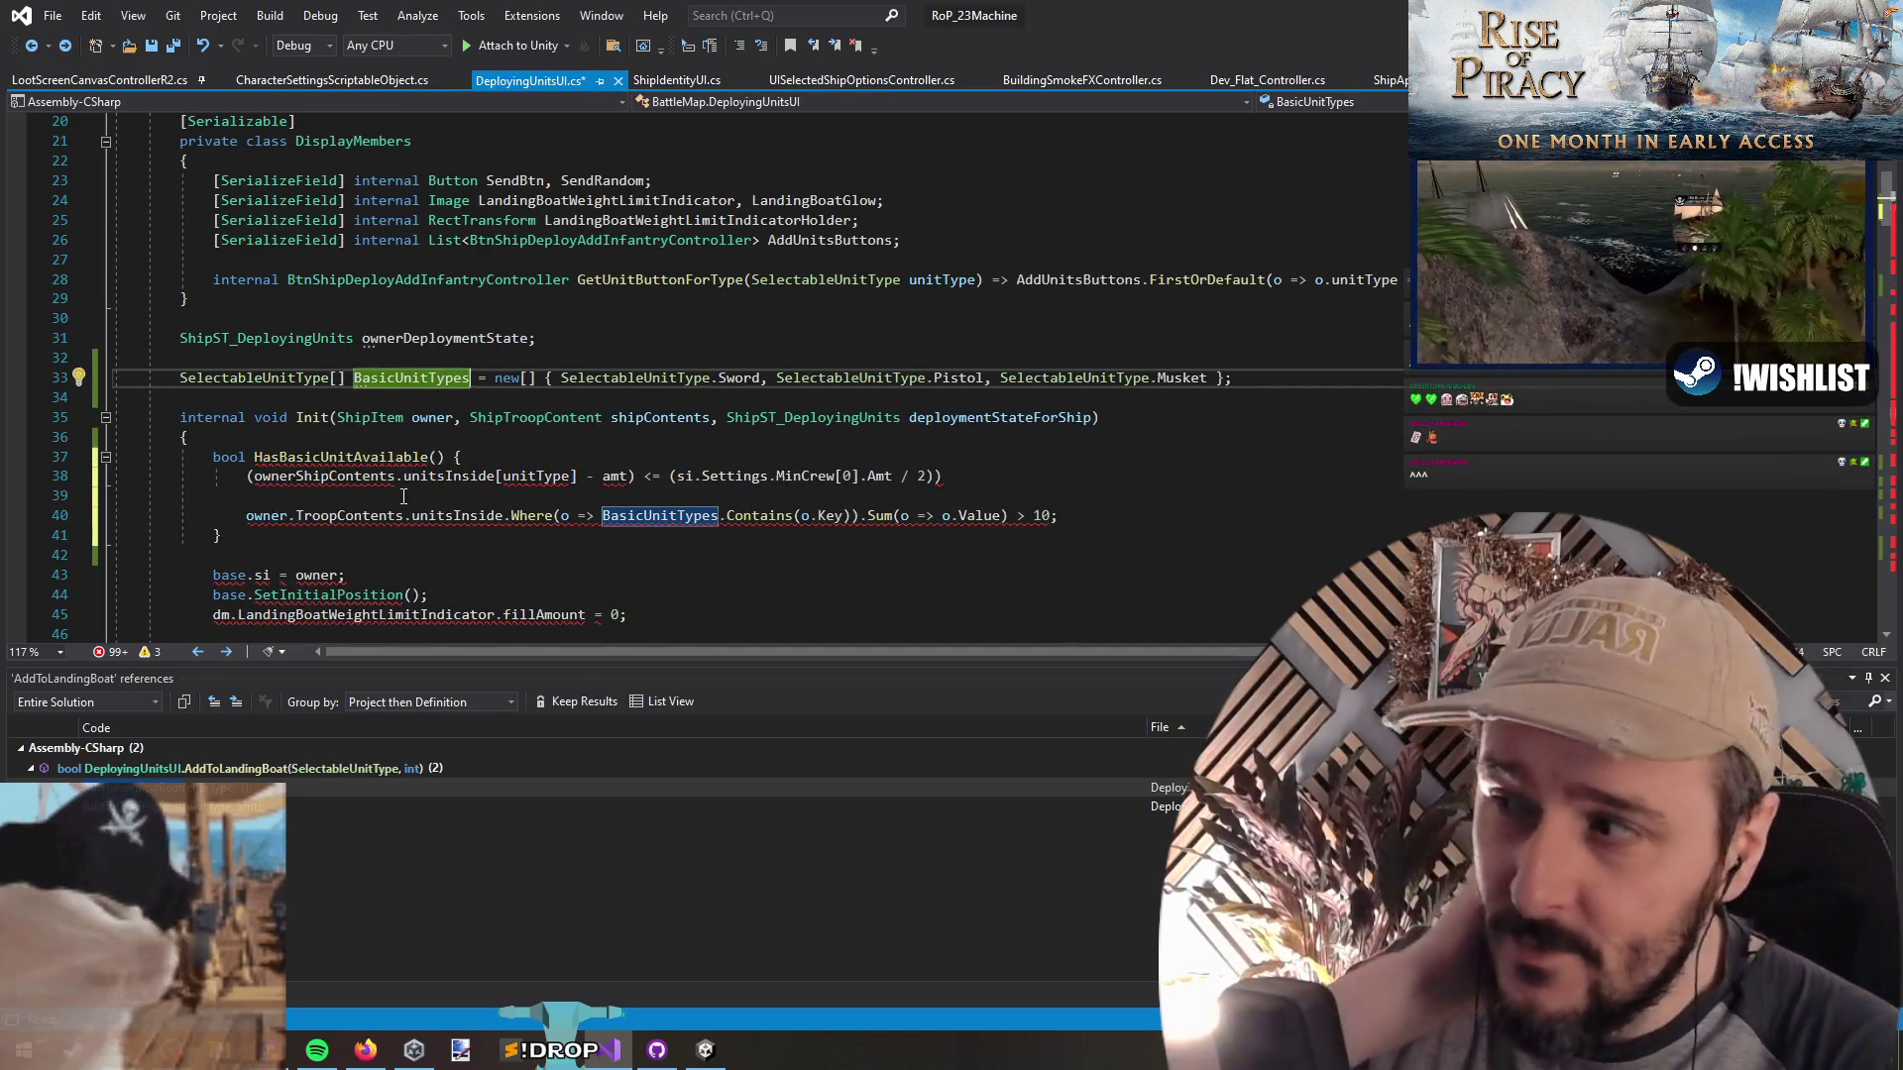
{"action": "key", "text": "ctrl+shift+minus"}
{"action": "scroll", "coordinate": [407, 456], "scroll_direction": "down", "scroll_amount": 2}
{"action": "key", "text": "ctrl+v"}
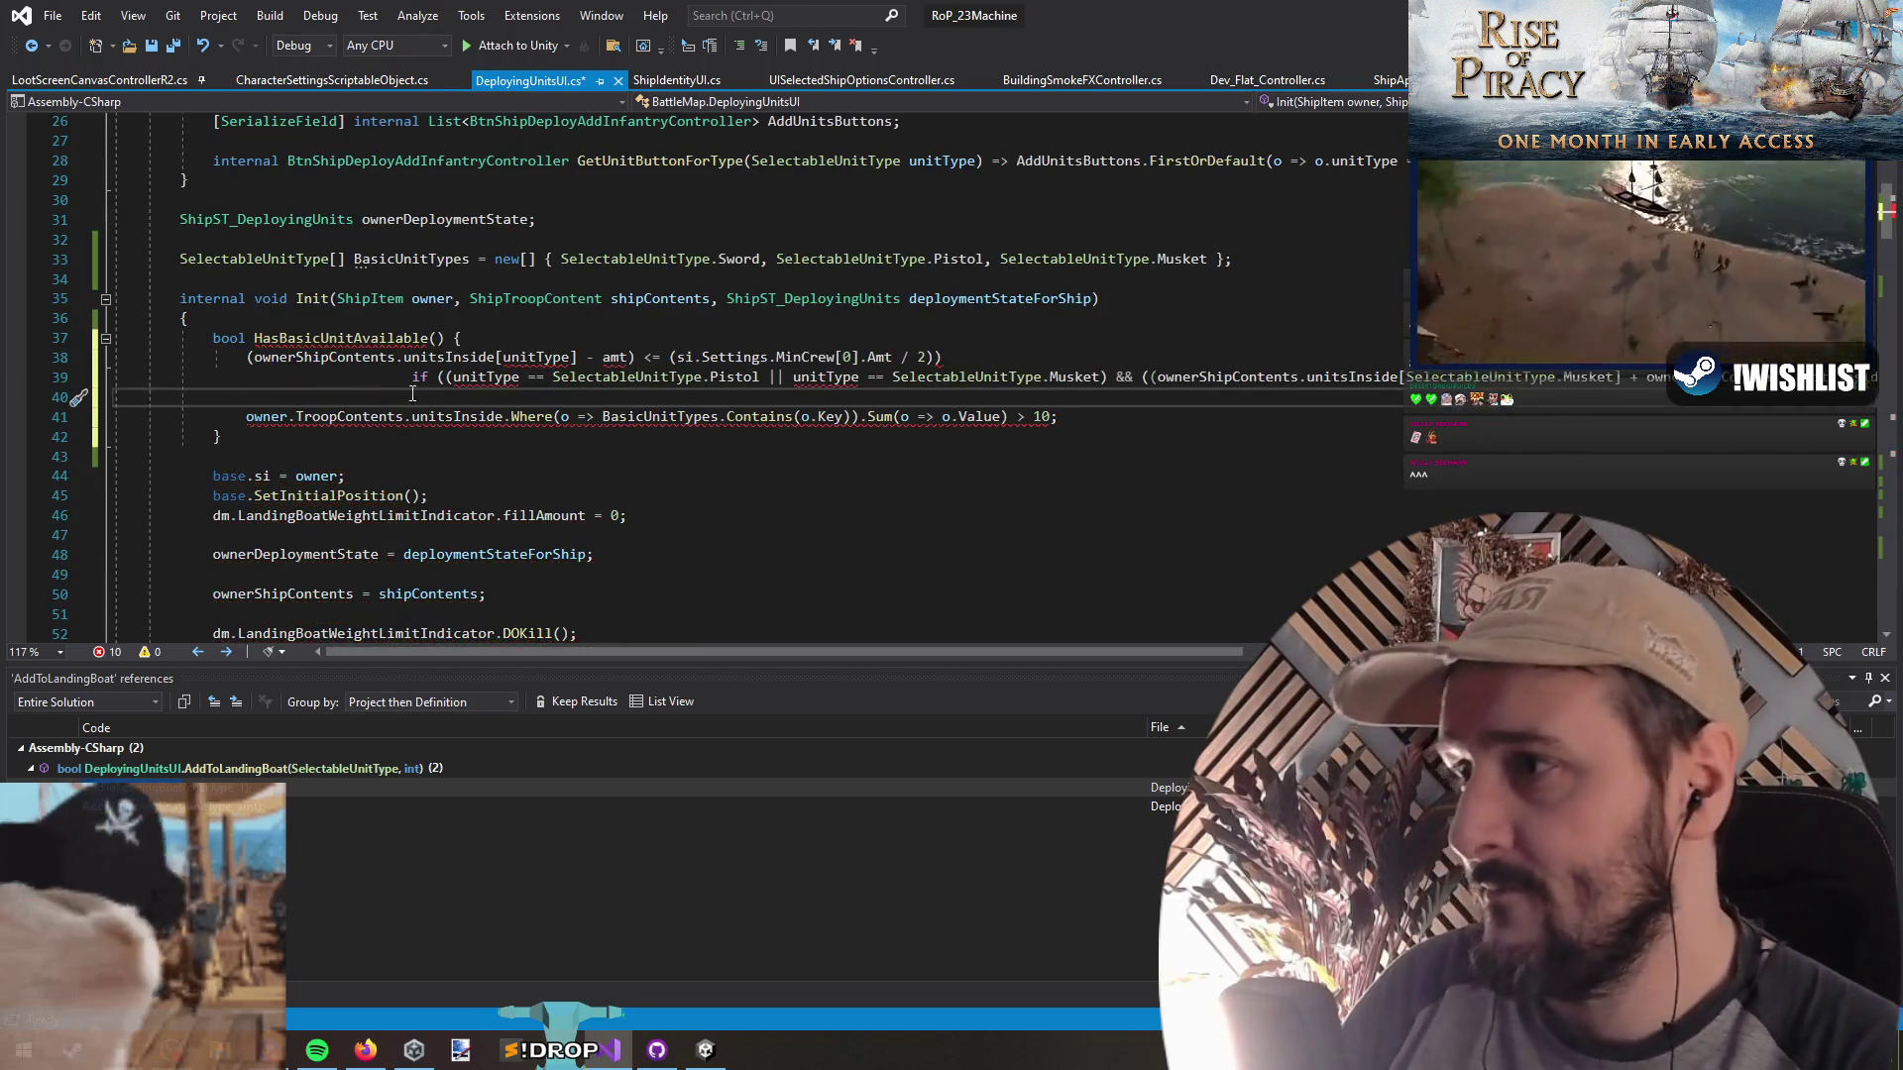
Re-indent the pasted condition and move the crew count comparison after && onto its own line
{"action": "left_click", "coordinate": [407, 384]}
{"action": "key", "text": "BackSpace"}
{"action": "key", "text": "BackSpace"}
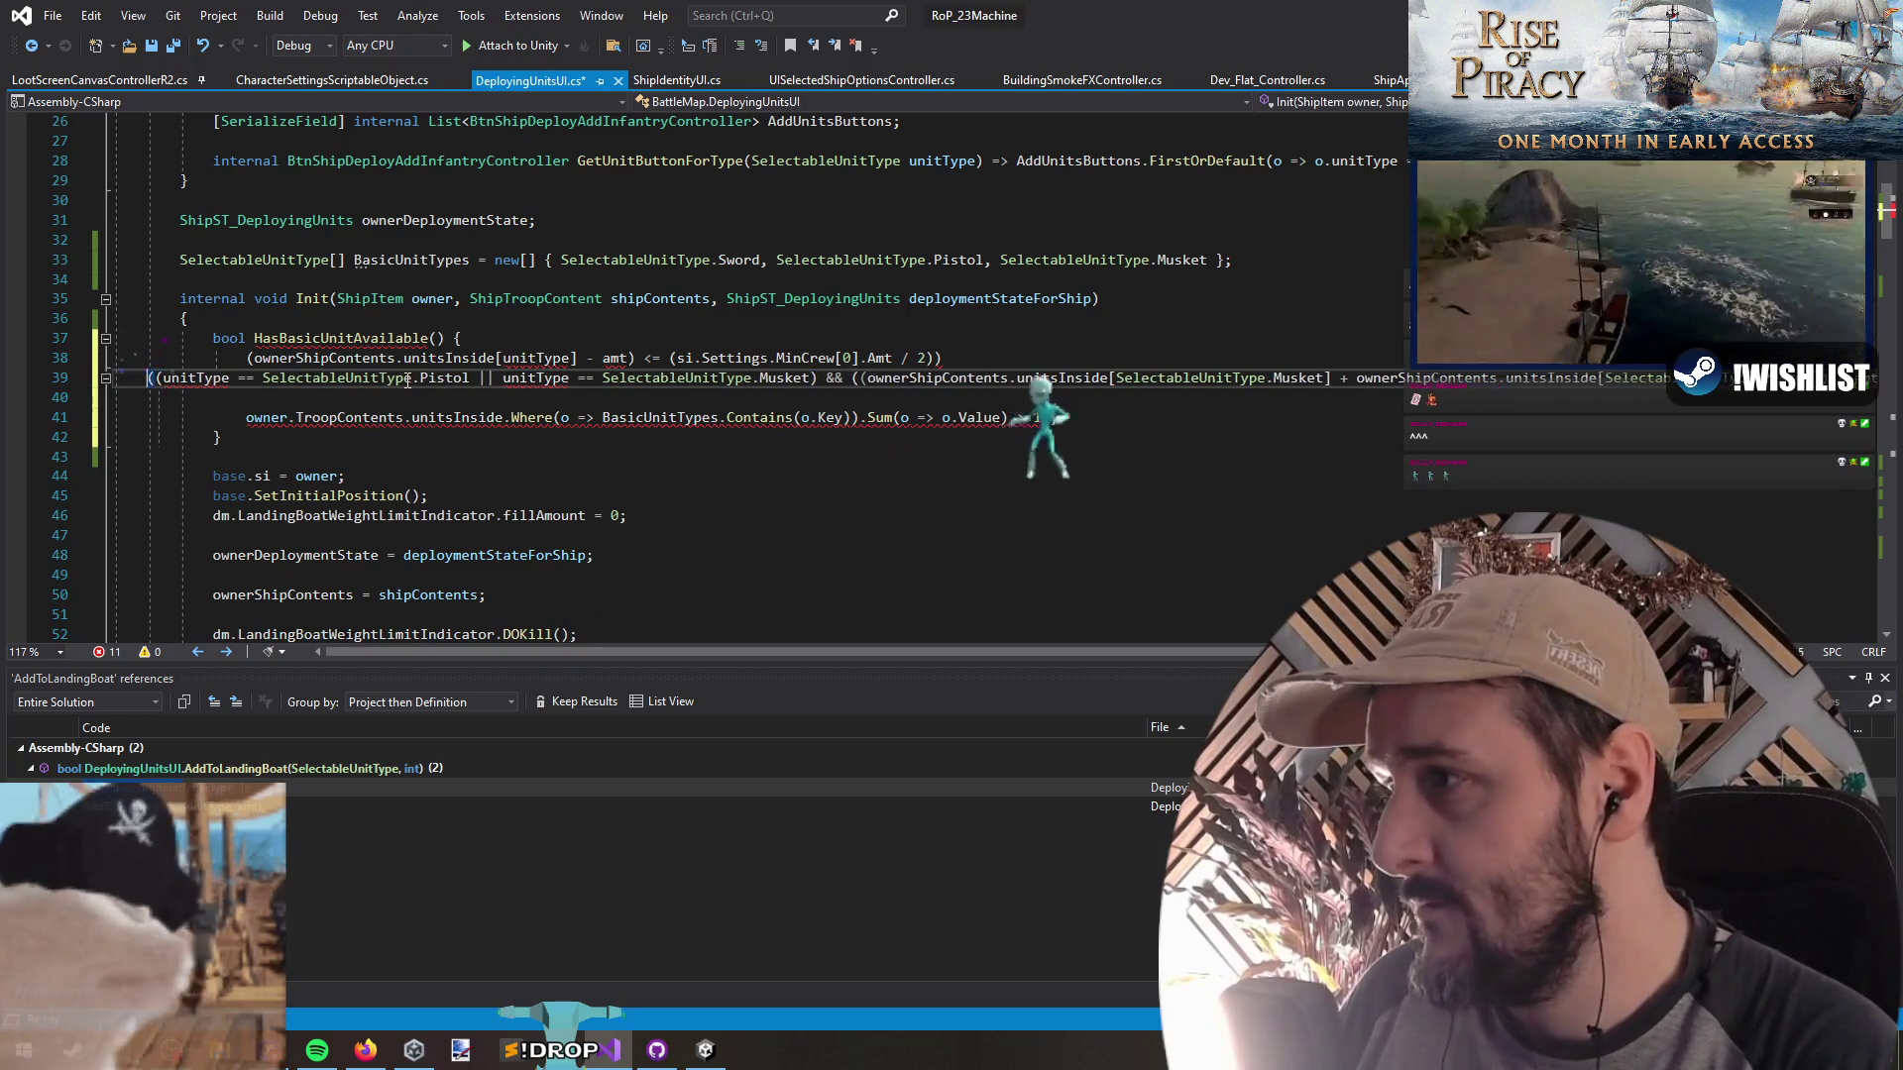
{"action": "key", "text": "ctrl+z"}
{"action": "key", "text": "ctrl+z"}
{"action": "left_click", "coordinate": [407, 379]}
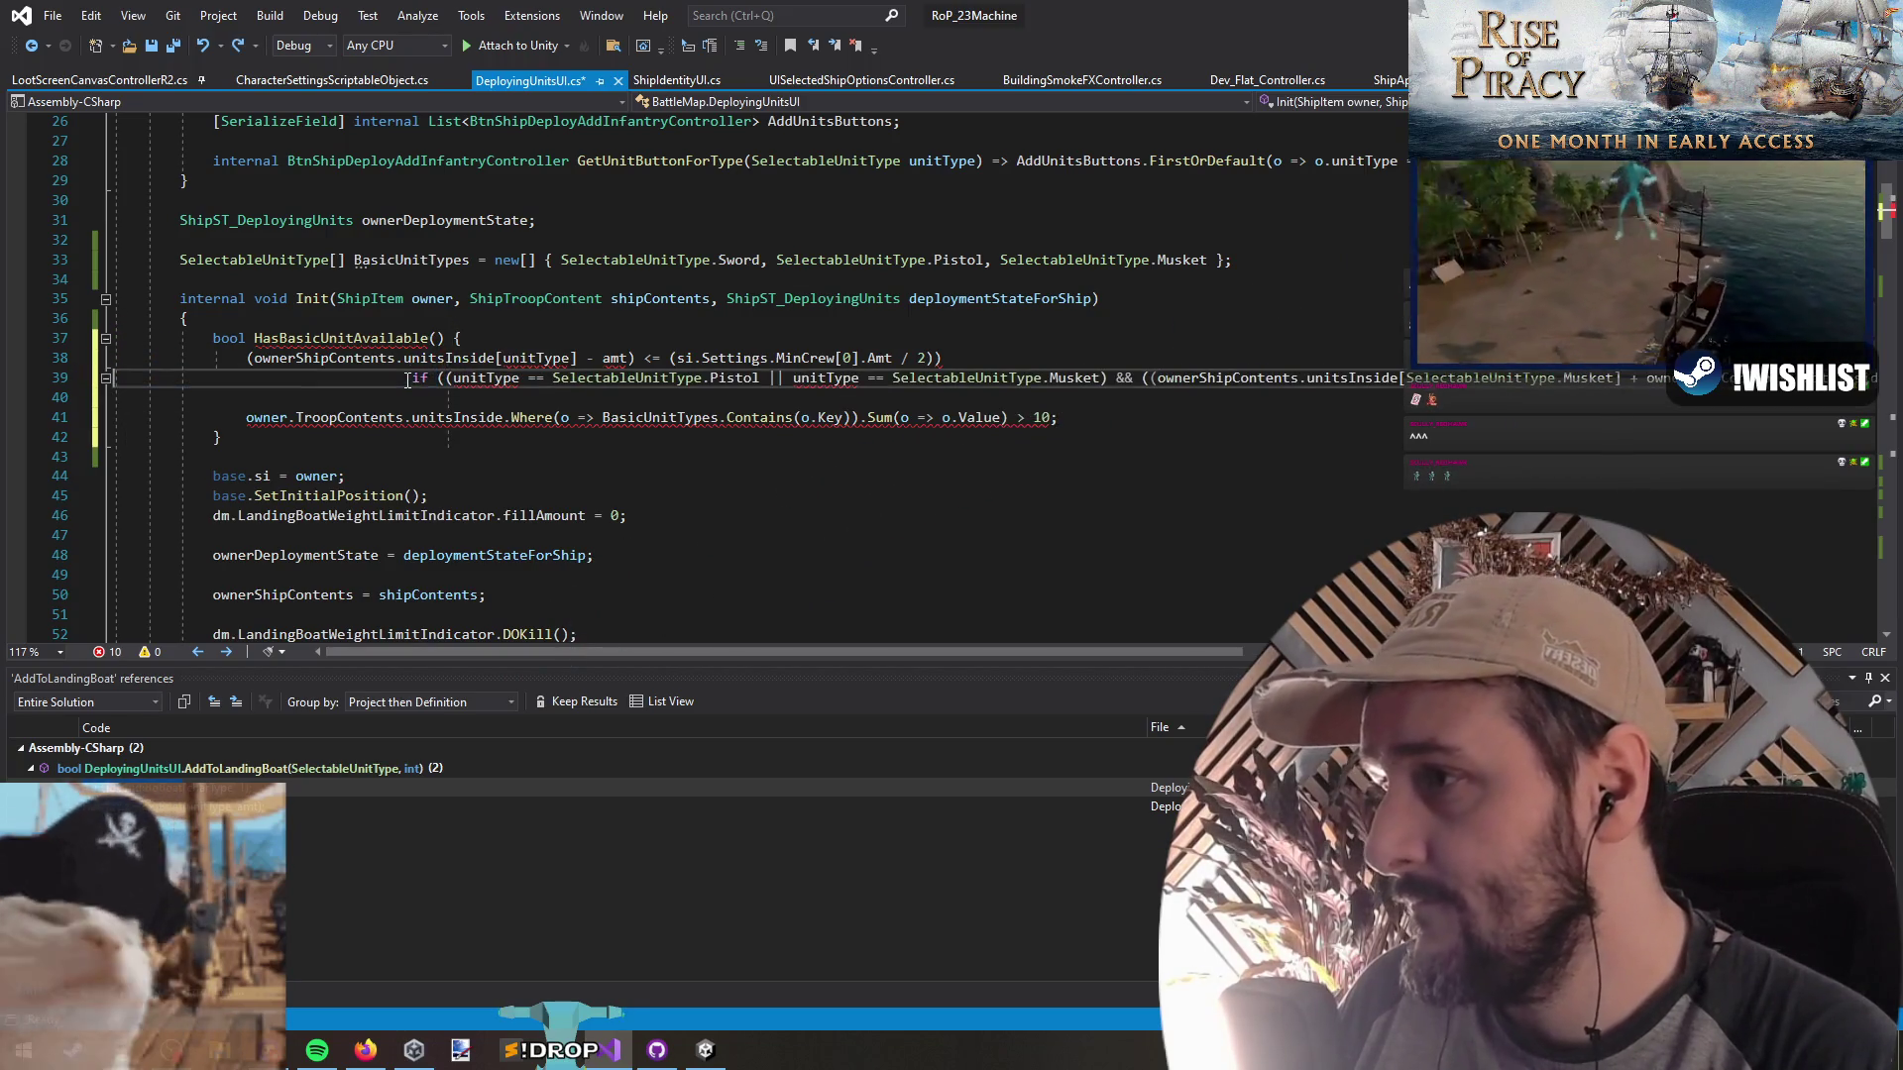
{"action": "key", "text": "shift+Home"}
{"action": "key", "text": "BackSpace"}
{"action": "key", "text": "Tab"}
{"action": "key", "text": "Tab"}
{"action": "key", "text": "Tab"}
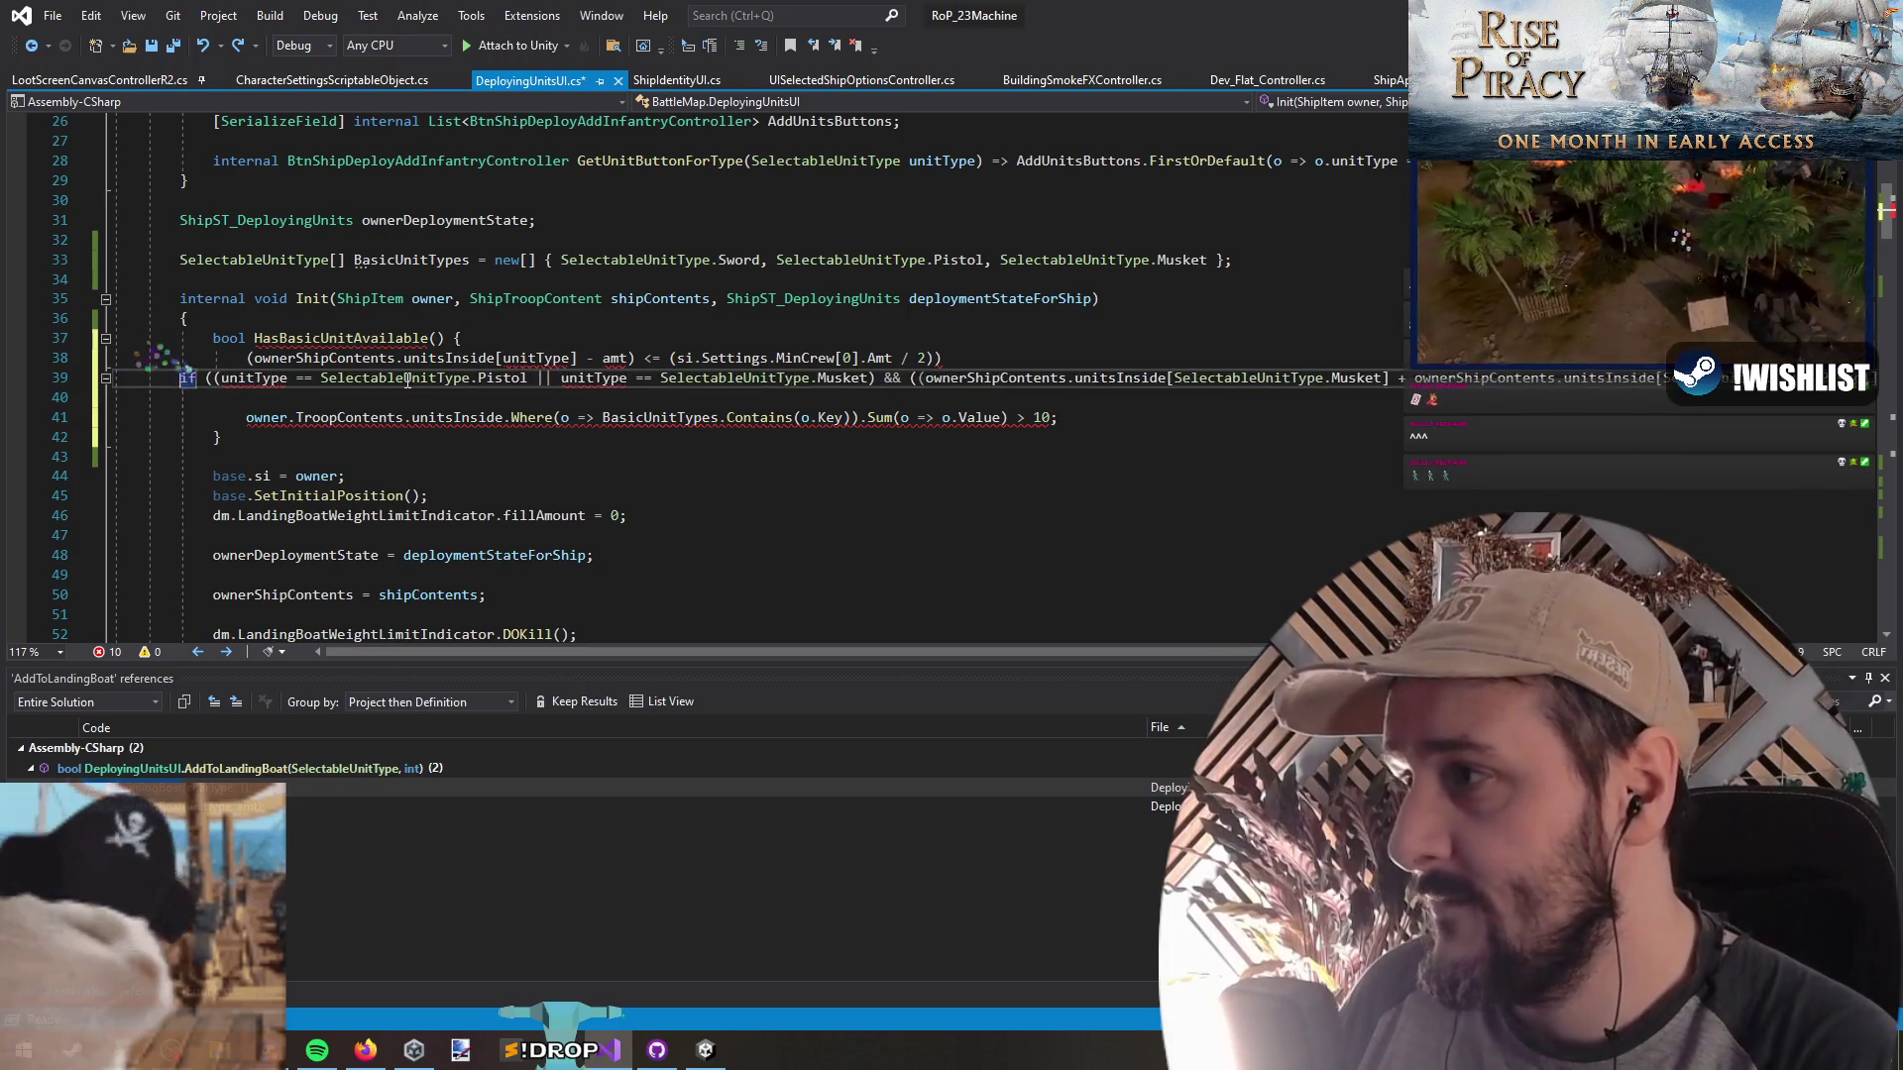
{"action": "left_click", "coordinate": [969, 378]}
{"action": "key", "text": "Return"}
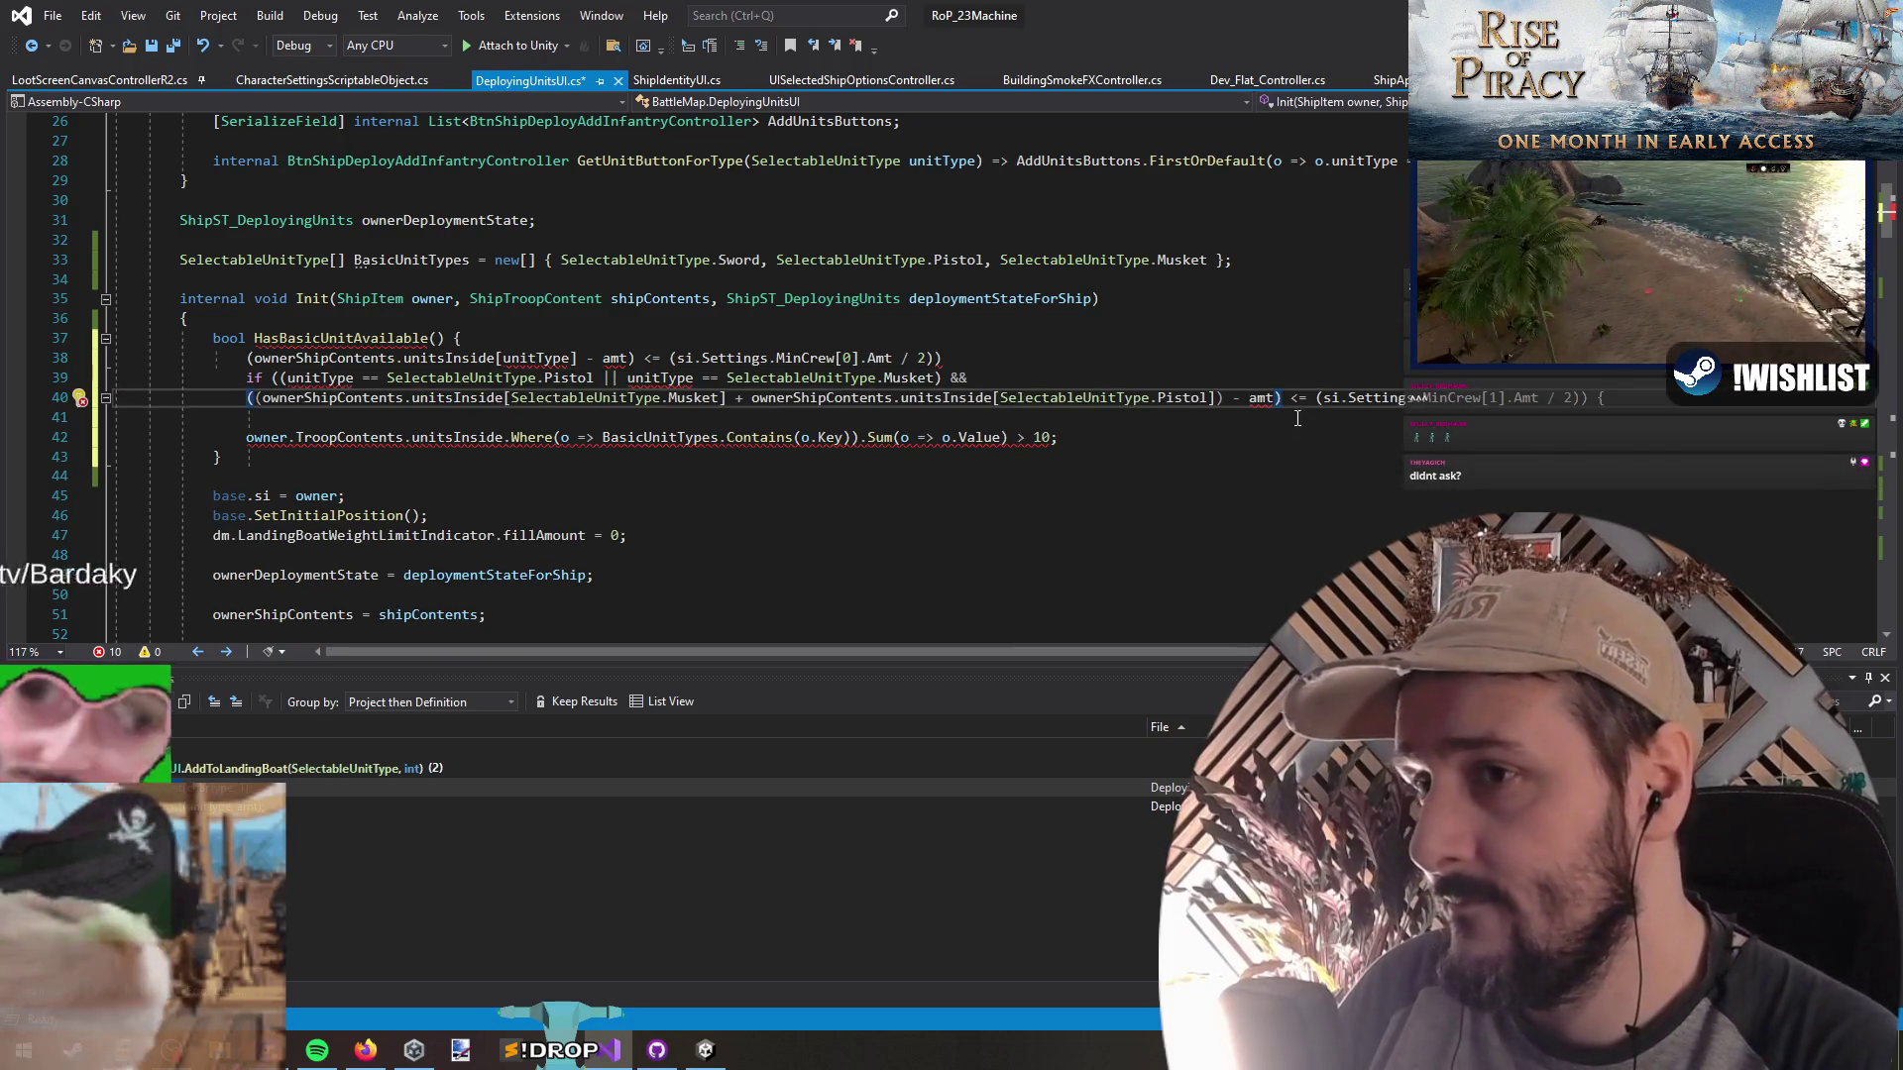
Add an opening brace under the condition and select the two condition lines
{"action": "left_click", "coordinate": [649, 409]}
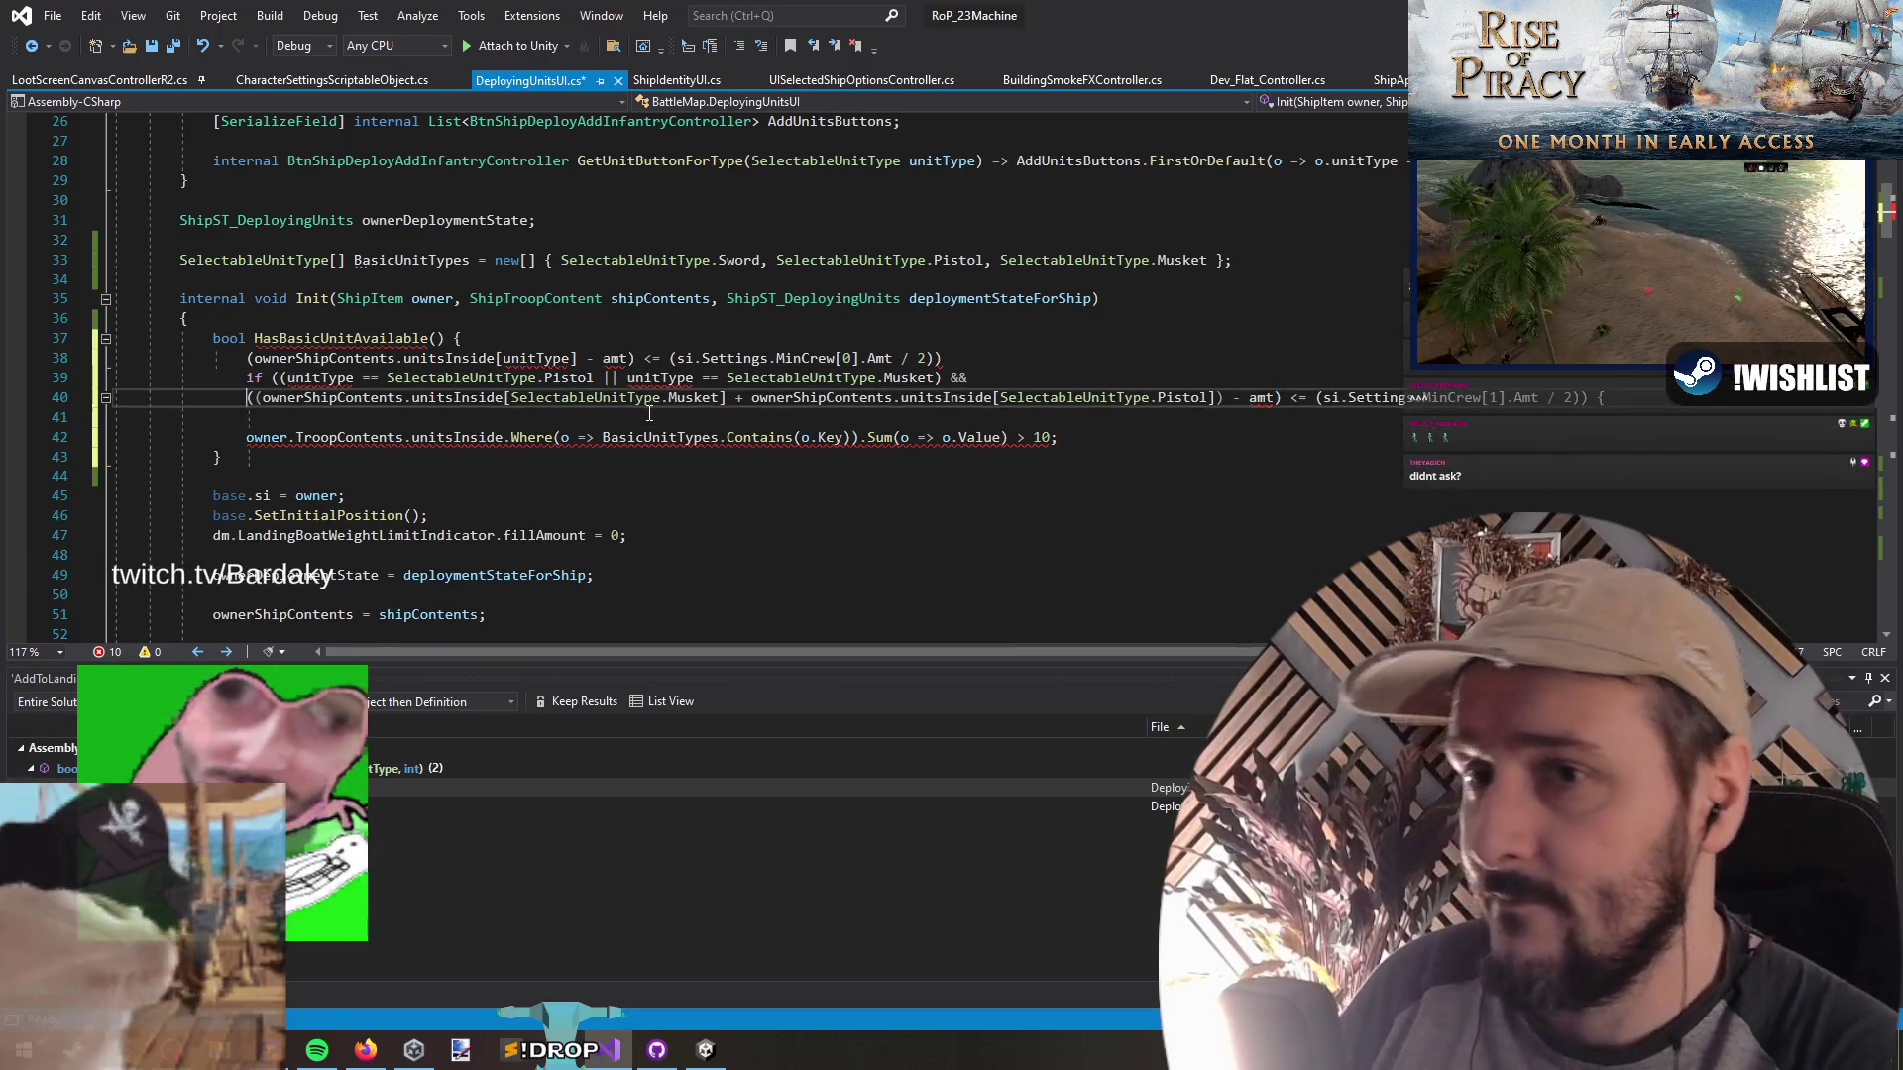
{"action": "type", "text": "{"}
{"action": "key", "text": "Return"}
{"action": "key", "text": "Up"}
{"action": "key", "text": "Up"}
{"action": "key", "text": "Up"}
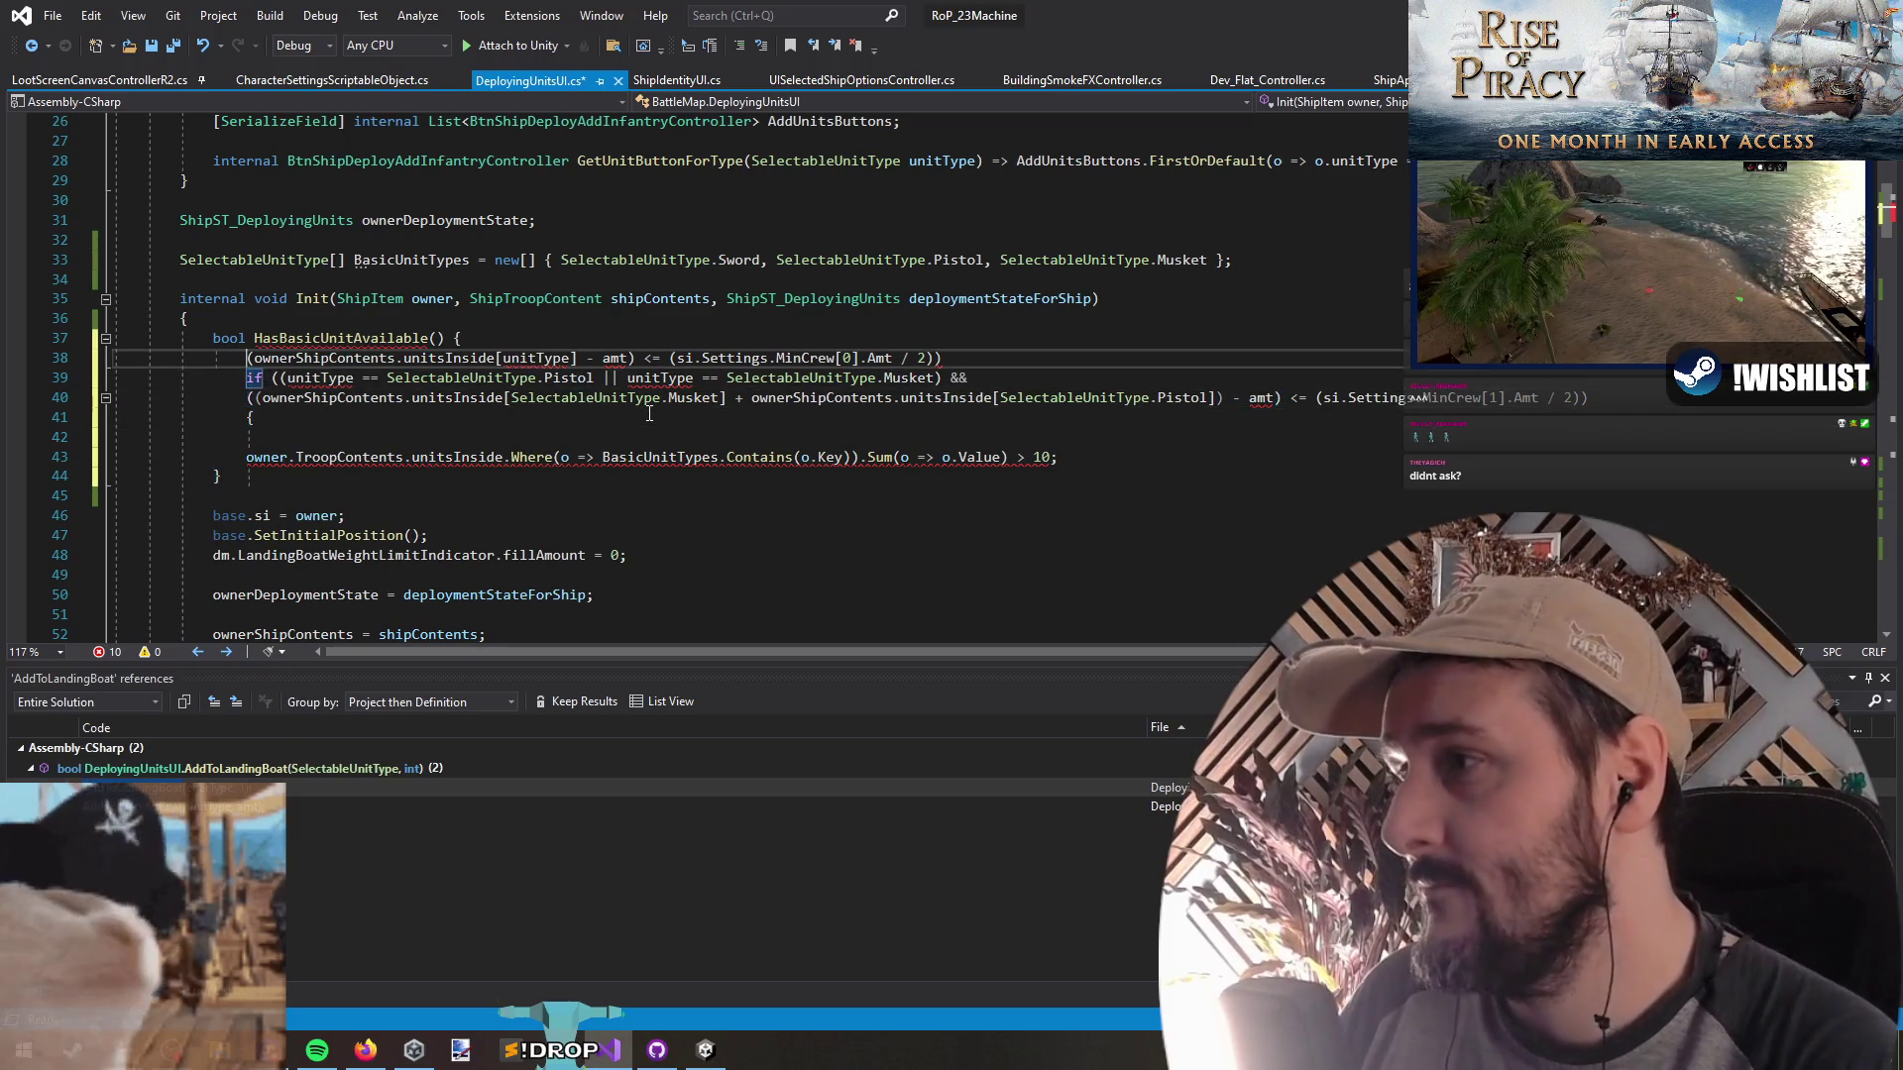
{"action": "key", "text": "shift+End"}
{"action": "key", "text": "shift+Down"}
{"action": "key", "text": "End"}
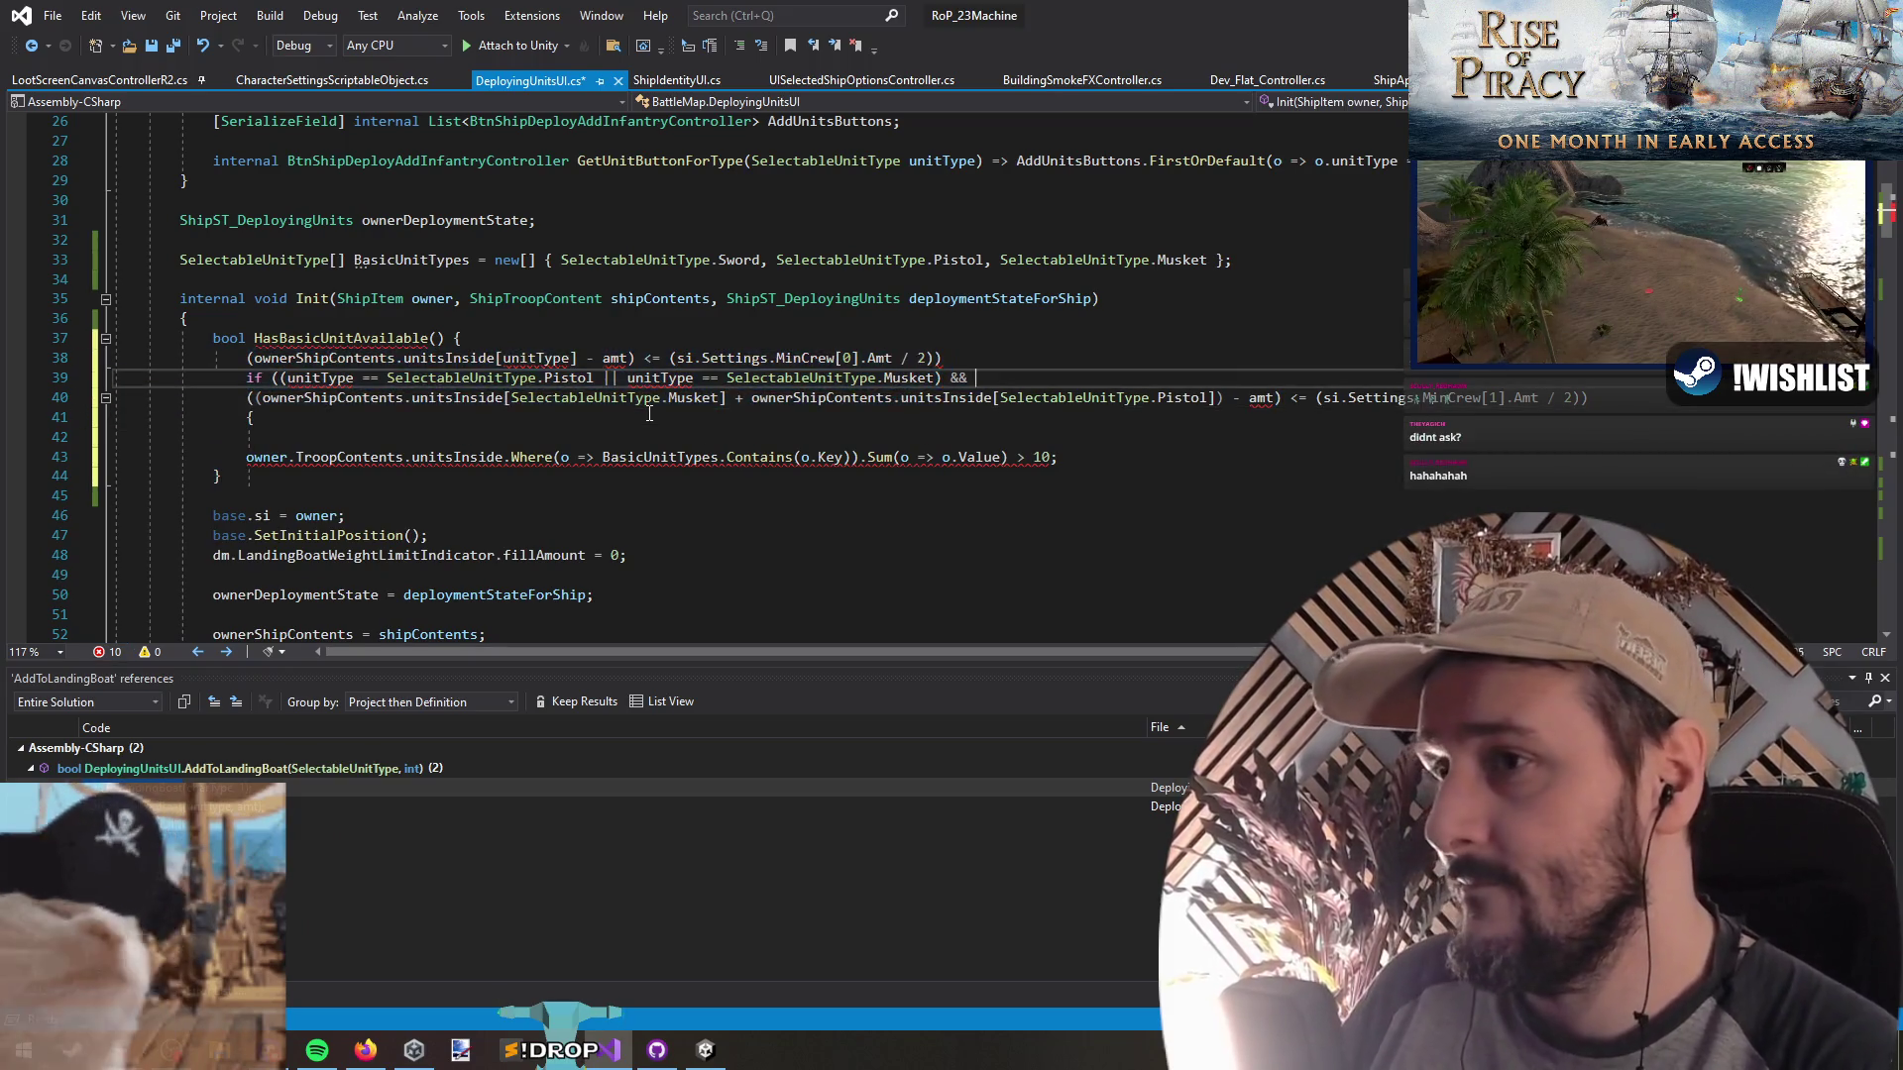
{"action": "key", "text": "alt+Tab"}
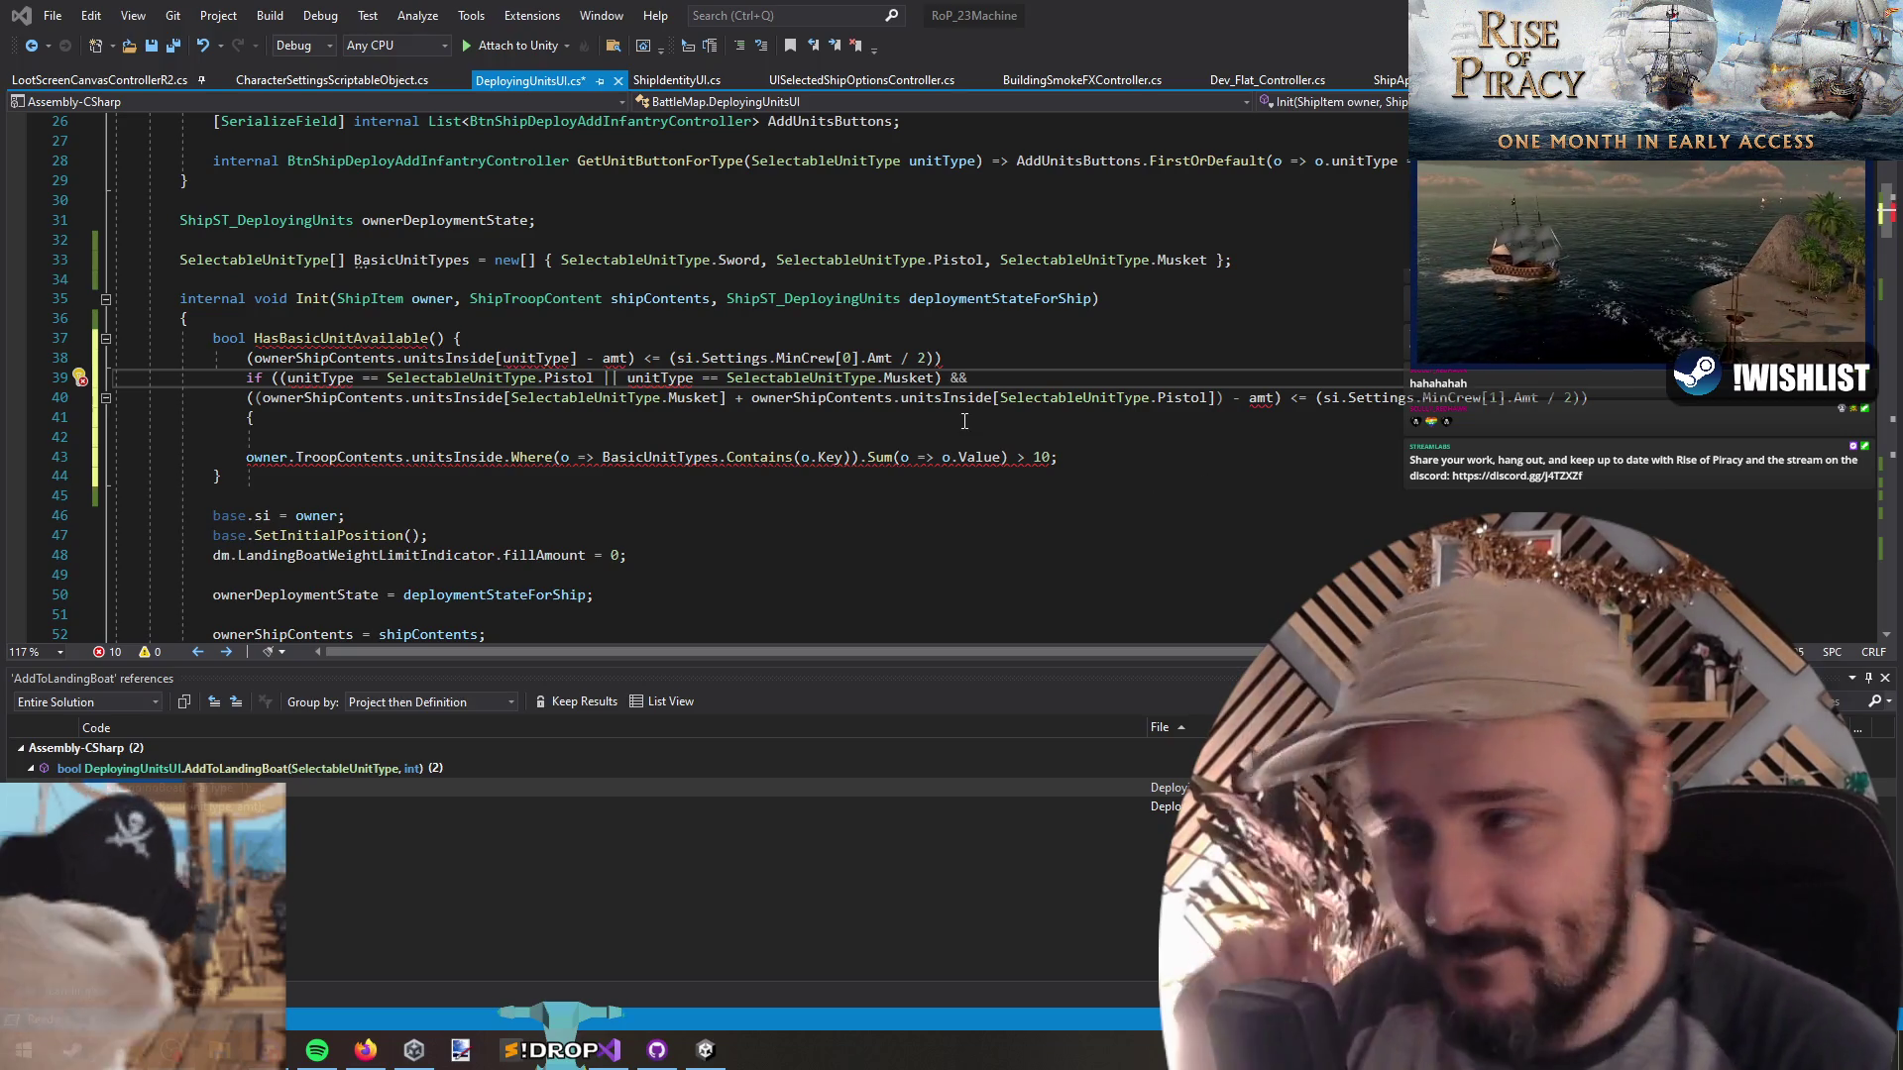
Delete the stray brace and move the sailors crew check onto its own line inside the if
{"action": "left_click", "coordinate": [381, 425]}
{"action": "key", "text": "BackSpace"}
{"action": "key", "text": "Up"}
{"action": "key", "text": "Up"}
{"action": "key", "text": "Up"}
{"action": "key", "text": "shift+End"}
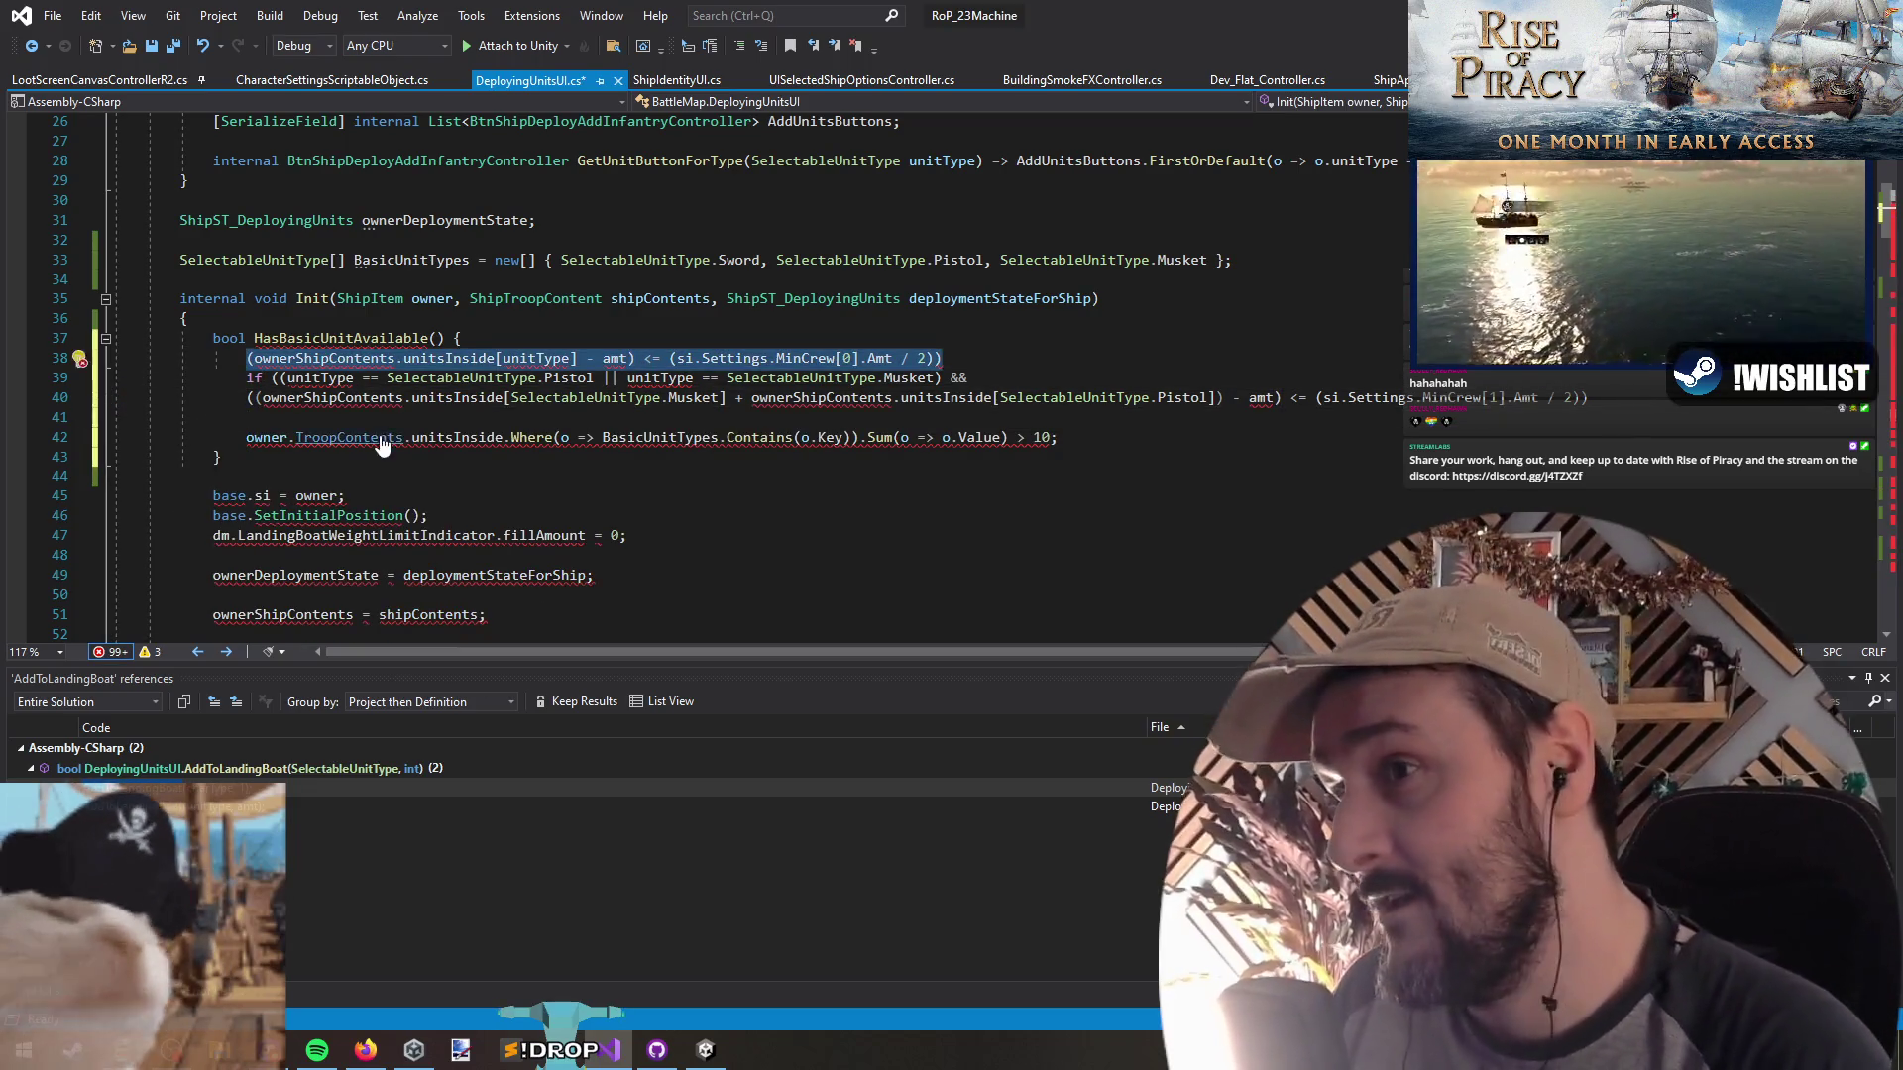
{"action": "key", "text": "ctrl+x"}
{"action": "key", "text": "Down"}
{"action": "key", "text": "Return"}
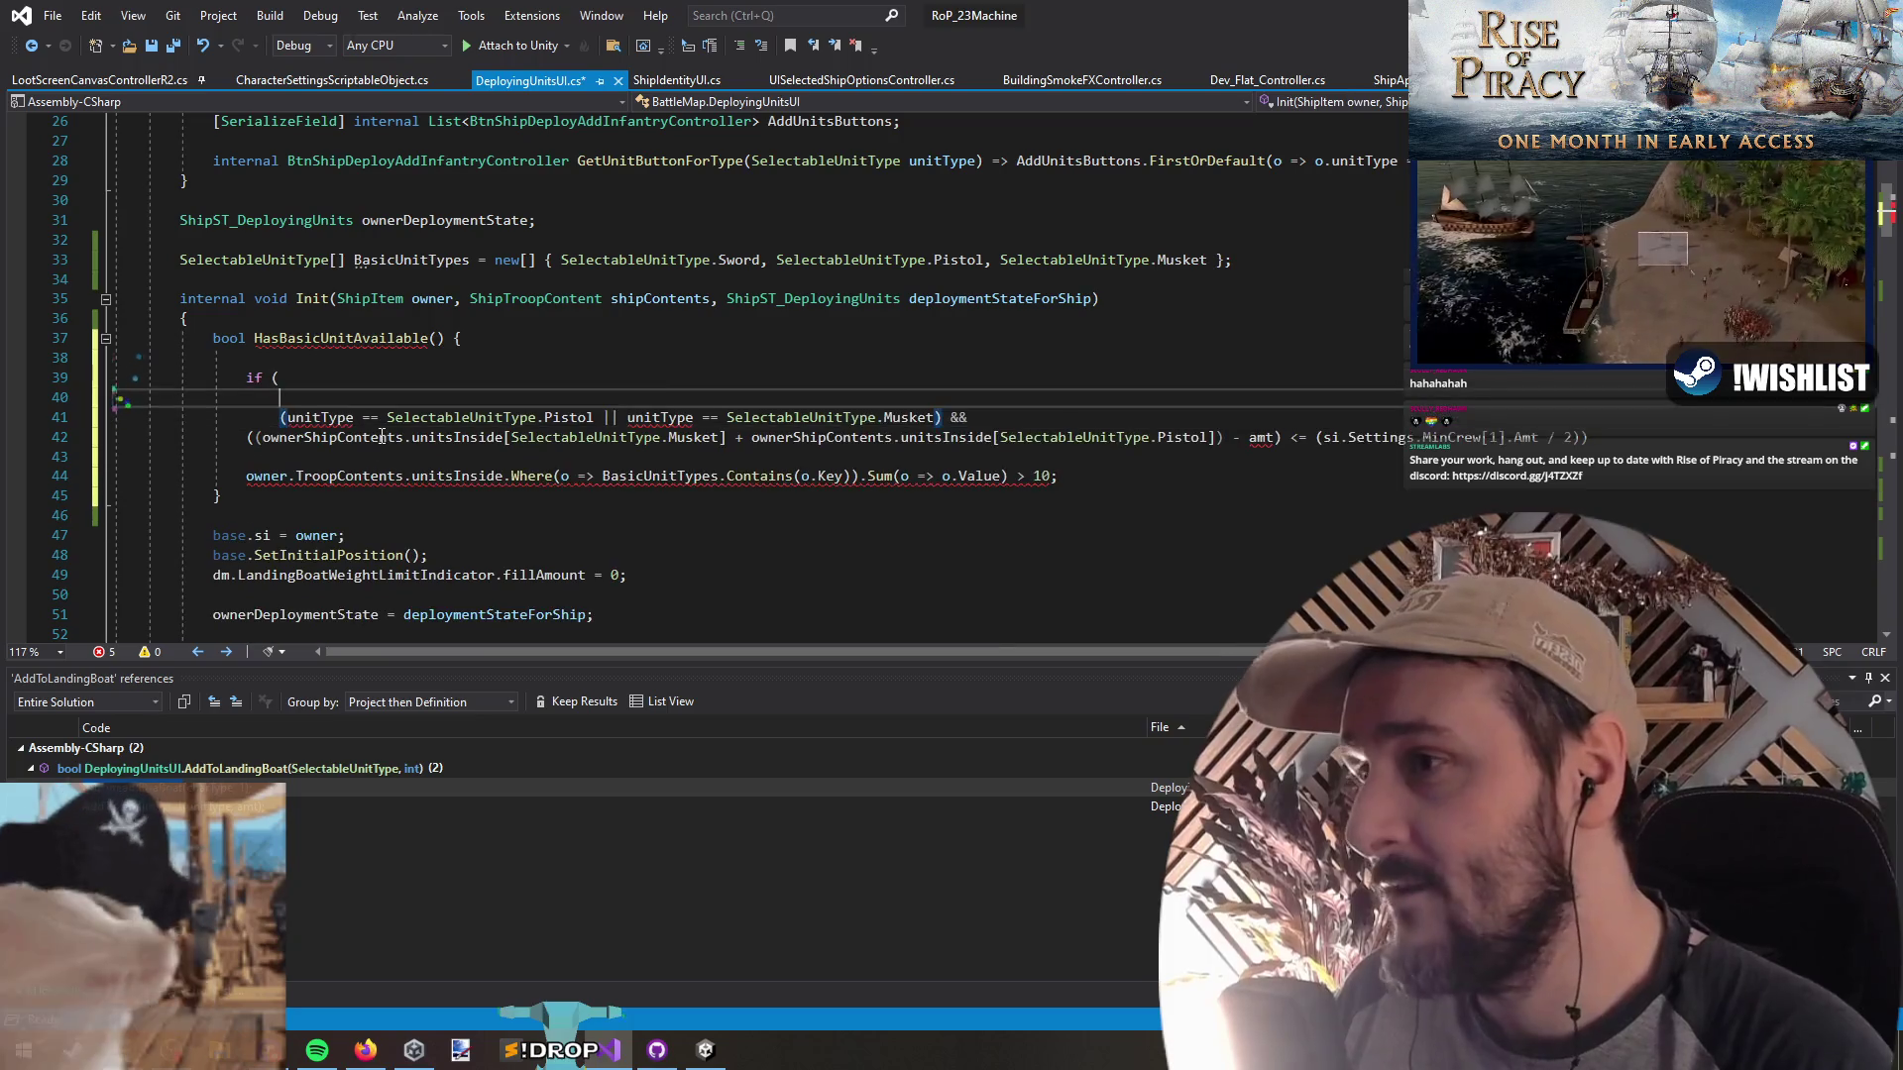
{"action": "key", "text": "ctrl+v"}
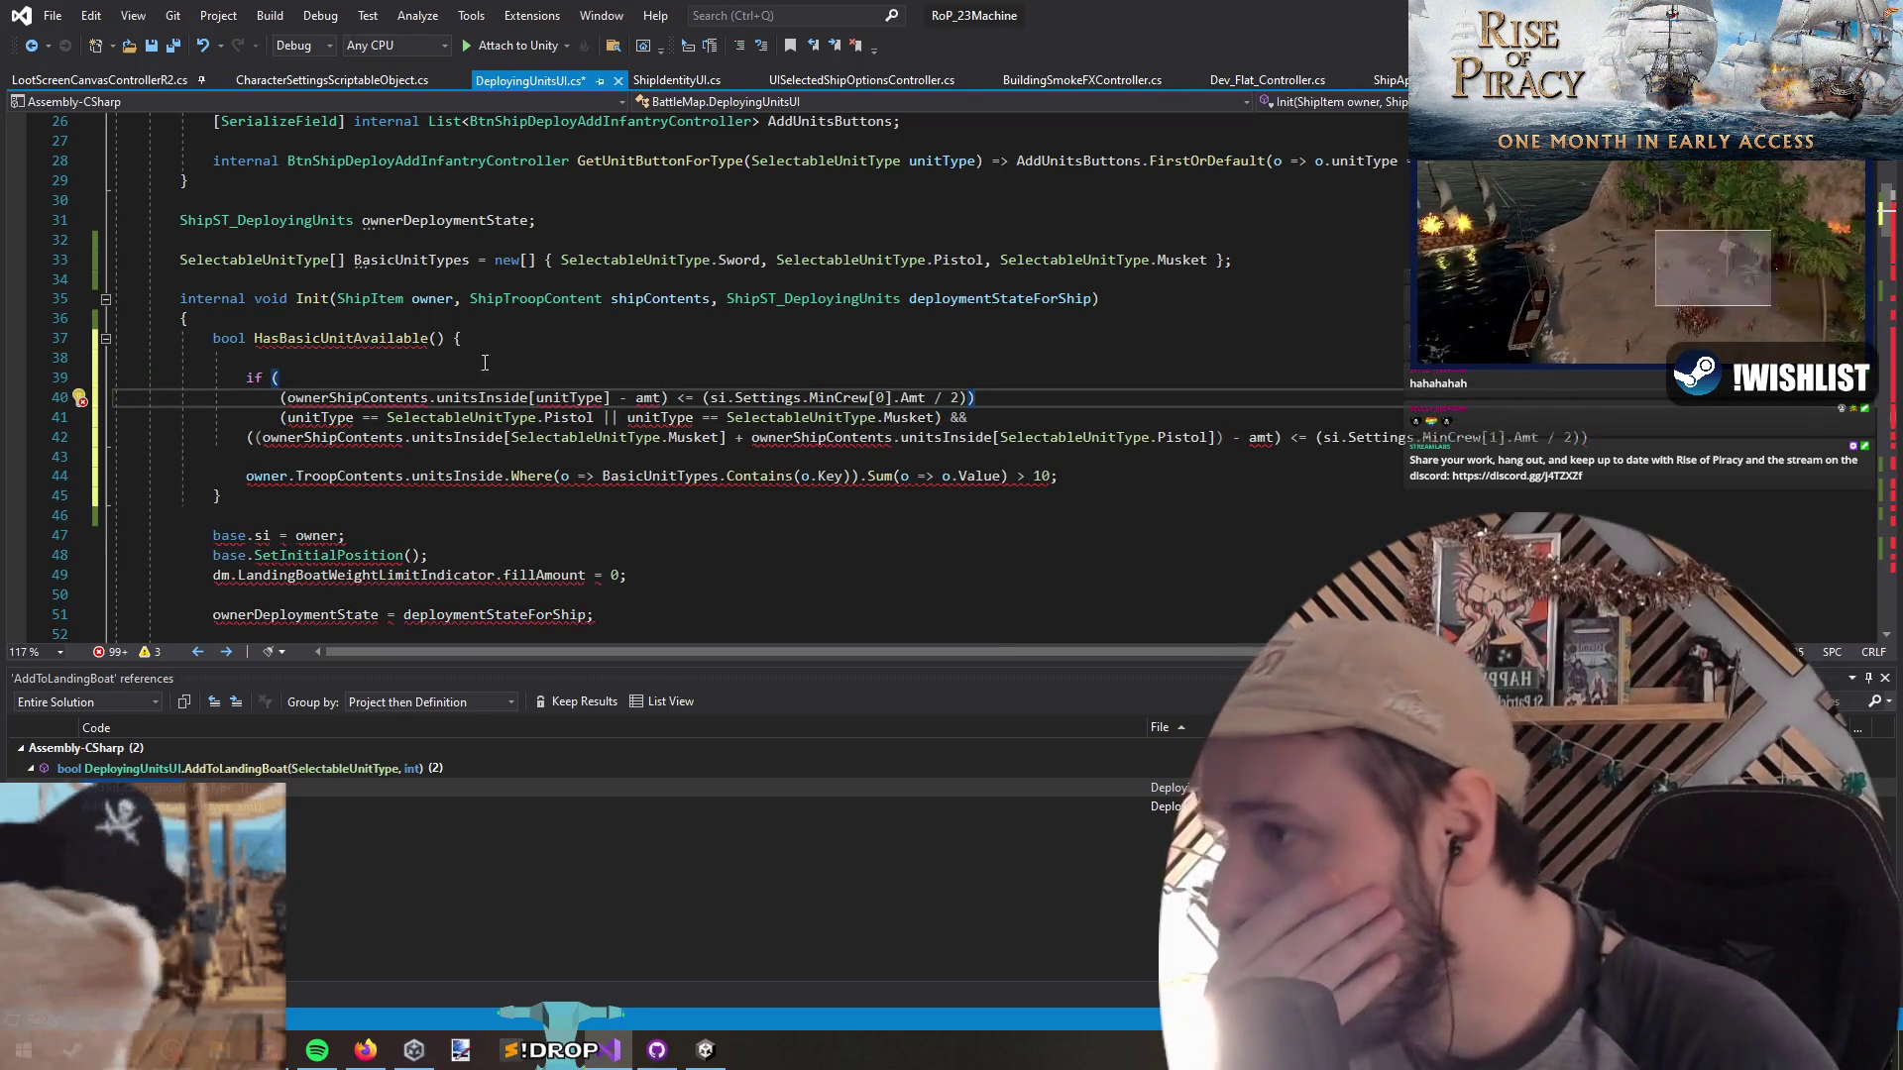
Cut si.Settings.MinCrew[1].Amt out of the Pistol/Musket condition on line 42
{"action": "left_click", "coordinate": [330, 397]}
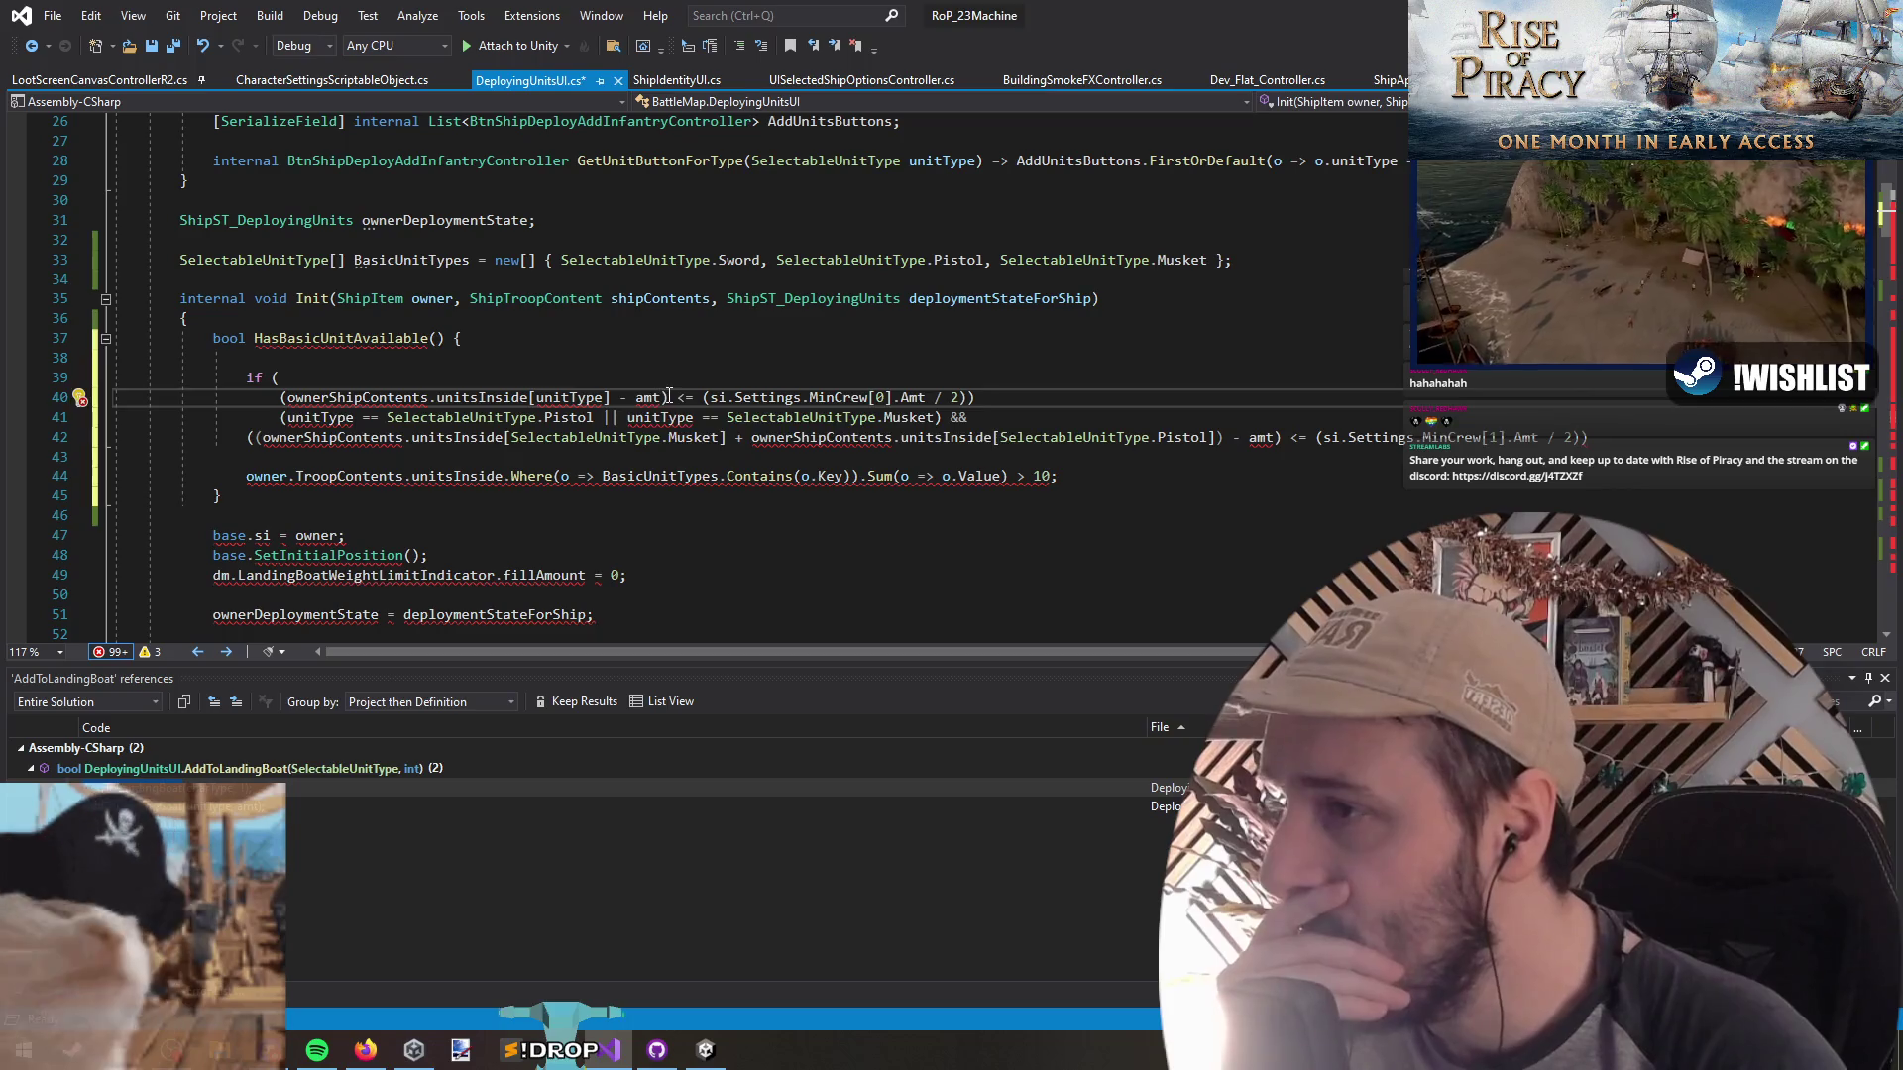
{"action": "left_click_drag", "start_coordinate": [669, 396], "coordinate": [686, 398]}
{"action": "left_click", "coordinate": [985, 397]}
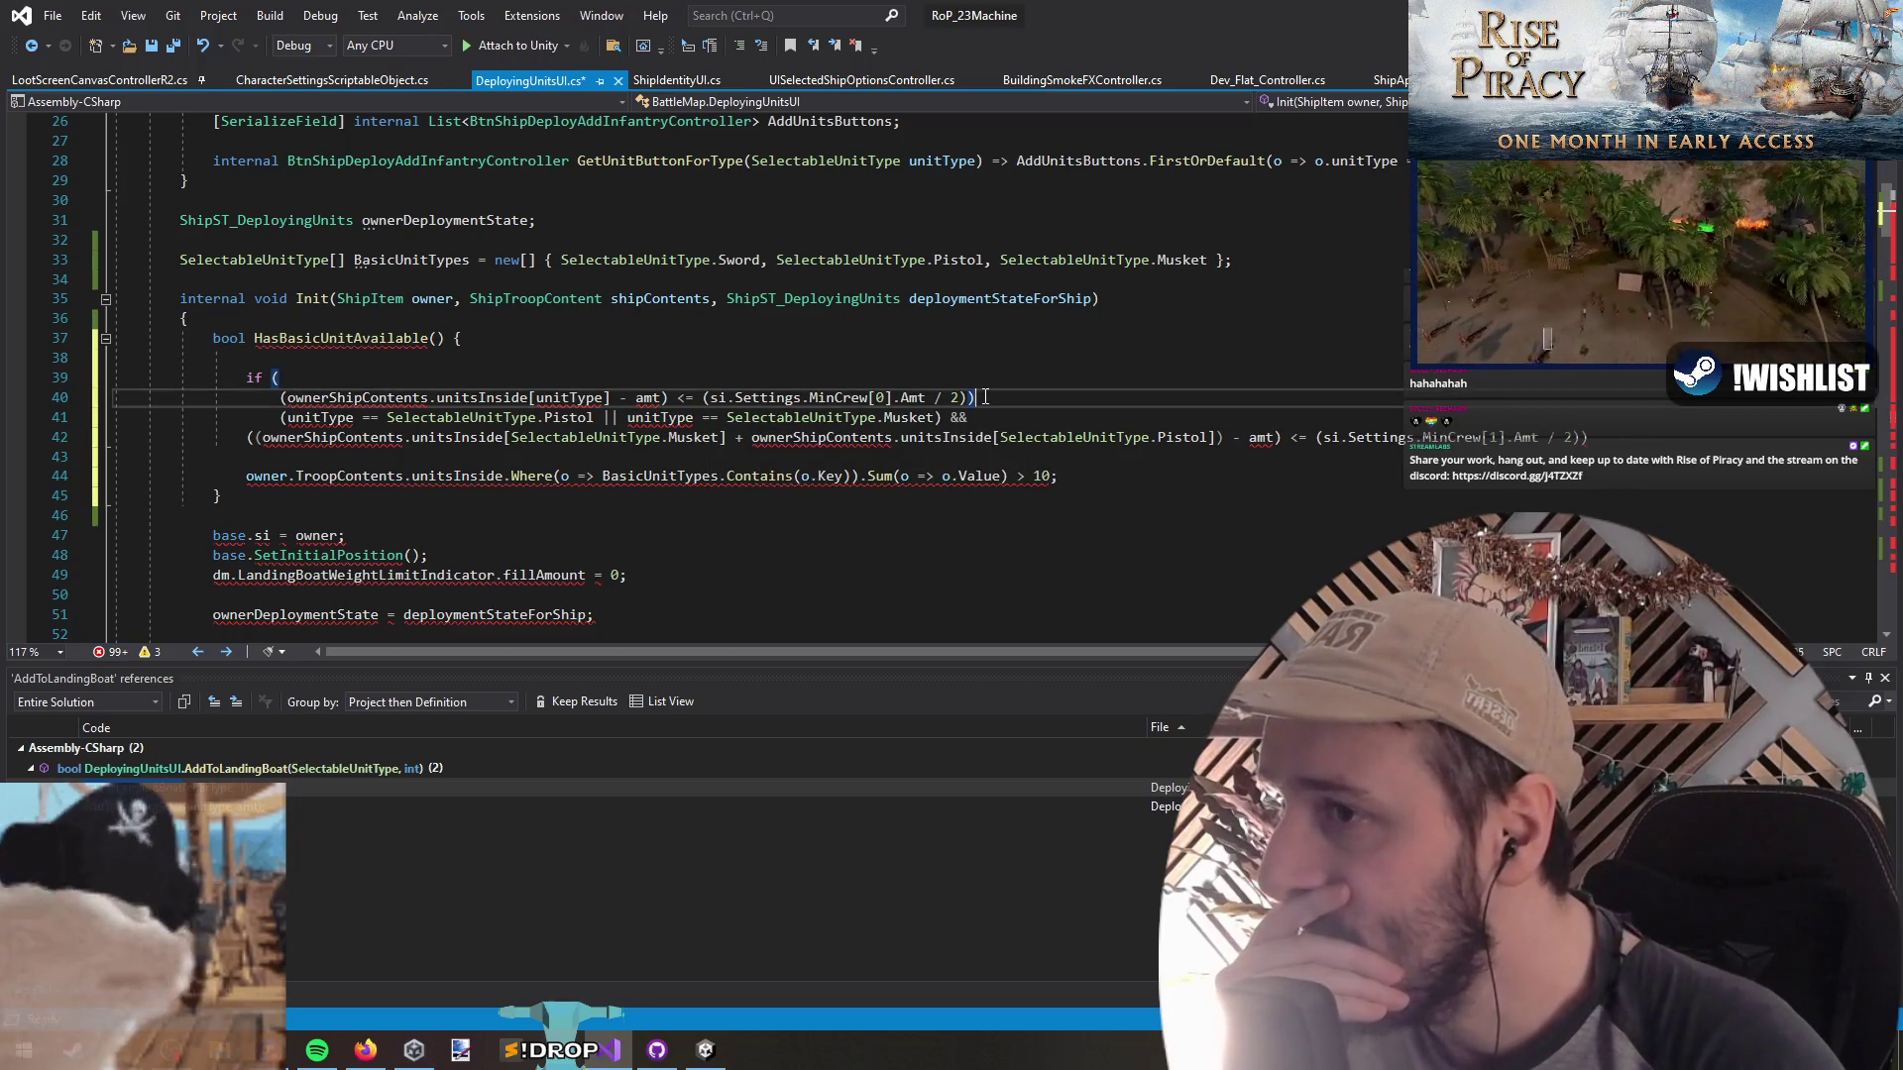
{"action": "left_click", "coordinate": [679, 399]}
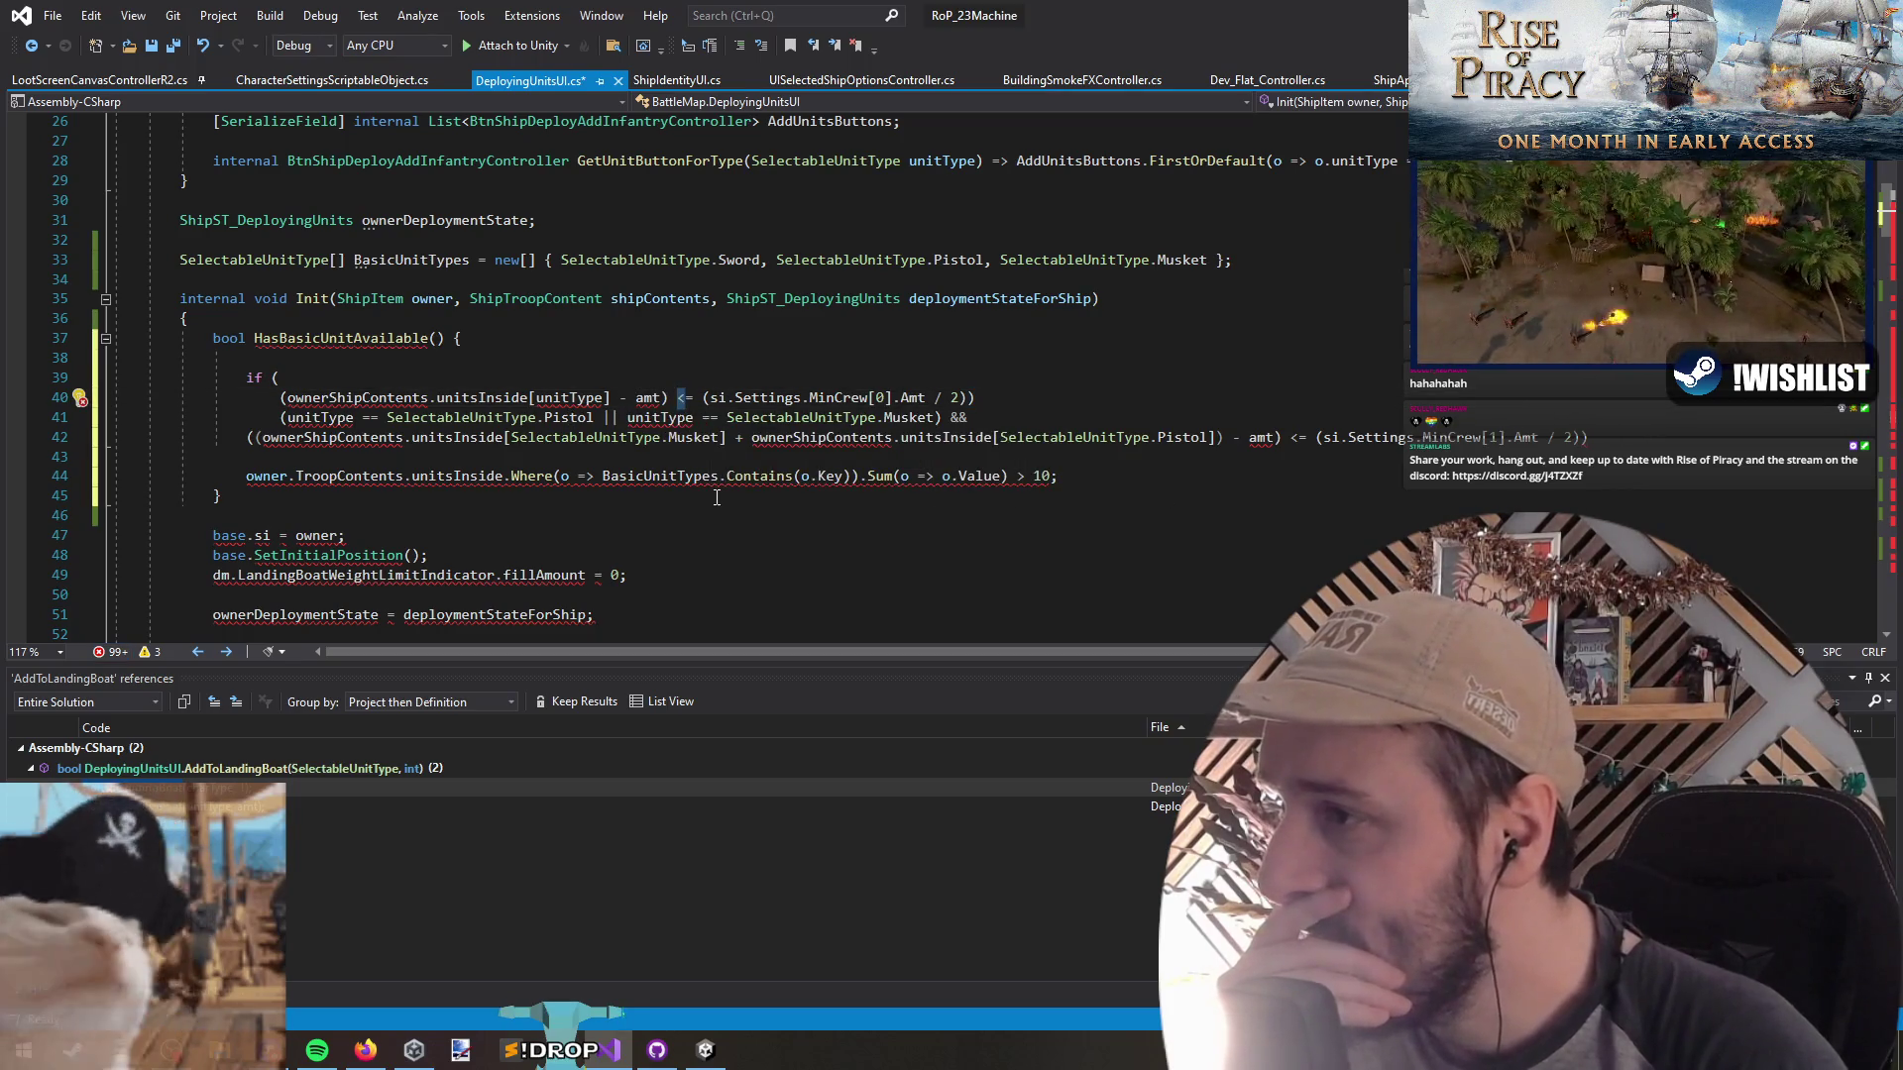
{"action": "left_click_drag", "start_coordinate": [703, 397], "coordinate": [860, 397]}
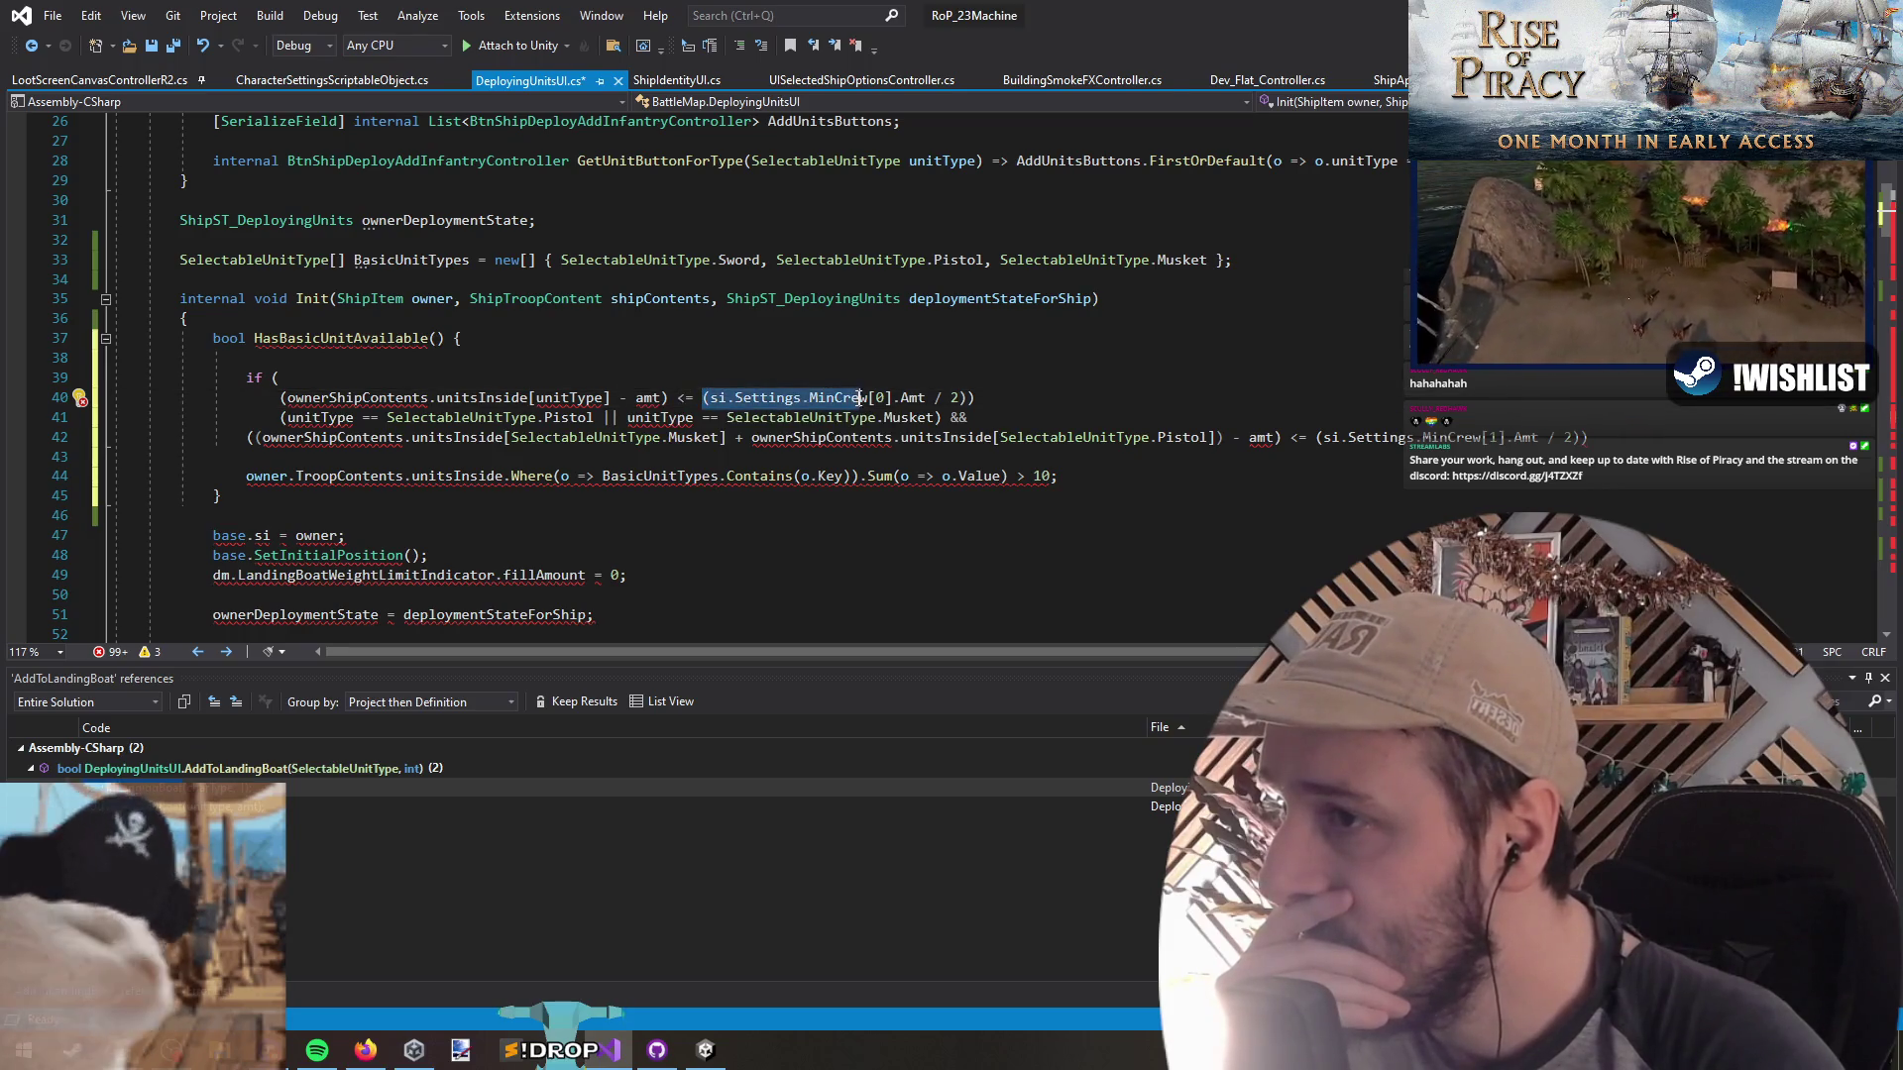
{"action": "left_click", "coordinate": [878, 399]}
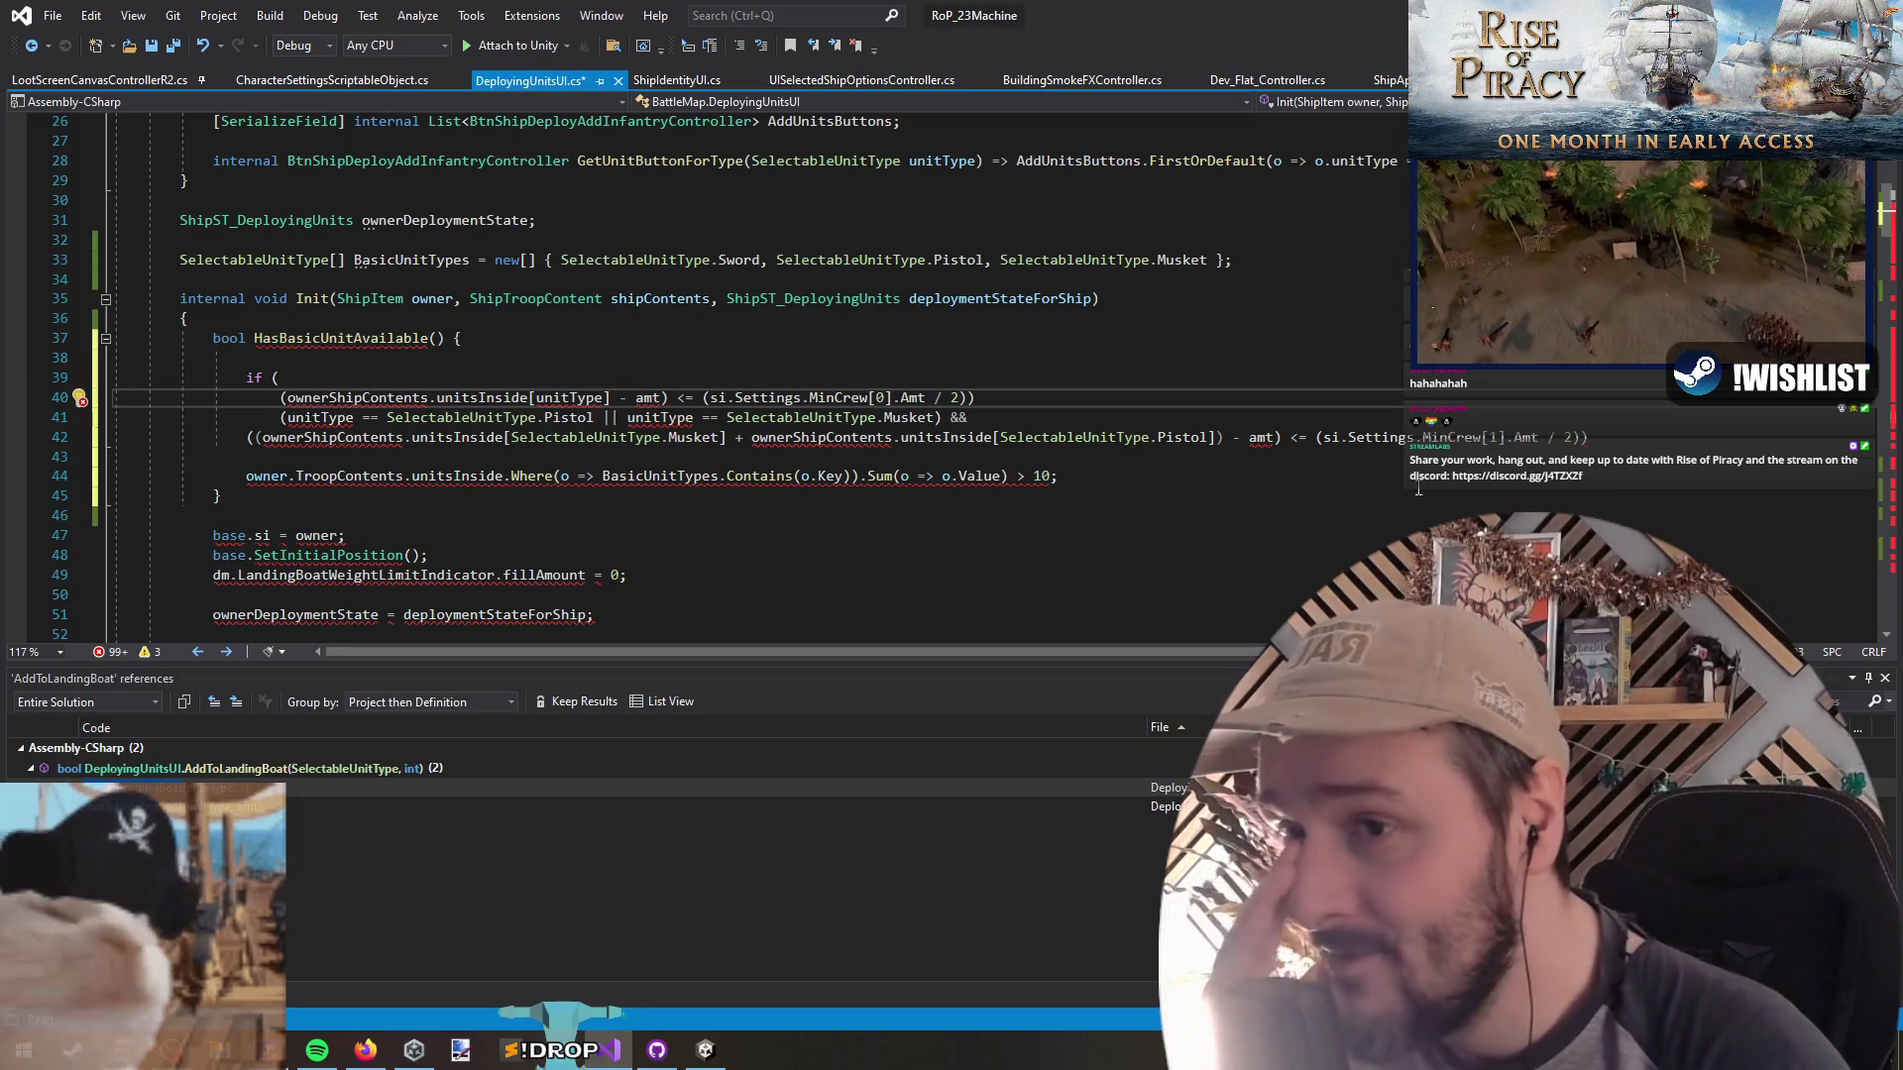
{"action": "left_click", "coordinate": [1489, 437]}
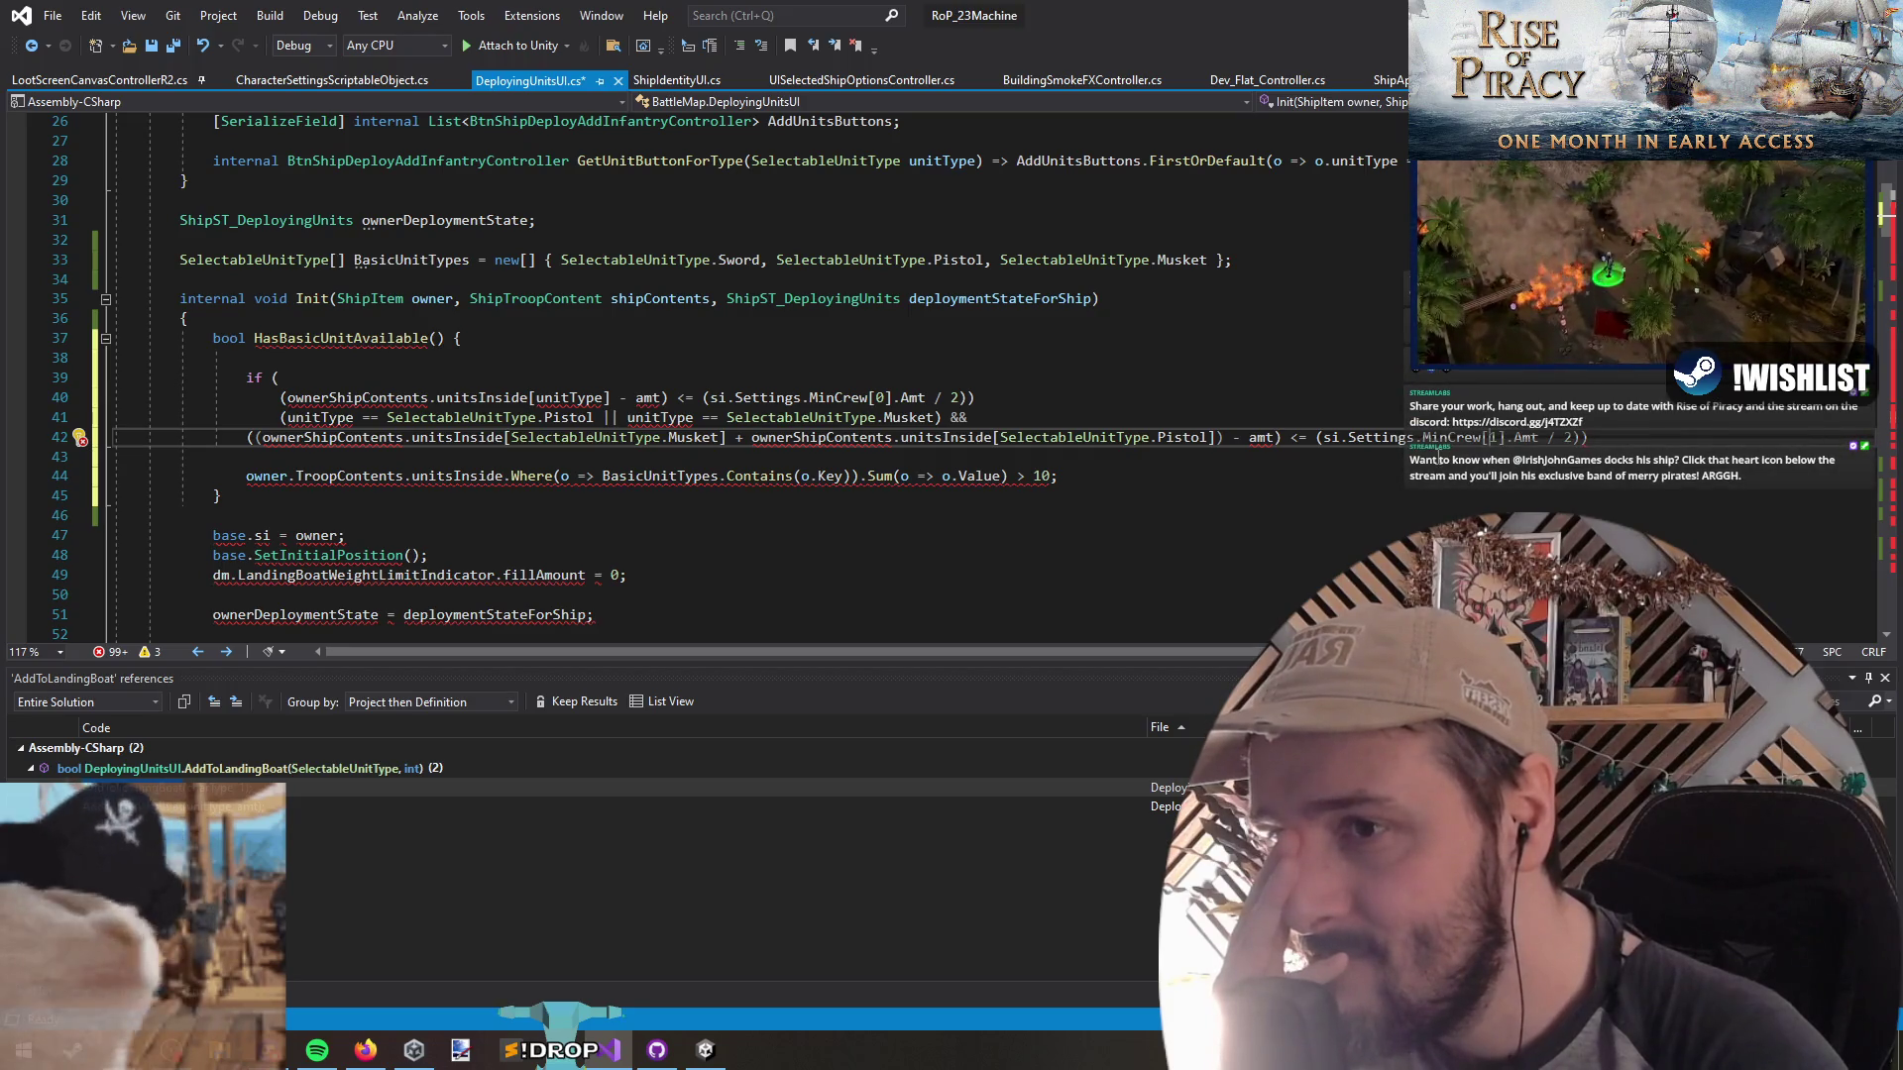
{"action": "left_click_drag", "start_coordinate": [1538, 437], "coordinate": [1360, 433]}
{"action": "key", "text": "ctrl+x"}
{"action": "left_click", "coordinate": [539, 454]}
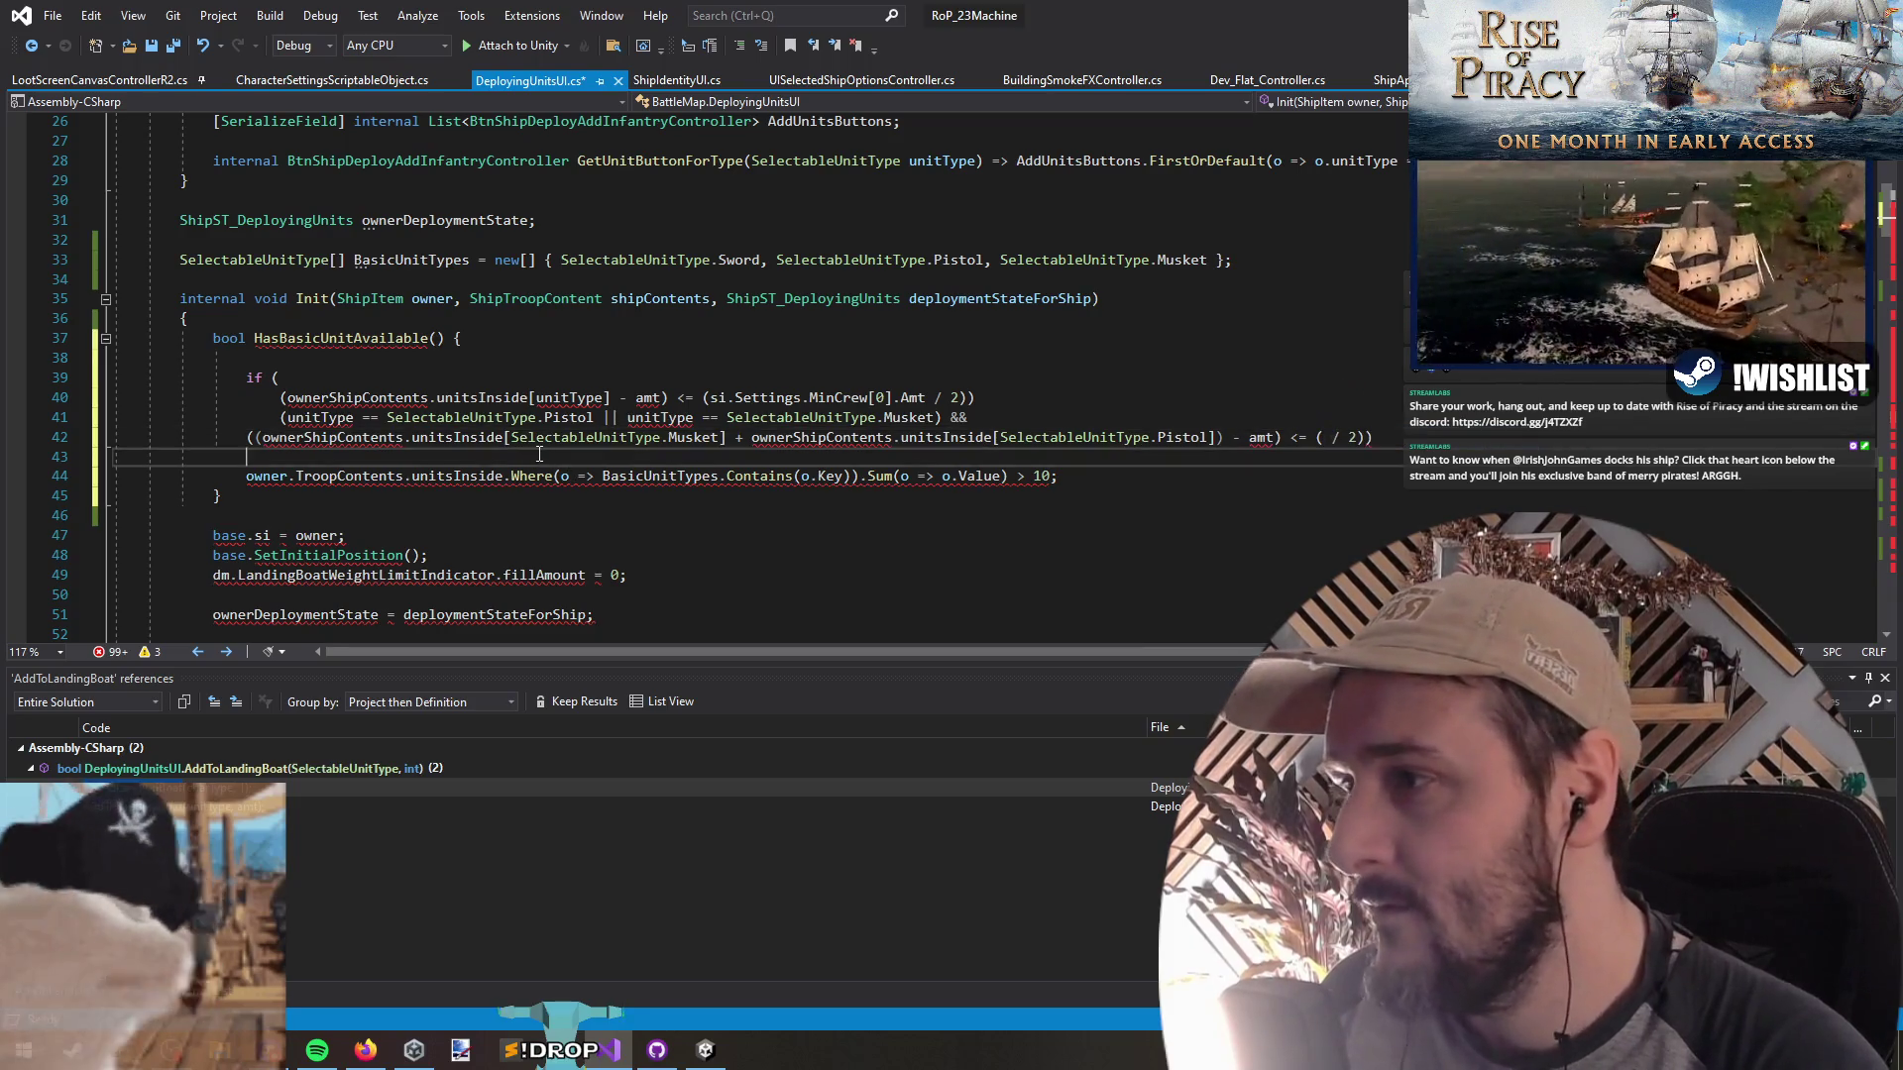
Paste MinCrew[1].Amt on its own line, with the cut halved MinCrew[0].Amt term above it
{"action": "key", "text": "Return"}
{"action": "key", "text": "Return"}
{"action": "key", "text": "Up"}
{"action": "key", "text": "ctrl+v"}
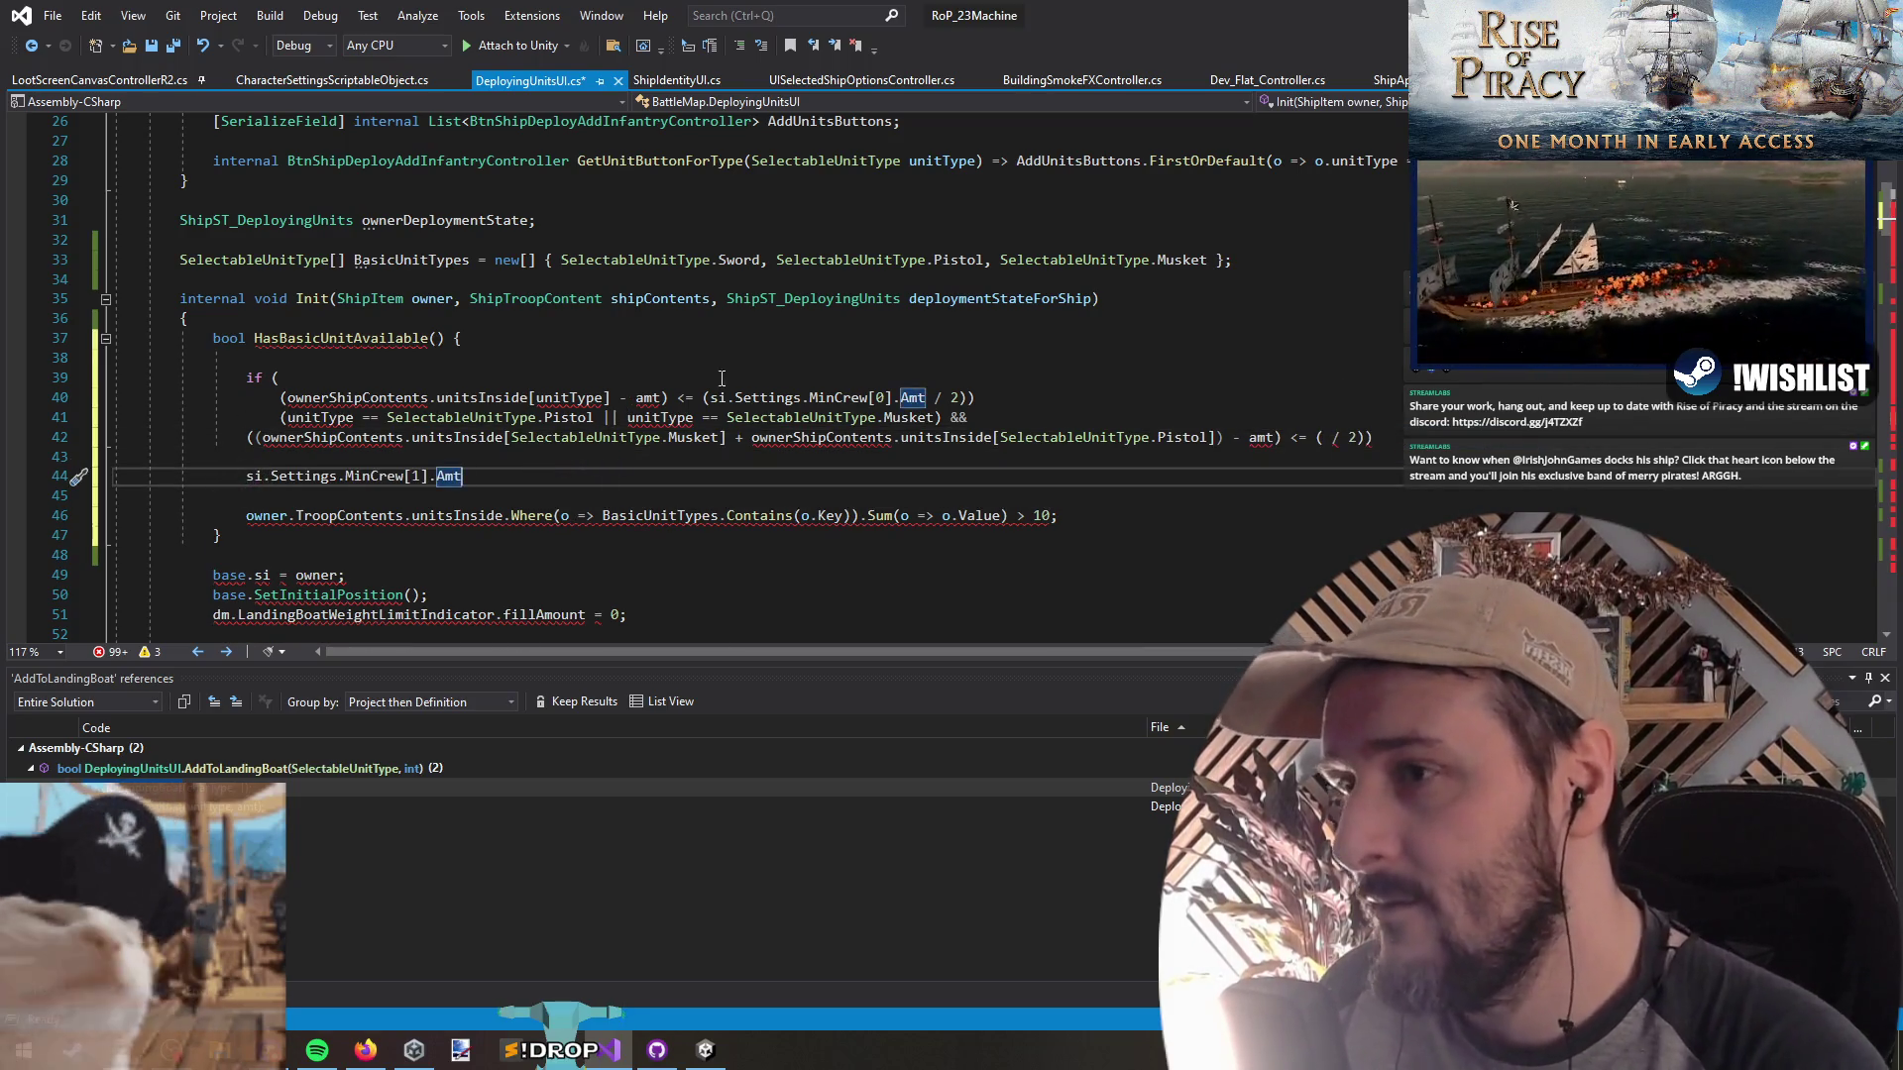
{"action": "left_click_drag", "start_coordinate": [966, 397], "coordinate": [706, 399]}
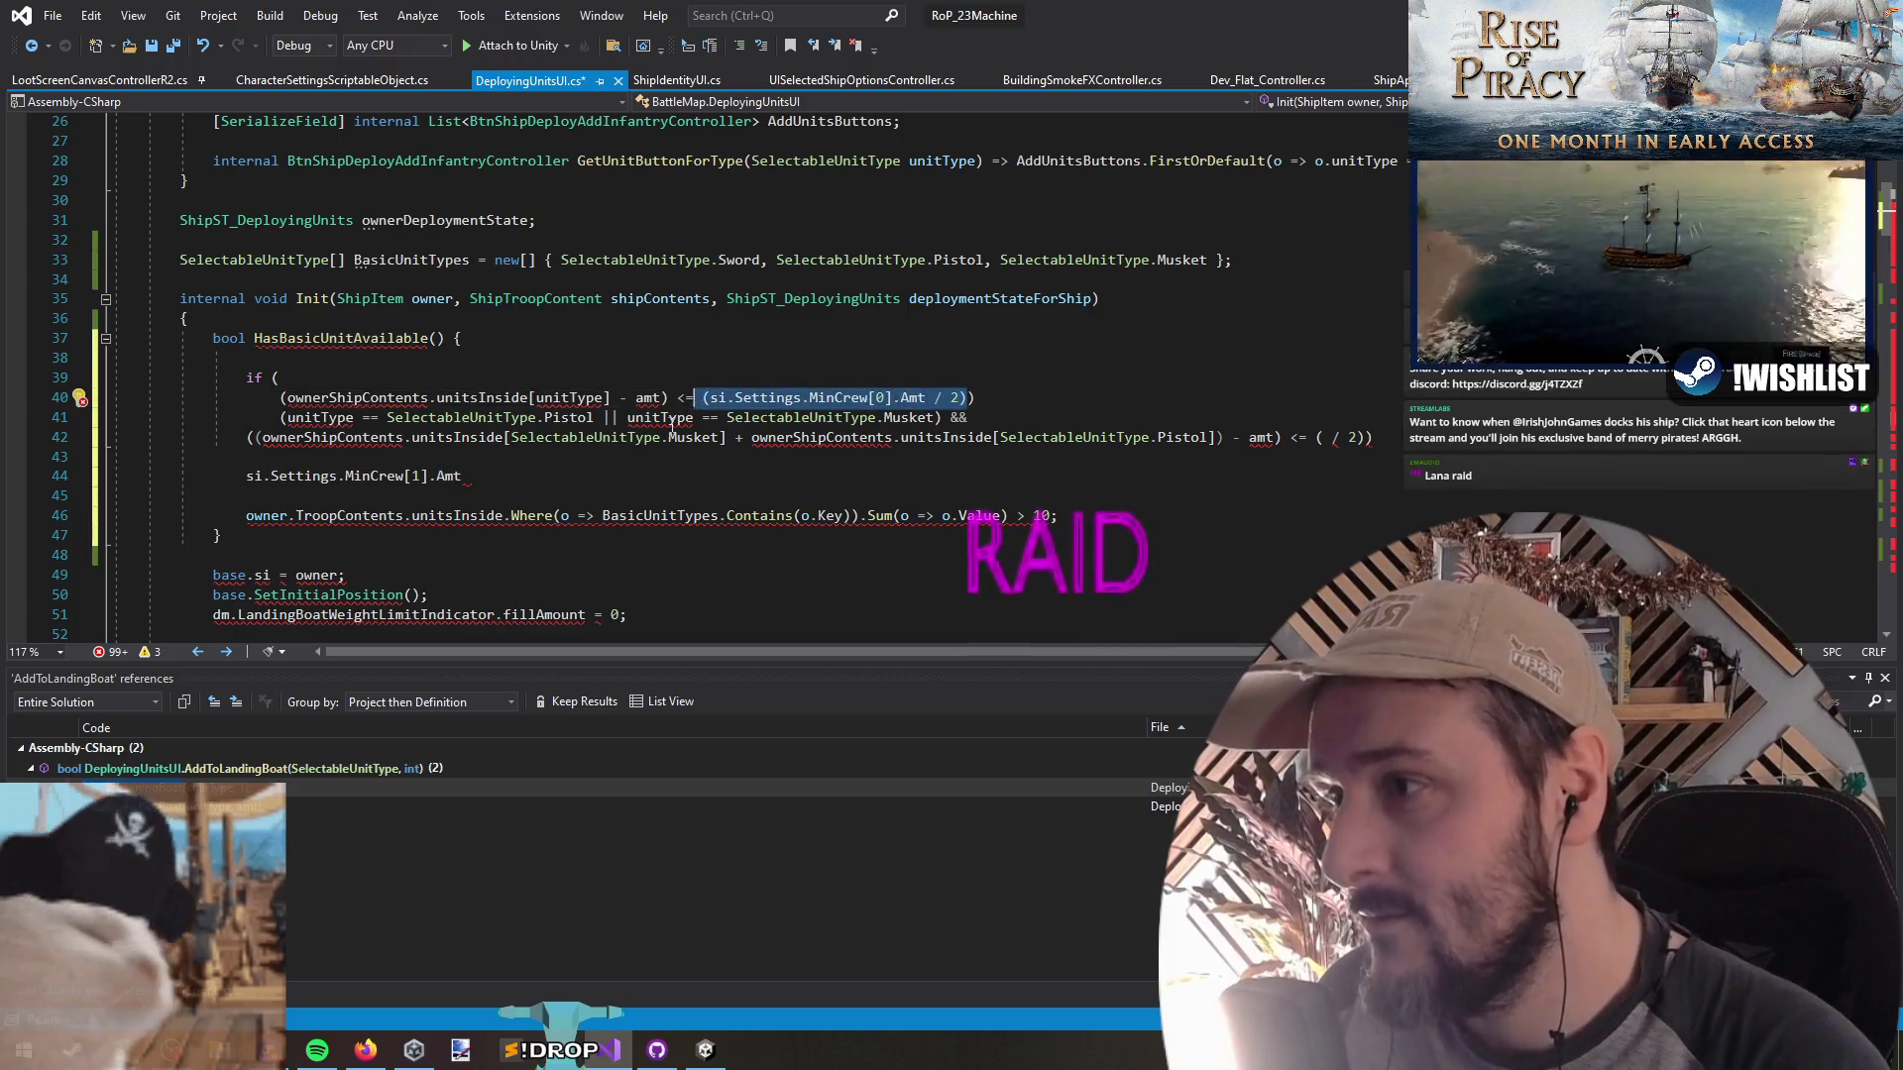
{"action": "key", "text": "ctrl+x"}
{"action": "left_click", "coordinate": [332, 457]}
{"action": "key", "text": "Return"}
{"action": "key", "text": "ctrl+v"}
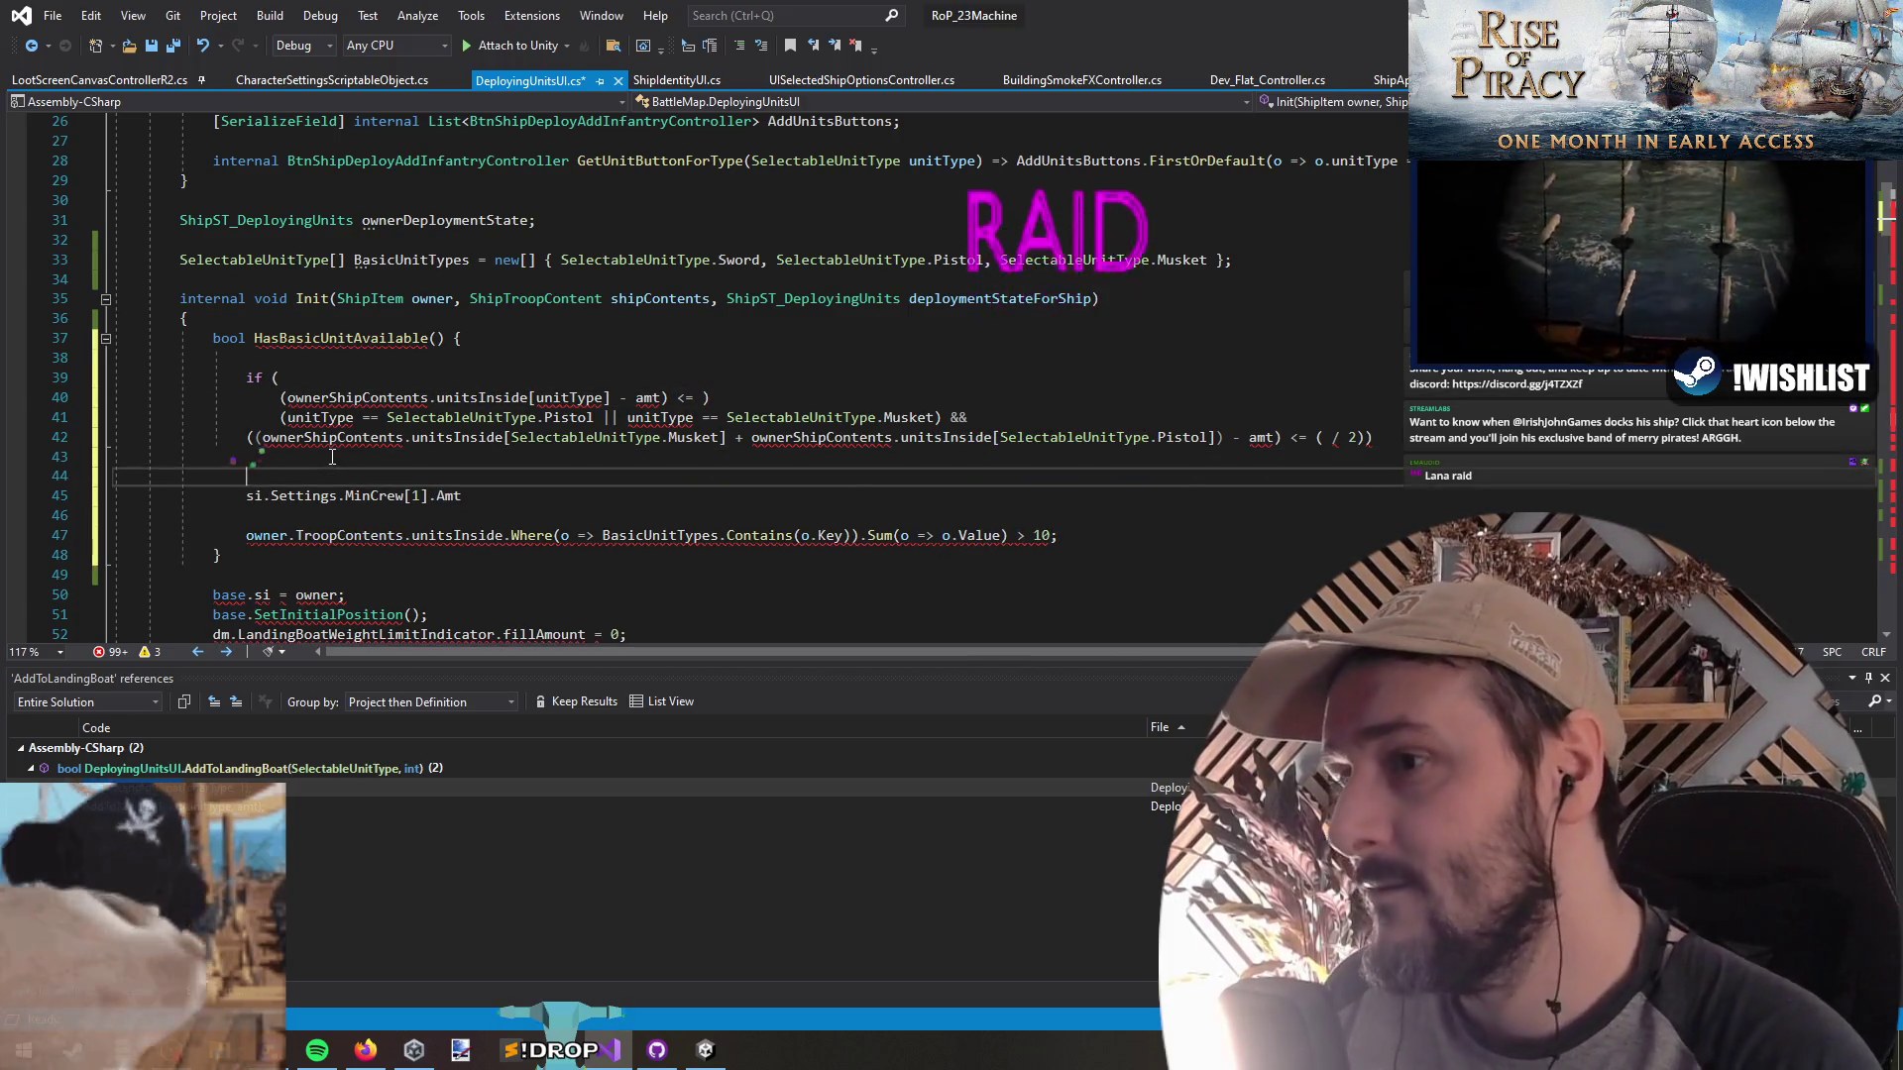
Join the terms into 'MinCrew[0].Amt / 2 - (MinCrew[1].Amt)' and cut the combined expression
{"action": "key", "text": "Down"}
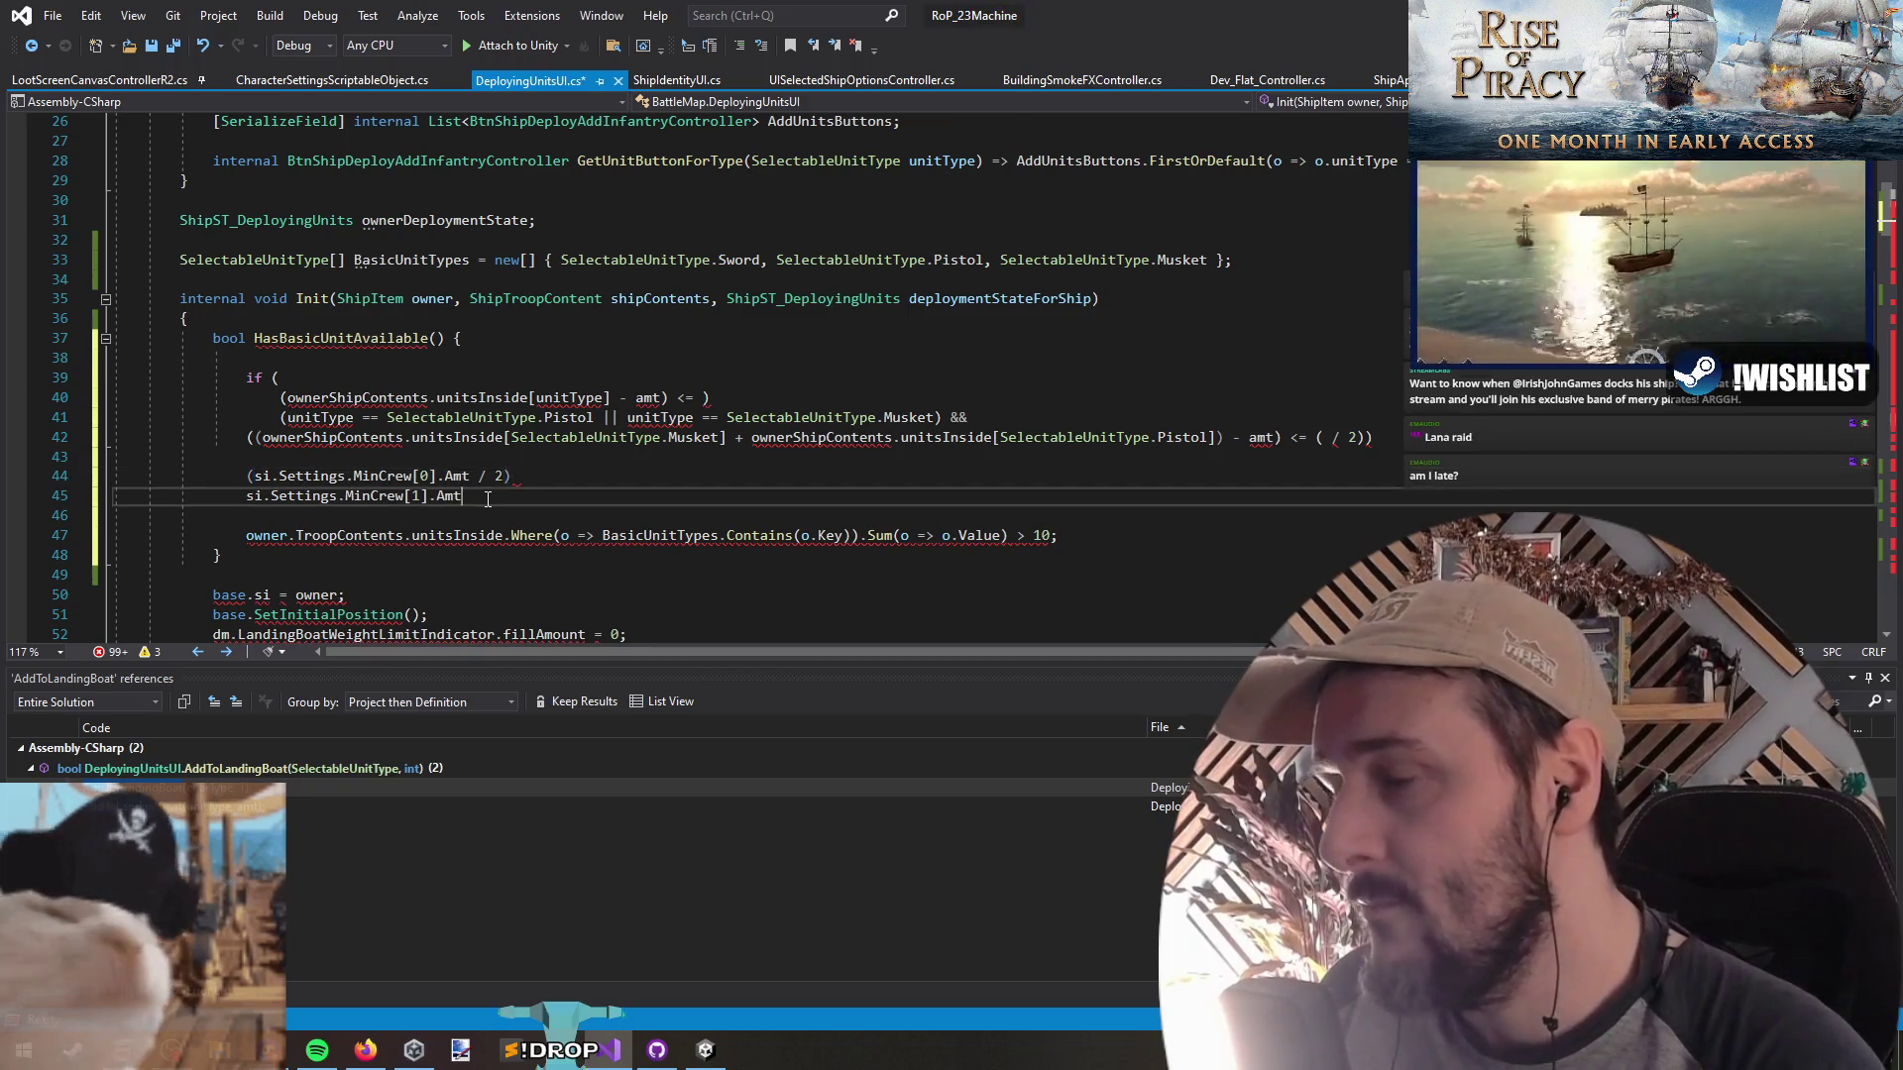
{"action": "type", "text": ")"}
{"action": "key", "text": "Home"}
{"action": "type", "text": "("}
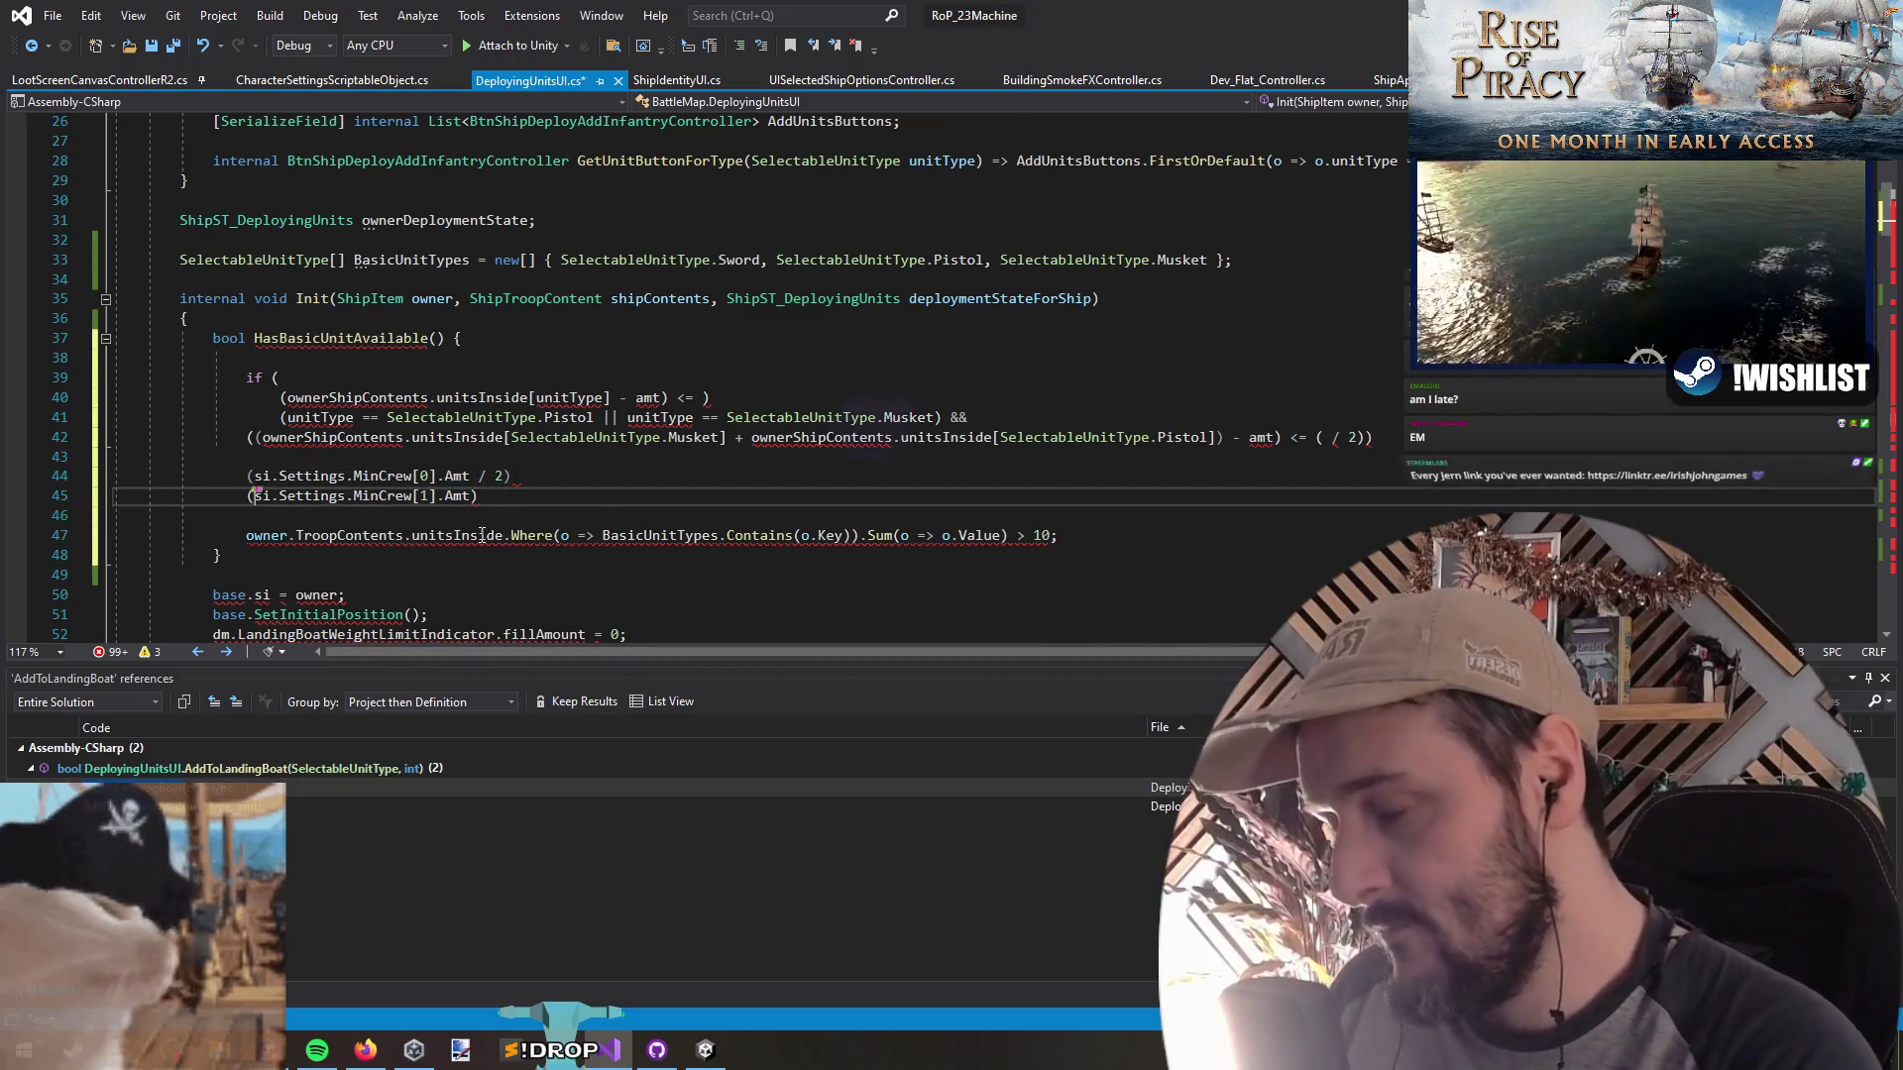
{"action": "key", "text": "Escape"}
{"action": "key", "text": "Up"}
{"action": "key", "text": "End"}
{"action": "type", "text": "-"}
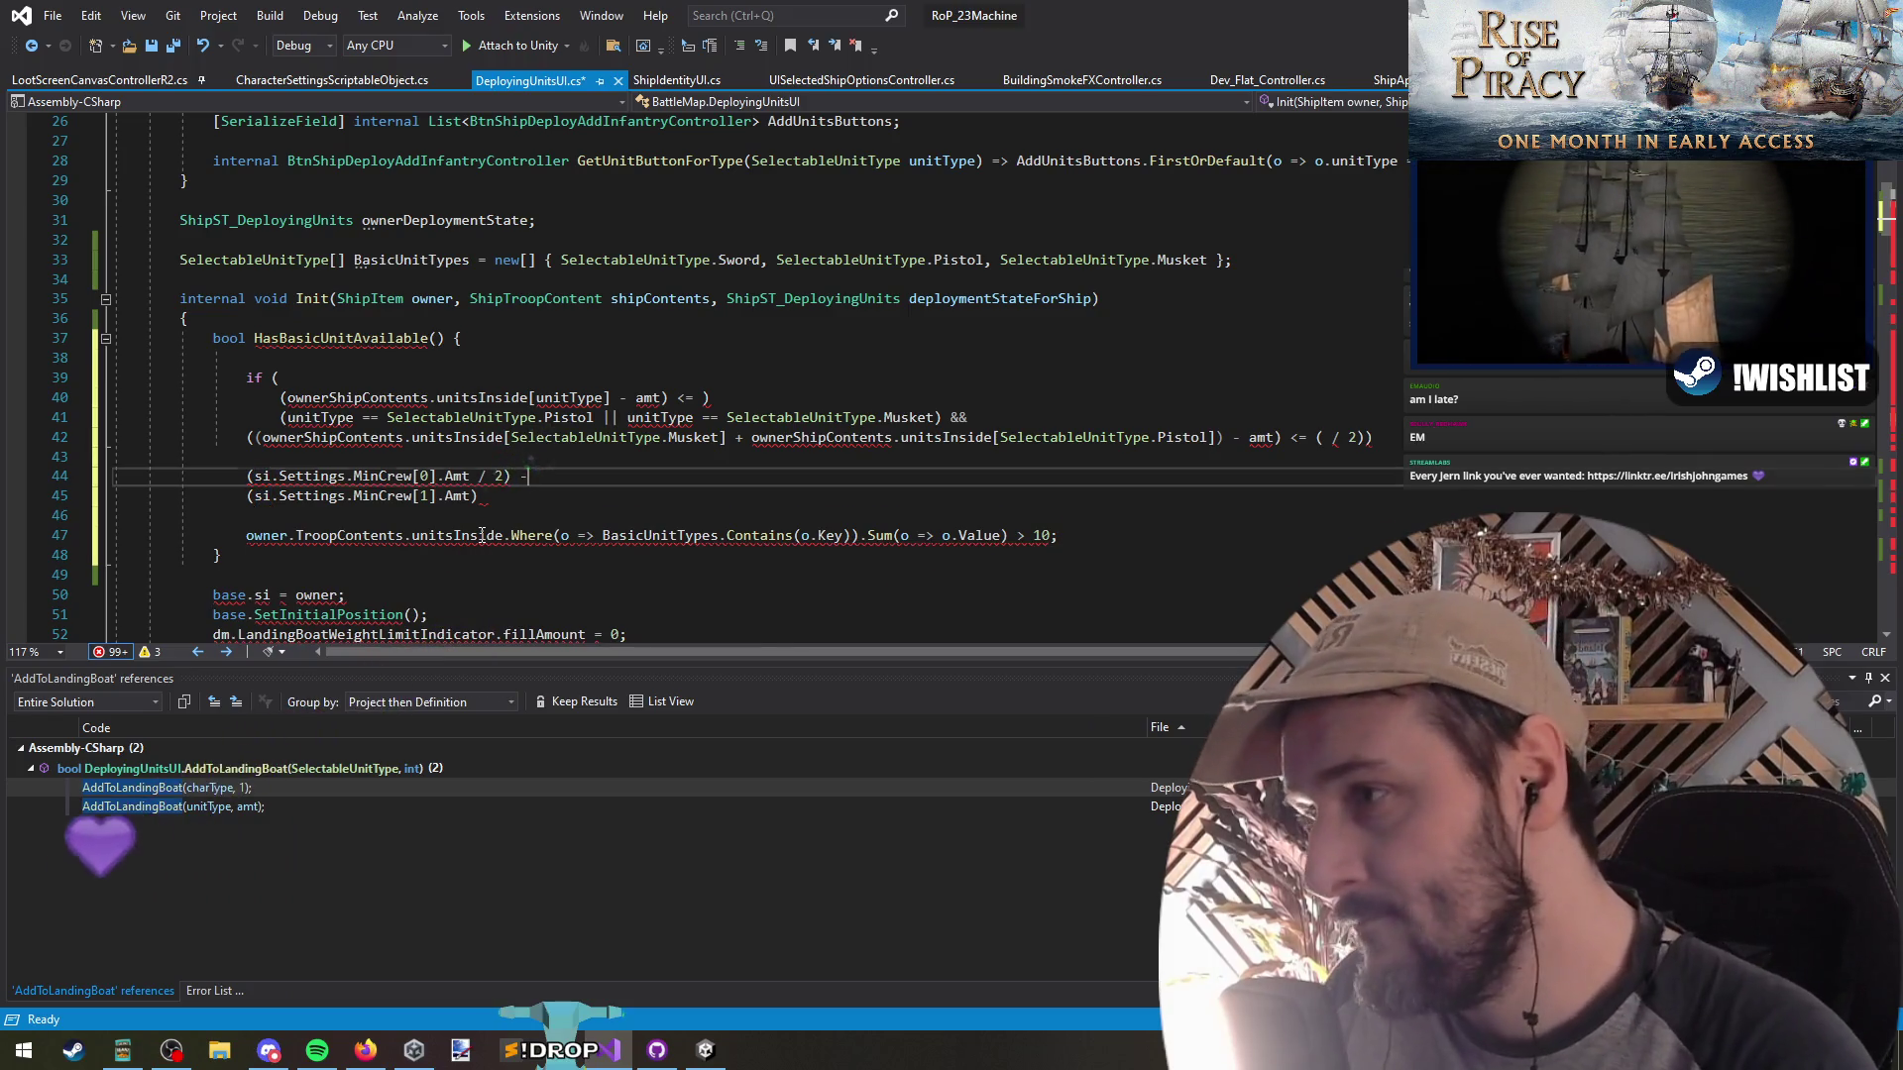
{"action": "key", "text": "Delete"}
{"action": "key", "text": "shift+Home"}
{"action": "key", "text": "ctrl+x"}
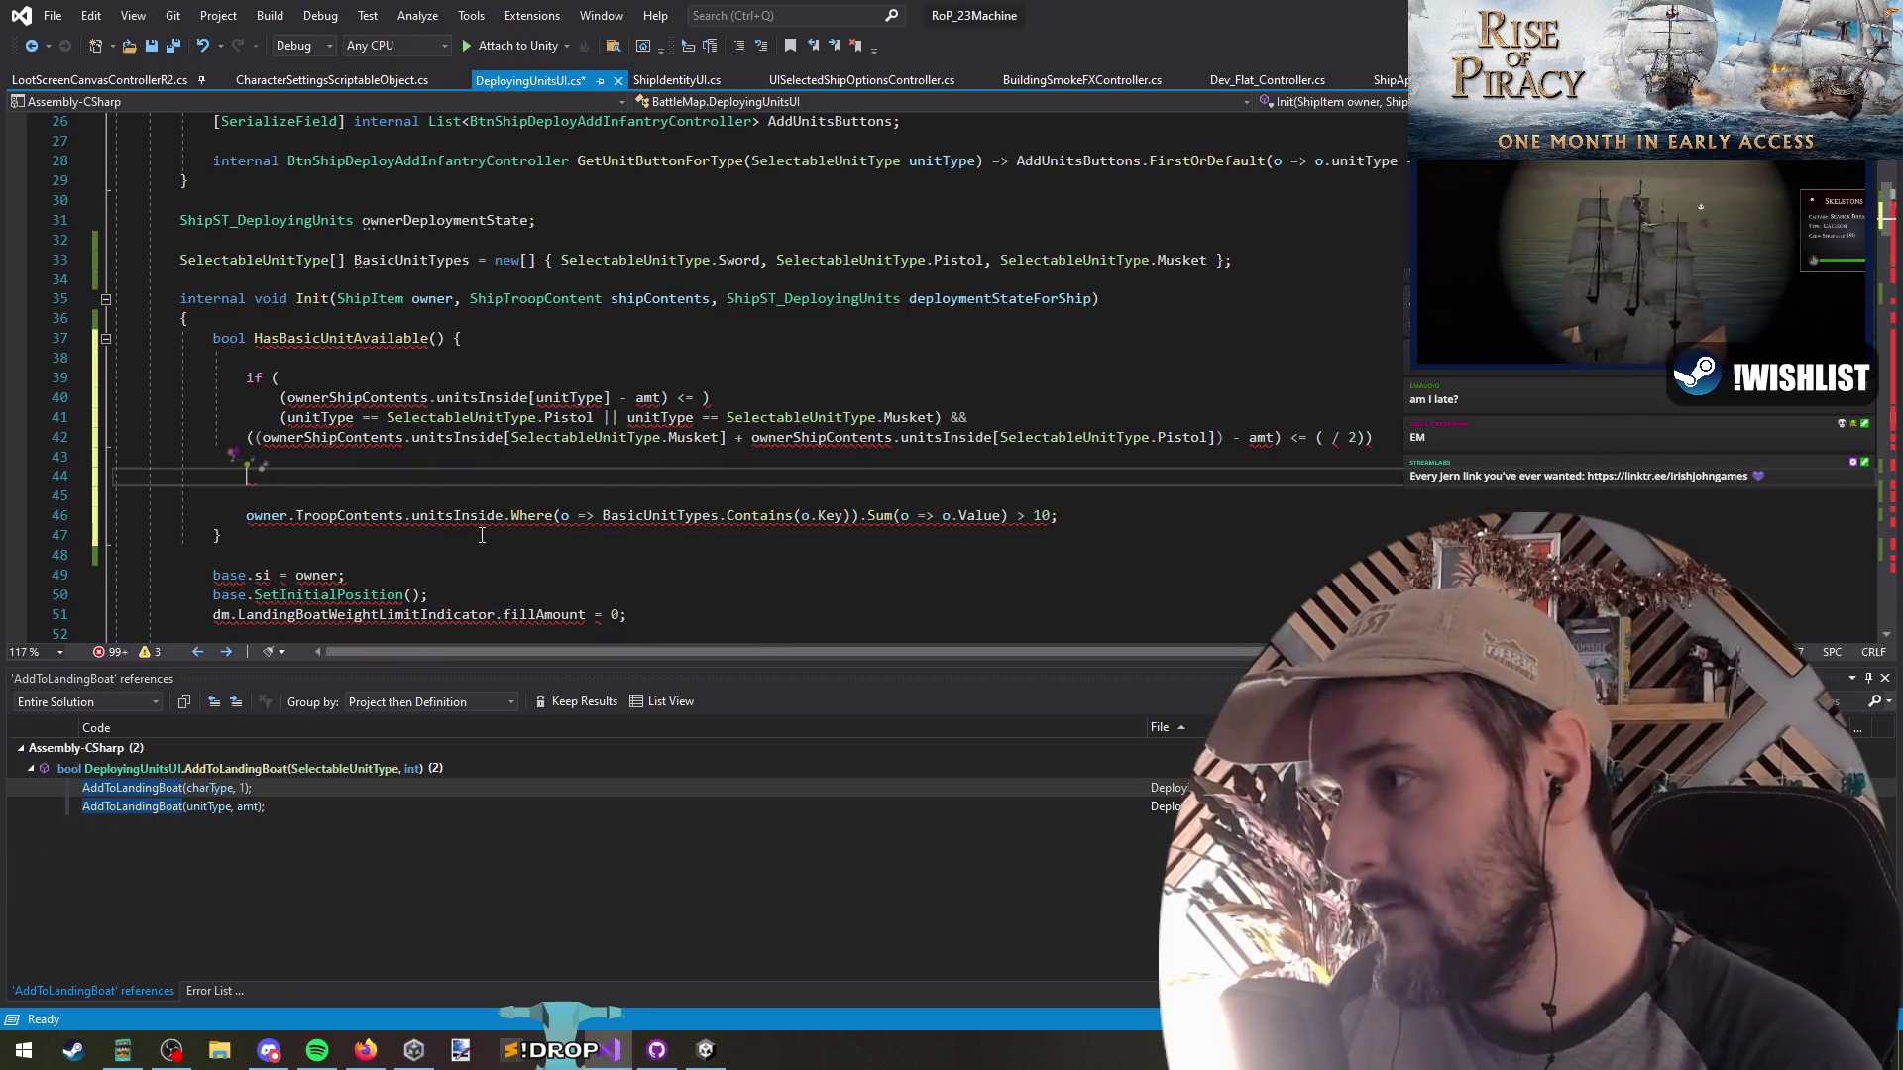
Subtract the crew expression in the parenthesized basic-unit sum before '> 10' and delete the old if lines
{"action": "key", "text": "ctrl+shift+l"}
{"action": "key", "text": "ctrl+shift+l"}
{"action": "key", "text": "End"}
{"action": "key", "text": "Left"}
{"action": "key", "text": "Left"}
{"action": "key", "text": "Left"}
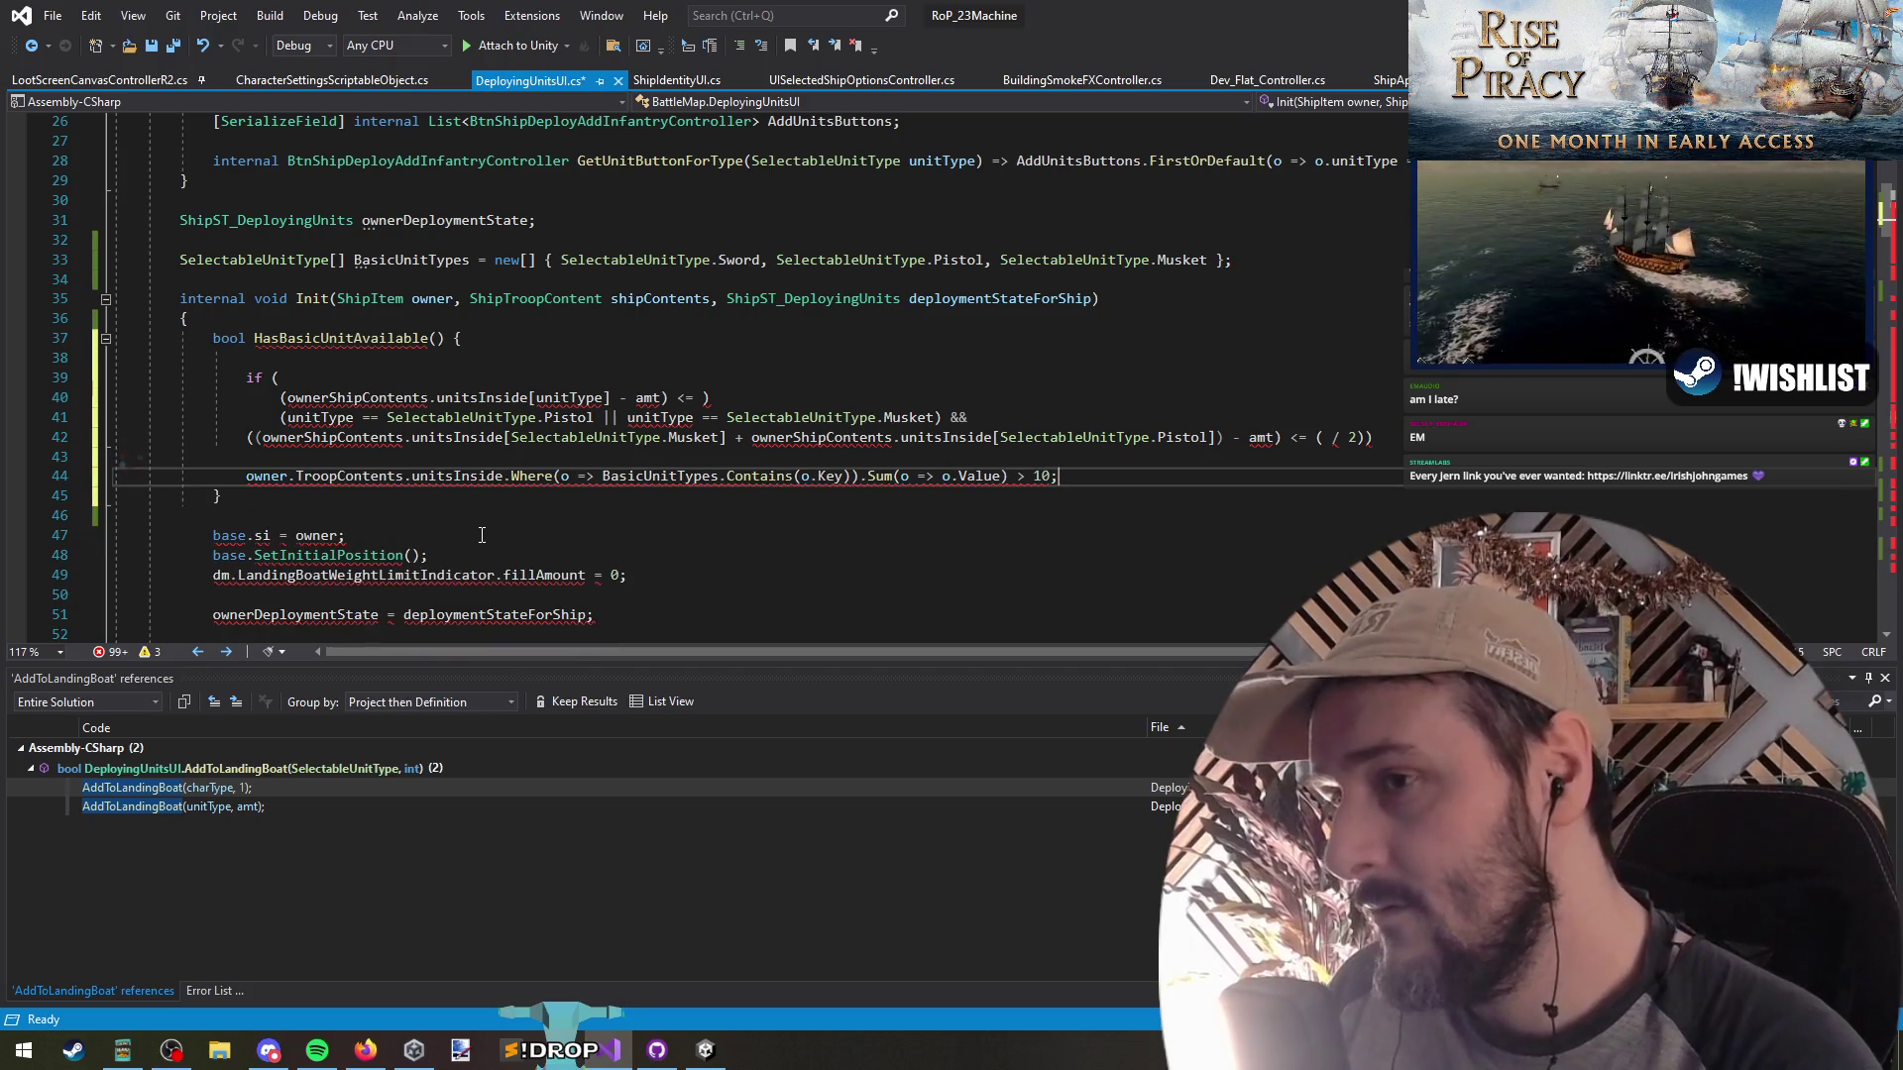
{"action": "key", "text": "Left"}
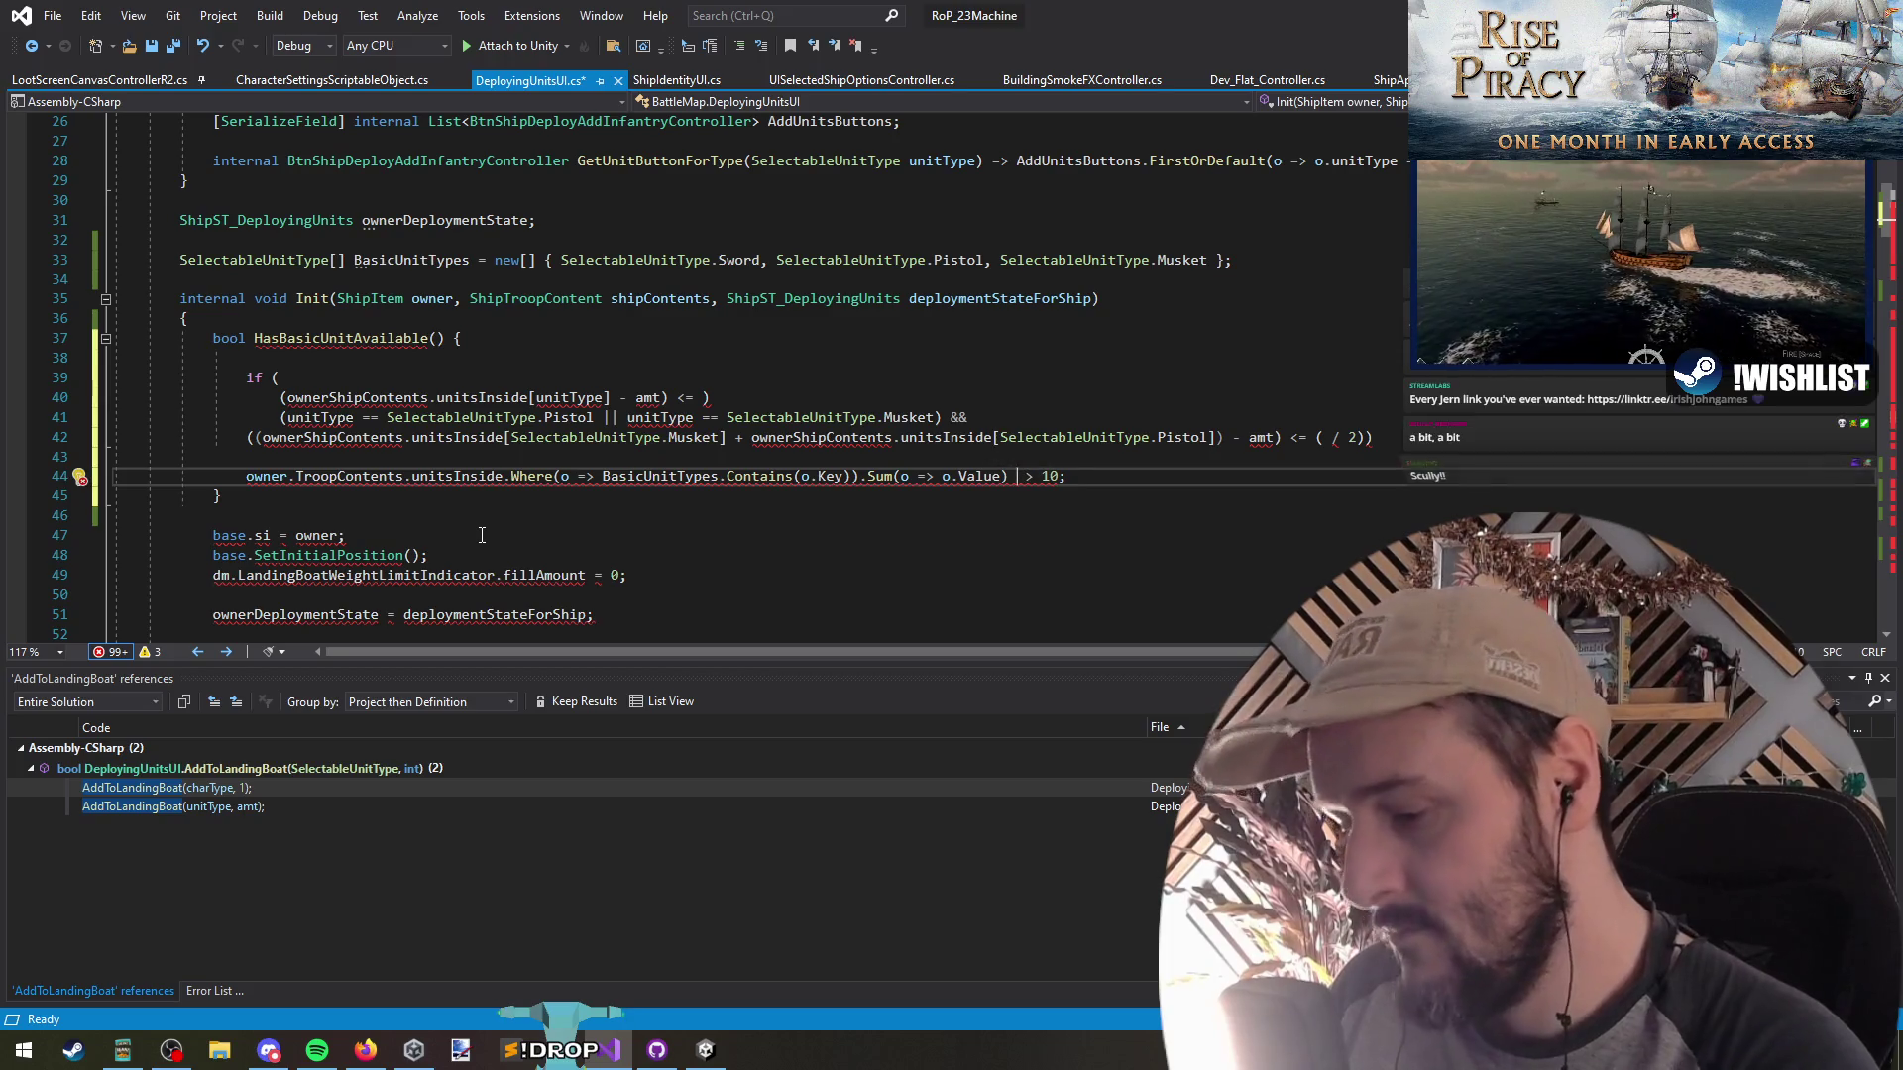
{"action": "key", "text": "ctrl+v"}
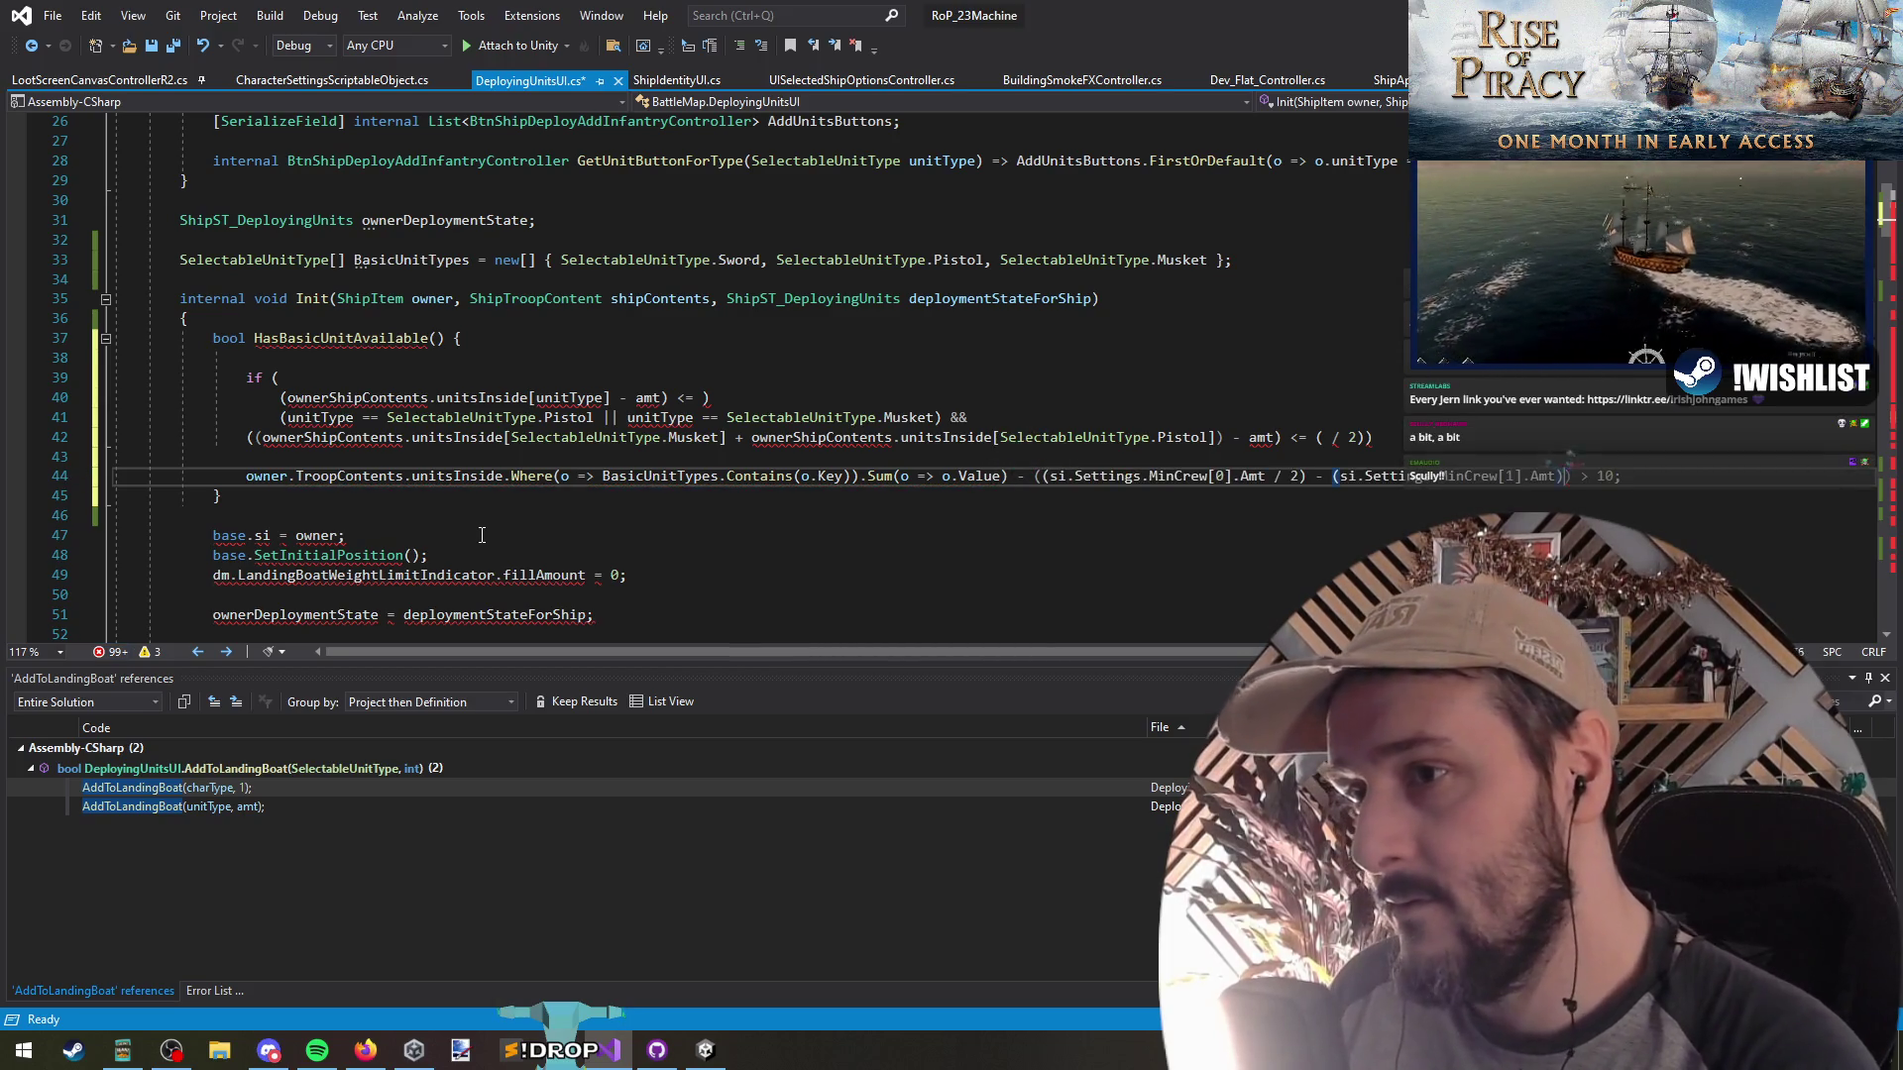
{"action": "type", "text": ")"}
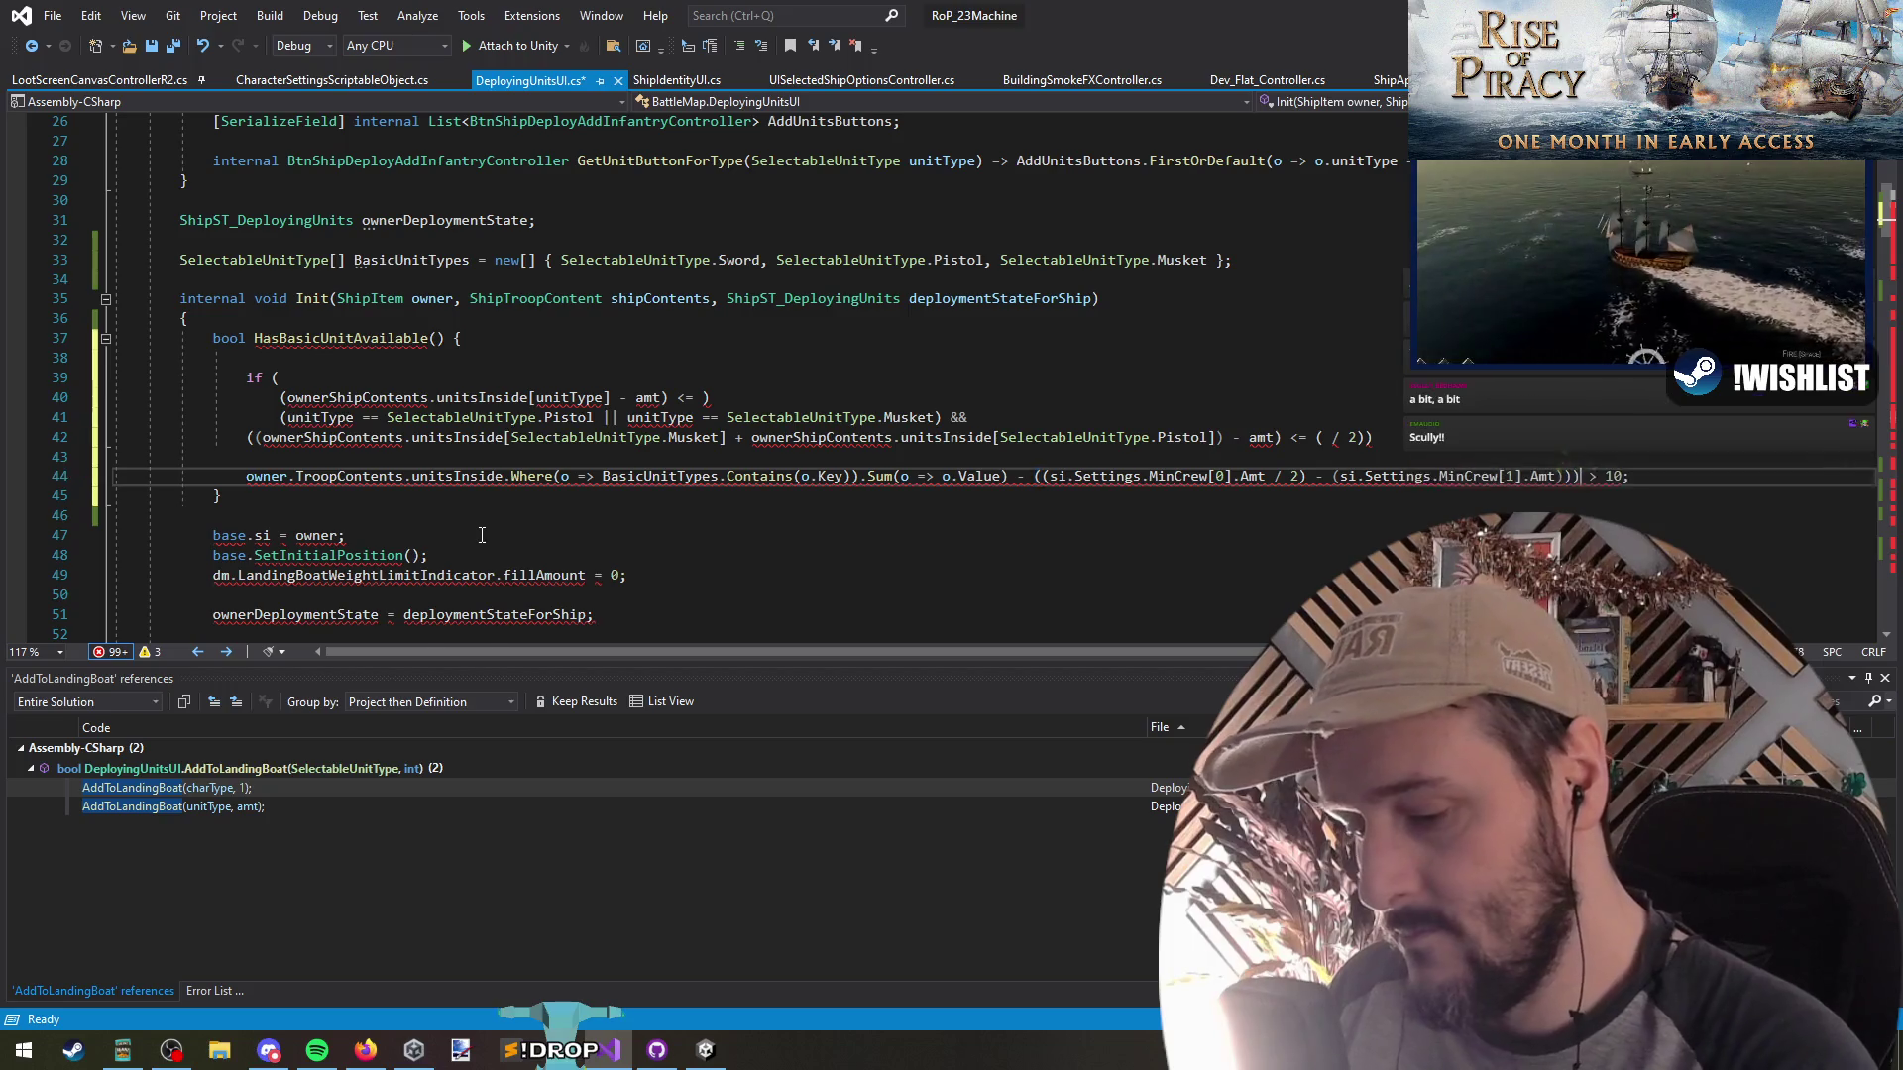
{"action": "key", "text": "Home"}
{"action": "type", "text": "("}
{"action": "key", "text": "Left"}
{"action": "key", "text": "Up"}
{"action": "key", "text": "Up"}
{"action": "key", "text": "Up"}
{"action": "key", "text": "ctrl+shift+l"}
{"action": "key", "text": "ctrl+shift+l"}
{"action": "key", "text": "ctrl+shift+l"}
{"action": "key", "text": "ctrl+shift+l"}
{"action": "key", "text": "ctrl+shift+l"}
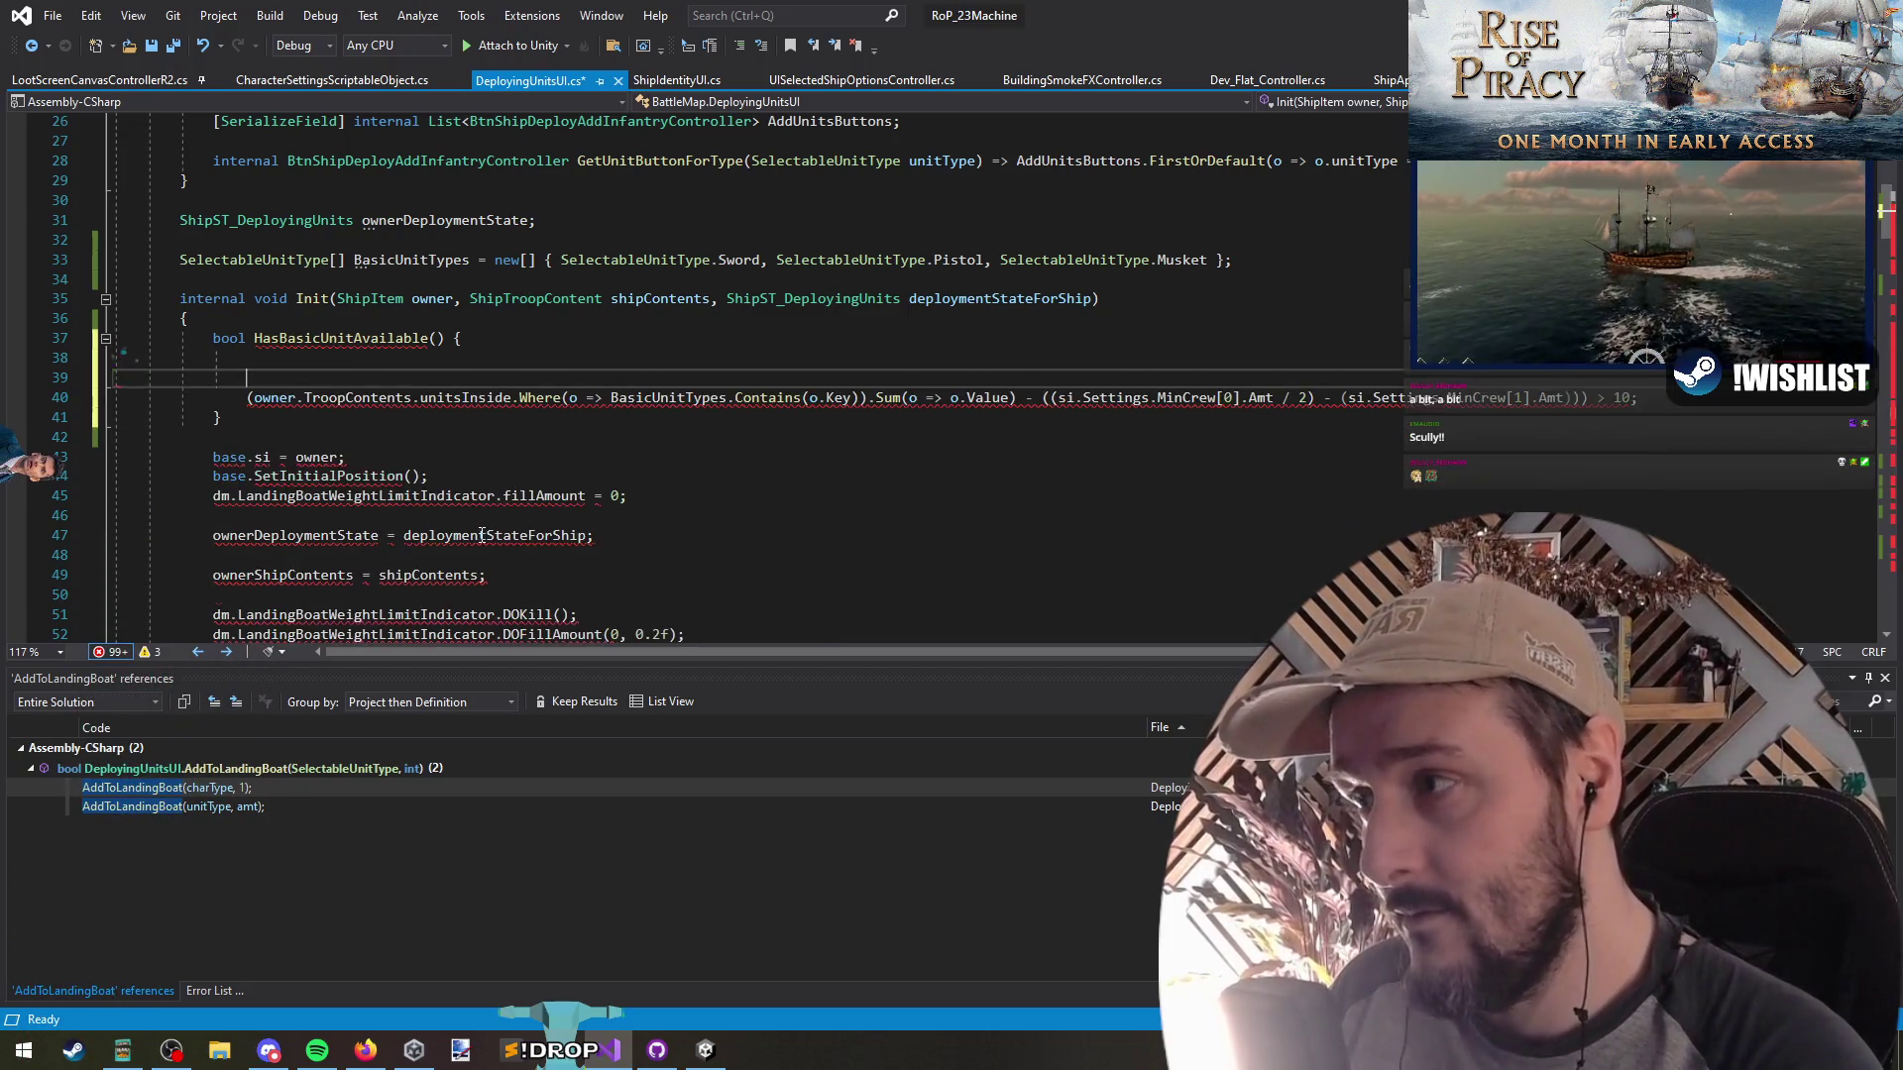
Correct the mistyped 'retuyrn' to return in HasBasicUnitAvailable and save
{"action": "key", "text": "Up"}
{"action": "key", "text": "ctrl+shift+l"}
{"action": "type", "text": "retuyrn"}
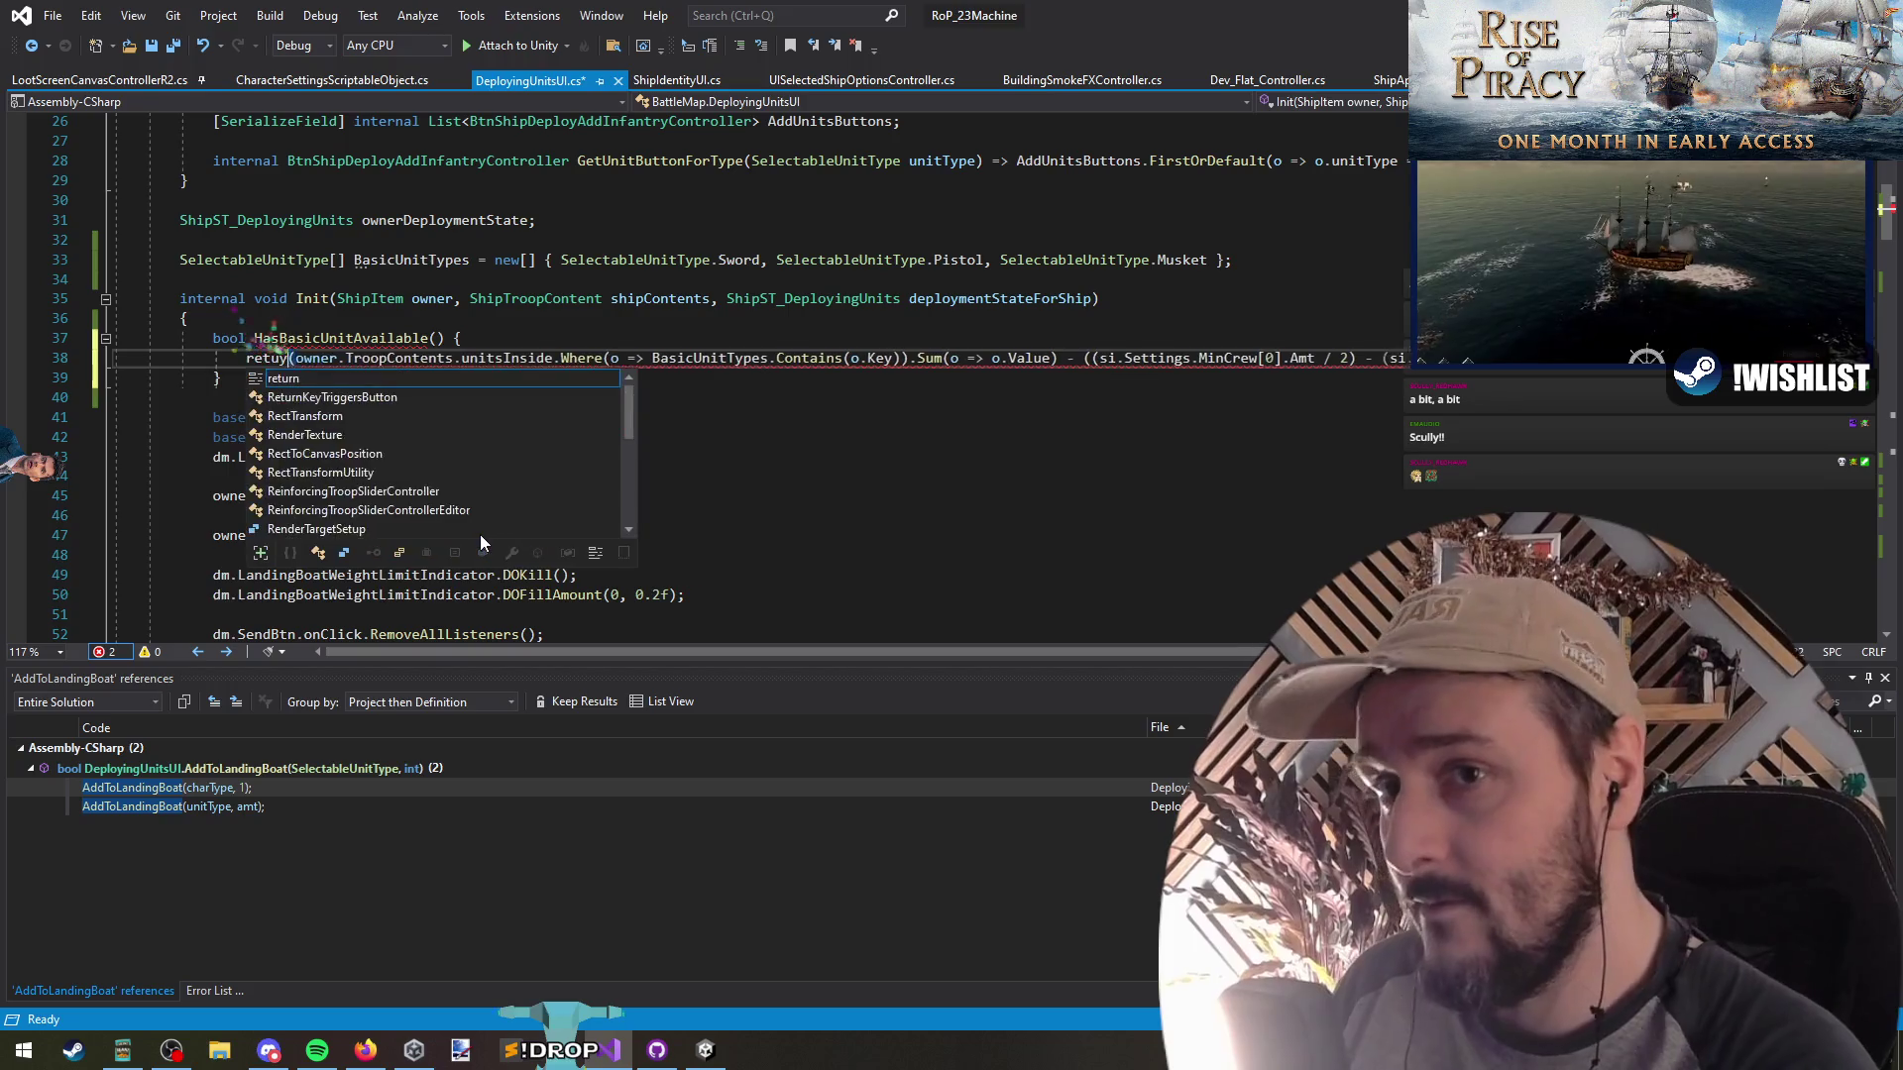
{"action": "key", "text": "Delete"}
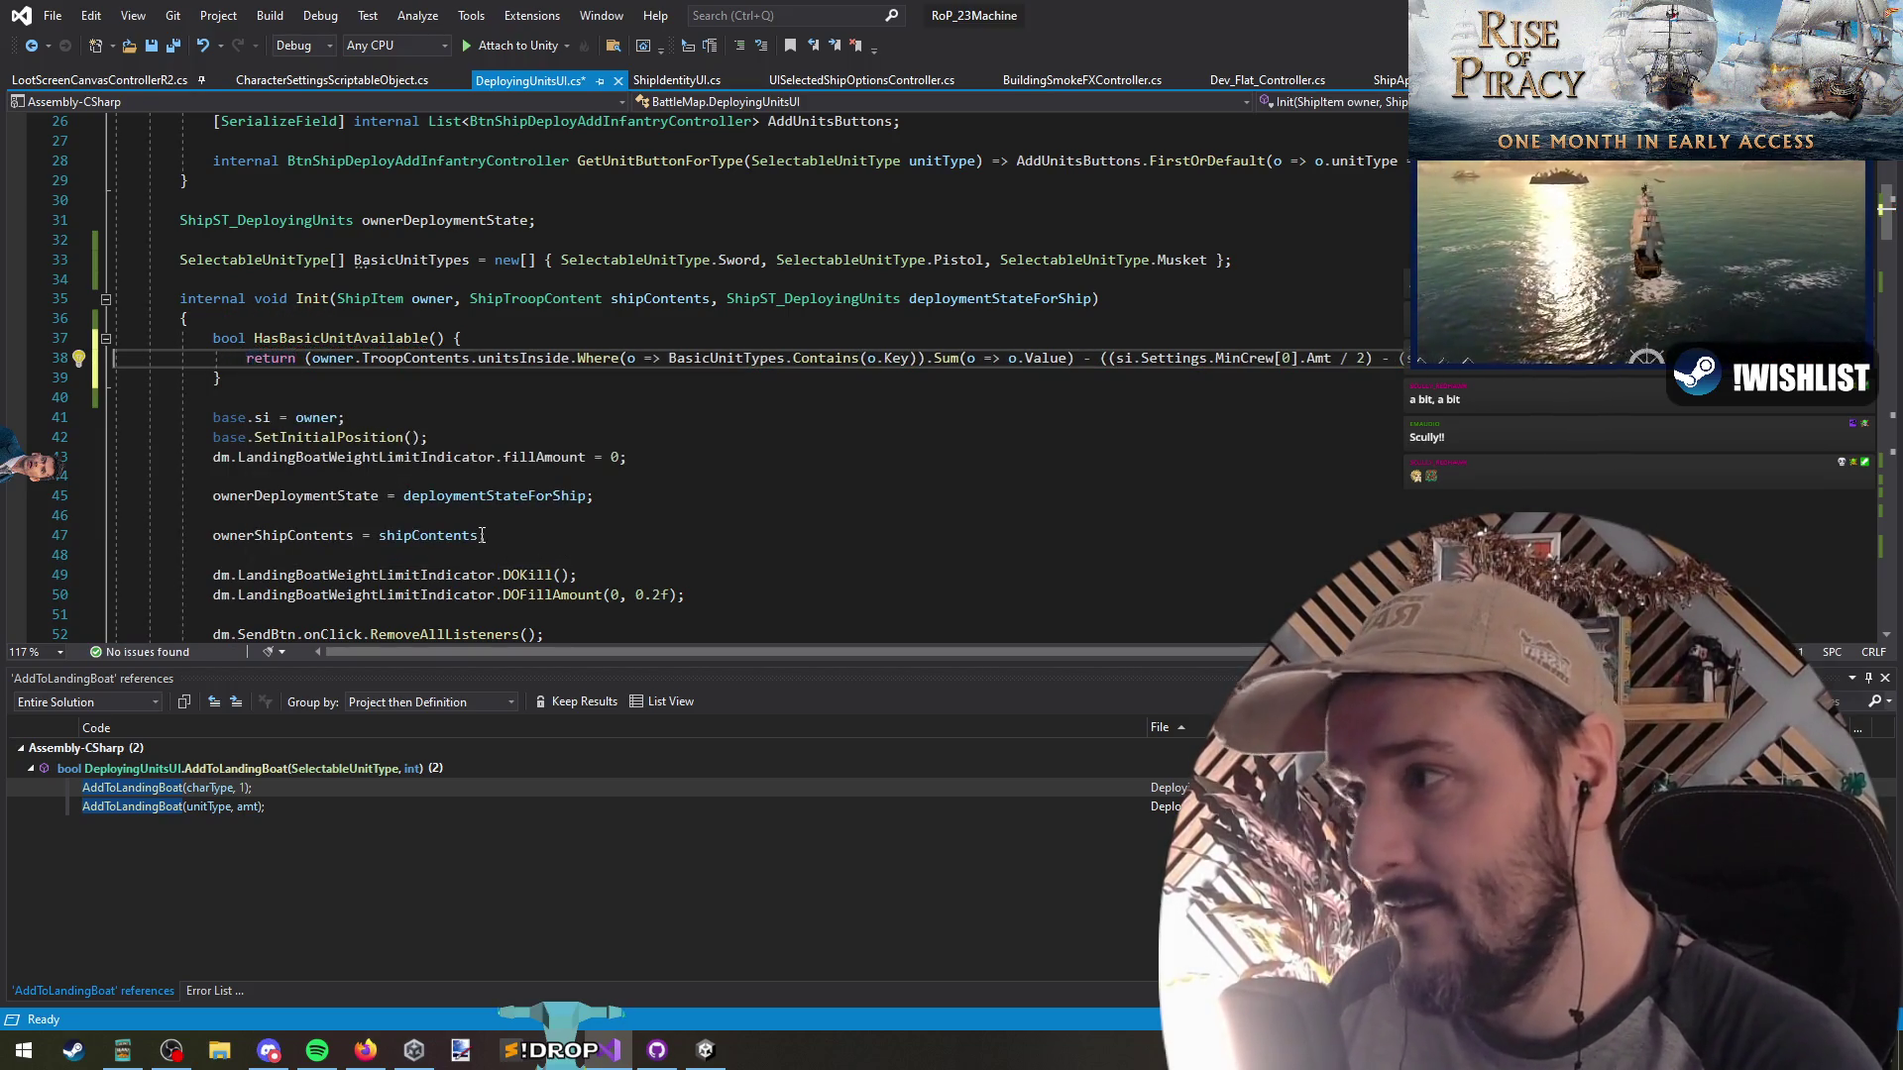
{"action": "key", "text": "ctrl+s"}
Remove the method's closing brace and empty line, then save
{"action": "left_click", "coordinate": [367, 416]}
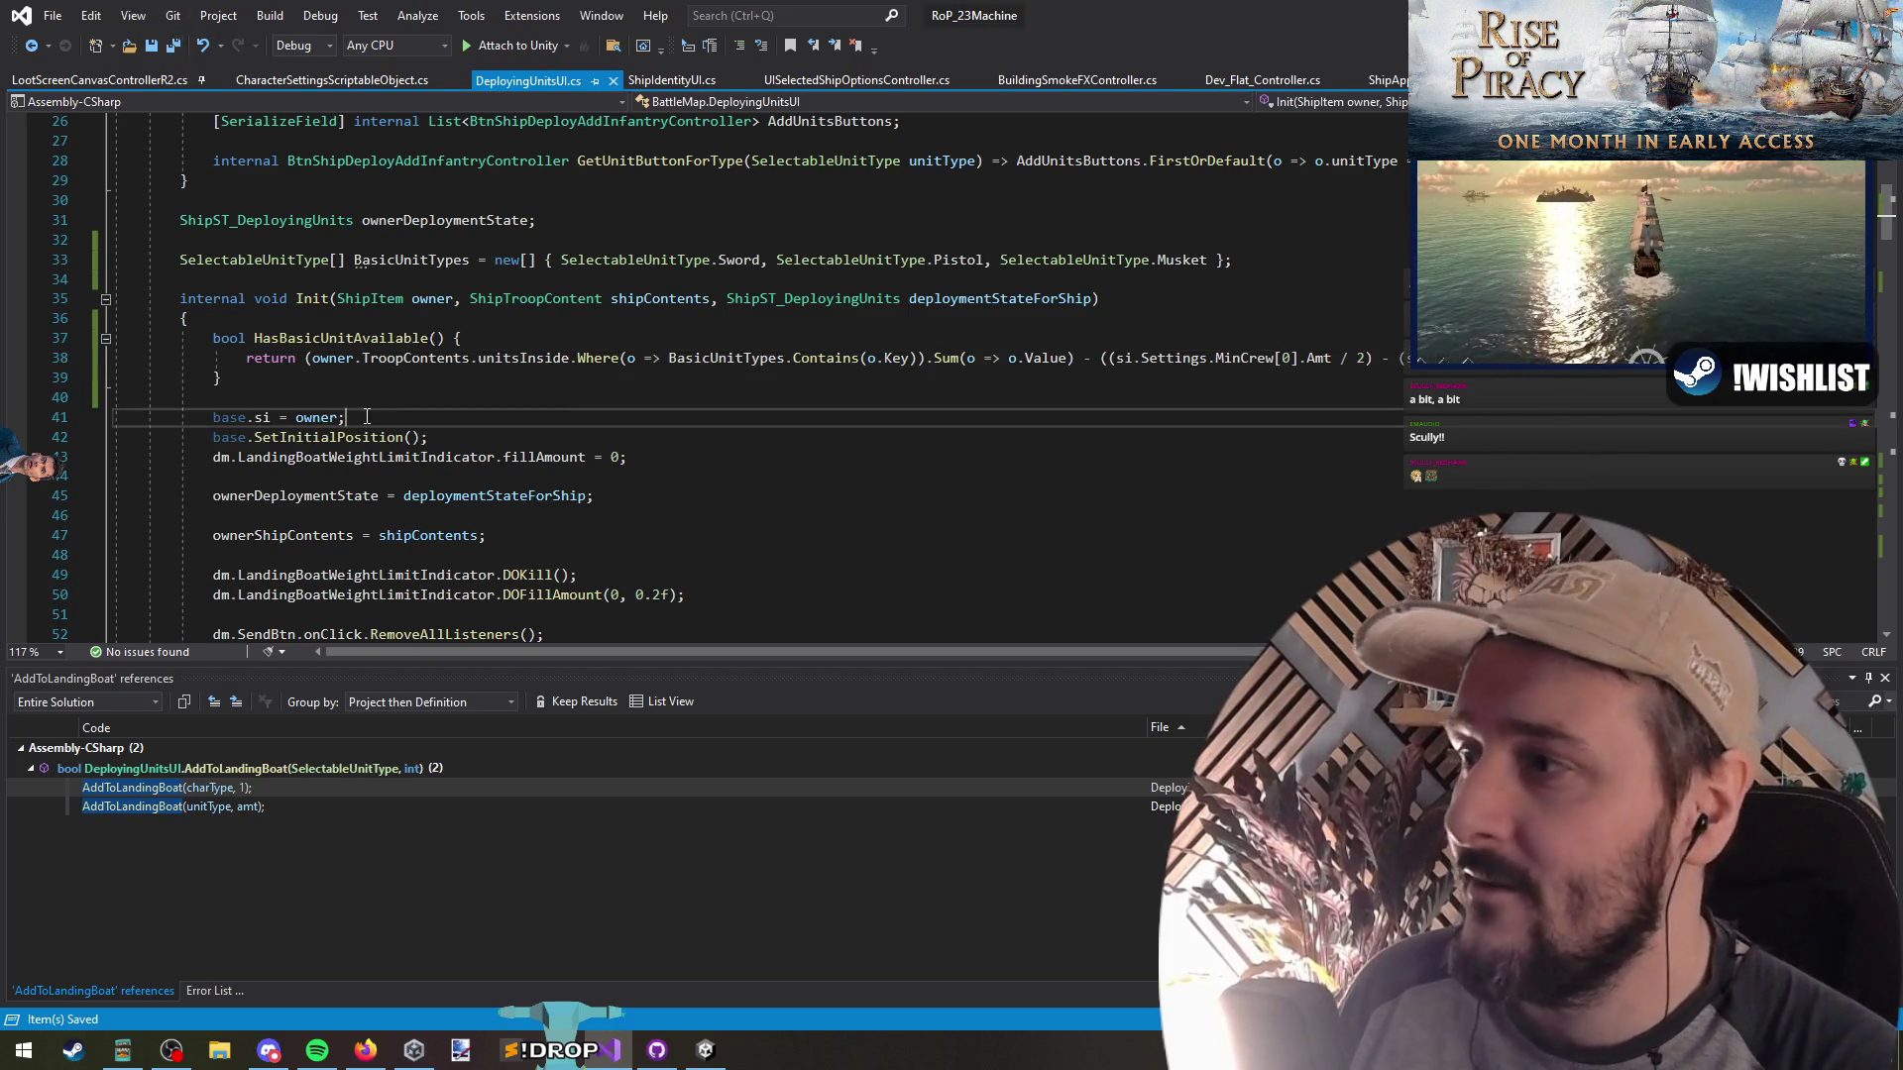
{"action": "key", "text": "Up"}
{"action": "key", "text": "BackSpace"}
{"action": "key", "text": "BackSpace"}
{"action": "key", "text": "Up"}
{"action": "key", "text": "Up"}
{"action": "key", "text": "End"}
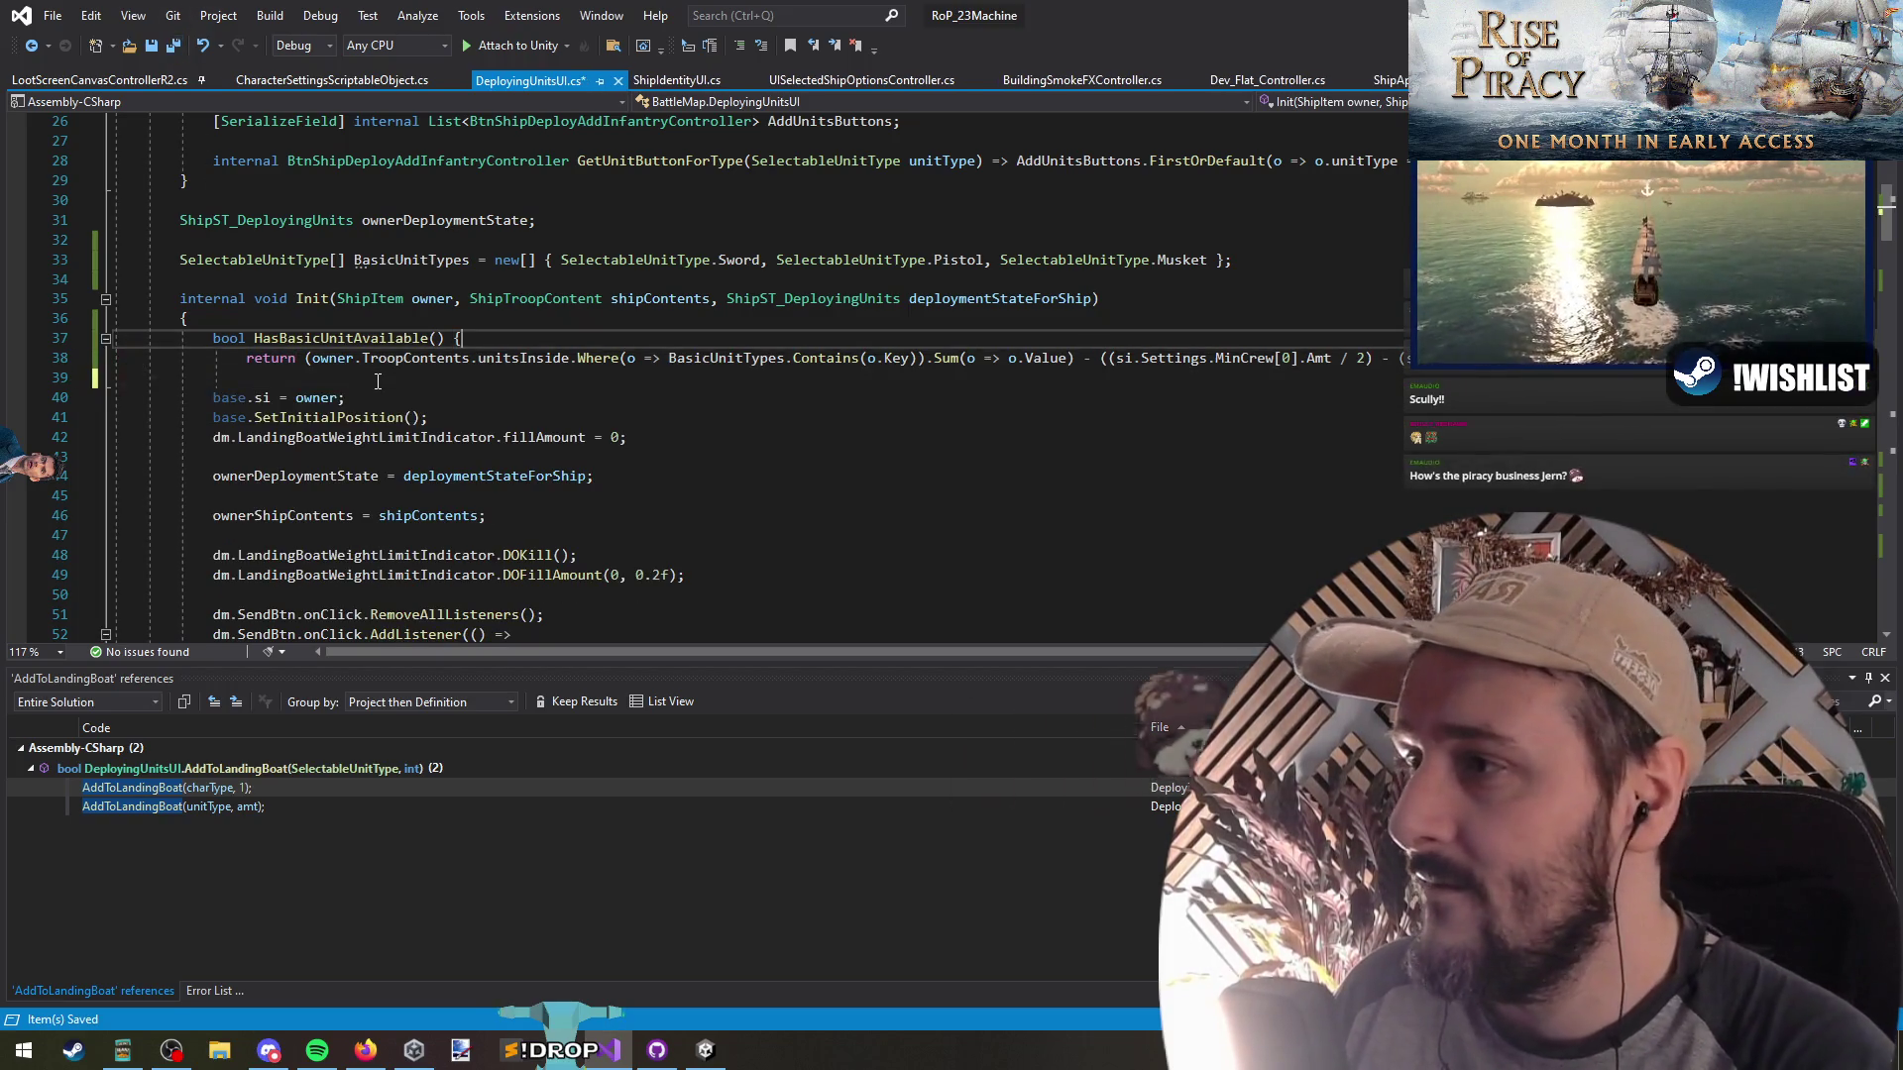
{"action": "key", "text": "ctrl+s"}
Replace return with => so HasBasicUnitAvailable is expression-bodied, save, and switch to Unity
{"action": "key", "text": "Left"}
{"action": "key", "text": "Left"}
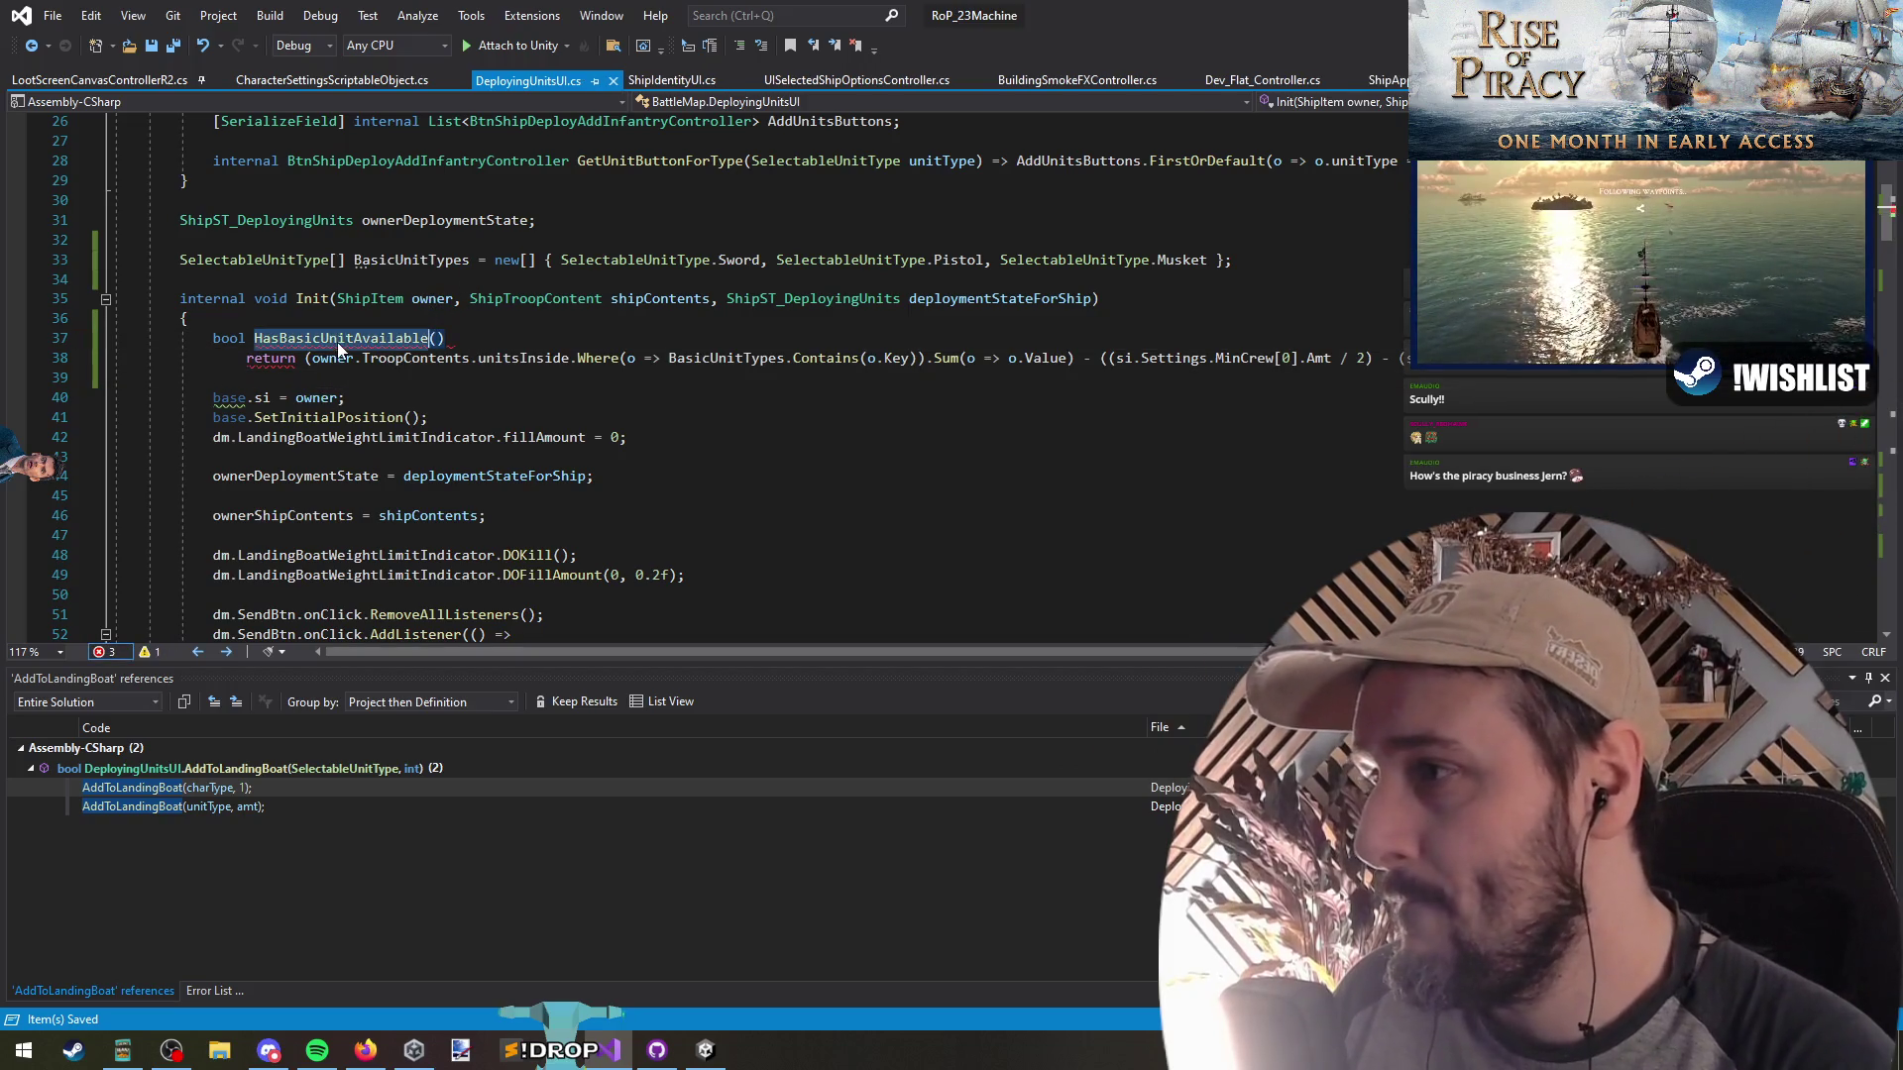
{"action": "double_click", "coordinate": [291, 363]}
{"action": "type", "text": "=>"}
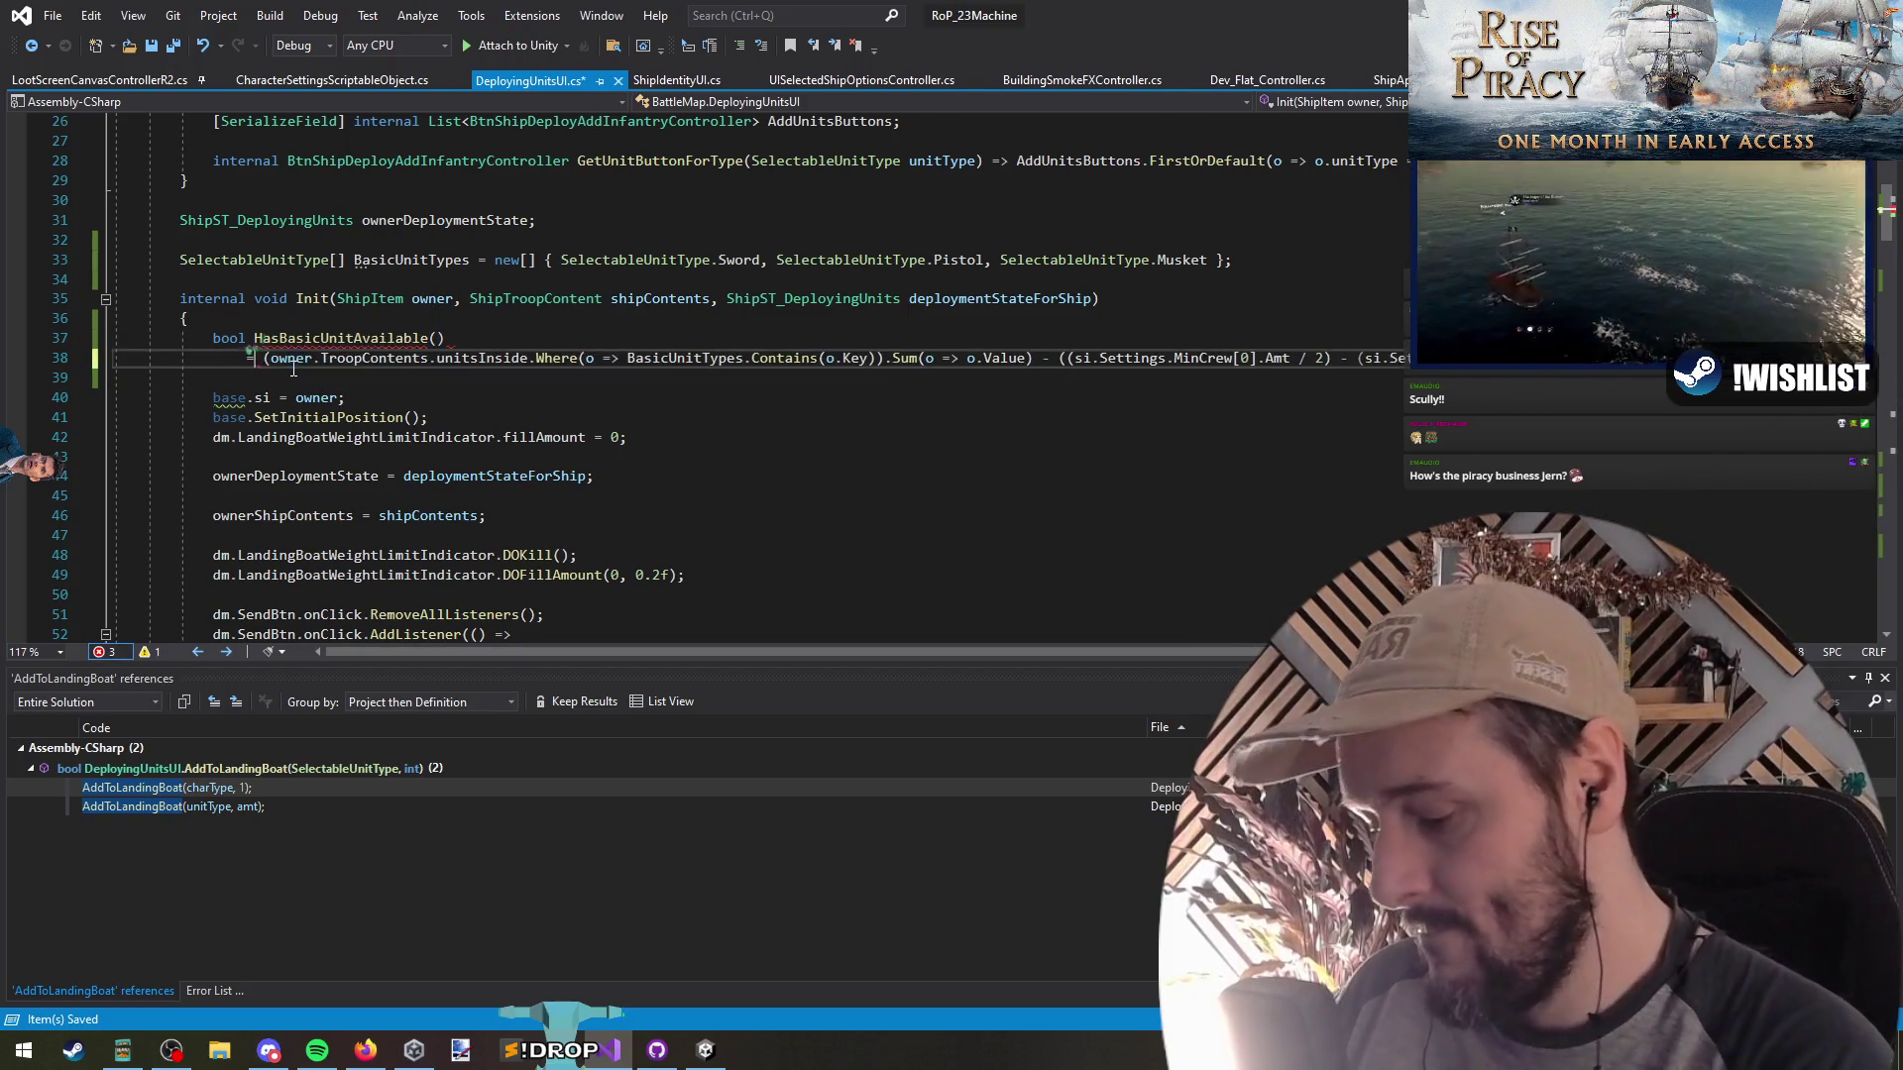
{"action": "key", "text": "ctrl+s"}
{"action": "left_click", "coordinate": [967, 385]}
{"action": "key", "text": "alt+Tab"}
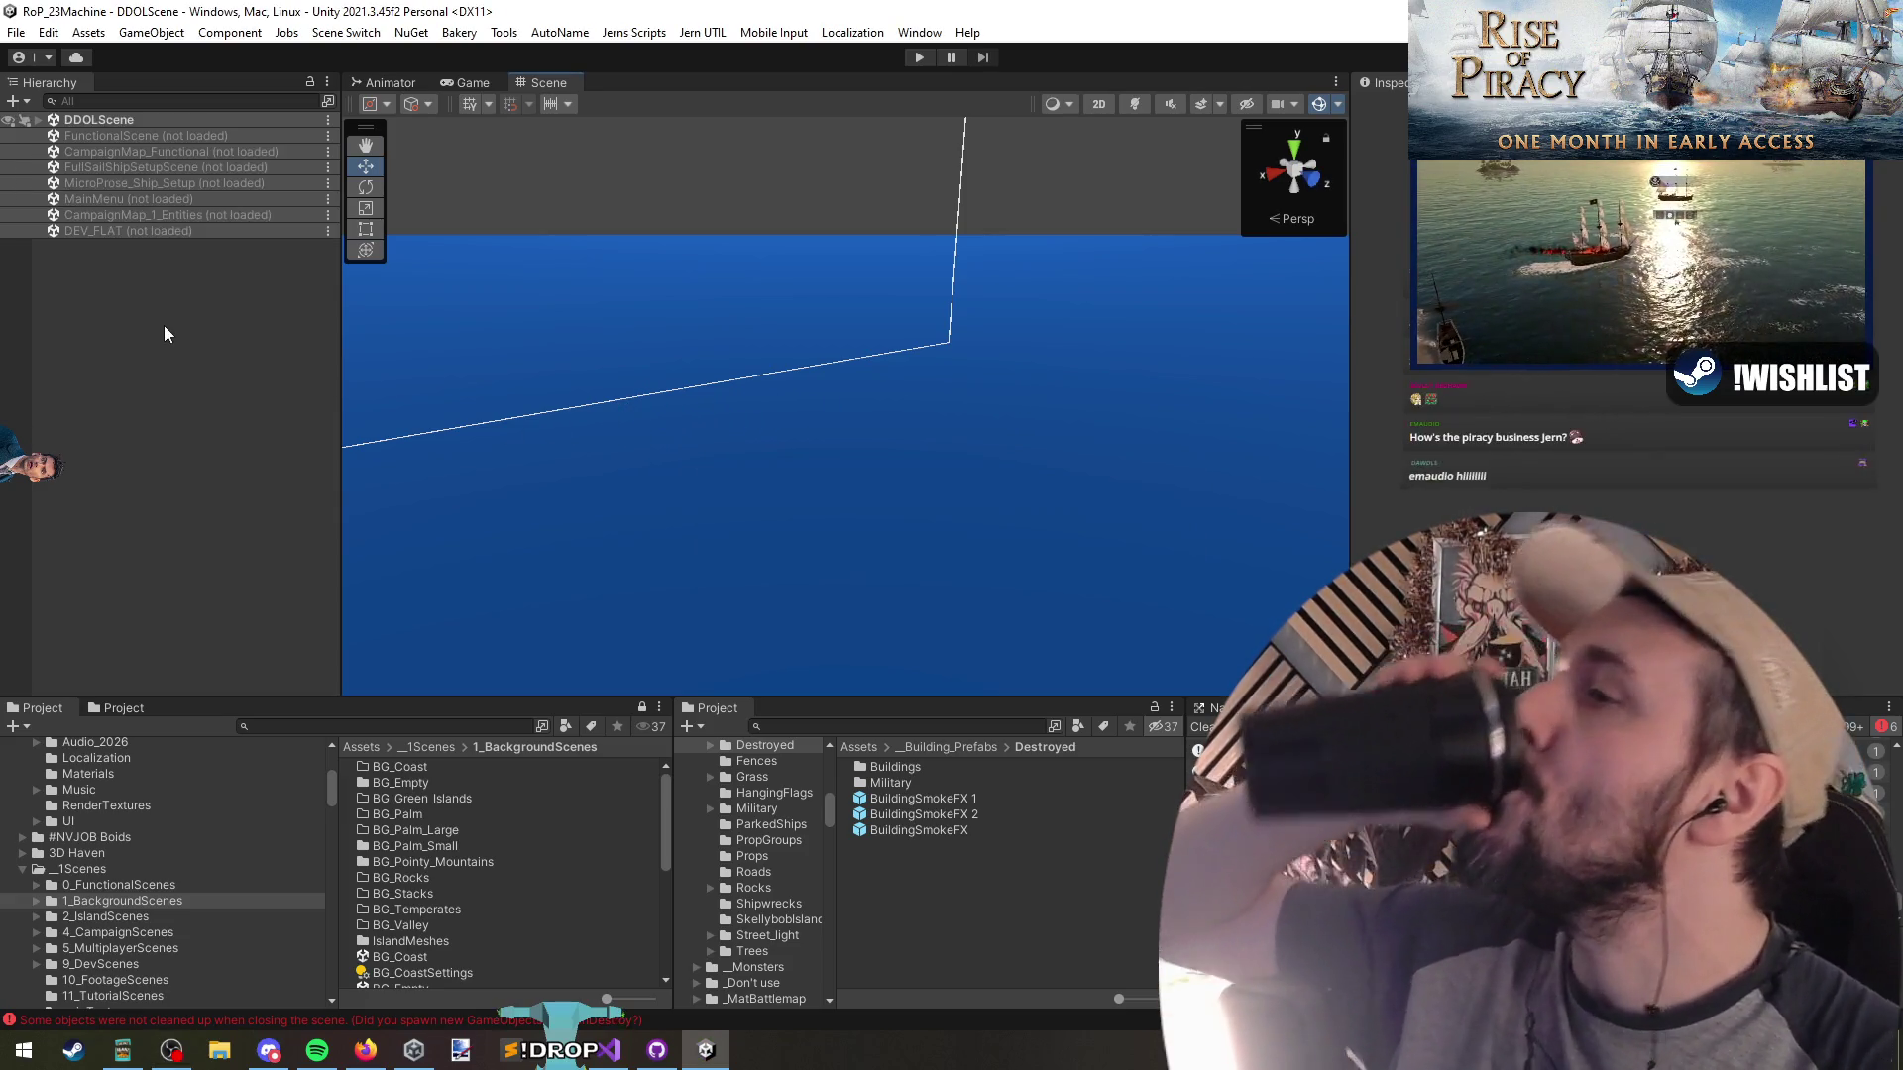
Enter Unity play mode to test the updated DeployingUnitsUI.cs deployment logic
{"action": "left_click", "coordinate": [914, 55]}
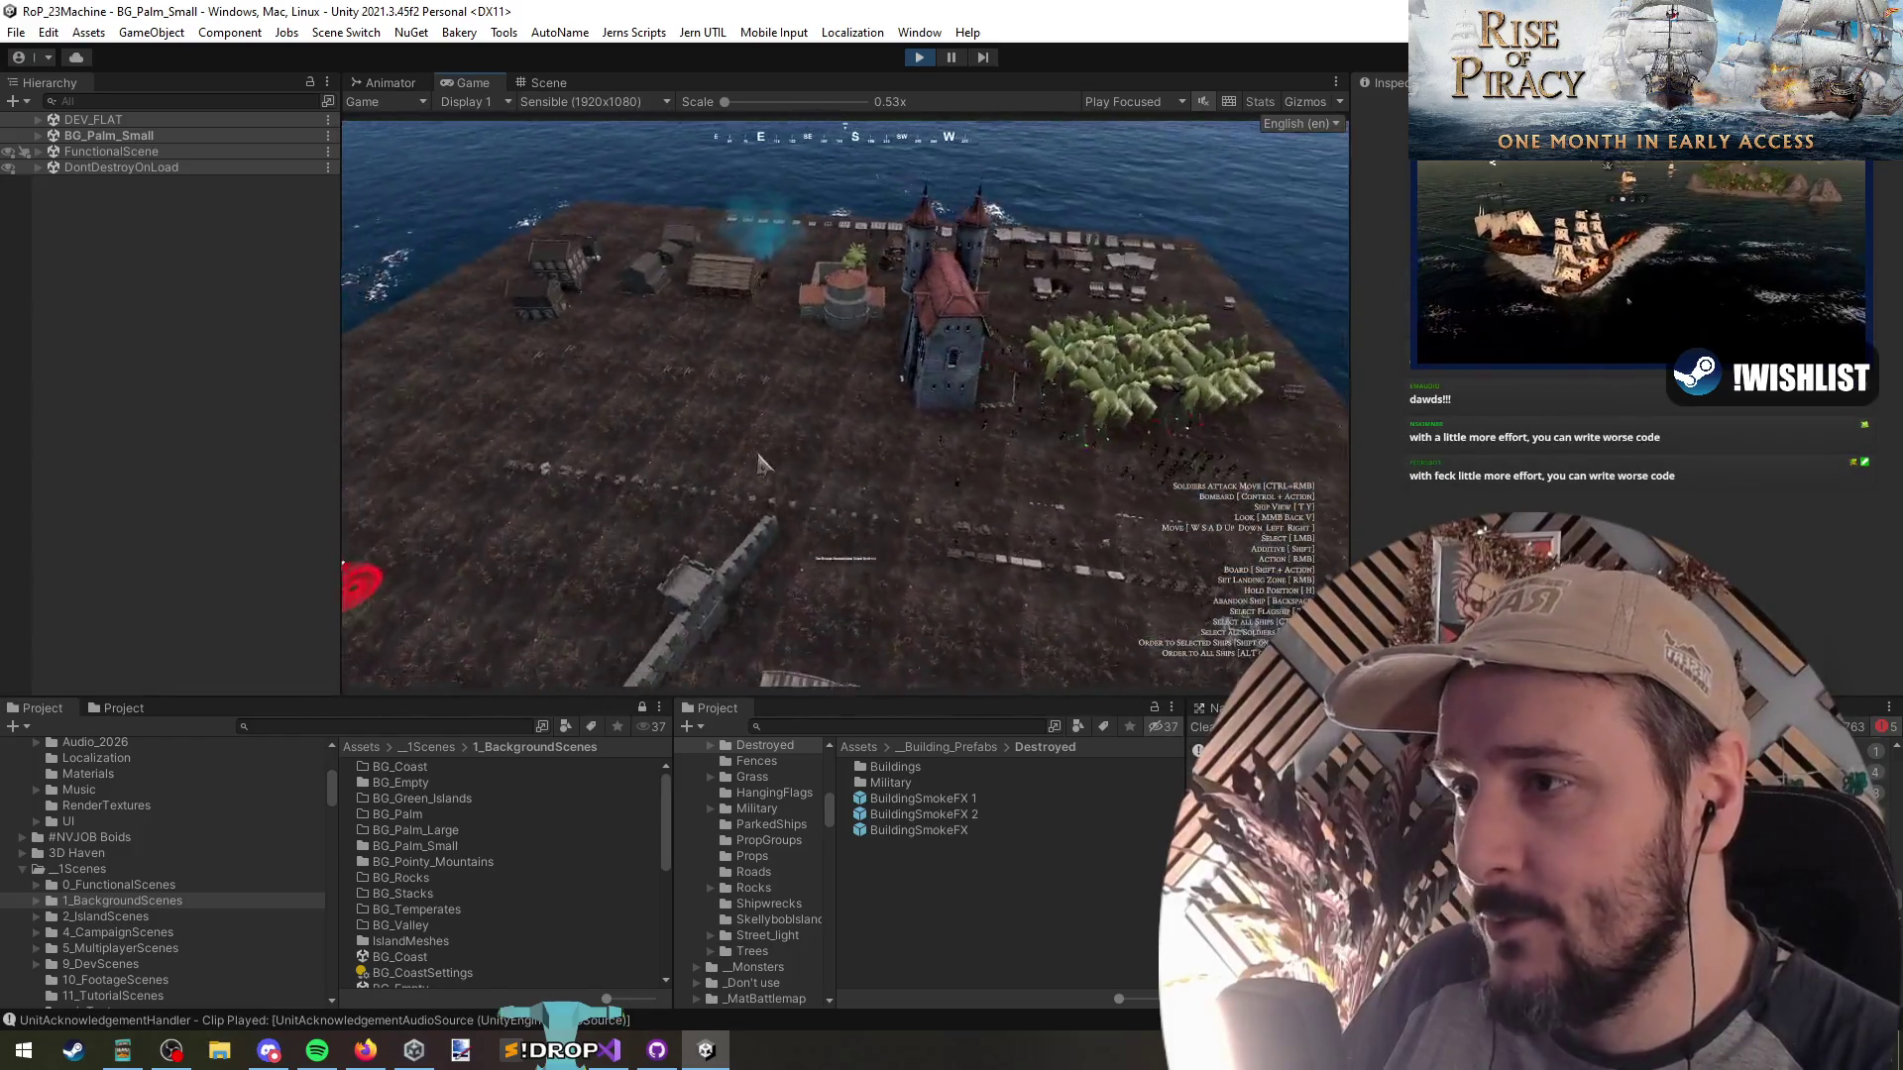
Use the in-game debug menu to spawn a squad of soldiers onto the beach
{"action": "key", "text": "grave"}
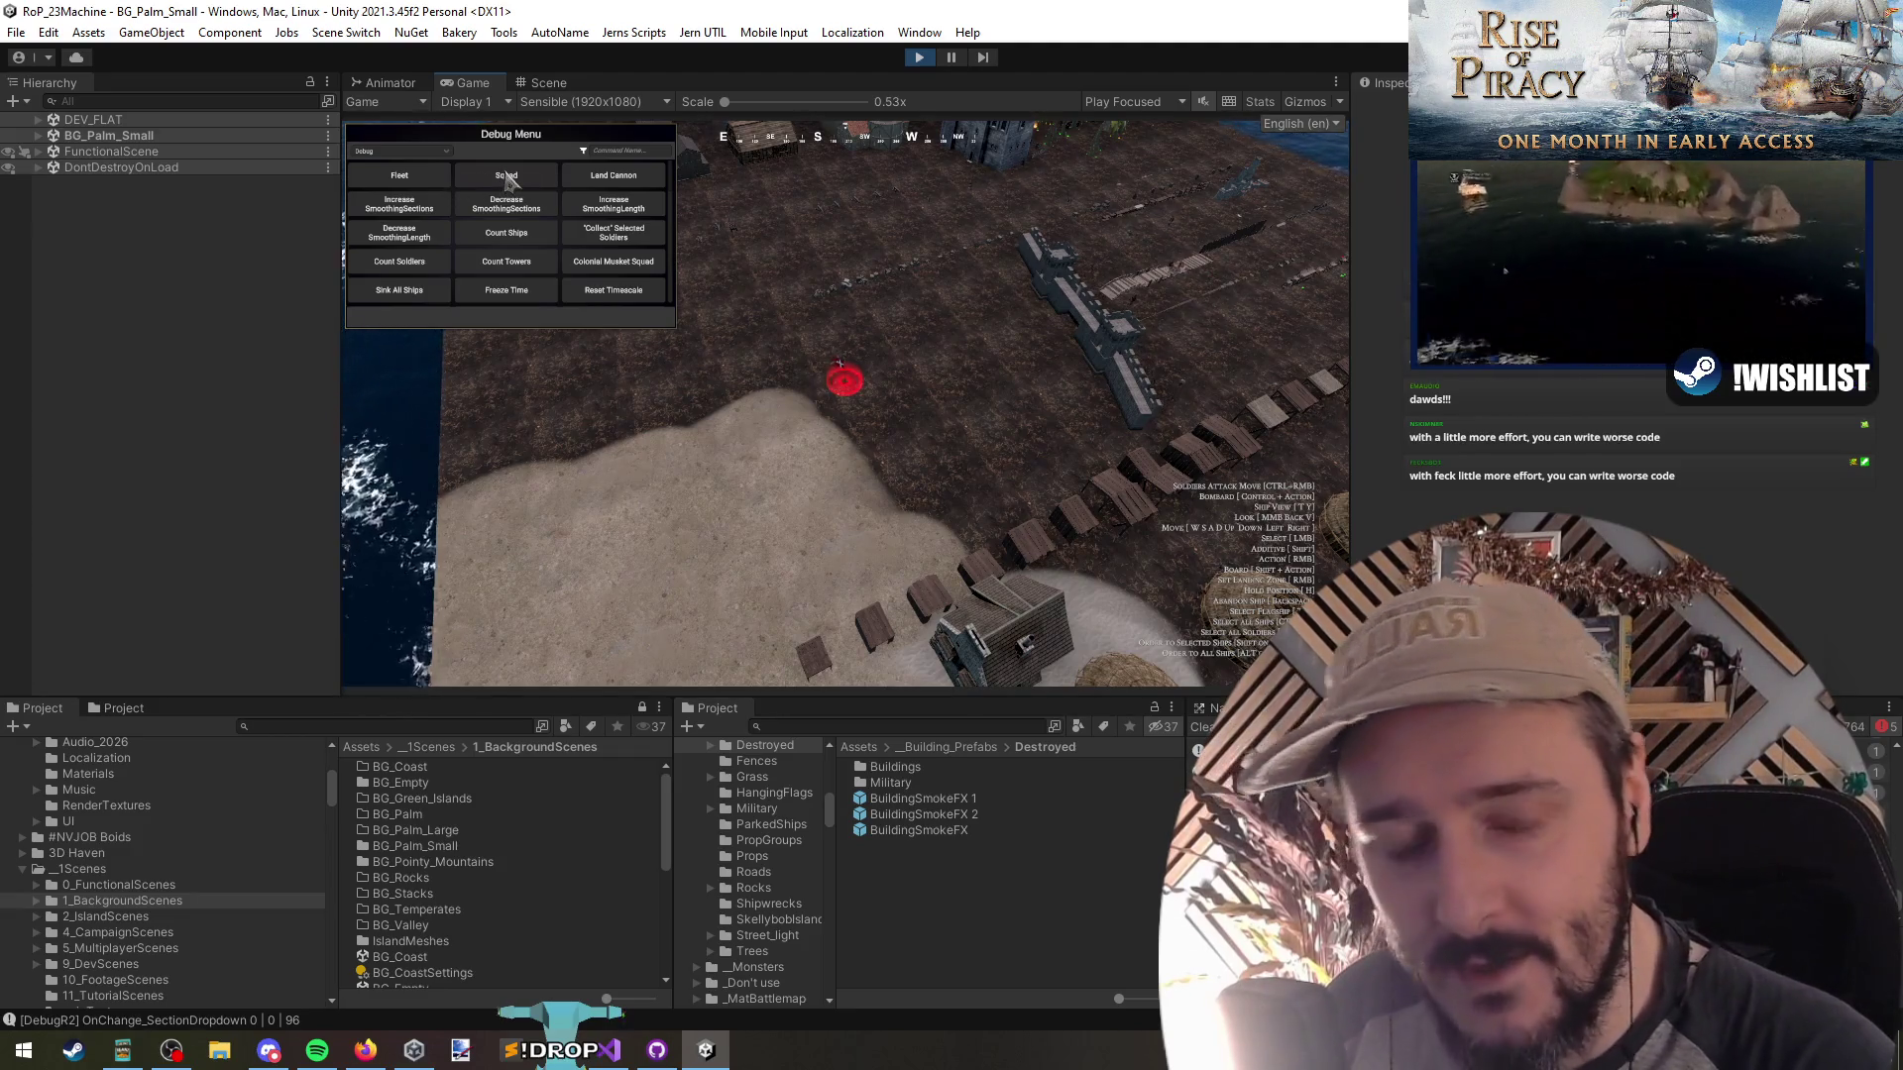
{"action": "left_click", "coordinate": [1558, 425]}
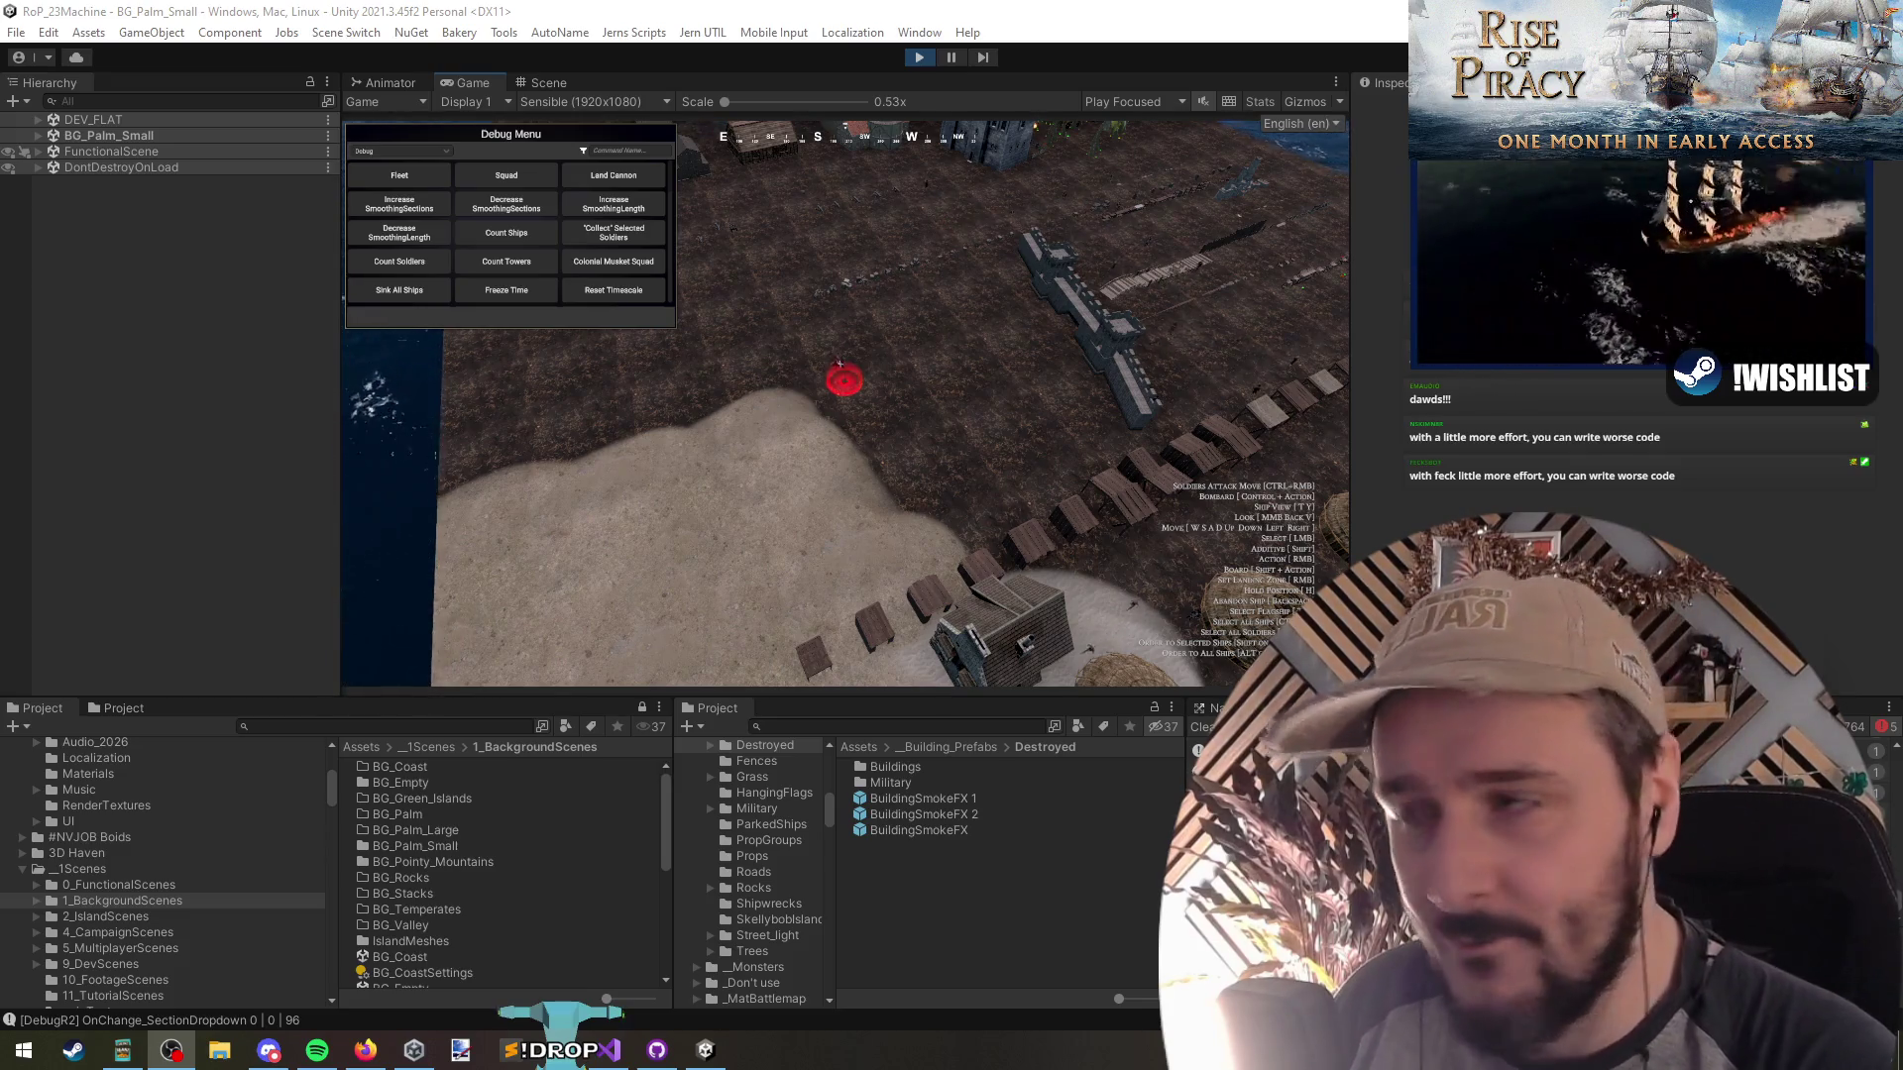
{"action": "left_click", "coordinate": [522, 181]}
{"action": "left_click", "coordinate": [519, 175]}
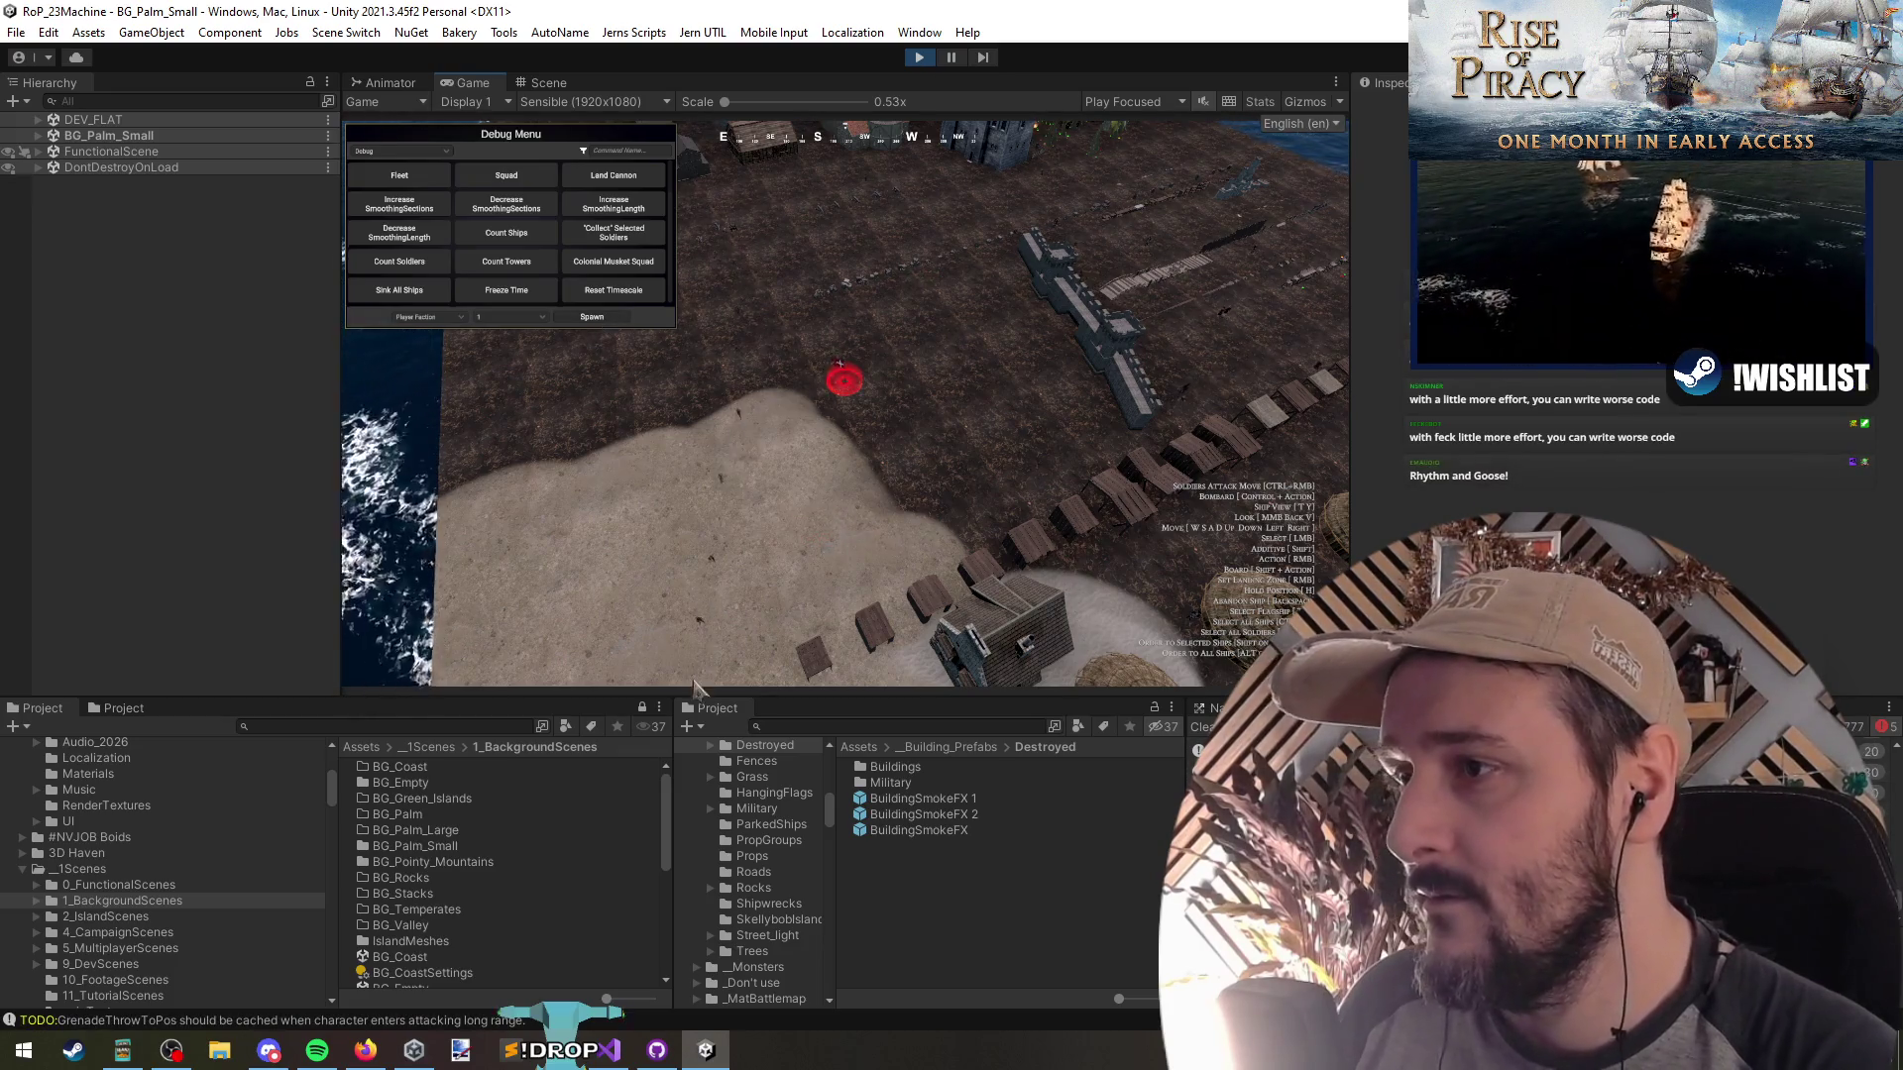
{"action": "left_click", "coordinate": [815, 532]}
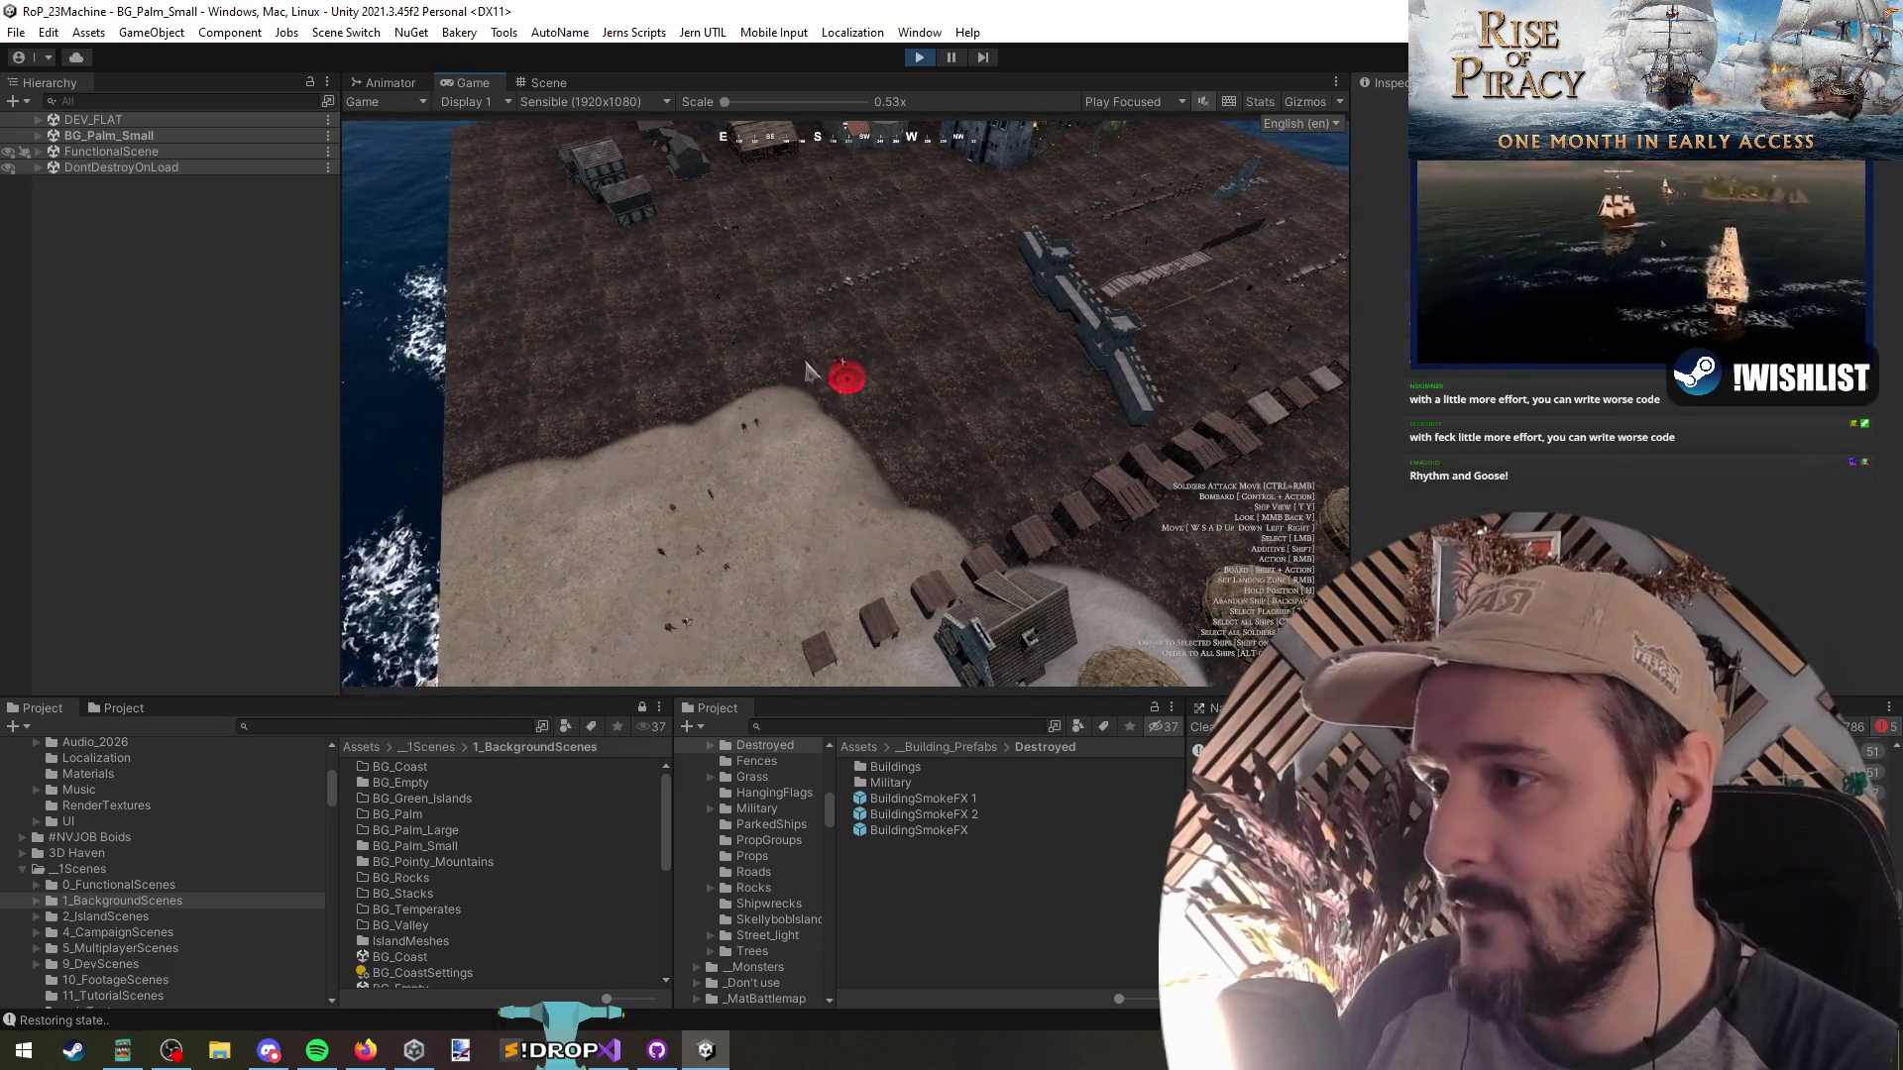
{"action": "scroll", "coordinate": [614, 334], "scroll_direction": "up", "scroll_amount": 5}
{"action": "scroll", "coordinate": [615, 334], "scroll_direction": "down", "scroll_amount": 5}
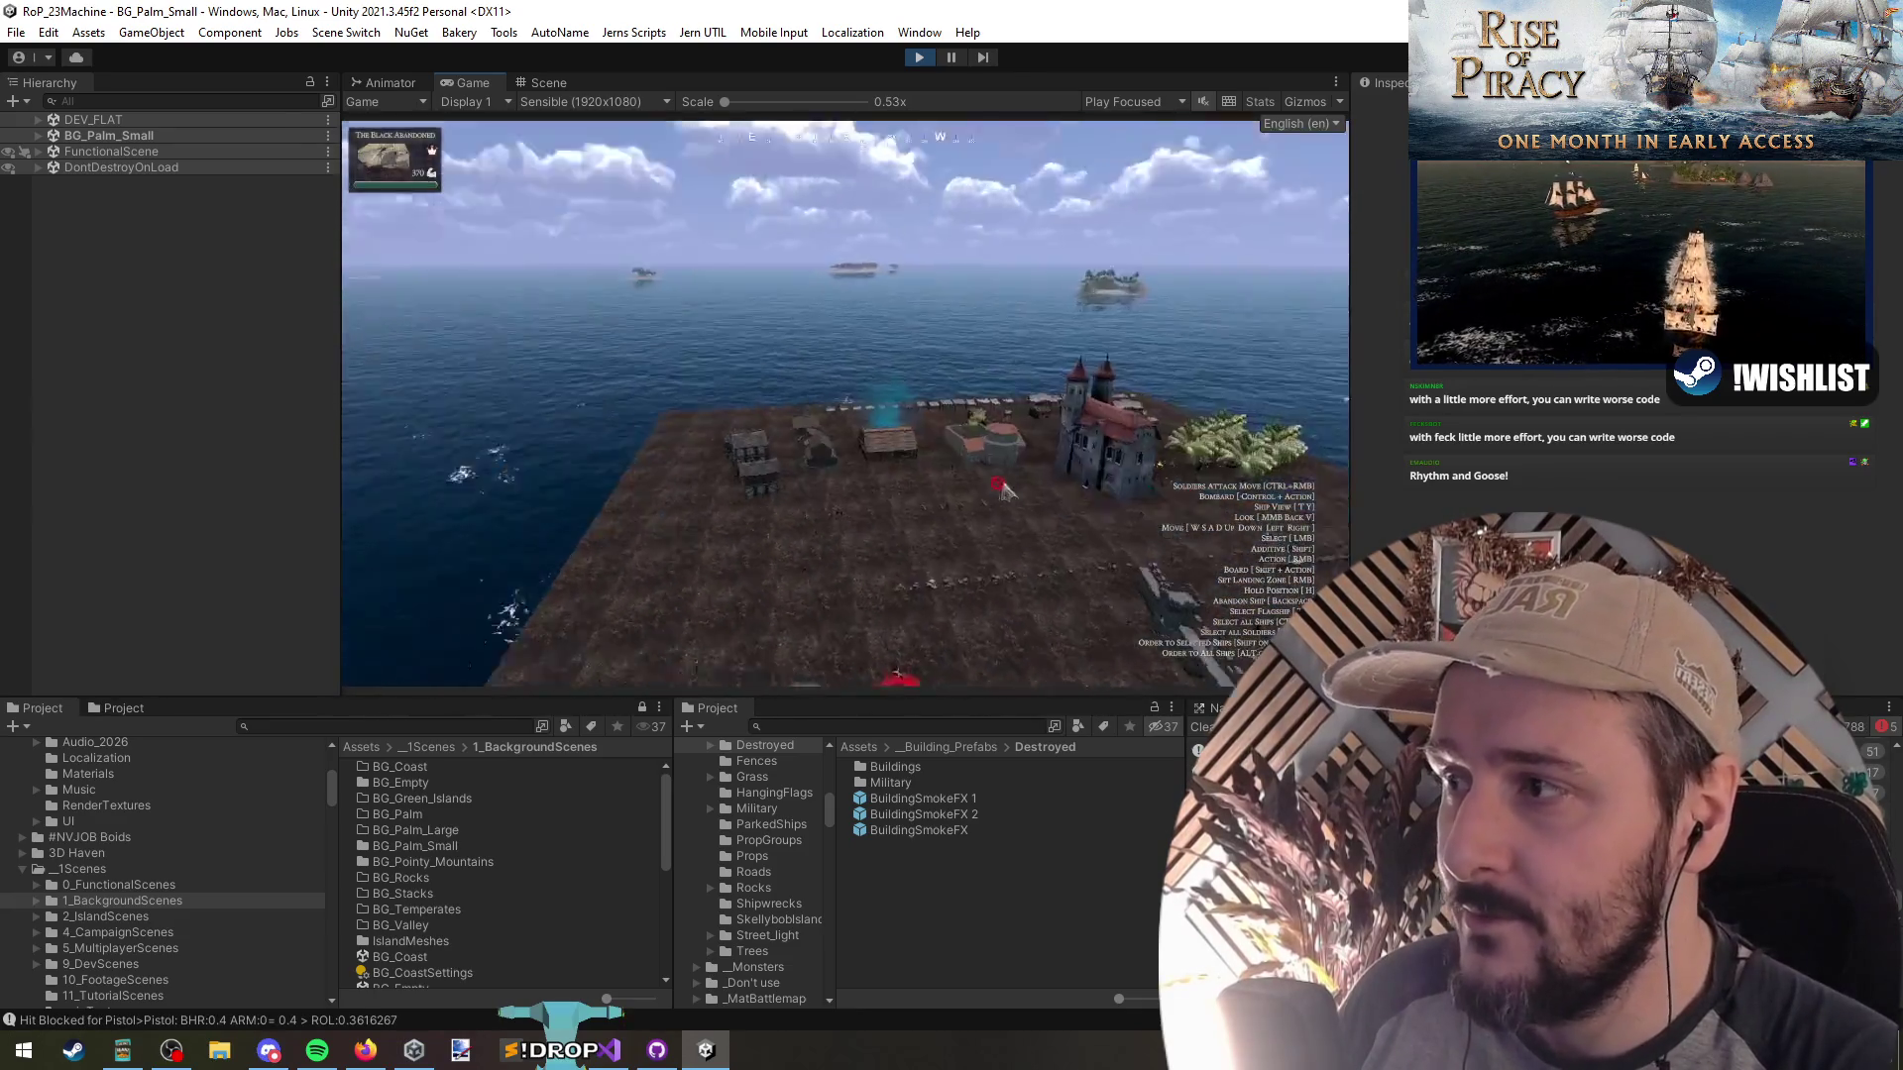
Select the ship and try deploying troops, which still warns 45 gunners are required
{"action": "left_click", "coordinate": [634, 405]}
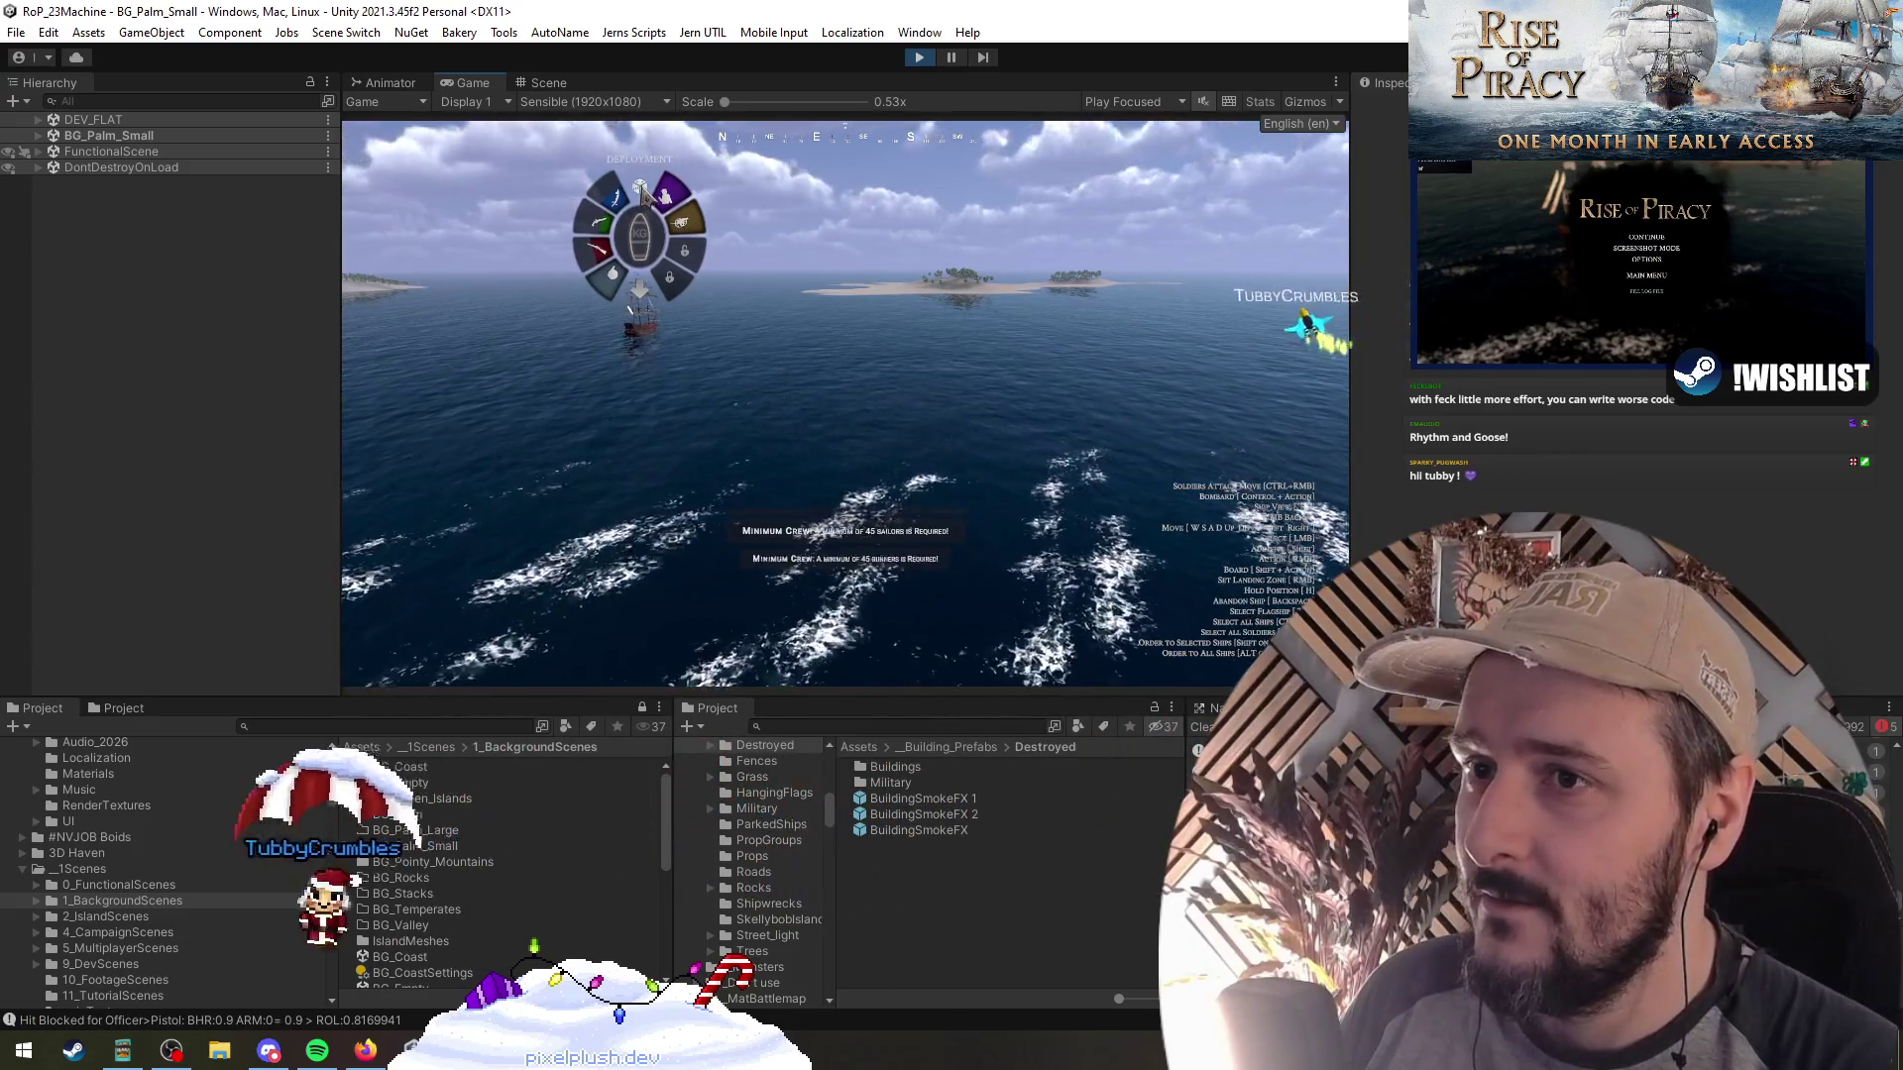
{"action": "left_click", "coordinate": [1127, 383]}
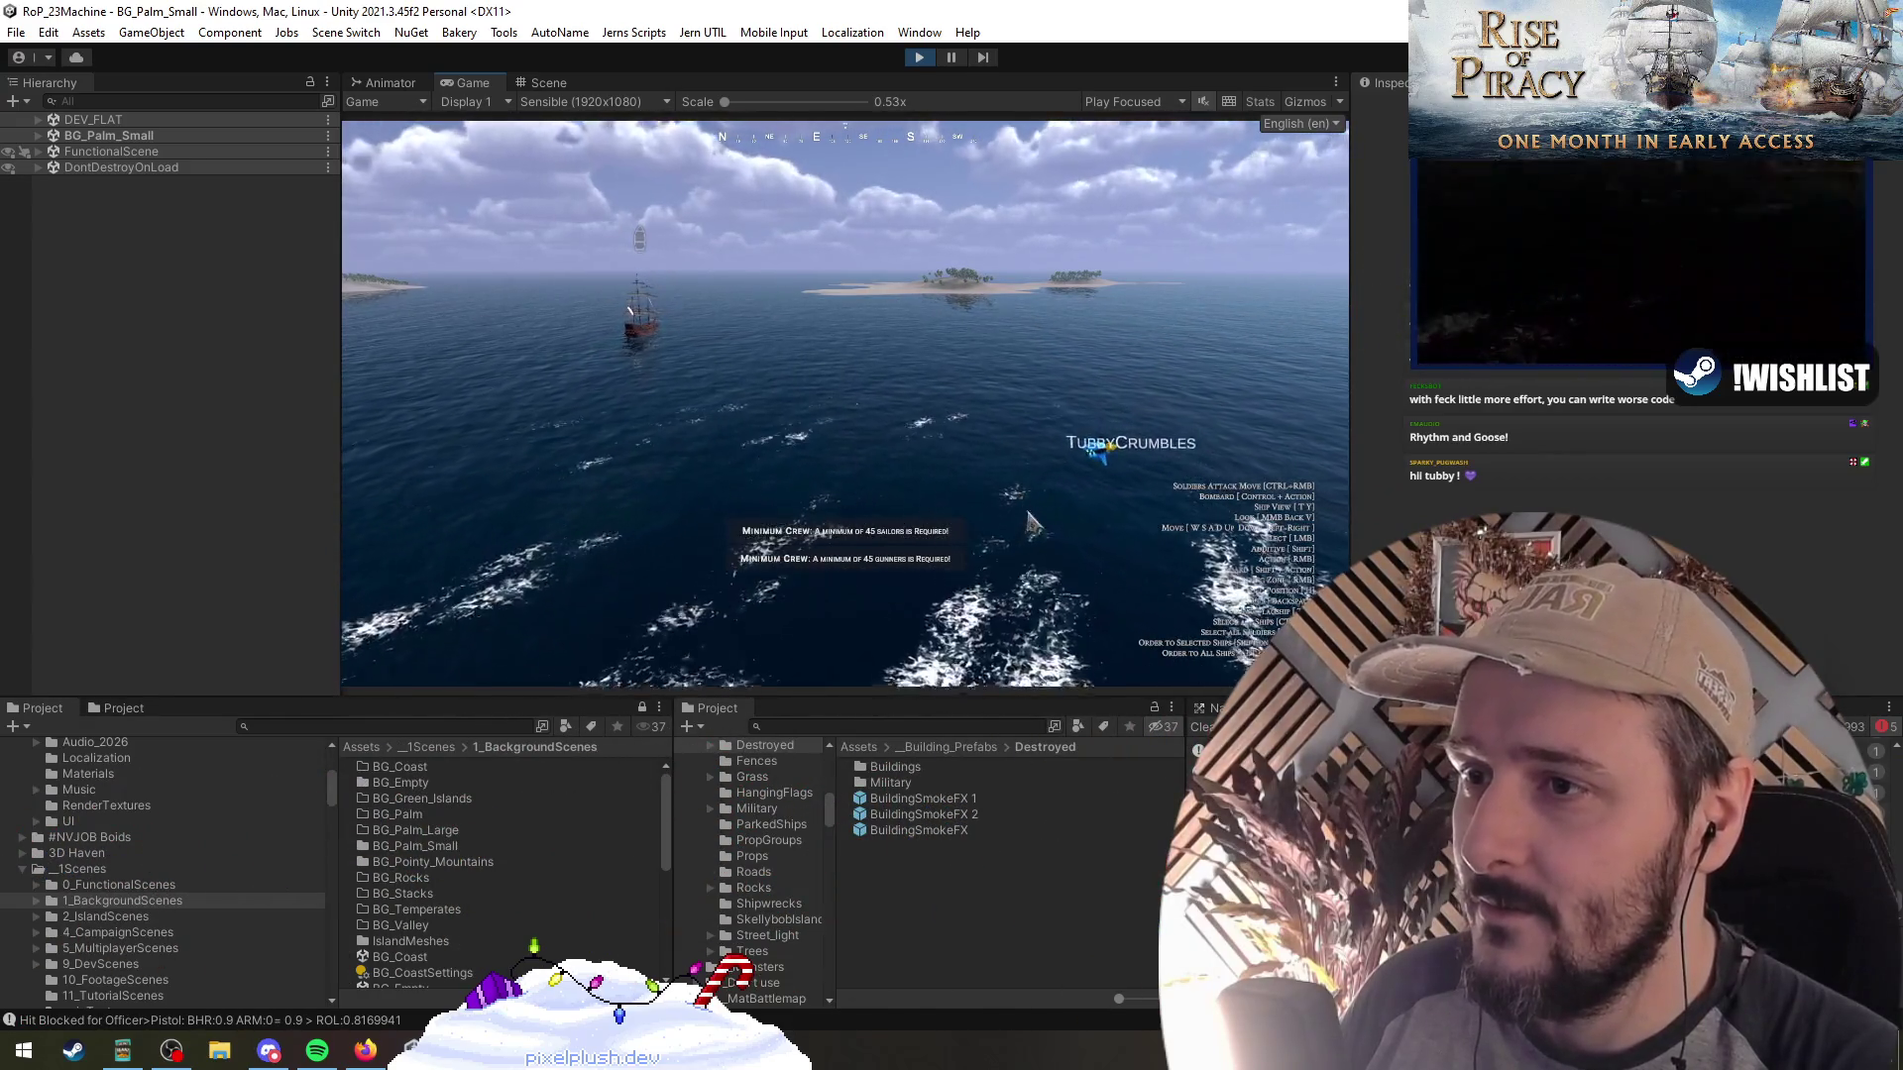
{"action": "left_click", "coordinate": [640, 239]}
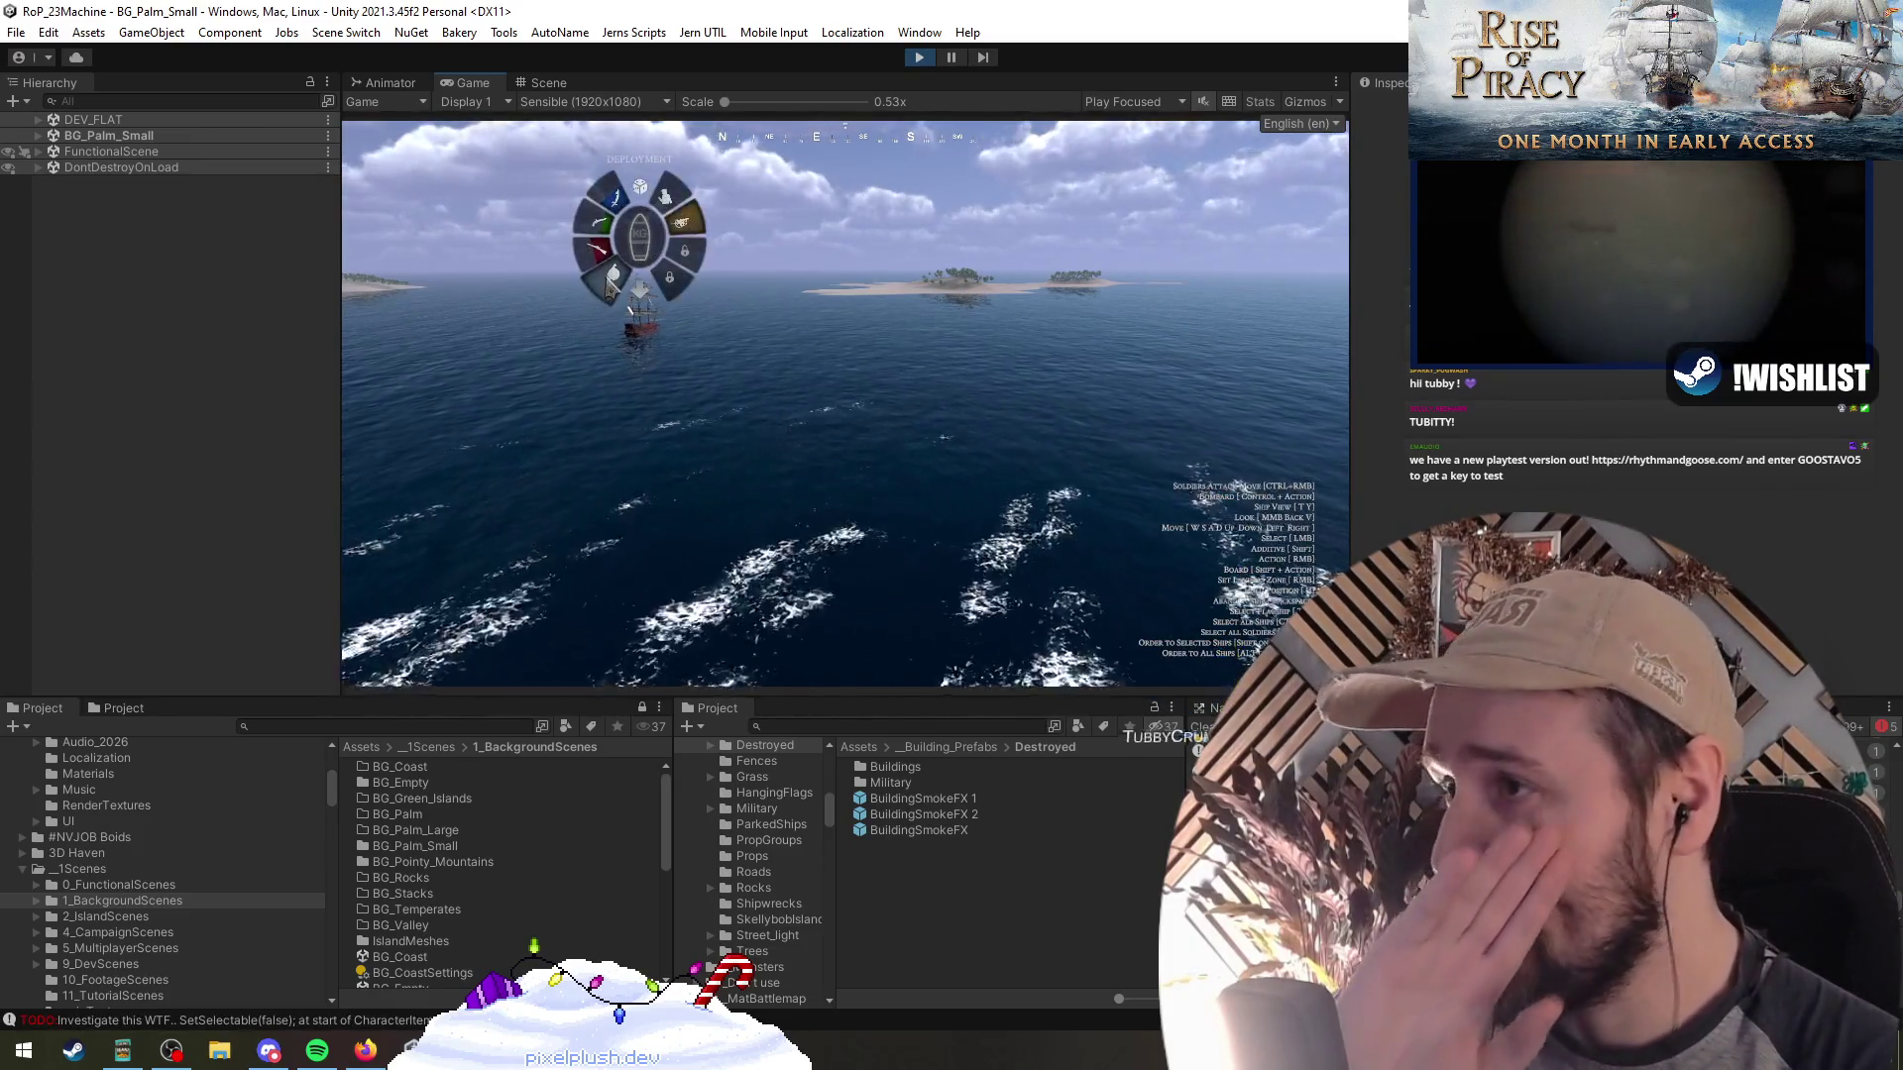
{"action": "mouse_move", "coordinate": [640, 238]}
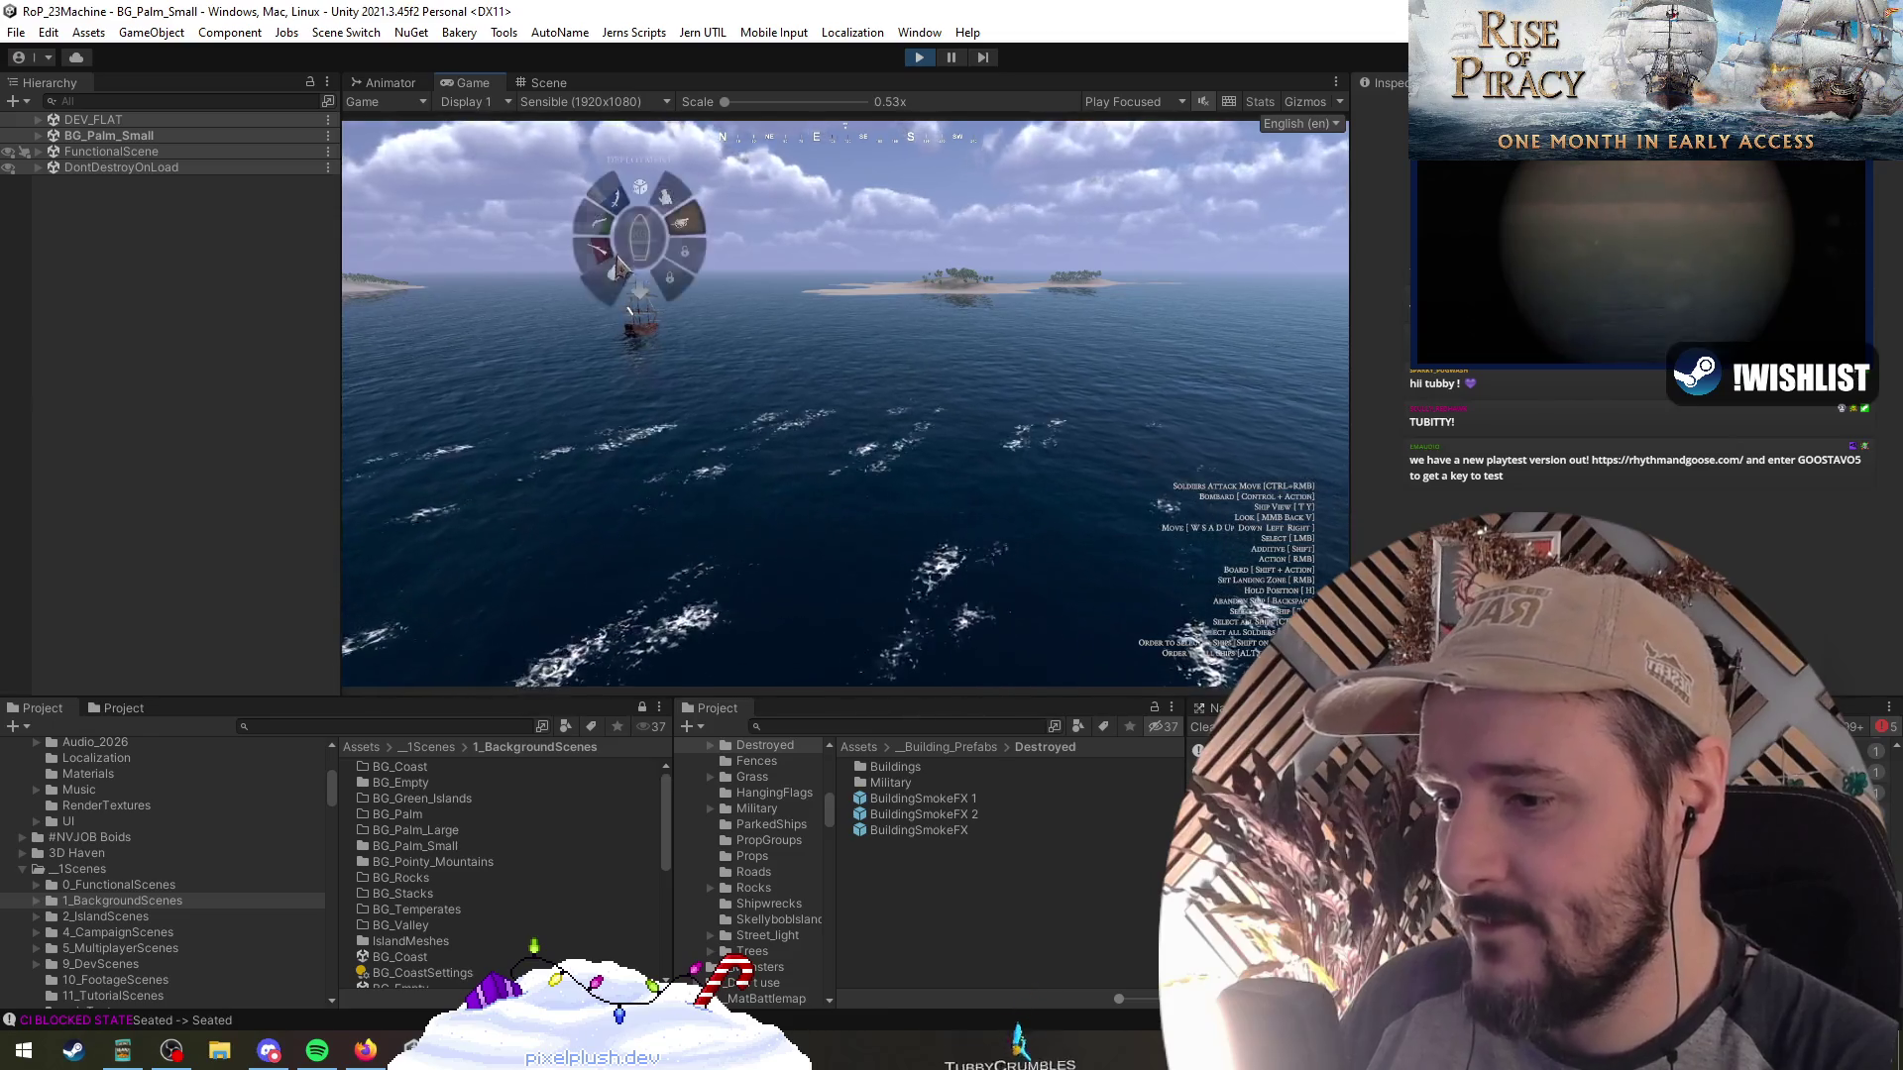
{"action": "left_click", "coordinate": [640, 237]}
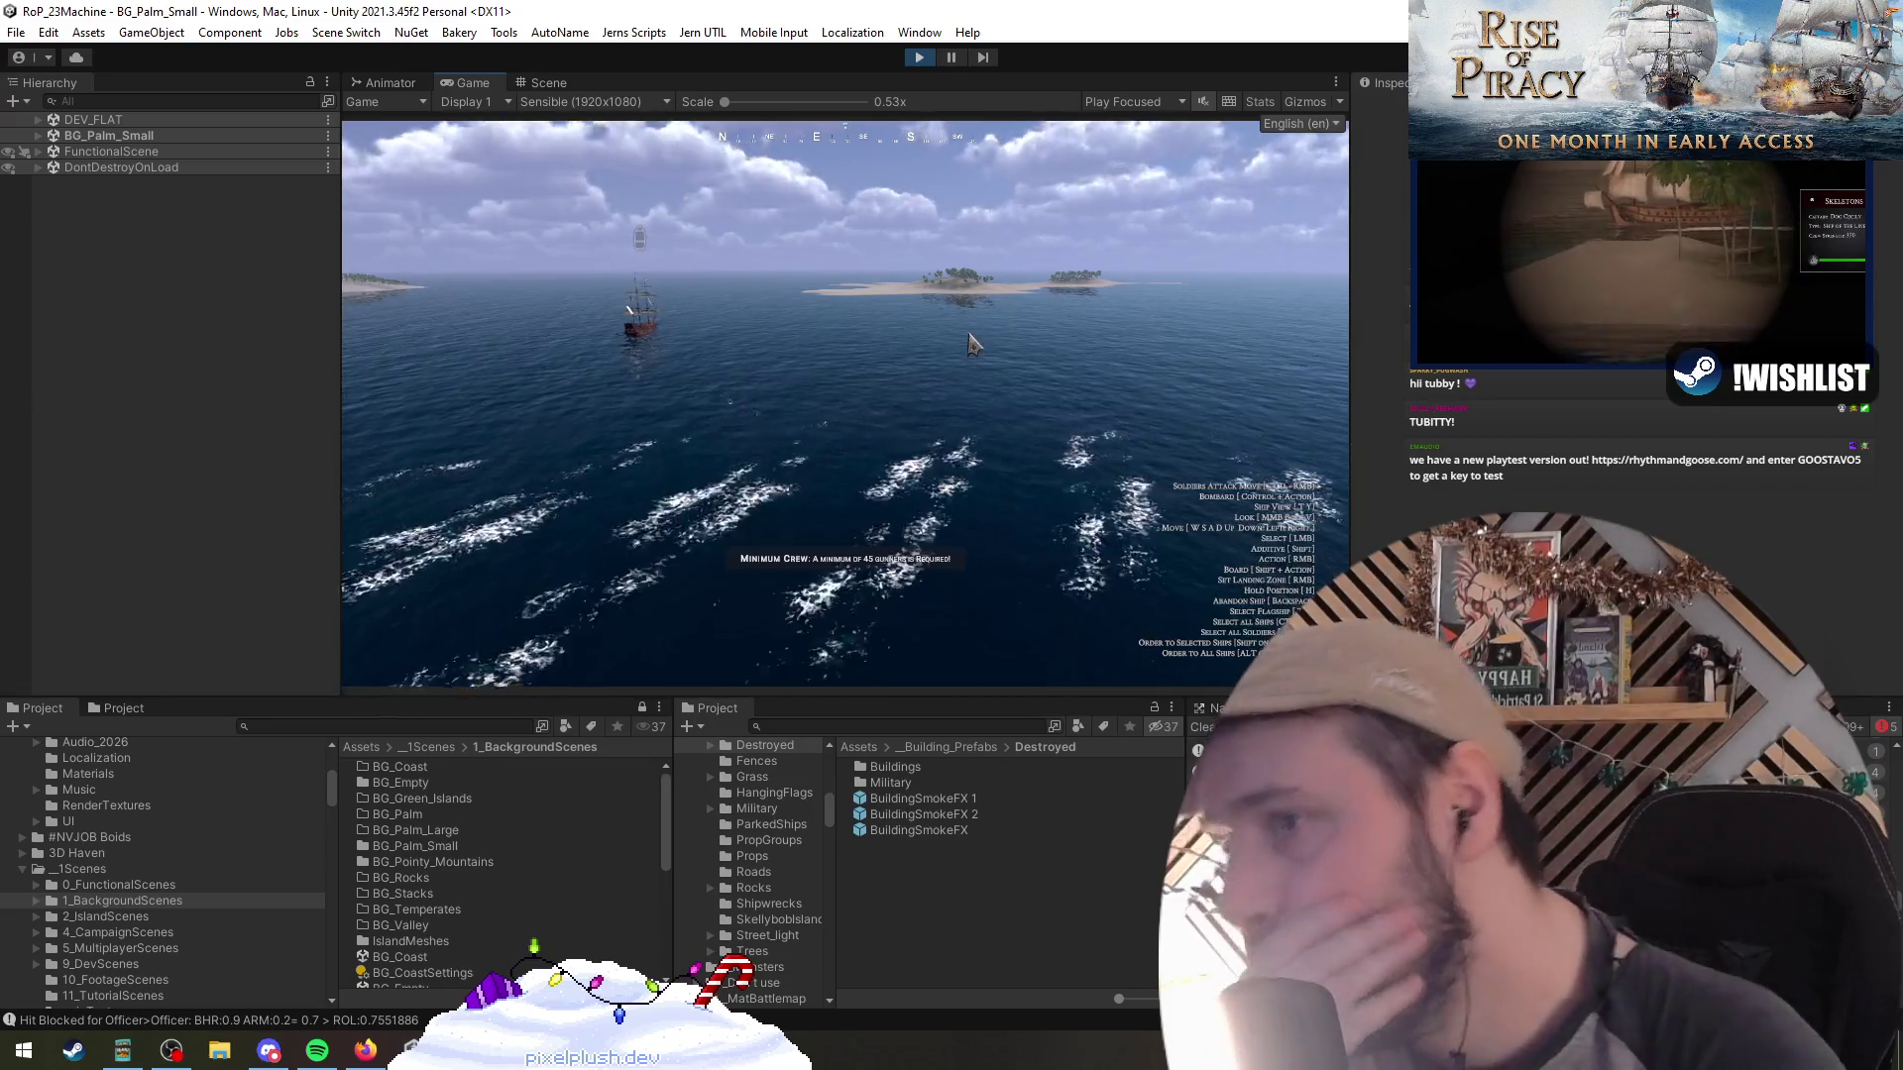
Stop play mode and return to HasBasicUnitAvailable at line 39 in Visual Studio
{"action": "left_click", "coordinate": [926, 60]}
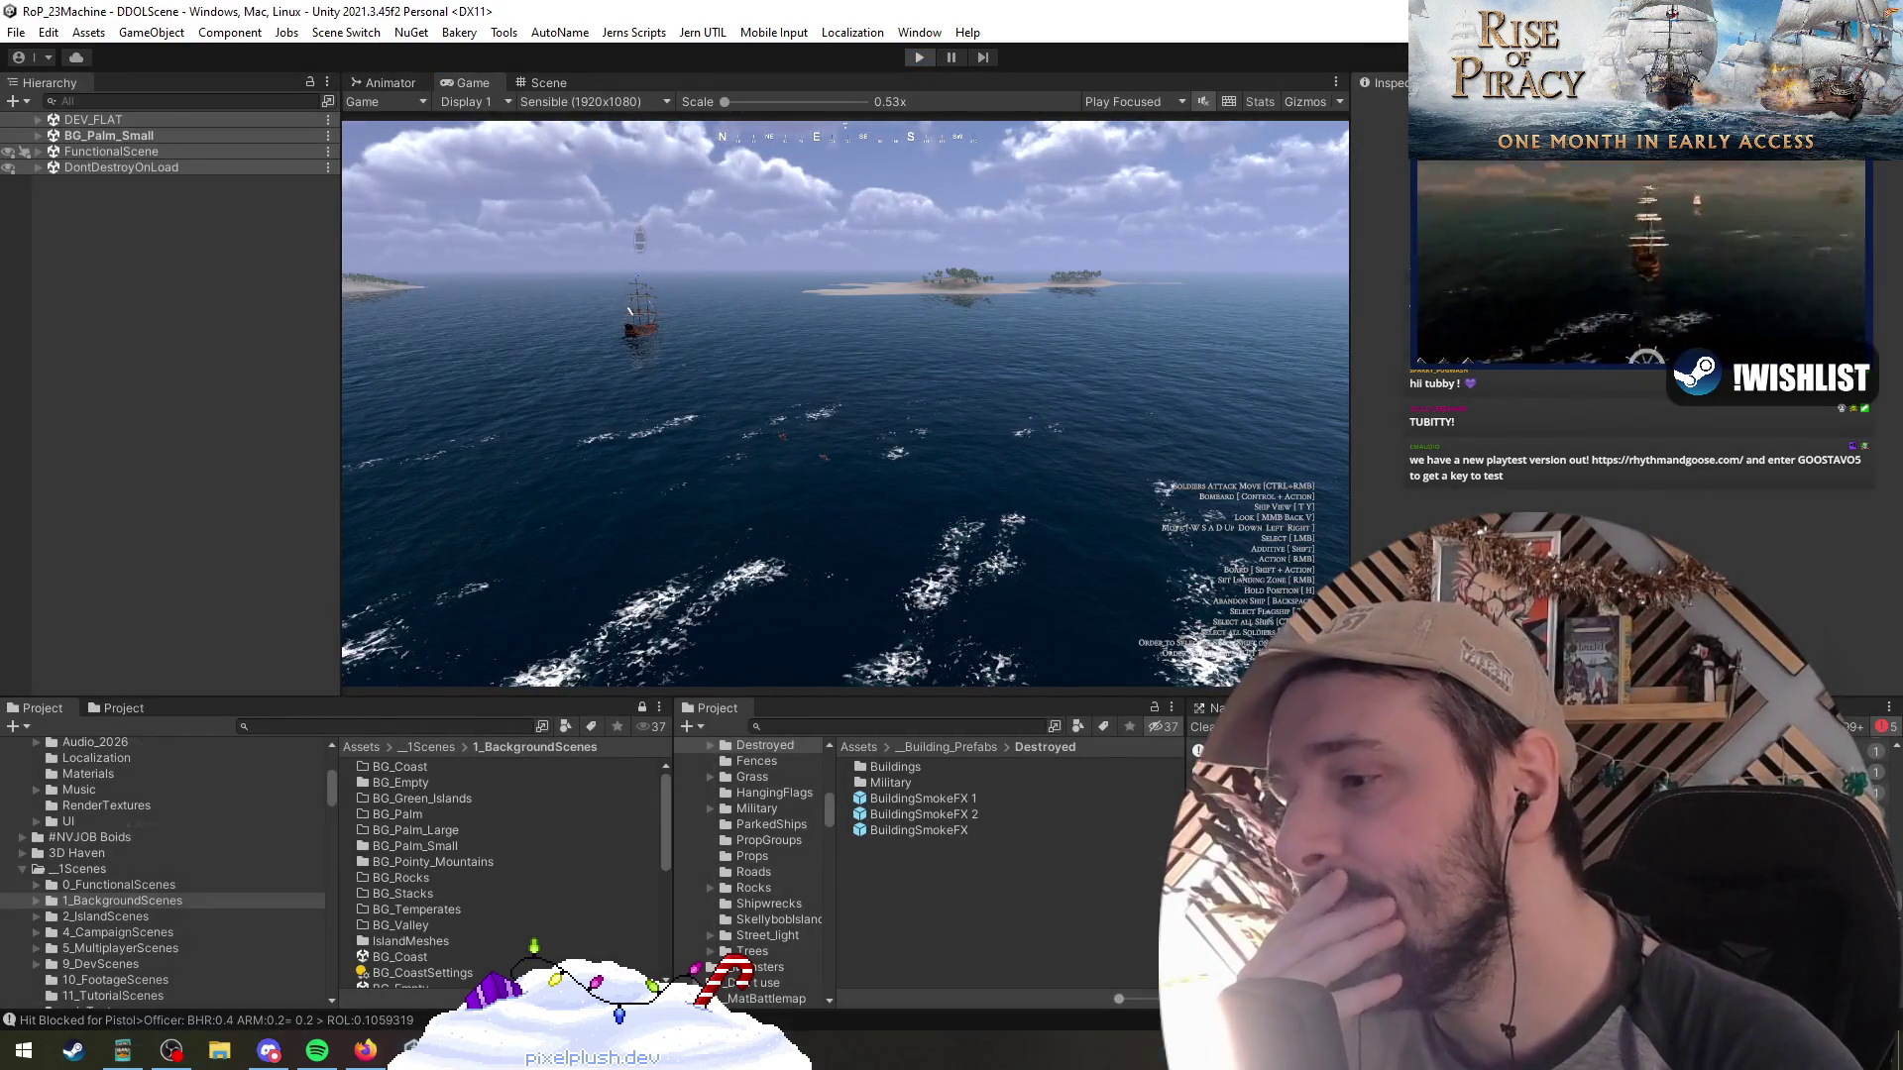
{"action": "key", "text": "alt+Tab"}
{"action": "key", "text": "Down"}
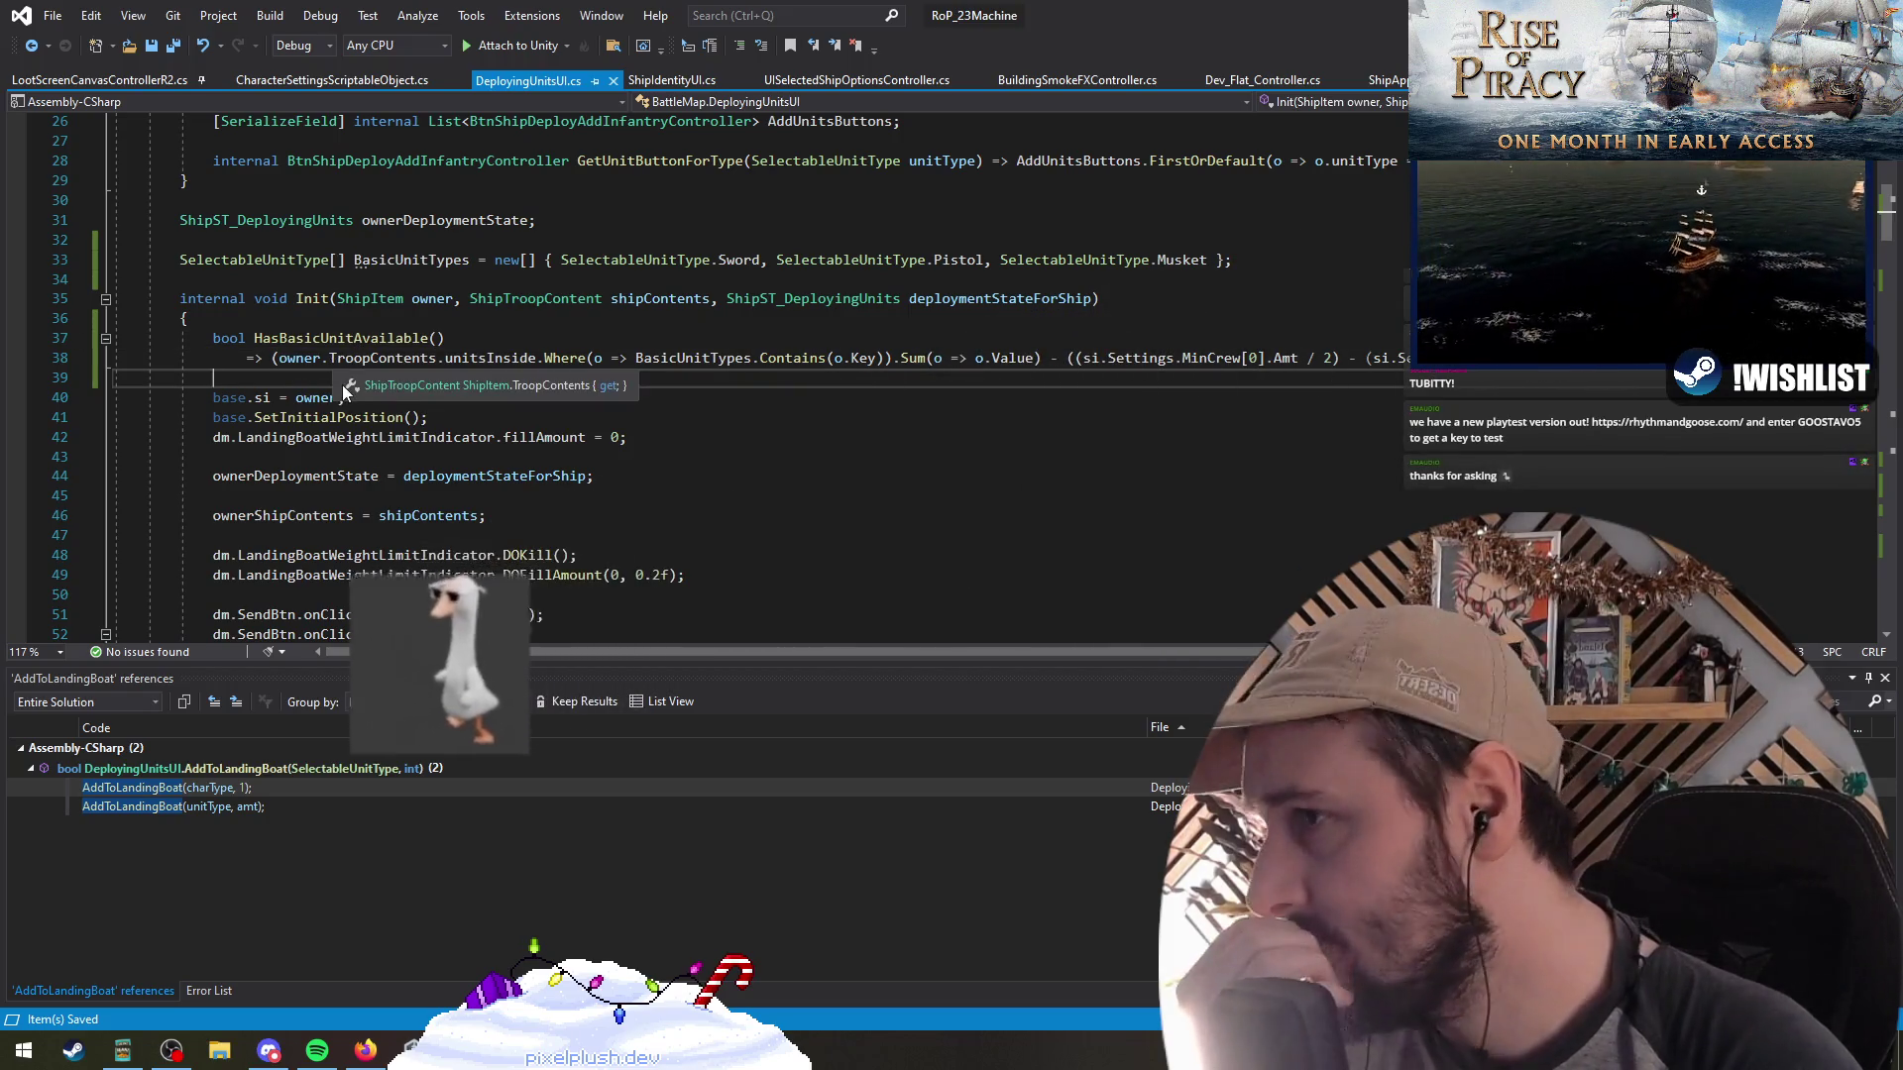
Review the charType, EntitySettingsManager and RandomFromCollection code around lines 70-72
{"action": "scroll", "coordinate": [693, 383], "scroll_direction": "down", "scroll_amount": 11}
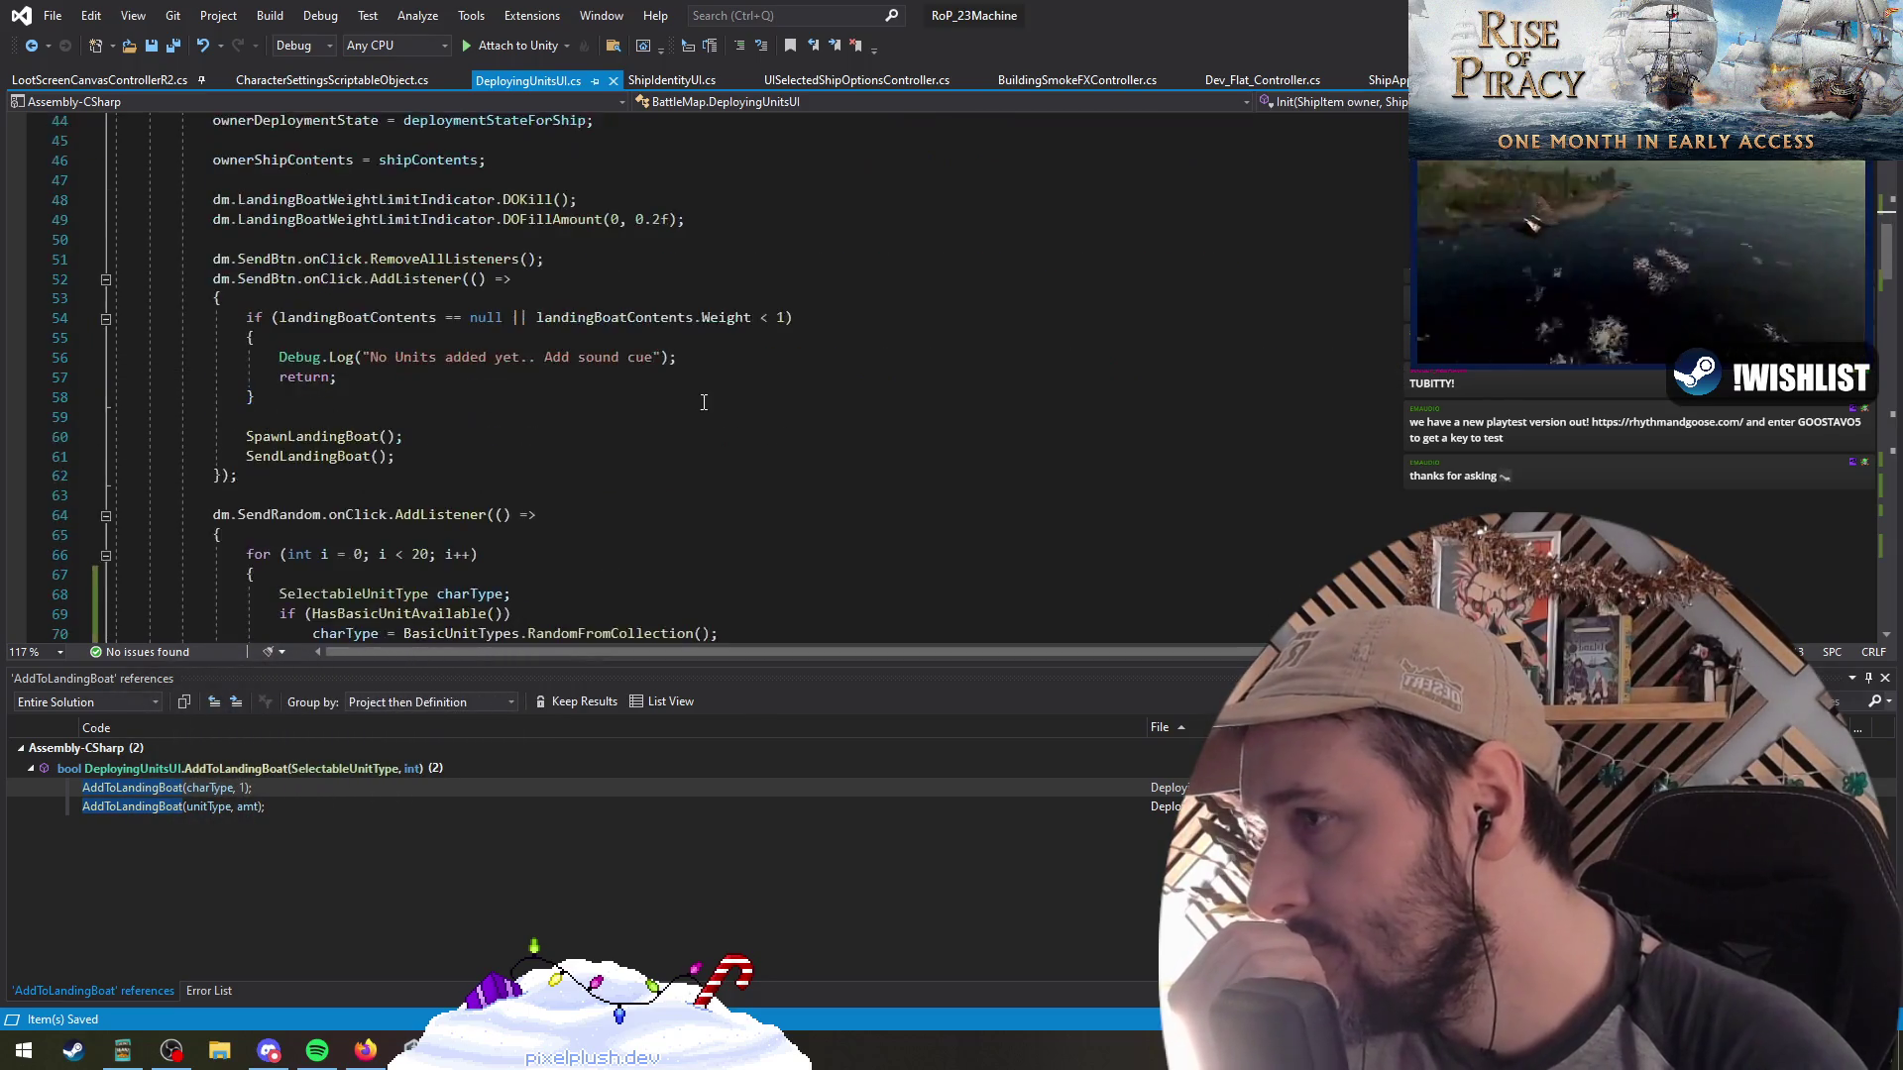
{"action": "left_click", "coordinate": [627, 396]}
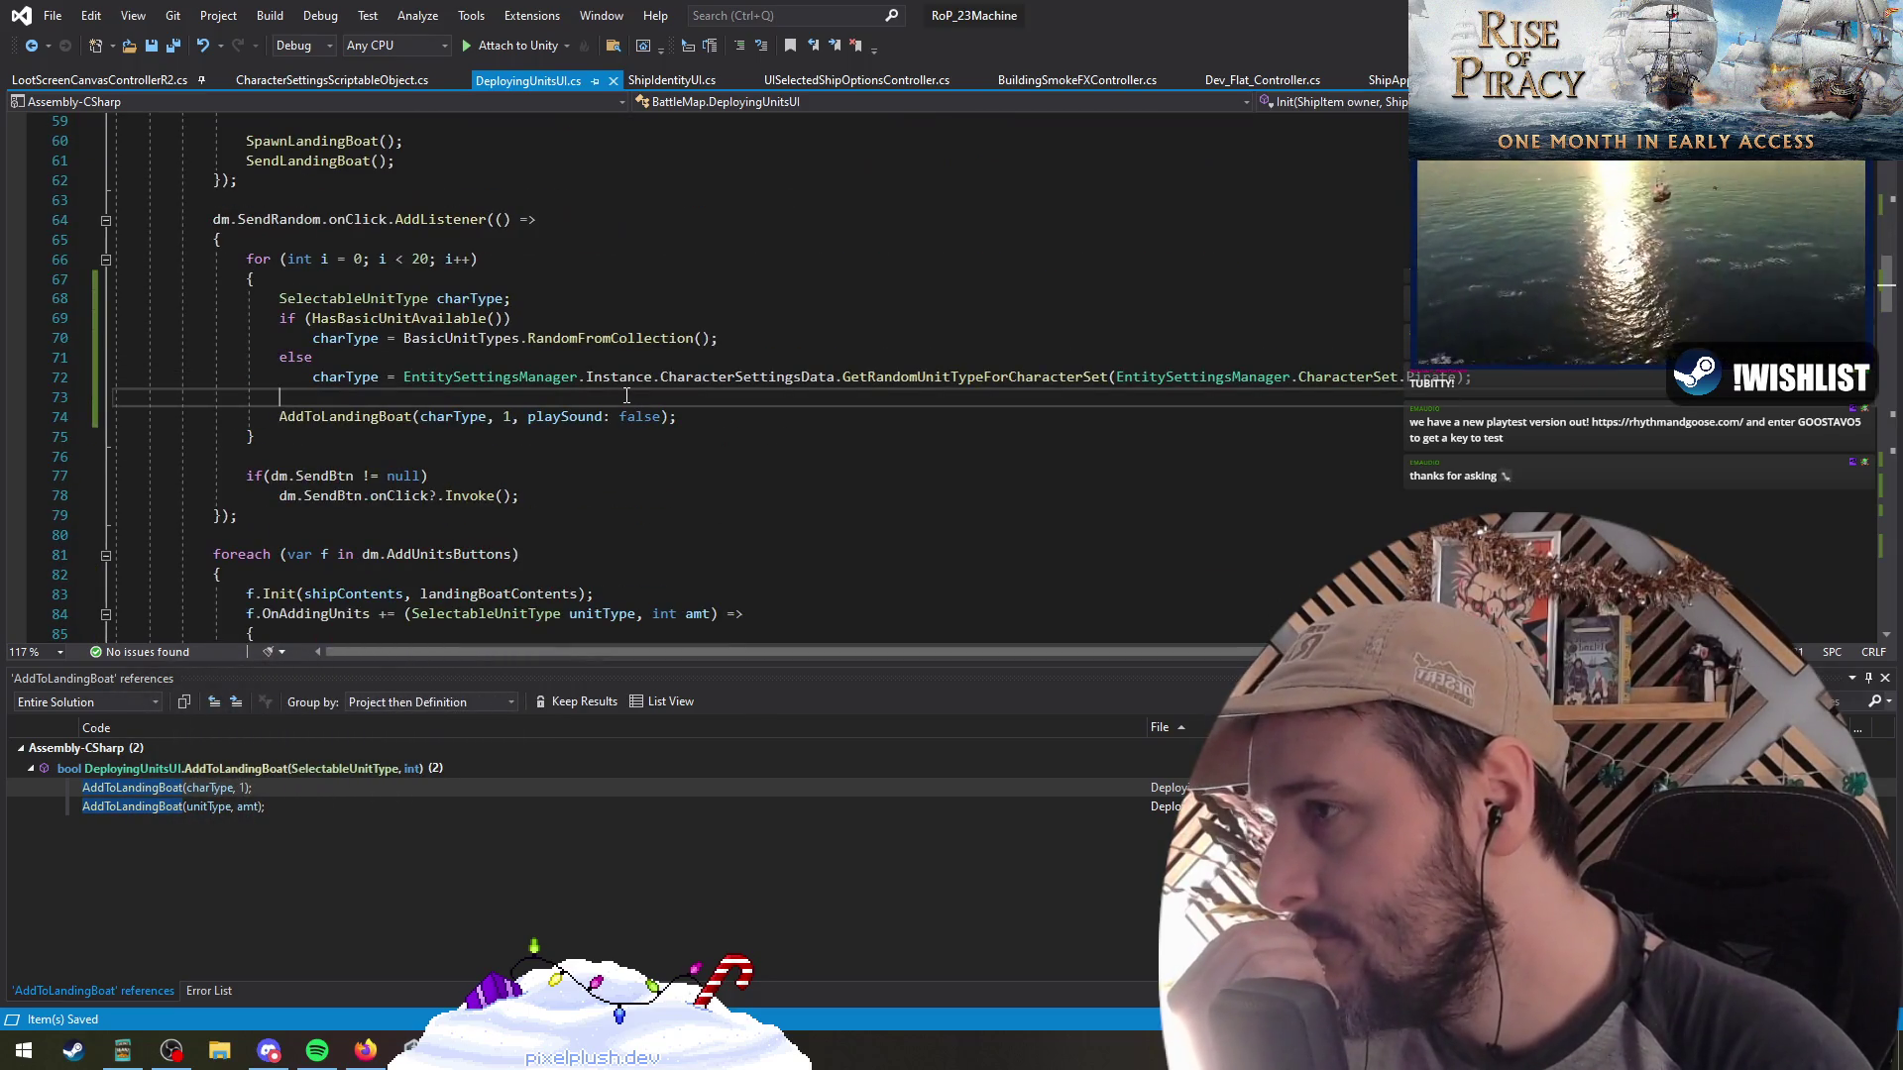
{"action": "left_click", "coordinate": [382, 385]}
{"action": "scroll", "coordinate": [650, 505], "scroll_direction": "up", "scroll_amount": 2}
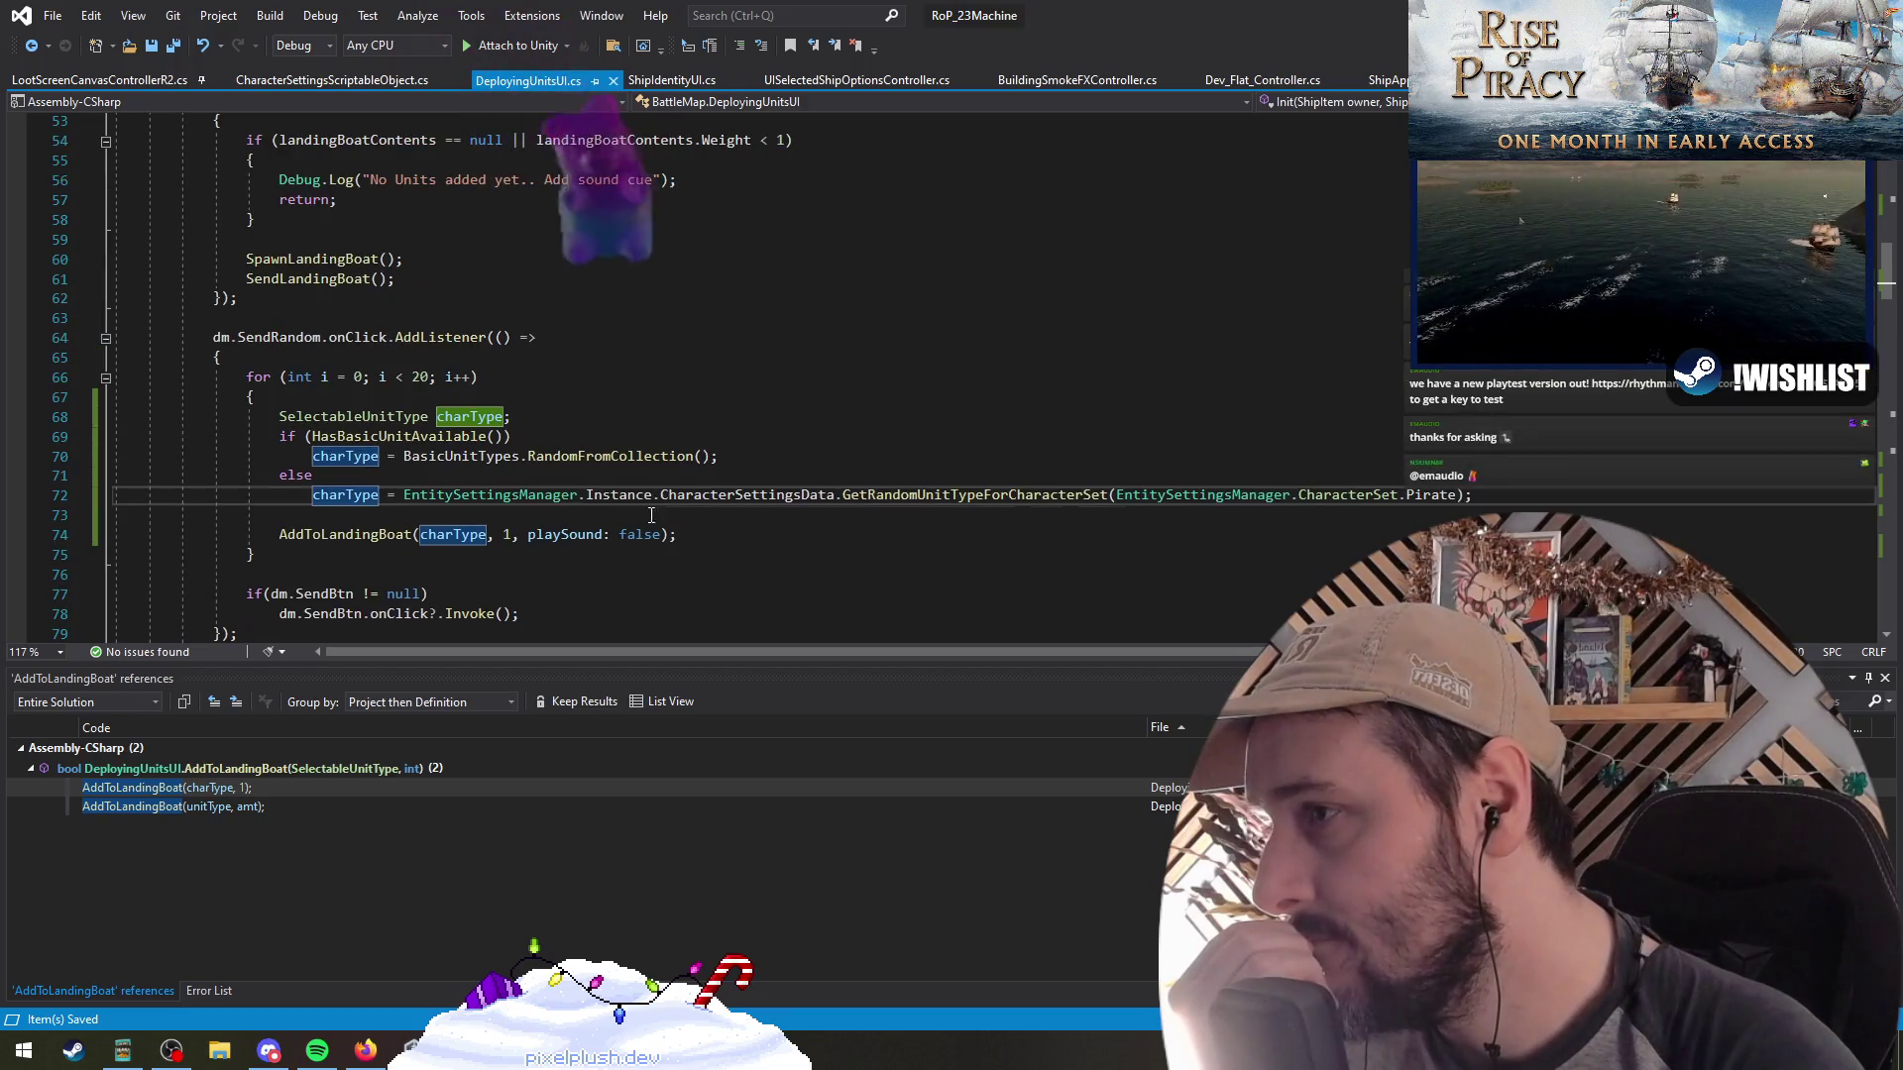
{"action": "mouse_move", "coordinate": [404, 495]}
{"action": "left_mouse_down"}
{"action": "mouse_move", "coordinate": [584, 498]}
{"action": "mouse_move", "coordinate": [561, 498]}
{"action": "left_mouse_up"}
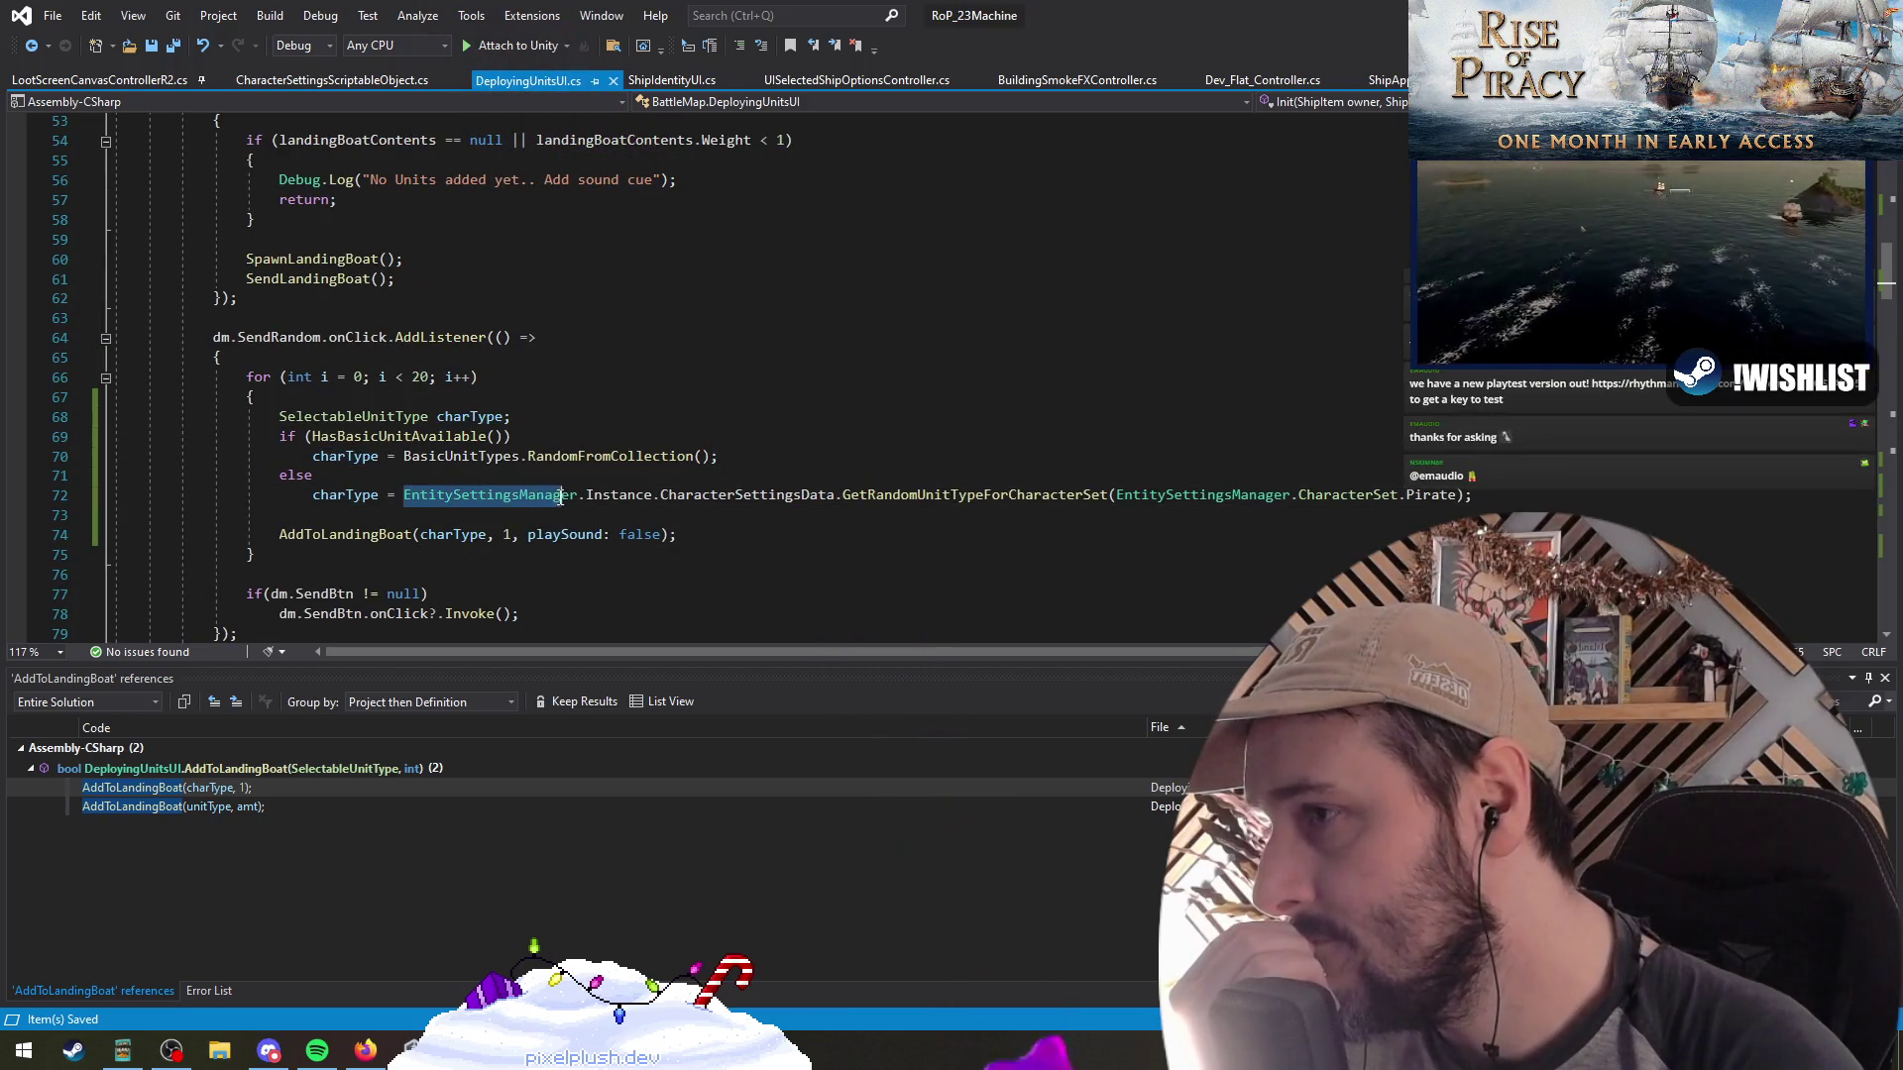
{"action": "left_click", "coordinate": [651, 458]}
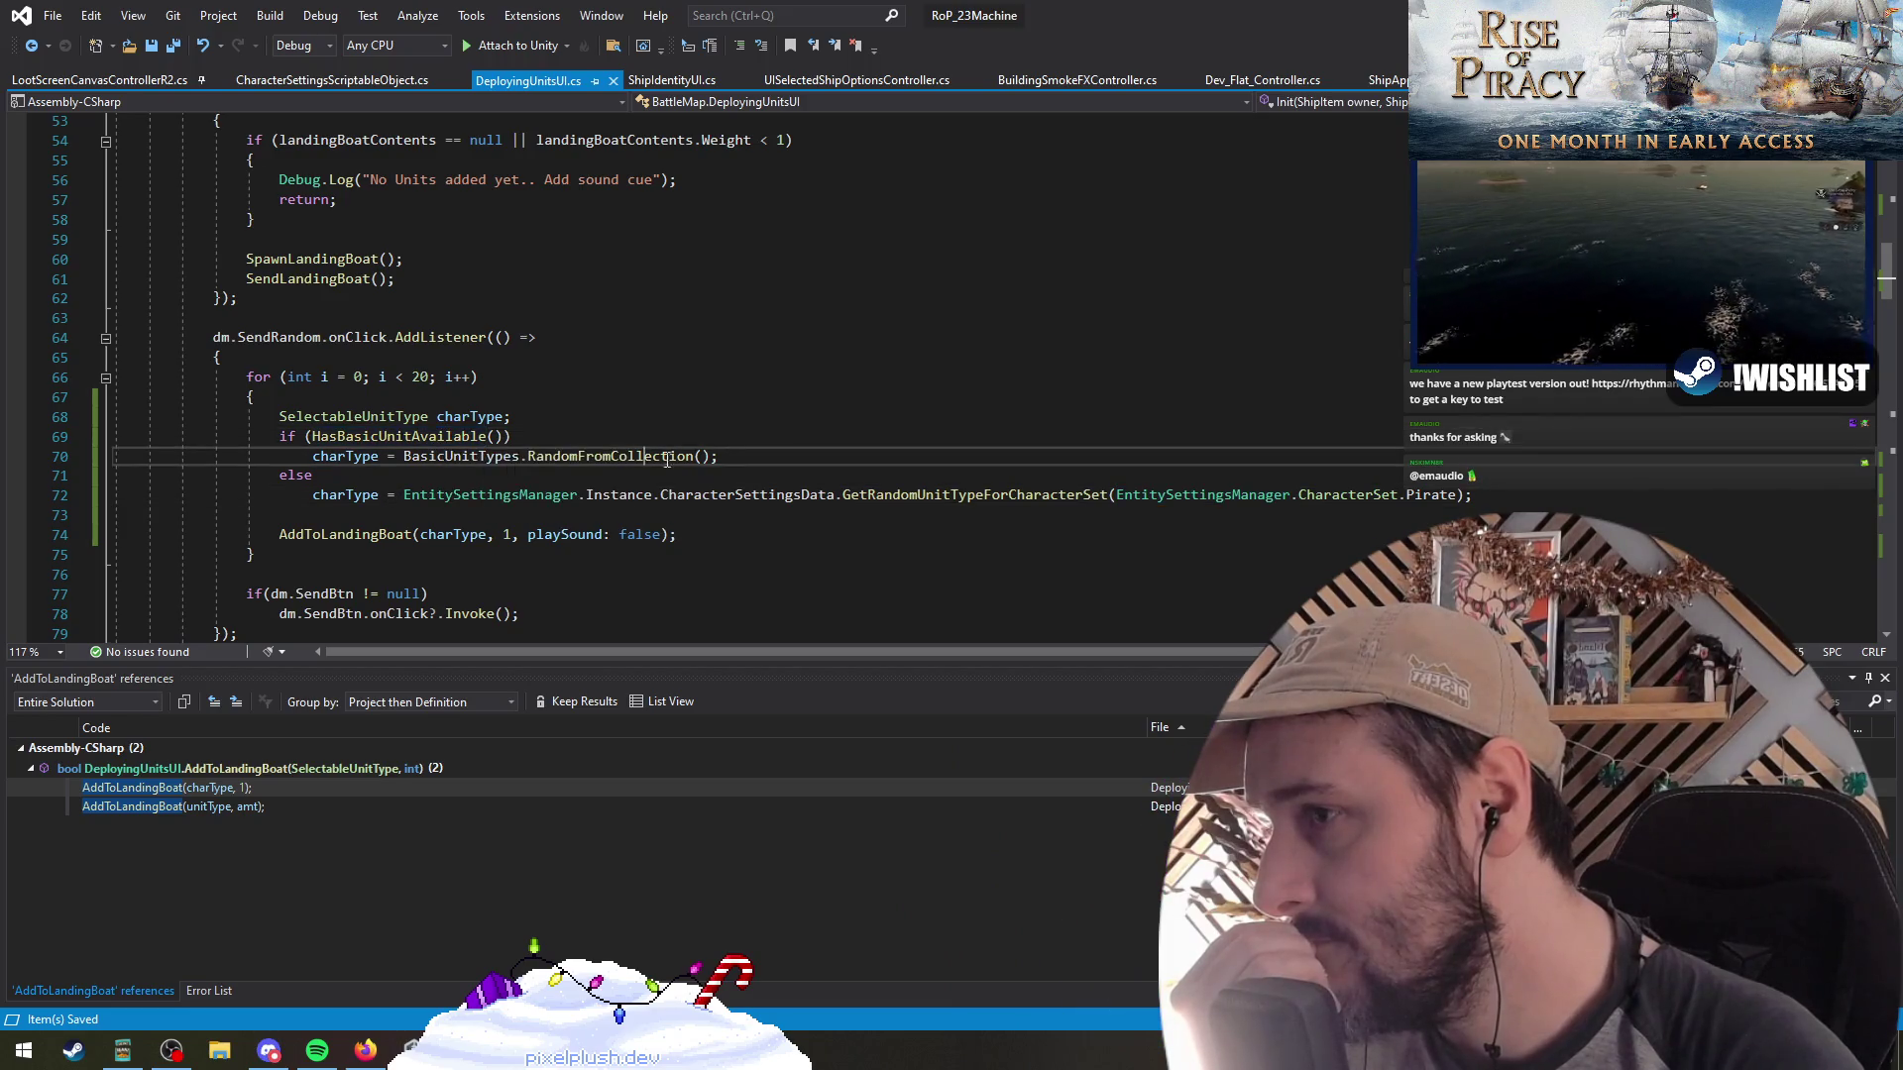
{"action": "scroll", "coordinate": [548, 401], "scroll_direction": "up", "scroll_amount": 9}
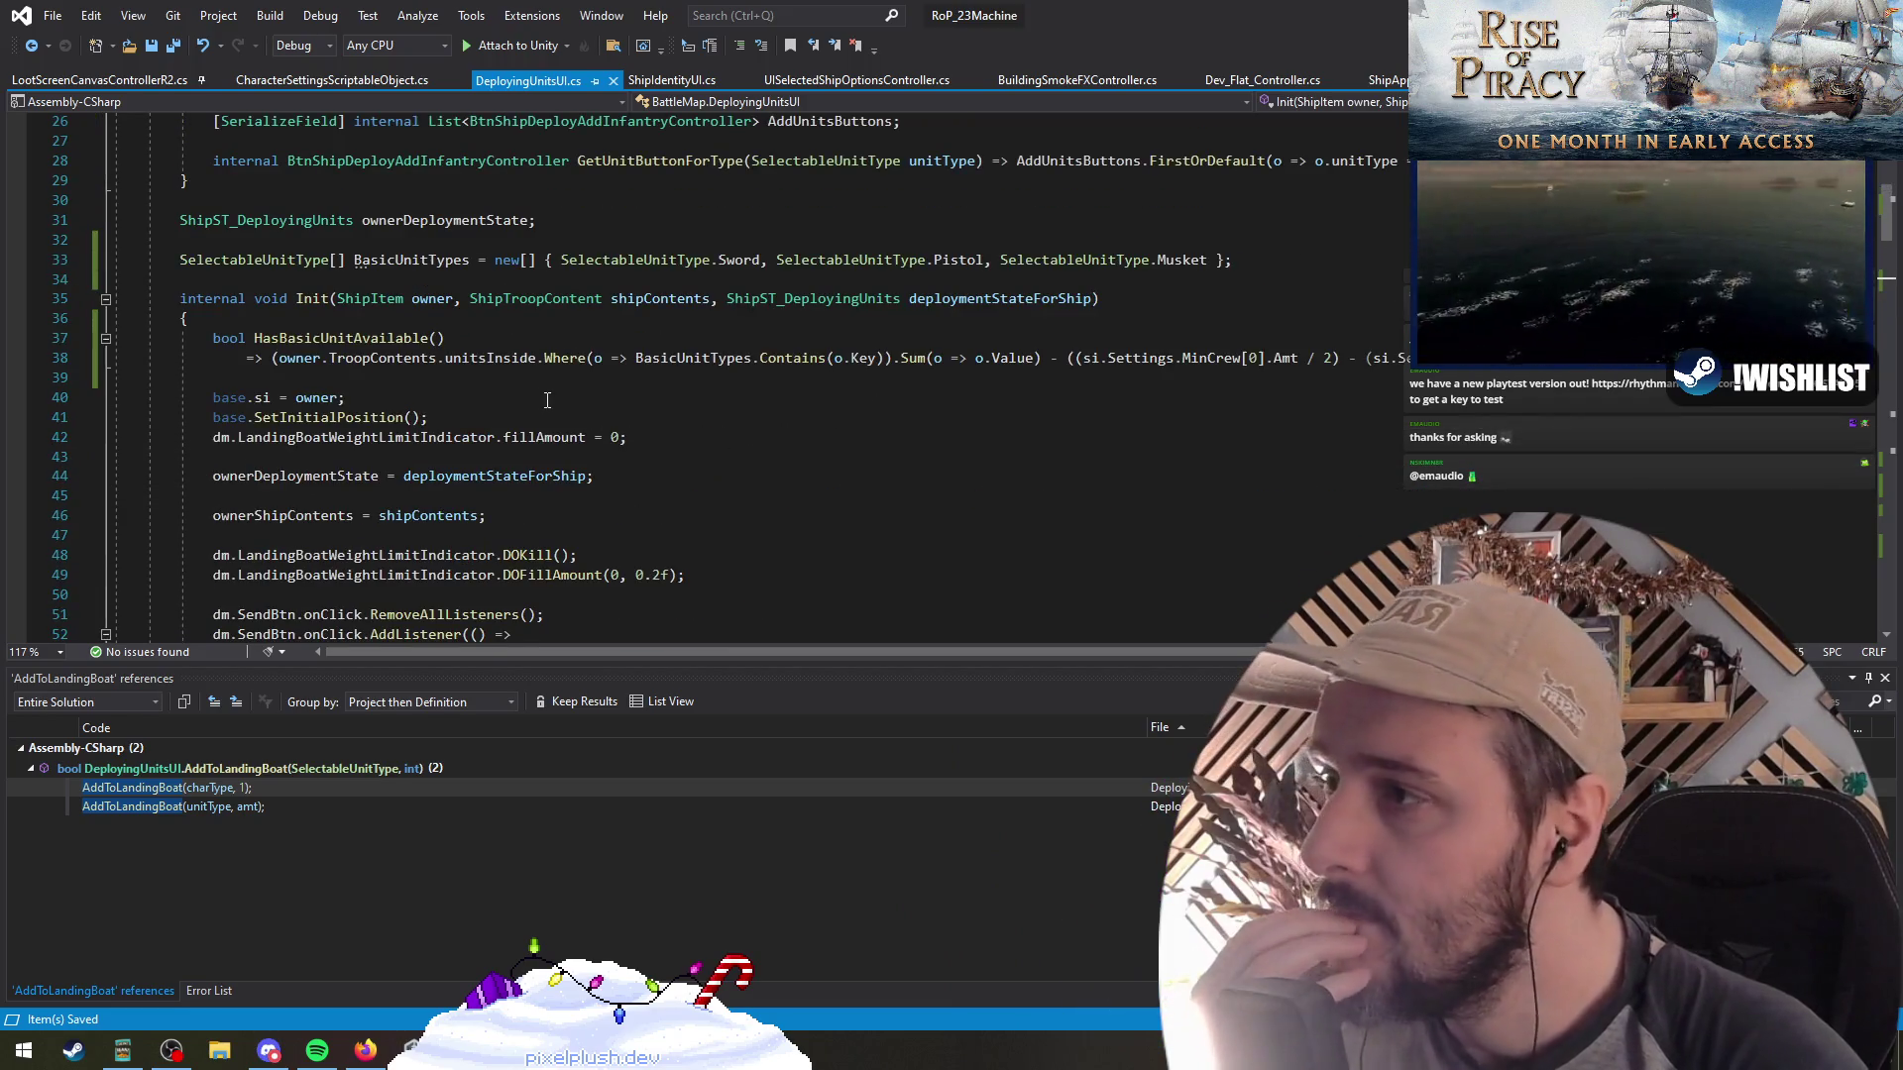
Change the minus before MinCrew[1].Amt on line 38 to a plus, save, and switch to Unity
{"action": "left_click_drag", "start_coordinate": [1041, 358], "coordinate": [323, 358]}
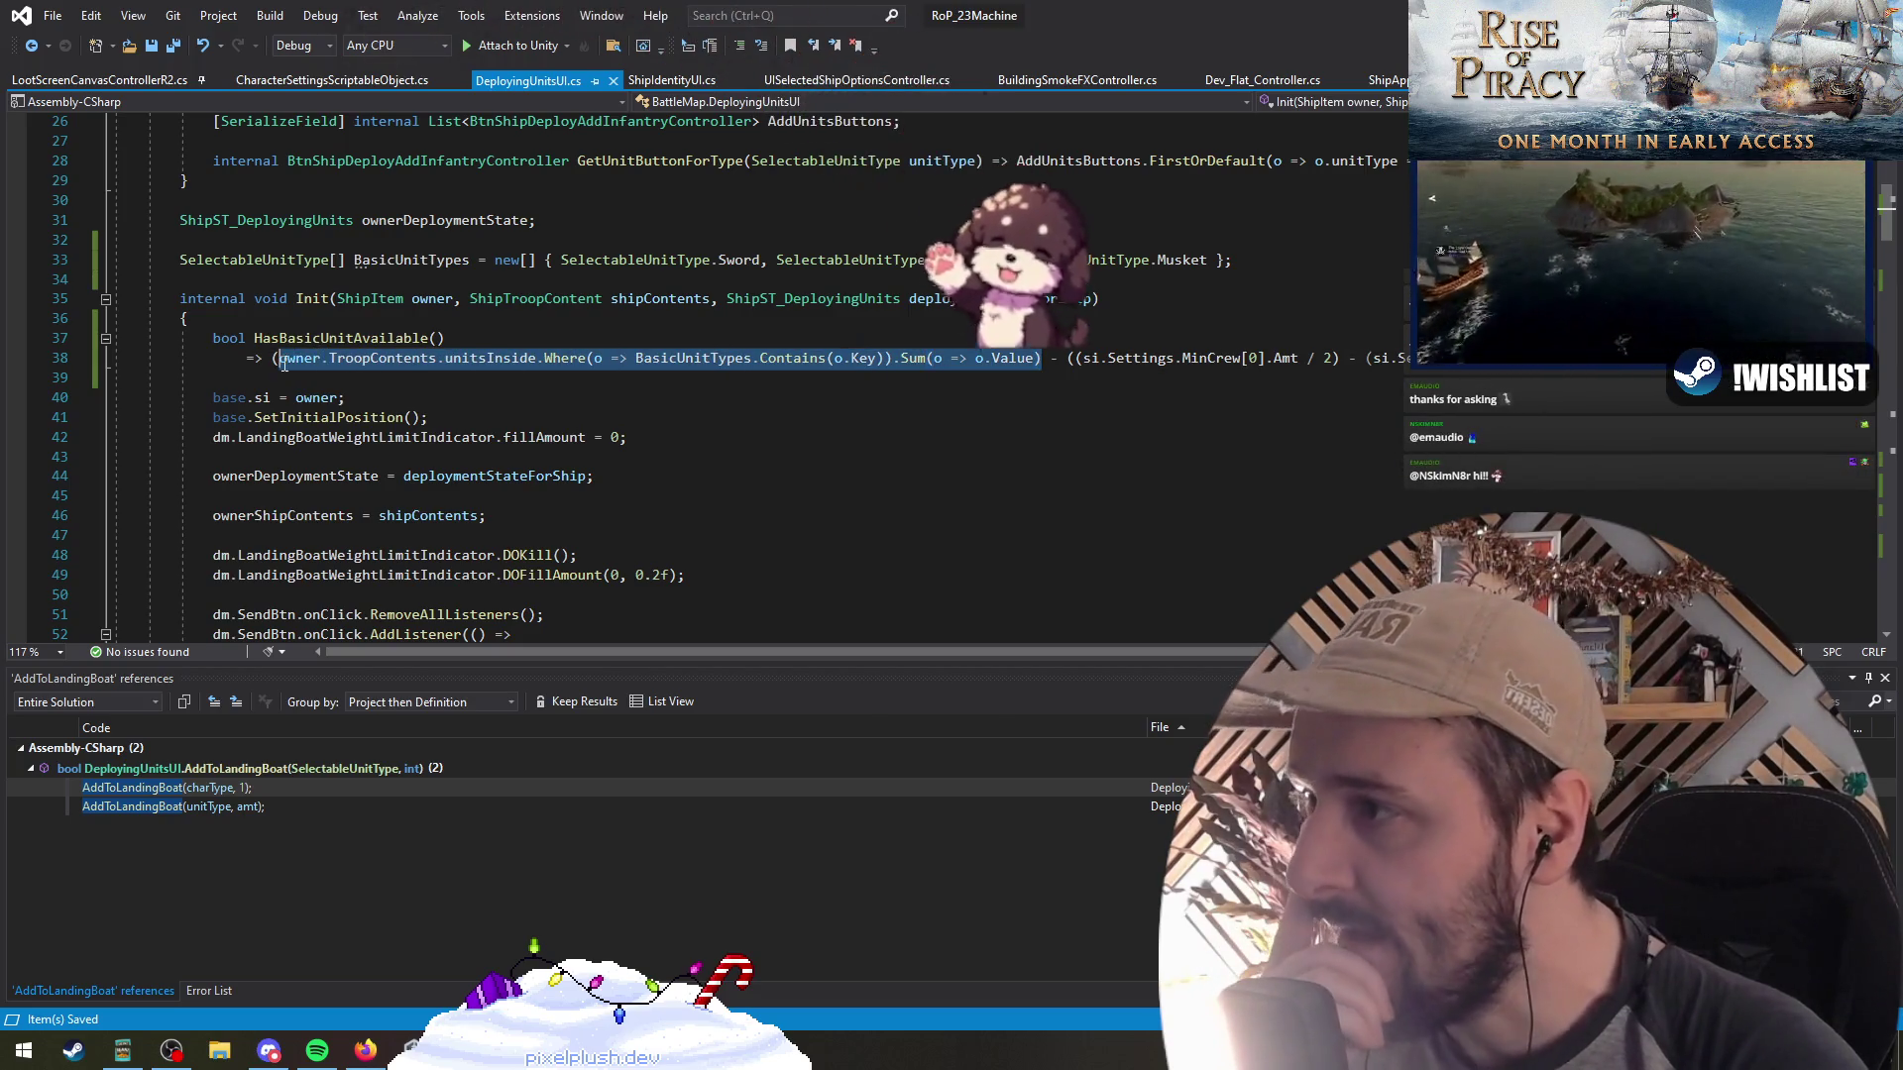
{"action": "left_click", "coordinate": [323, 357]}
{"action": "left_click_drag", "start_coordinate": [1076, 358], "coordinate": [1331, 360]}
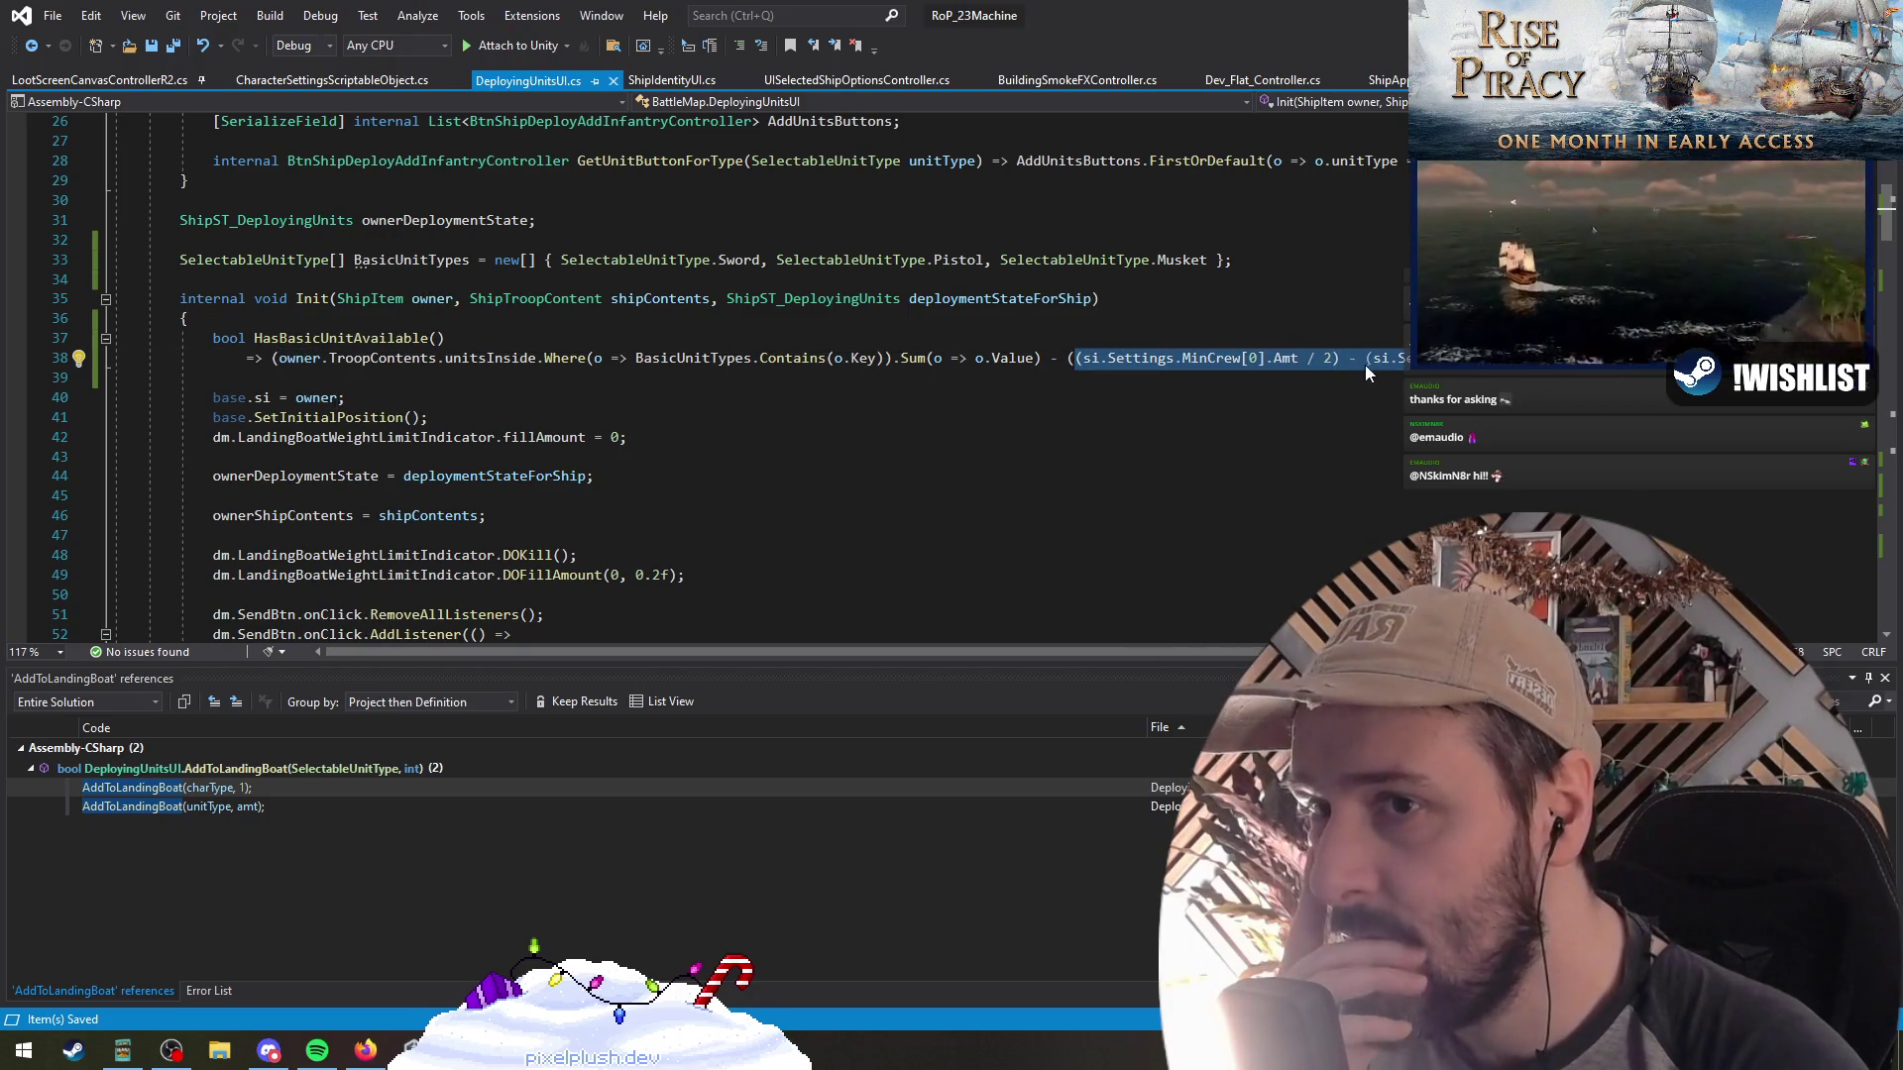
{"action": "left_click", "coordinate": [1354, 359]}
{"action": "key", "text": "BackSpace"}
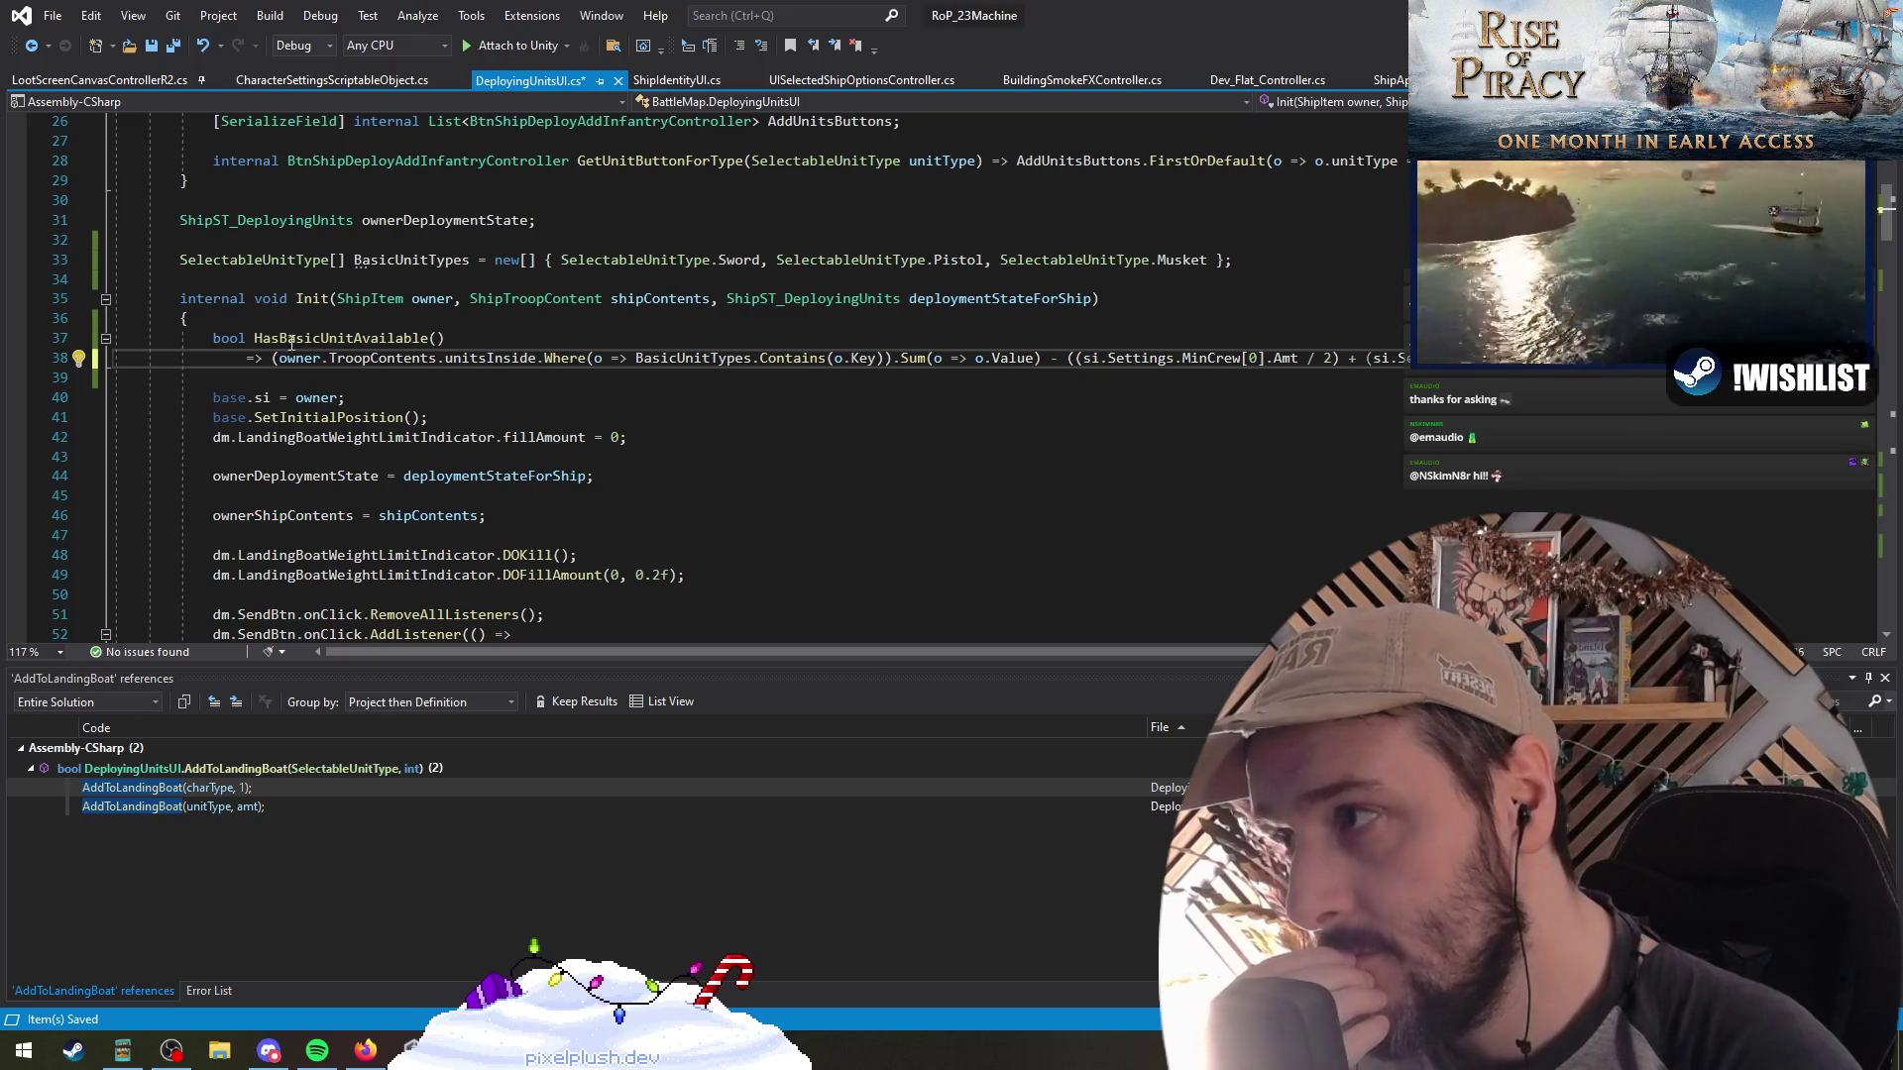
{"action": "left_click", "coordinate": [273, 318]}
{"action": "left_click", "coordinate": [175, 47]}
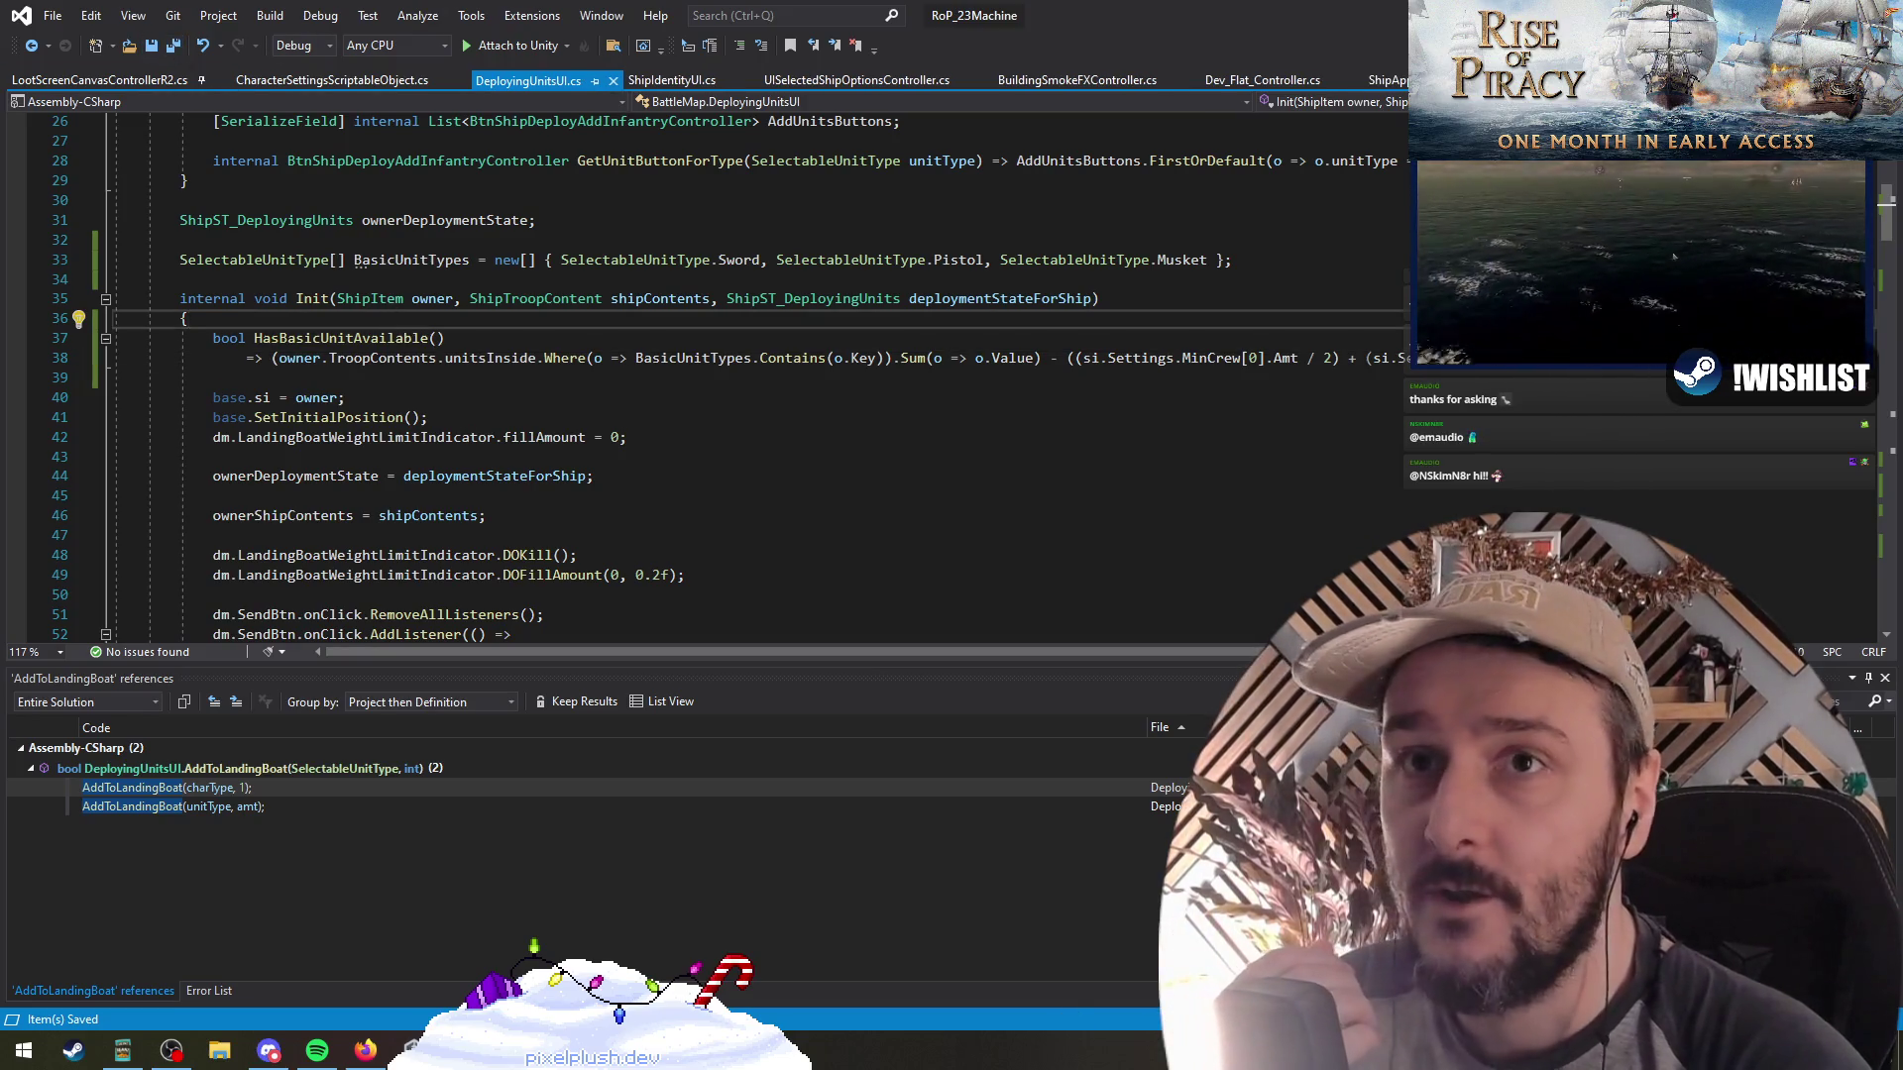
{"action": "key", "text": "alt+Tab"}
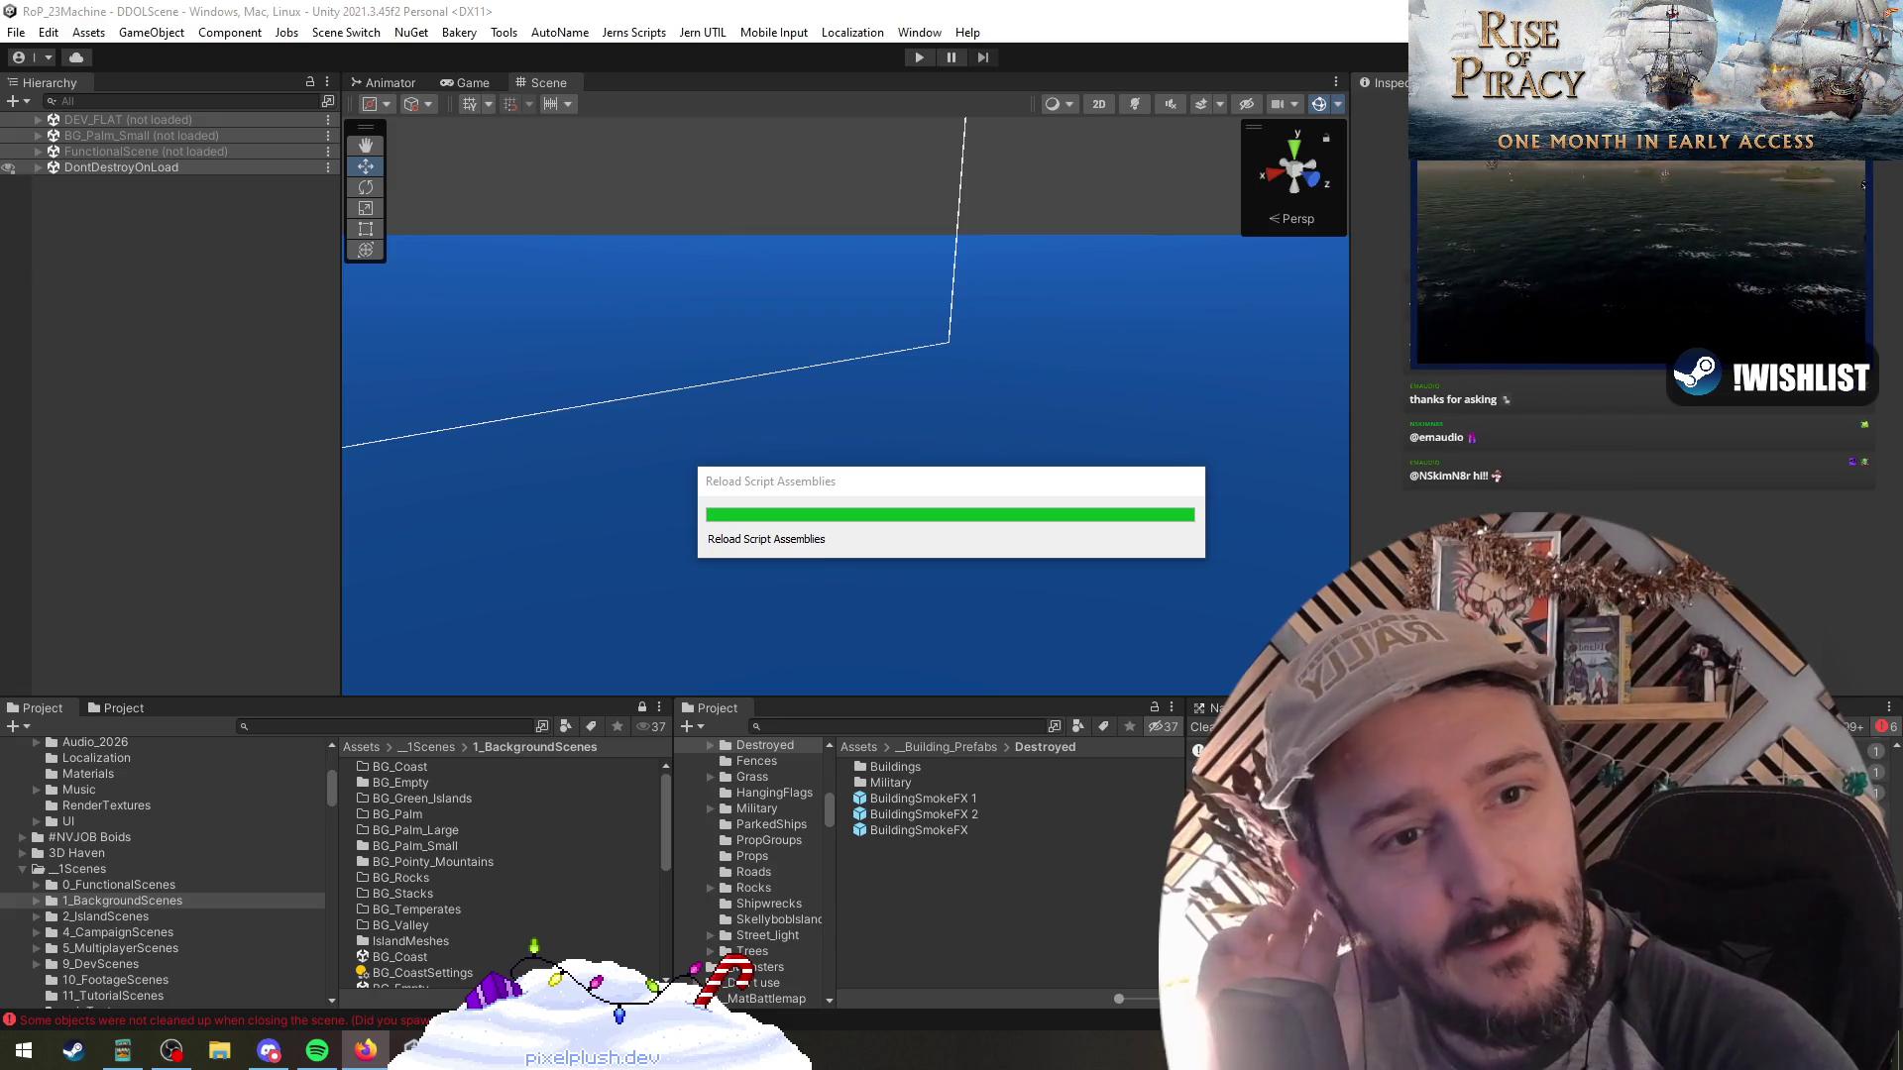
{"action": "key", "text": "alt+Tab"}
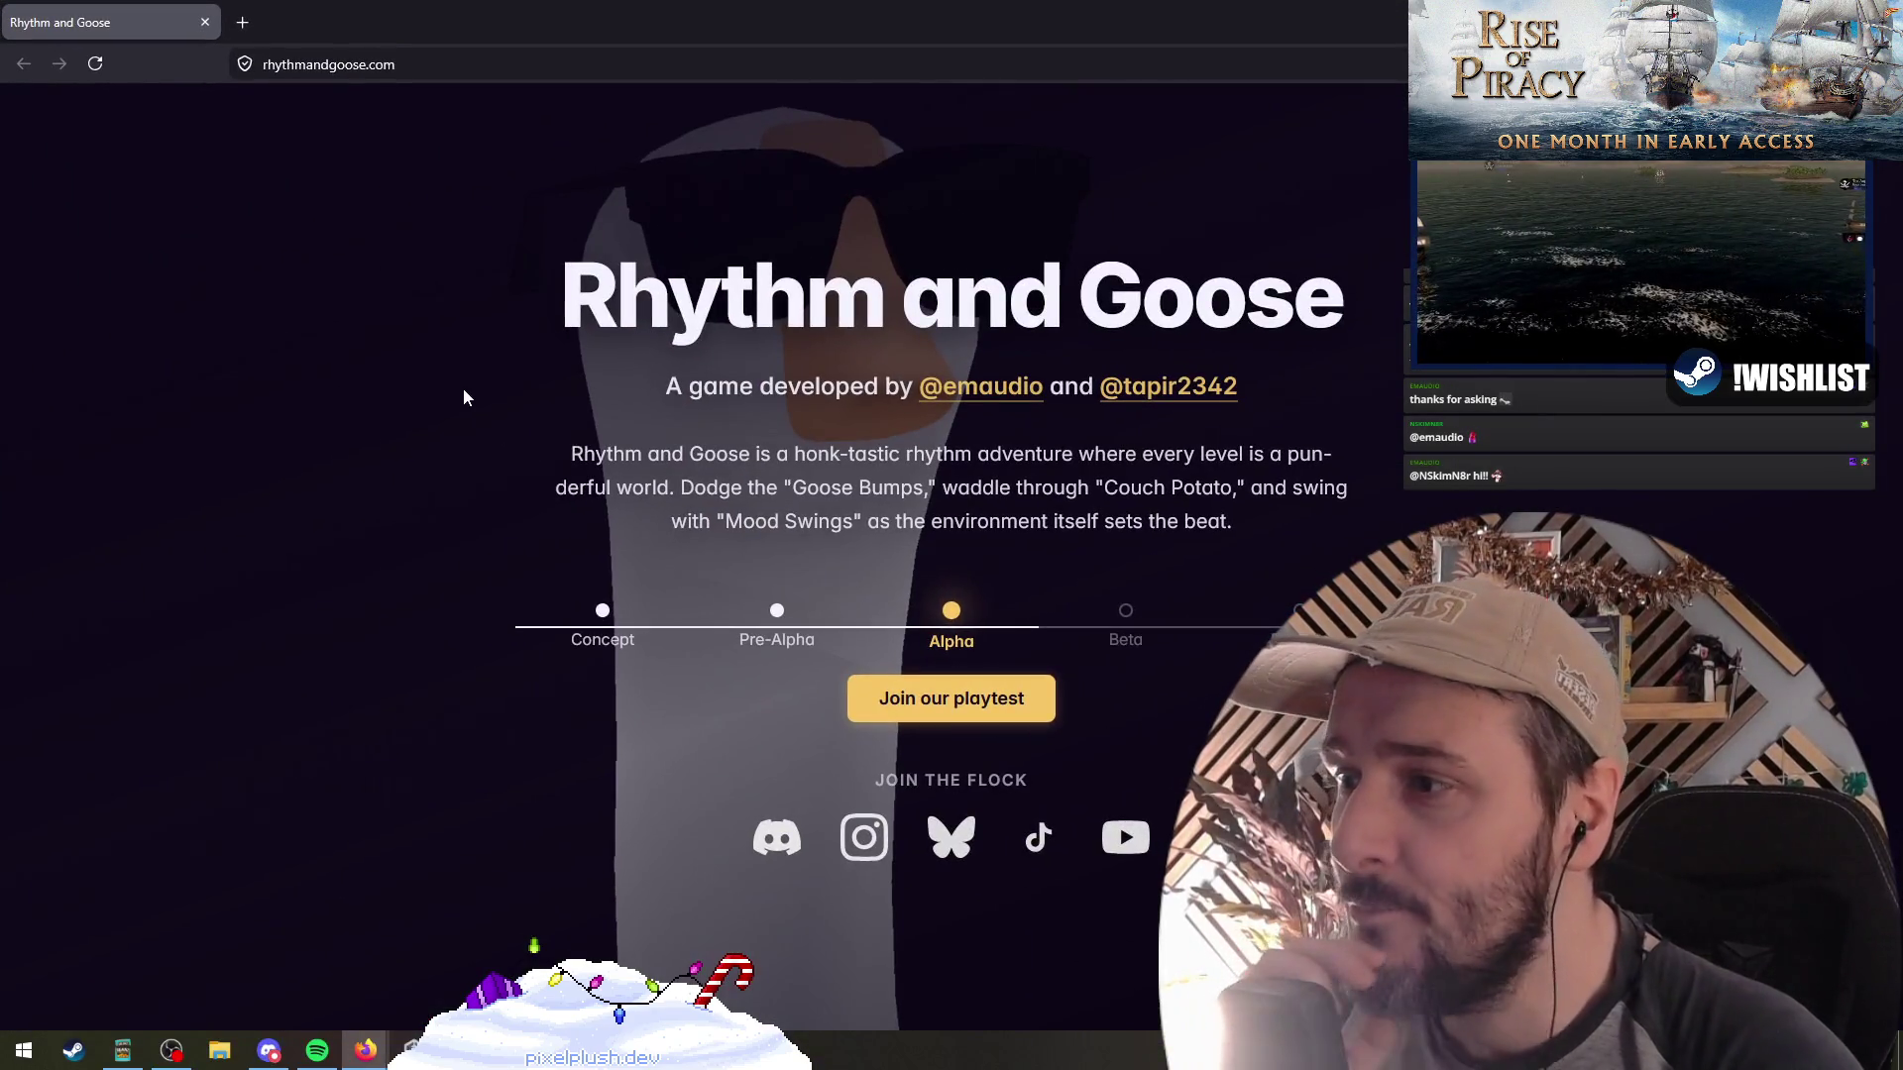
{"action": "triple_click", "coordinate": [563, 287]}
{"action": "left_click", "coordinate": [405, 469]}
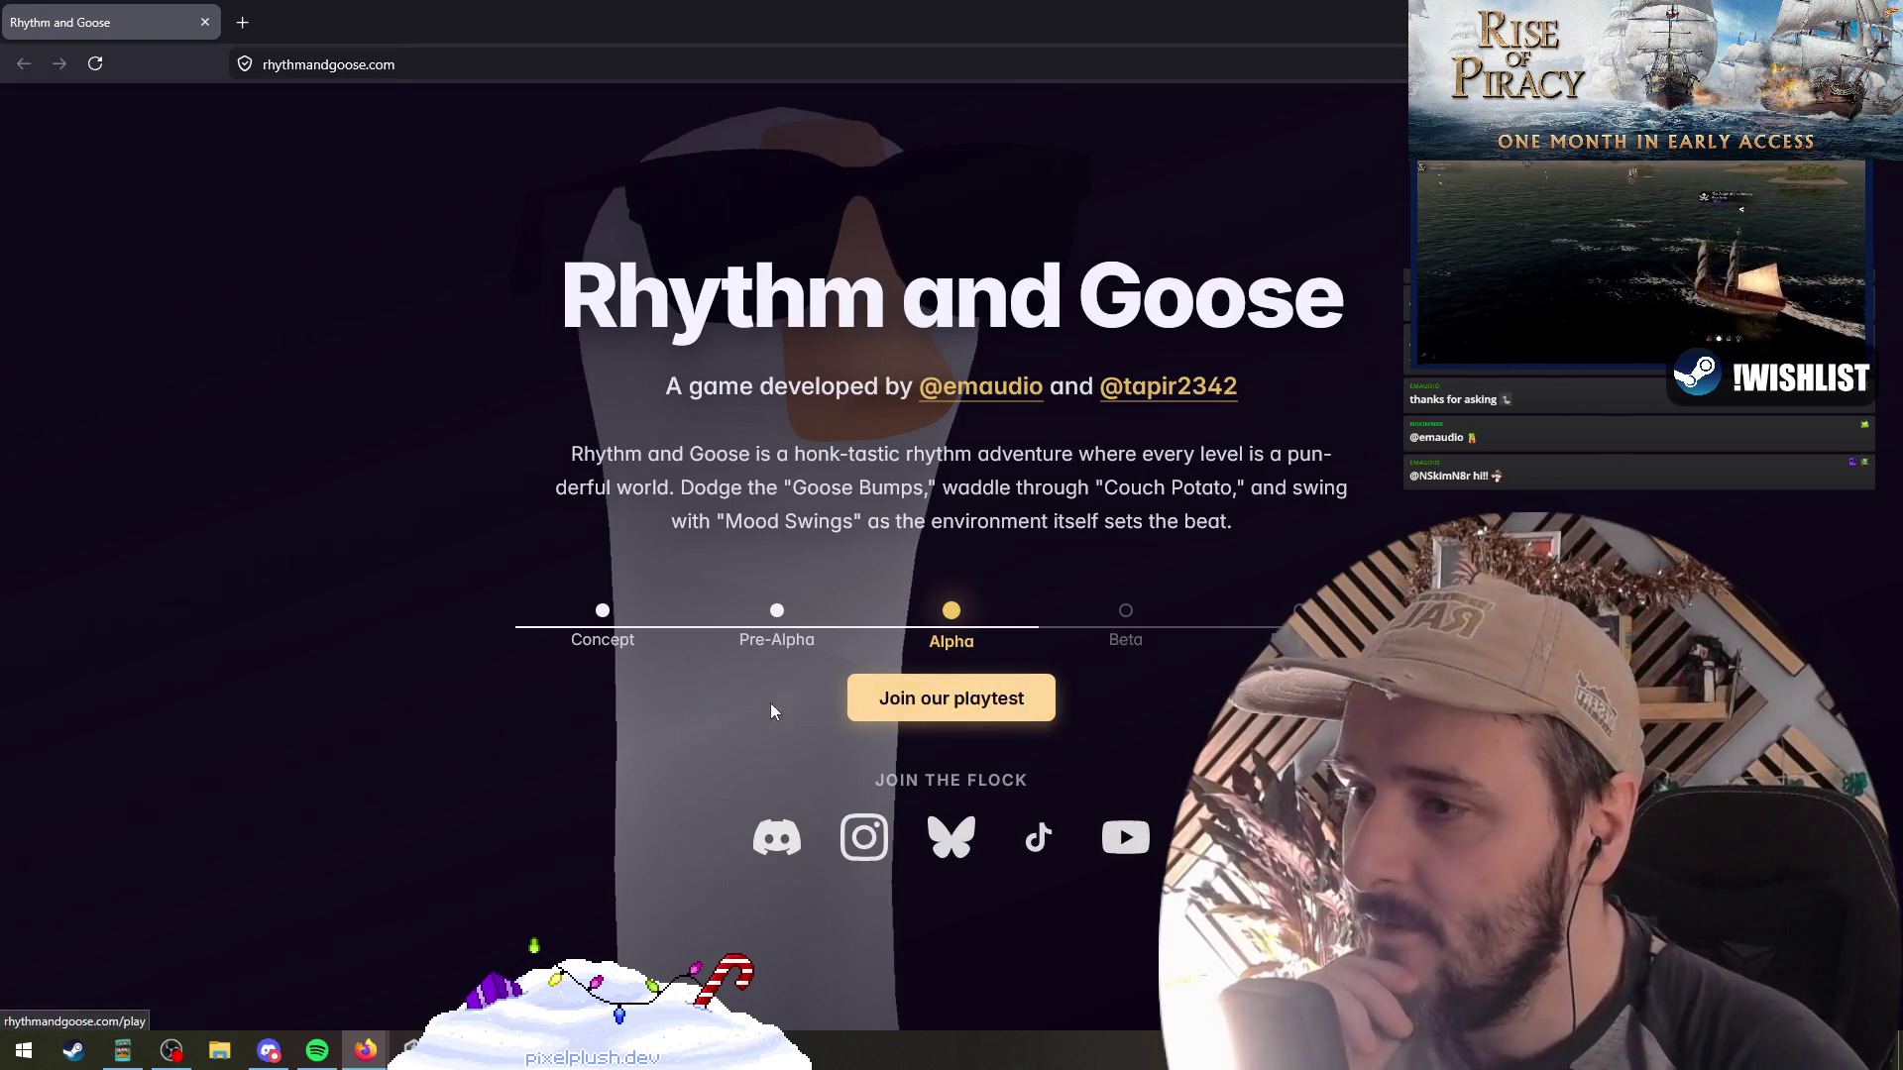
{"action": "left_click_drag", "start_coordinate": [783, 487], "coordinate": [1023, 488]}
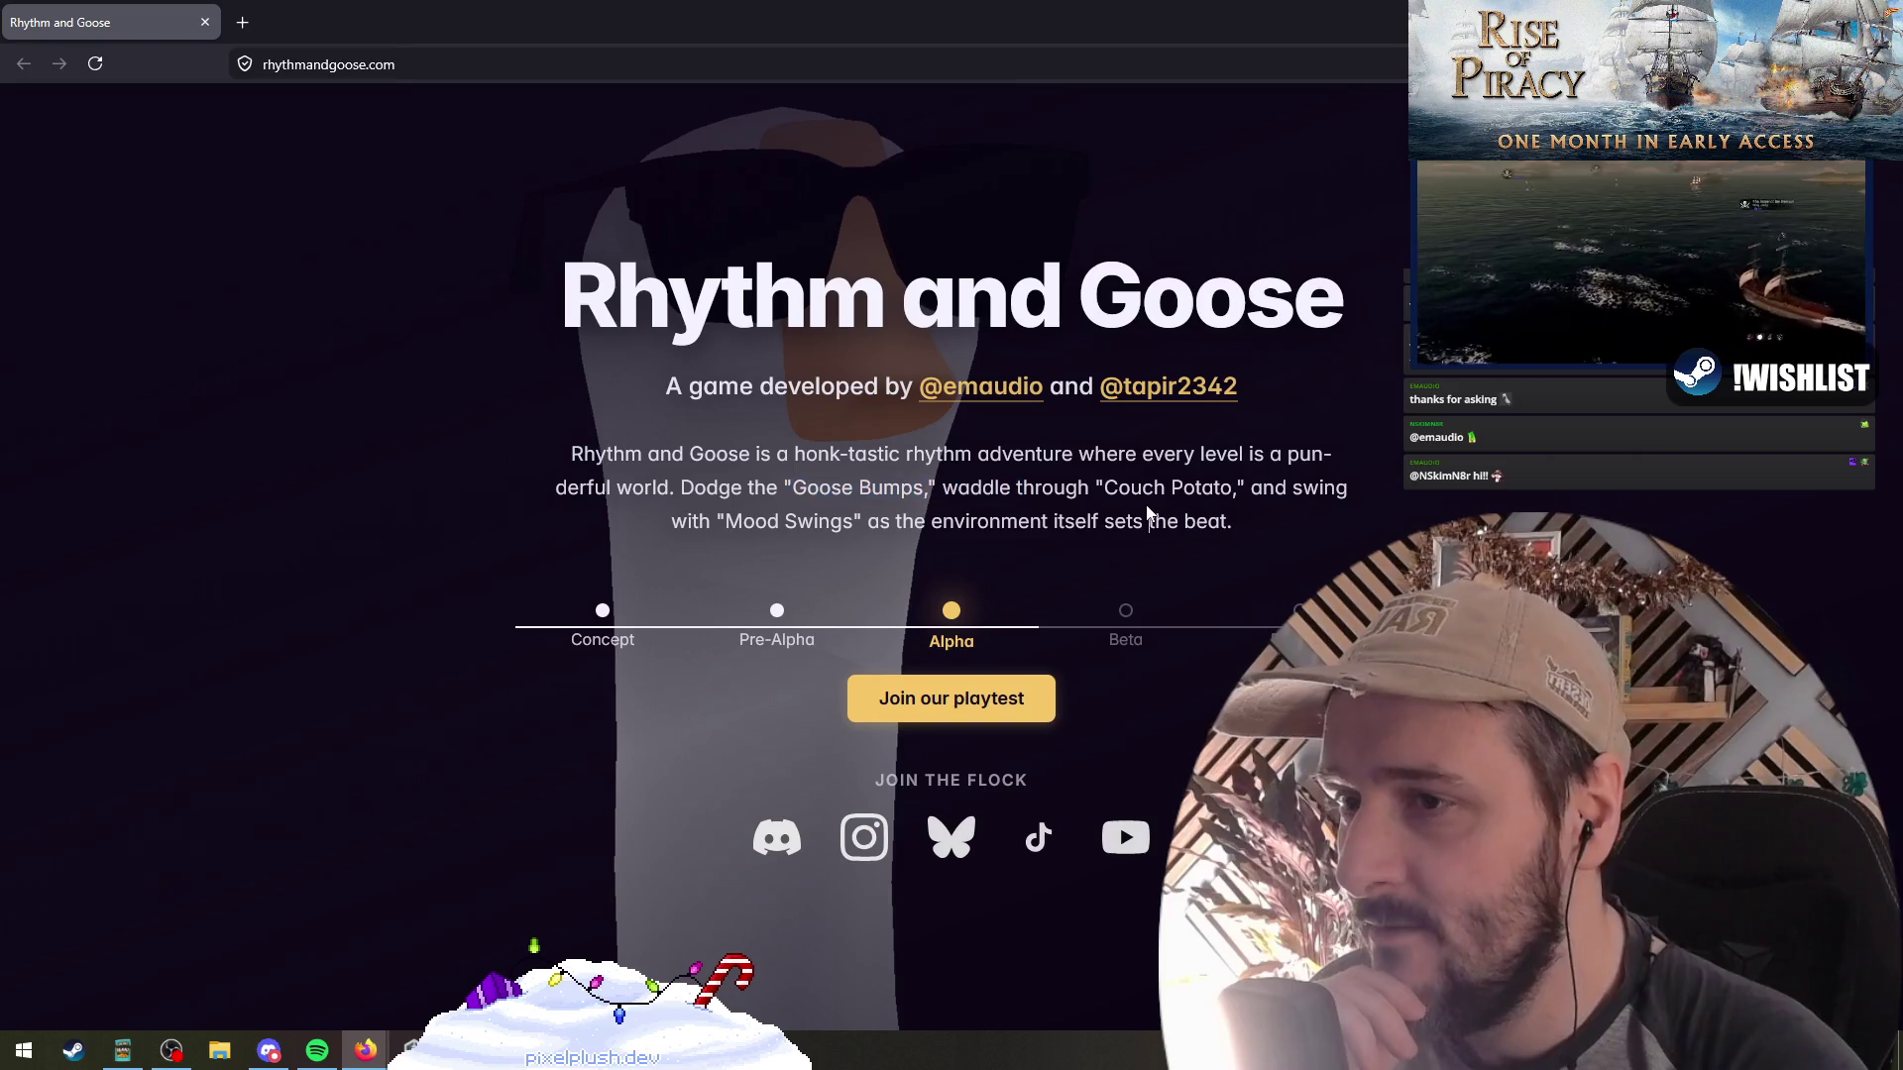
{"action": "left_click", "coordinate": [1149, 522]}
{"action": "key", "text": "alt+Tab"}
{"action": "key", "text": "alt+Tab"}
{"action": "key", "text": "alt+Tab"}
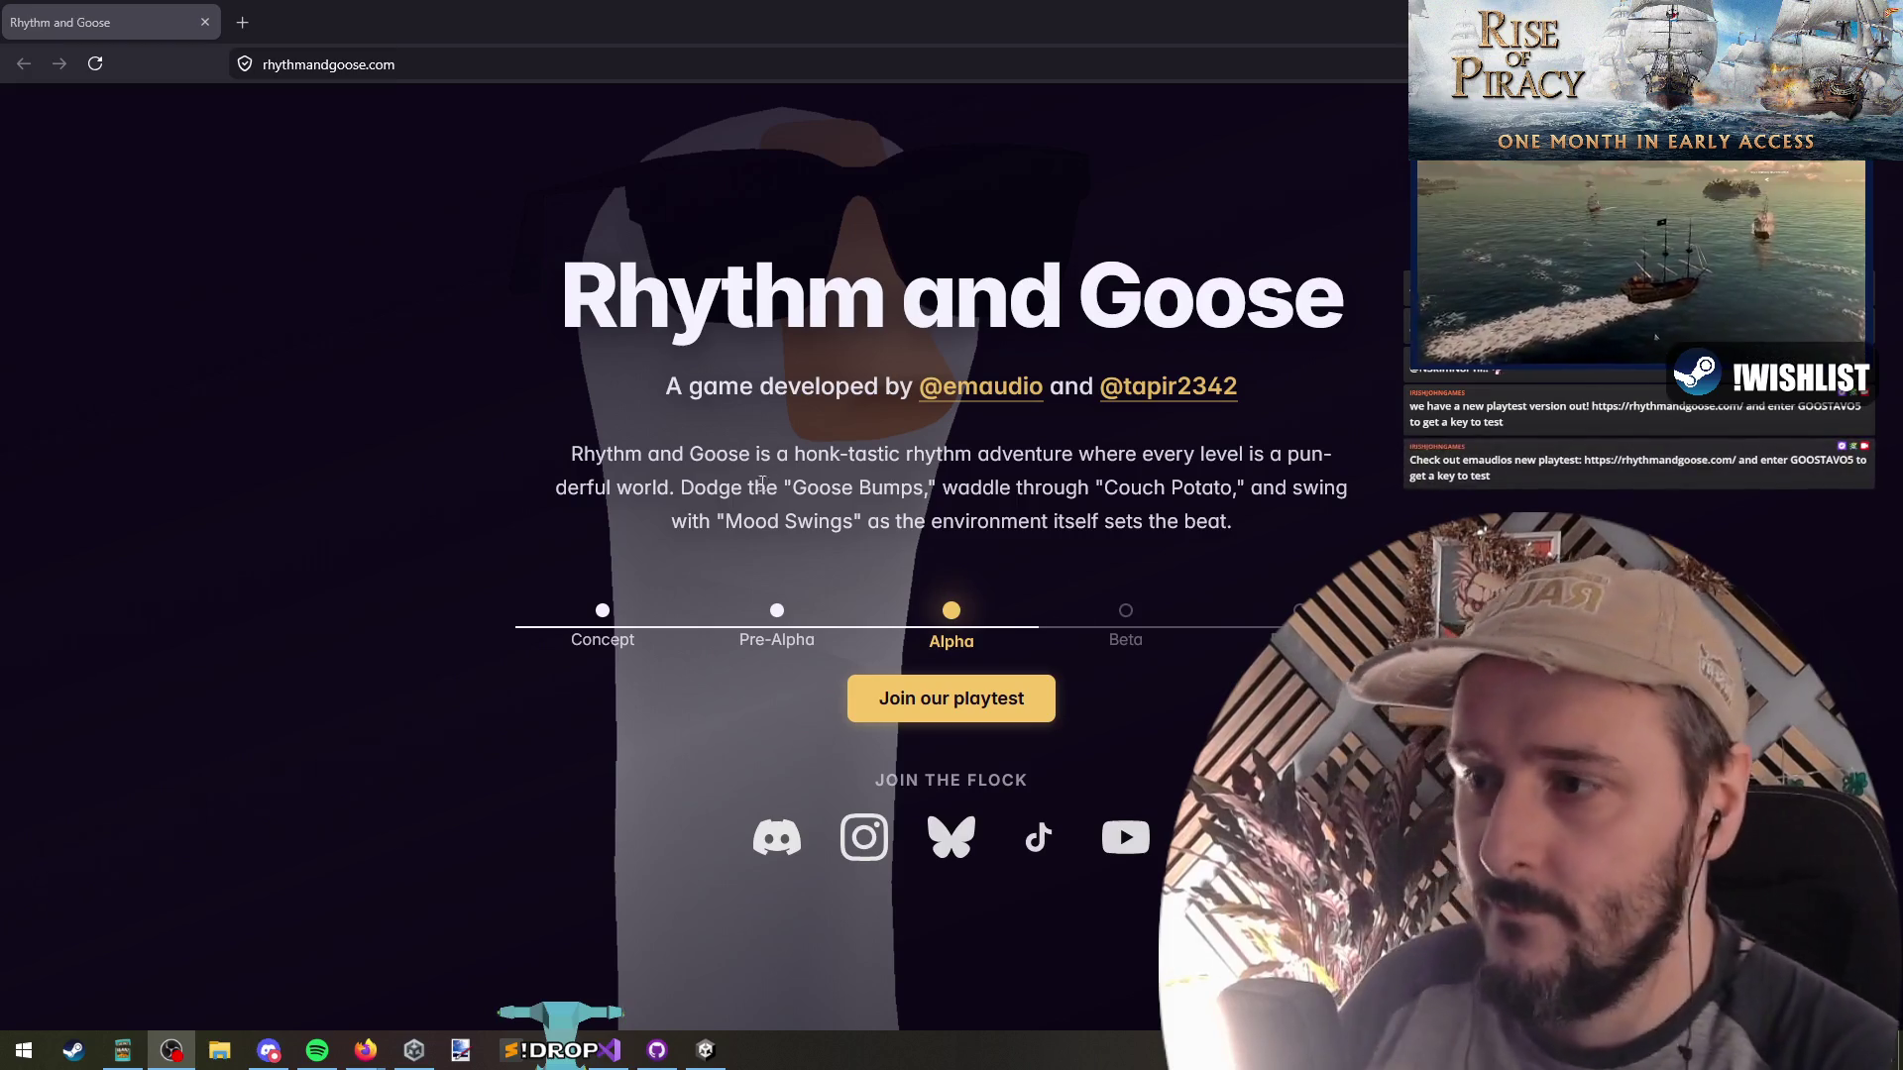
{"action": "left_click", "coordinate": [337, 427]}
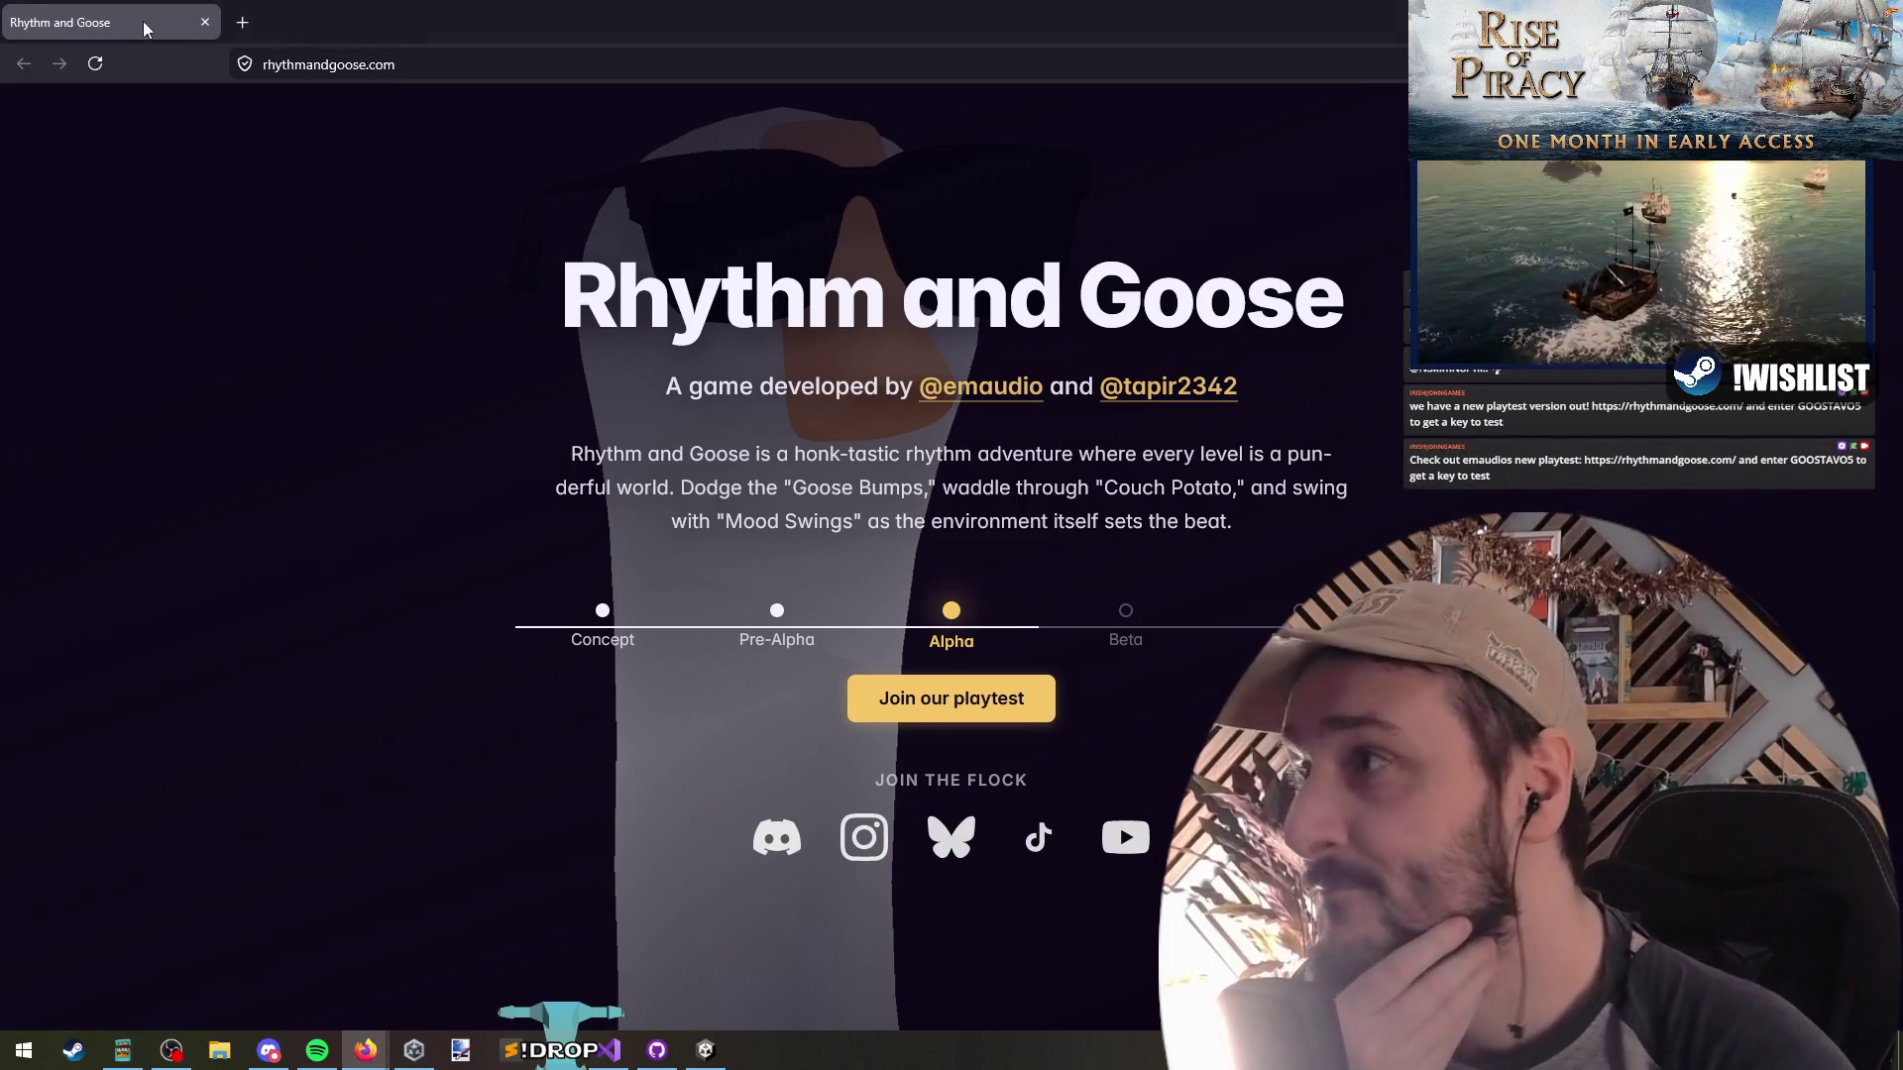
{"action": "key", "text": "alt+Tab"}
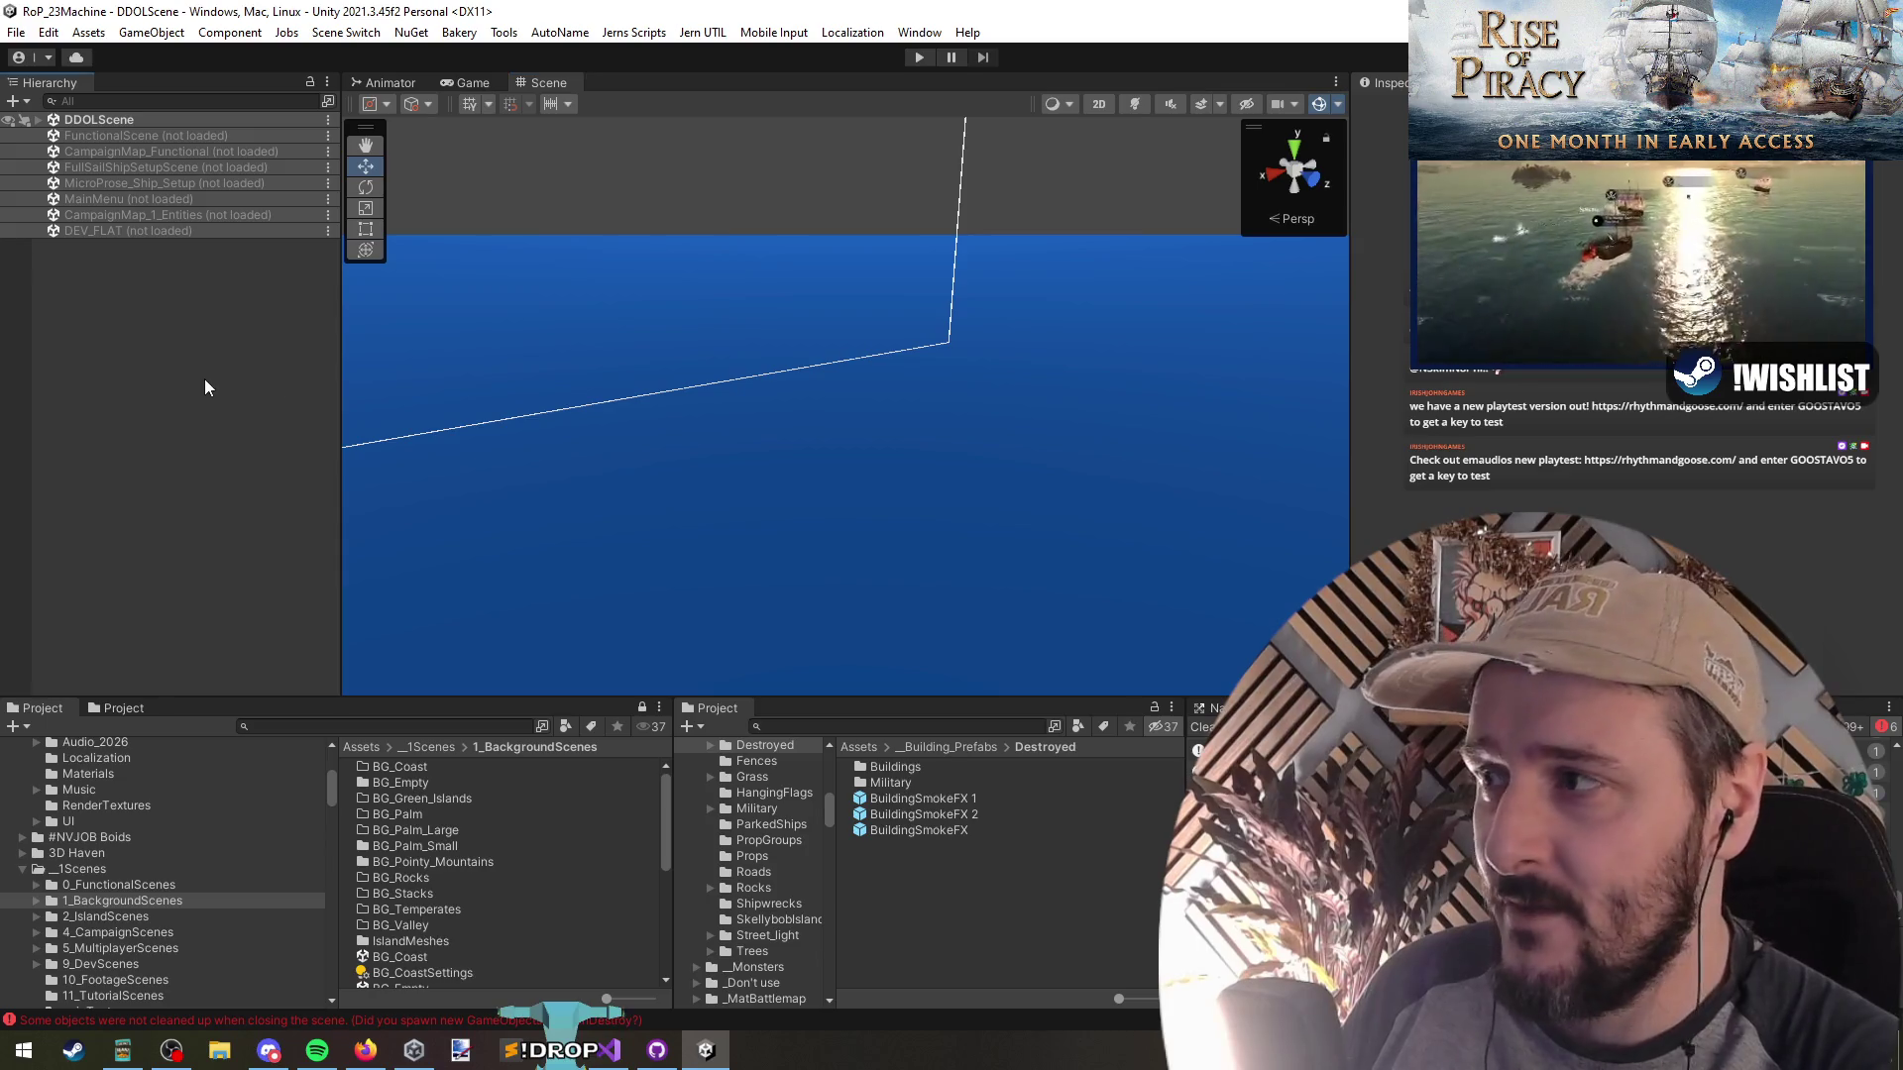
{"action": "left_click", "coordinate": [608, 1050]}
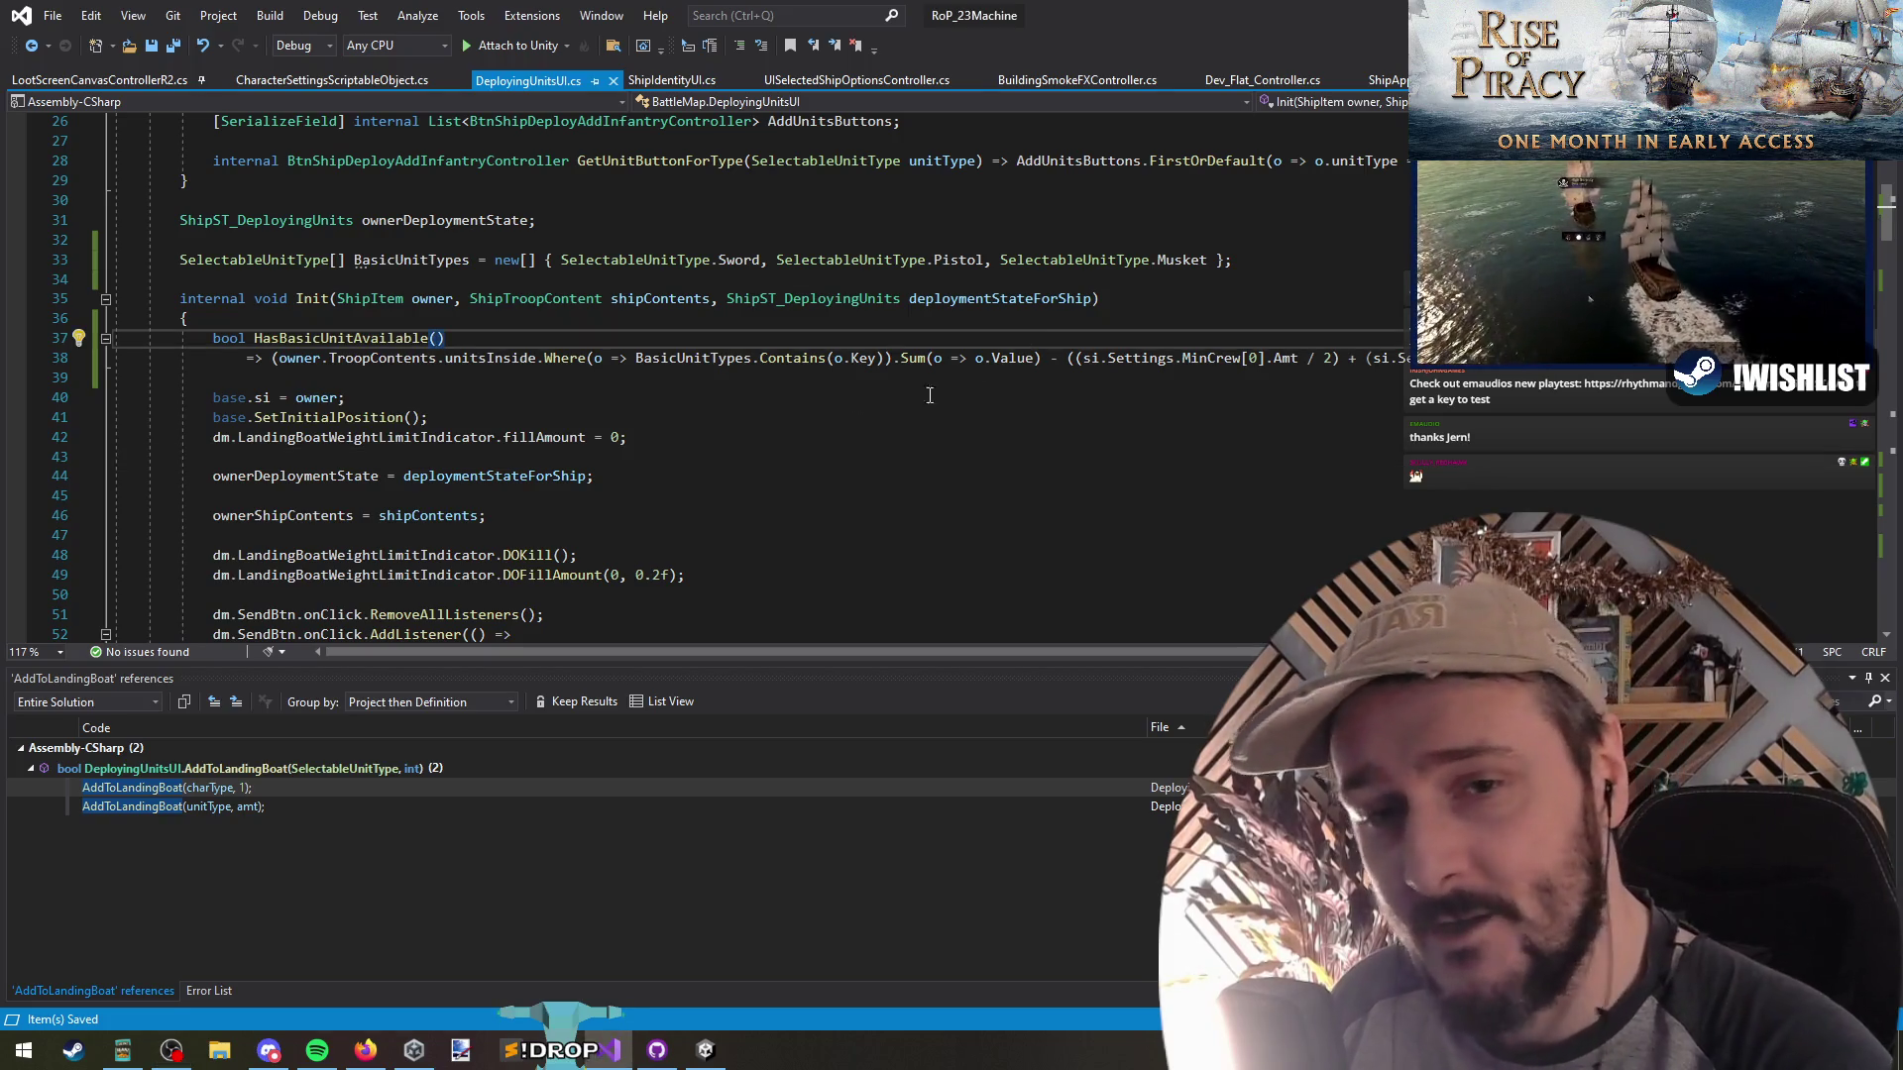
{"action": "left_click", "coordinate": [548, 359]}
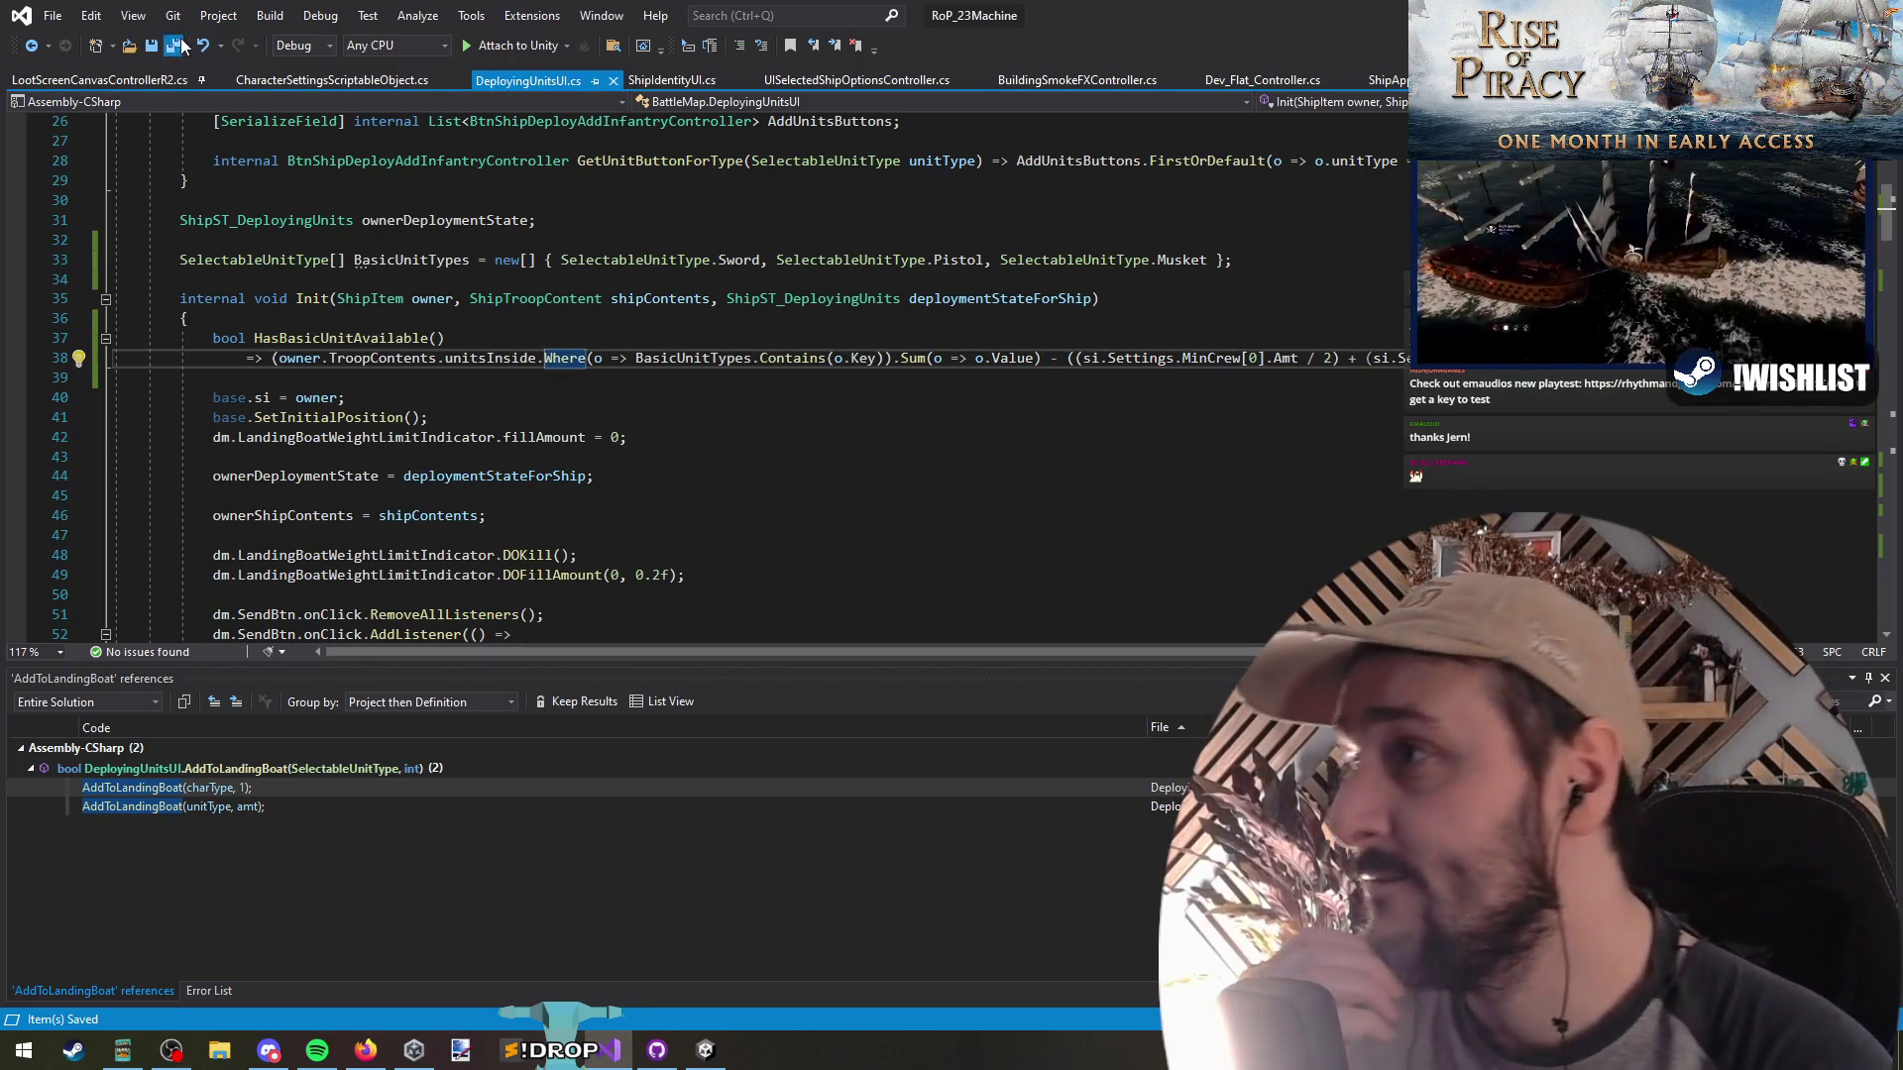
{"action": "key", "text": "alt+Tab"}
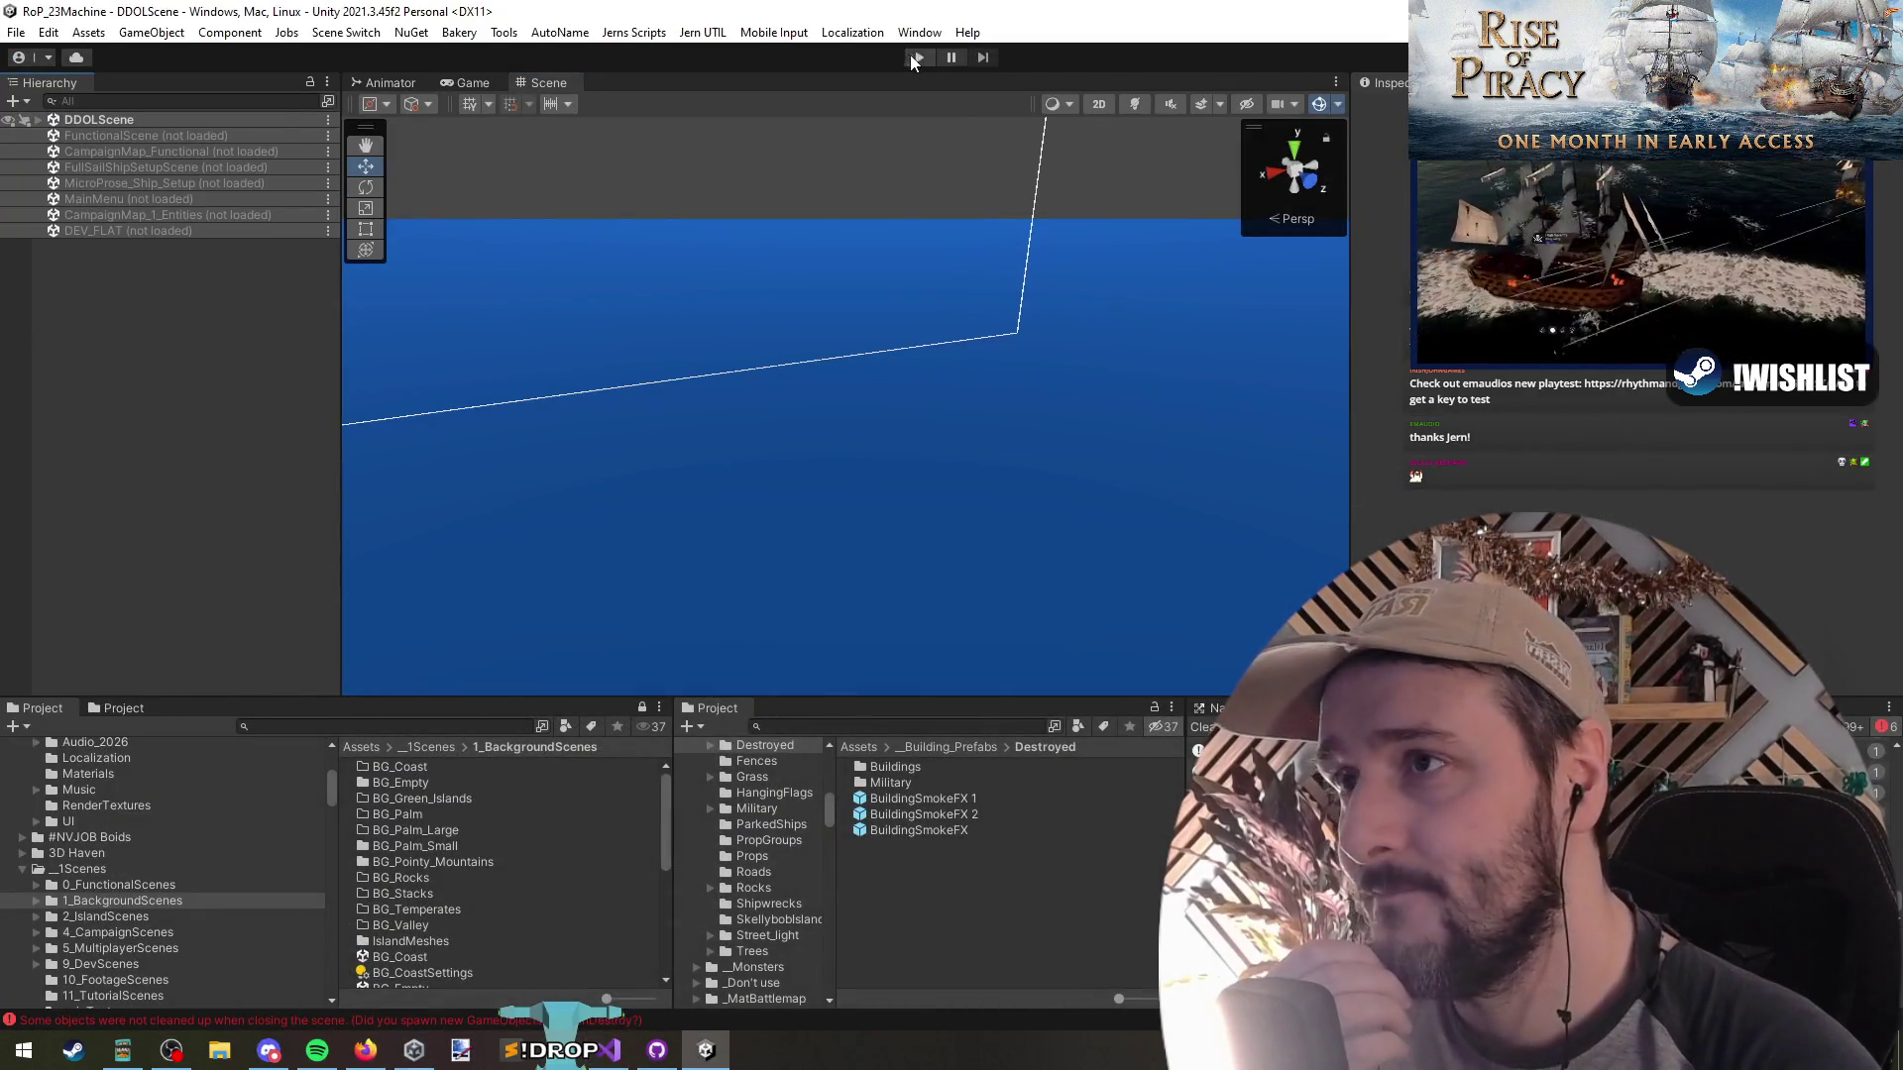
{"action": "left_click", "coordinate": [917, 57]}
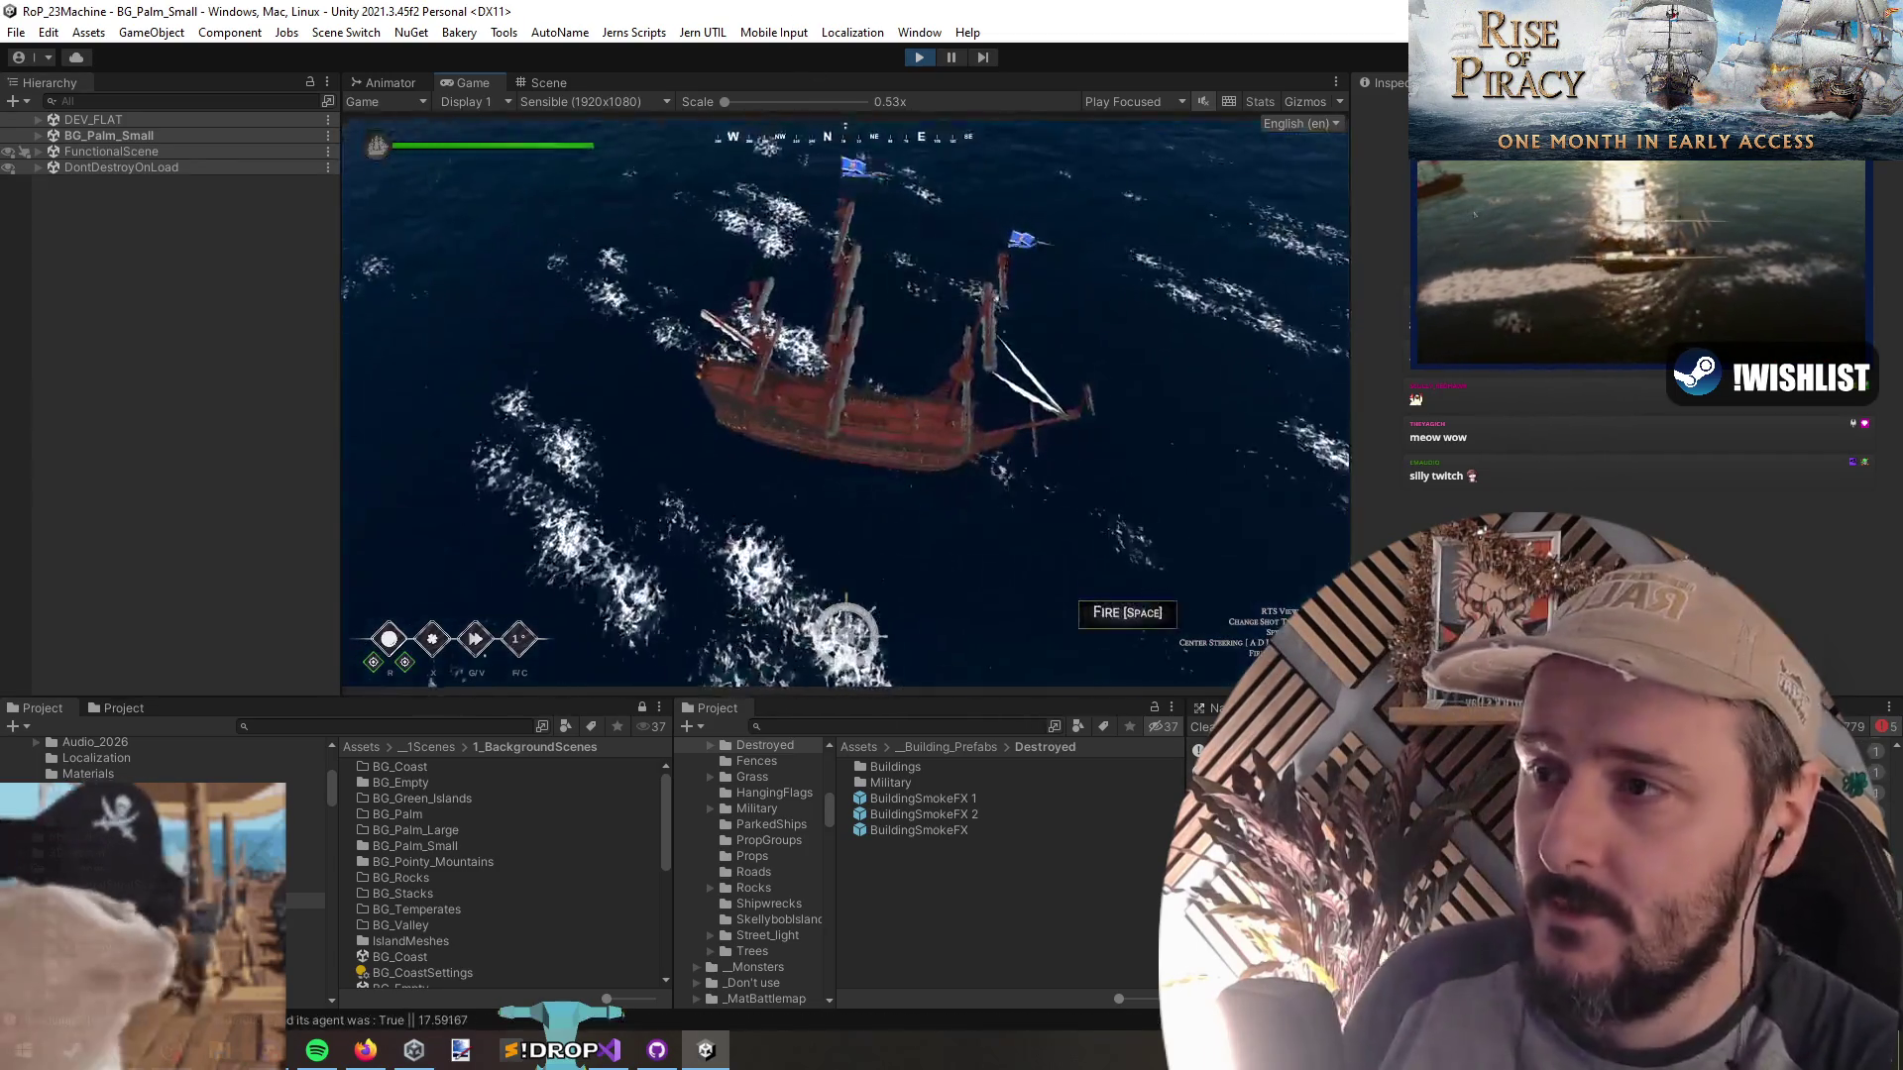
{"action": "key", "text": "t"}
{"action": "left_click_drag", "start_coordinate": [756, 281], "coordinate": [1020, 403]}
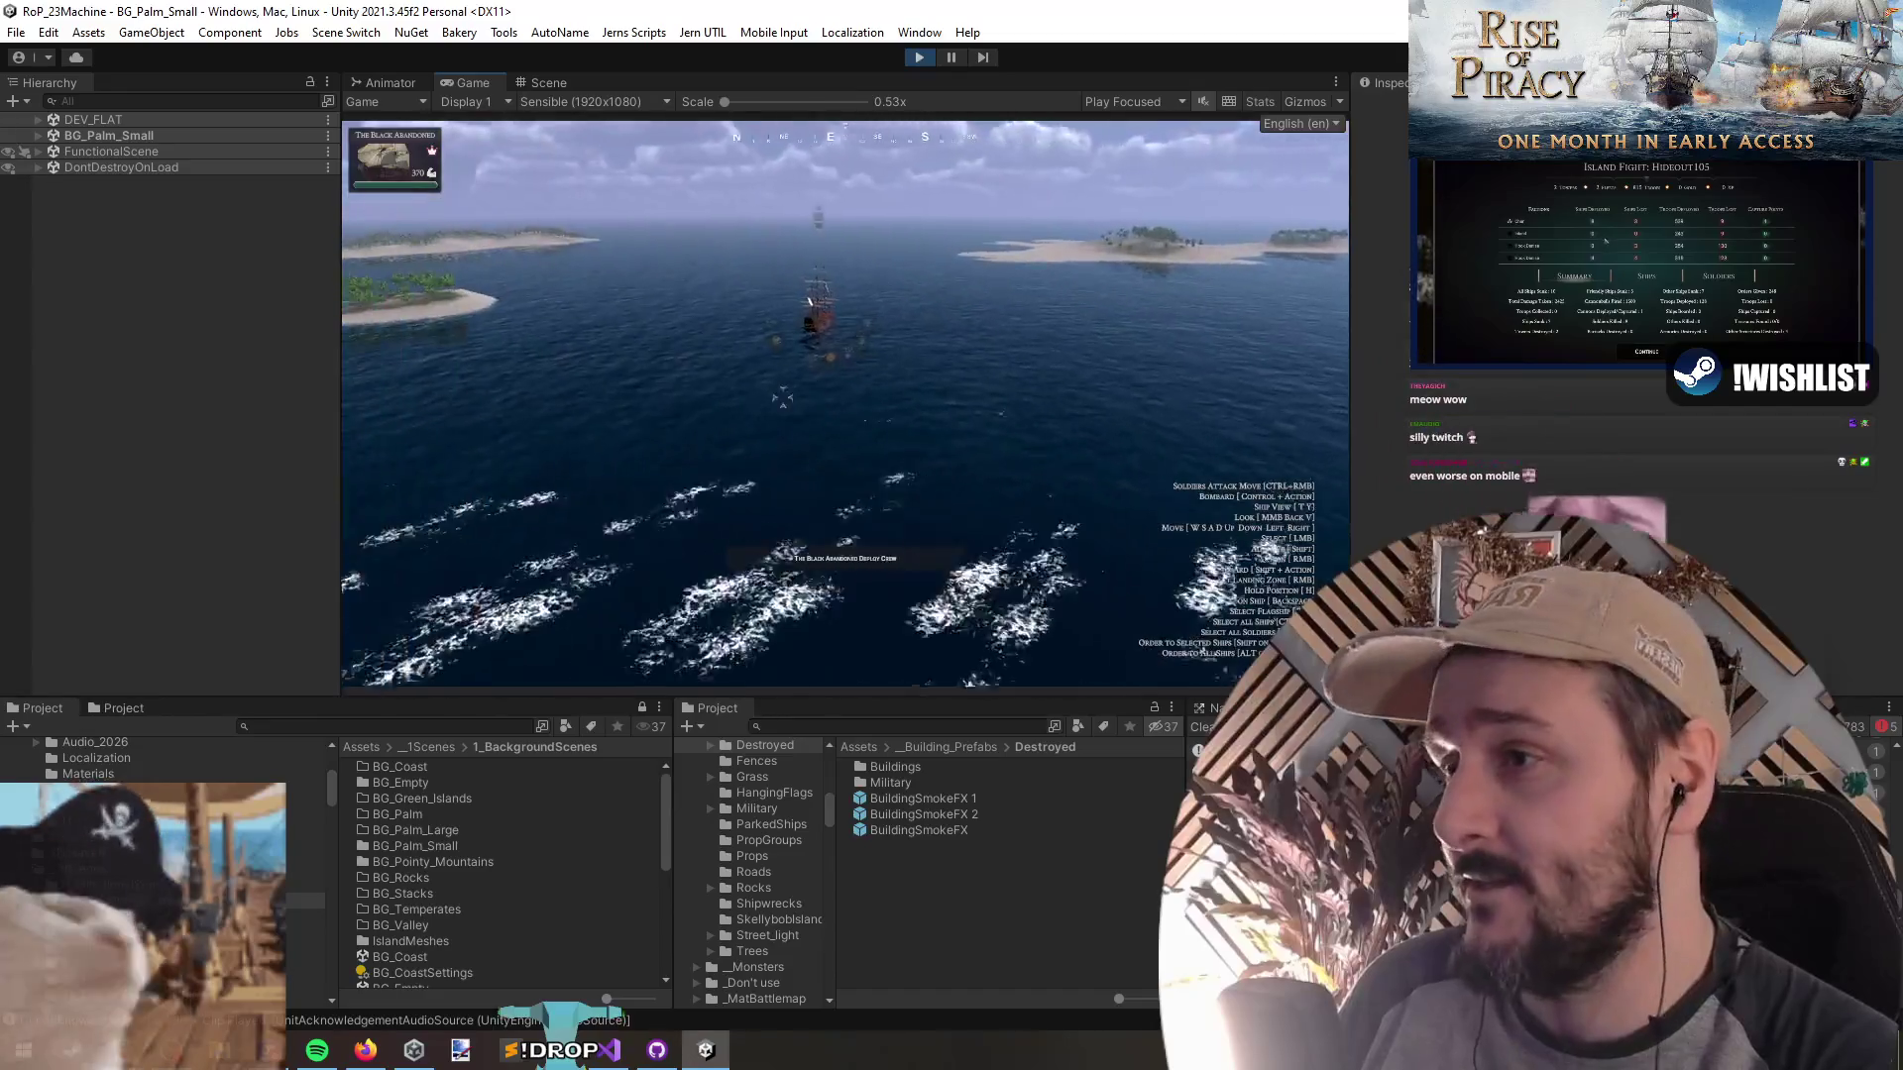
{"action": "right_click", "coordinate": [805, 424]}
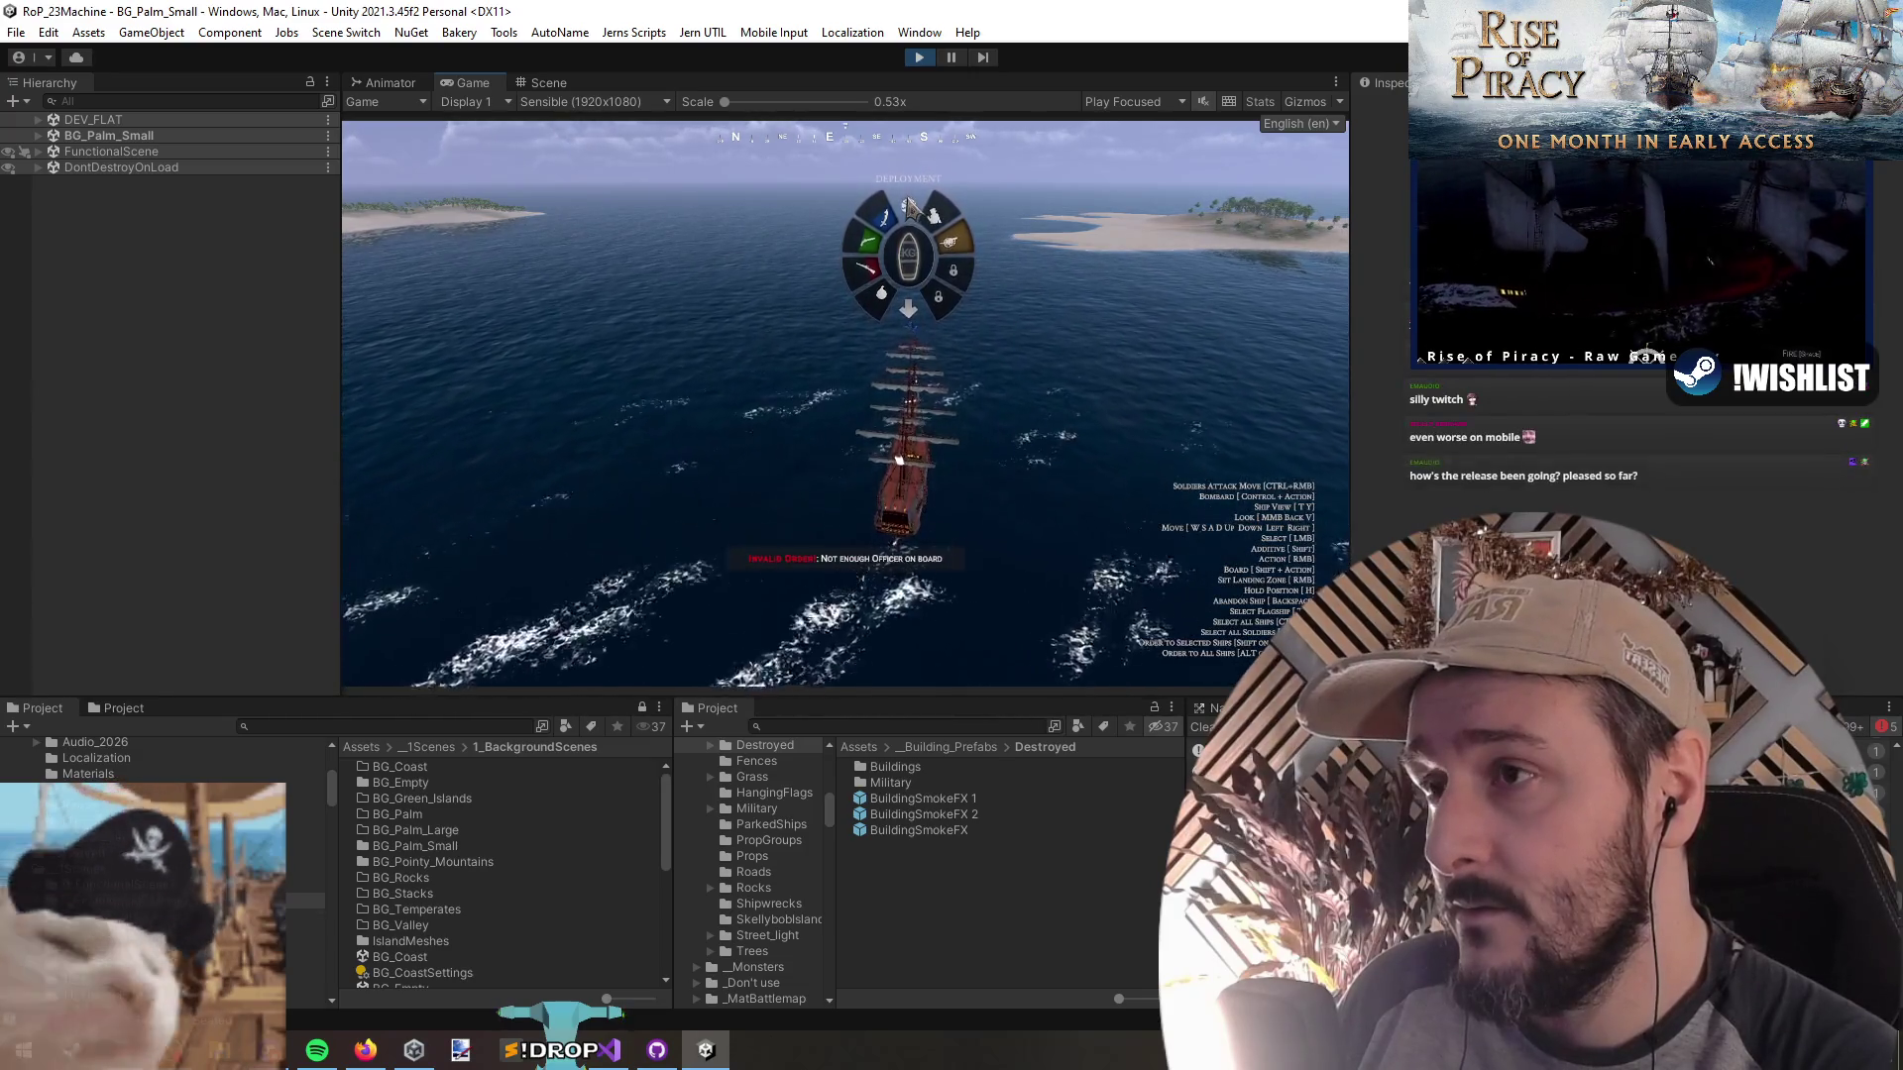
{"action": "left_click", "coordinate": [908, 230]}
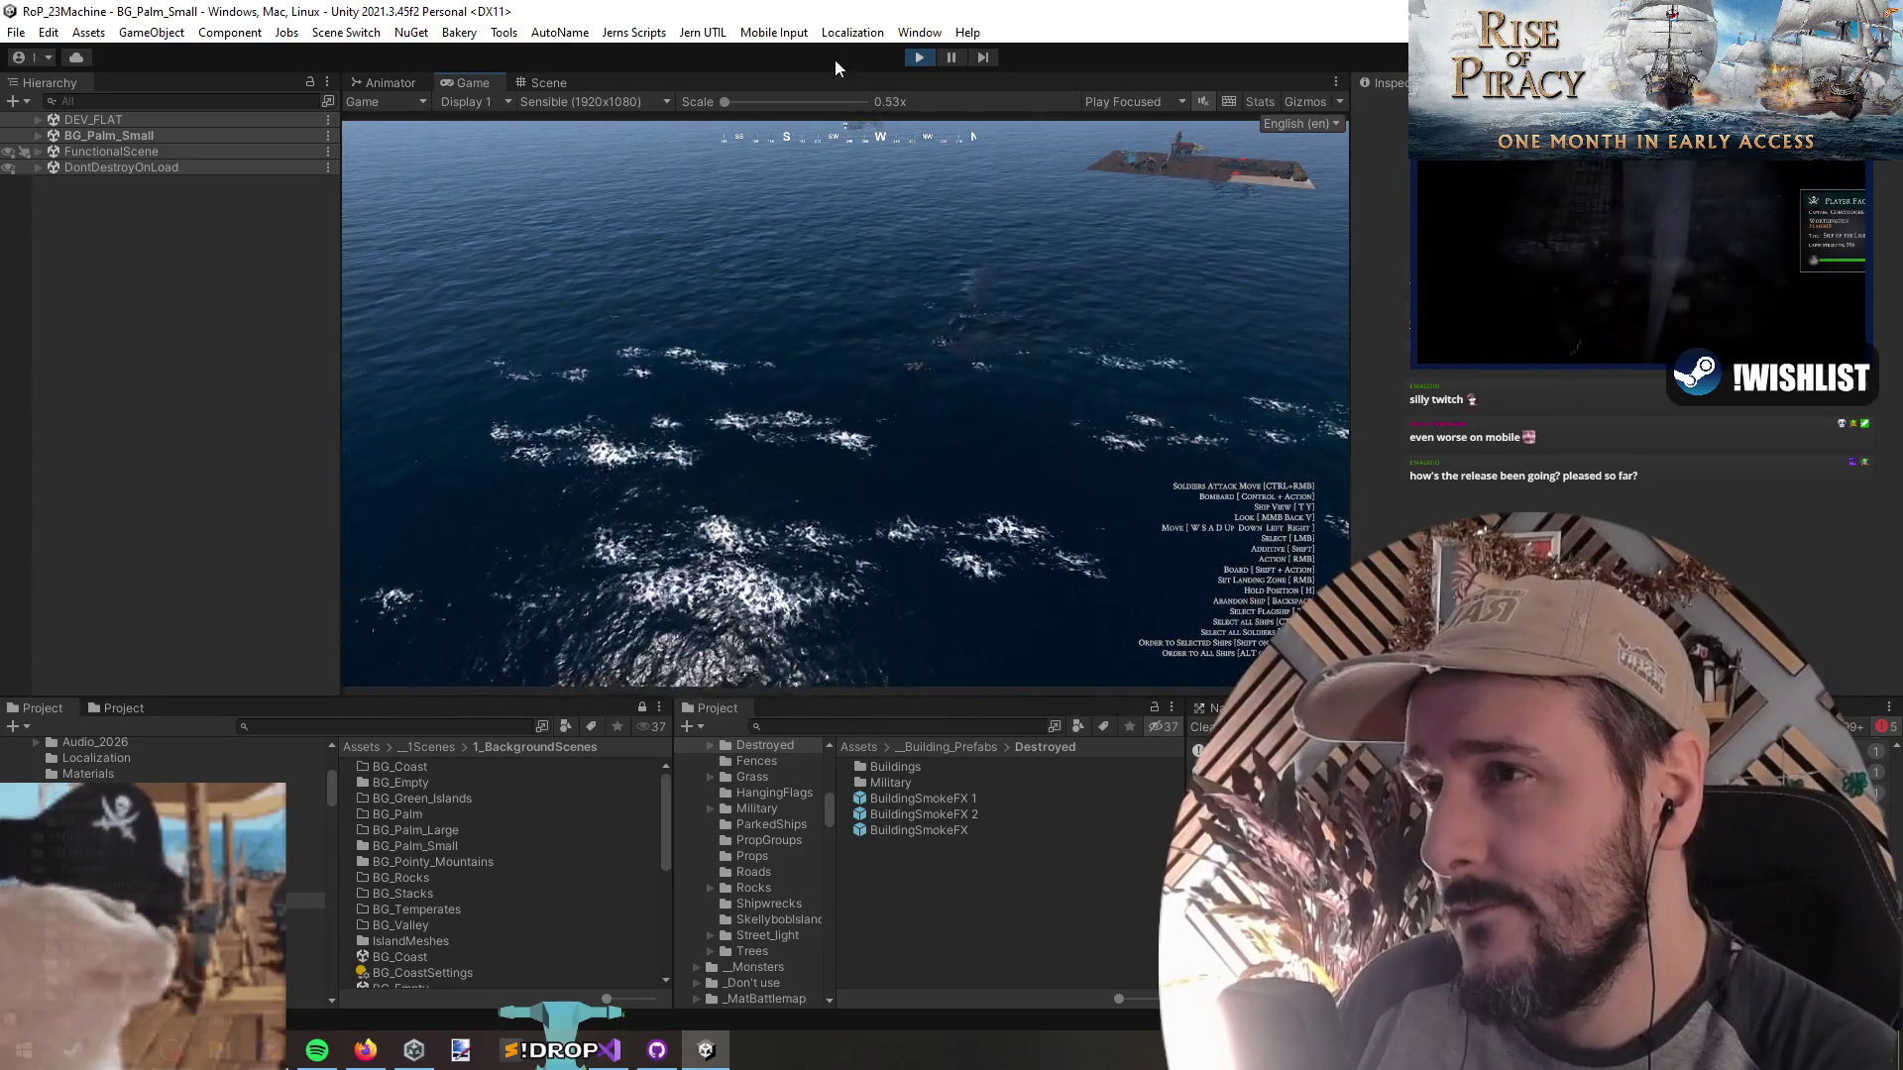
{"action": "left_click", "coordinate": [919, 57]}
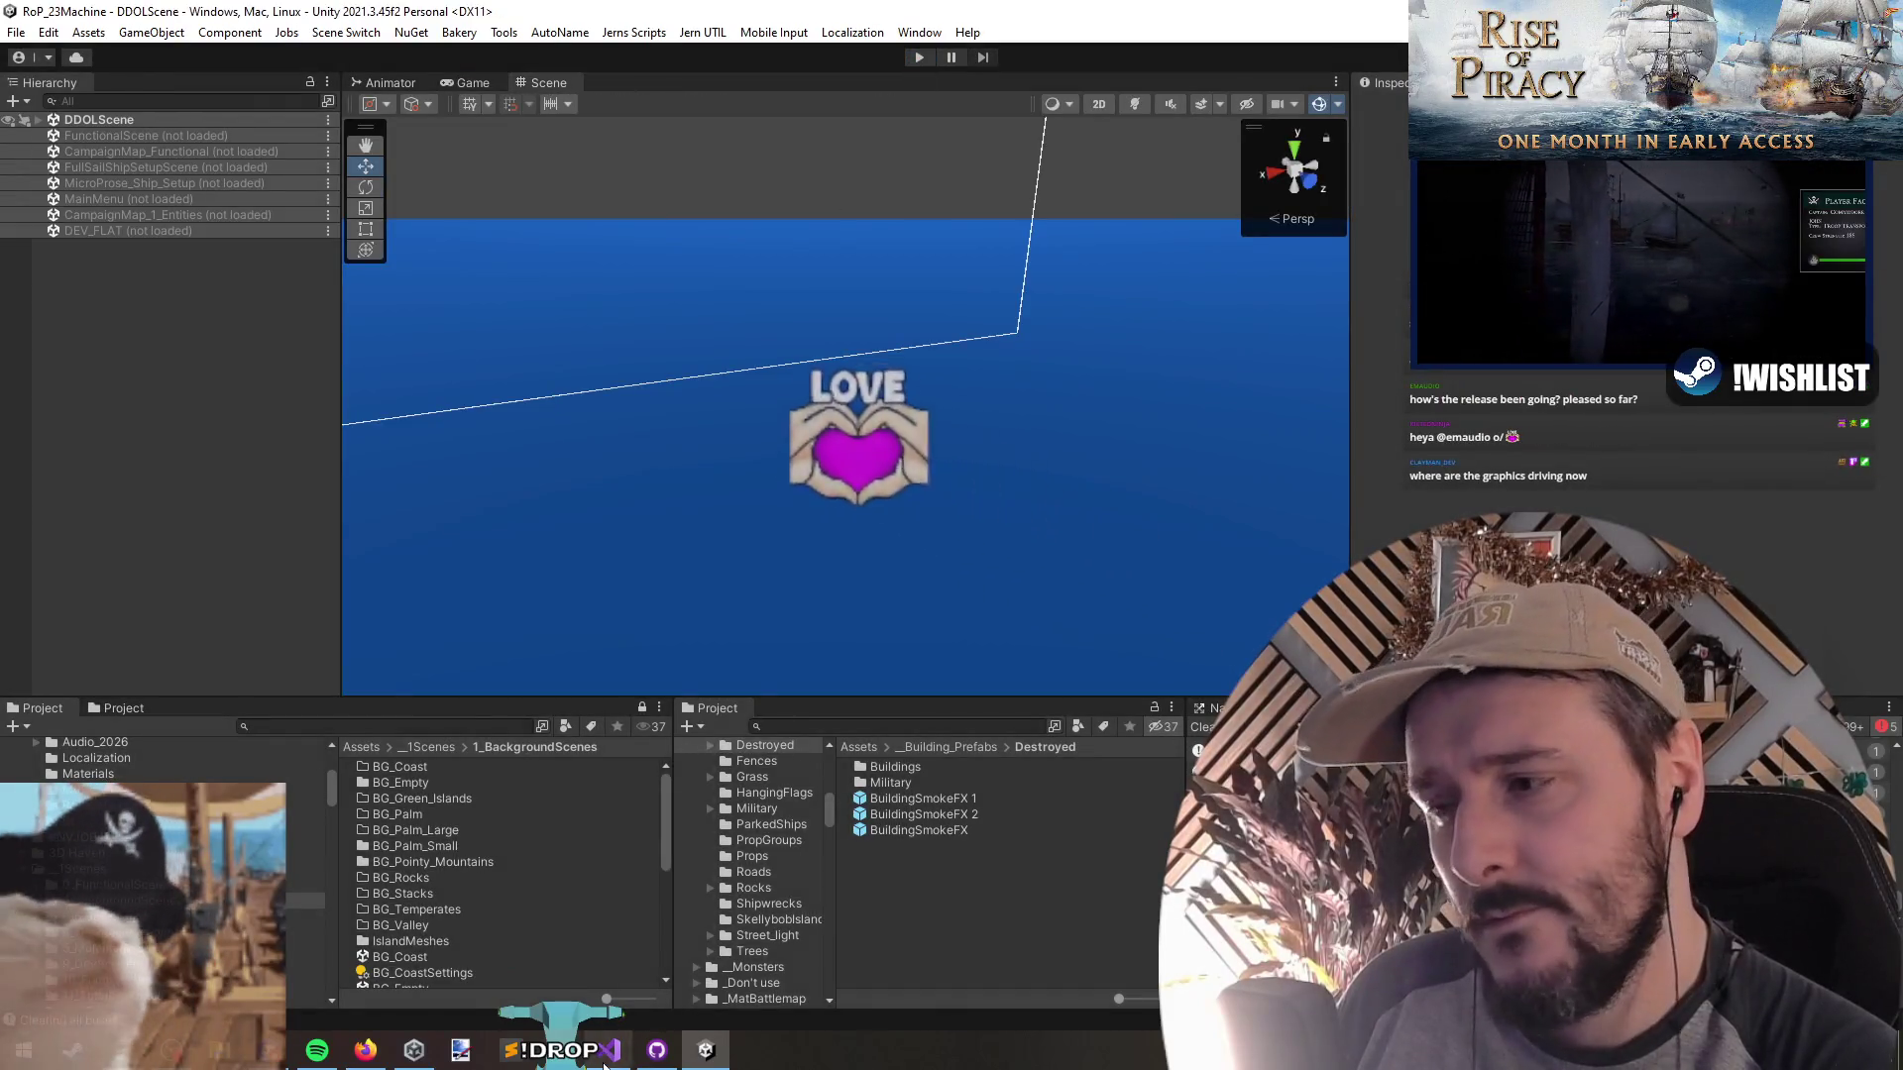
Rewrite line 38 so the minimum-crew expression comes first, followed by ') - (' and the troop count
{"action": "key", "text": "alt+Tab"}
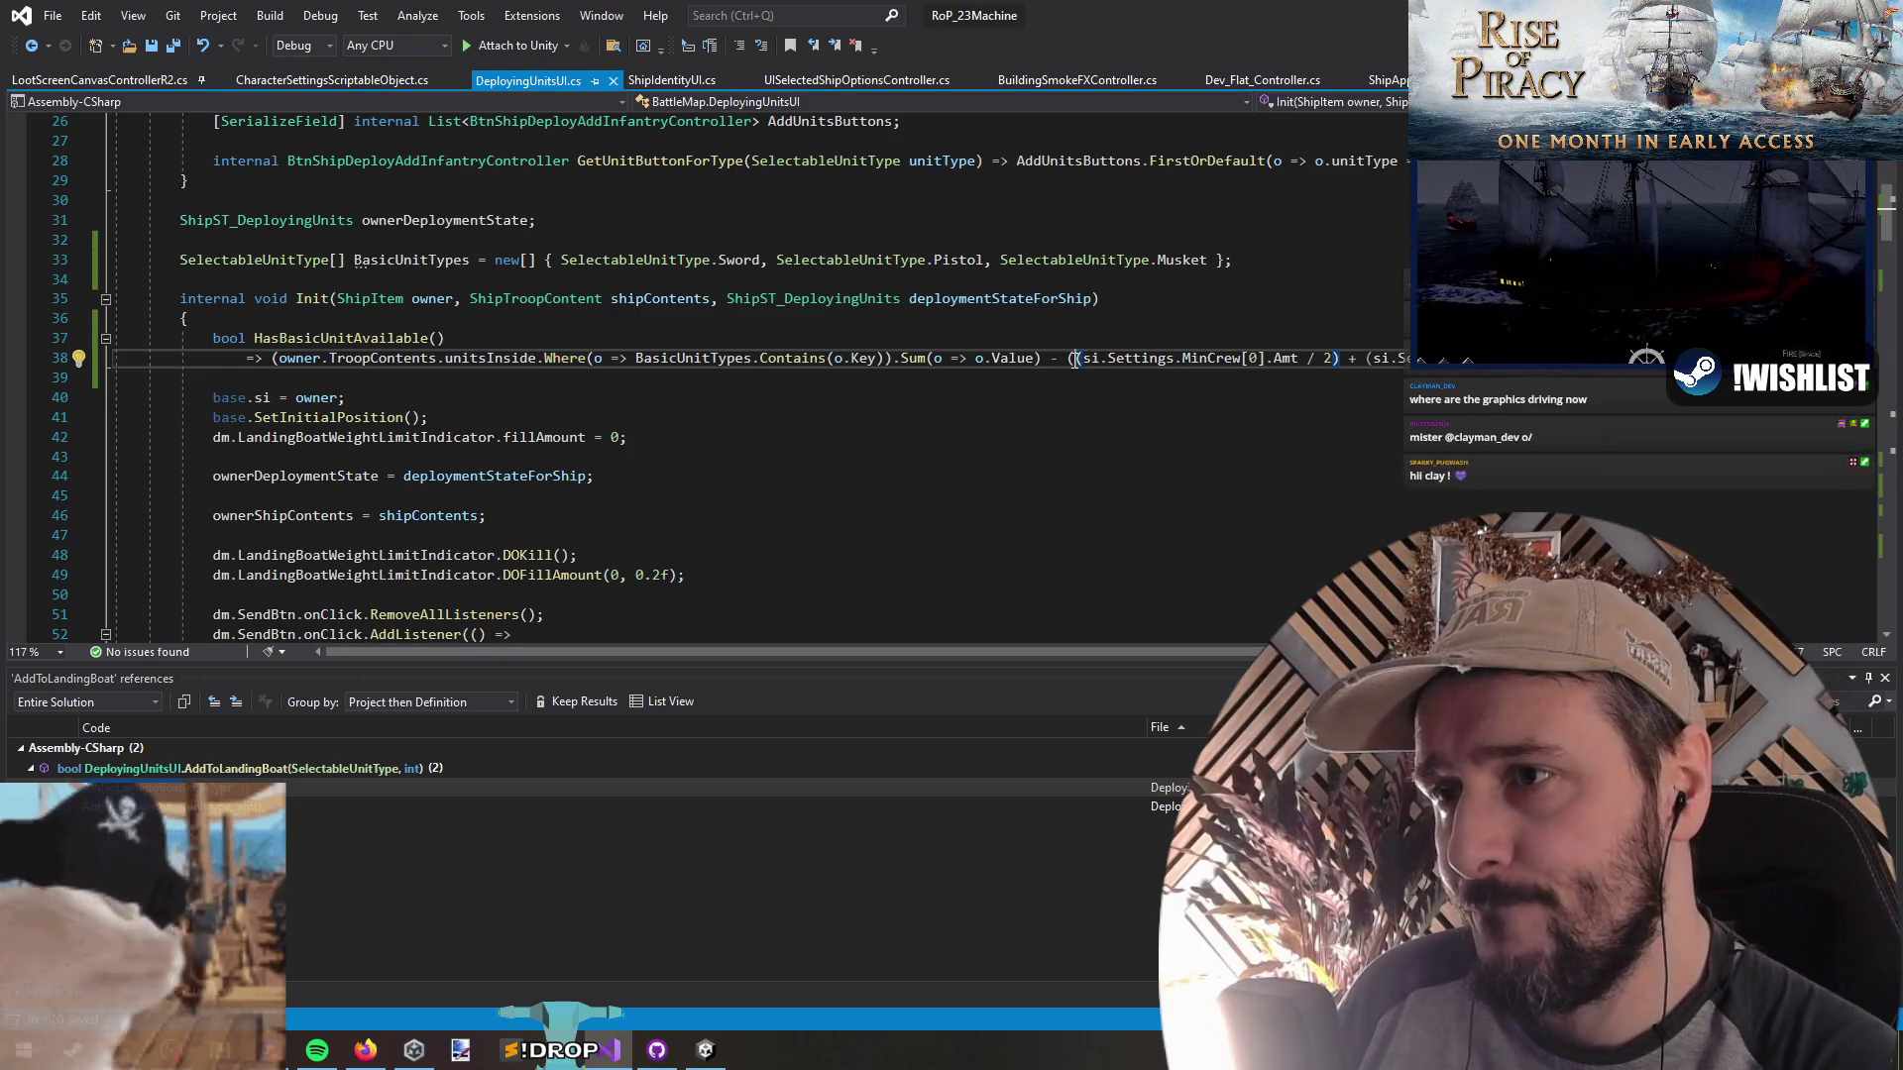
{"action": "left_click_drag", "start_coordinate": [1069, 357], "coordinate": [1397, 359]}
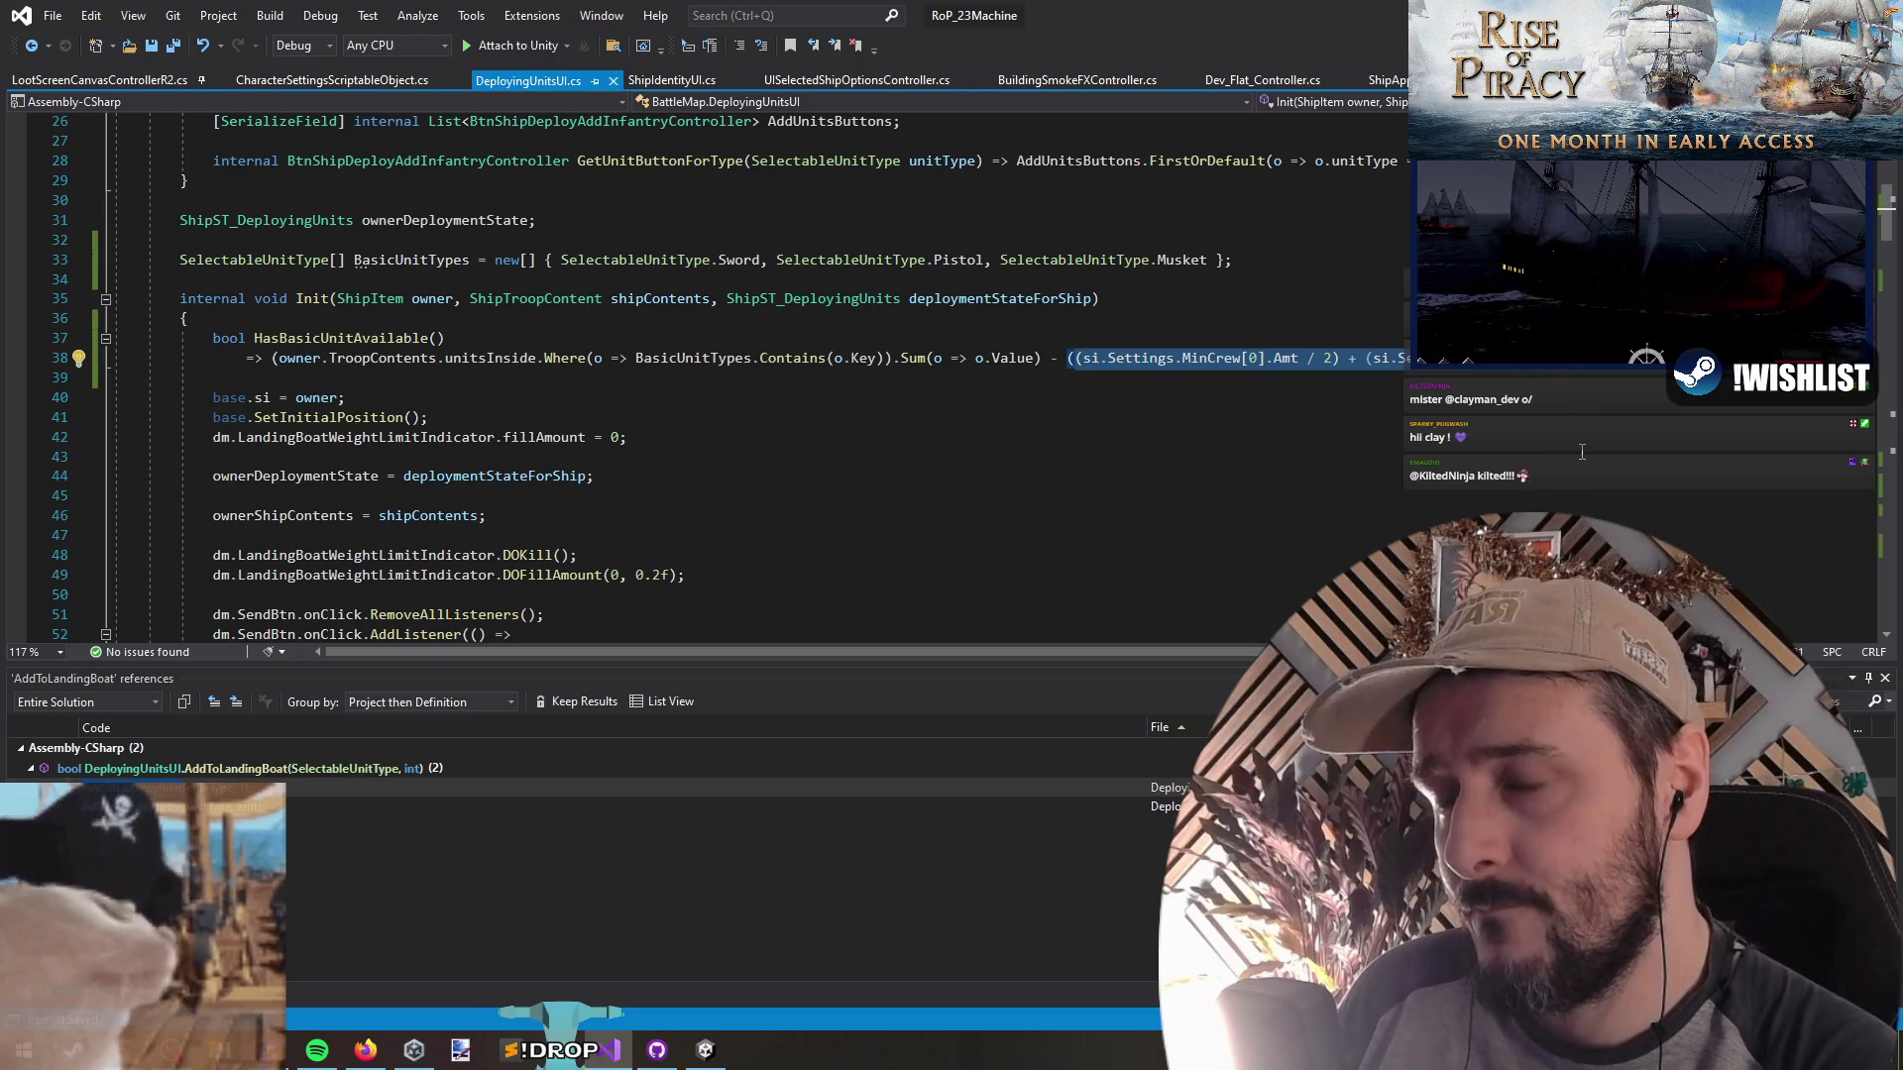
{"action": "type", "text": "("}
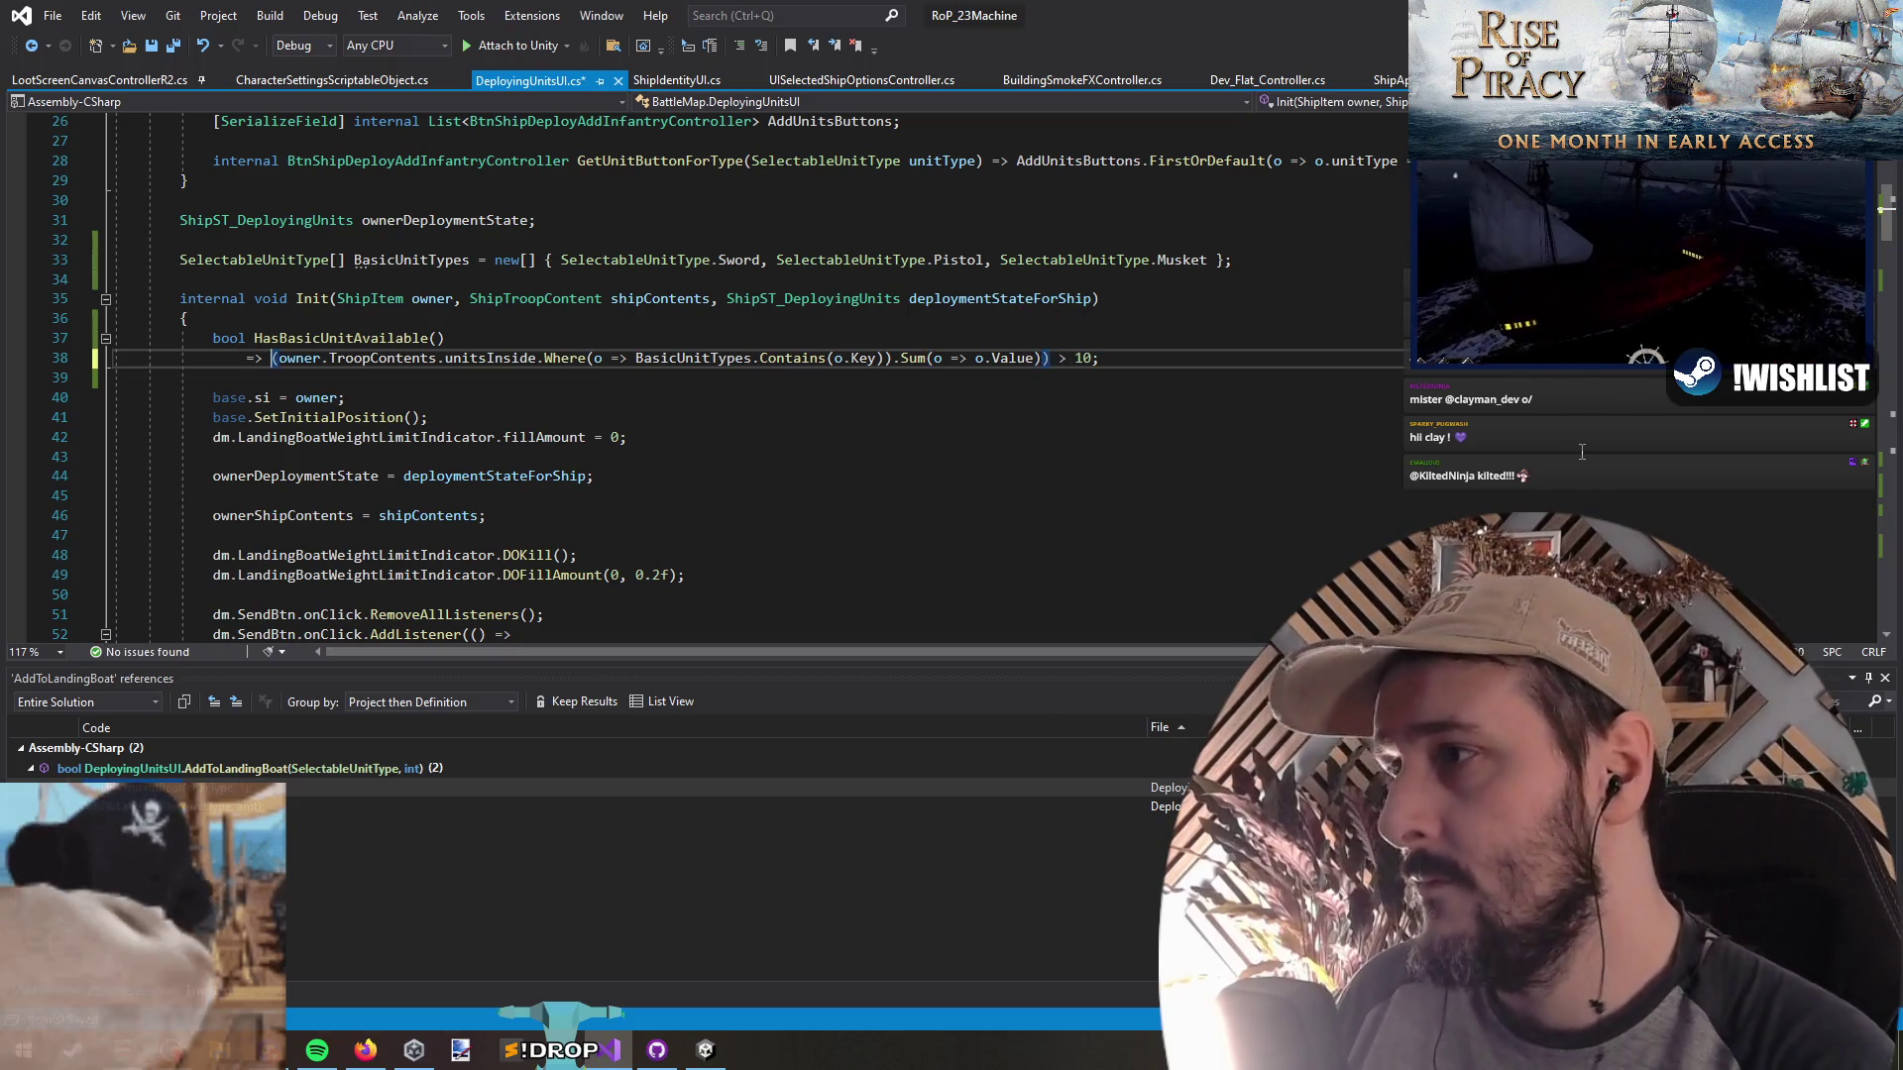
{"action": "type", "text": "(si.Settings.MinCrew[0].Amt / 2) + (si.Settings.MinCrew[1].Amt))"}
{"action": "type", "text": ") - "}
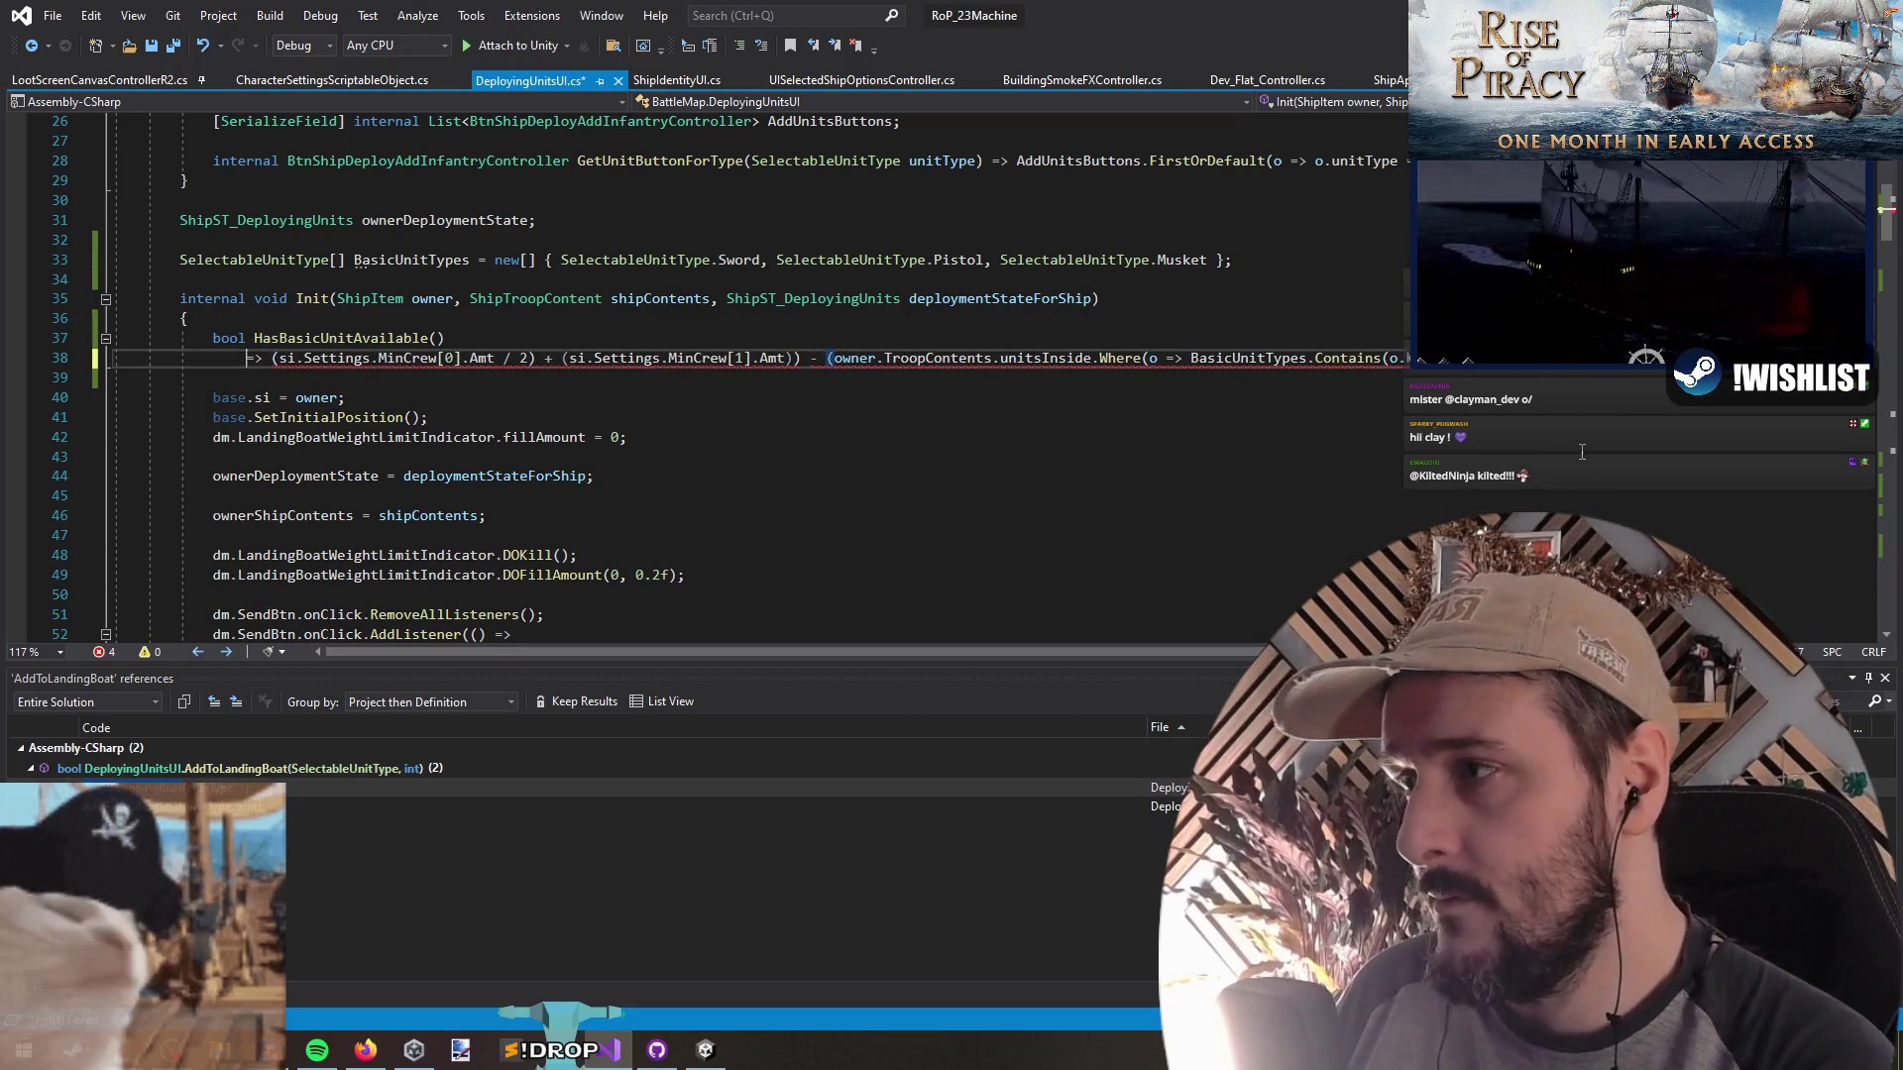
{"action": "type", "text": "("}
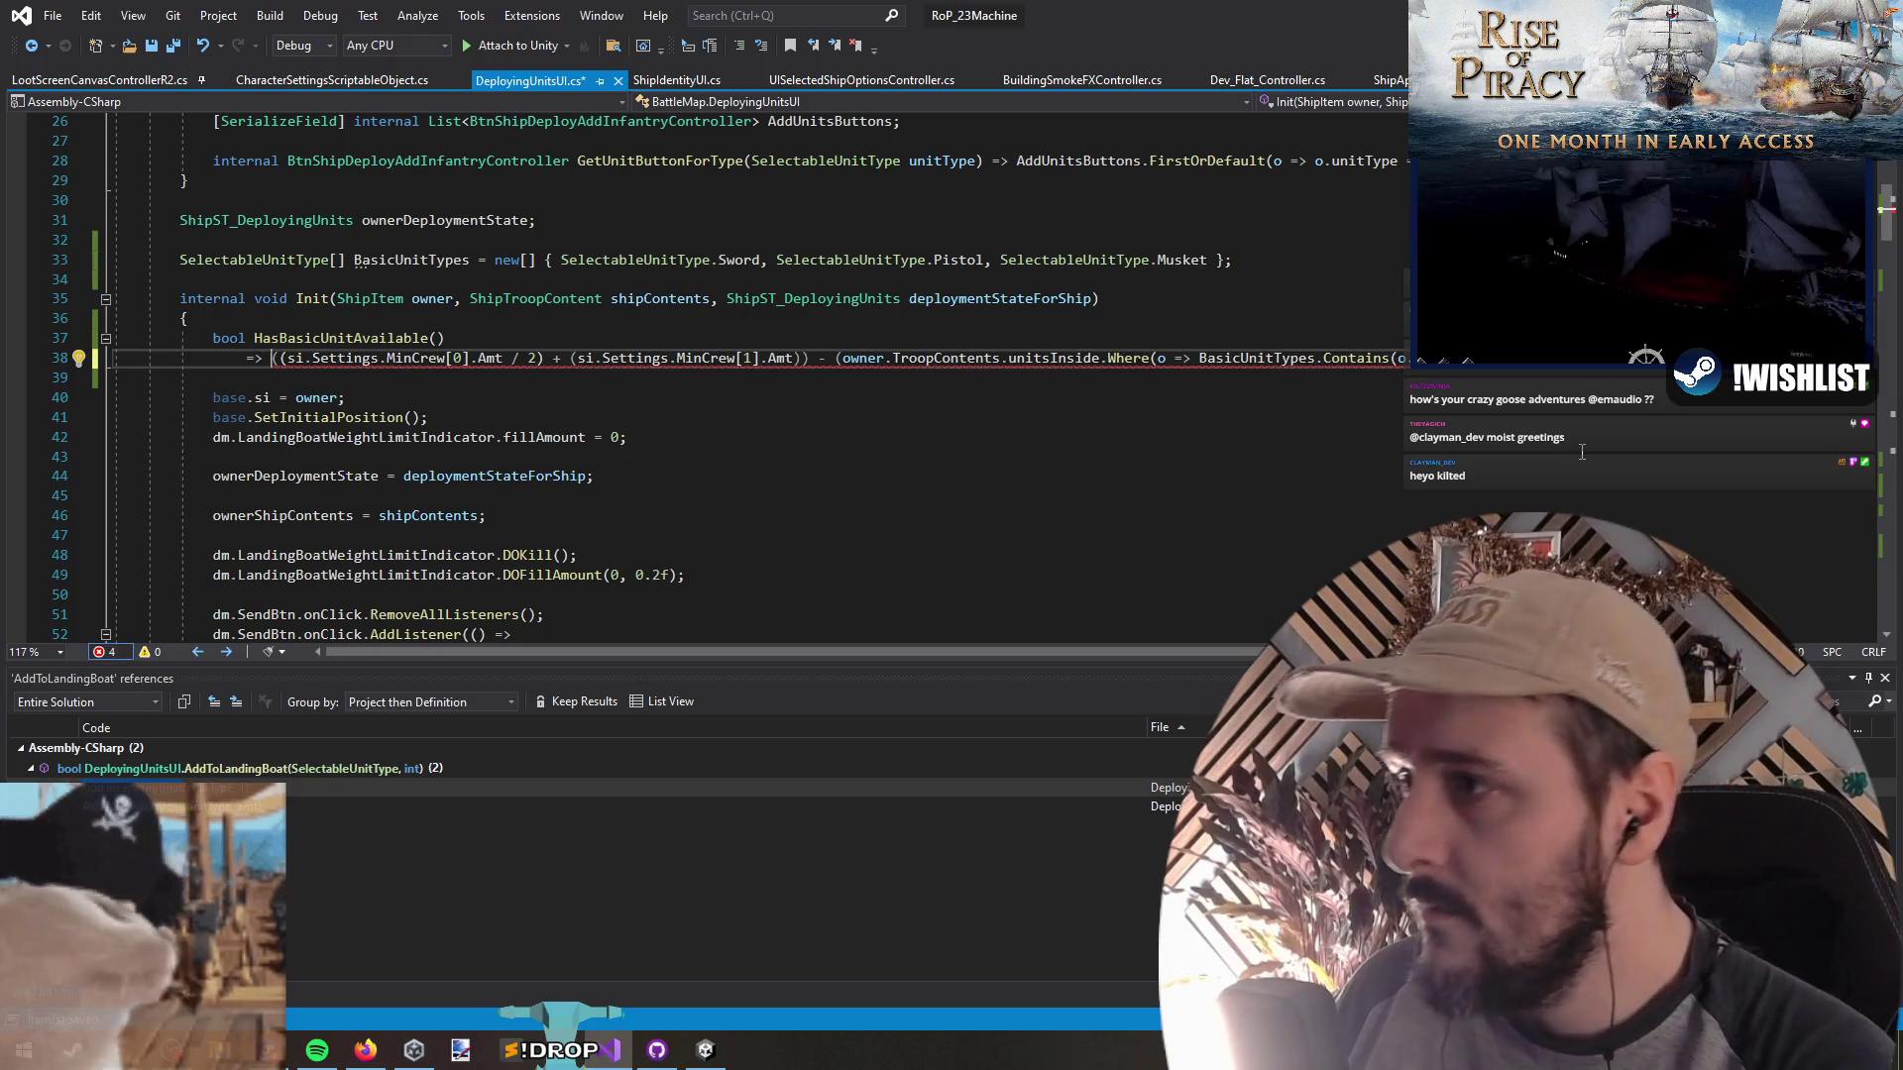
{"action": "key", "text": "Delete"}
Wrap the minimum-crew sum in its own parentheses, save all files, and return to Unity
{"action": "left_click", "coordinate": [842, 338]}
{"action": "left_click_drag", "start_coordinate": [275, 357], "coordinate": [806, 360]}
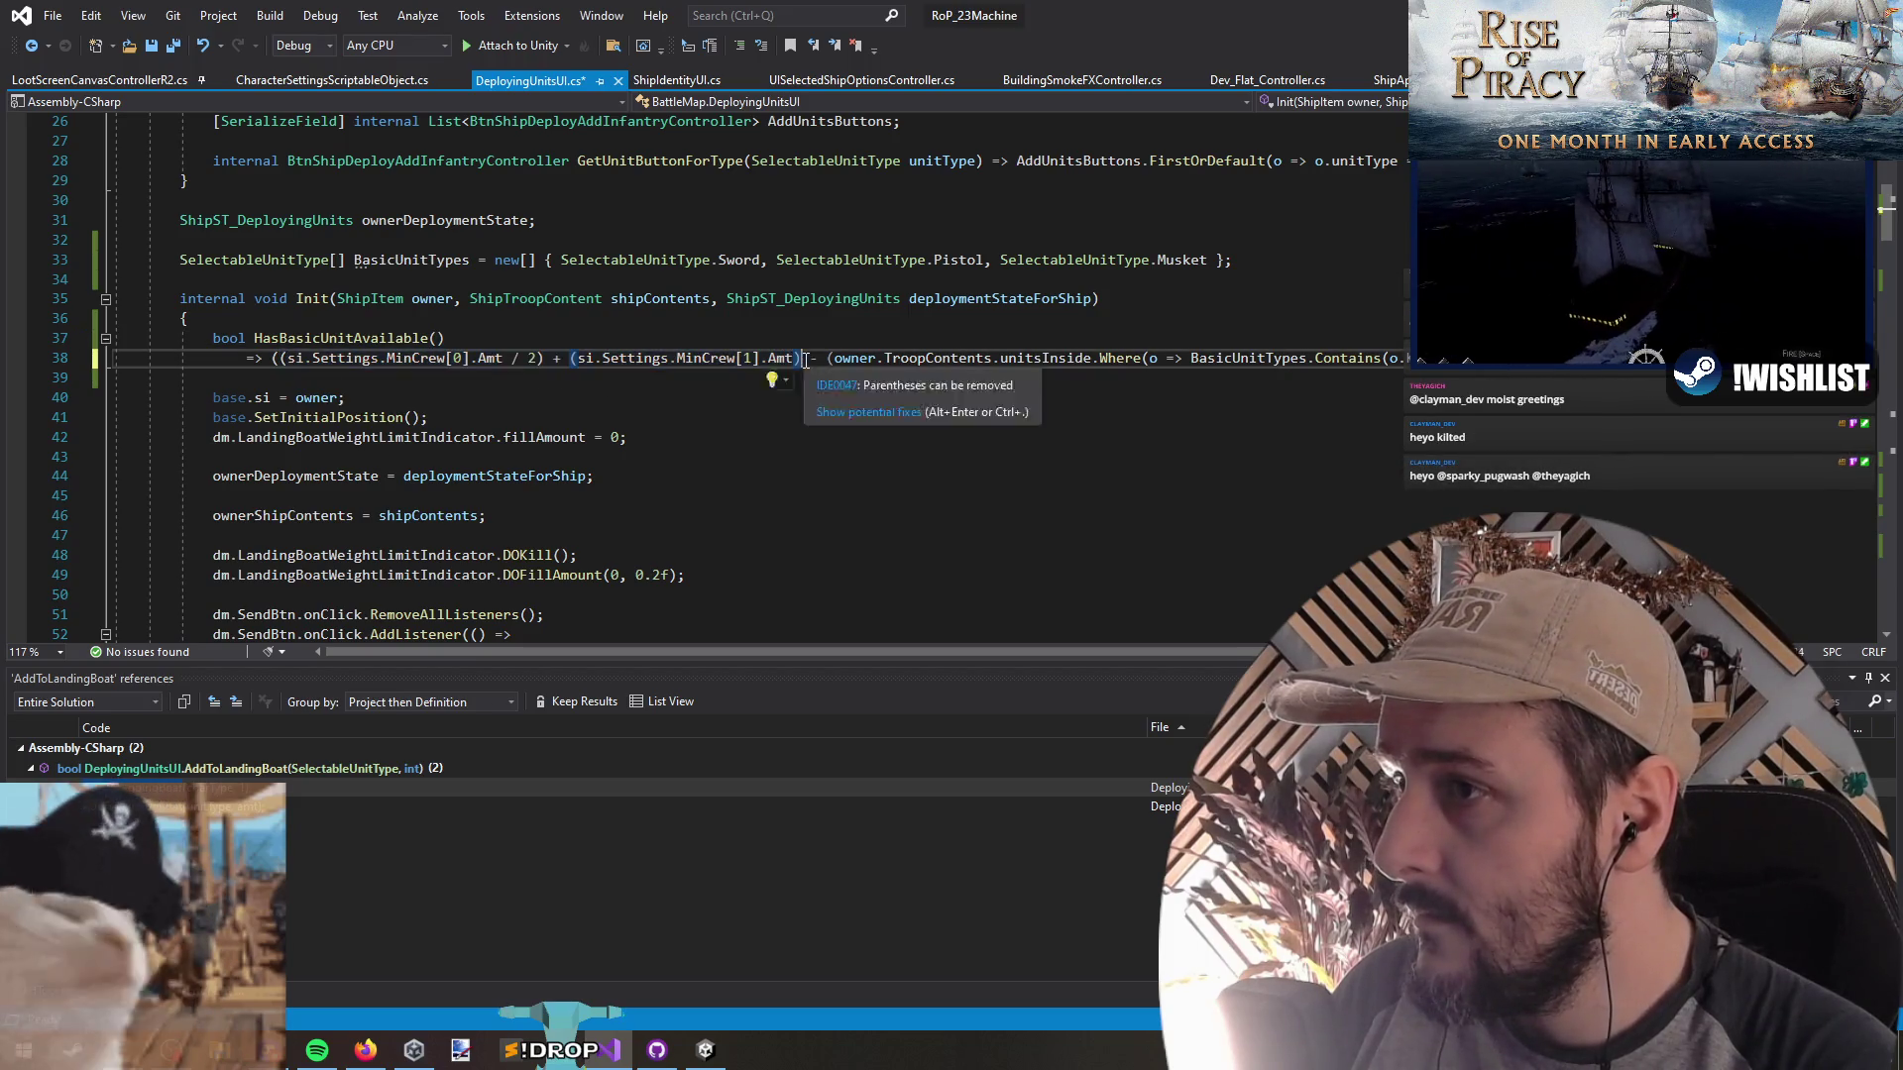
{"action": "type", "text": "("}
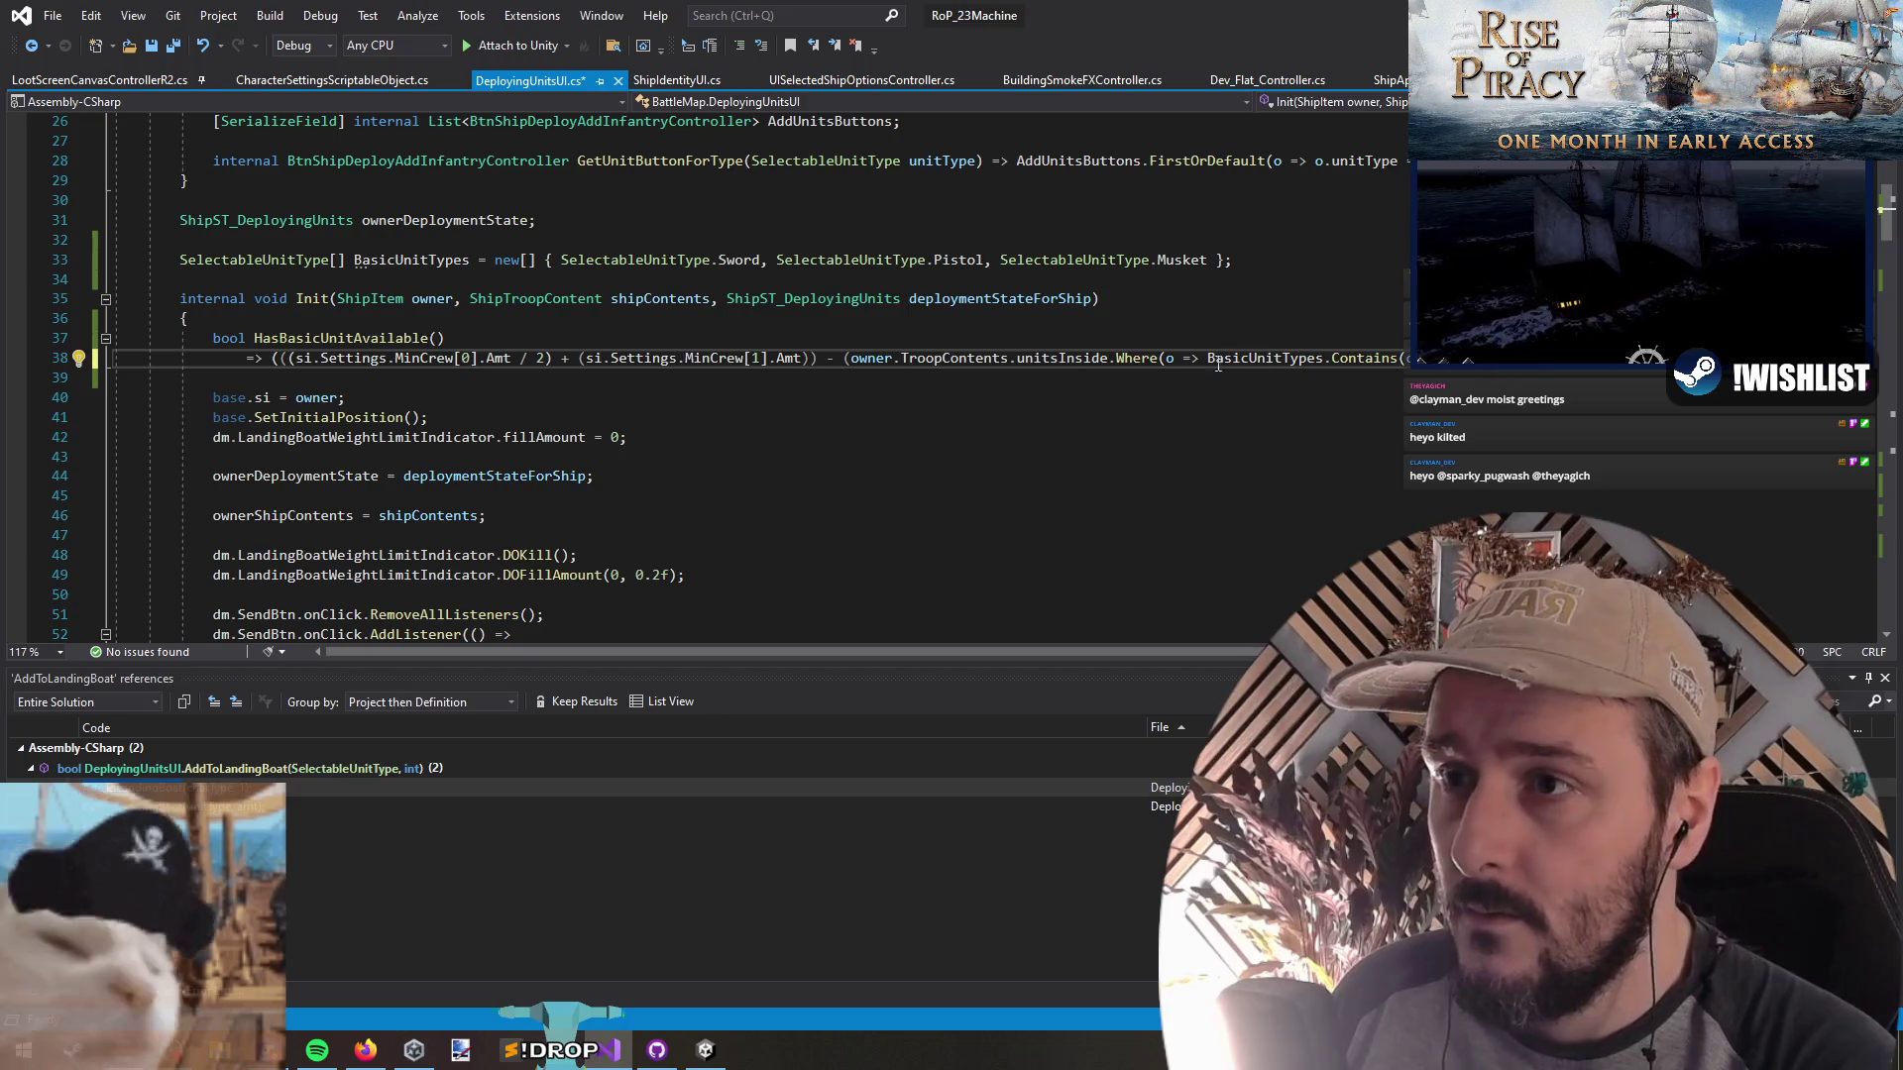
{"action": "left_click_drag", "start_coordinate": [850, 358], "coordinate": [1405, 355]}
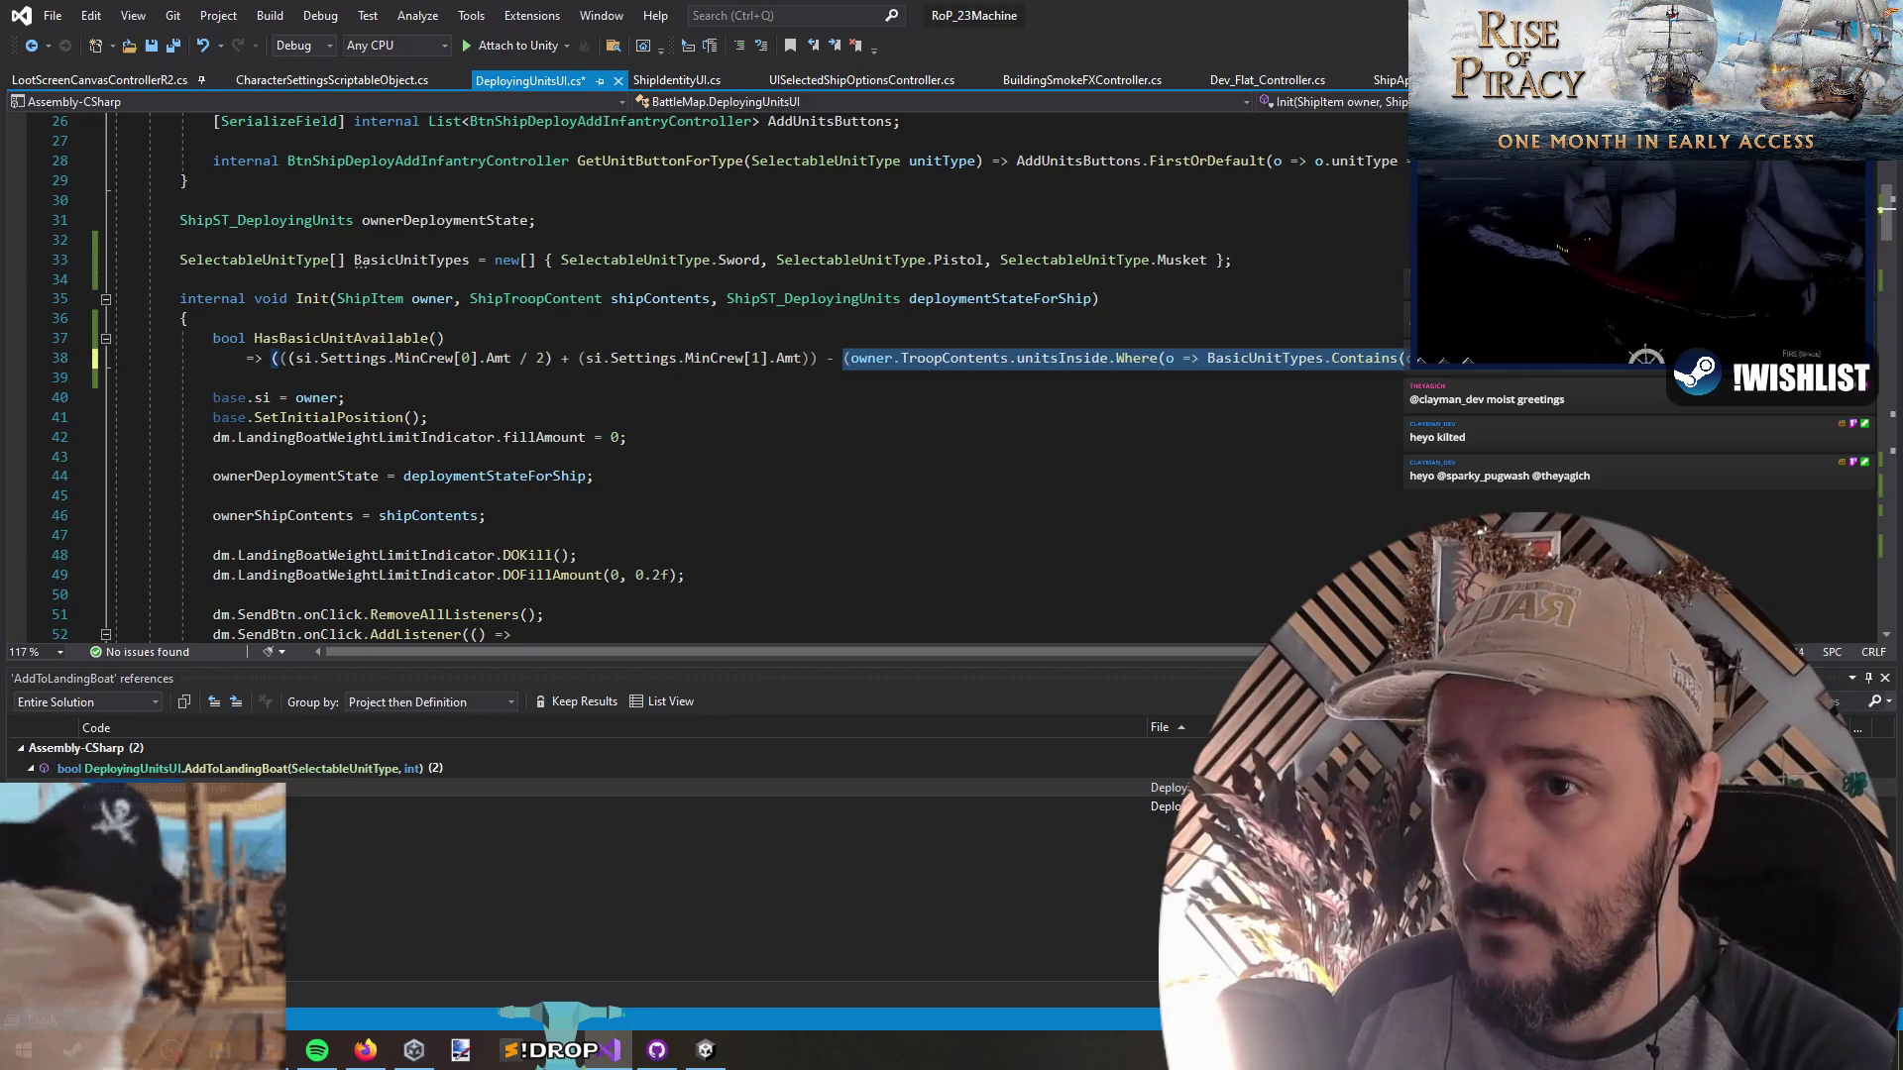
{"action": "left_click", "coordinate": [275, 358]}
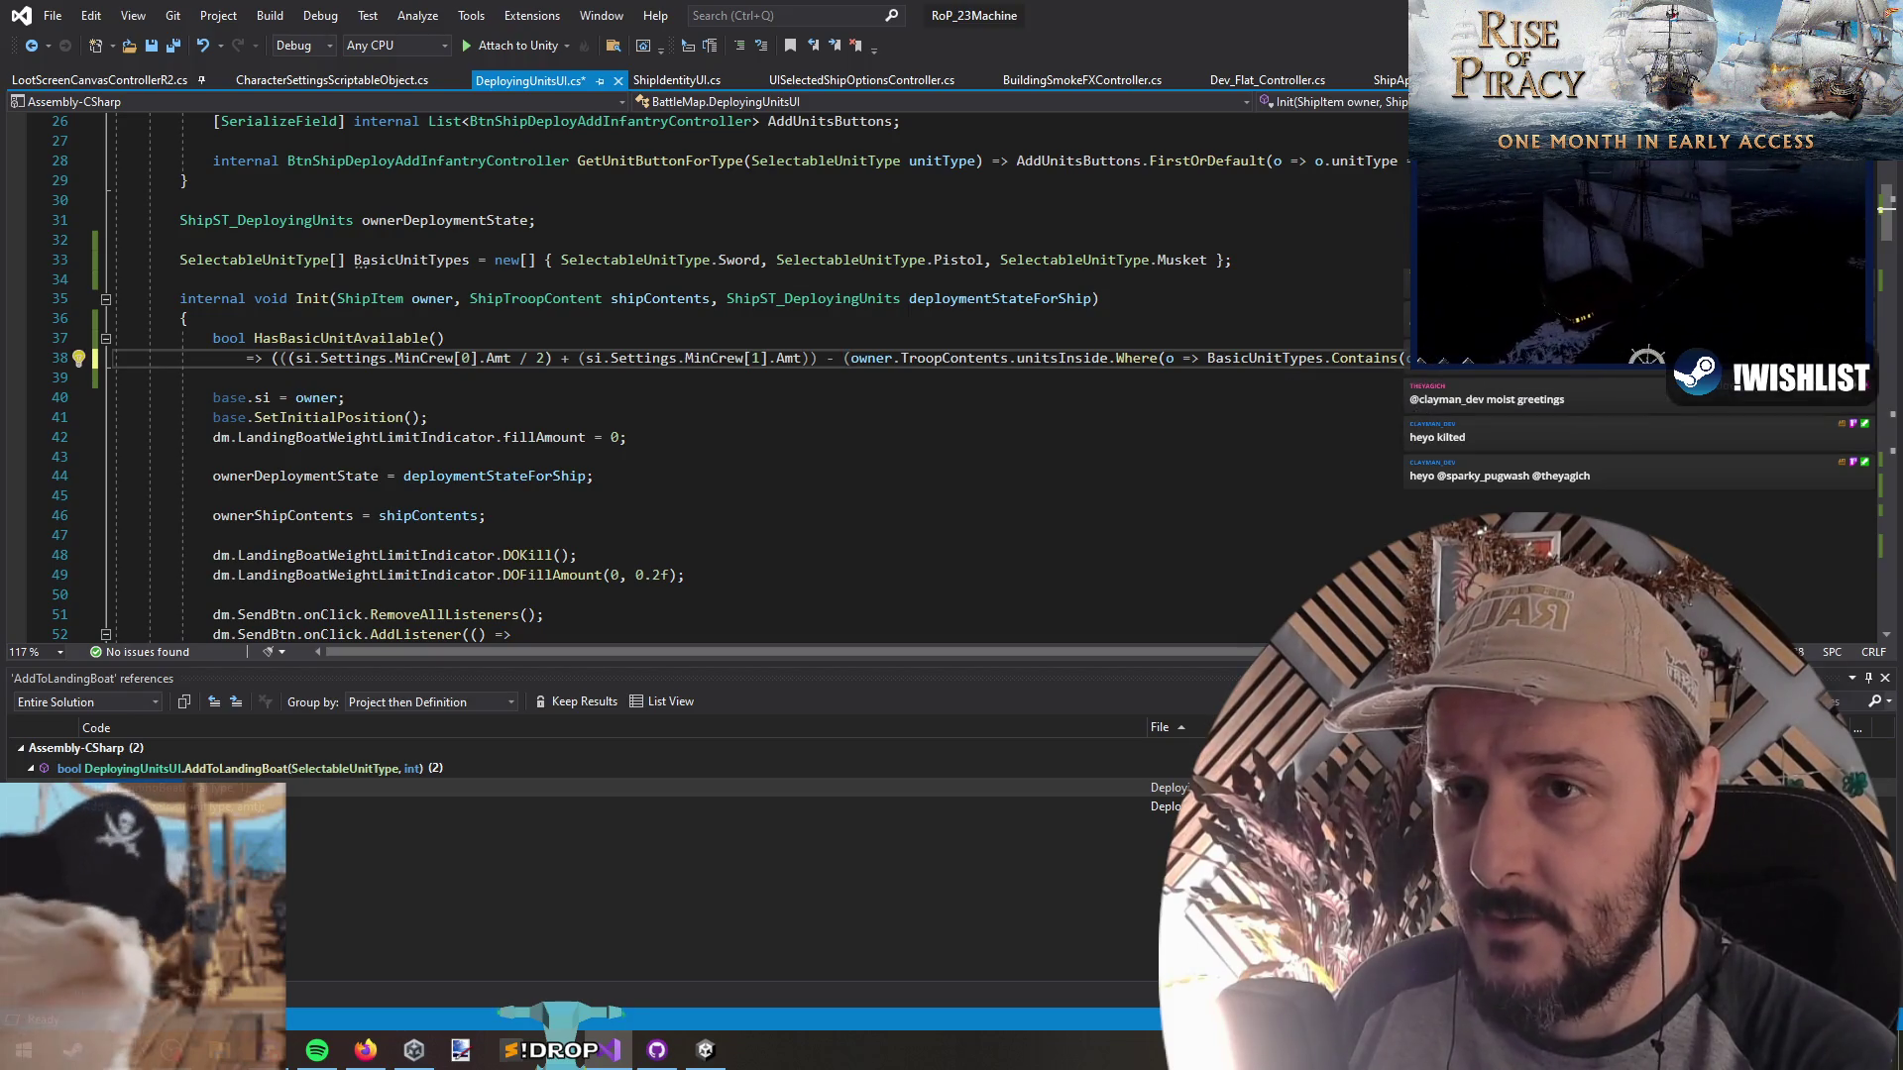
{"action": "key", "text": "Right"}
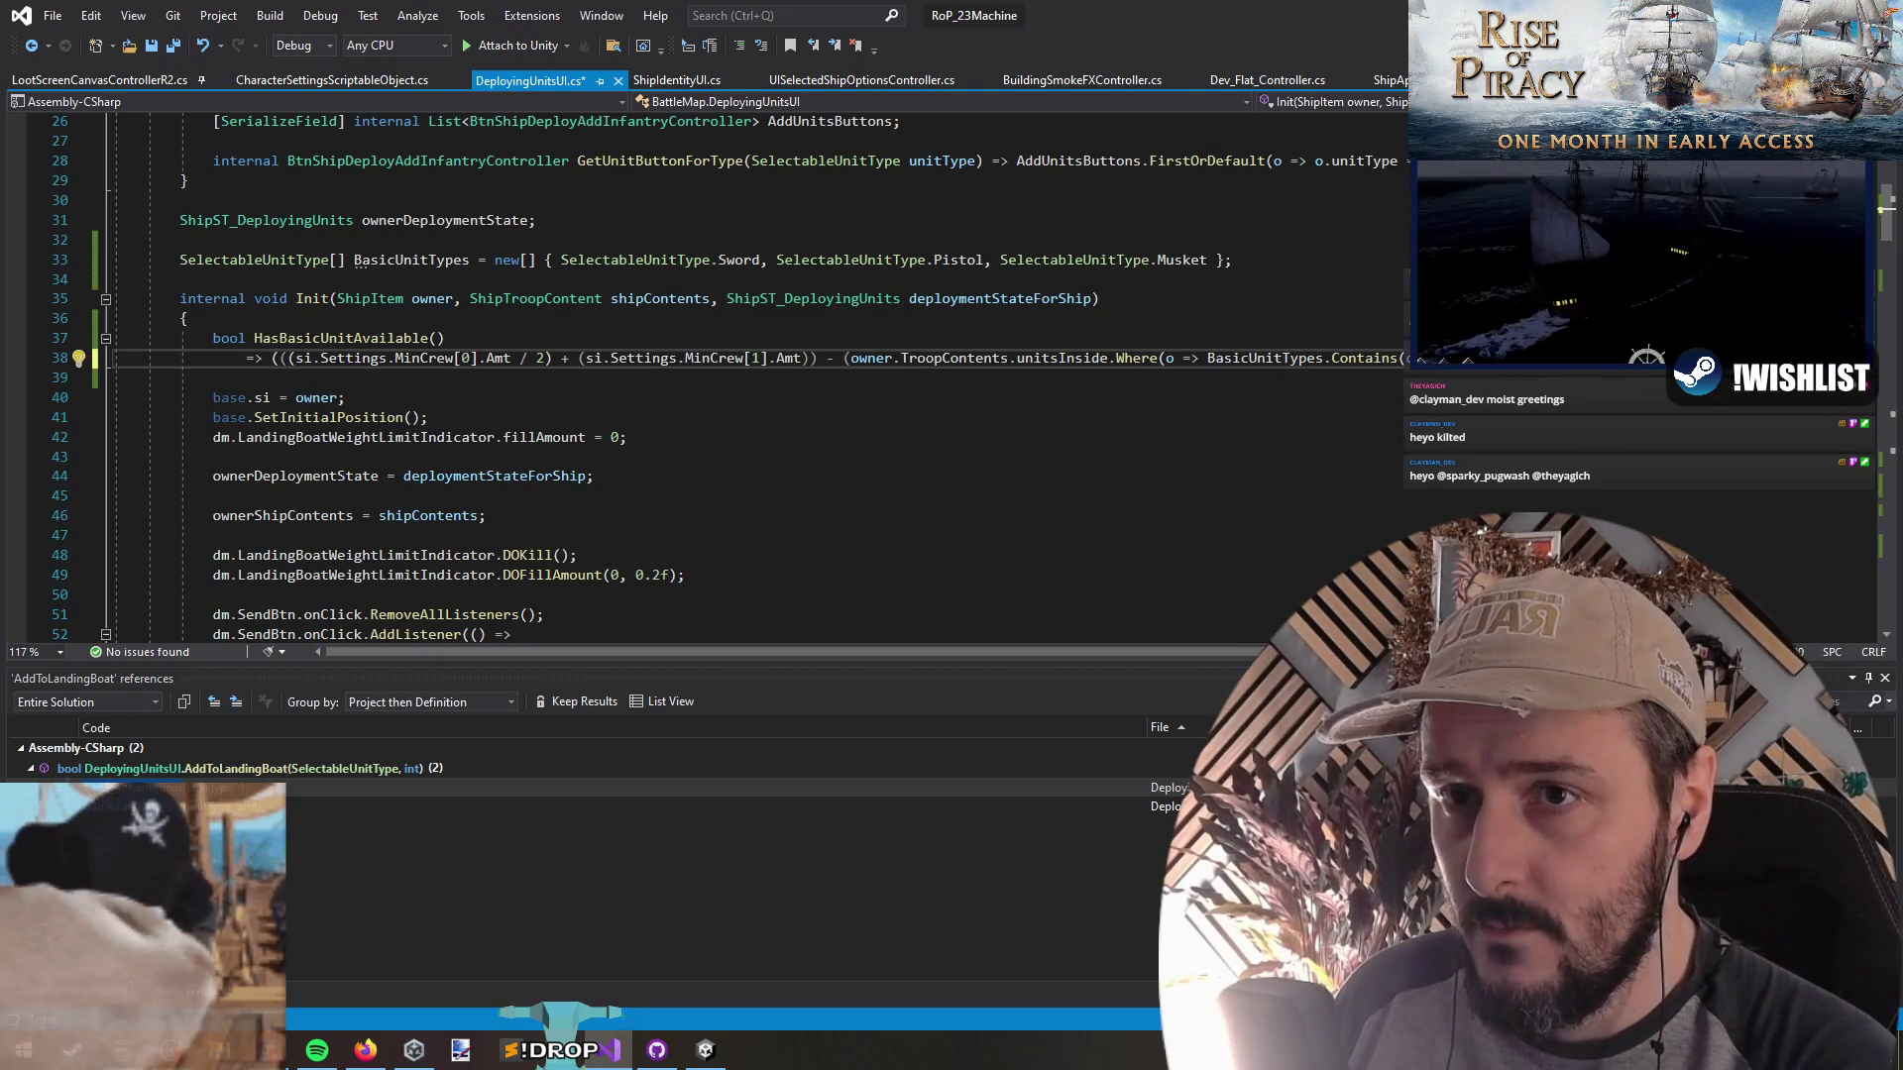
{"action": "key", "text": "Right"}
{"action": "left_click", "coordinate": [168, 49]}
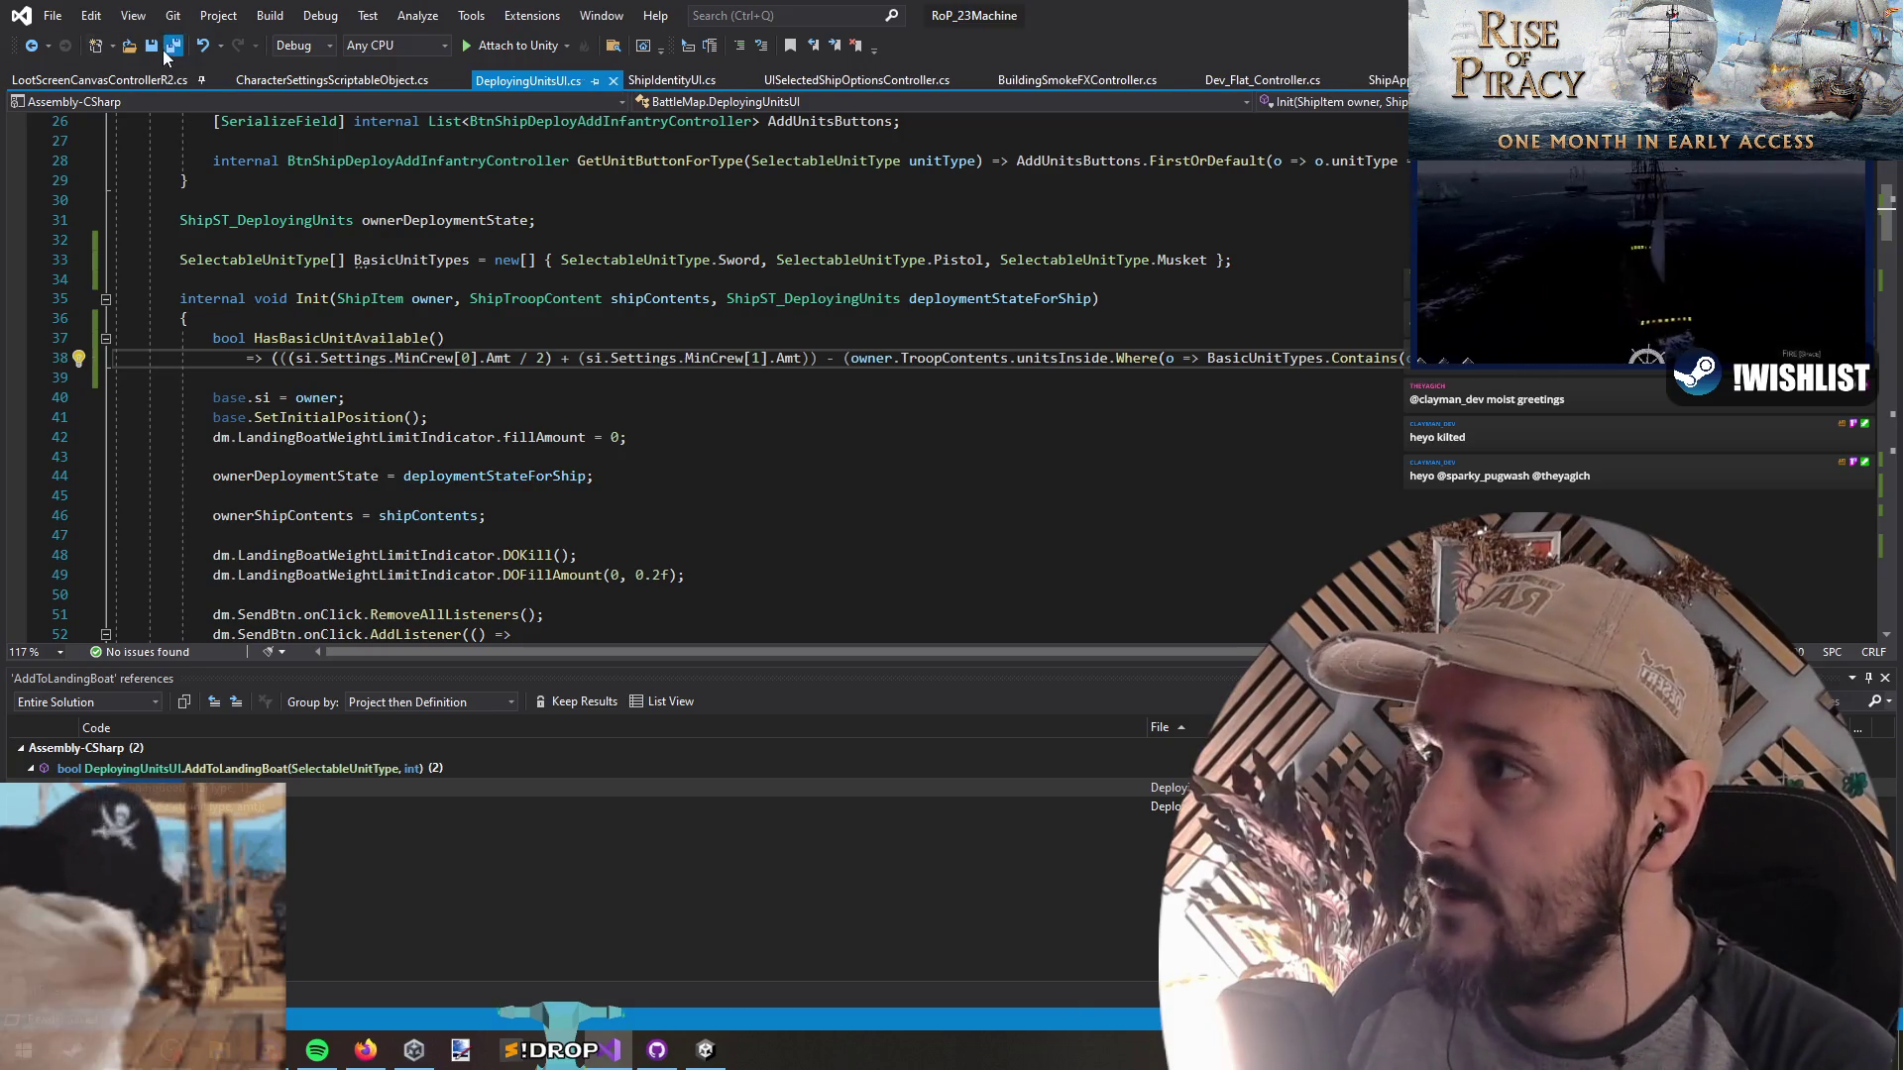
{"action": "key", "text": "alt+Tab"}
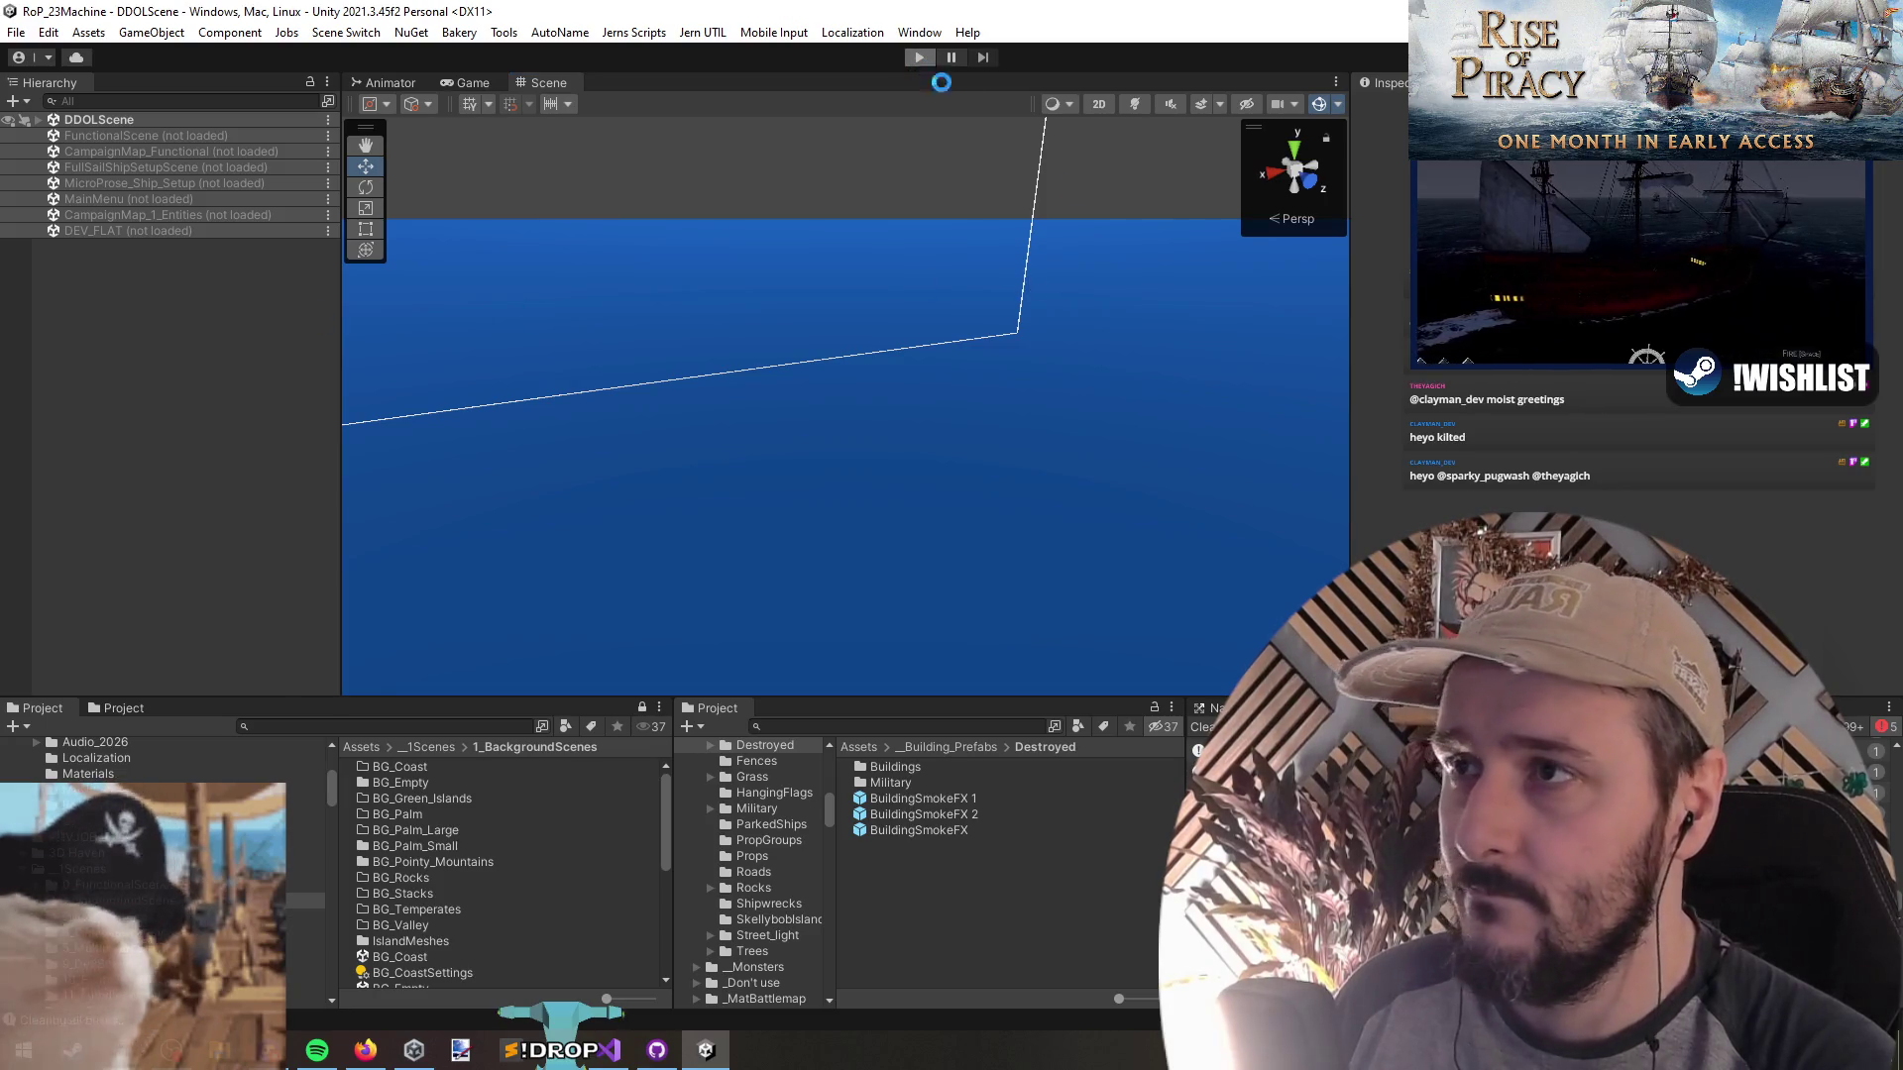
Start play mode with the revised DeployingUnitsUI.cs to launch the game
{"action": "left_click", "coordinate": [920, 57]}
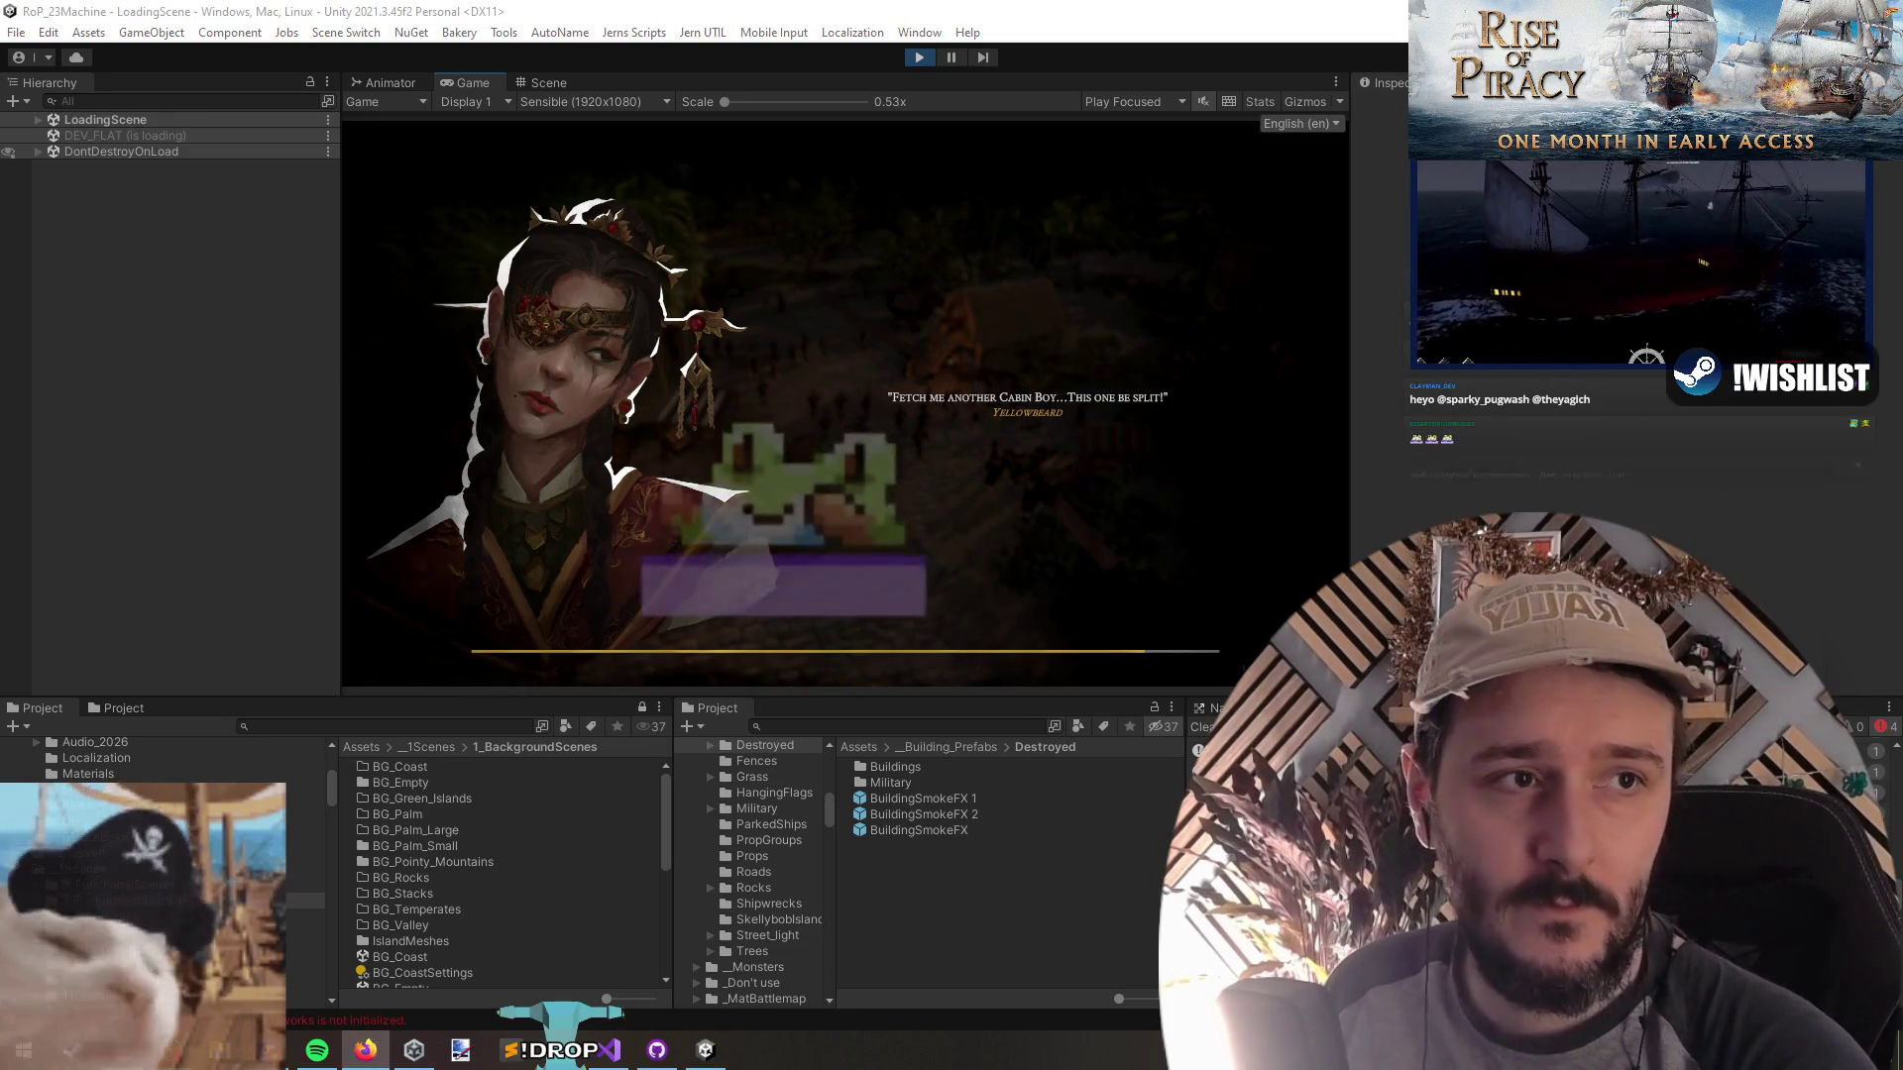
Browse the Steam patch posts, glancing at Patch 35 and returning to Patch 37 & Roadmap Update
{"action": "key", "text": "alt+Tab"}
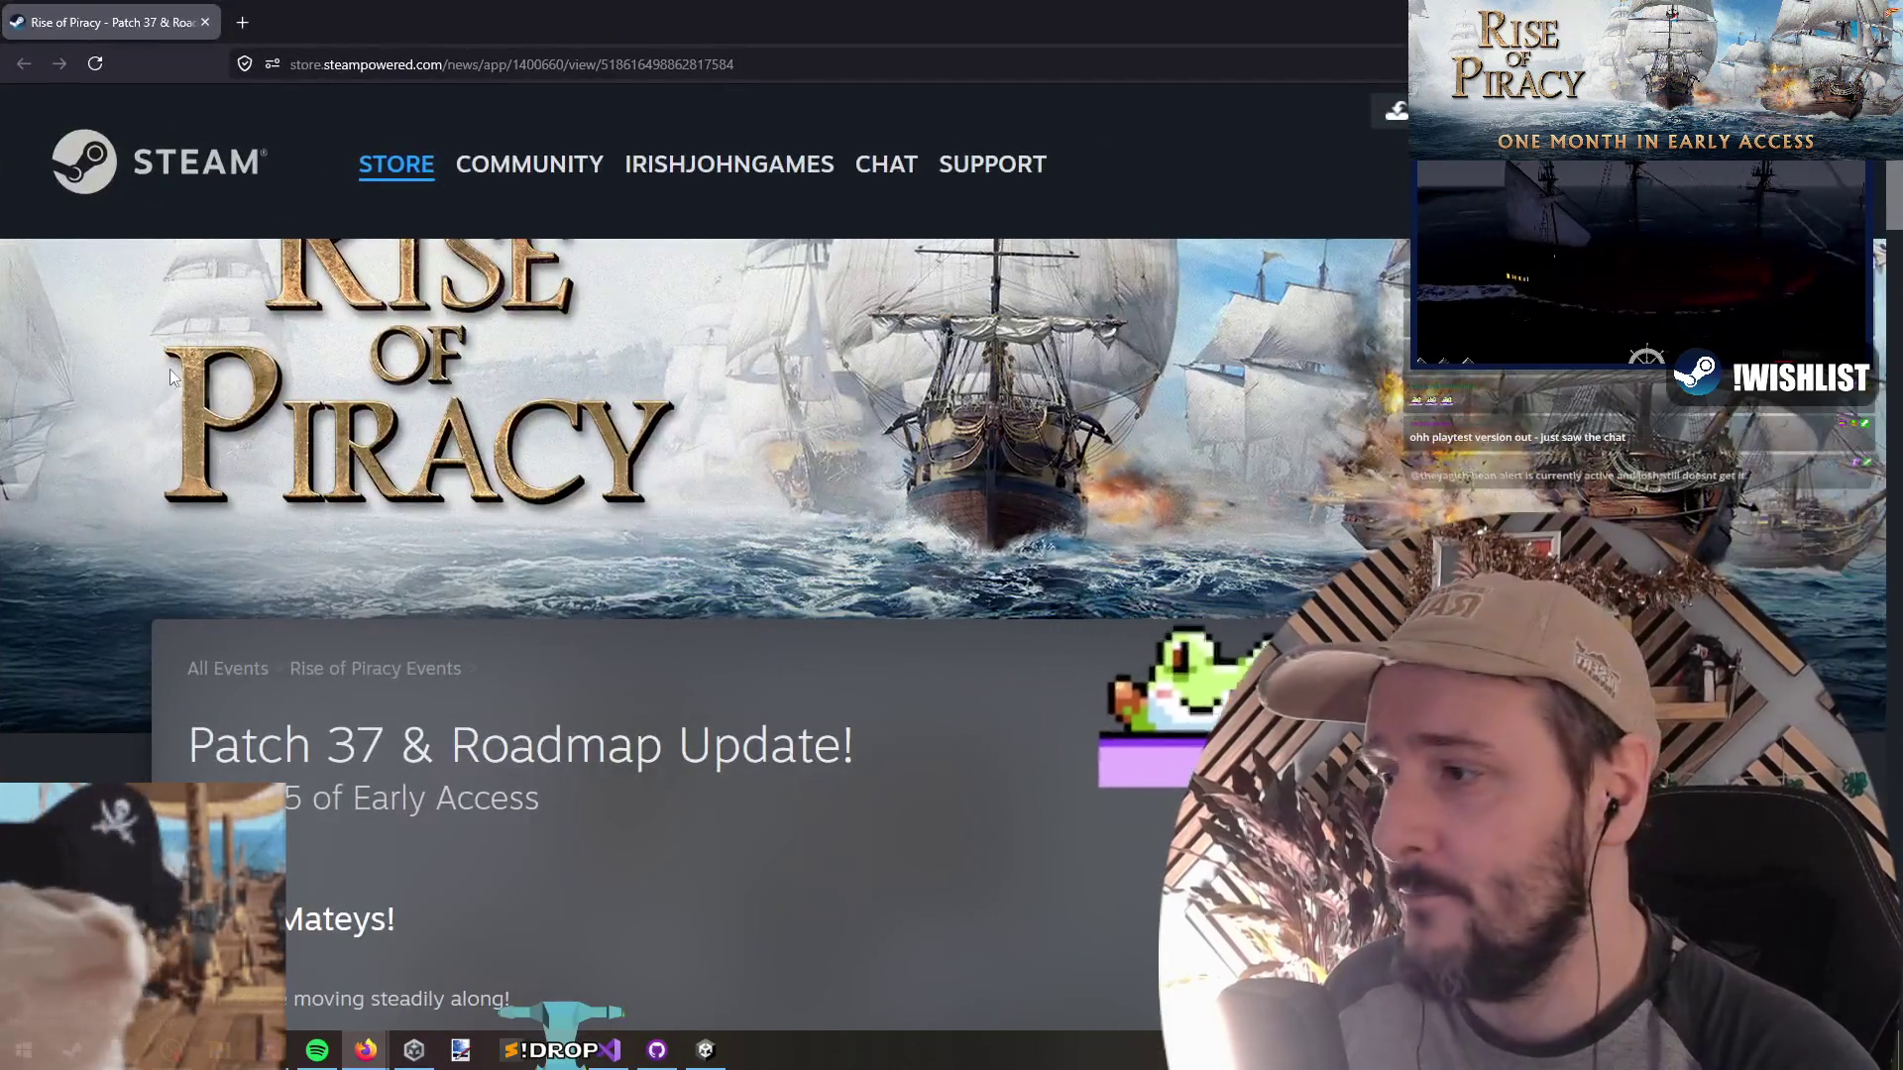
{"action": "scroll", "coordinate": [132, 456], "scroll_direction": "down", "scroll_amount": 3}
{"action": "scroll", "coordinate": [314, 417], "scroll_direction": "down", "scroll_amount": 15}
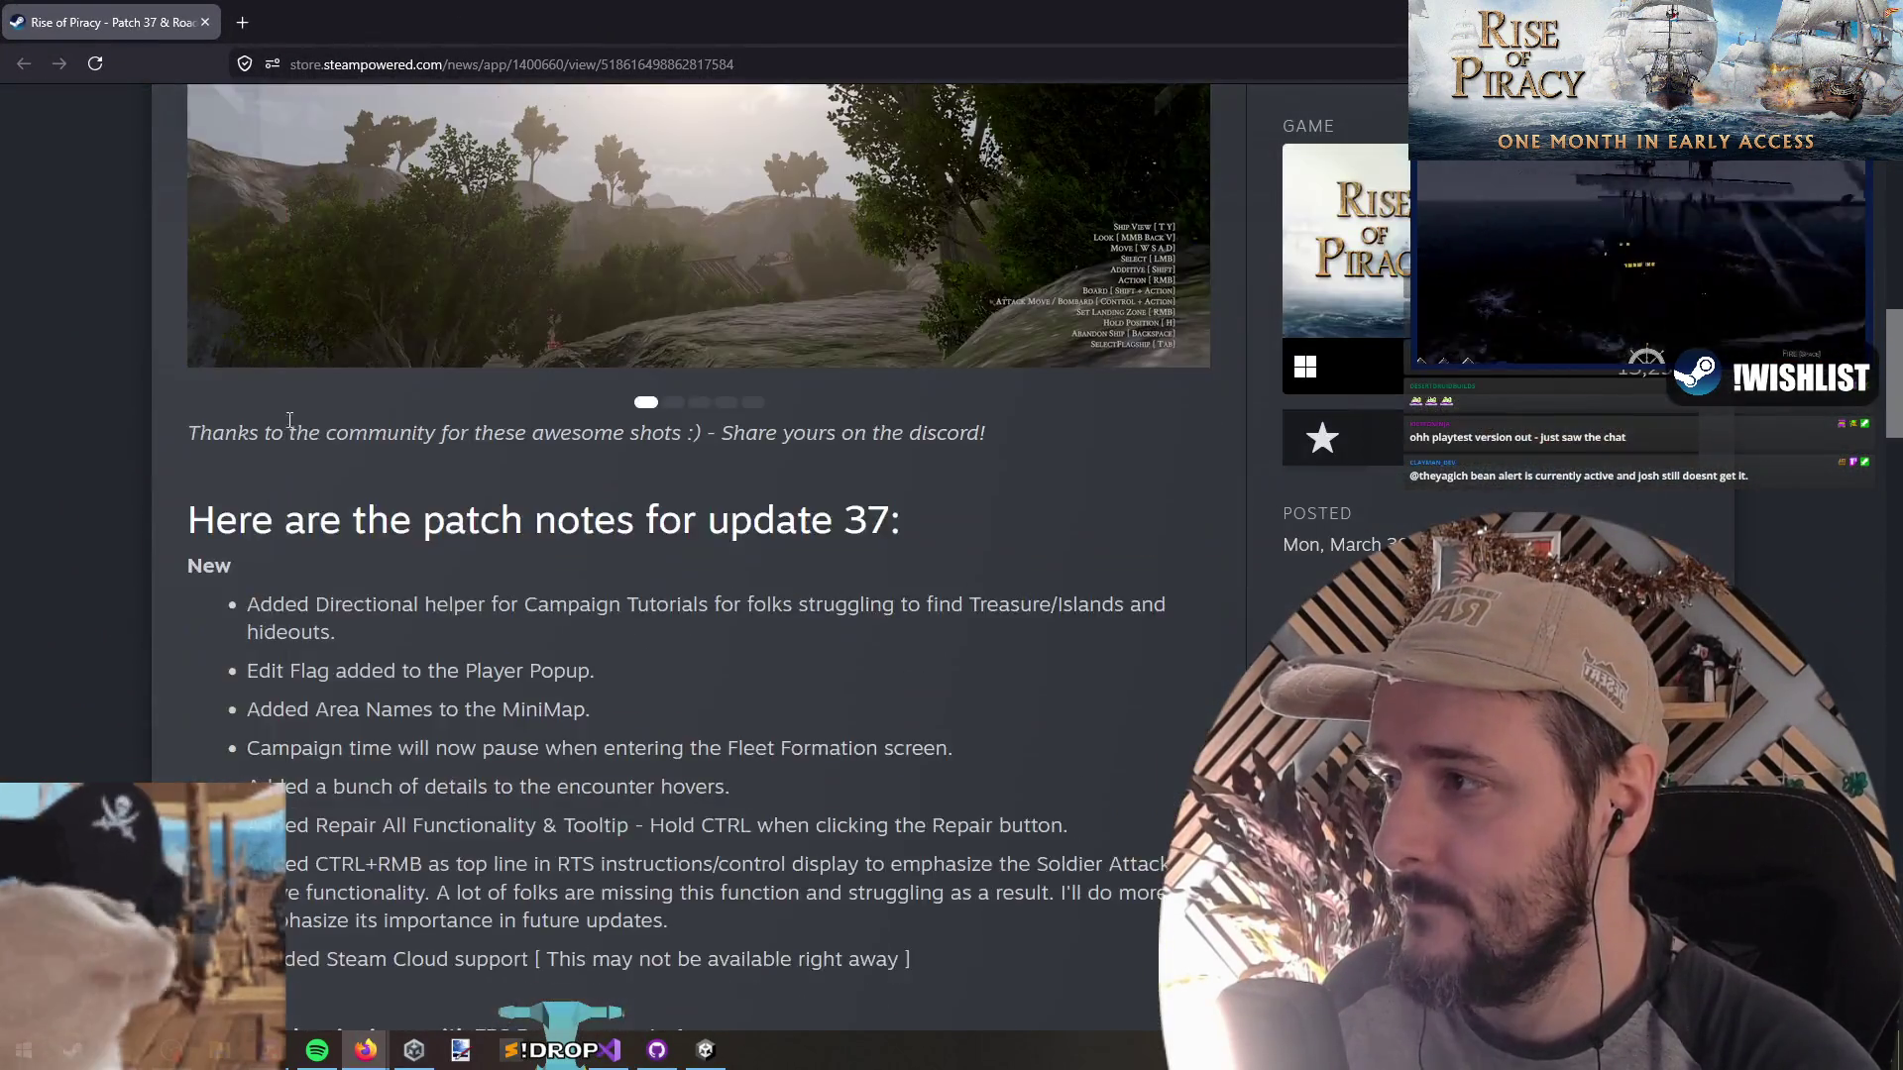
{"action": "scroll", "coordinate": [369, 483], "scroll_direction": "down", "scroll_amount": 6}
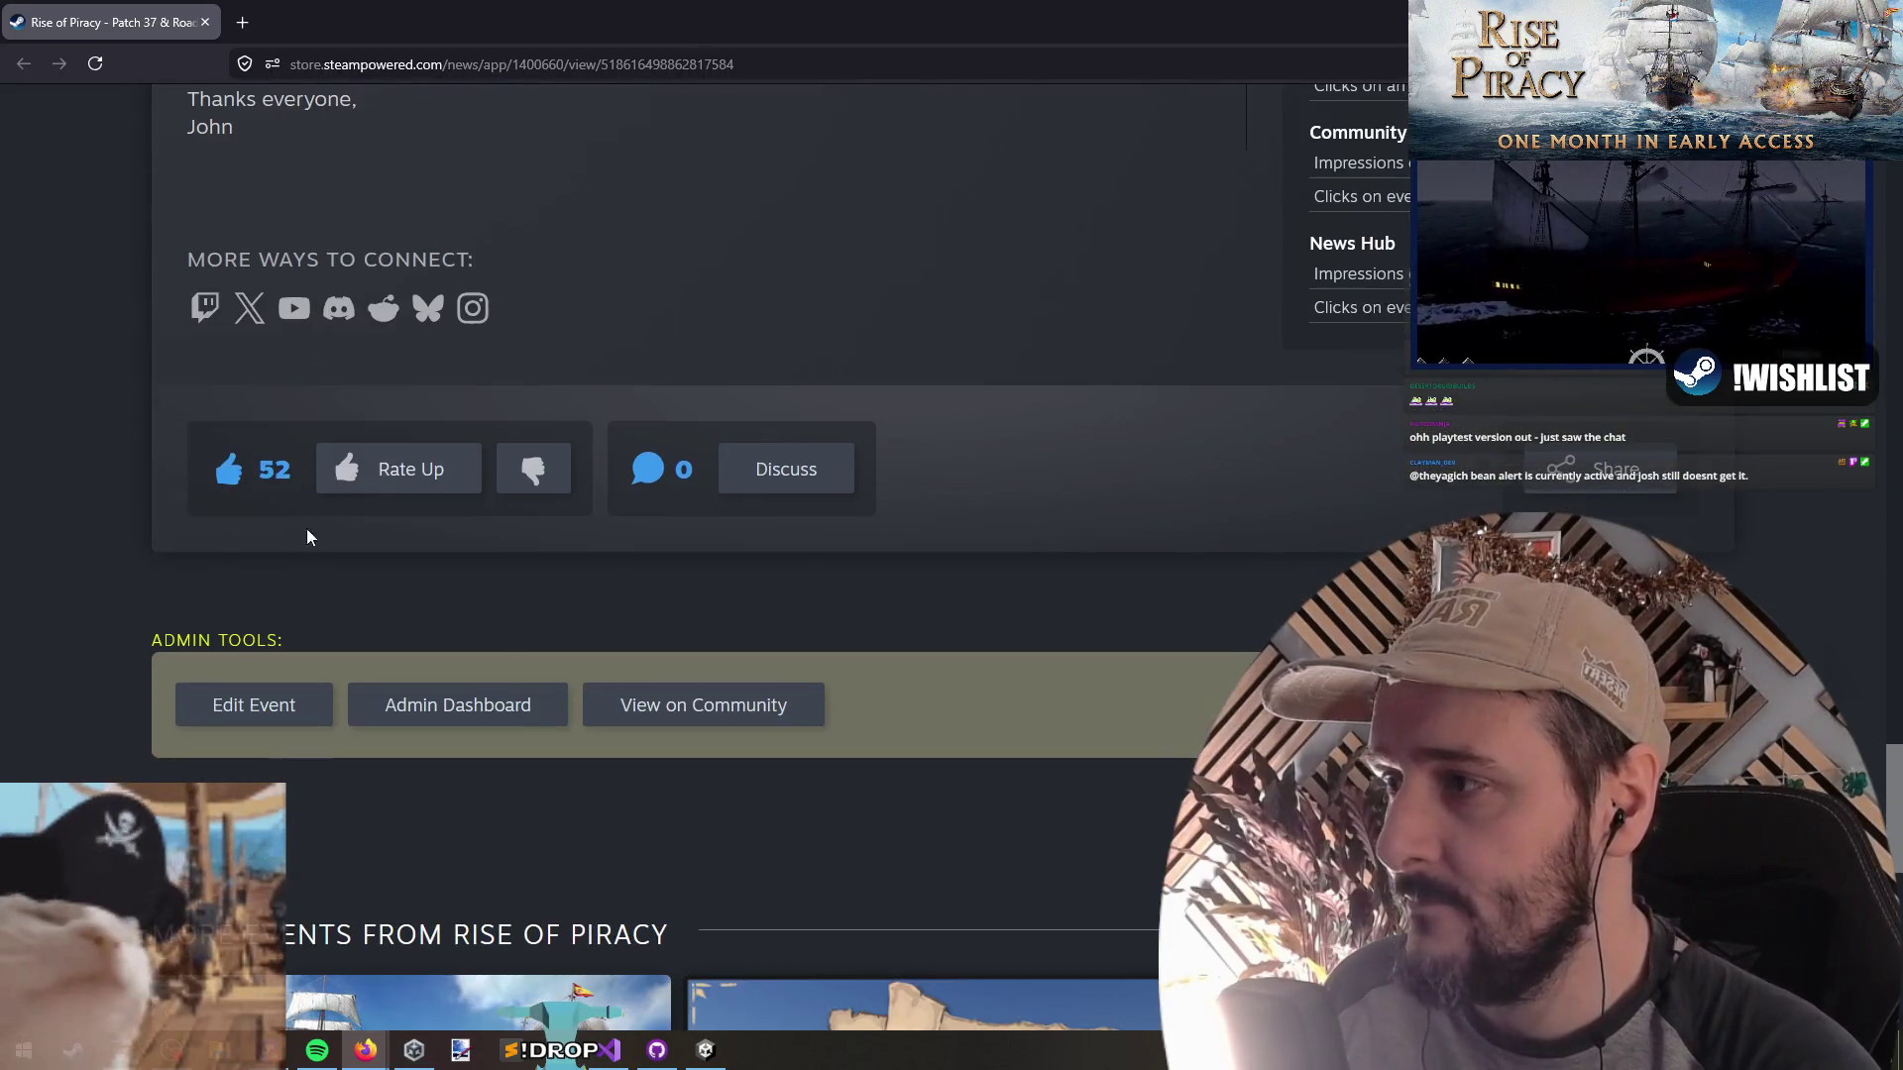
{"action": "scroll", "coordinate": [79, 532], "scroll_direction": "down", "scroll_amount": 9}
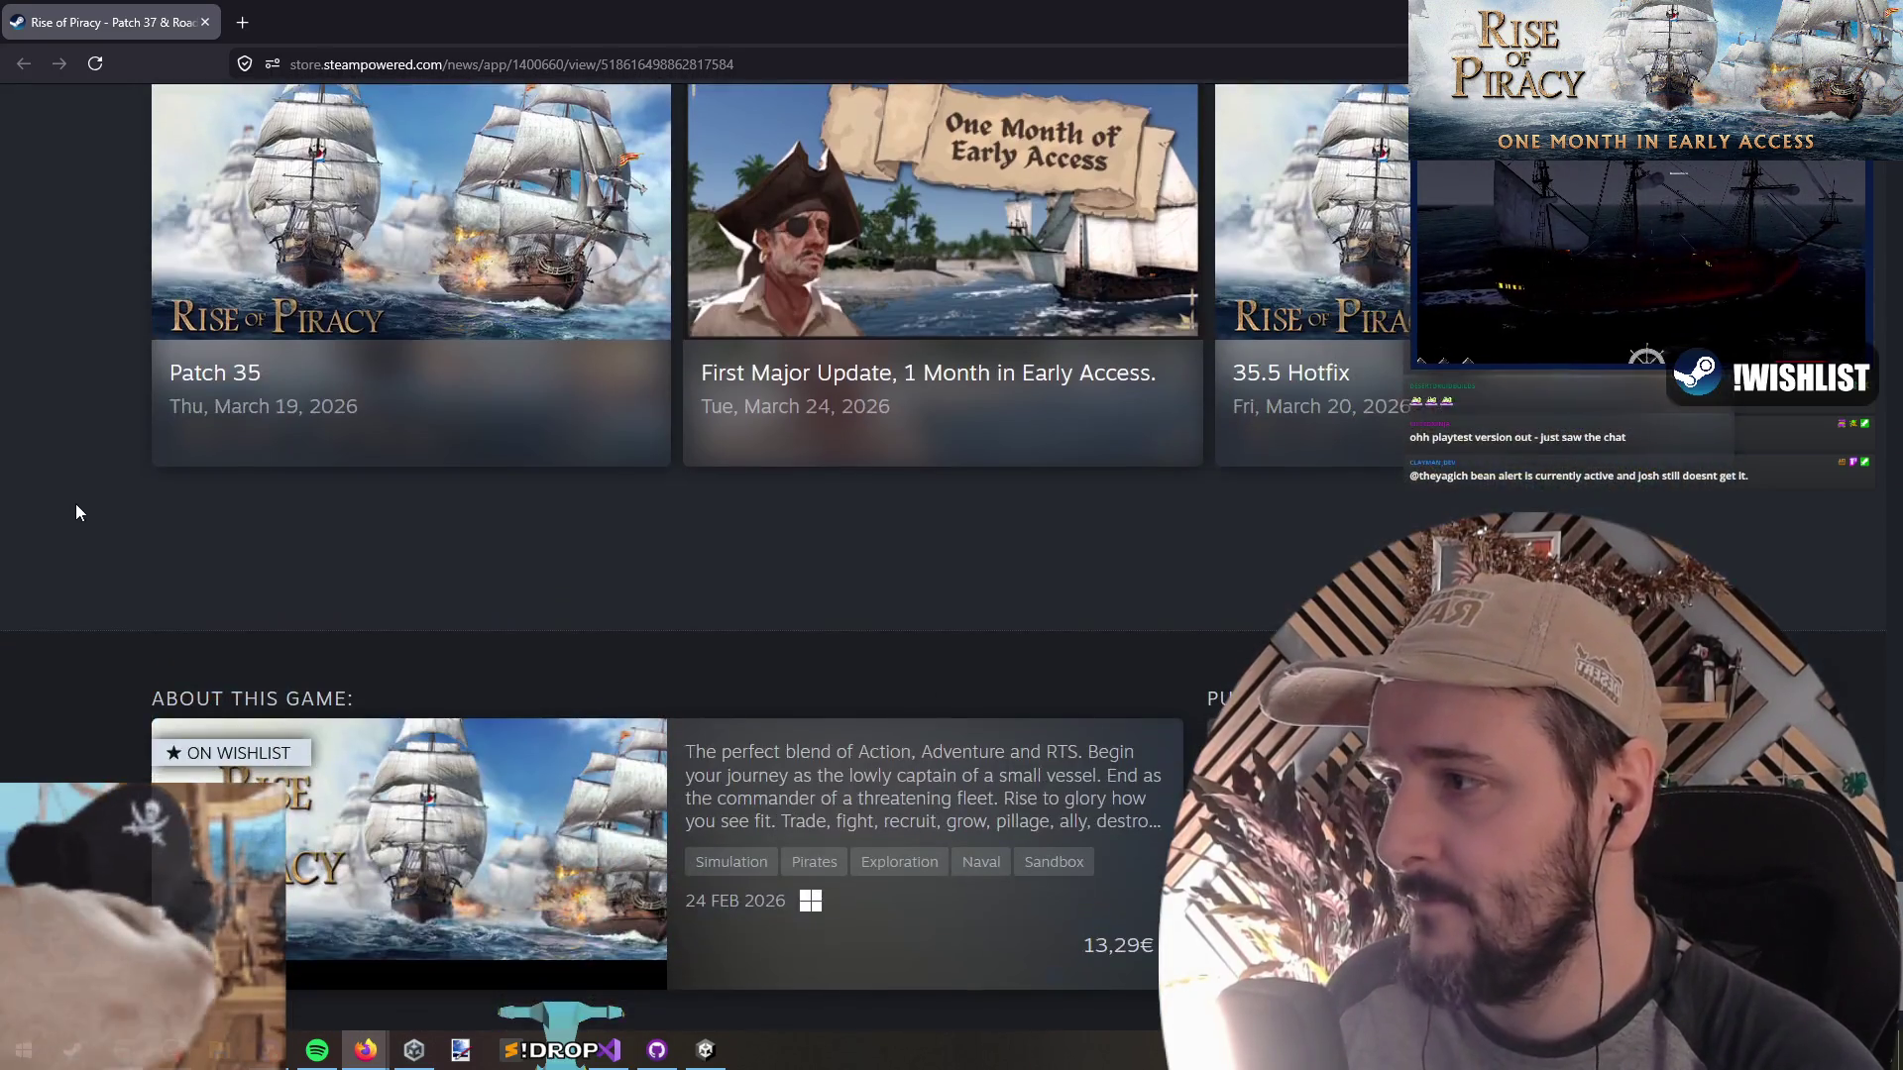
{"action": "left_click", "coordinate": [314, 238]}
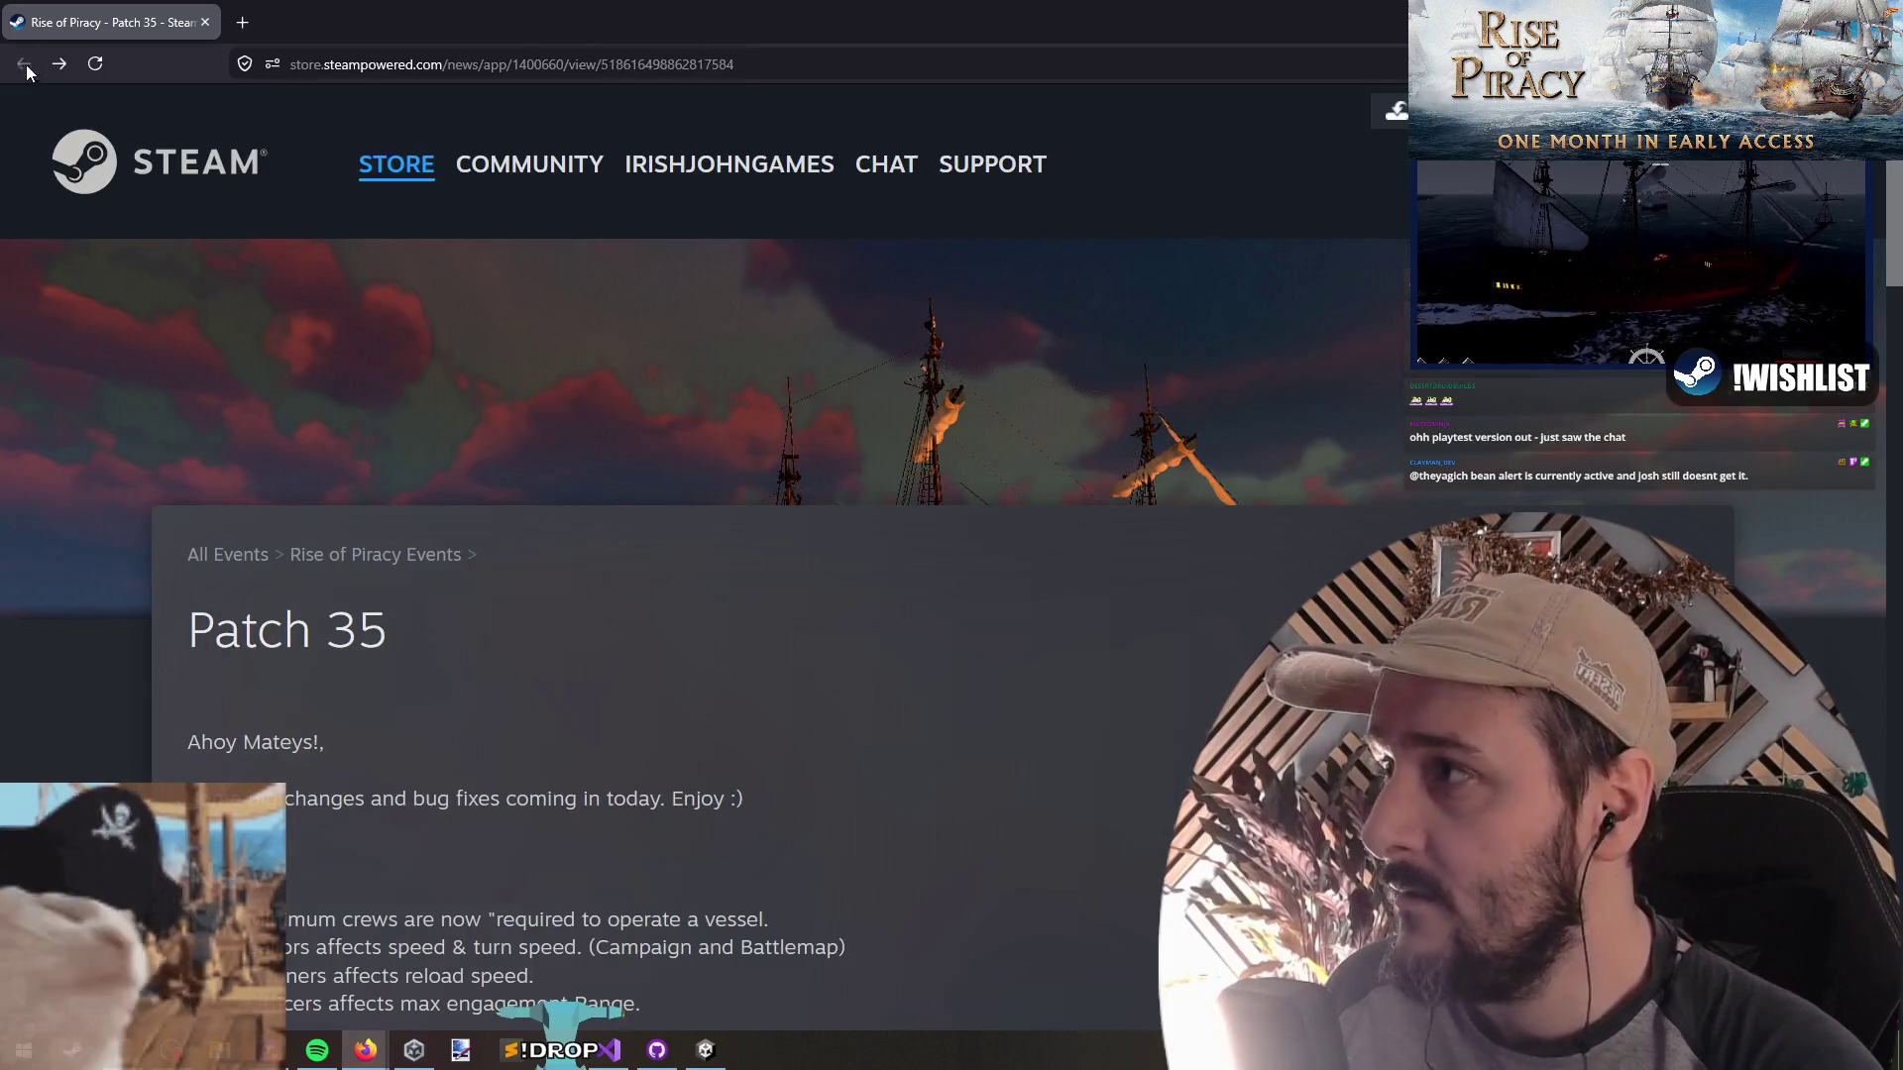
{"action": "left_click", "coordinate": [23, 64]}
{"action": "scroll", "coordinate": [99, 496], "scroll_direction": "down", "scroll_amount": 15}
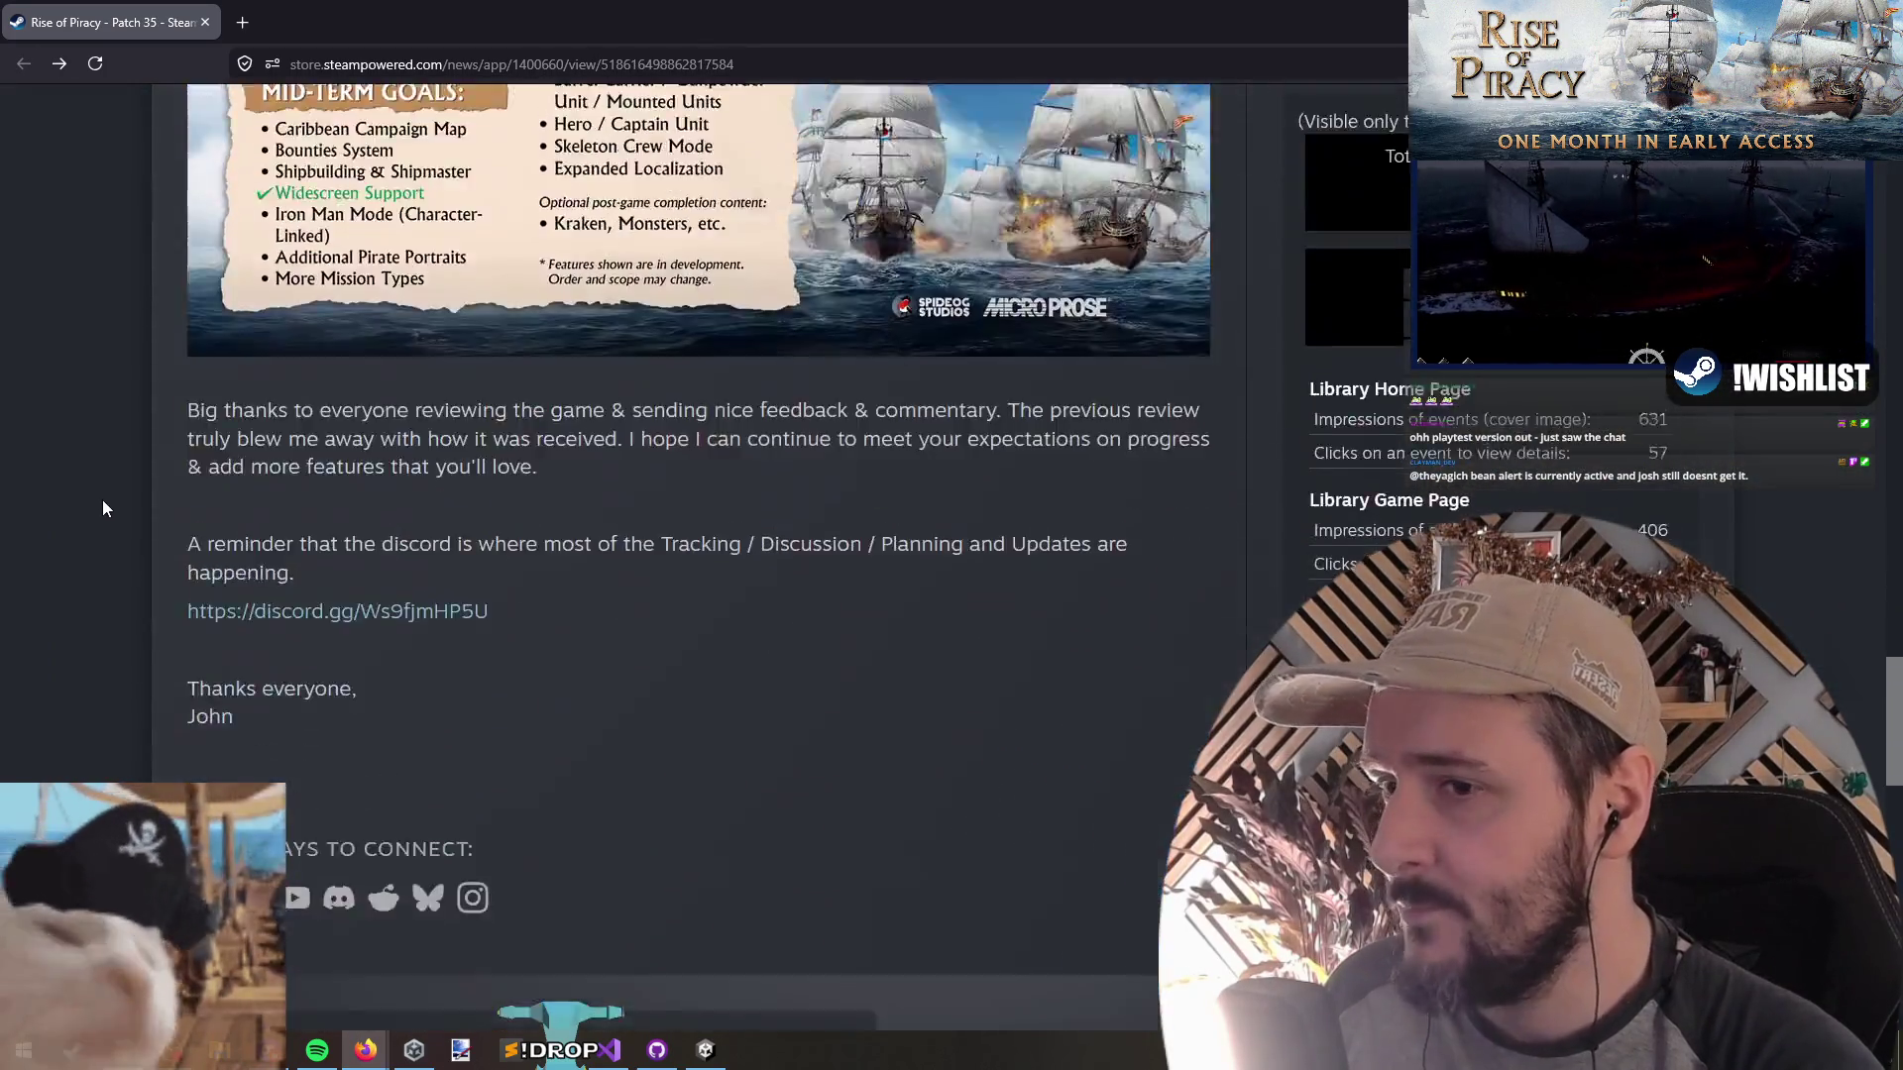
{"action": "scroll", "coordinate": [103, 502], "scroll_direction": "down", "scroll_amount": 10}
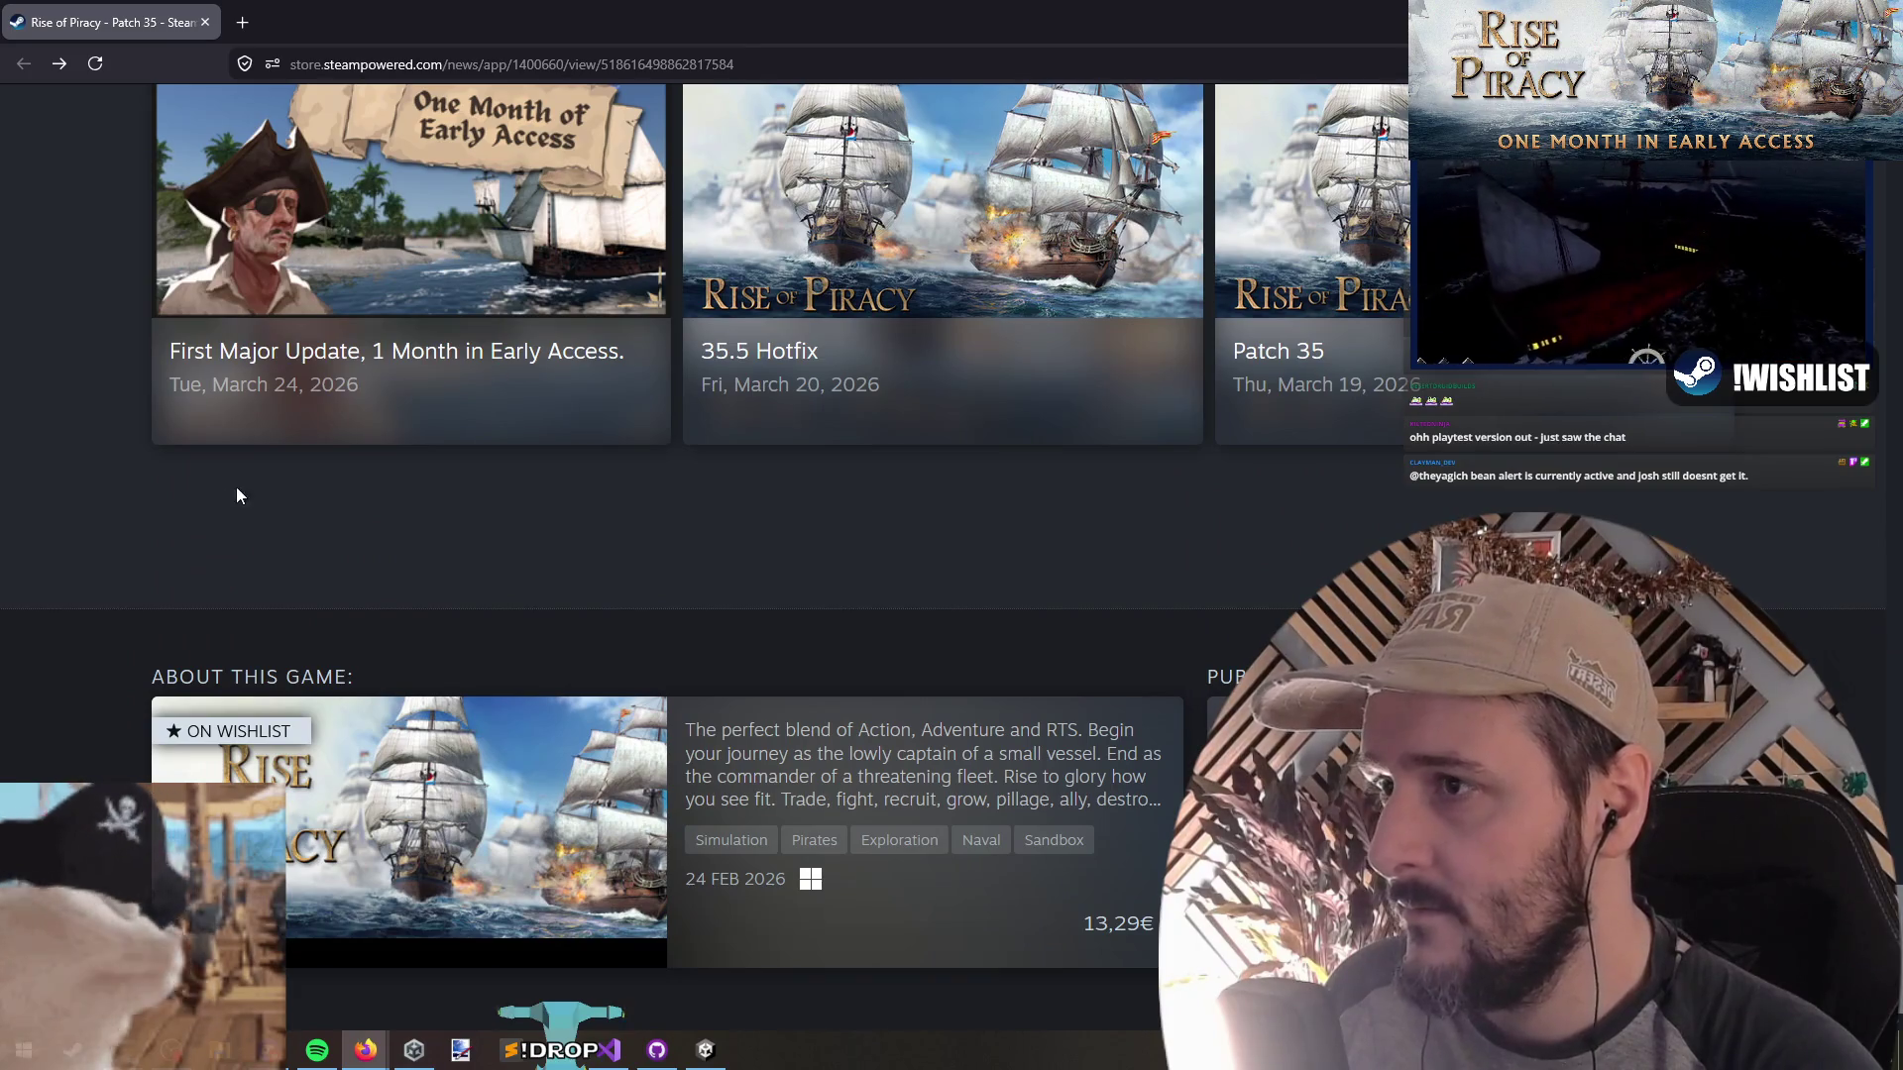
Open the Rise of Piracy store page and scroll through it
{"action": "left_click", "coordinate": [474, 783]}
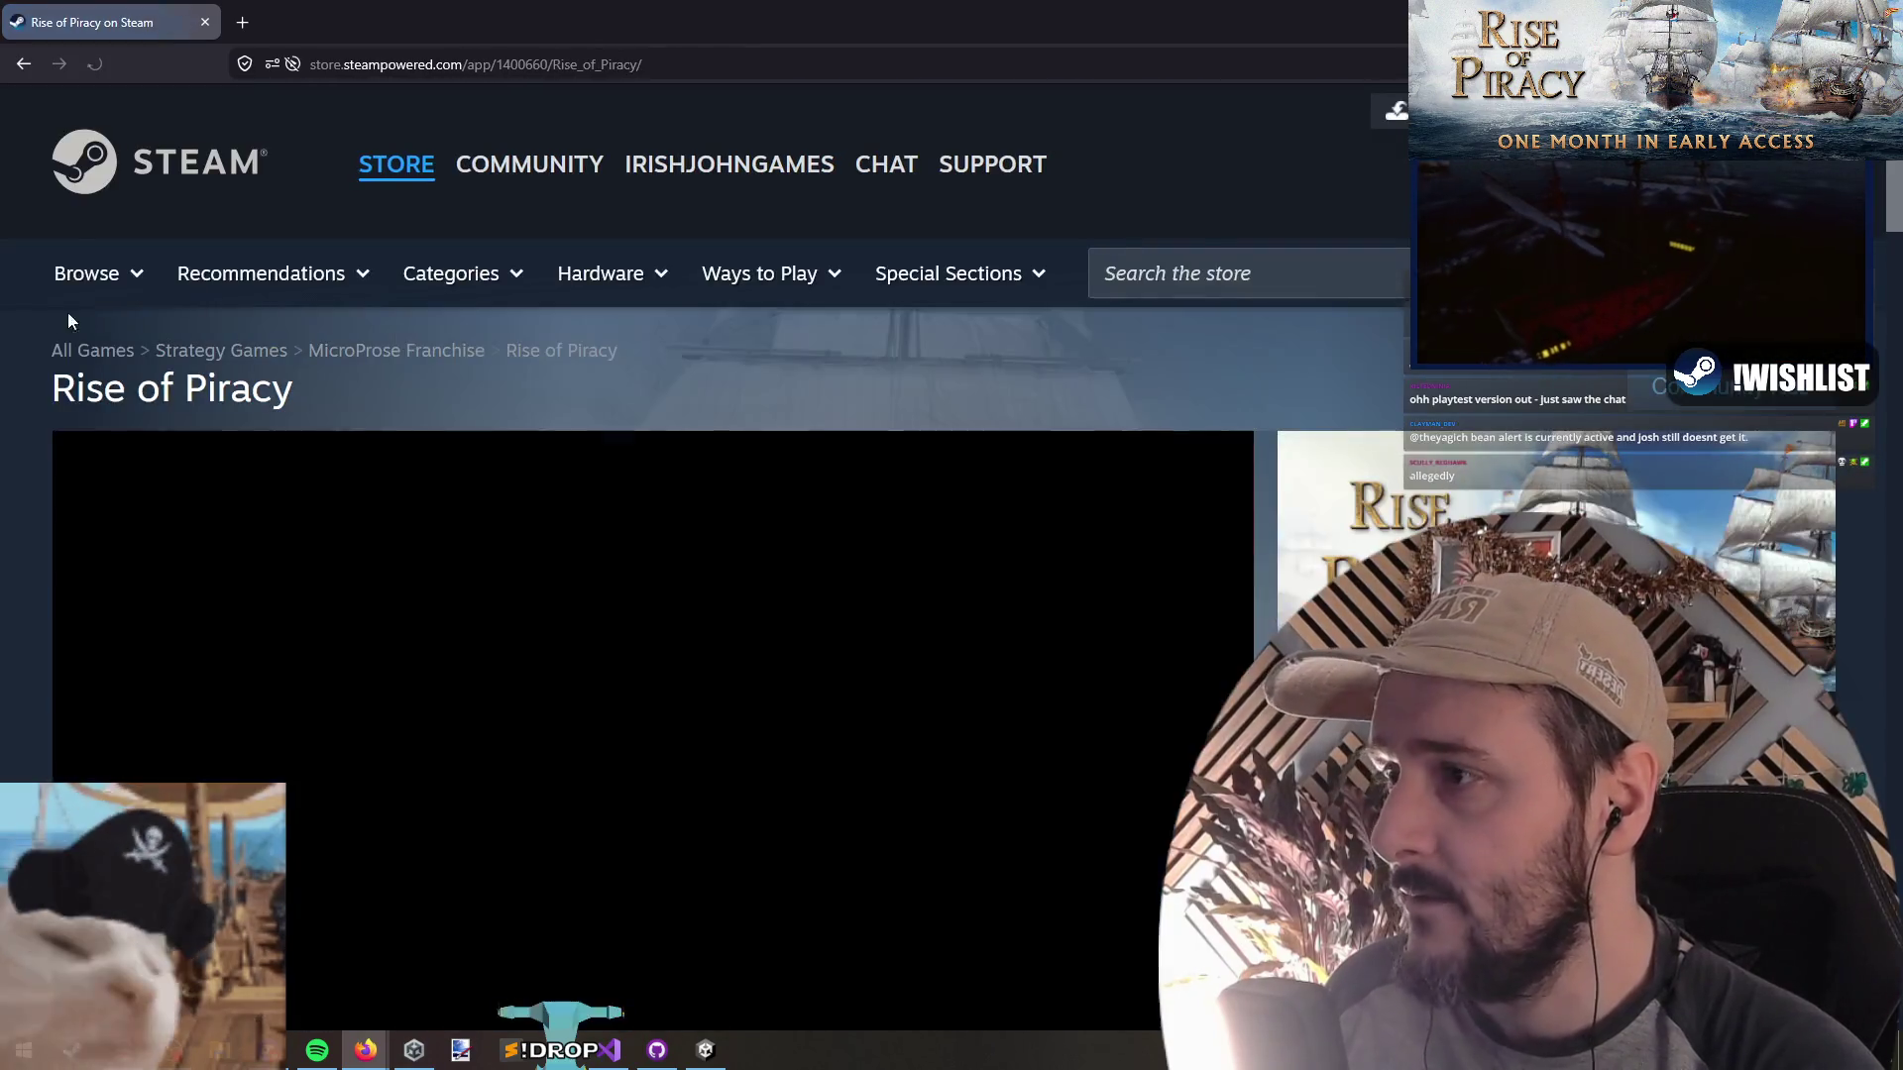
{"action": "scroll", "coordinate": [40, 327], "scroll_direction": "down", "scroll_amount": 3}
{"action": "scroll", "coordinate": [40, 397], "scroll_direction": "down", "scroll_amount": 12}
{"action": "scroll", "coordinate": [307, 416], "scroll_direction": "up", "scroll_amount": 4}
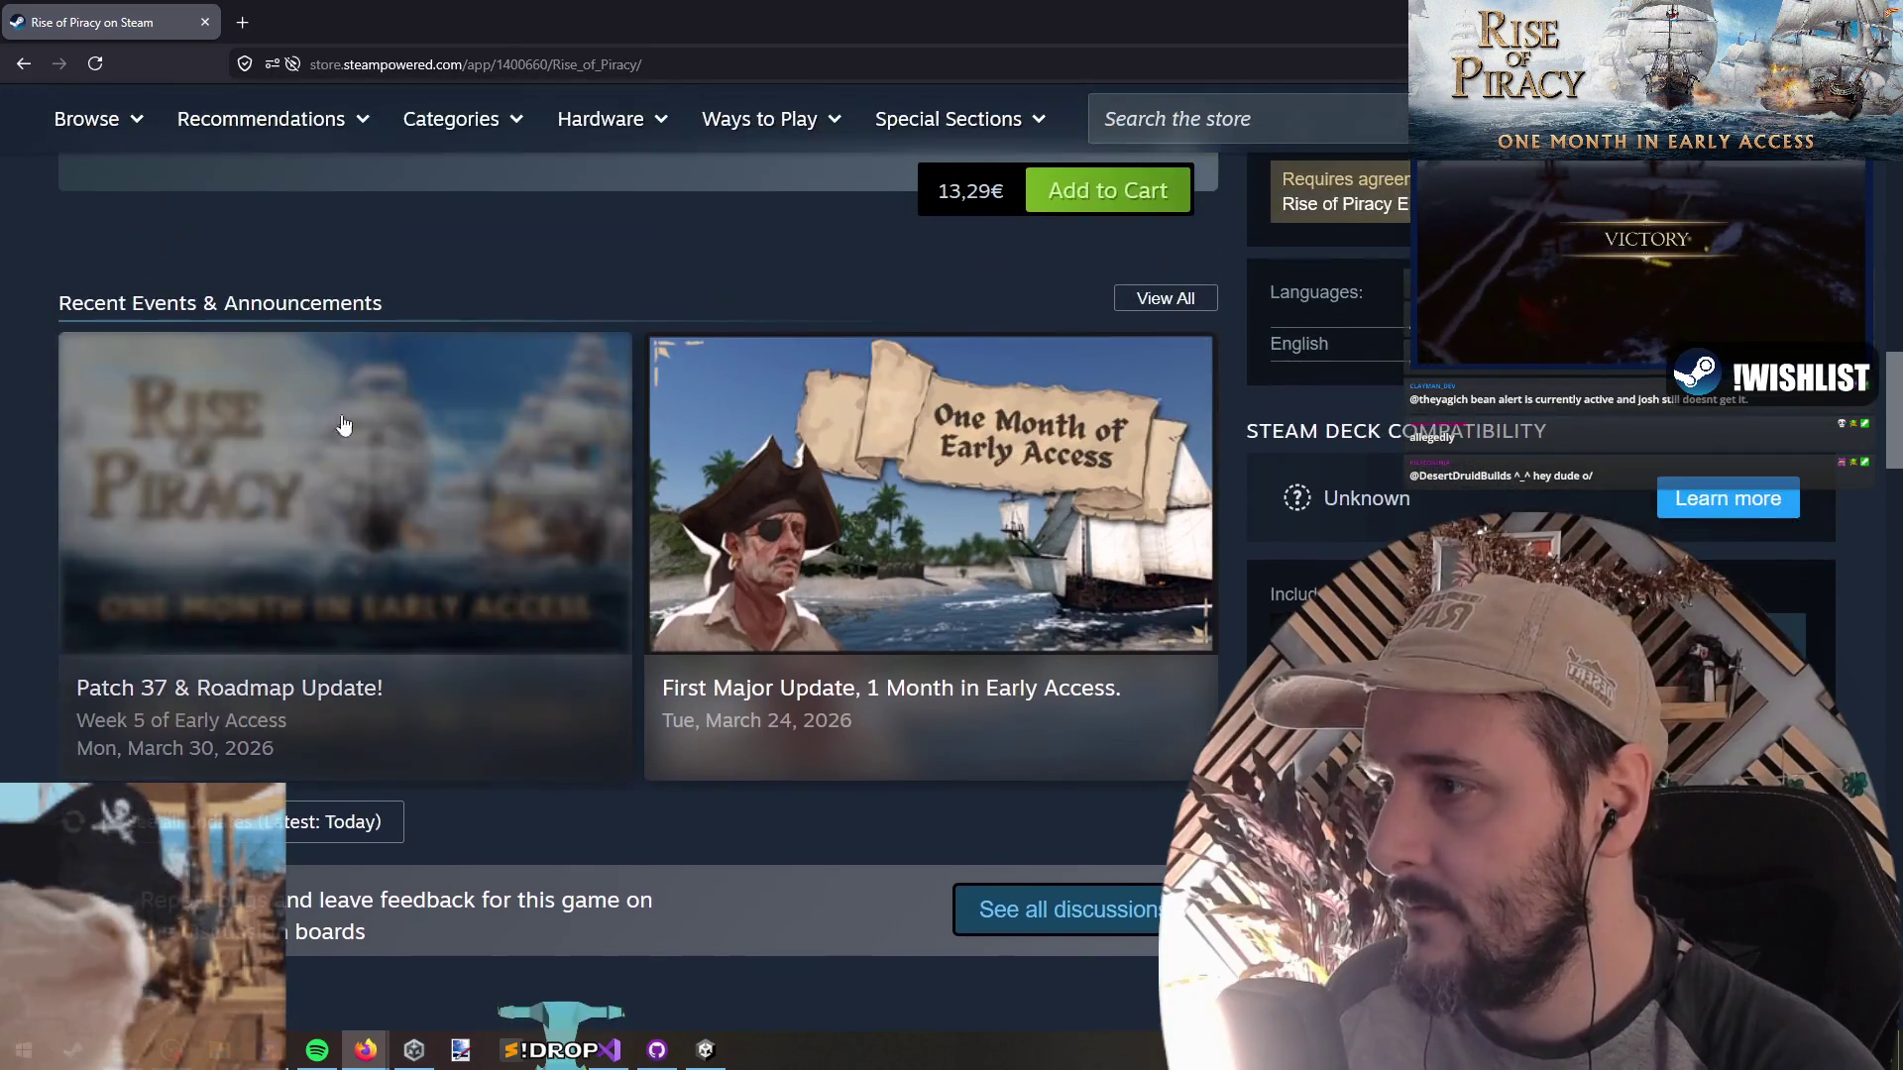
{"action": "scroll", "coordinate": [397, 443], "scroll_direction": "down", "scroll_amount": 2}
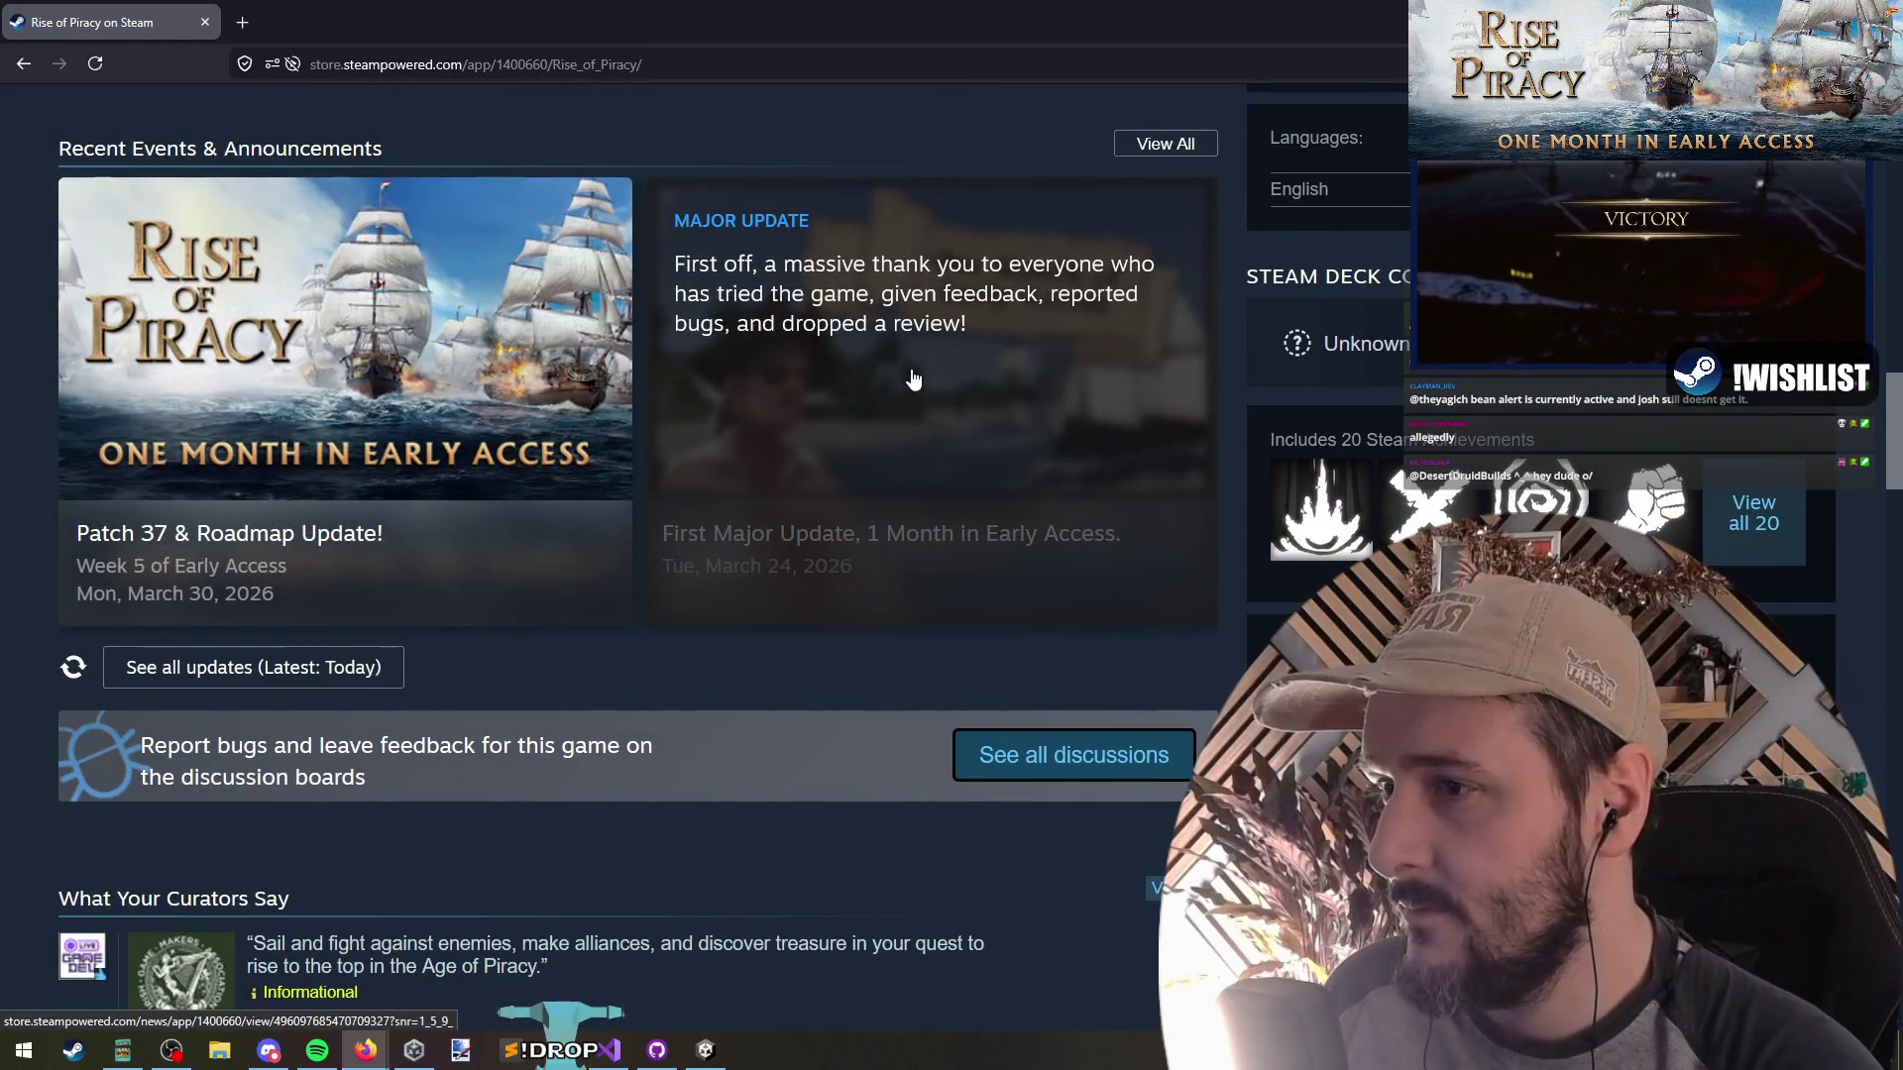
Open the First Major Update announcement, check its 277 votes, and open its discussion
{"action": "left_click", "coordinate": [913, 380]}
{"action": "scroll", "coordinate": [570, 497], "scroll_direction": "down", "scroll_amount": 10}
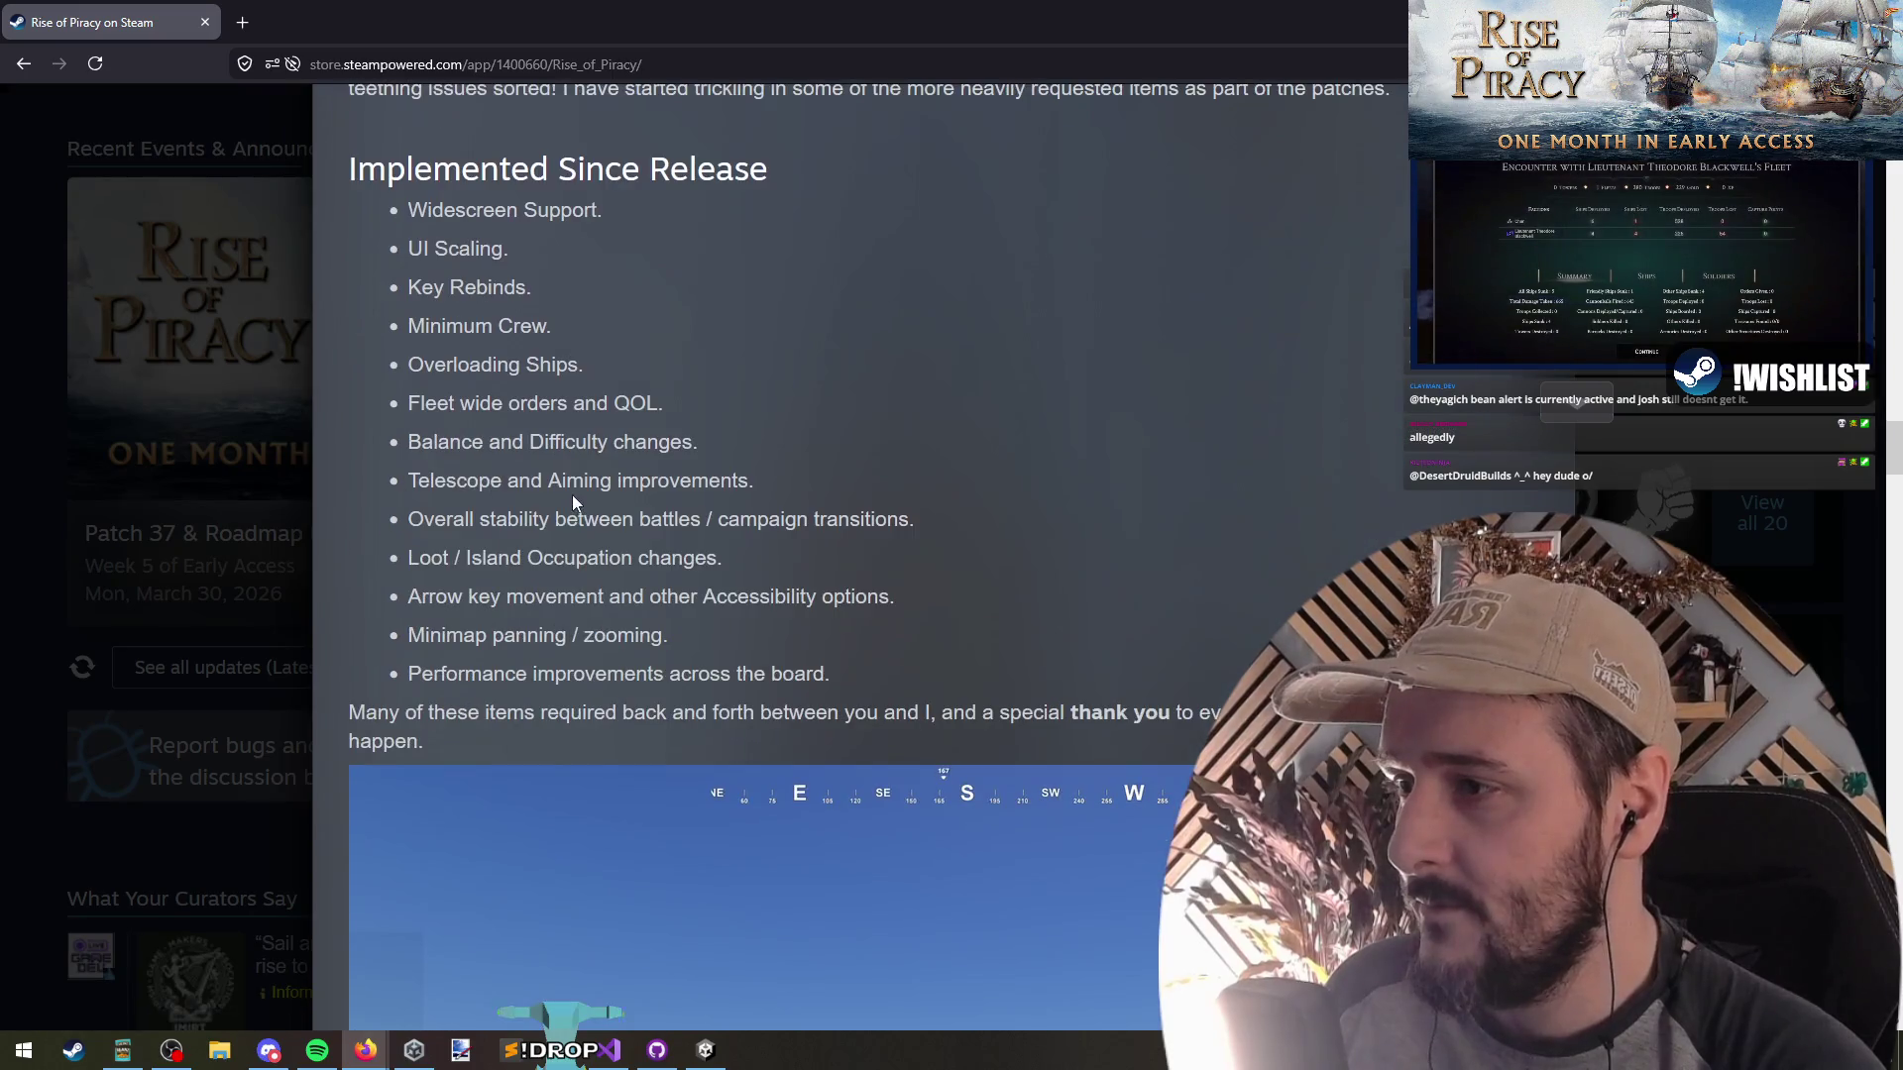
{"action": "scroll", "coordinate": [580, 490], "scroll_direction": "up", "scroll_amount": 3}
{"action": "scroll", "coordinate": [571, 371], "scroll_direction": "down", "scroll_amount": 14}
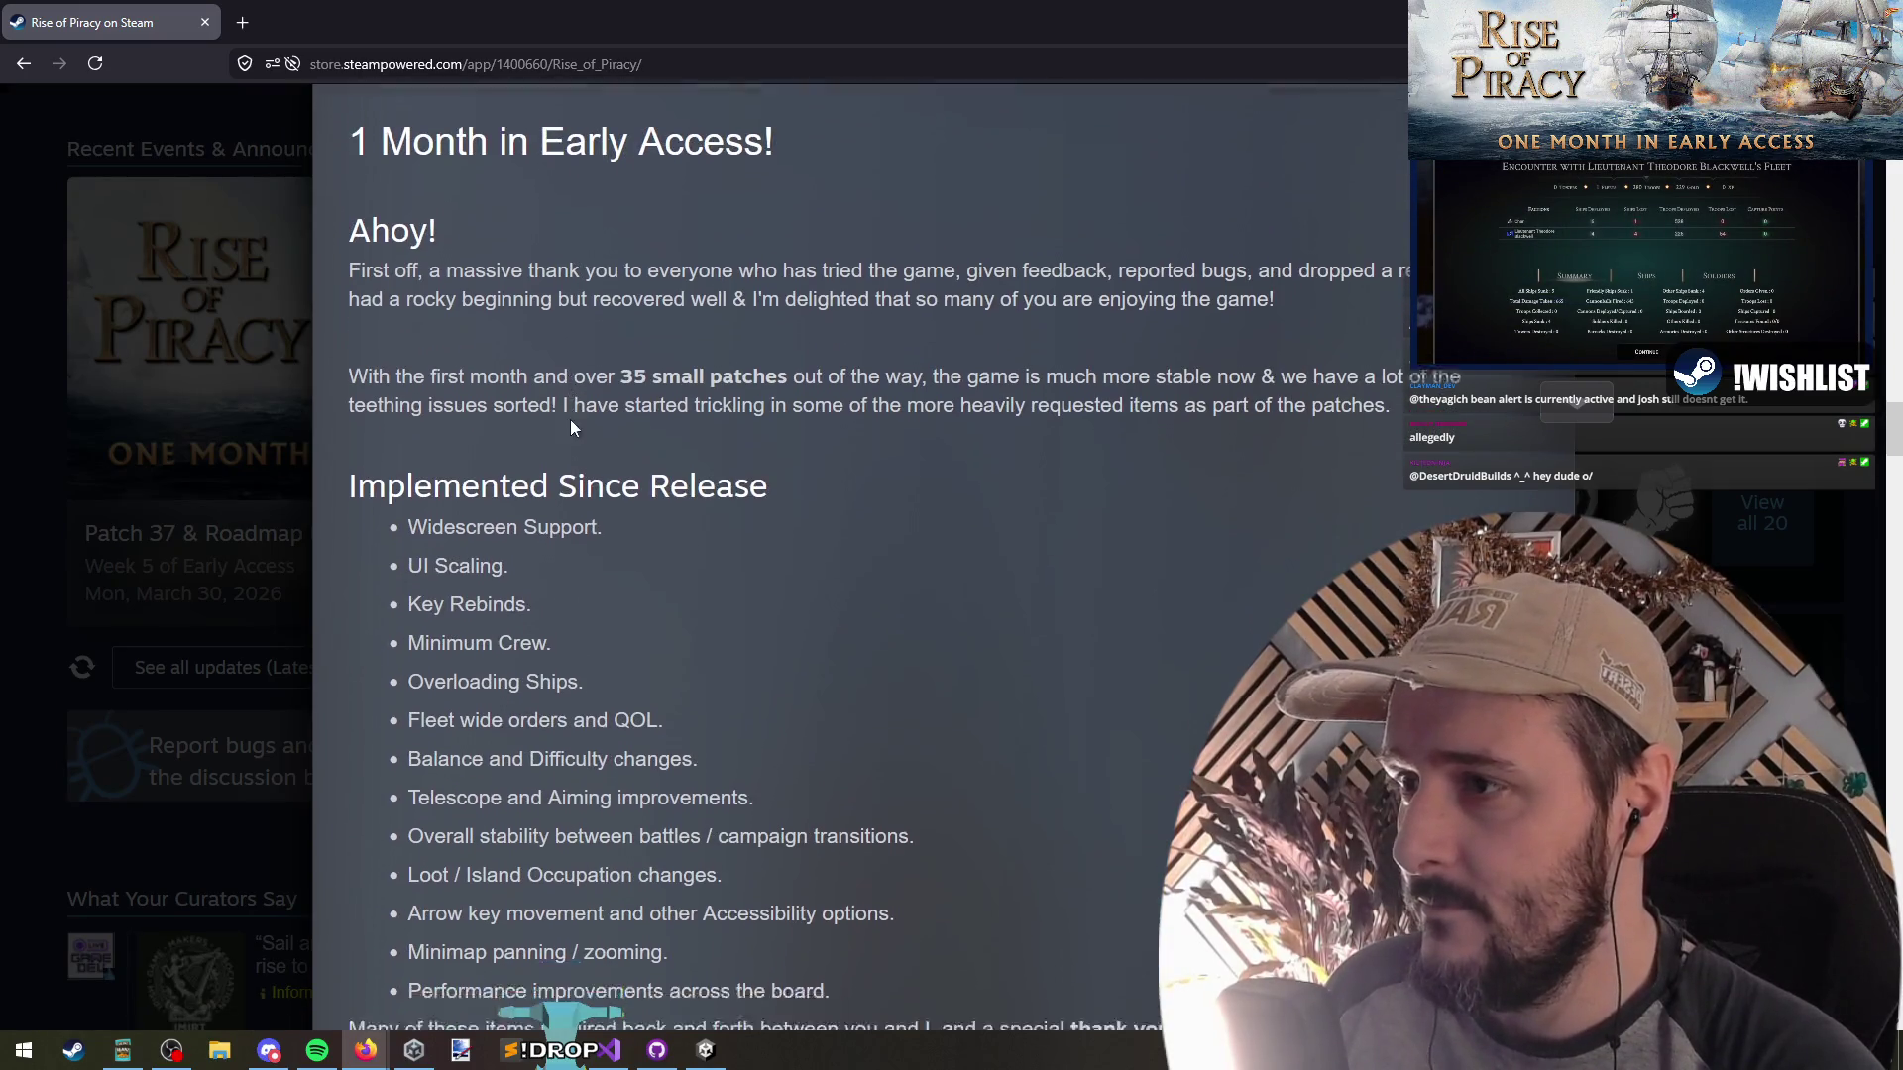
{"action": "scroll", "coordinate": [576, 442], "scroll_direction": "down", "scroll_amount": 20}
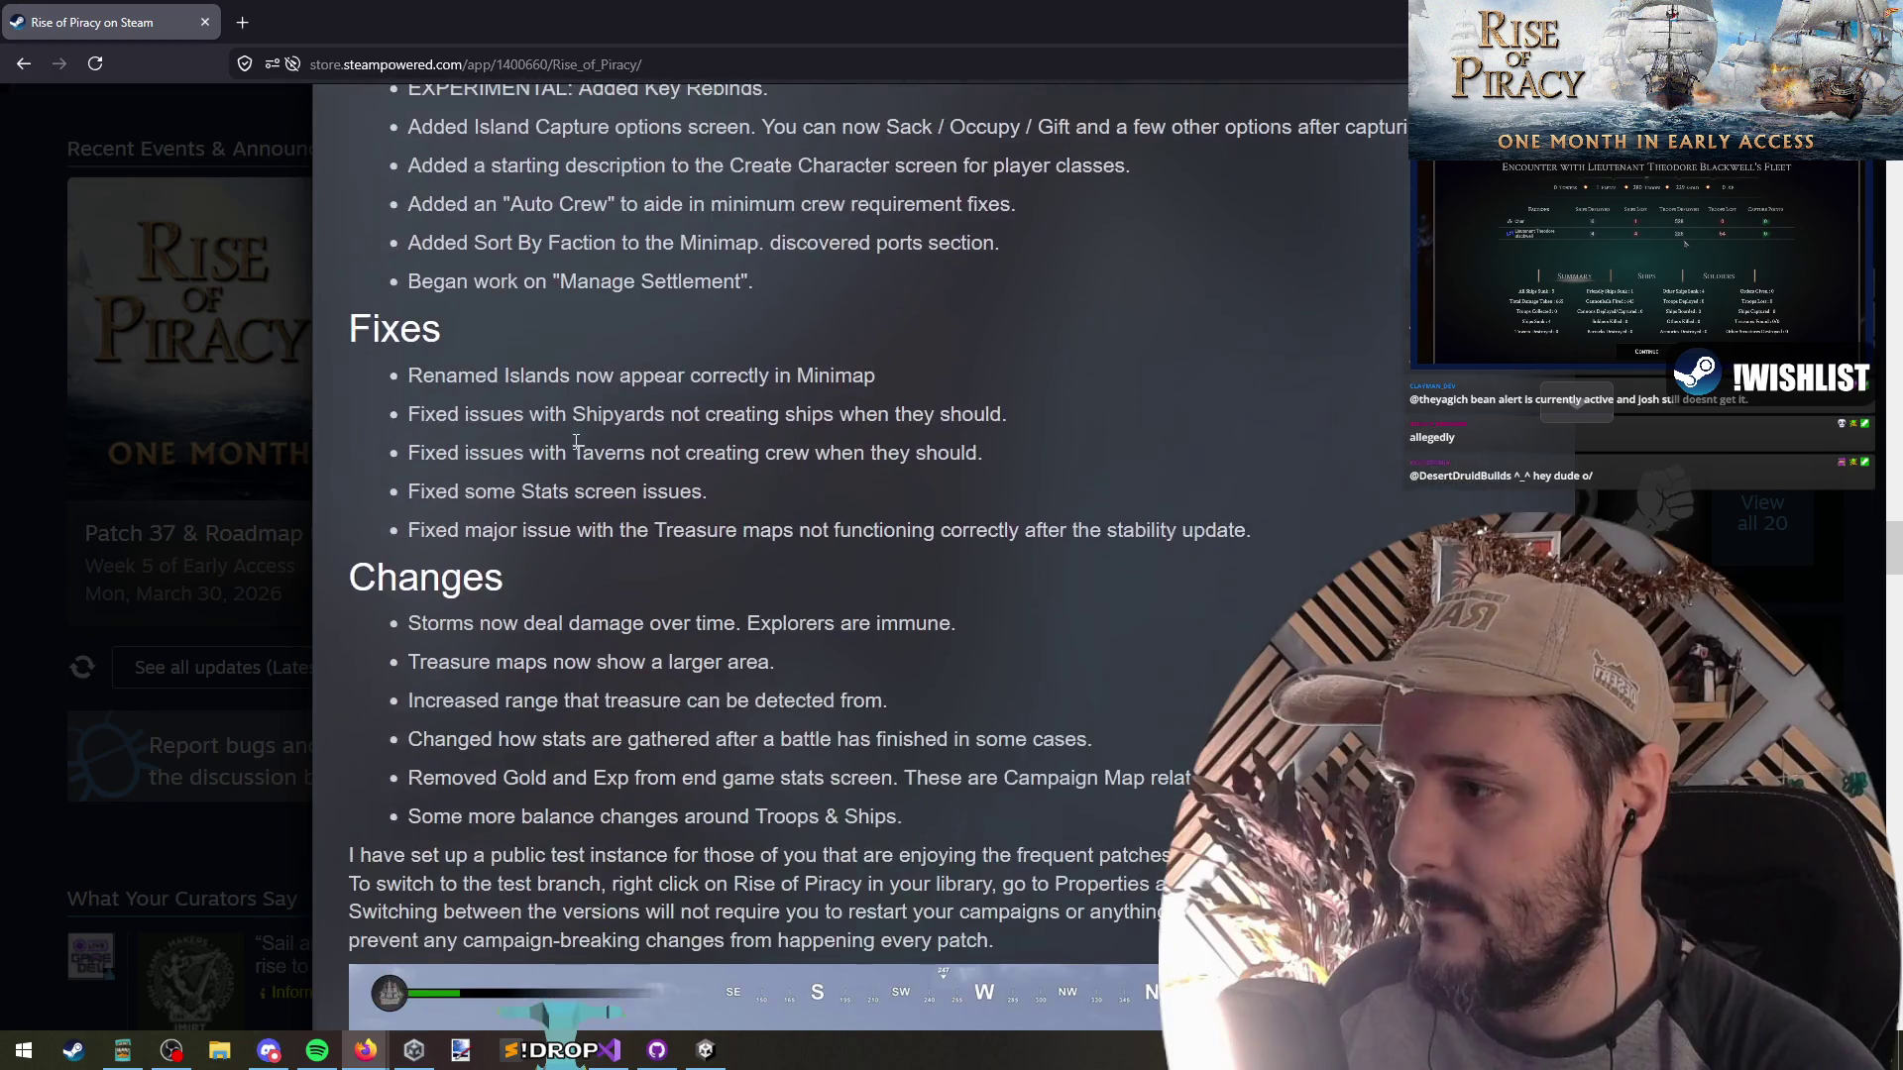
{"action": "scroll", "coordinate": [574, 442], "scroll_direction": "down", "scroll_amount": 2}
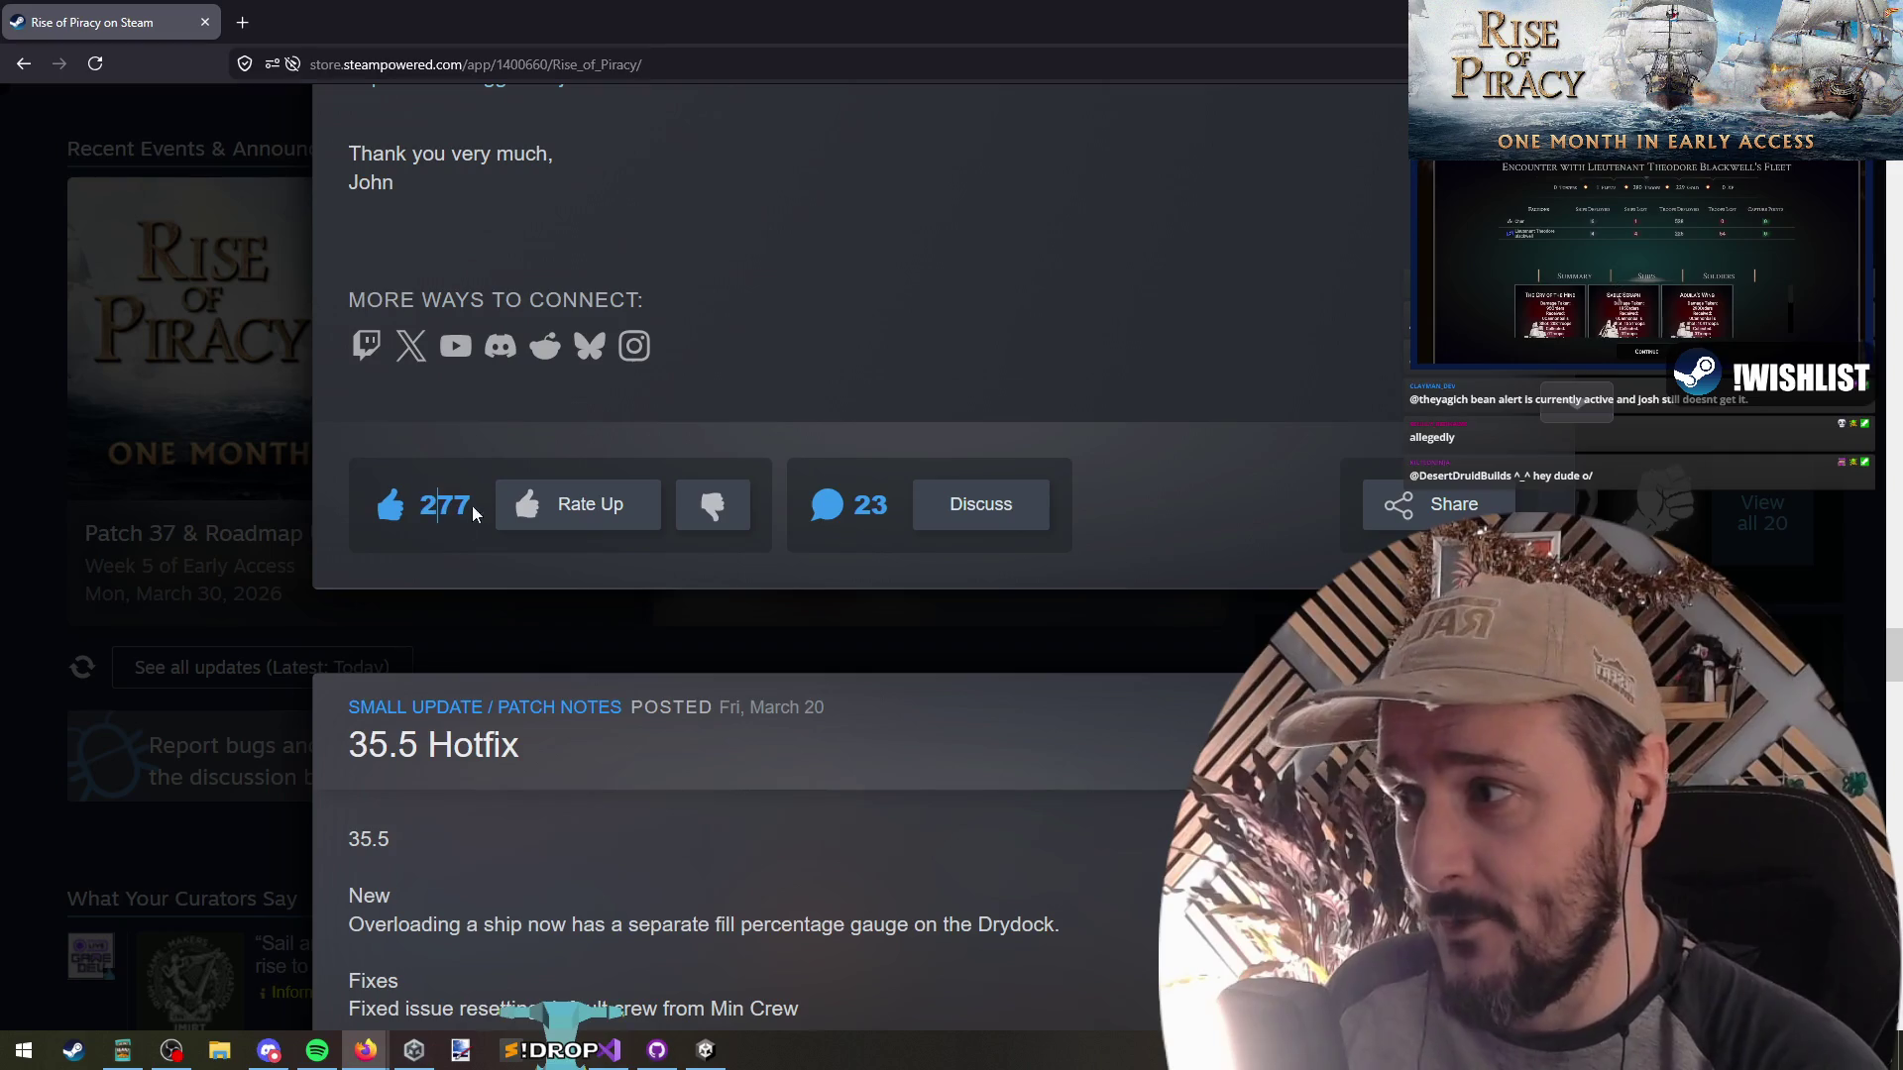
{"action": "double_click", "coordinate": [455, 535]}
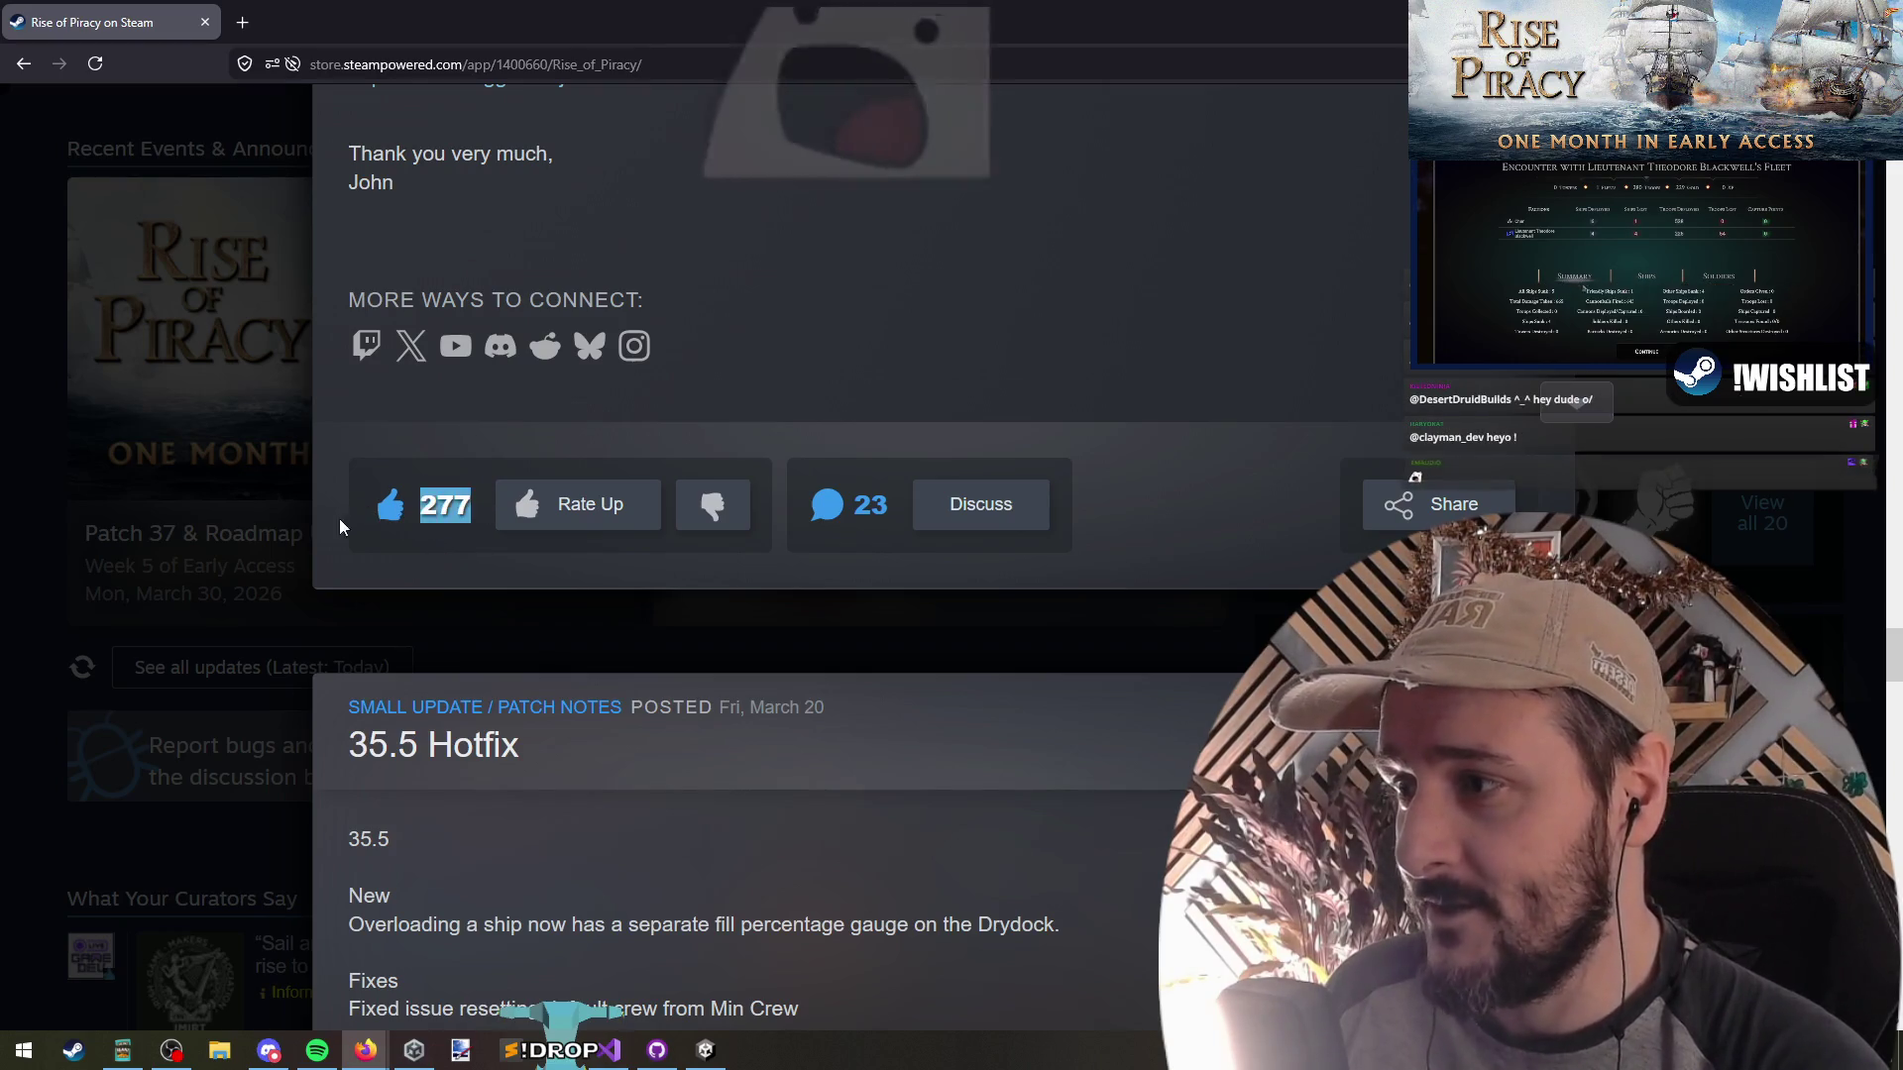
{"action": "left_click", "coordinate": [453, 506]}
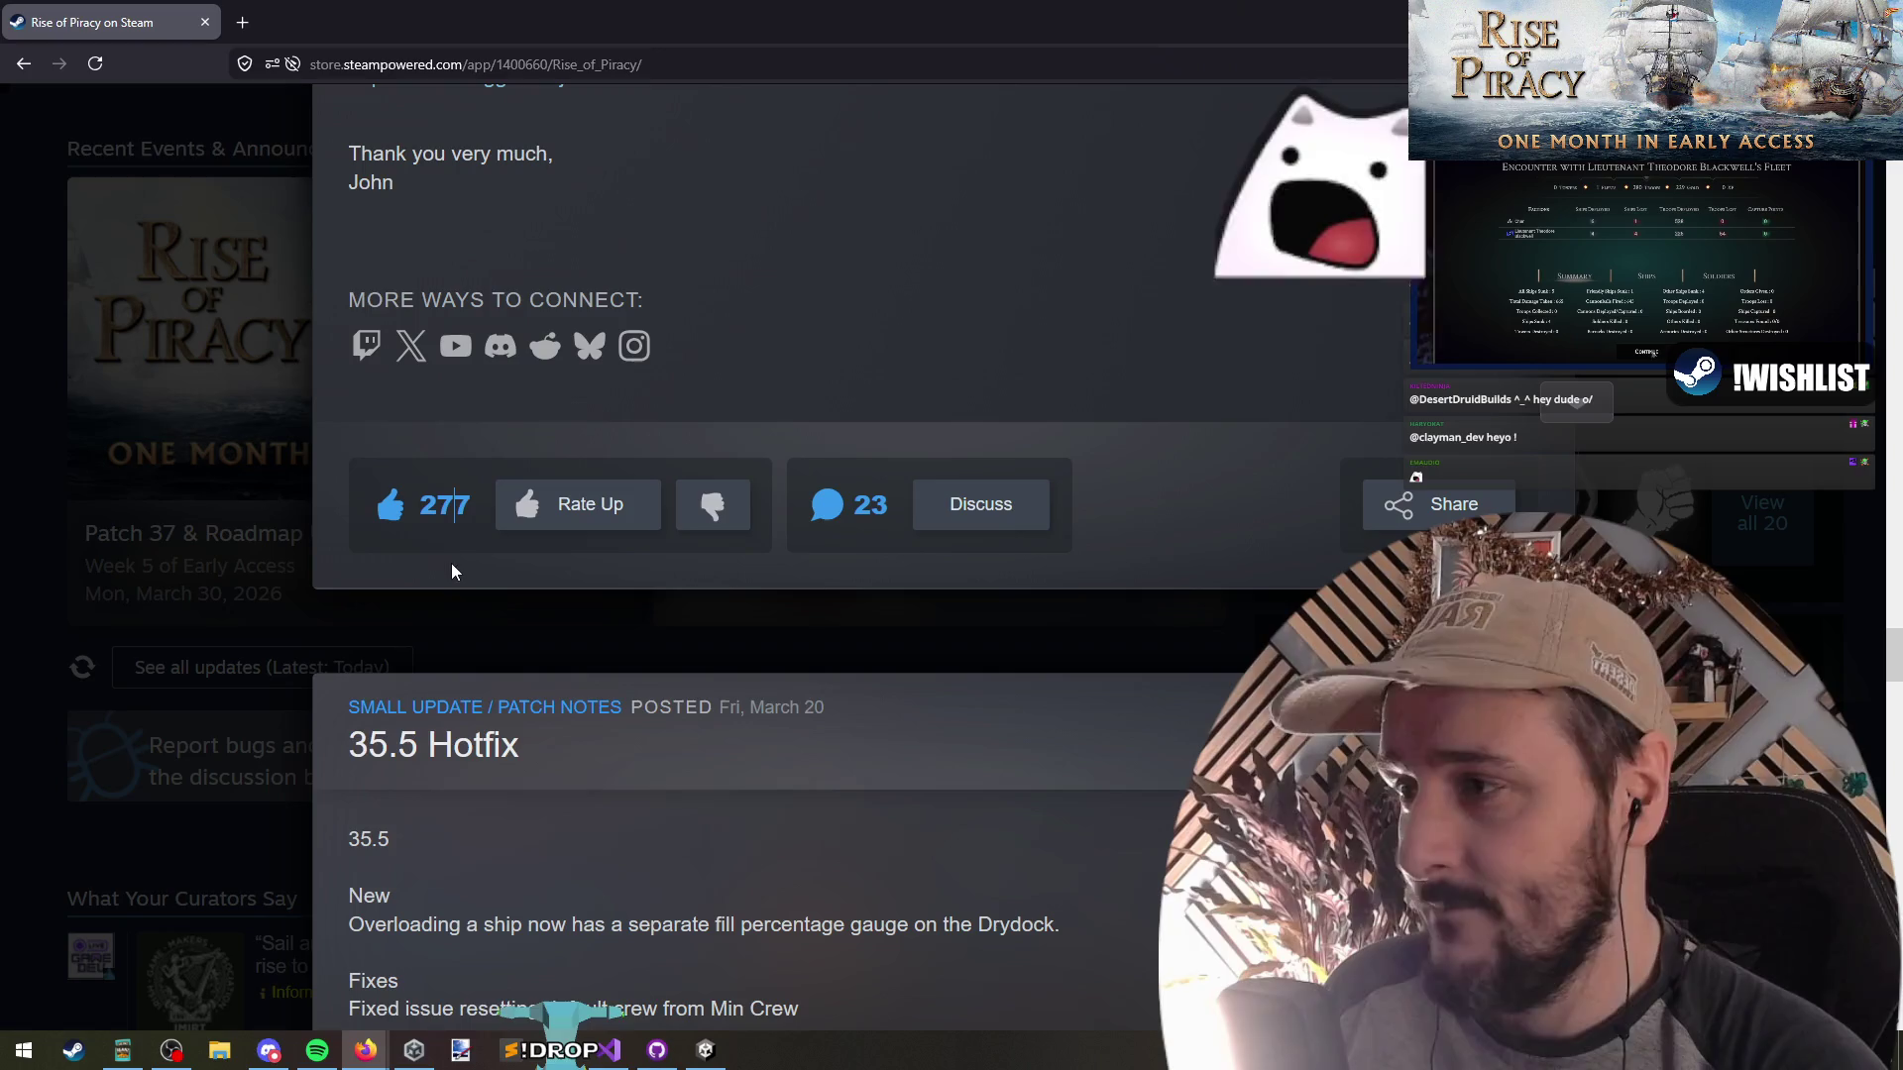
{"action": "left_click_drag", "start_coordinate": [437, 505], "coordinate": [402, 499]}
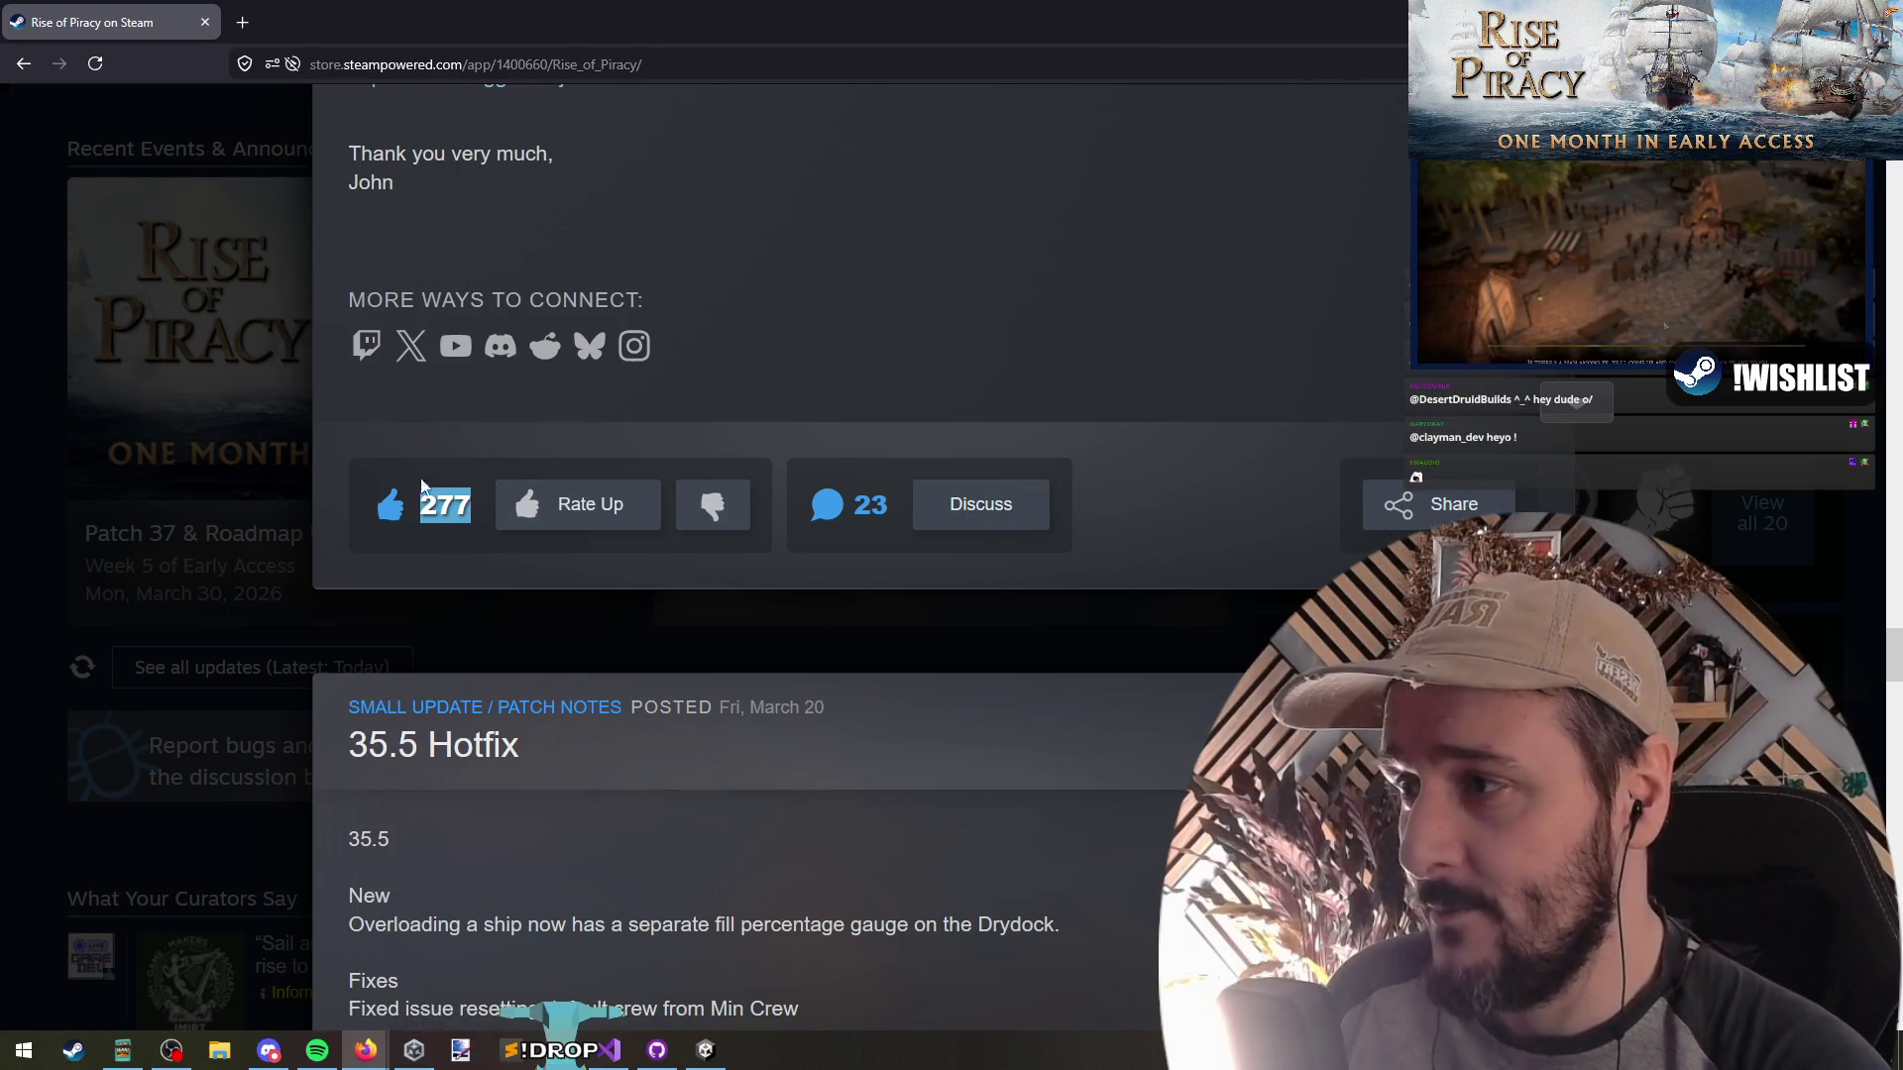
{"action": "left_click", "coordinate": [934, 514]}
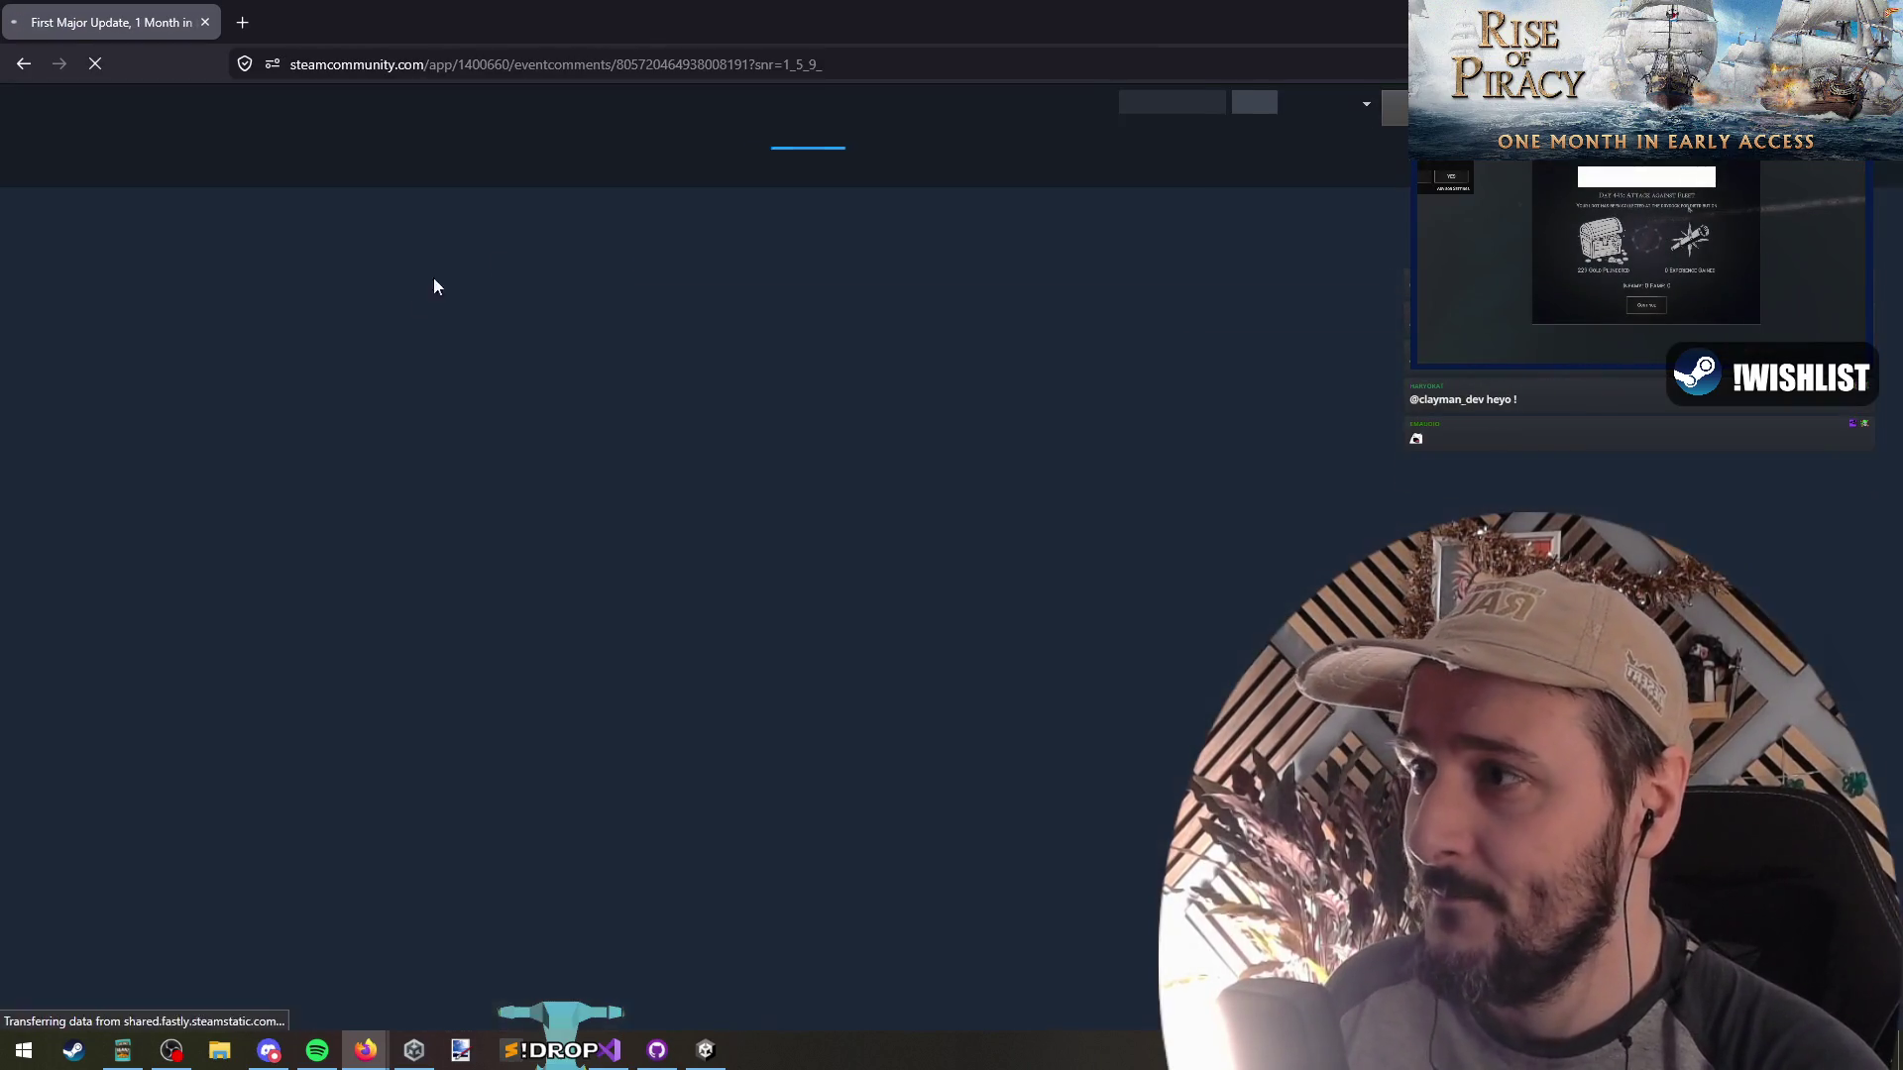
Autoscroll through the announcement's comments, expanding and selecting text in one user's comment
{"action": "middle_click", "coordinate": [382, 439]}
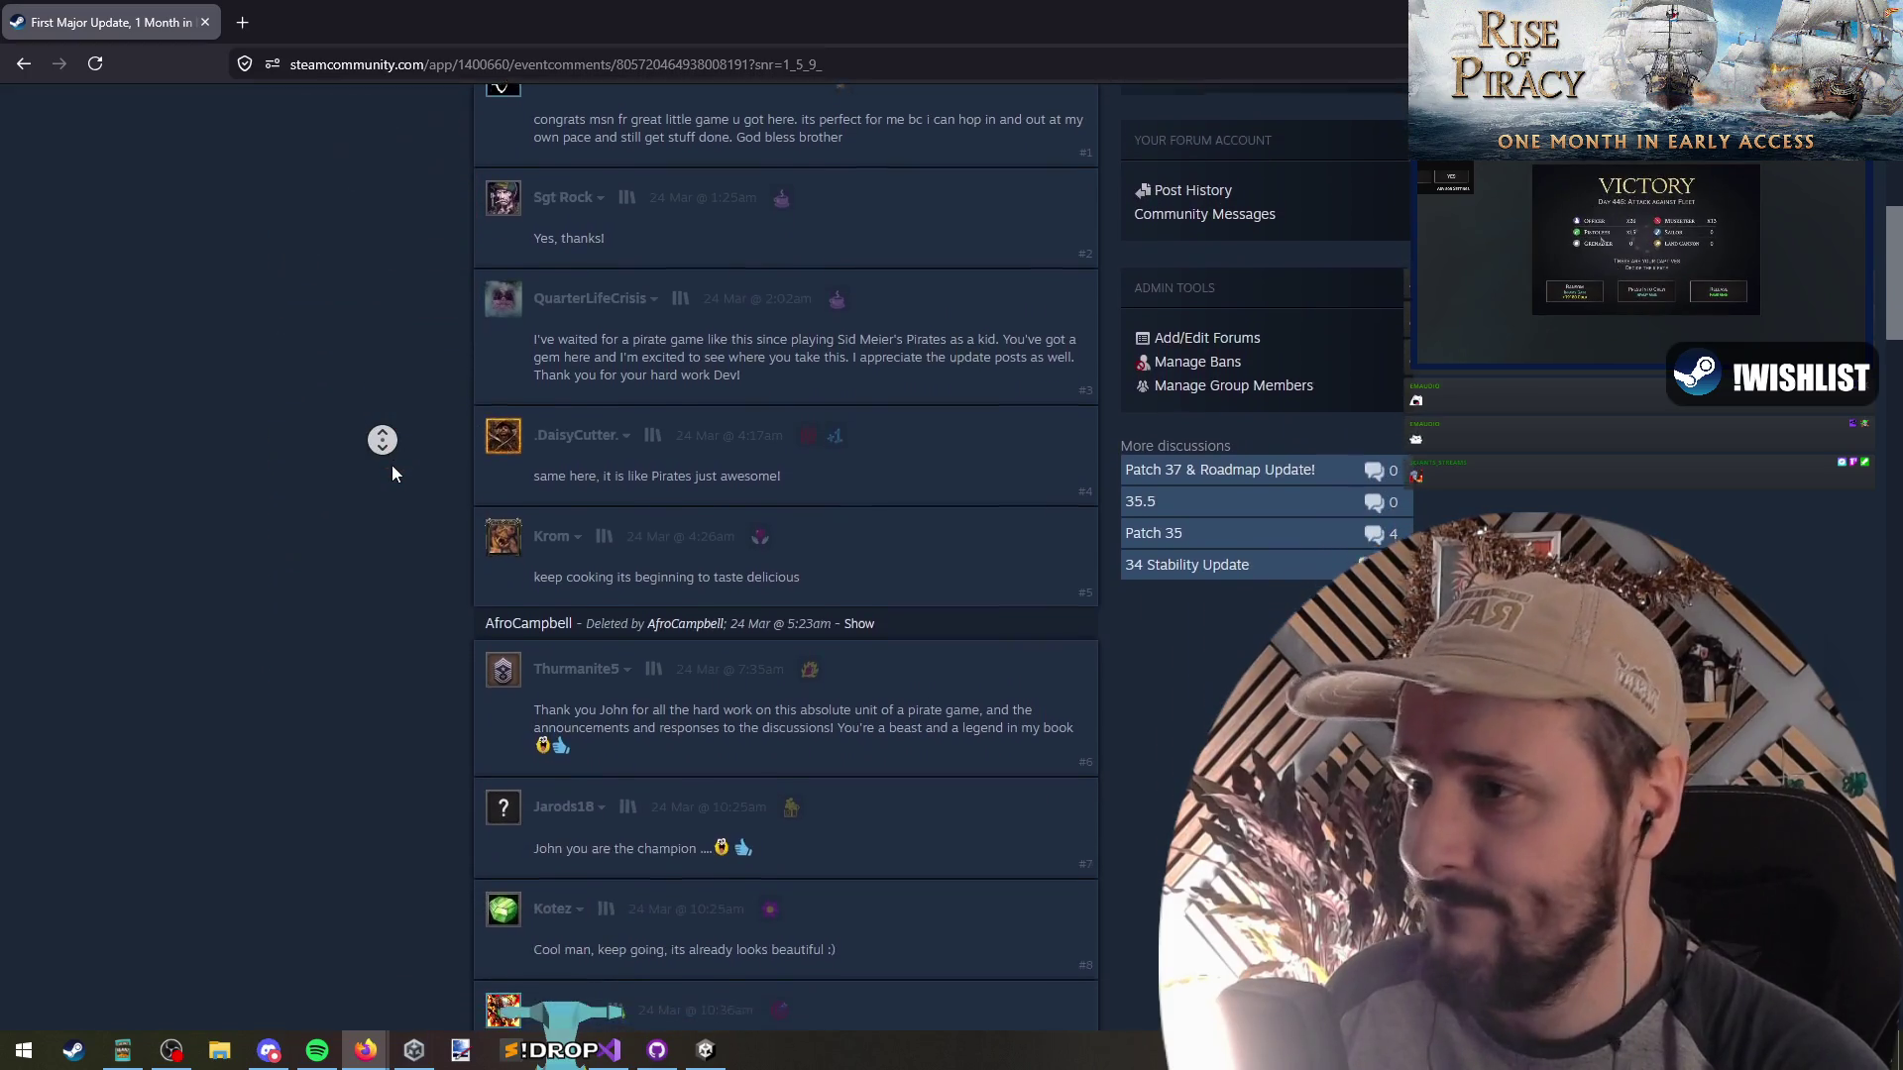
{"action": "left_click", "coordinate": [513, 259]}
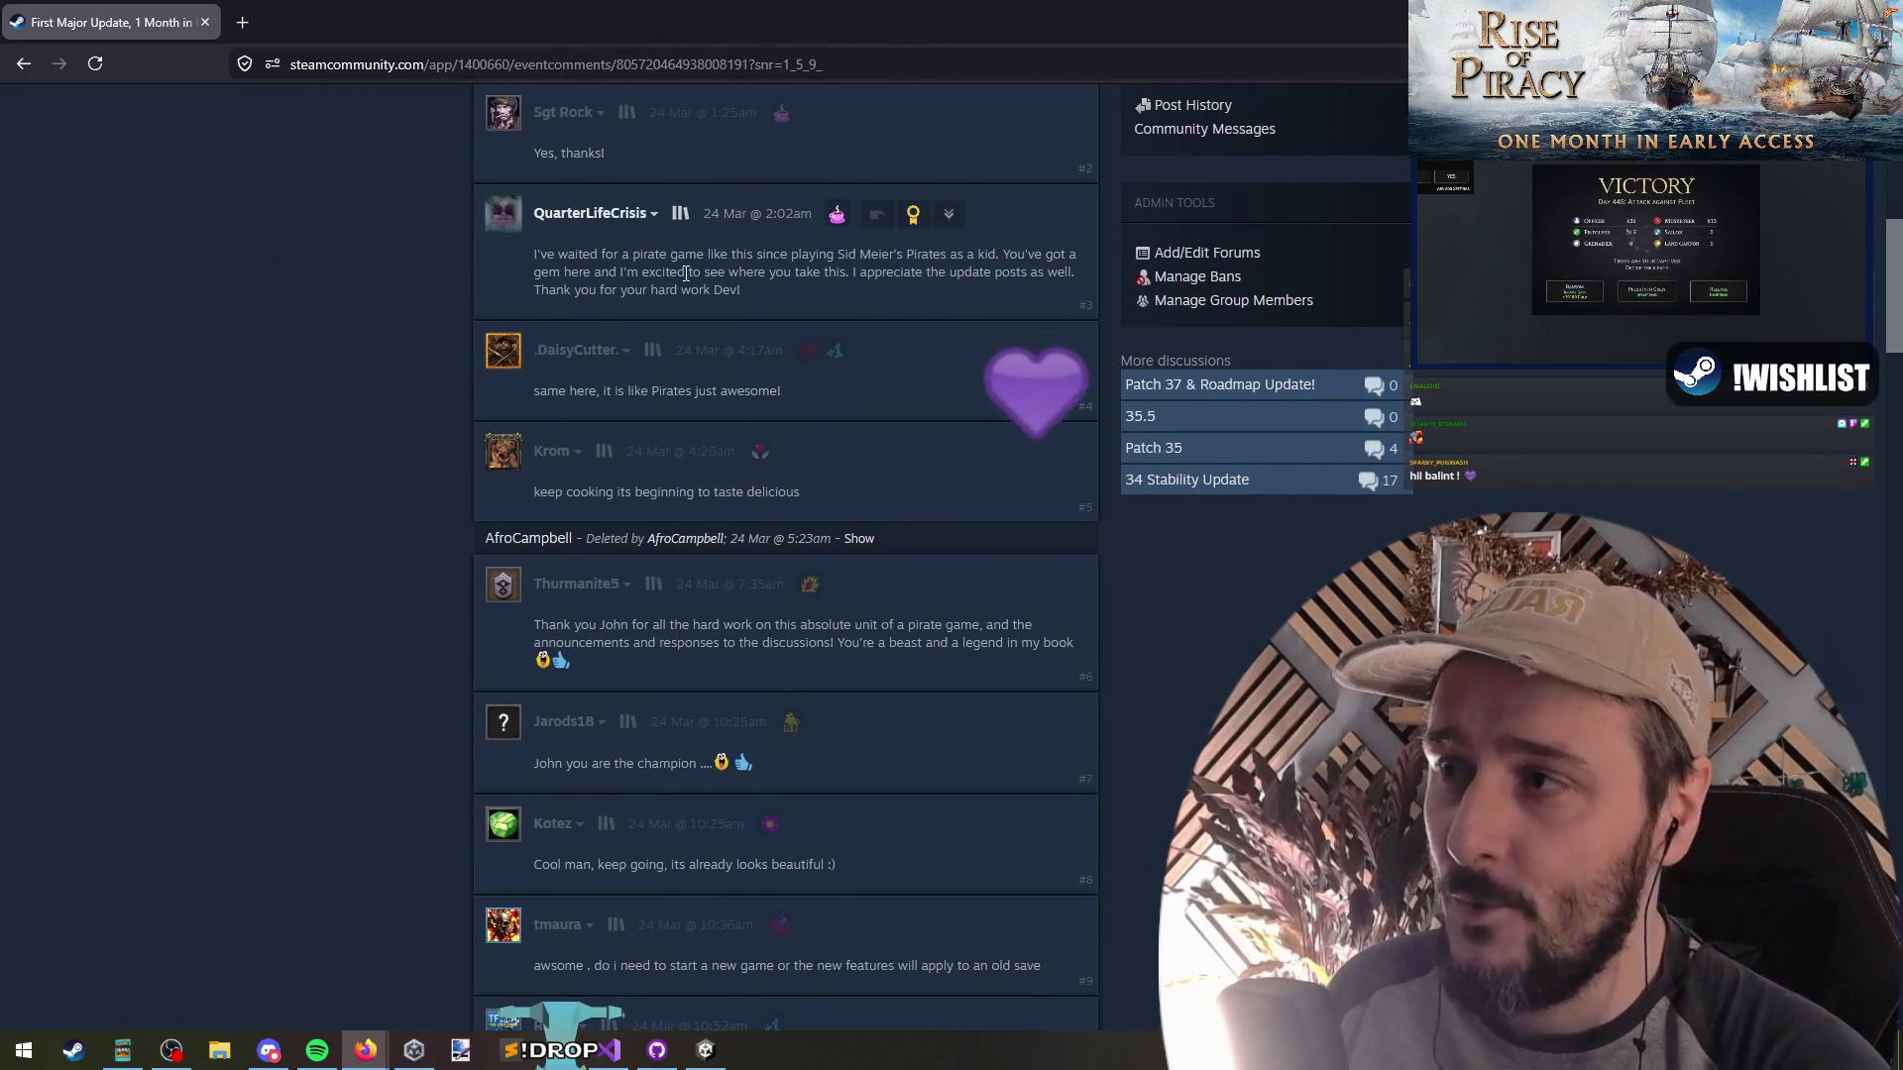
{"action": "middle_click", "coordinate": [391, 340]}
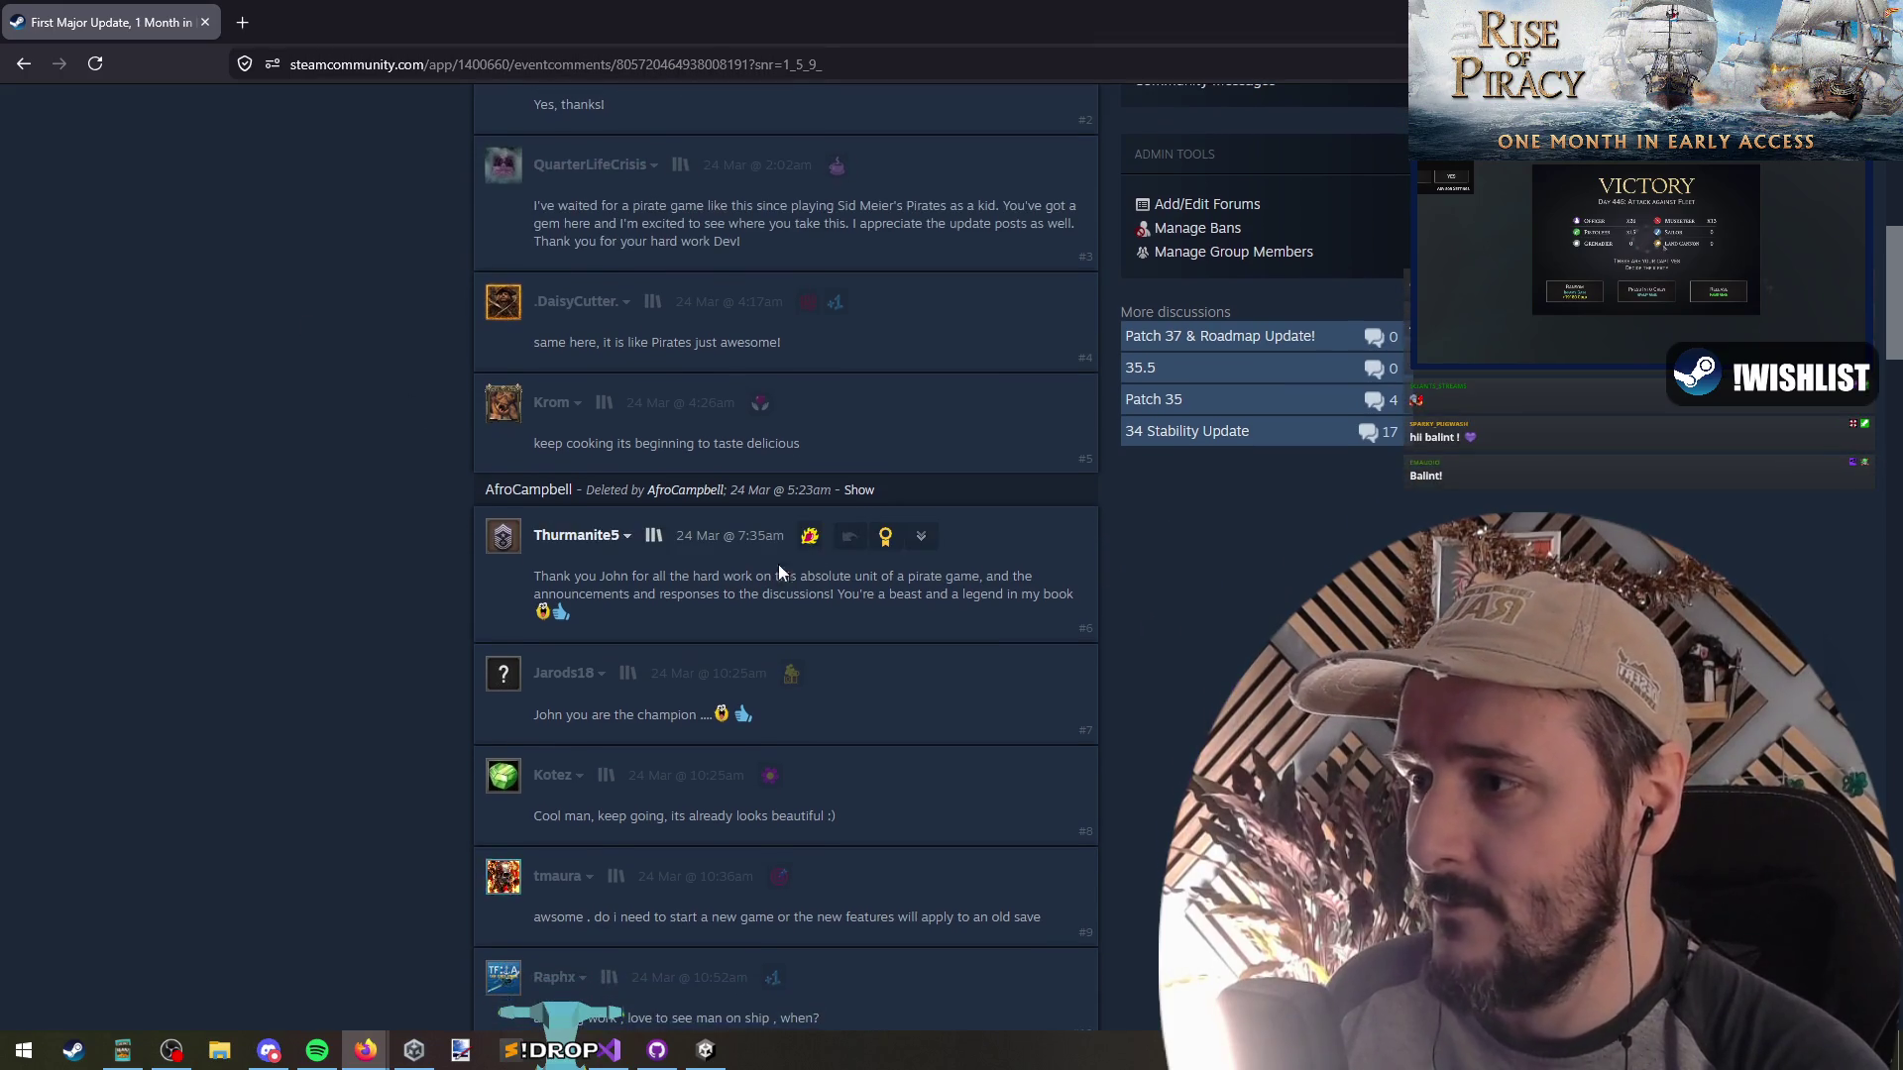
{"action": "left_click", "coordinate": [860, 491]}
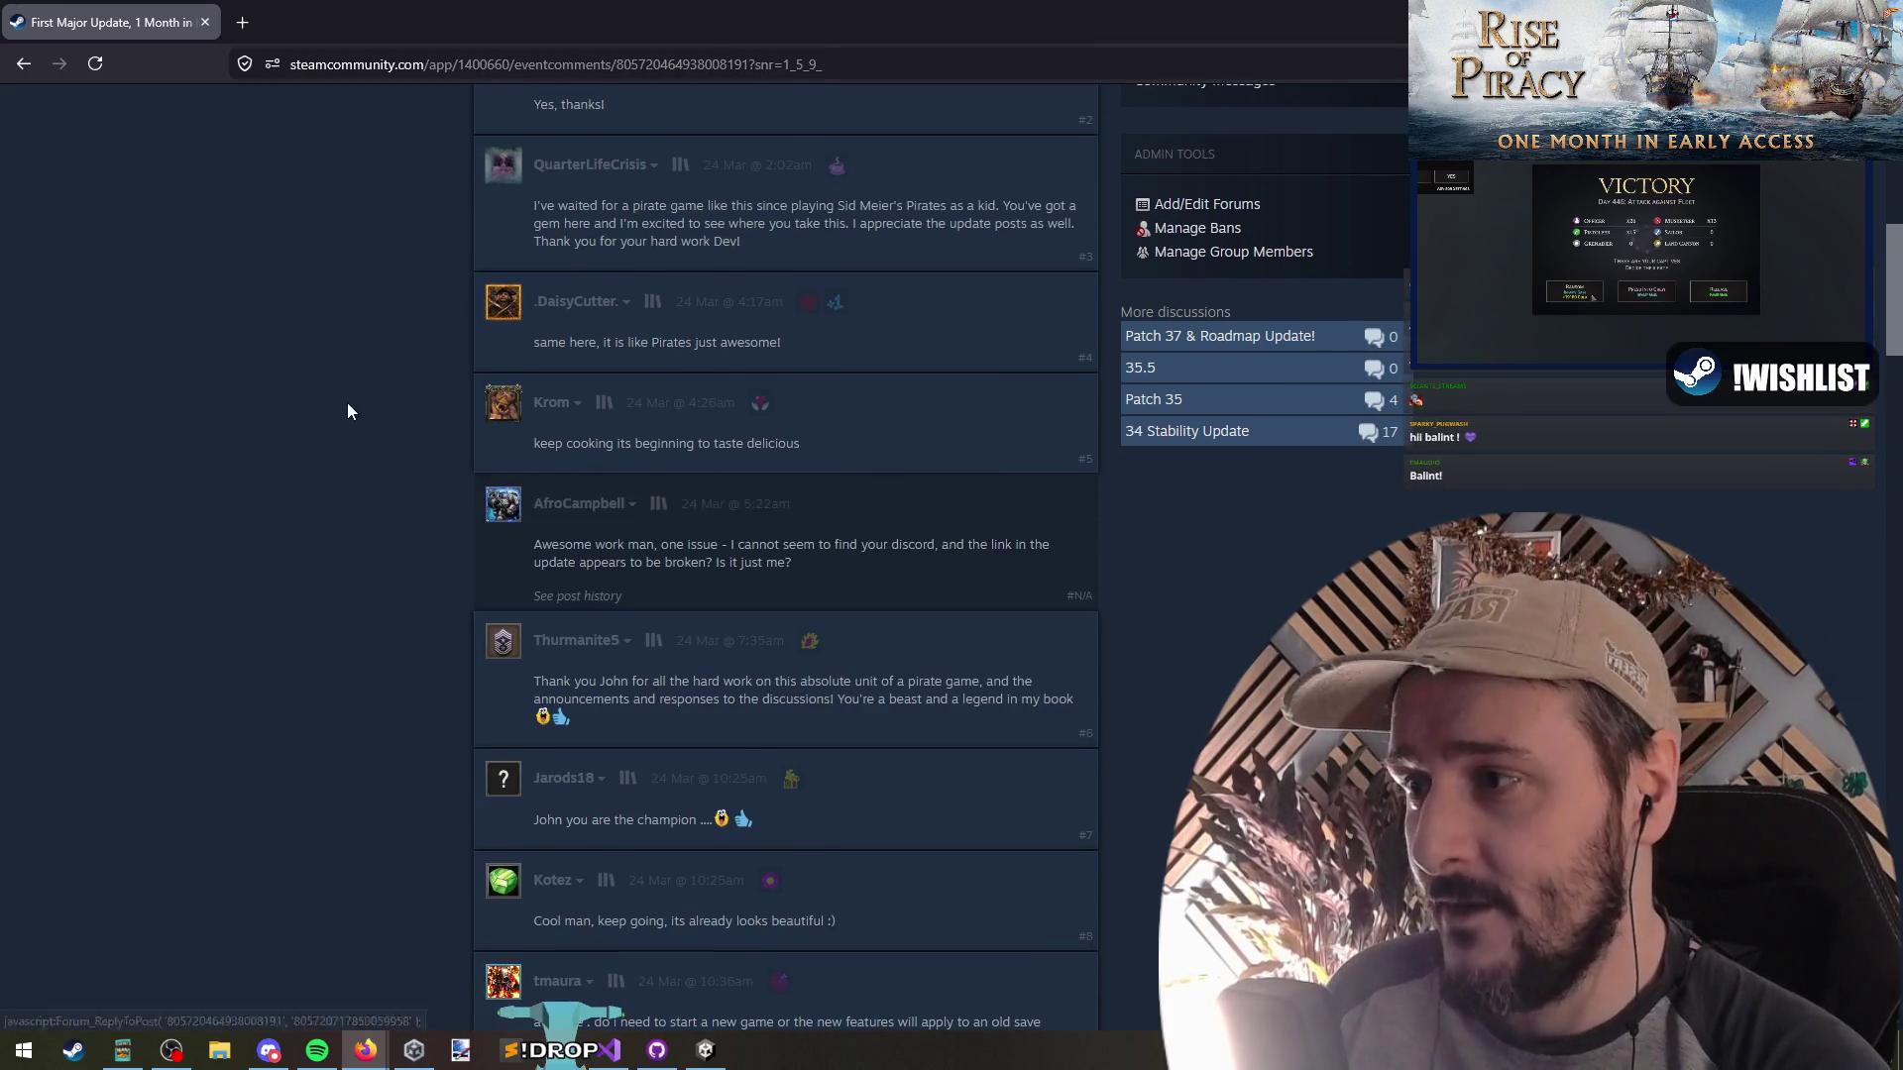
{"action": "middle_click", "coordinate": [347, 401]}
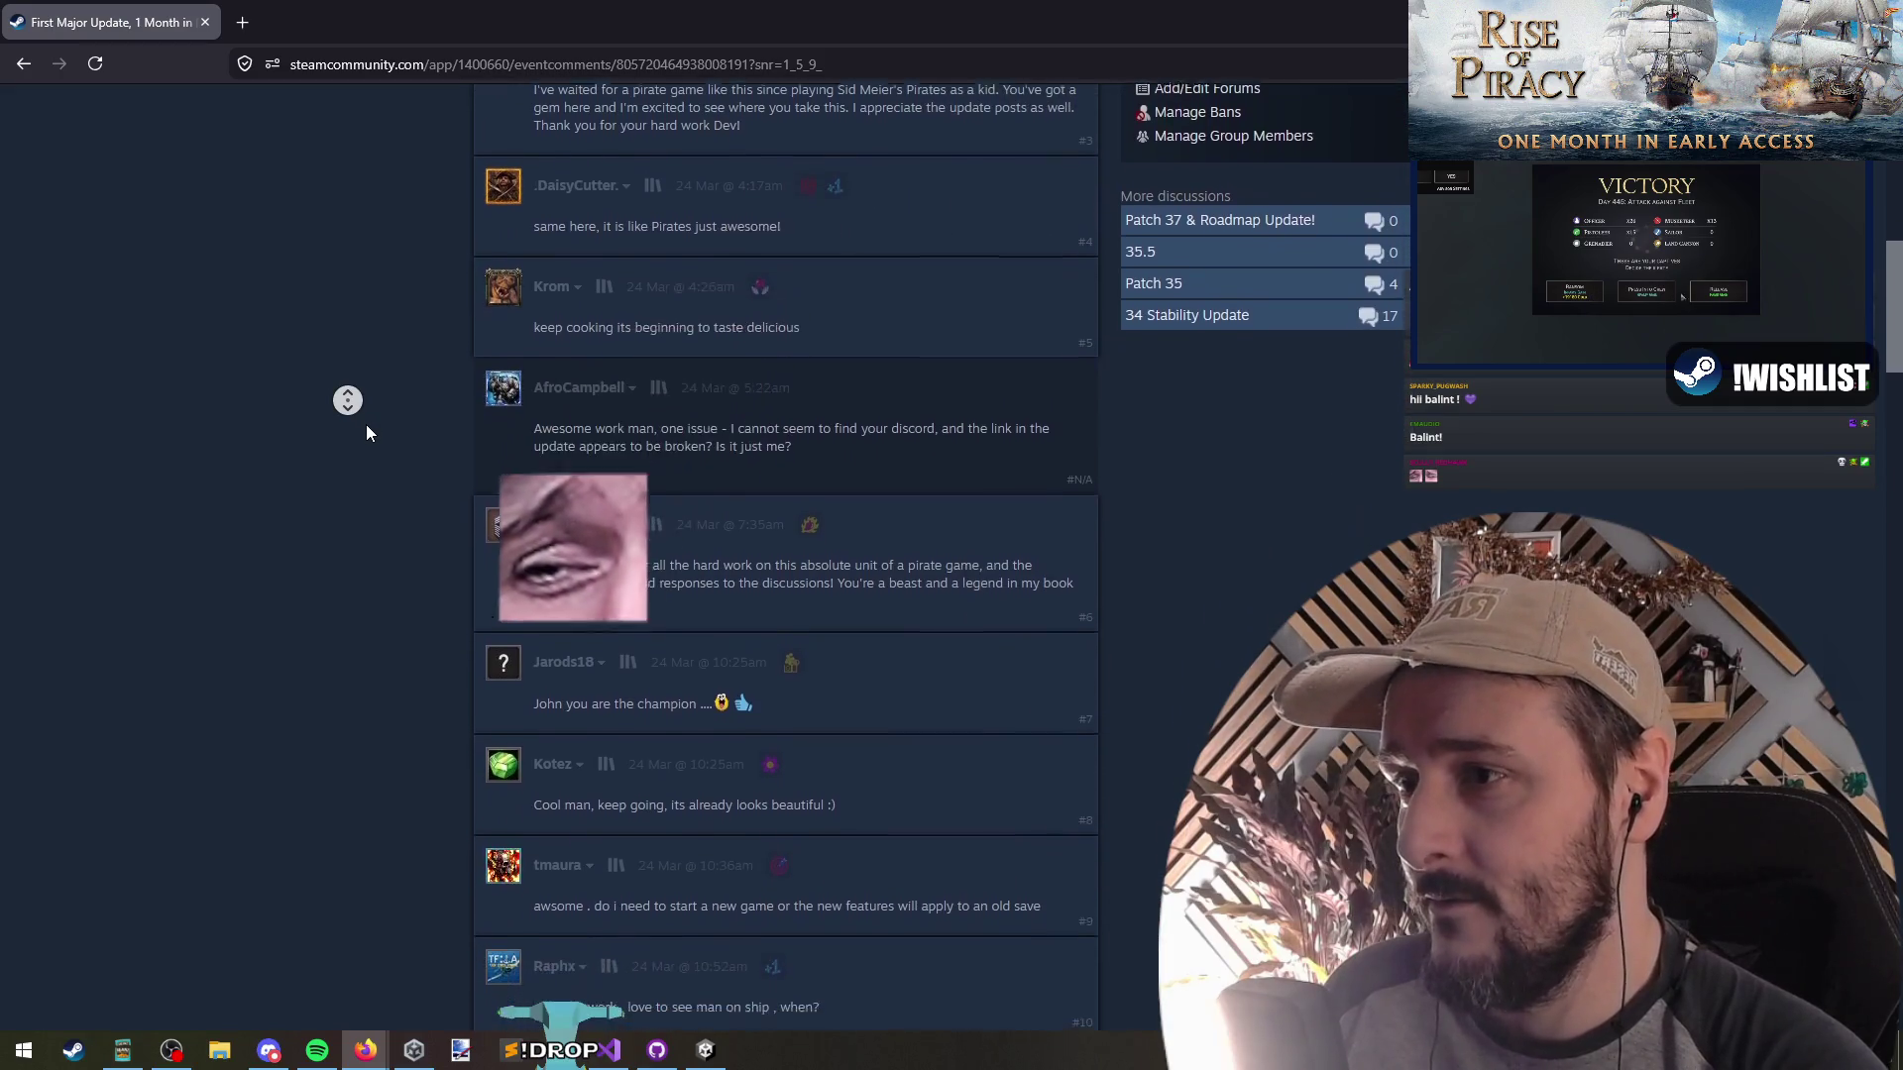
{"action": "middle_click", "coordinate": [365, 424]}
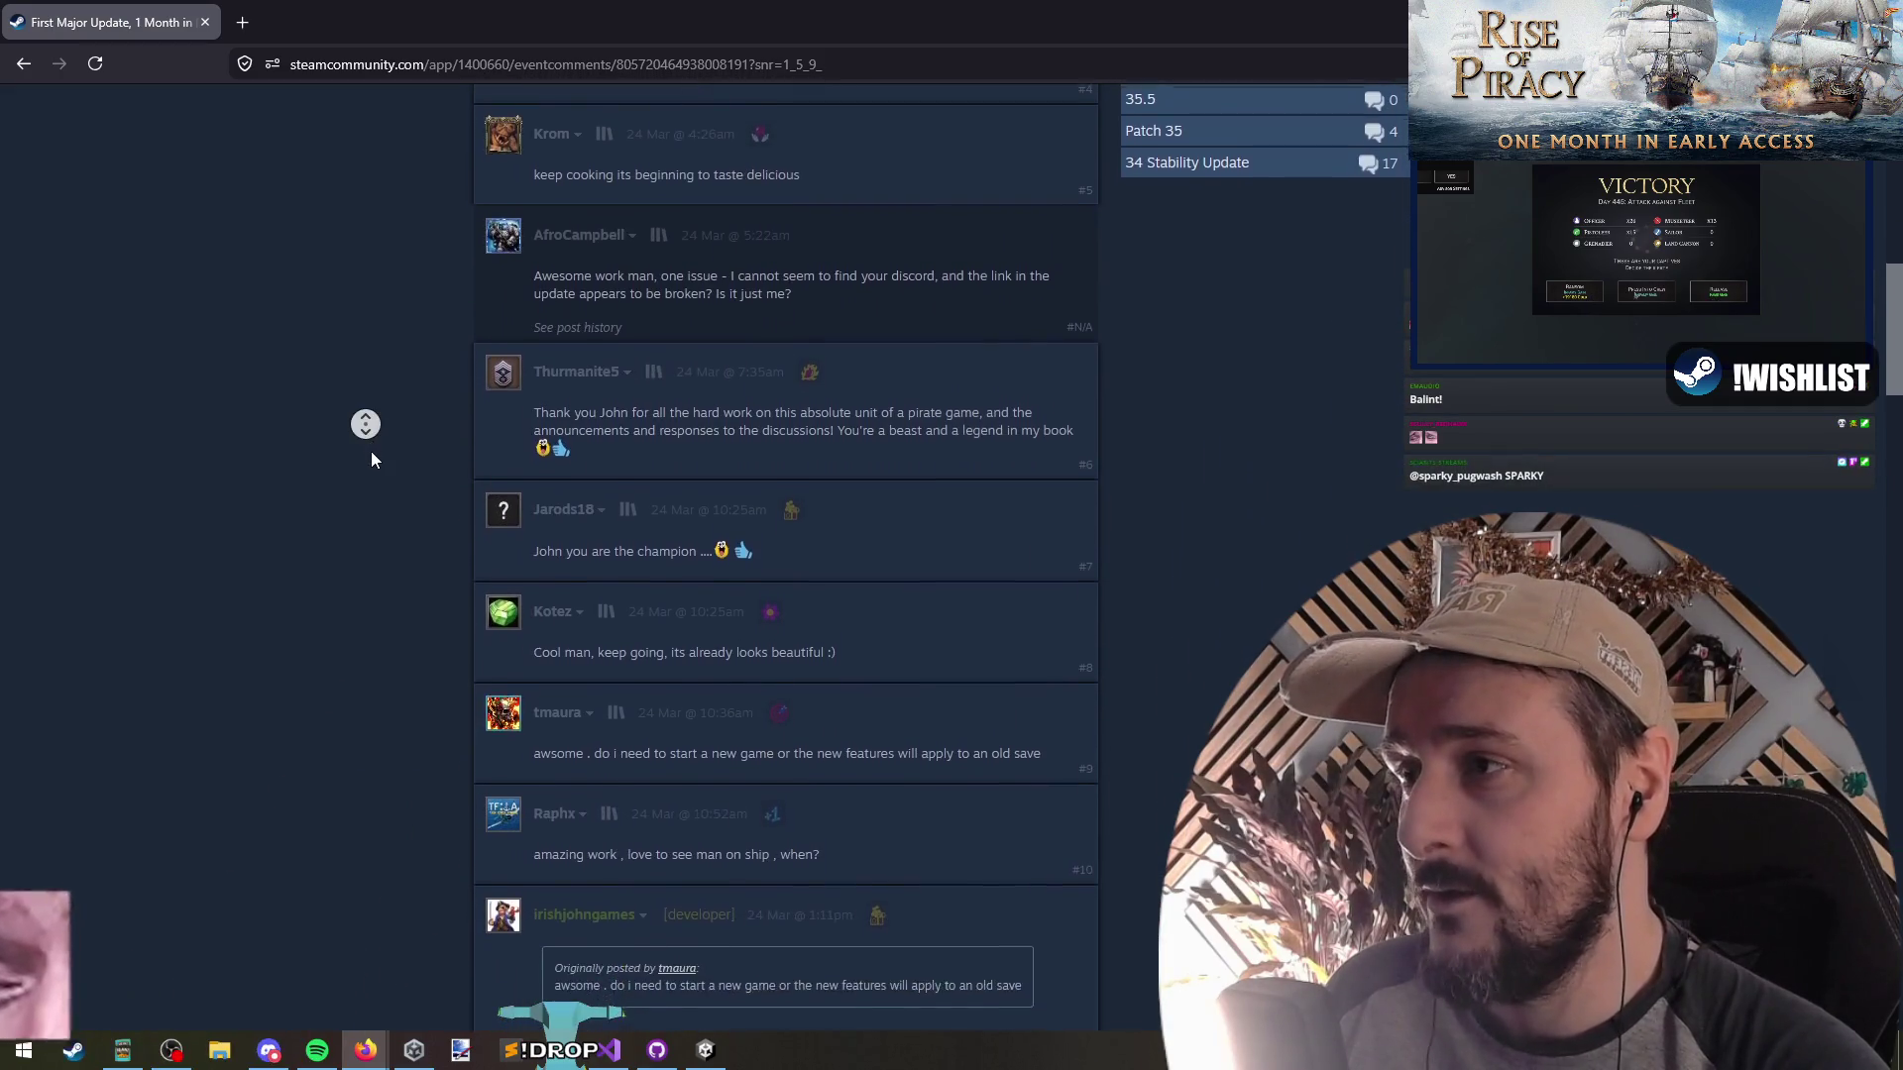
{"action": "middle_click", "coordinate": [581, 305]}
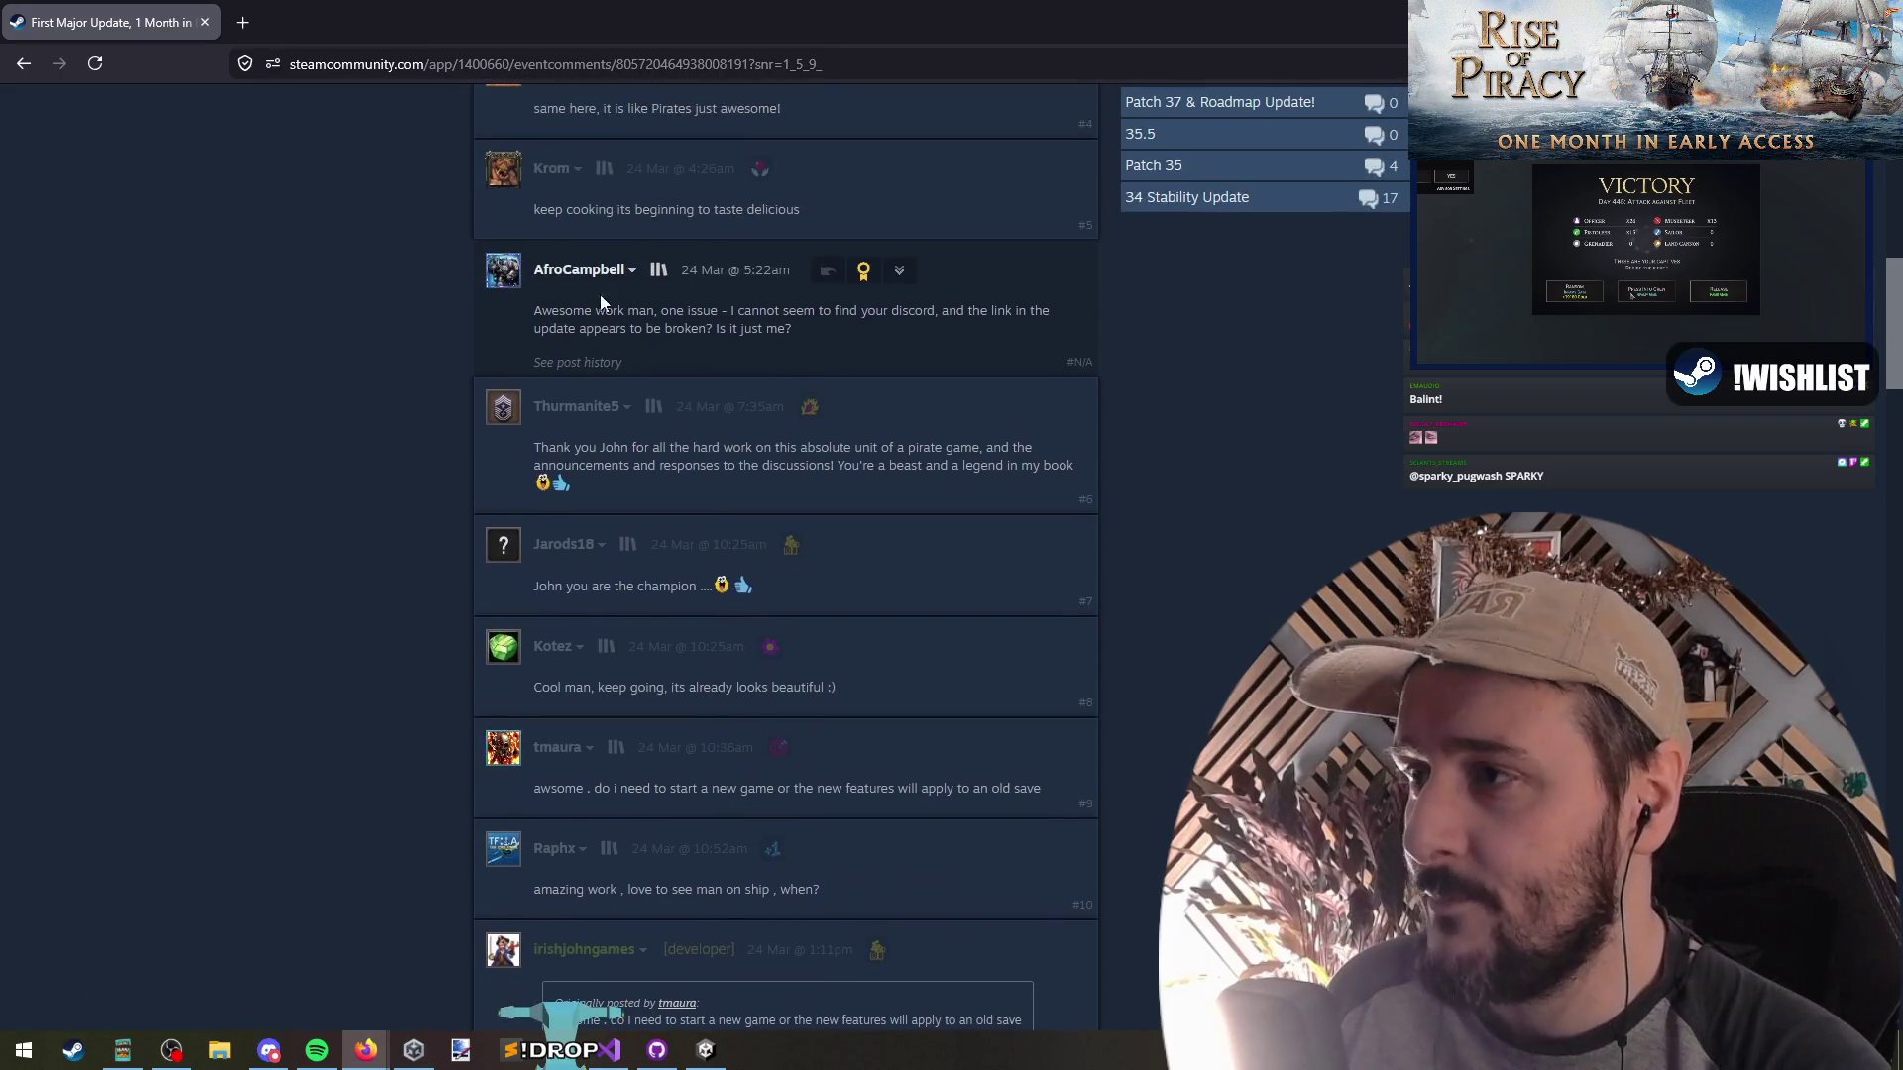
{"action": "left_click", "coordinate": [542, 328]}
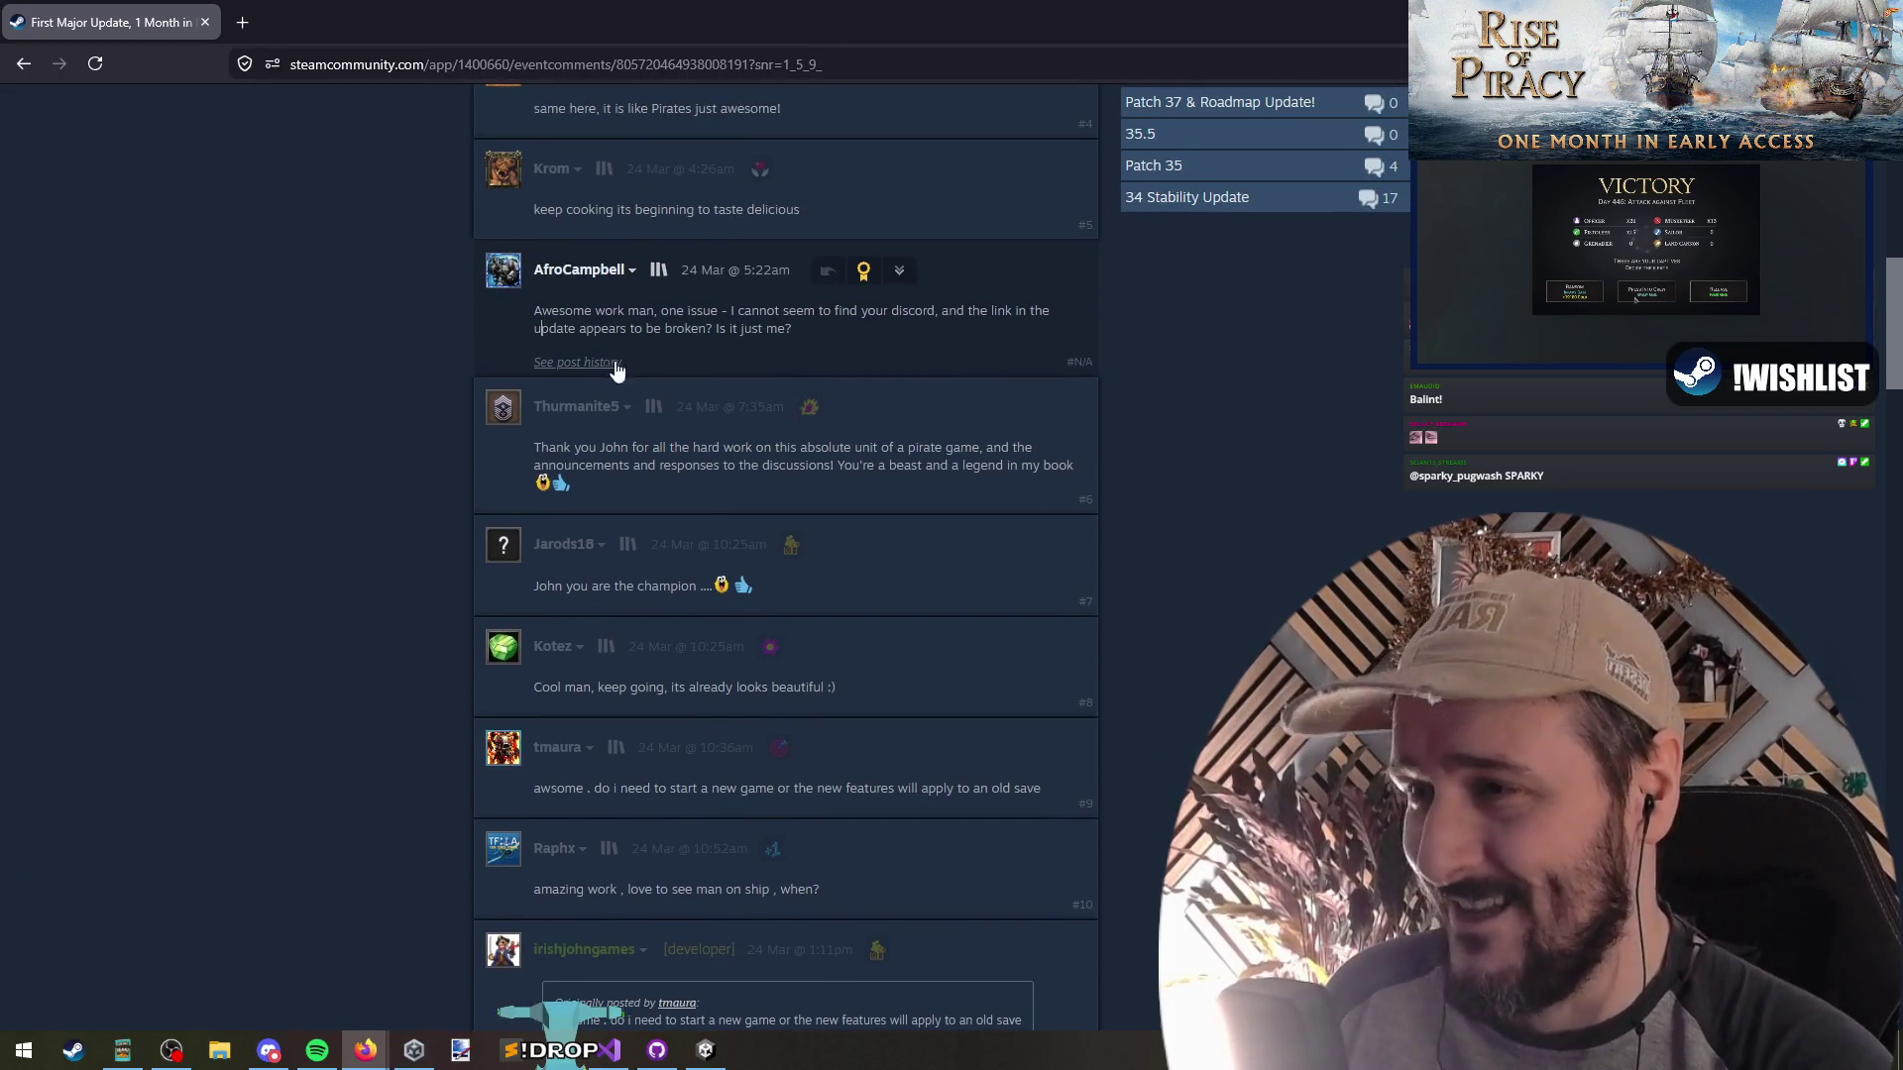
{"action": "left_click", "coordinate": [750, 310]}
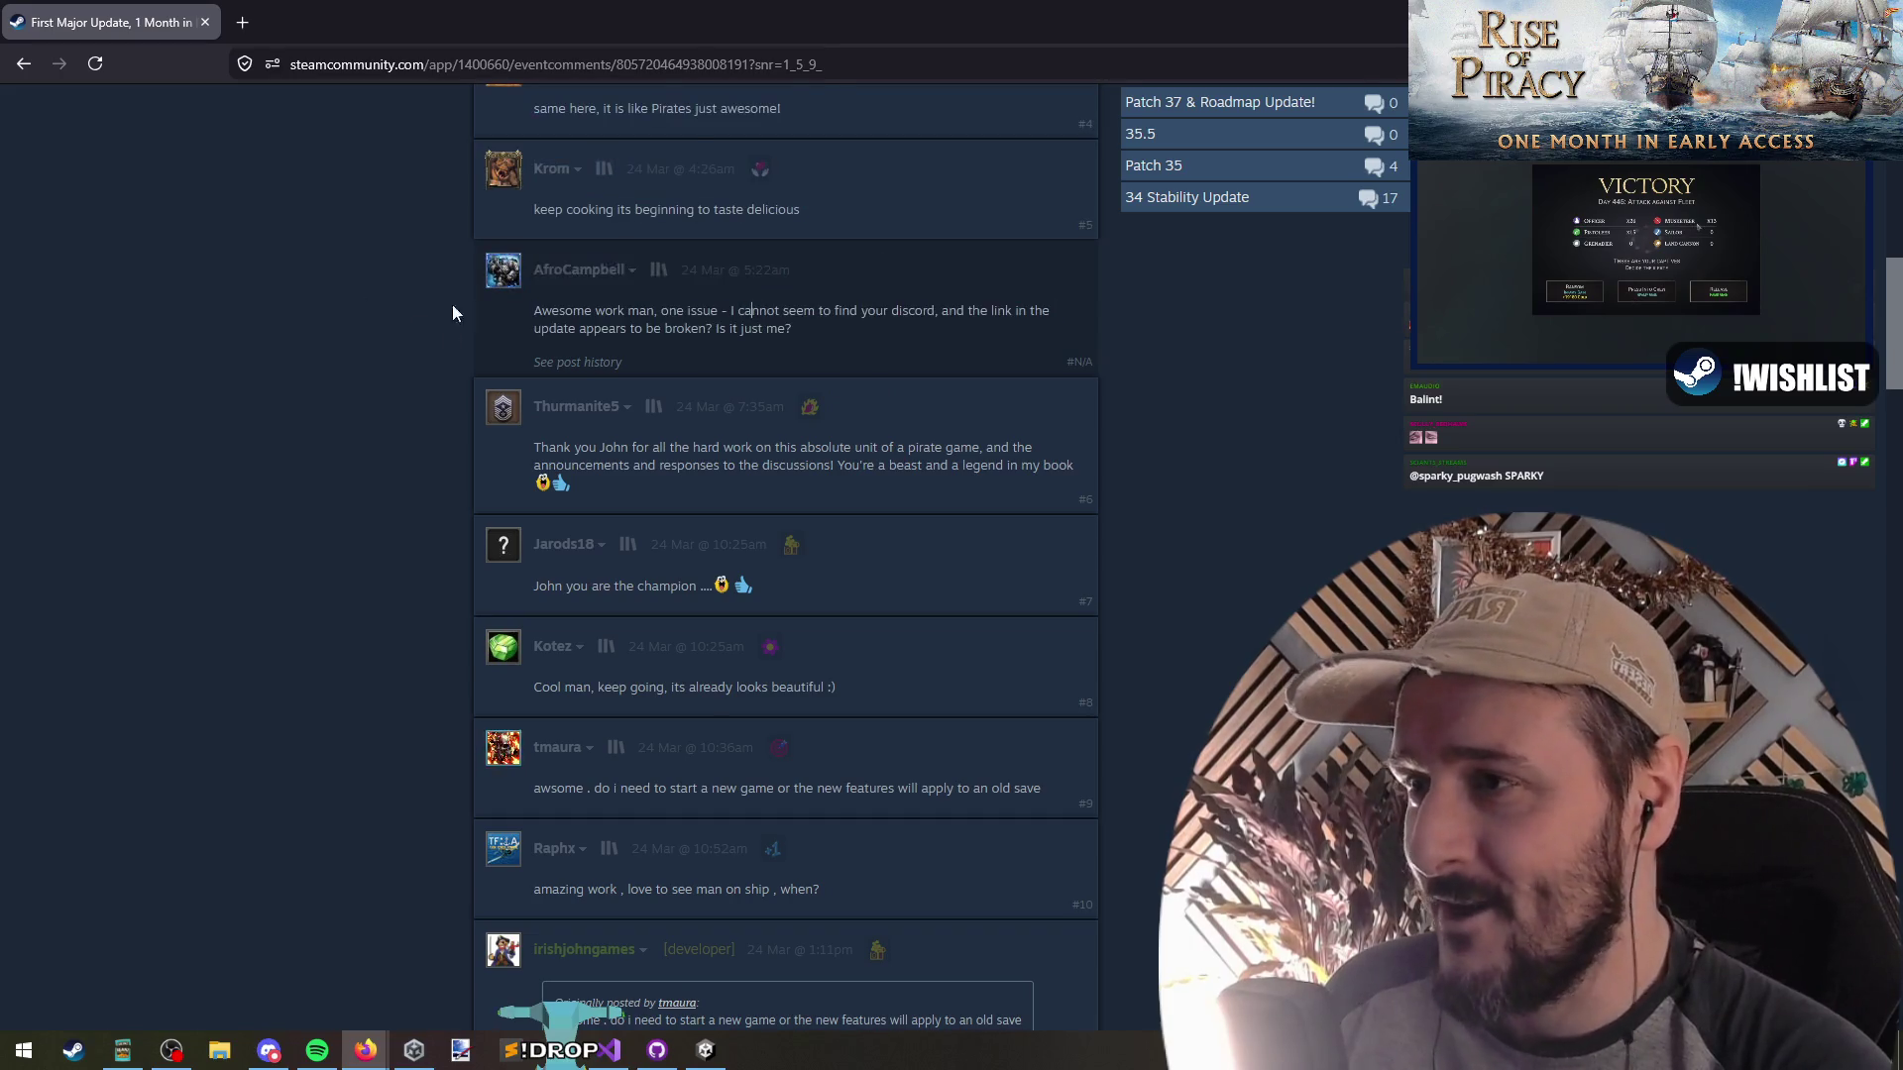
{"action": "left_click_drag", "start_coordinate": [553, 310], "coordinate": [824, 310]}
{"action": "middle_click", "coordinate": [351, 317]}
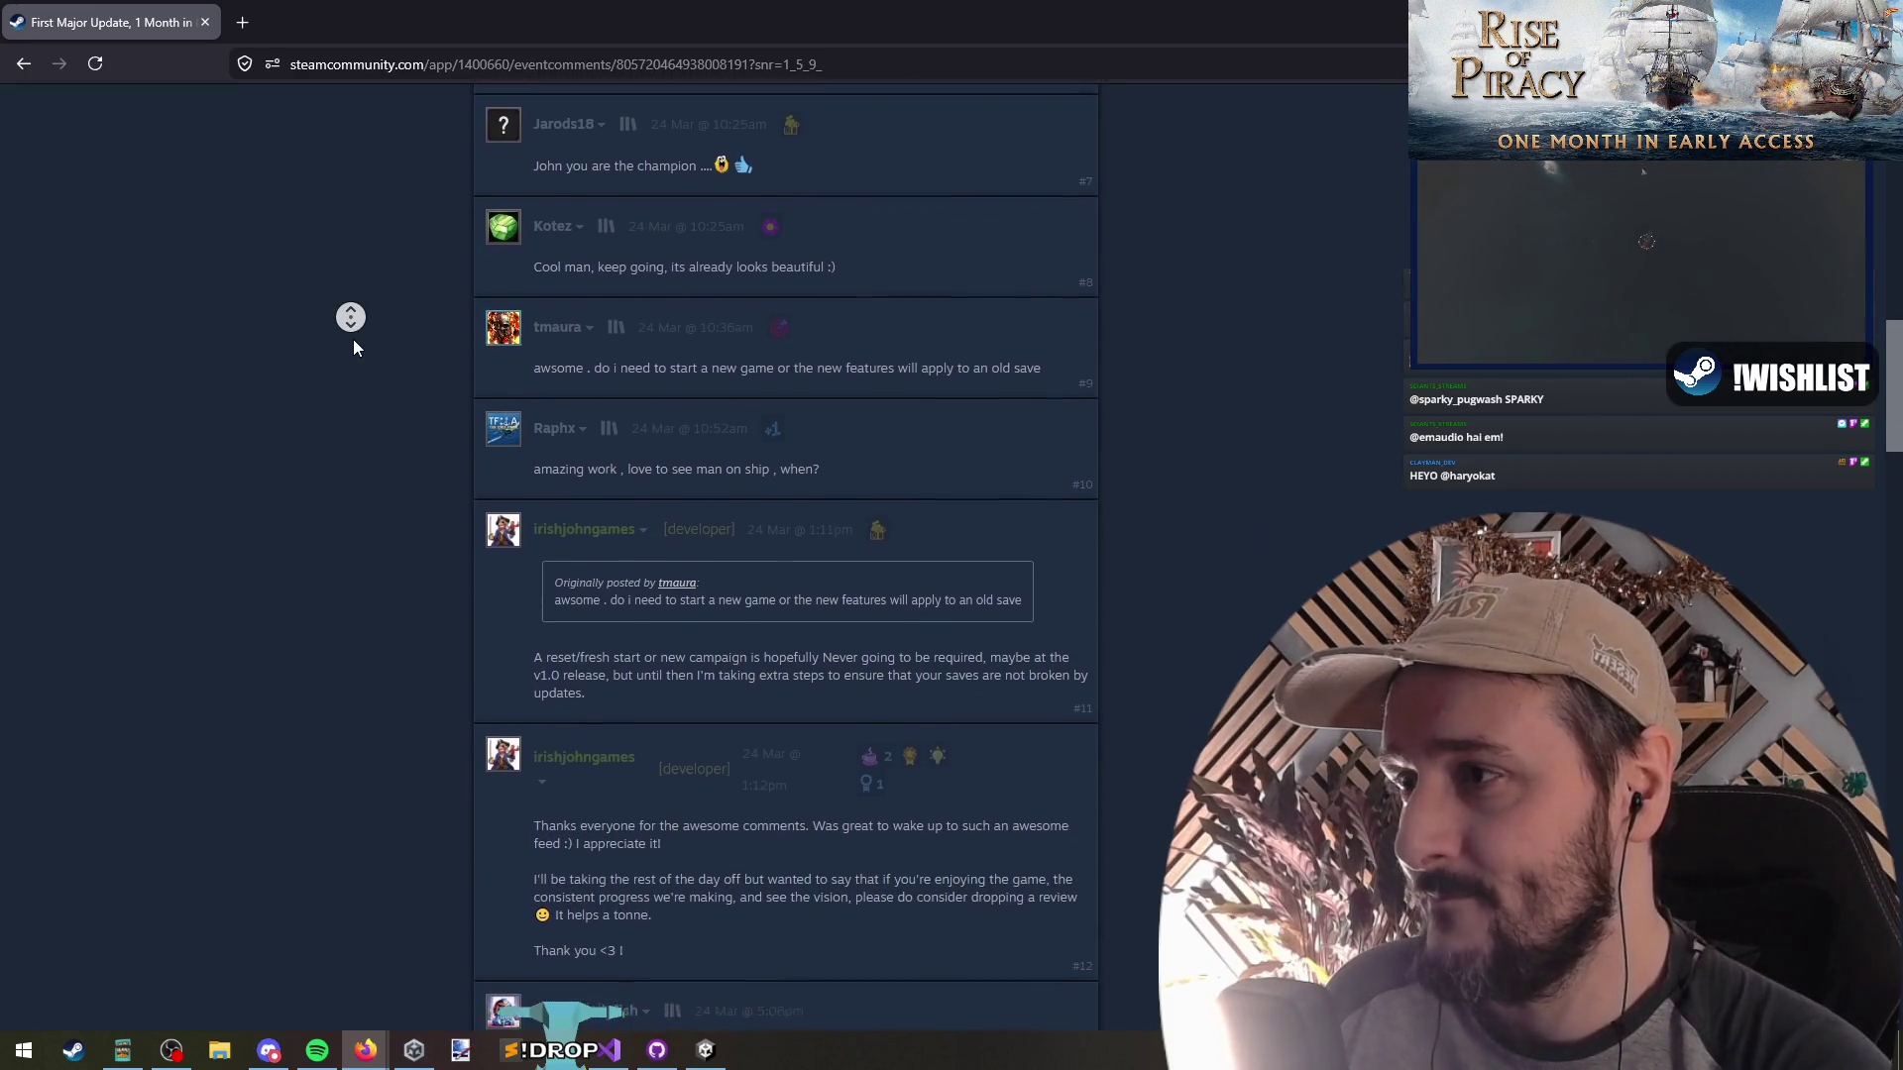
{"action": "middle_click", "coordinate": [353, 339]}
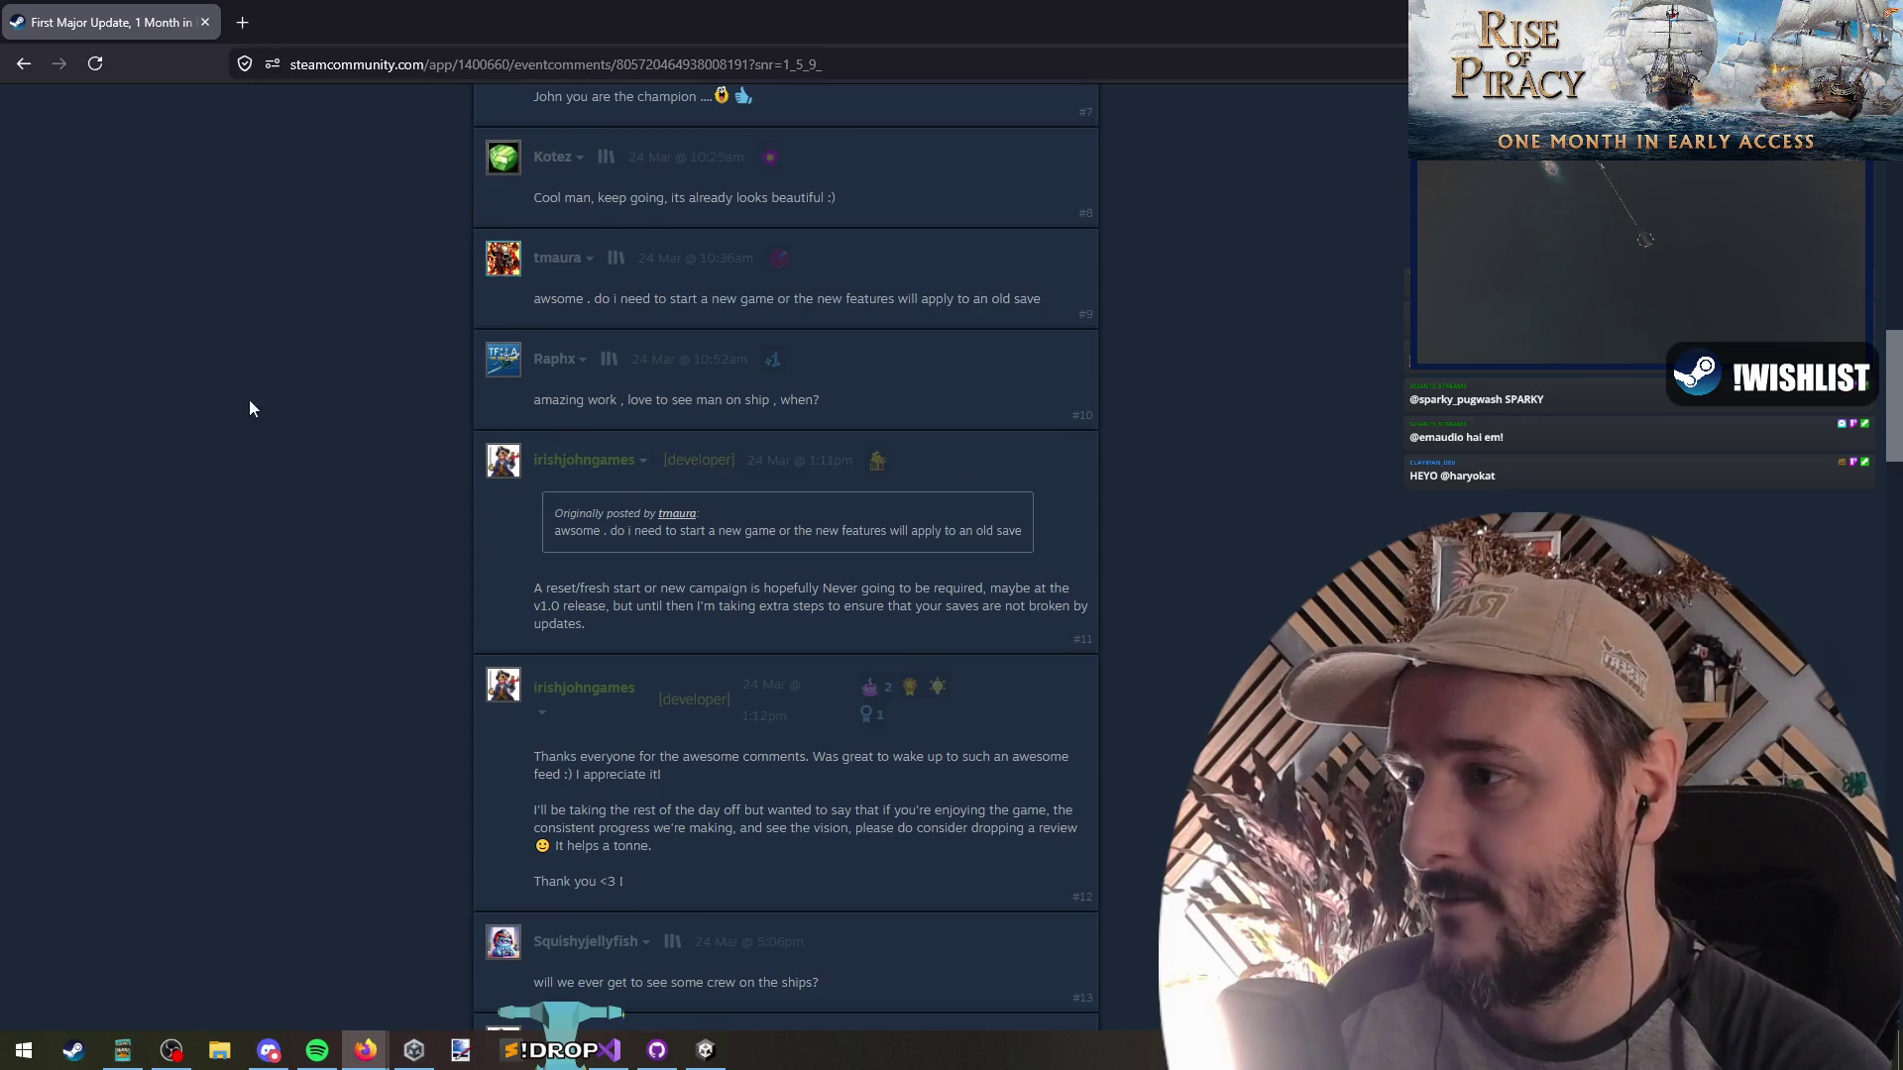
Read the later comments, select 'Keep up the good work :)', then return to Events & Announcements
{"action": "scroll", "coordinate": [327, 402], "scroll_direction": "down", "scroll_amount": 2}
{"action": "scroll", "coordinate": [331, 405], "scroll_direction": "down", "scroll_amount": 3}
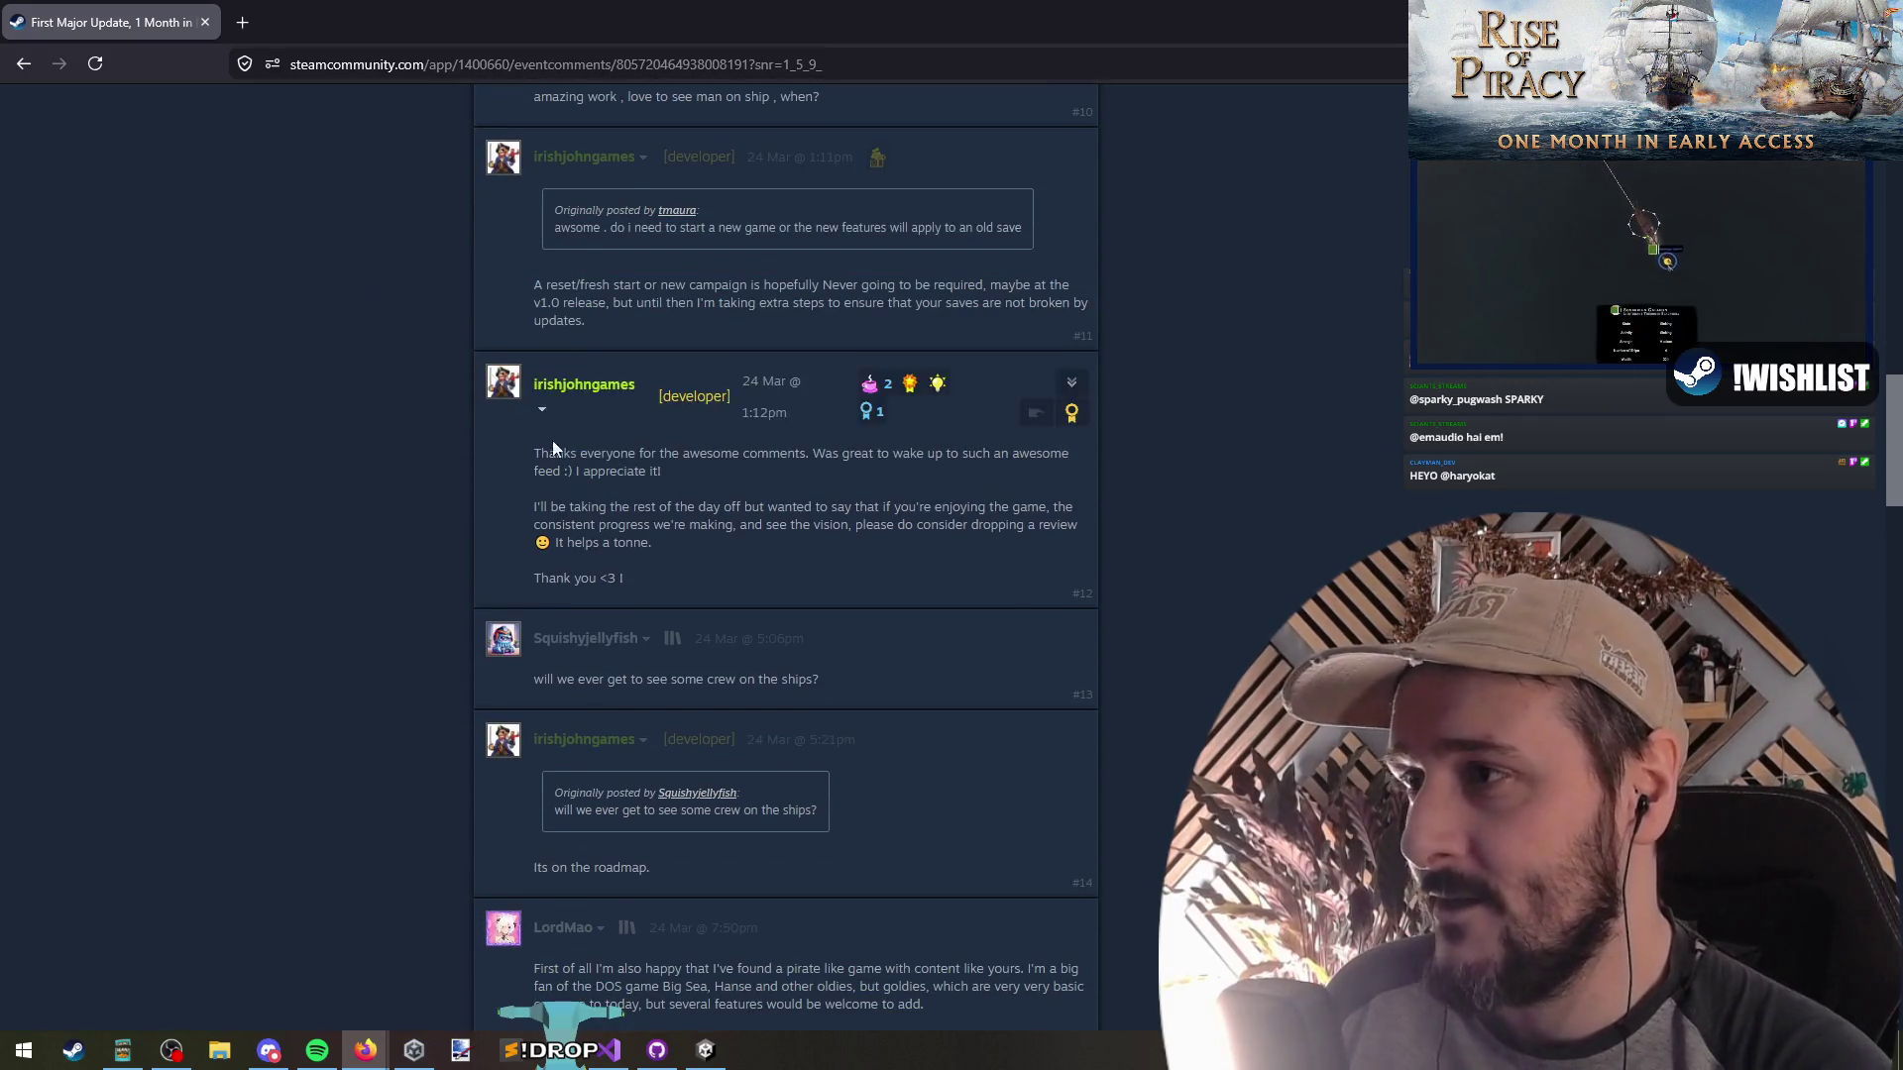
{"action": "scroll", "coordinate": [414, 351], "scroll_direction": "down", "scroll_amount": 5}
{"action": "scroll", "coordinate": [409, 526], "scroll_direction": "up", "scroll_amount": 5}
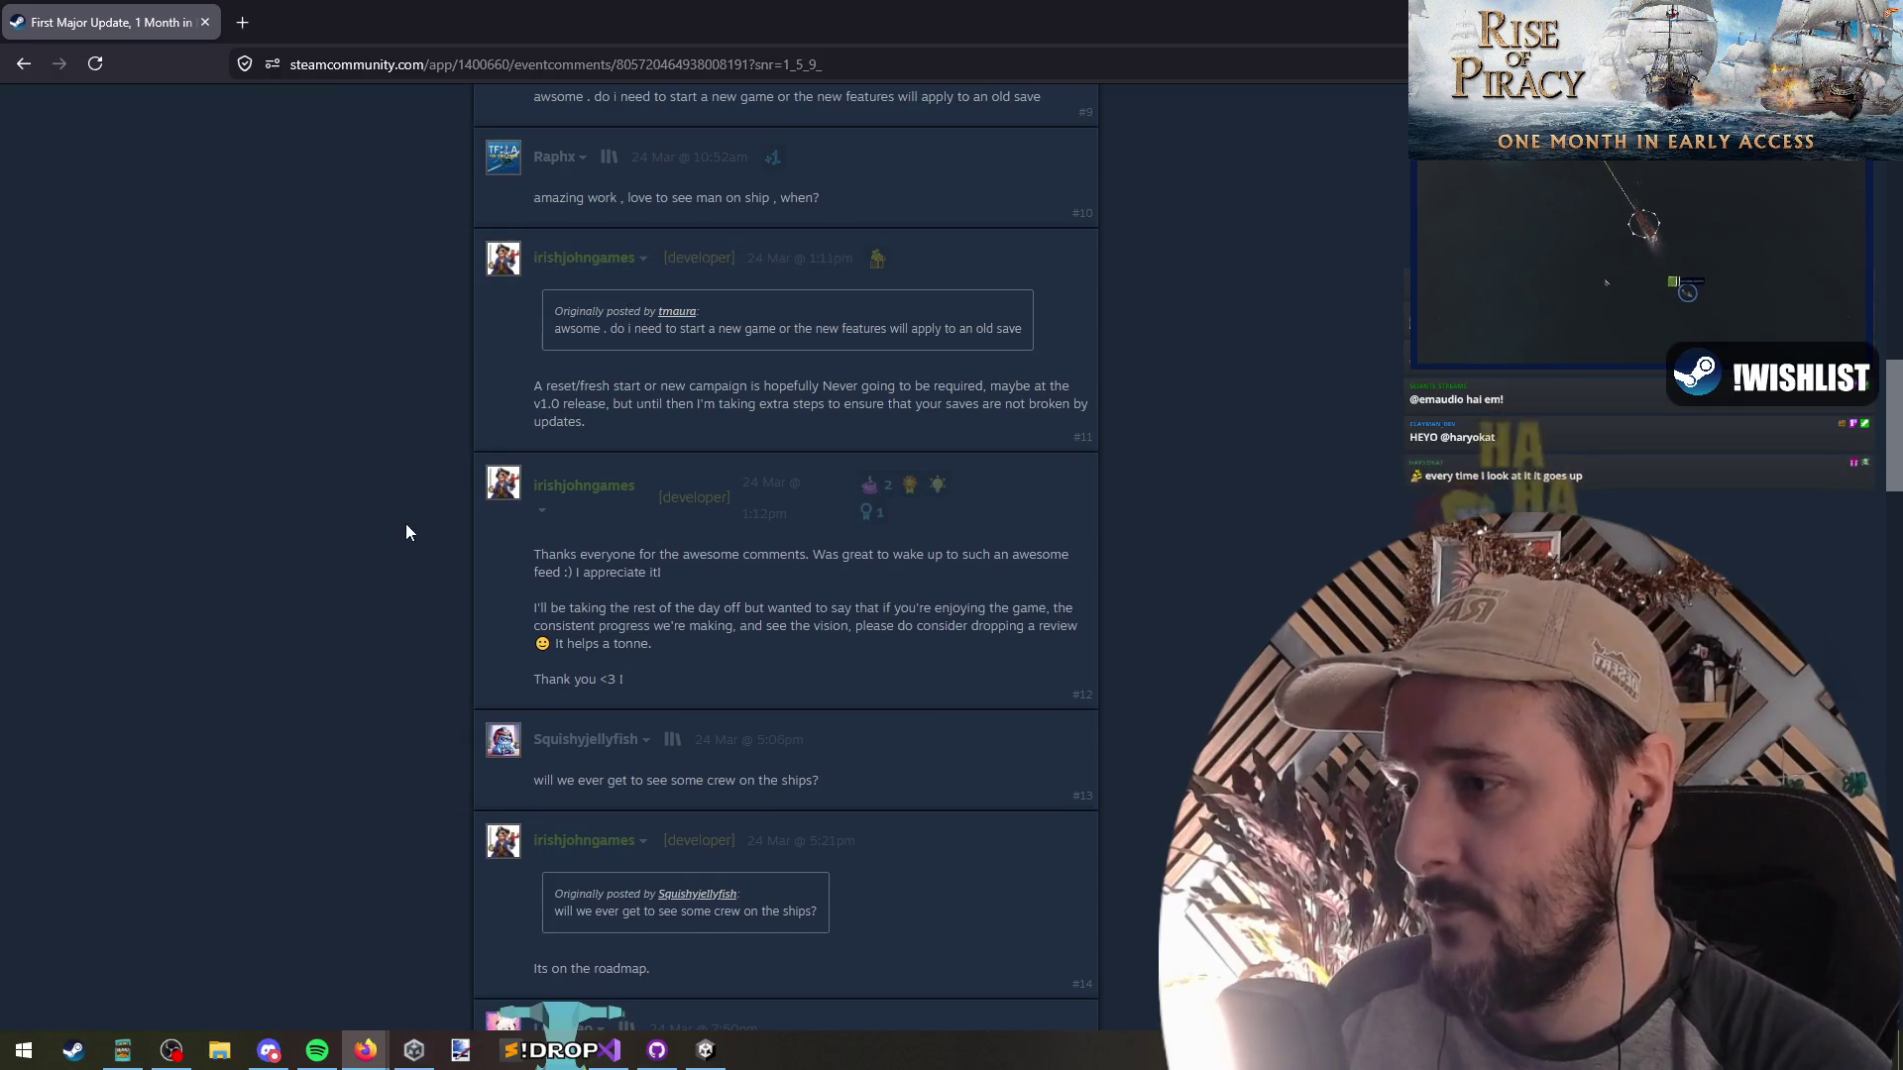
{"action": "scroll", "coordinate": [408, 526], "scroll_direction": "down", "scroll_amount": 5}
{"action": "scroll", "coordinate": [311, 395], "scroll_direction": "down", "scroll_amount": 3}
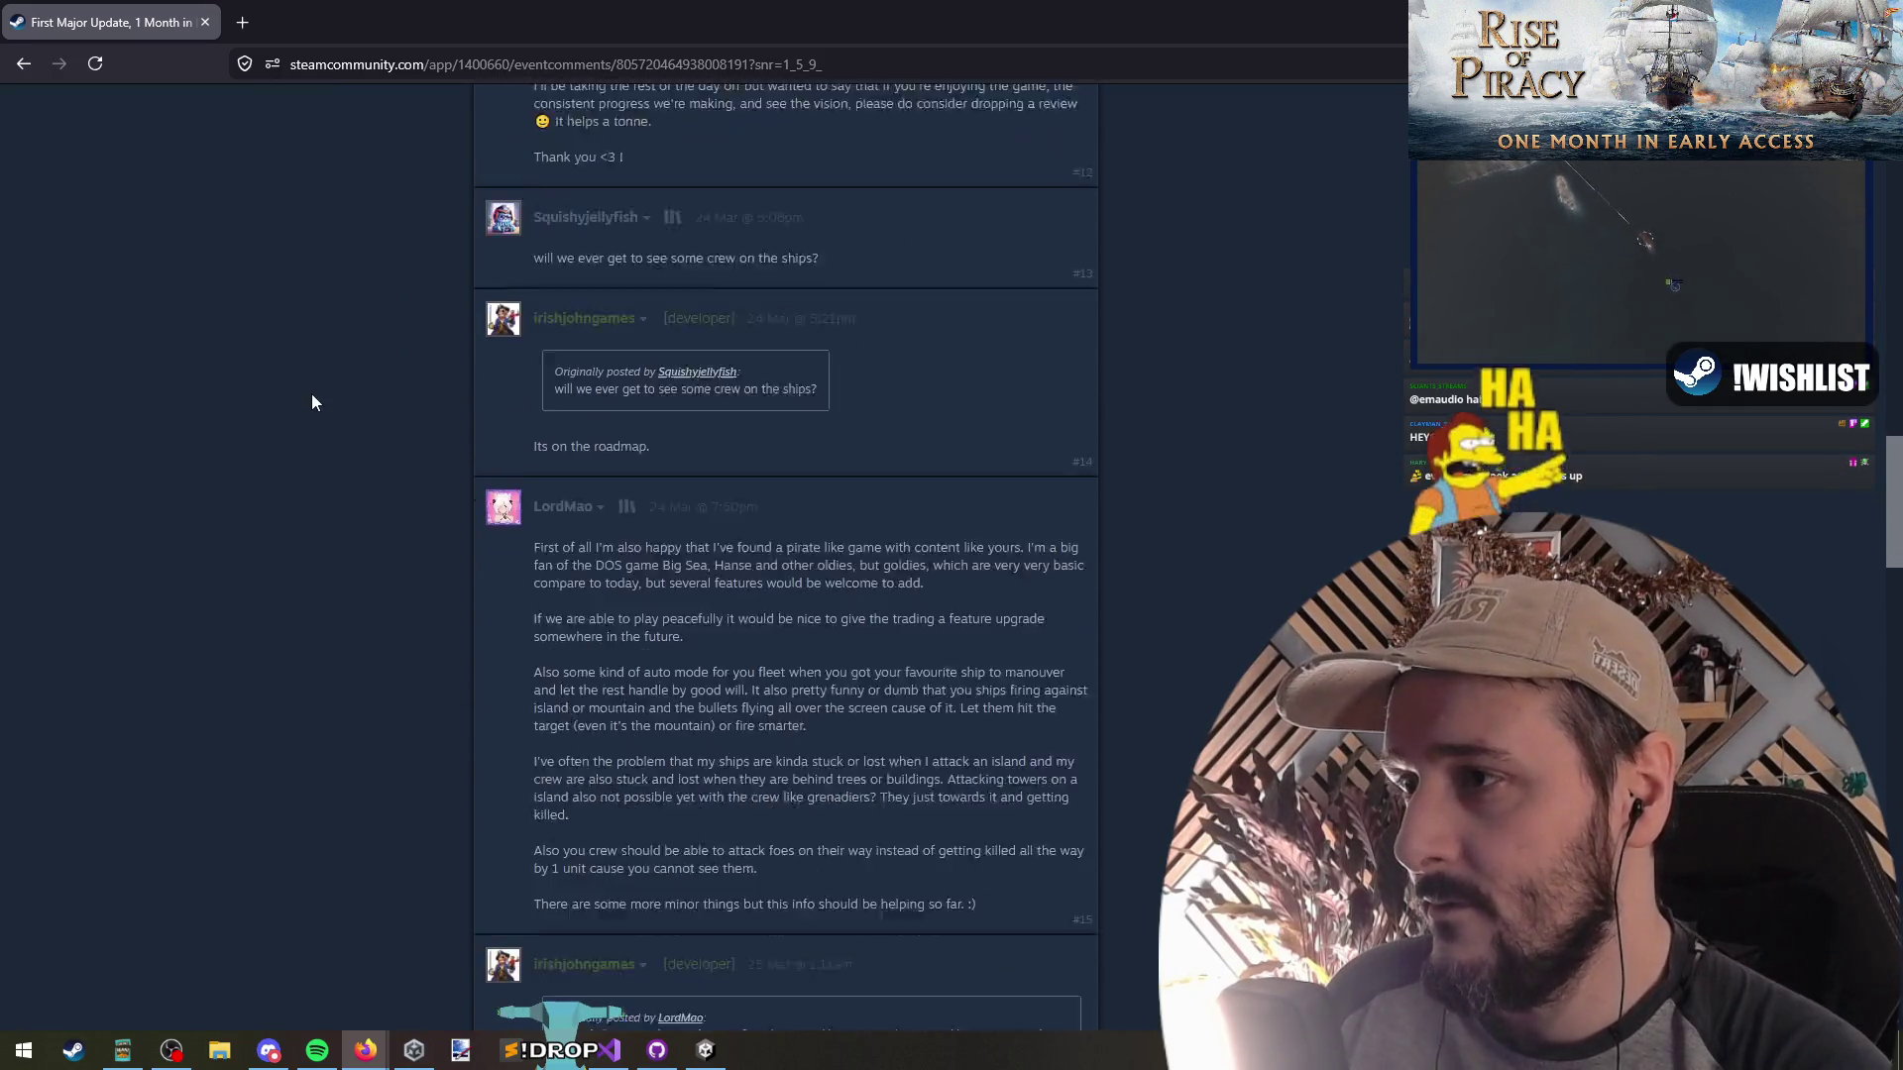
{"action": "scroll", "coordinate": [256, 387], "scroll_direction": "down", "scroll_amount": 2}
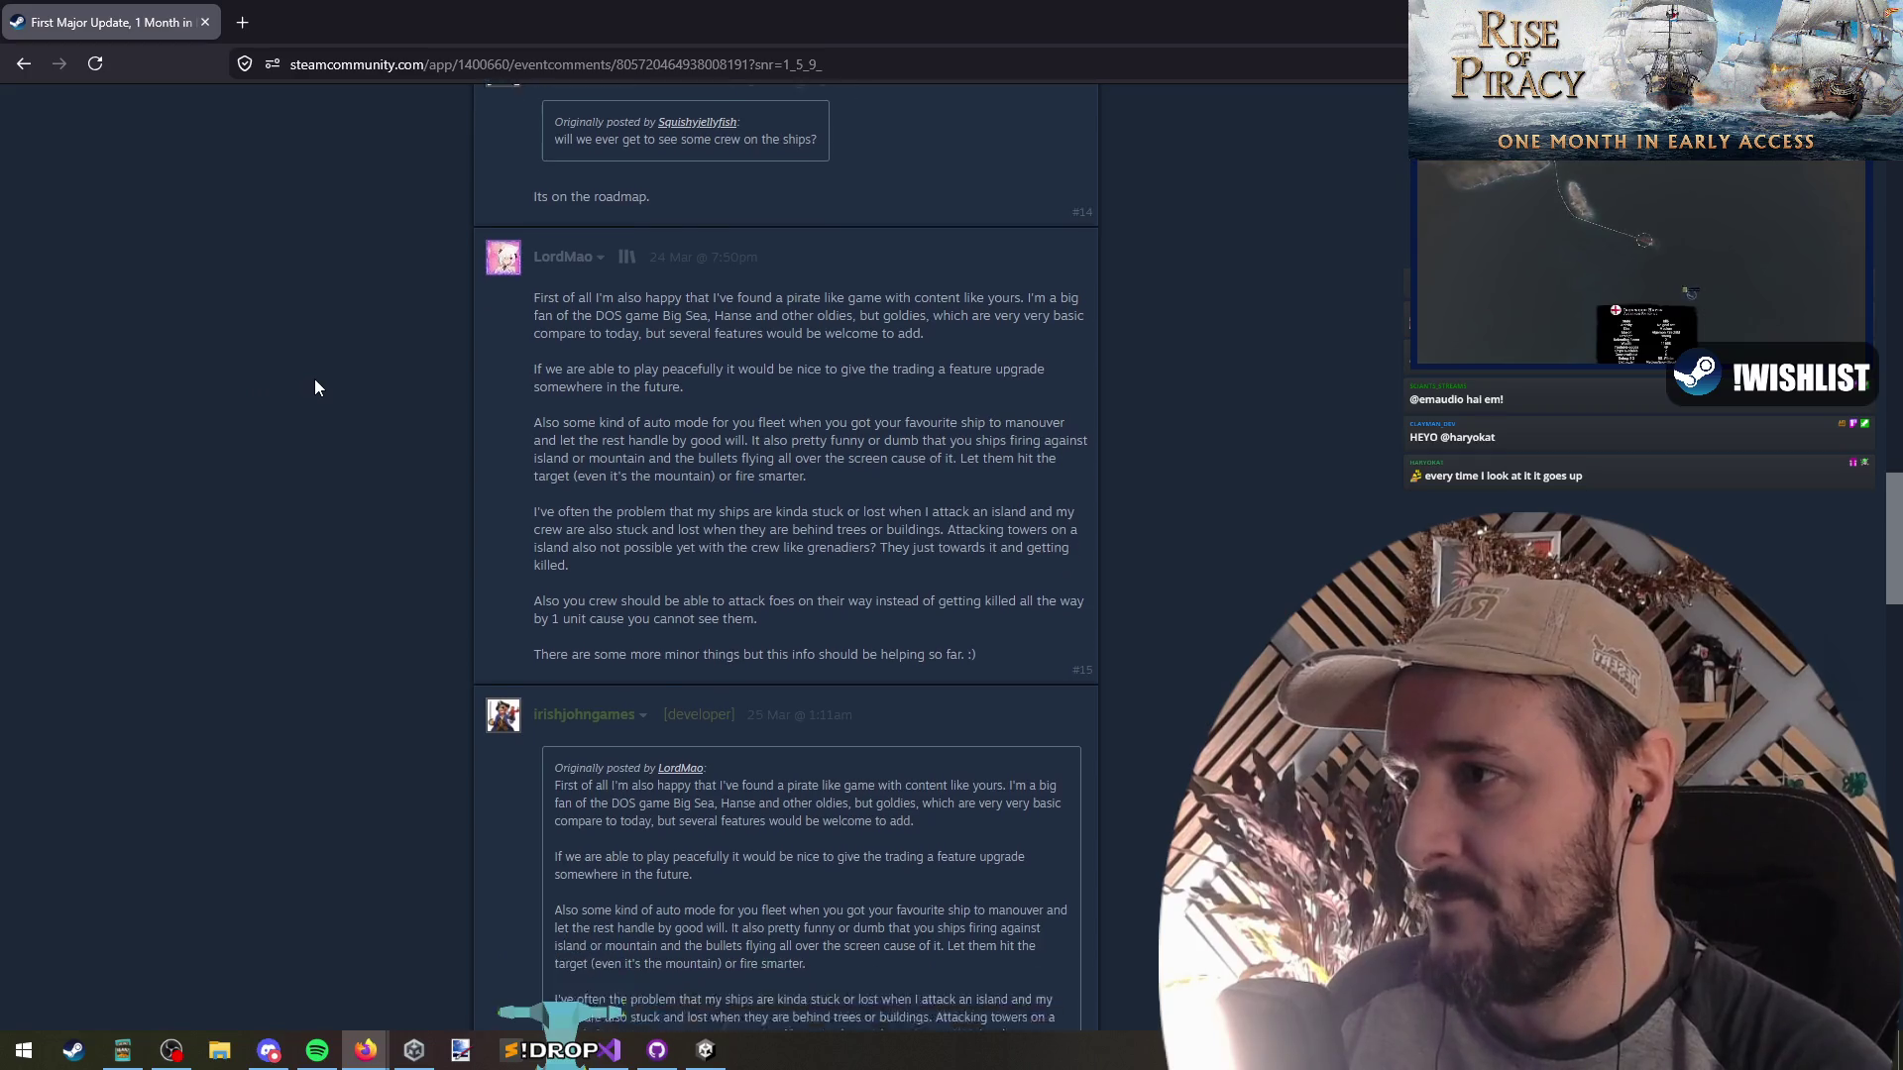
{"action": "middle_click", "coordinate": [329, 286]}
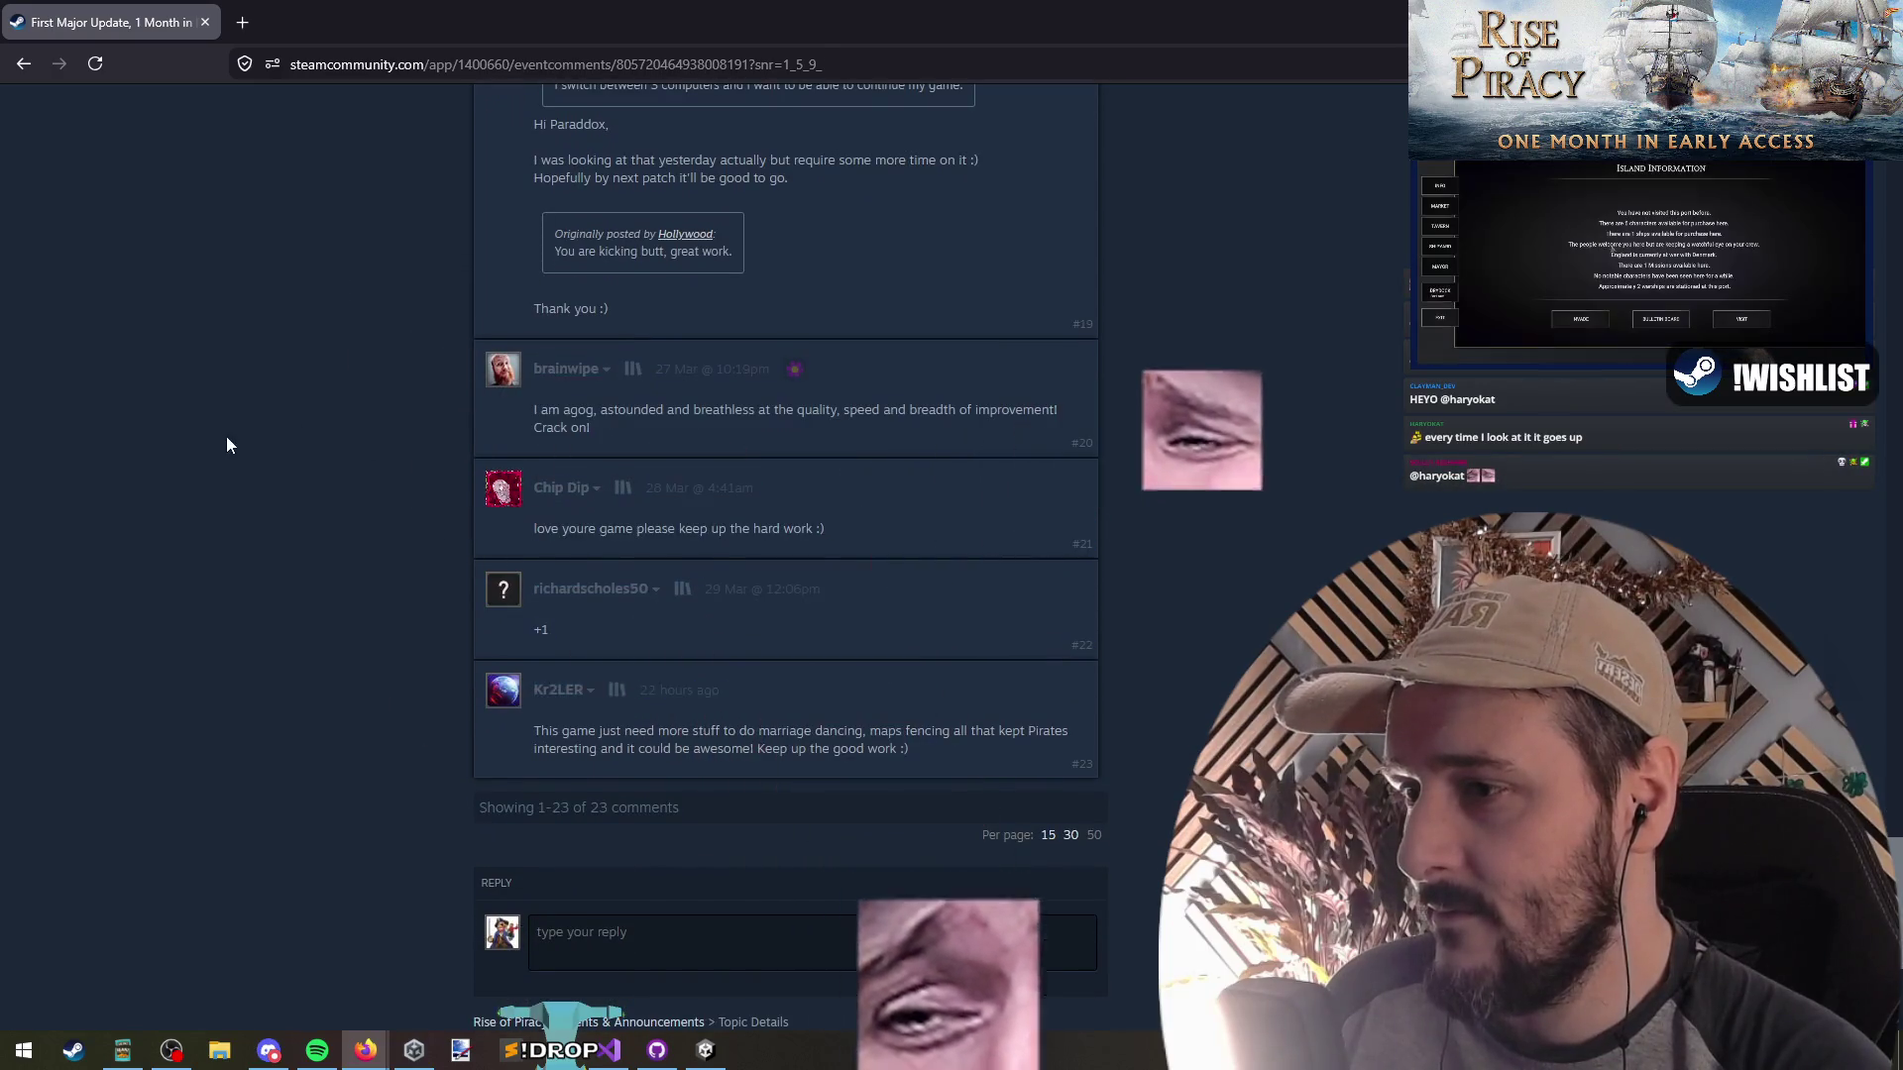
{"action": "left_click_drag", "start_coordinate": [769, 734], "coordinate": [1027, 735]}
{"action": "mouse_move", "coordinate": [756, 750]}
{"action": "left_mouse_down"}
{"action": "mouse_move", "coordinate": [948, 745]}
{"action": "mouse_move", "coordinate": [792, 751]}
{"action": "left_mouse_up"}
{"action": "scroll", "coordinate": [289, 307], "scroll_direction": "up", "scroll_amount": 20}
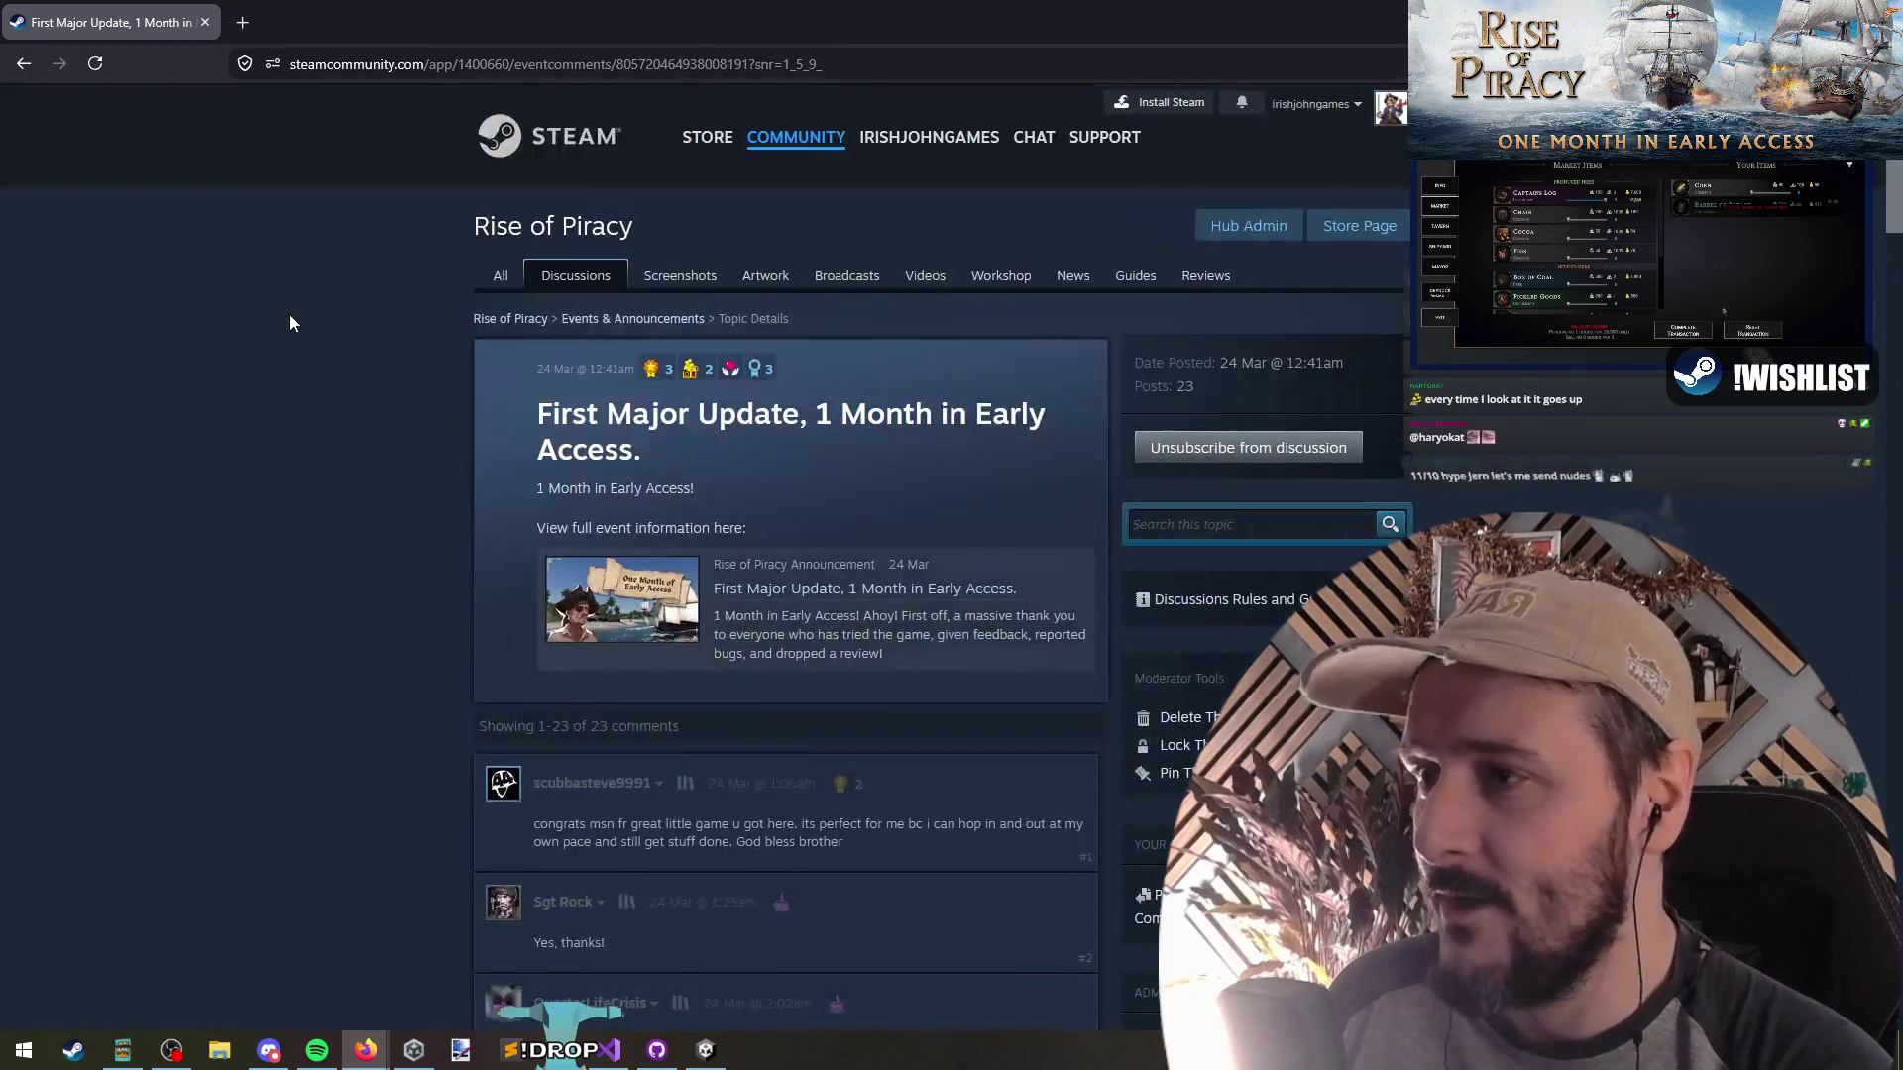
{"action": "left_click", "coordinate": [634, 318]}
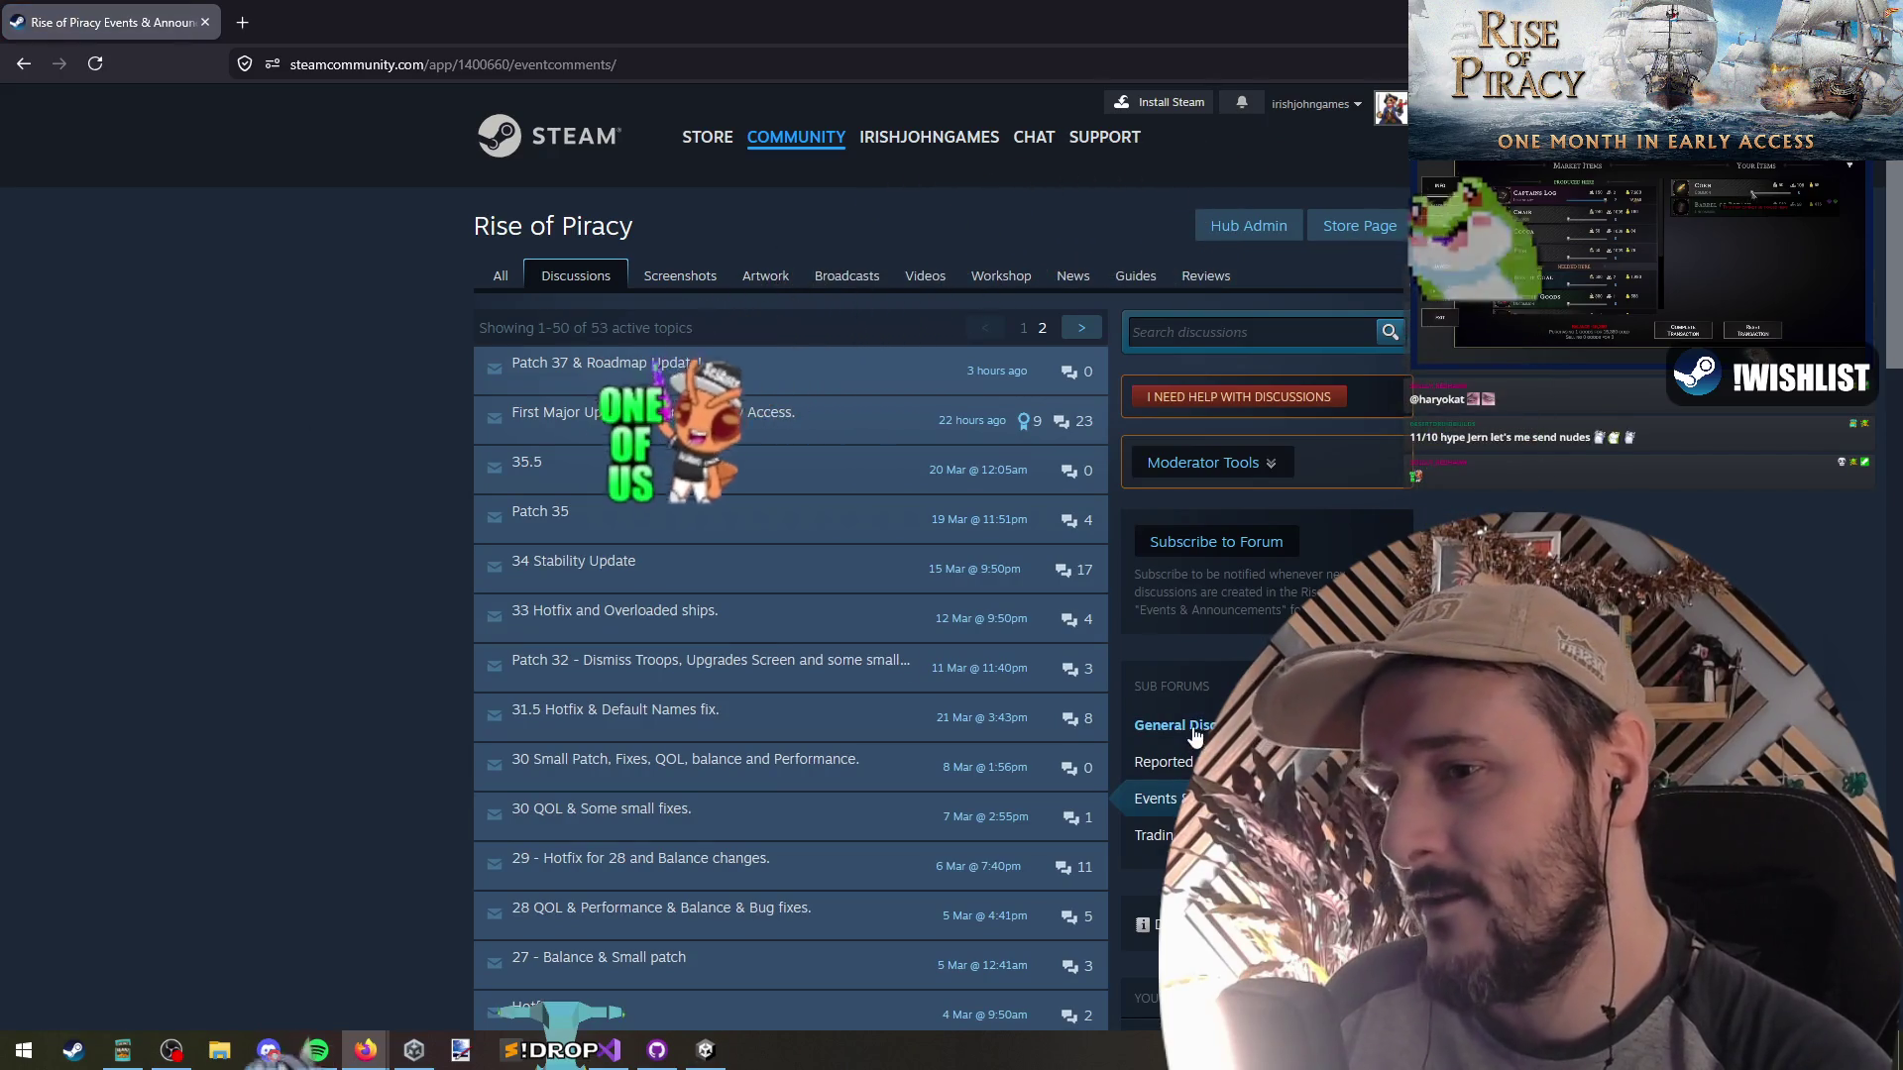
{"action": "key", "text": "alt+Tab"}
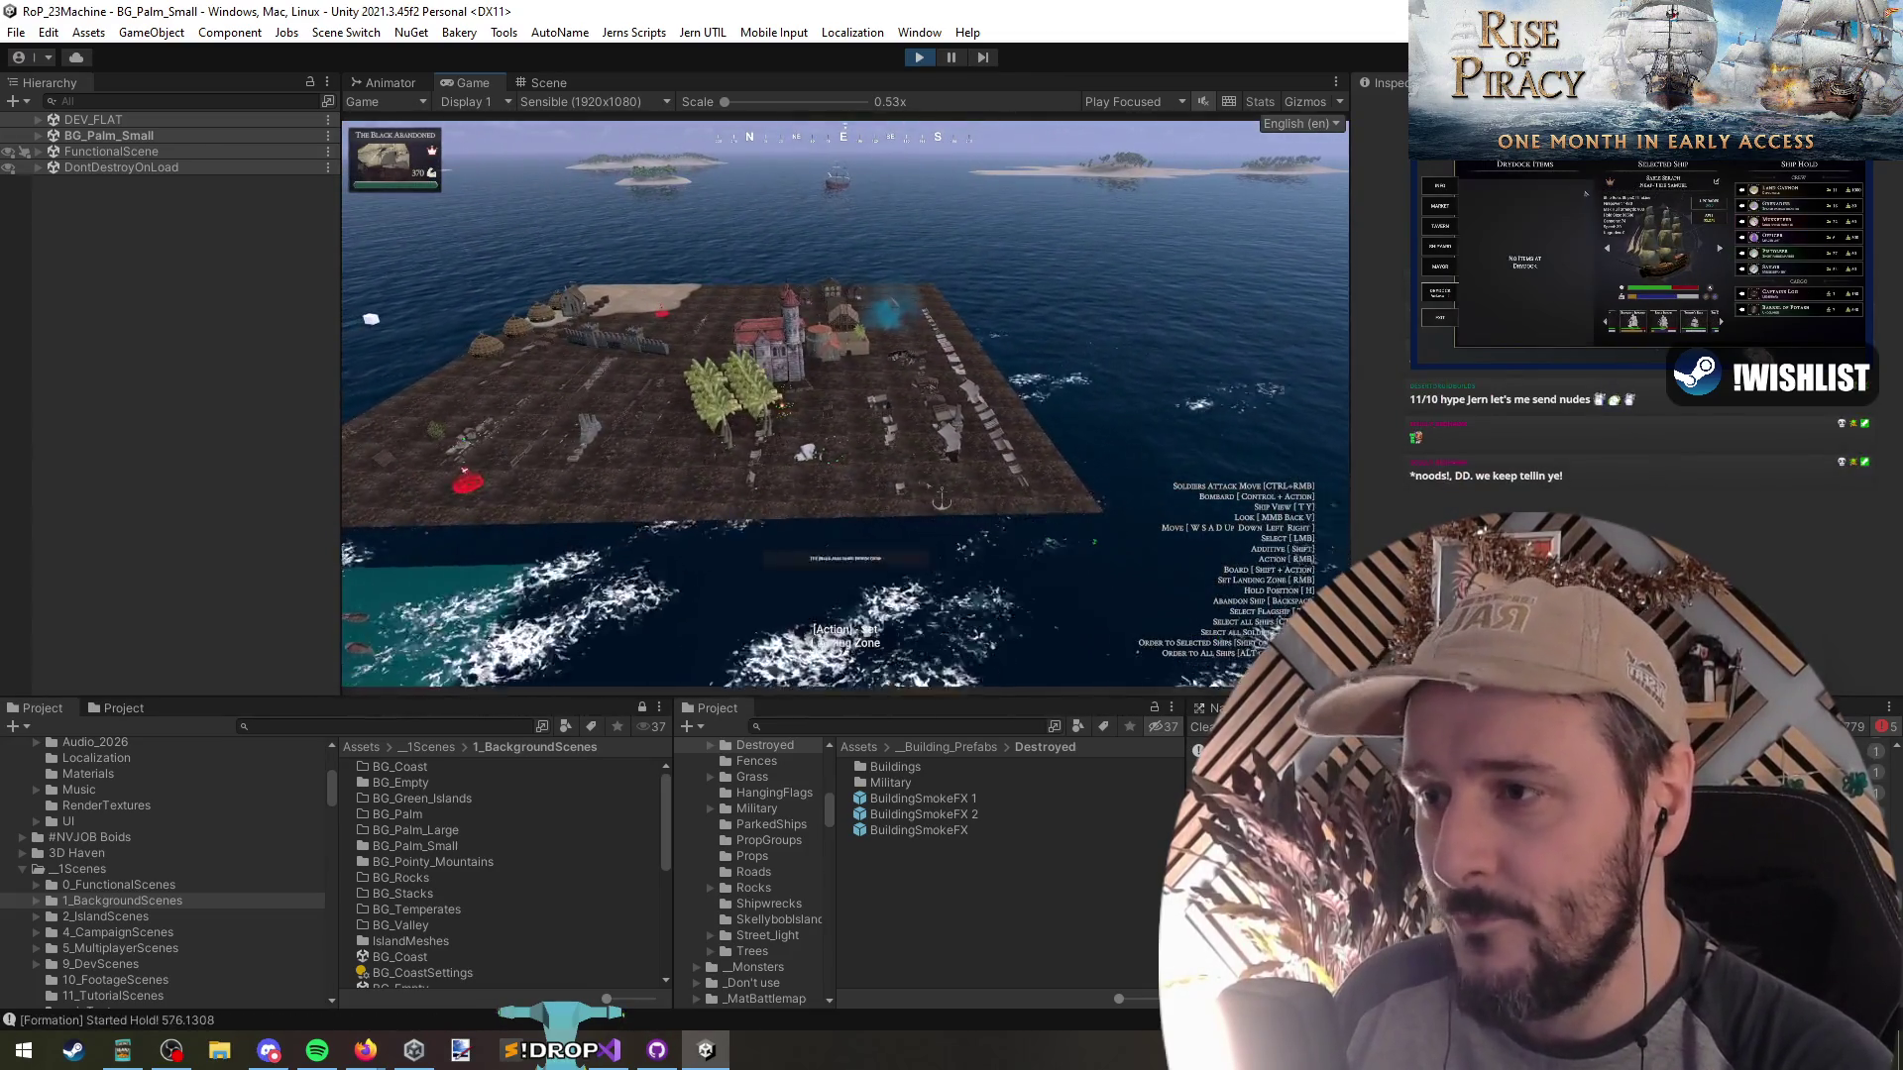
Set a landing spot and deploy the ship's crew, triggering the 45-crew warning, then return to Visual Studio
{"action": "right_click", "coordinate": [872, 634]}
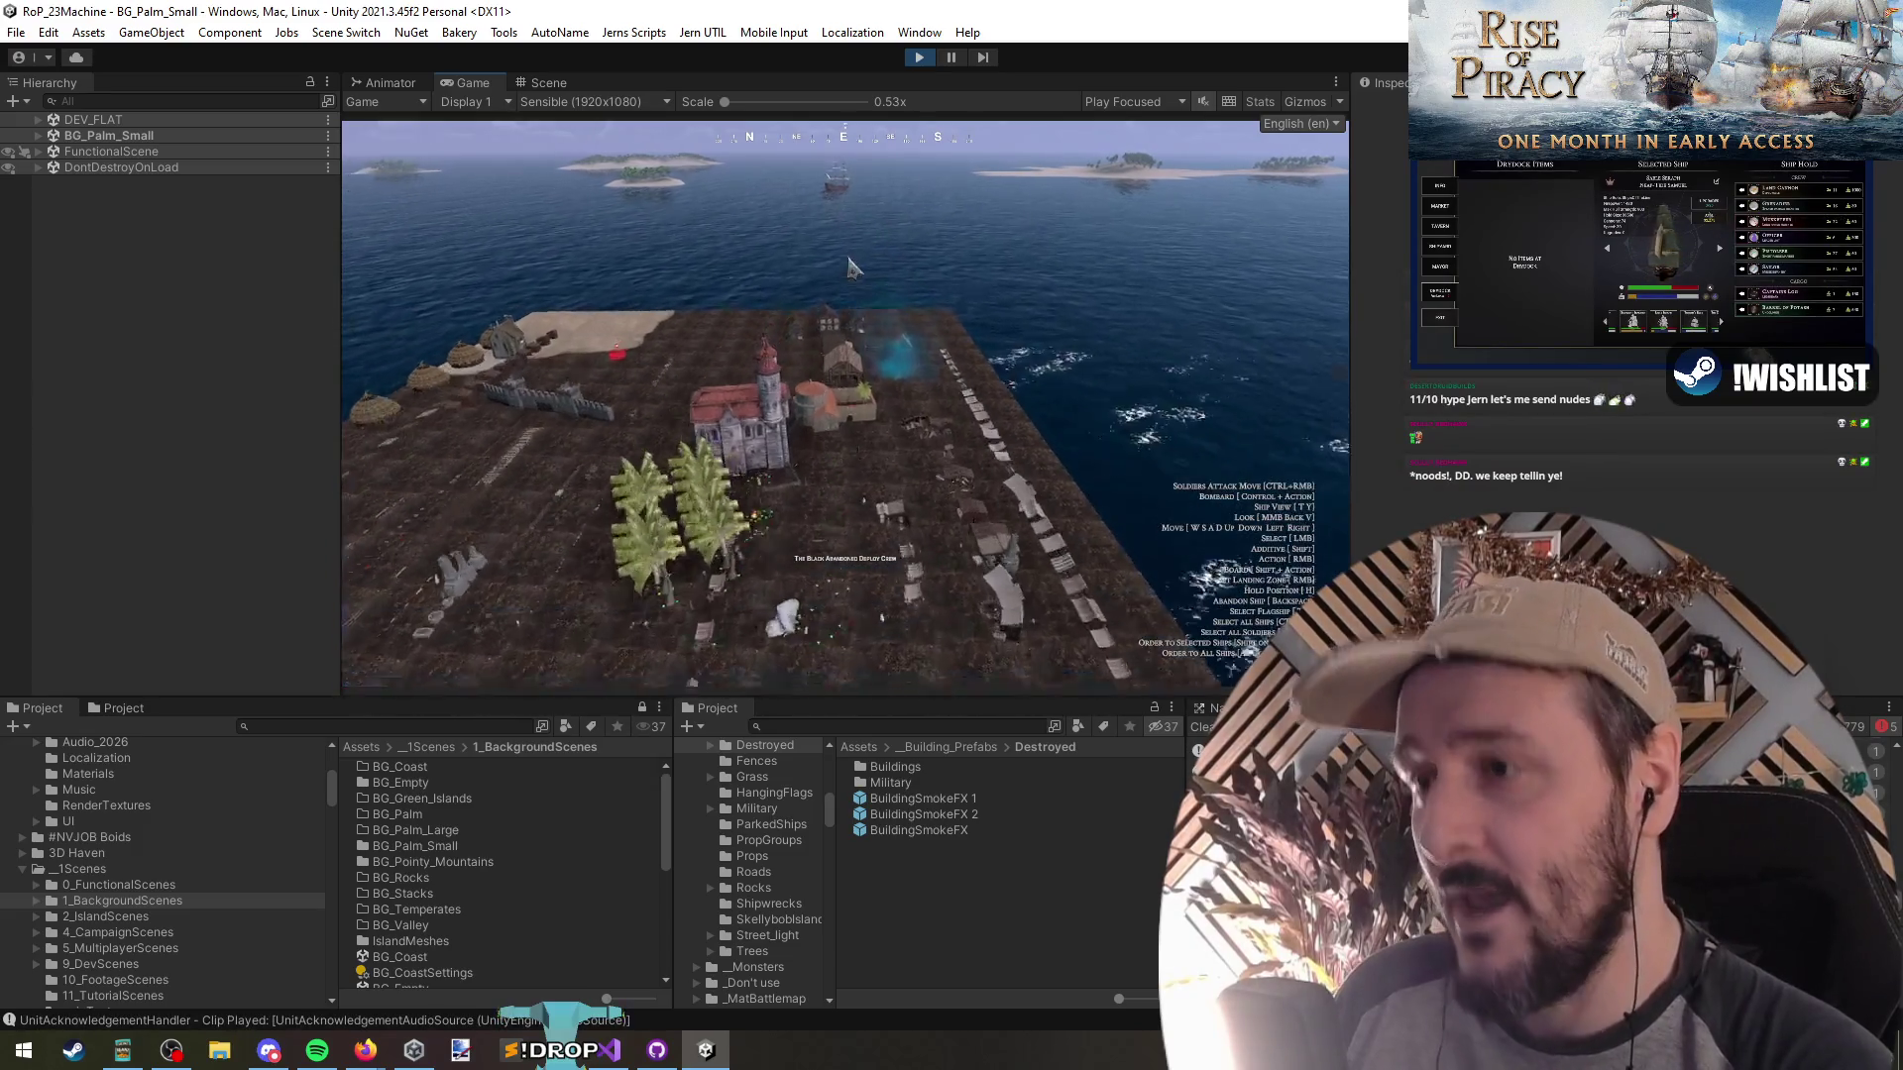
{"action": "scroll", "coordinate": [800, 228], "scroll_direction": "up", "scroll_amount": 3}
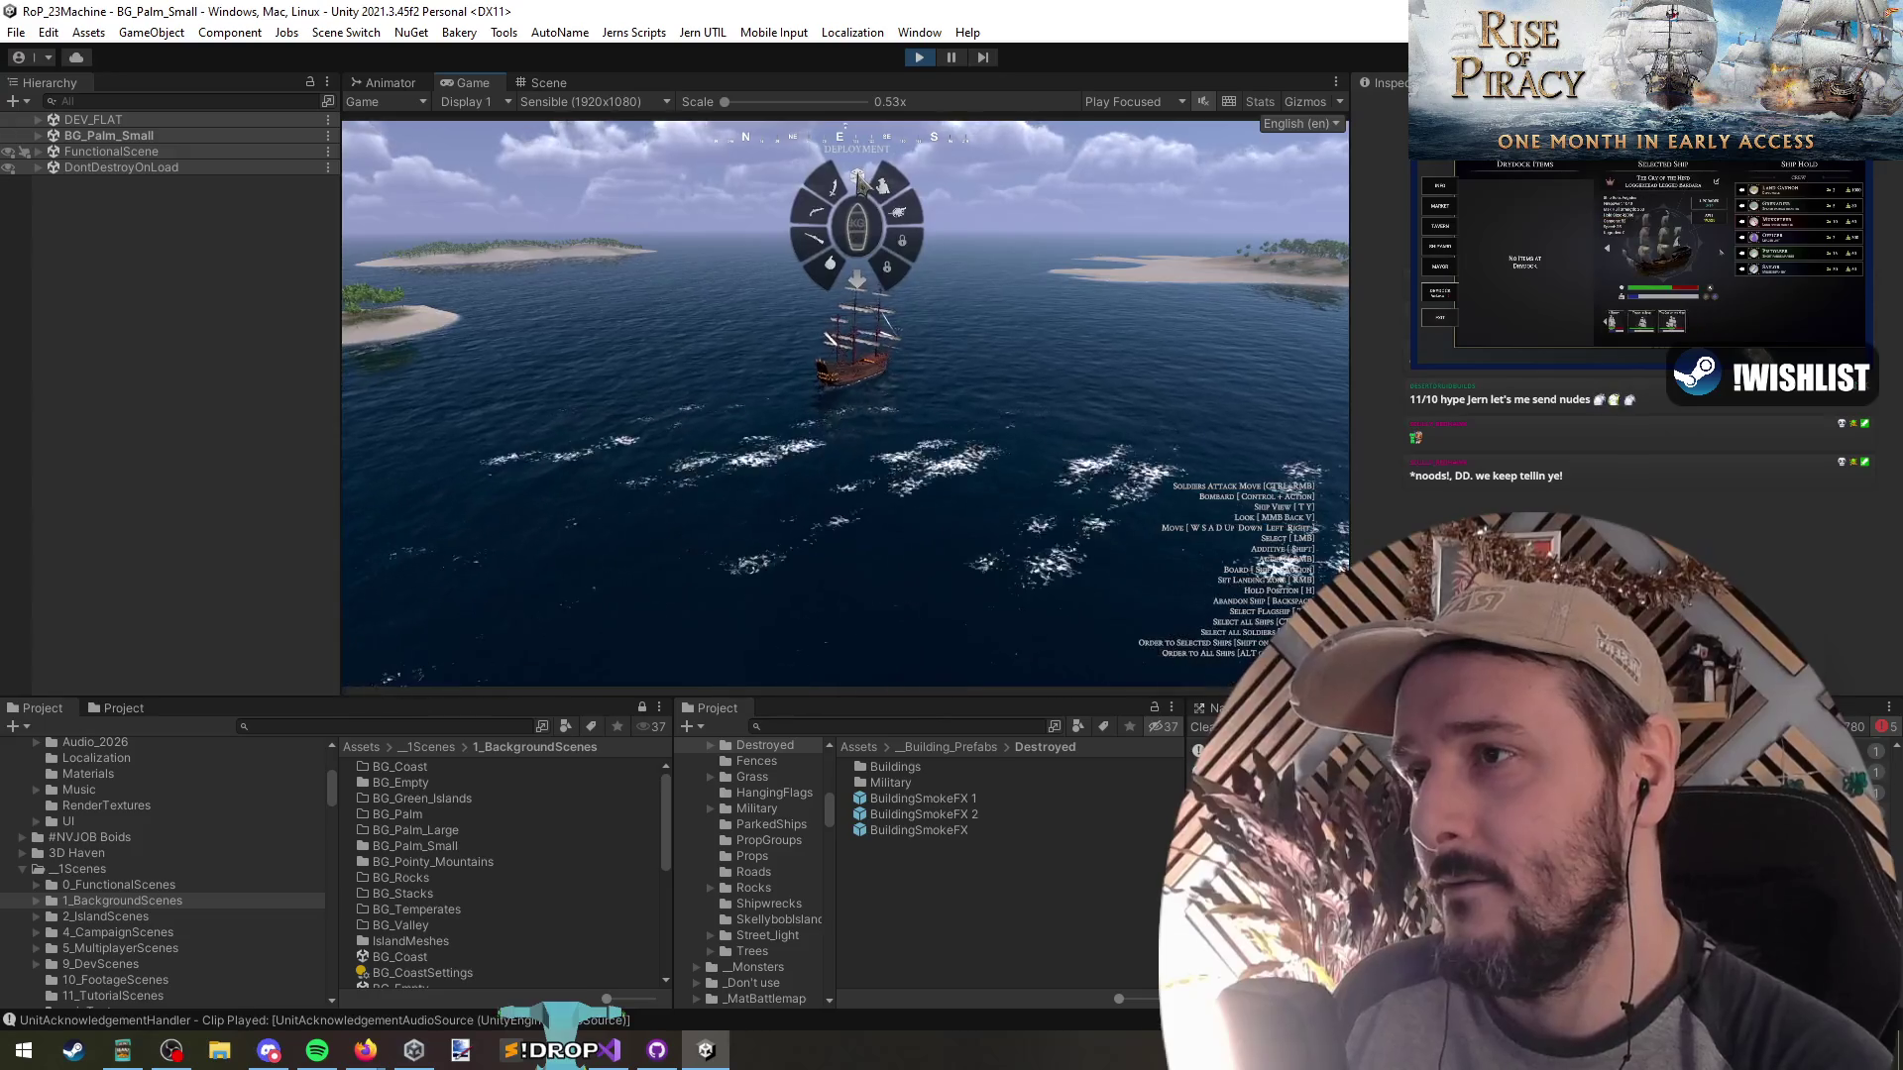
{"action": "left_click", "coordinate": [858, 184]}
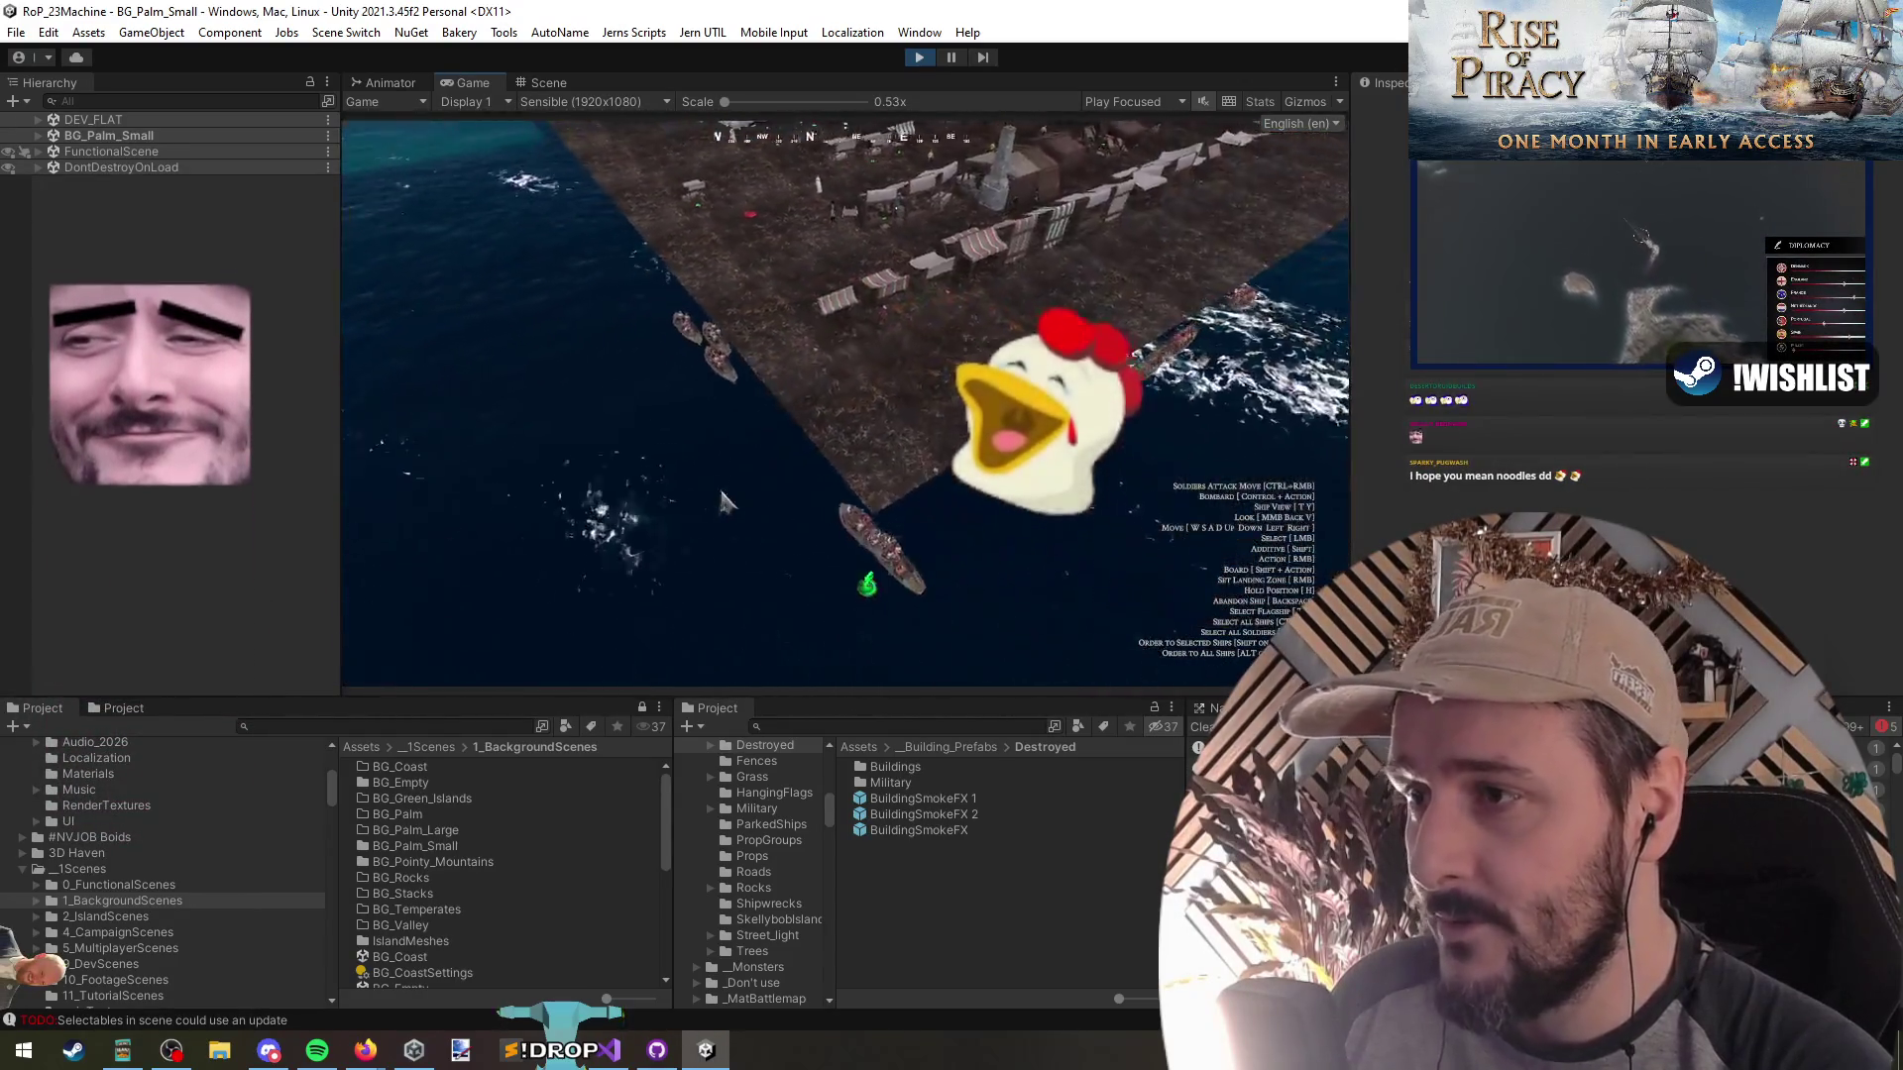
{"action": "key", "text": "alt+Tab"}
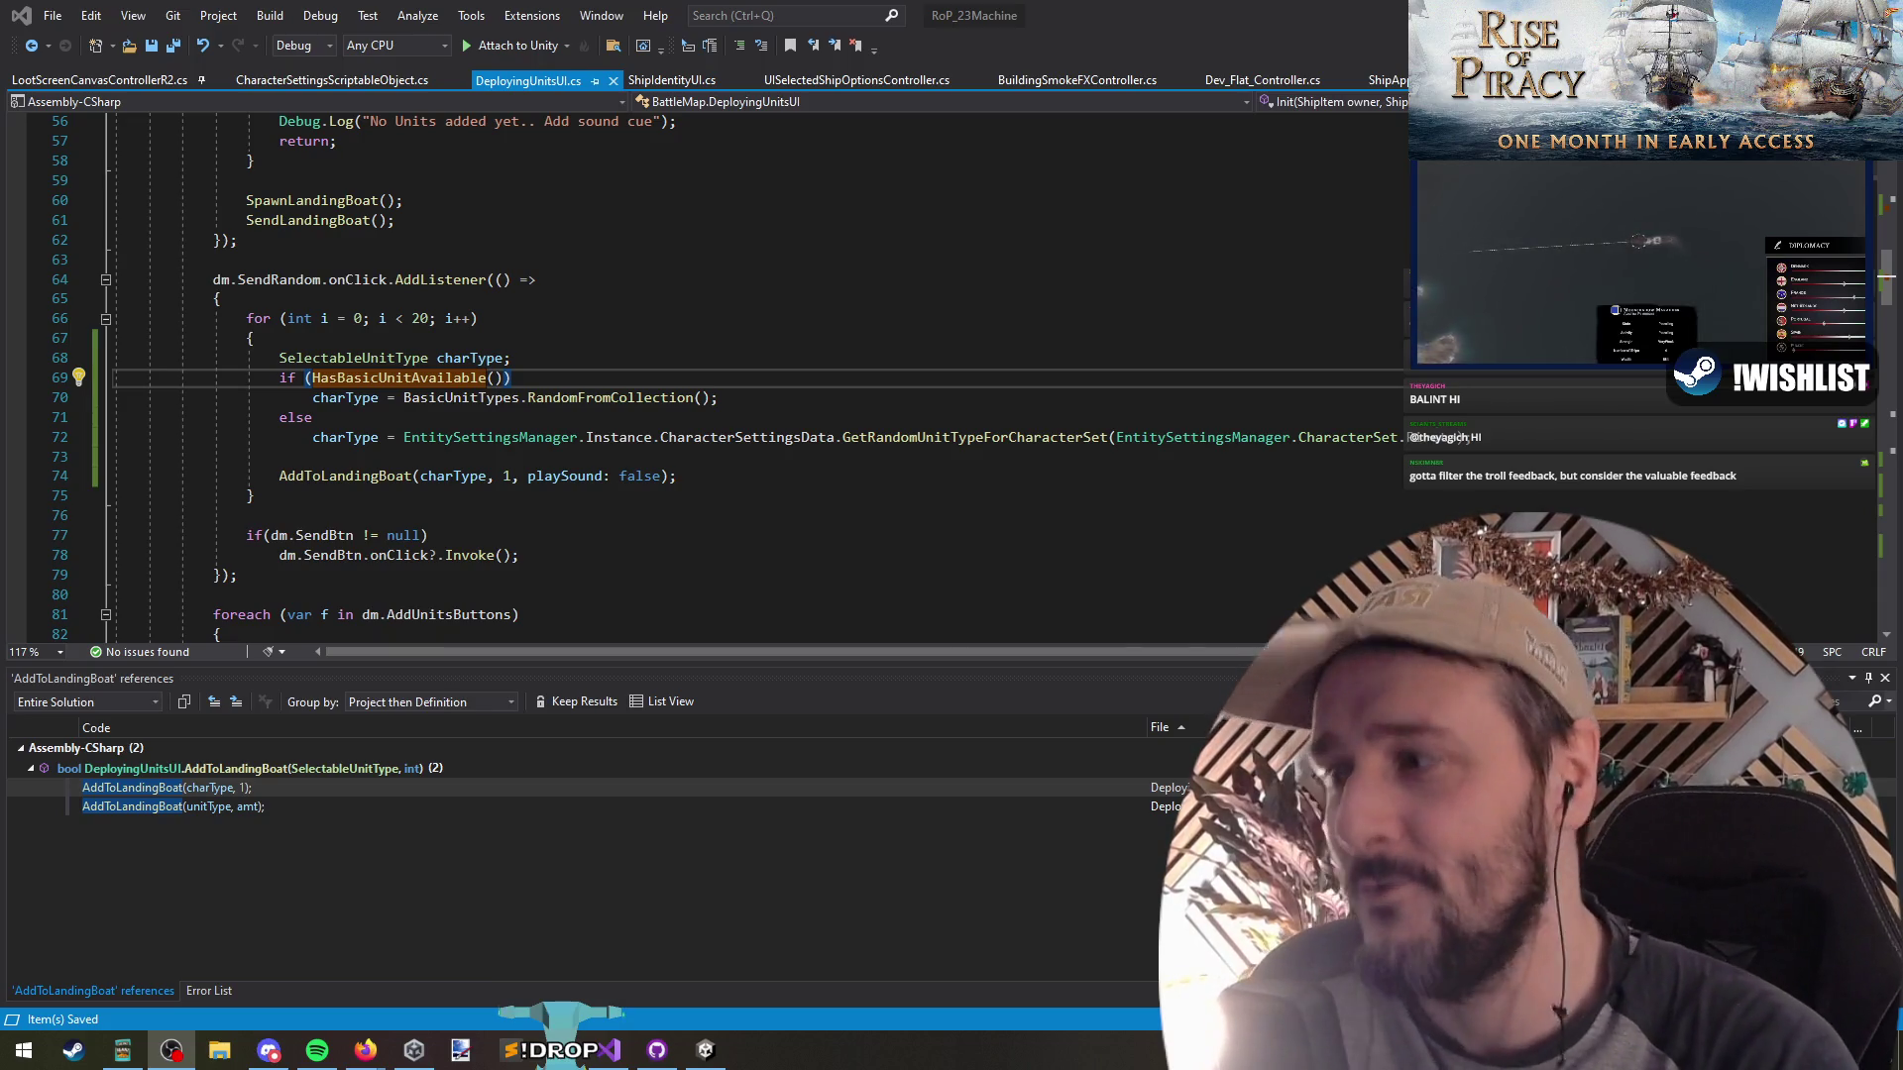
{"action": "left_click", "coordinate": [785, 422]}
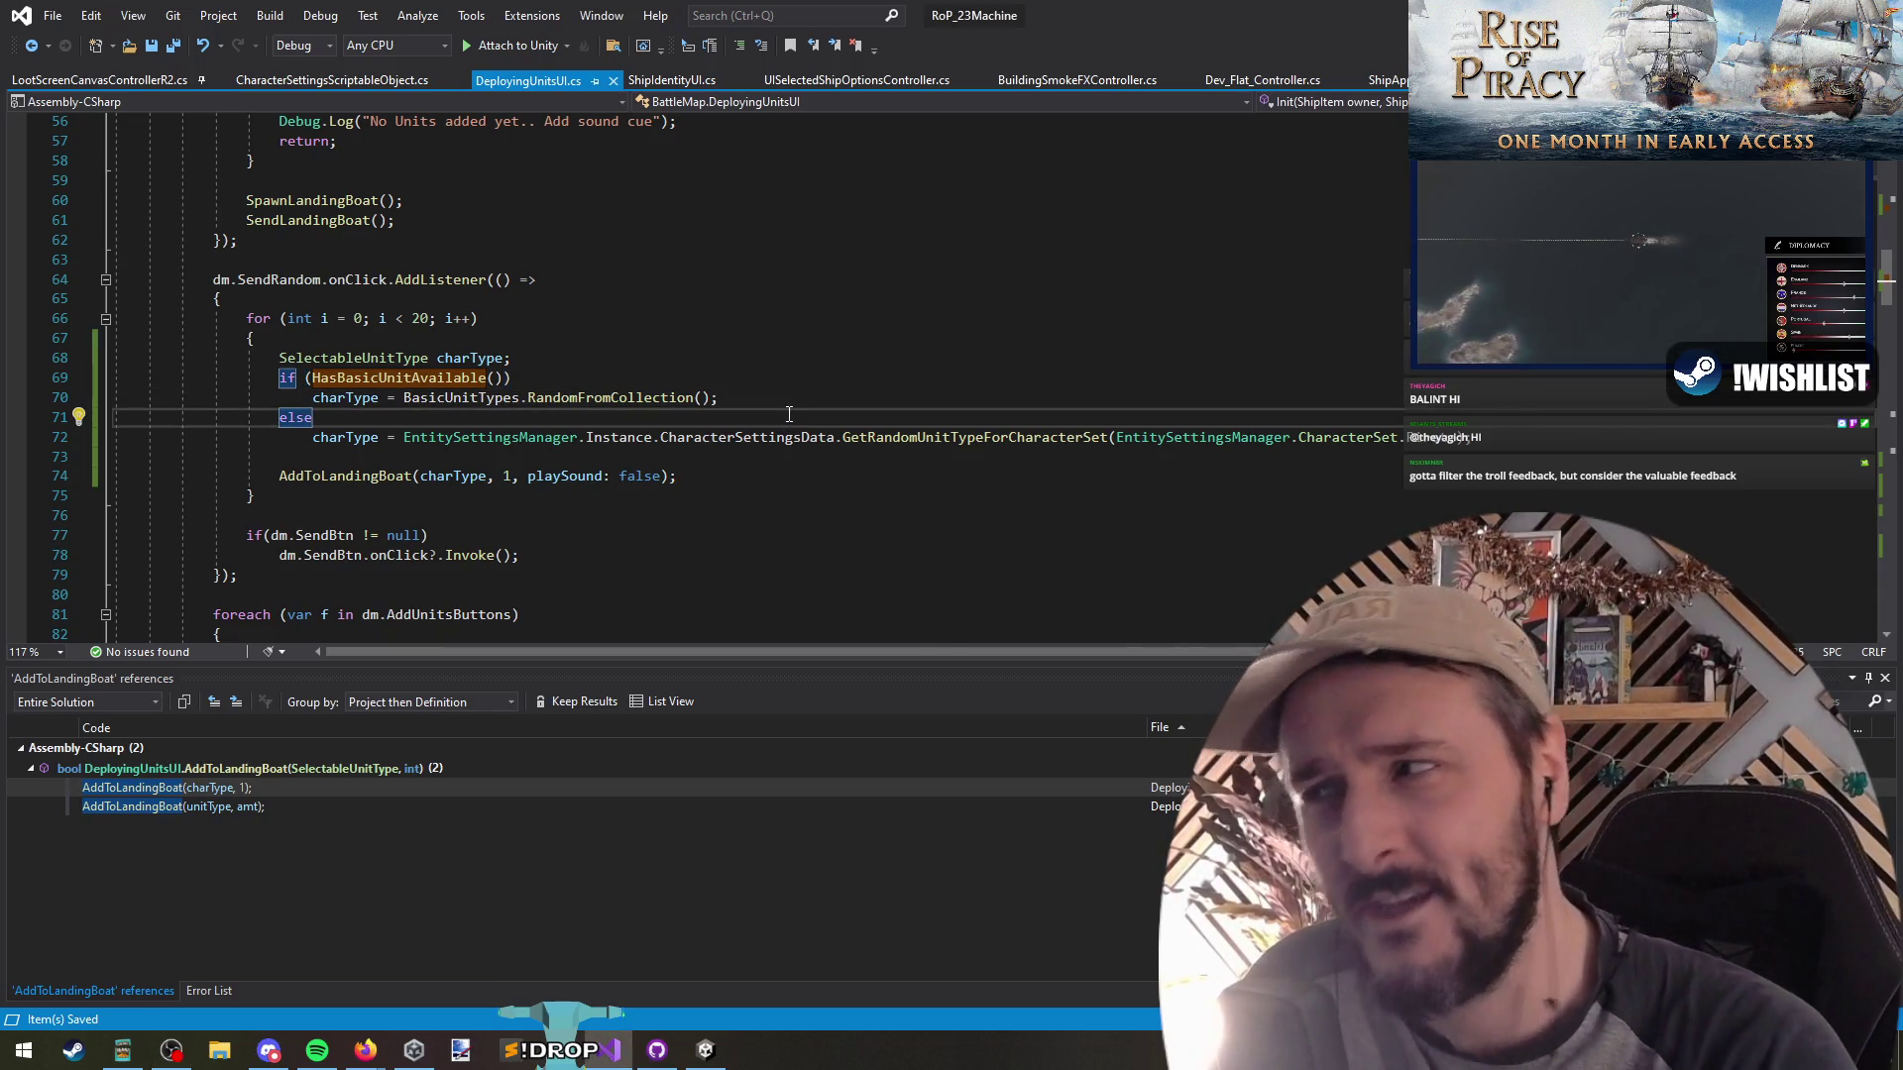
{"action": "left_click", "coordinate": [798, 405]}
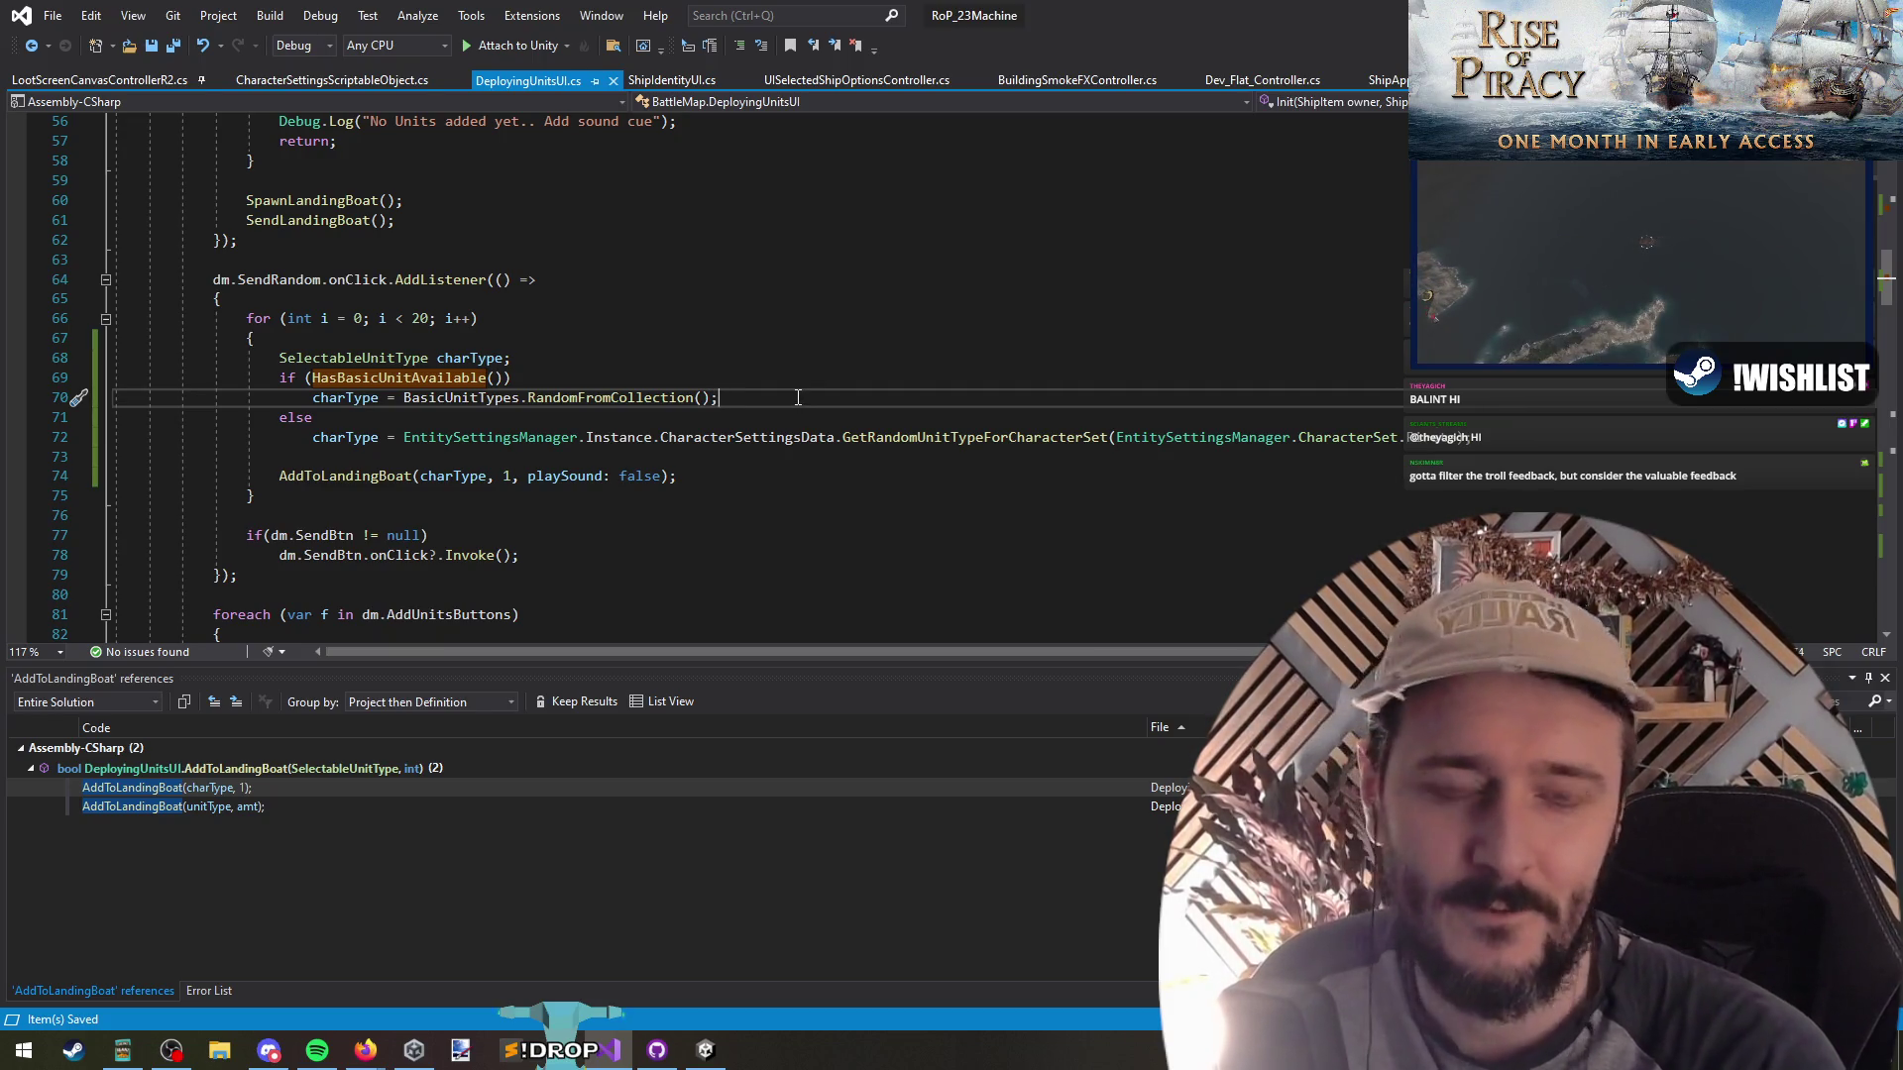
{"action": "key", "text": "Up"}
{"action": "key", "text": "Up"}
{"action": "key", "text": "Down"}
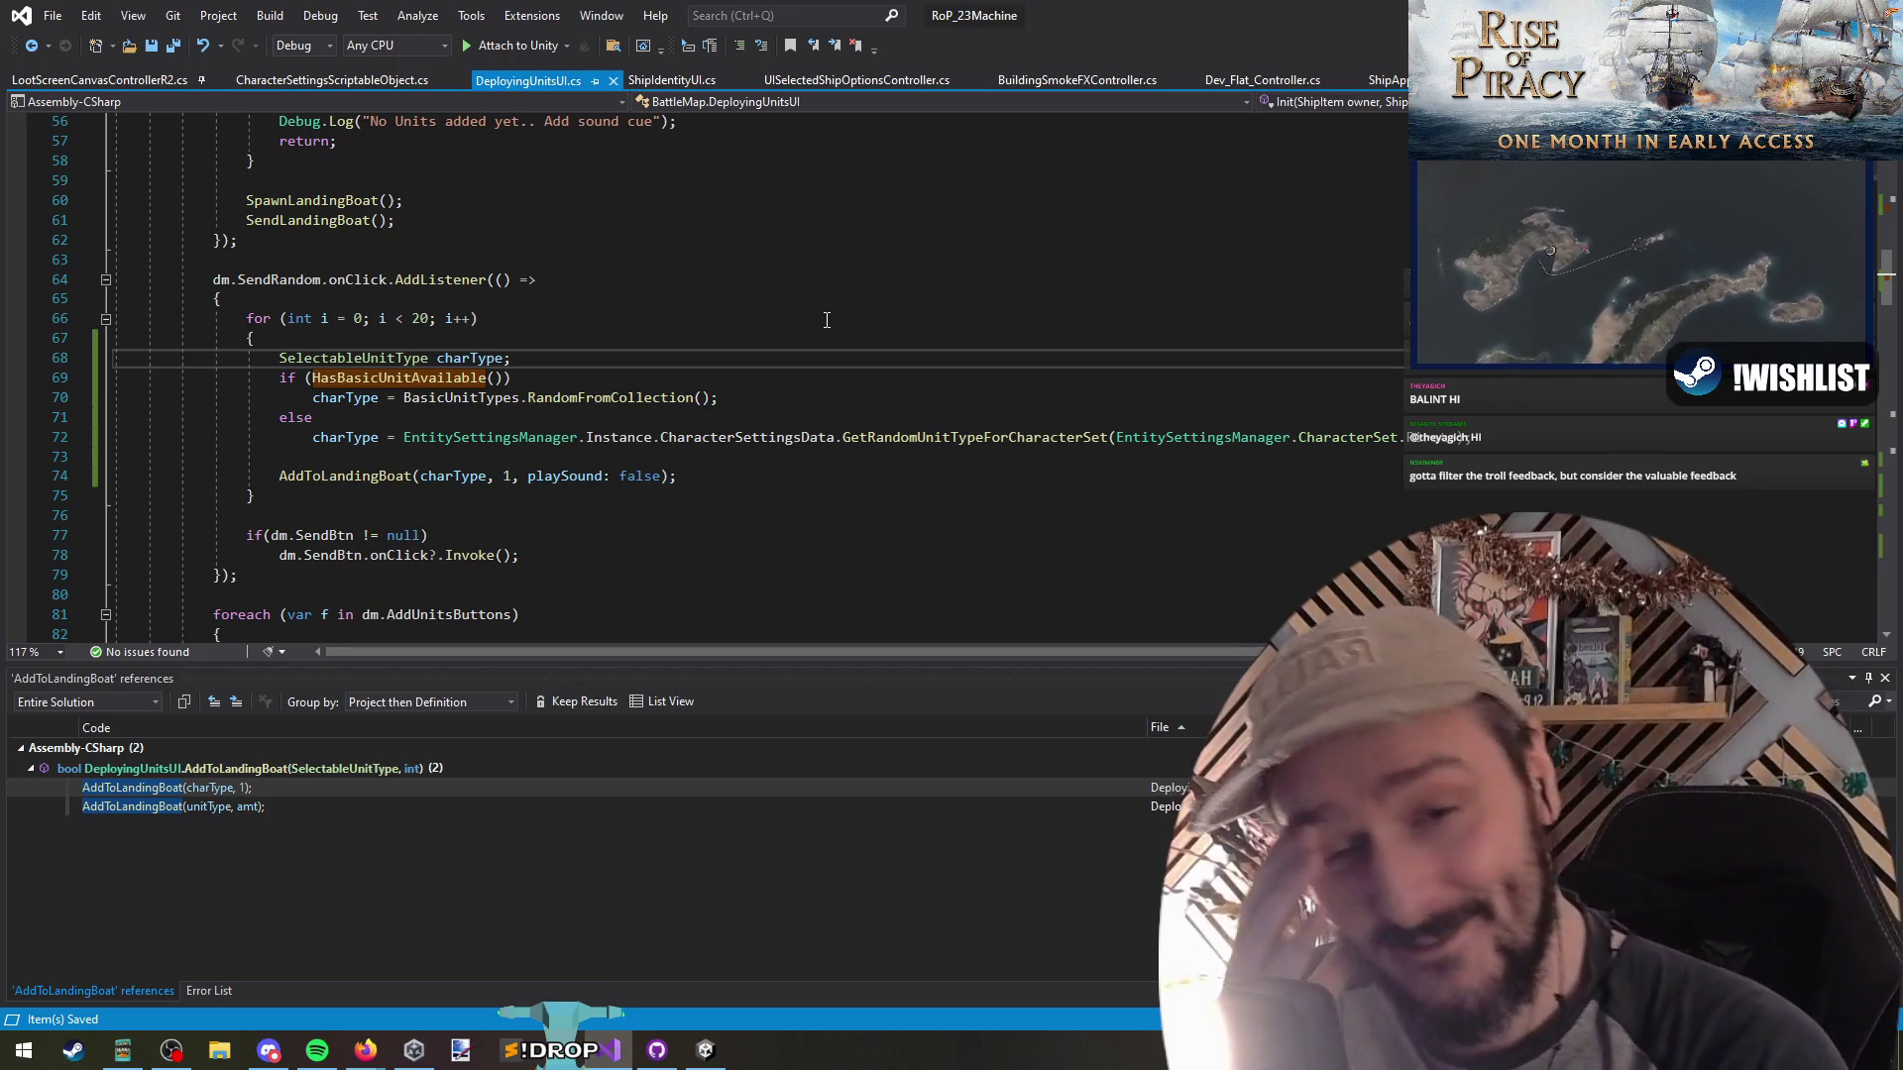
{"action": "left_click", "coordinate": [828, 318]}
{"action": "left_click", "coordinate": [811, 292]}
{"action": "left_click", "coordinate": [814, 326]}
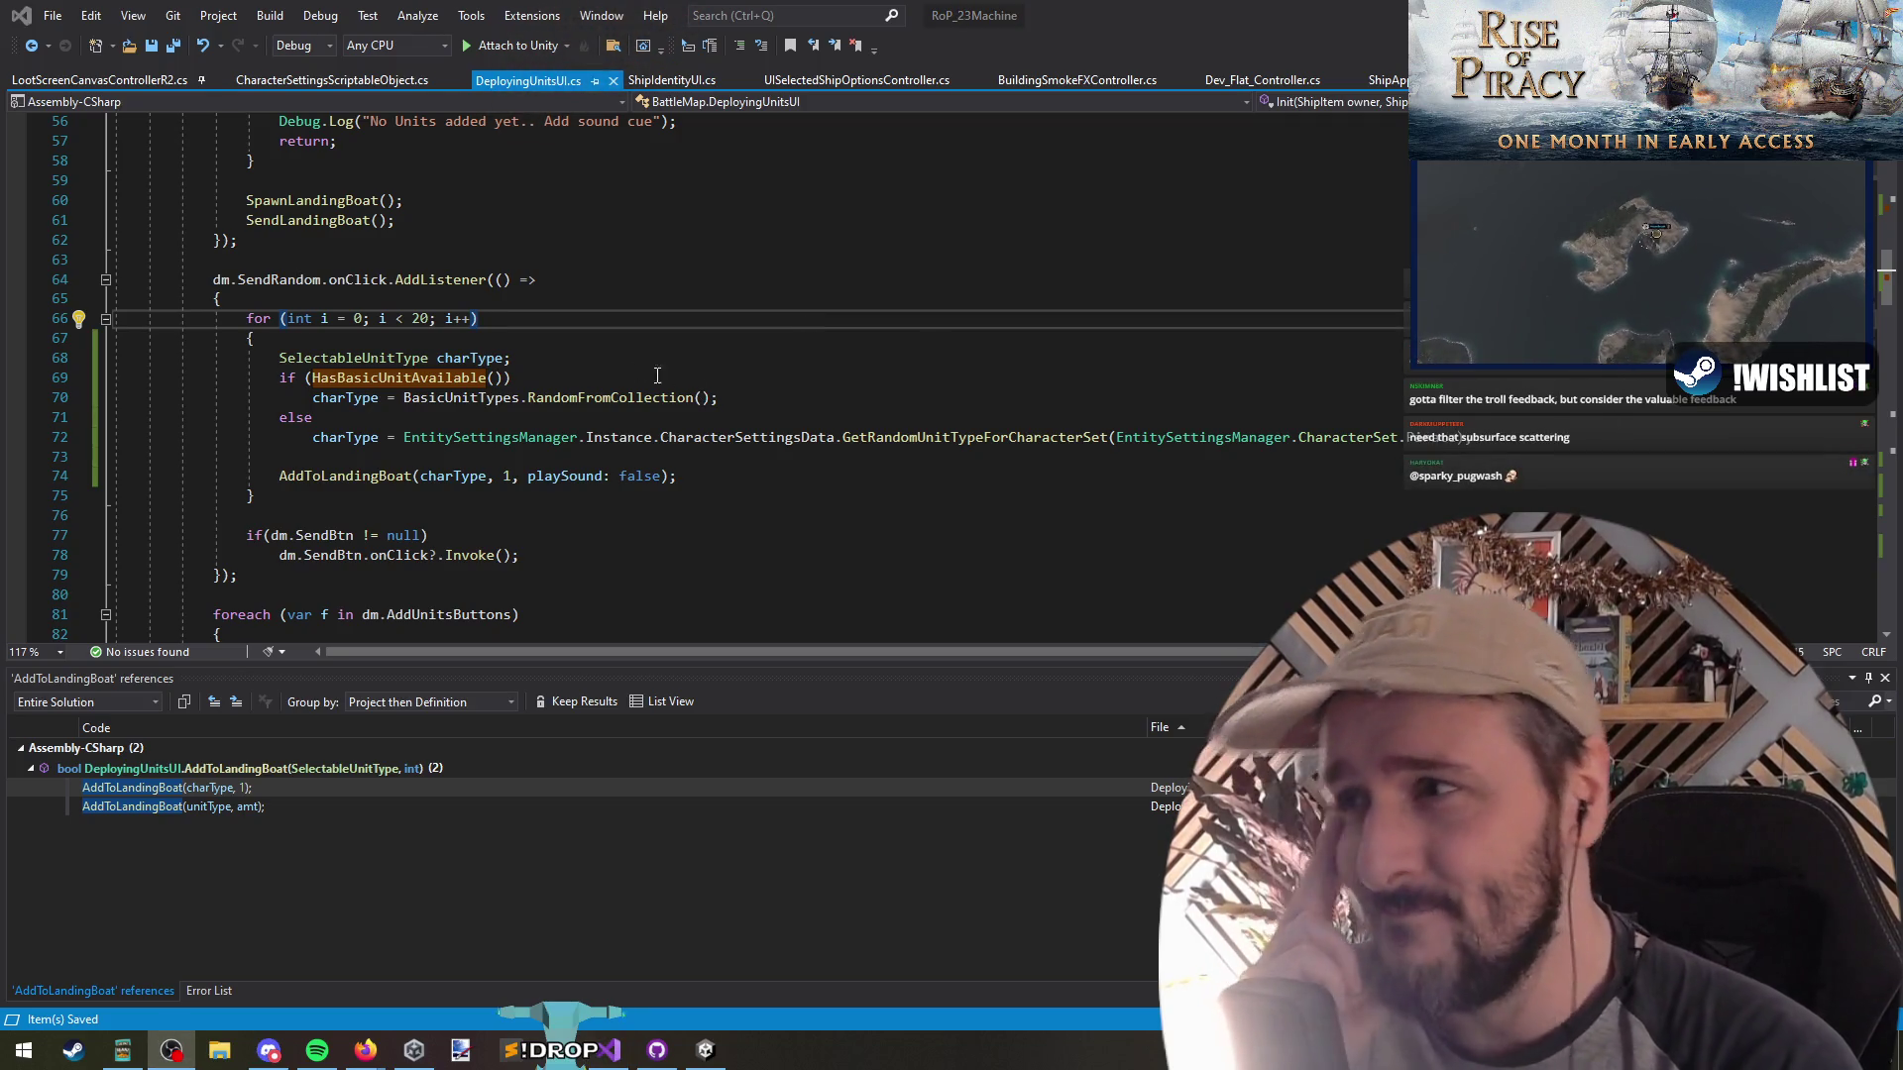
{"action": "left_click", "coordinate": [619, 358]}
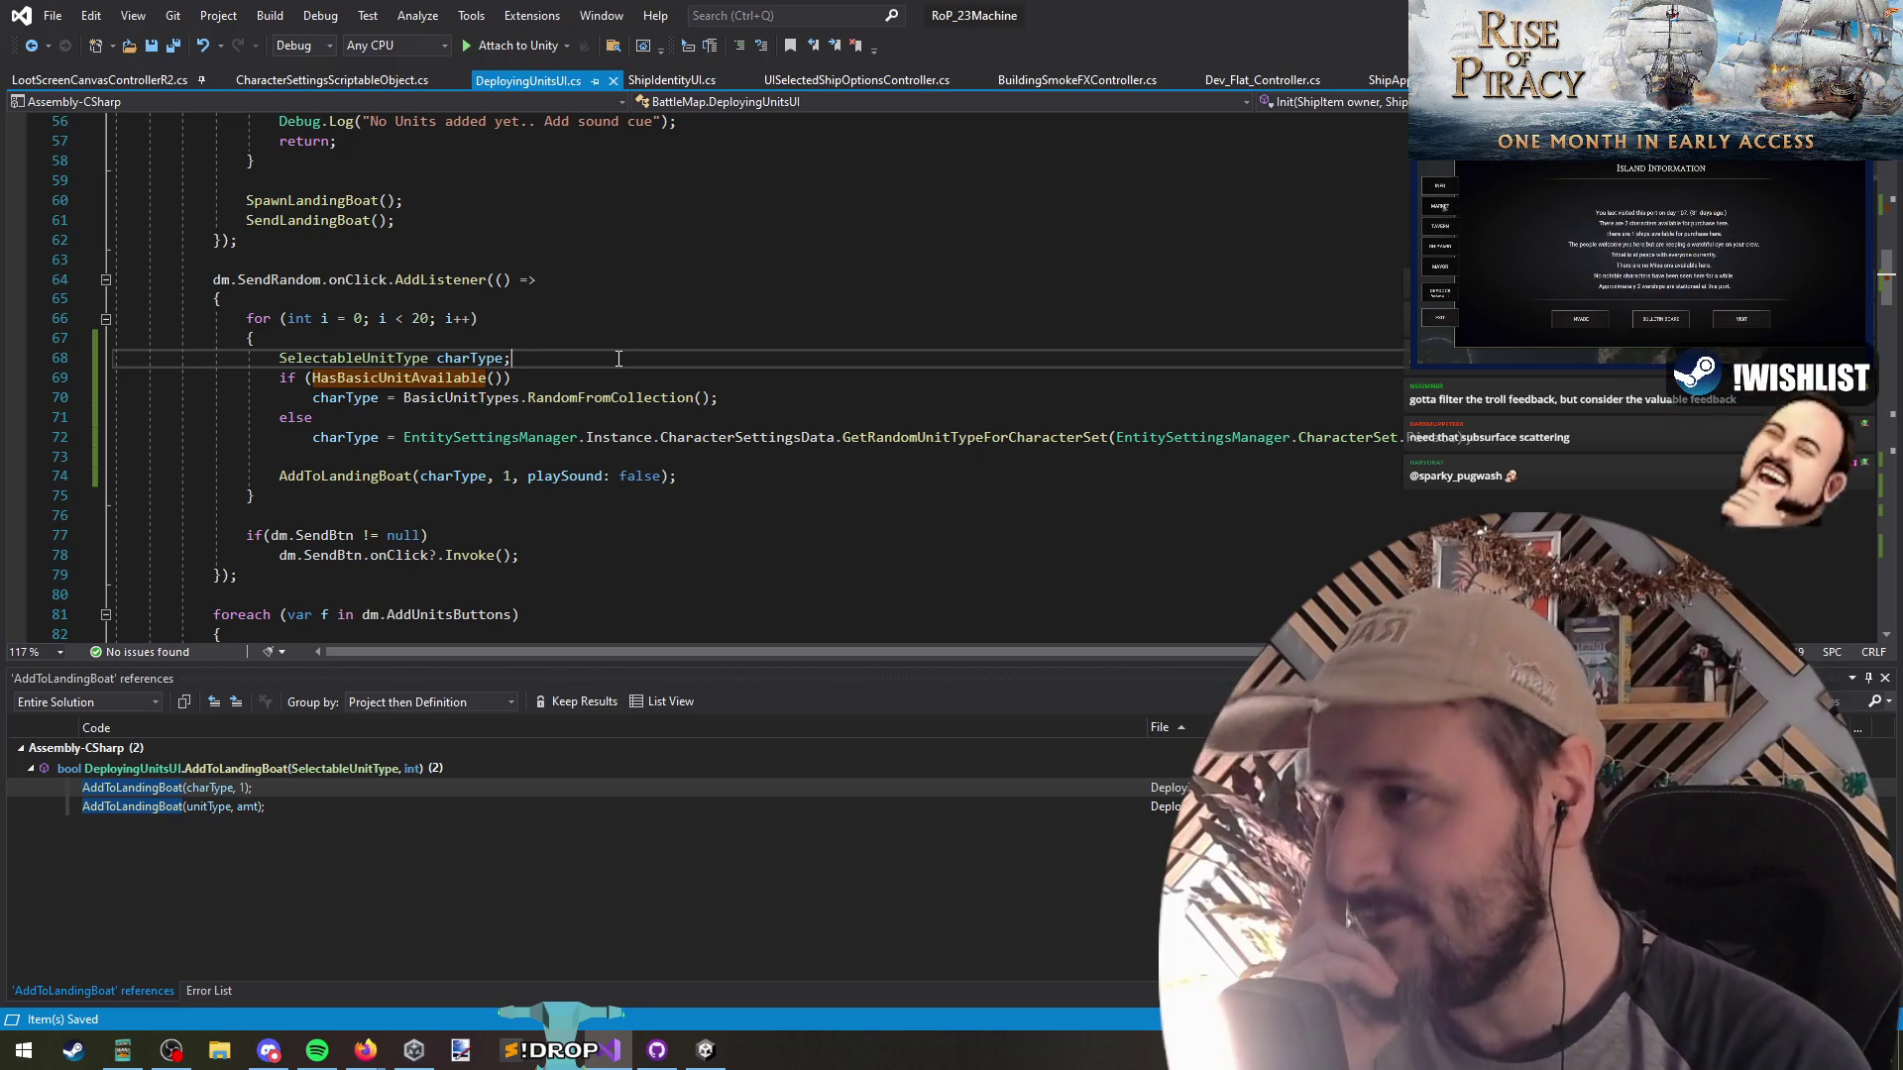
{"action": "key", "text": "Return"}
{"action": "key", "text": "Down"}
{"action": "key", "text": "Down"}
{"action": "key", "text": "Down"}
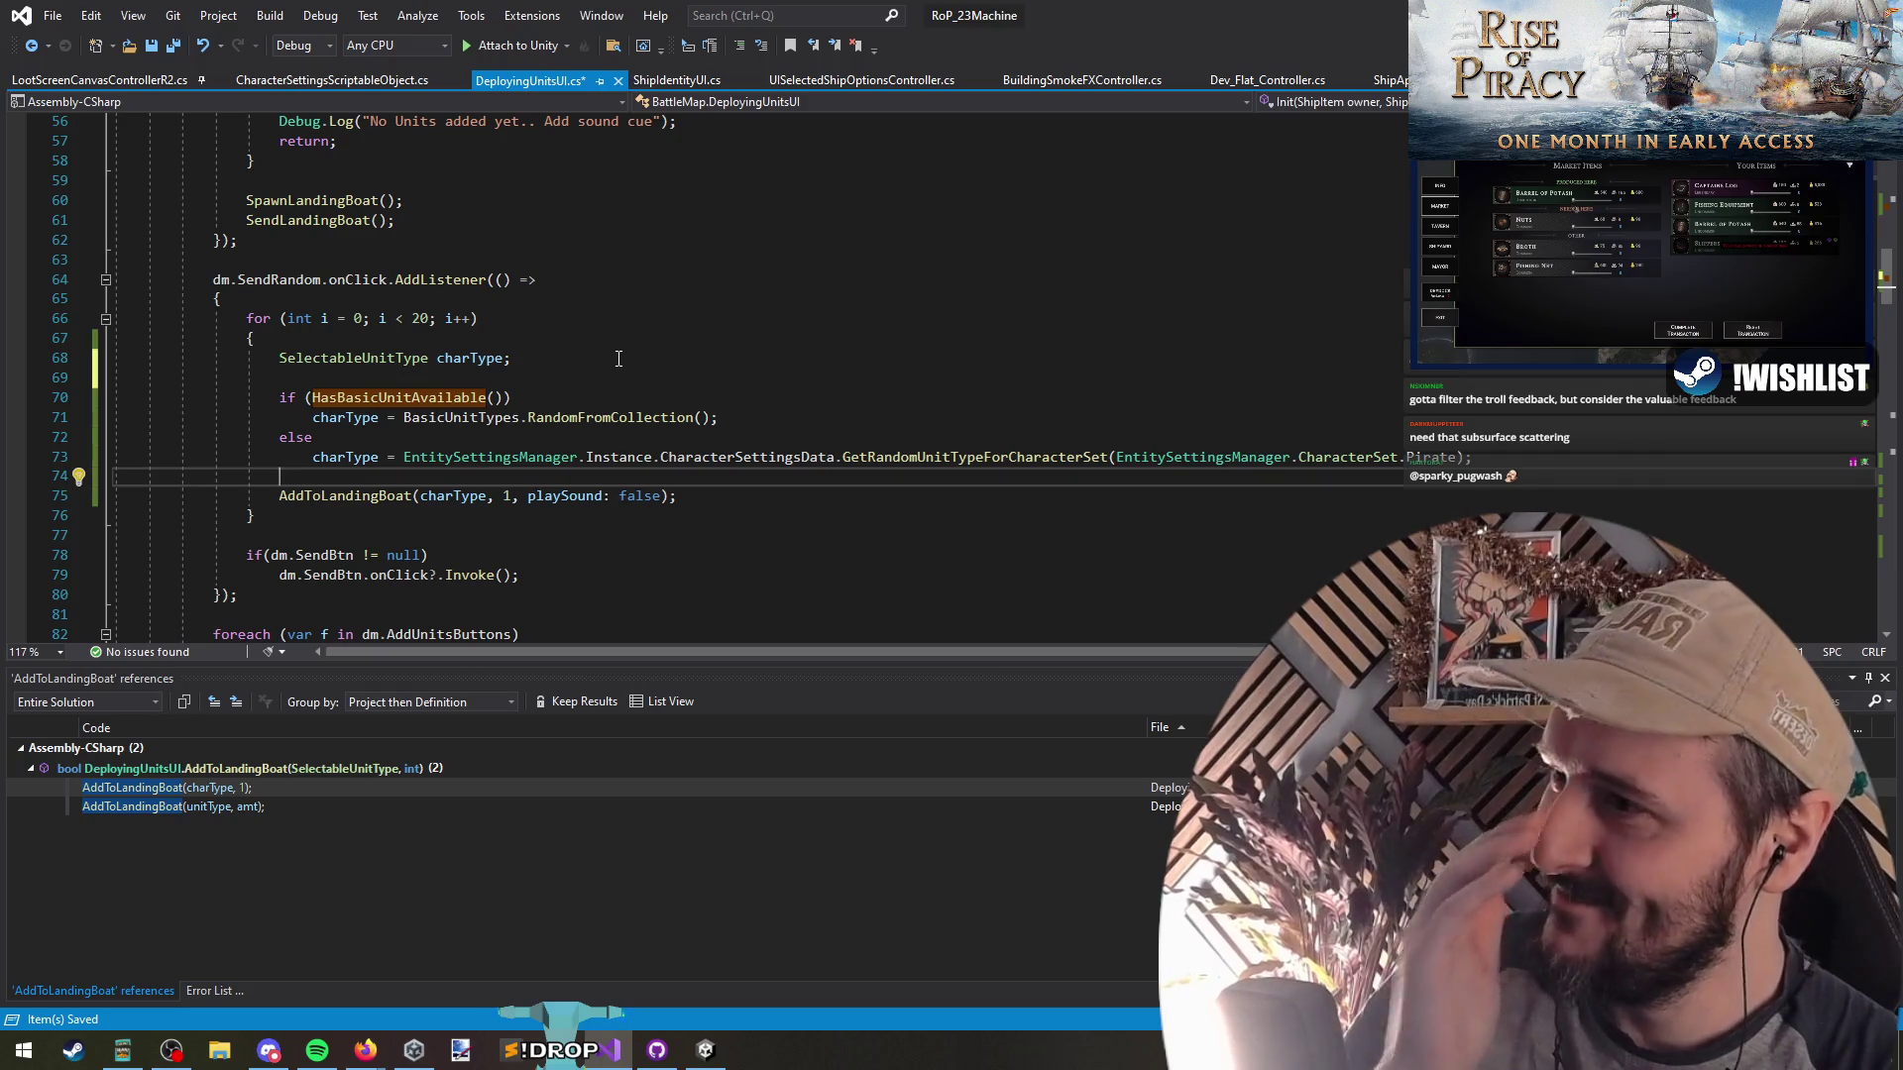
{"action": "key", "text": "Down"}
{"action": "key", "text": "Down"}
{"action": "key", "text": "Down"}
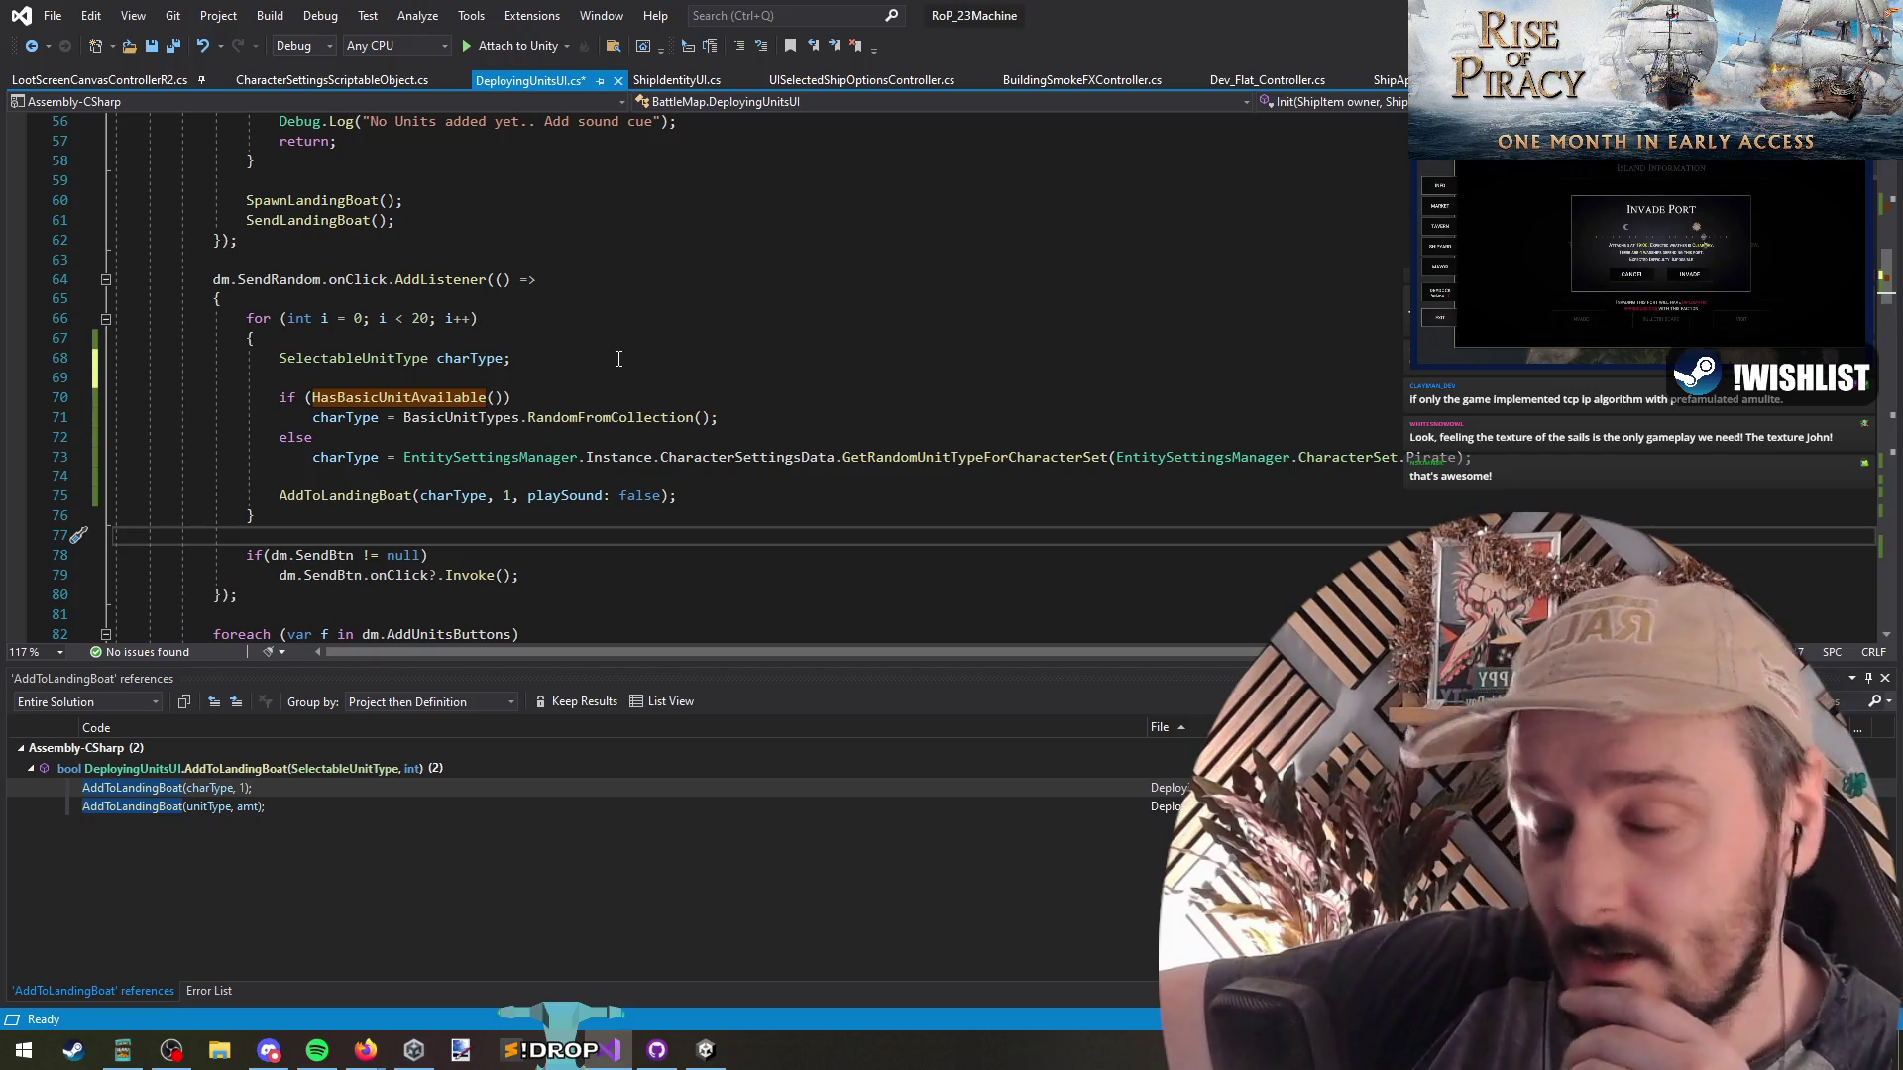
{"action": "left_click", "coordinate": [438, 399]}
{"action": "key", "text": "F12"}
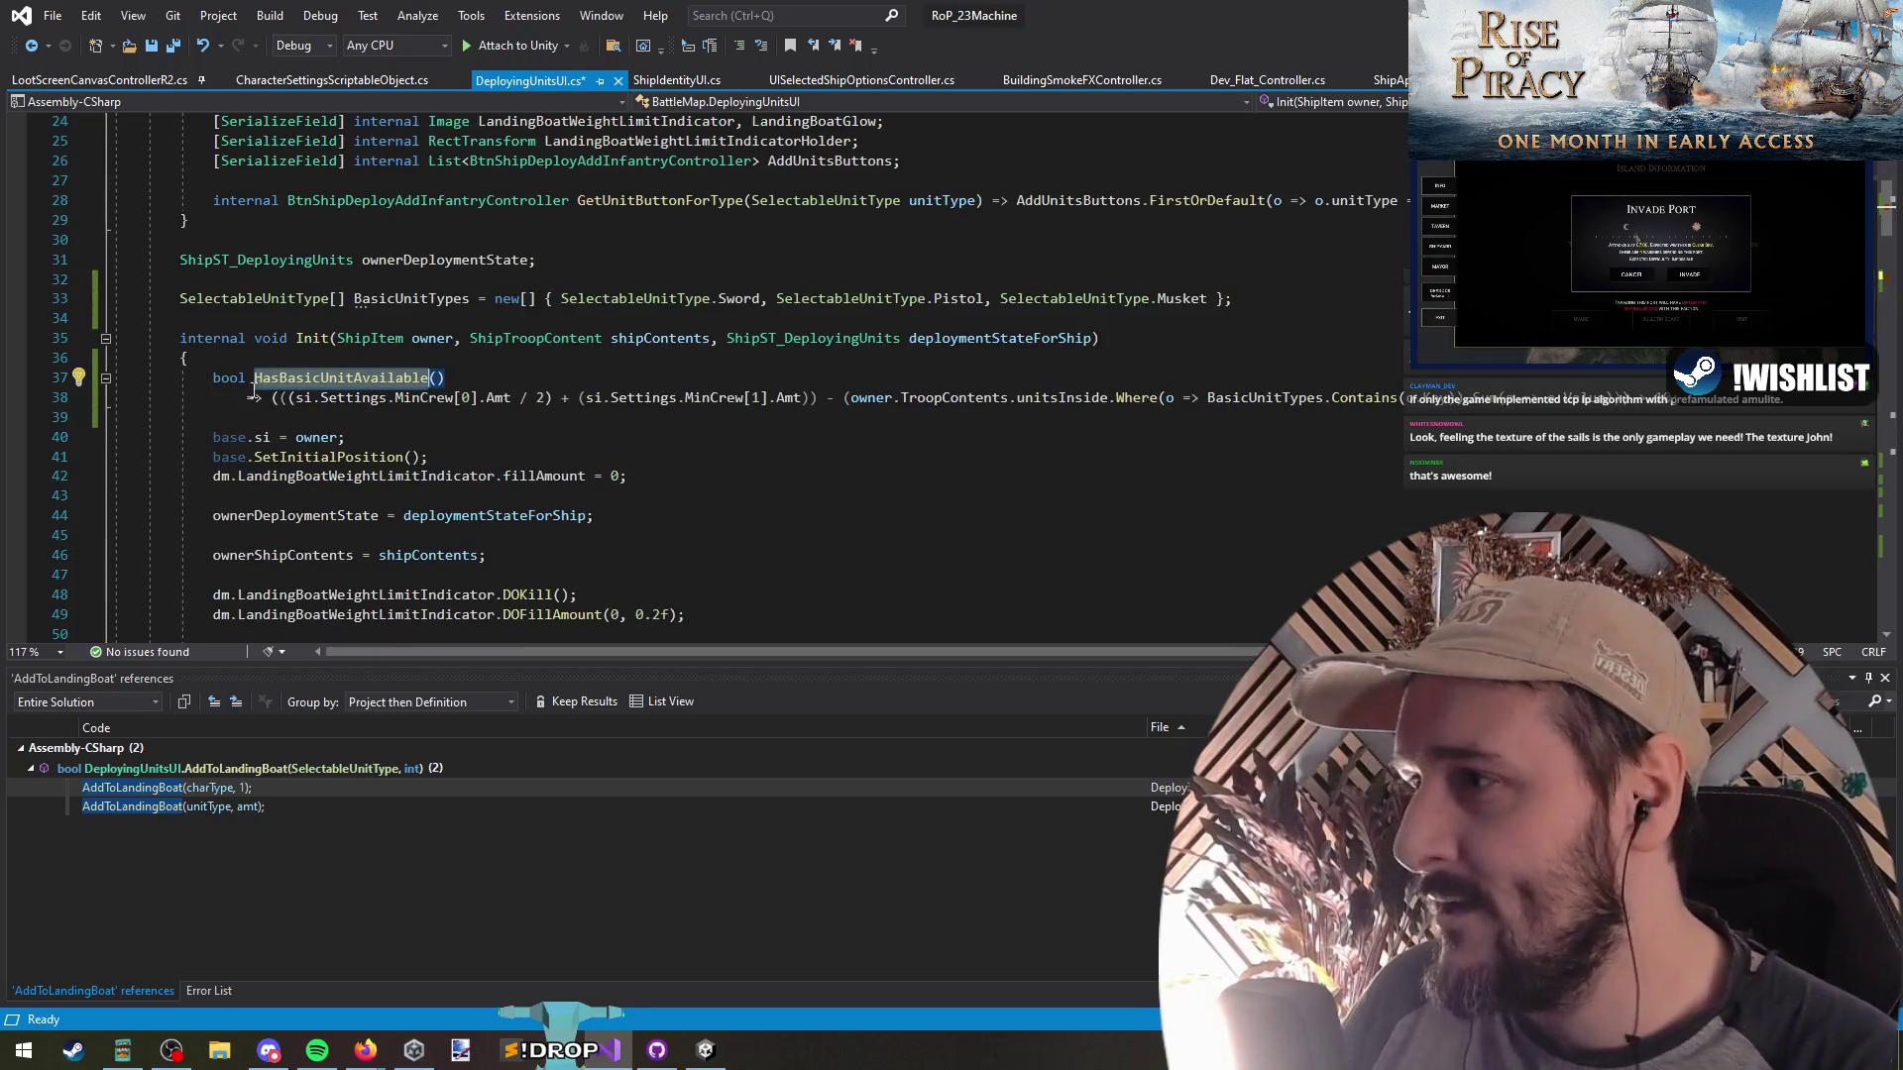
{"action": "left_click", "coordinate": [249, 391]}
{"action": "left_click_drag", "start_coordinate": [817, 397], "coordinate": [290, 399]}
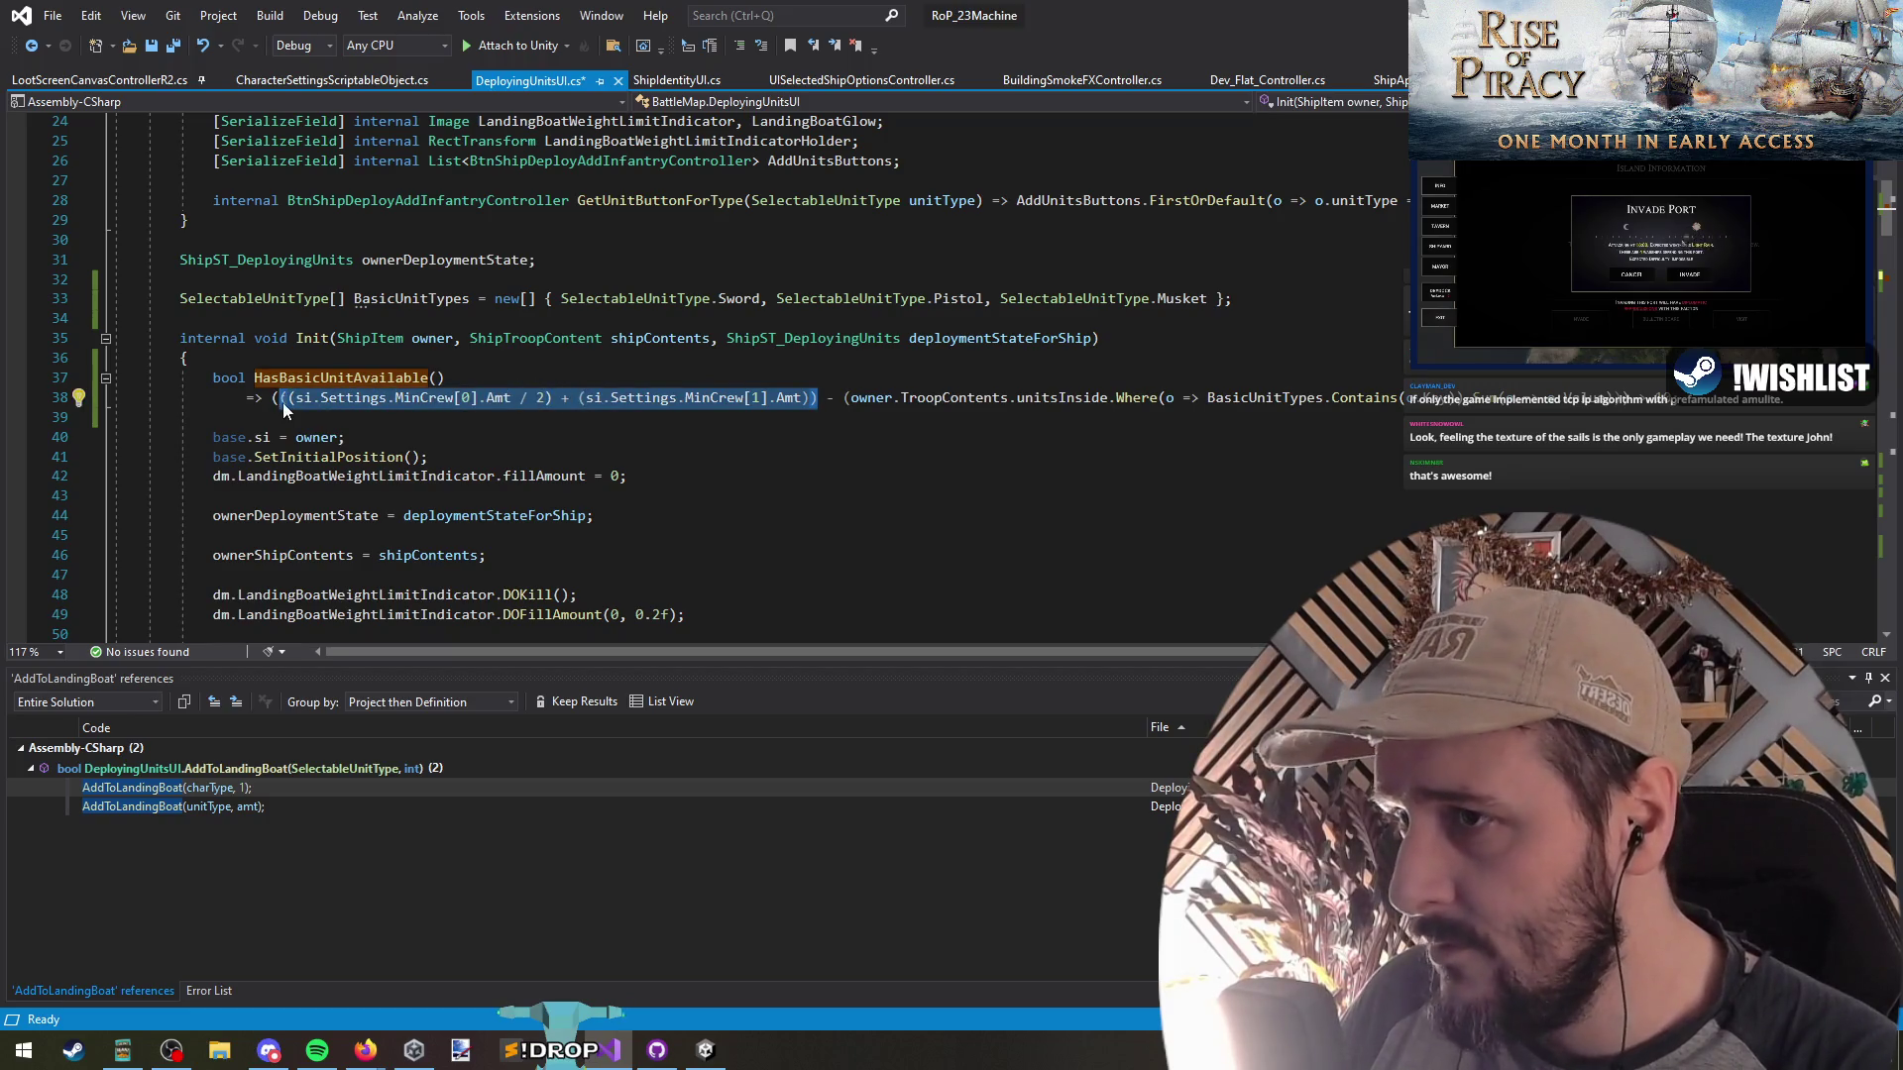
{"action": "left_click_drag", "start_coordinate": [843, 398], "coordinate": [1315, 401]}
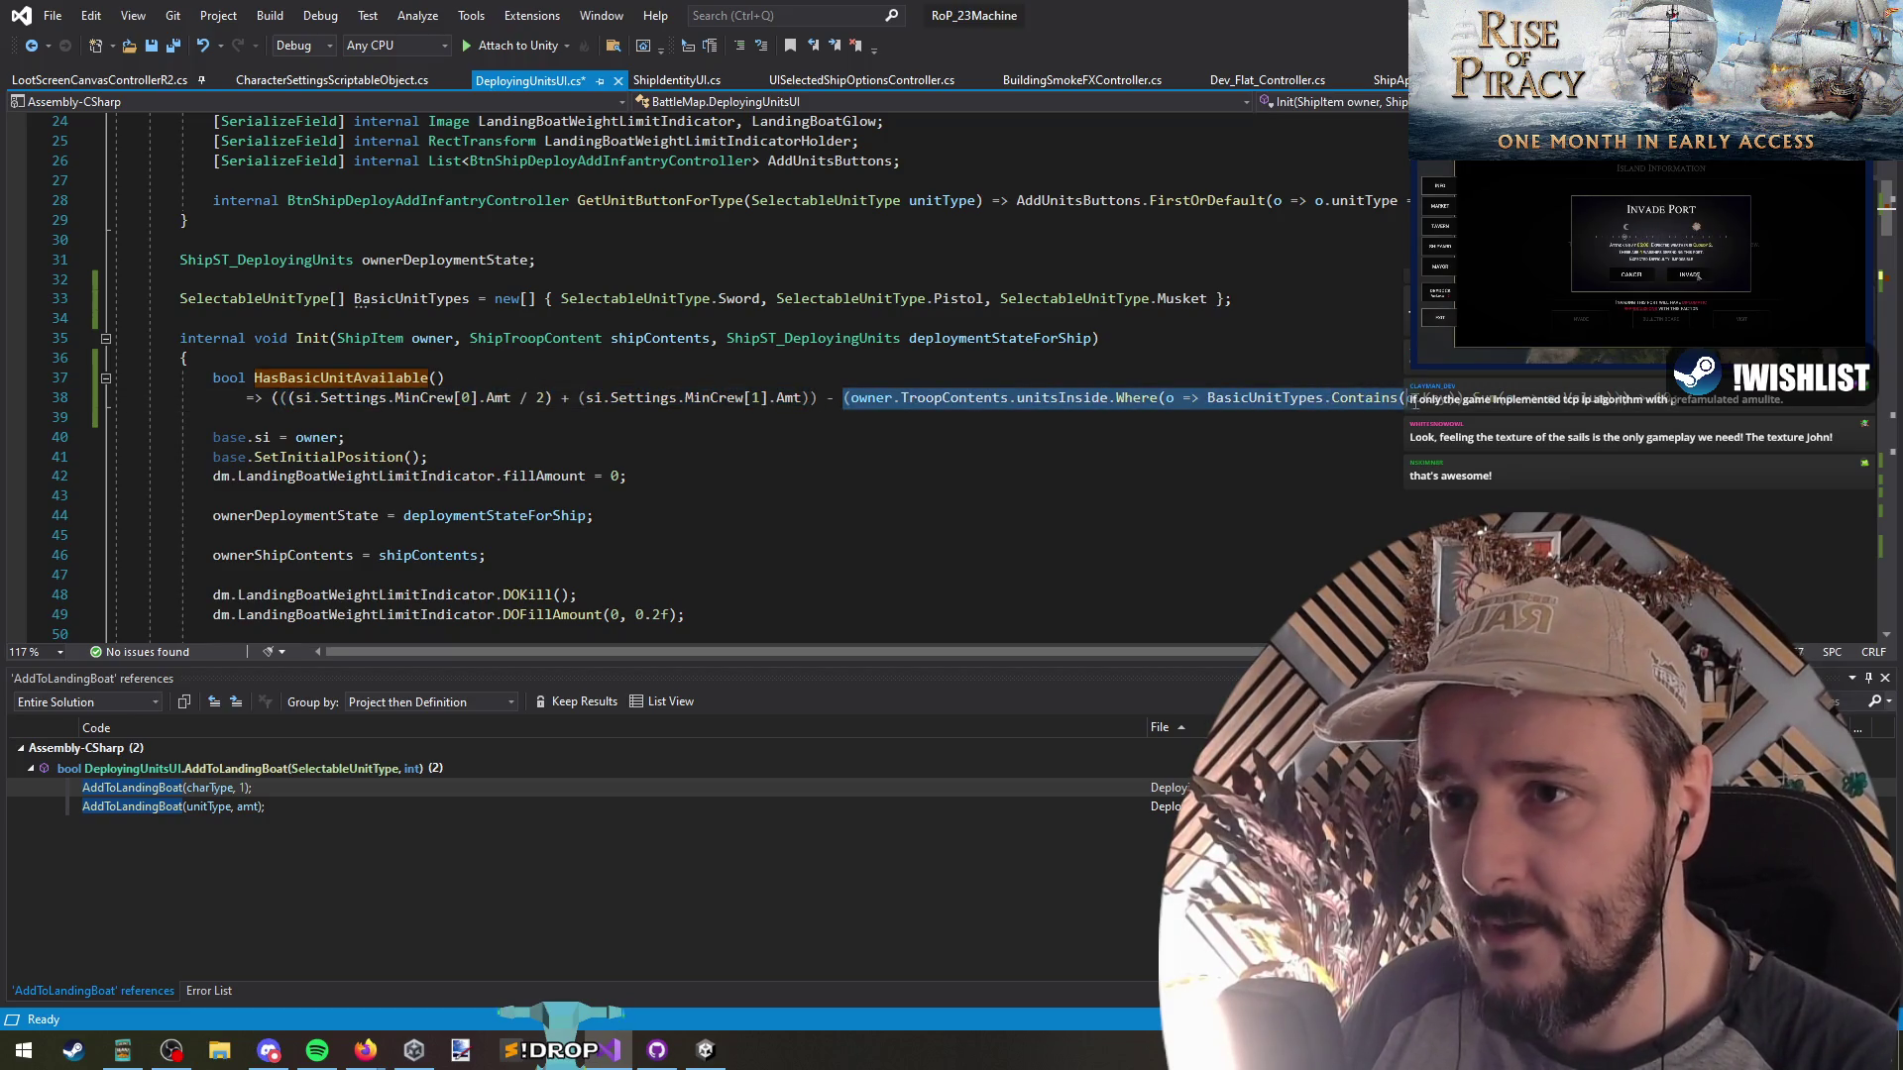
{"action": "left_click_drag", "start_coordinate": [1478, 399], "coordinate": [1578, 406]}
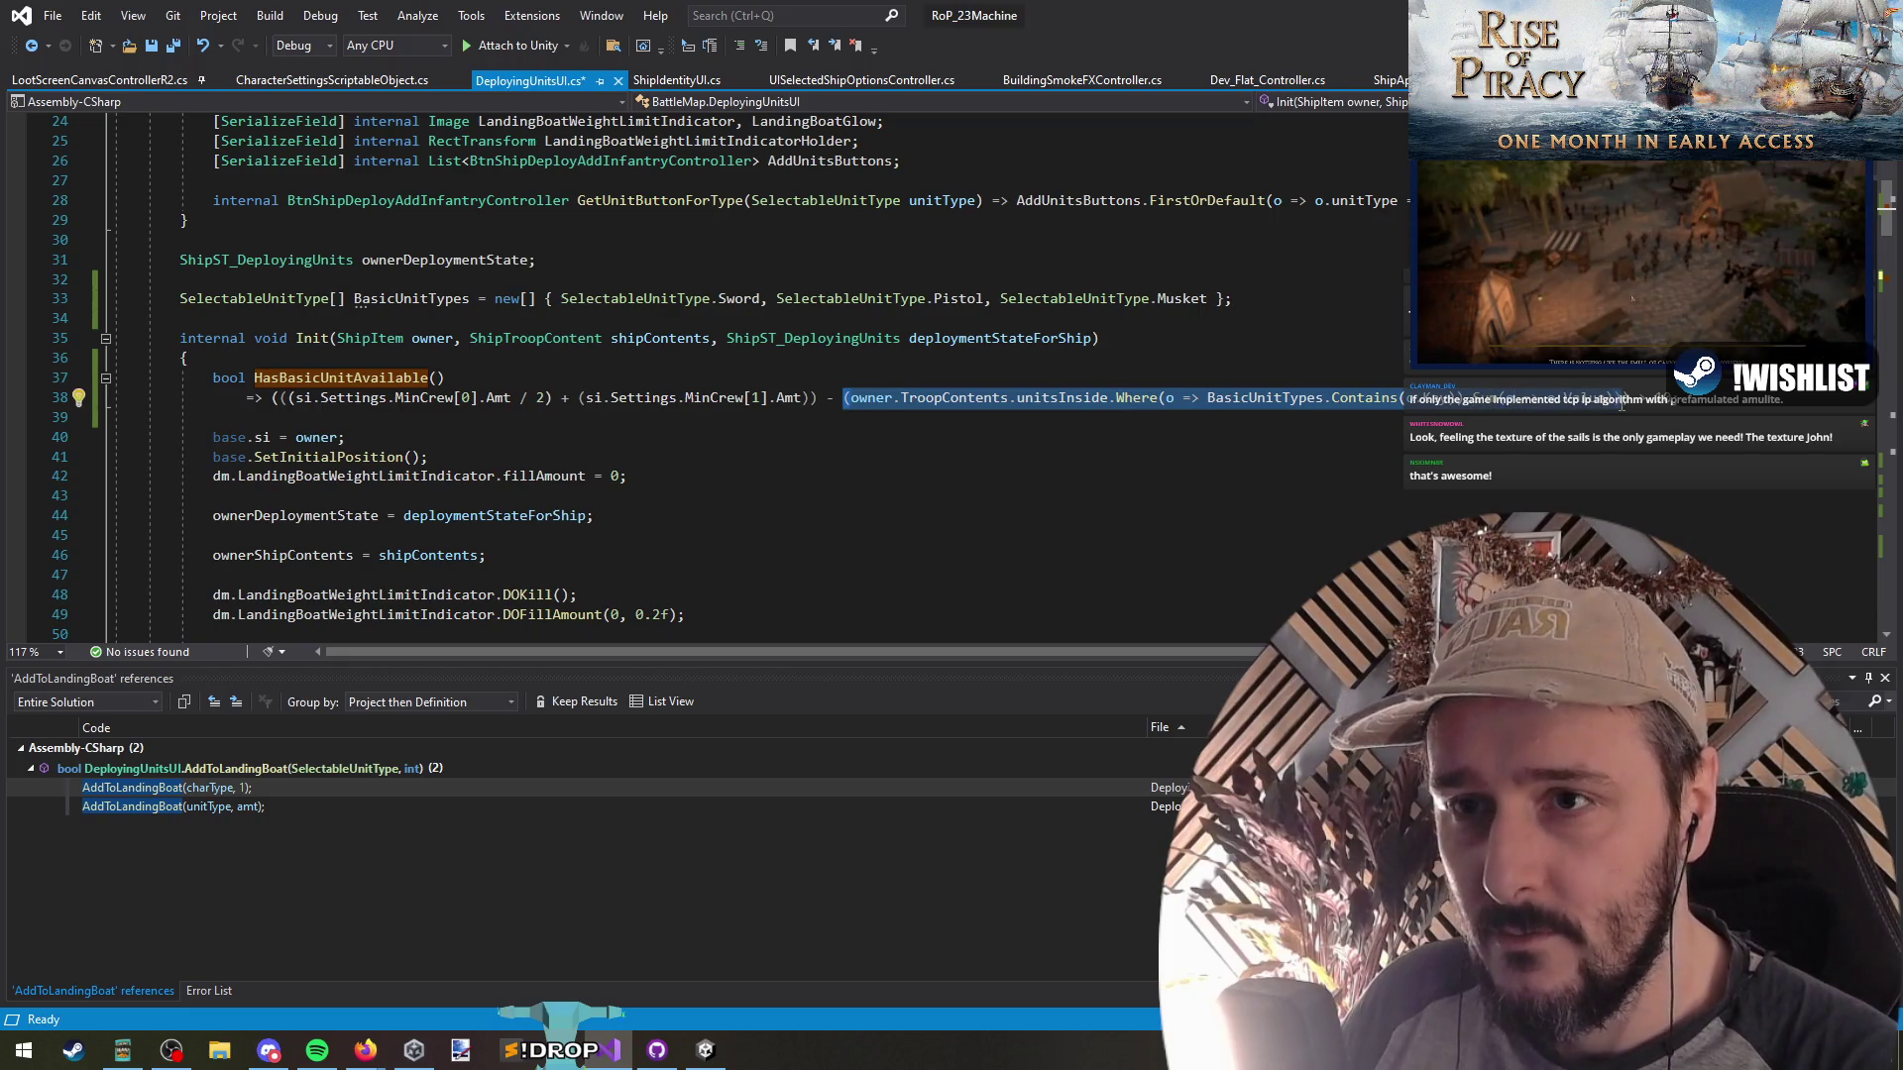
{"action": "left_click", "coordinate": [713, 392]}
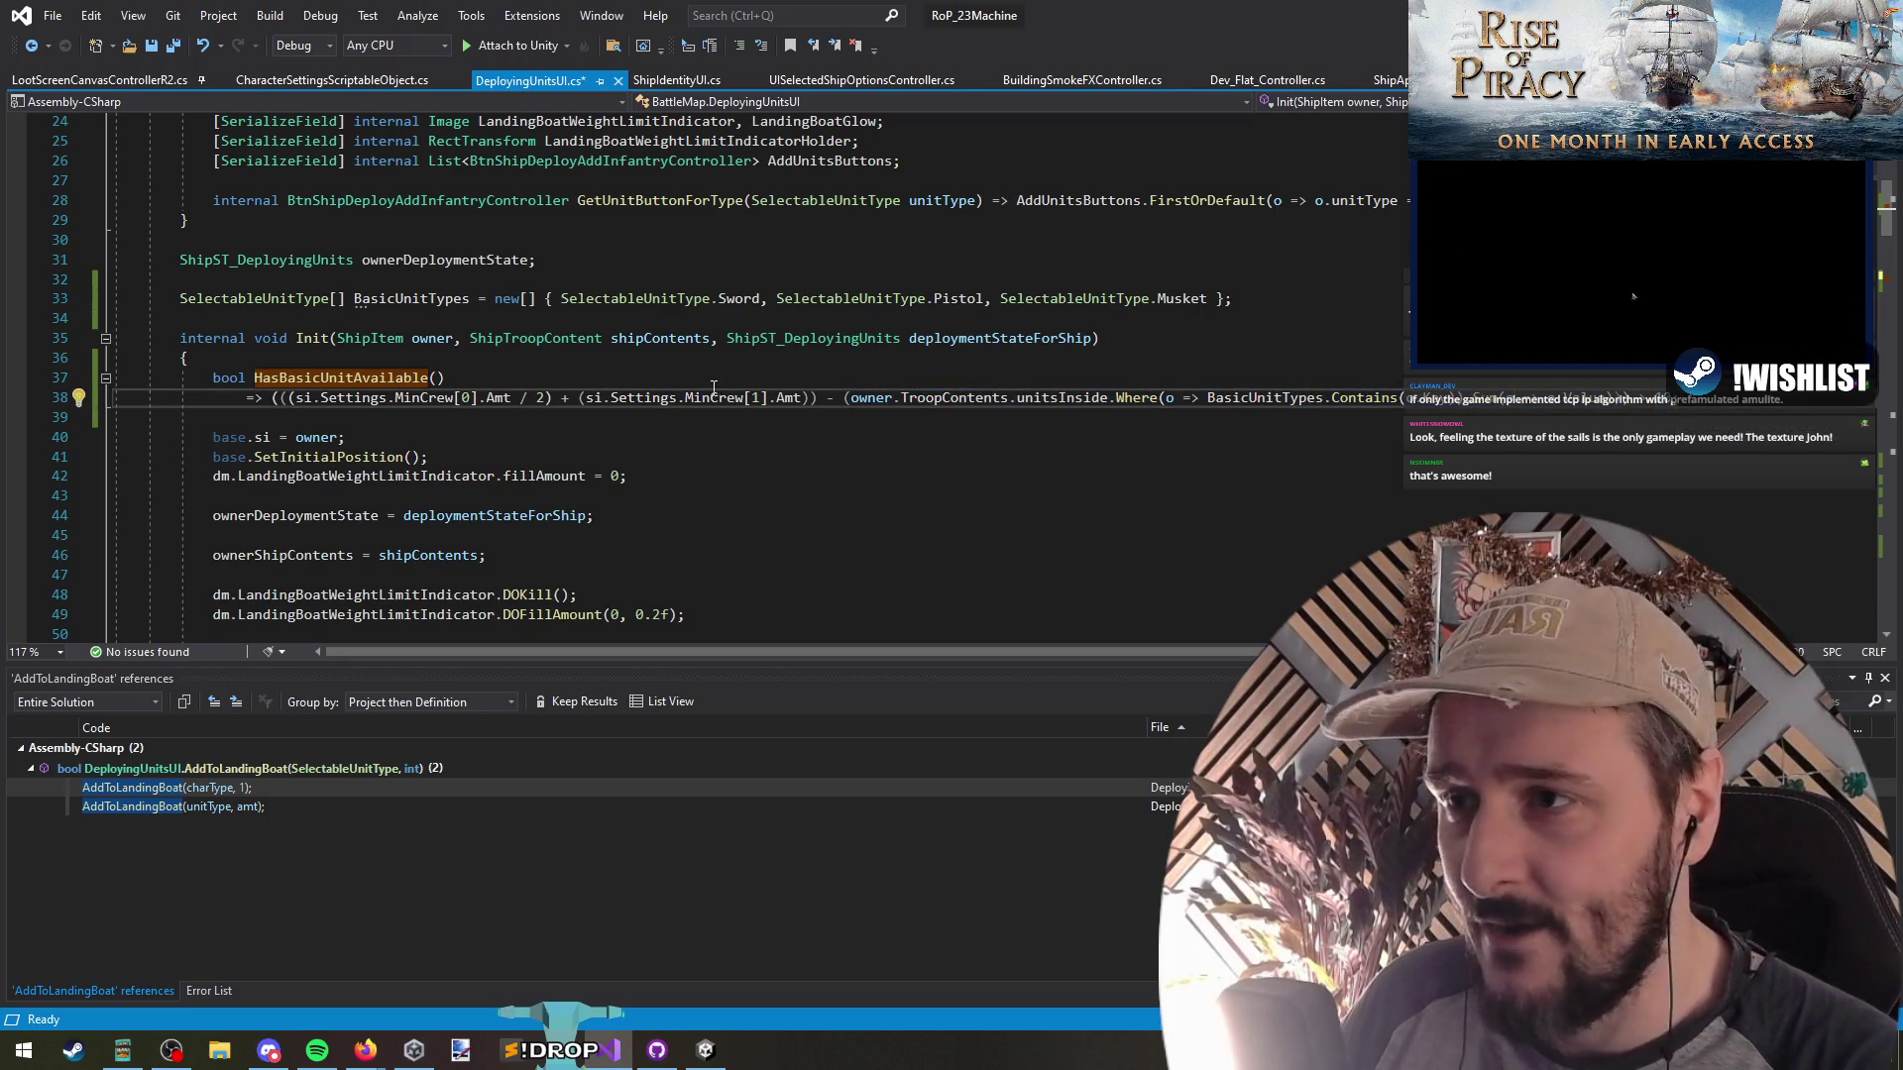
{"action": "mouse_move", "coordinate": [853, 406]}
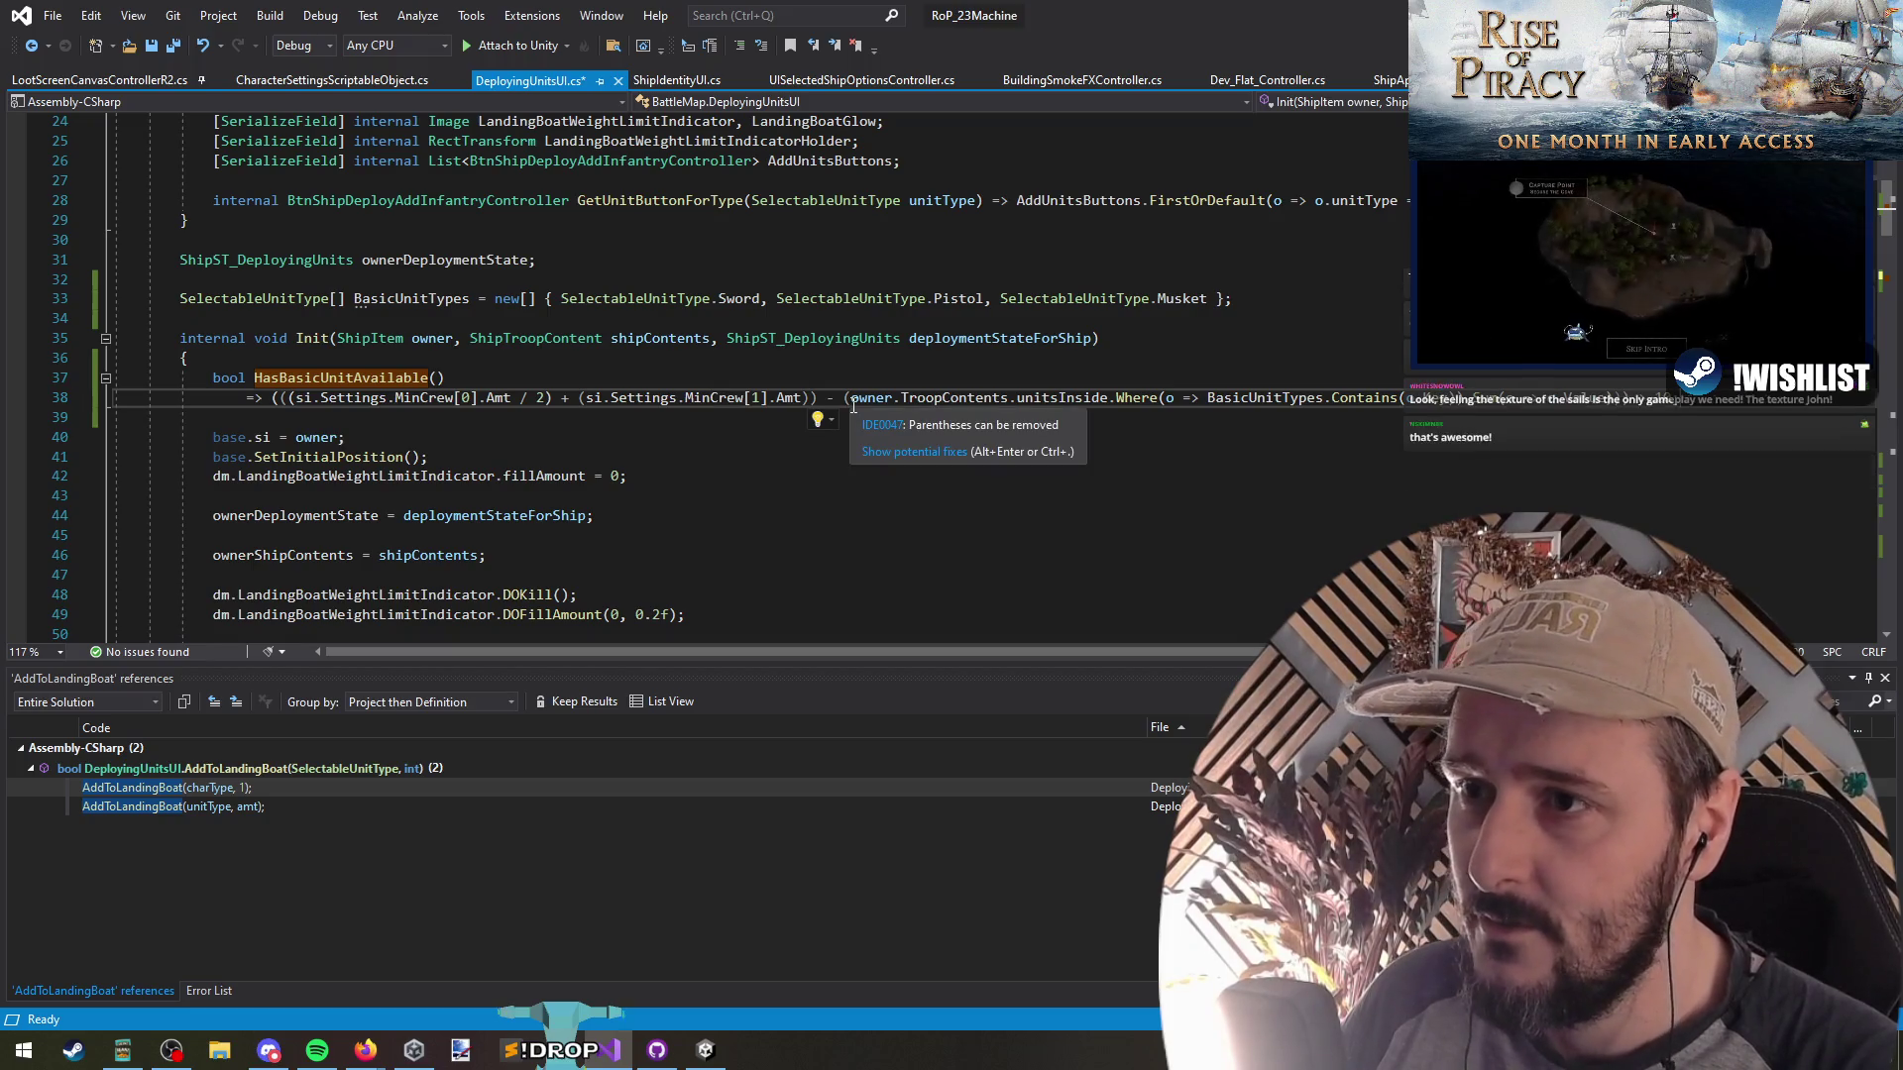
{"action": "left_click_drag", "start_coordinate": [849, 400], "coordinate": [1614, 407]}
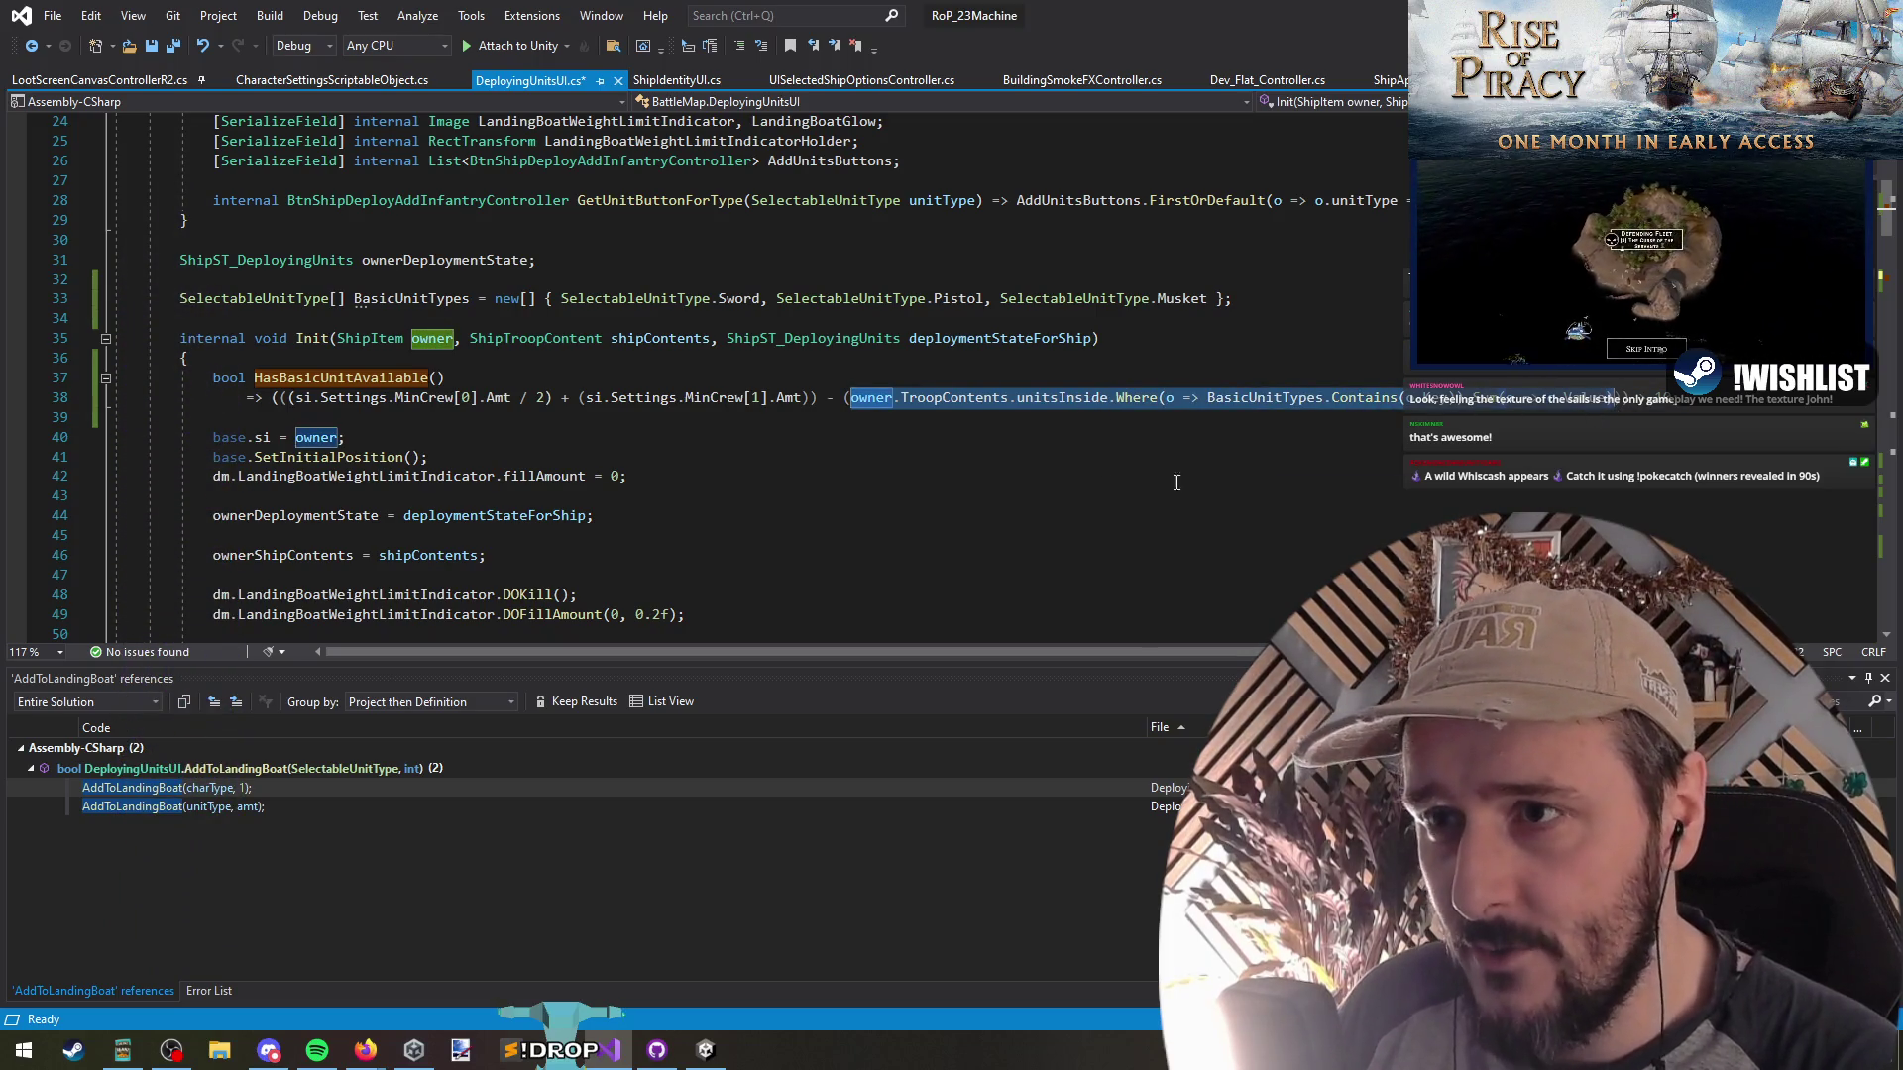
{"action": "left_click", "coordinate": [1455, 399]}
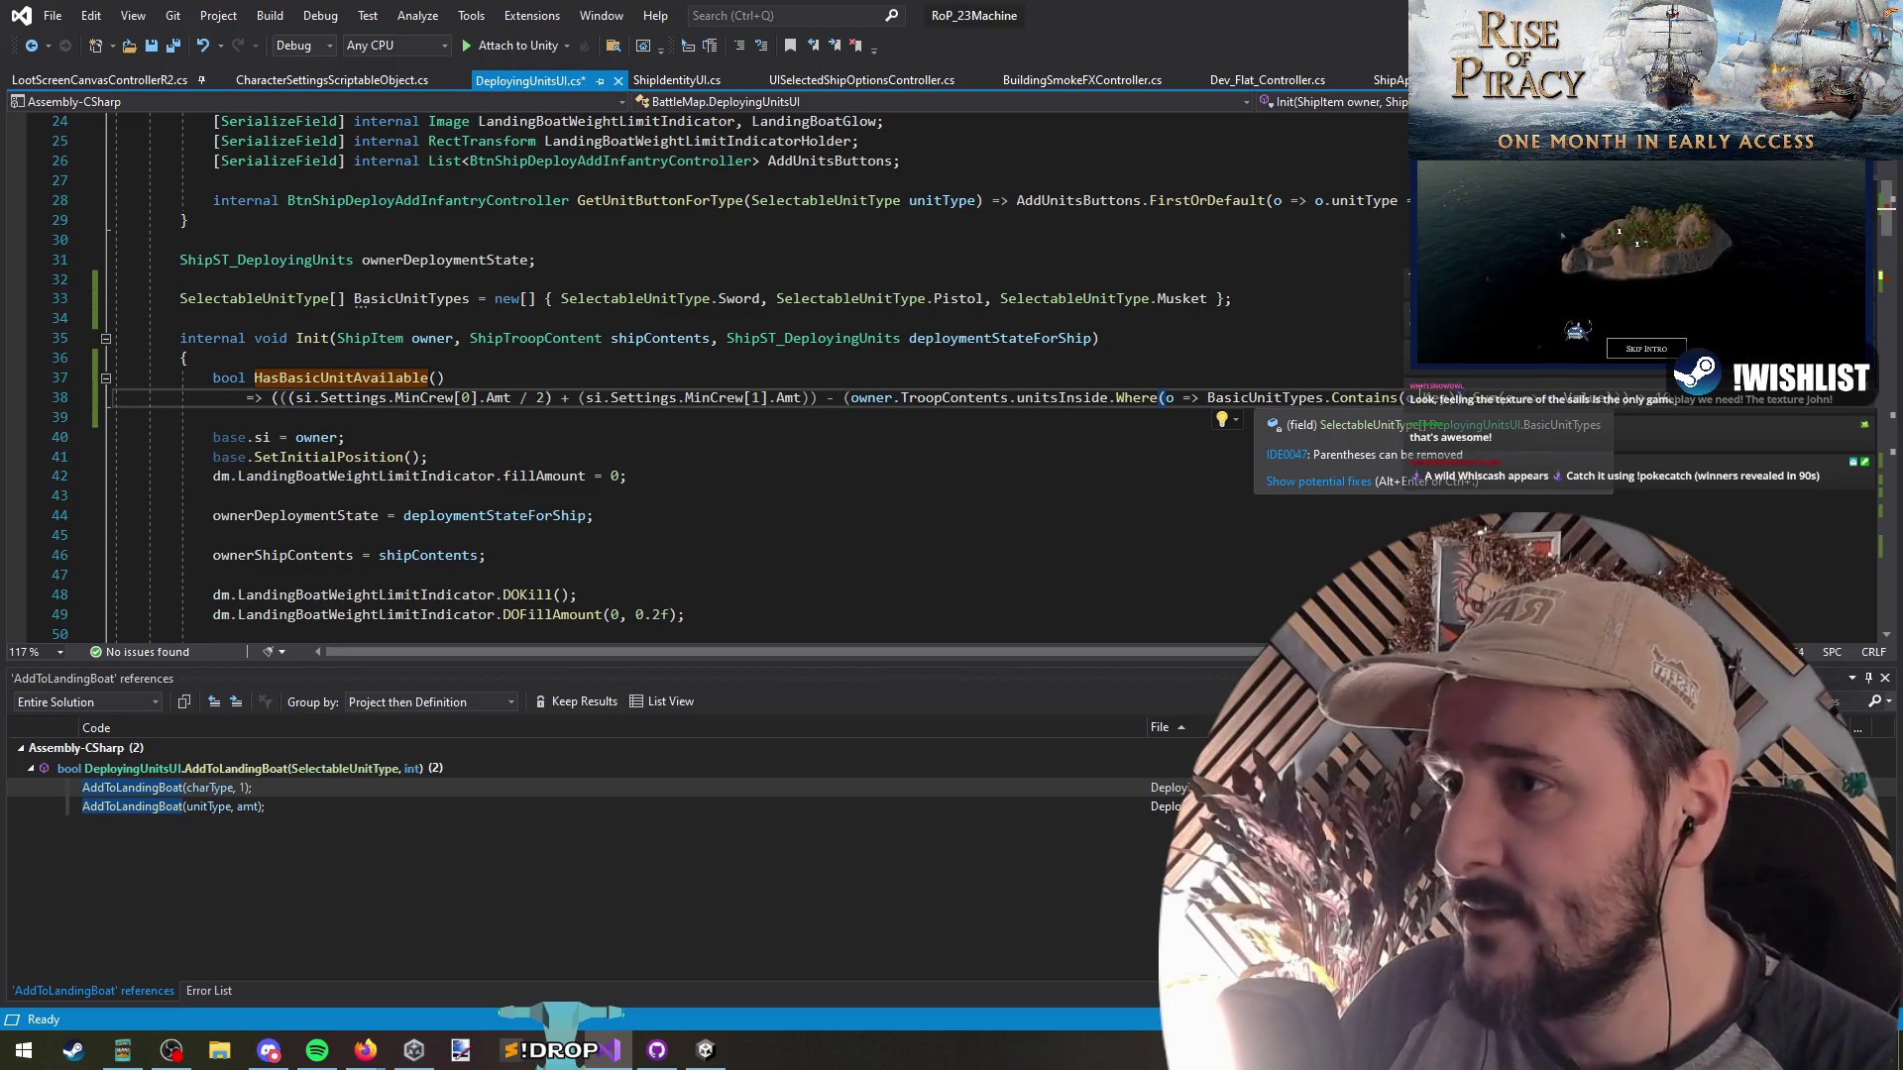
{"action": "left_click", "coordinate": [1627, 399], "text": "shift"}
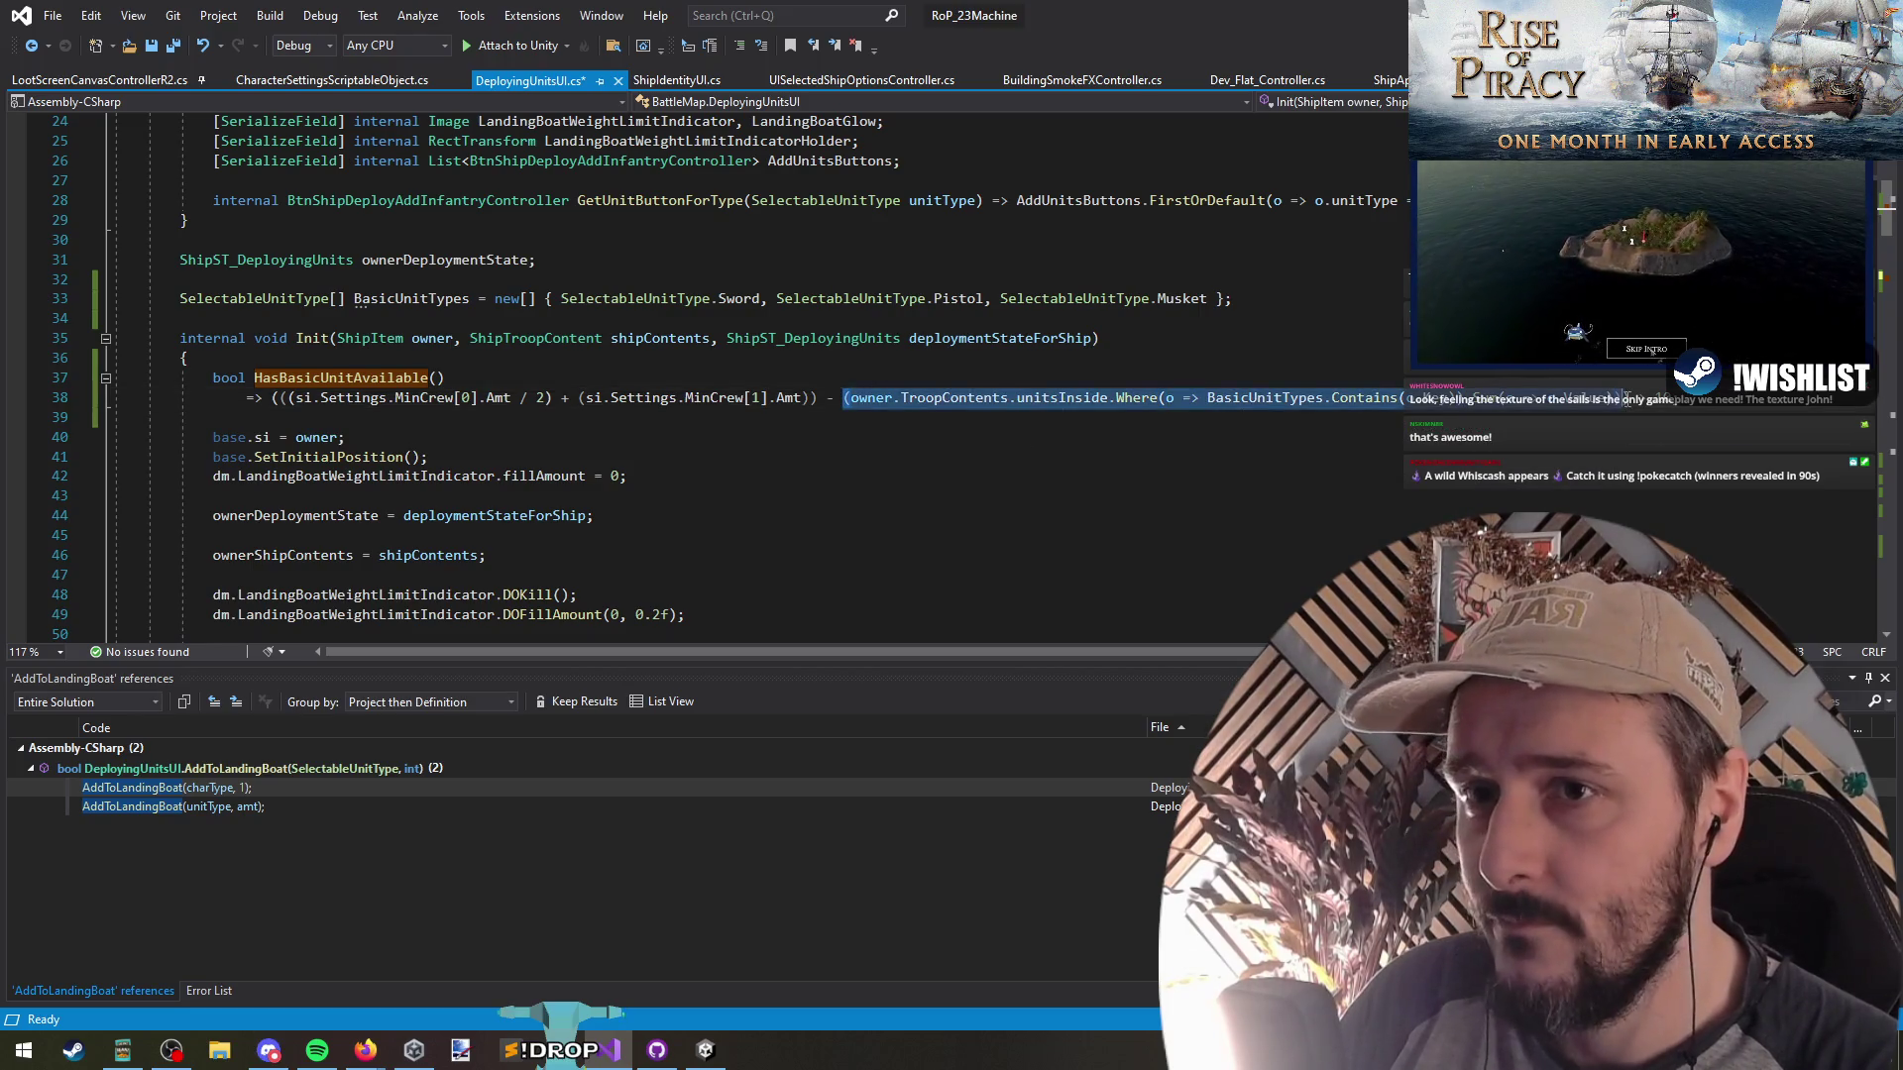
Wrap HasBasicUnitAvailable in braces and move the troop-count sum into var amtOnShip
{"action": "key", "text": "ctrl+x"}
{"action": "key", "text": "Up"}
{"action": "key", "text": "End"}
{"action": "type", "text": "{"}
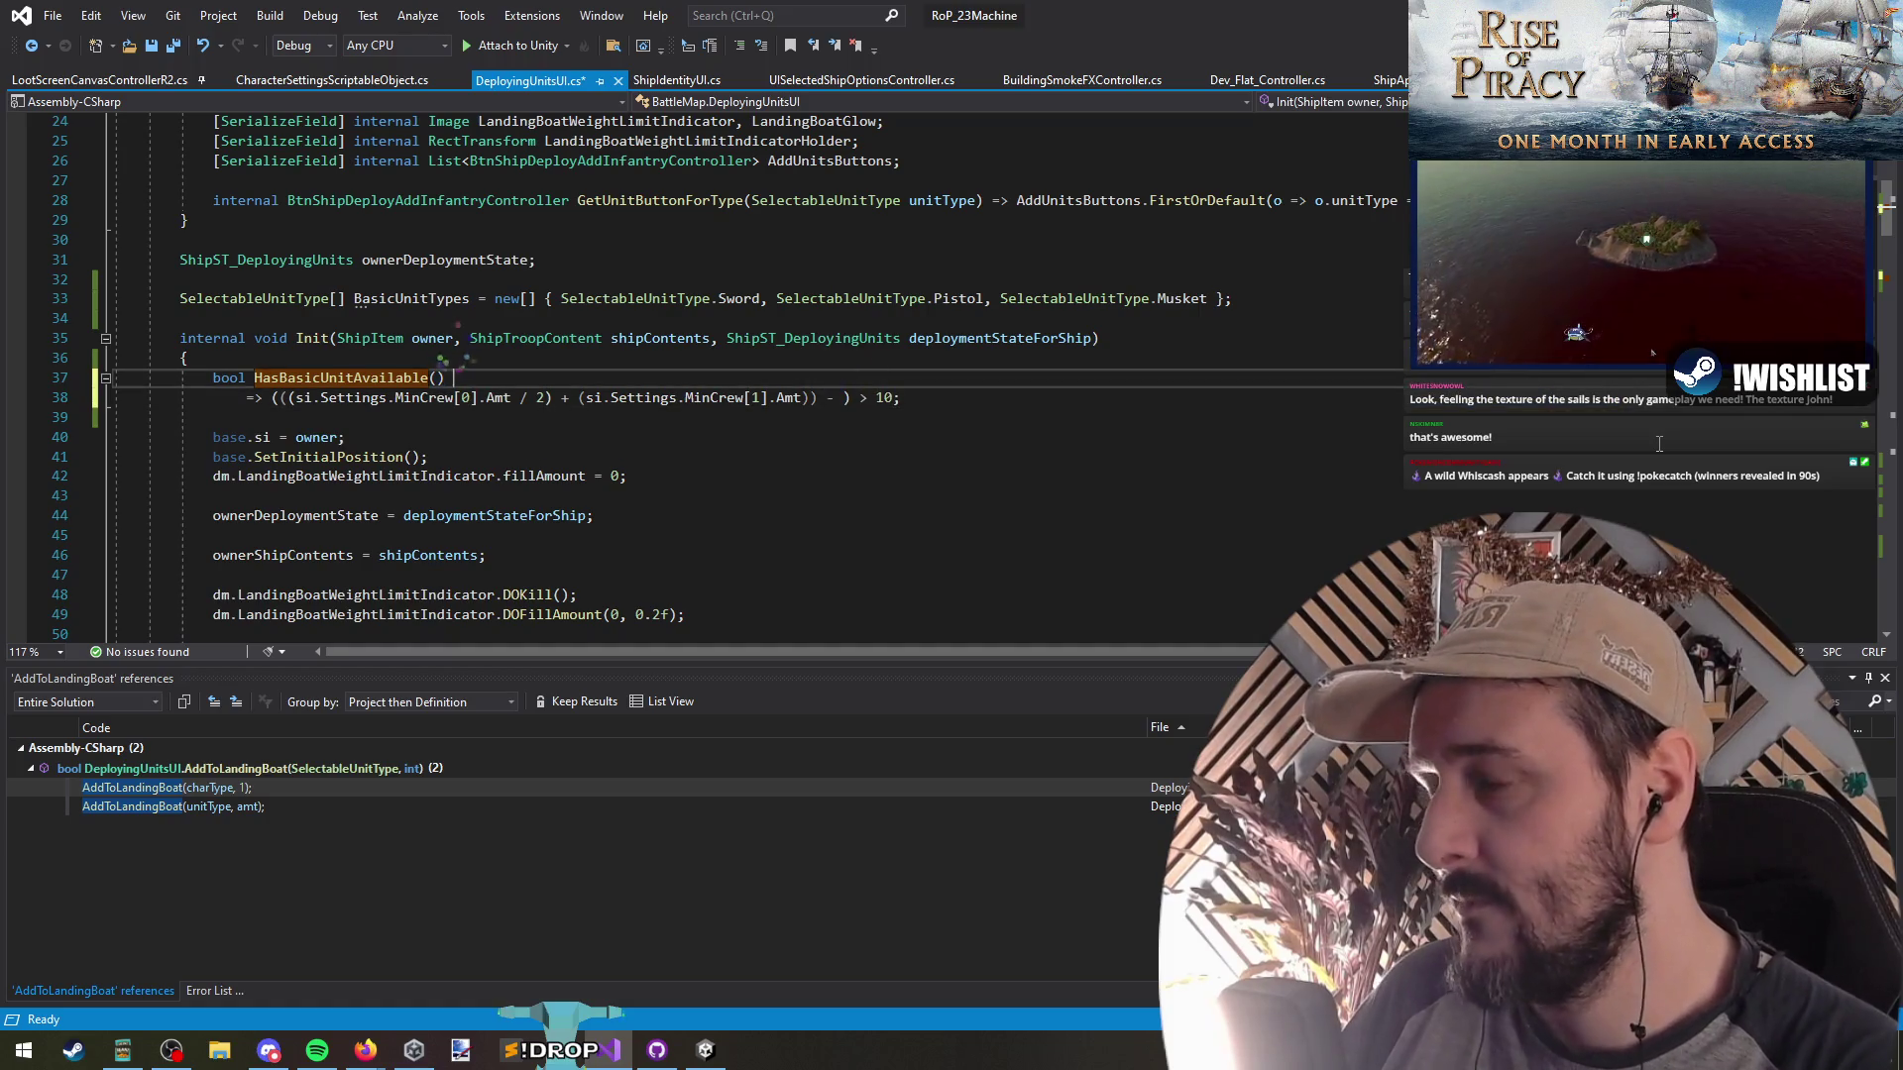
{"action": "key", "text": "Down"}
{"action": "key", "text": "Down"}
{"action": "type", "text": "}"}
{"action": "key", "text": "Up"}
{"action": "key", "text": "Up"}
{"action": "key", "text": "End"}
{"action": "key", "text": "Return"}
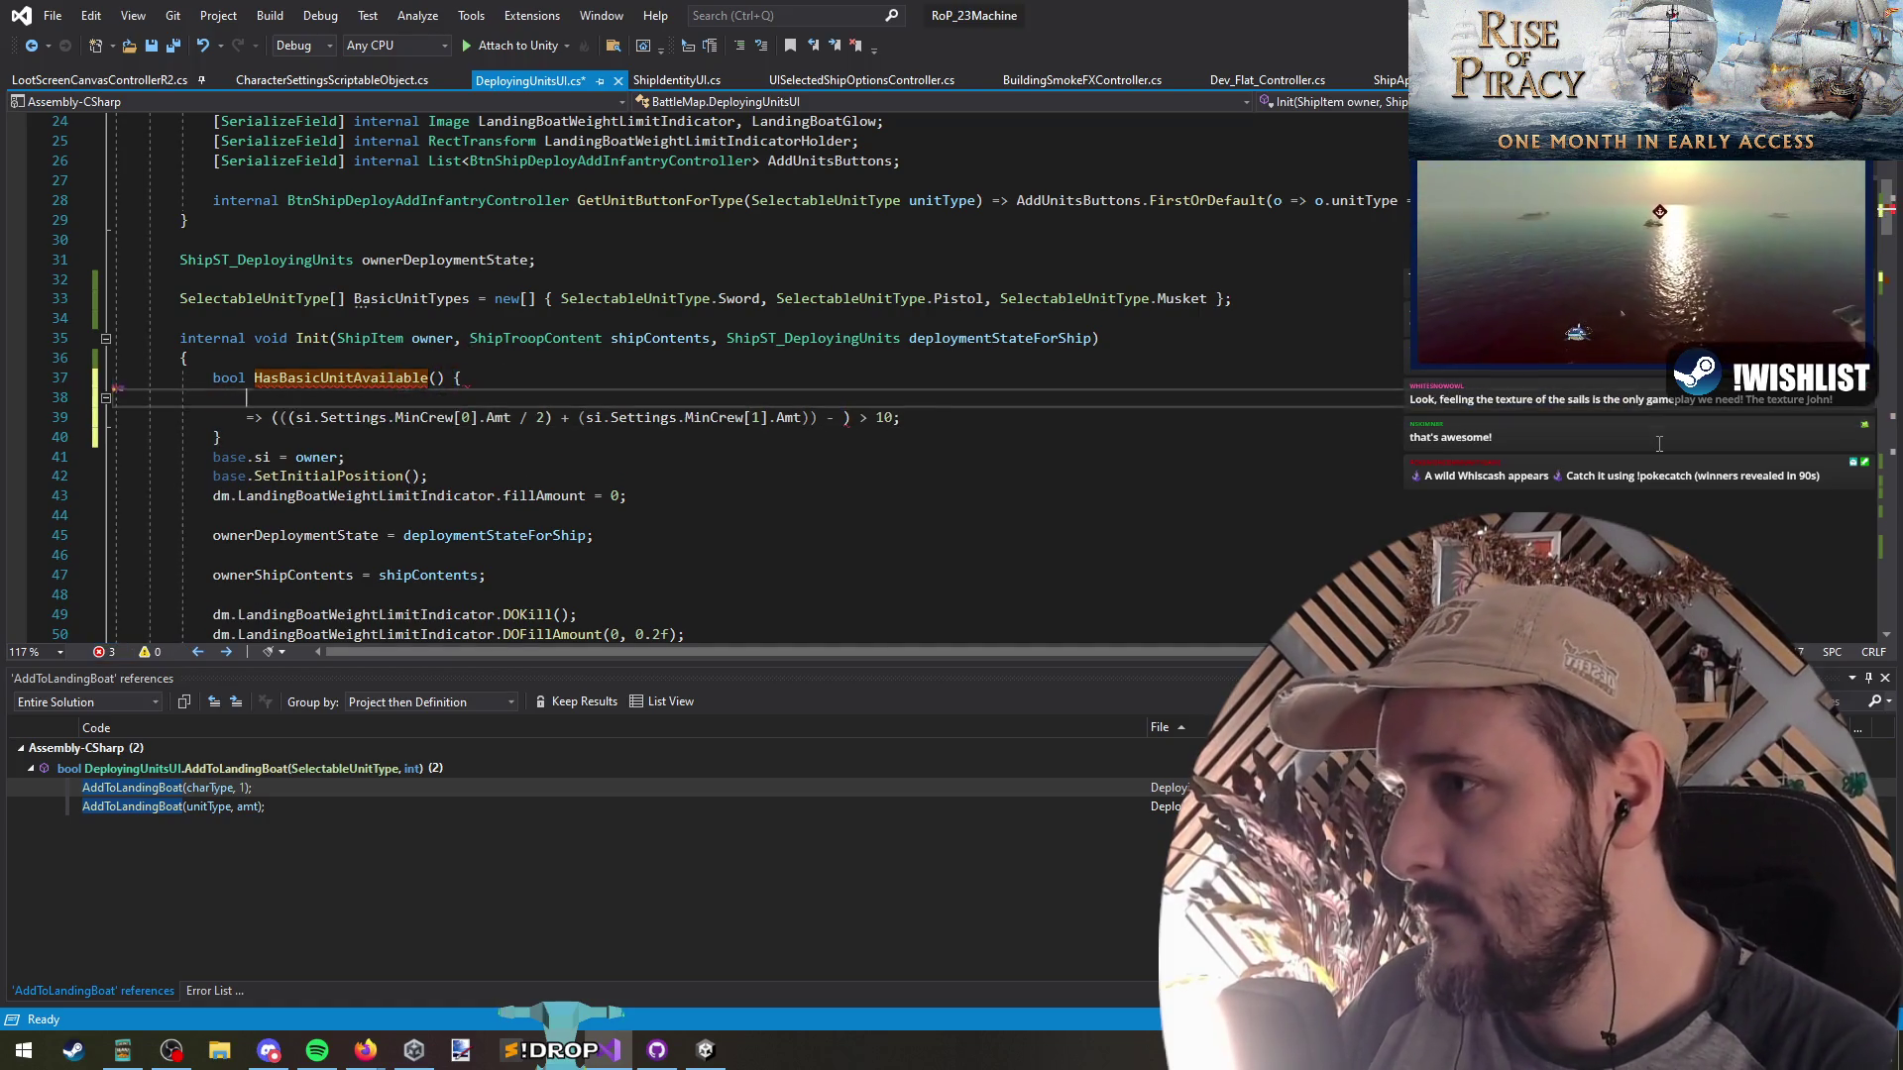
{"action": "type", "text": "var amtOnShip ="}
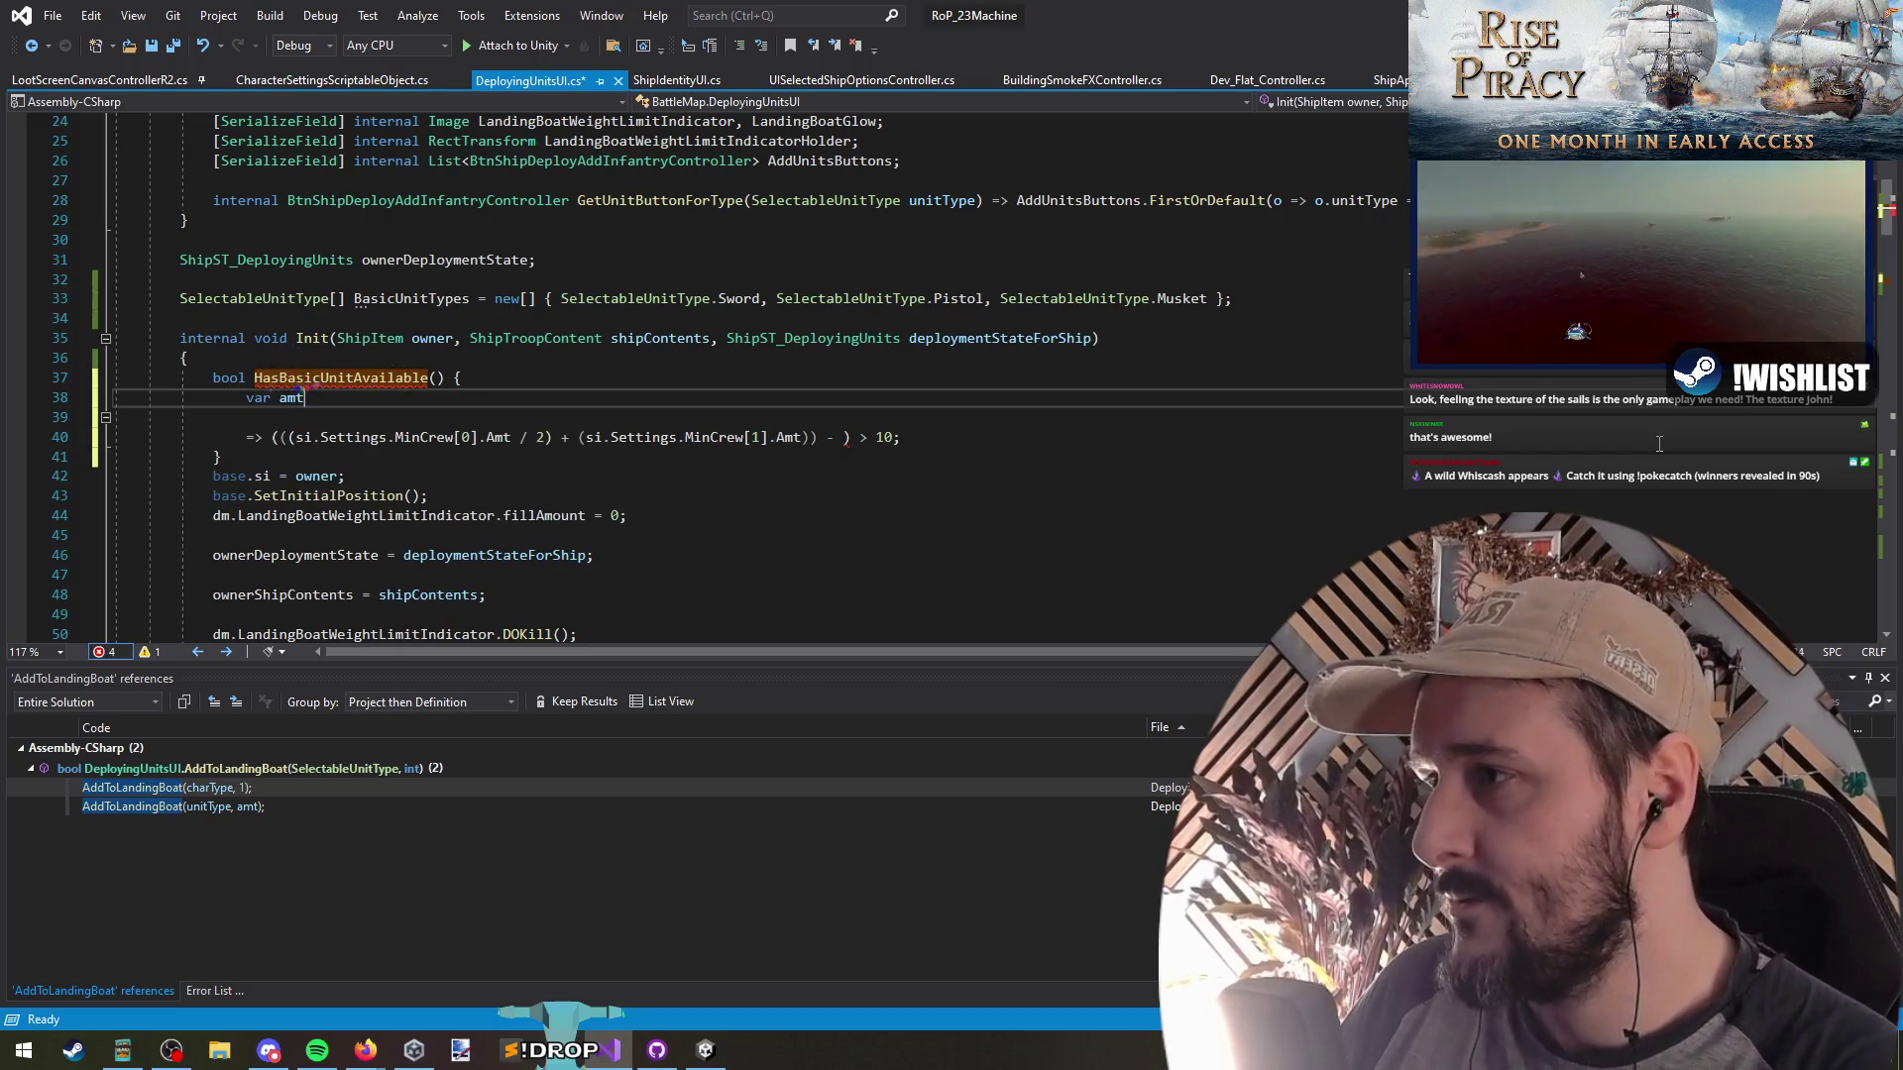
{"action": "key", "text": "ctrl+v"}
{"action": "type", "text": ";"}
{"action": "key", "text": "Return"}
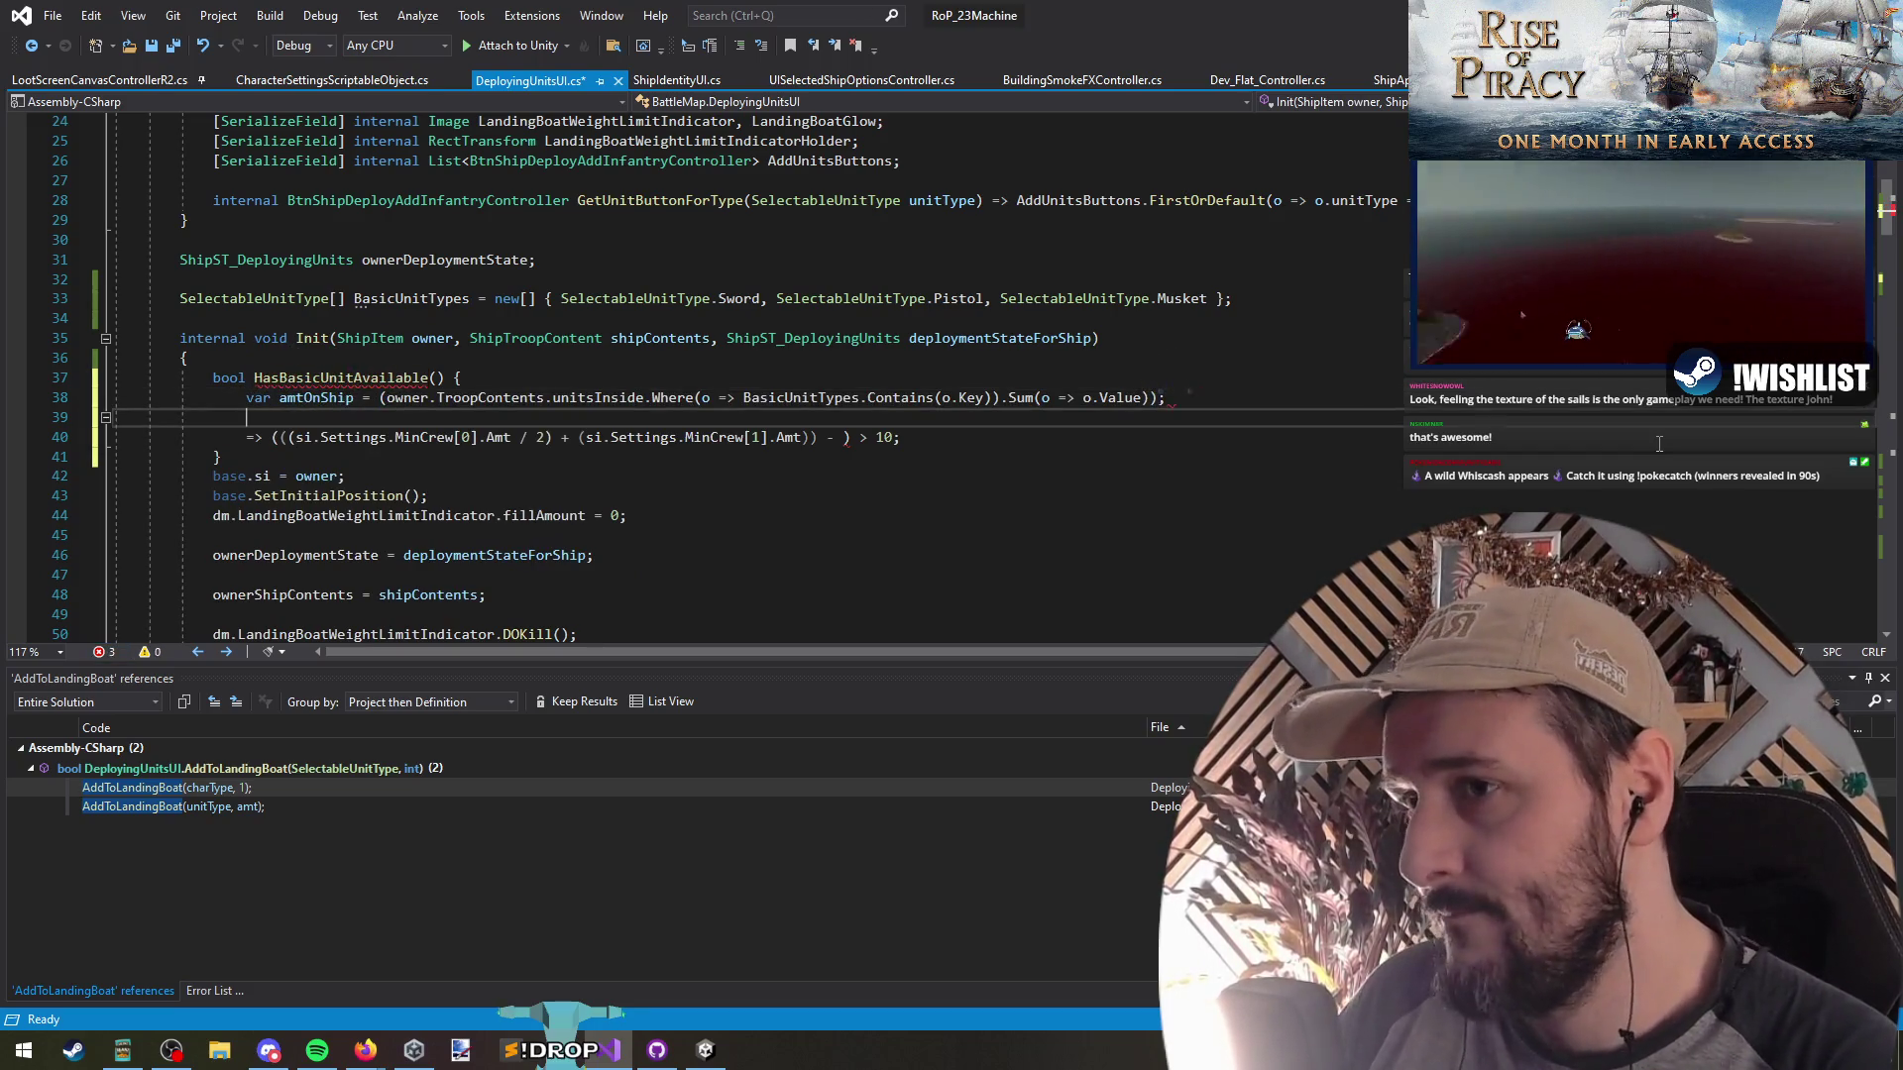
Move the minimum crew sum into a new var minRequired
{"action": "type", "text": "var minO"}
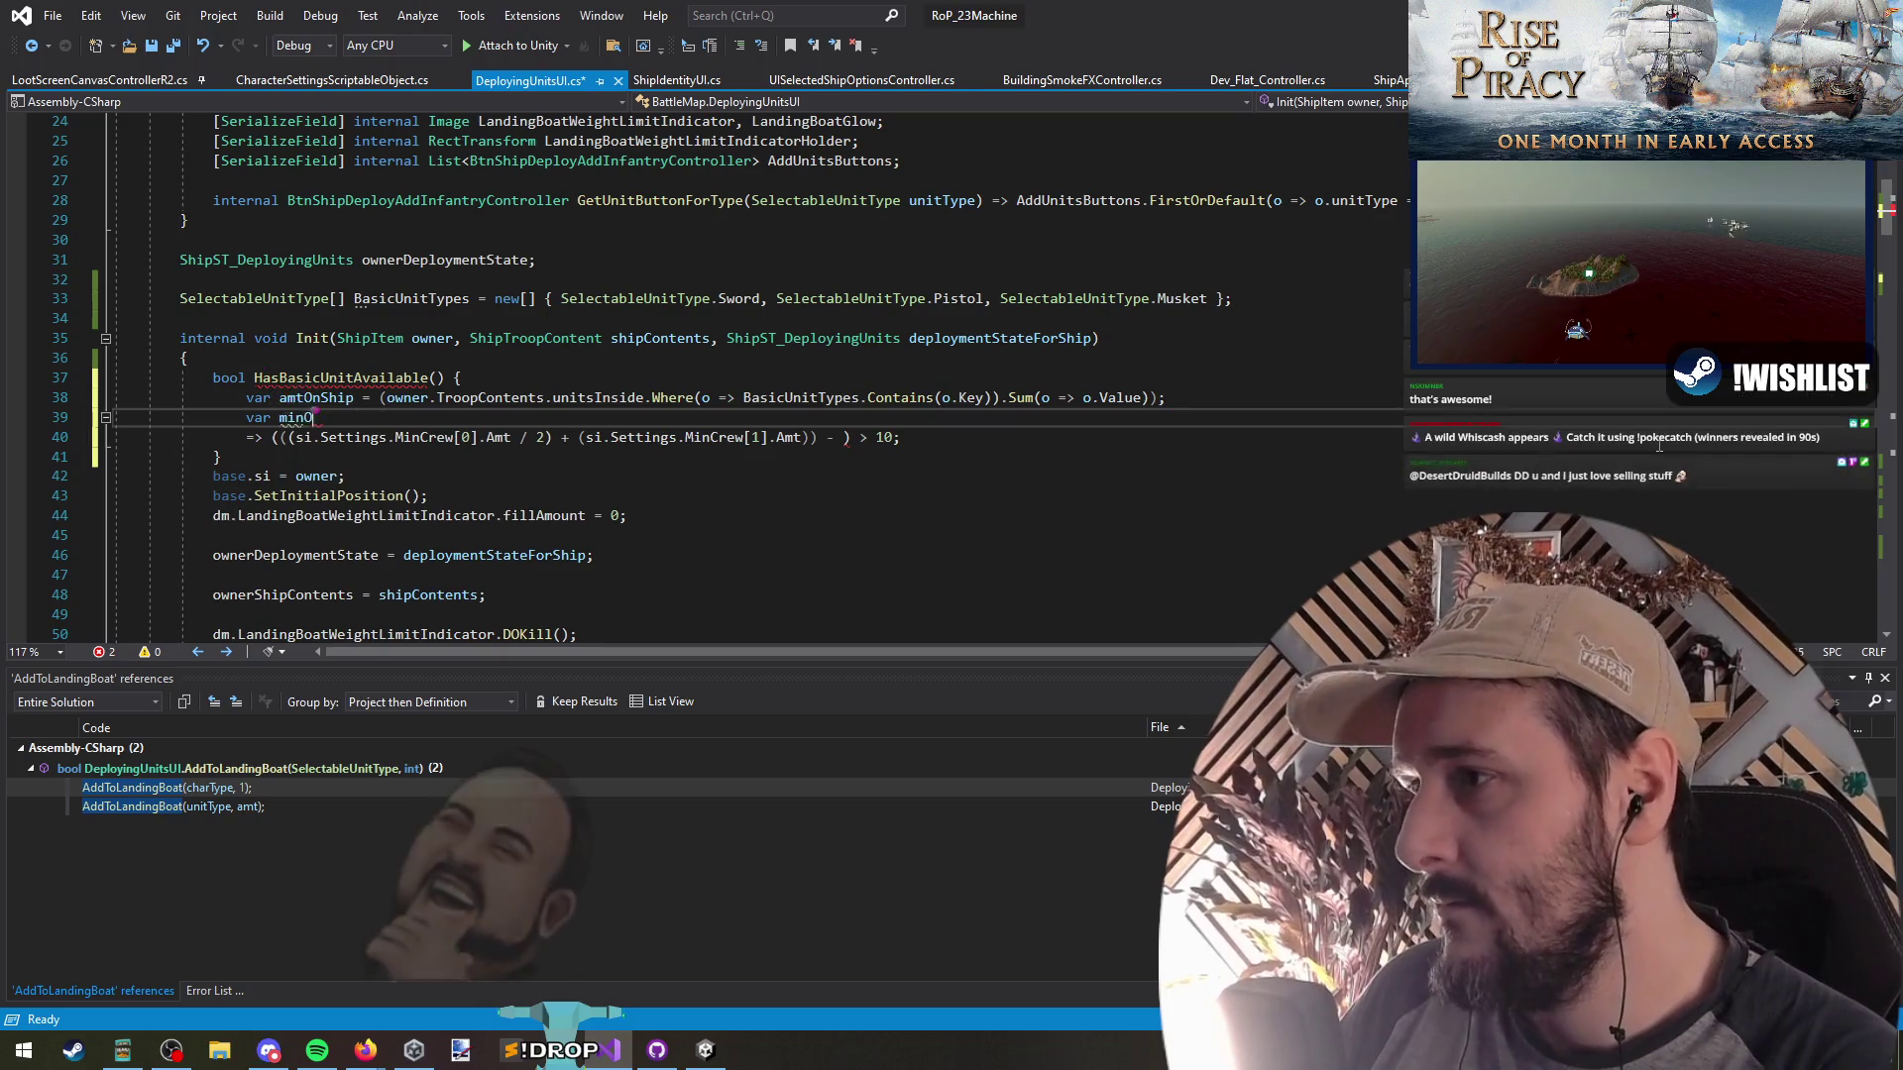
{"action": "key", "text": "BackSpace"}
{"action": "type", "text": "Required ="}
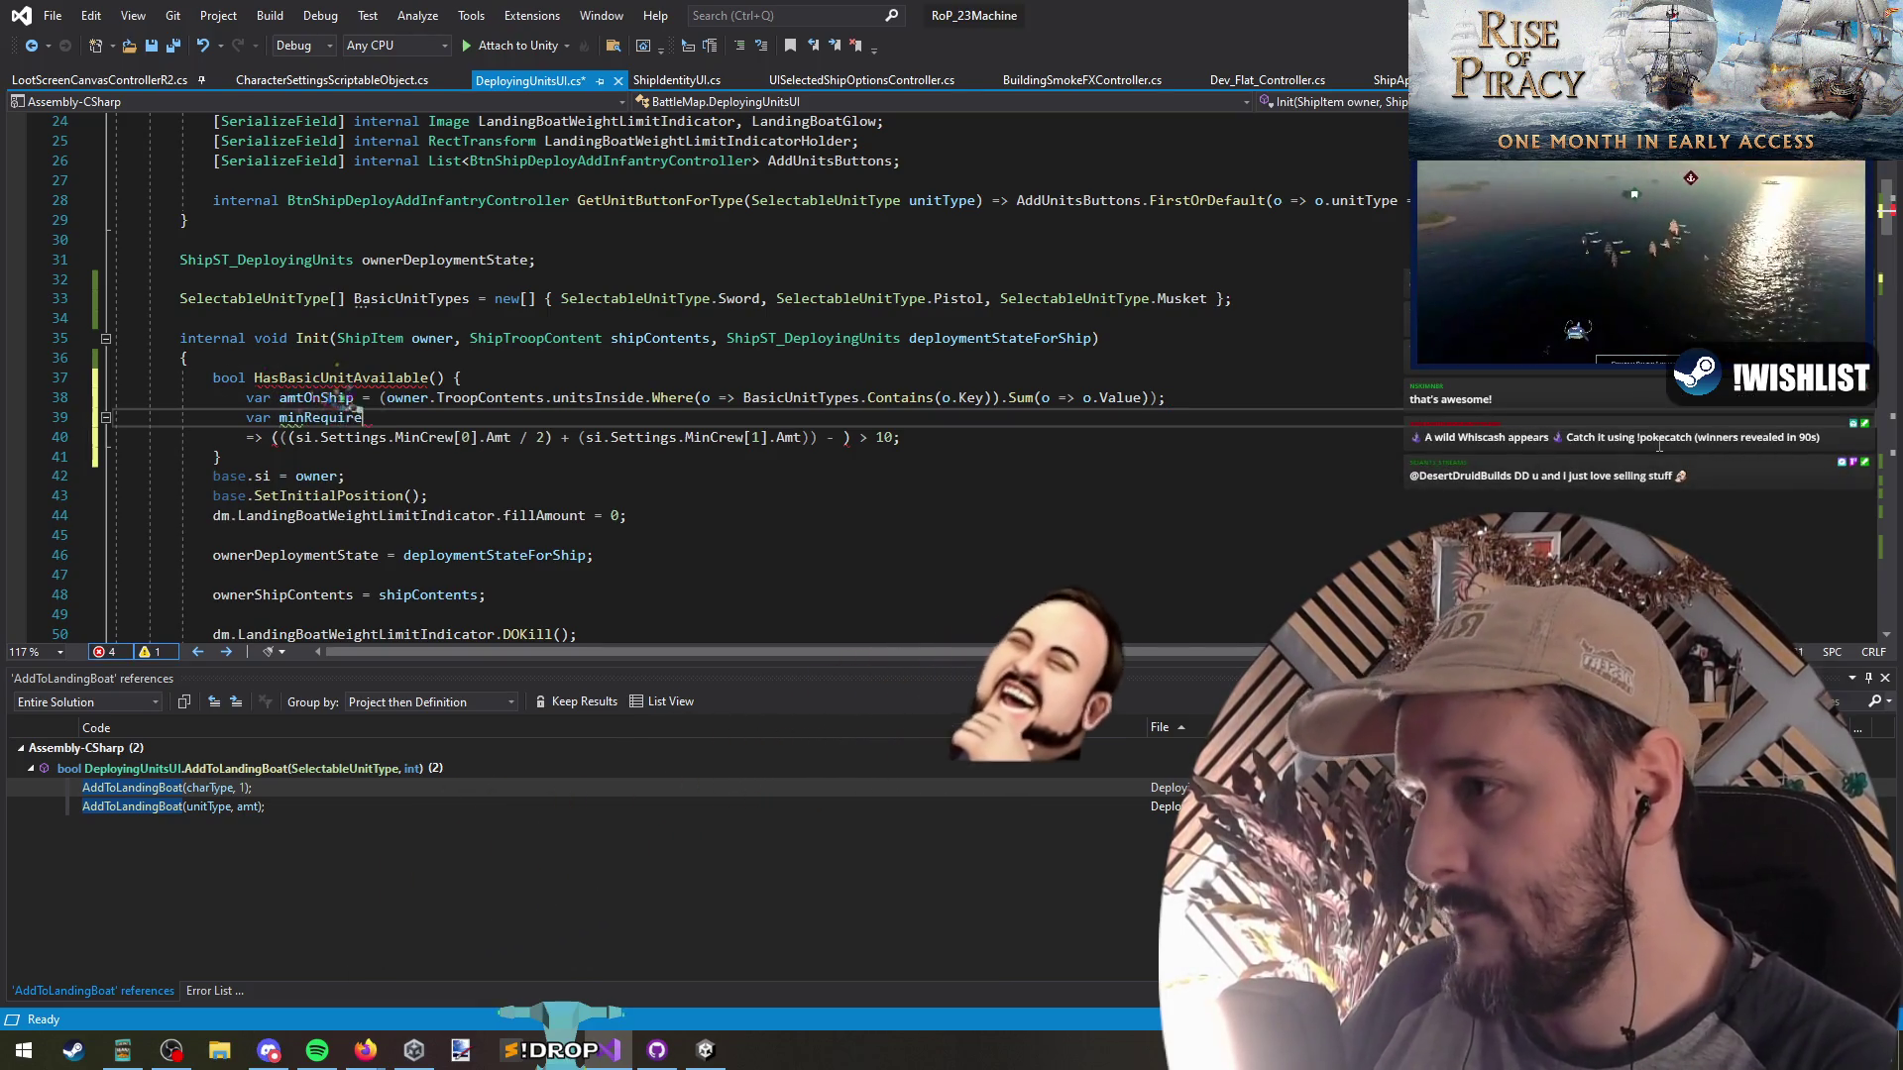
{"action": "key", "text": "Down"}
{"action": "key", "text": "ctrl+Left"}
{"action": "key", "text": "ctrl+Left"}
{"action": "key", "text": "ctrl+Left"}
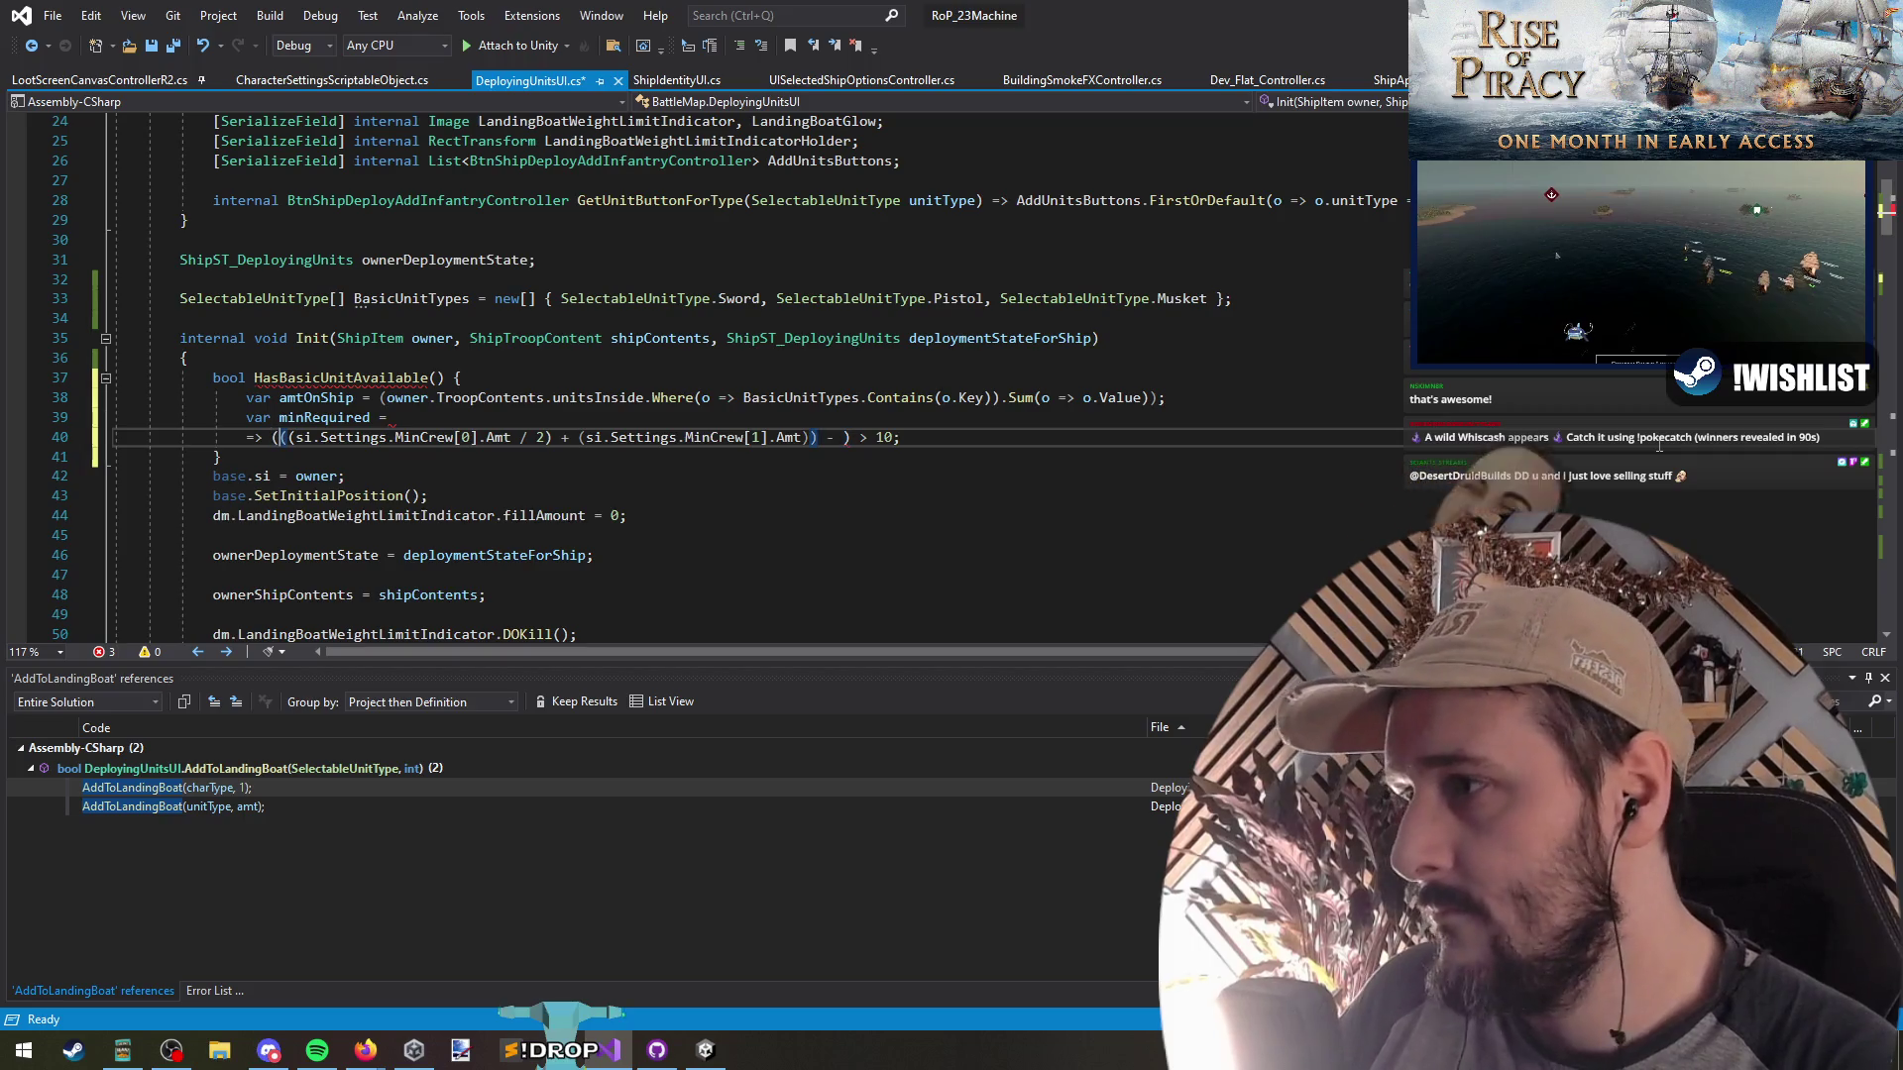
{"action": "key", "text": "Left"}
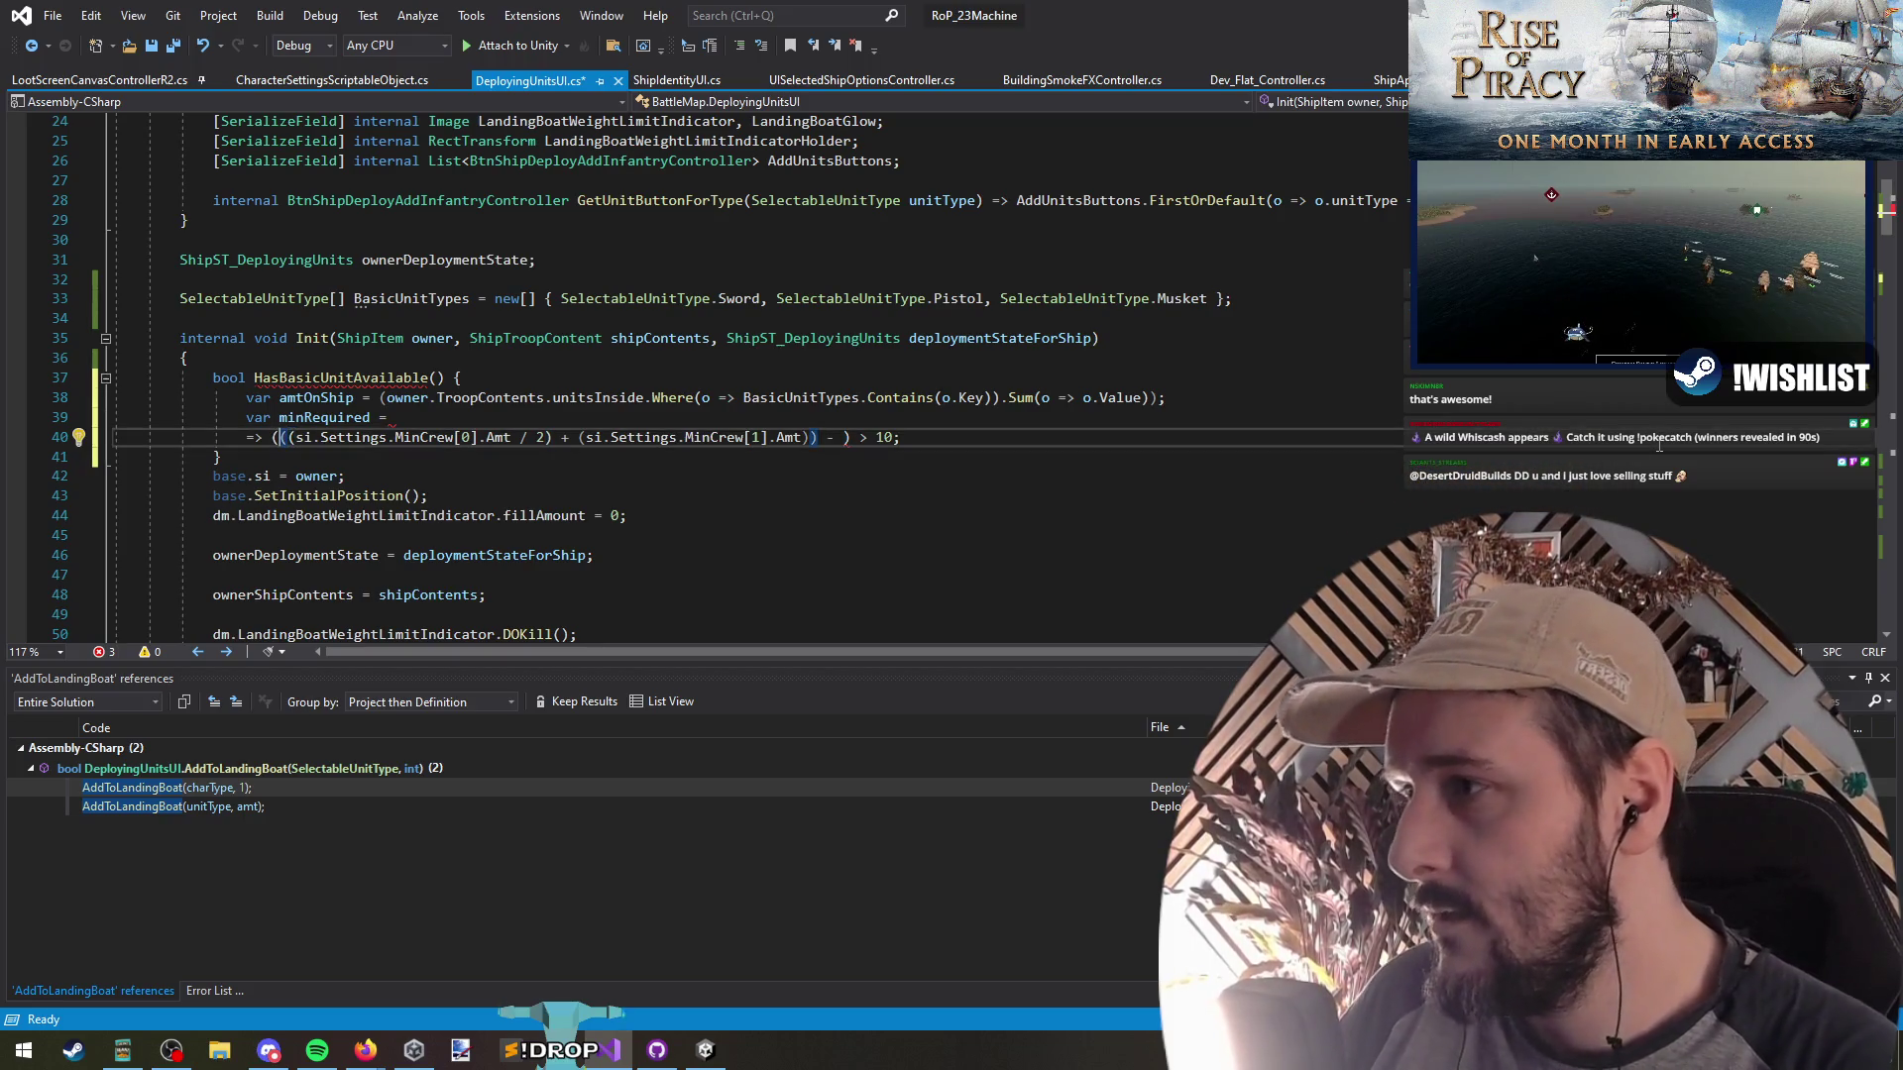
{"action": "key", "text": "shift+End"}
{"action": "key", "text": "ctrl+shift+Left"}
{"action": "key", "text": "ctrl+shift+Left"}
{"action": "key", "text": "ctrl+shift+Left"}
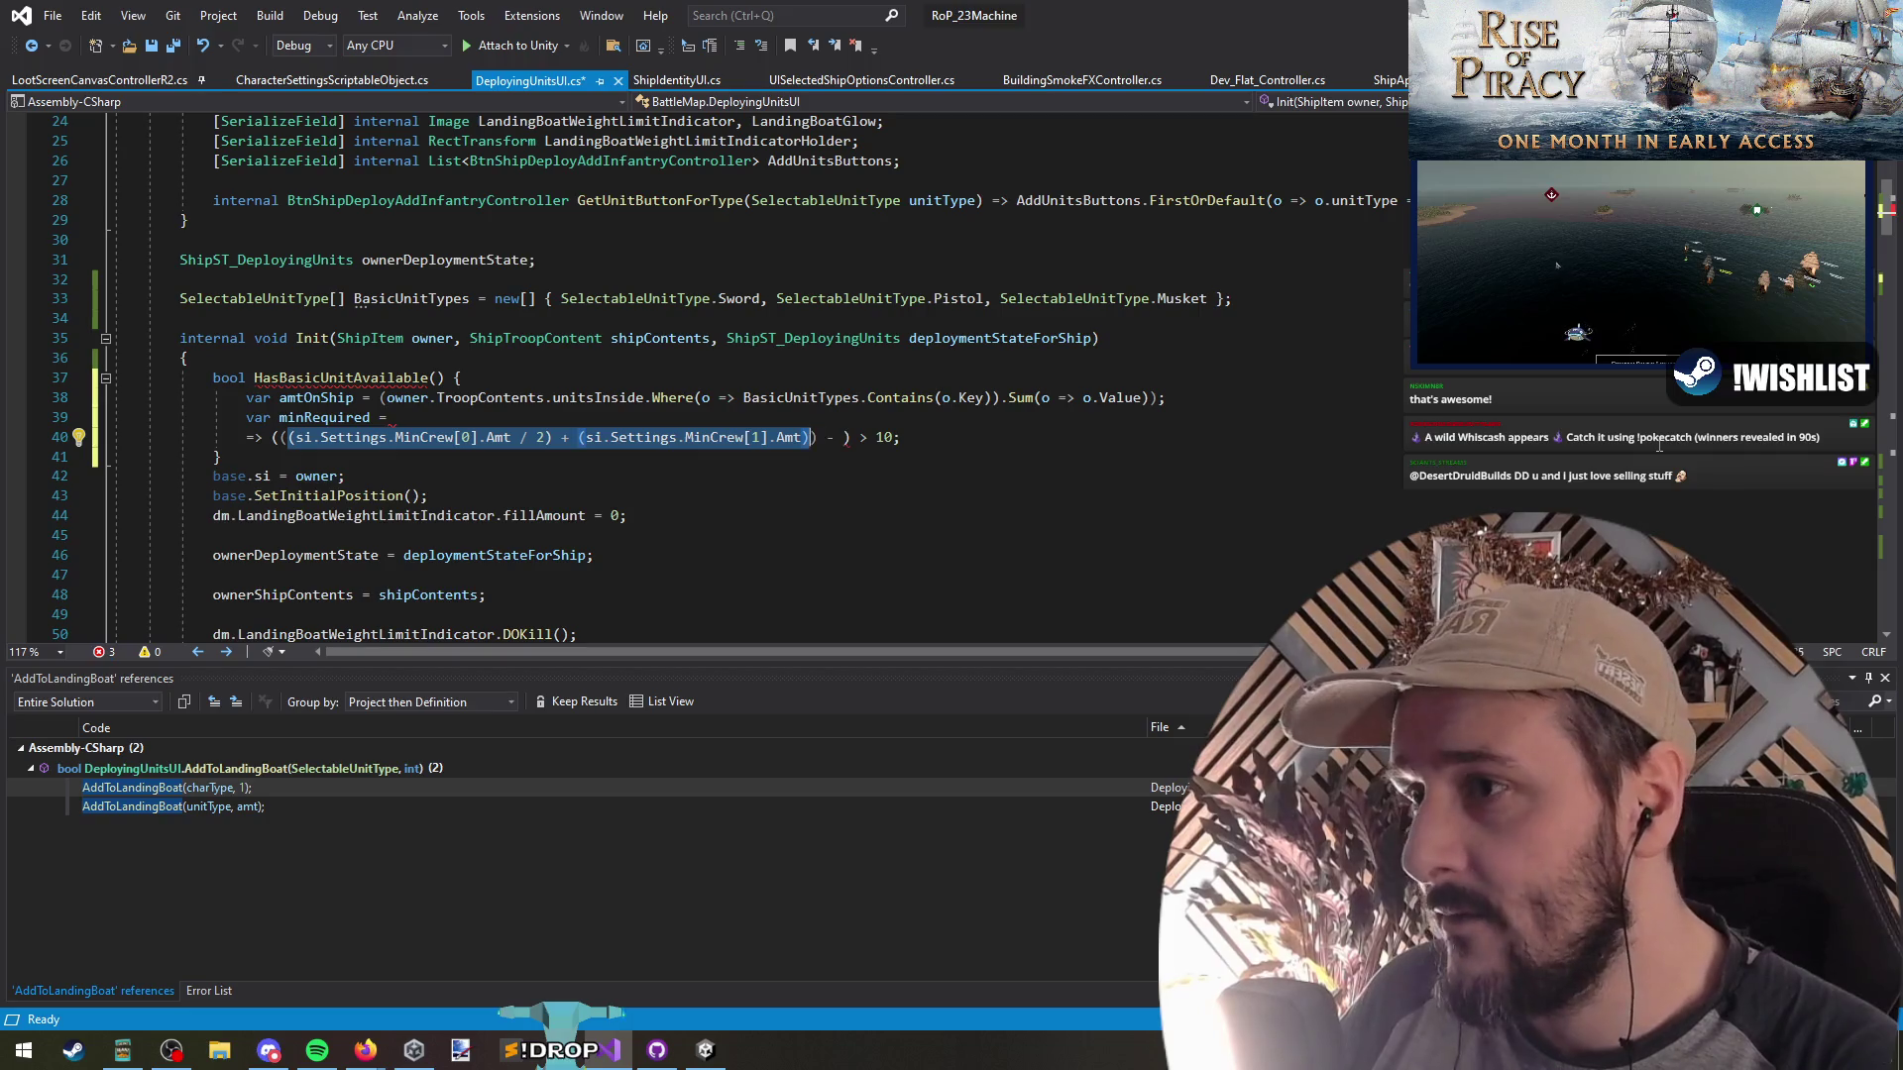
{"action": "key", "text": "ctrl+x"}
{"action": "key", "text": "Up"}
{"action": "key", "text": "End"}
{"action": "key", "text": "ctrl+v"}
{"action": "type", "text": ";"}
Replace the leftover expression with return amtOnShip - minRequired > 10 and save all files
{"action": "key", "text": "Down"}
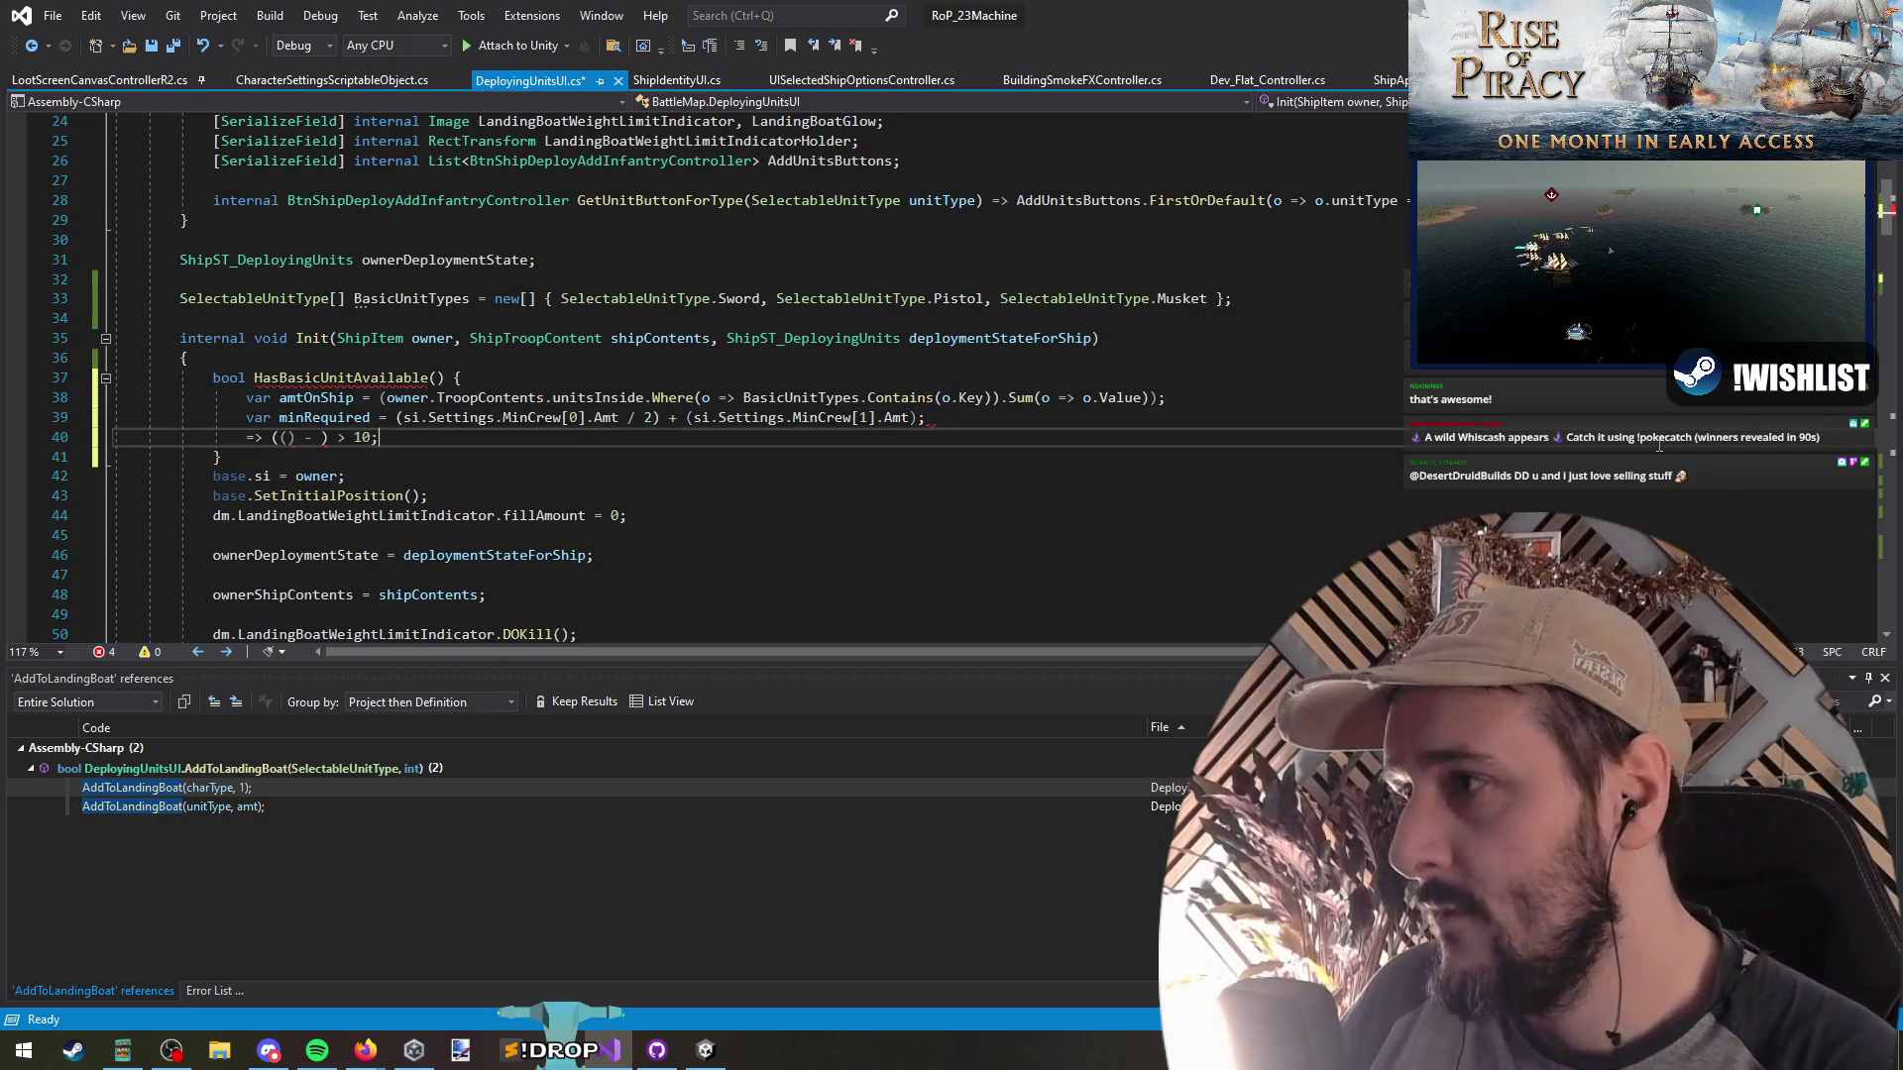
{"action": "key", "text": "ctrl+Left"}
{"action": "key", "text": "ctrl+Left"}
{"action": "key", "text": "ctrl+Left"}
{"action": "key", "text": "ctrl+shift+Left"}
{"action": "key", "text": "ctrl+shift+Left"}
{"action": "key", "text": "ctrl+shift+Left"}
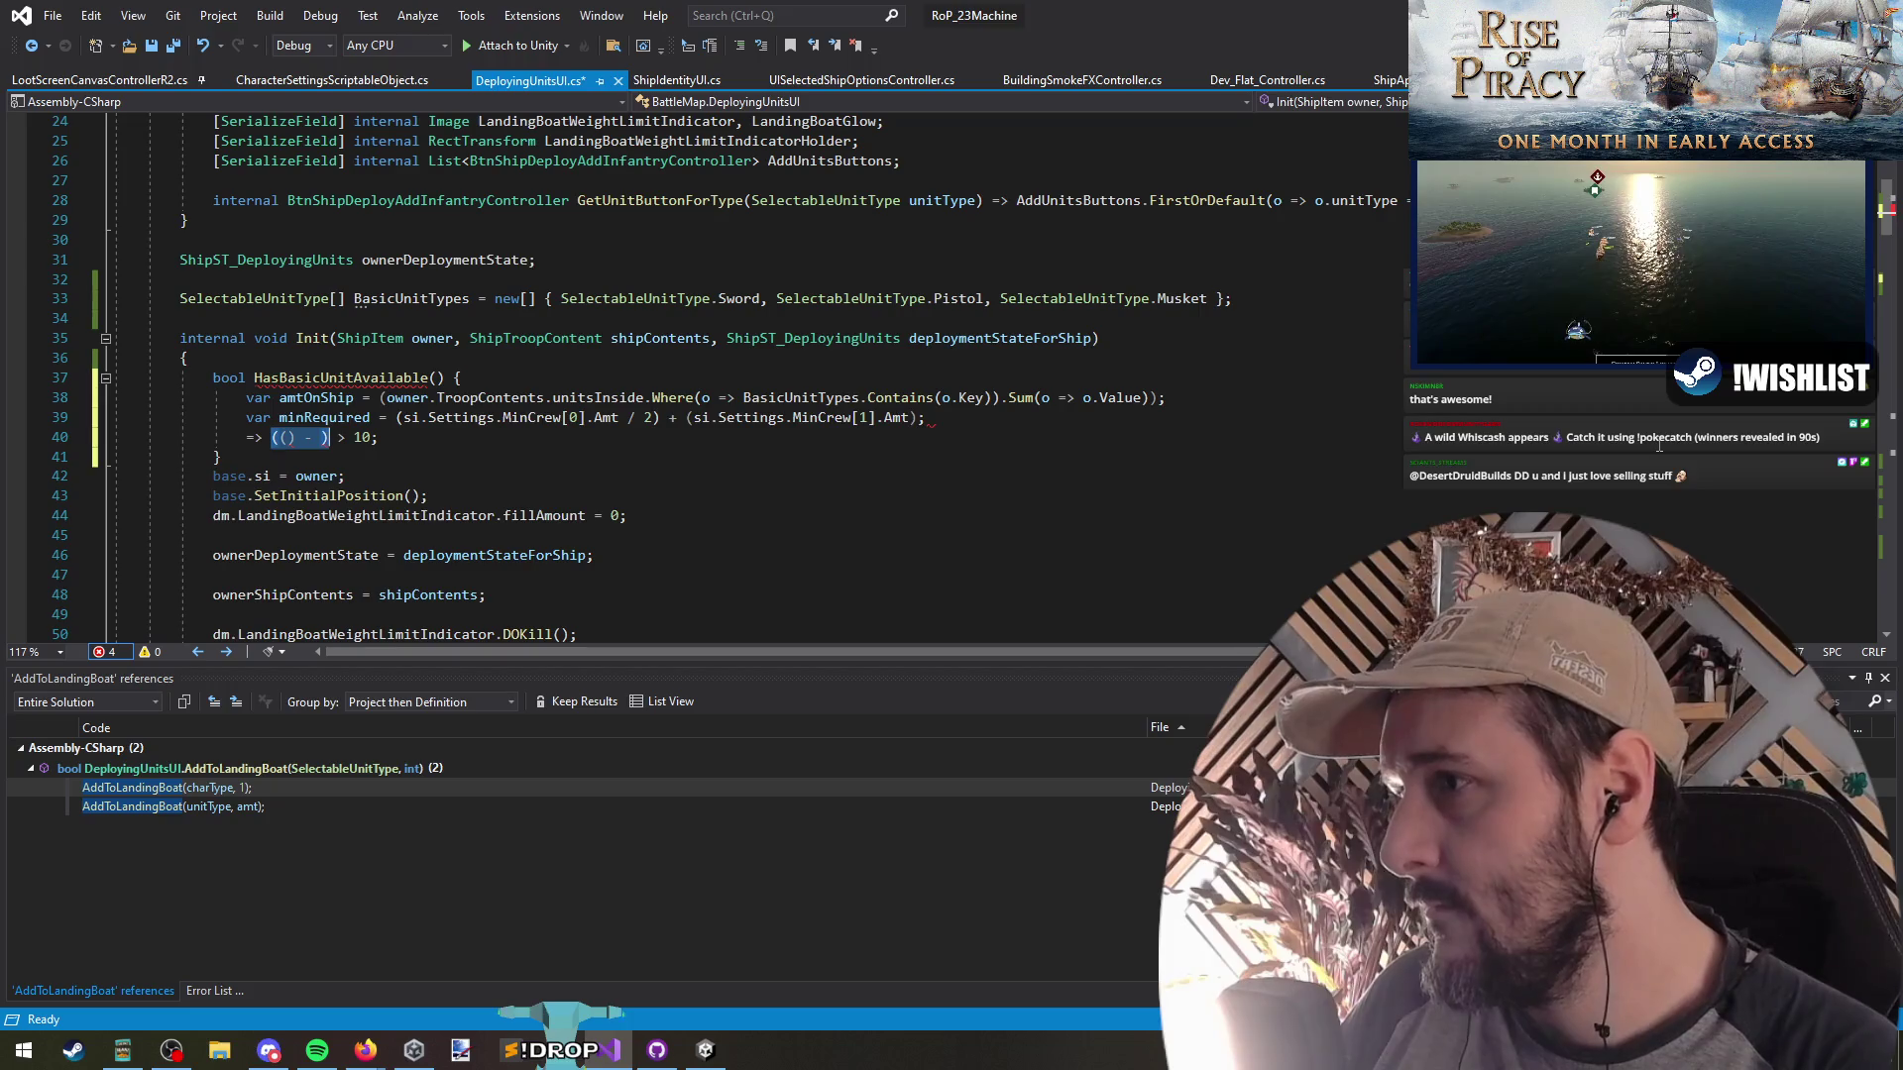
{"action": "key", "text": "BackSpace"}
{"action": "key", "text": "BackSpace"}
{"action": "key", "text": "BackSpace"}
{"action": "key", "text": "BackSpace"}
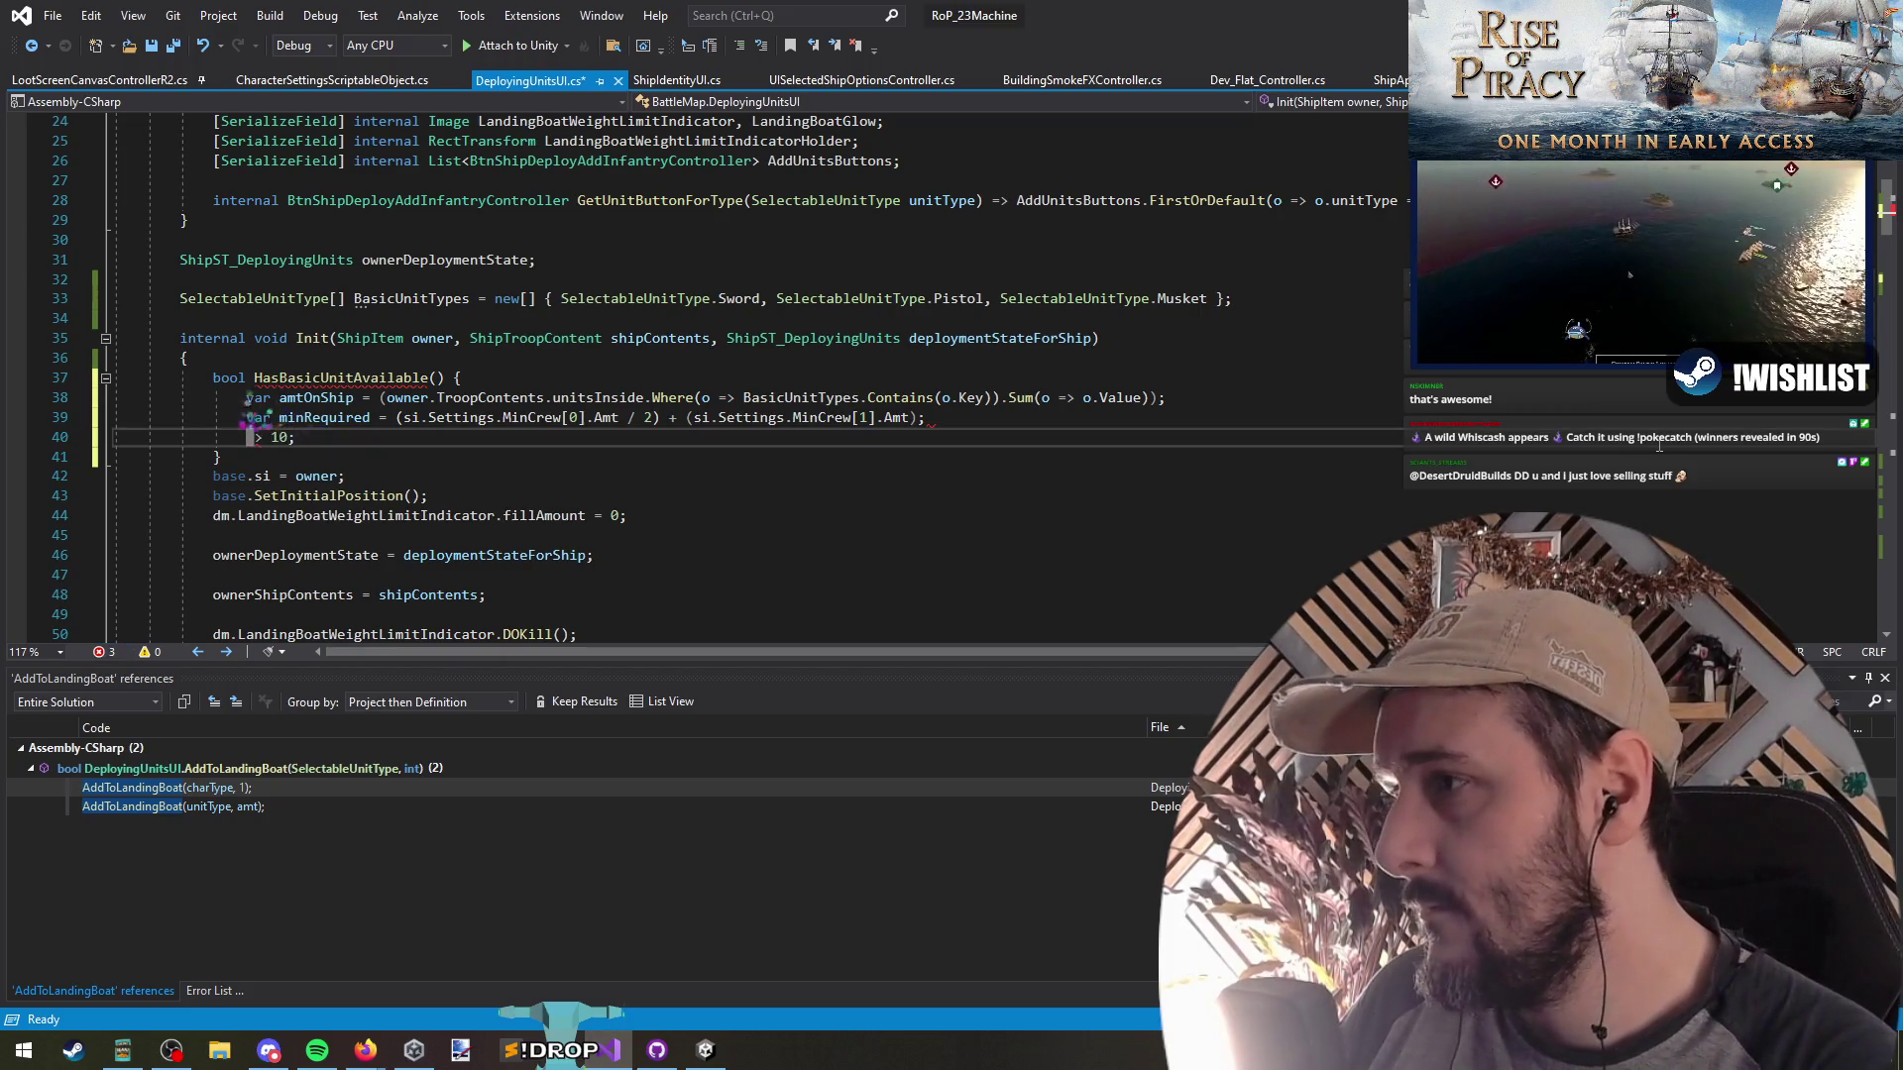
{"action": "type", "text": "return a"}
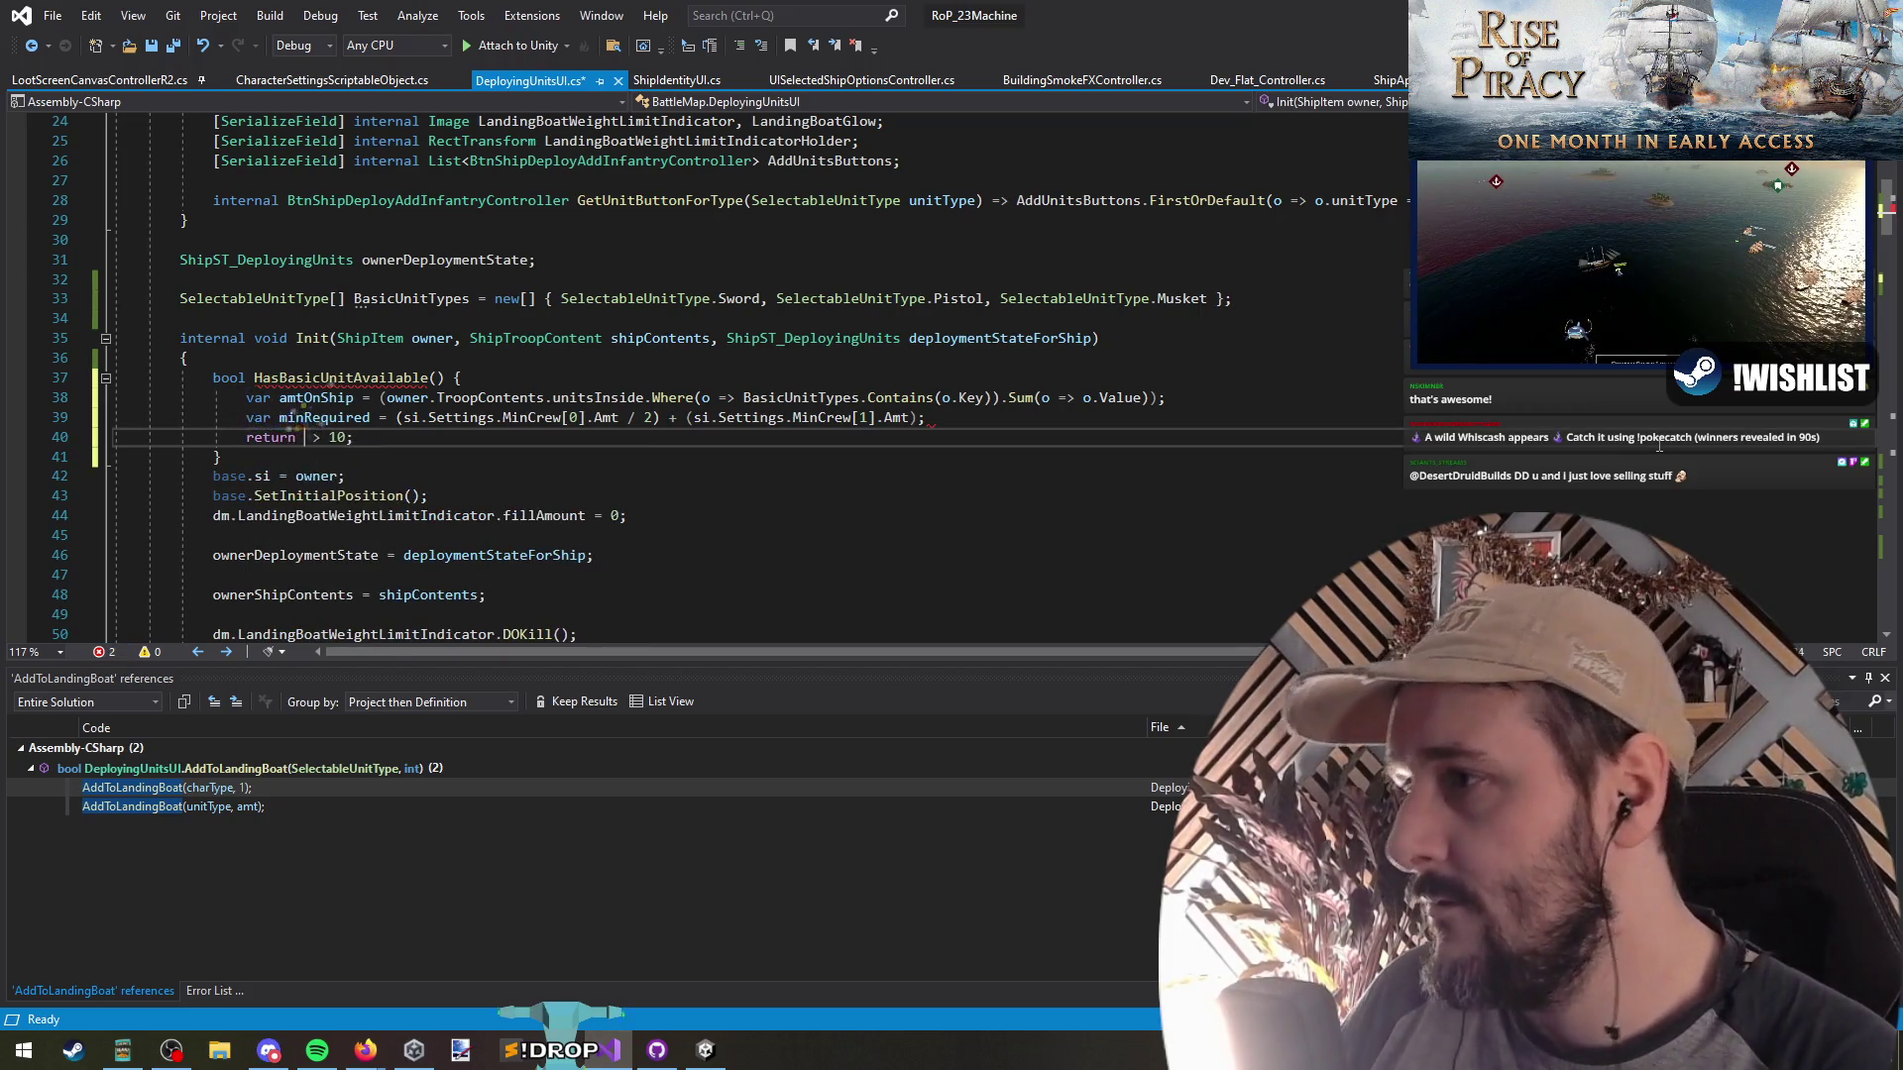
{"action": "type", "text": "mtOnS"}
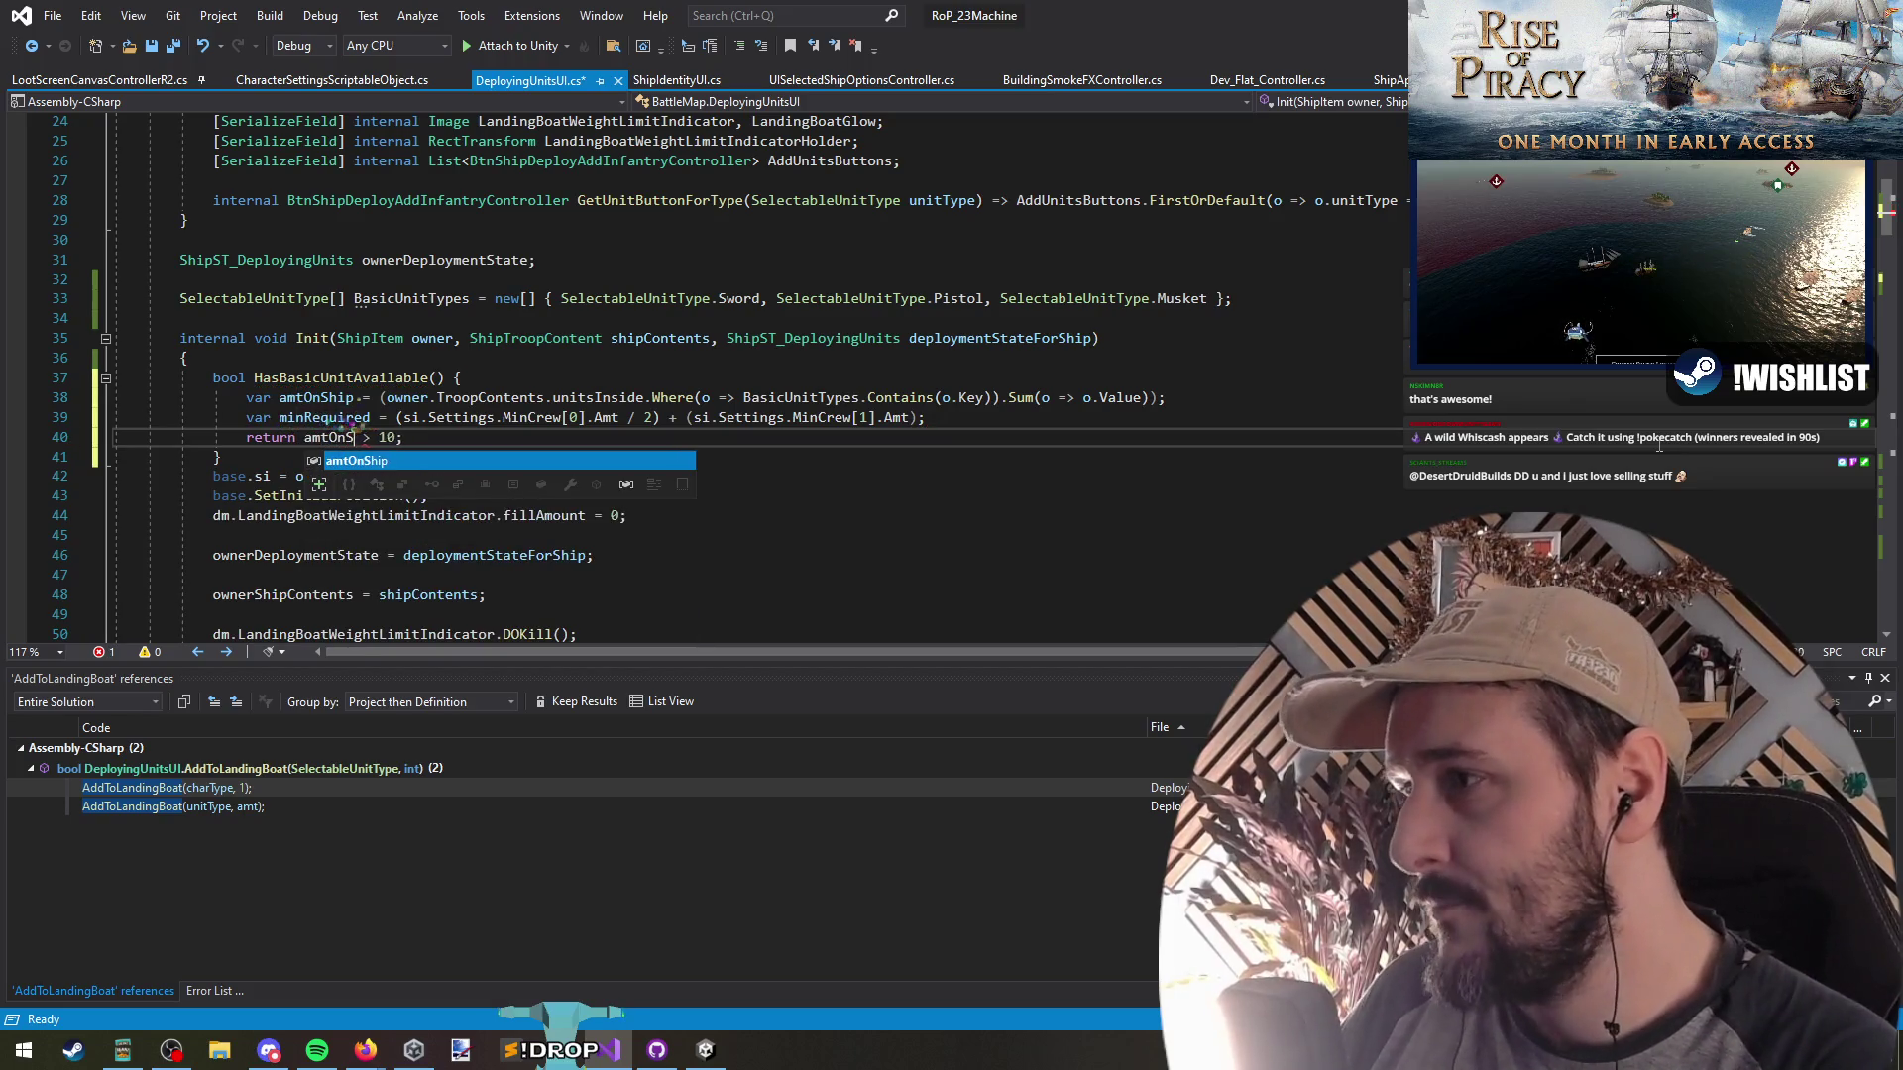
{"action": "key", "text": "space"}
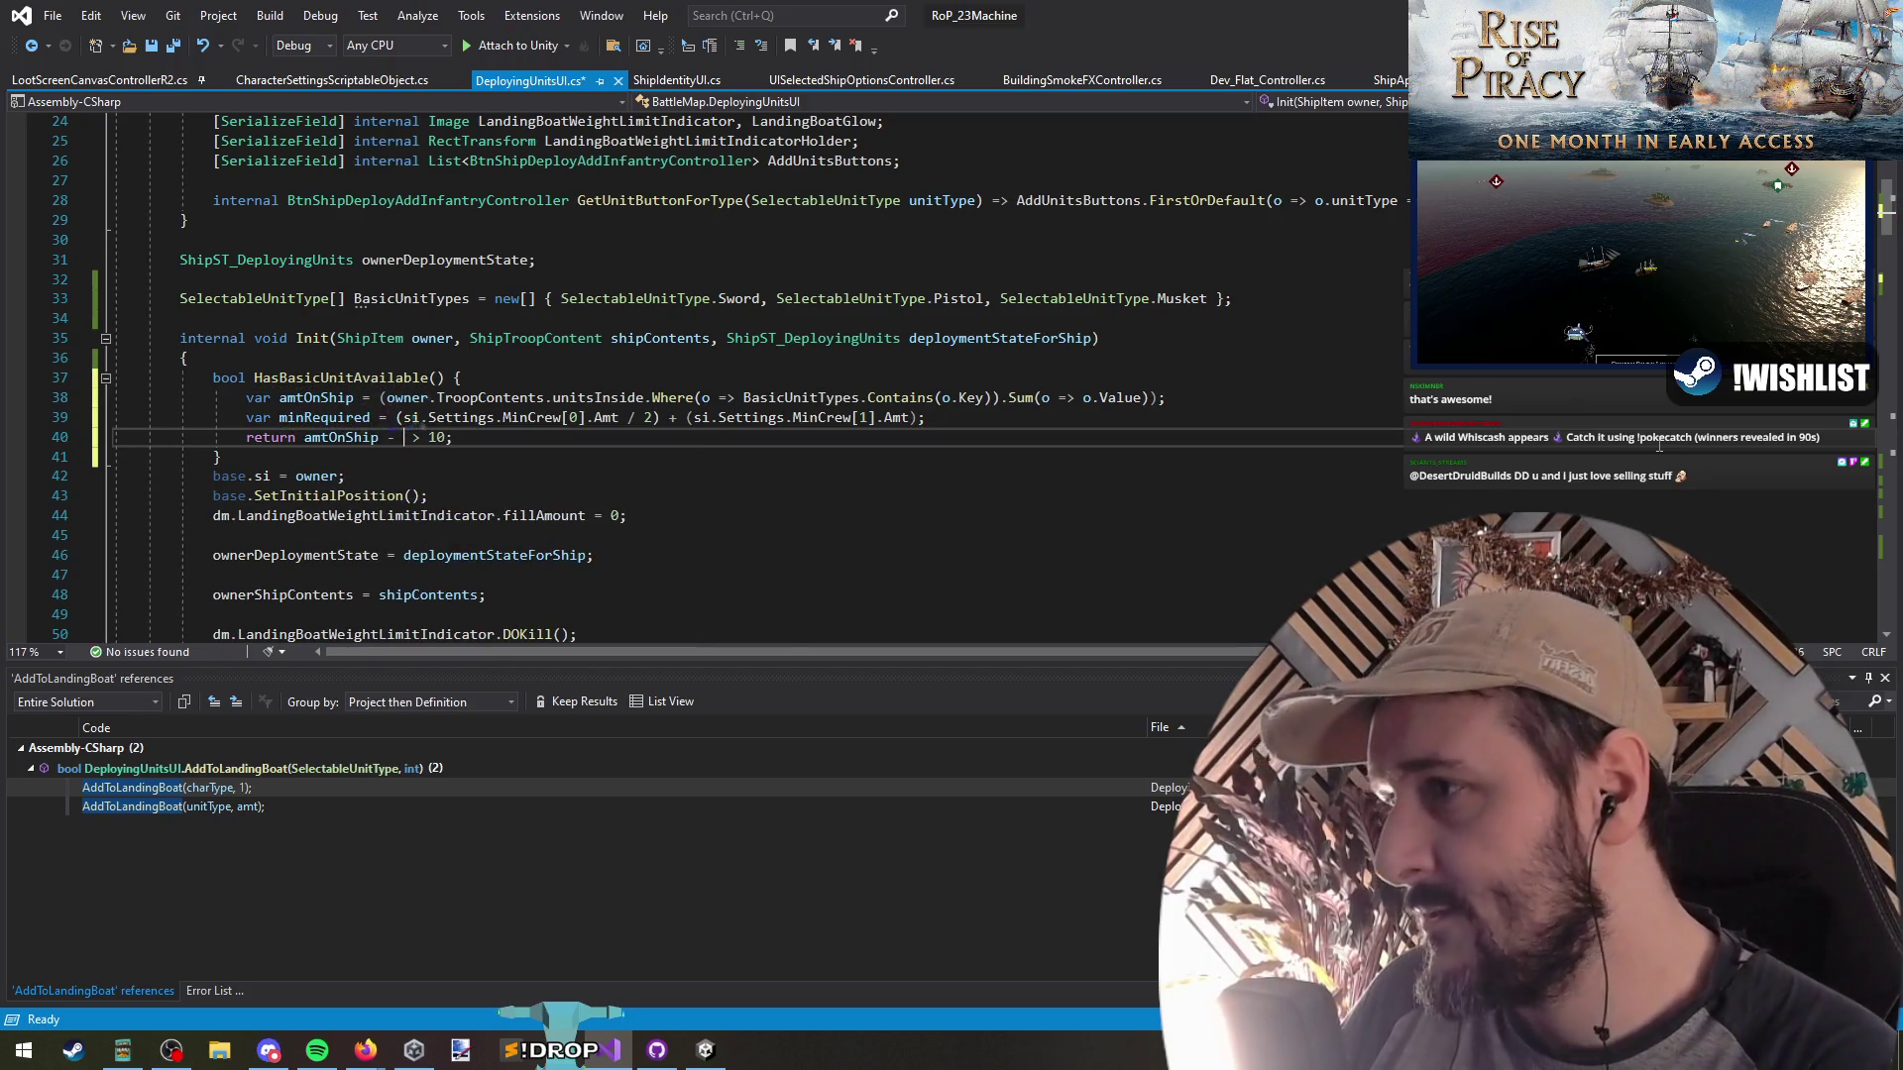
{"action": "type", "text": "minRequired"}
{"action": "key", "text": "Down"}
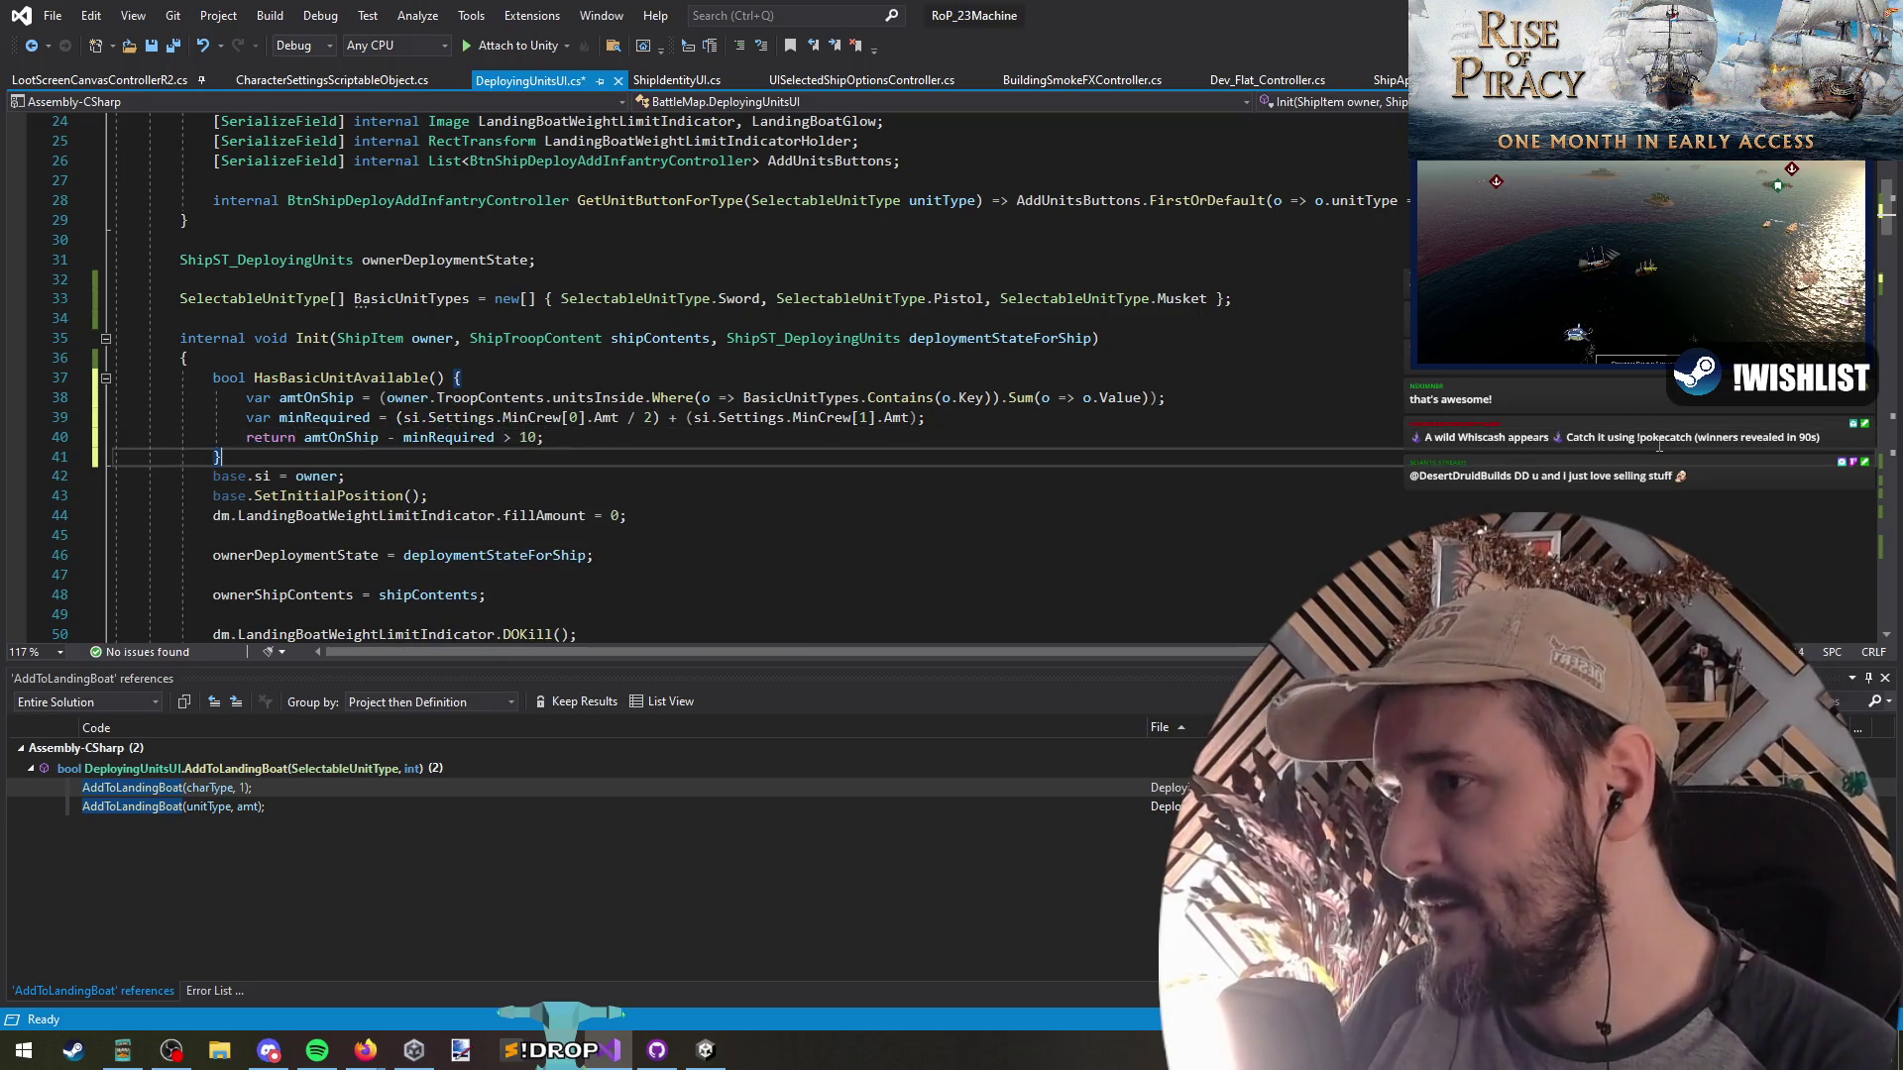
{"action": "key", "text": "Return"}
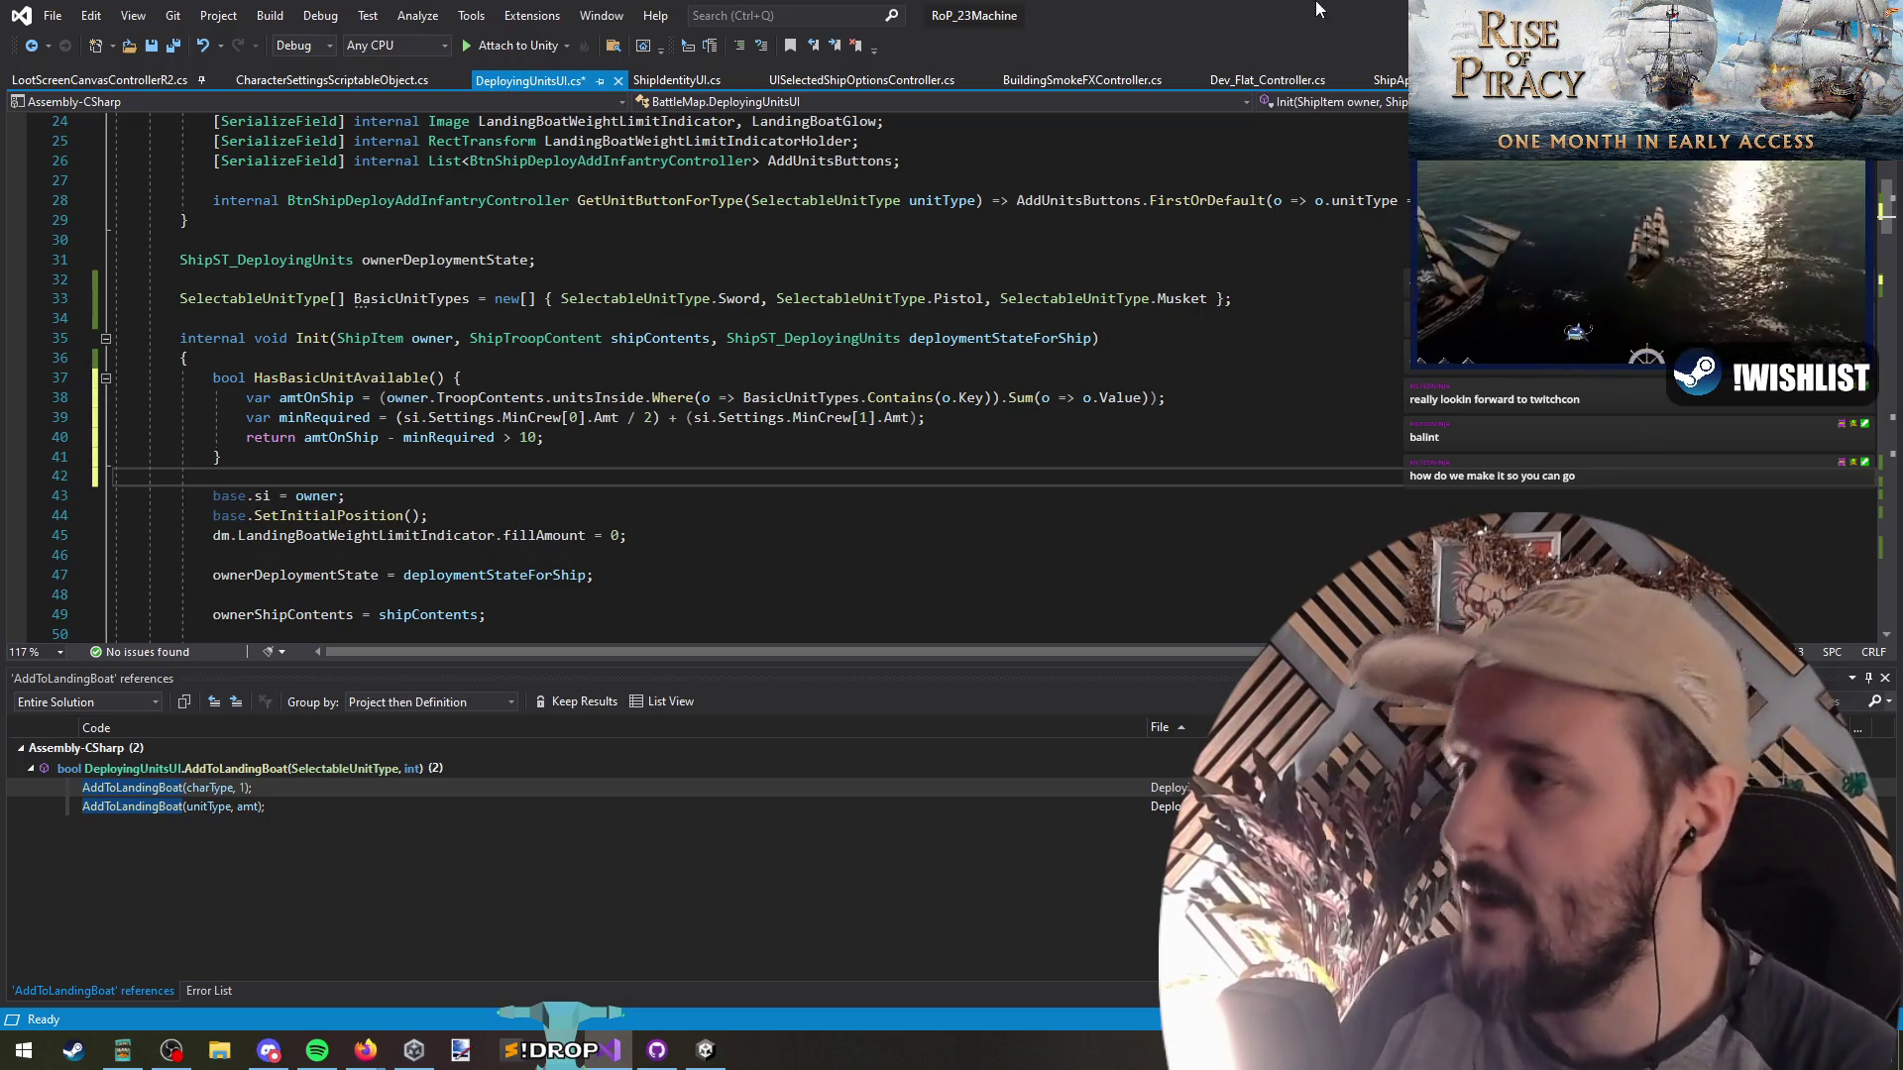
{"action": "left_click", "coordinate": [173, 46]}
{"action": "left_click", "coordinate": [547, 438]}
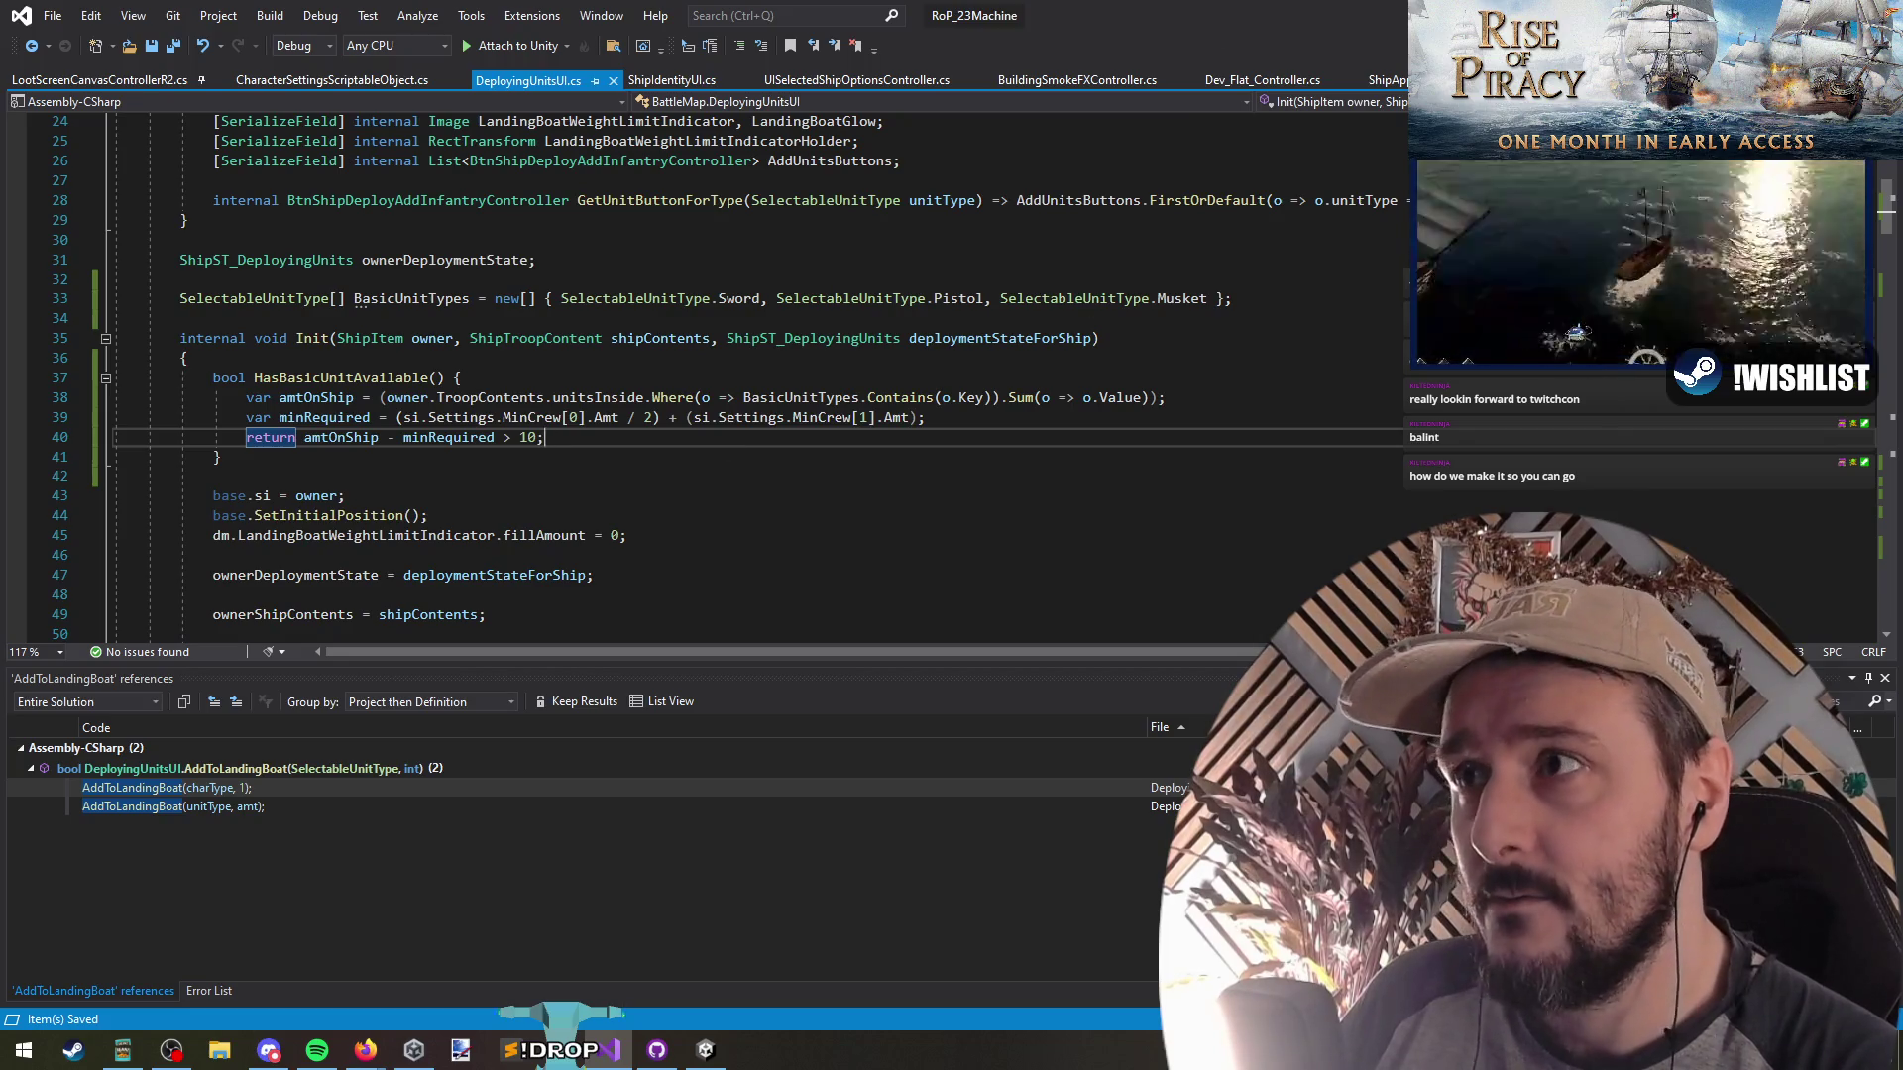
{"action": "key", "text": "alt+Tab"}
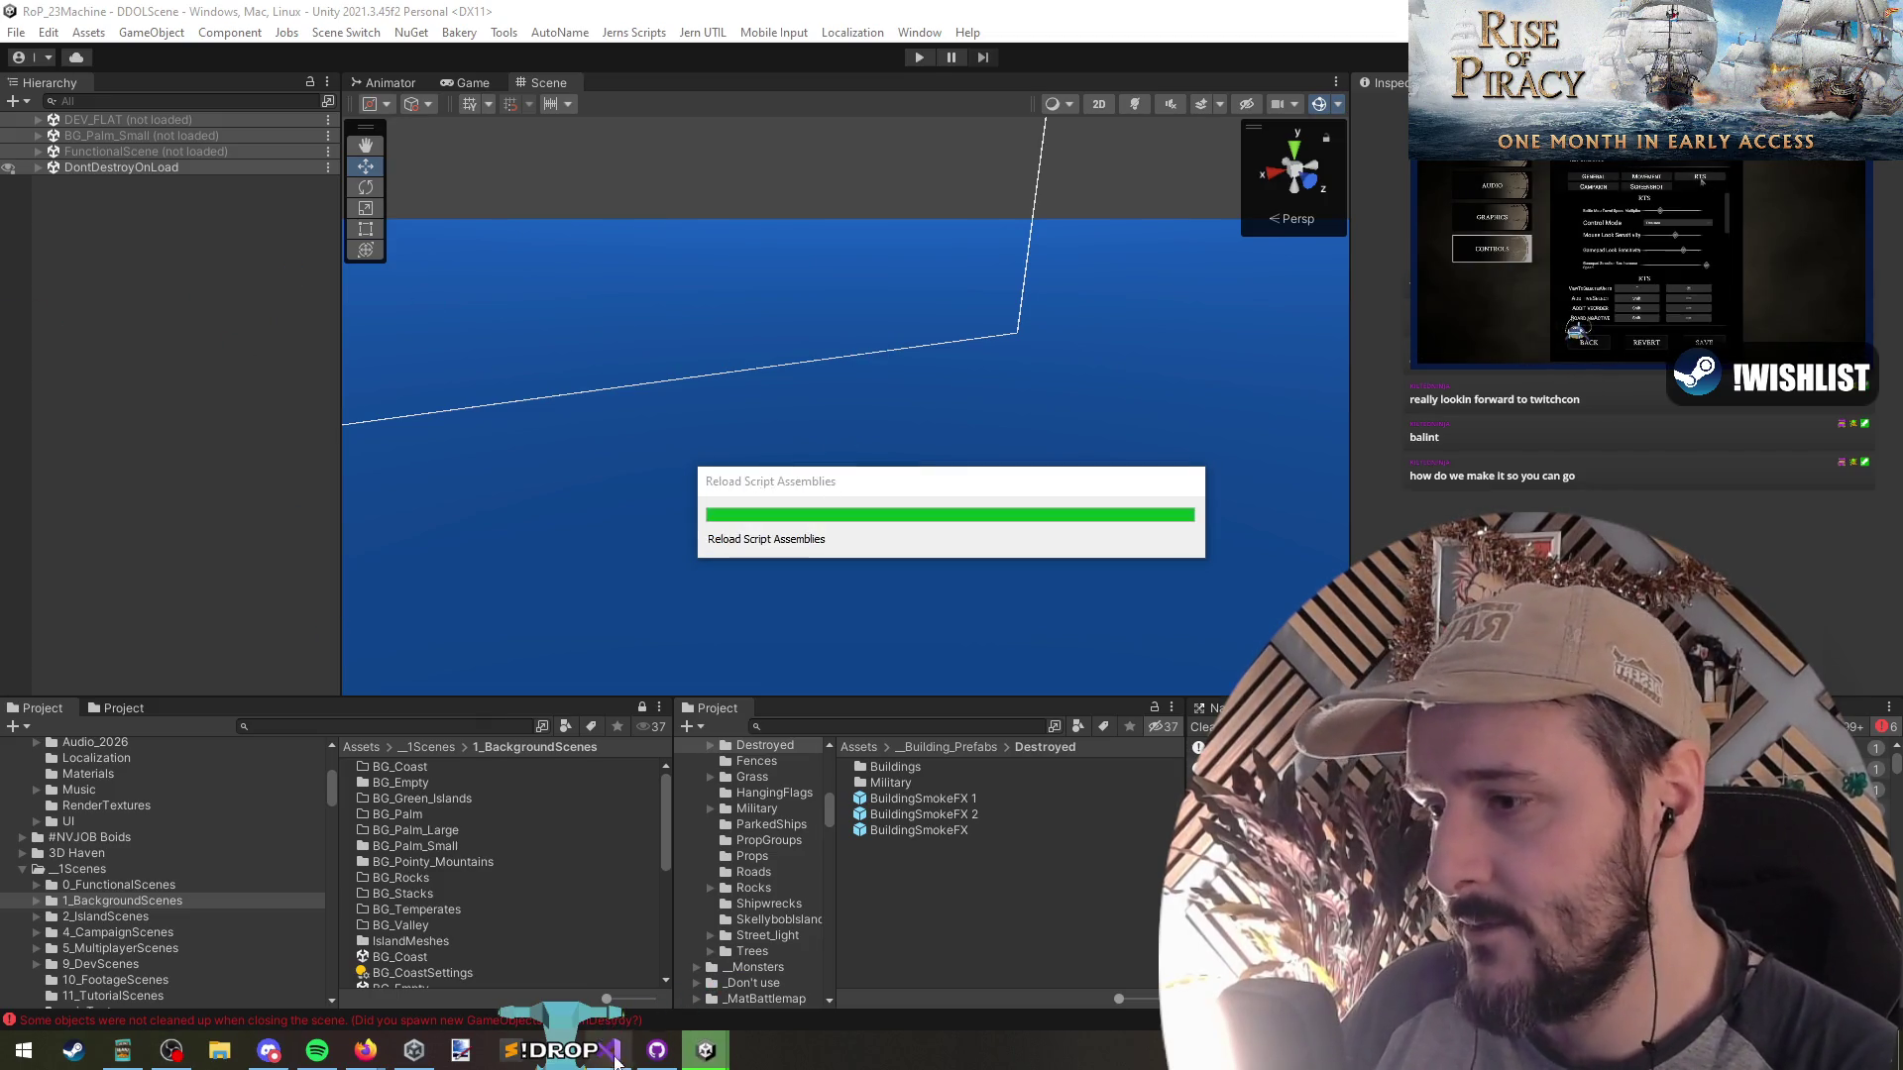
Back in Visual Studio, jump to the HasBasicUnitAvailable call in the SendRandom loop
{"action": "key", "text": "alt+Tab"}
{"action": "key", "text": "ctrl+F3"}
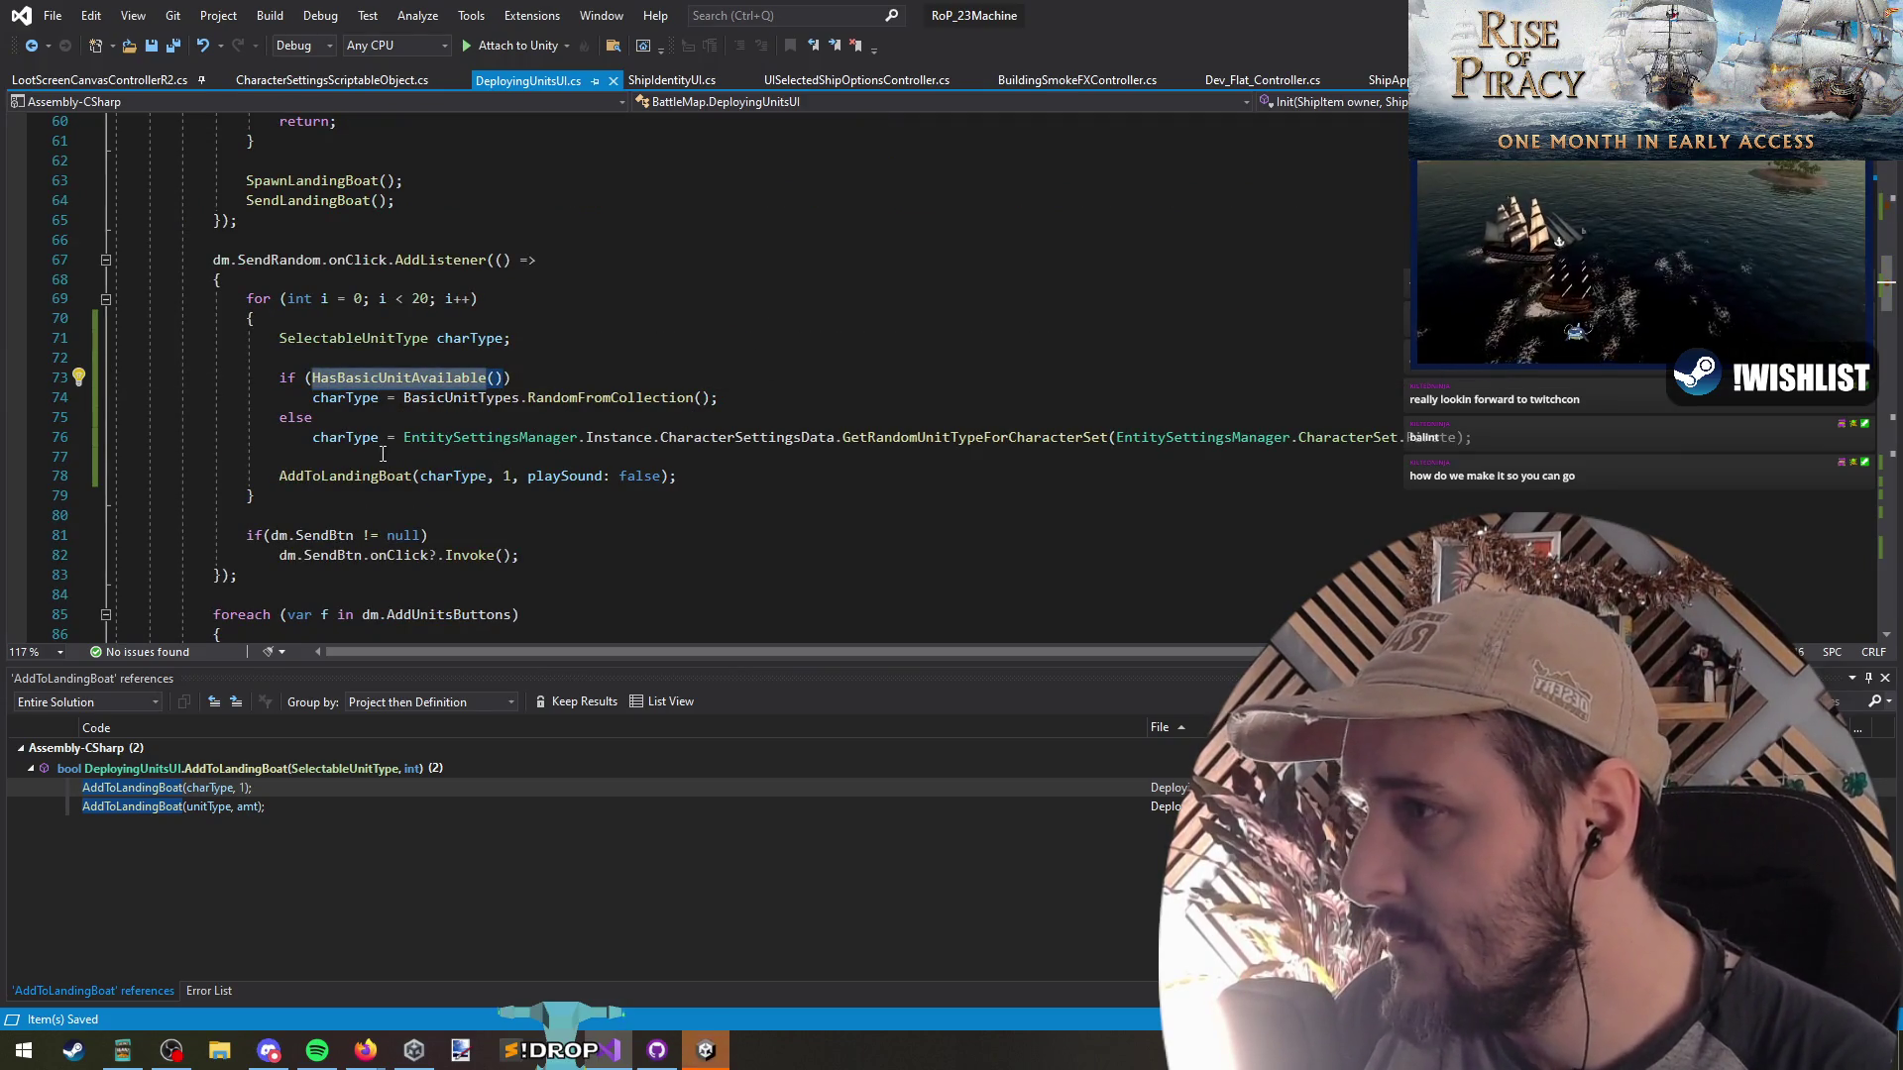
Duplicate the BasicUnitTypes declaration on line 33
{"action": "left_click", "coordinate": [500, 378]}
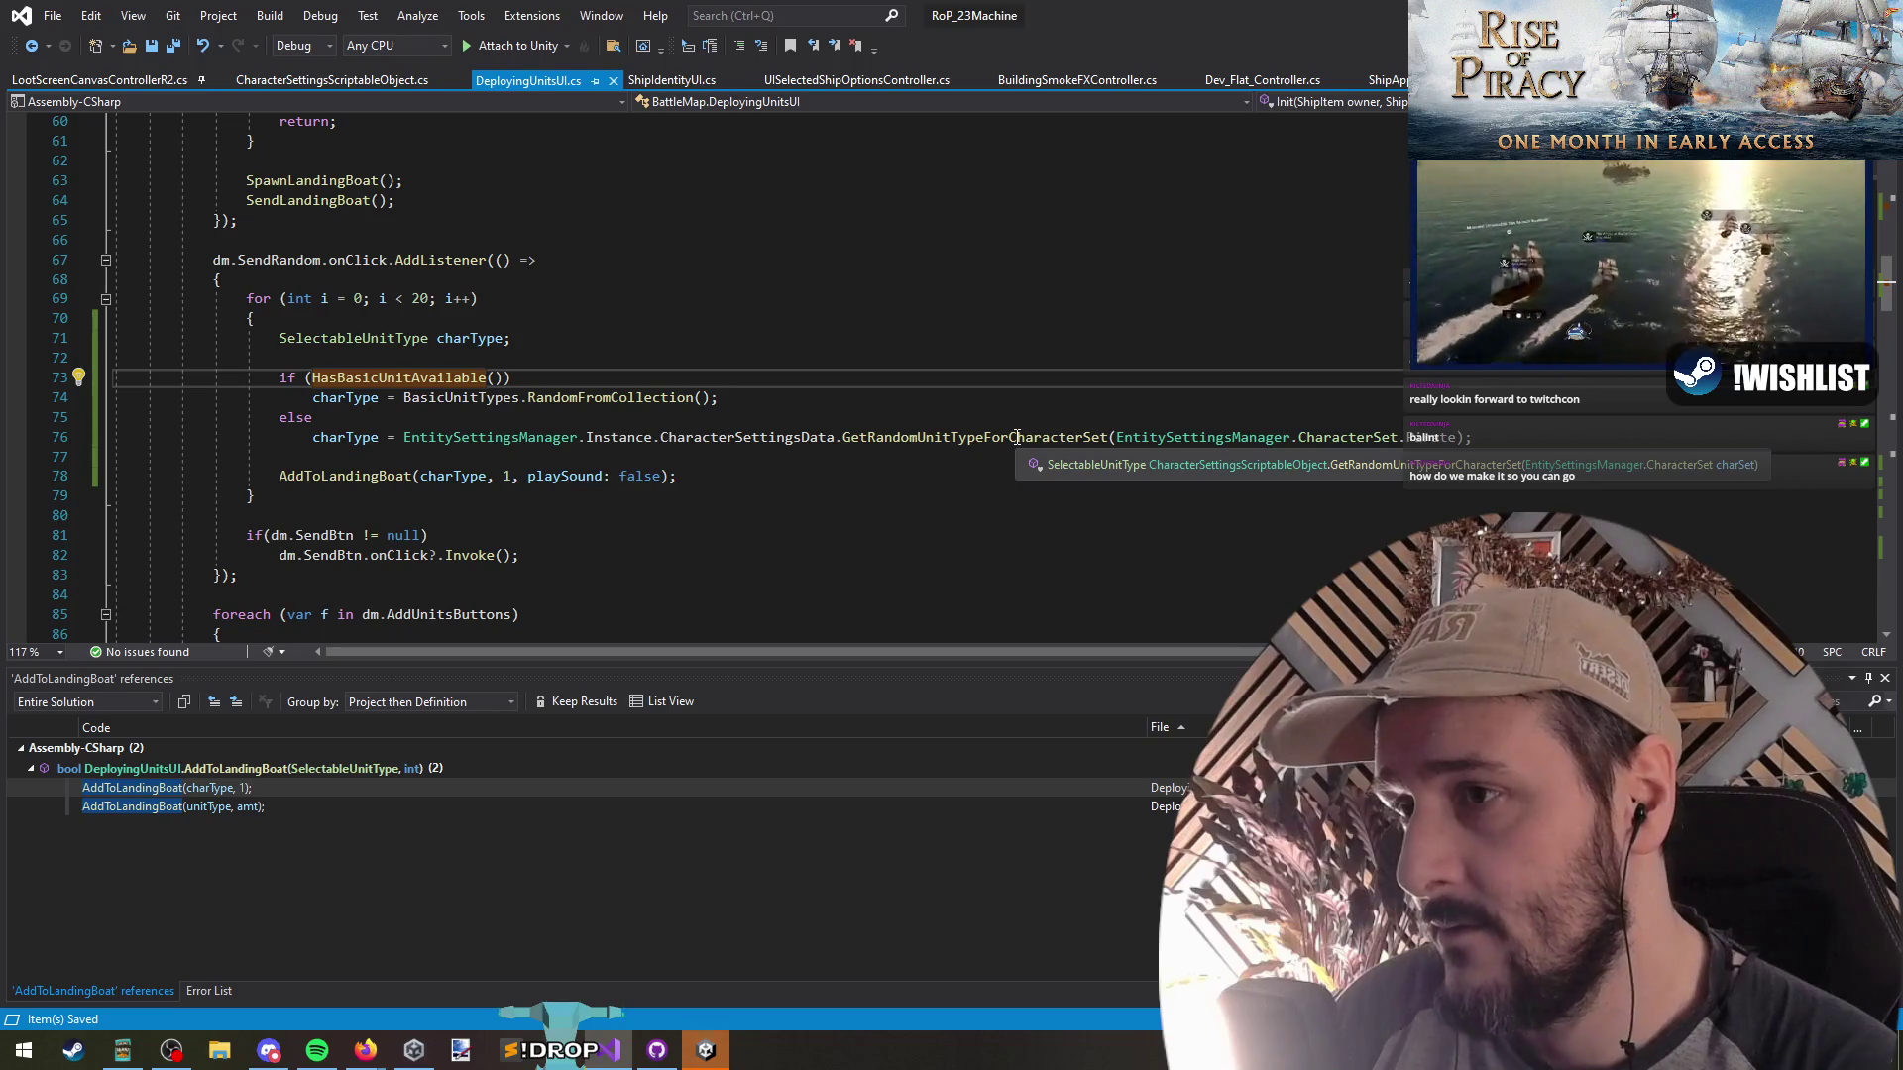
{"action": "left_click", "coordinate": [466, 396]}
{"action": "key", "text": "F12"}
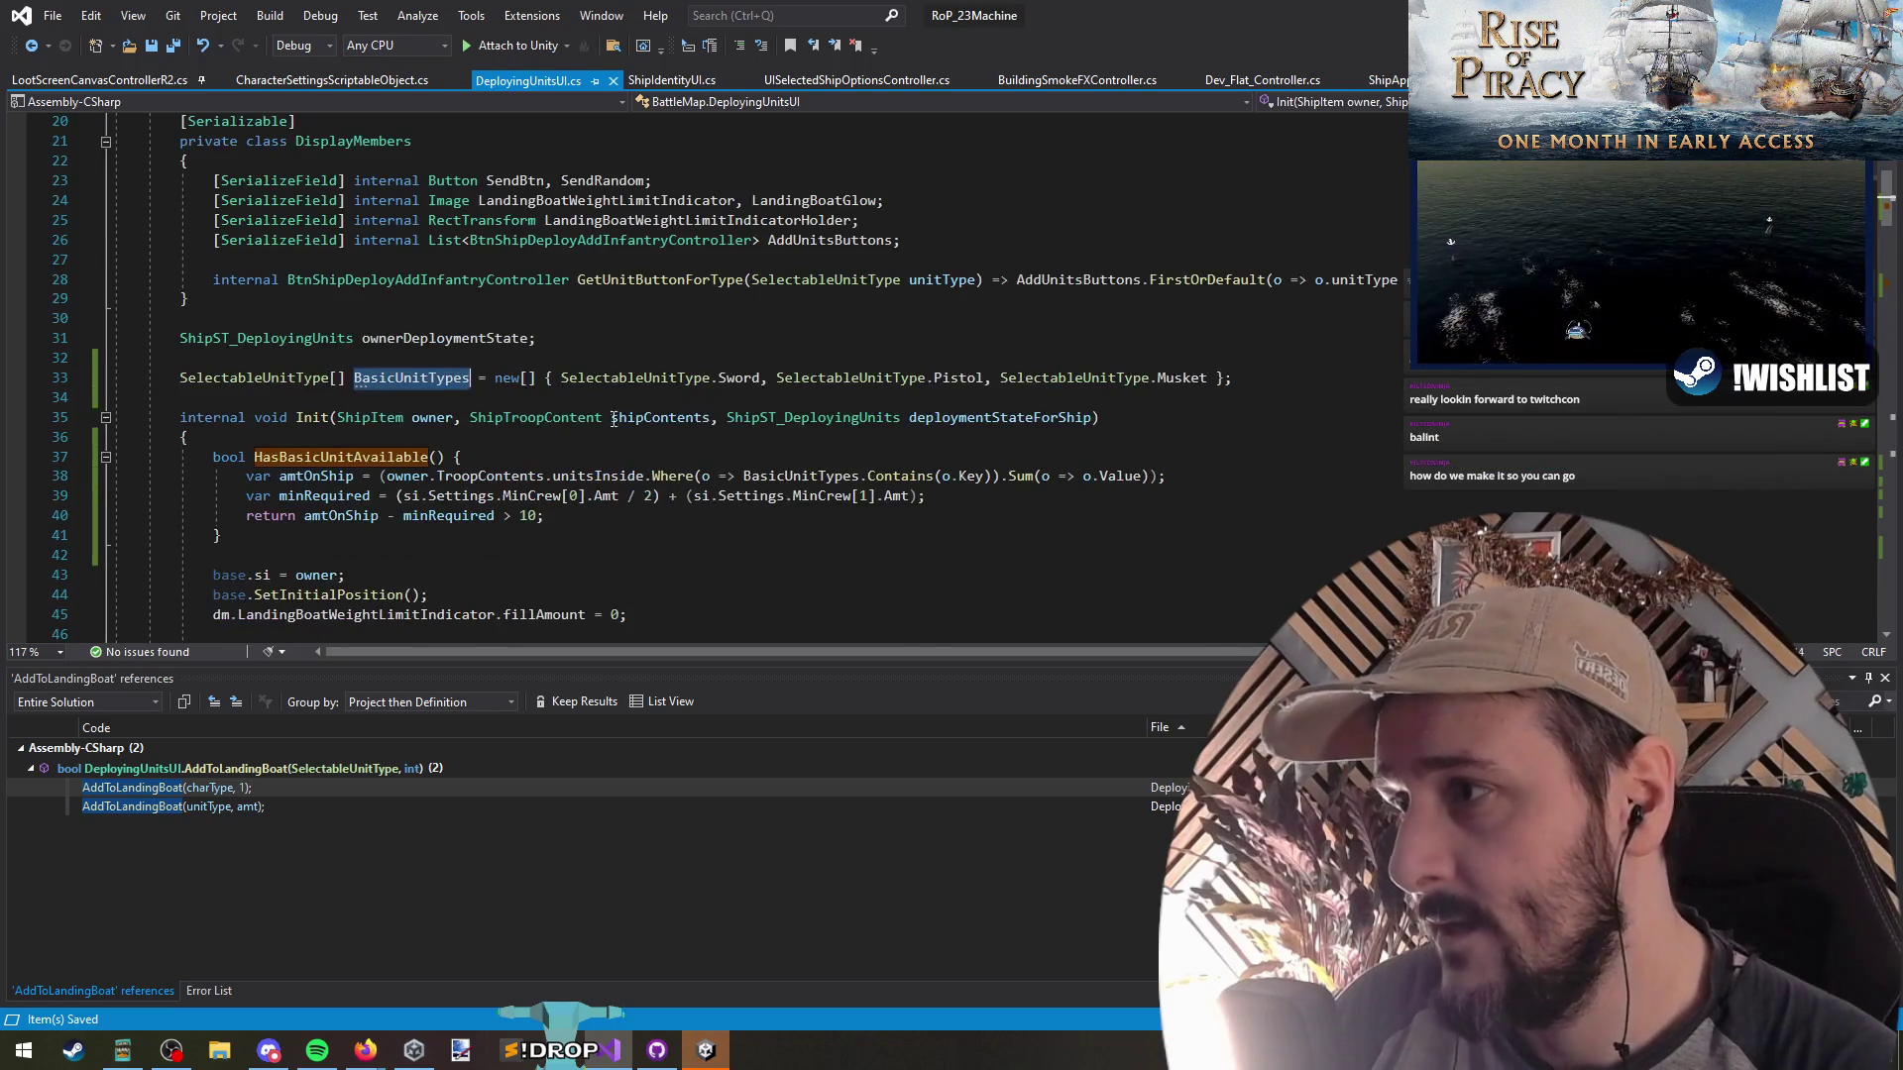
{"action": "left_click", "coordinate": [347, 407]}
{"action": "key", "text": "ctrl+v"}
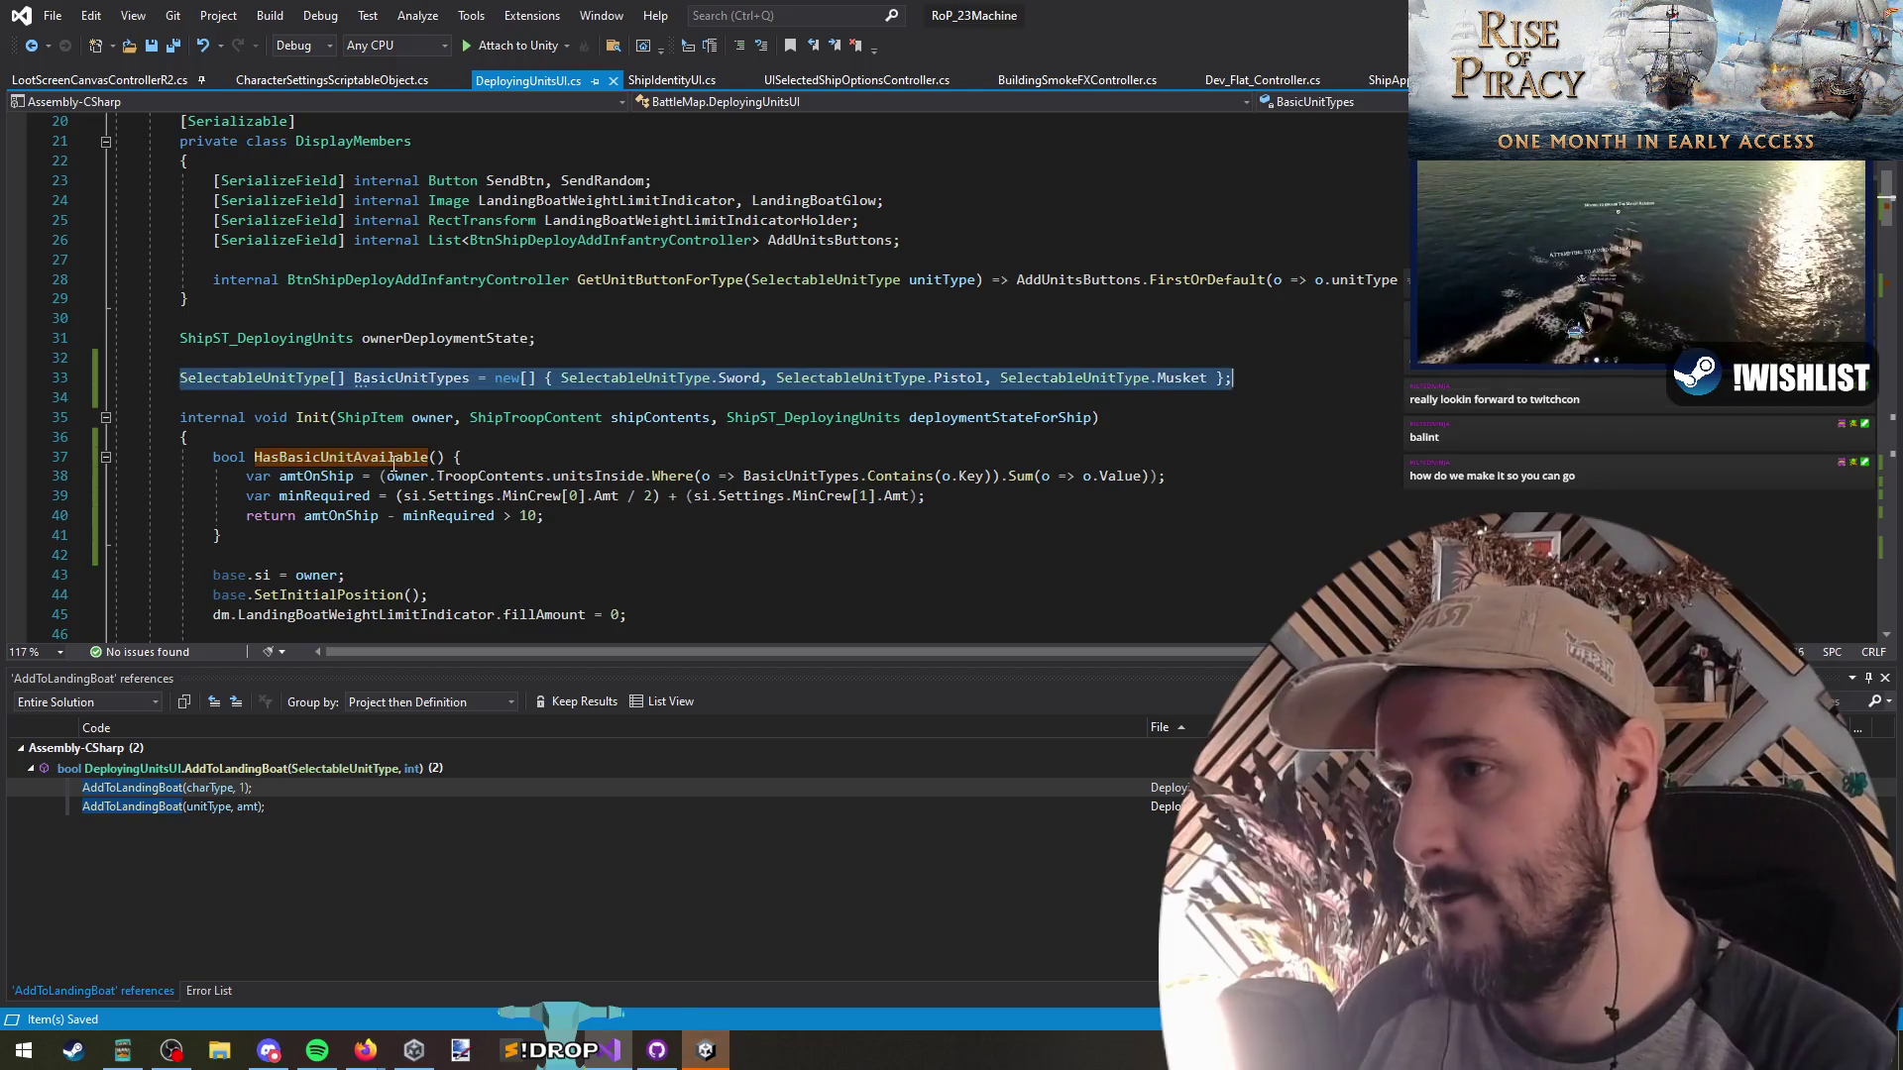
{"action": "key", "text": "Return"}
{"action": "key", "text": "Up"}
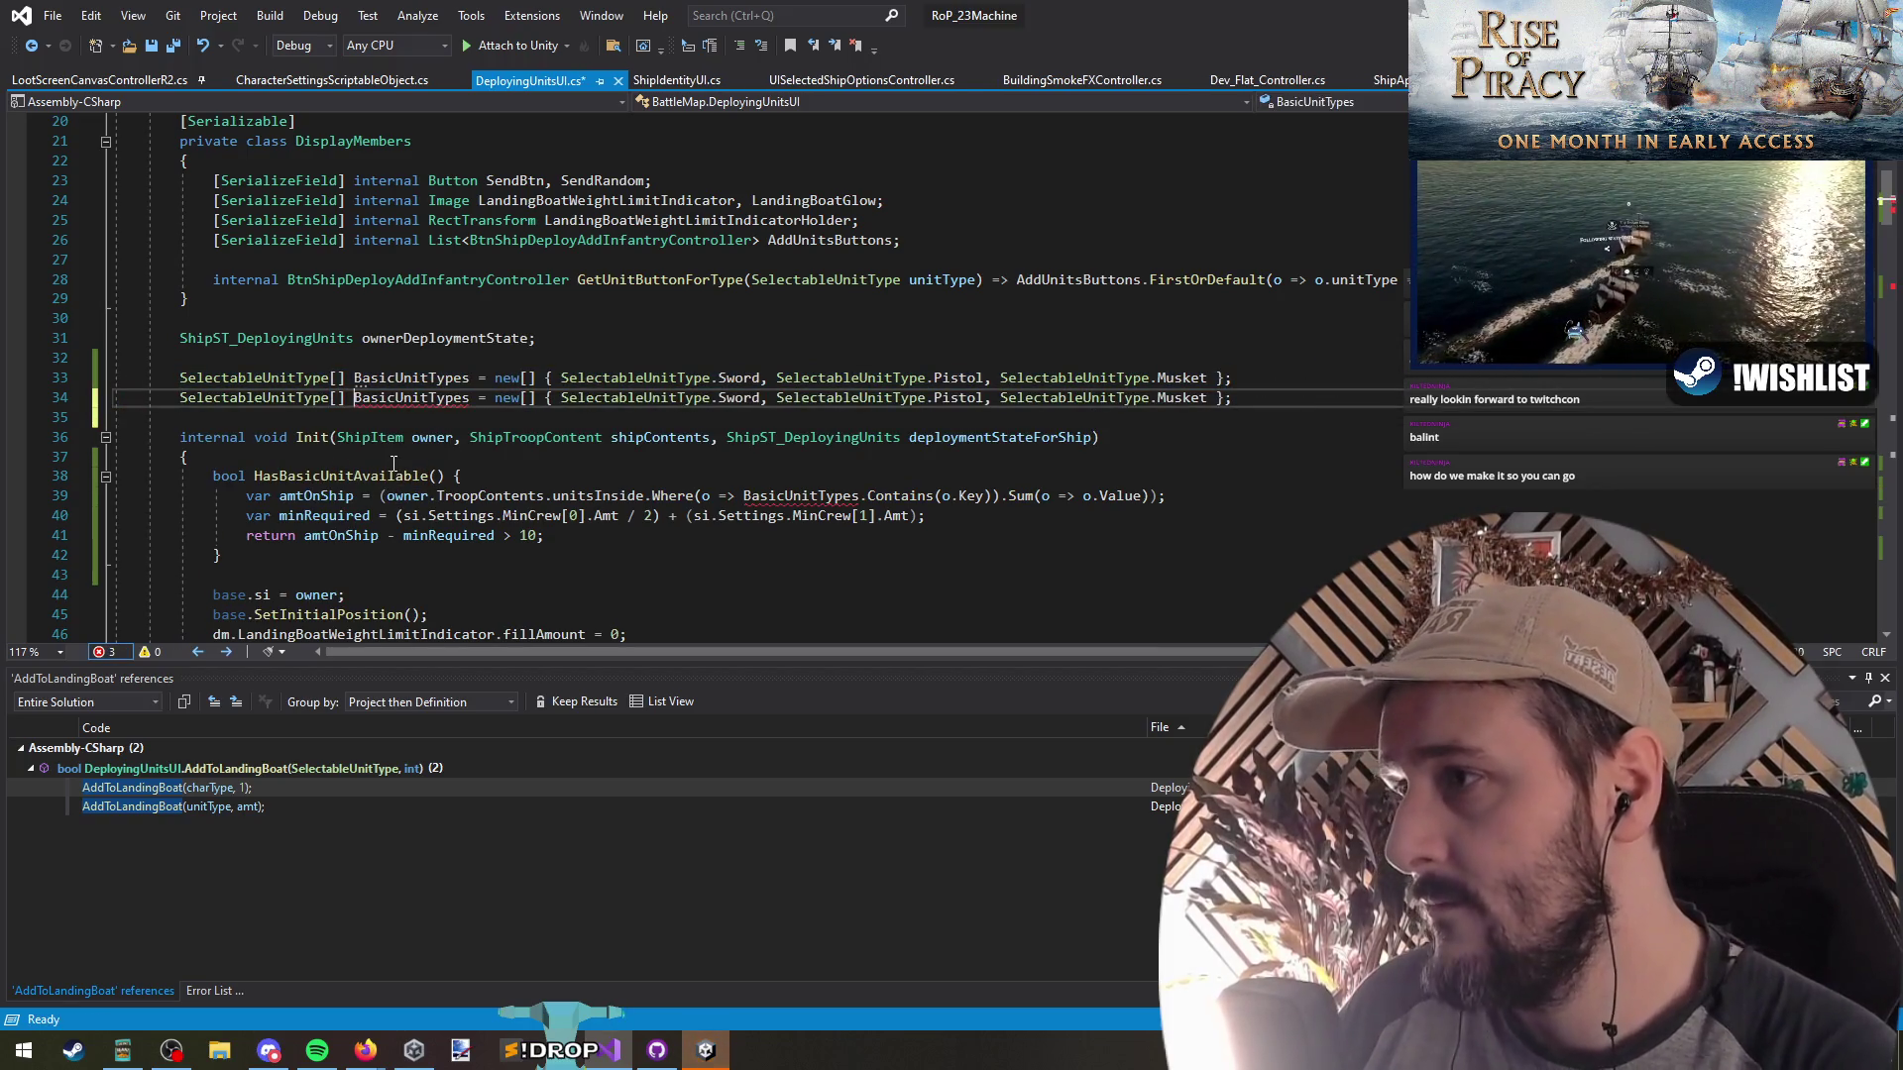
Rename the copy to AdvancedUnitTypes, listing SelectableUnitType.Grenade and SelectableUnitType.Officer
{"action": "type", "text": "Advanced"}
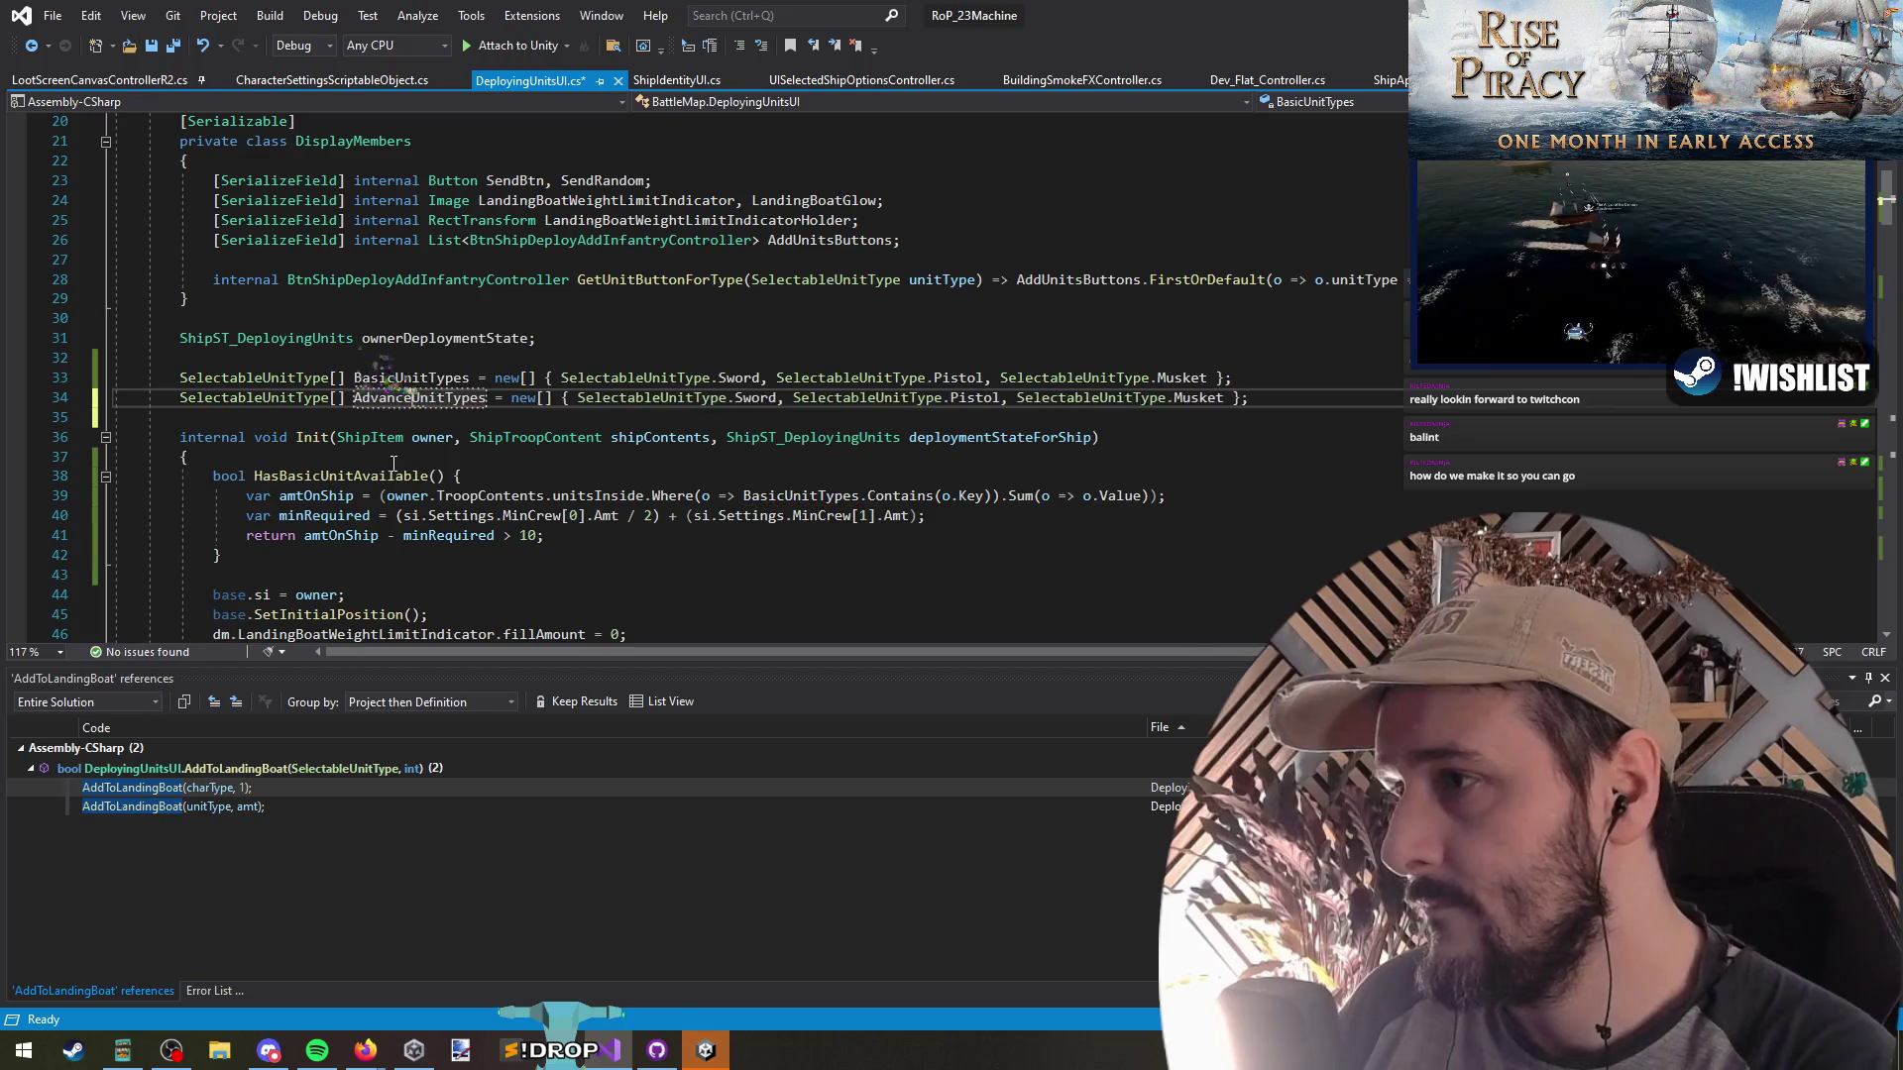
{"action": "key", "text": "End"}
{"action": "key", "text": "Left"}
{"action": "key", "text": "Left"}
{"action": "key", "text": "Left"}
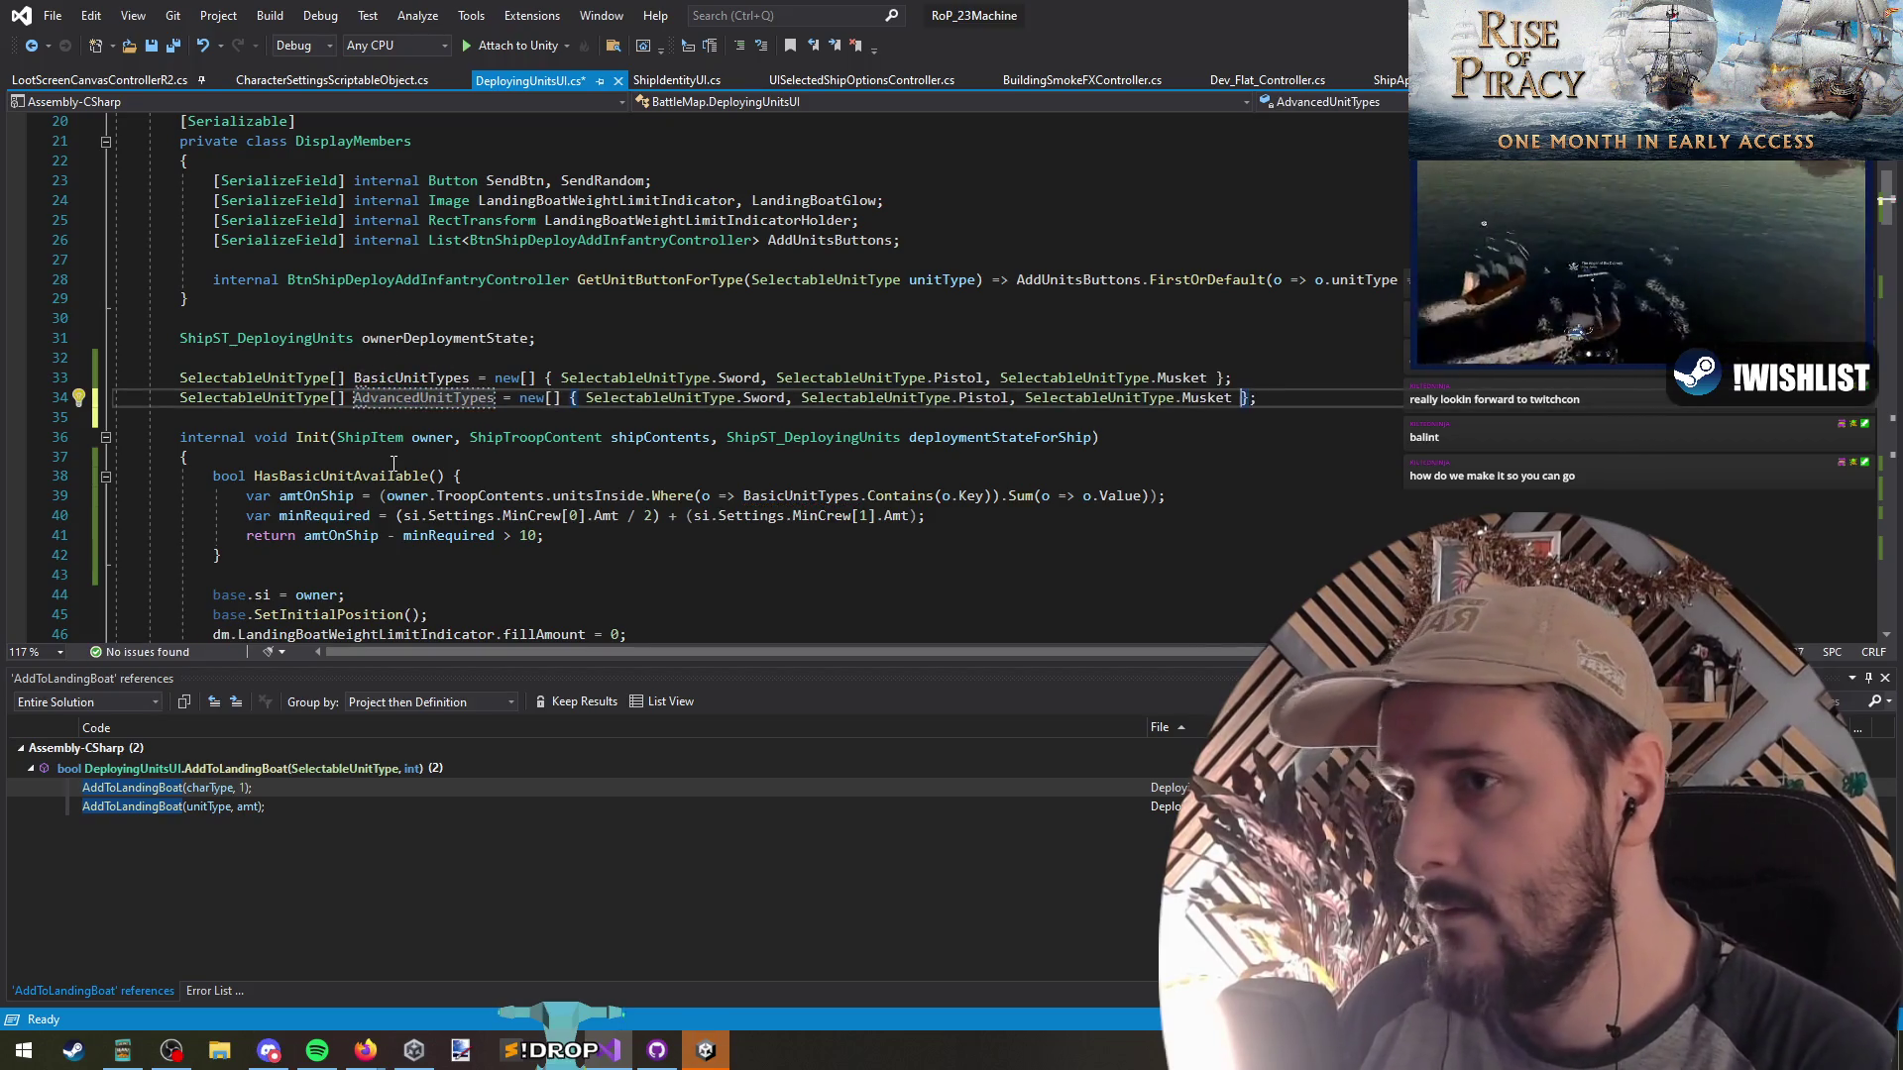
{"action": "key", "text": "ctrl+shift+Left"}
{"action": "key", "text": "ctrl+shift+Left"}
{"action": "key", "text": "ctrl+shift+Left"}
{"action": "key", "text": "ctrl+shift+Left"}
{"action": "key", "text": "ctrl+shift+Left"}
{"action": "key", "text": "ctrl+shift+Left"}
{"action": "key", "text": "BackSpace"}
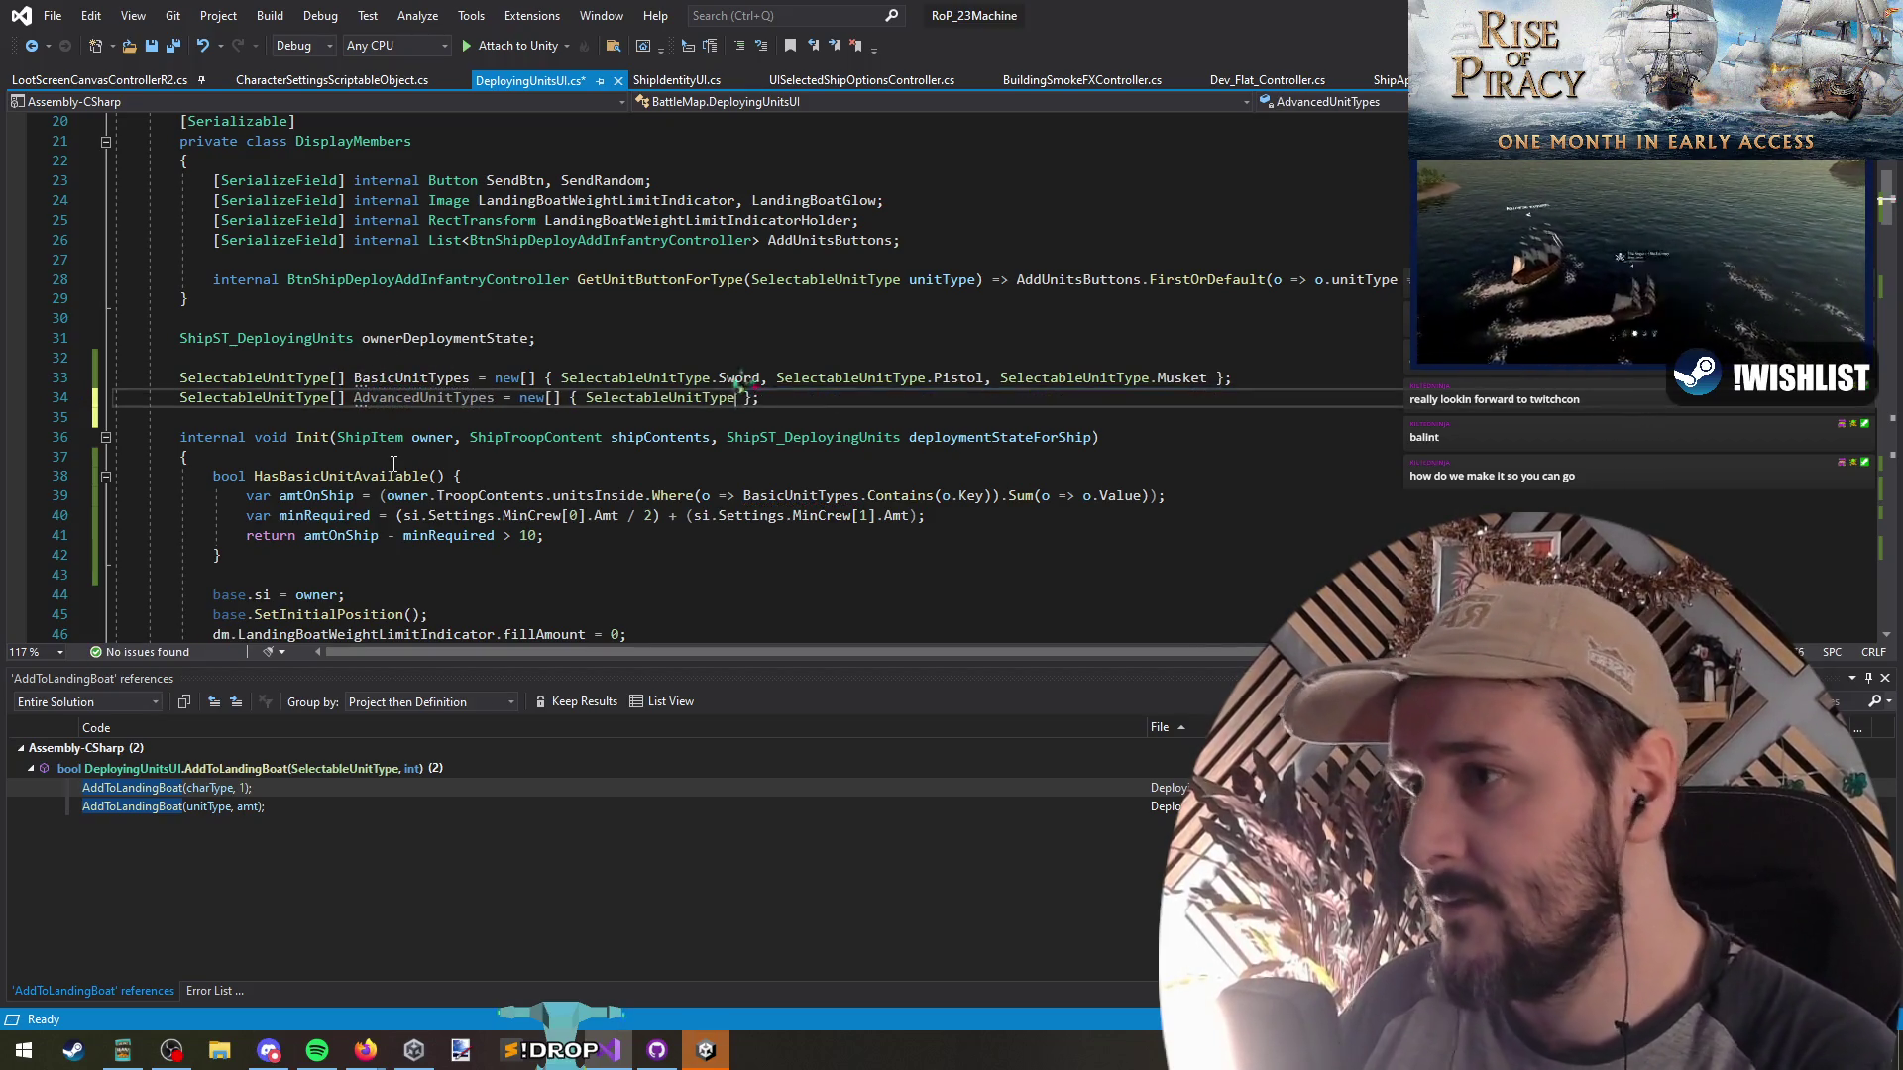
{"action": "key", "text": "ctrl+space"}
{"action": "type", "text": "Grenade, SelectableUnitType."}
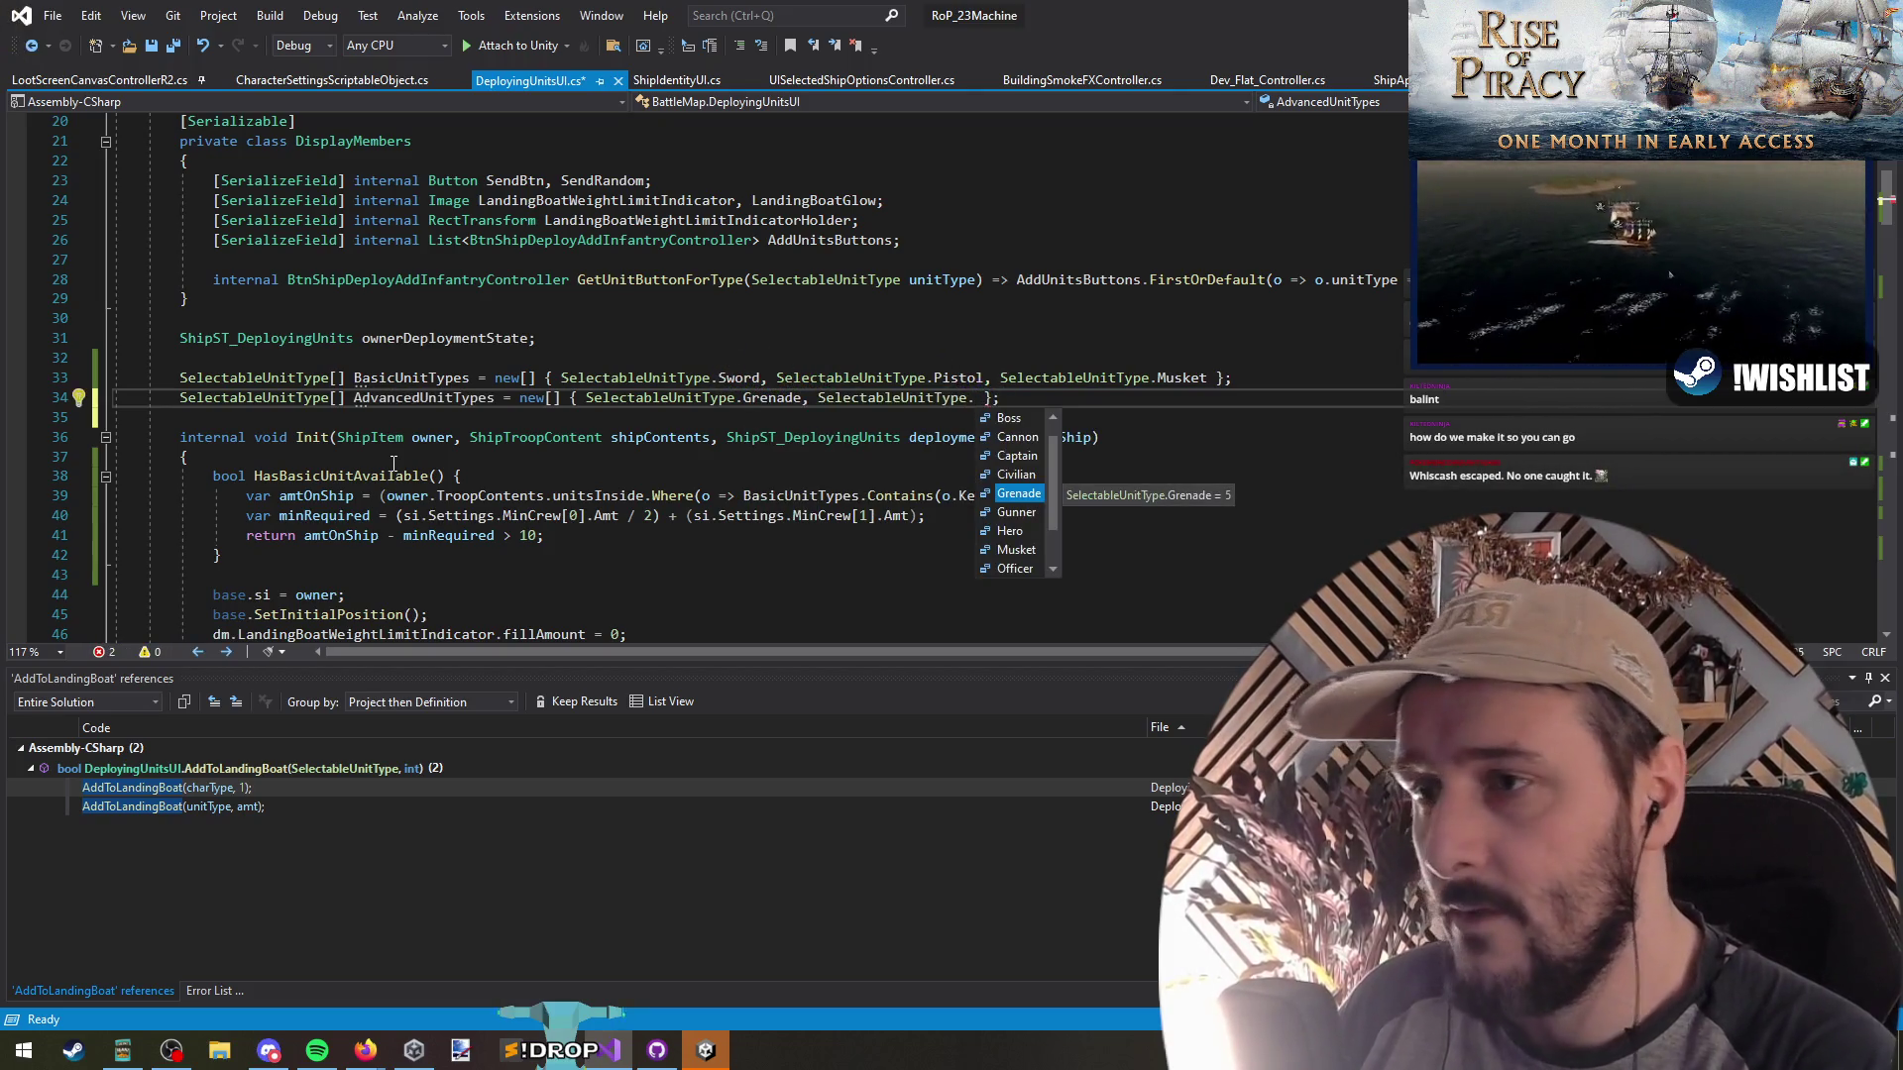
{"action": "type", "text": "Officer, "}
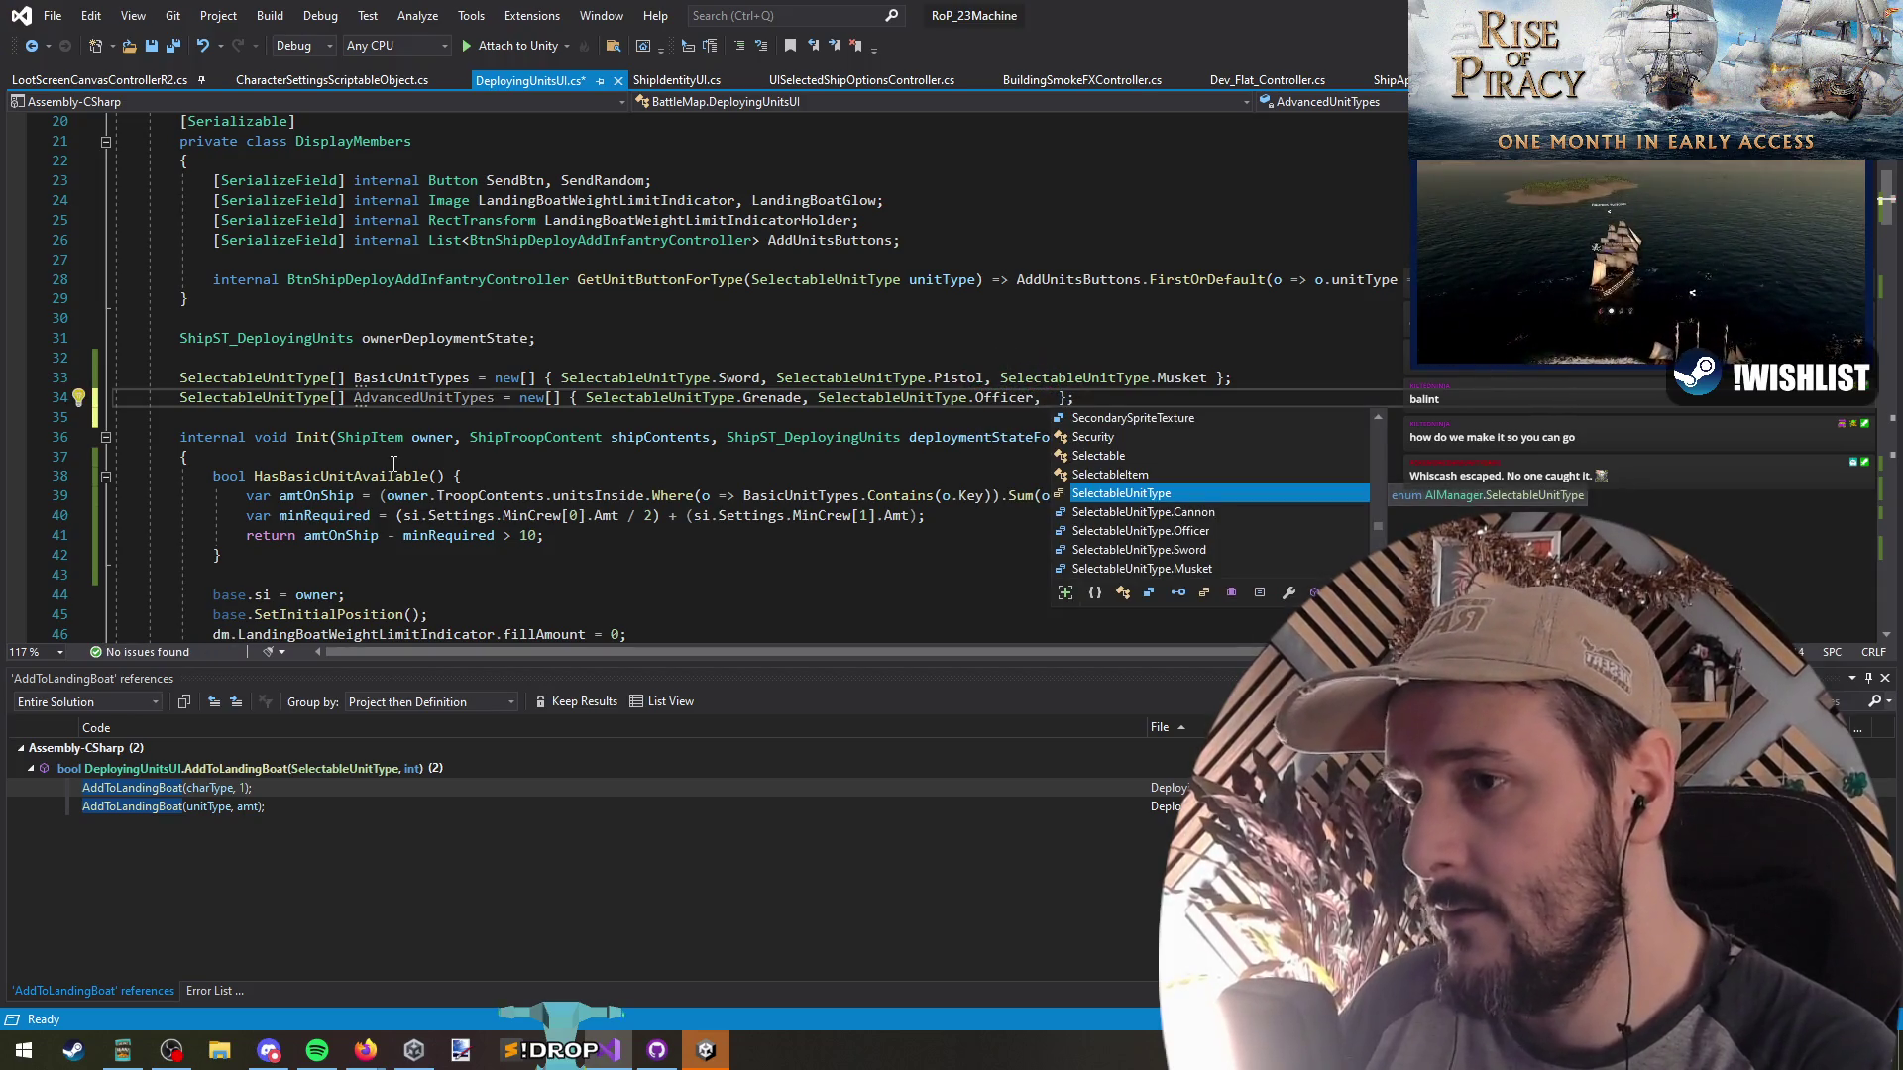
{"action": "type", "text": "SelectableUnitType."}
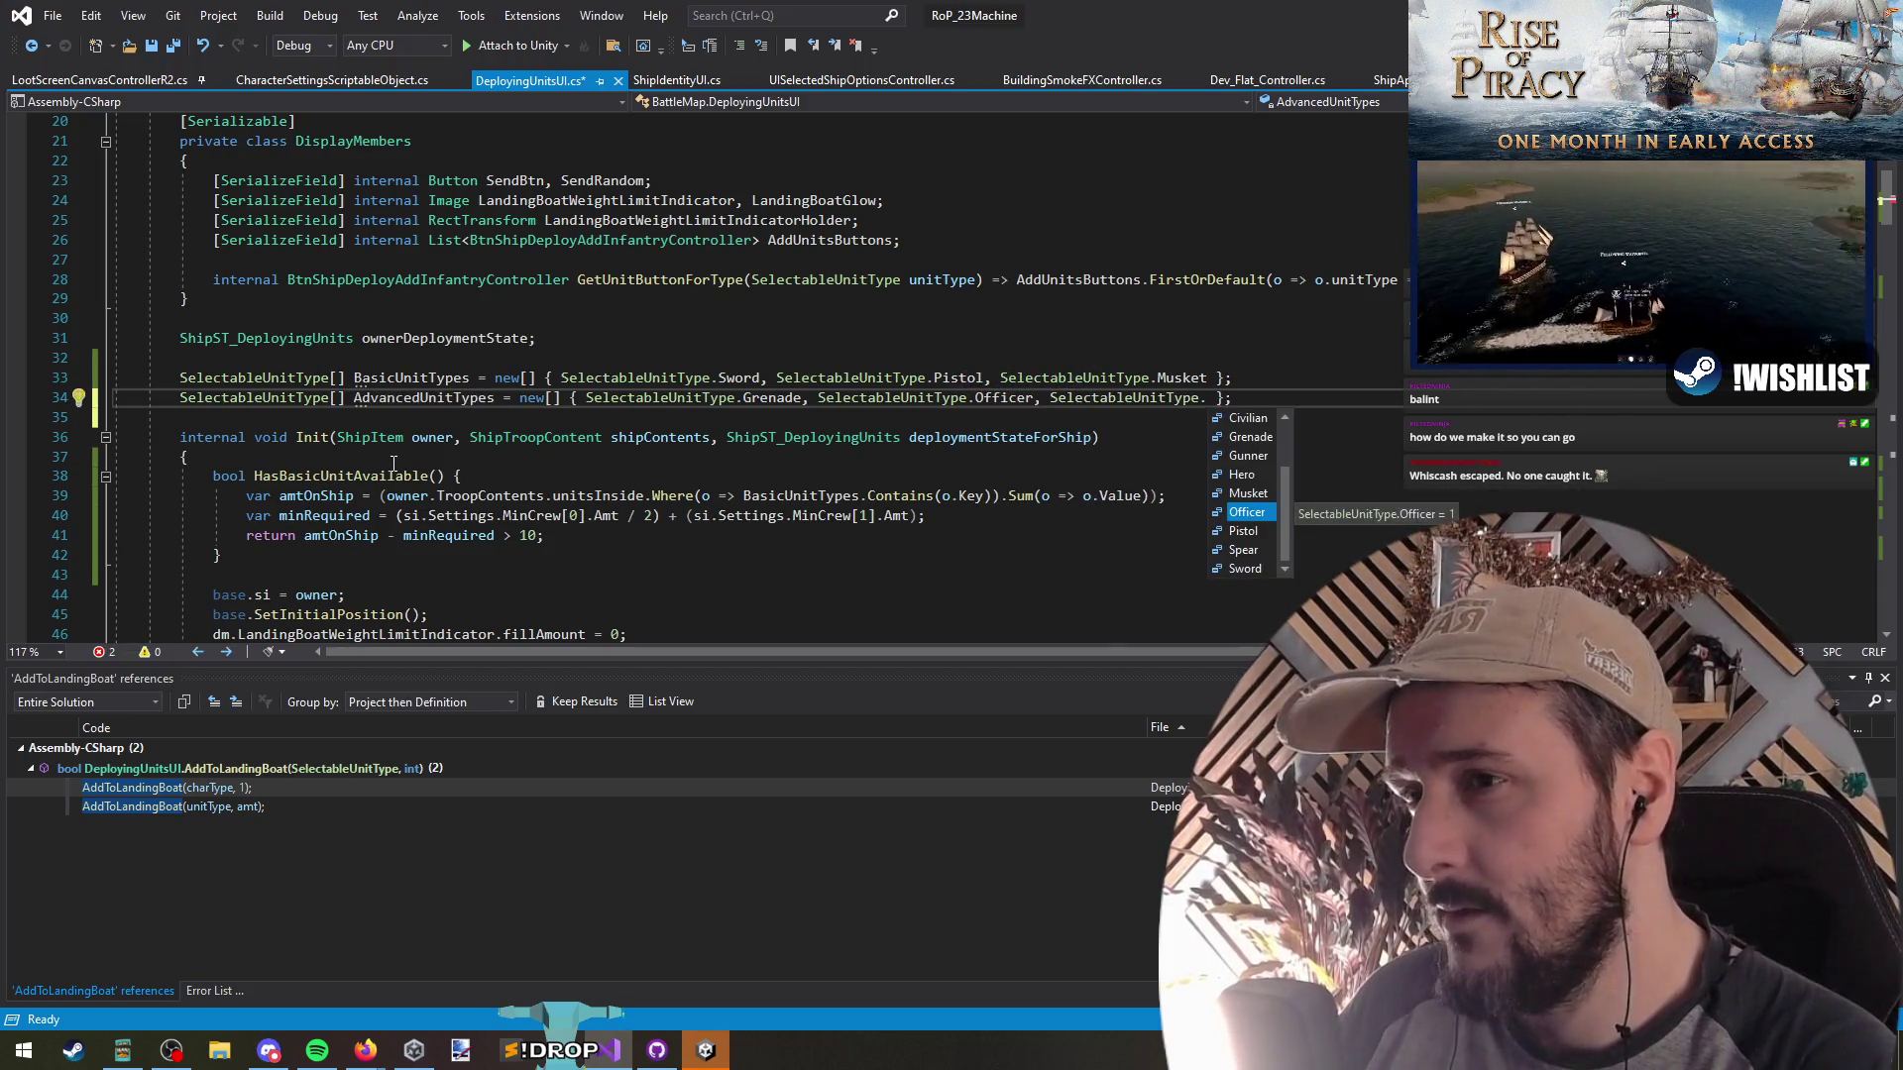
{"action": "key", "text": "BackSpace"}
{"action": "key", "text": "BackSpace"}
{"action": "key", "text": "BackSpace"}
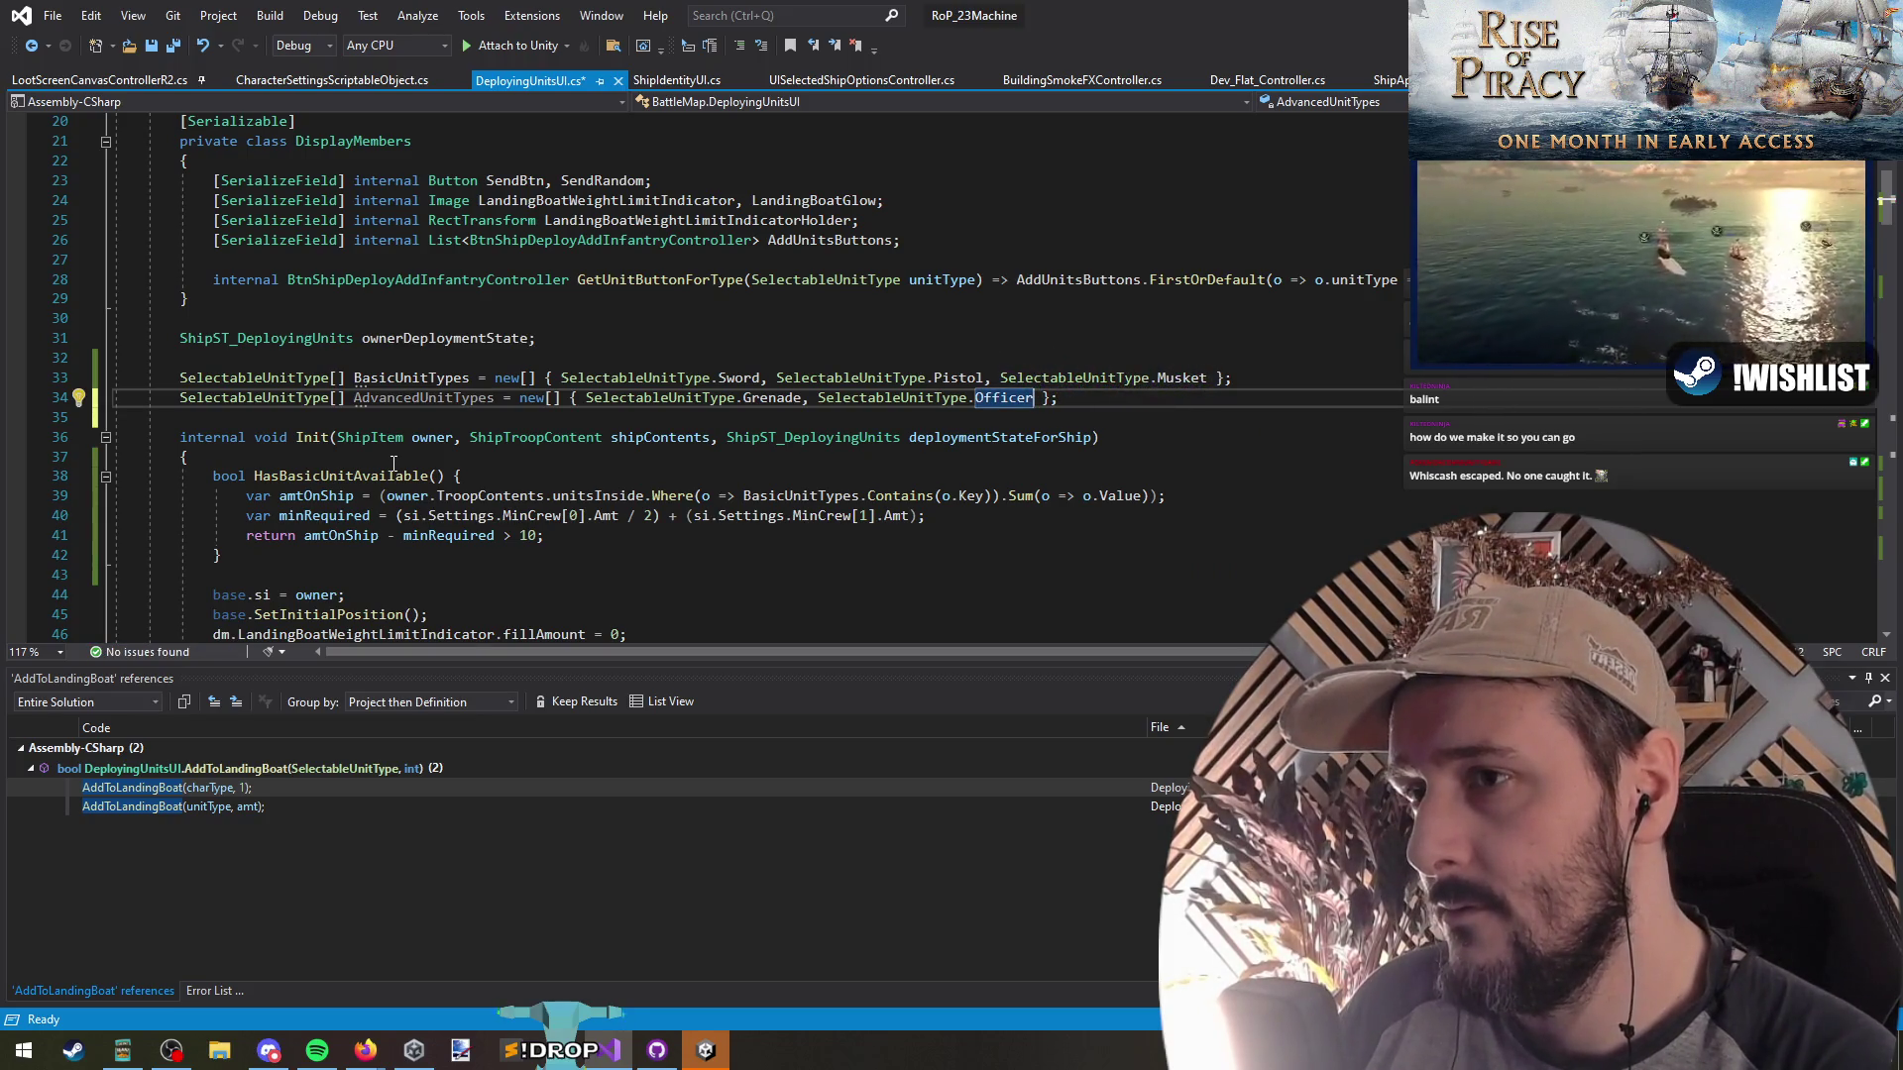
Replace the else-branch fallback on line 77 with AdvancedUnitTypes.RandomFromCollection() and save
{"action": "key", "text": "Home"}
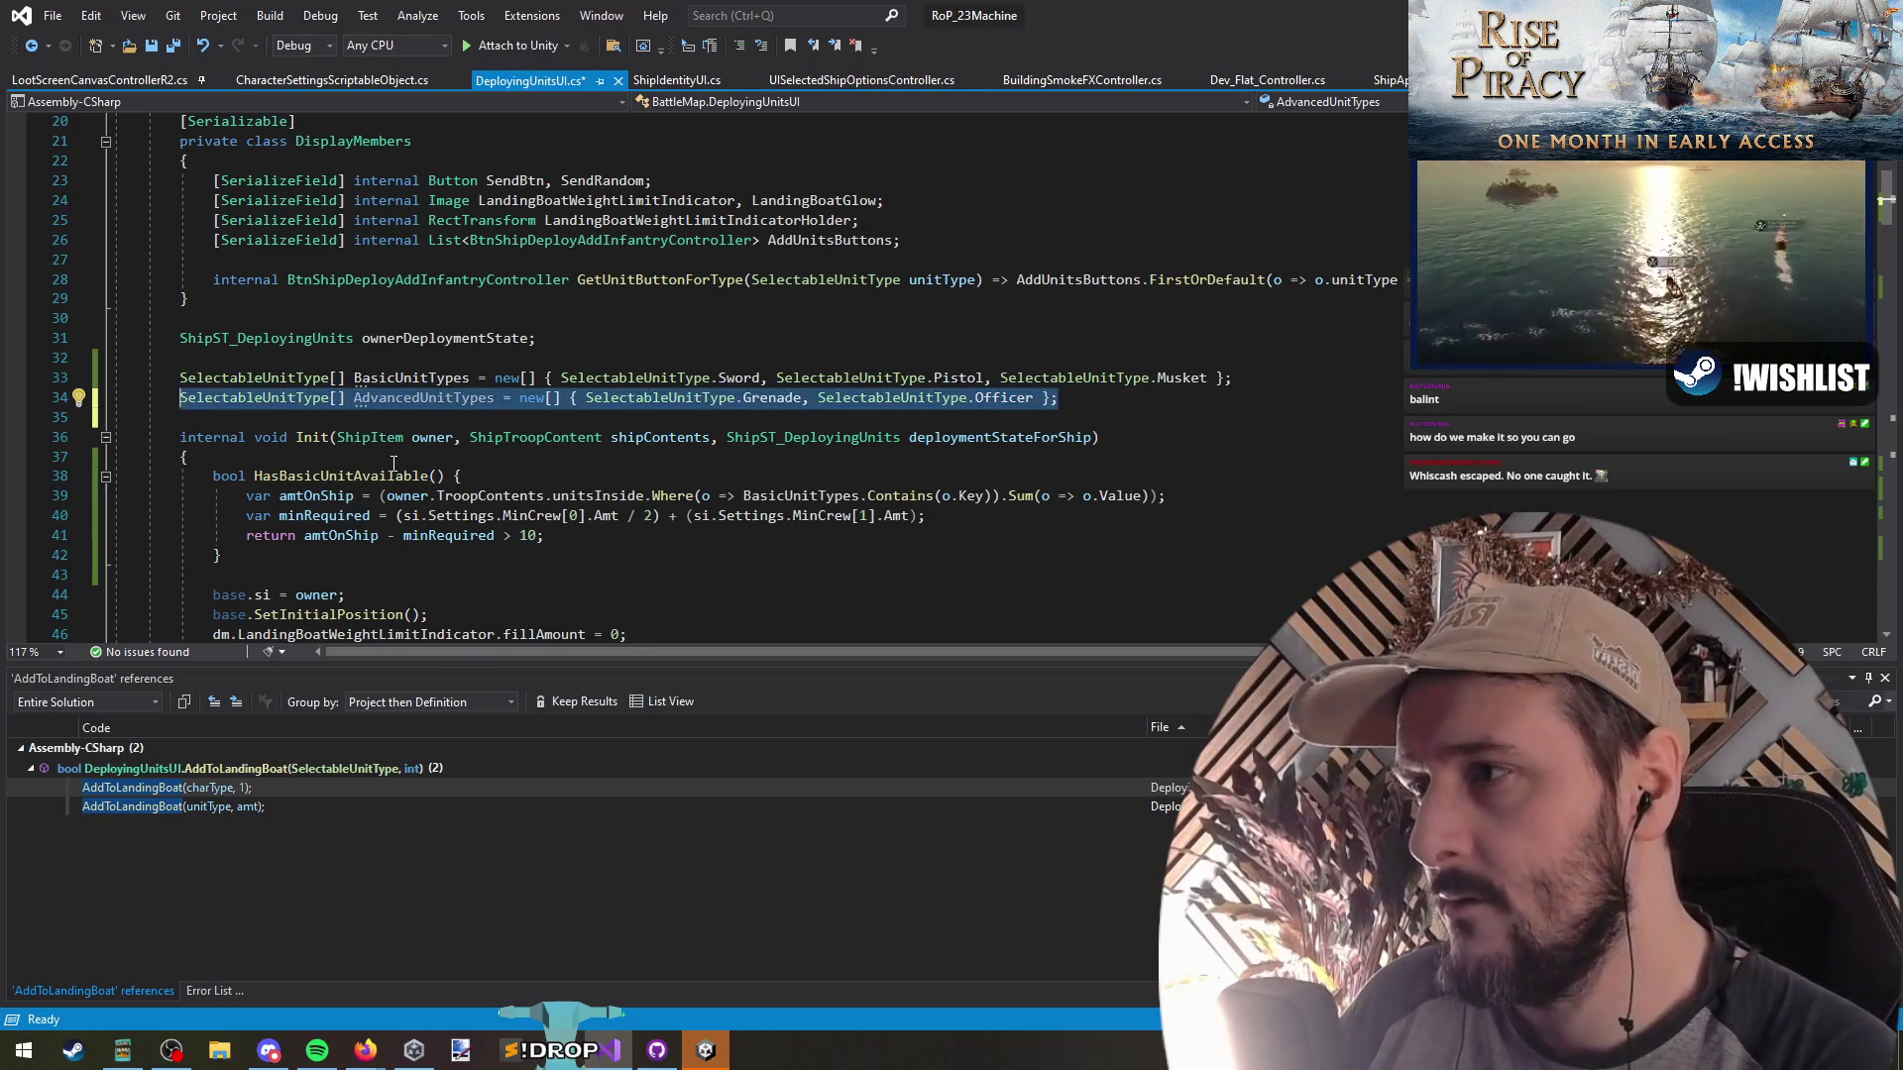
{"action": "key", "text": "ctrl+Right"}
{"action": "key", "text": "ctrl+Right"}
{"action": "key", "text": "ctrl+Left"}
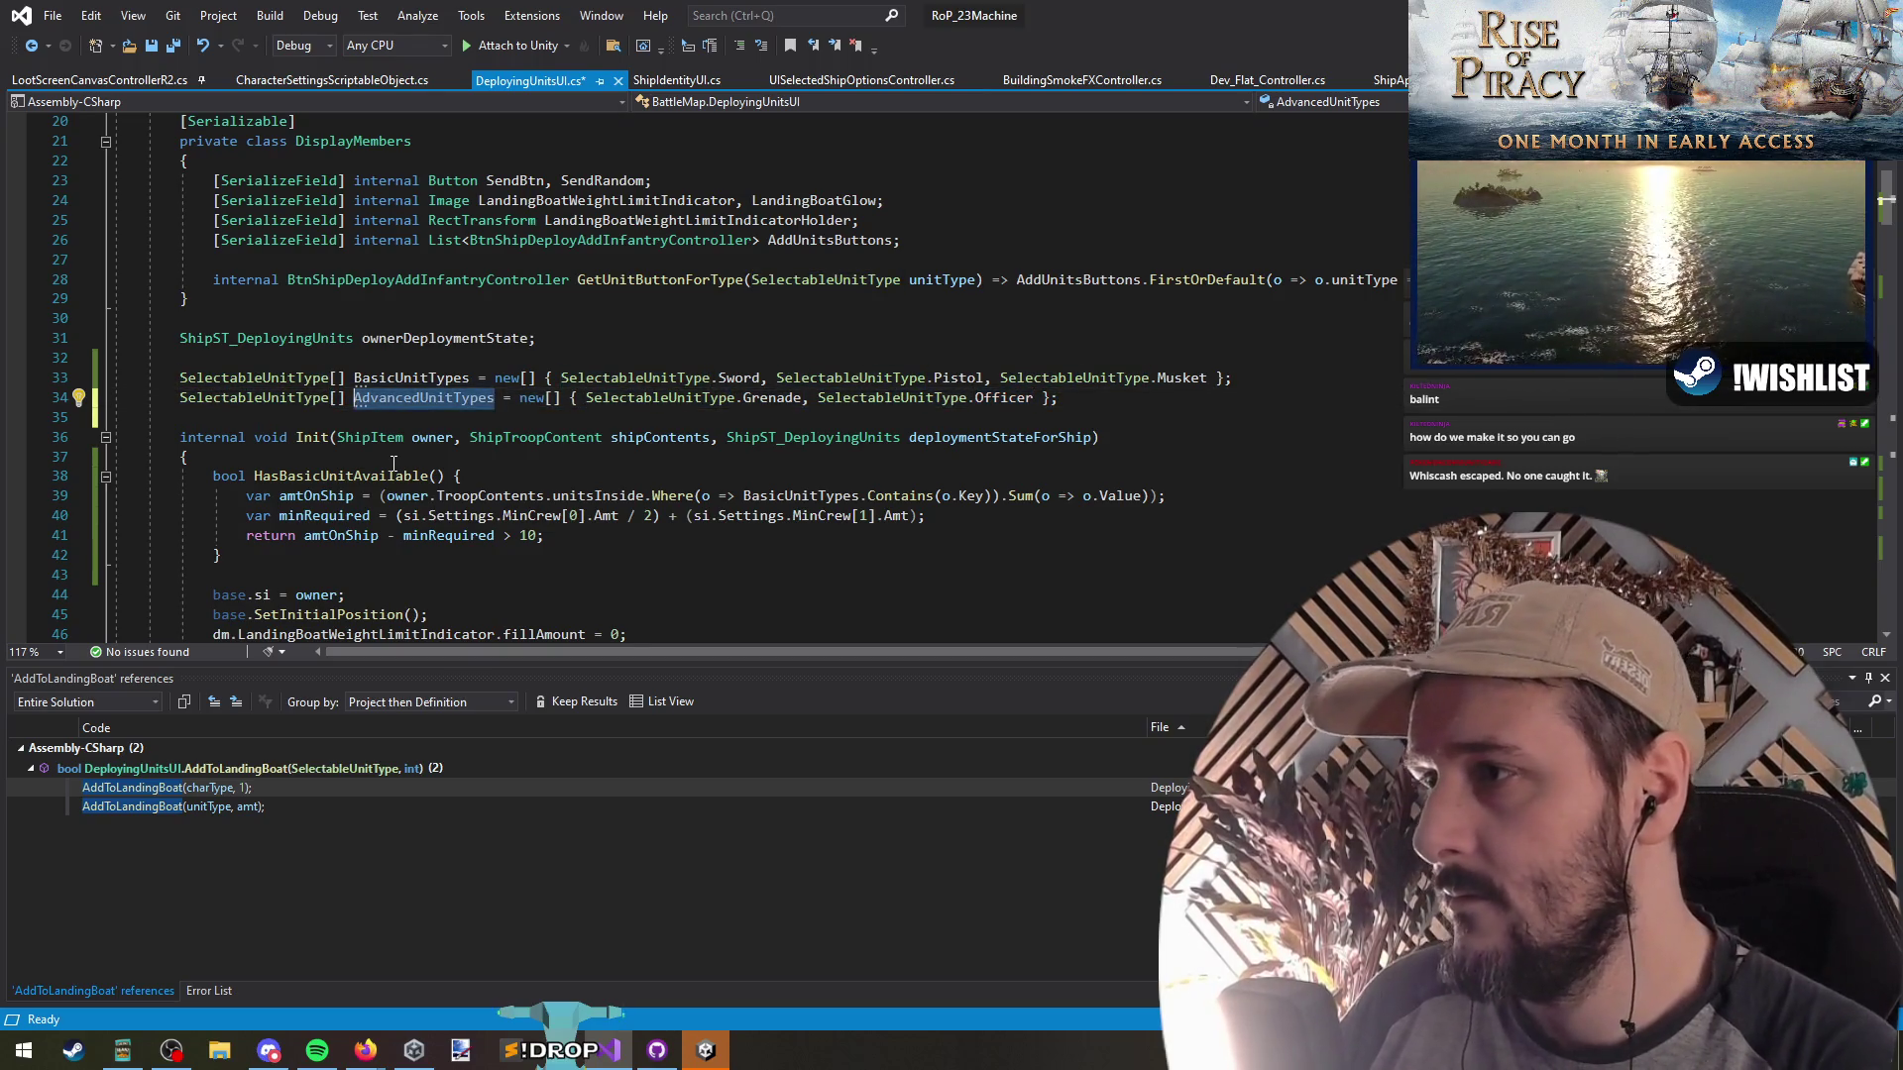
{"action": "key", "text": "Up"}
{"action": "key", "text": "ctrl+shift+Down"}
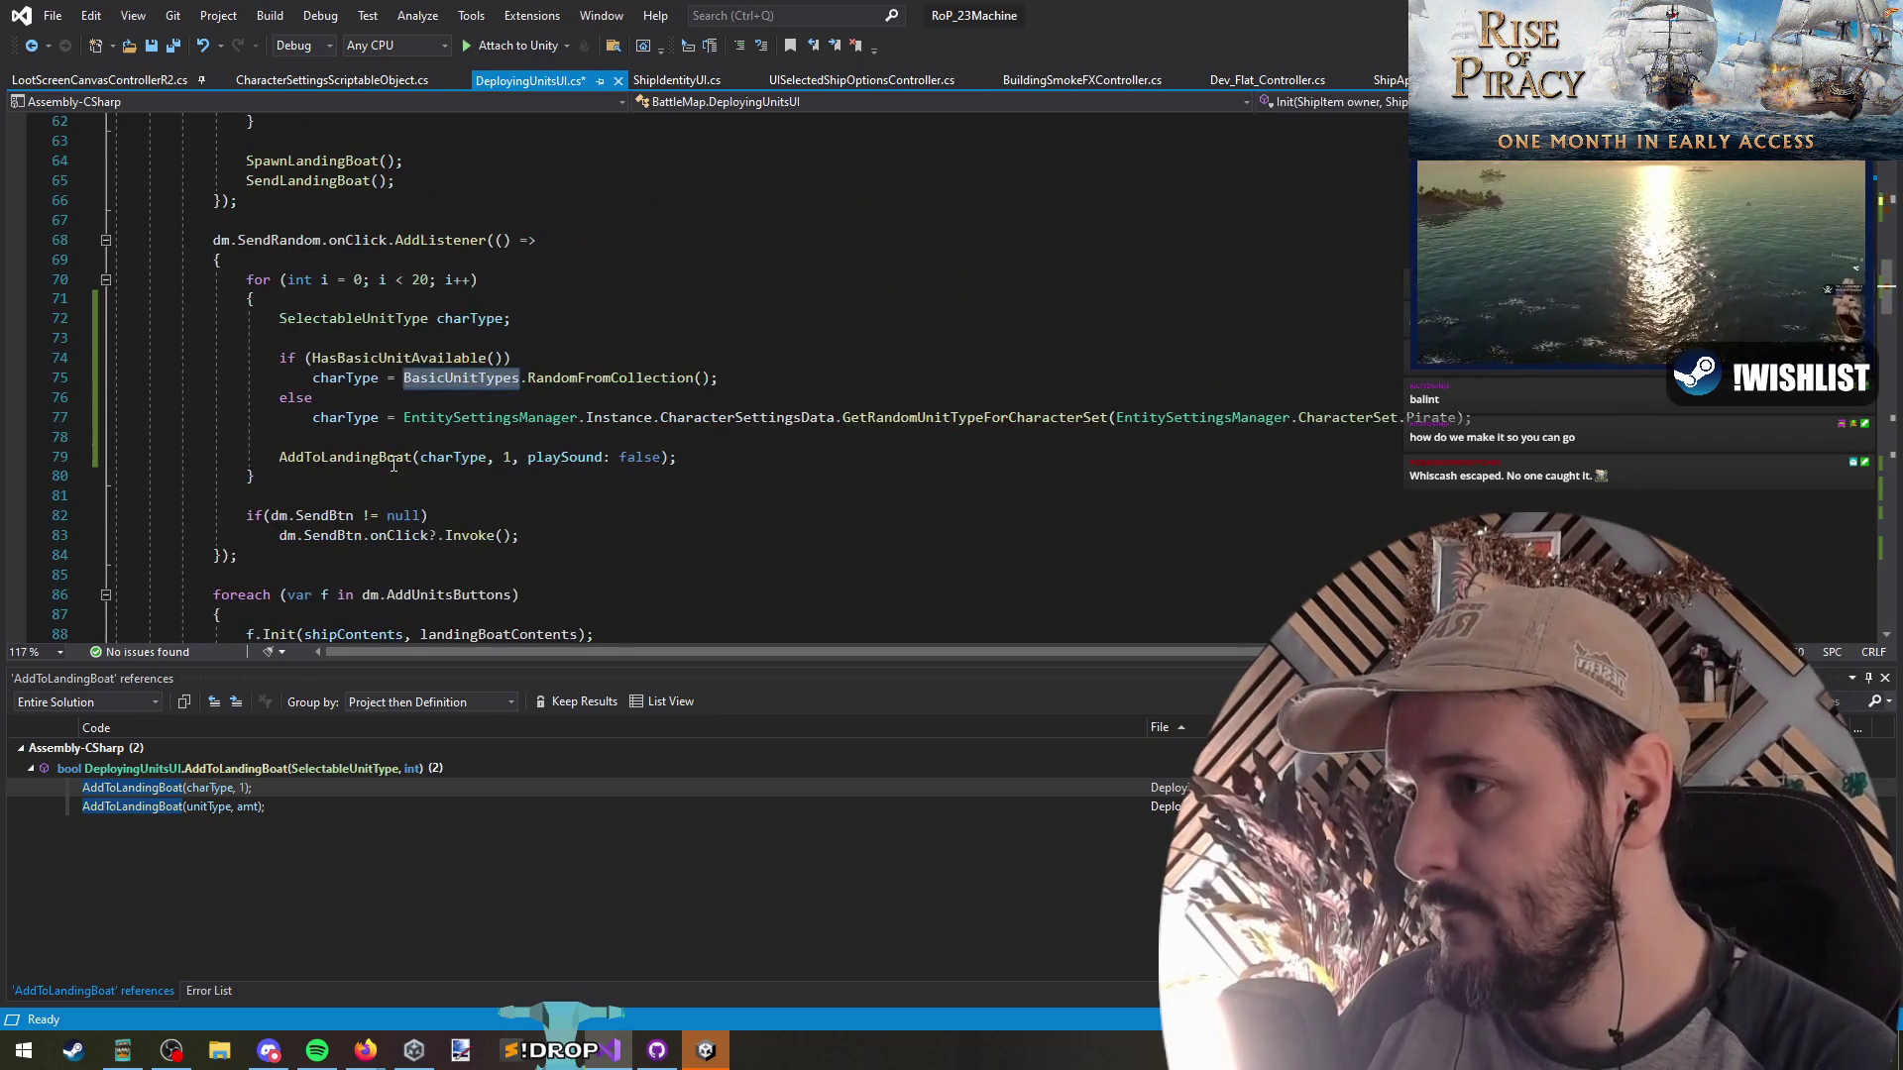
{"action": "key", "text": "Down"}
{"action": "key", "text": "Down"}
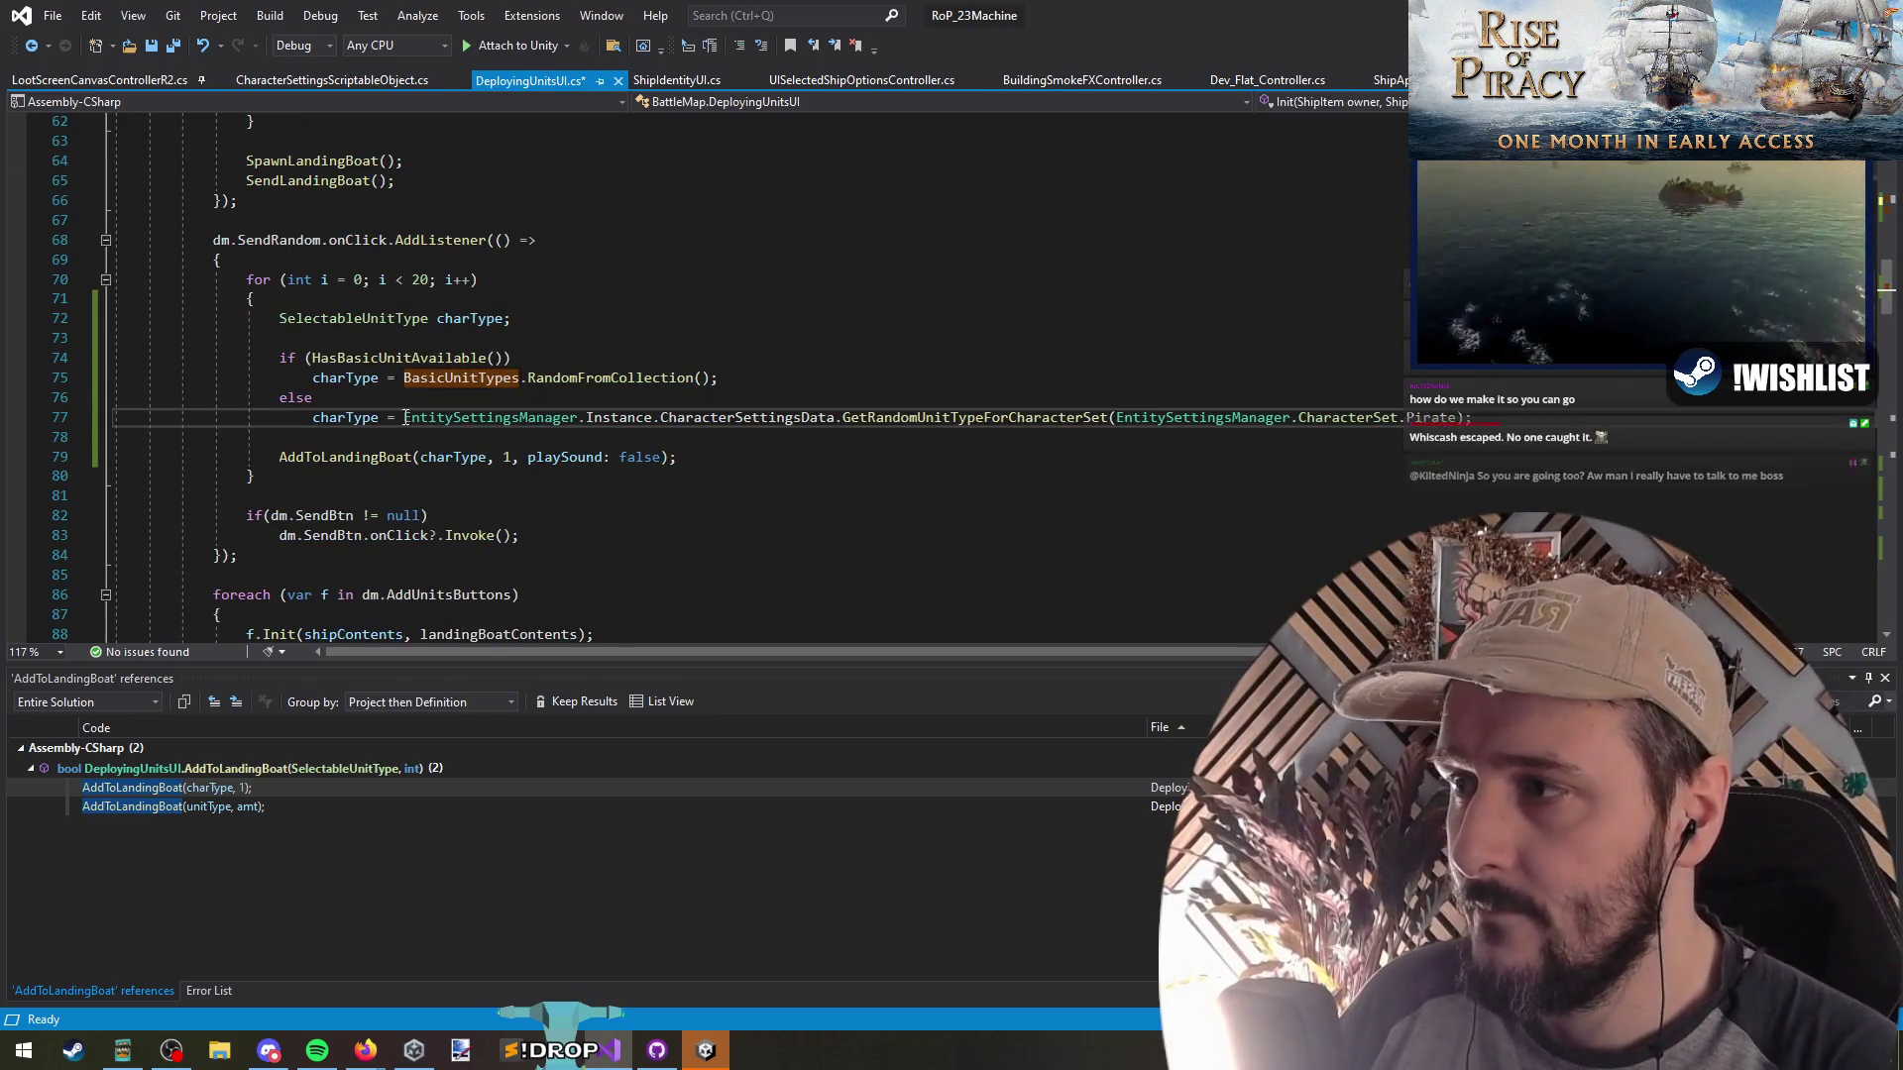
{"action": "key", "text": "shift+End"}
{"action": "key", "text": "shift+Left"}
{"action": "type", "text": "AdvancedUnitTypes.RandomFromCollection"}
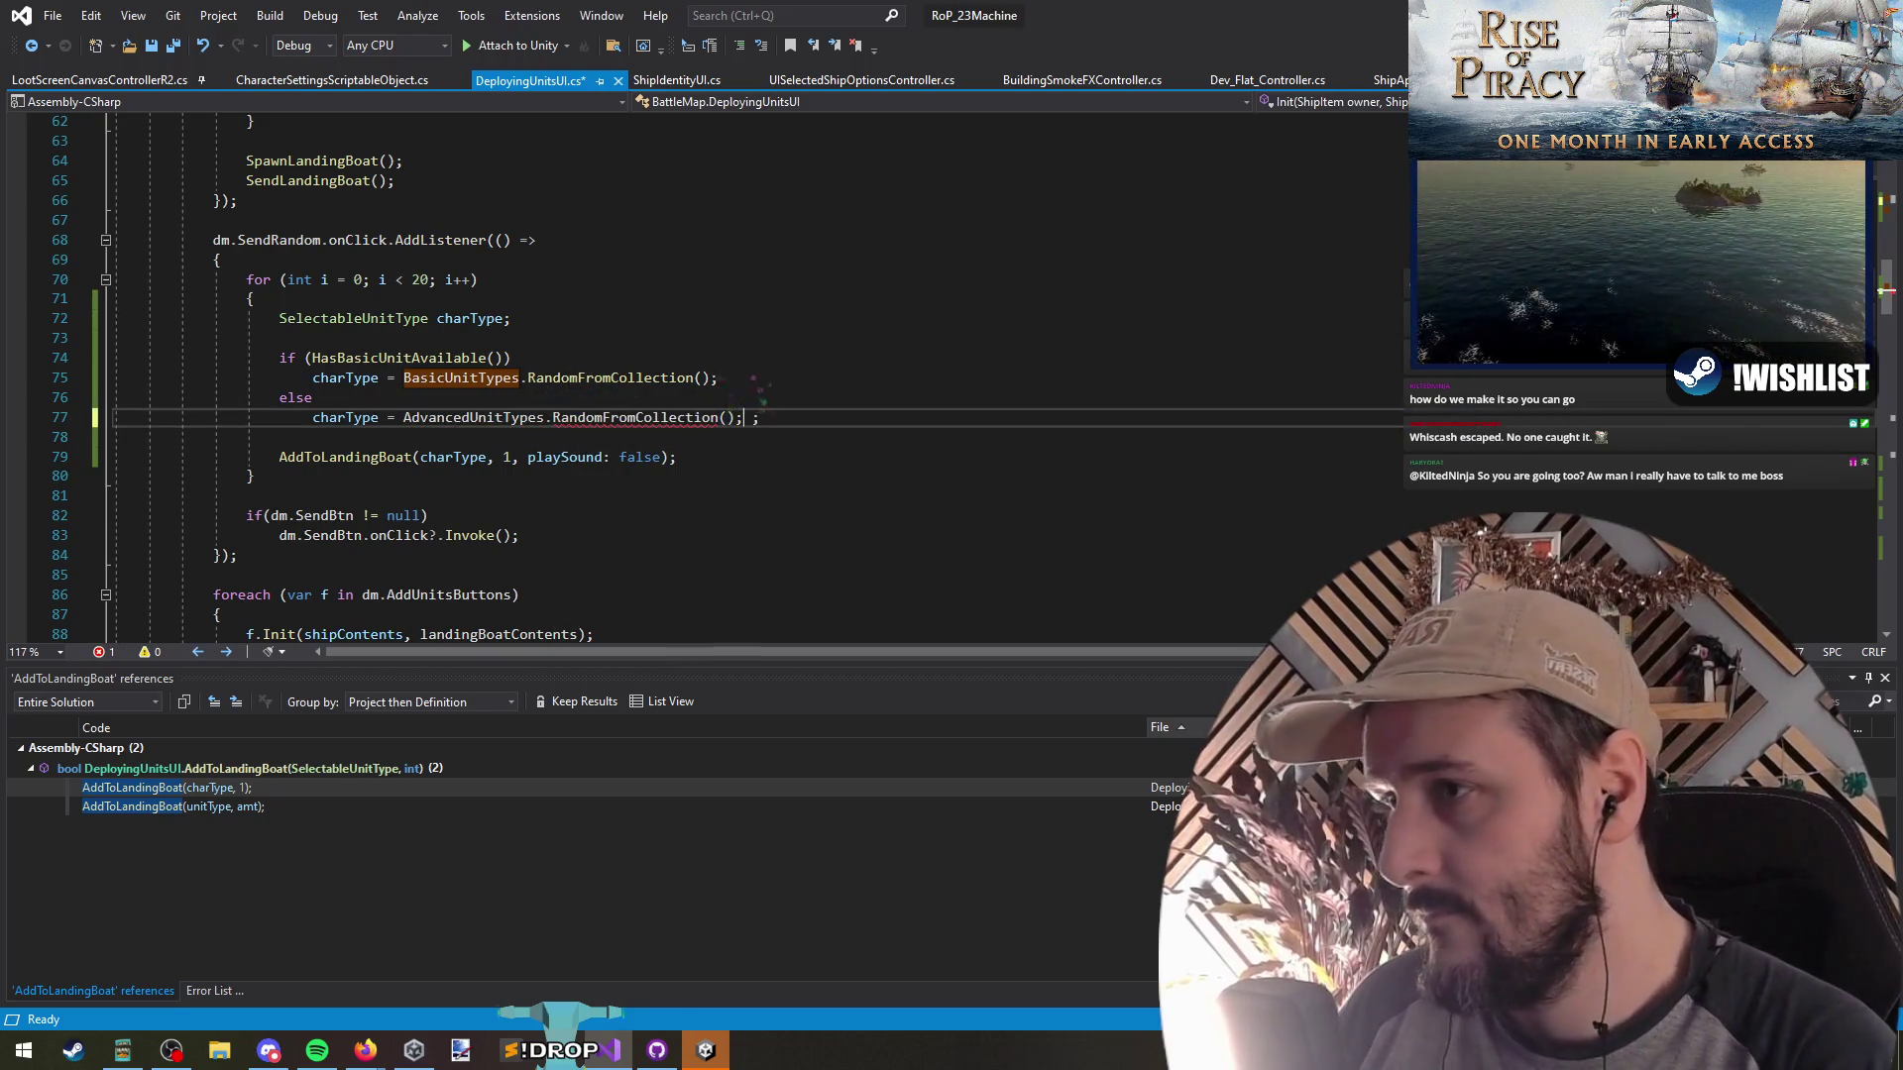
{"action": "key", "text": "Delete"}
{"action": "key", "text": "Delete"}
{"action": "key", "text": "Down"}
{"action": "key", "text": "ctrl+s"}
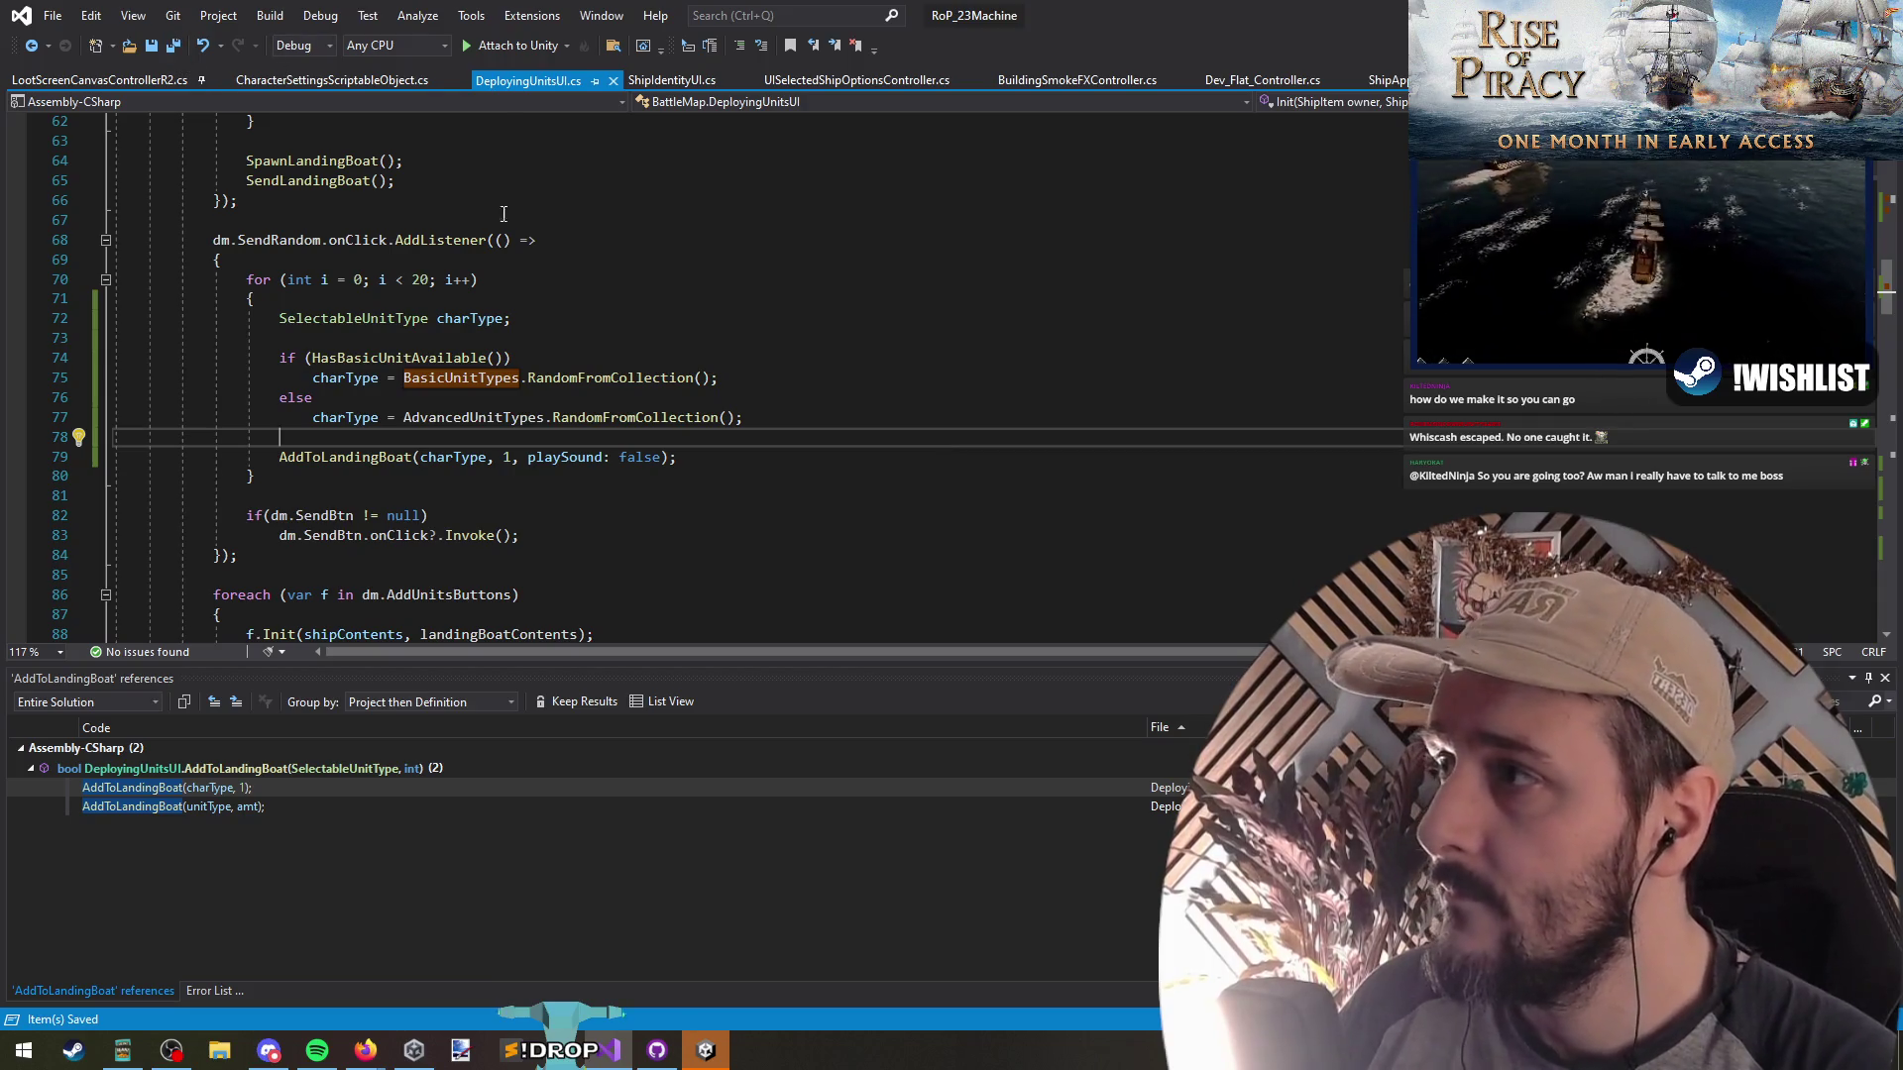
Open a blank line above the return statement in HasBasicUnitAvailable
{"action": "scroll", "coordinate": [449, 172], "scroll_direction": "up", "scroll_amount": 13}
{"action": "left_click", "coordinate": [1020, 469]}
{"action": "key", "text": "Home"}
{"action": "key", "text": "Return"}
{"action": "key", "text": "Return"}
{"action": "key", "text": "Return"}
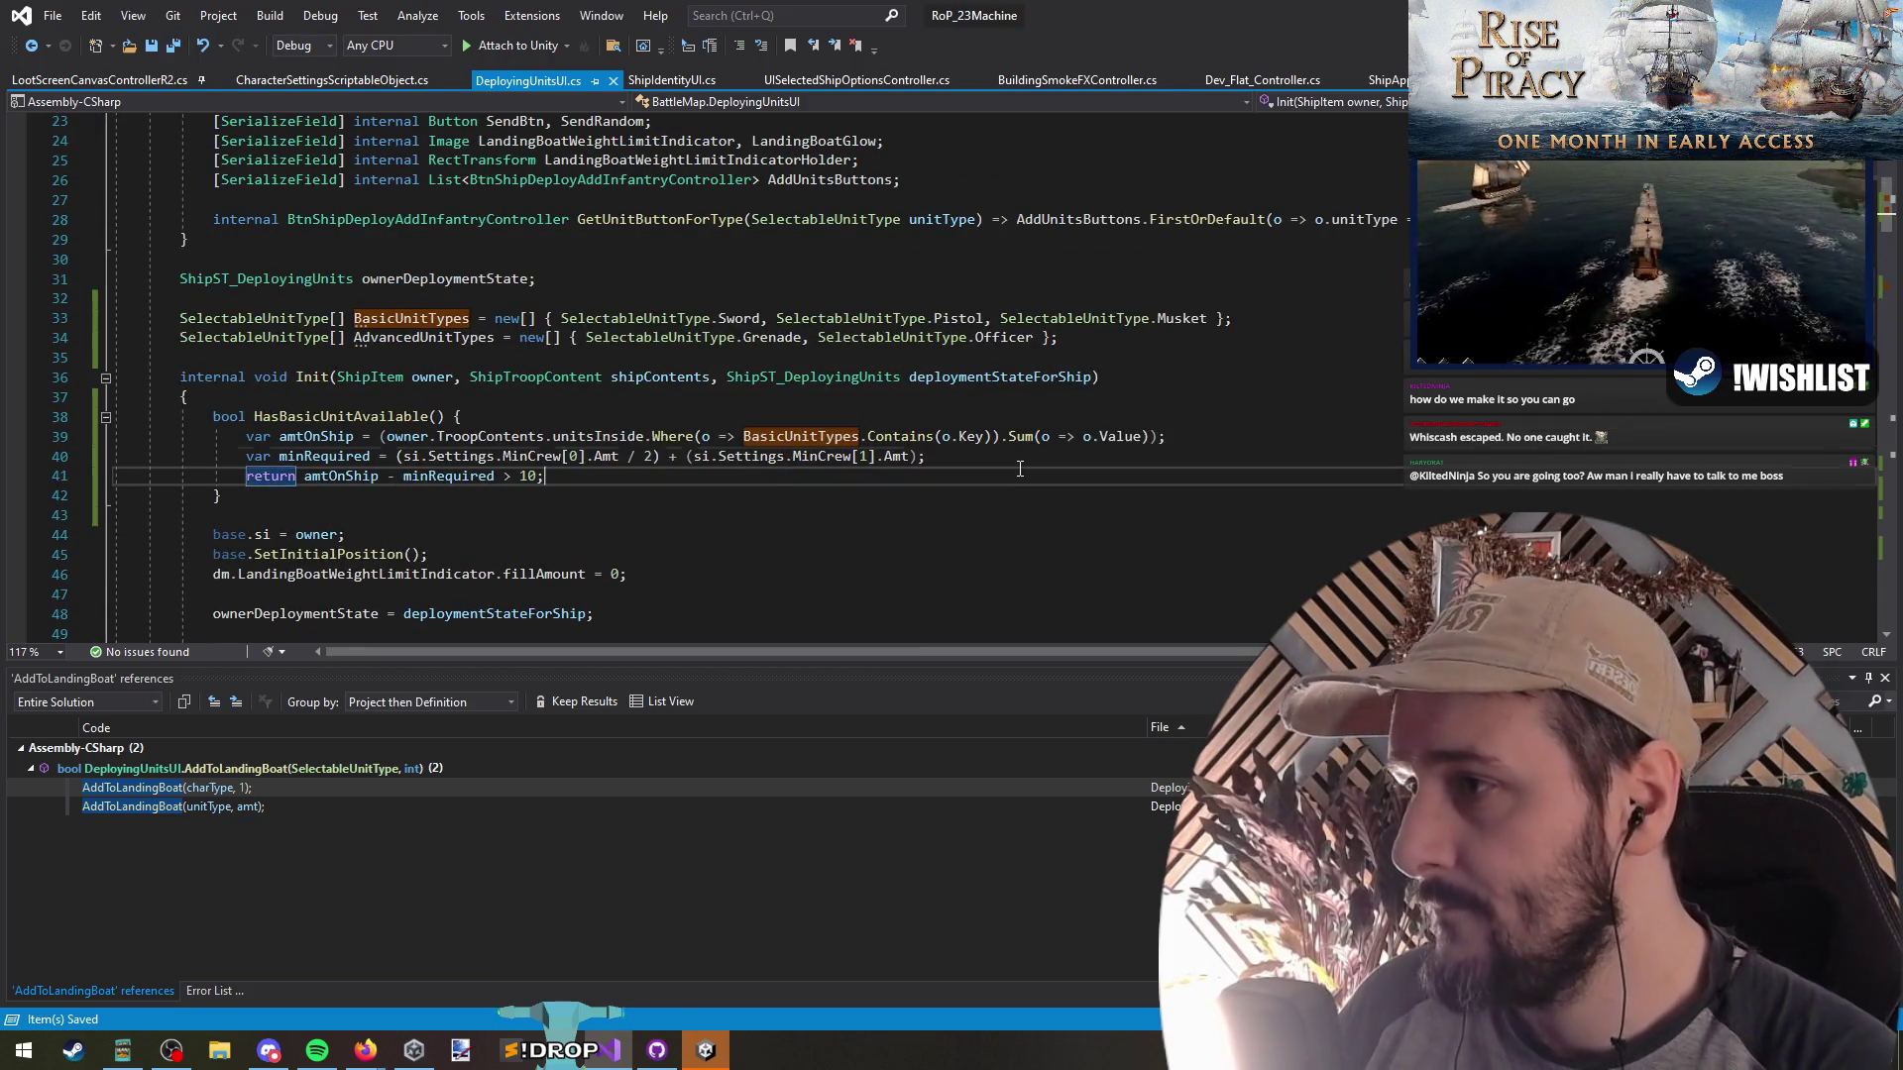
Start a Debug.Log interpolated string above the return containing amtOnShip and minRequired
{"action": "key", "text": "Up"}
{"action": "key", "text": "Up"}
{"action": "type", "text": "Debug.Log($\"{"}
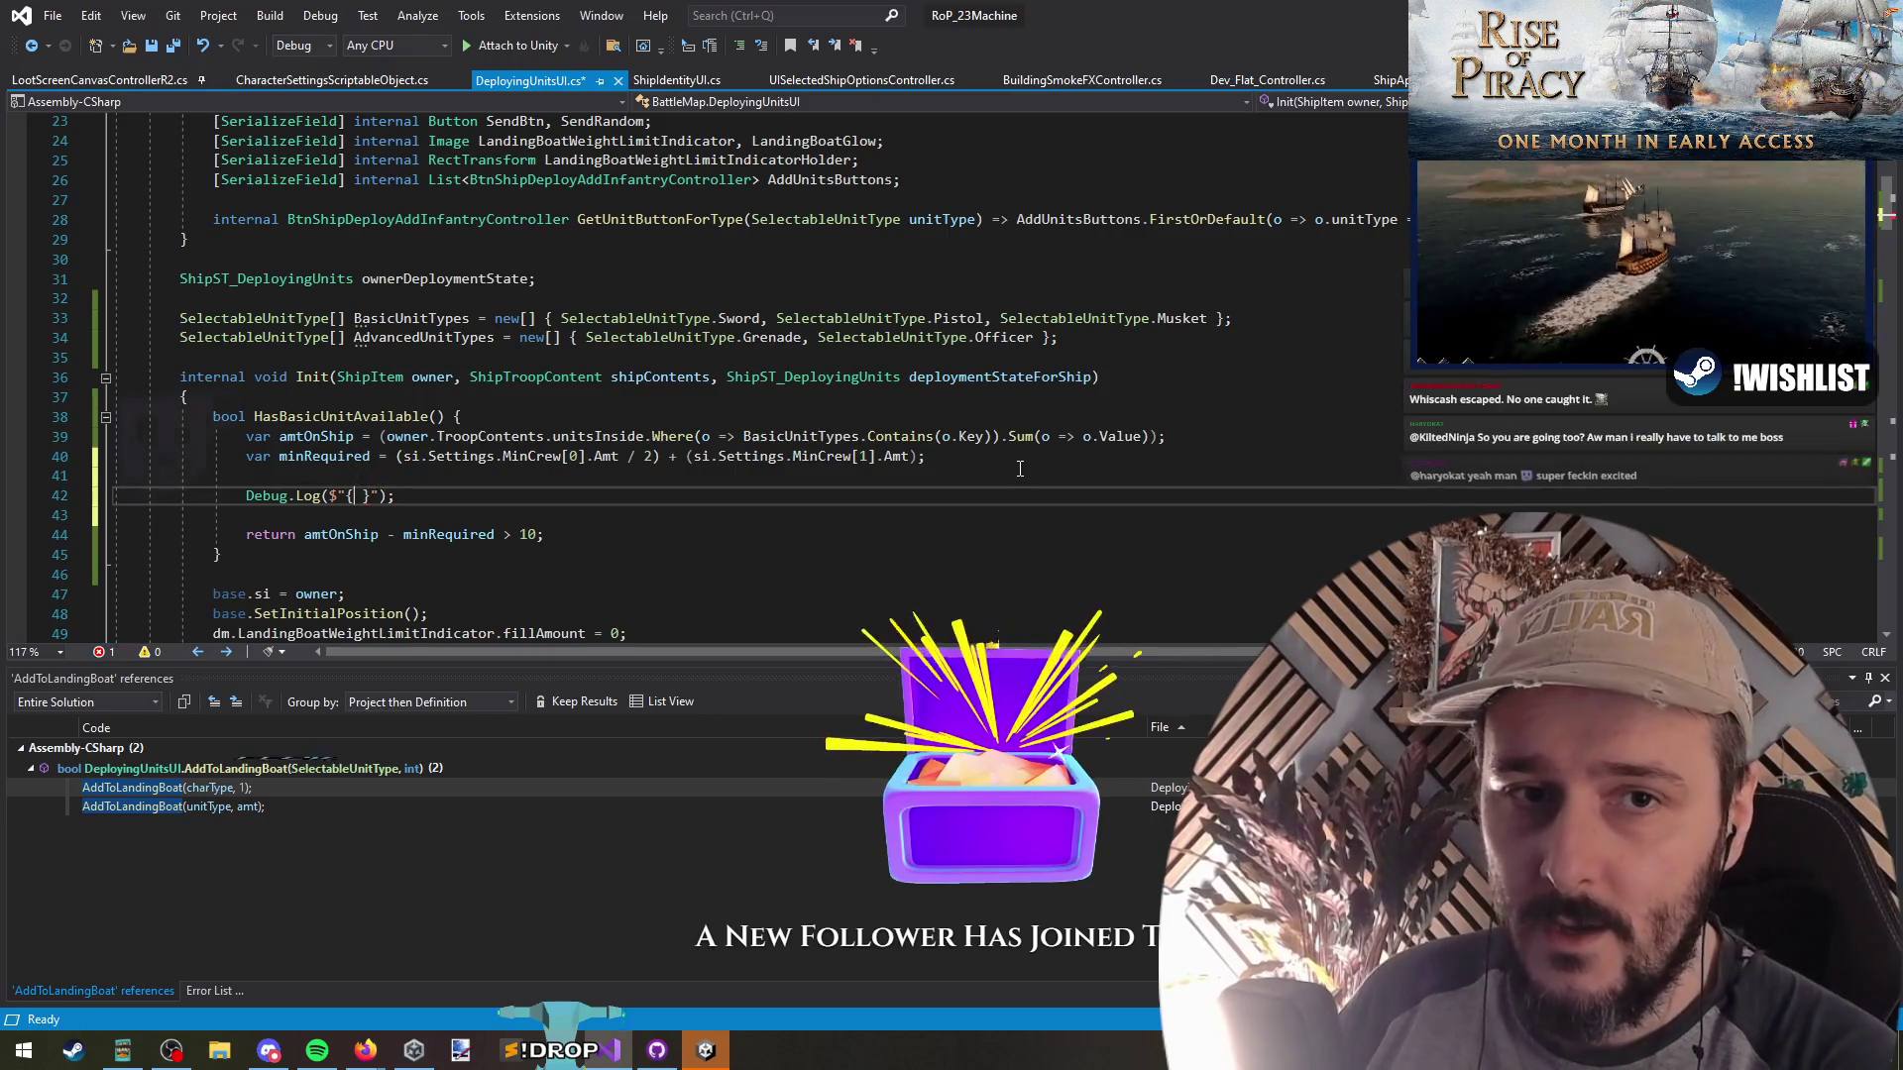
{"action": "type", "text": " }"}
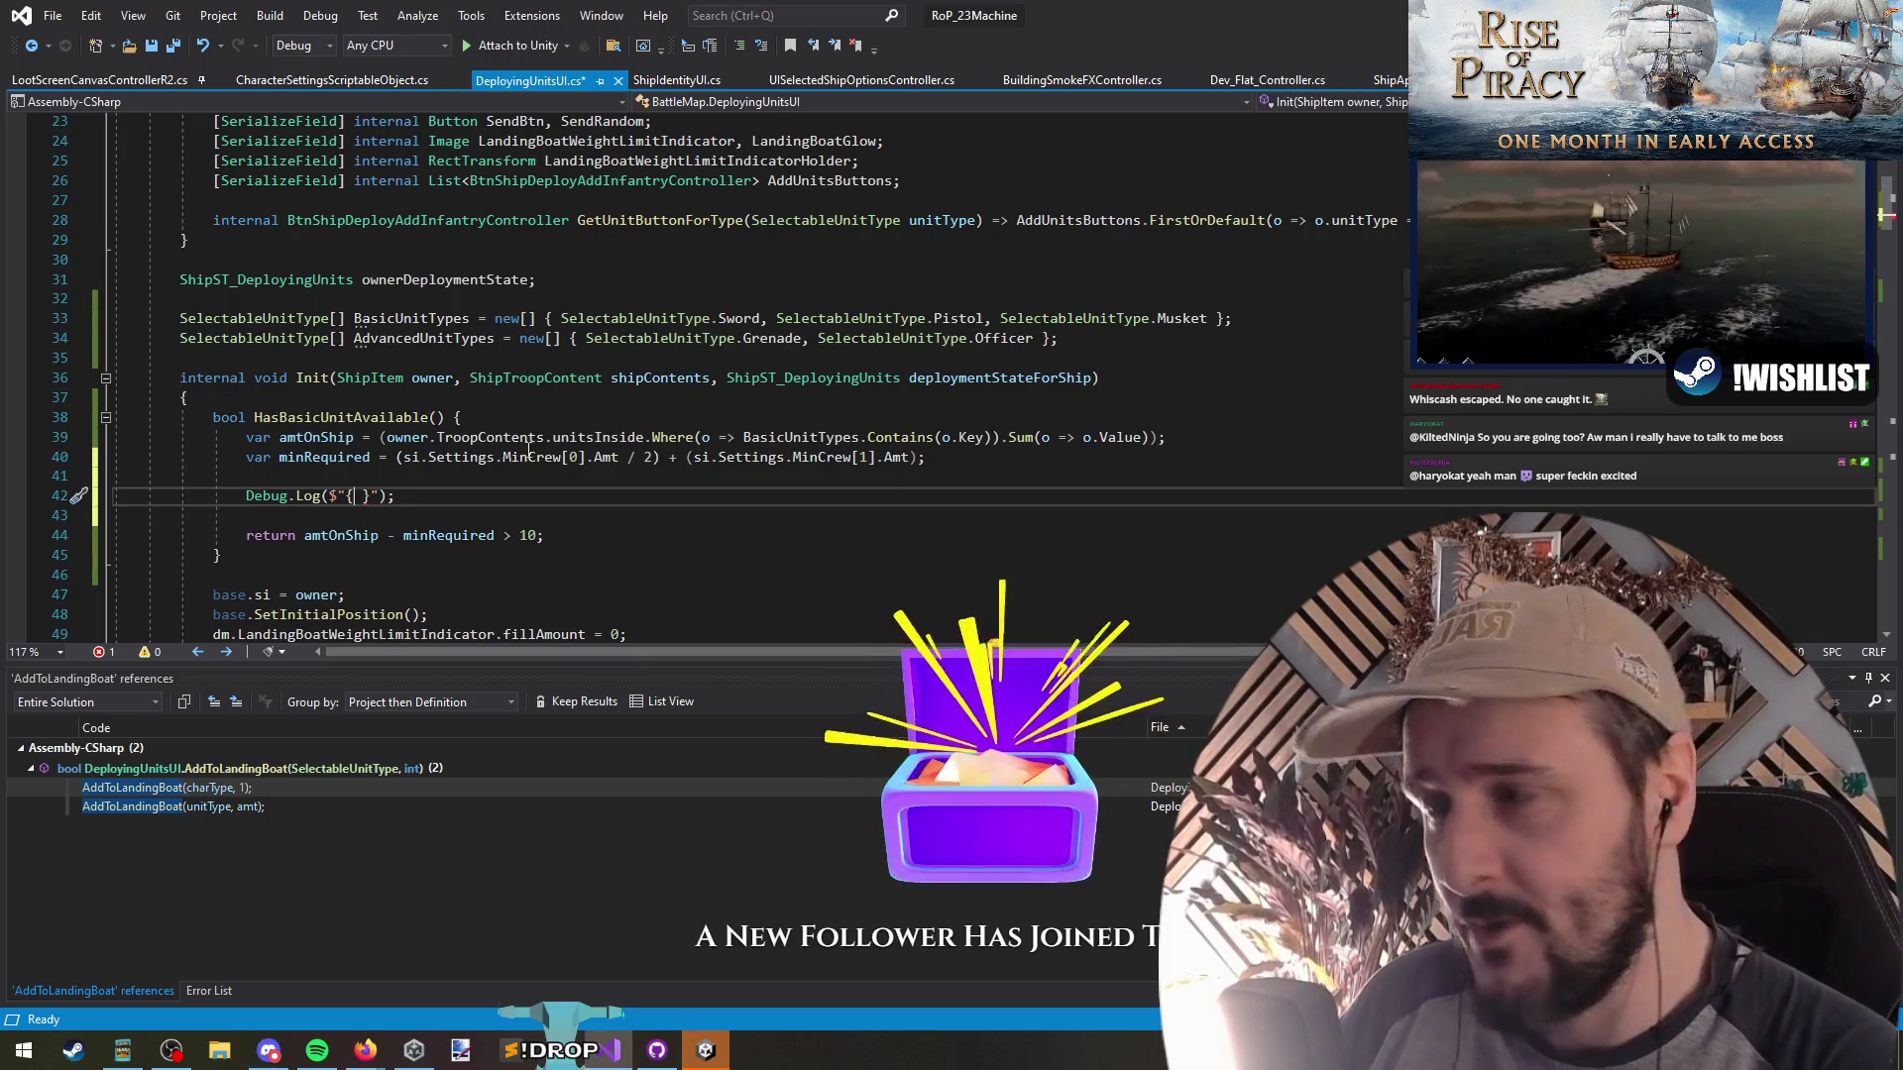
{"action": "left_click", "coordinate": [369, 495]}
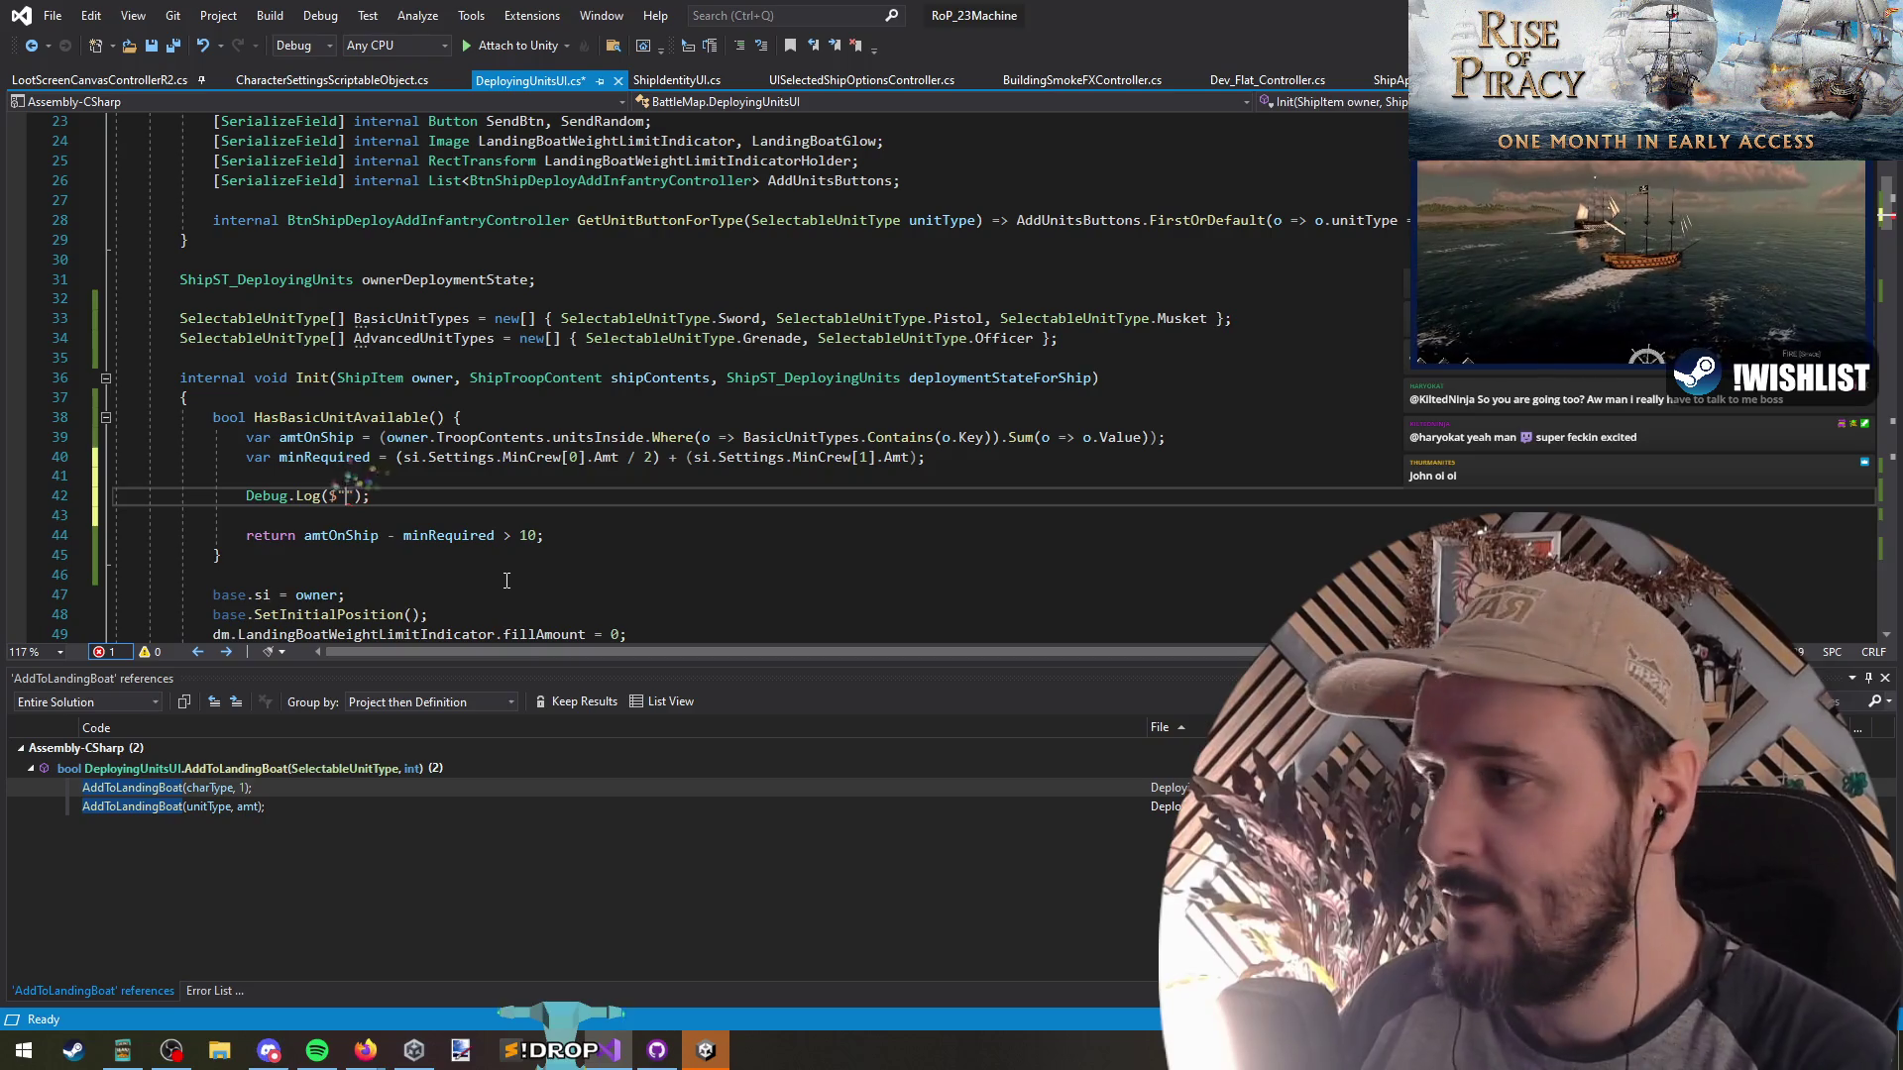
{"action": "key", "text": "Up"}
{"action": "key", "text": "Up"}
{"action": "key", "text": "Up"}
{"action": "key", "text": "ctrl+w"}
{"action": "key", "text": "Down"}
{"action": "key", "text": "Down"}
{"action": "key", "text": "Down"}
{"action": "type", "text": "amtOnShip"}
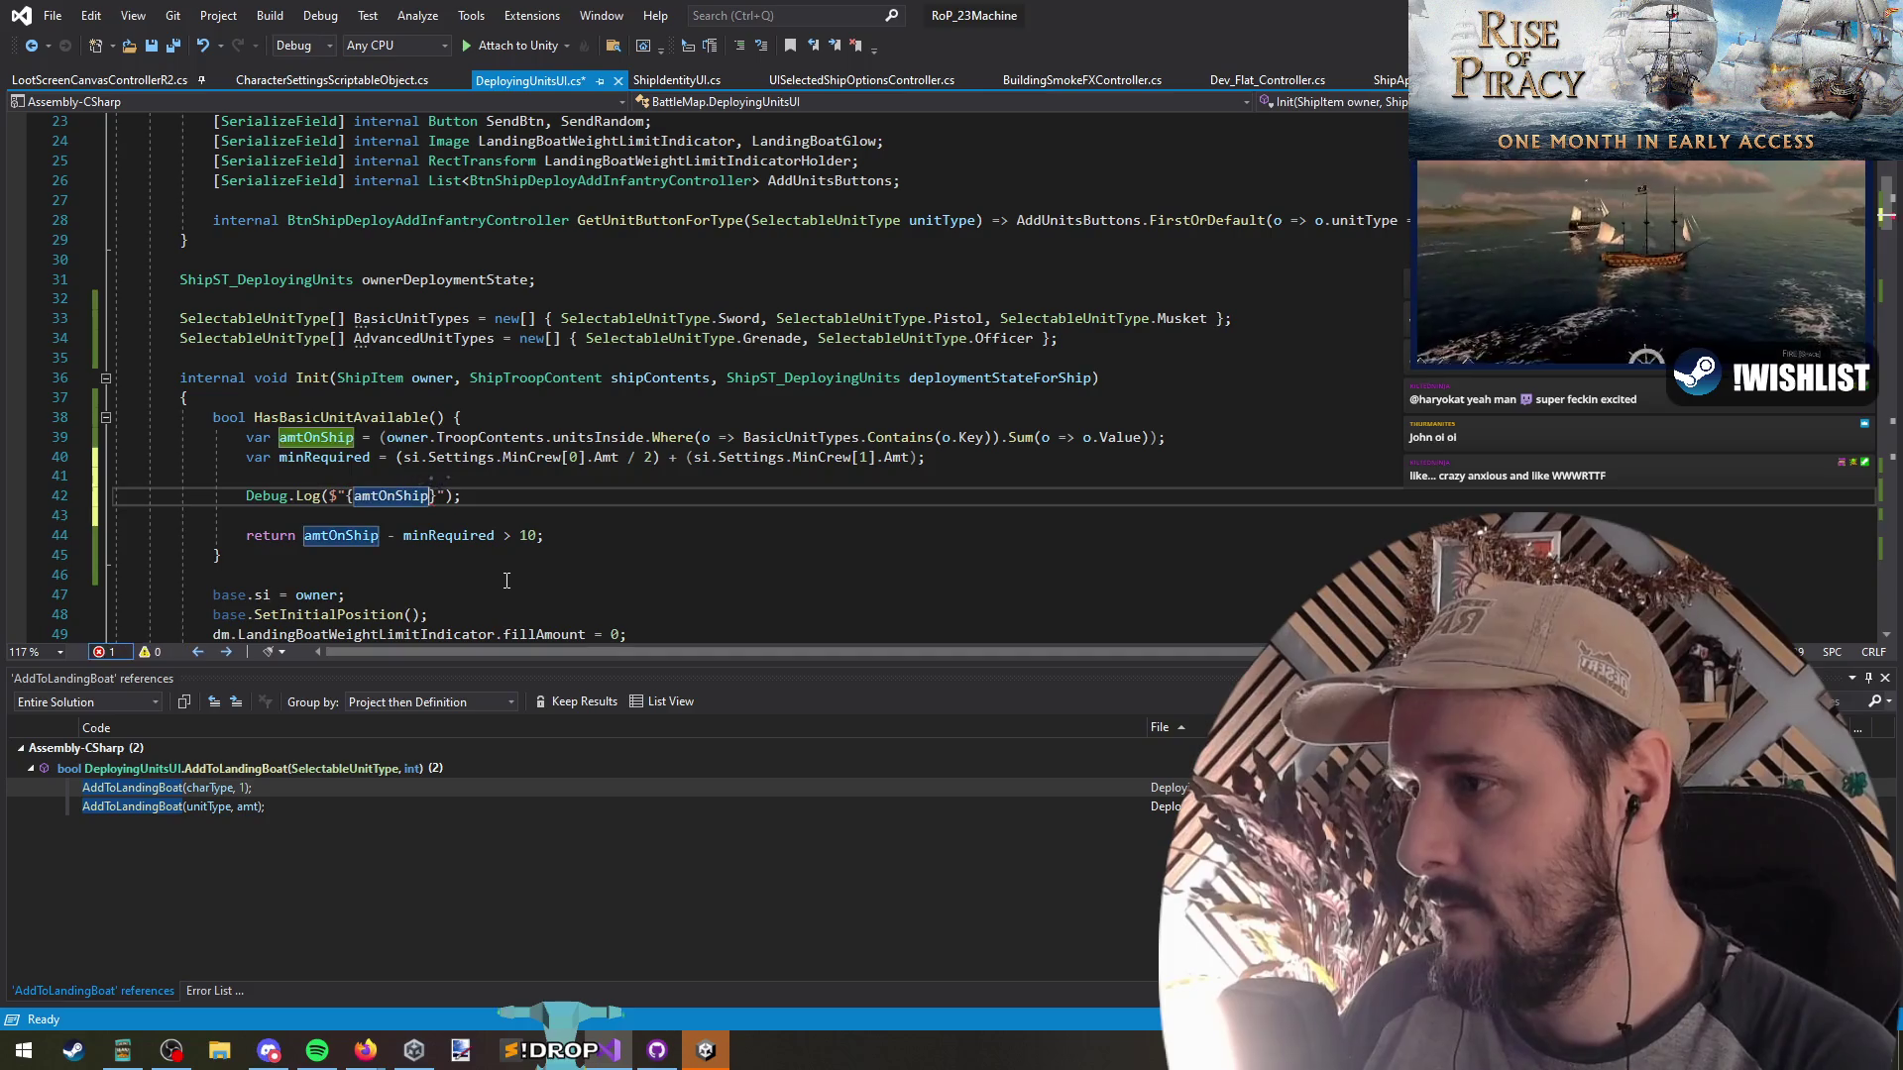
{"action": "key", "text": "Right"}
{"action": "key", "text": "Up"}
{"action": "key", "text": "Up"}
{"action": "key", "text": "ctrl+Right"}
{"action": "key", "text": "ctrl+w"}
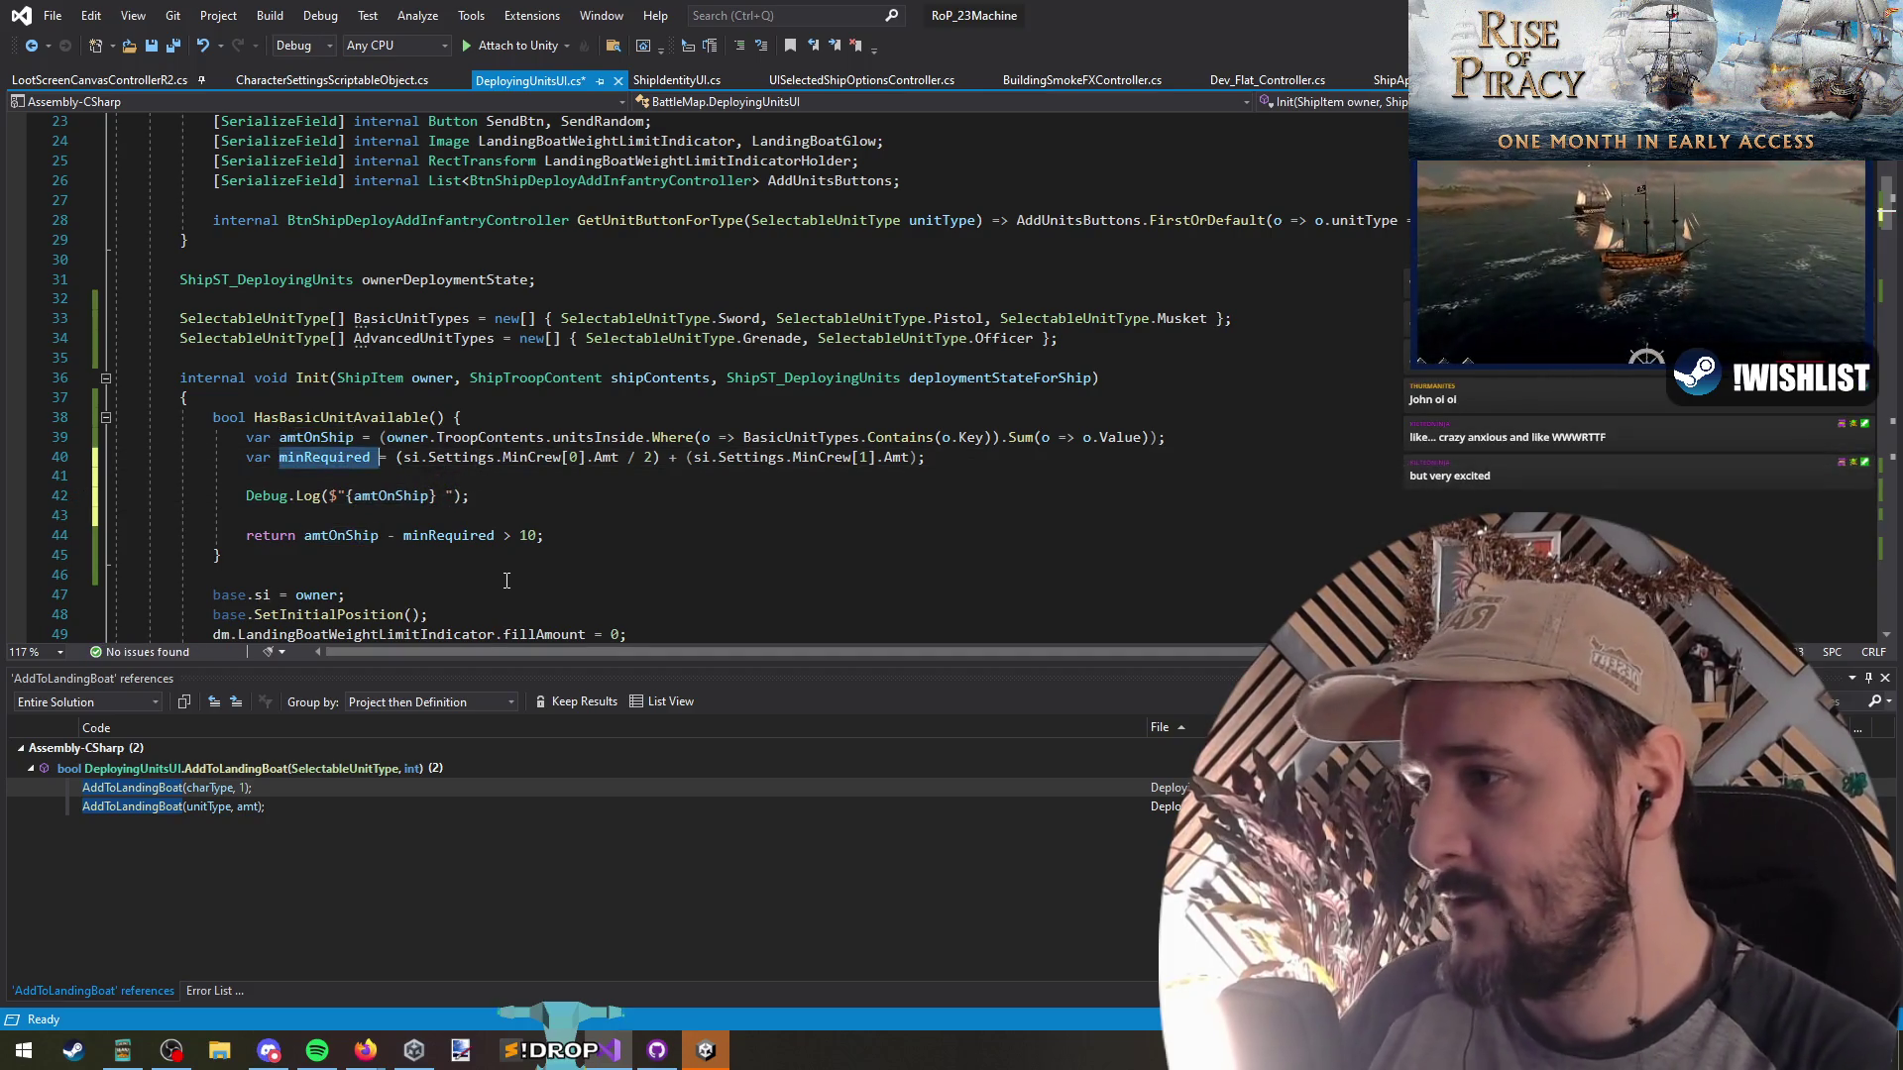
{"action": "key", "text": "ctrl+c"}
{"action": "key", "text": "Down"}
{"action": "key", "text": "Down"}
{"action": "key", "text": "End"}
{"action": "key", "text": "Left"}
{"action": "key", "text": "Left"}
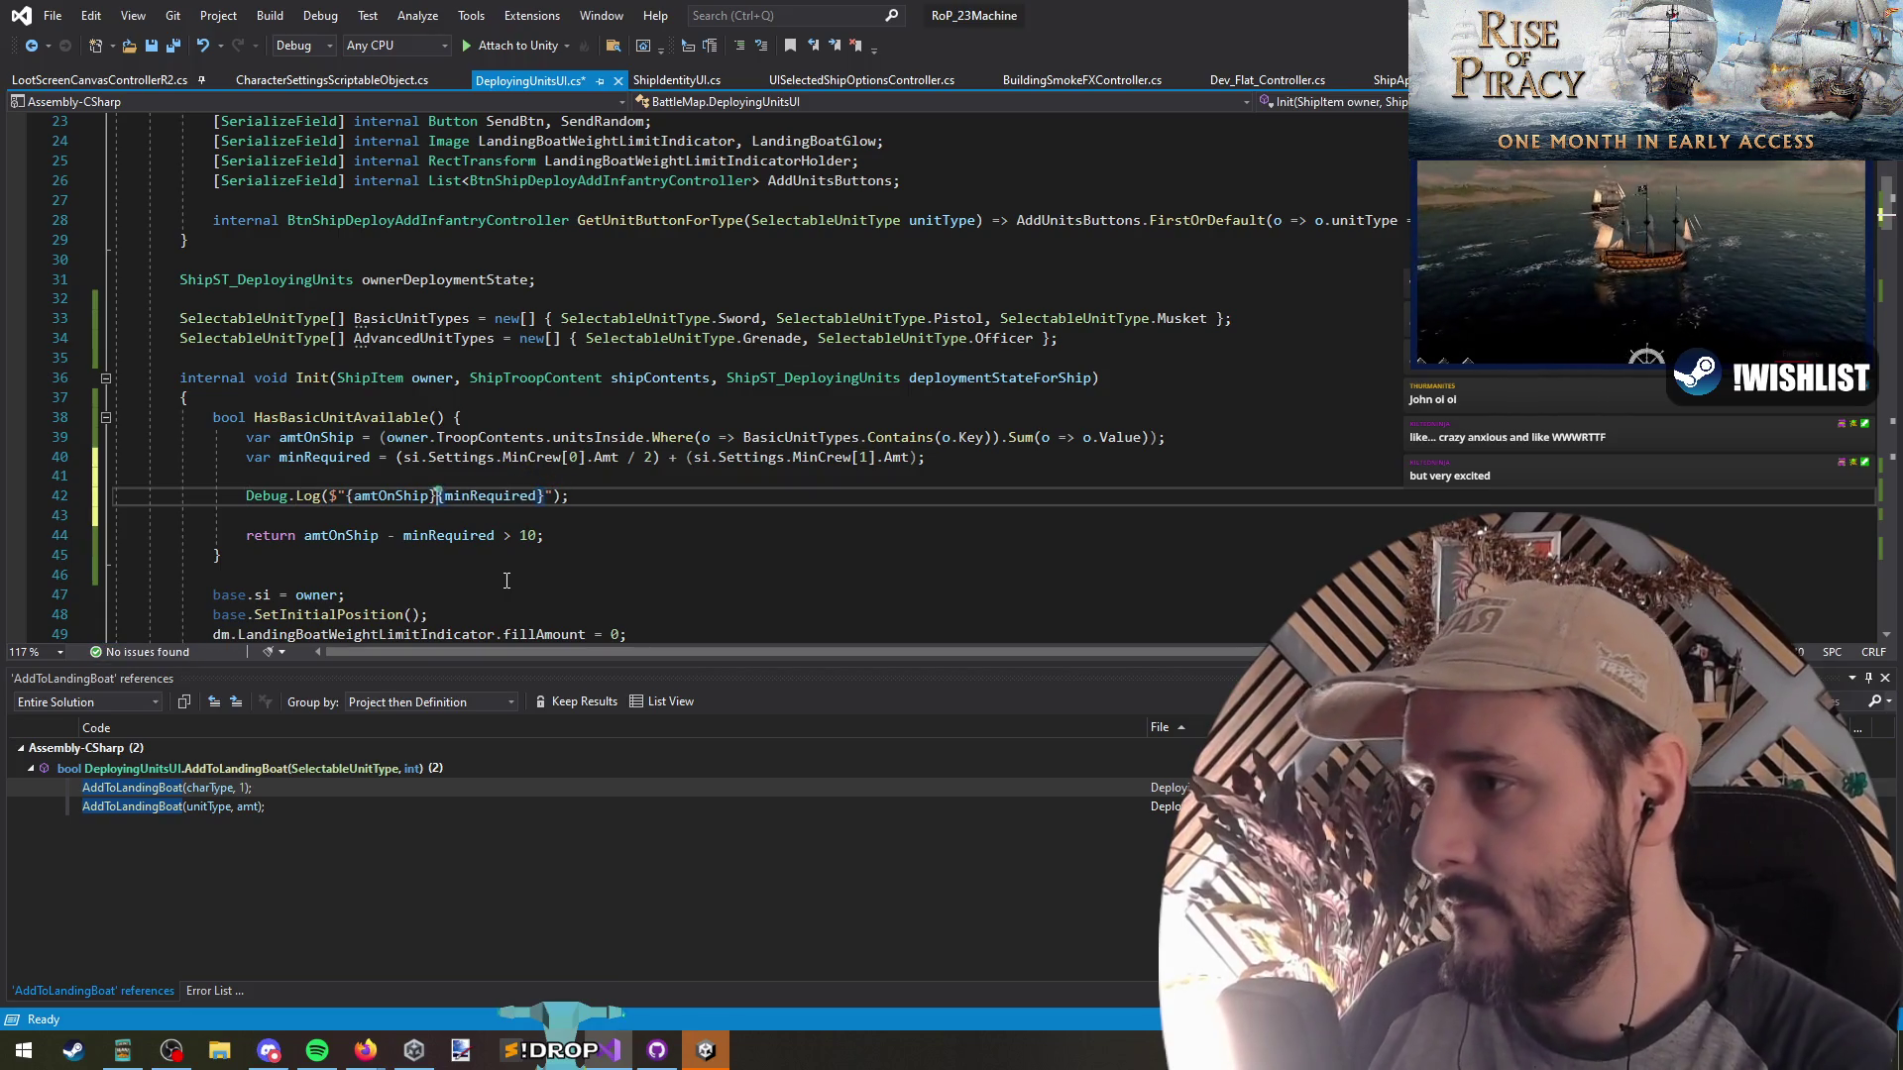
Label the log values OnShip, Min and Enough (amtOnShip - minRequired > 10) and save
{"action": "type", "text": "OnShip}: "}
{"action": "type", "text": "Min:"}
{"action": "key", "text": "BackSpace"}
{"action": "type", "text": "/"}
{"action": "key", "text": "End"}
{"action": "key", "text": "Left"}
{"action": "key", "text": "Left"}
{"action": "key", "text": "Left"}
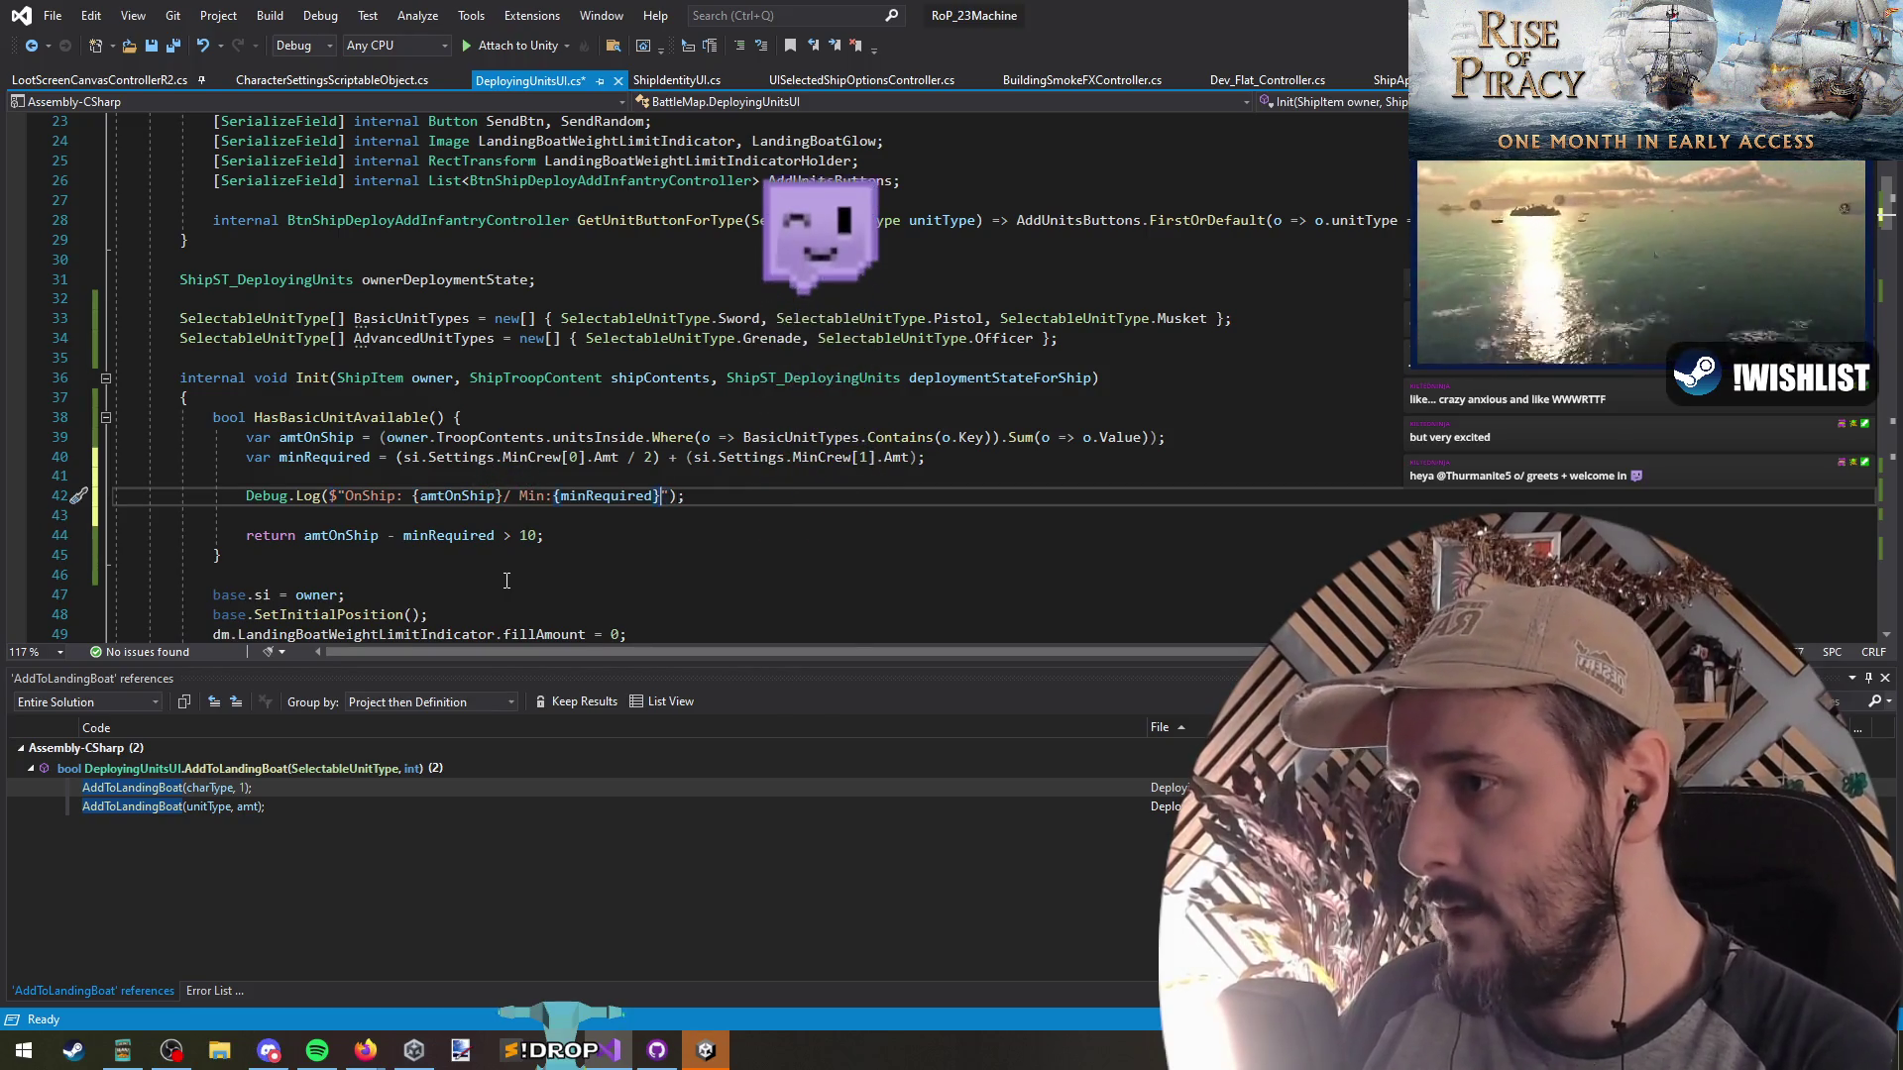
{"action": "key", "text": "Down"}
{"action": "key", "text": "Down"}
{"action": "key", "text": "ctrl+Right"}
{"action": "key", "text": "ctrl+Right"}
{"action": "key", "text": "ctrl+Right"}
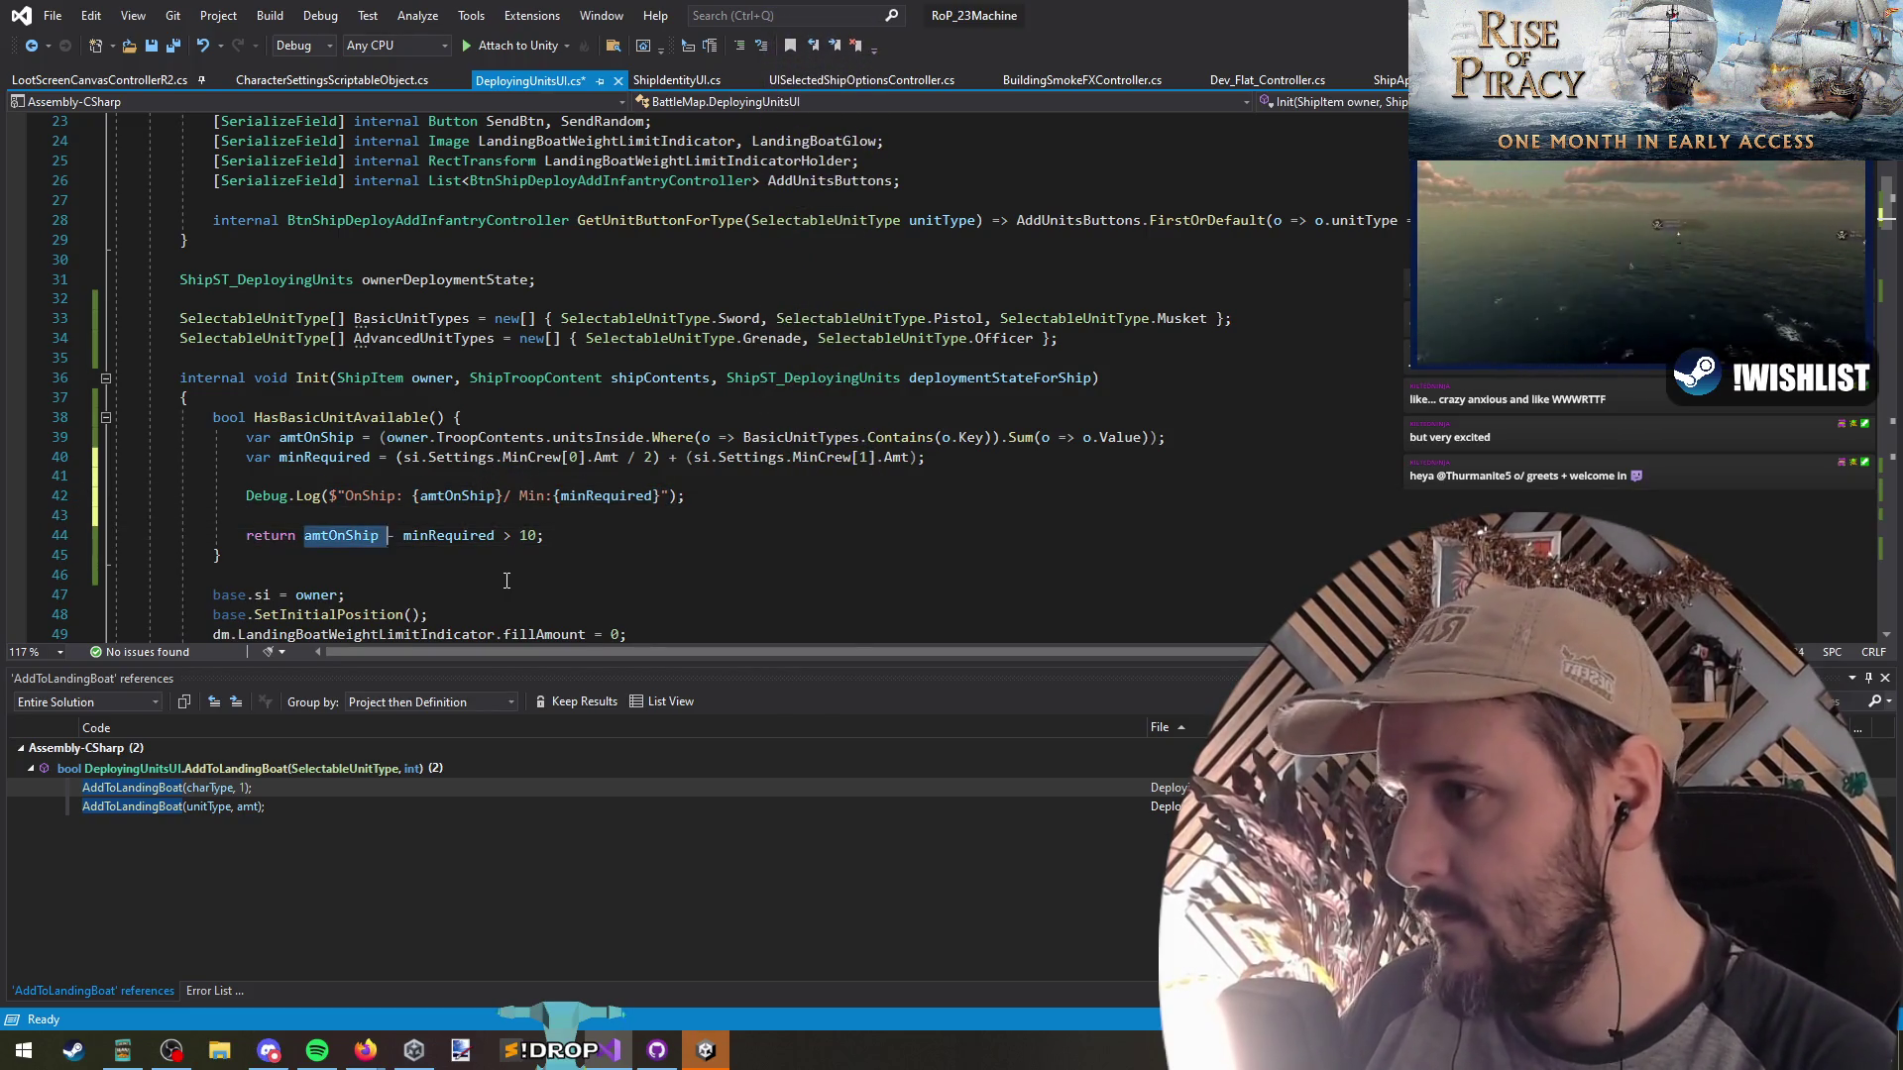
{"action": "key", "text": "Up"}
{"action": "key", "text": "Up"}
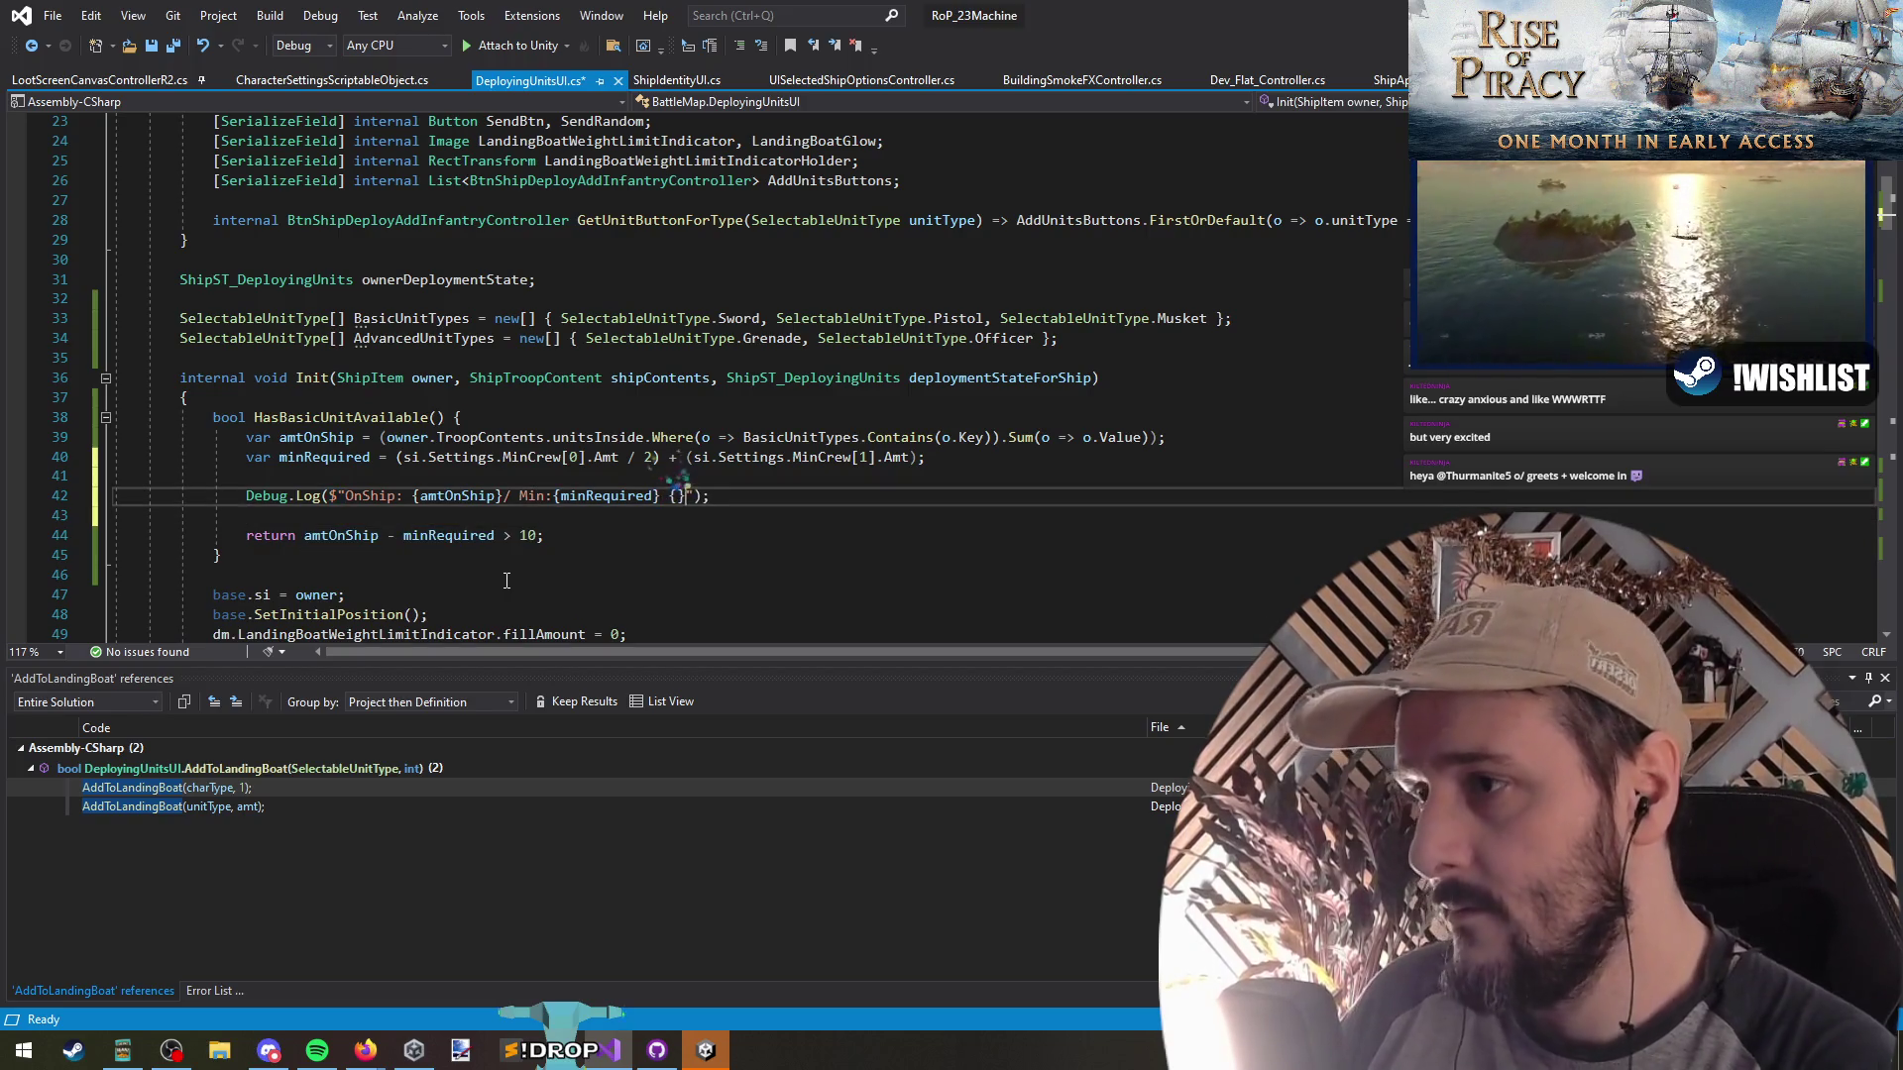
{"action": "type", "text": "Enough:"}
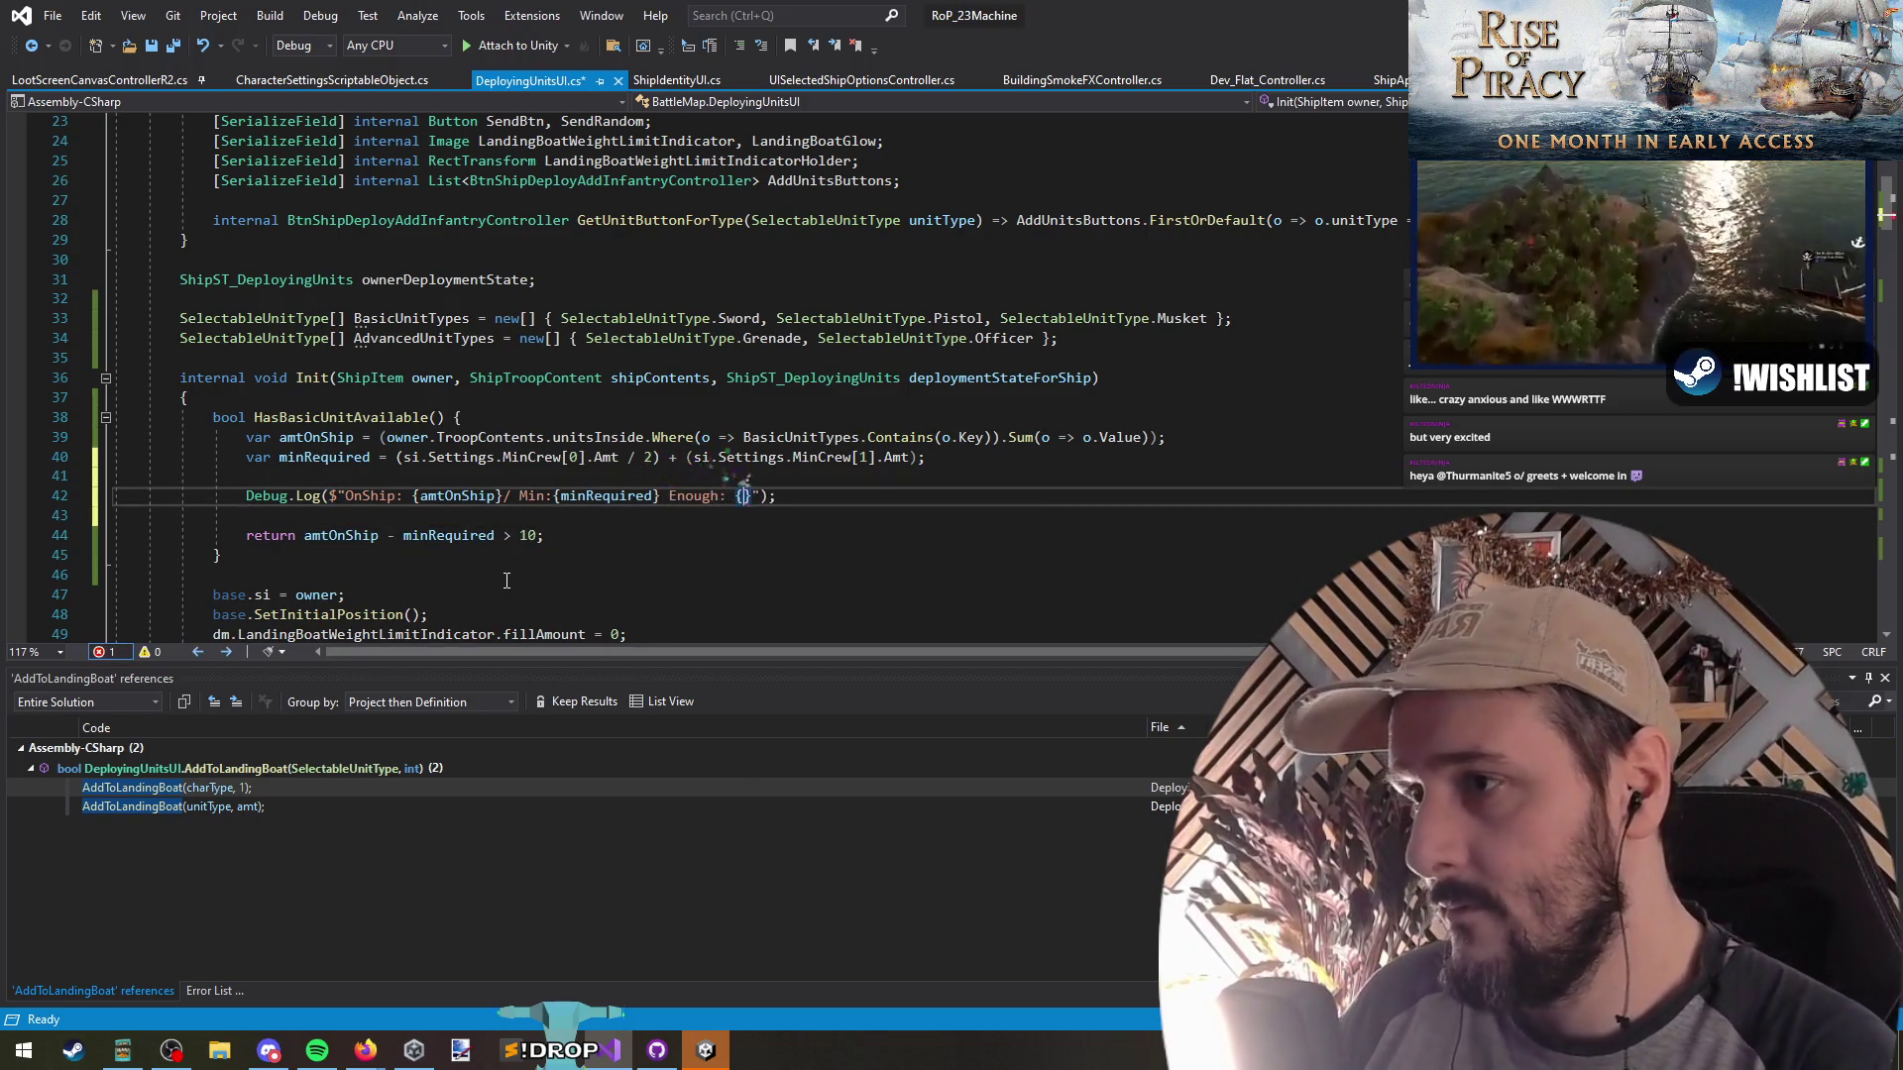
{"action": "key", "text": "Right"}
{"action": "type", "text": "amtOnShip - minRequired > 10"}
{"action": "key", "text": "Down"}
{"action": "key", "text": "ctrl+s"}
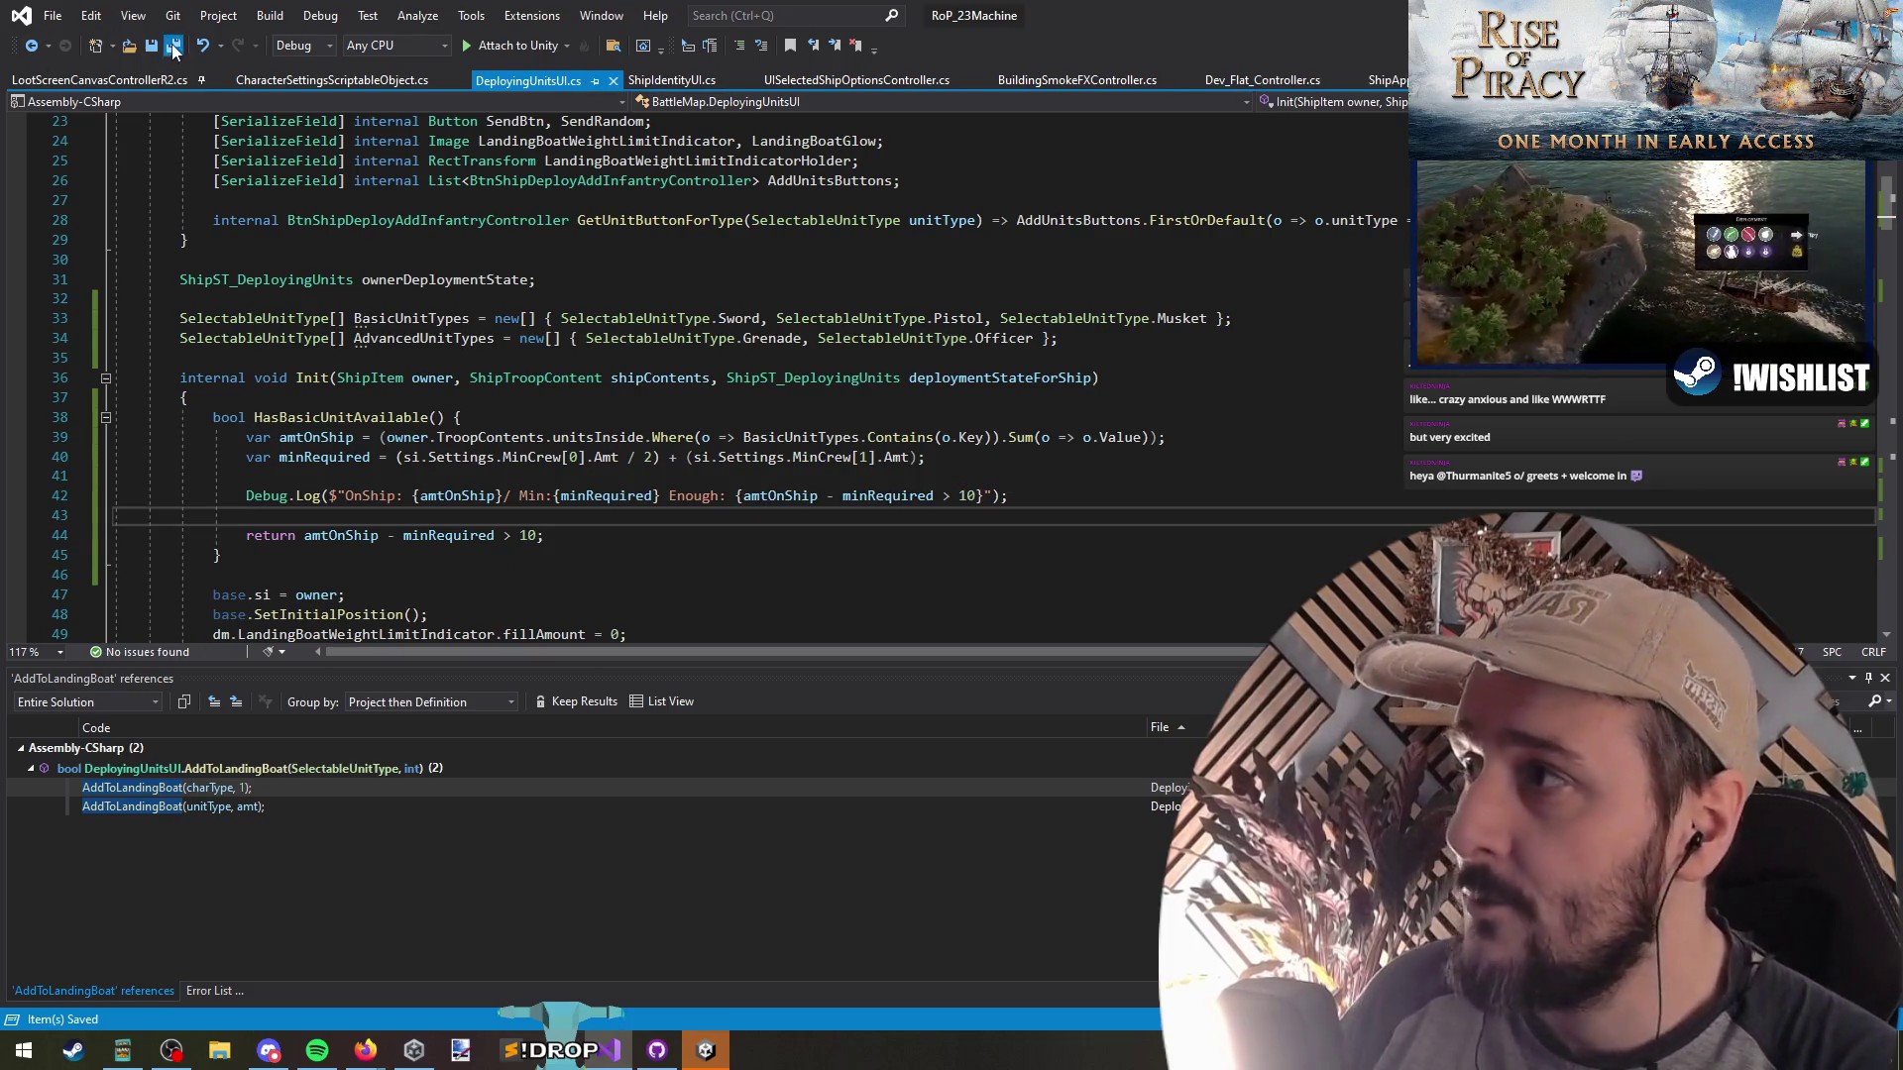
{"action": "left_click_drag", "start_coordinate": [347, 495], "coordinate": [383, 503]}
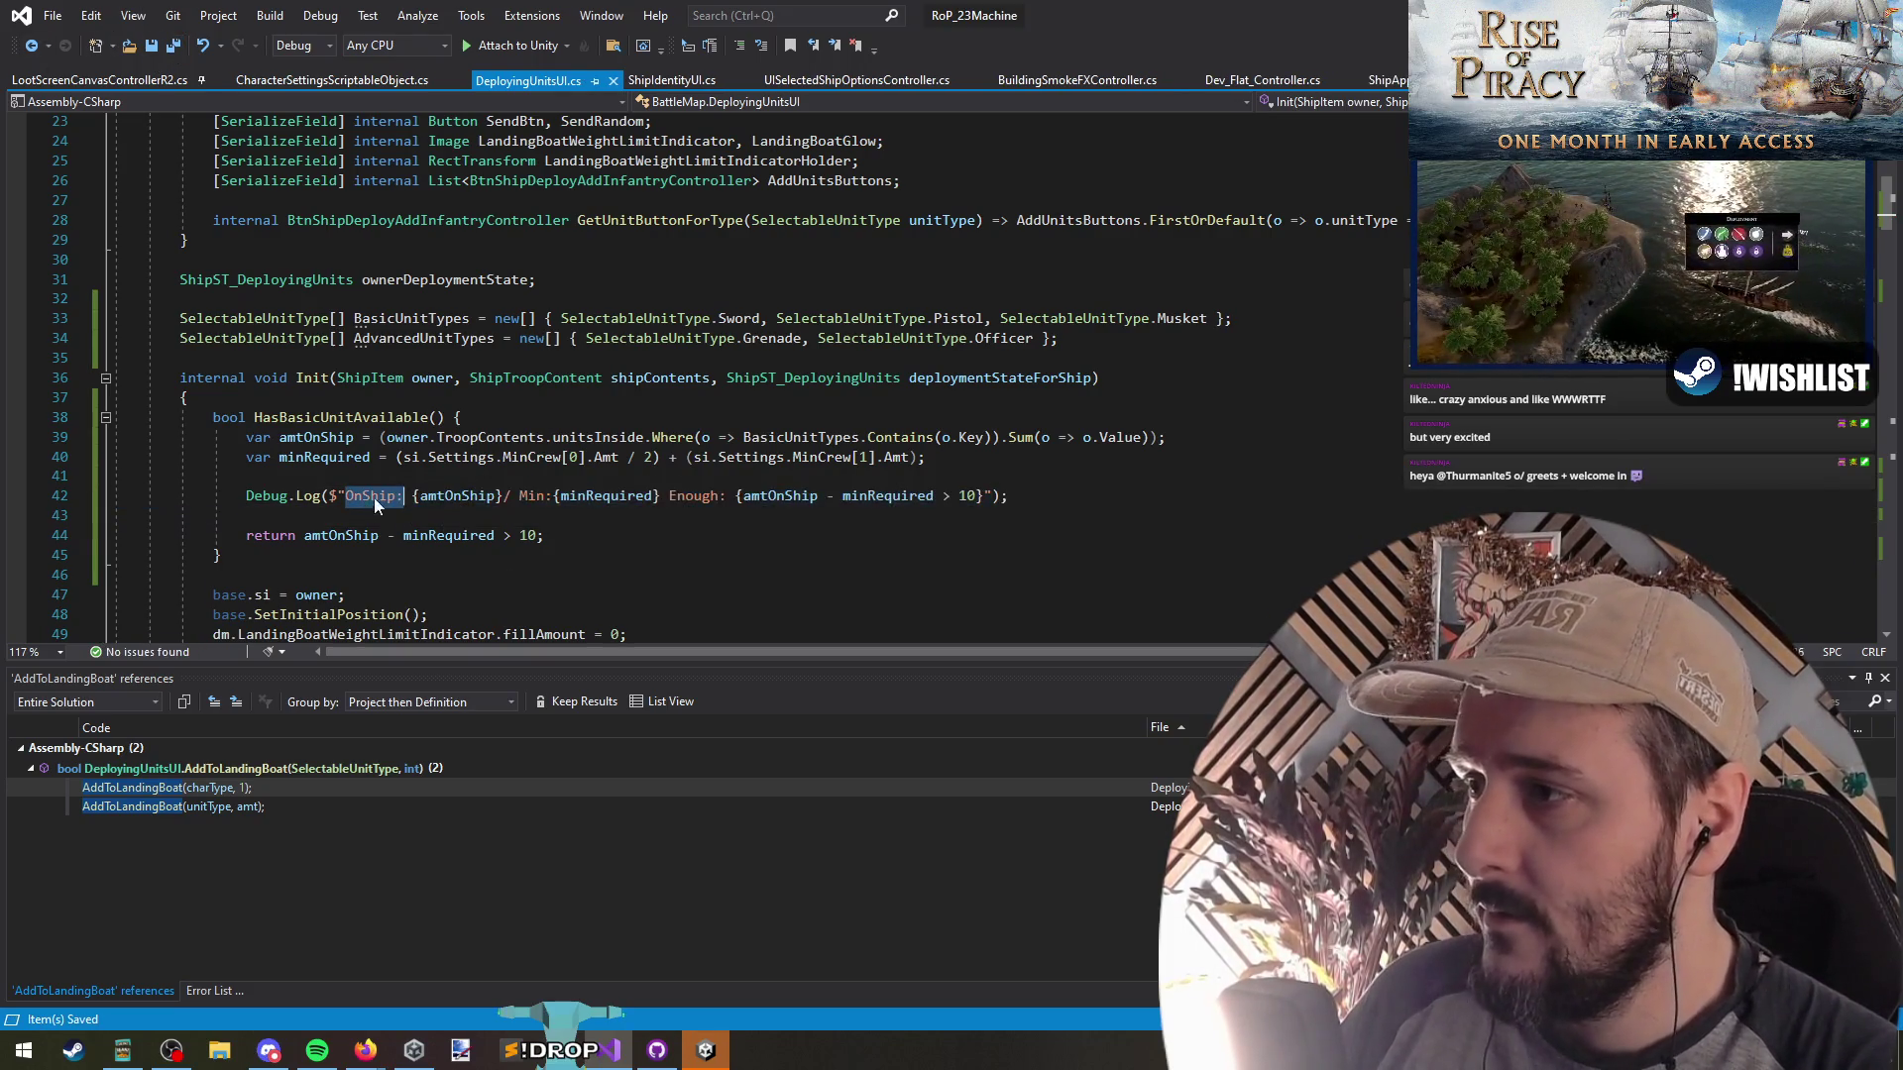
{"action": "key", "text": "alt+Tab"}
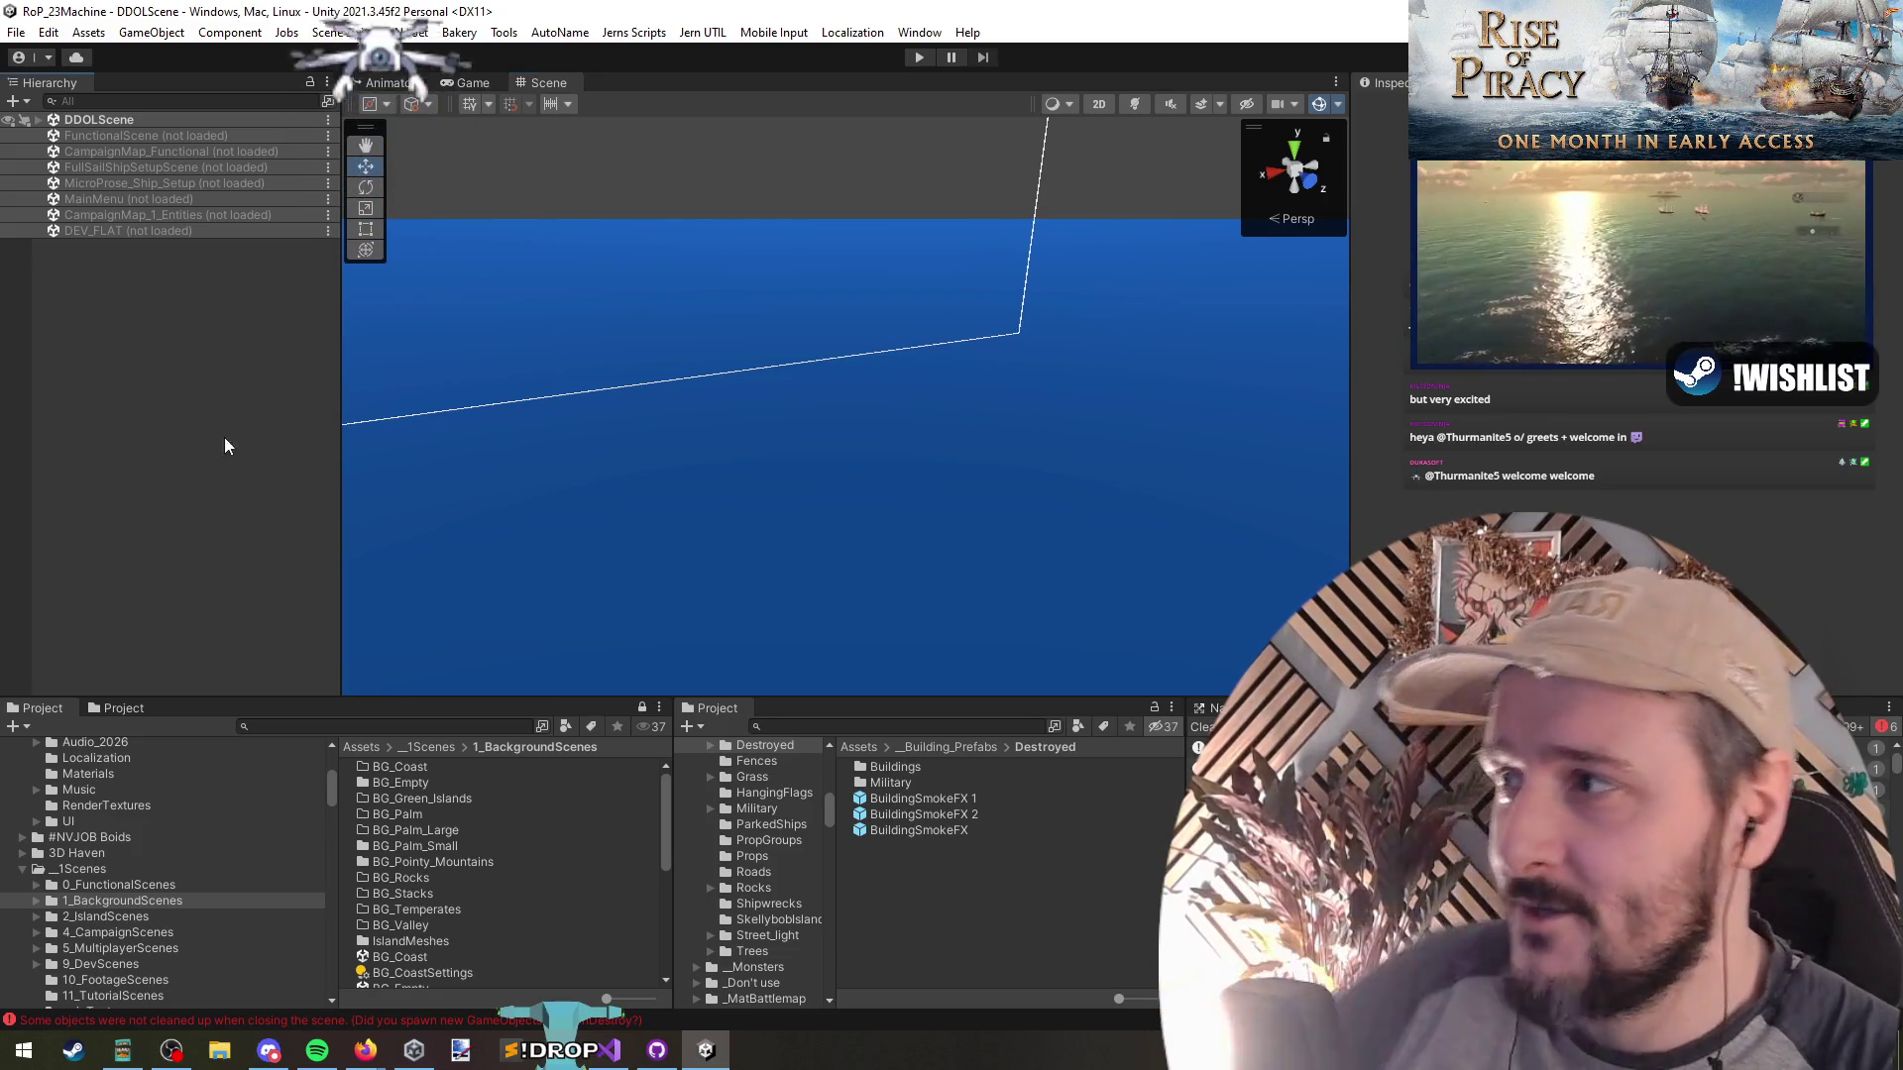
Enter Play mode, spawn a fleet from the F1 debug menu, and open the player ship's command wheel
{"action": "left_click", "coordinate": [914, 60]}
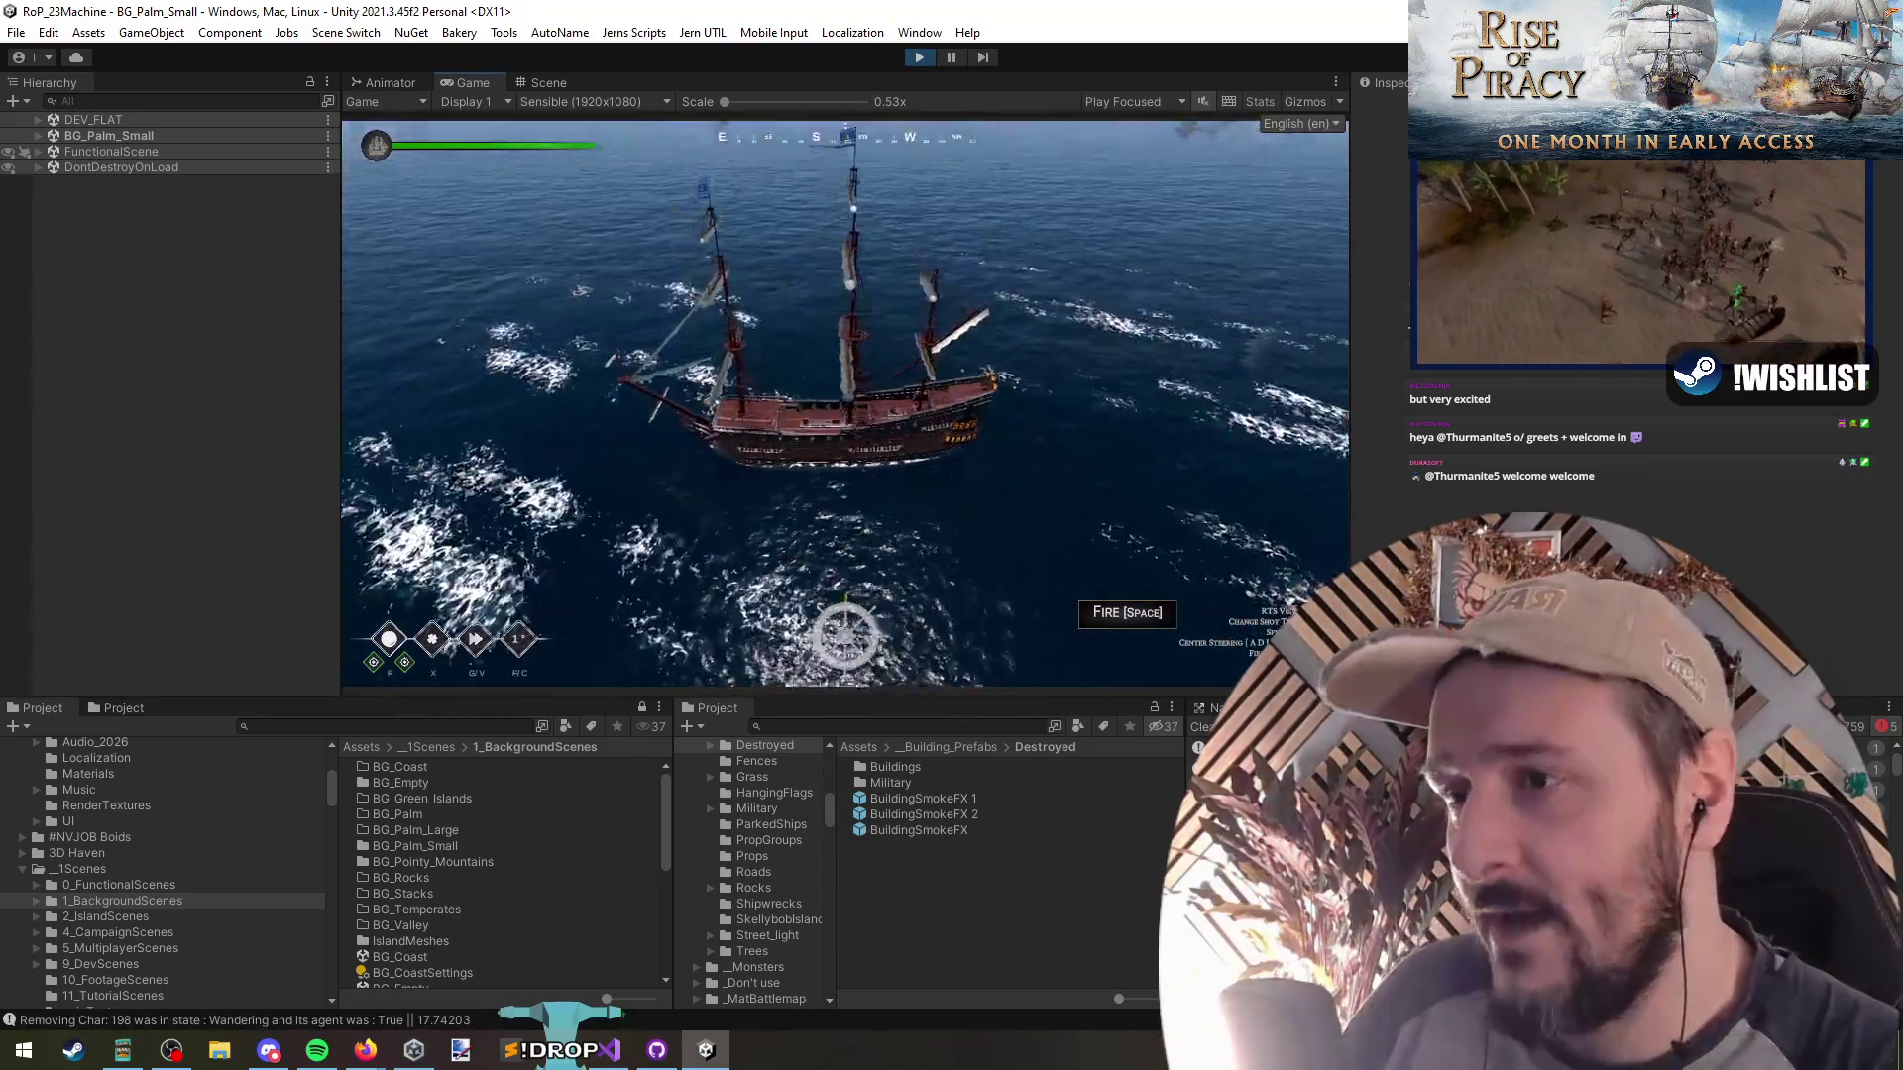
{"action": "key", "text": "v"}
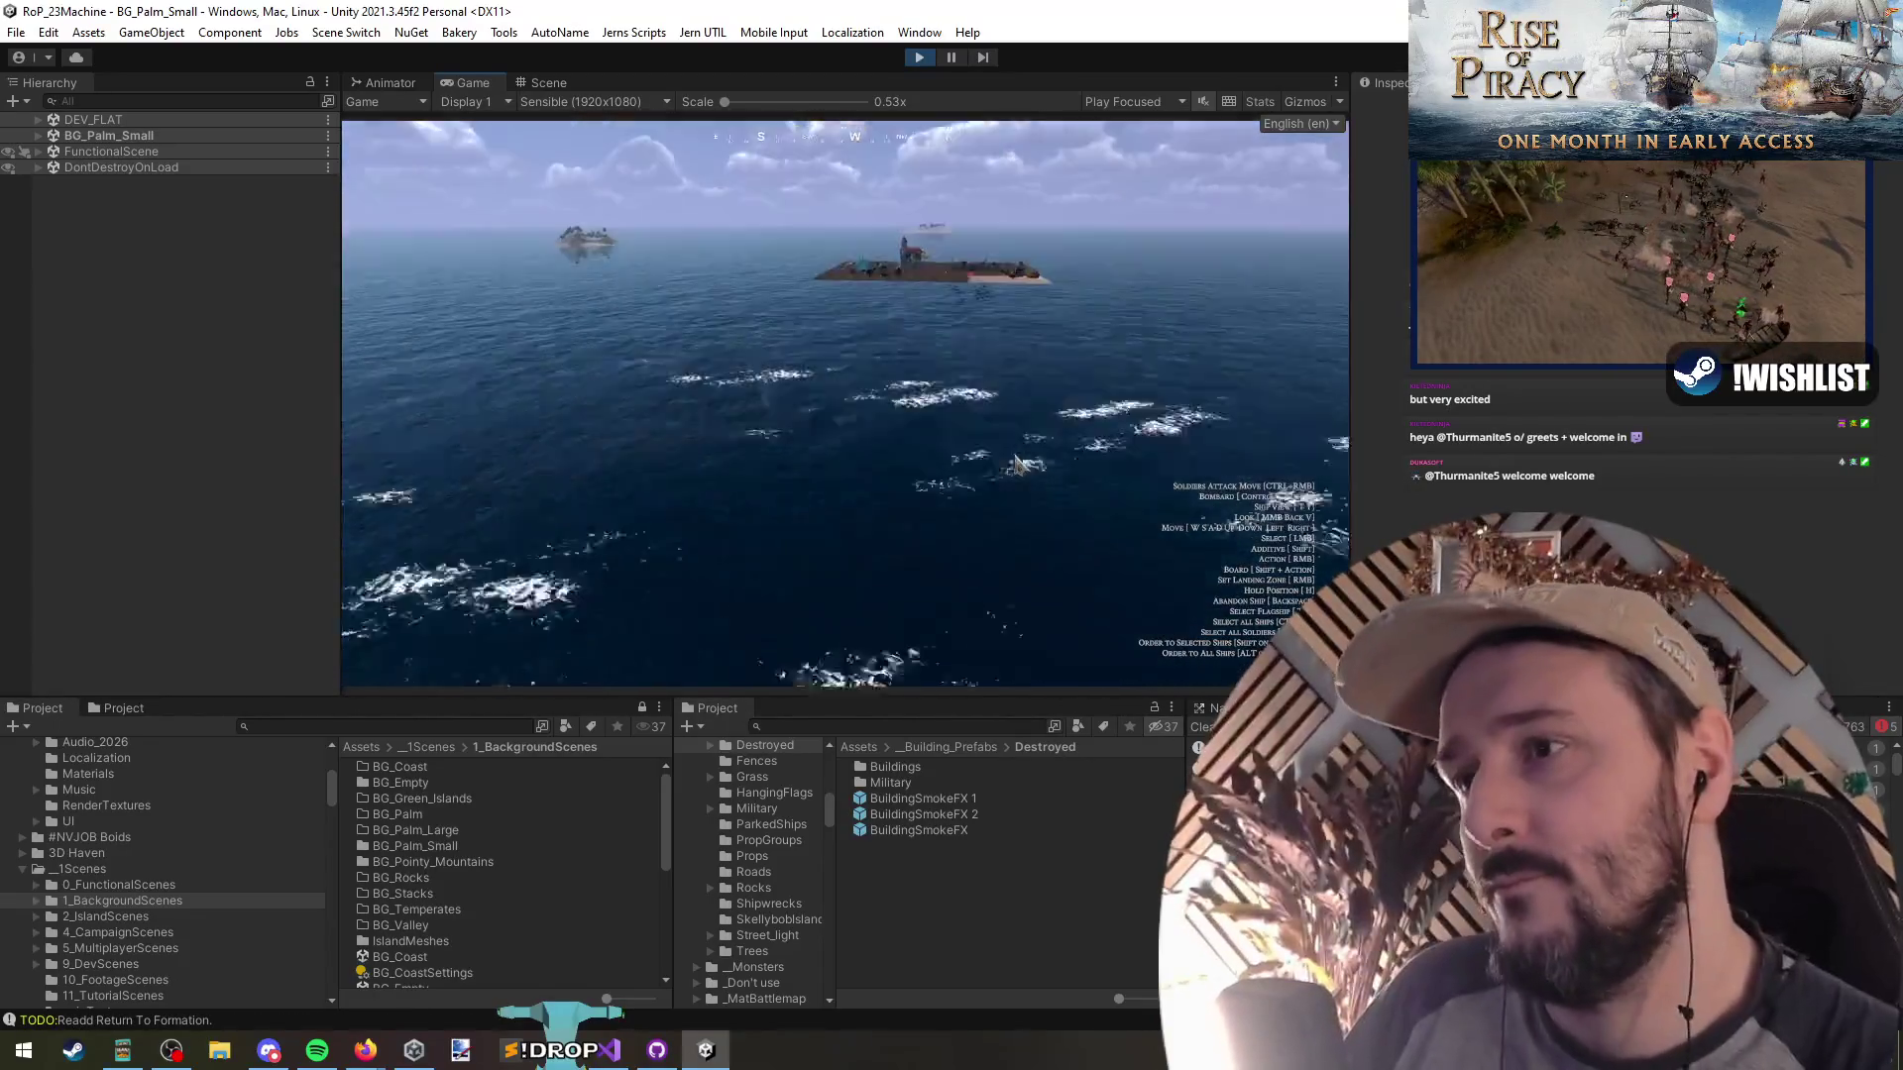
{"action": "key", "text": "F1"}
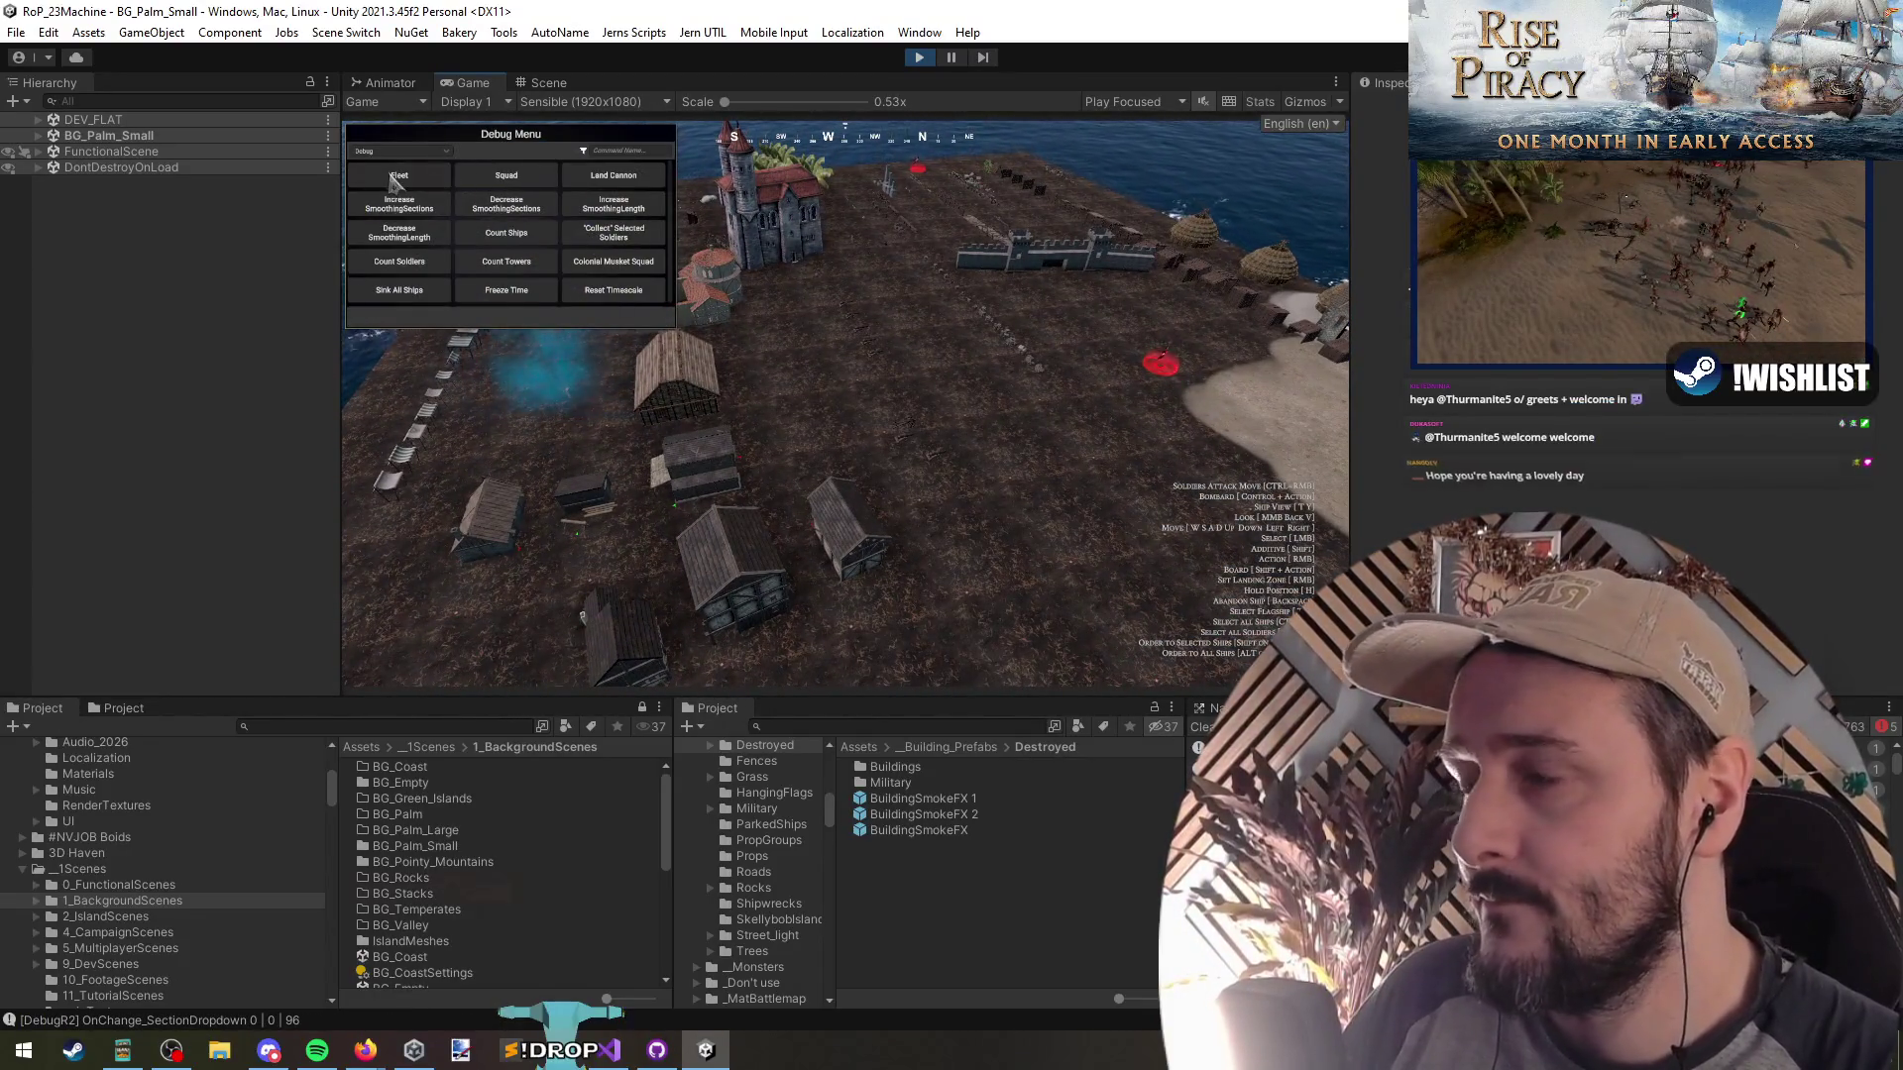
{"action": "left_click", "coordinate": [397, 177]}
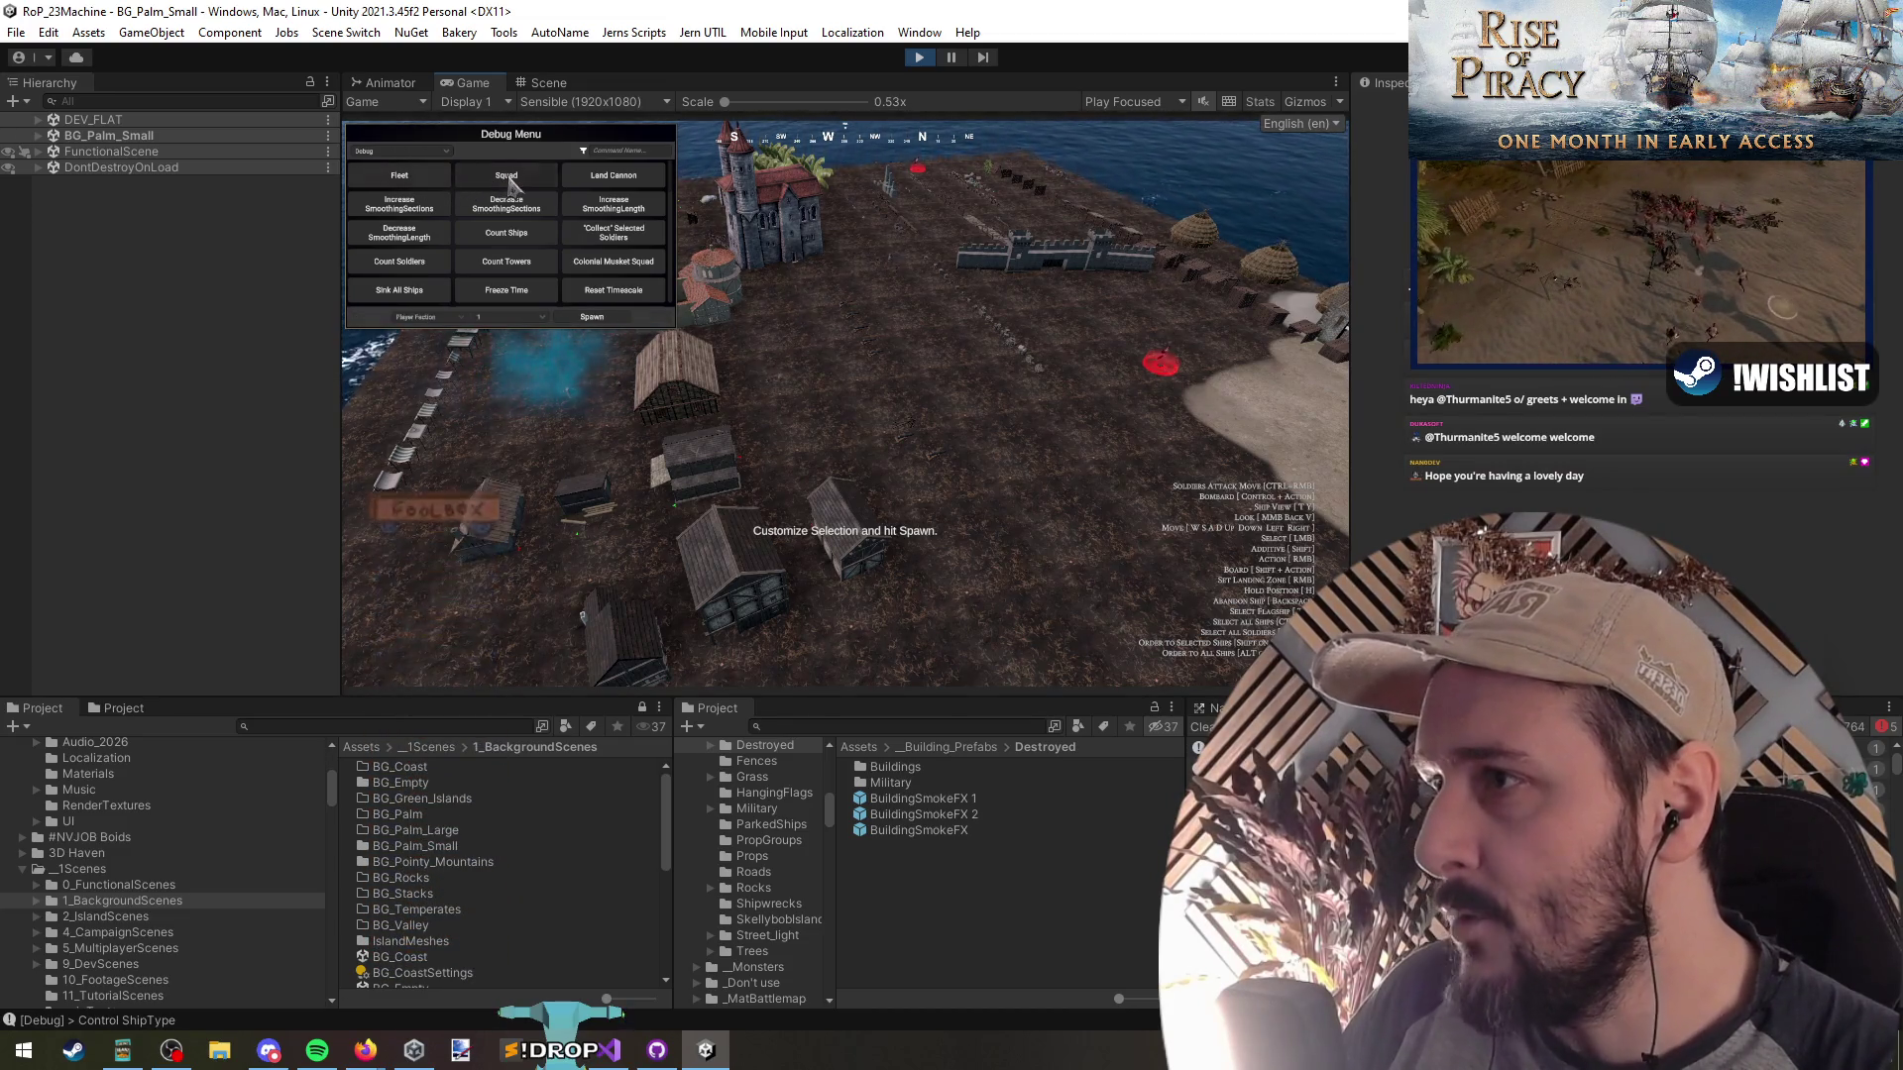
{"action": "key", "text": "F1"}
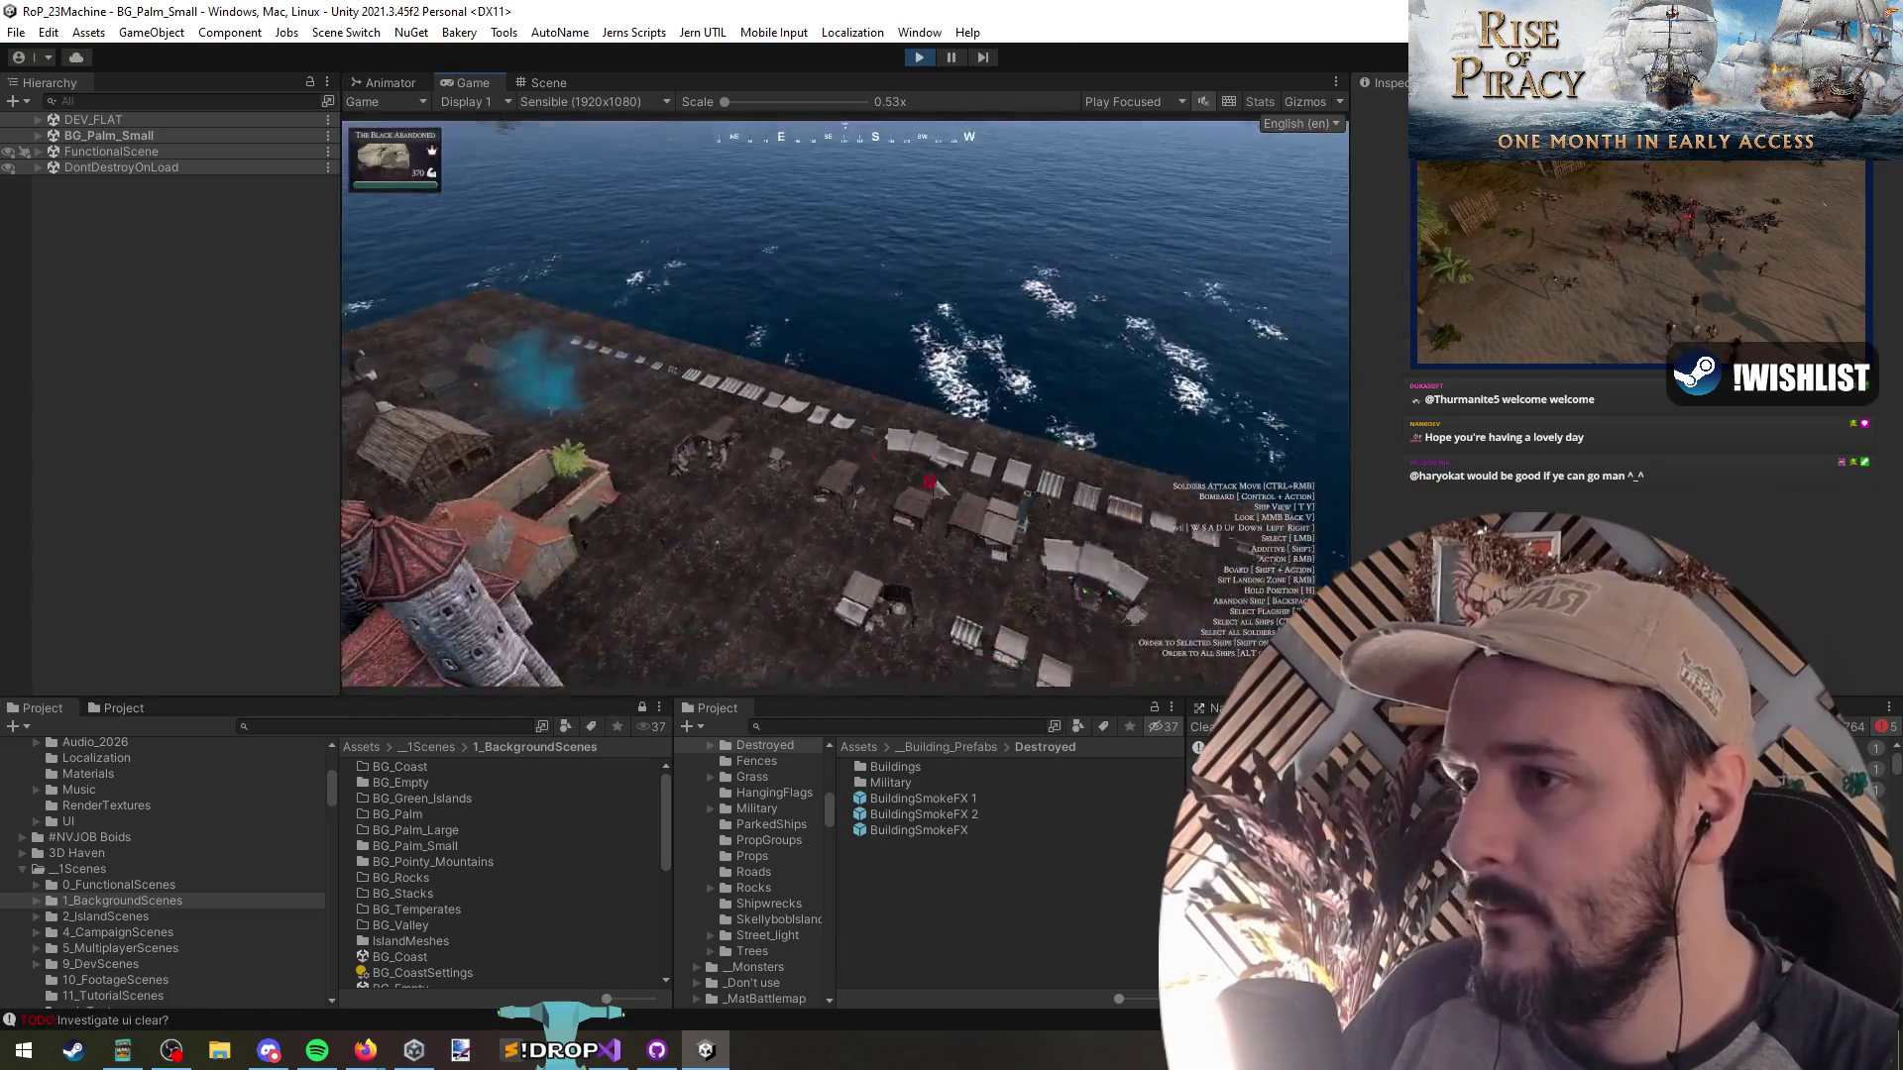
{"action": "left_click", "coordinate": [778, 191]}
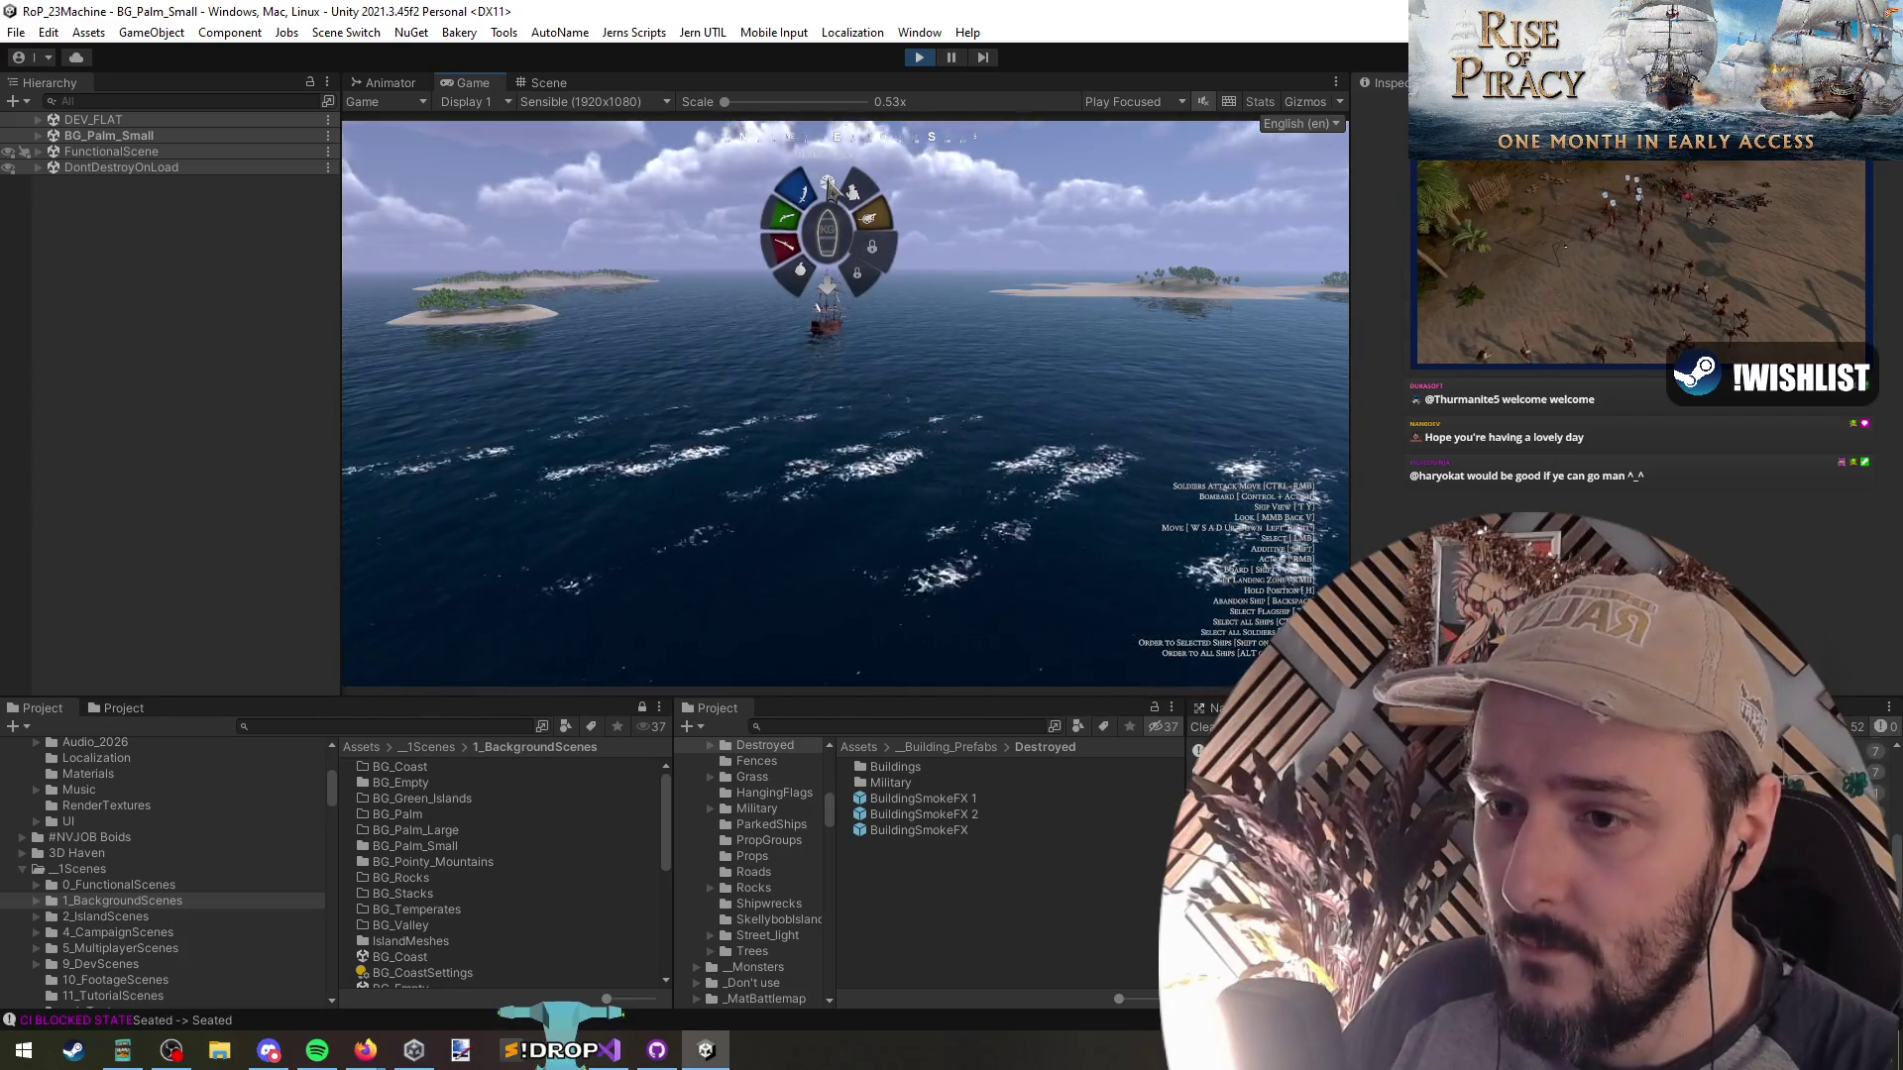
{"action": "key", "text": "alt+Tab"}
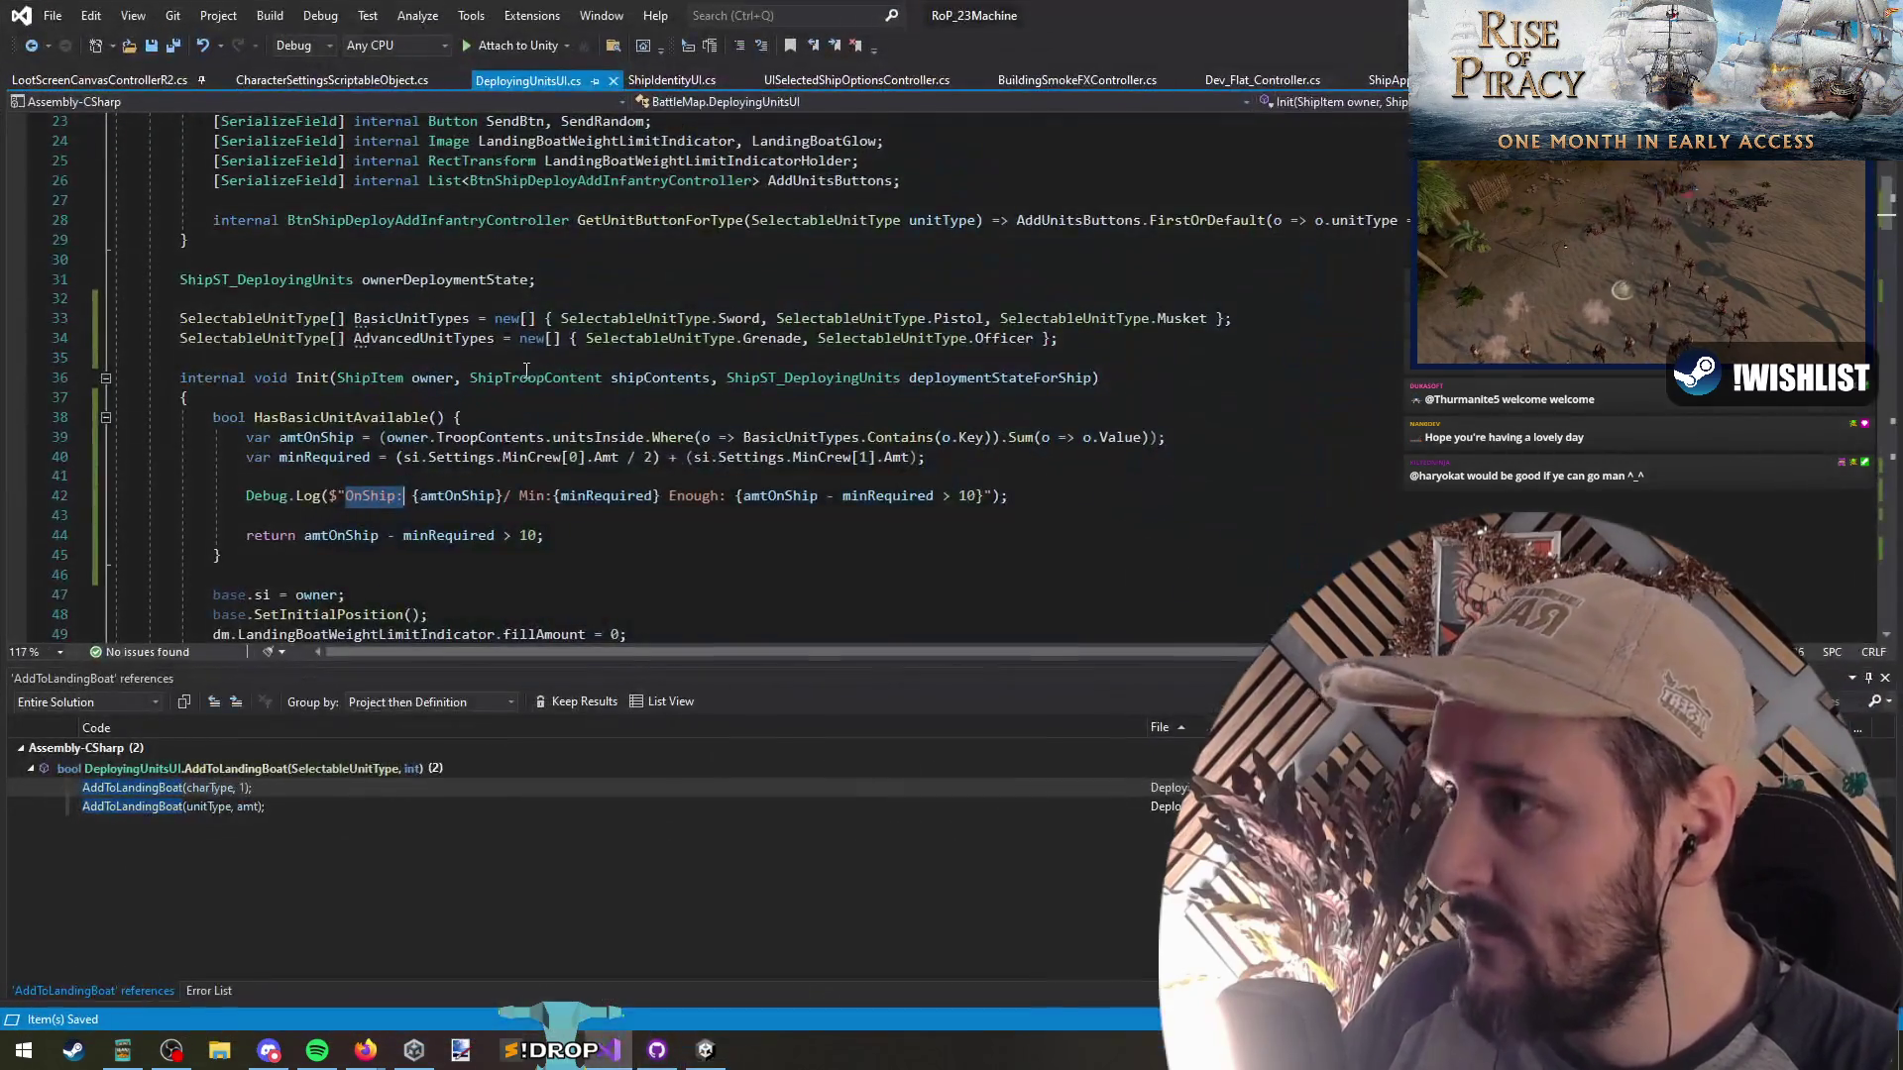
Append / 2 to the second MinCrew term on the minRequired line
{"action": "key", "text": "alt+Tab"}
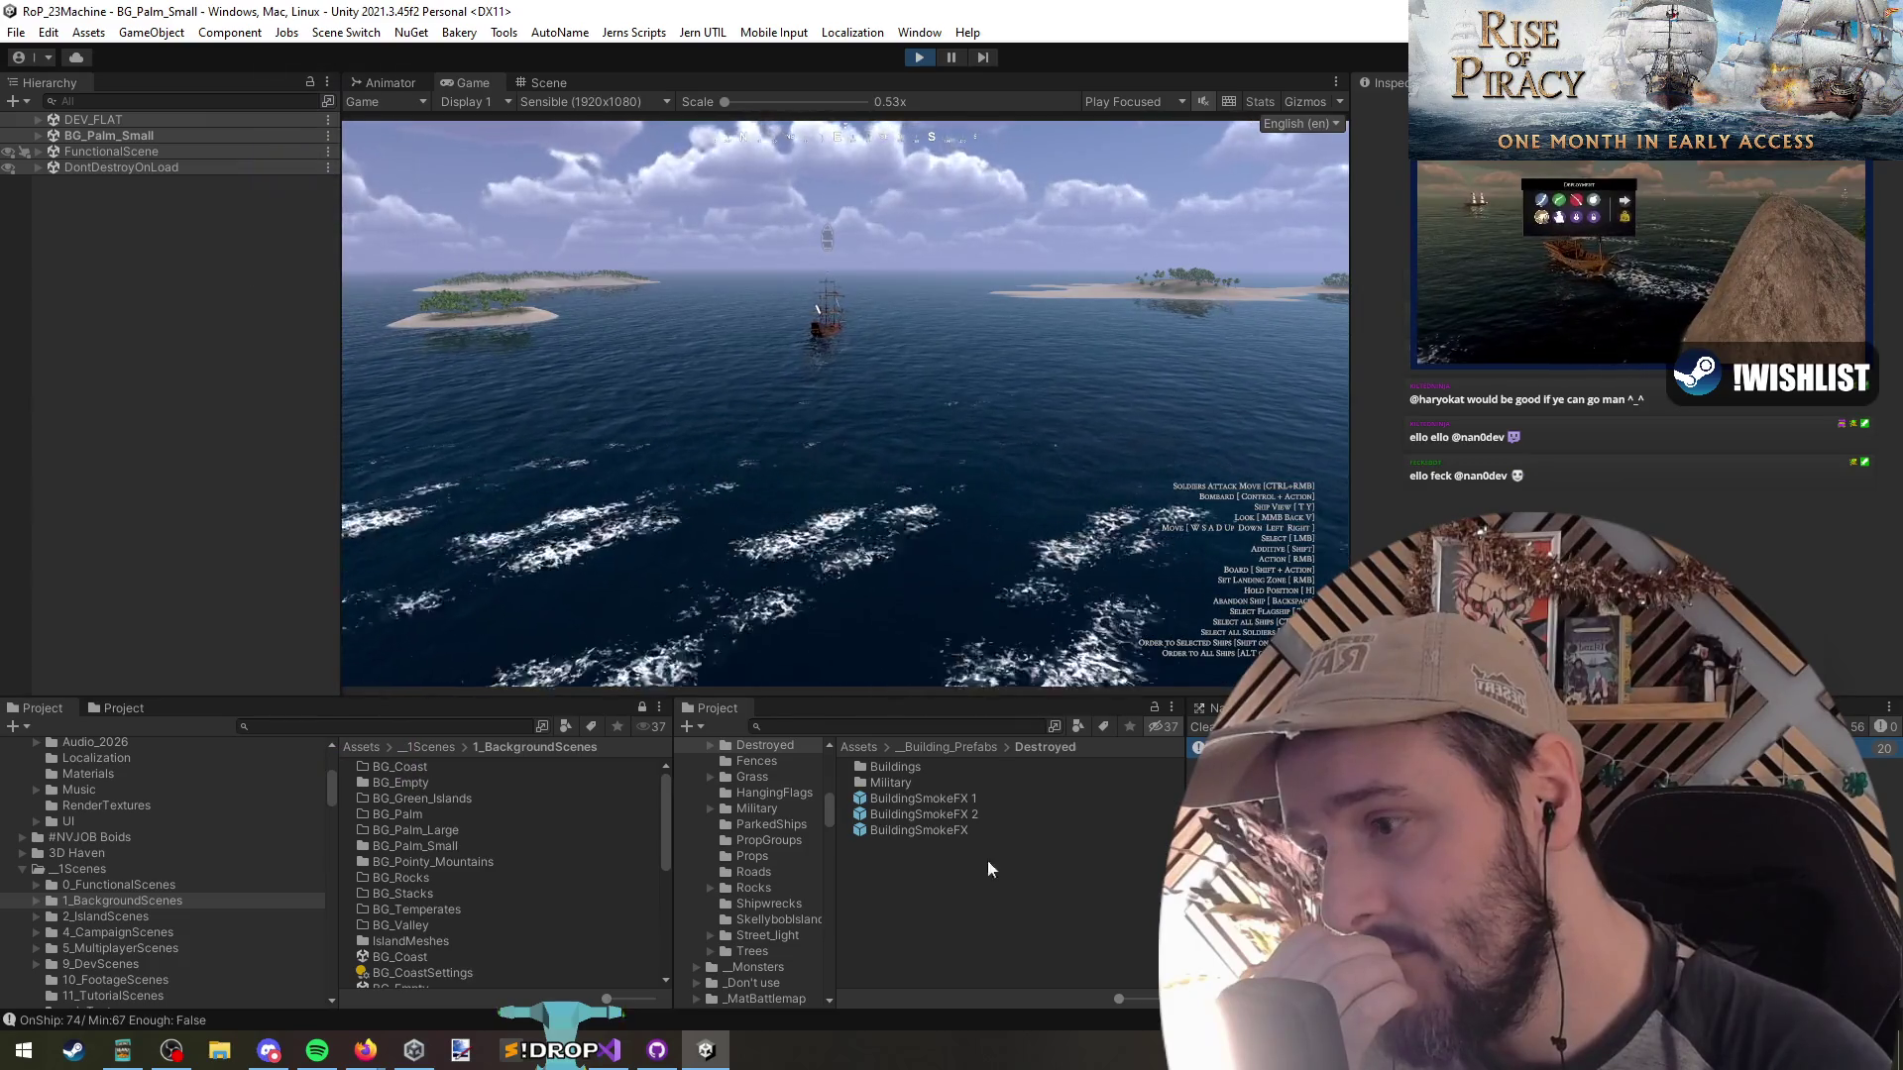
{"action": "left_click", "coordinate": [597, 1066]}
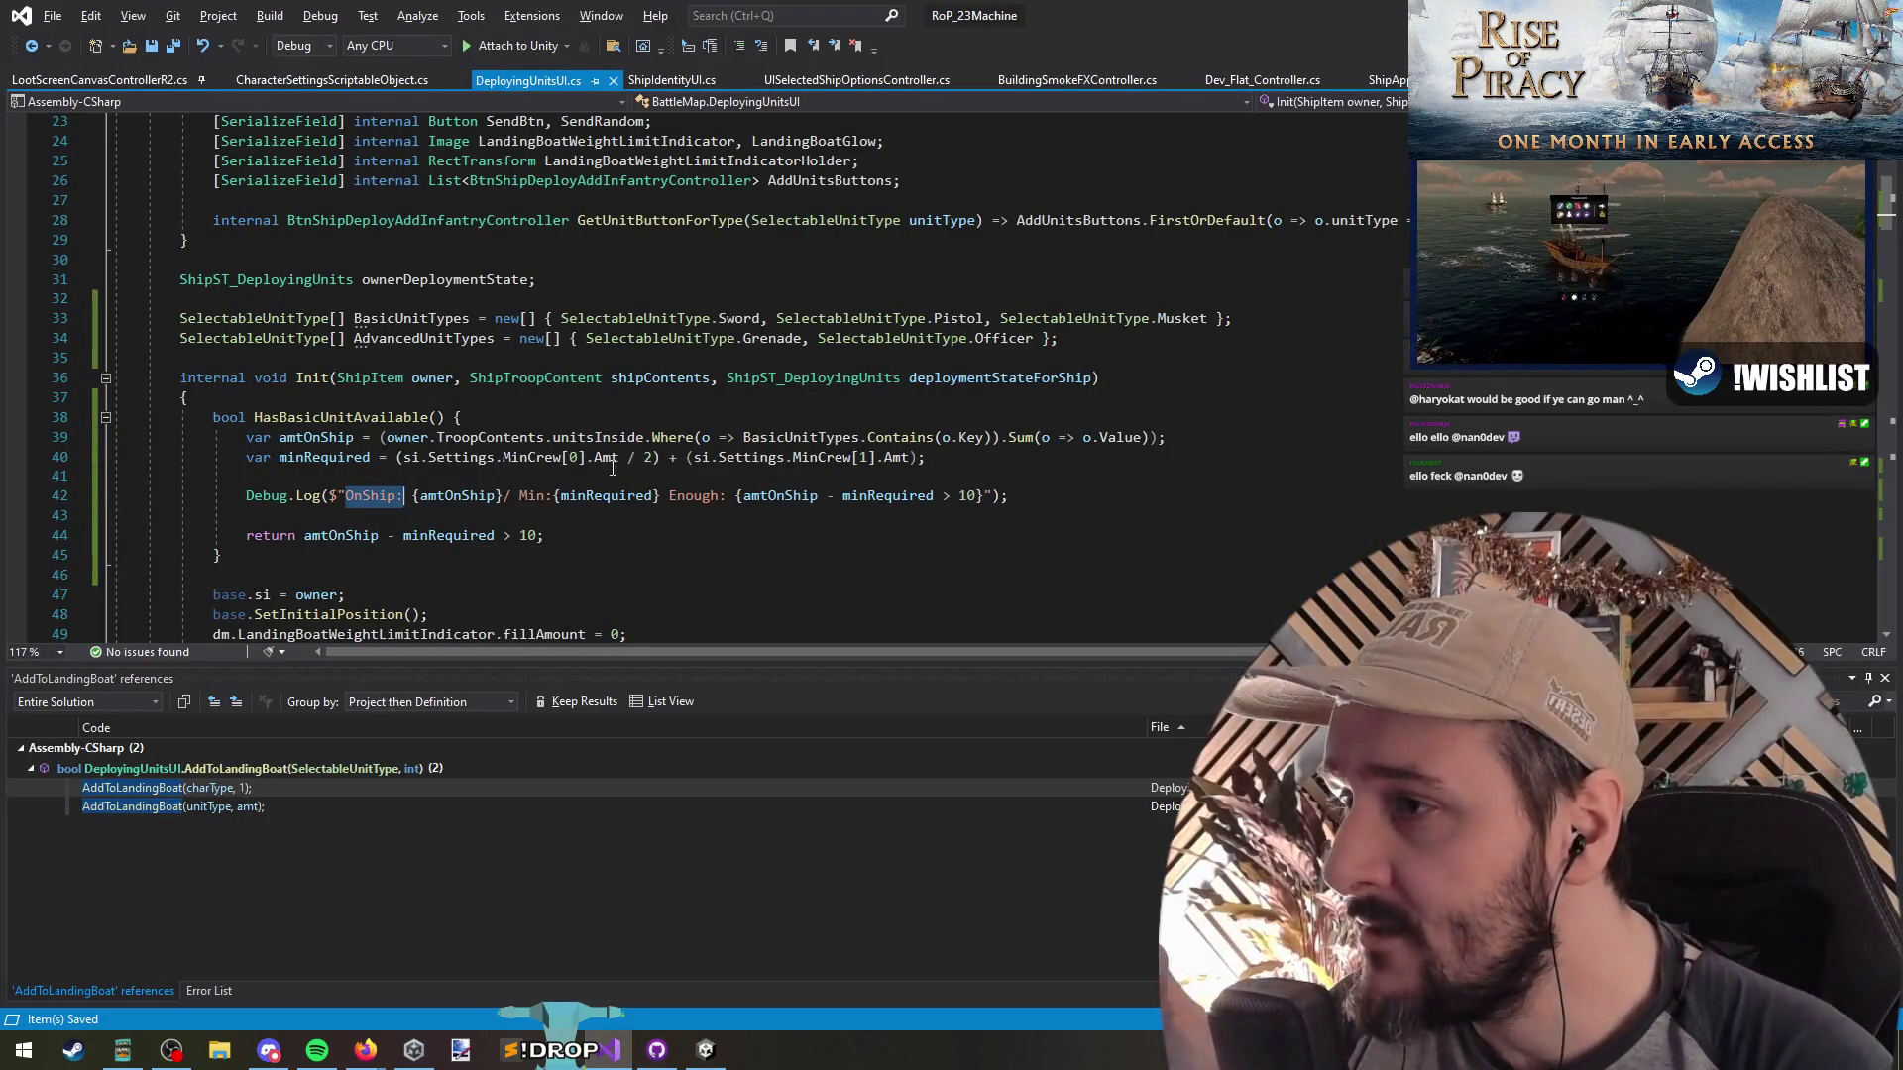
{"action": "left_click", "coordinate": [909, 457]}
{"action": "type", "text": "/ 2"}
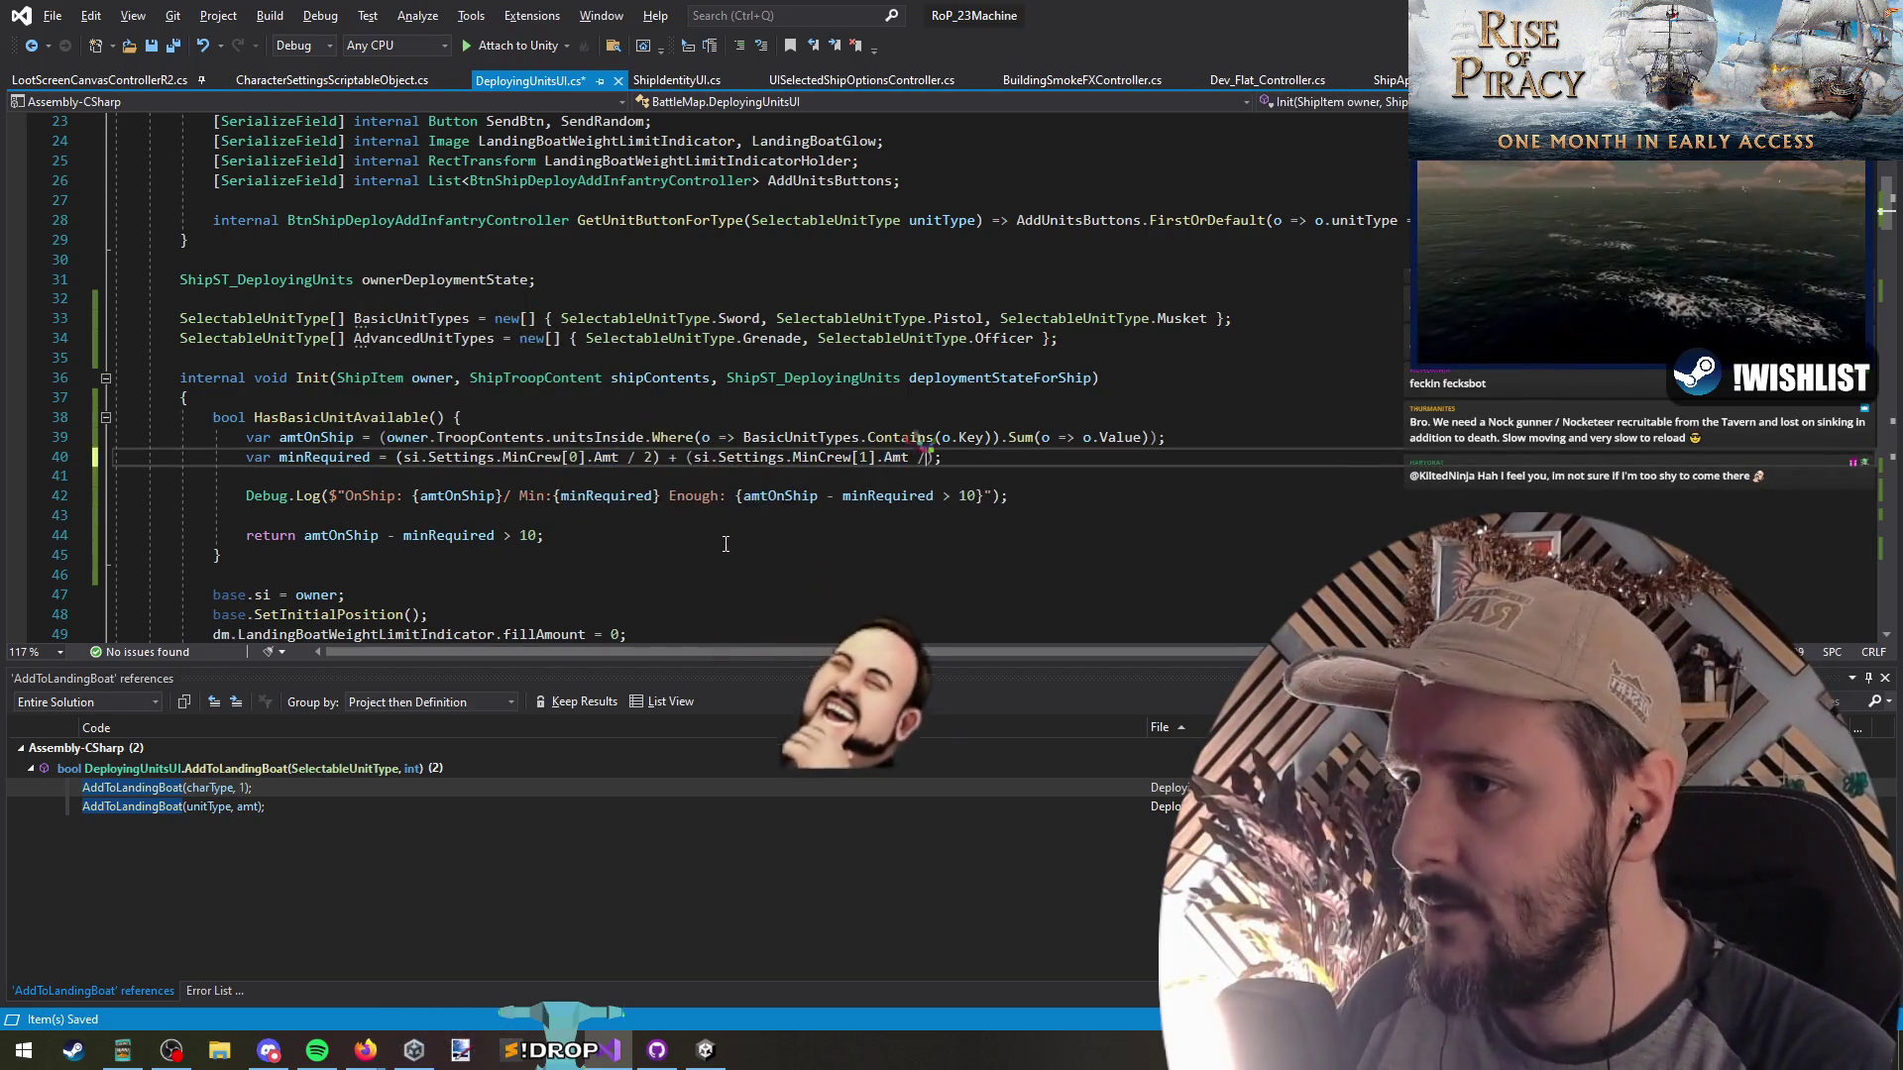
{"action": "key", "text": "Down"}
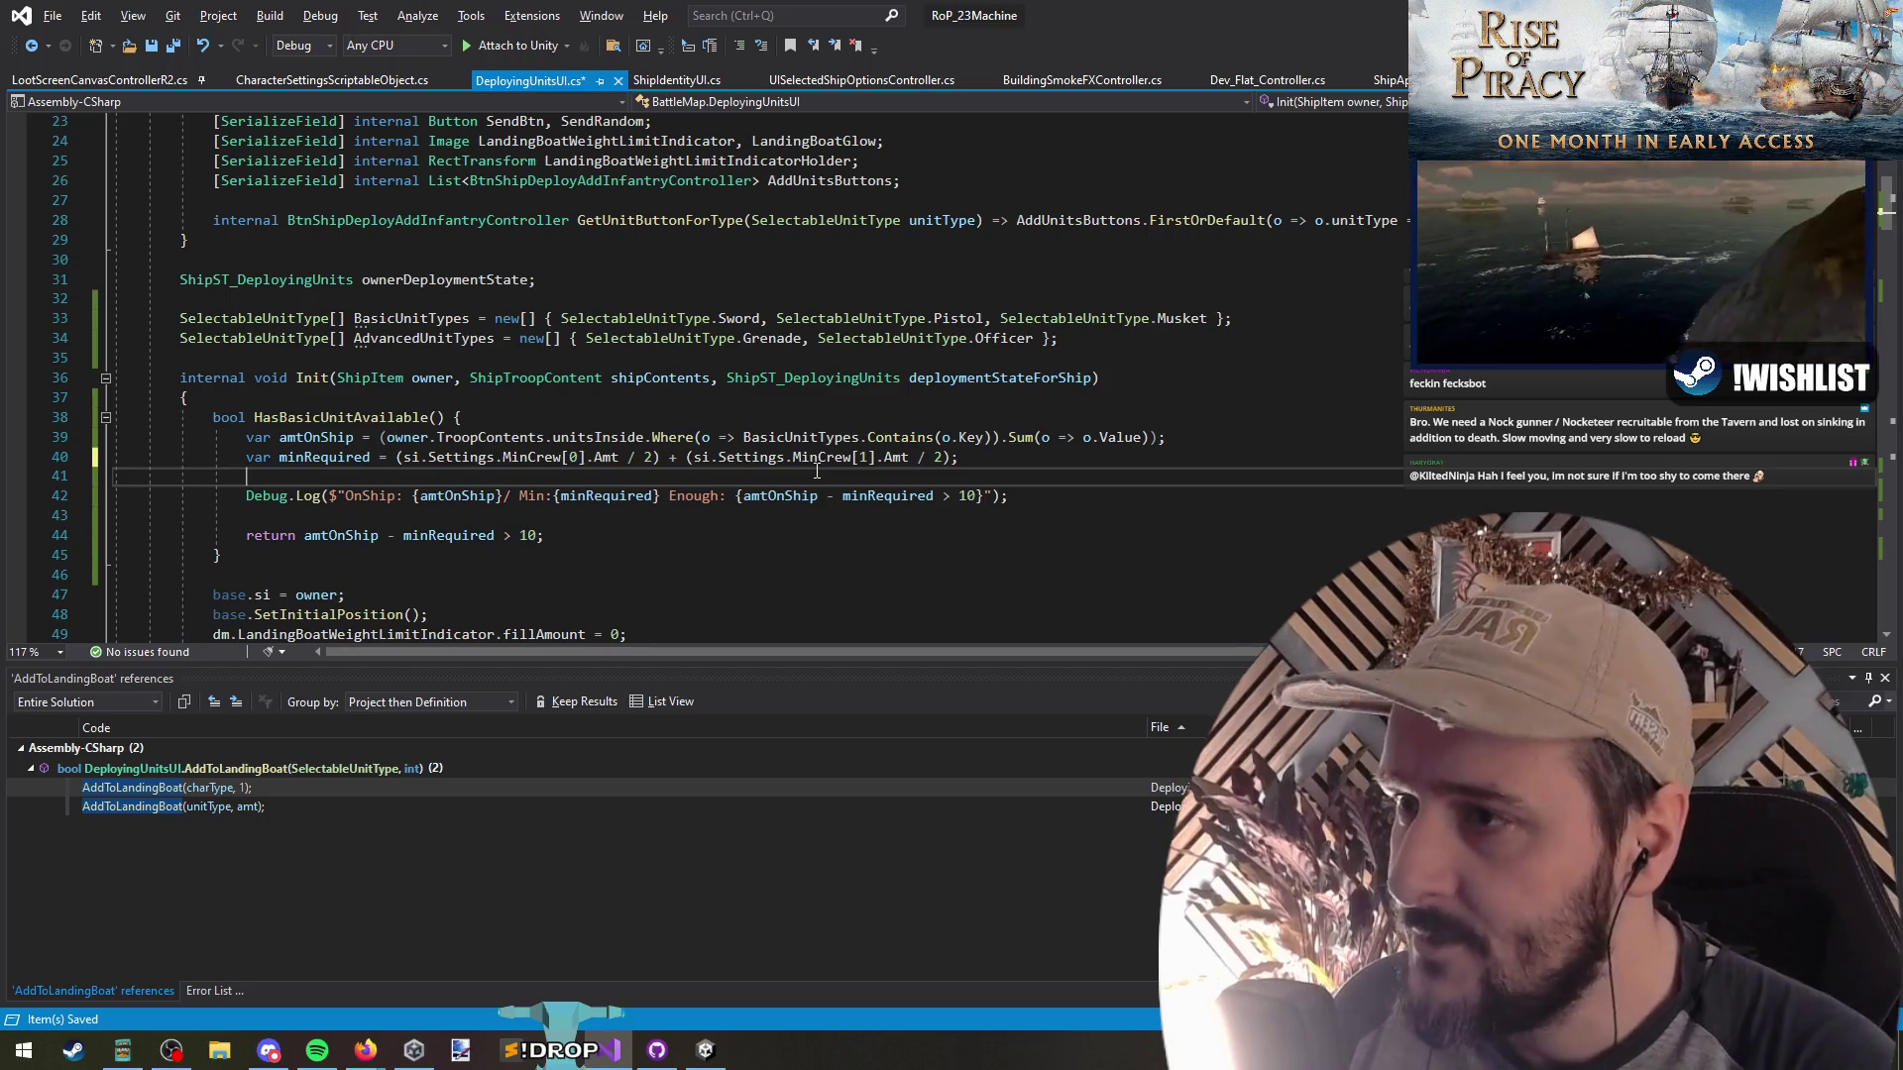
Review the AddToLandingBoat definition from the SendRandom call site, then navigate back
{"action": "left_click", "coordinate": [347, 418]}
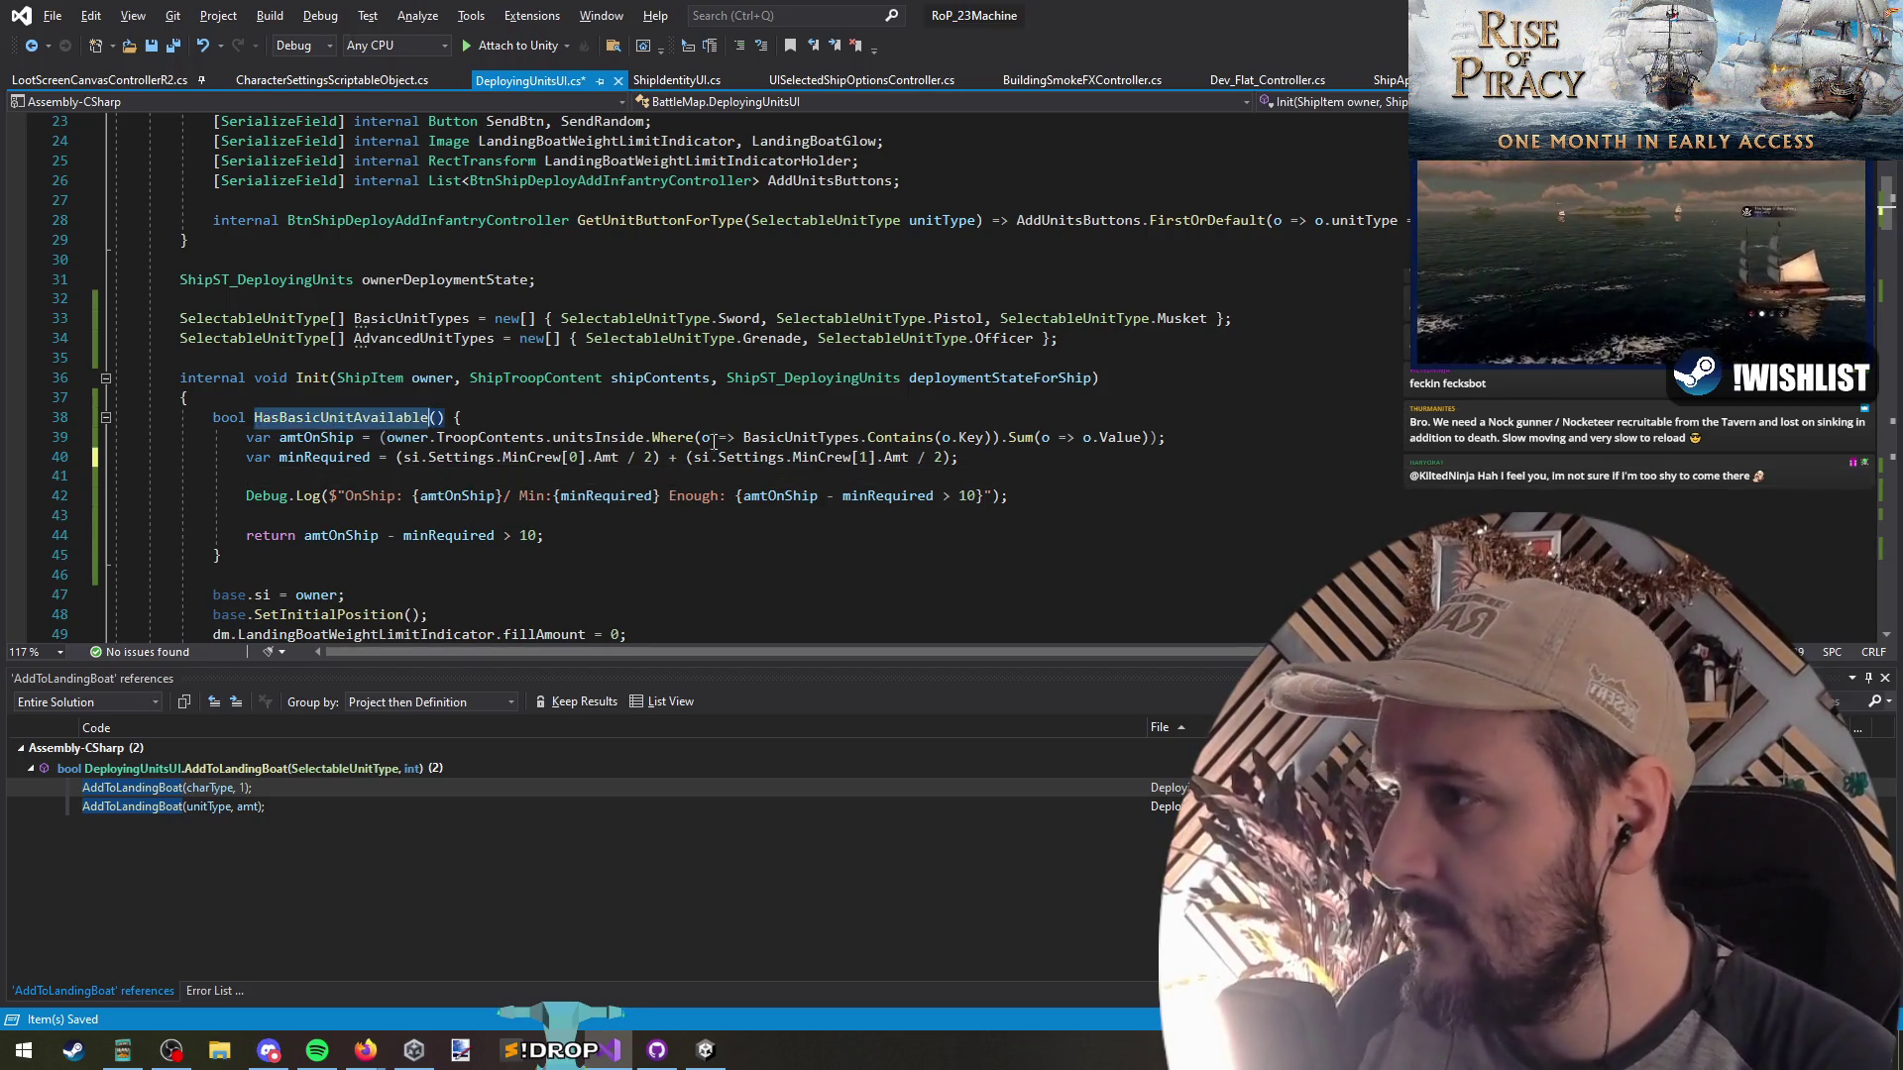
{"action": "key", "text": "ctrl+shift+Down"}
{"action": "scroll", "coordinate": [559, 440], "scroll_direction": "down", "scroll_amount": 6}
{"action": "scroll", "coordinate": [564, 436], "scroll_direction": "up", "scroll_amount": 3}
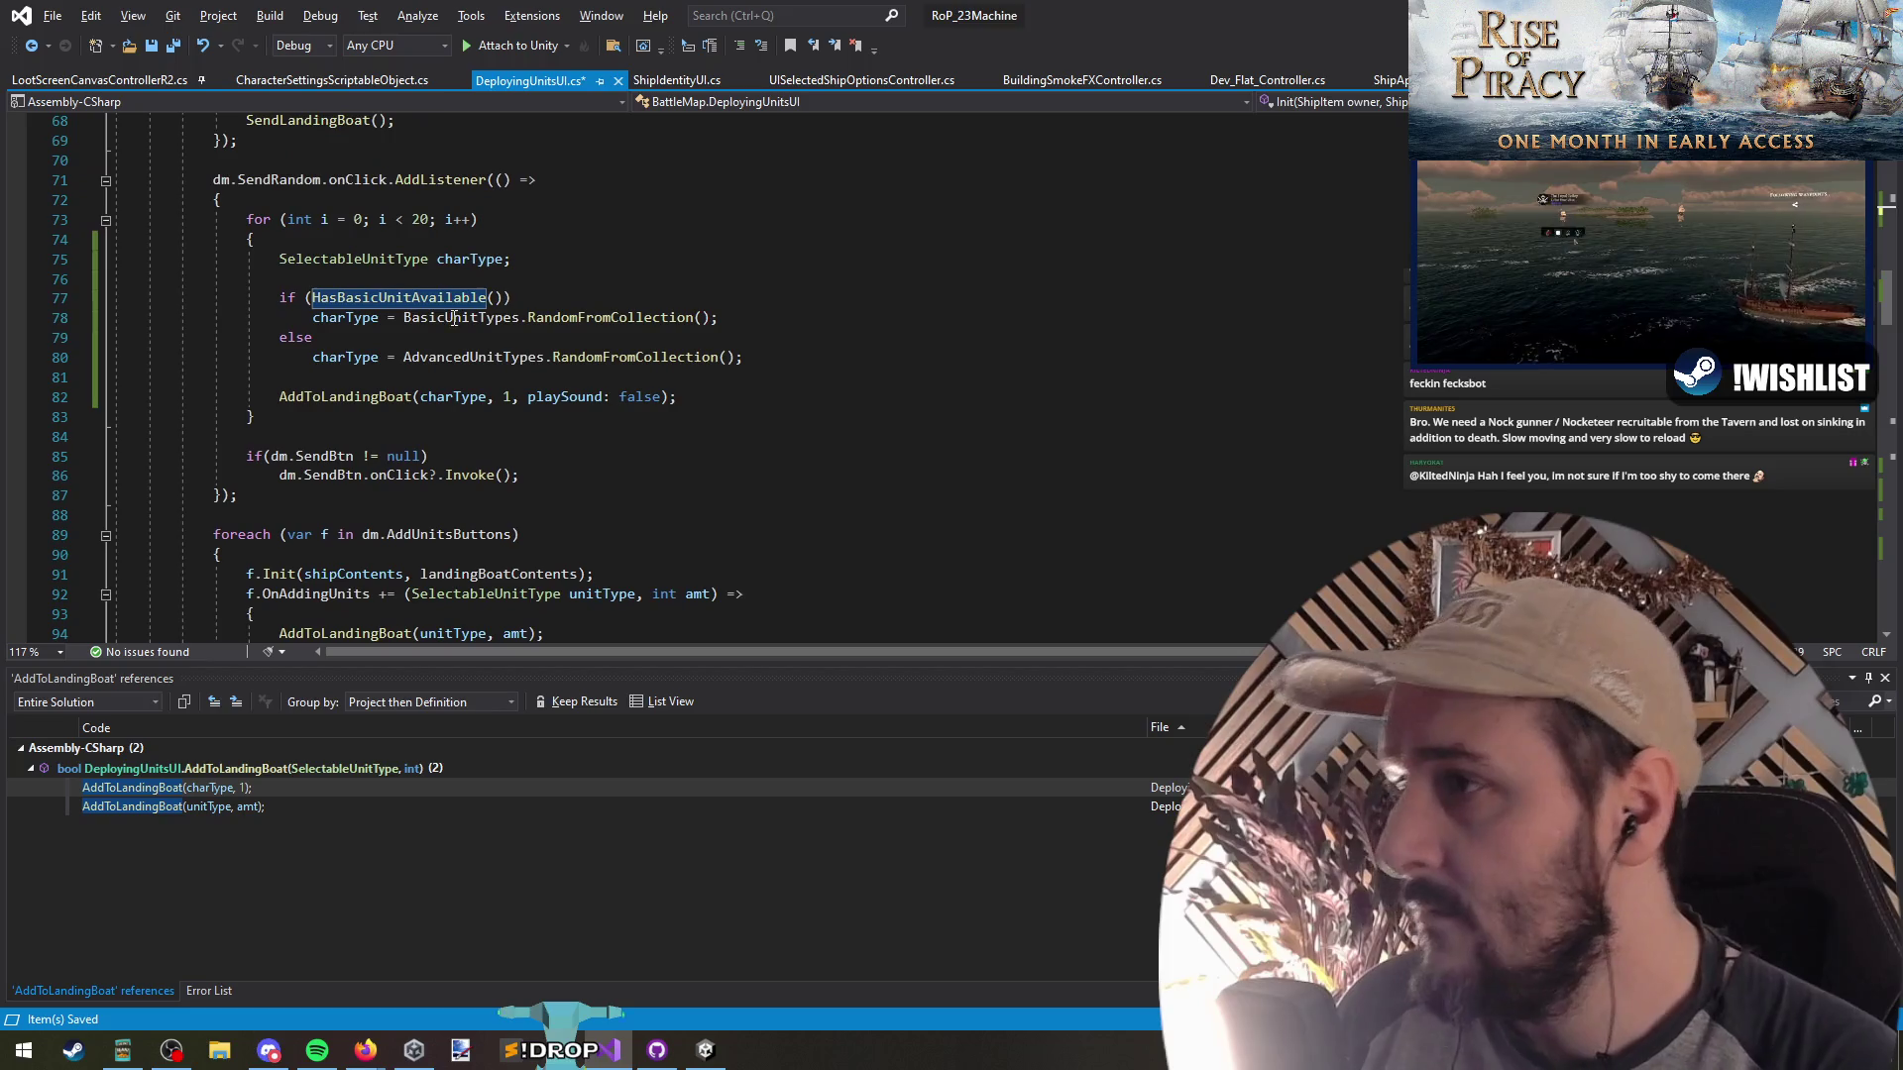
{"action": "left_click", "coordinate": [337, 378]}
{"action": "key", "text": "F12"}
{"action": "scroll", "coordinate": [570, 428], "scroll_direction": "down", "scroll_amount": 5}
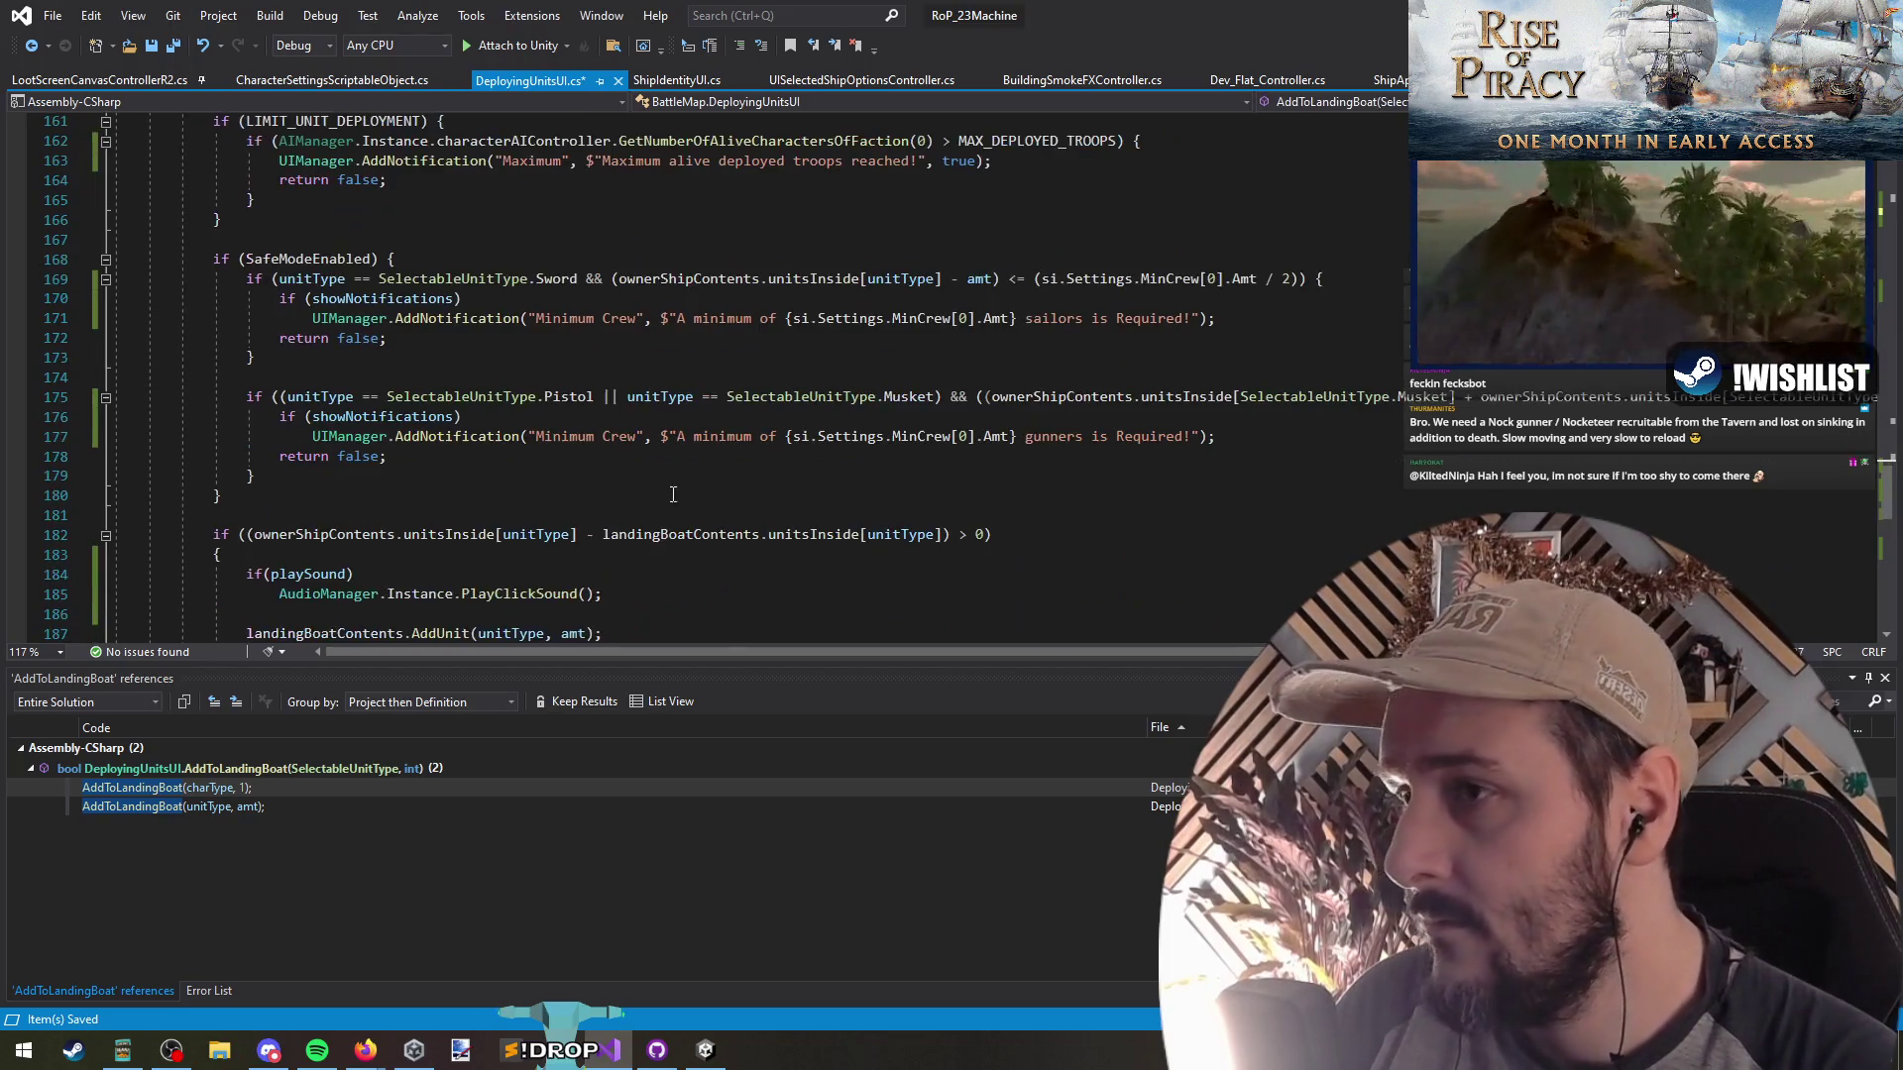
{"action": "scroll", "coordinate": [1138, 654], "scroll_direction": "right", "scroll_amount": 10}
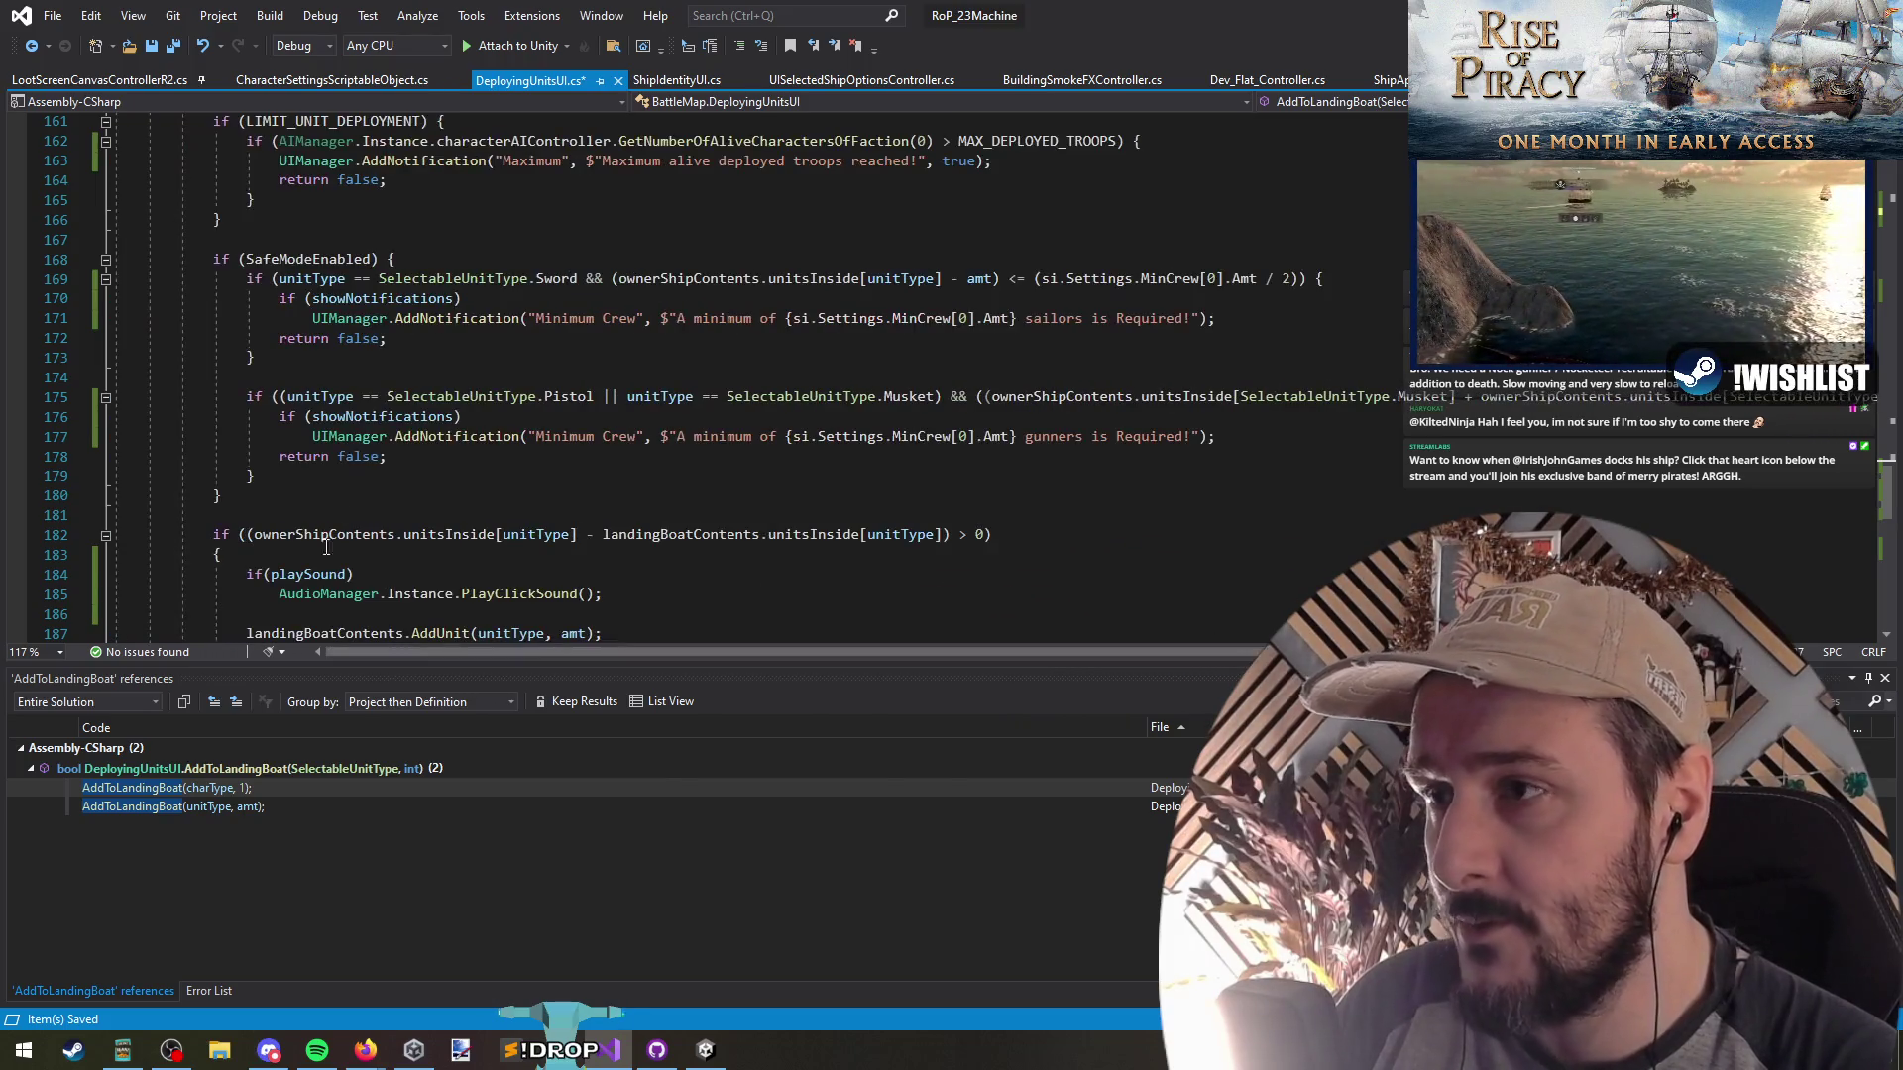
{"action": "left_click", "coordinate": [30, 46]}
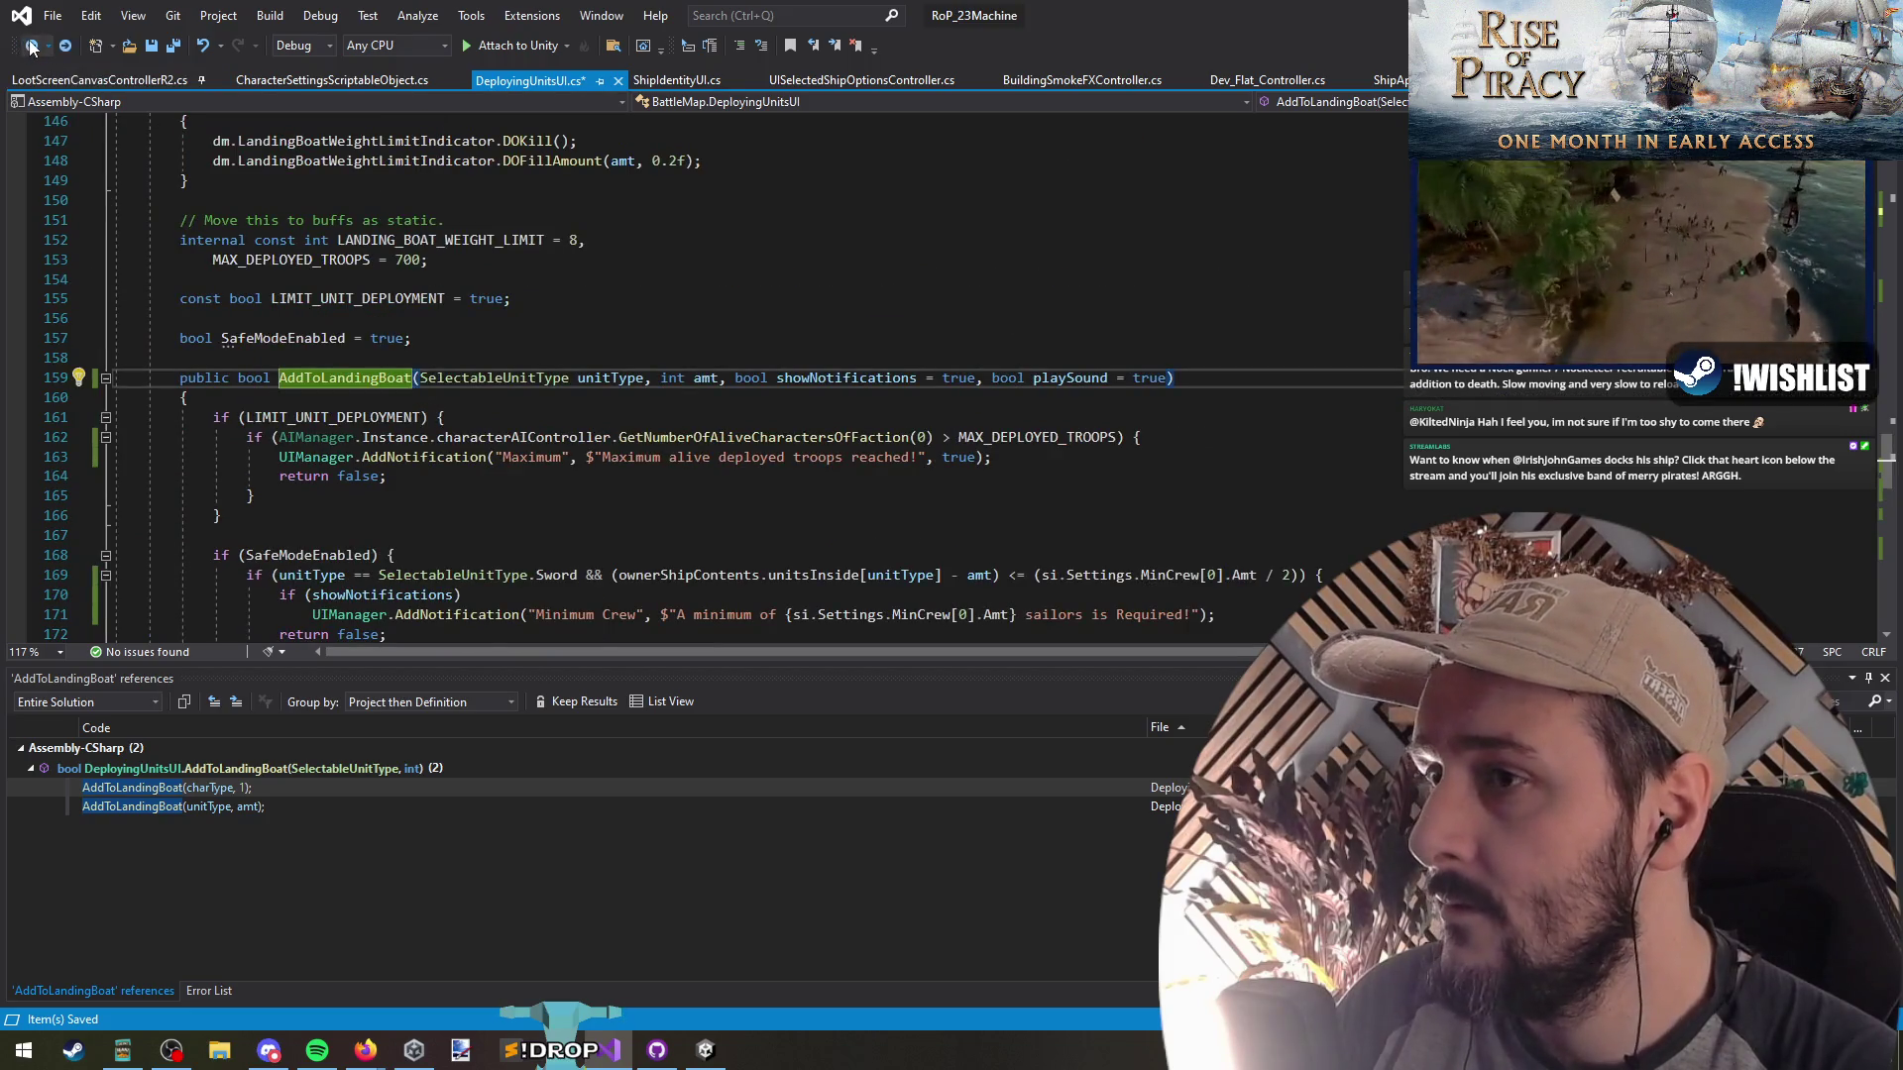
{"action": "left_click", "coordinate": [31, 46]}
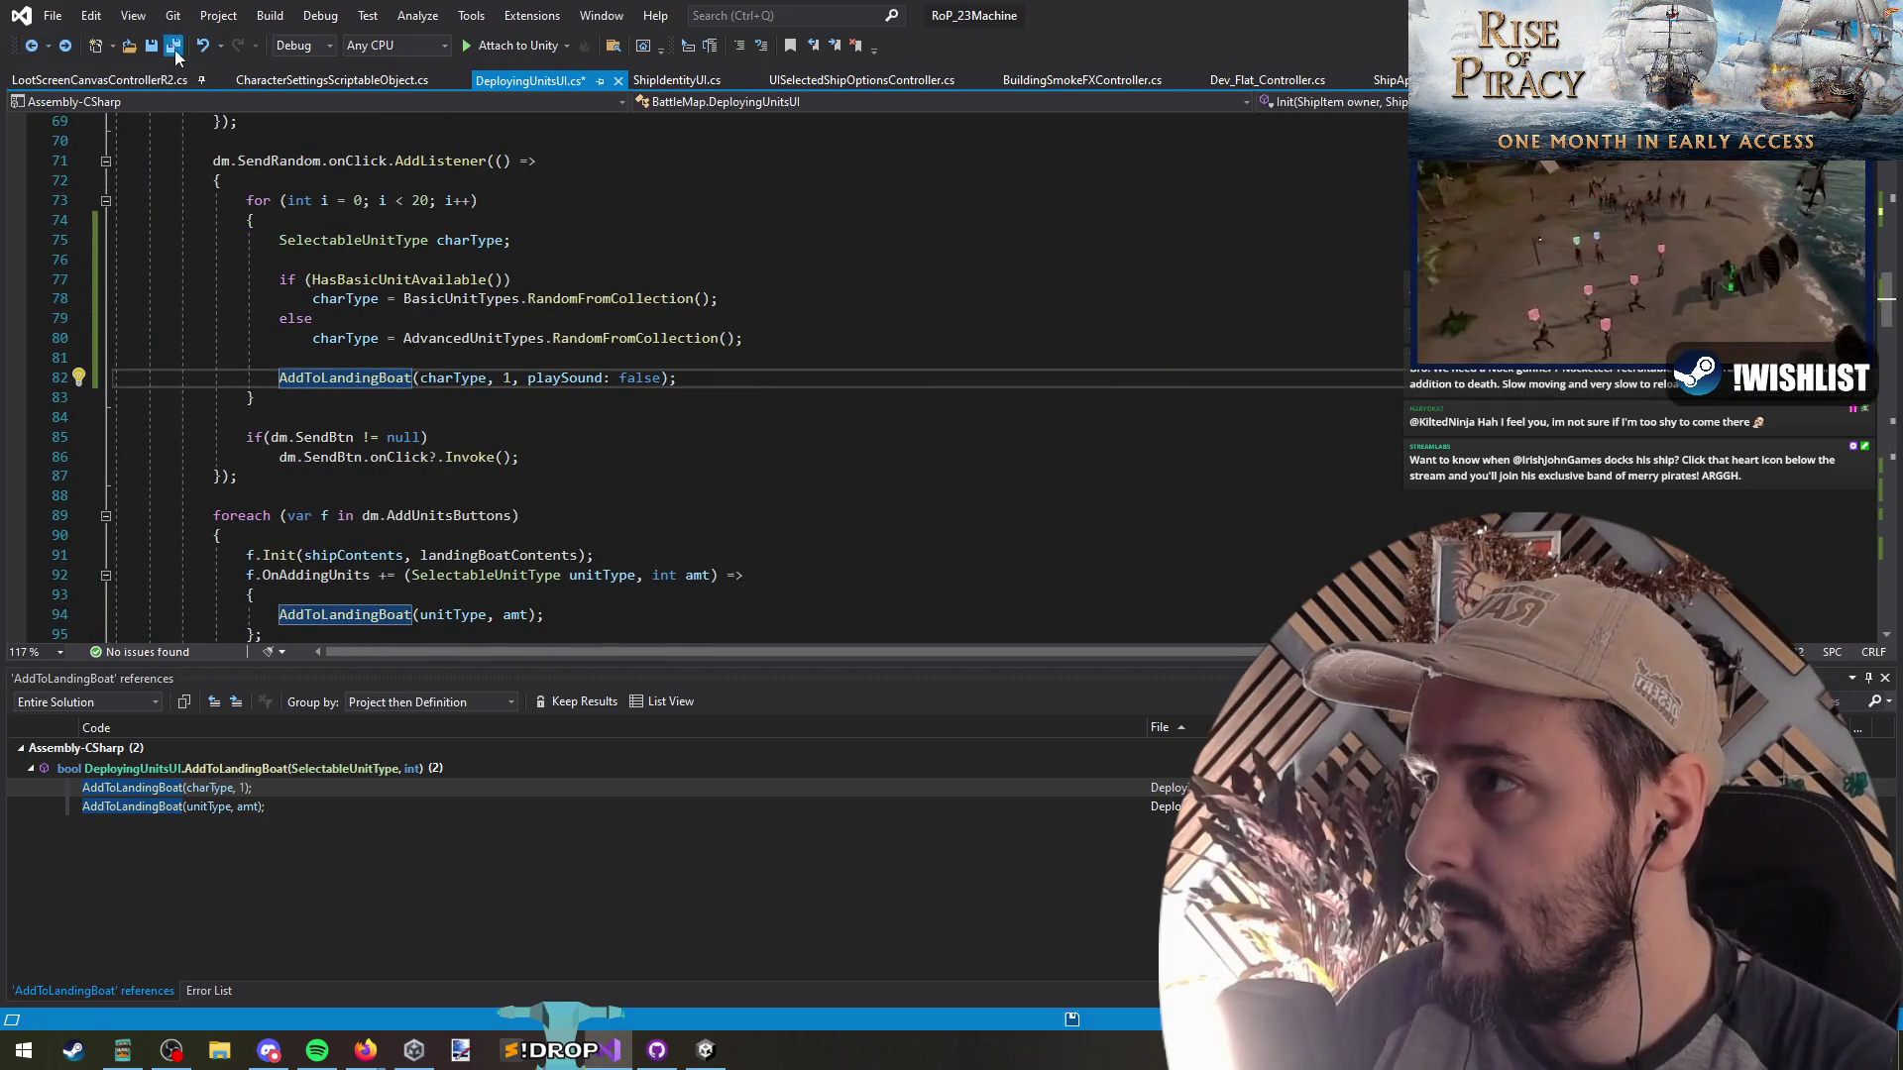
{"action": "key", "text": "alt+Tab"}
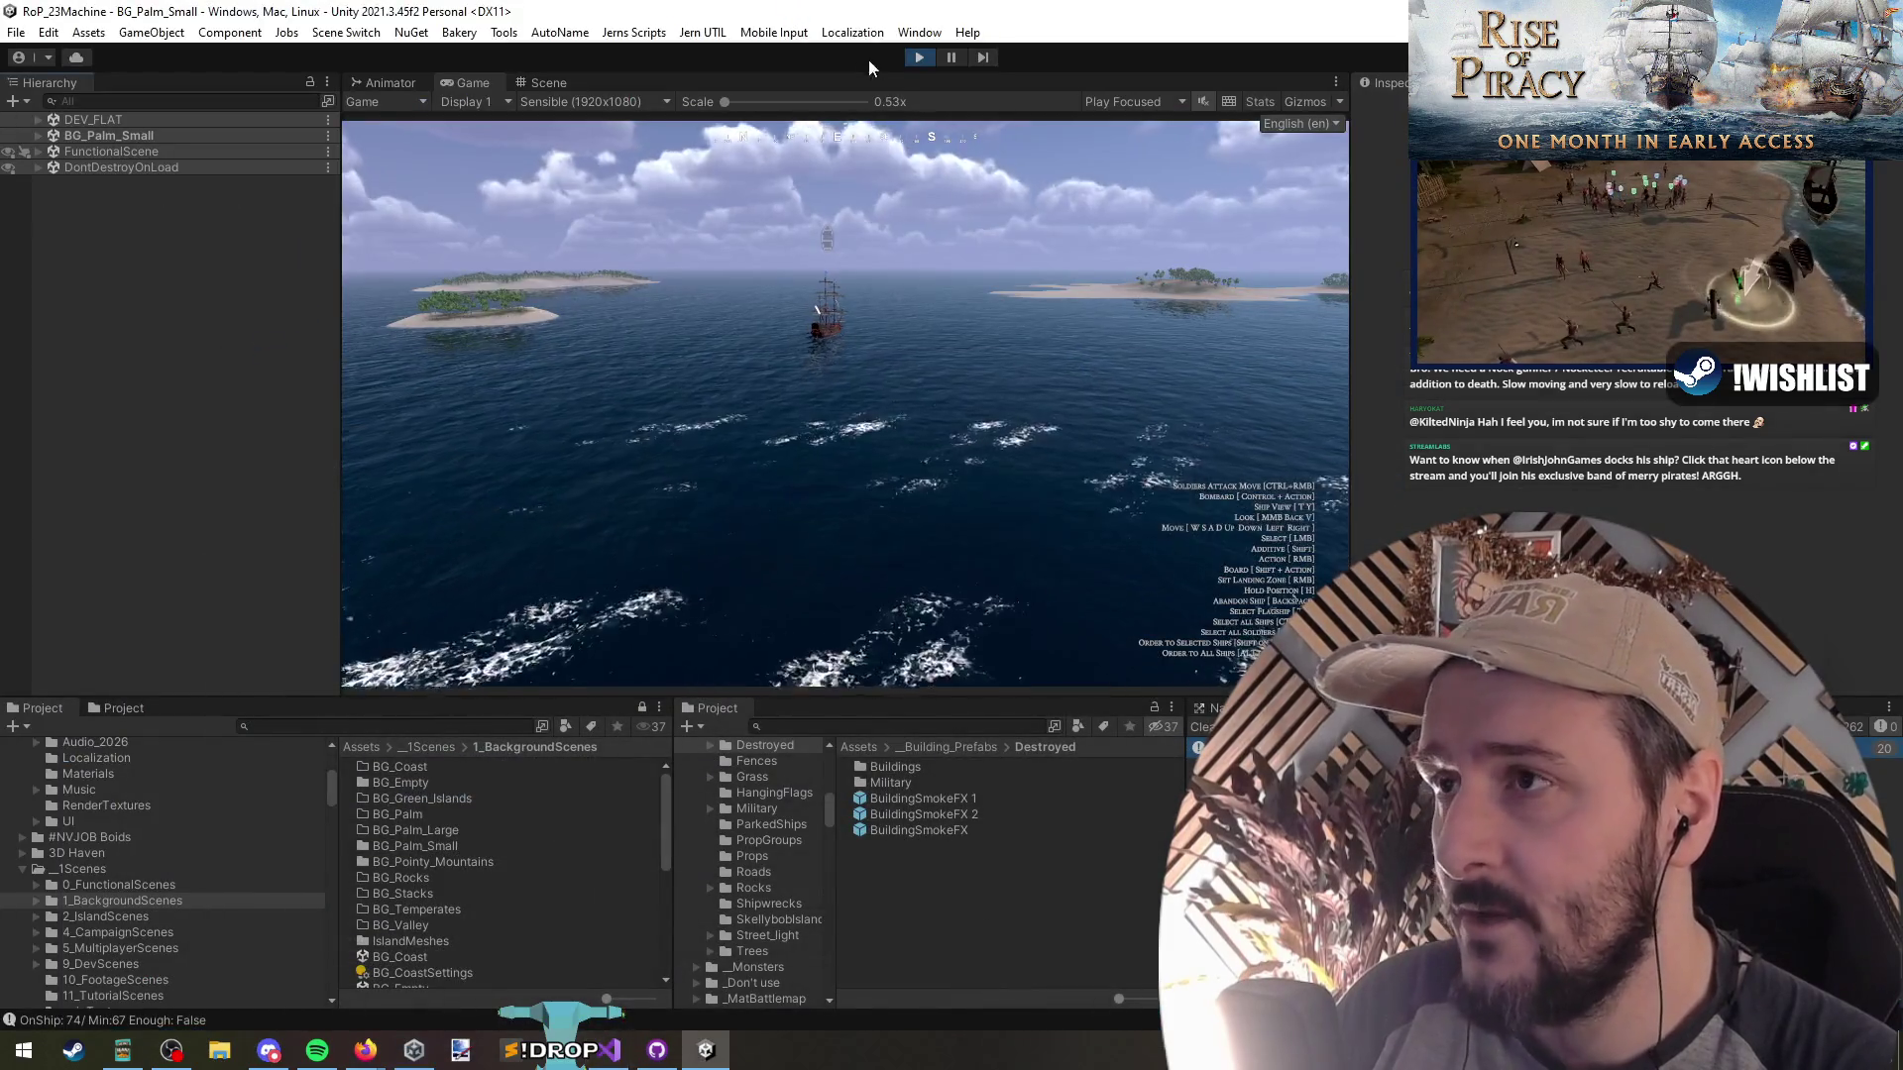
Restart Play mode and use the ship's order wheel to deploy crew (54 on ship, minimum 44)
{"action": "left_click", "coordinate": [921, 57]}
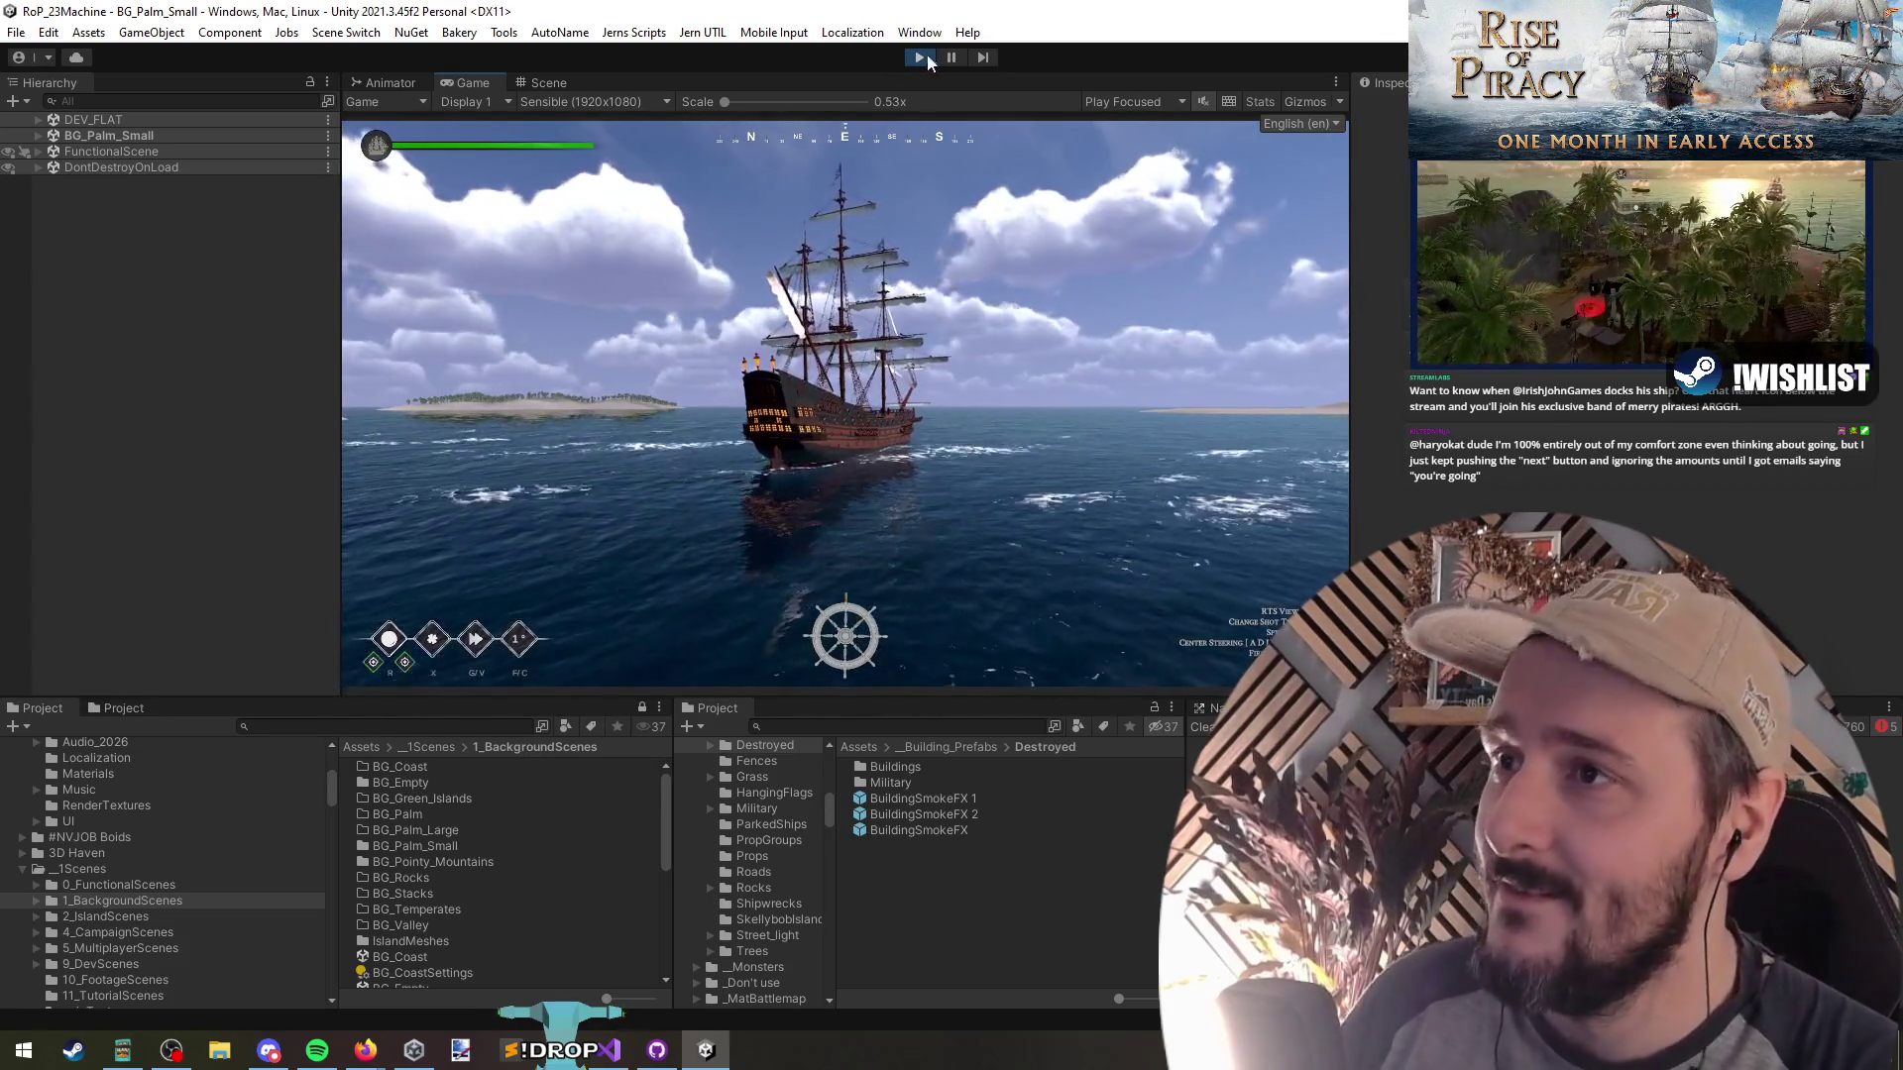
{"action": "scroll", "coordinate": [937, 259], "scroll_direction": "down", "scroll_amount": 3}
{"action": "scroll", "coordinate": [937, 259], "scroll_direction": "down", "scroll_amount": 5}
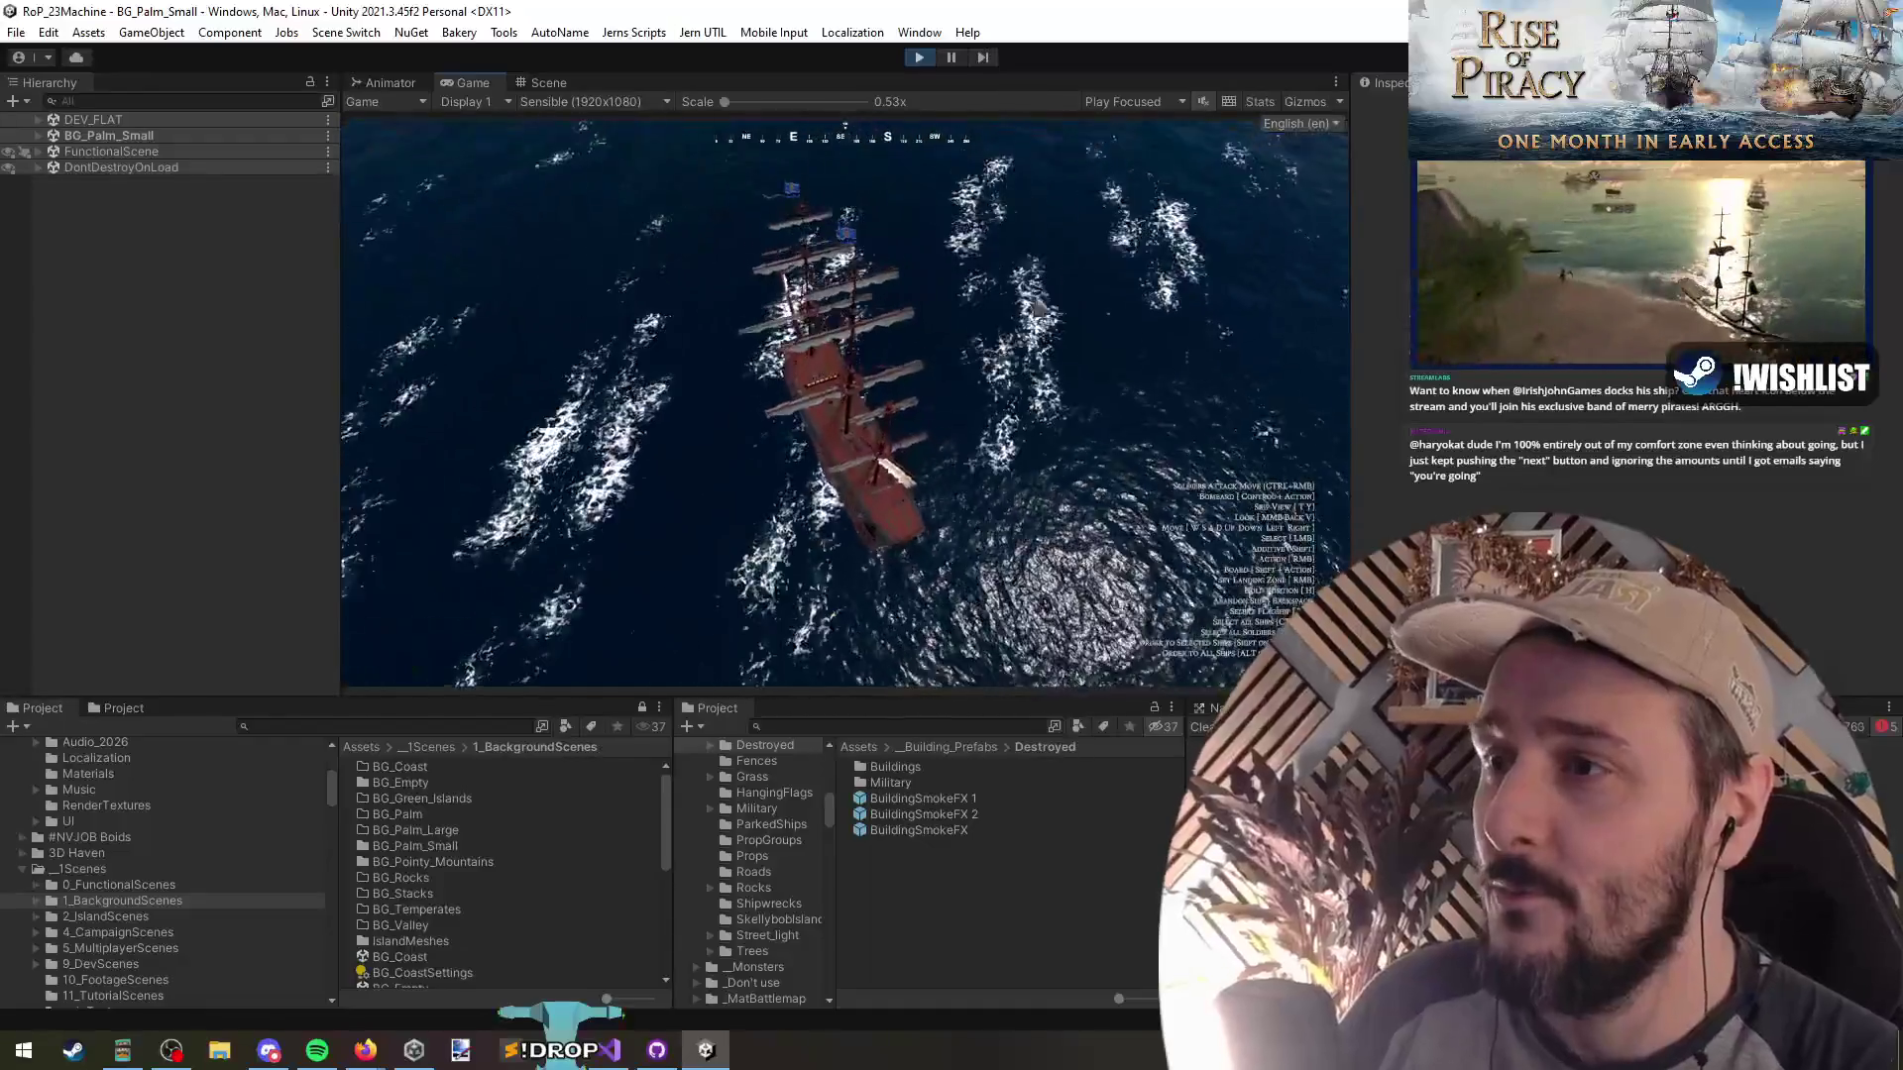
{"action": "scroll", "coordinate": [927, 362], "scroll_direction": "up", "scroll_amount": 5}
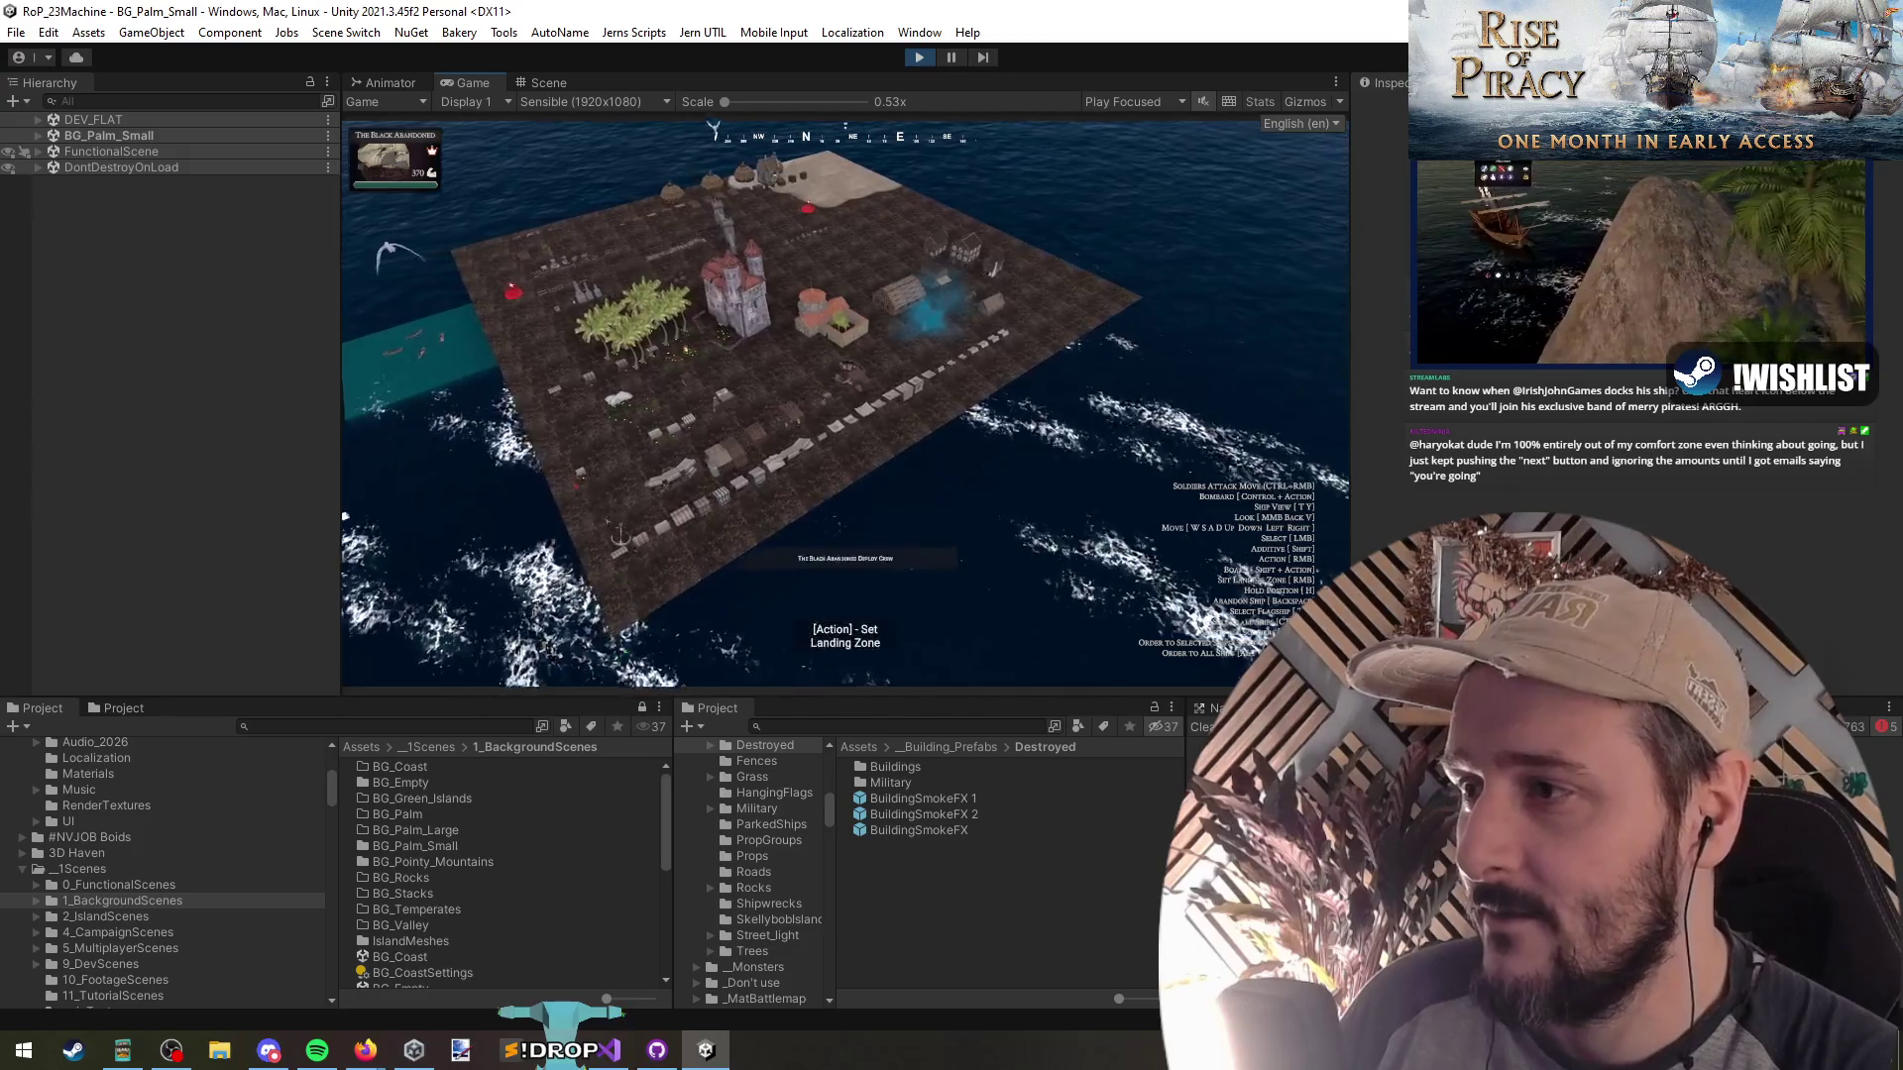
{"action": "scroll", "coordinate": [763, 368], "scroll_direction": "down", "scroll_amount": 5}
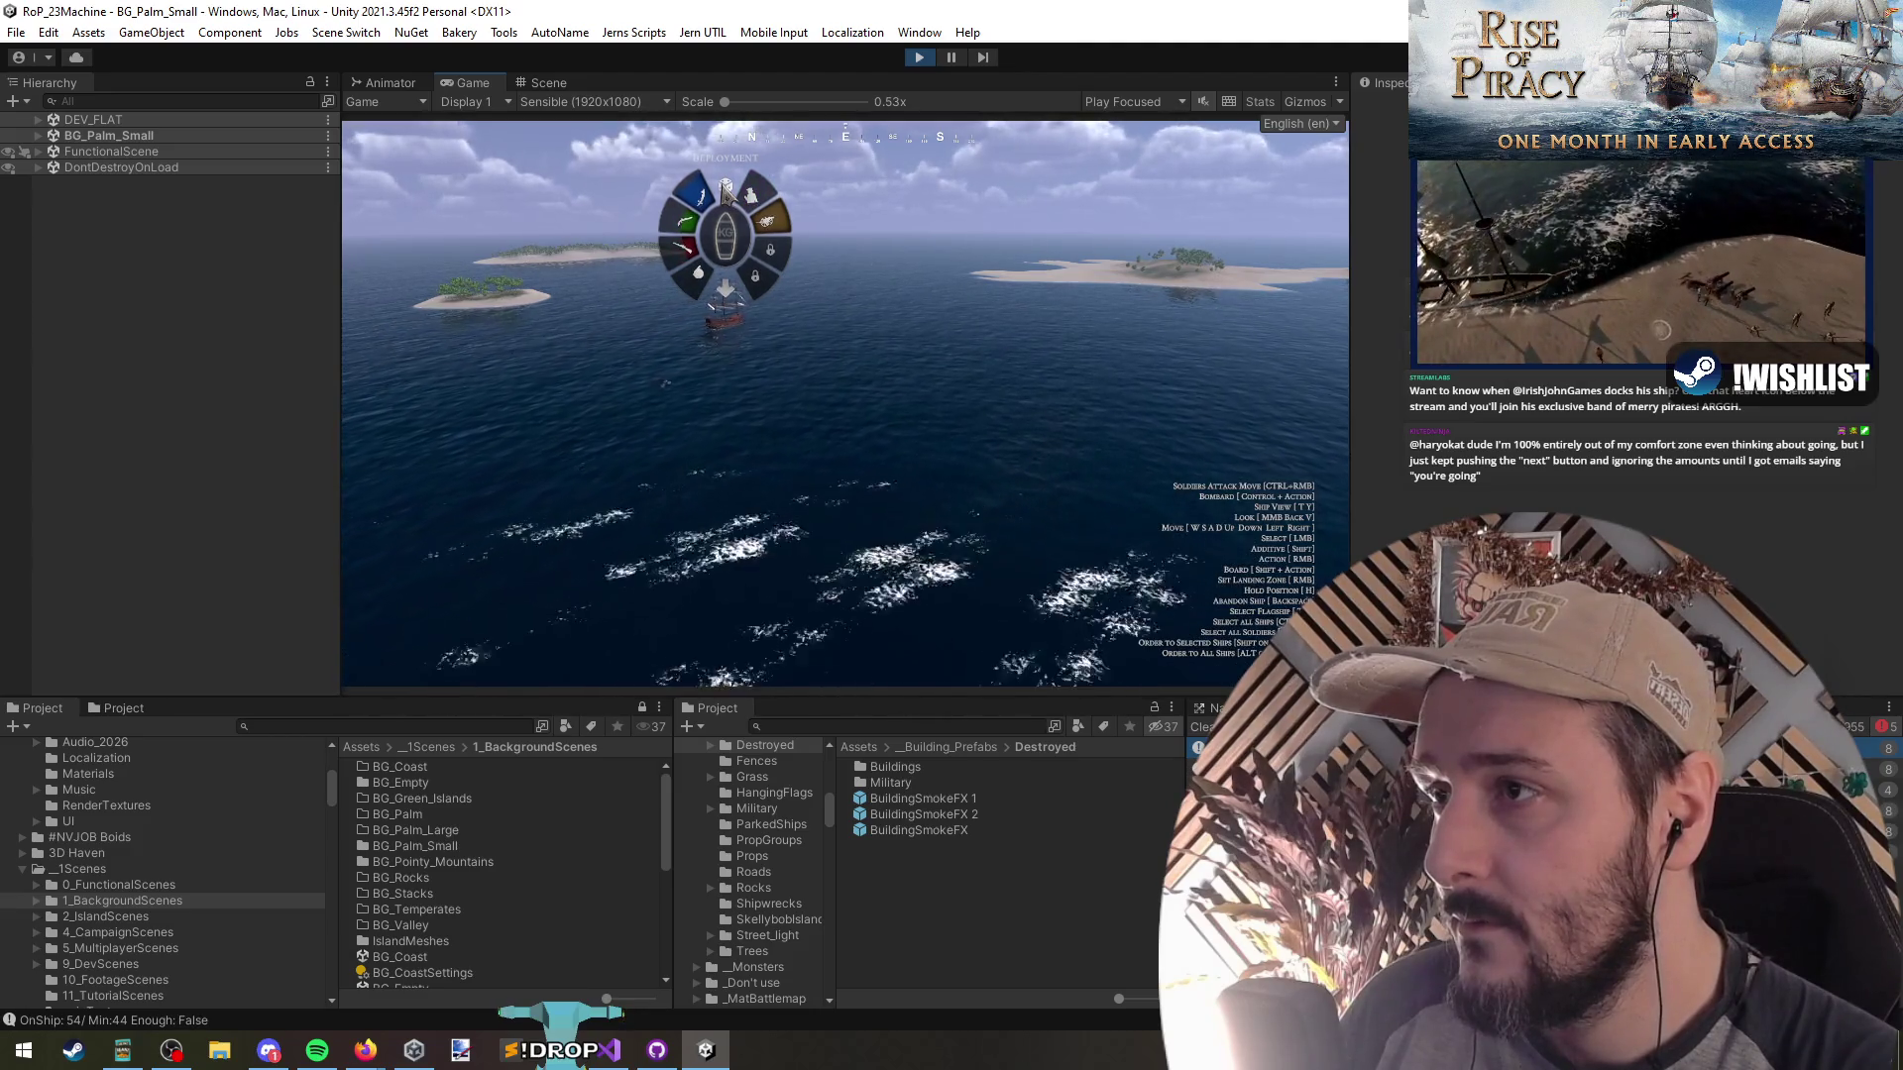
{"action": "left_click", "coordinate": [725, 188]}
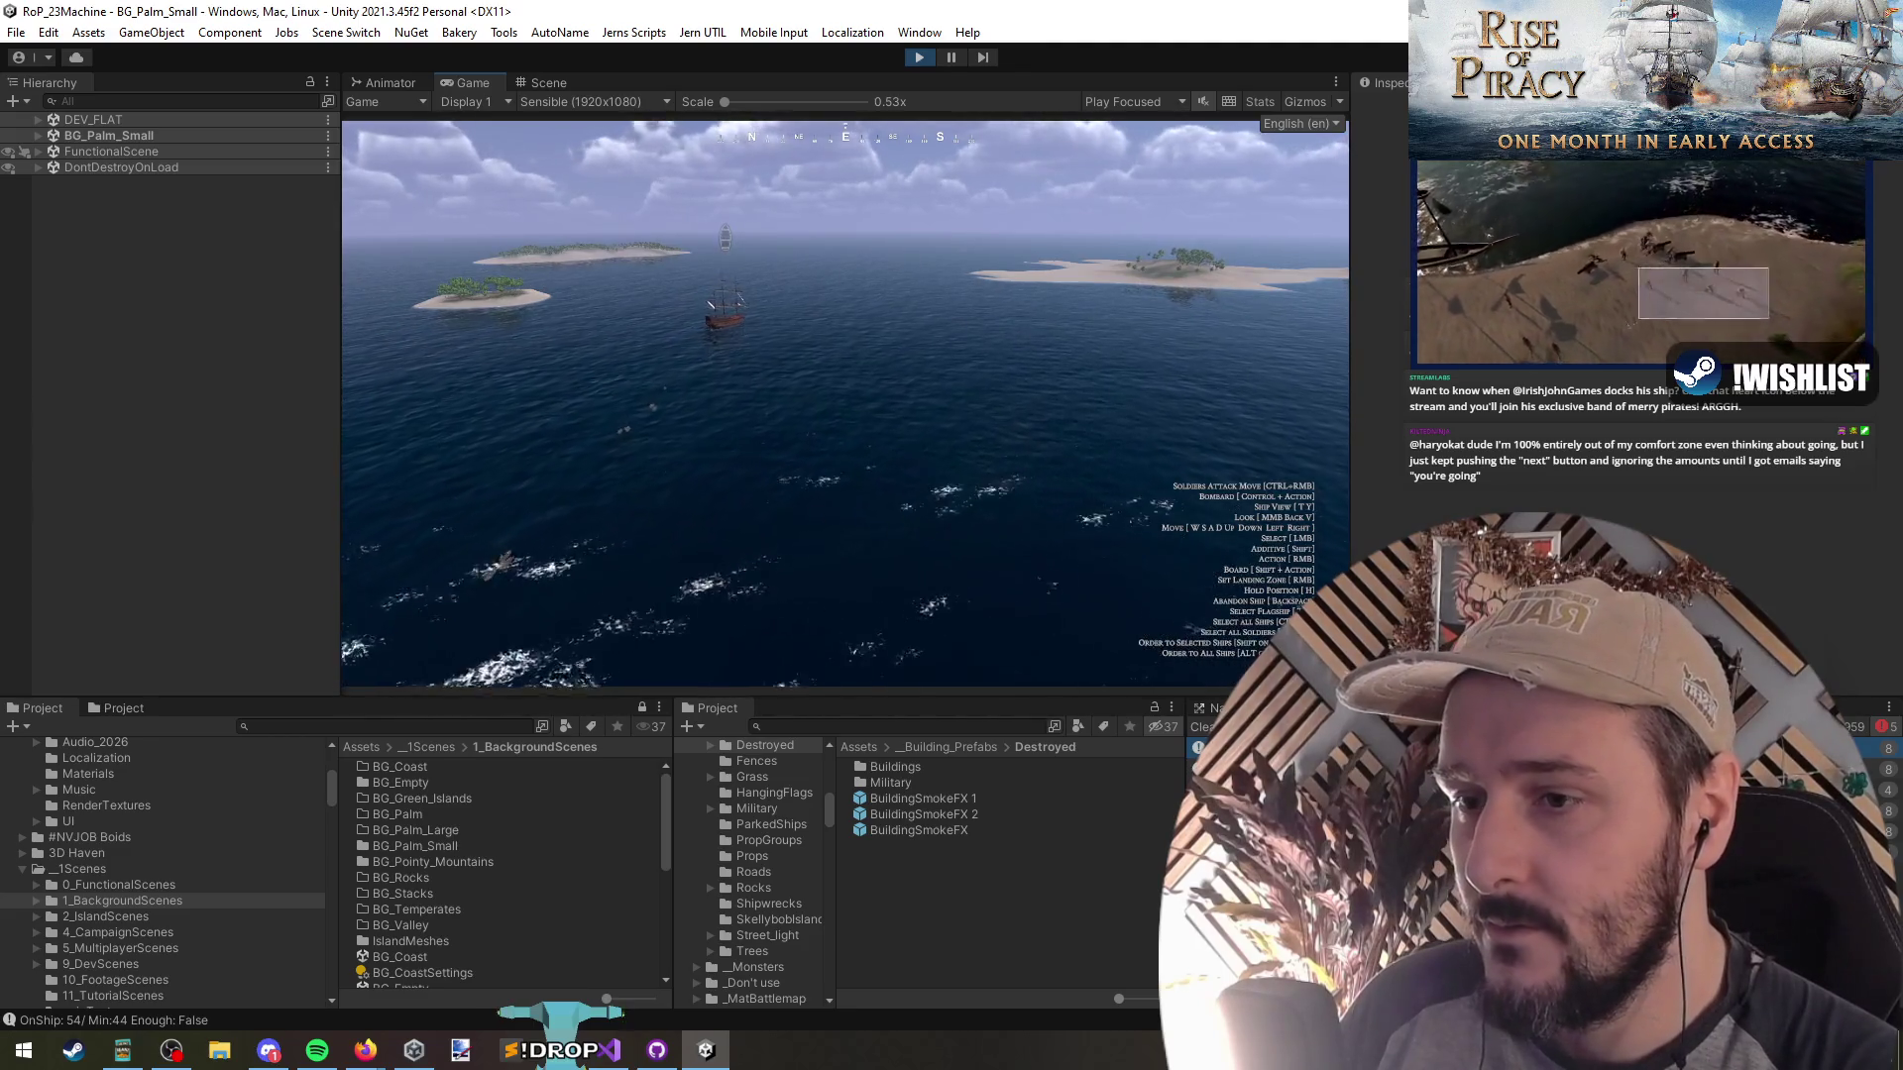
{"action": "left_click", "coordinate": [725, 235]}
{"action": "left_click", "coordinate": [738, 510]}
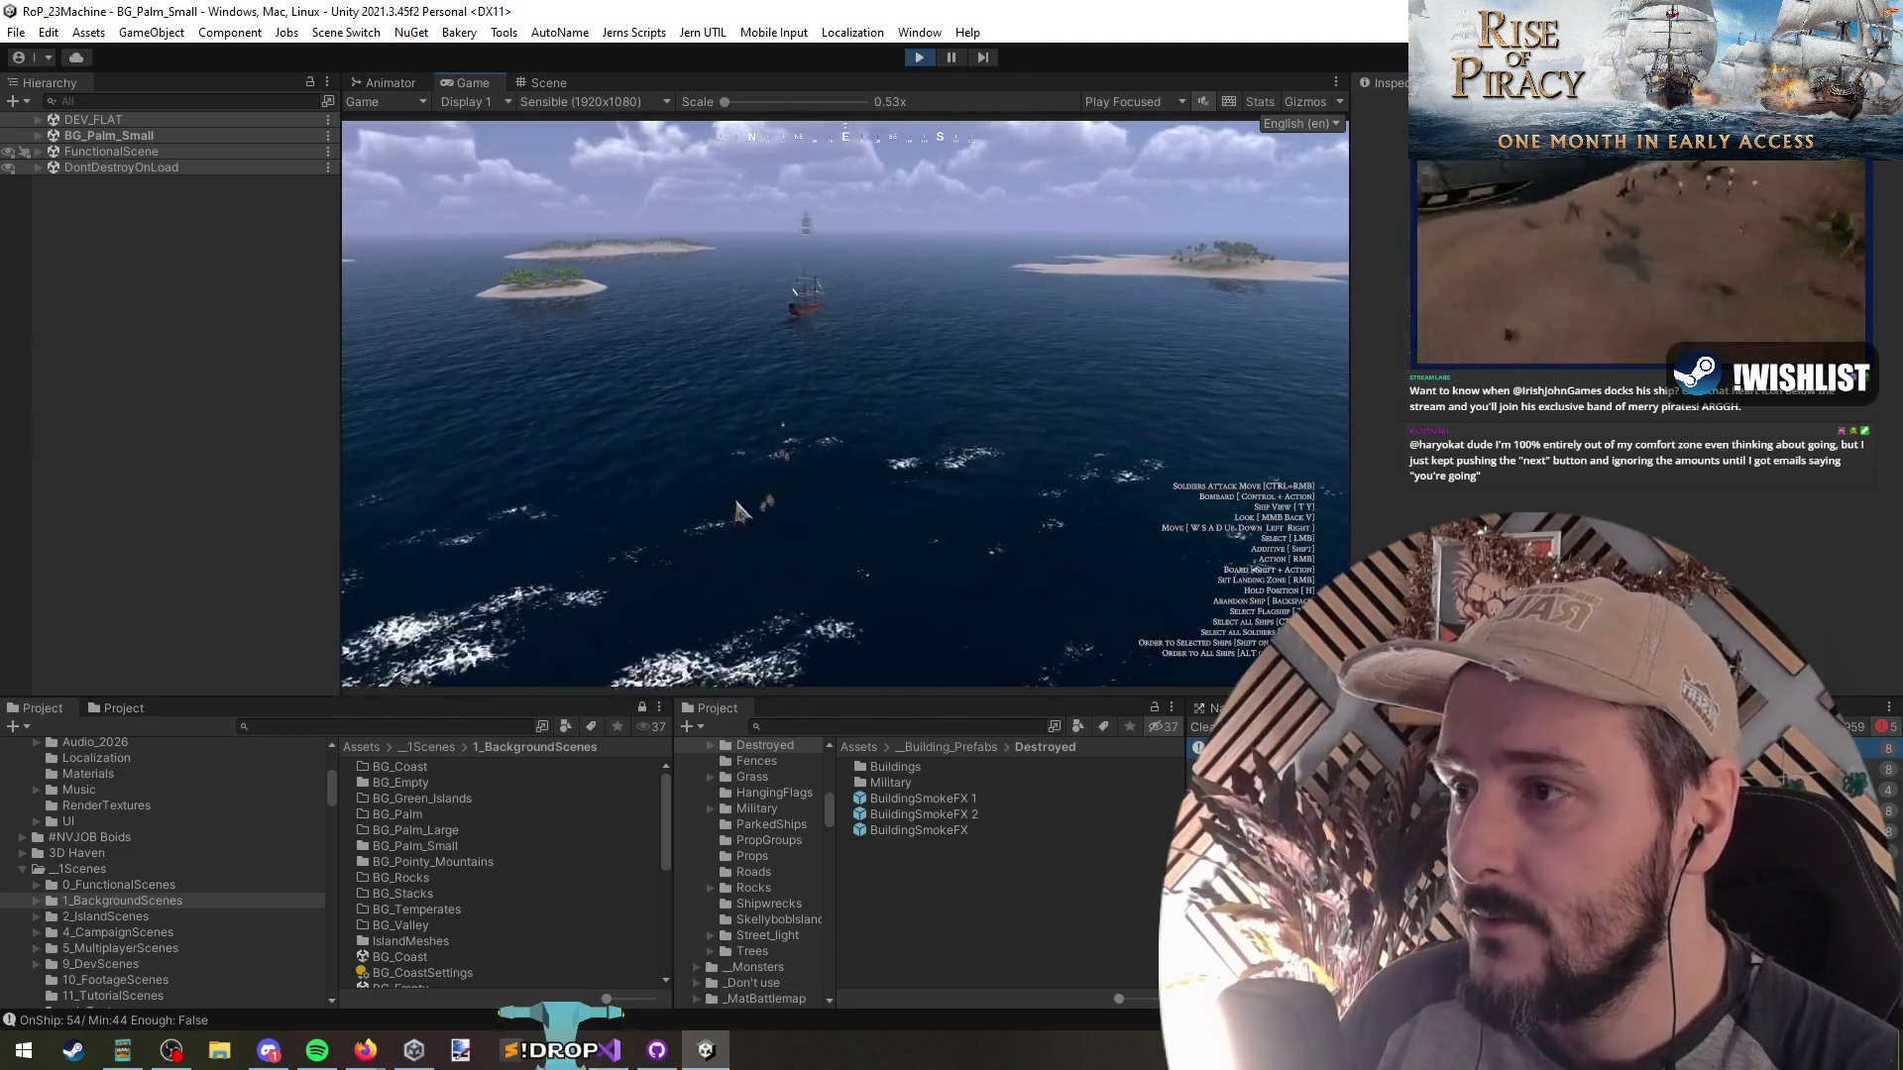
{"action": "scroll", "coordinate": [739, 510], "scroll_direction": "up", "scroll_amount": 3}
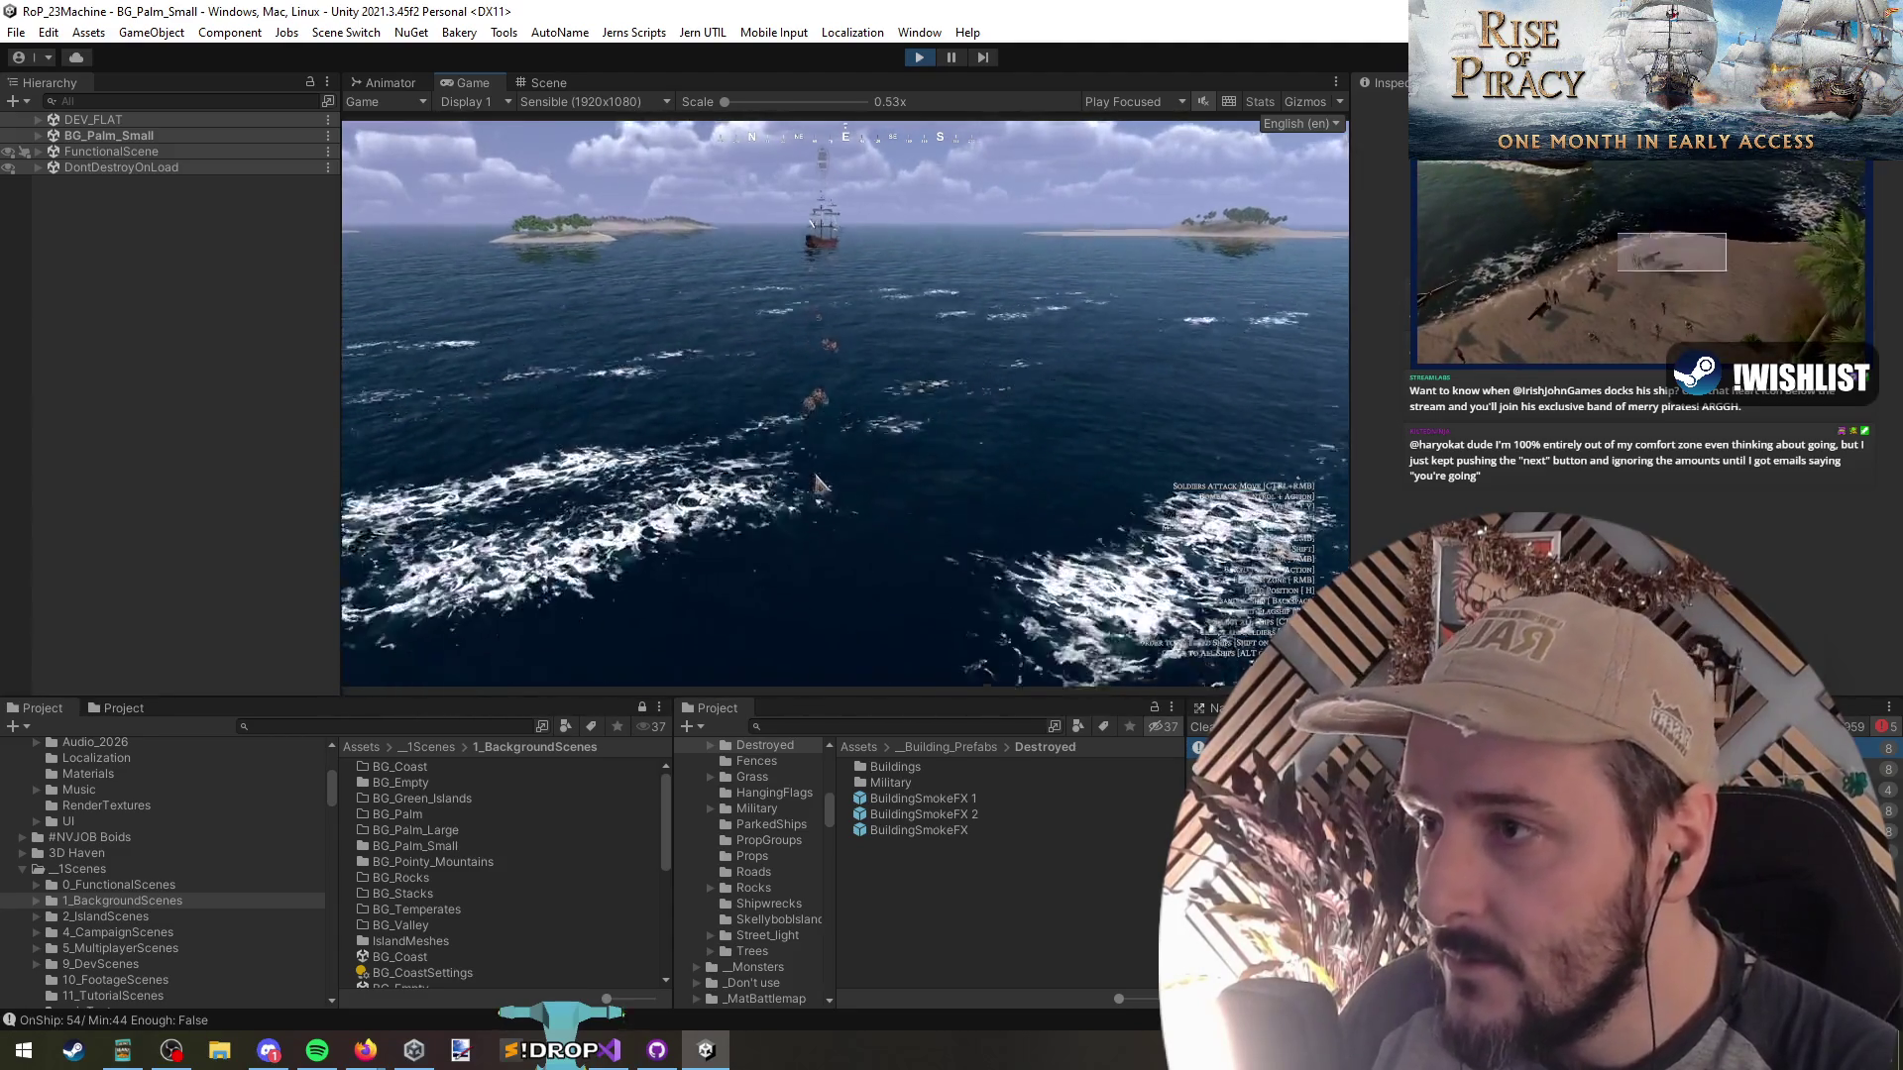
{"action": "key", "text": "grave"}
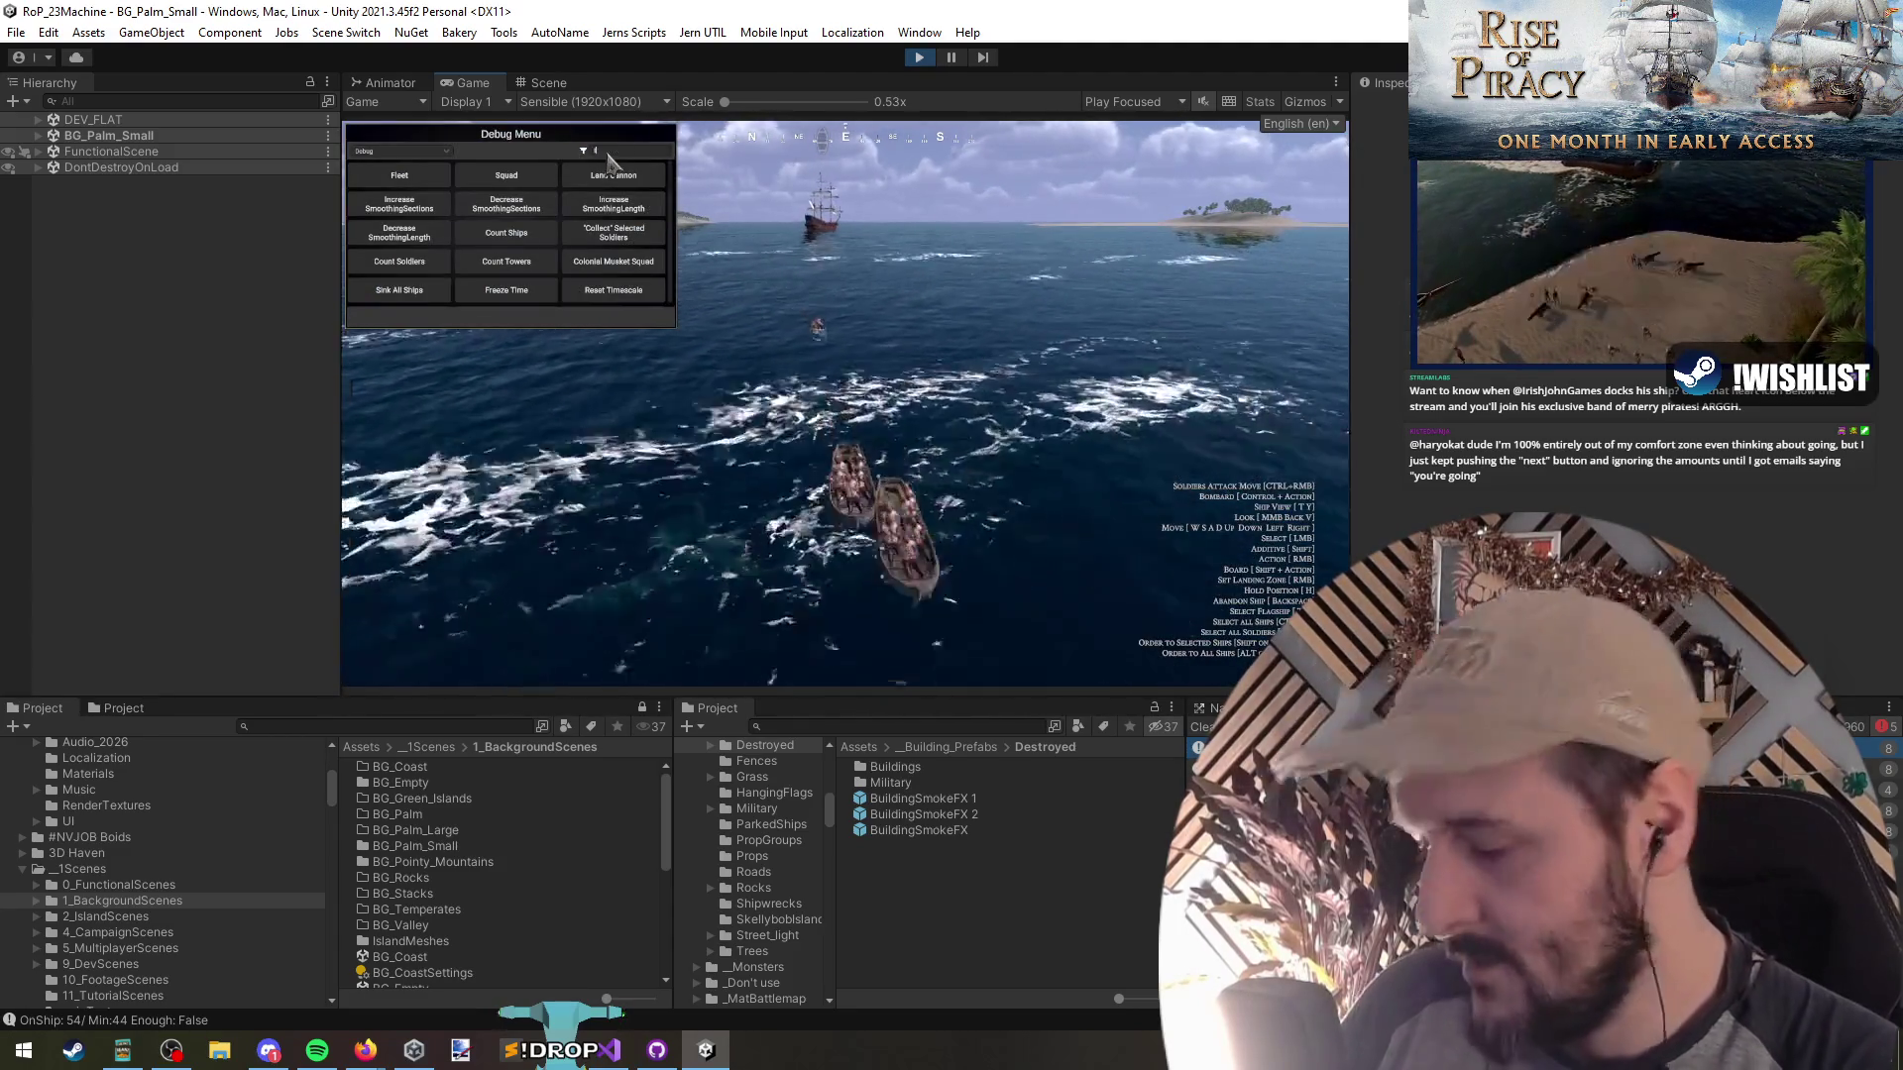
Filter the debug menu for 'time', apply Timescale--, and pick a water spot to spawn a ship
{"action": "type", "text": "time"}
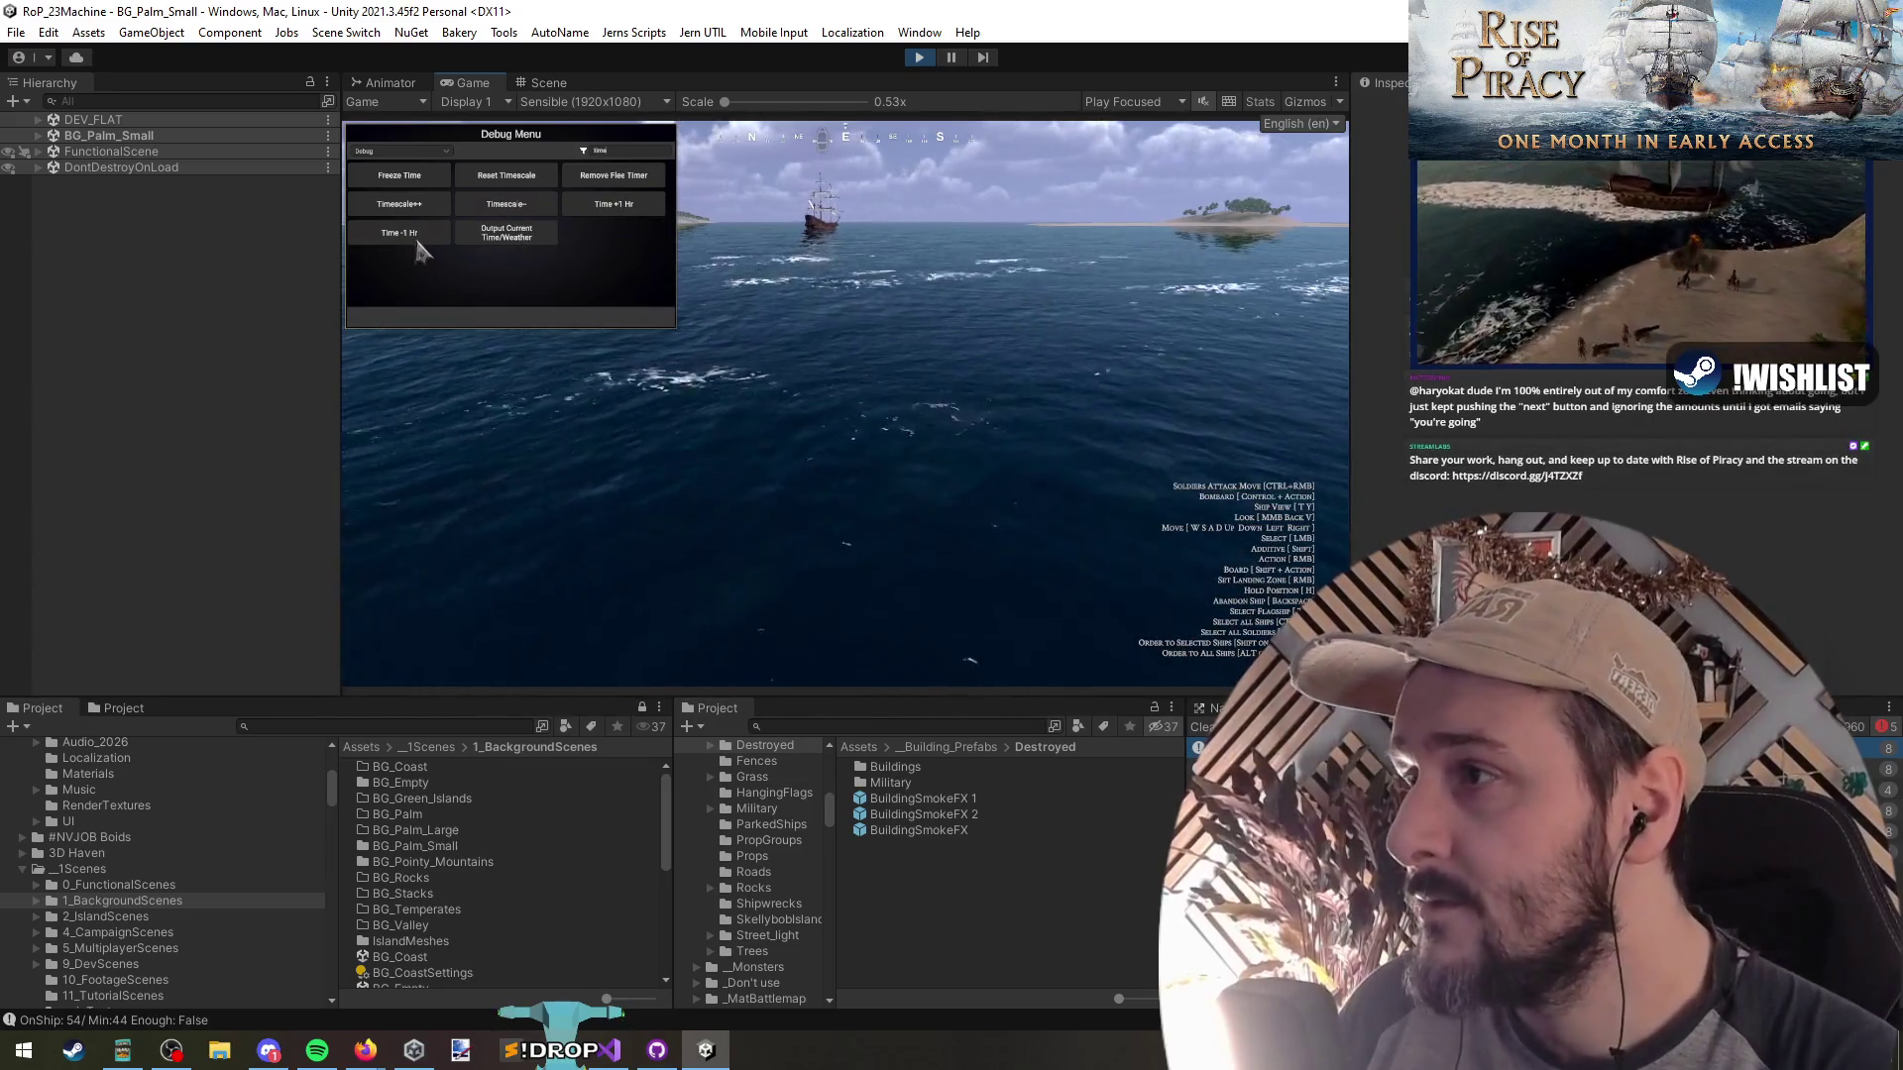
{"action": "key", "text": "grave"}
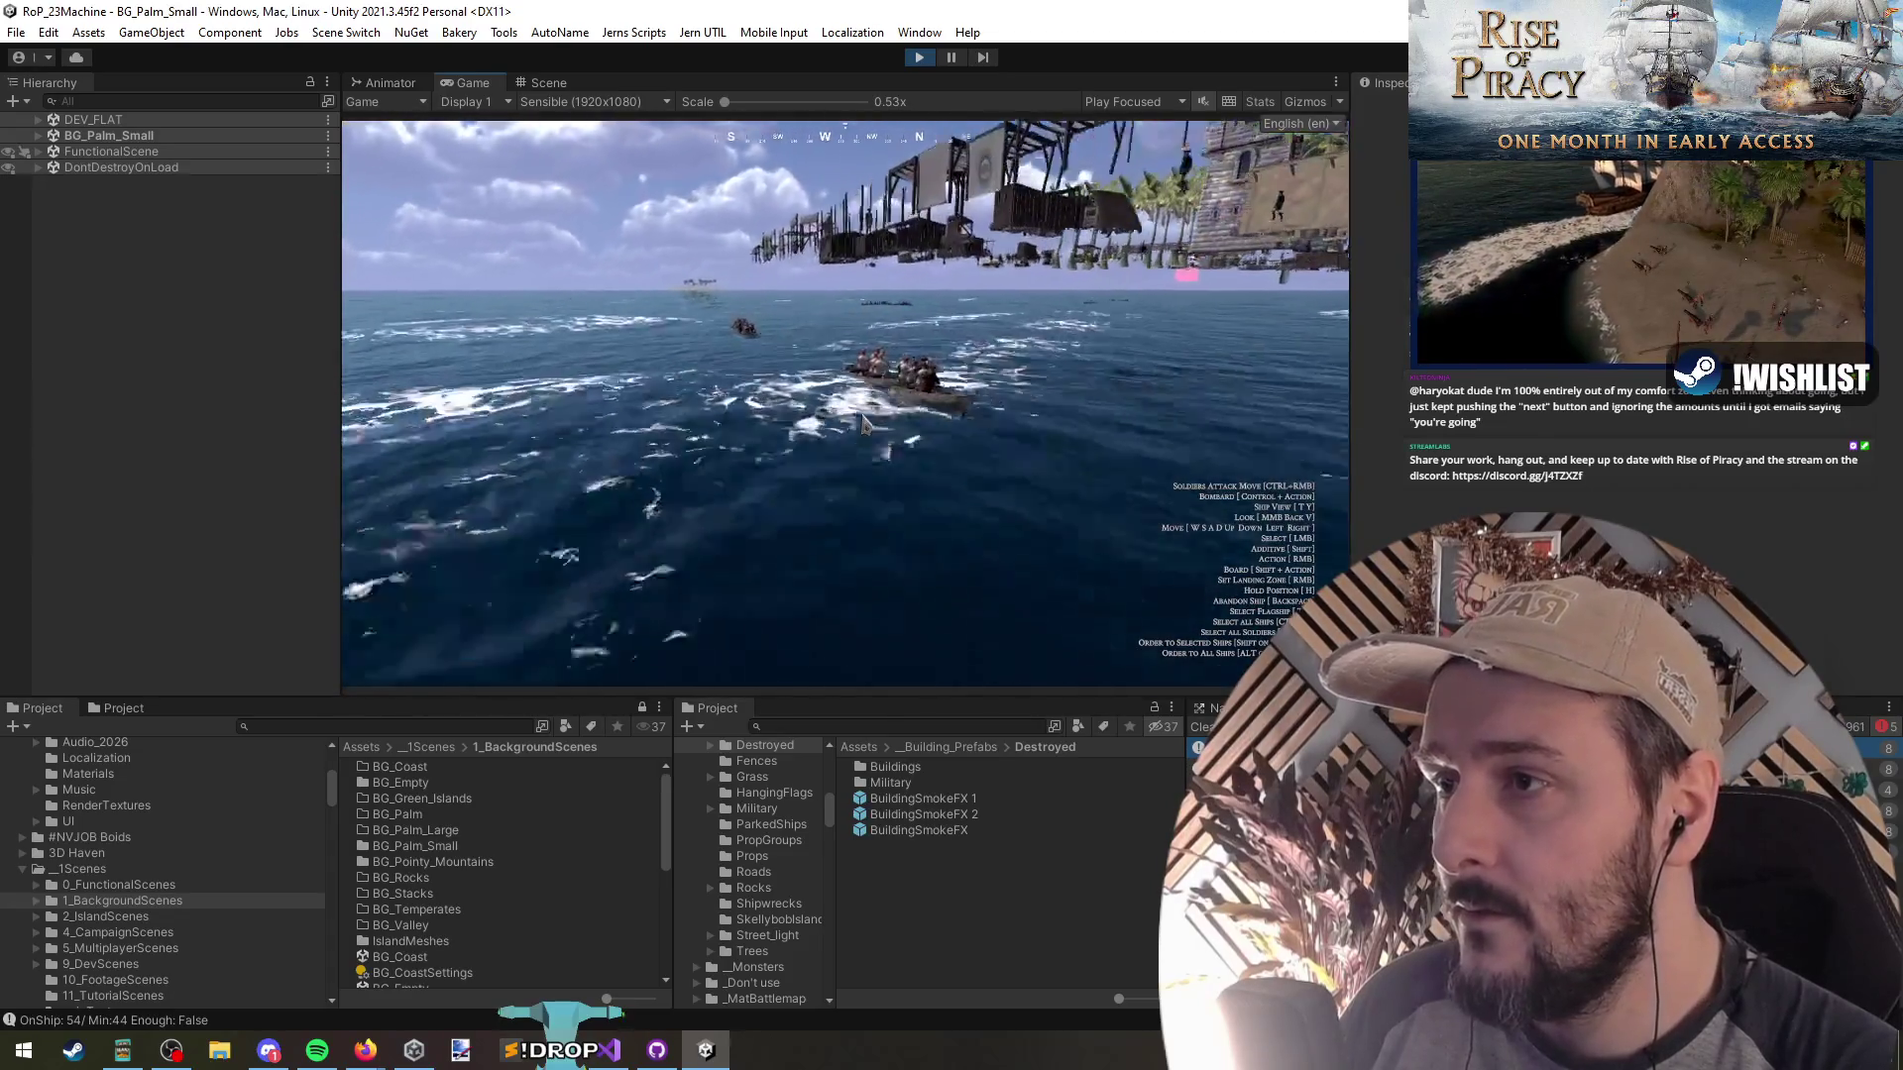
{"action": "key", "text": "grave"}
{"action": "left_click", "coordinate": [521, 208]}
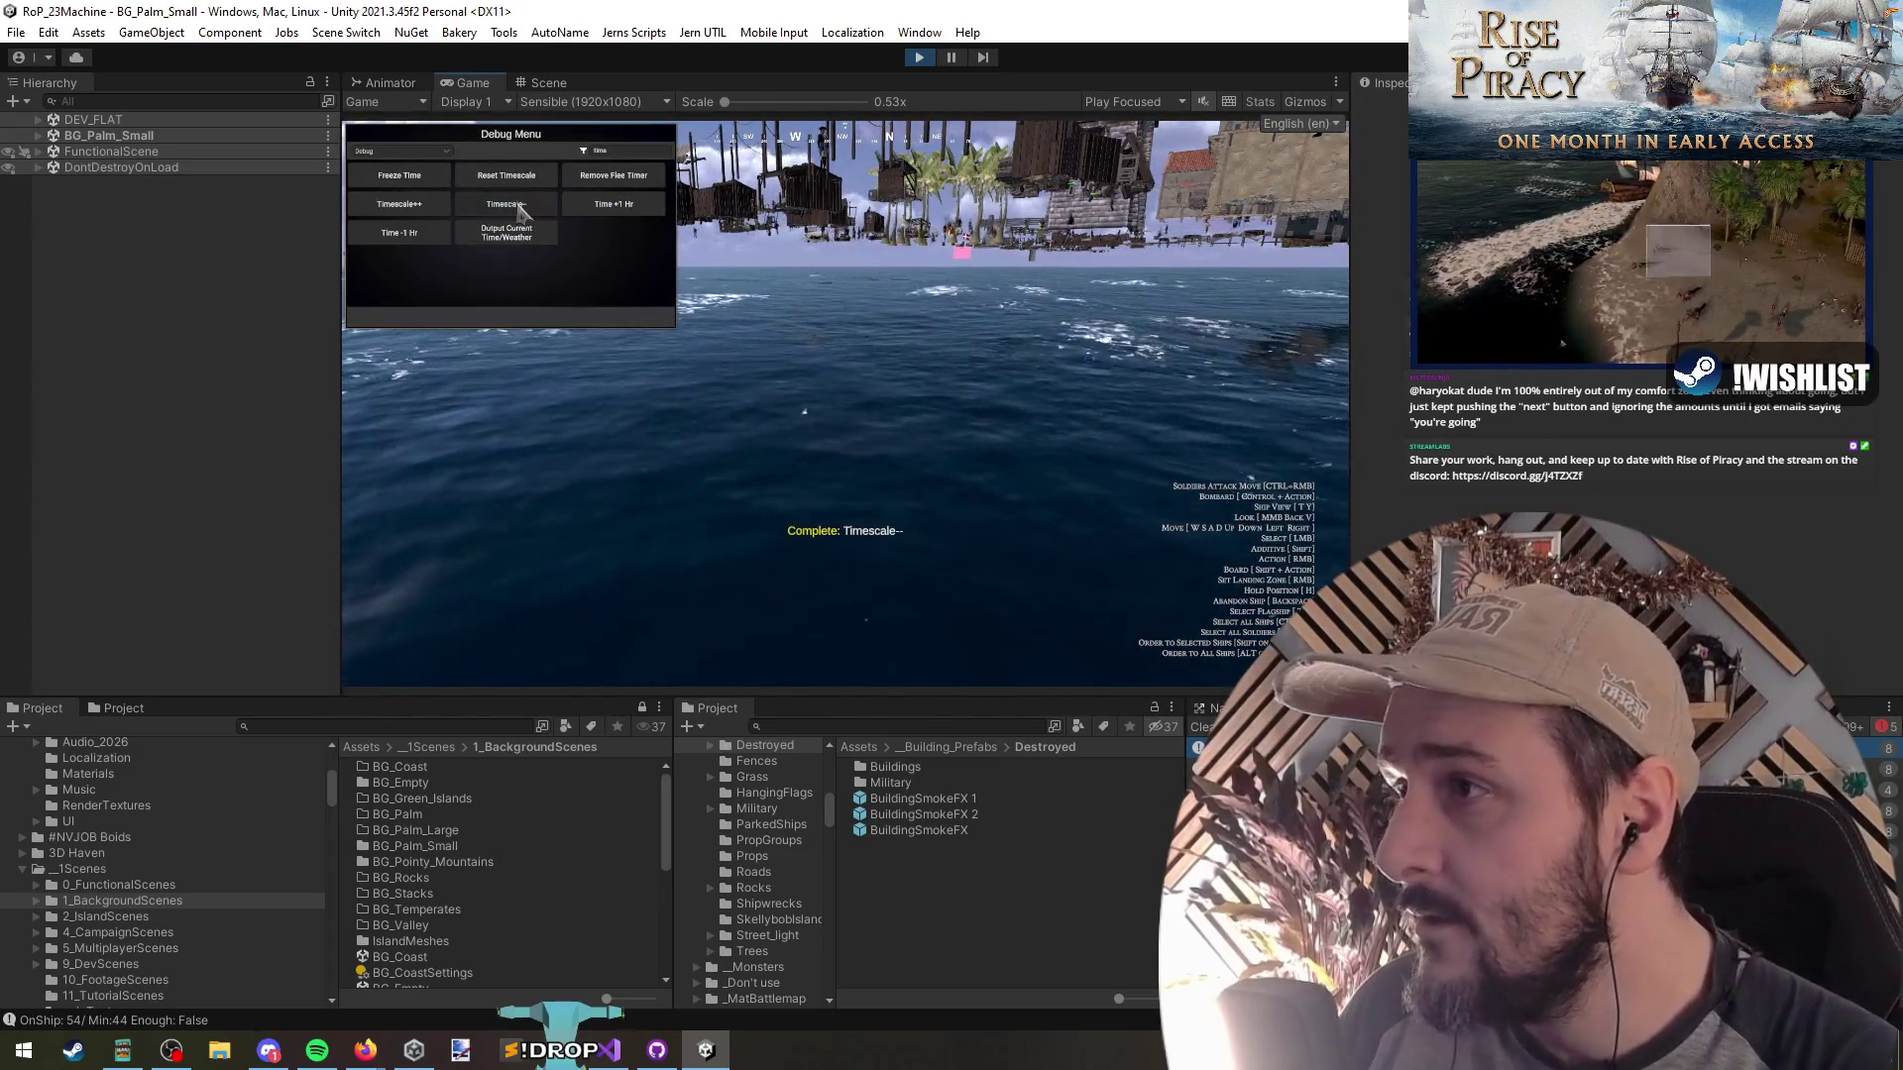
{"action": "key", "text": "grave"}
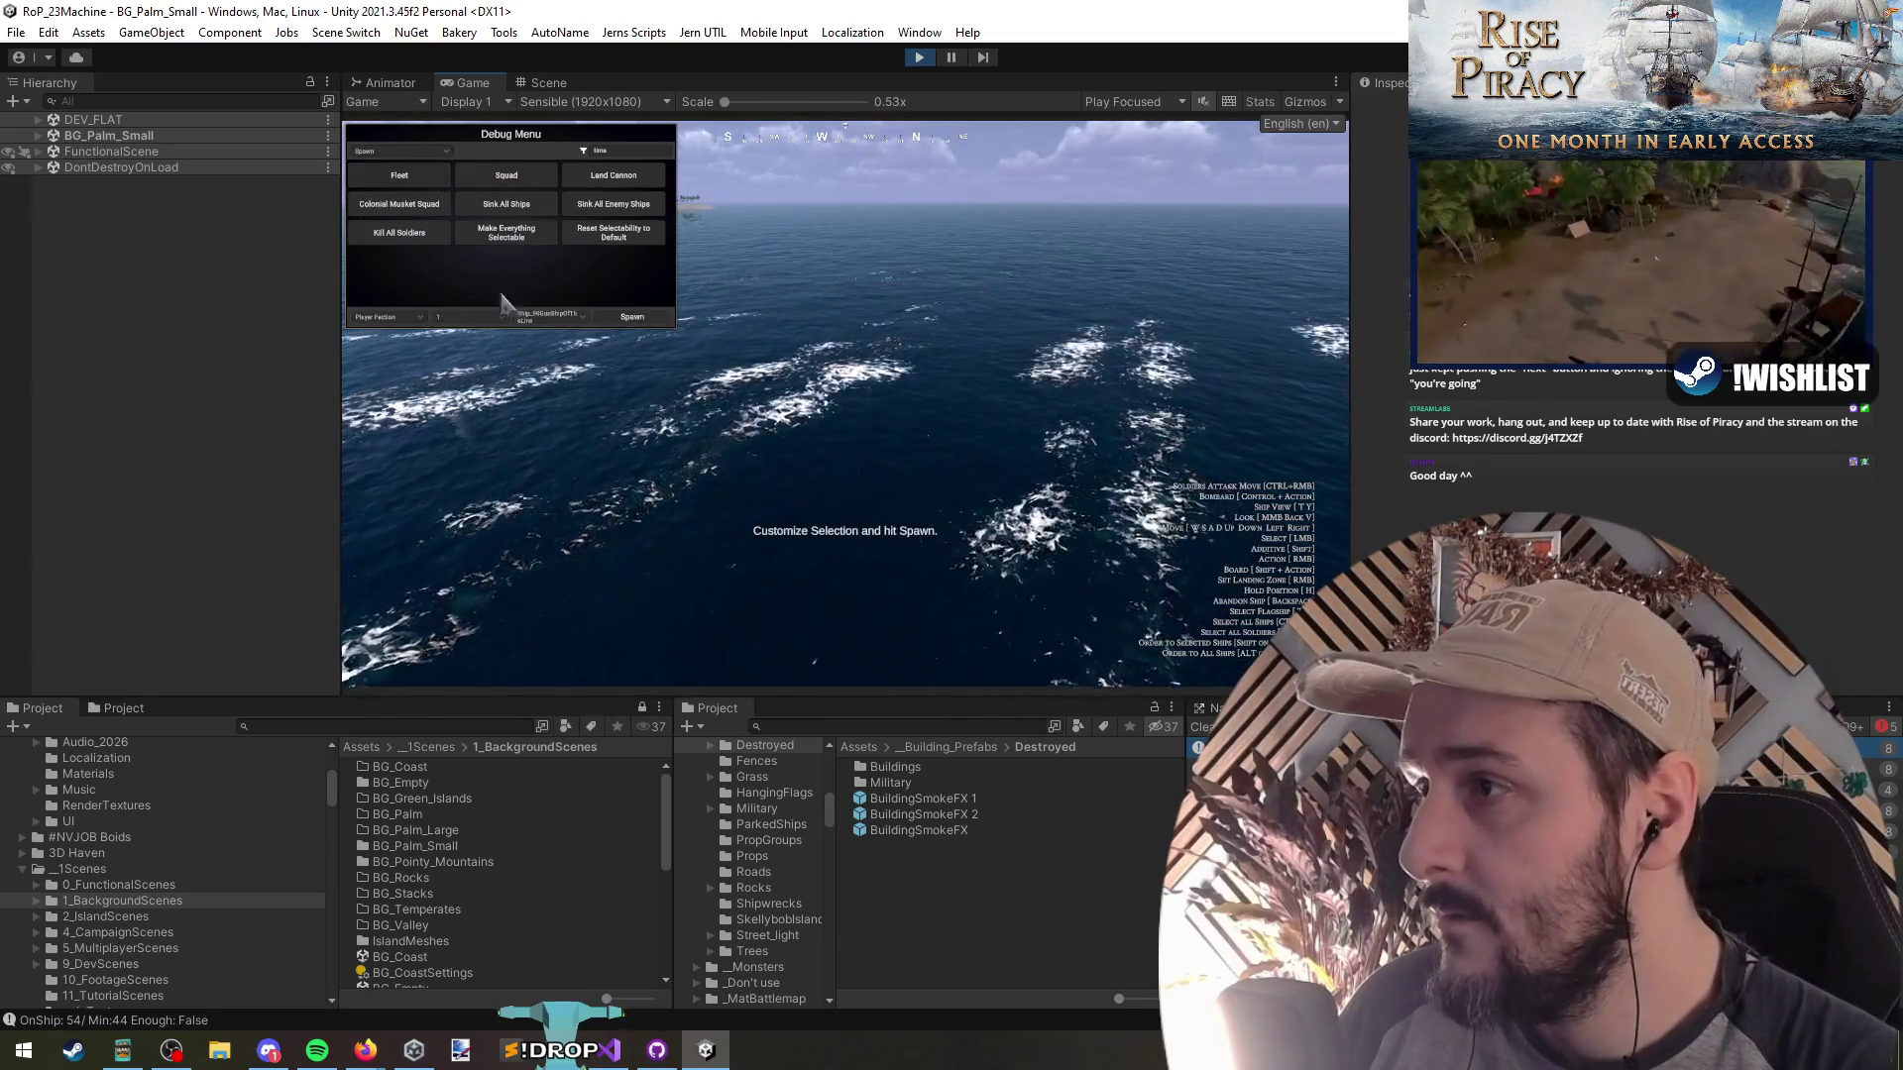
{"action": "left_click", "coordinate": [963, 291]}
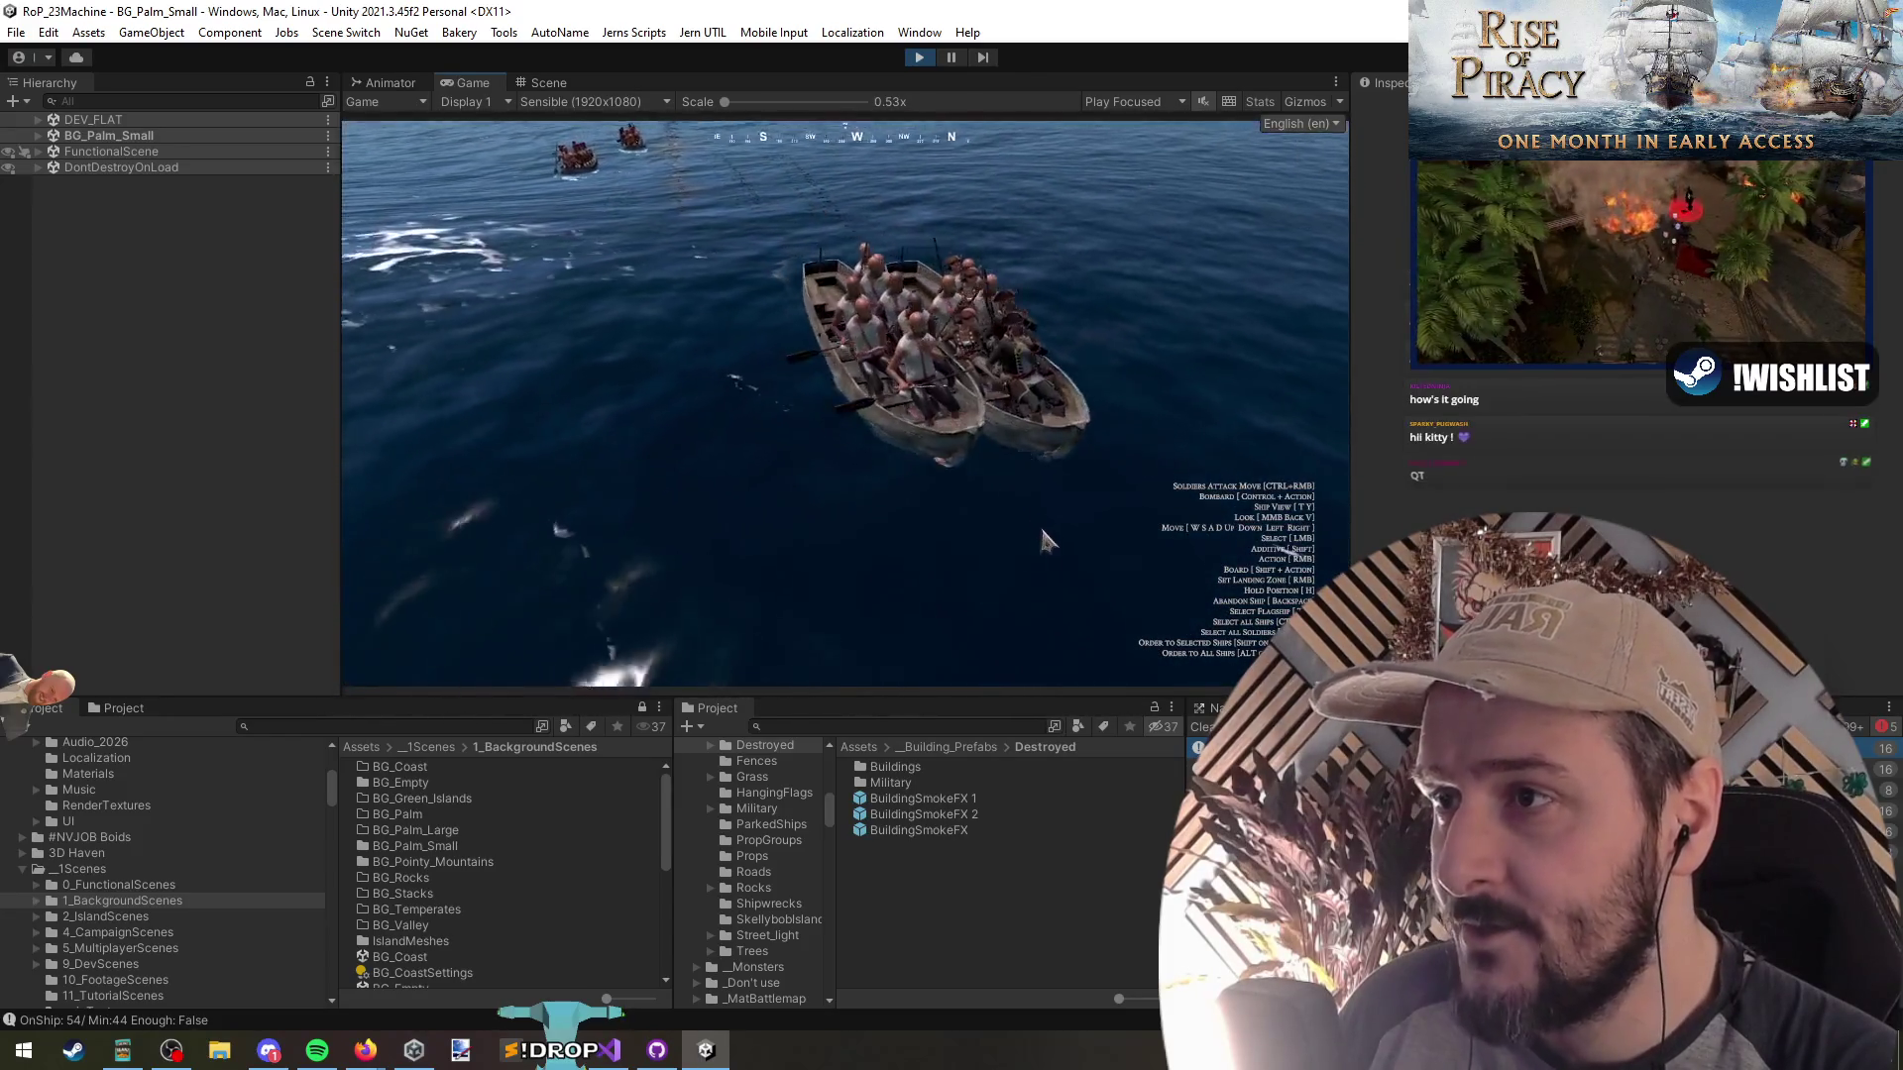
Jump the camera to the soldier-filled rowboat and box-select a soldier at the coast
{"action": "key", "text": "t"}
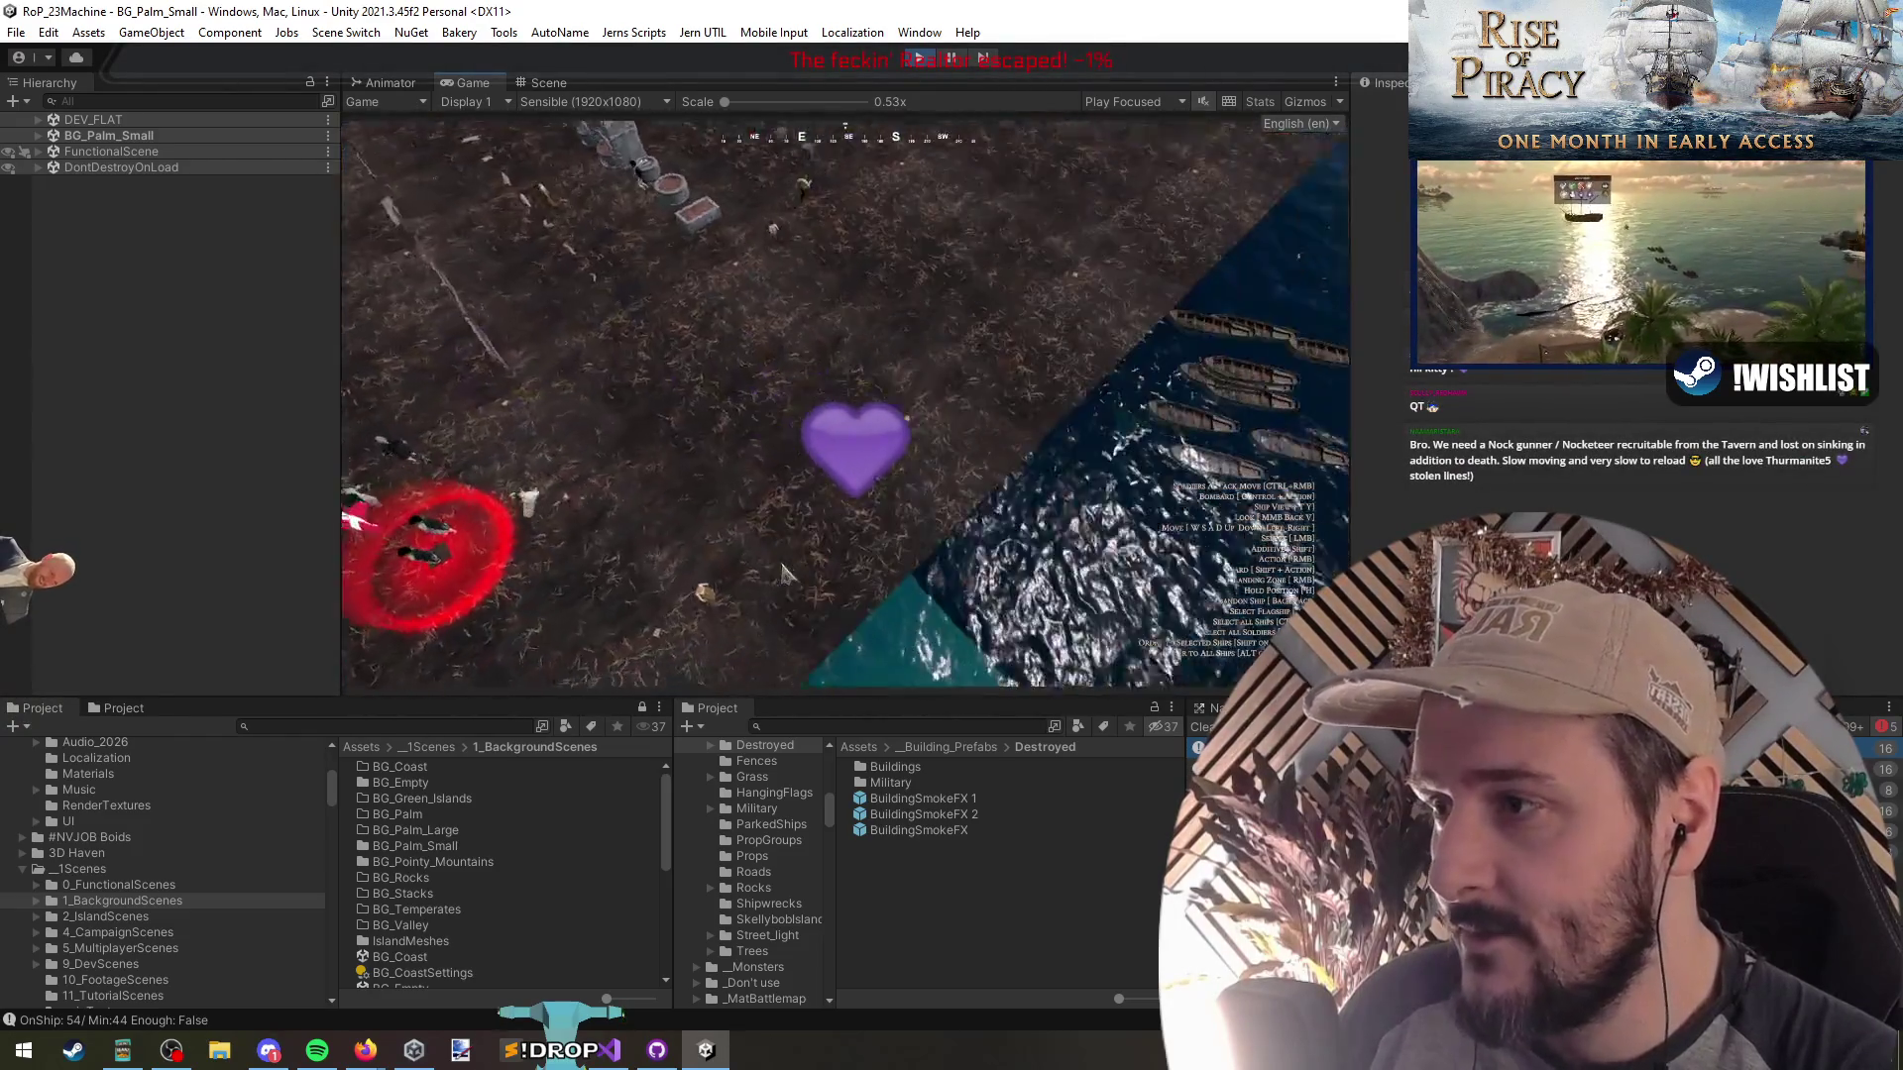
{"action": "left_click_drag", "start_coordinate": [680, 263], "coordinate": [955, 361]}
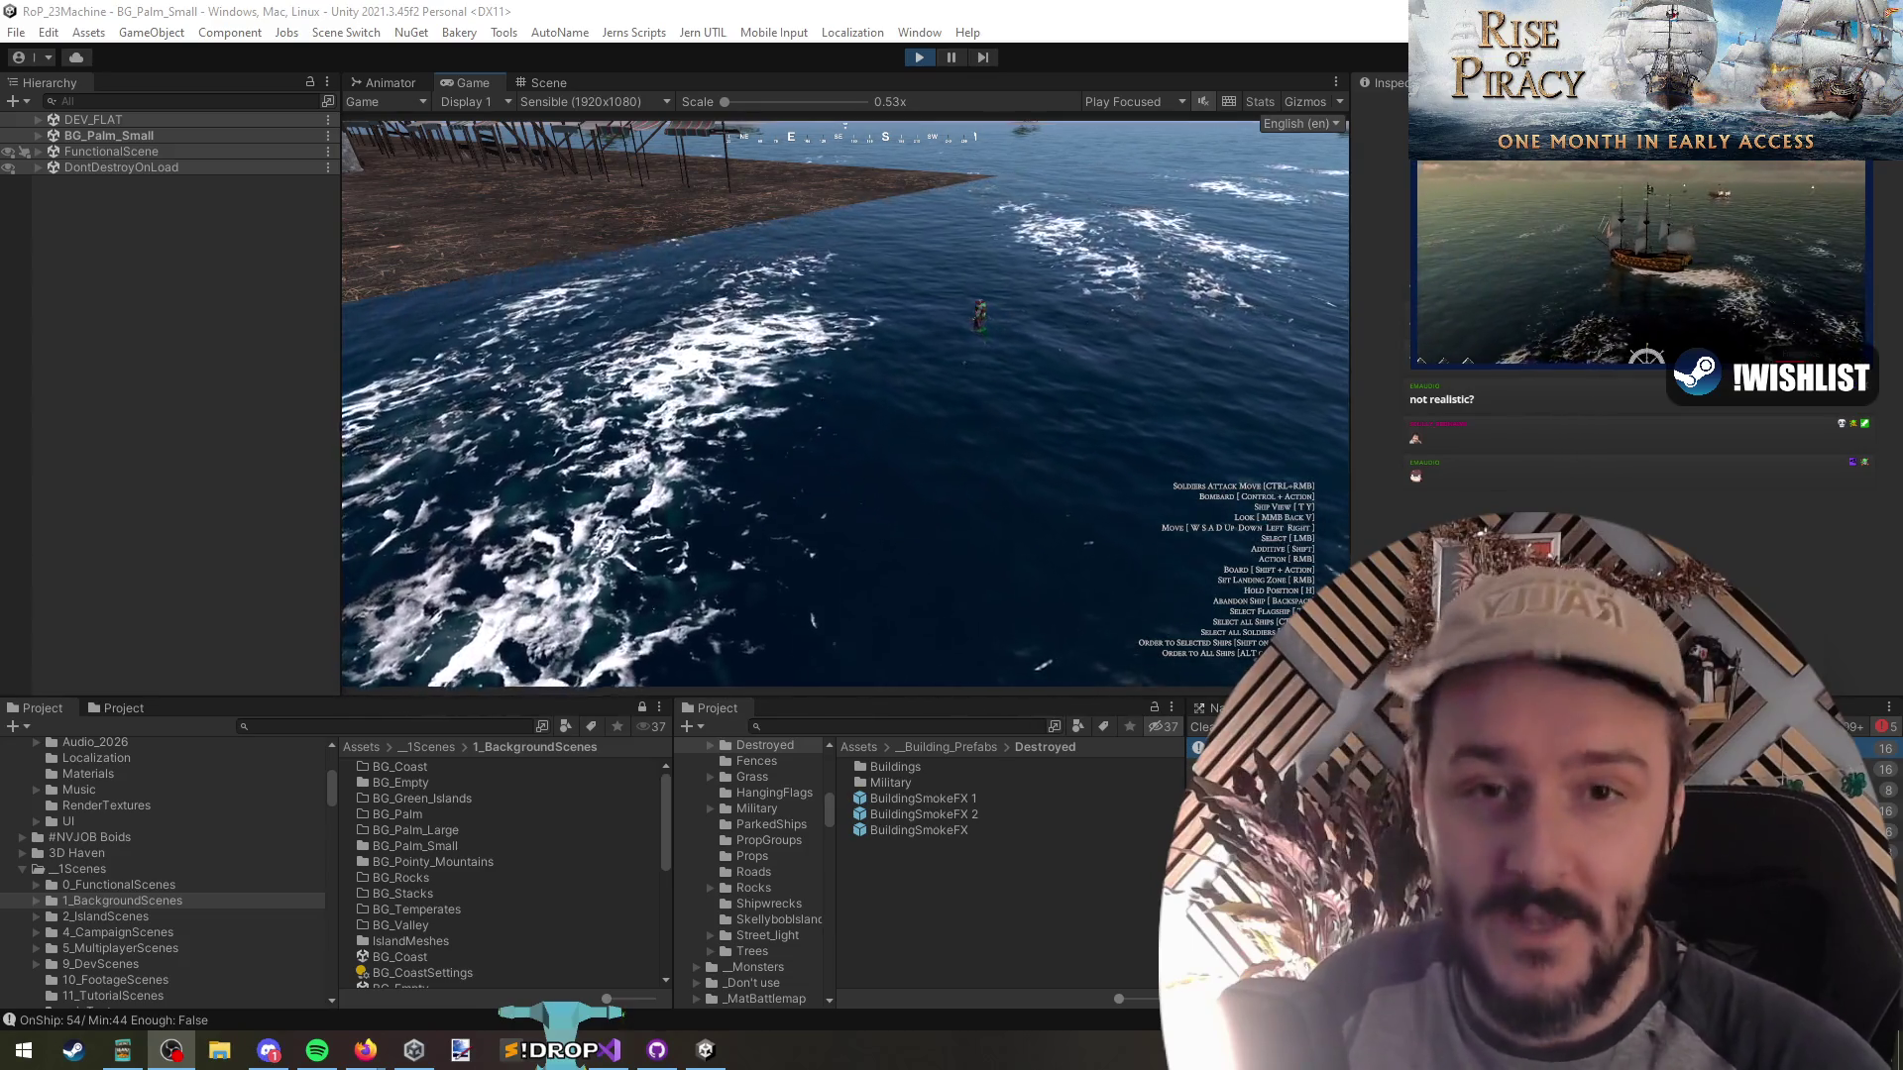
Select the lone soldier unit standing in the water off the island's shore in the Game view
{"action": "left_click", "coordinate": [976, 319]}
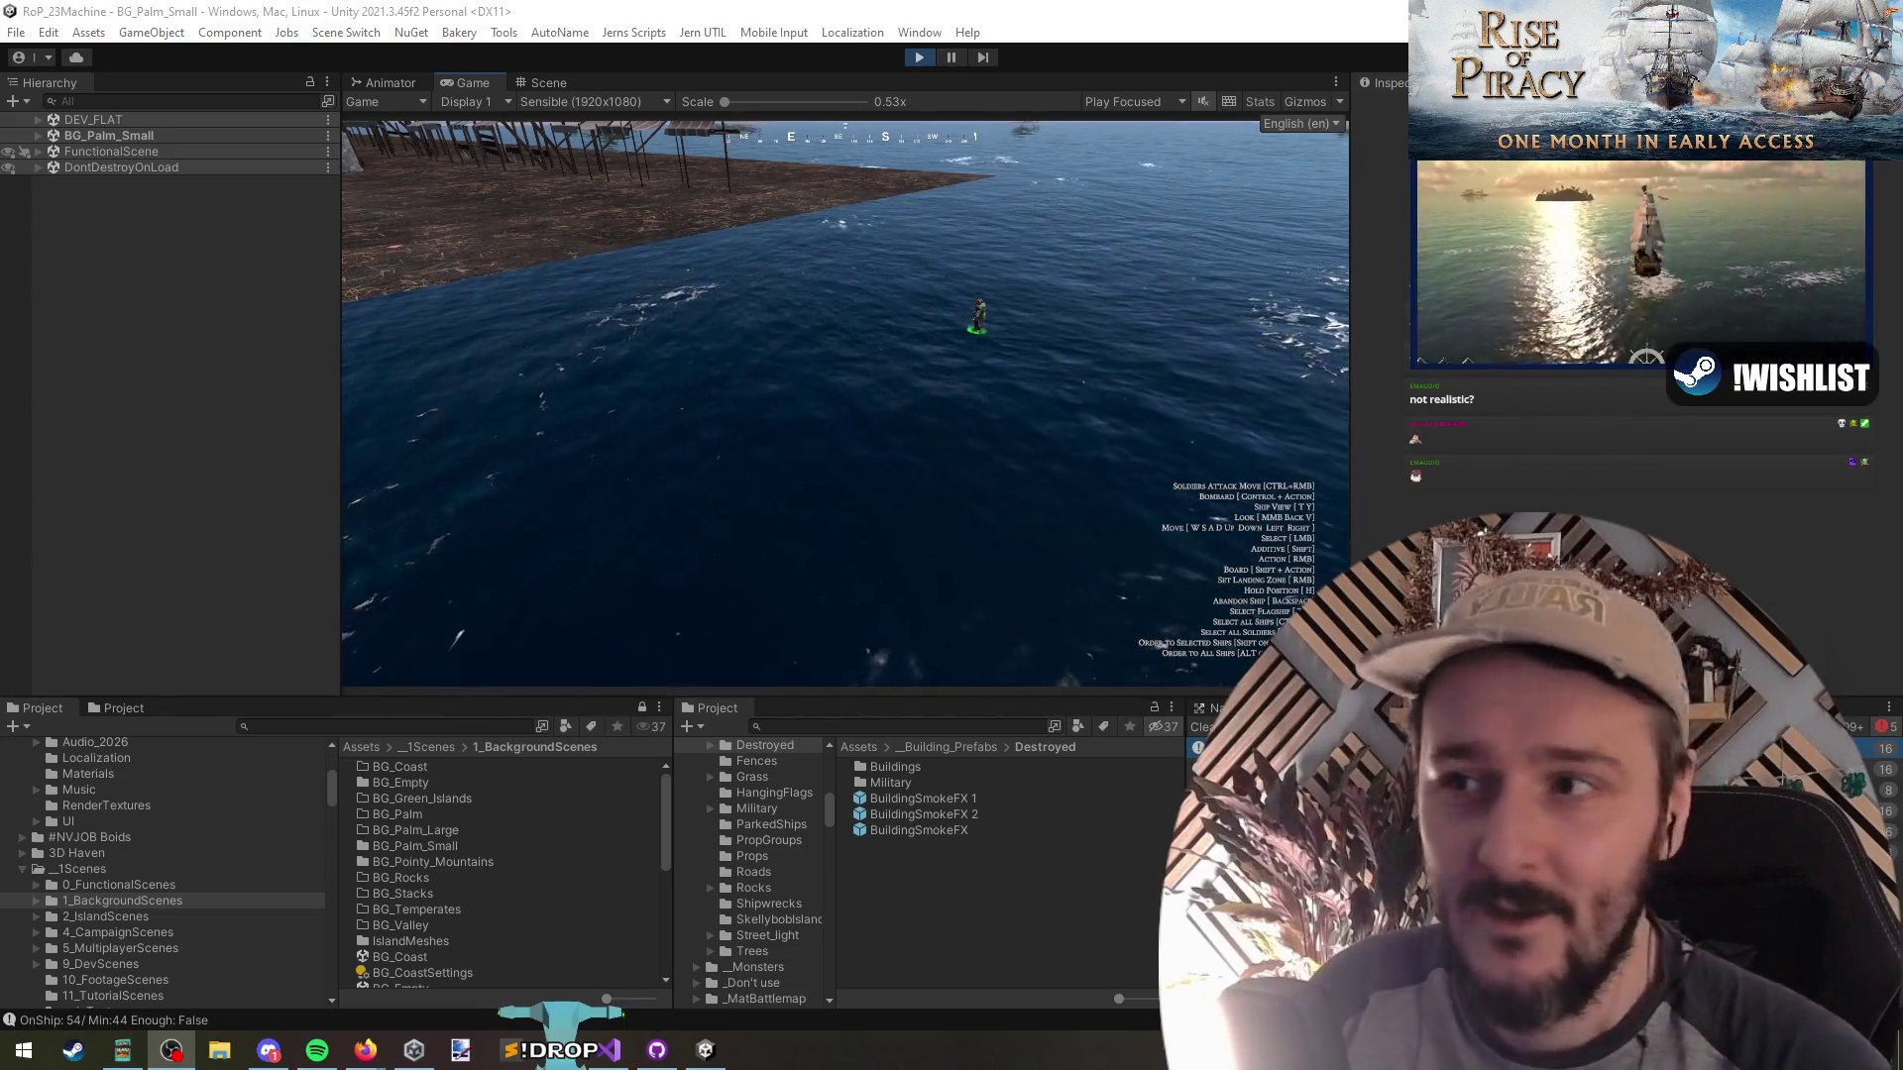
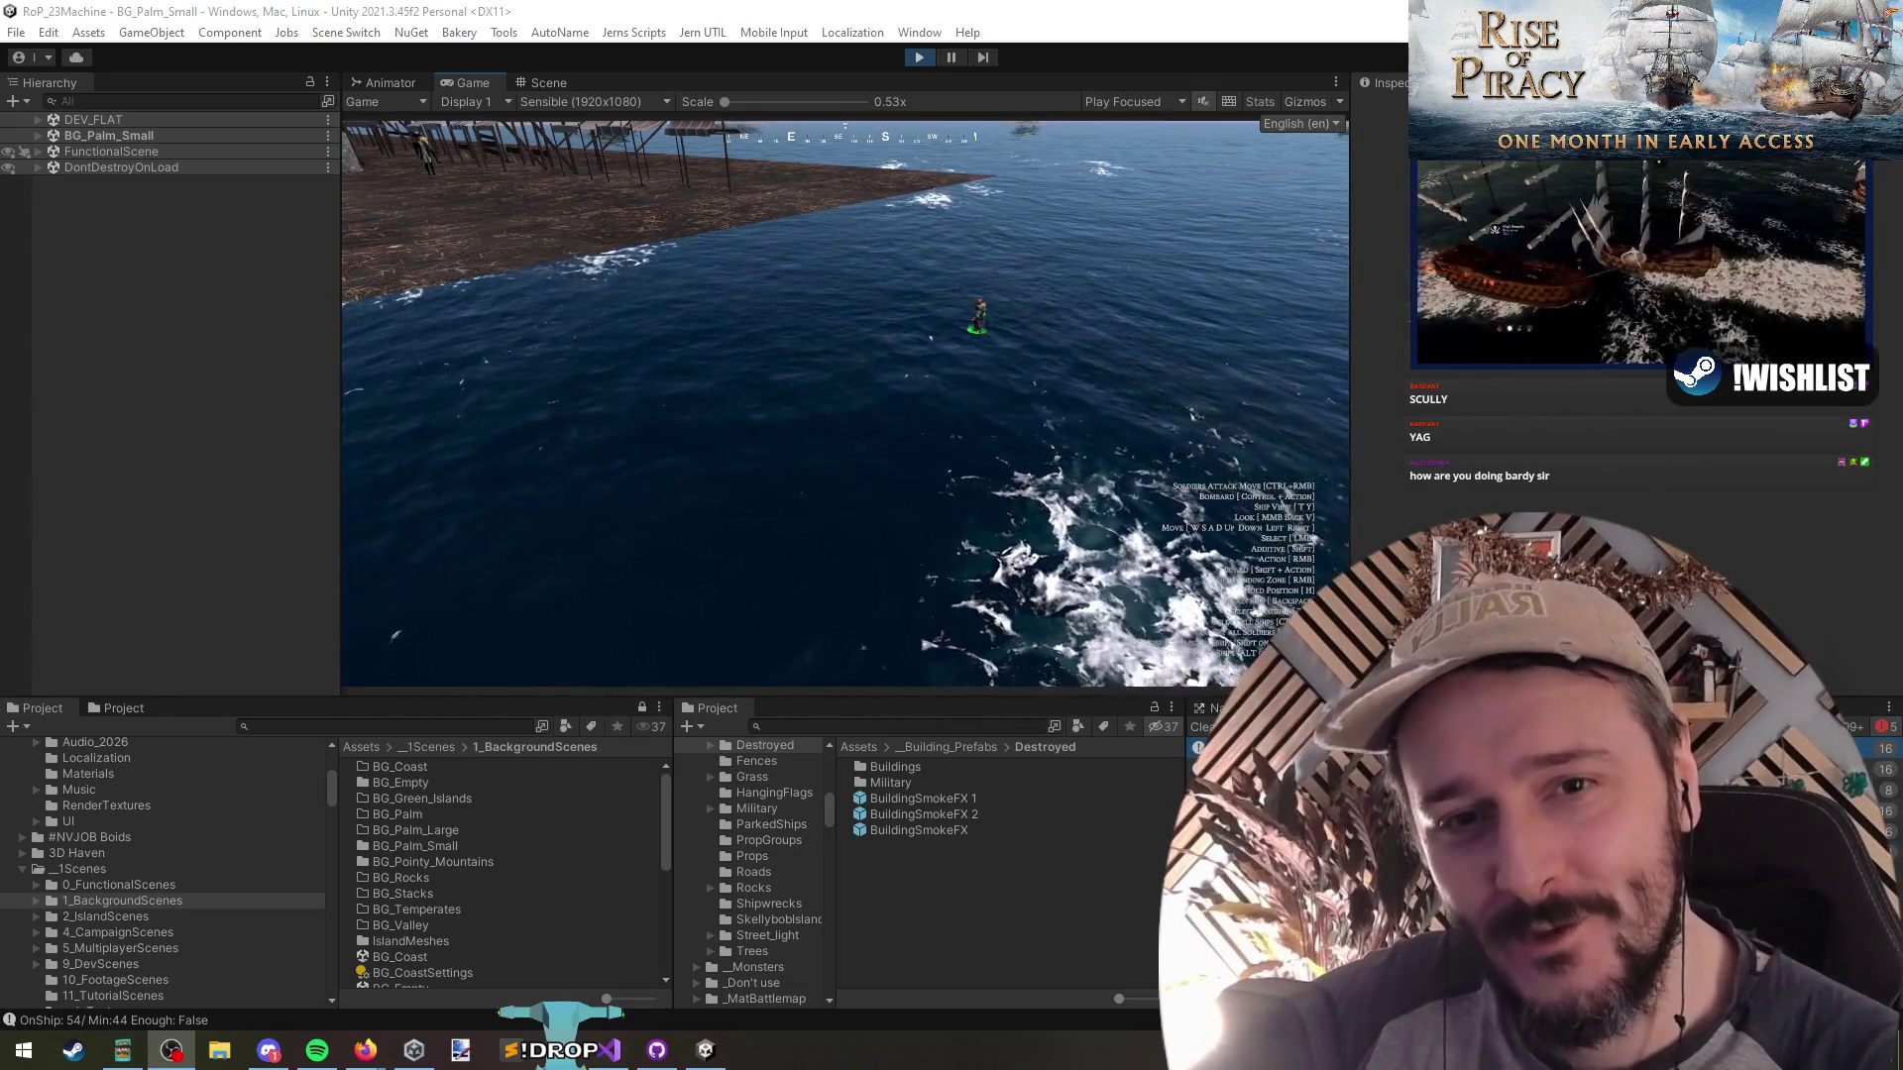
Stop the running BG_Palm_Small game in Unity and bring up DeployingUnitsUI.cs in Visual Studio
{"action": "left_click", "coordinate": [895, 339]}
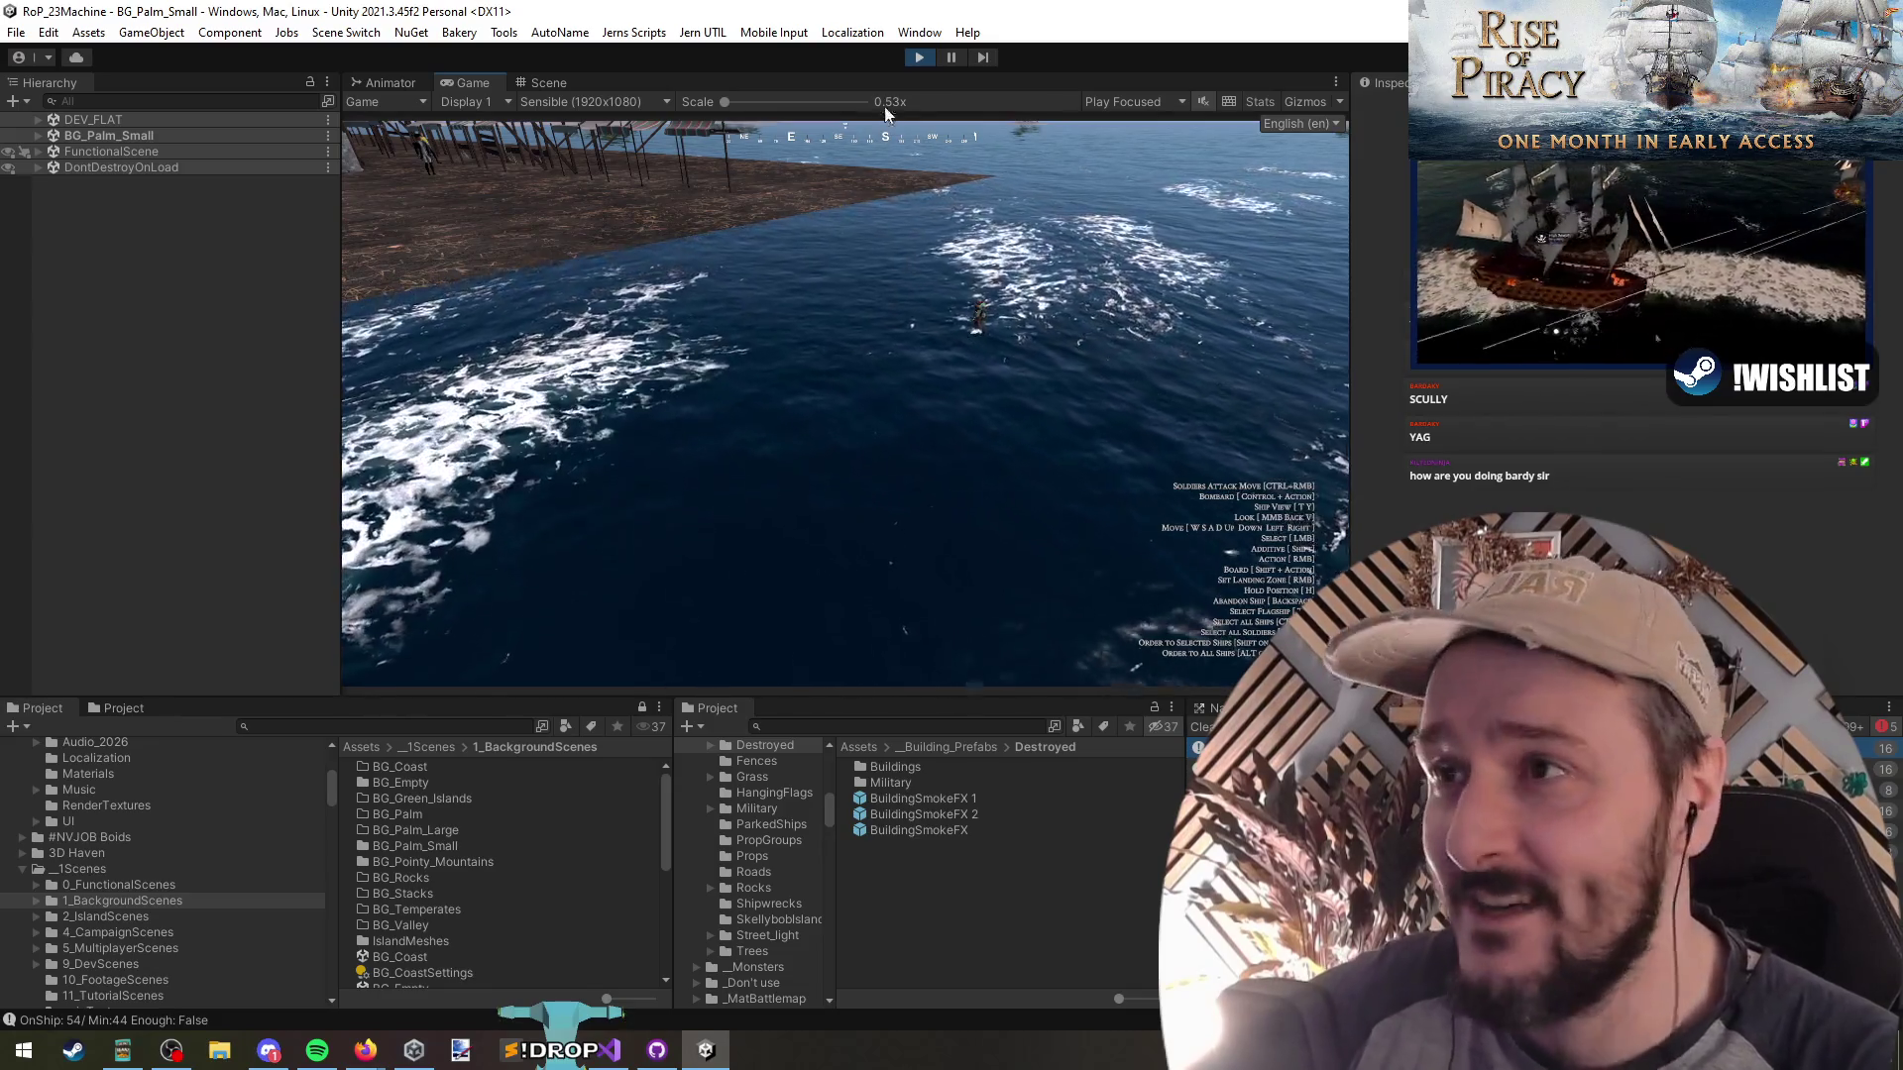
{"action": "left_click", "coordinate": [919, 57]}
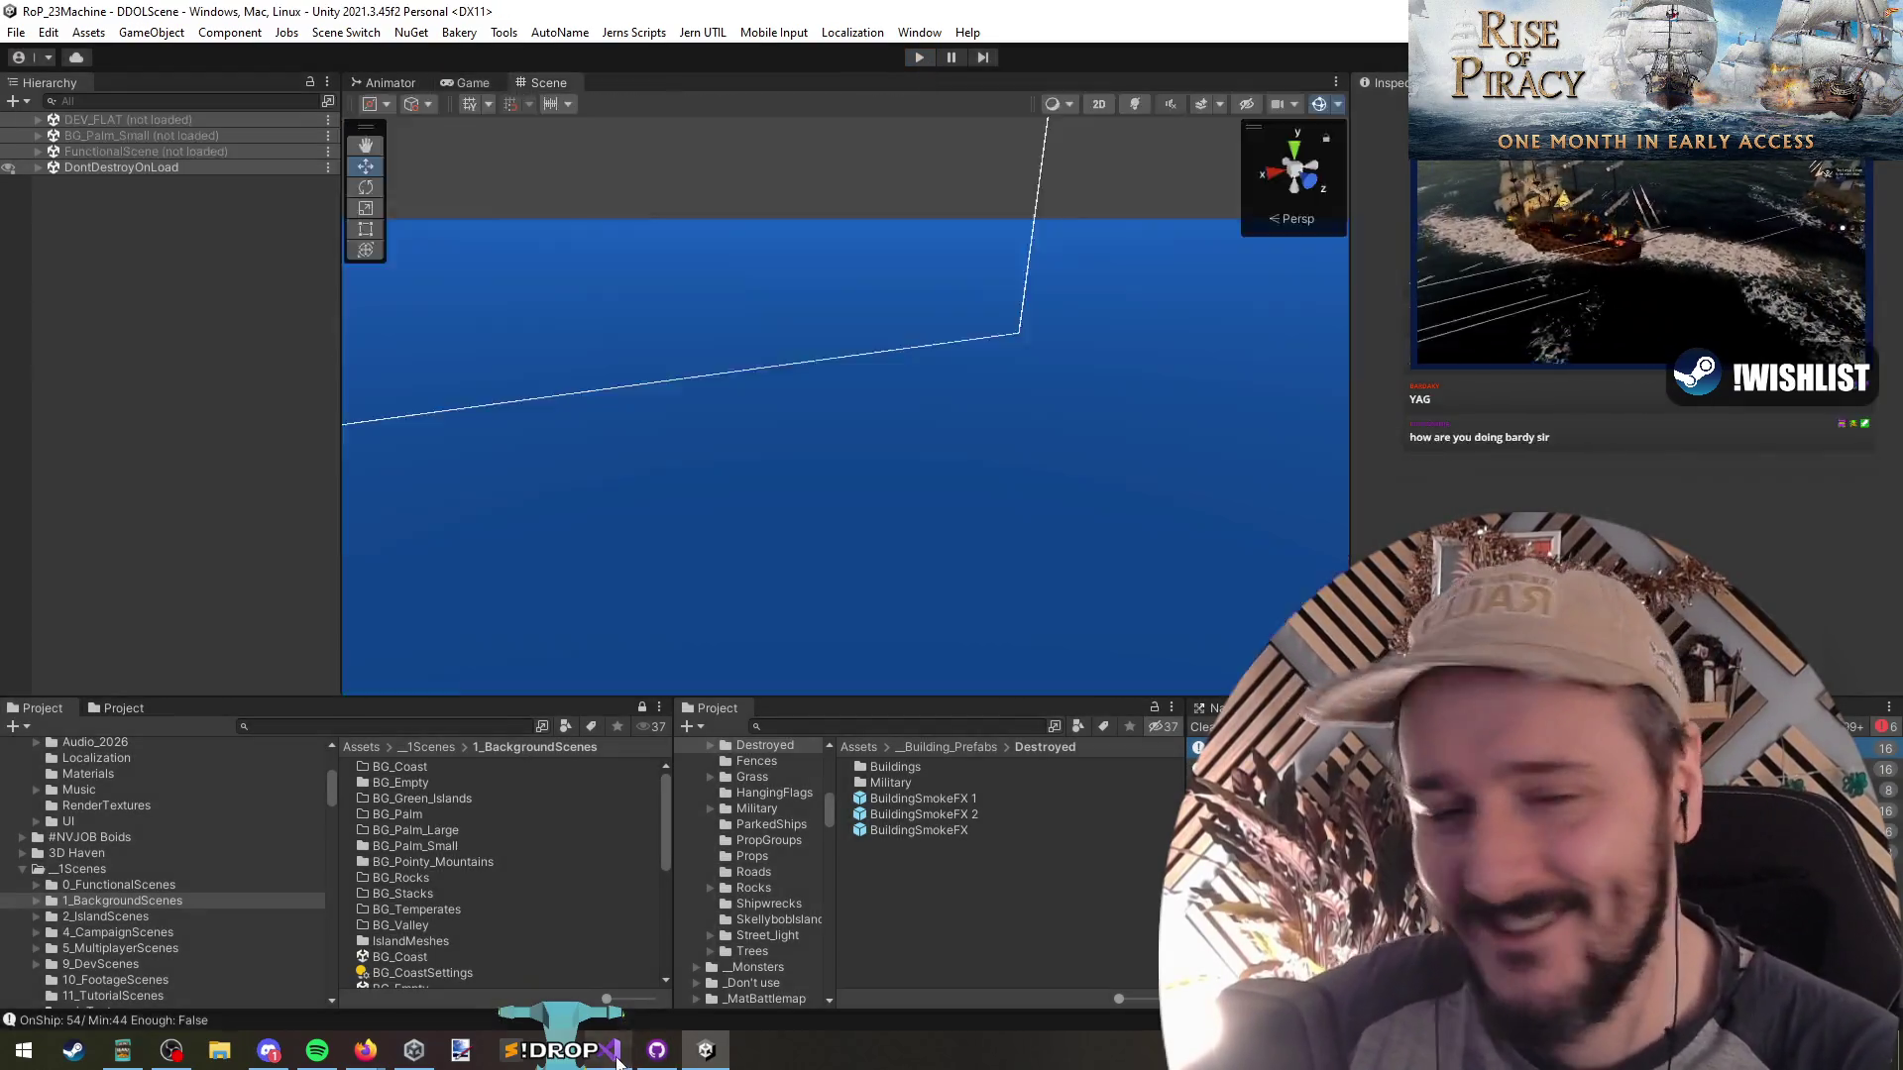
{"action": "left_click", "coordinate": [614, 1055]}
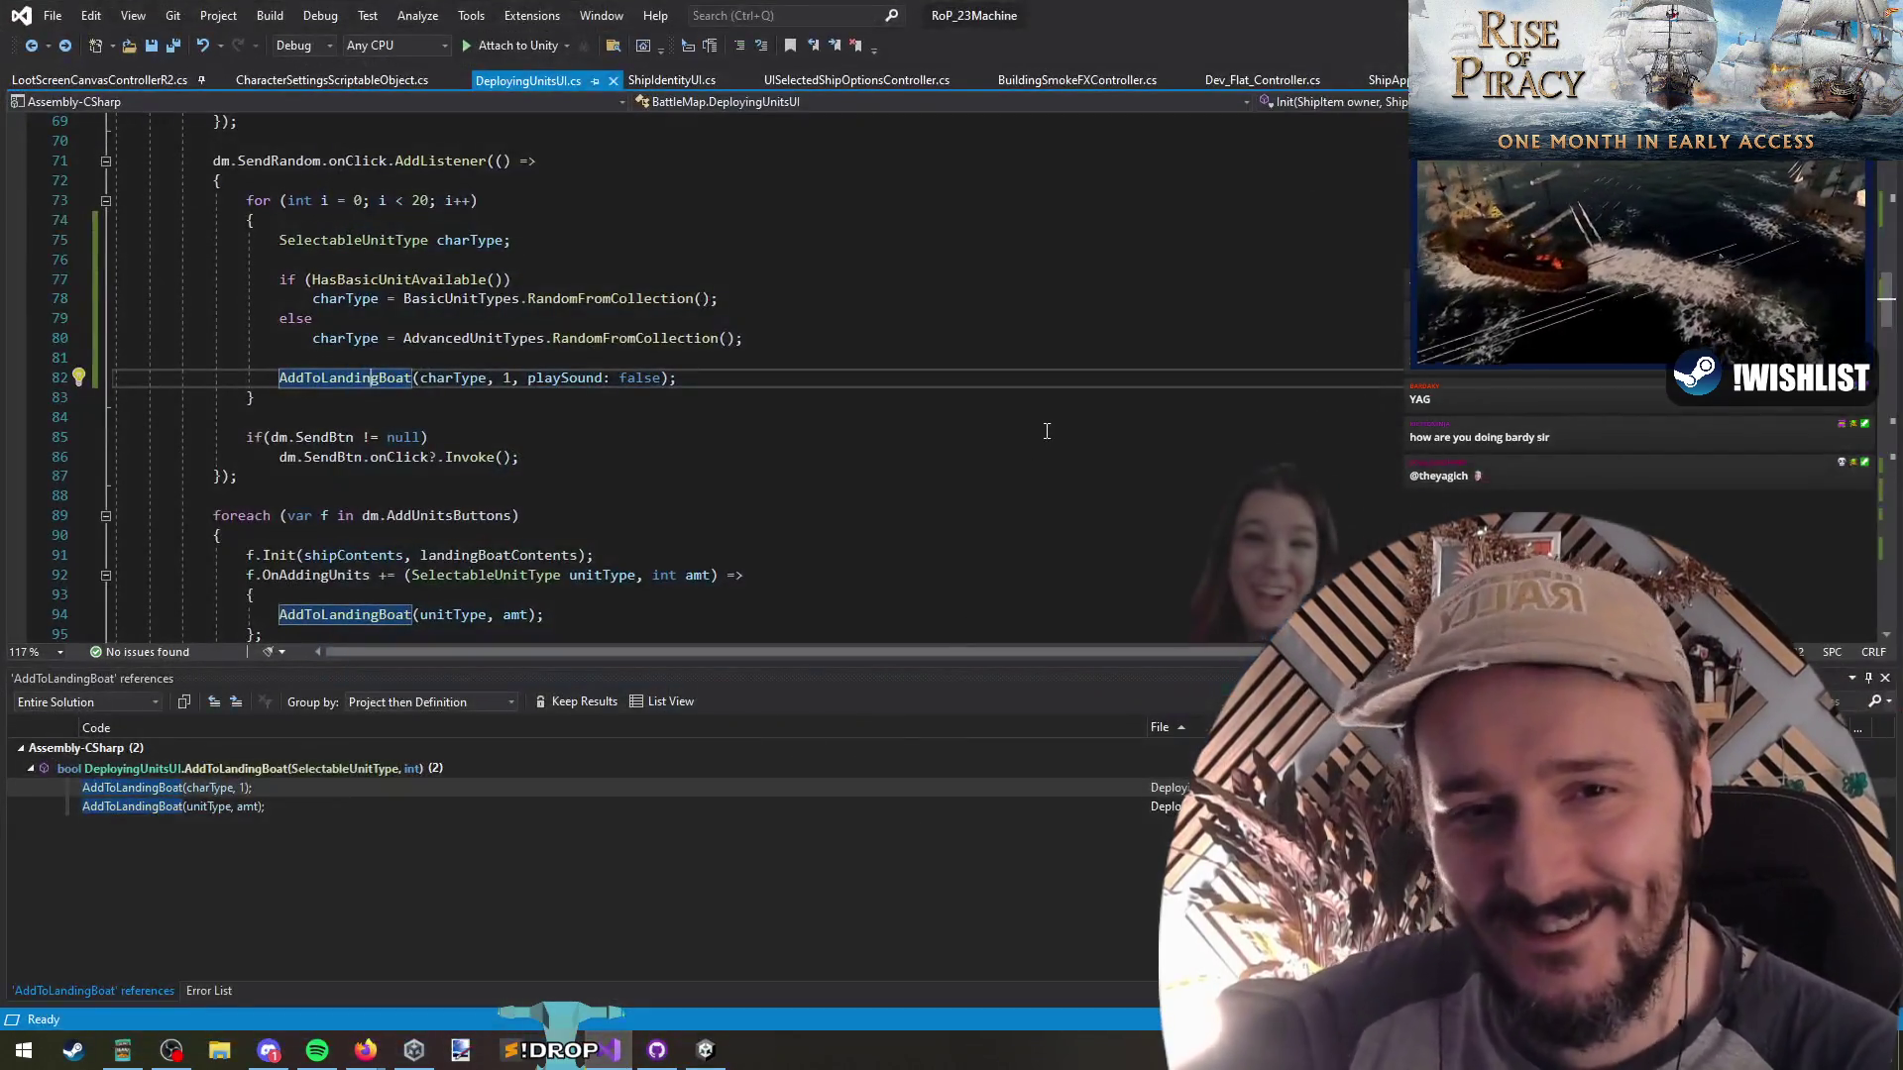
{"action": "left_click", "coordinate": [1027, 397]}
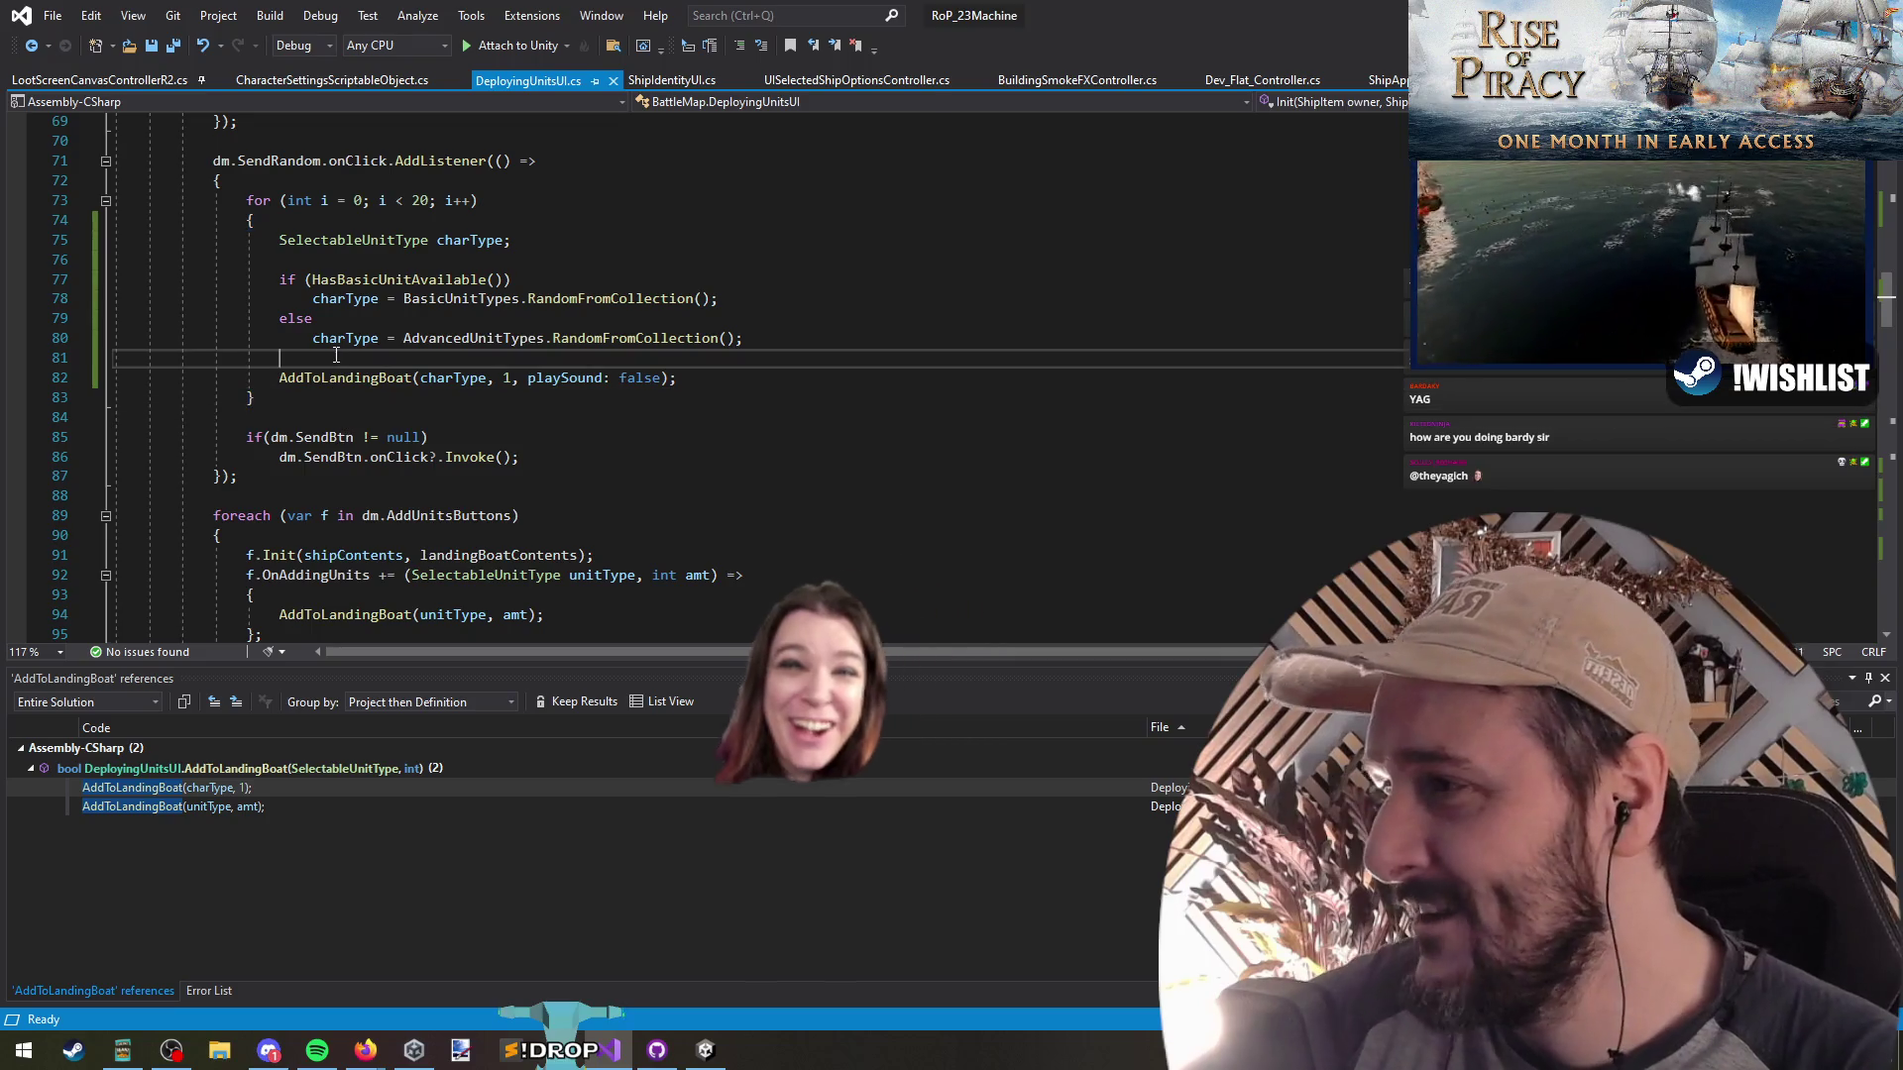
{"action": "left_click", "coordinate": [355, 378]}
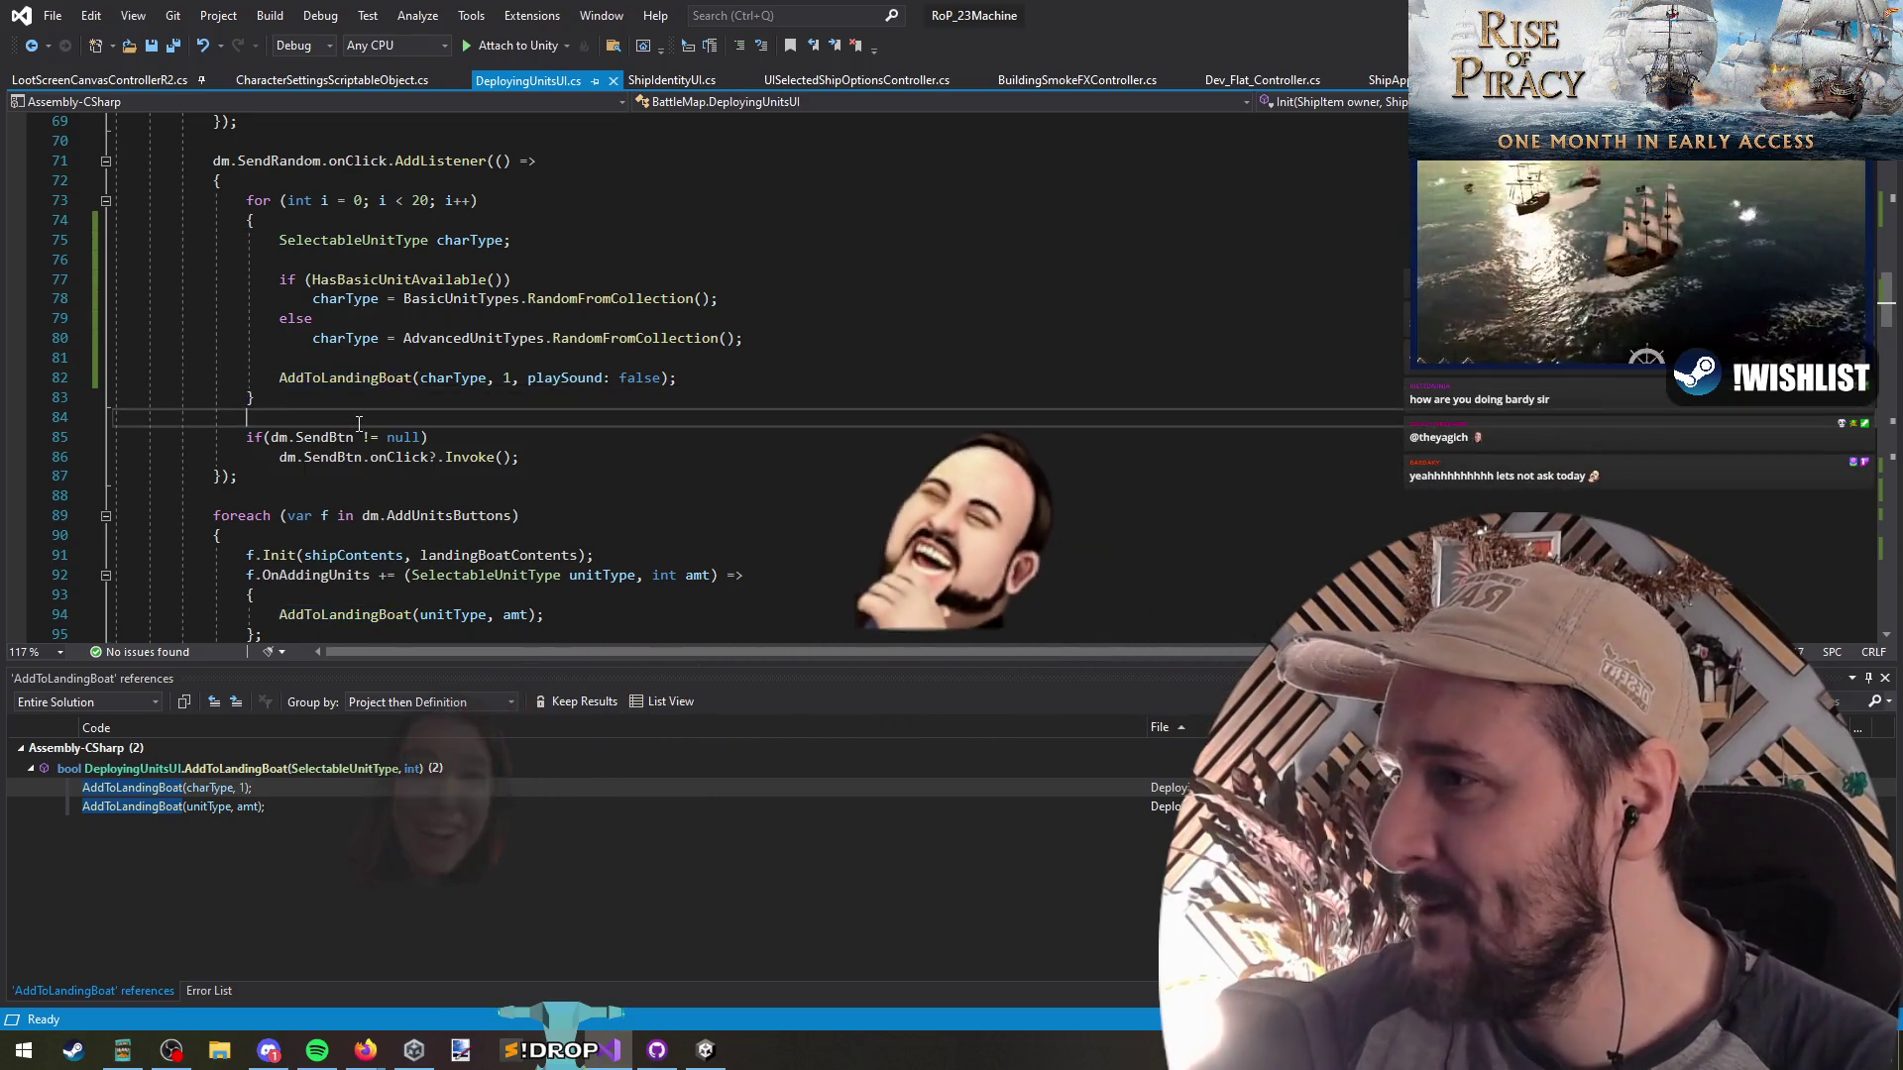
{"action": "left_click", "coordinate": [359, 421]}
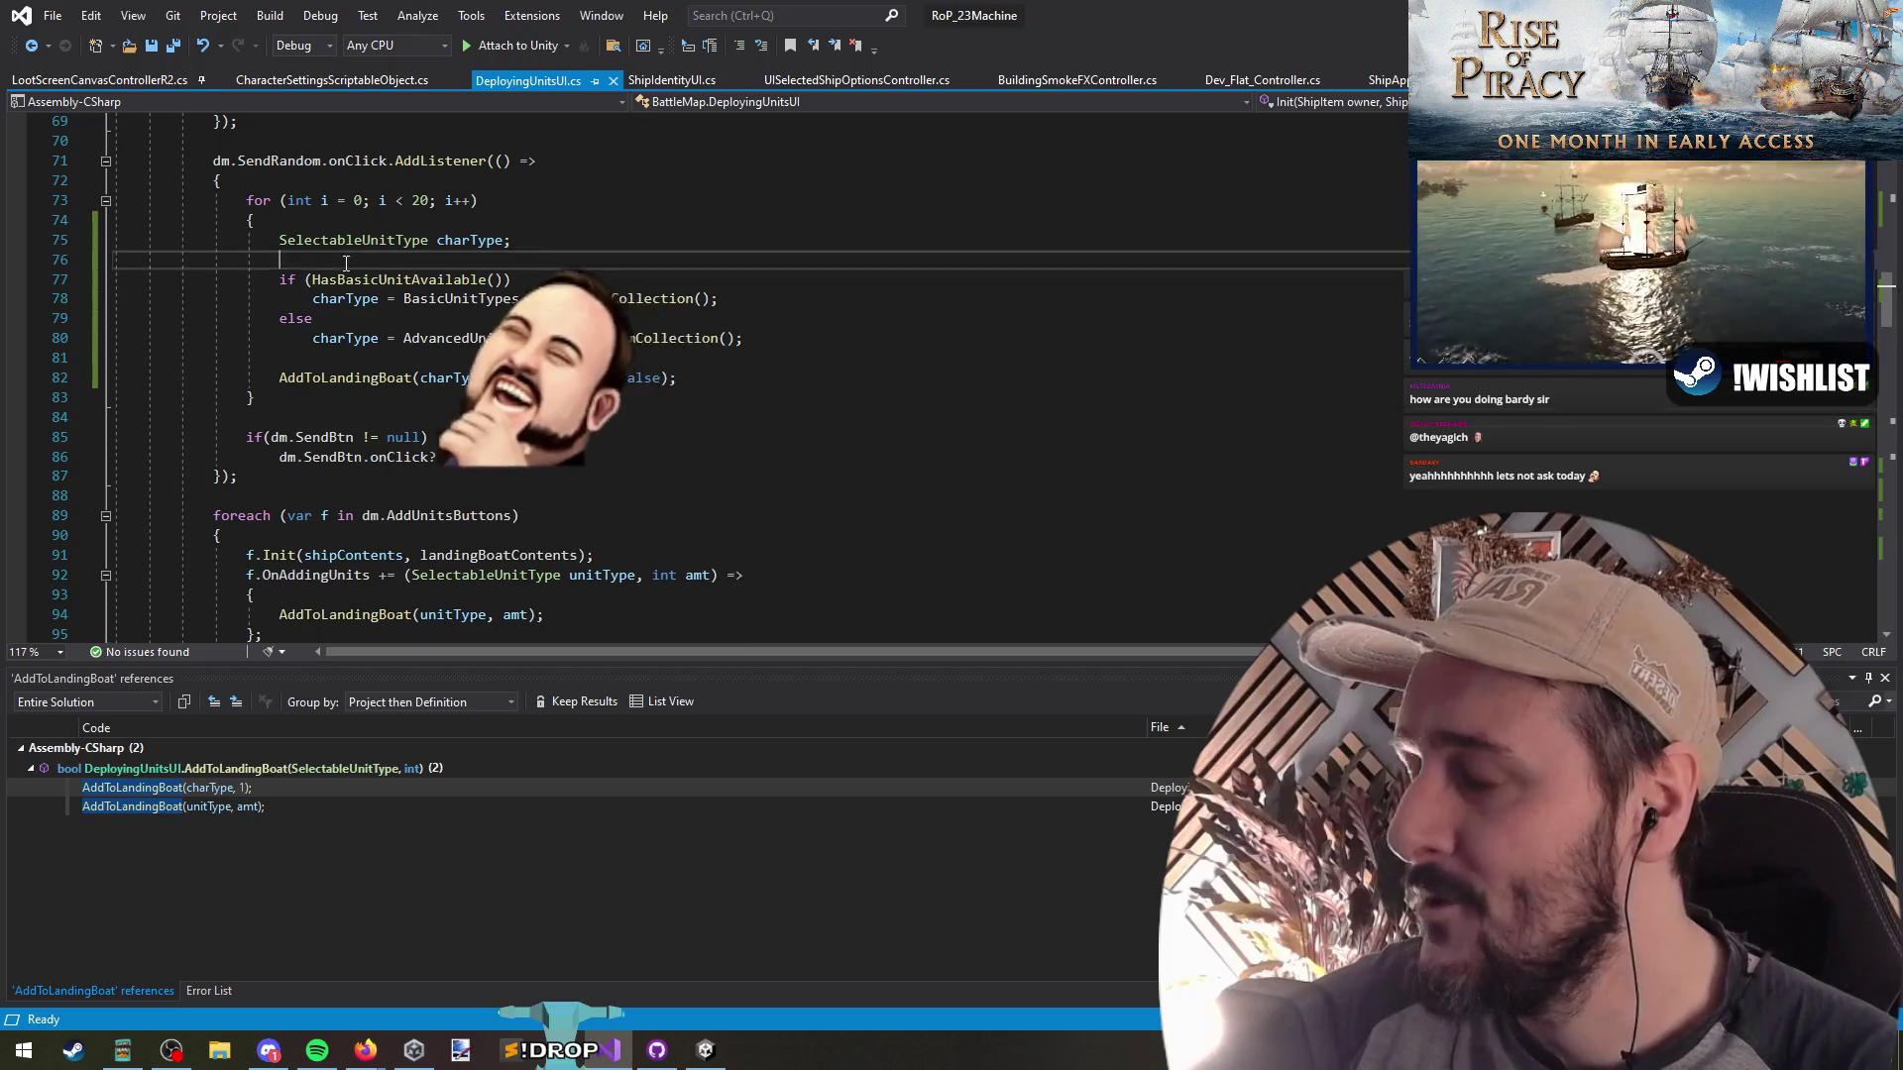
{"action": "left_click", "coordinate": [555, 359]}
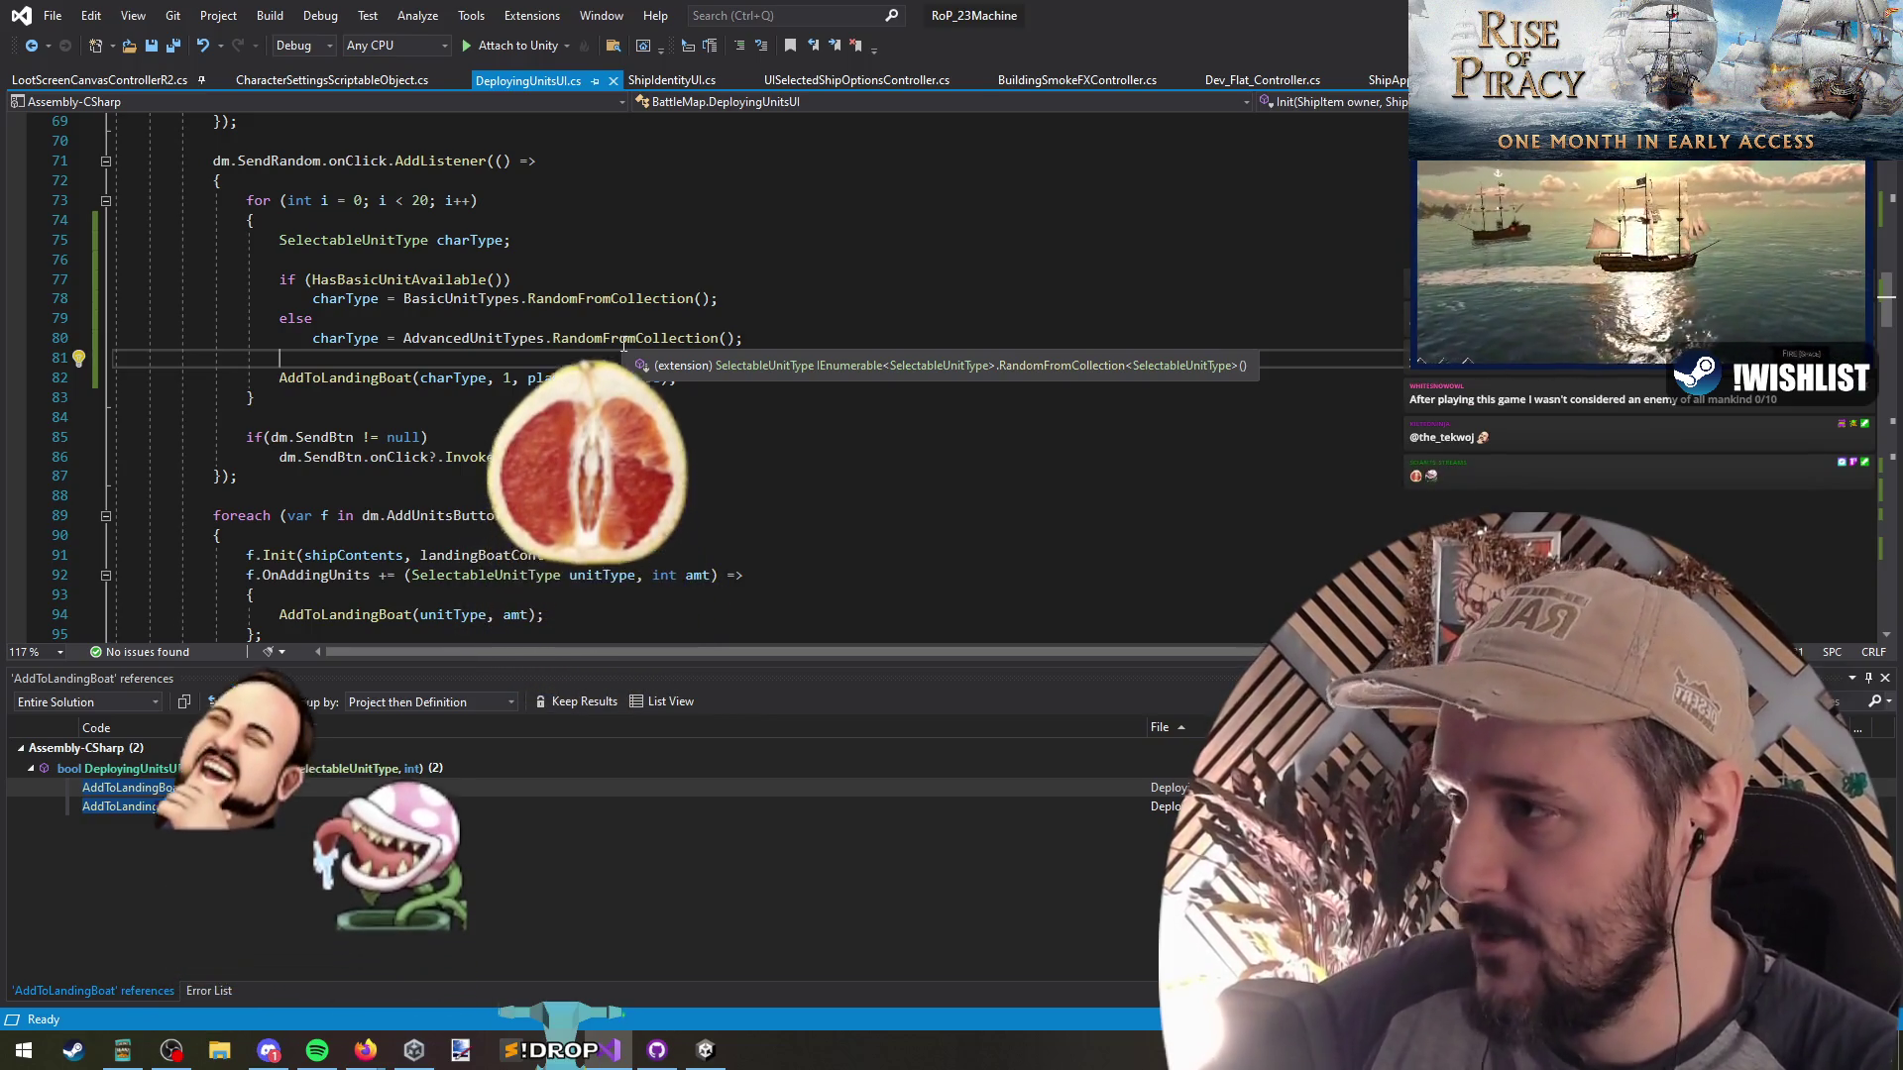
{"action": "left_click", "coordinate": [437, 280]}
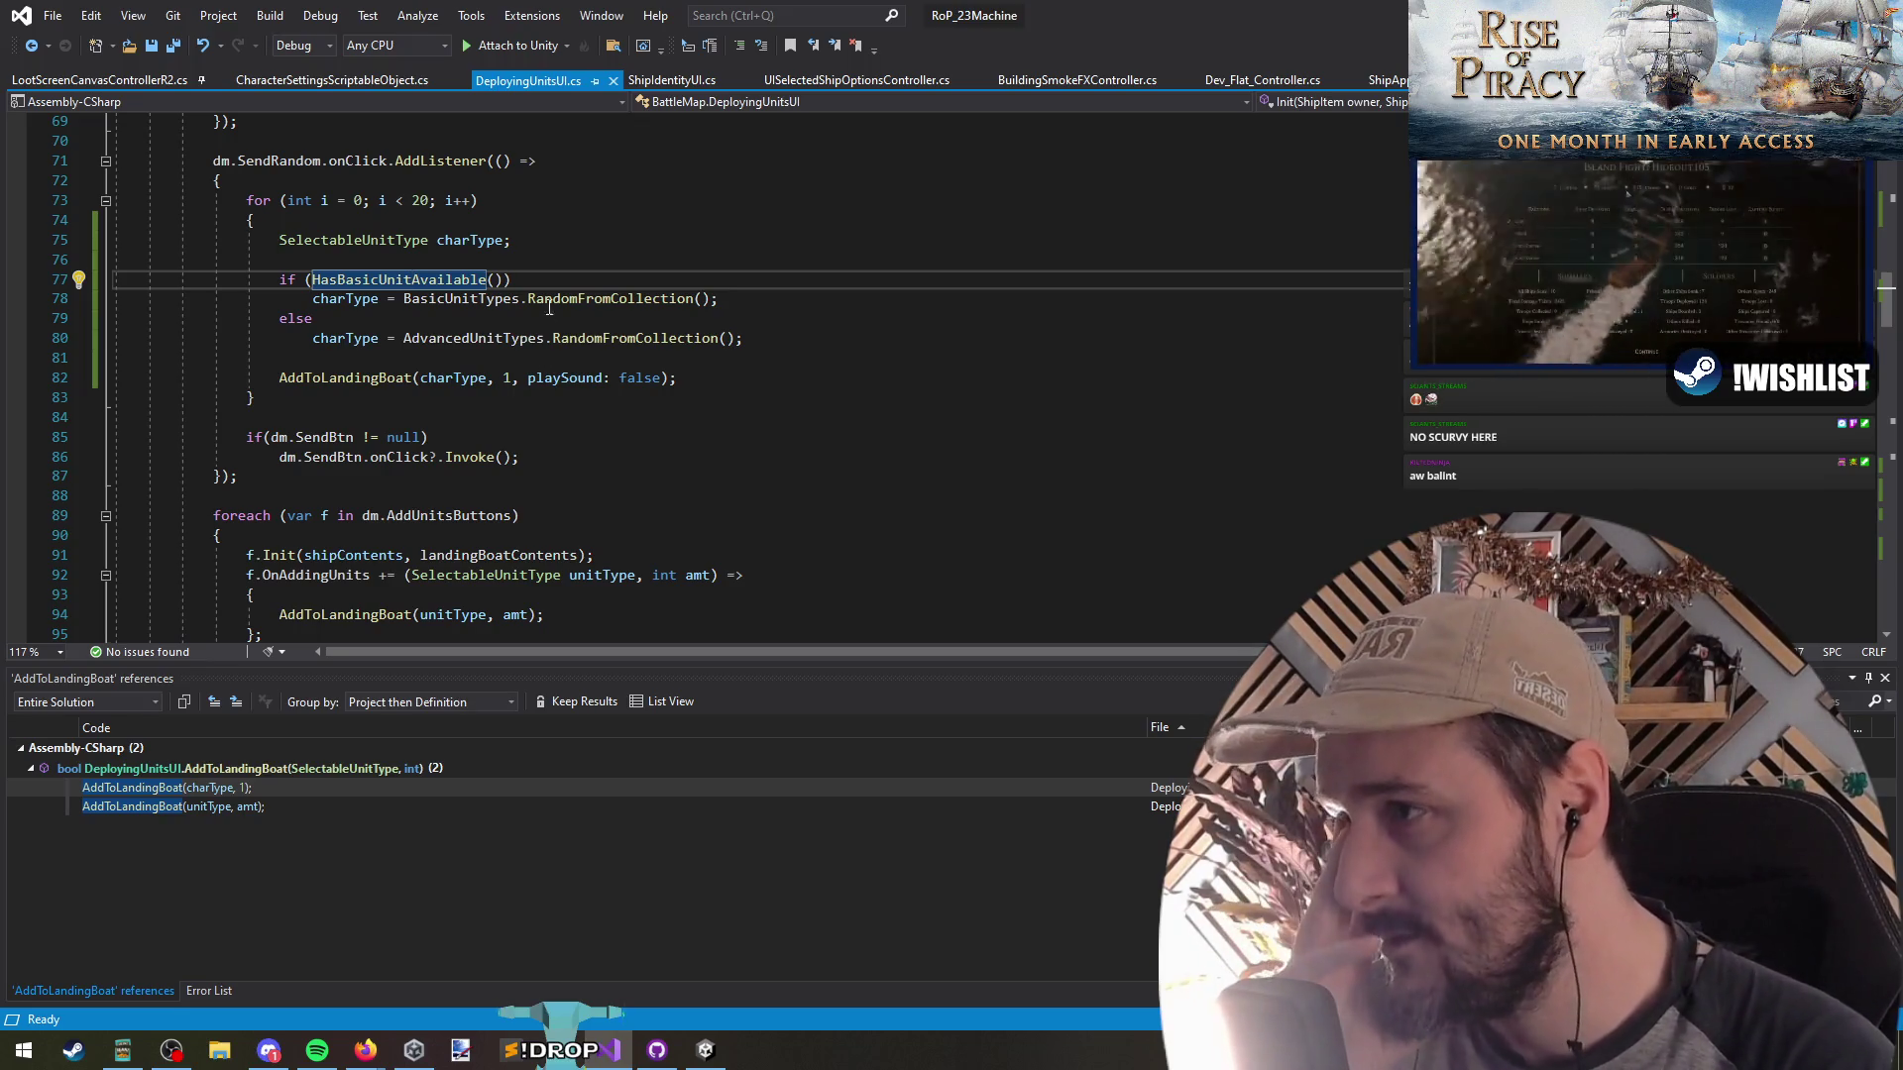
{"action": "mouse_move", "coordinate": [549, 299]}
{"action": "left_click", "coordinate": [372, 315]}
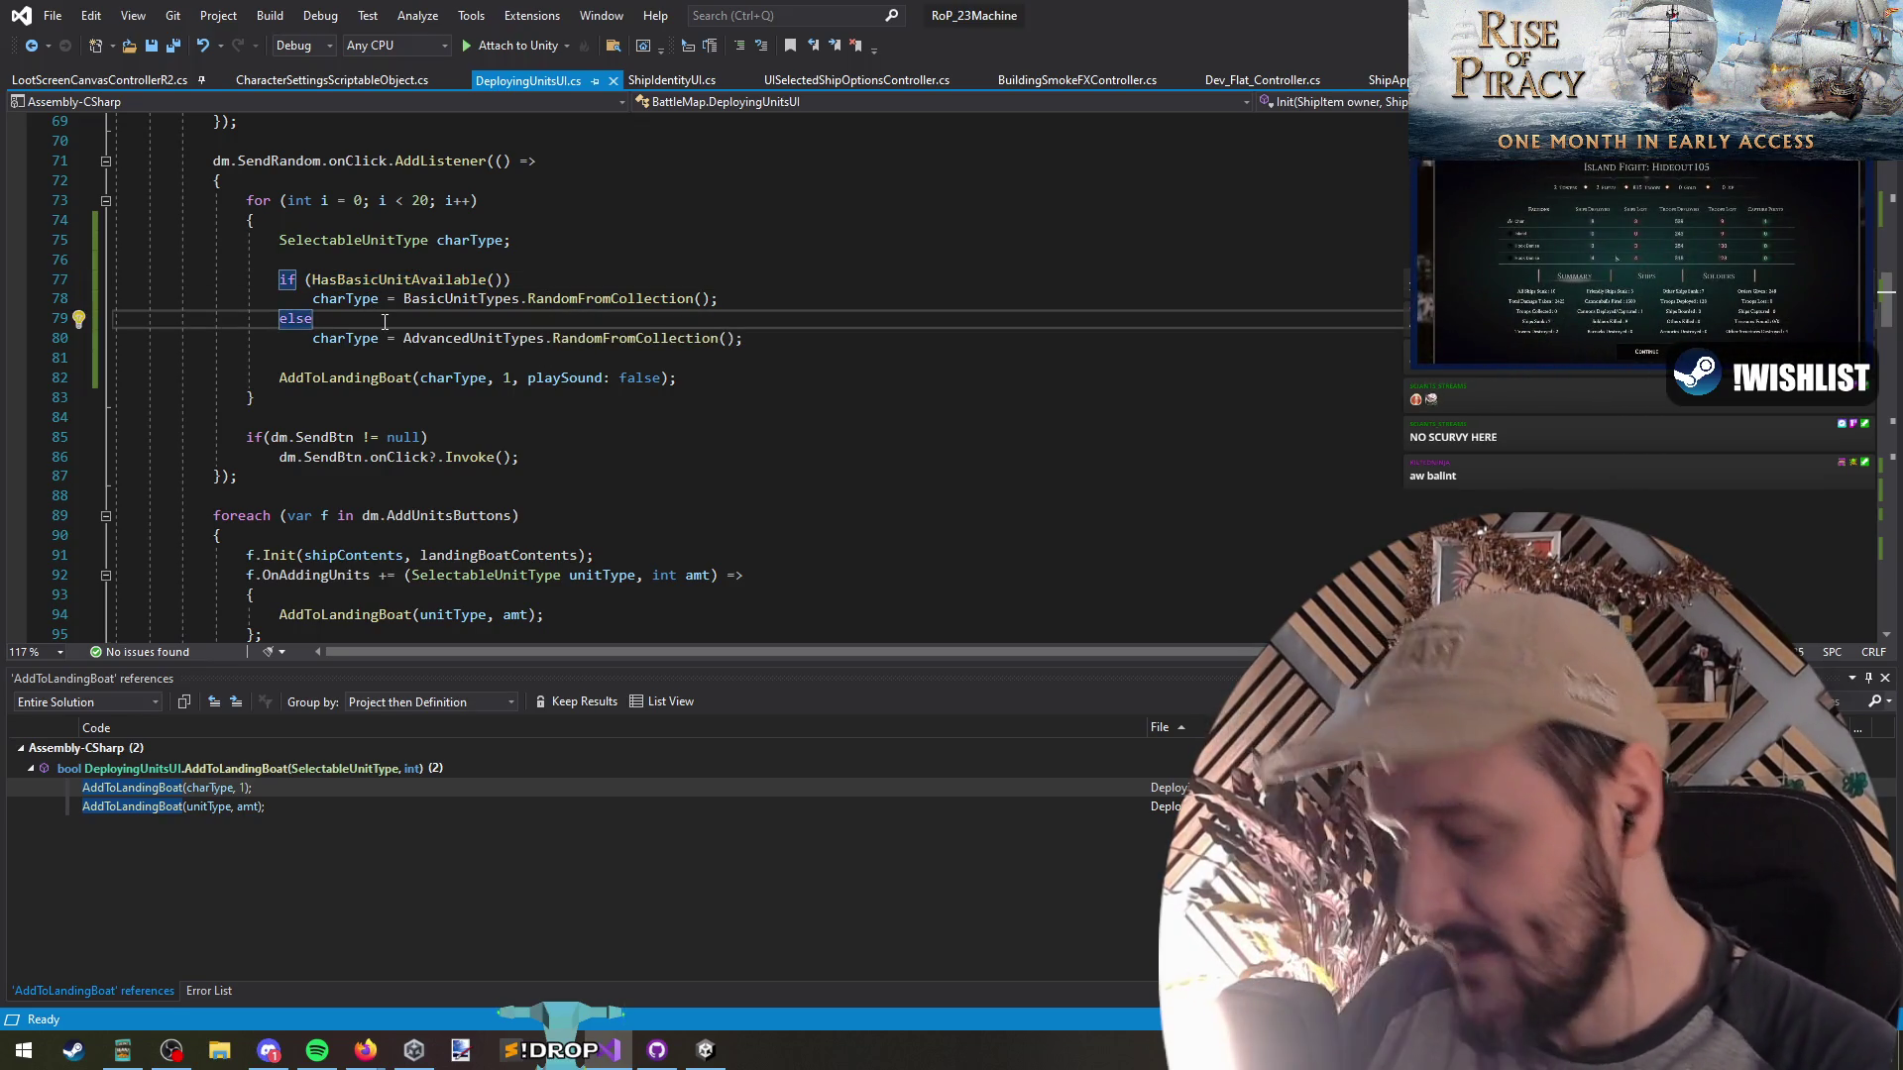
{"action": "type", "text": "{ }"}
Wrap the else branch body in braces with a blank line inside
{"action": "key", "text": "Delete"}
{"action": "key", "text": "Down"}
{"action": "key", "text": "End"}
{"action": "key", "text": "Return"}
{"action": "type", "text": "}"}
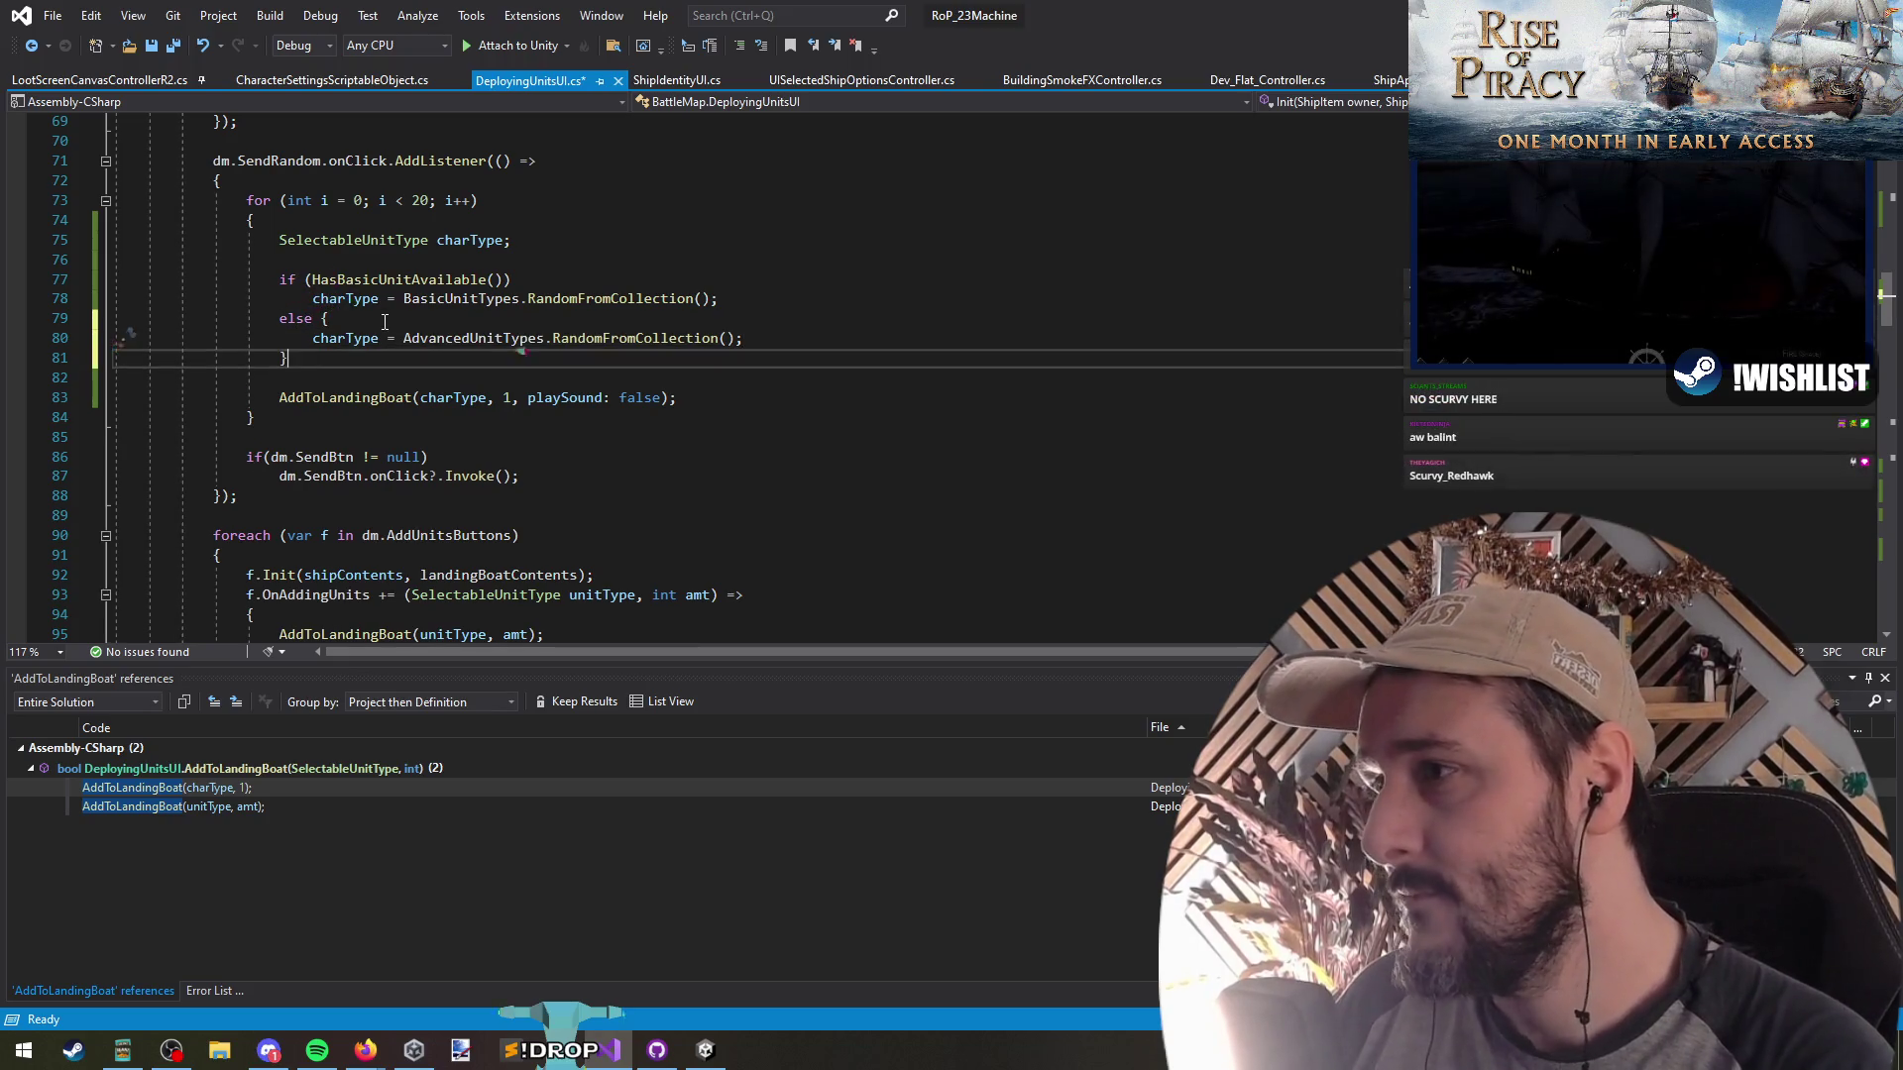
{"action": "left_click", "coordinate": [384, 321]}
{"action": "key", "text": "Return"}
{"action": "key", "text": "Return"}
{"action": "key", "text": "Up"}
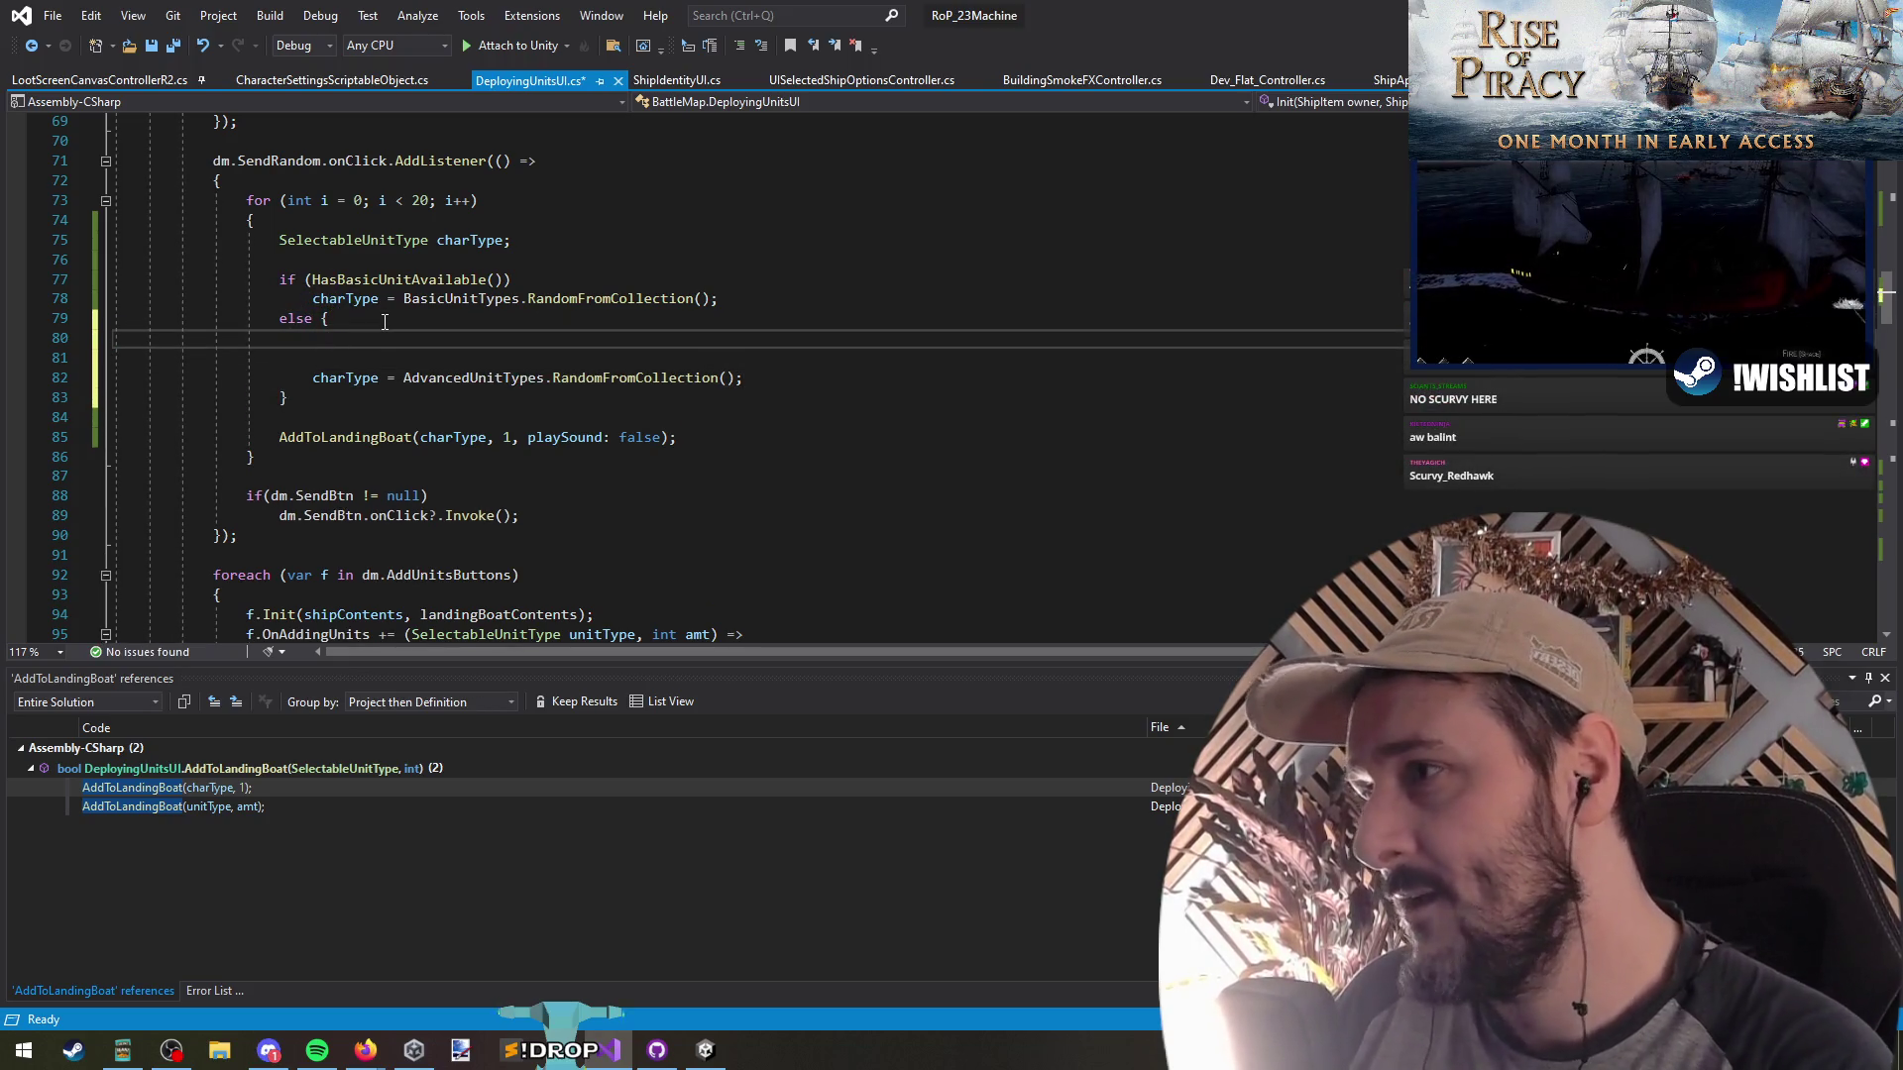
Add 'if (HasSailorsAvailable) charType = SelectableUnitType.Sword;' inside the else block
{"action": "type", "text": "if(HAS"}
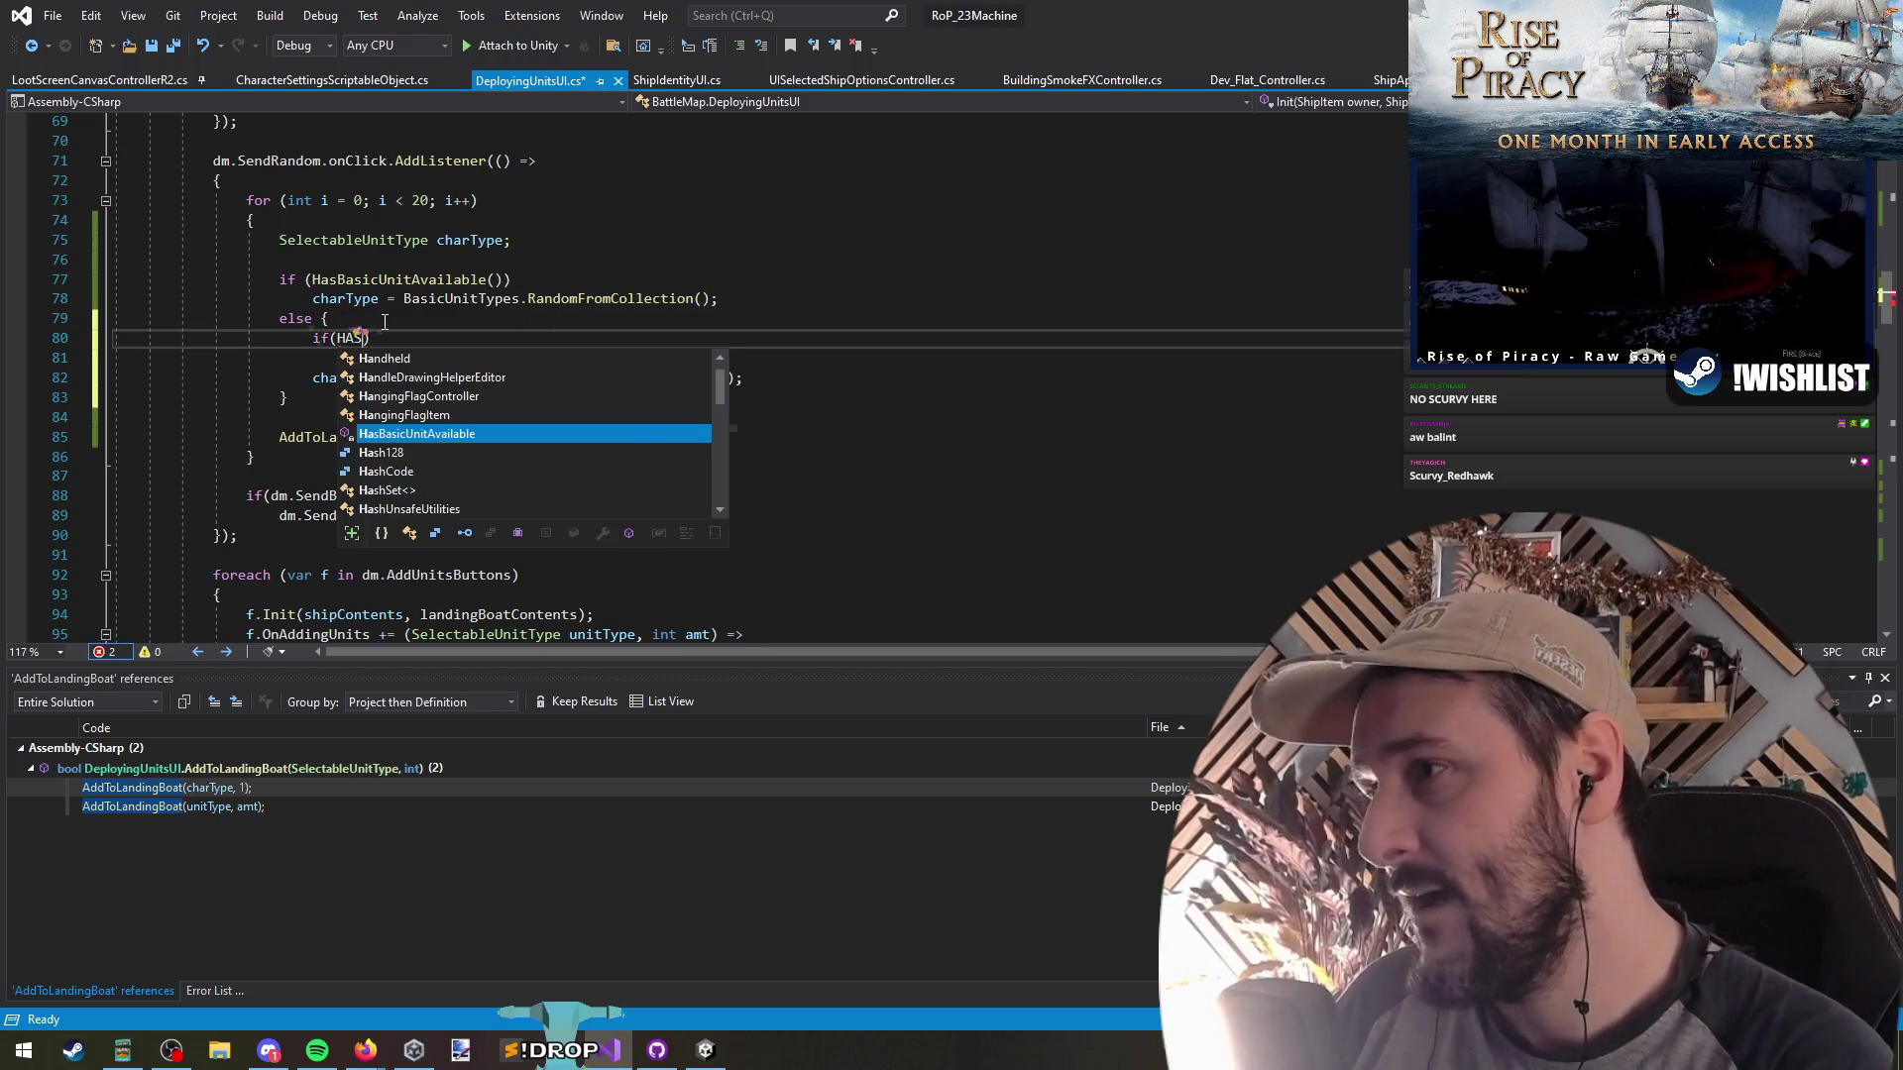
{"action": "type", "text": "sailors"}
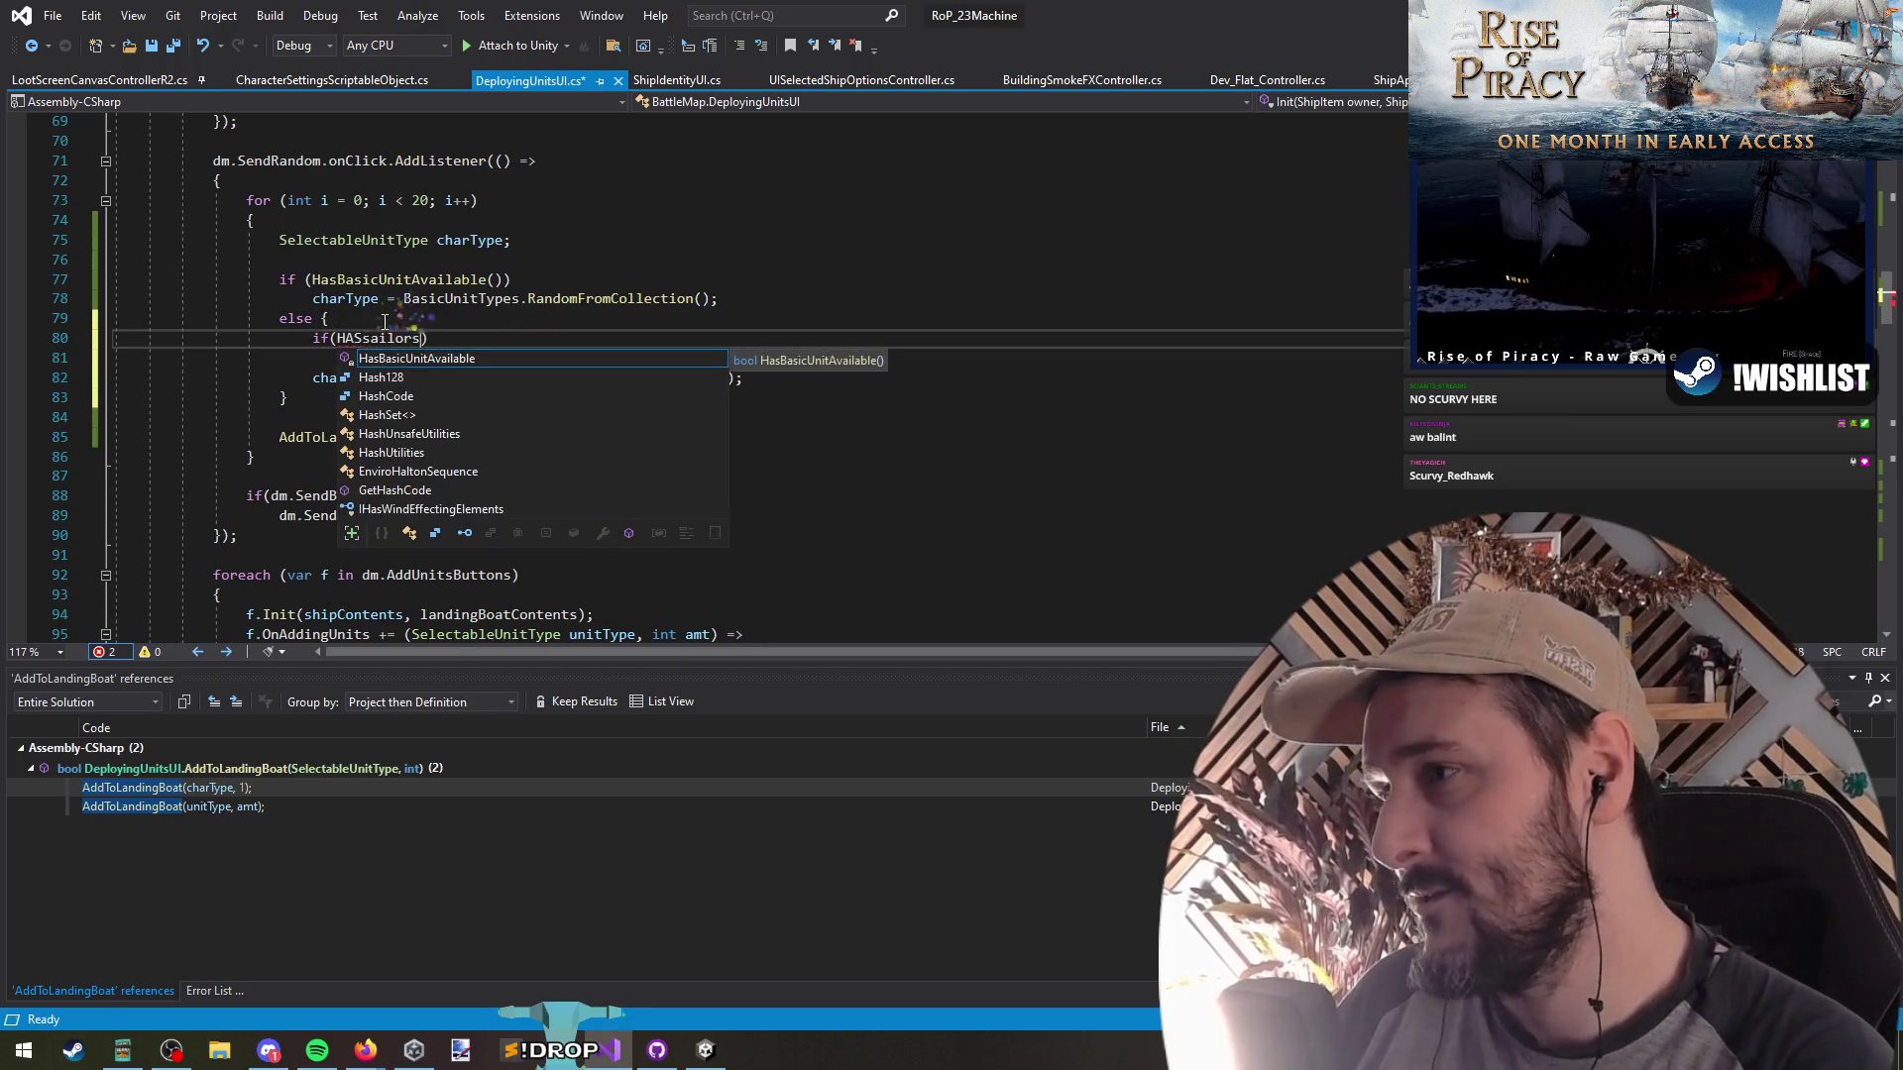
{"action": "key", "text": "BackSpace"}
{"action": "key", "text": "BackSpace"}
{"action": "key", "text": "BackSpace"}
{"action": "type", "text": "HasSai"}
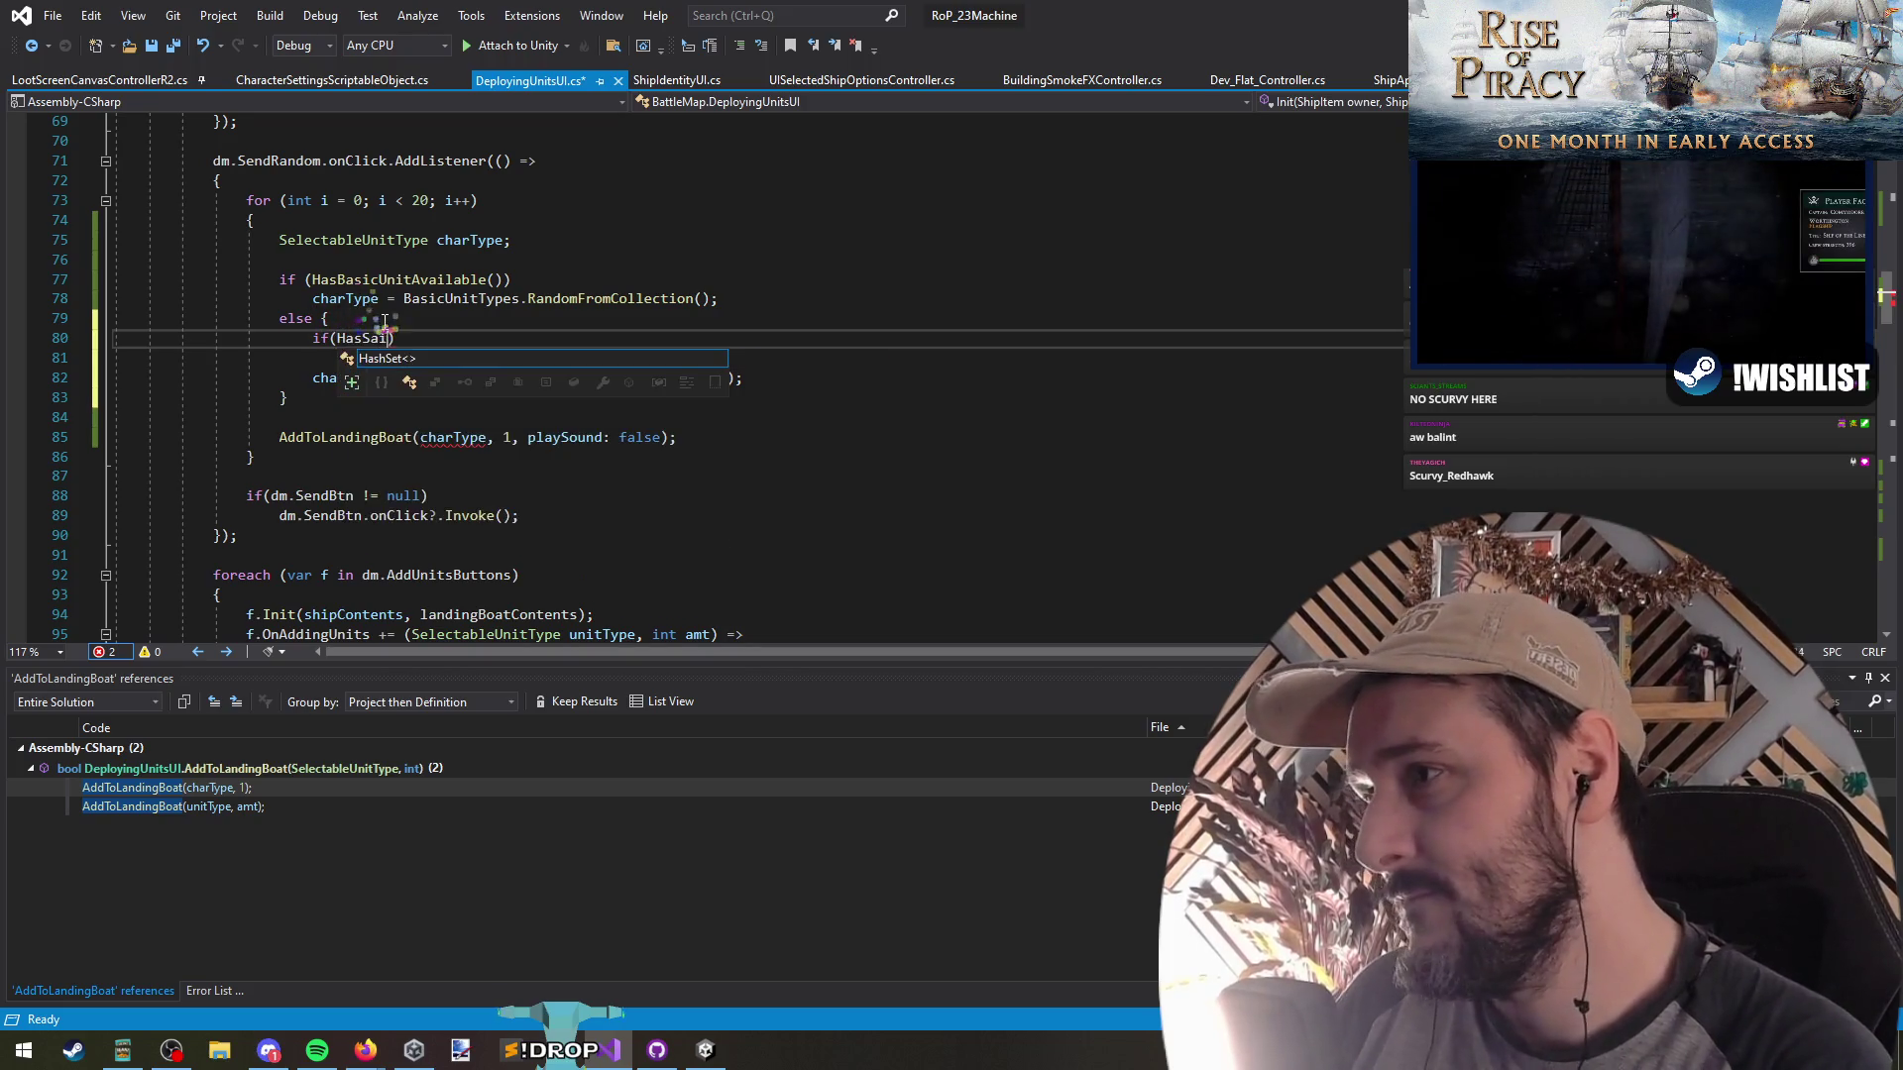
{"action": "type", "text": "lorsAvai"}
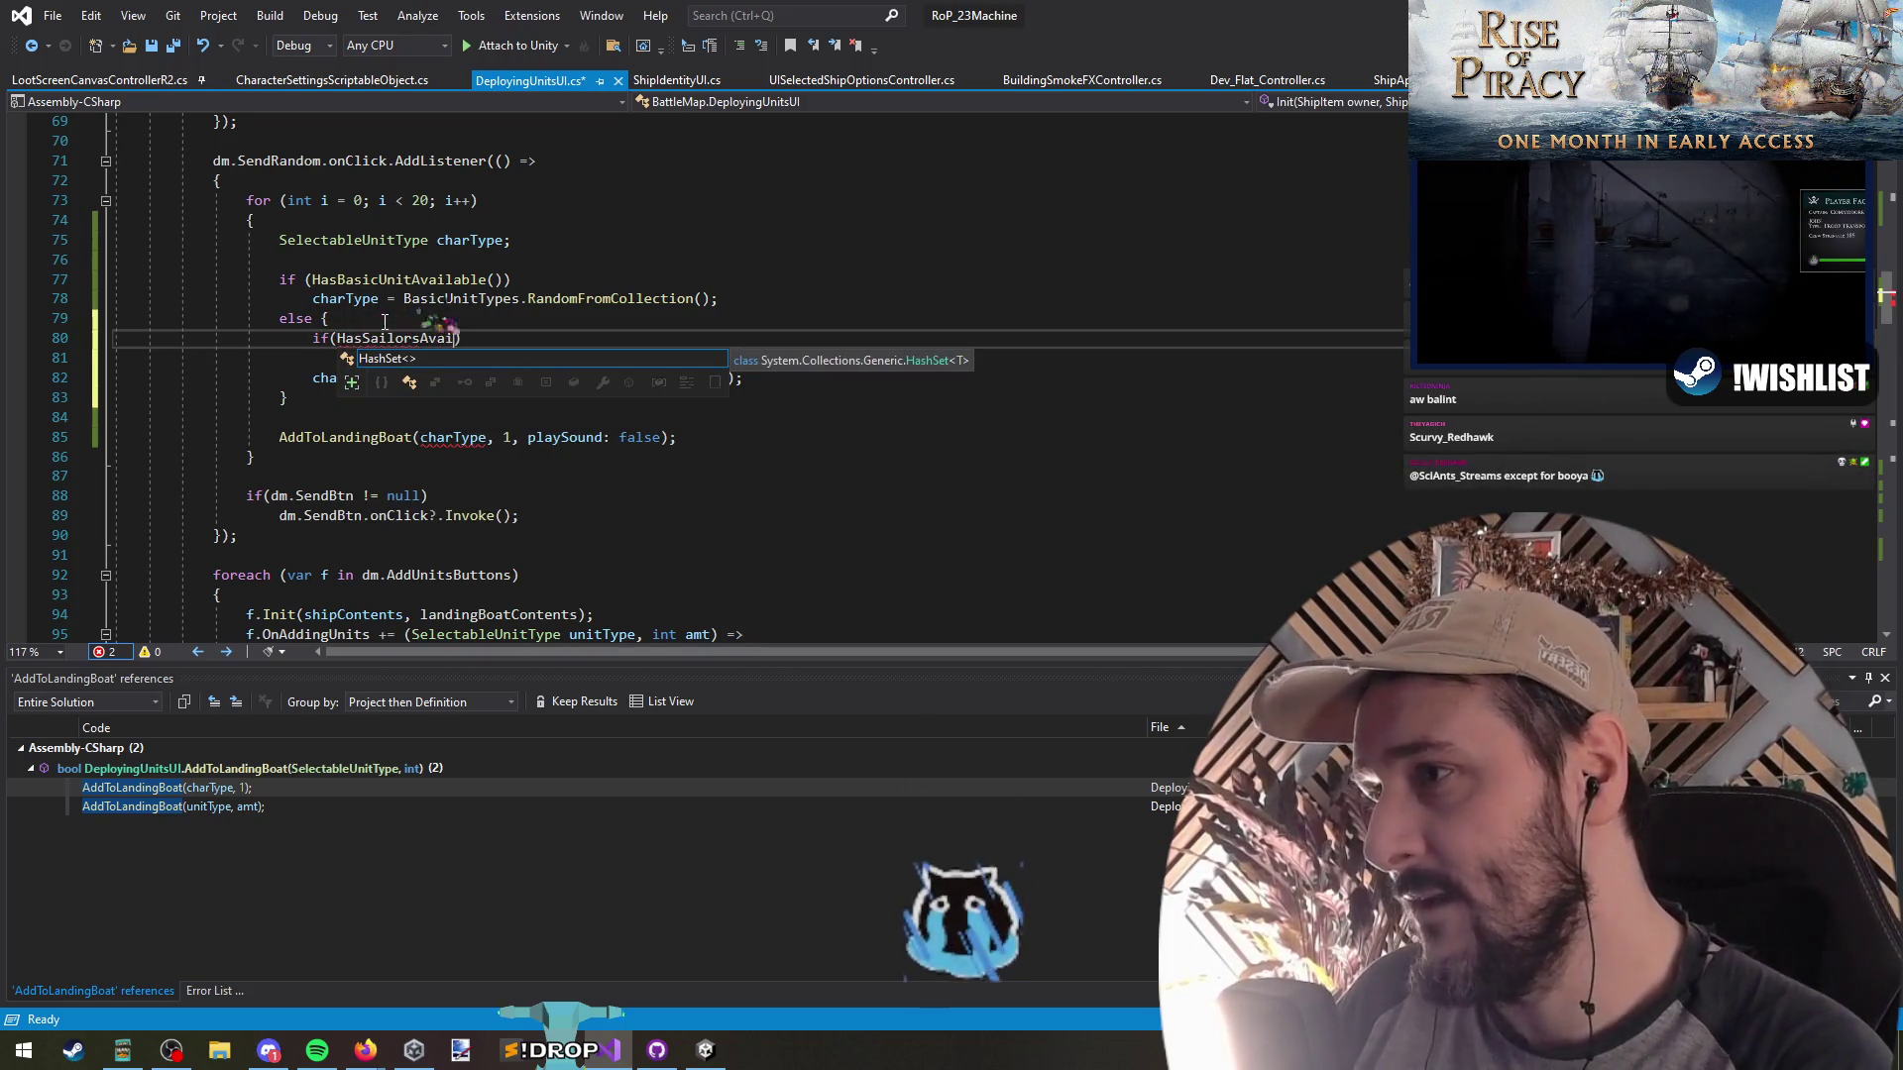
{"action": "type", "text": "lable"}
{"action": "key", "text": "Down"}
{"action": "type", "text": "char"}
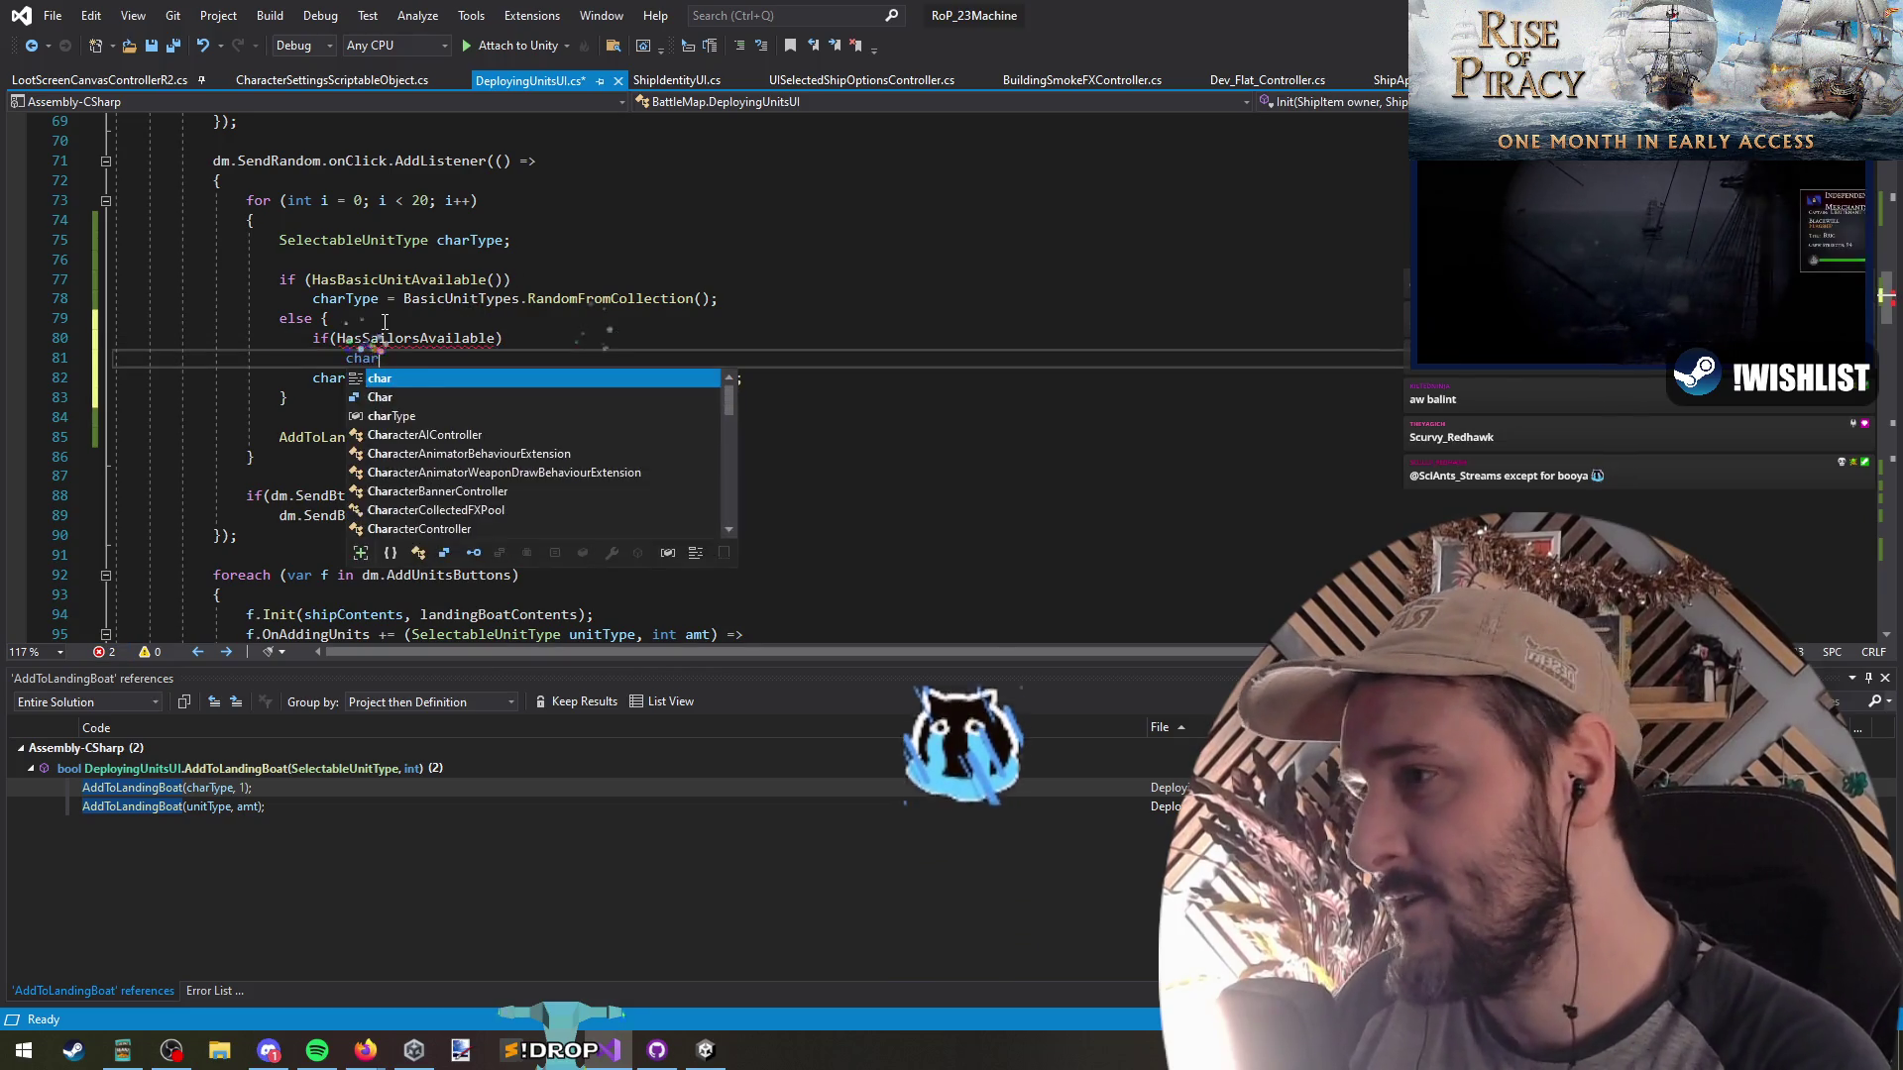
{"action": "type", "text": "Type = s"}
{"action": "key", "text": "BackSpace"}
{"action": "type", "text": "S."}
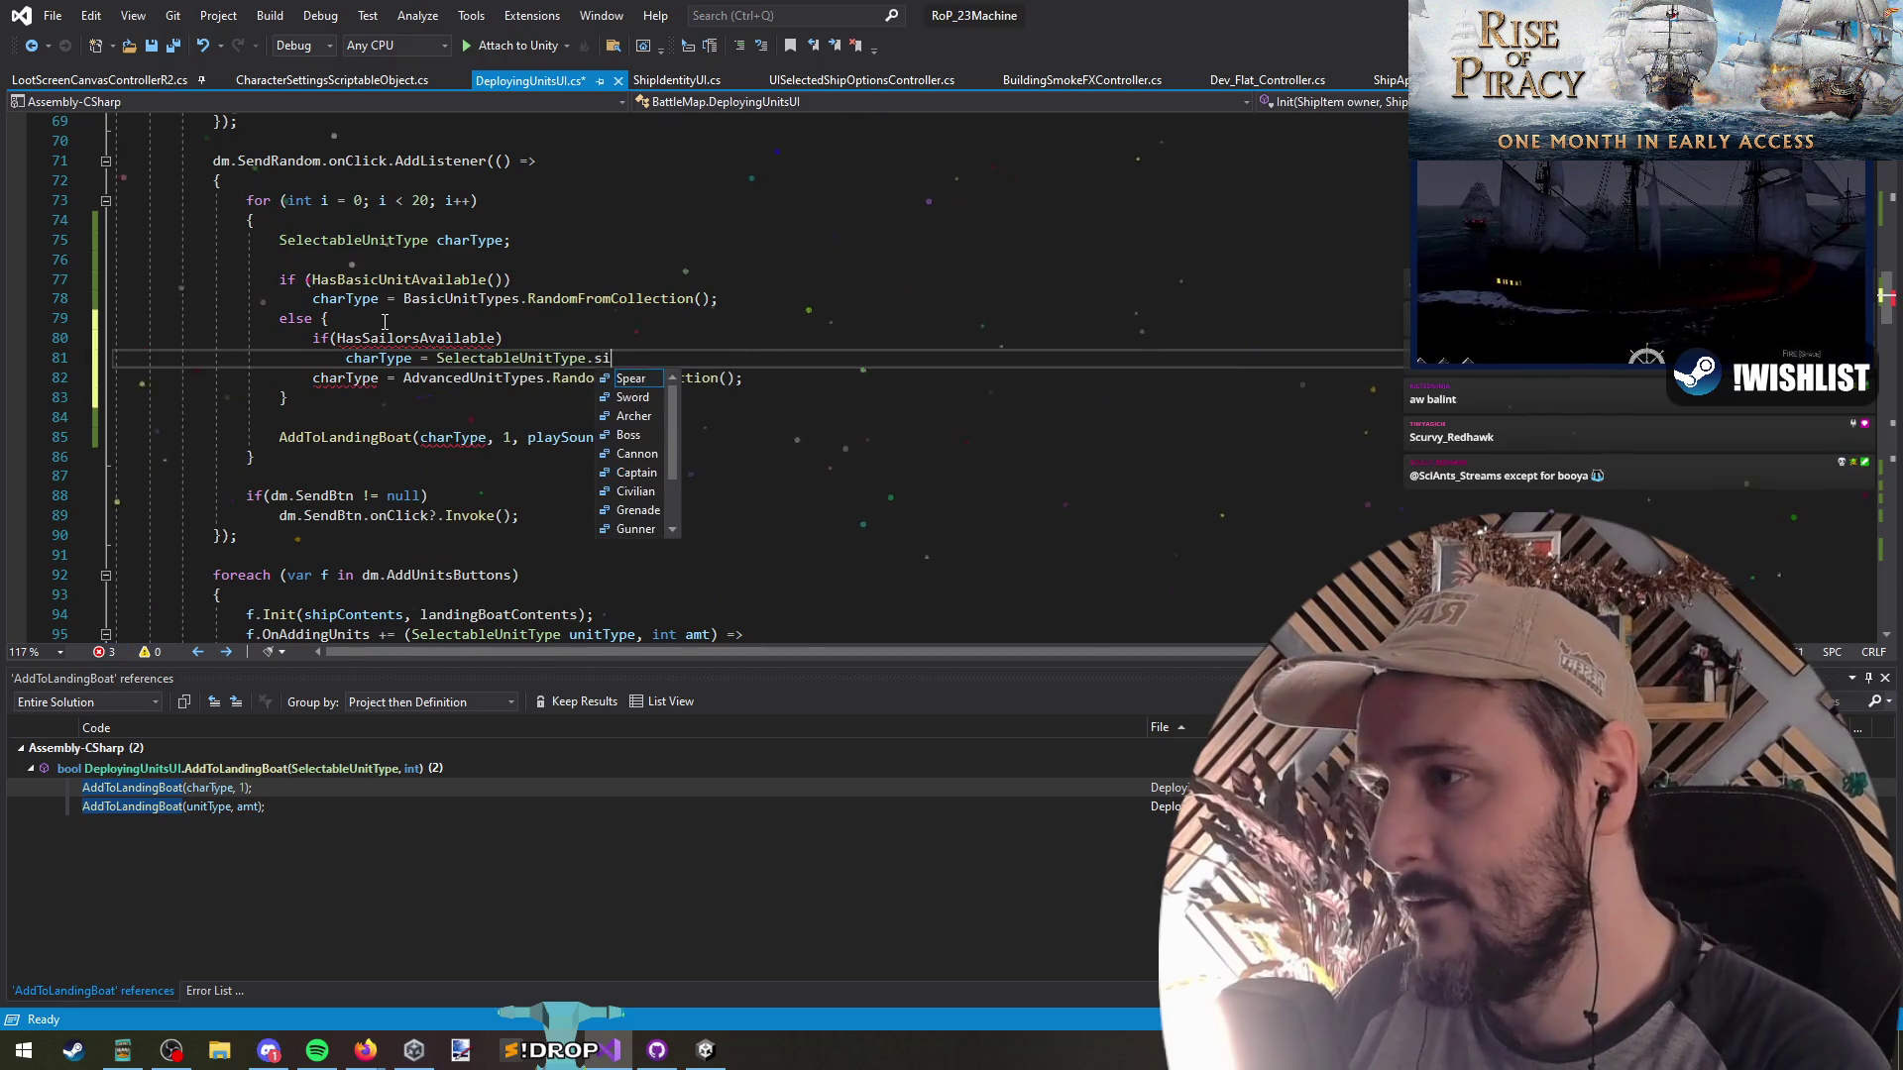
{"action": "type", "text": "w;"}
{"action": "key", "text": "Return"}
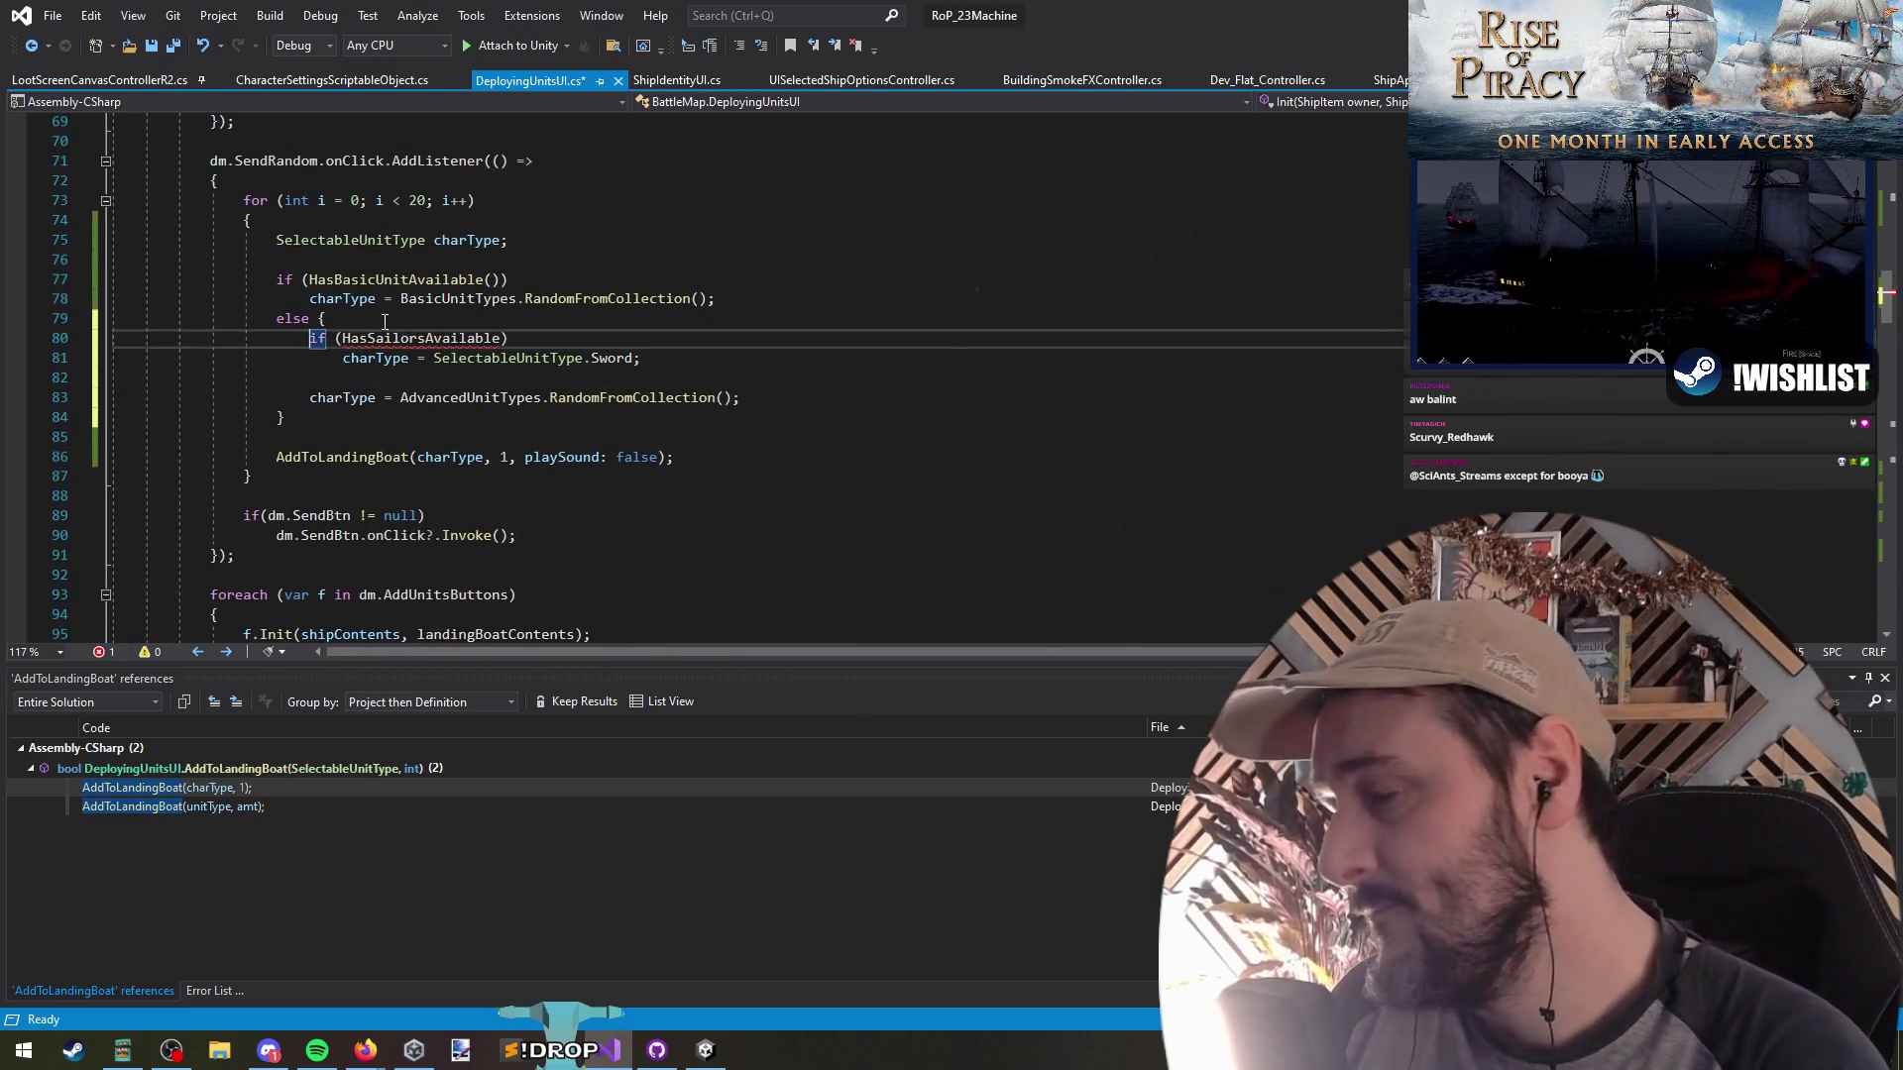
Add the missing () after HasSailorsAvailable and save DeployingUnitsUI.cs
{"action": "key", "text": "ctrl+Right"}
{"action": "key", "text": "ctrl+Right"}
{"action": "left_click", "coordinate": [427, 338]}
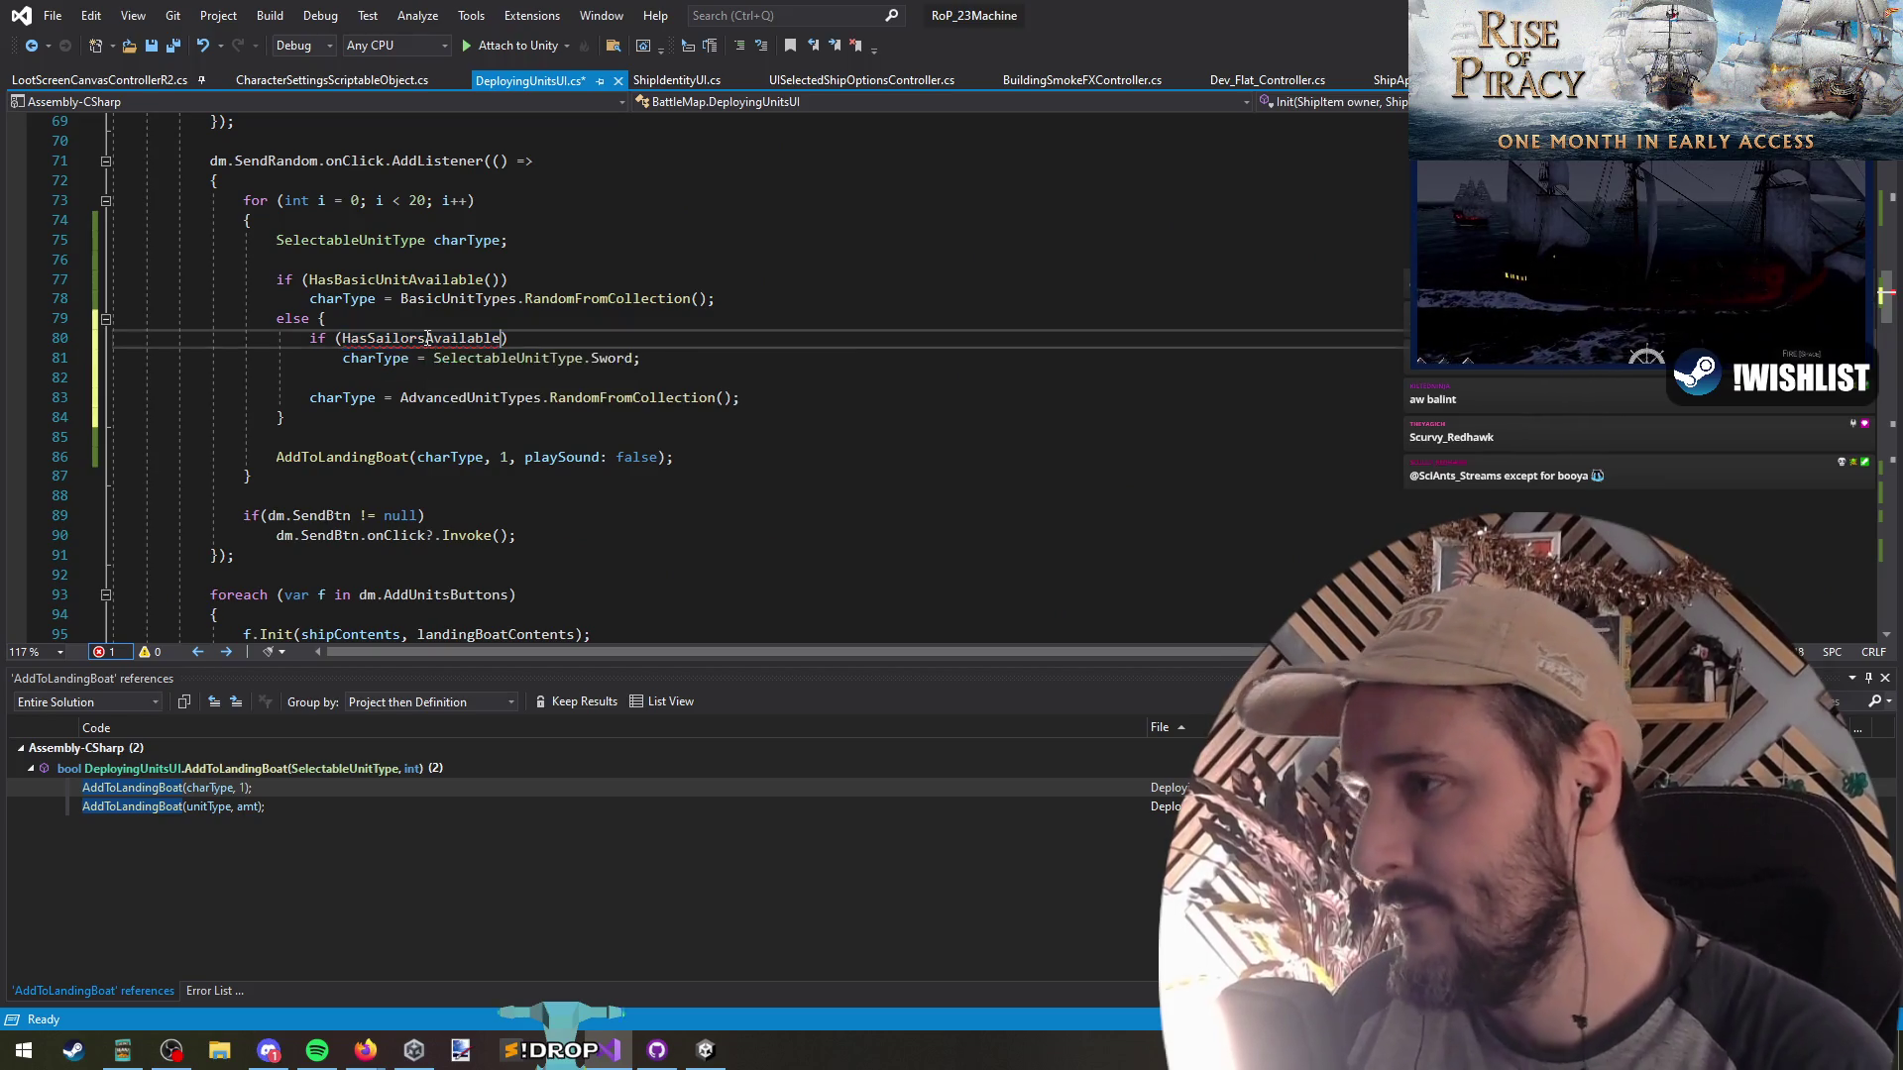
{"action": "type", "text": "()"}
{"action": "key", "text": "ctrl+s"}
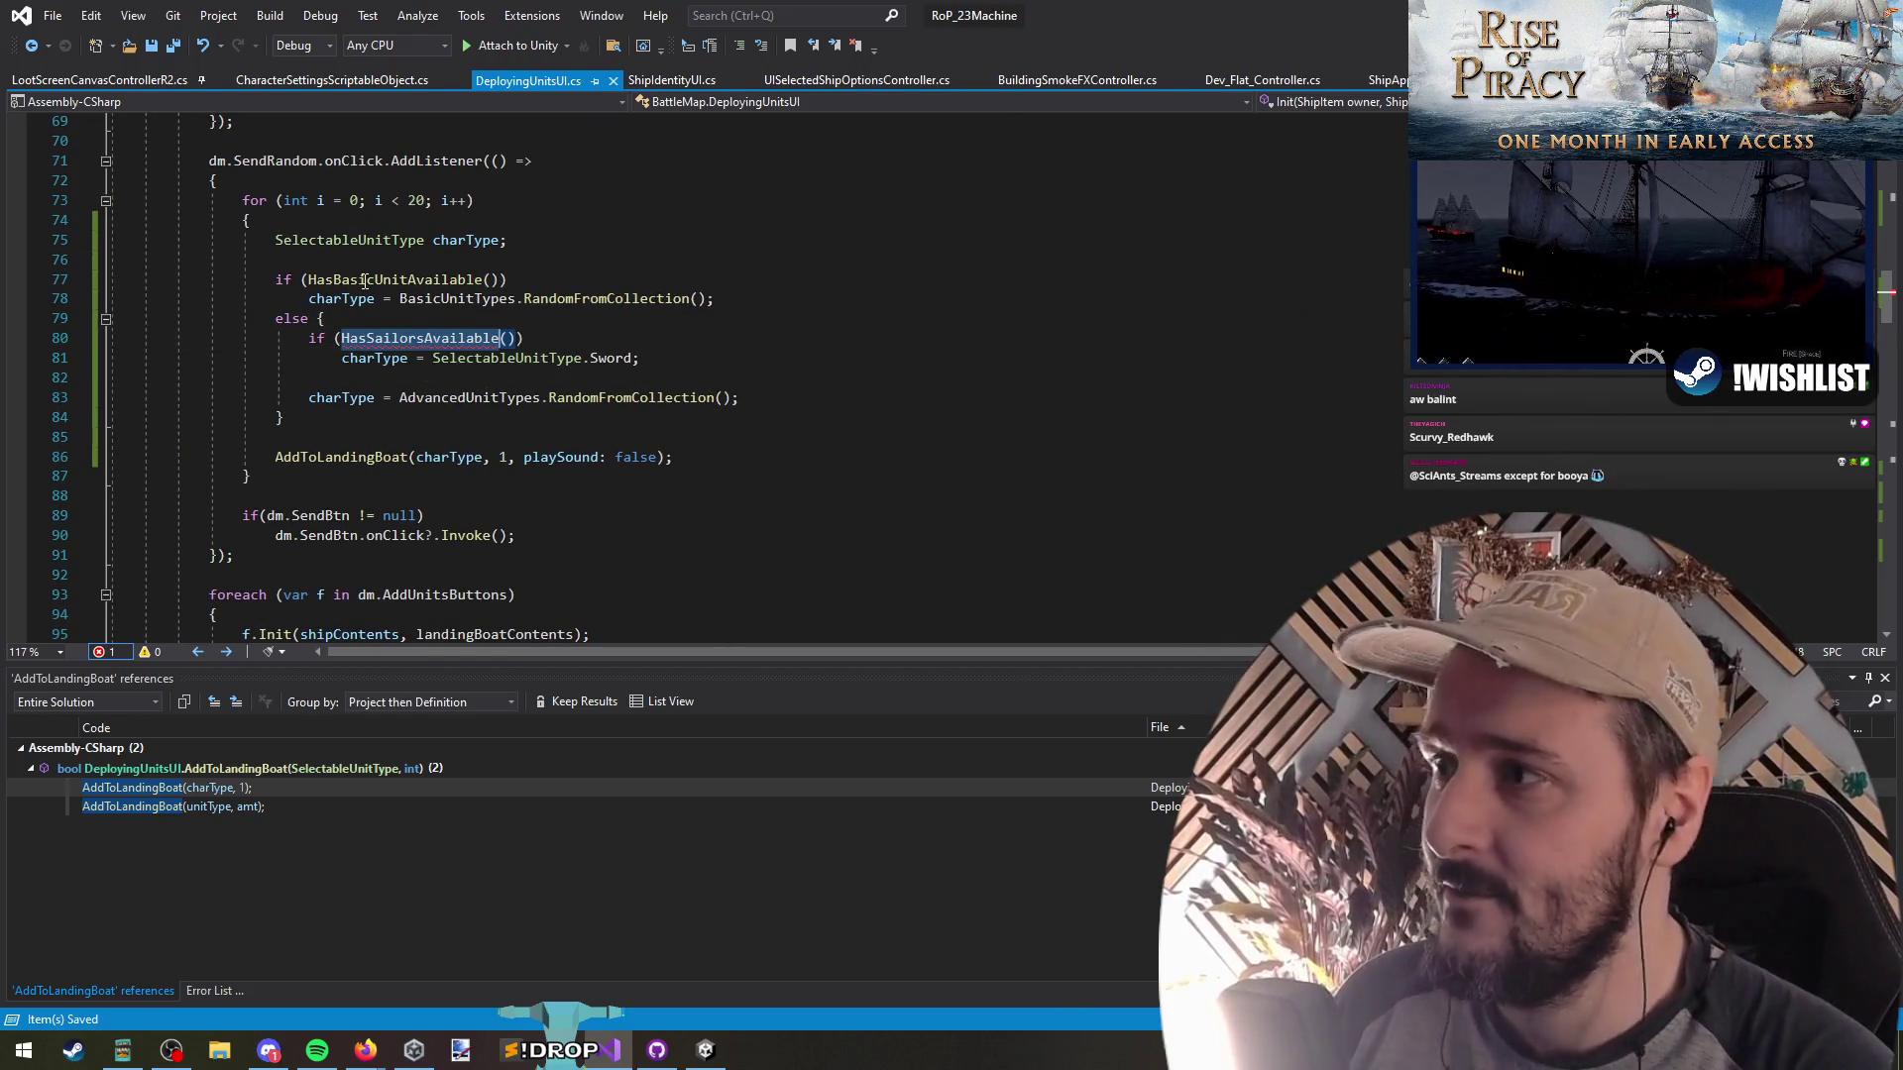
{"action": "left_click", "coordinate": [360, 280]}
{"action": "scroll", "coordinate": [546, 343], "scroll_direction": "up", "scroll_amount": 15}
Declare a new bool HasSailorsAvailable() method with an empty body
{"action": "left_click", "coordinate": [474, 358]}
{"action": "key", "text": "Return"}
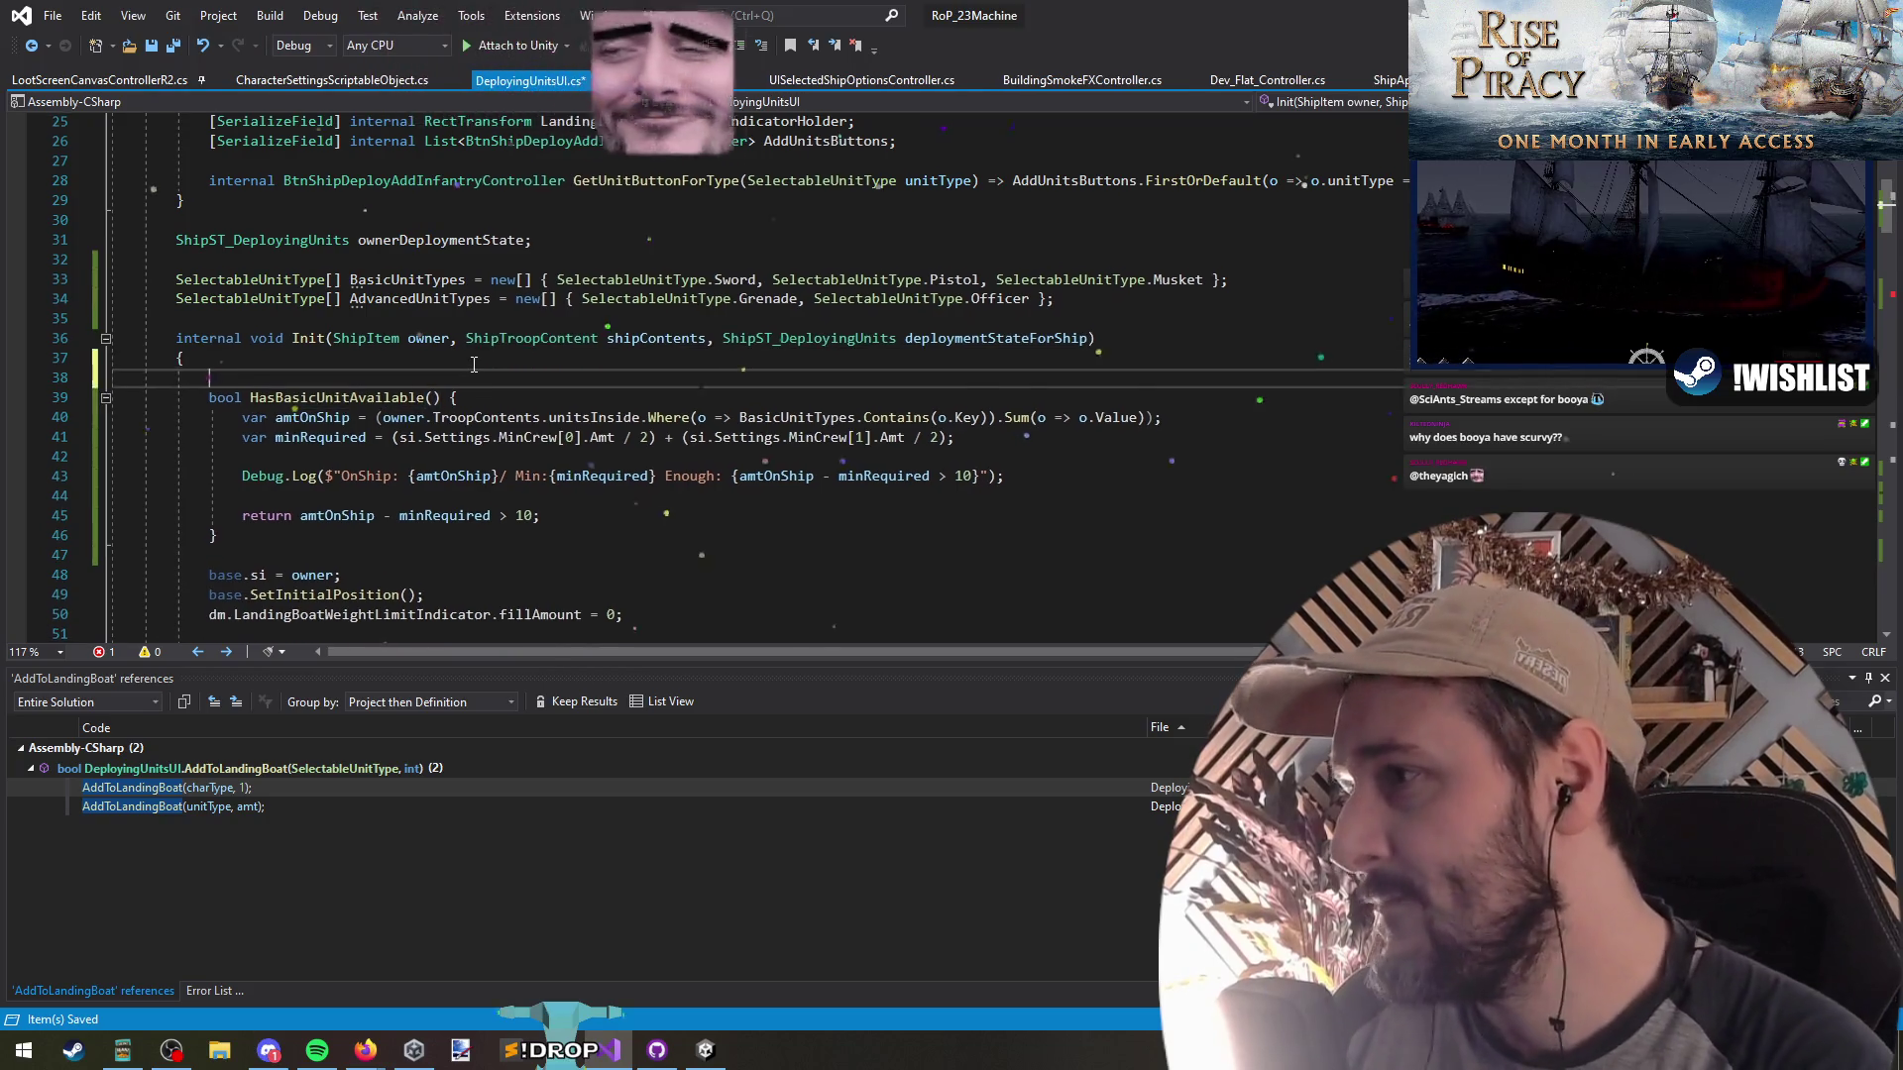
{"action": "type", "text": "HasSailorsAvailable"}
{"action": "key", "text": "Home"}
{"action": "type", "text": "bopol"}
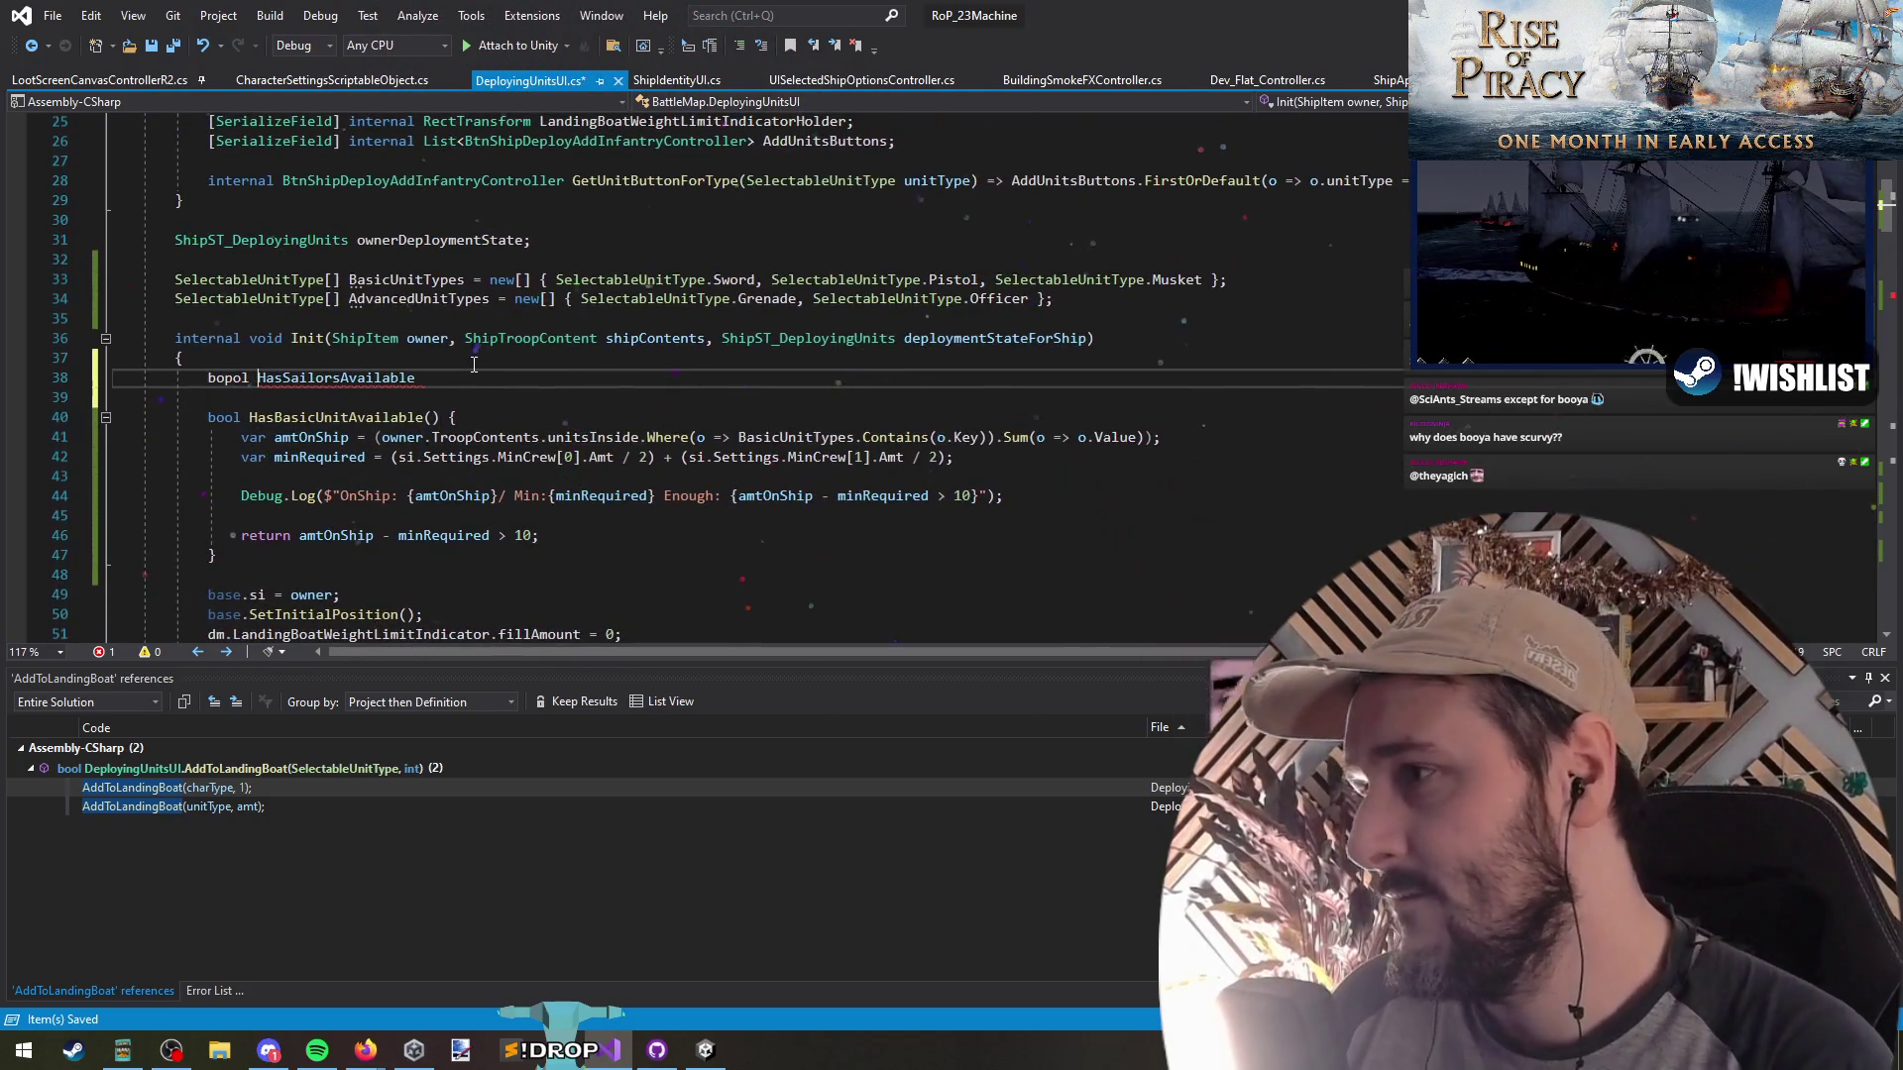
{"action": "key", "text": "BackSpace"}
{"action": "key", "text": "End"}
{"action": "type", "text": "() {"}
{"action": "key", "text": "Return"}
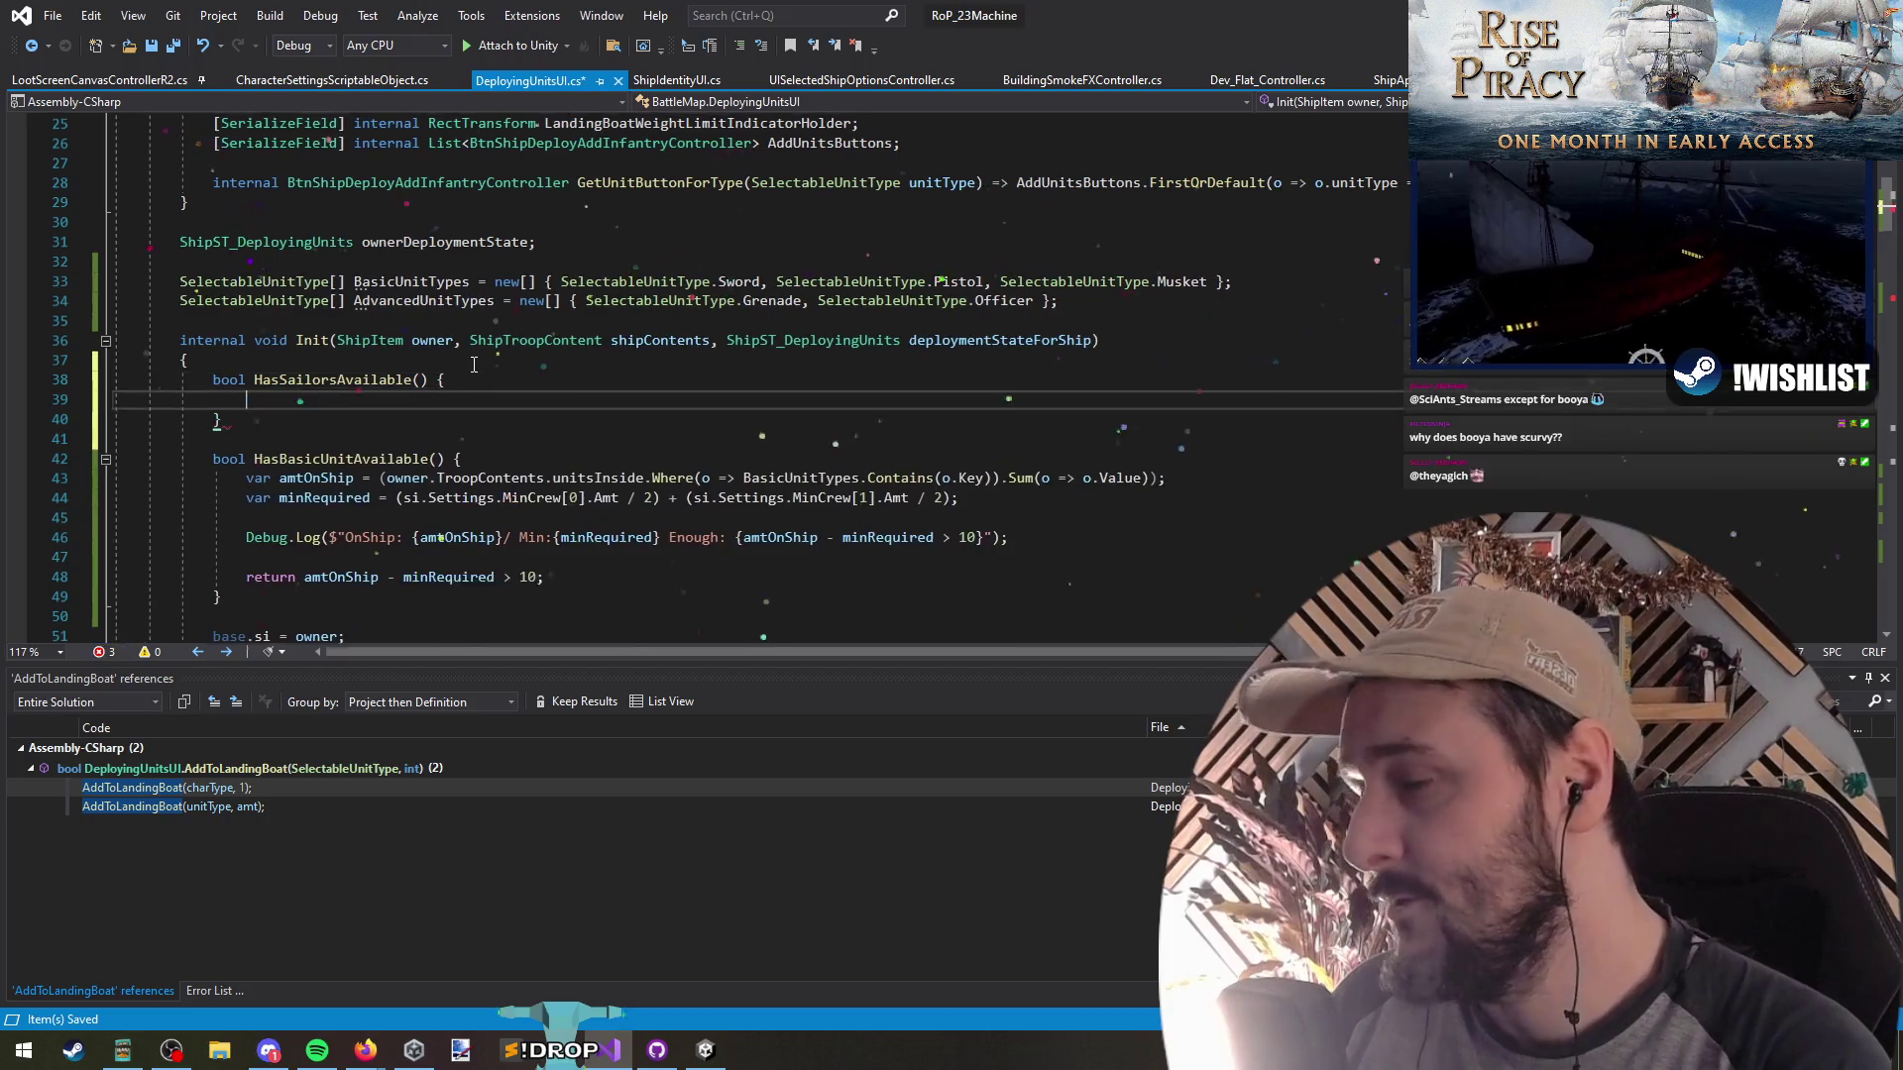
Copy the HasBasicUnitAvailable body into HasSailorsAvailable, keeping a blank line above Debug.Log
{"action": "scroll", "coordinate": [474, 364], "scroll_direction": "down", "scroll_amount": 1}
{"action": "left_click", "coordinate": [502, 424]}
{"action": "key", "text": "Home"}
{"action": "key", "text": "shift+Down"}
{"action": "key", "text": "shift+Down"}
{"action": "key", "text": "shift+Down"}
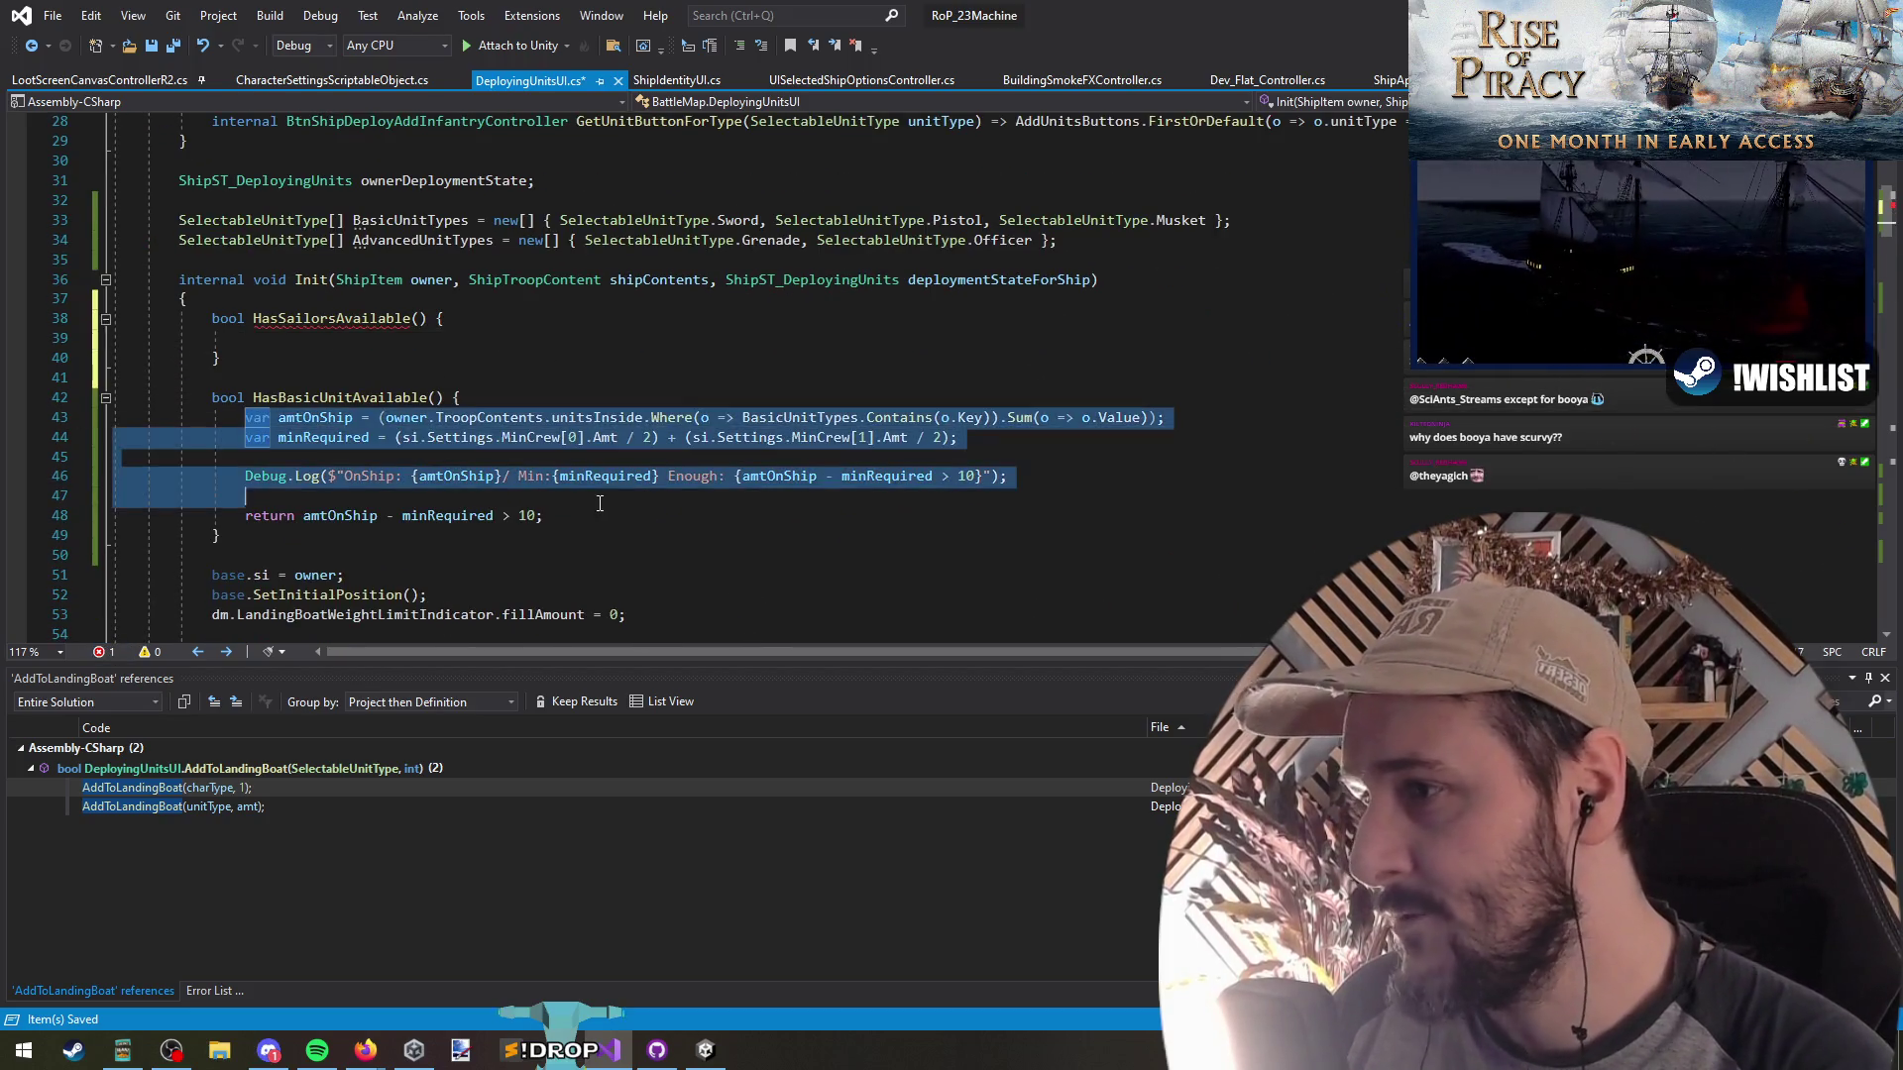
{"action": "key", "text": "shift+End"}
{"action": "key", "text": "ctrl+c"}
{"action": "left_click", "coordinate": [323, 338]}
{"action": "key", "text": "ctrl+v"}
{"action": "left_click", "coordinate": [323, 414]}
{"action": "key", "text": "Up"}
{"action": "key", "text": "Up"}
{"action": "key", "text": "Delete"}
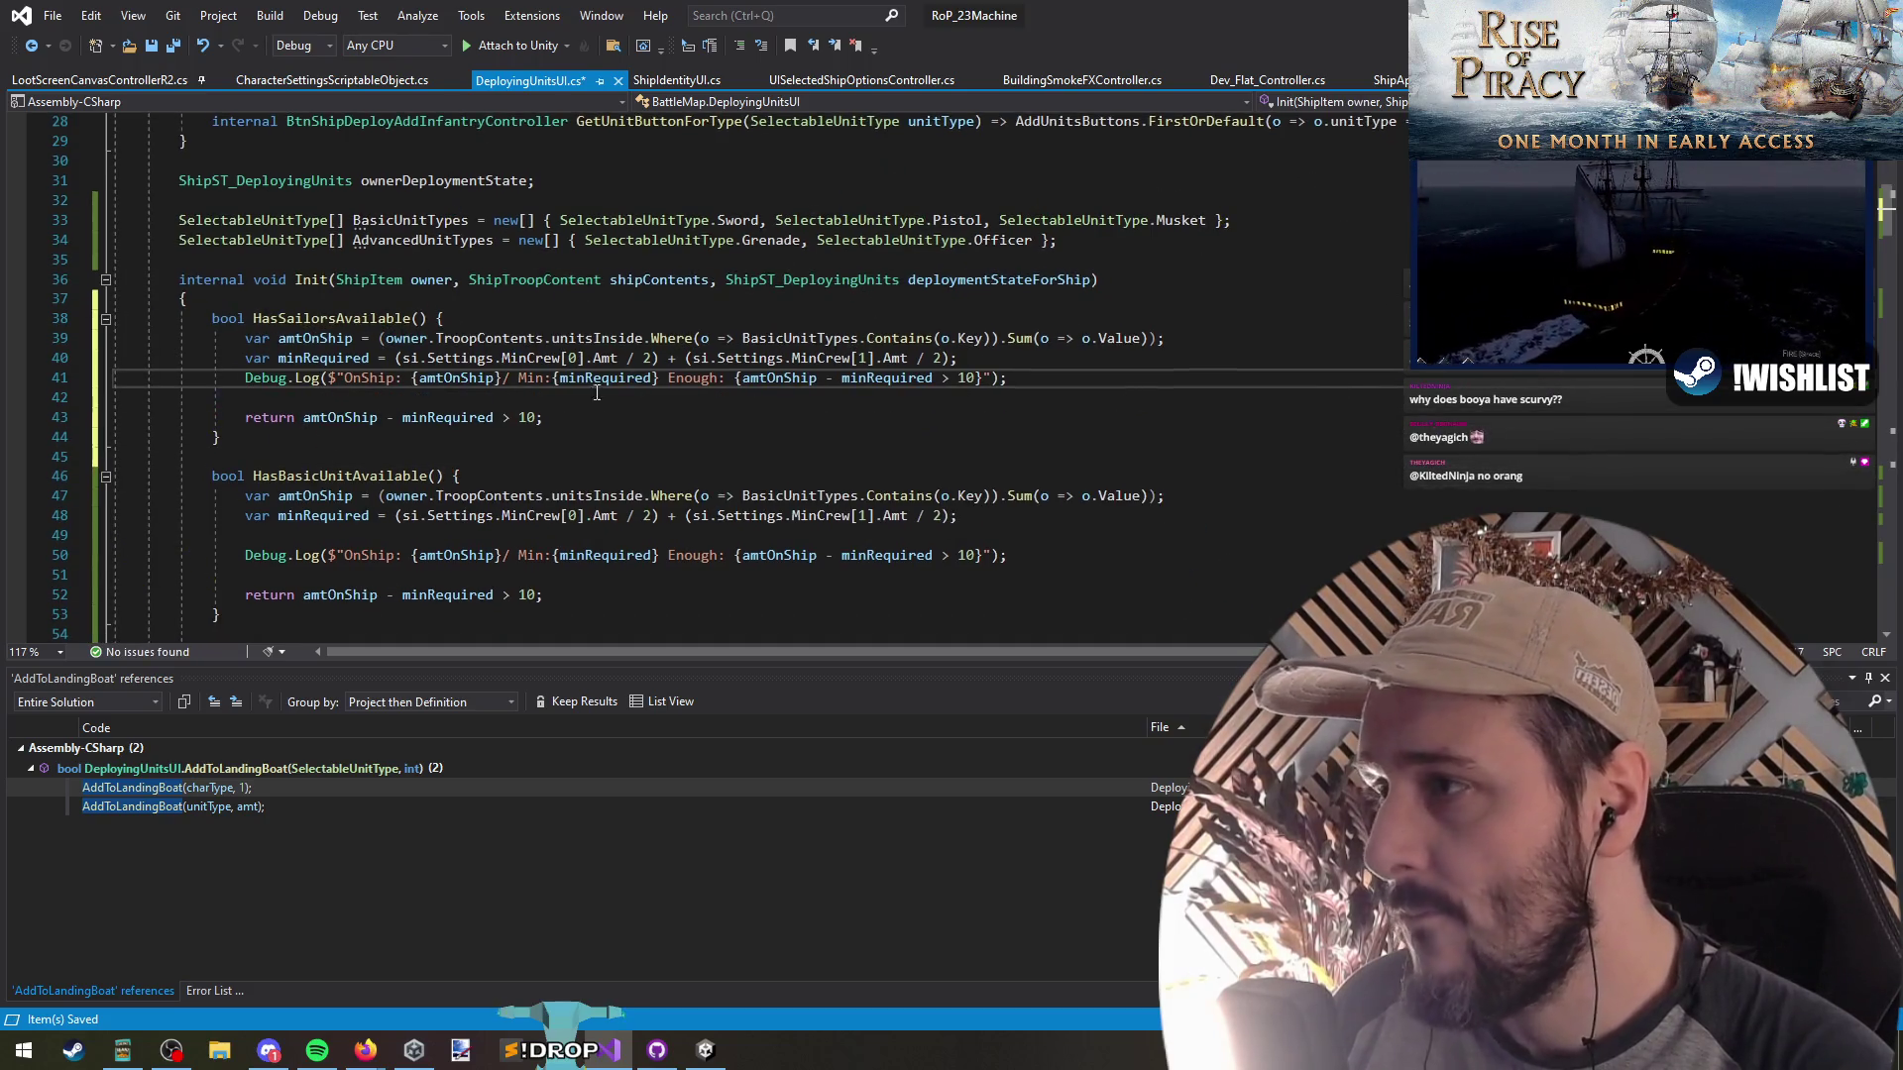
{"action": "key", "text": "Return"}
Make the sailors count use SelectableUnitType.Sword, replacing the Where filter with an index lookup
{"action": "double_click", "coordinate": [315, 338]}
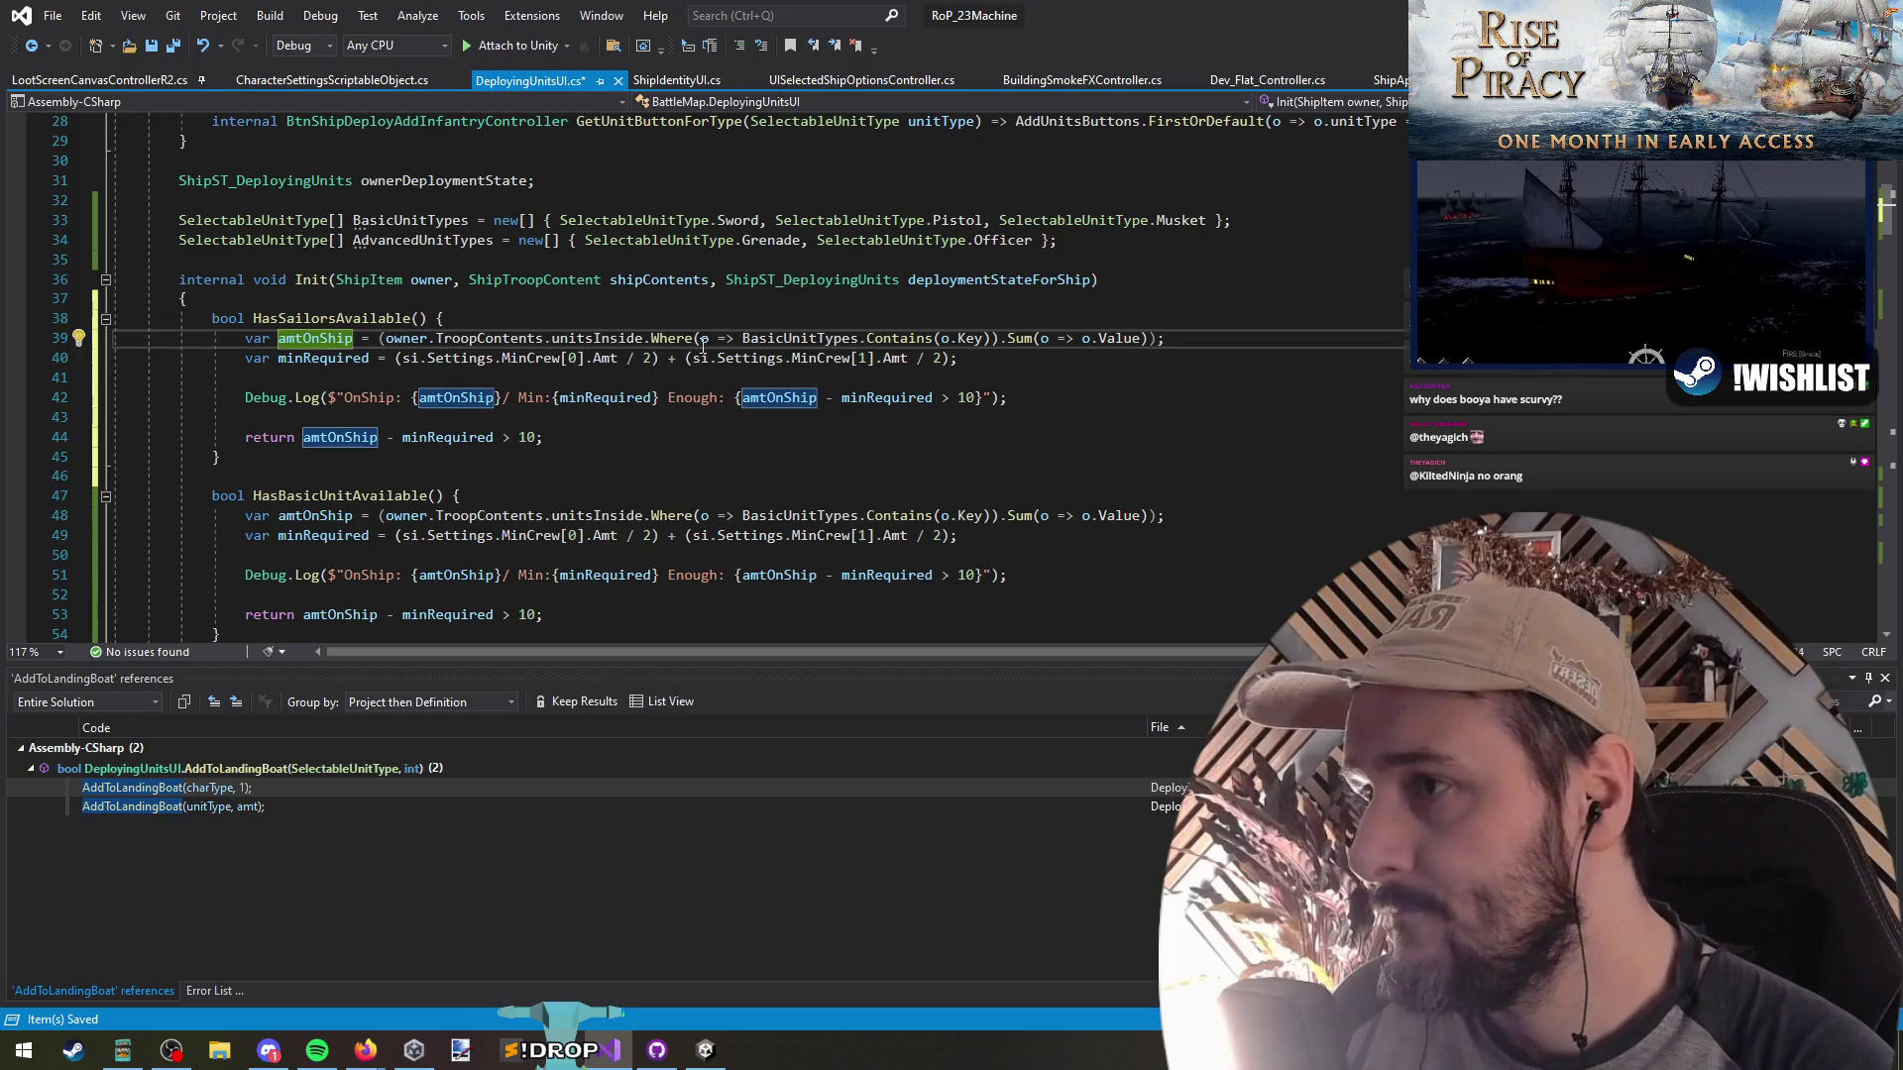
{"action": "double_click", "coordinate": [801, 338]}
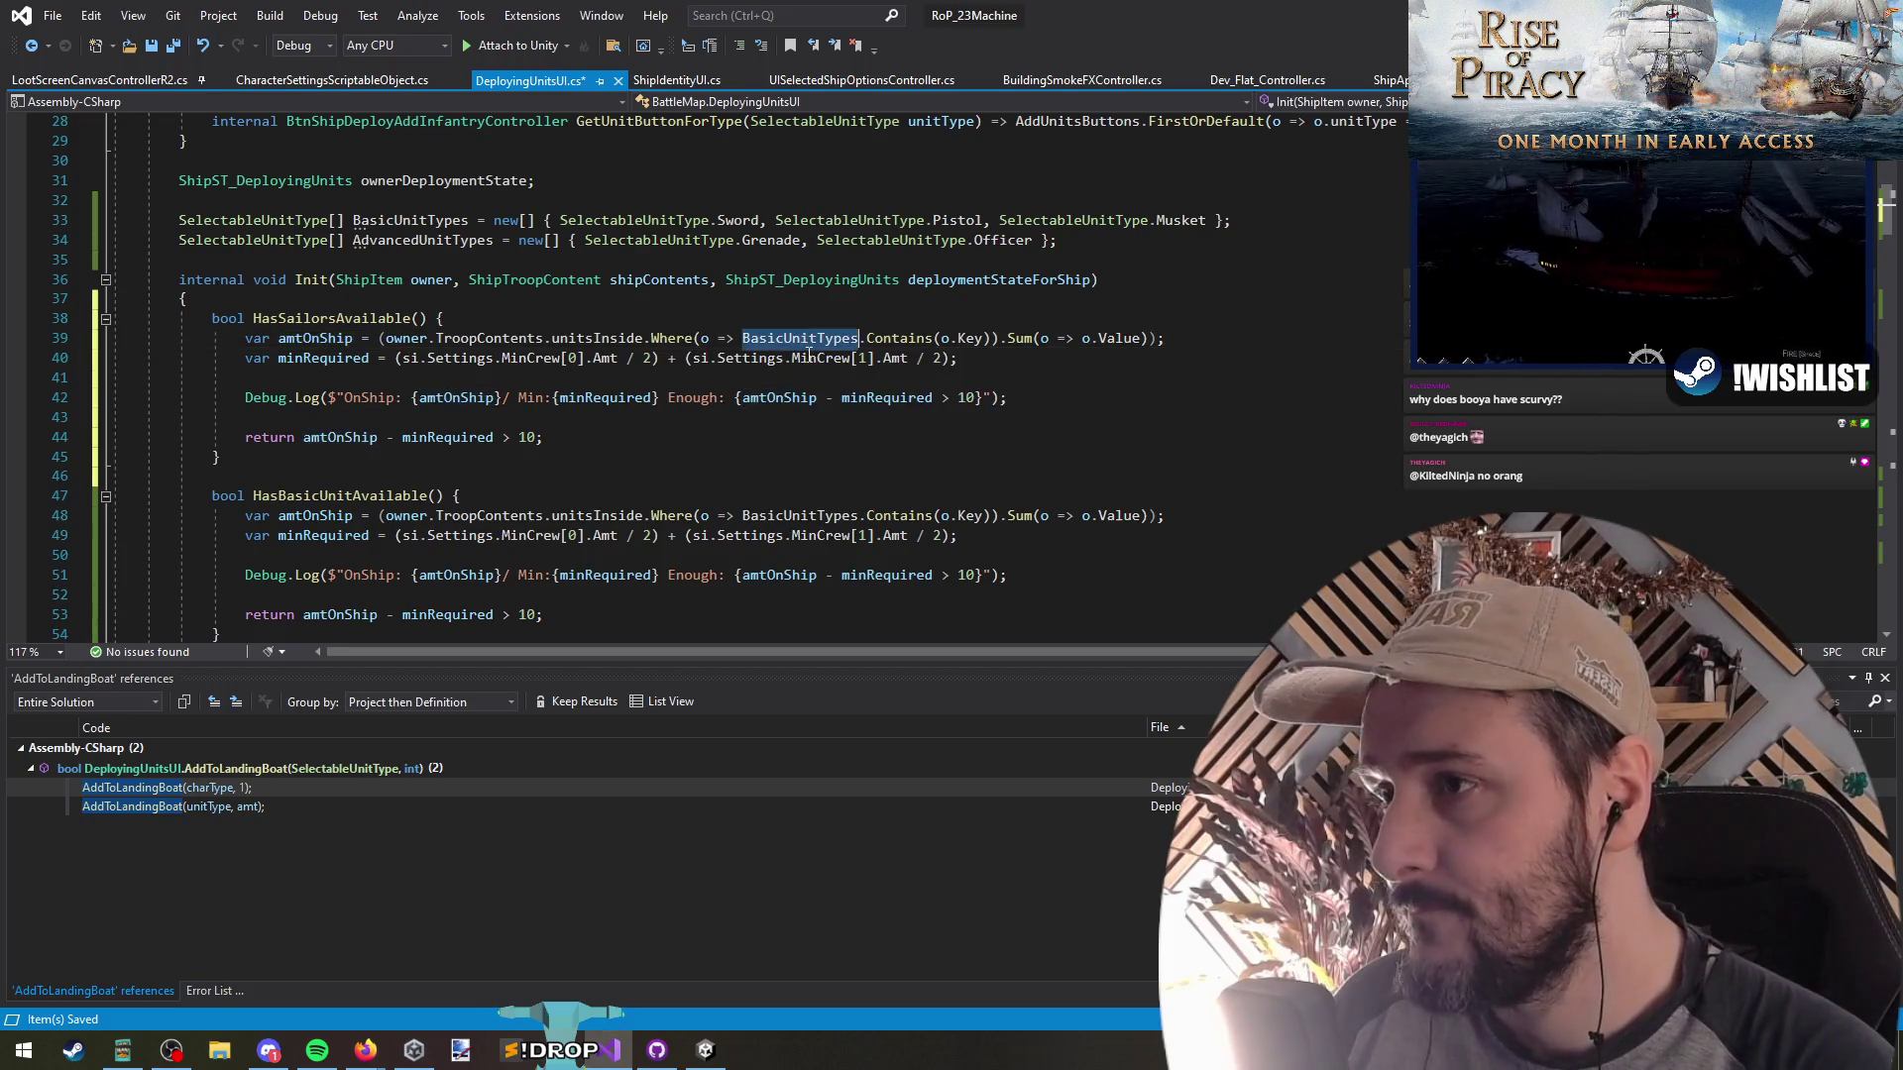
{"action": "key", "text": "Delete"}
{"action": "key", "text": "Delete"}
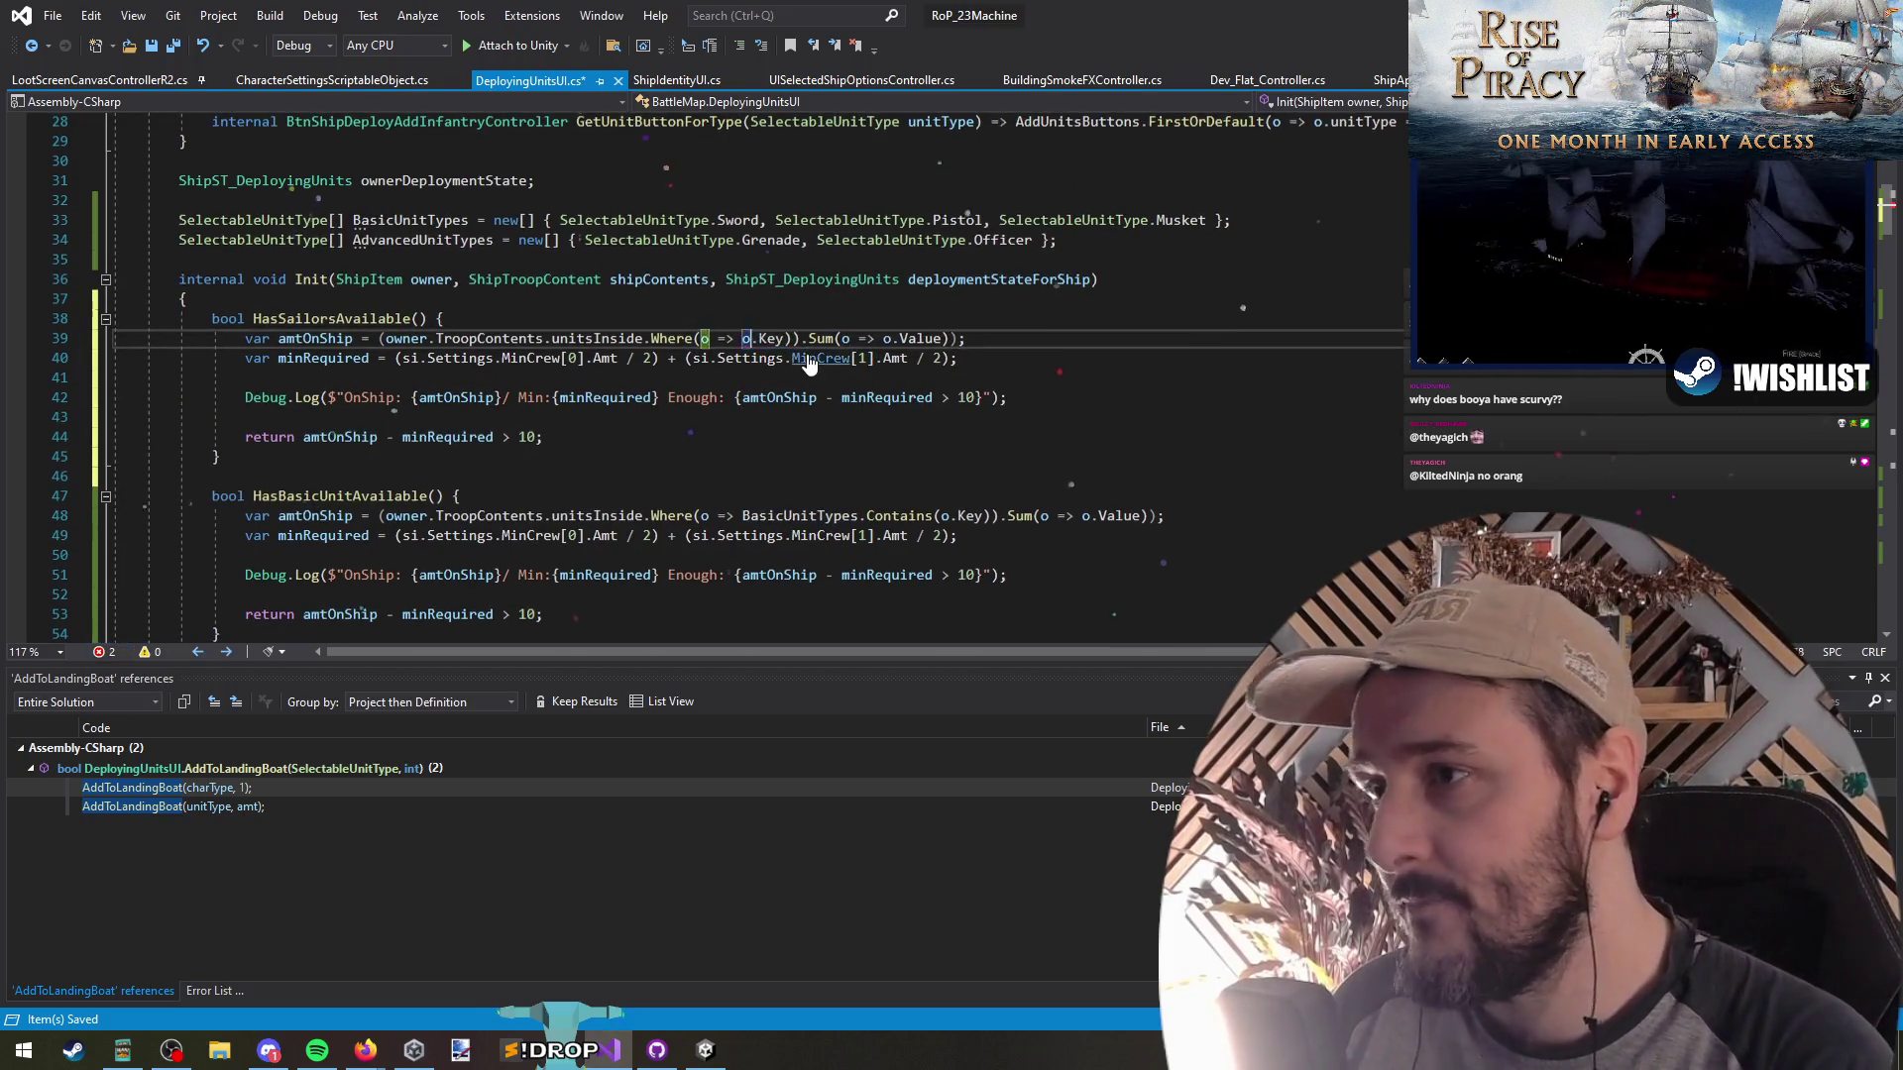
{"action": "key", "text": "Delete"}
{"action": "type", "text": "== SelectableUnitType.sai"}
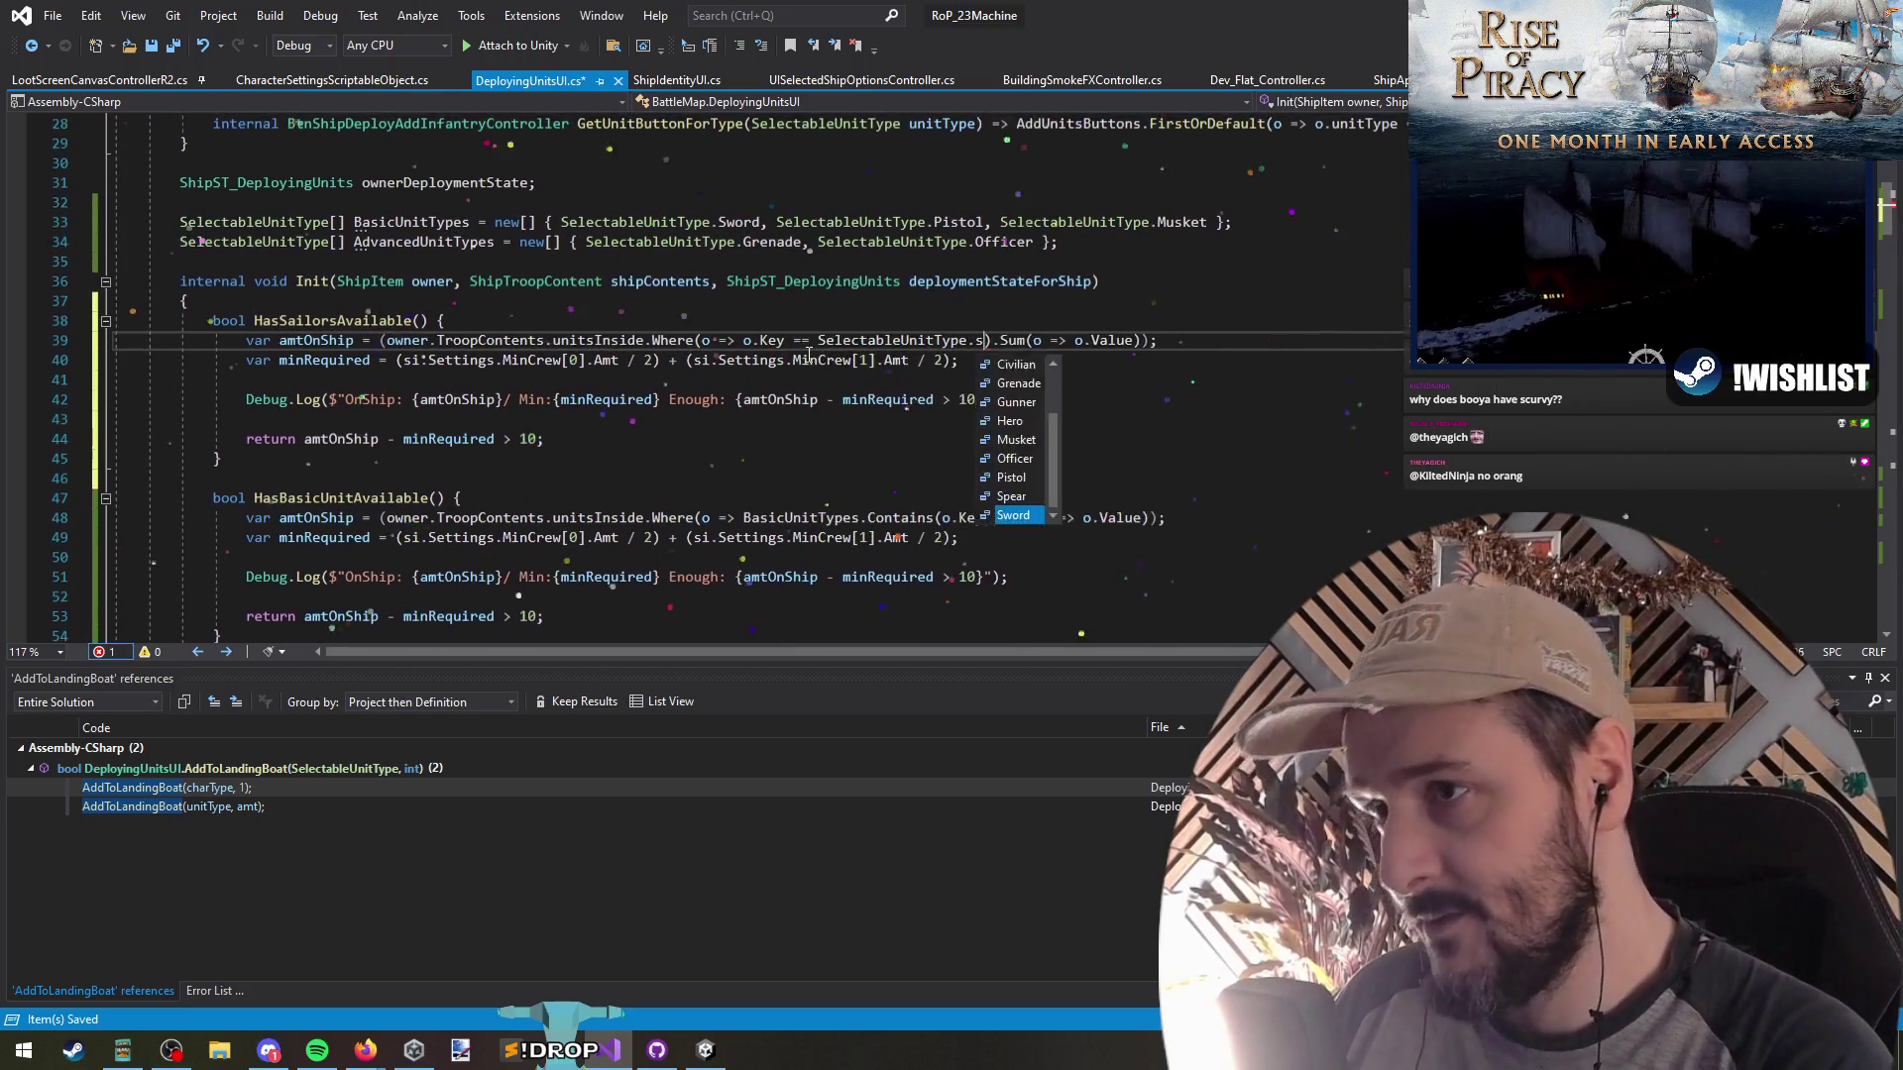
{"action": "key", "text": "Tab"}
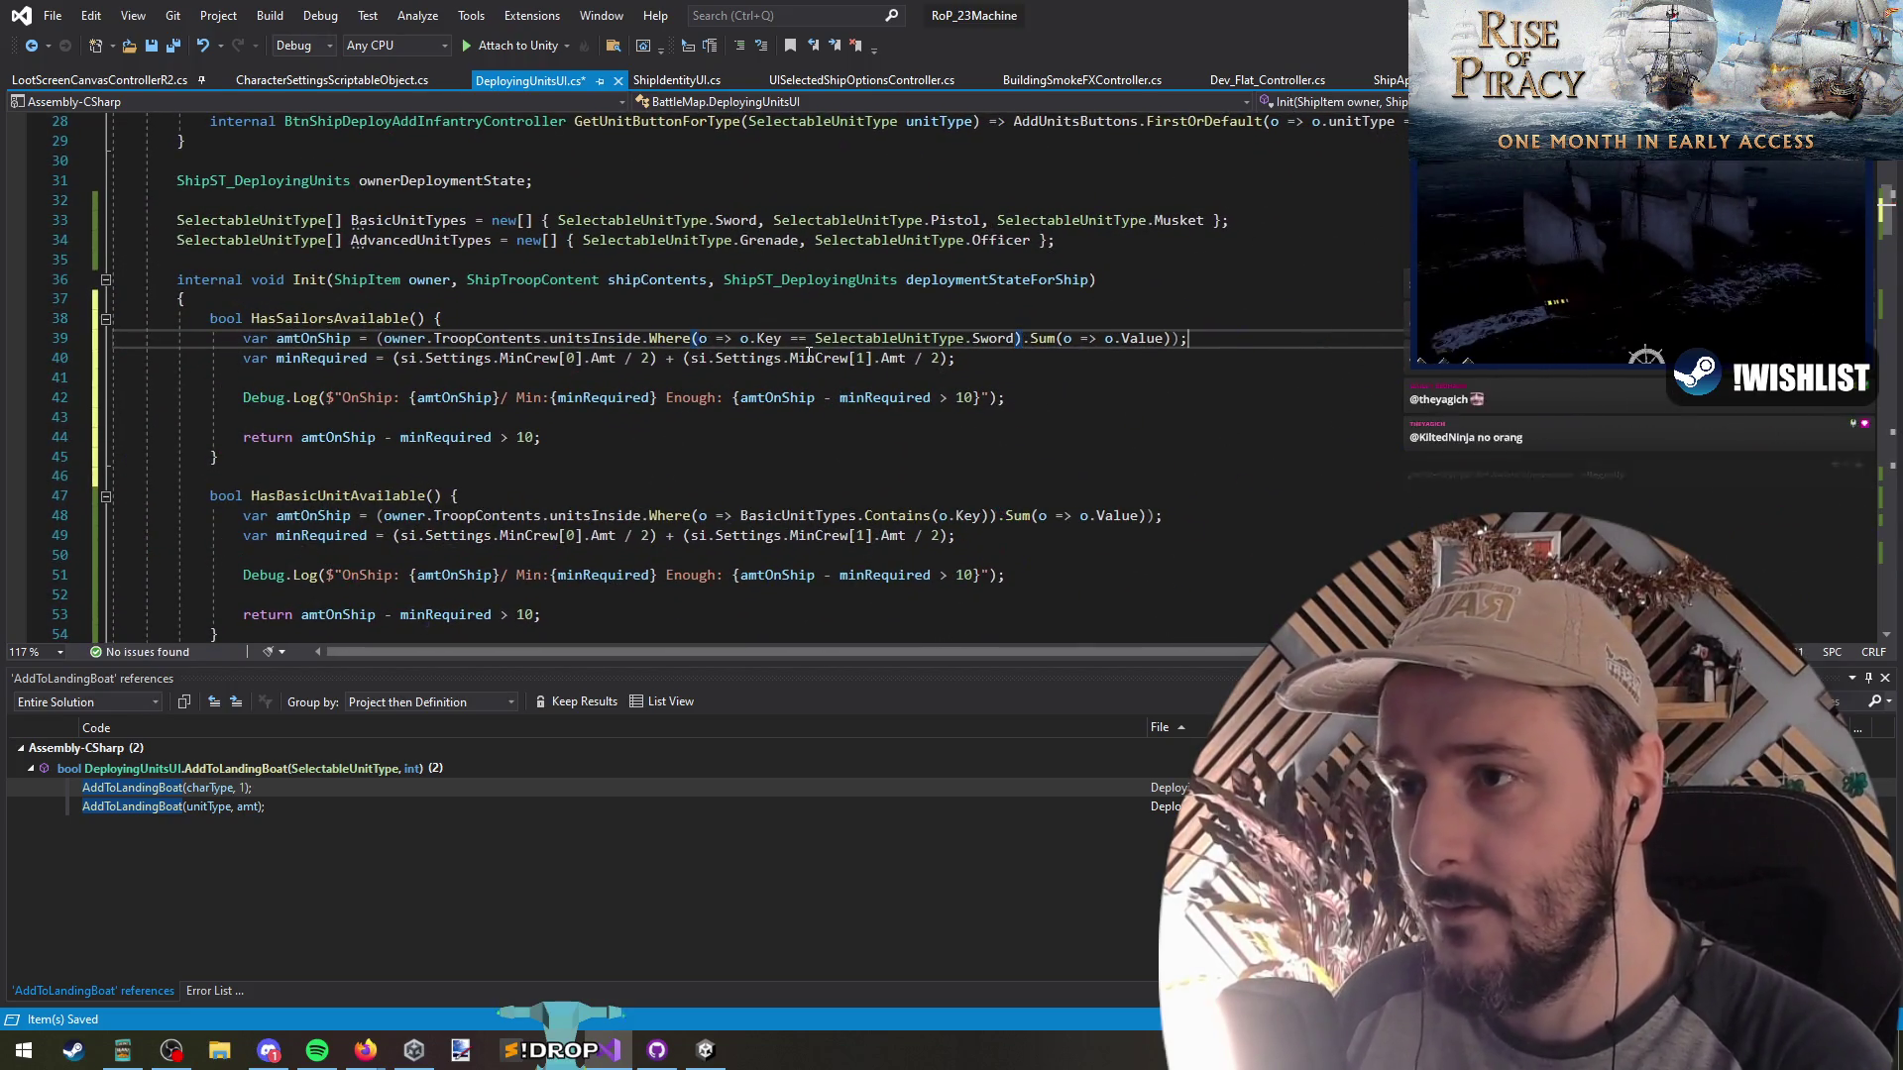
{"action": "key", "text": "Down"}
{"action": "key", "text": "End"}
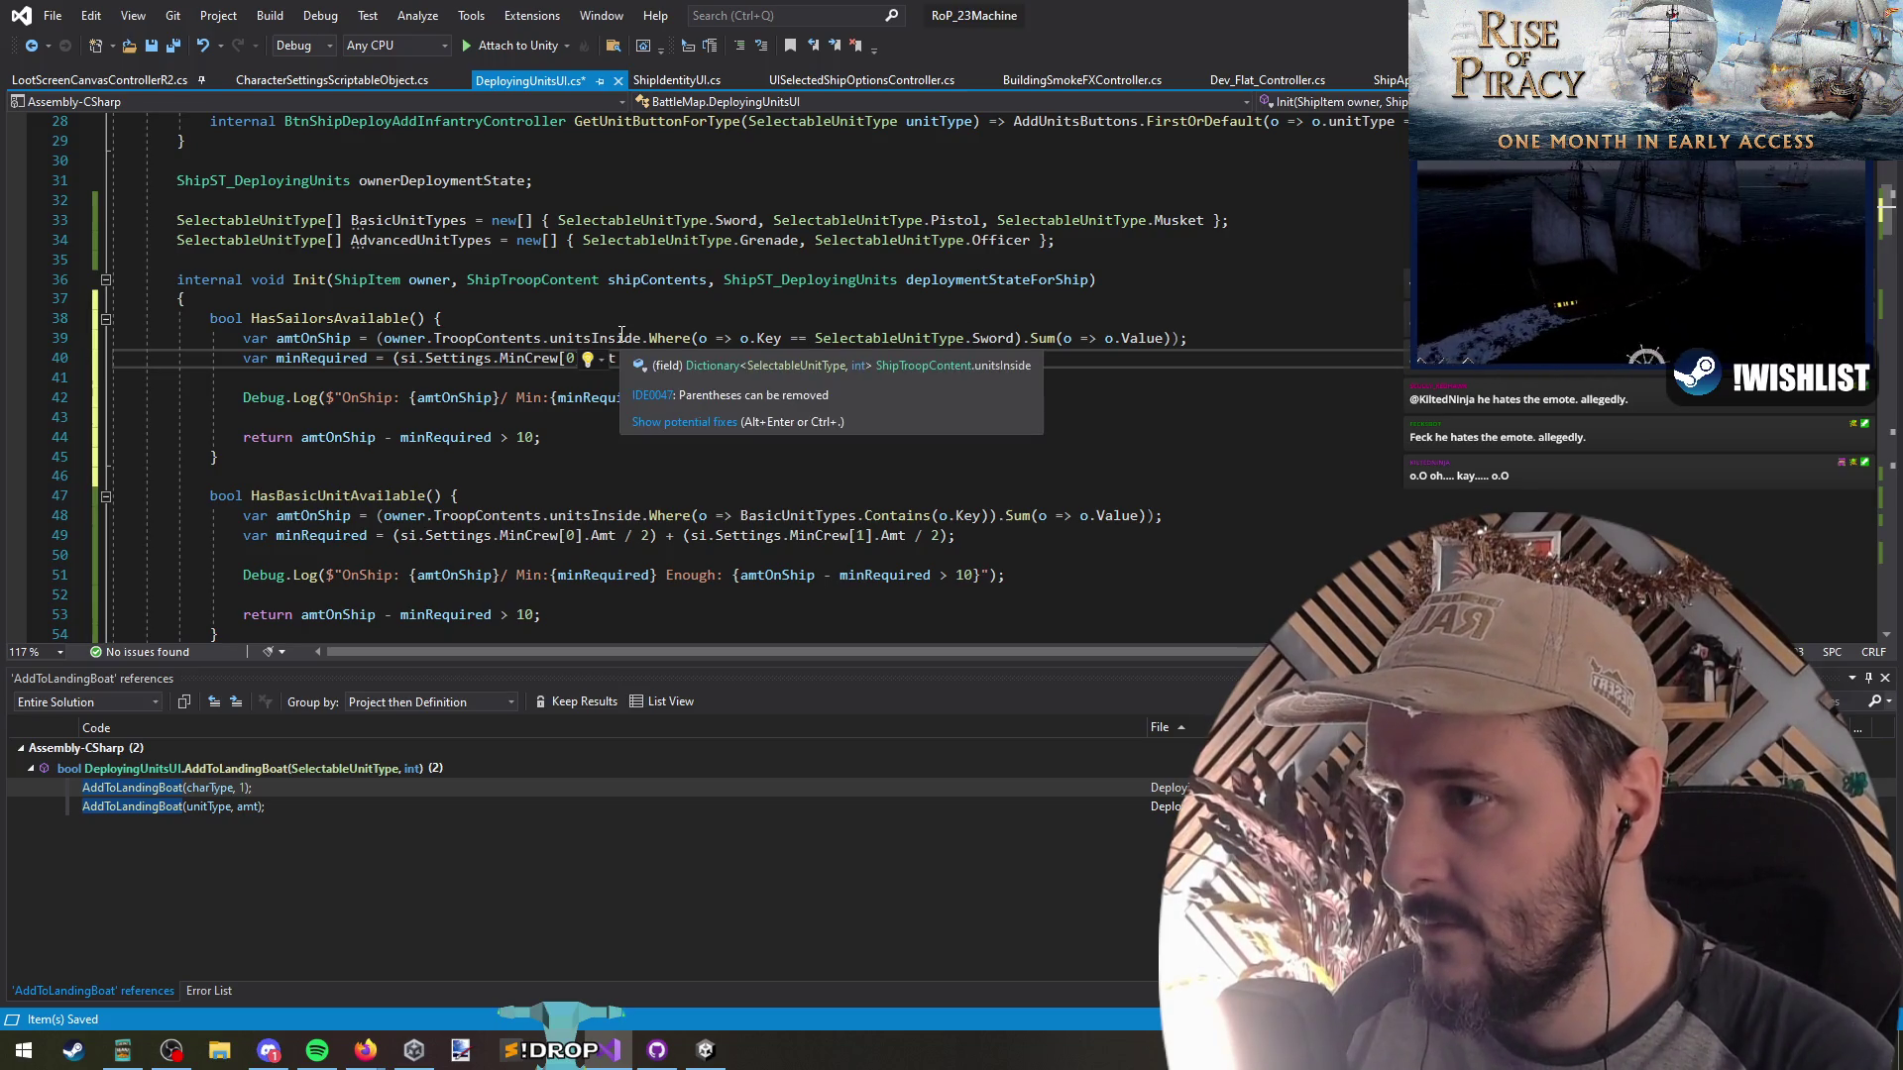
{"action": "left_click_drag", "start_coordinate": [649, 338], "coordinate": [814, 338]}
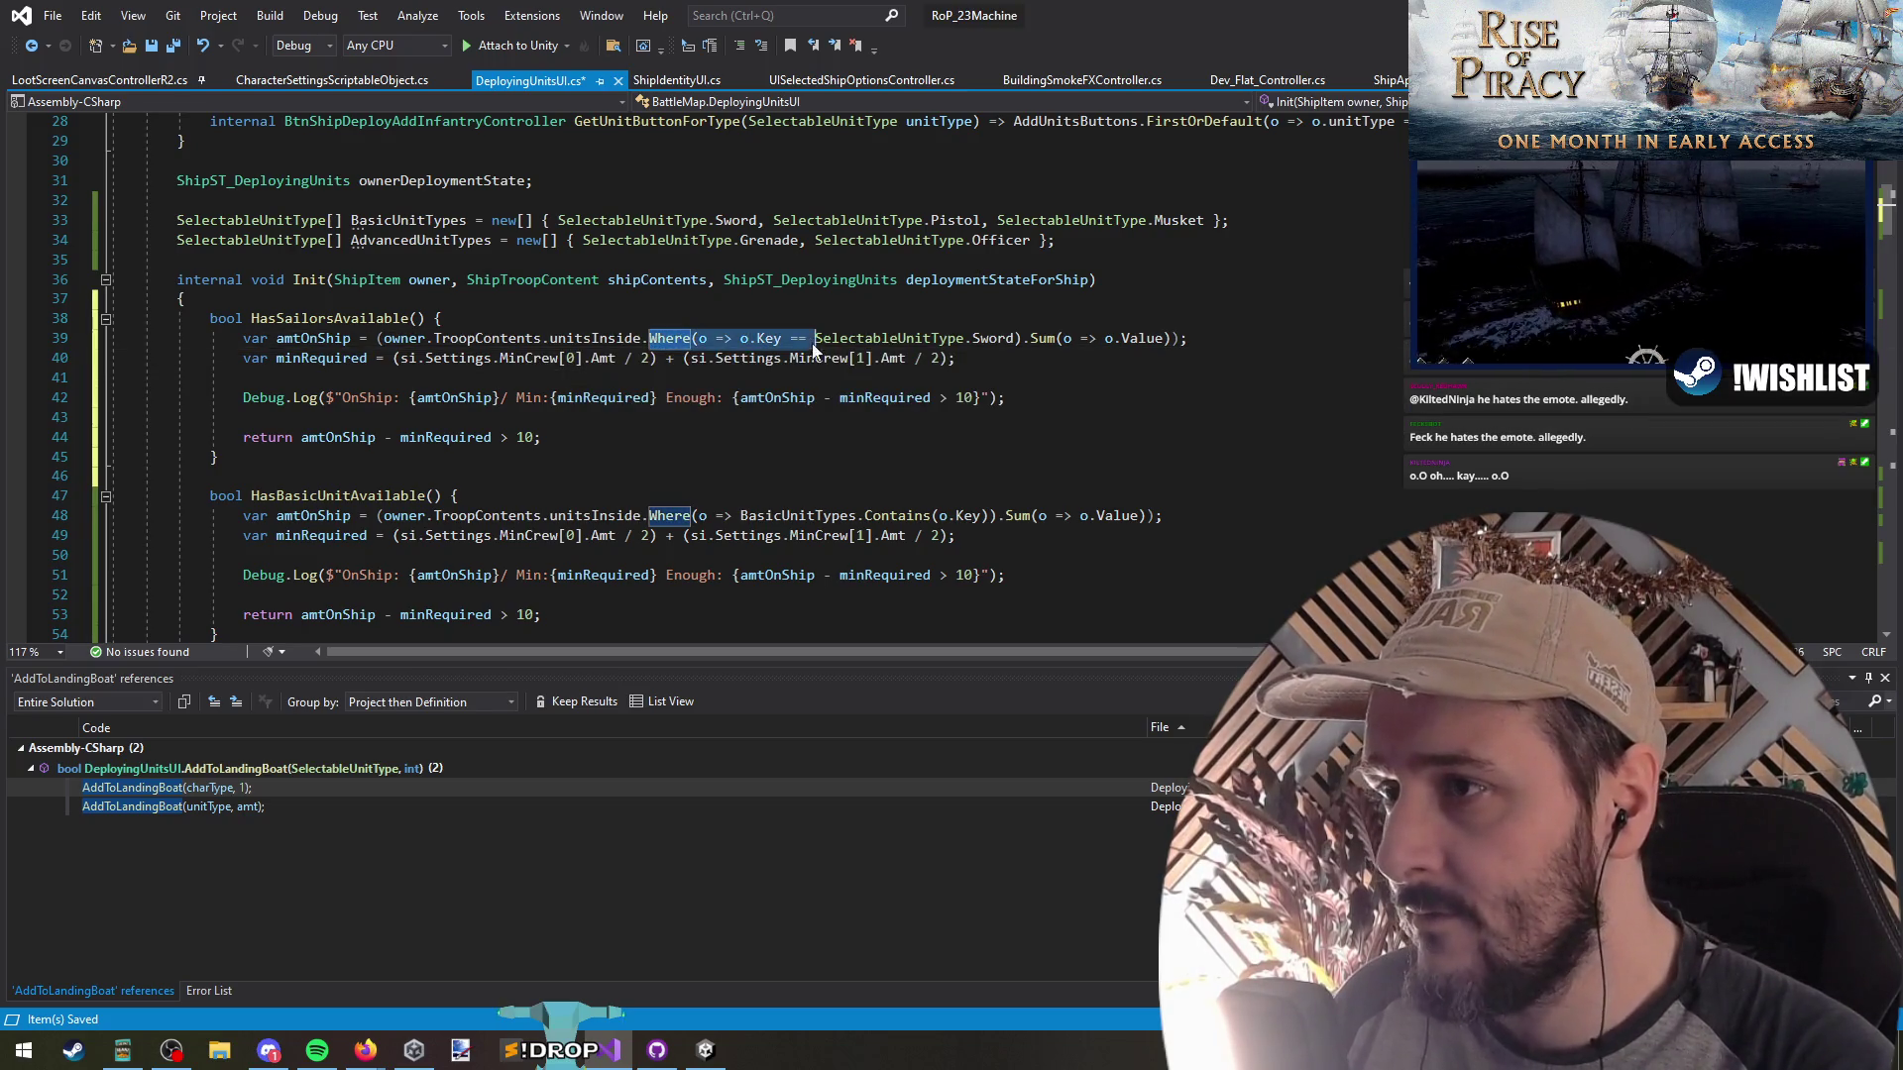
{"action": "type", "text": "["}
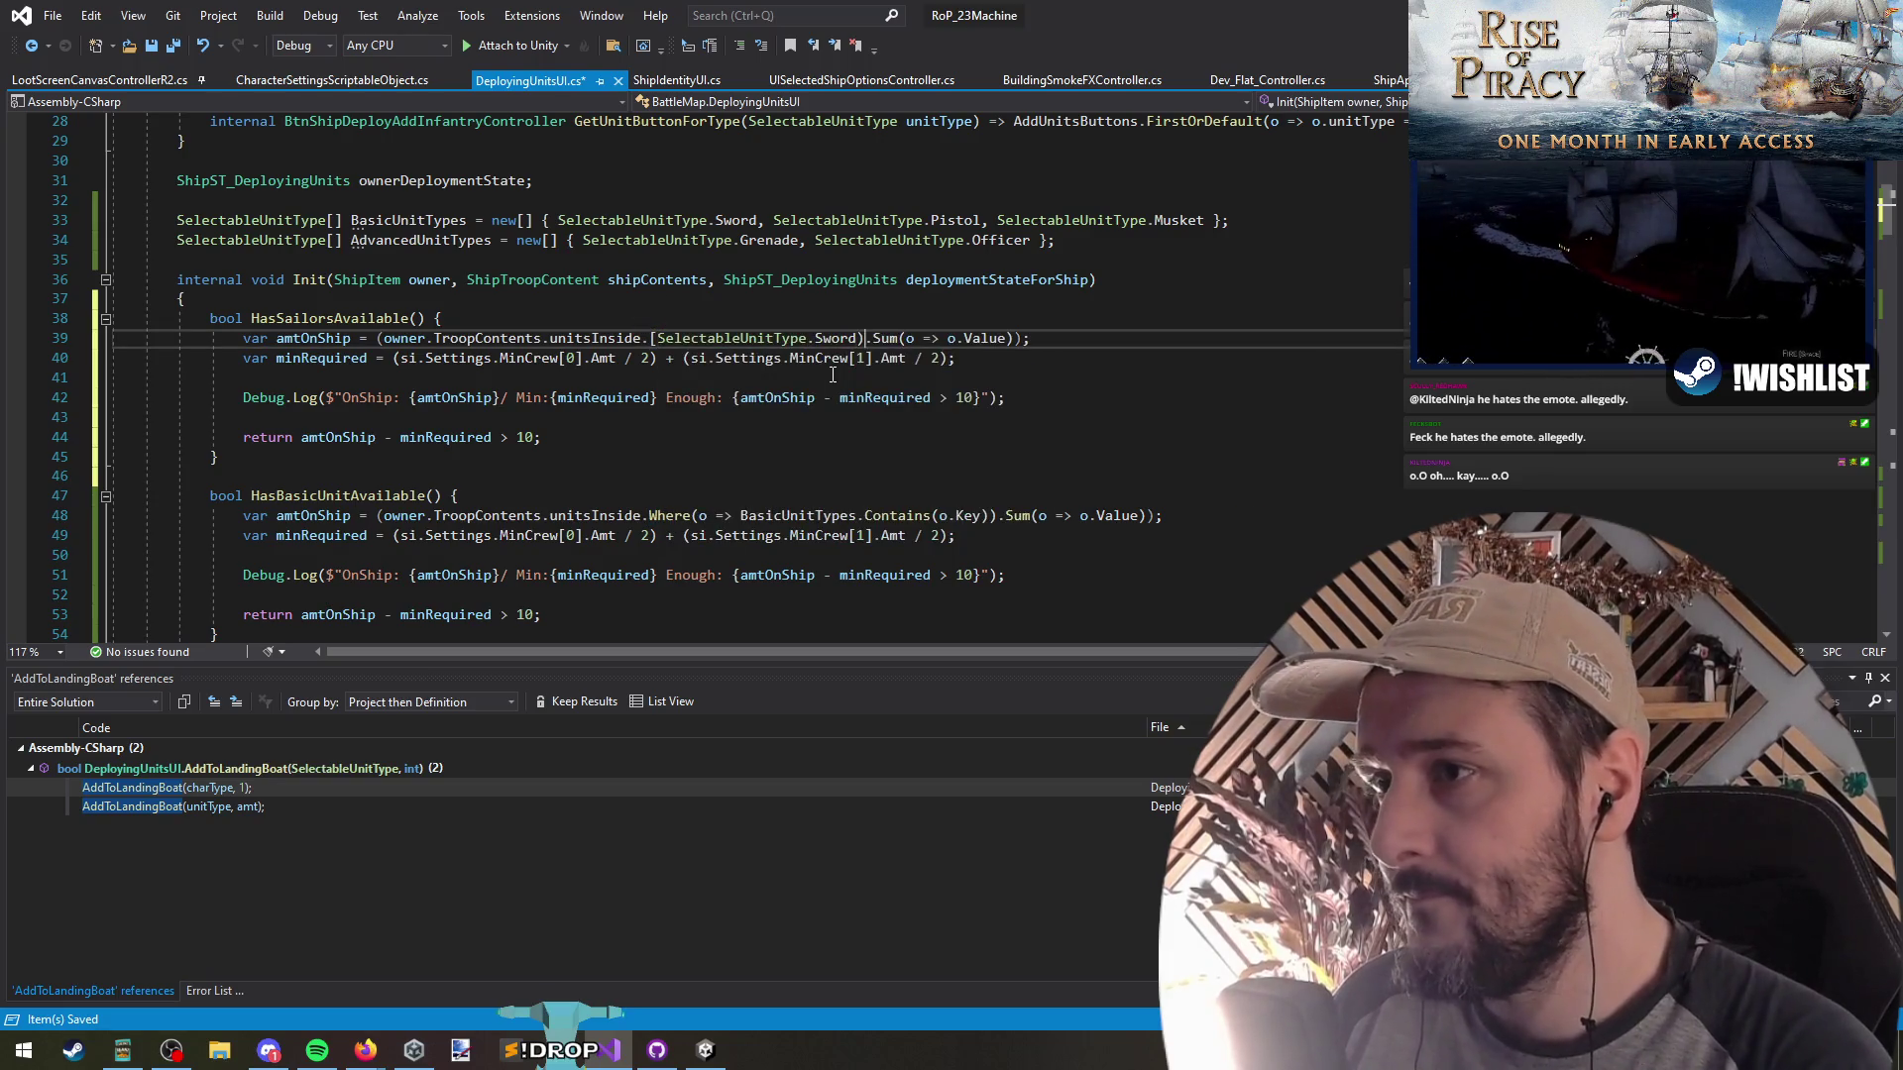
Remove the trailing Sum call so line 39 ends with unitsInside[SelectableUnitType.Sword];
{"action": "key", "text": "Right"}
{"action": "key", "text": "shift+End"}
{"action": "key", "text": "Delete"}
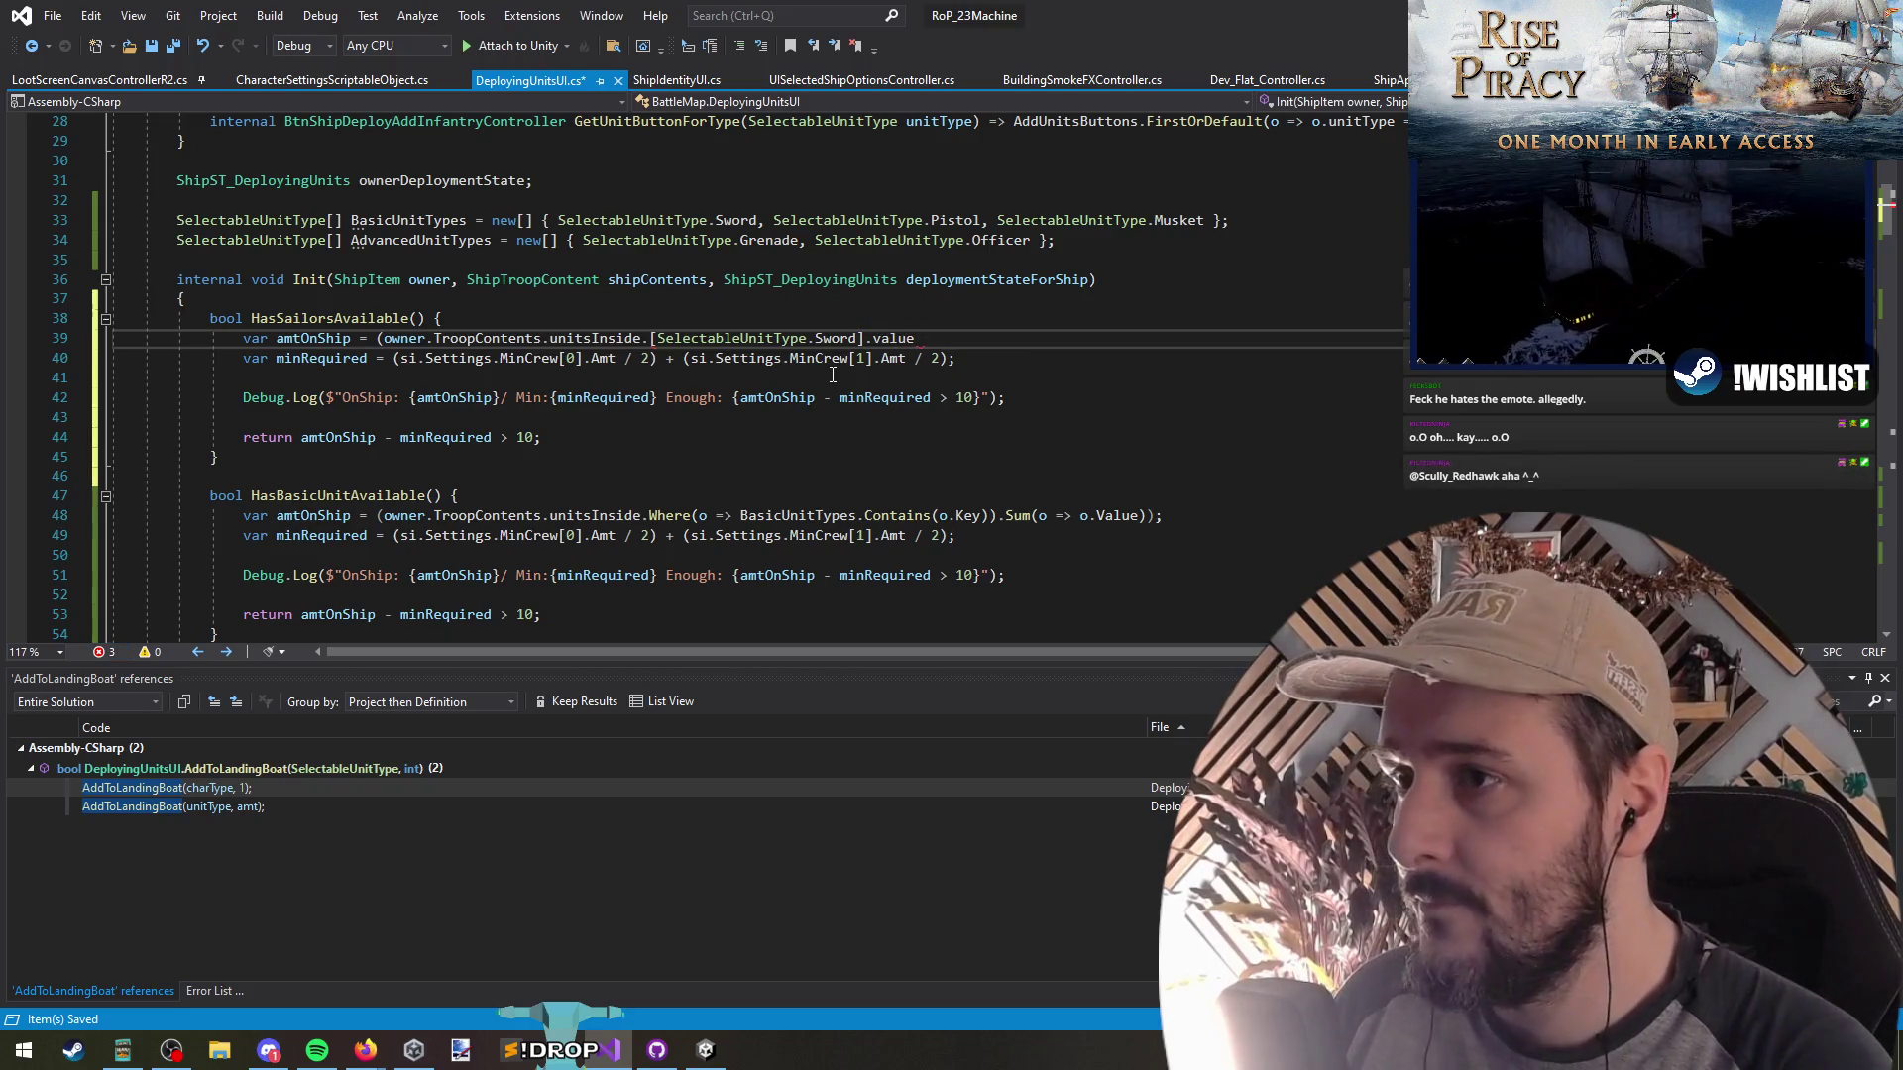
{"action": "type", "text": ";"}
{"action": "key", "text": "Down"}
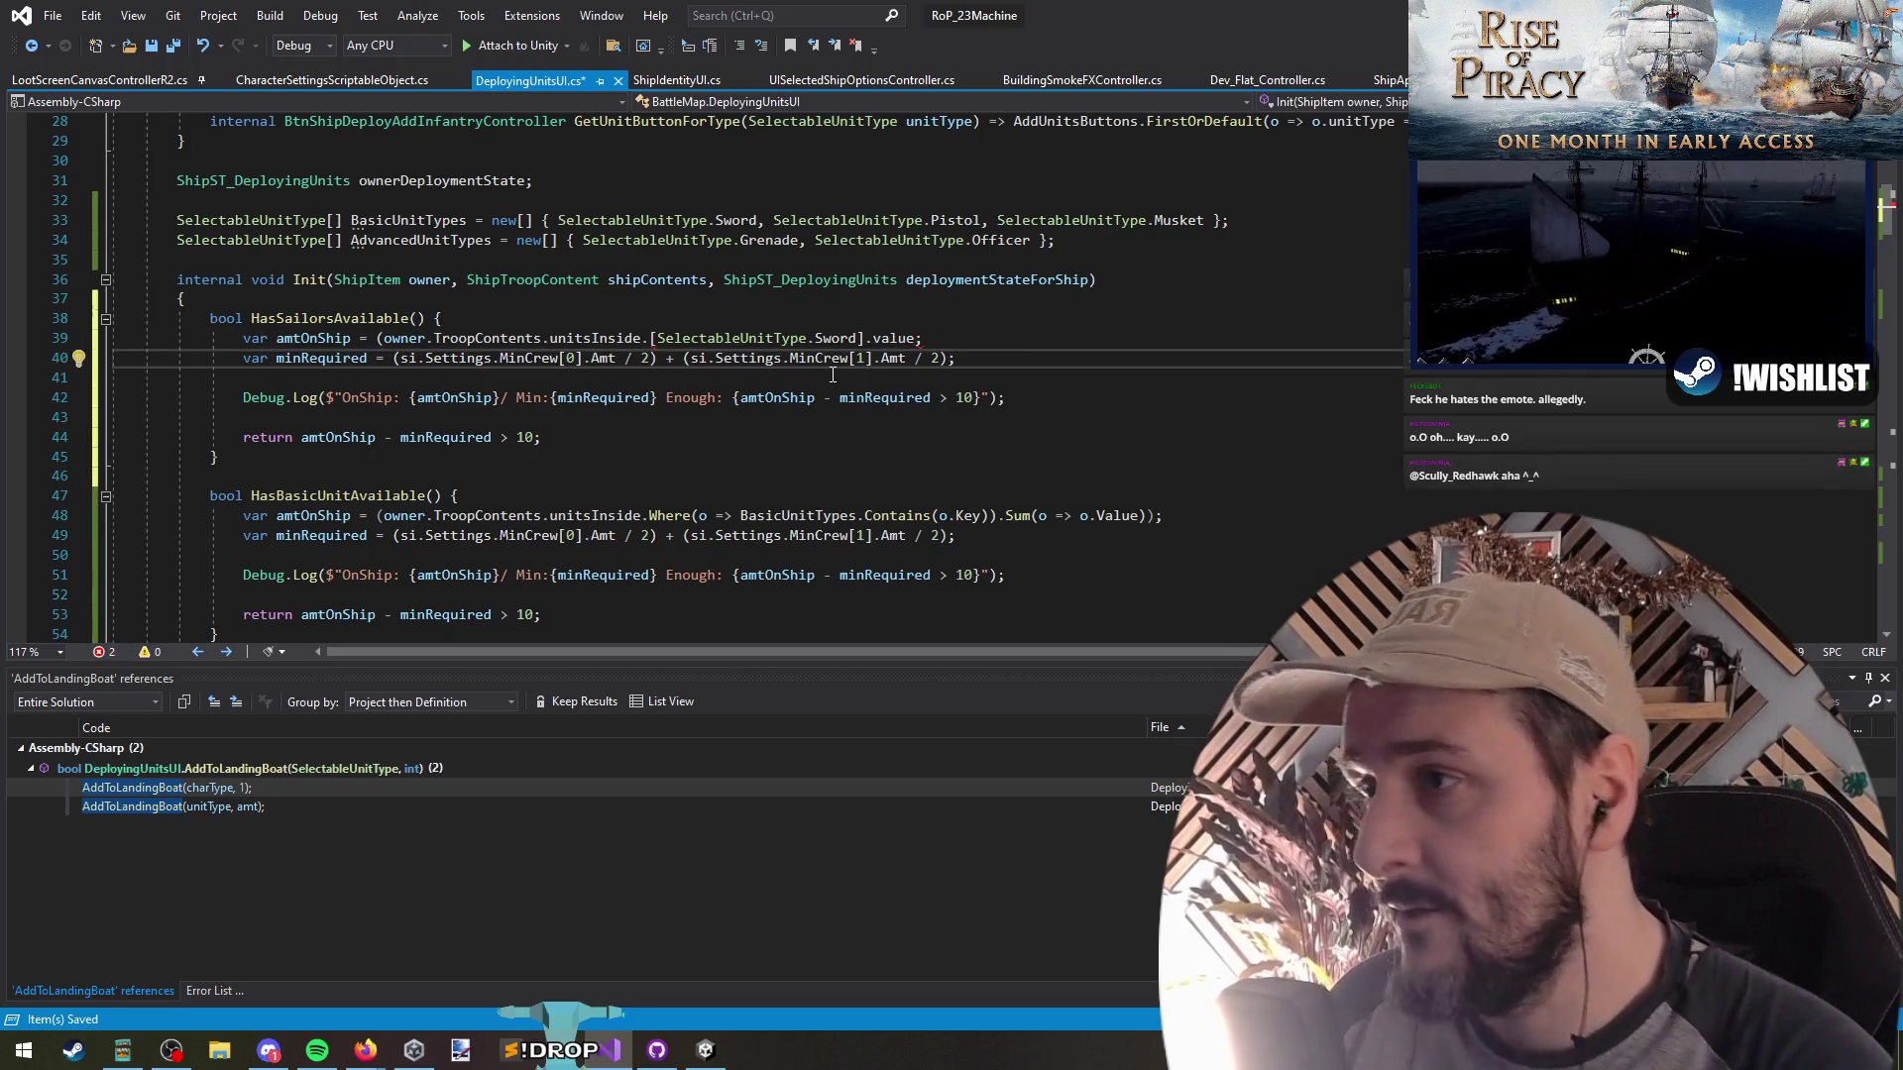
{"action": "left_click", "coordinate": [646, 338]}
{"action": "key", "text": "BackSpace"}
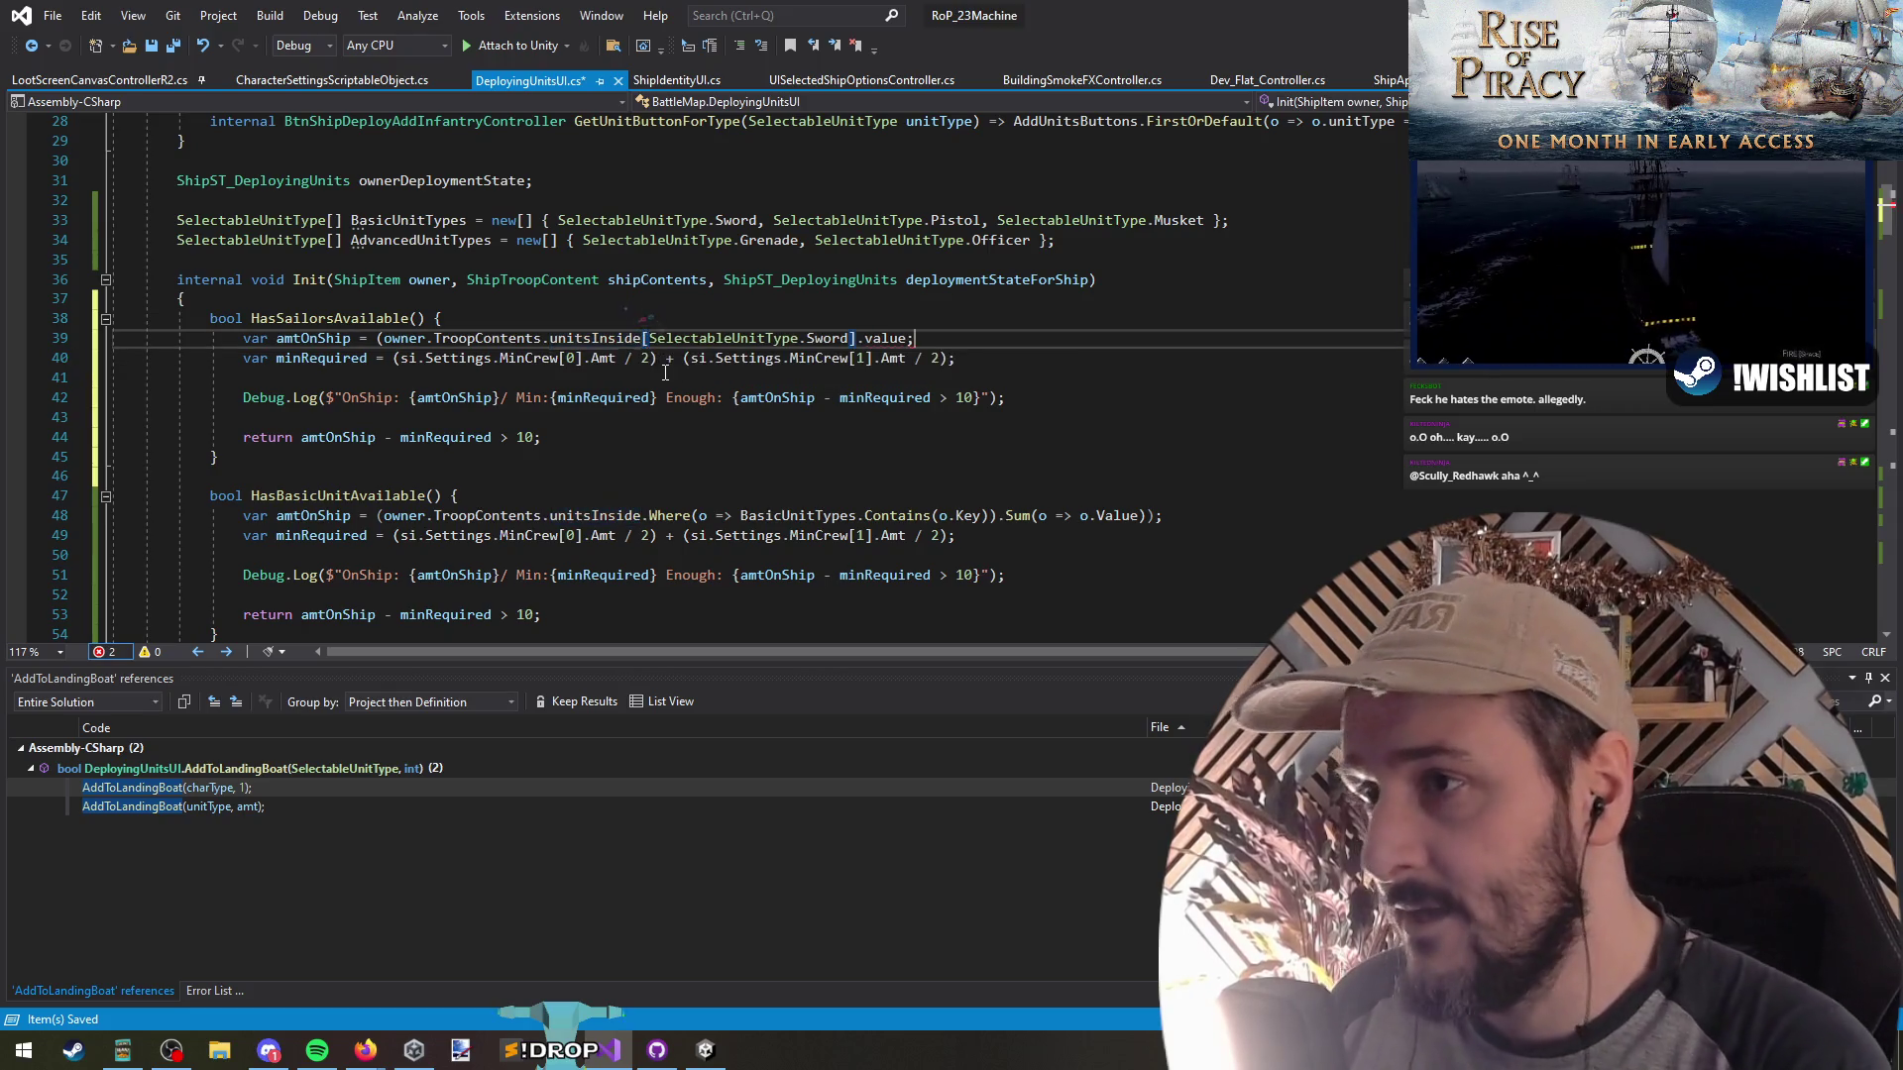
{"action": "key", "text": "Left"}
{"action": "key", "text": "ctrl+shift+Left"}
{"action": "key", "text": "BackSpace"}
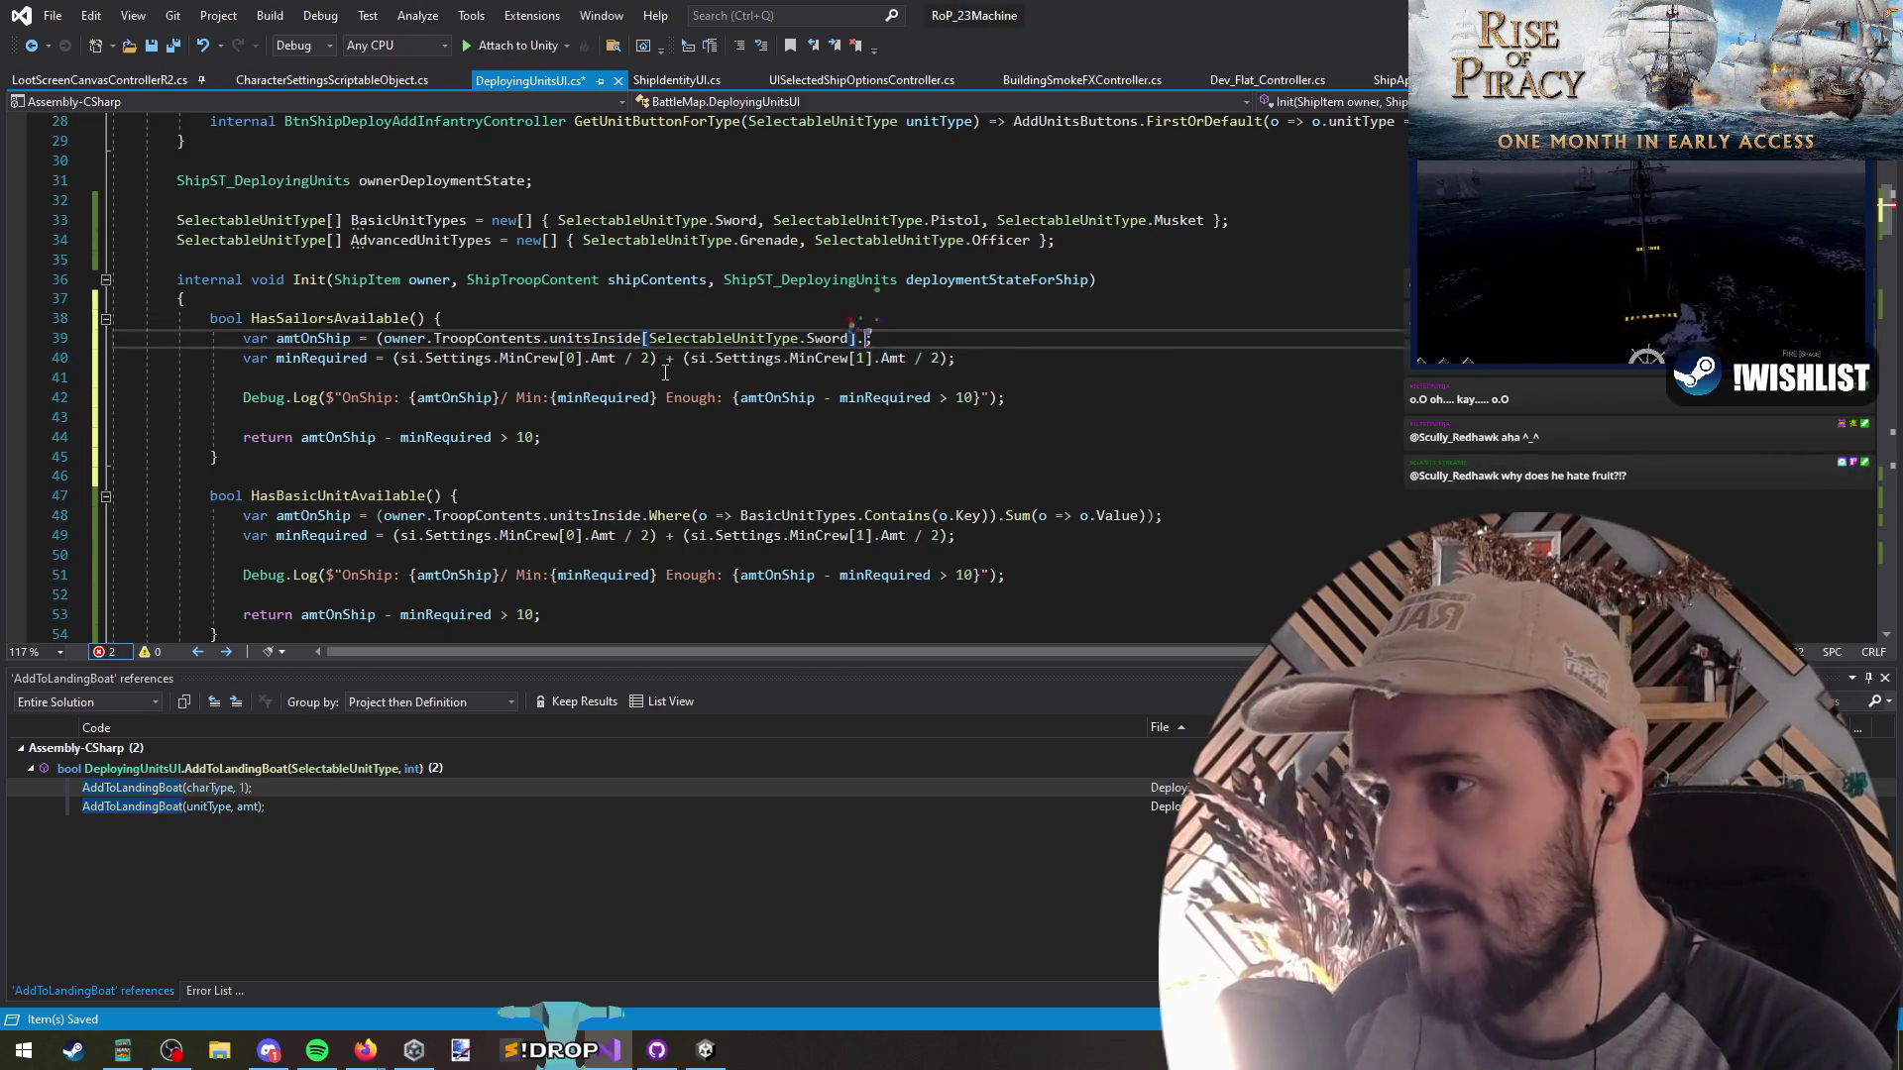
{"action": "type", "text": "am"}
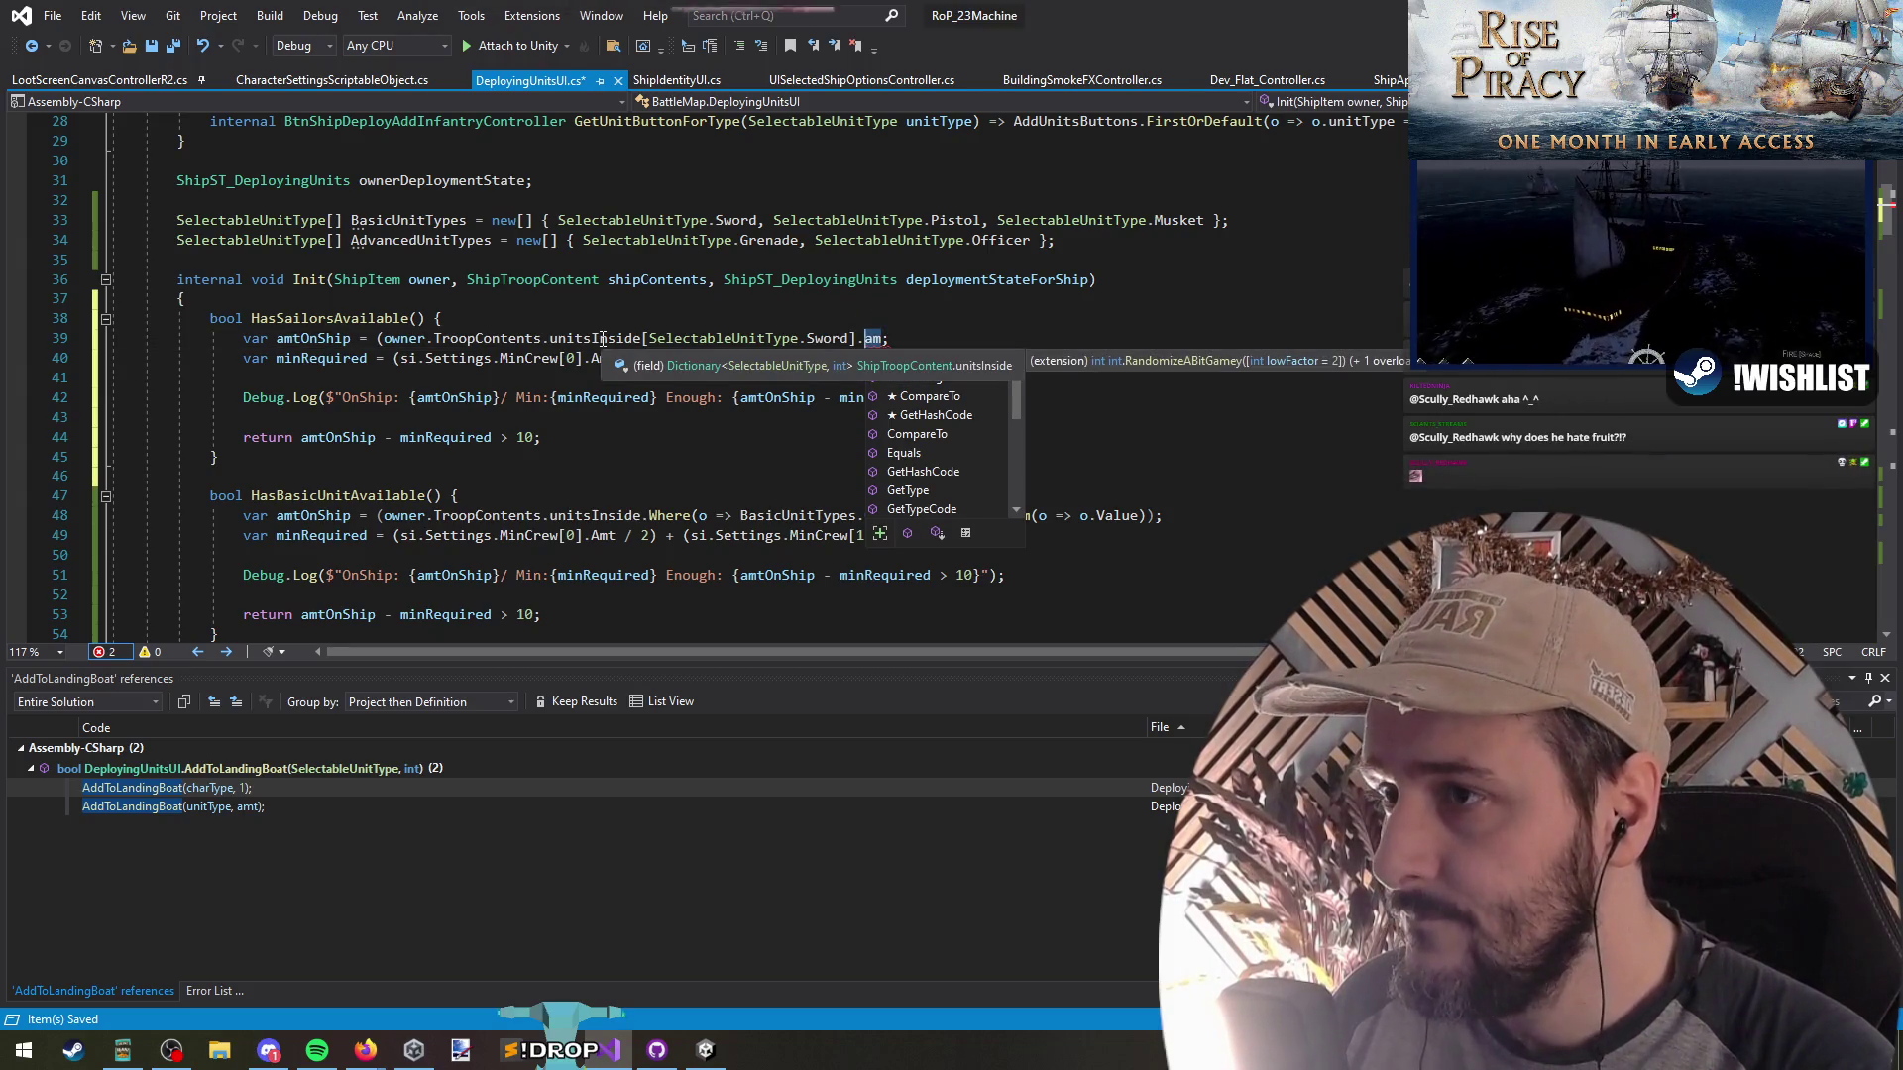
{"action": "key", "text": "BackSpace"}
{"action": "key", "text": "BackSpace"}
{"action": "key", "text": "BackSpace"}
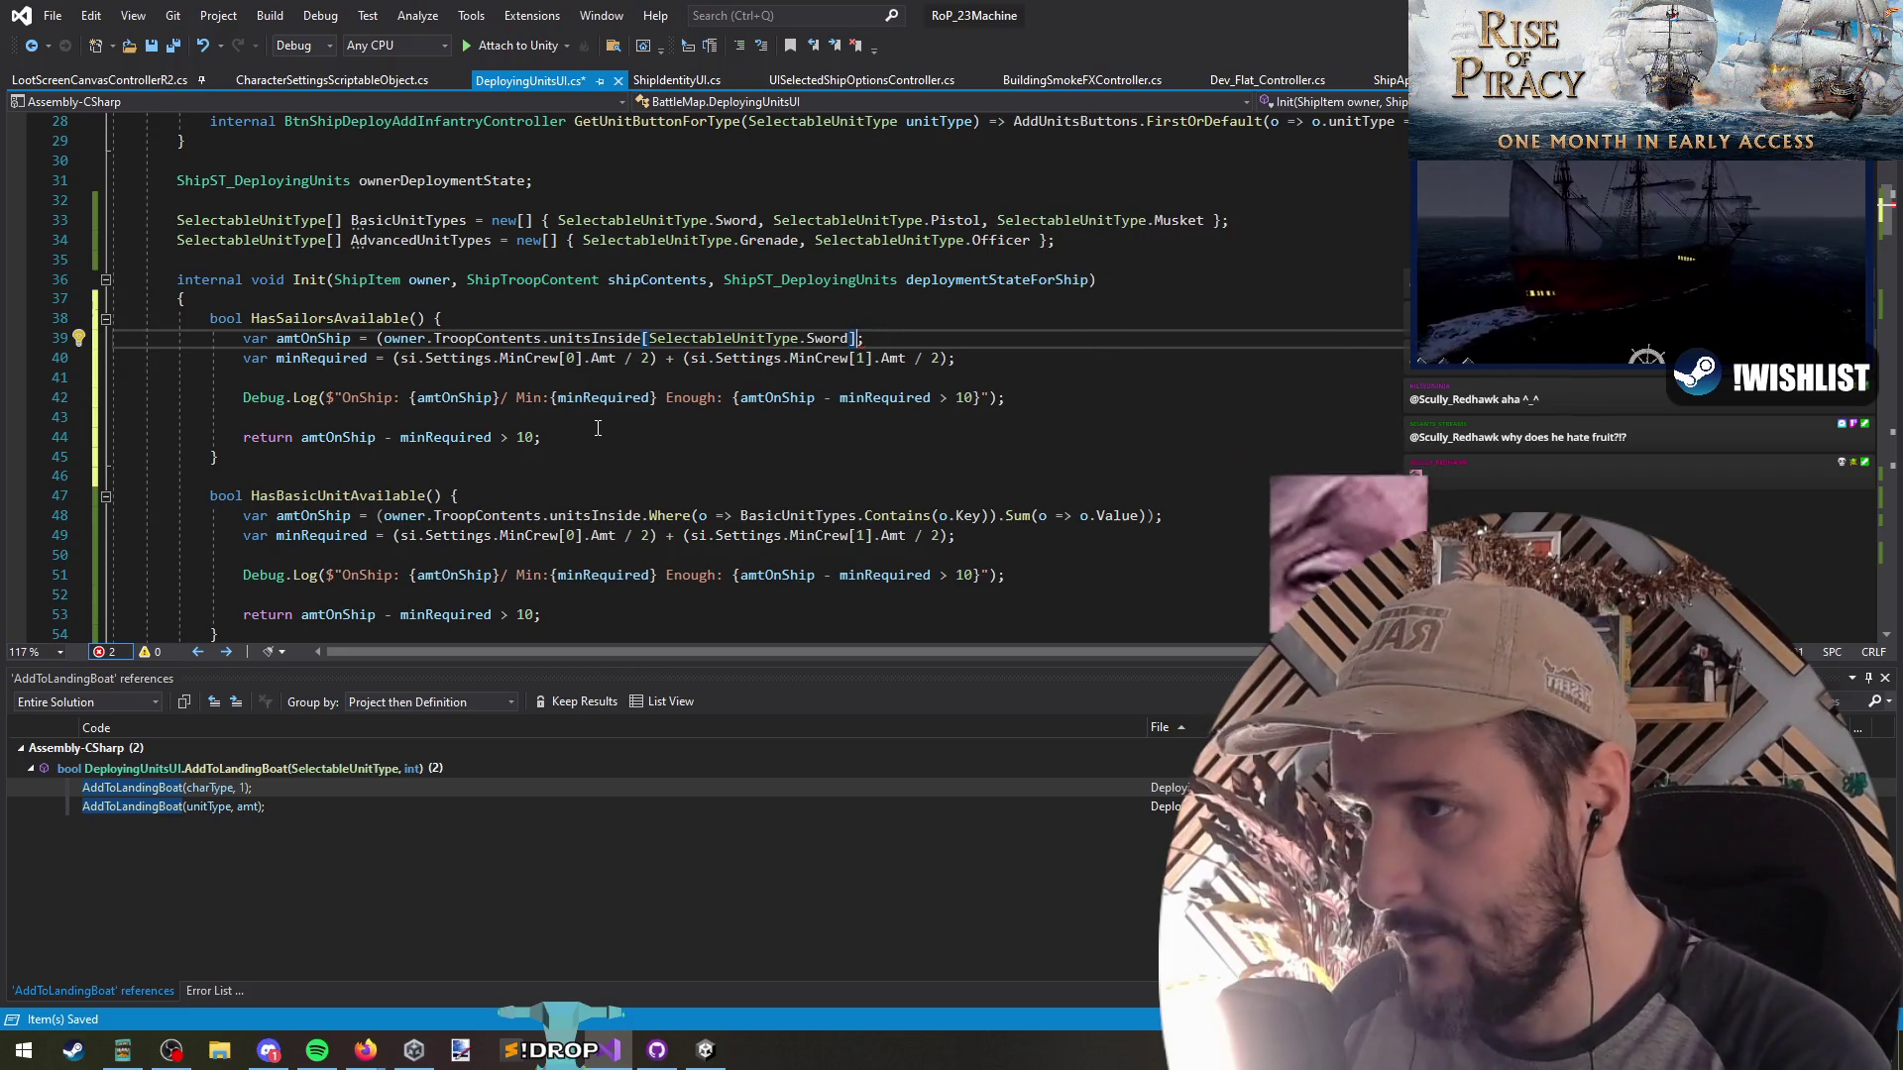
Delete the second MinCrew term from minRequired, leaving only MinCrew[0] halved
{"action": "key", "text": "Home"}
{"action": "key", "text": "shift+Down"}
{"action": "key", "text": "Right"}
{"action": "key", "text": "Left"}
{"action": "key", "text": "Left"}
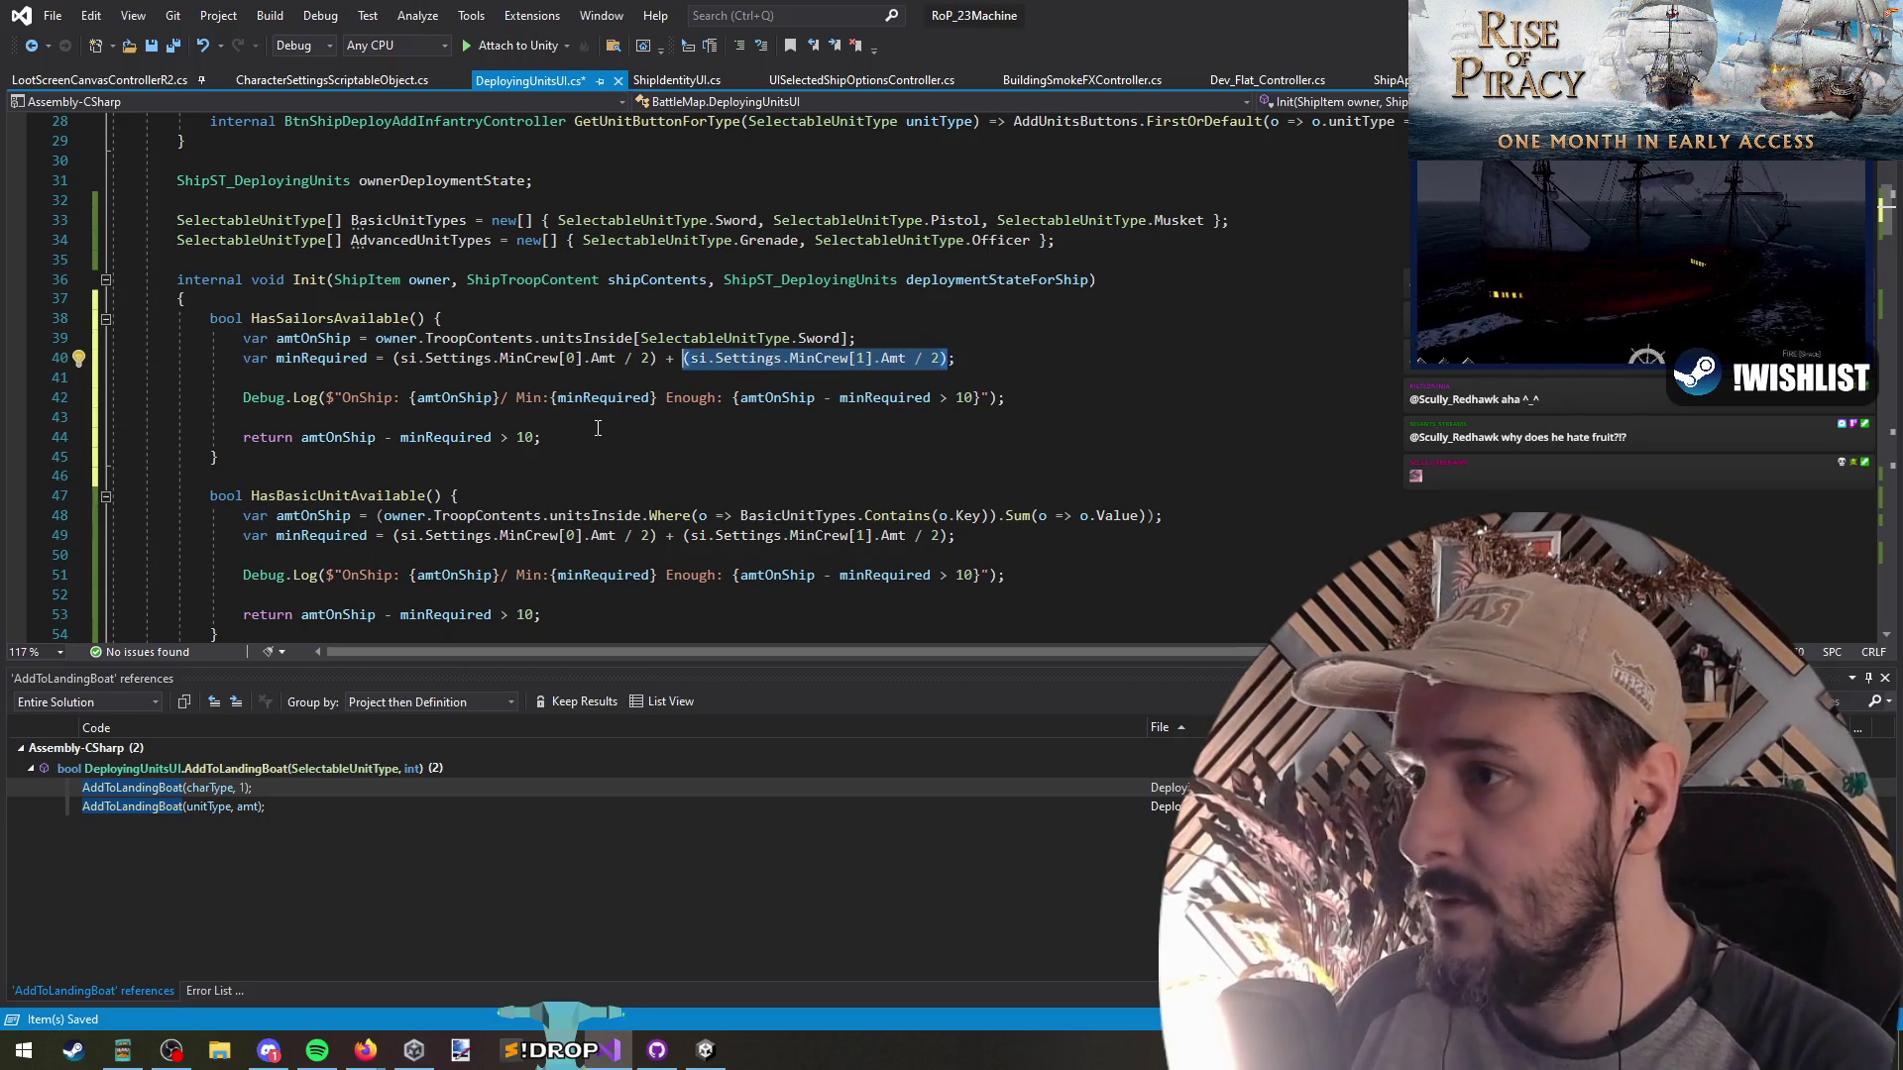
{"action": "key", "text": "Delete"}
{"action": "key", "text": "Down"}
{"action": "key", "text": "Down"}
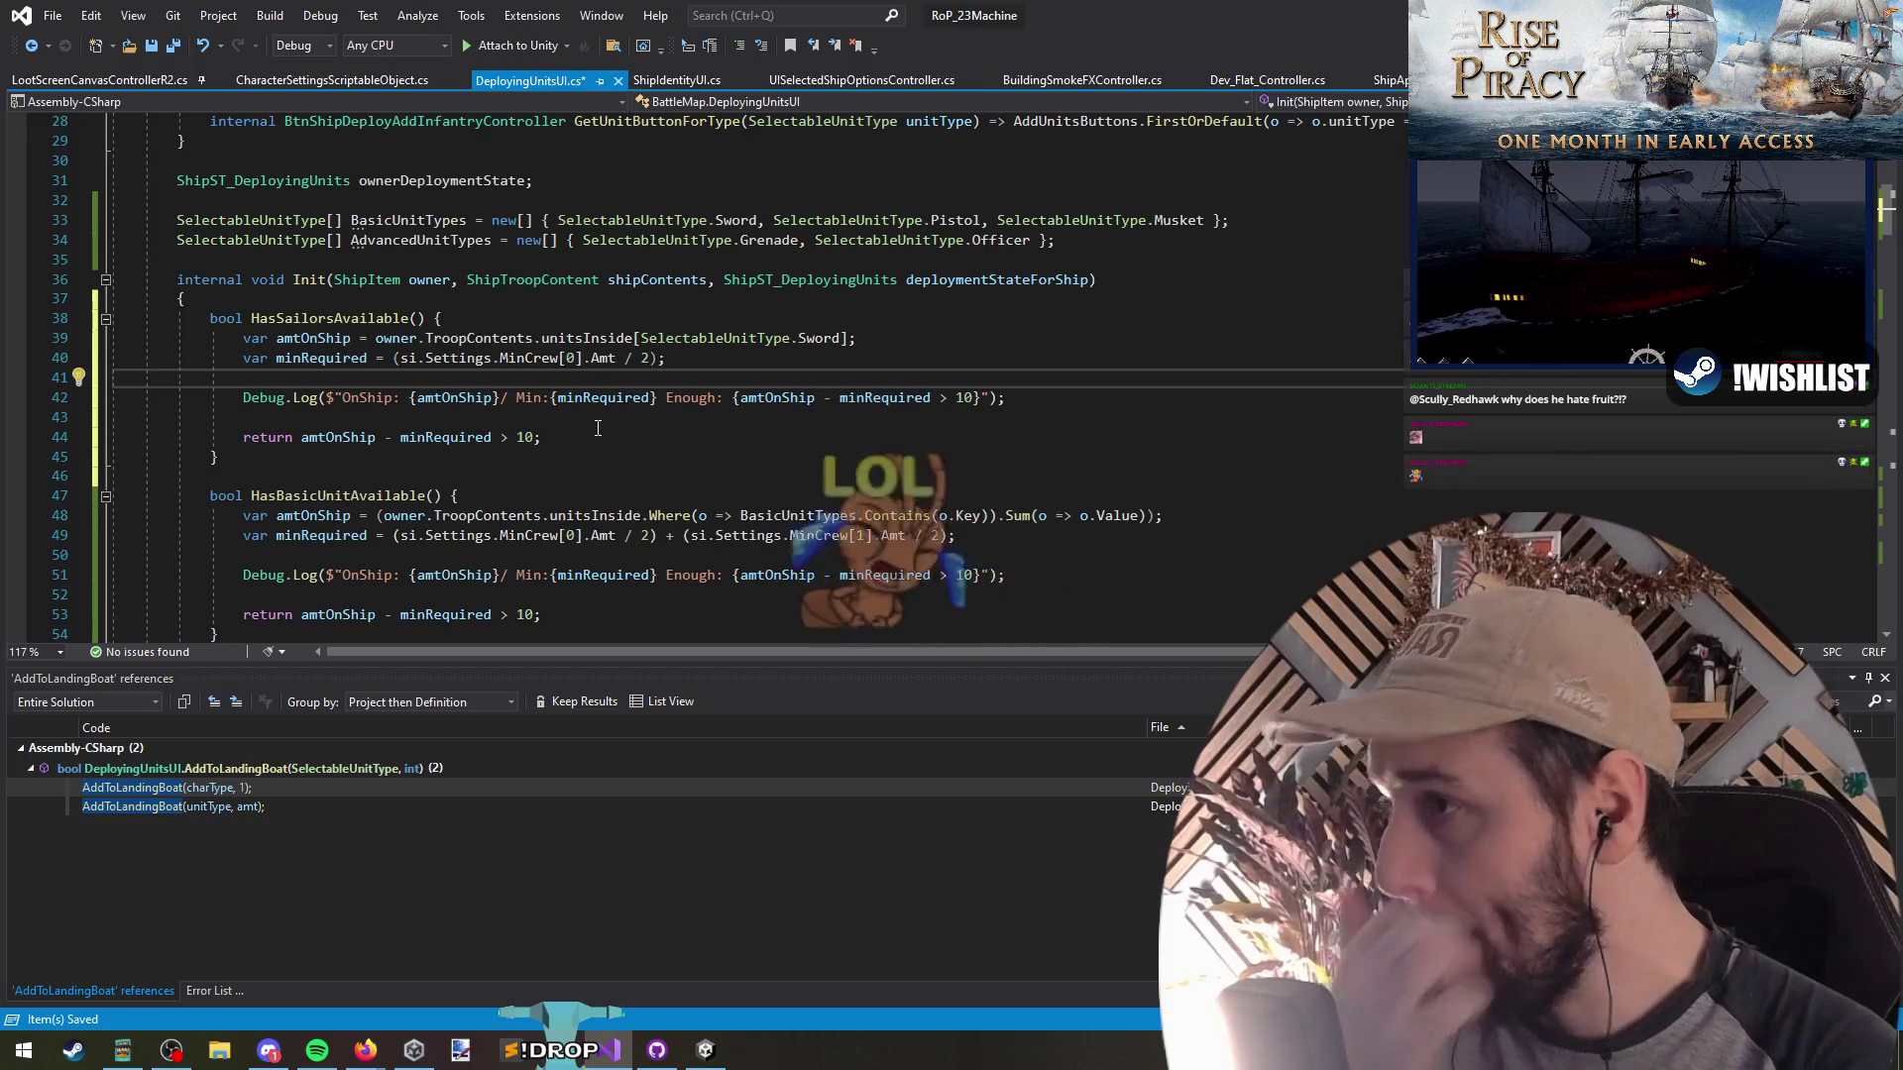
{"action": "left_click", "coordinate": [542, 436]}
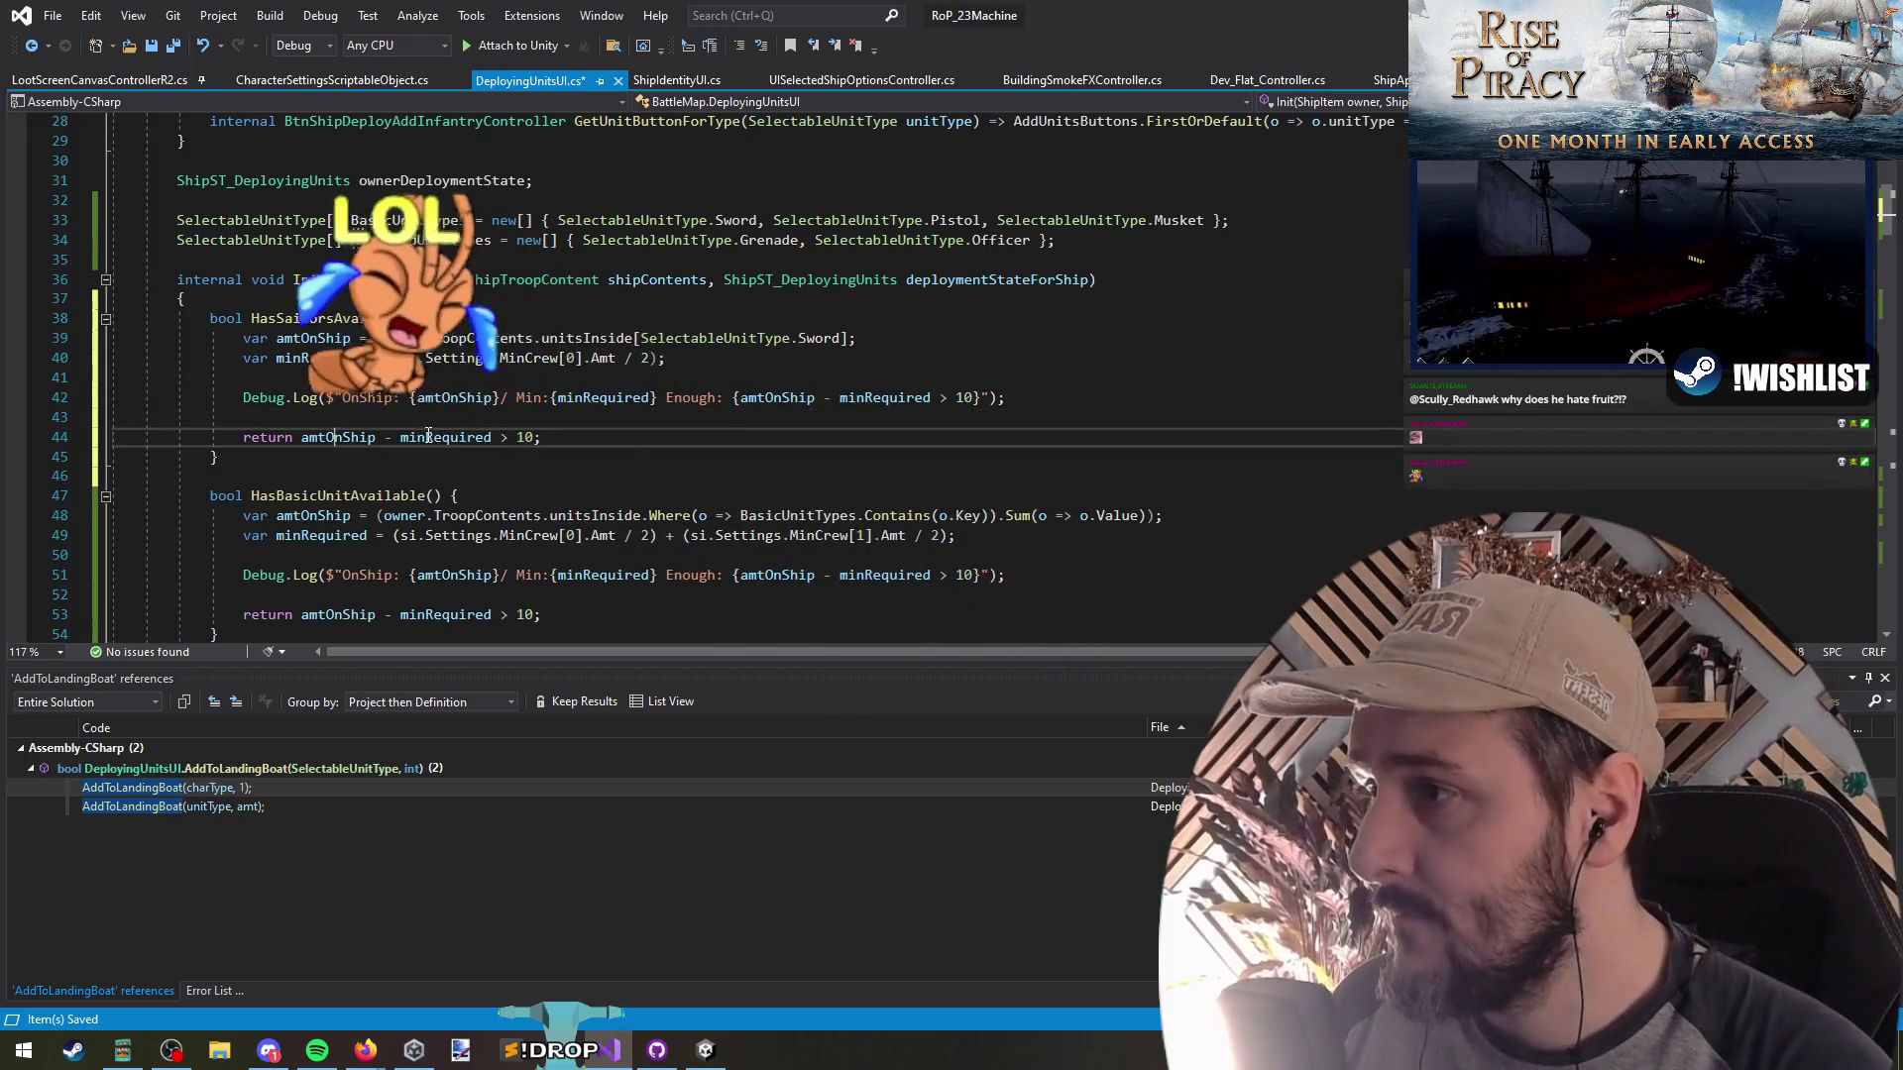
{"action": "key", "text": "alt+Tab"}
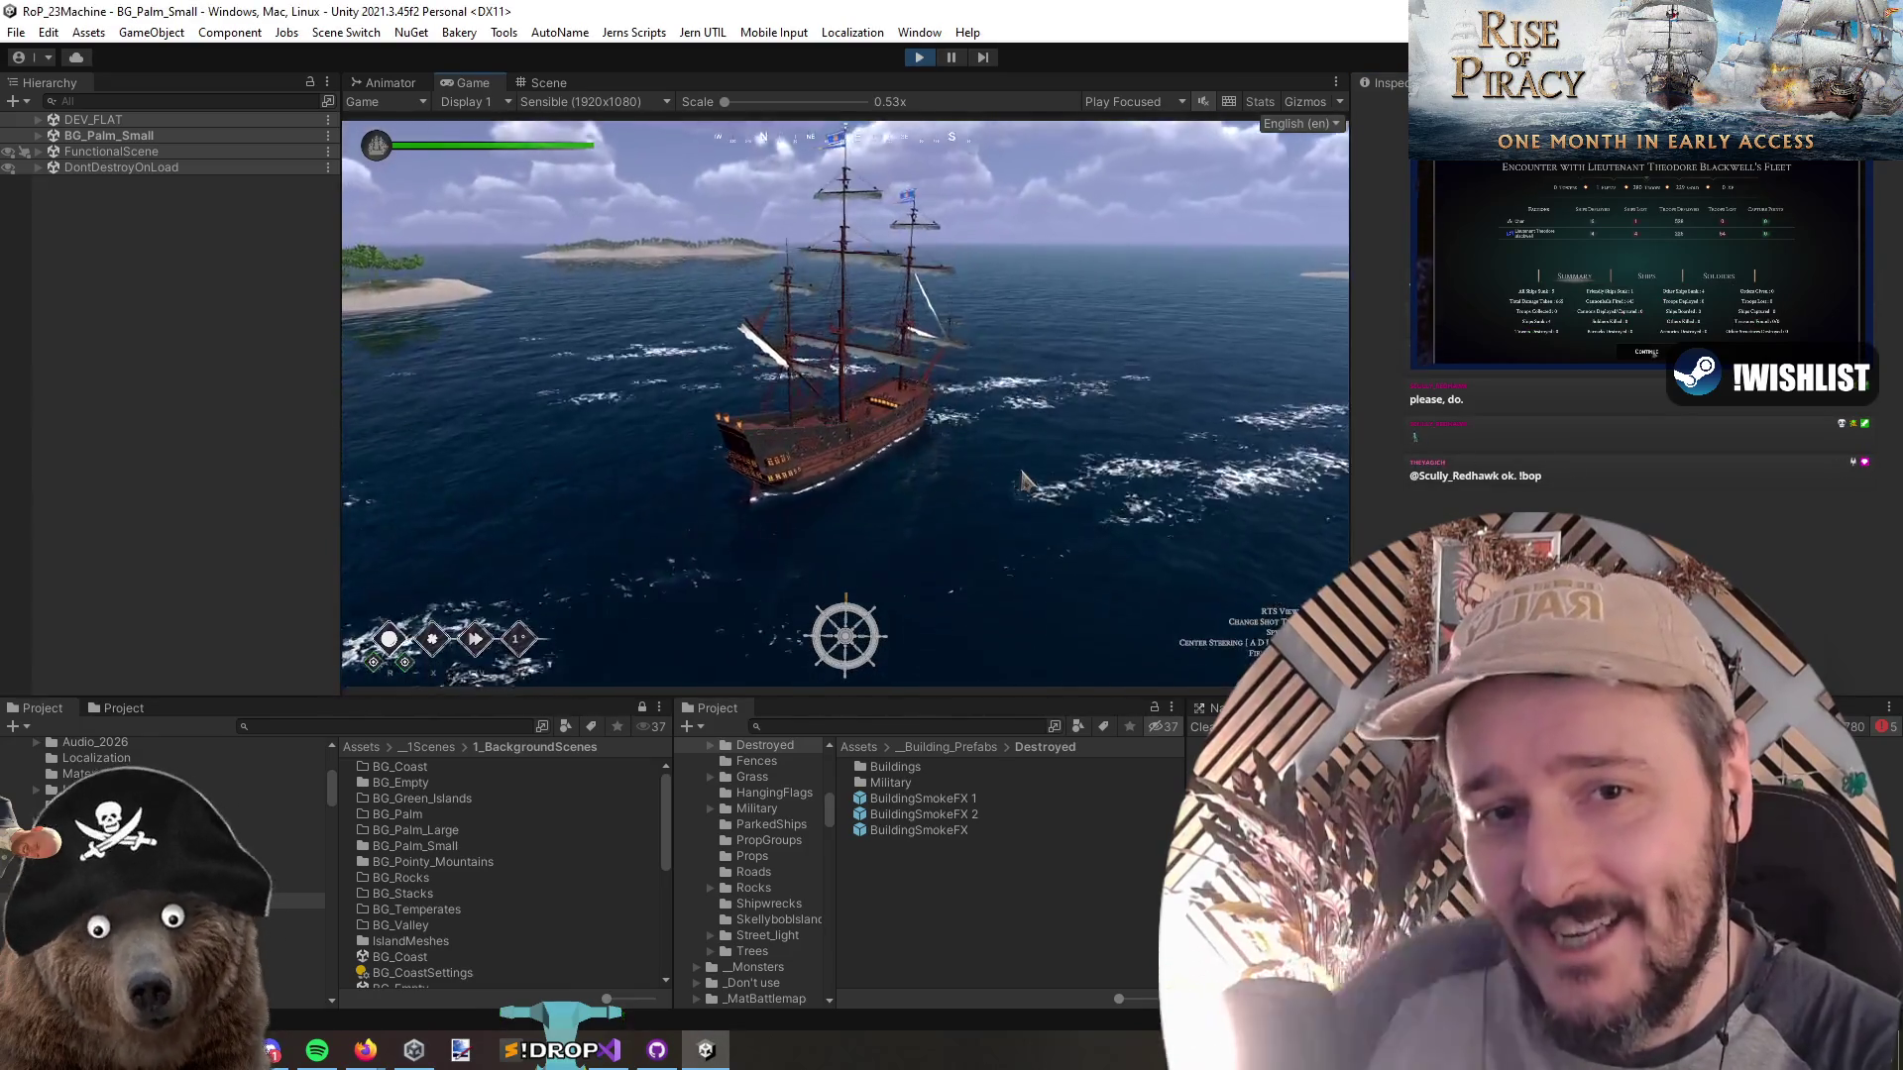
Switch the game to fleet command view and move the camera toward the fort island
{"action": "left_click", "coordinate": [1026, 480]}
{"action": "key", "text": "v"}
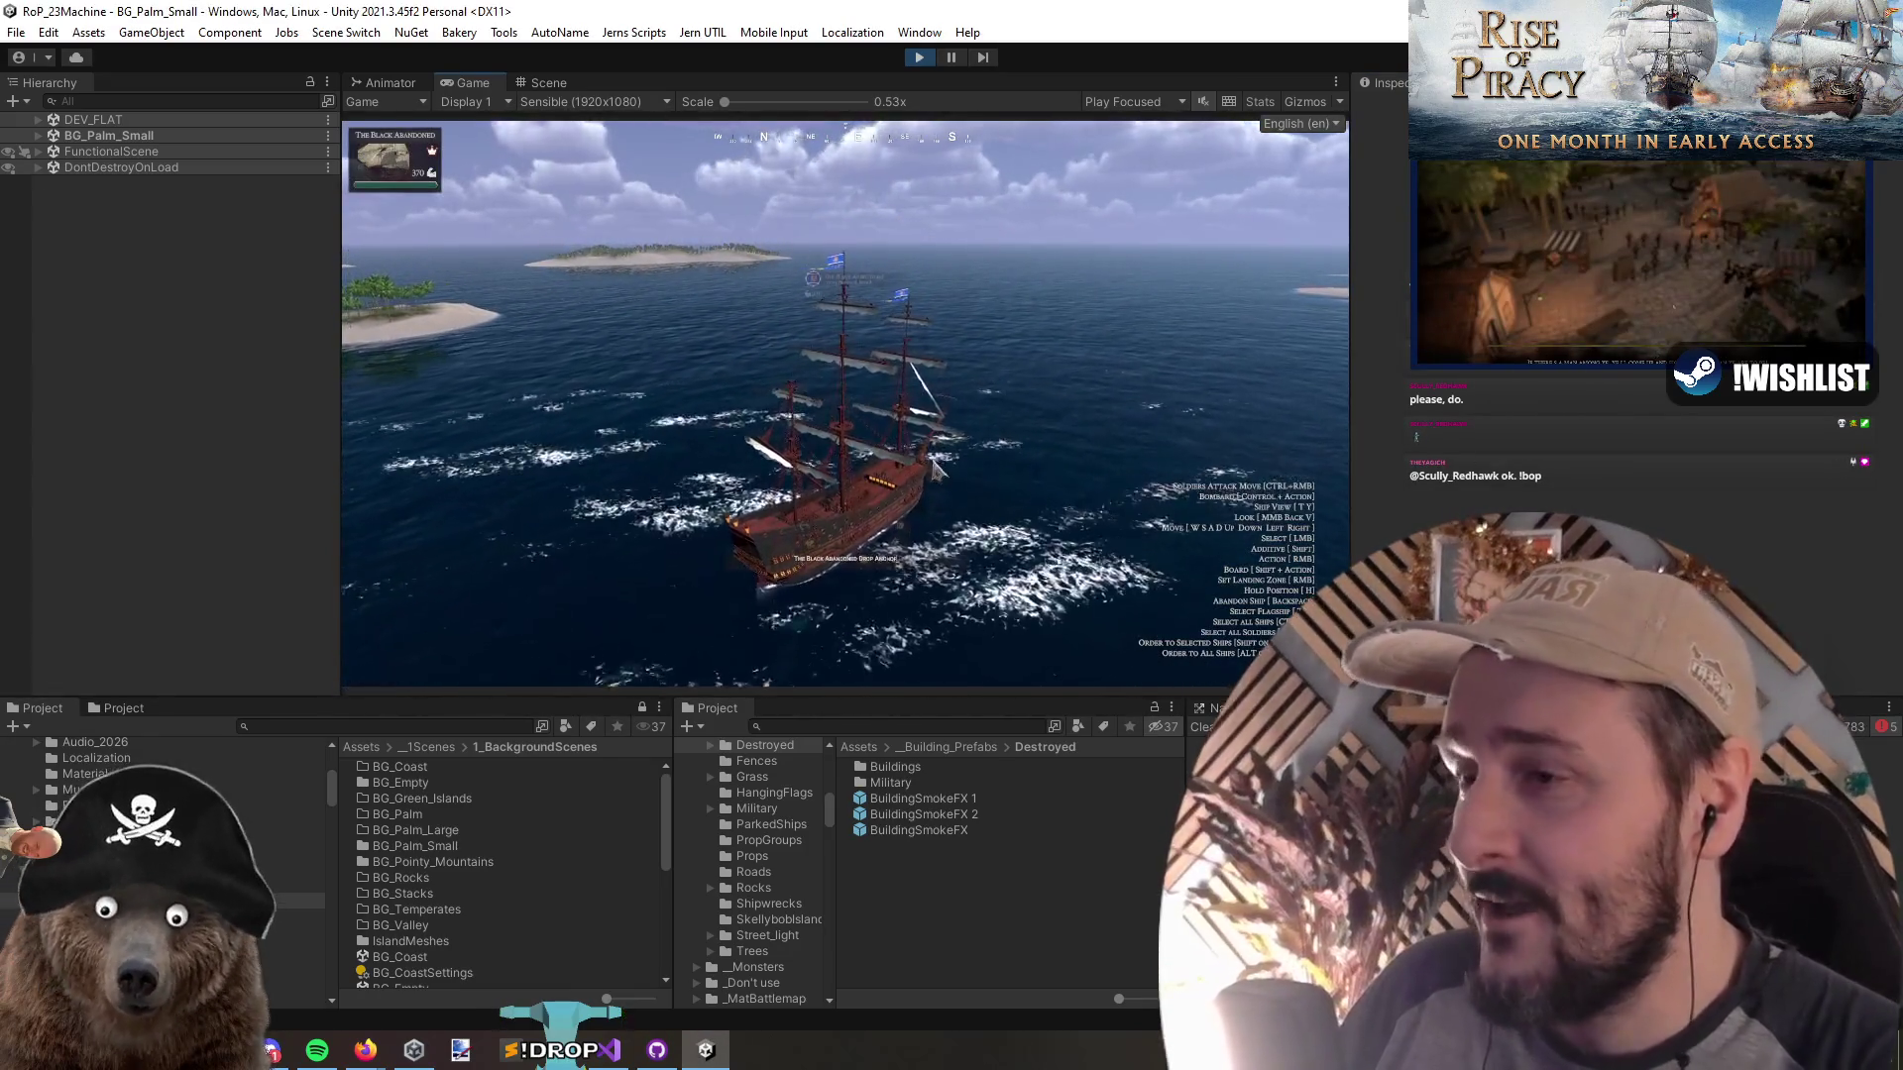
{"action": "key", "text": "e"}
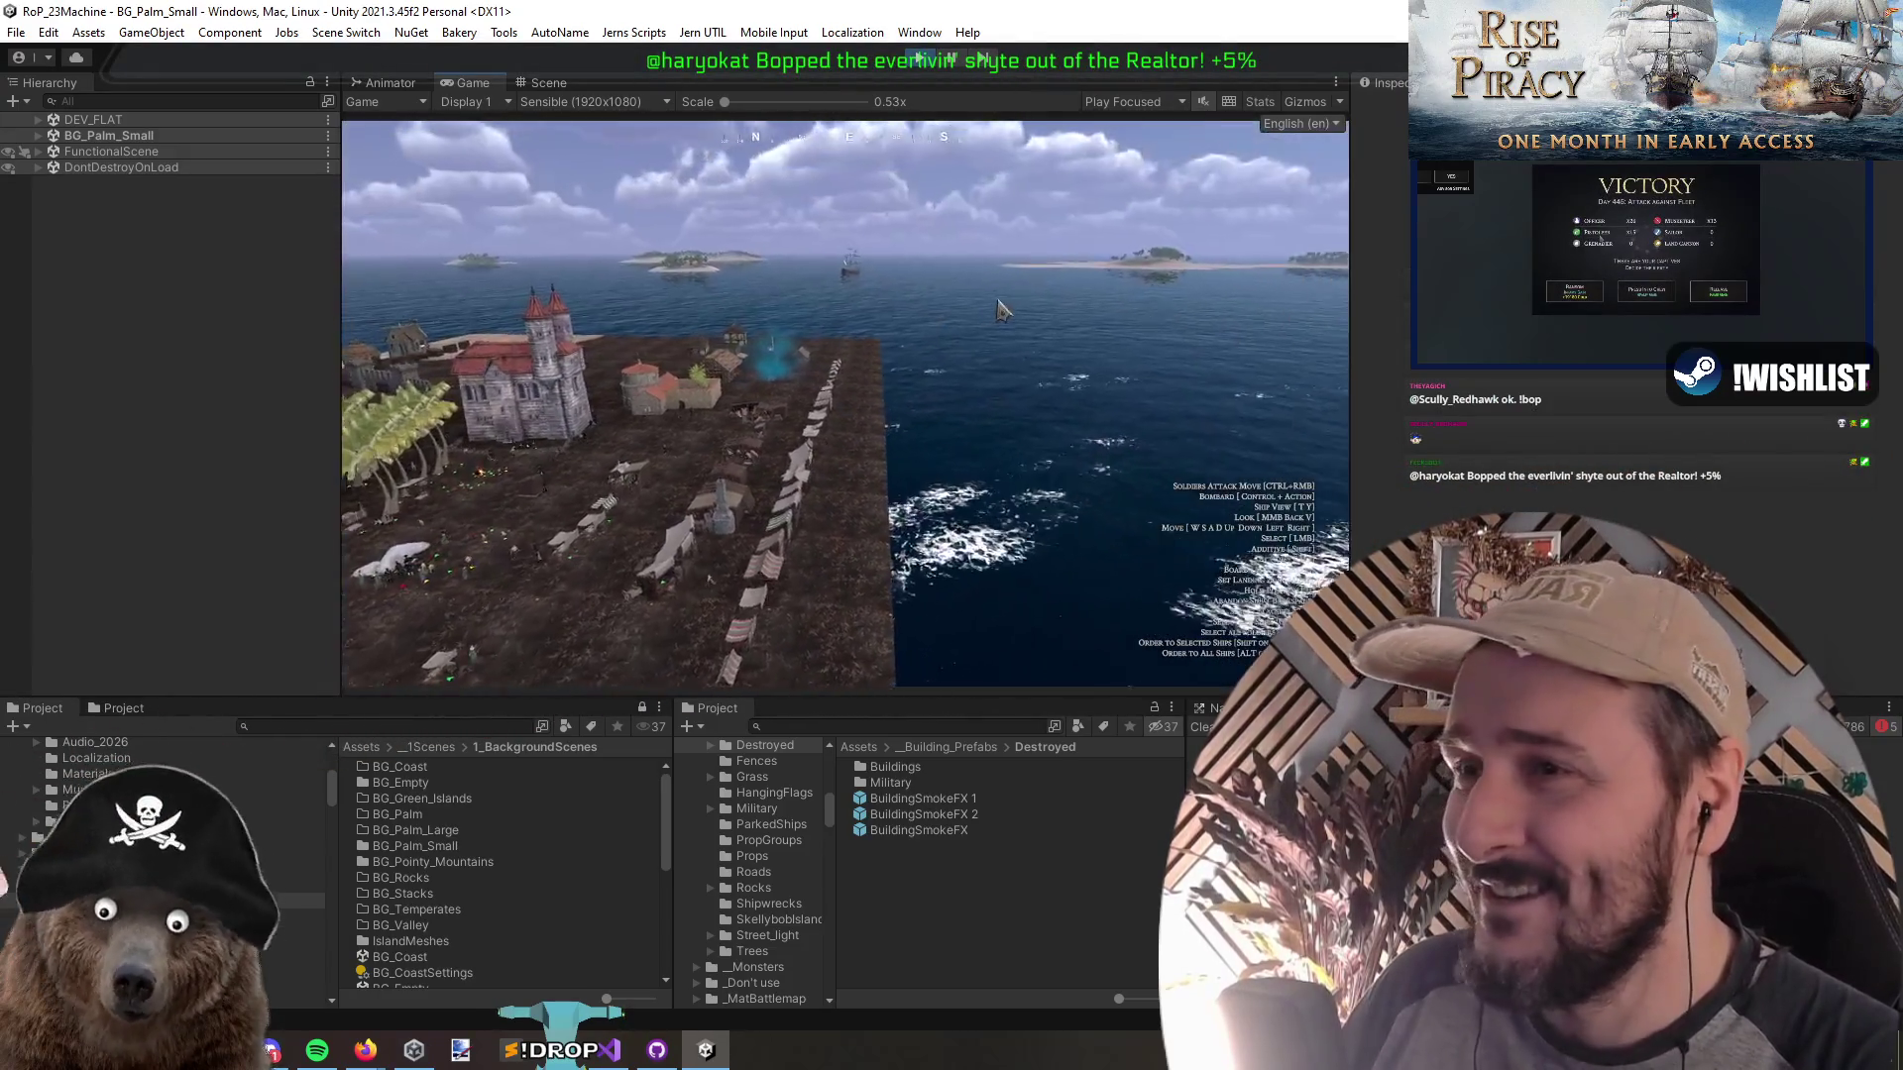
{"action": "key", "text": "w"}
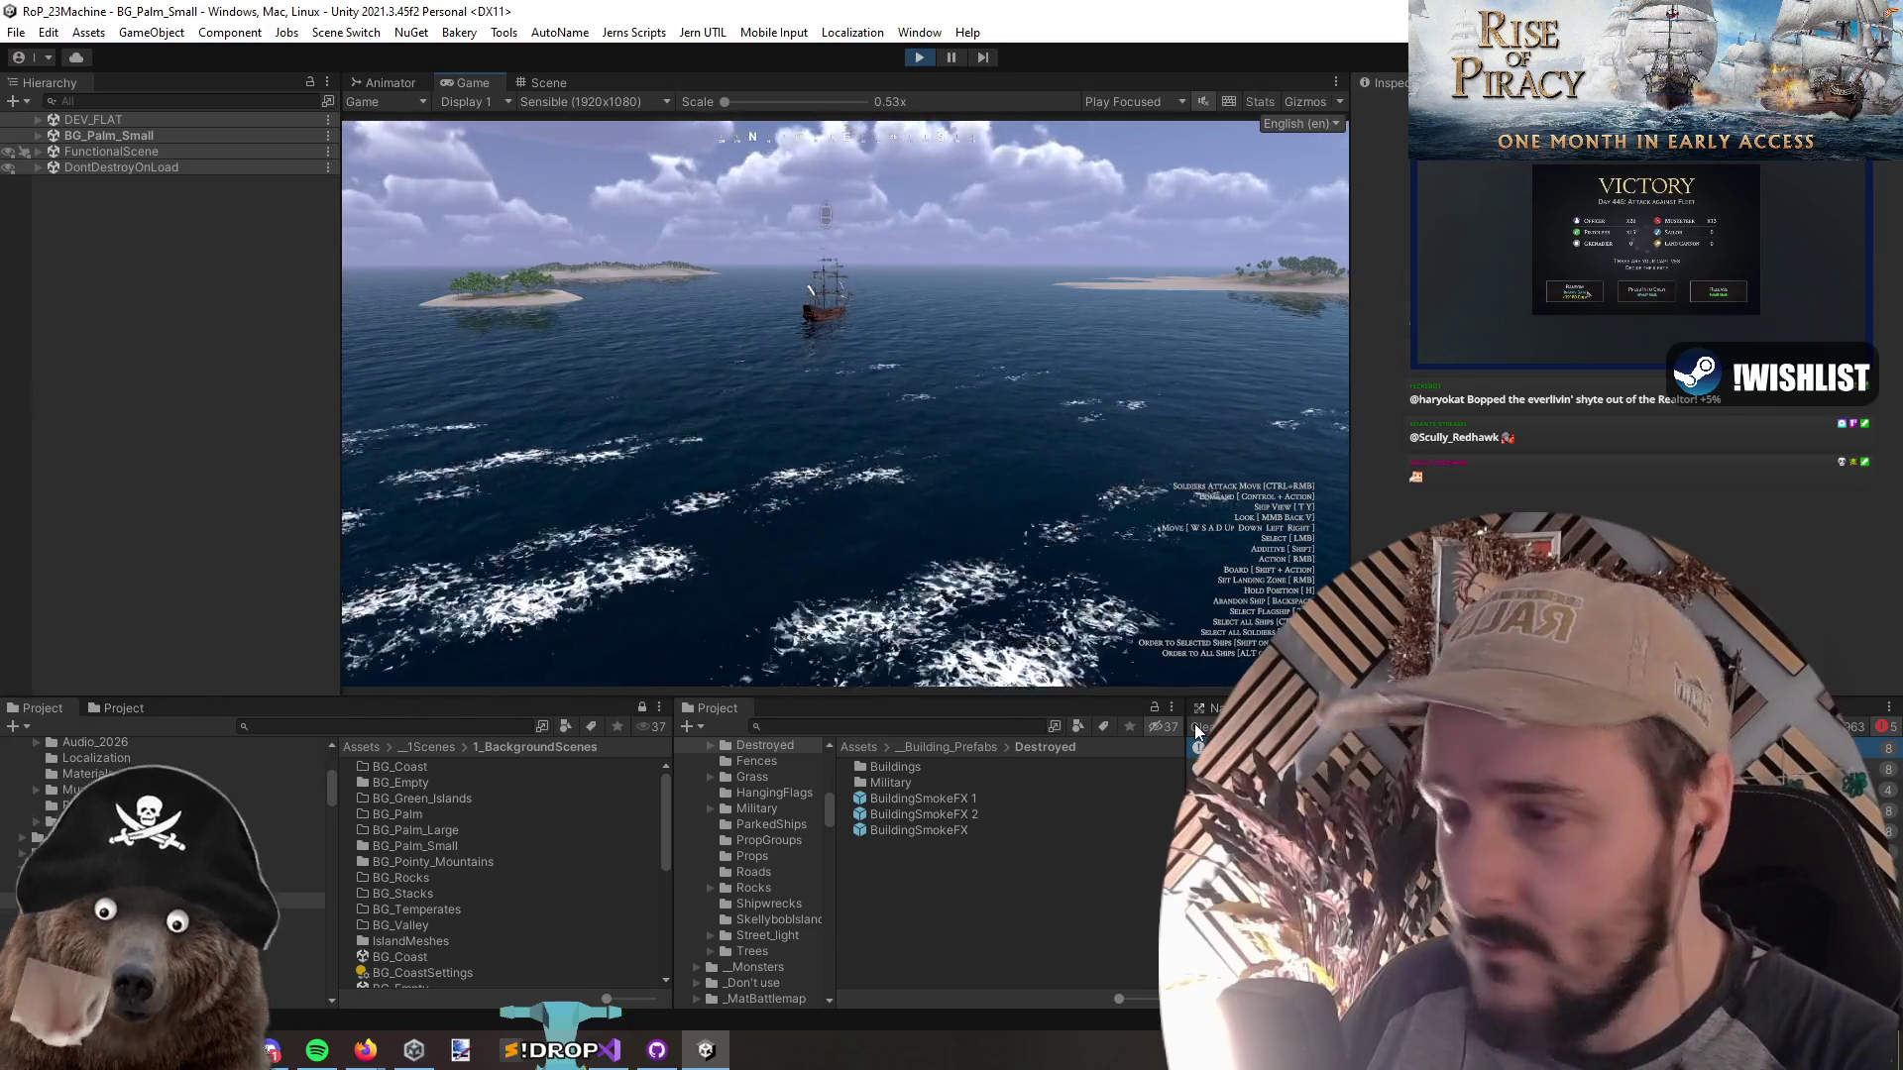
Try landing orders from the ship's wheel, check the gunner crew warning, then stop the game
{"action": "right_click", "coordinate": [789, 281]}
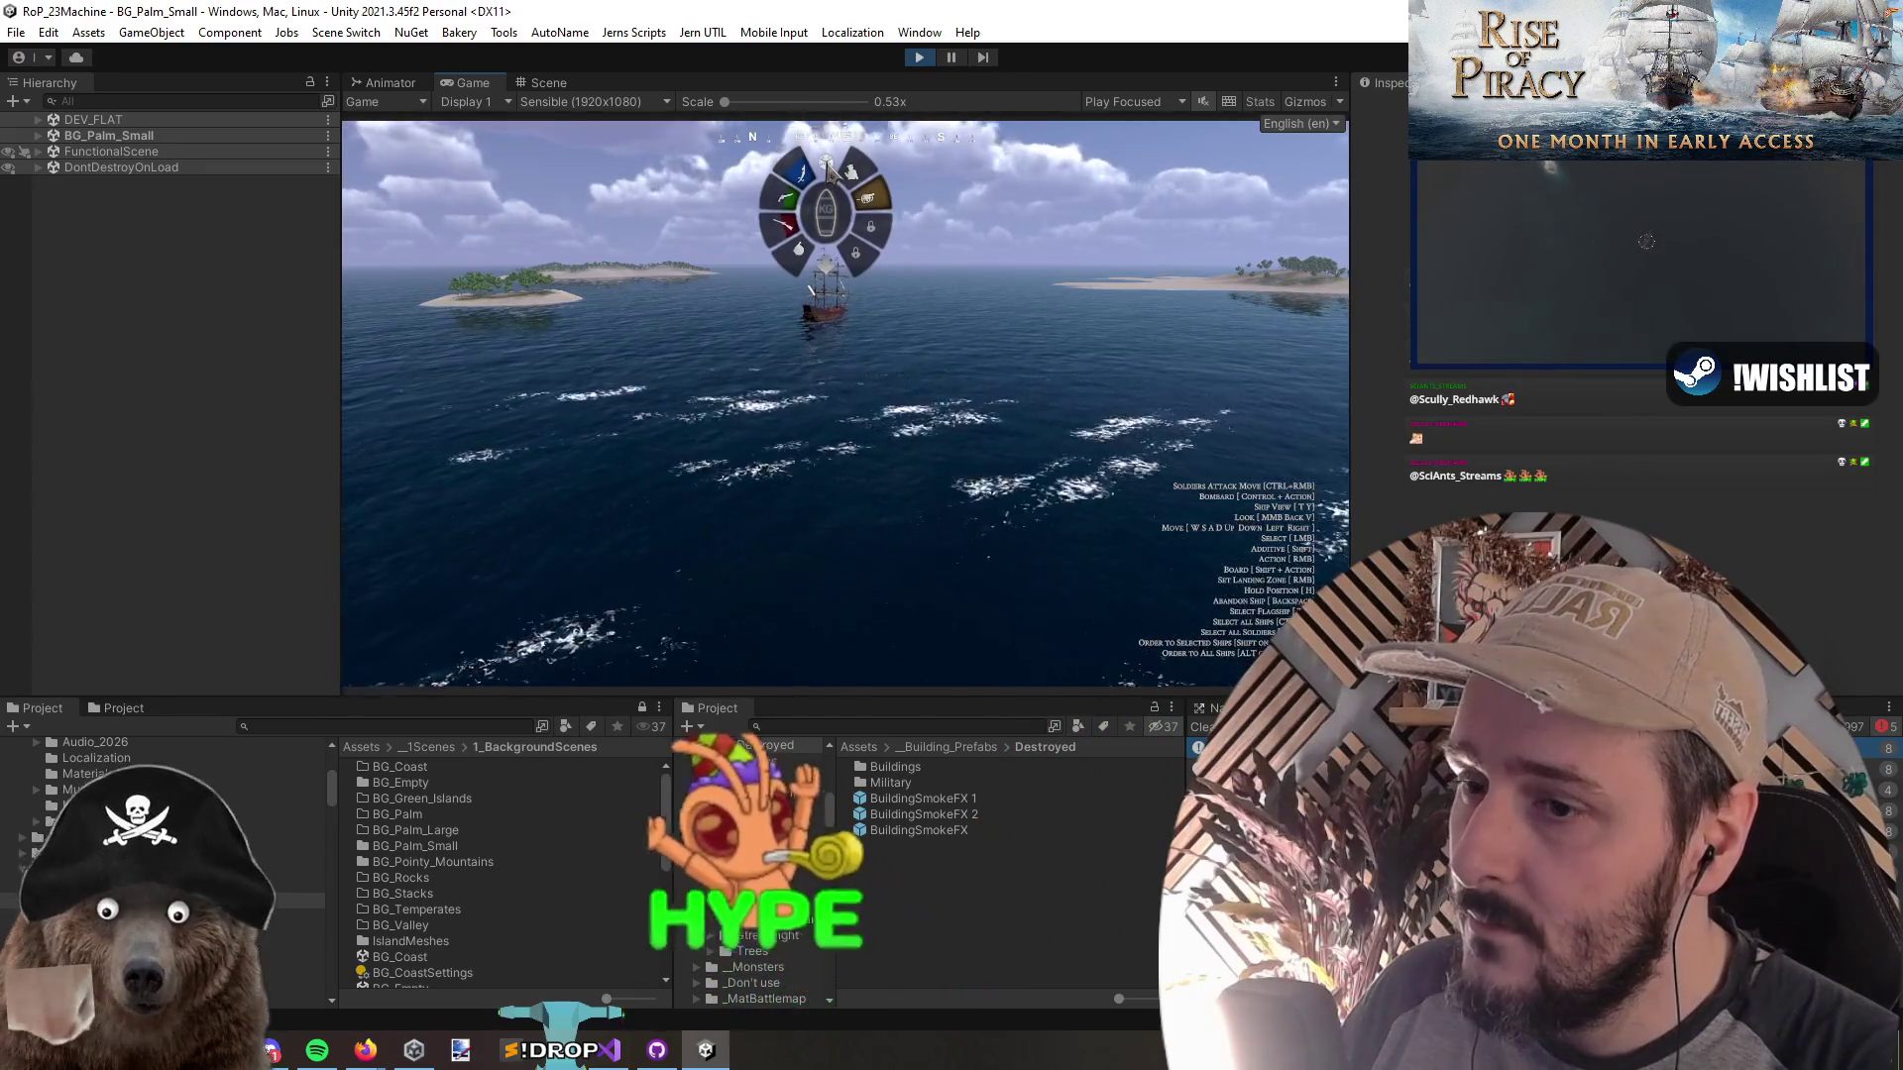
{"action": "left_click", "coordinate": [833, 171]}
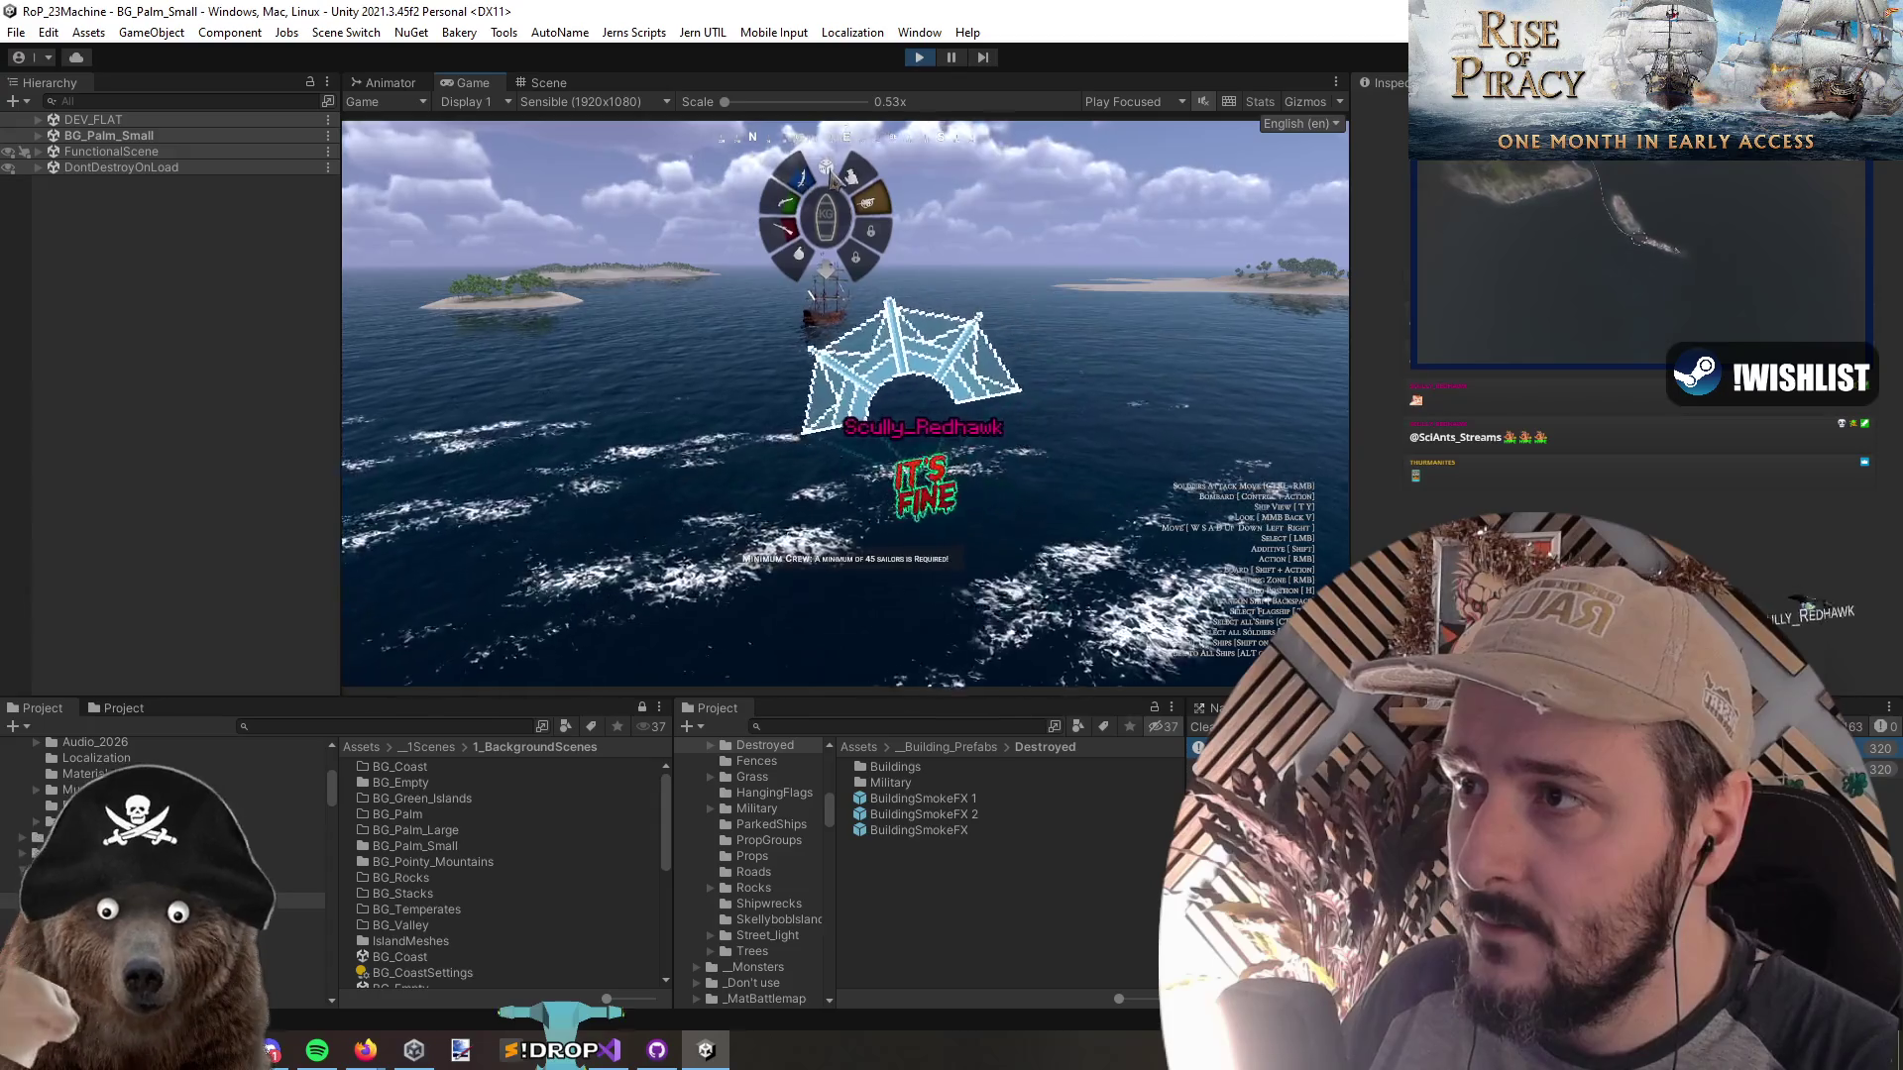
{"action": "left_click", "coordinate": [792, 203]}
{"action": "left_click", "coordinate": [832, 174]}
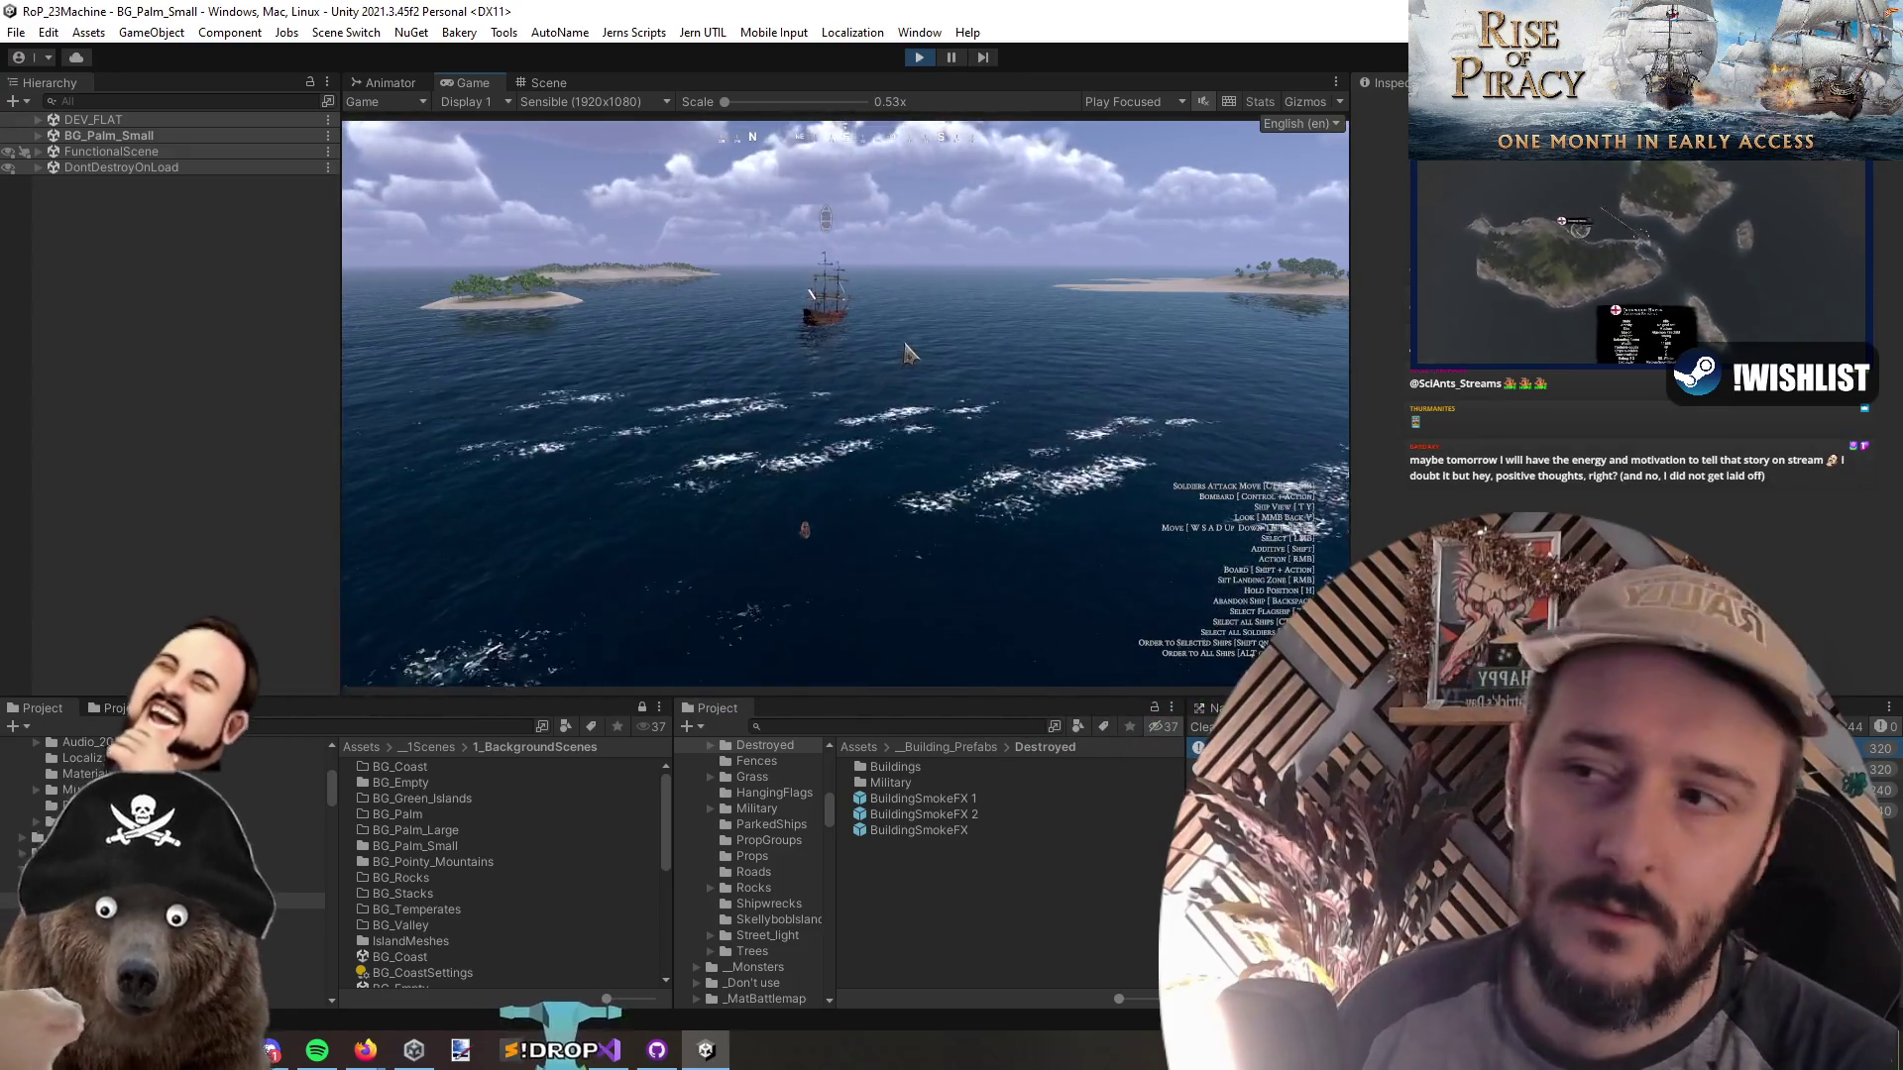
{"action": "scroll", "coordinate": [912, 517], "scroll_direction": "down", "scroll_amount": 5}
{"action": "scroll", "coordinate": [912, 517], "scroll_direction": "up", "scroll_amount": 5}
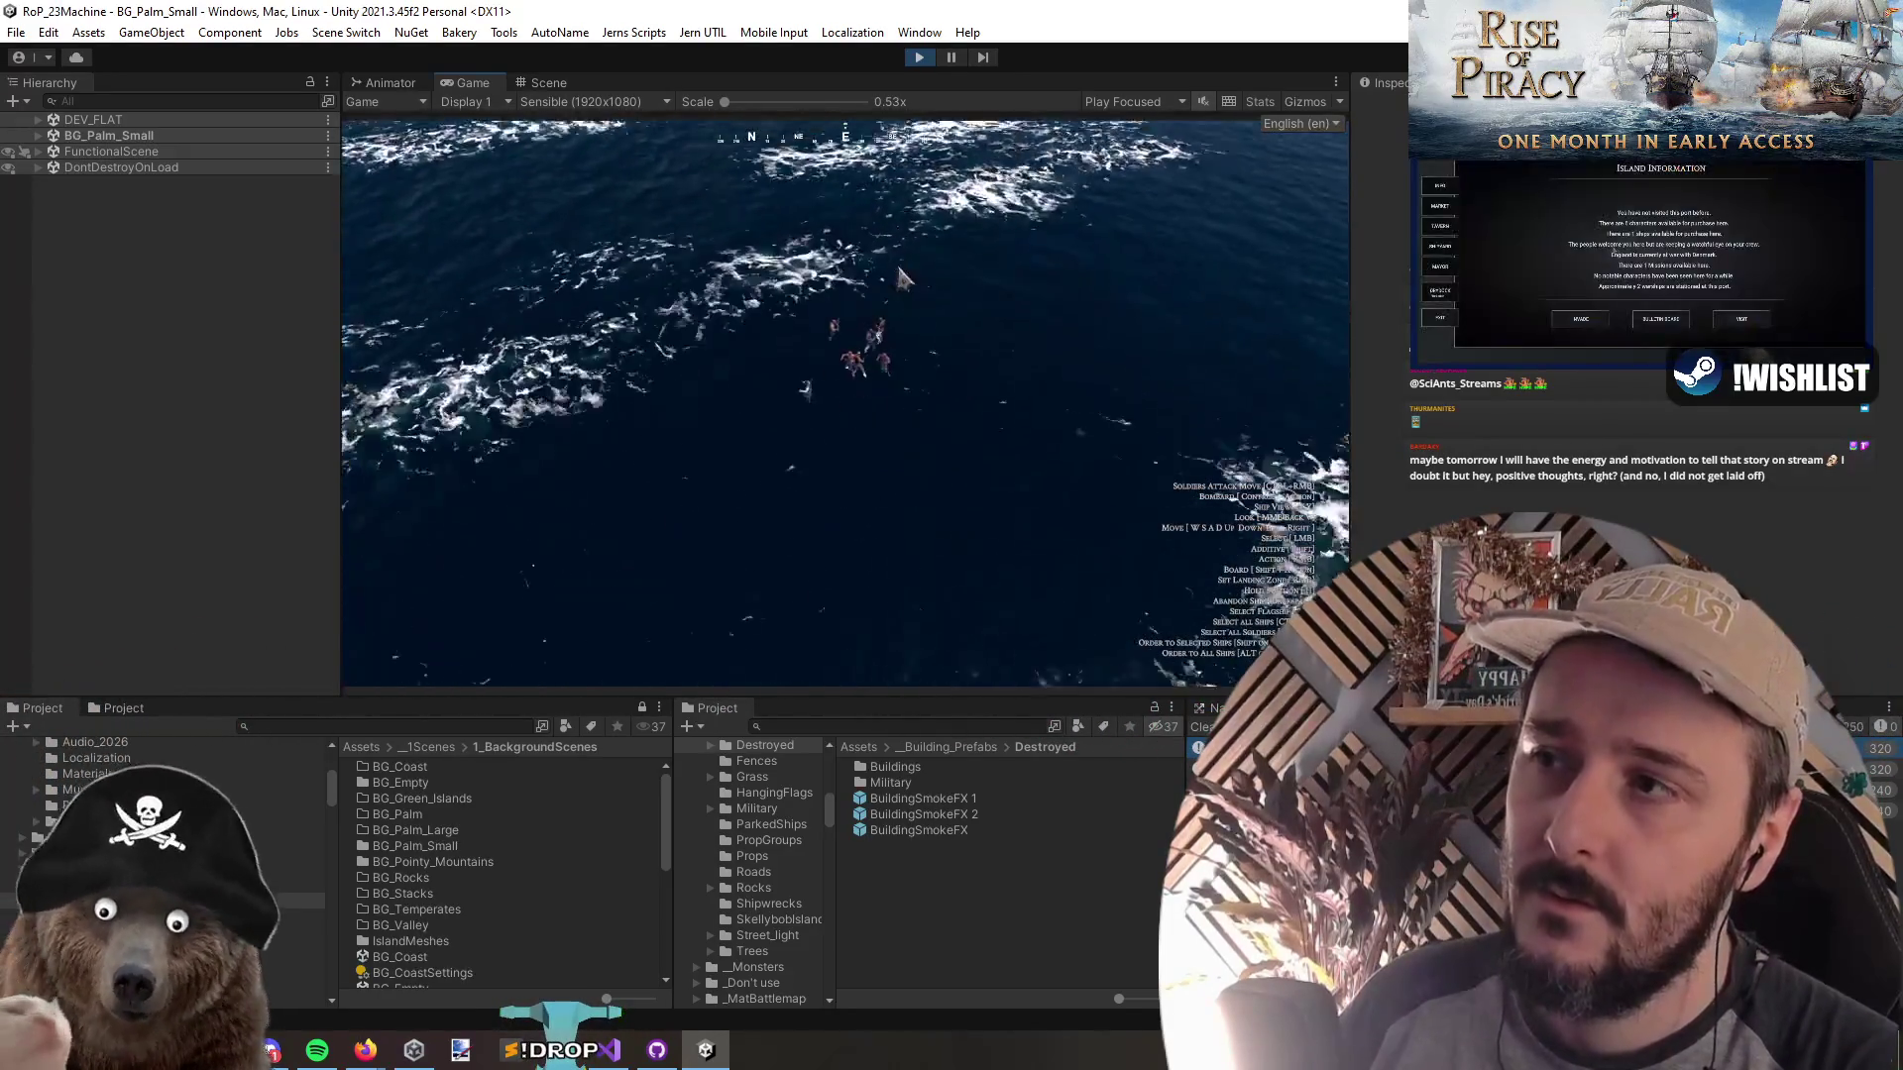
{"action": "left_click", "coordinate": [927, 265]}
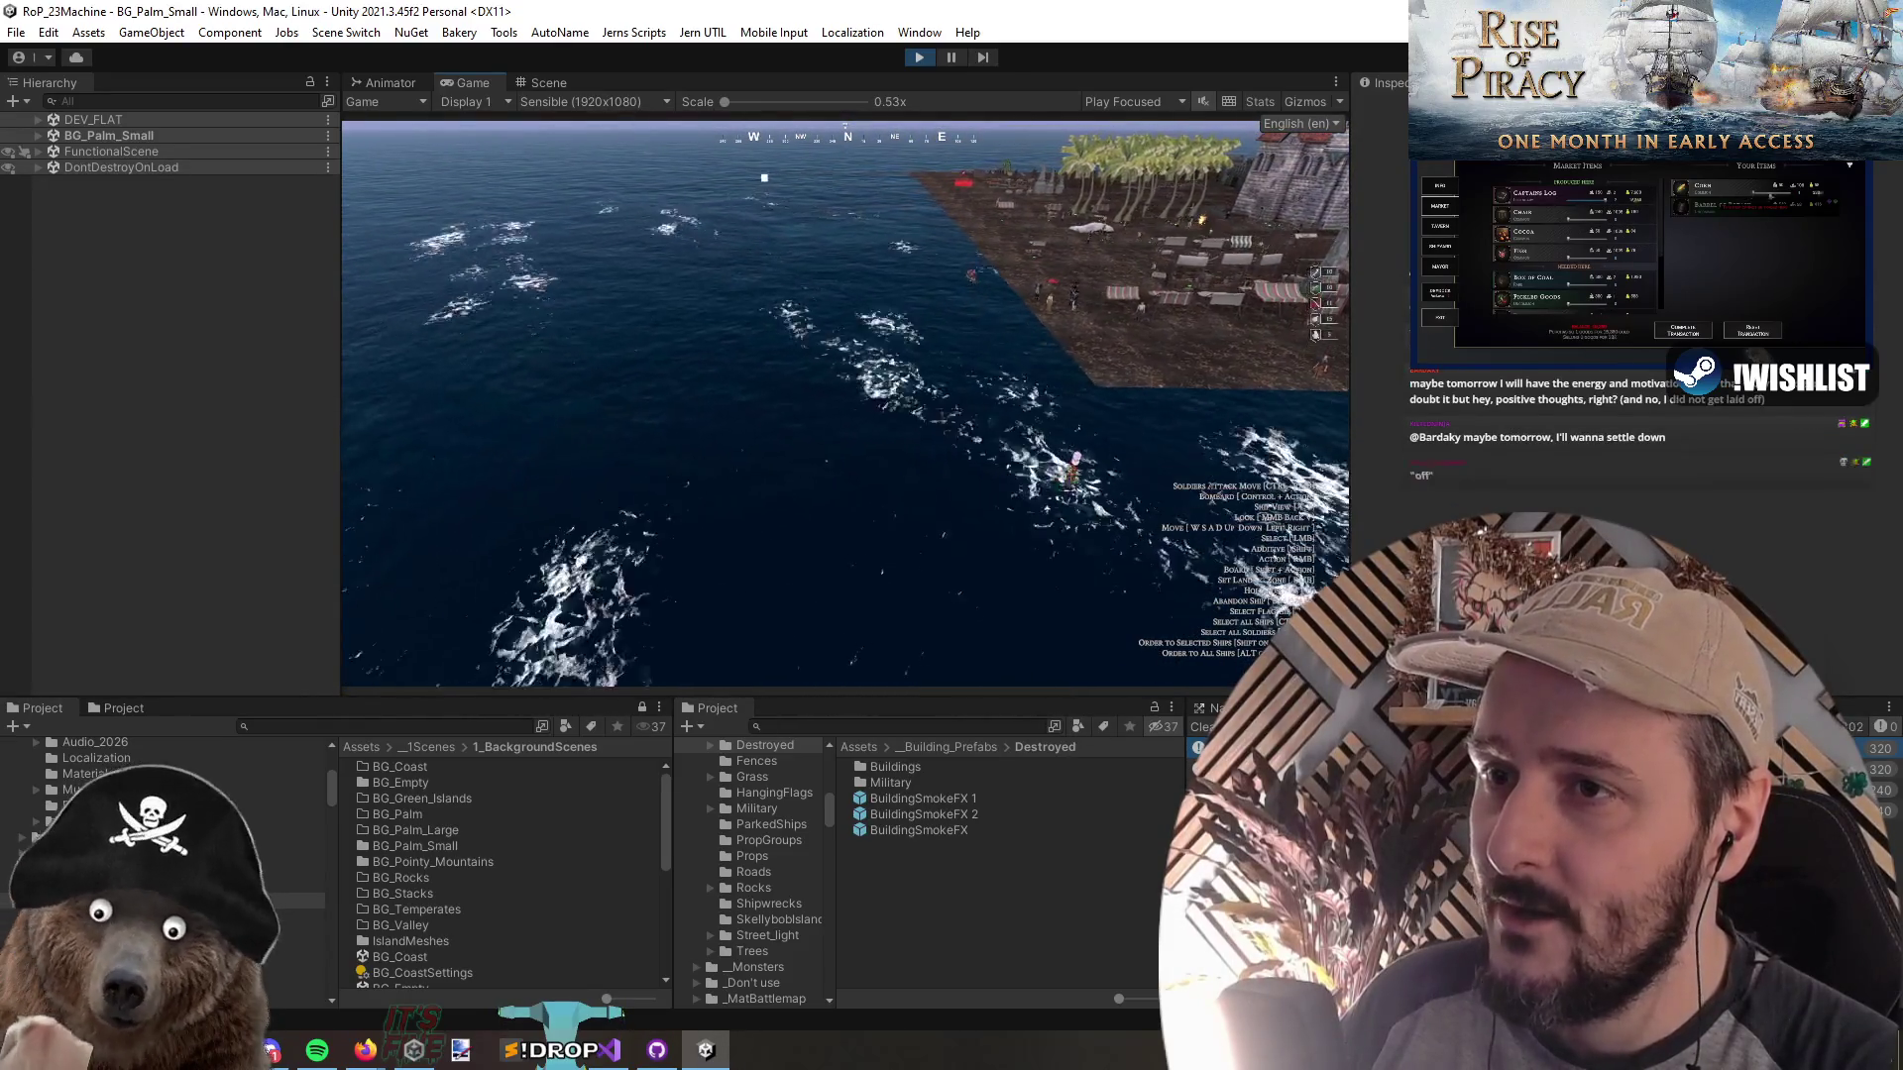
{"action": "left_click", "coordinate": [918, 56]}
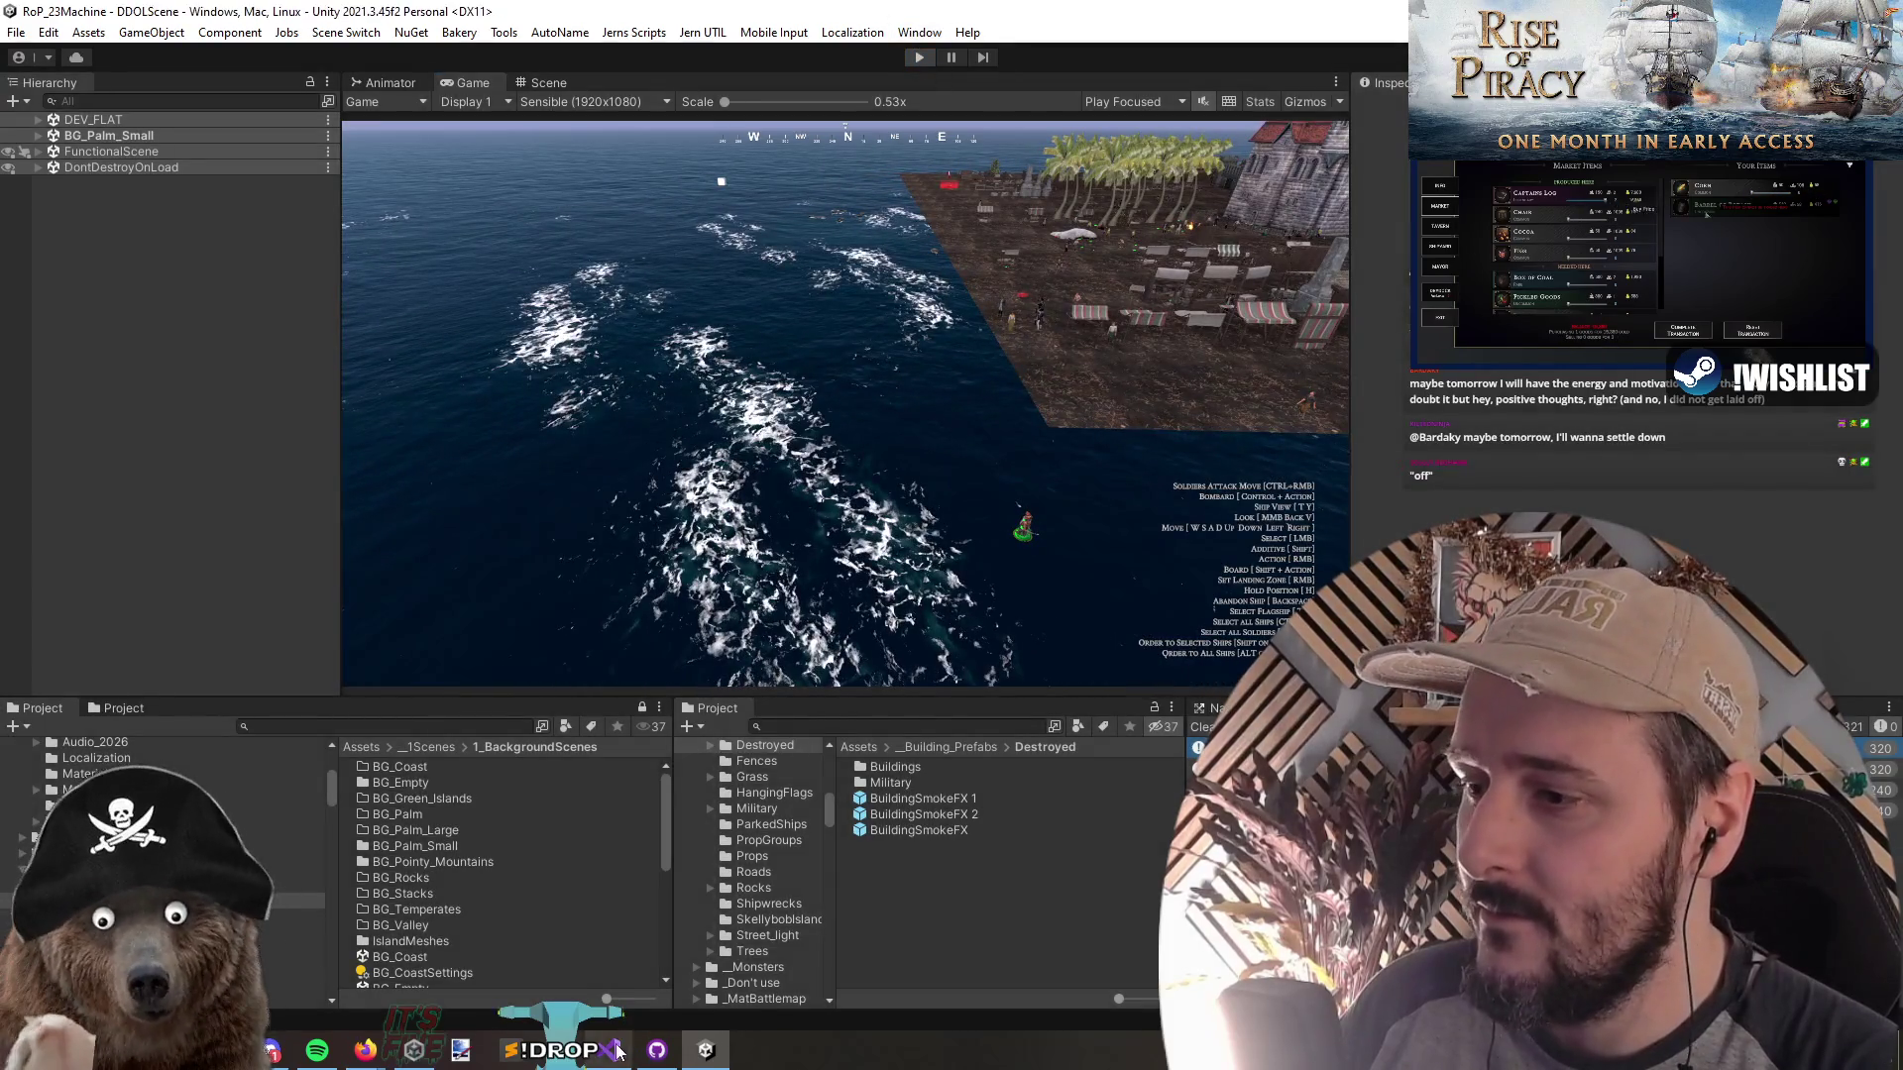
{"action": "left_click", "coordinate": [615, 1049]}
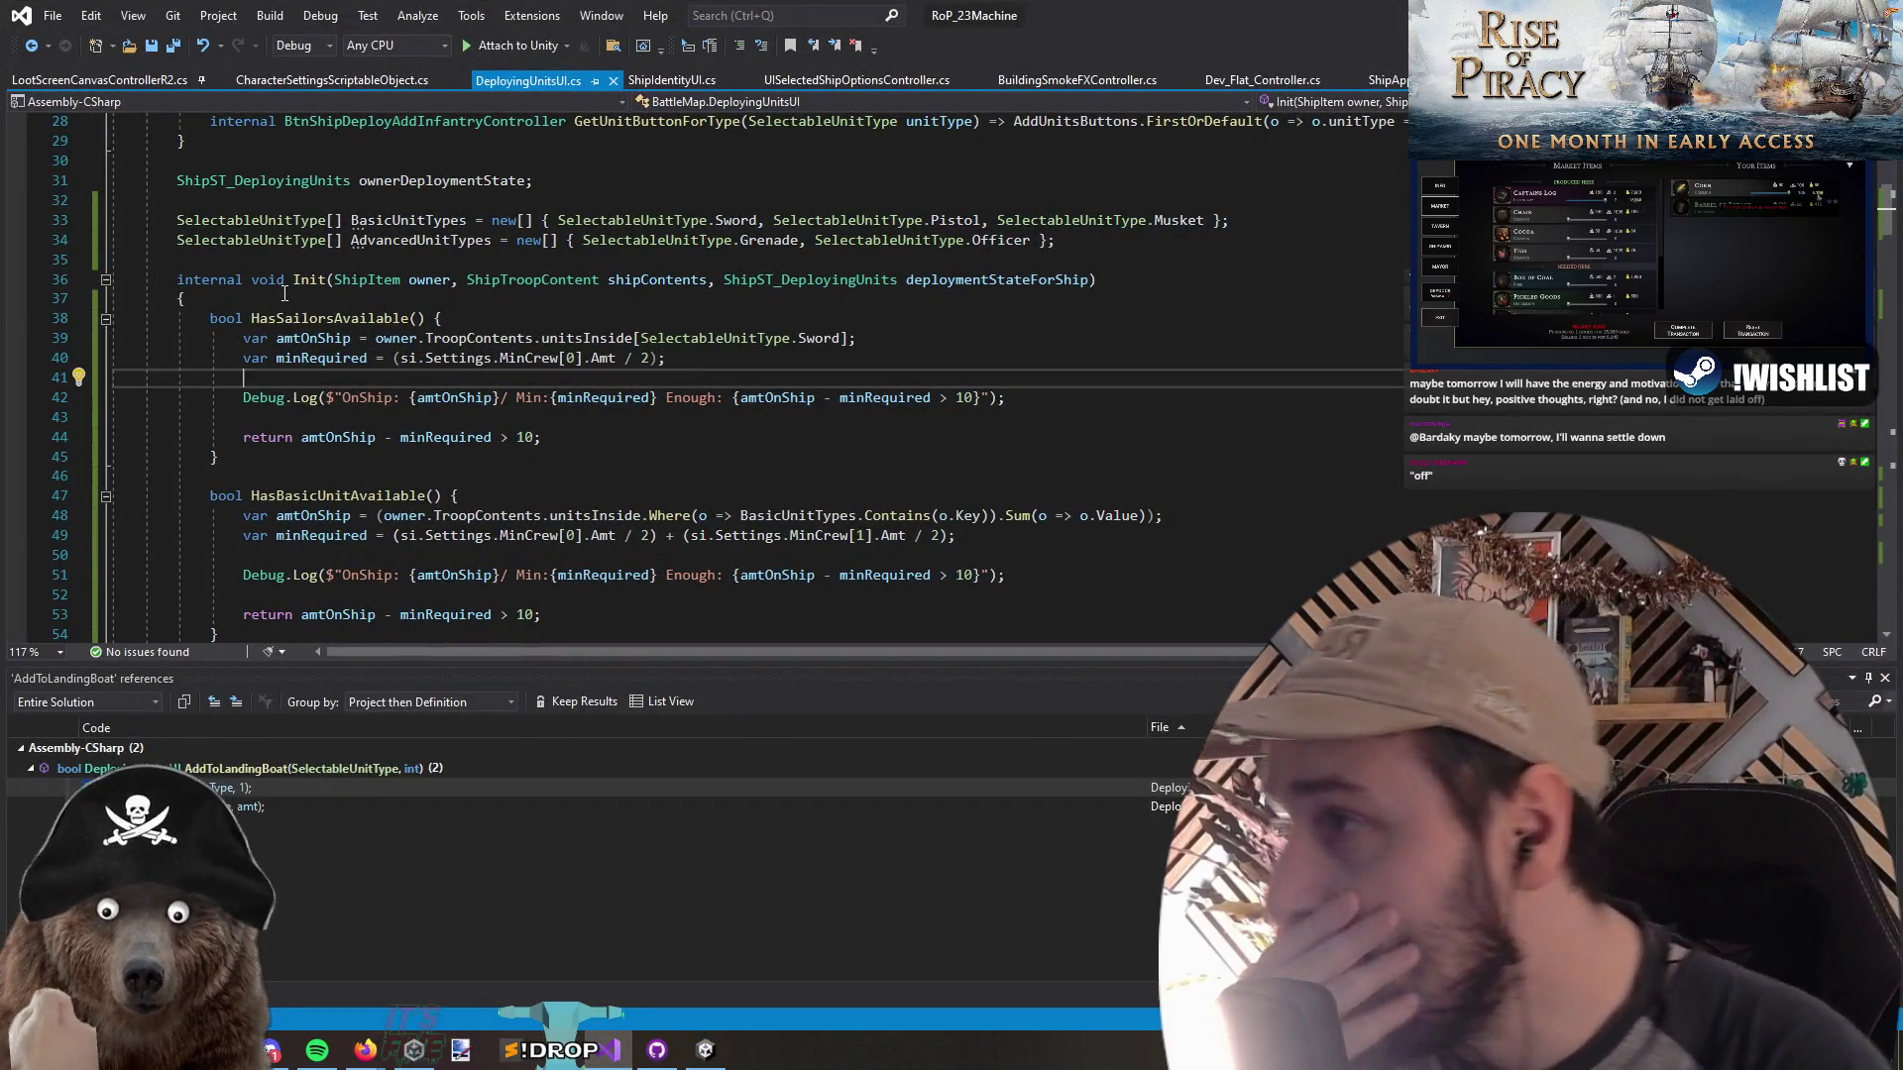
Go to the HasSailorsAvailable definition and inspect where amtOnShip and minRequired are used
{"action": "double_click", "coordinate": [317, 321]}
{"action": "key", "text": "ctrl+shift+Down"}
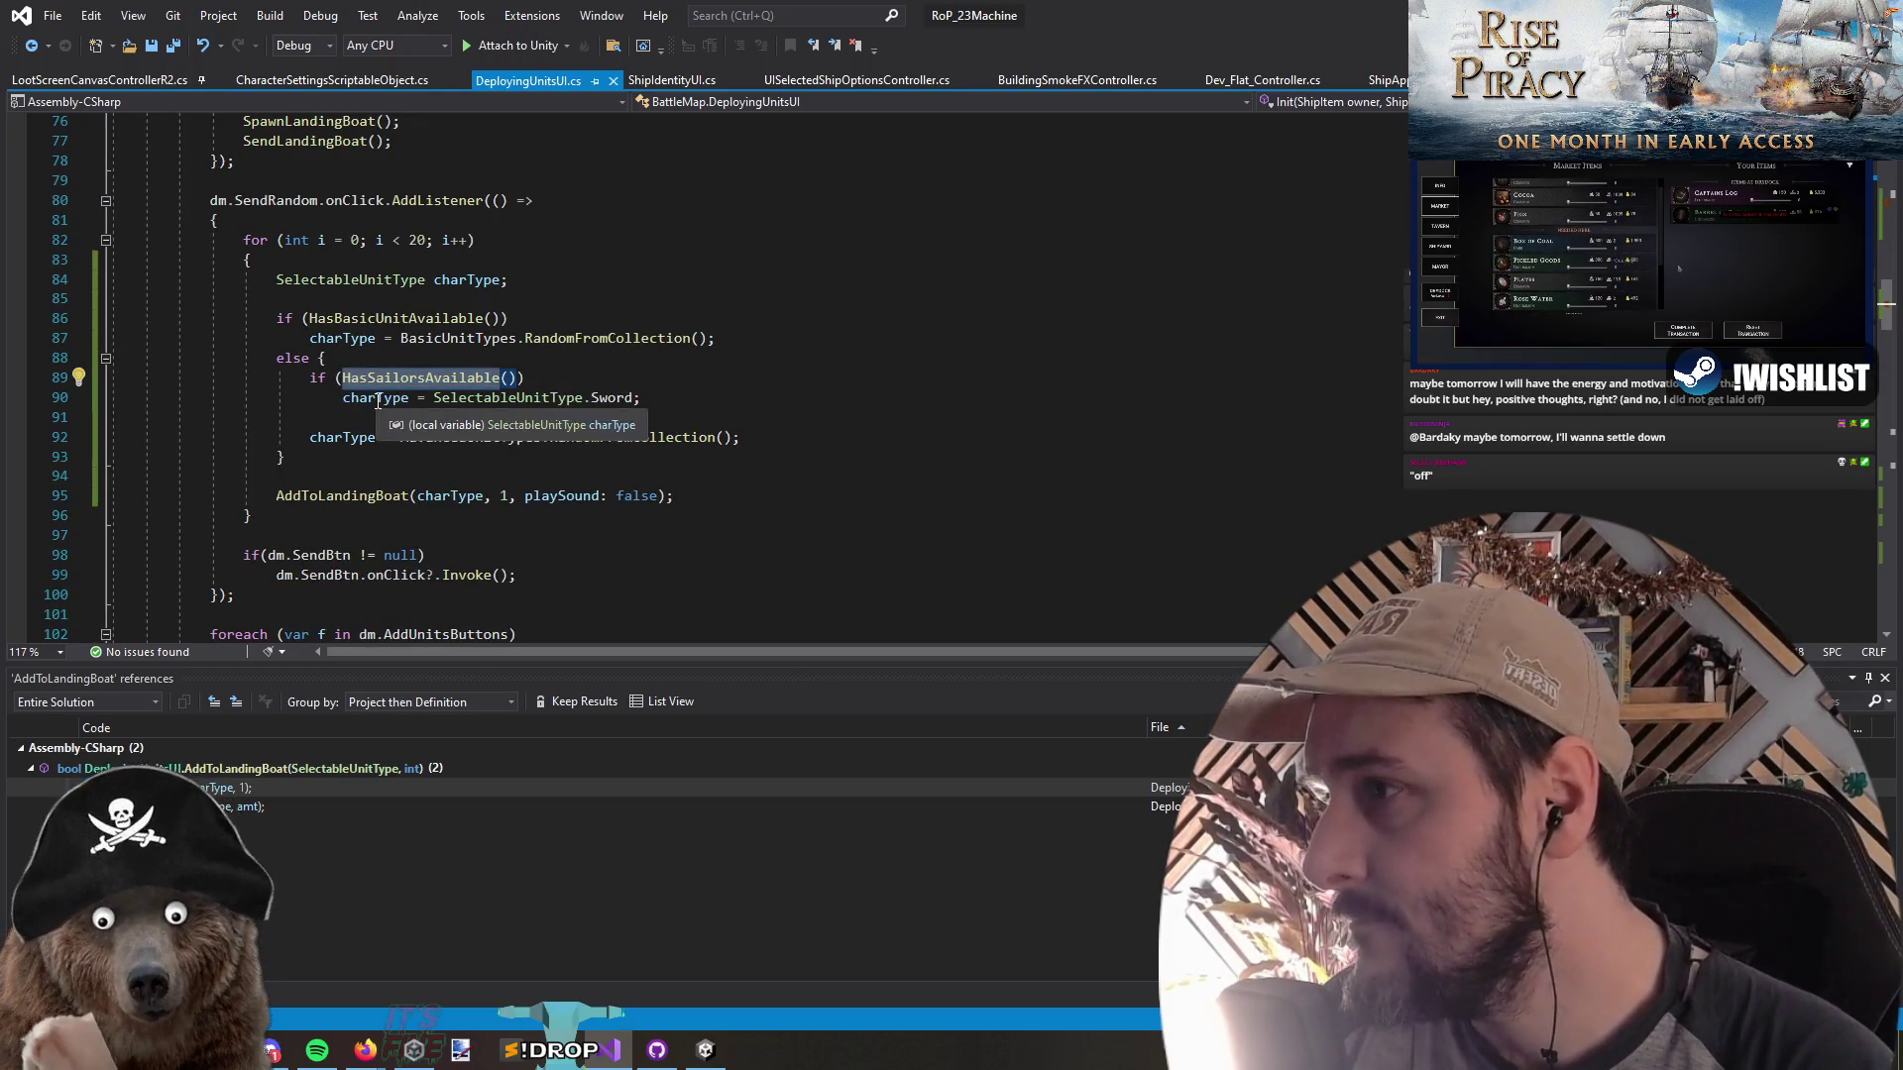
{"action": "key", "text": "Escape"}
{"action": "key", "text": "F12"}
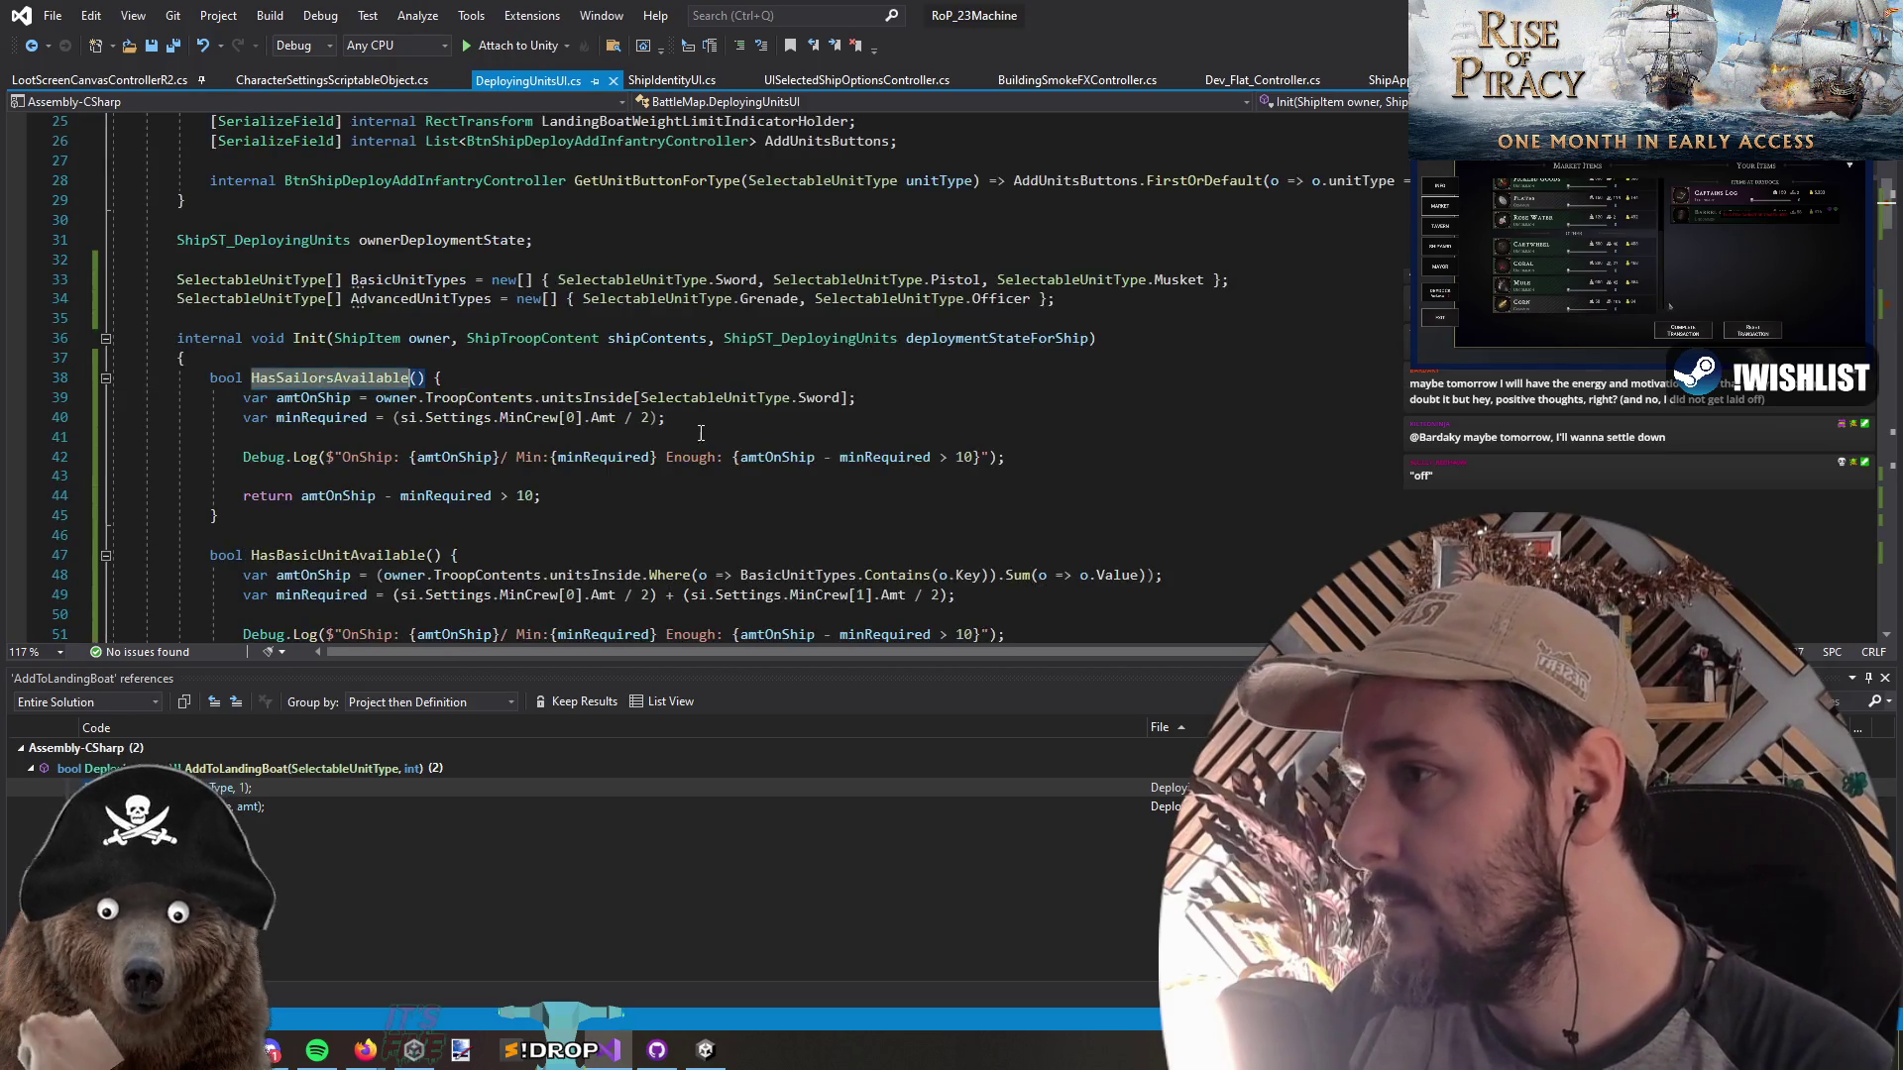
{"action": "left_click", "coordinate": [449, 459]}
{"action": "double_click", "coordinate": [449, 459]}
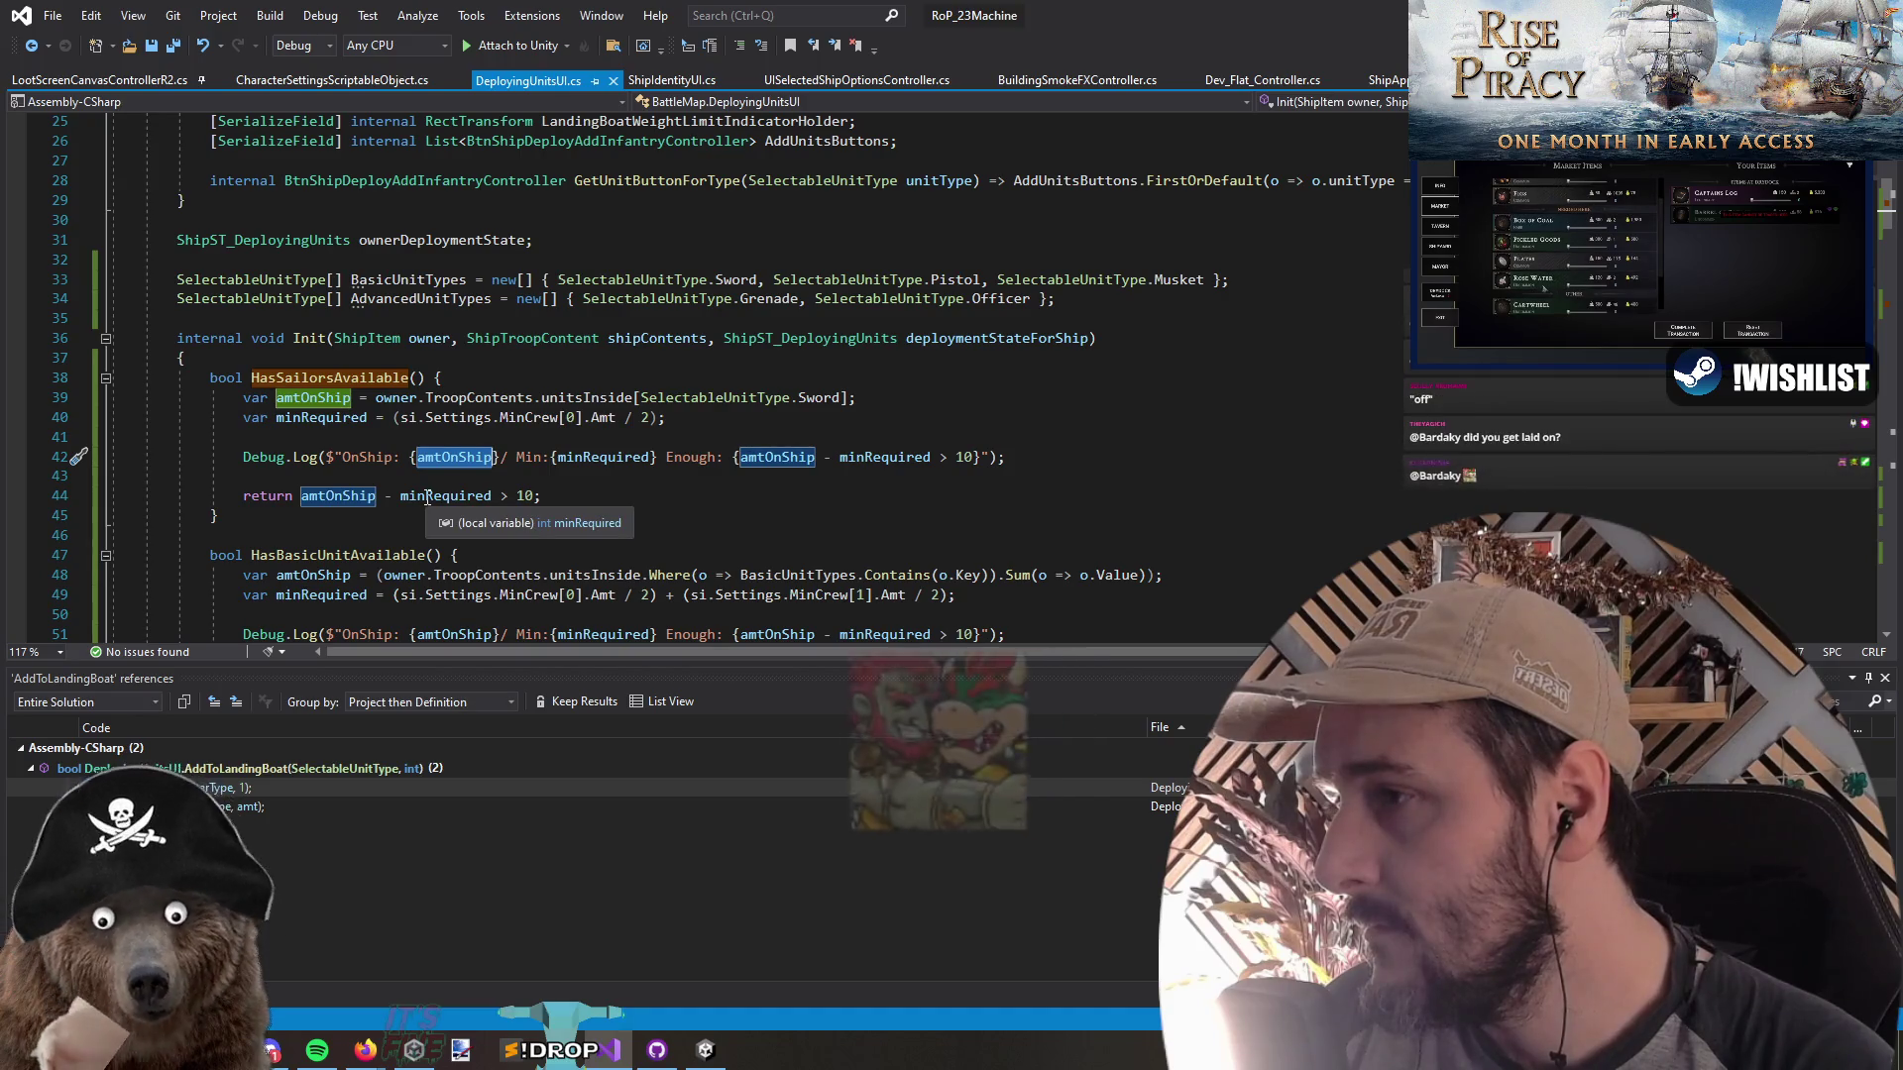
{"action": "left_click", "coordinate": [428, 498]}
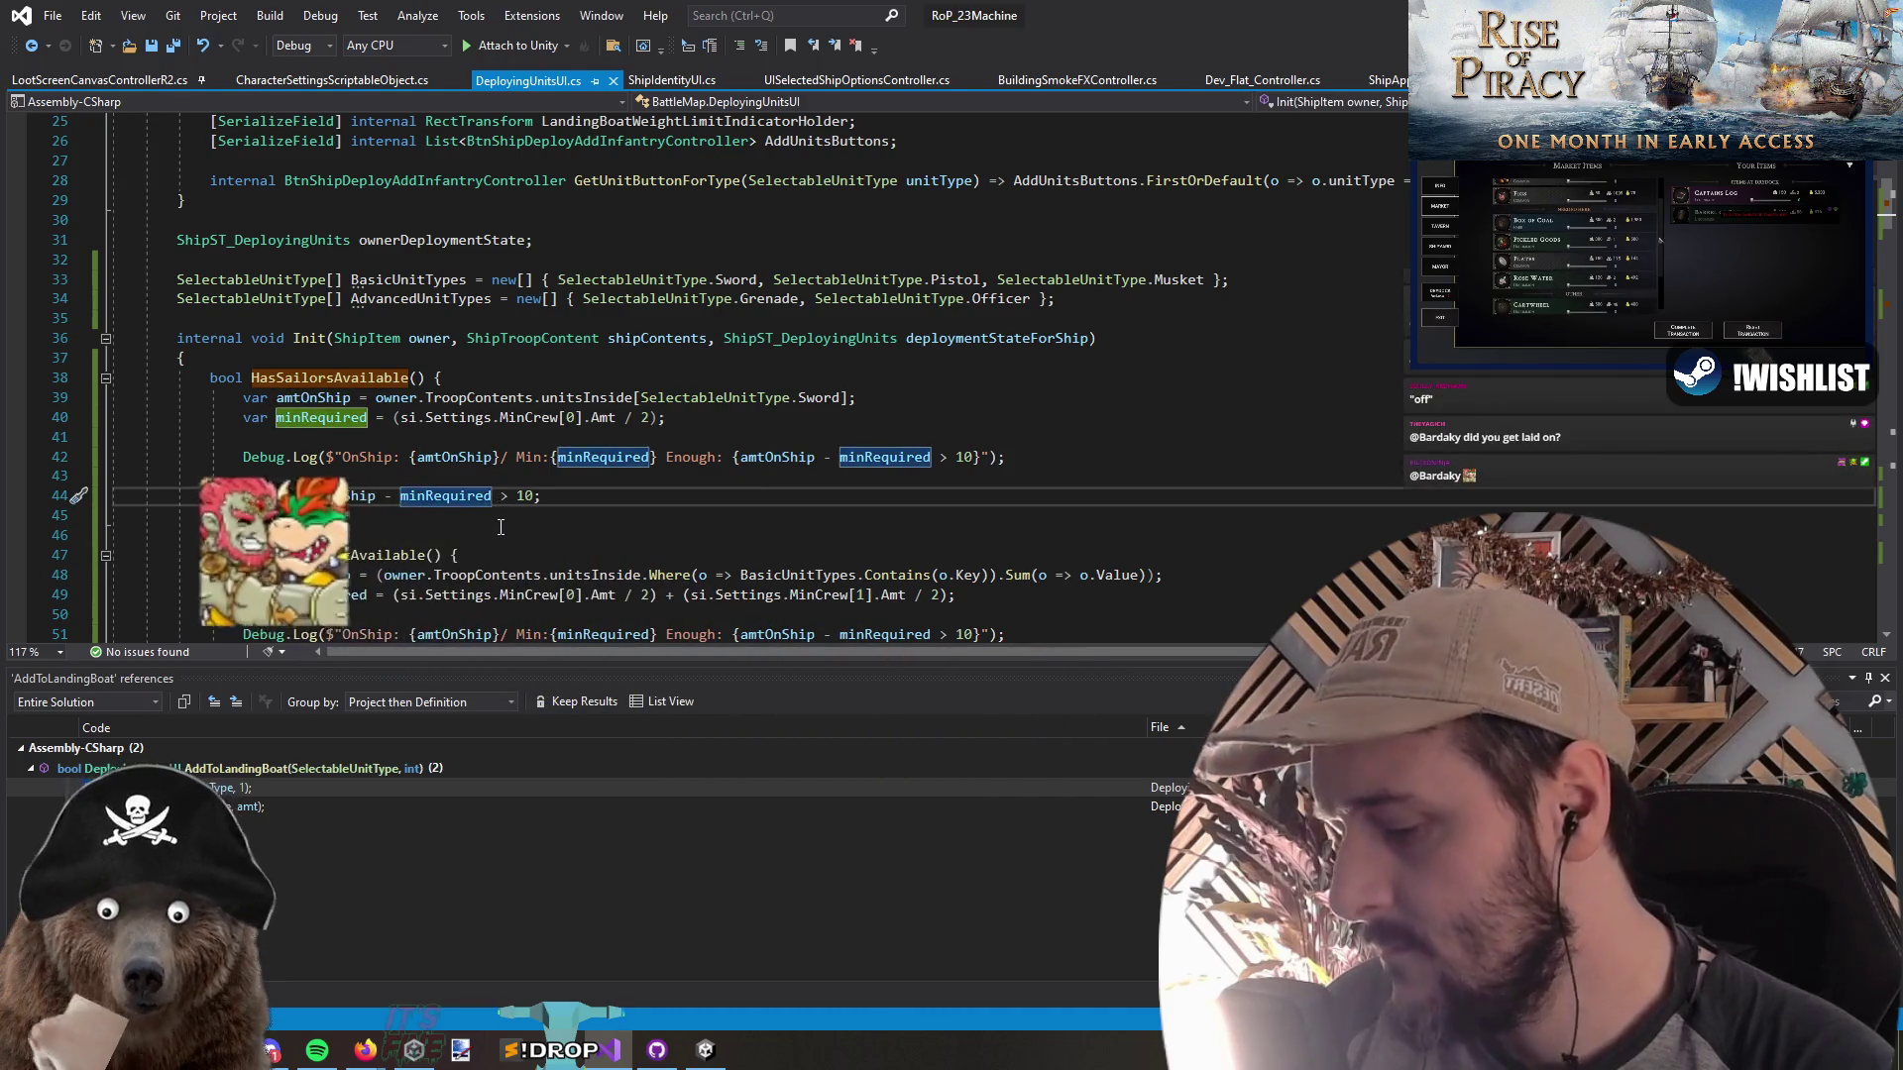
Wrap amtOnShip - minRequired in parentheses in the return statement and on line 53
{"action": "left_click_drag", "start_coordinate": [492, 497], "coordinate": [310, 498]}
{"action": "type", "text": "("}
{"action": "left_click", "coordinate": [398, 541]}
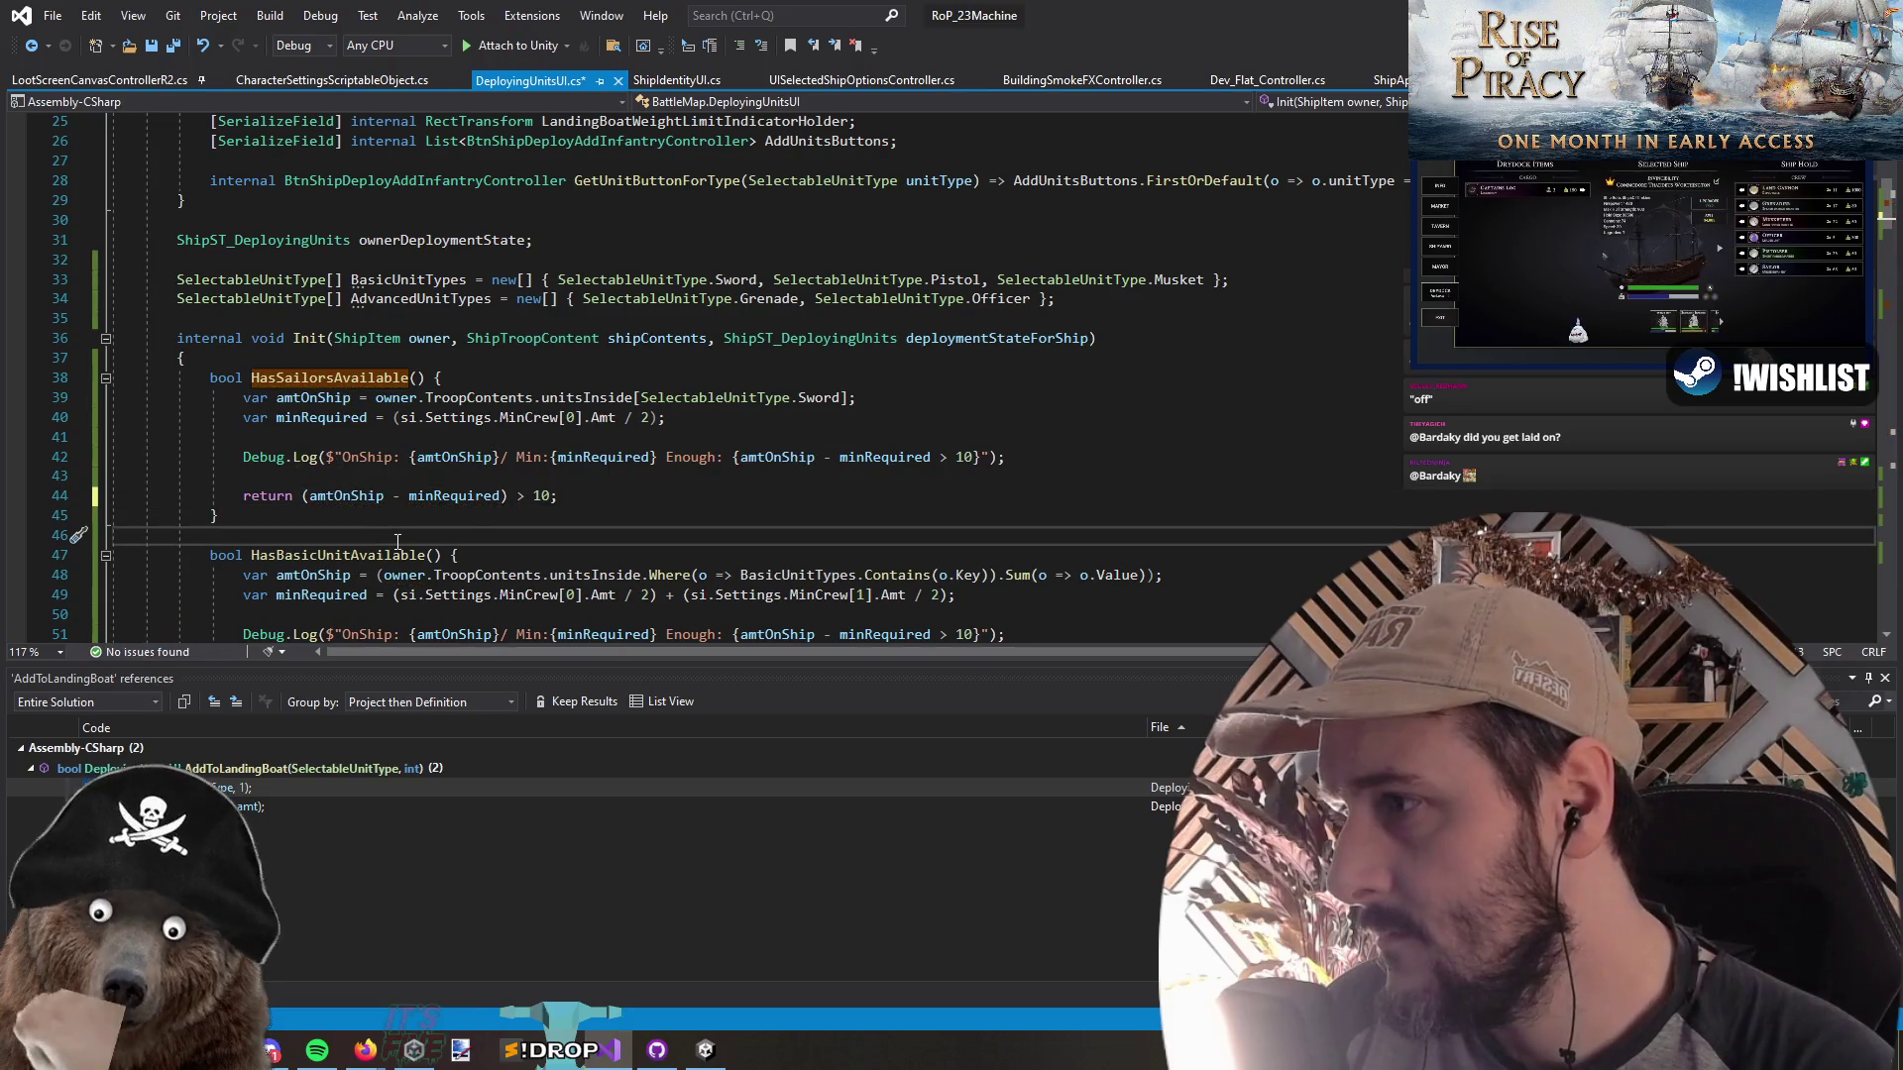
{"action": "left_click", "coordinate": [406, 482]}
{"action": "key", "text": "Up"}
{"action": "key", "text": "Up"}
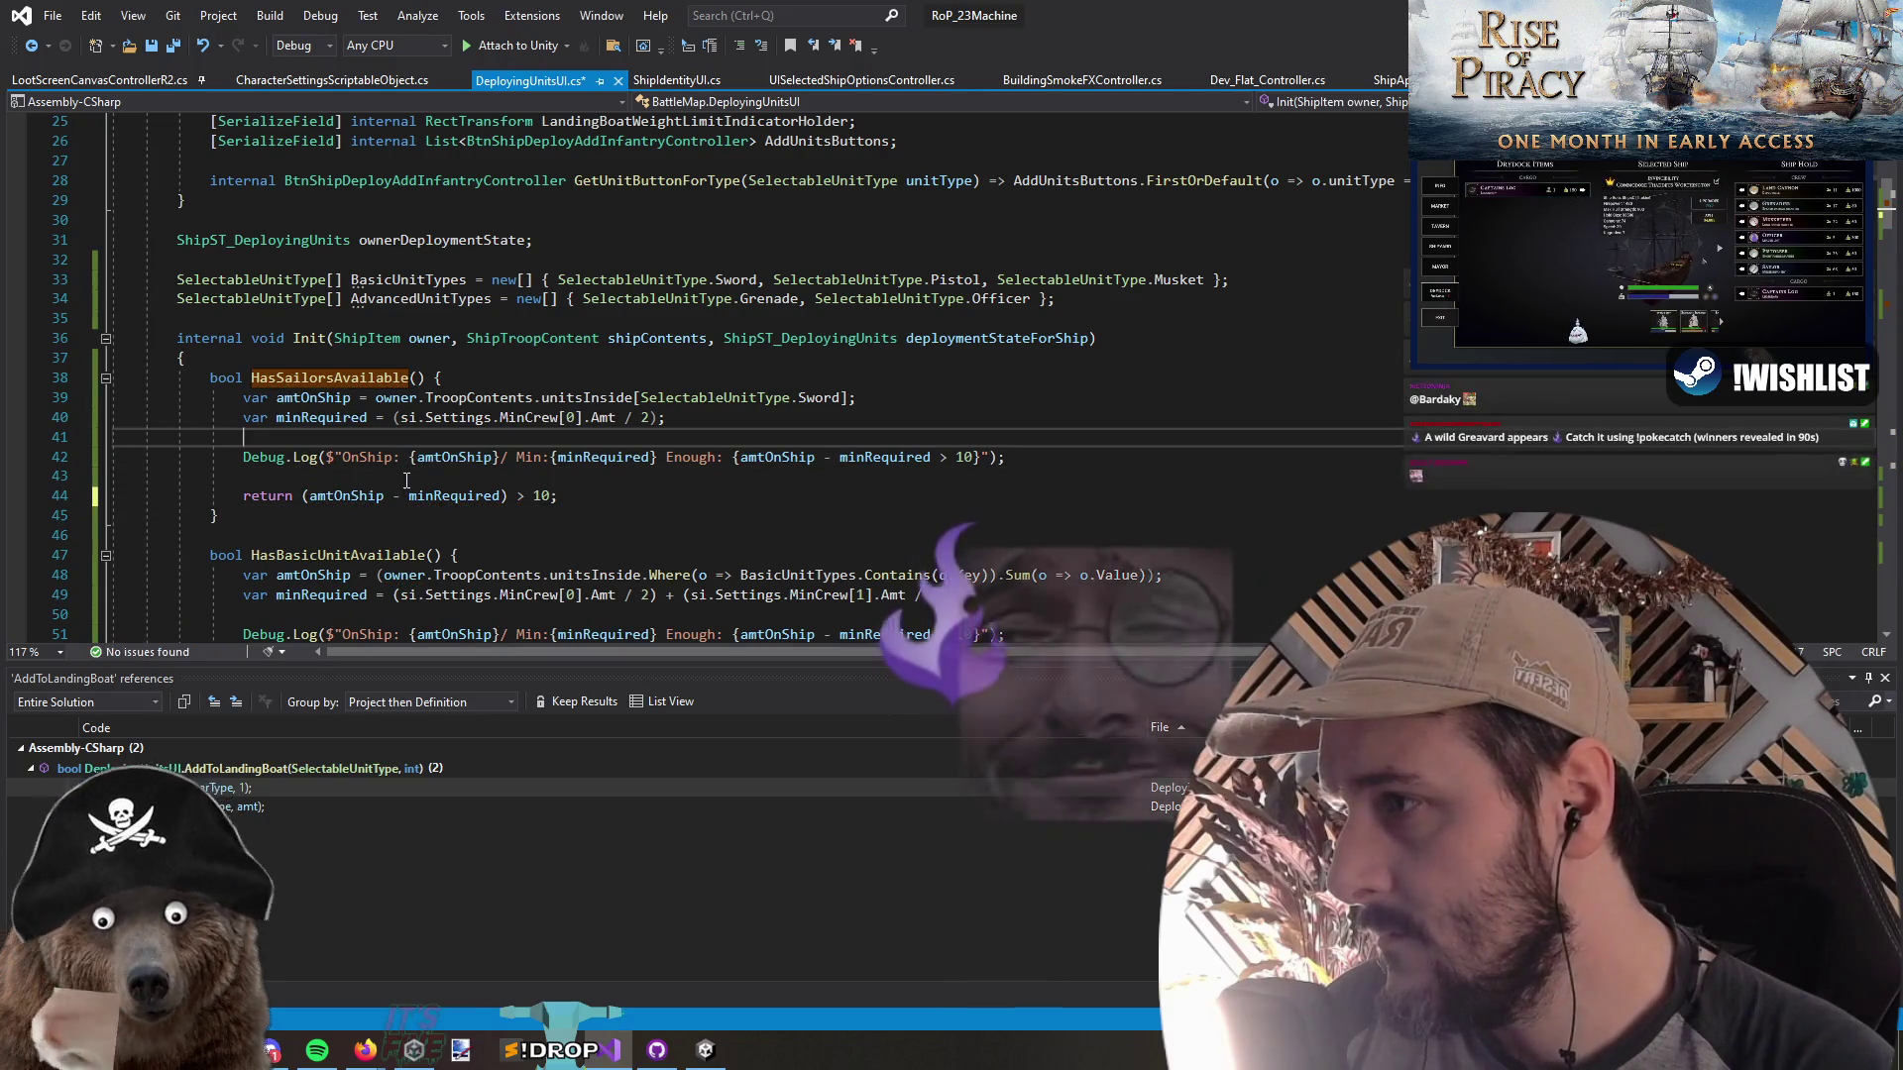
{"action": "scroll", "coordinate": [406, 483], "scroll_direction": "down", "scroll_amount": 2}
{"action": "left_click", "coordinate": [301, 554]}
{"action": "type", "text": "("}
{"action": "left_click", "coordinate": [501, 554]}
{"action": "type", "text": ")"}
{"action": "double_click", "coordinate": [496, 554]}
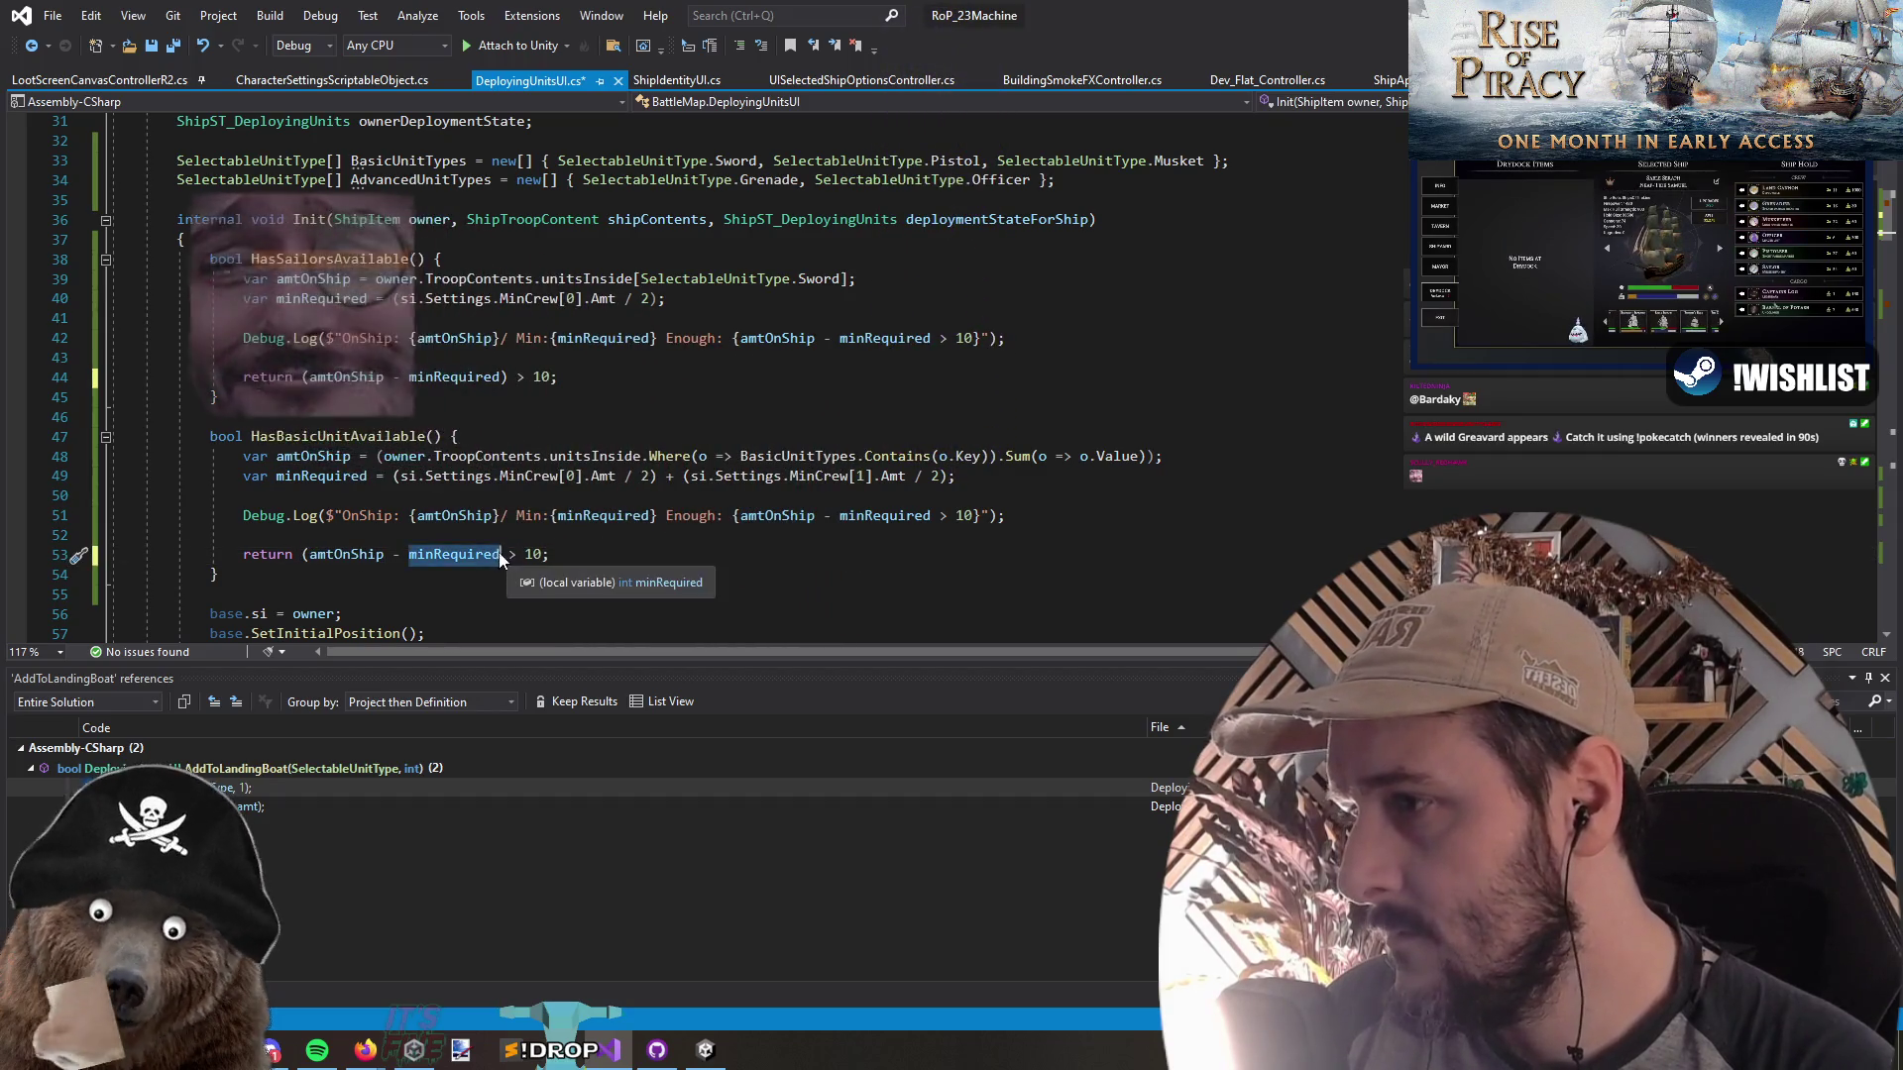
{"action": "left_click", "coordinate": [469, 495]}
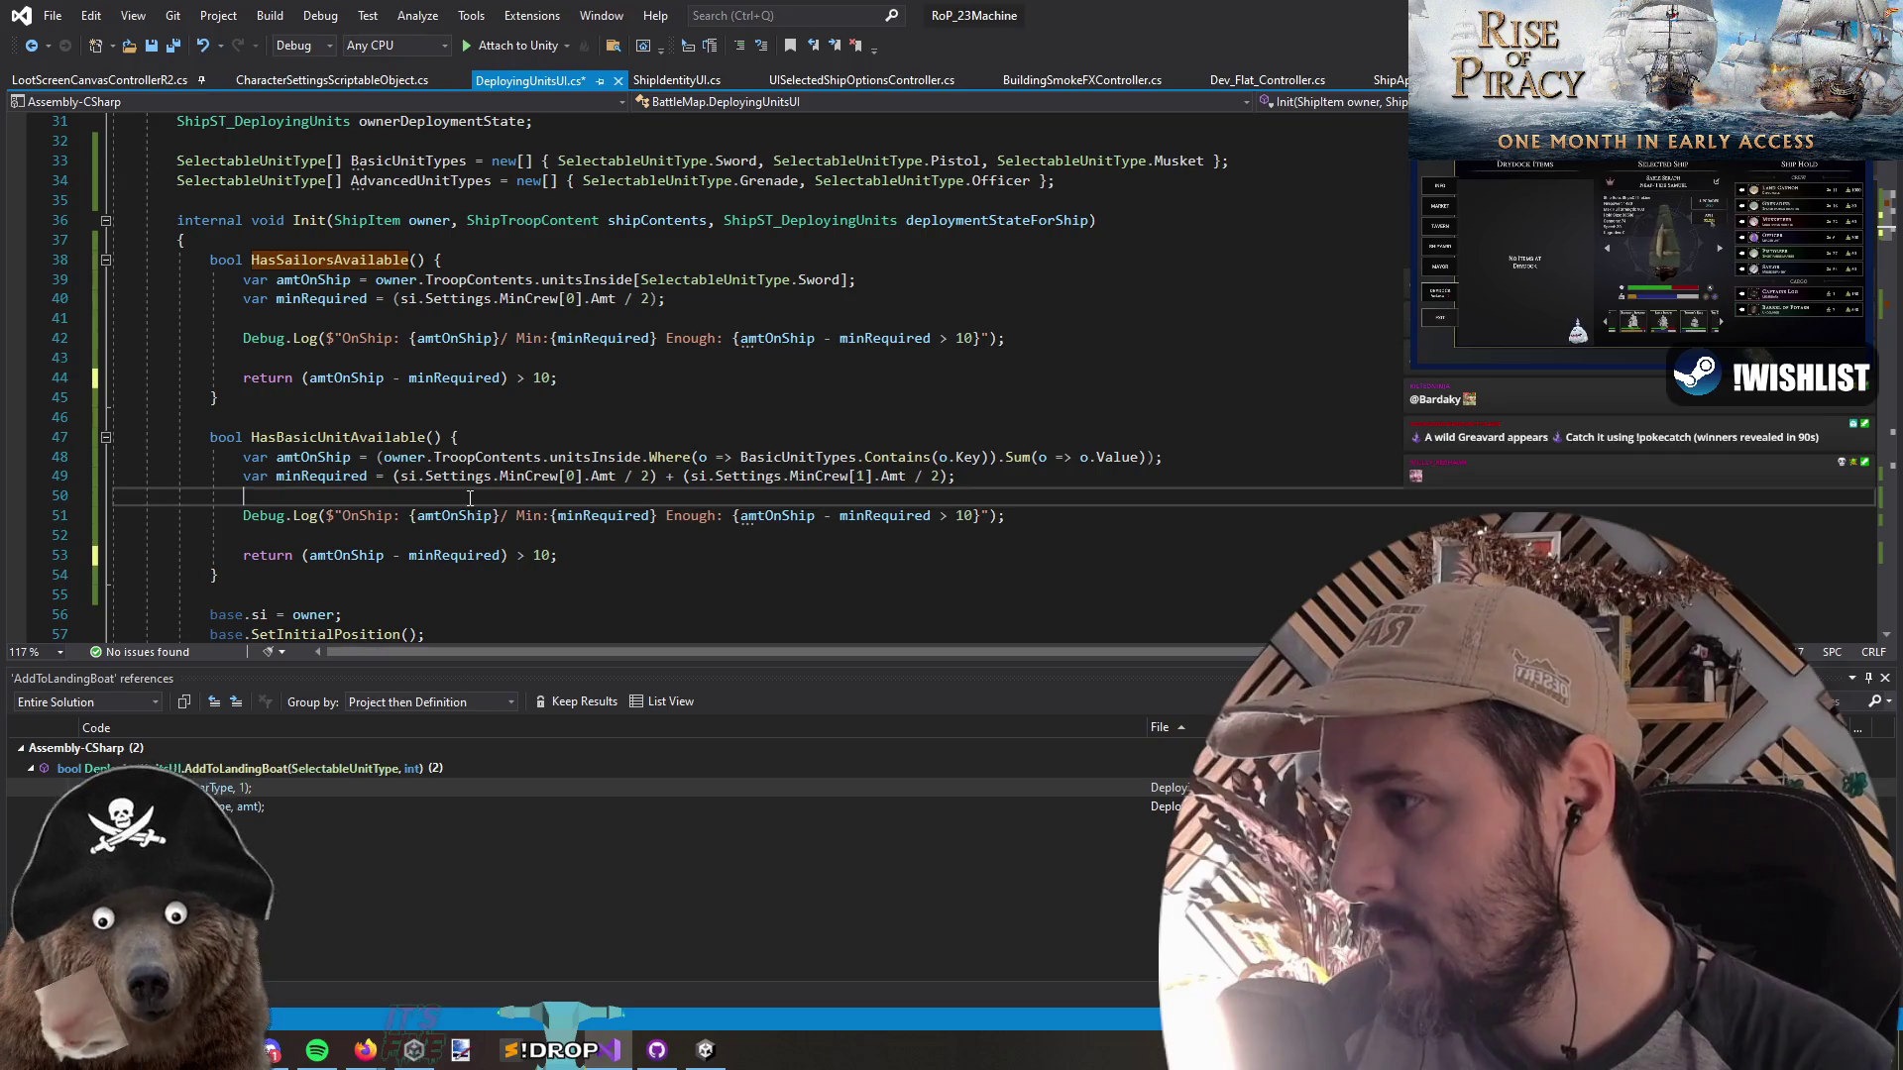
Parenthesize amtOnShip - minRequired in the log messages on lines 42 and 51
{"action": "left_click", "coordinate": [453, 411]}
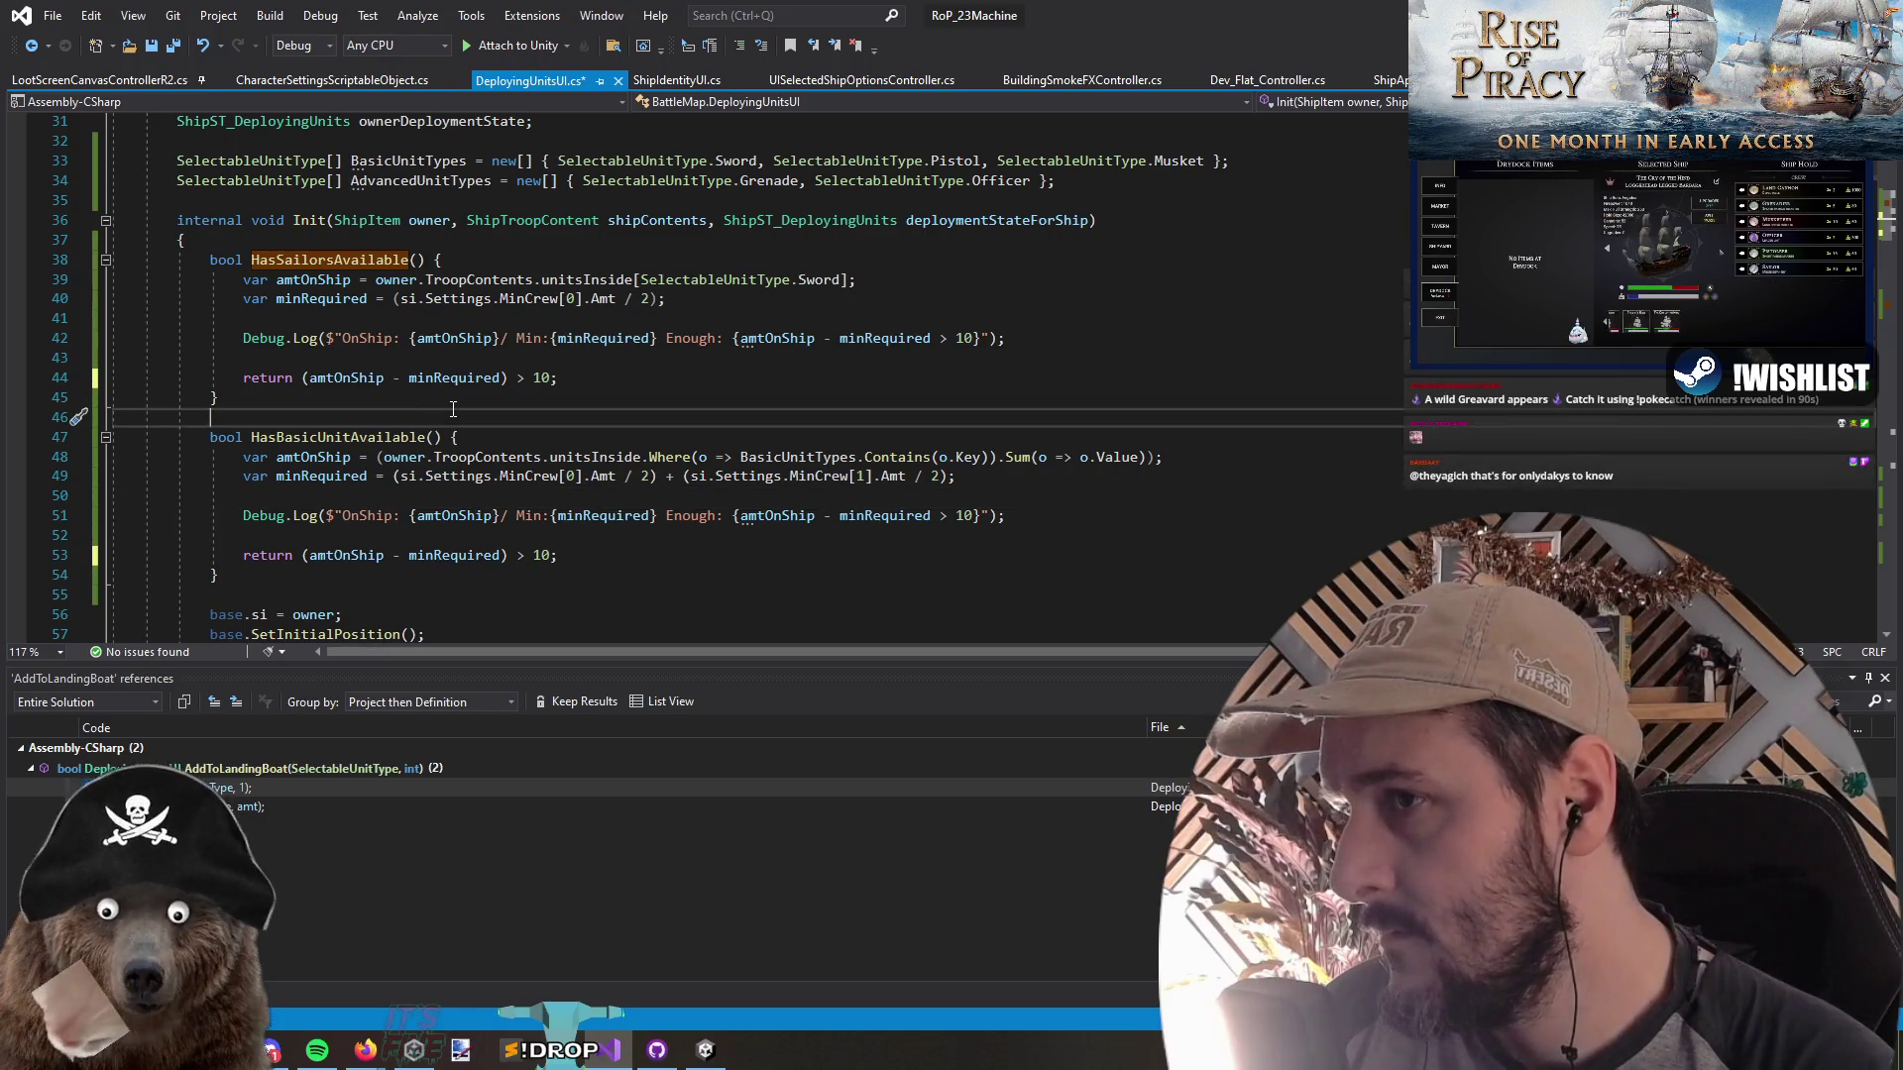
{"action": "left_click", "coordinate": [744, 339]}
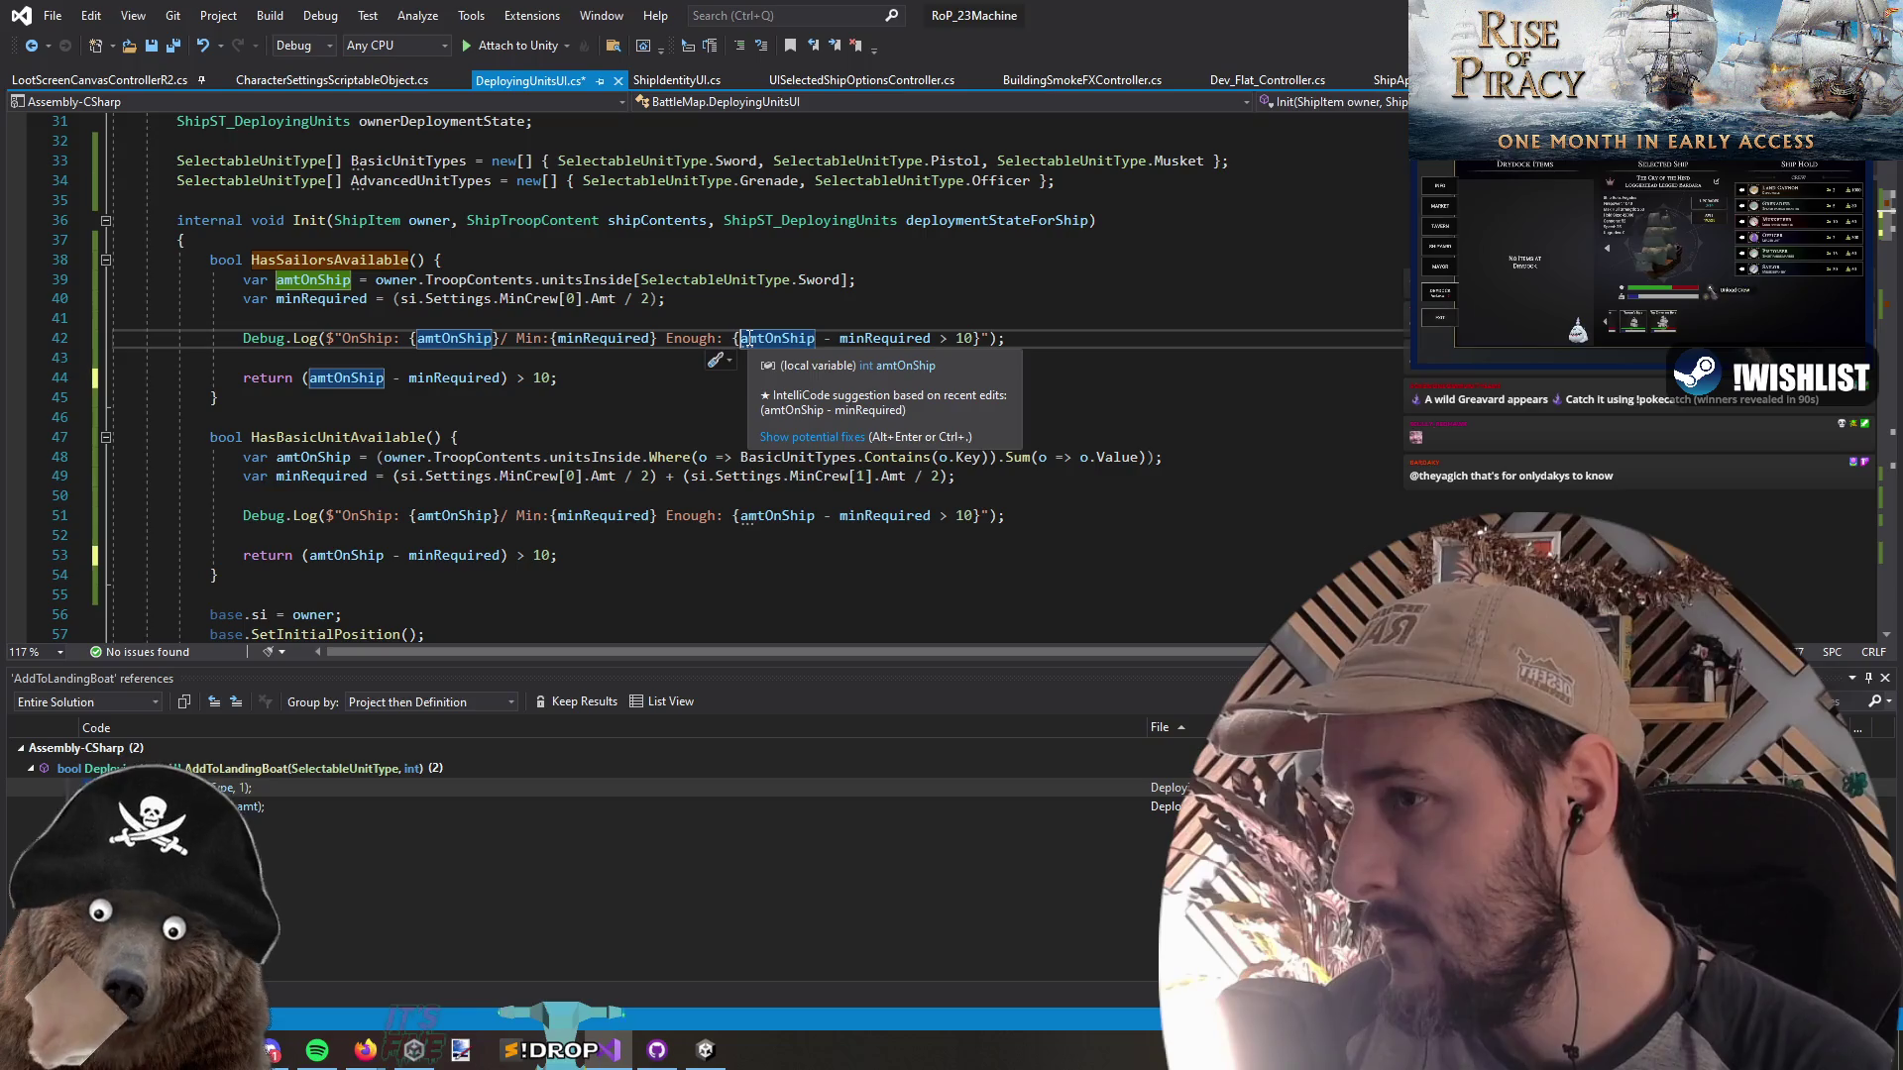
{"action": "type", "text": "("}
{"action": "left_click", "coordinate": [941, 338]}
{"action": "type", "text": ")"}
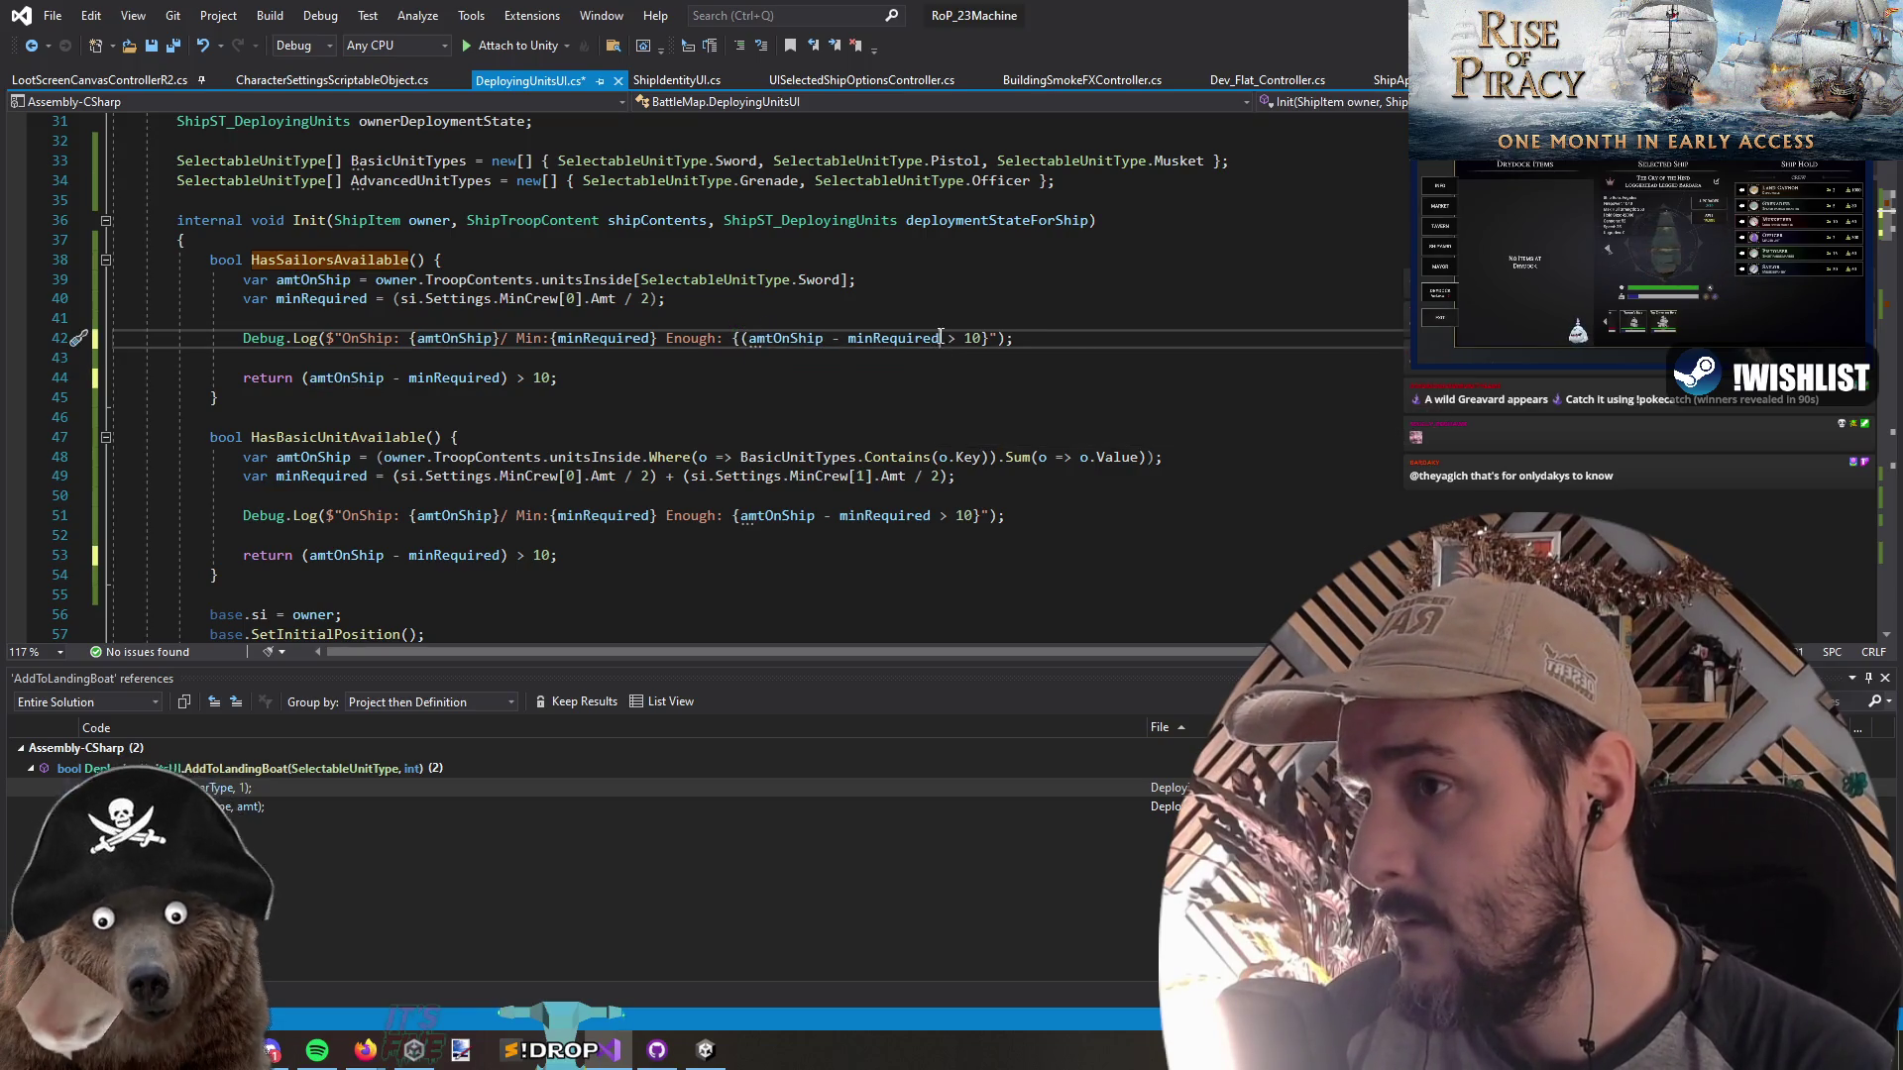
{"action": "left_click", "coordinate": [933, 516]}
{"action": "type", "text": ")"}
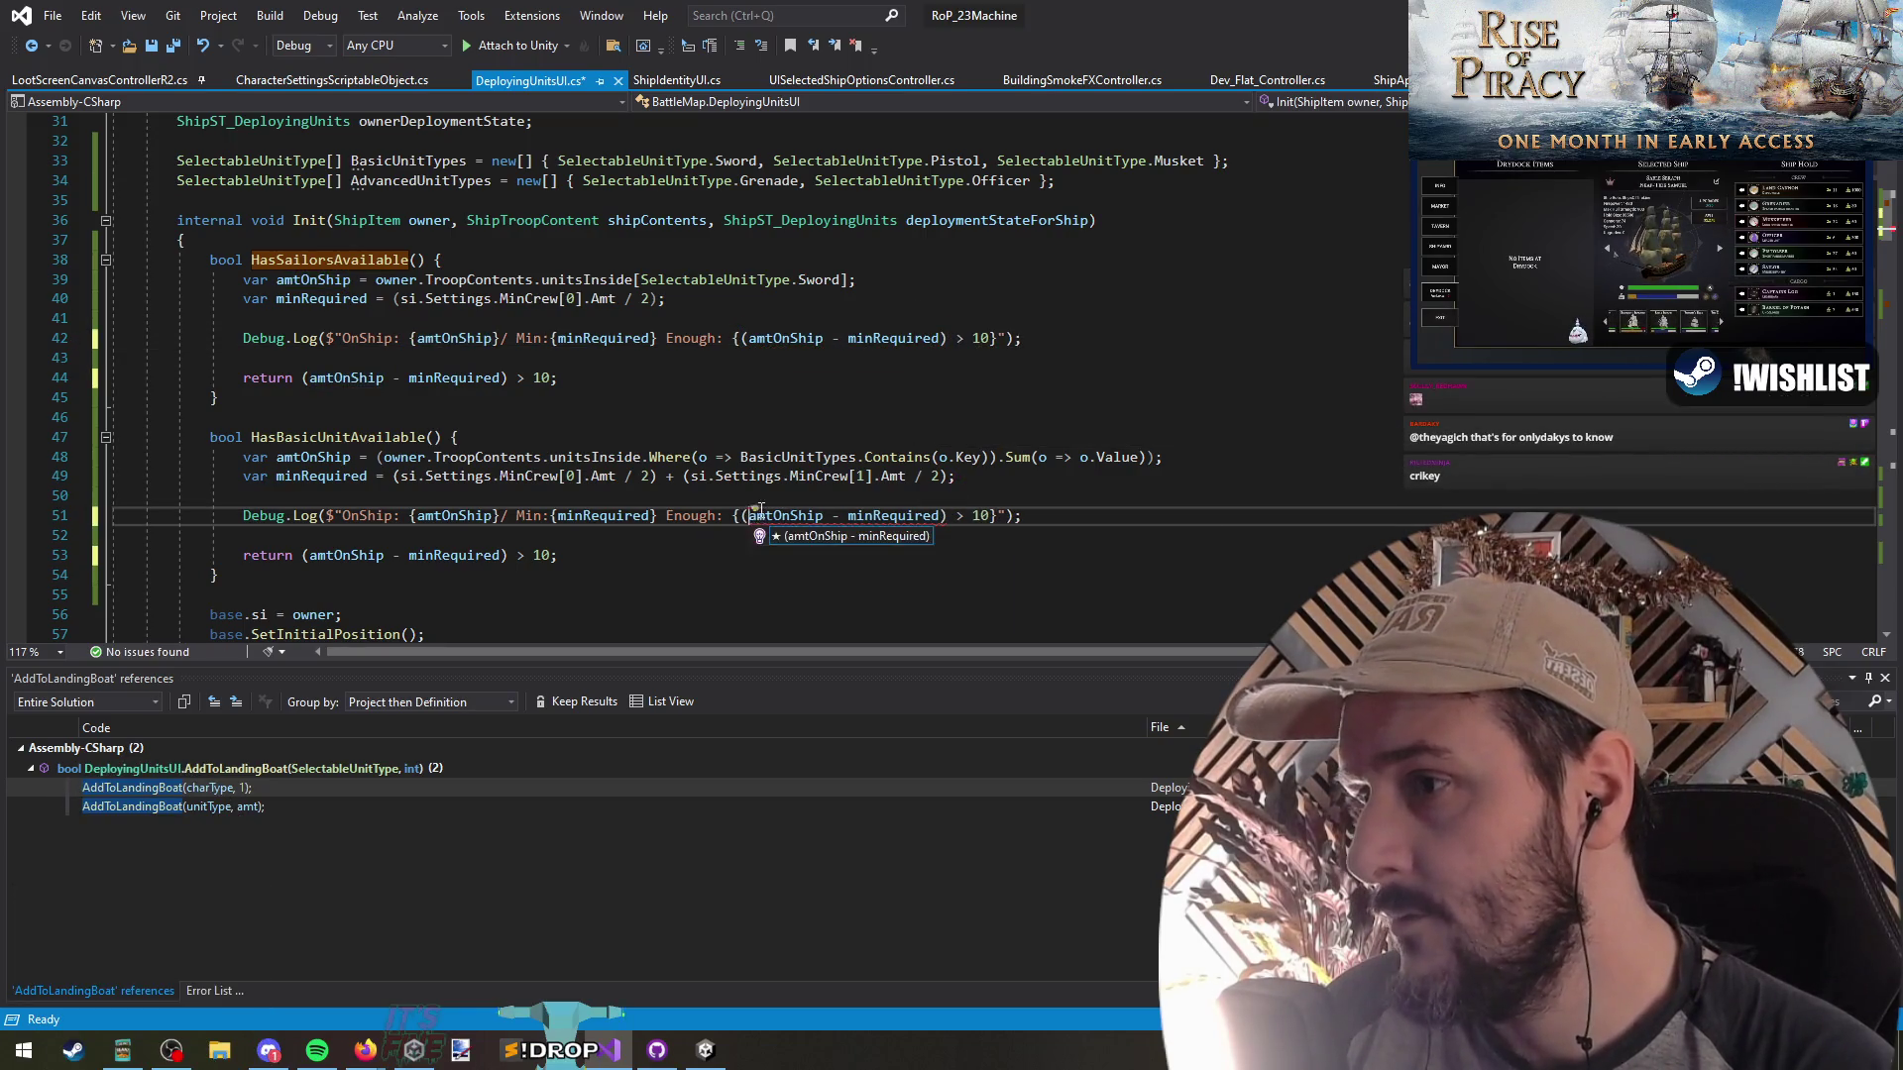
Lower the sailors threshold on line 44 from 10 to 5 and save the file
{"action": "left_click", "coordinate": [704, 421]}
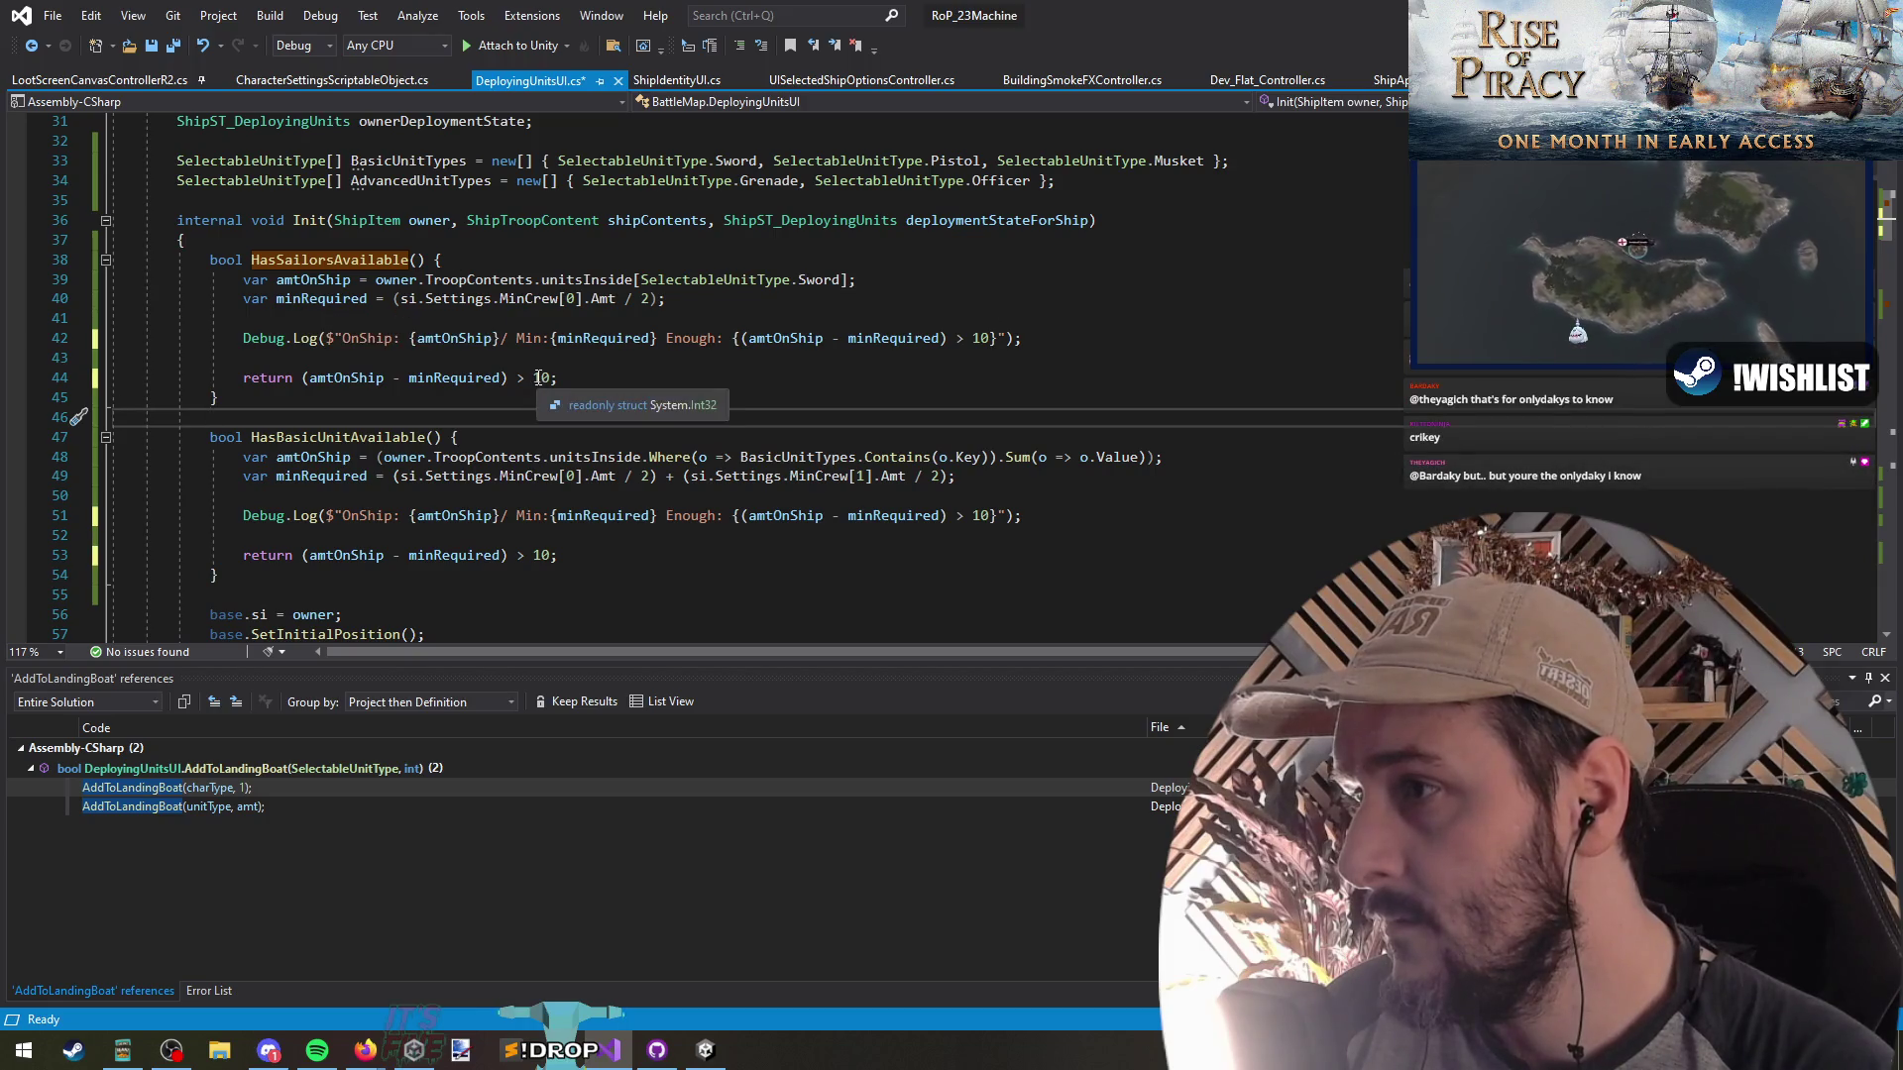
{"action": "left_click_drag", "start_coordinate": [511, 378], "coordinate": [550, 377]}
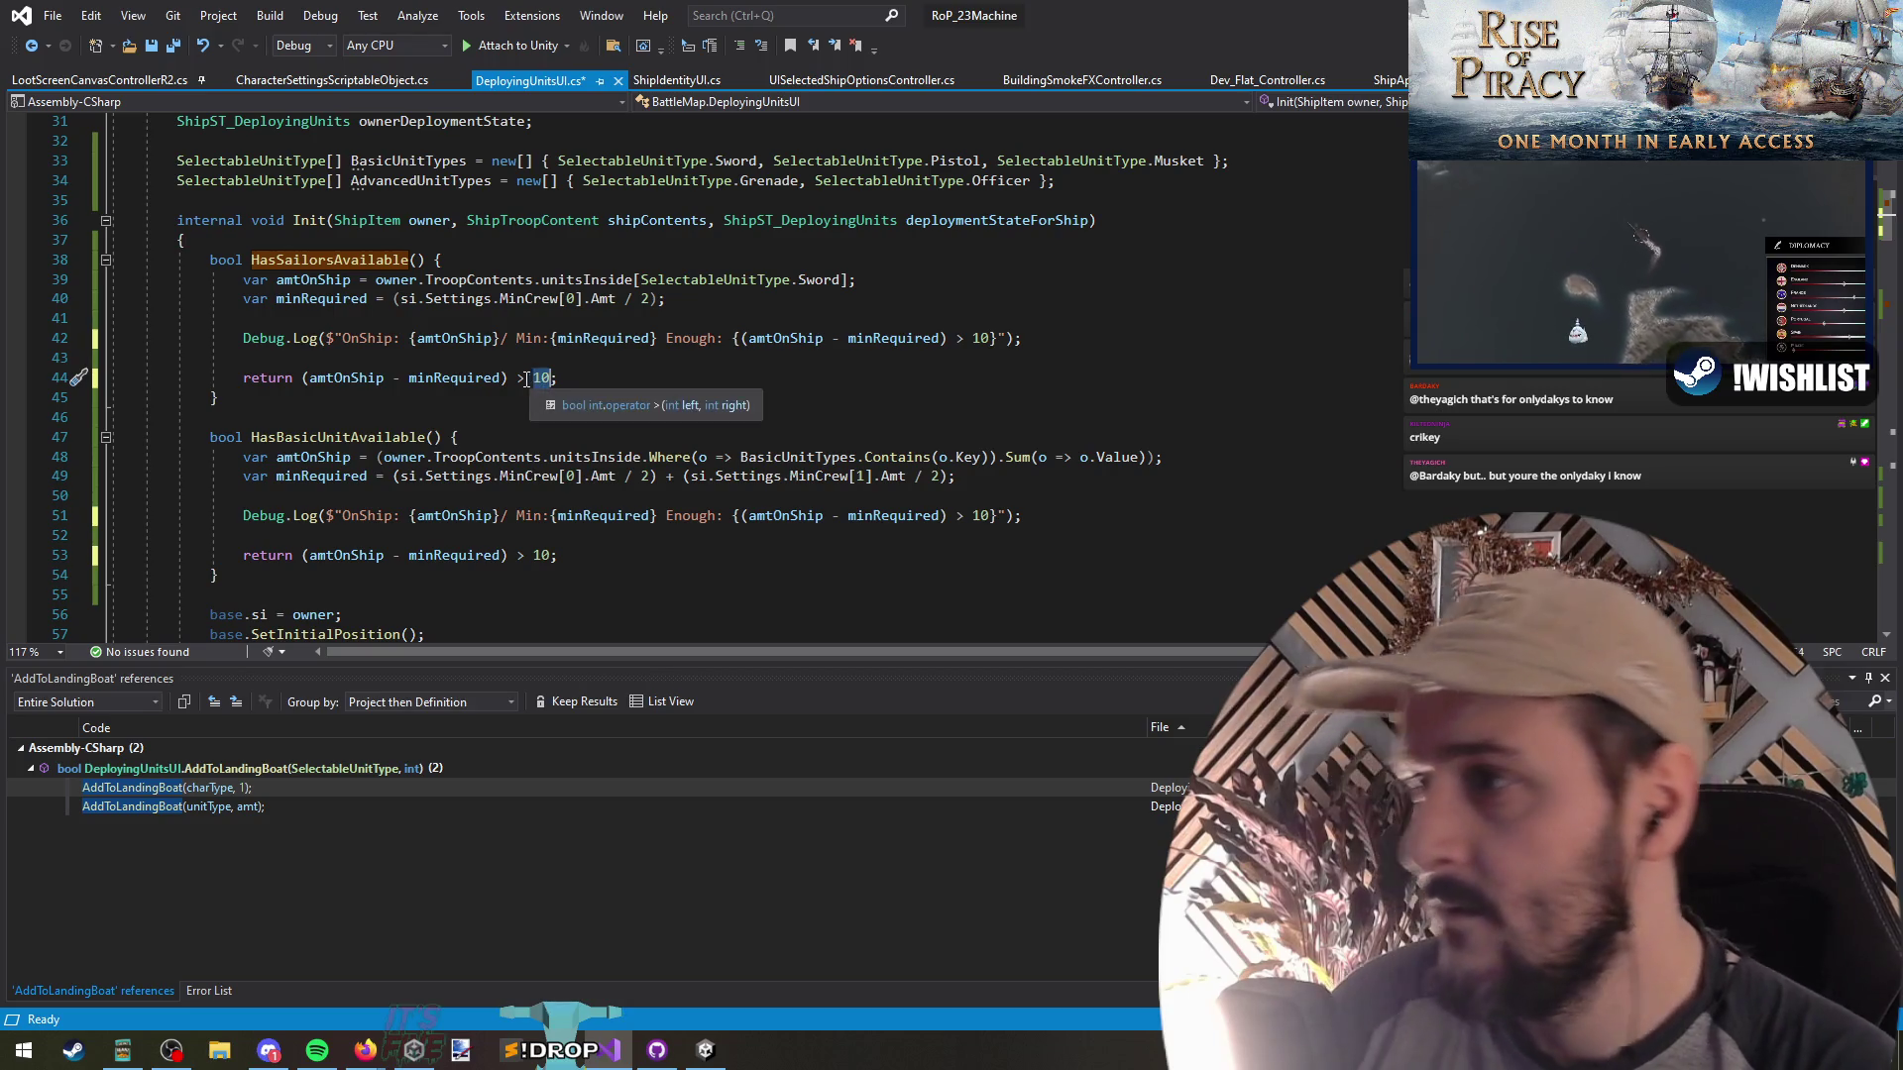
{"action": "type", "text": "5"}
{"action": "left_click", "coordinate": [175, 45]}
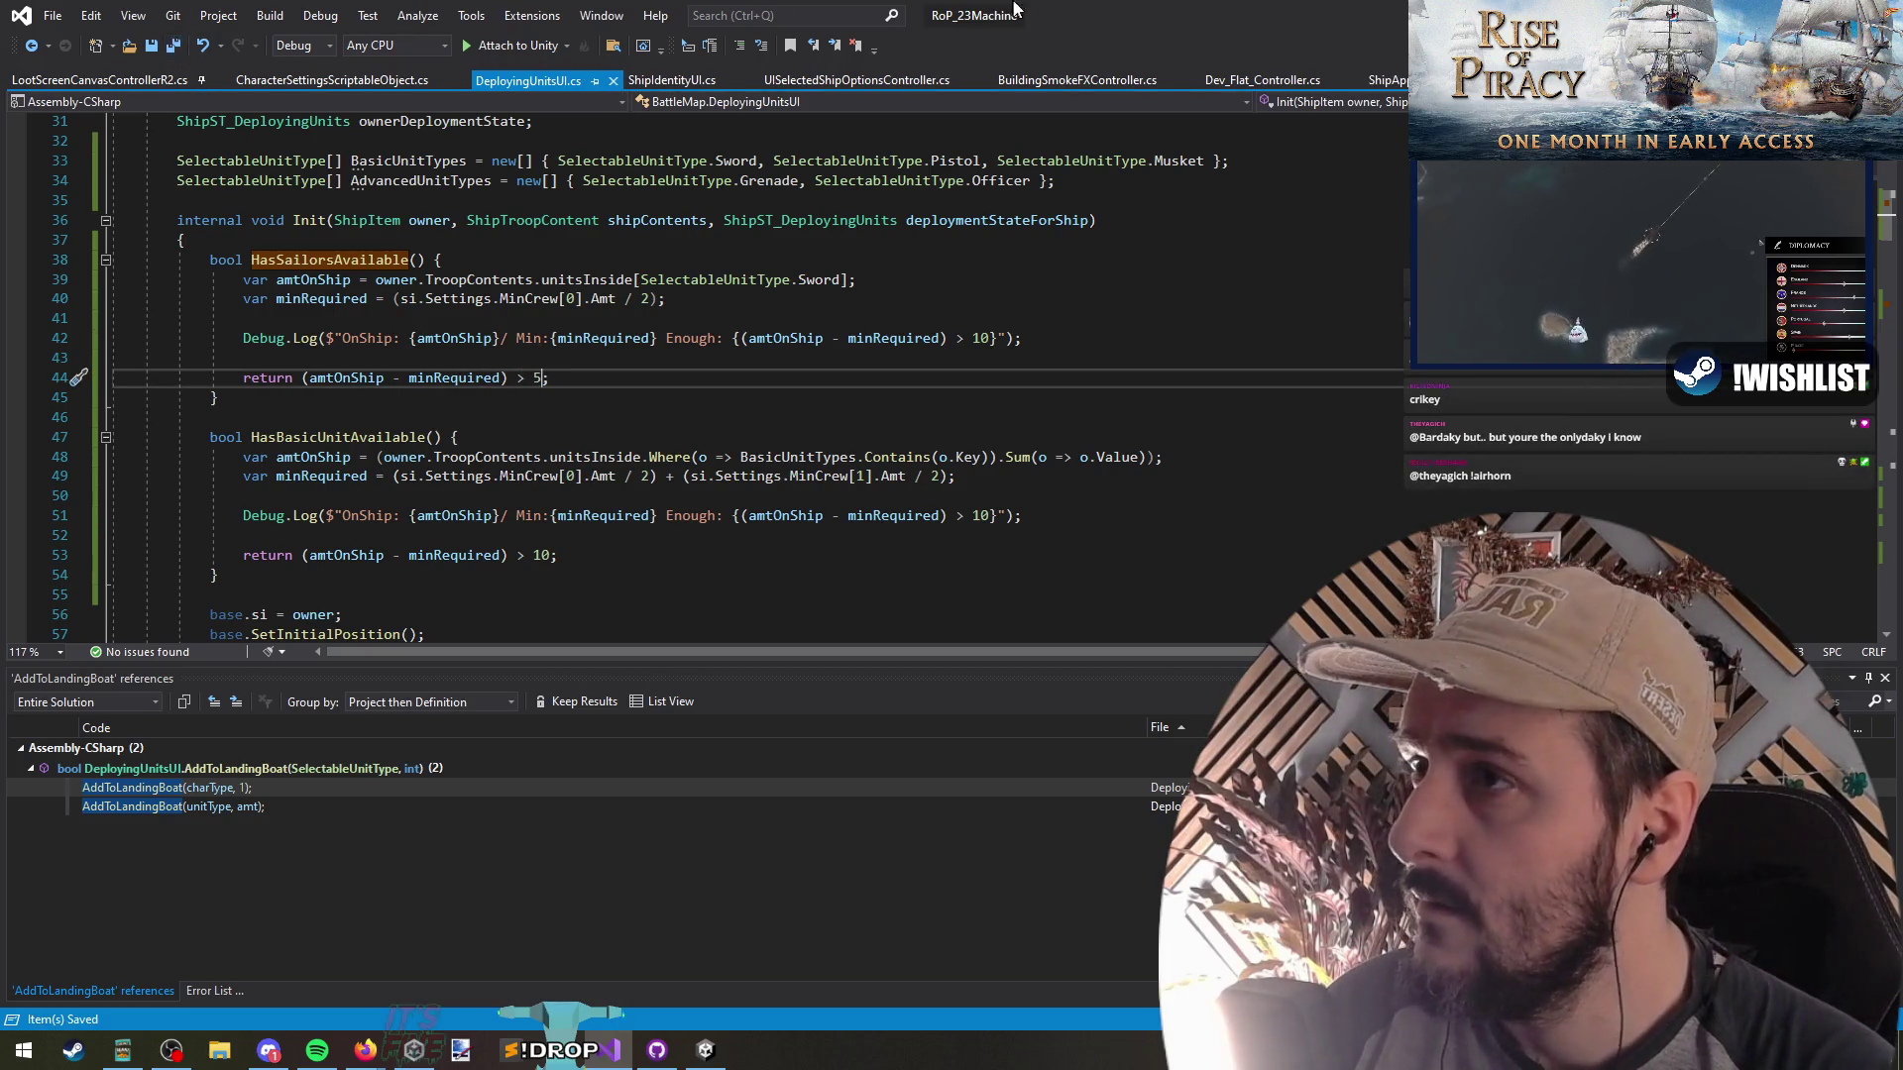
{"action": "key", "text": "alt+Tab"}
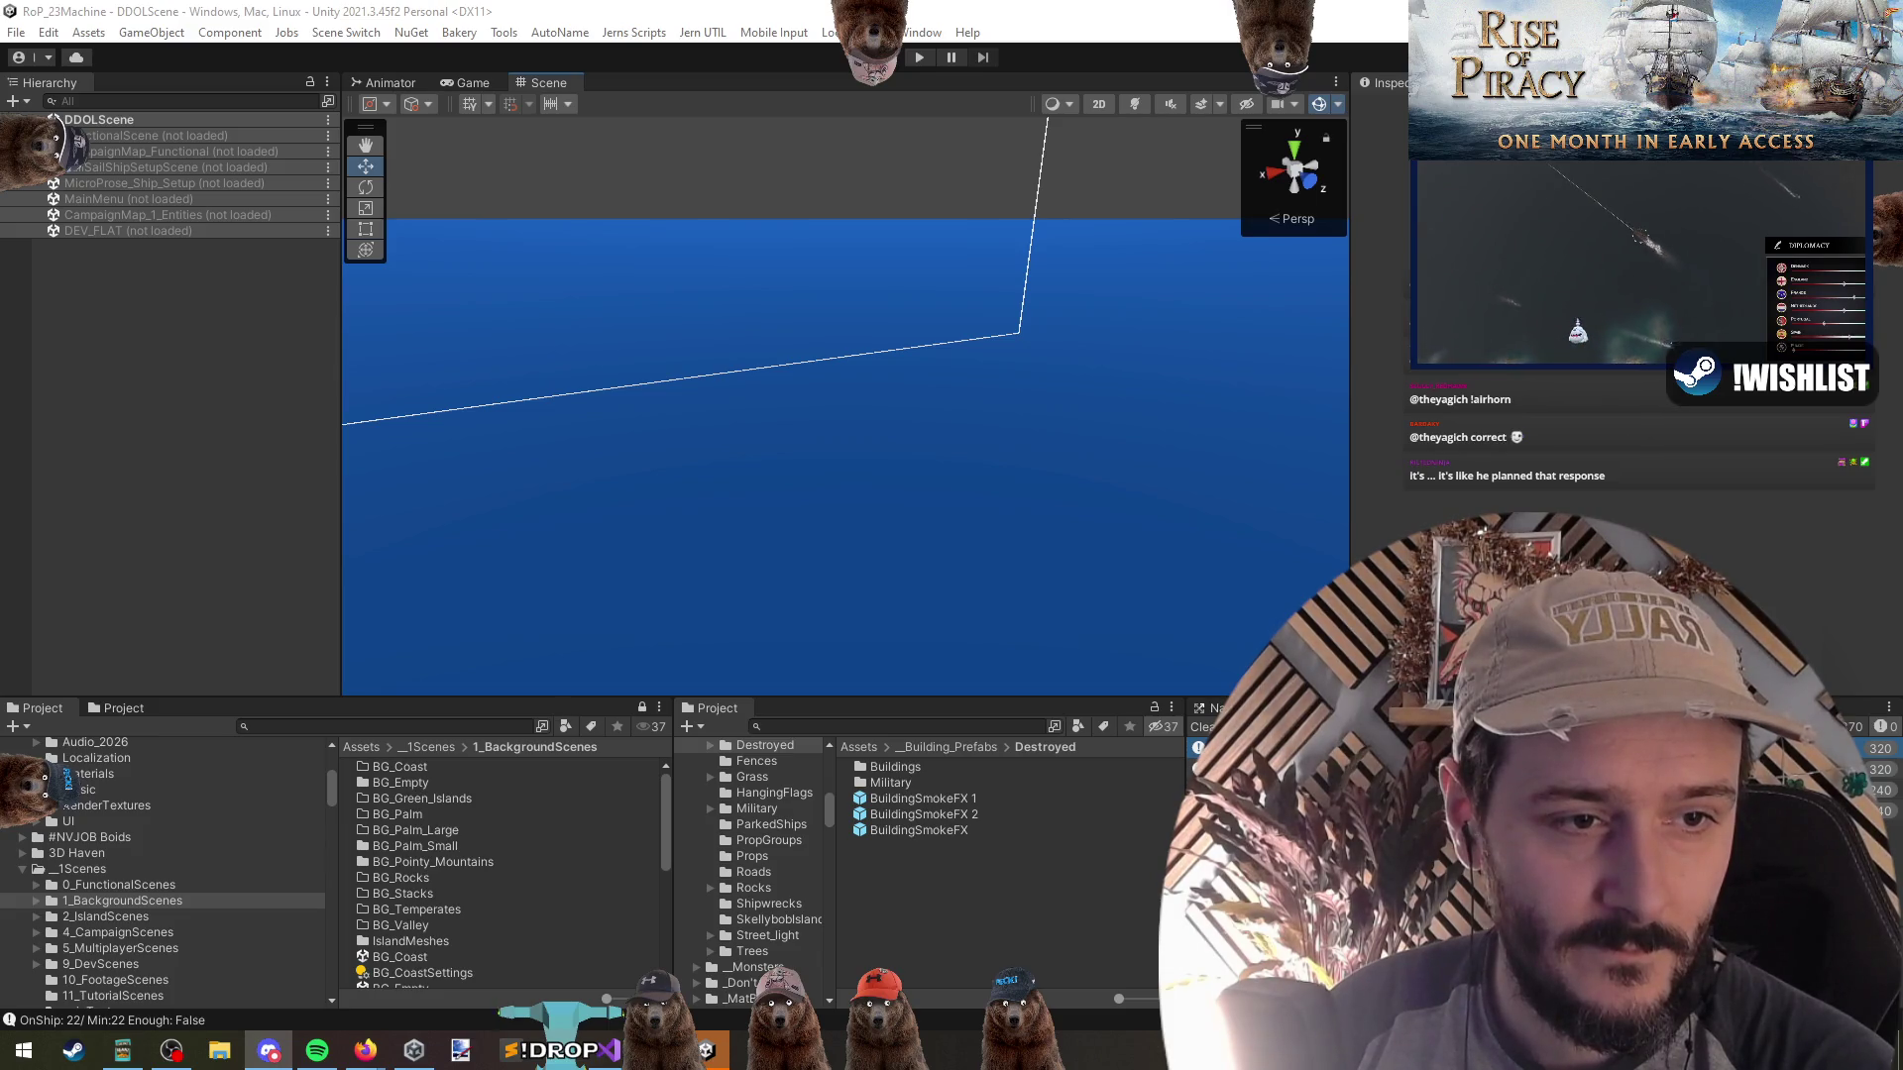
After Unity recompiles the updated scripts, start the game in Play mode
{"action": "key", "text": "alt"}
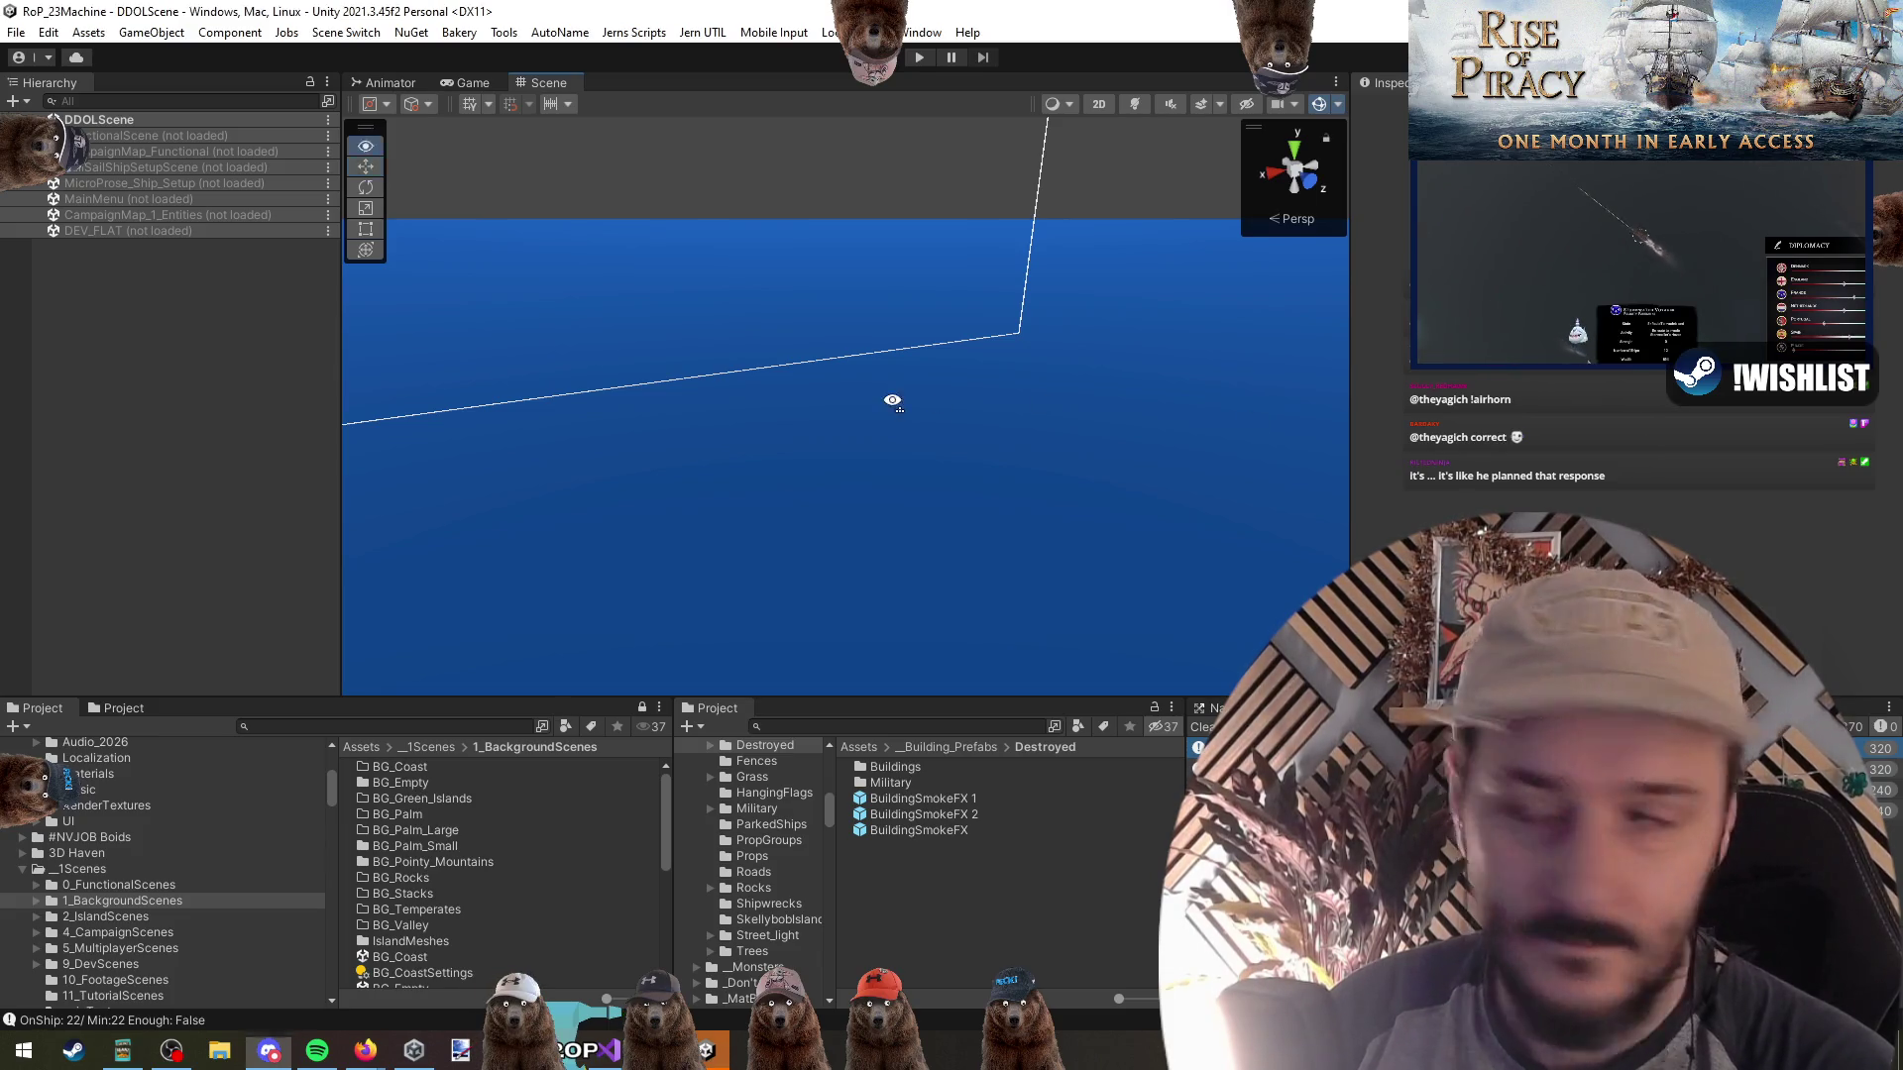
{"action": "left_click", "coordinate": [917, 58]}
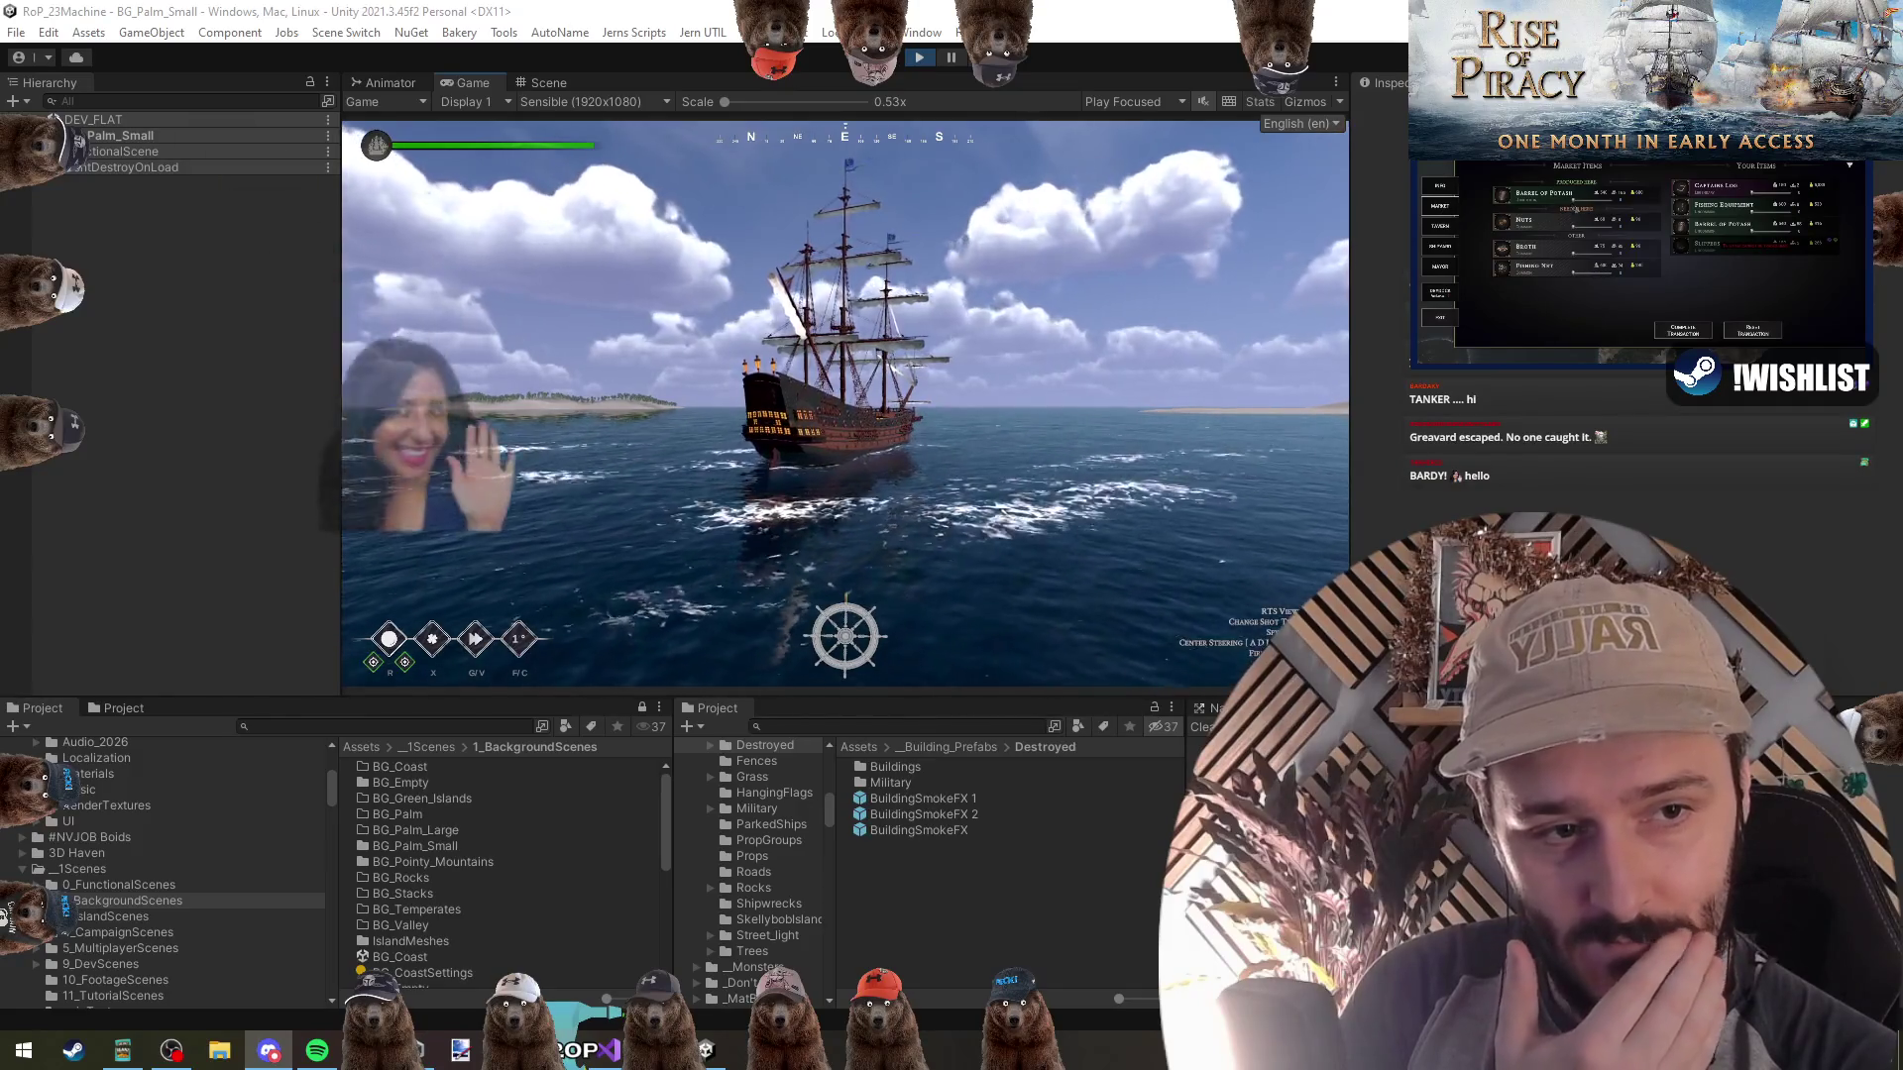
Switch to the overhead RTS view, fly toward the fortified island, and check the Debug Menu's spawning options
{"action": "key", "text": "Tab"}
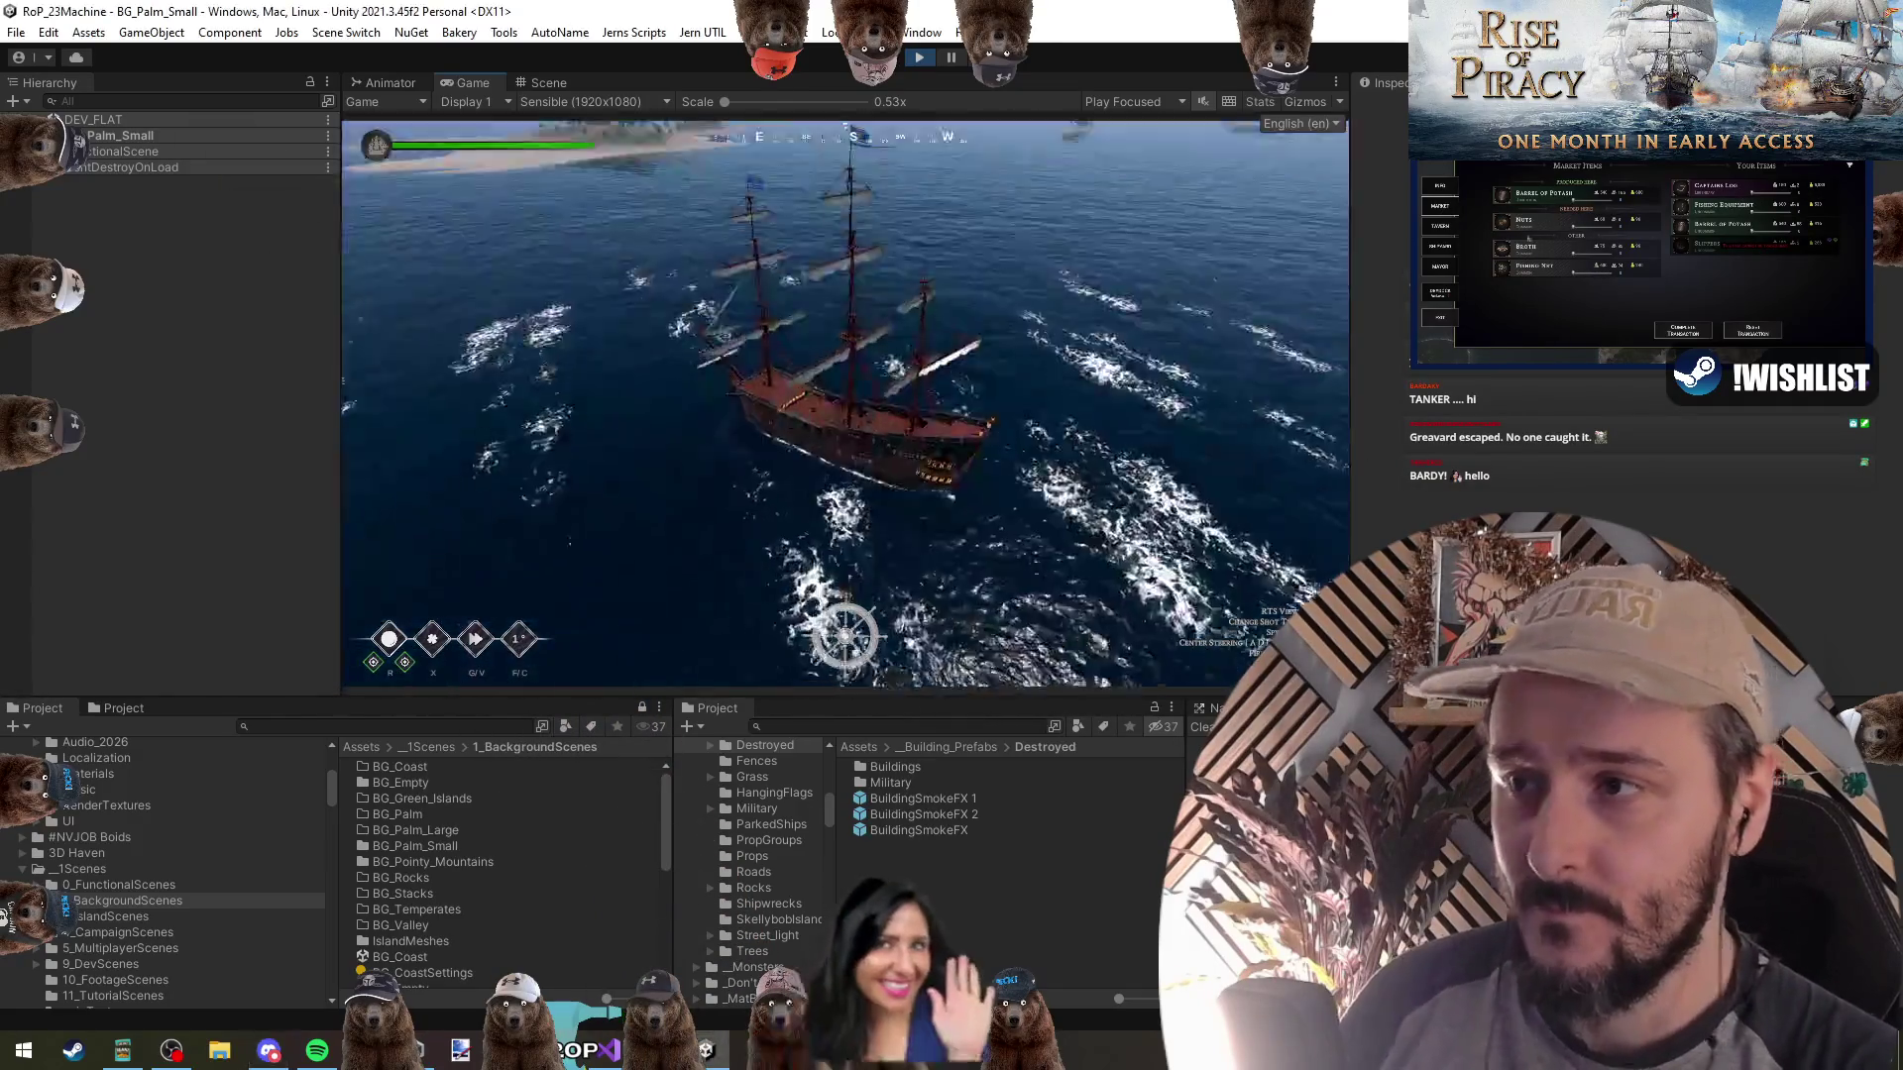
{"action": "key", "text": "w"}
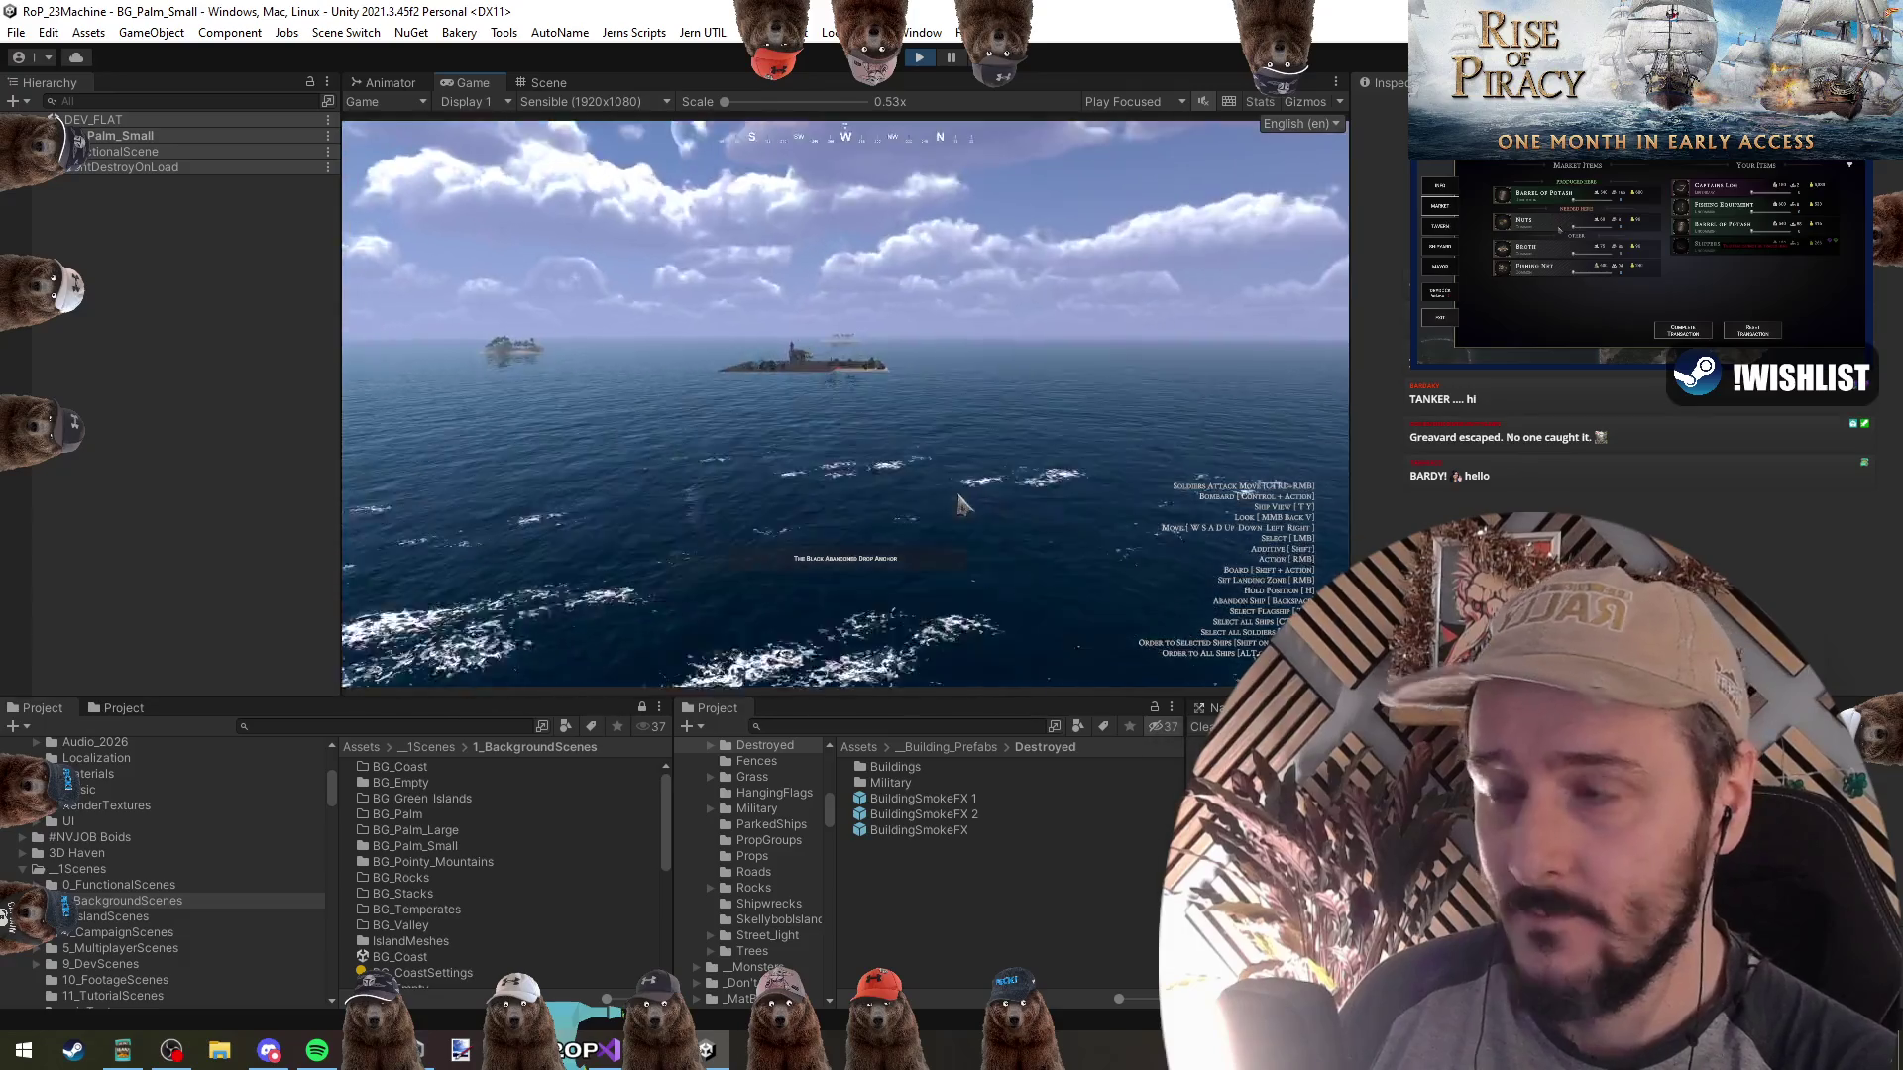
{"action": "key", "text": "w"}
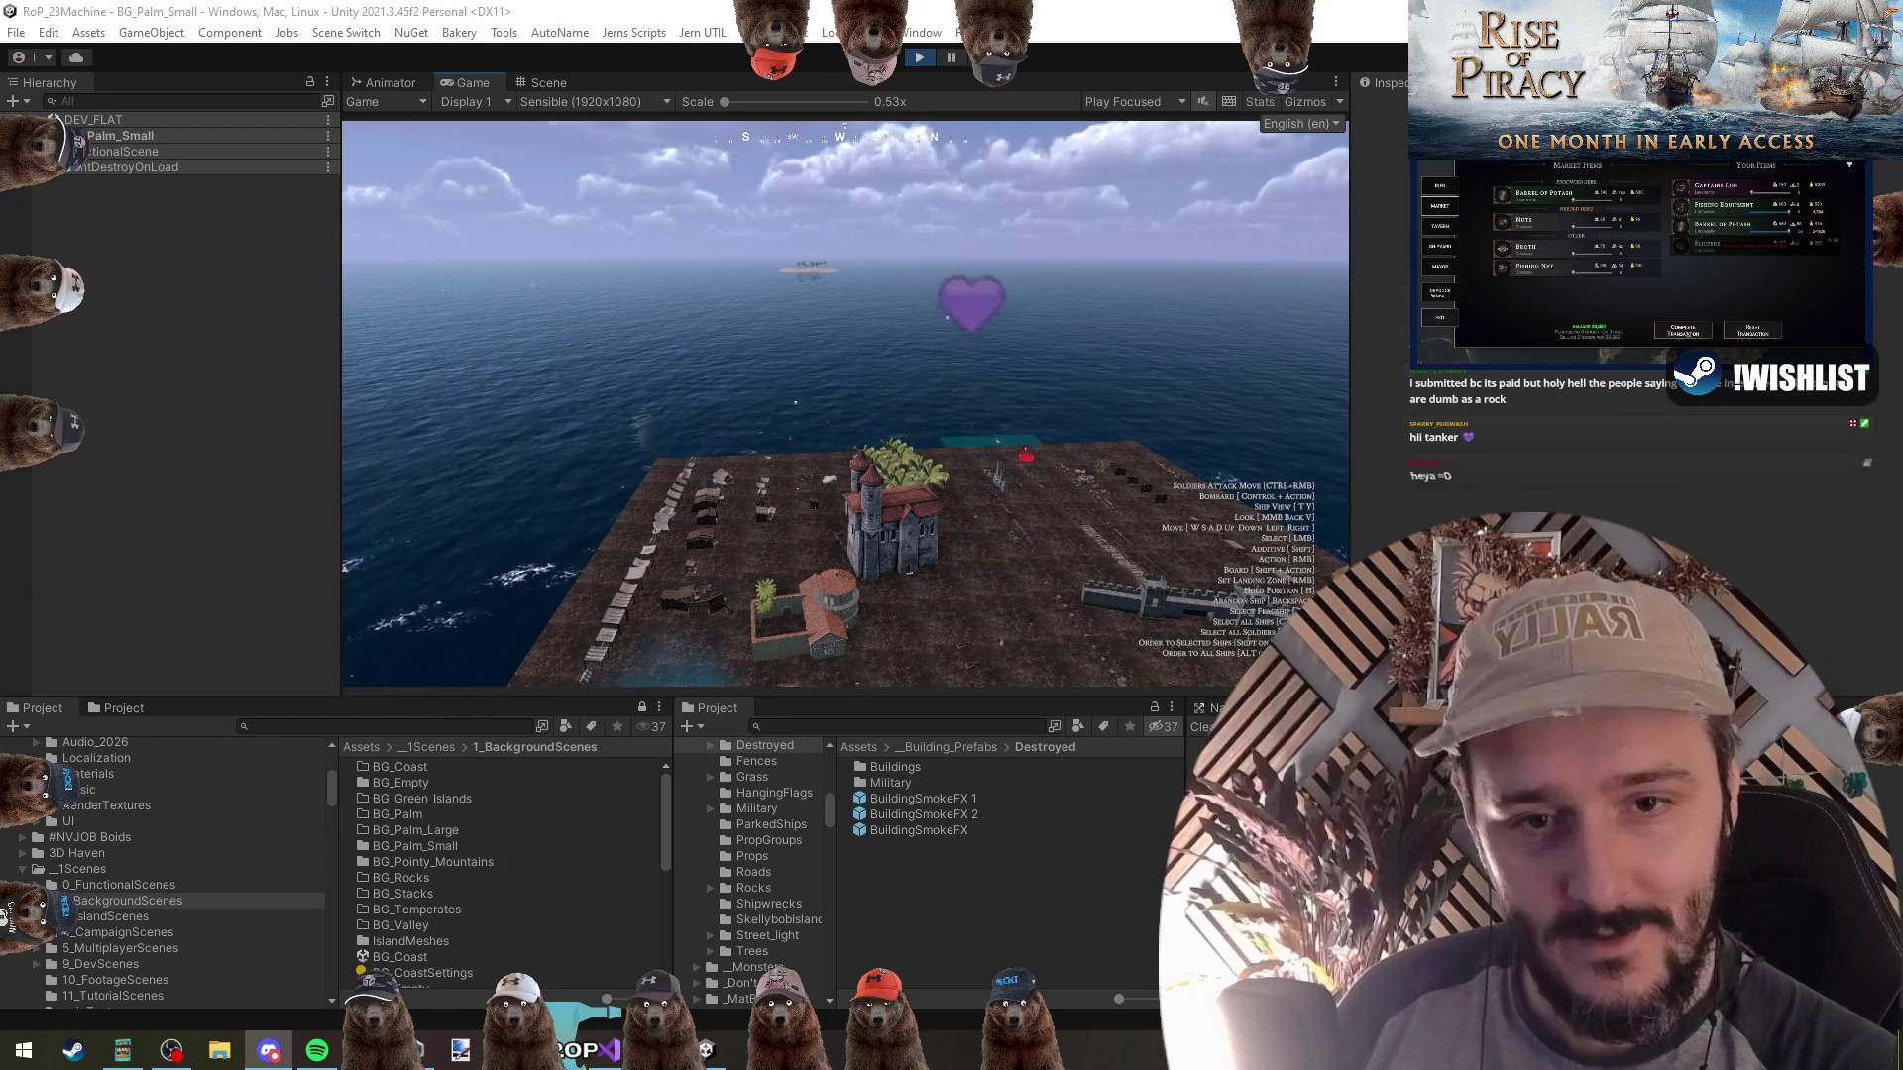
{"action": "scroll", "coordinate": [920, 536], "scroll_direction": "down", "scroll_amount": 5}
{"action": "scroll", "coordinate": [920, 536], "scroll_direction": "up", "scroll_amount": 5}
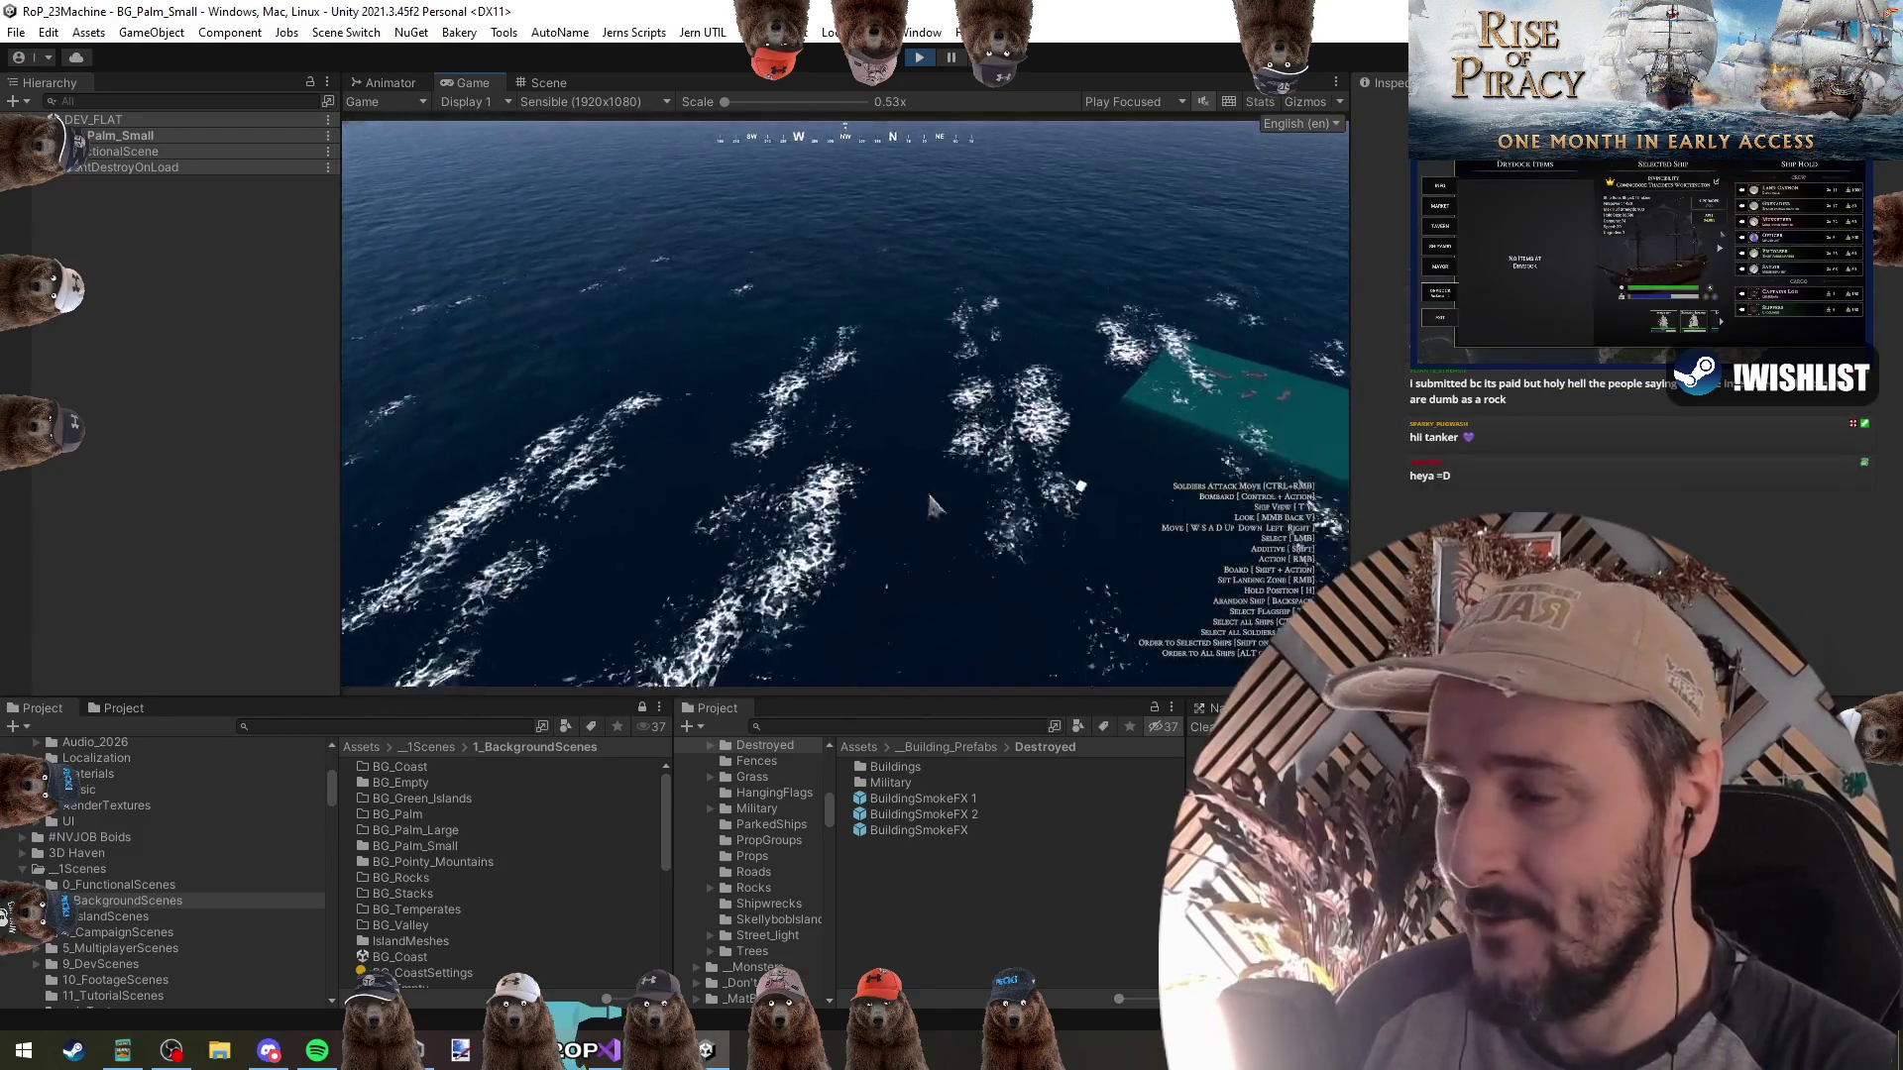
{"action": "key", "text": "grave"}
{"action": "left_click", "coordinate": [400, 175]}
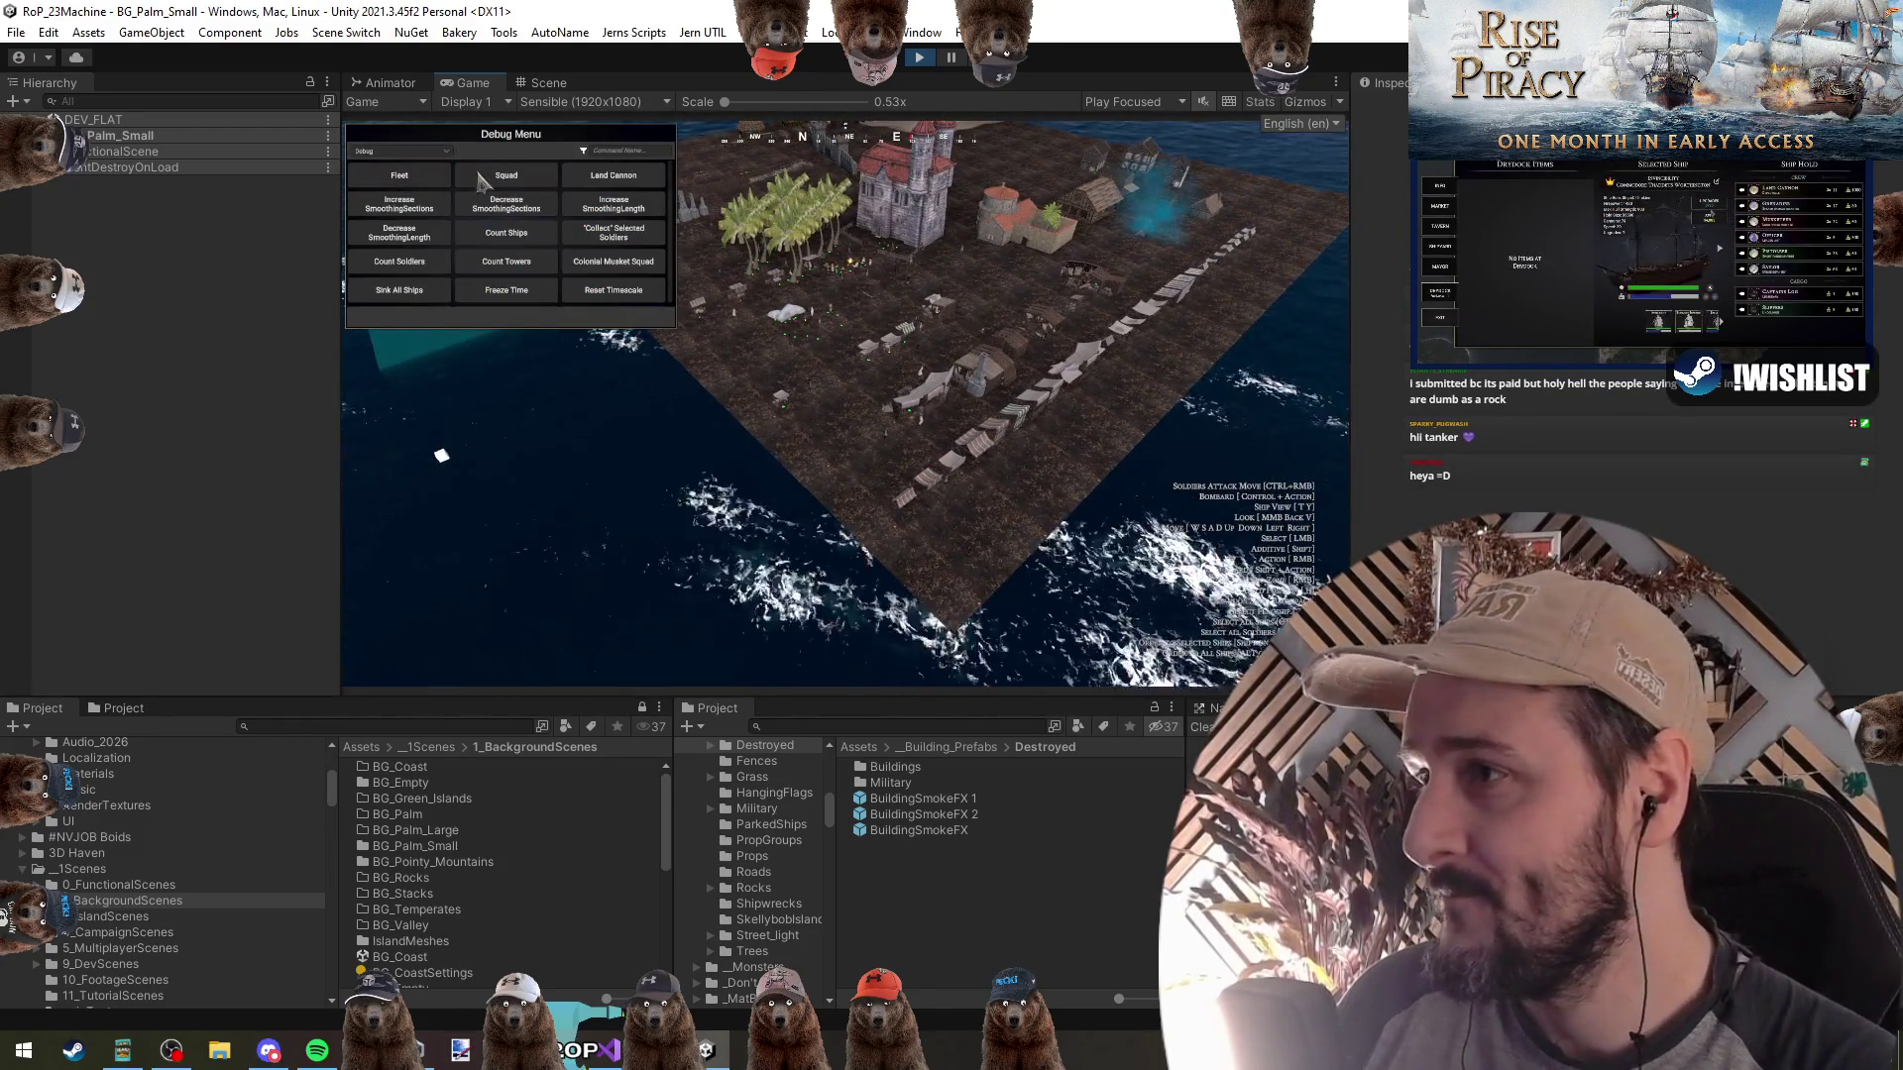
{"action": "left_click", "coordinate": [592, 317]}
{"action": "key", "text": "grave"}
Try deploying grenadiers, sailors and gunners from The Black Abandoned, then stop and return to HasSailorsAvailable
{"action": "left_click", "coordinate": [810, 277]}
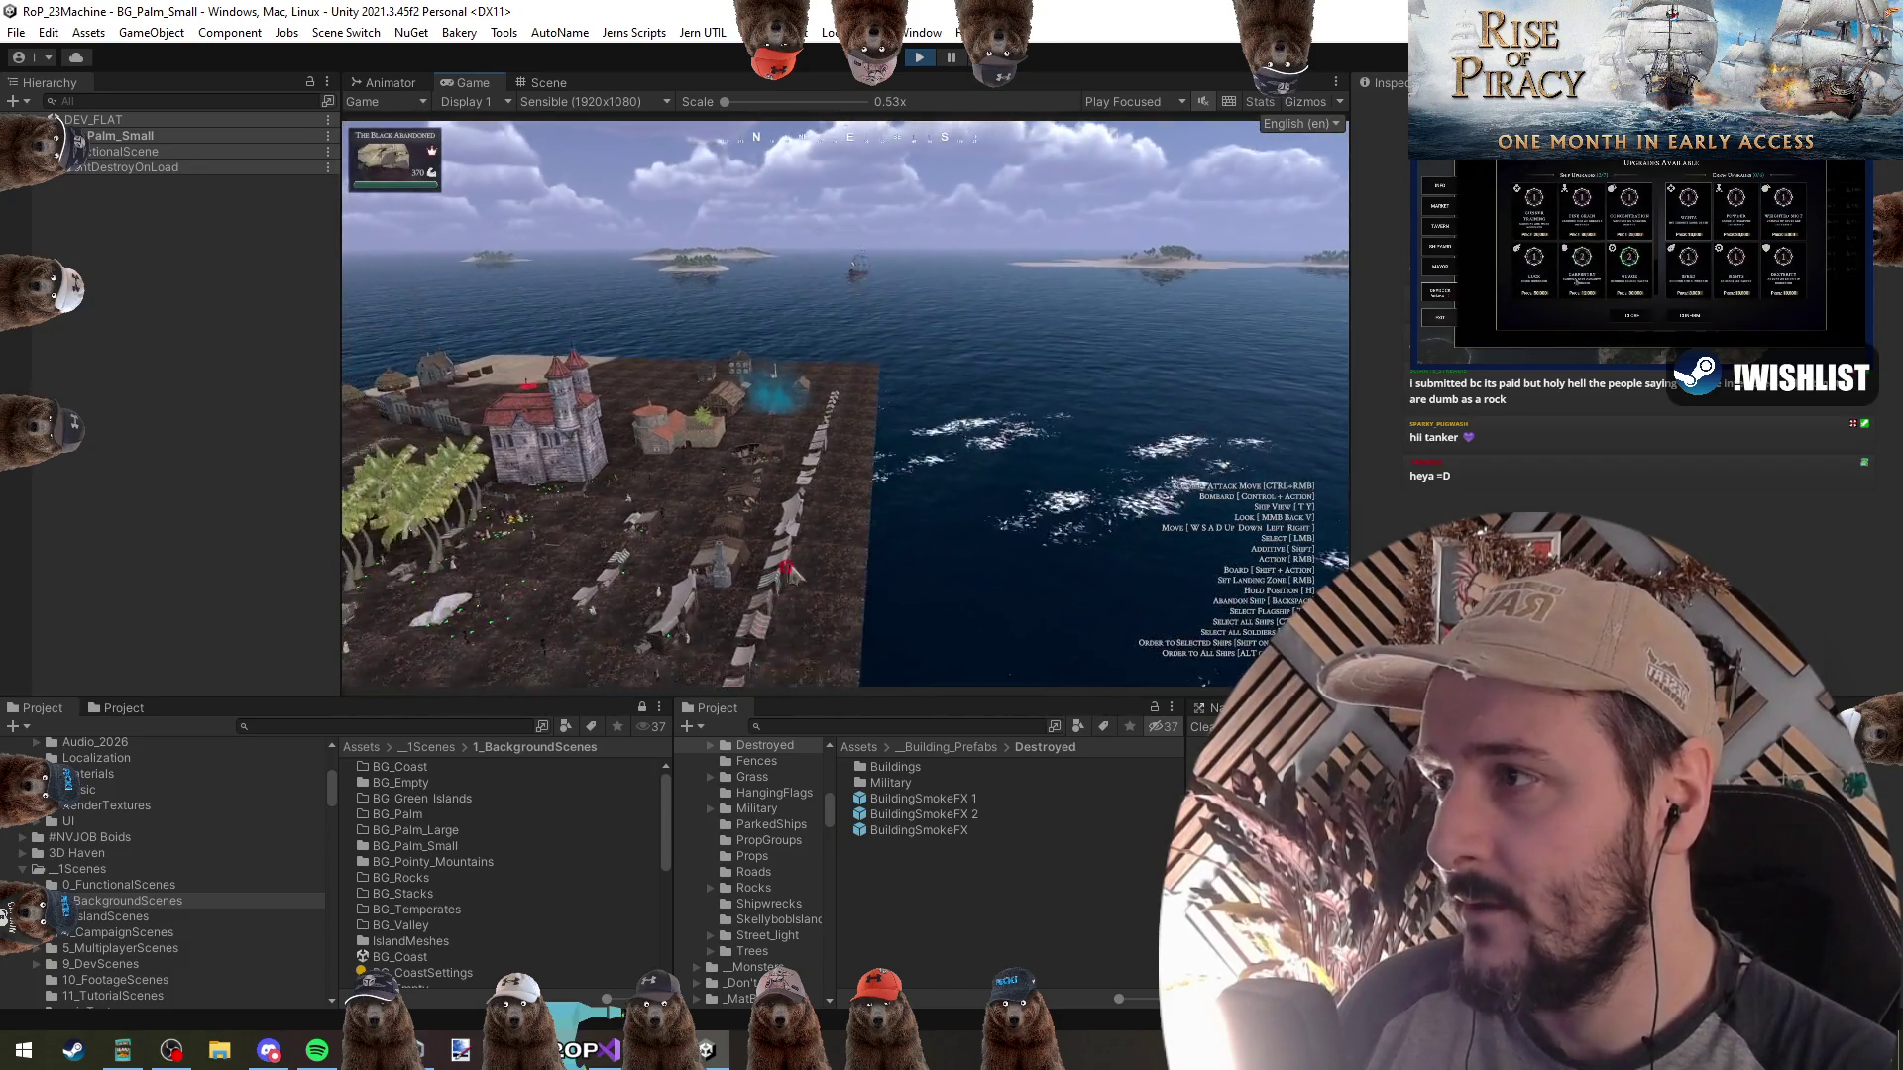
{"action": "key", "text": "t"}
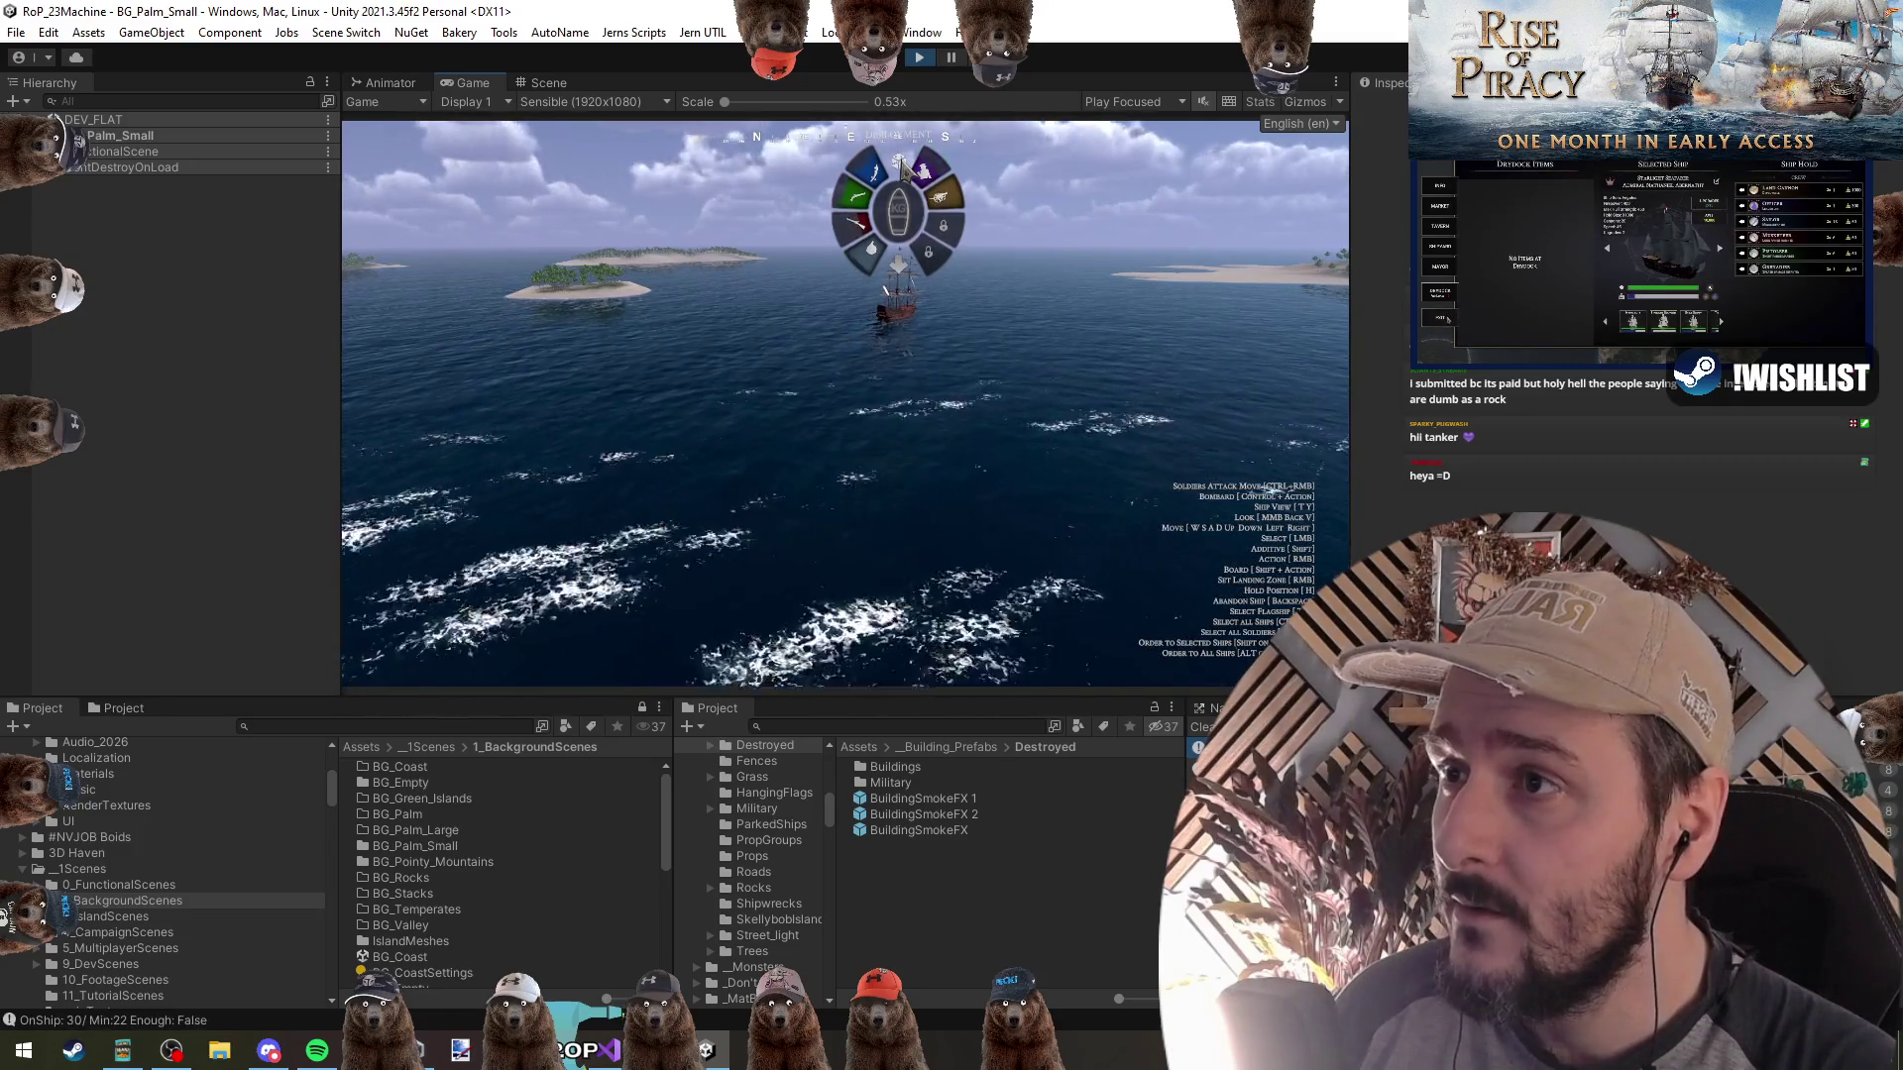
{"action": "left_click", "coordinate": [902, 168]}
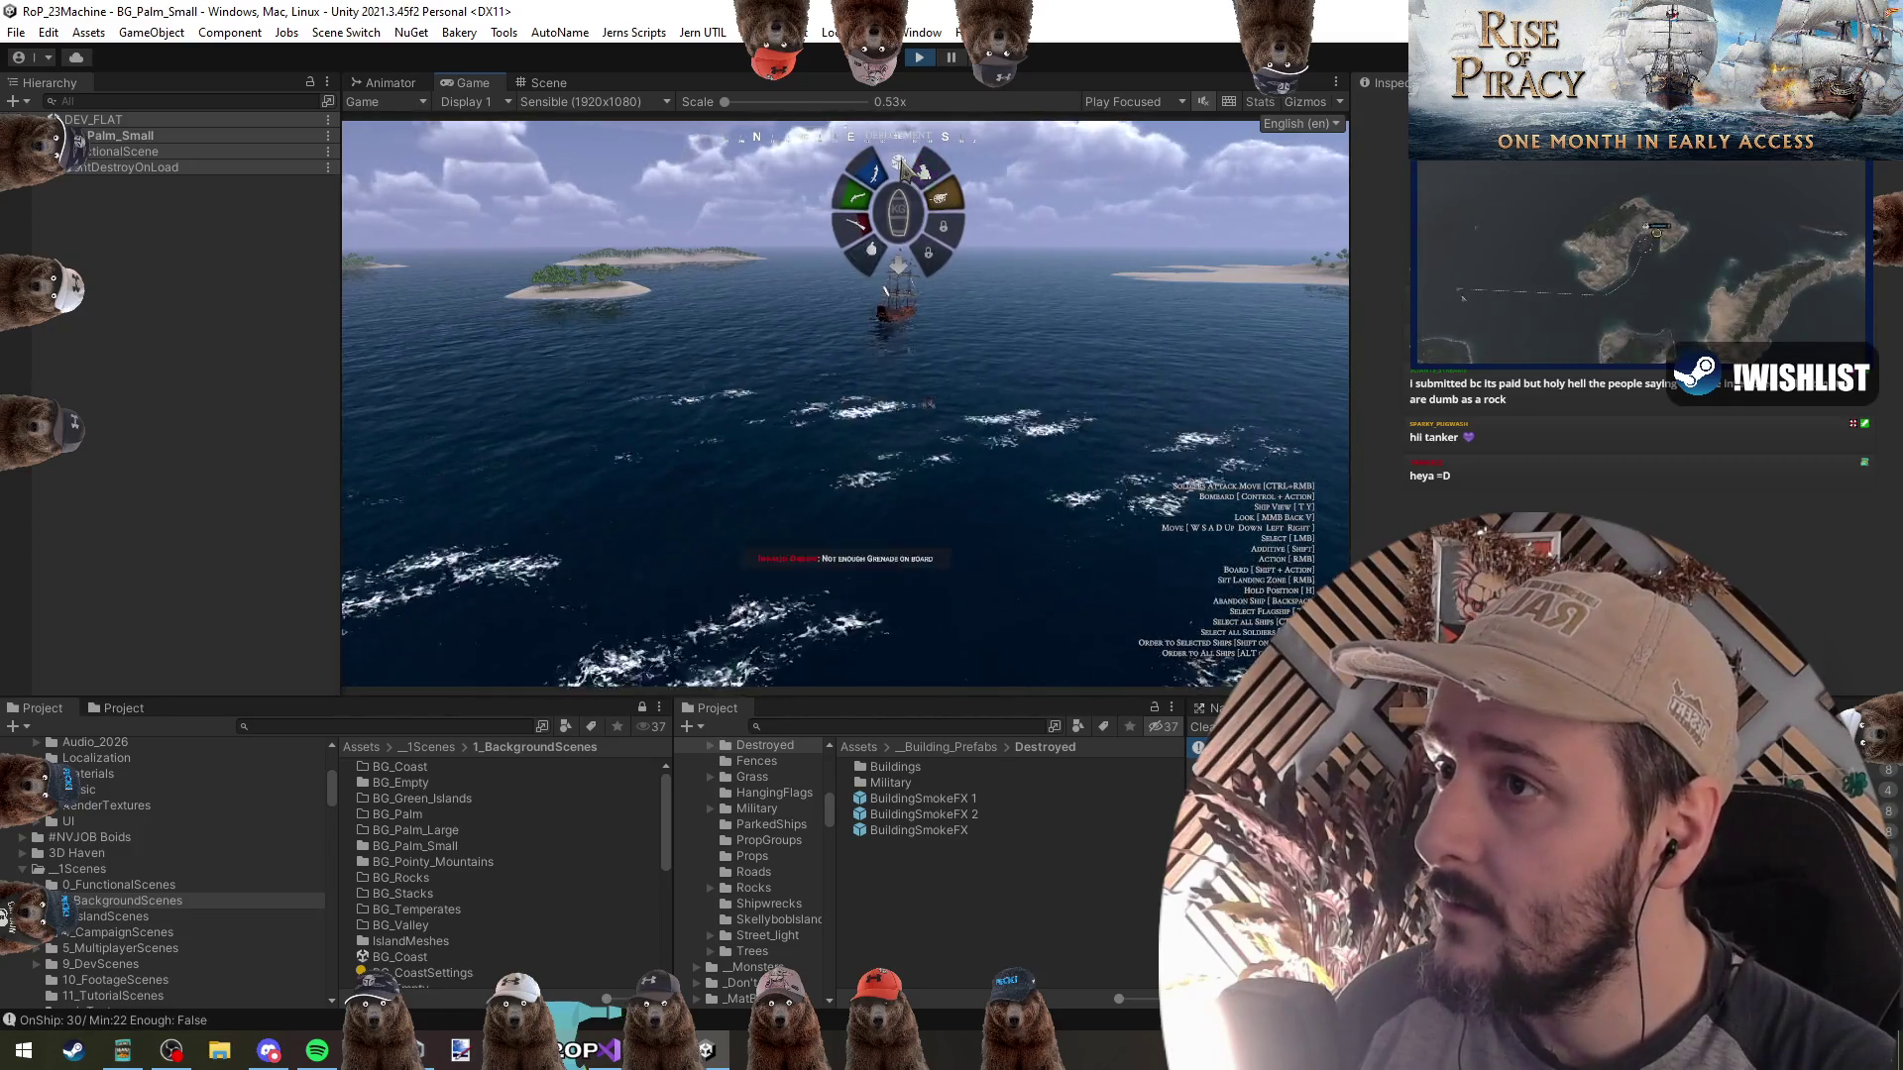
{"action": "left_click", "coordinate": [840, 207]}
{"action": "left_click", "coordinate": [858, 243]}
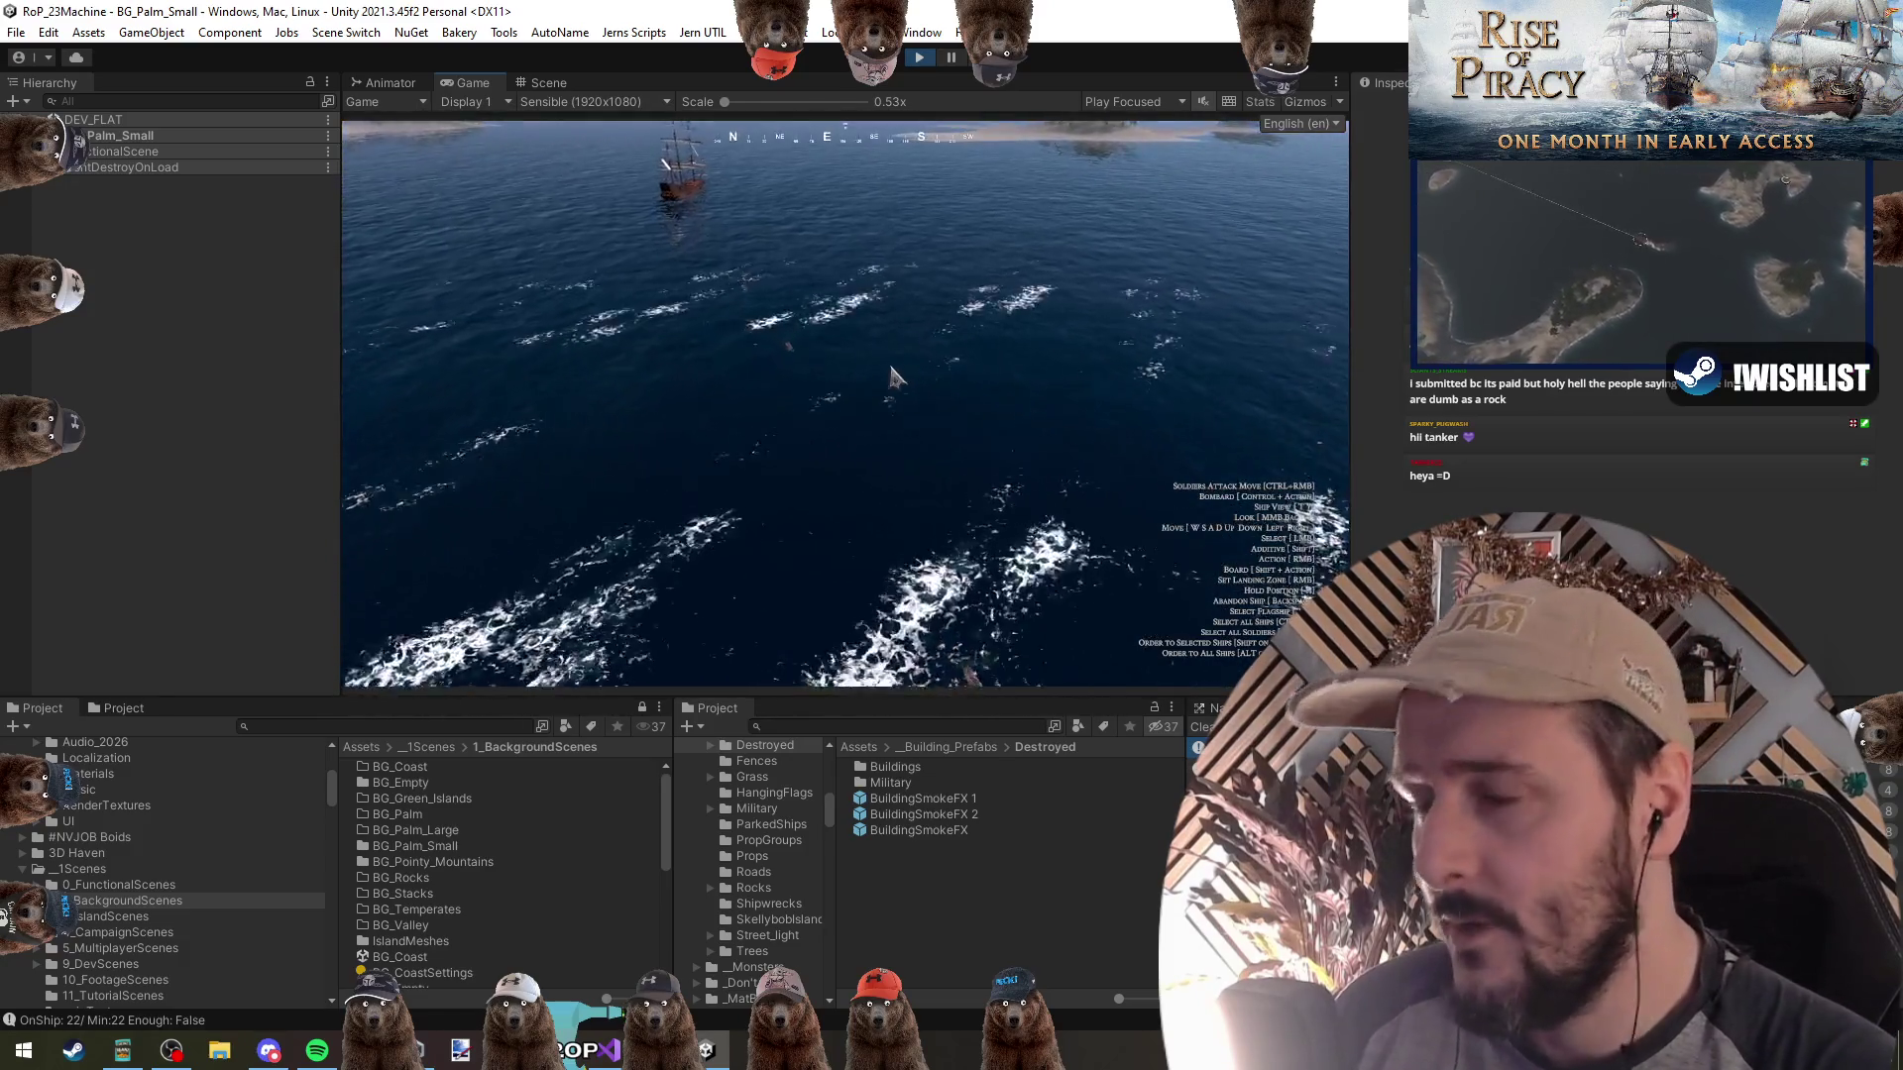
{"action": "left_click", "coordinate": [922, 58]}
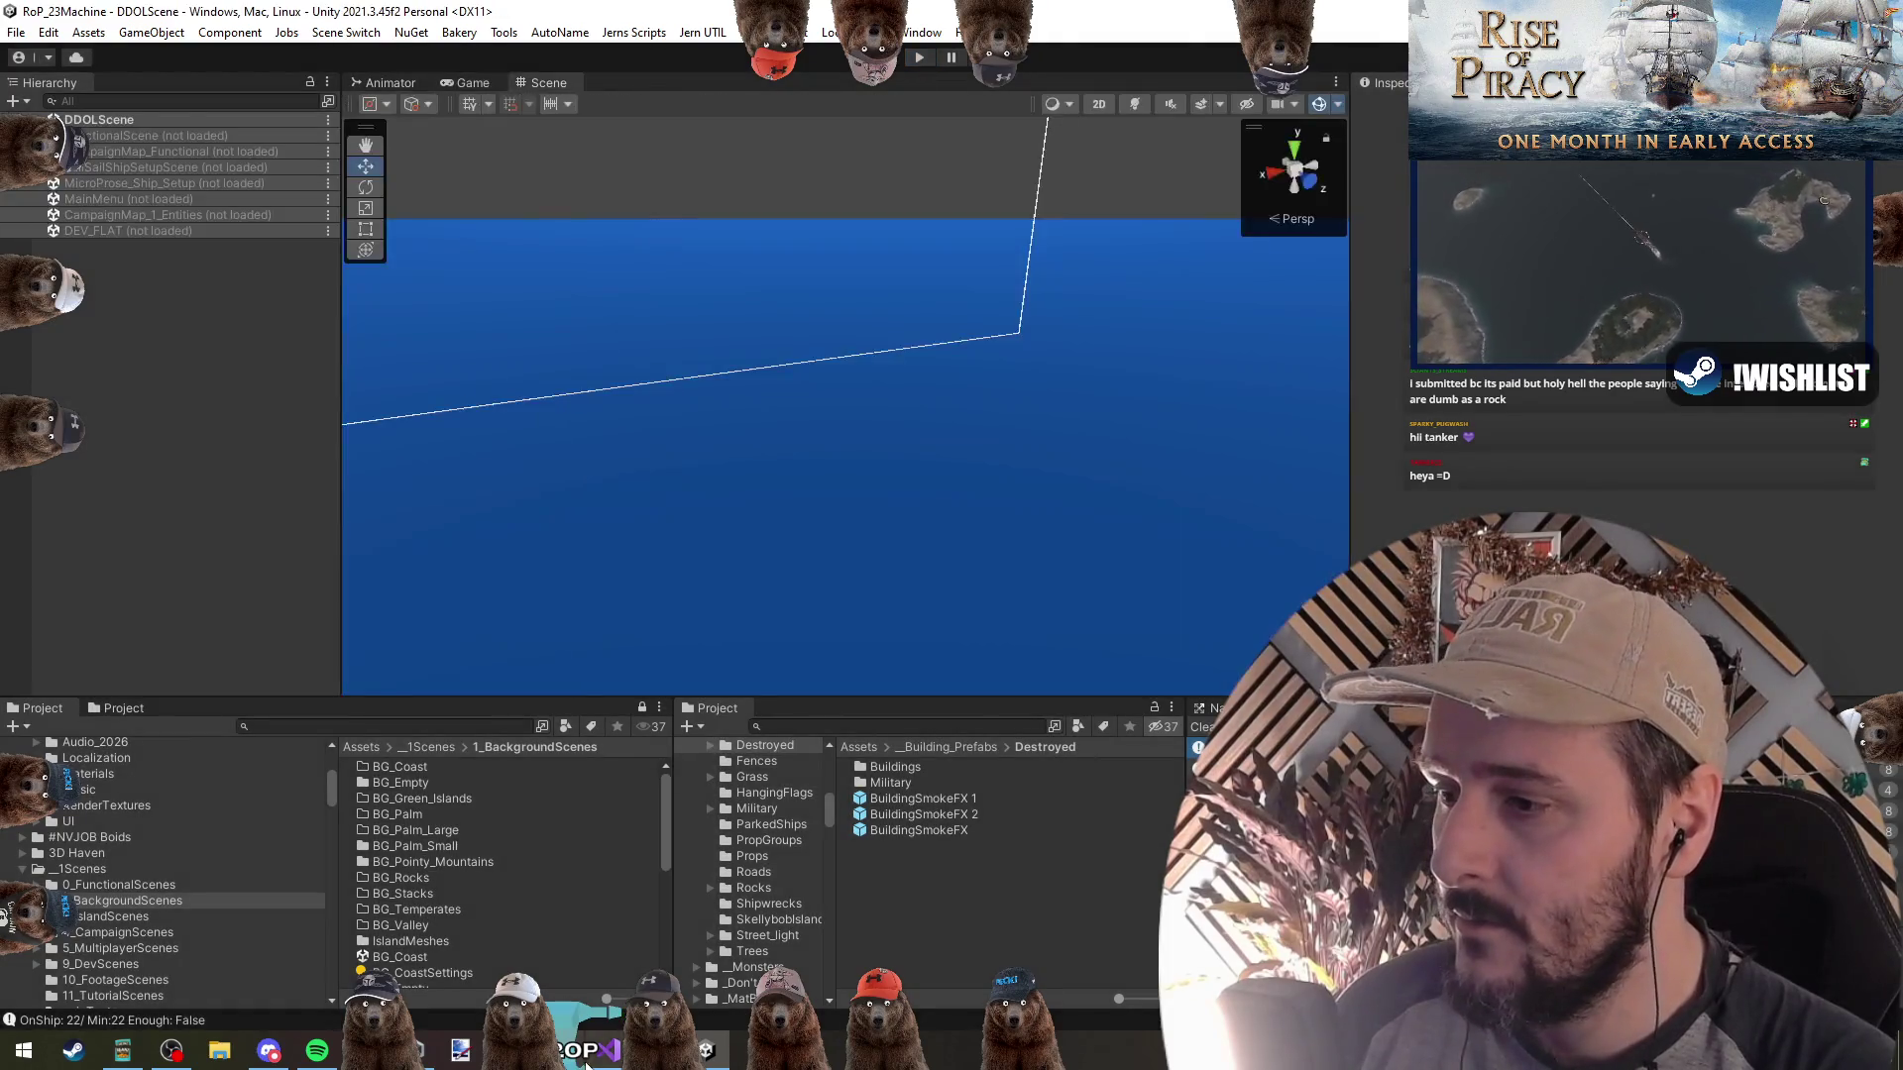
{"action": "left_click", "coordinate": [607, 1050]}
{"action": "left_click", "coordinate": [322, 258]}
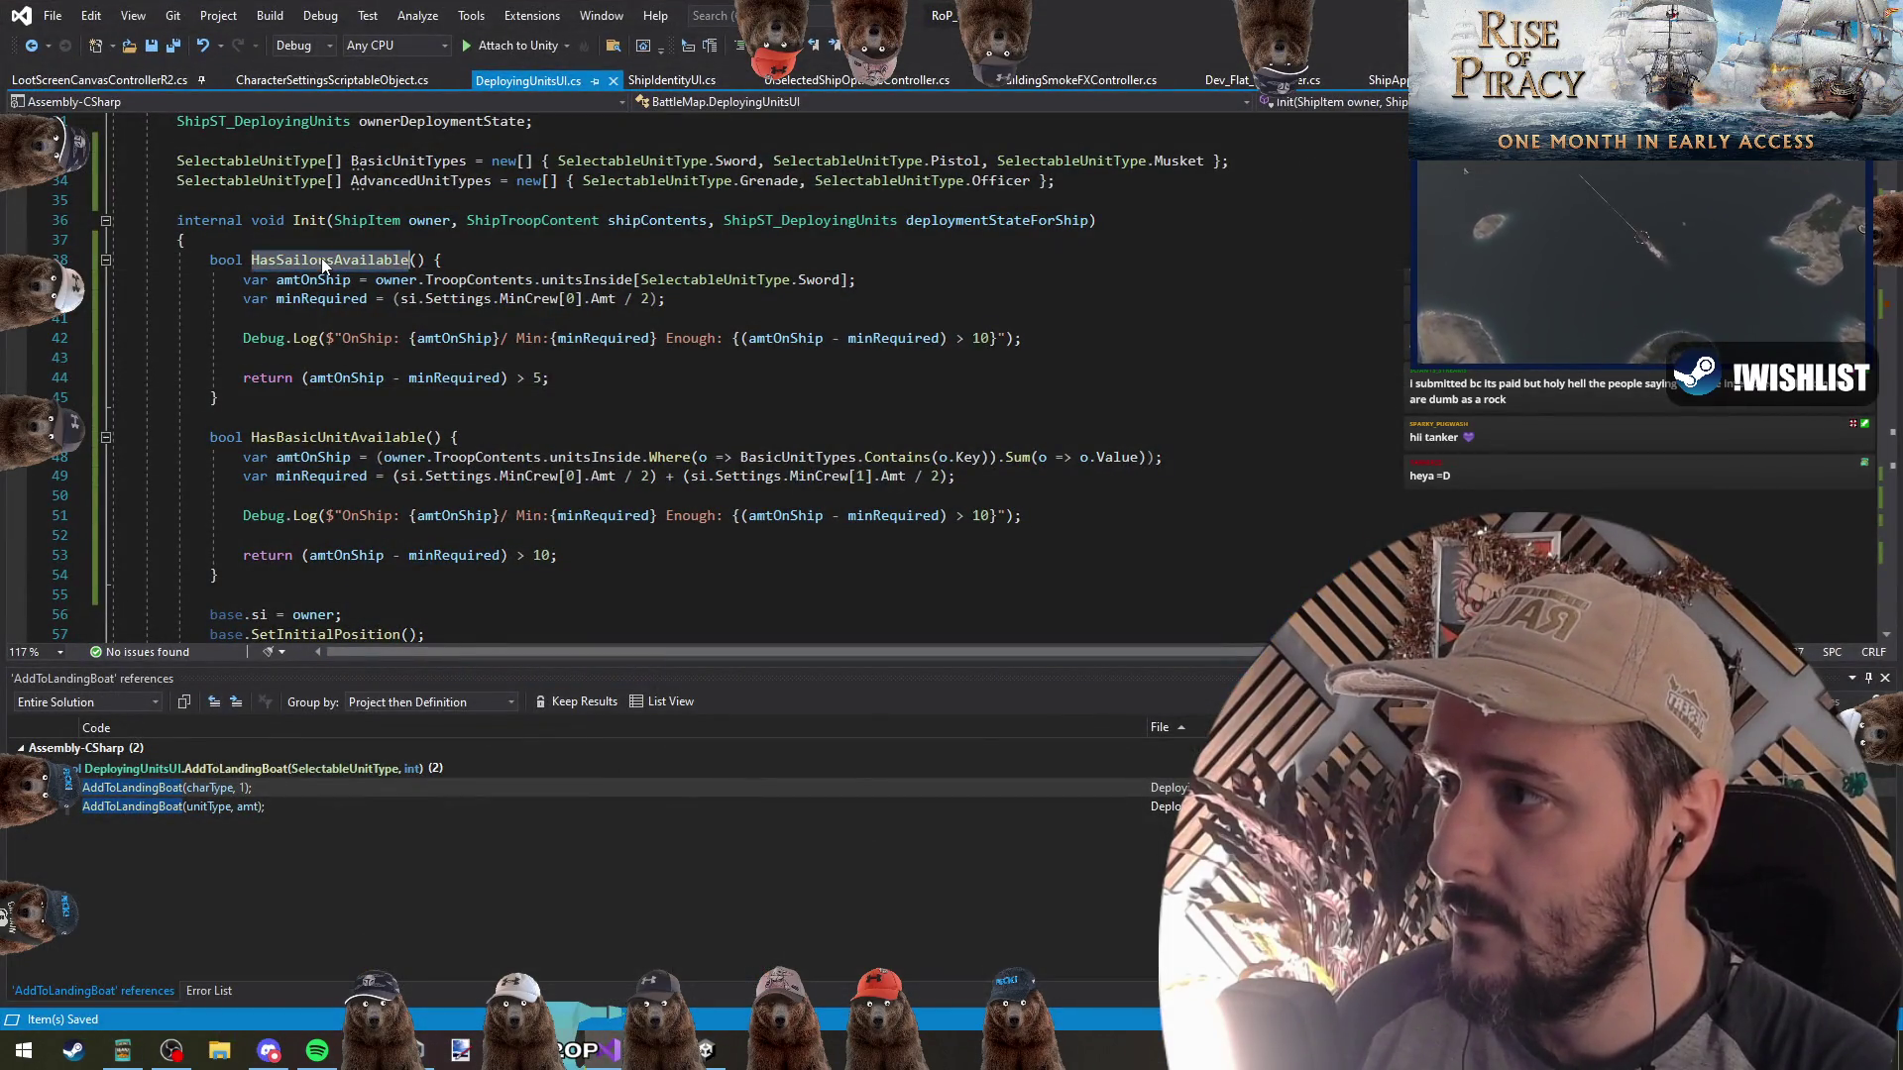
Change the crew thresholds on lines 44 and 53 (5 and 10) to 0
{"action": "double_click", "coordinate": [541, 555]}
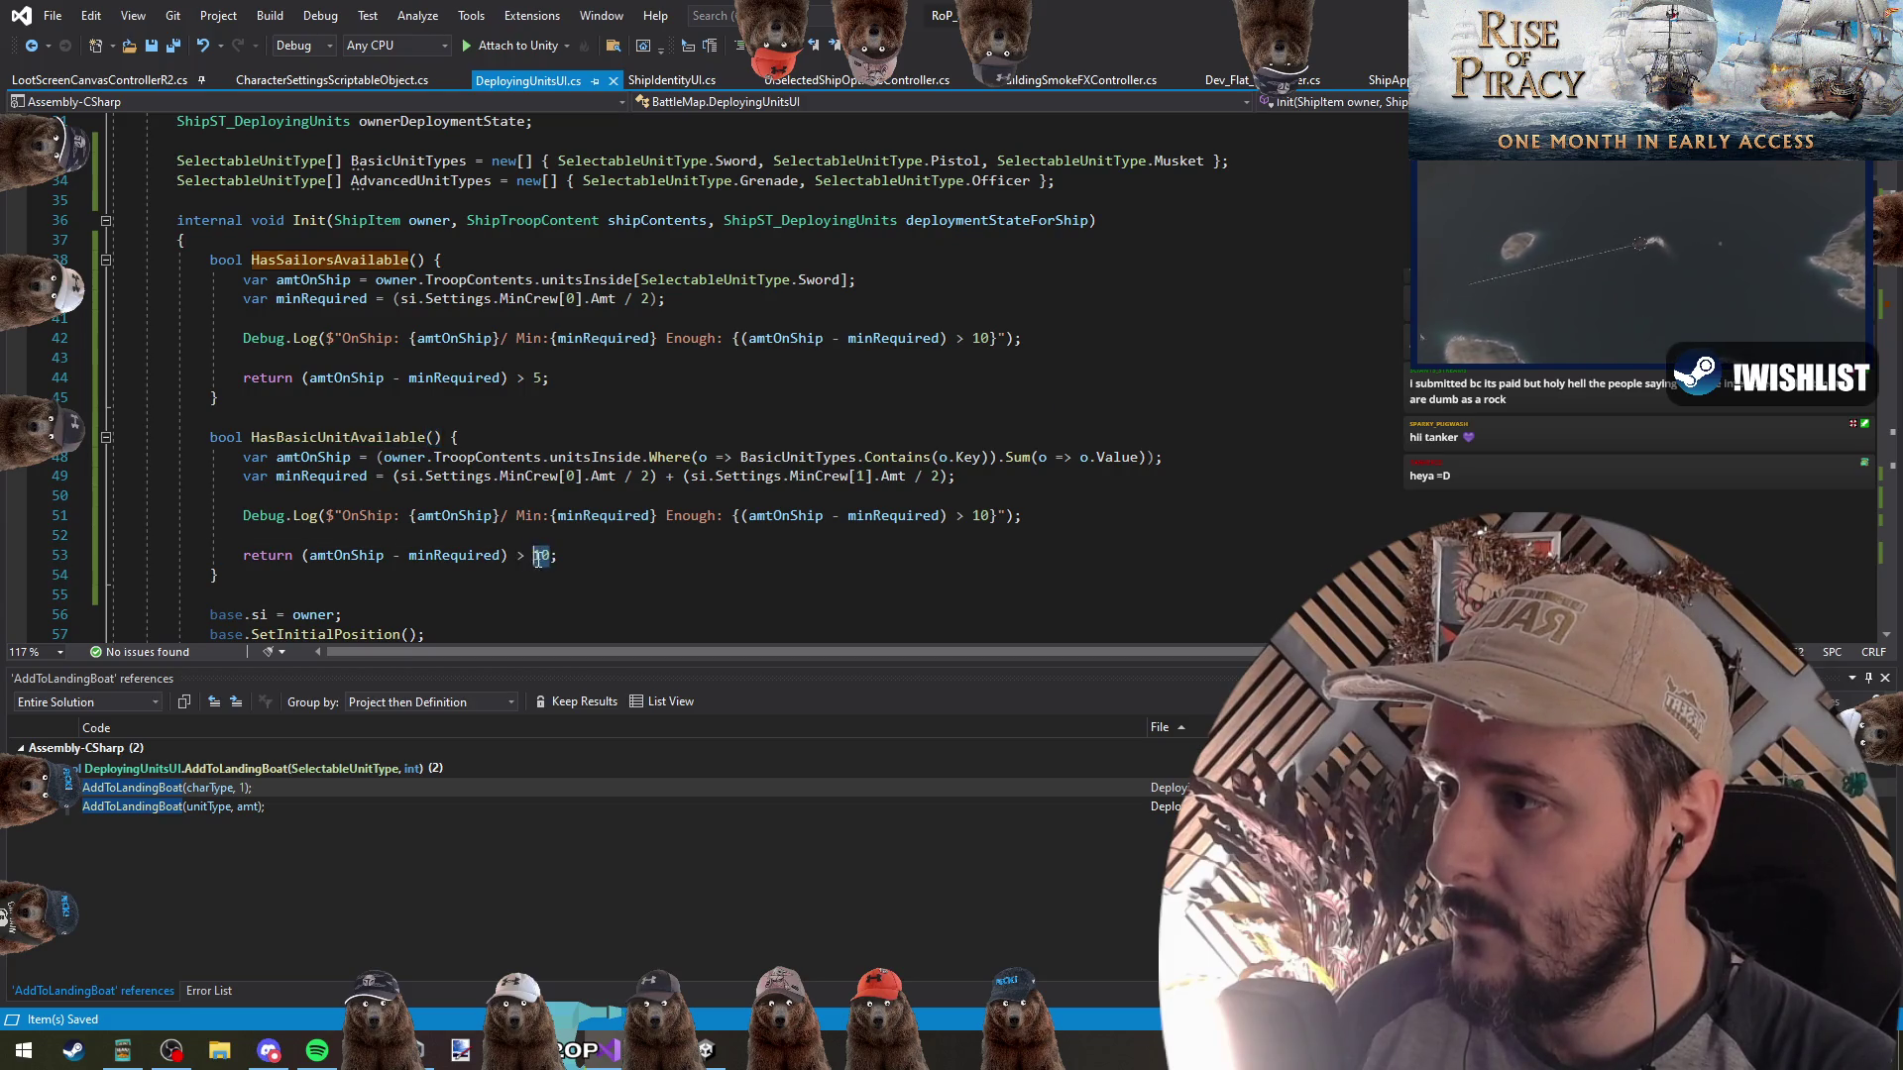
{"action": "type", "text": "0"}
{"action": "double_click", "coordinate": [540, 377]}
{"action": "type", "text": "0"}
{"action": "left_click", "coordinate": [598, 418]}
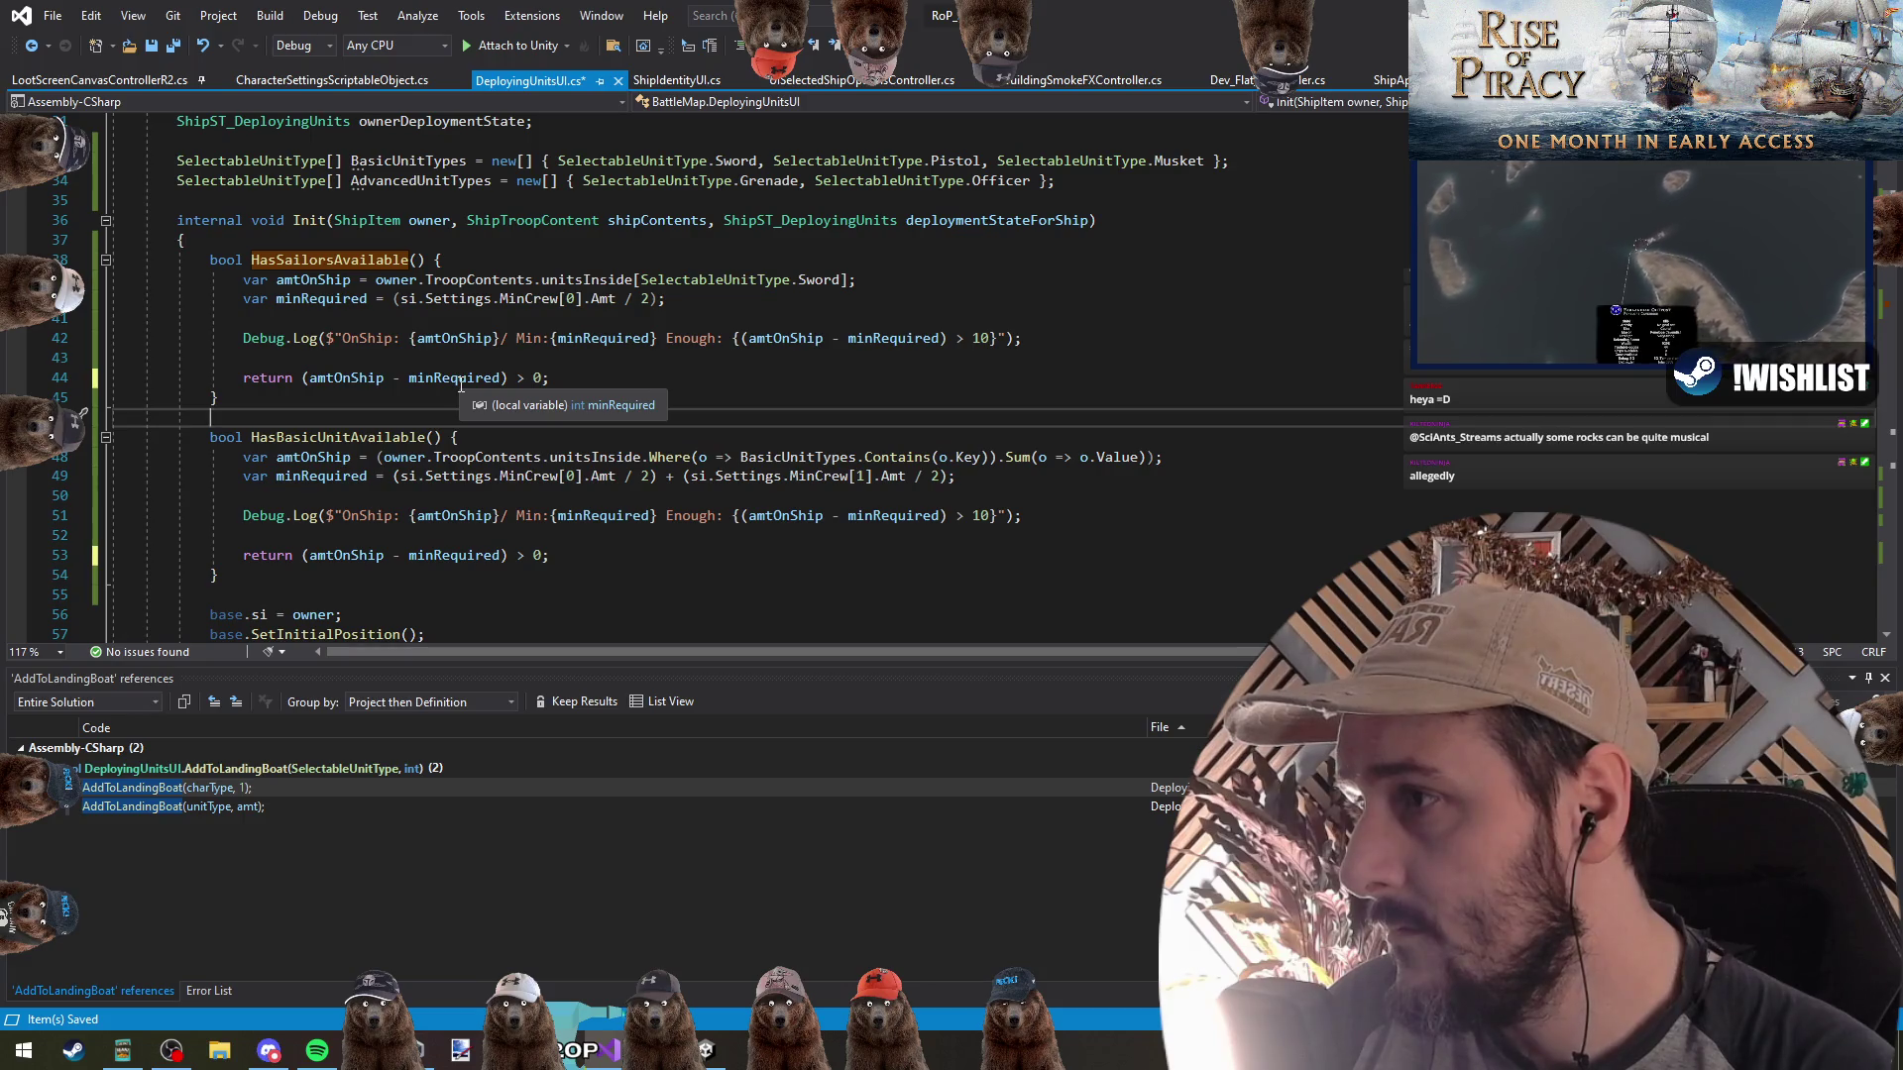
Review the HasBasicUnitAvailable line and the MinCrew index on line 49
{"action": "left_click", "coordinate": [432, 354]}
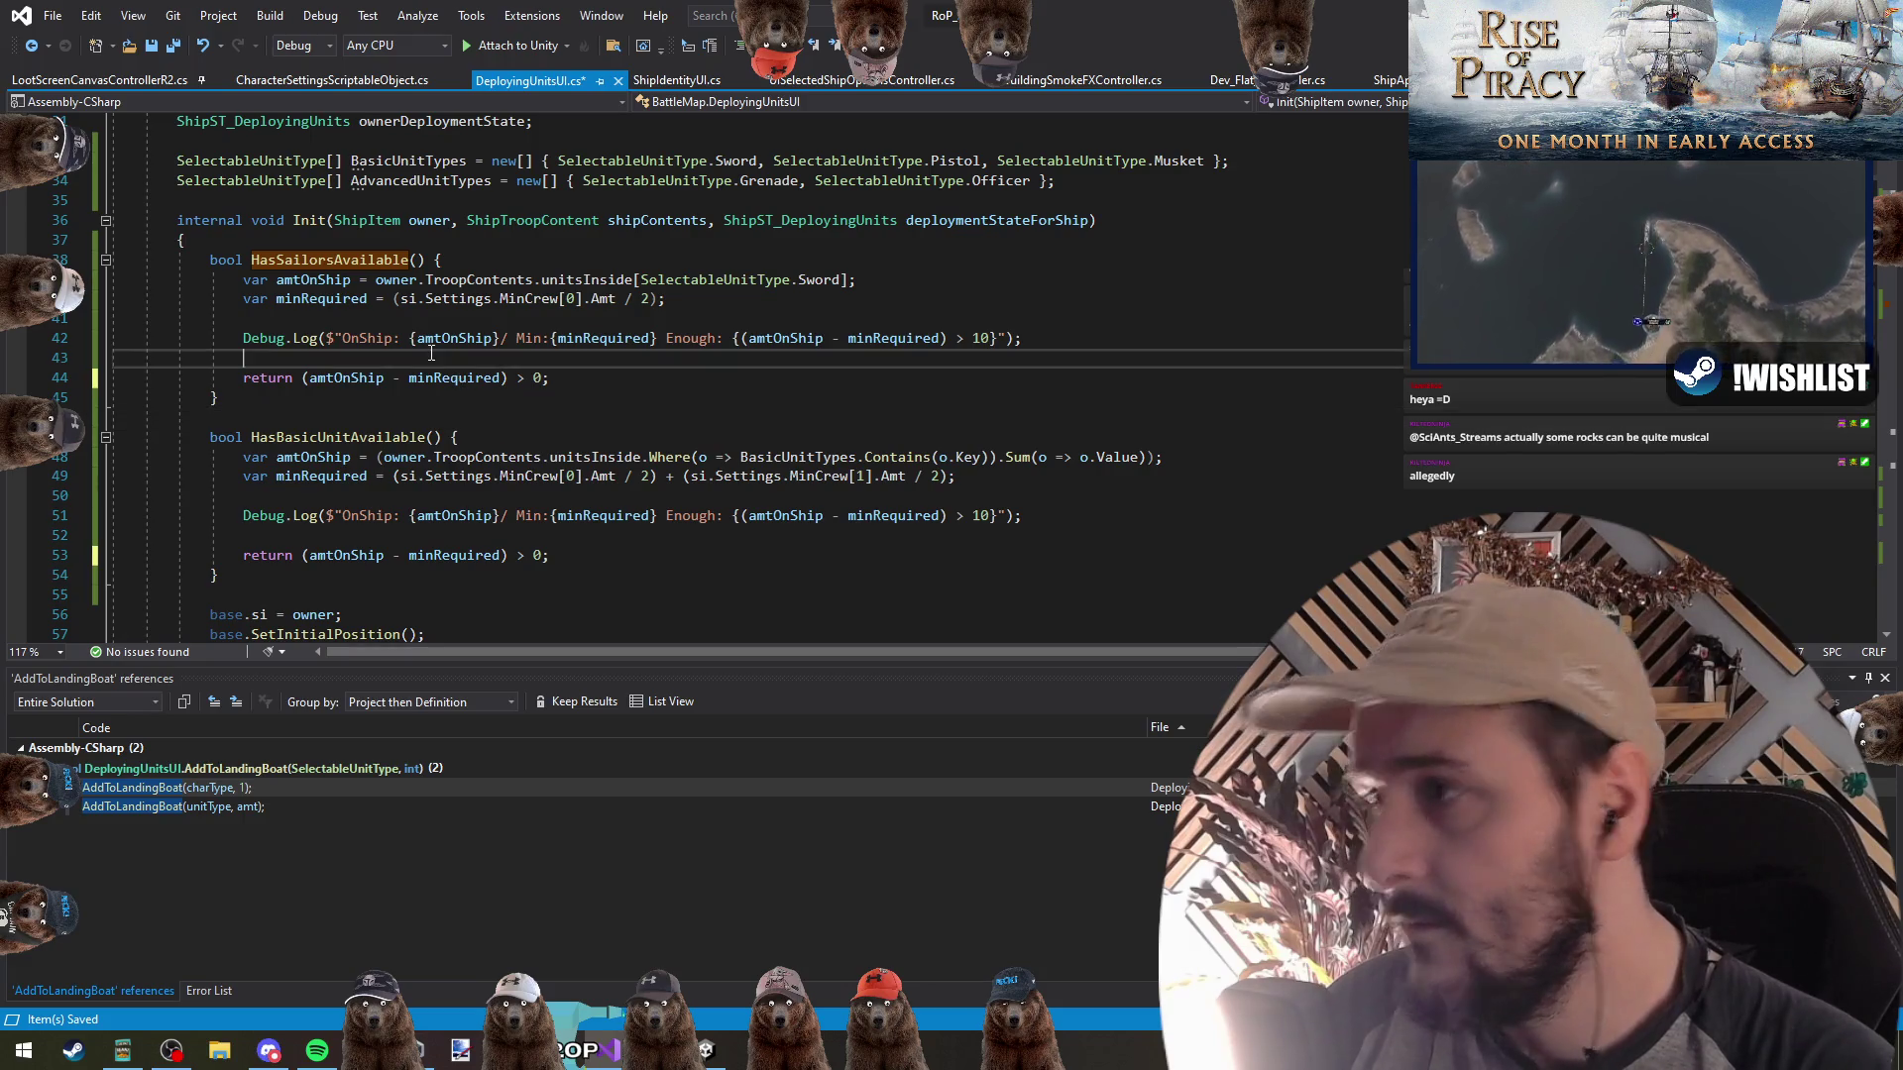
{"action": "key", "text": "Down"}
{"action": "key", "text": "Down"}
{"action": "key", "text": "Down"}
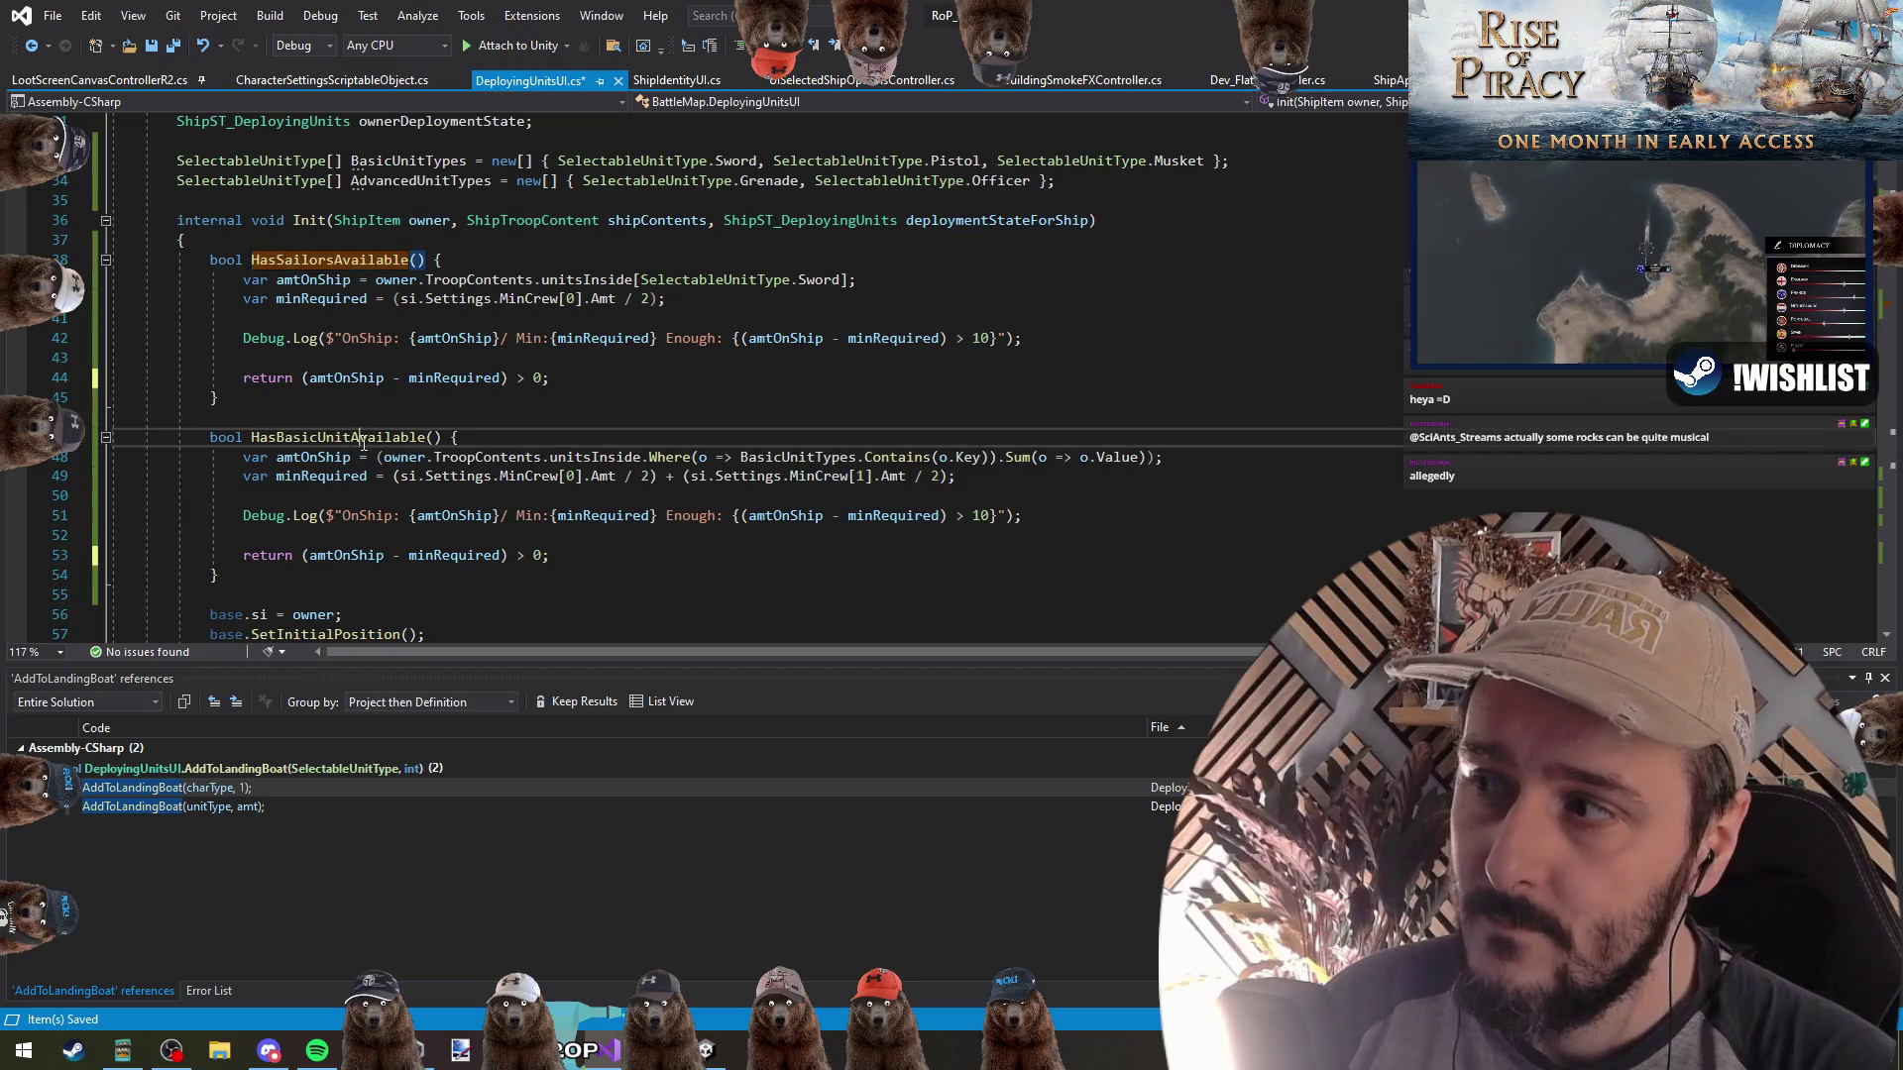
{"action": "left_click", "coordinate": [690, 421]}
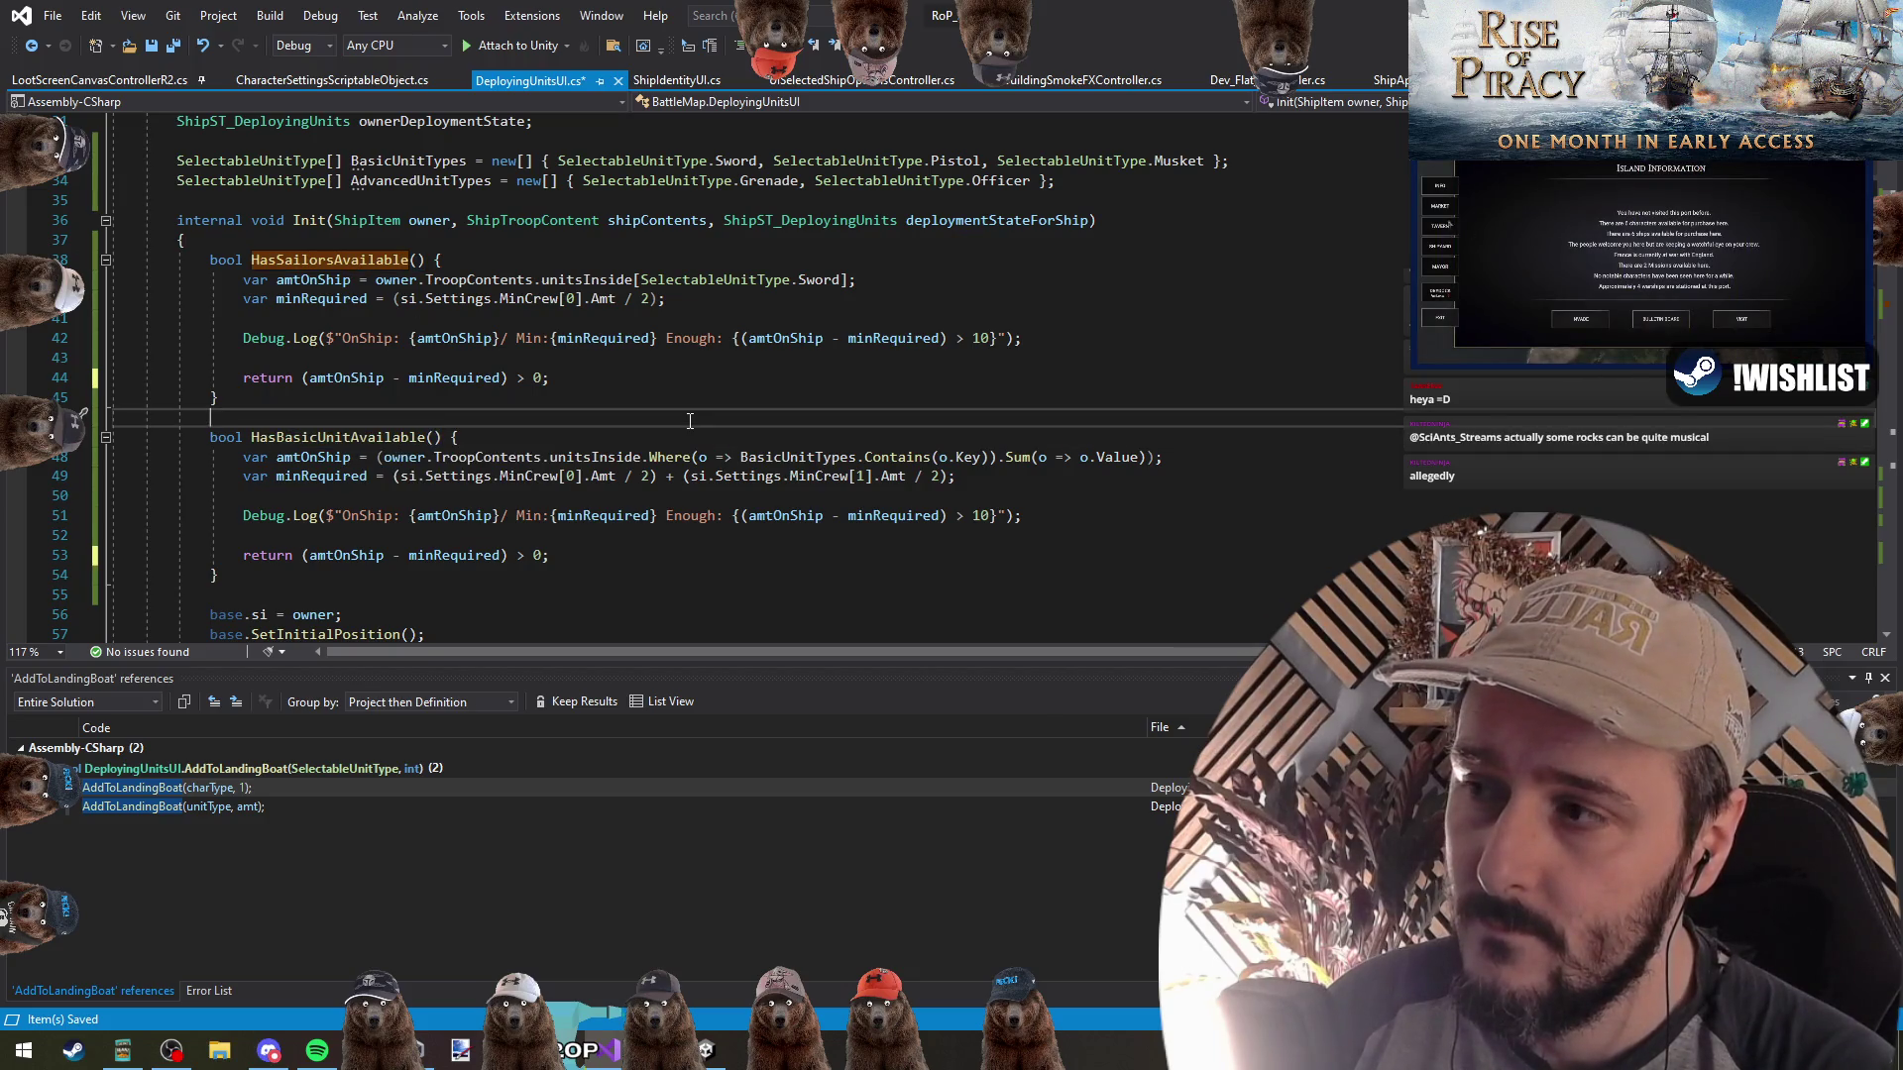
{"action": "left_click", "coordinate": [572, 477]}
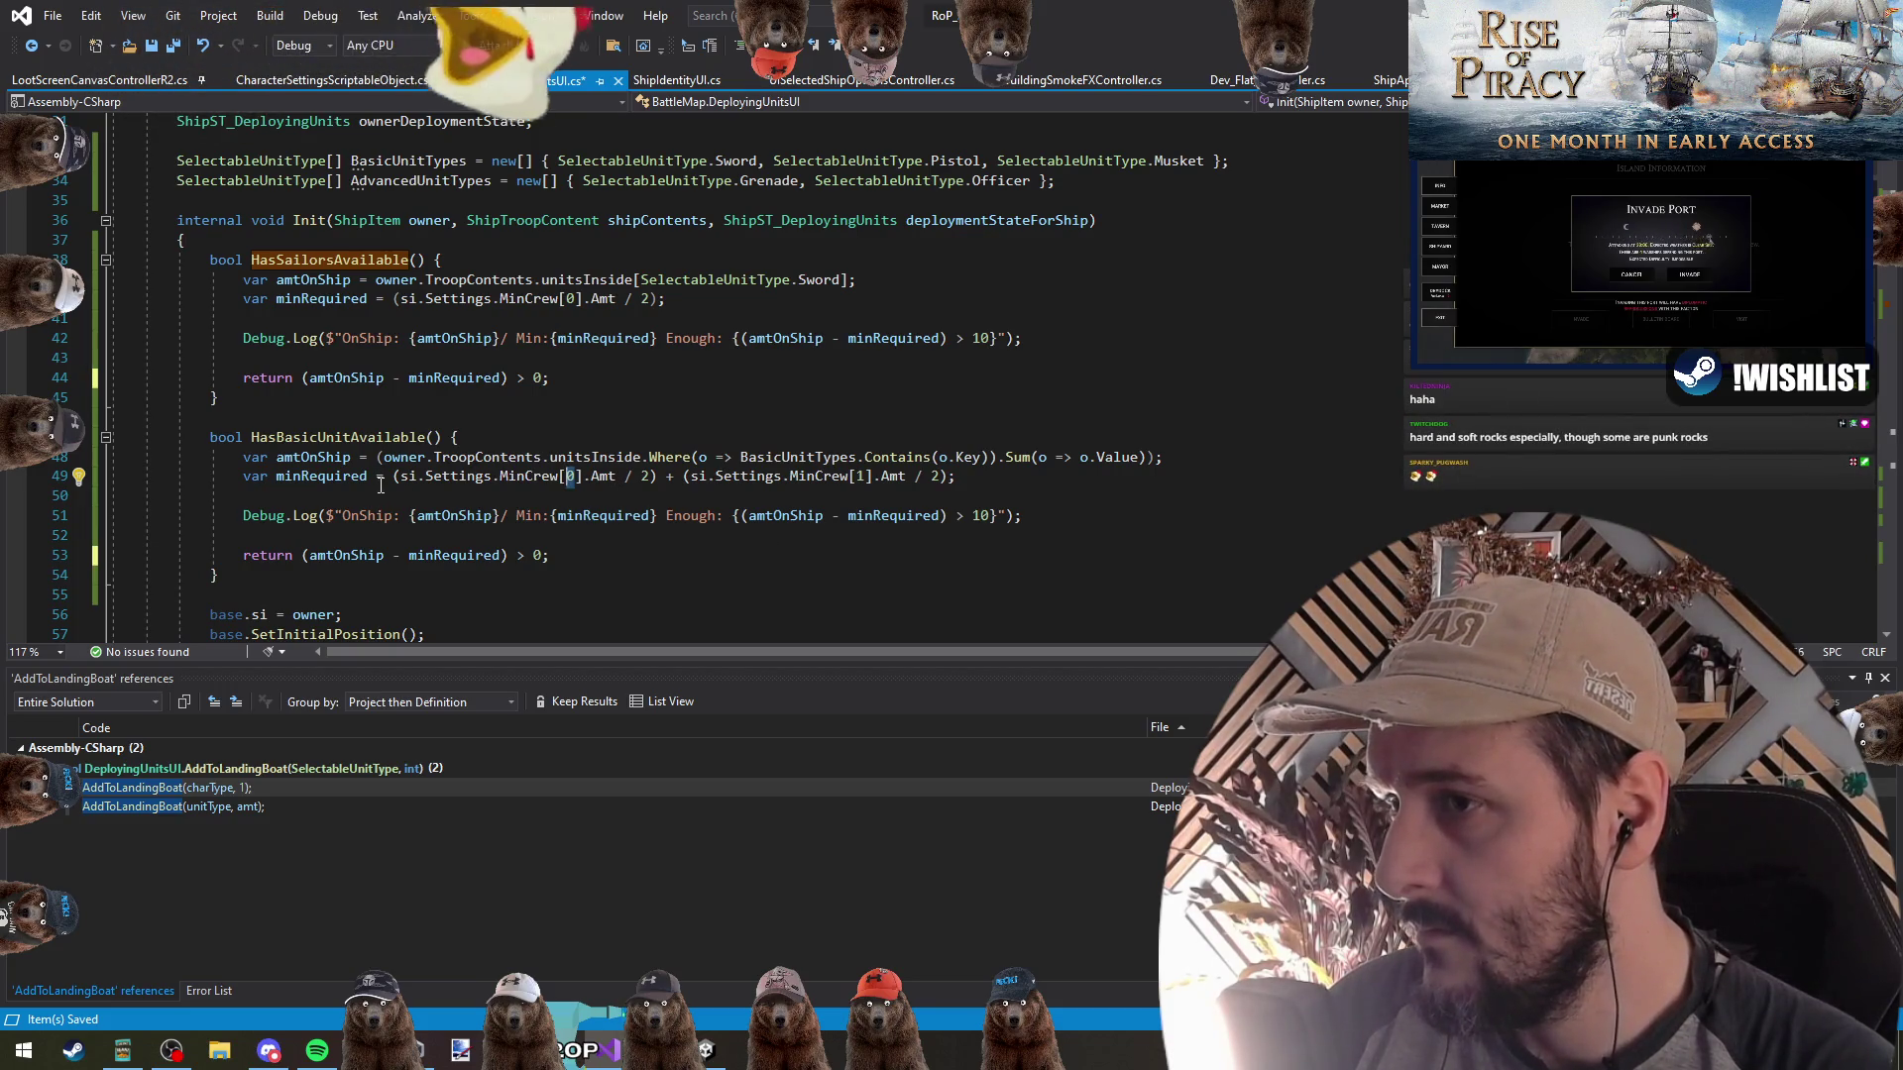
Select the HasSailorsAvailable function, then return to Unity and bring up CampaignMap_Functional's scene options
{"action": "left_click_drag", "start_coordinate": [222, 398], "coordinate": [111, 257]}
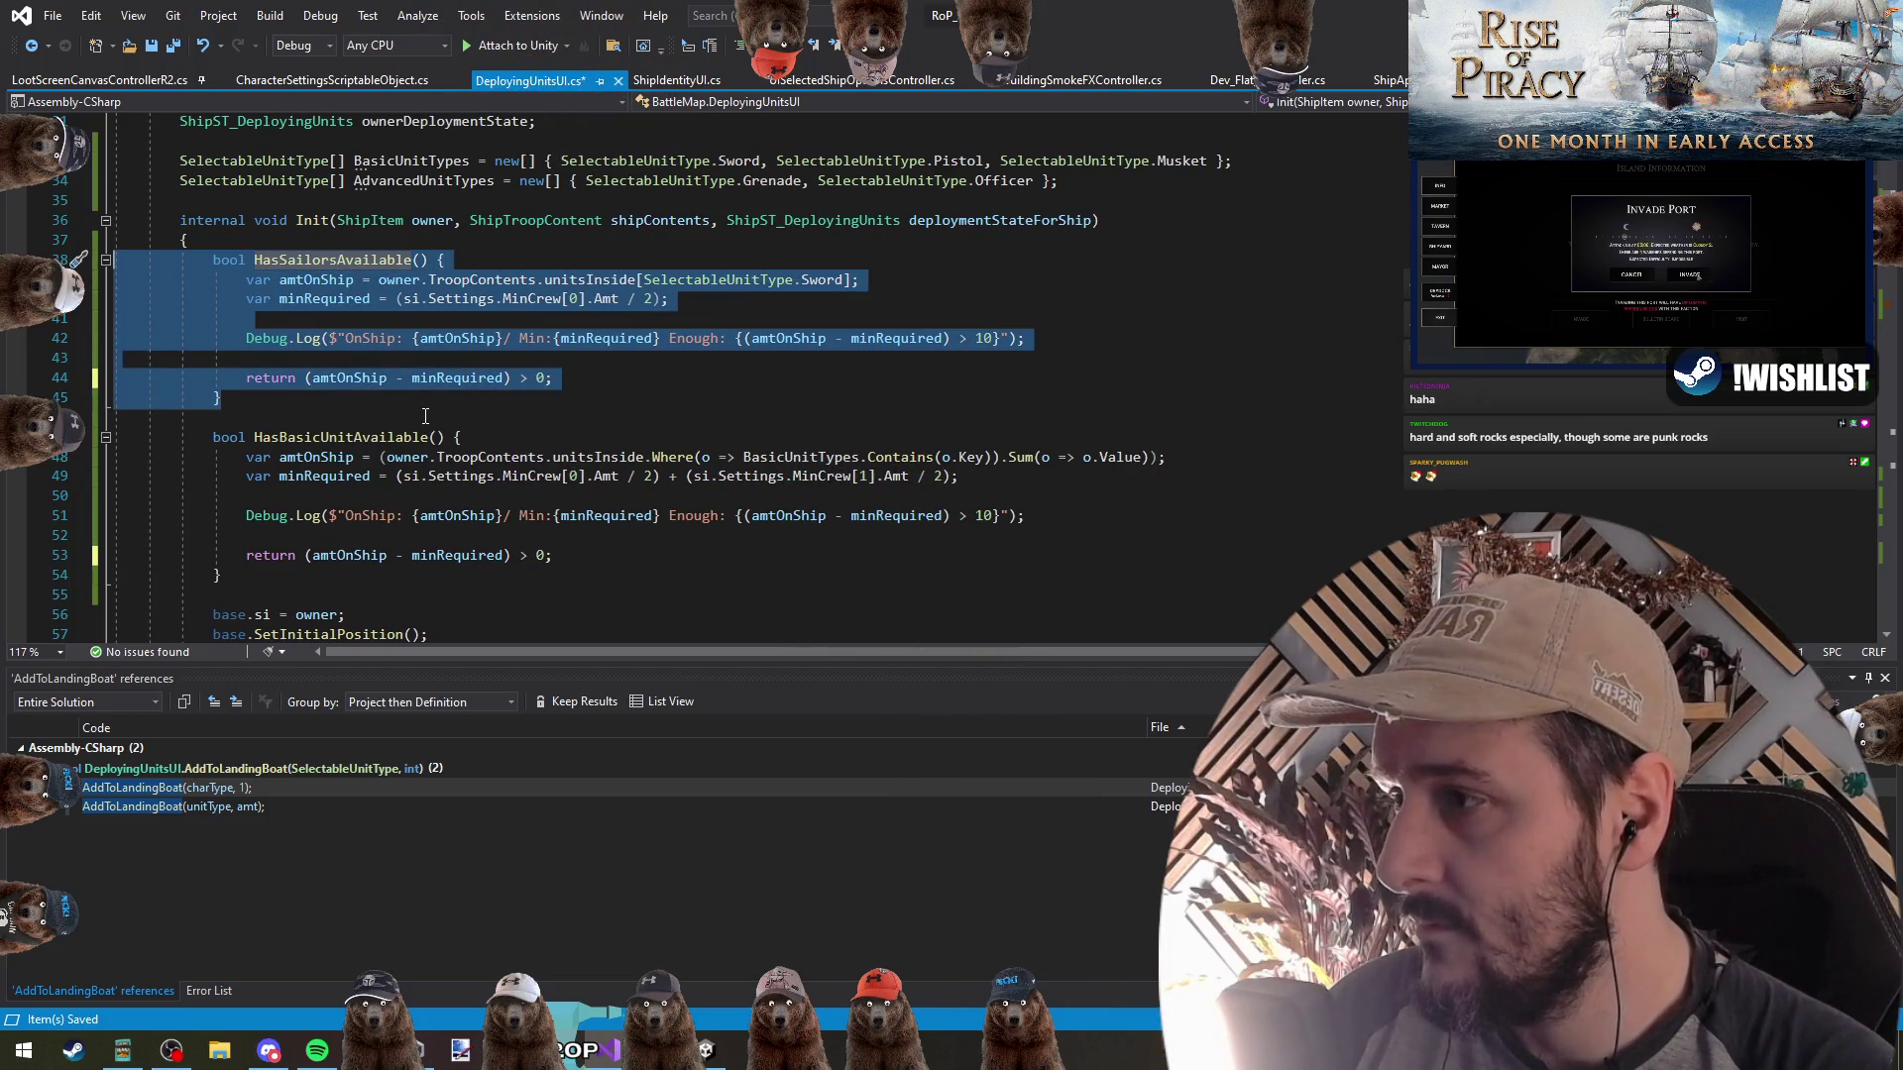
{"action": "left_click", "coordinate": [497, 422]}
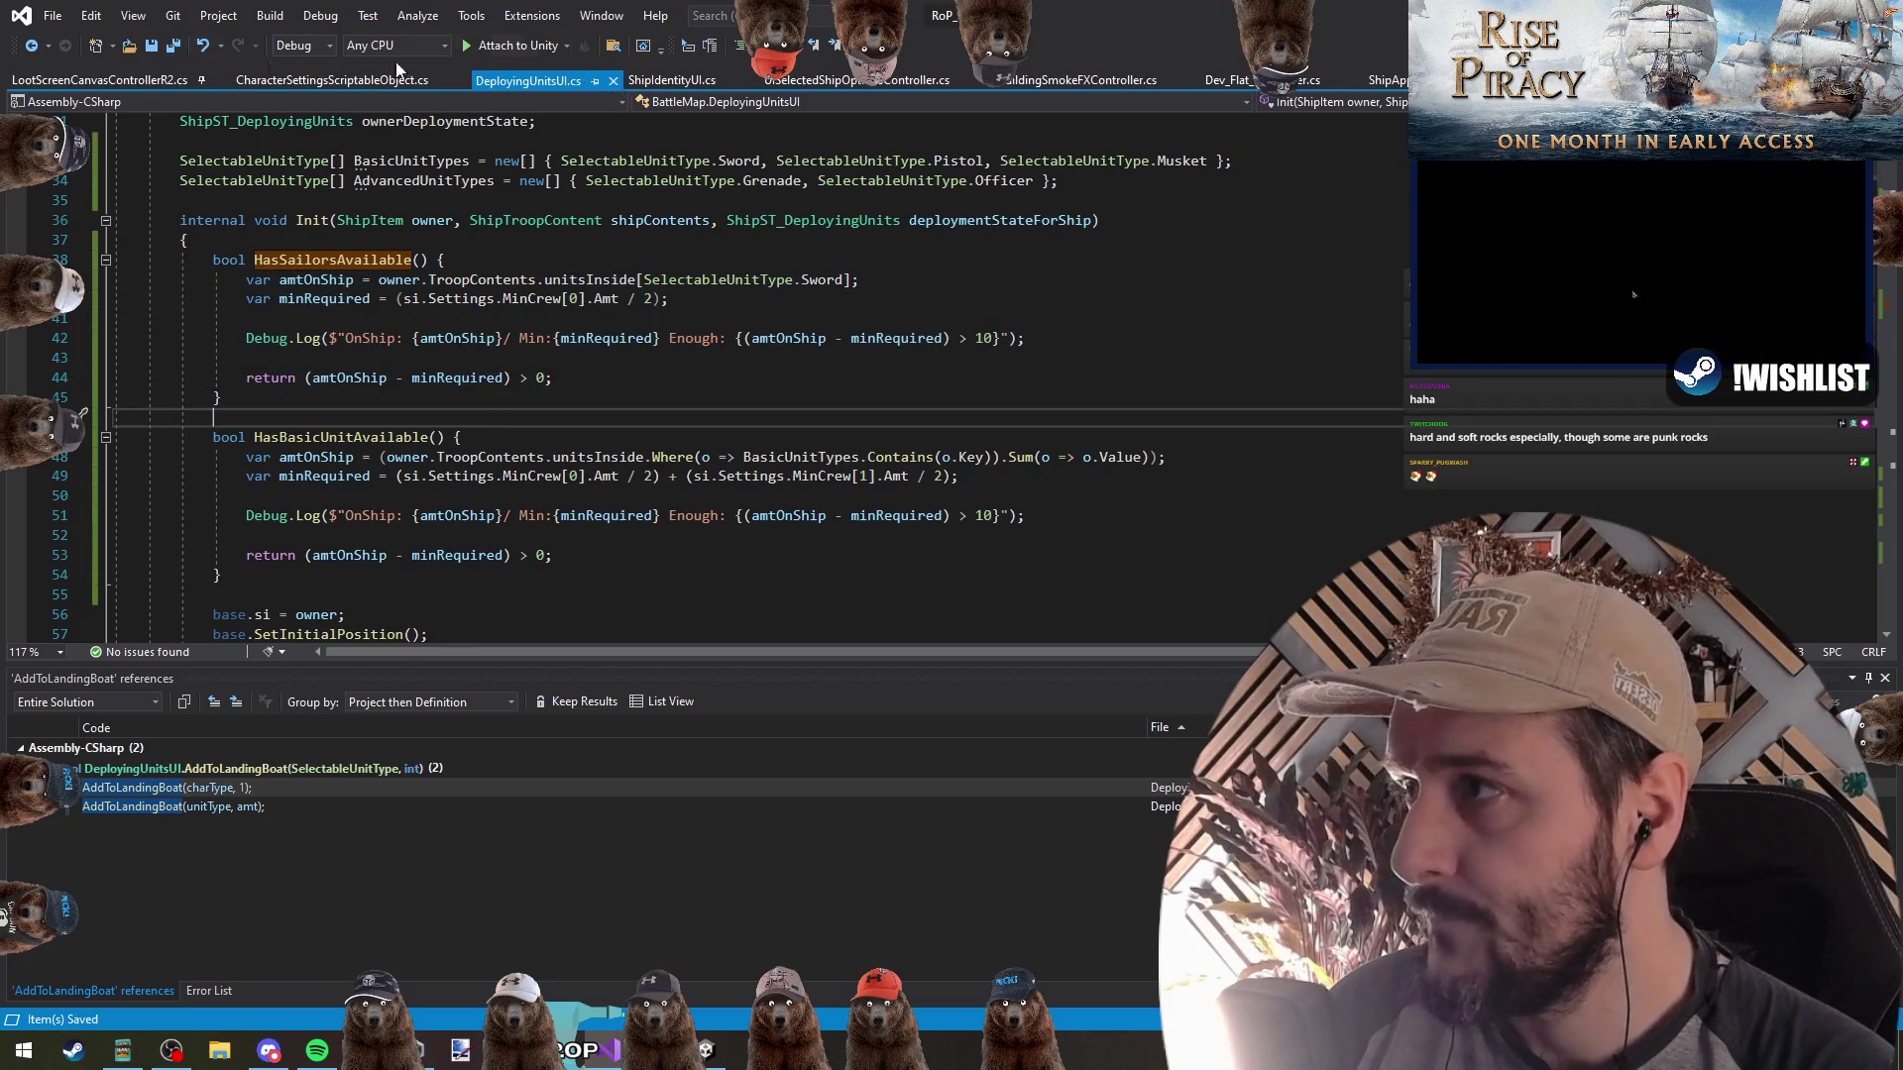
{"action": "key", "text": "alt+Tab"}
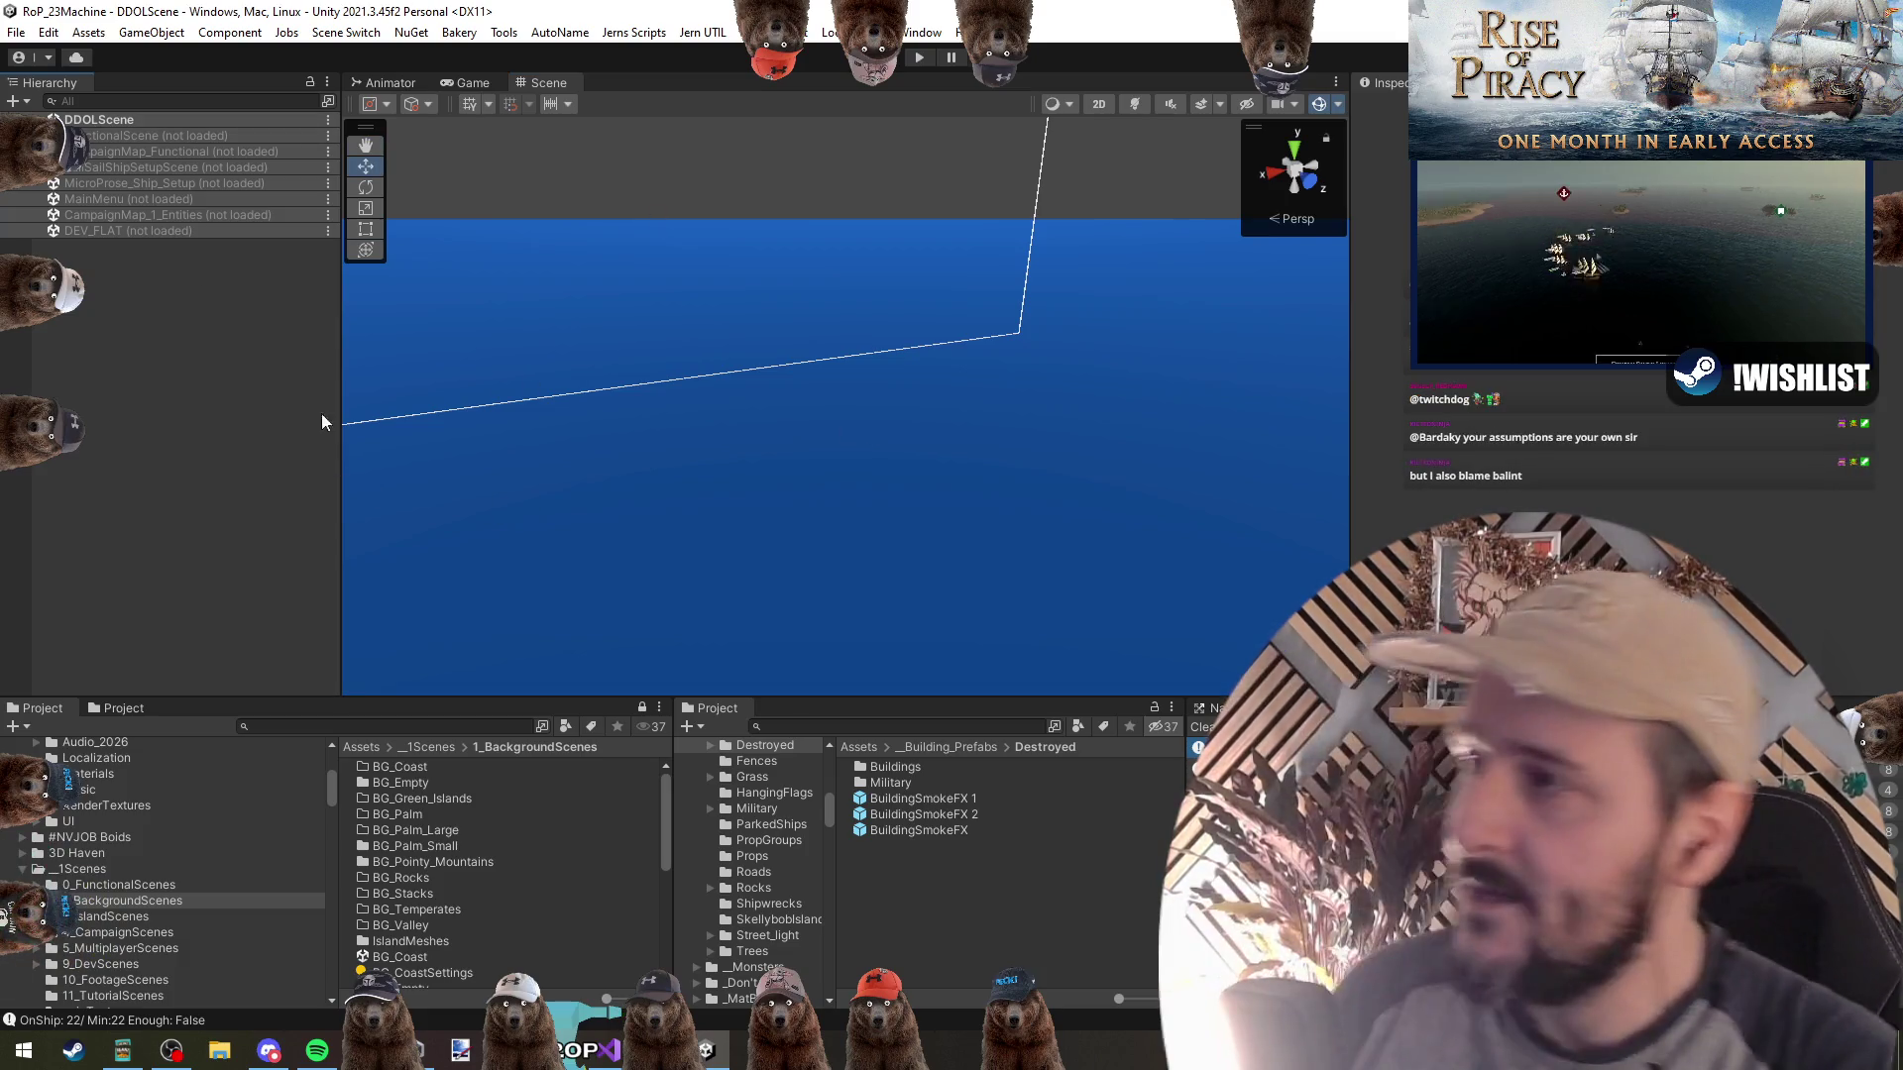
{"action": "right_click", "coordinate": [138, 151]}
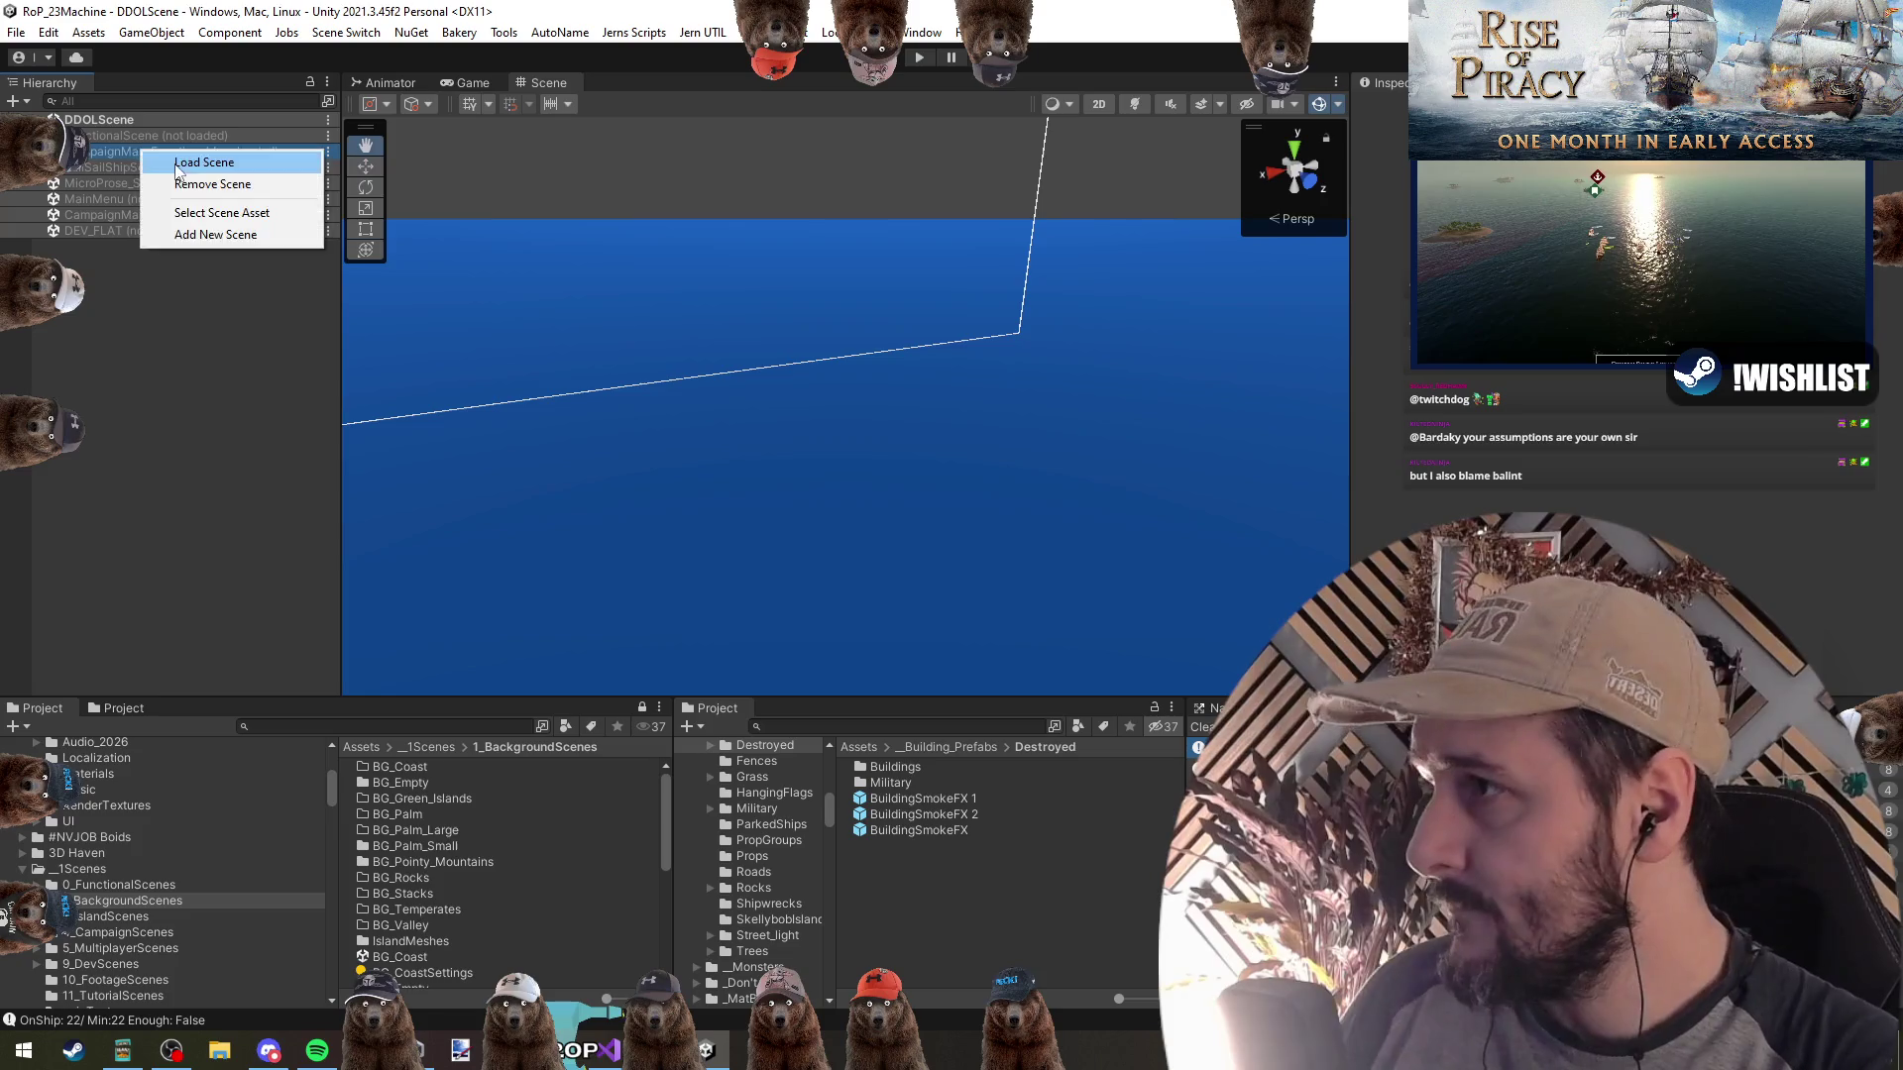
Load the CampaignMap_Functional scene, switch the Scene view to 2D and frame IslandScreensCanvas
{"action": "left_click", "coordinate": [111, 520]}
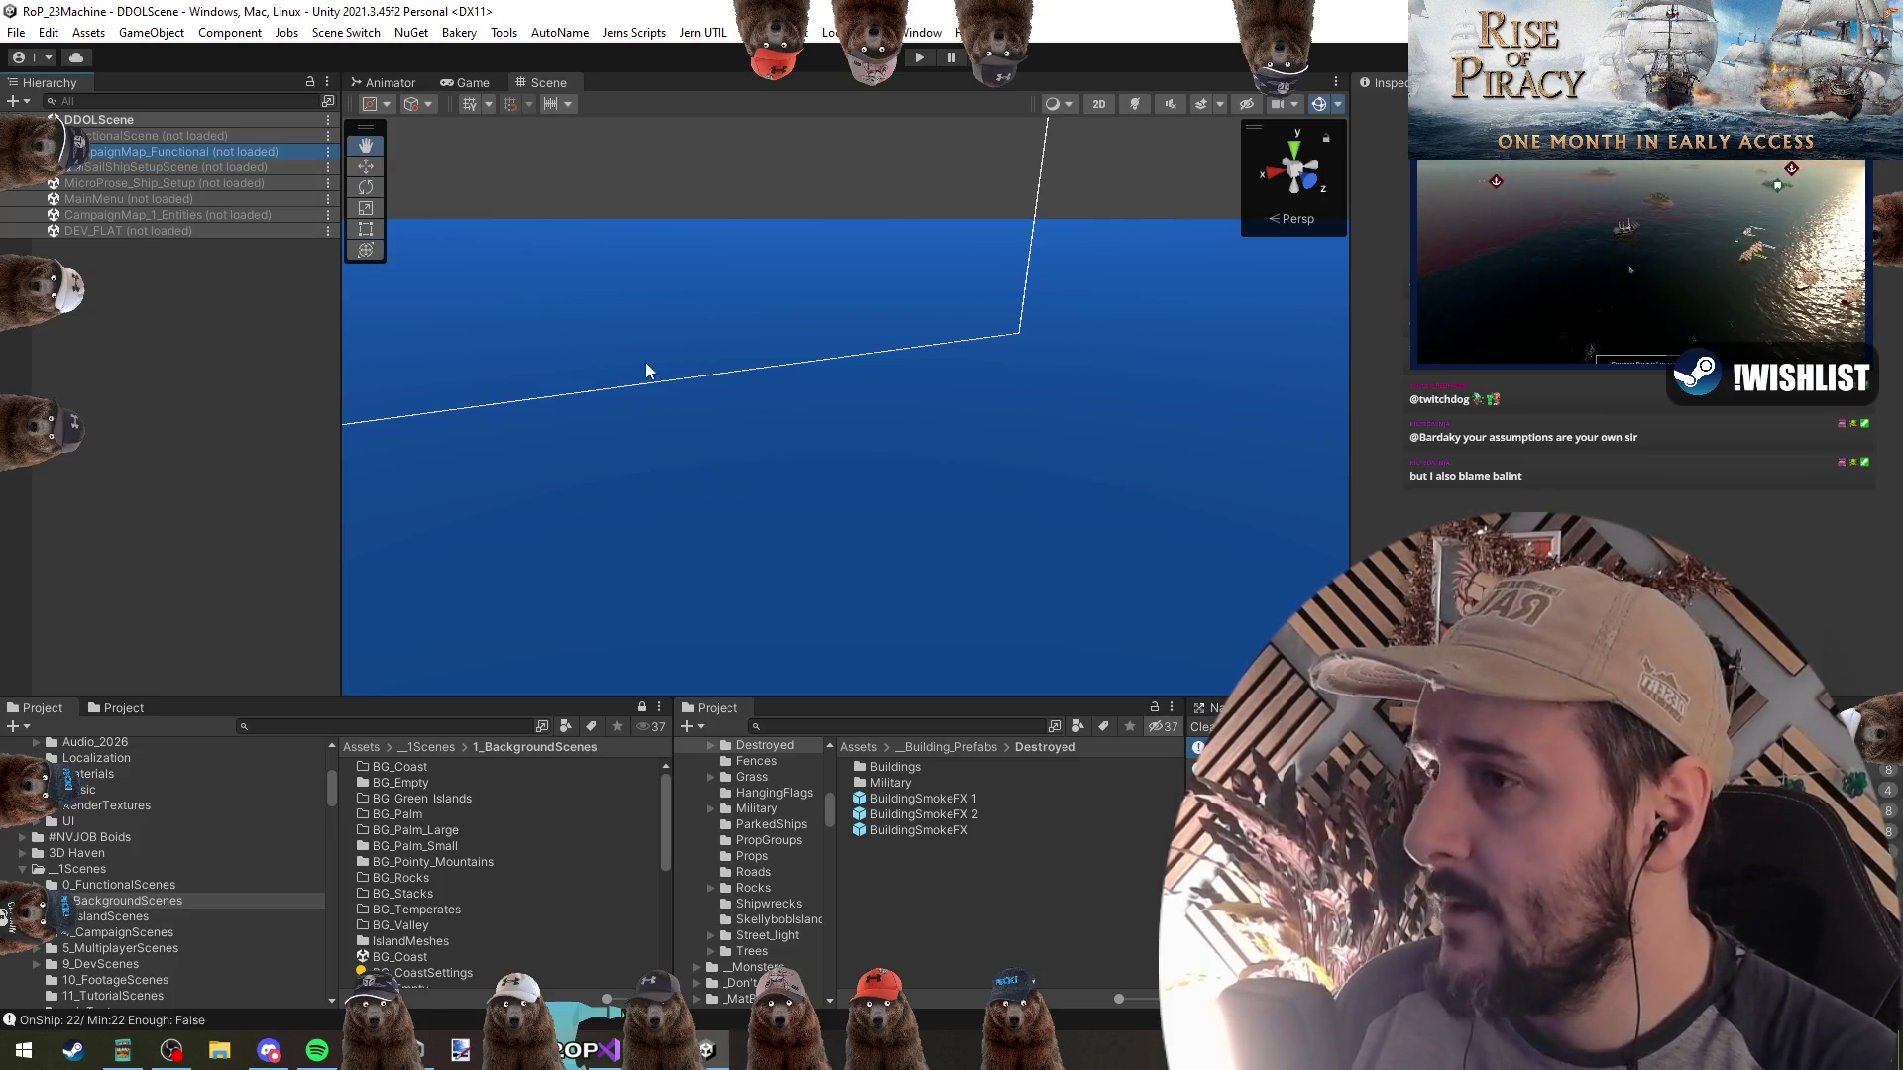
{"action": "double_click", "coordinate": [174, 153]}
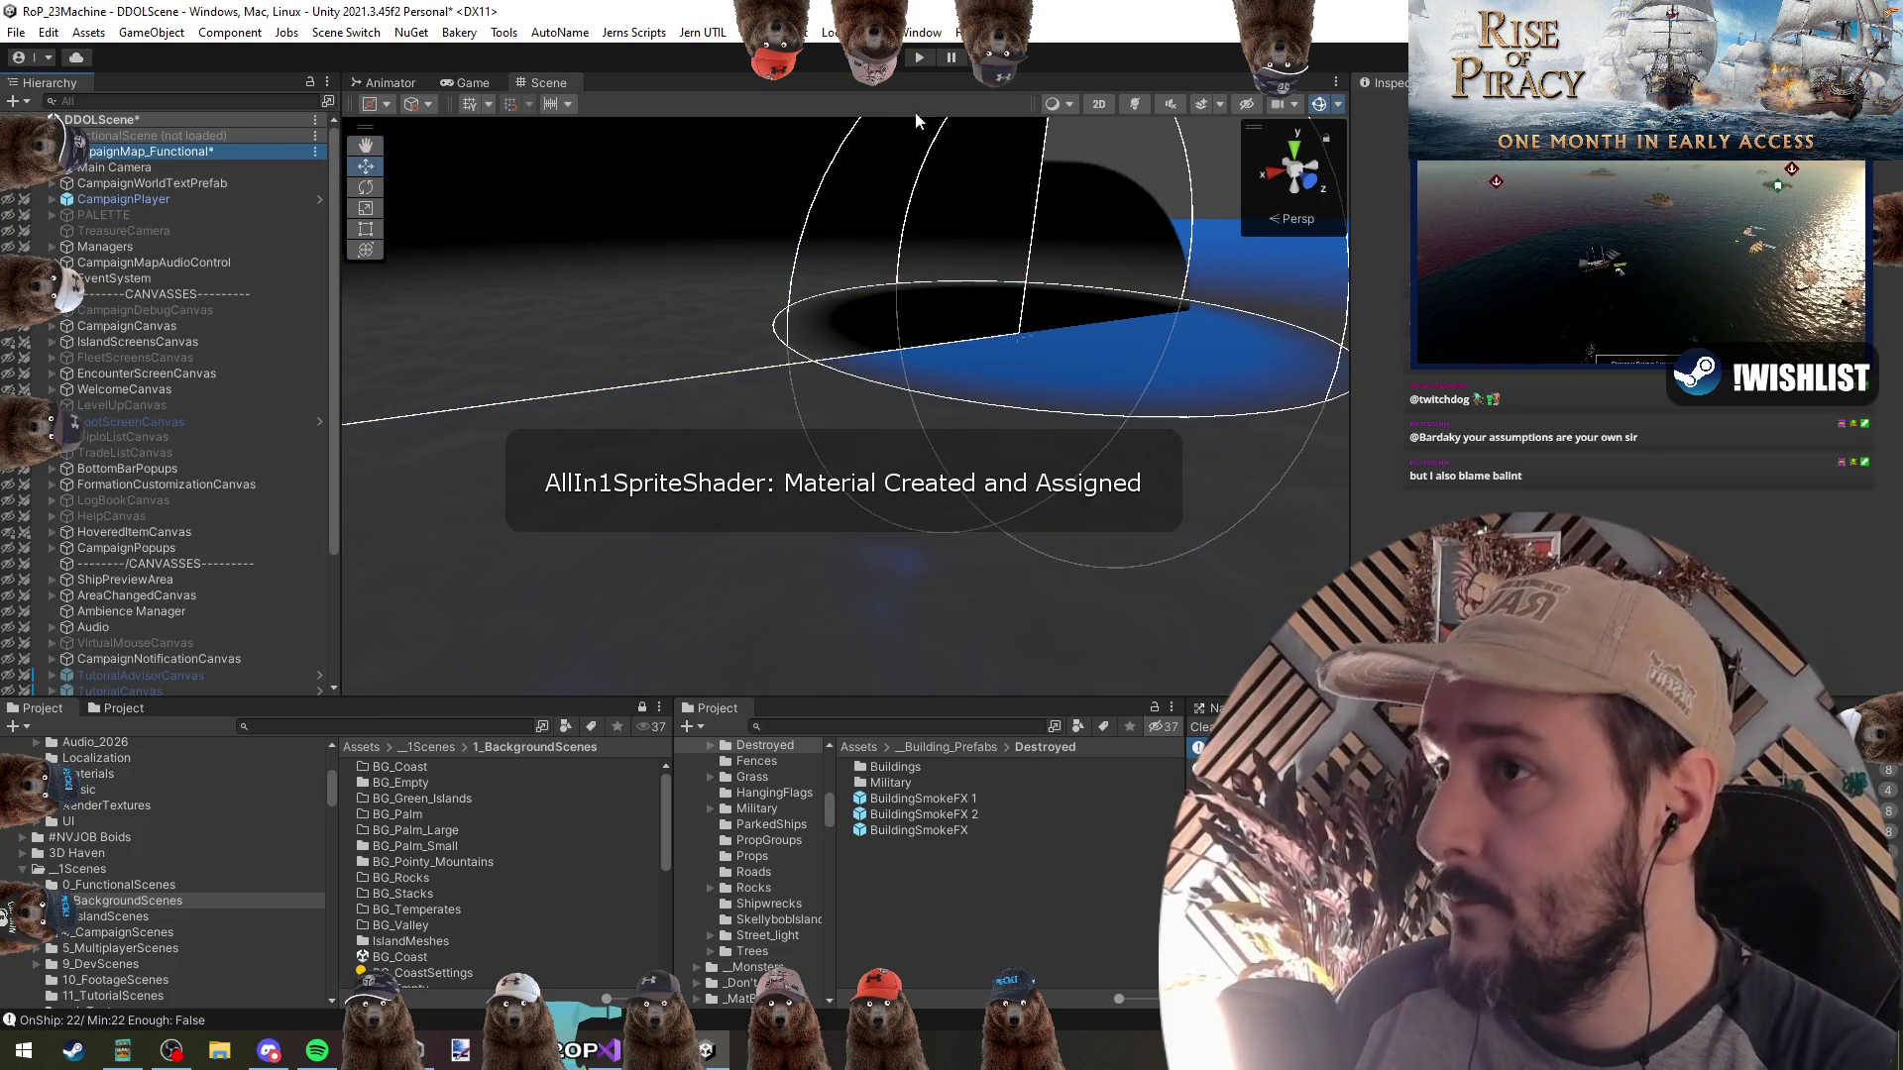
{"action": "left_click", "coordinate": [1101, 103]}
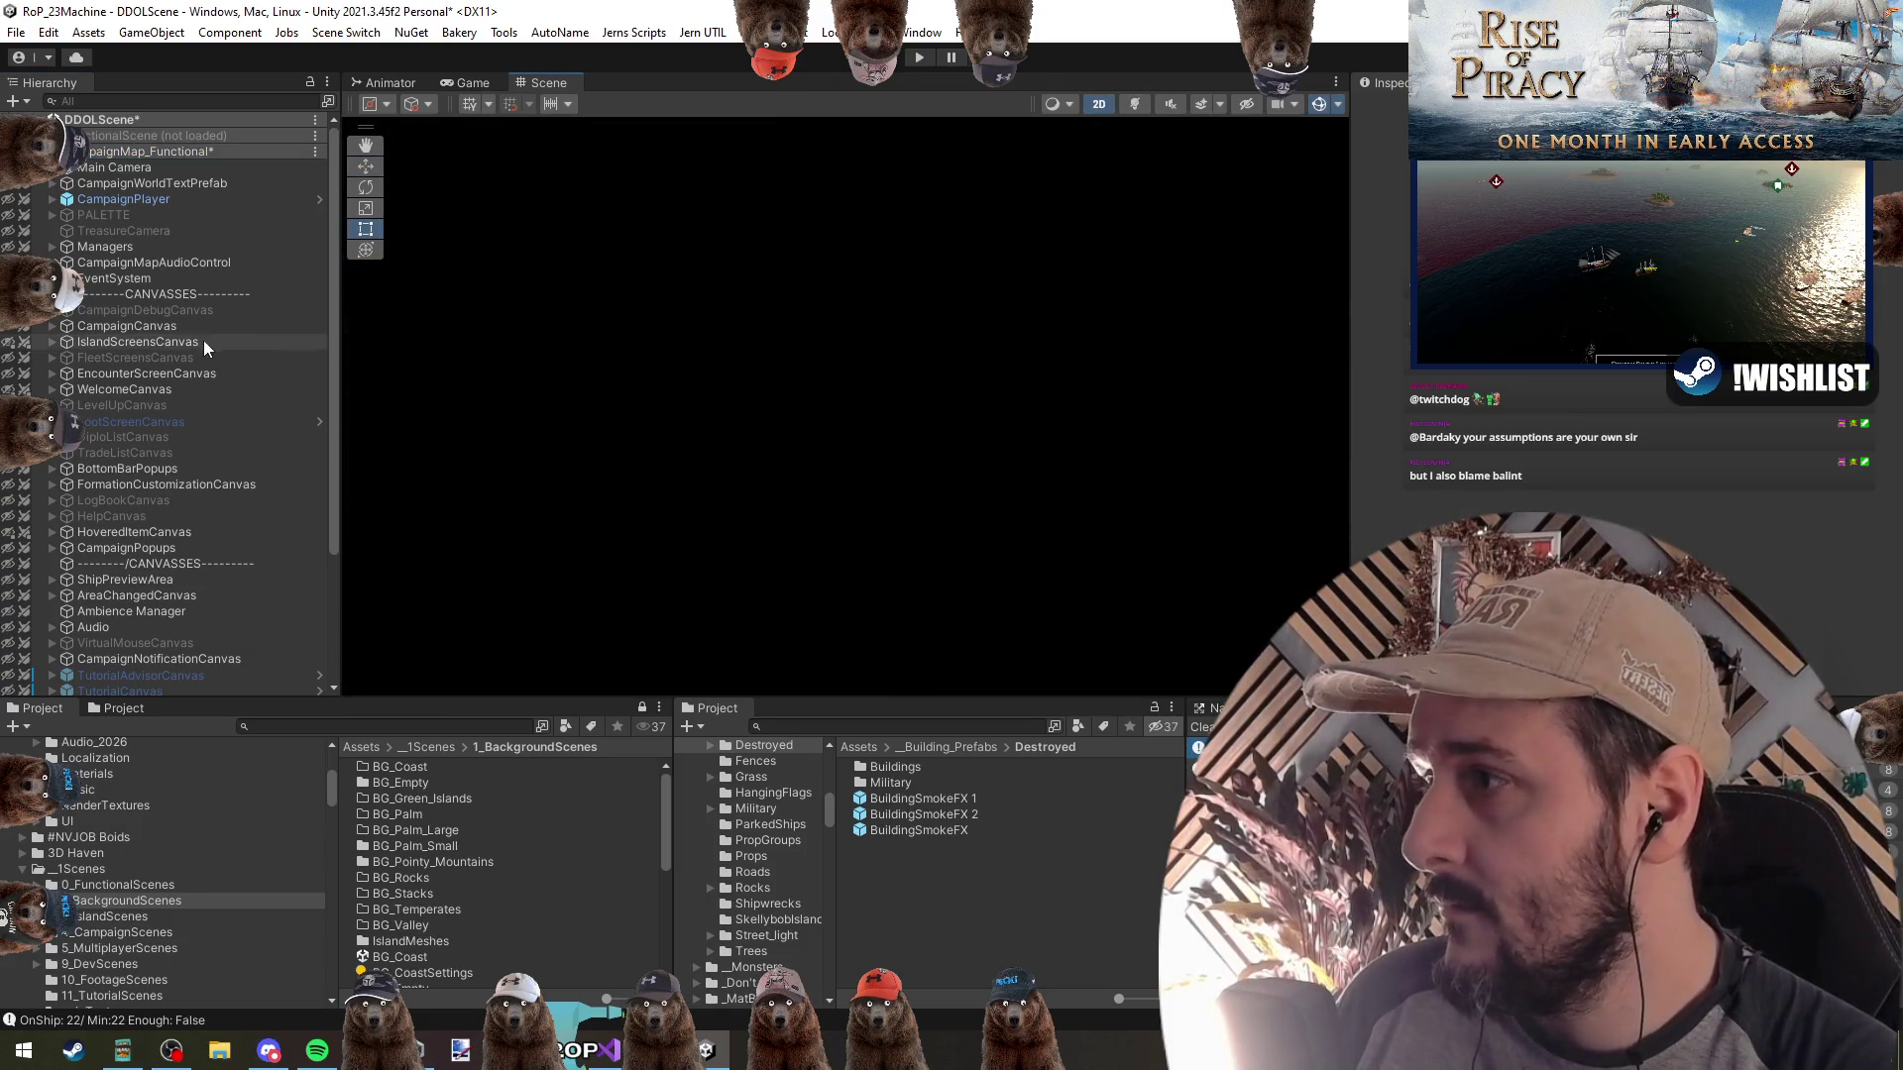
{"action": "double_click", "coordinate": [182, 339]}
Expand IslandScreensCanvas, Background, ContentBackground and Header in the Hierarchy
{"action": "key", "text": "Right"}
{"action": "key", "text": "Down"}
{"action": "key", "text": "Down"}
{"action": "key", "text": "Right"}
{"action": "key", "text": "Down"}
{"action": "key", "text": "Down"}
{"action": "key", "text": "shift+Down"}
{"action": "key", "text": "Right"}
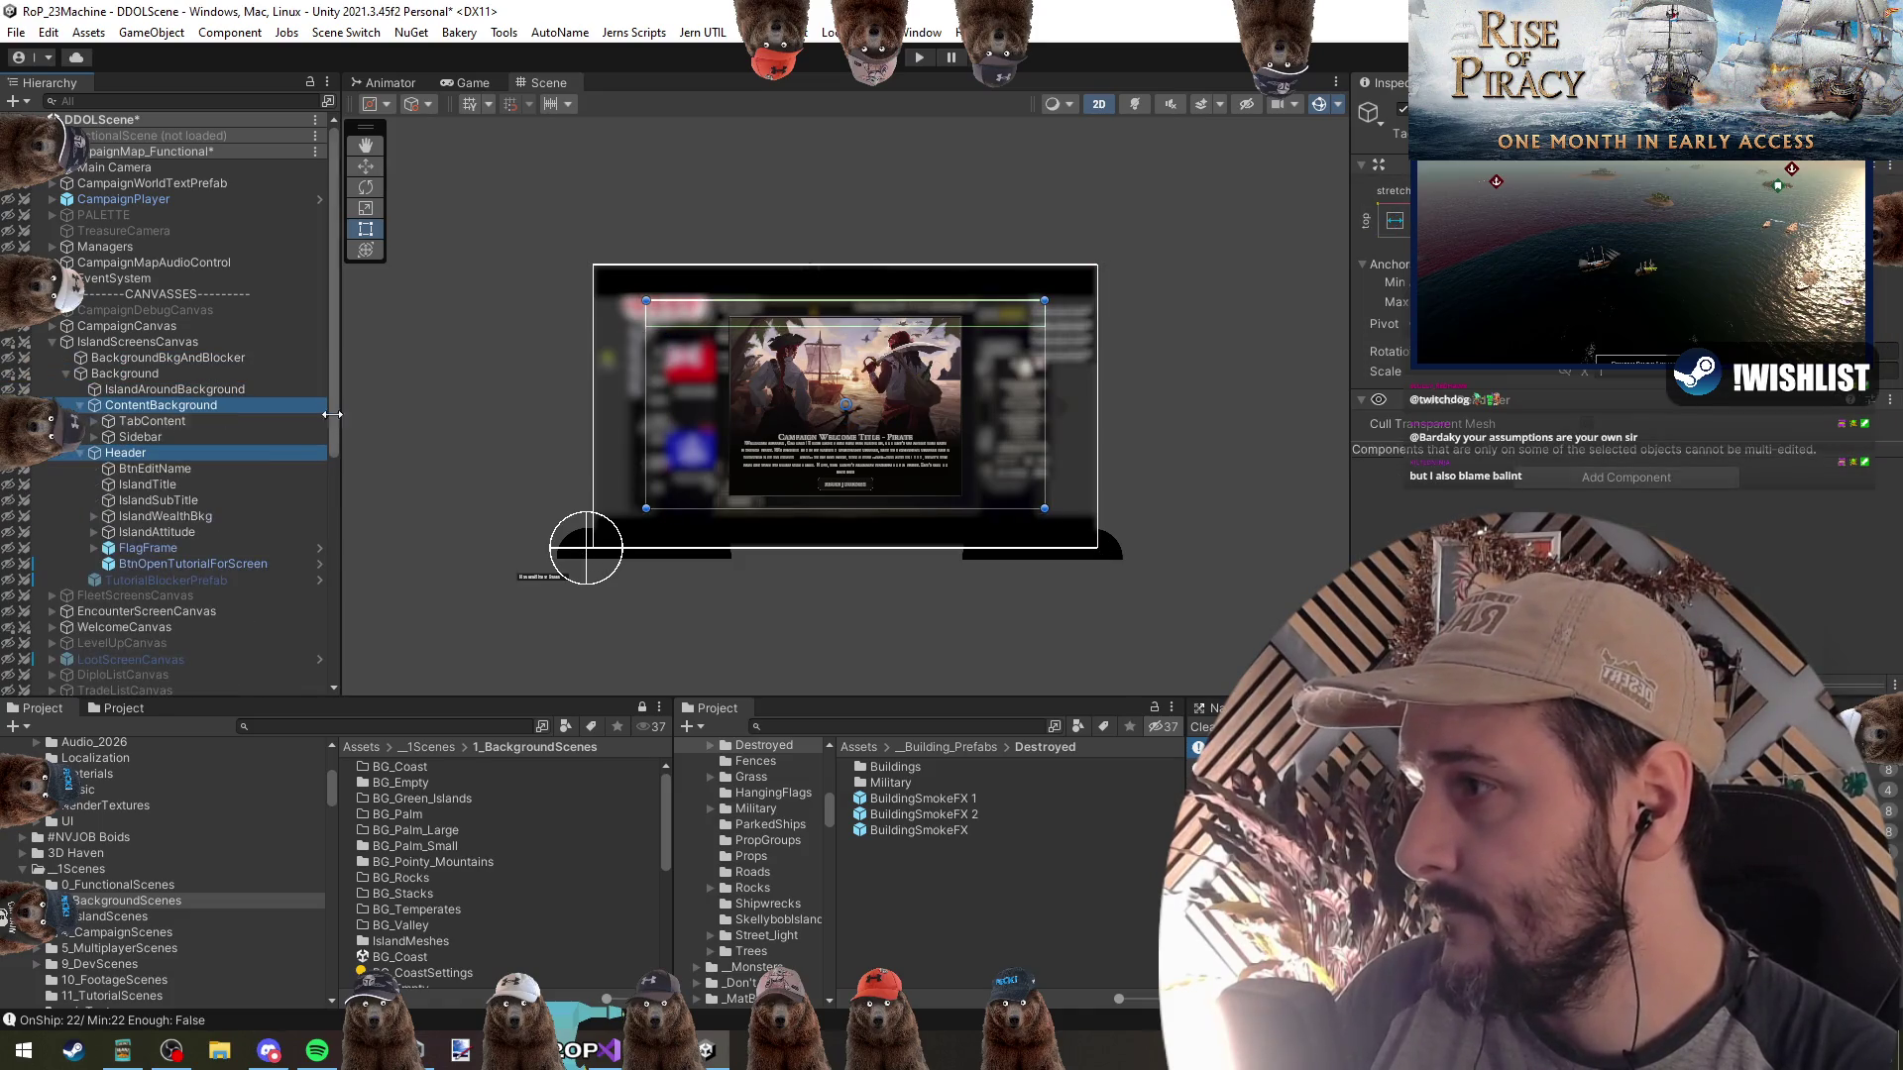
{"action": "scroll", "coordinate": [883, 466], "scroll_direction": "up", "scroll_amount": 2}
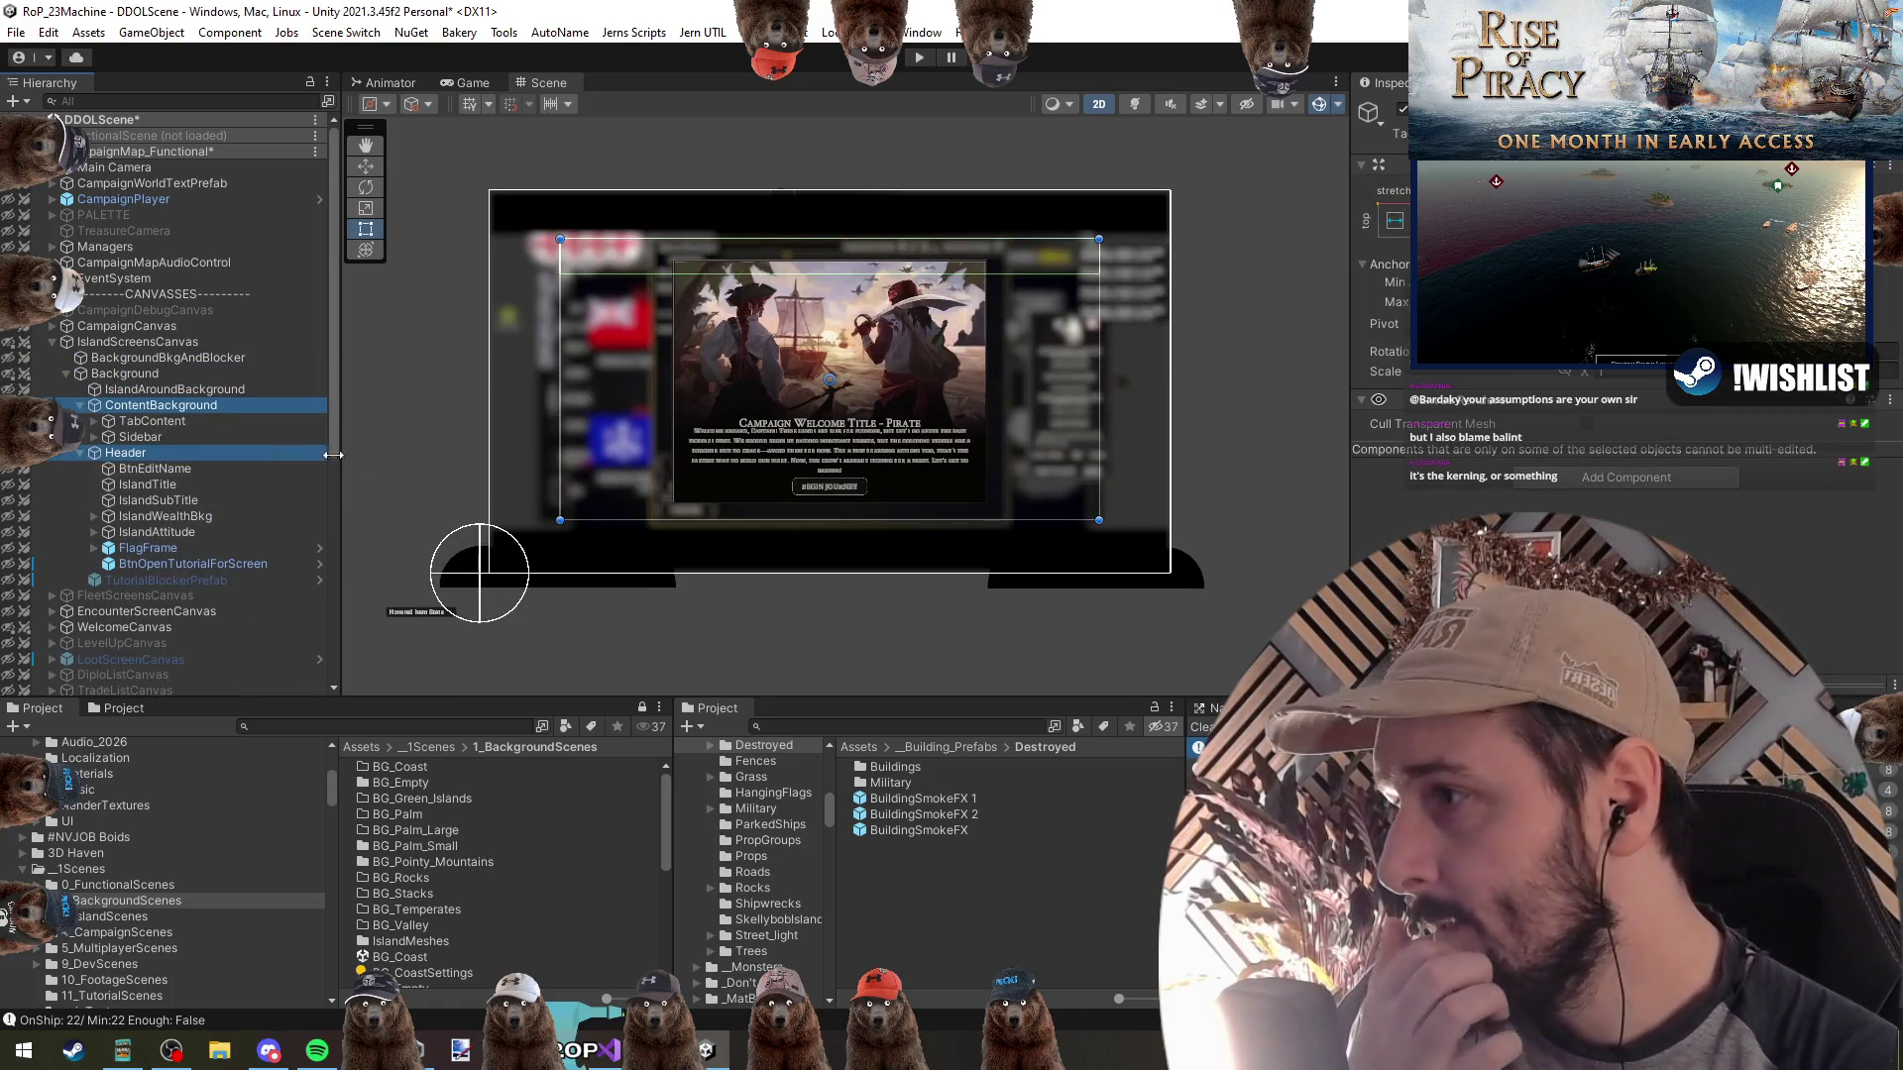
Toggle the canvas imagery off and back on, then expand TabContent and Sidebar
{"action": "left_click", "coordinate": [1247, 103]}
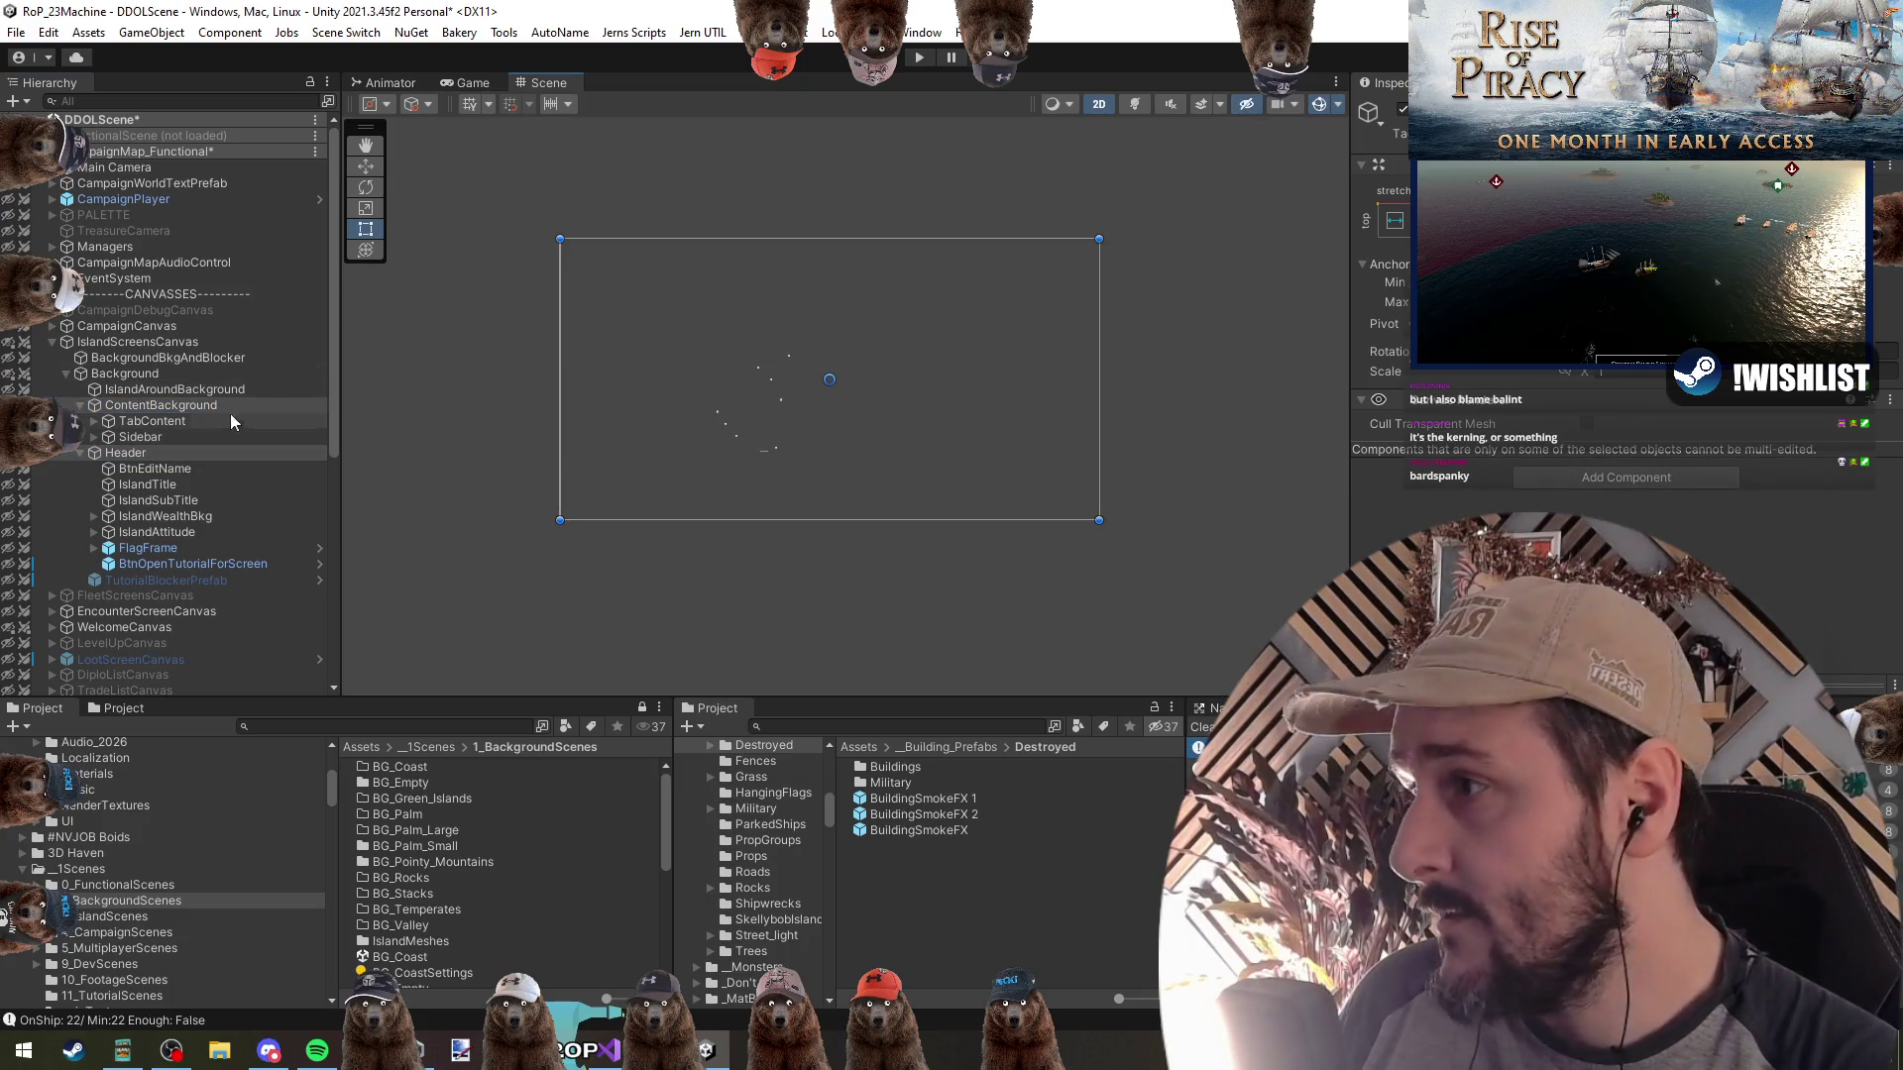
{"action": "left_click", "coordinate": [36, 342]}
{"action": "scroll", "coordinate": [740, 386], "scroll_direction": "up", "scroll_amount": 2}
{"action": "left_click", "coordinate": [94, 436]}
{"action": "left_click", "coordinate": [93, 420]}
{"action": "scroll", "coordinate": [189, 496], "scroll_direction": "down", "scroll_amount": 5}
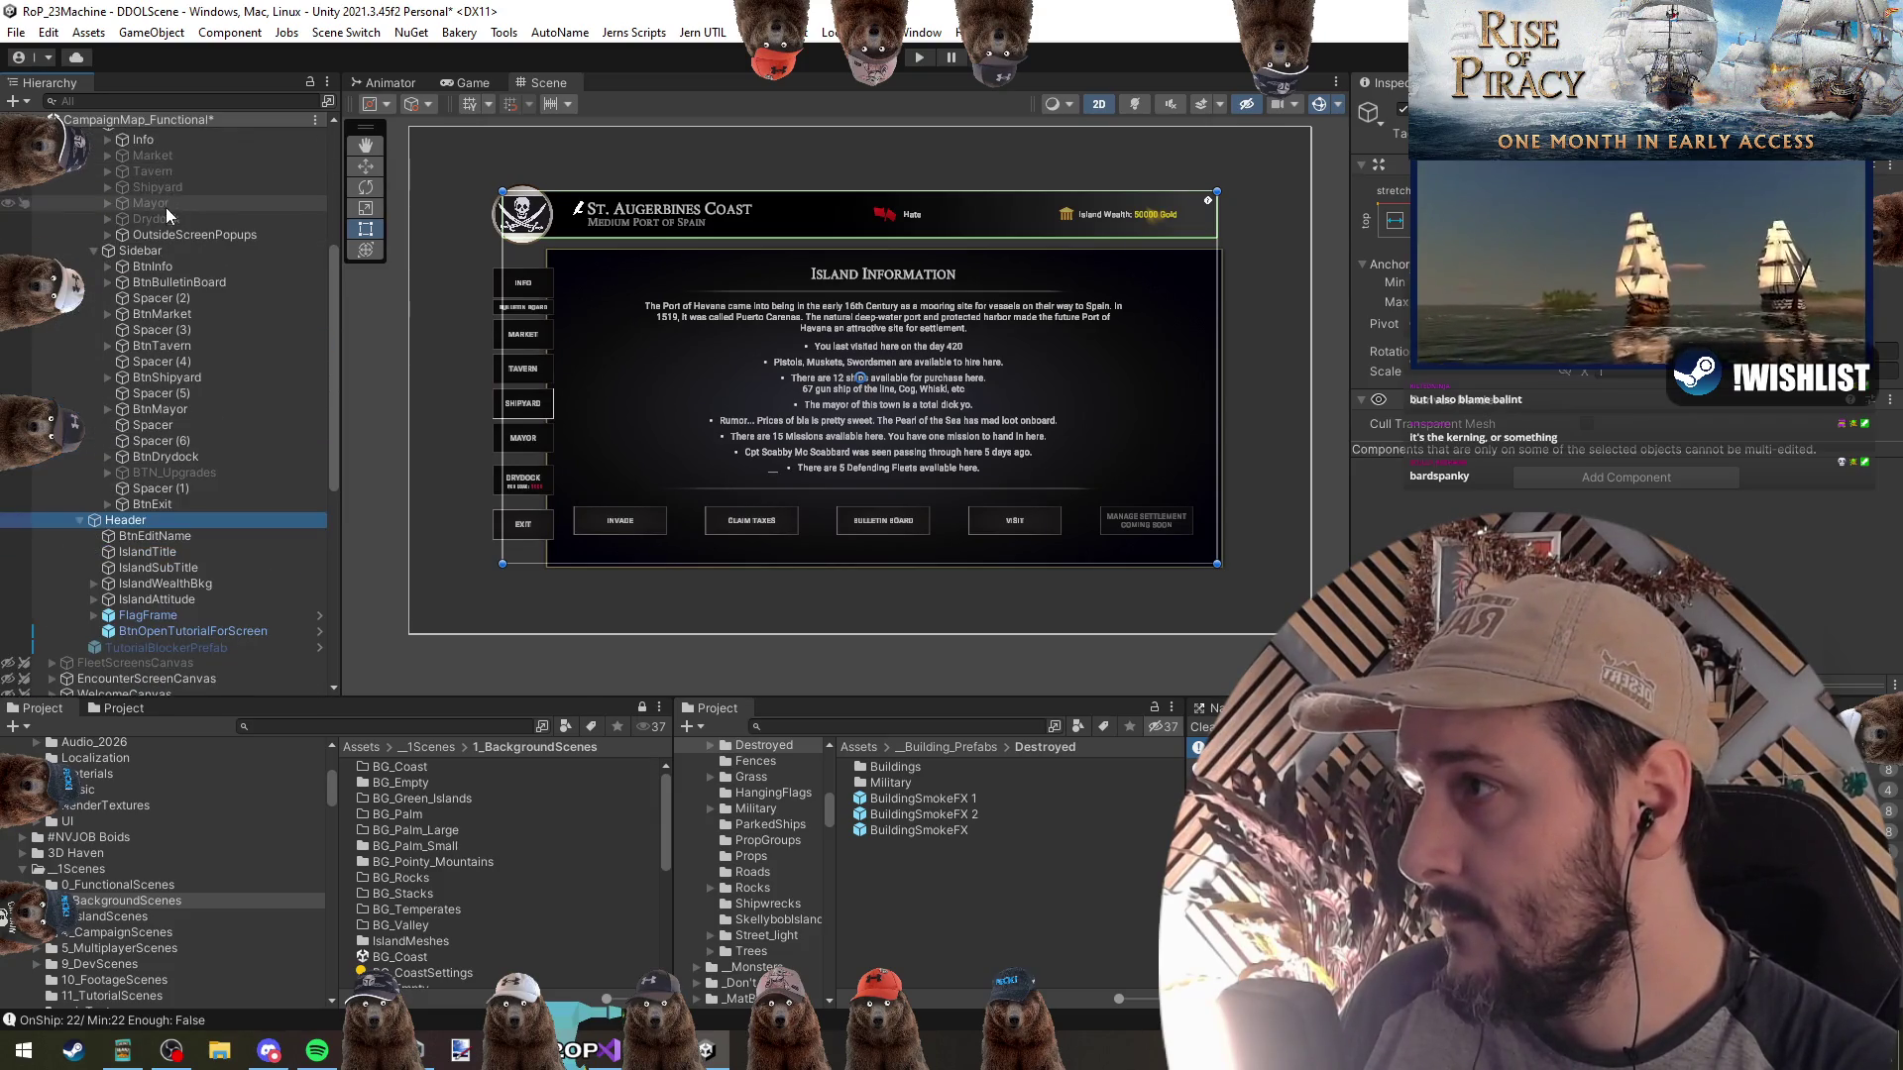
Select the Info panel and pick the Manage Settlement button in the Scene view
{"action": "left_click", "coordinate": [158, 218]}
{"action": "scroll", "coordinate": [856, 452], "scroll_direction": "up", "scroll_amount": 1}
{"action": "left_click", "coordinate": [184, 140]}
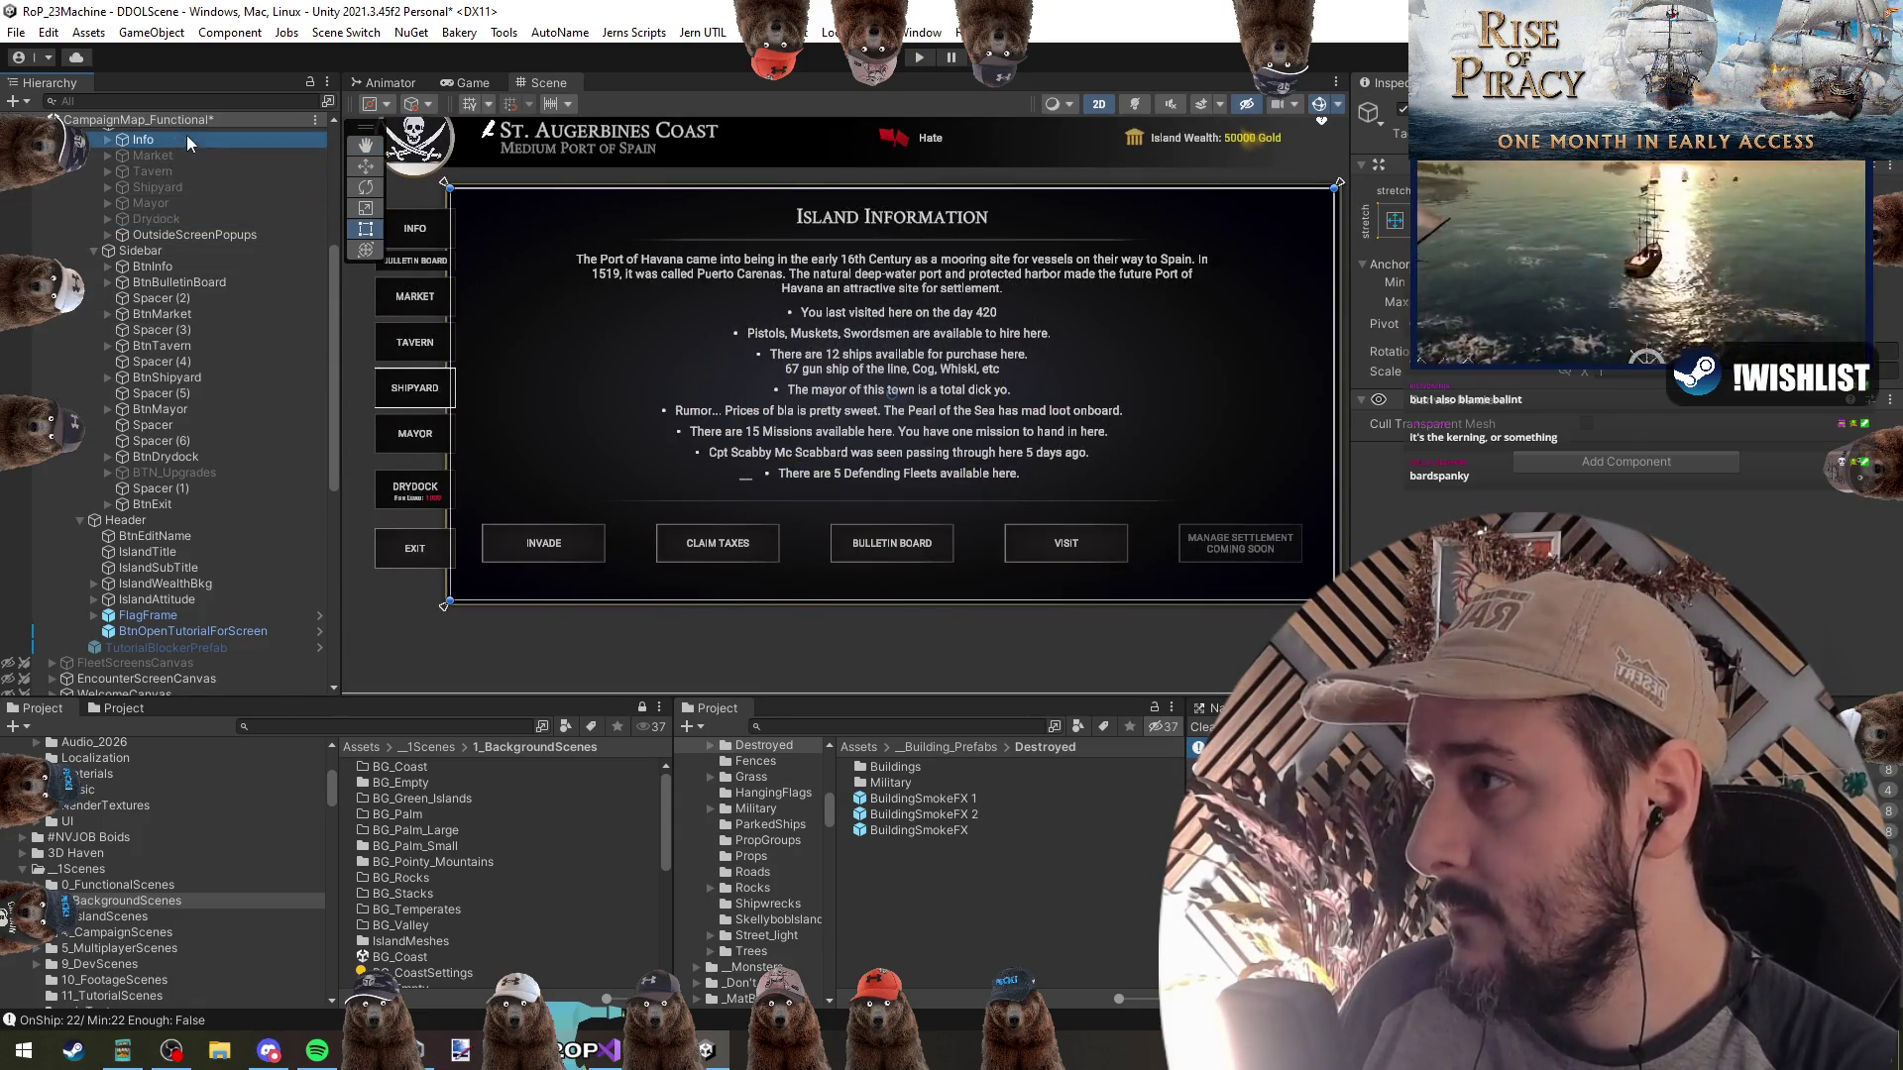
{"action": "left_click", "coordinate": [1233, 537]}
{"action": "left_click", "coordinate": [1233, 537]}
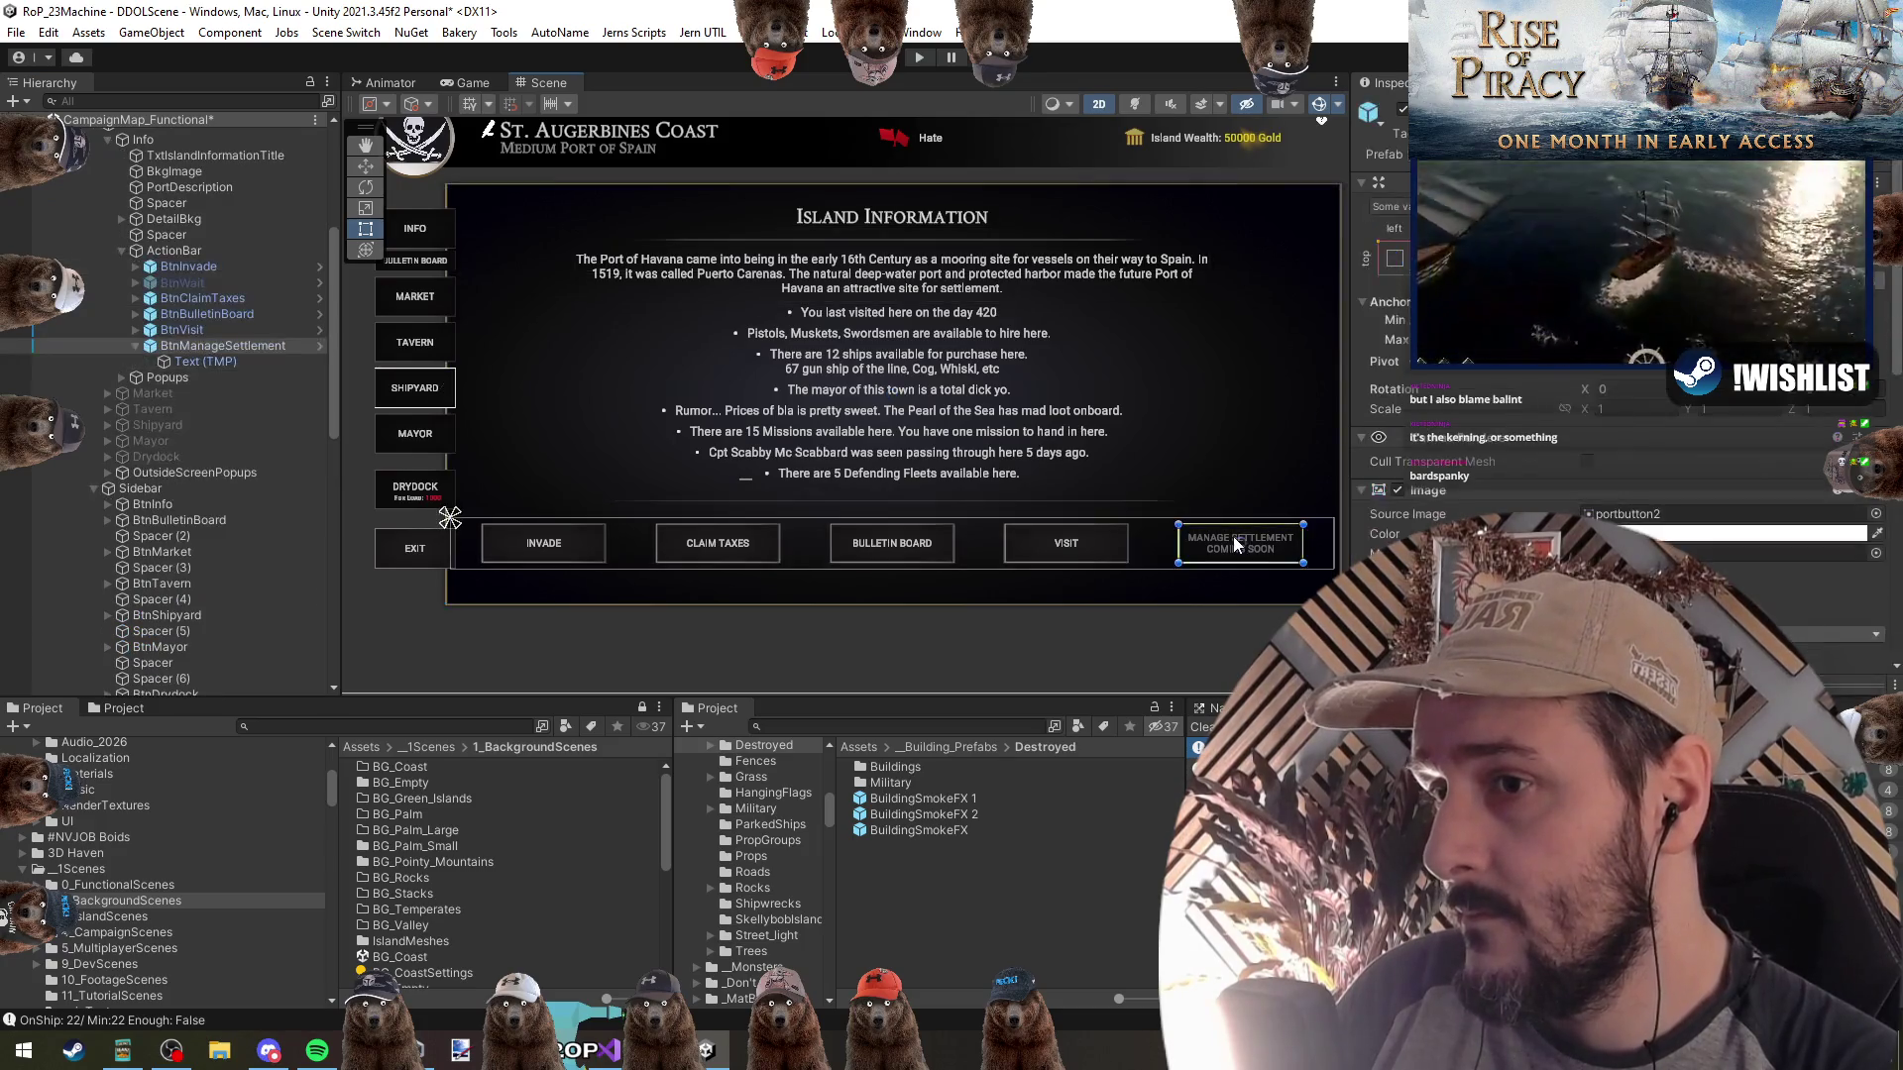
{"action": "left_click", "coordinate": [1233, 537]}
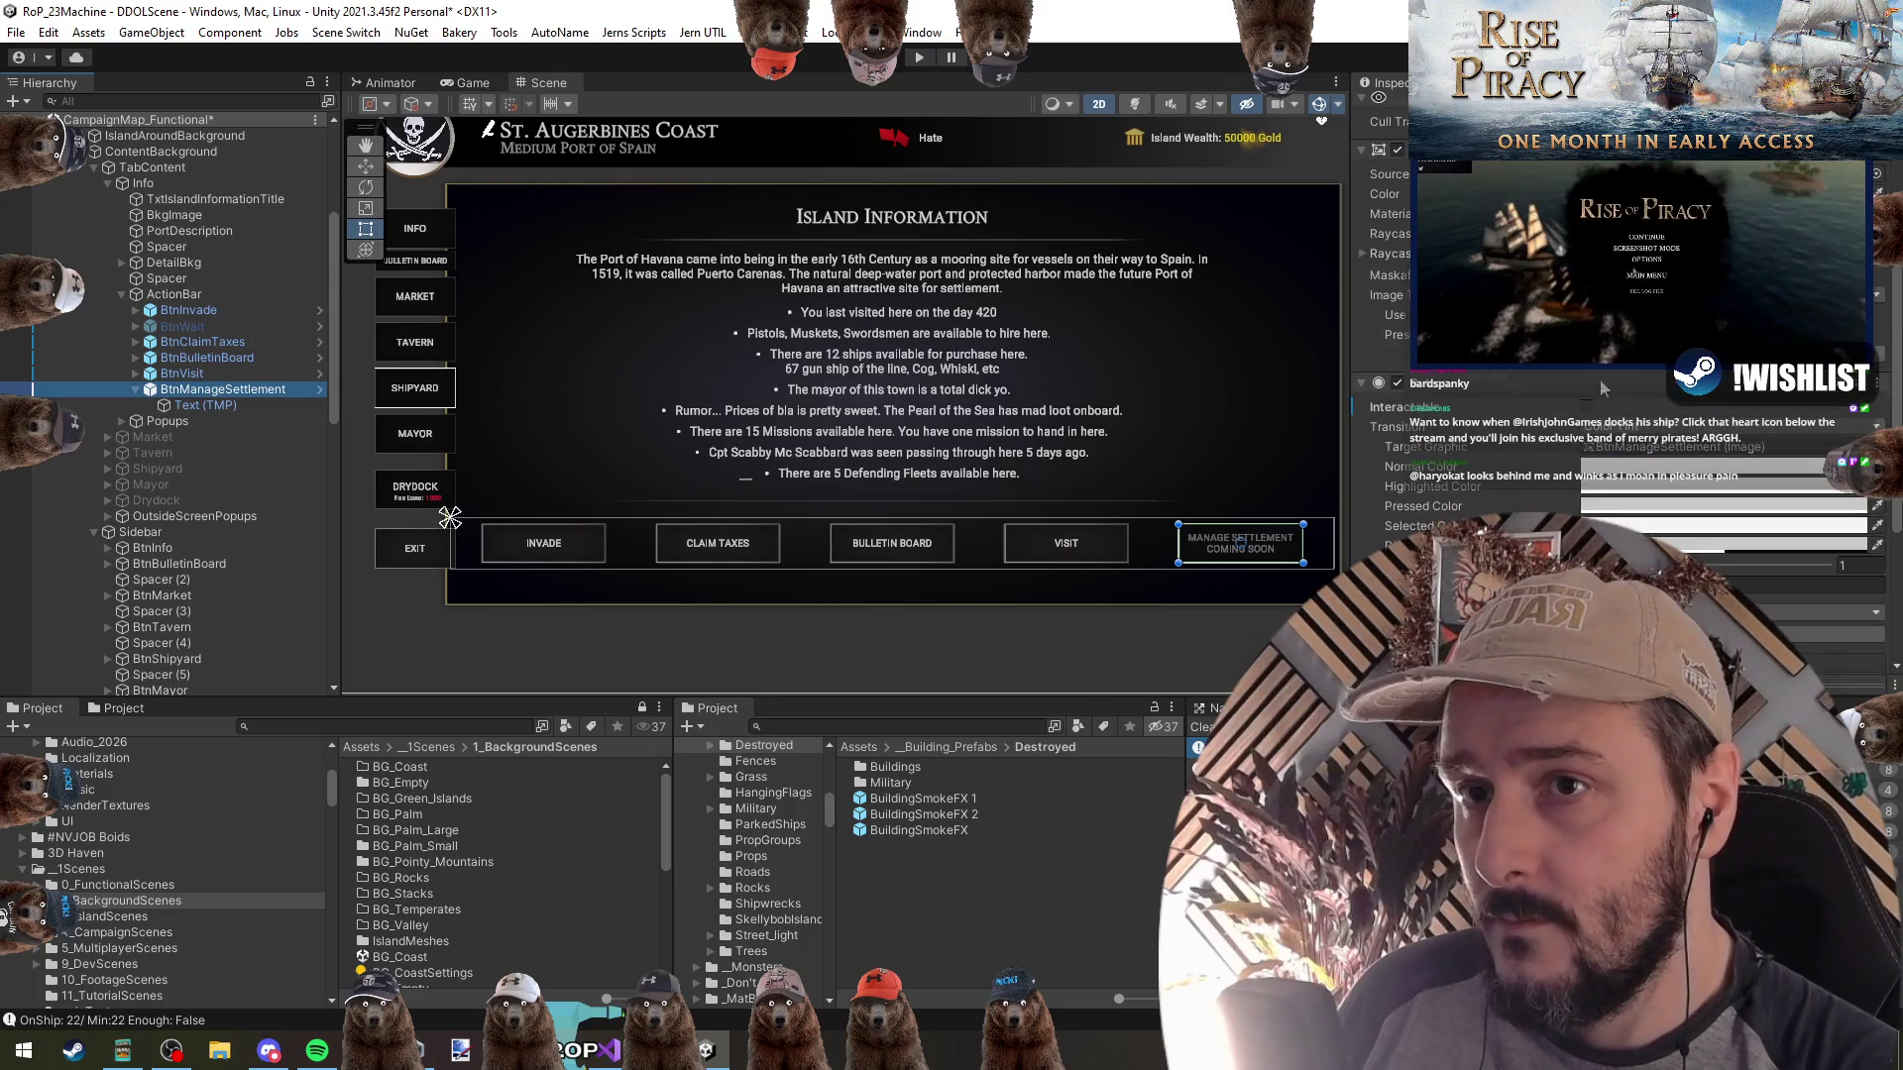
{"action": "scroll", "coordinate": [1443, 508], "scroll_direction": "down", "scroll_amount": 5}
{"action": "scroll", "coordinate": [112, 379], "scroll_direction": "up", "scroll_amount": 3}
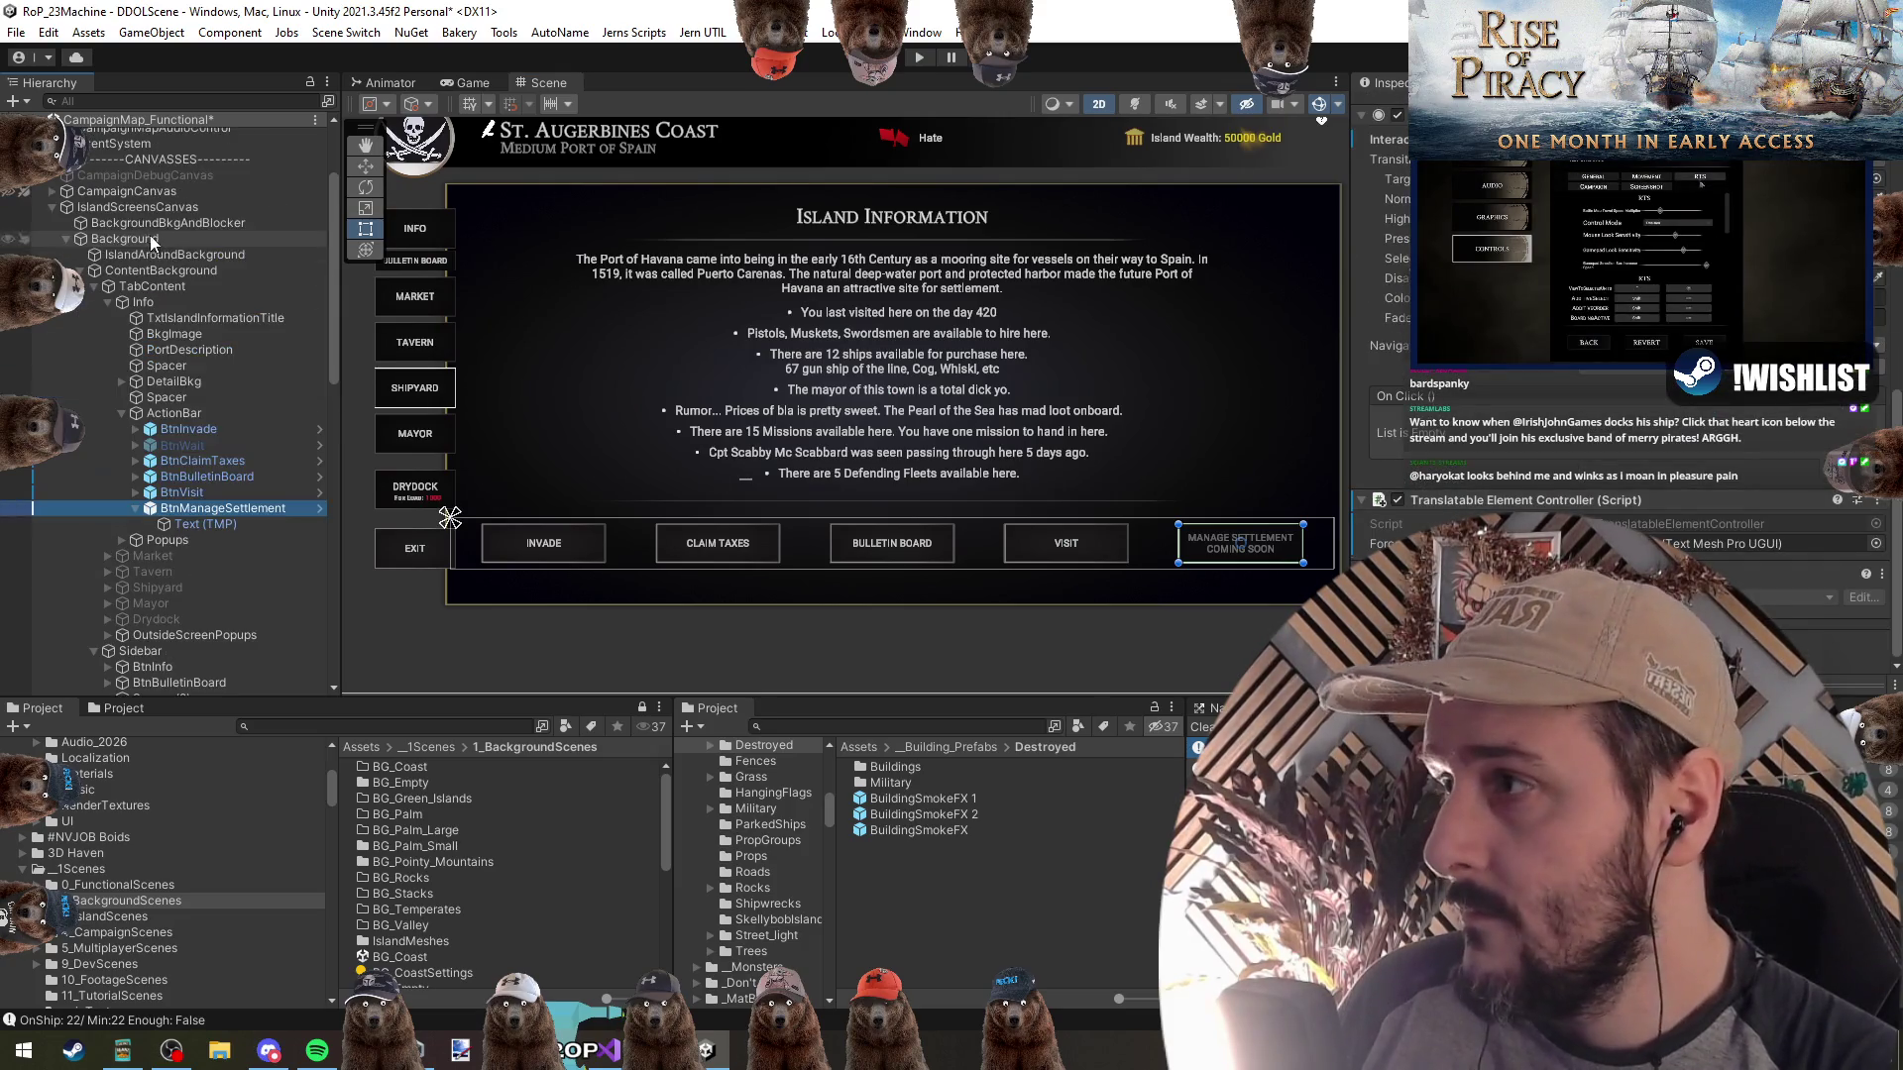
From IslandScreensCanvas's Inspector, open the CmpUI_IslandScreenCanvasController script in Visual Studio
{"action": "left_click", "coordinate": [116, 208]}
{"action": "scroll", "coordinate": [1625, 396], "scroll_direction": "down", "scroll_amount": 2}
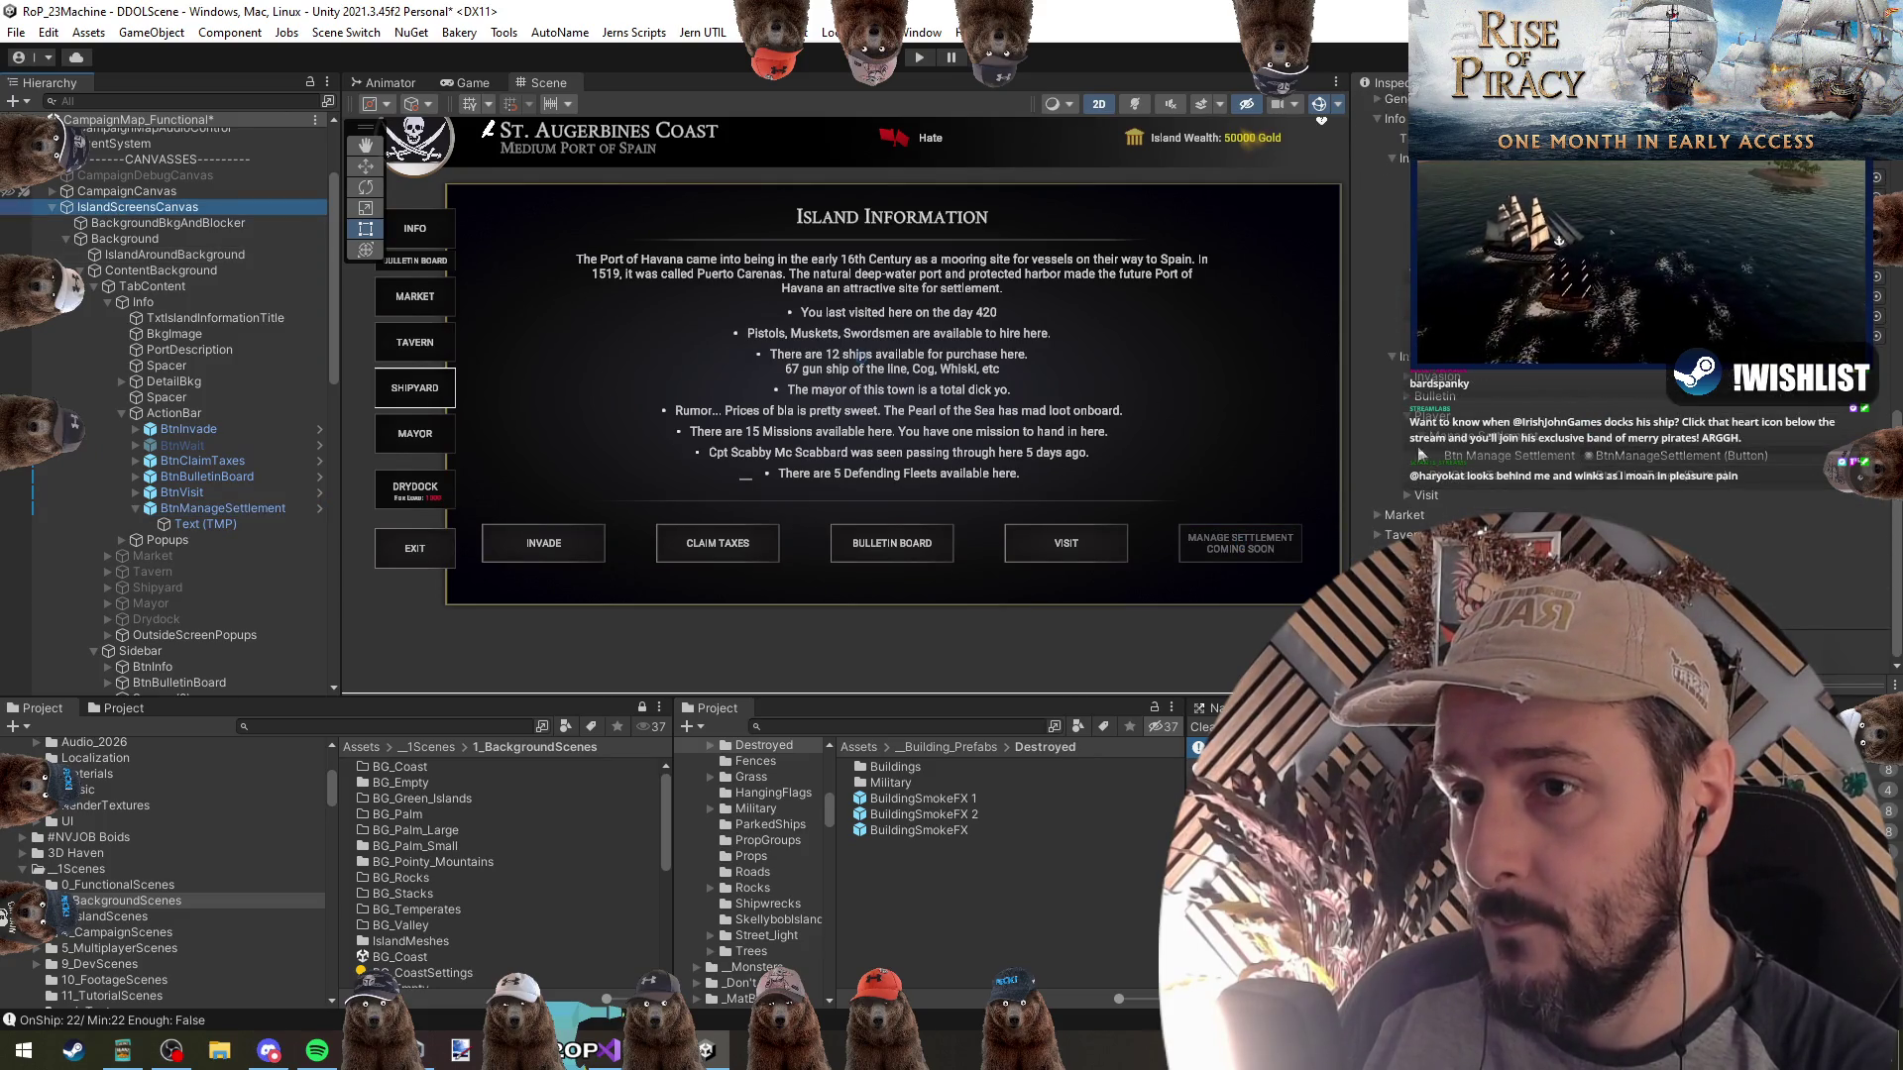
{"action": "left_click", "coordinate": [1626, 455]}
{"action": "scroll", "coordinate": [1625, 455], "scroll_direction": "up", "scroll_amount": 3}
{"action": "double_click", "coordinate": [1625, 179]}
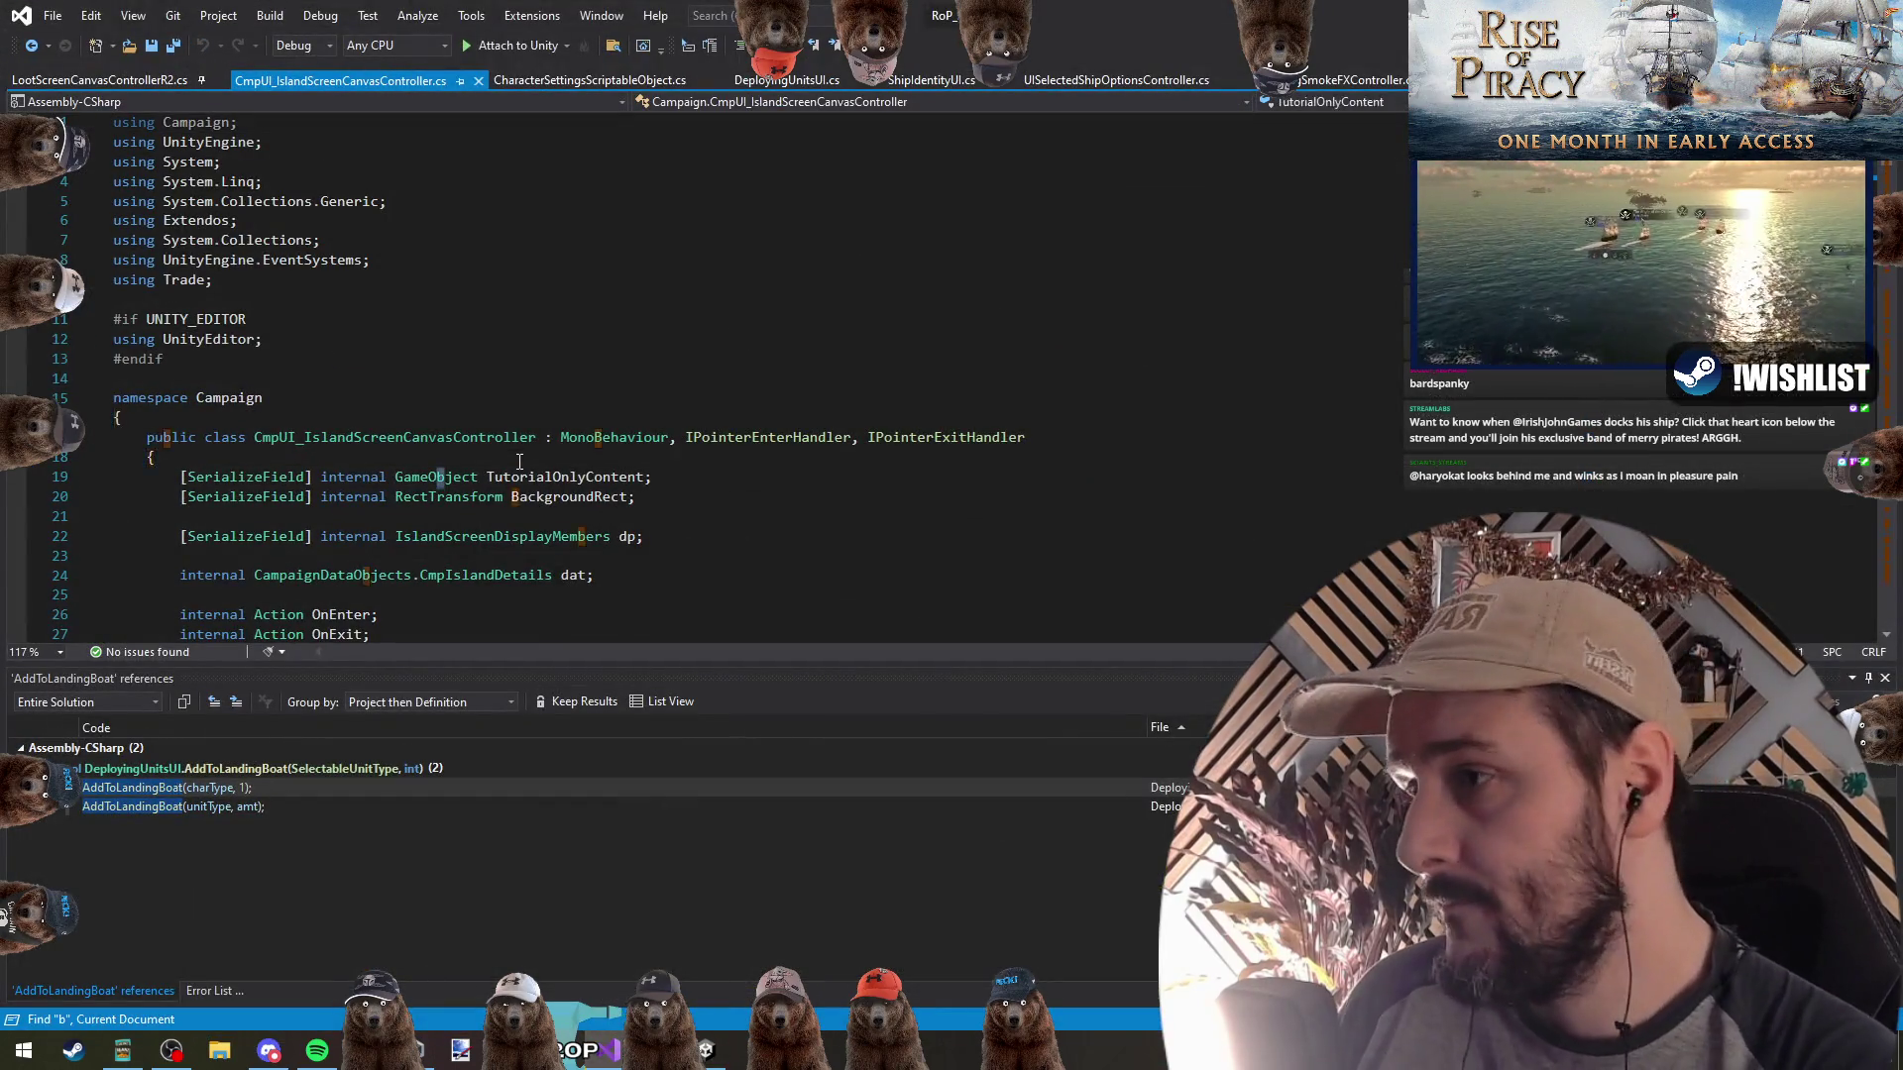
Open IslandInfoScreenDisplayMembers.cs and search it for ManageSettlement
{"action": "type", "text": "tnmanag"}
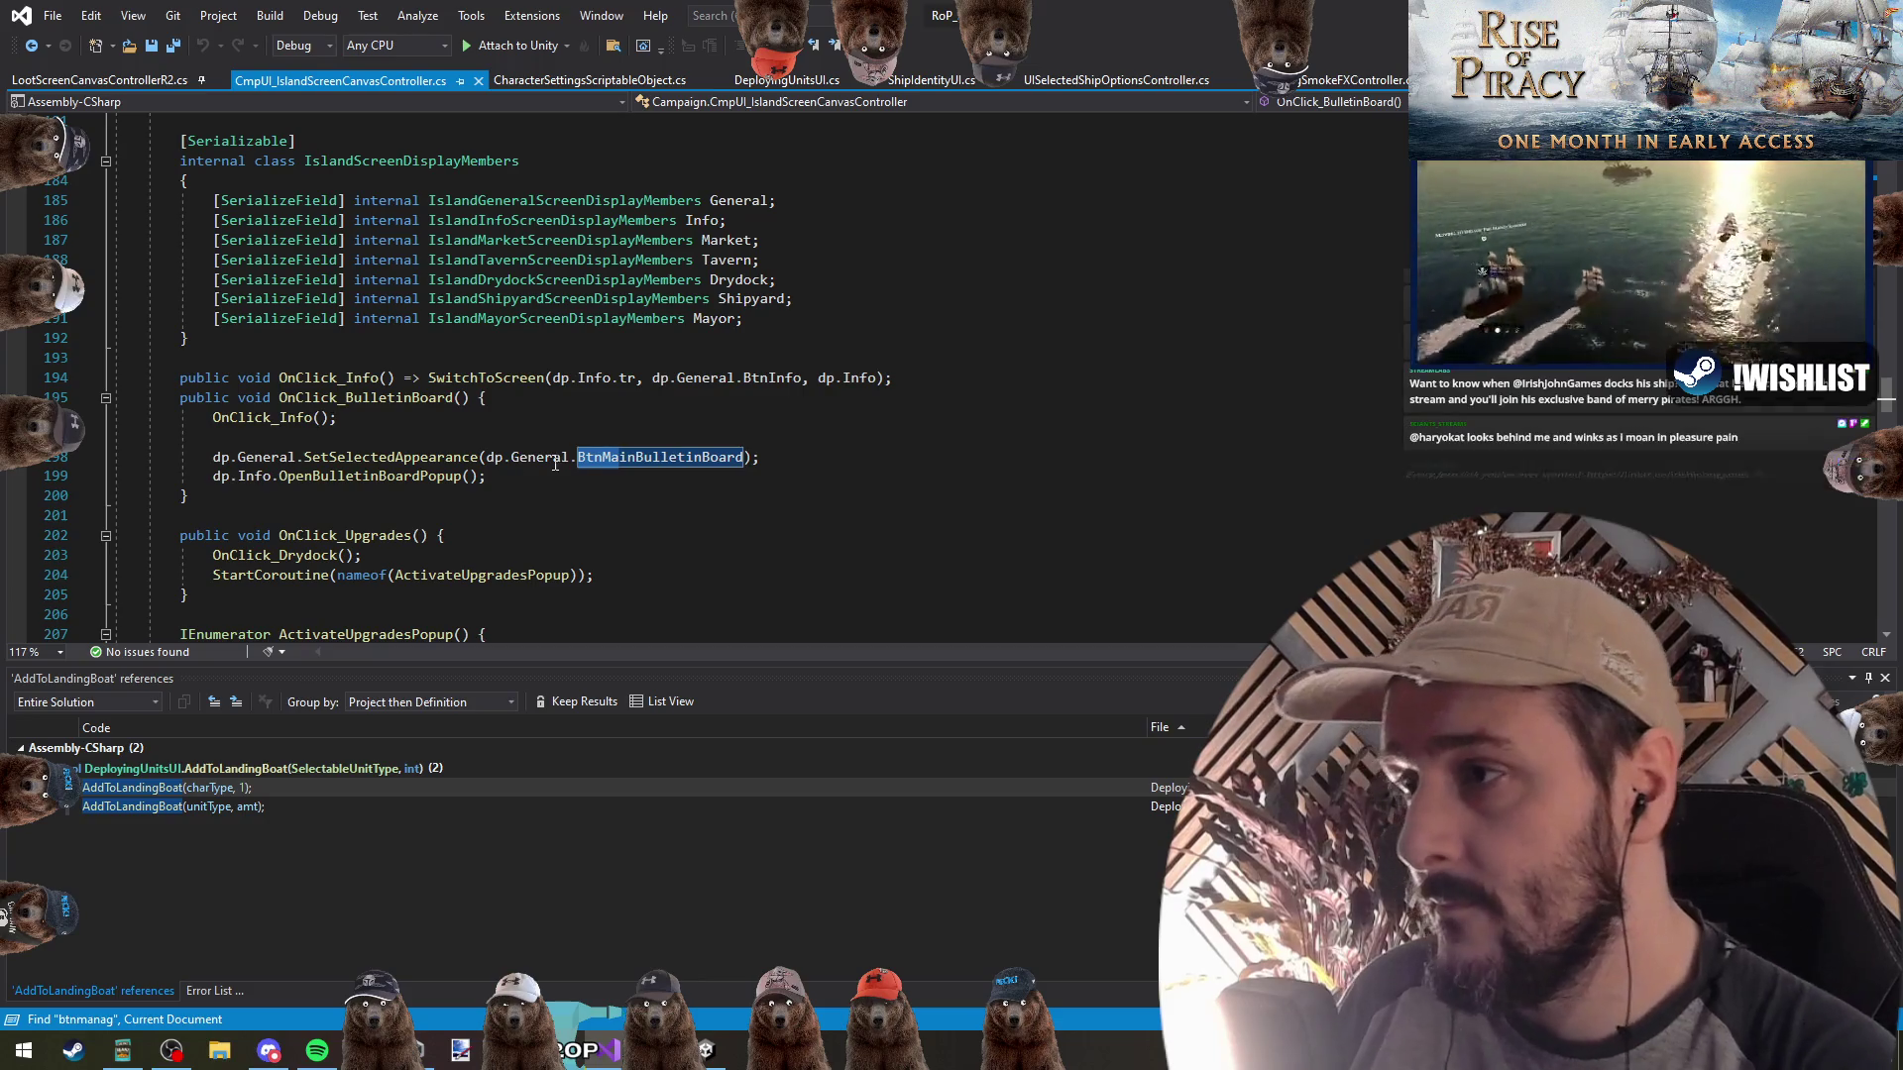
{"action": "left_click", "coordinate": [552, 220], "text": "ctrl"}
{"action": "left_click", "coordinate": [558, 456]}
{"action": "key", "text": "ctrl+i"}
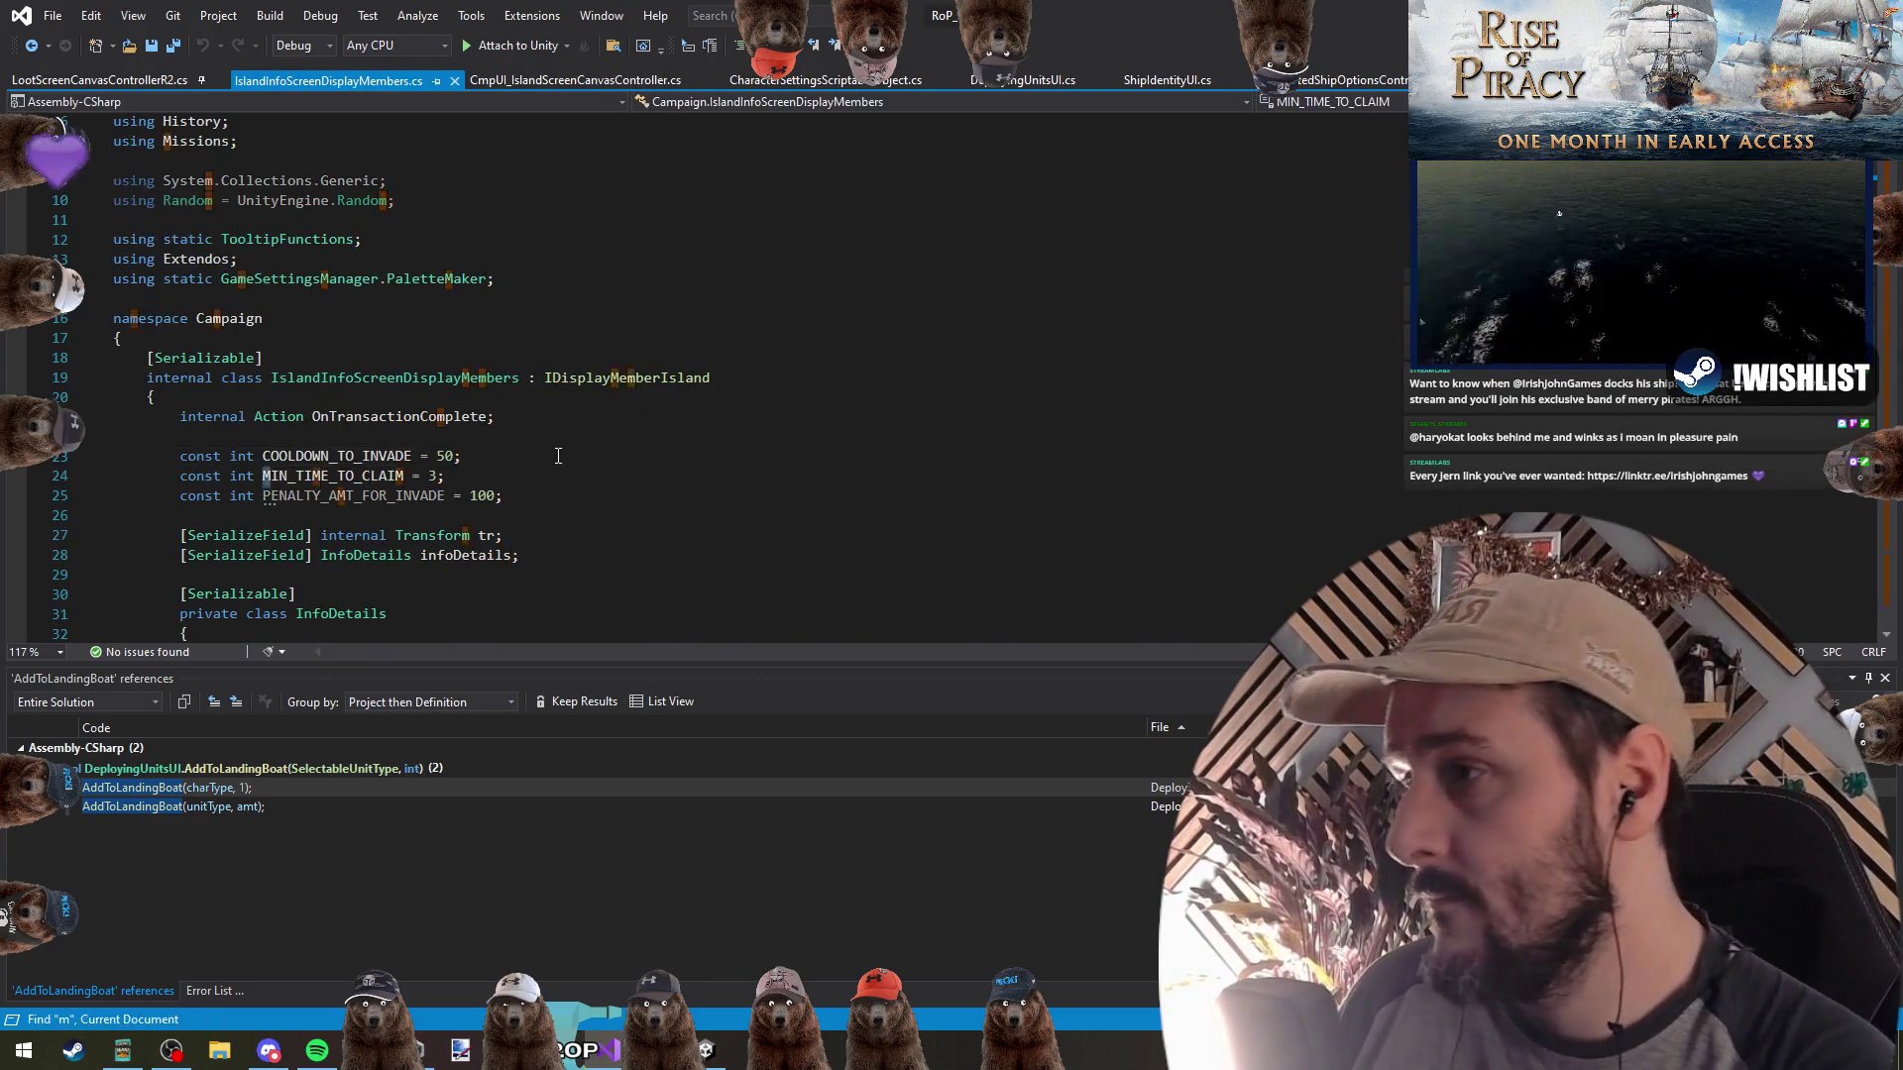
{"action": "type", "text": "managesettlement"}
{"action": "key", "text": "Escape"}
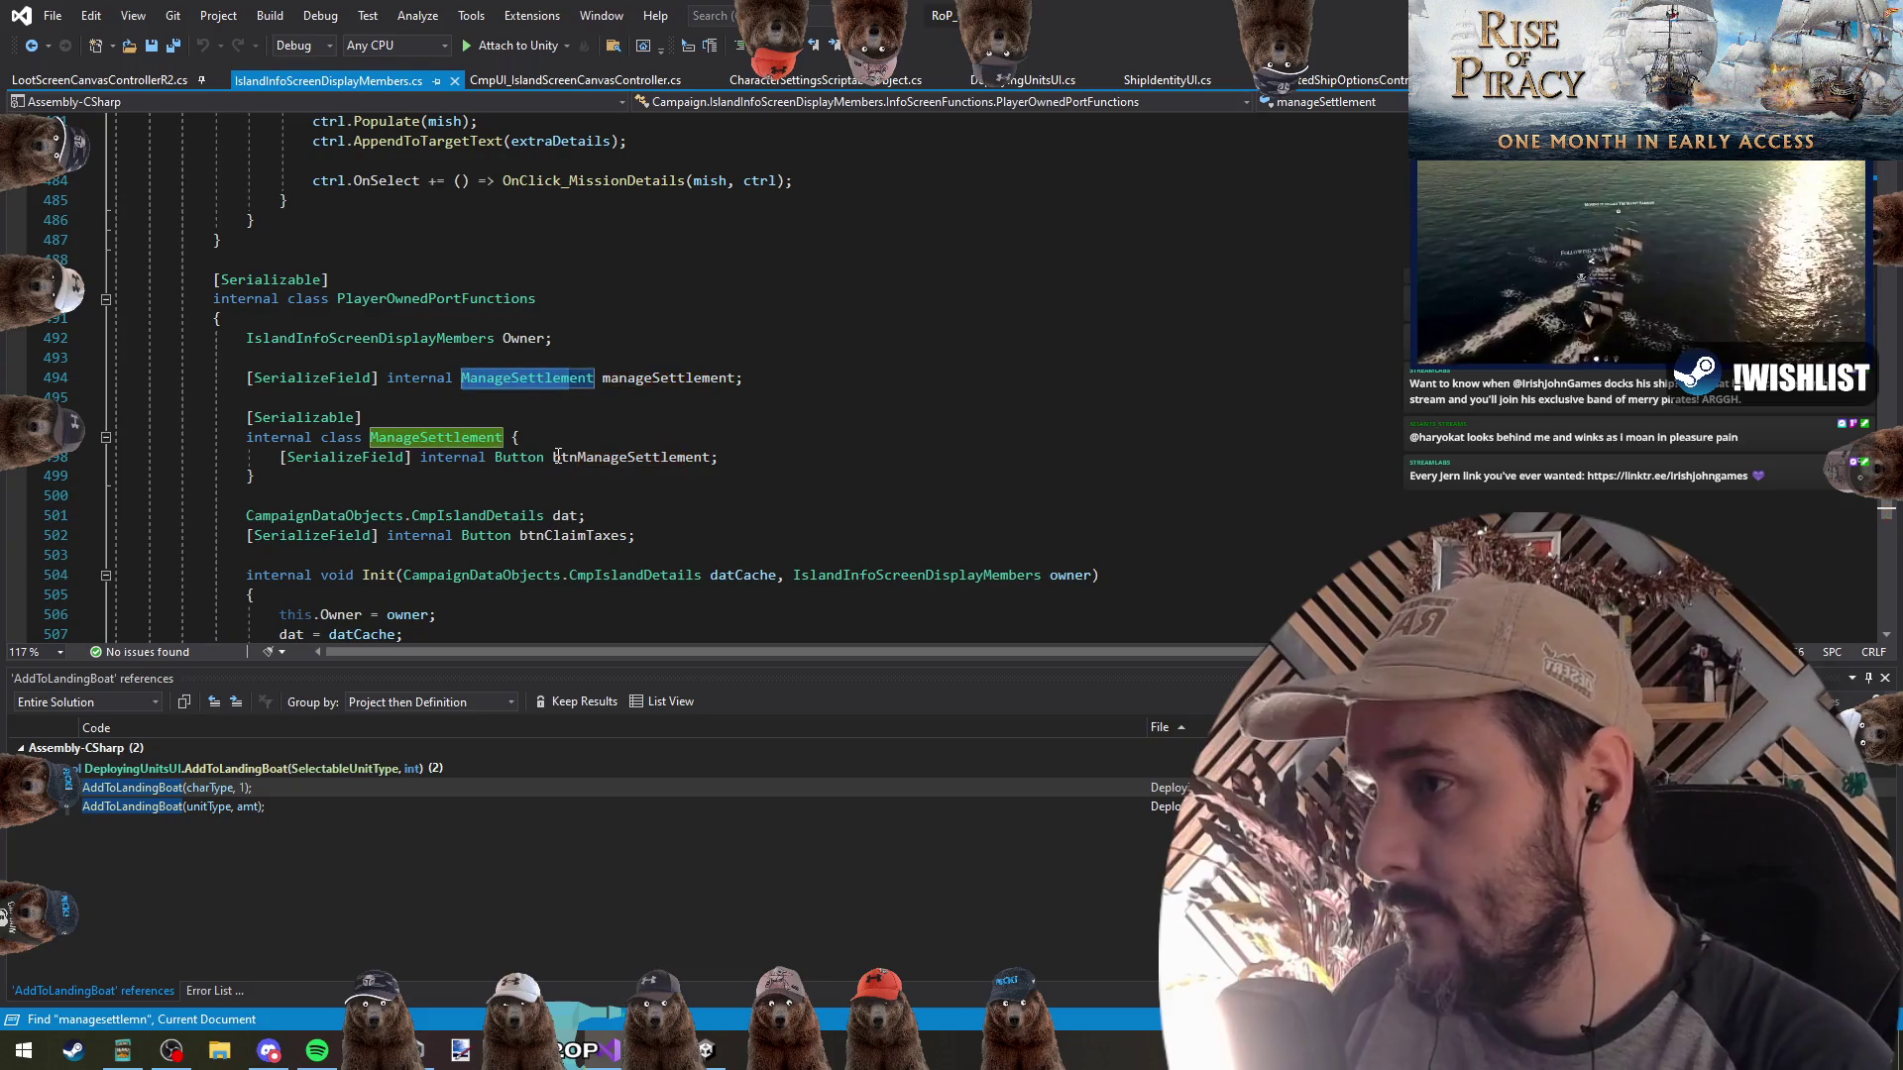
{"action": "left_click", "coordinate": [575, 379]}
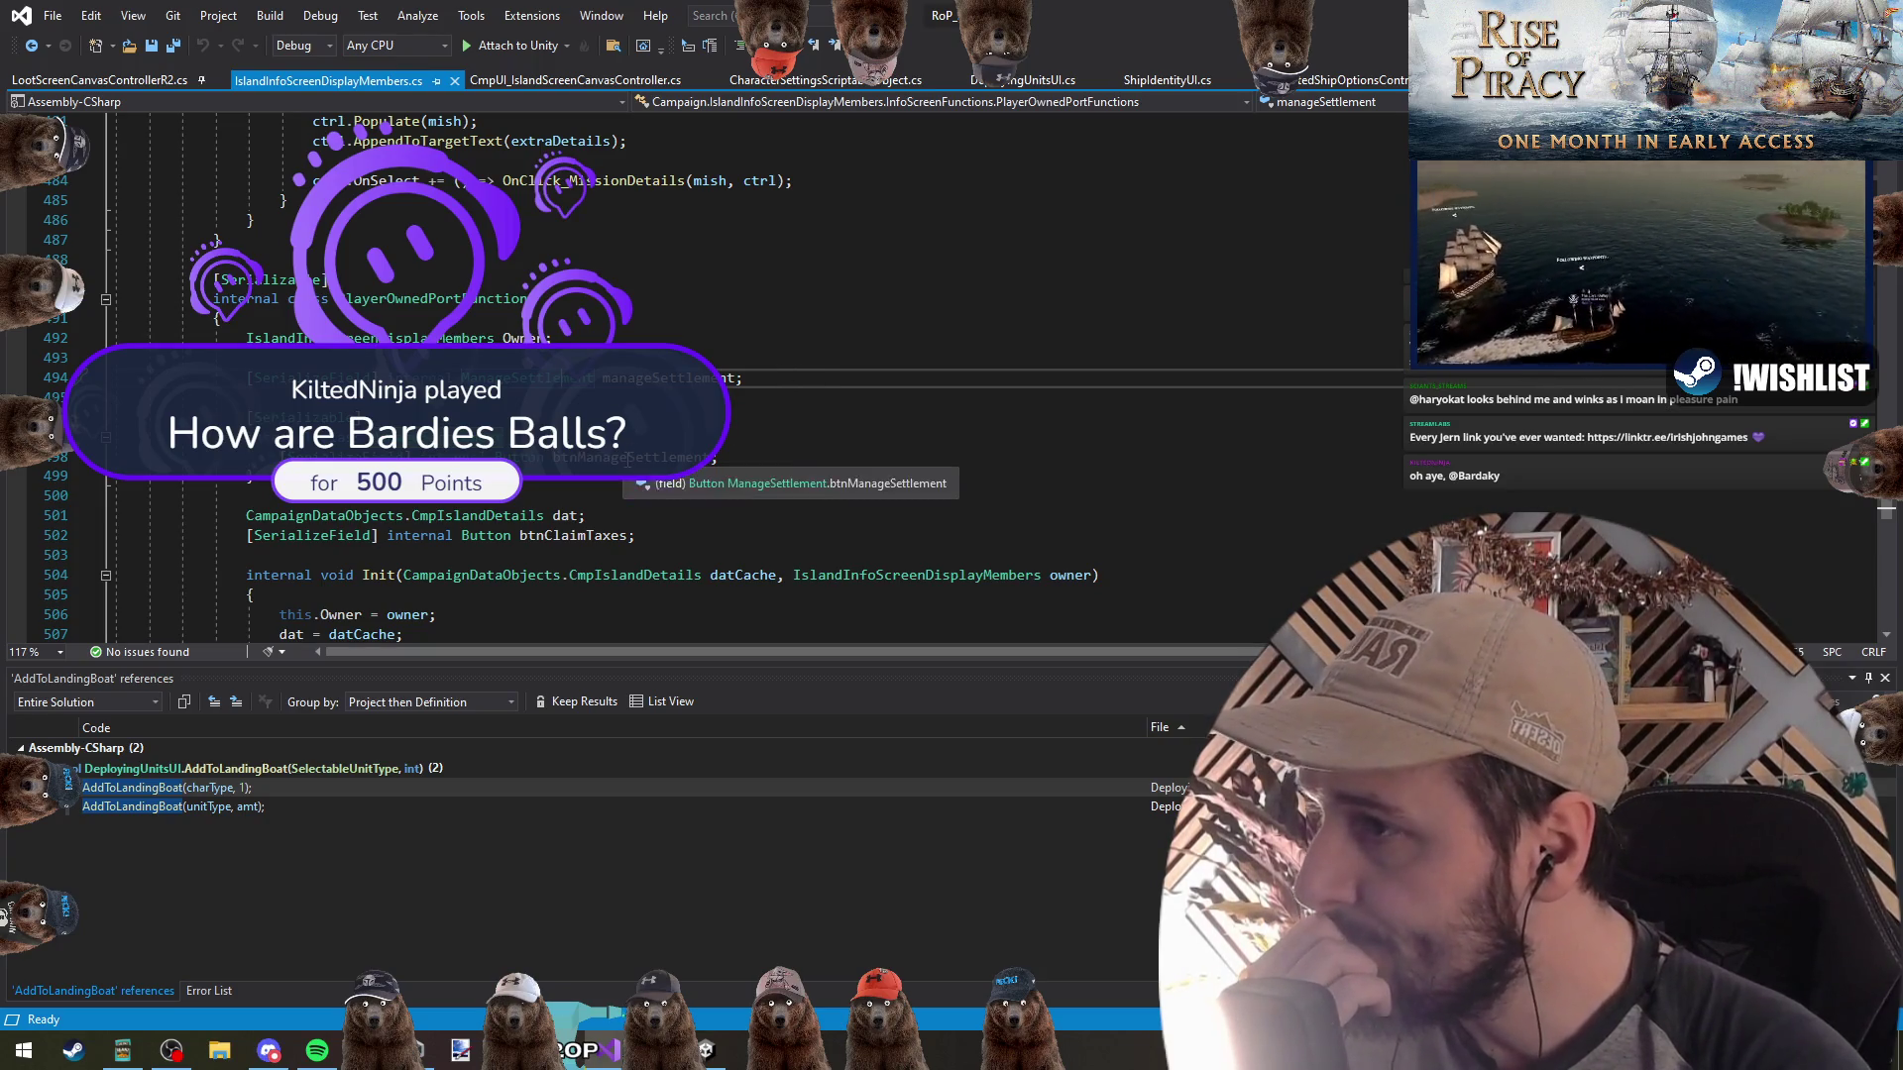
Check Unity alongside, then select btnManageSettlement on line 498 in the ManageSettlement class
{"action": "left_click", "coordinate": [627, 501]}
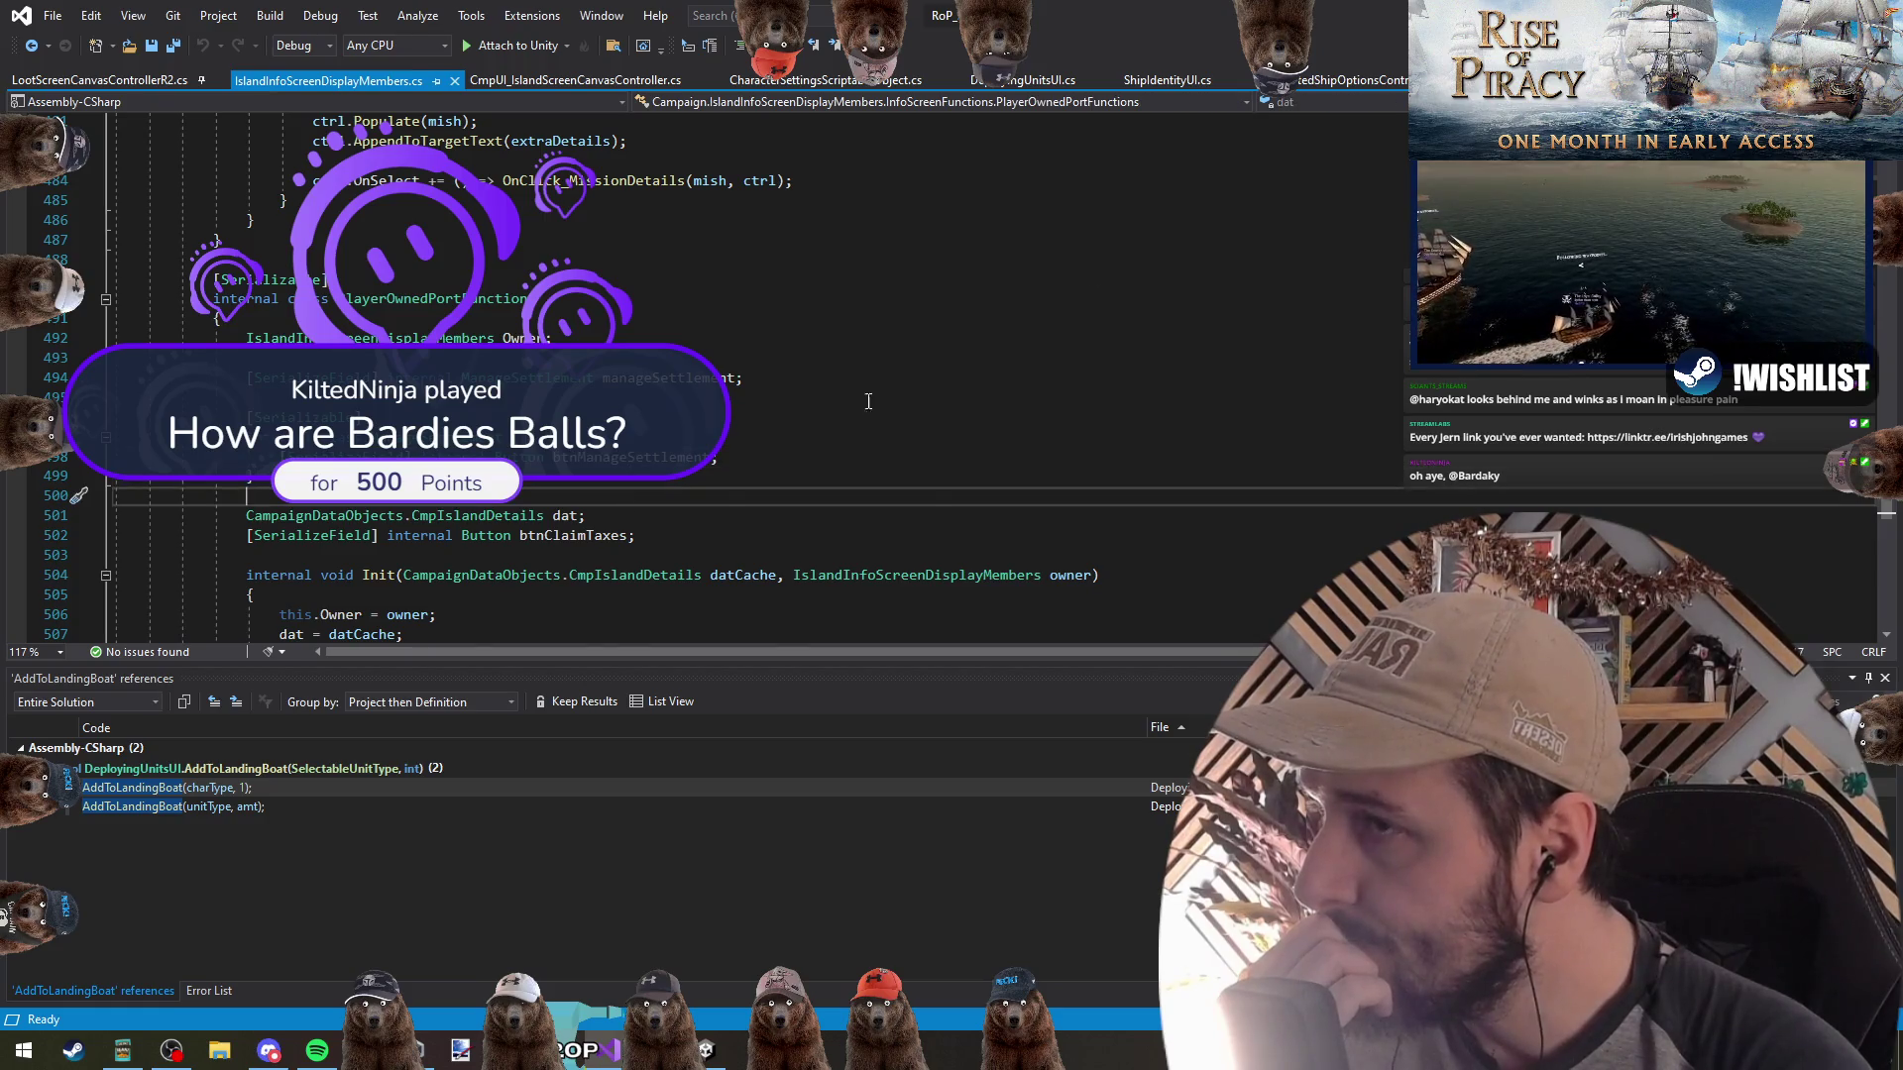
{"action": "key", "text": "super+Down"}
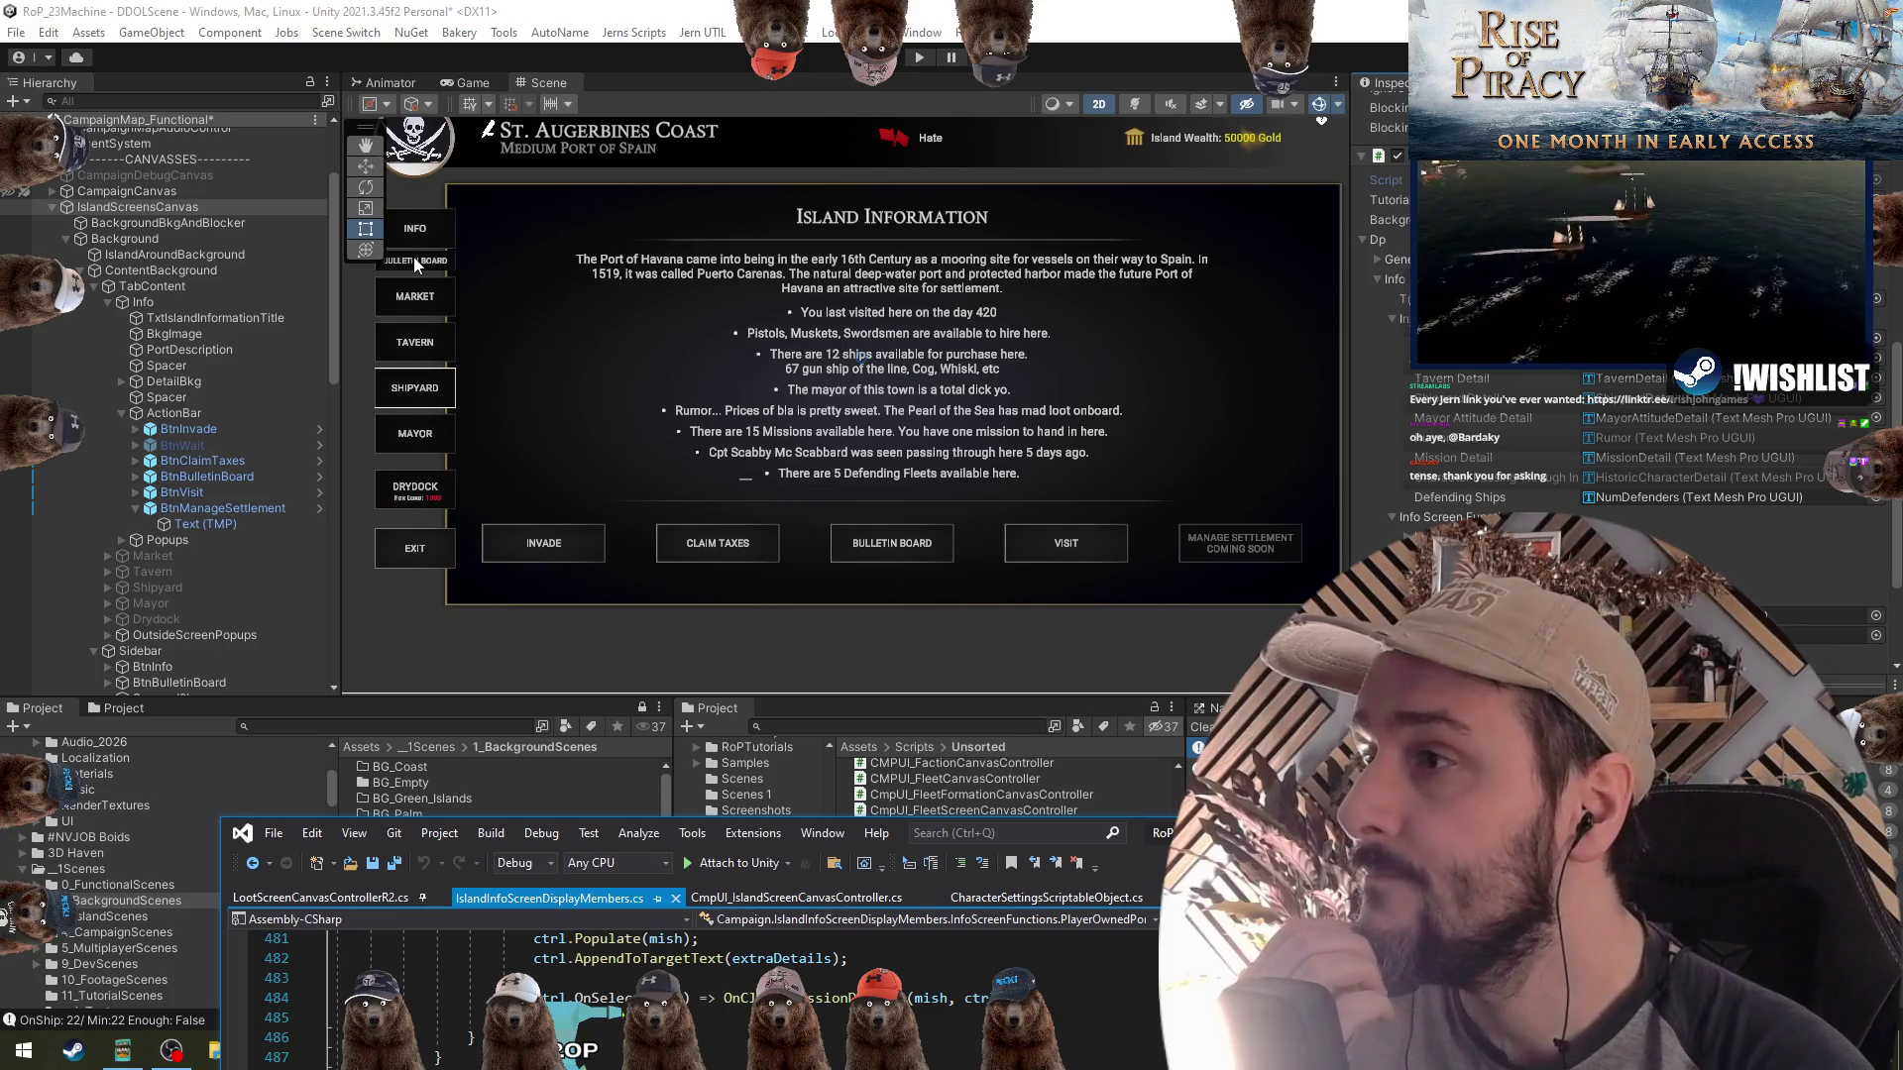
{"action": "key", "text": "alt+Tab"}
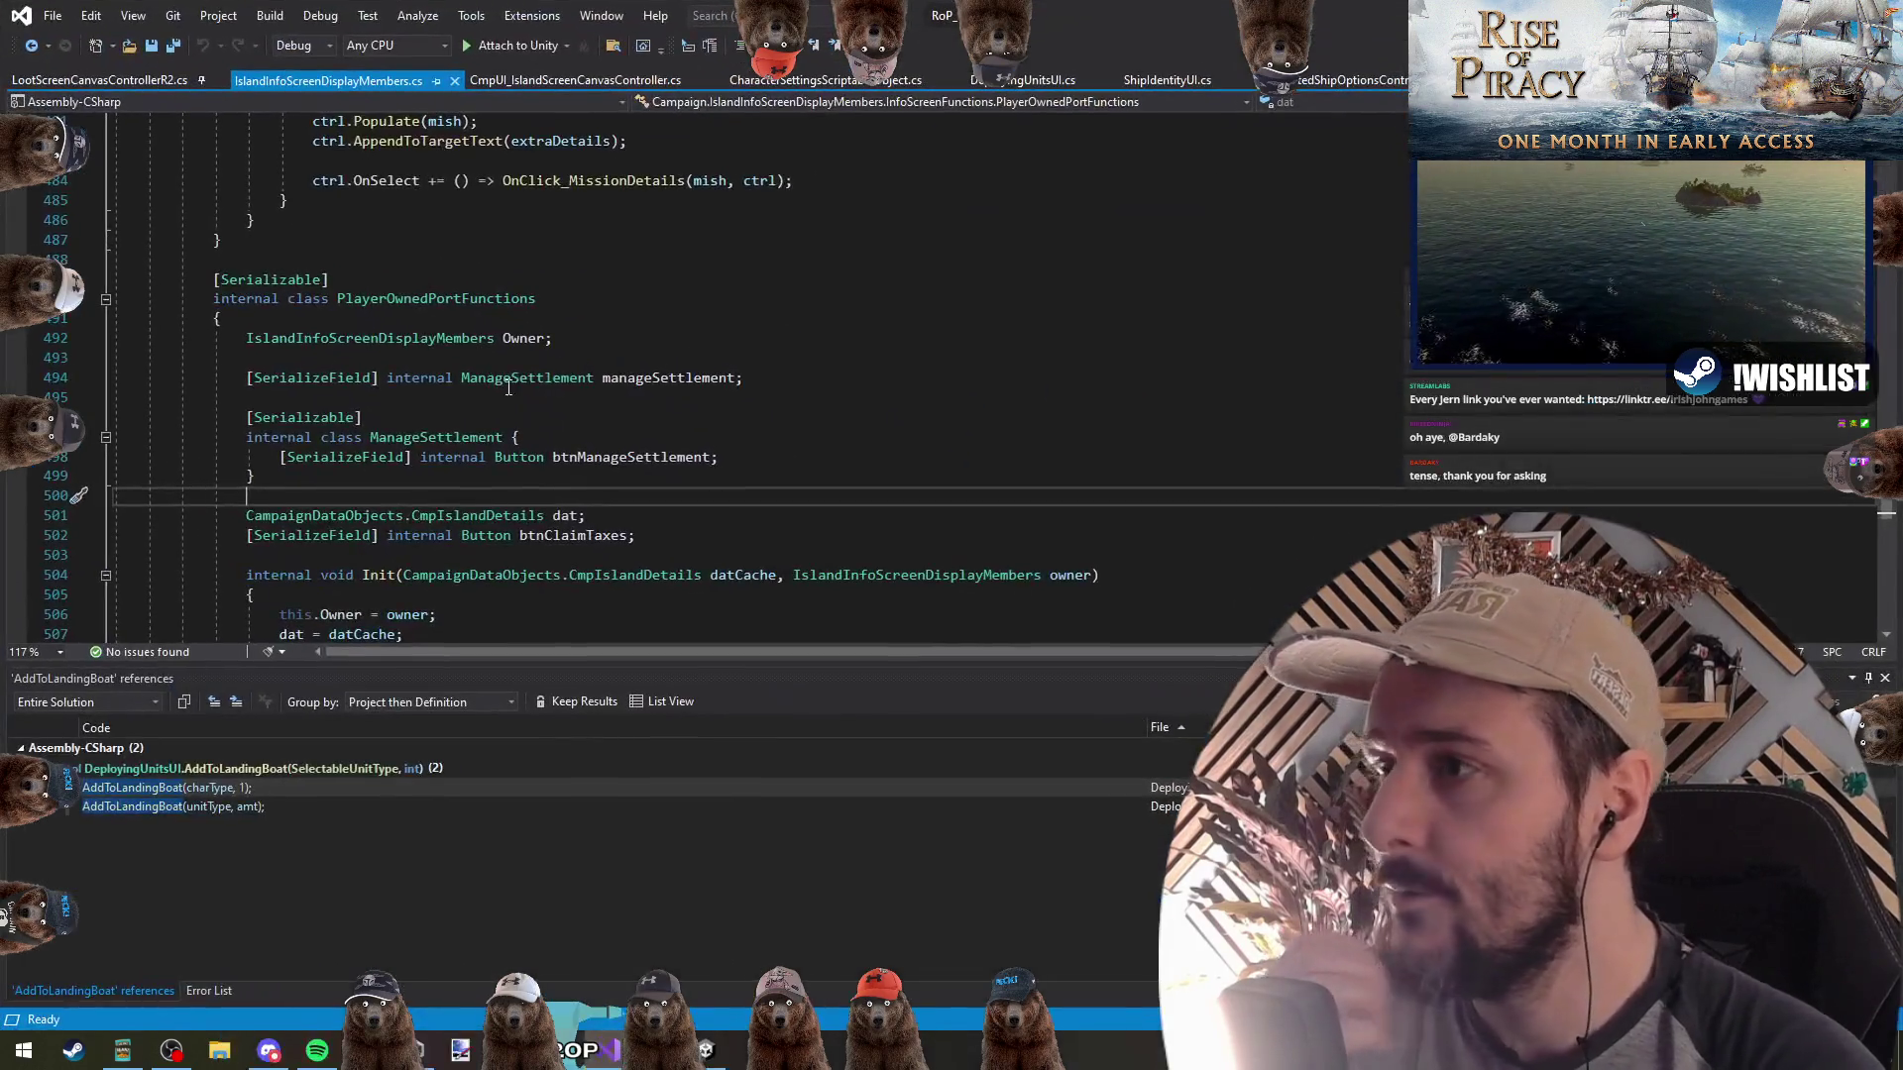
{"action": "left_click", "coordinate": [807, 457]}
{"action": "key", "text": "alt+Tab"}
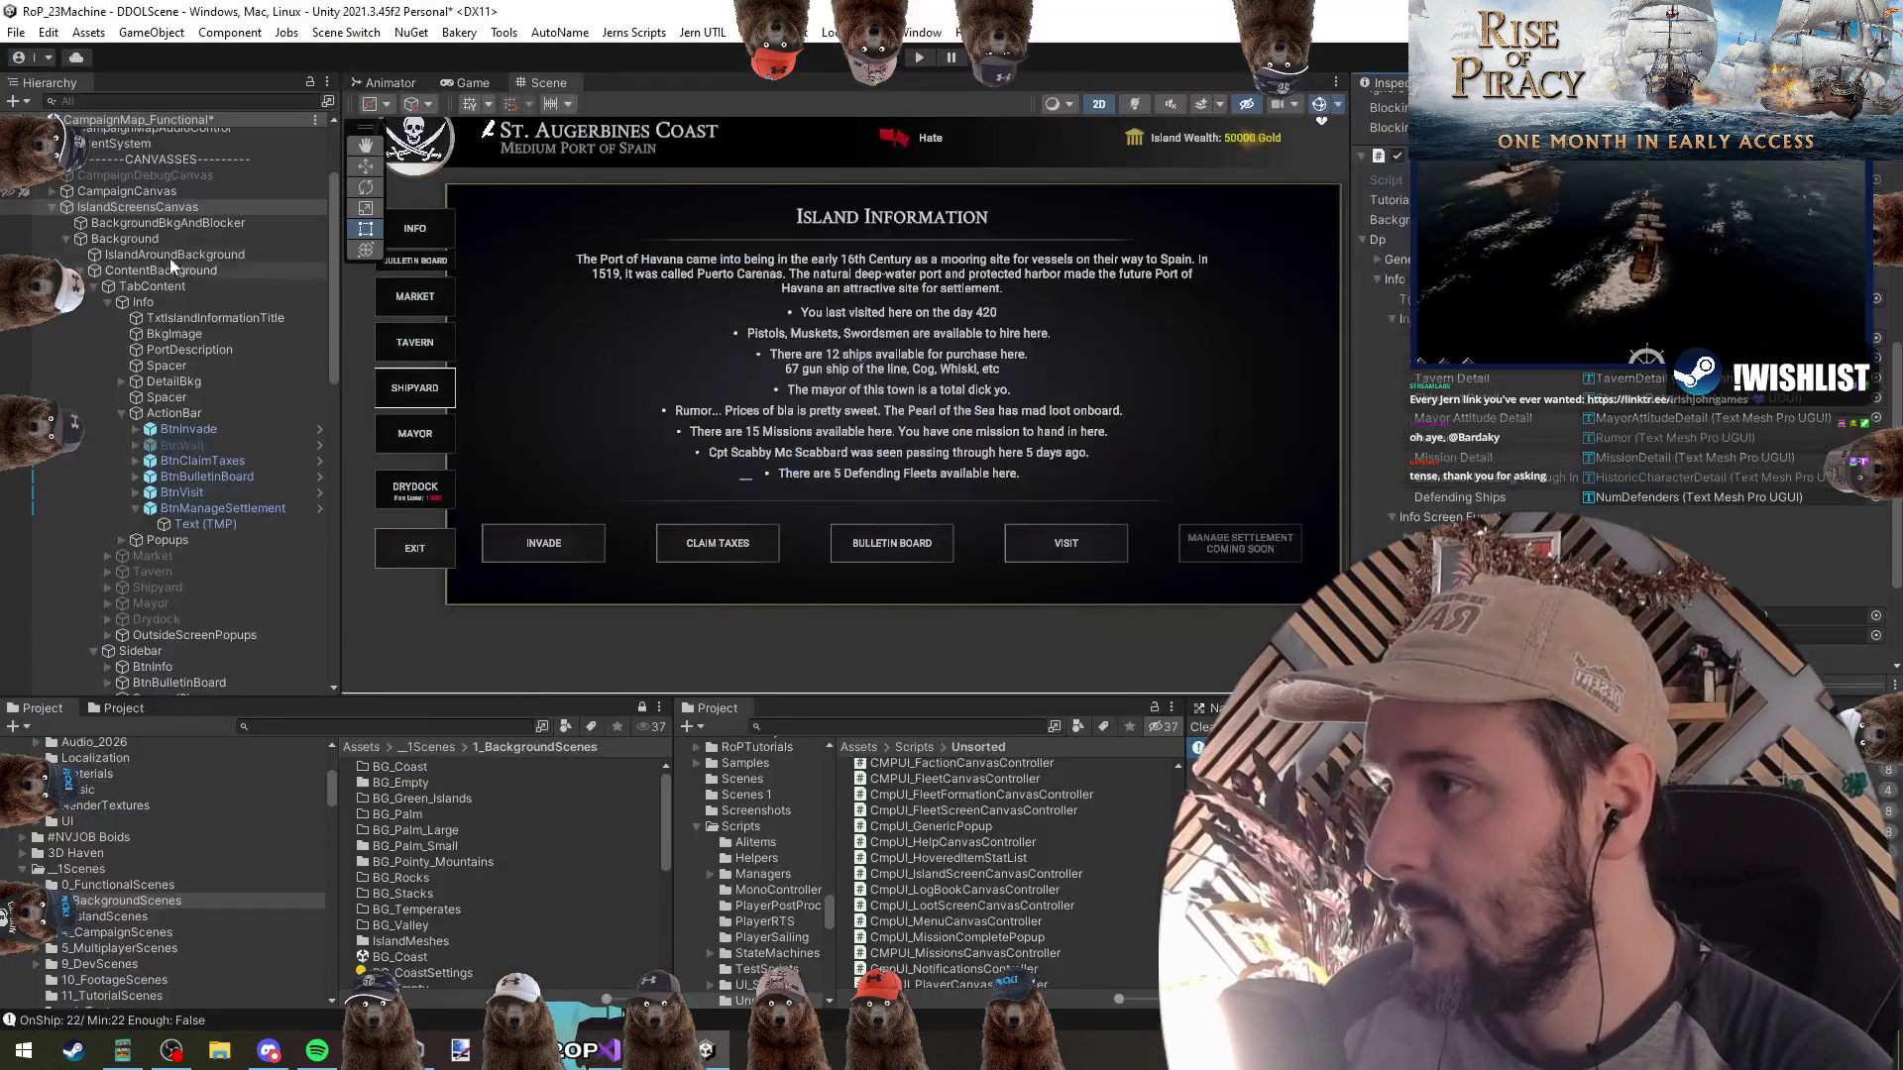
{"action": "key", "text": "alt+Tab"}
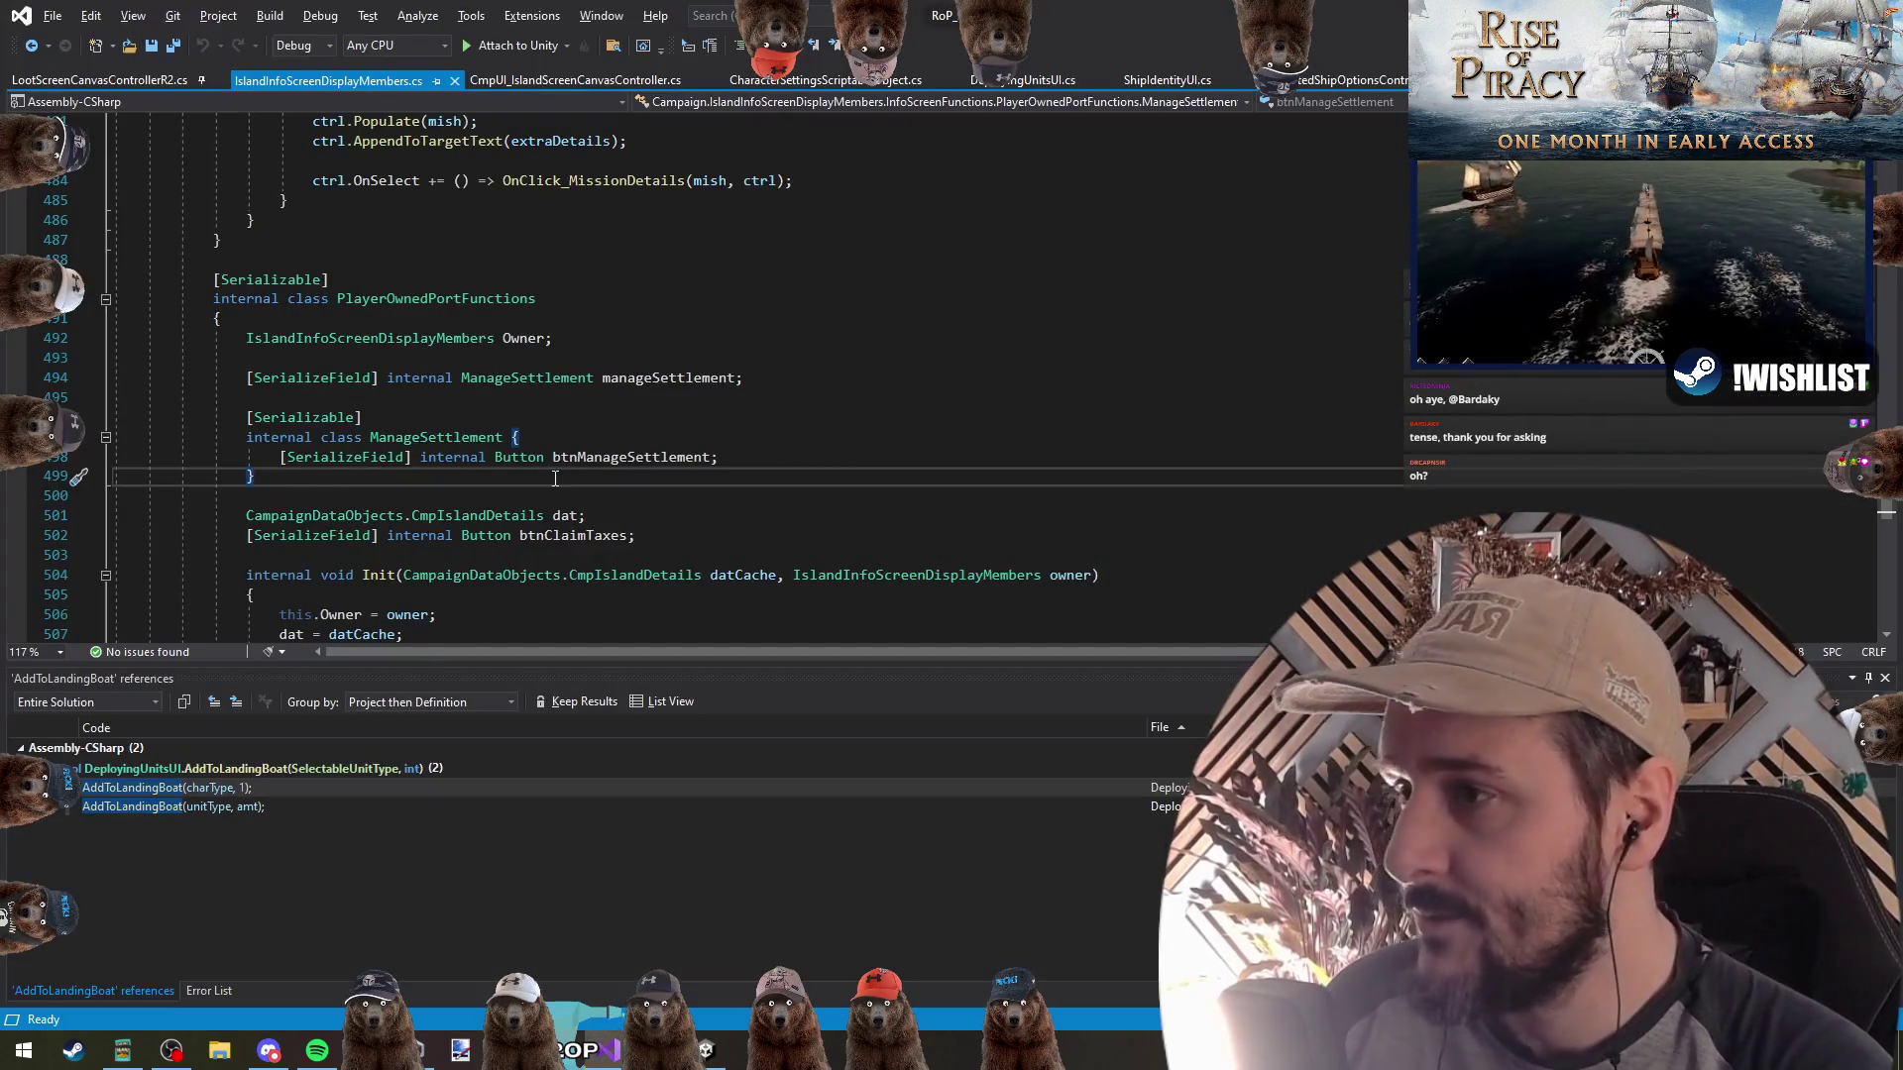
{"action": "left_click", "coordinate": [630, 457]}
{"action": "scroll", "coordinate": [670, 519], "scroll_direction": "down", "scroll_amount": 5}
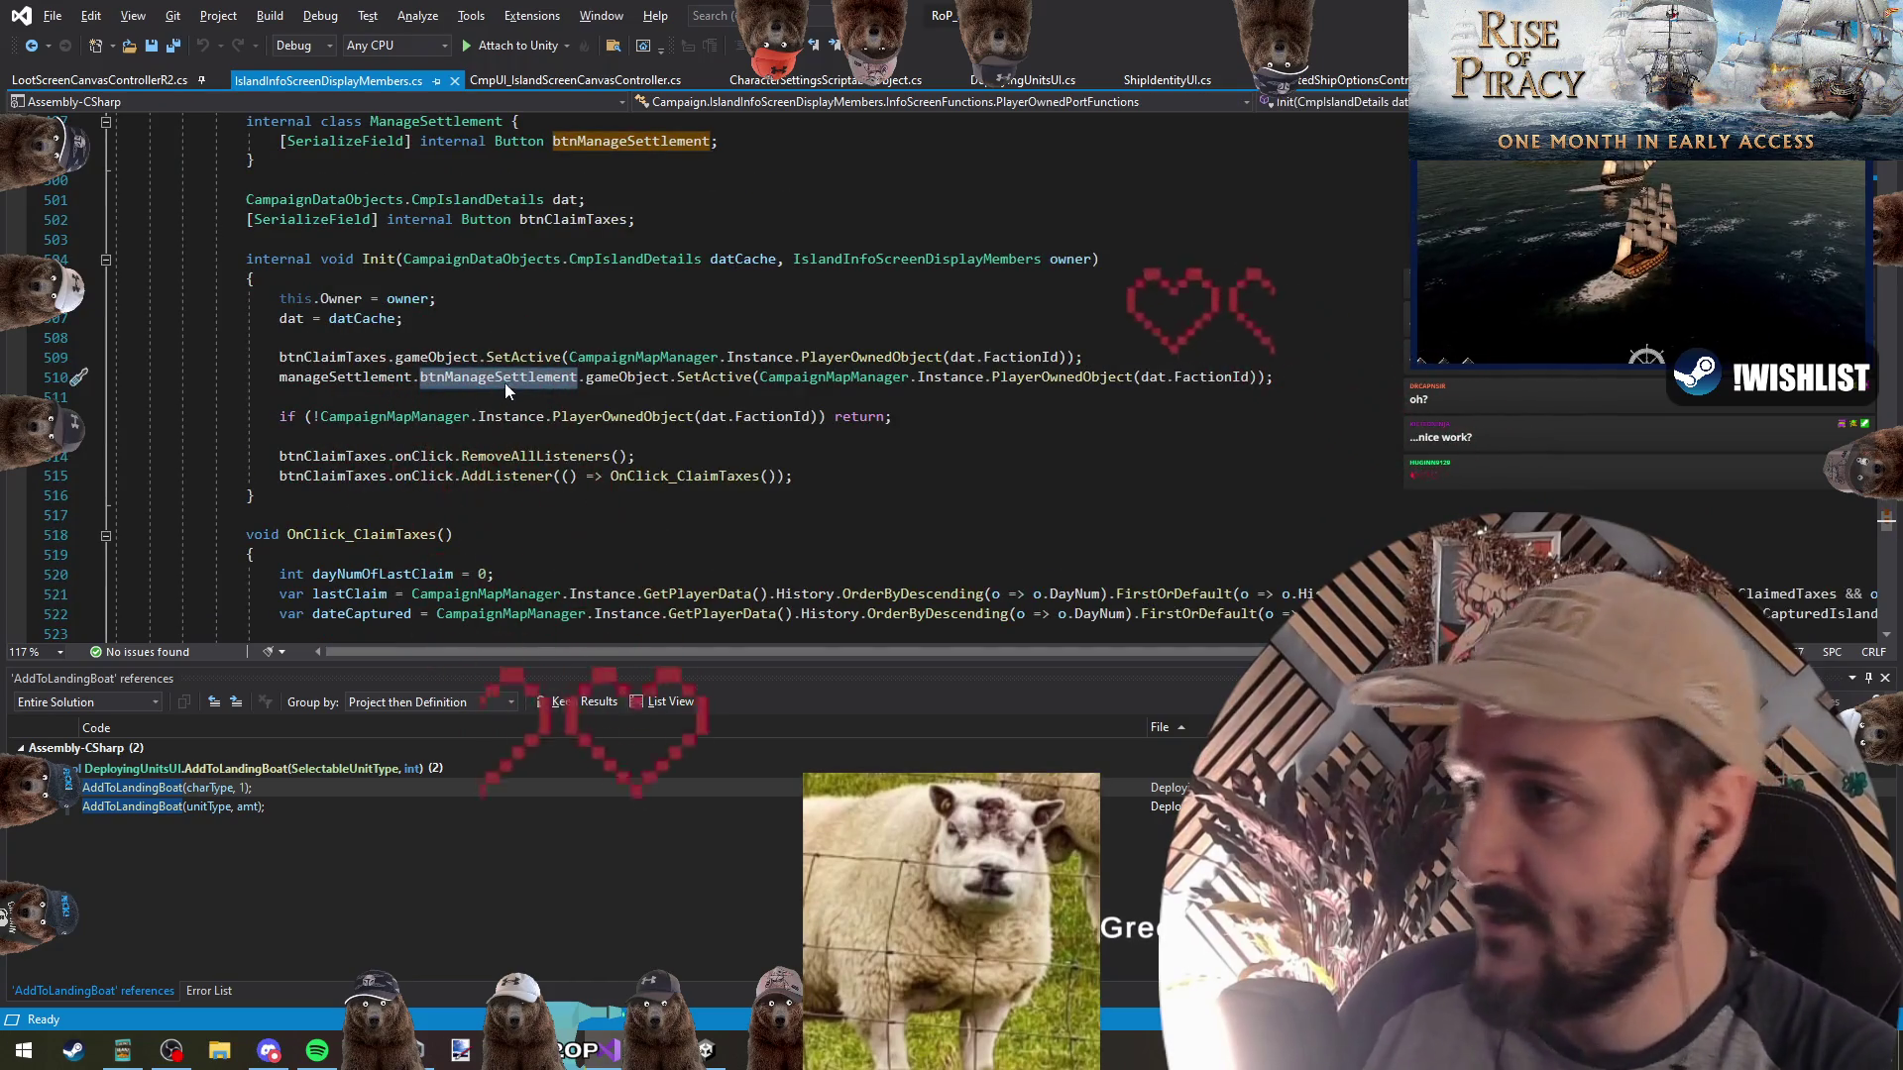
Find all references to btnManageSettlement and jump to its SetActive line in Init
{"action": "right_click", "coordinate": [506, 379]}
{"action": "left_click", "coordinate": [640, 575]}
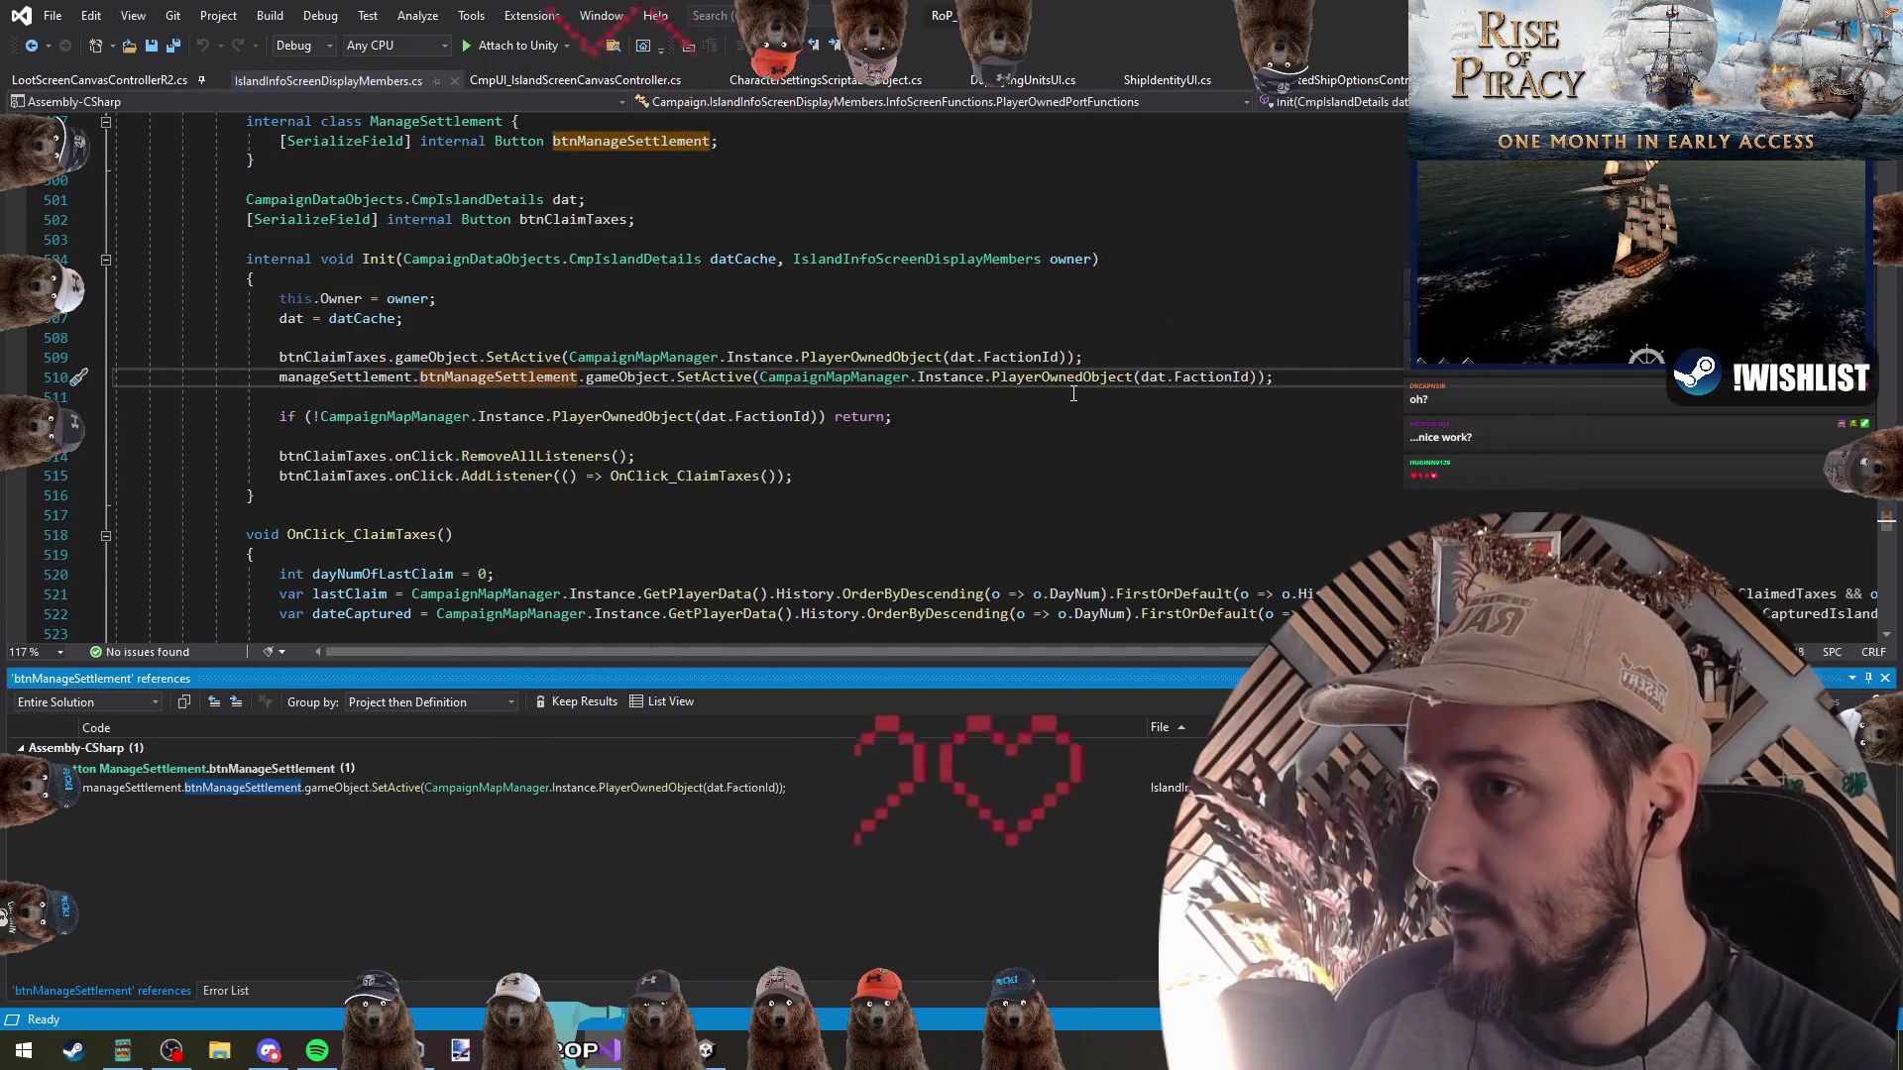
{"action": "double_click", "coordinate": [324, 787]}
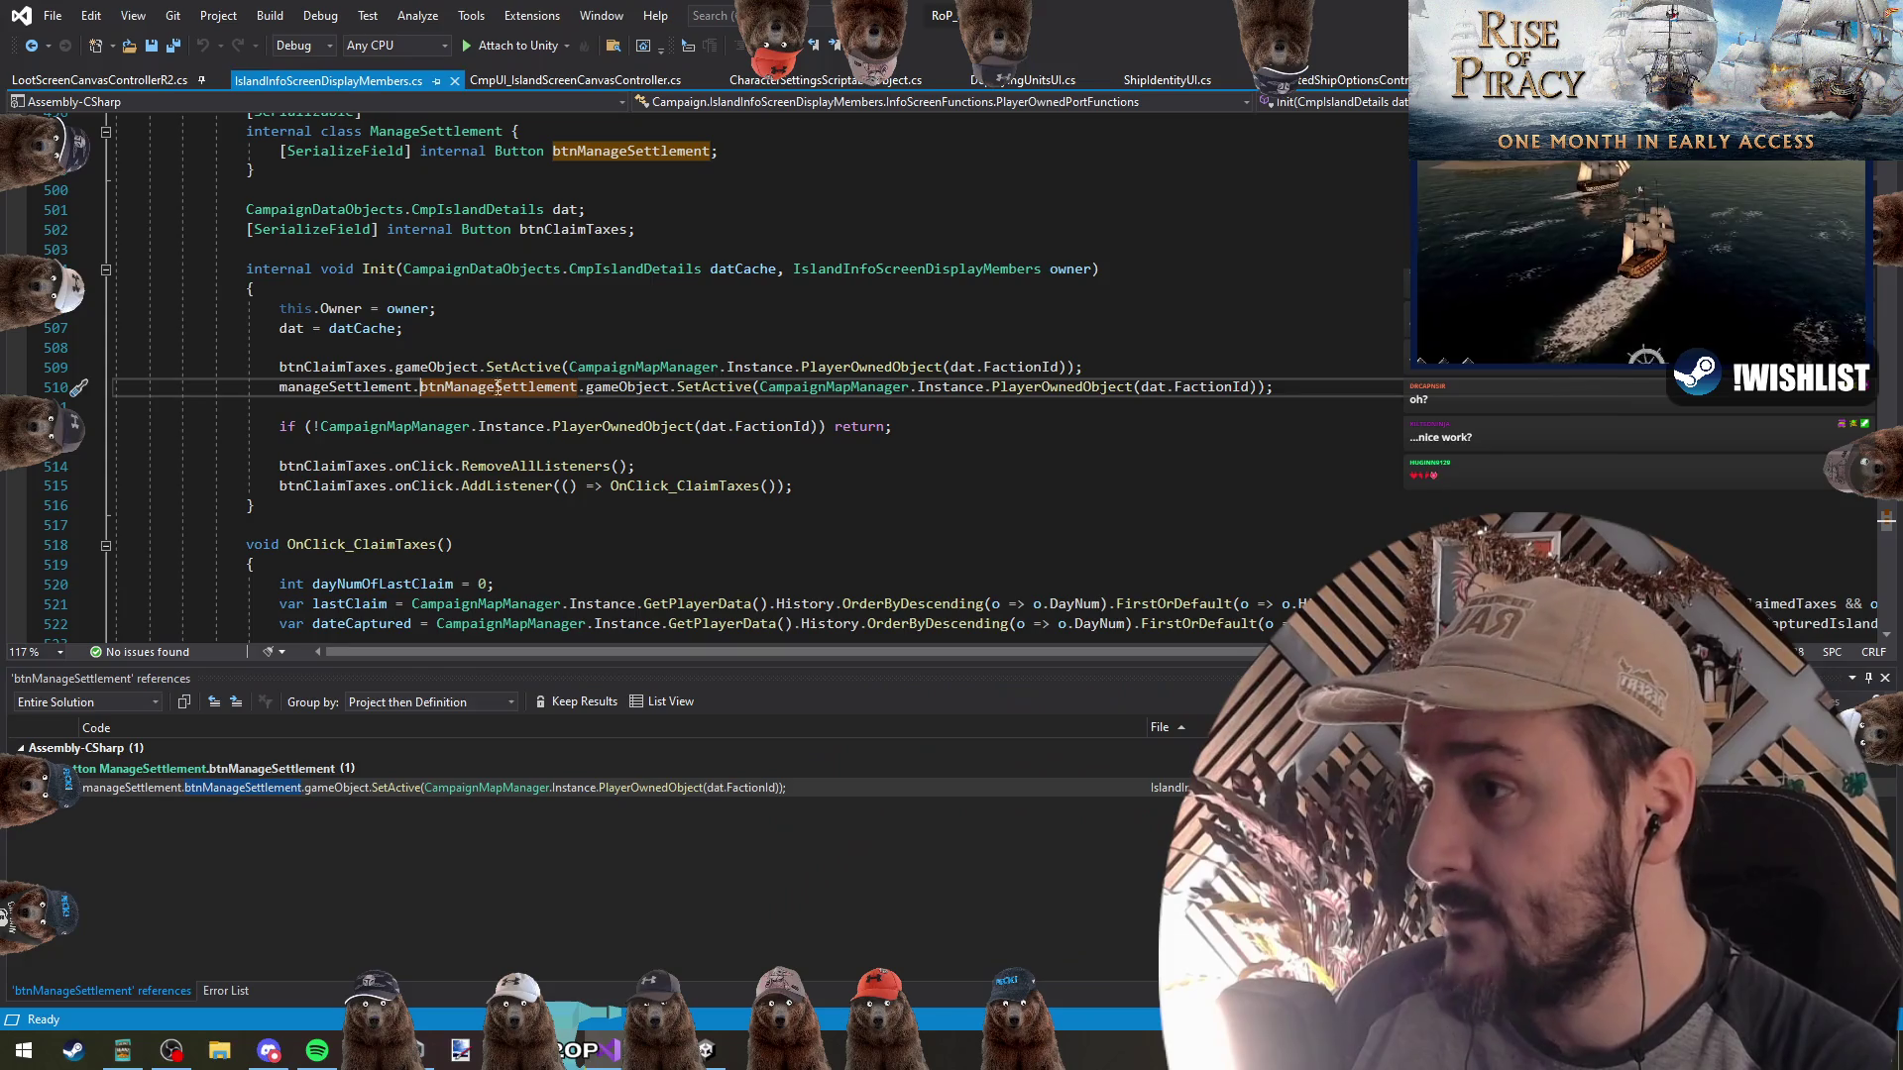
{"action": "left_click", "coordinate": [720, 412]}
{"action": "key", "text": "Return"}
{"action": "key", "text": "Return"}
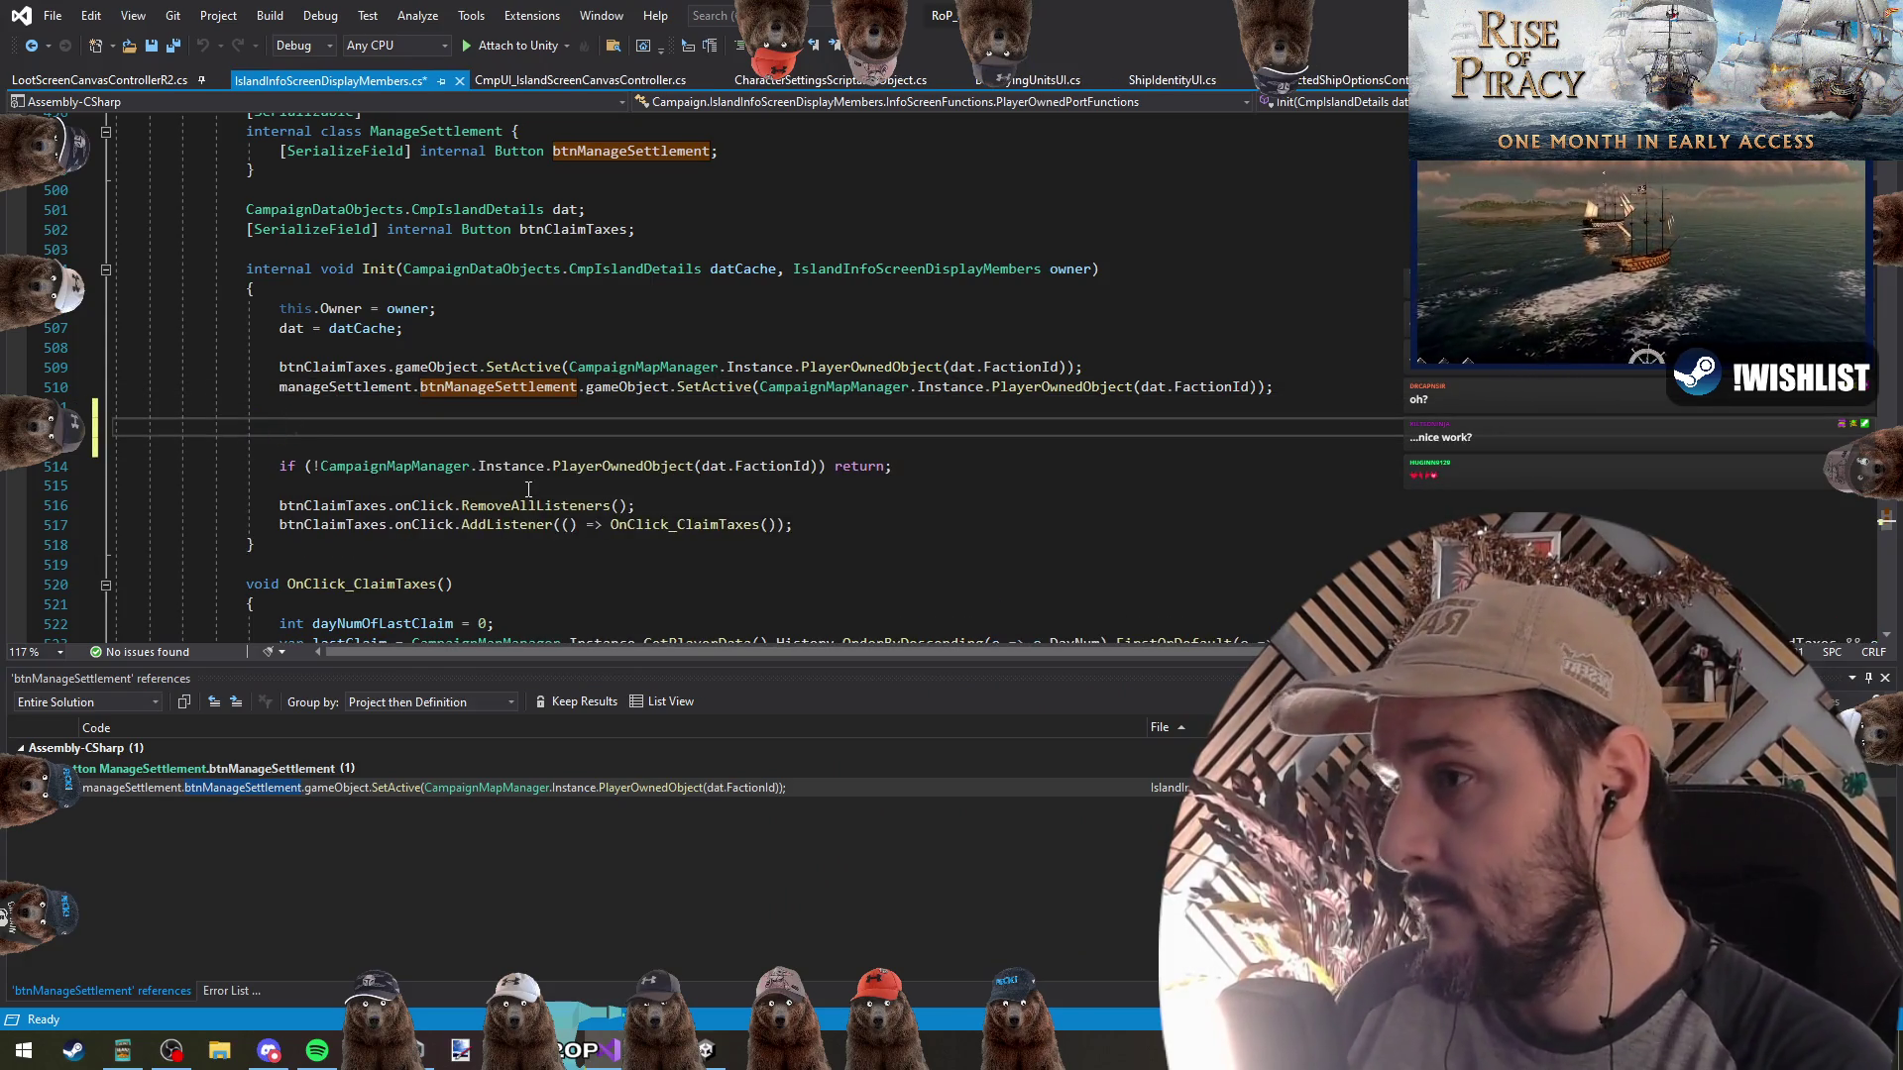
{"action": "key", "text": "Delete"}
{"action": "key", "text": "Delete"}
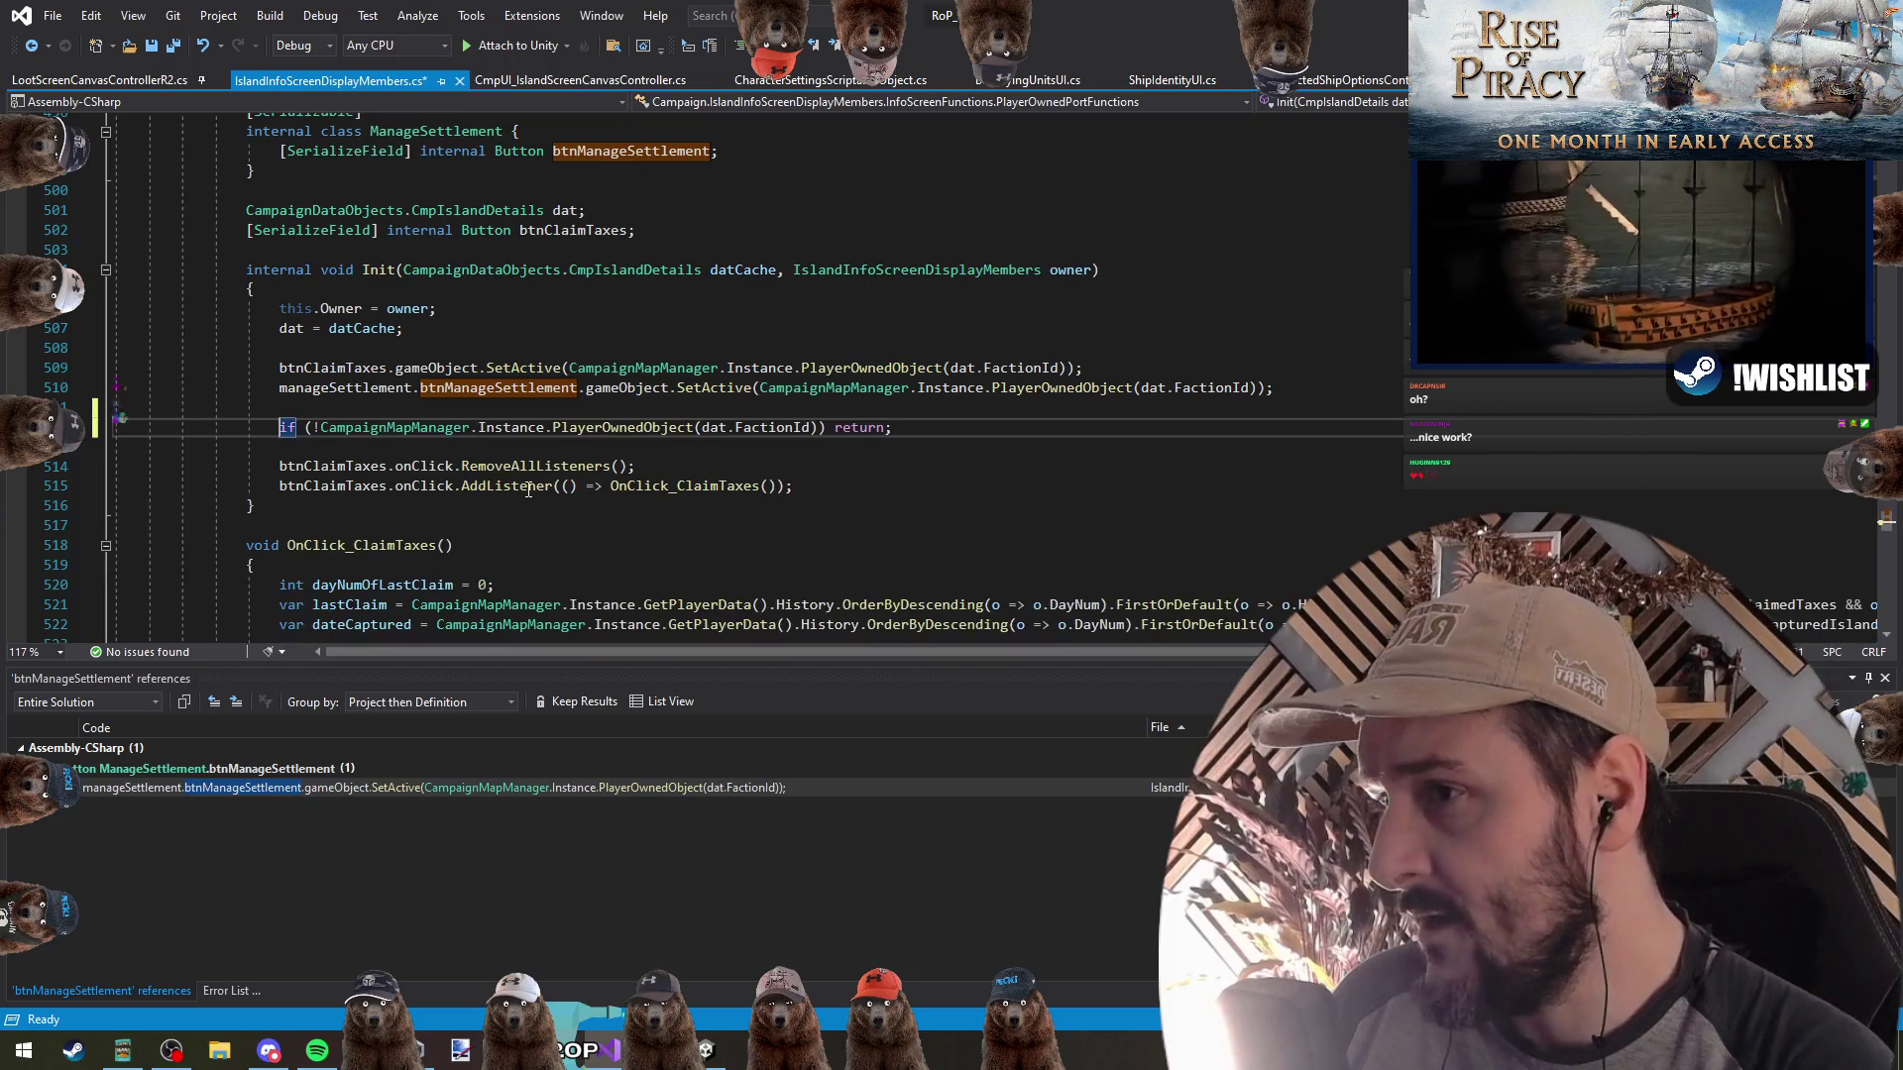
{"action": "key", "text": "shift+End"}
{"action": "key", "text": "Down"}
{"action": "key", "text": "Down"}
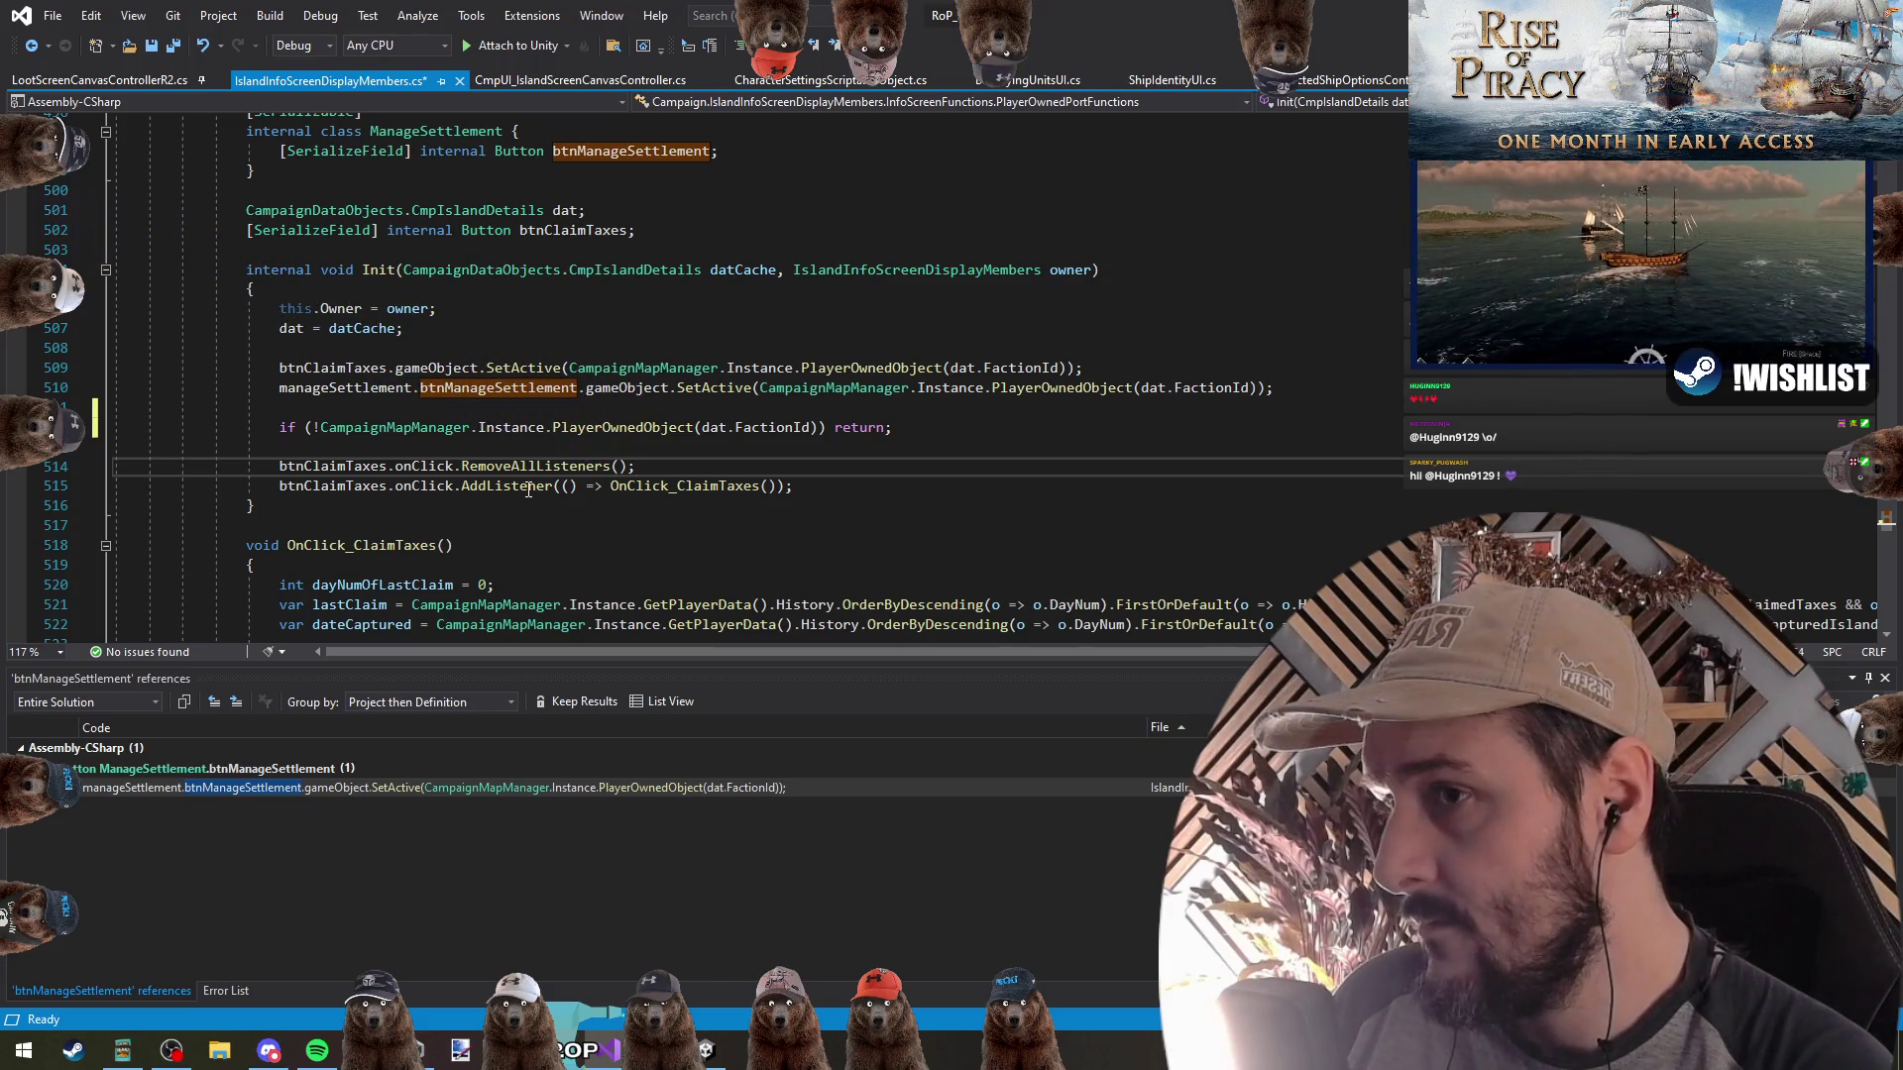
{"action": "key", "text": "Up"}
{"action": "key", "text": "Up"}
{"action": "key", "text": "Up"}
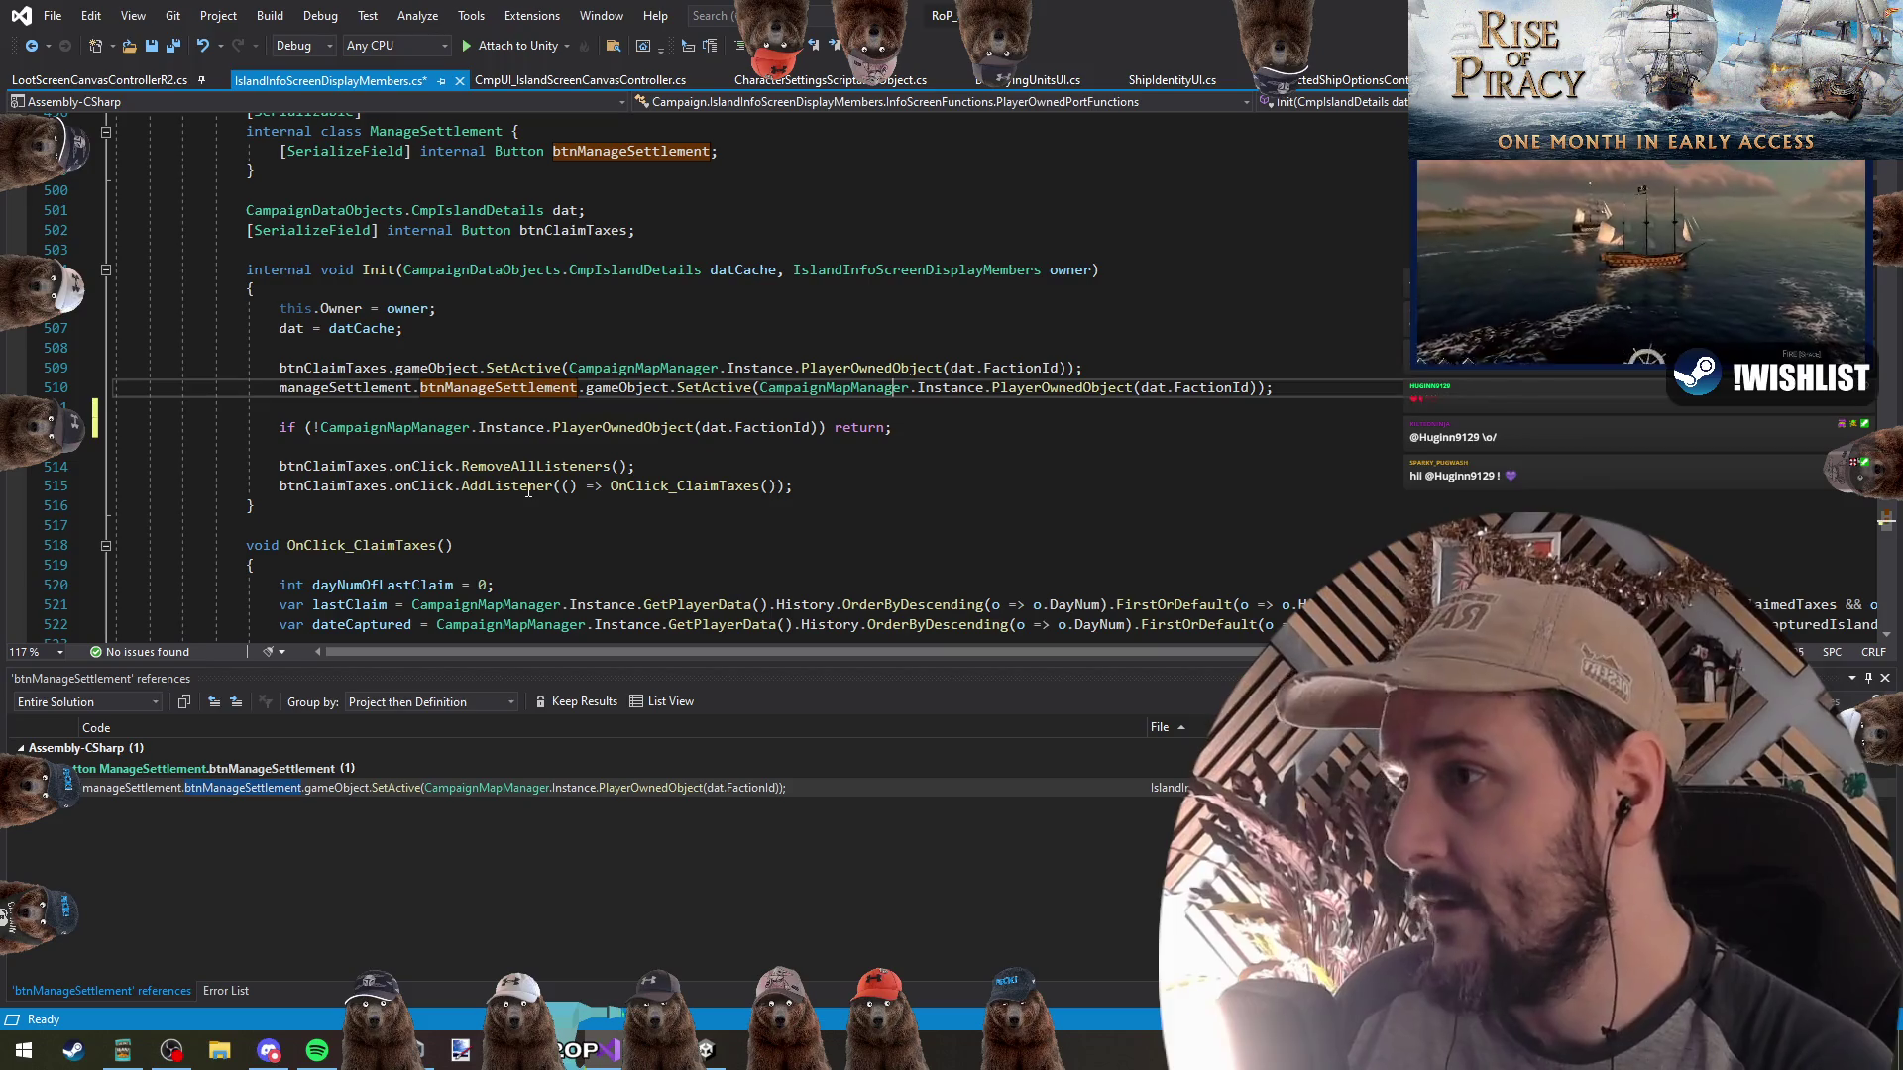
Add manageSettlement.btnManageSettlement.onClick.RemoveAllListeners(); below the early-return check
{"action": "key", "text": "Home"}
{"action": "key", "text": "ctrl+shift+Right"}
{"action": "key", "text": "ctrl+shift+Right"}
{"action": "key", "text": "ctrl+shift+Right"}
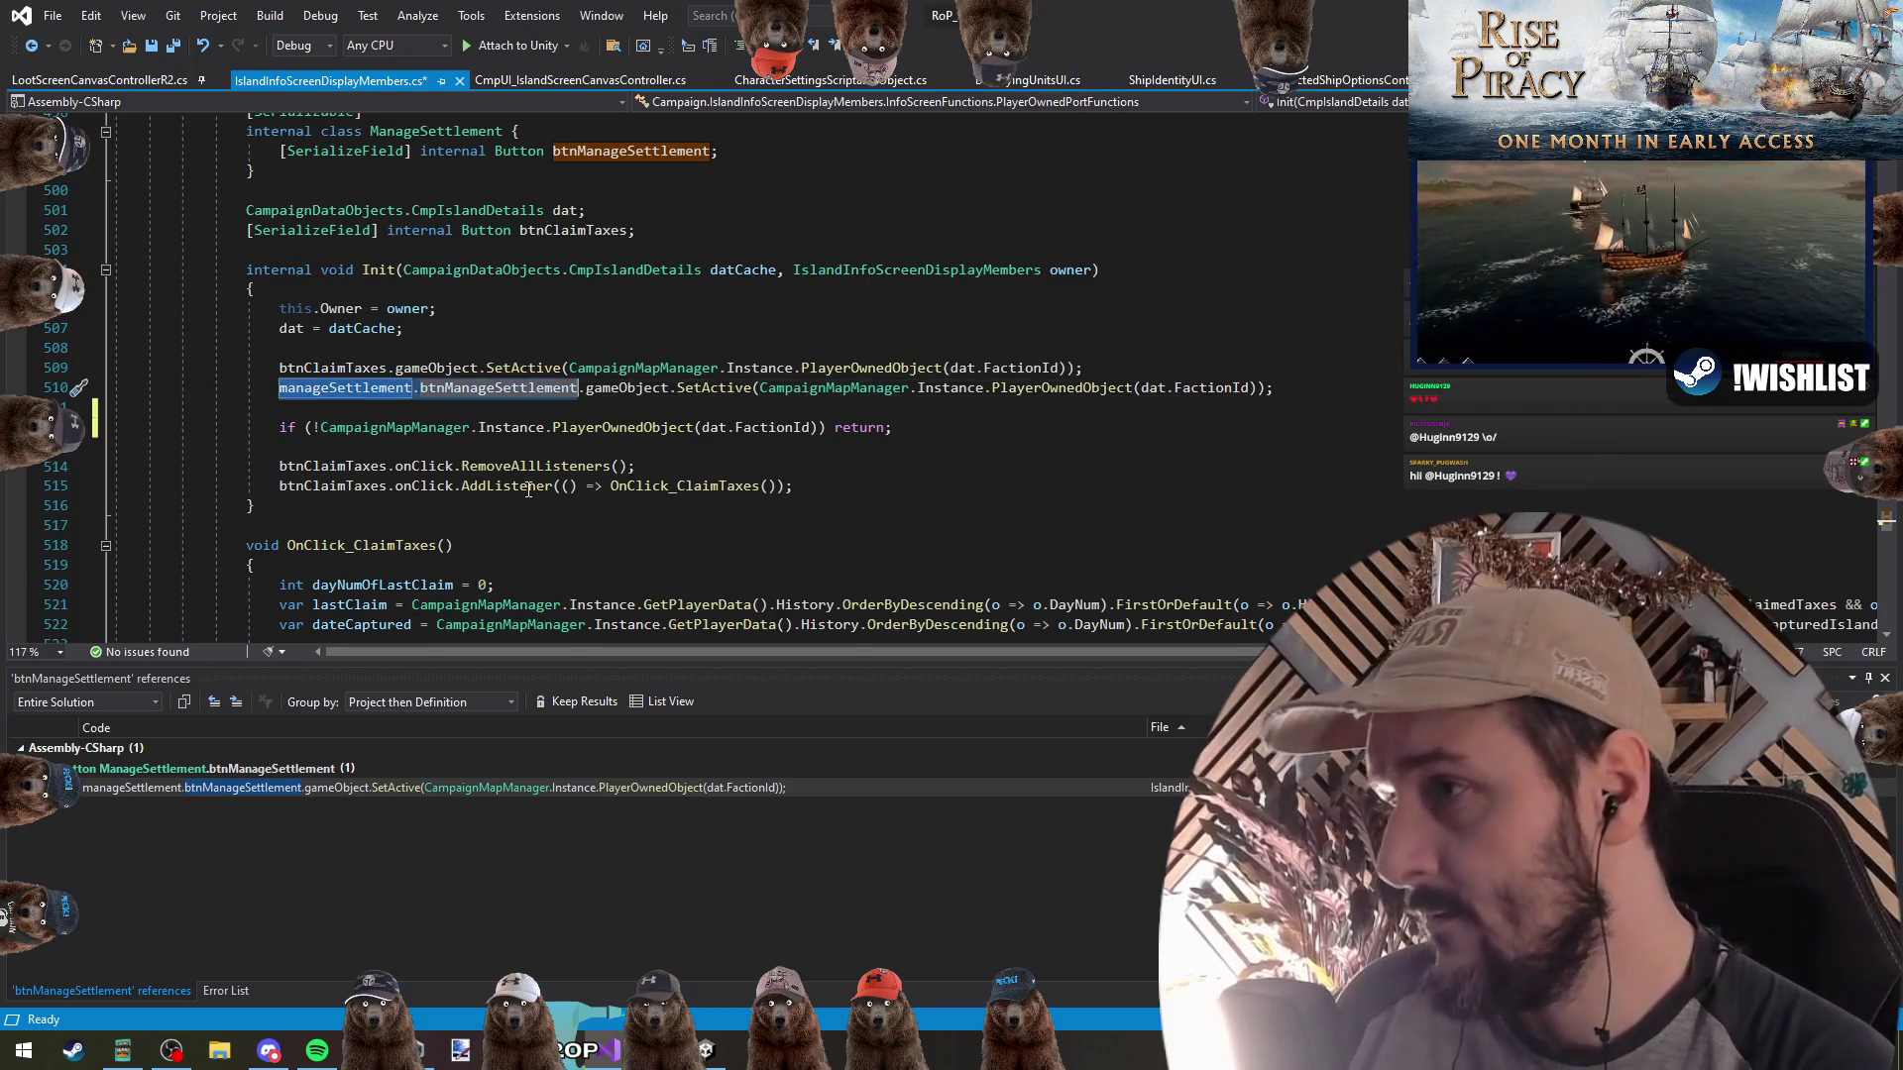
{"action": "key", "text": "ctrl+c"}
{"action": "key", "text": "Down"}
{"action": "key", "text": "Down"}
{"action": "key", "text": "Down"}
{"action": "key", "text": "Return"}
{"action": "key", "text": "Return"}
{"action": "key", "text": "Up"}
{"action": "key", "text": "ctrl+v"}
{"action": "type", "text": ".onc"}
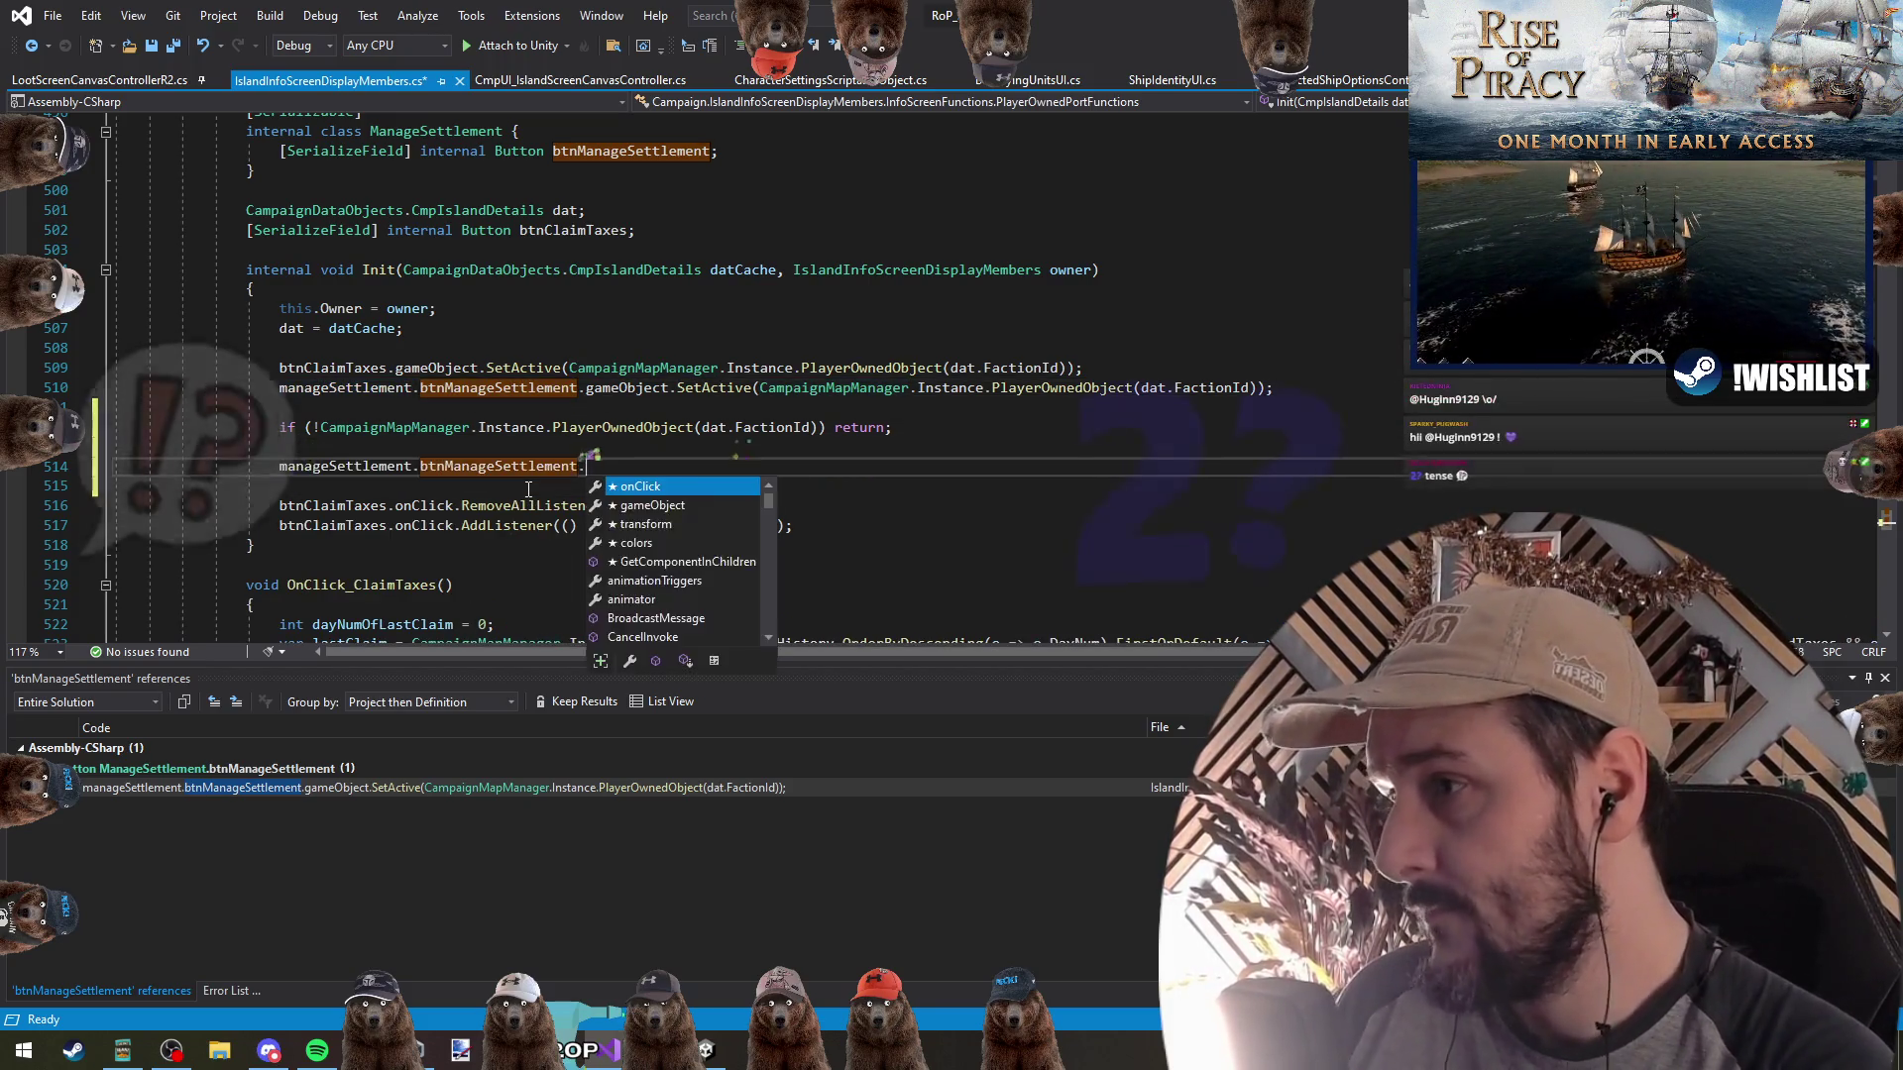
{"action": "key", "text": "Tab"}
{"action": "type", "text": ".remo"}
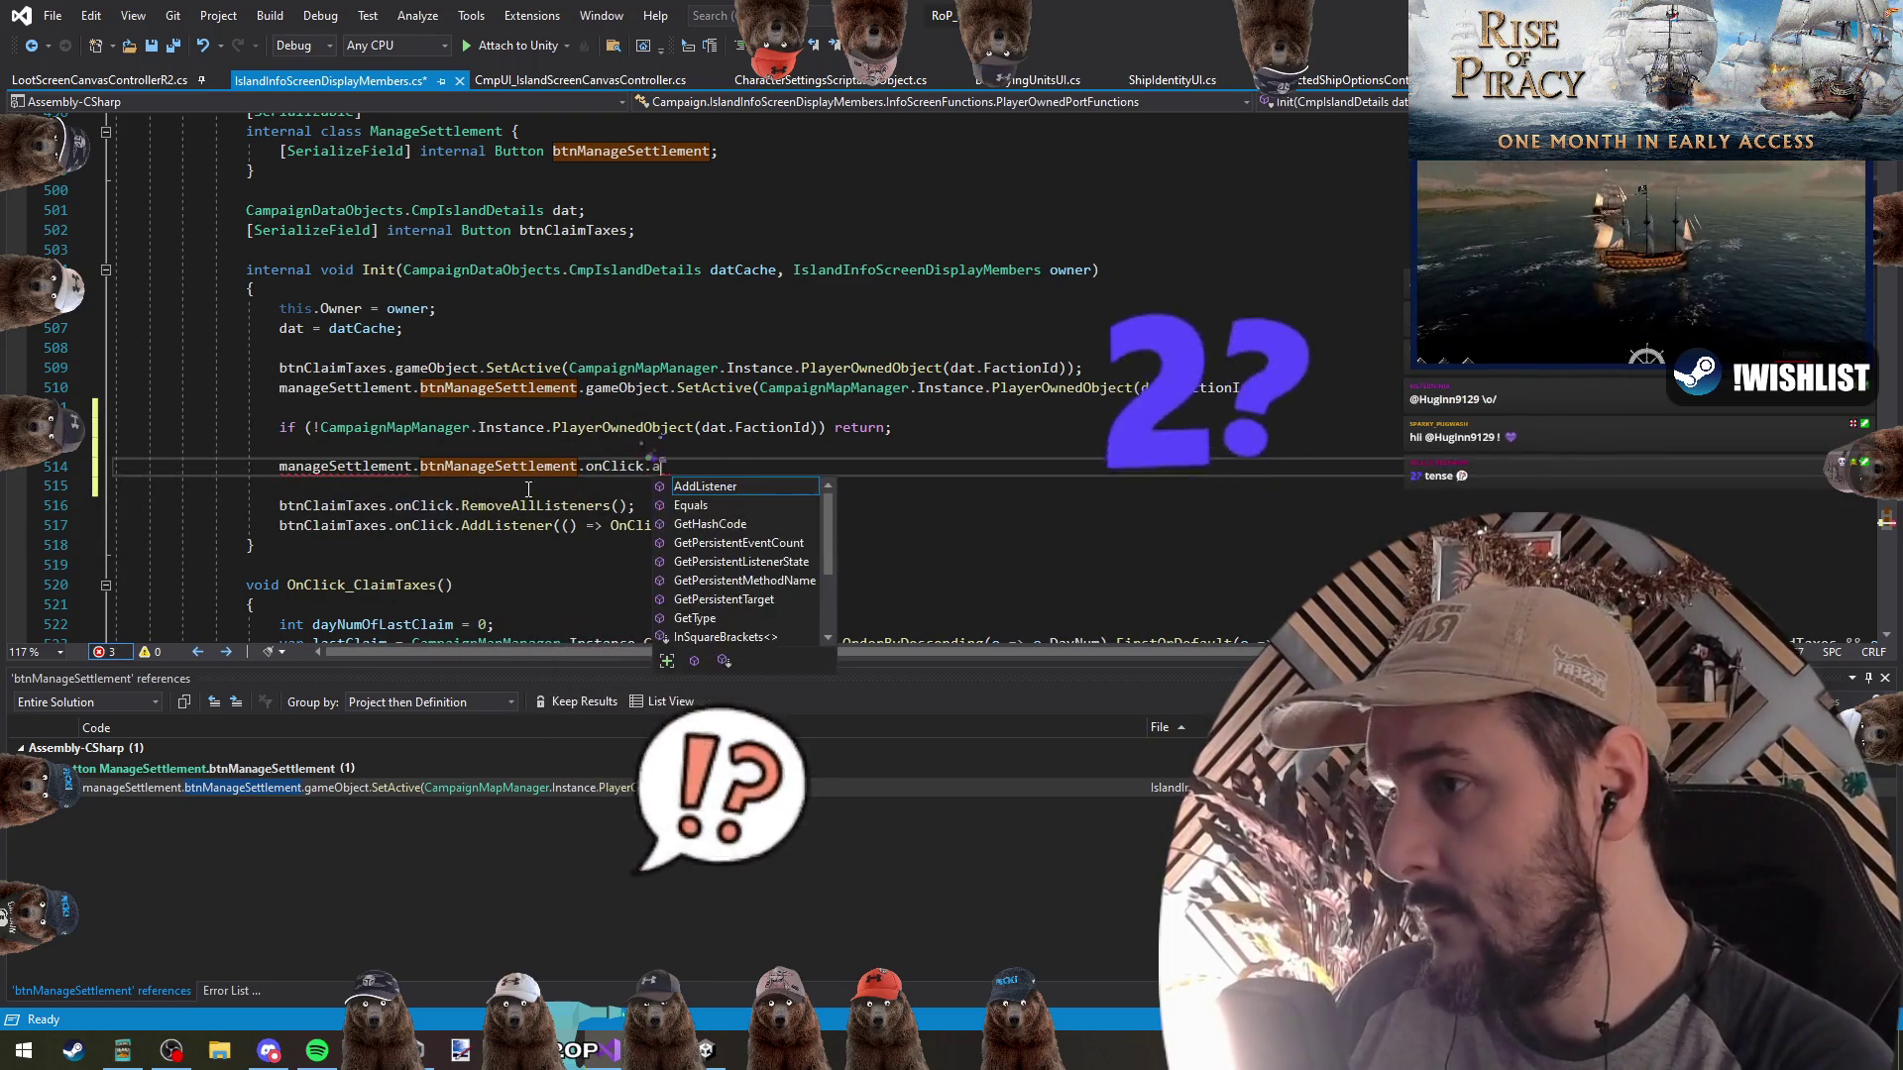
{"action": "key", "text": "Tab"}
{"action": "type", "text": "();"}
Duplicate that line as an onClick.AddListener call with an empty lambda
{"action": "key", "text": "Home"}
{"action": "key", "text": "ctrl+c"}
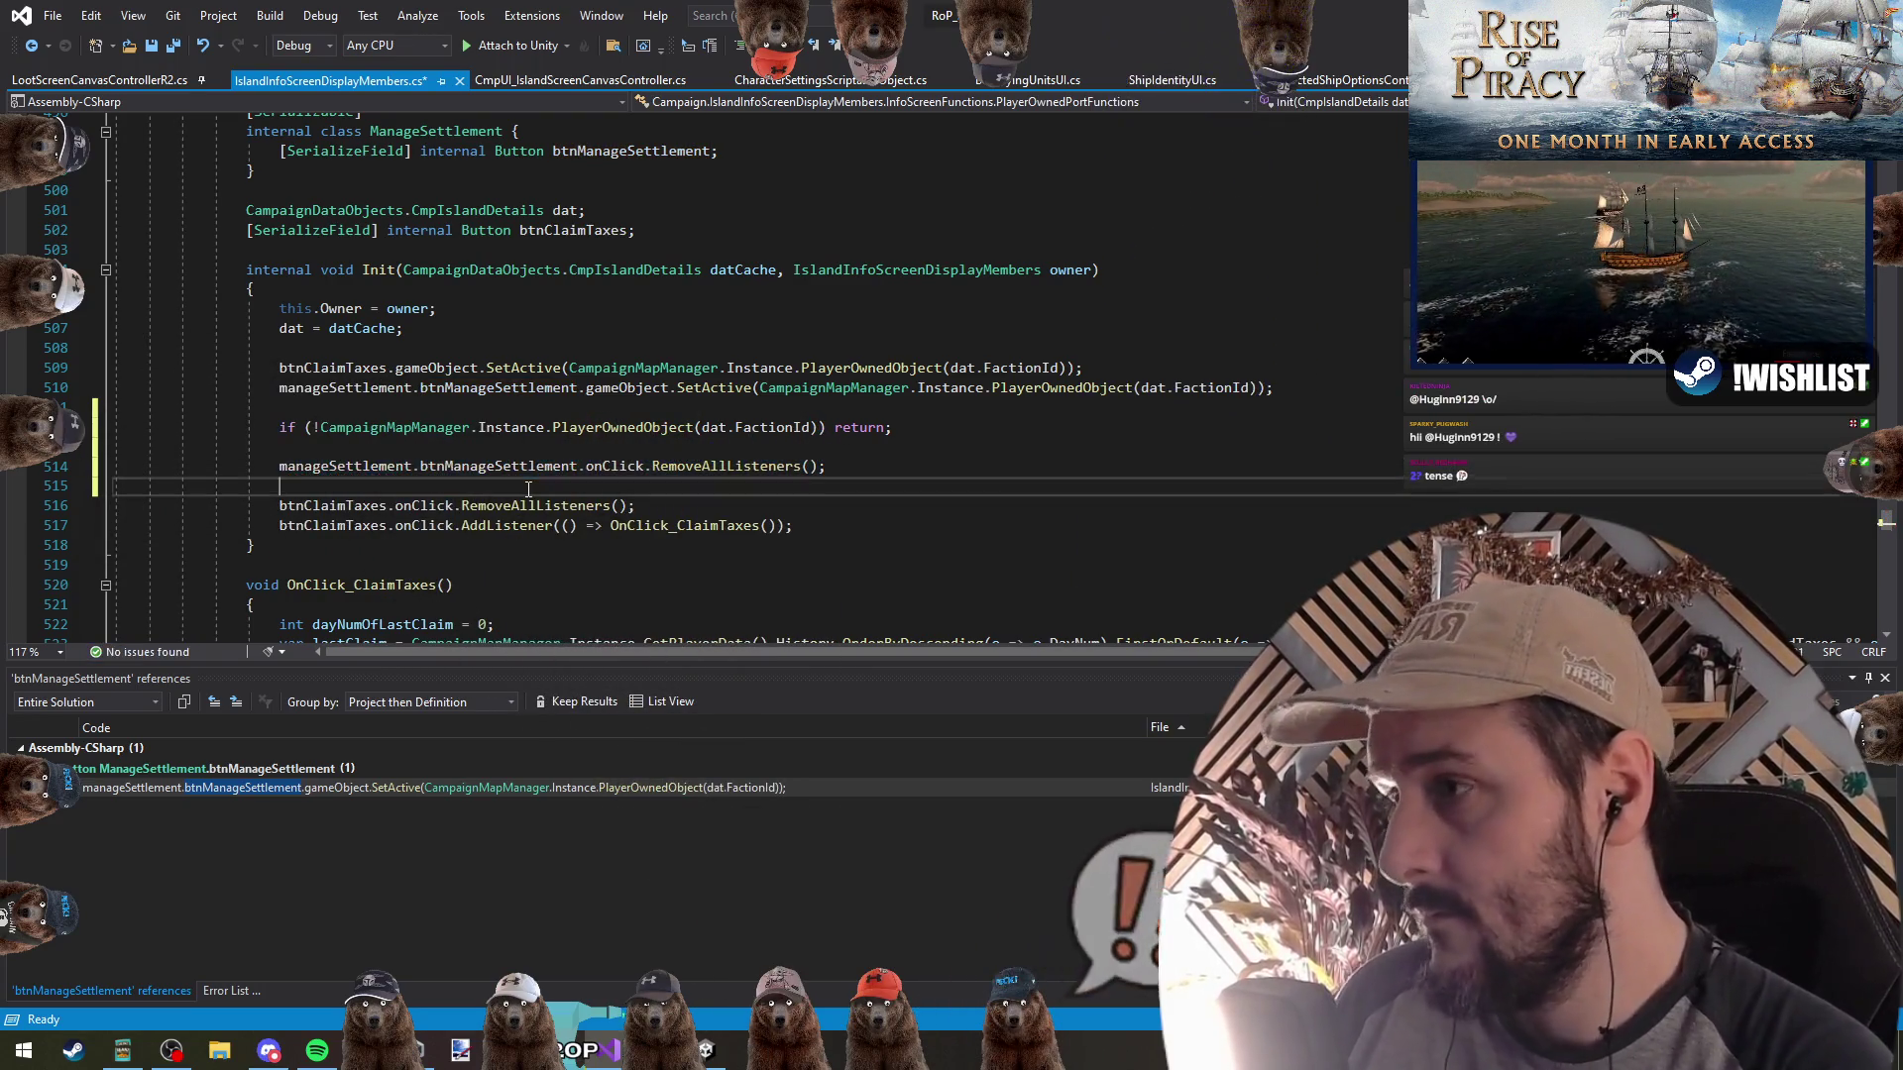
{"action": "key", "text": "ctrl+v"}
{"action": "key", "text": "Left"}
{"action": "key", "text": "Left"}
{"action": "key", "text": "Left"}
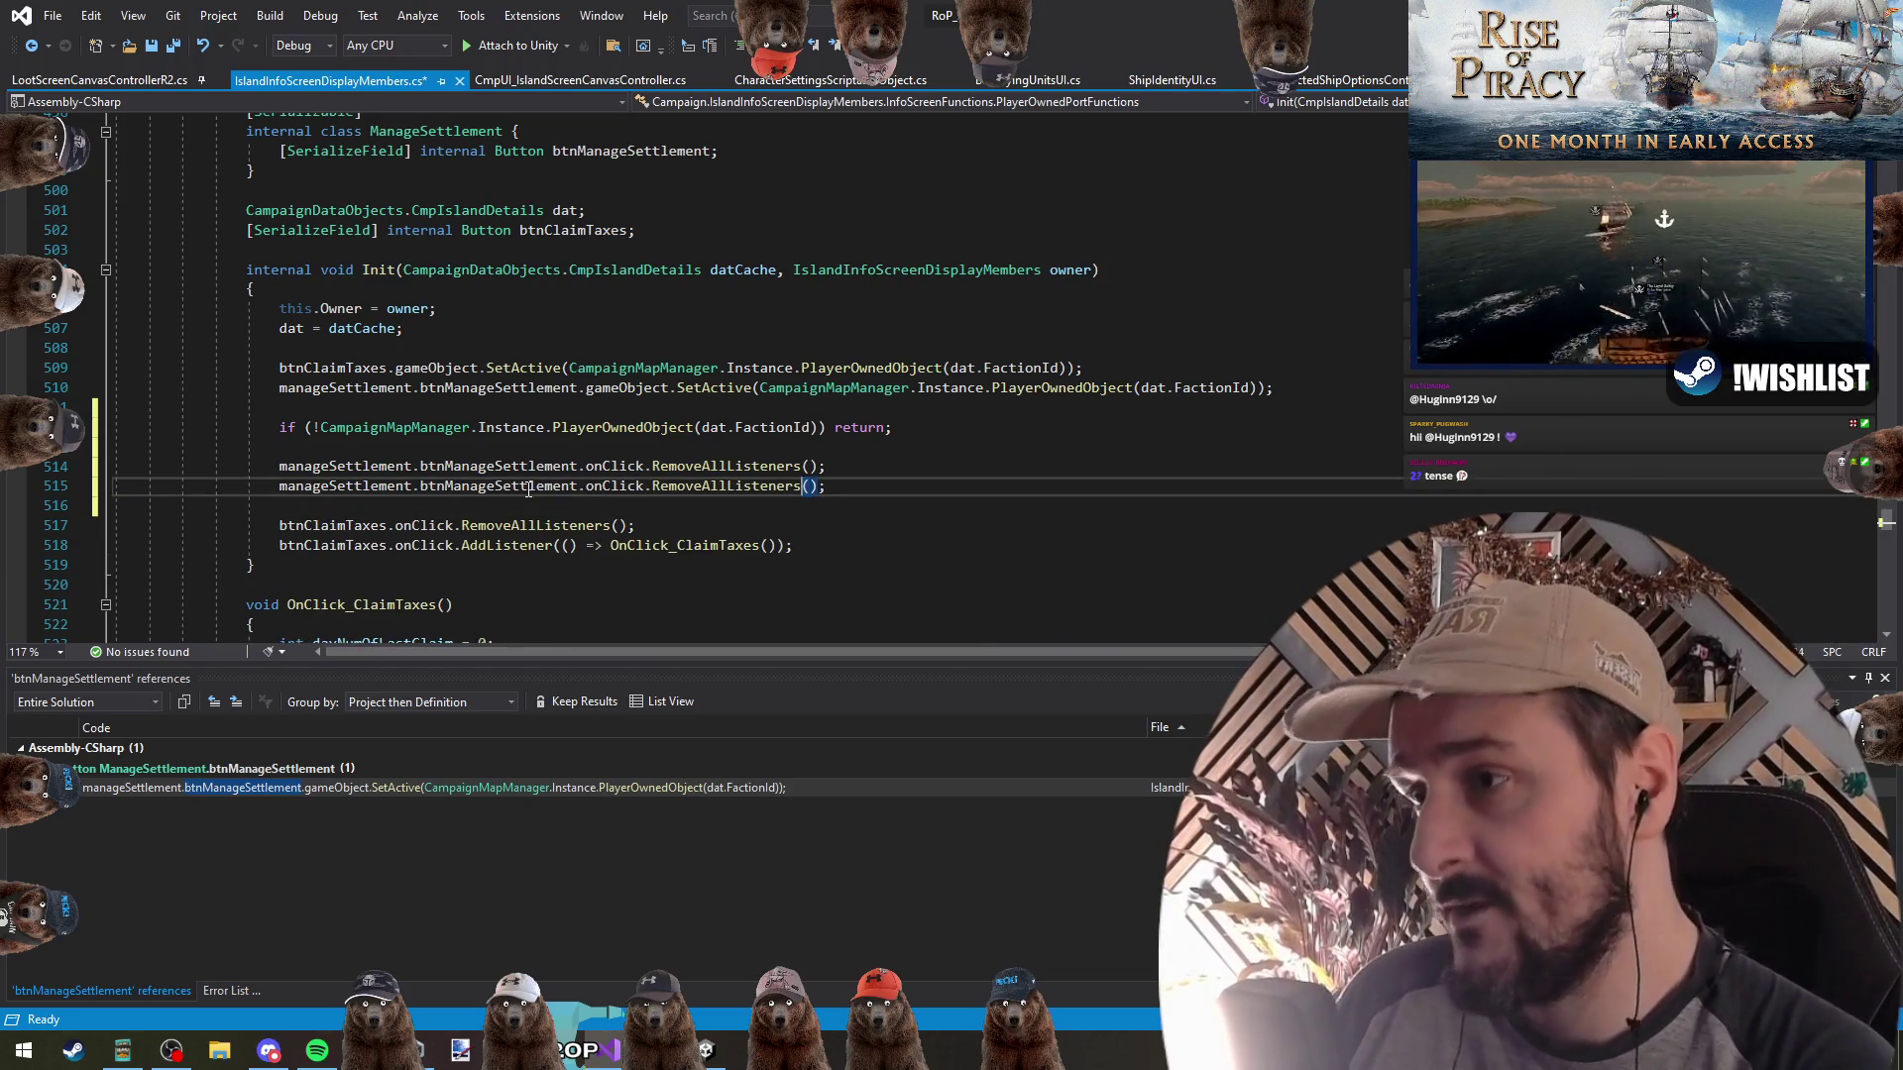
{"action": "key", "text": "ctrl+shift+Left"}
{"action": "type", "text": "a"}
{"action": "key", "text": "Tab"}
{"action": "type", "text": "(() ="}
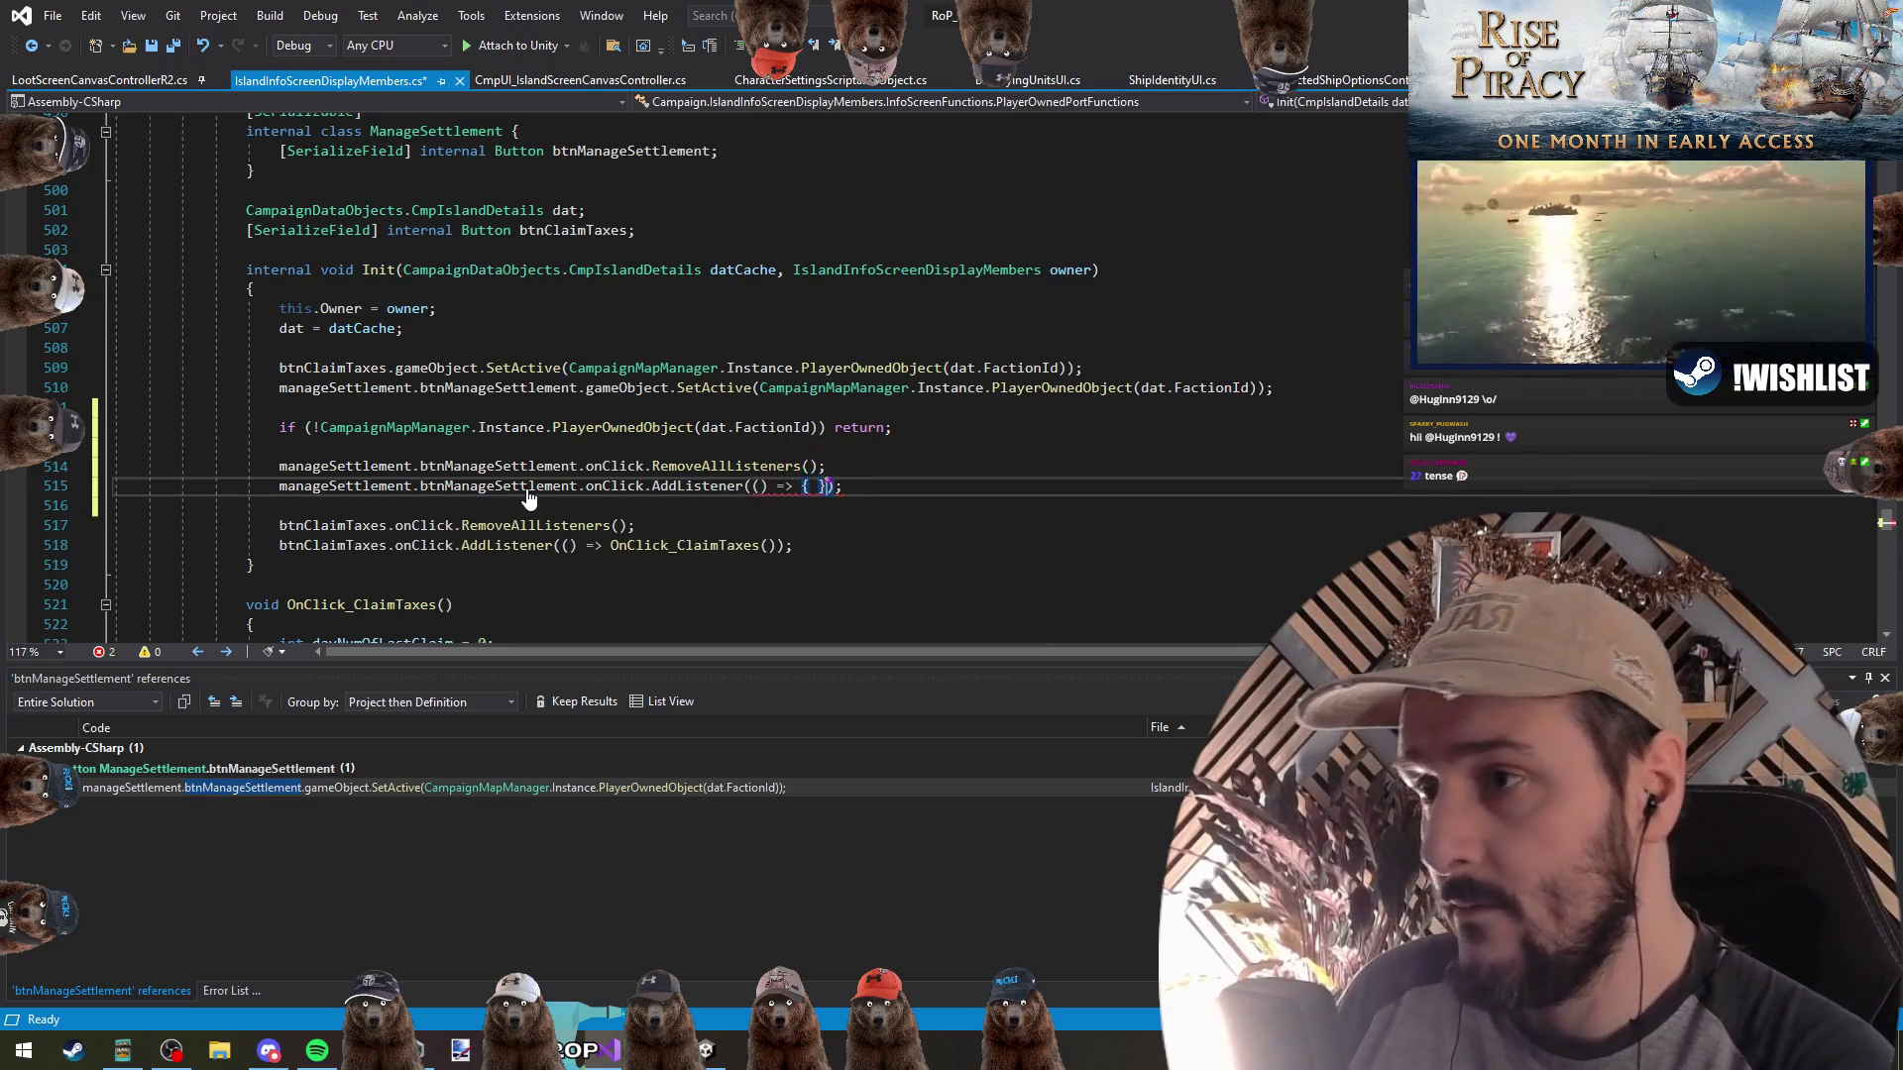
{"action": "key", "text": "BackSpace"}
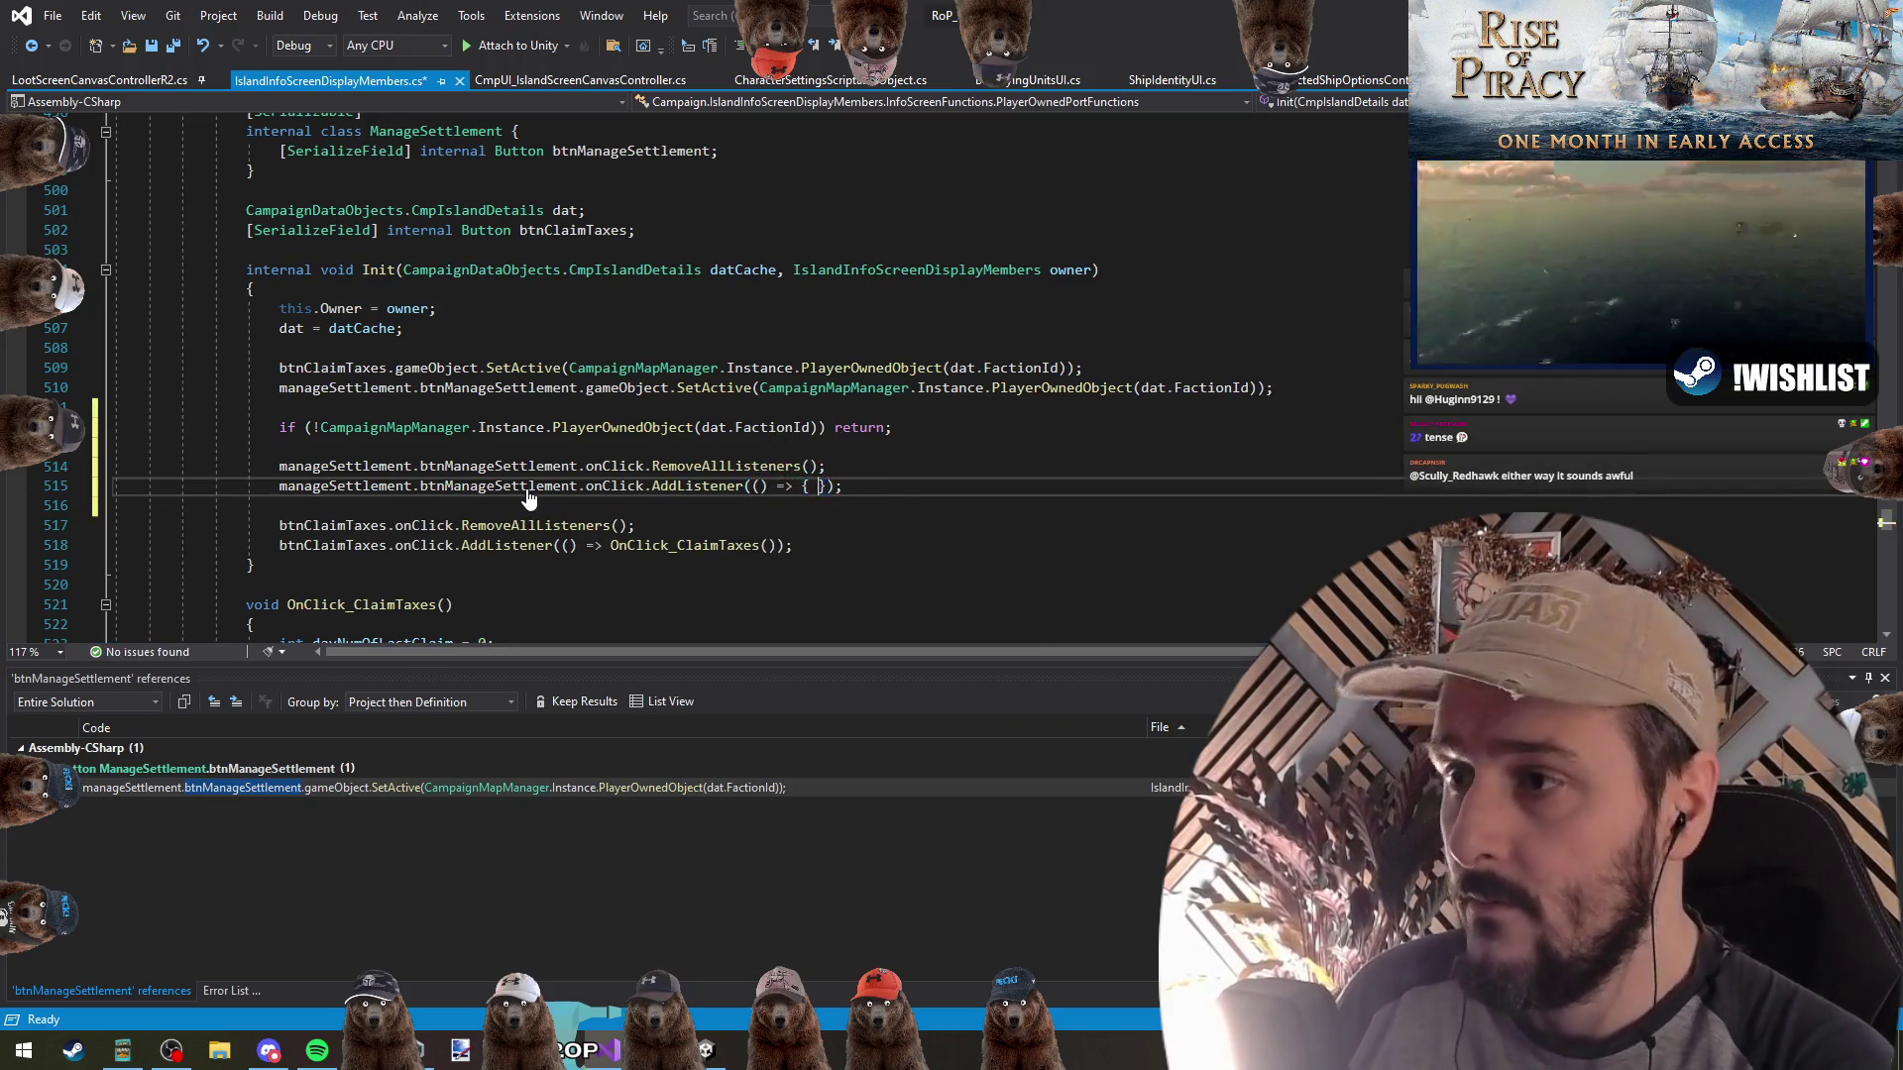
{"action": "key", "text": "Return"}
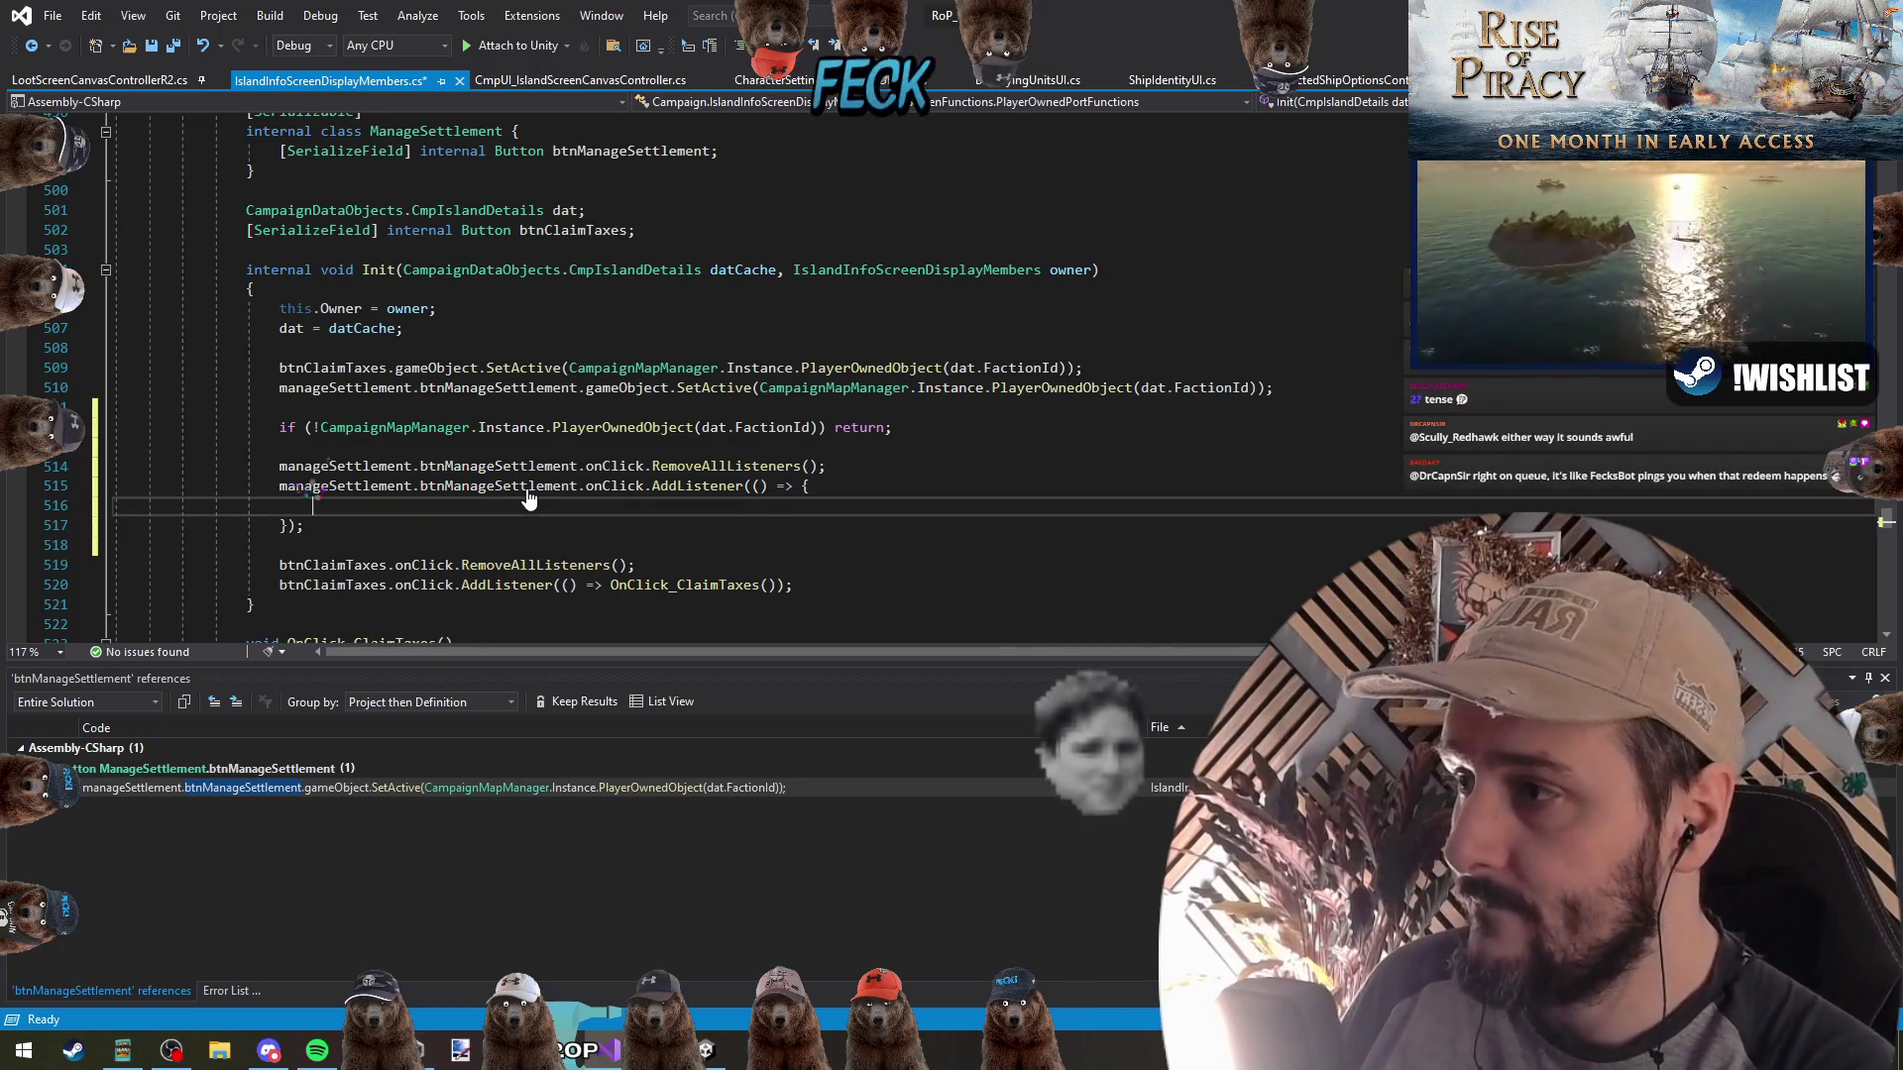
Make the lambda call OnClick_ManageSettlement and generate that method via Quick Actions
{"action": "type", "text": "OnClick"}
{"action": "key", "text": "Tab"}
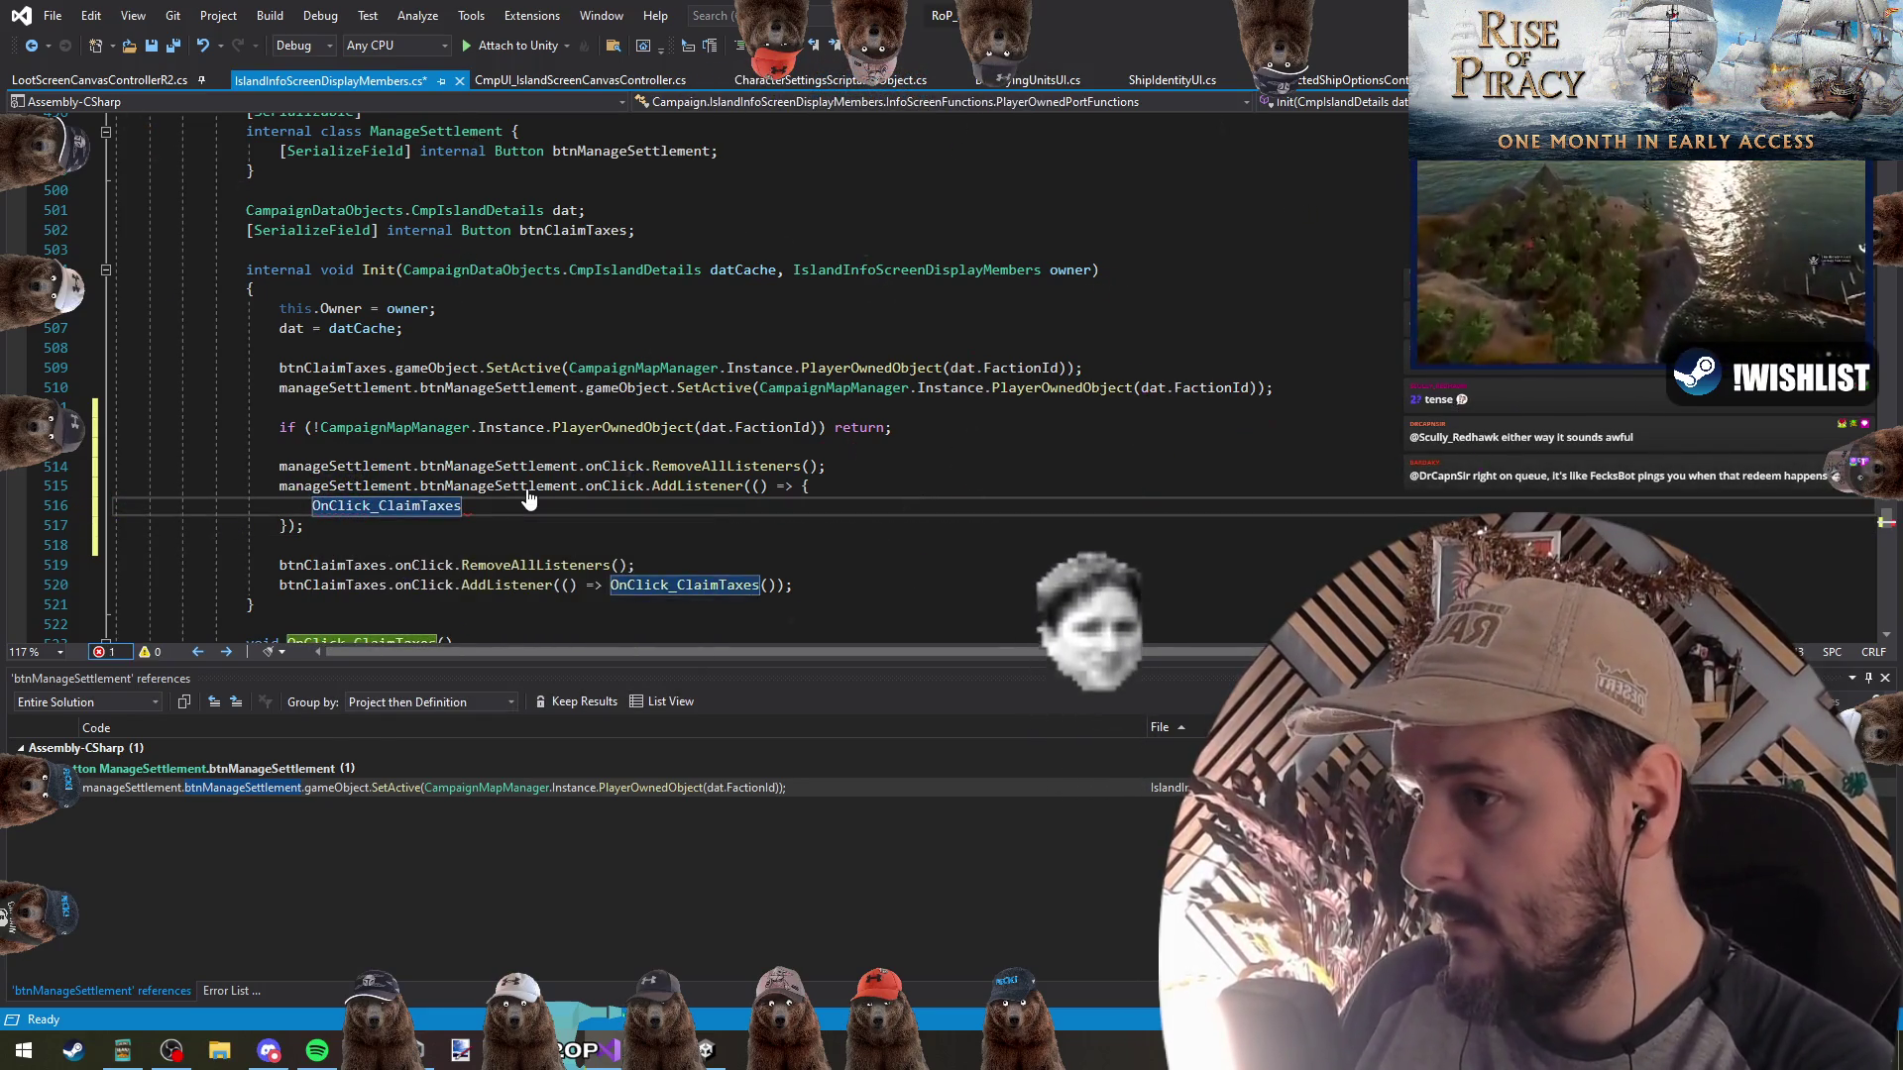
{"action": "key", "text": "BackSpace"}
{"action": "key", "text": "BackSpace"}
{"action": "key", "text": "BackSpace"}
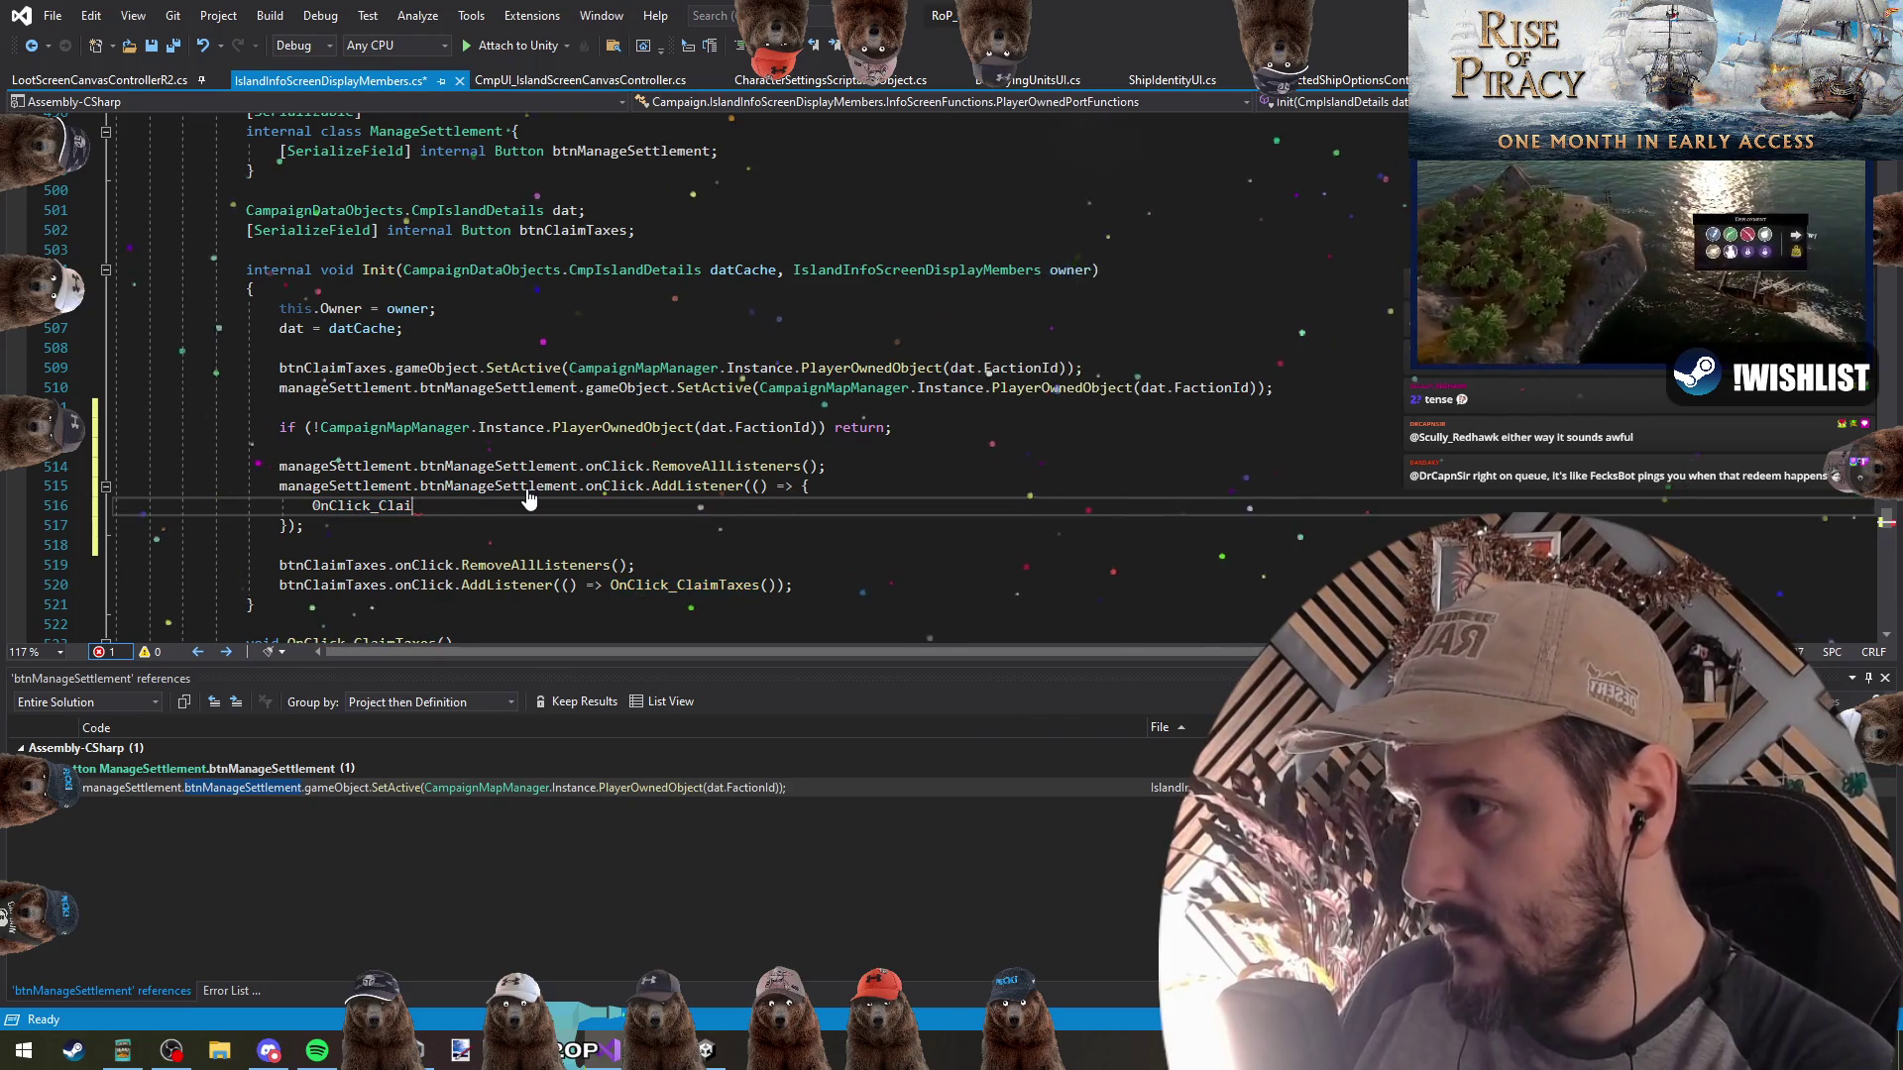
{"action": "key", "text": "BackSpace"}
{"action": "key", "text": "BackSpace"}
{"action": "key", "text": "BackSpace"}
{"action": "type", "text": "Manage"}
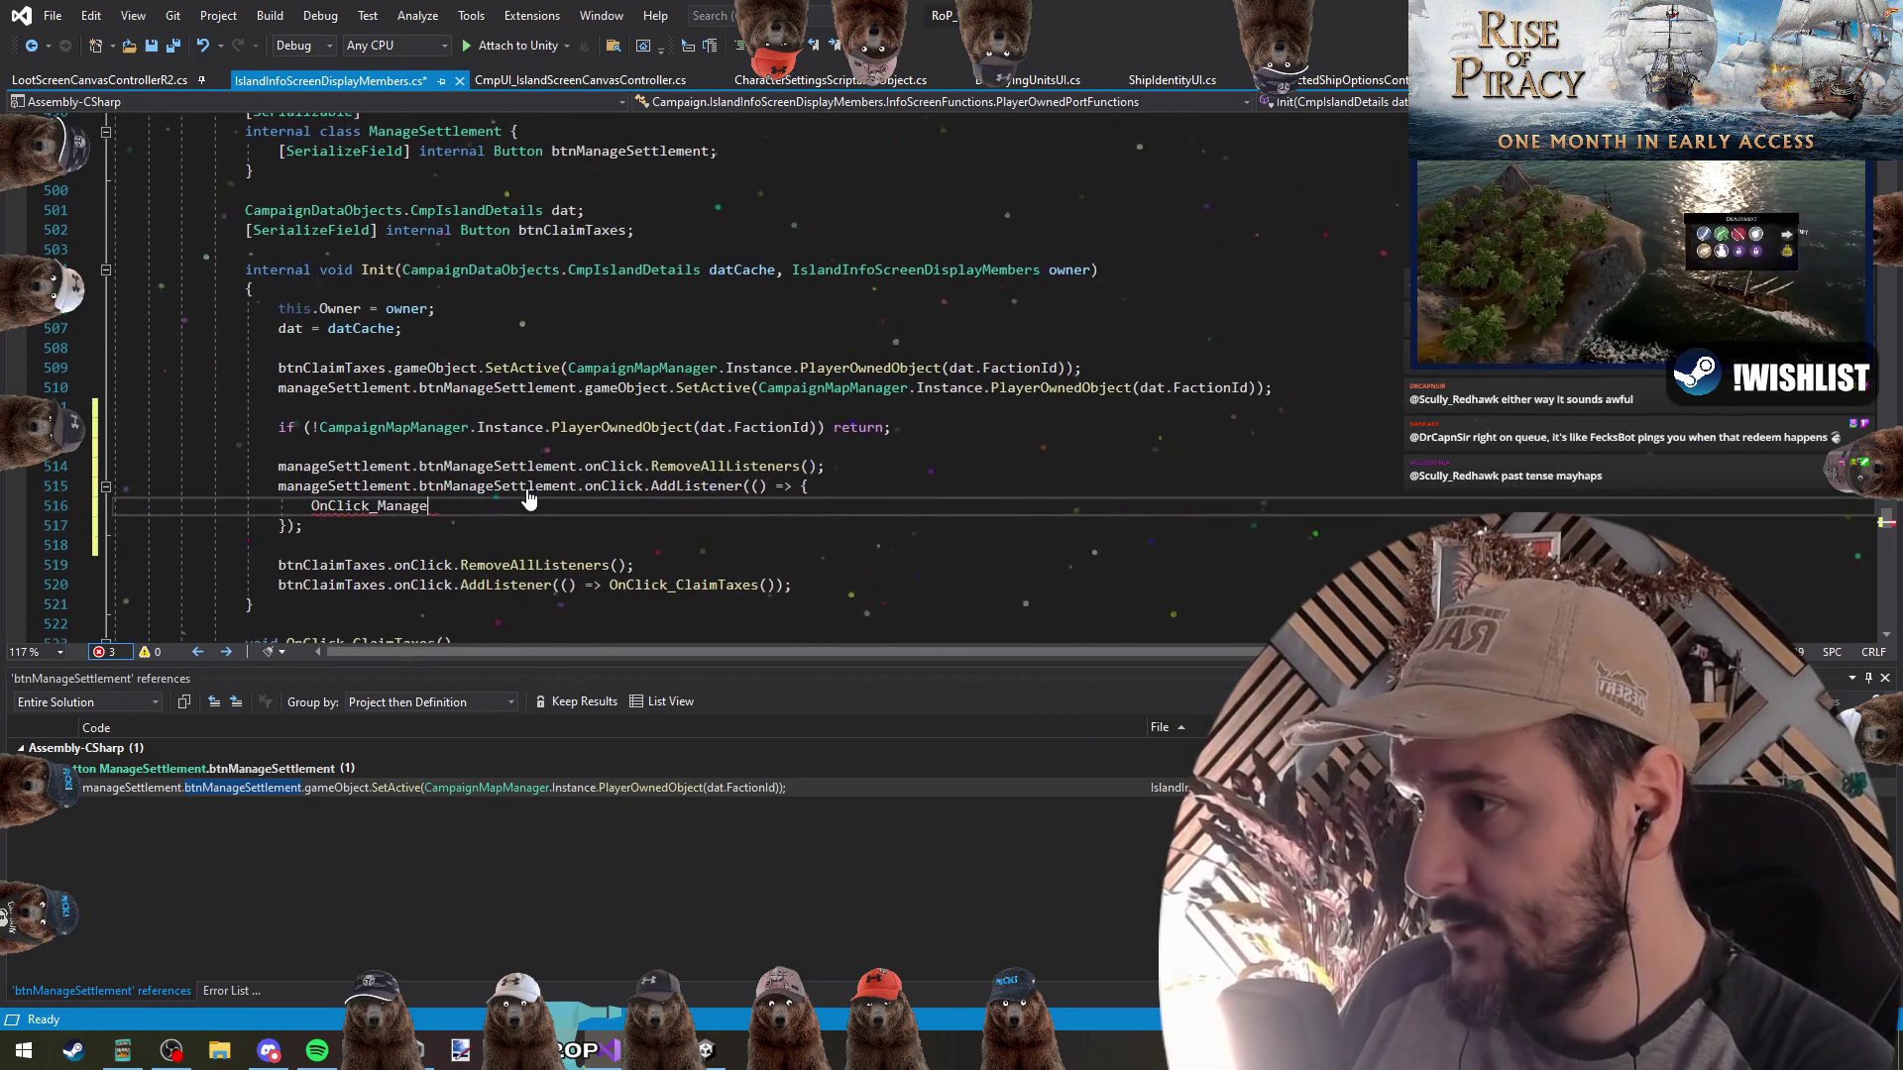
{"action": "type", "text": "Settlemtn"}
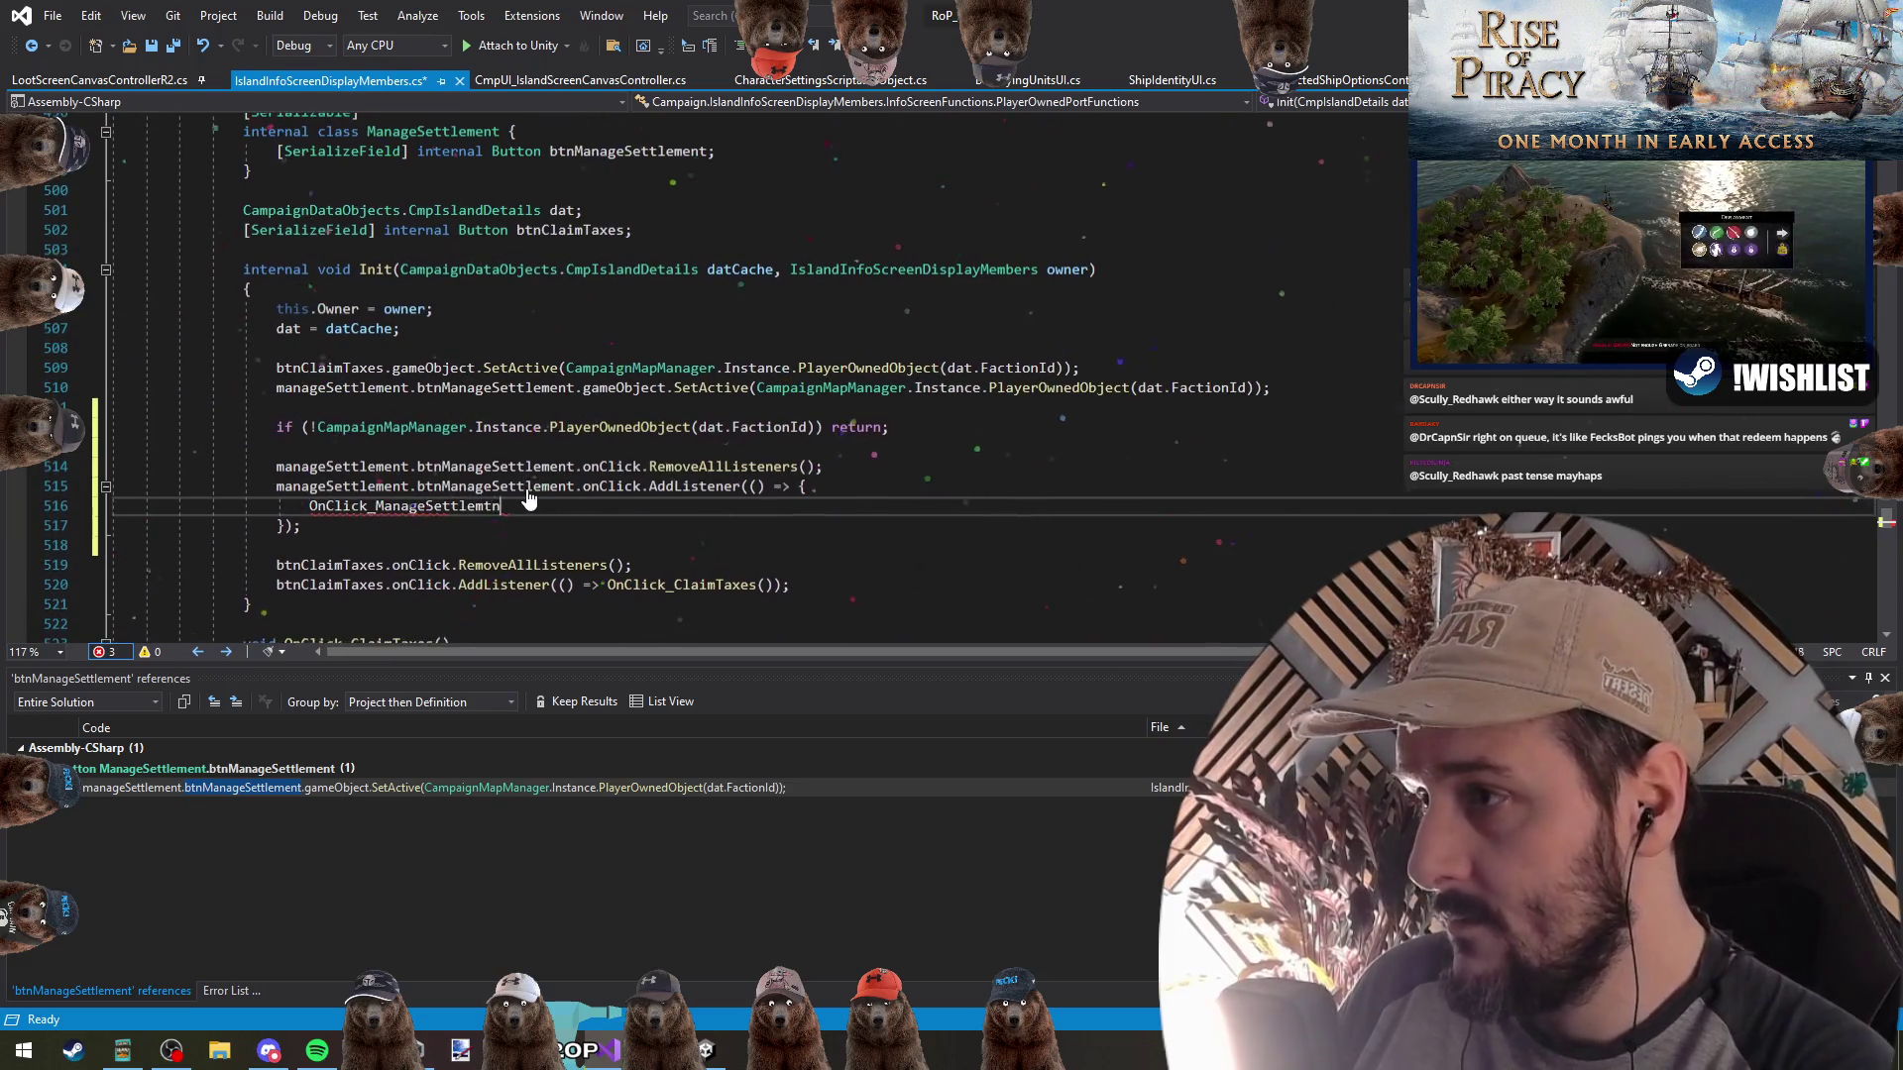
{"action": "type", "text": "ent();"}
{"action": "key", "text": "F2"}
{"action": "key", "text": "Return"}
{"action": "right_click", "coordinate": [526, 490]}
{"action": "left_click", "coordinate": [526, 494]}
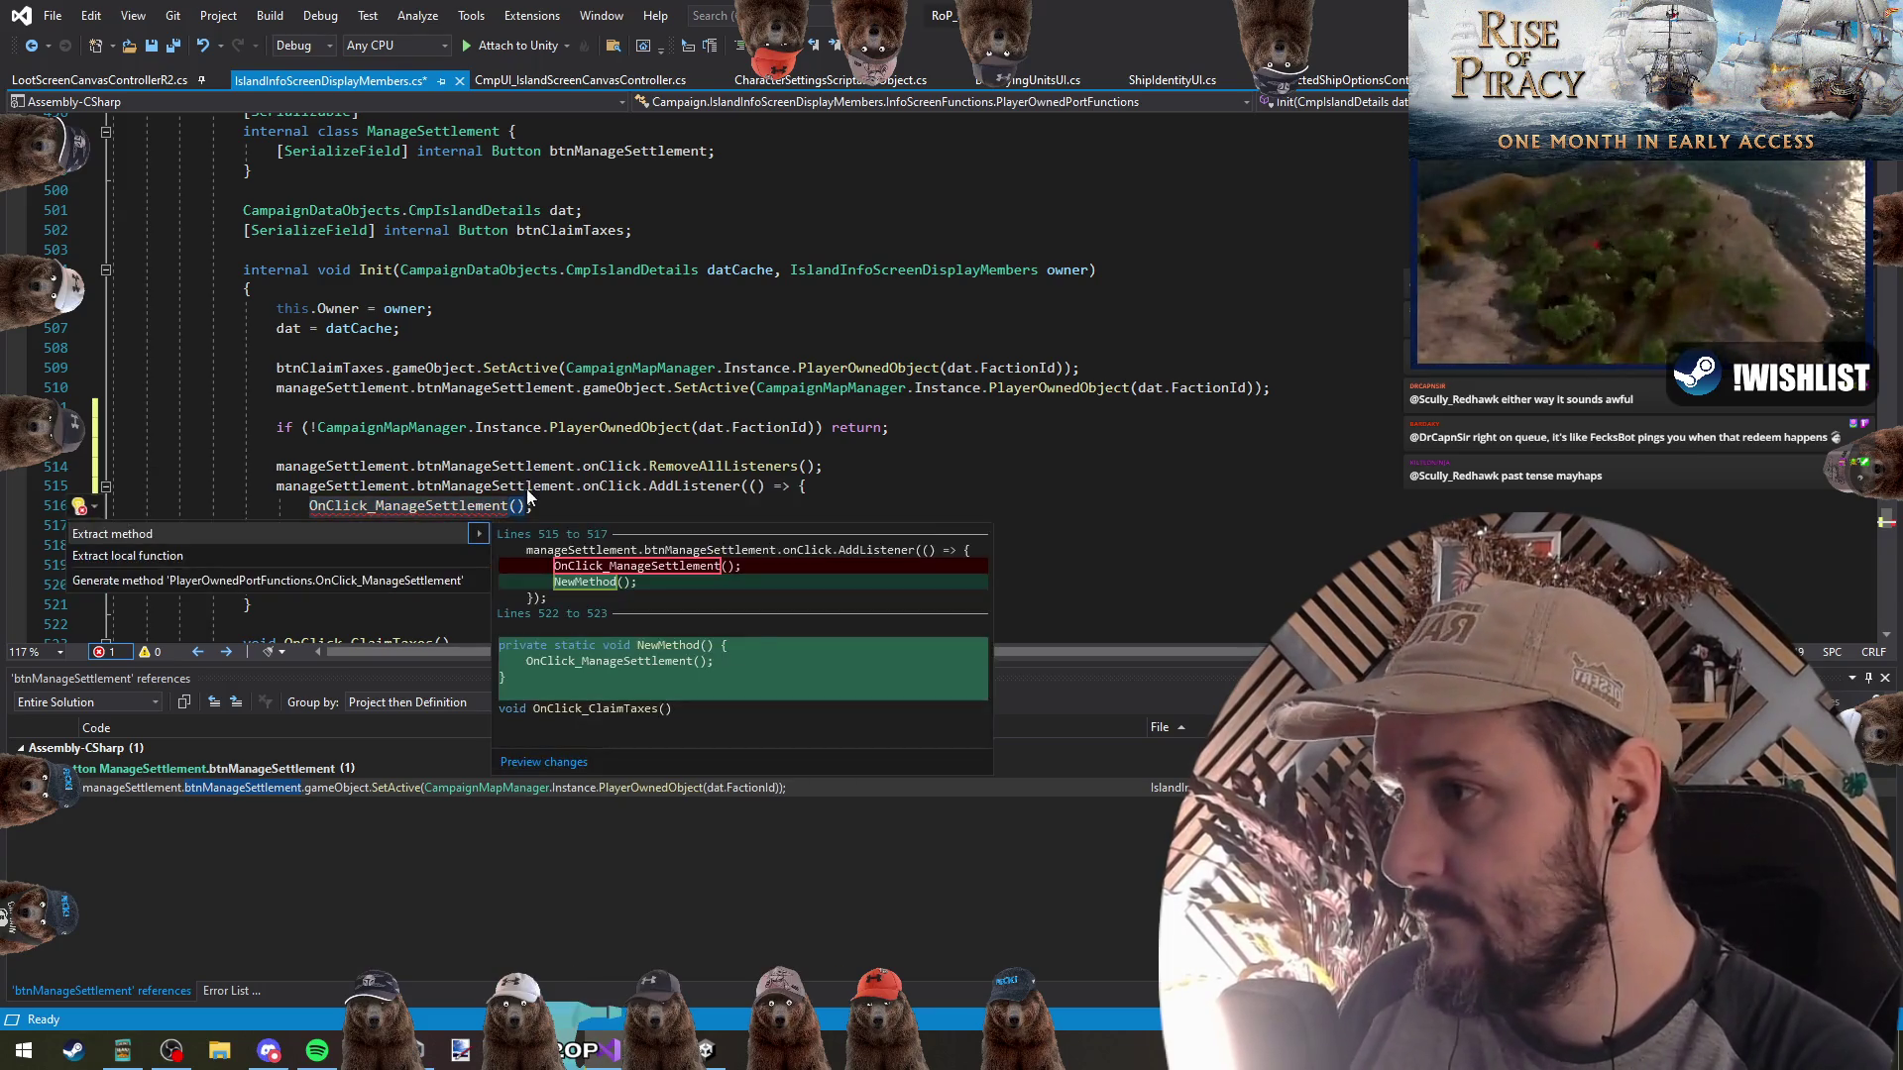
{"action": "key", "text": "Return"}
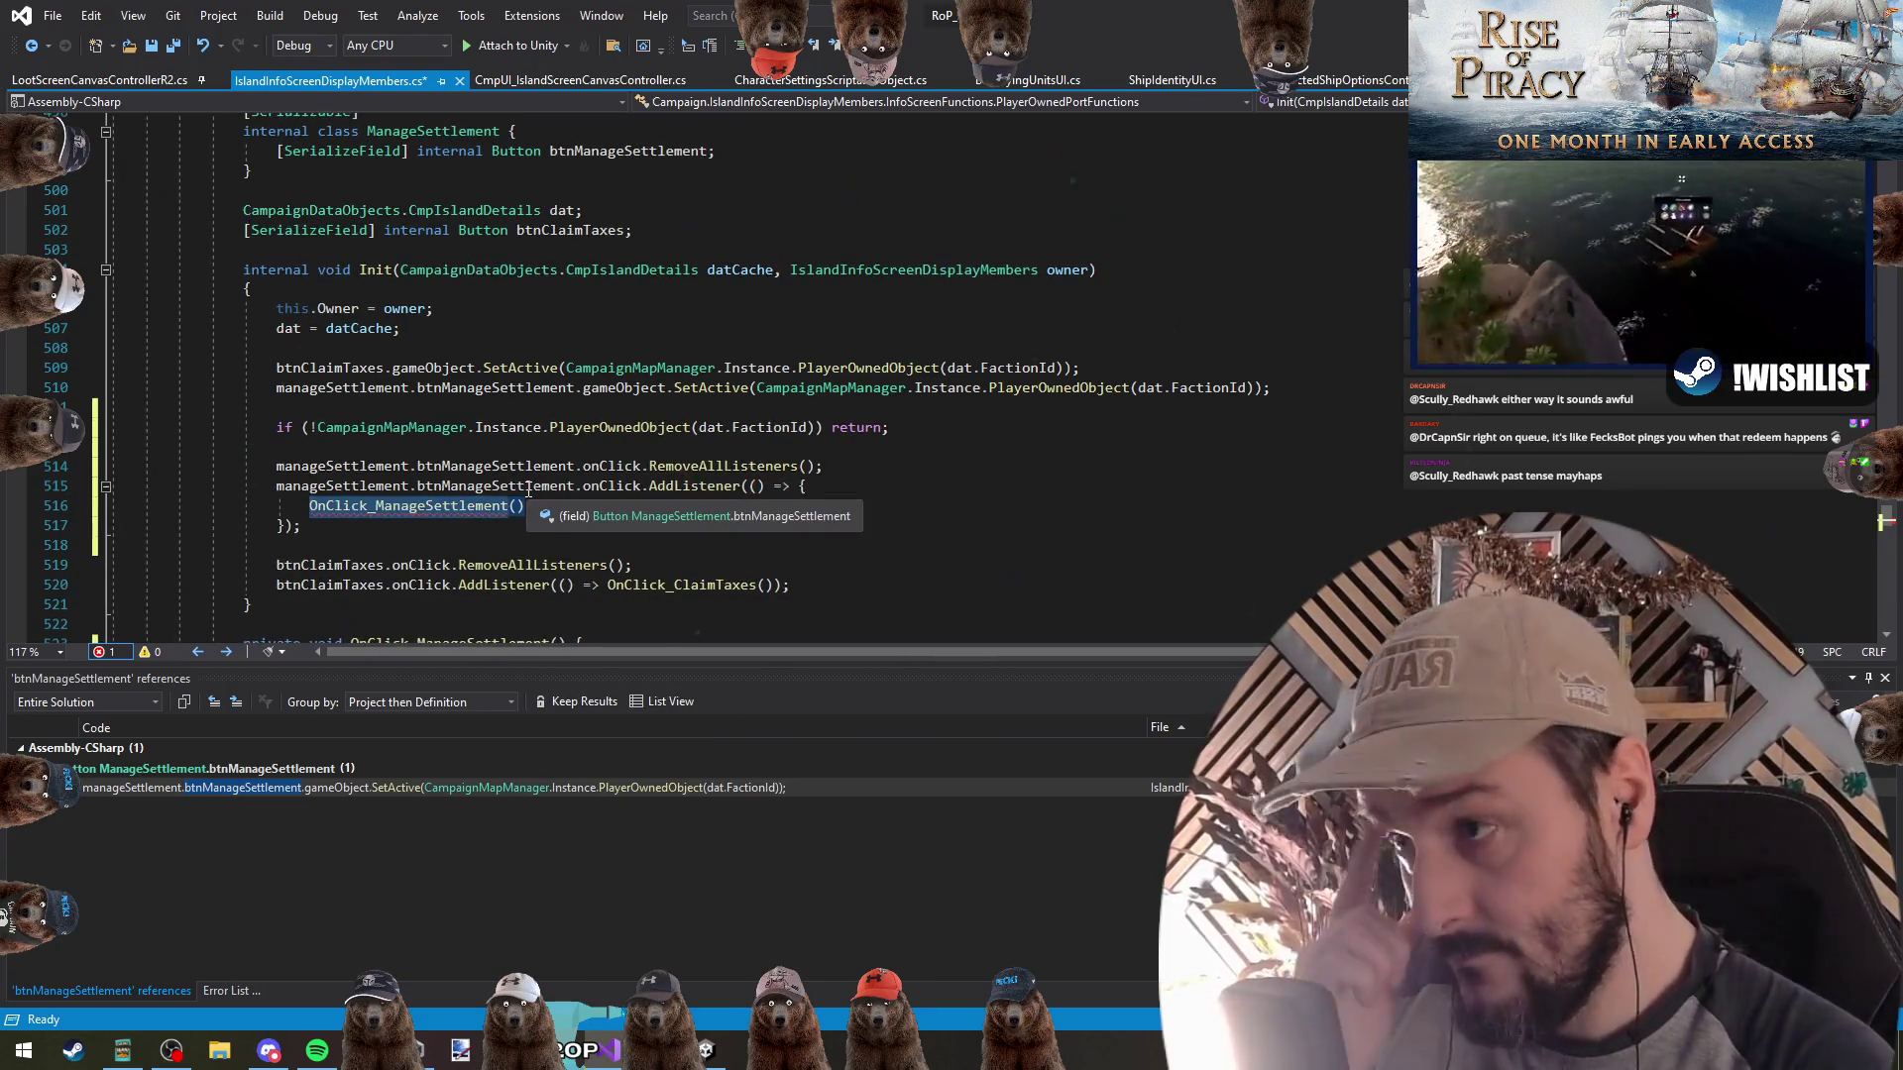
Reformat the ClaimTaxes and Manage Settlement listener lambdas, then save the file
{"action": "key", "text": "Down"}
{"action": "key", "text": "Down"}
{"action": "key", "text": "Down"}
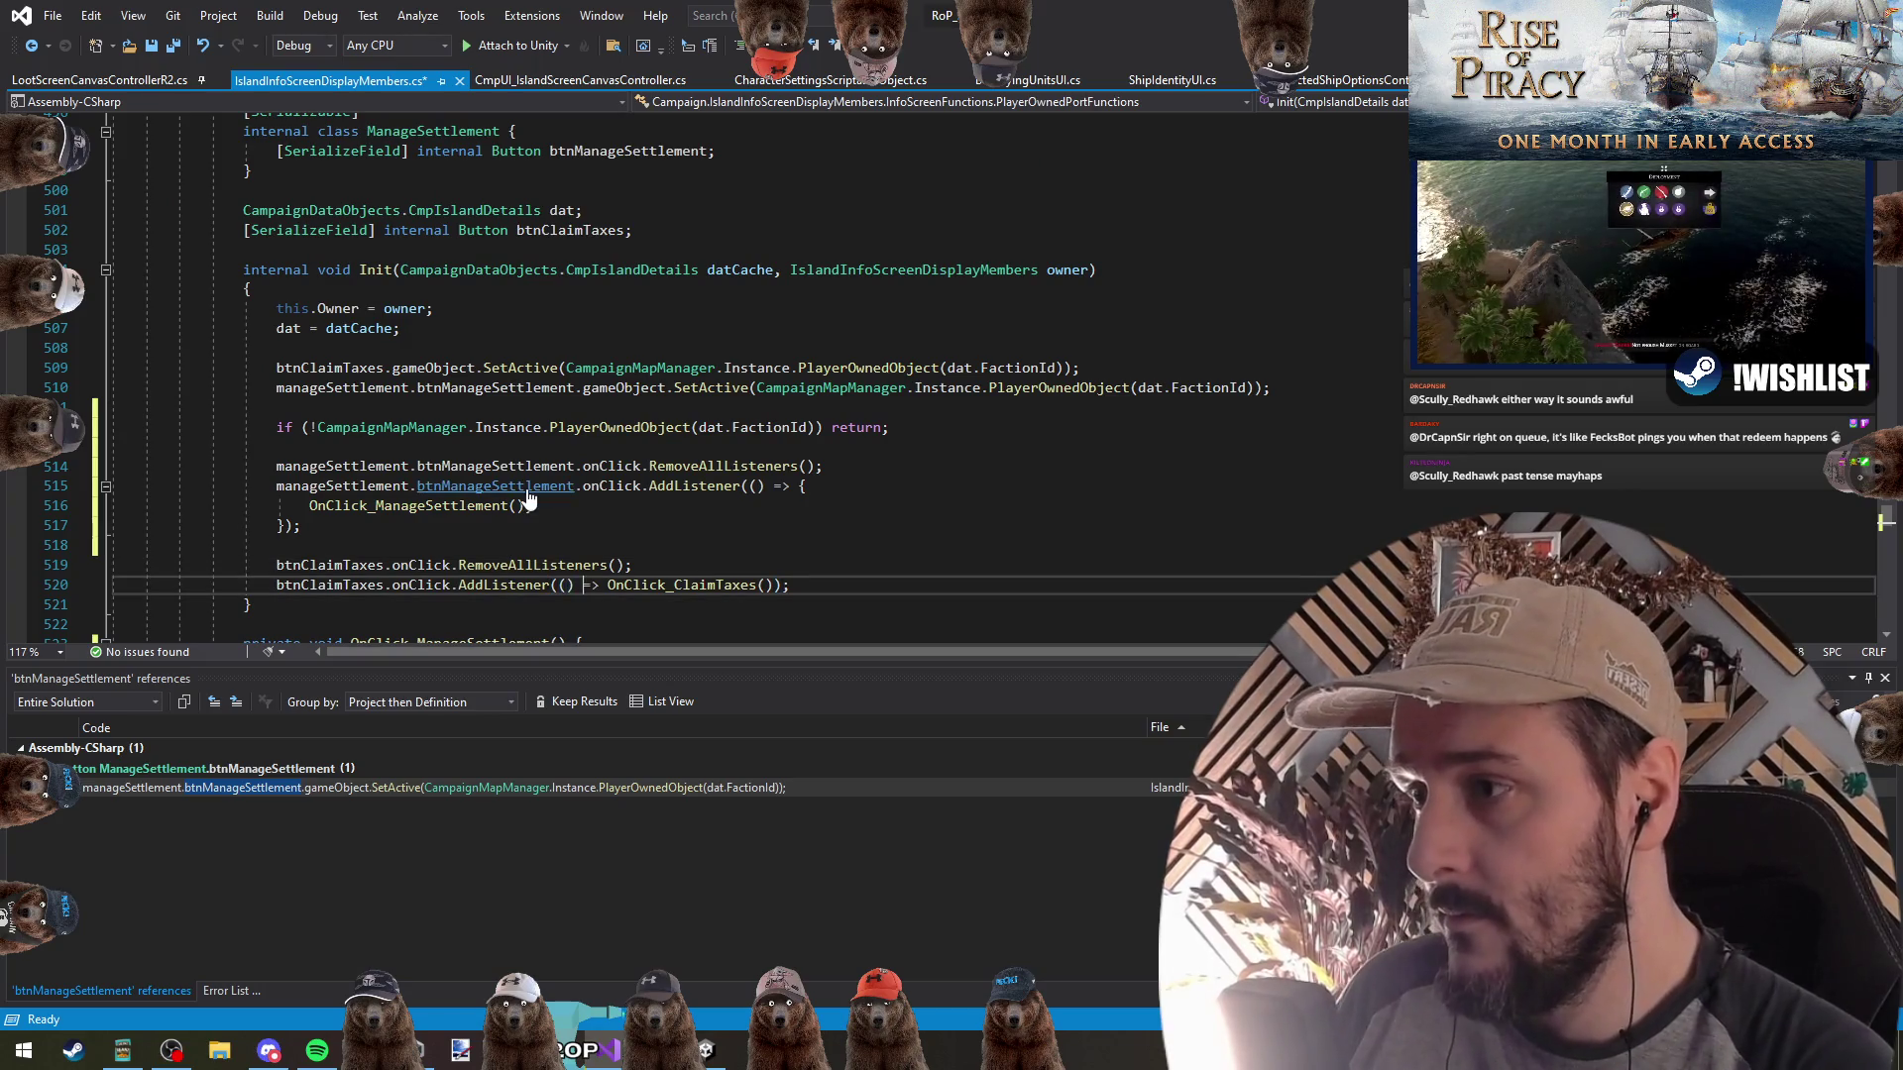
{"action": "key", "text": "ctrl+Right"}
{"action": "key", "text": "Return"}
{"action": "key", "text": "Return"}
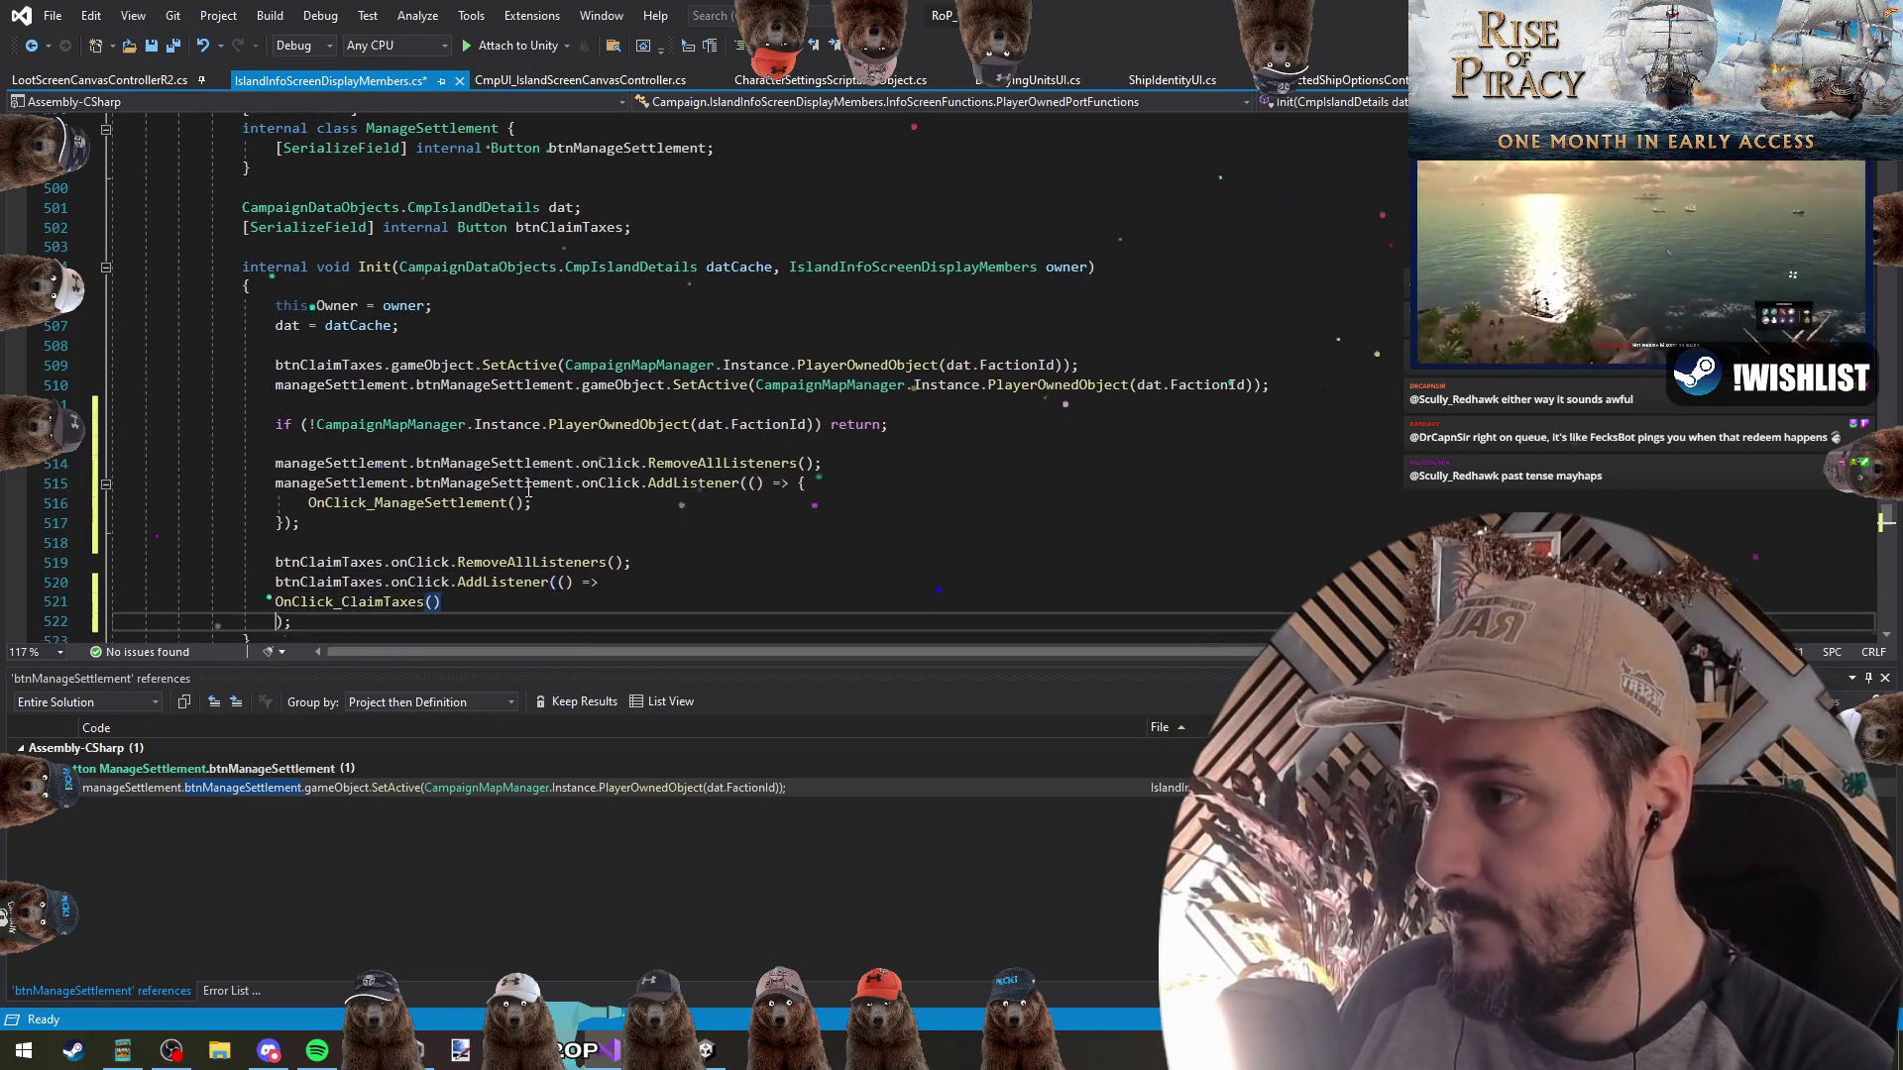
{"action": "key", "text": "Up"}
{"action": "key", "text": "Tab"}
{"action": "key", "text": "Up"}
{"action": "key", "text": "Up"}
{"action": "key", "text": "Up"}
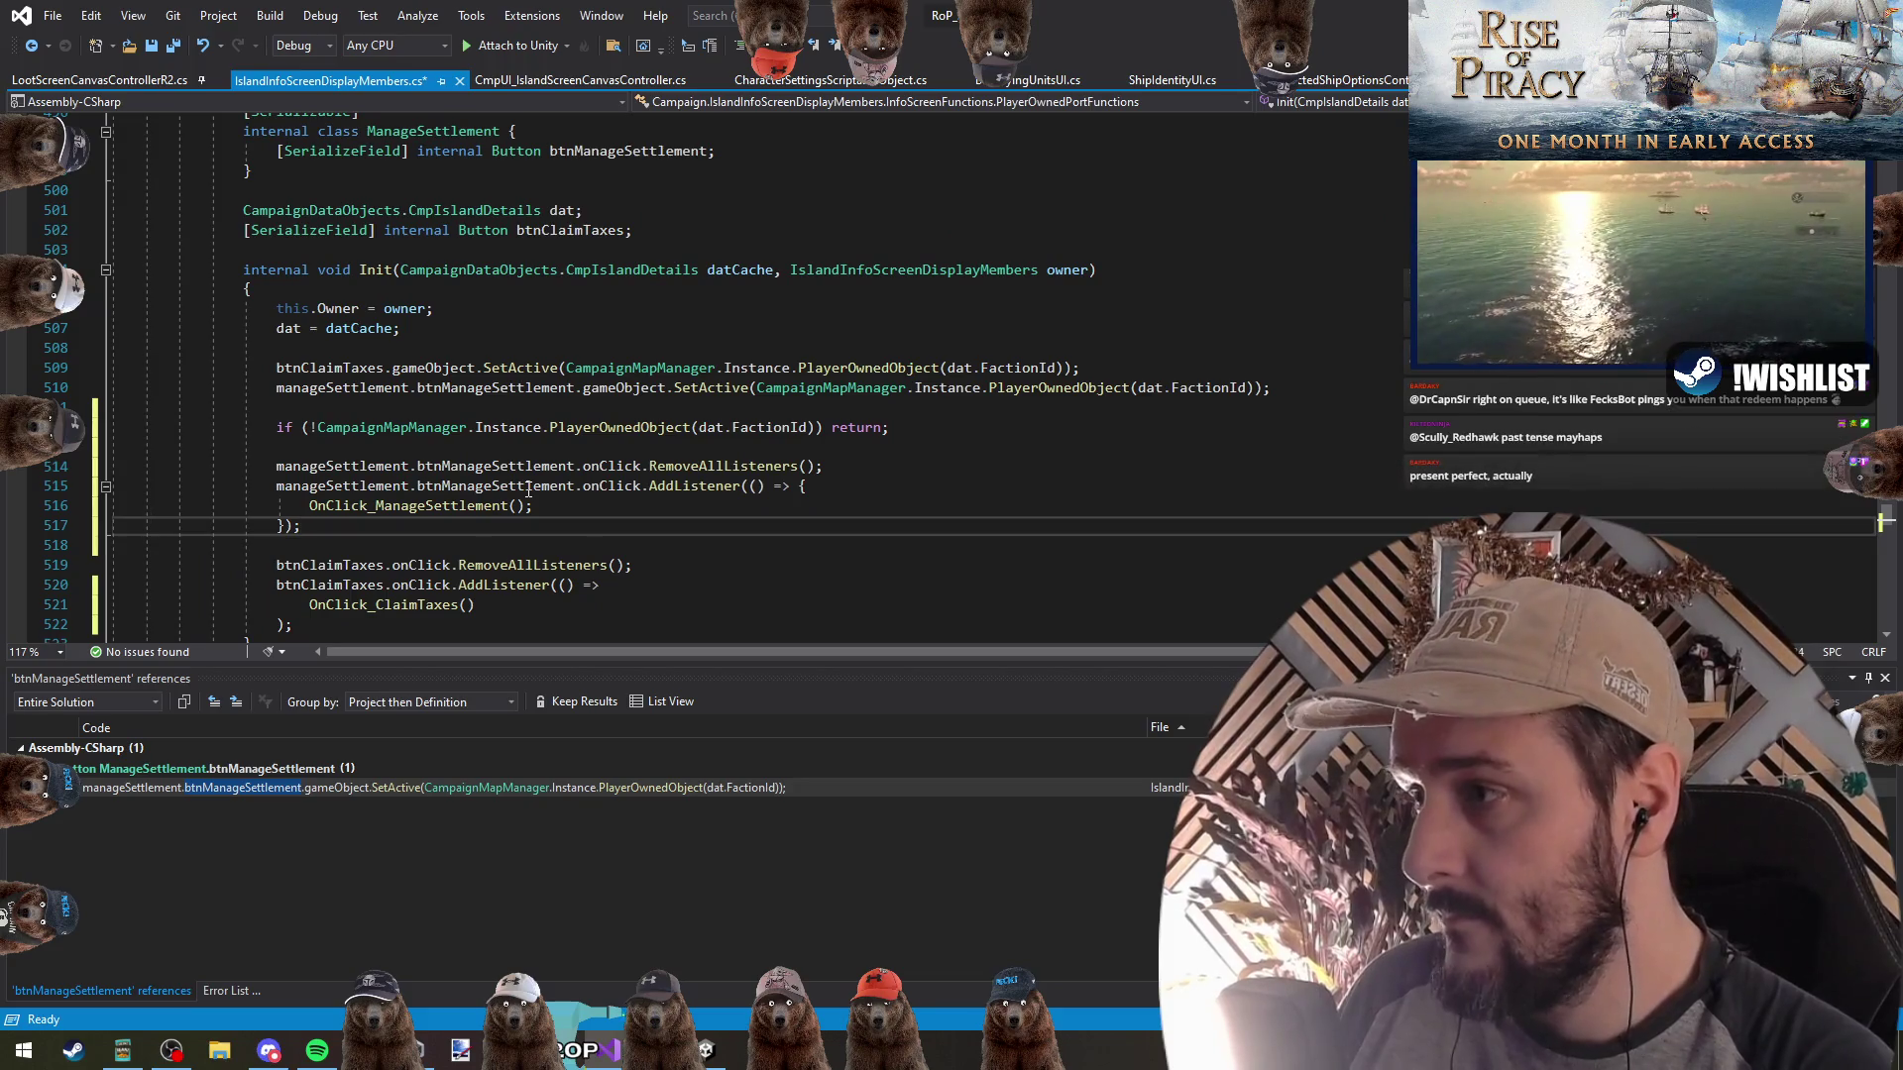
{"action": "key", "text": "Up"}
{"action": "key", "text": "Up"}
{"action": "key", "text": "End"}
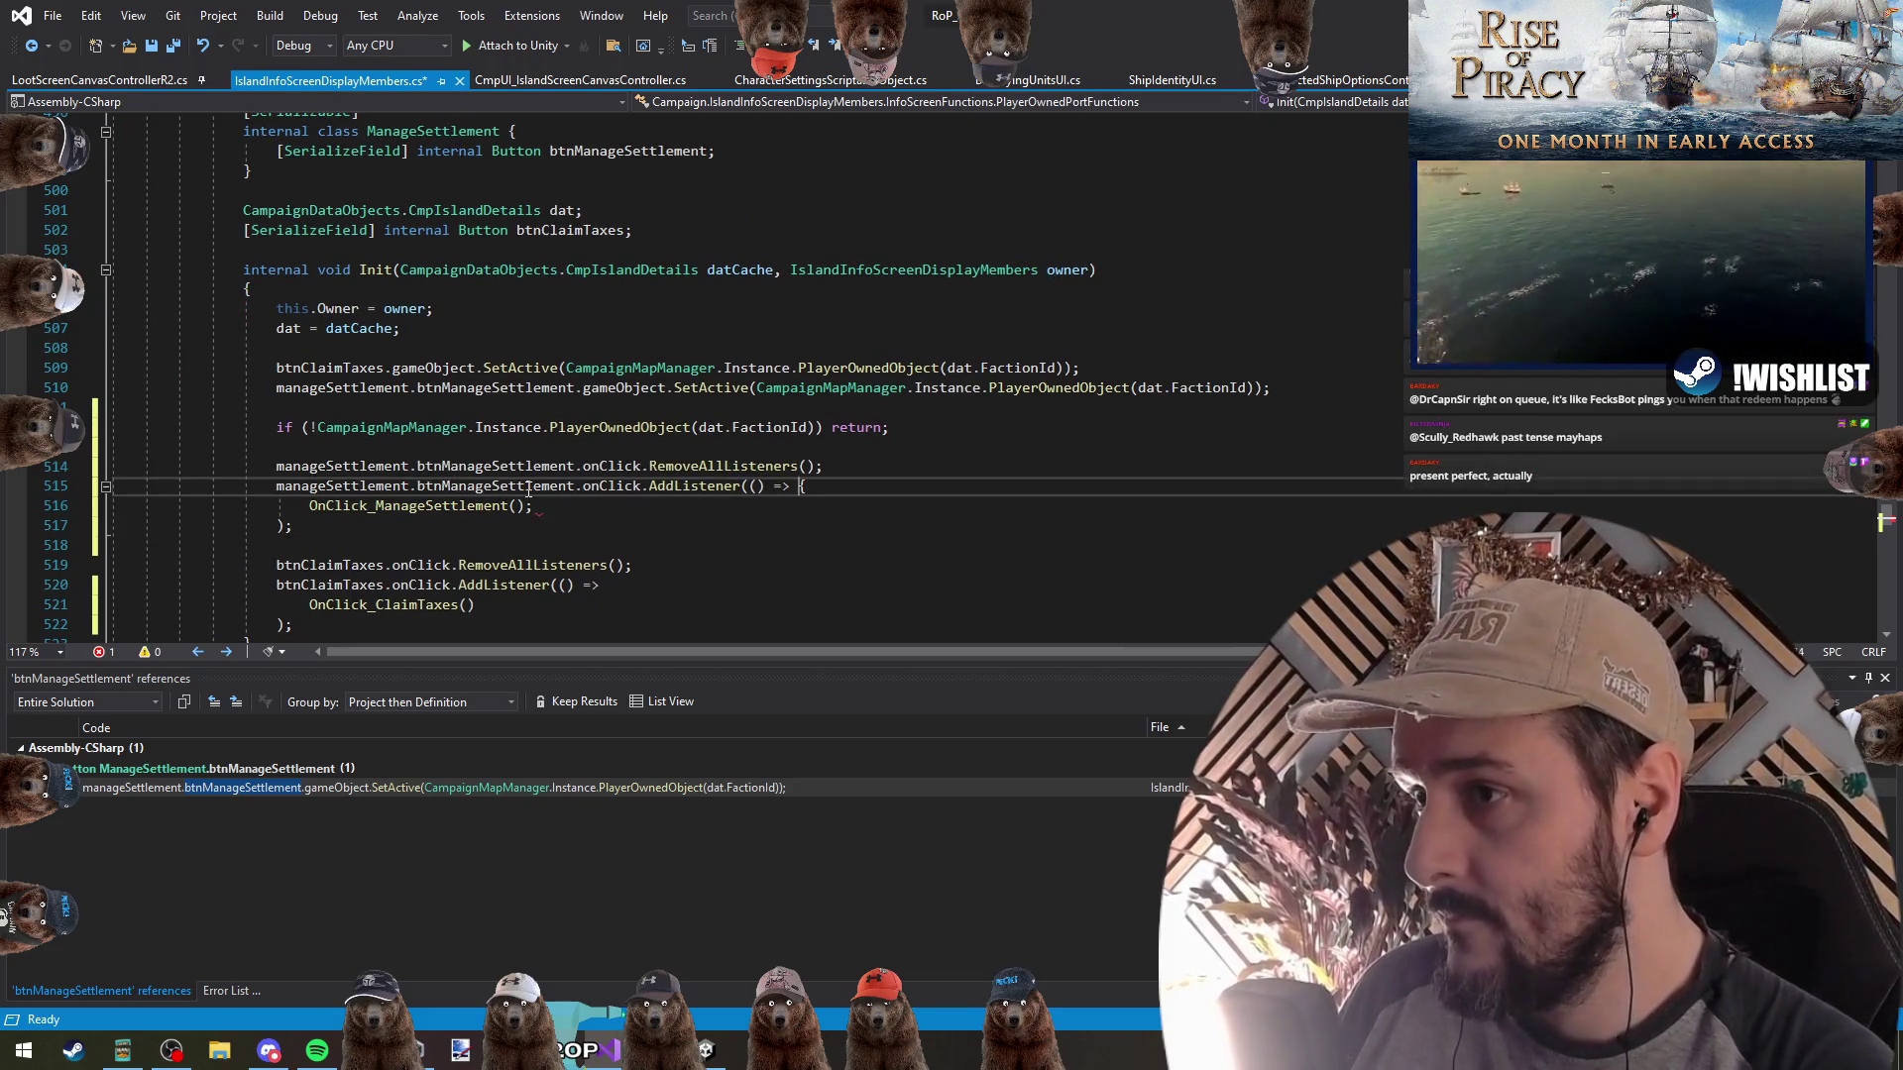
{"action": "key", "text": "Down"}
{"action": "key", "text": "BackSpace"}
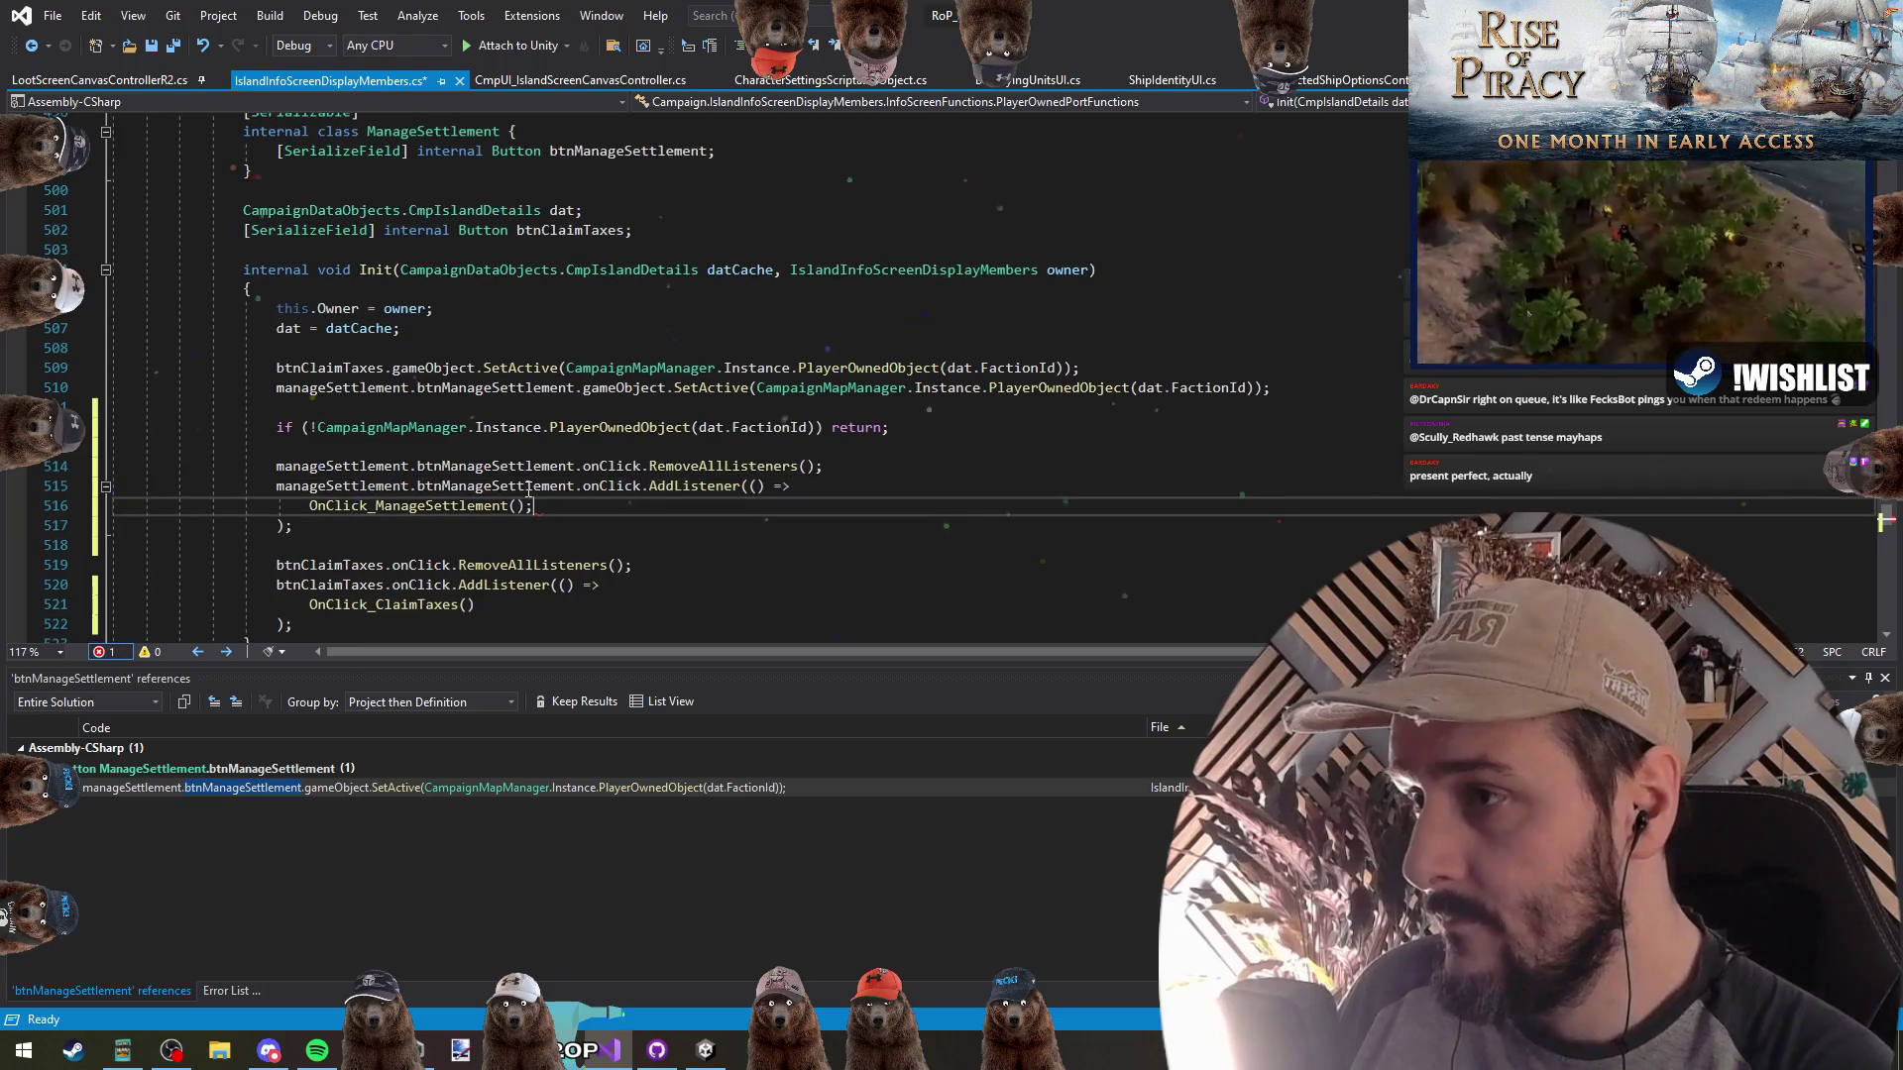
{"action": "key", "text": "Down"}
{"action": "key", "text": "Down"}
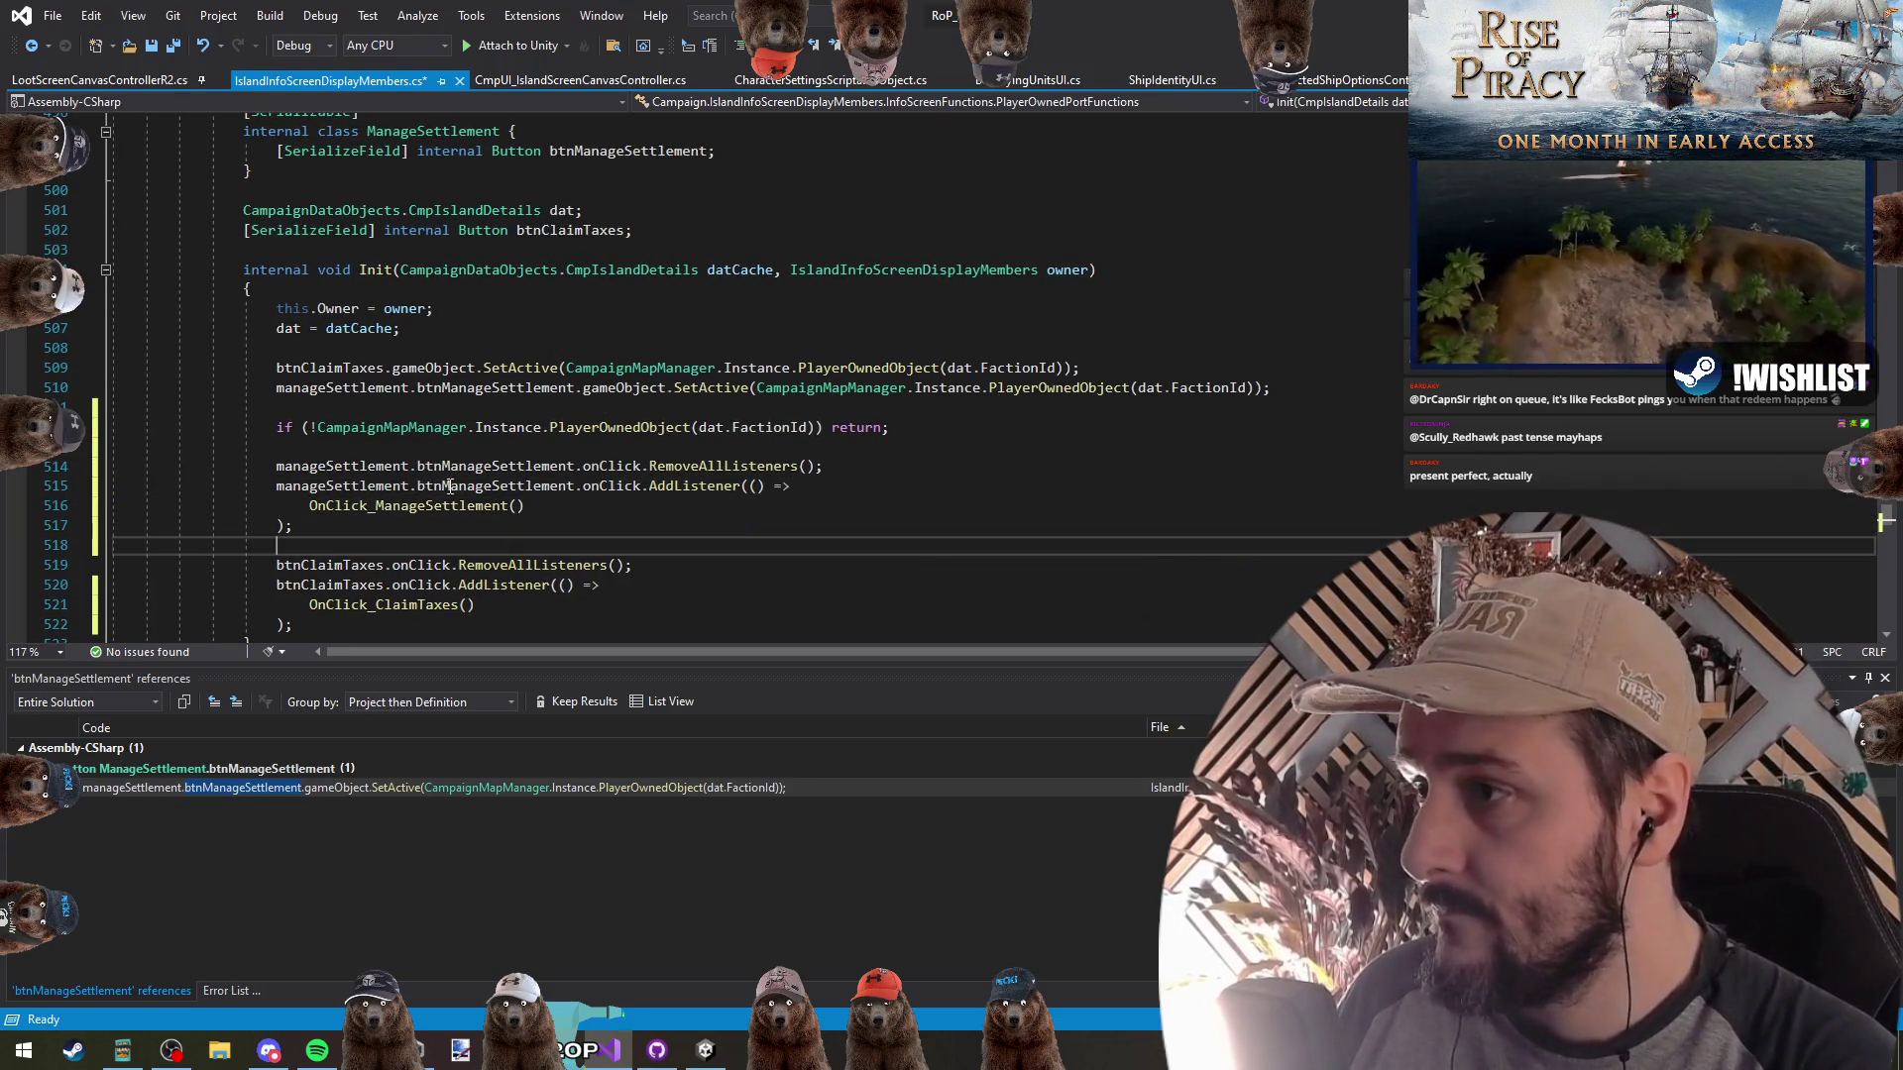
{"action": "key", "text": "Up"}
{"action": "key", "text": "Up"}
{"action": "key", "text": "ctrl+s"}
Insert a new blank line after the early-return check
{"action": "key", "text": "Up"}
{"action": "key", "text": "Up"}
{"action": "key", "text": "Up"}
{"action": "key", "text": "End"}
{"action": "key", "text": "Return"}
{"action": "key", "text": "Return"}
{"action": "key", "text": "Up"}
Start an if (Debug.isDebugBuild) { block in Init
{"action": "type", "text": "if("}
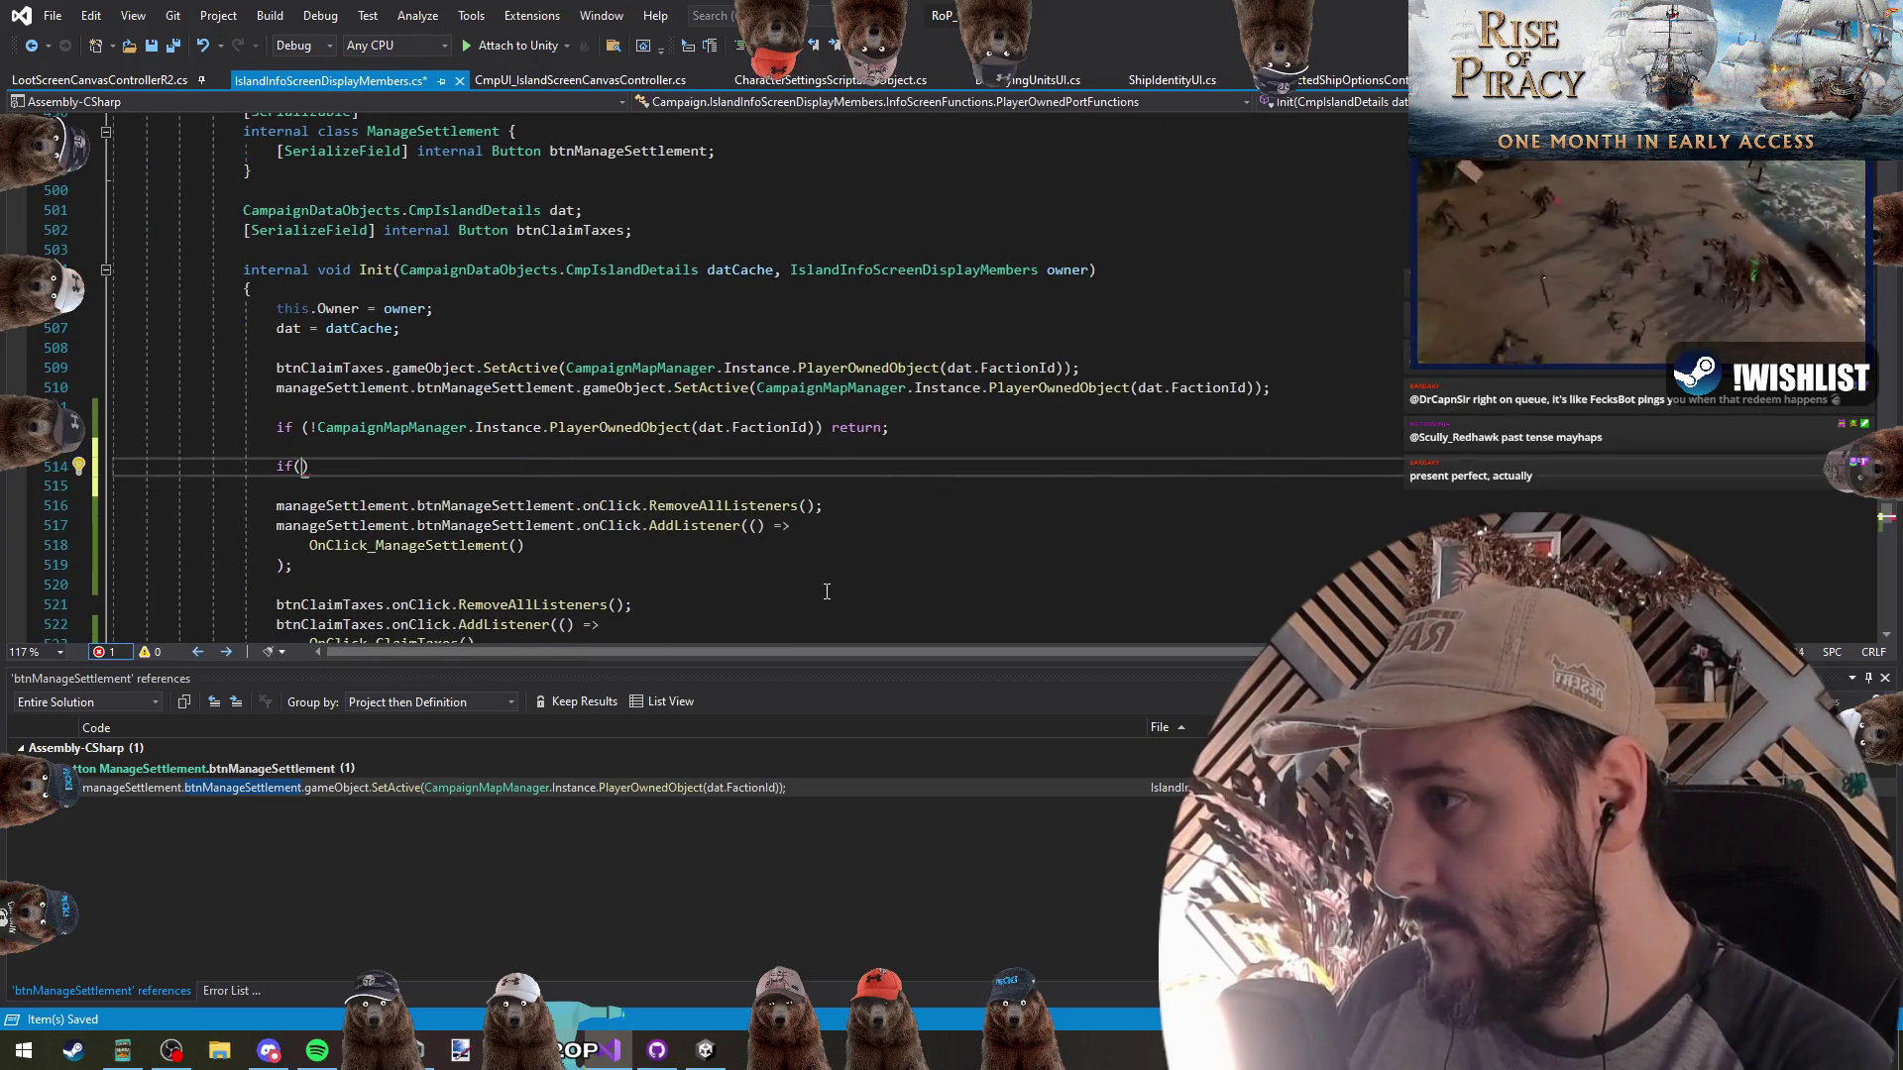
{"action": "key", "text": "alt+Tab"}
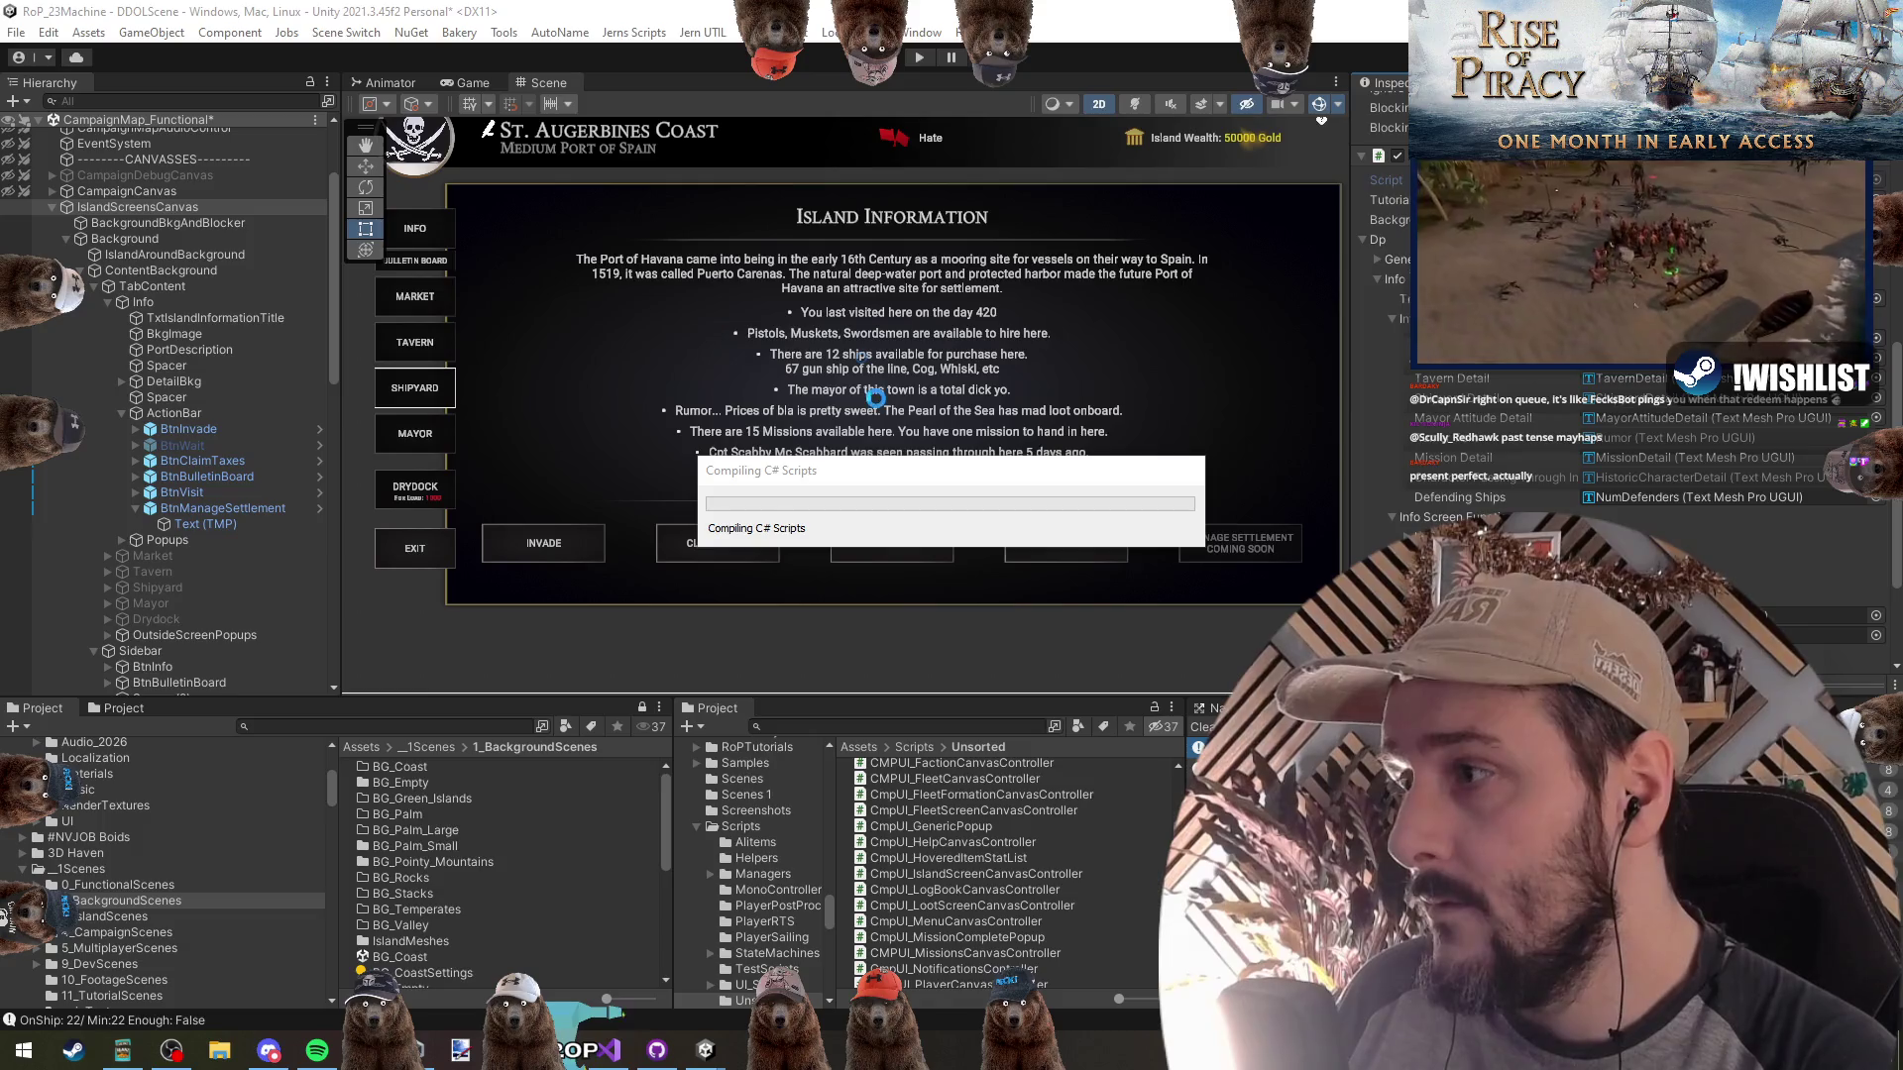
{"action": "key", "text": "alt+Tab"}
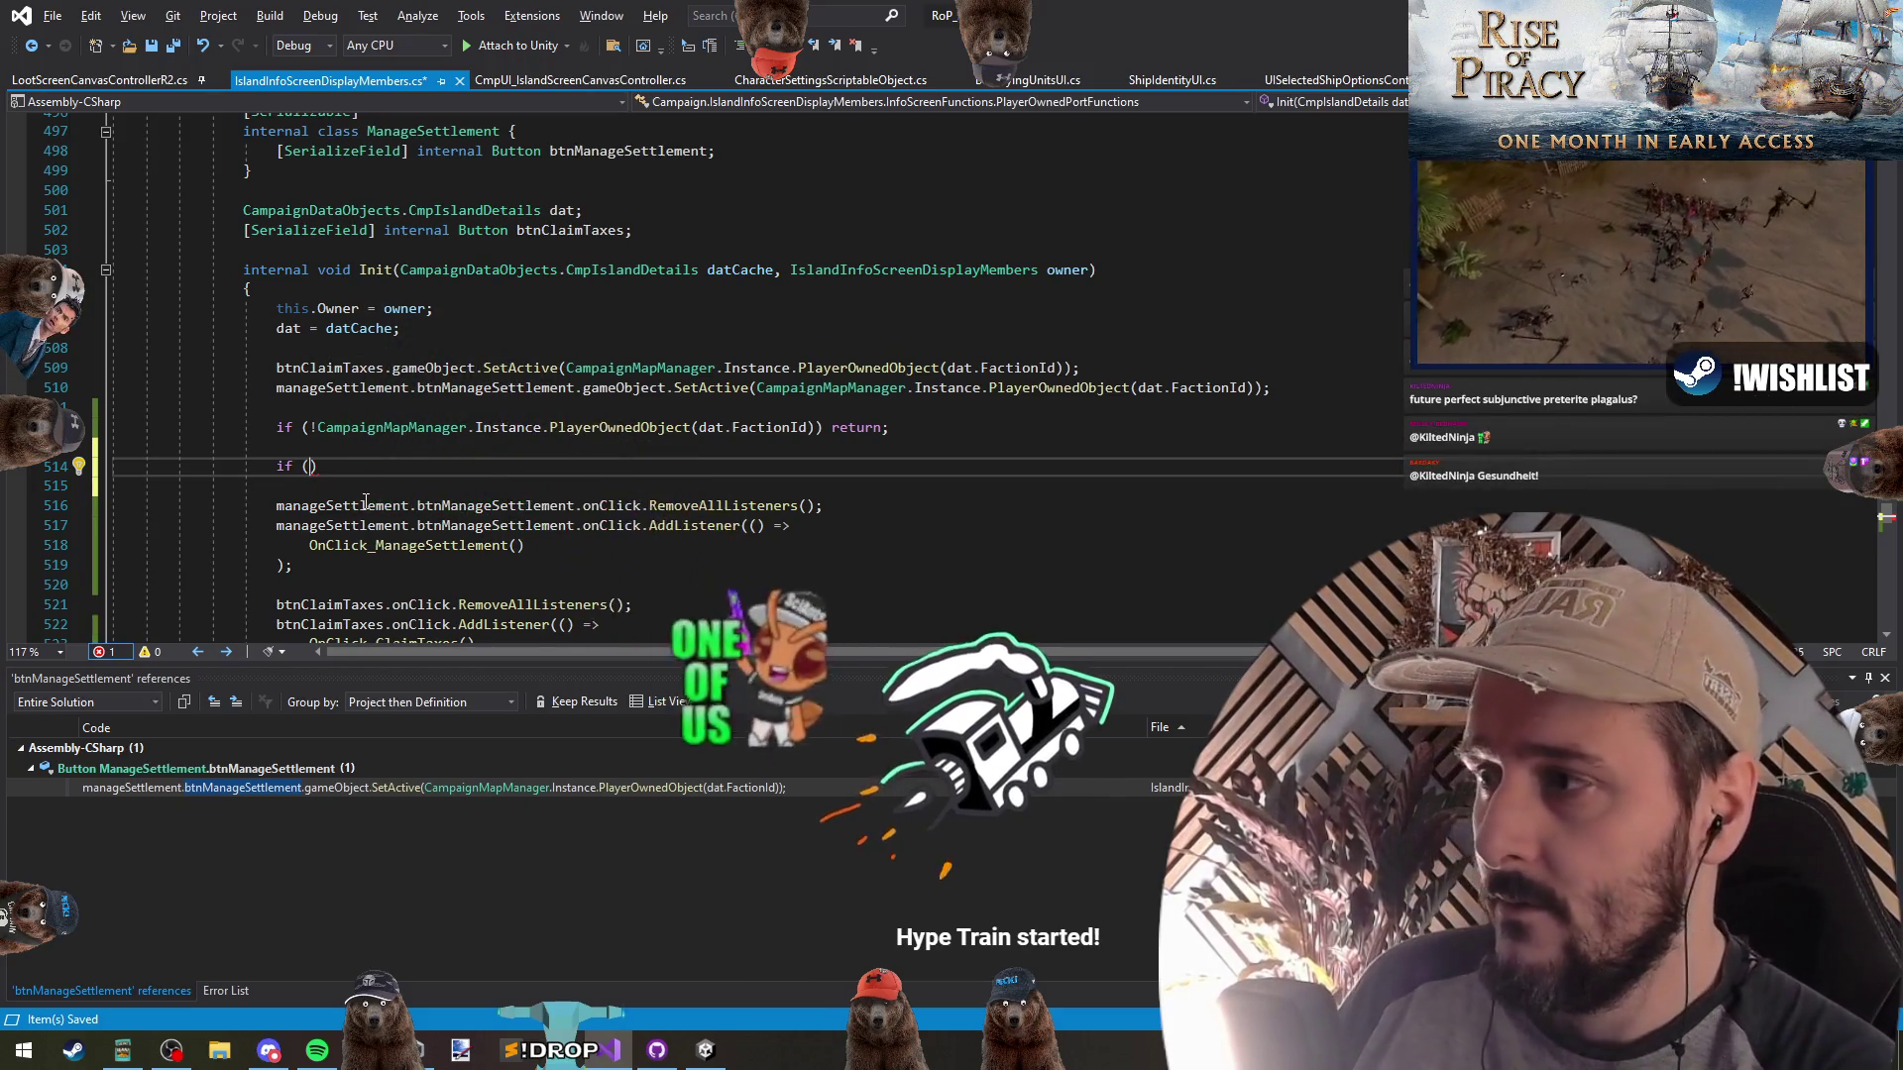
{"action": "type", "text": "Debug.isd"}
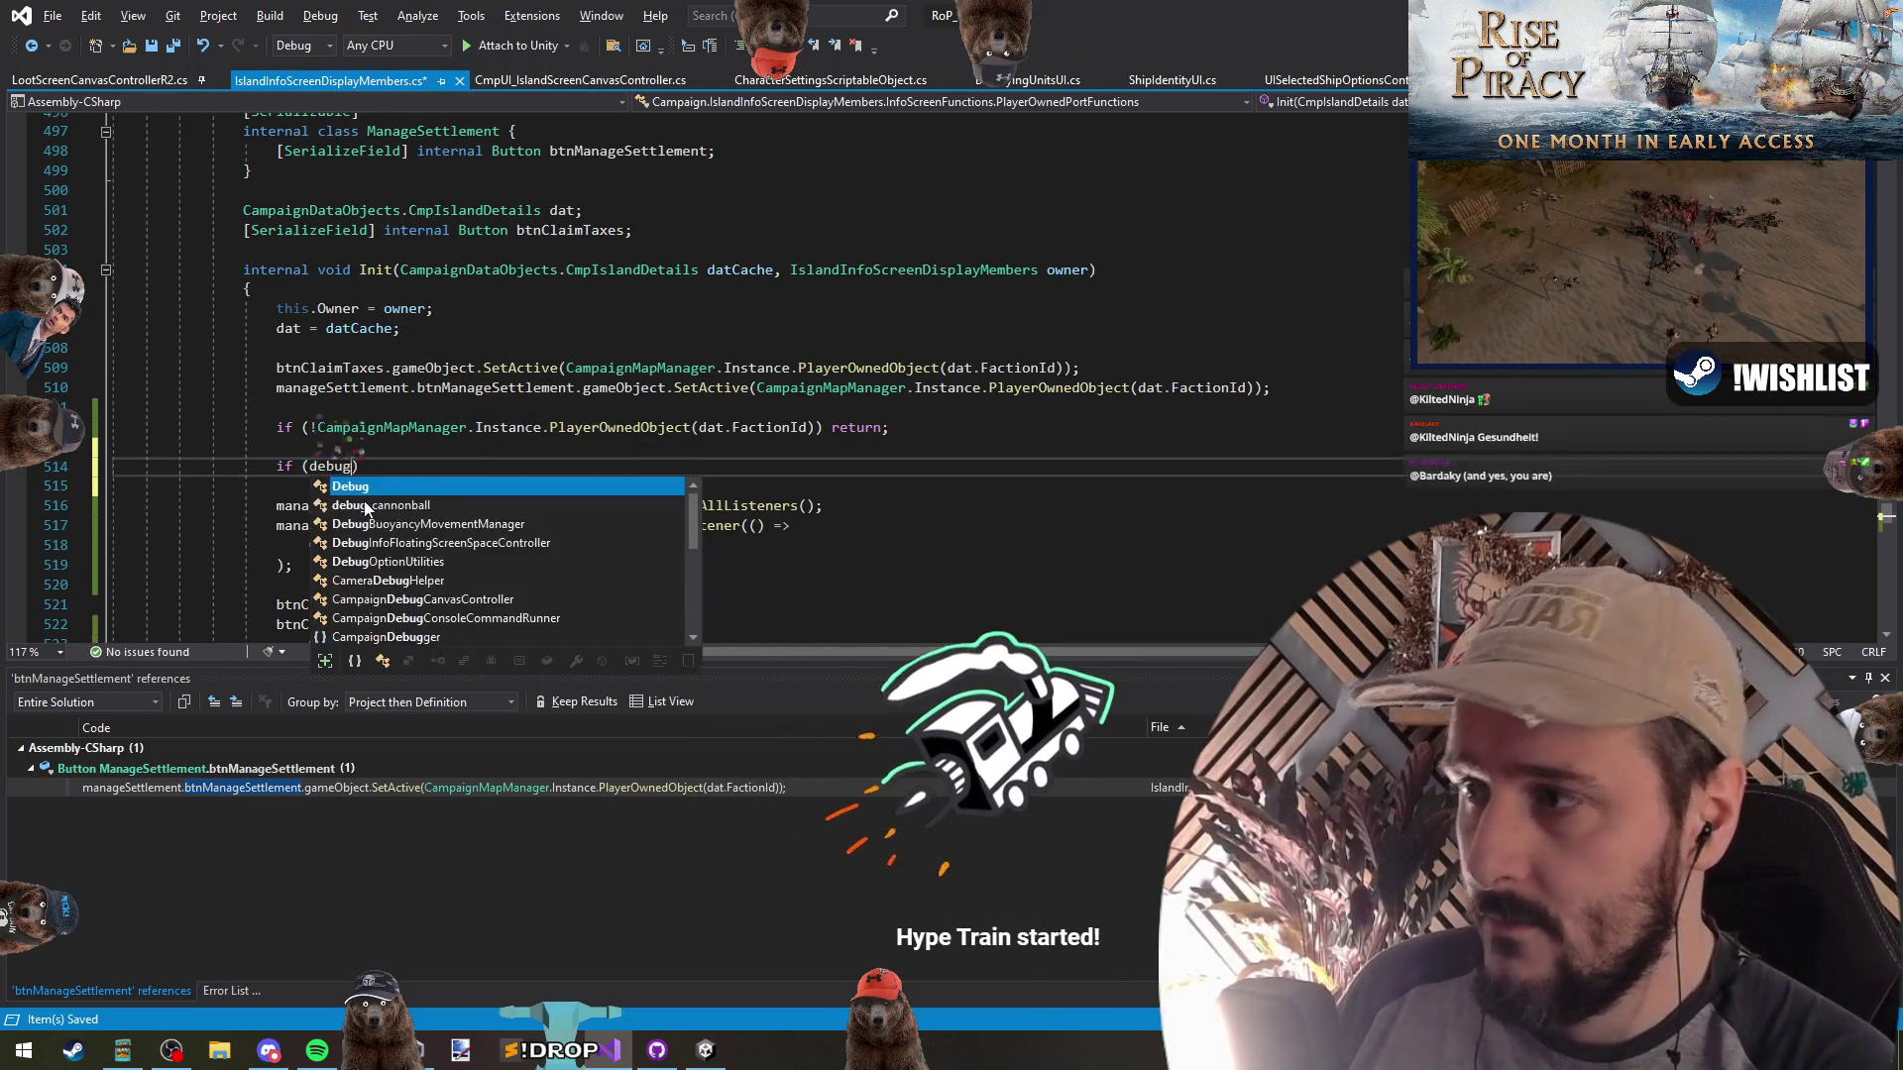
{"action": "key", "text": "Tab"}
{"action": "key", "text": "End"}
{"action": "type", "text": "{"}
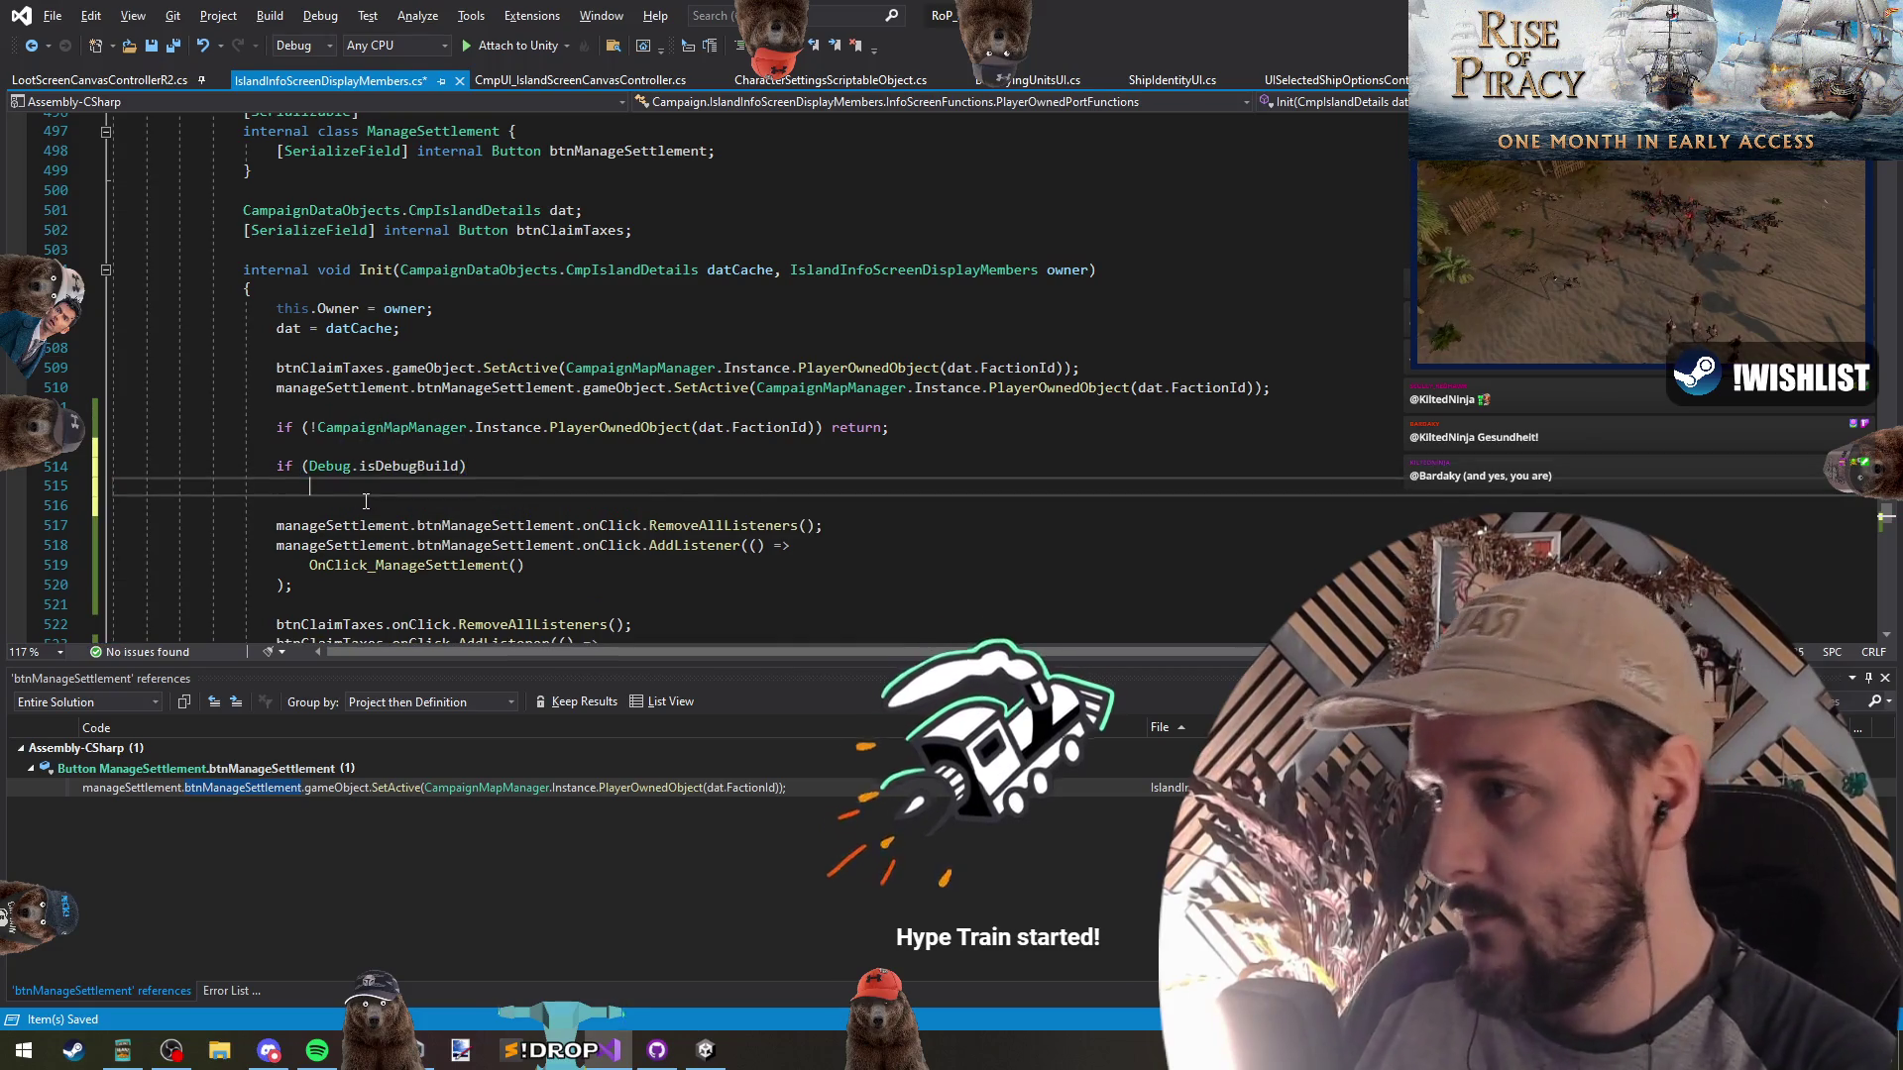
{"action": "key", "text": "Return"}
Inside it, set manageSettlement.btnManageSettlement.interactable = true;
{"action": "type", "text": "mana"}
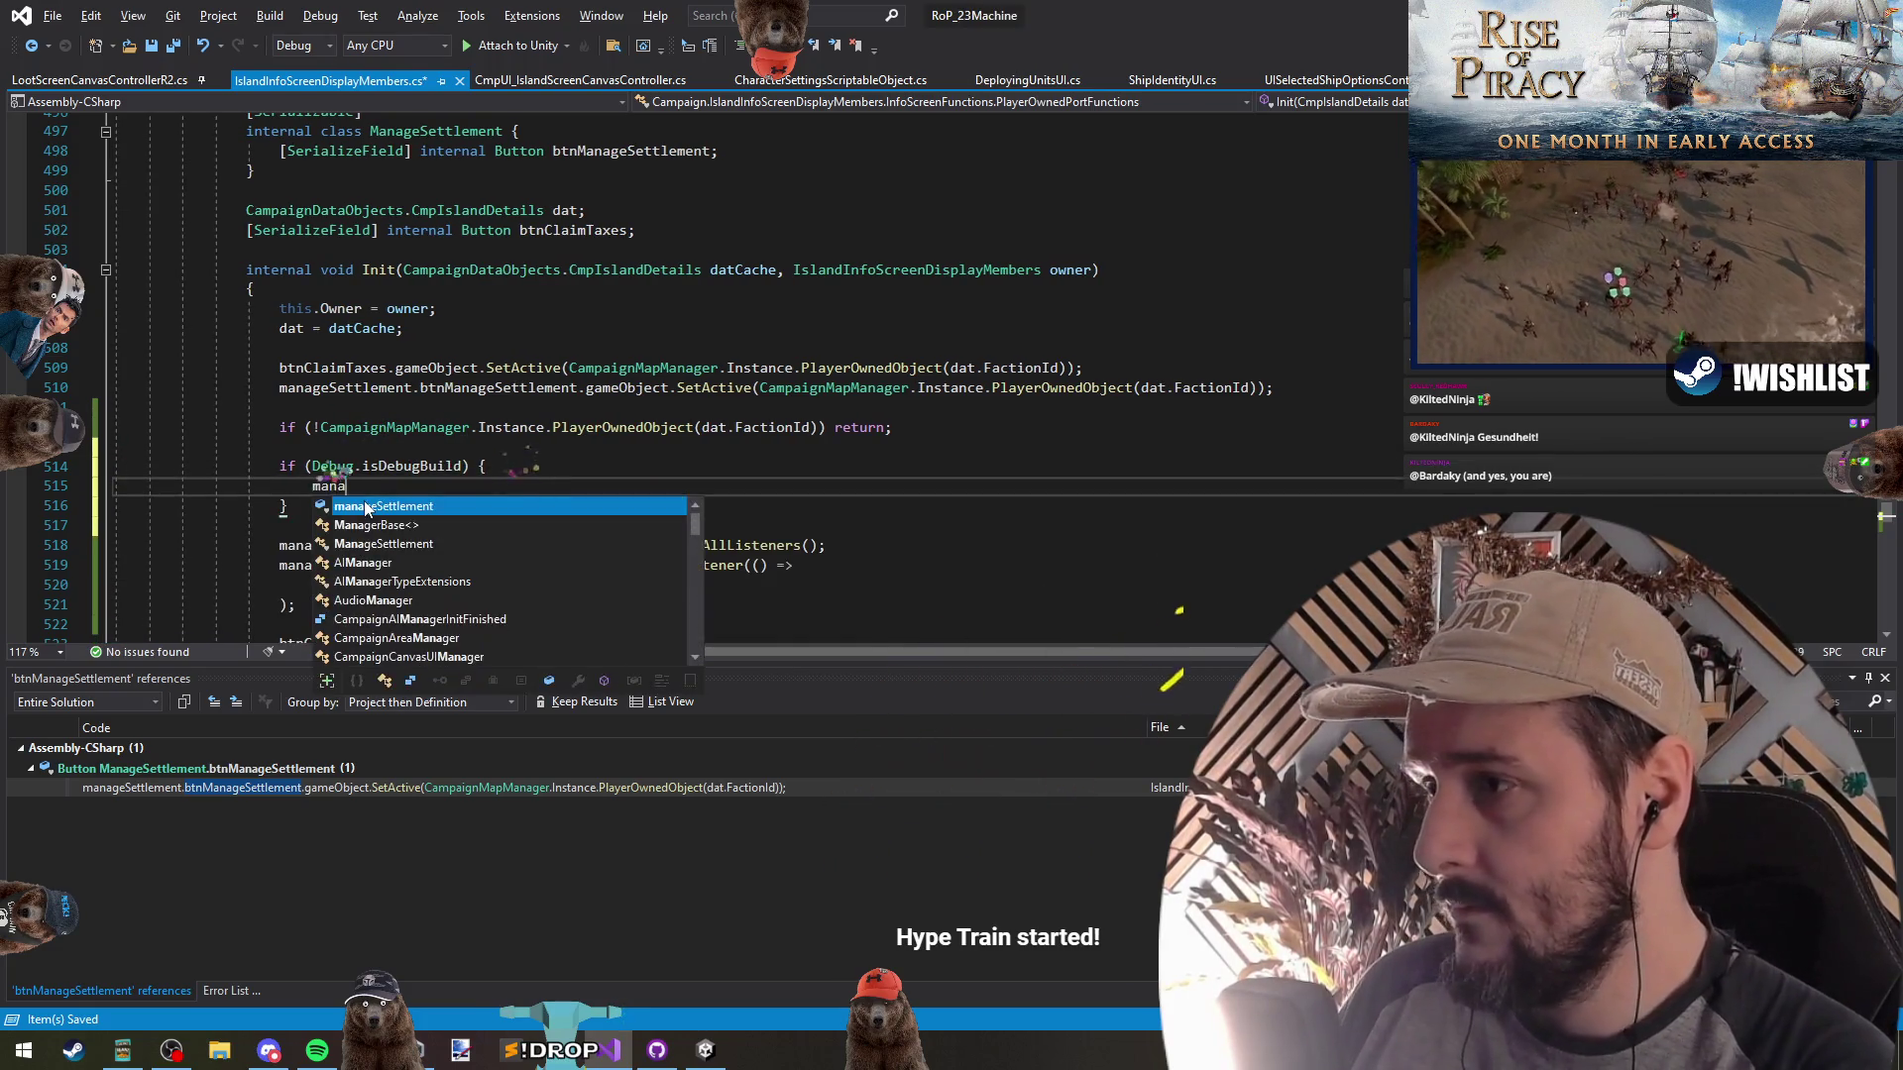
{"action": "key", "text": "Down"}
{"action": "key", "text": "Down"}
{"action": "type", "text": ".btn"}
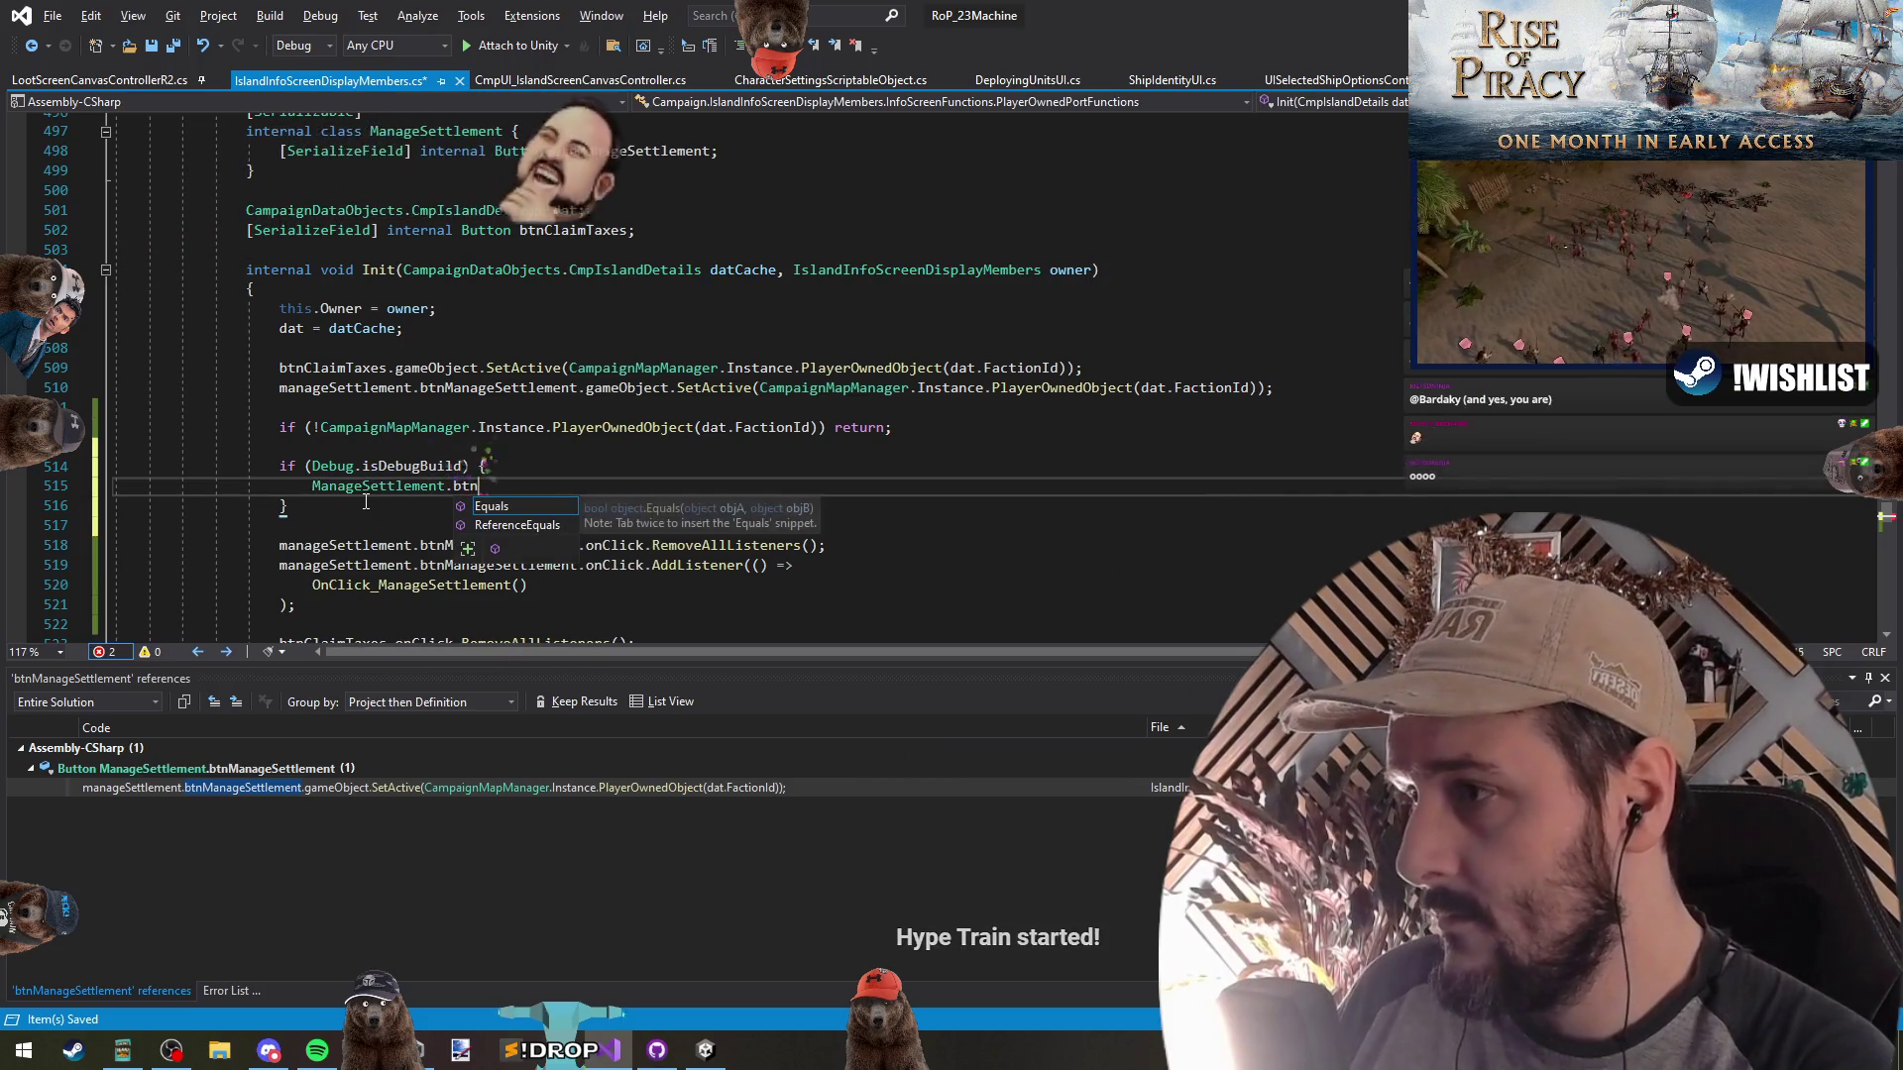
{"action": "key", "text": "BackSpace"}
{"action": "key", "text": "BackSpace"}
{"action": "key", "text": "BackSpace"}
{"action": "key", "text": "Down"}
{"action": "key", "text": "Down"}
{"action": "key", "text": "Down"}
{"action": "key", "text": "shift+alt+equal"}
{"action": "key", "text": "shift+alt+equal"}
{"action": "key", "text": "ctrl+c"}
{"action": "key", "text": "Up"}
{"action": "key", "text": "Up"}
{"action": "key", "text": "Up"}
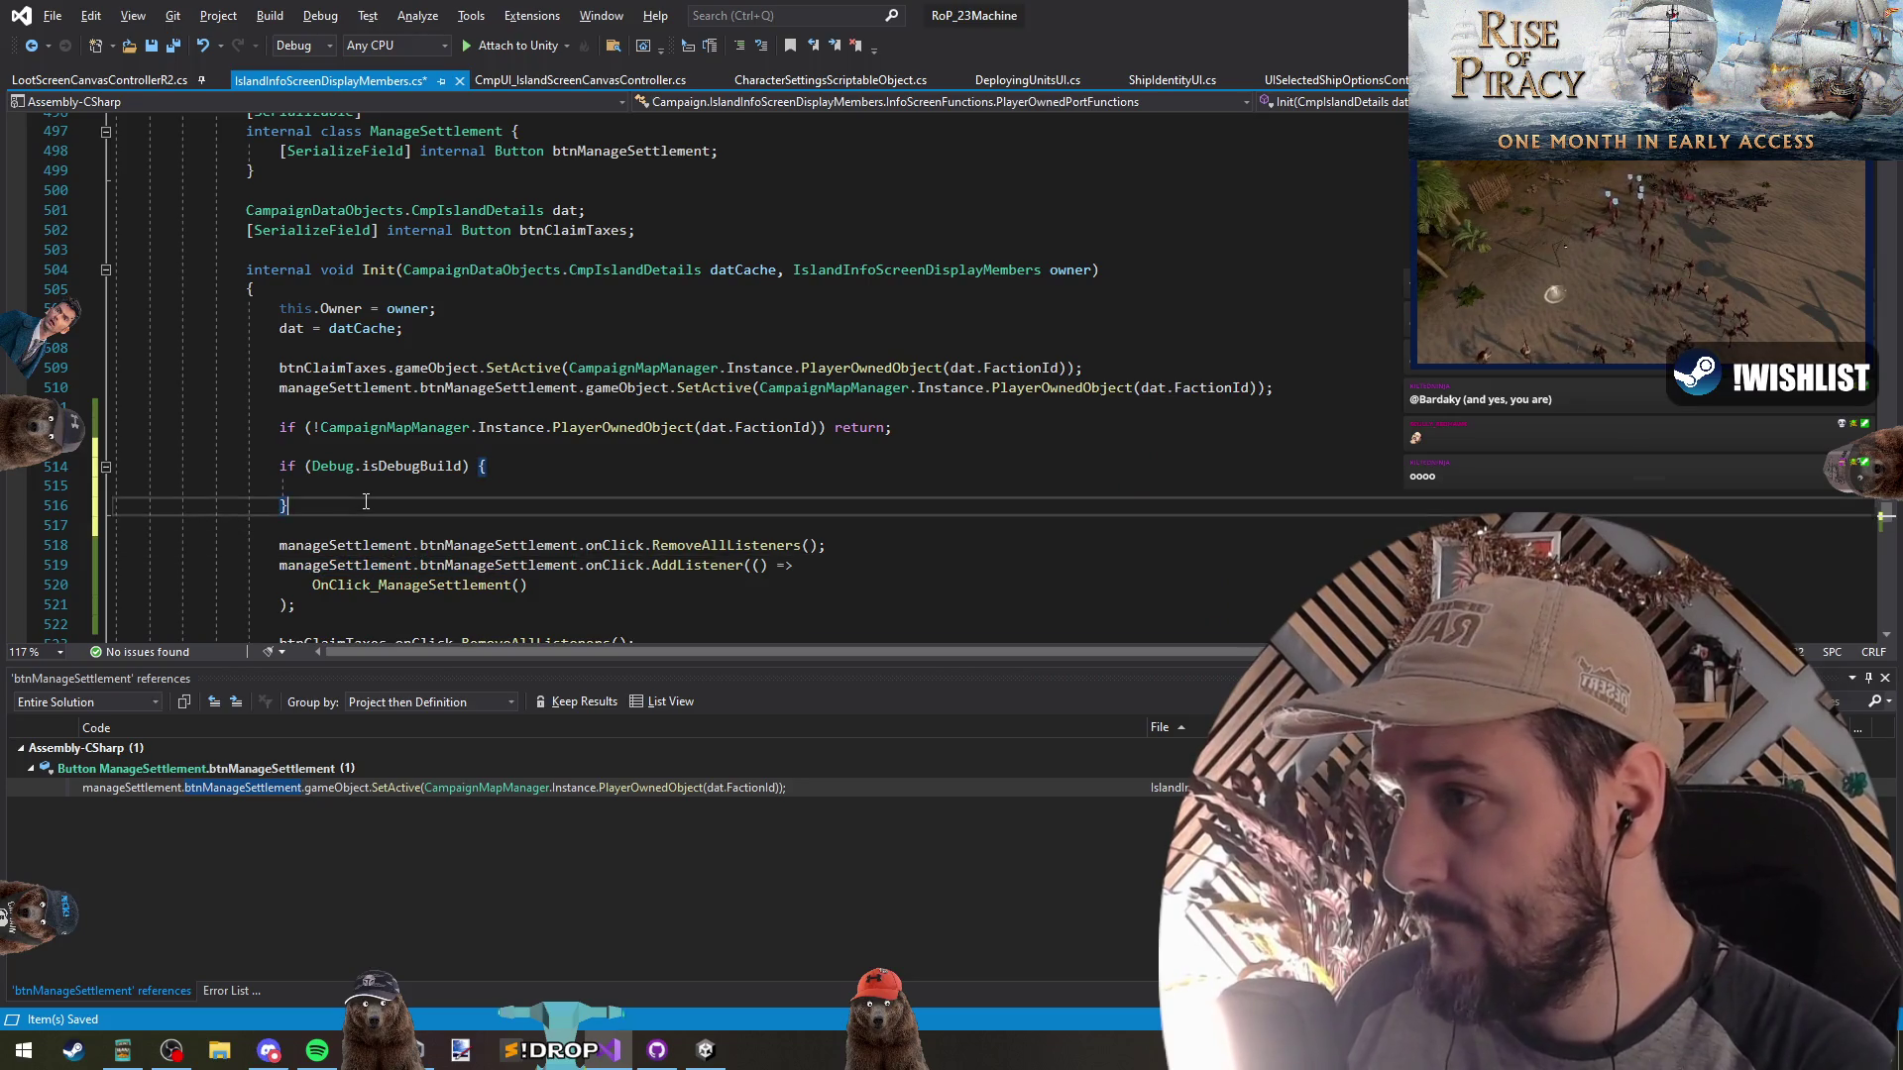
{"action": "key", "text": "ctrl+v"}
{"action": "type", "text": "ractable = true;"}
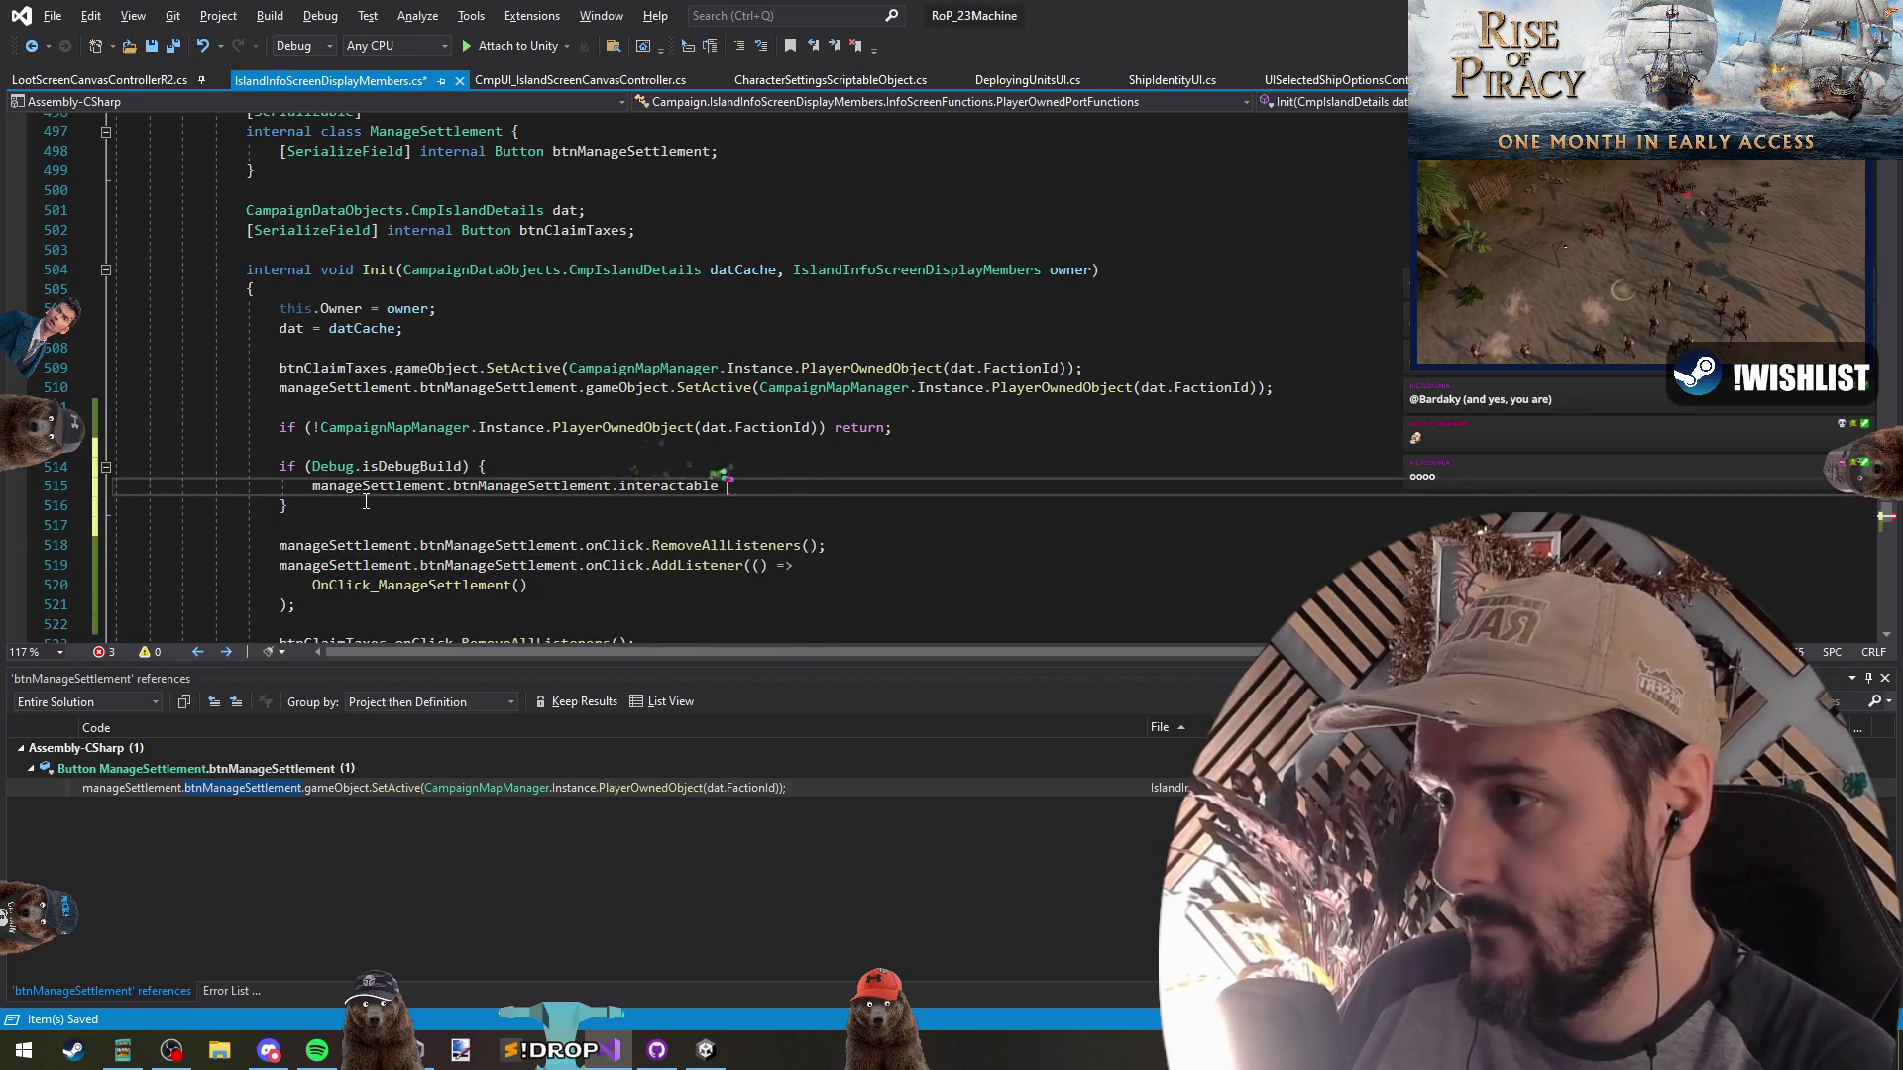
{"action": "key", "text": "Return"}
Save the file, let Unity recompile, and return to line 515 in Visual Studio
{"action": "key", "text": "ctrl+s"}
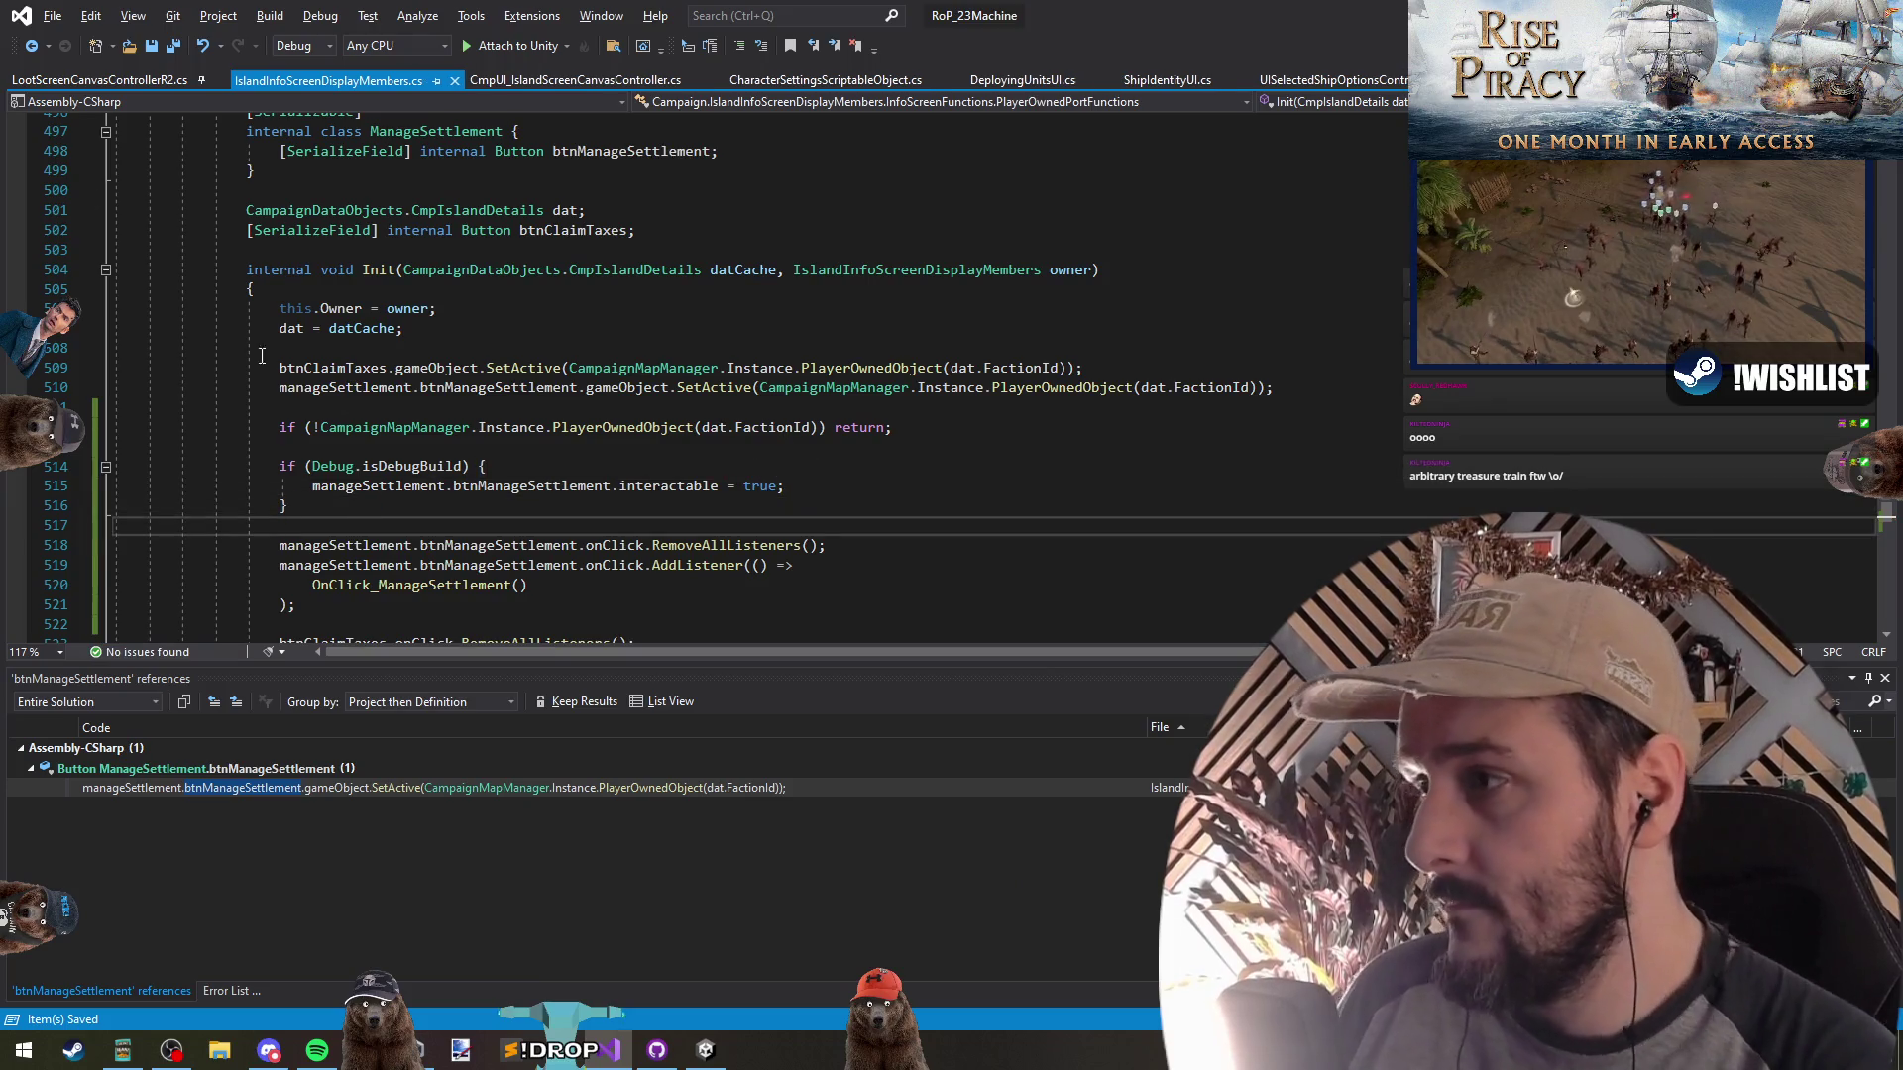
{"action": "key", "text": "alt+Tab"}
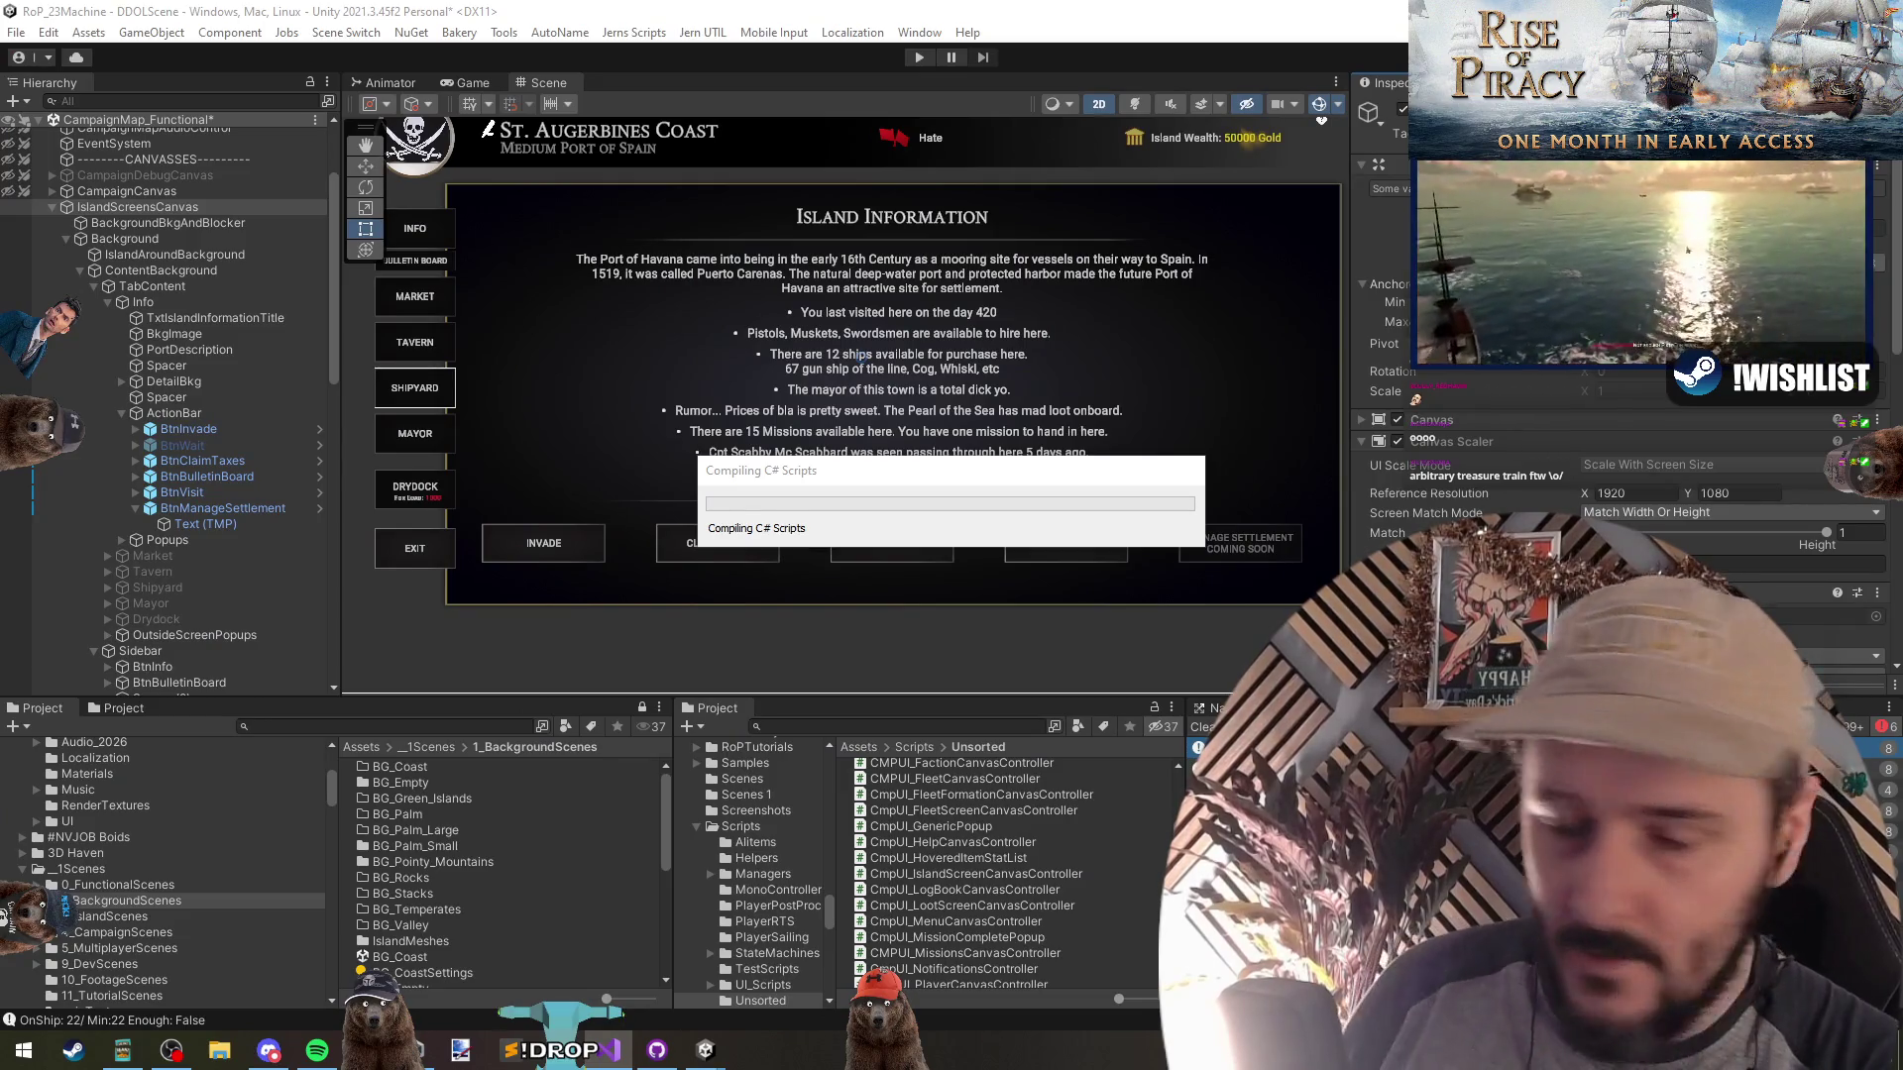
{"action": "left_click", "coordinate": [555, 1049]}
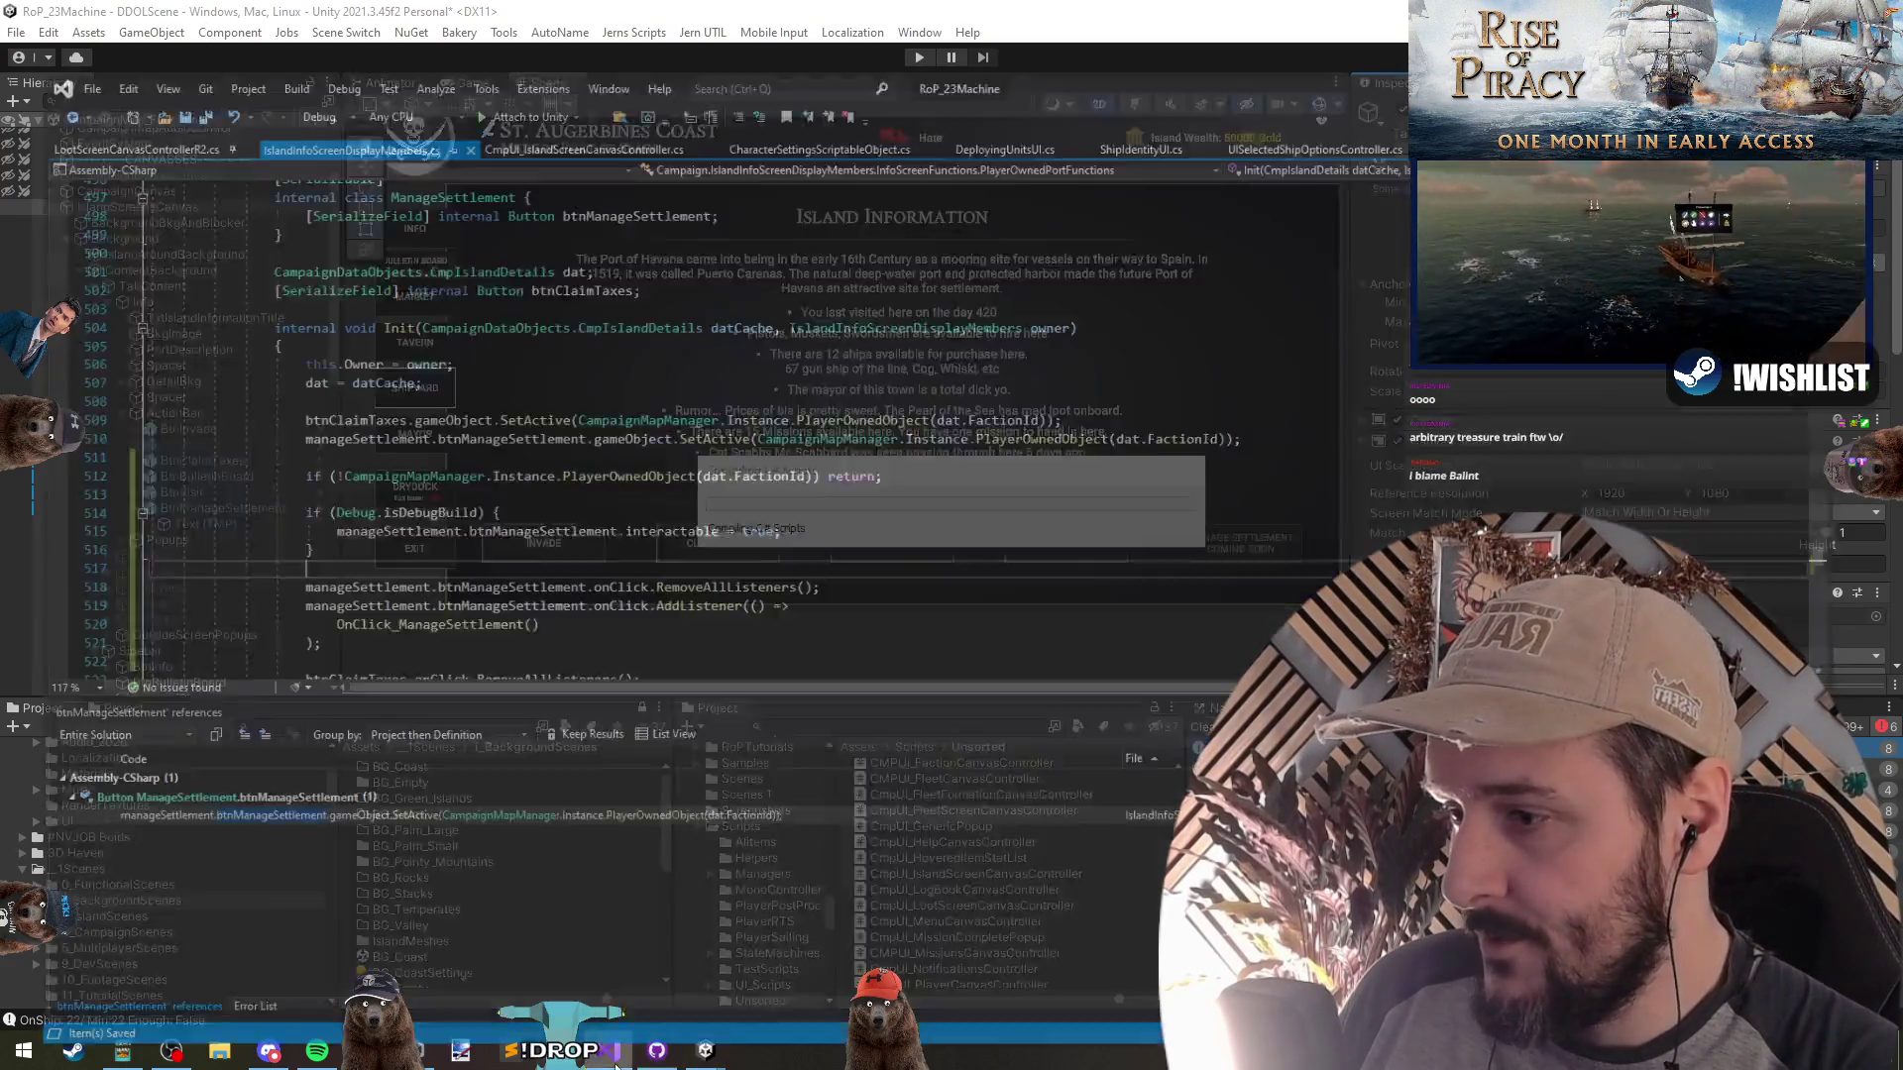
{"action": "left_click", "coordinate": [828, 492]}
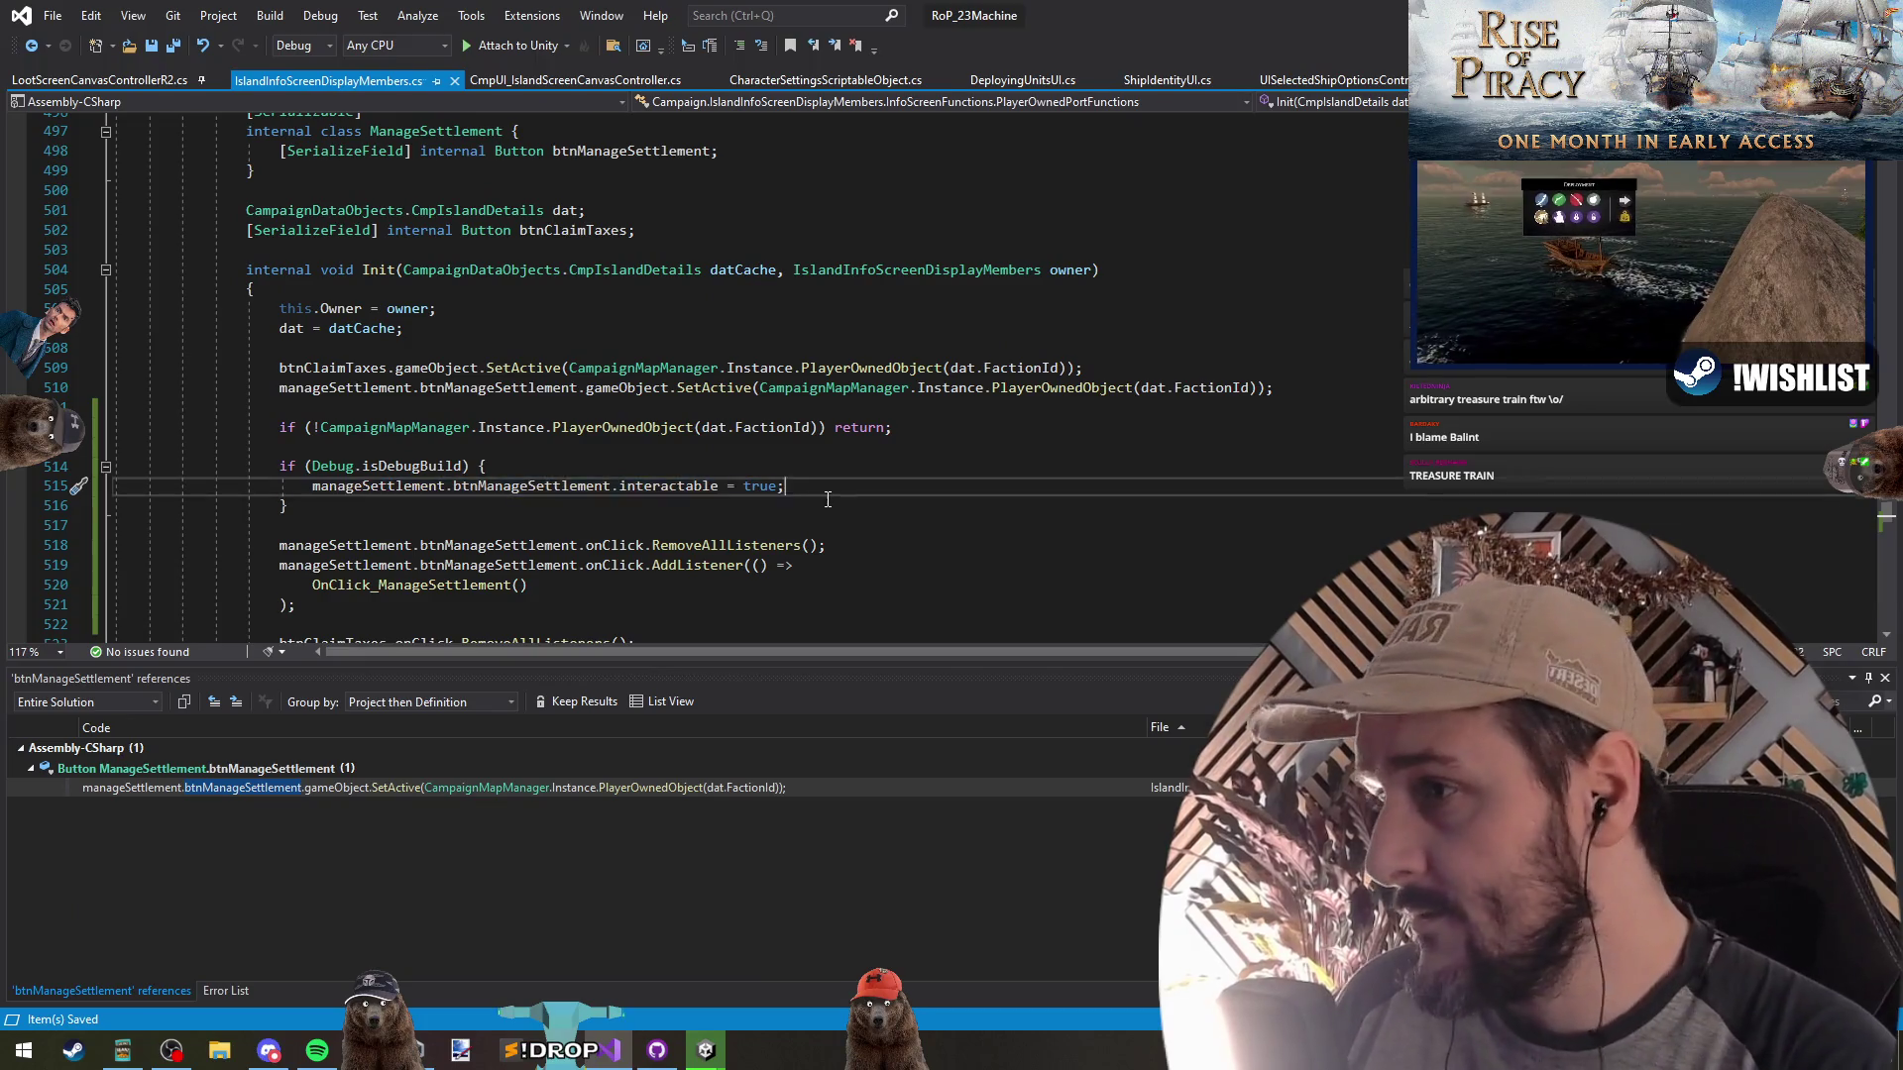
Duplicate line 515 and replace the copy with SetText of "Manage Settlement" wrapped in PaletteName.Gold
{"action": "key", "text": "ctrl+d"}
{"action": "key", "text": "shift+End"}
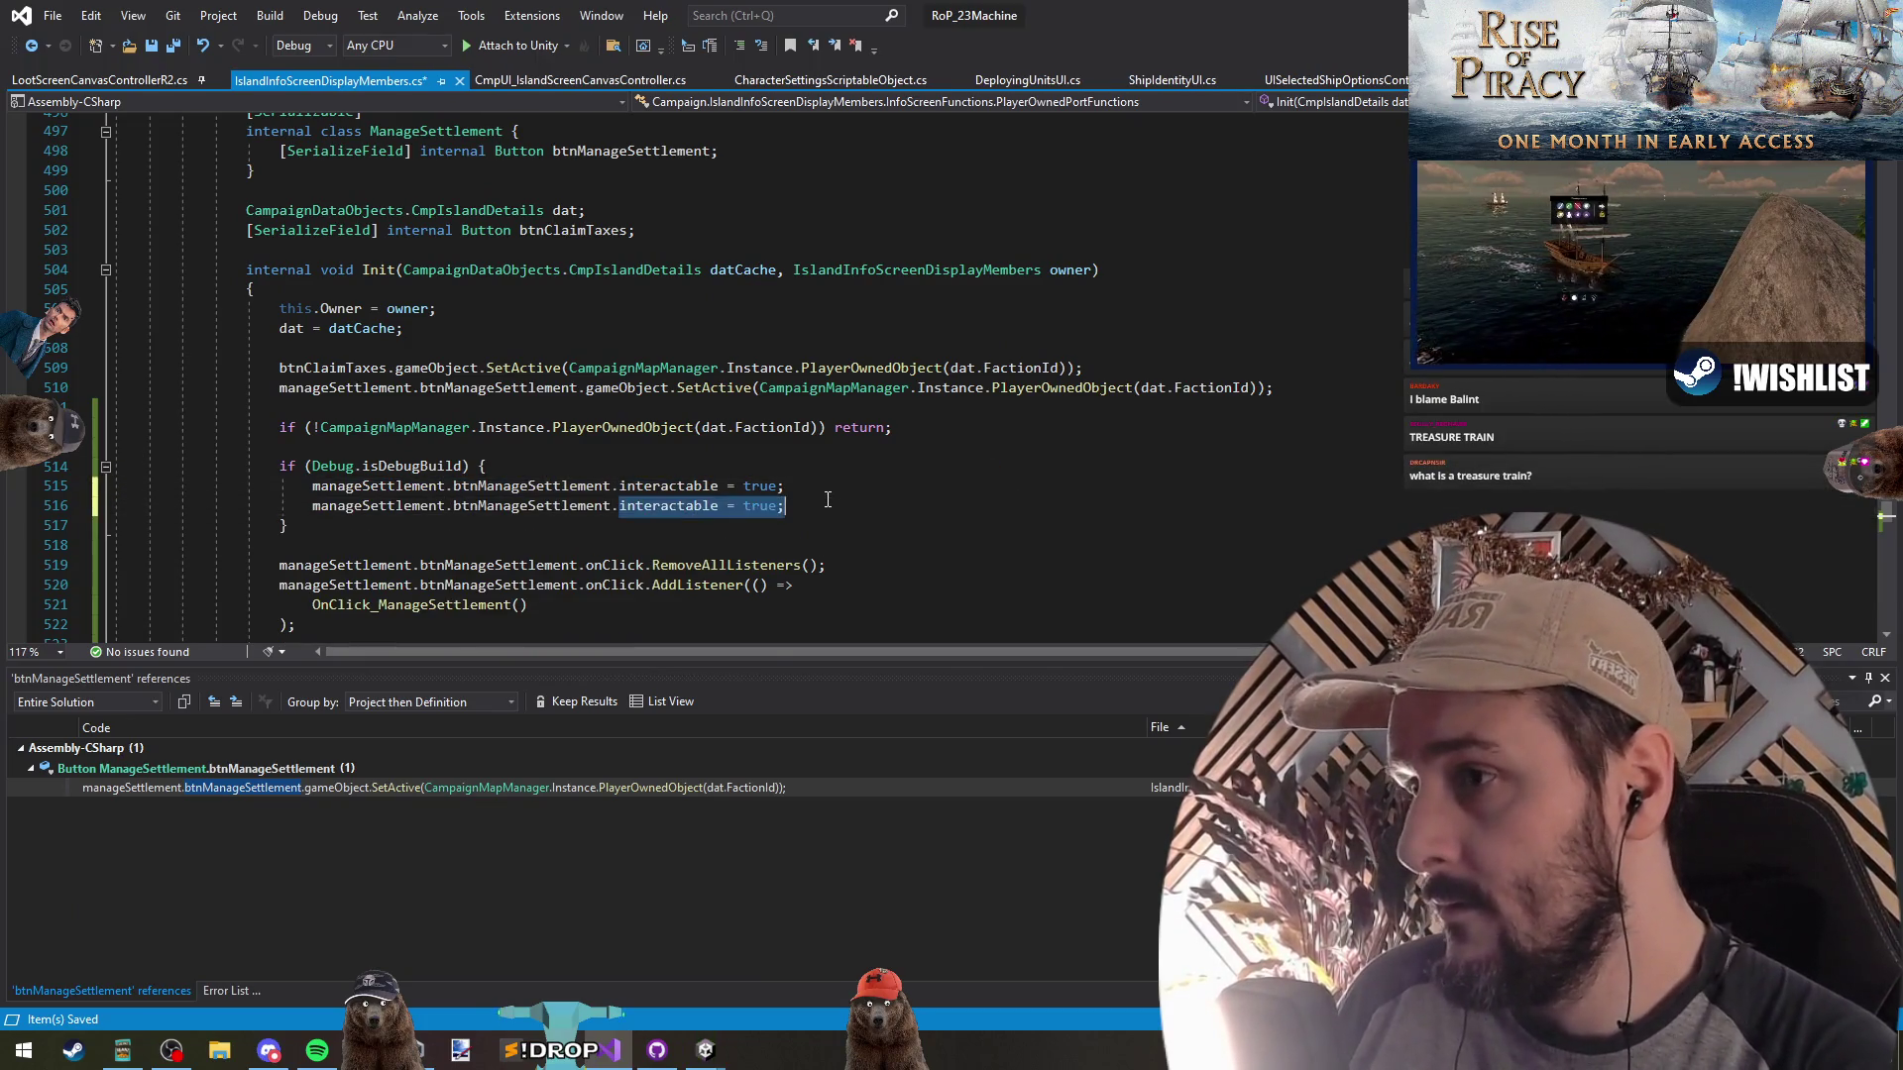
{"action": "type", "text": "SetText"}
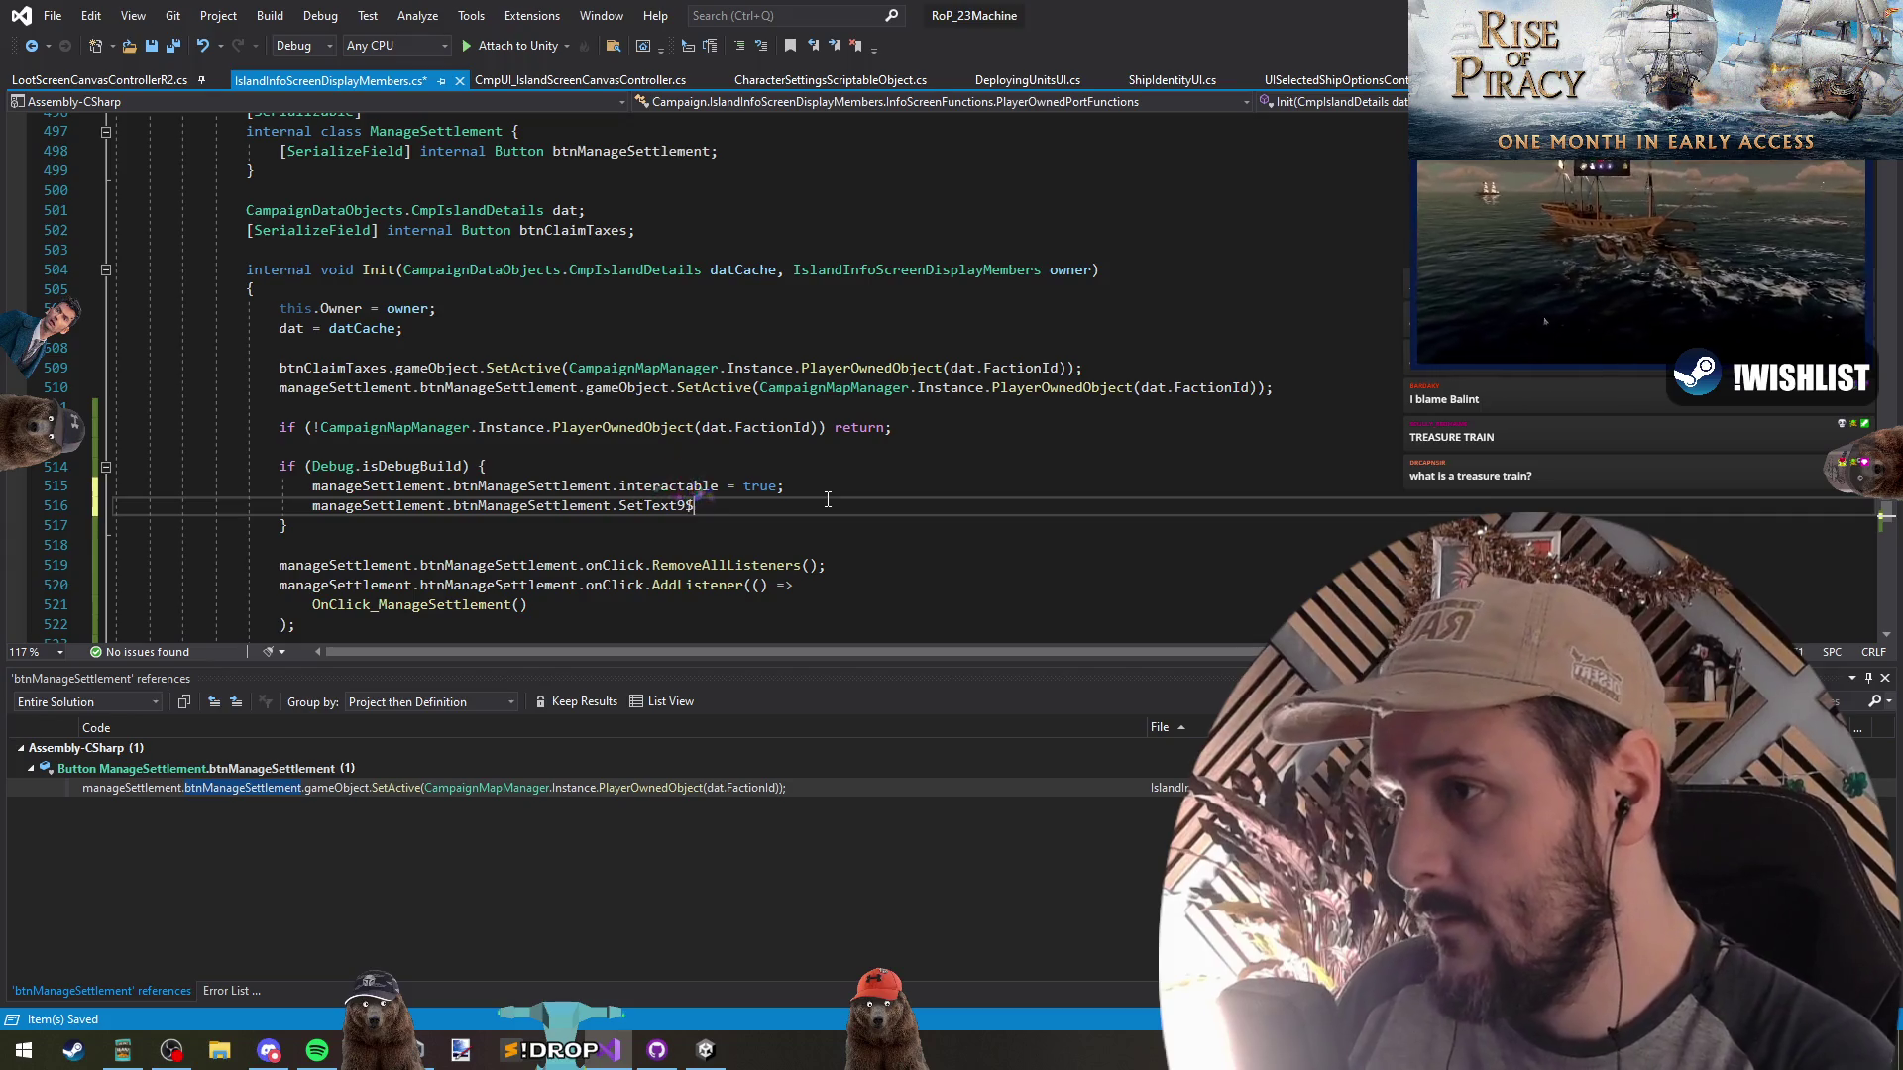
{"action": "type", "text": "($\"{"}
{"action": "type", "text": ";"}
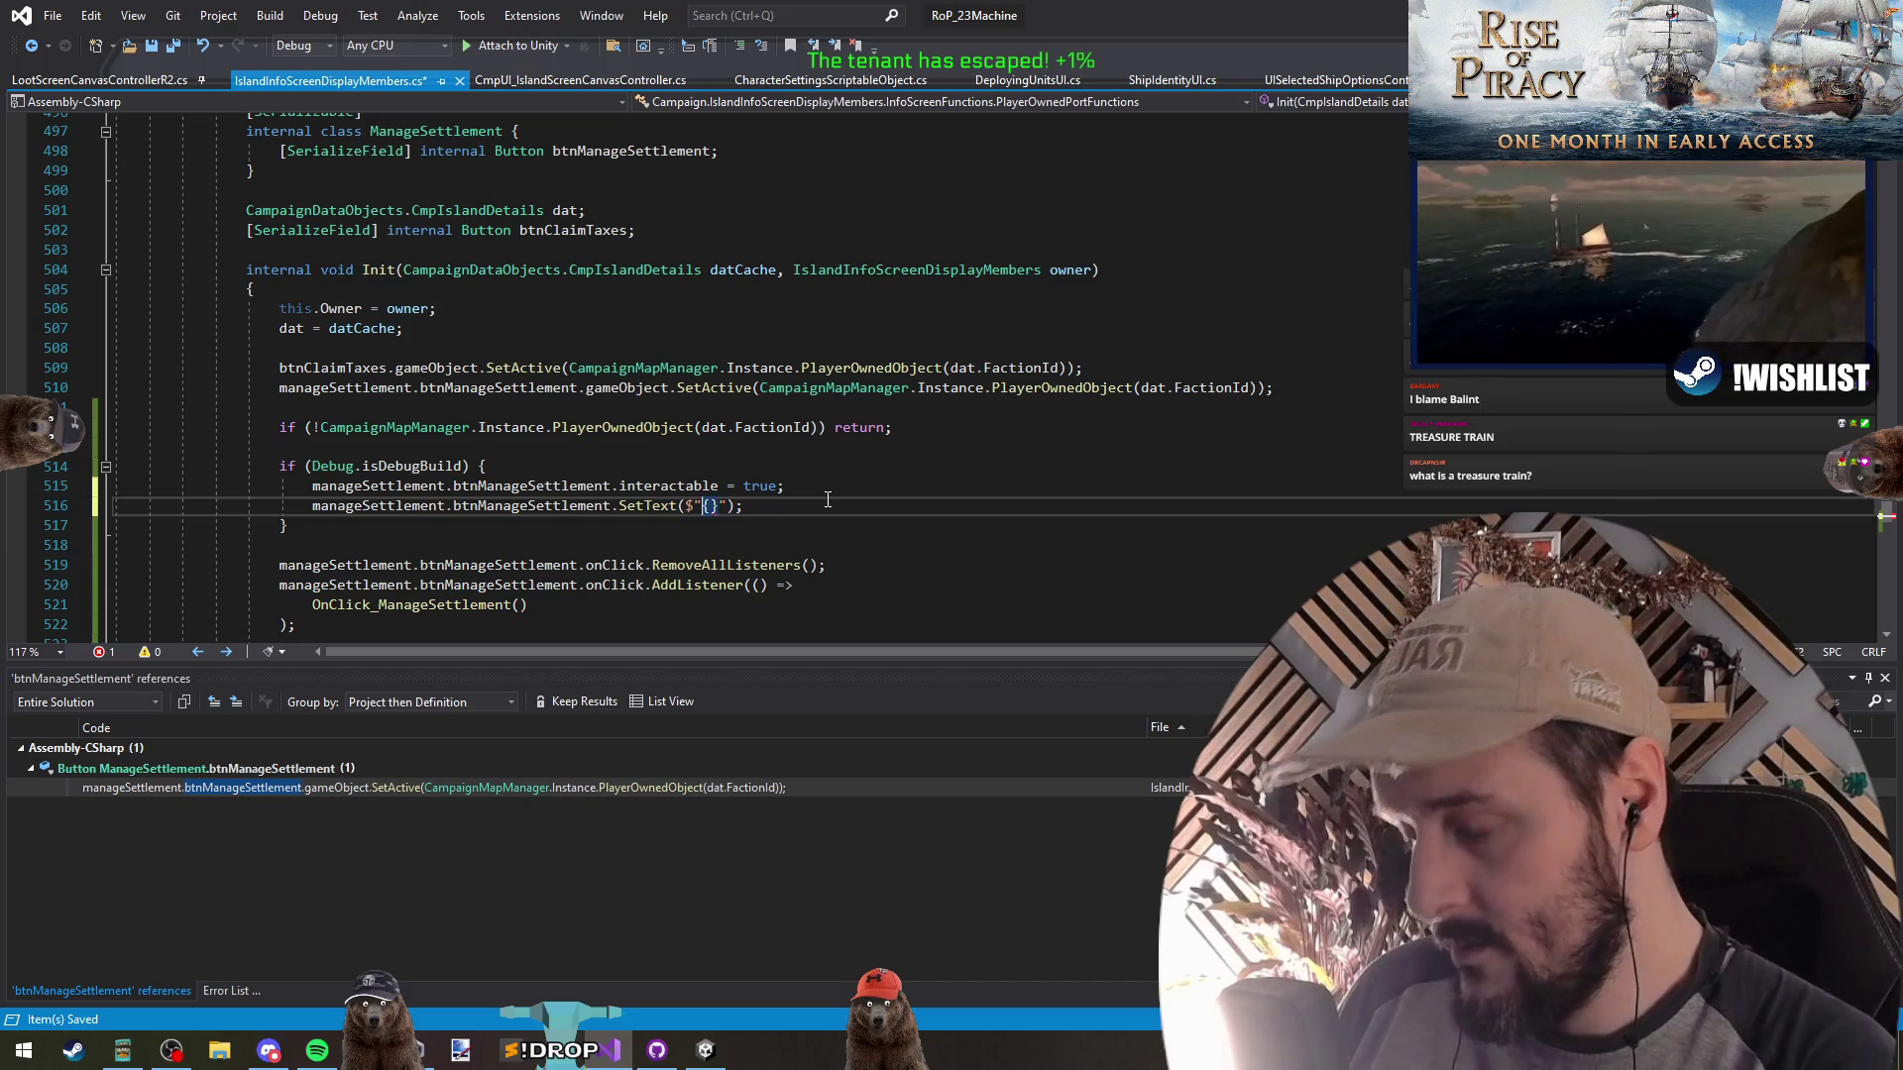
{"action": "type", "text": "(\"\").wrap"}
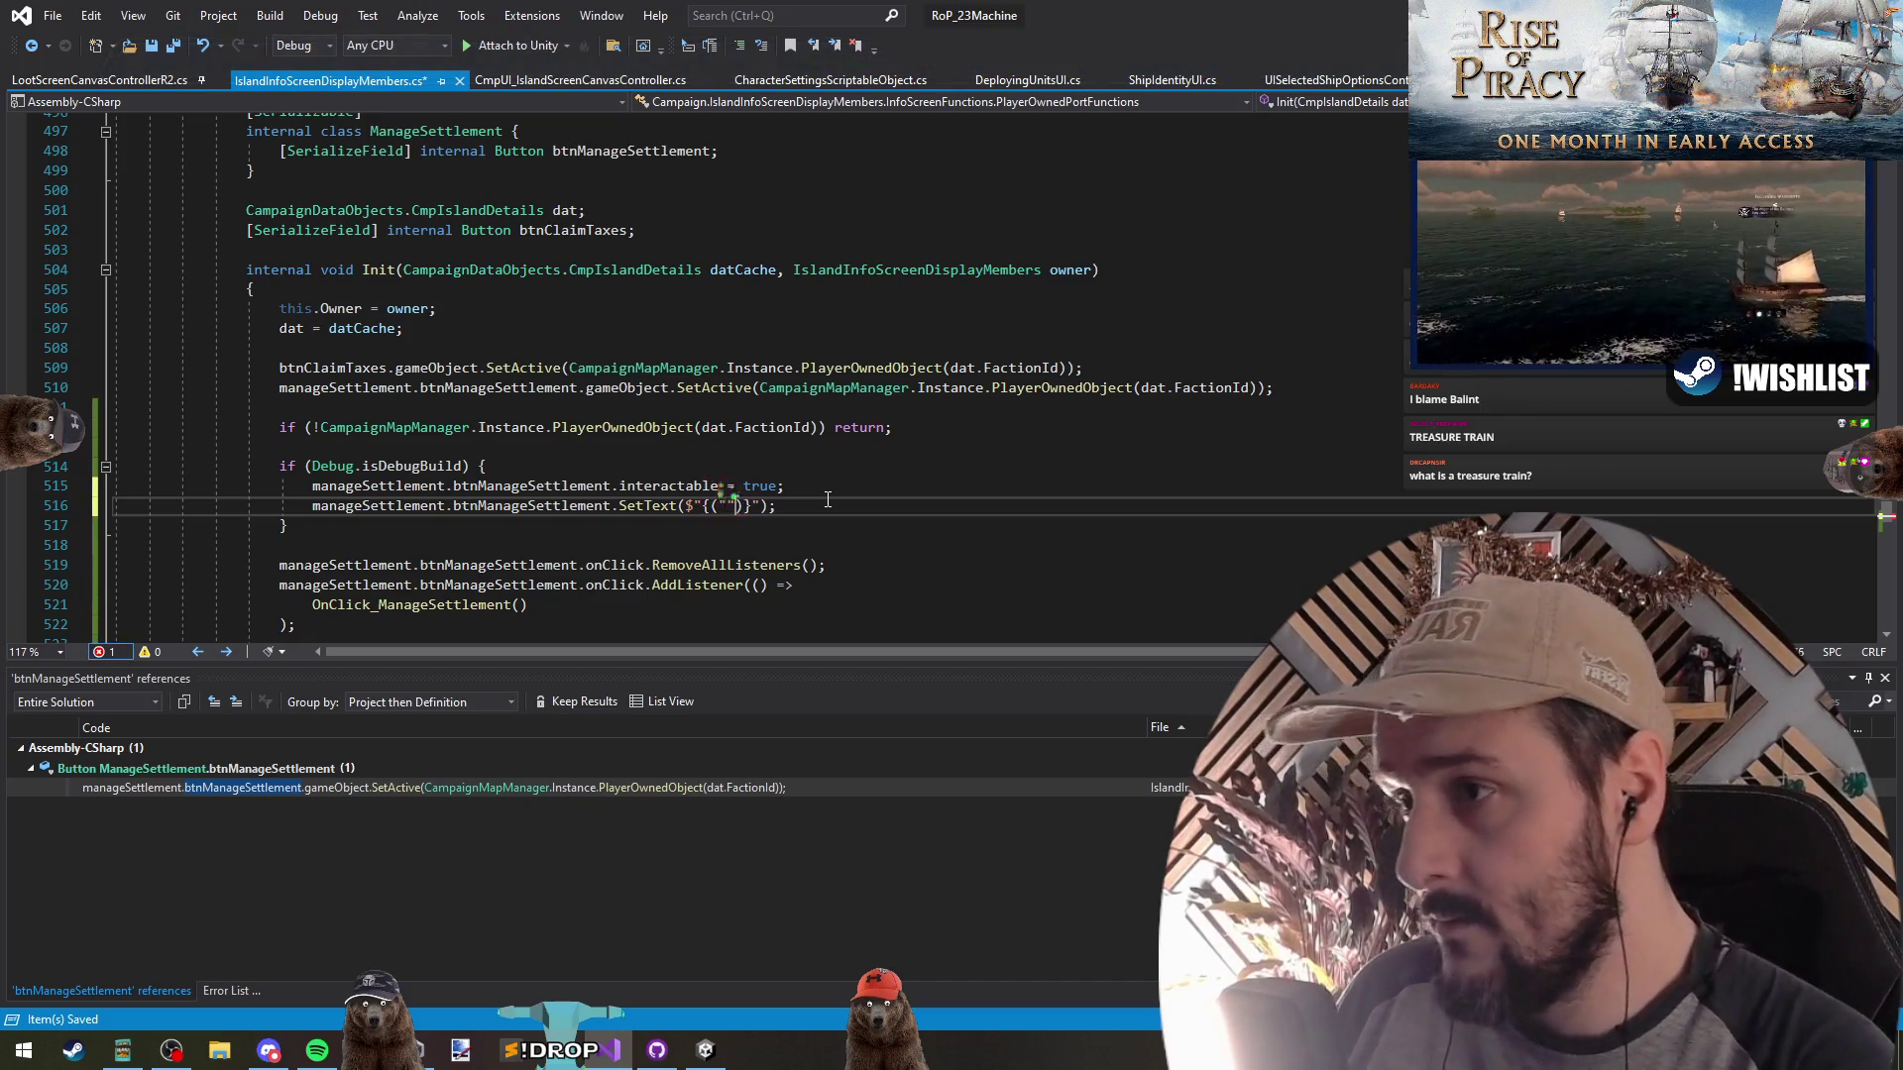
{"action": "key", "text": "Down"}
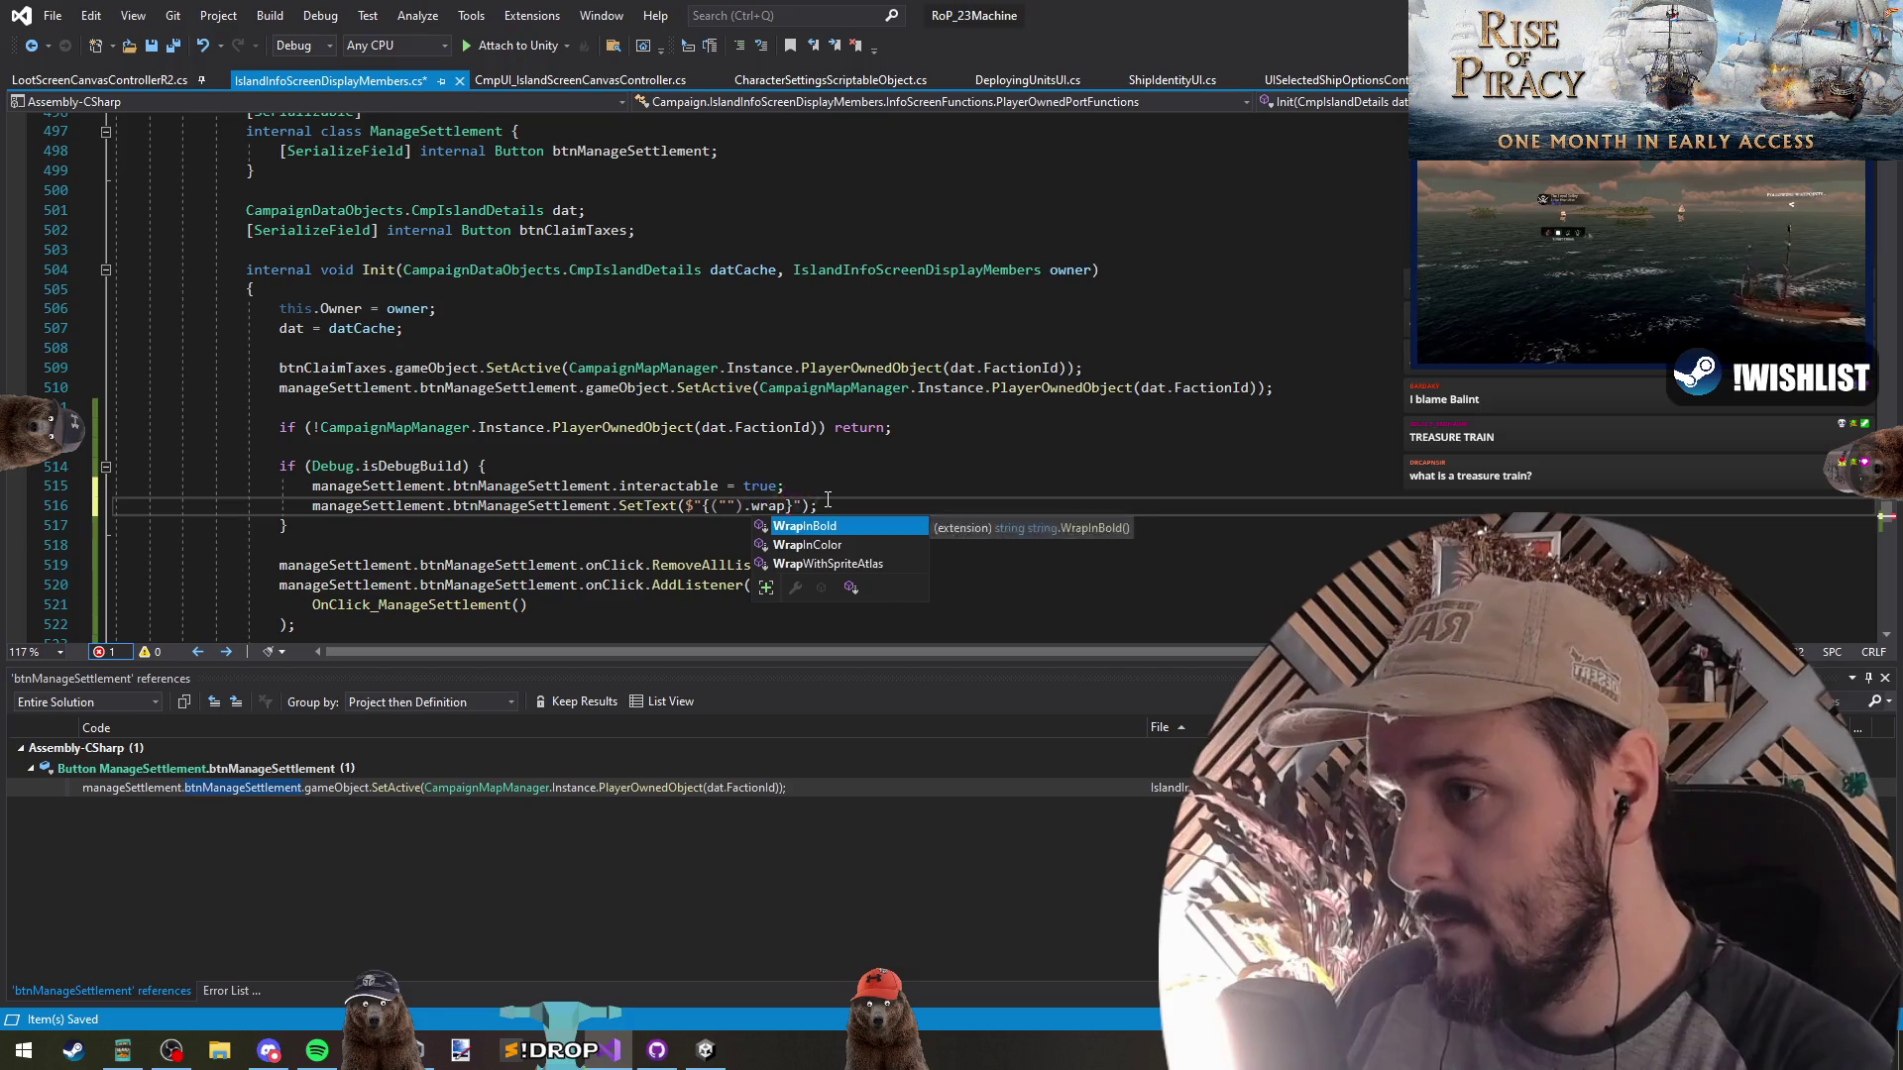
{"action": "type", "text": "(PaletteName.go"}
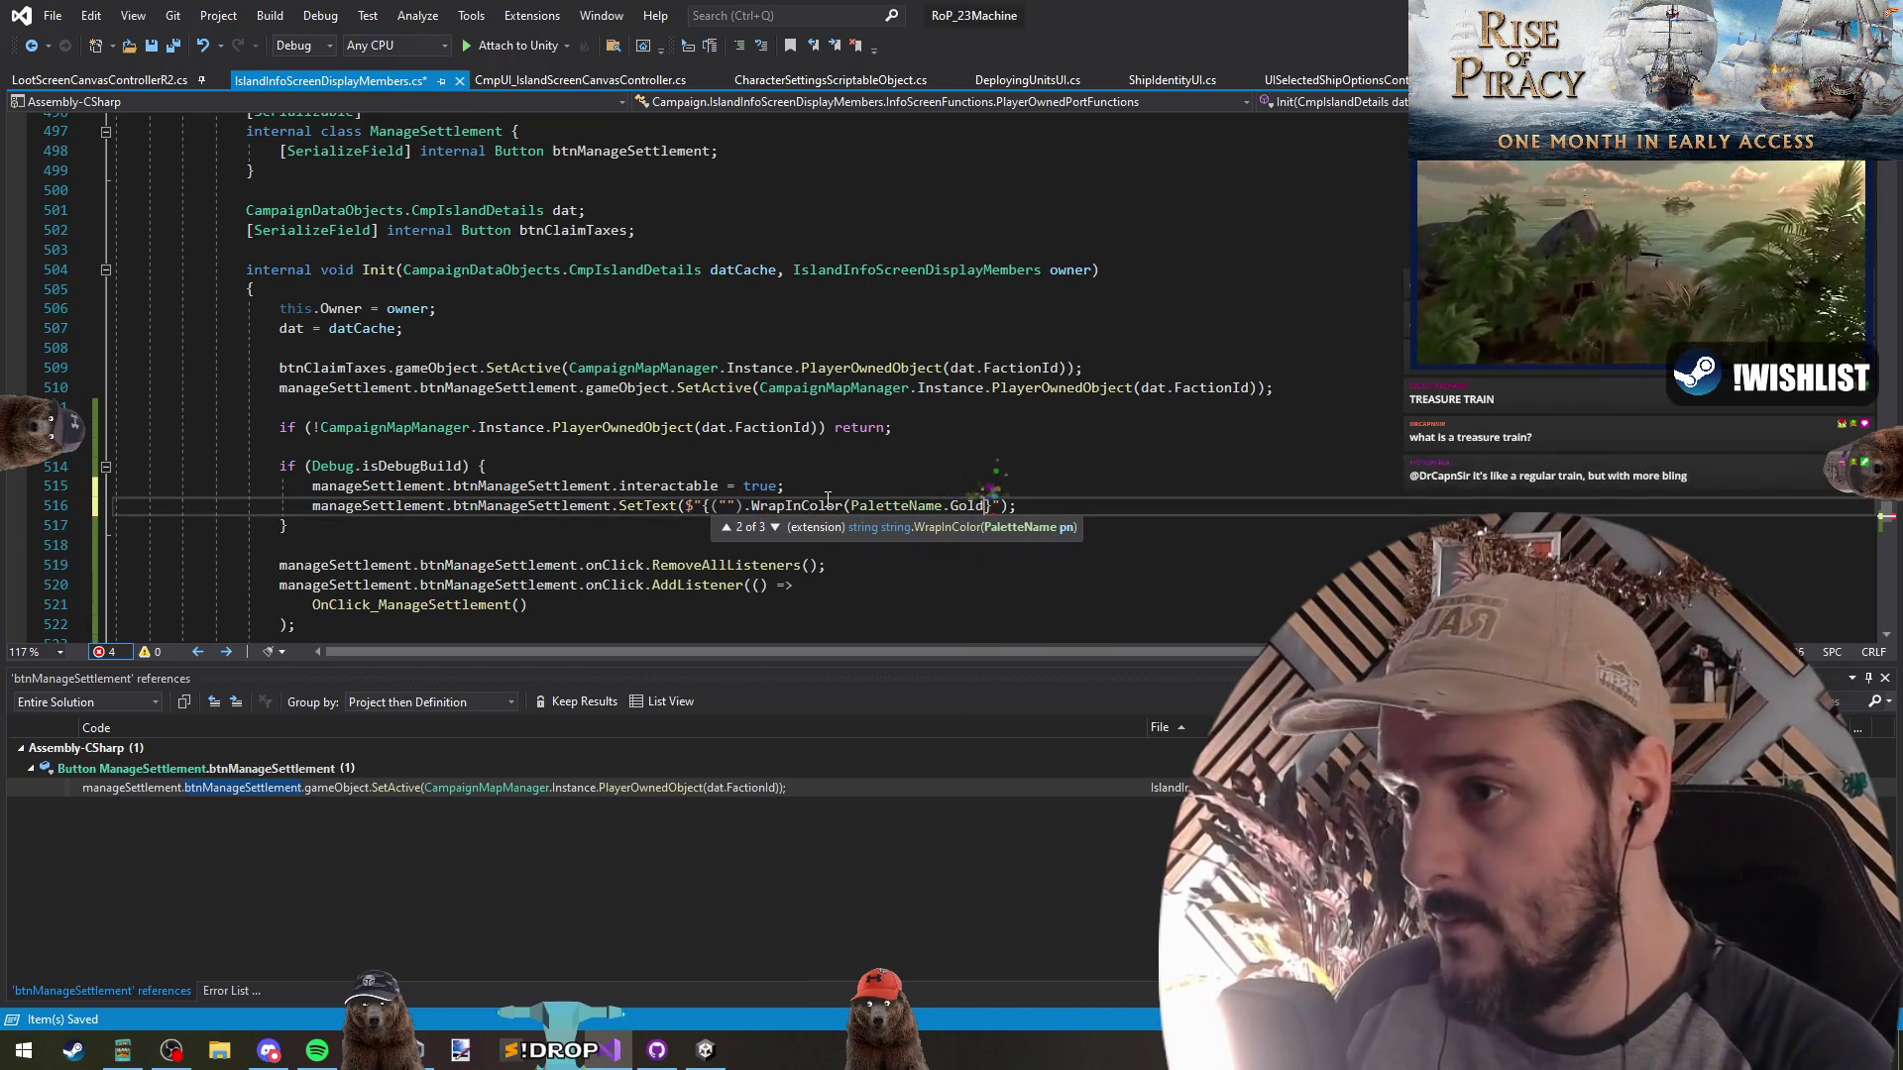
{"action": "key", "text": "Tab"}
{"action": "left_click", "coordinate": [829, 506]}
{"action": "key", "text": "Left"}
{"action": "key", "text": "Left"}
{"action": "key", "text": "Left"}
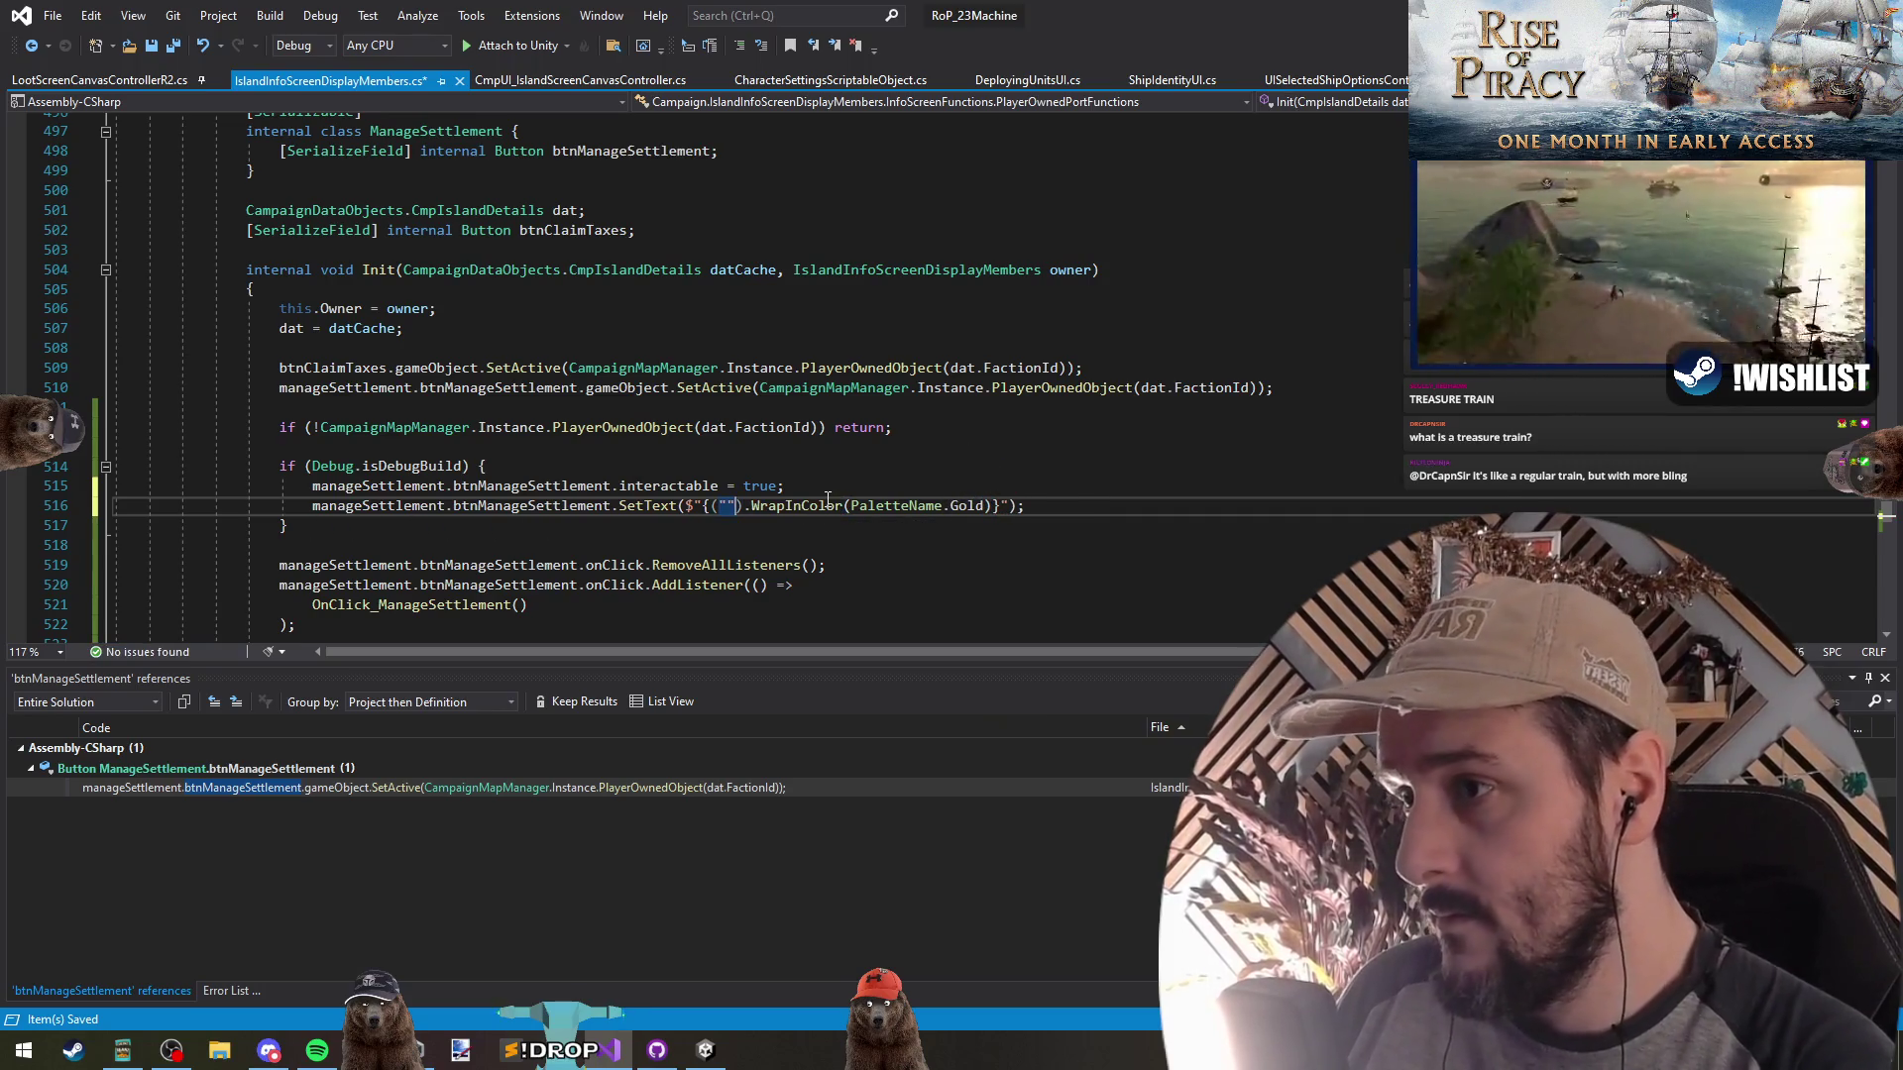
{"action": "type", "text": "Manage Settlement"}
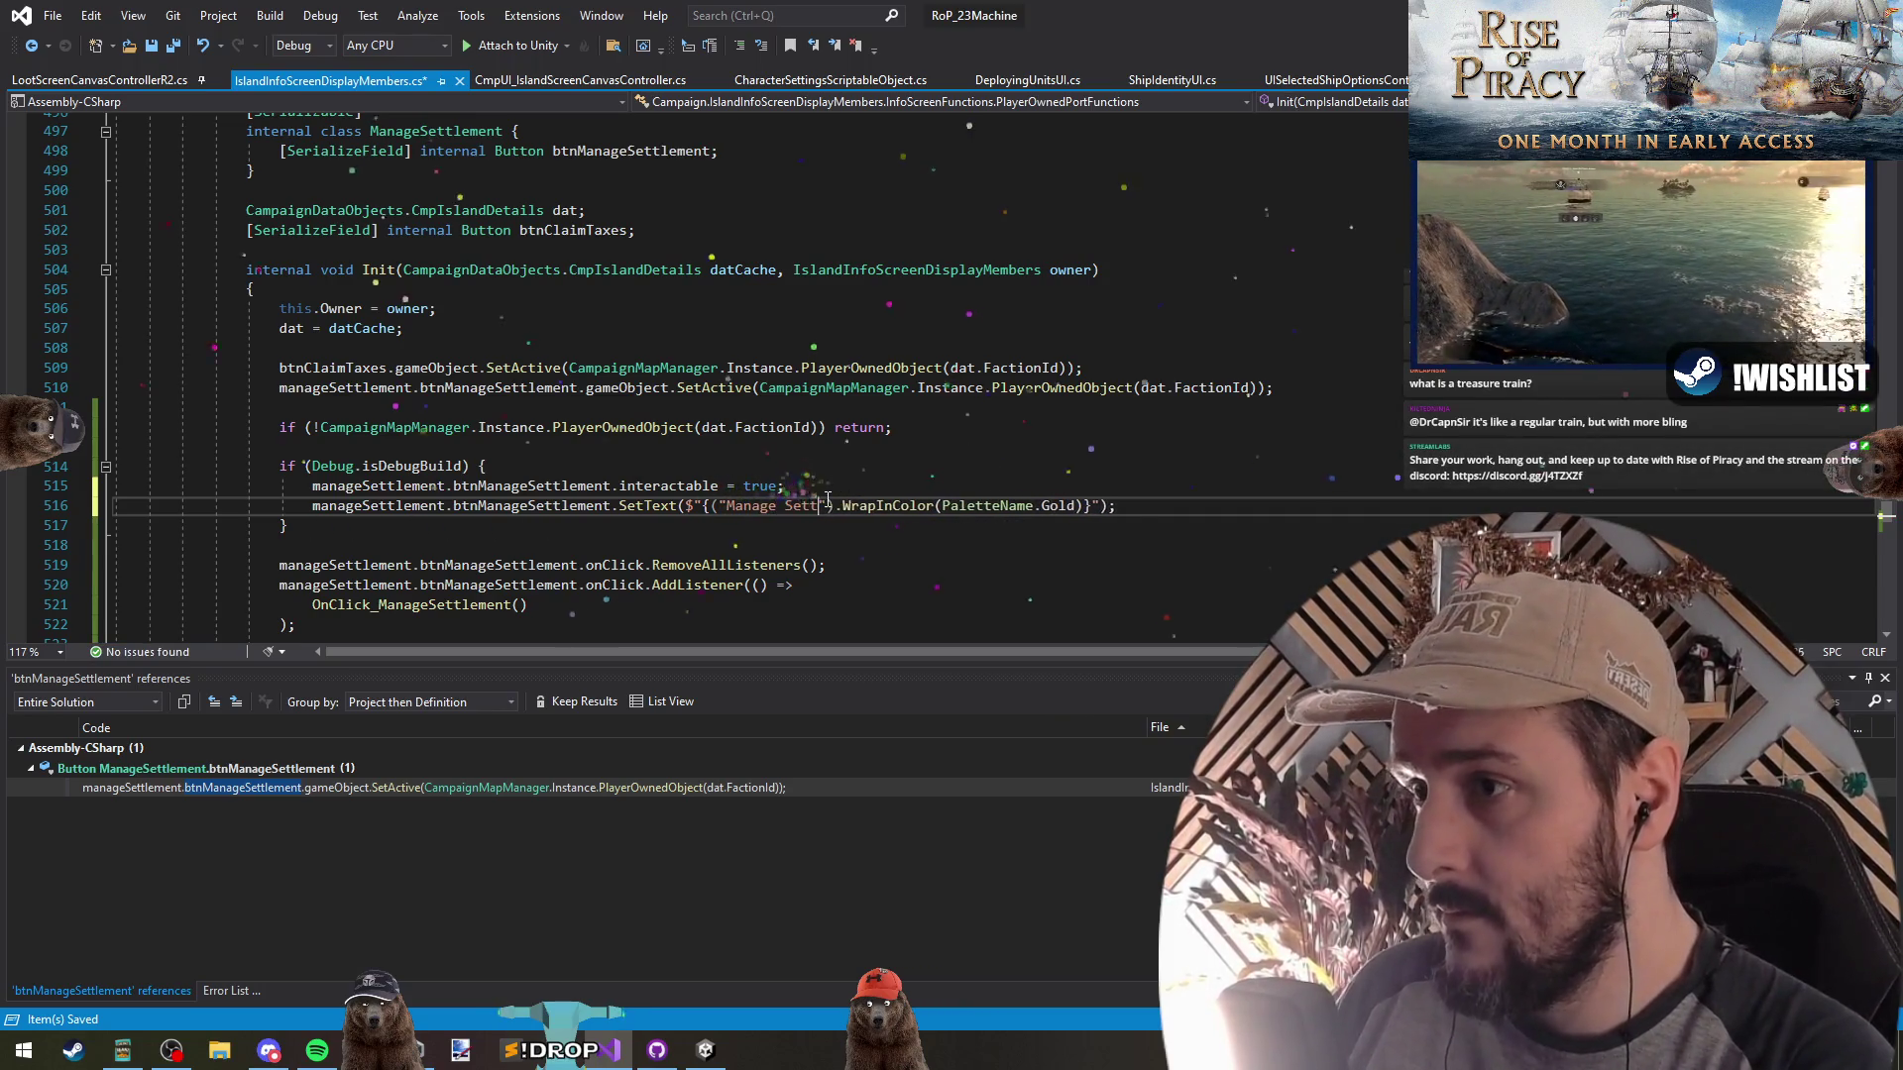
Save the script and return to Unity so it recompiles
{"action": "key", "text": "Down"}
{"action": "key", "text": "ctrl+s"}
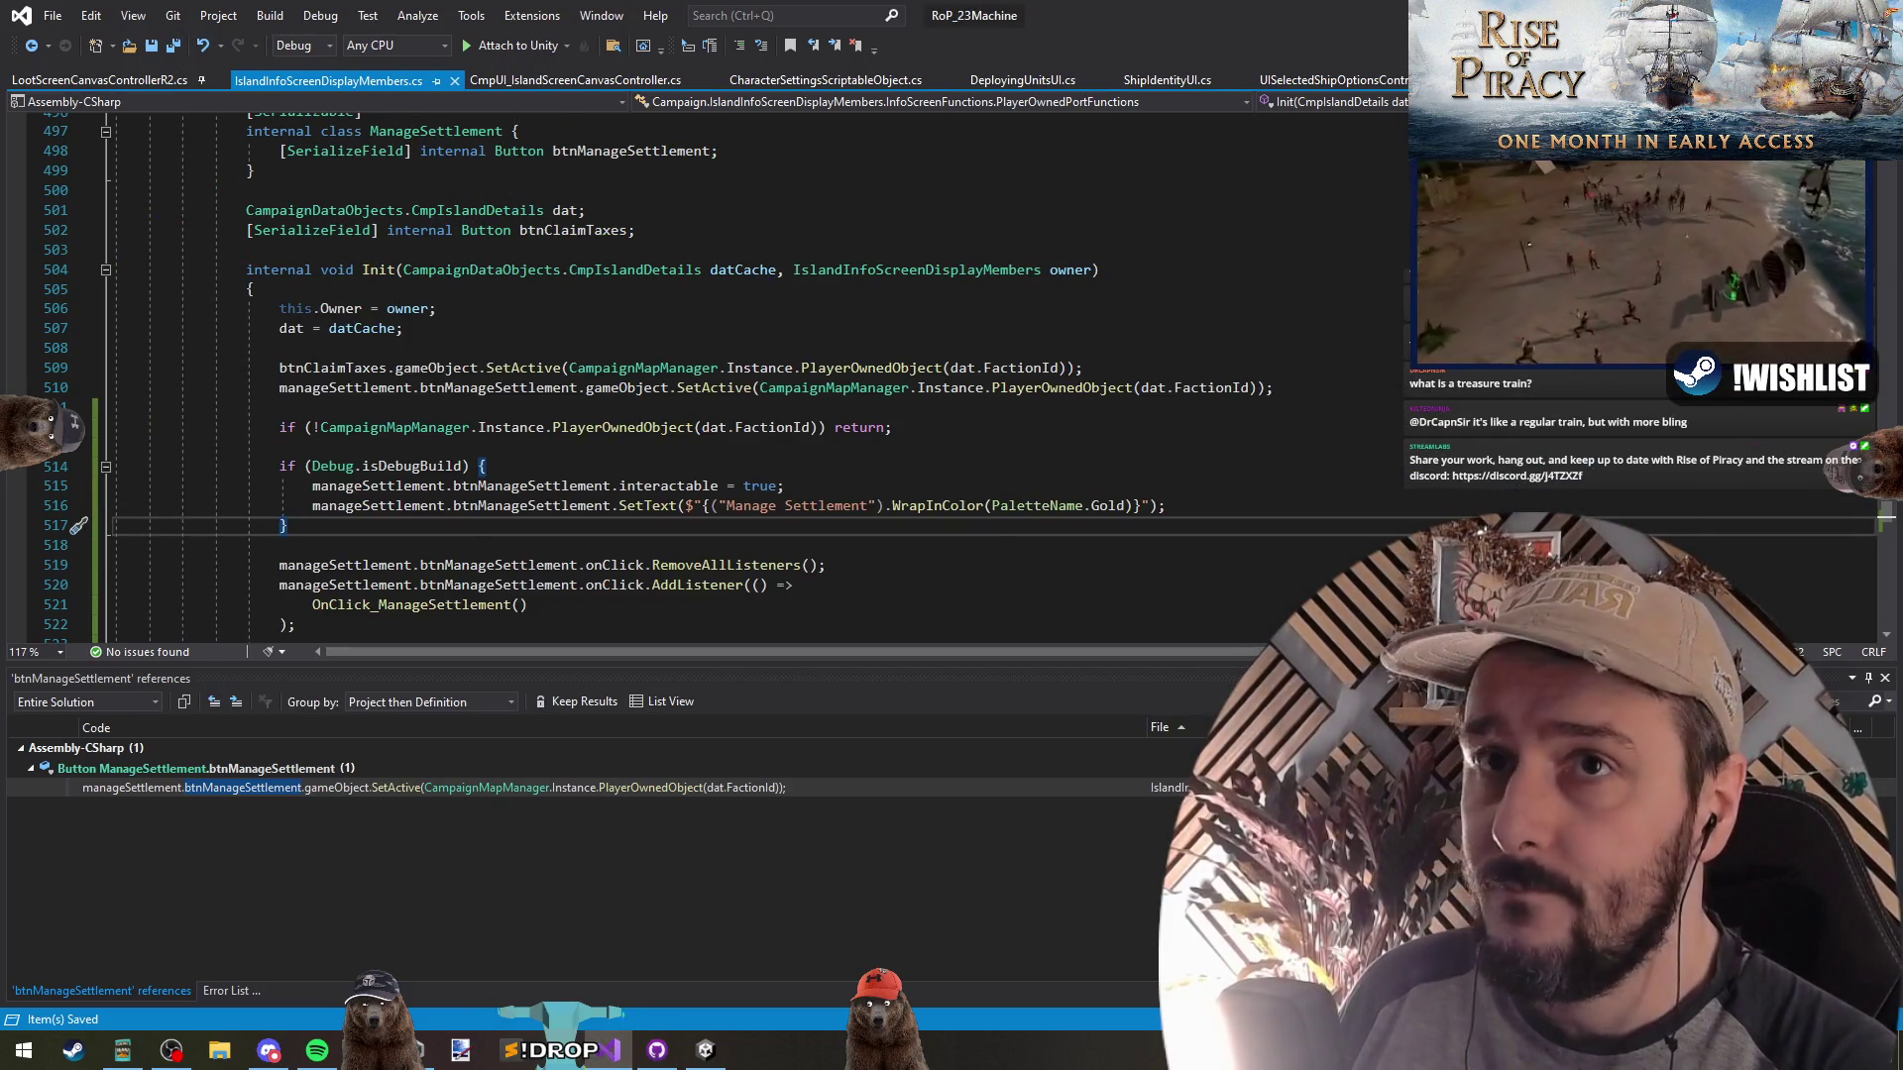
{"action": "key", "text": "alt+Tab"}
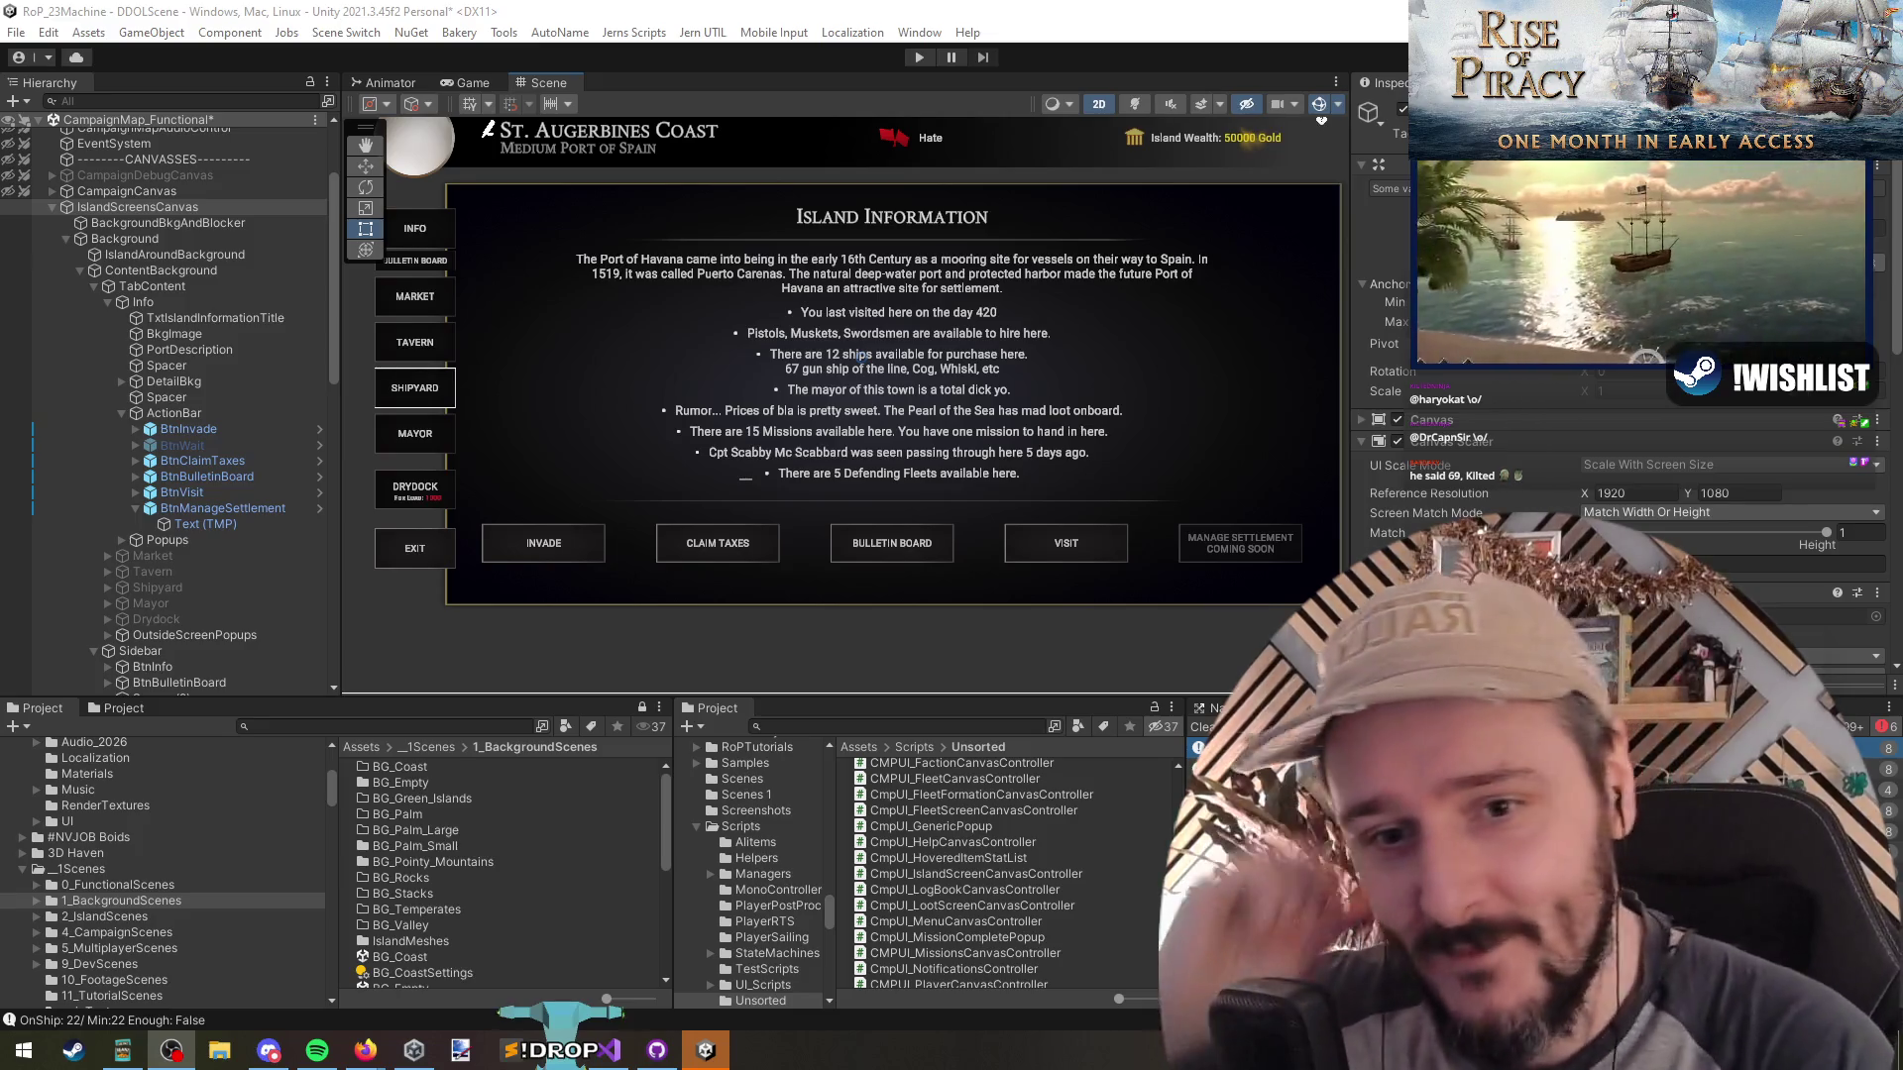
Inspect the BtnInvade and BtnManageSettlement buttons, then save the scene
{"action": "scroll", "coordinate": [894, 422], "scroll_direction": "down", "scroll_amount": 3}
{"action": "left_click", "coordinate": [258, 432]}
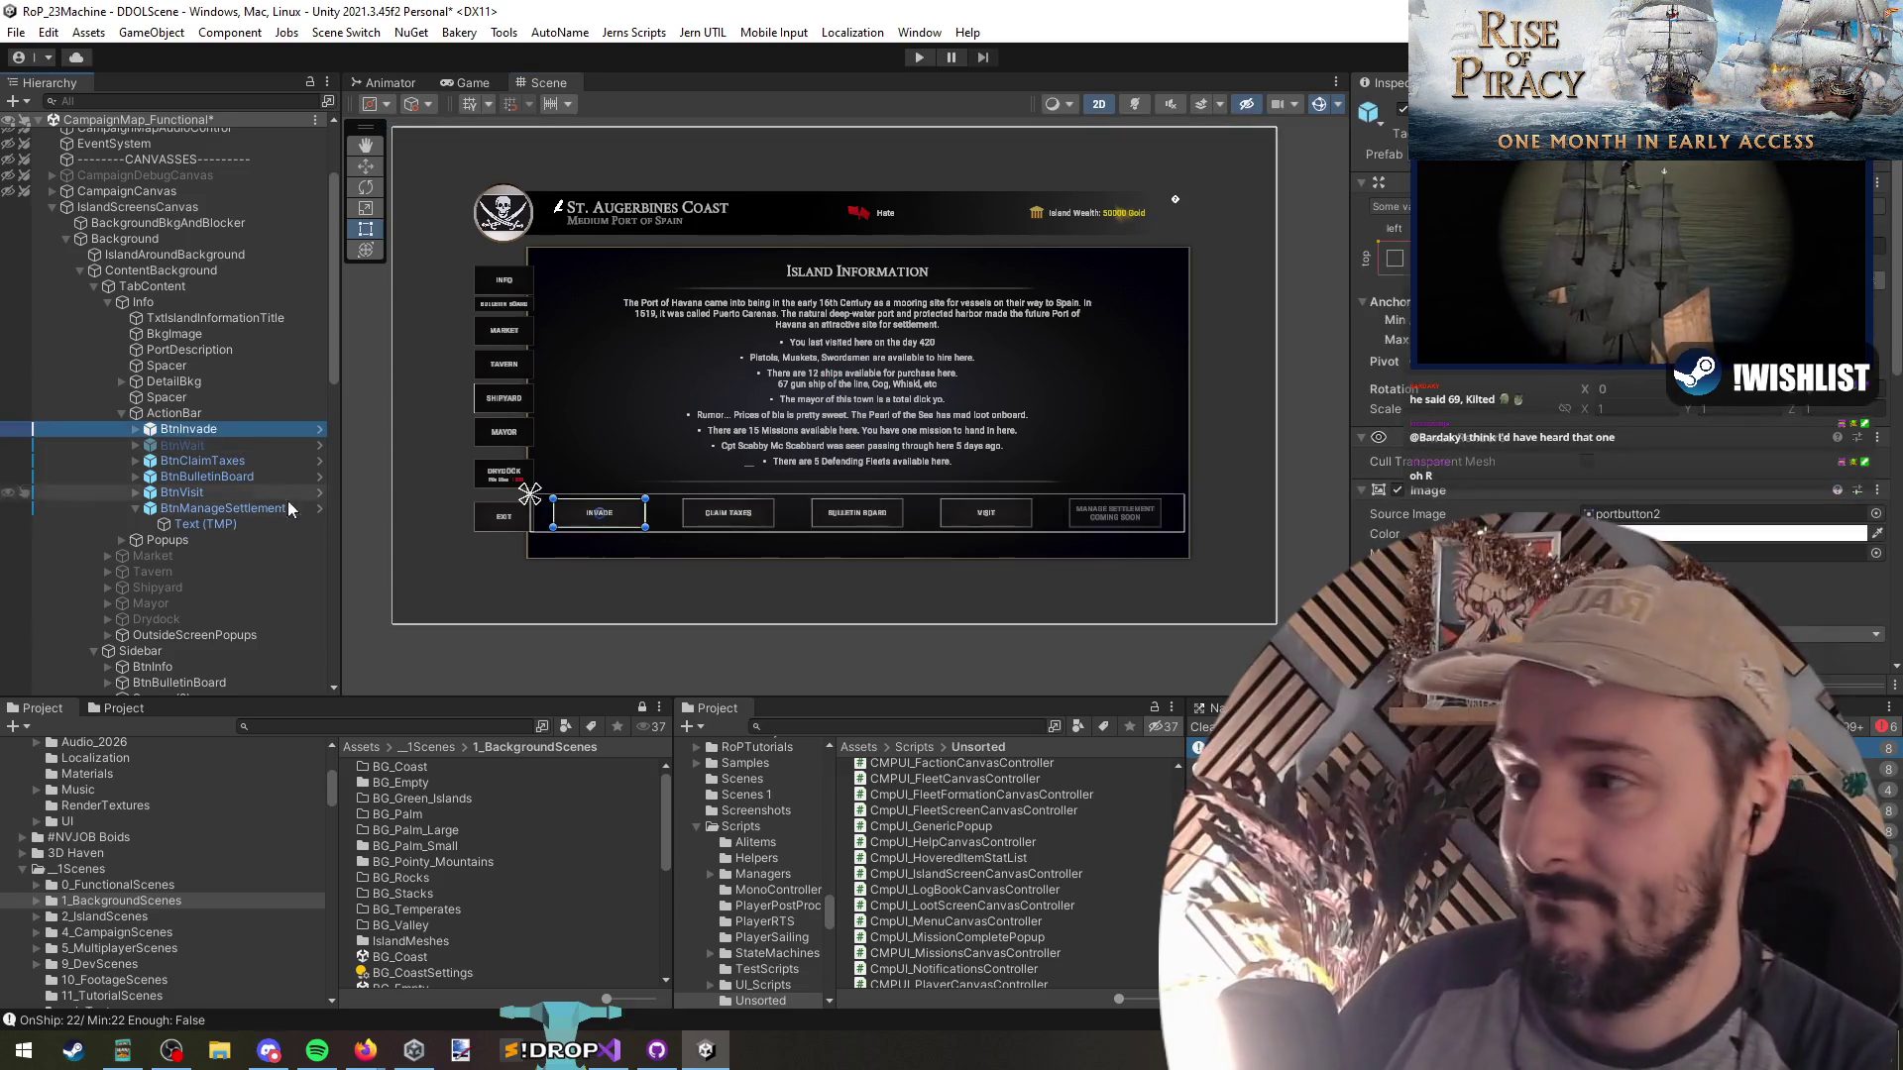
{"action": "key", "text": "t"}
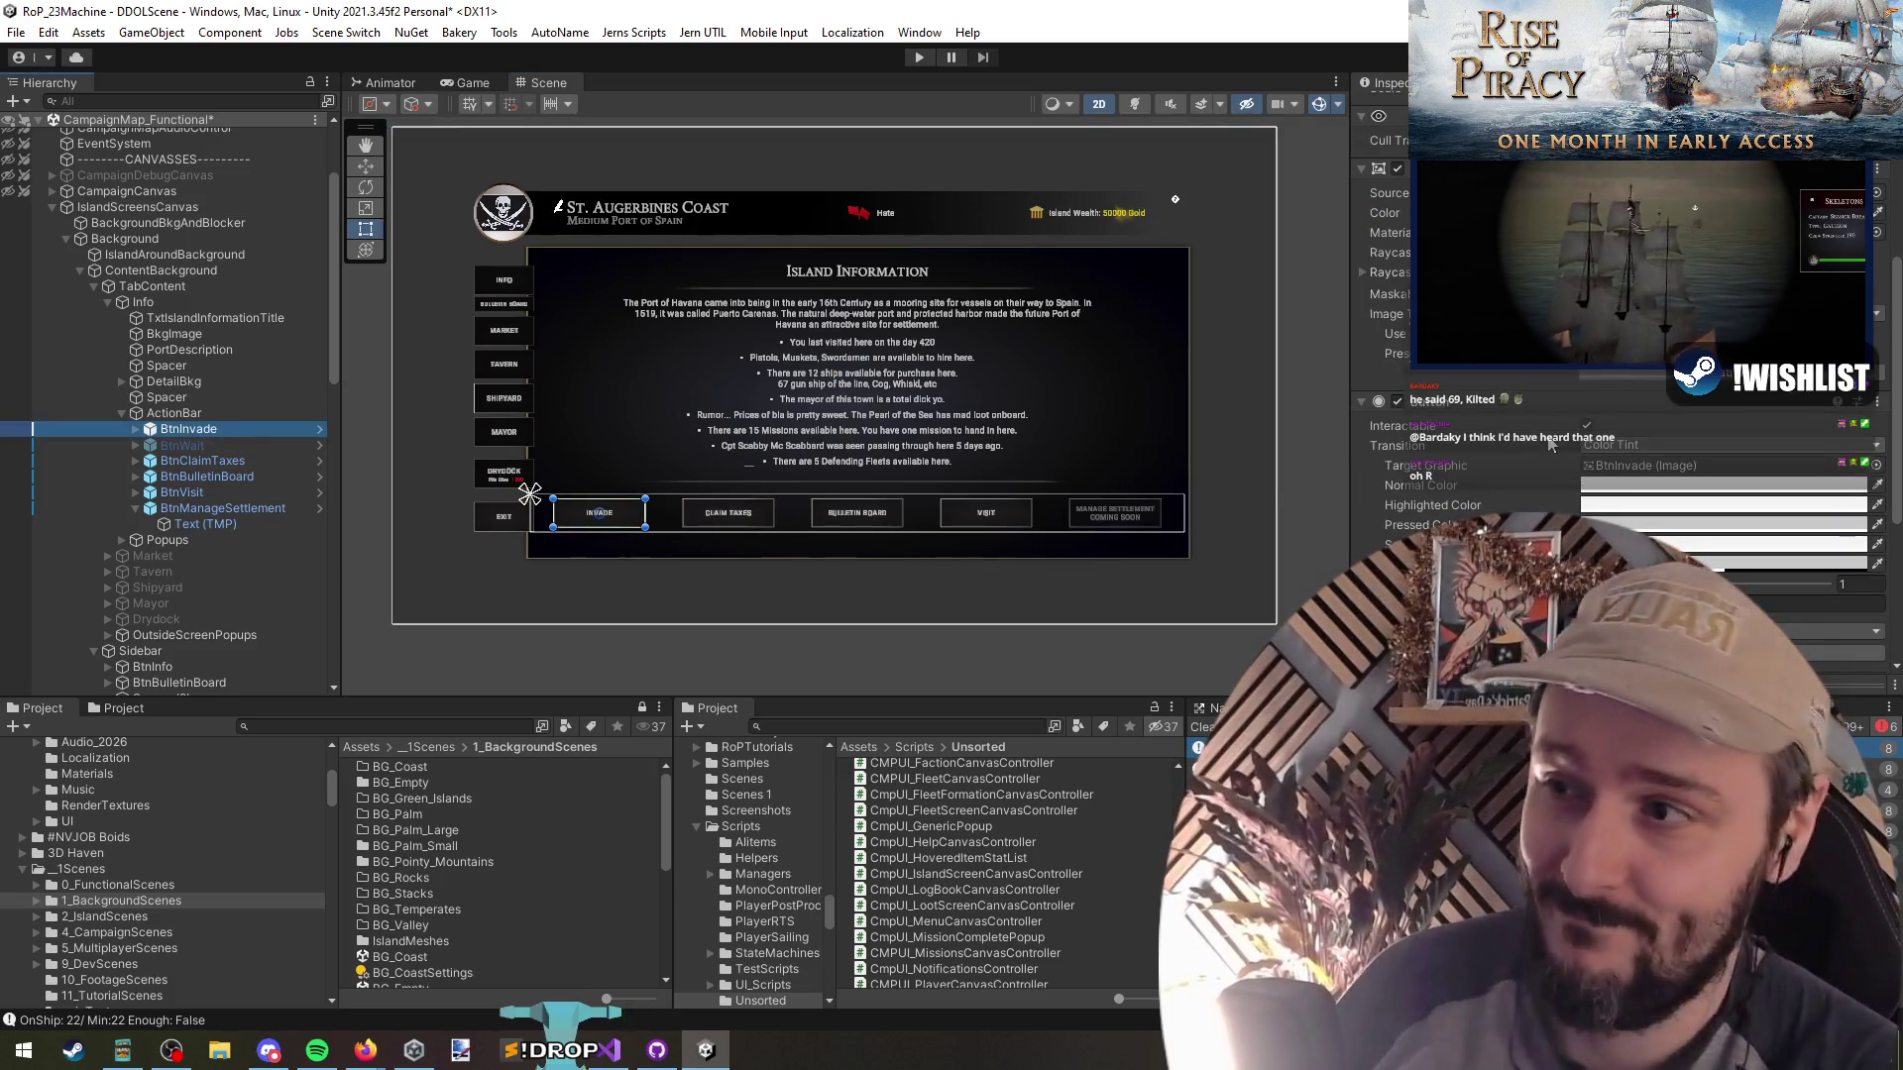
{"action": "scroll", "coordinate": [1586, 466], "scroll_direction": "down", "scroll_amount": 5}
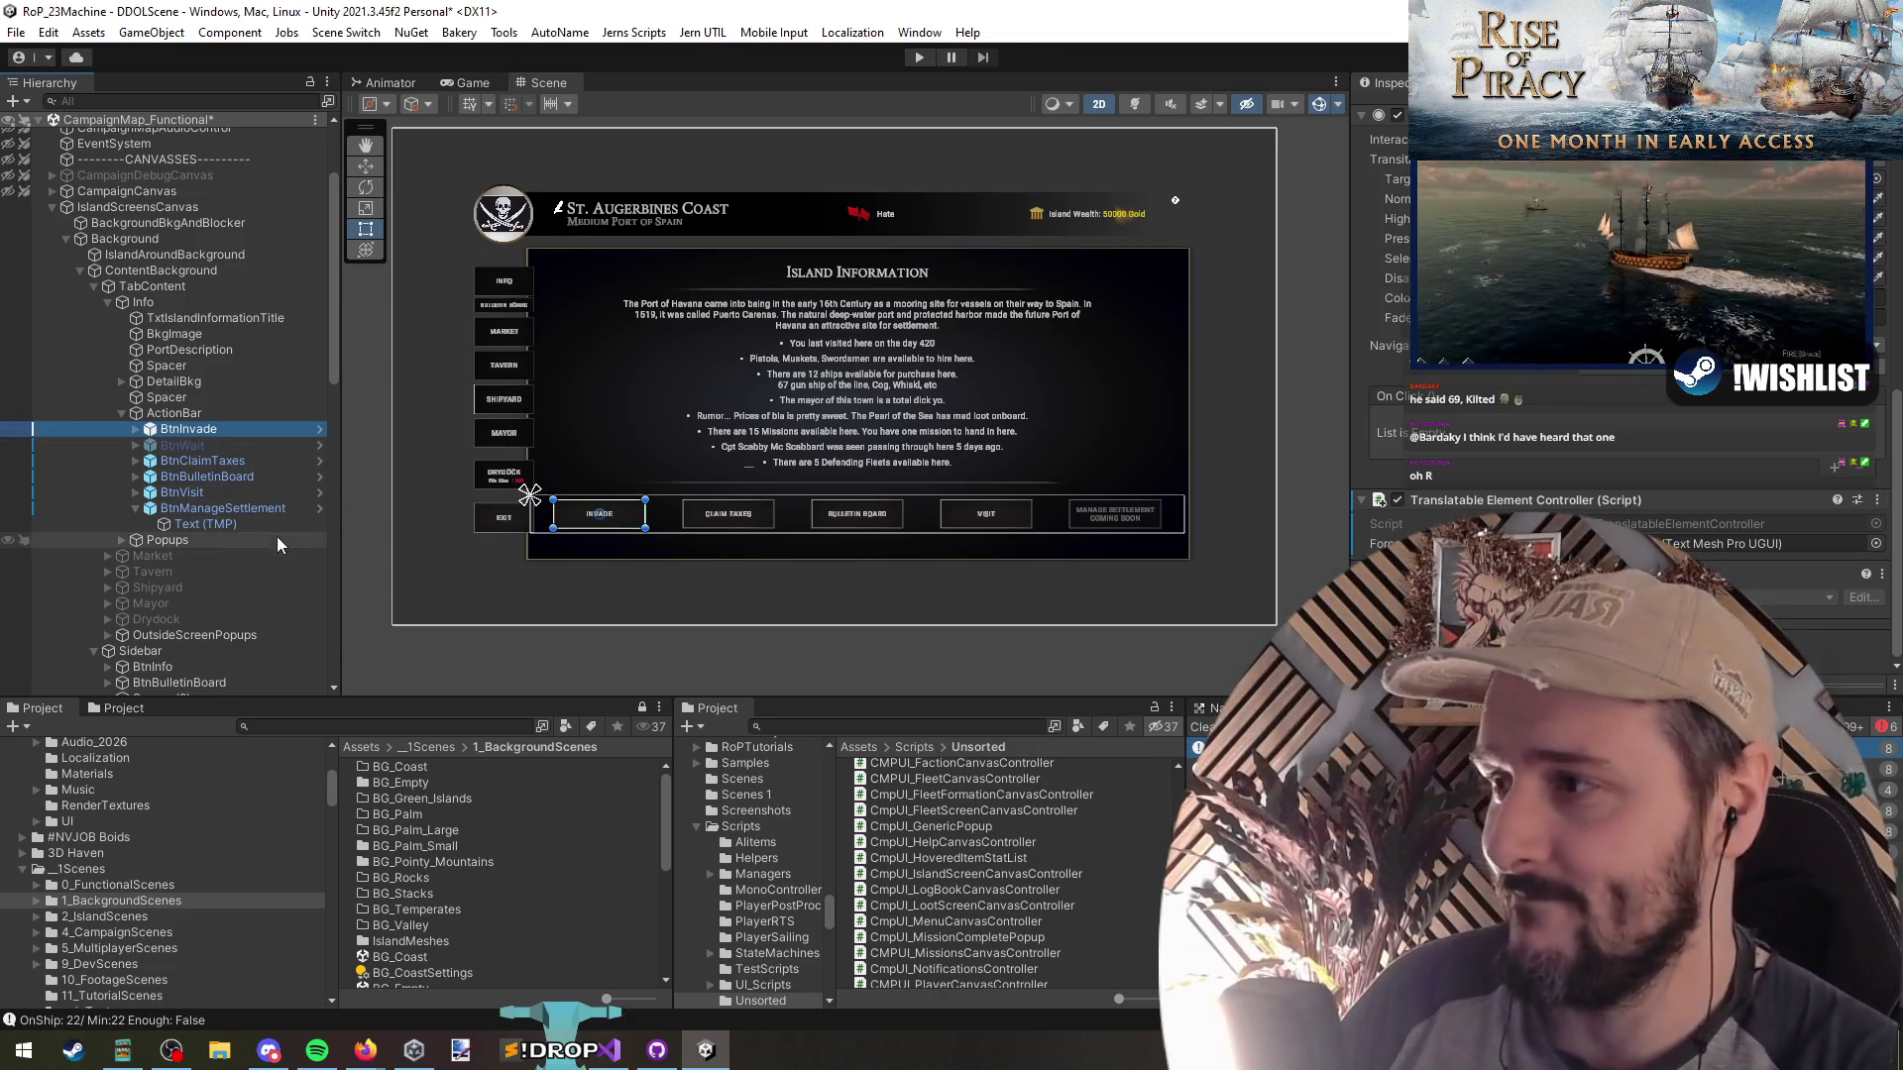
{"action": "left_click", "coordinate": [135, 509]}
{"action": "left_click", "coordinate": [223, 508]}
{"action": "key", "text": "ctrl+s"}
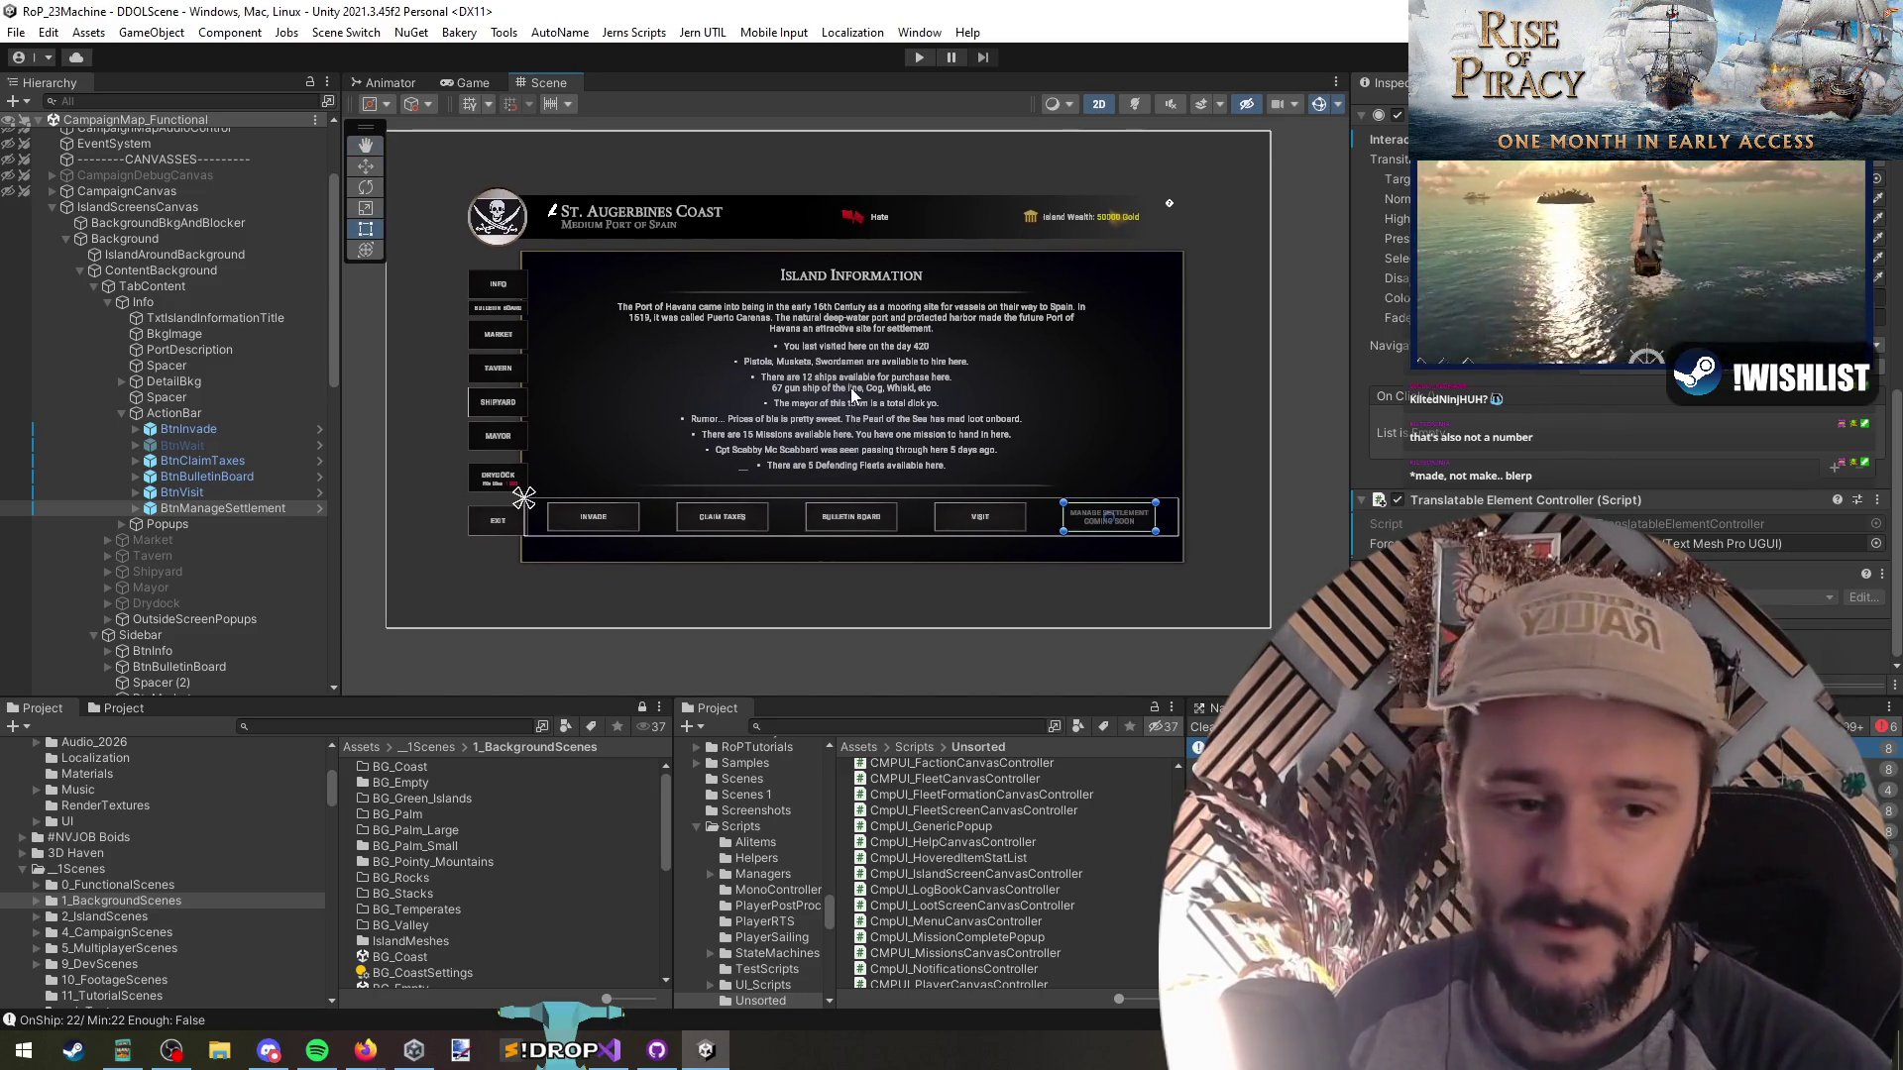
Review the btnManageSettlement debug block in the Visual Studio code
{"action": "key", "text": "alt+Tab"}
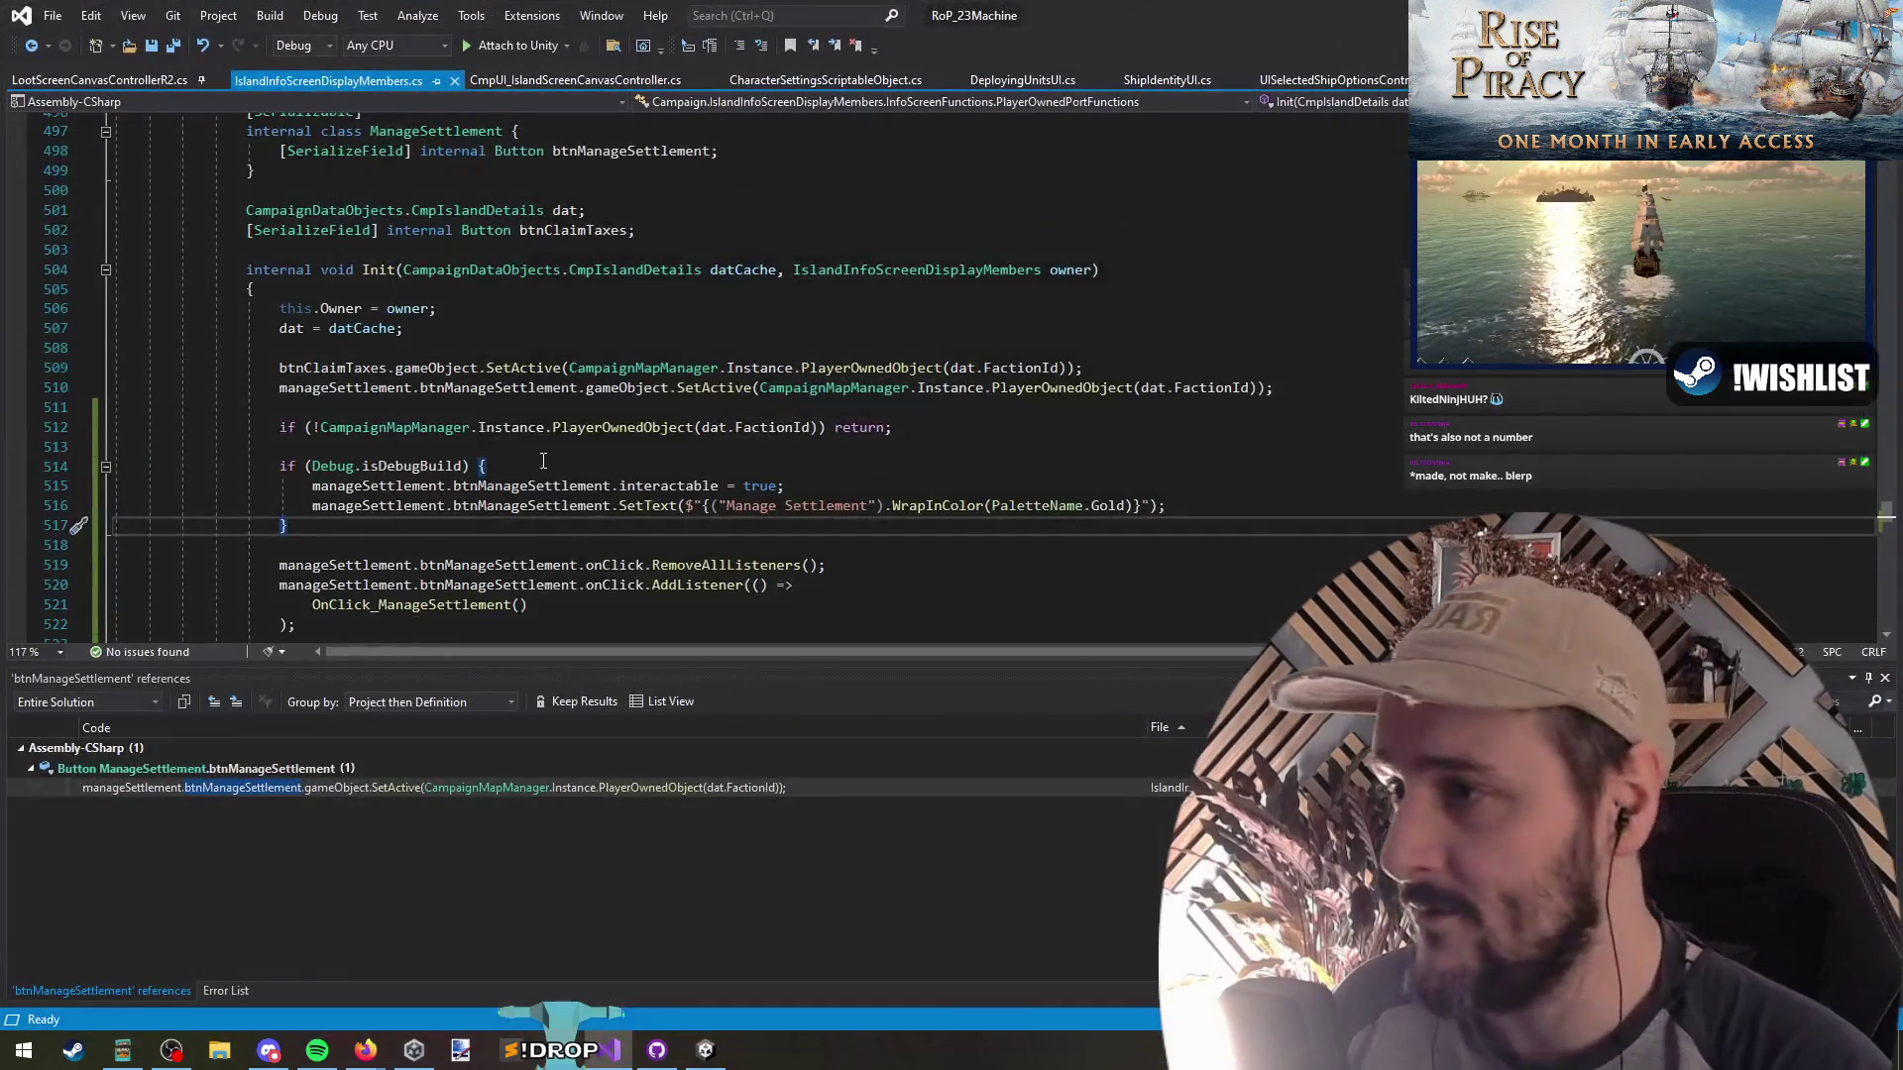
{"action": "left_click", "coordinate": [590, 523]}
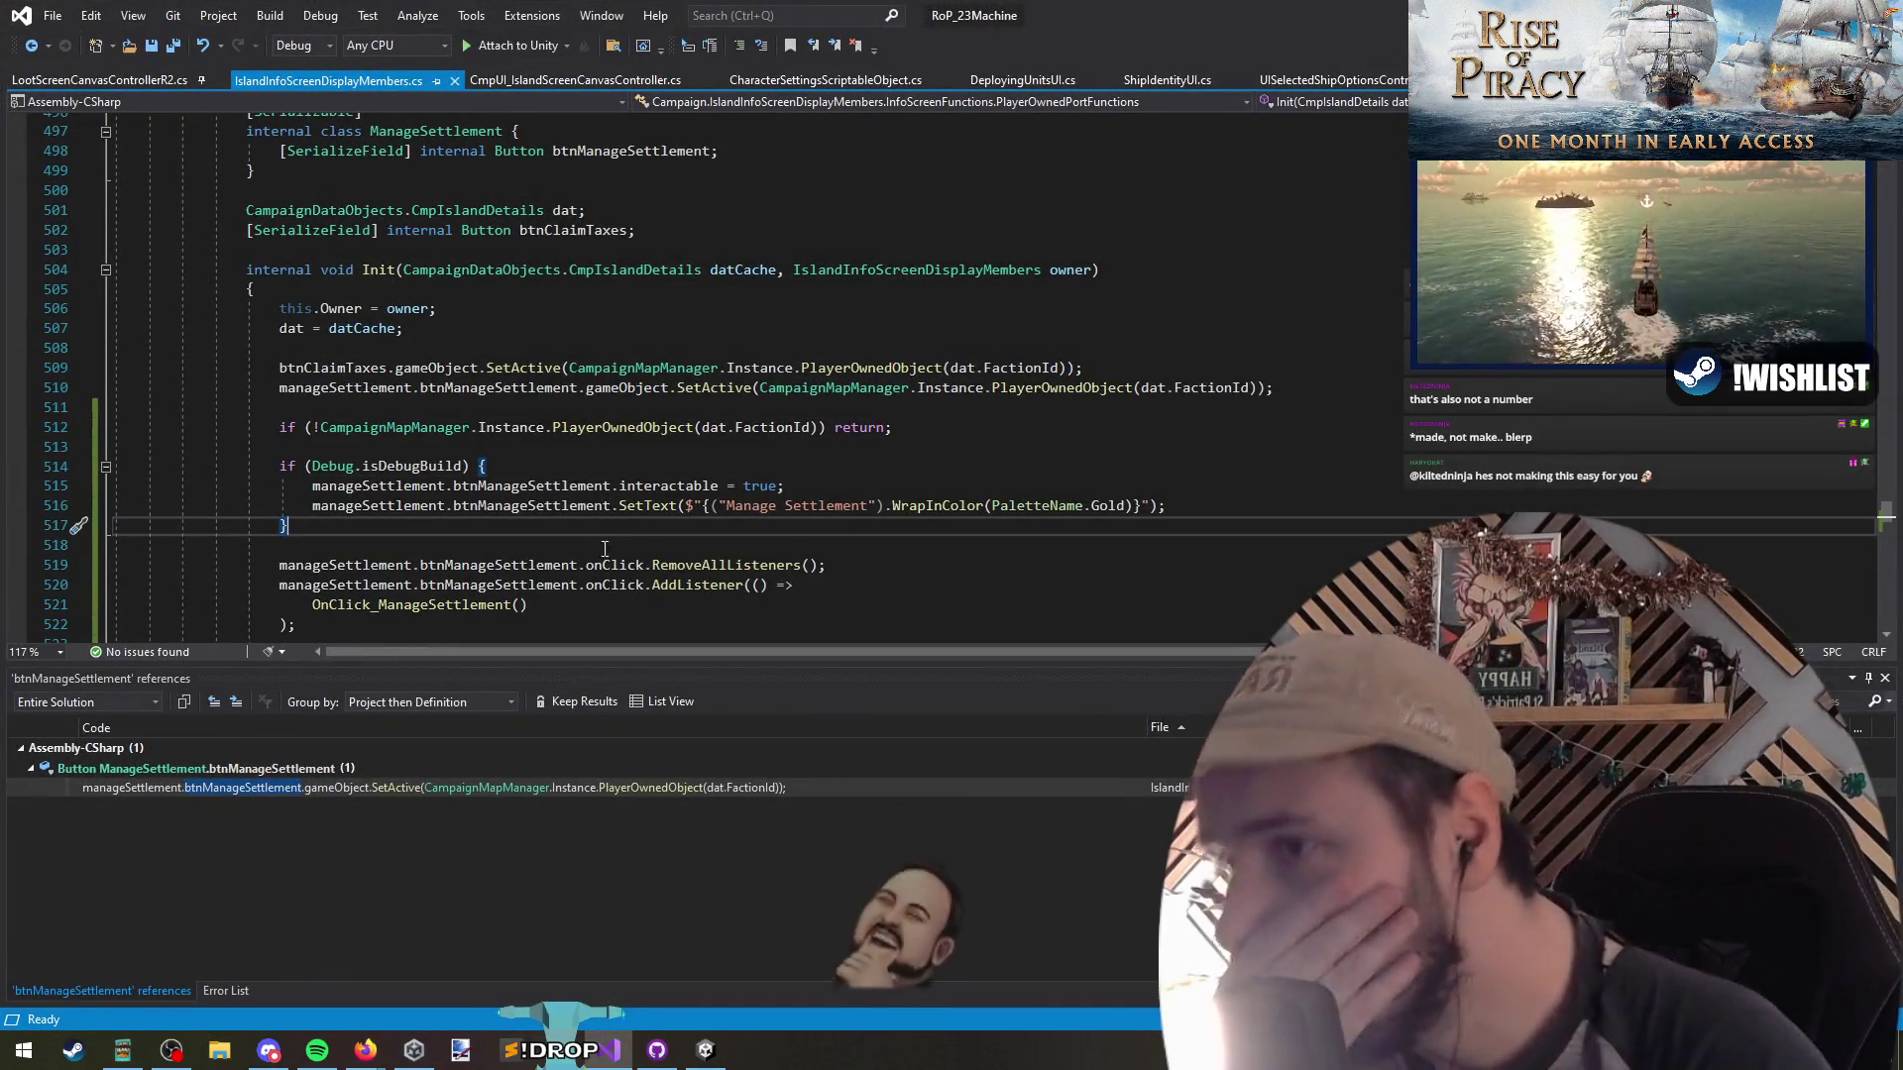
{"action": "left_click", "coordinate": [861, 480]}
{"action": "left_click", "coordinate": [531, 505]}
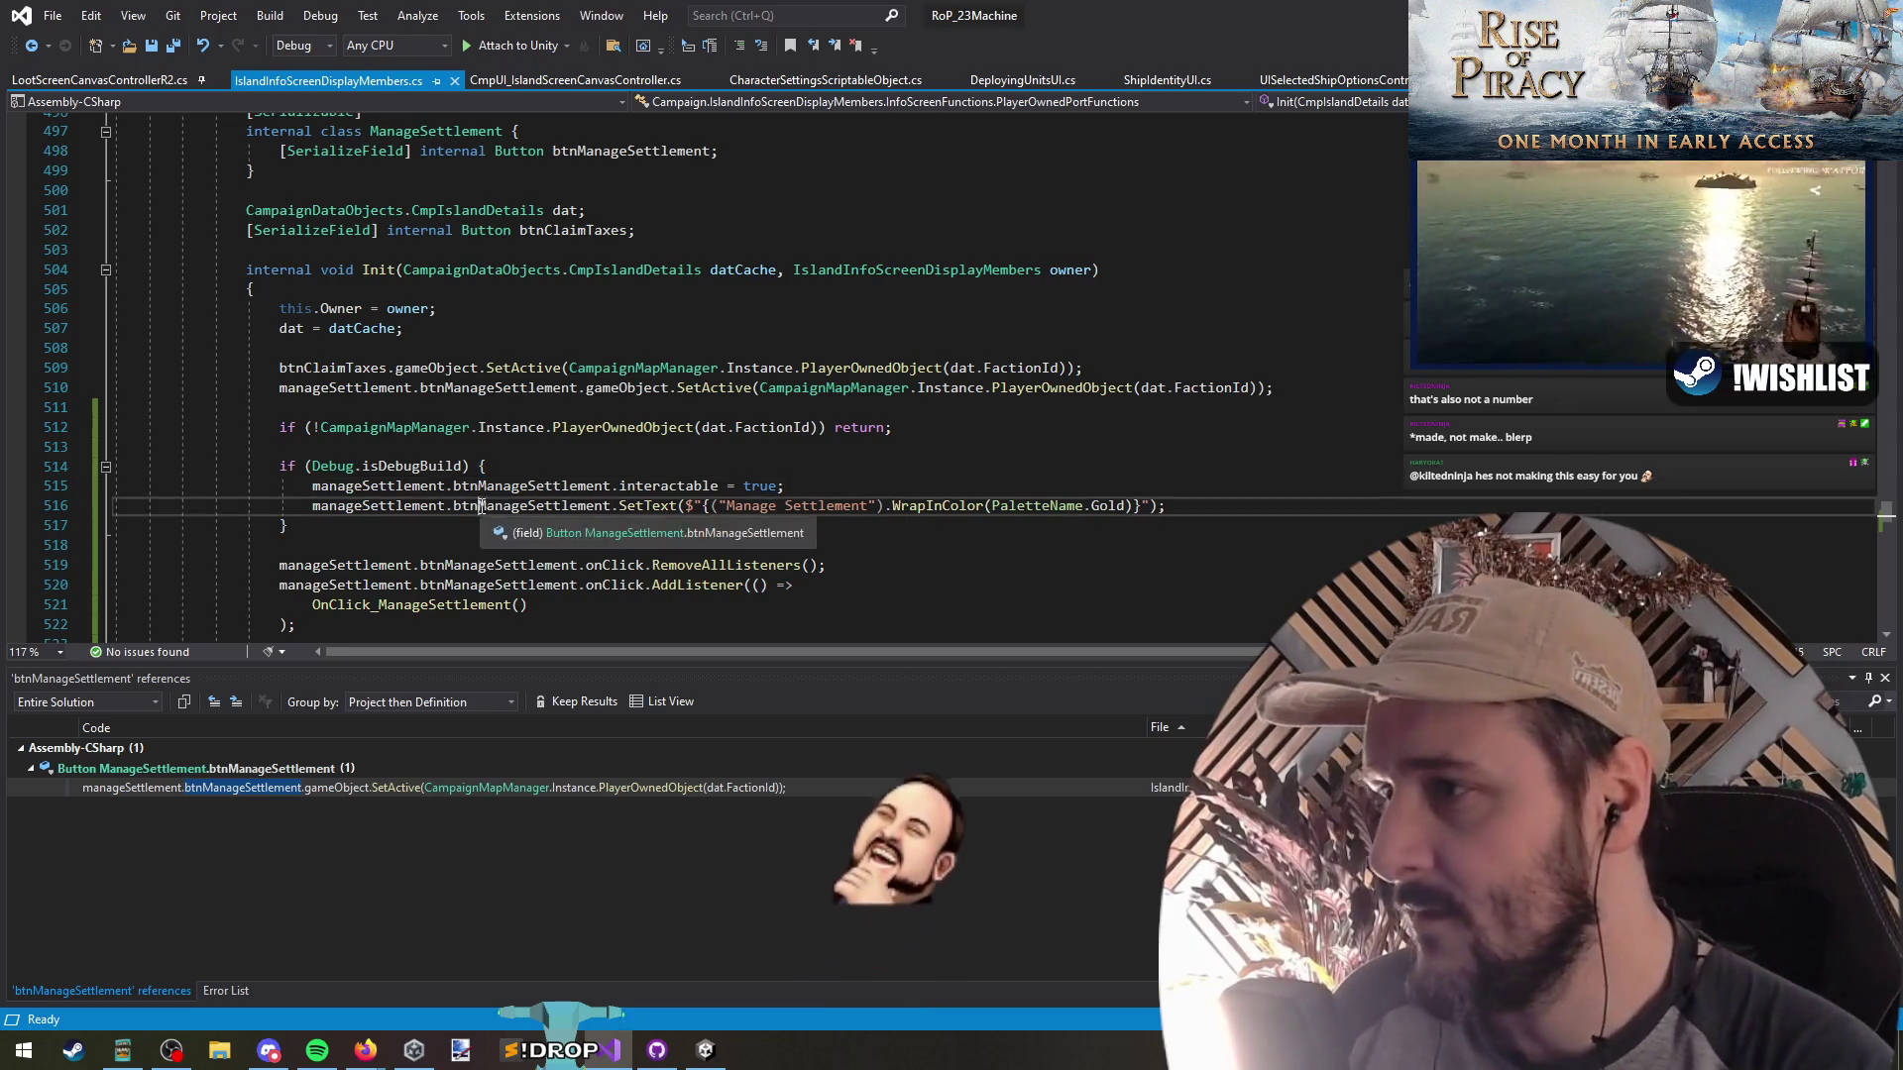
{"action": "key", "text": "alt+Tab"}
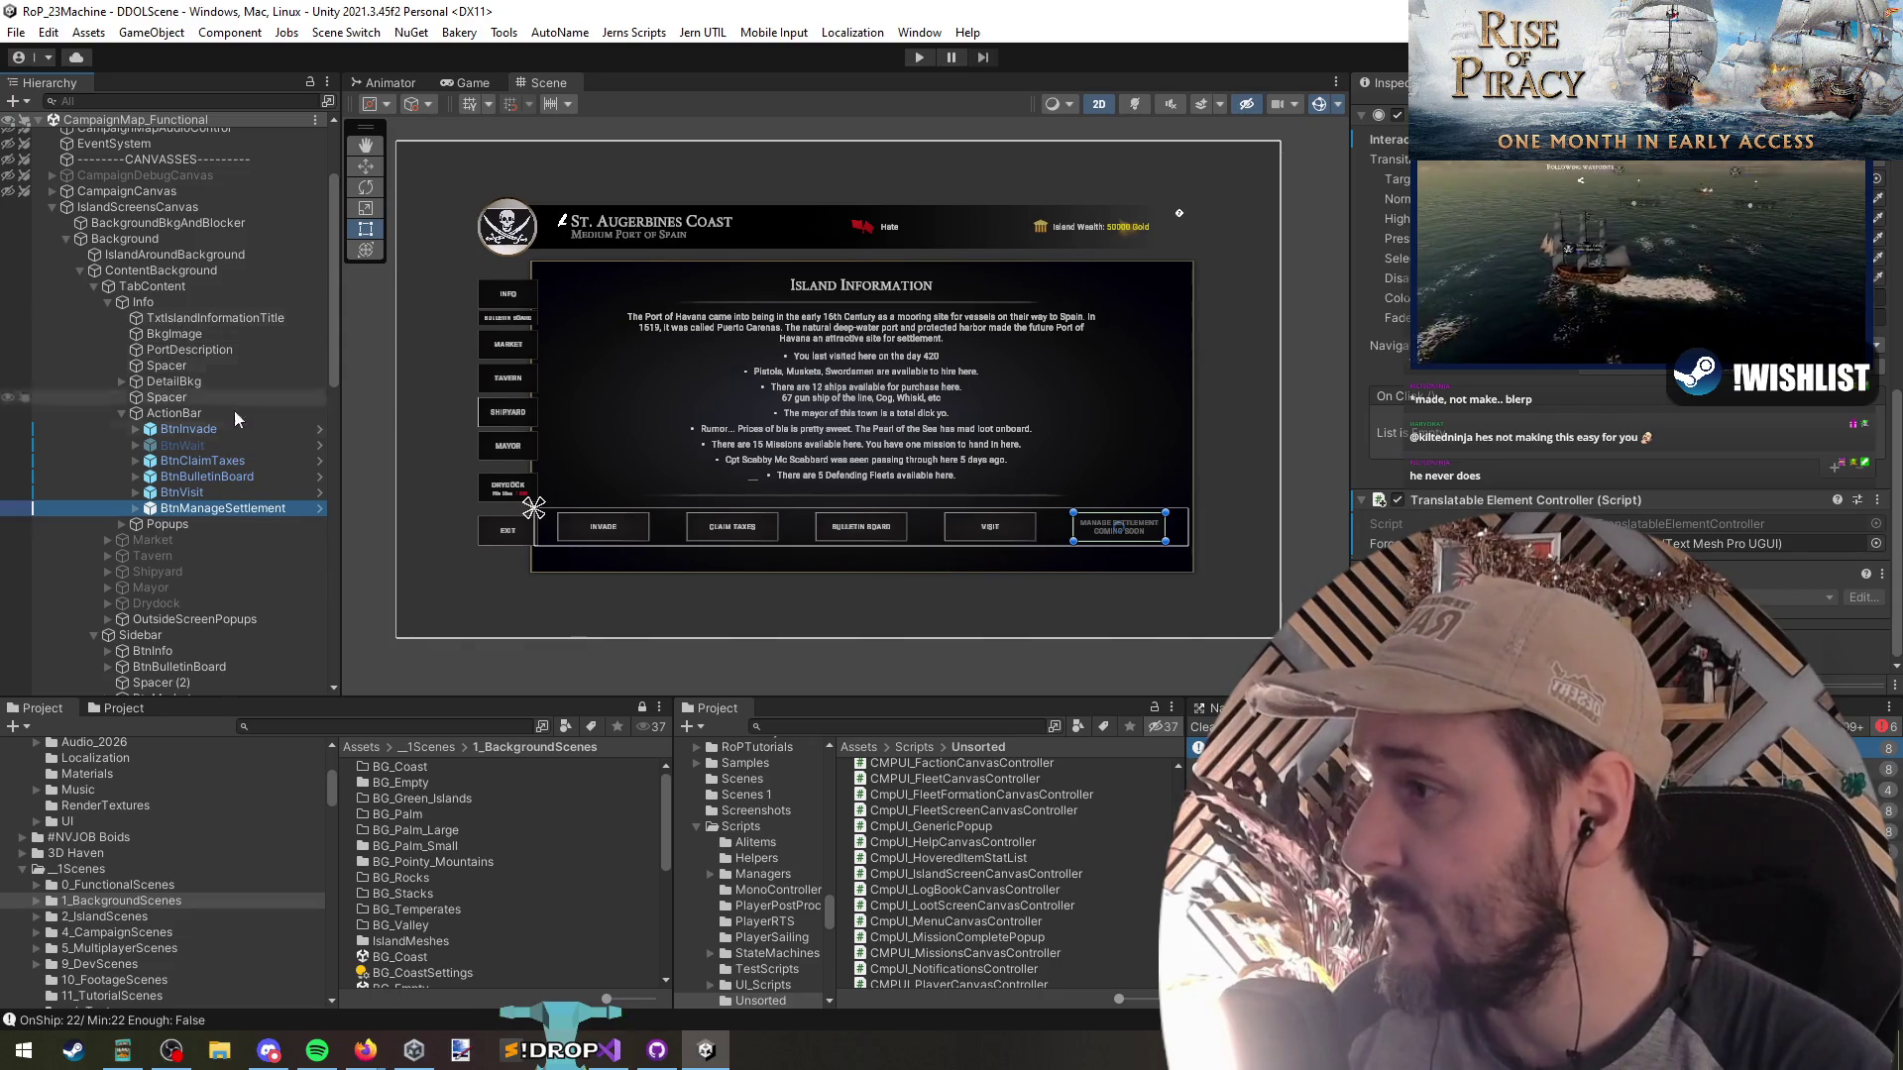
Duplicate the sidebar BtnBulletinBoard button, creating BtnBulletinBoard (1) after BtnExit
{"action": "left_click", "coordinate": [513, 316]}
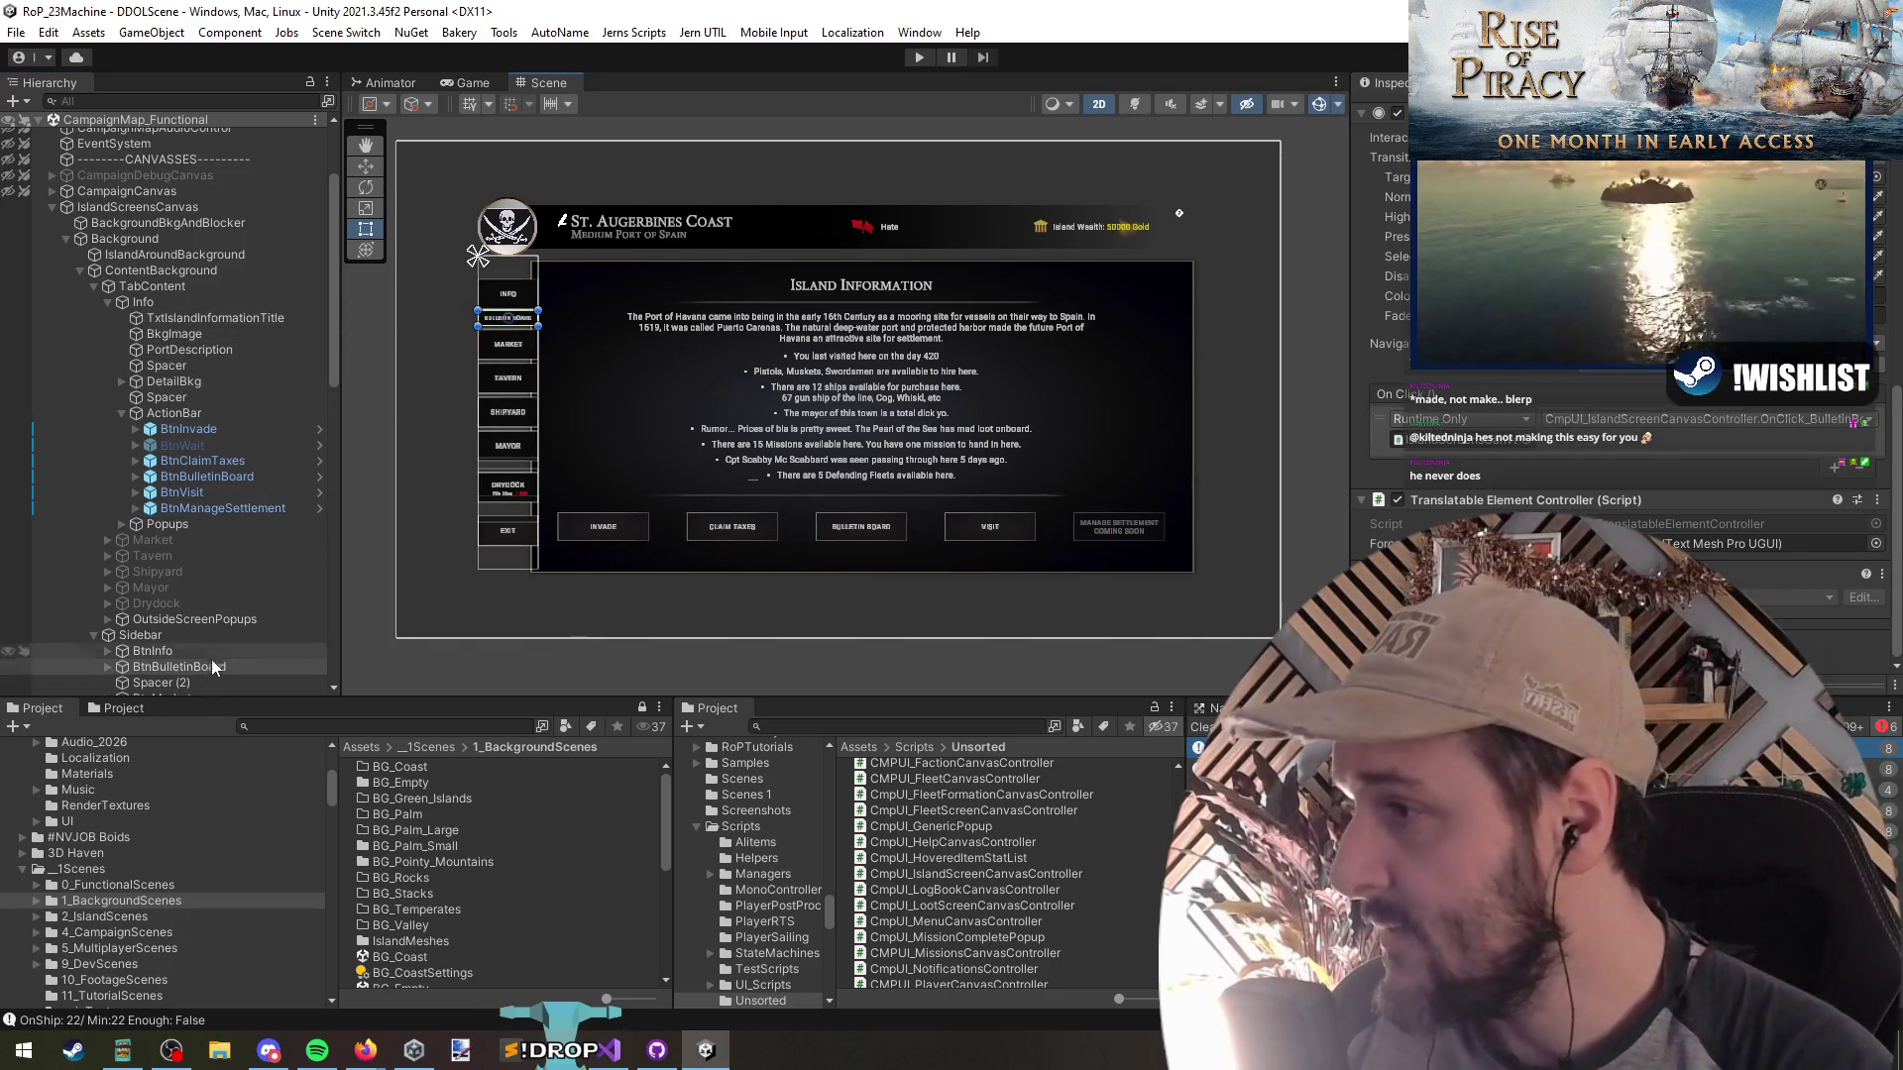
{"action": "scroll", "coordinate": [199, 559], "scroll_direction": "down", "scroll_amount": 1}
{"action": "key", "text": "ctrl+d"}
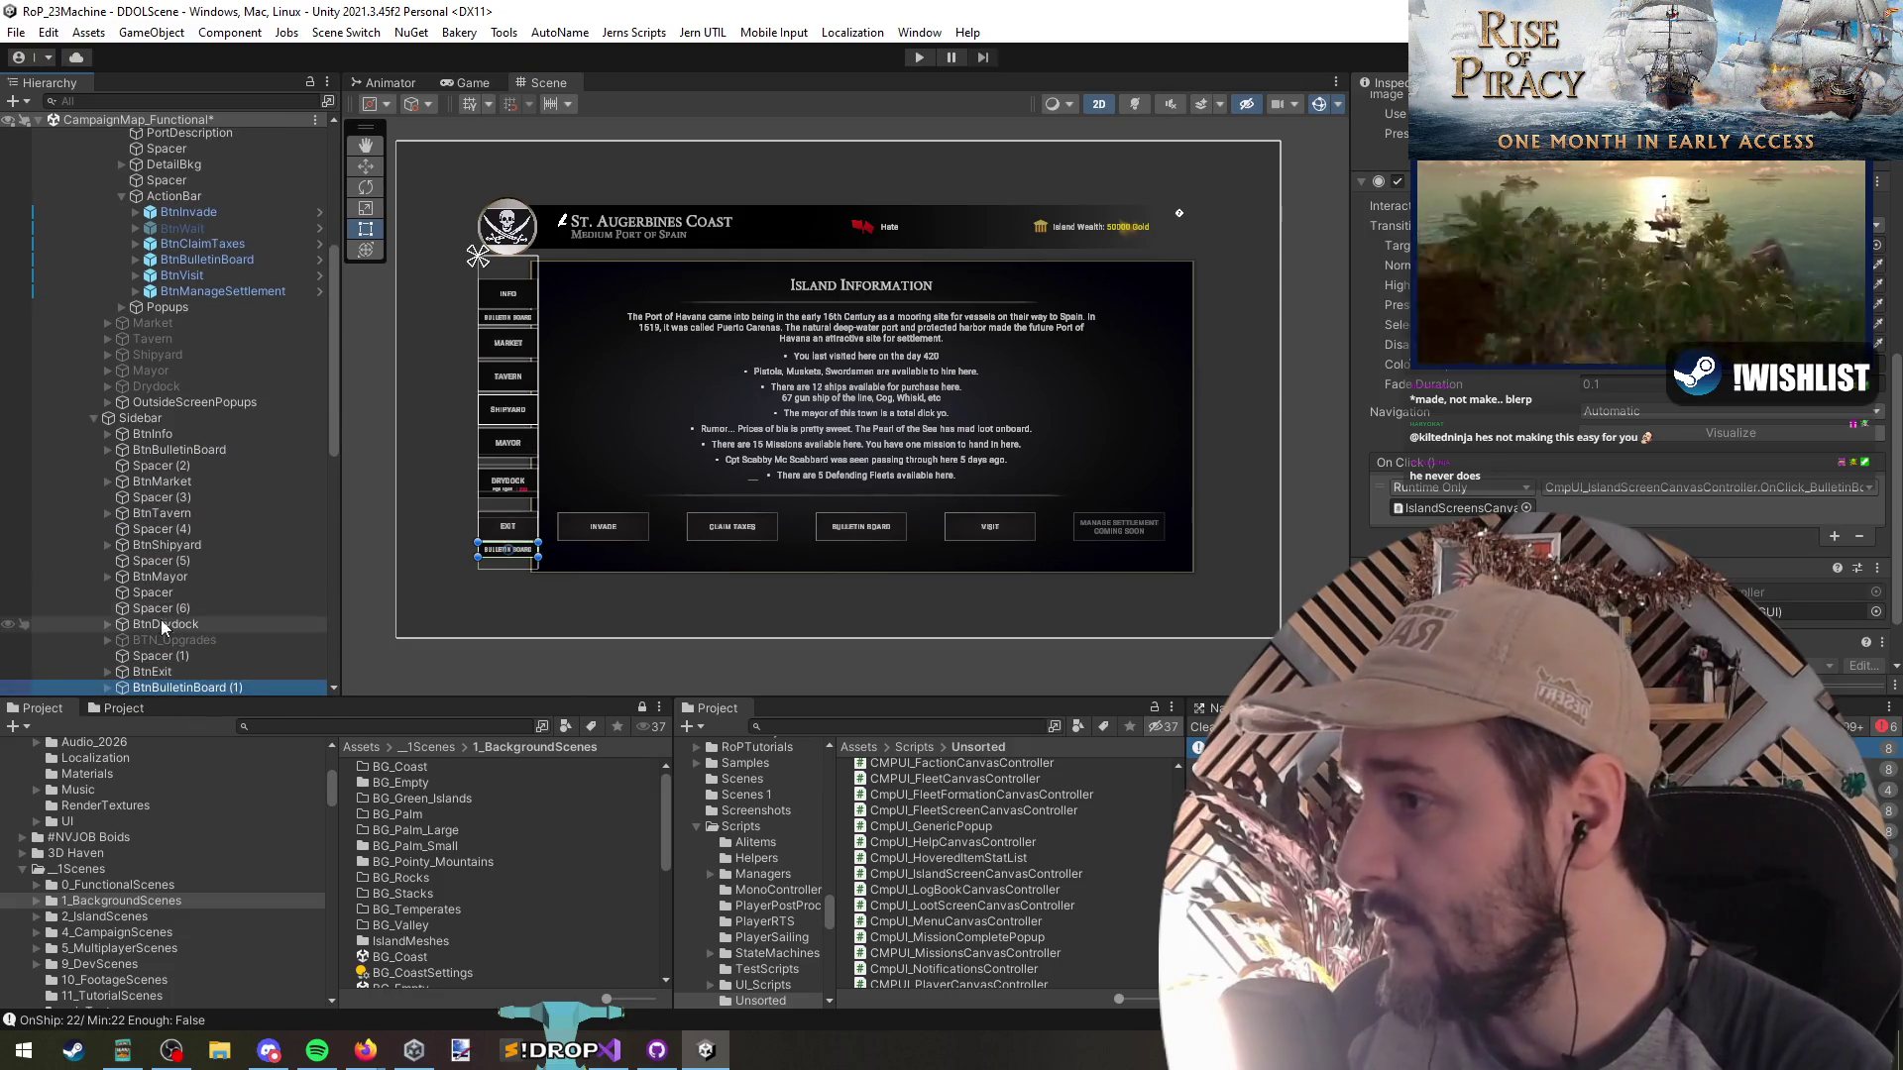